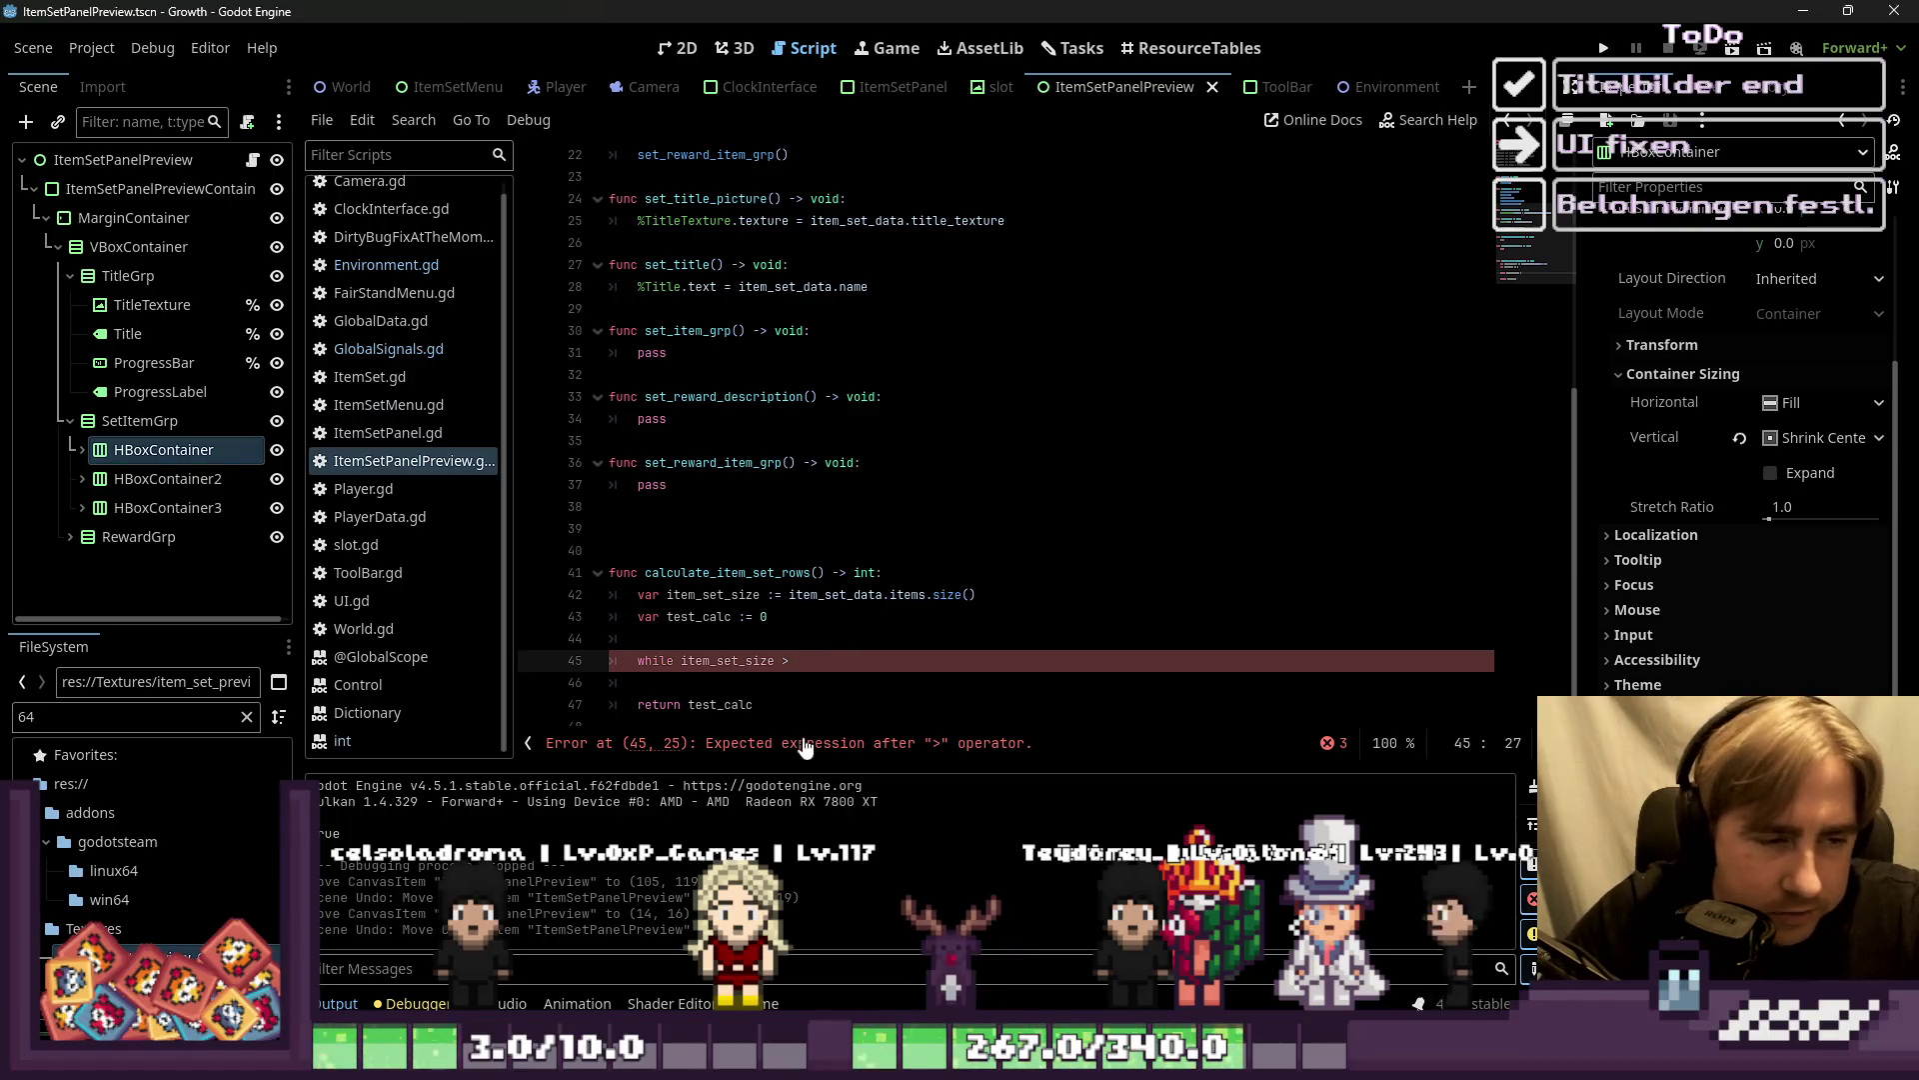
Add 'test_calc += 1' as the indented body under the while line in calculate_item_set_rows
left_click(918, 638)
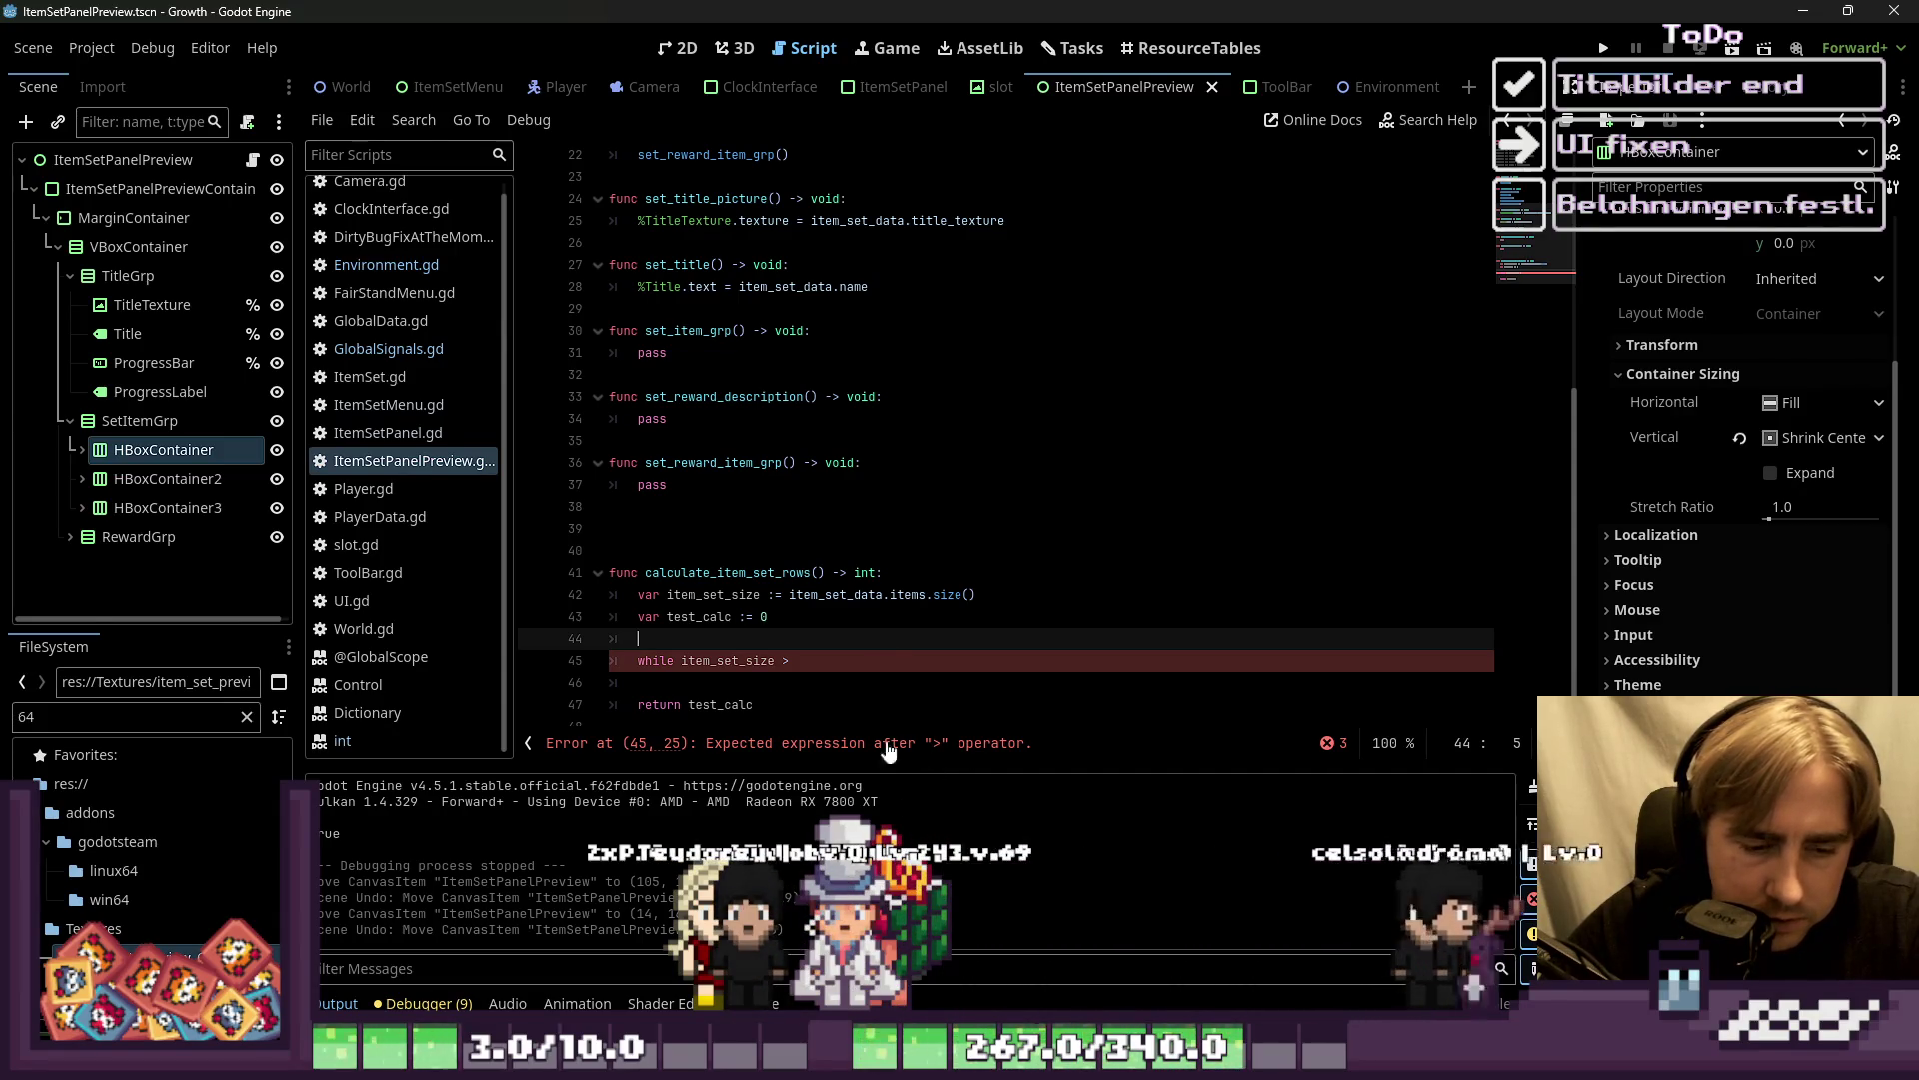
left_click(884, 594)
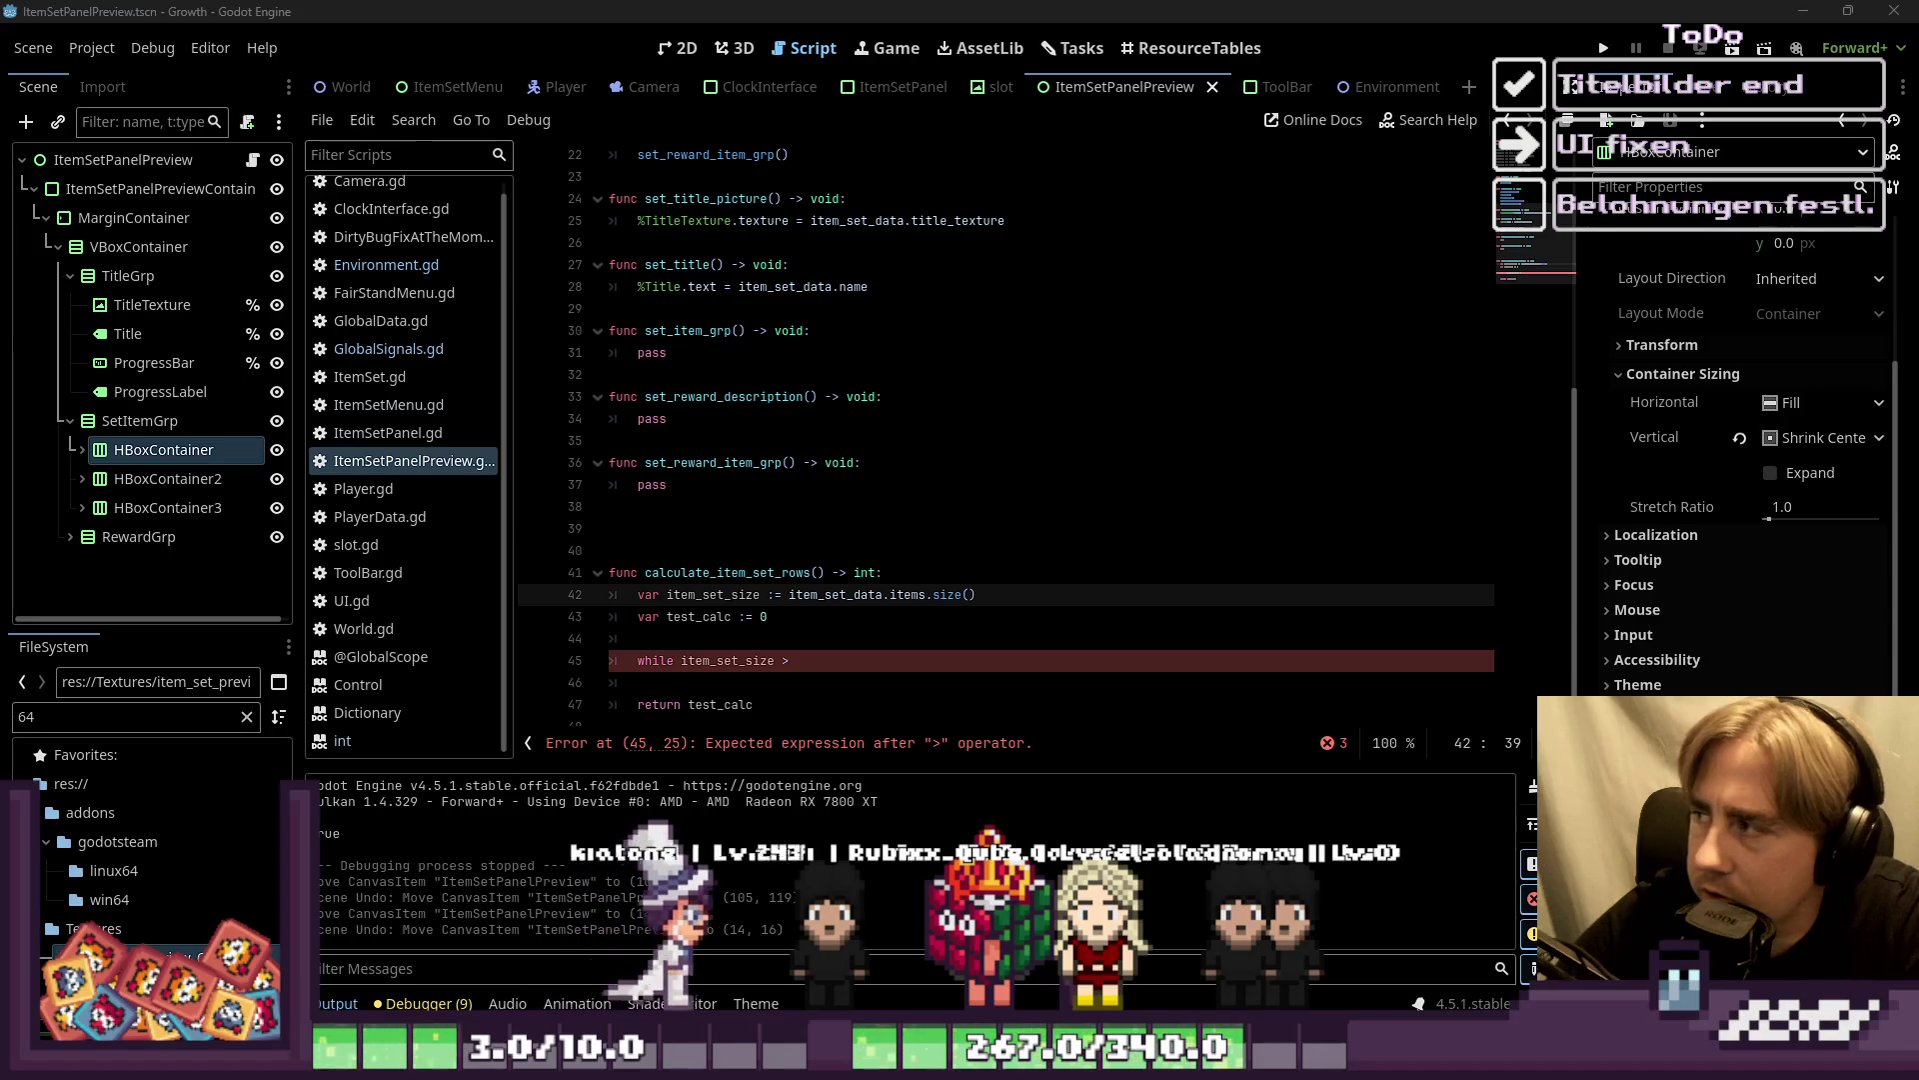
left_click(726, 594)
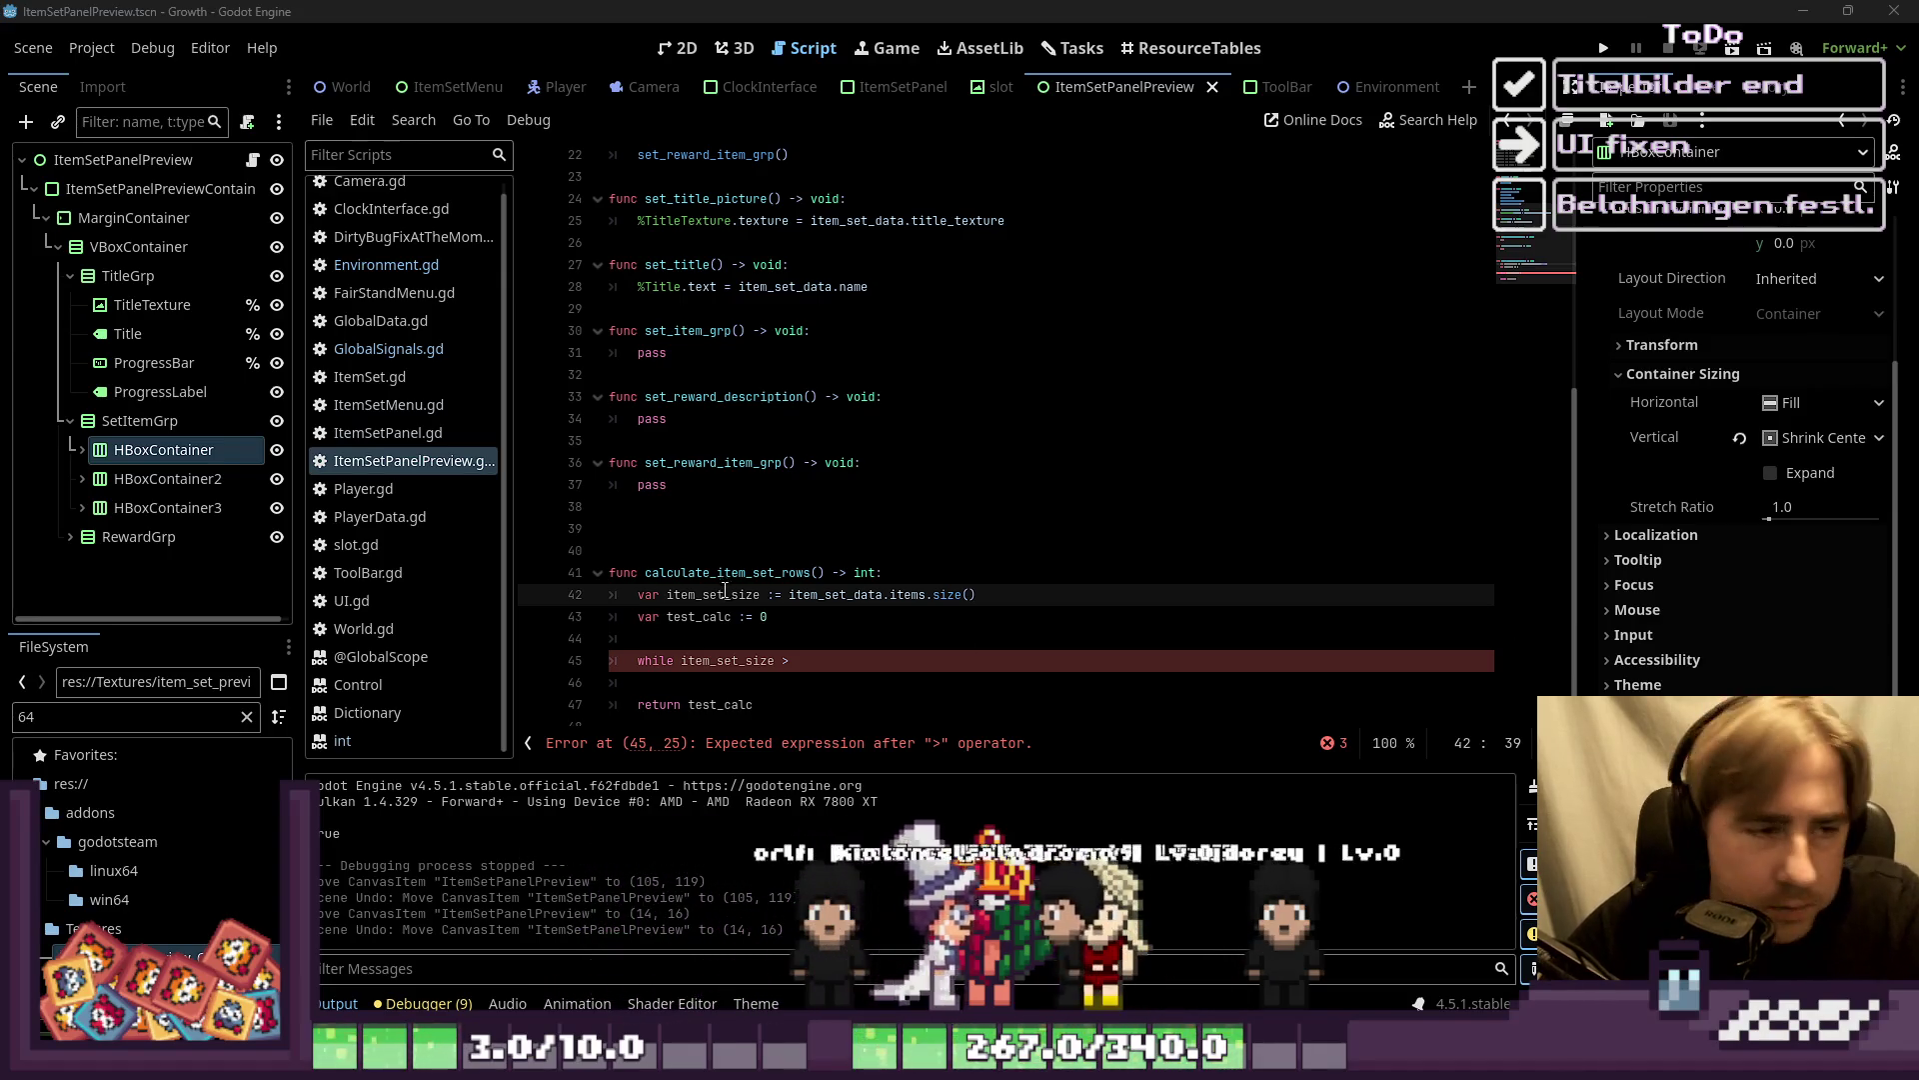
left_click(764, 674)
left_click(790, 635)
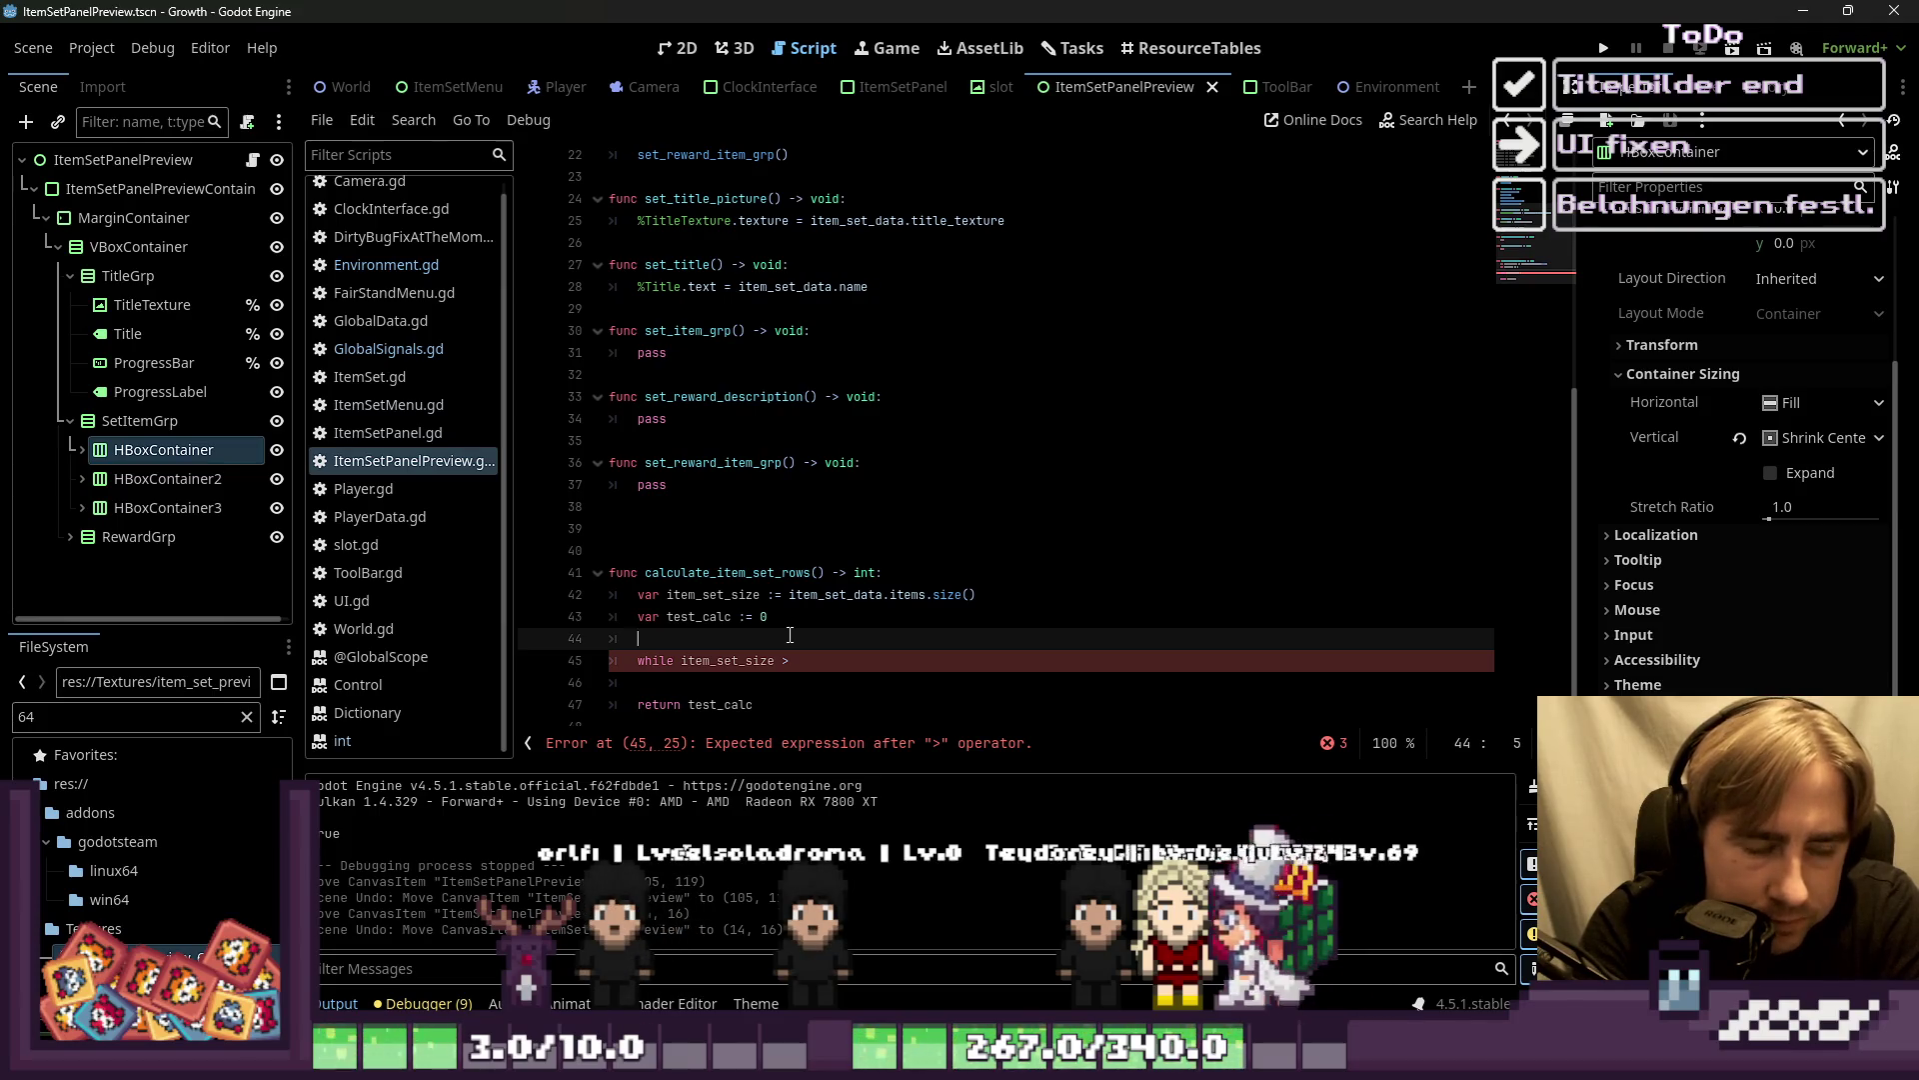
key("Down")
key("Down")
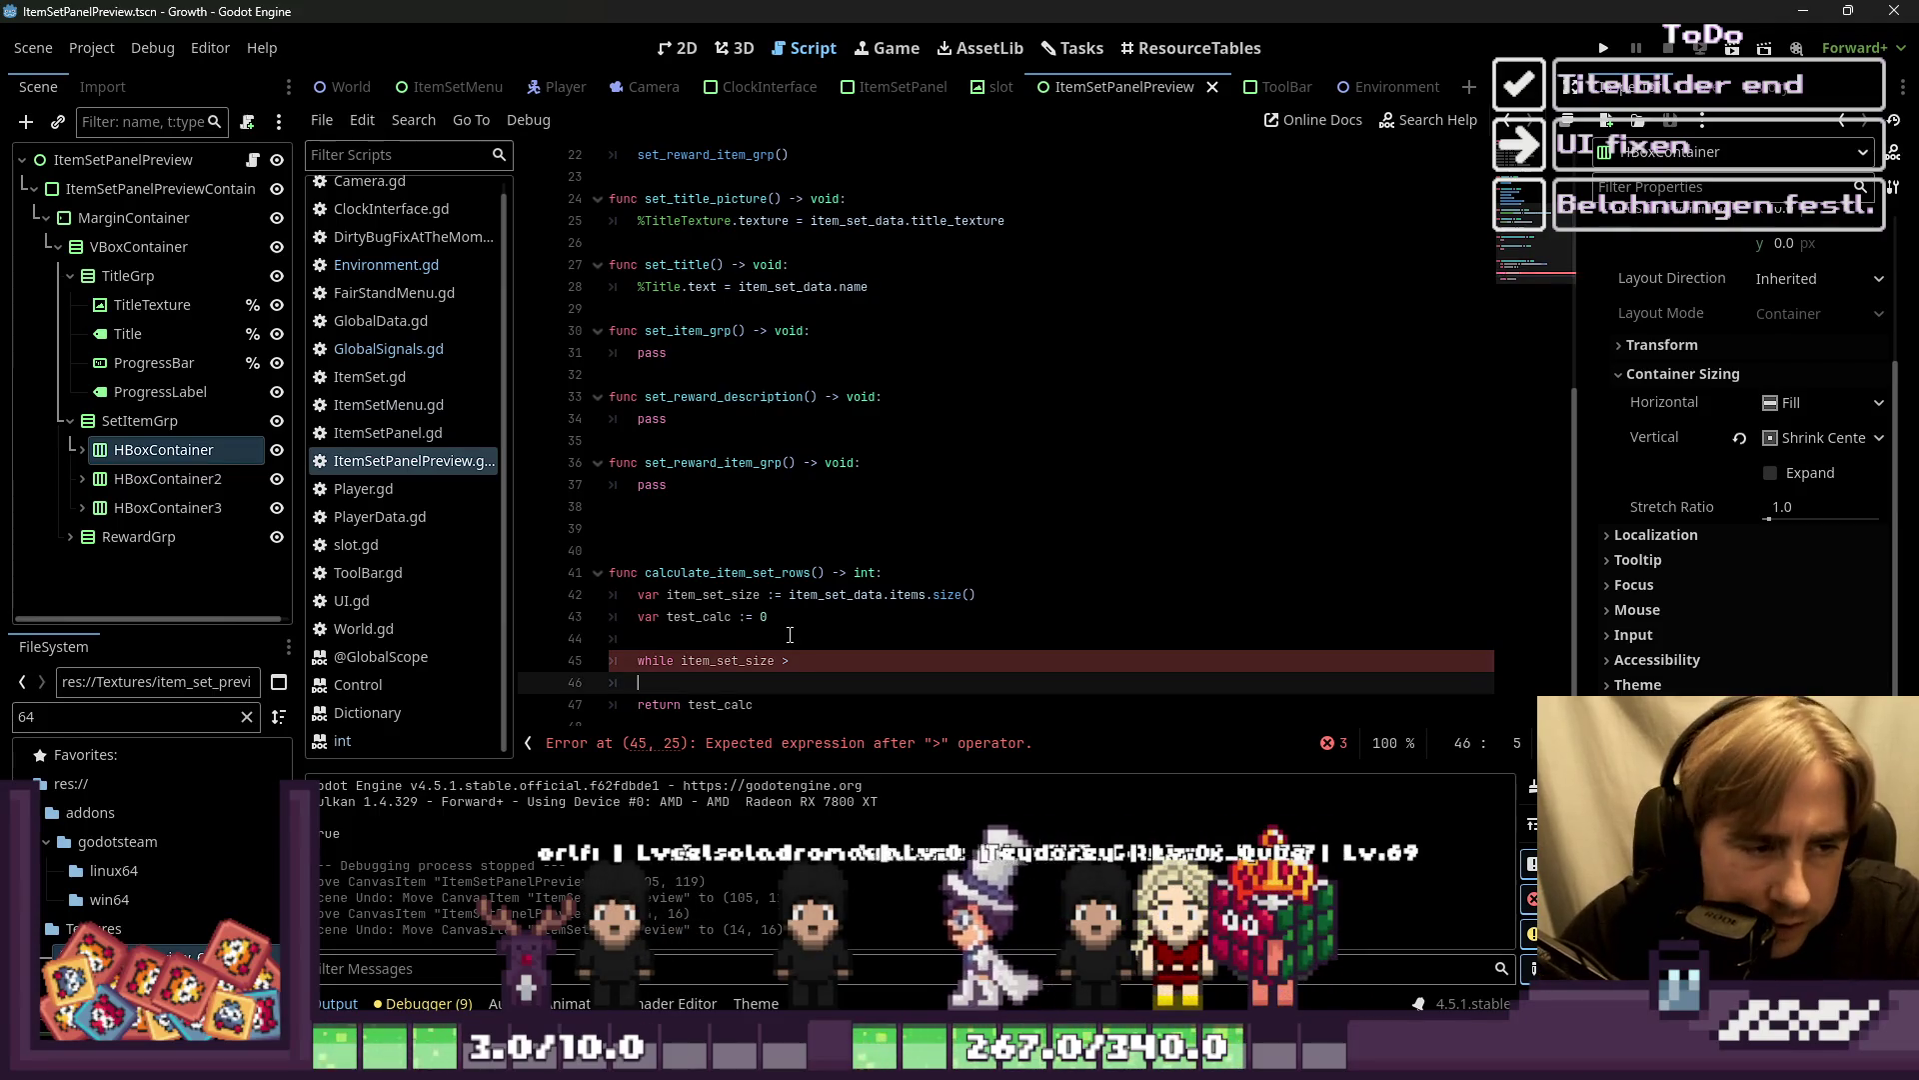
key("Return")
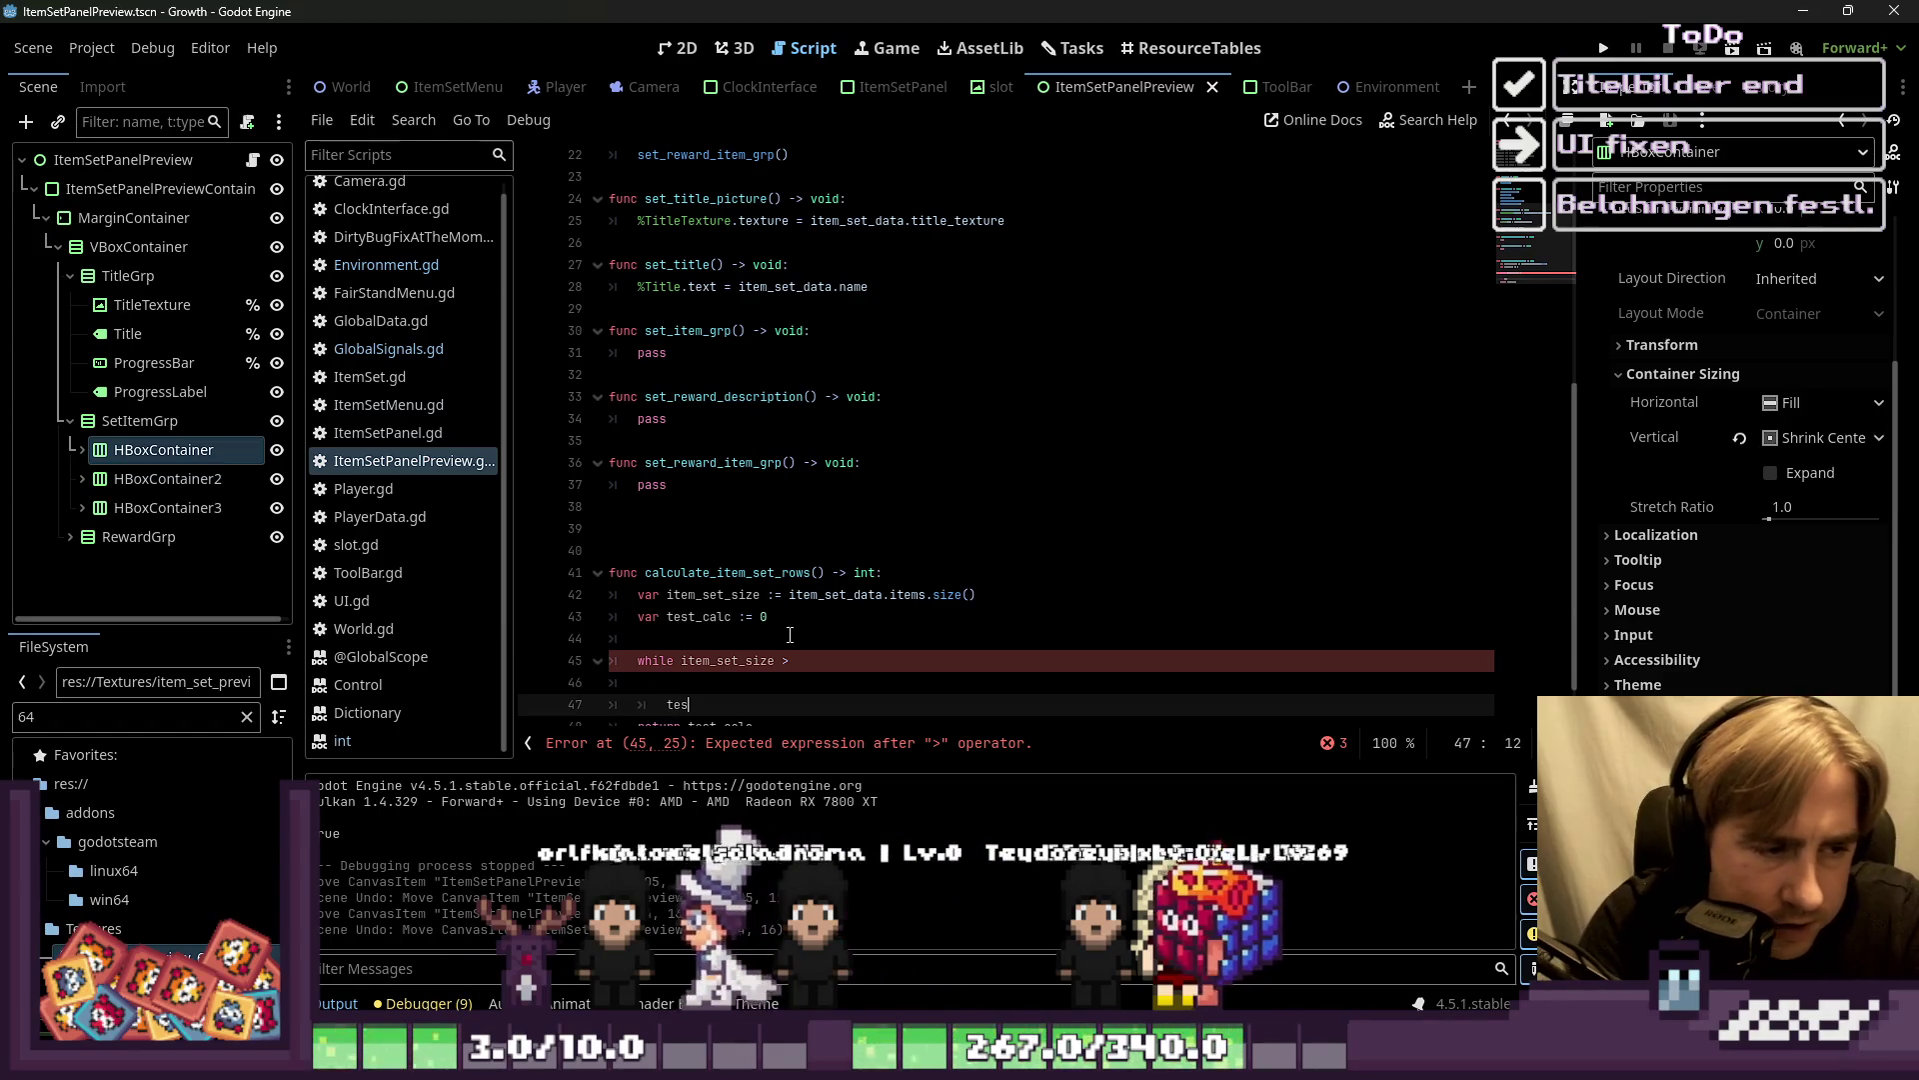
key("Tab")
type("test_")
key("Return")
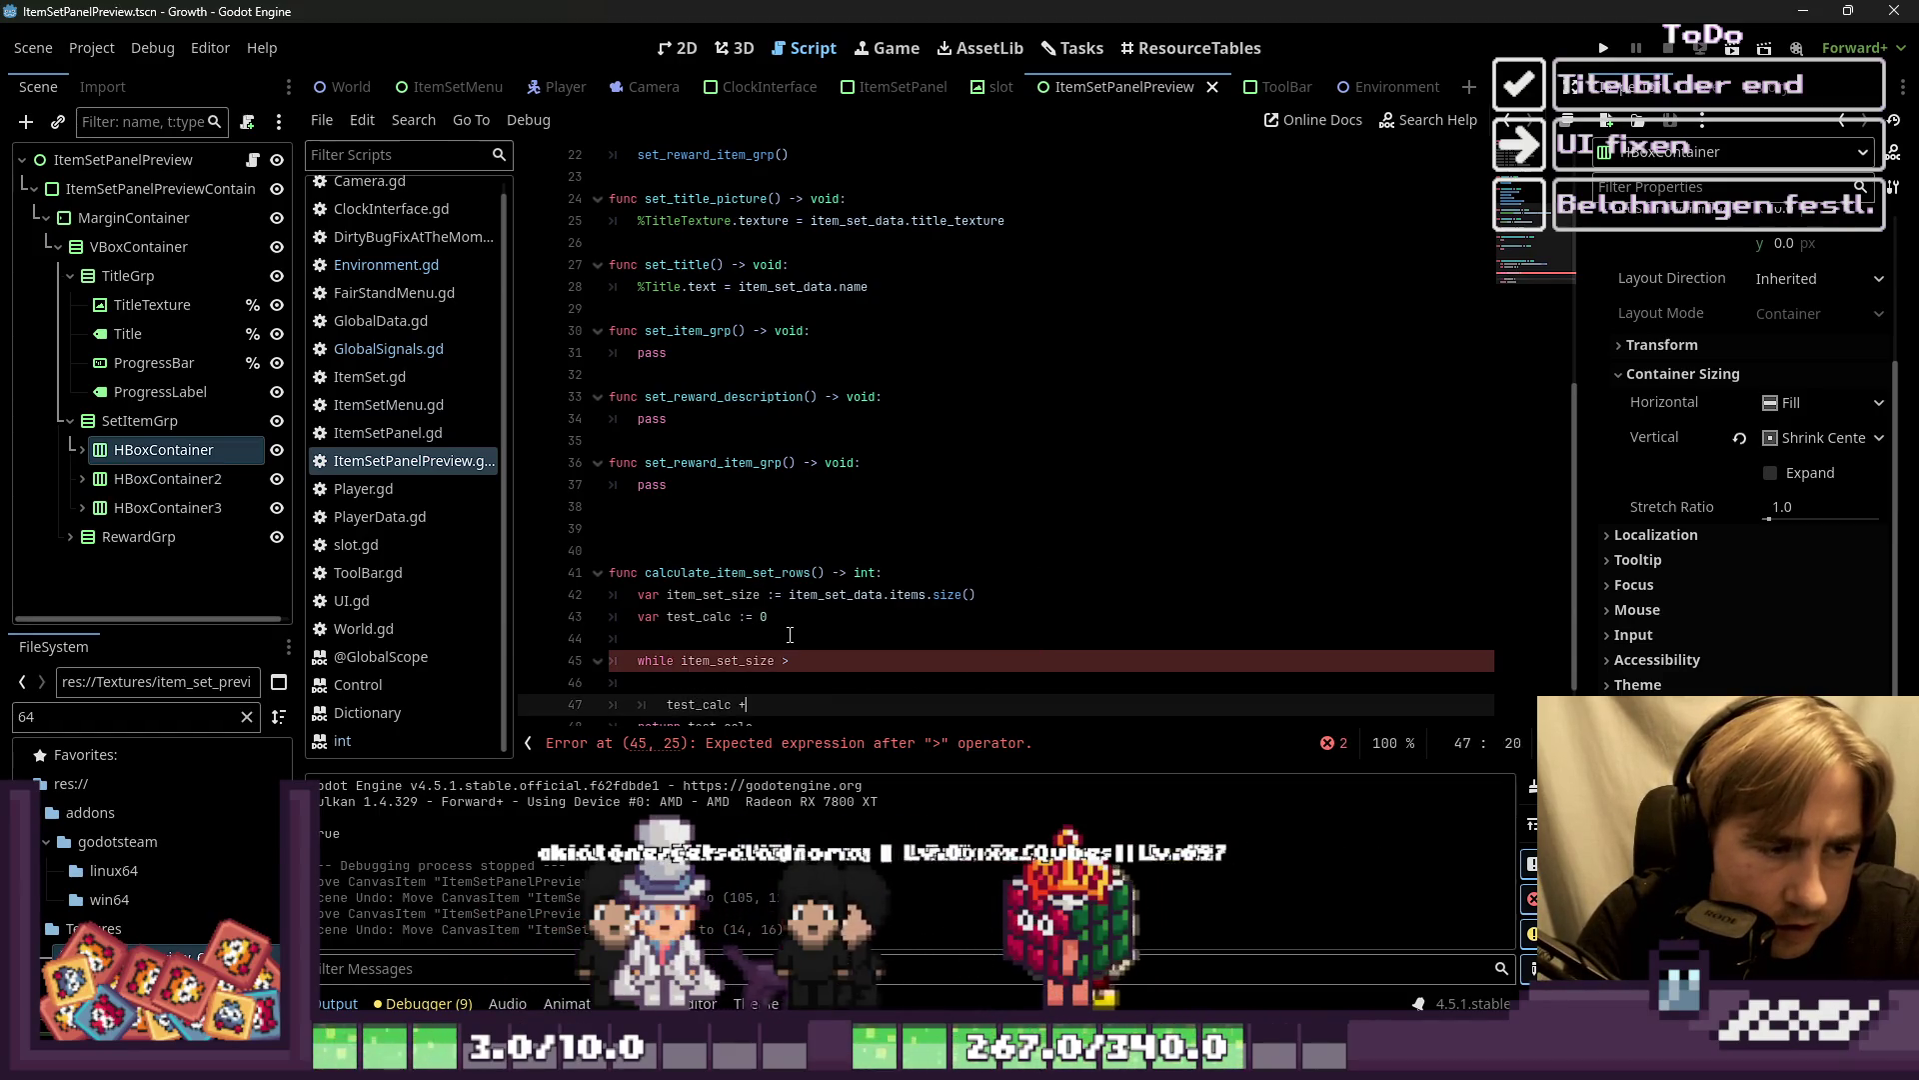
type("= 1")
Complete the condition as 'item_set_size > 0:', remove the stray blank line, save, and run the project
key("Up")
key("Up")
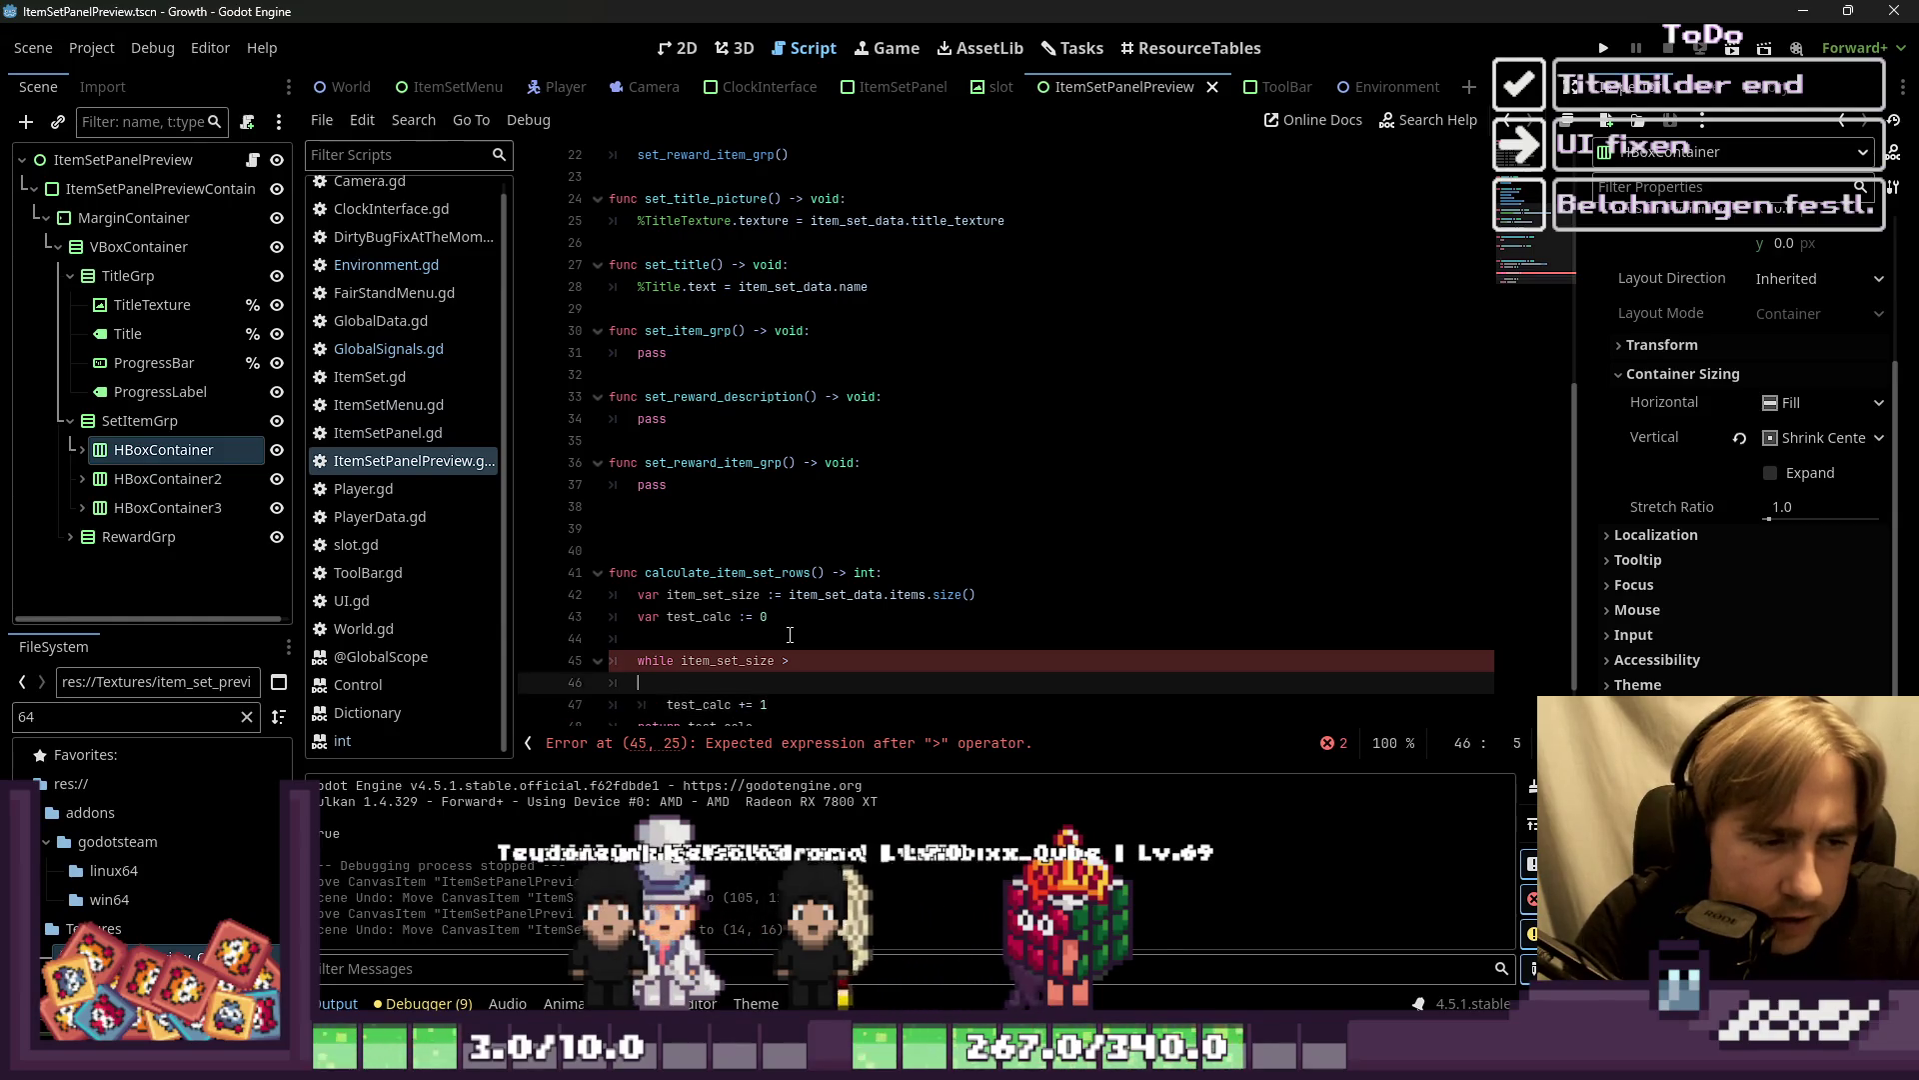
key("End")
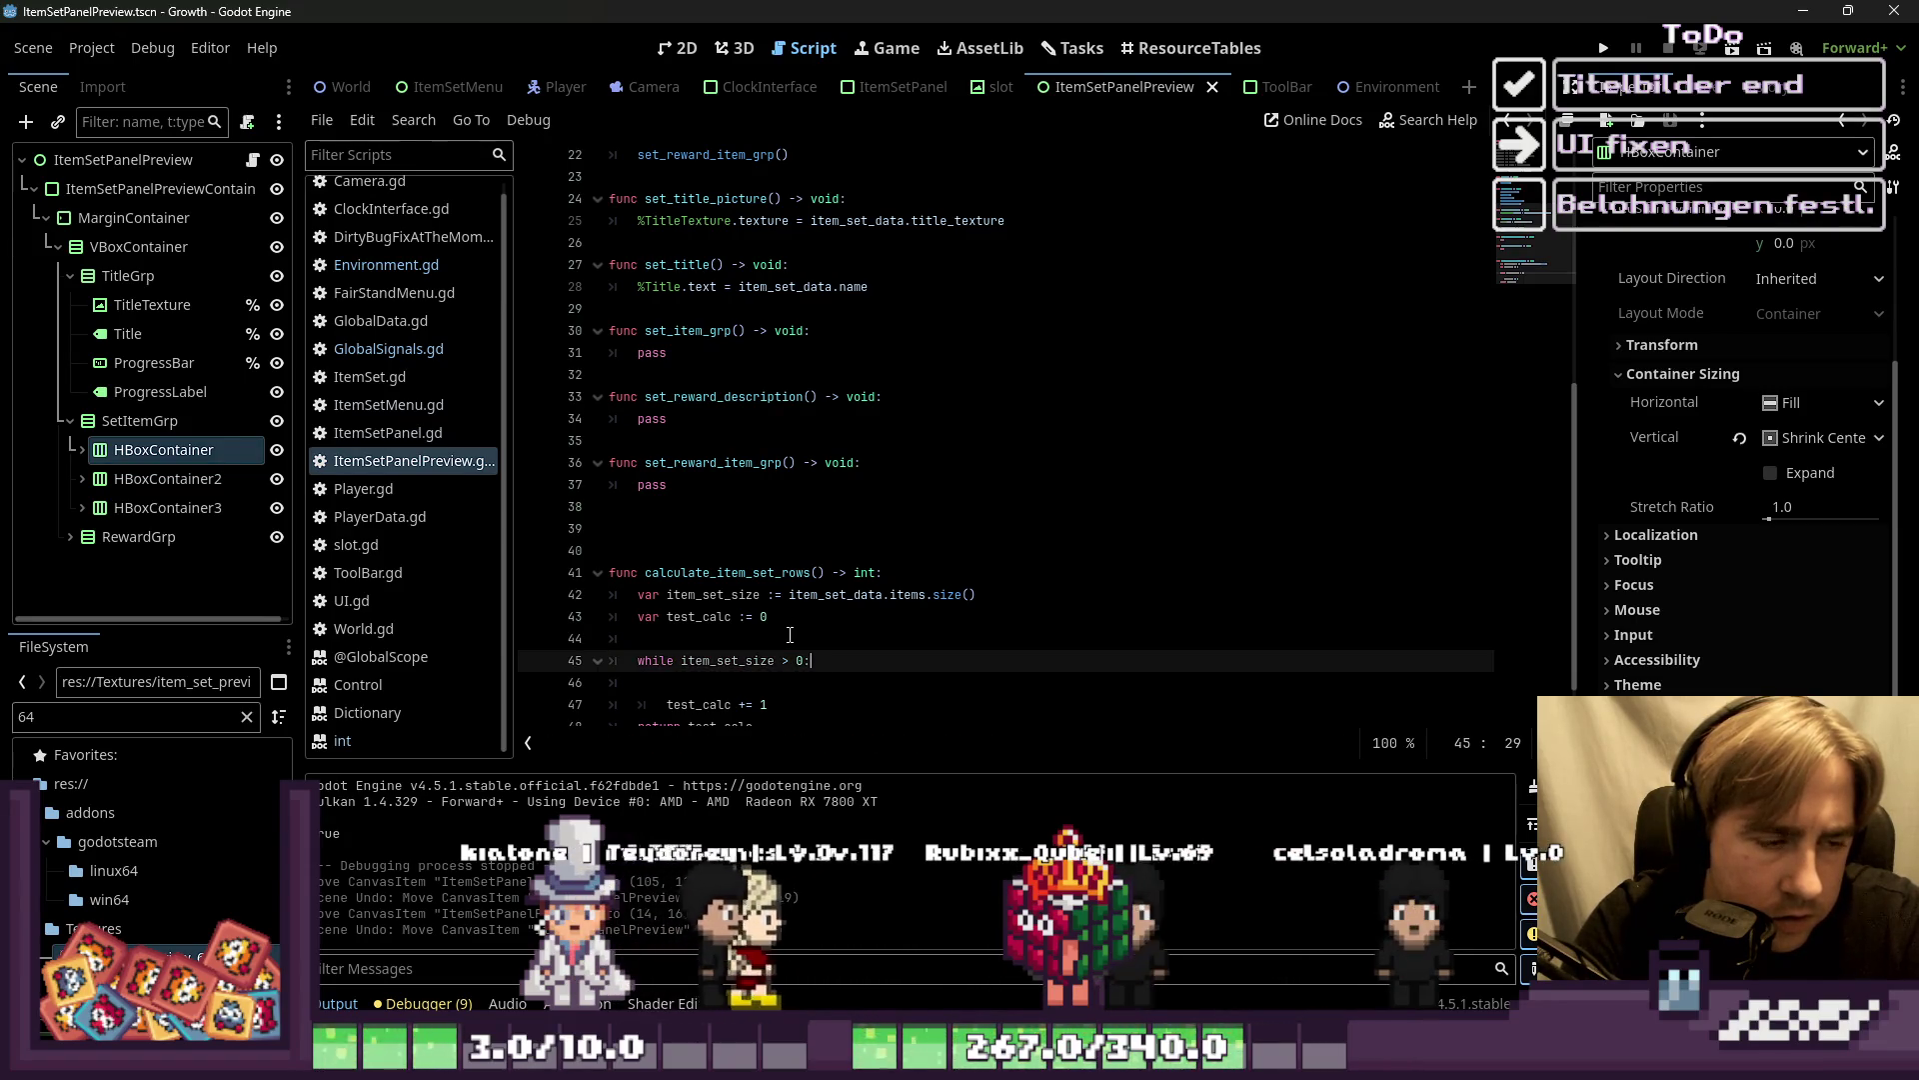
scroll(790, 635, "down", 1)
left_click(749, 634)
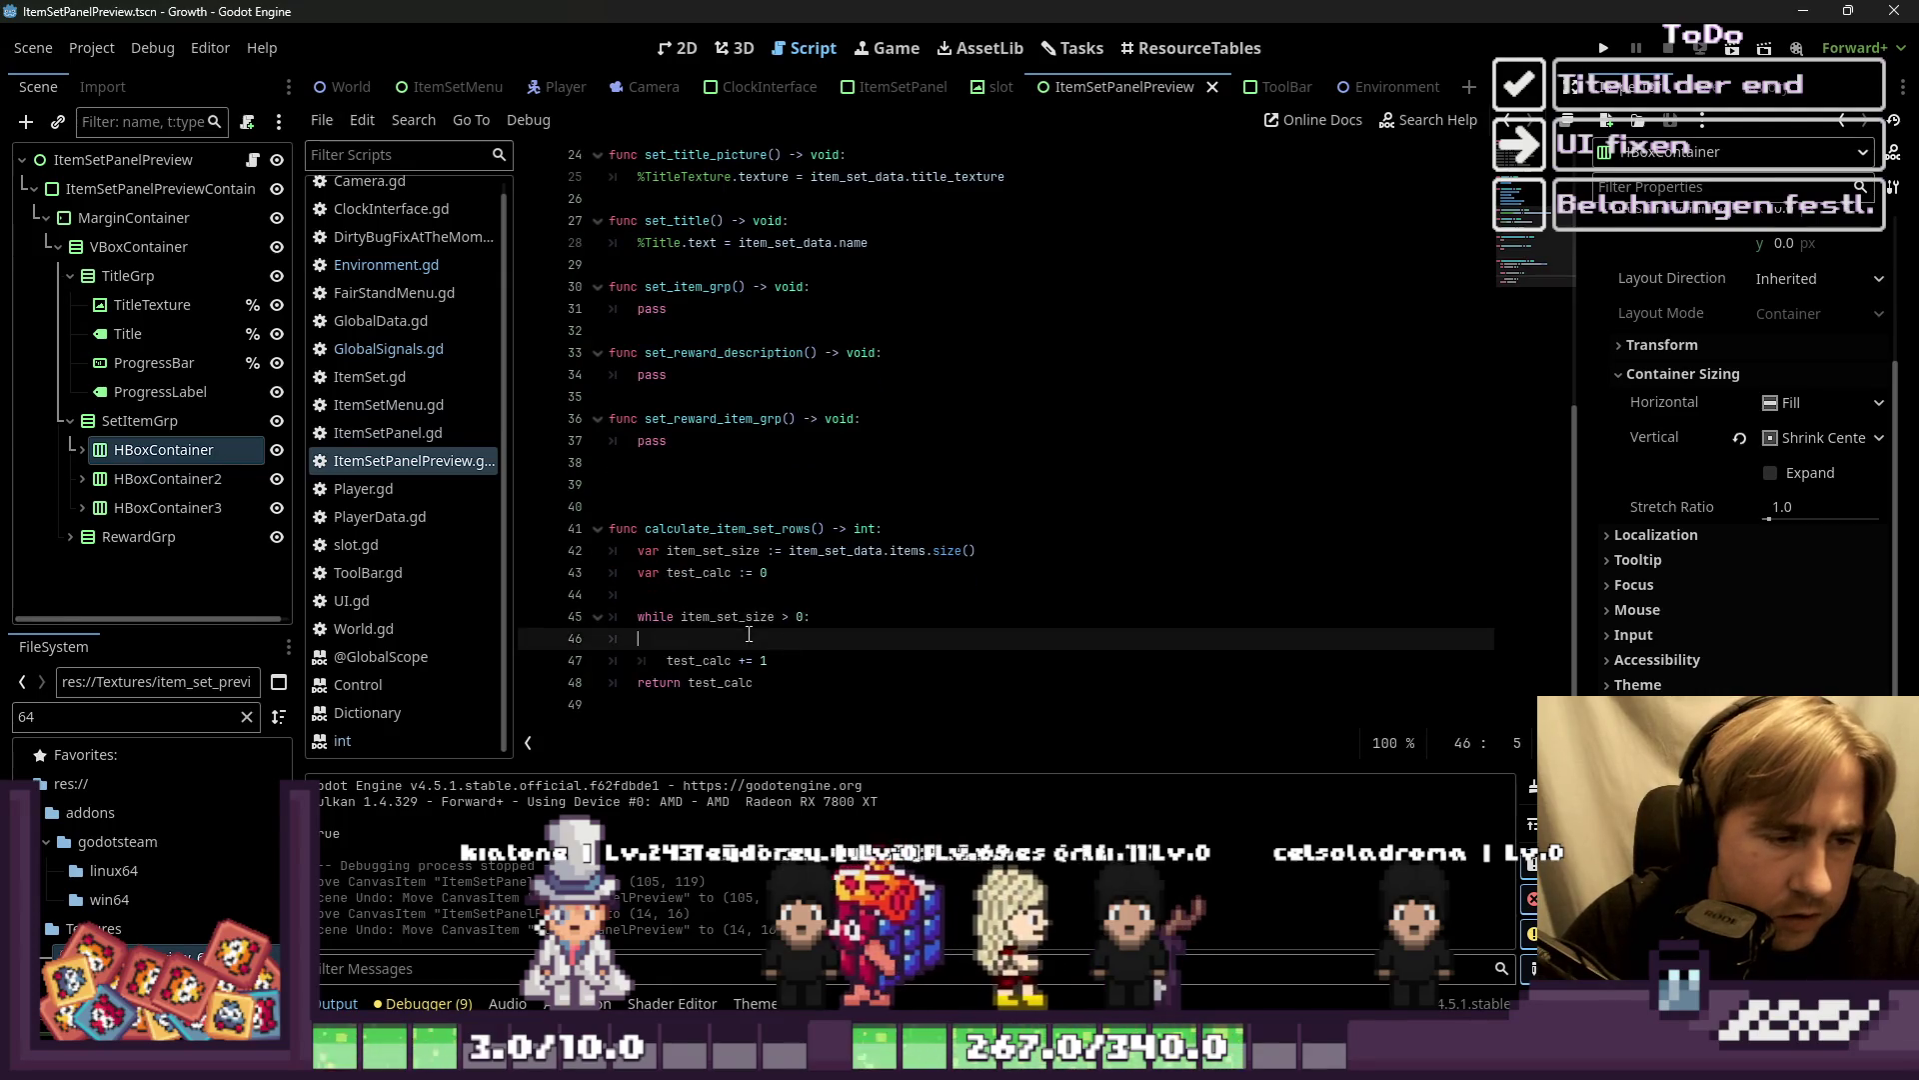
key("Delete")
key("End")
key("Return")
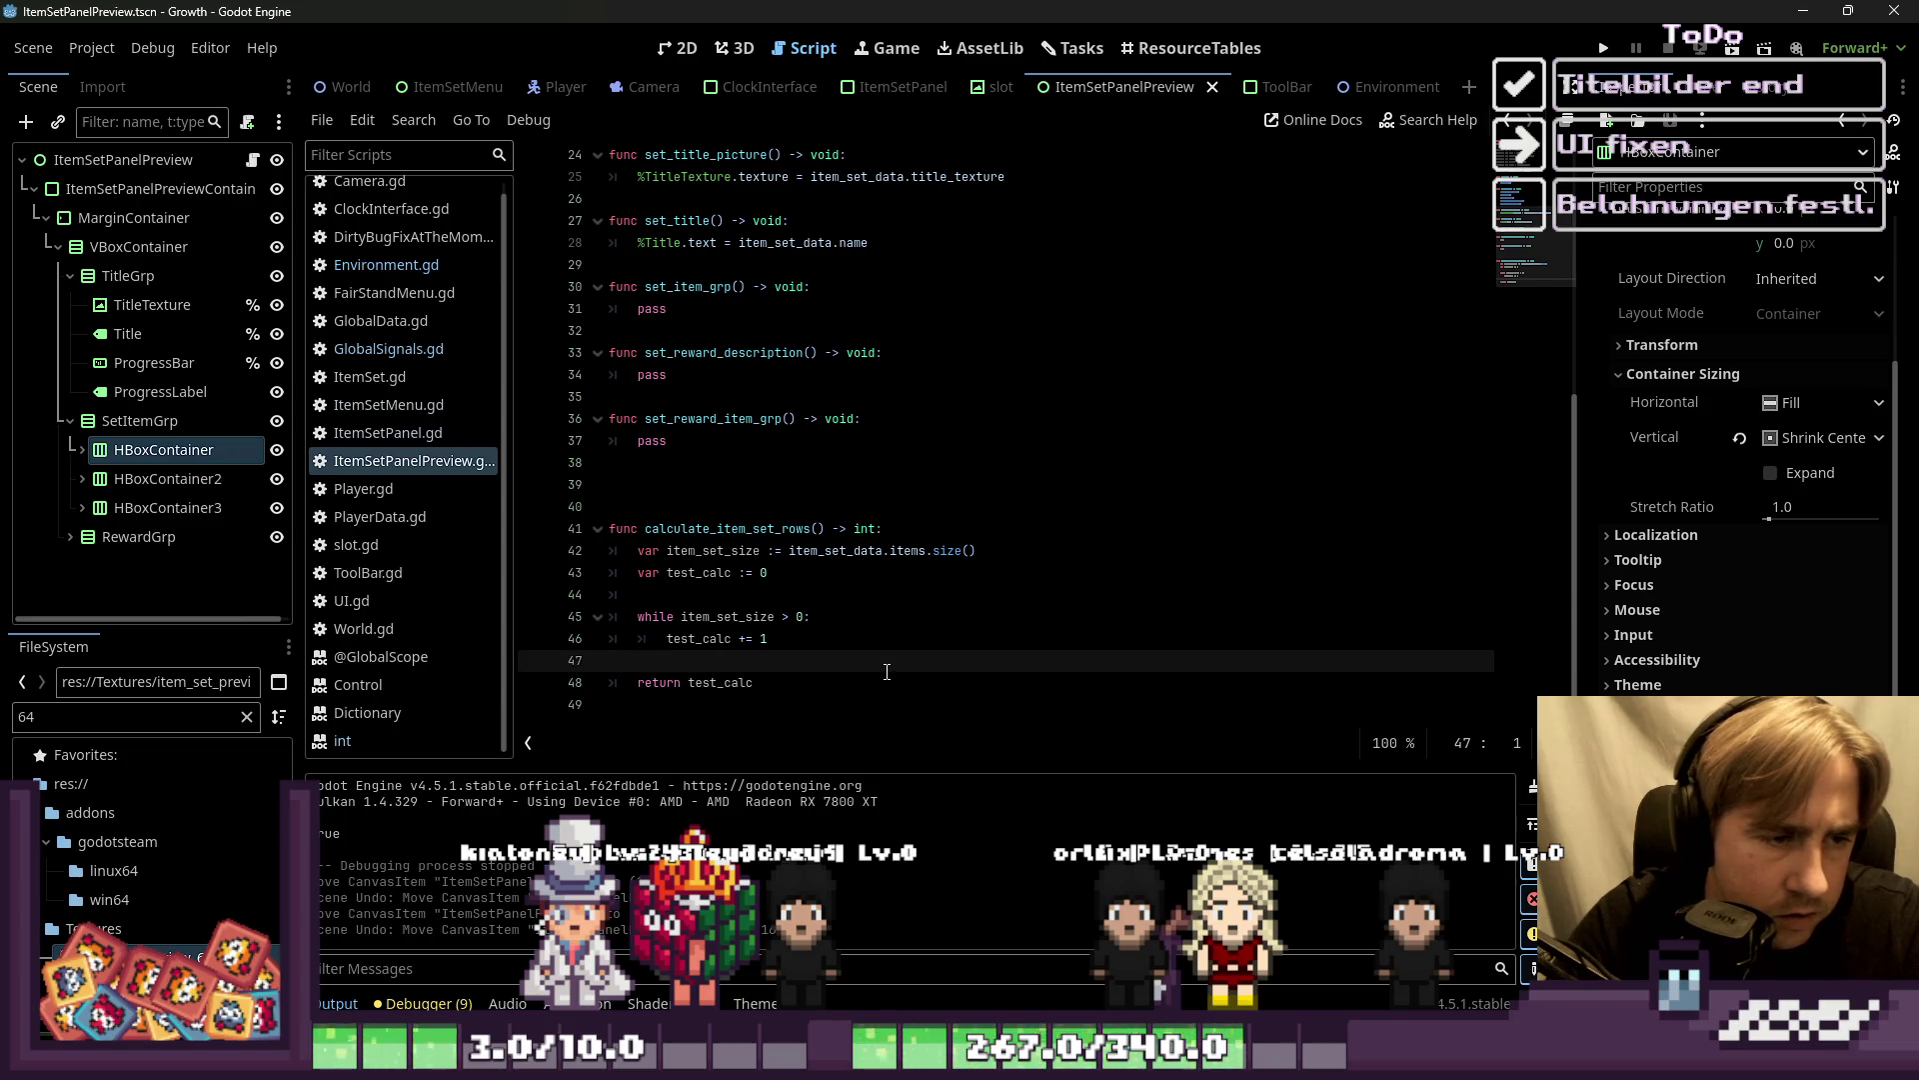
key("ctrl+s")
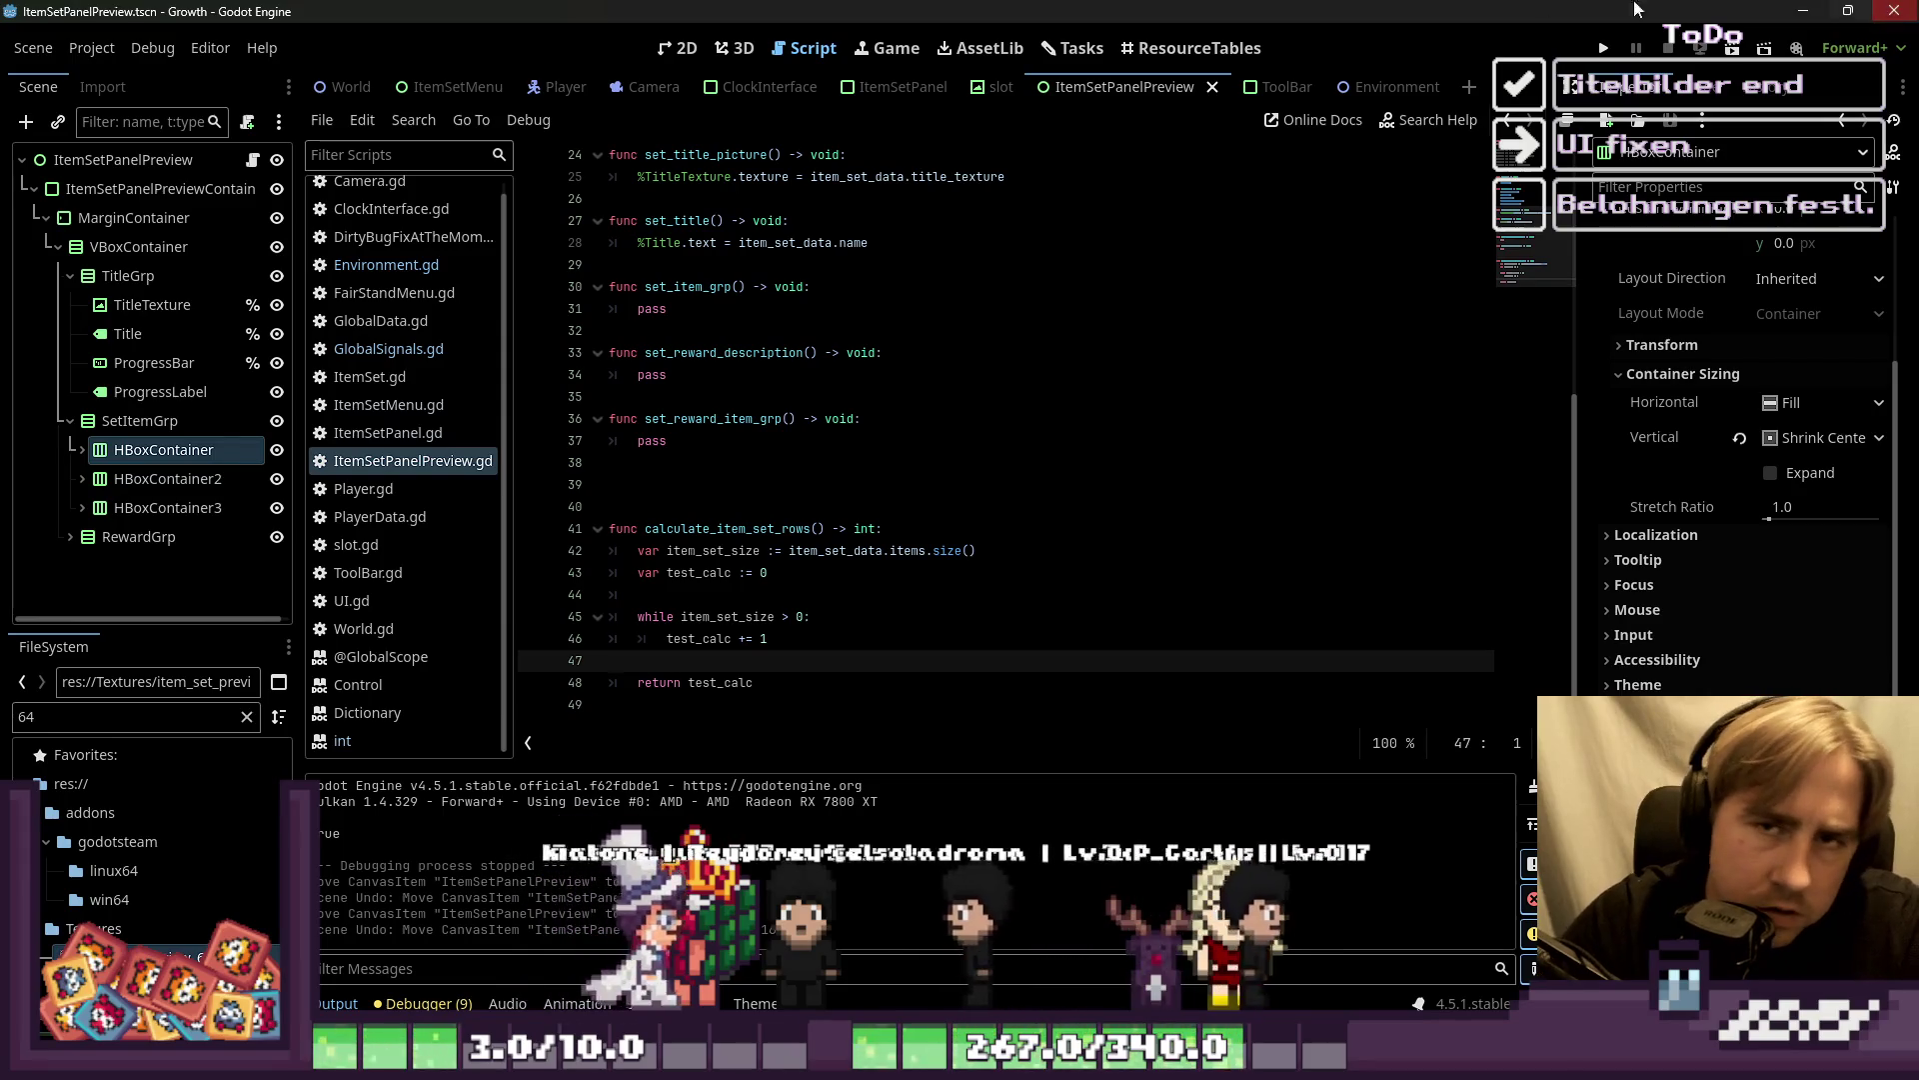
key("F5")
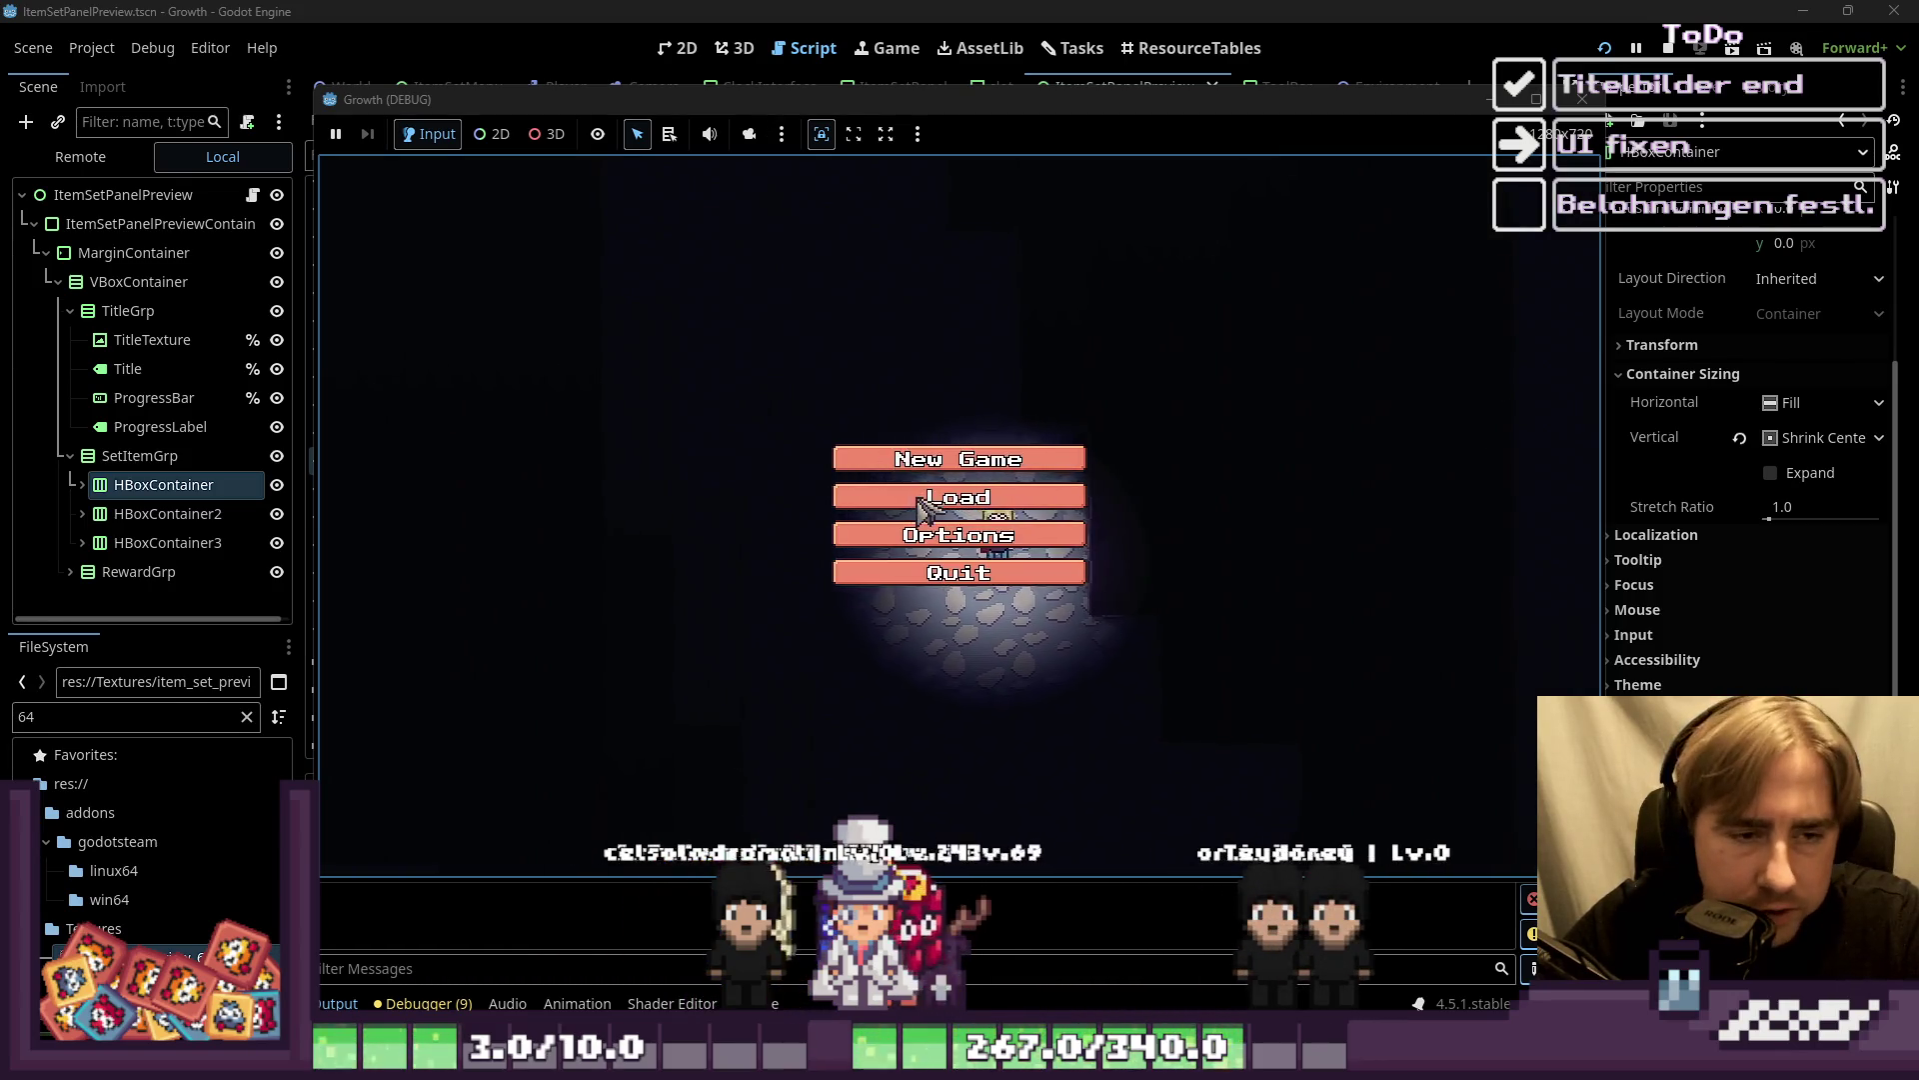
Load a save slot in the running game, then try to close the frozen game window
left_click(920, 500)
left_click(1050, 655)
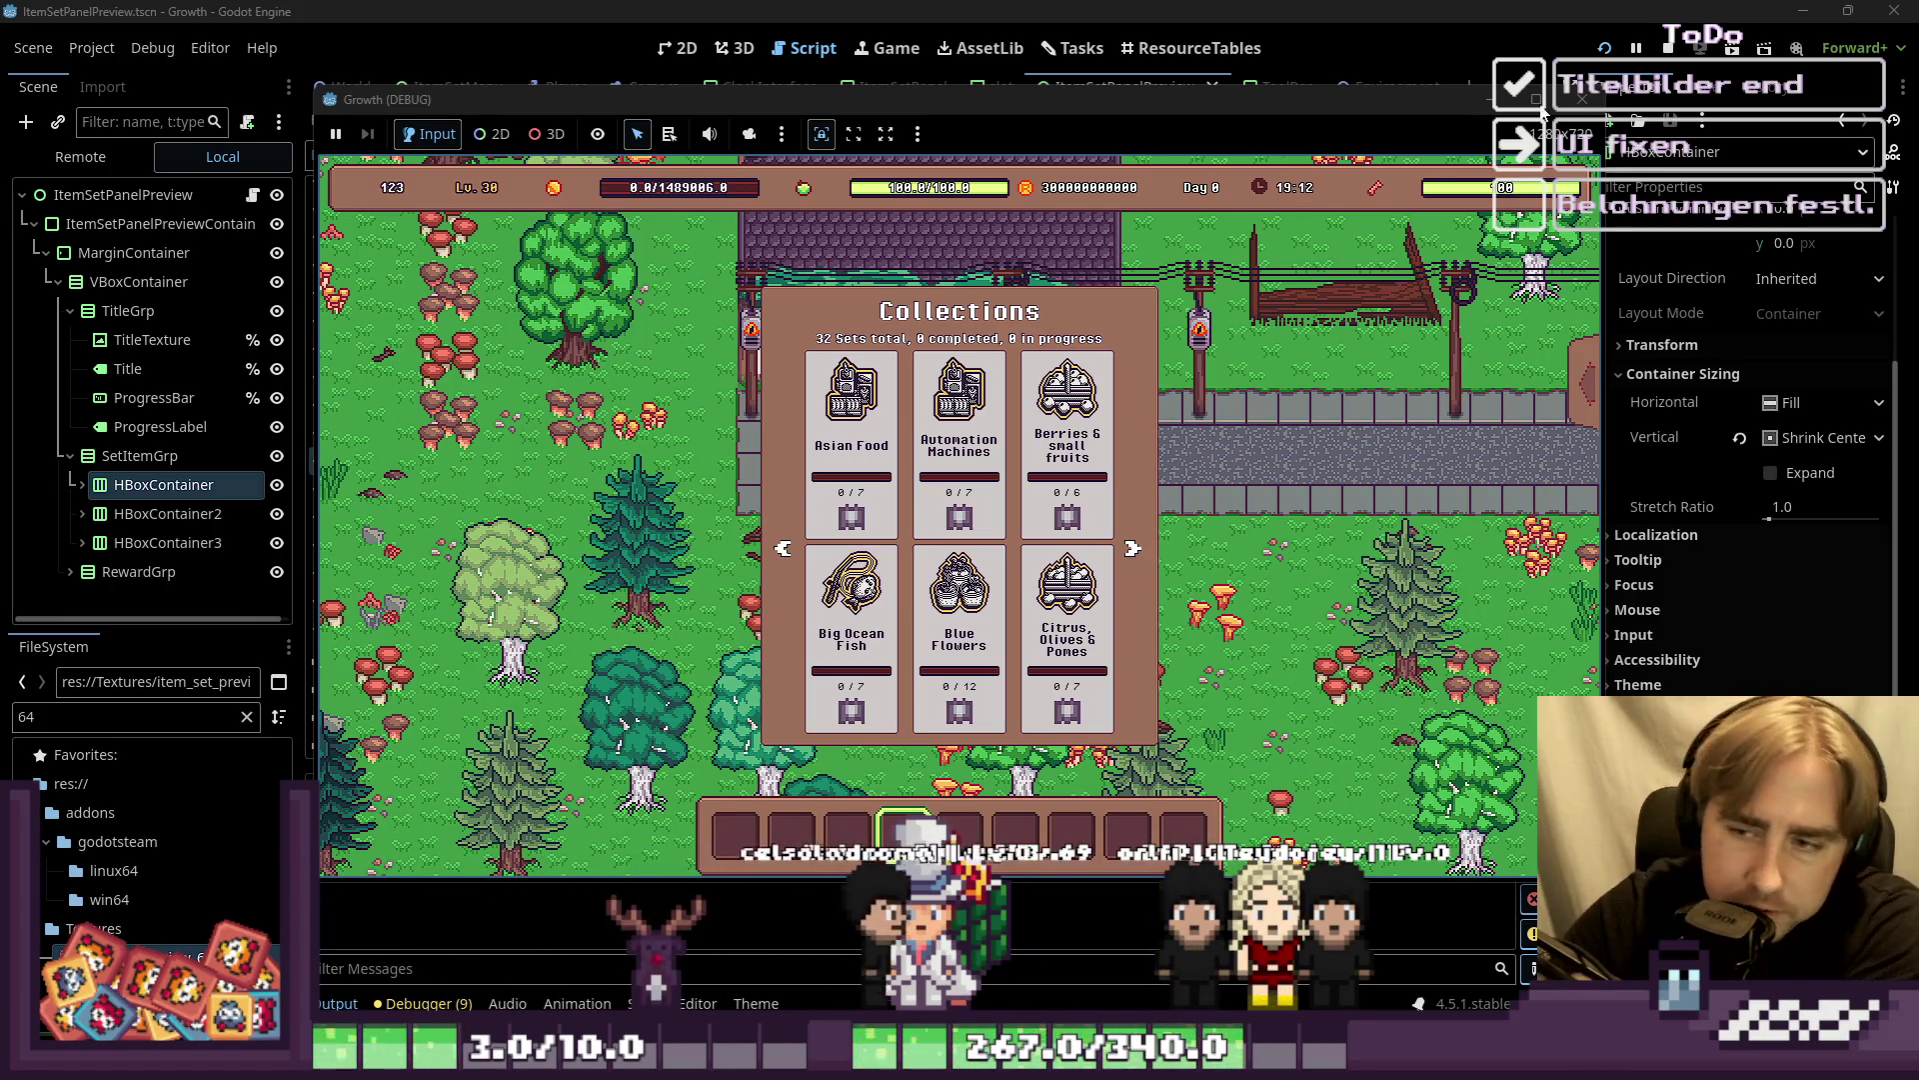
left_click(1006, 14)
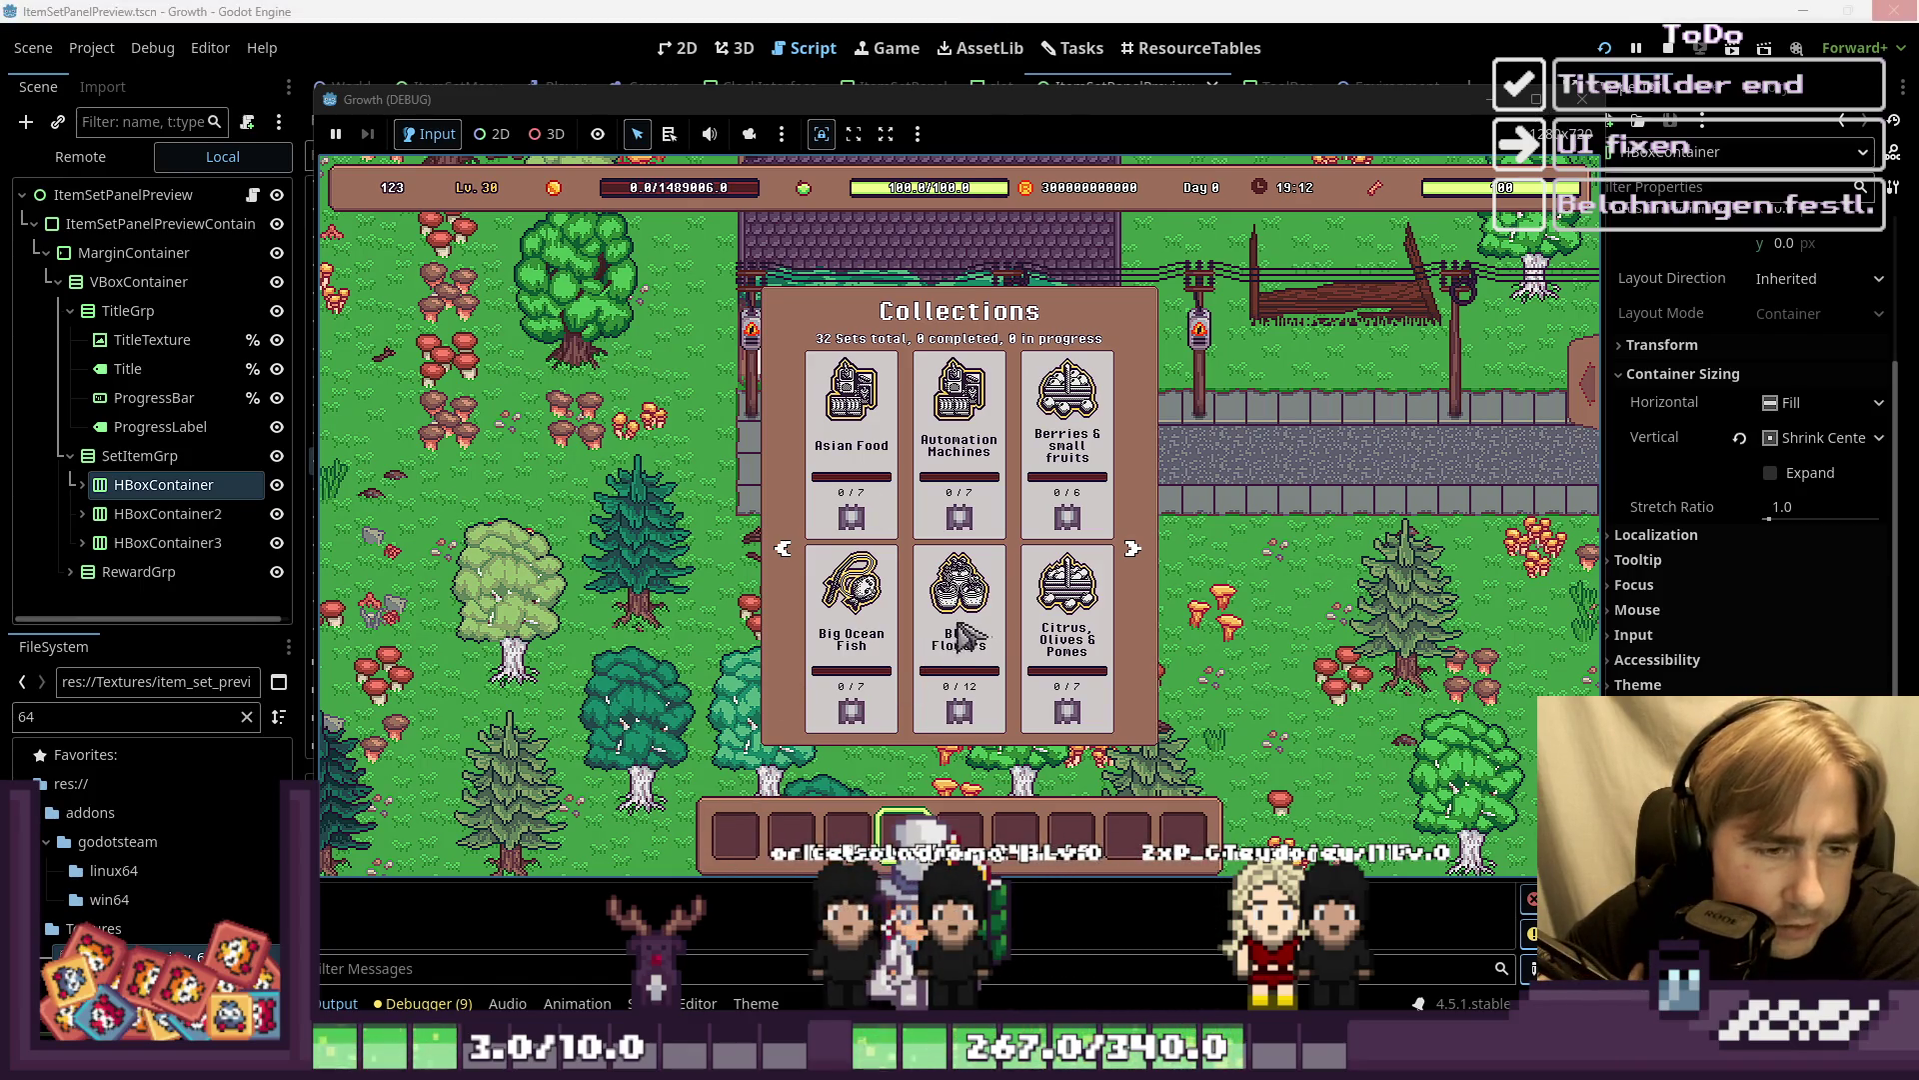
left_click(1588, 107)
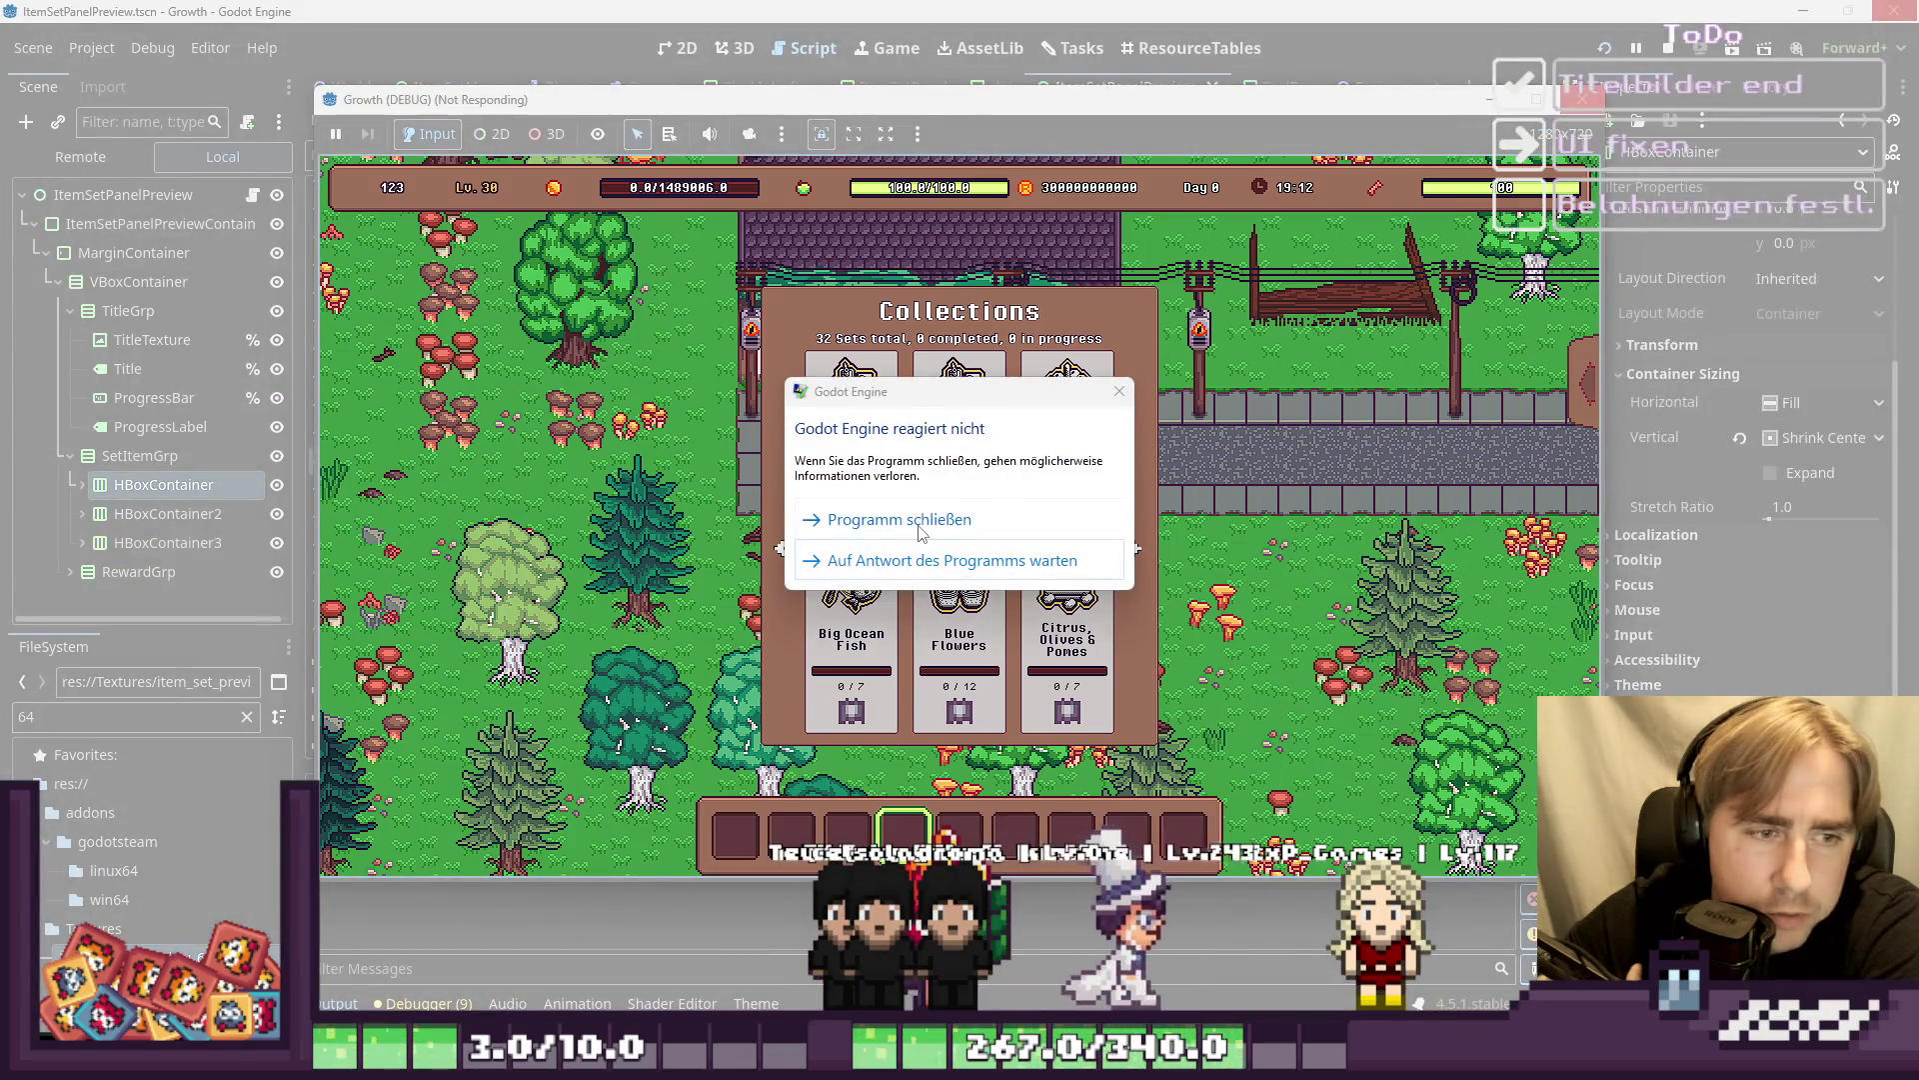
left_click(917, 521)
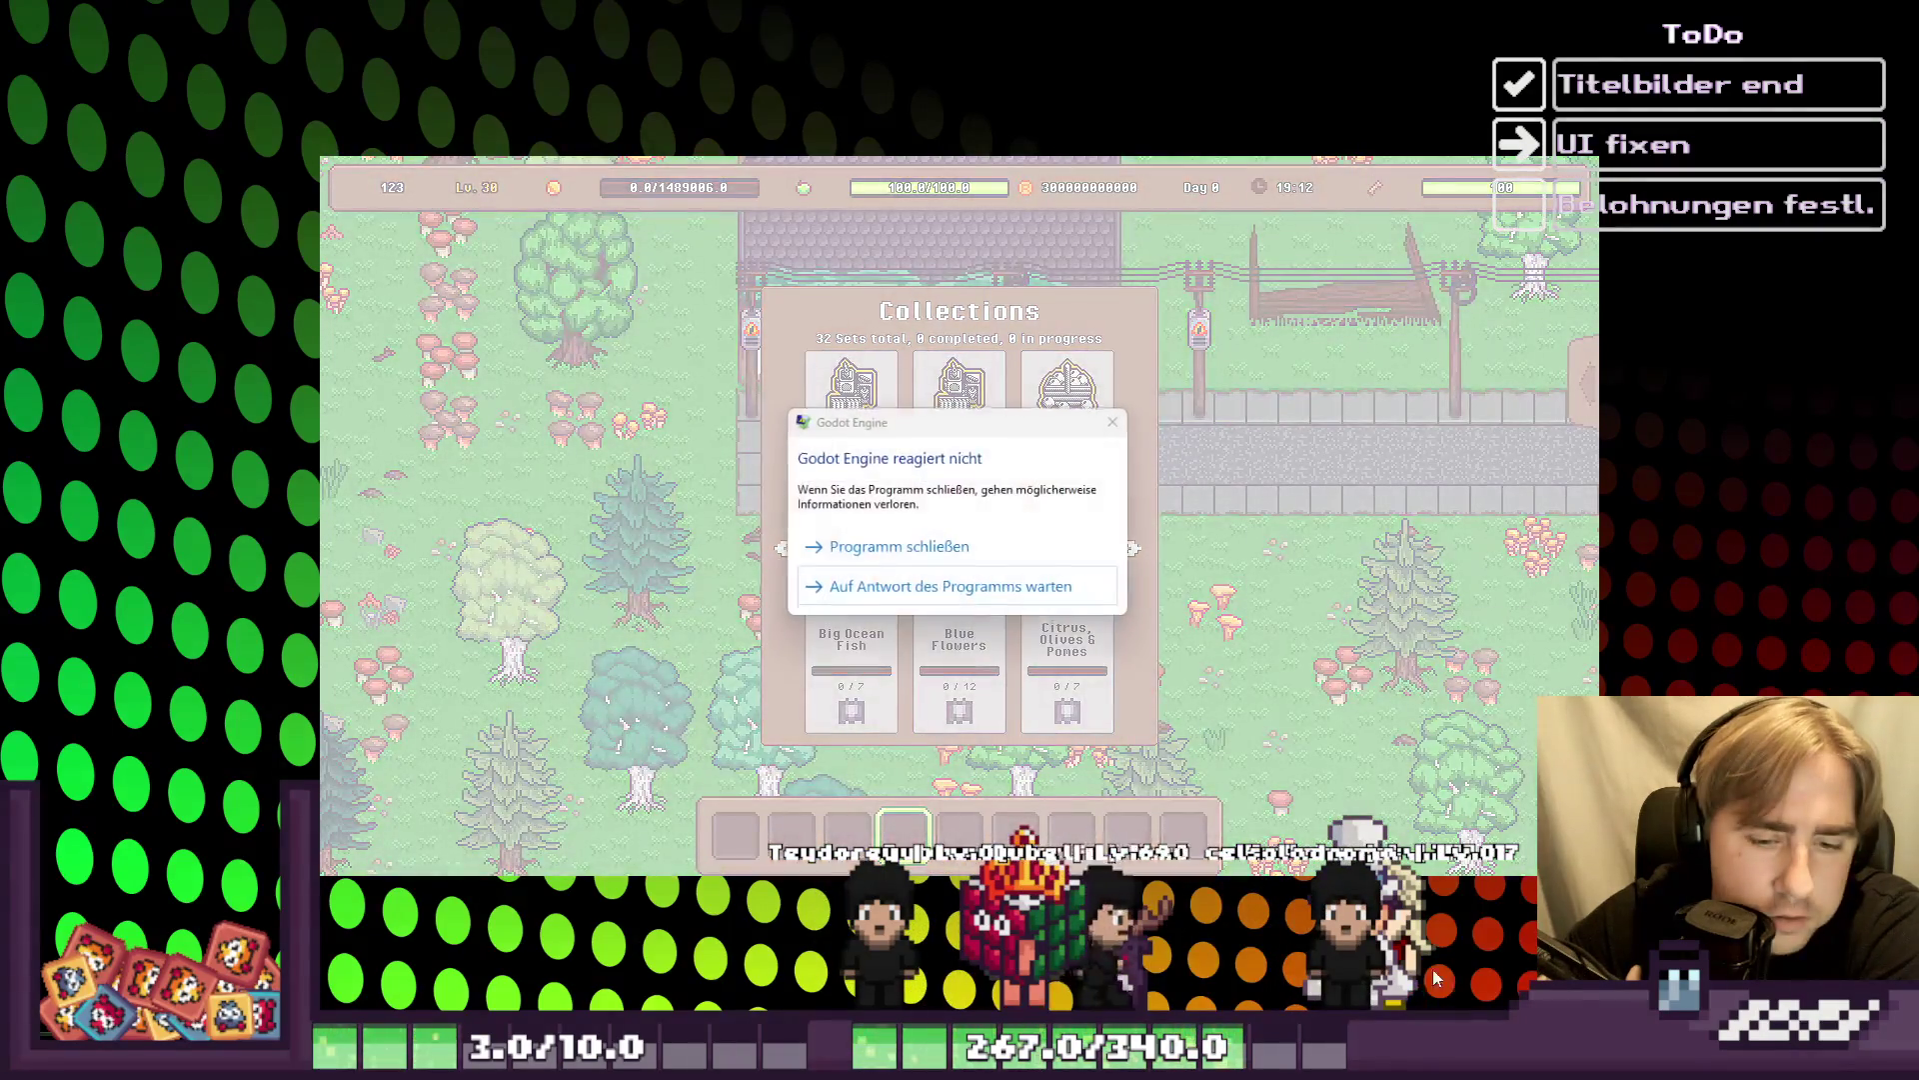
Choose 'Programm schließen' to close the unresponsive game and return to the editor
left_click(899, 546)
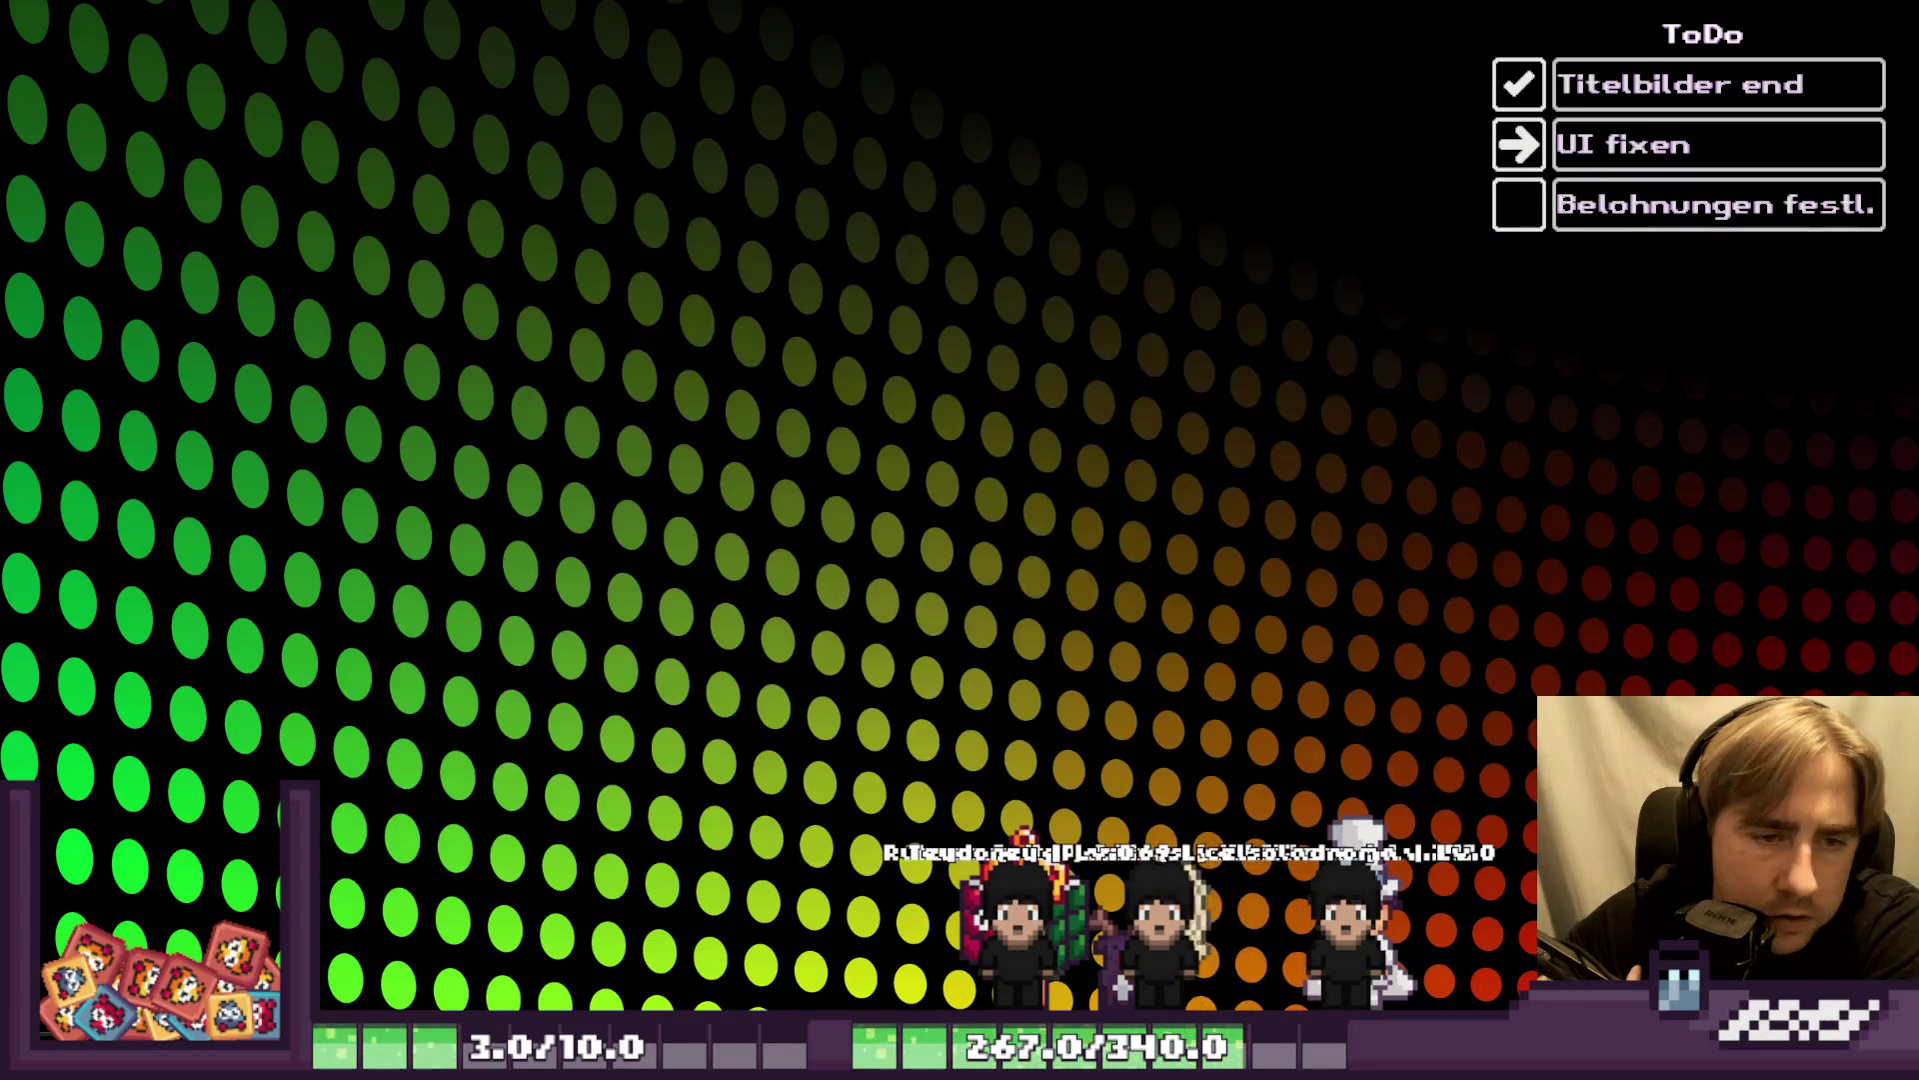
mouse_move(1220, 943)
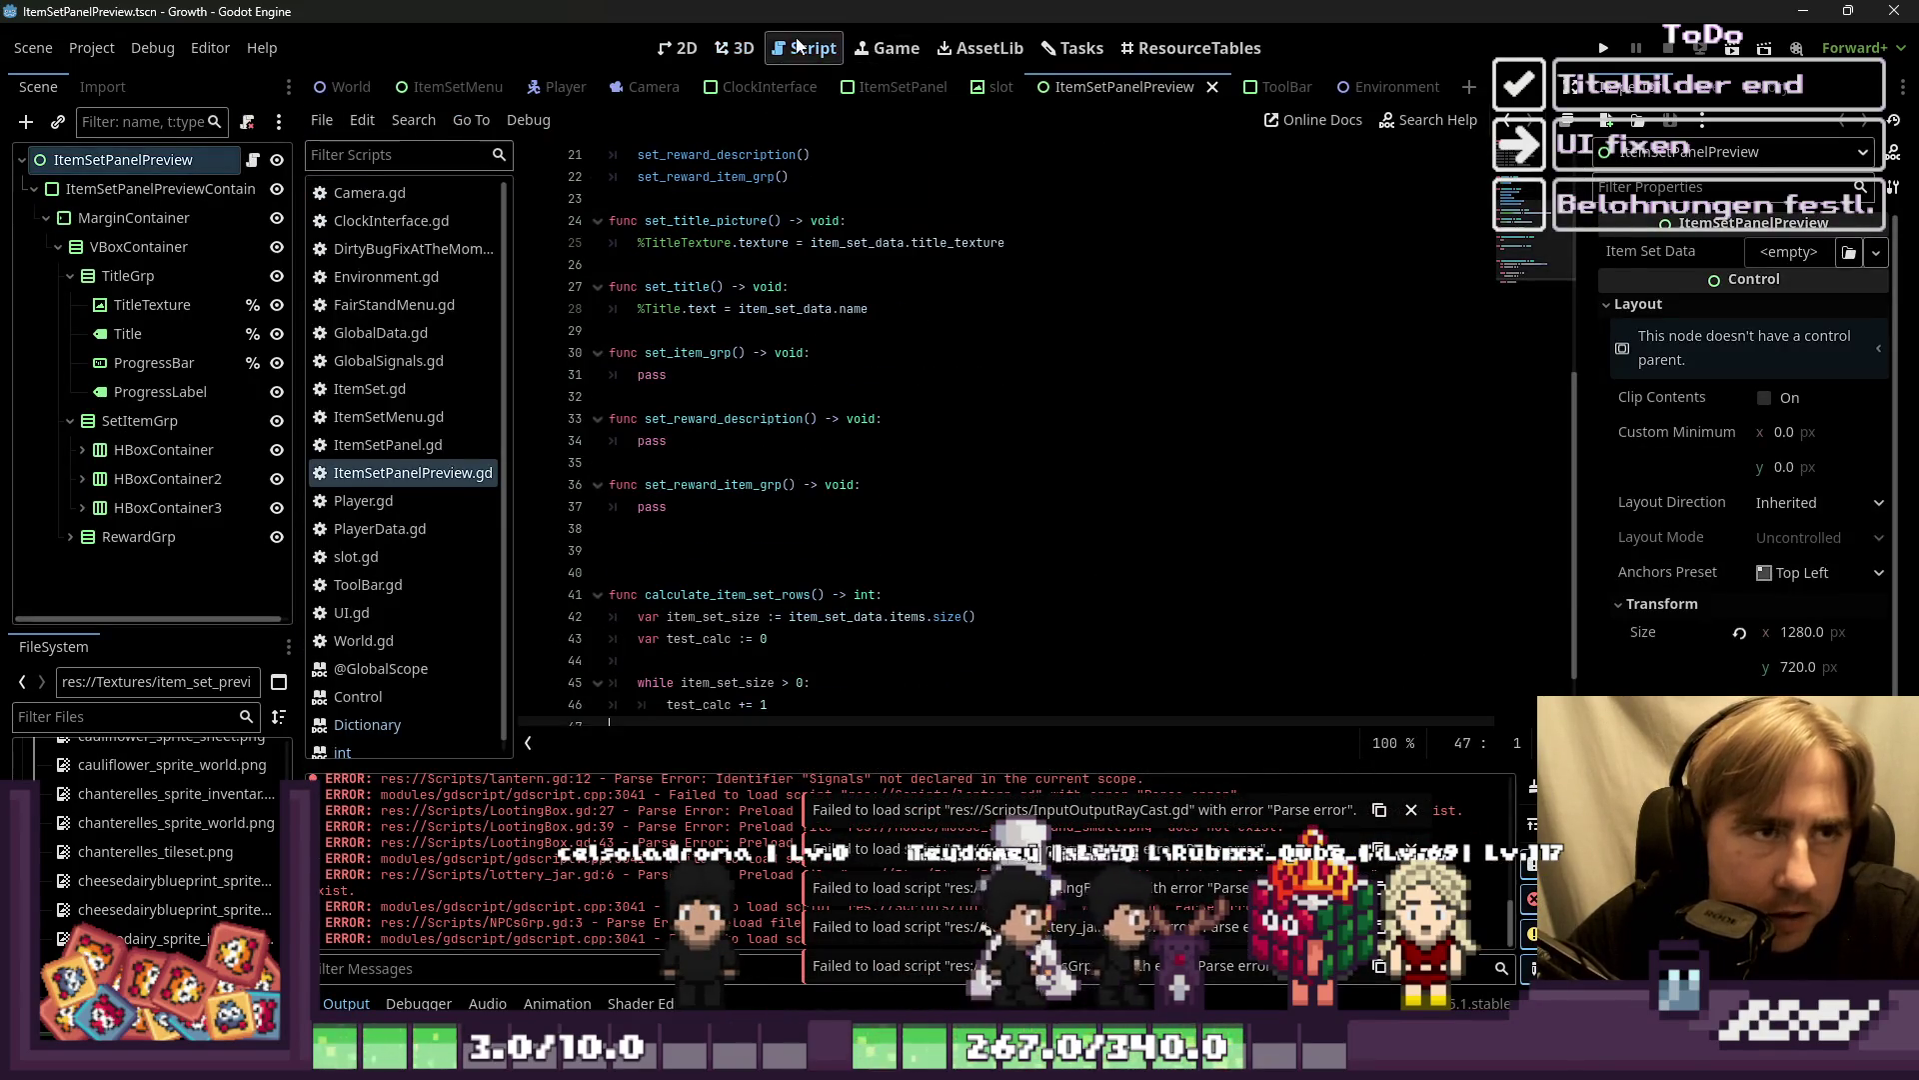
Insert 'if item_set_size - 5 >= 0:' as the first line inside the while loop
scroll(836, 600, "down", 3)
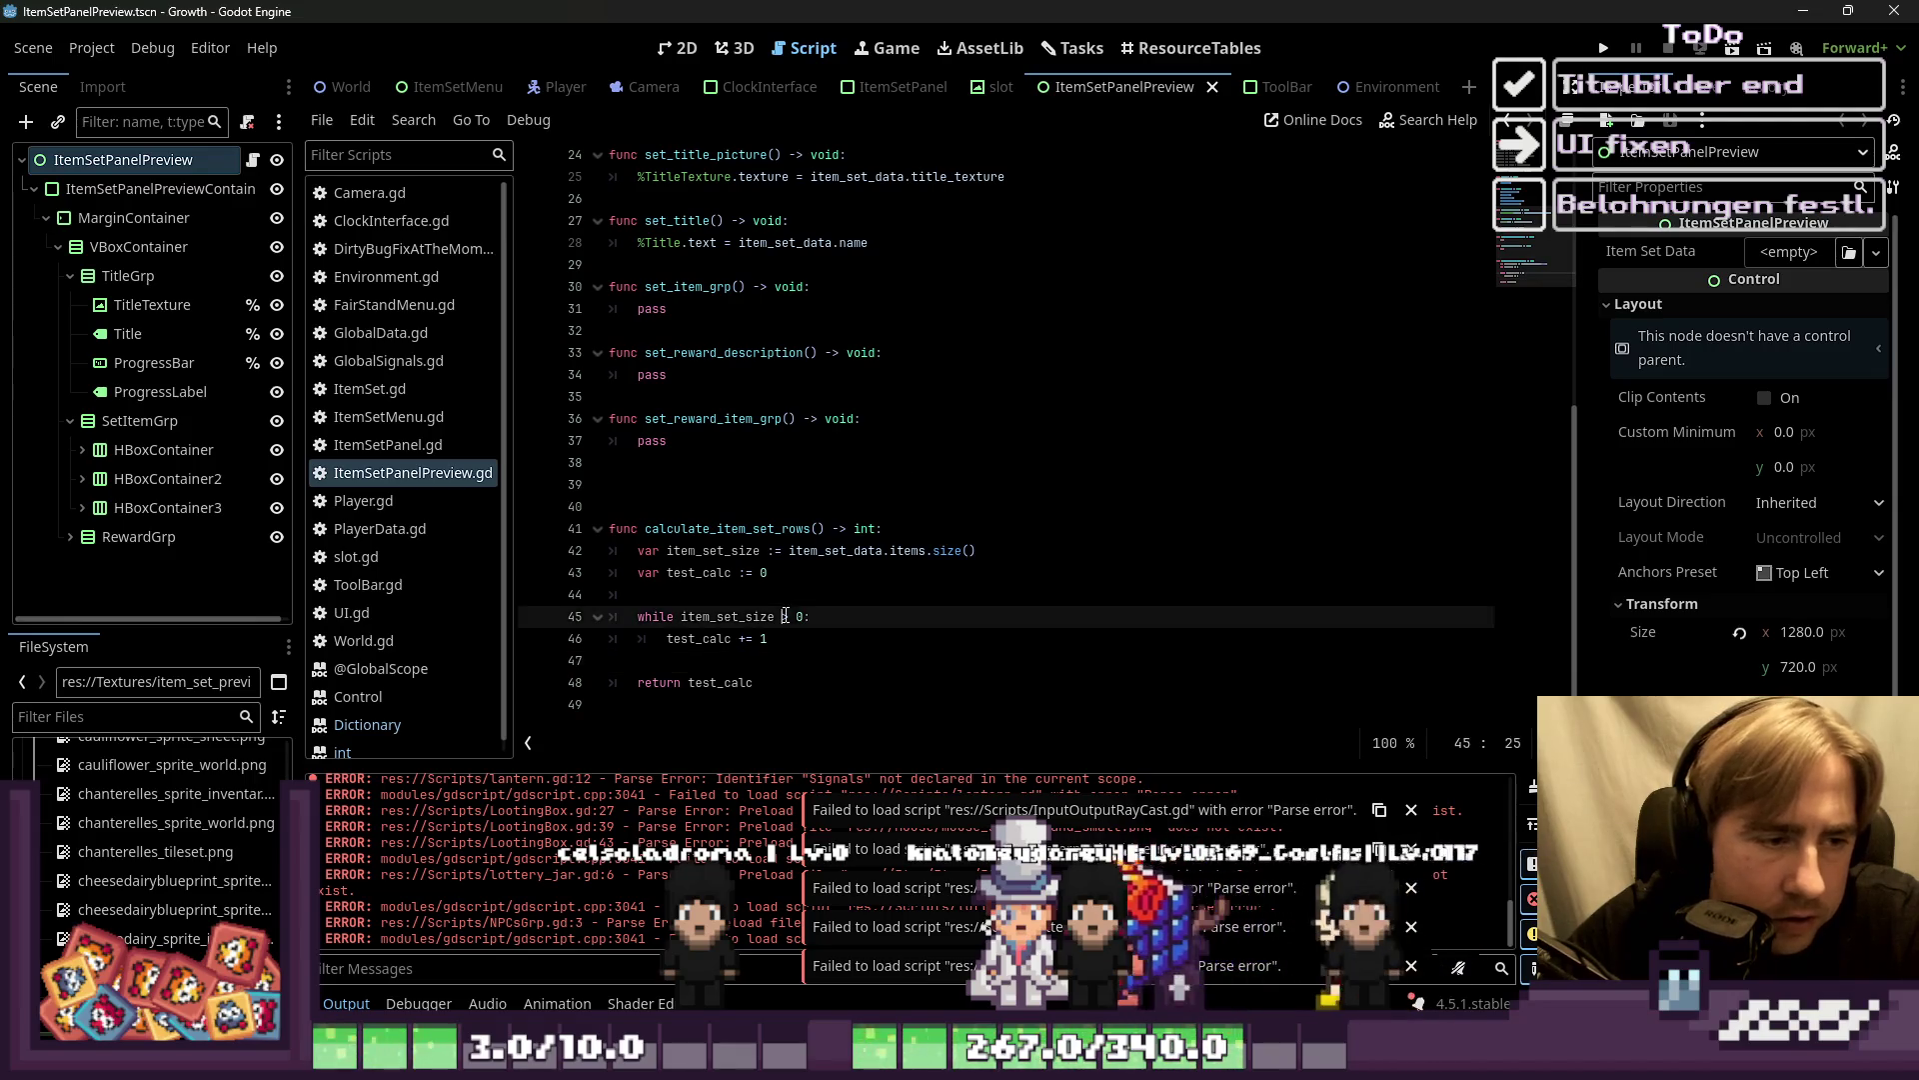
left_click(836, 645)
left_click(850, 617)
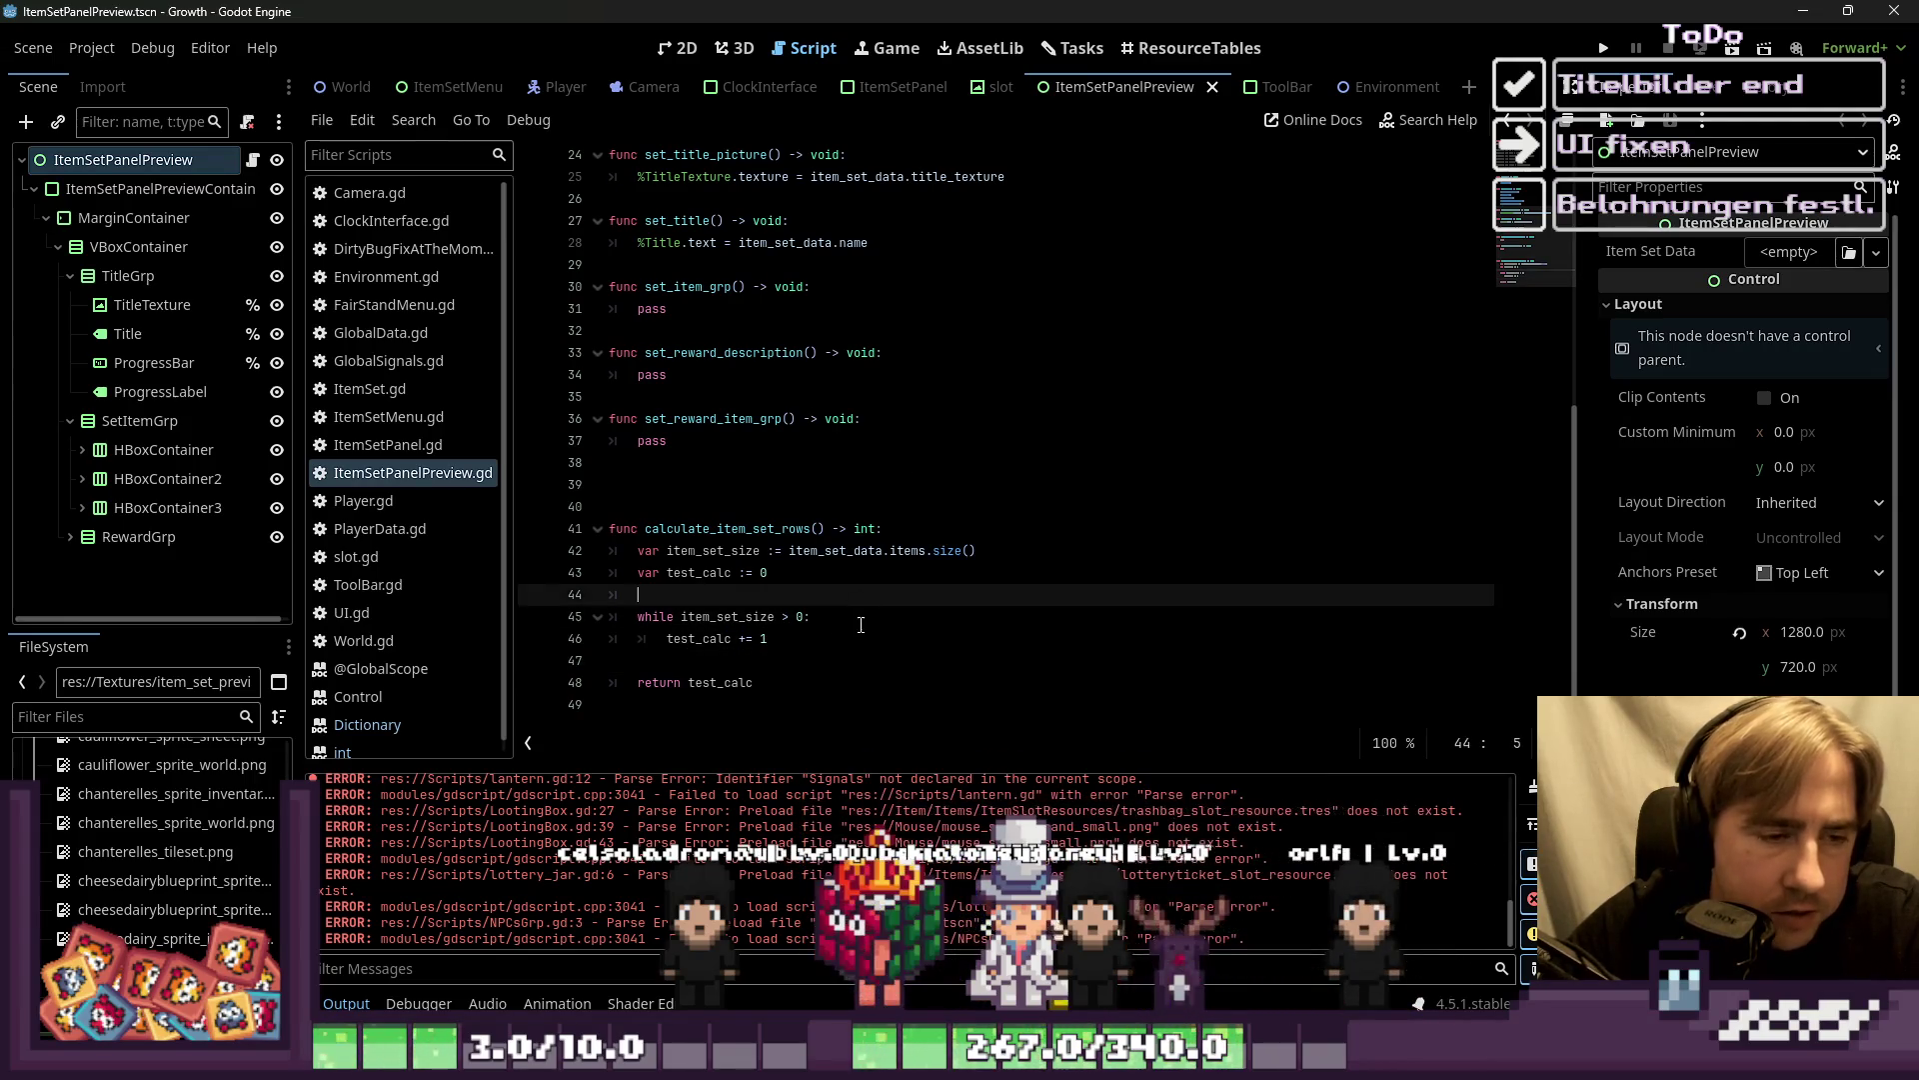
key("Return")
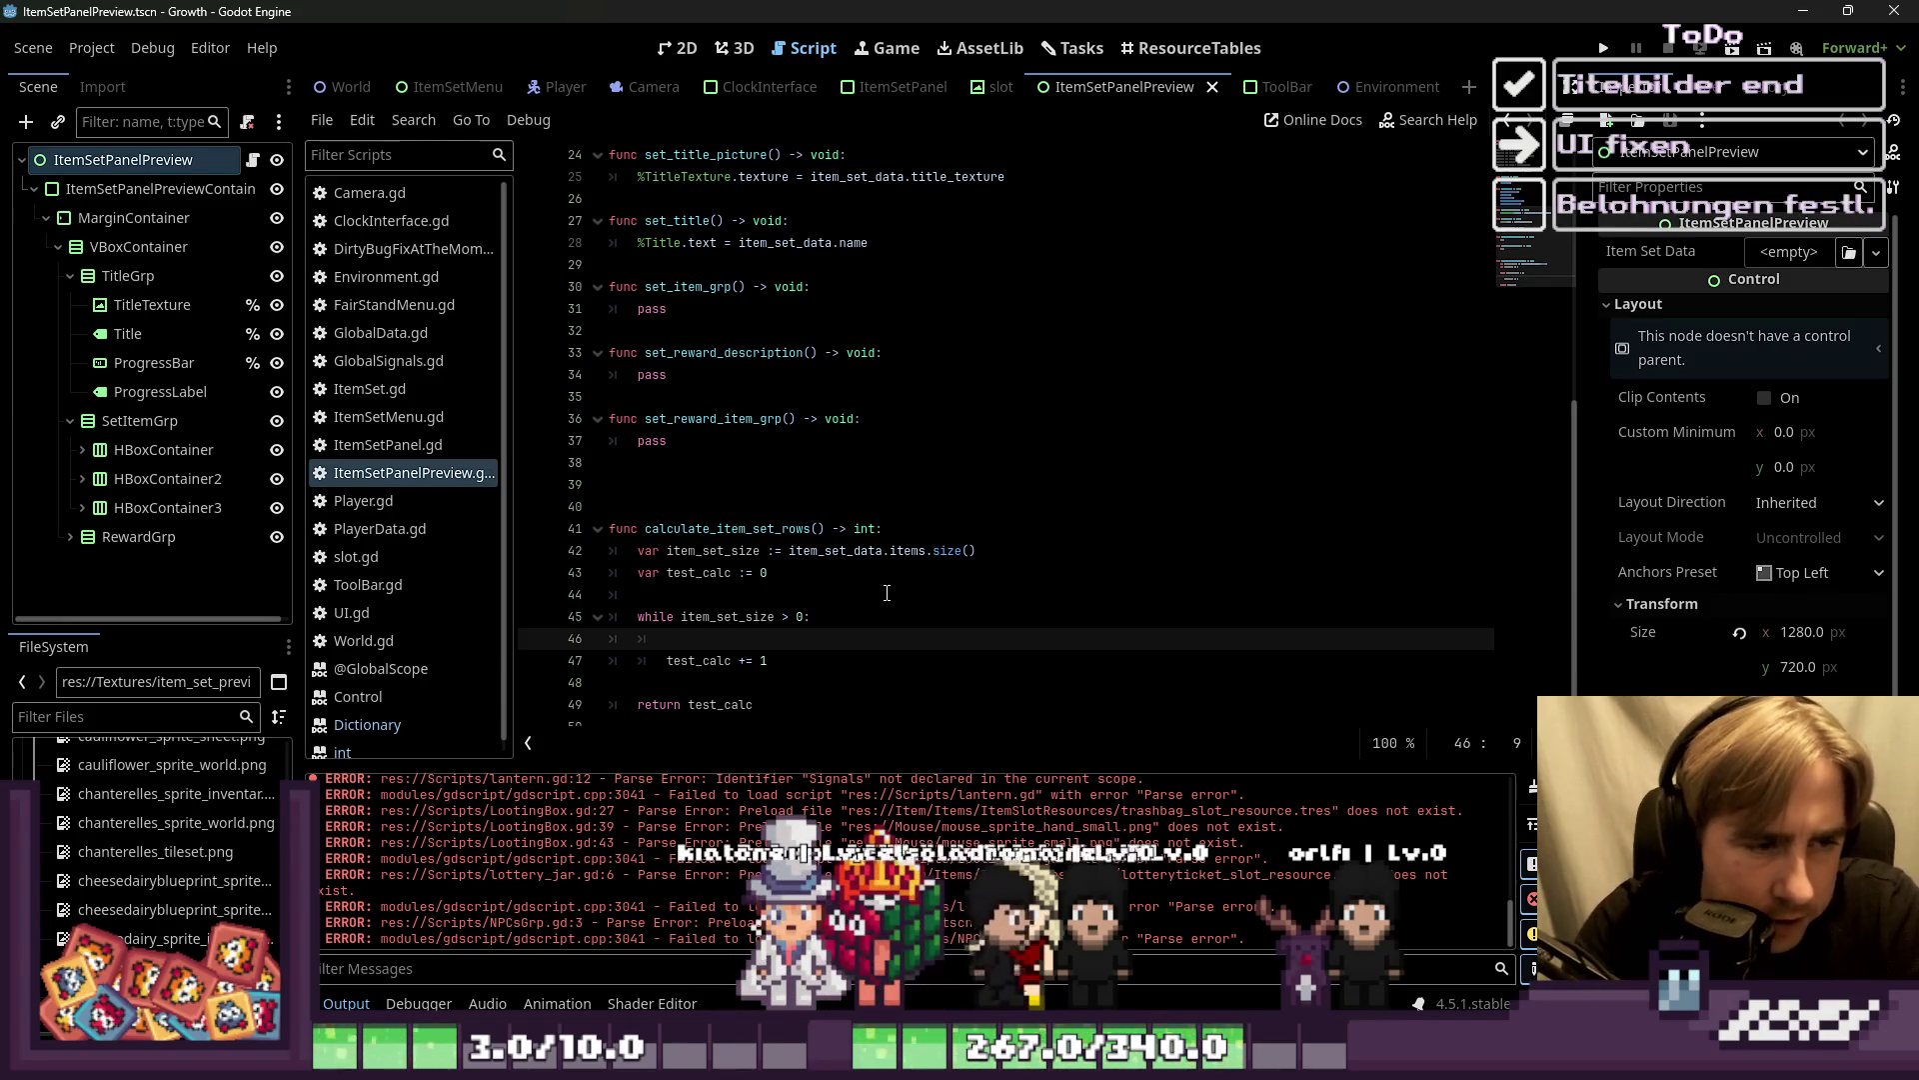
type("m")
type("f ")
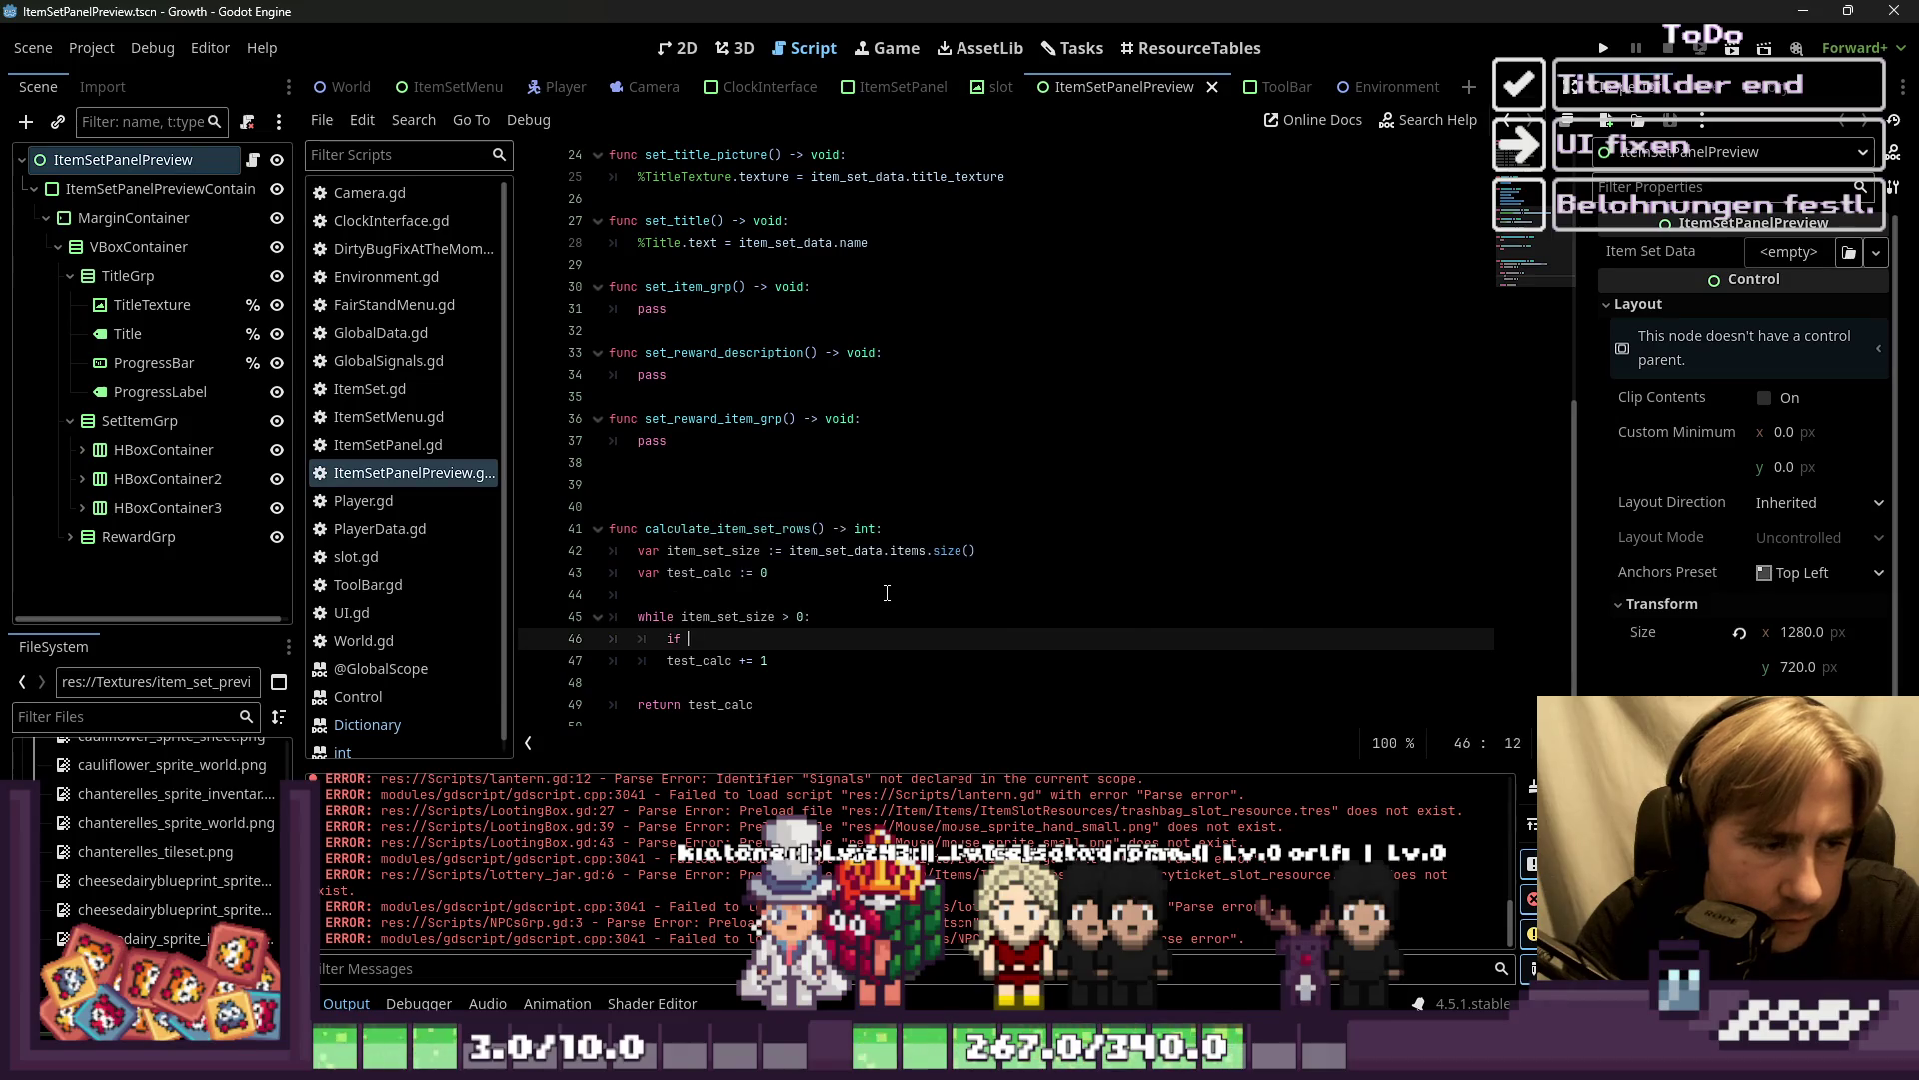
type("_set_size")
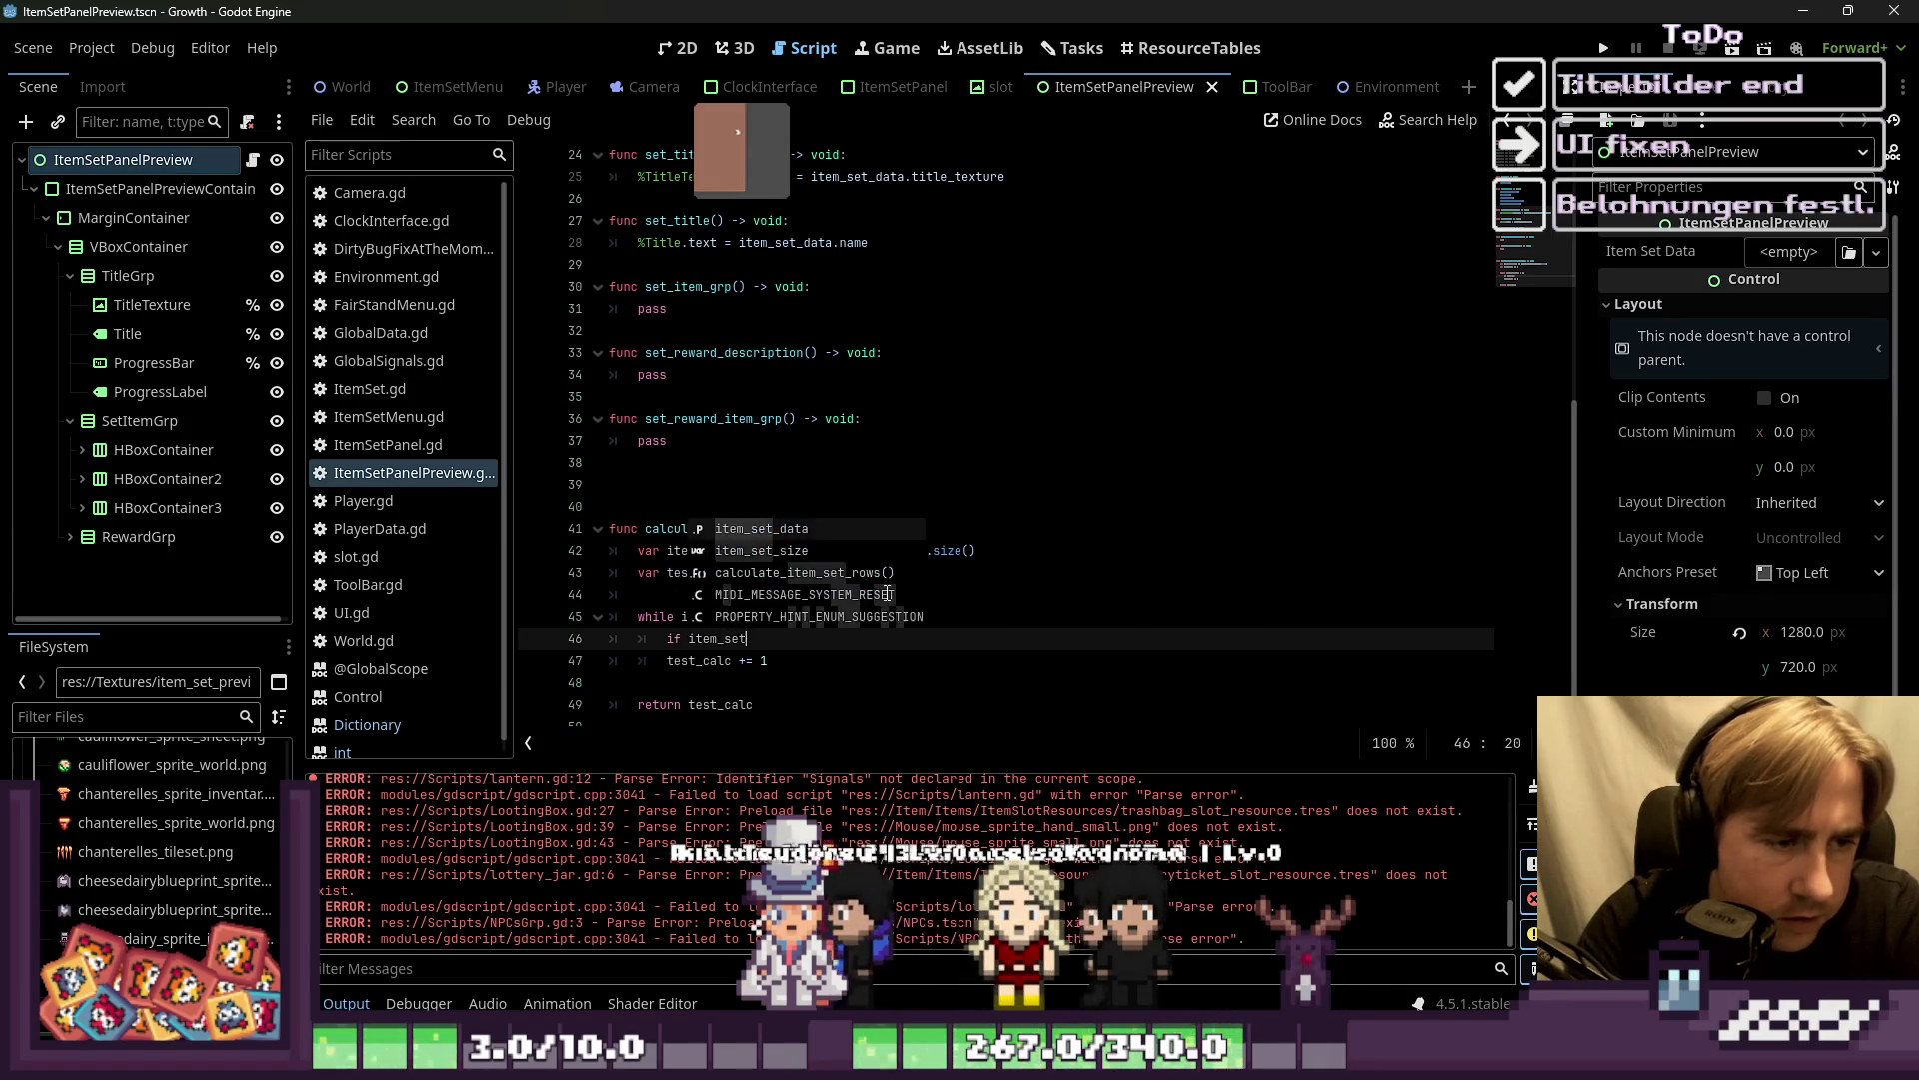
type(" -")
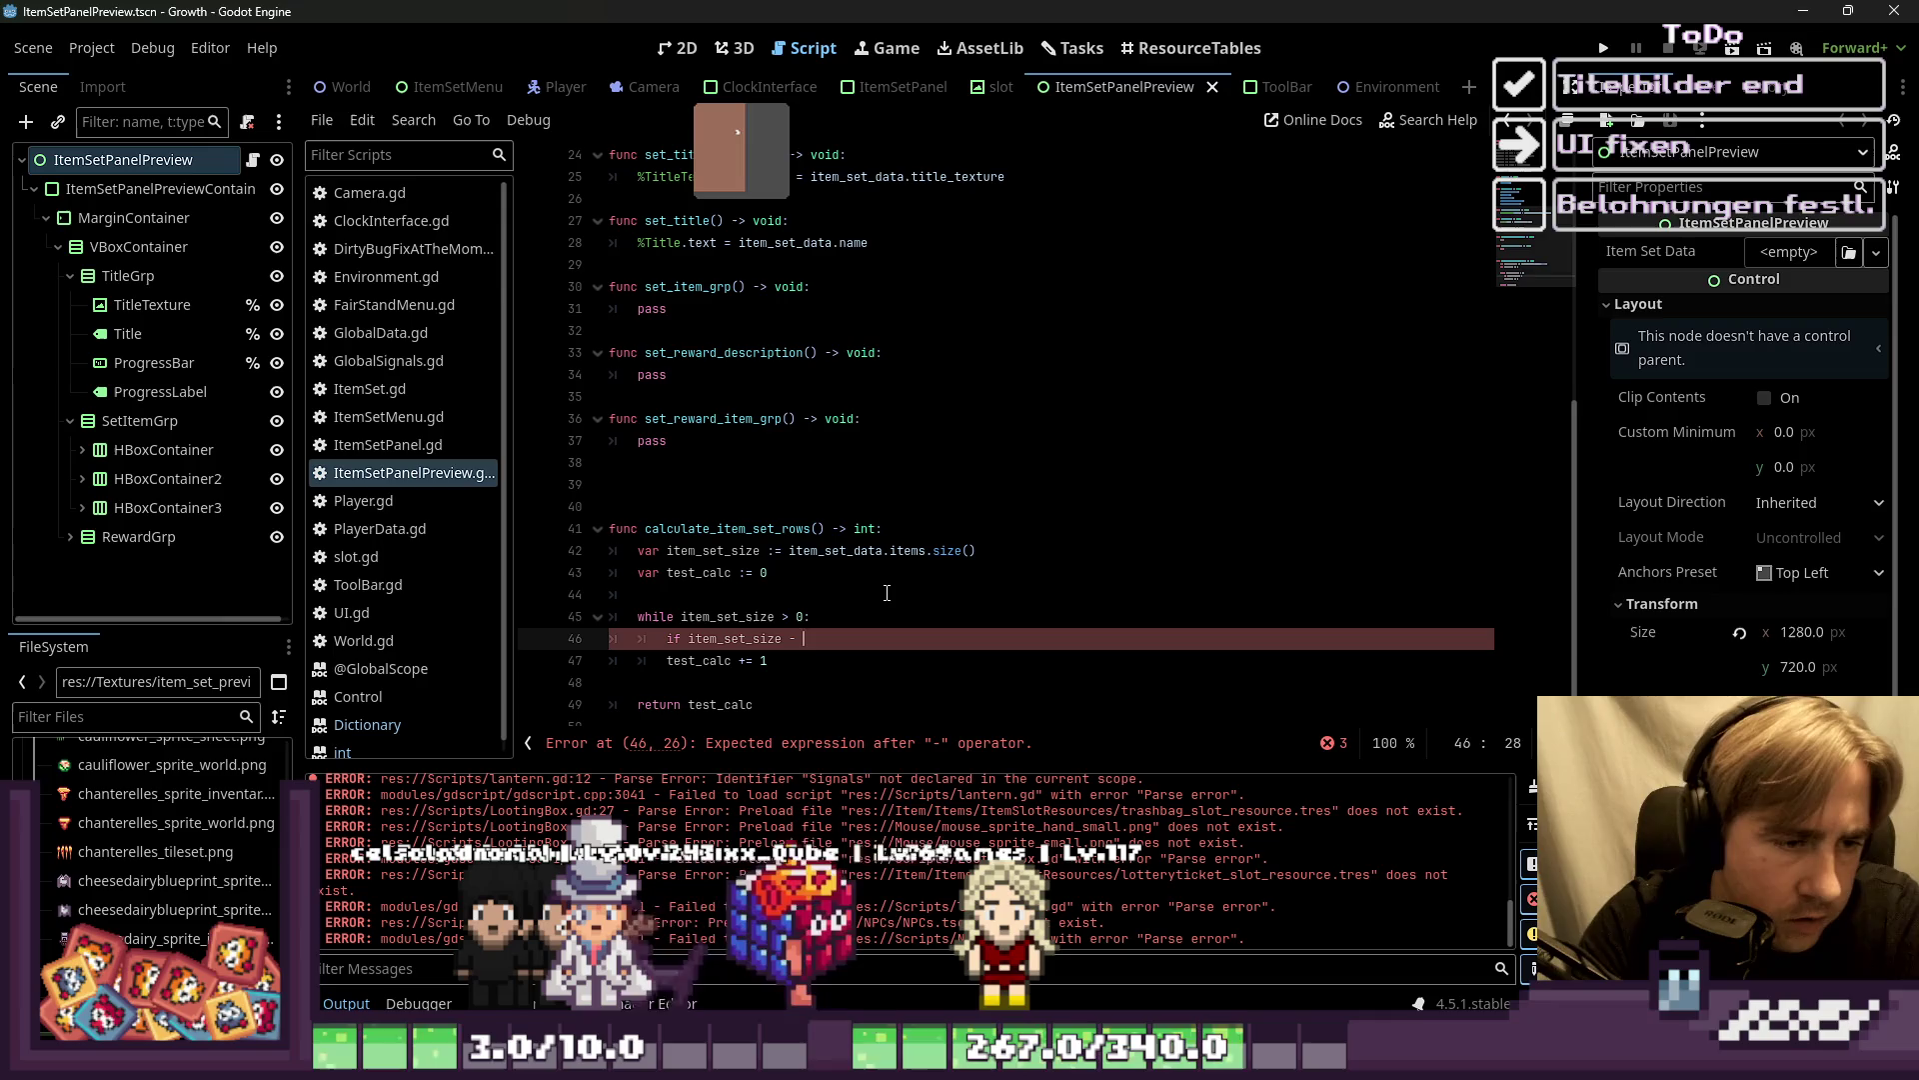
type(":")
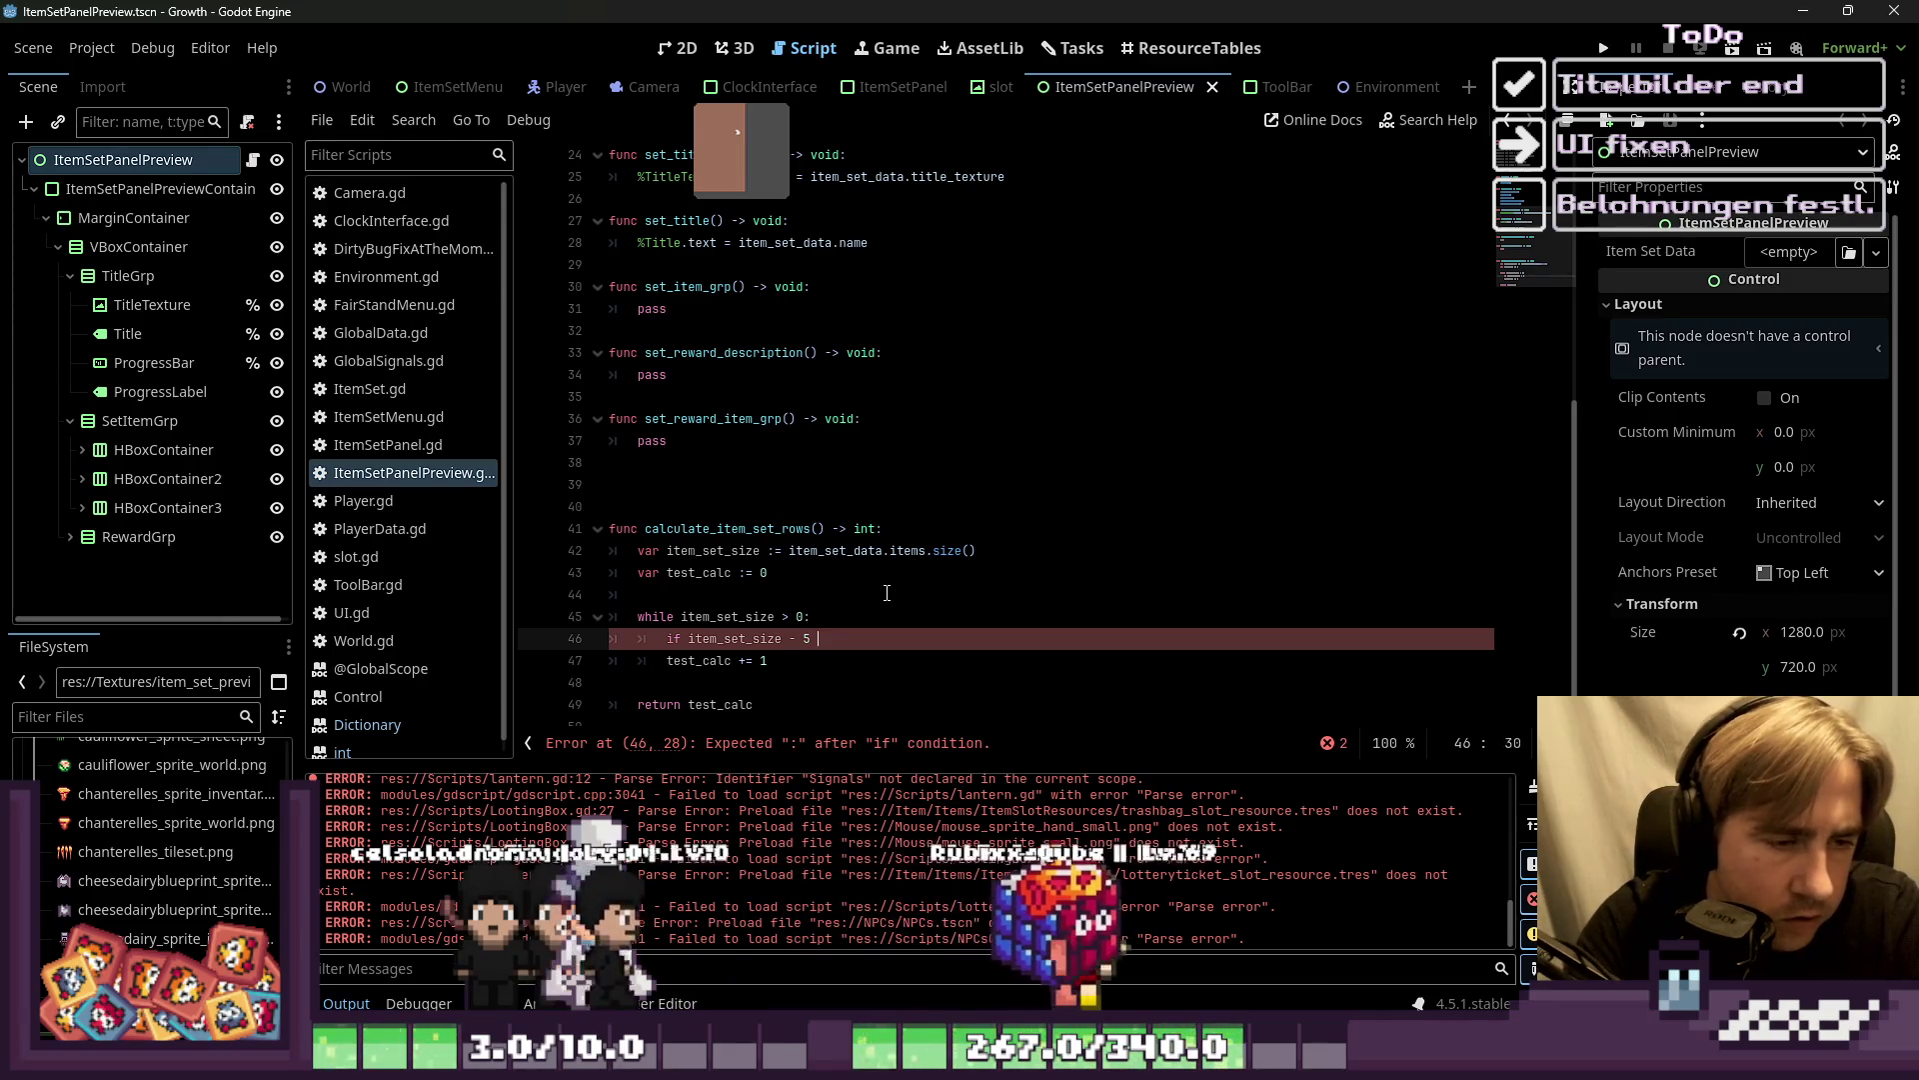
type(" > =")
key("BackSpace")
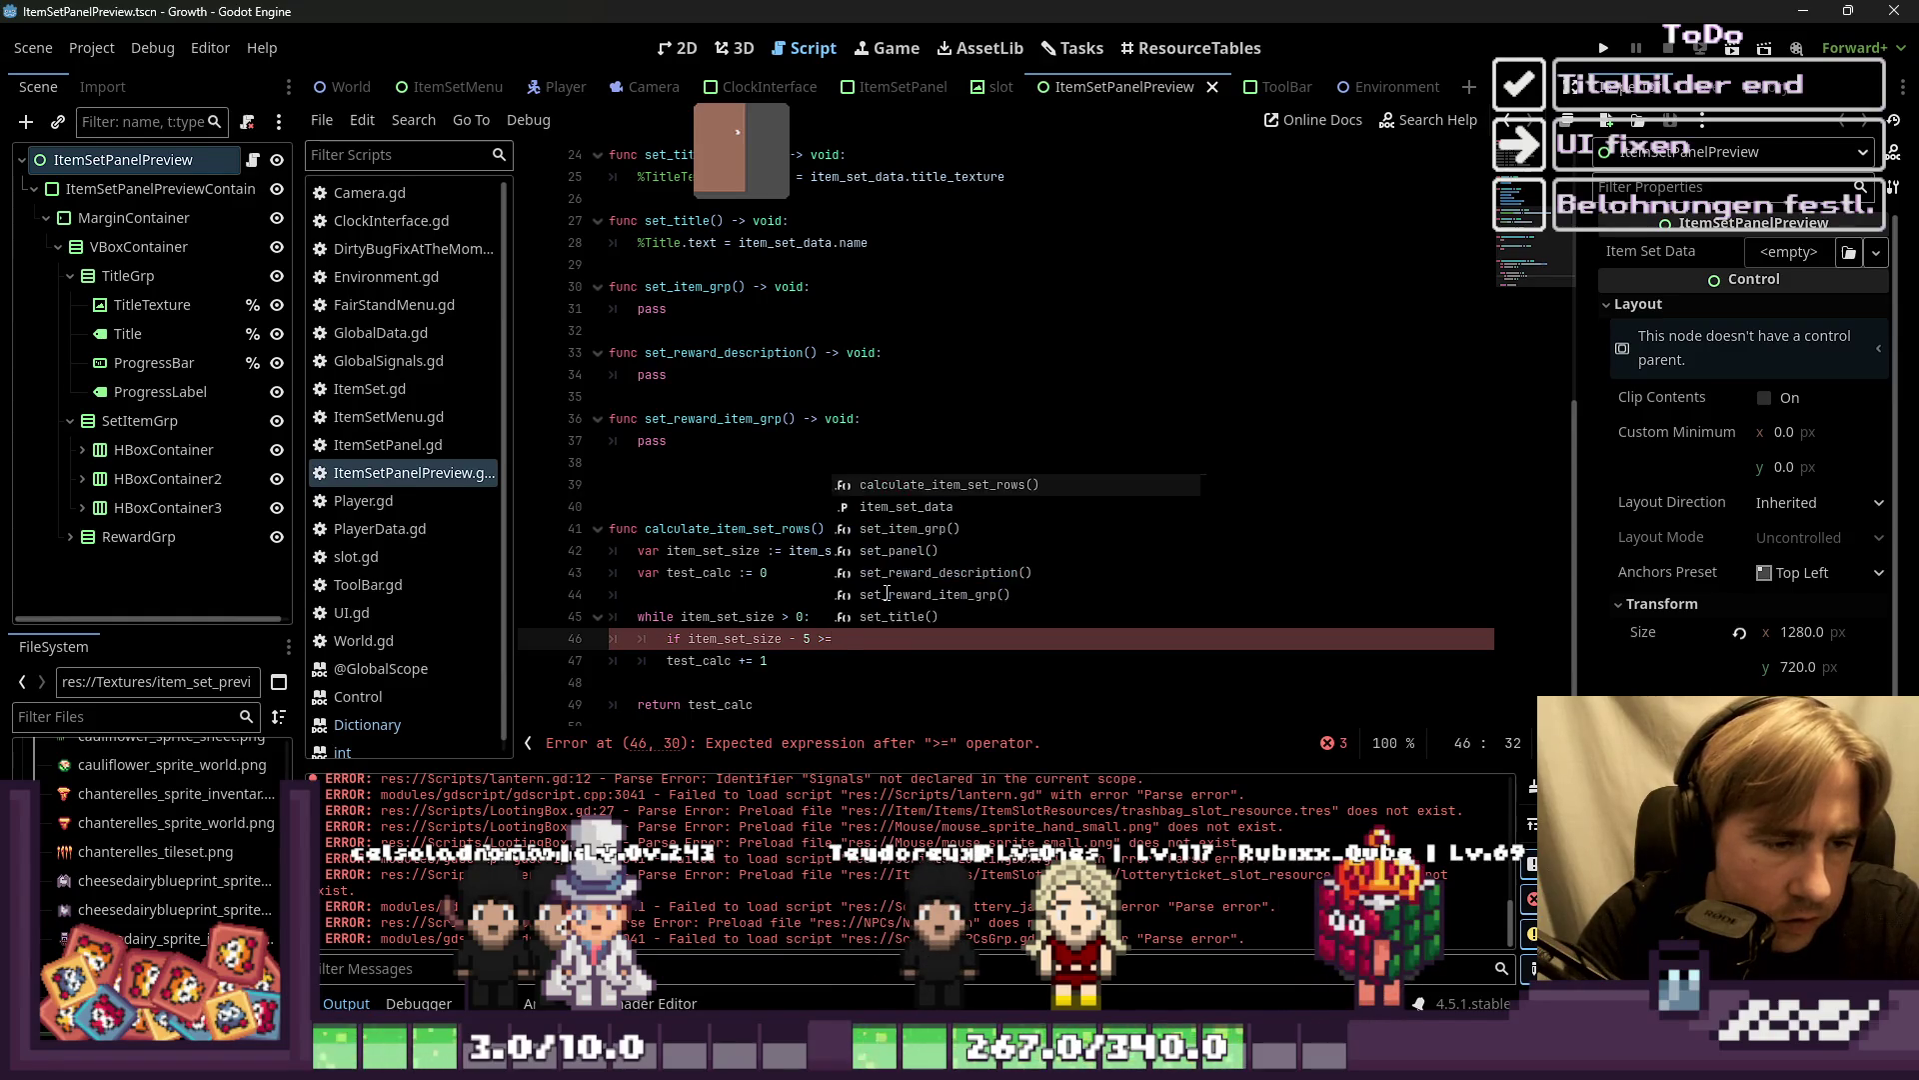
type("0:")
key("Return")
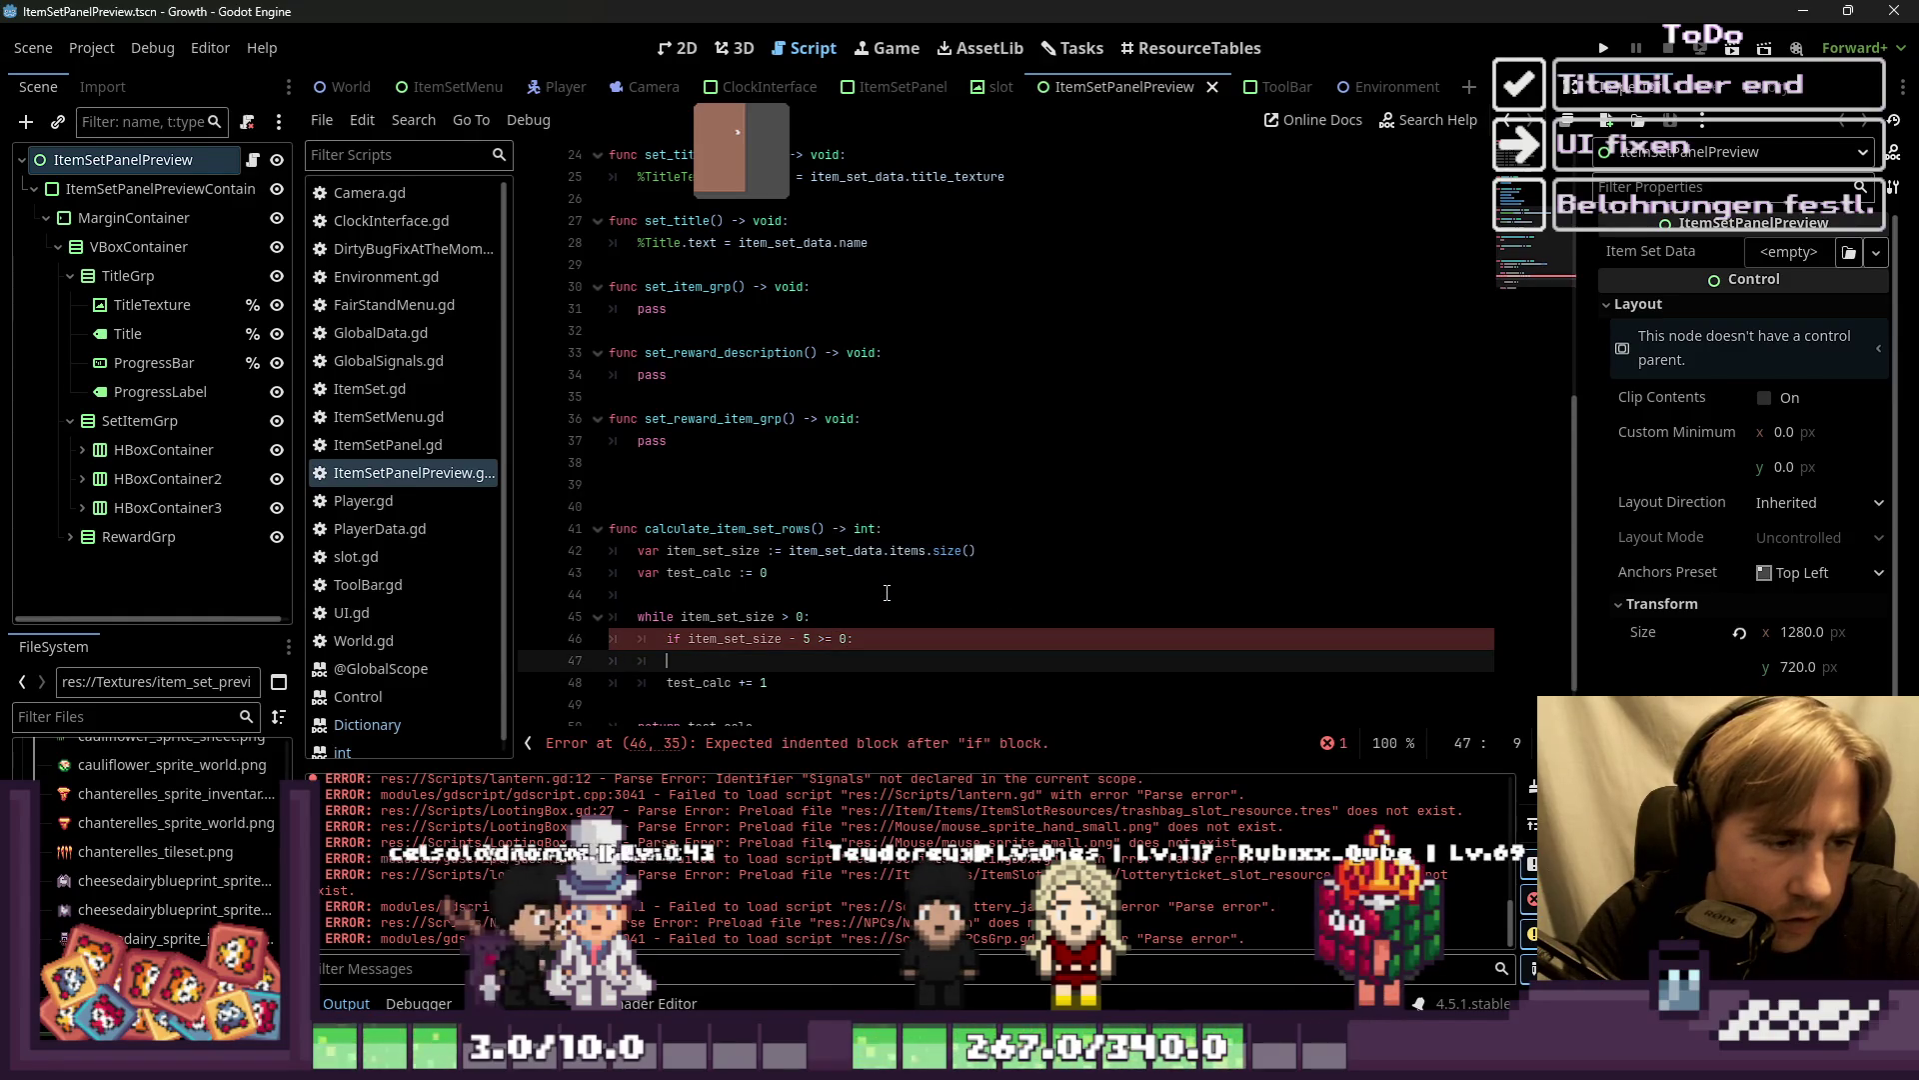
Move 'test_calc += 1' into the if body and add an else branch containing break
key("Delete")
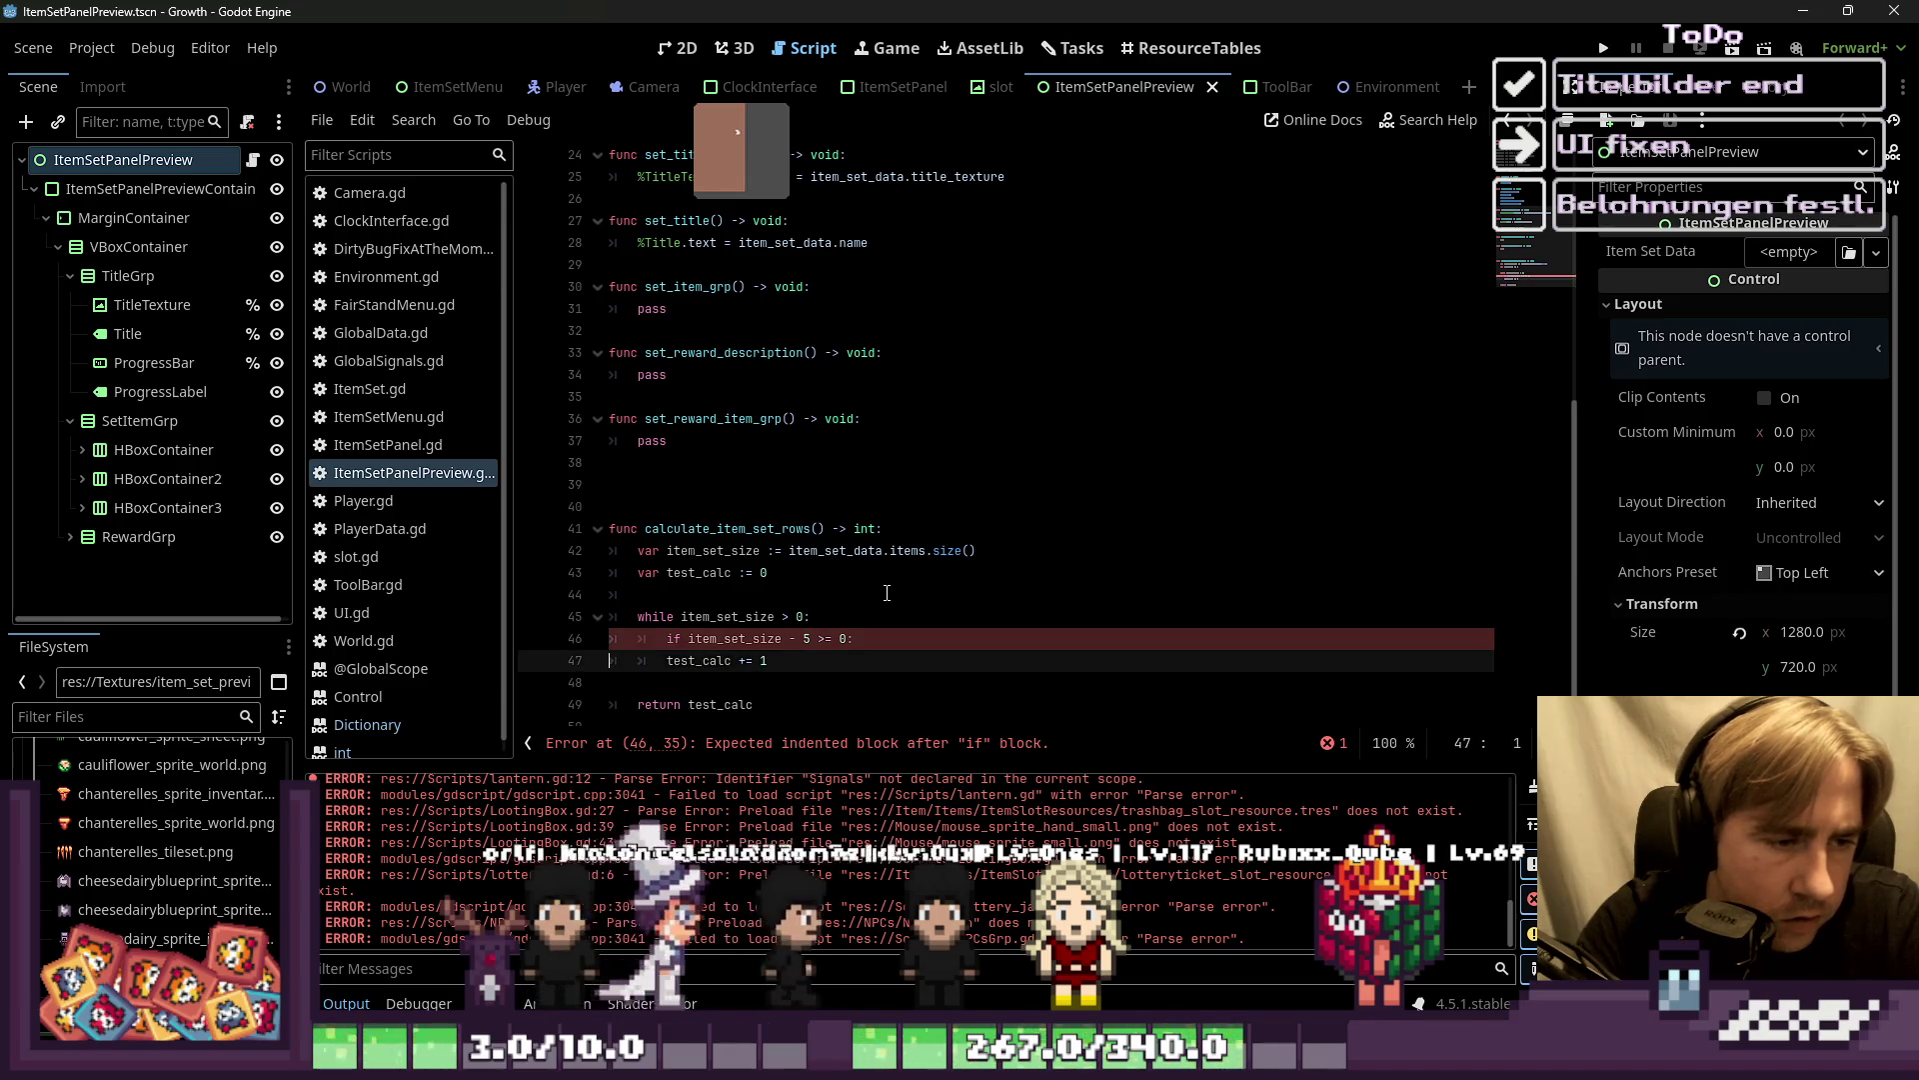
key("End")
key("Return")
key("BackSpace")
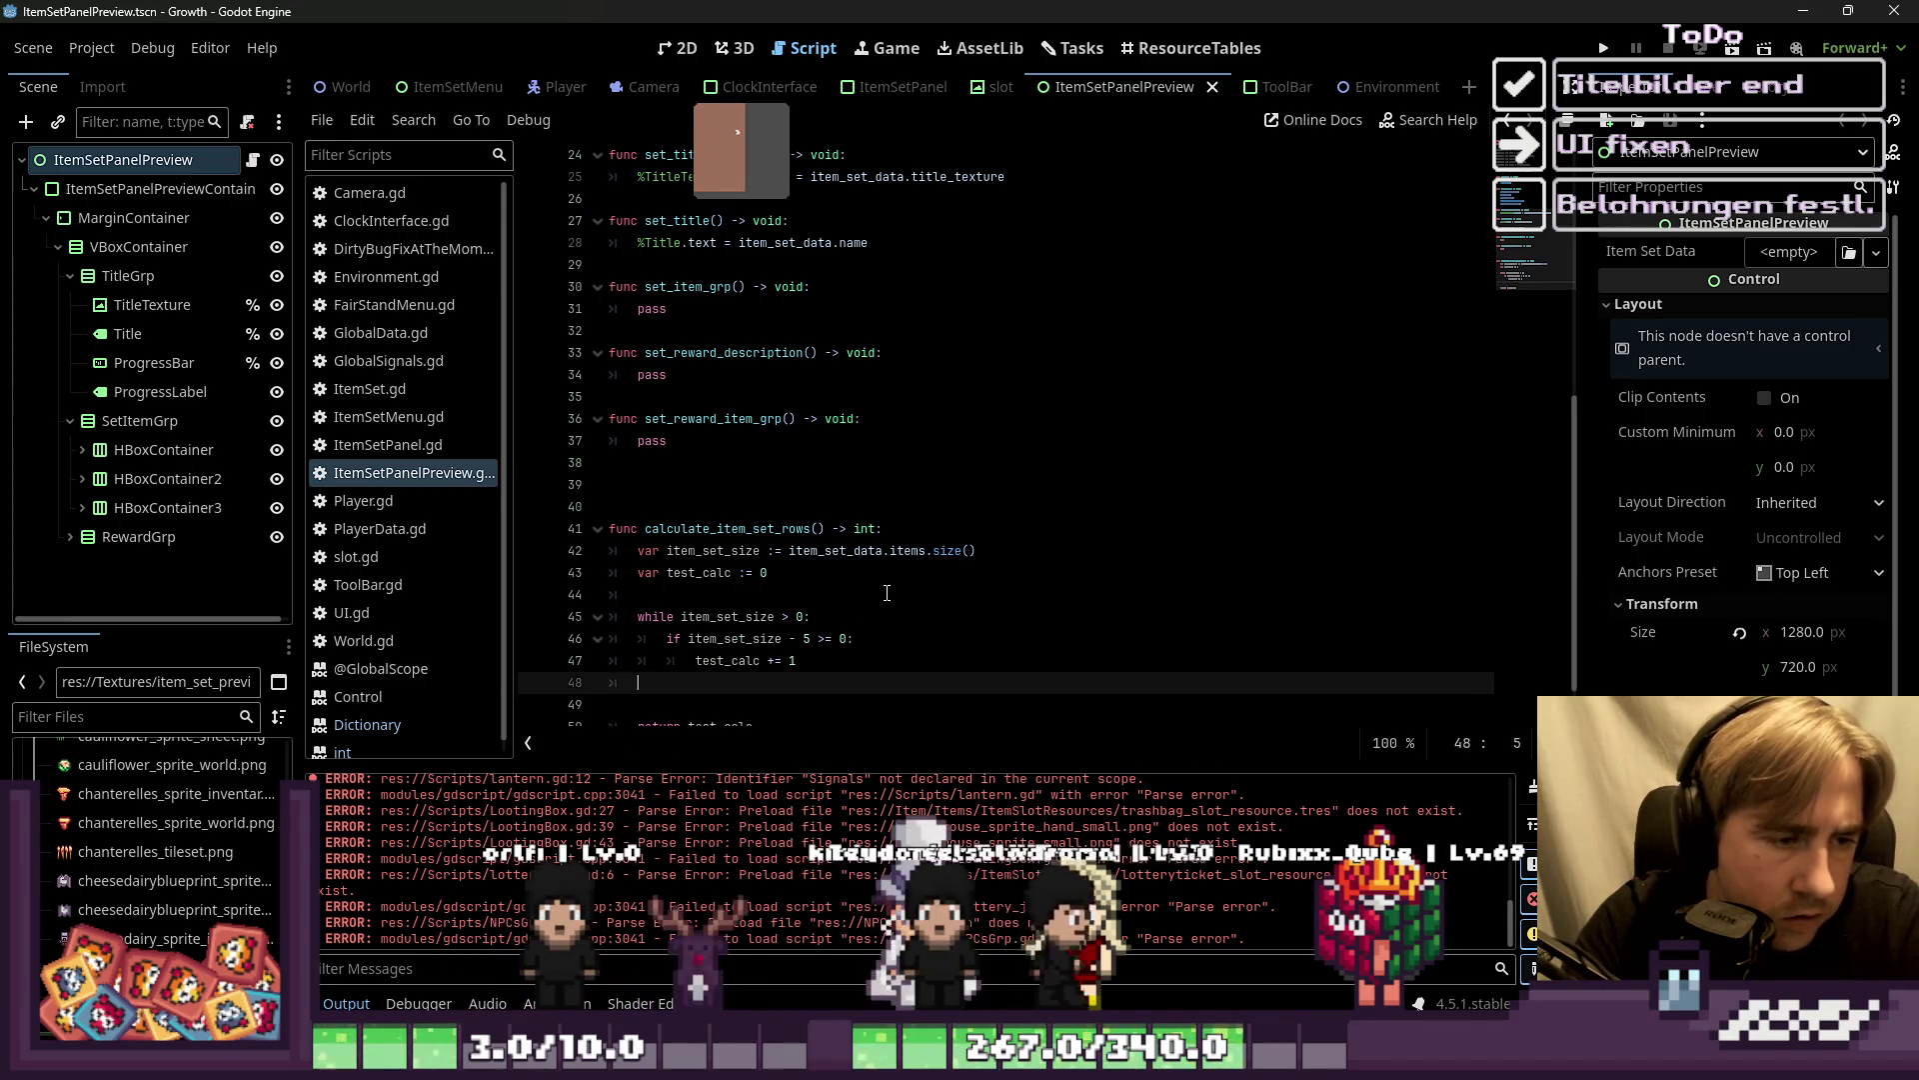
type("else:")
key("Return")
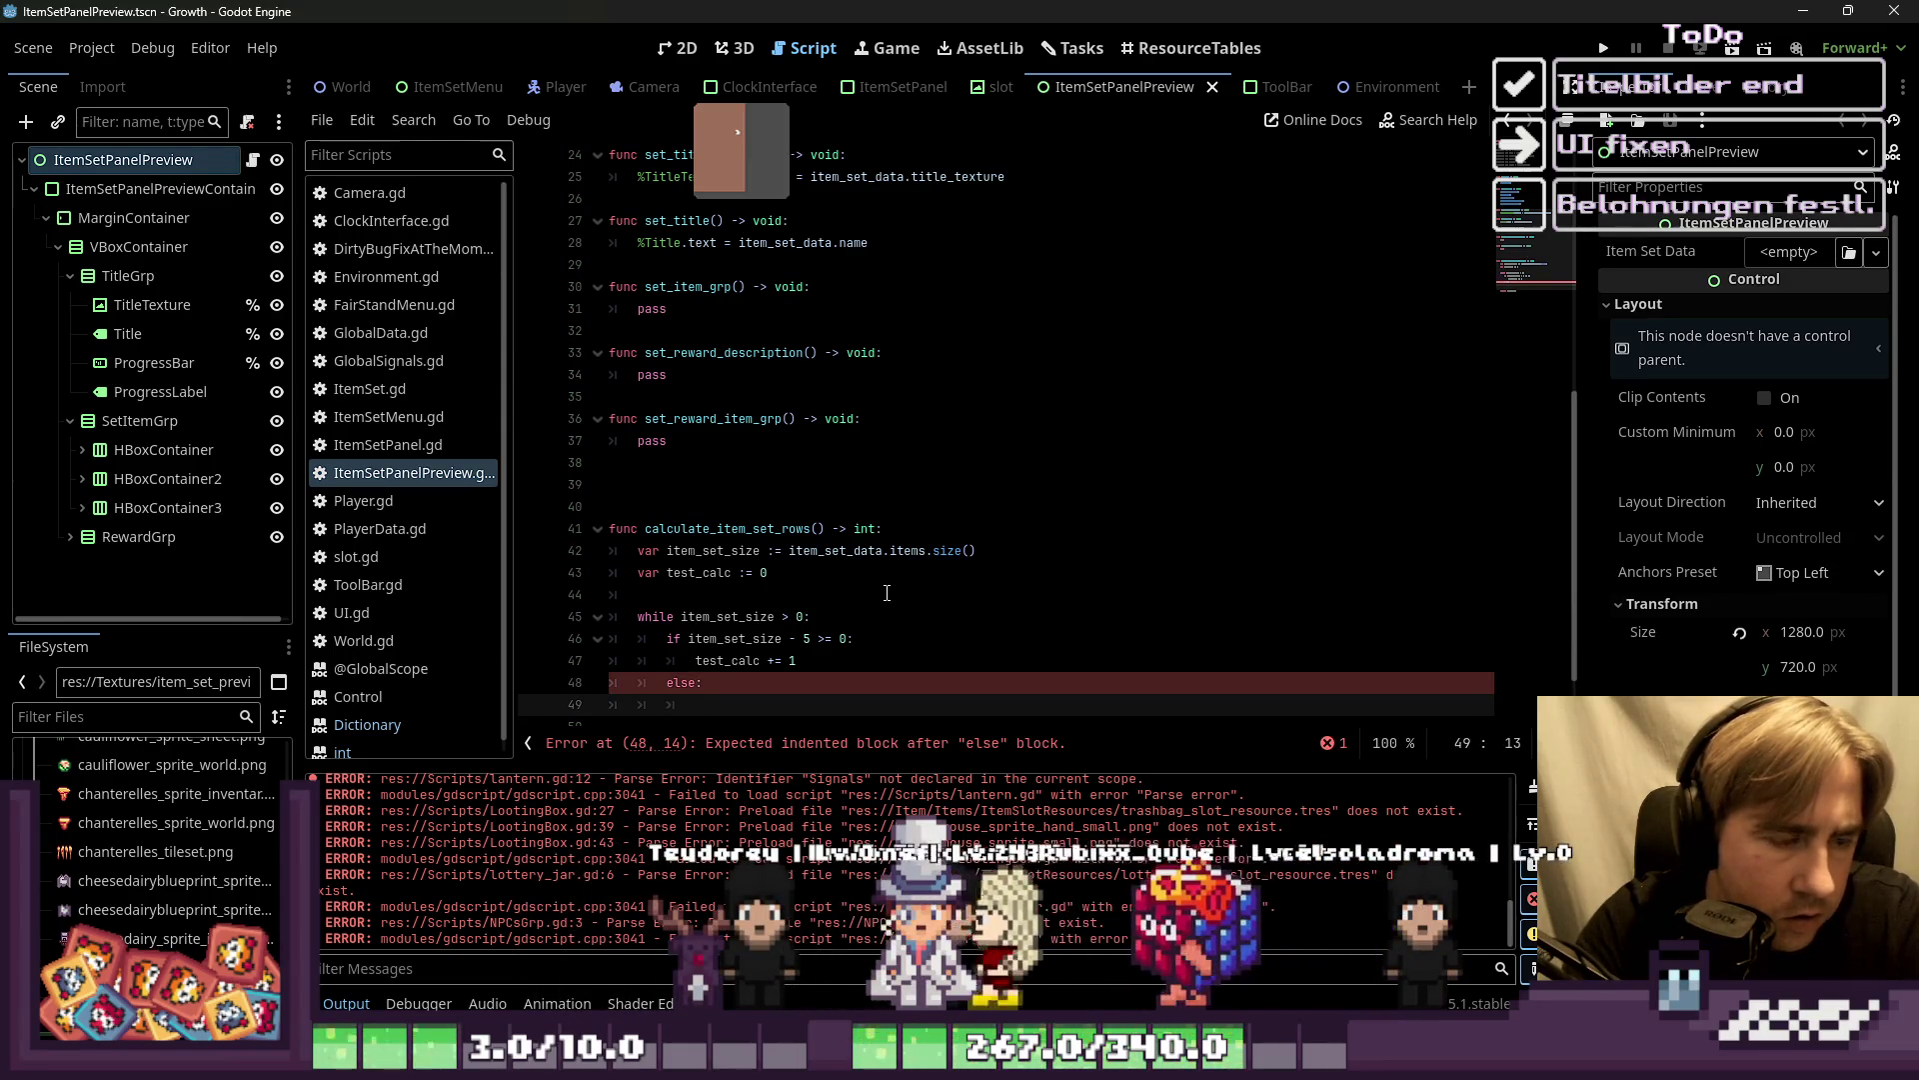
scroll(887, 593, "down", 1)
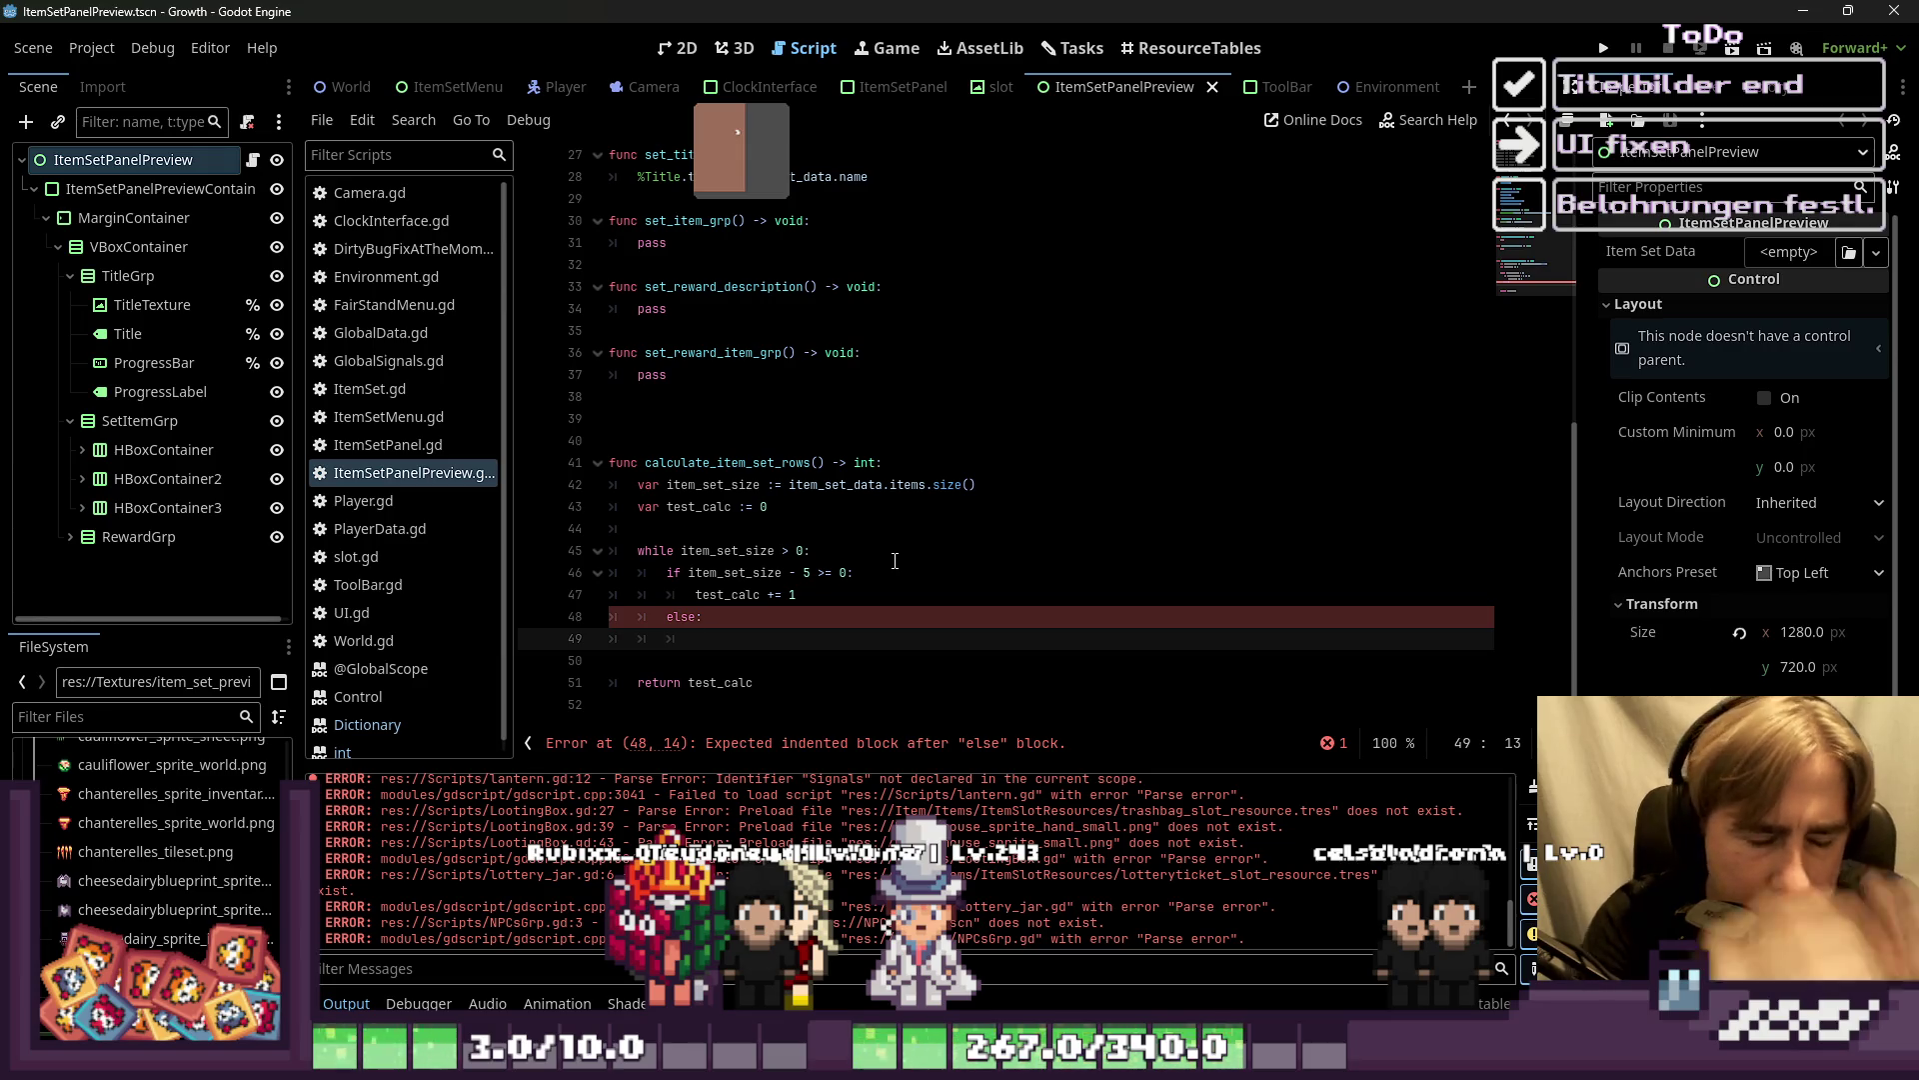
type("reak")
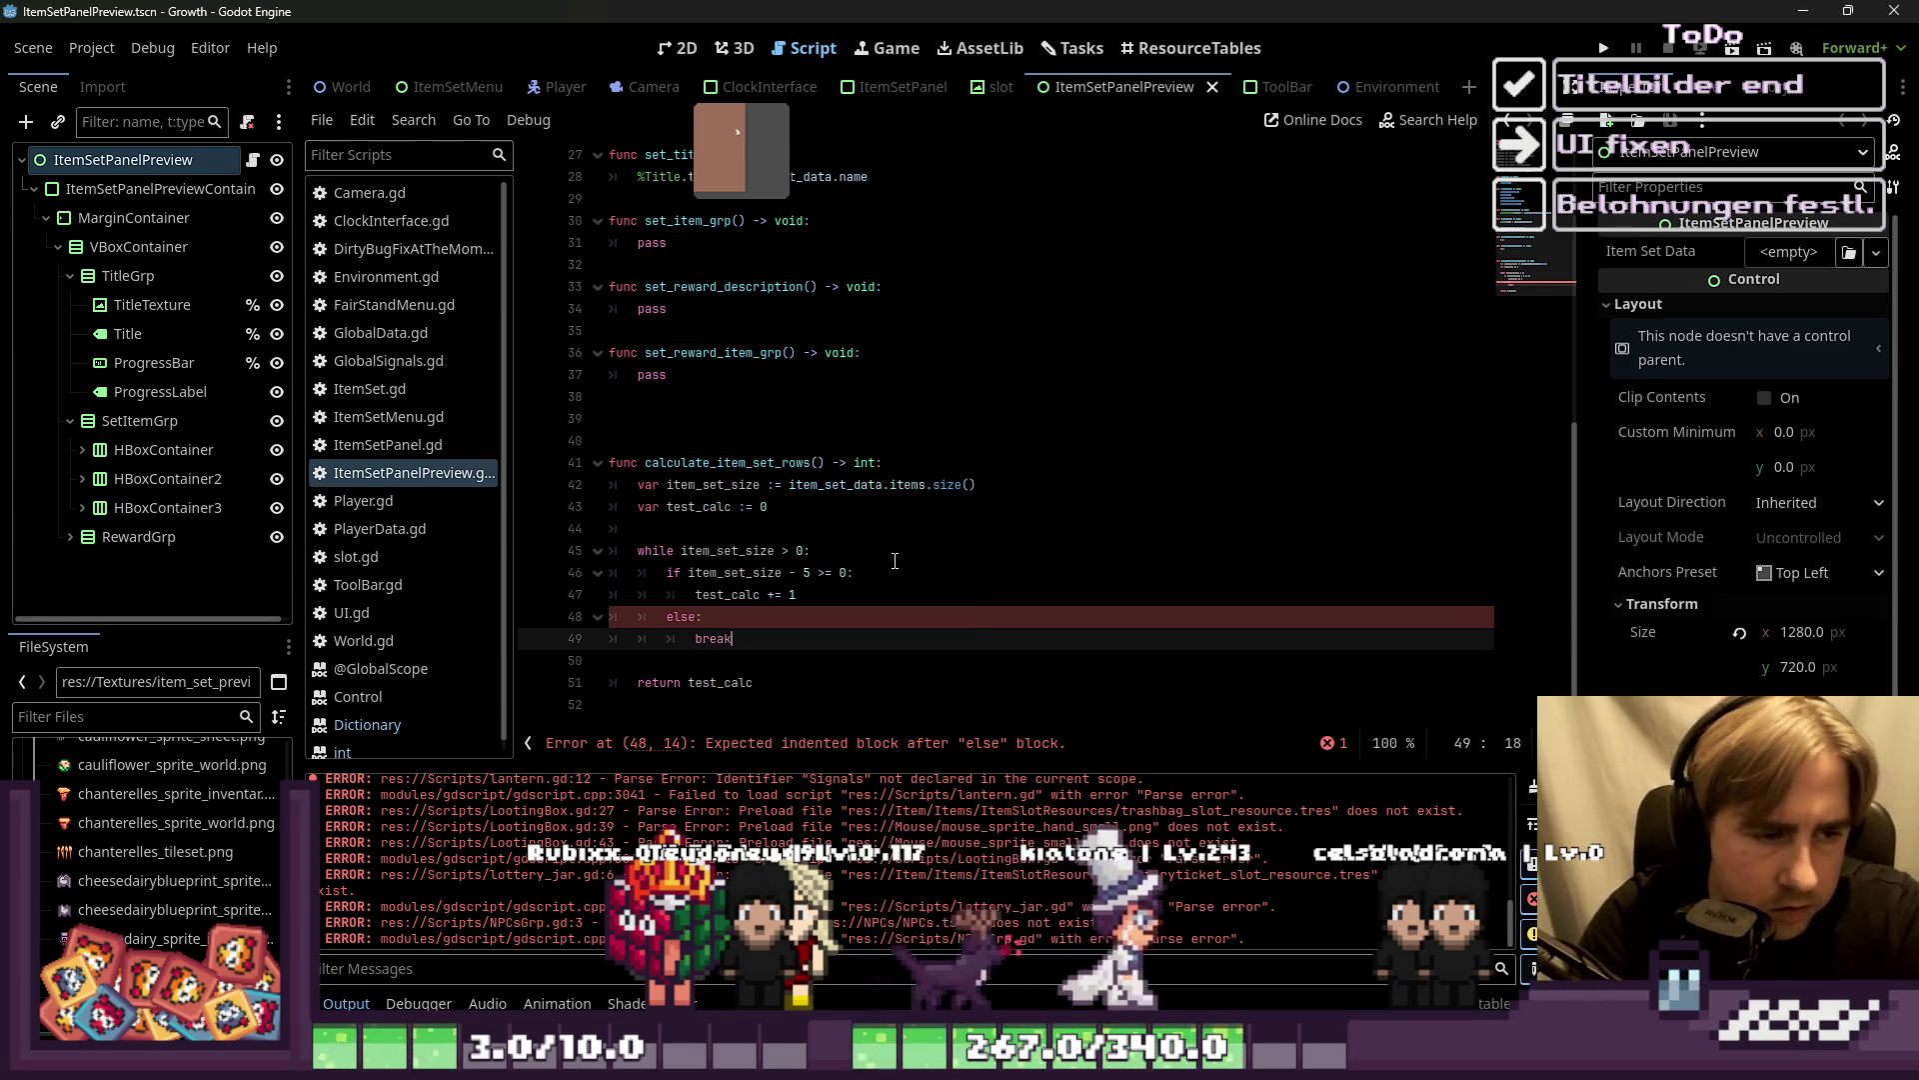
Save the script, check the loop lines, and run the game
left_click(876, 447)
left_click(893, 536)
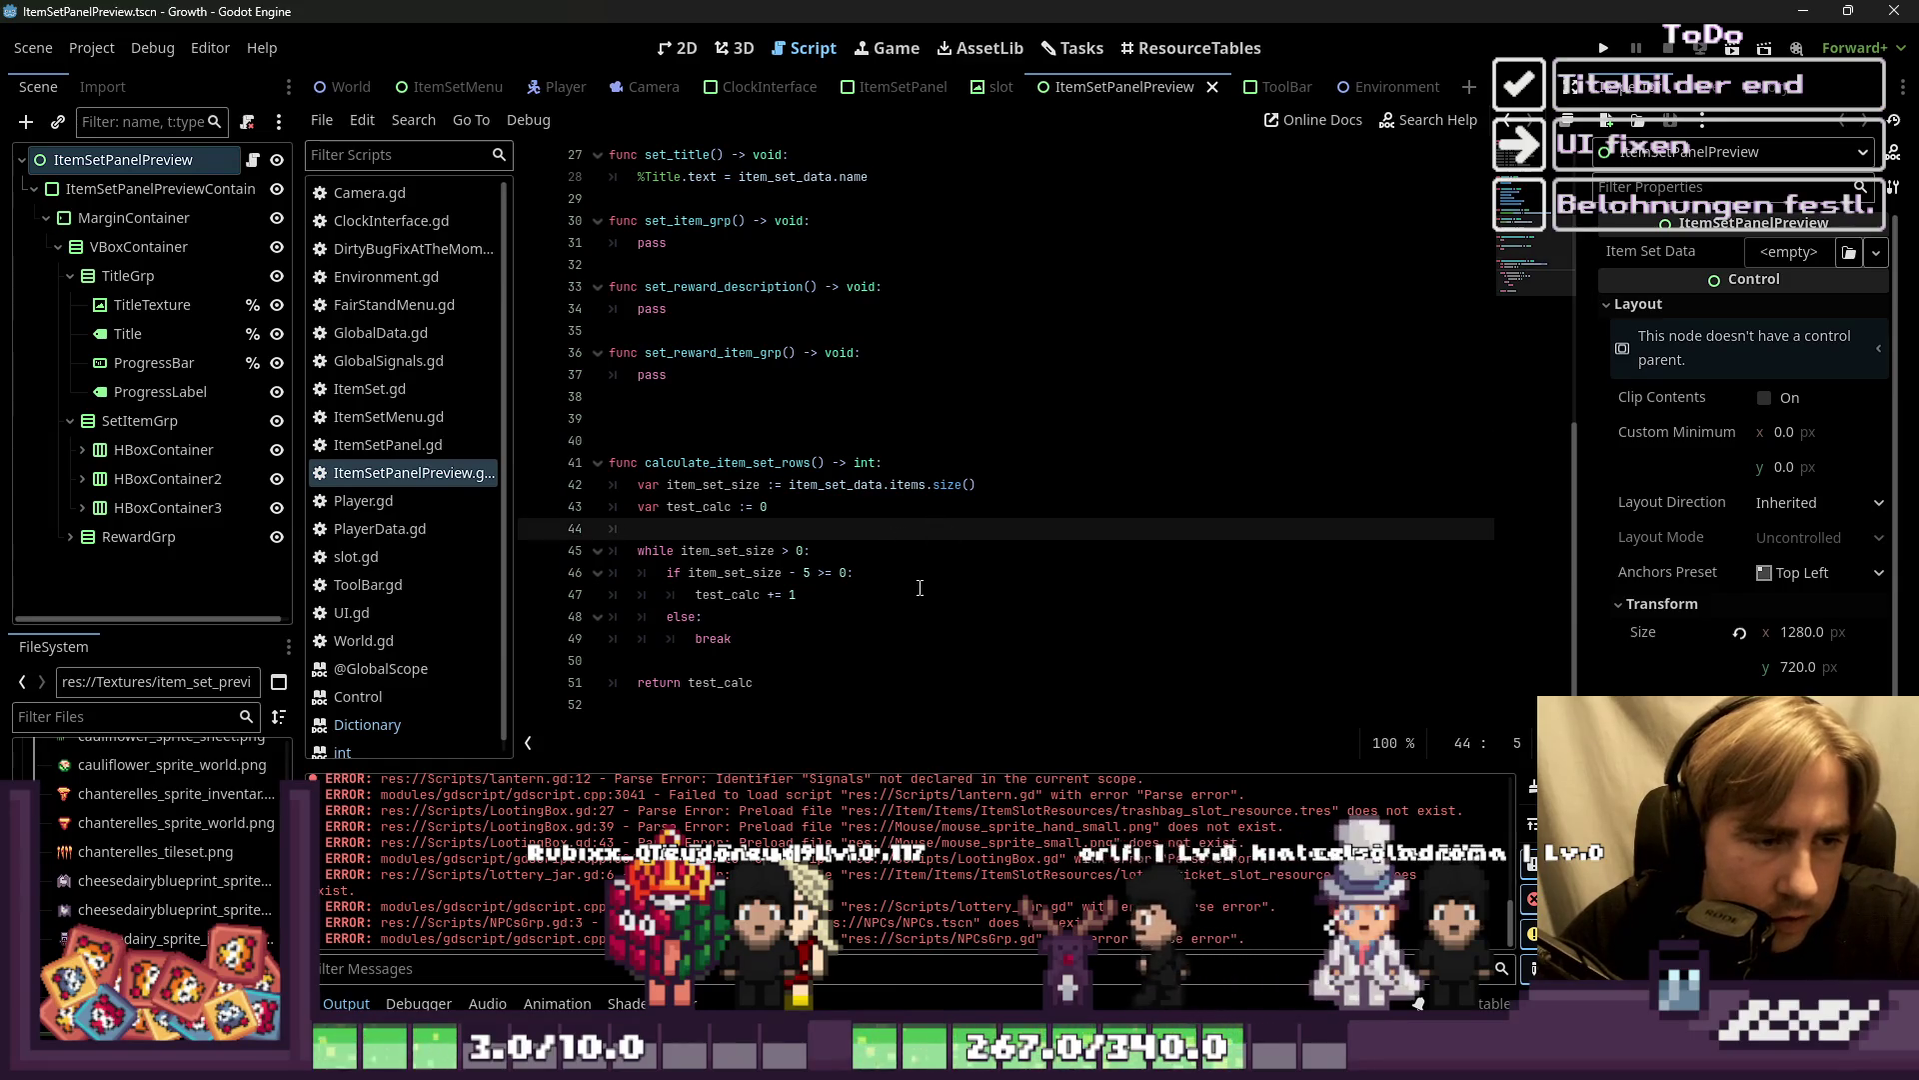
key("ctrl+s")
left_click(759, 550)
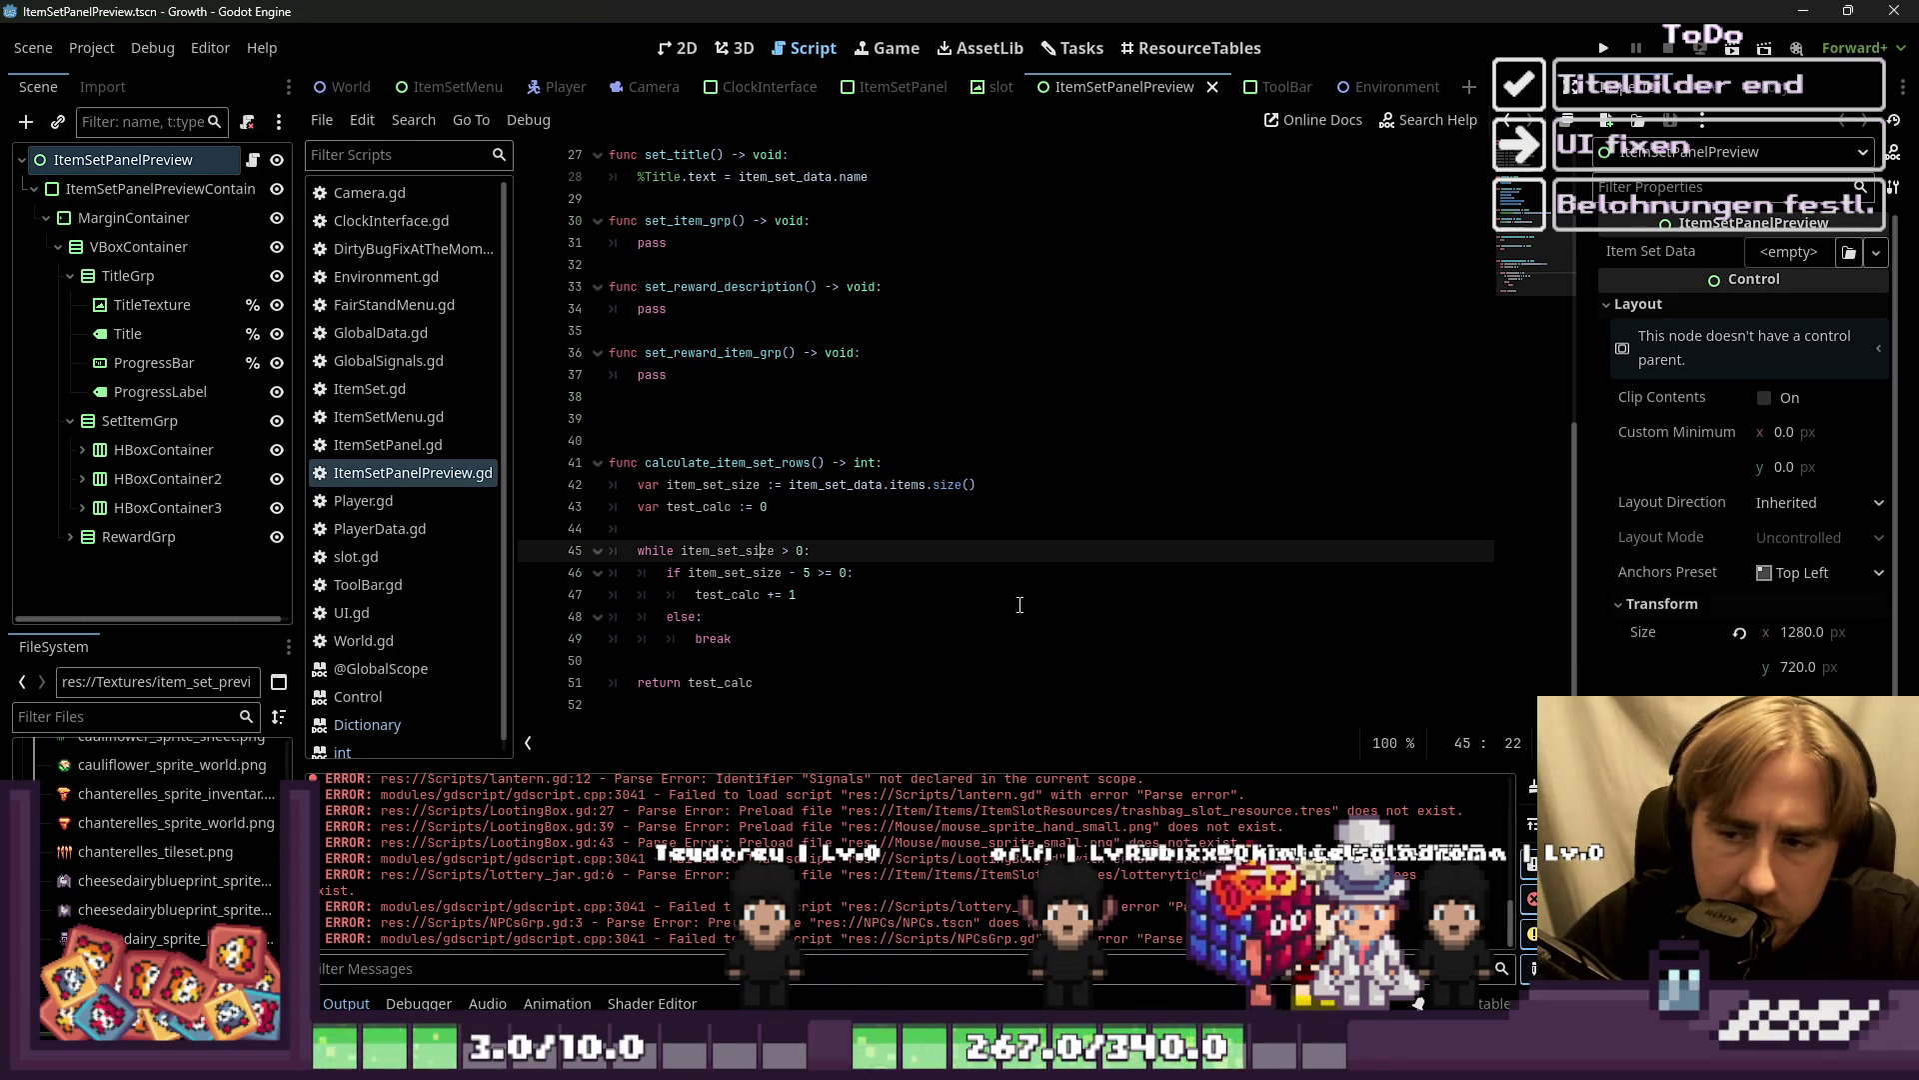
left_click(947, 619)
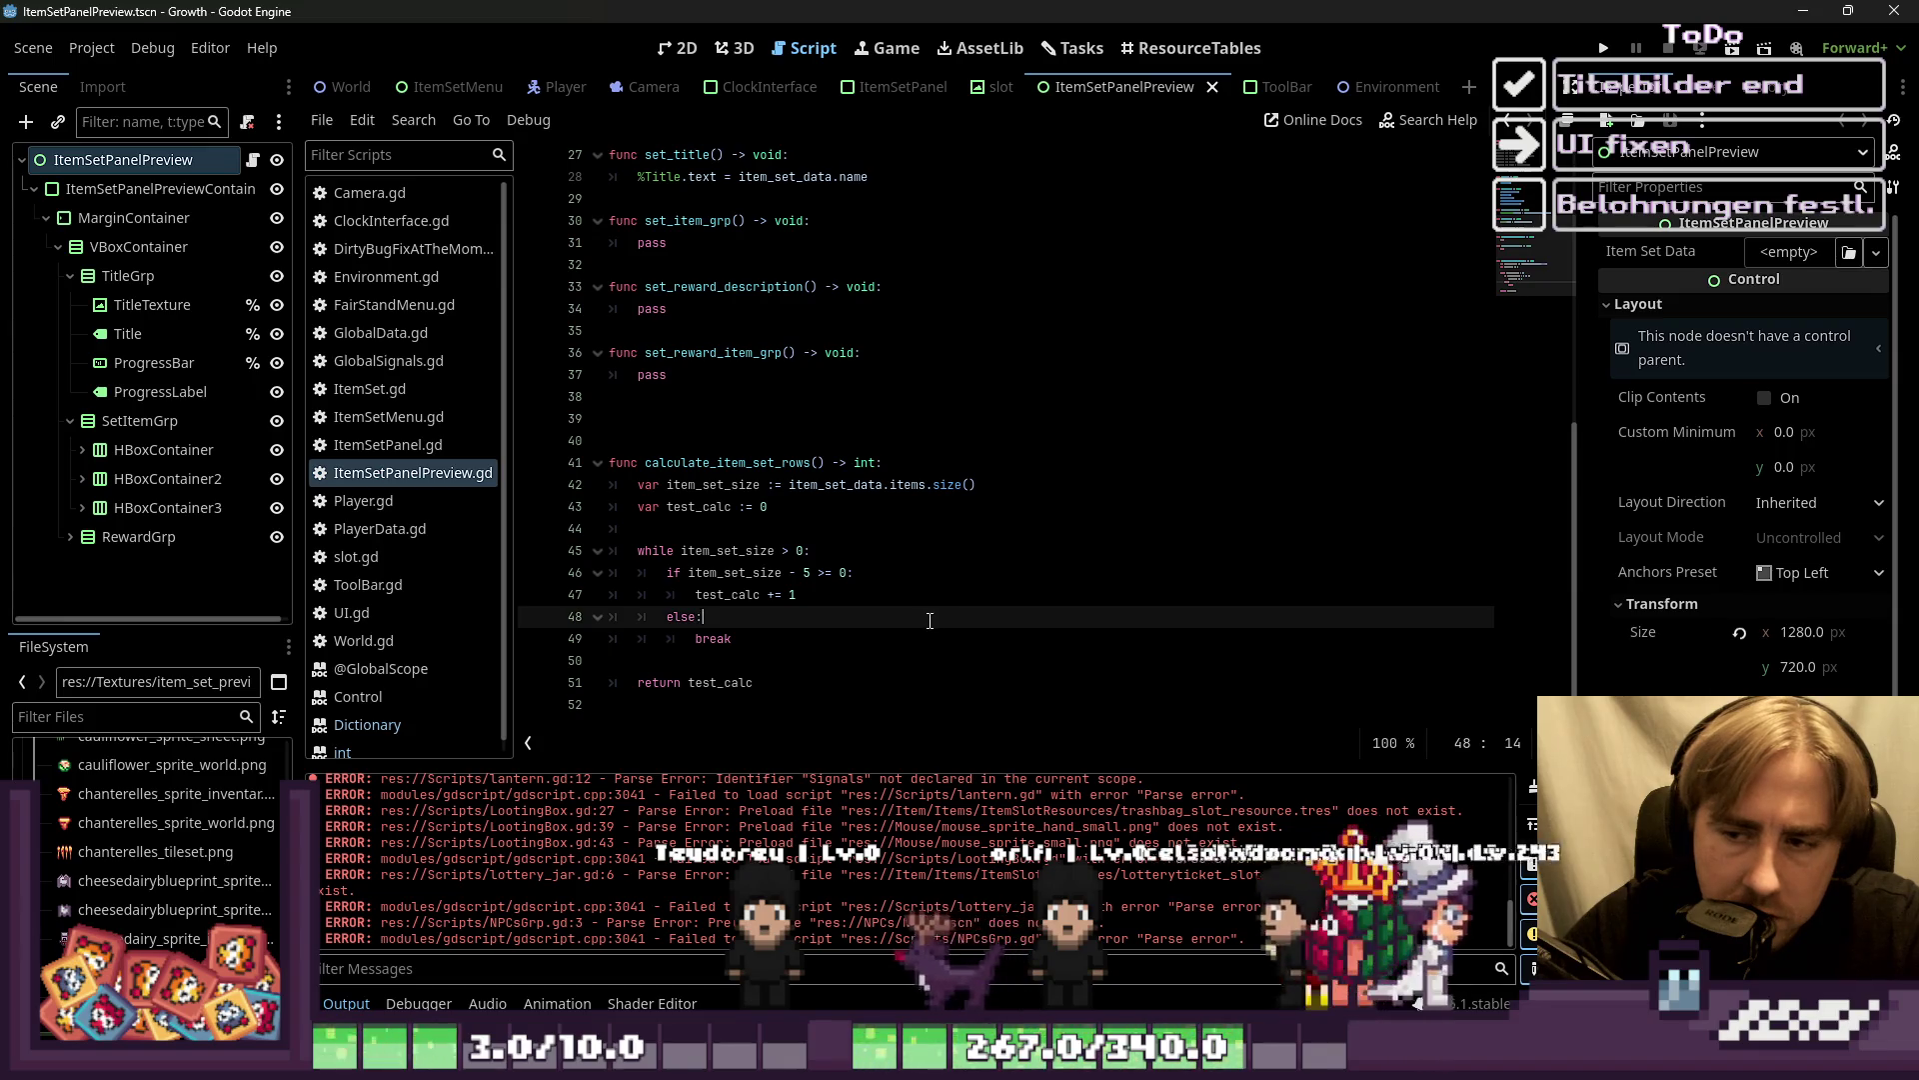
left_click(751, 663)
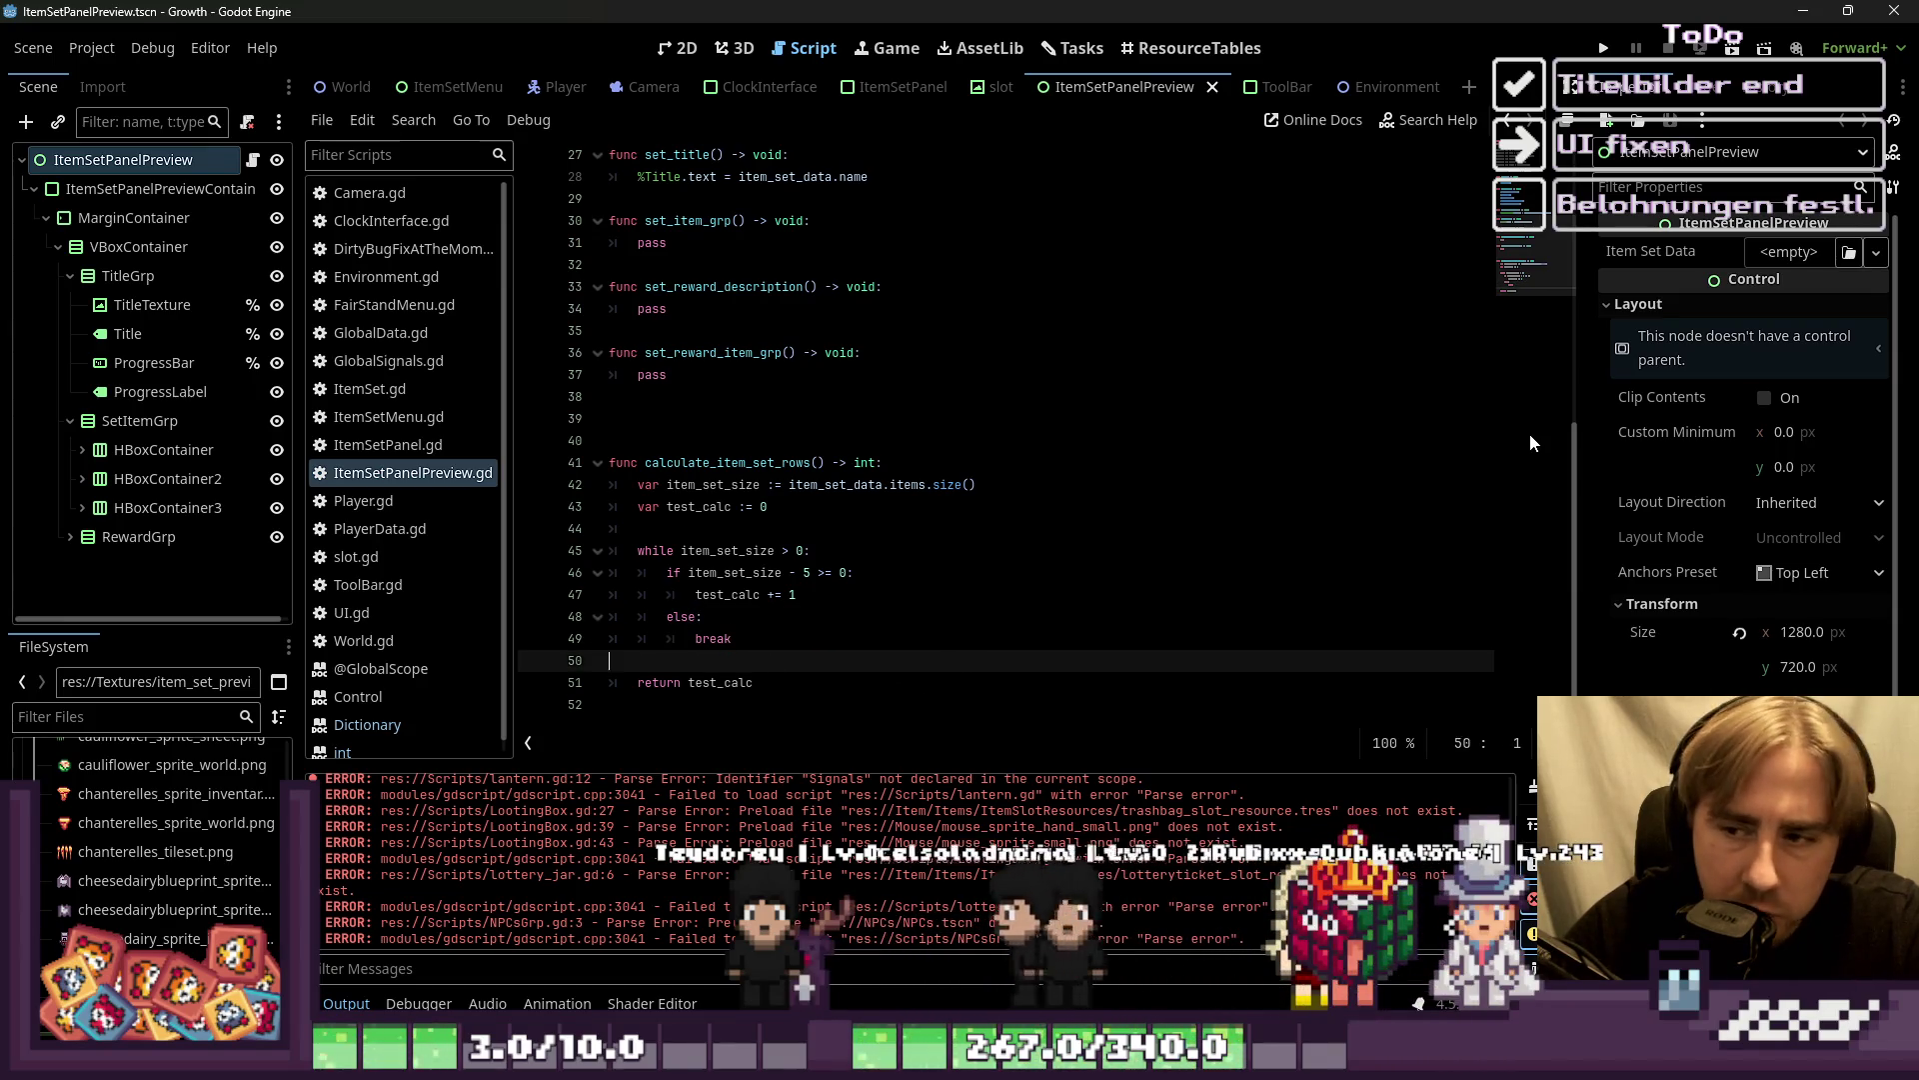
left_click(1605, 52)
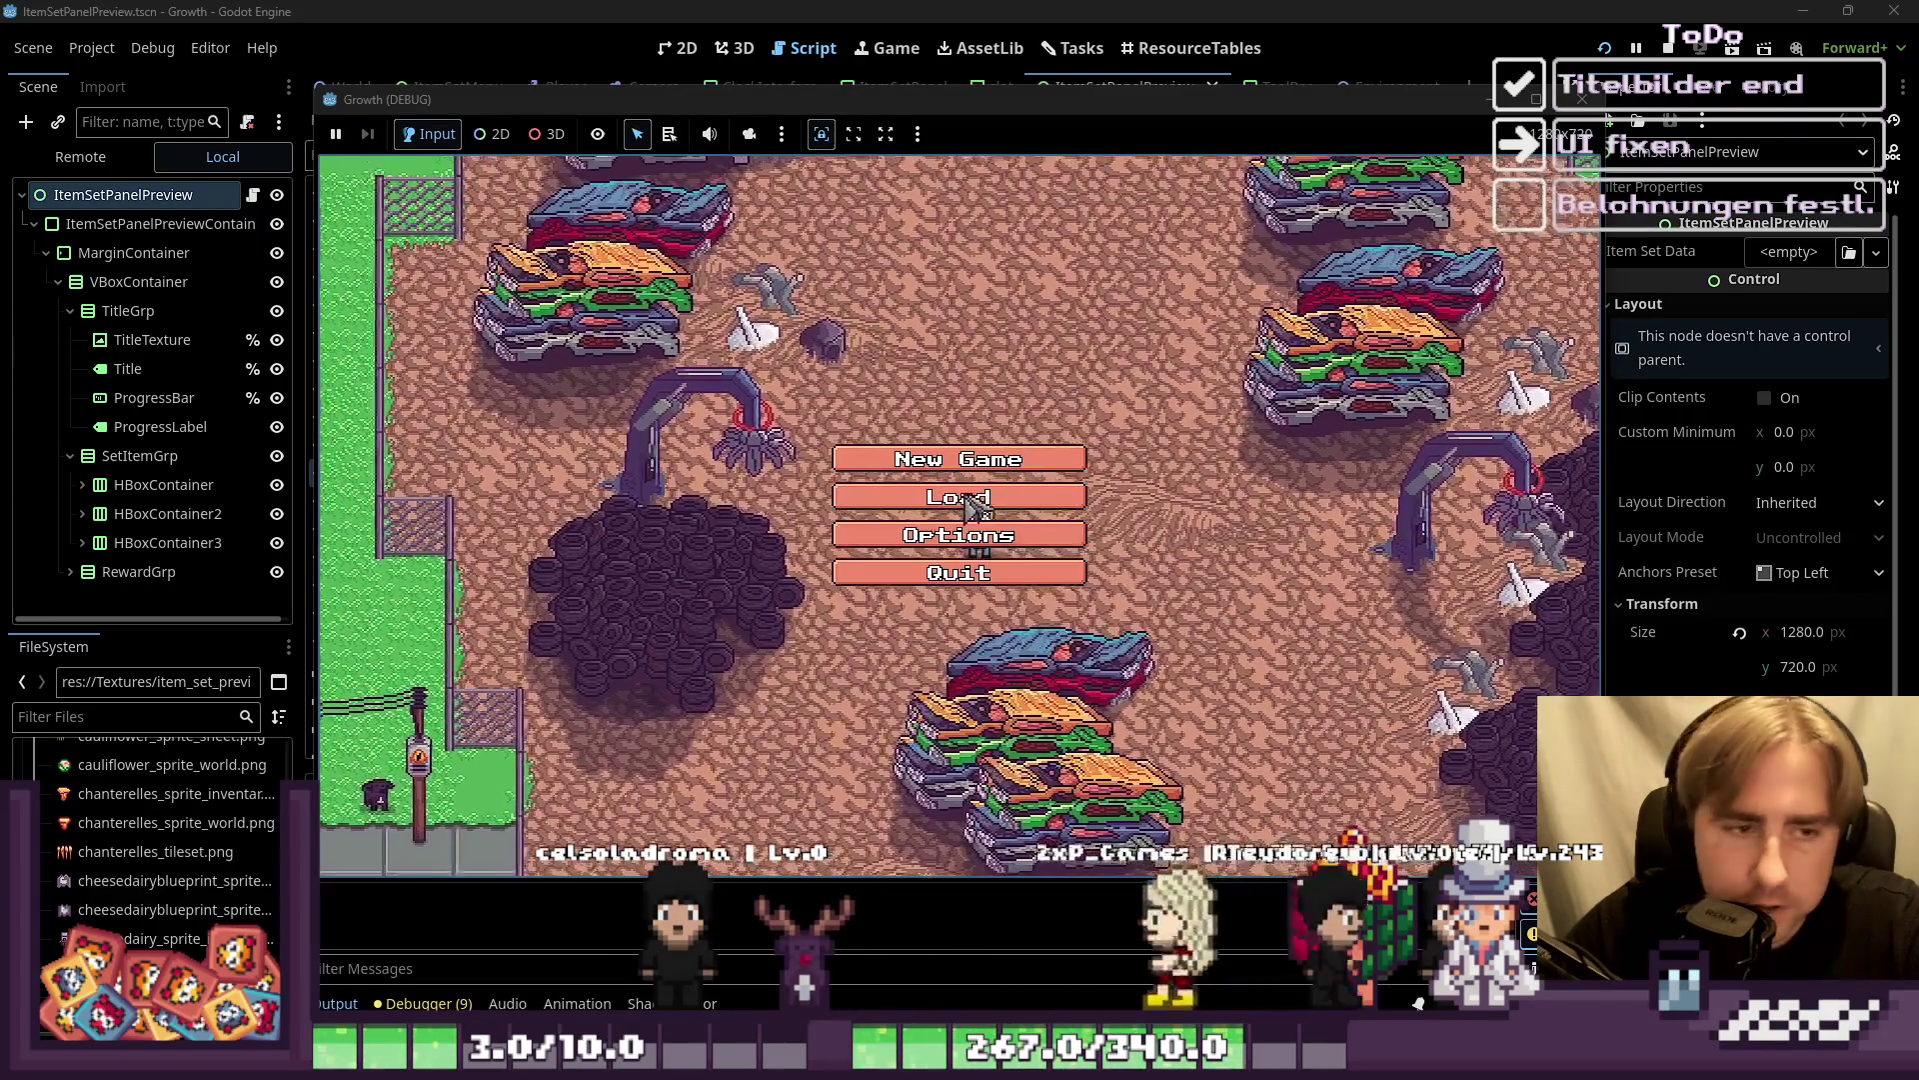
Load the save slot to reach the Collections panel, then stop the game from the editor
left_click(960, 452)
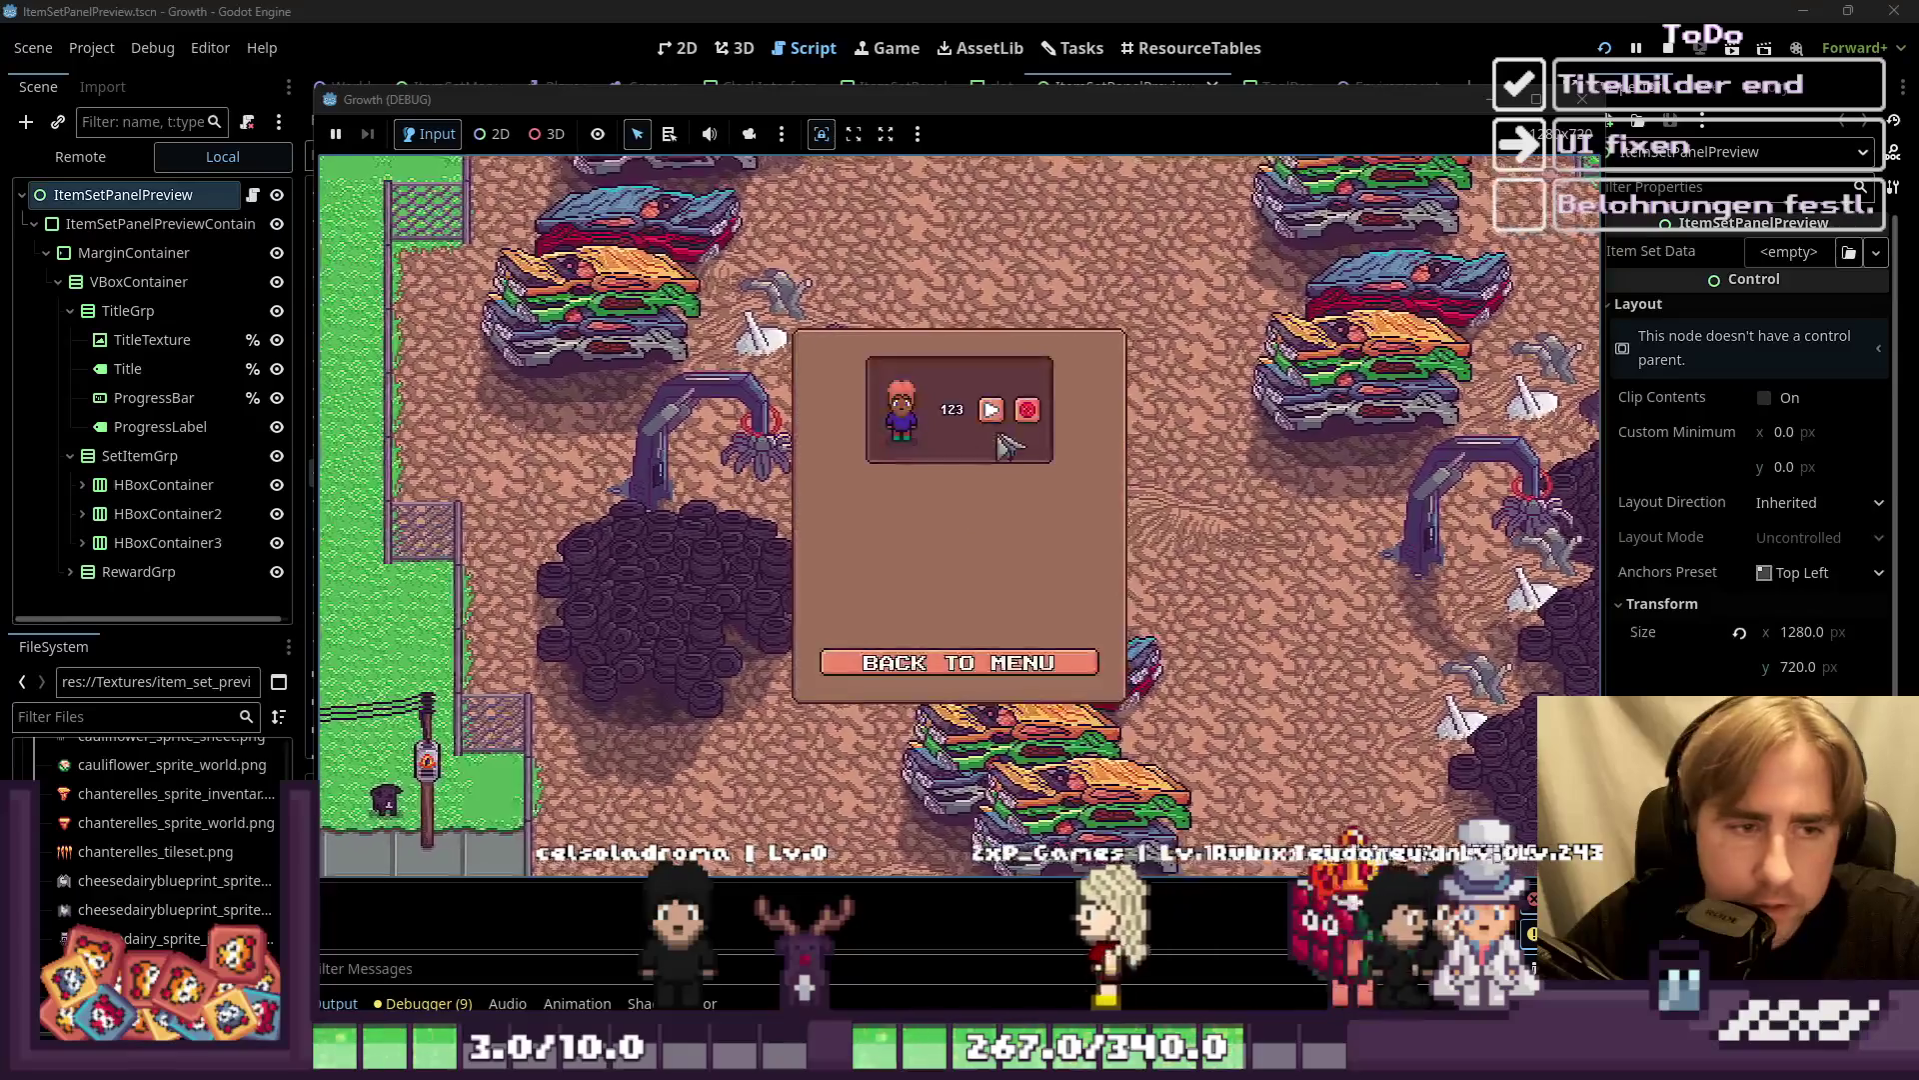
left_click(995, 425)
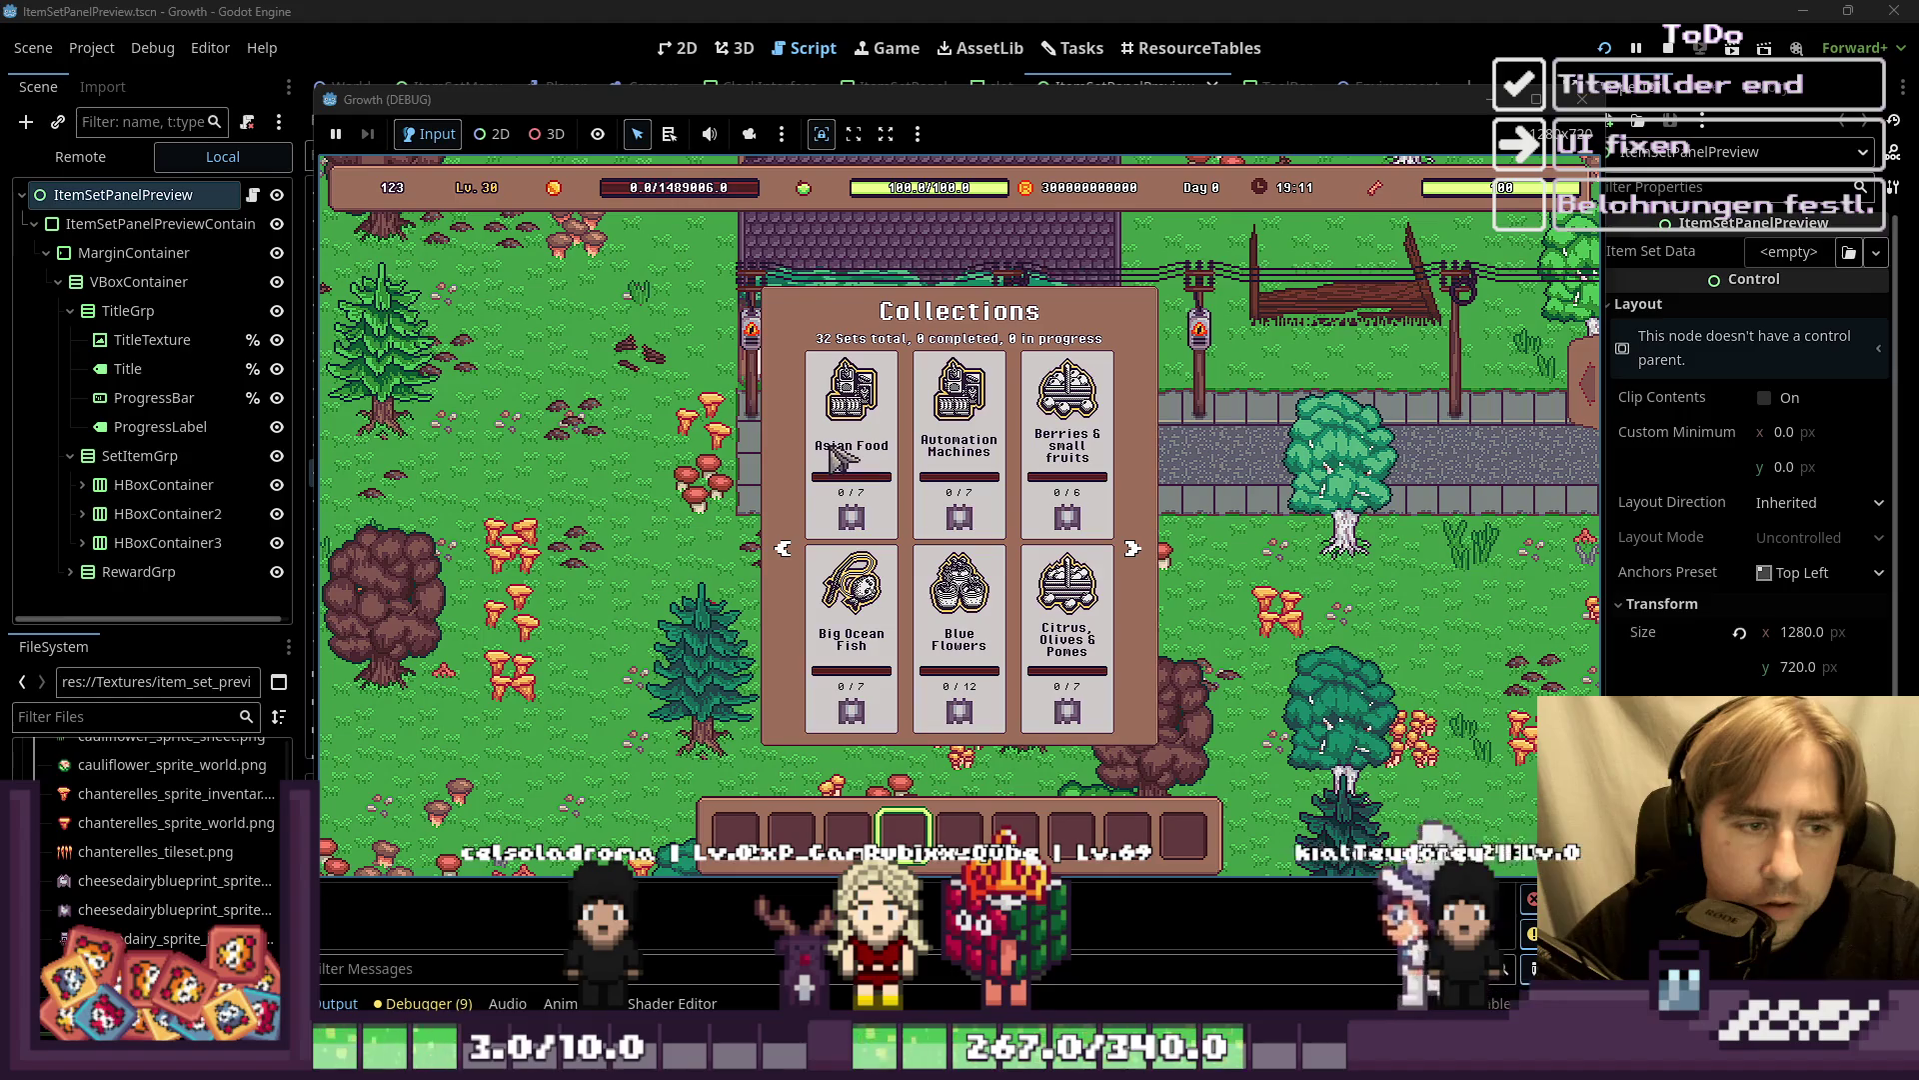
left_click_drag(922, 96, 1107, 105)
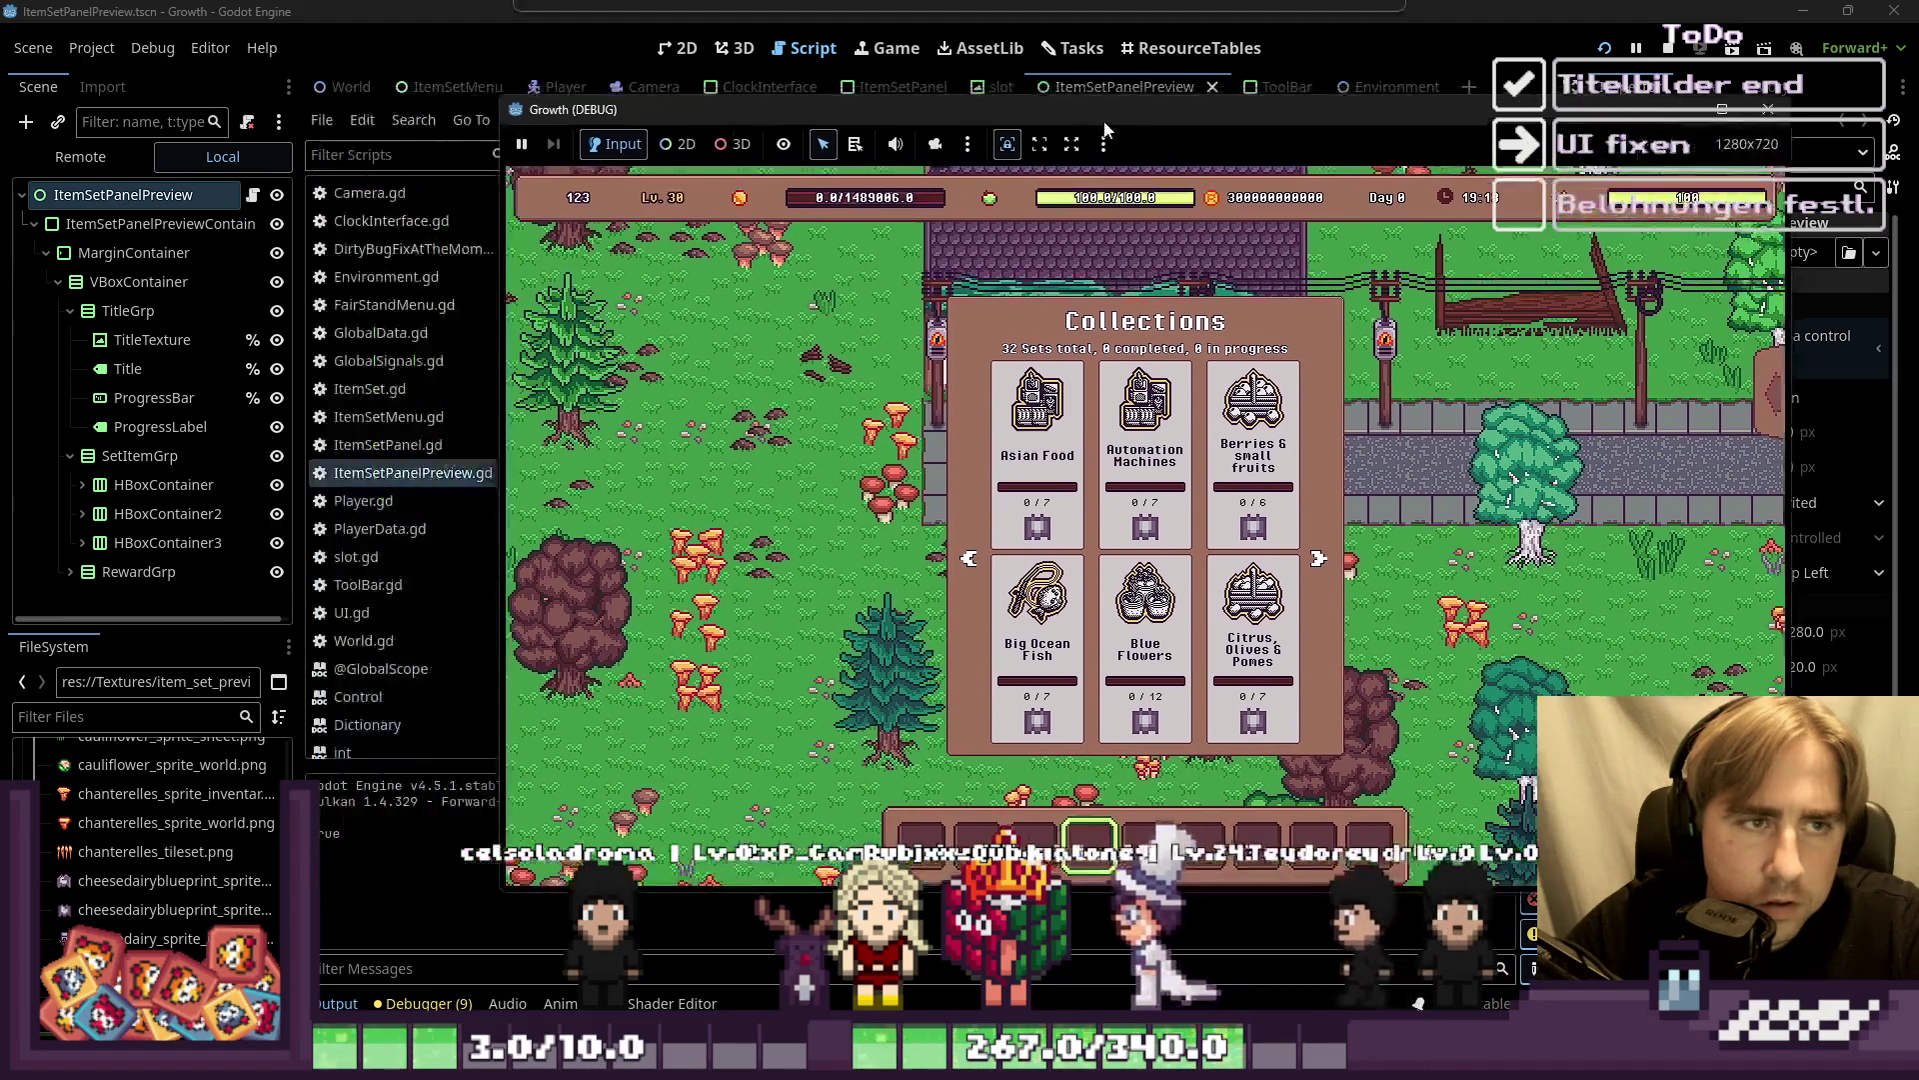
left_click(322, 846)
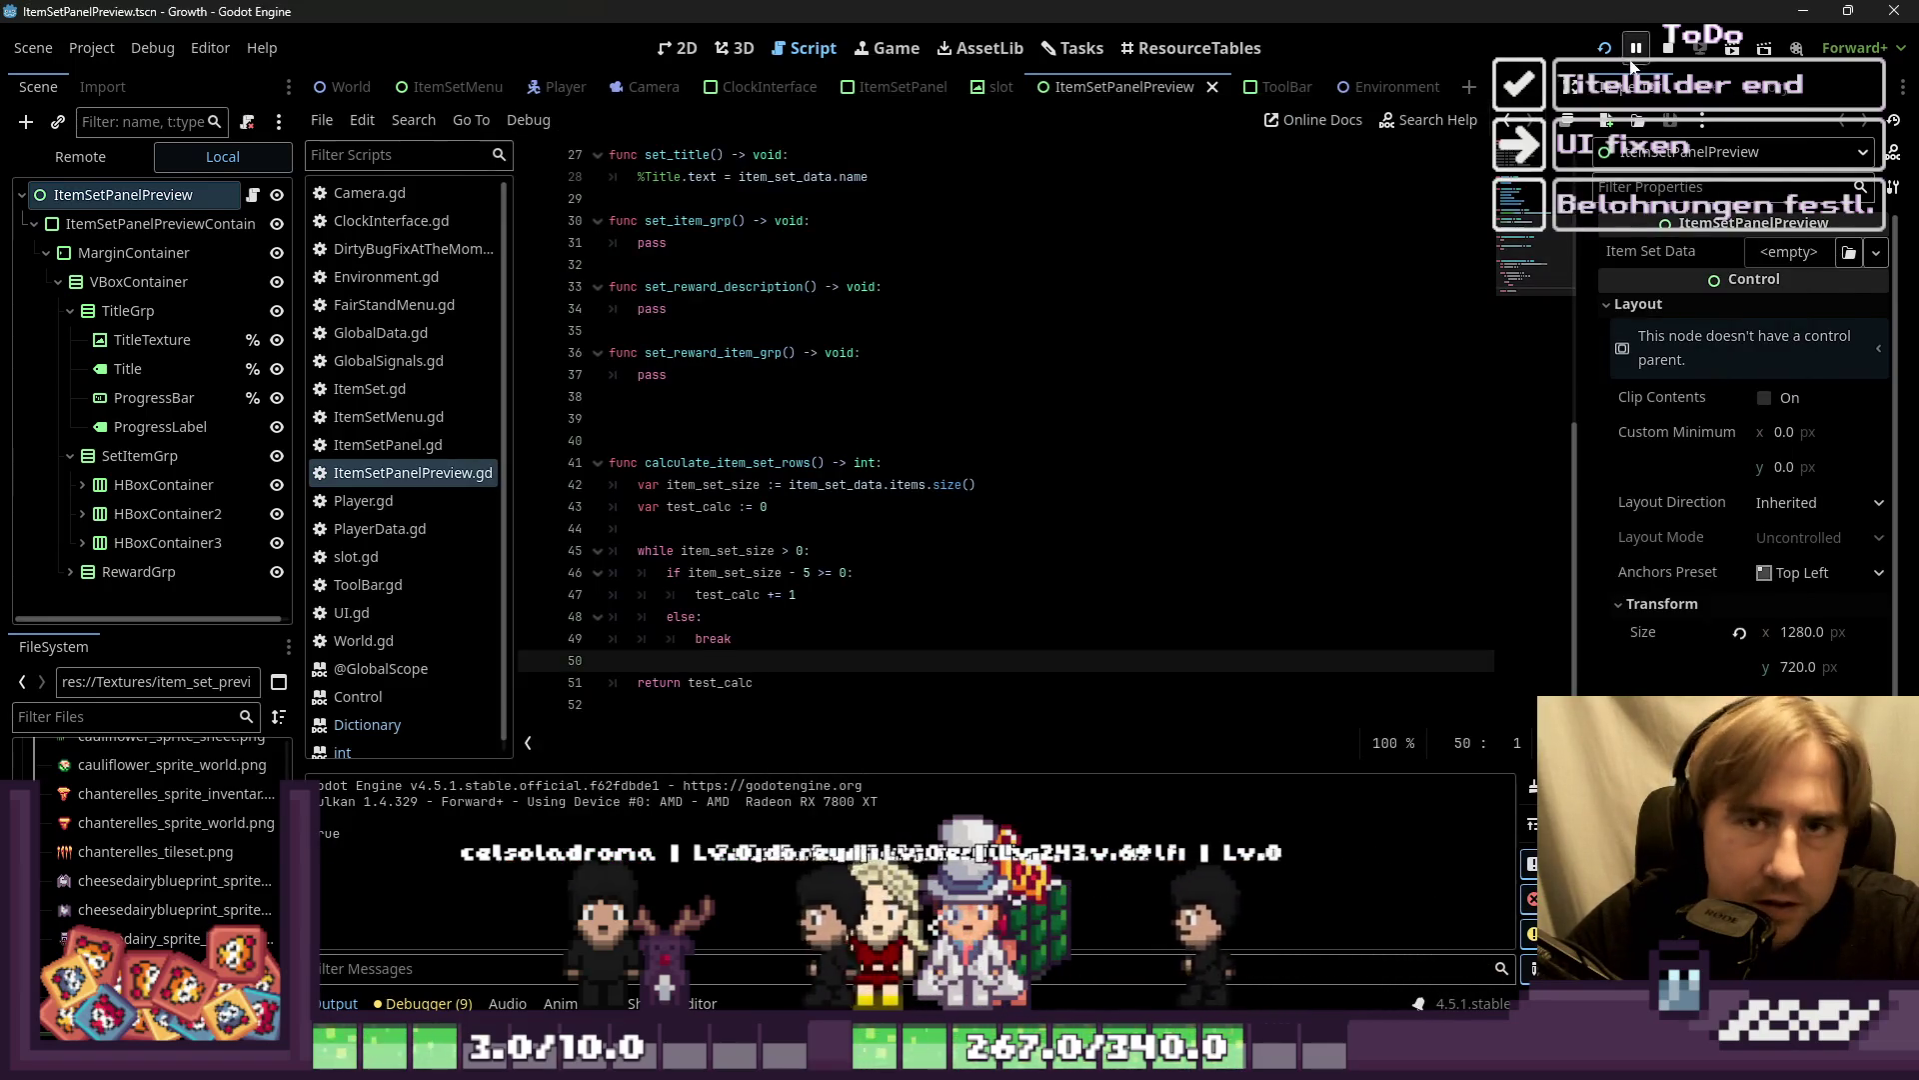
left_click(1669, 49)
double_click(707, 682)
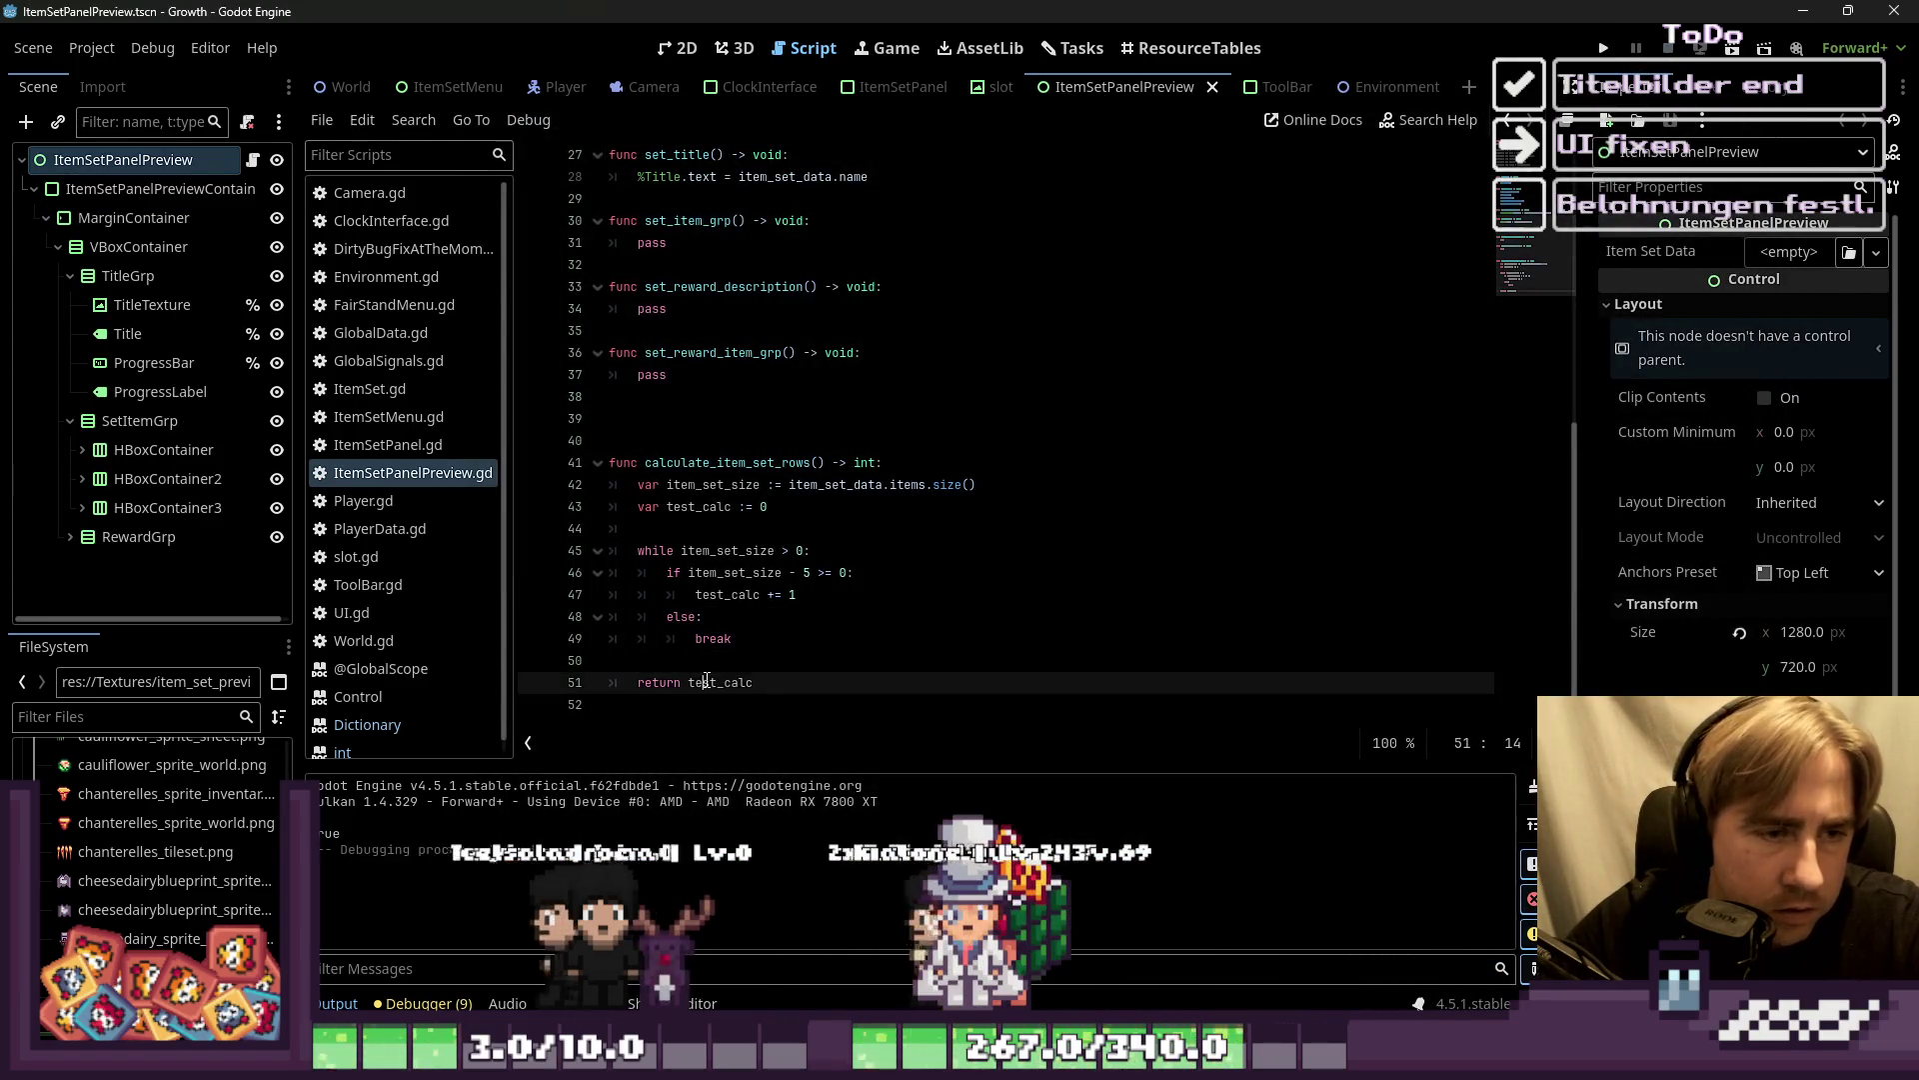
Make line 14 print "Die Zahl lautet: " with calculate_item_set_rows(), then rerun the game
scroll(787, 664, "up", 6)
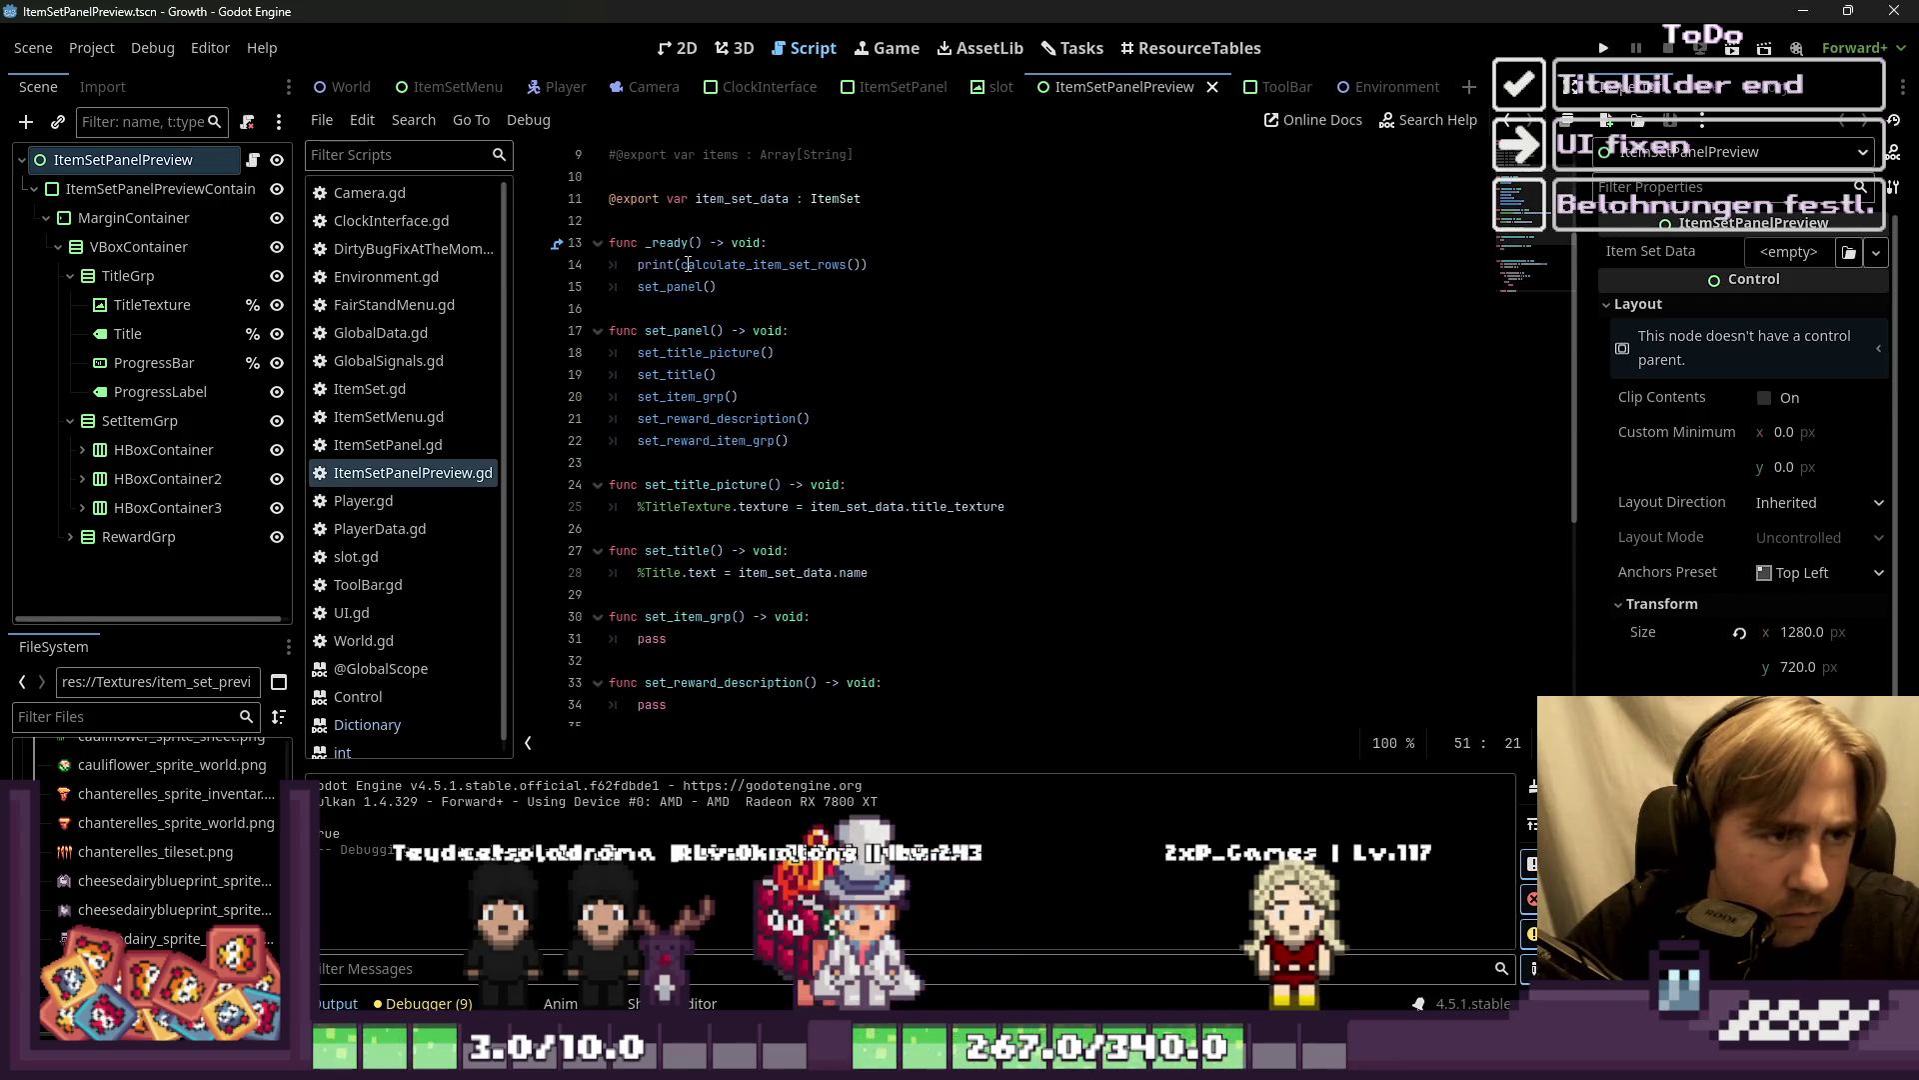
left_click(680, 268)
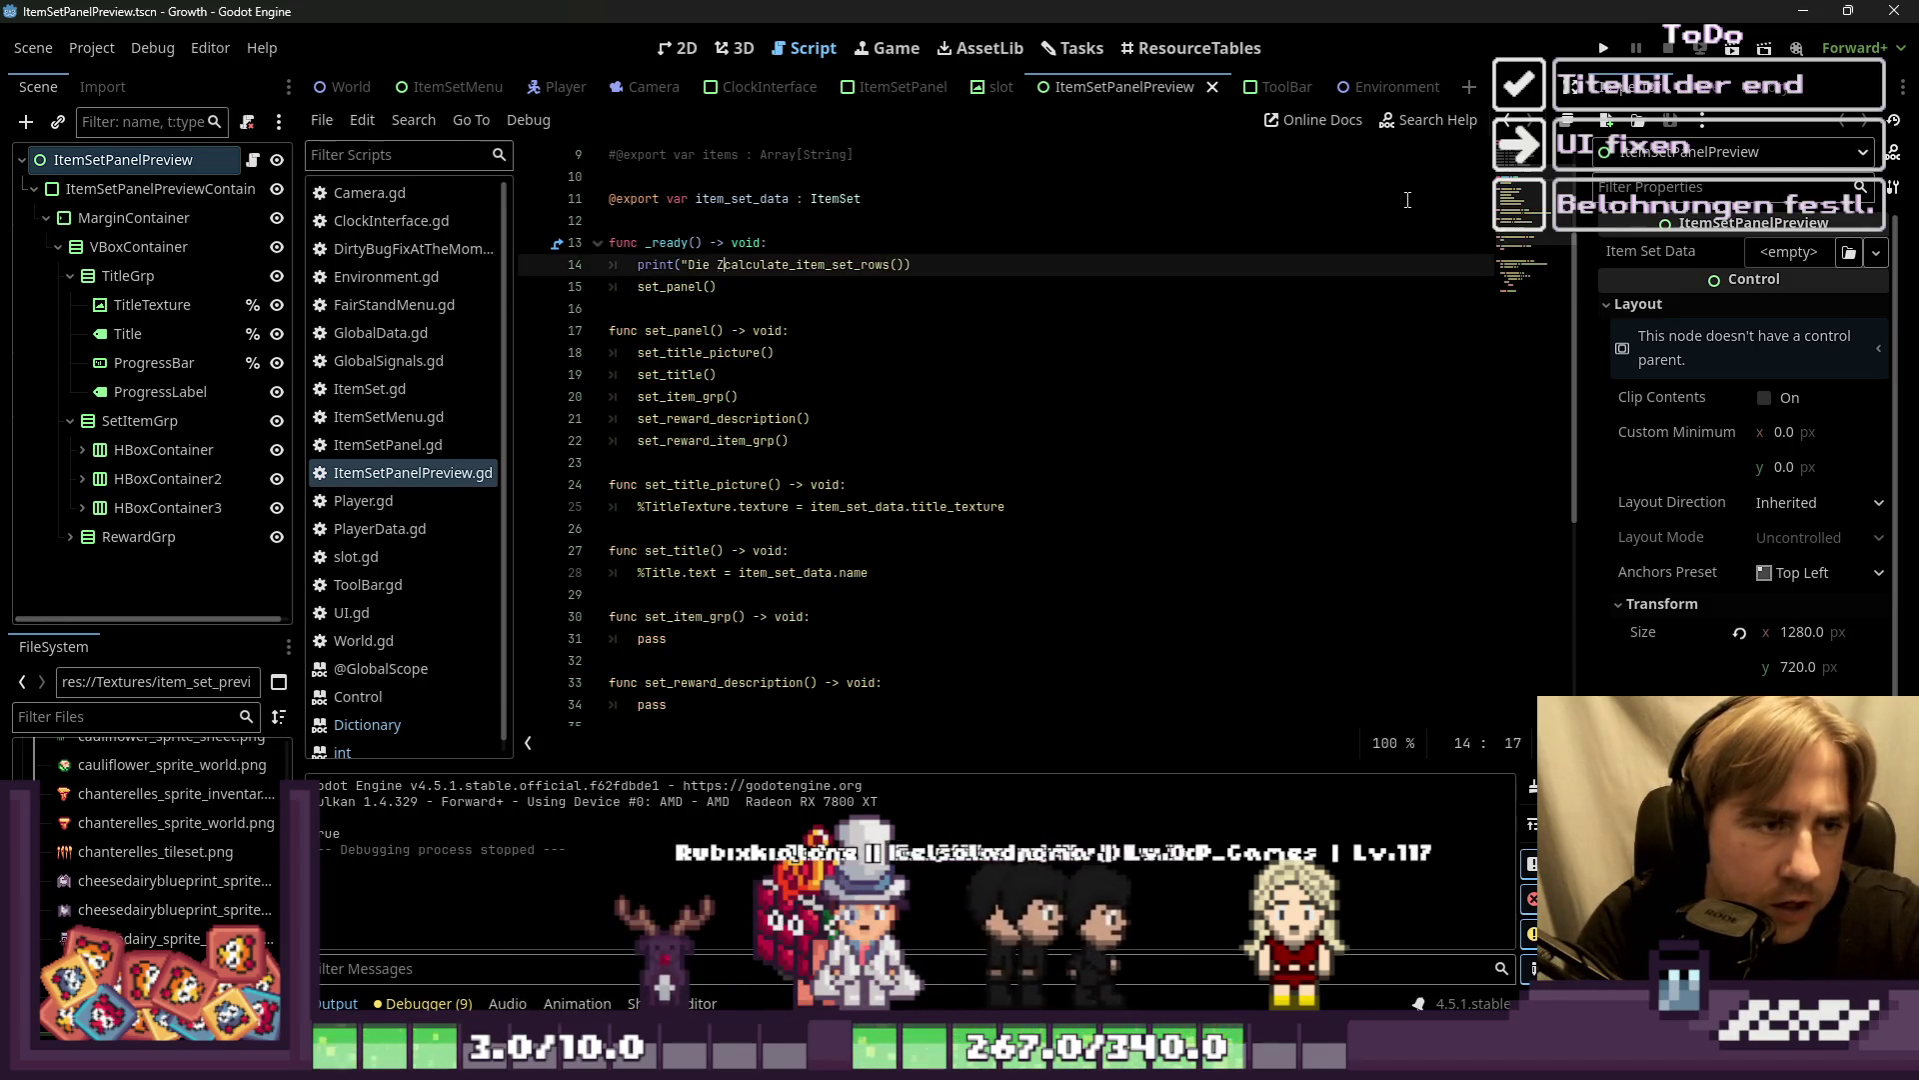
type("l lautet:")
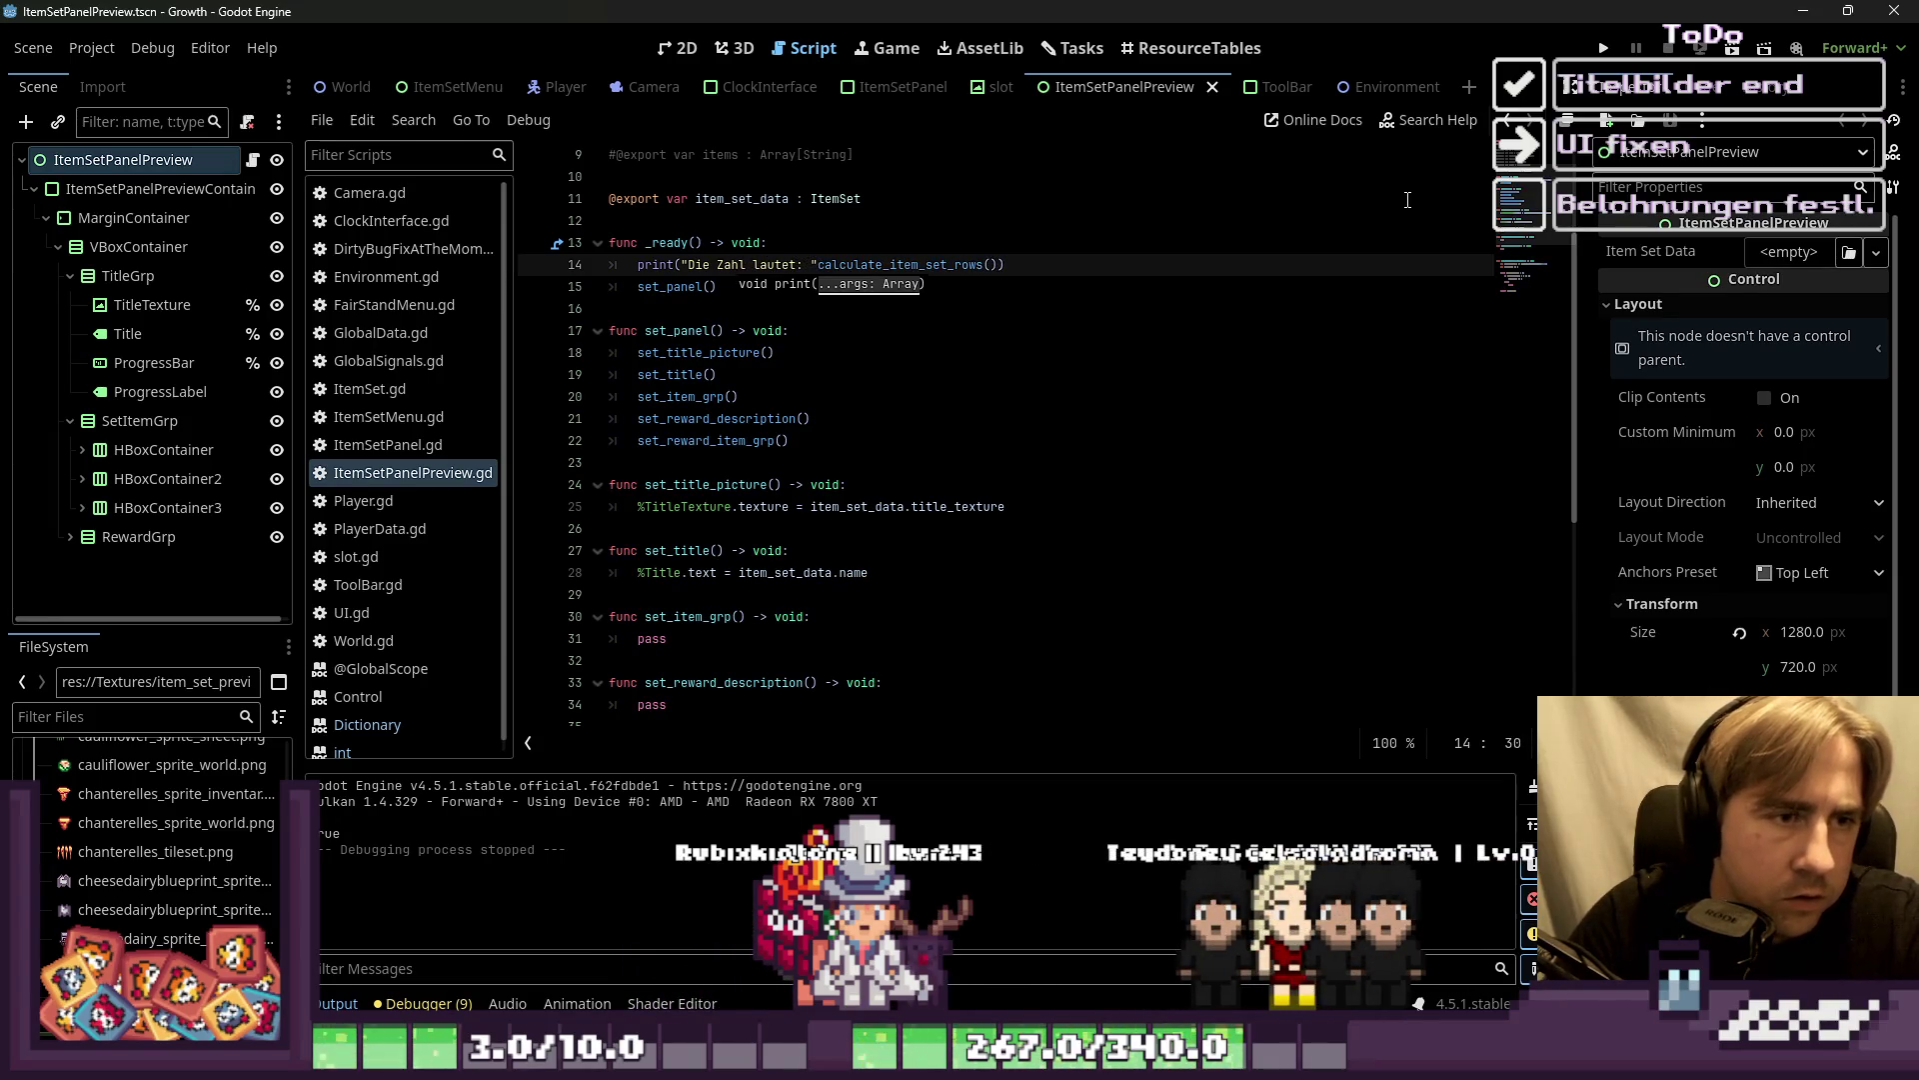
key("Down")
key("Down")
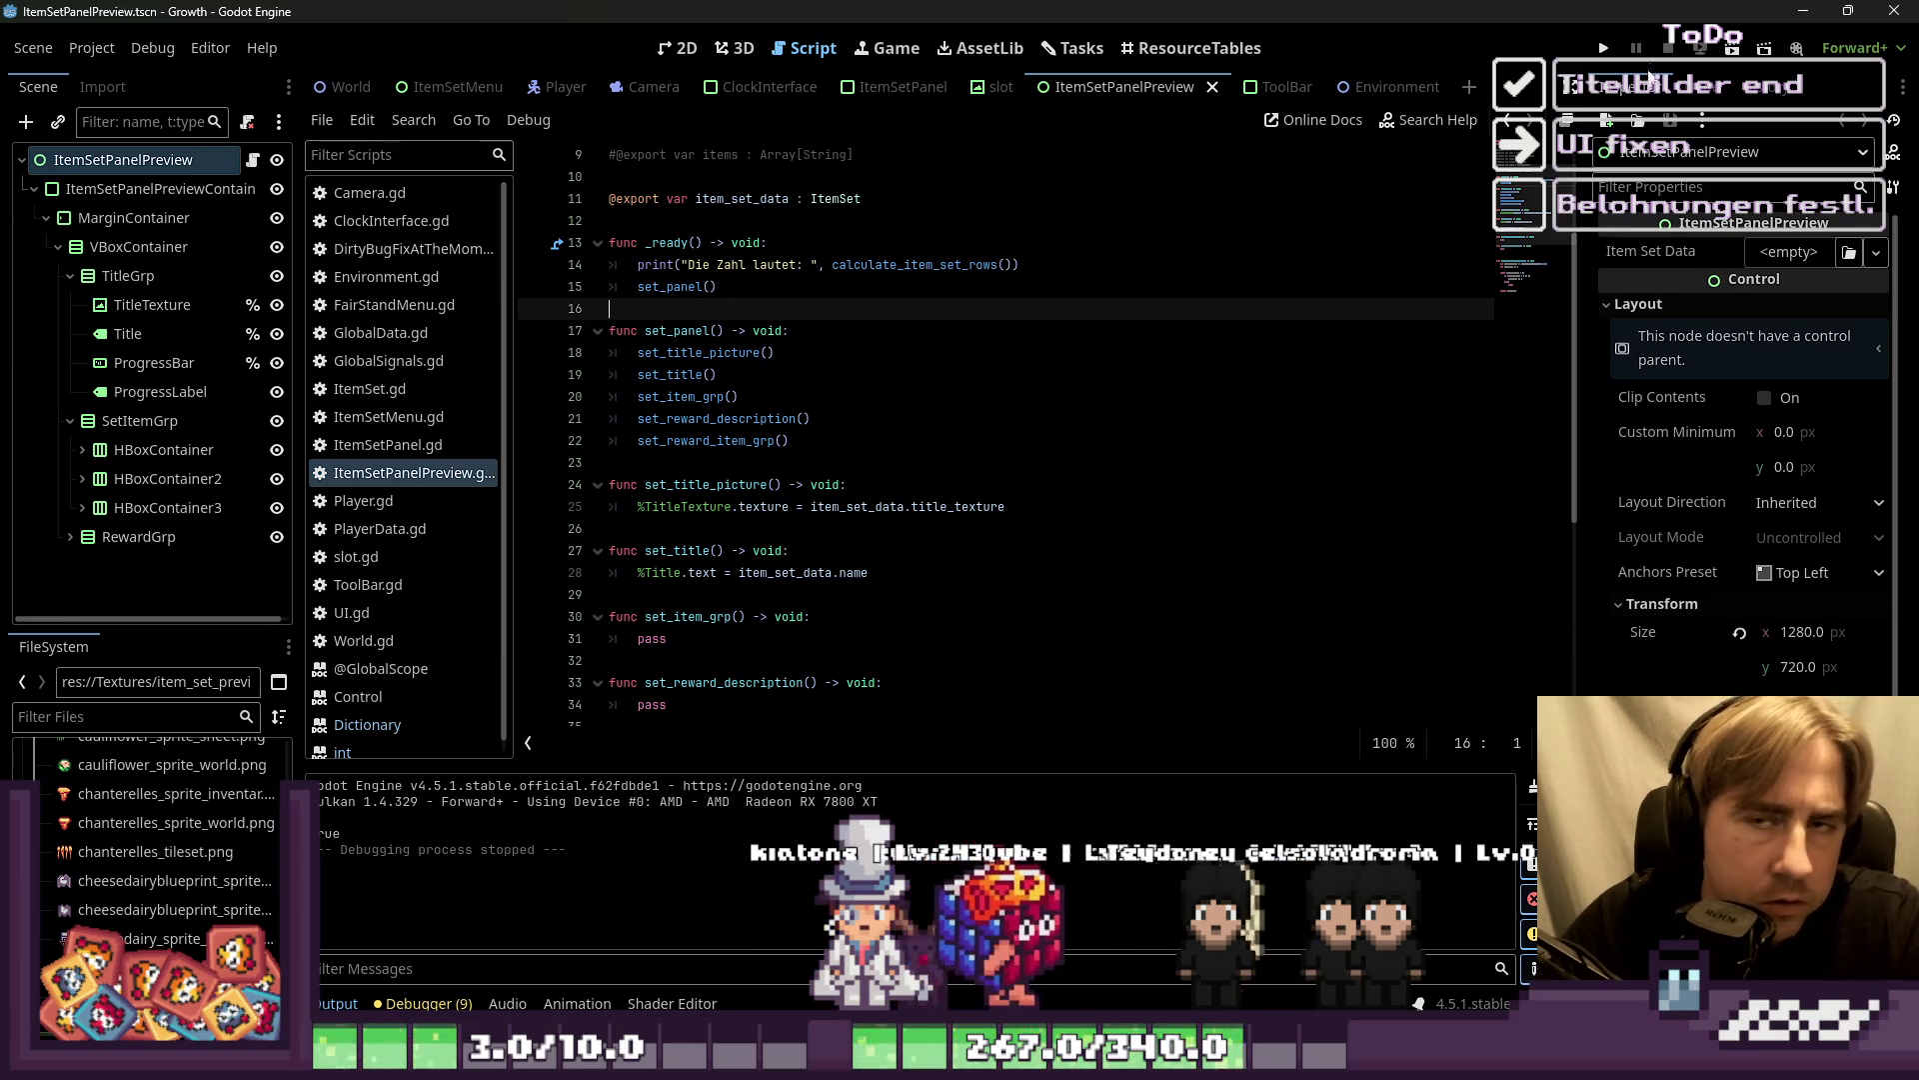
left_click(1610, 49)
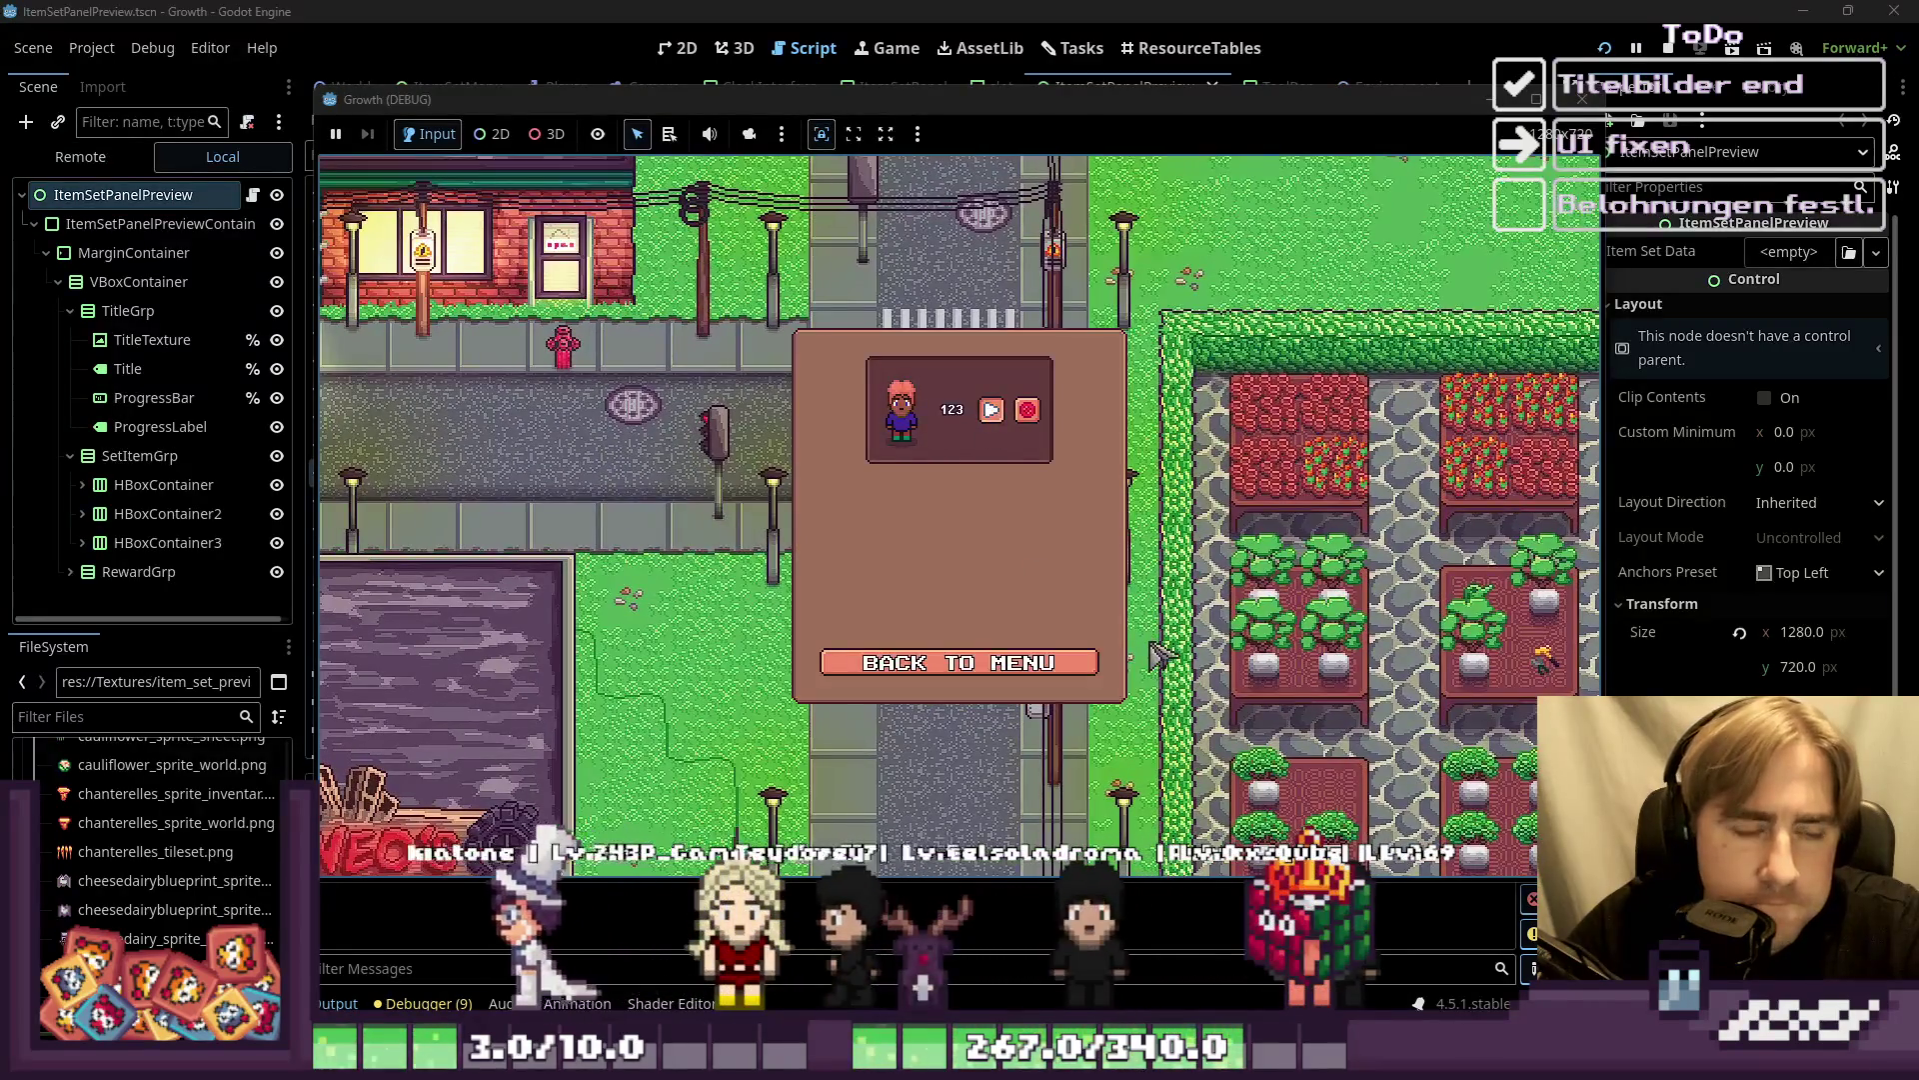
Load the save into the game world, move the game window aside, and raise the editor
left_click(989, 412)
left_click_drag(809, 100, 1187, 103)
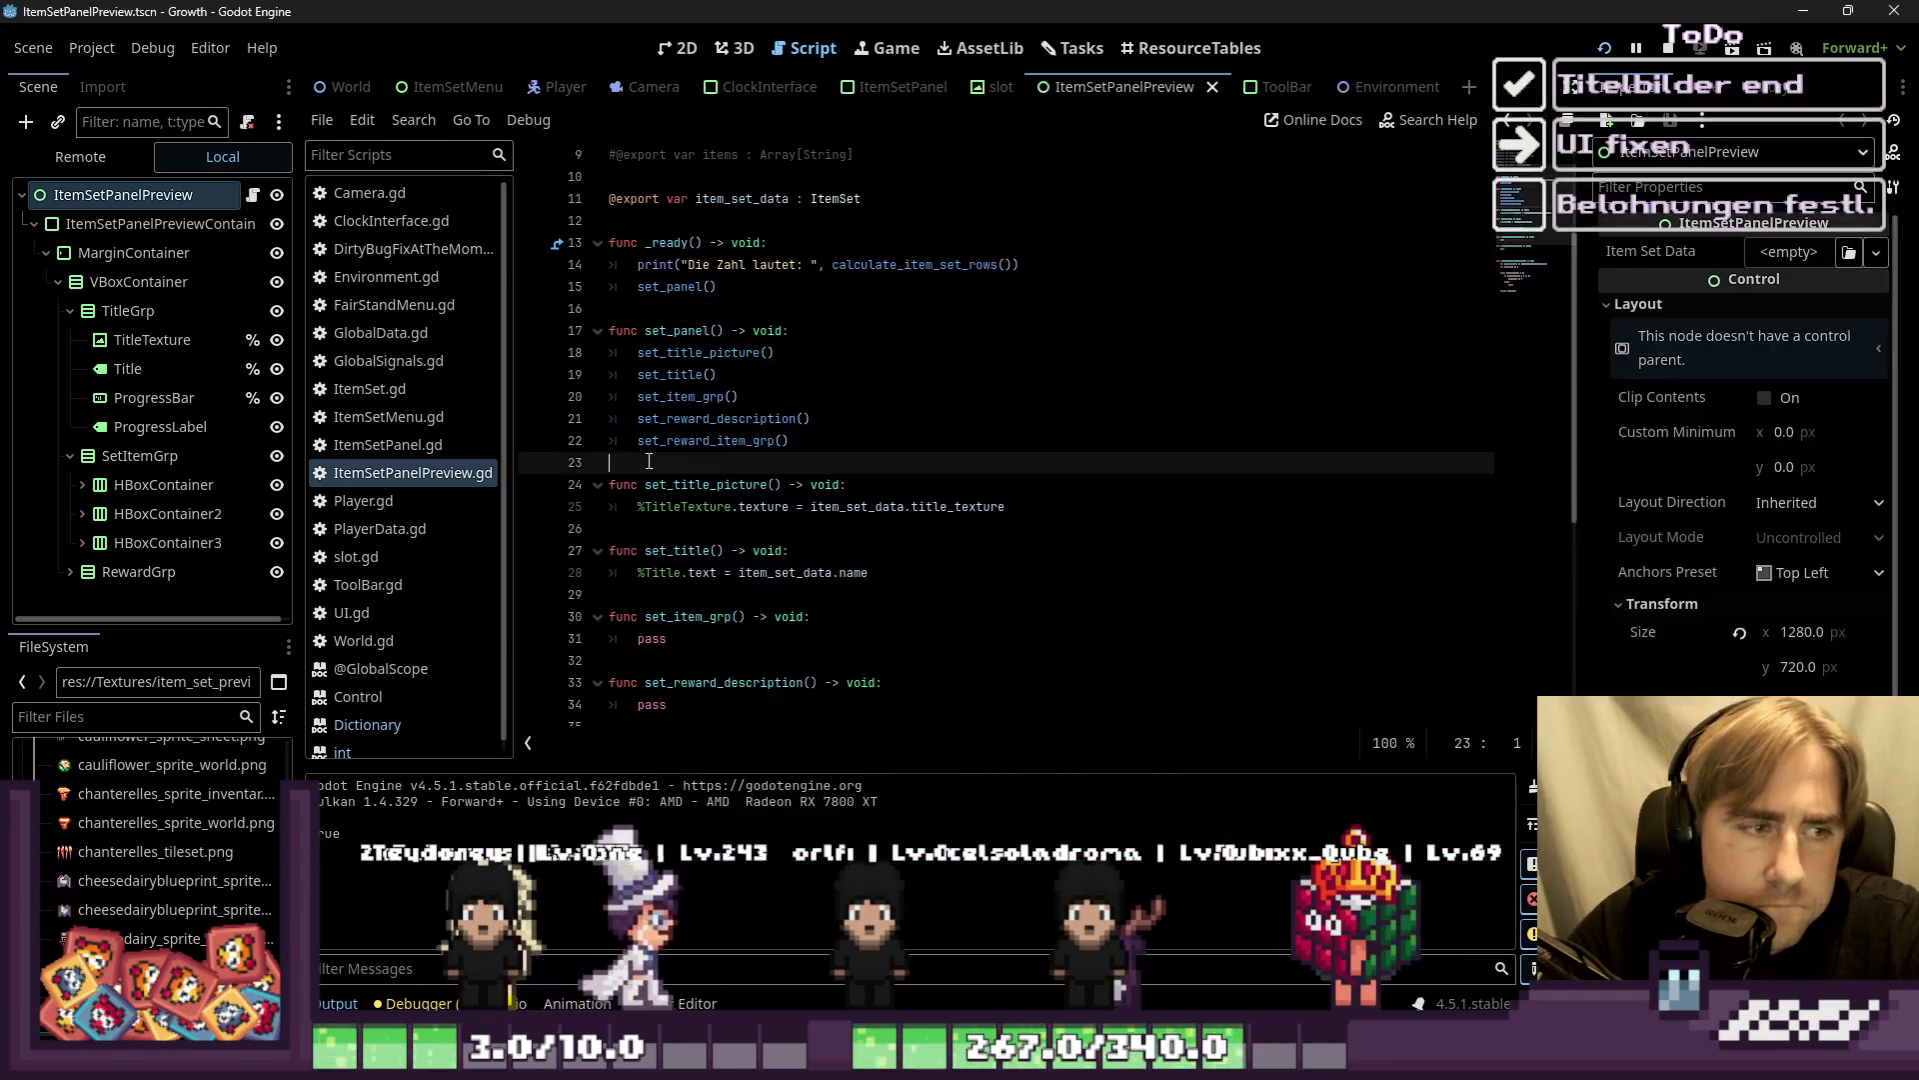
left_click(649, 461)
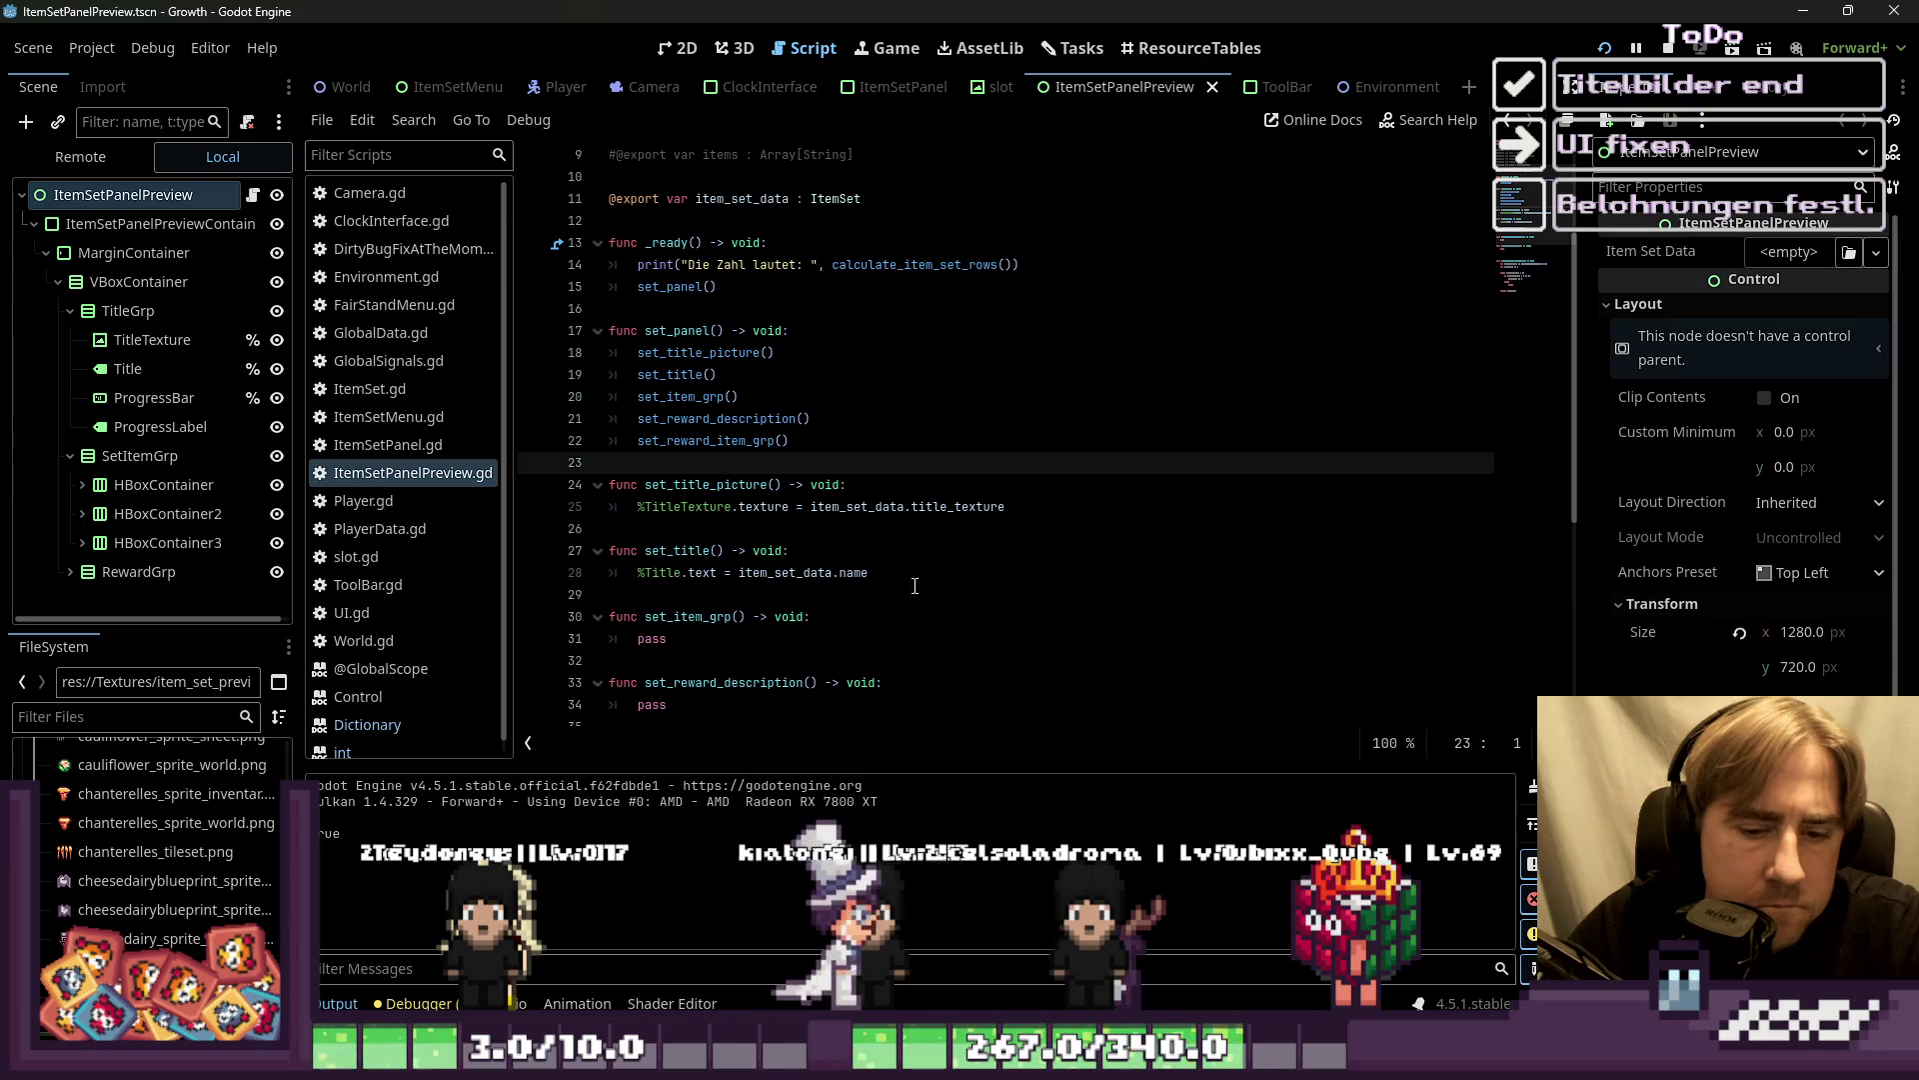
Stop the running game with F8
left_click(962, 682)
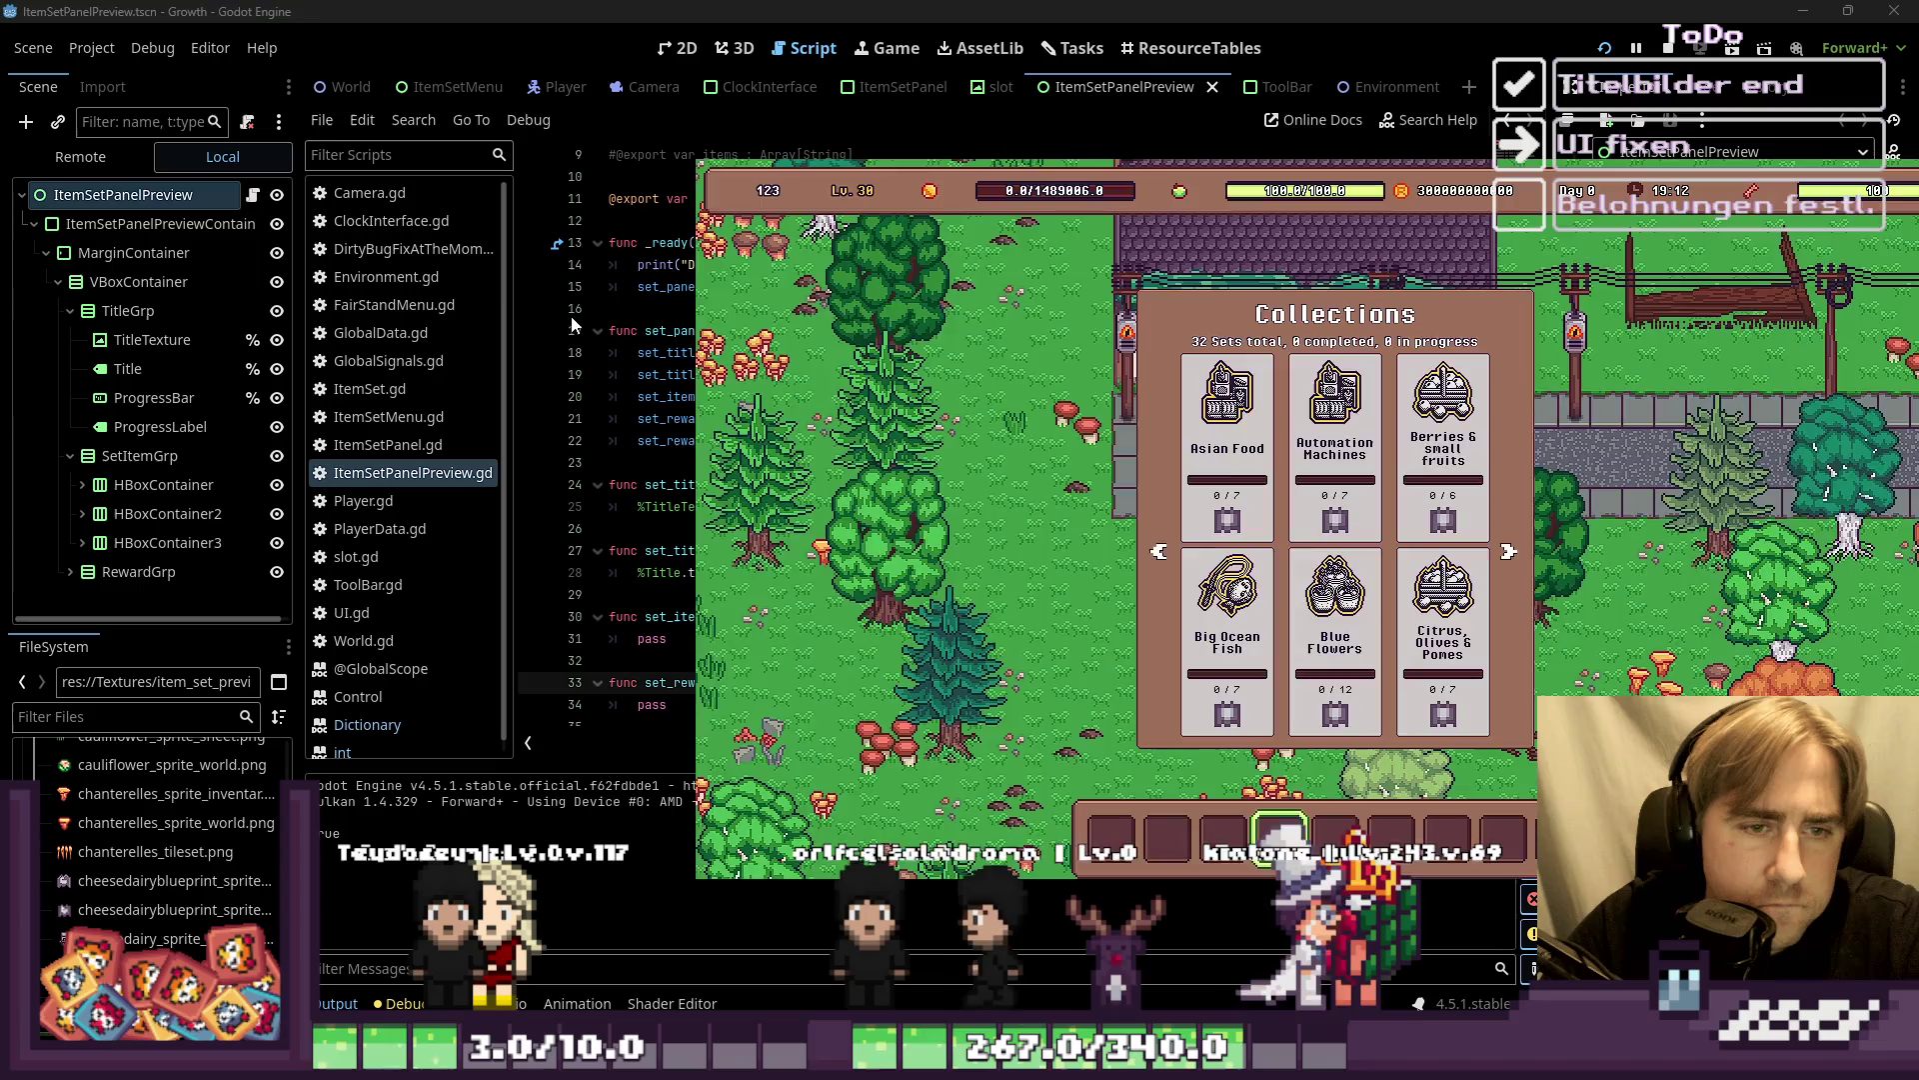
left_click(611, 330)
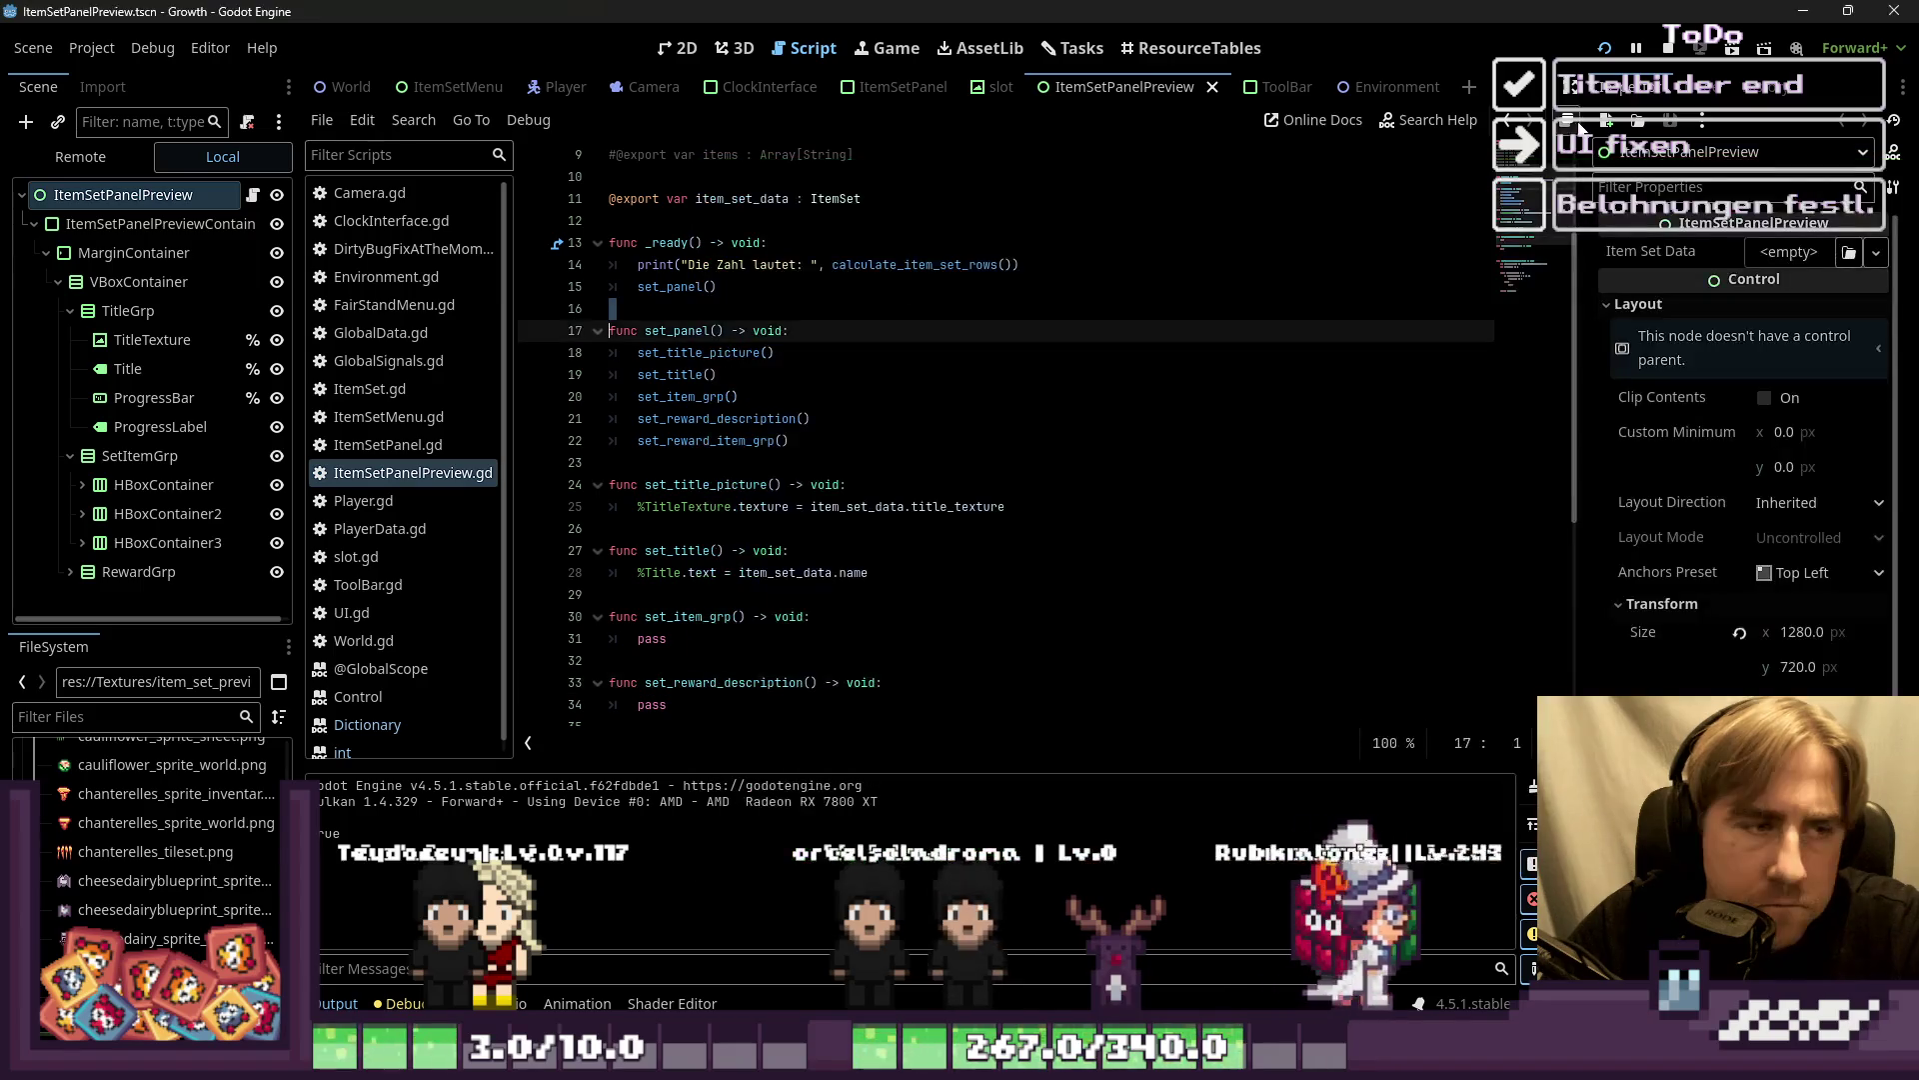
key("F8")
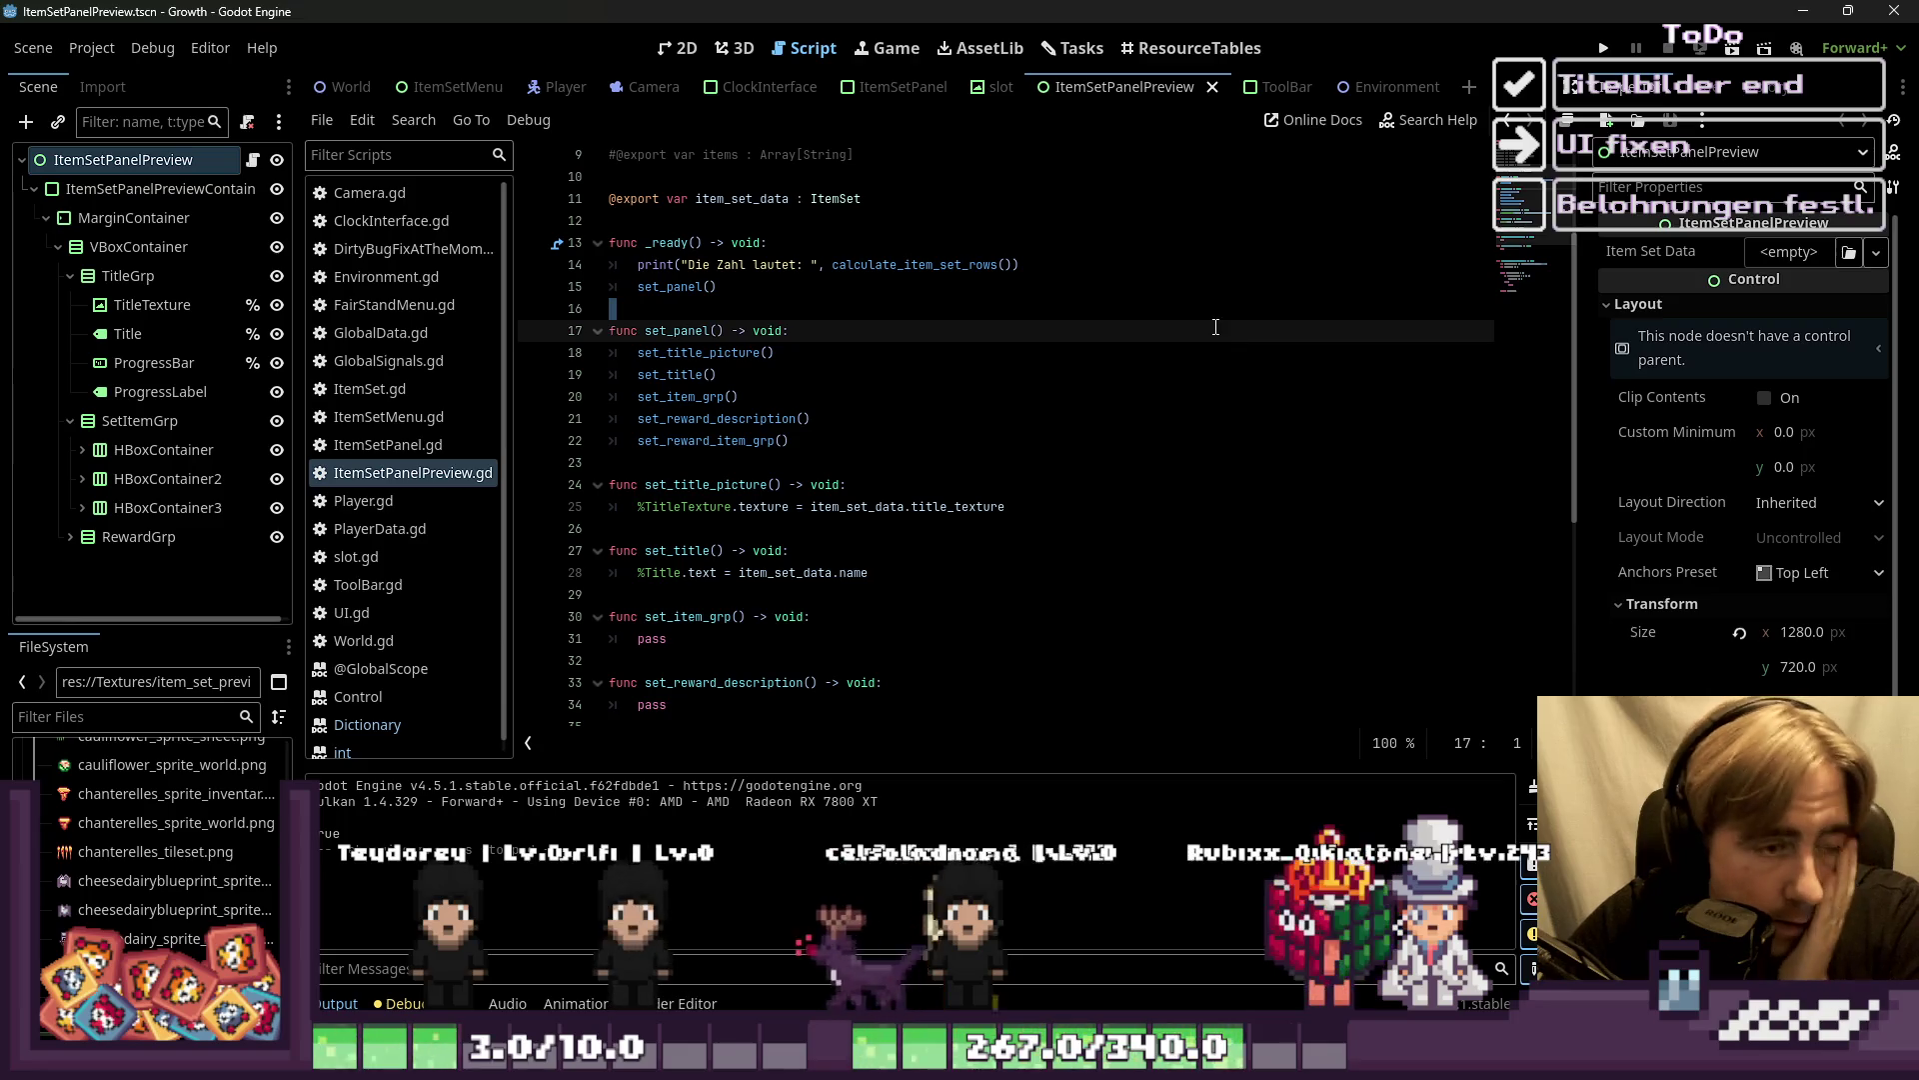
scroll(1100, 322, "up", 2)
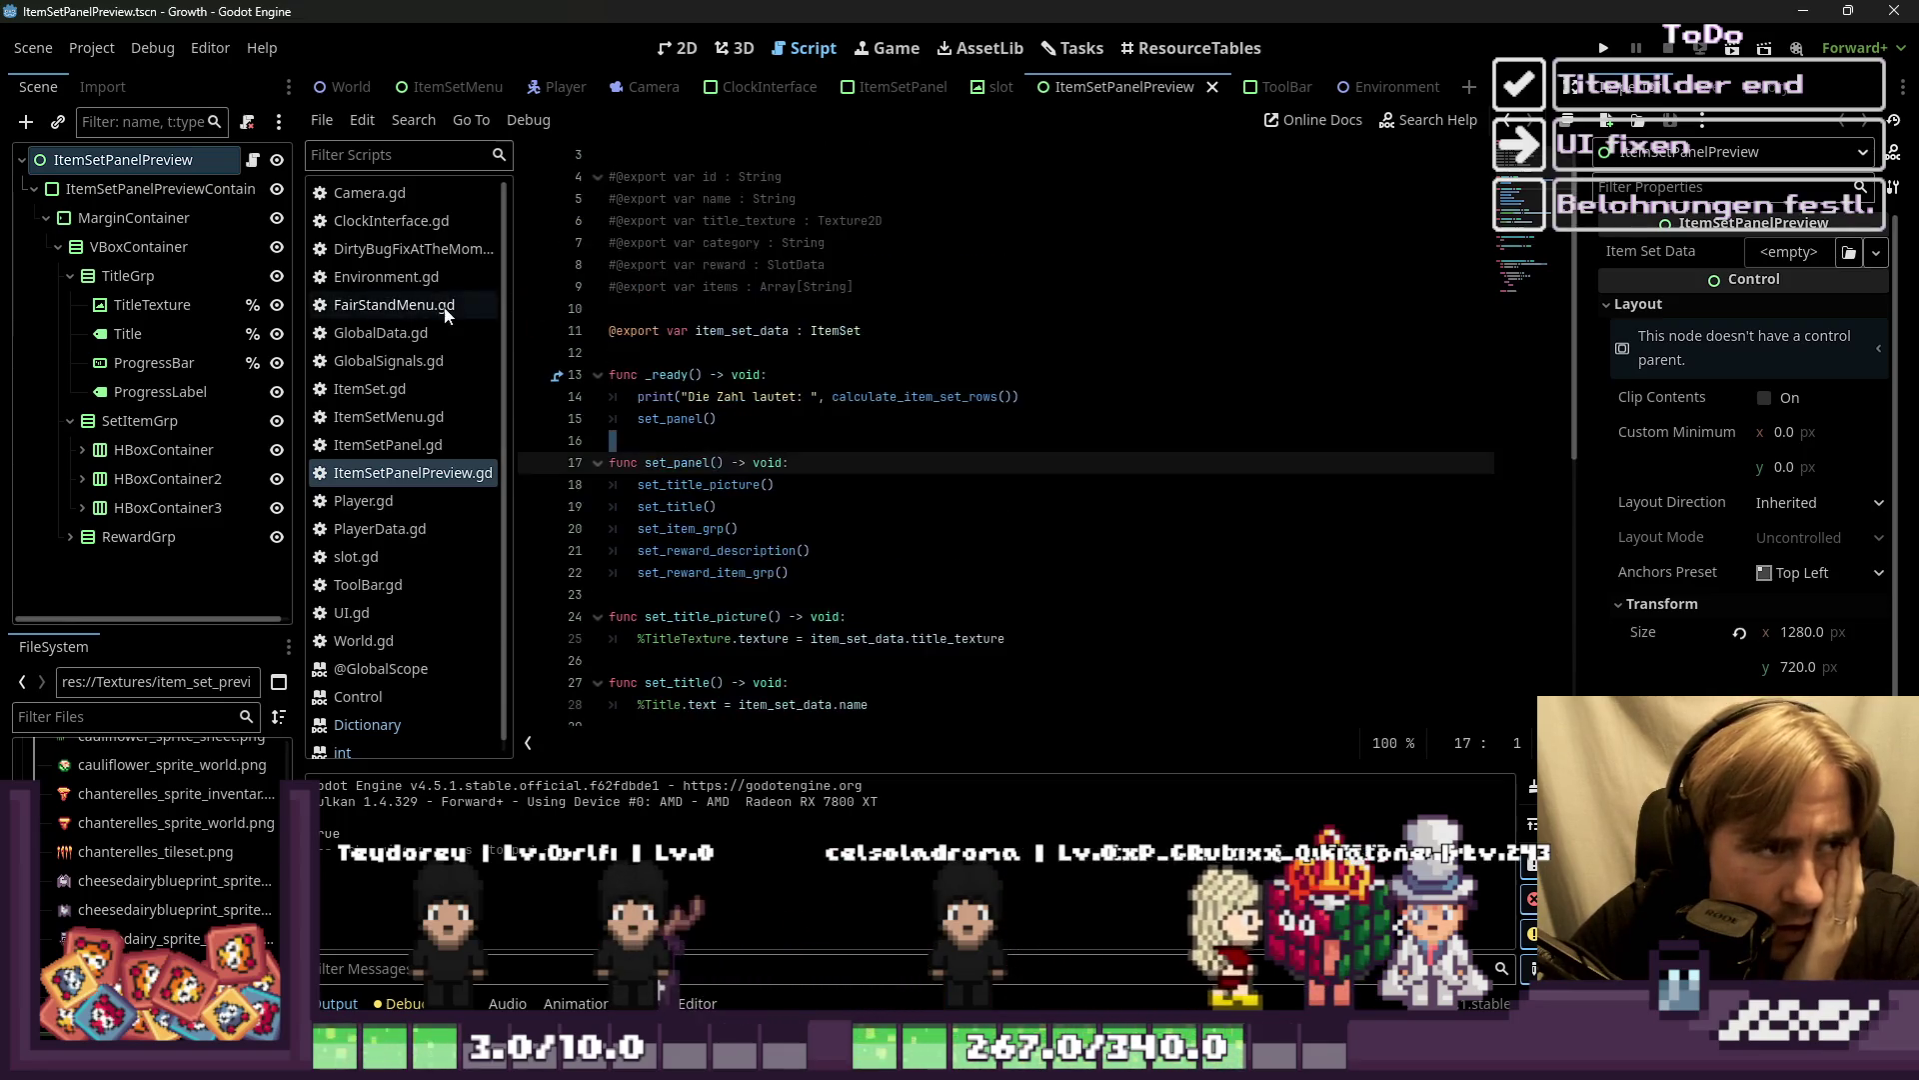
scroll(835, 626, "down", 8)
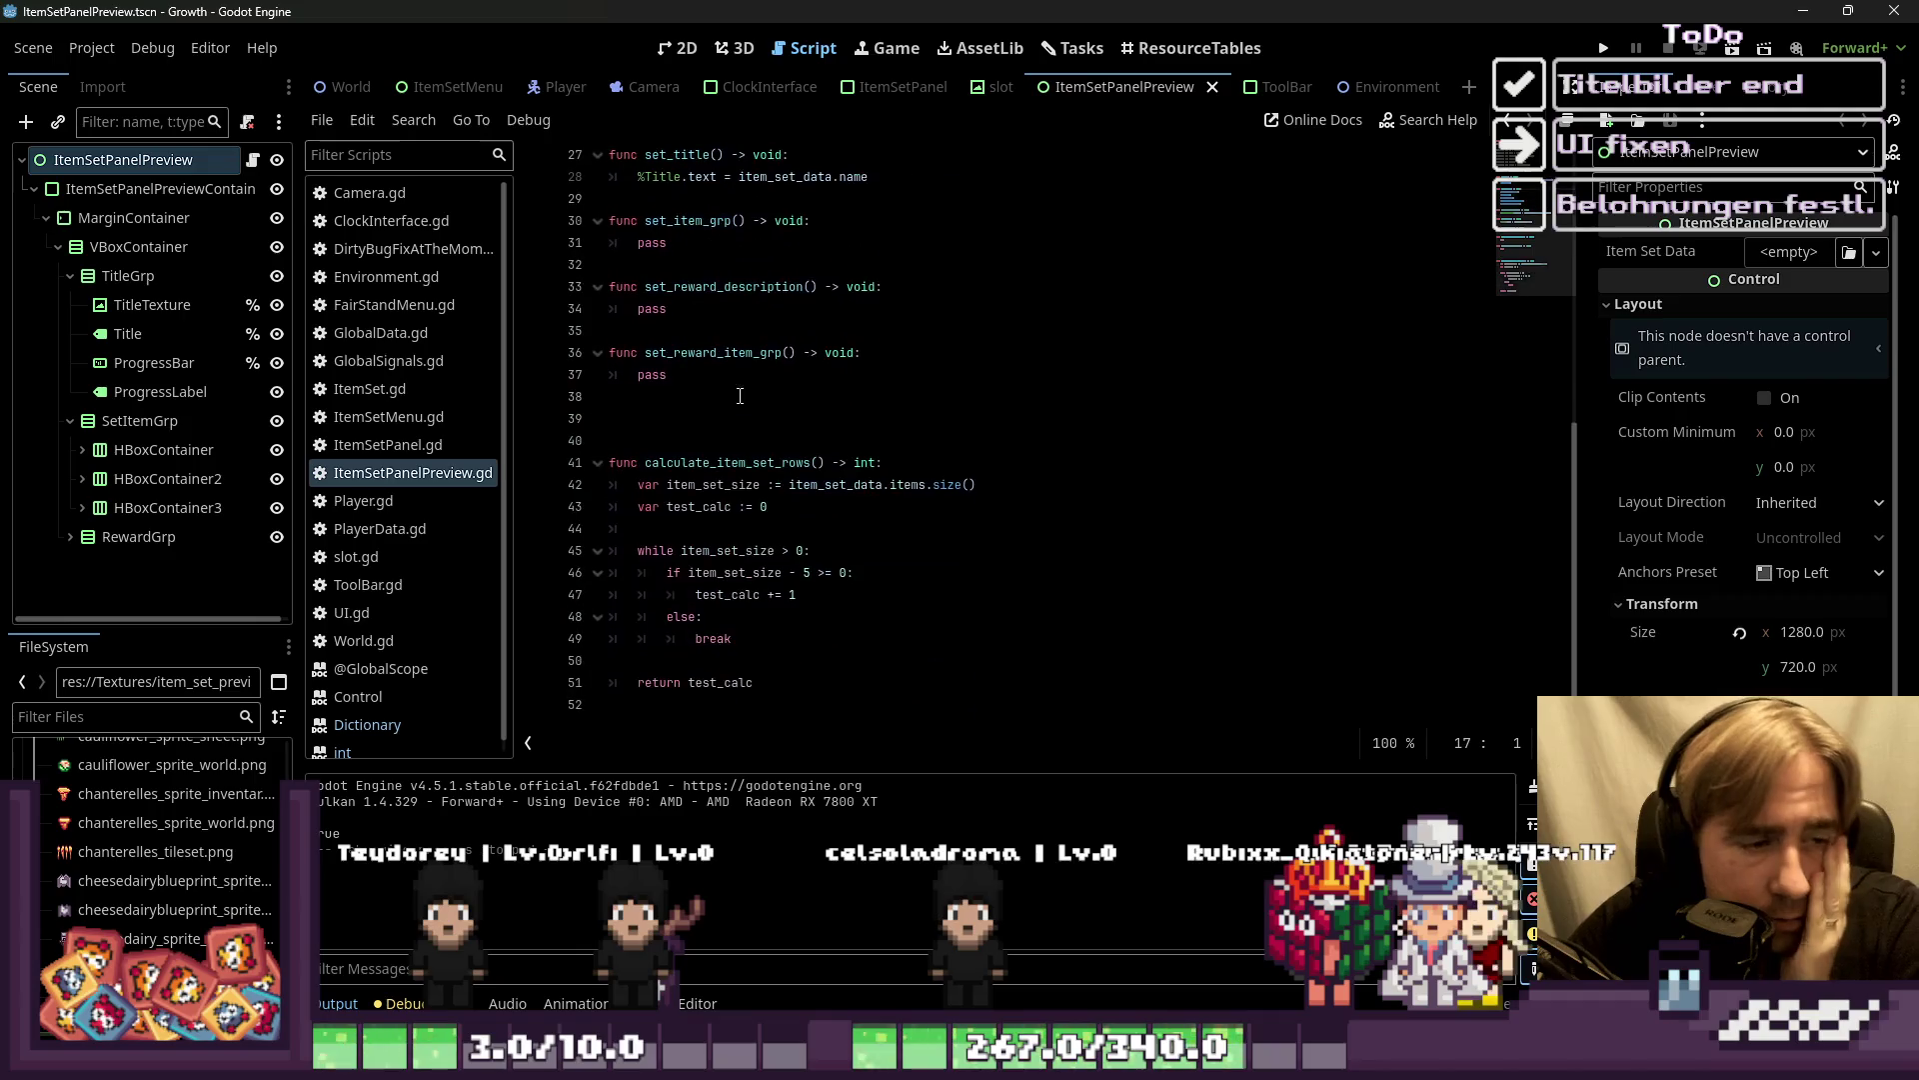
Review the calculate_item_set_rows loop, selecting from '= 1' through the else line
mouse_move(835, 630)
left_mouse_down()
mouse_move(829, 525)
mouse_move(859, 629)
left_mouse_up()
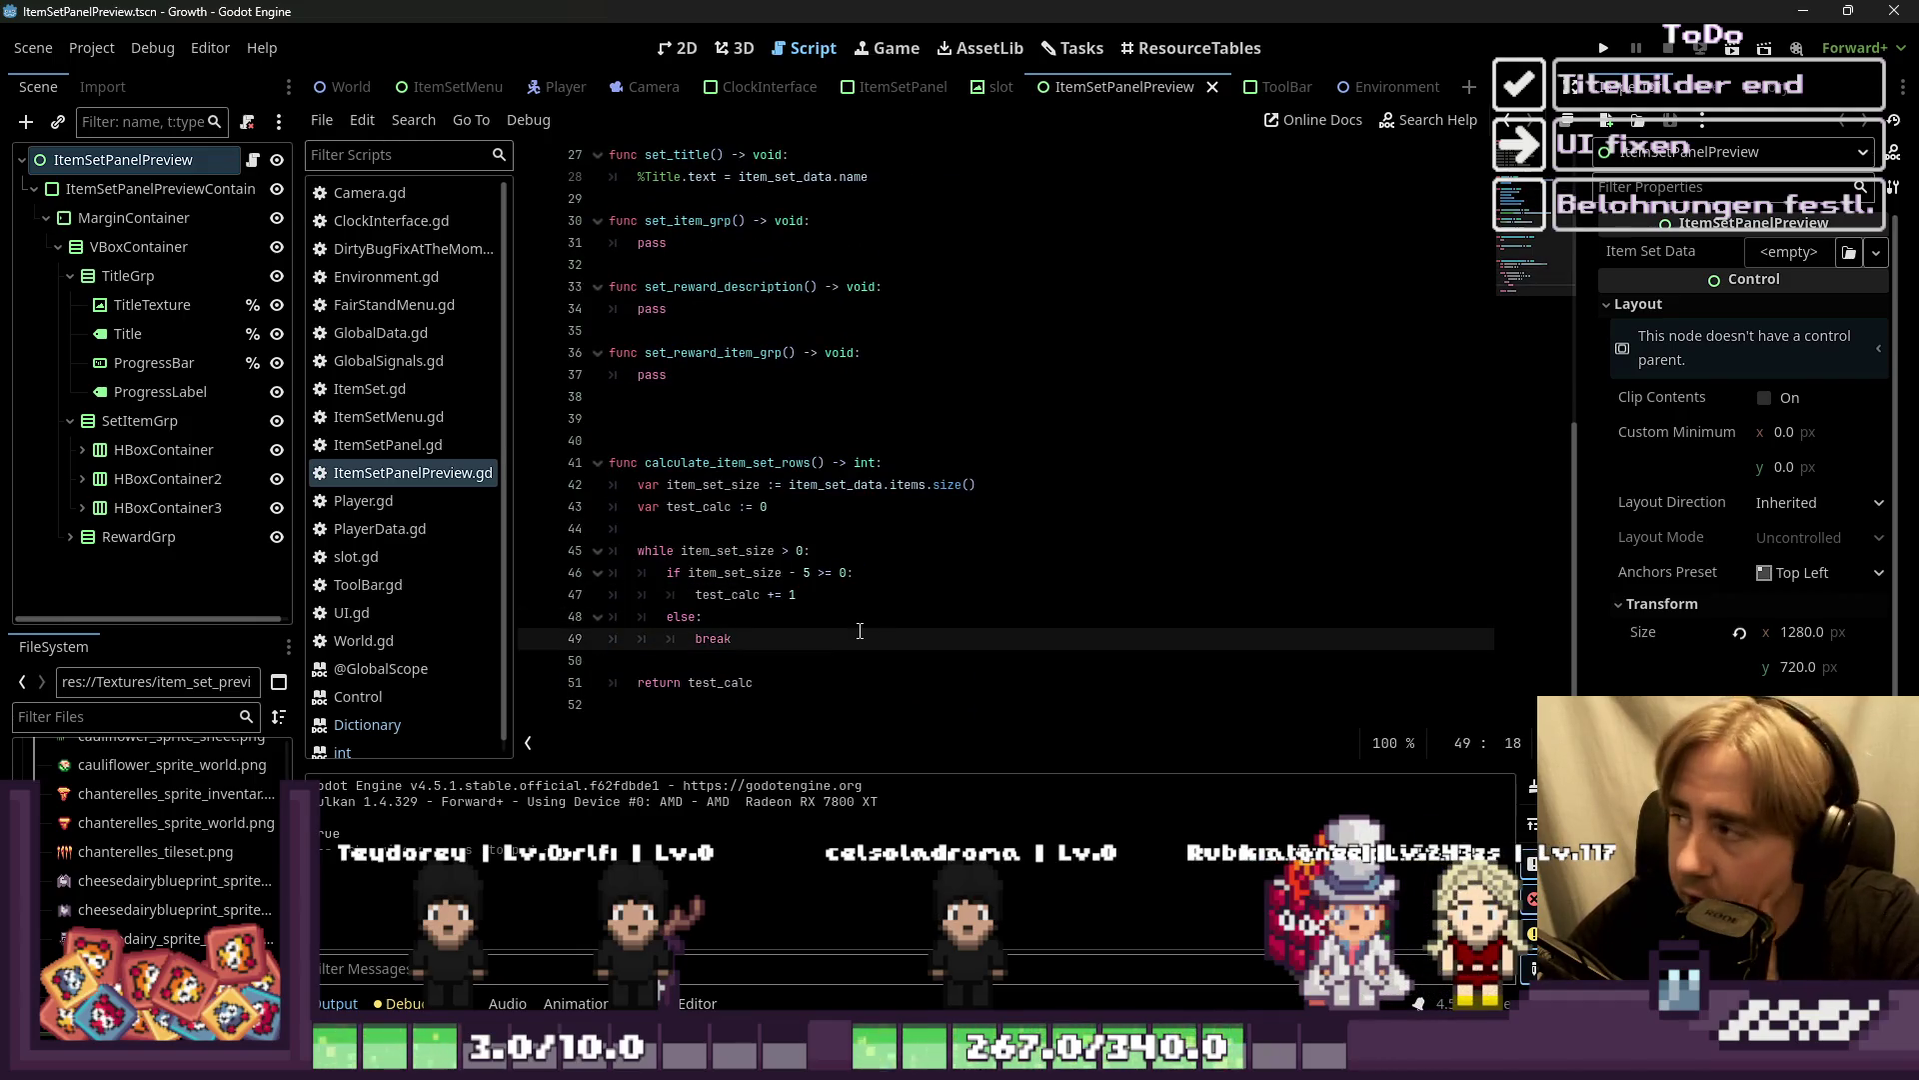
left_click(791, 567)
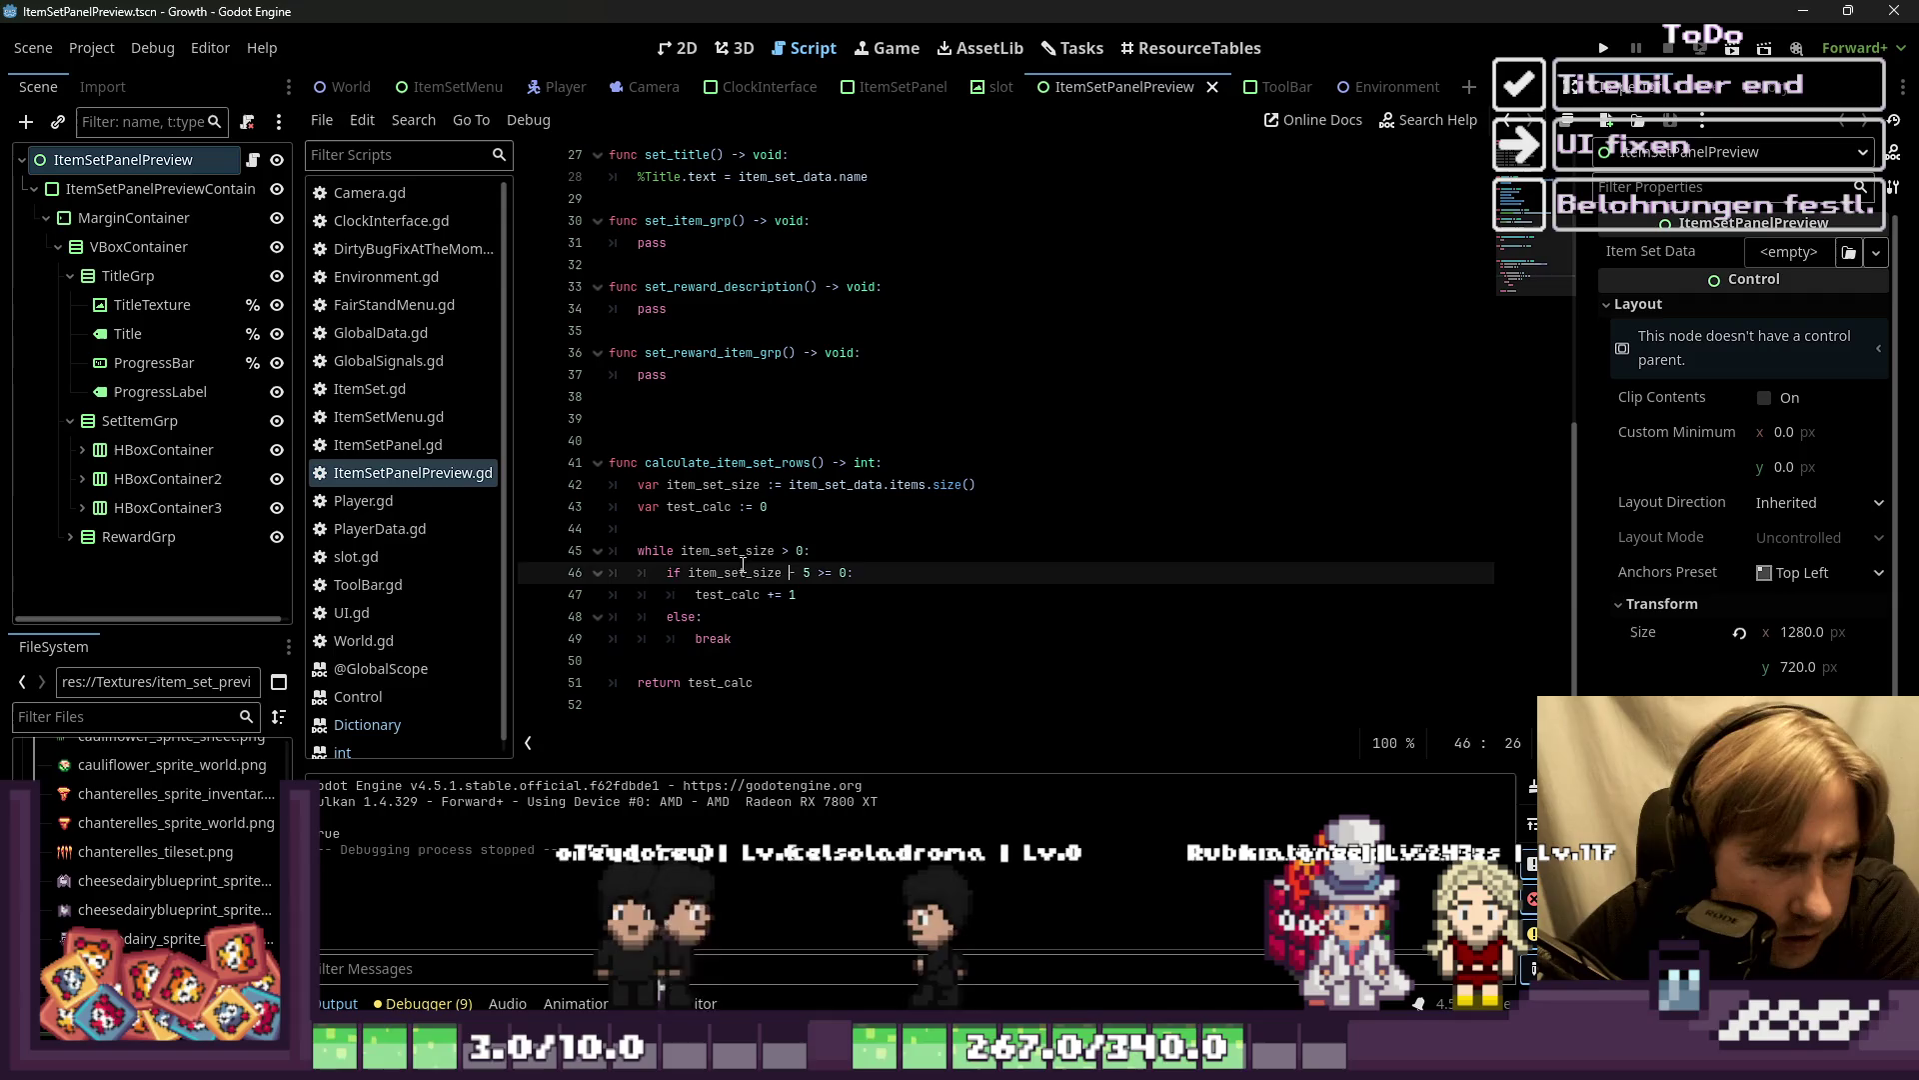
double_click(727, 549)
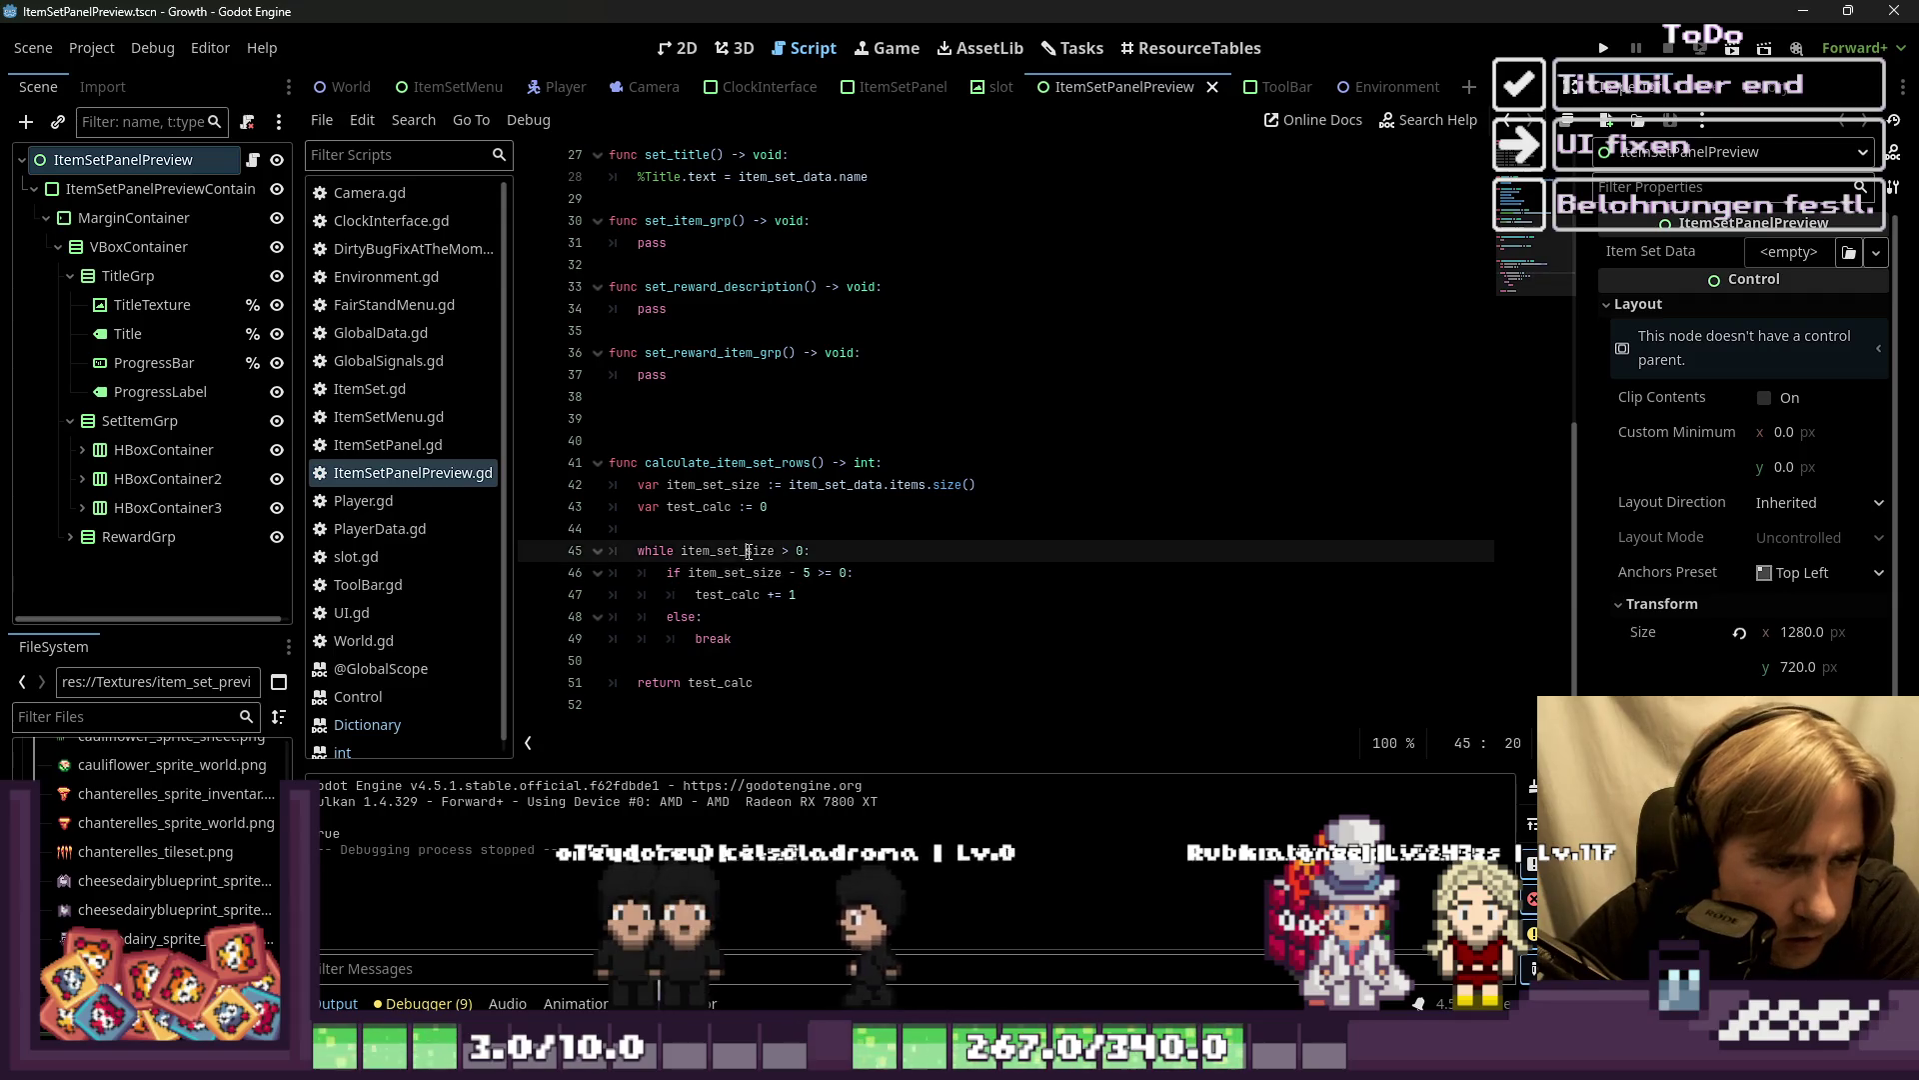
left_click(970, 638)
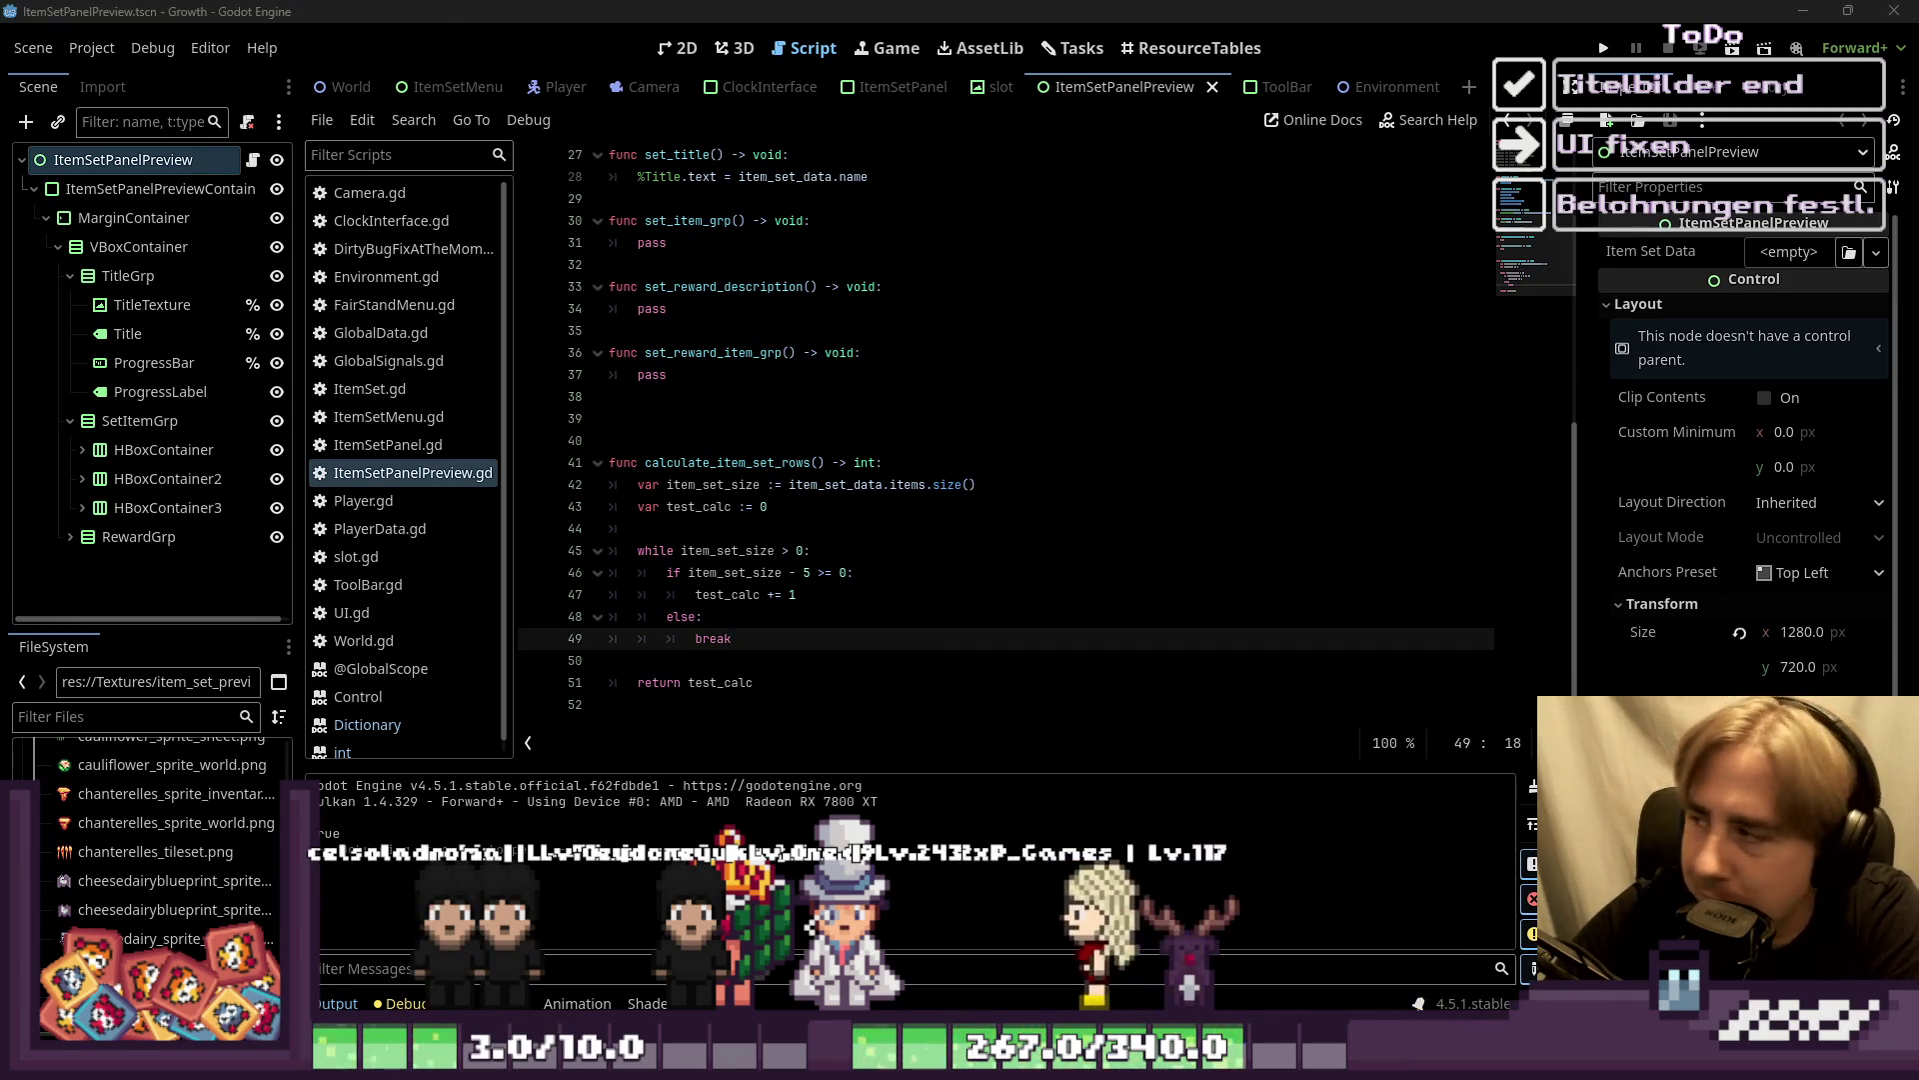
key("Down")
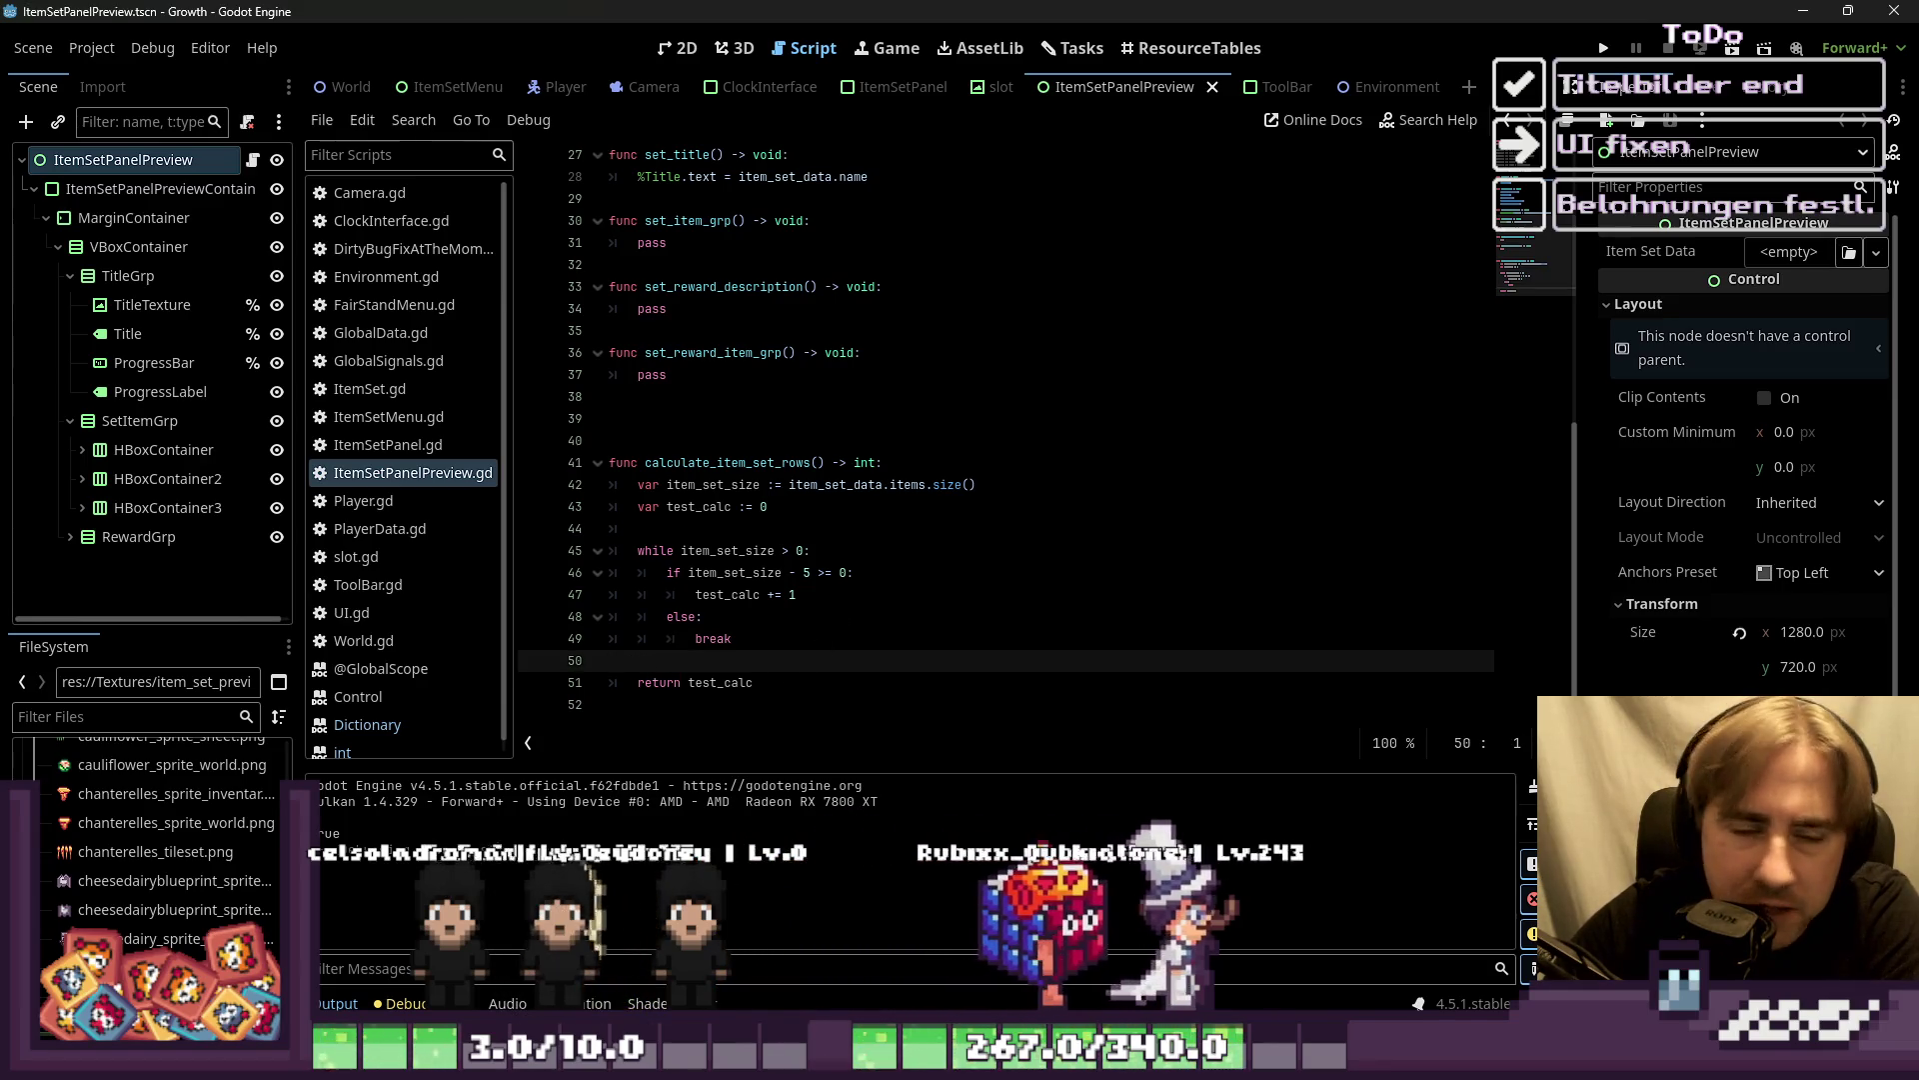
left_click(813, 641)
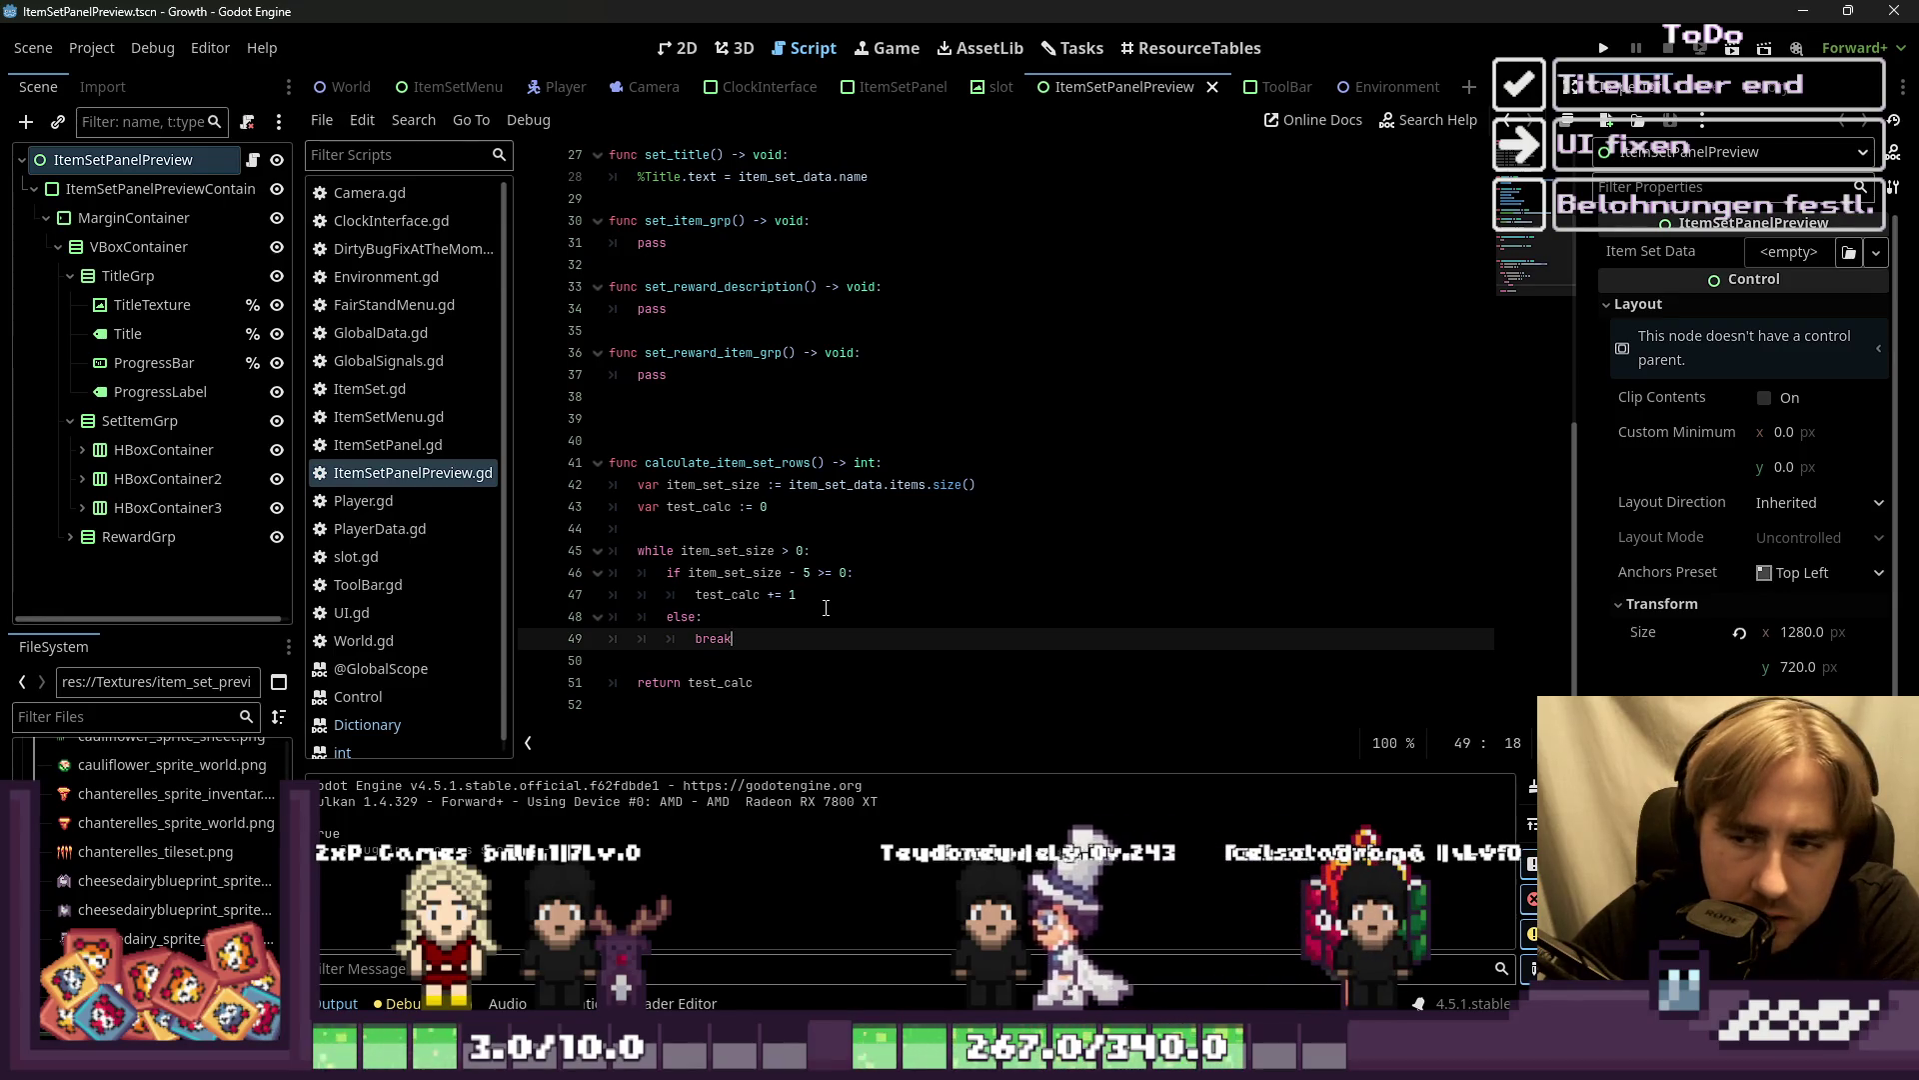
left_click_drag(825, 608, 777, 595)
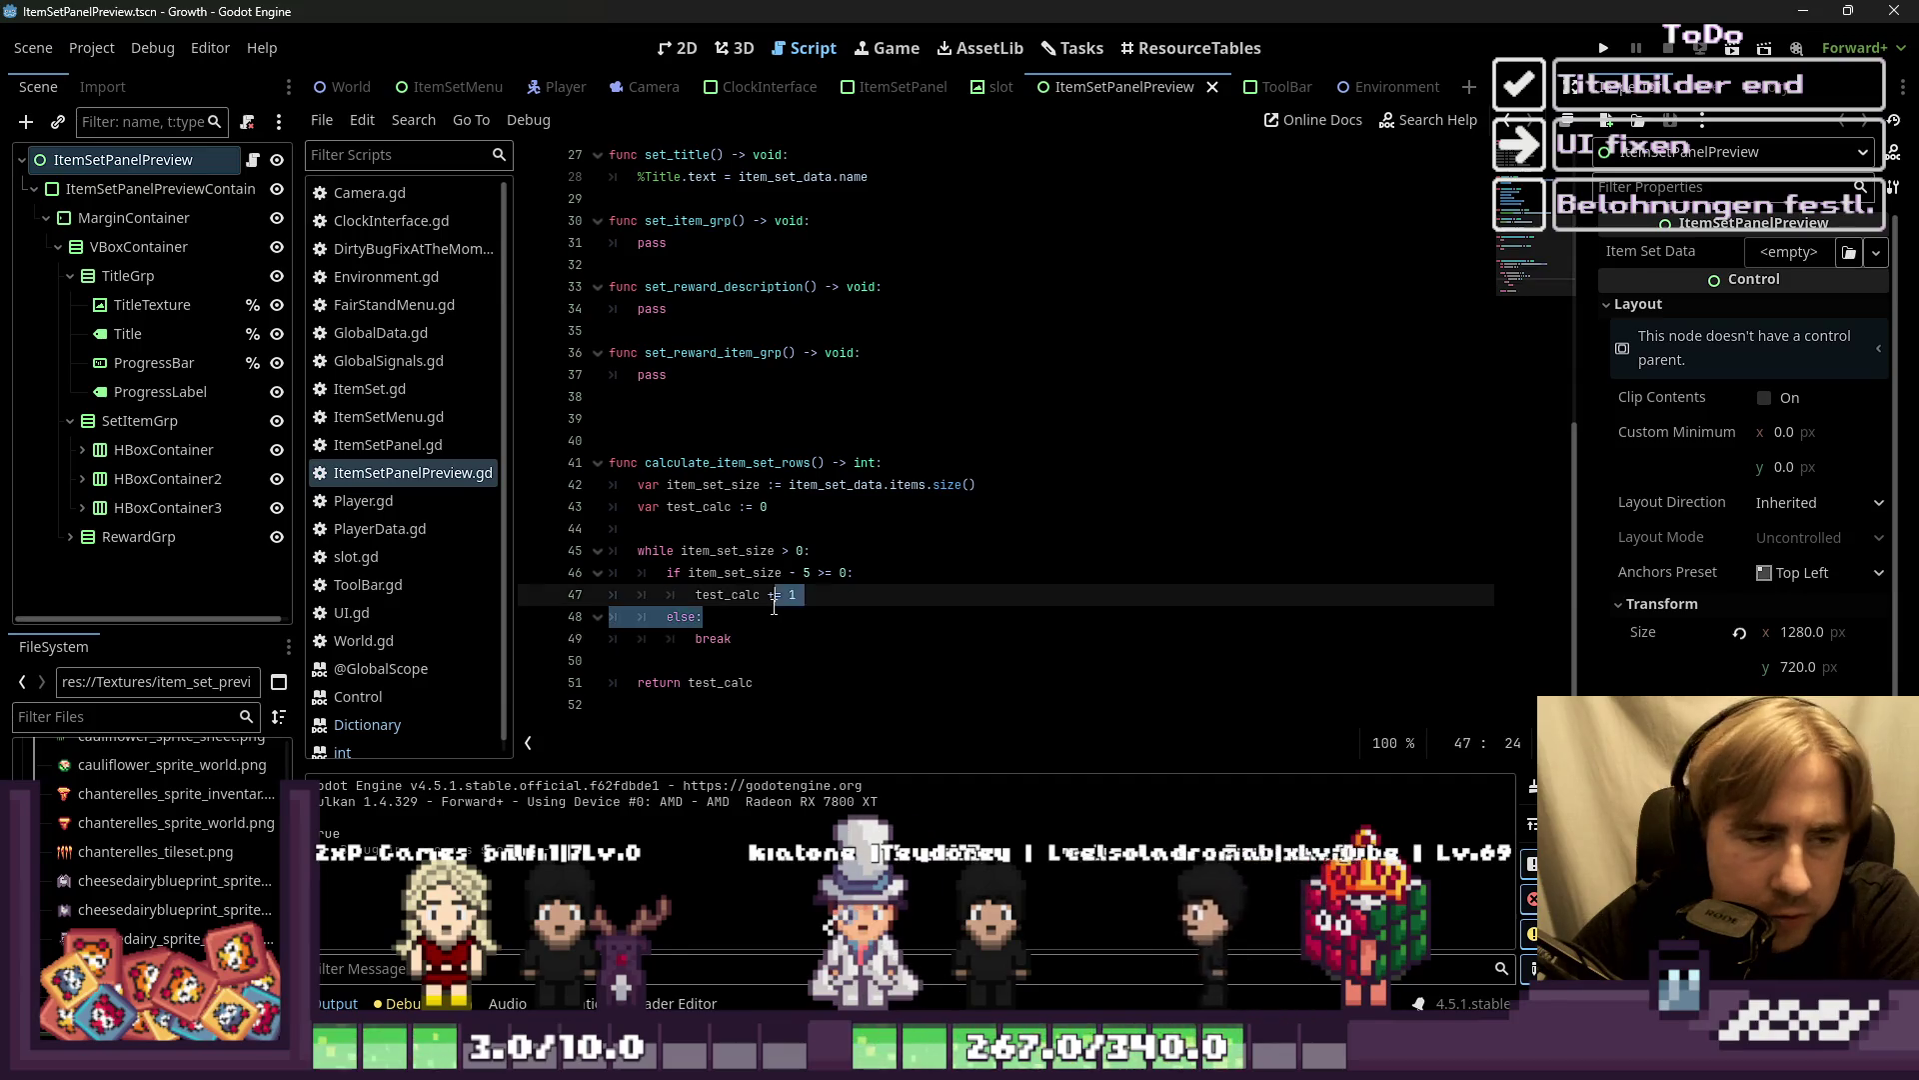
Add 'item_set_size -= 5' on line 48 after test_calc += 1, then run the project
left_click(842, 594)
key("Return")
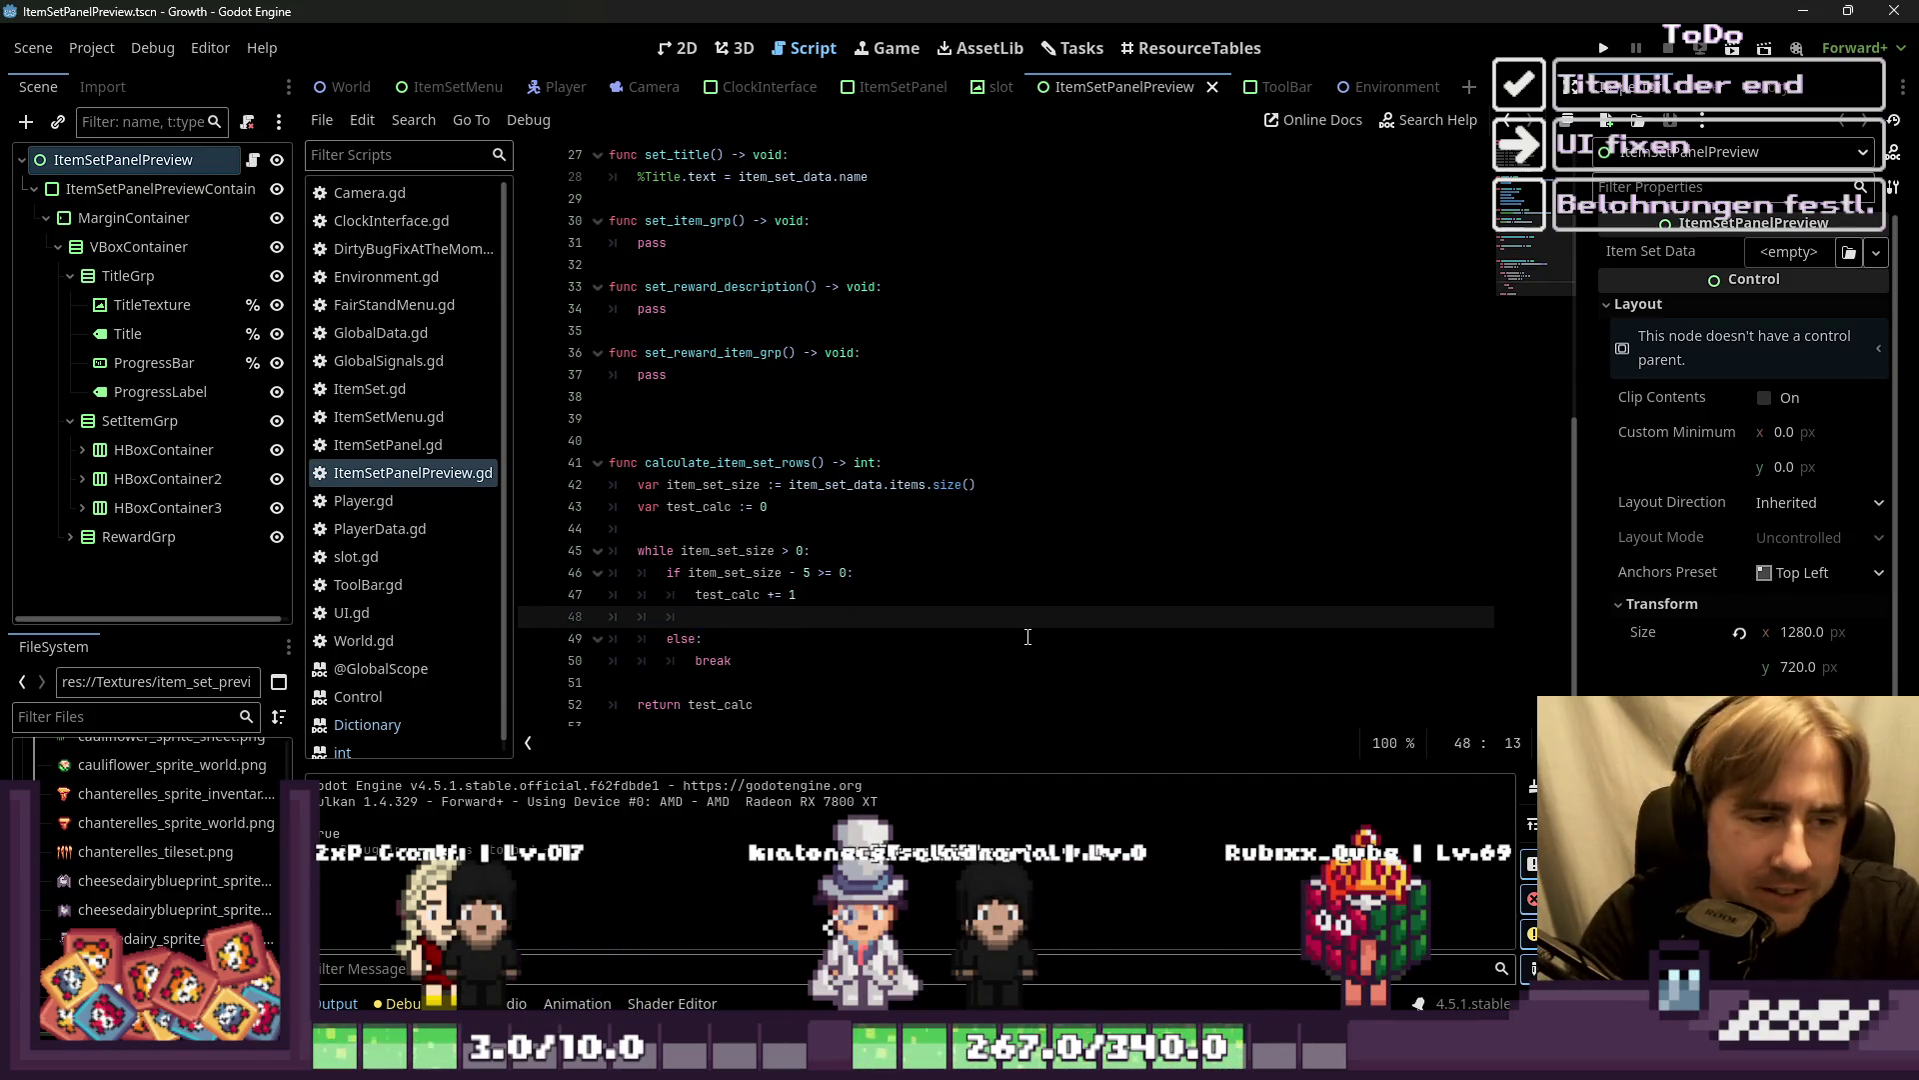
type("m_set")
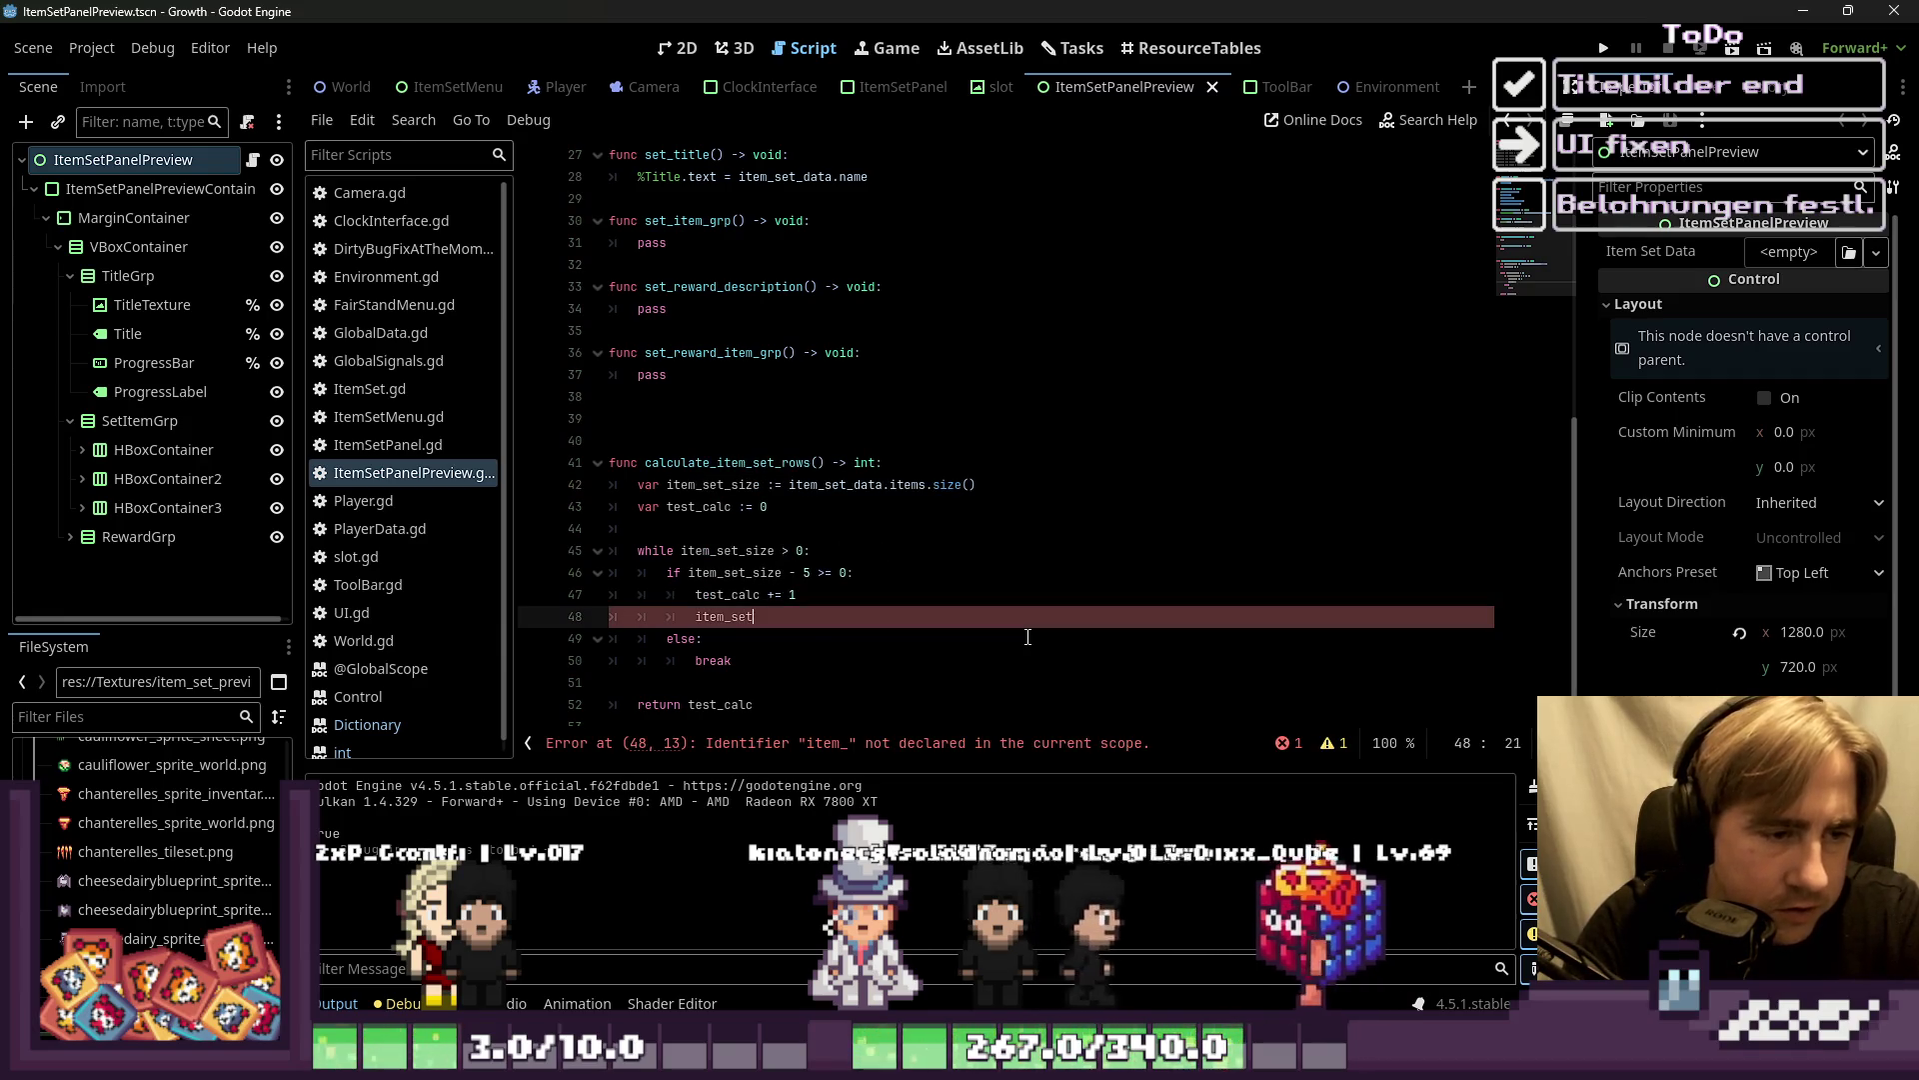
type("_size ")
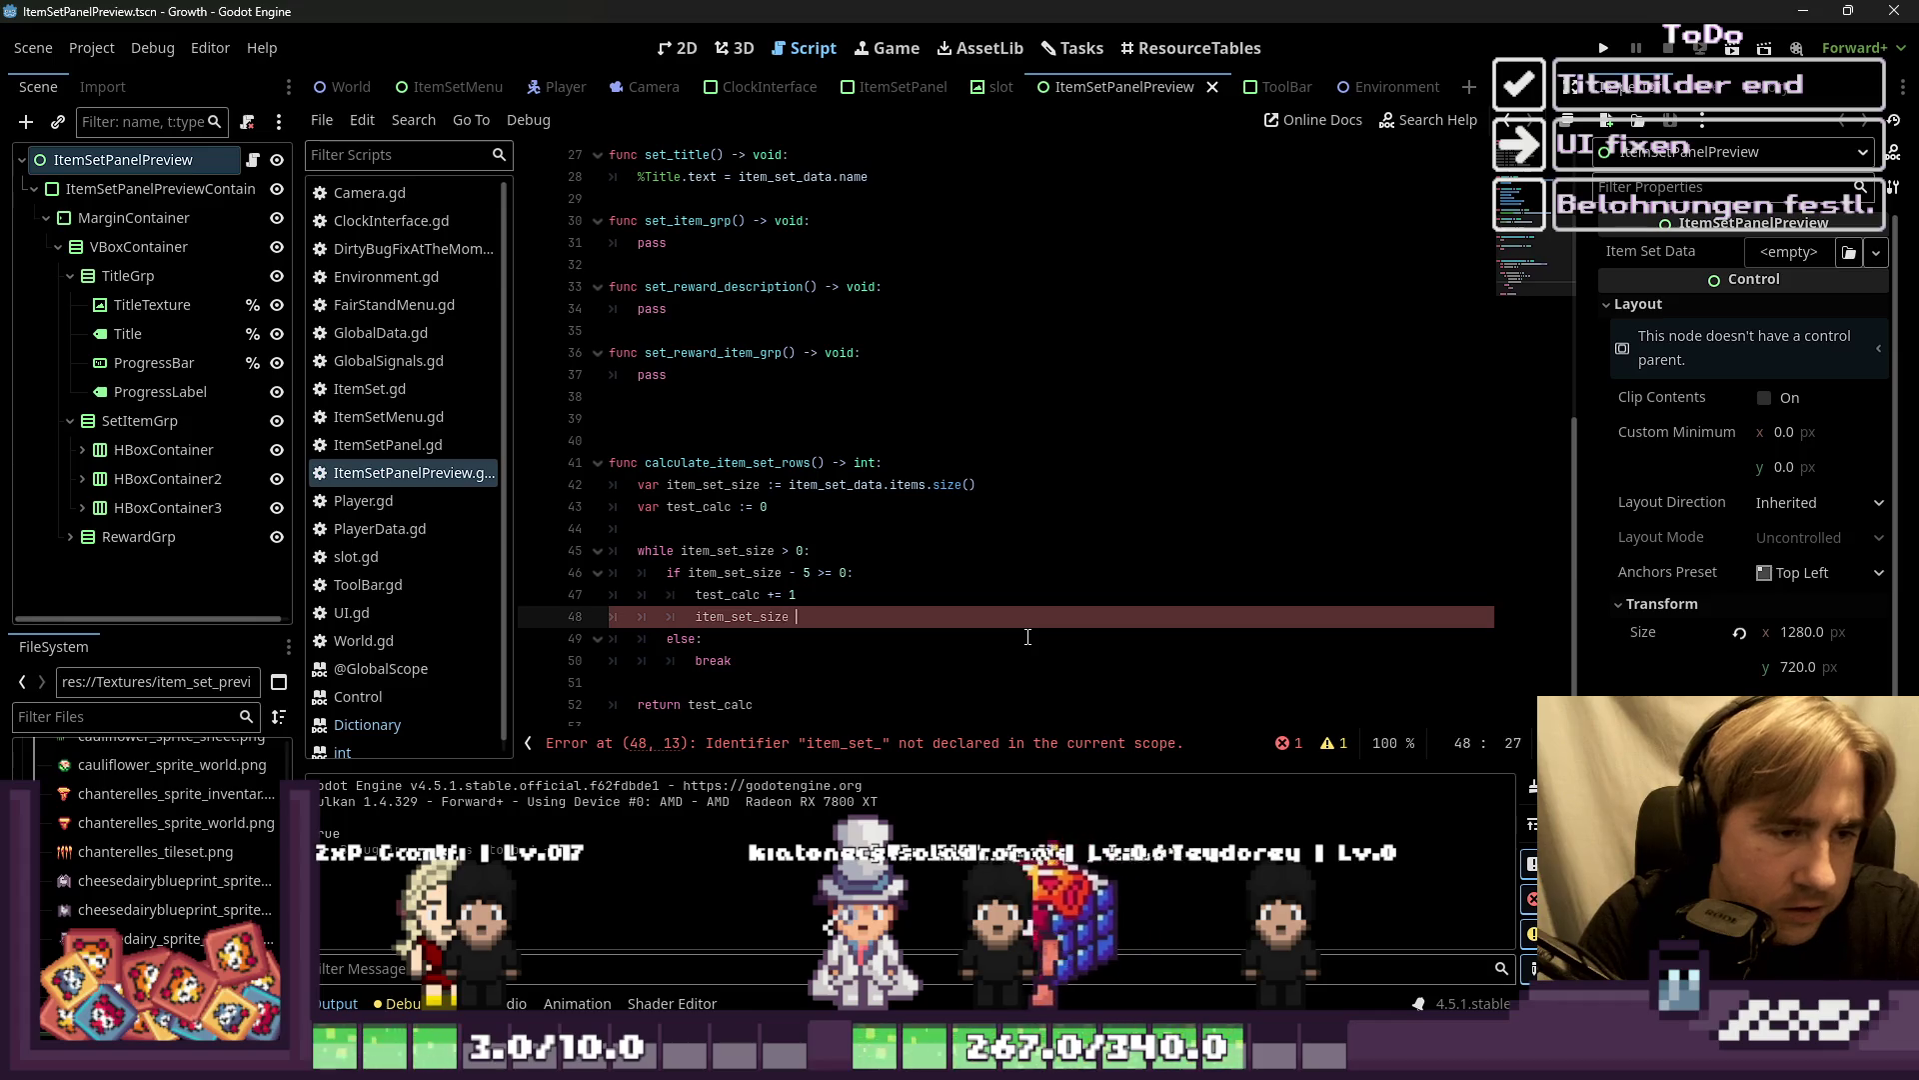
type("-5")
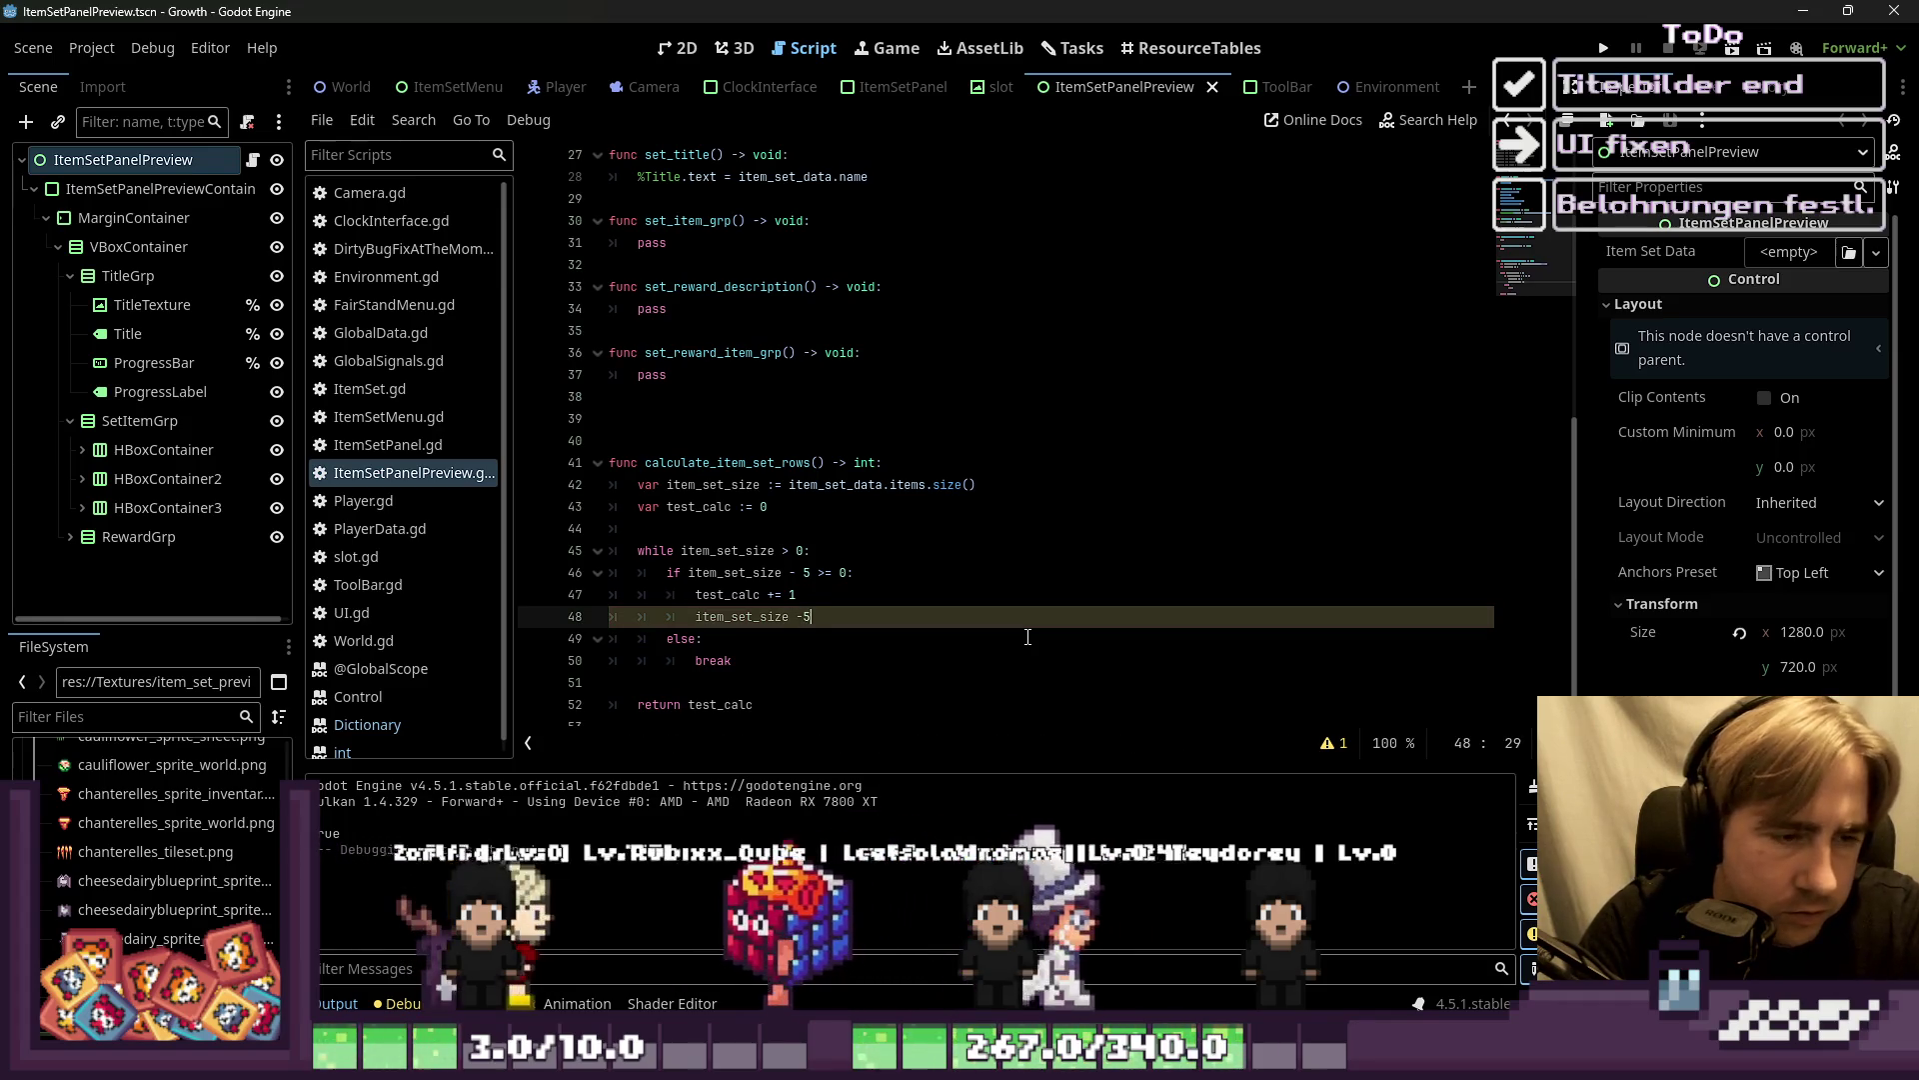
key("Left")
key("Left")
key("Left")
key("Left")
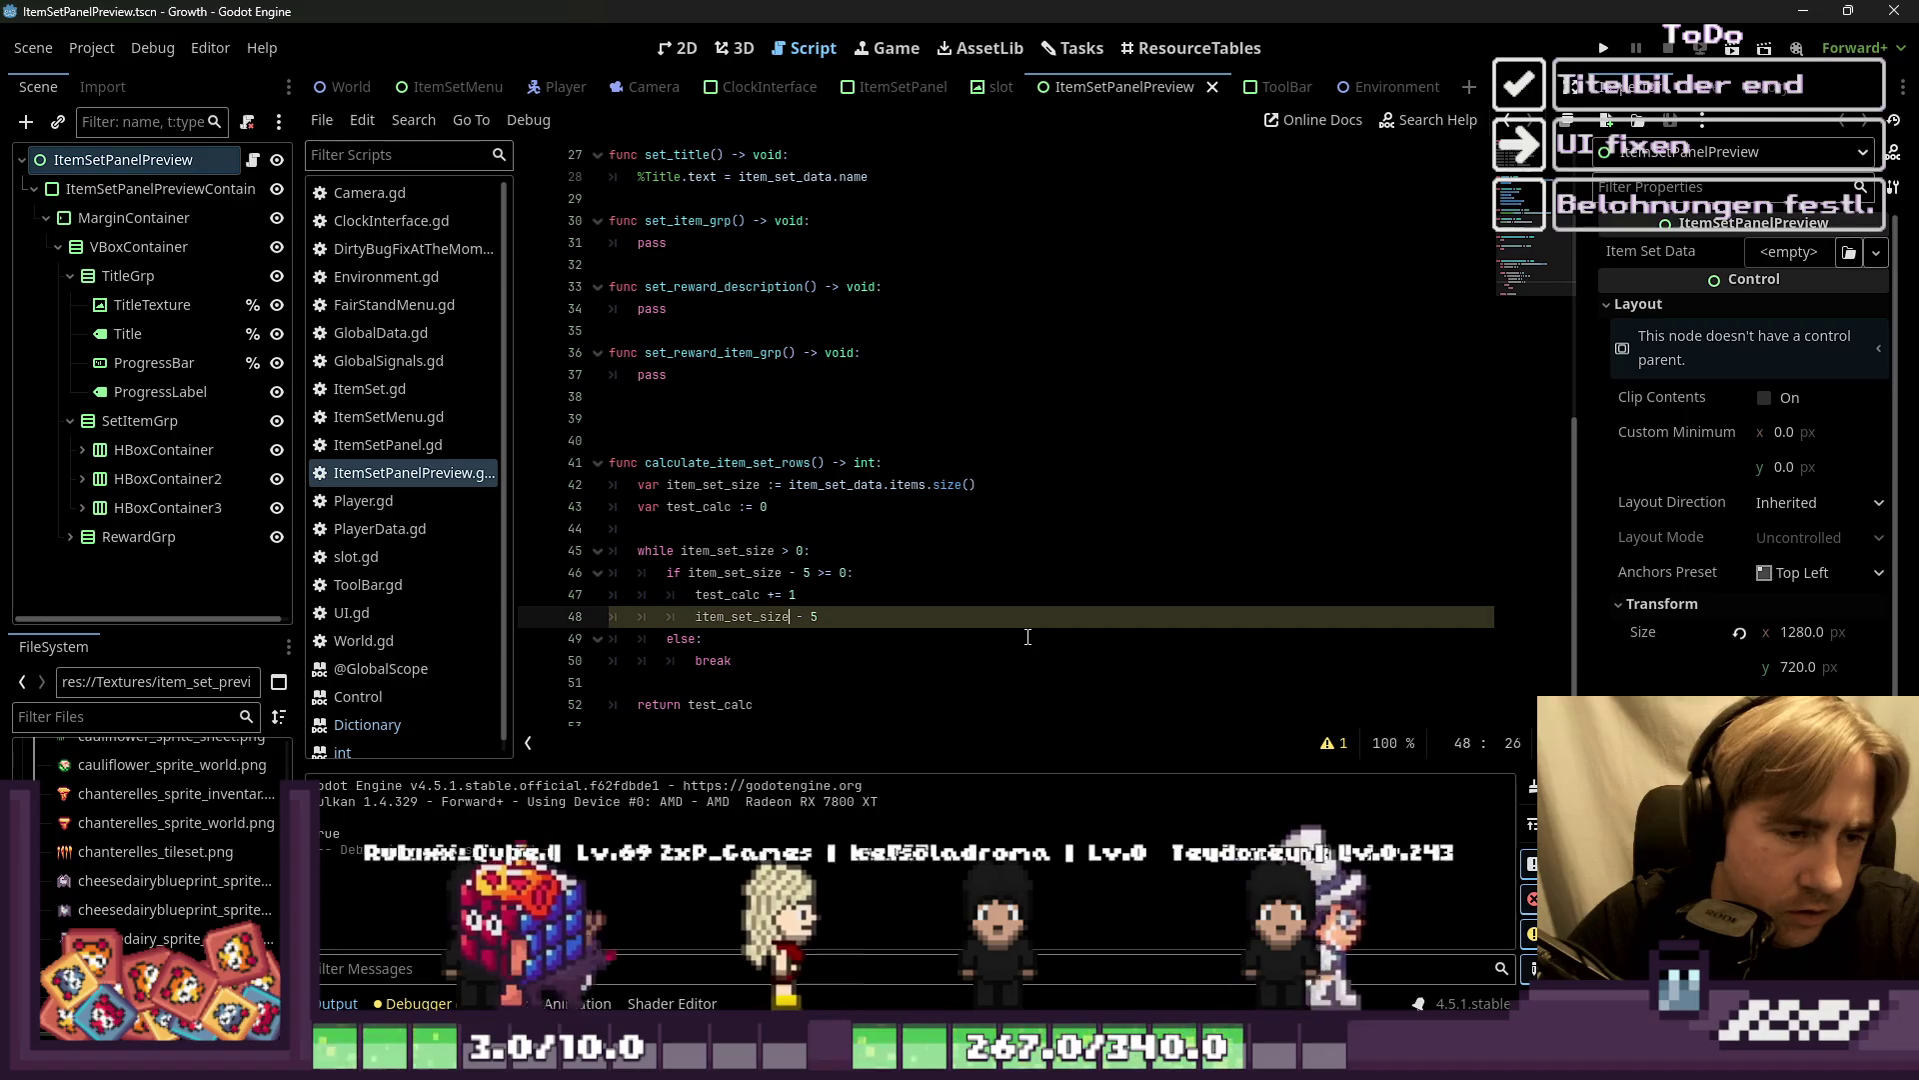
key("Right")
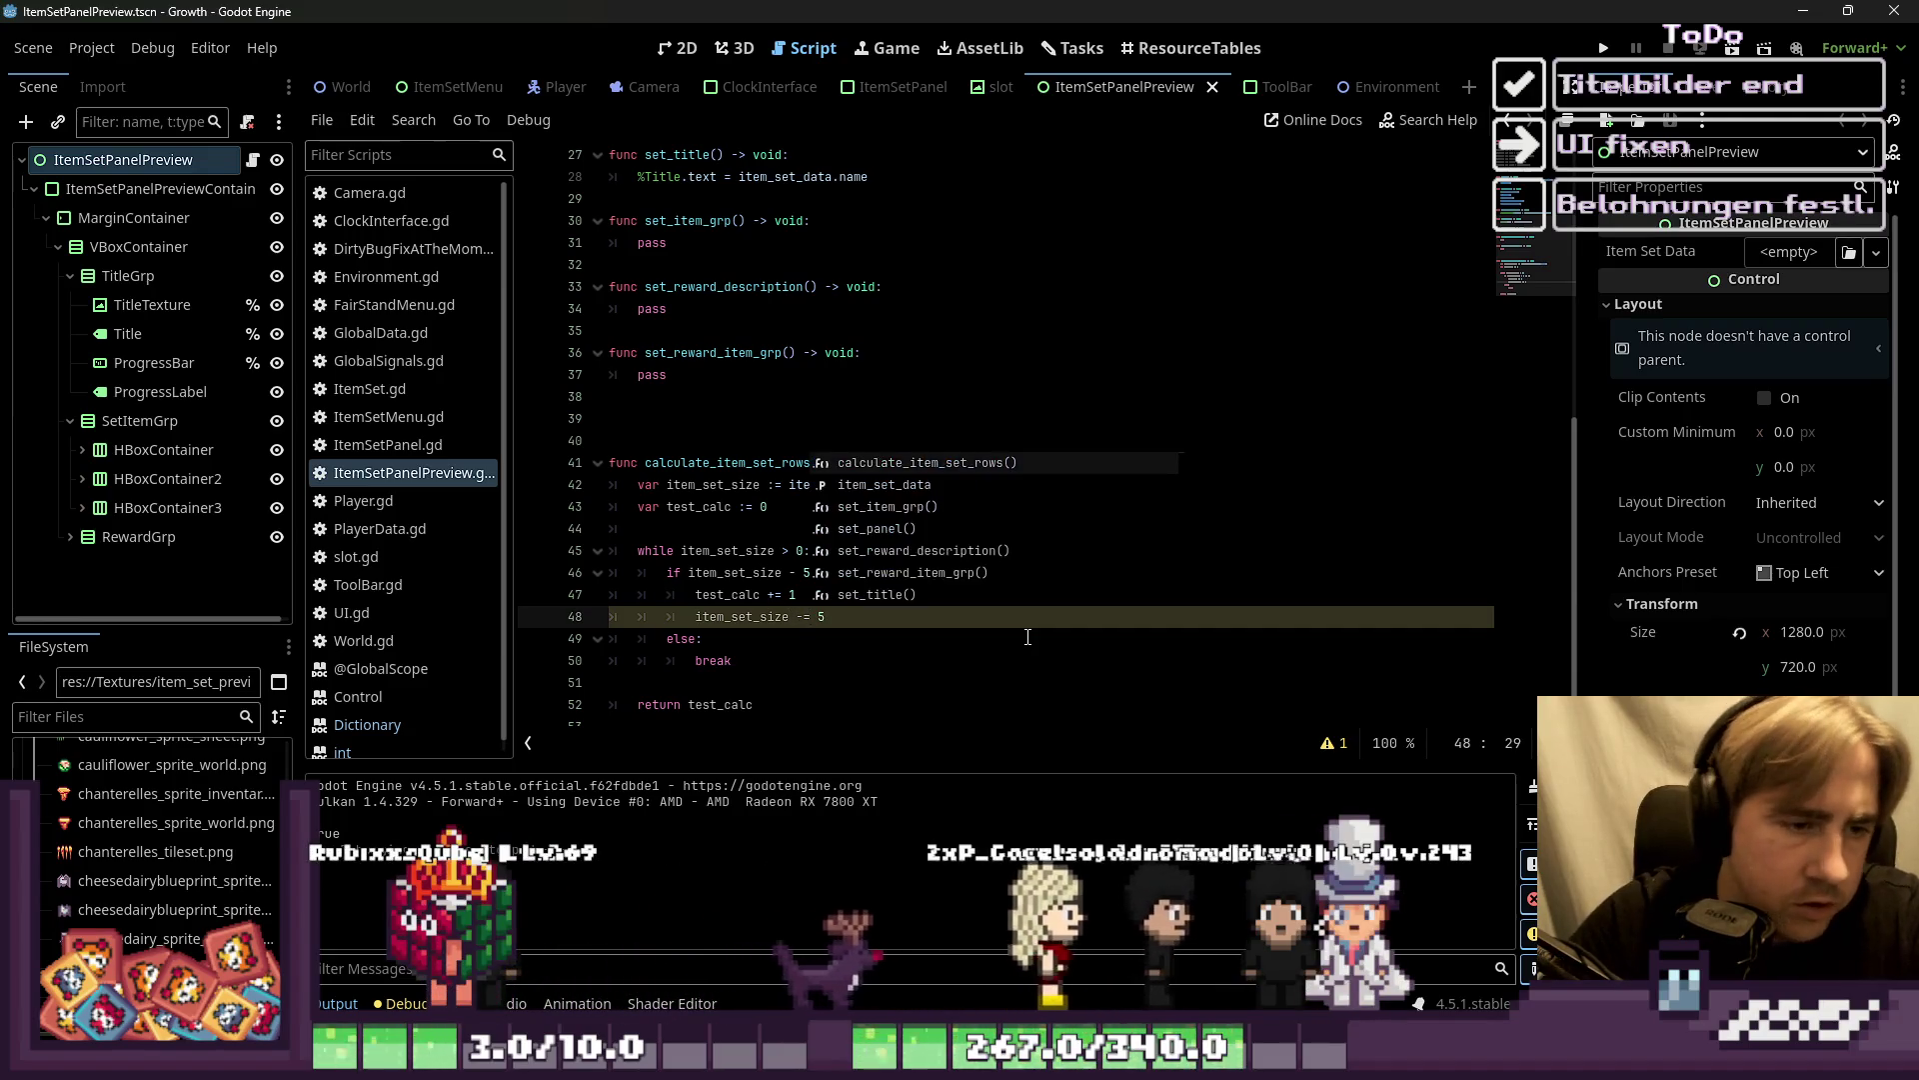
left_click(906, 341)
left_click(883, 614)
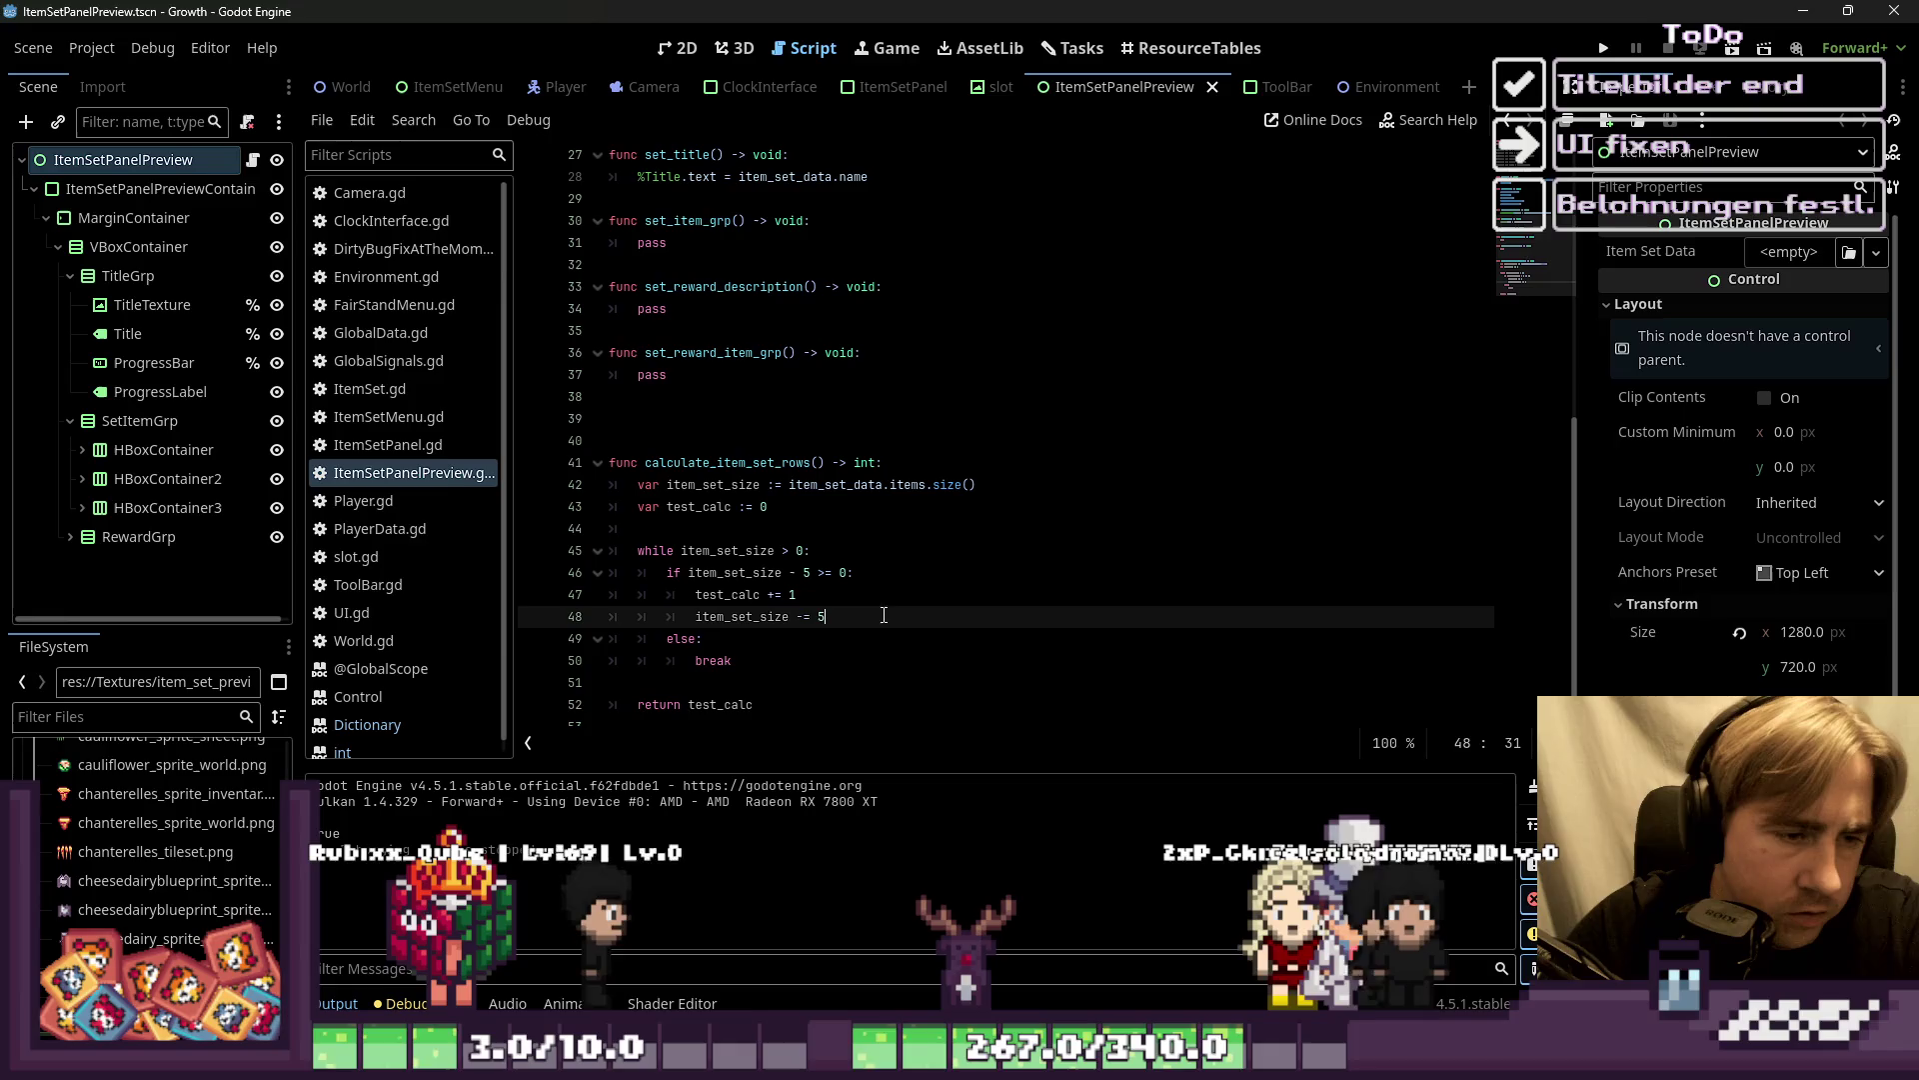
left_click(1610, 55)
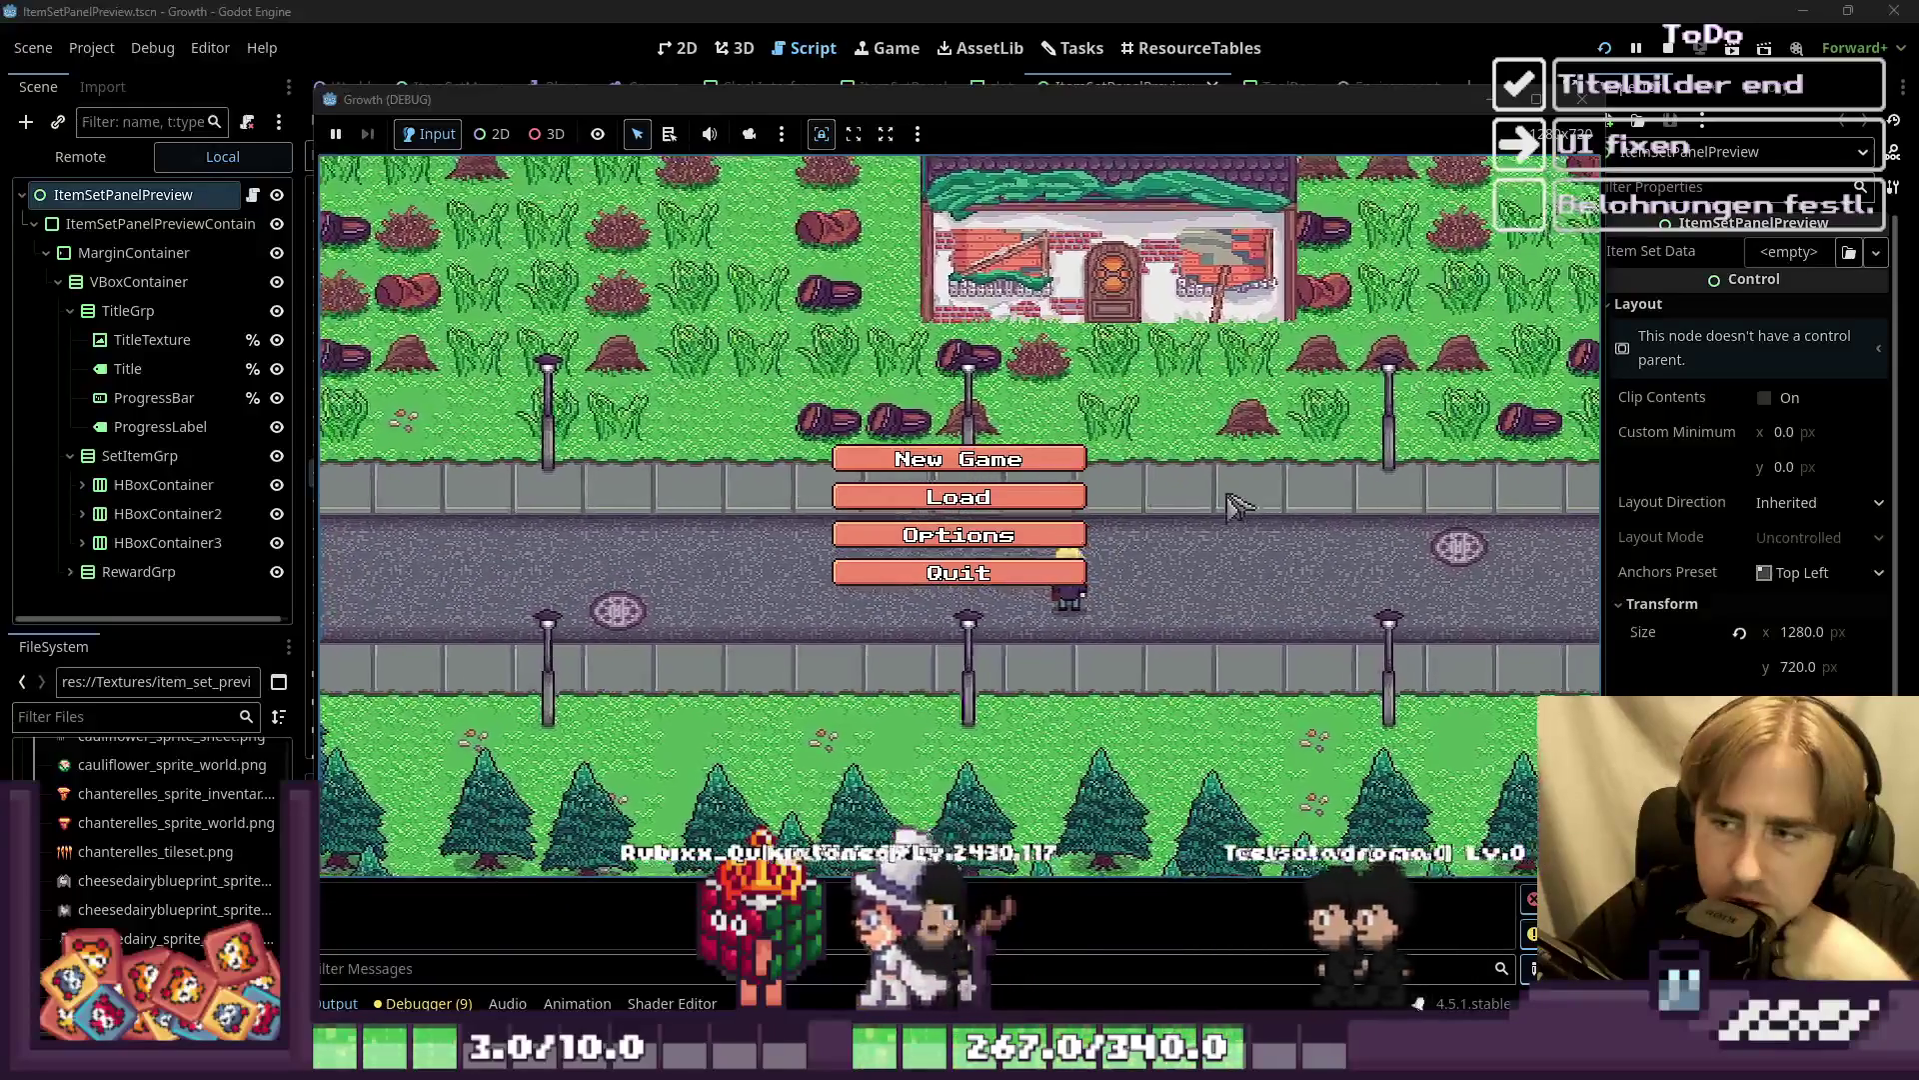
Load the saved game and open the Asian Food set details
left_click(975, 512)
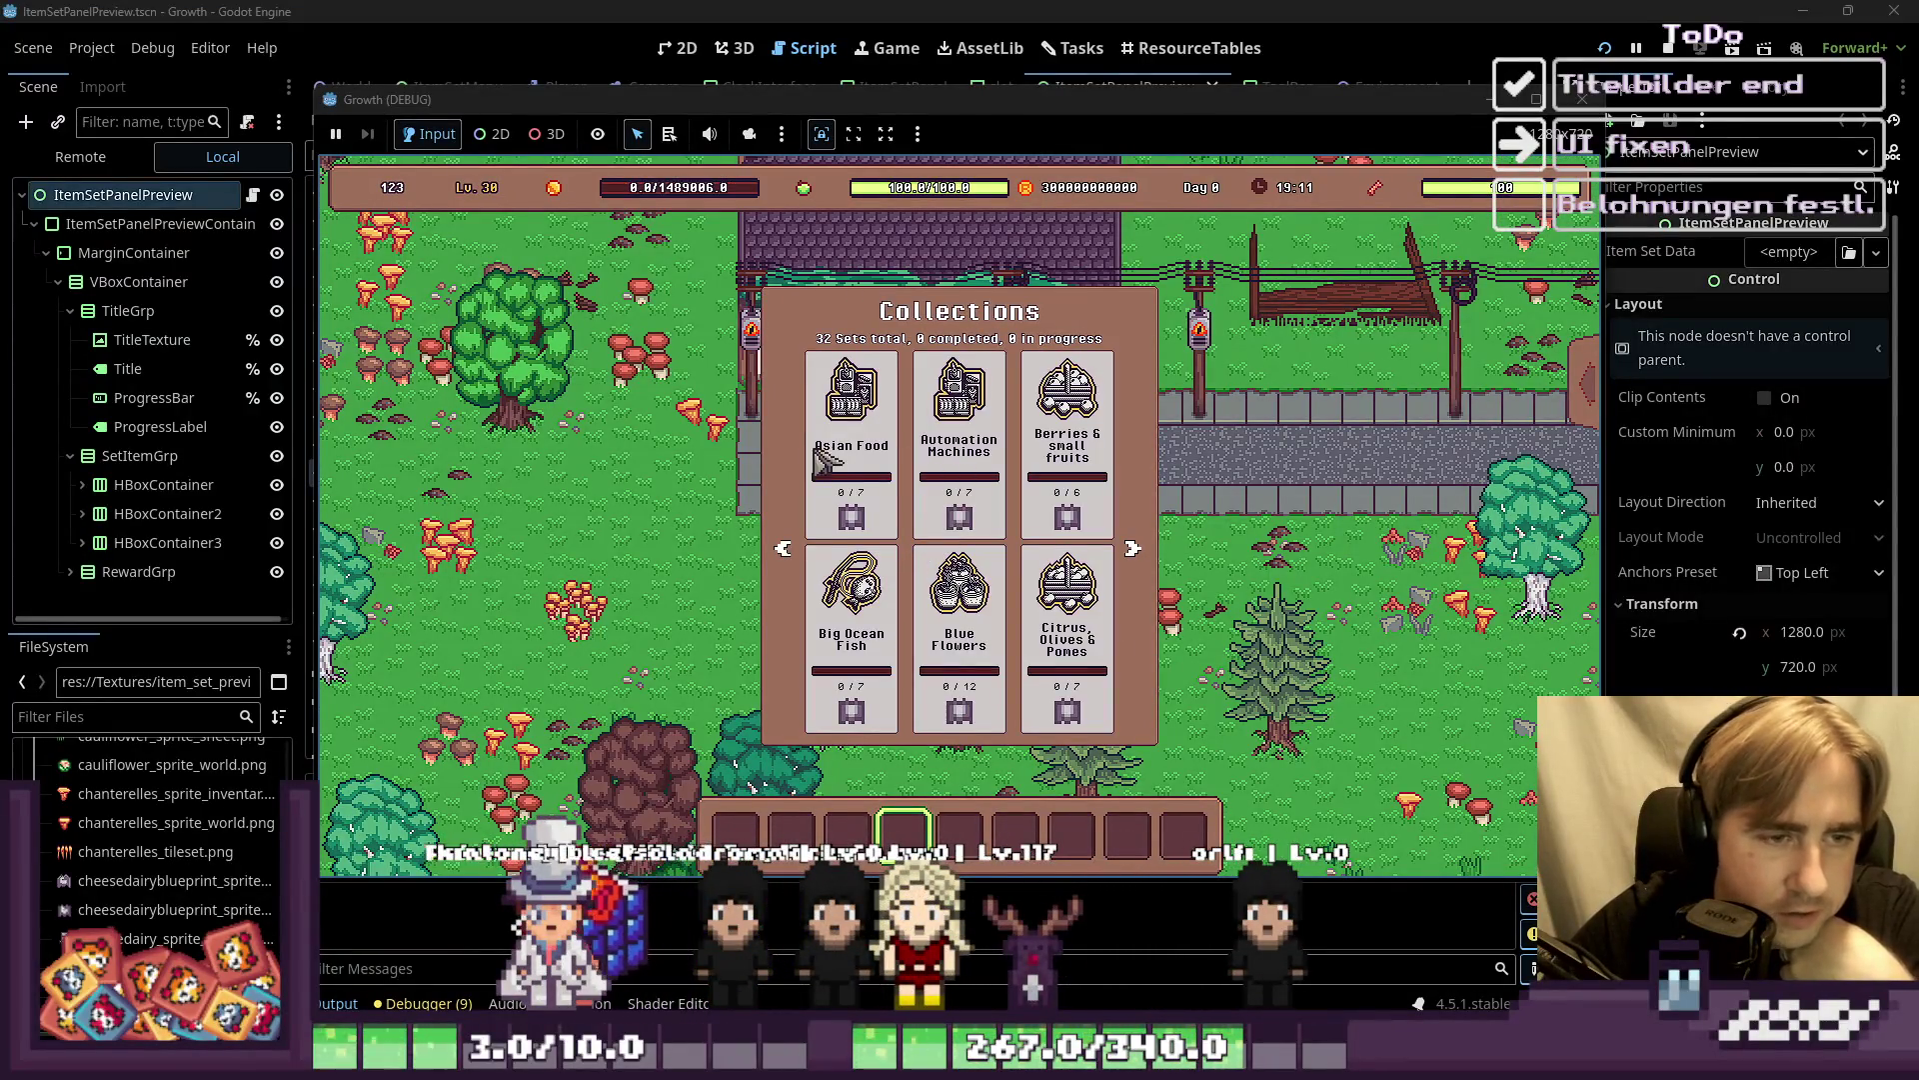
left_click_drag(783, 118, 1287, 150)
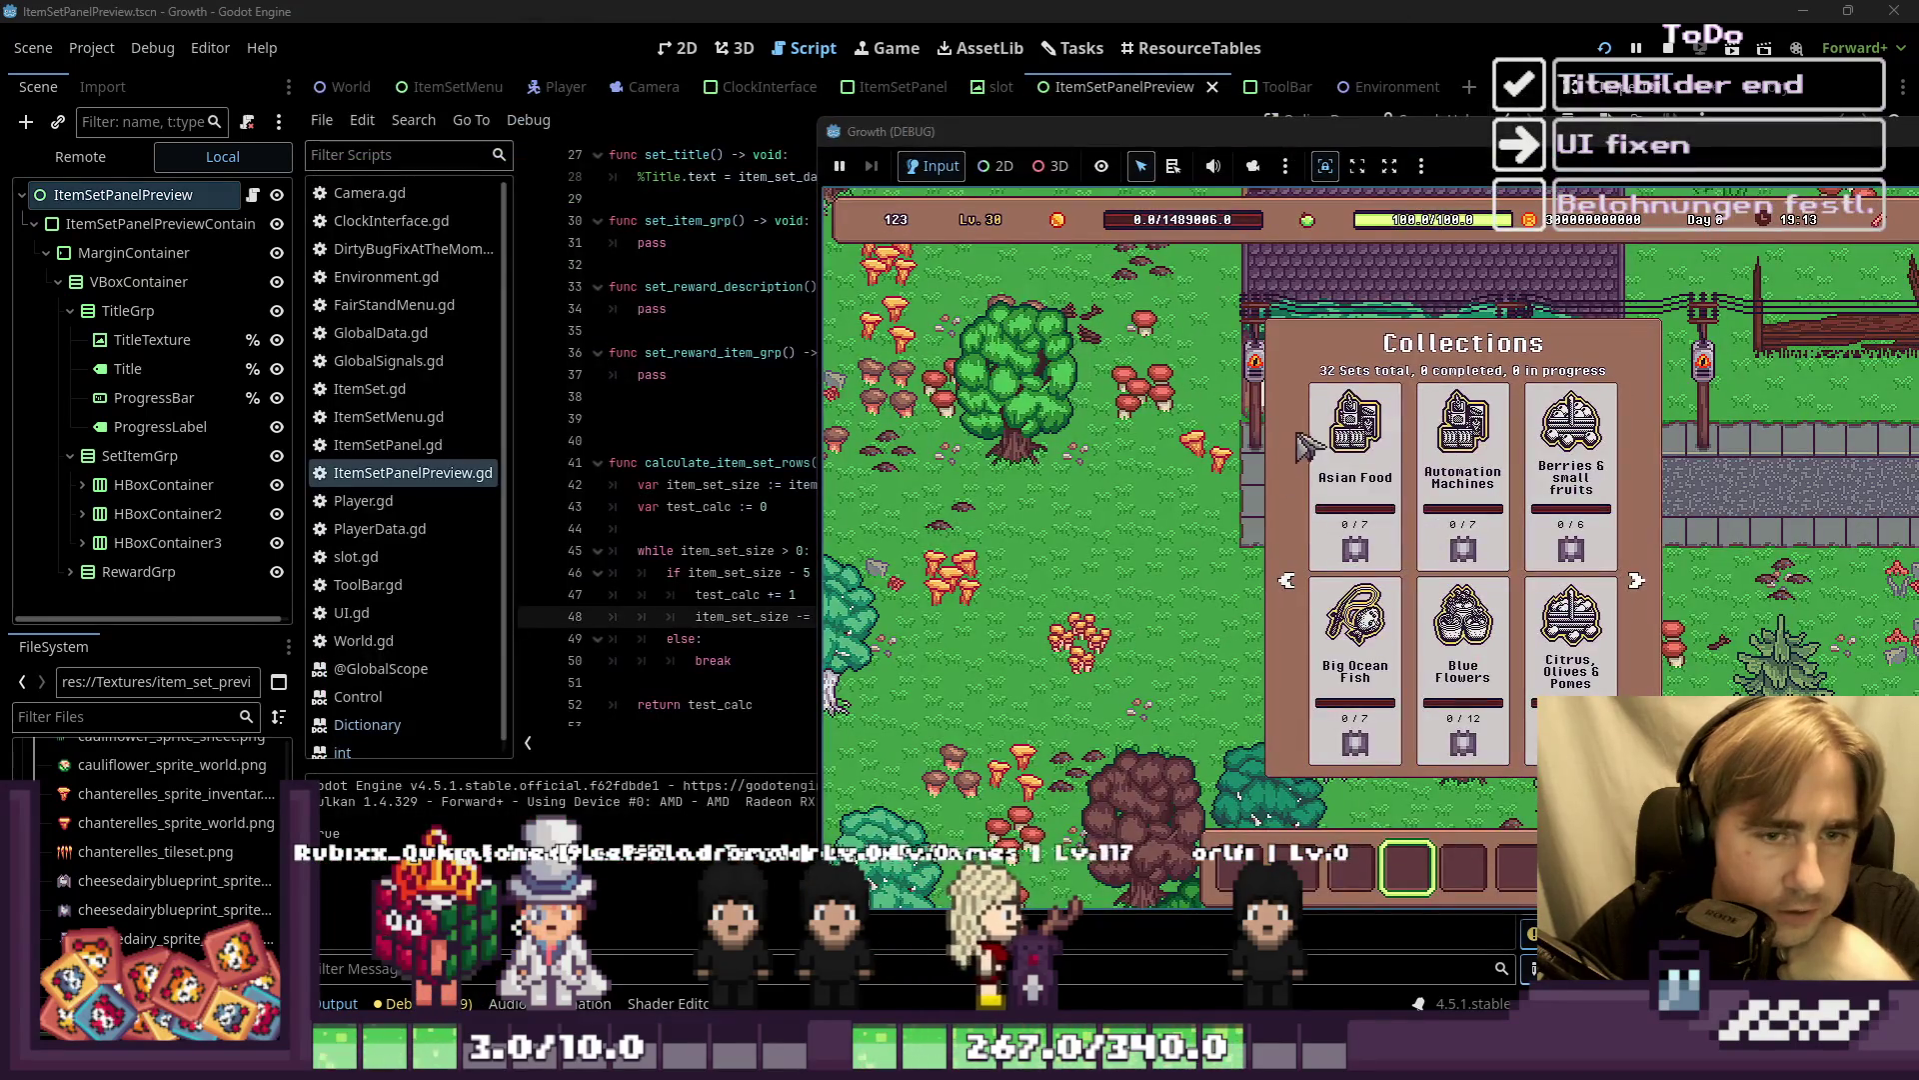
left_click(1349, 458)
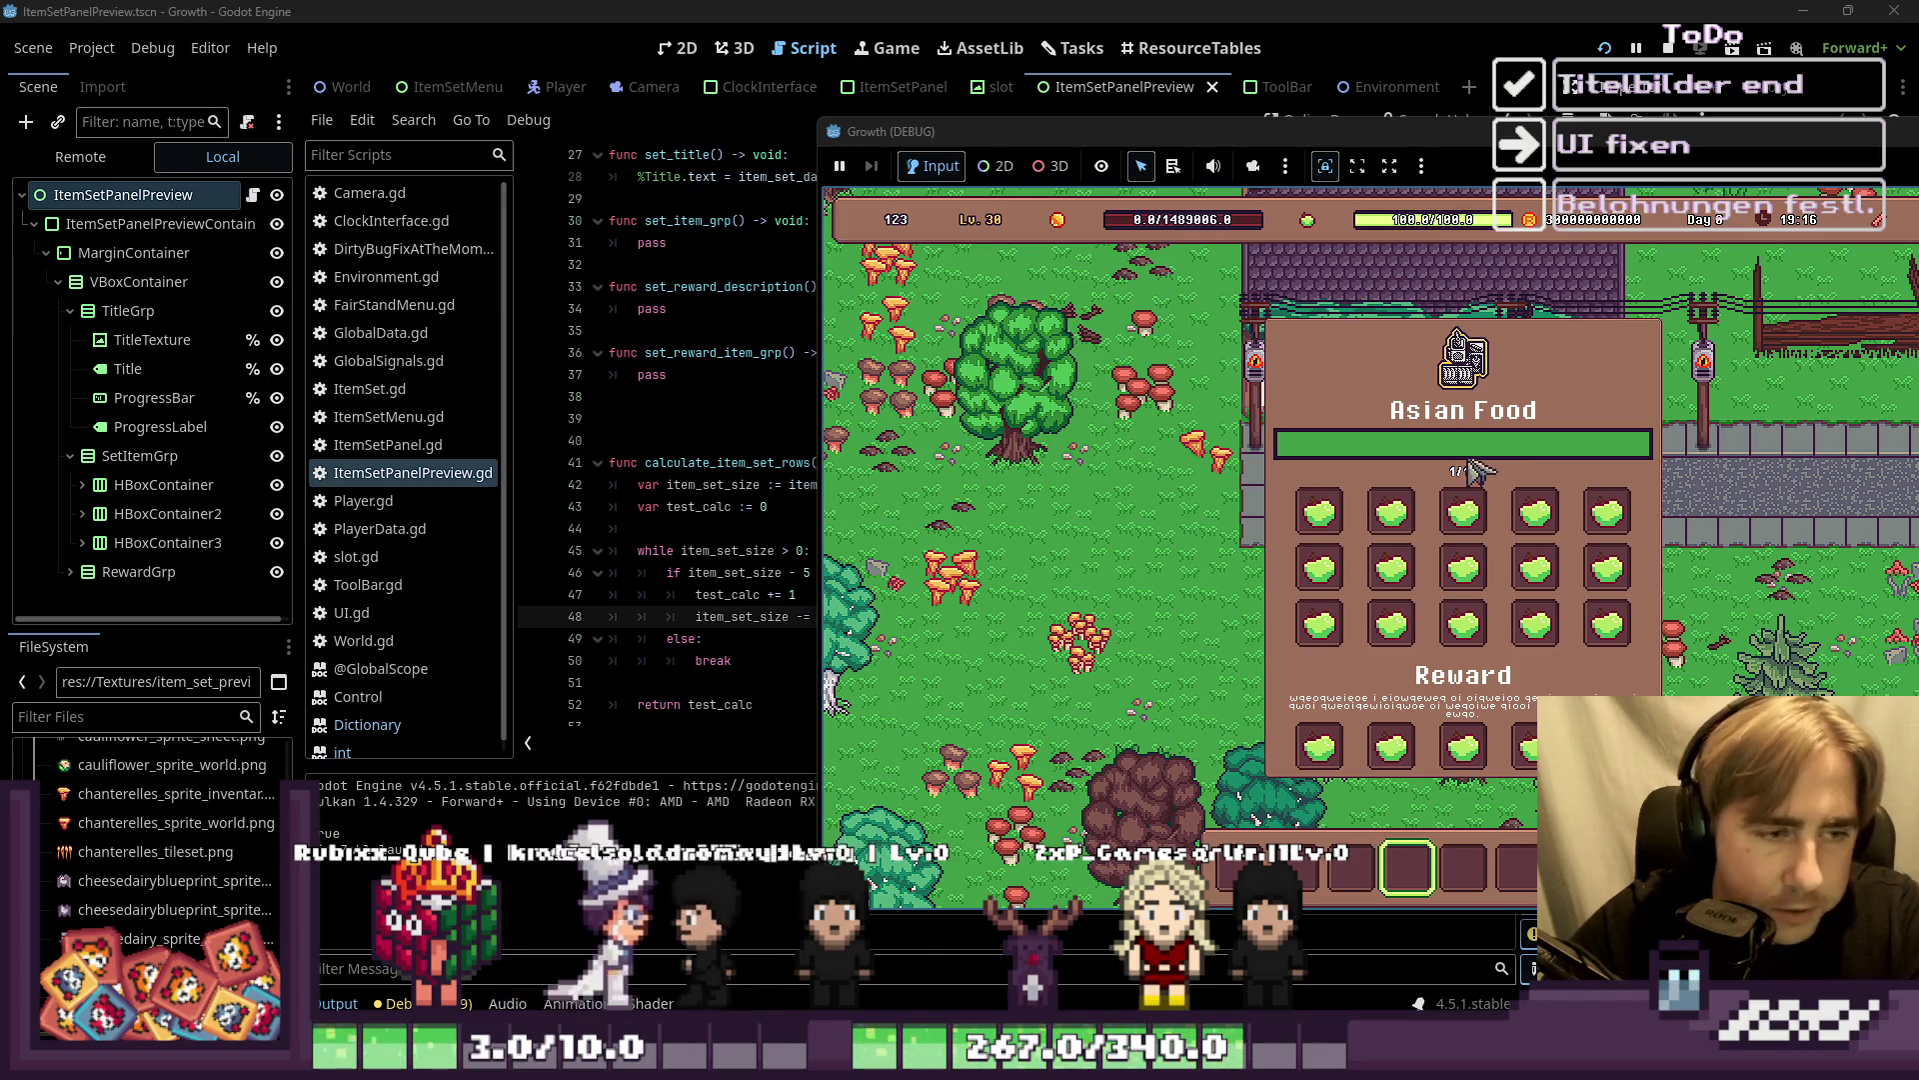
Restart the game, load the save, open Blue Flowers details, then stop the debug run
left_click(1602, 50)
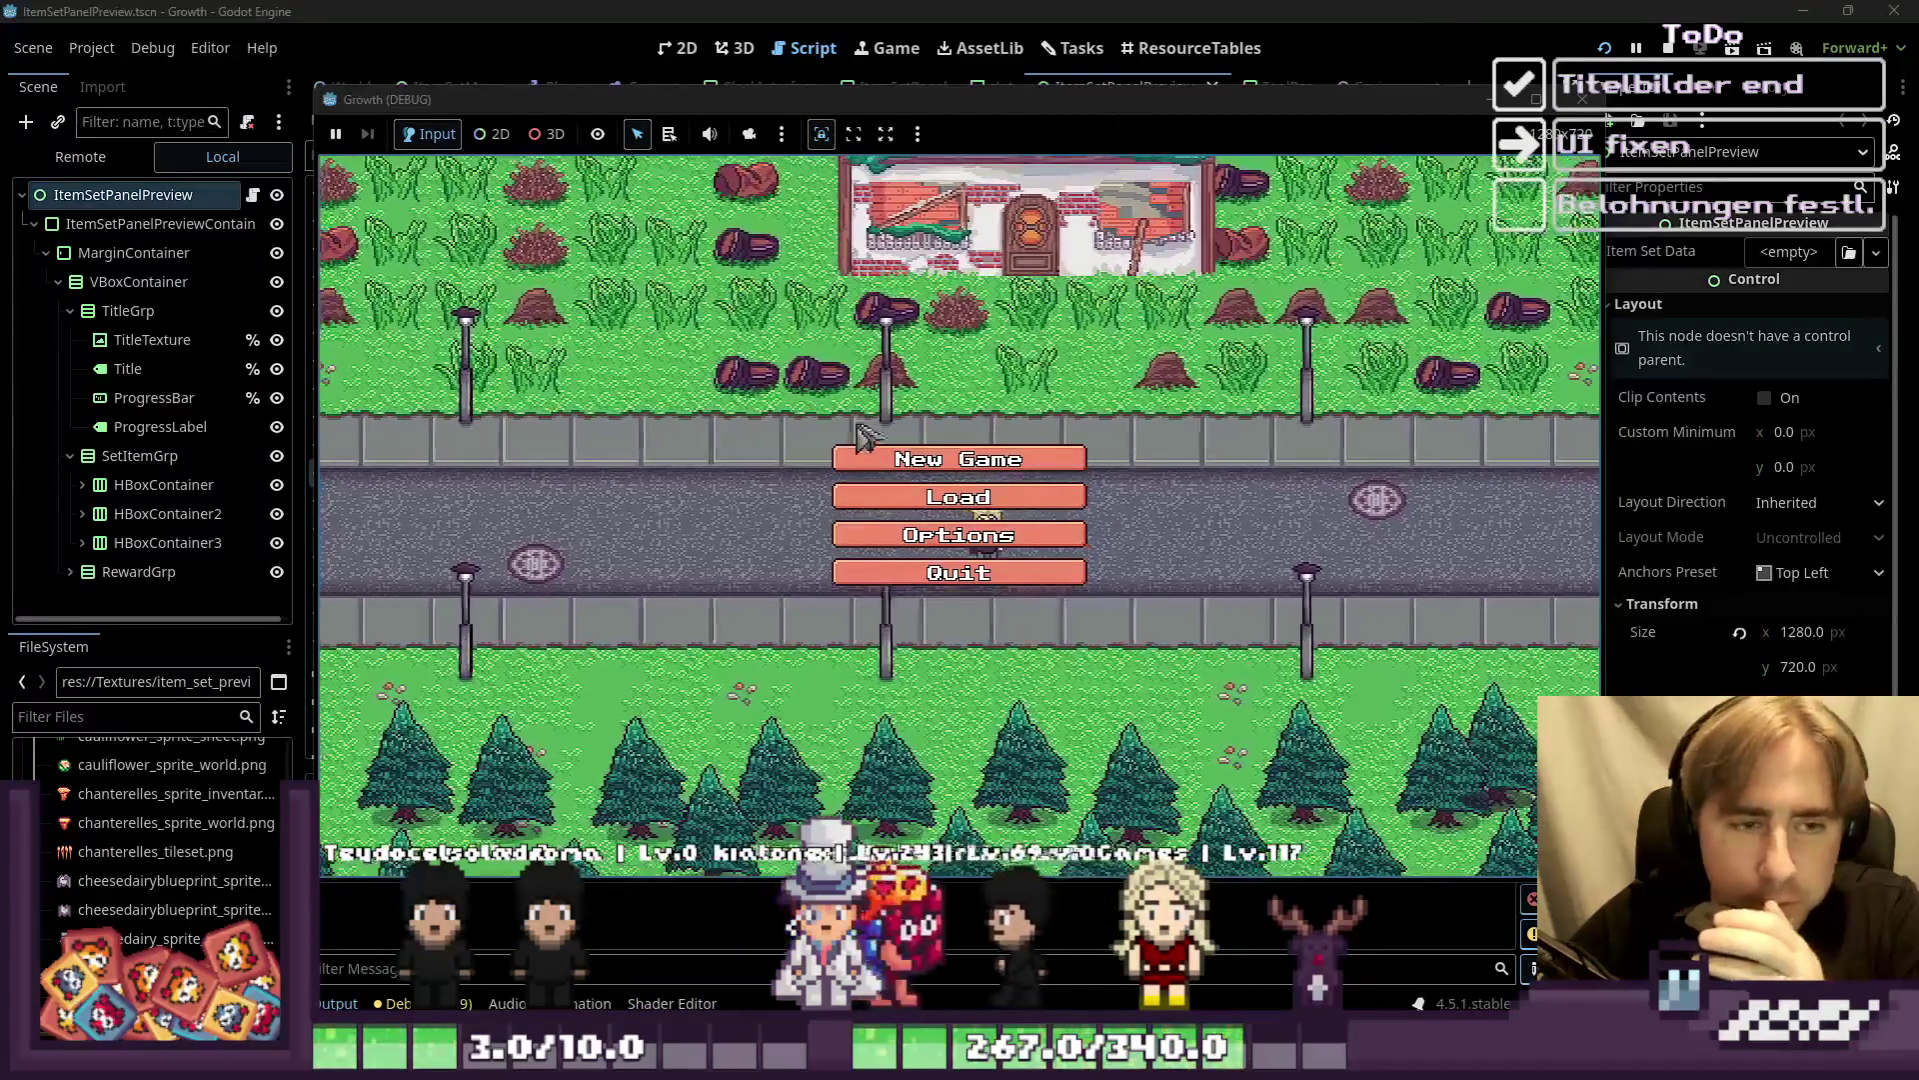
left_click(900, 497)
left_click(991, 409)
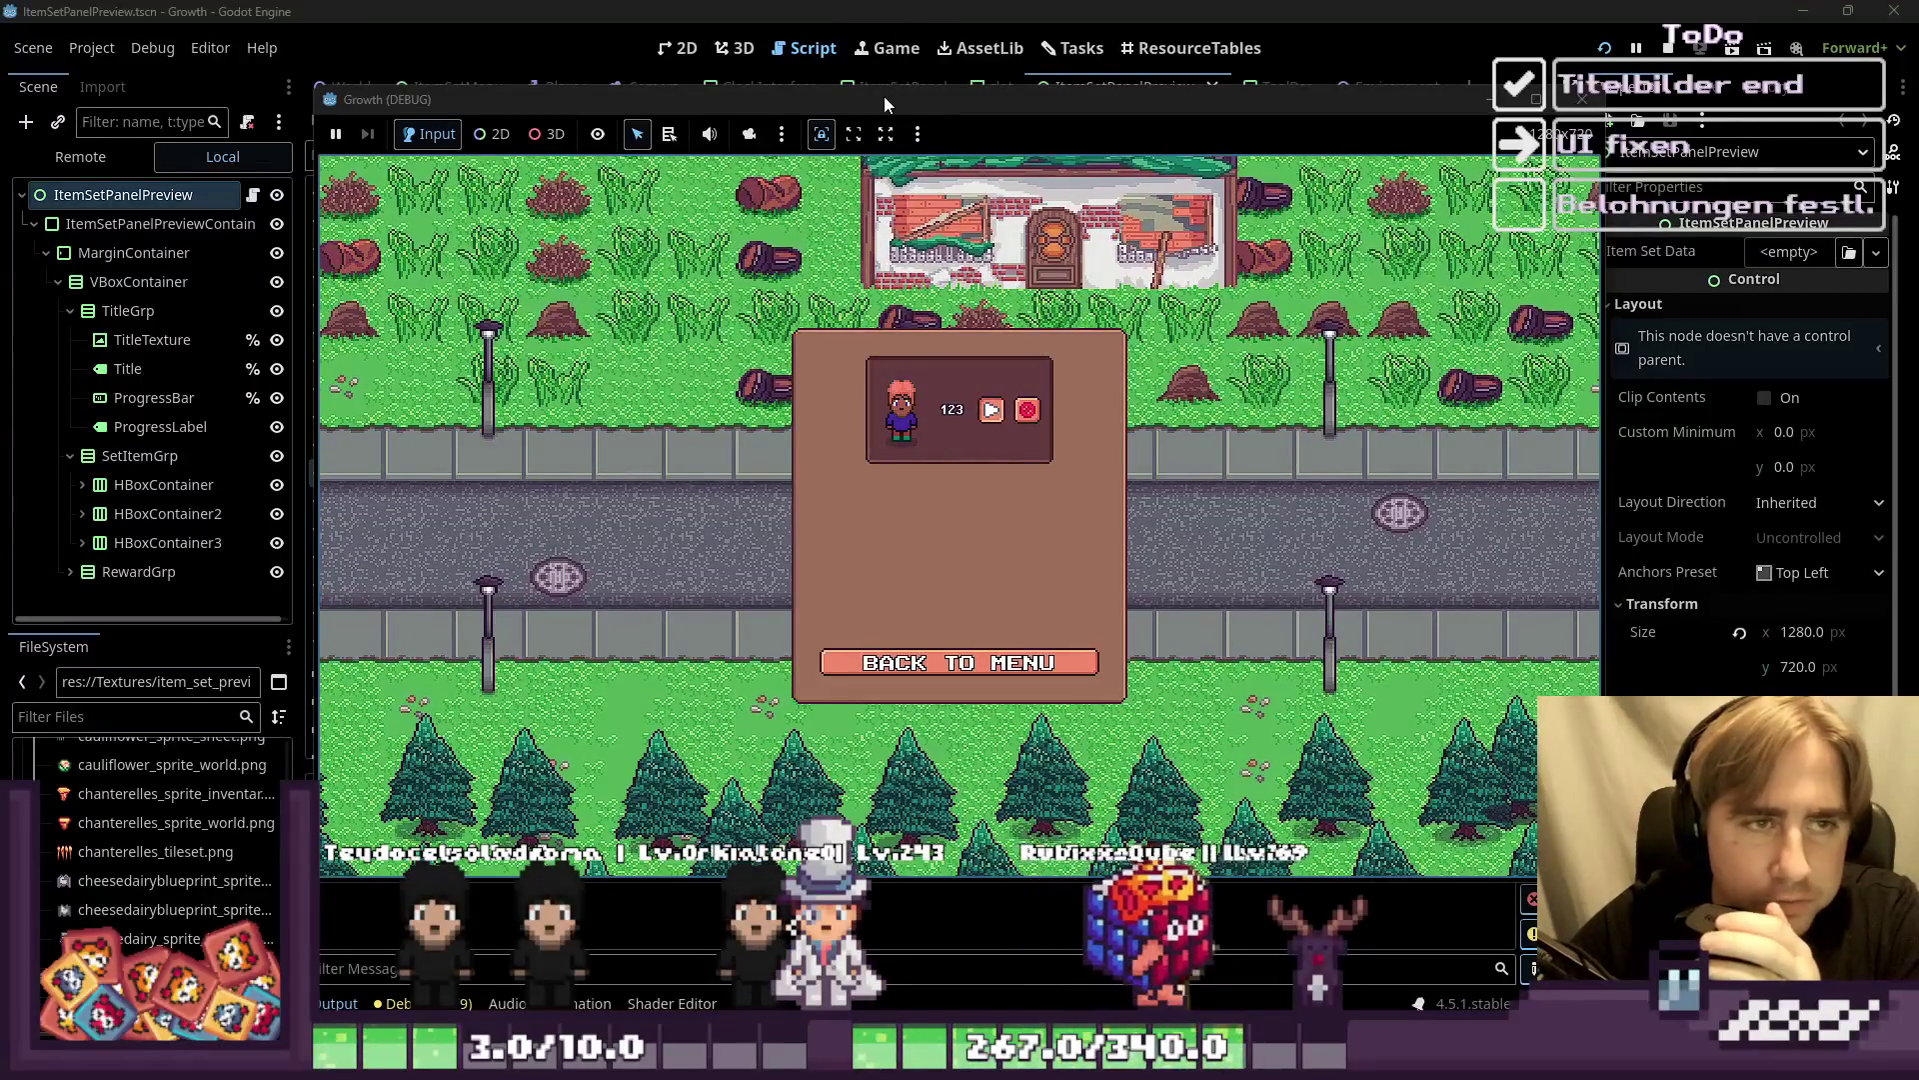
left_click_drag(883, 96, 1278, 82)
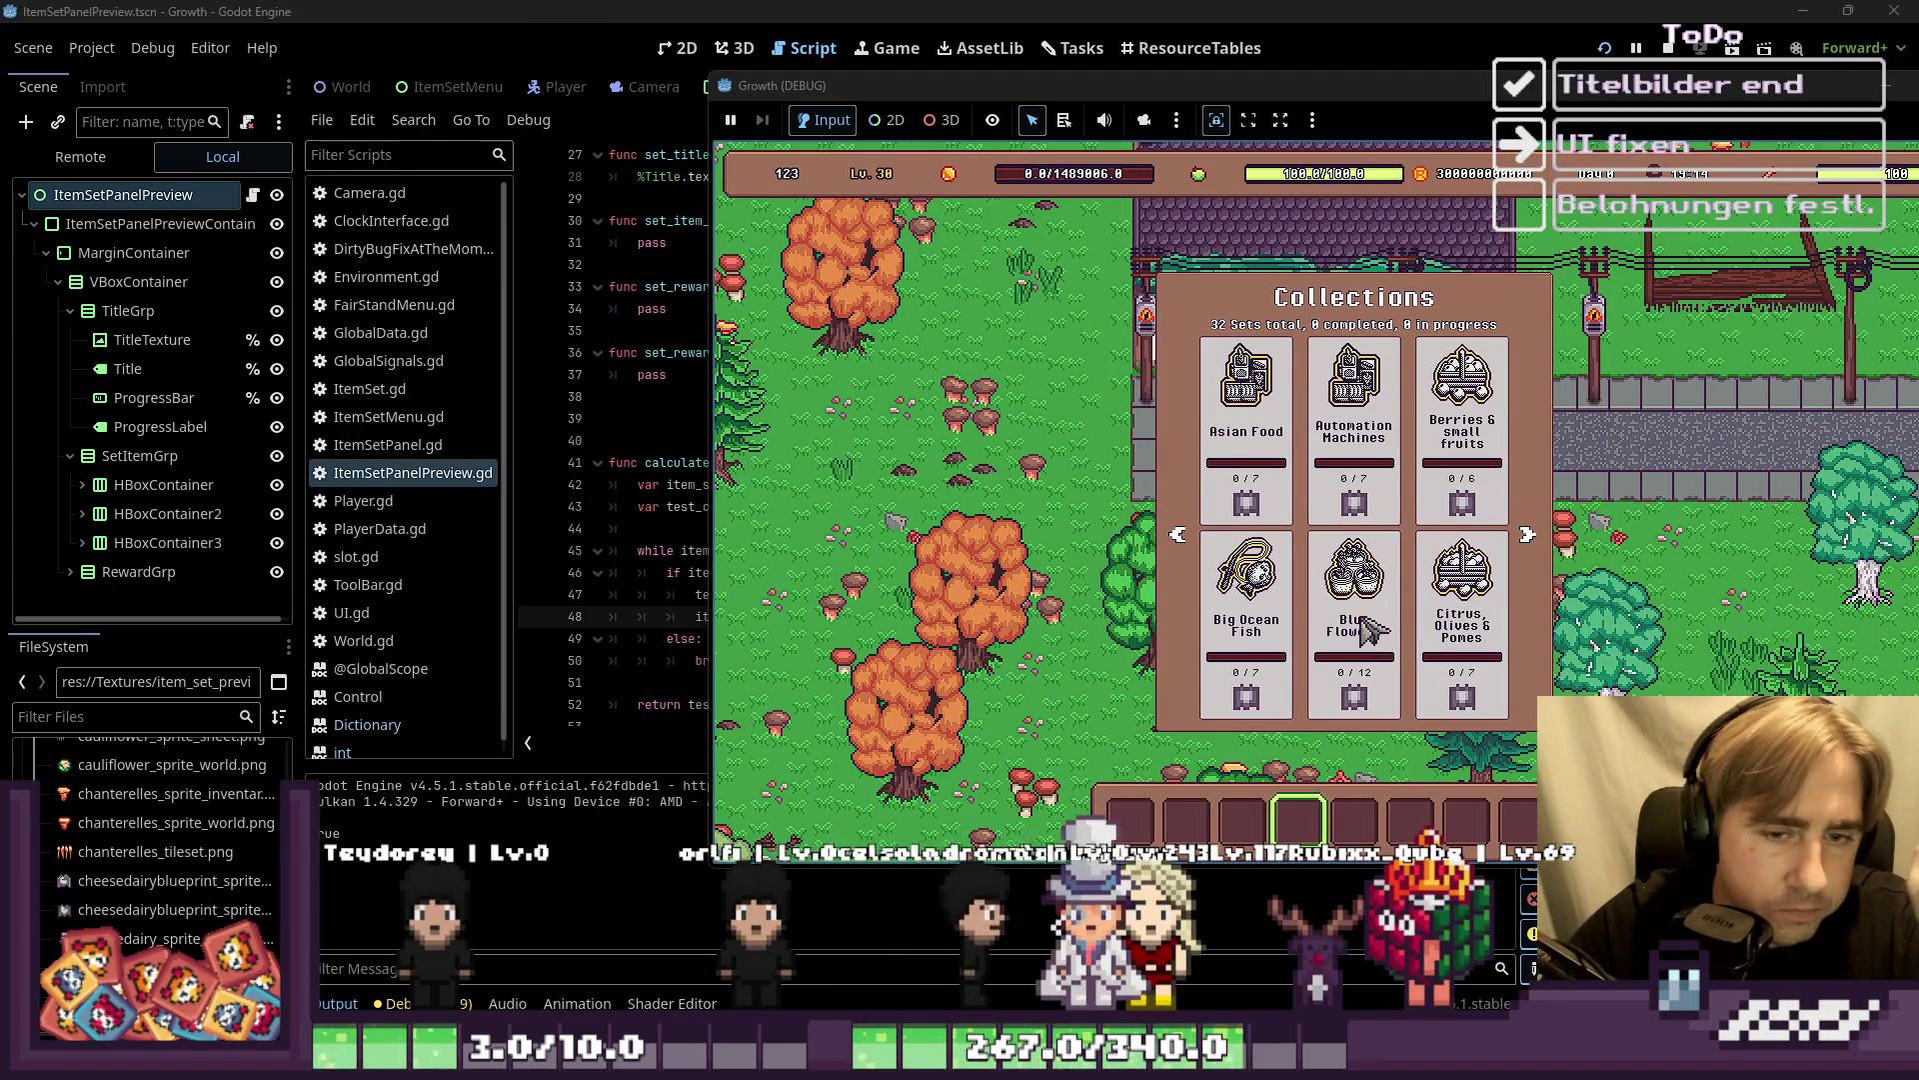
left_click(1372, 630)
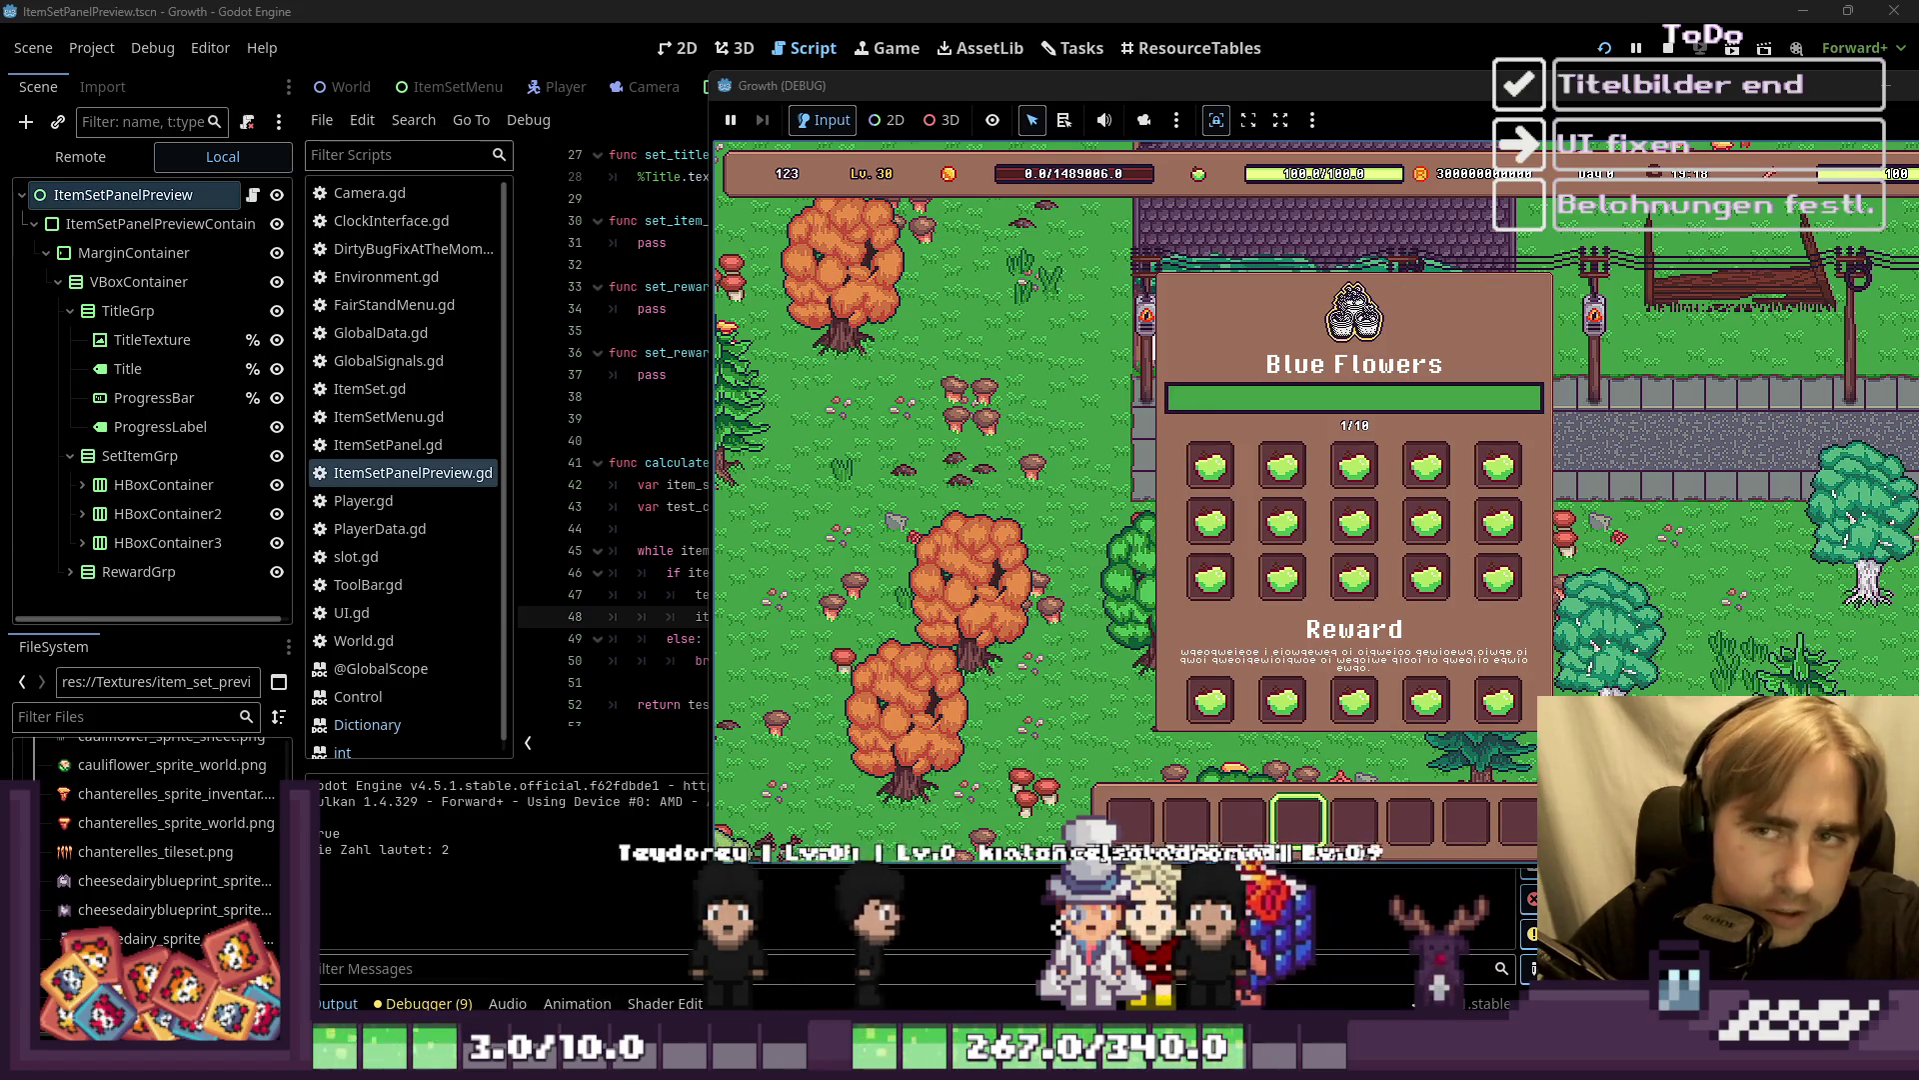
key("F8")
left_click(1136, 458)
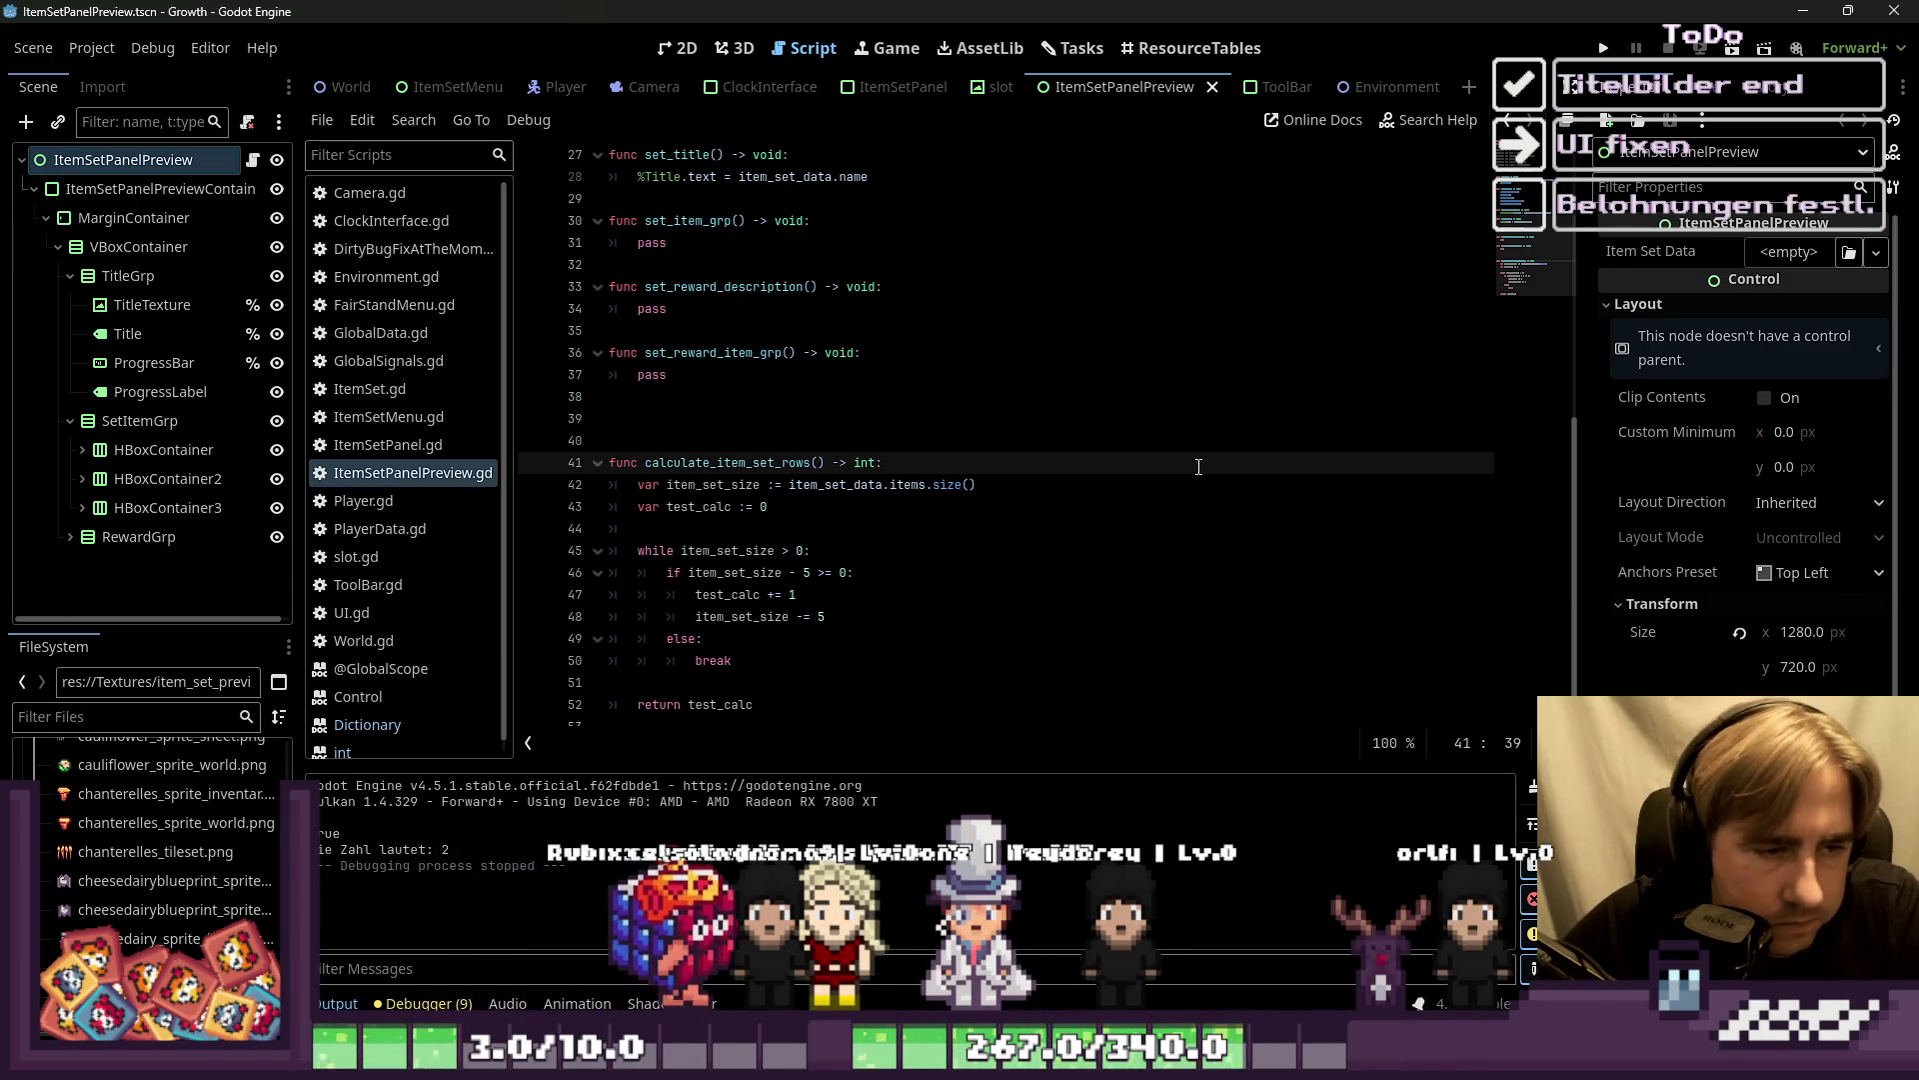
Add '|| test_calc <= 100' to the while condition and save the script
key("Down")
key("Down")
key("Down")
key("Down")
key("Left")
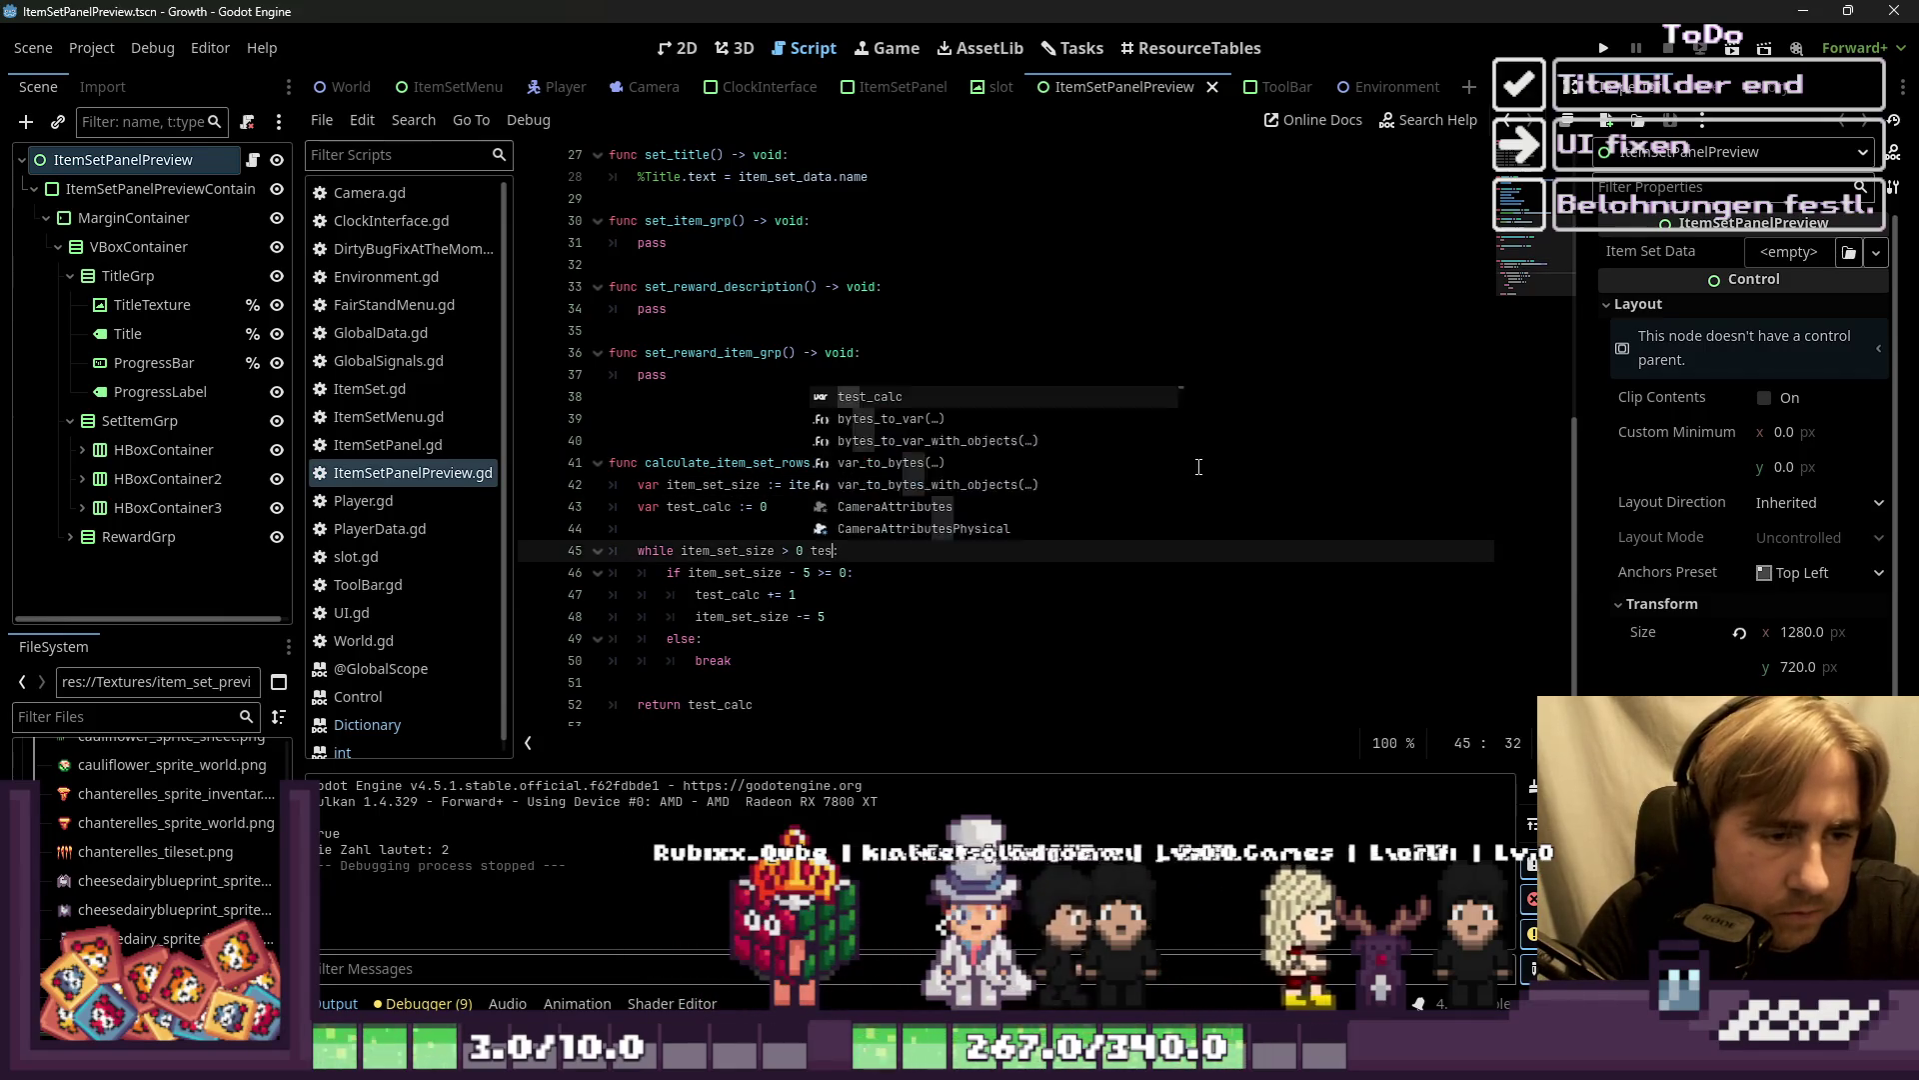
key("BackSpace")
key("BackSpace")
type("|| ")
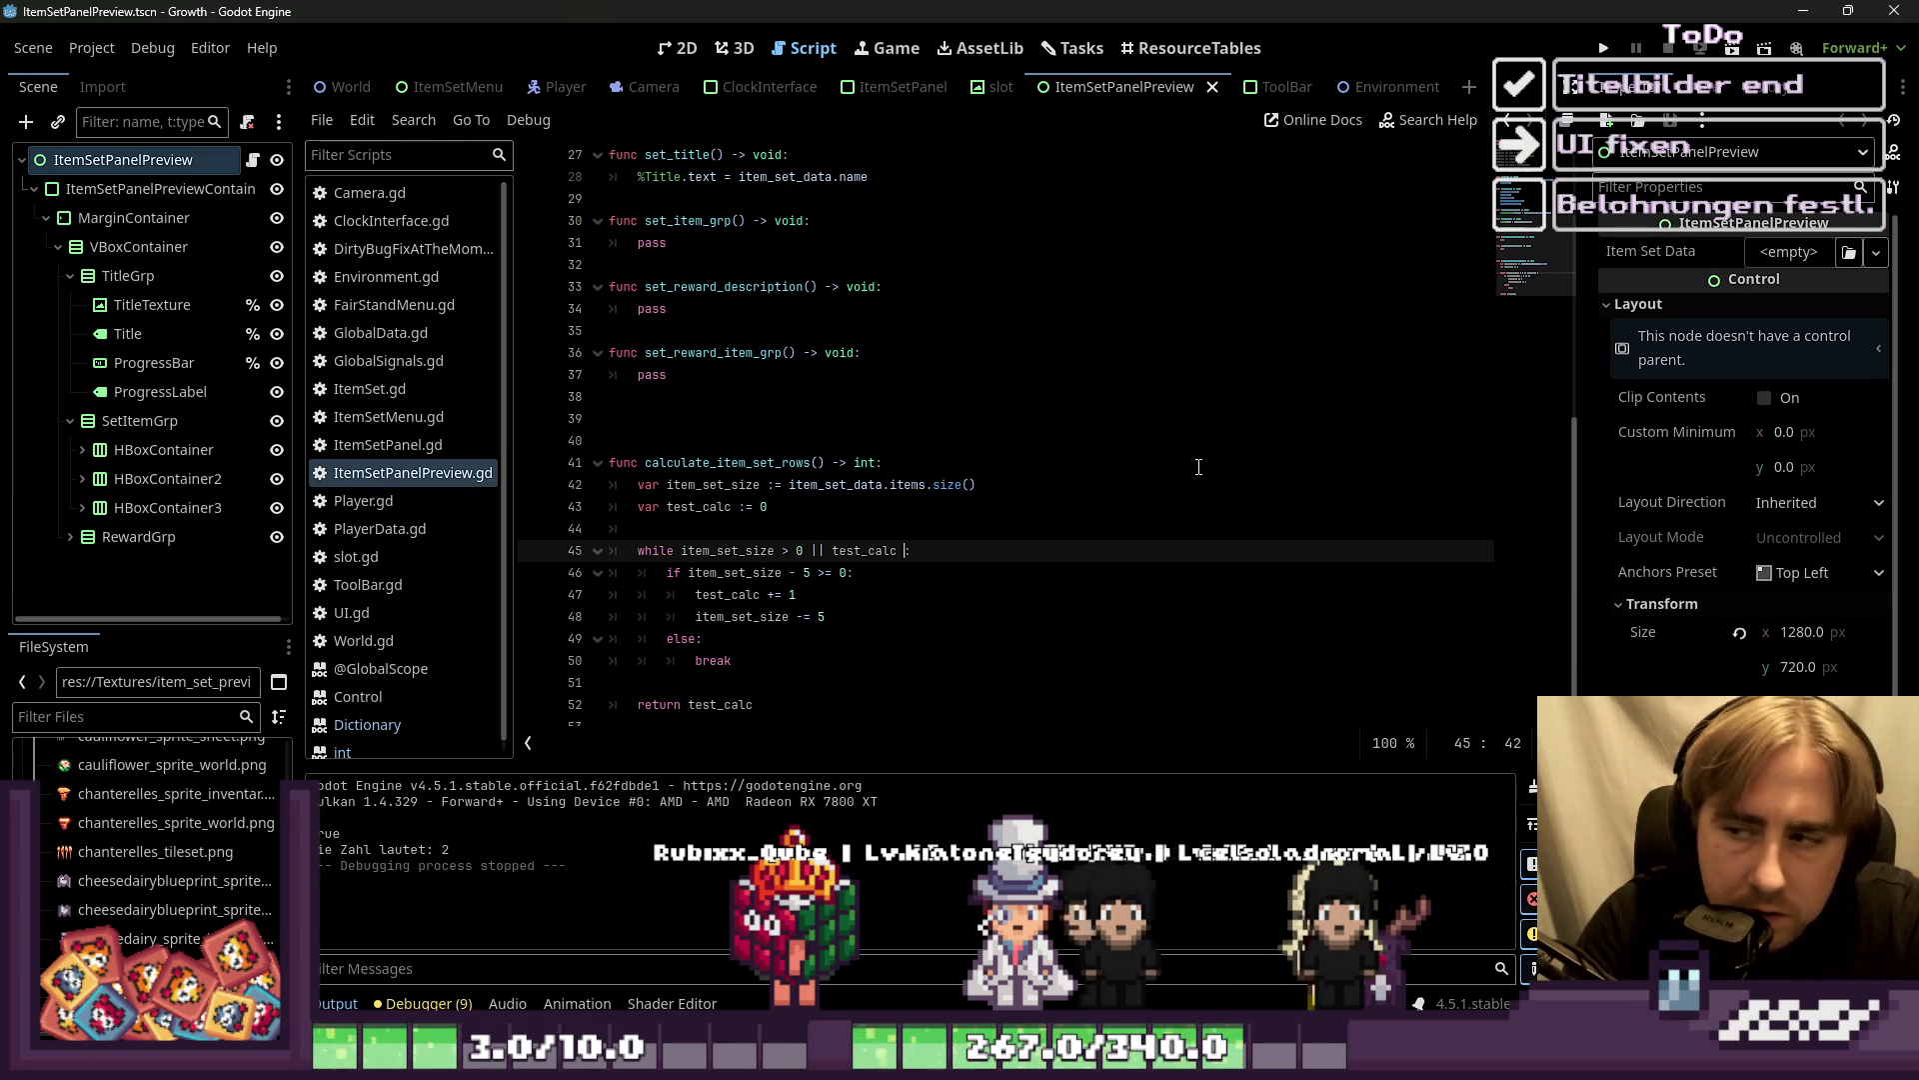
type("<= ")
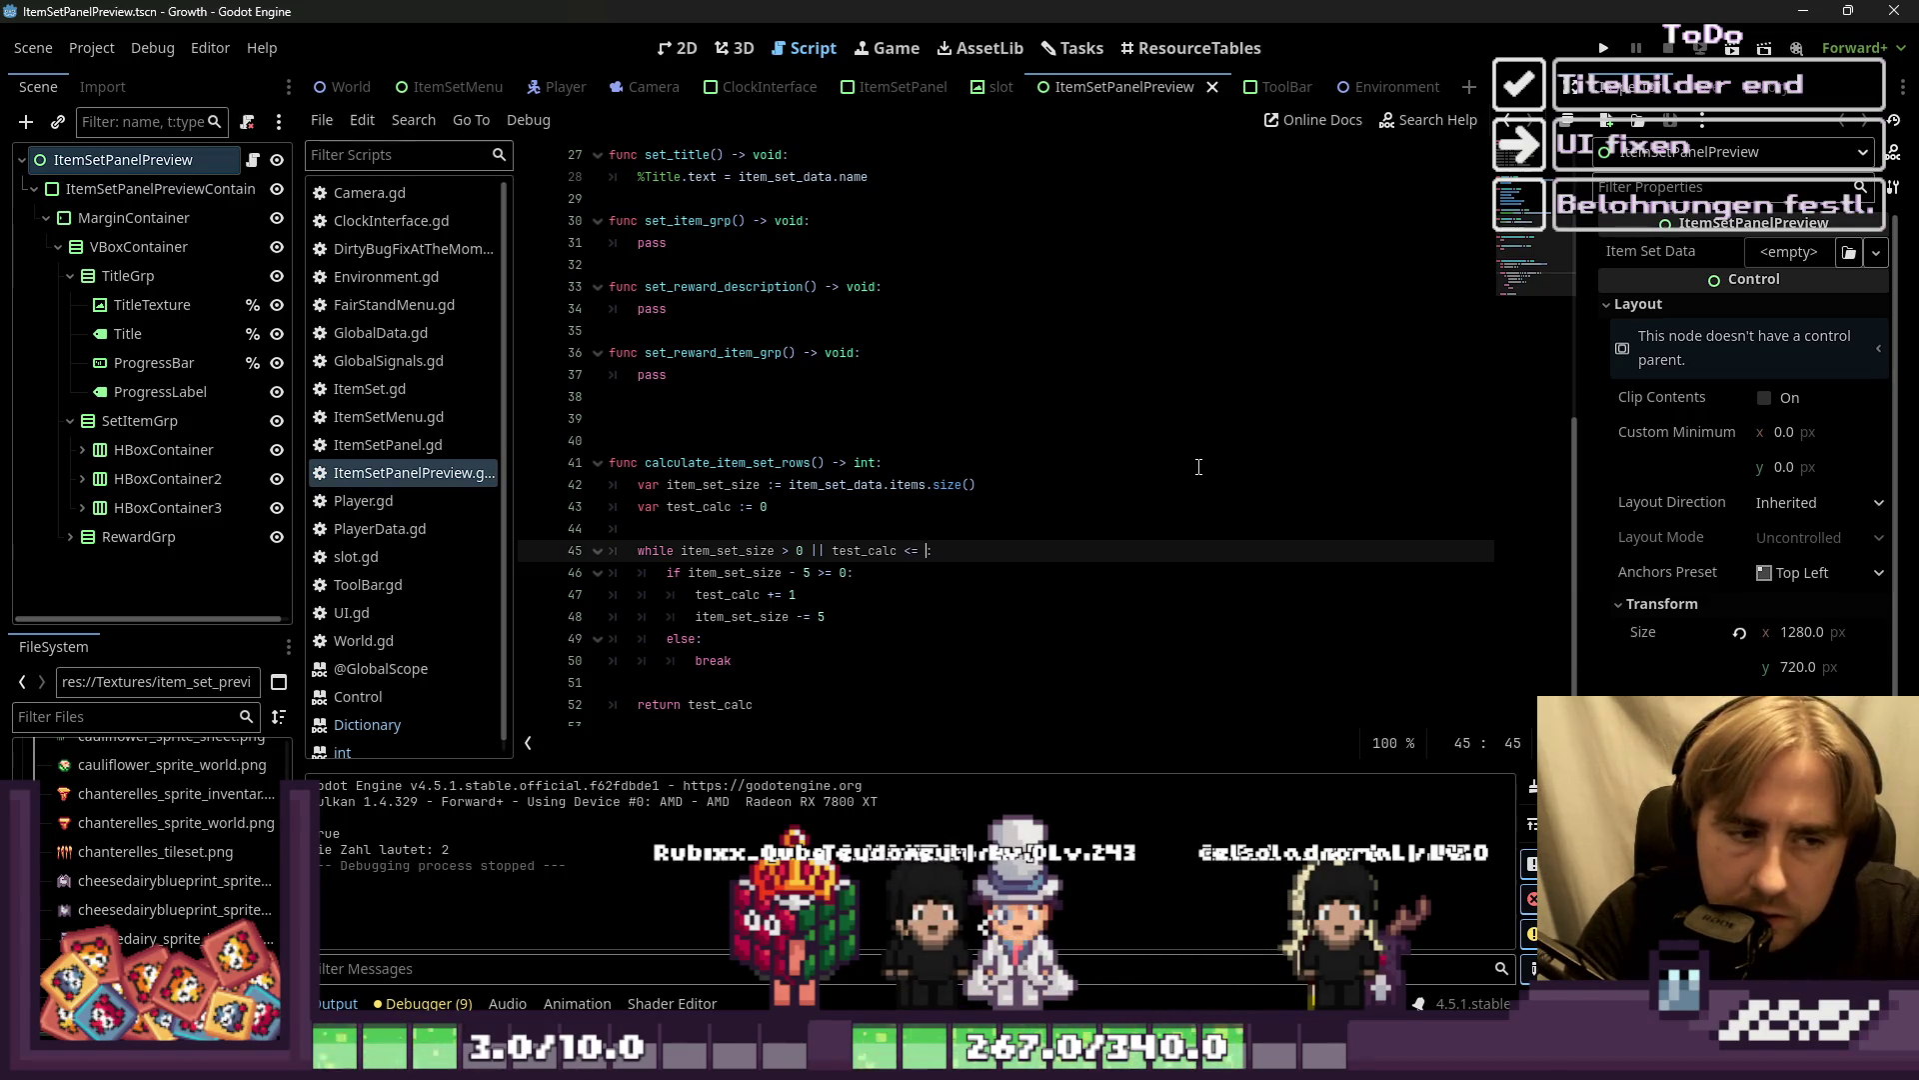
type("00")
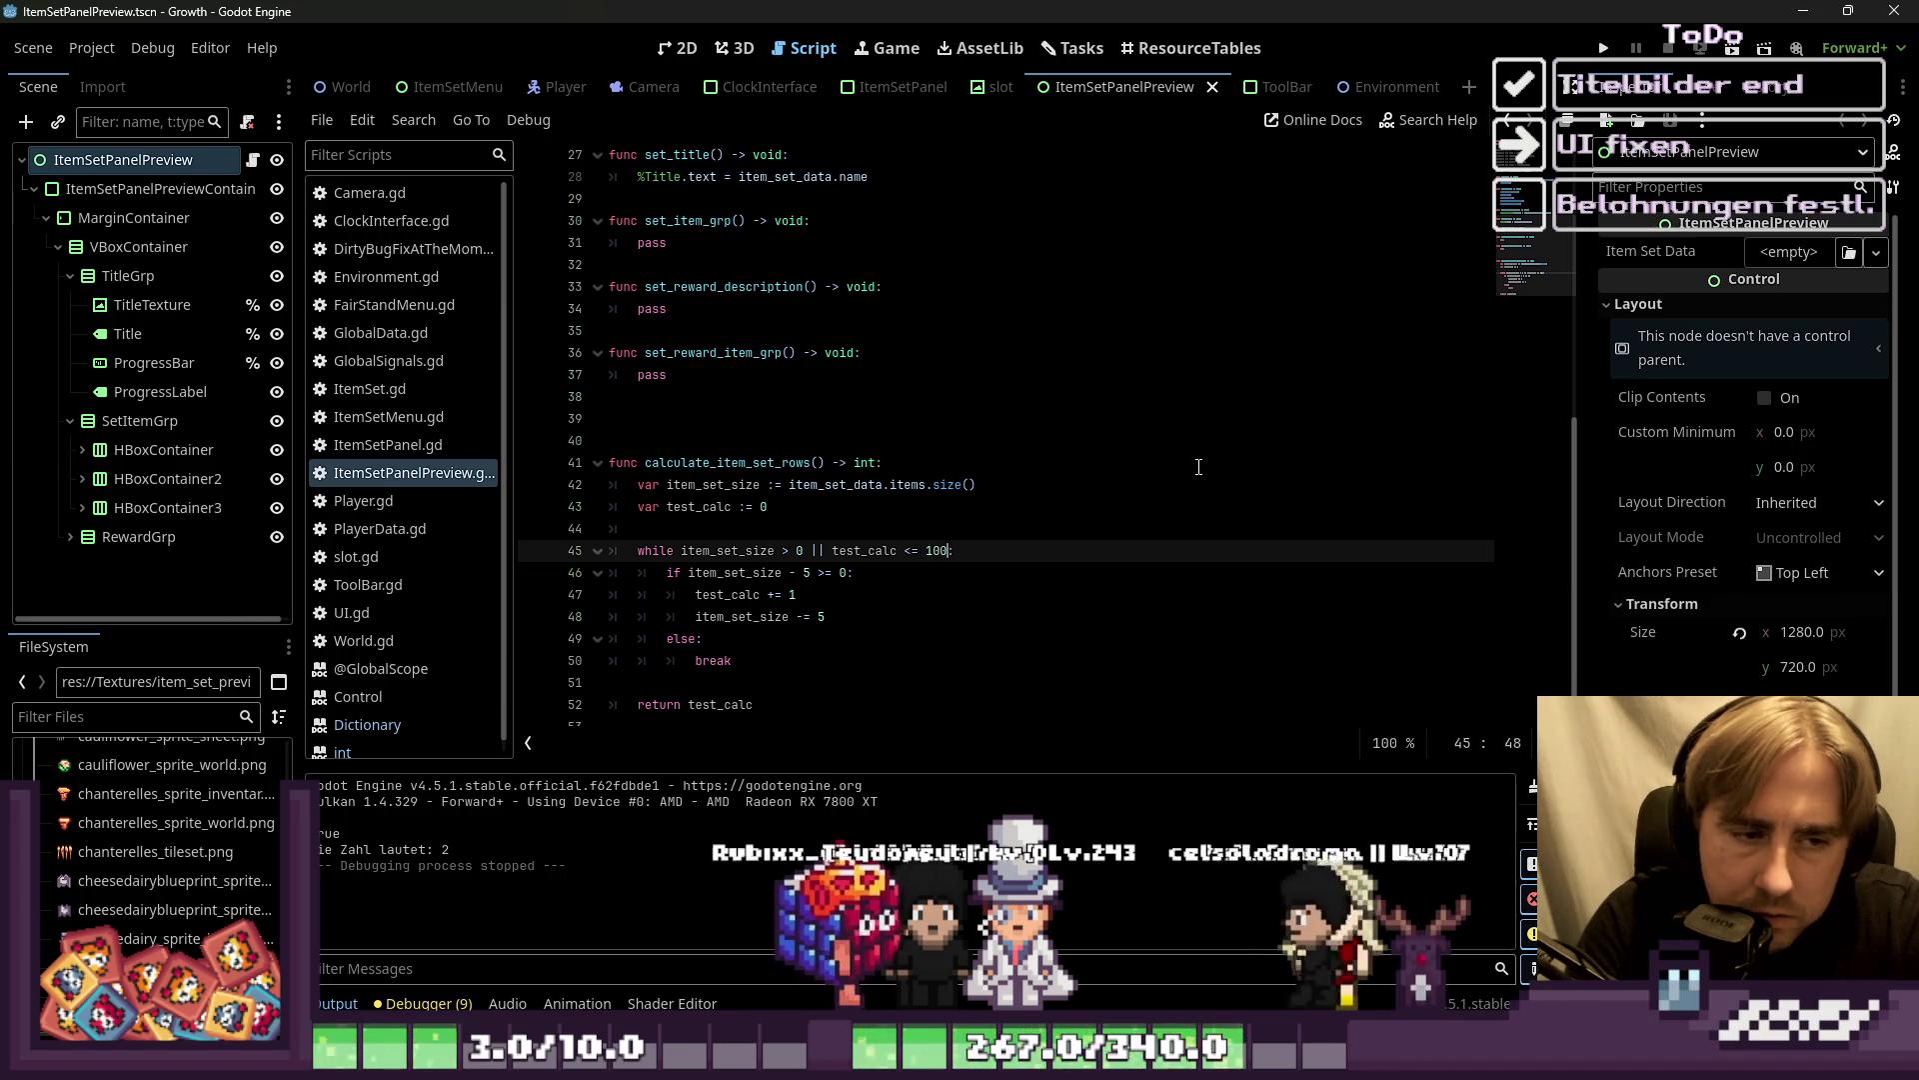
key("Down")
key("Down")
key("Down")
key("ctrl+s")
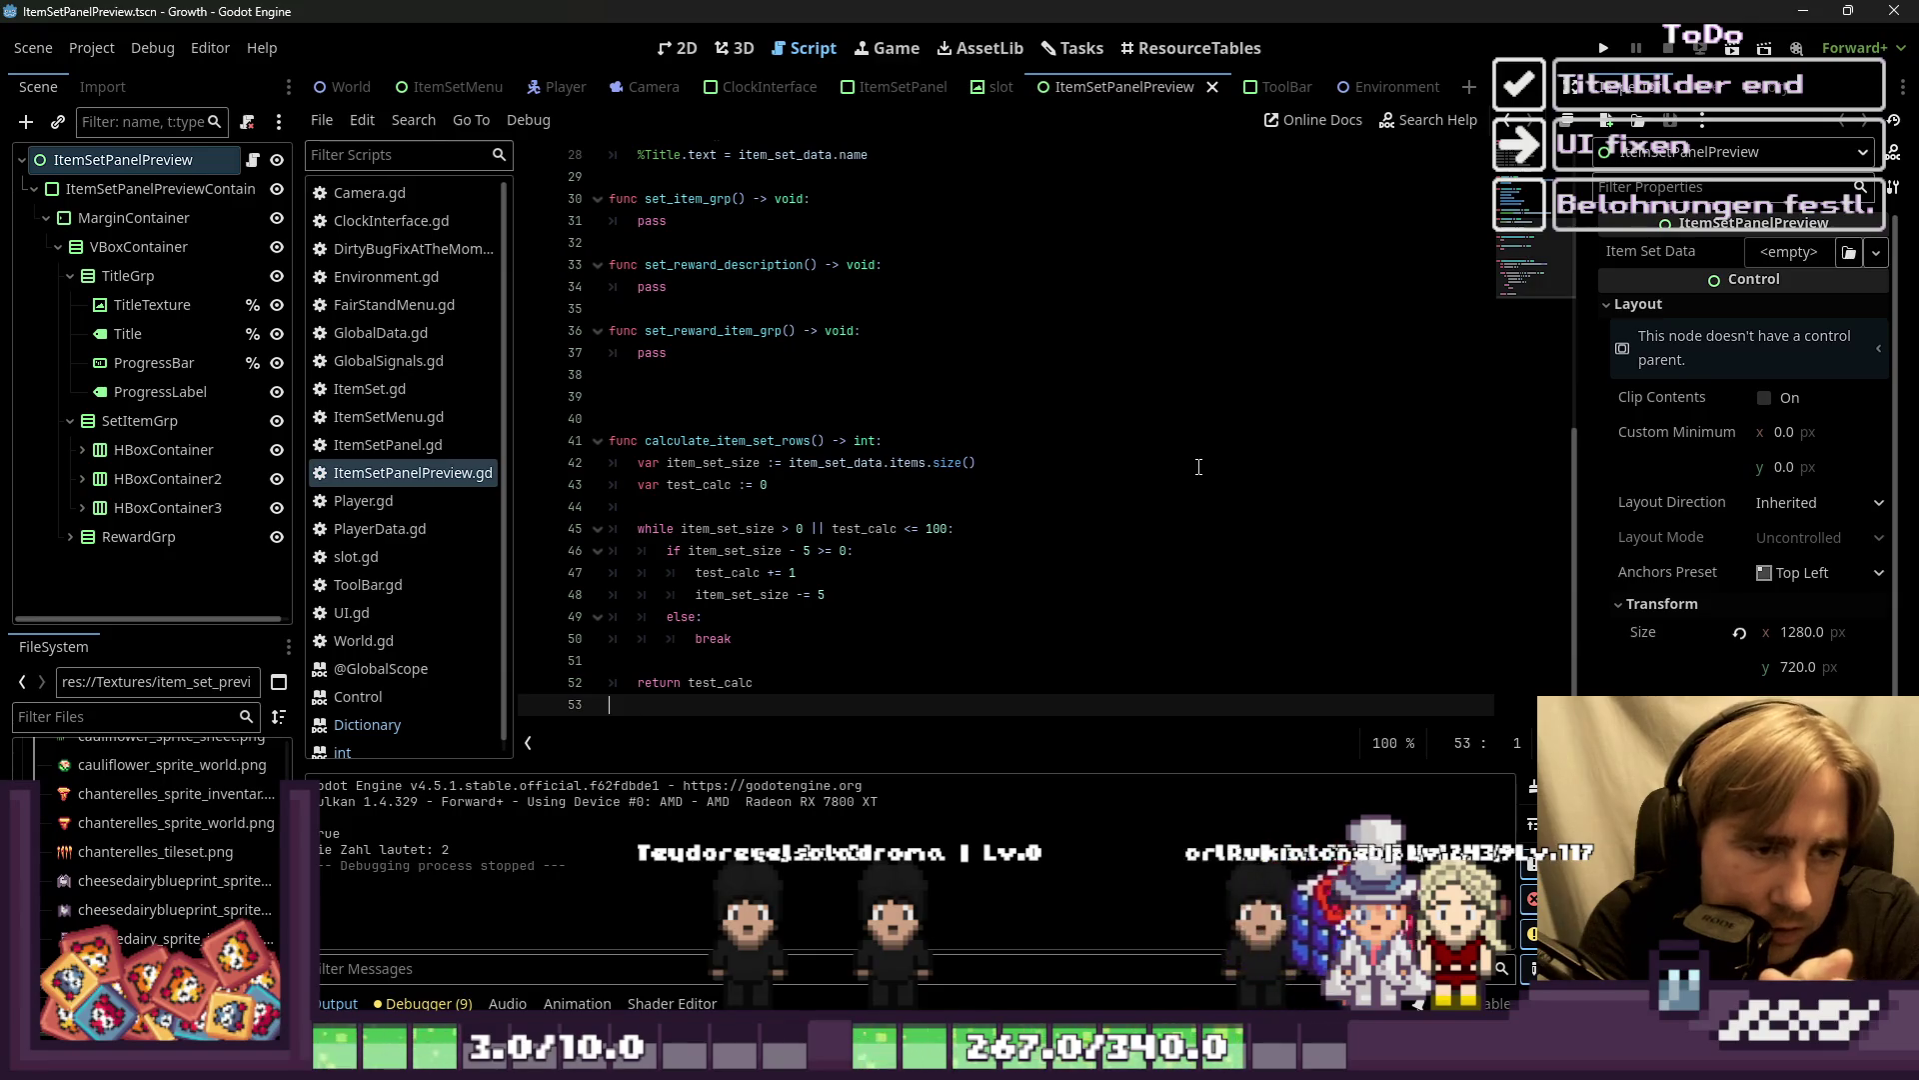
Remove the test_calc <= 100 limit from the while condition again
key("Up")
key("Up")
key("Up")
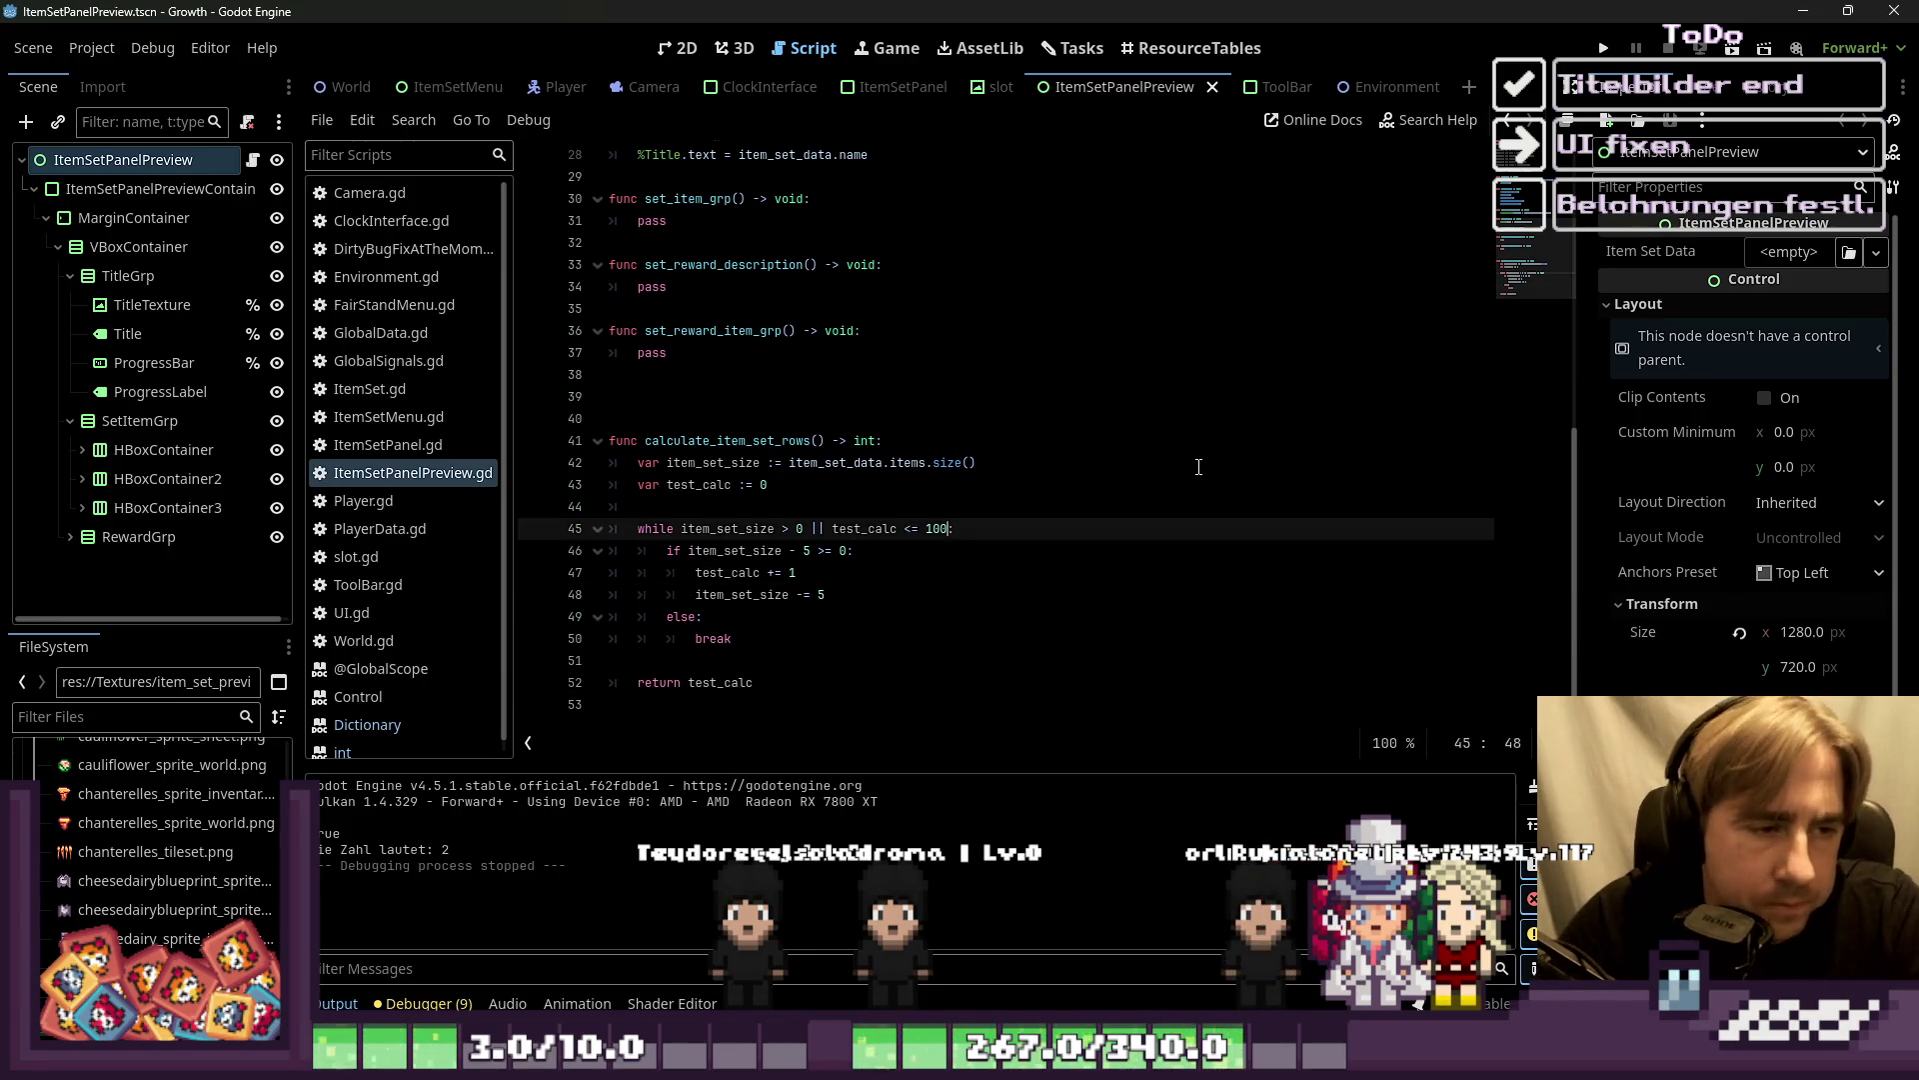
key("Down")
key("End")
key("Up")
key("End")
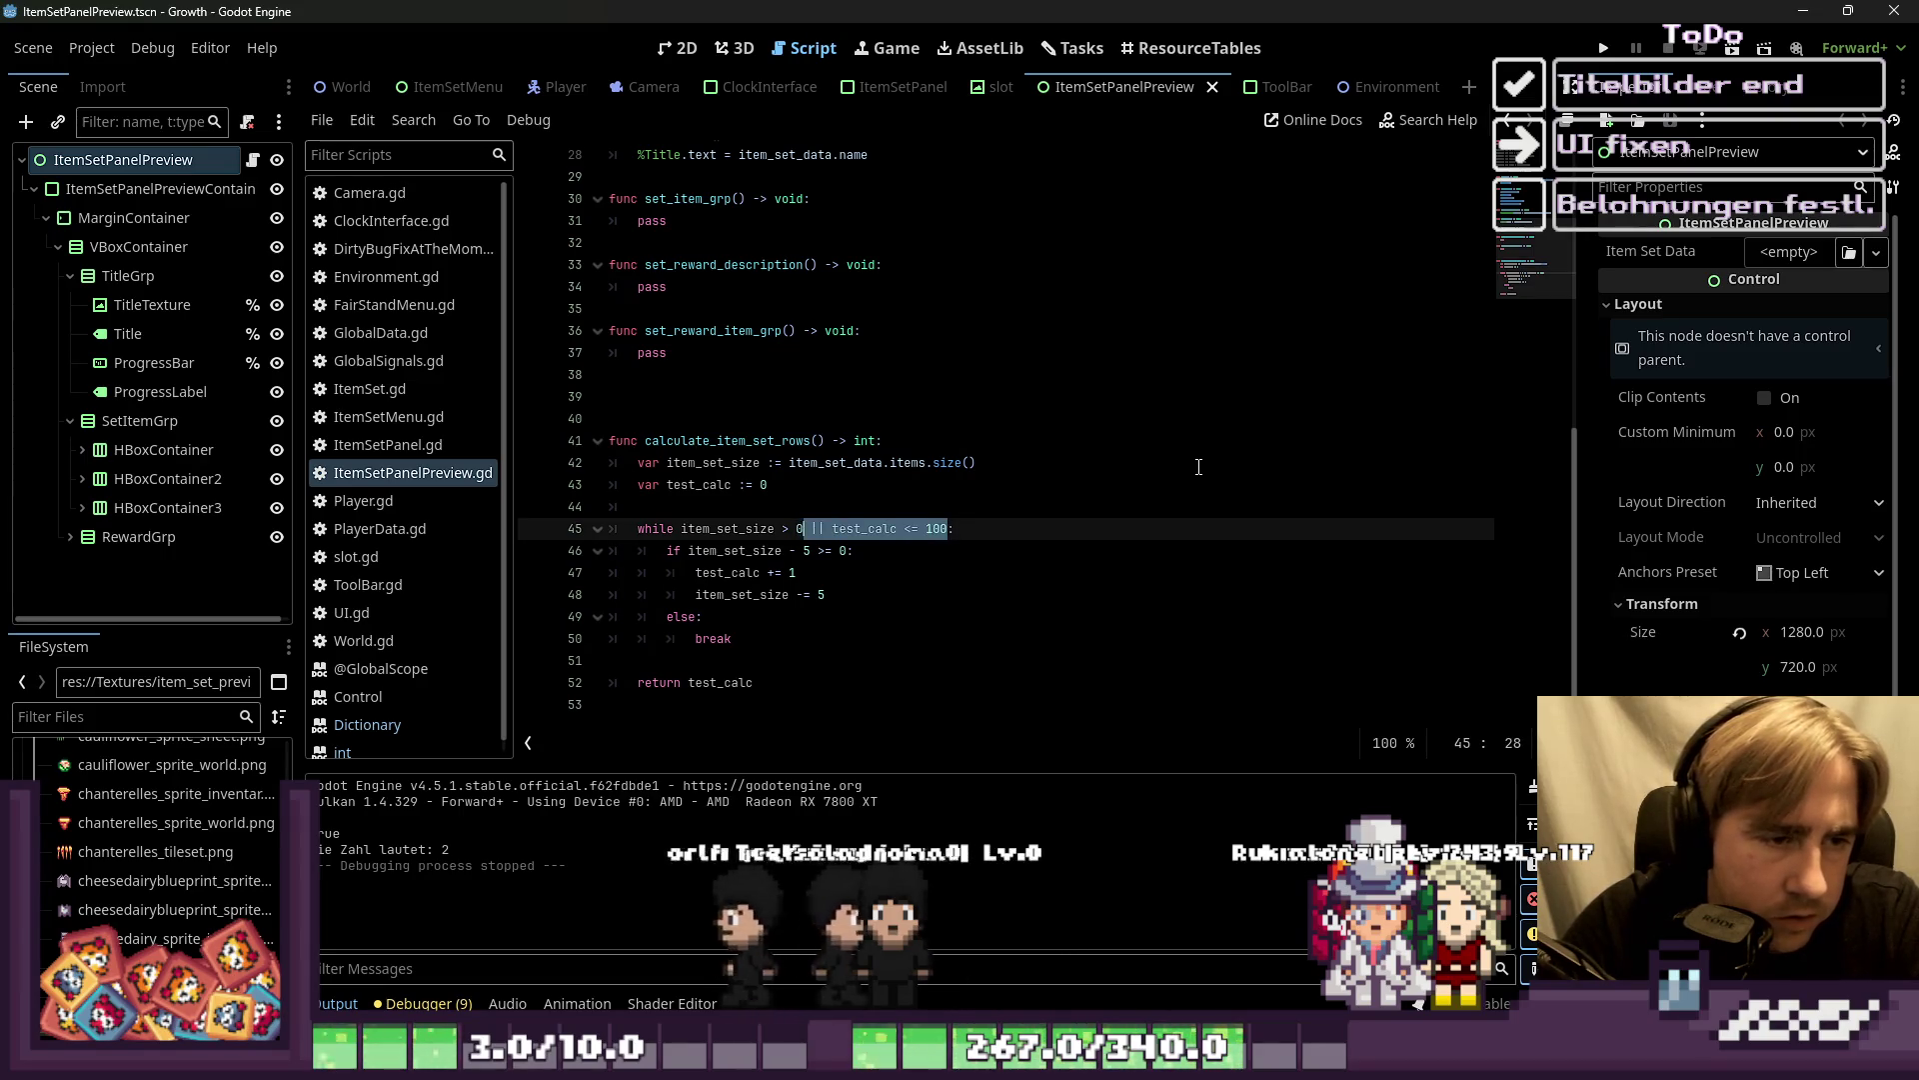
key("BackSpace")
key("BackSpace")
key("BackSpace")
key("Down")
key("Down")
key("End")
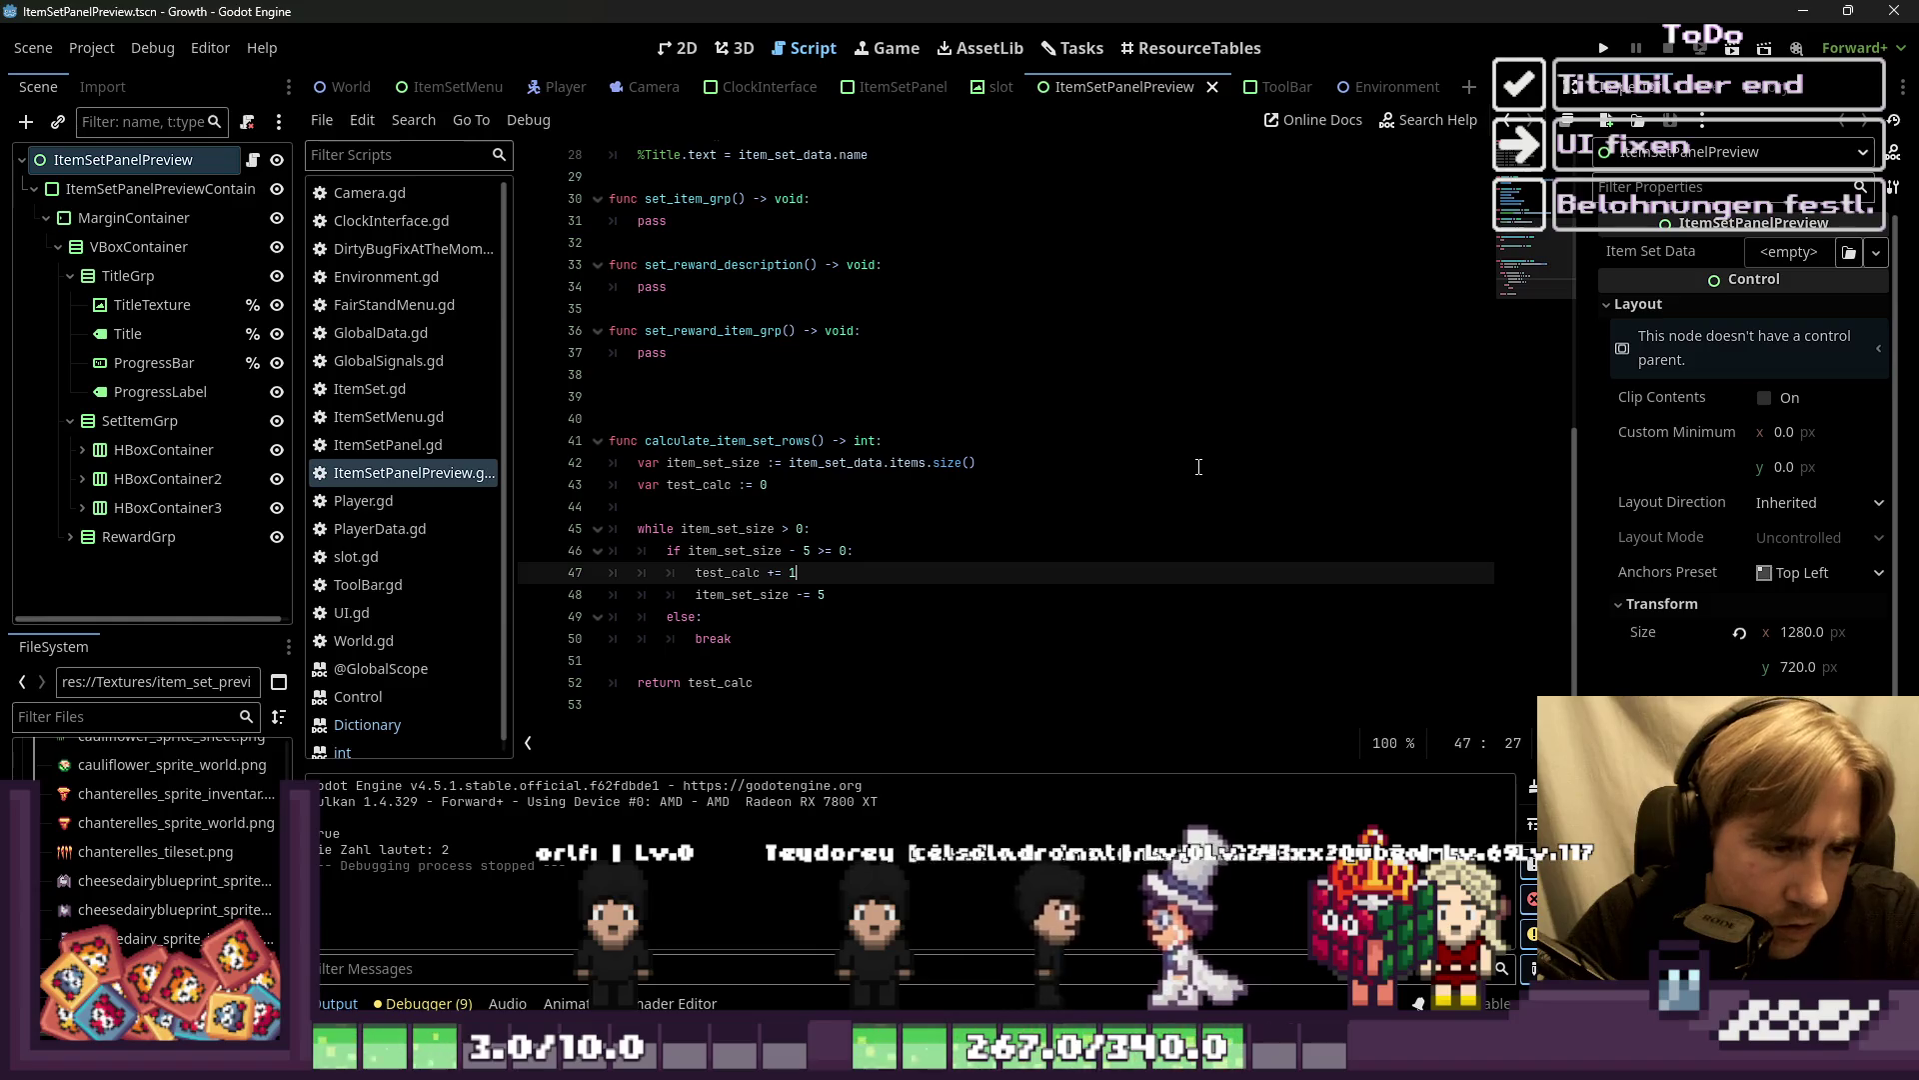
Move item_set_size -= 5 directly under the while line, outside the if, and run the project
key("Up")
key("Right")
key("Right")
key("Right")
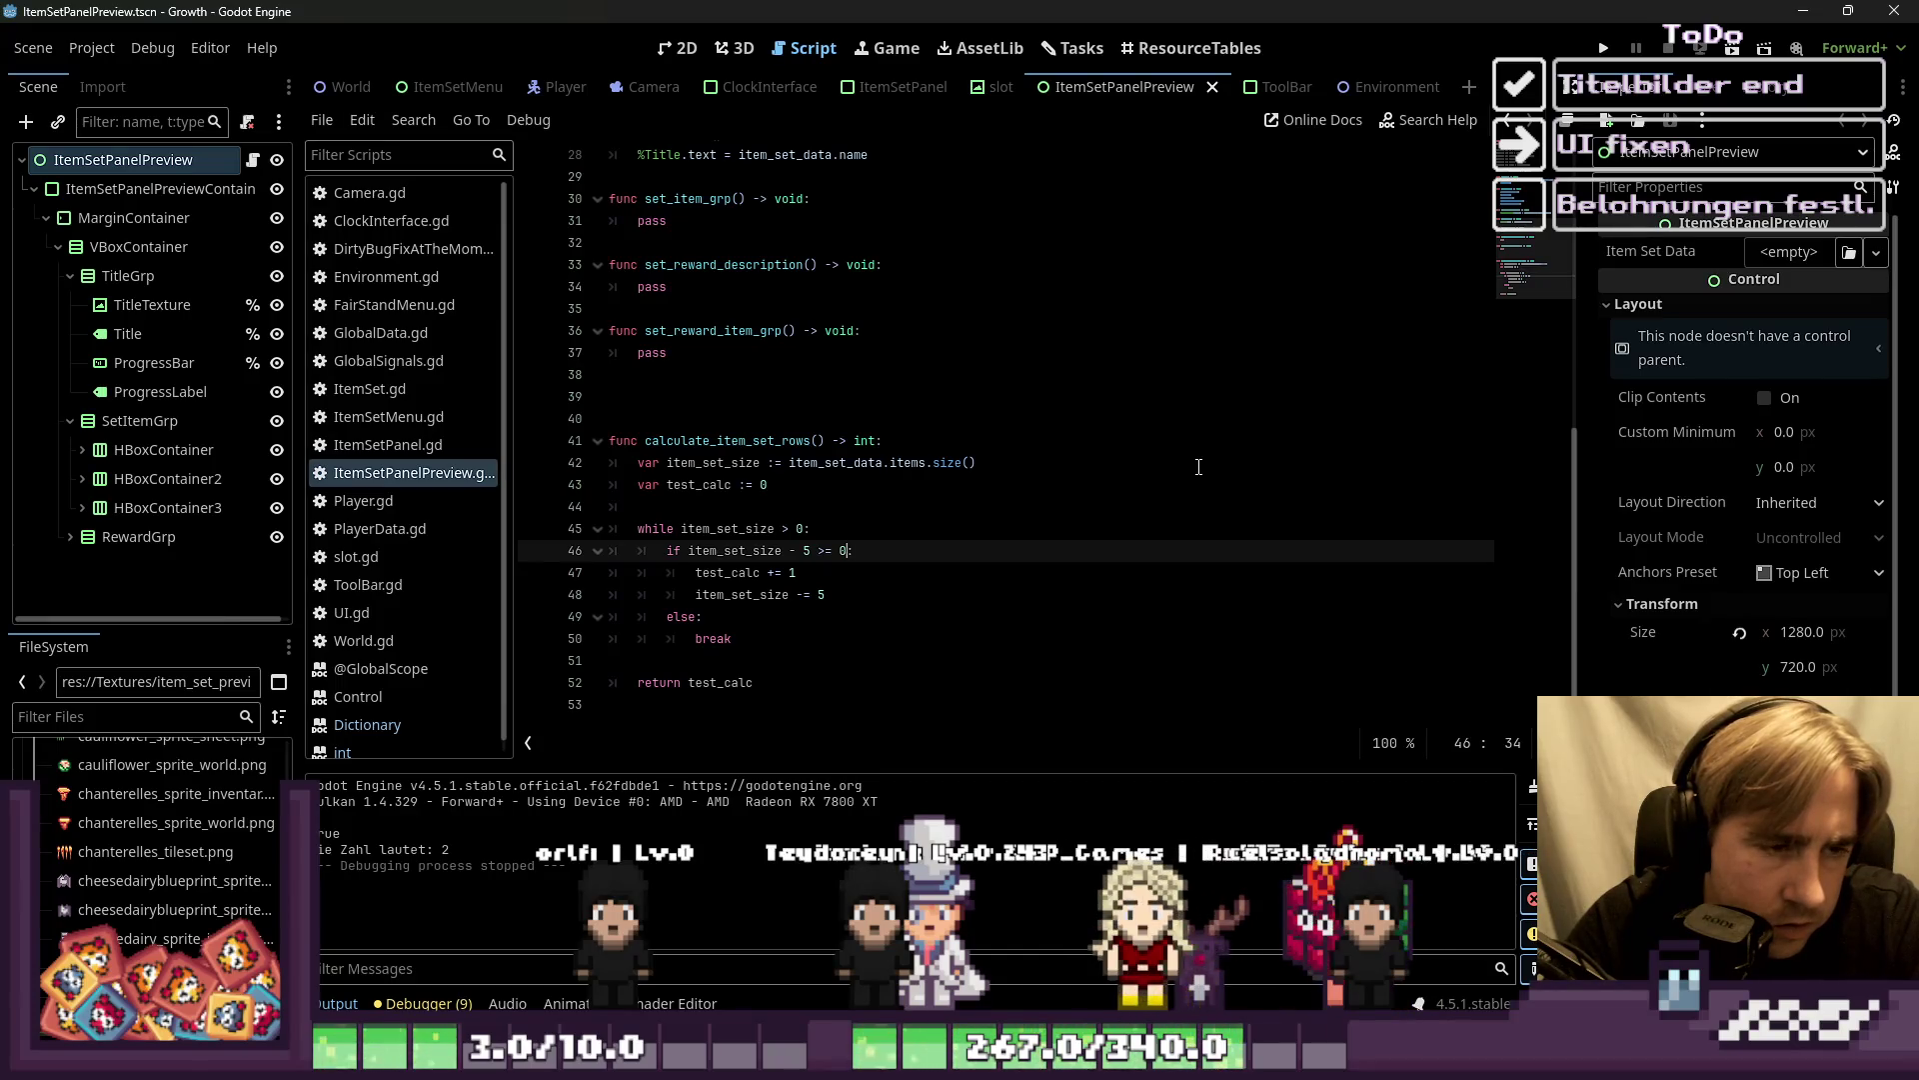
key("Down")
key("Down")
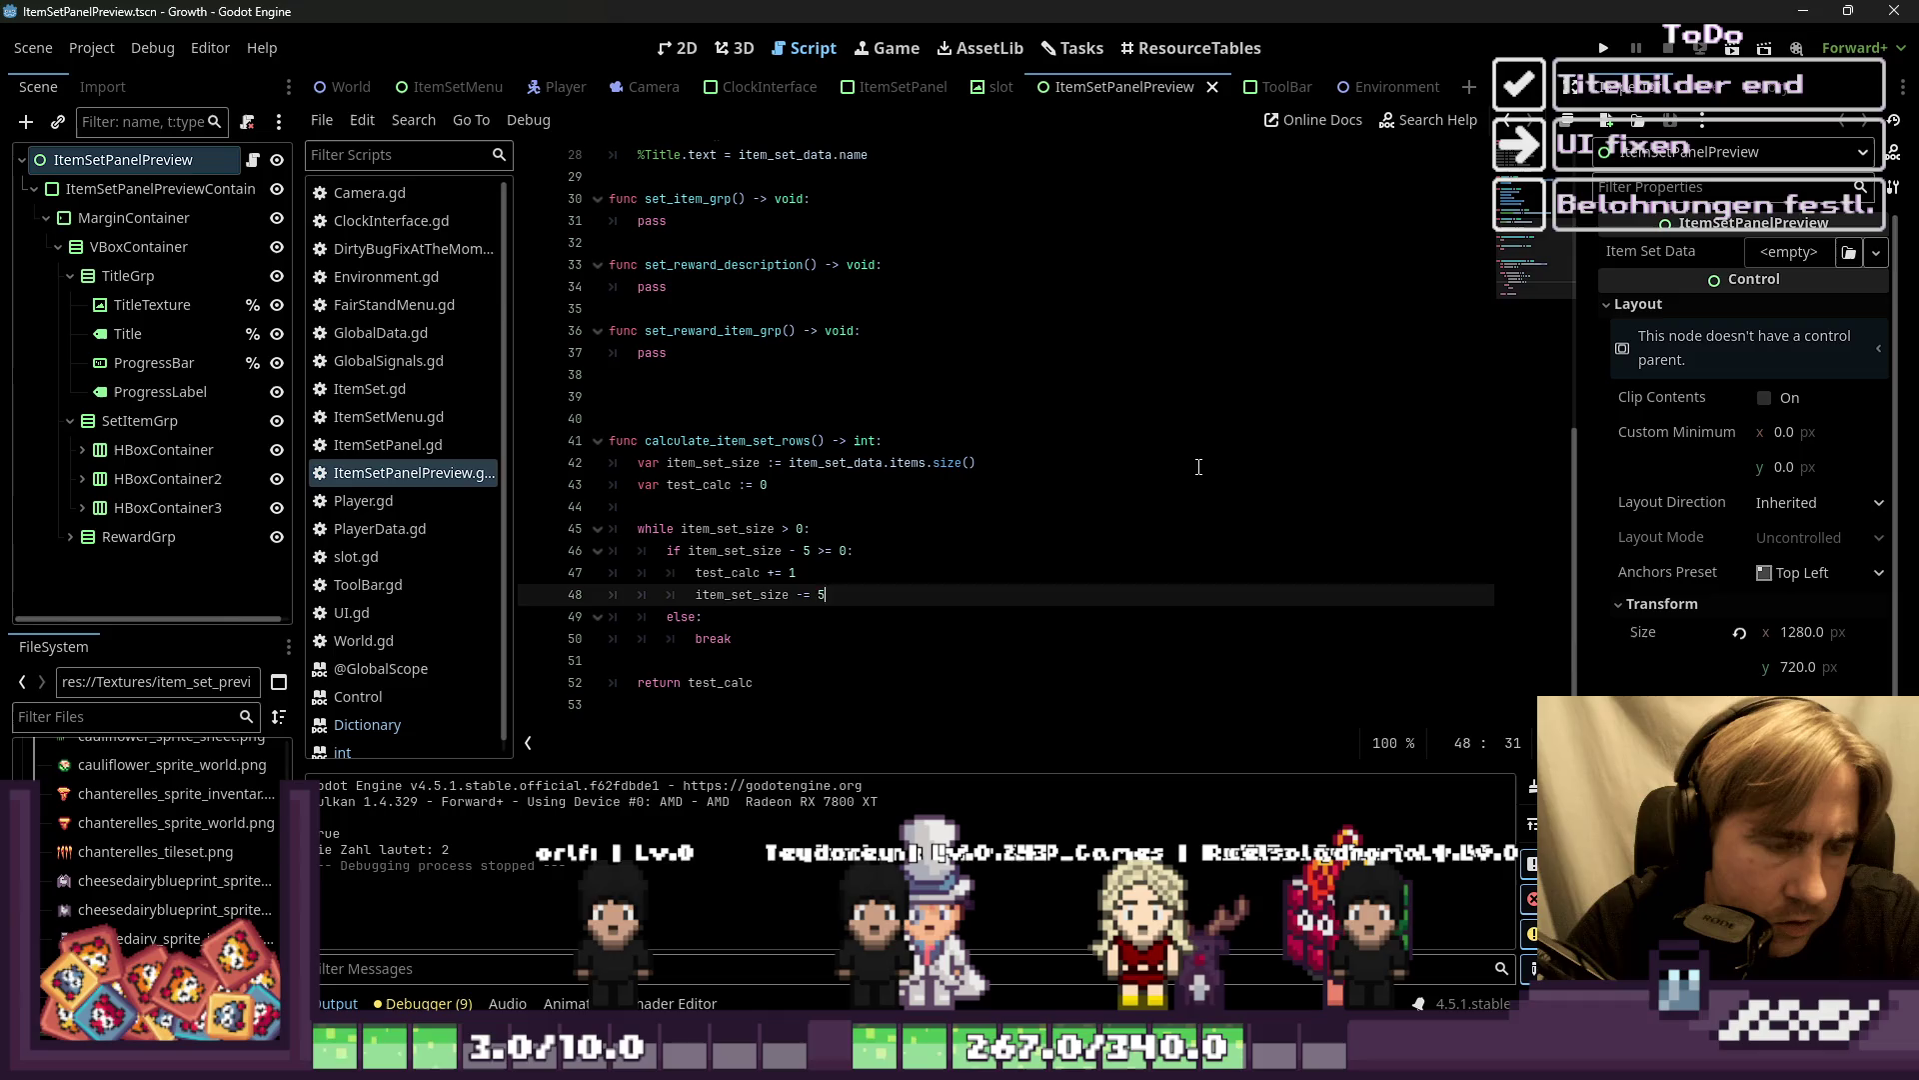
key("BackSpace")
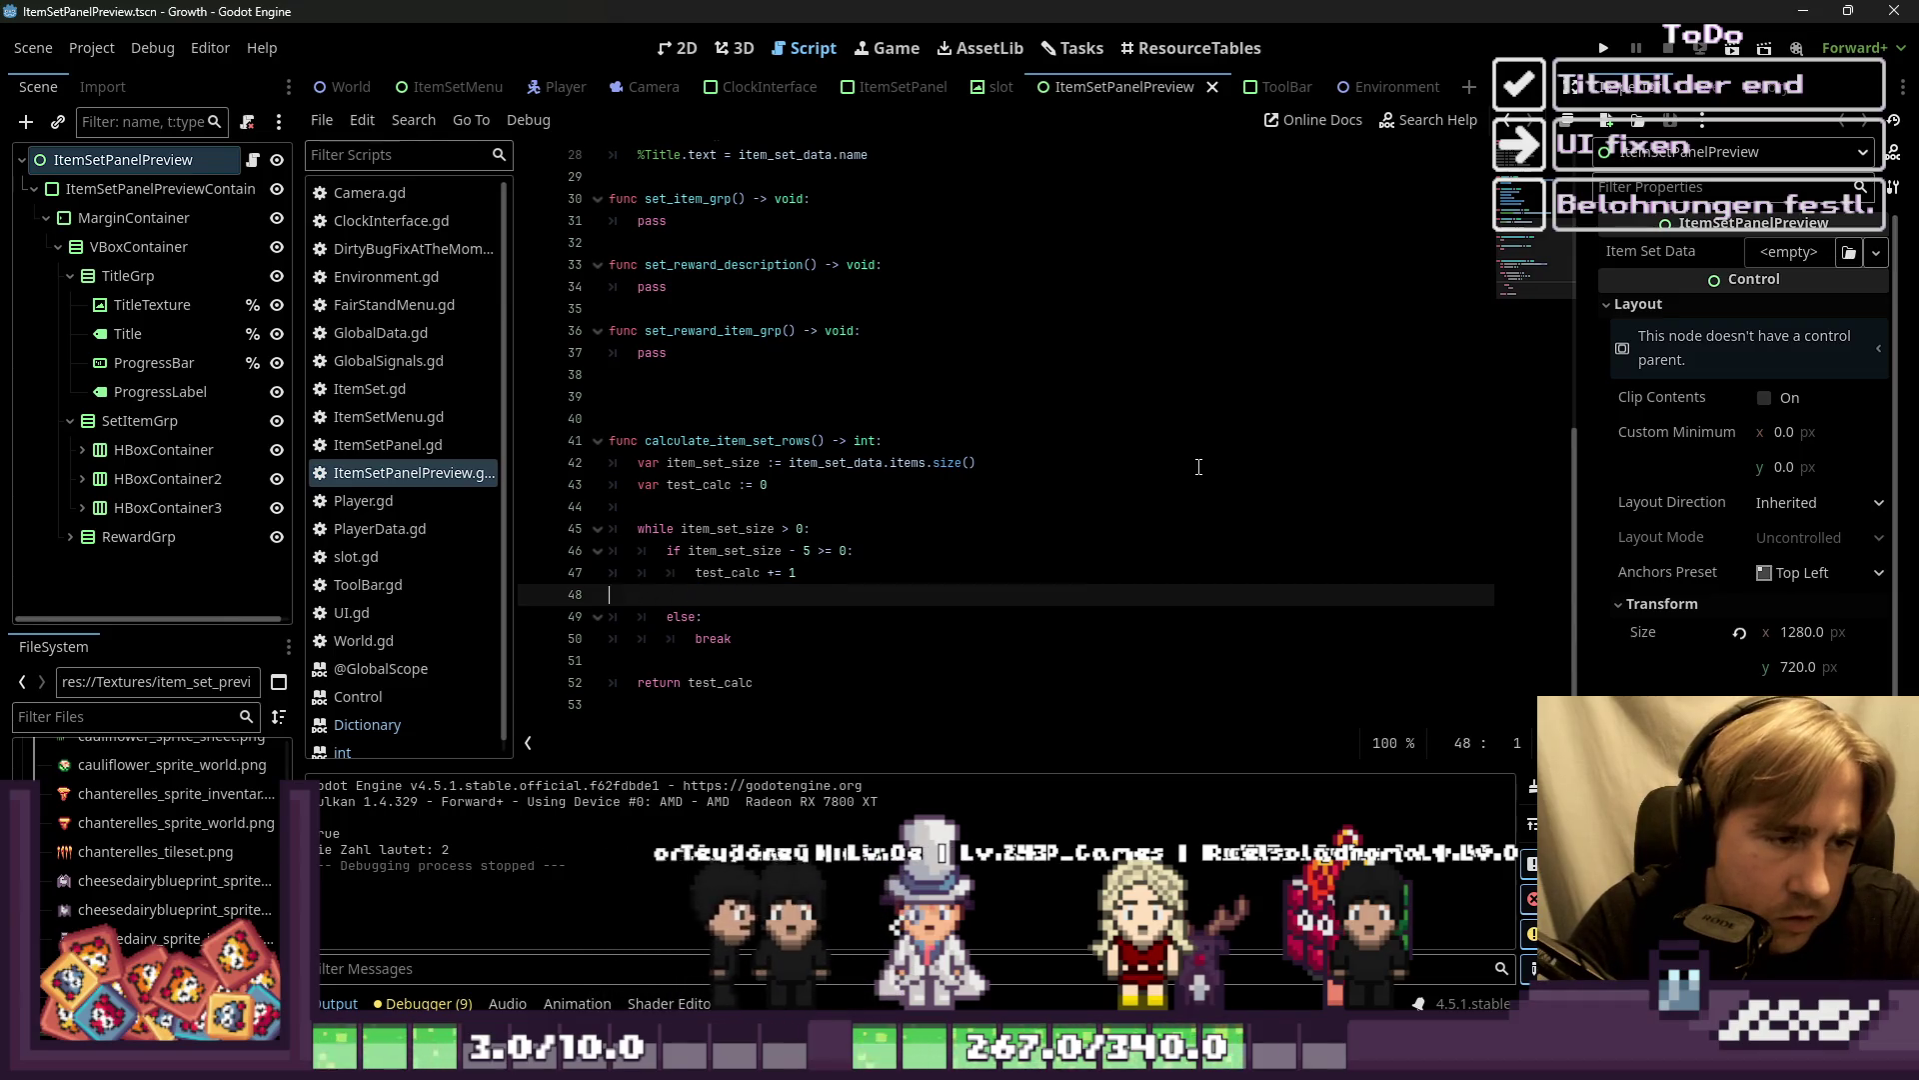
key("BackSpace")
key("BackSpace")
key("BackSpace")
key("Up")
key("Up")
key("End")
key("Return")
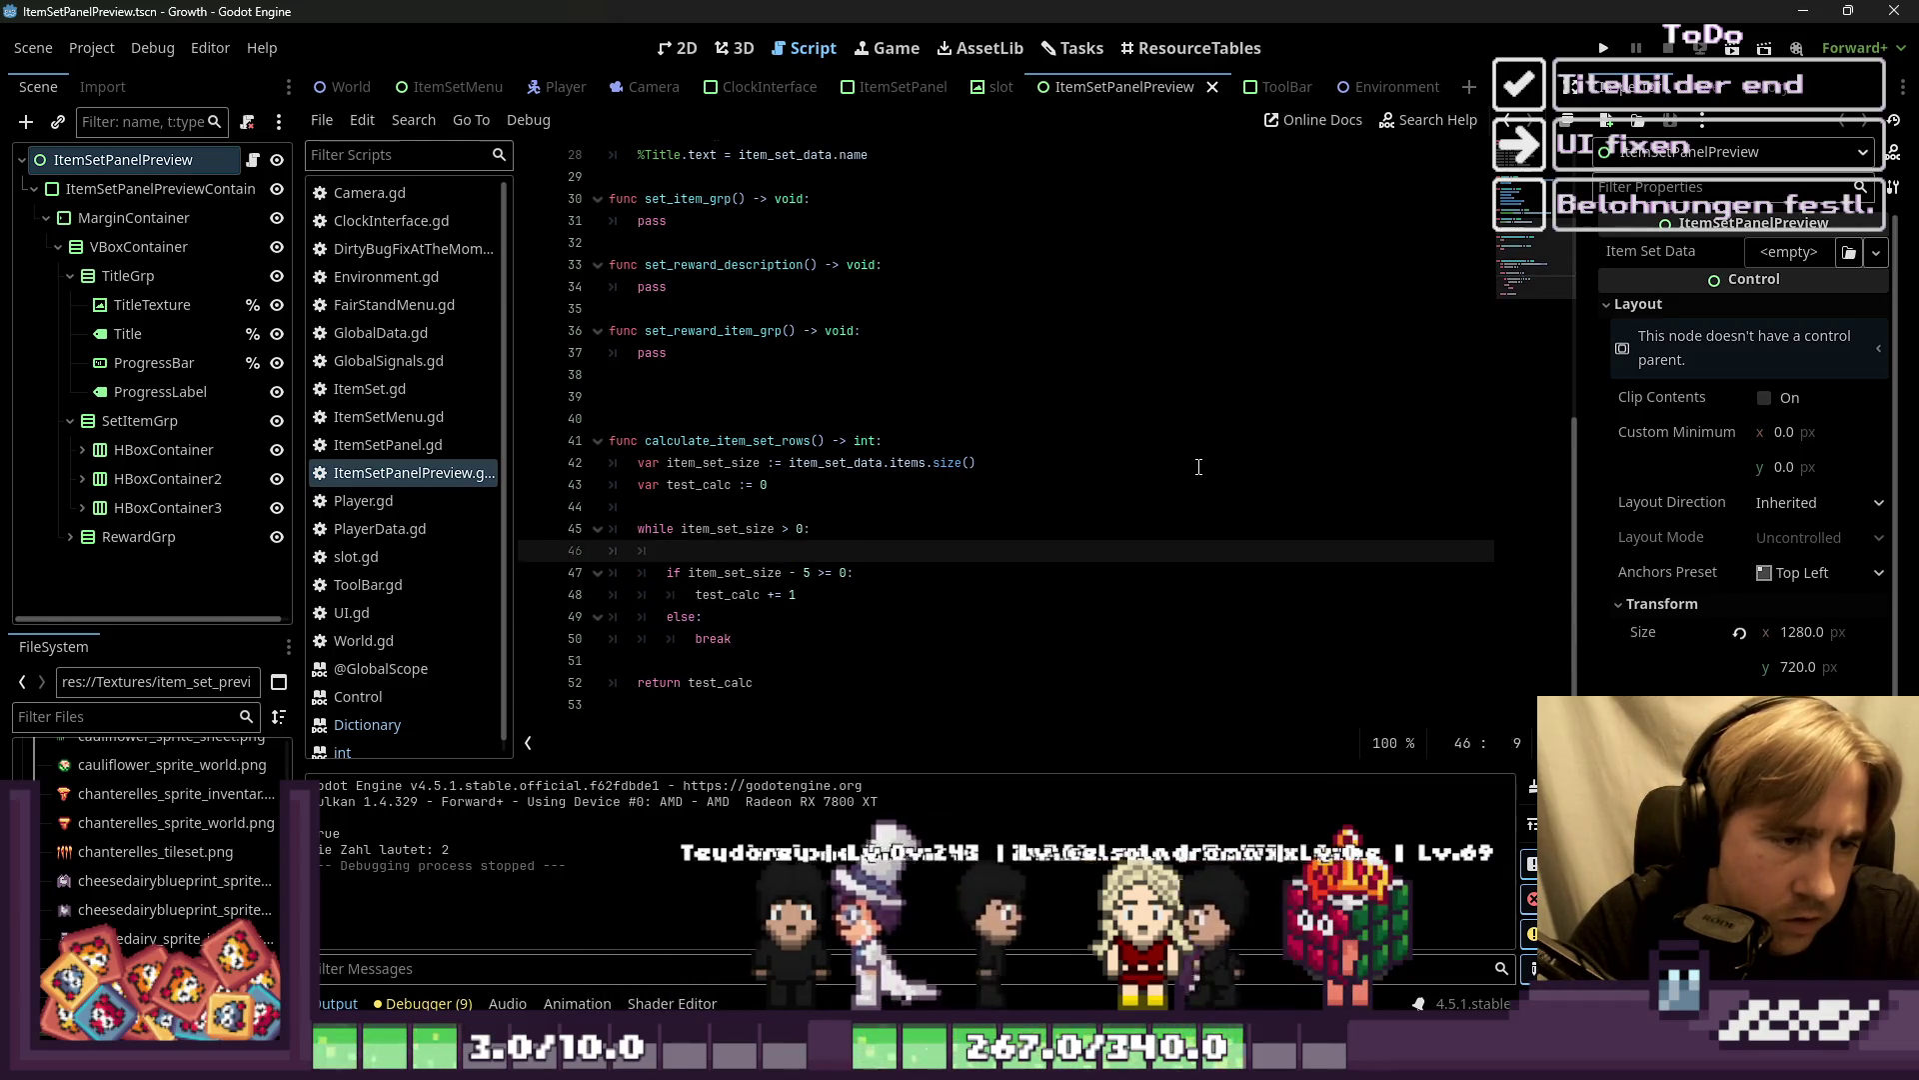
type("item_set_size -= 5")
key("F6")
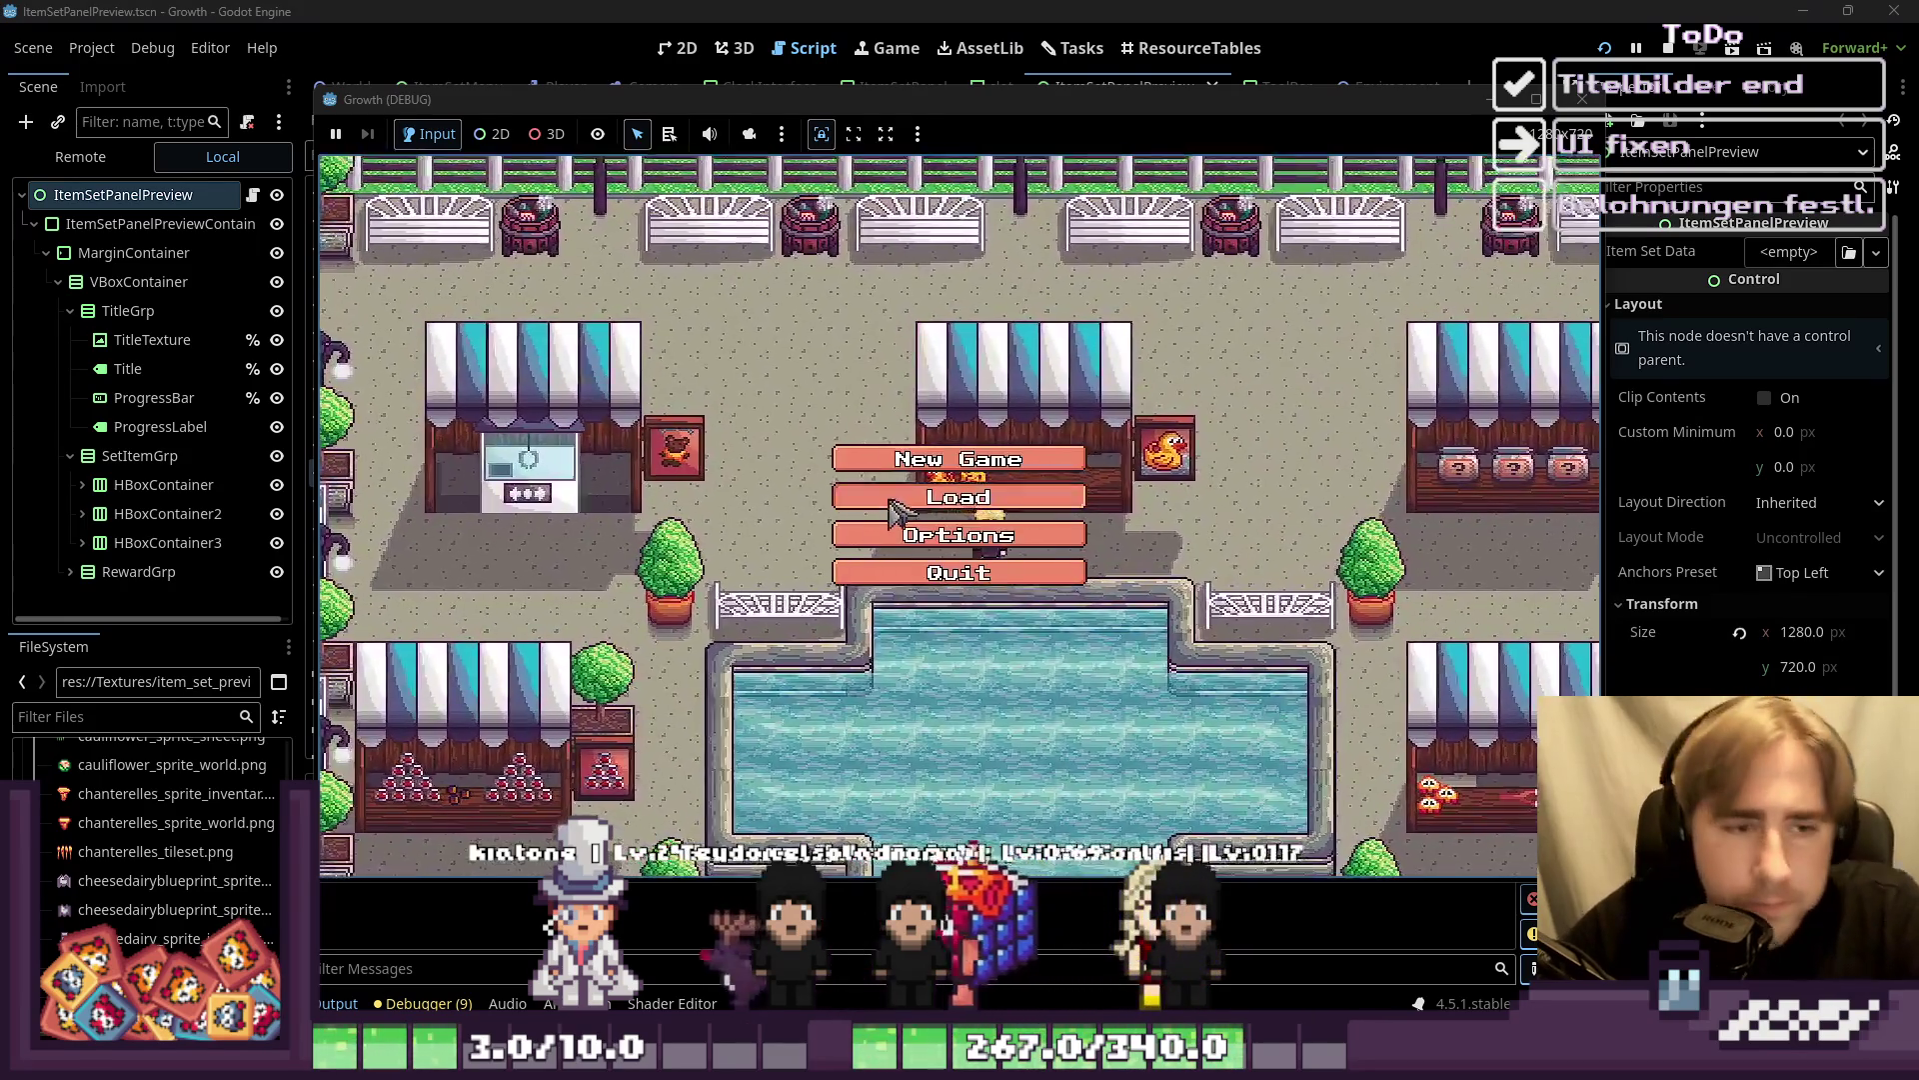
In the running game, open a save and the Automation Machines set details, then stop the game
left_click(892, 500)
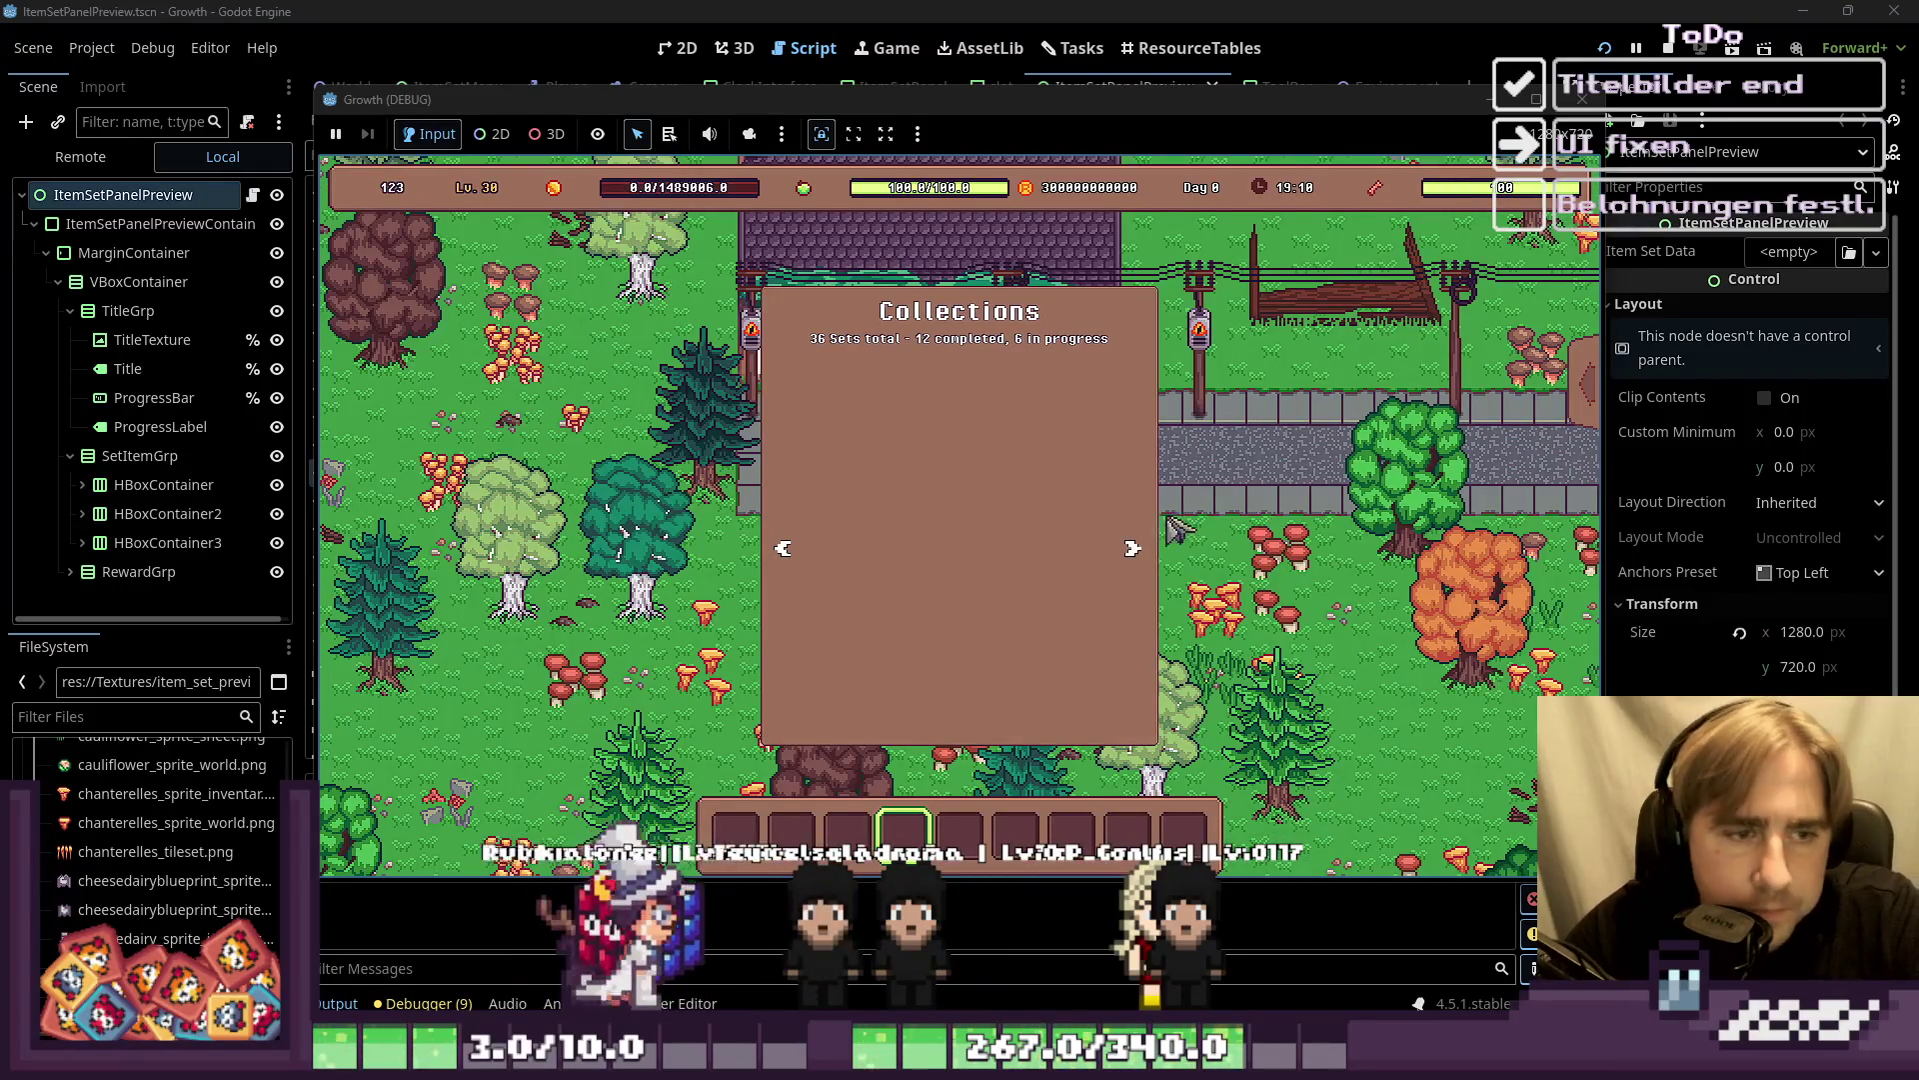
left_click(962, 432)
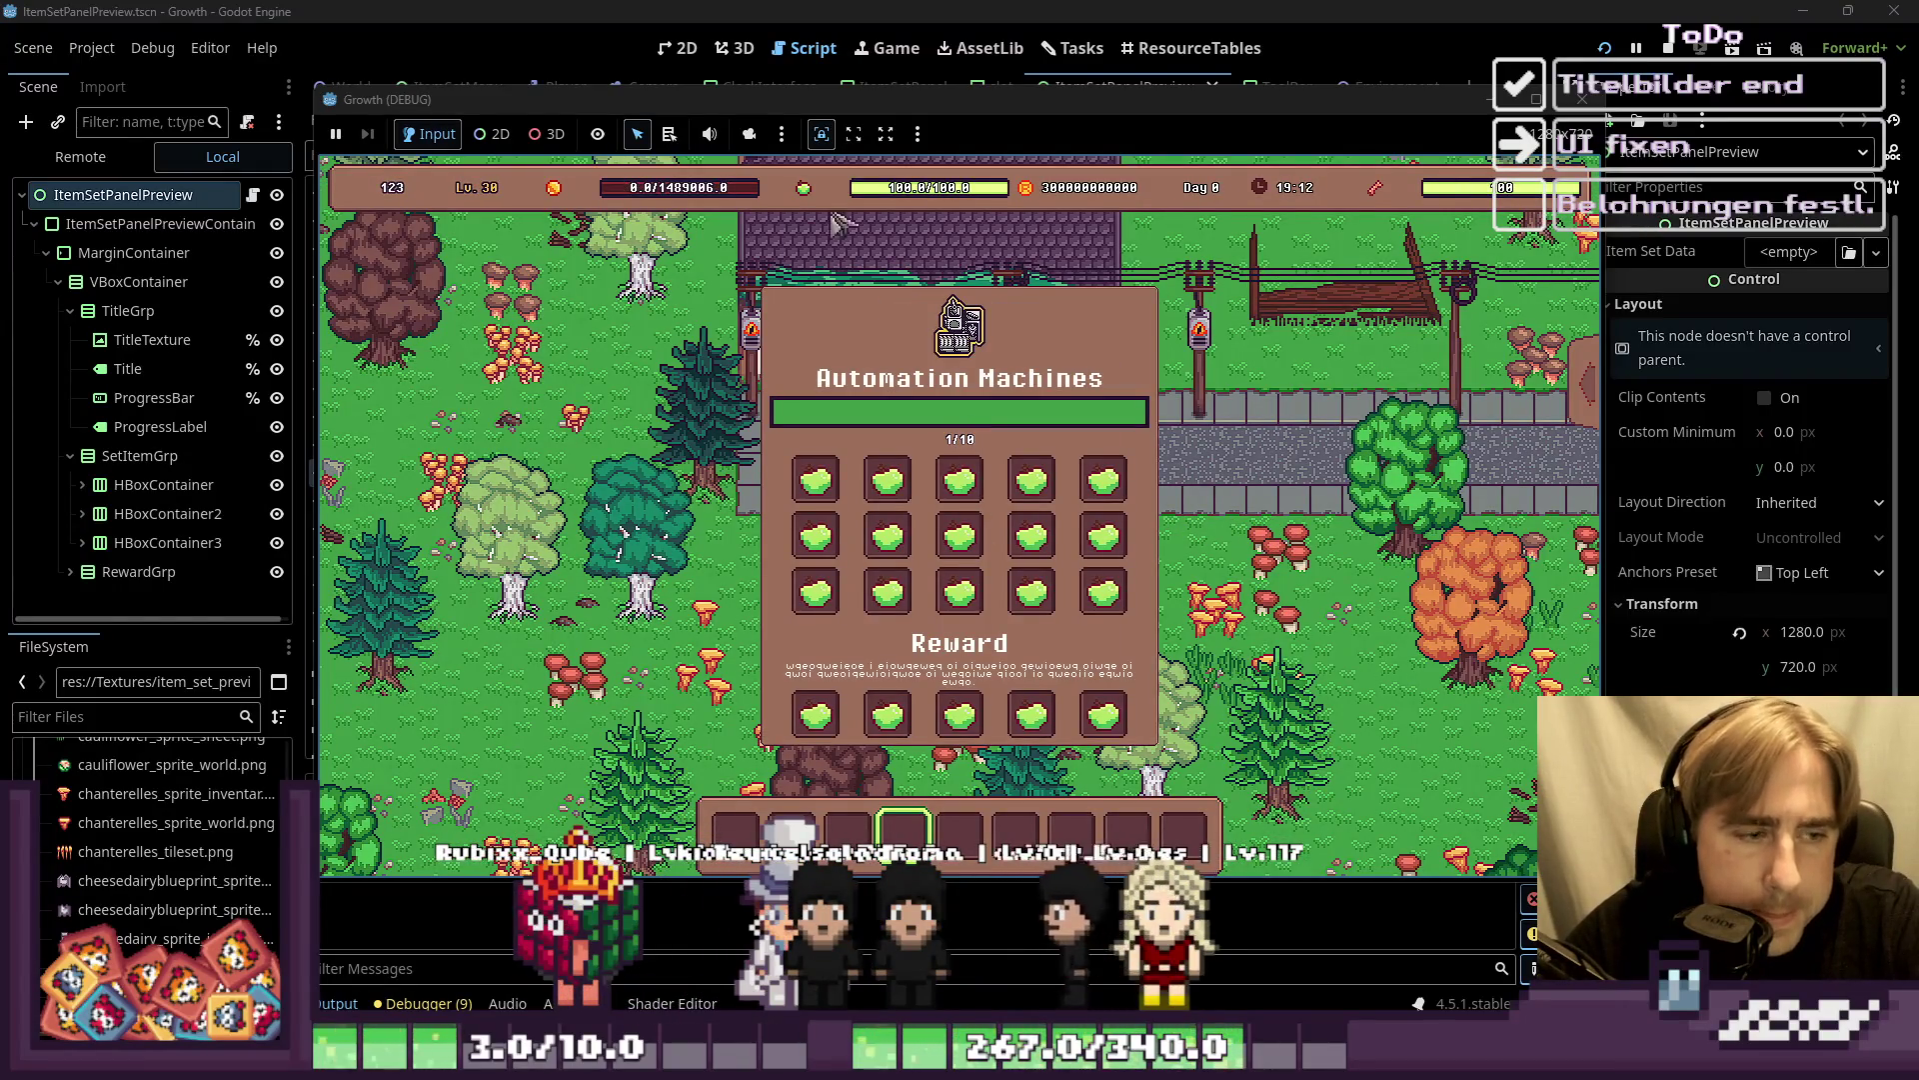
mouse_move(717, 96)
left_mouse_down()
mouse_move(1148, 106)
mouse_move(1012, 118)
left_mouse_up()
left_click(1893, 117)
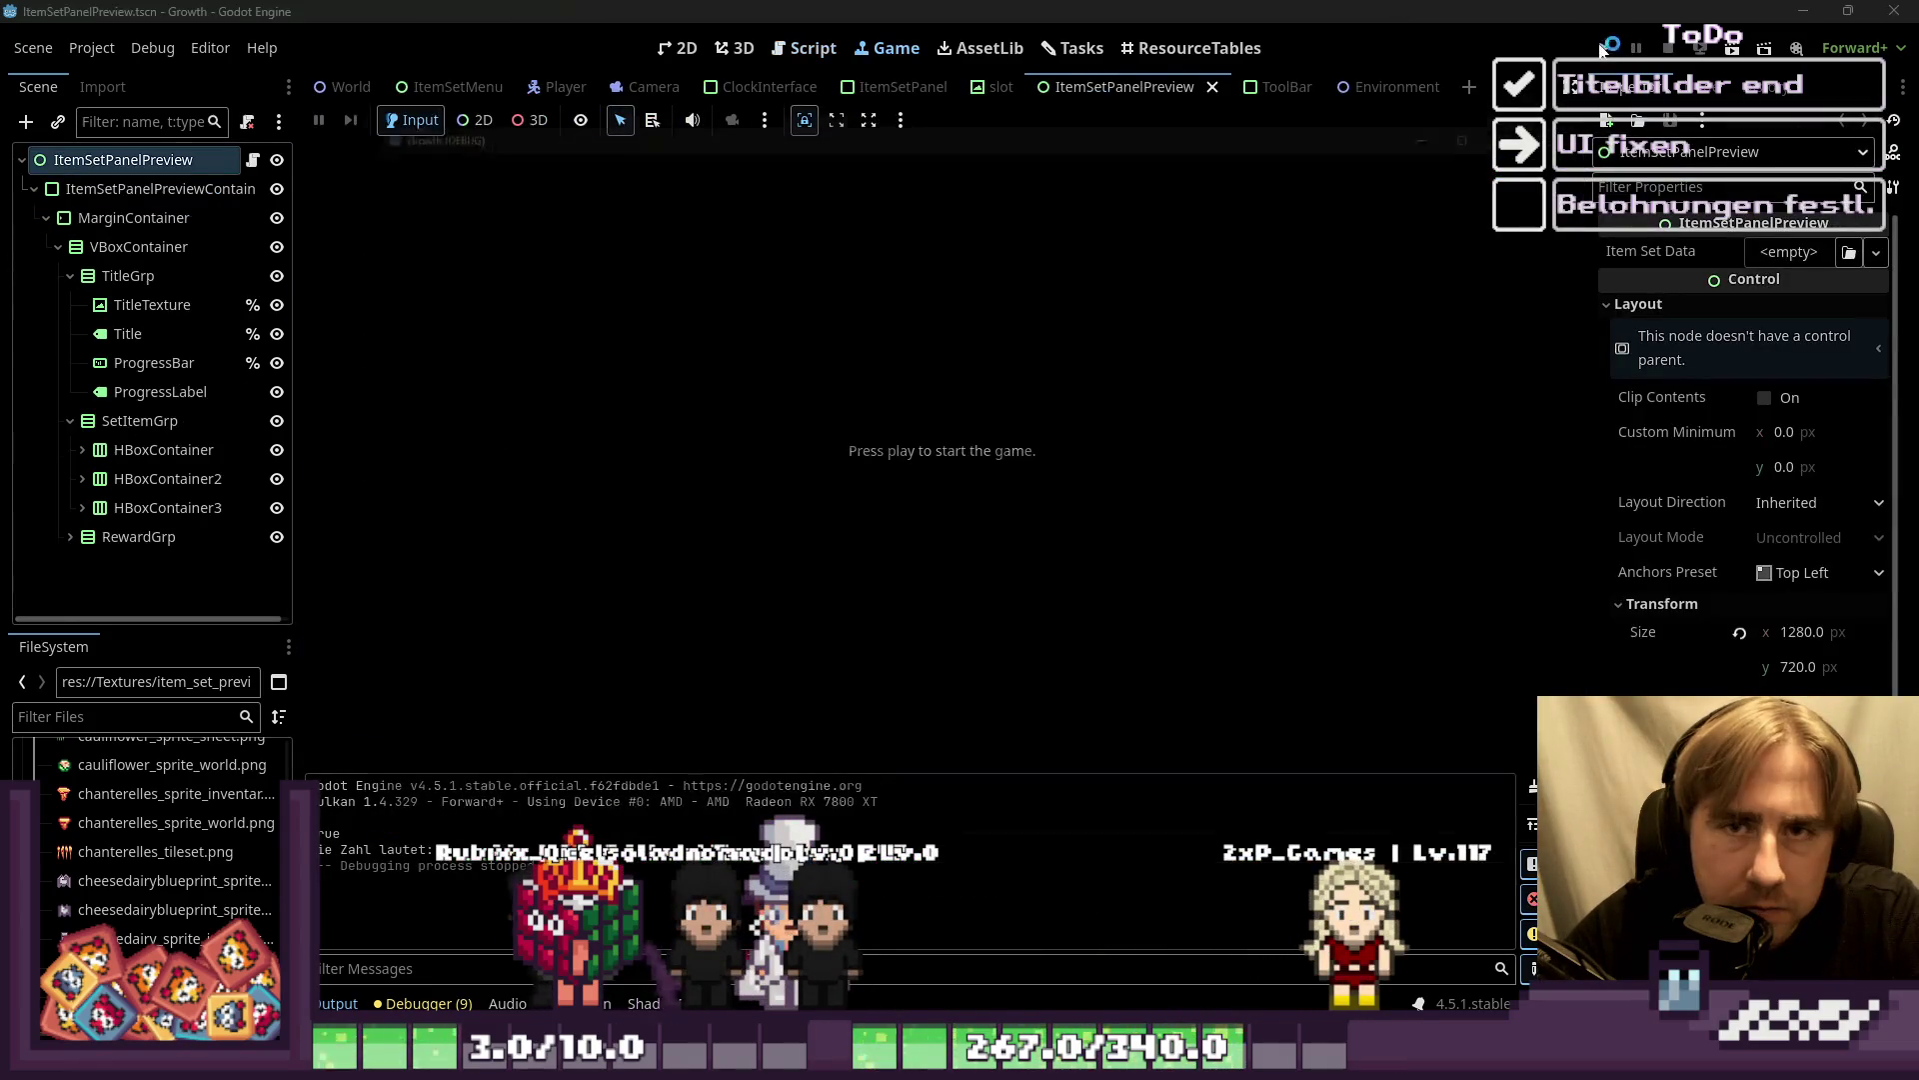
Relaunch, view the Blue Flowers set in Collections, stop the game, and select line 46
left_click(1605, 48)
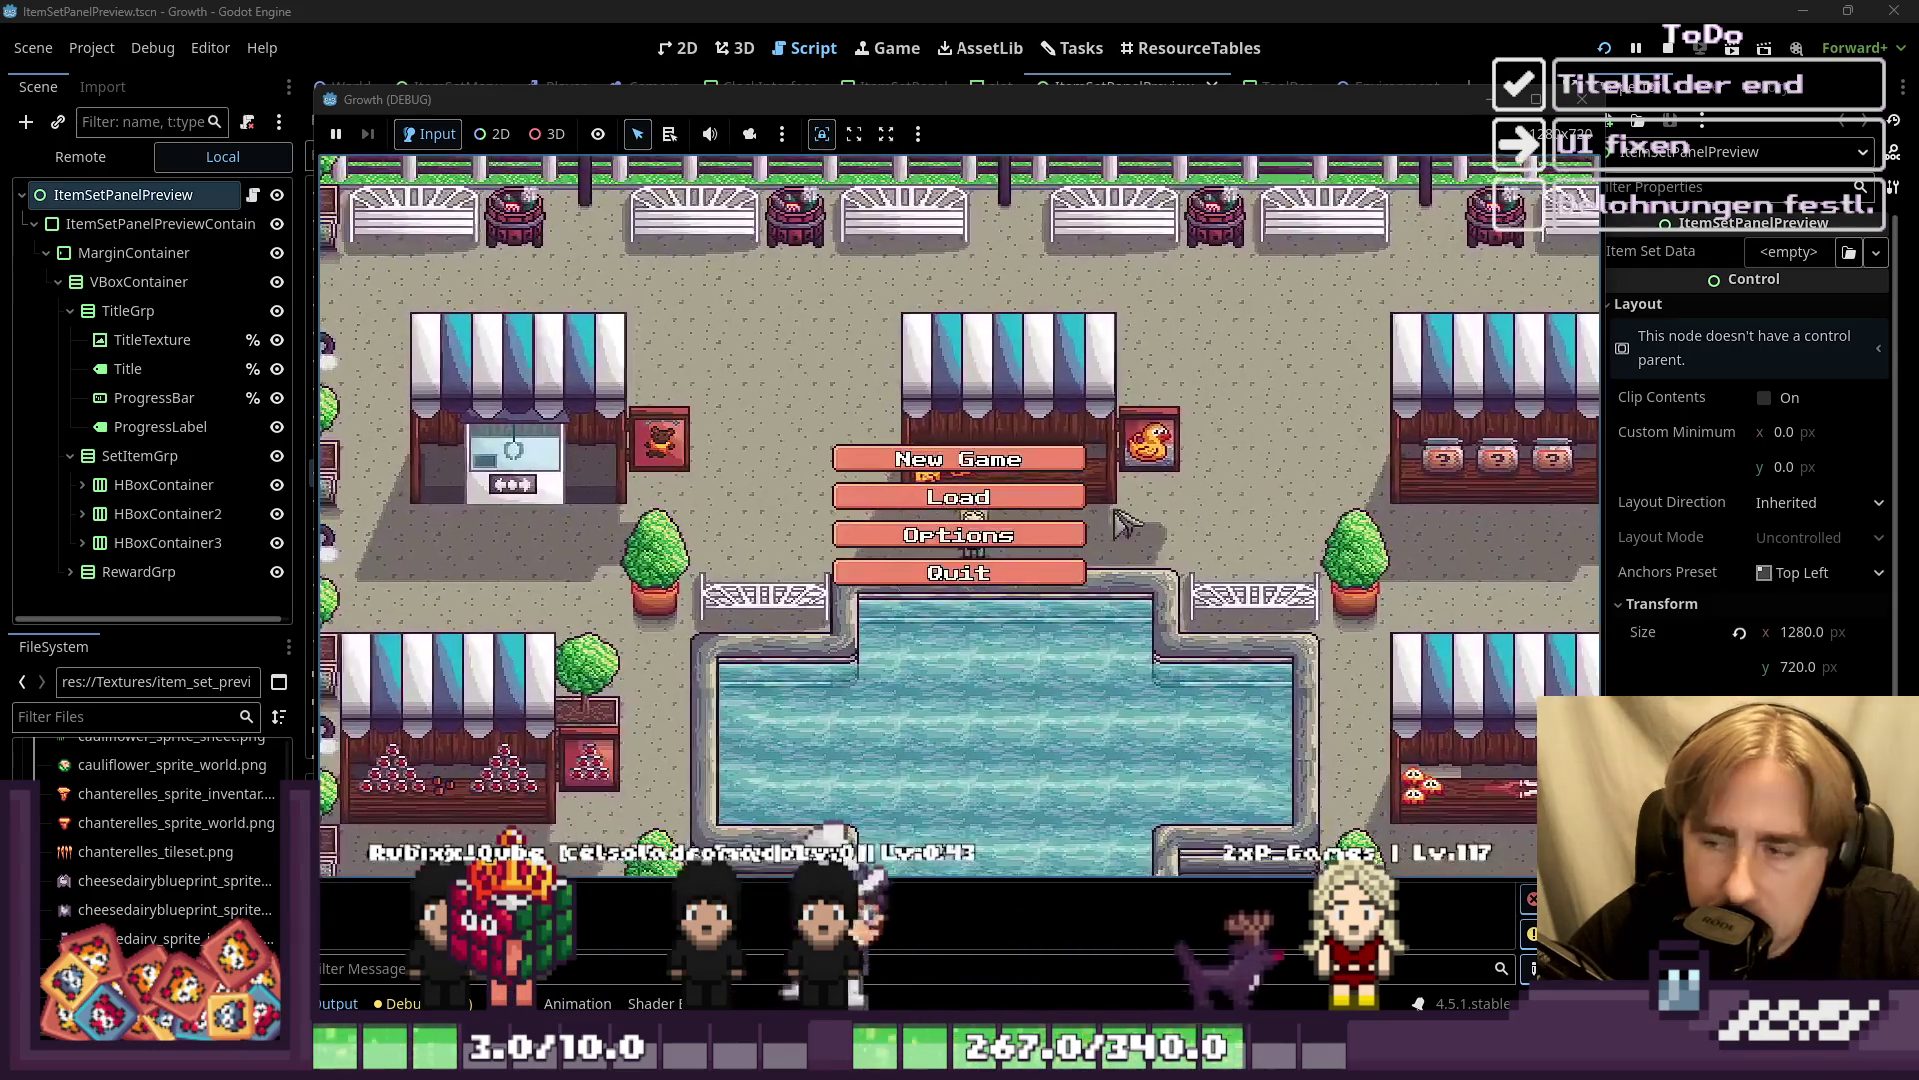
left_click(1035, 503)
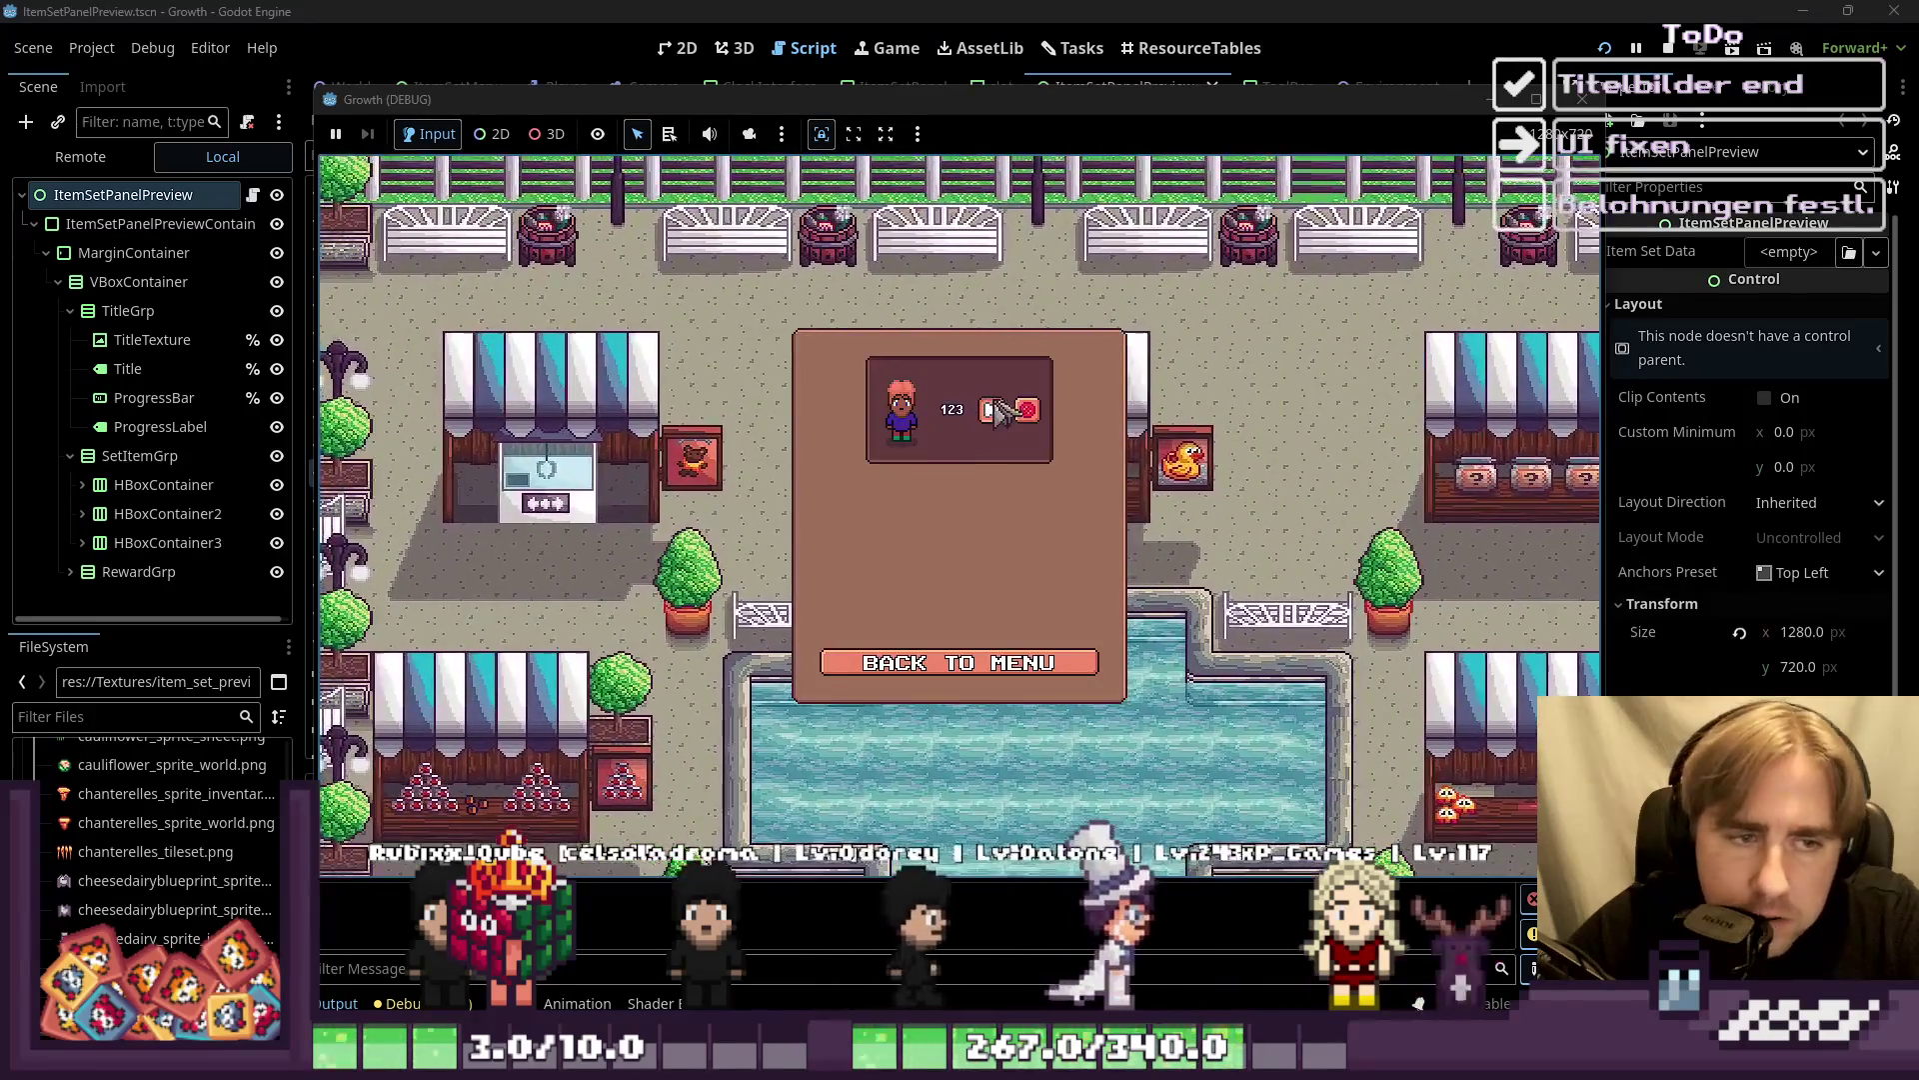
left_click(1009, 447)
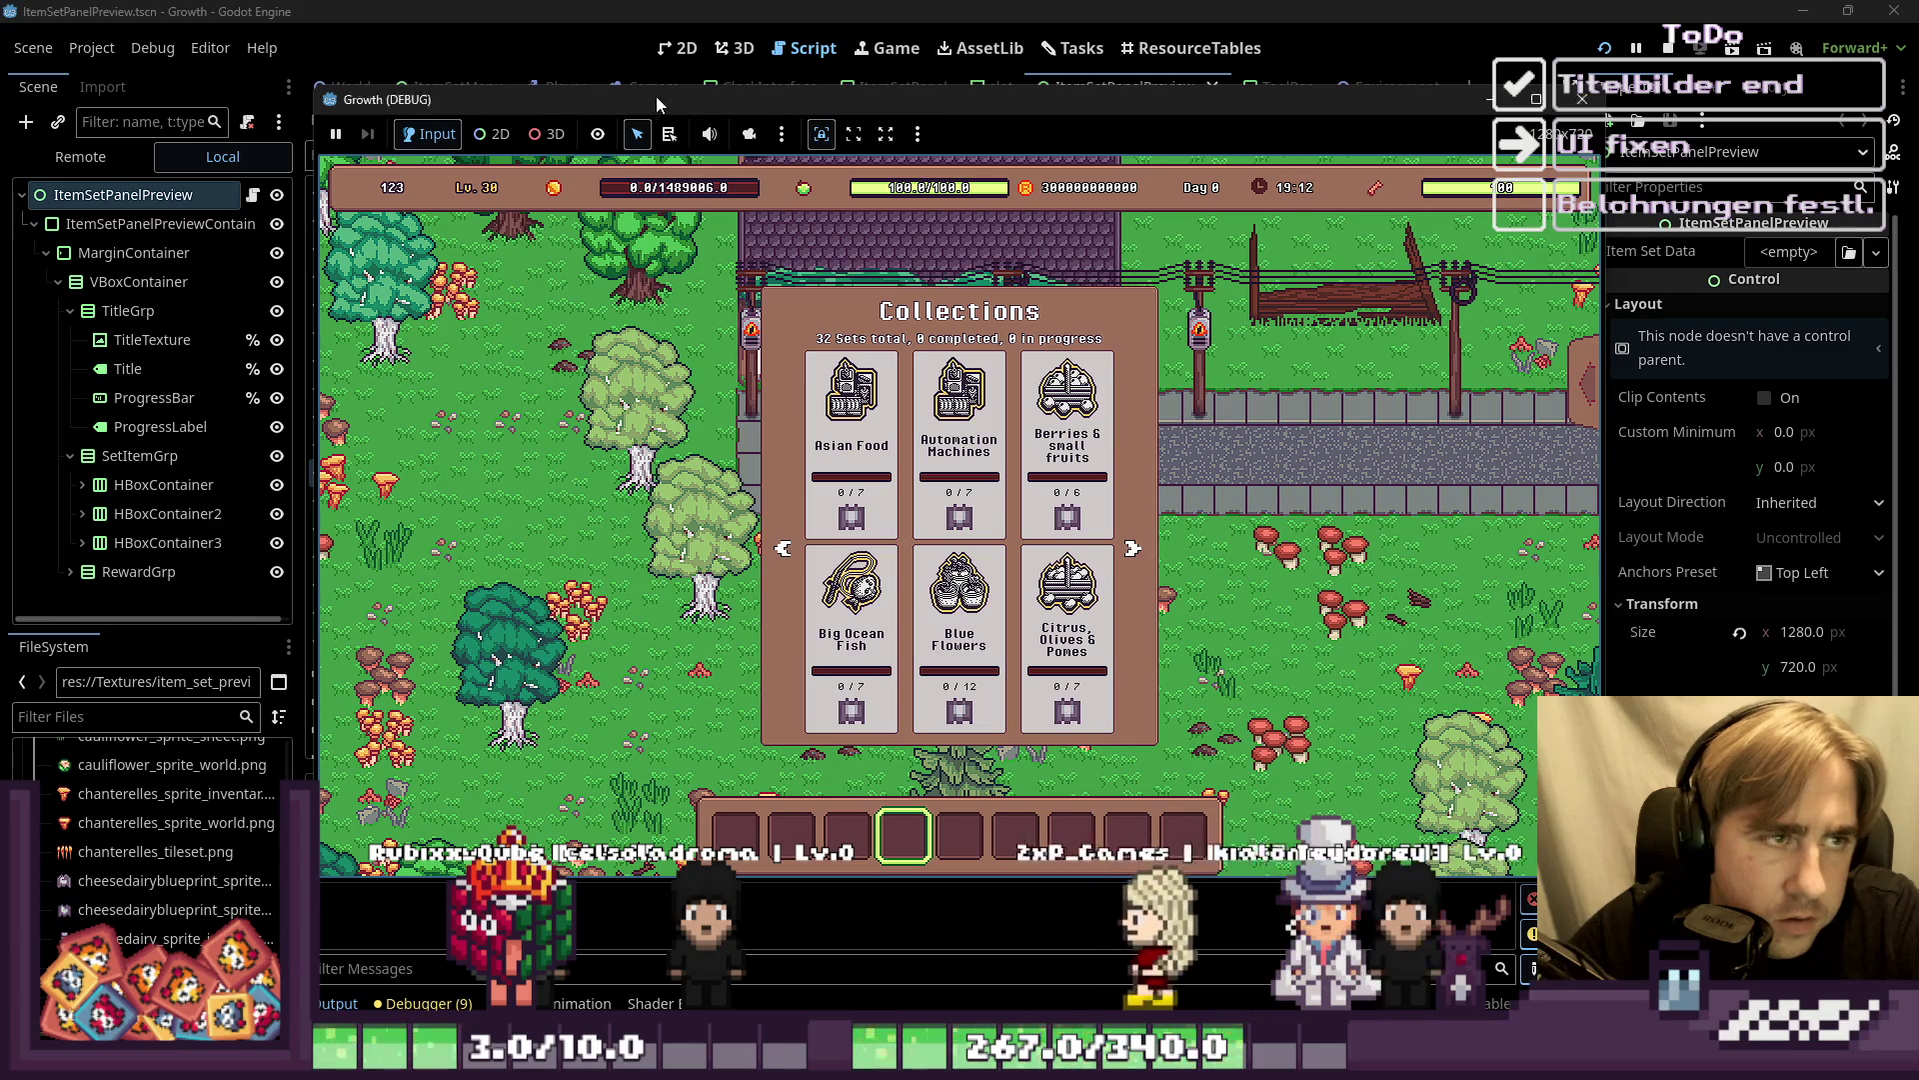
left_click_drag(655, 96, 1013, 106)
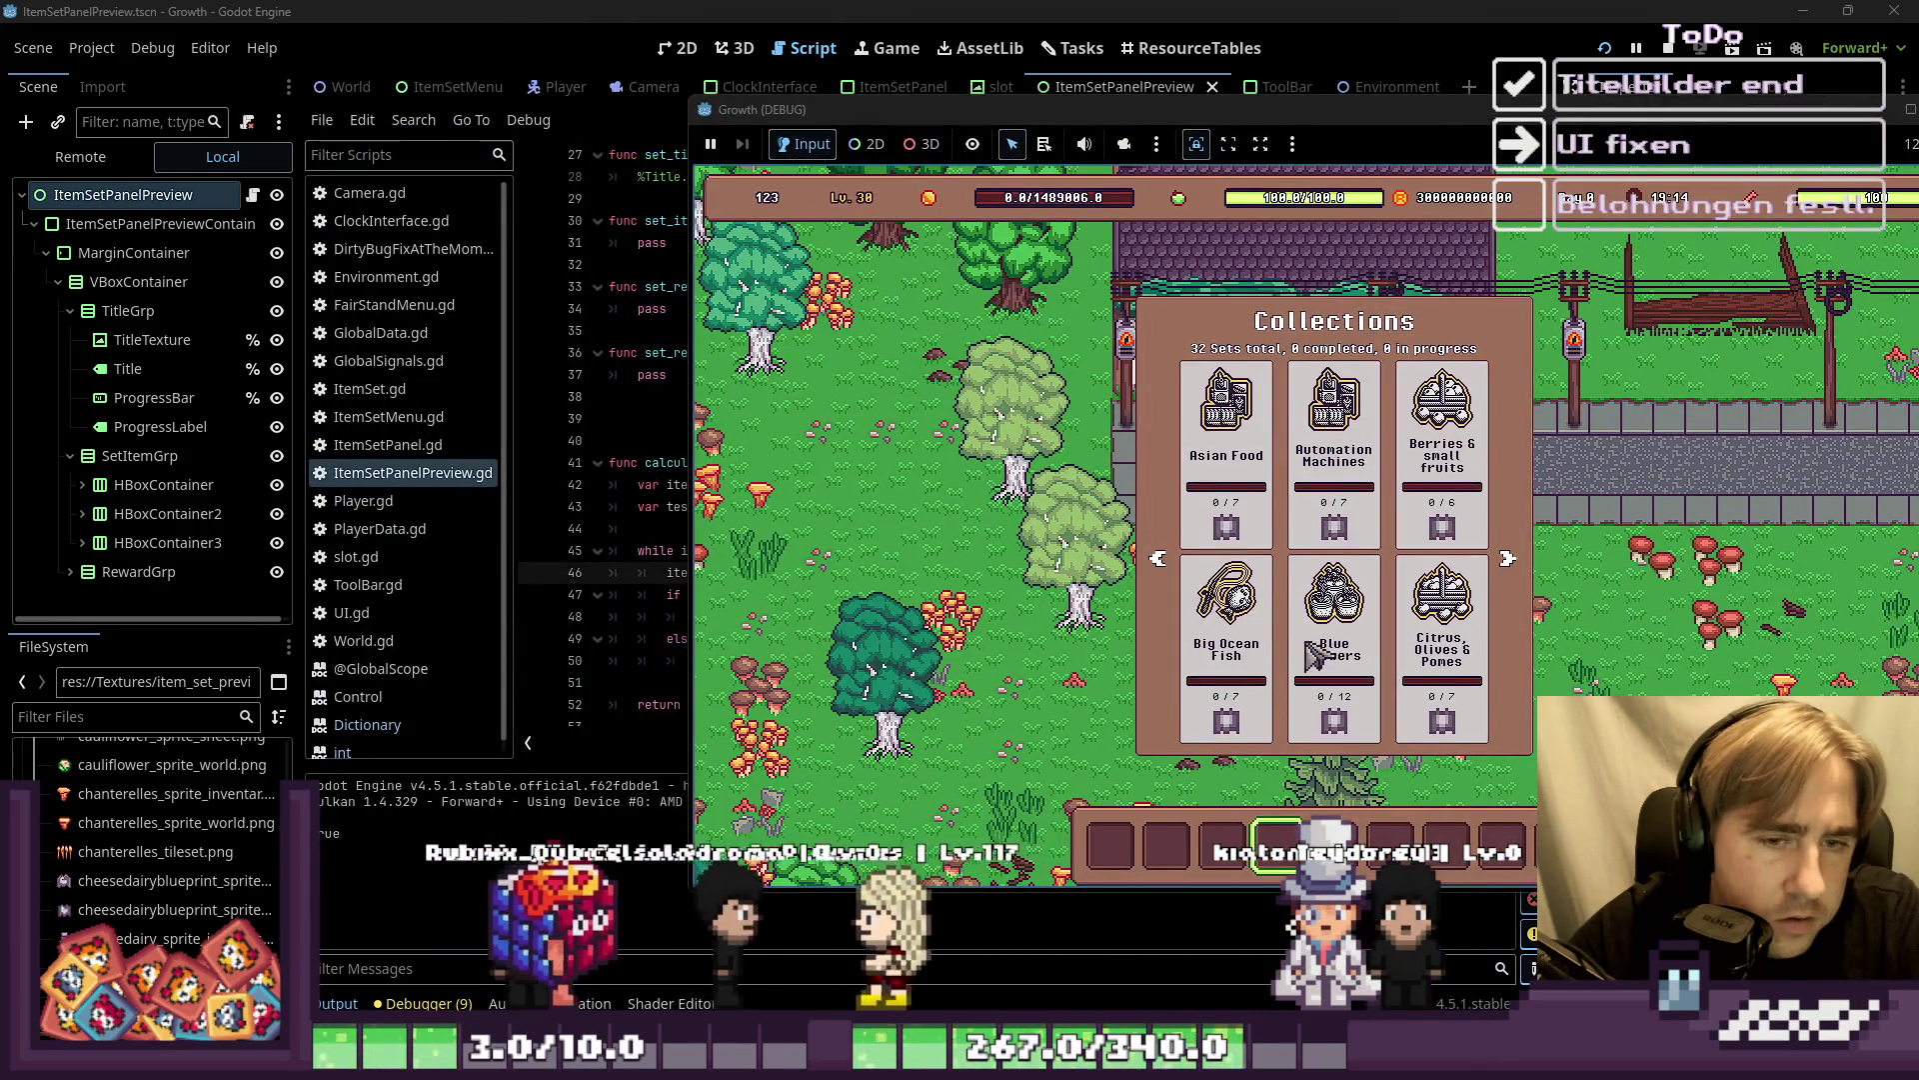
left_click(1340, 660)
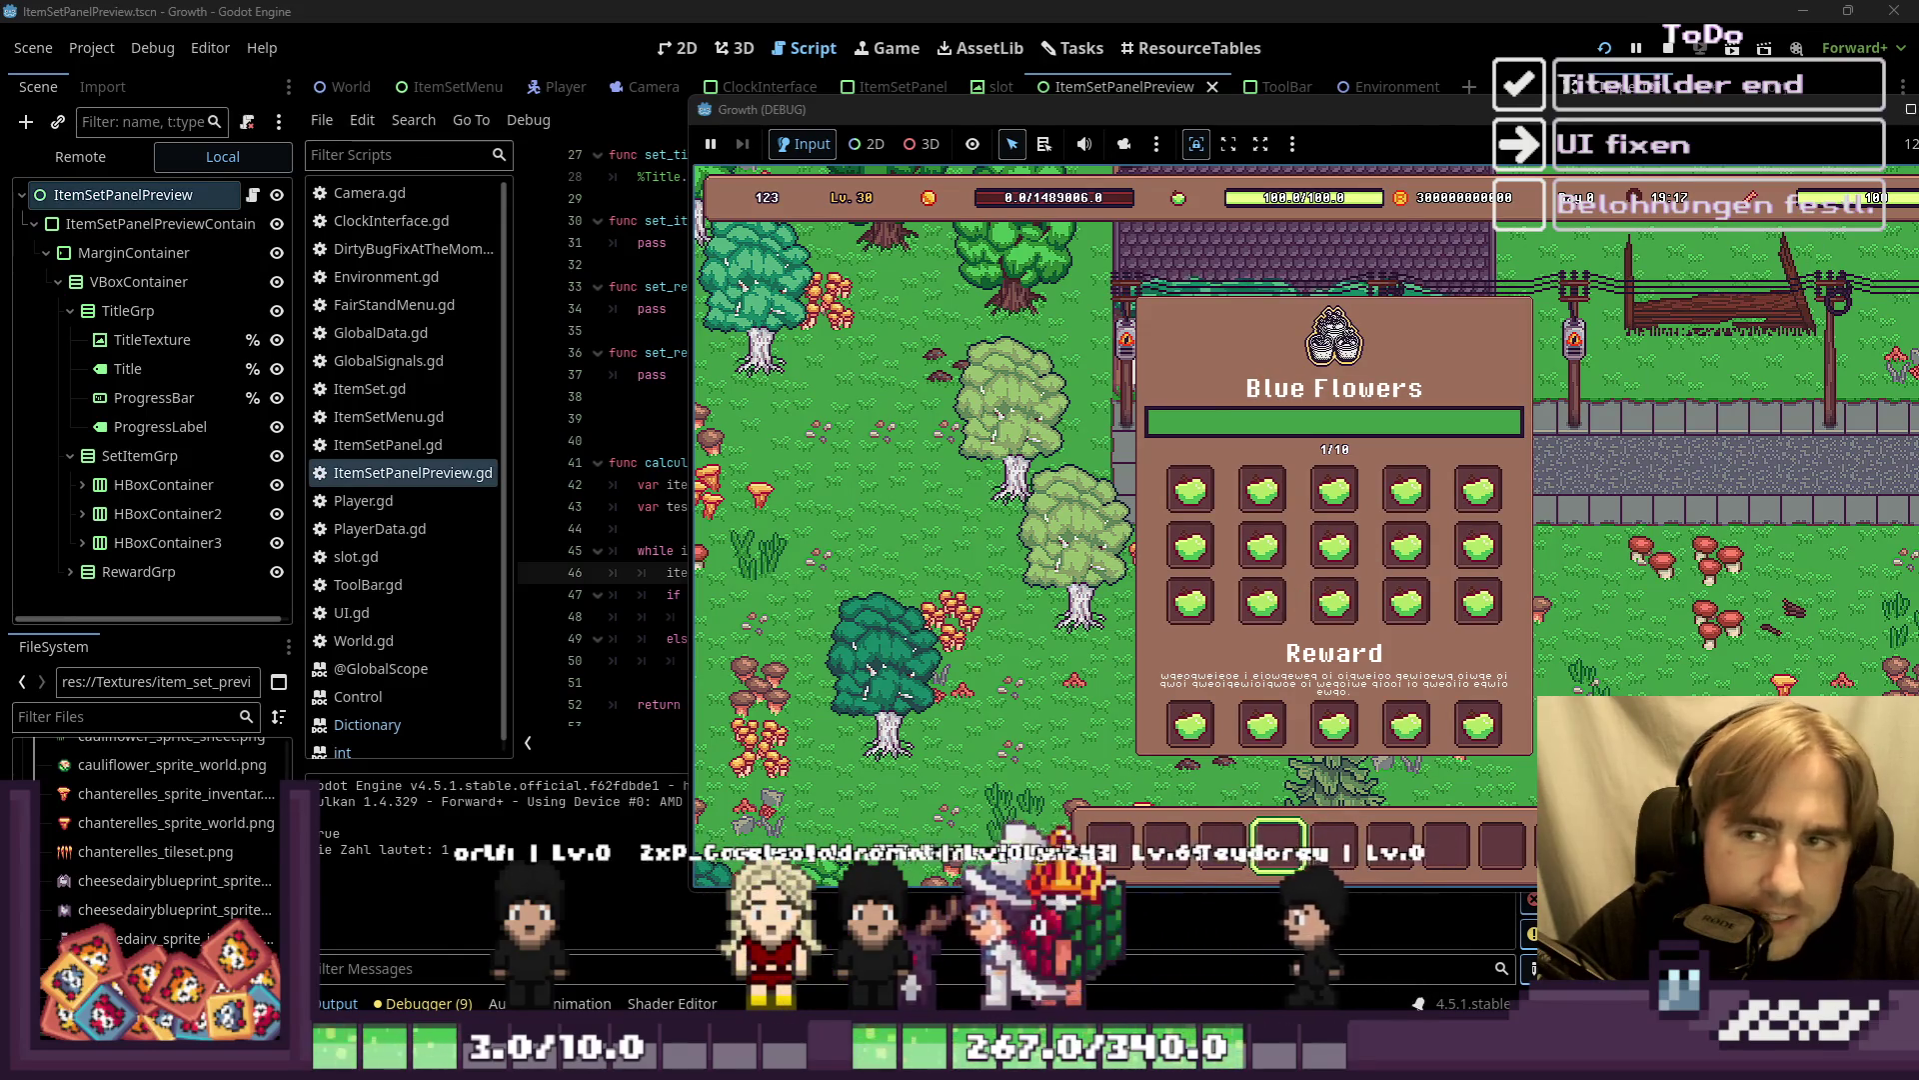
key("F8")
left_click_drag(797, 572, 689, 571)
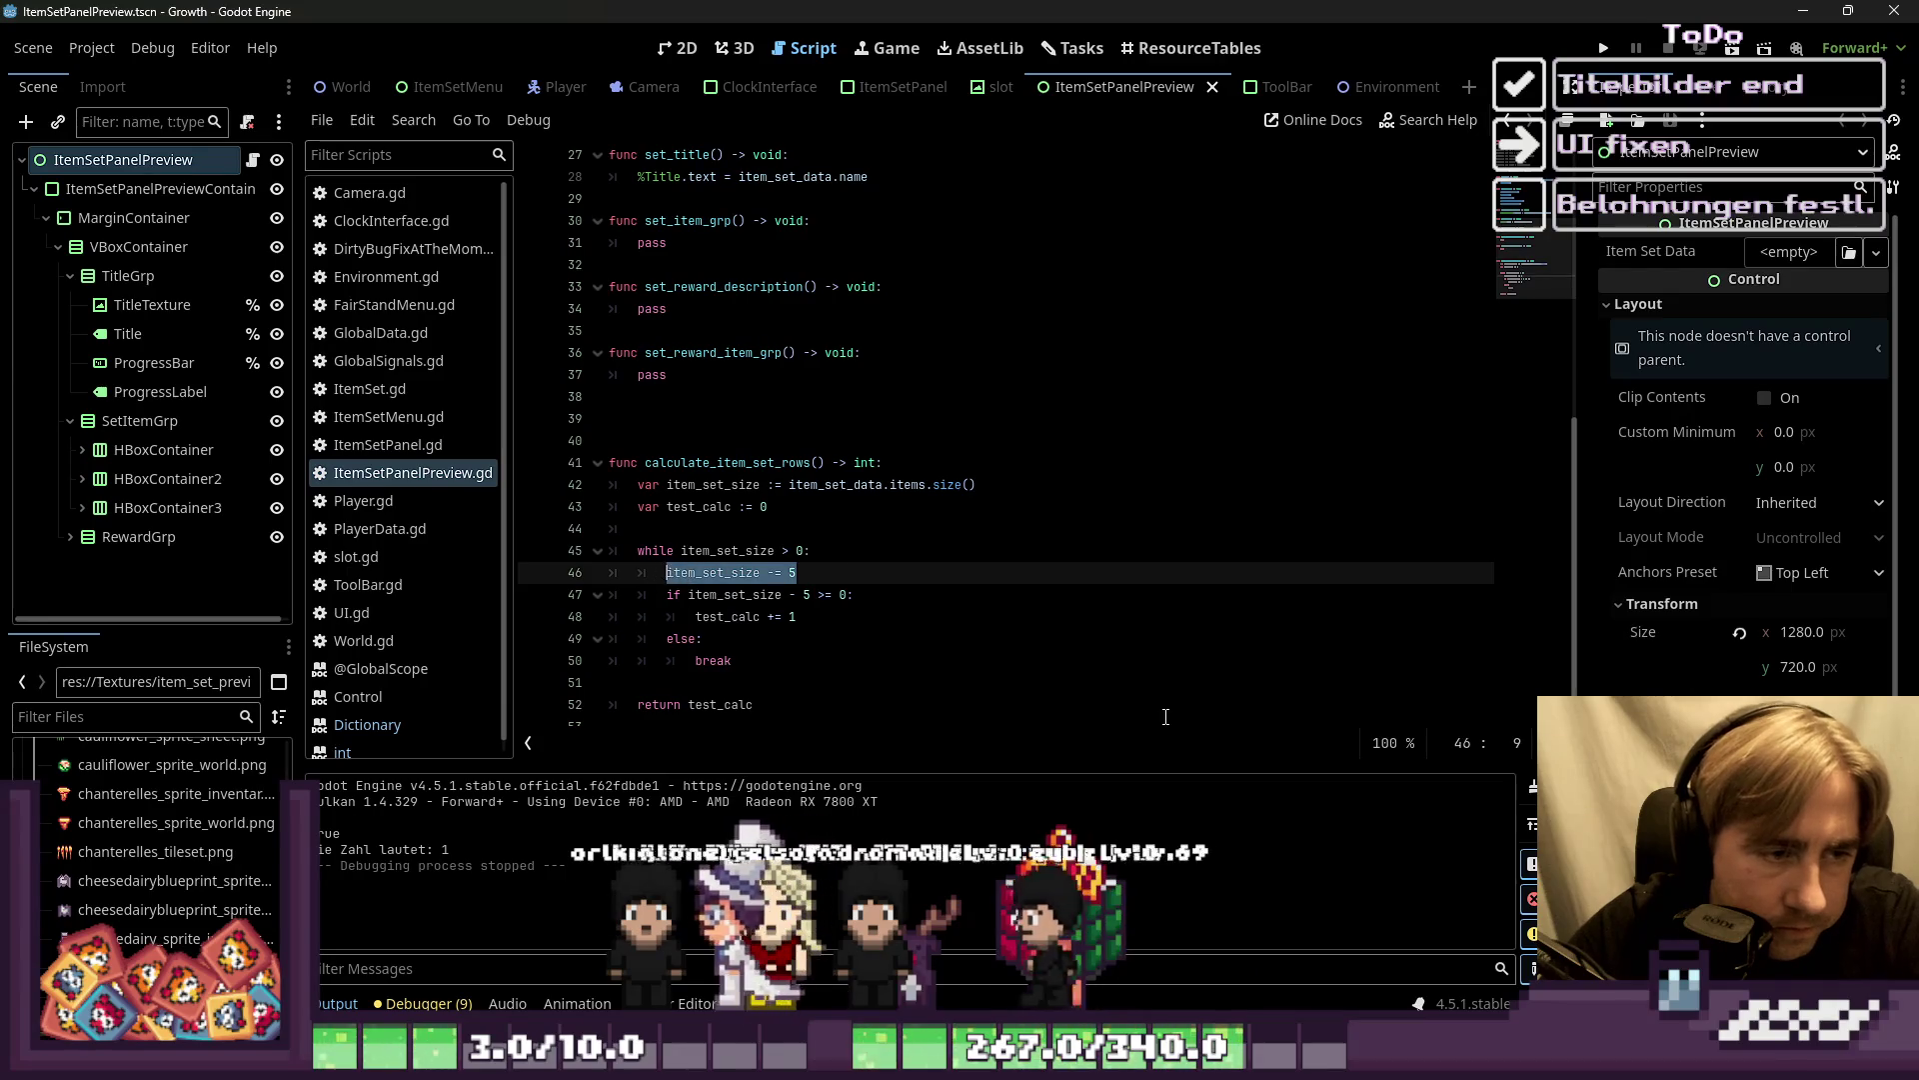
Move item_set_size -= 5 into the if branch below test_calc += 1
key("ctrl+shift+k")
key("Down")
key("Down")
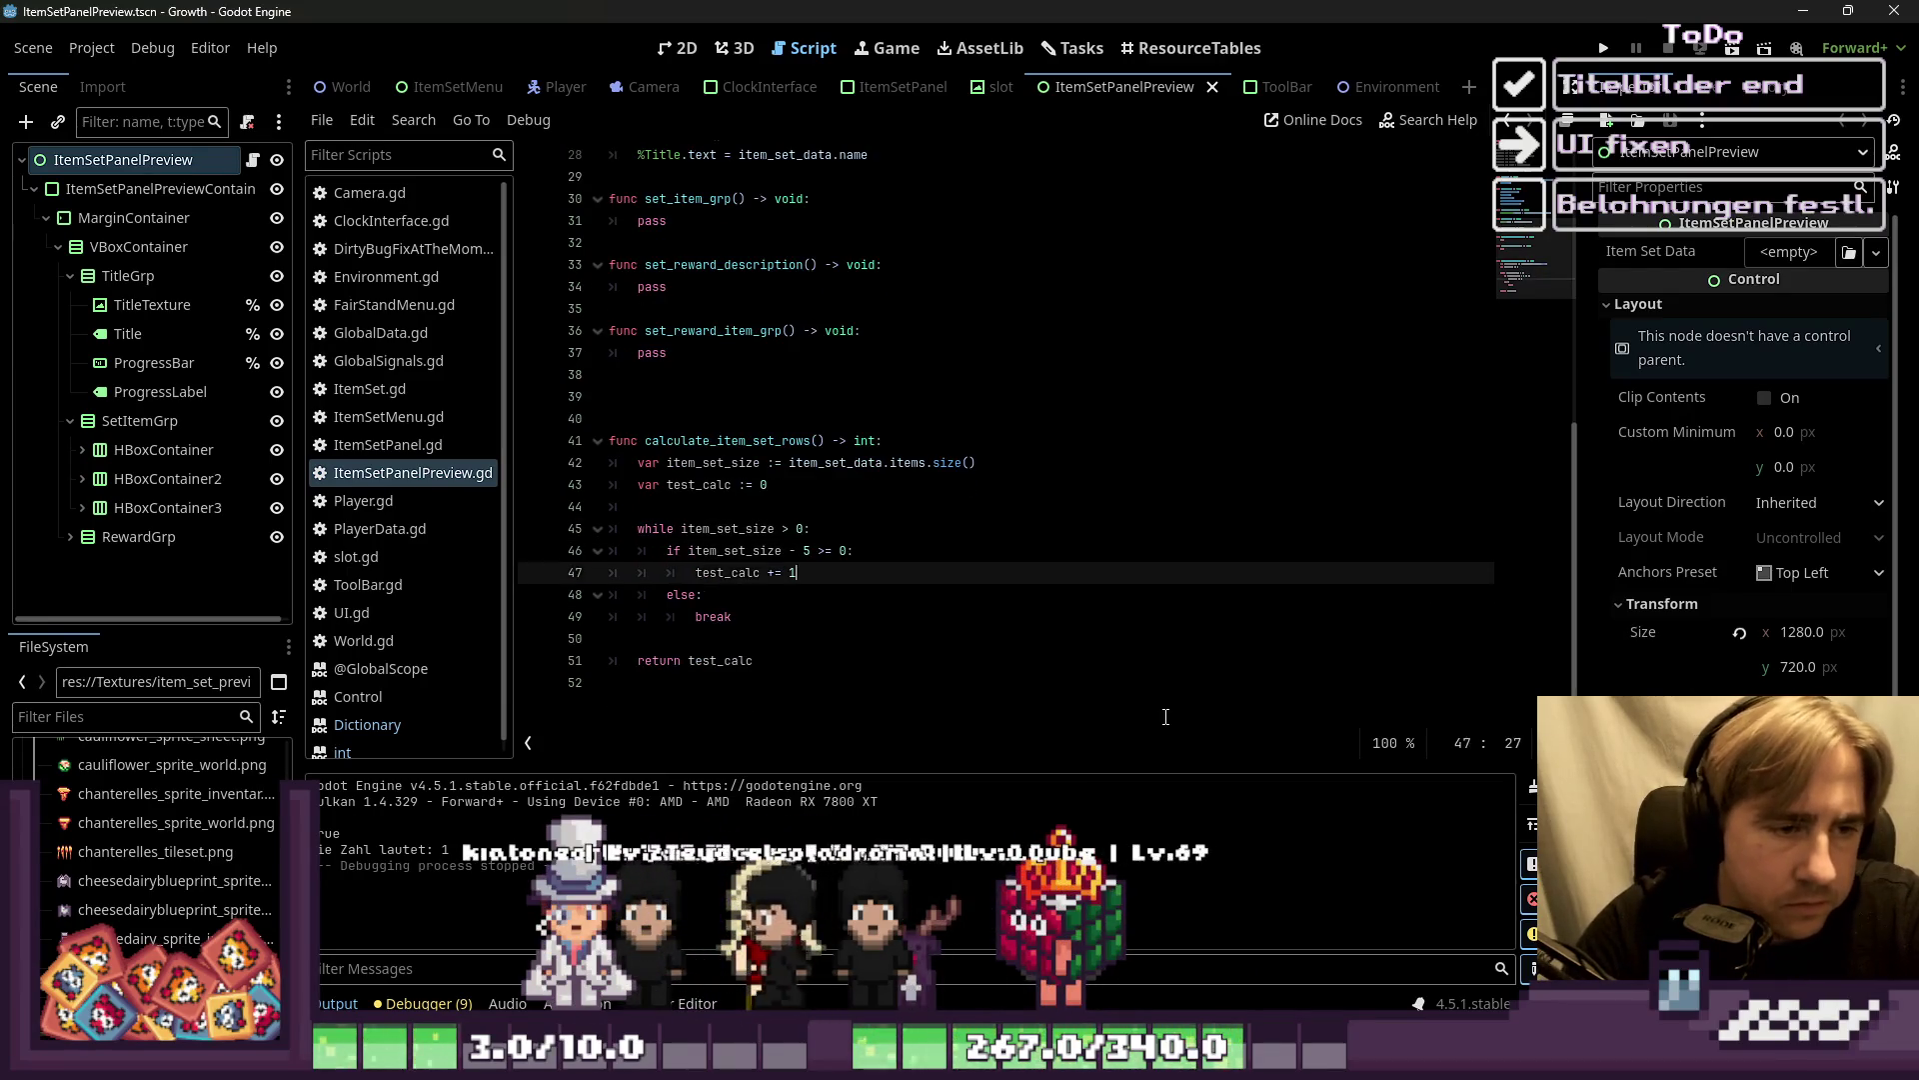
key("Return")
key("Up")
key("Down")
type("item_set_size -= 5")
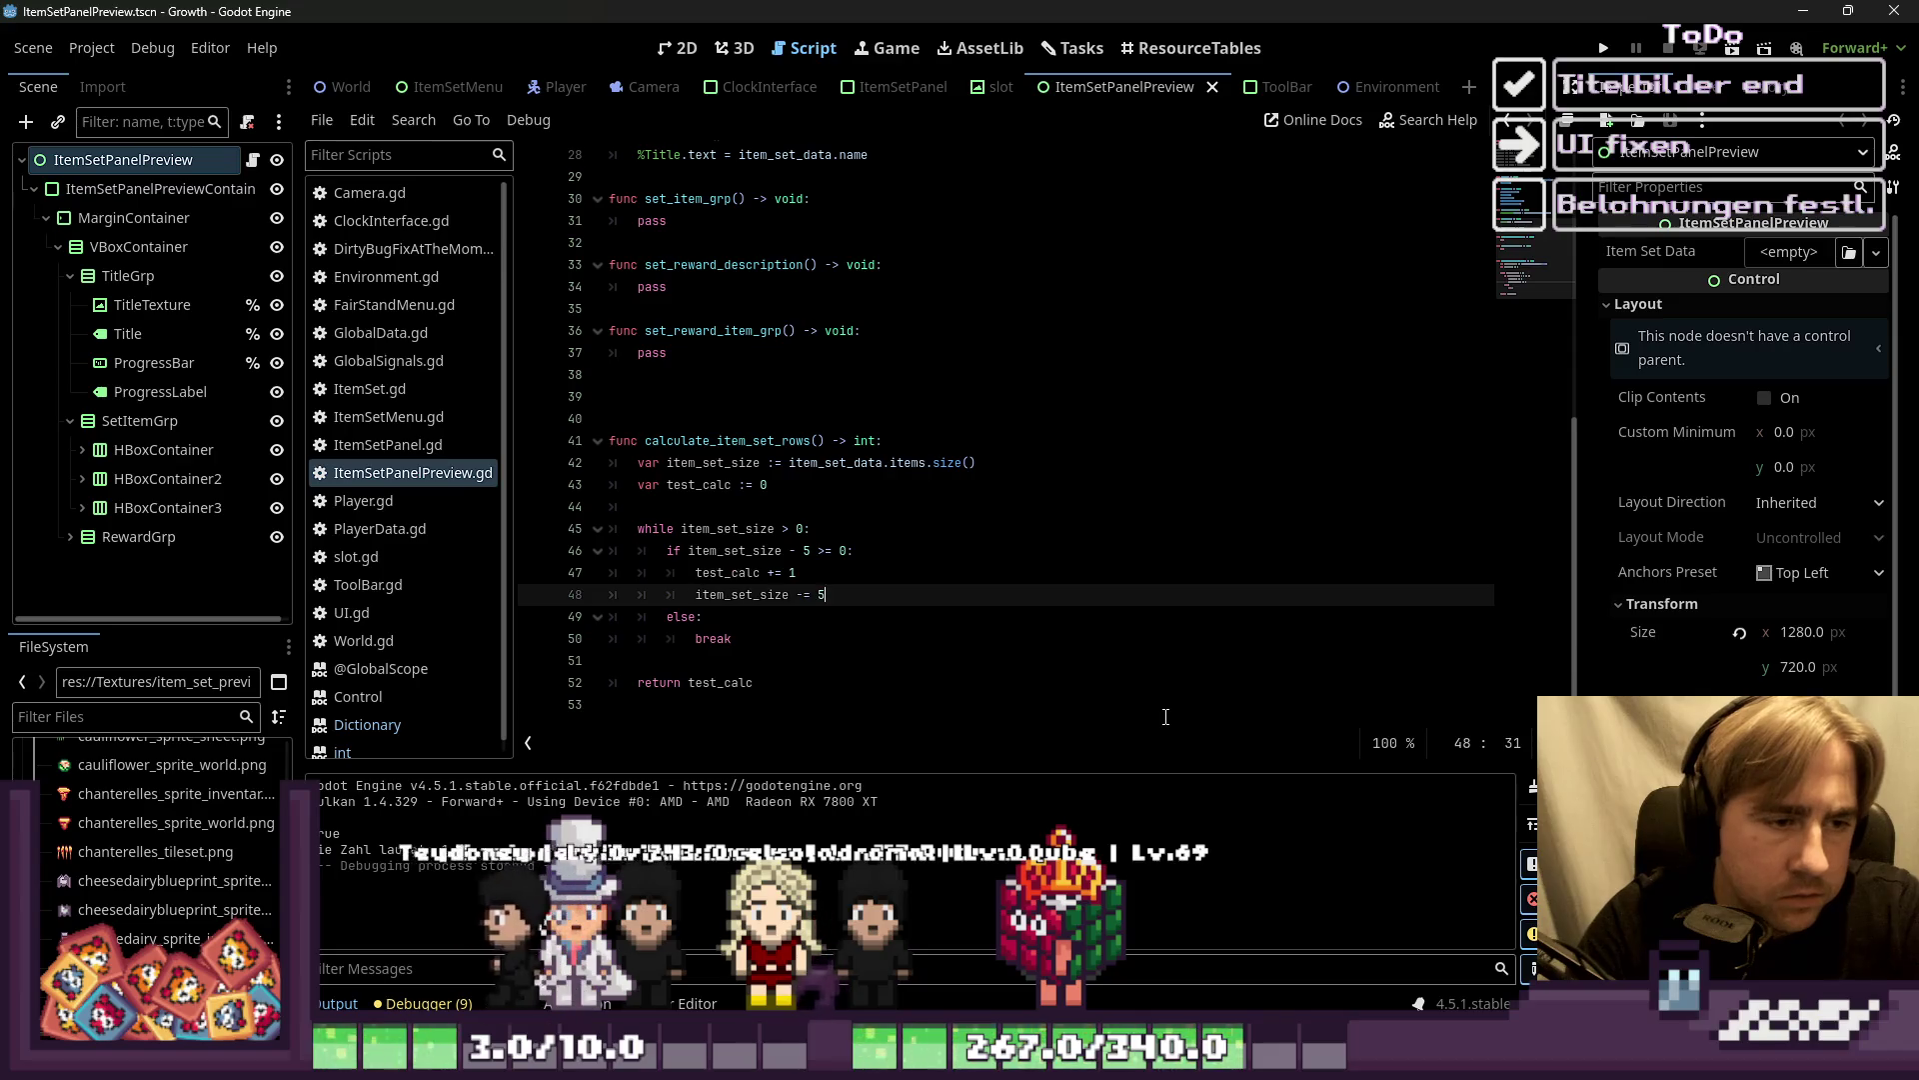
key("Up")
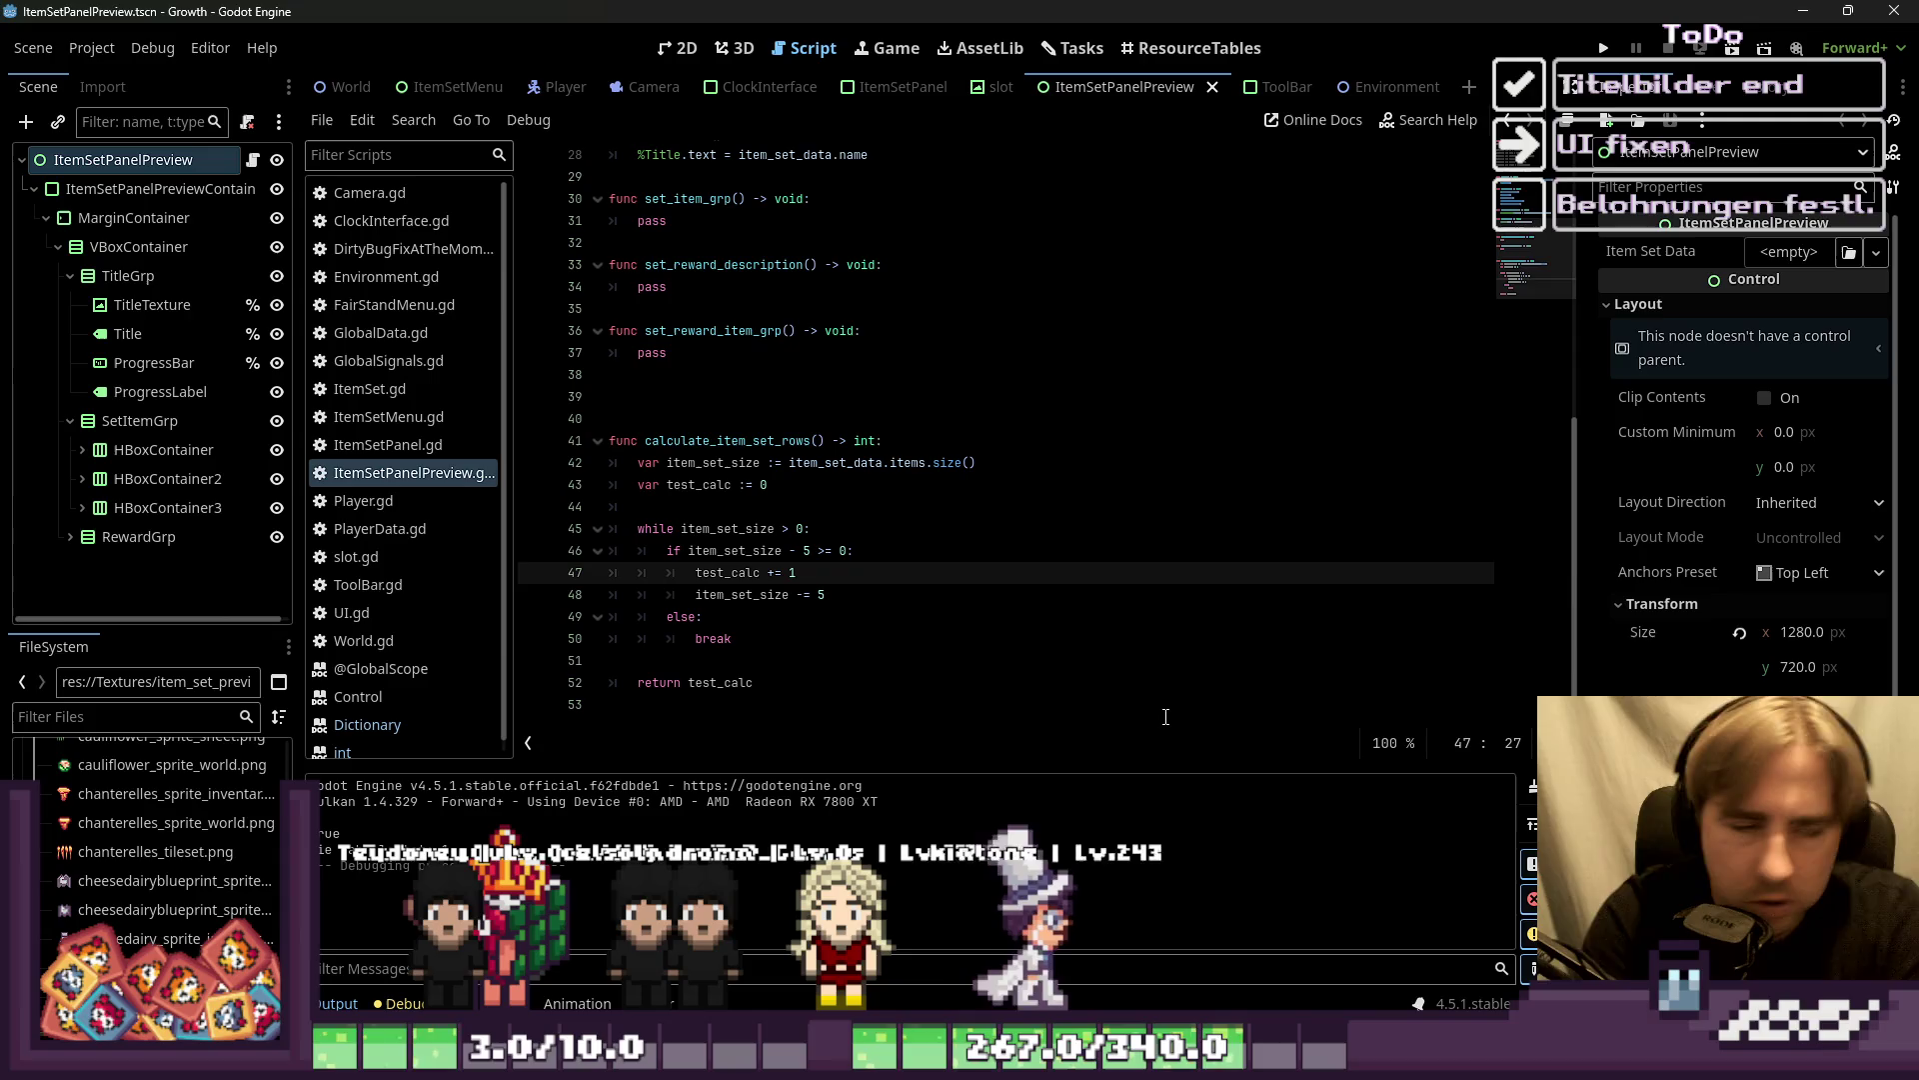
Add blank lines before return test_calc and begin a new while statement
key("Down")
key("Down")
key("Down")
key("Down")
key("Home")
key("Return")
key("Return")
key("Up")
key("Up")
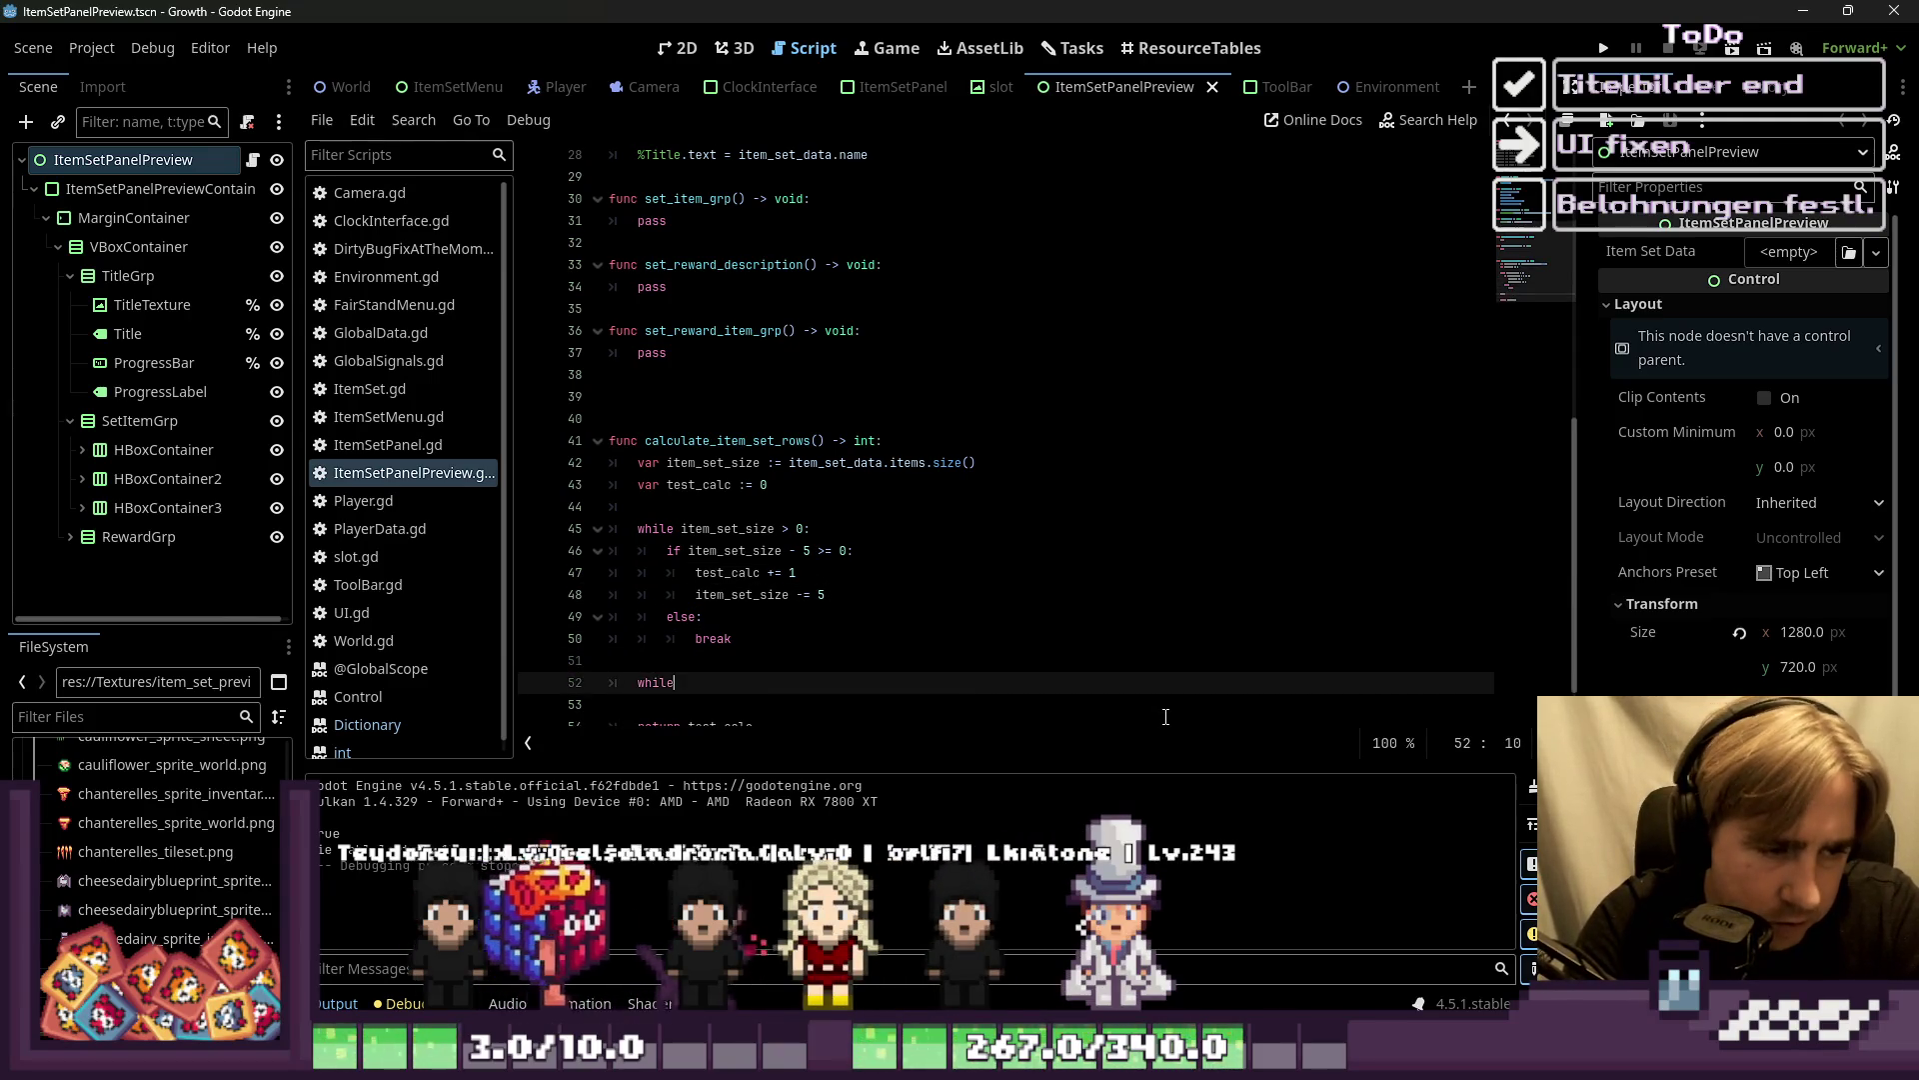
type("while")
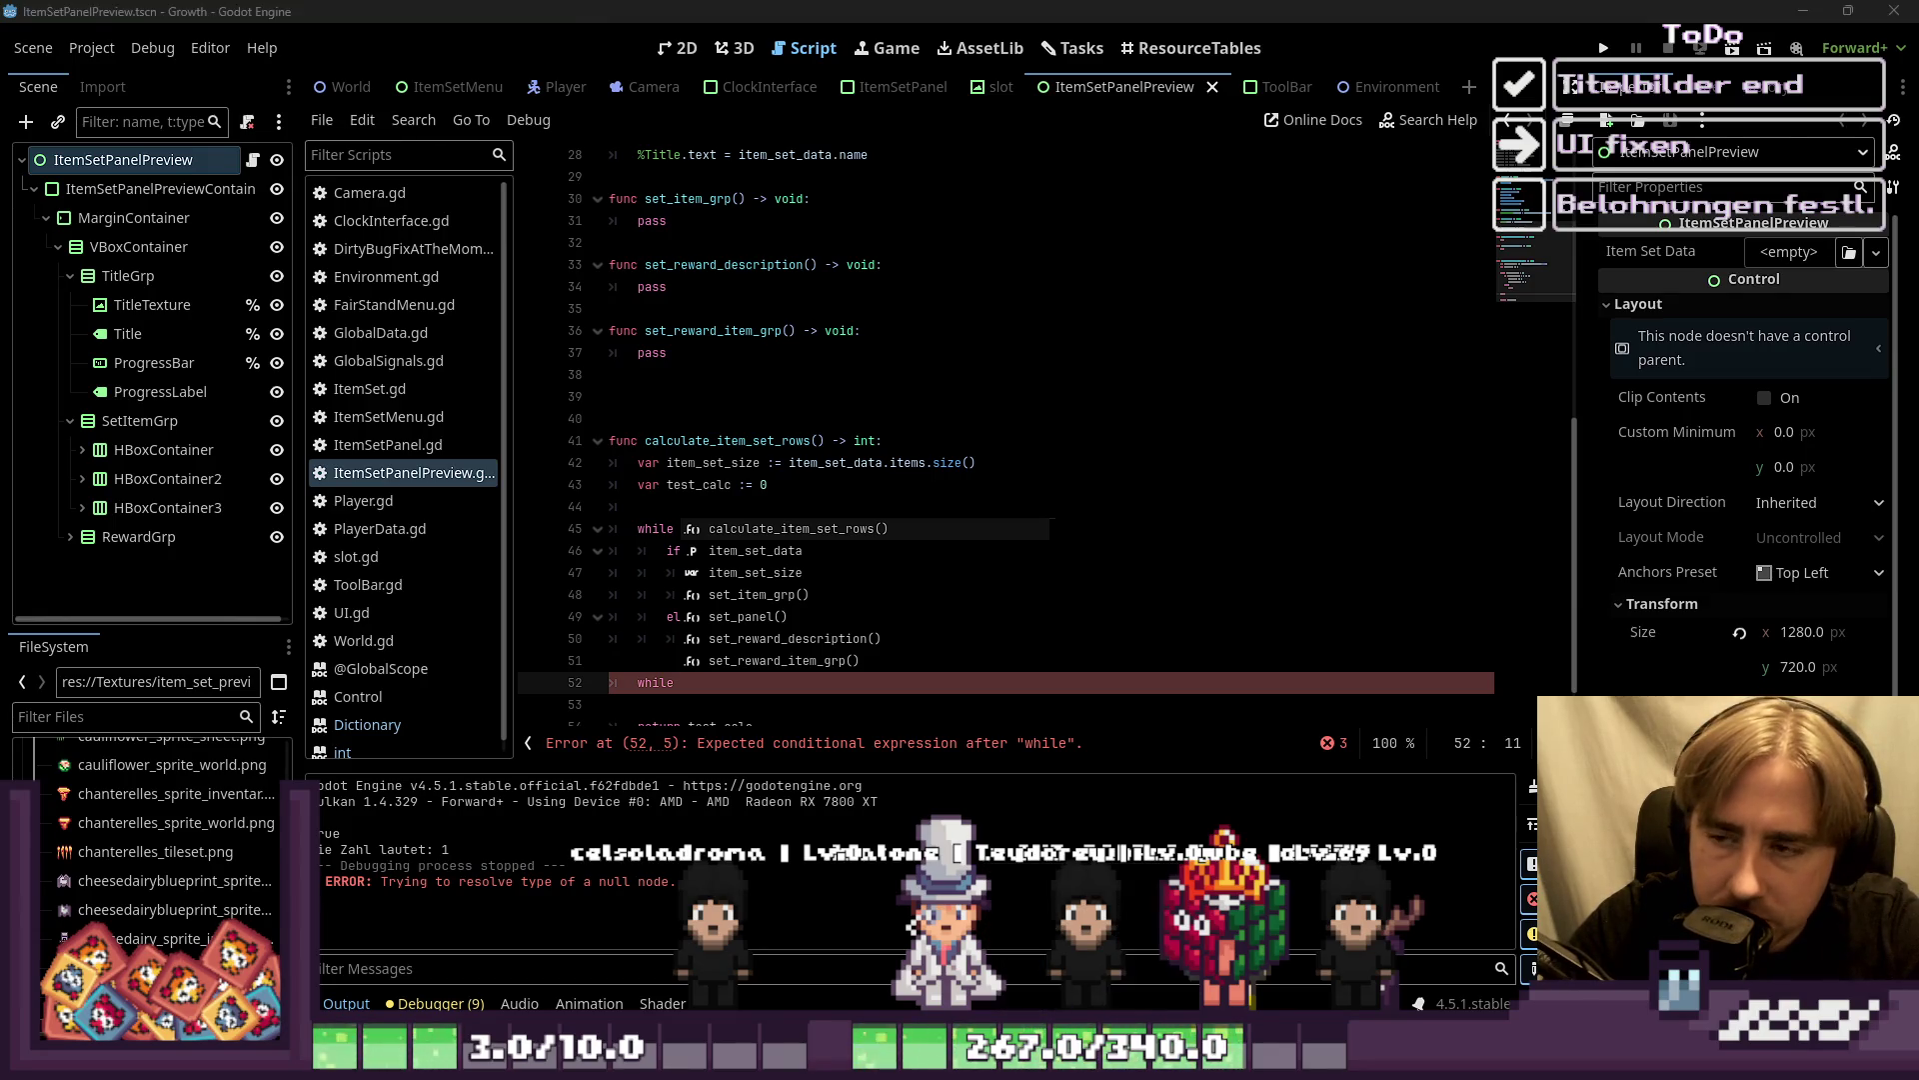
left_click(827, 698)
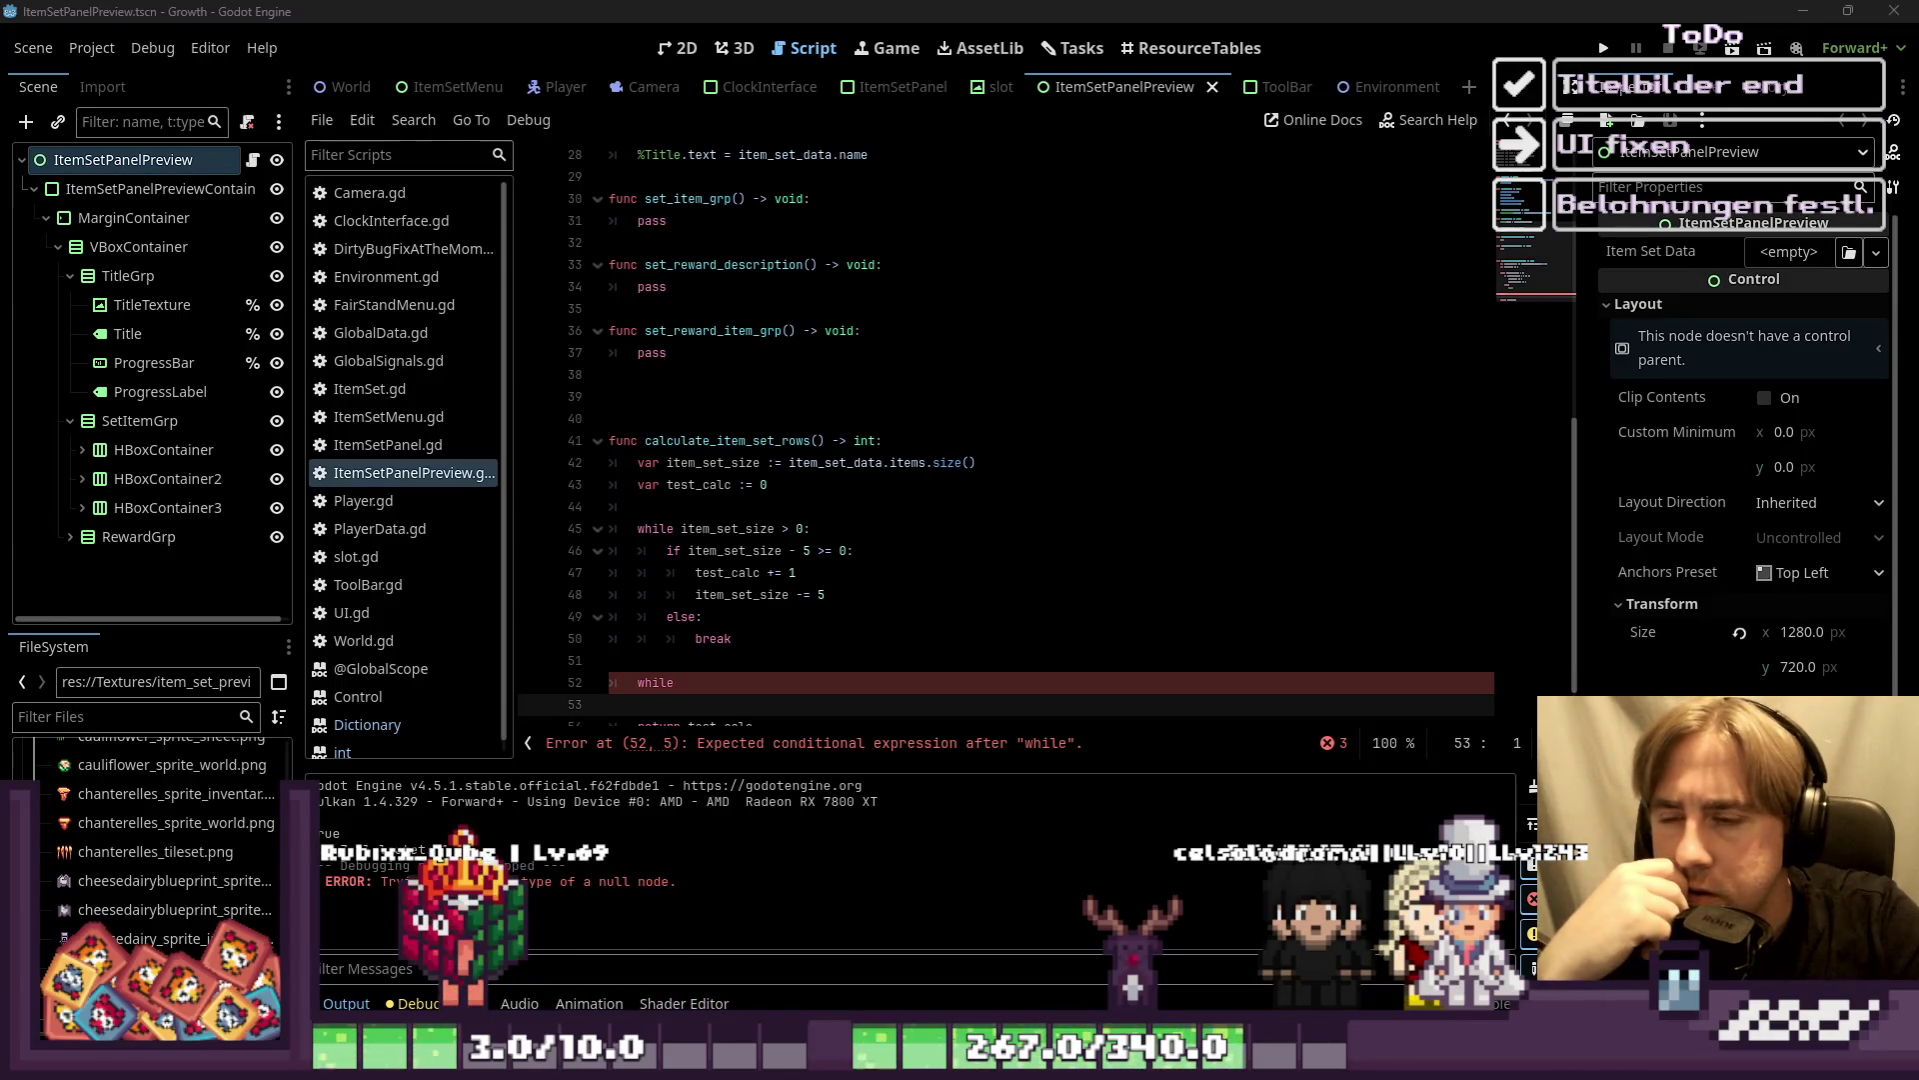
left_click_drag(725, 682, 628, 538)
Delete the while loop and declare test_calc := max(1, item_set_size / 5)
key("BackSpace")
key("BackSpace")
key("BackSpace")
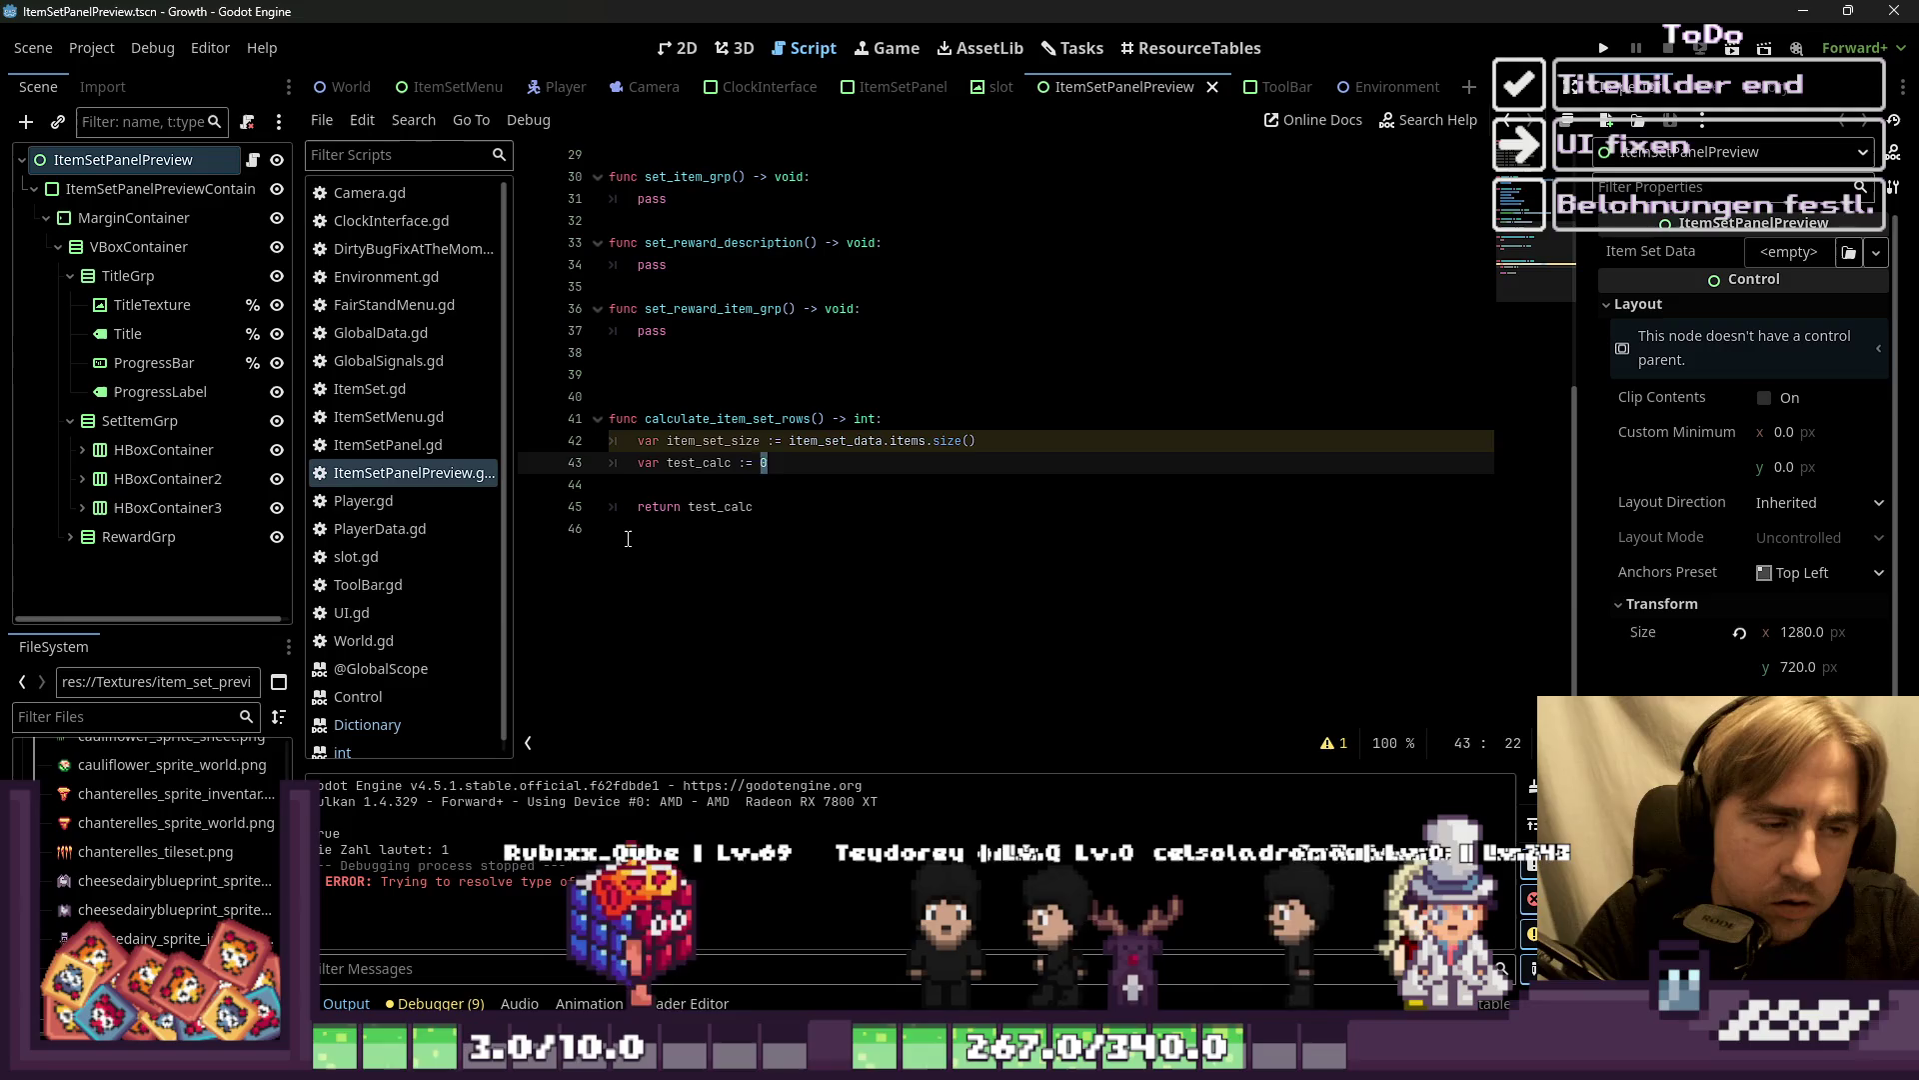
key("BackSpace")
type("max(1")
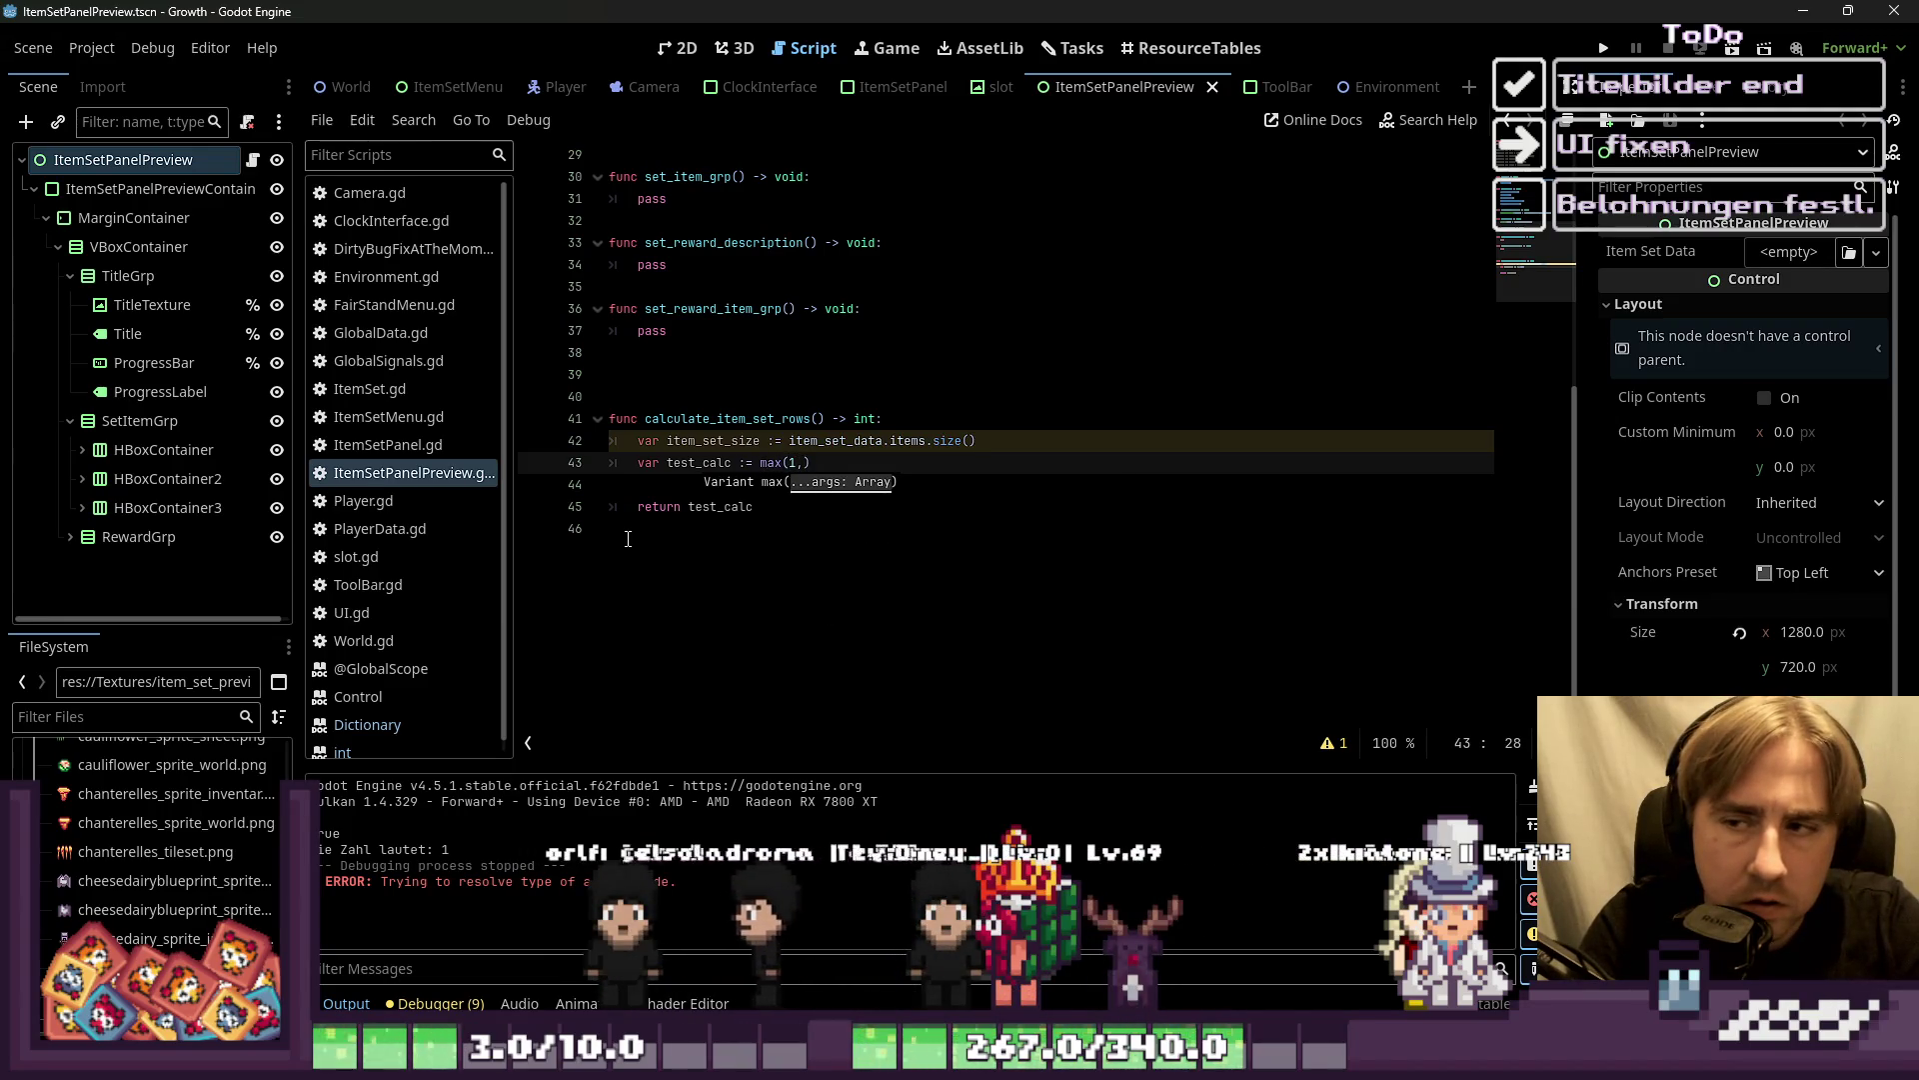
type(", it")
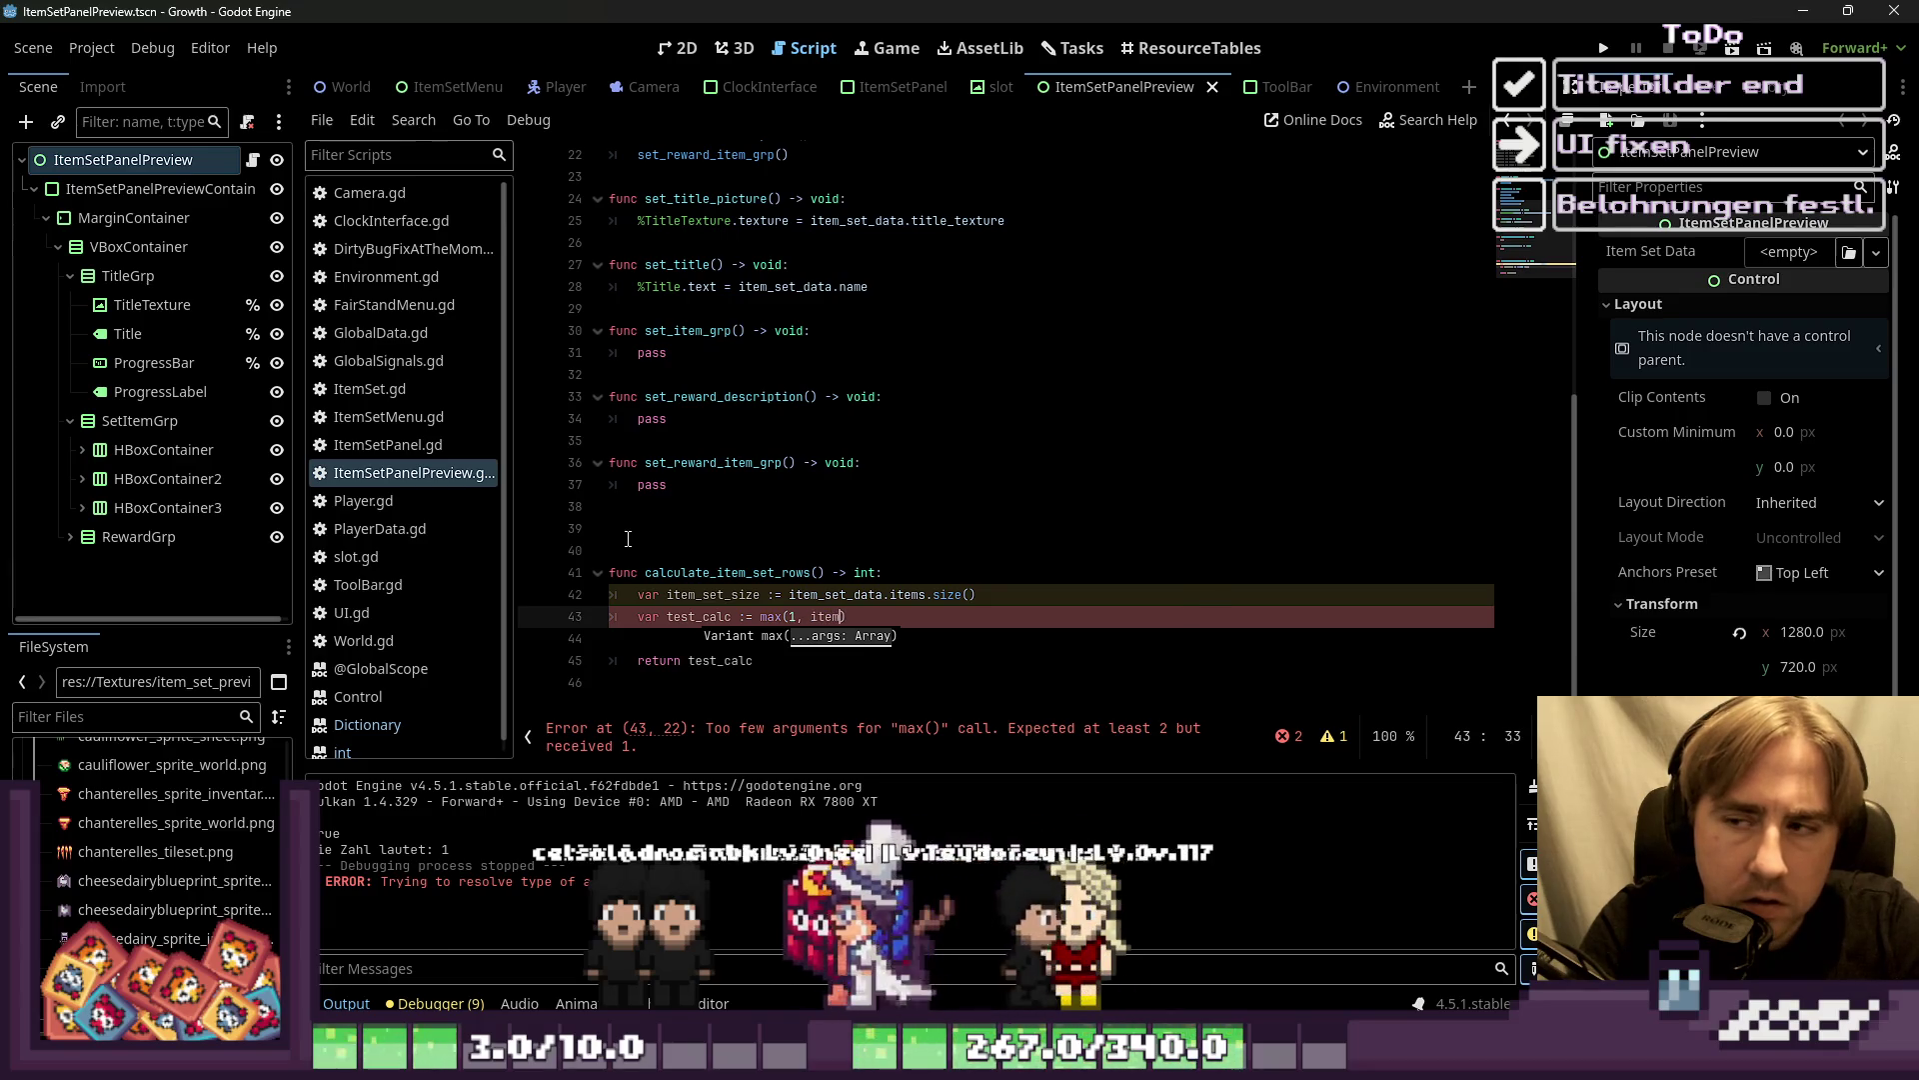
type("em_set_data /")
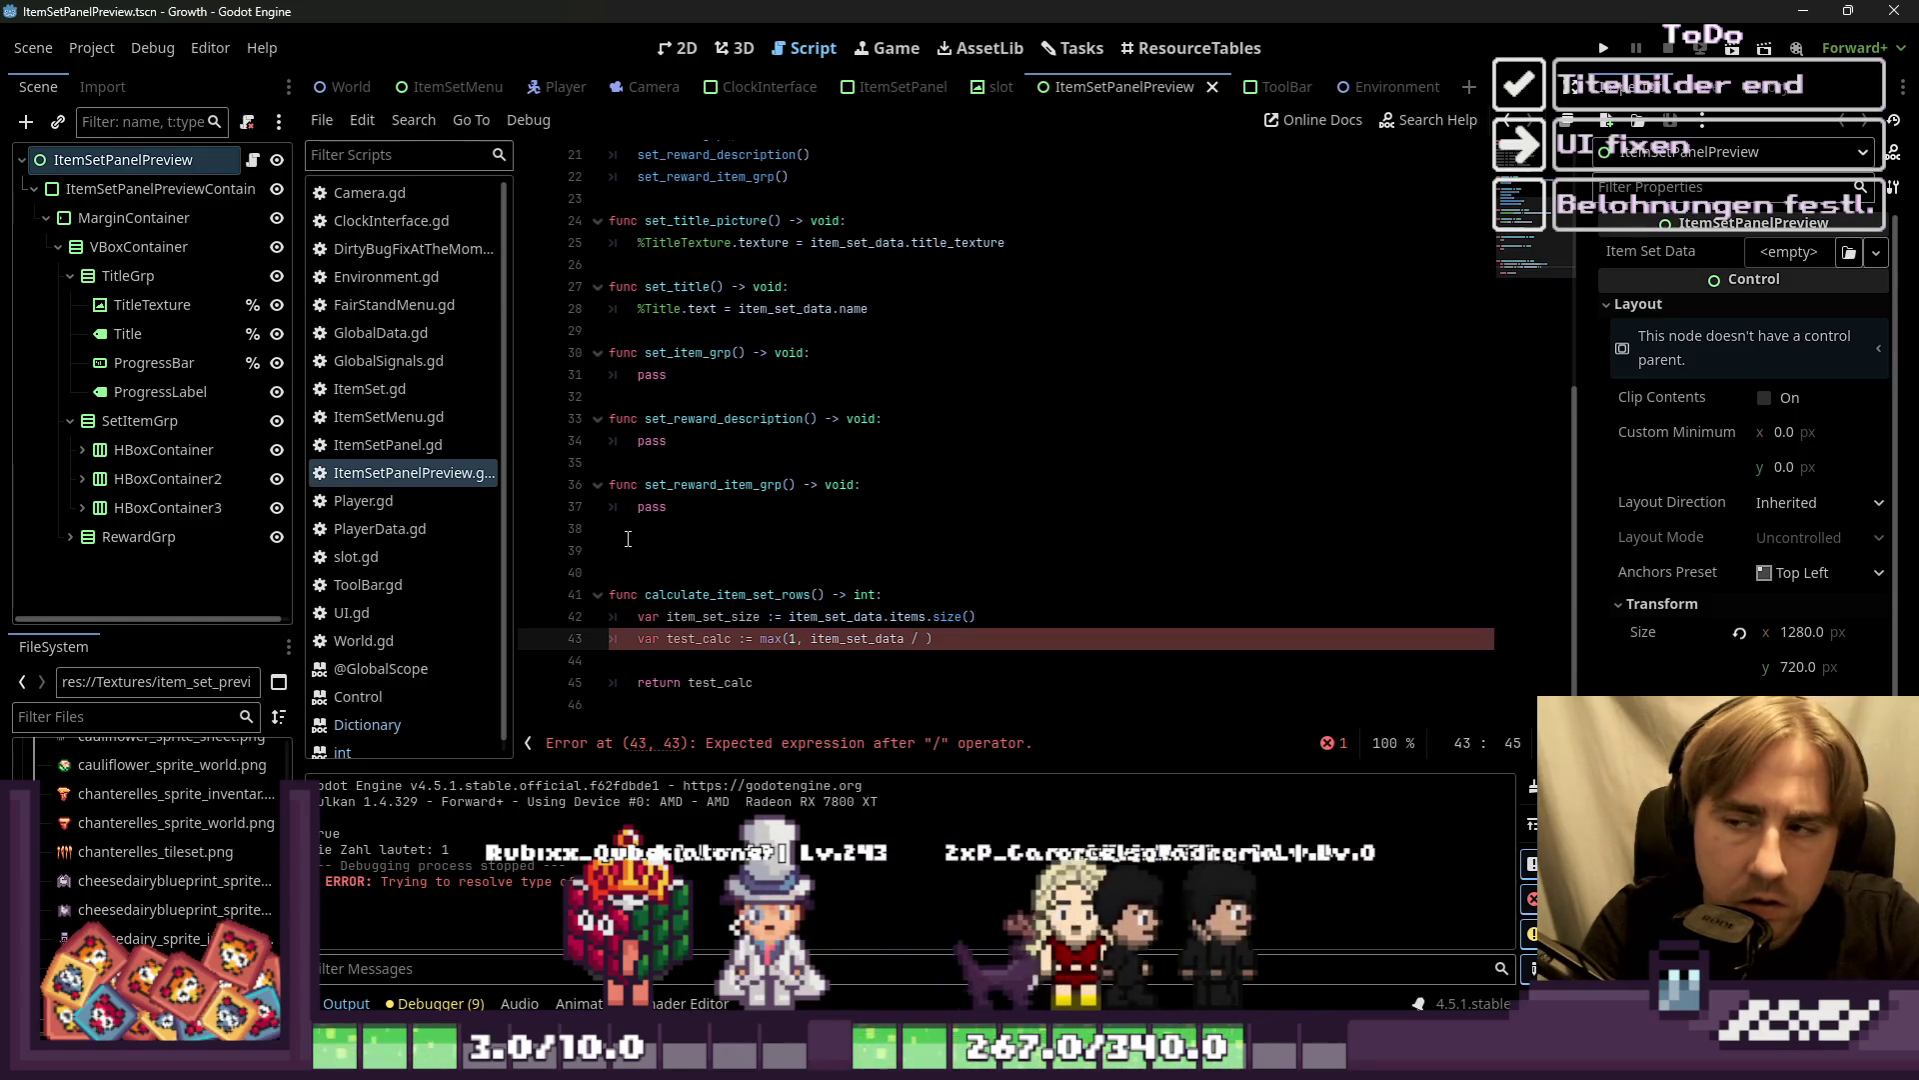
type(")")
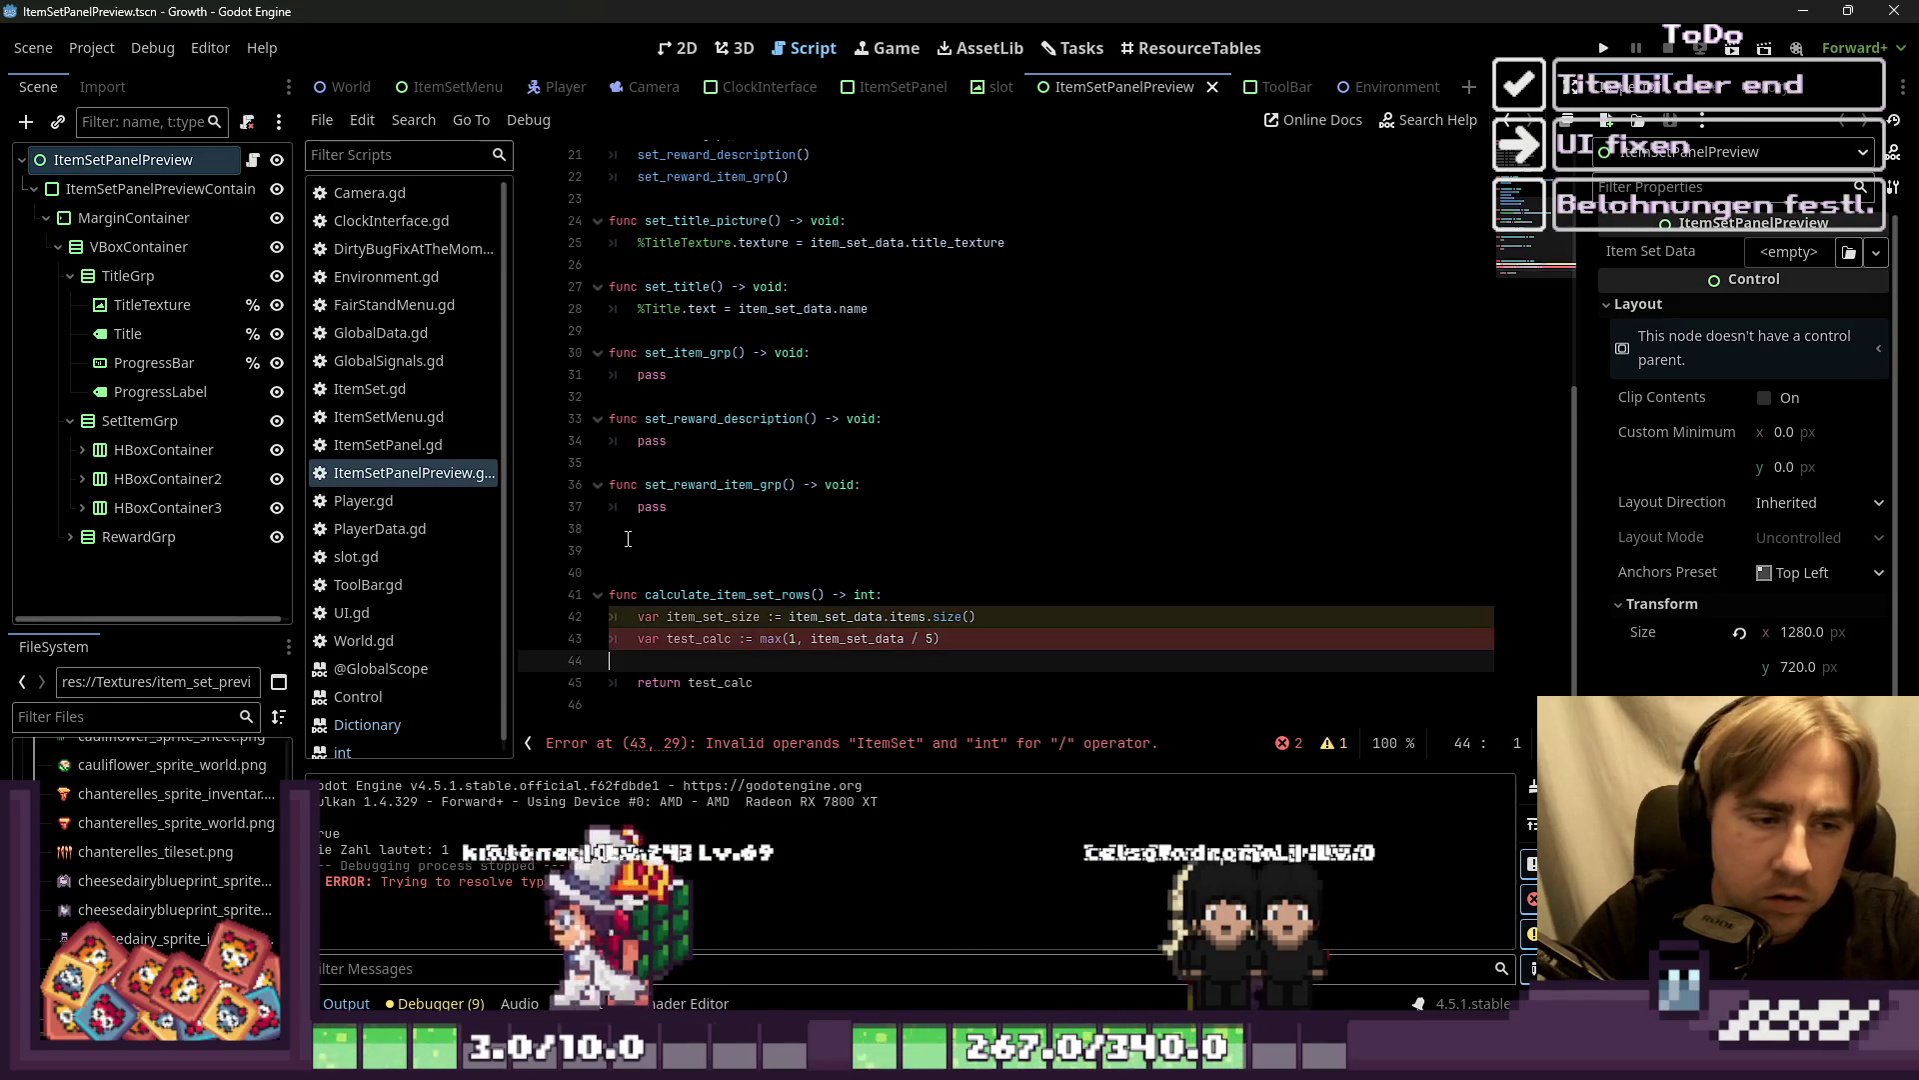
key("Up")
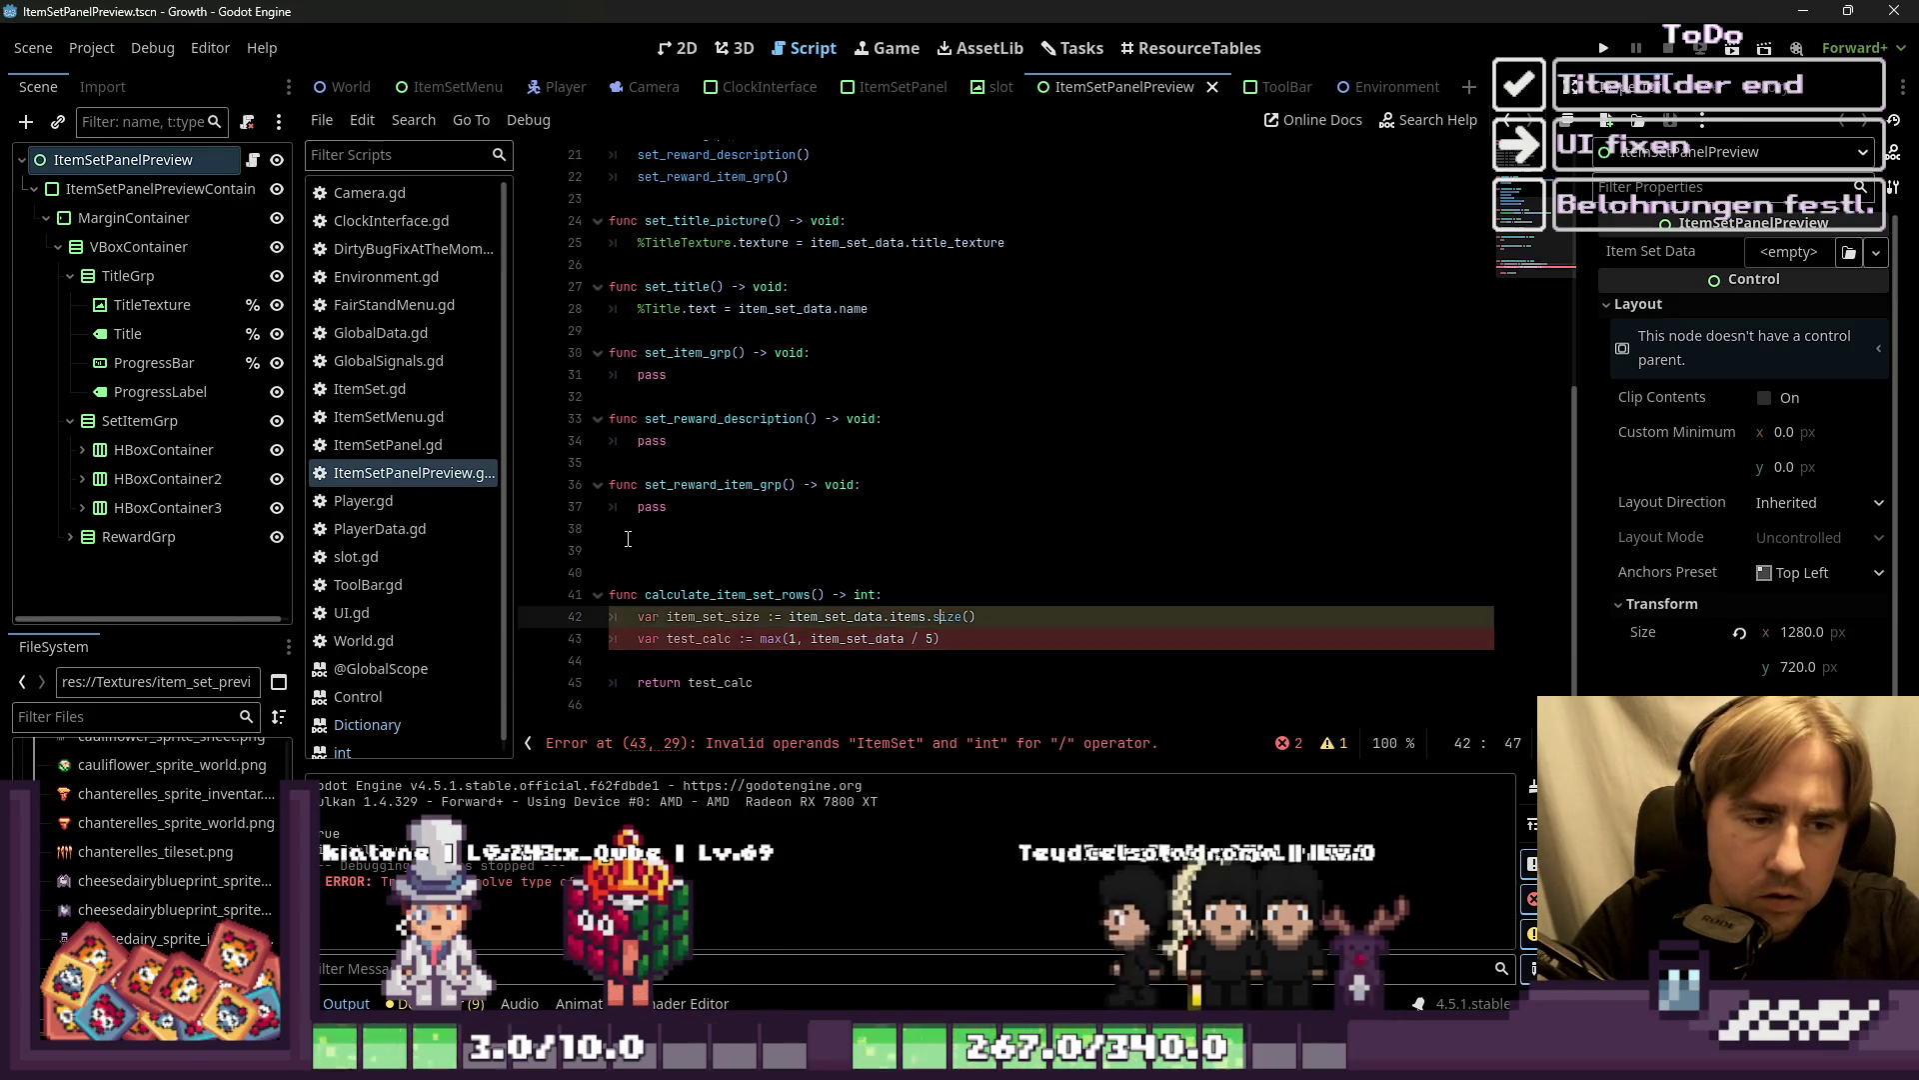
key("Down")
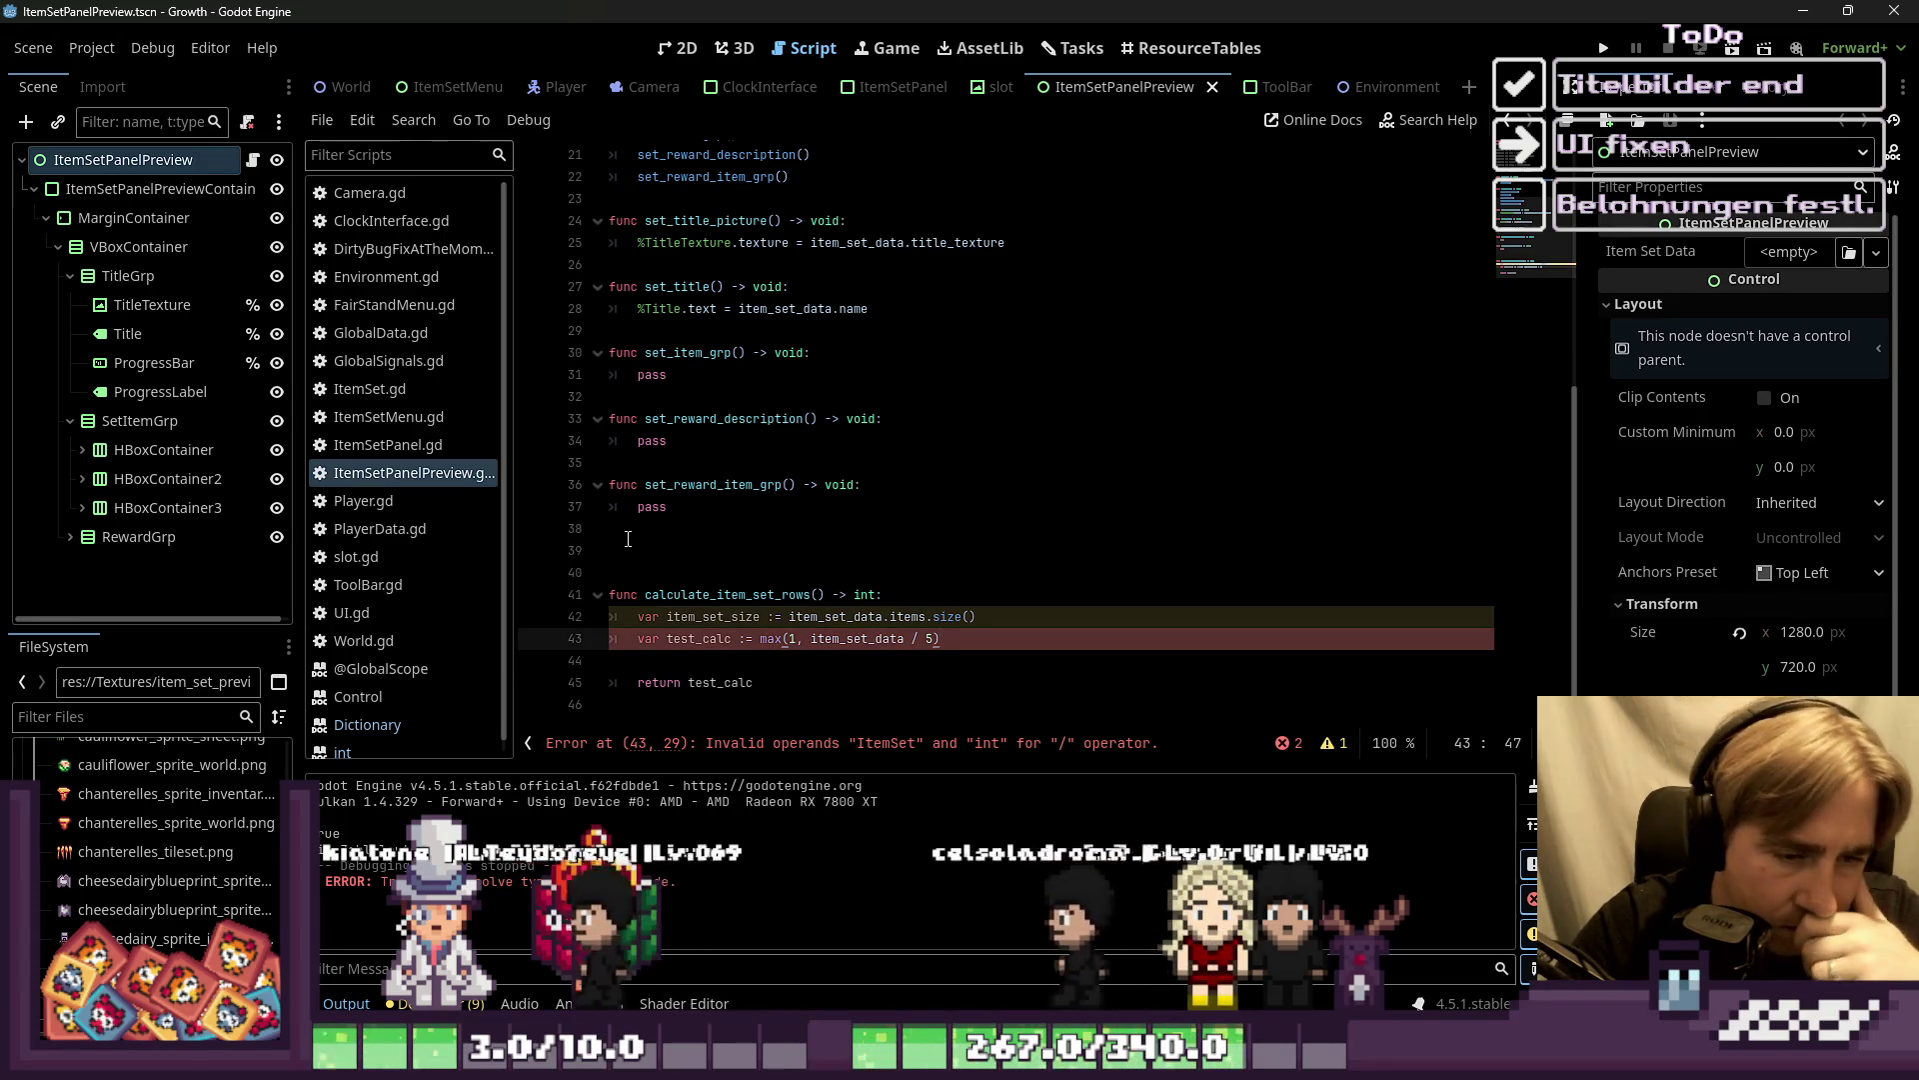
key("Left")
key("Left")
key("Left")
key("Left")
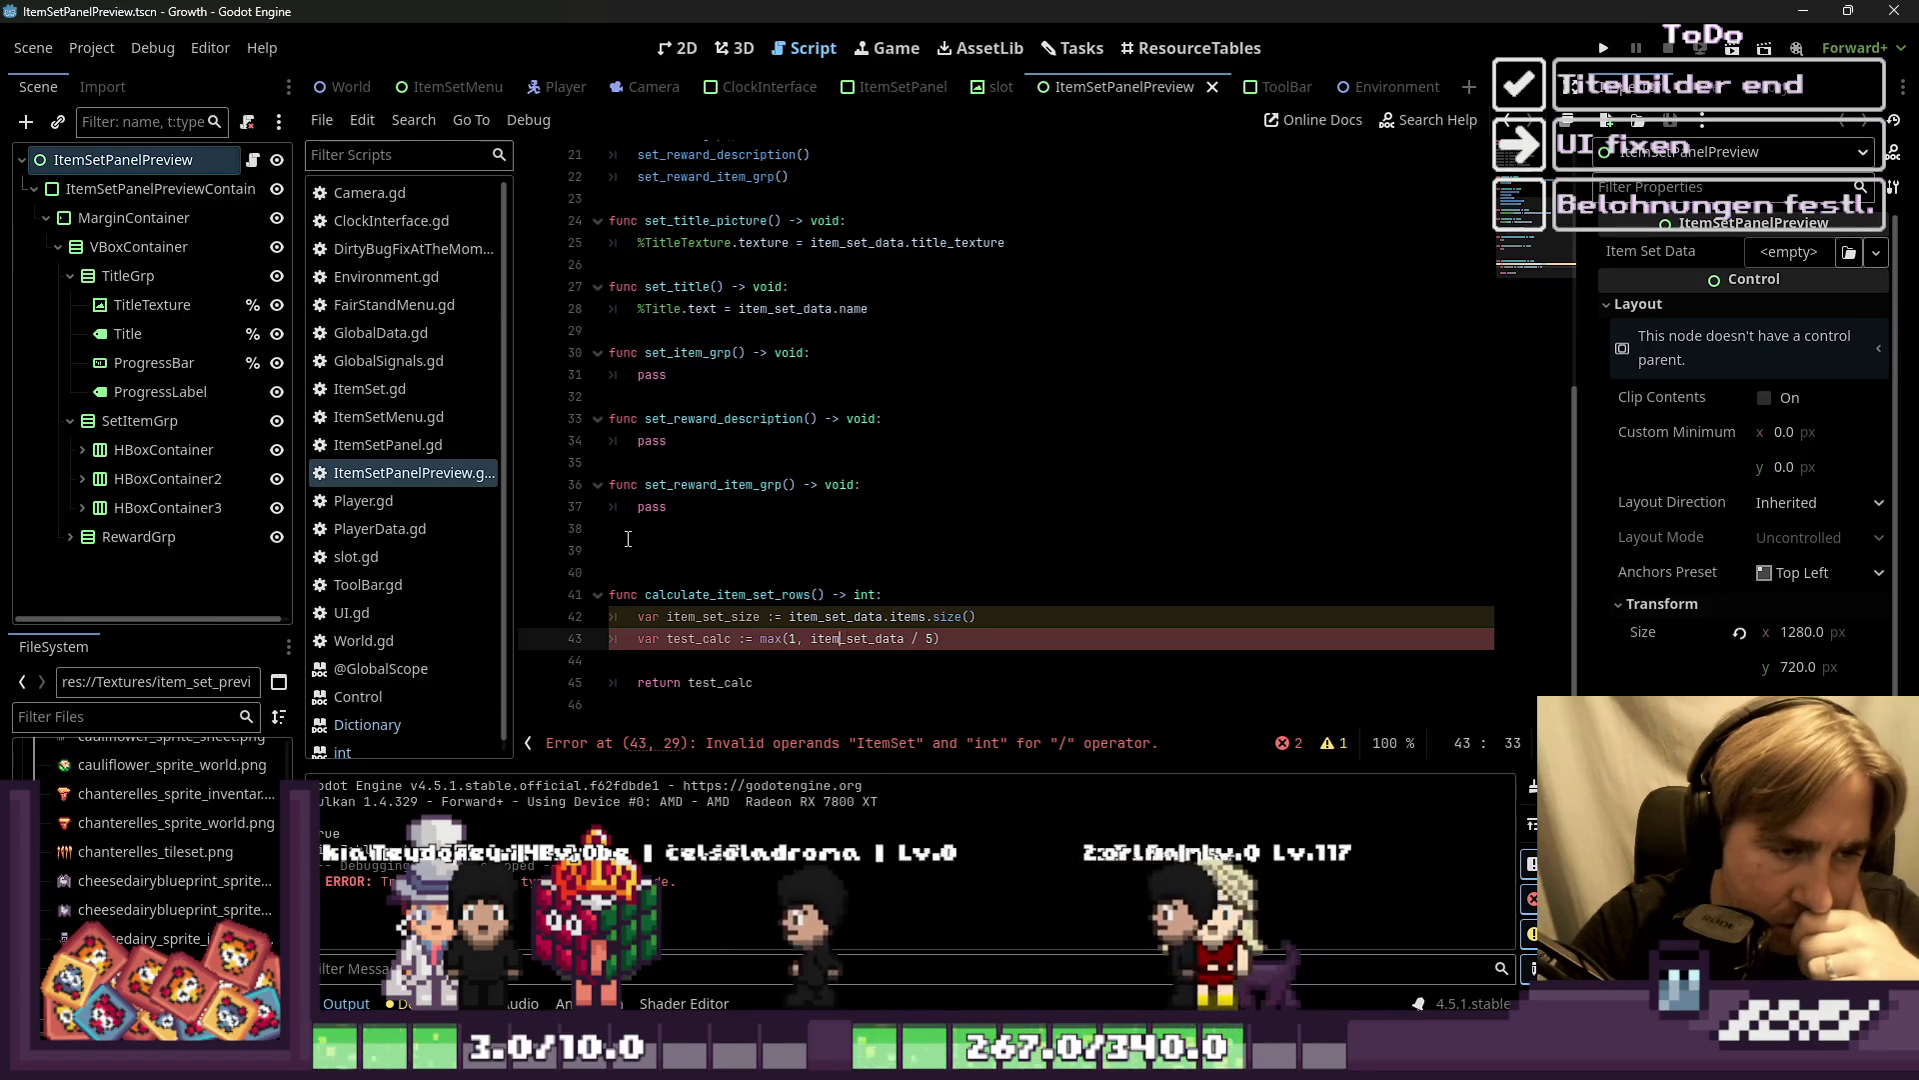
key("Right")
key("Right")
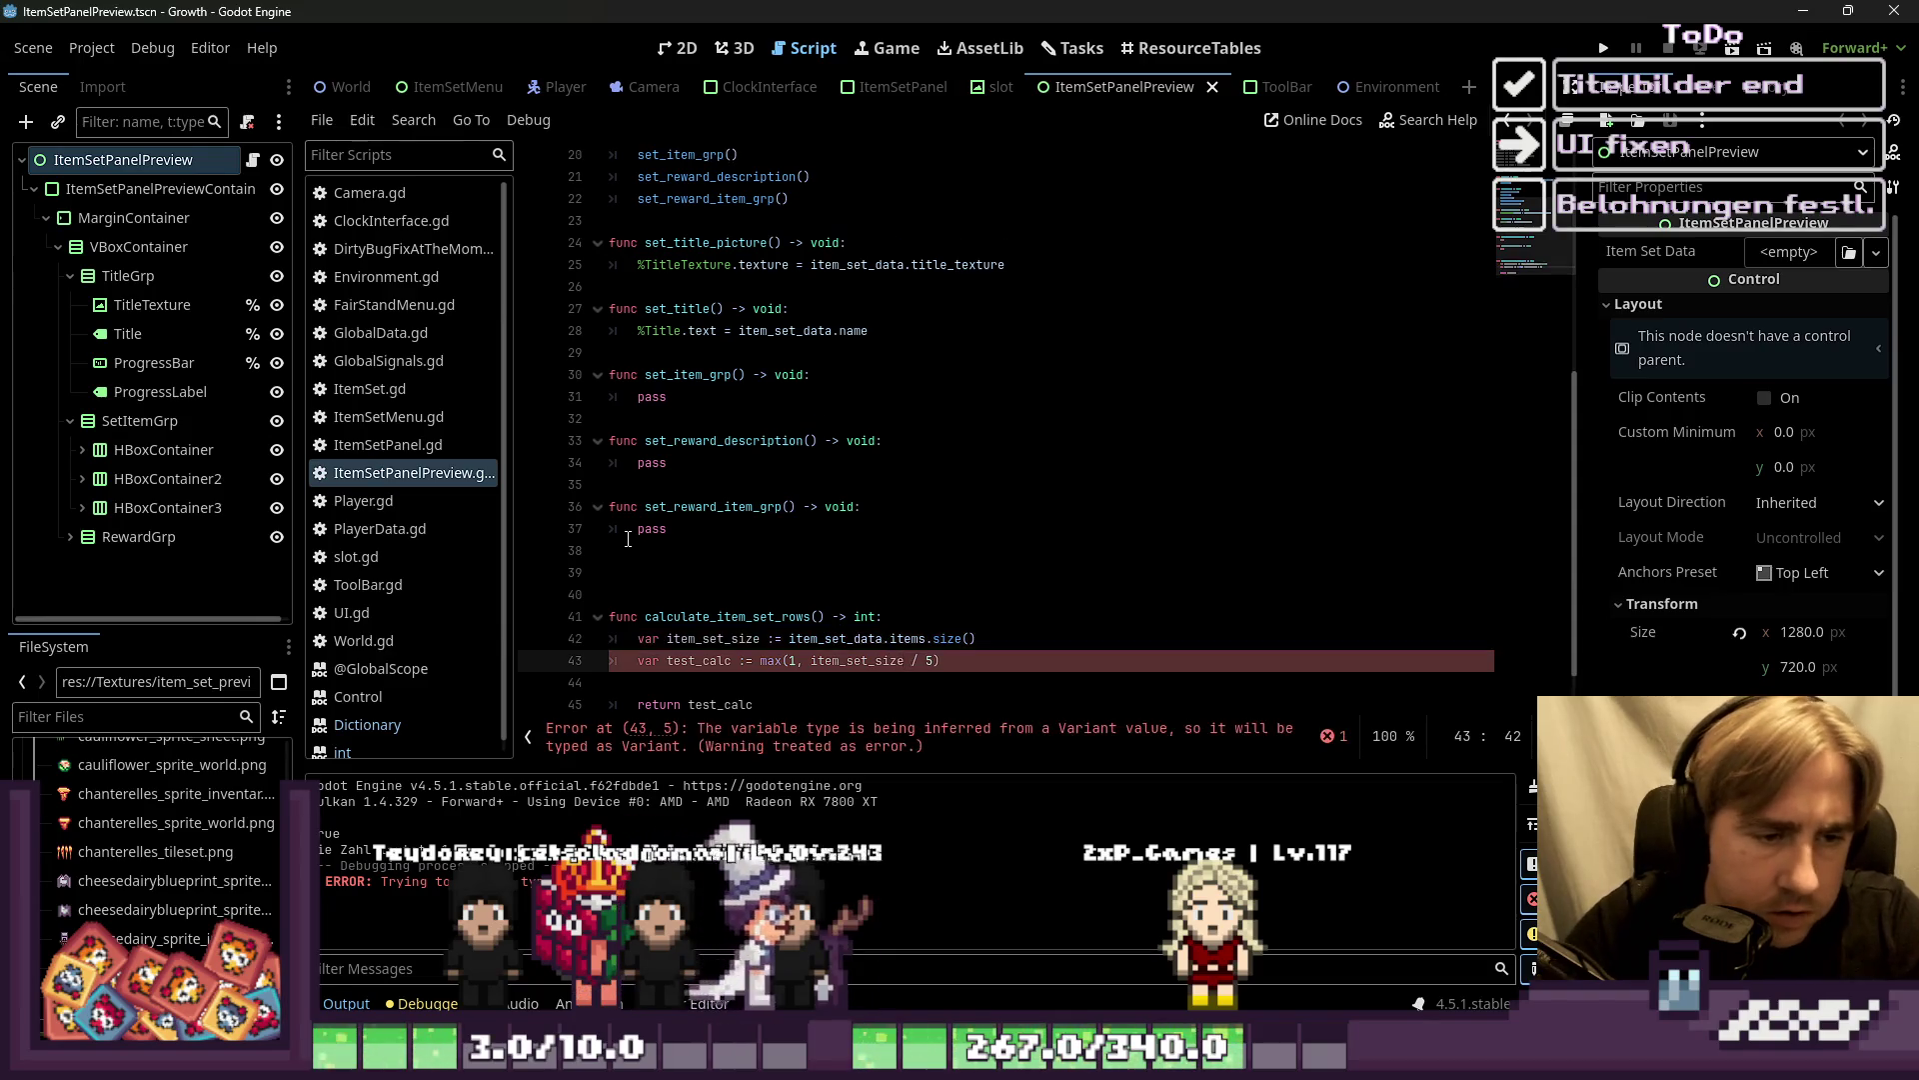
key("Down")
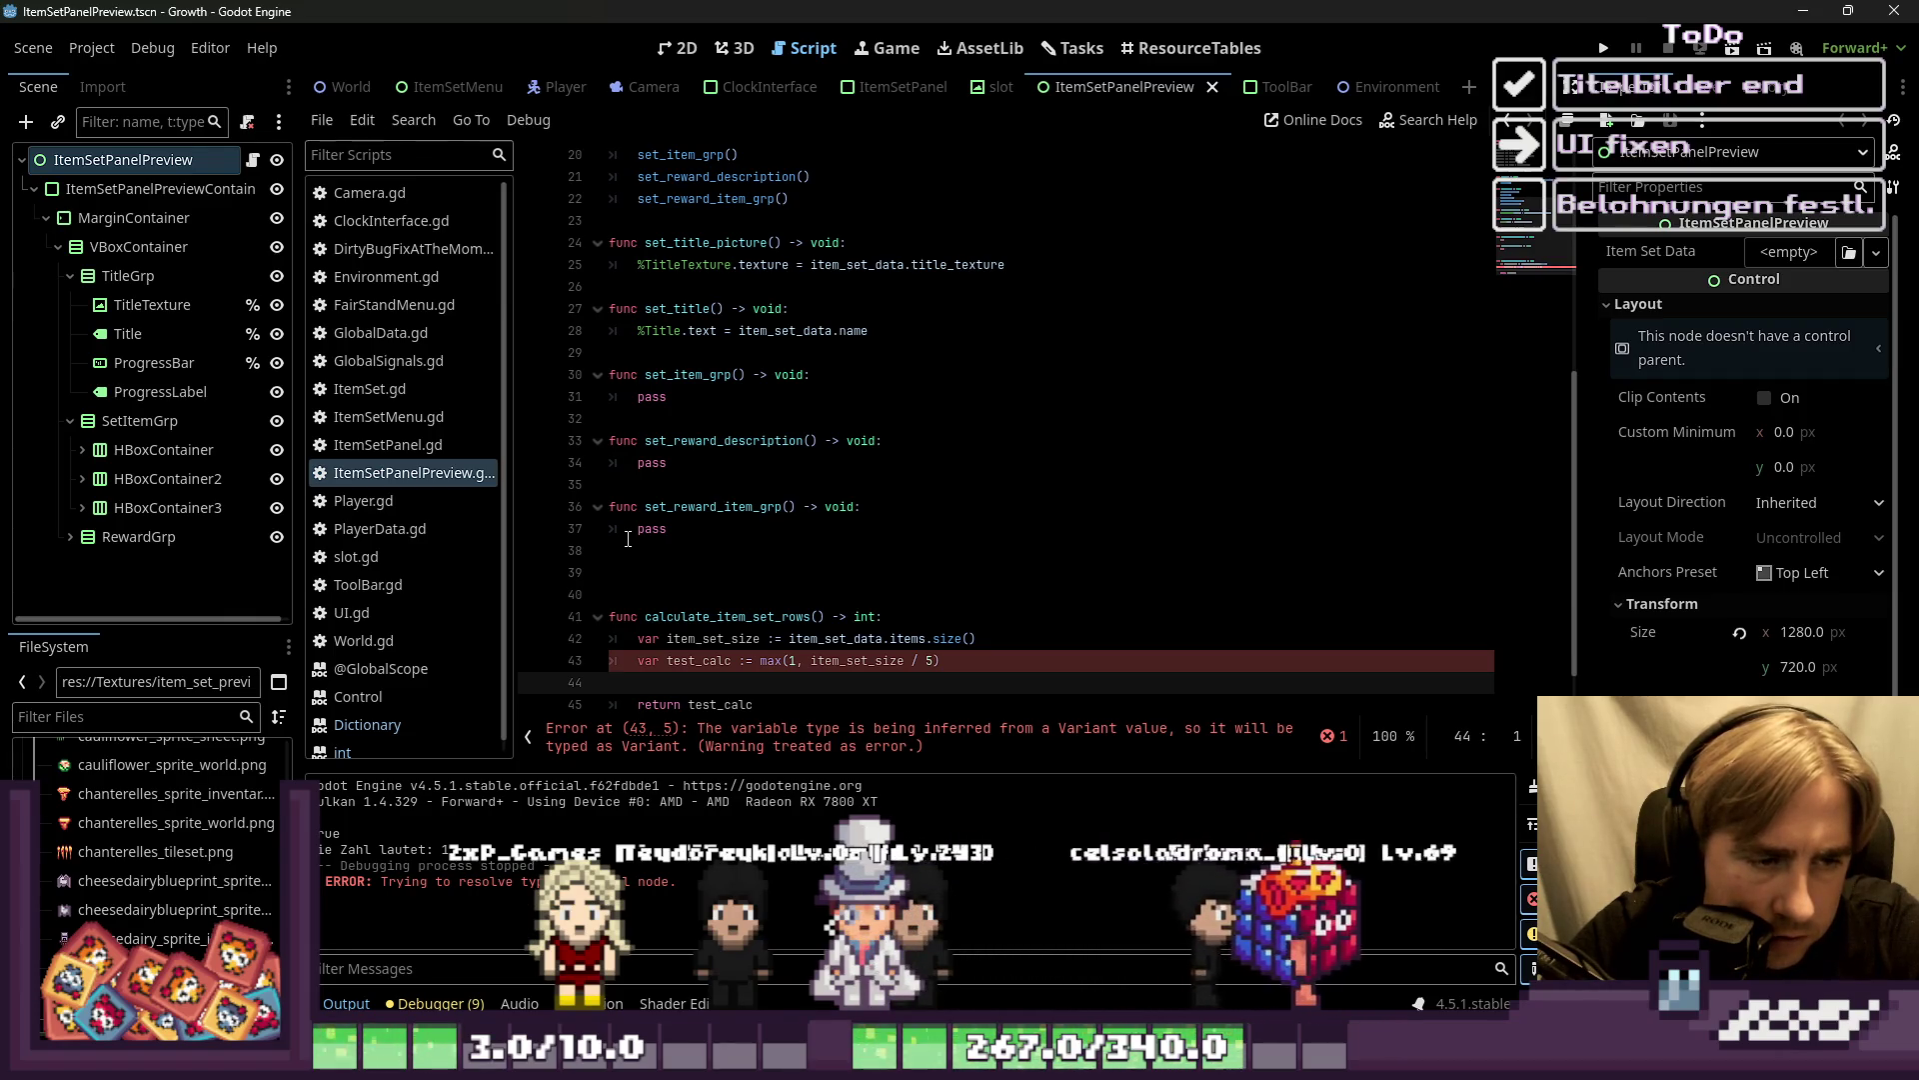
Try adding an int type to item_set_size on line 42, then undo it
key("Down")
key("Up")
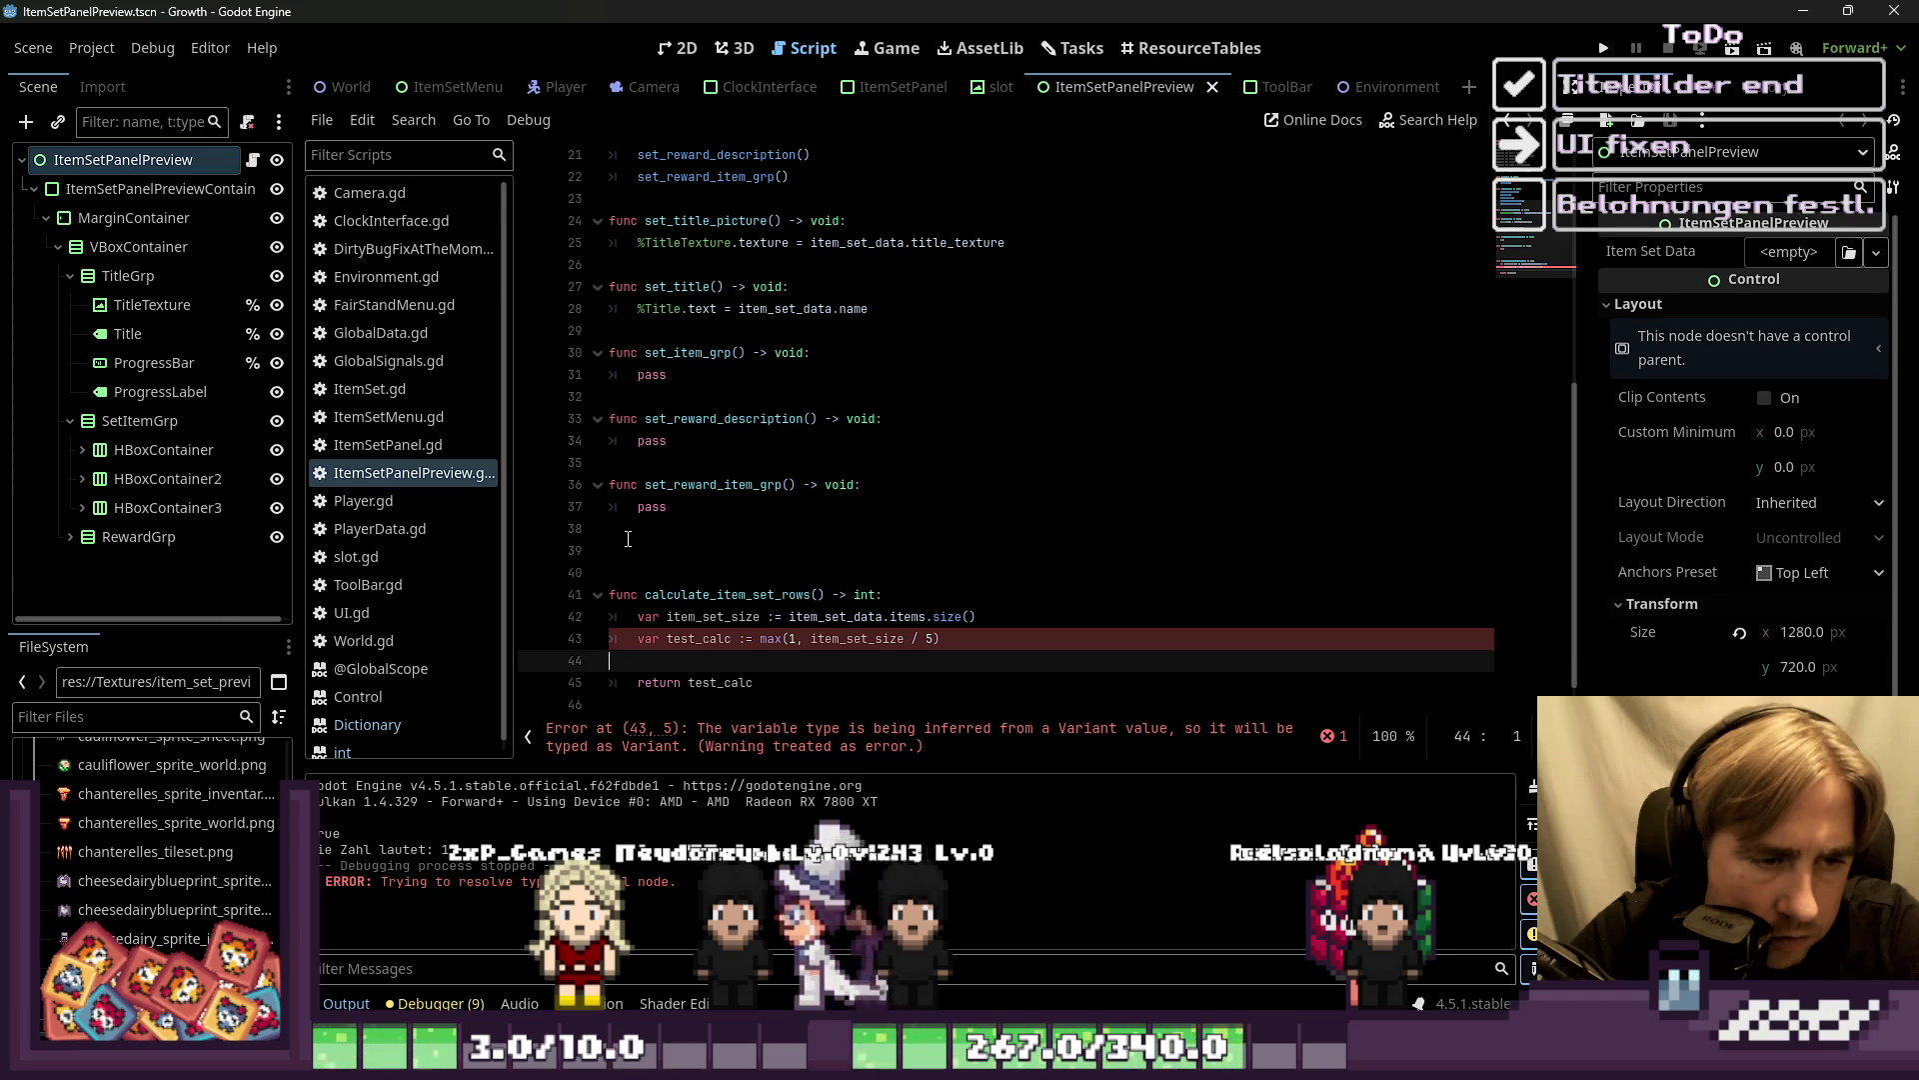
key("Up")
key("End")
key("Up")
key("Home")
key("ctrl+Right")
key("ctrl+Right")
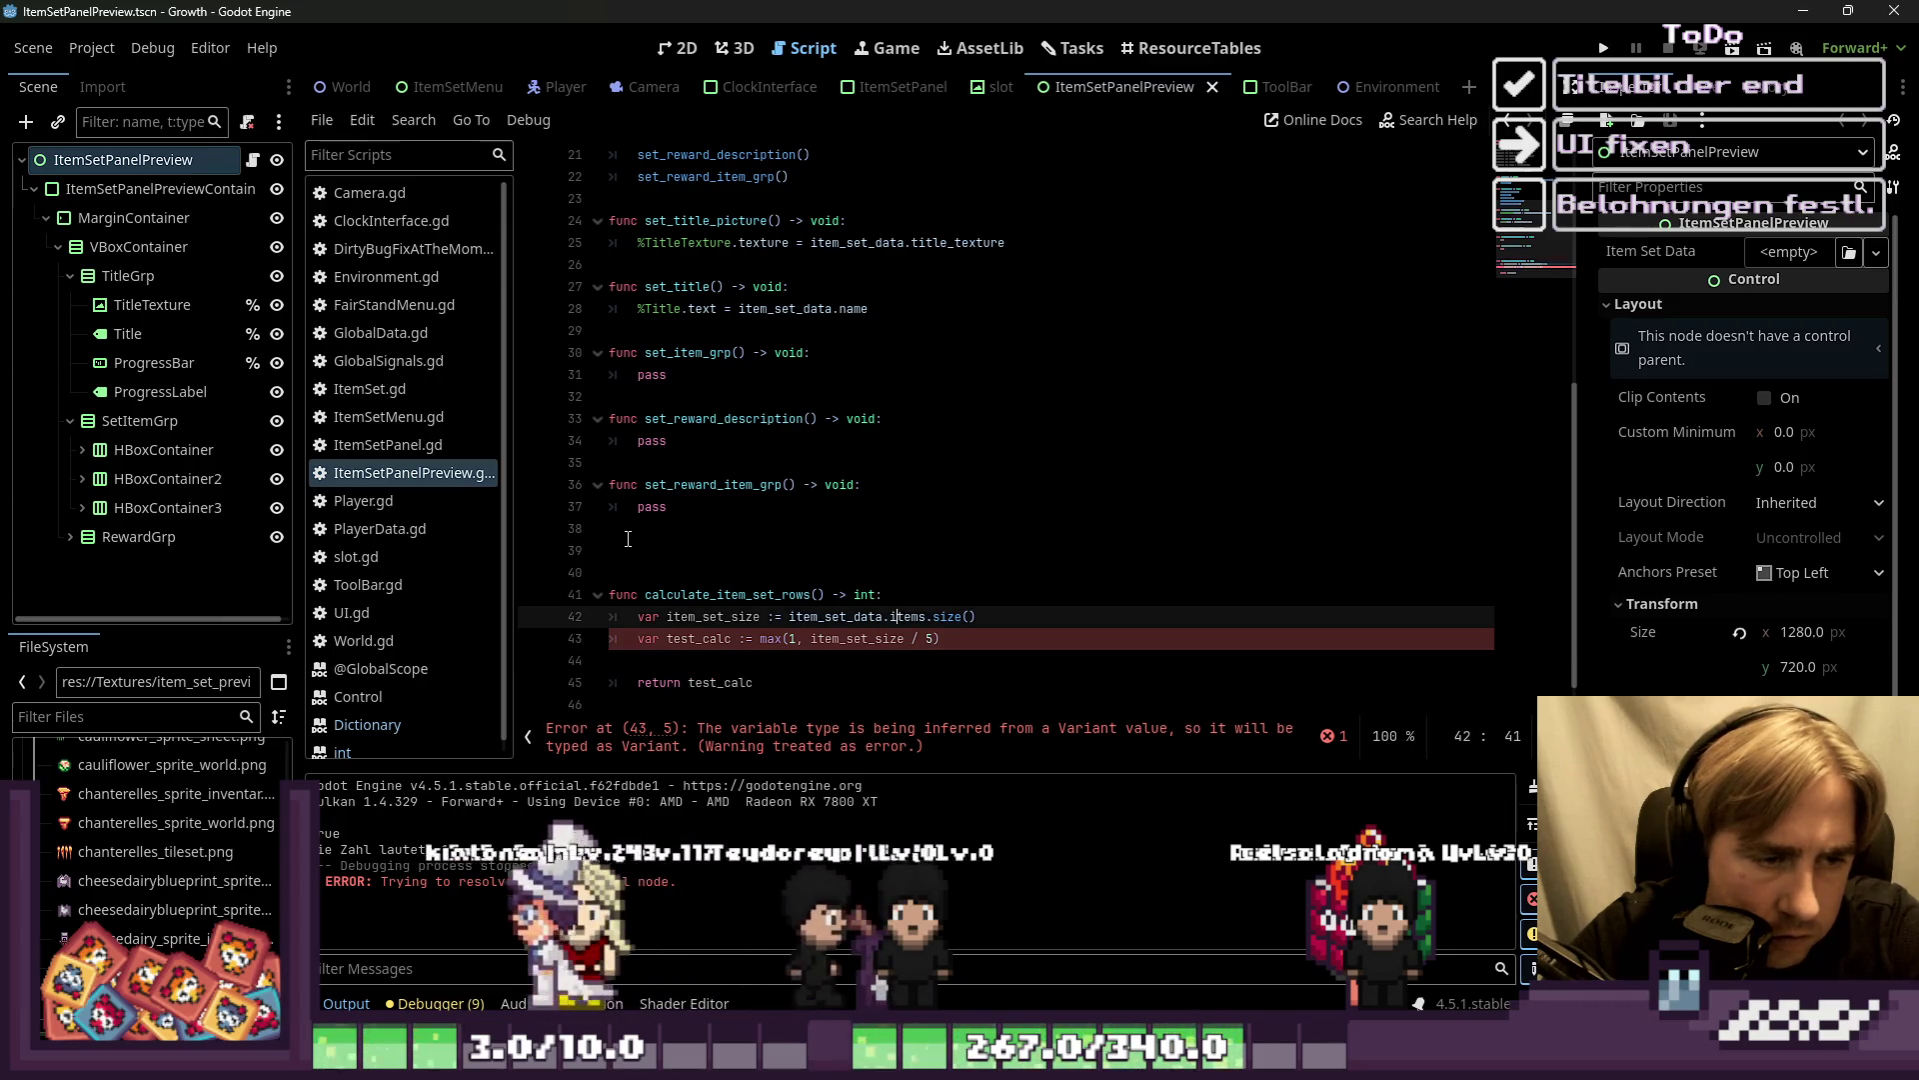
type(": int")
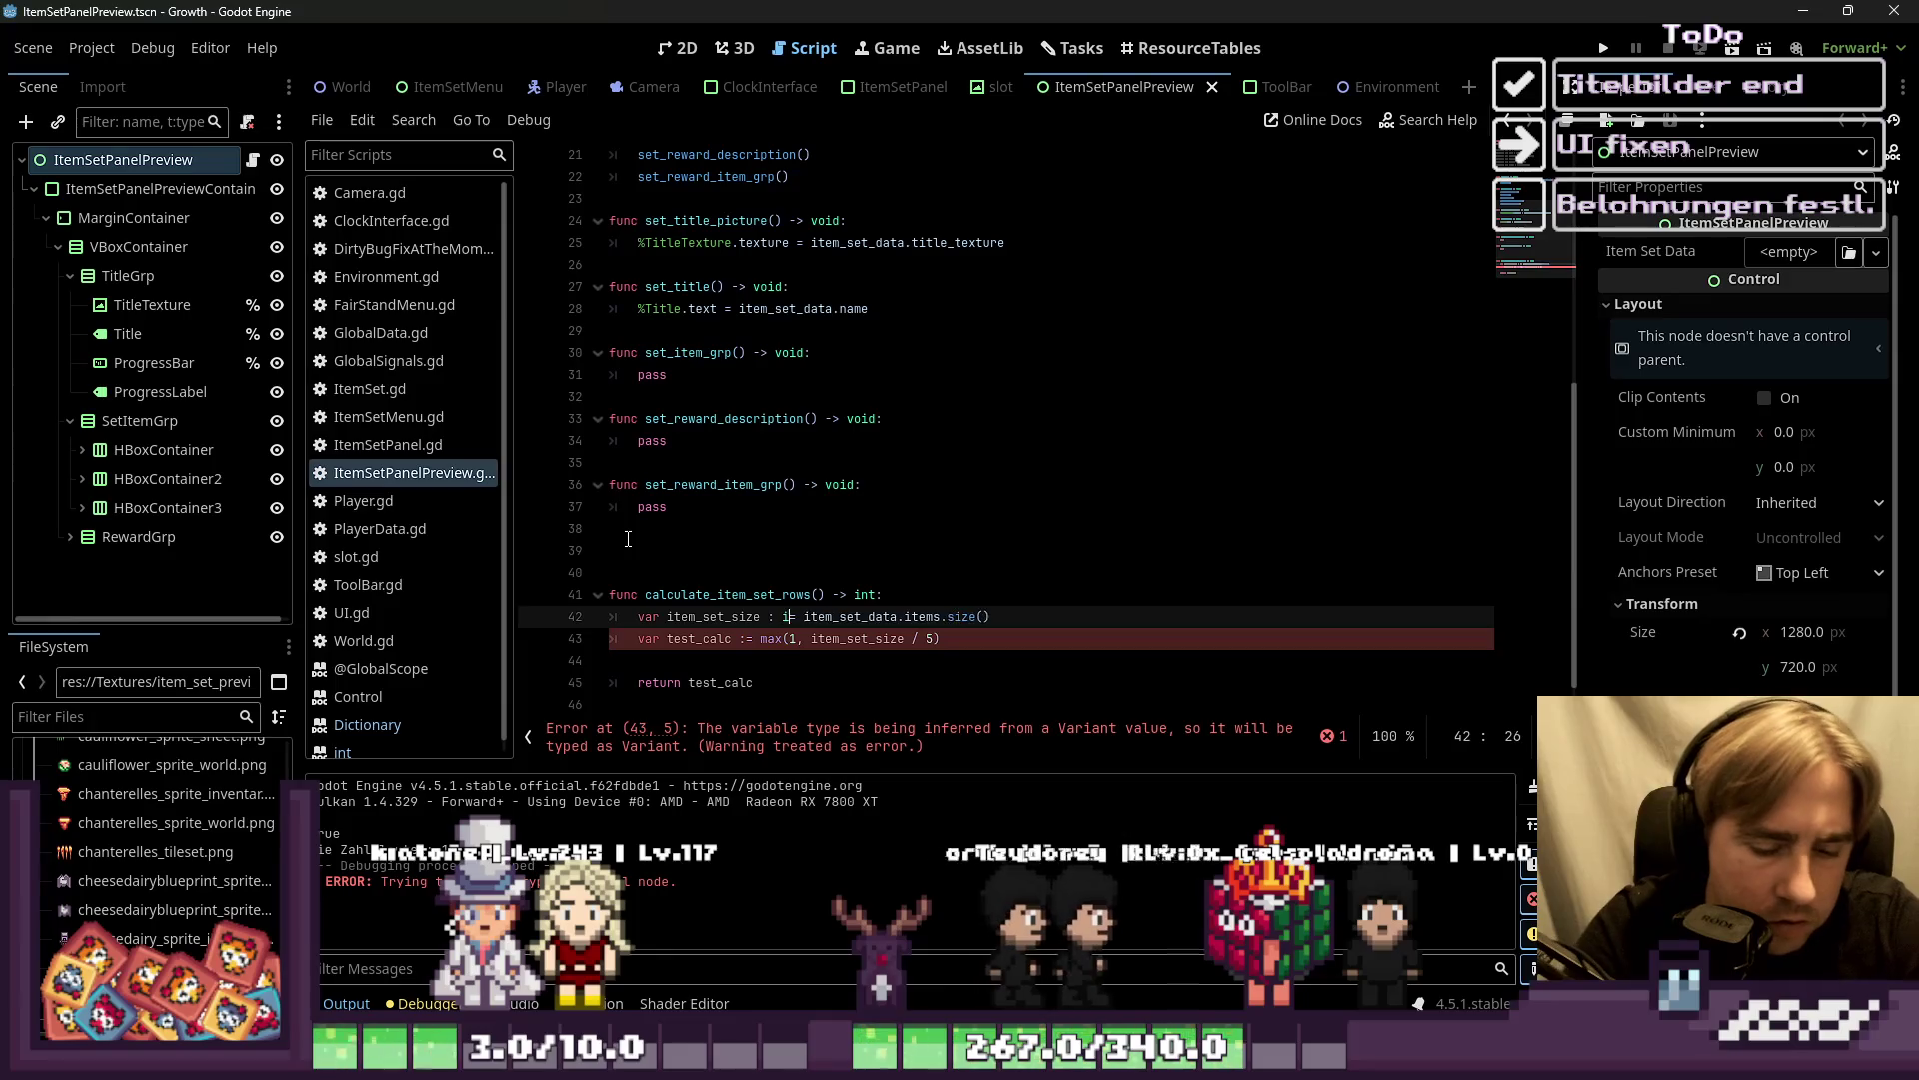
key("Delete")
key("Down")
key("Down")
key("Down")
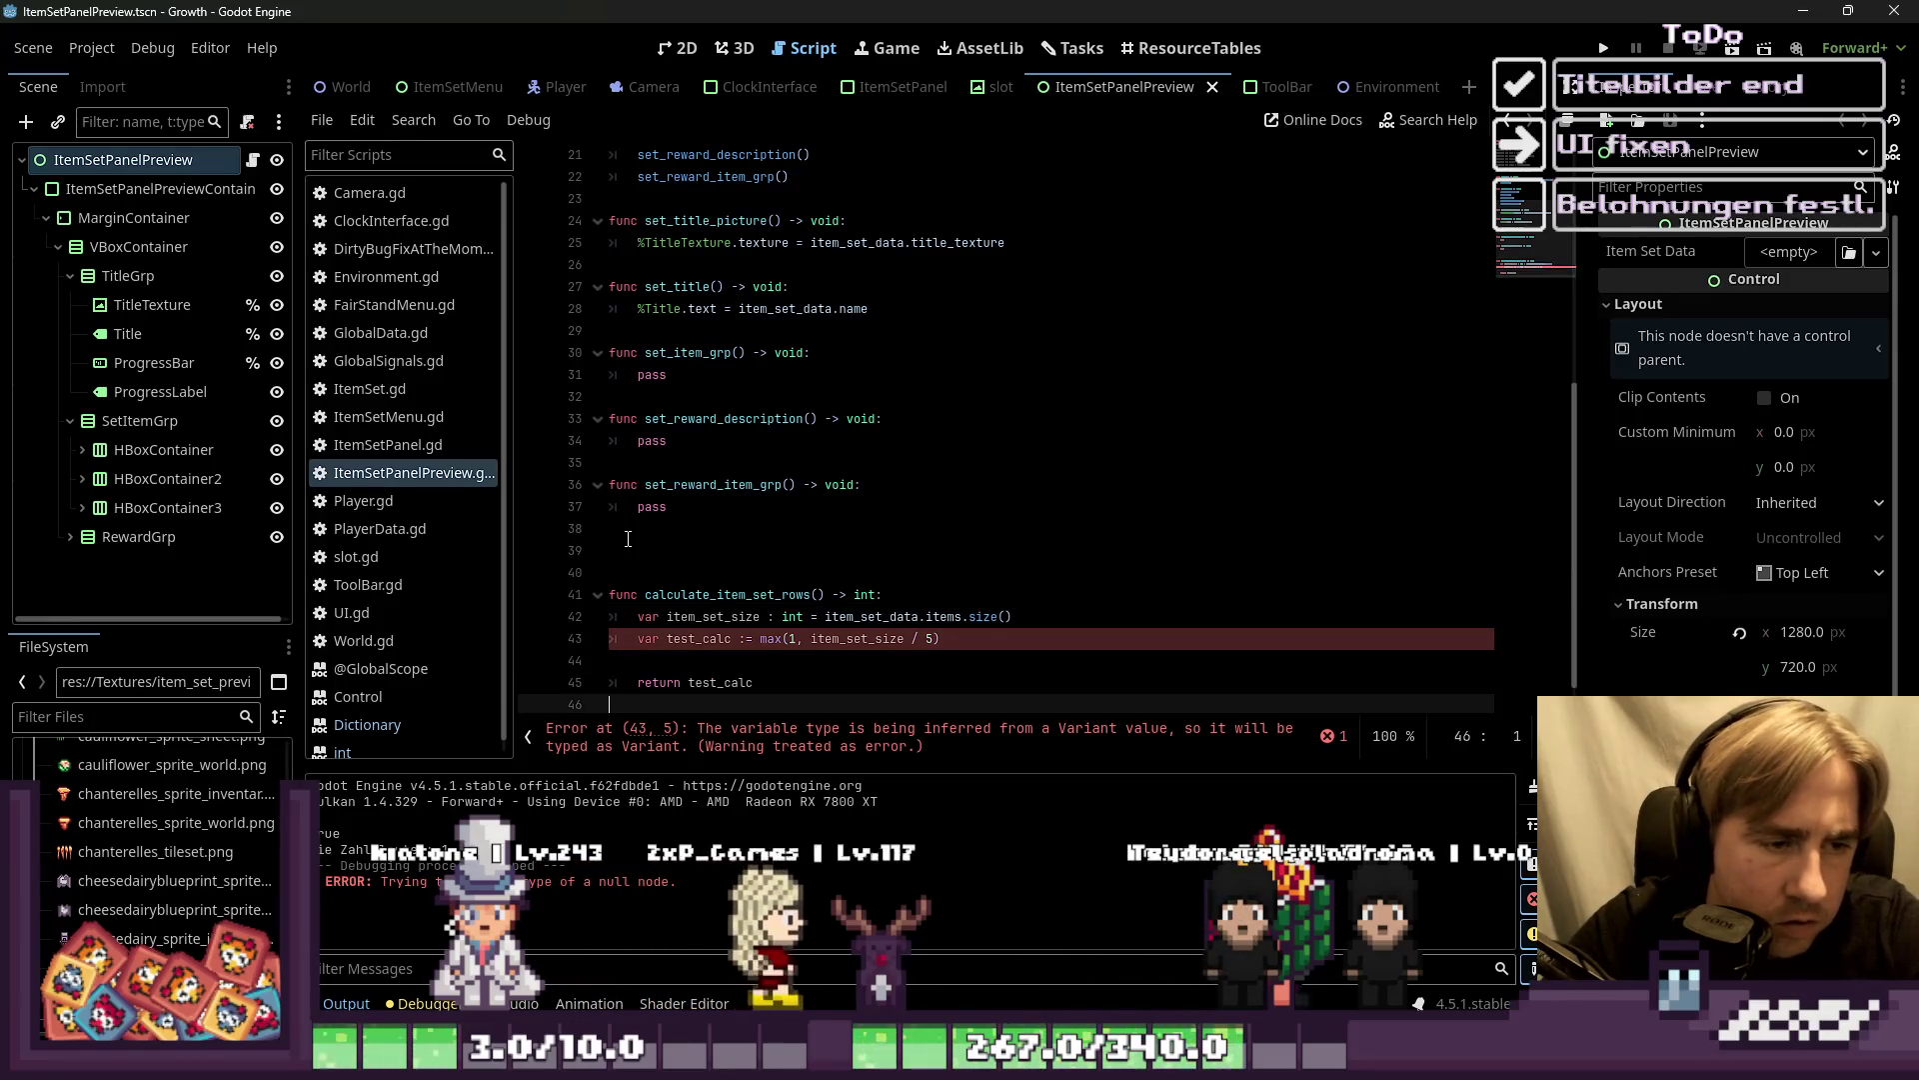
key("Up")
key("Up")
key("ctrl+z")
key("ctrl+z")
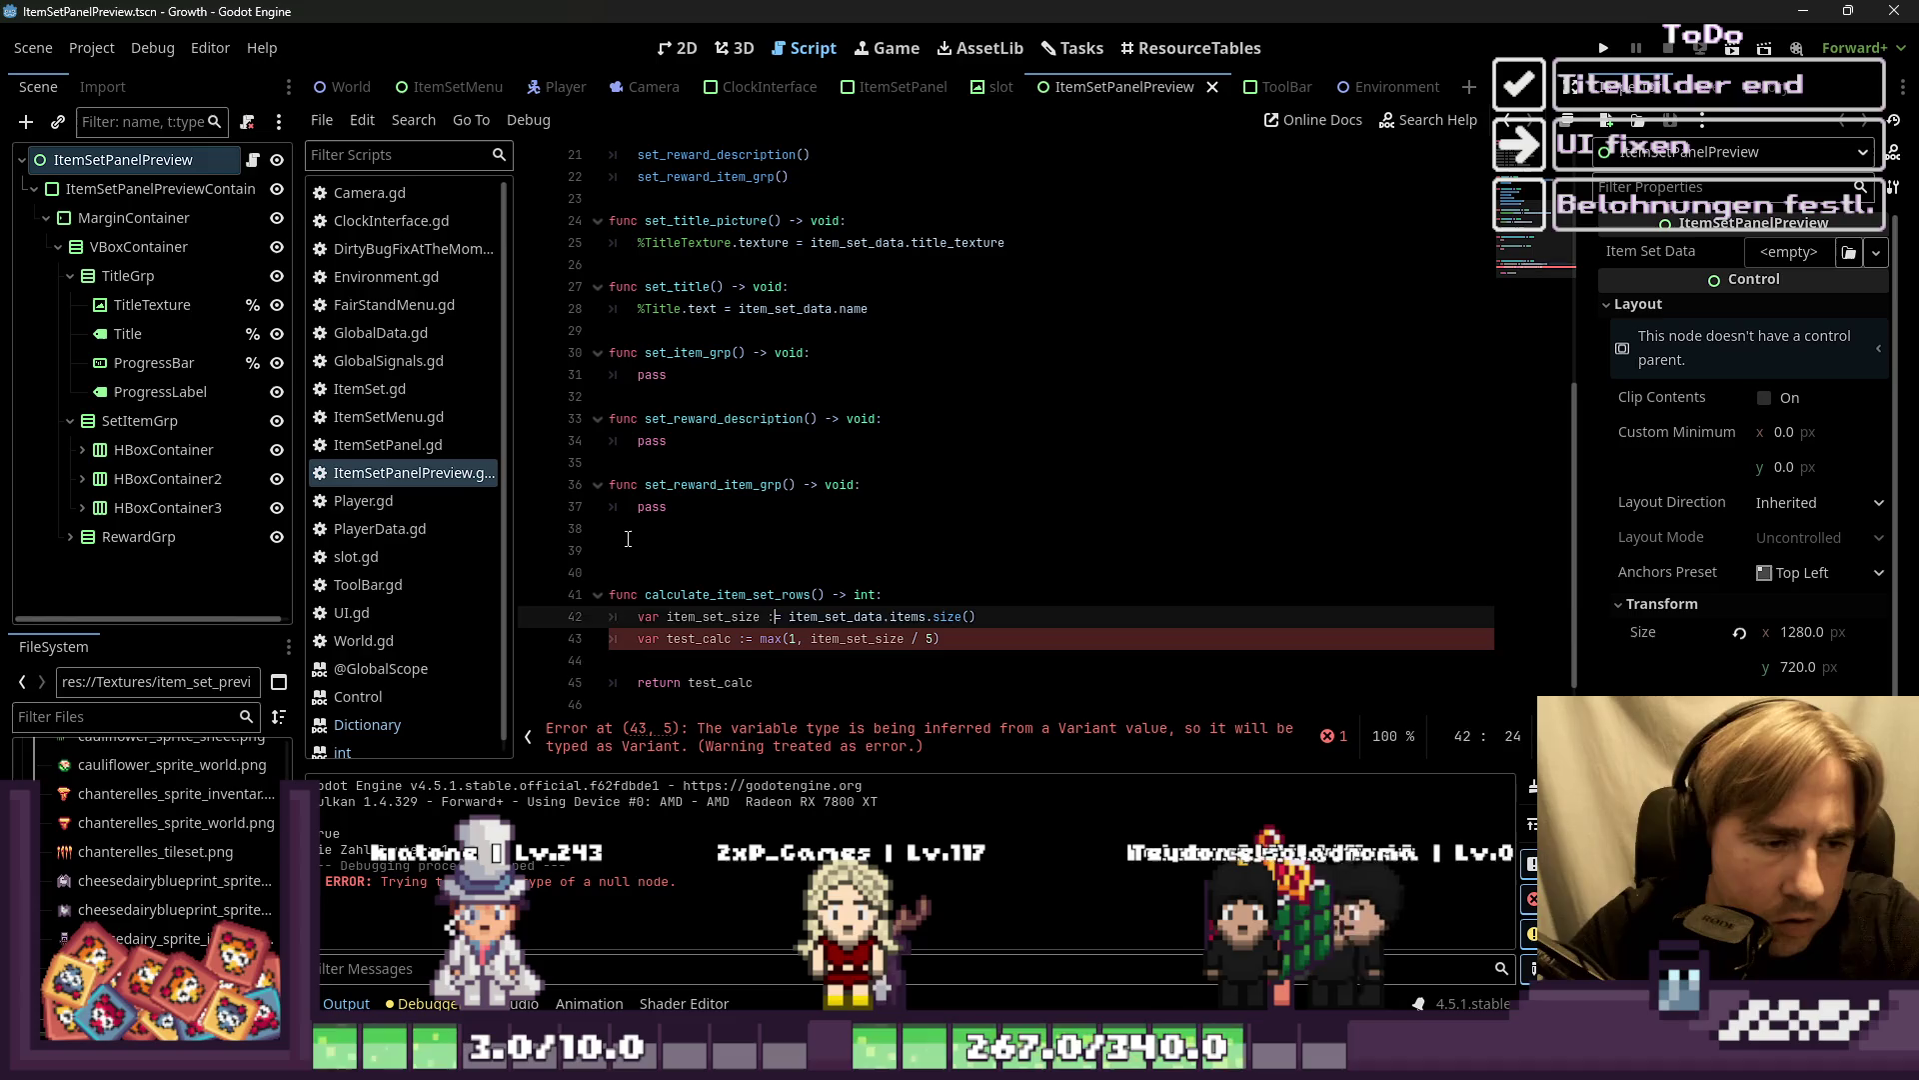
key("Down")
key("Down")
key("Up")
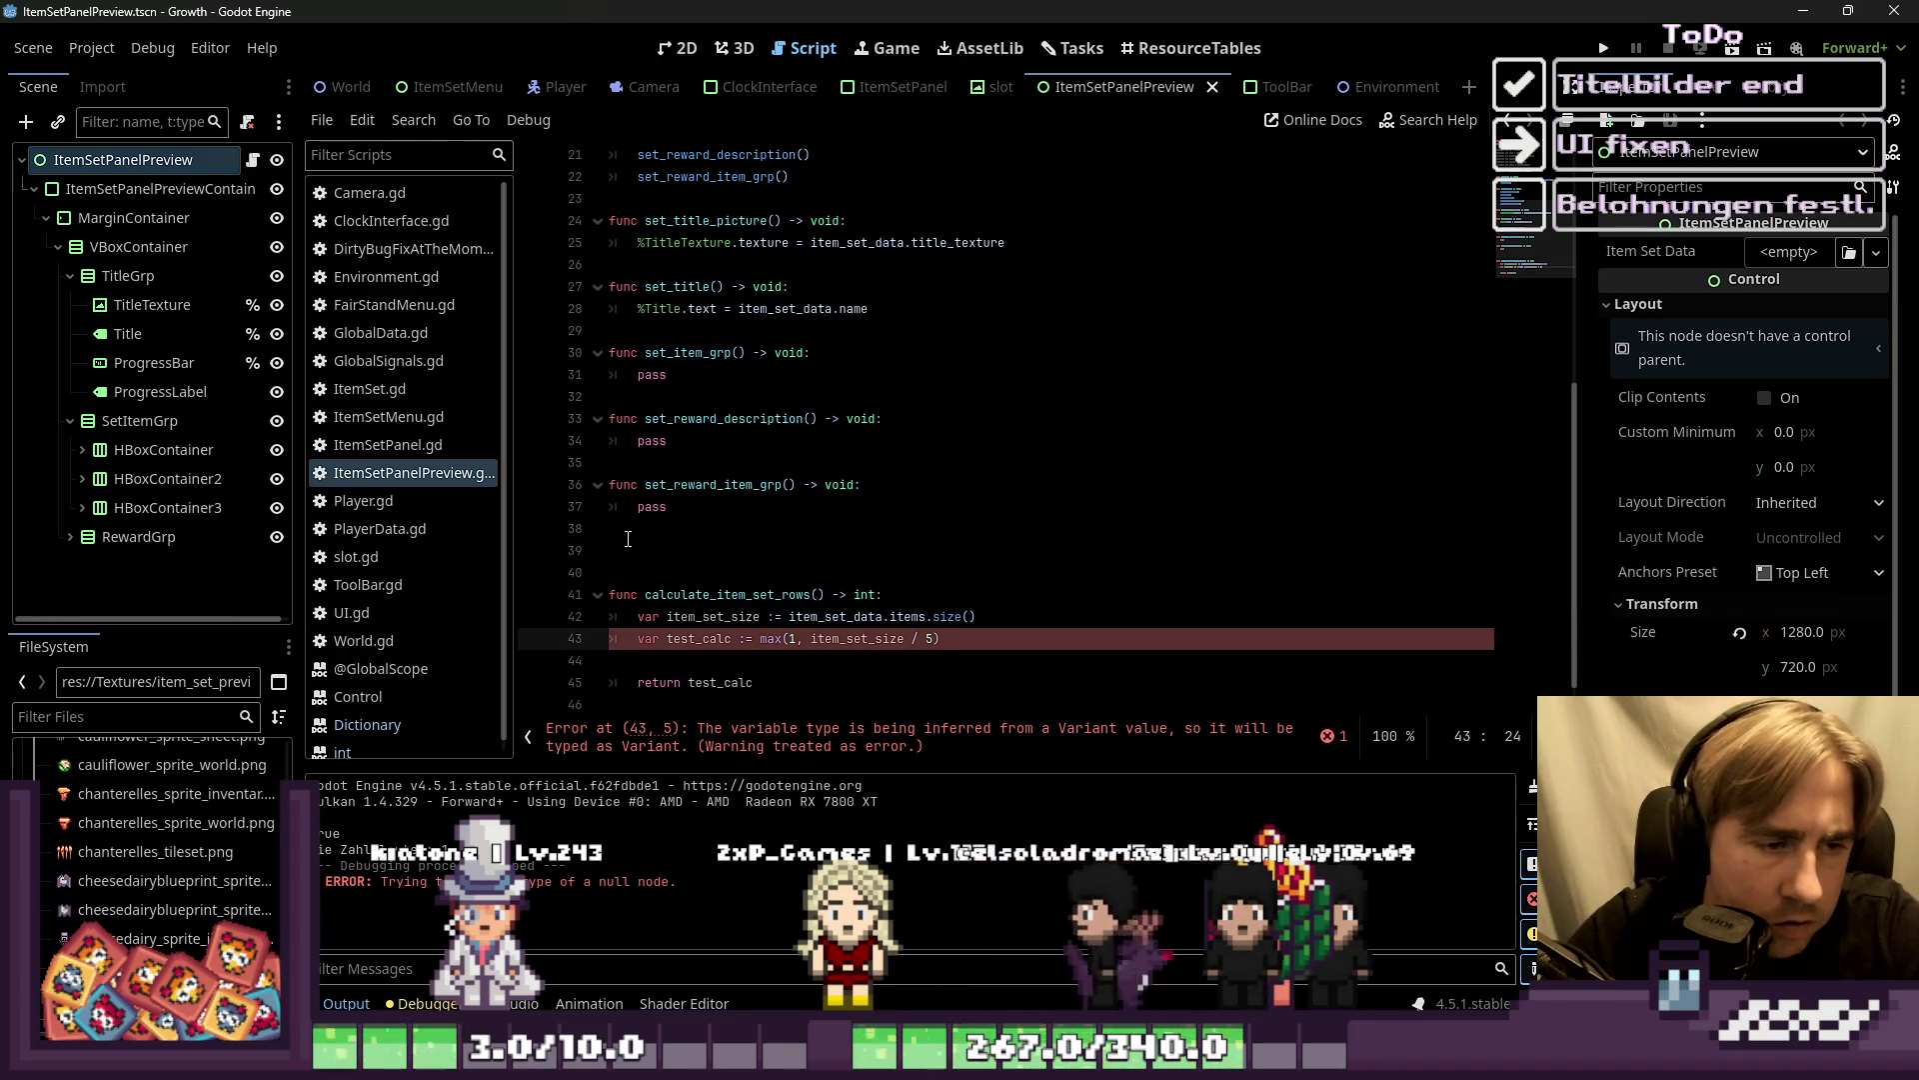
Change test_calc's := to plain = on line 43, remove the blank line, save, and run
key("BackSpace")
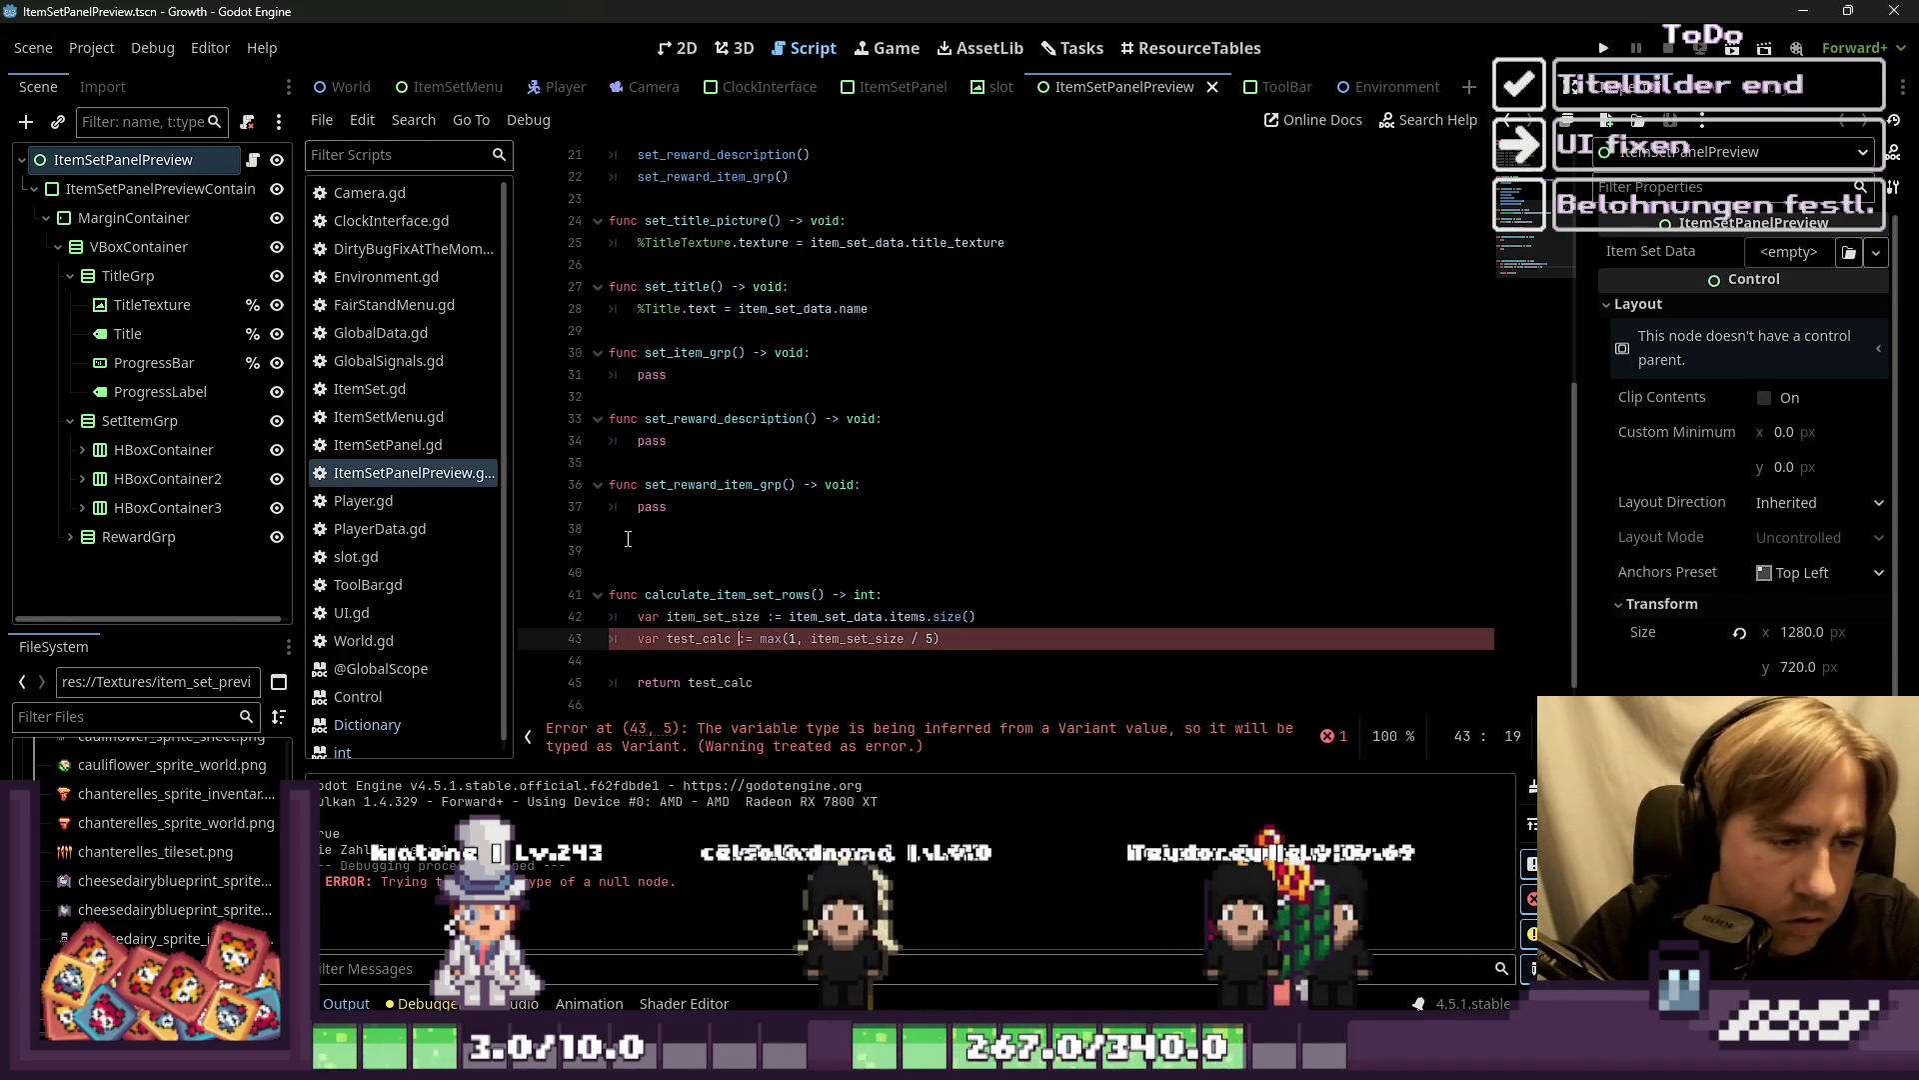
key("Down")
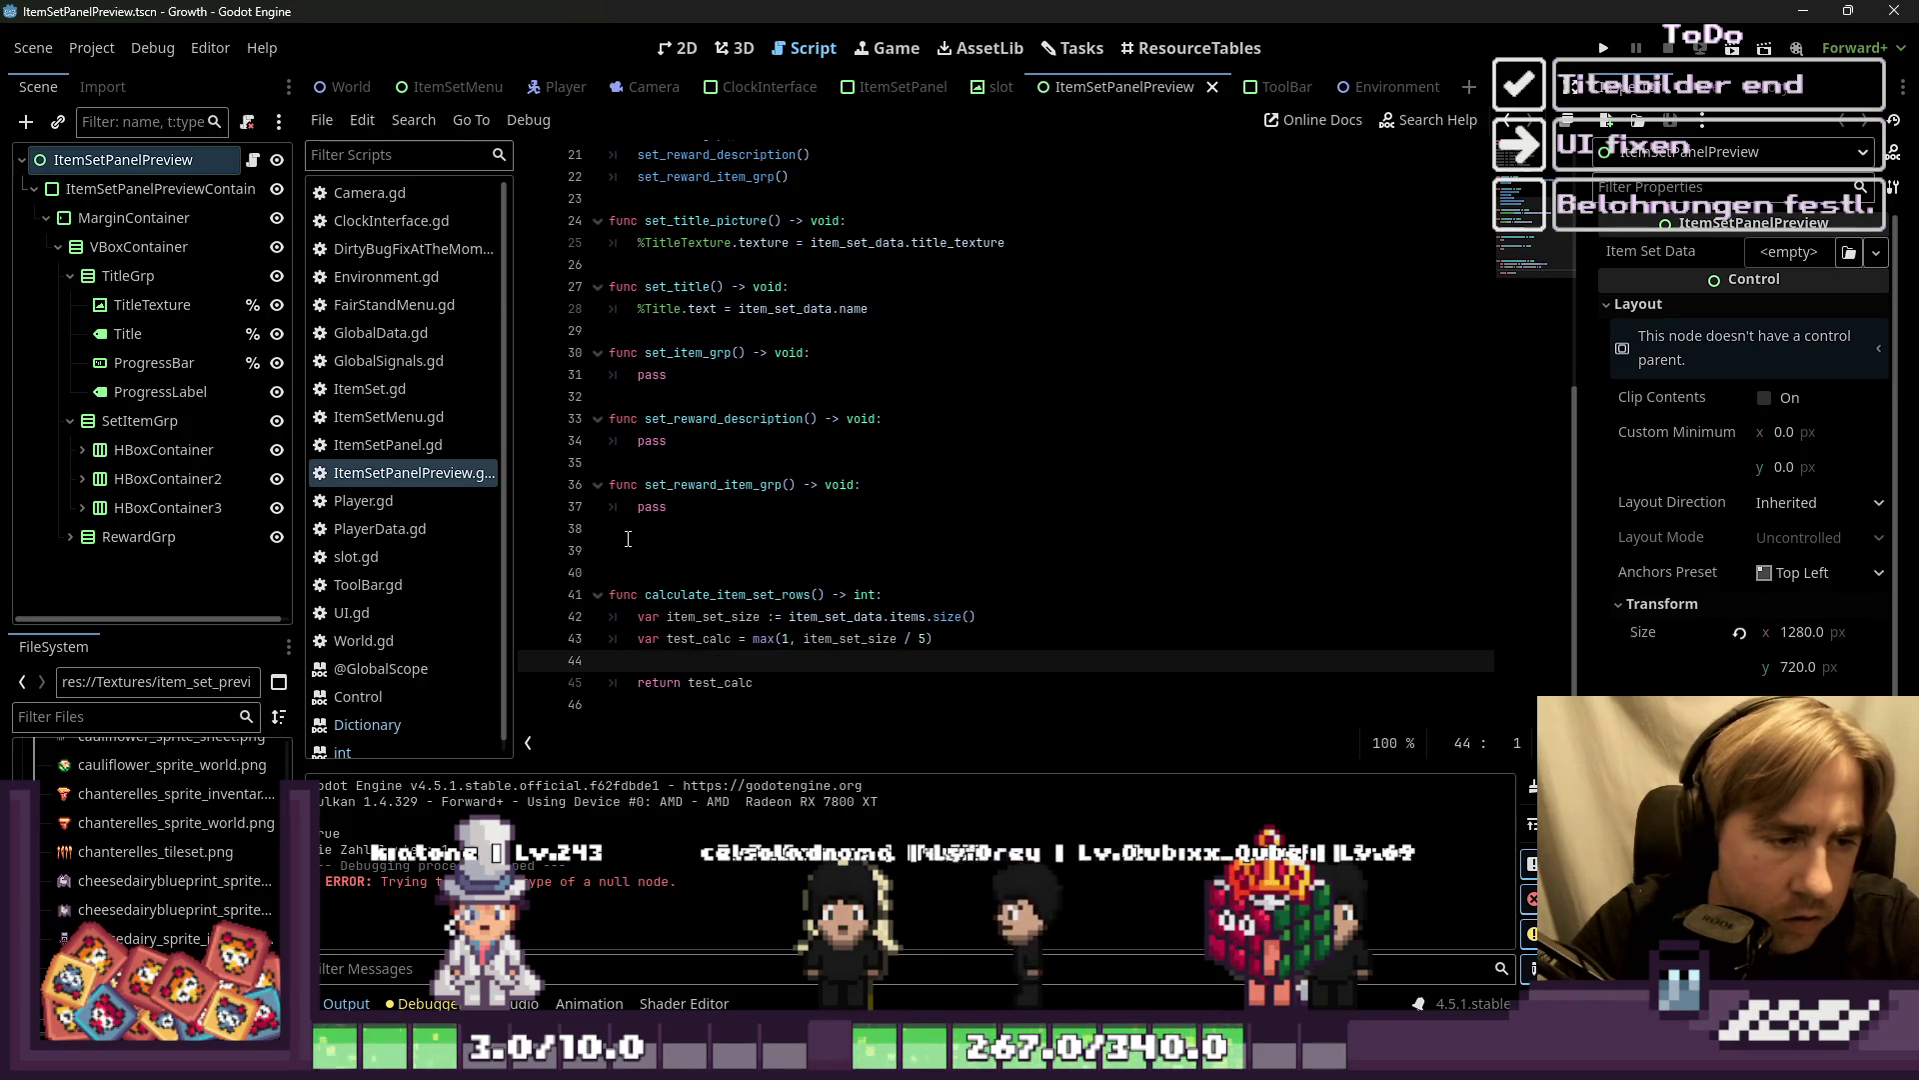
key("BackSpace")
key("ctrl+s")
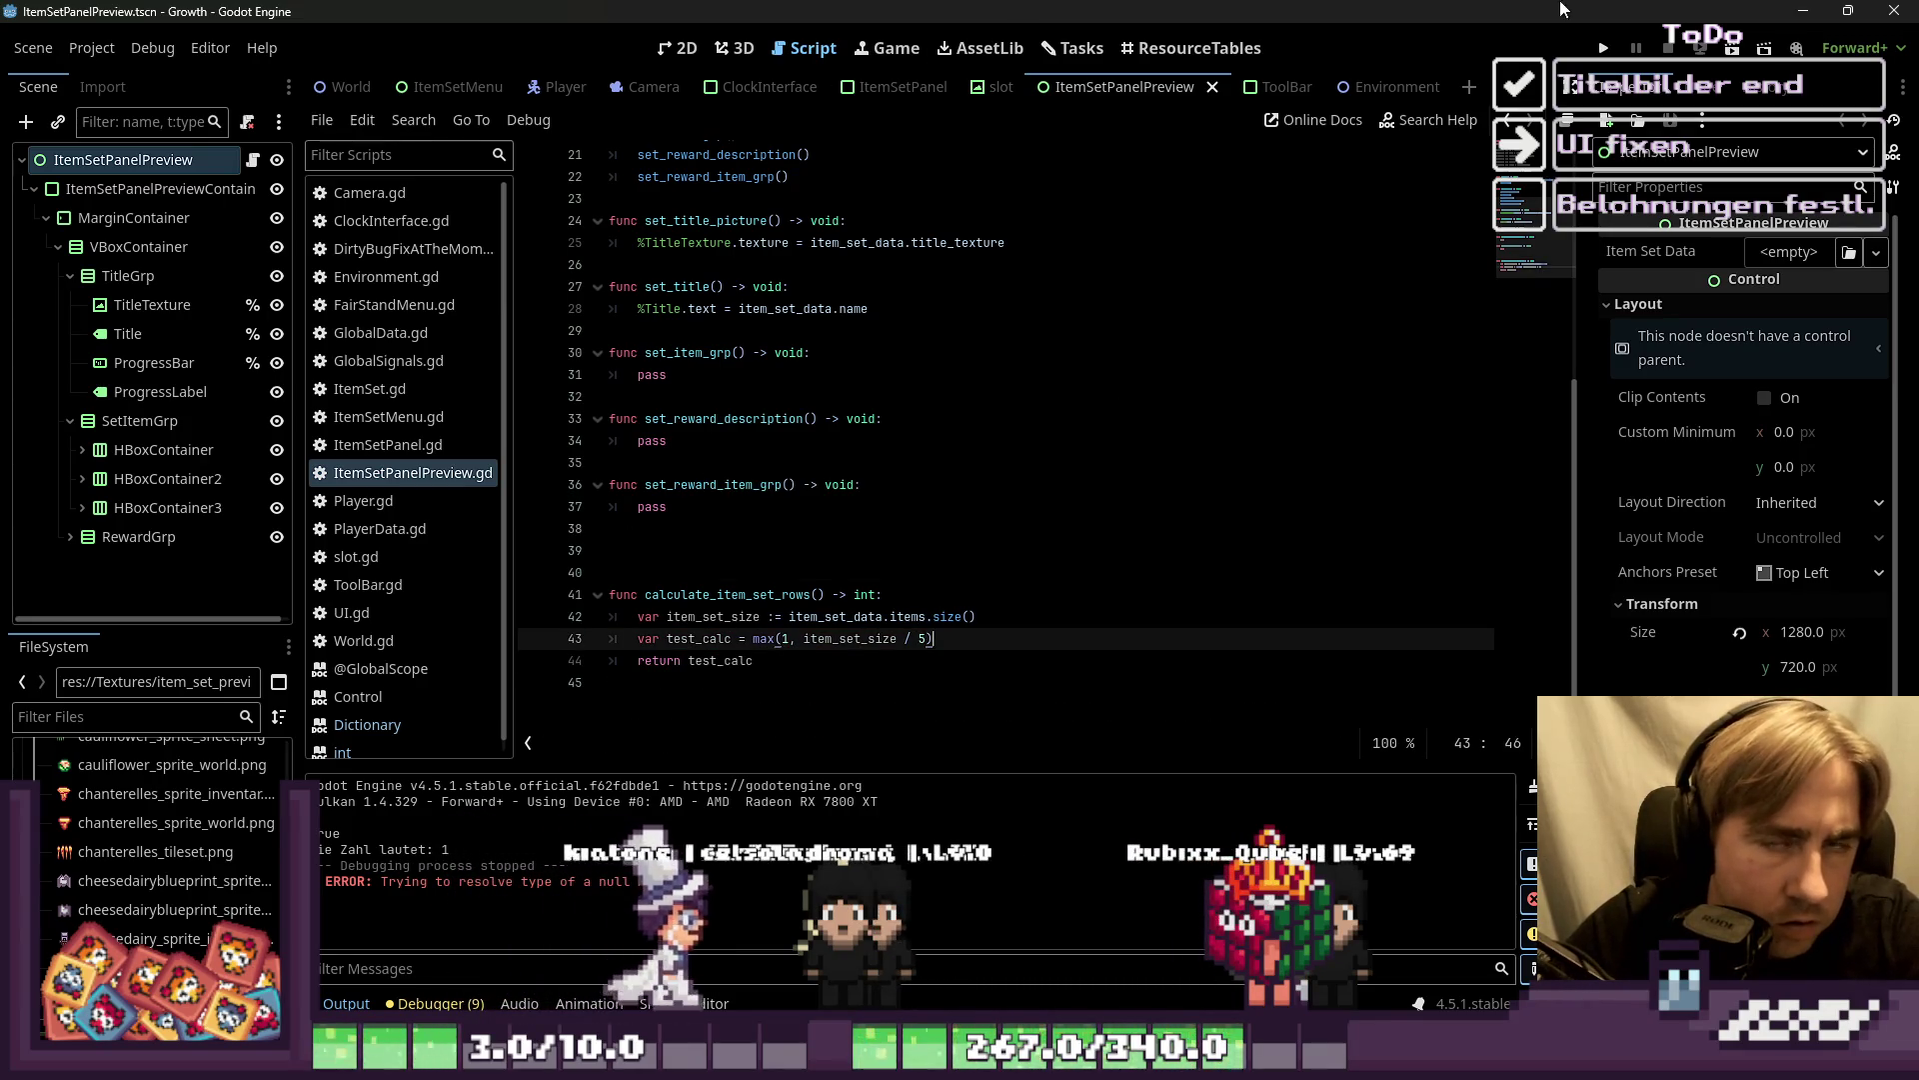
key("F5")
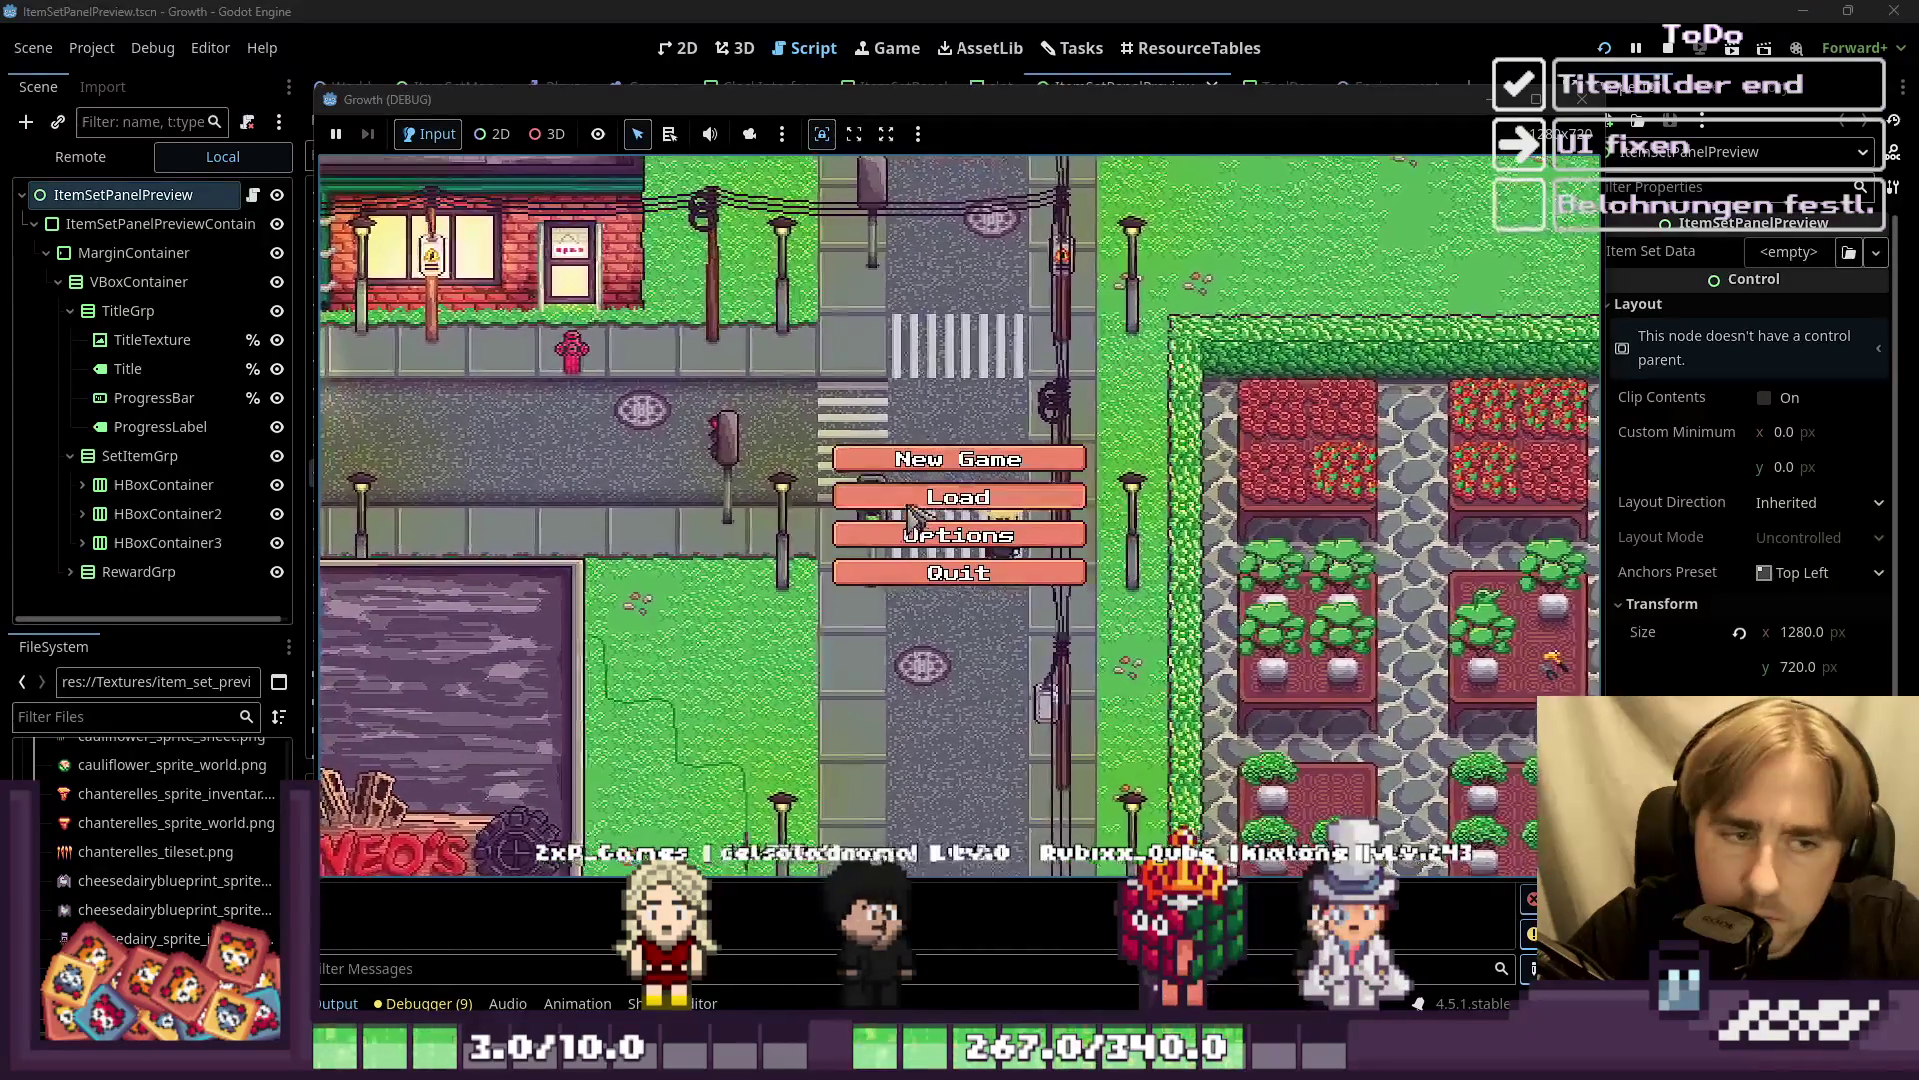
Open the Big Ocean Fish collection in the running game, then stop the game
left_click(909, 505)
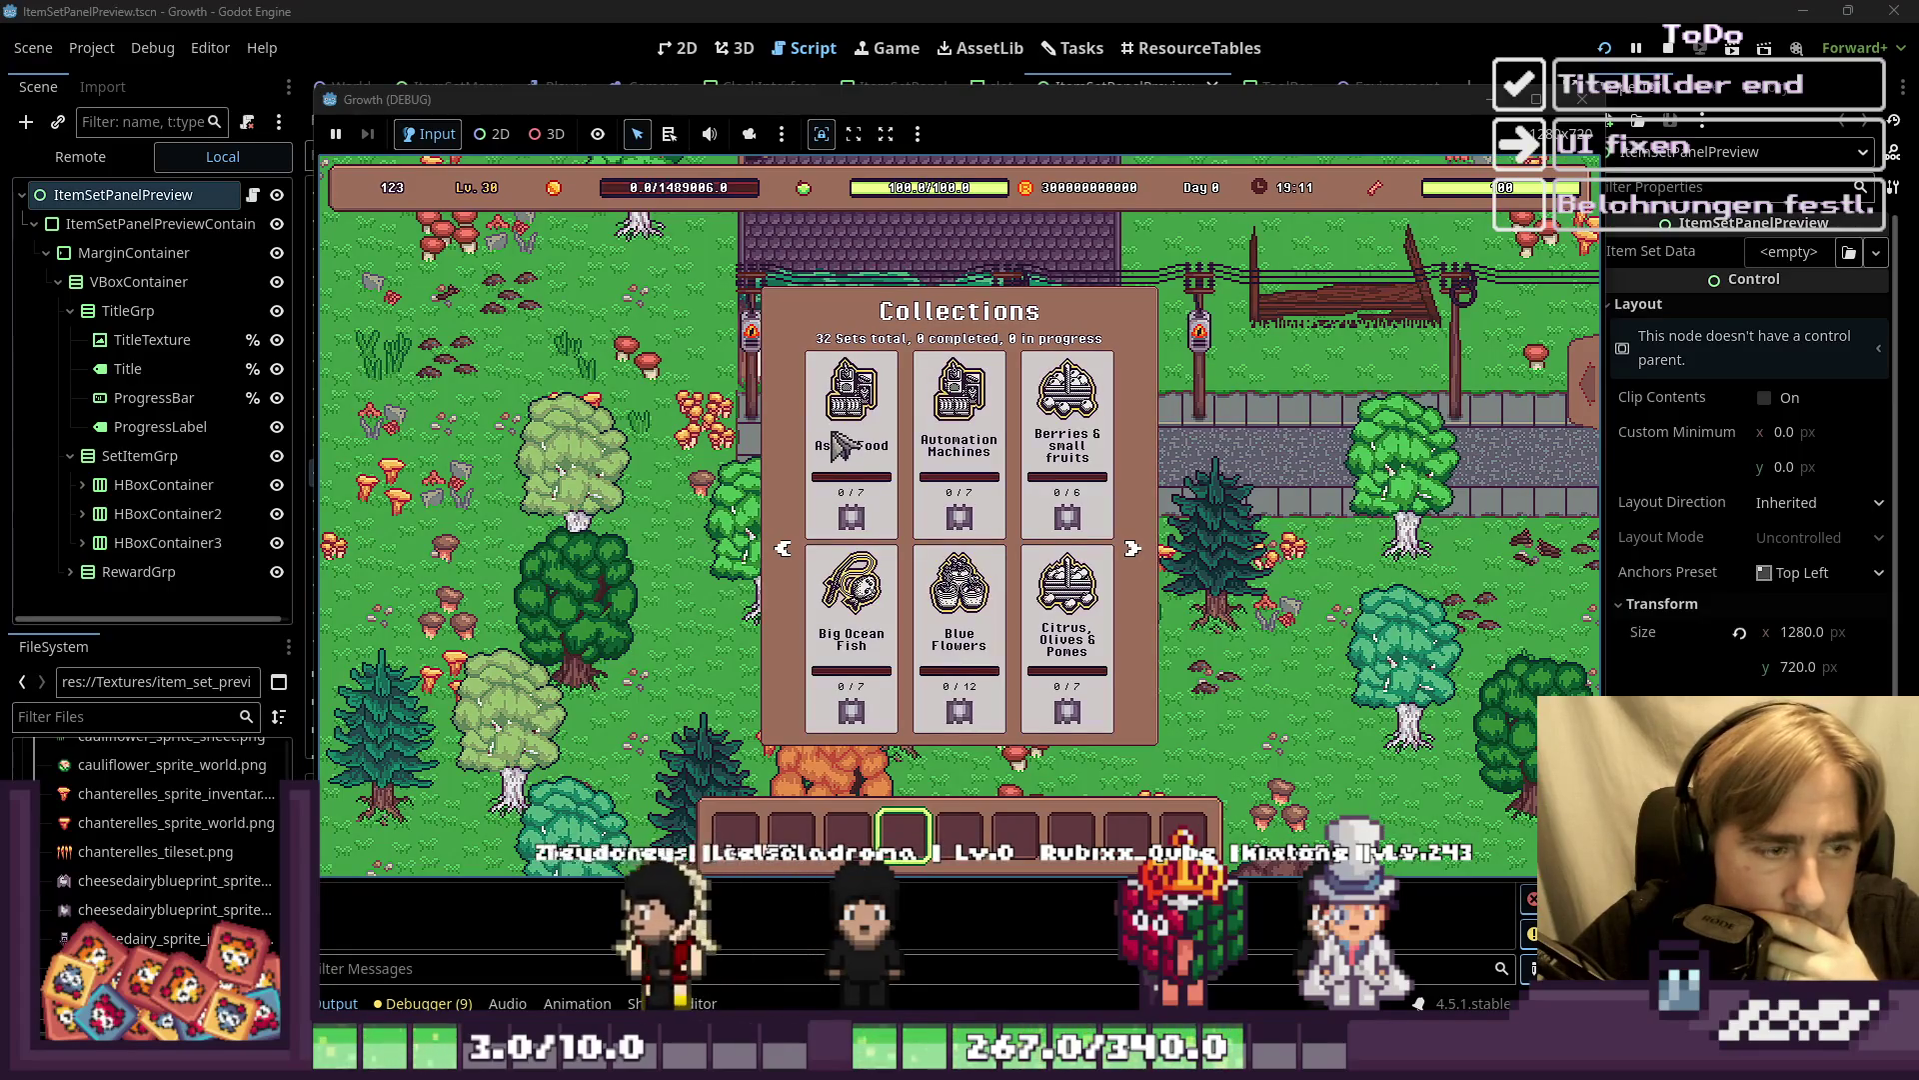
left_click_drag(815, 106, 1359, 106)
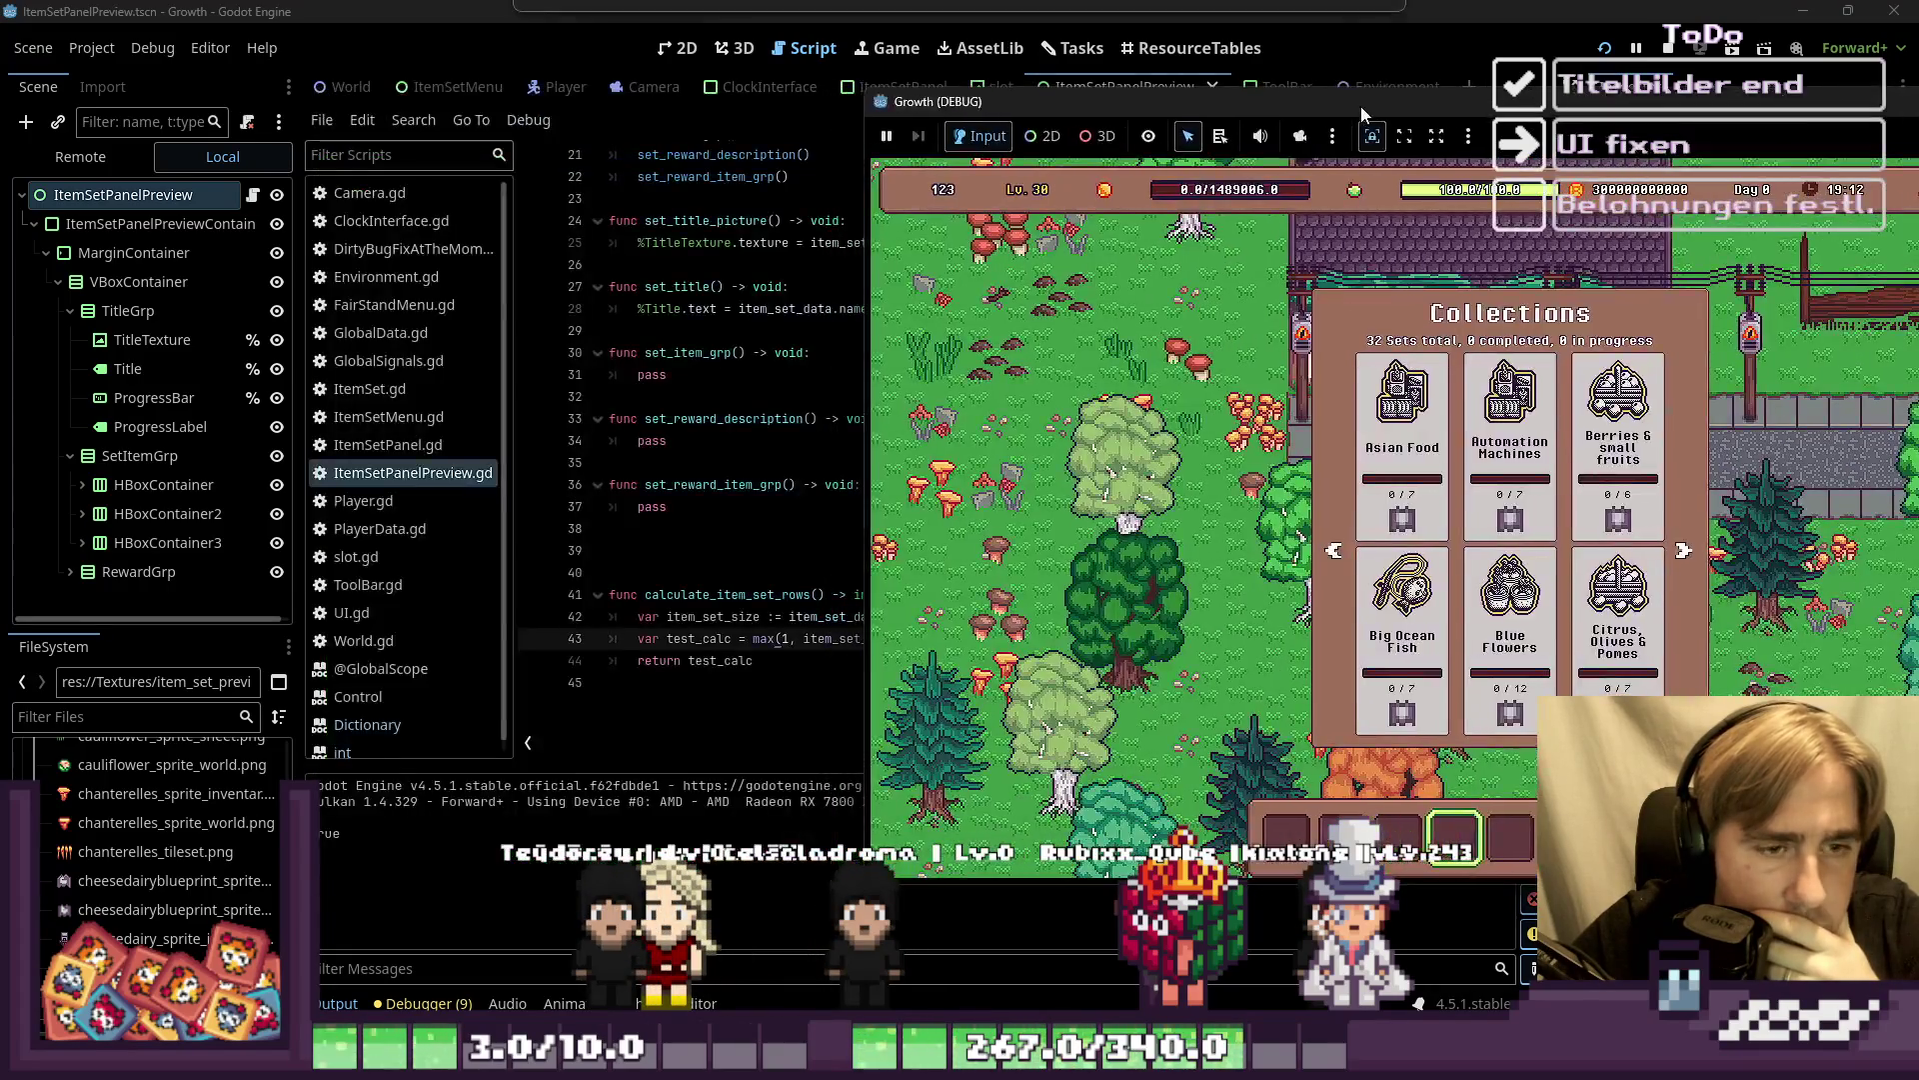
left_click(1399, 640)
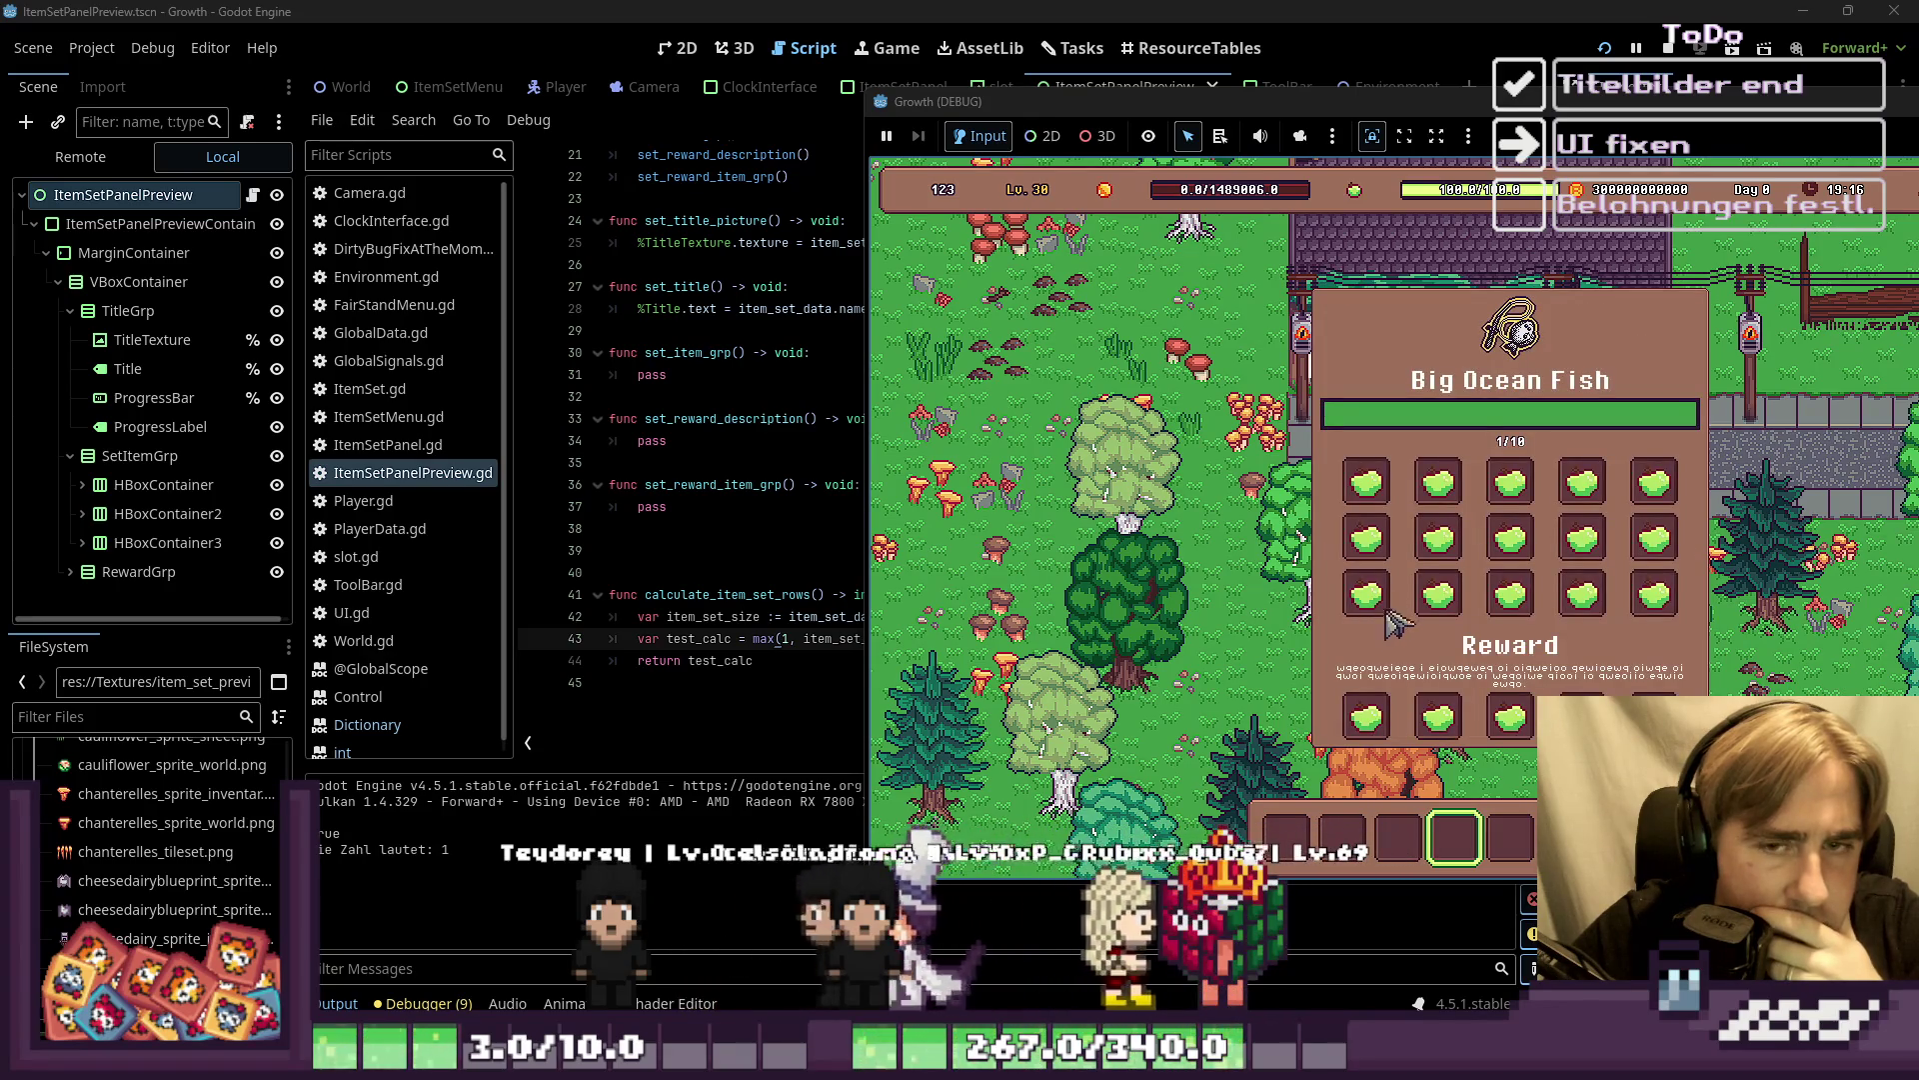
key("F8")
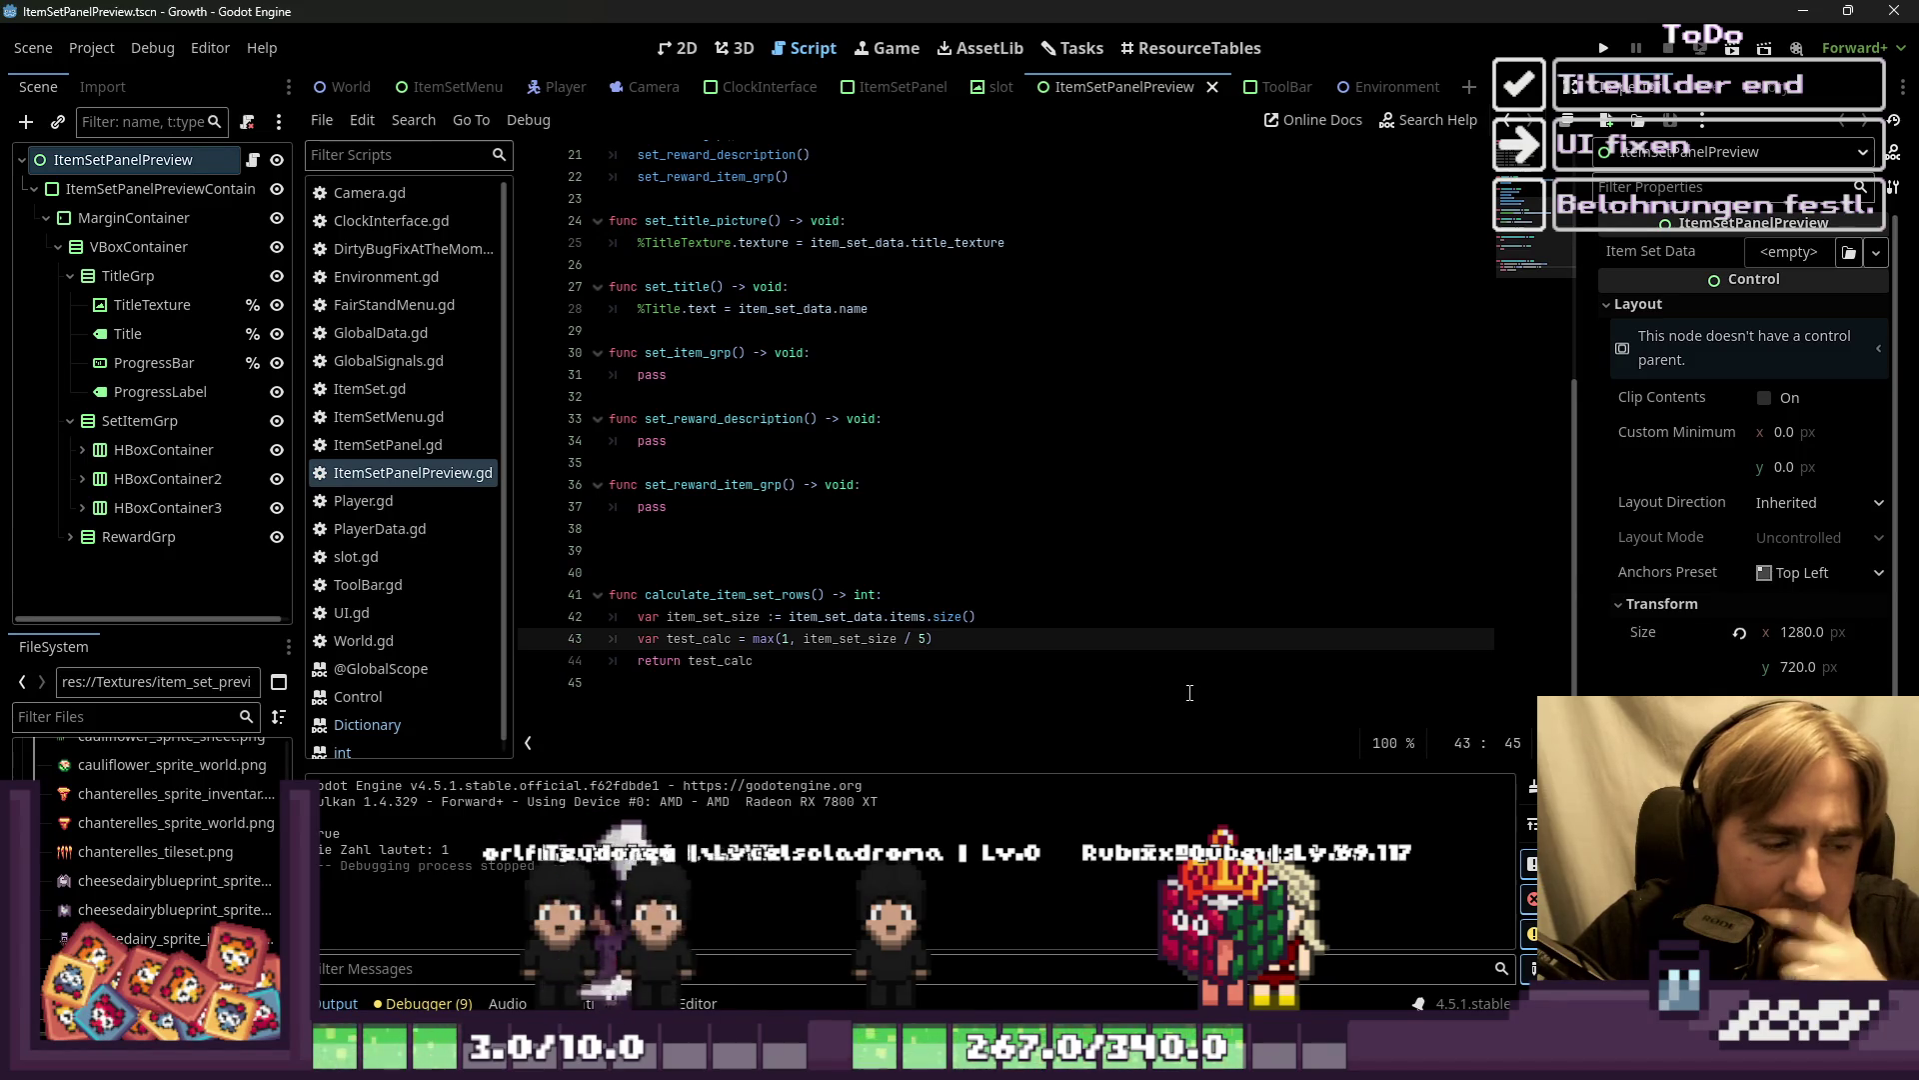
Make line 43 read test_calc = max(1, item_set_size / 5) + 1 and launch the game
key("BackSpace")
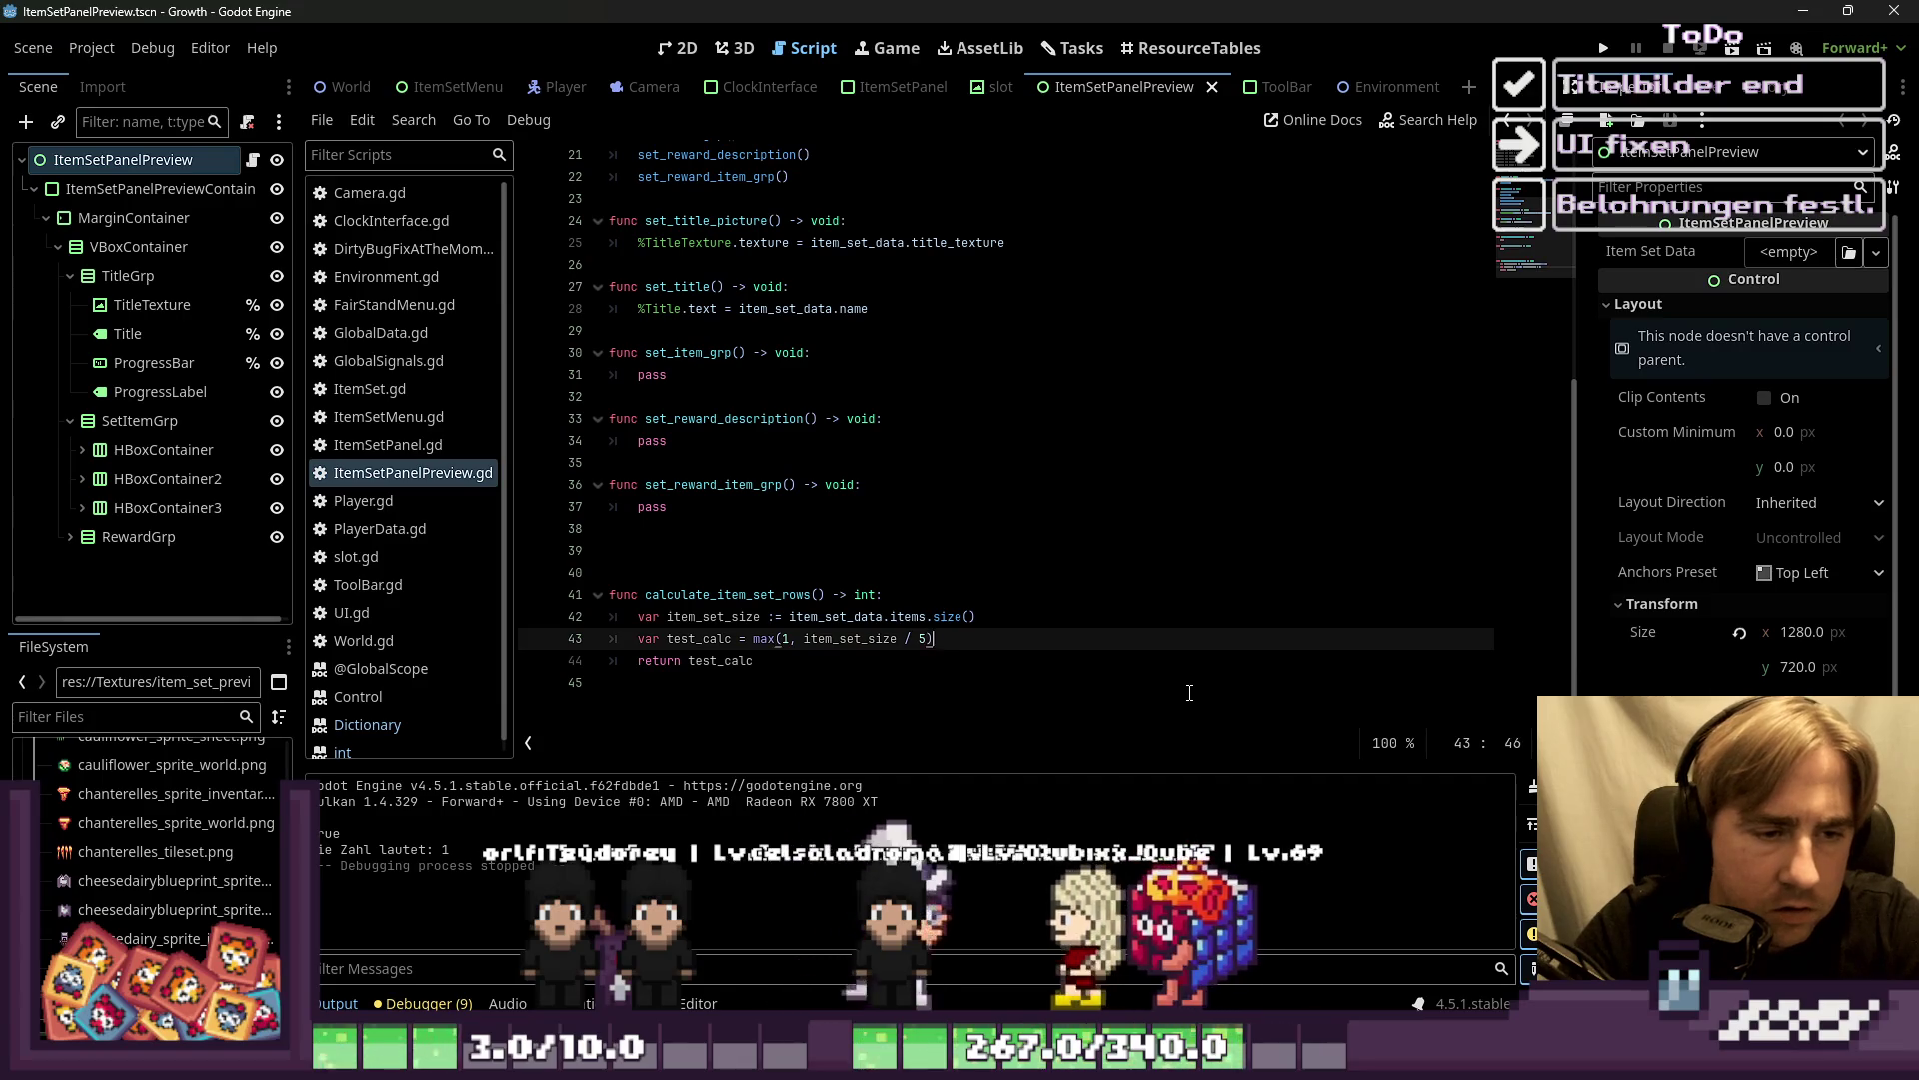
type(") + 1")
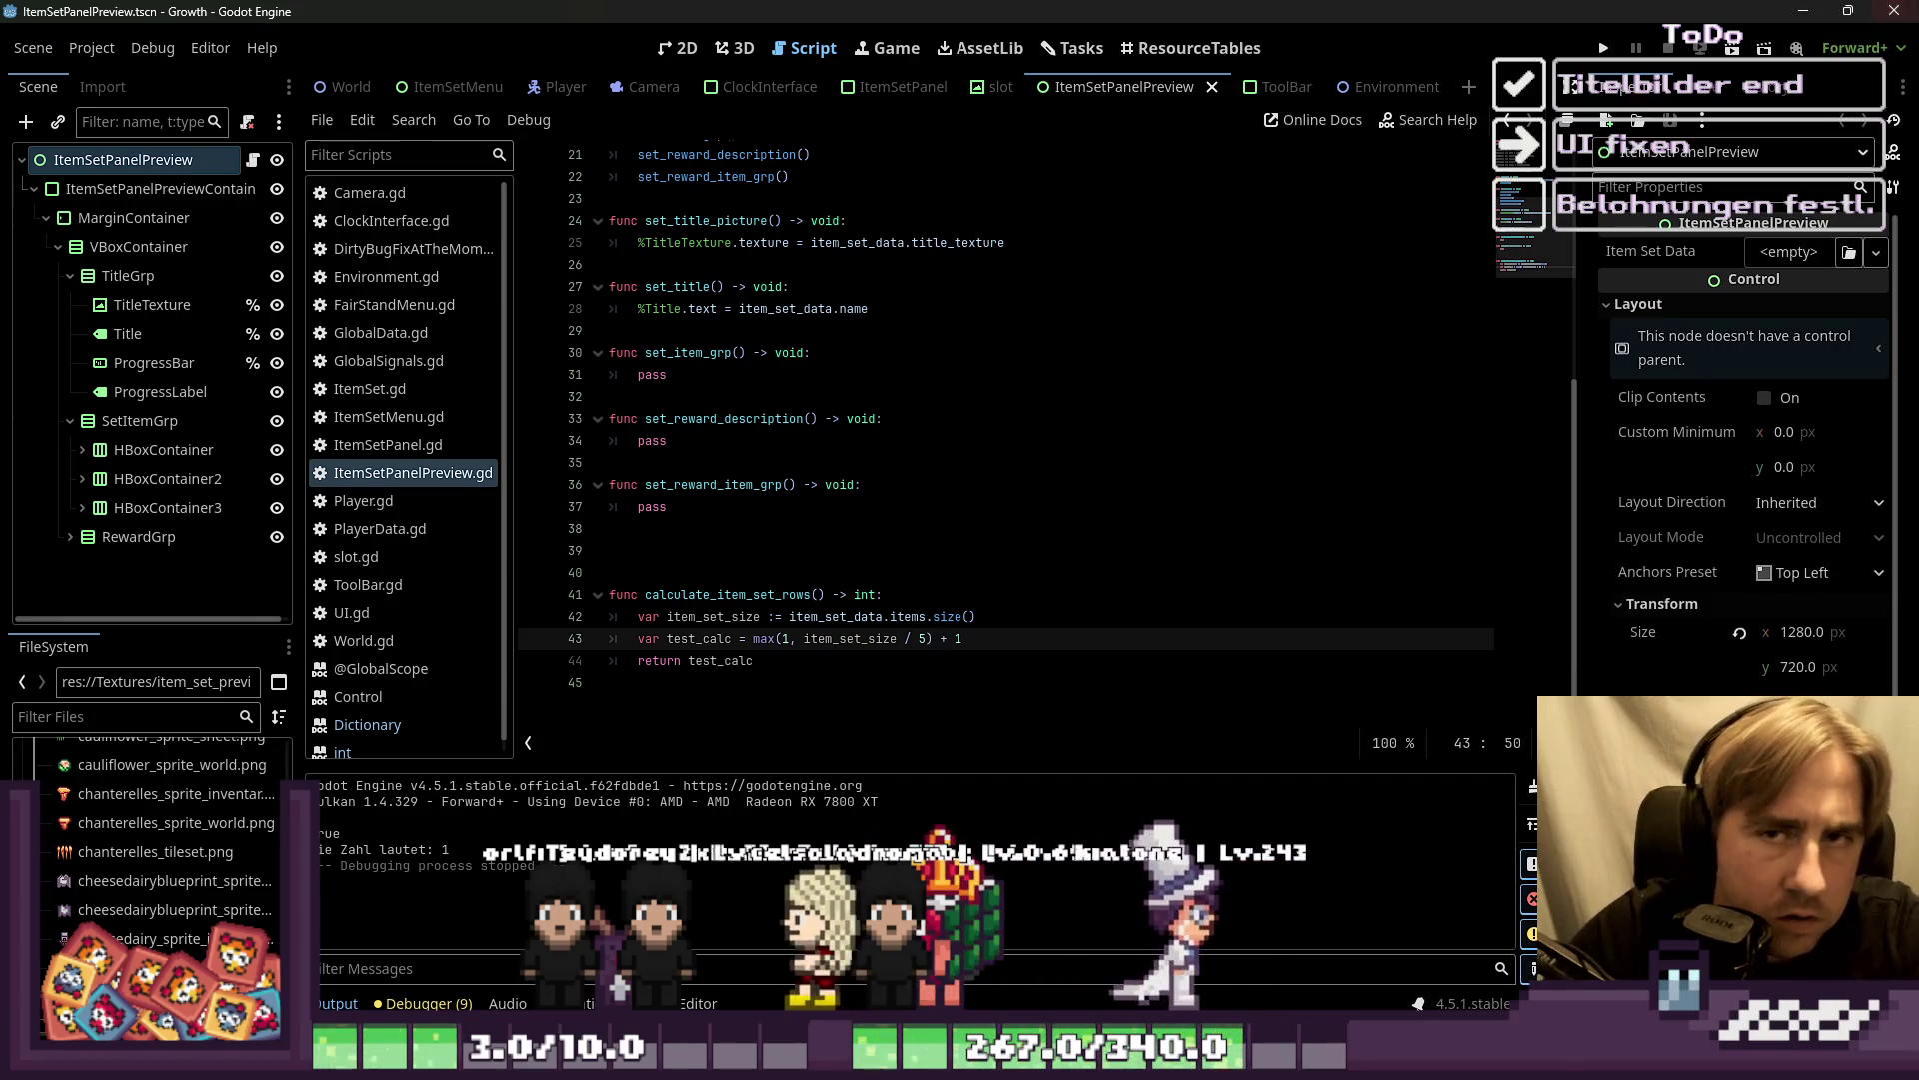
key("F6")
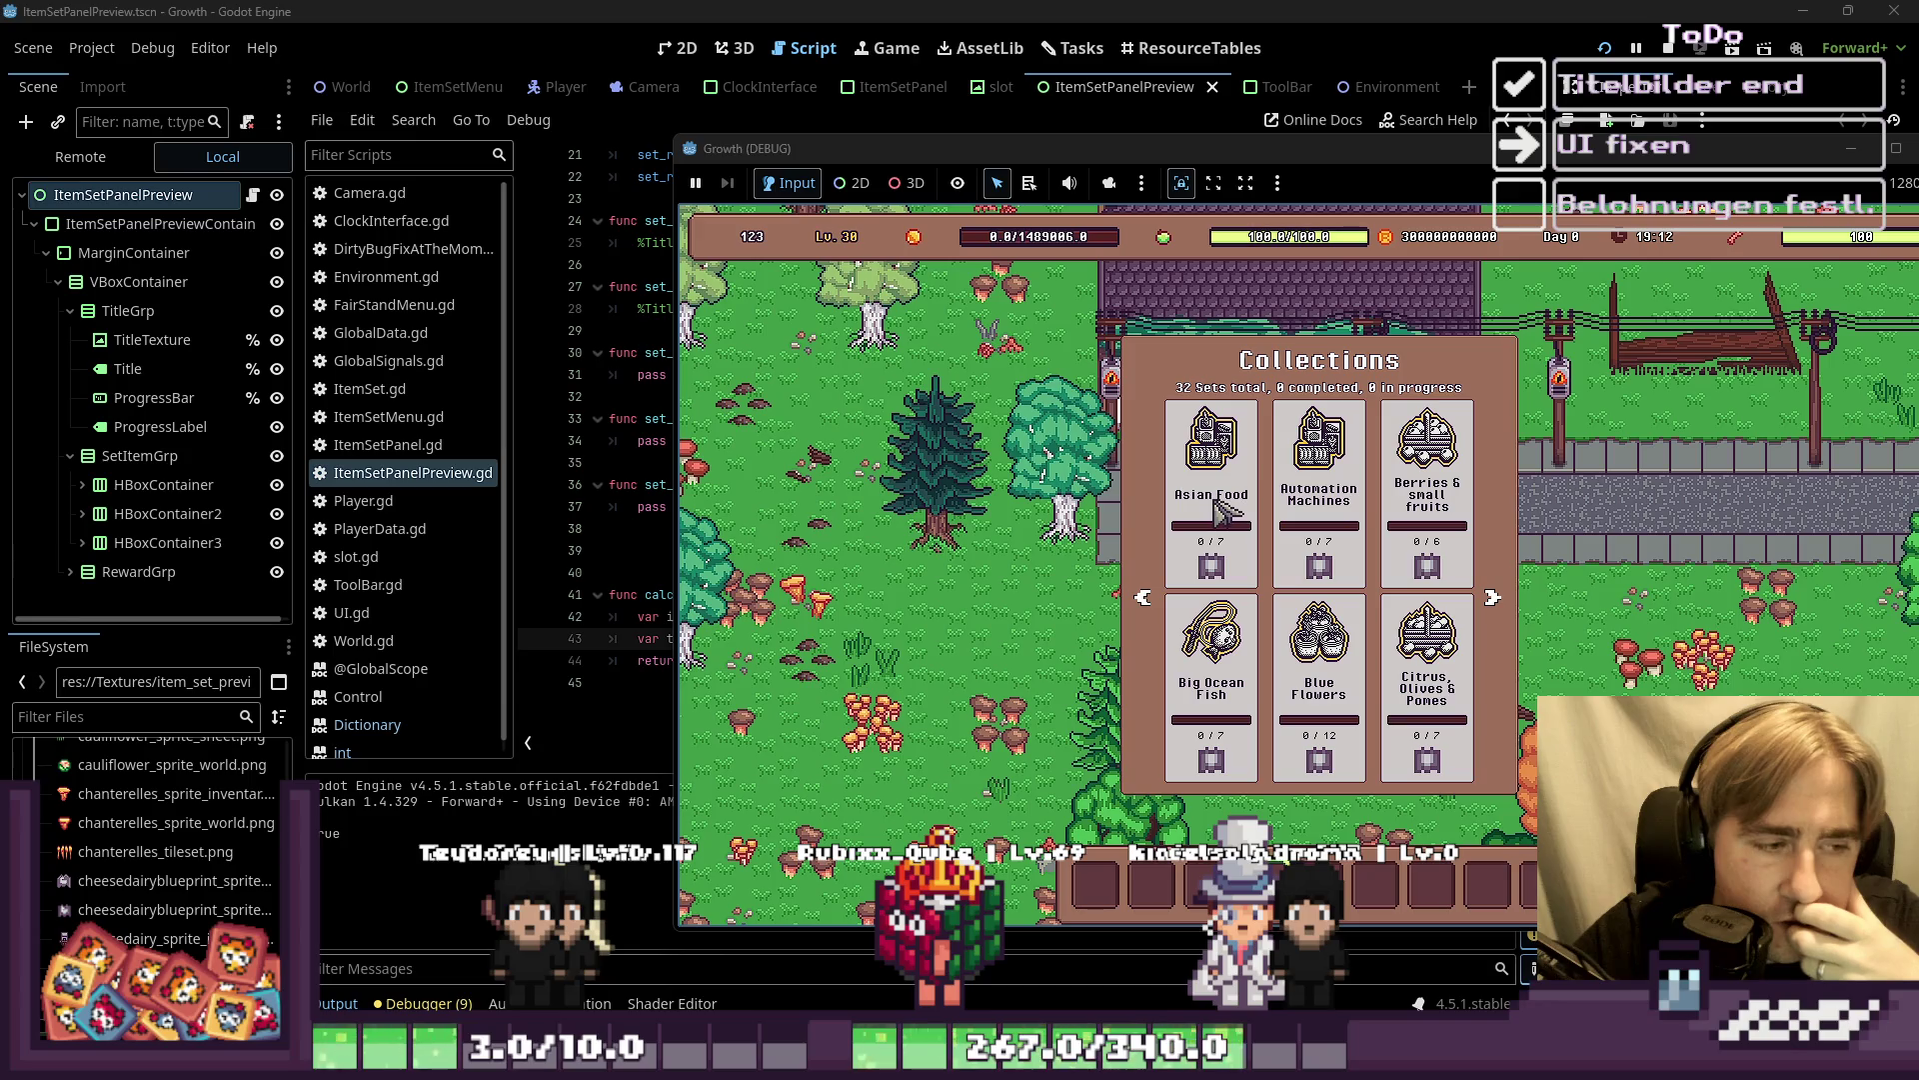
Check the Asian Food and Blue Flowers collections in-game, then stop and select line 43's expression
left_click(1183, 425)
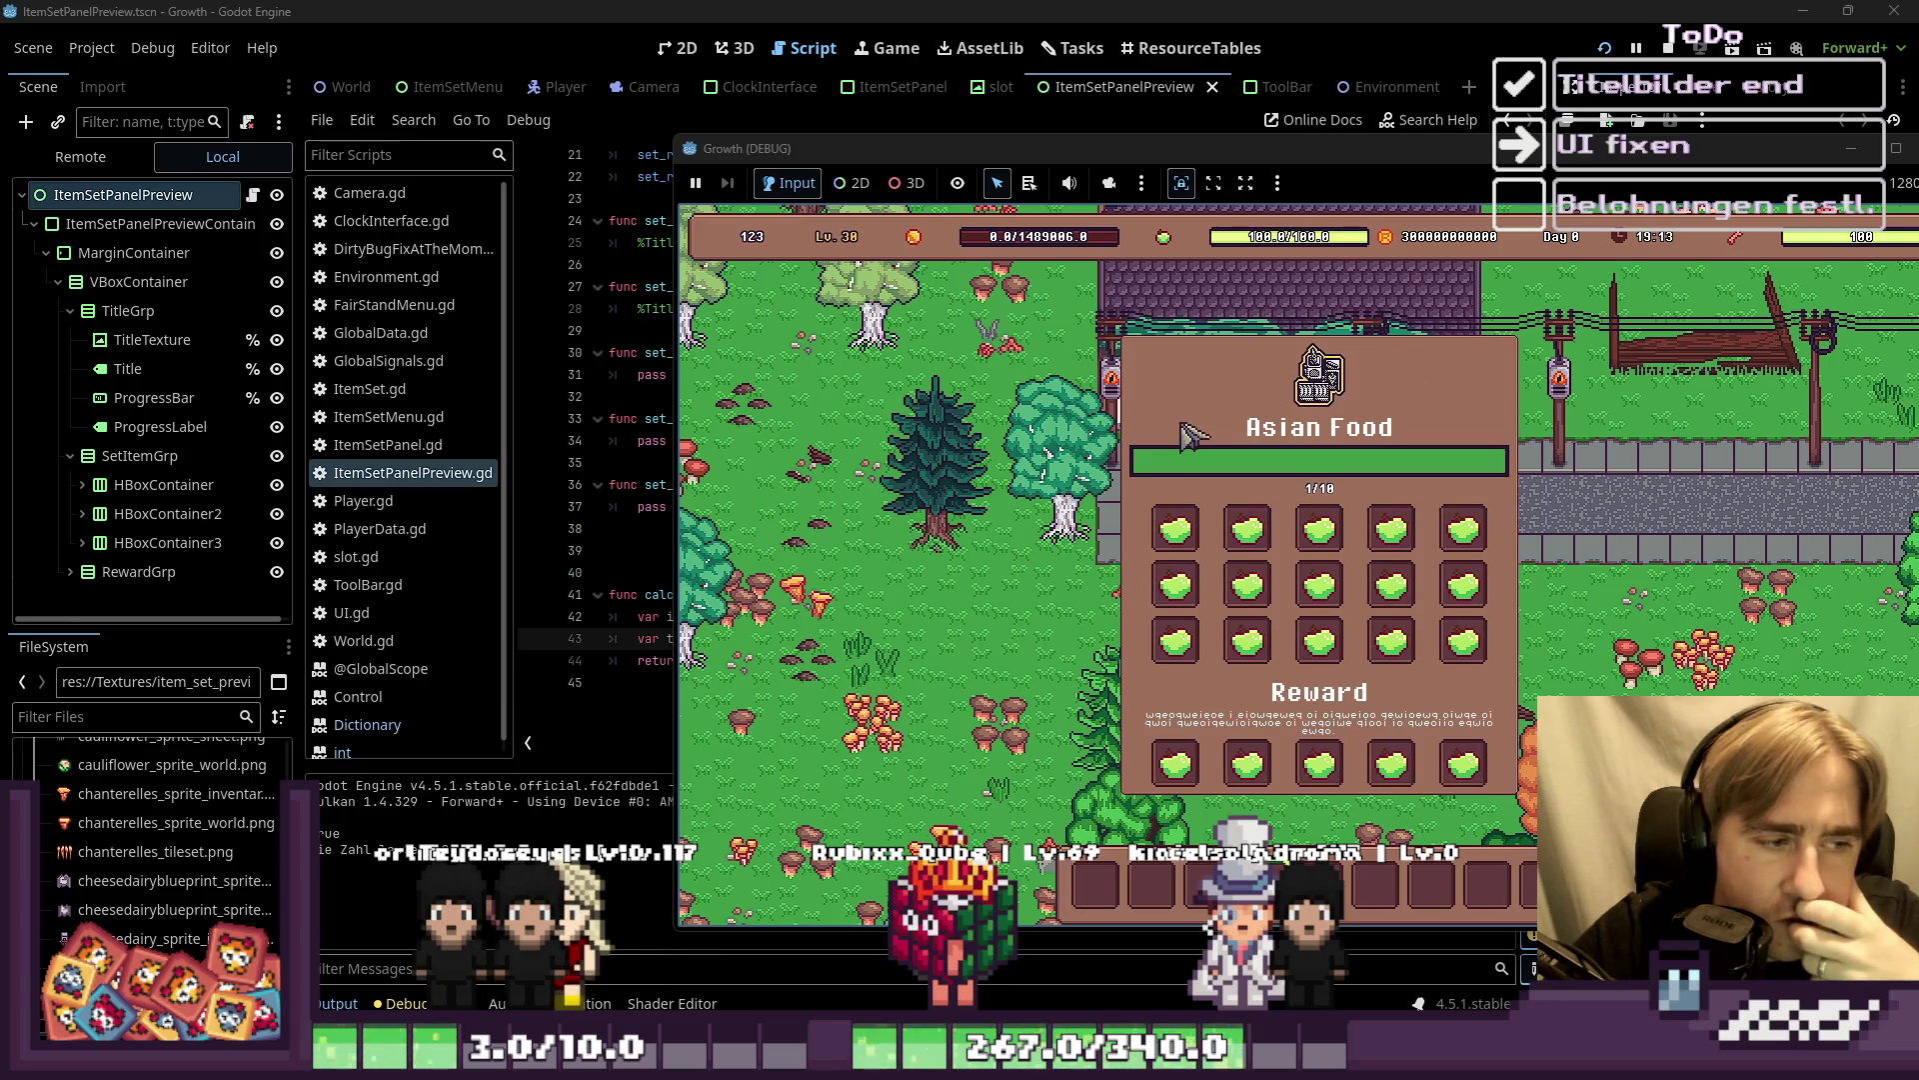
left_click(1604, 48)
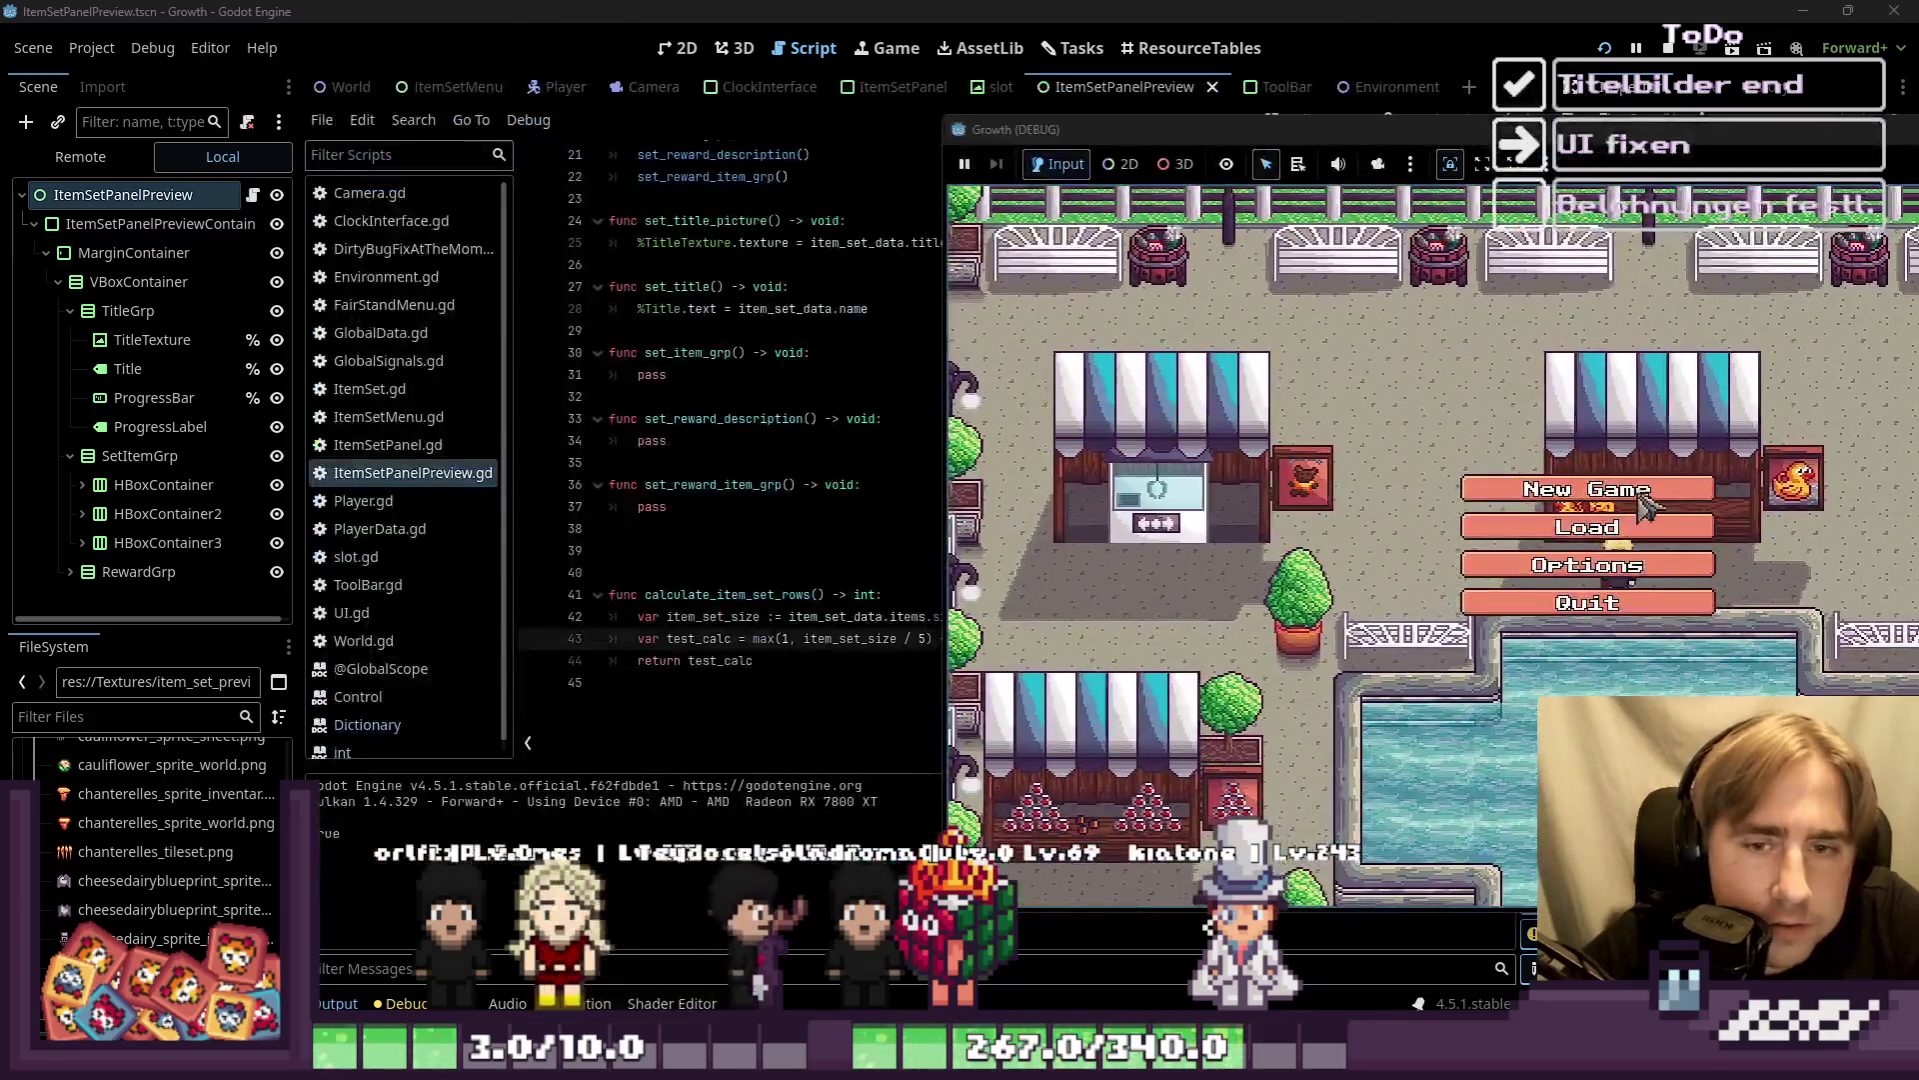
left_click(1615, 490)
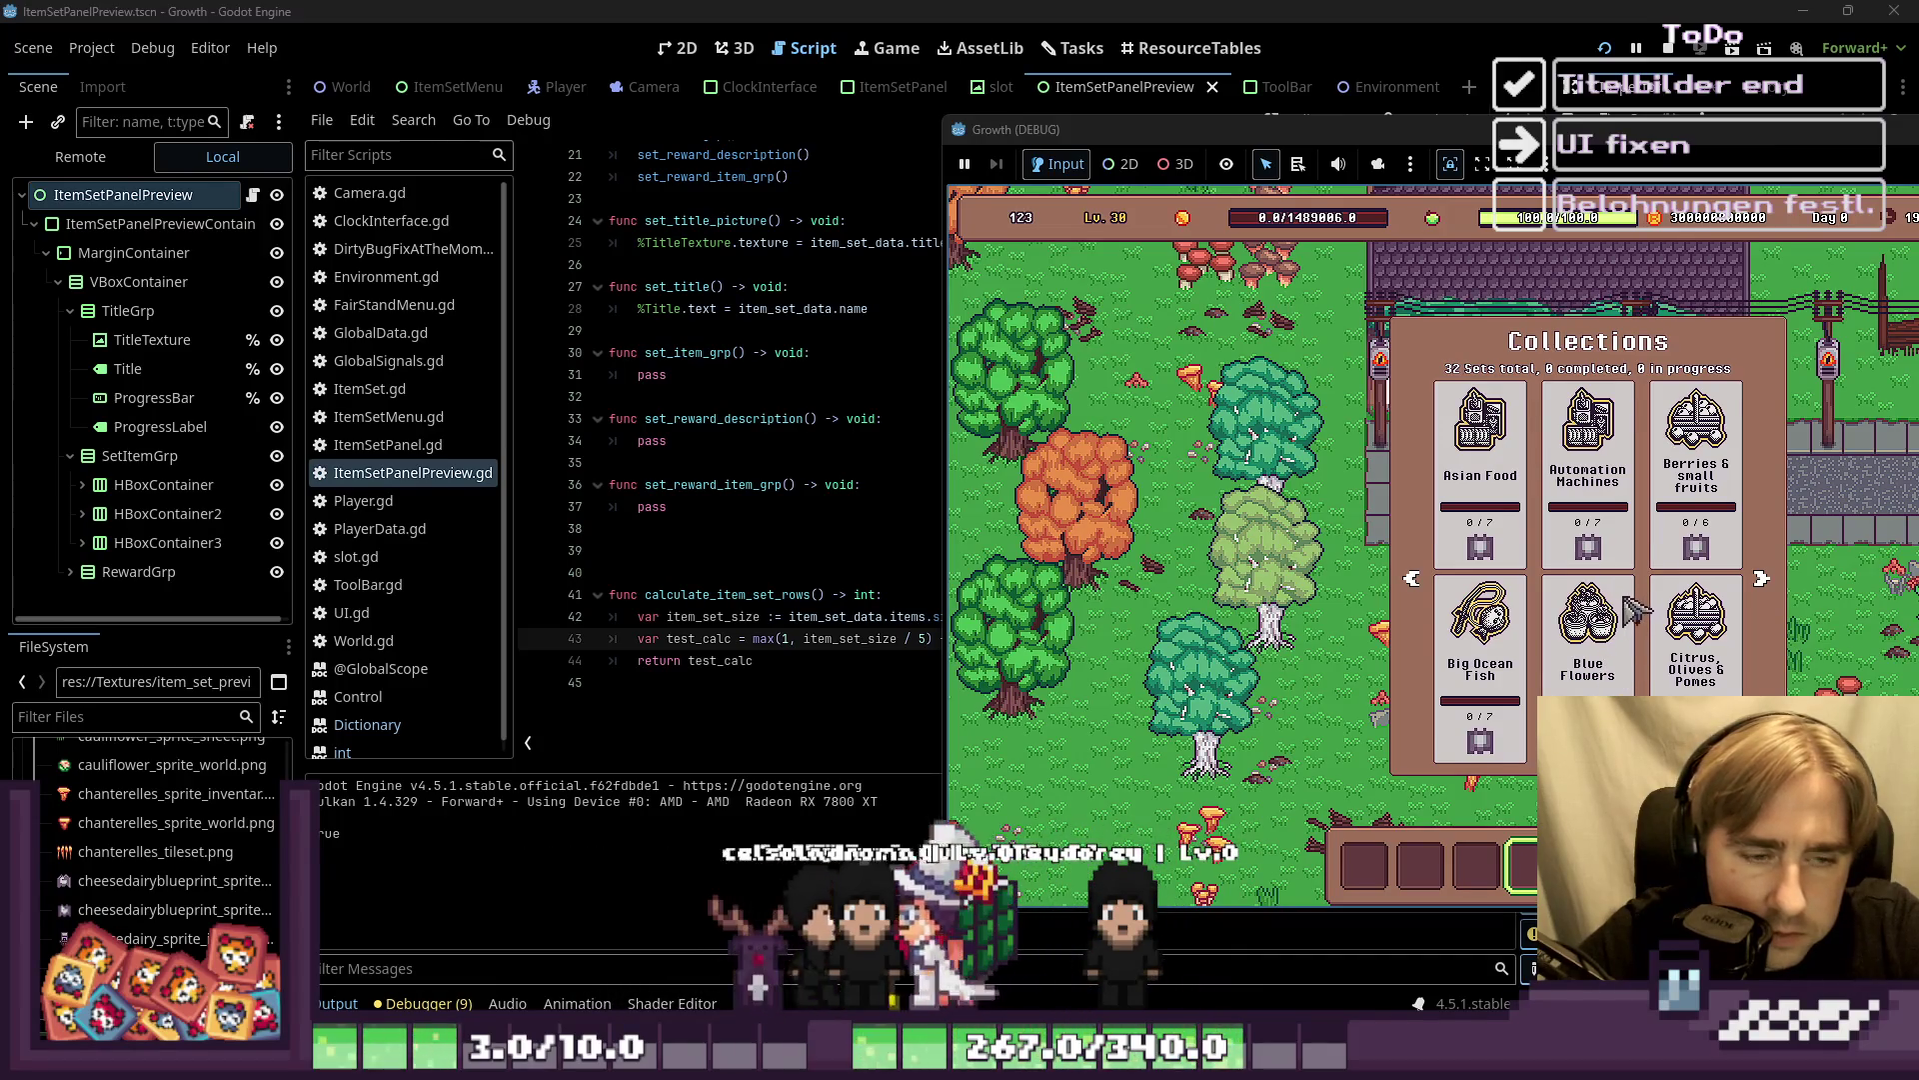
left_click(1624, 614)
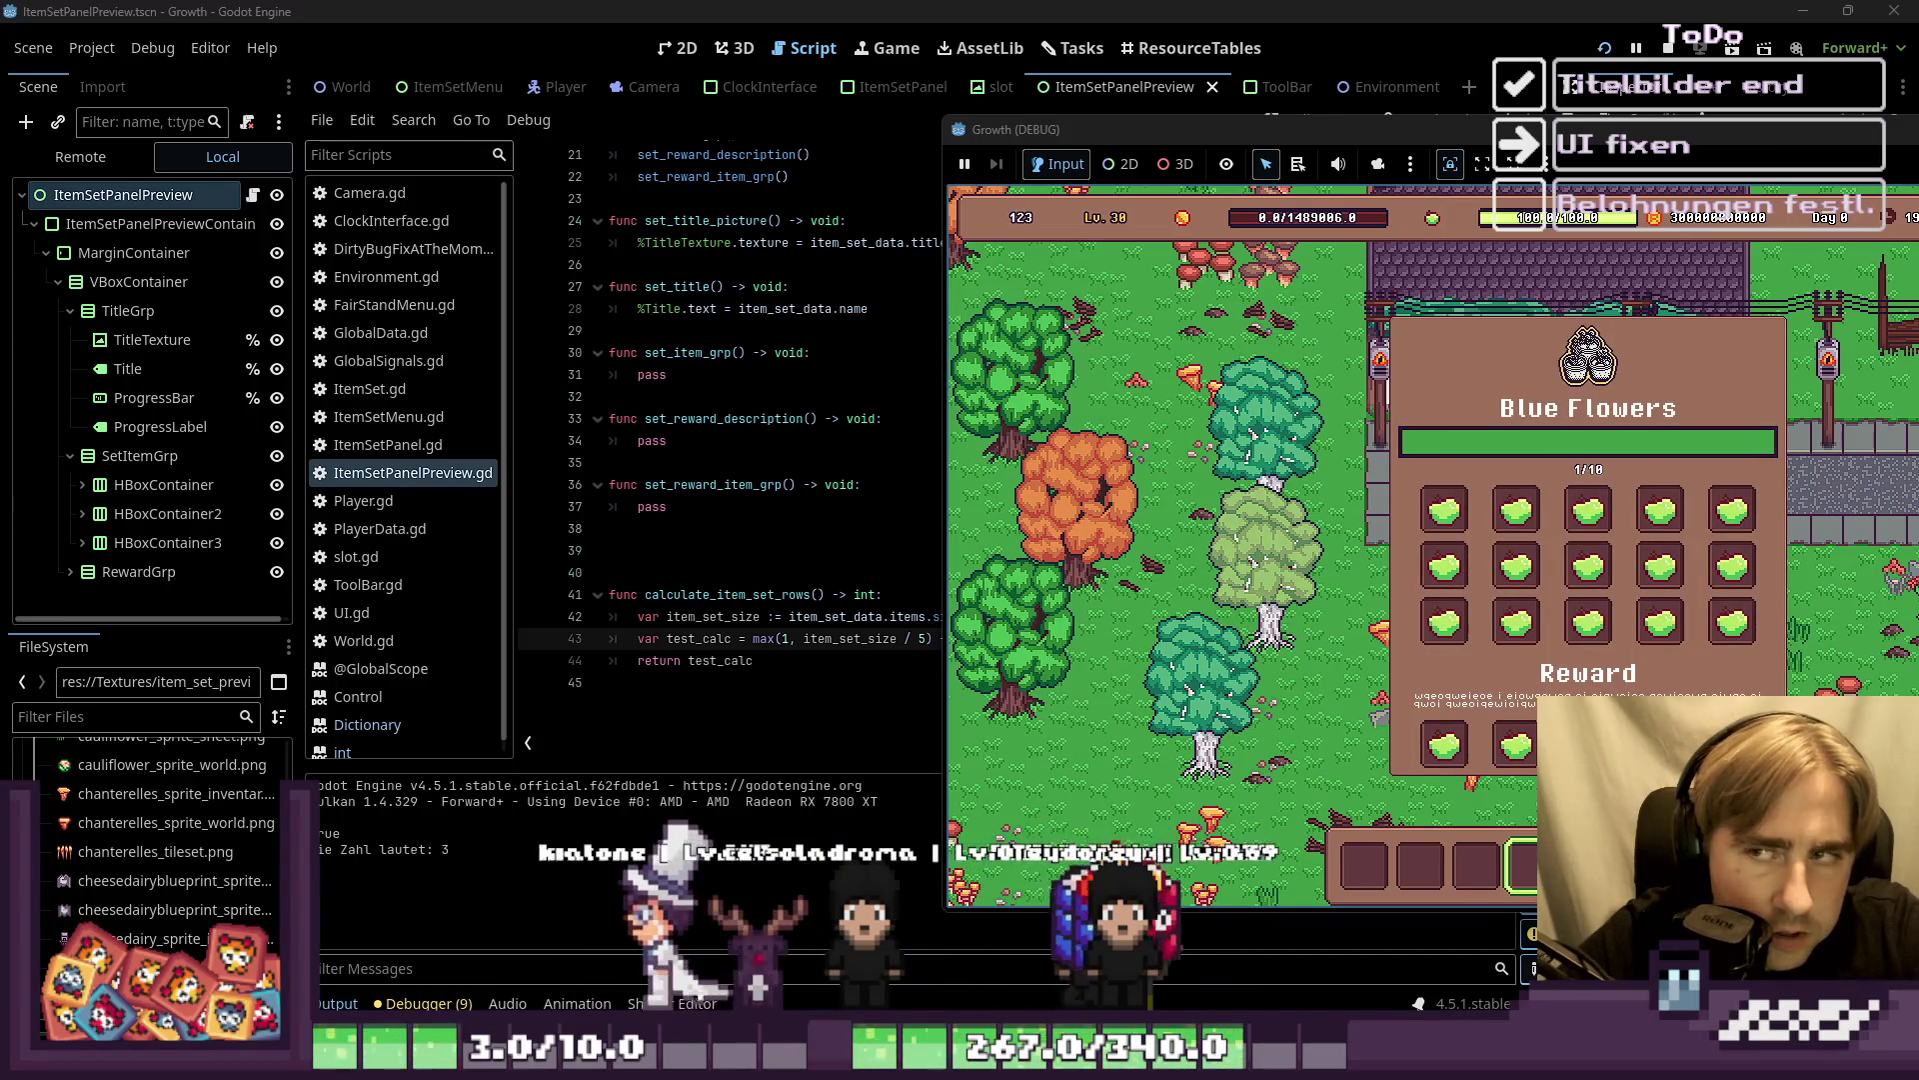
key("F8")
left_click(731, 638)
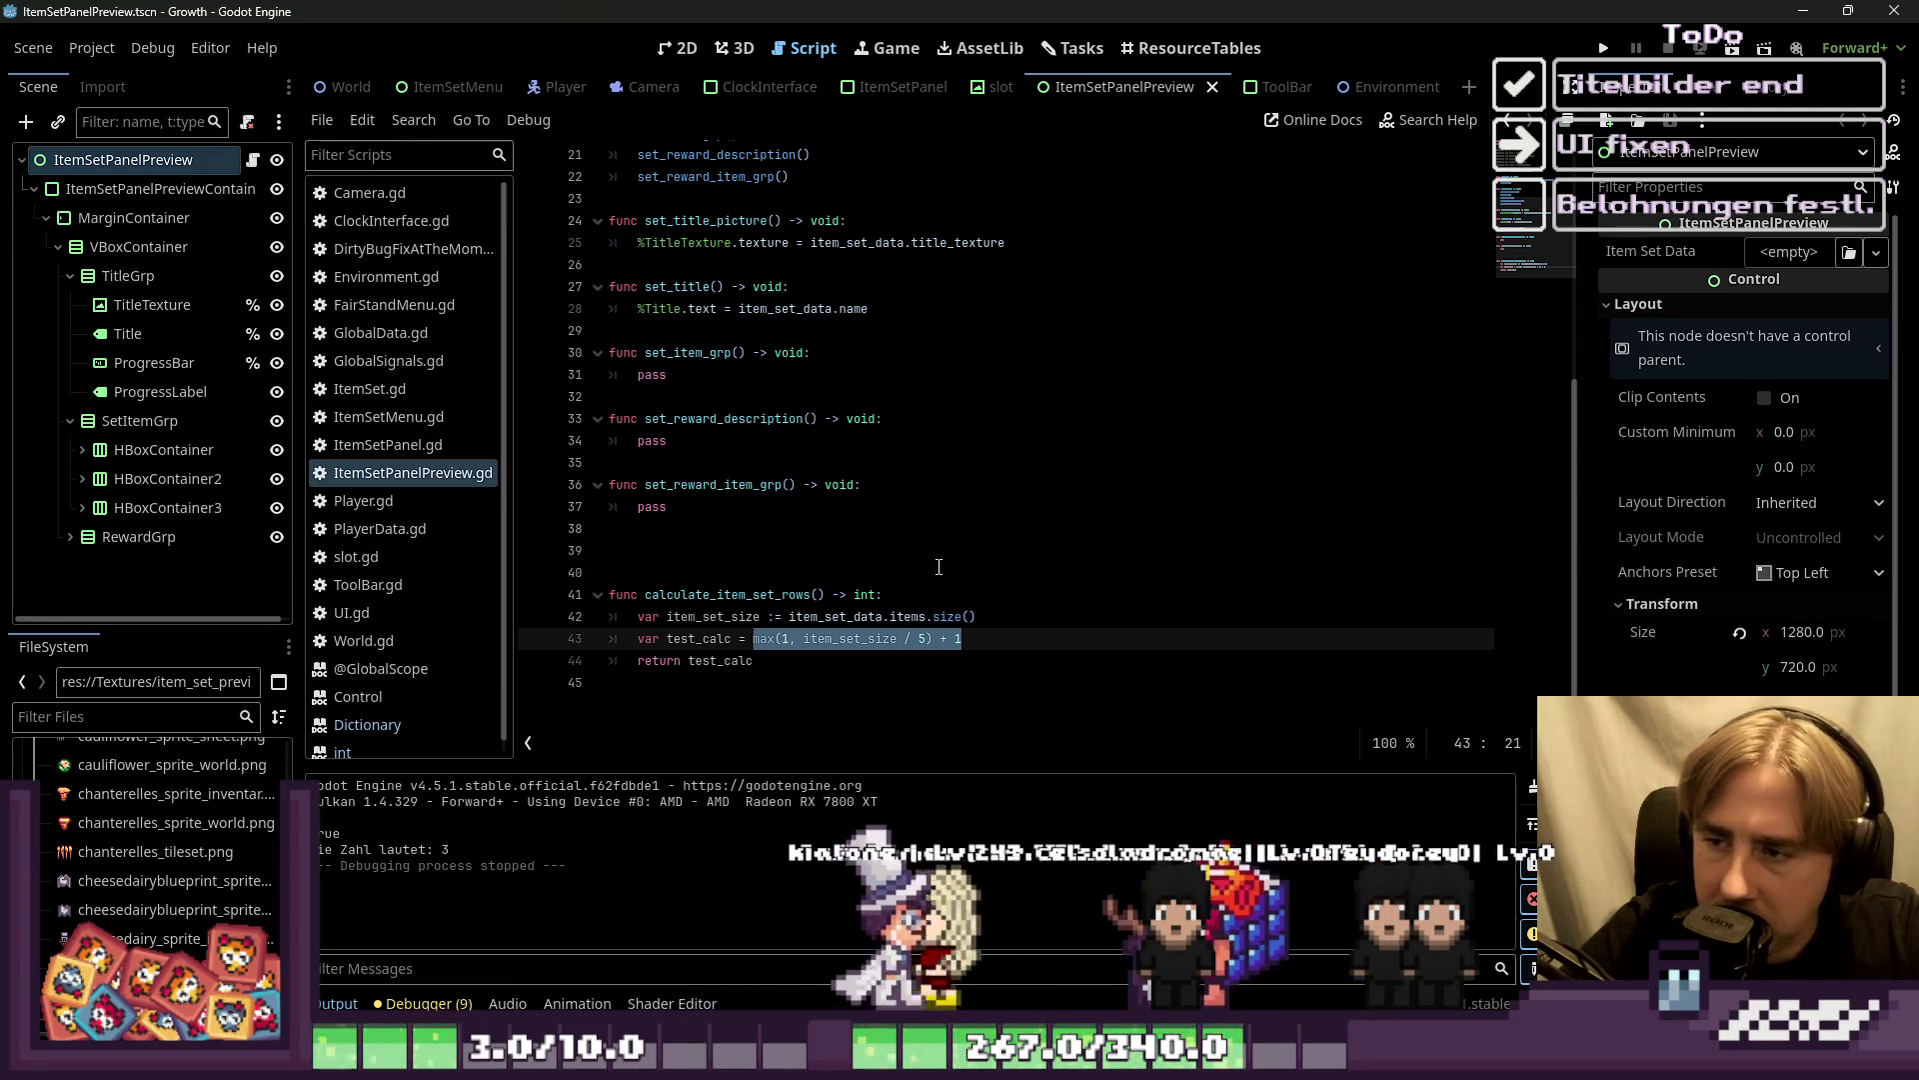
Delete the blank lines above calculate_item_set_rows, select the max expression, and run the project
left_click(782, 716)
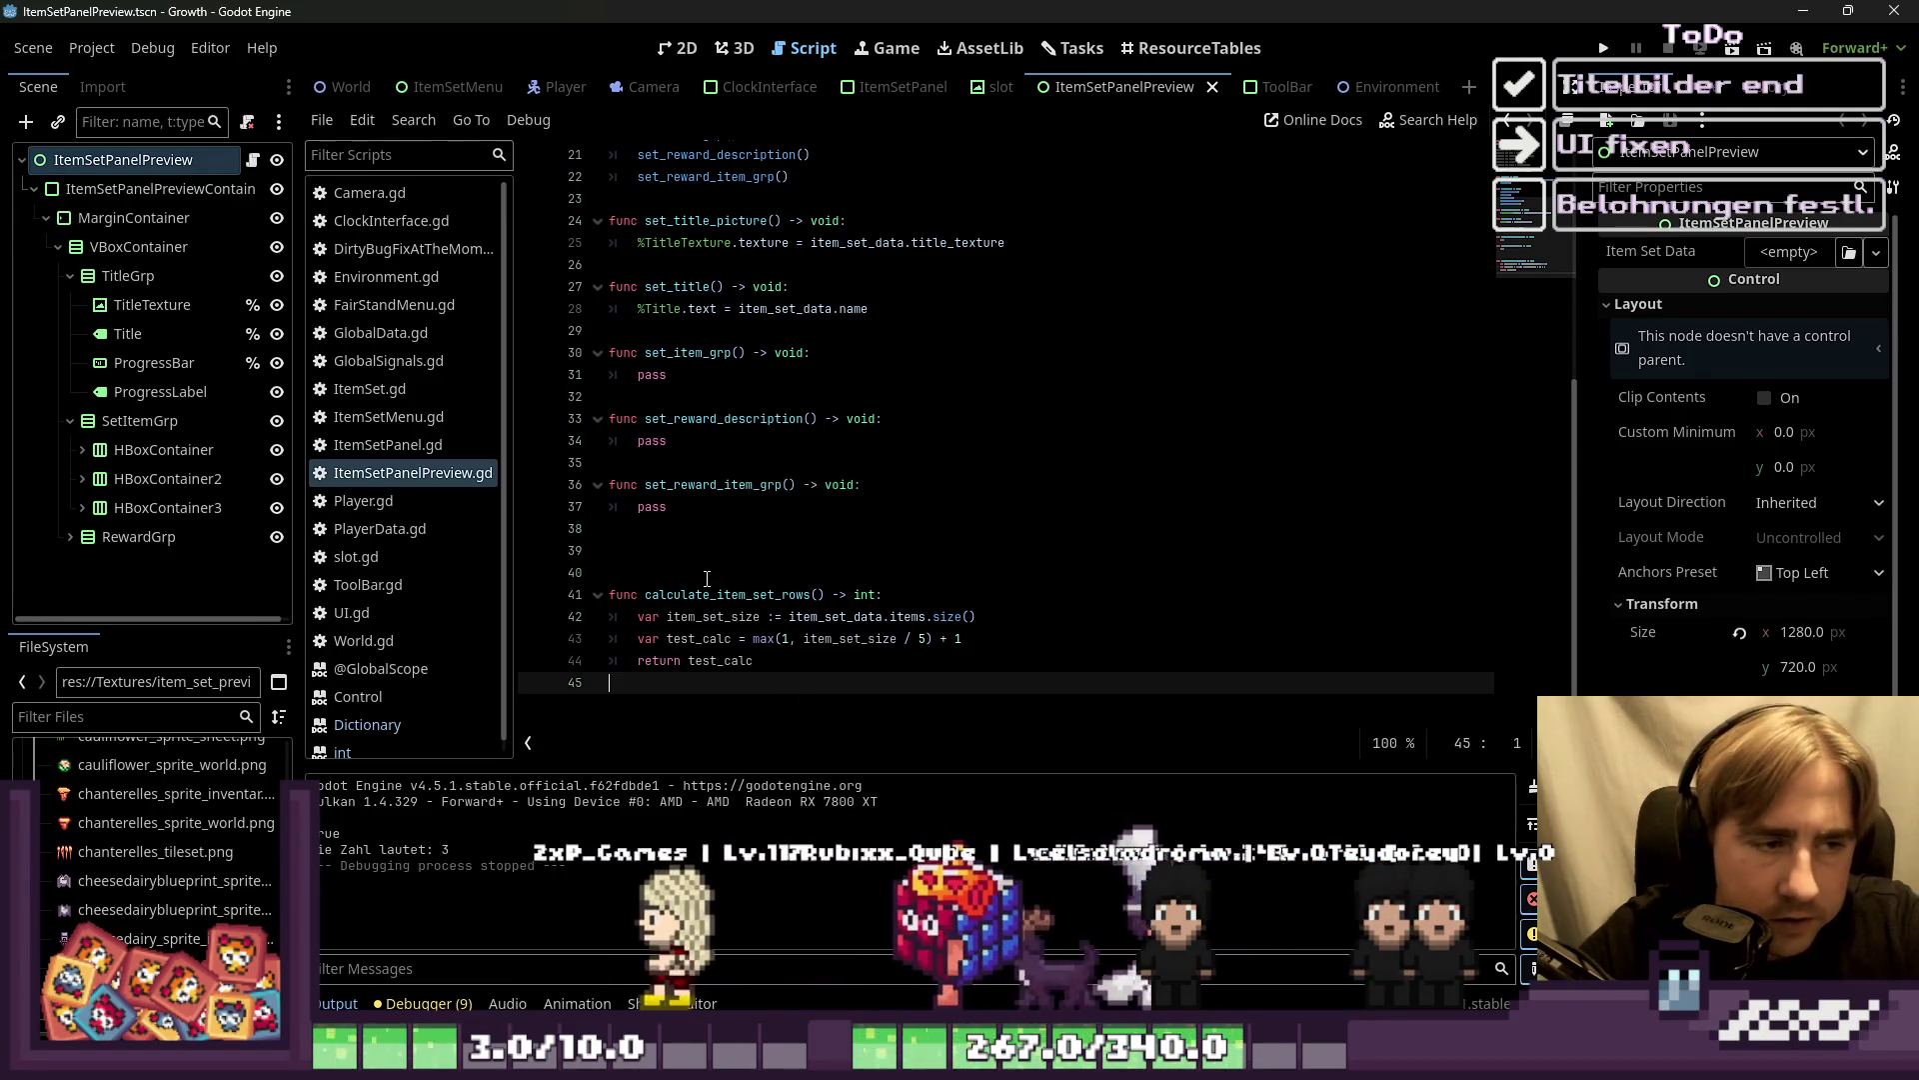
left_click(780, 572)
key("BackSpace")
key("BackSpace")
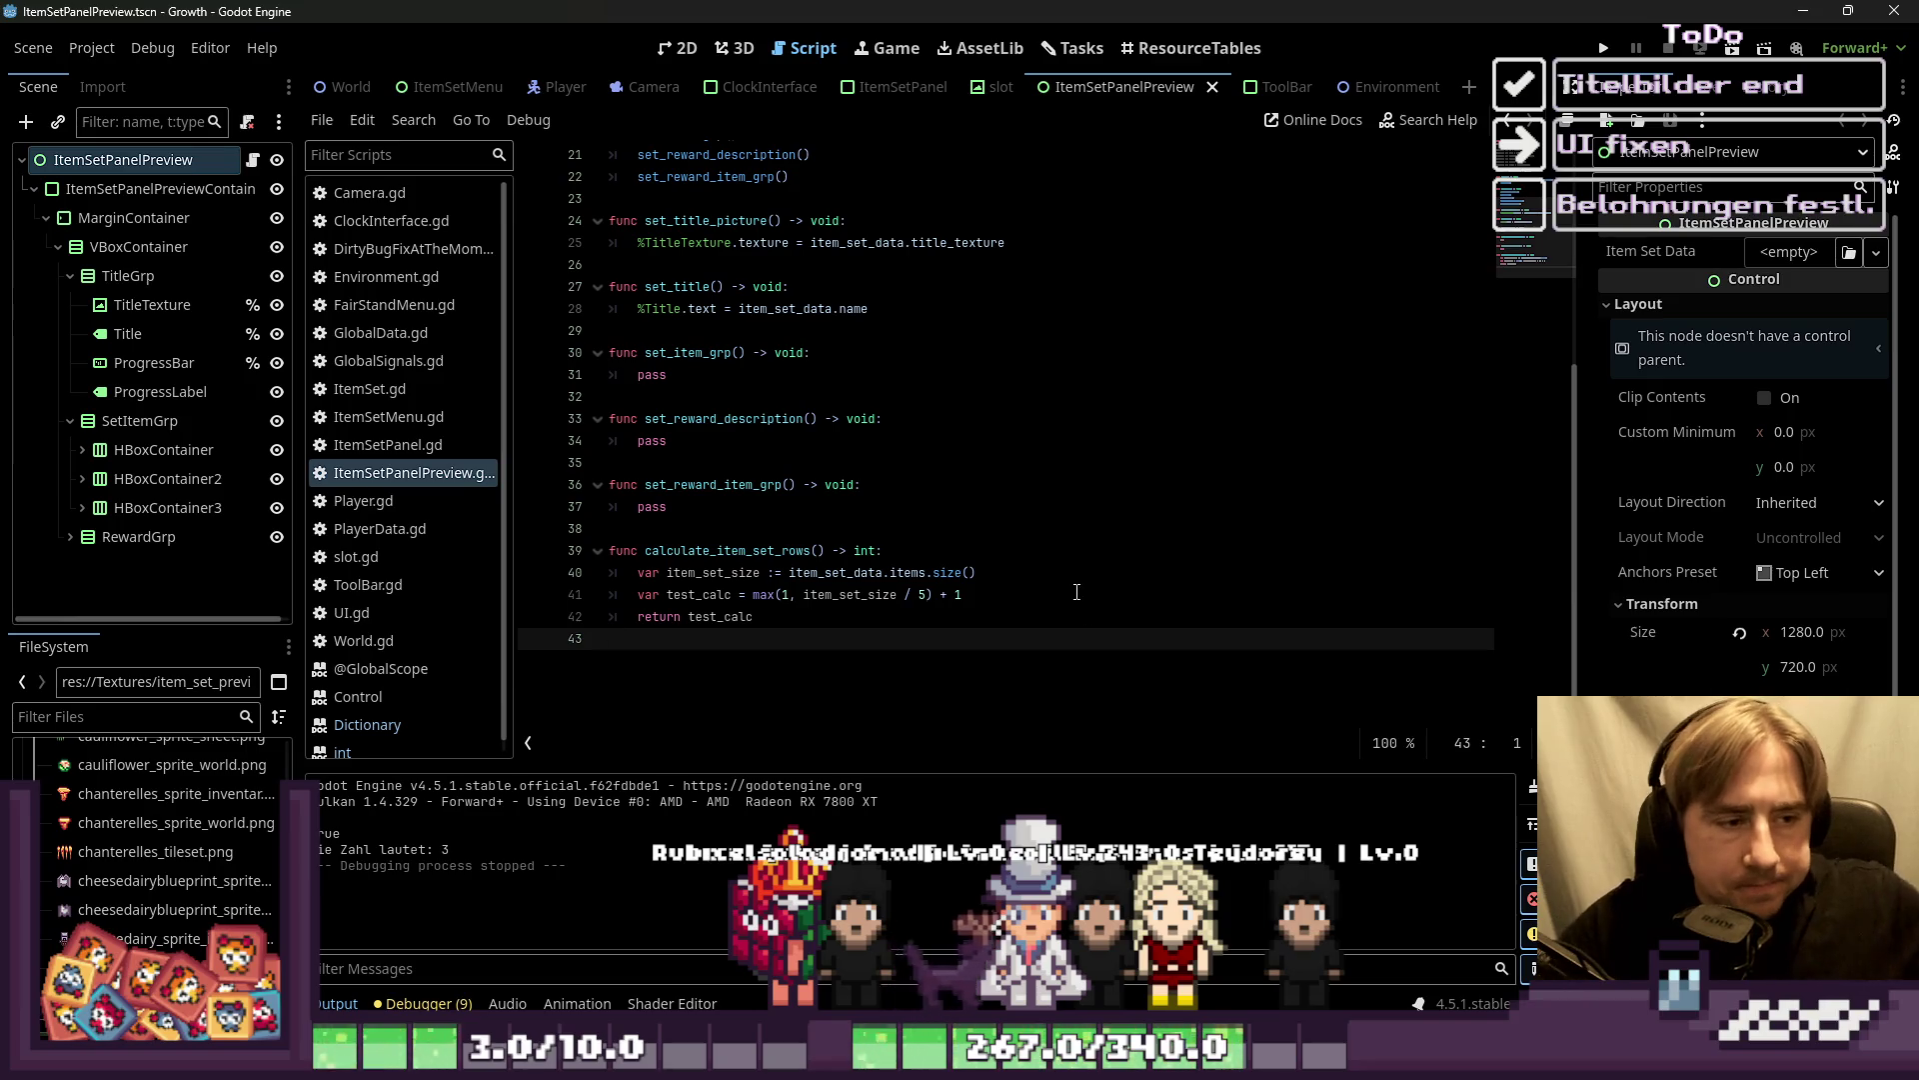
scroll(701, 436, "up", 3)
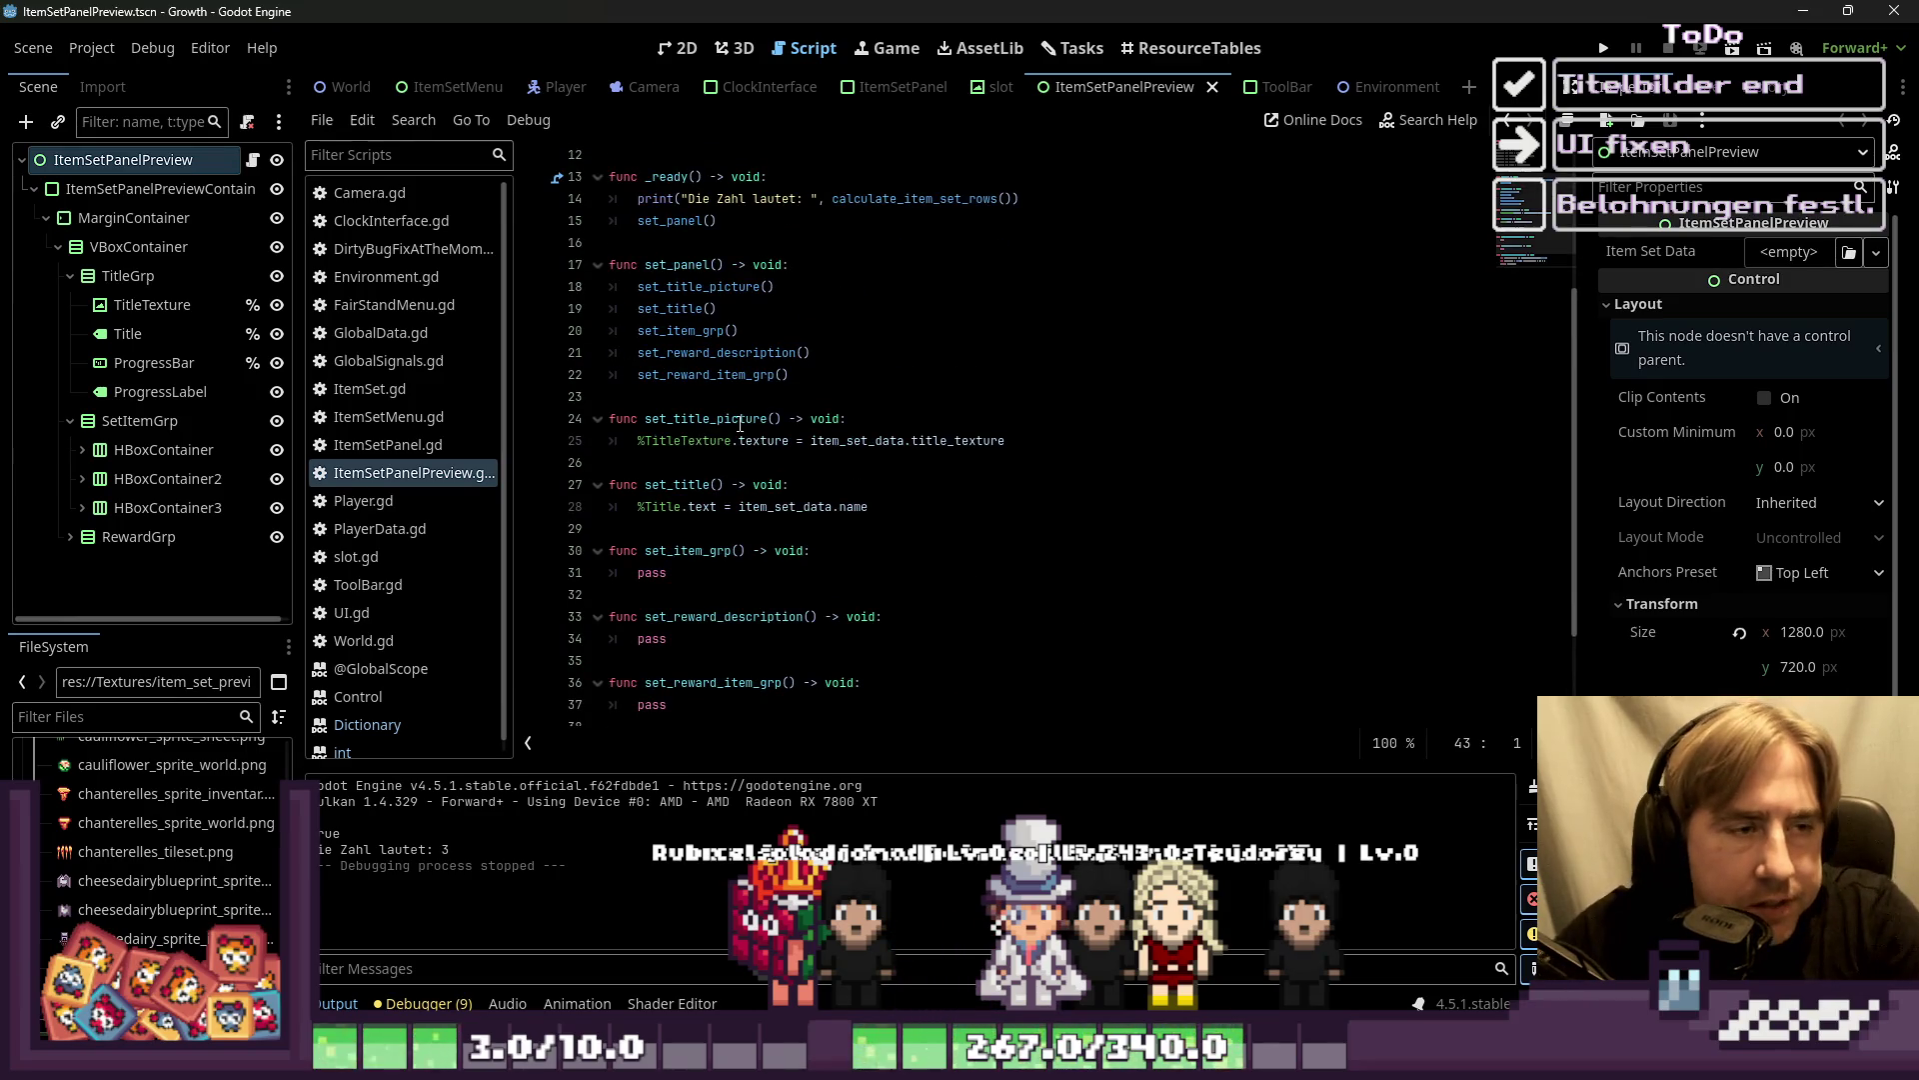
left_click(740, 424)
scroll(740, 424, "down", 2)
left_click_drag(962, 661, 797, 670)
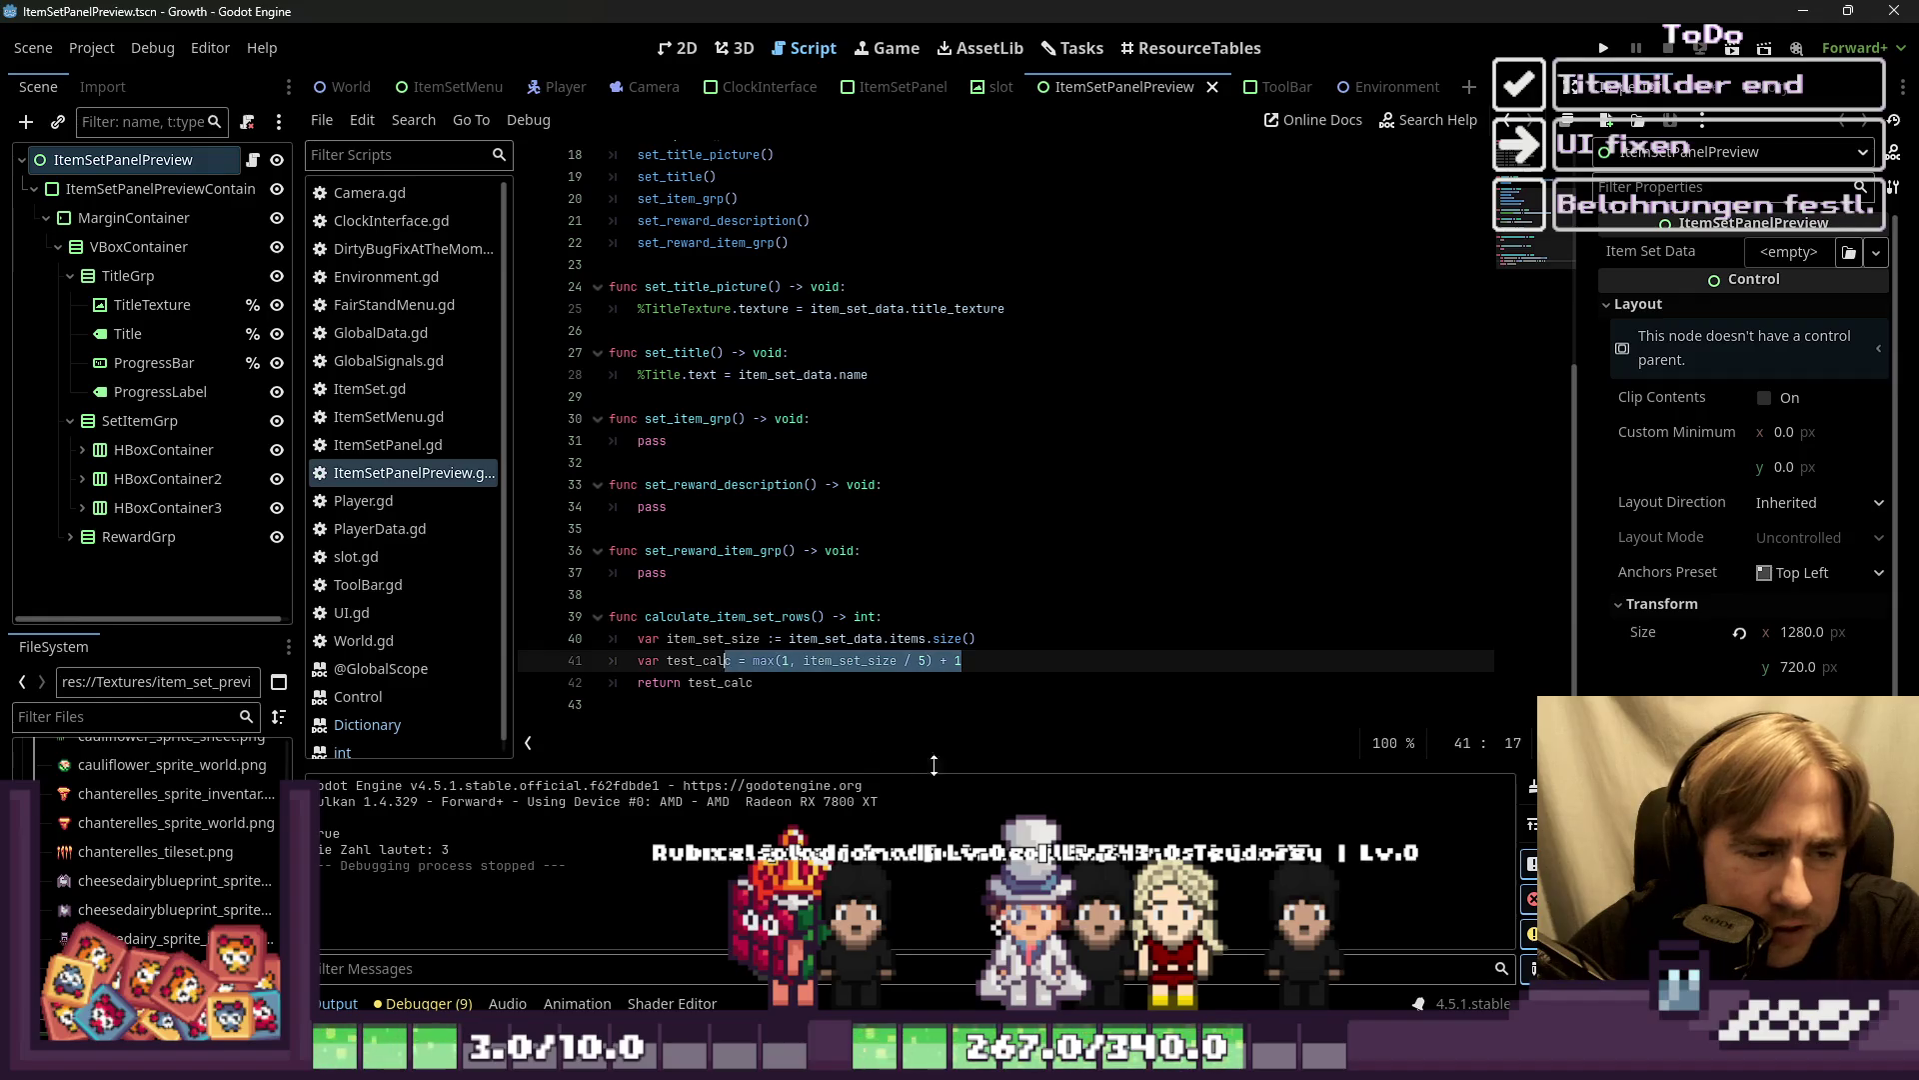
left_click(1604, 48)
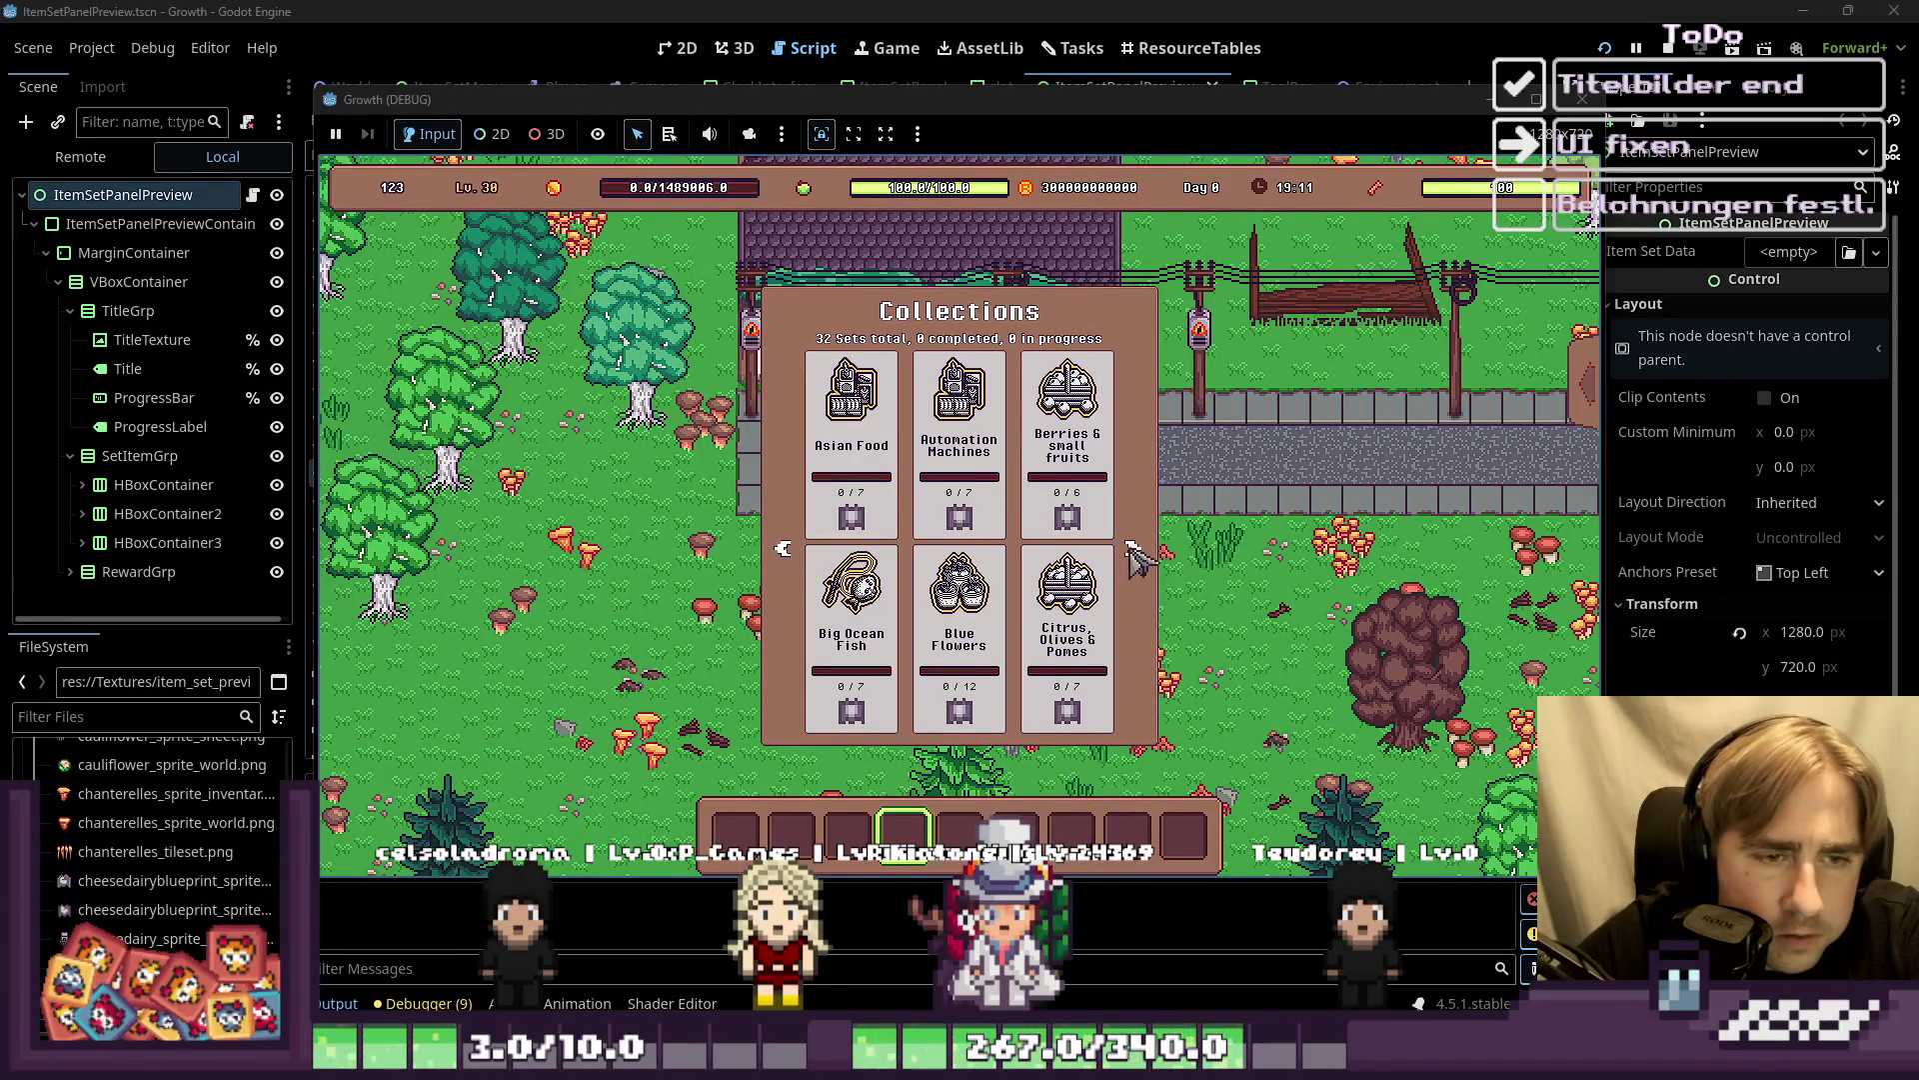
Page through Collections to the Mushroom Set, close the game, and look up max() in the script
left_click(1131, 548)
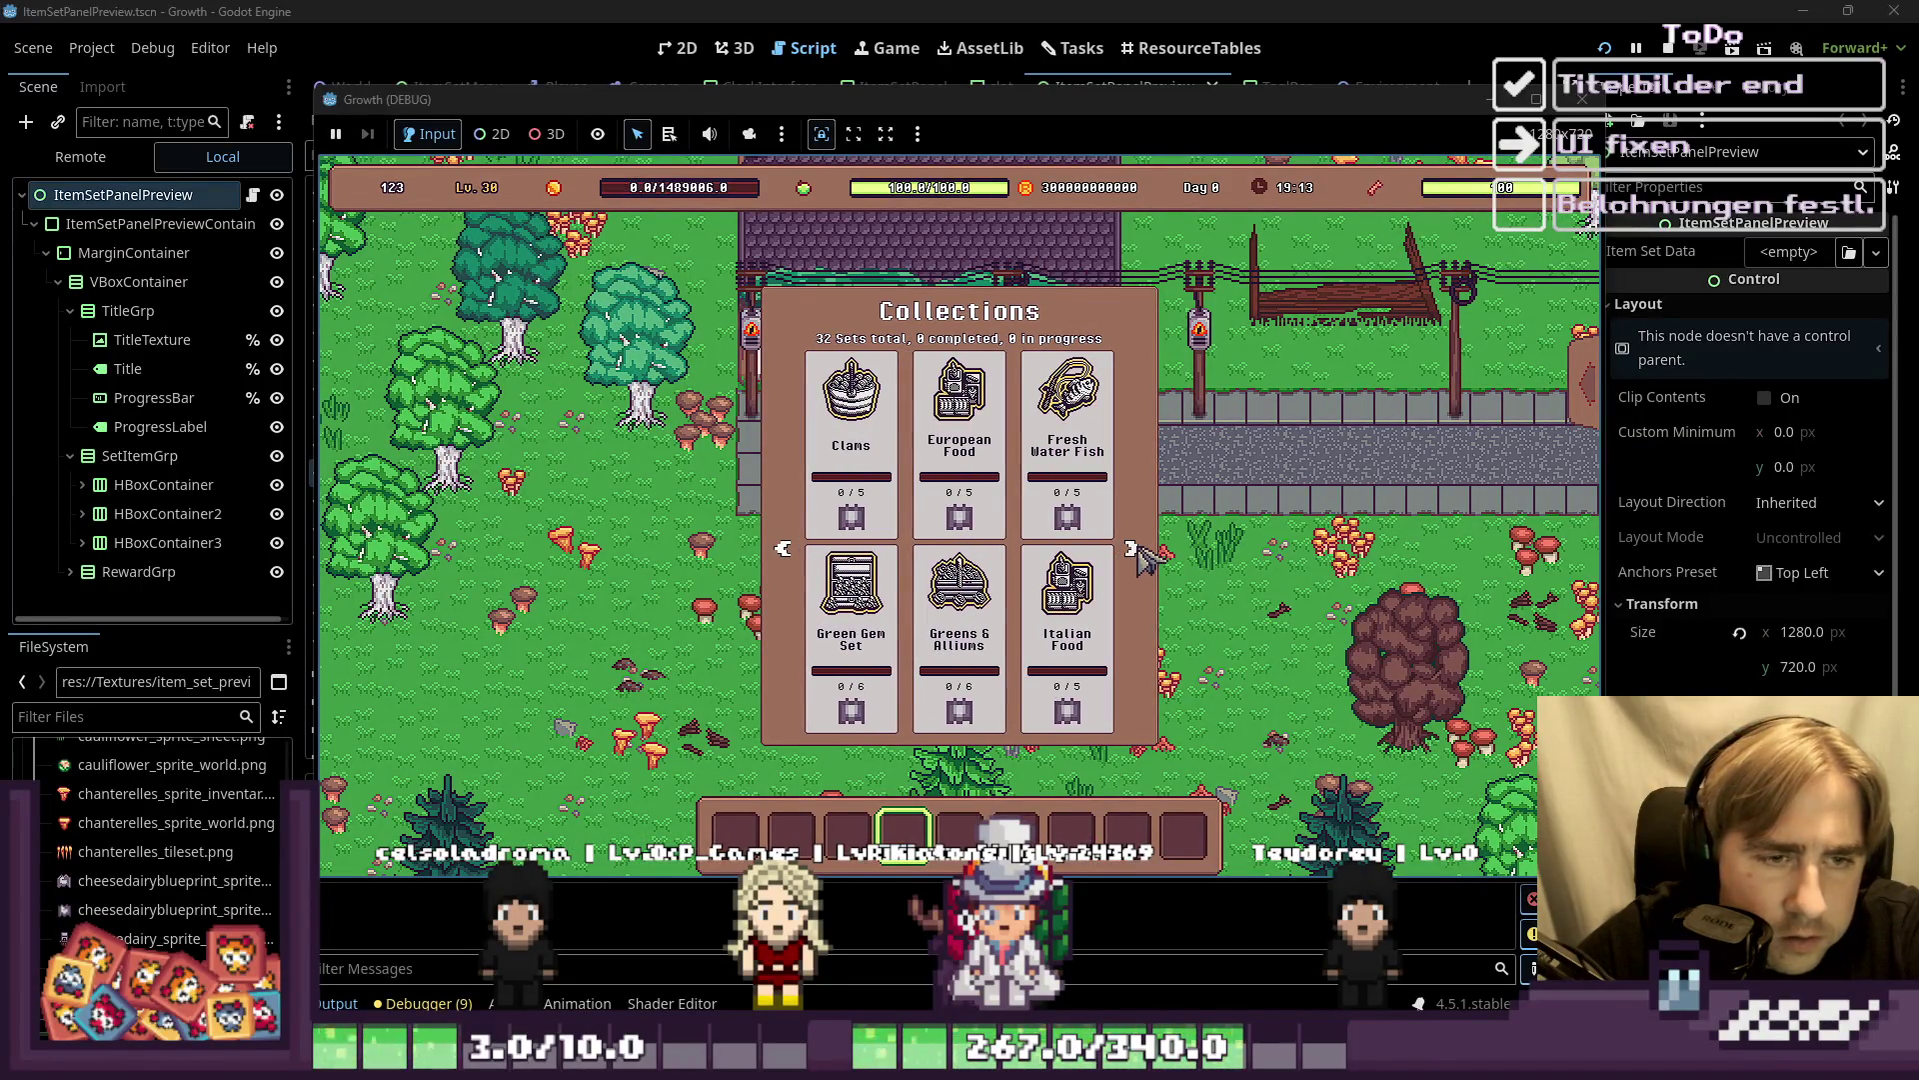
left_click(1139, 549)
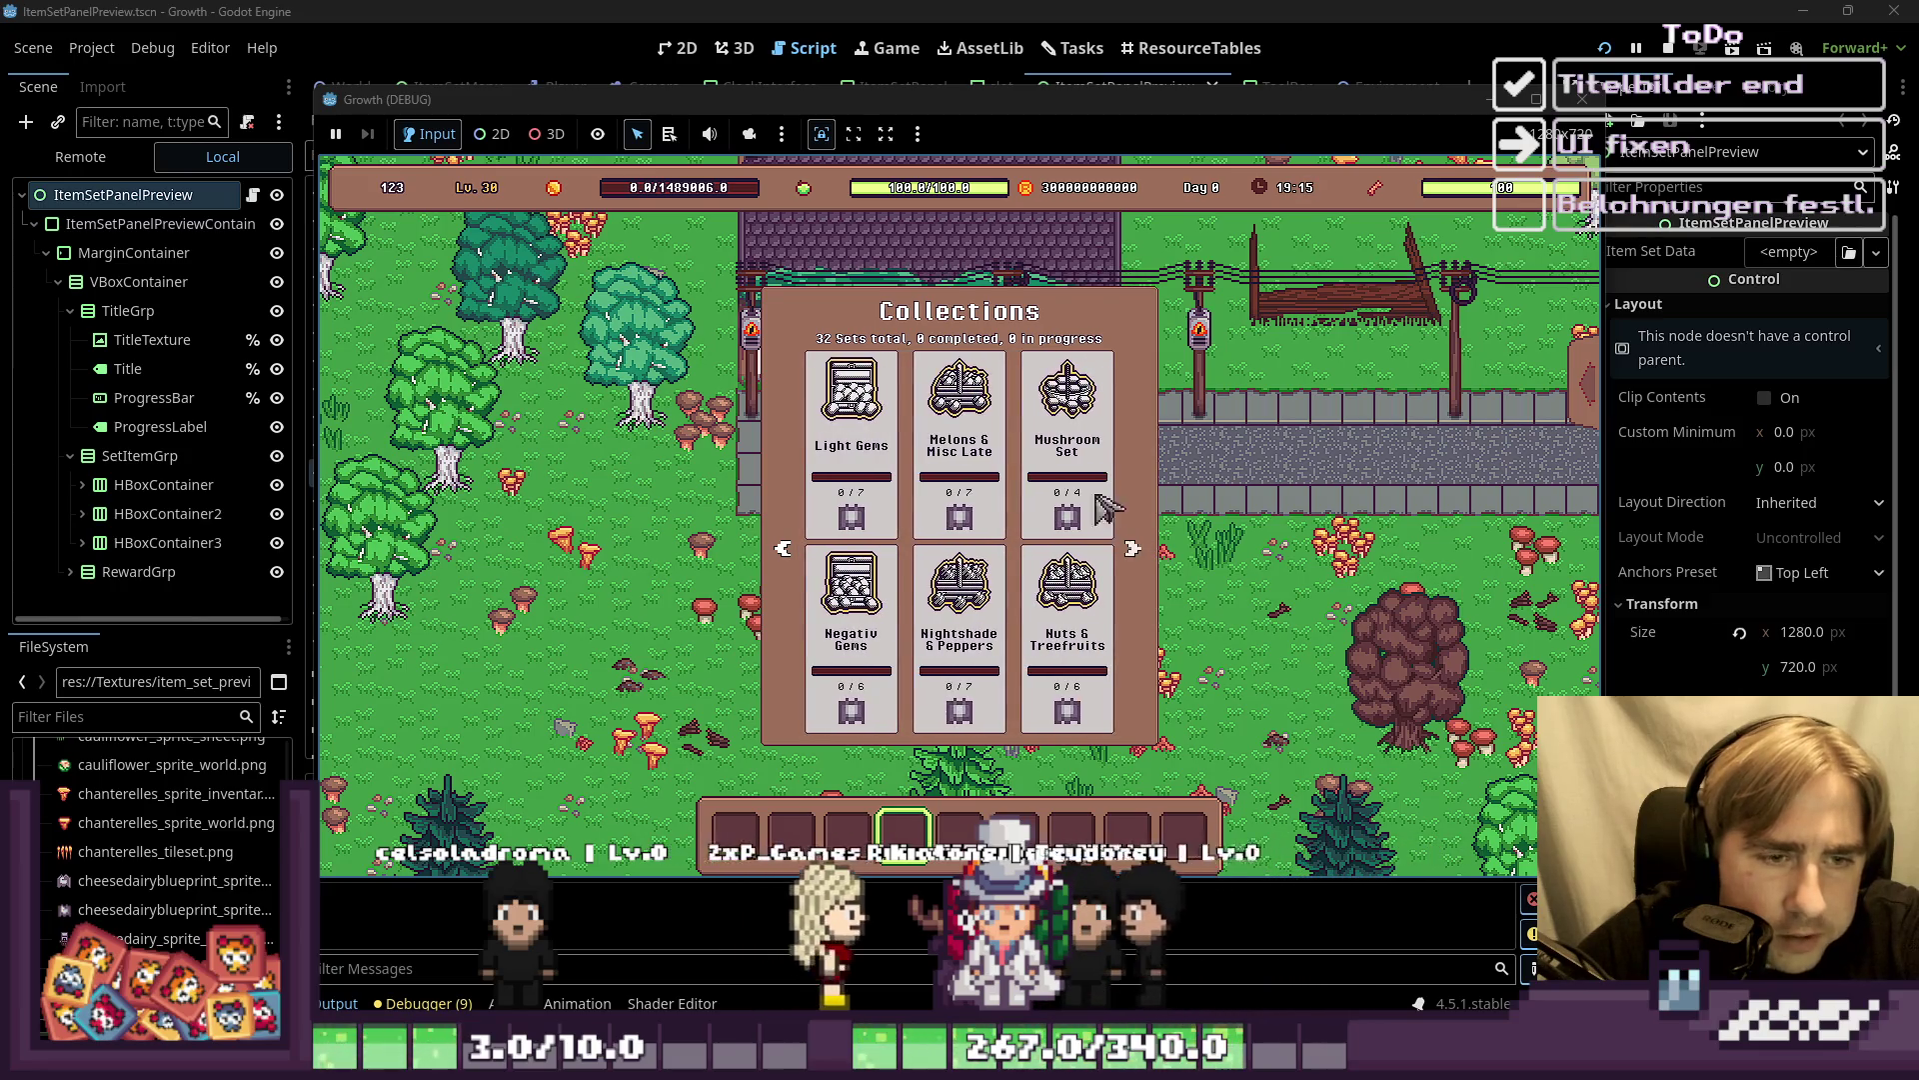
left_click(1066, 434)
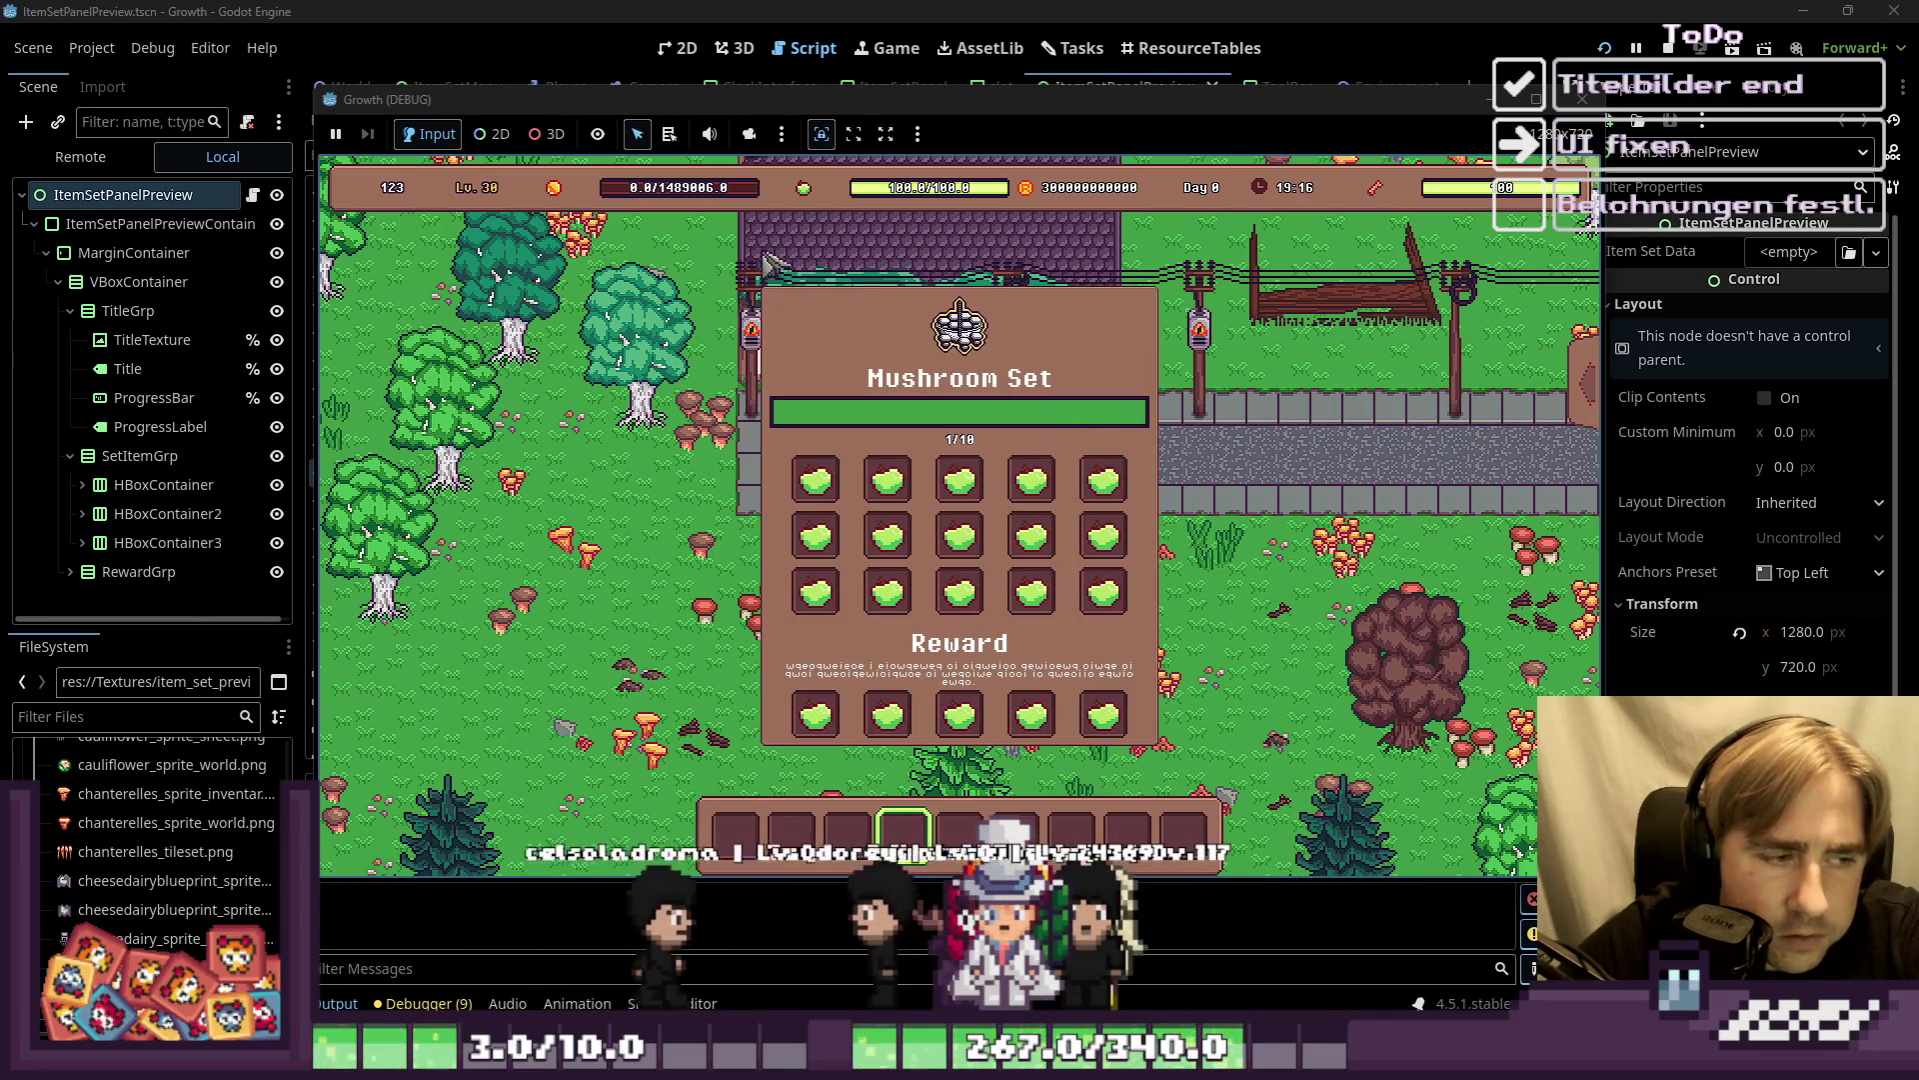
mouse_move(652, 94)
left_mouse_down()
mouse_move(846, 96)
mouse_move(872, 116)
left_mouse_up()
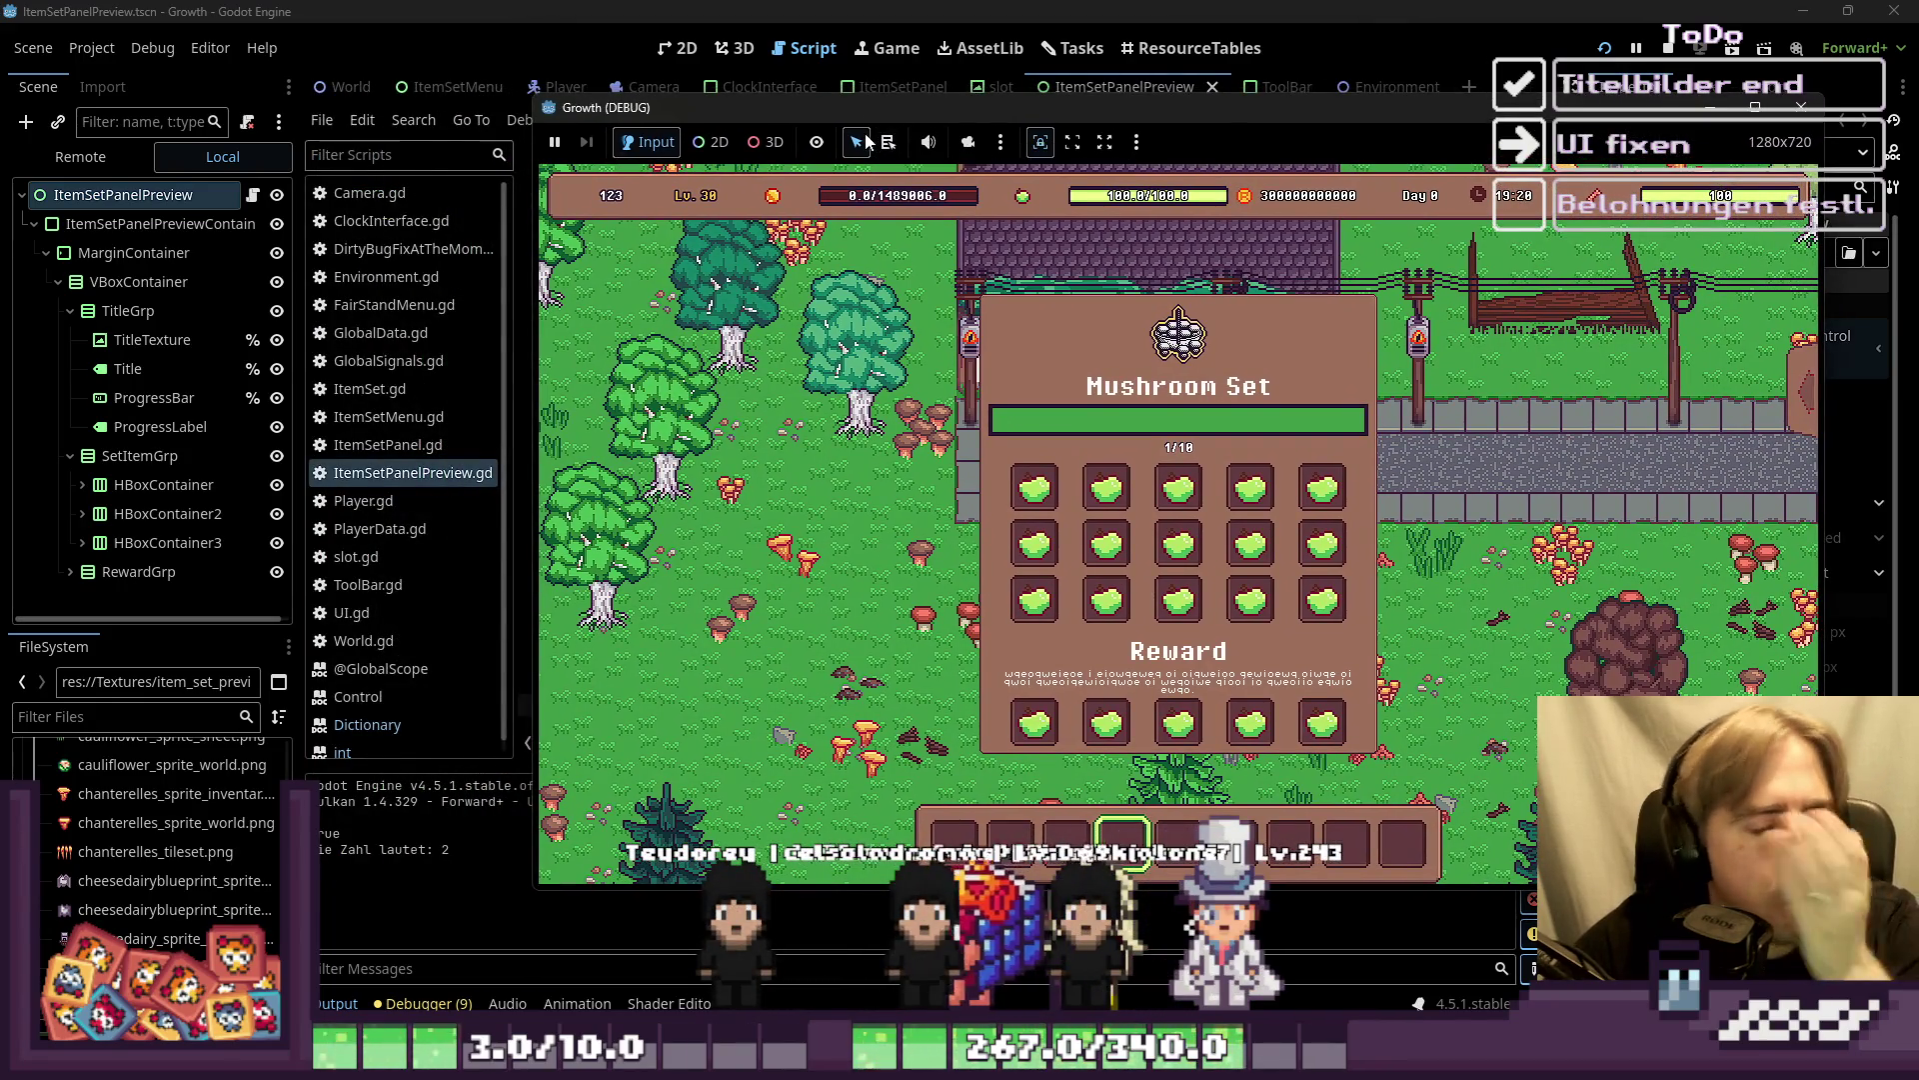
left_click(1799, 110)
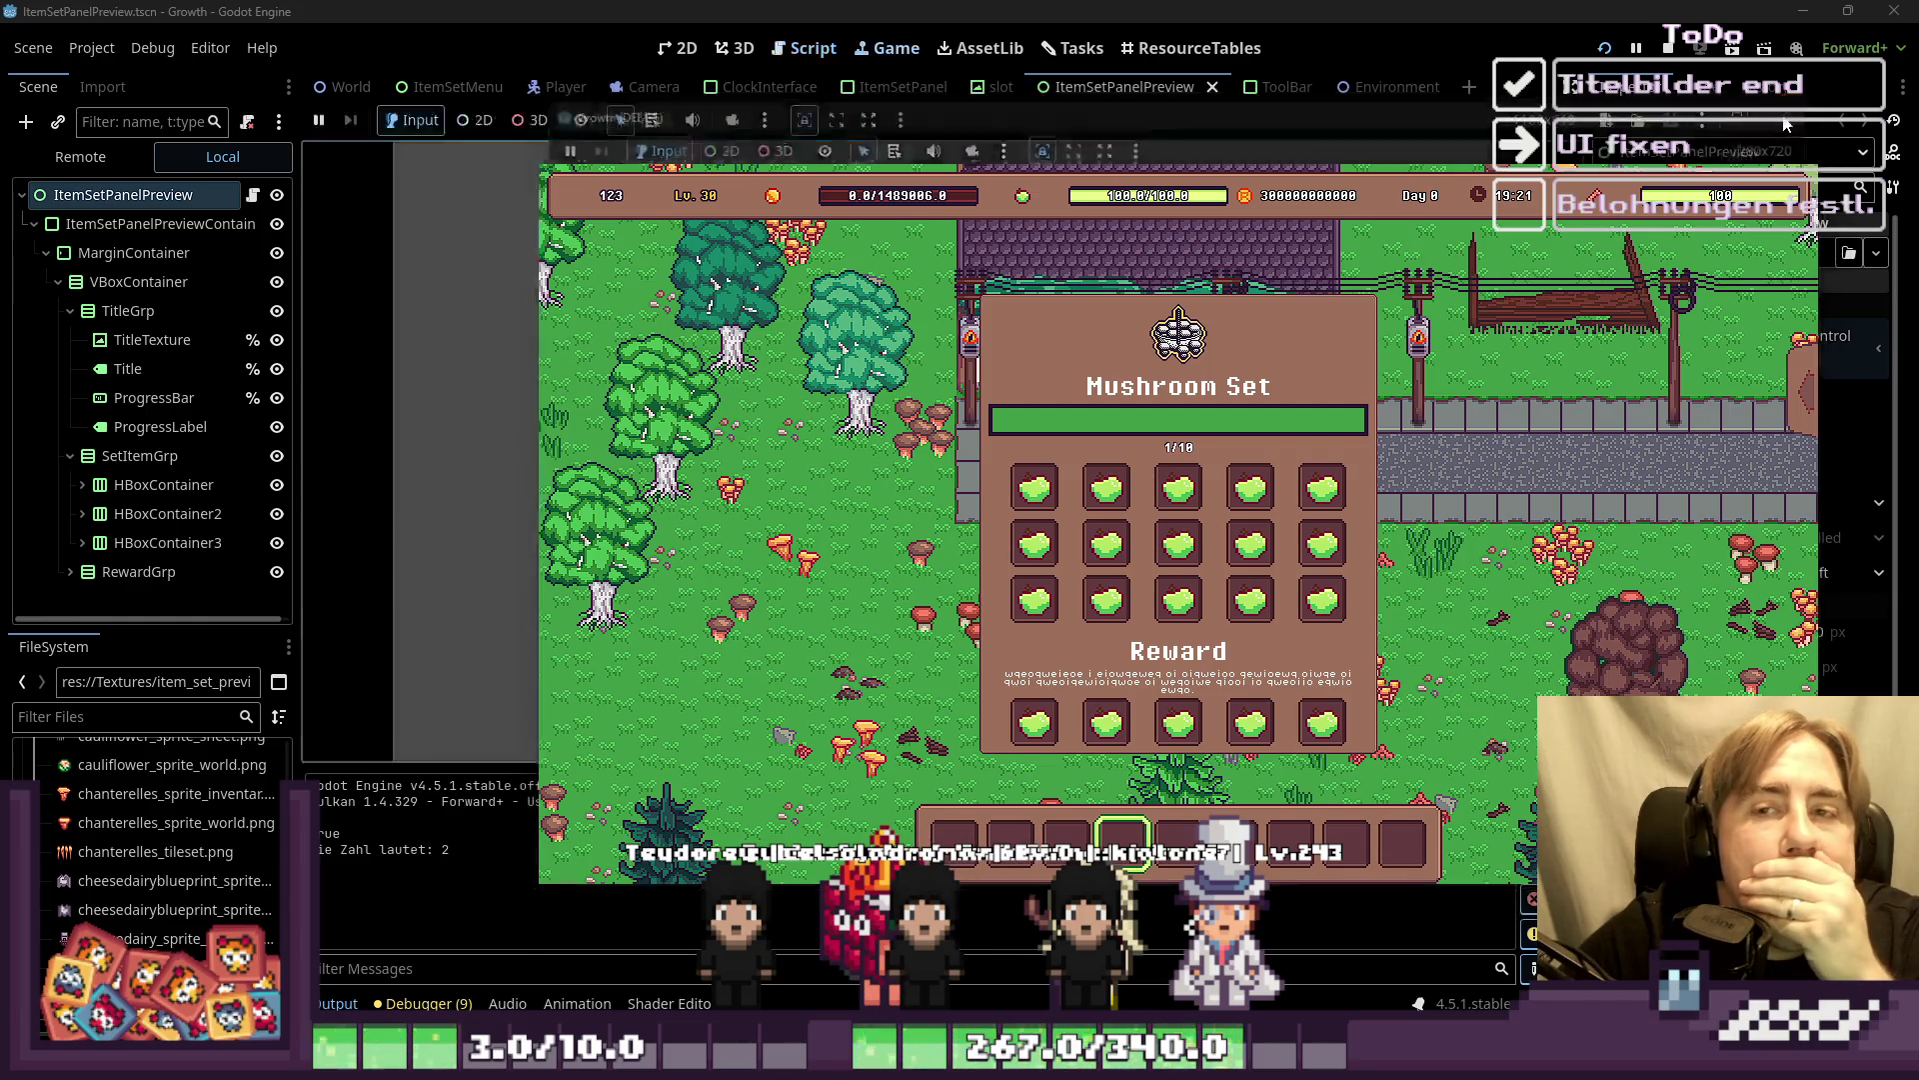
left_click(806, 48)
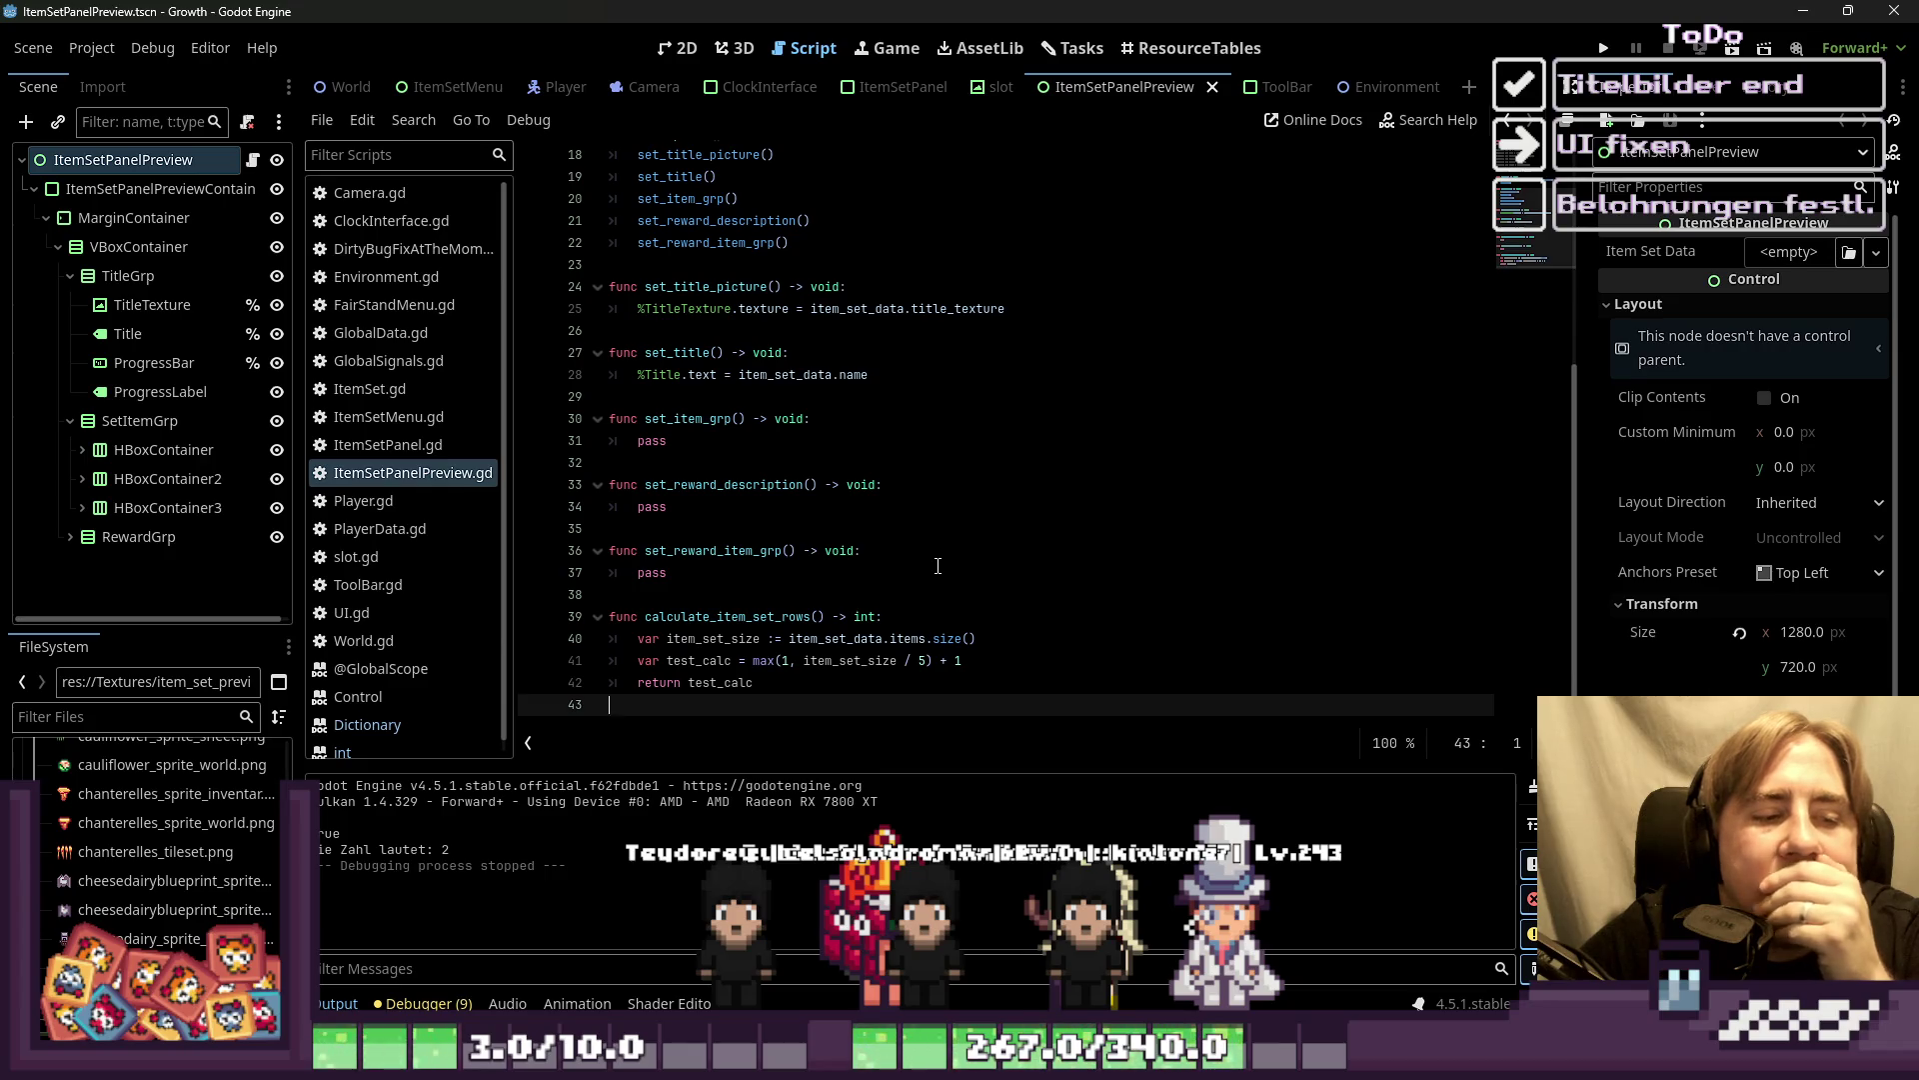
left_click(765, 660, "ctrl")
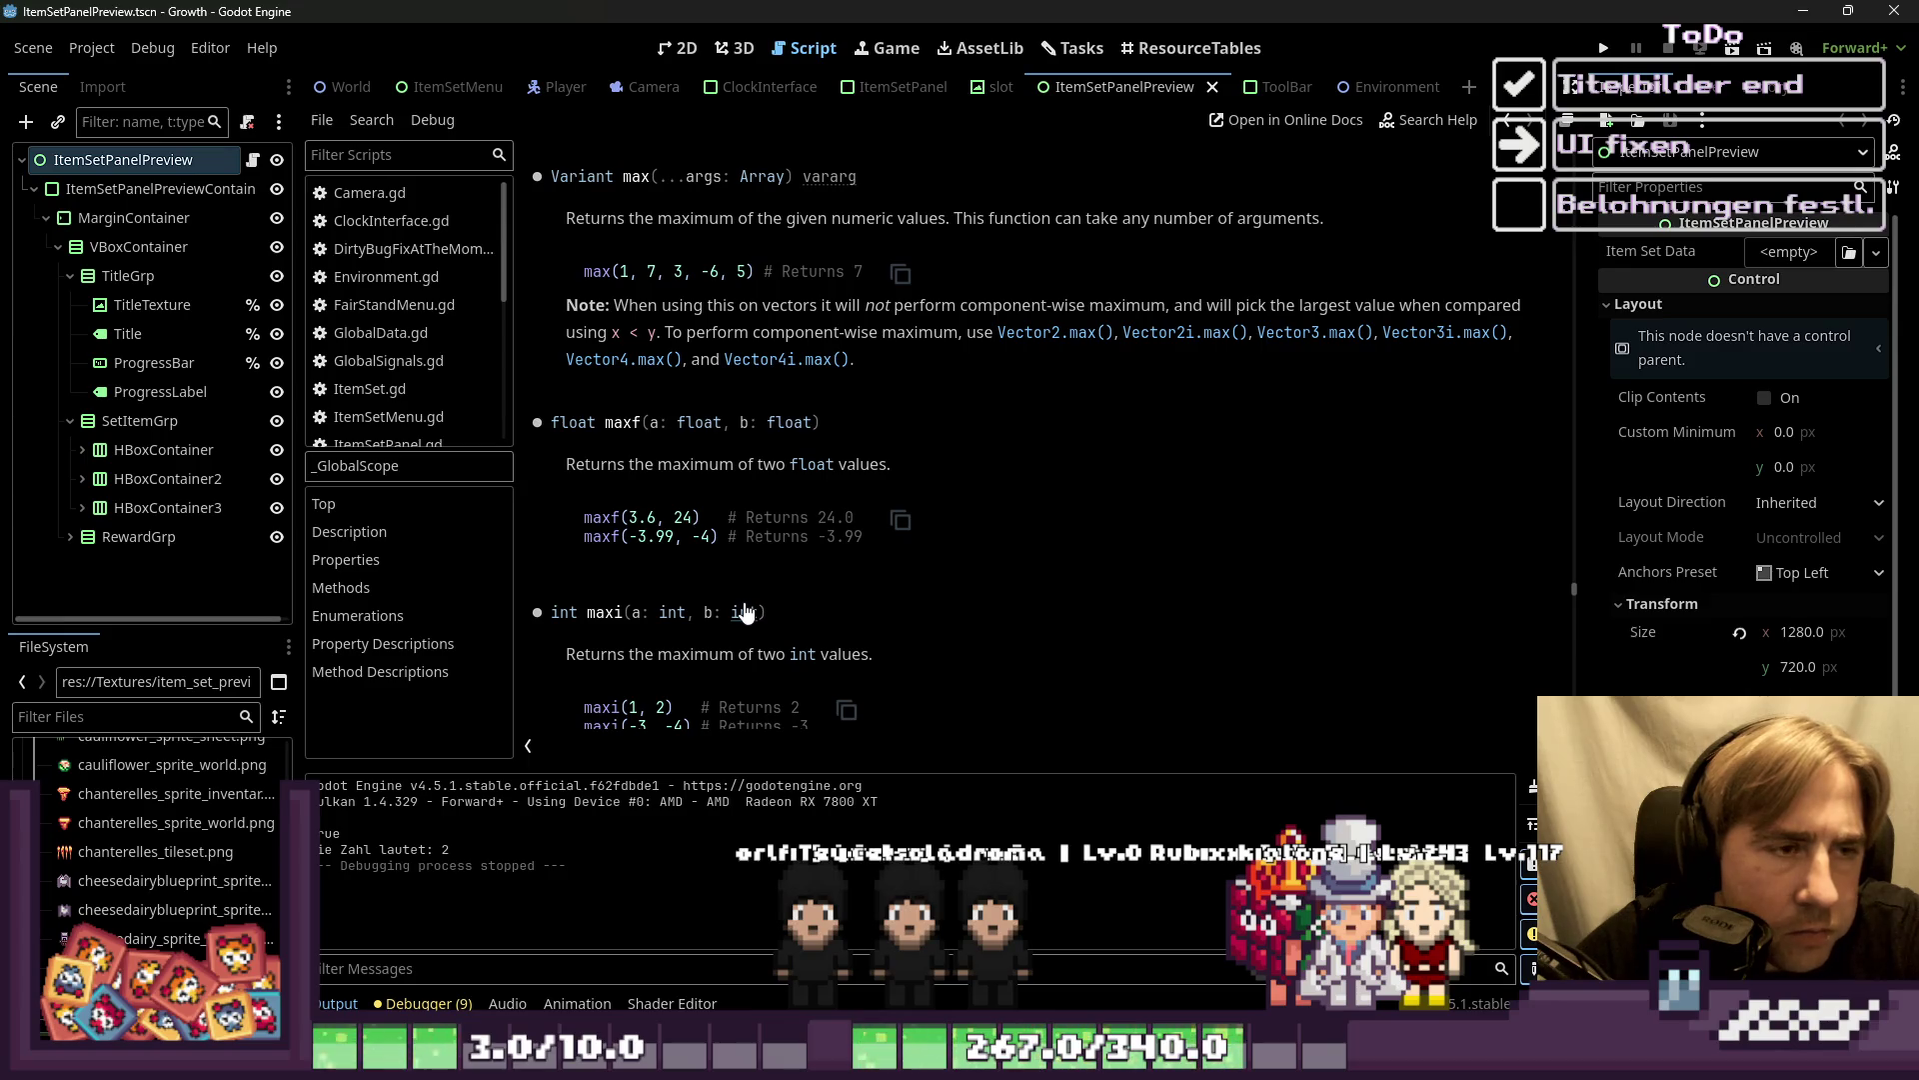
scroll(744, 600, "up", 2)
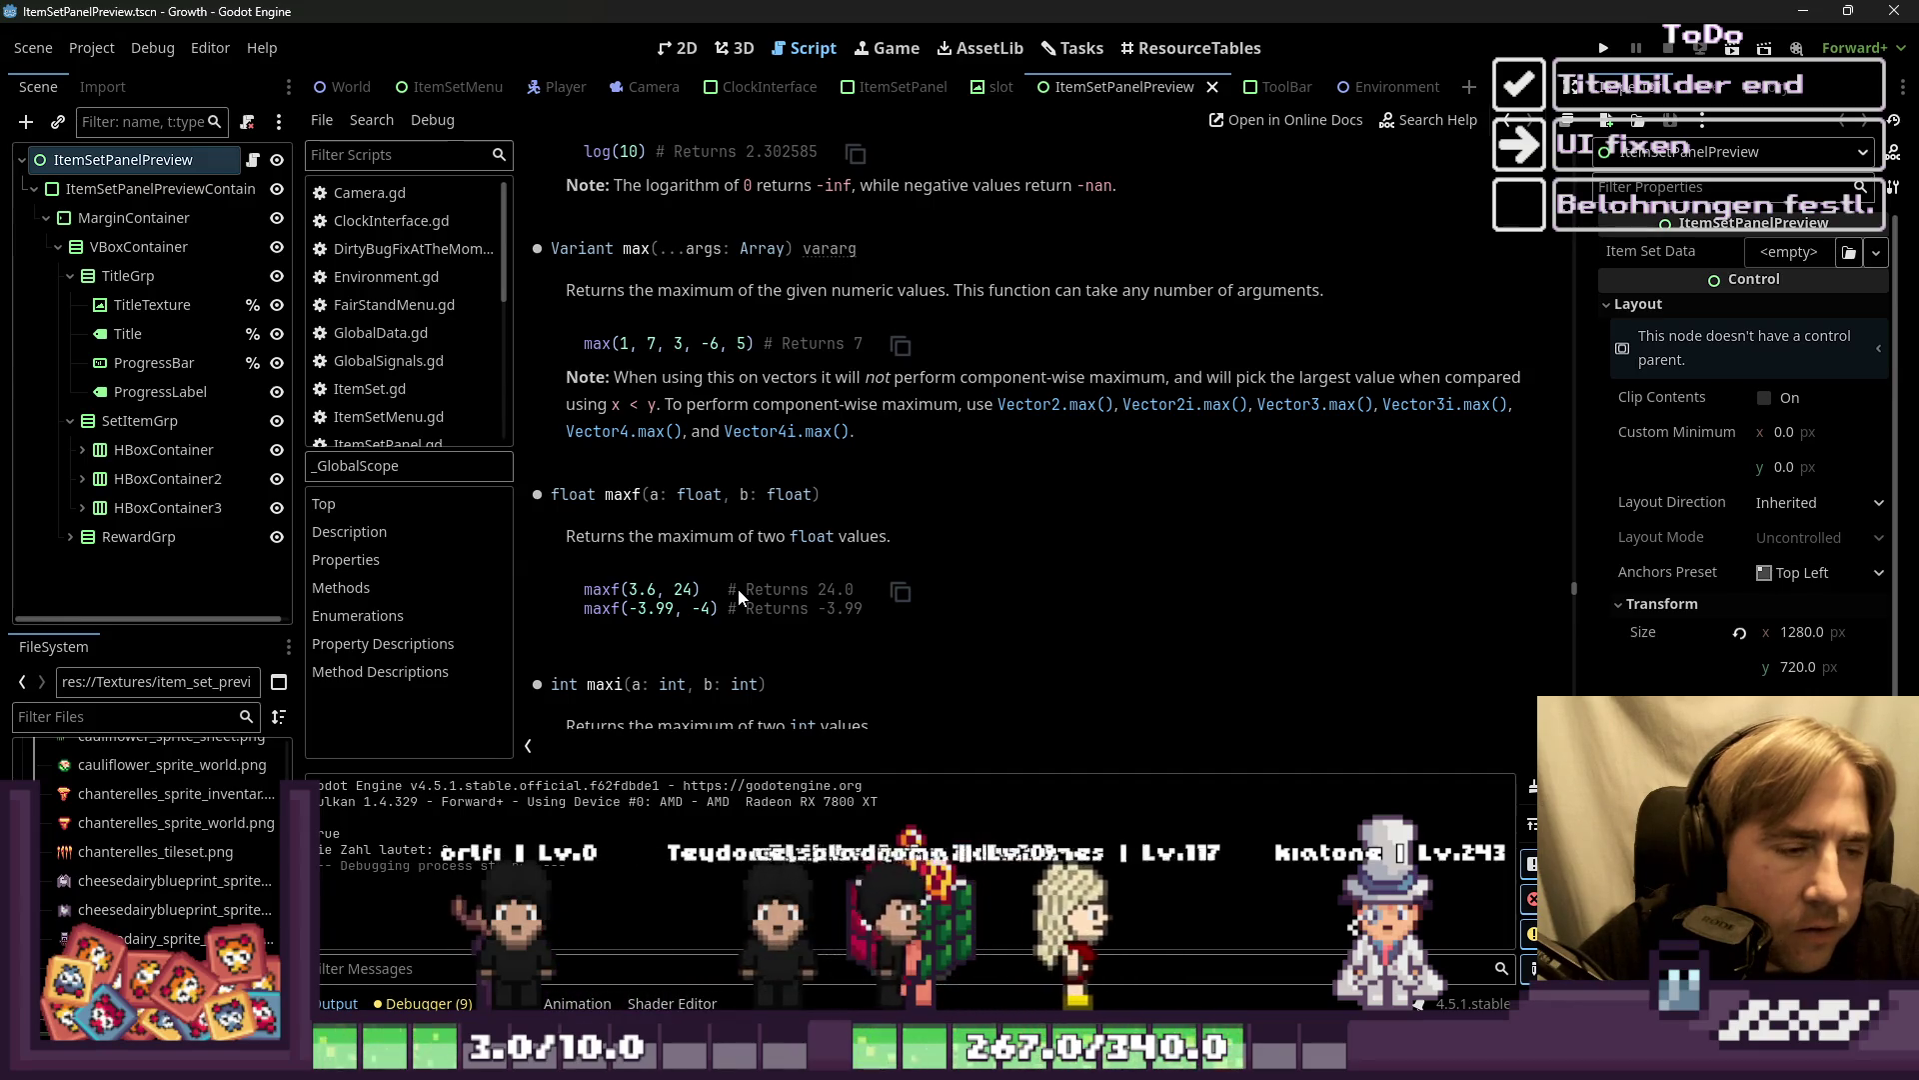
scroll(738, 590, "up", 3)
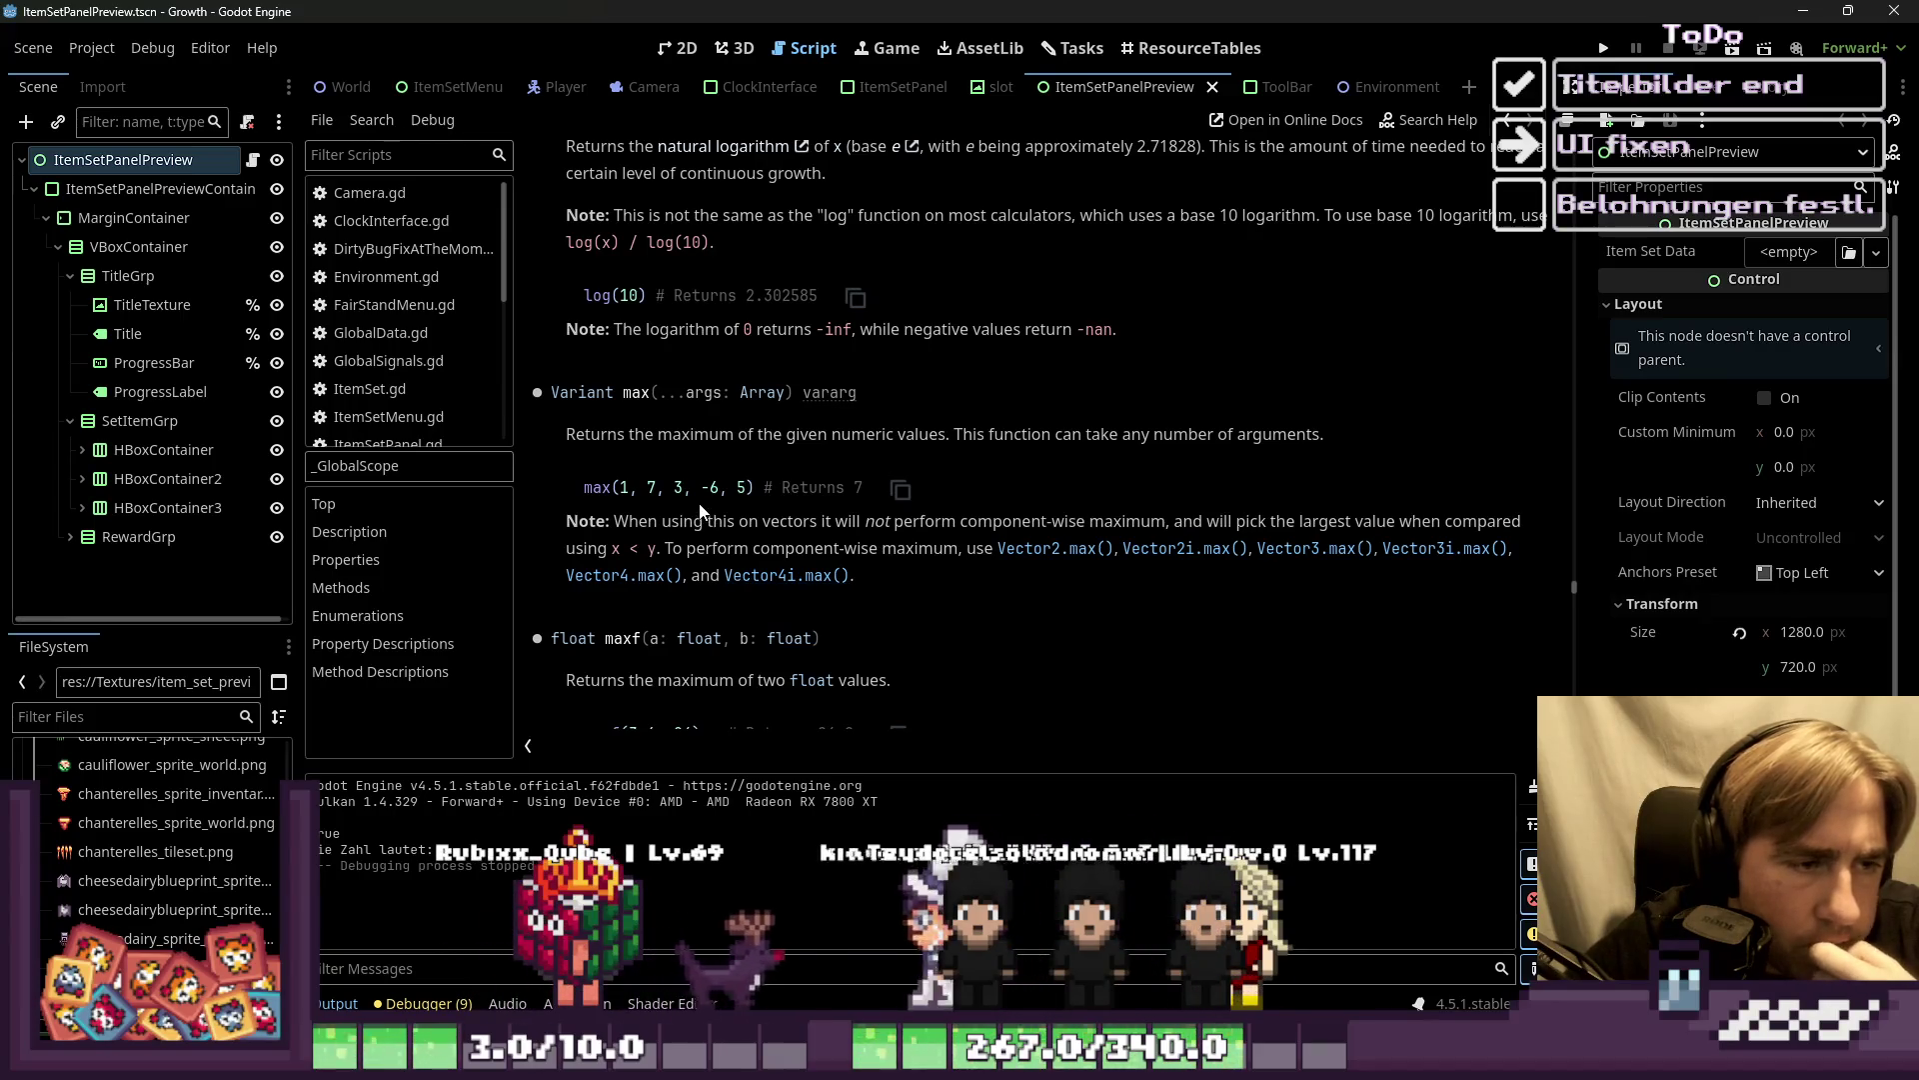
left_click(679, 48)
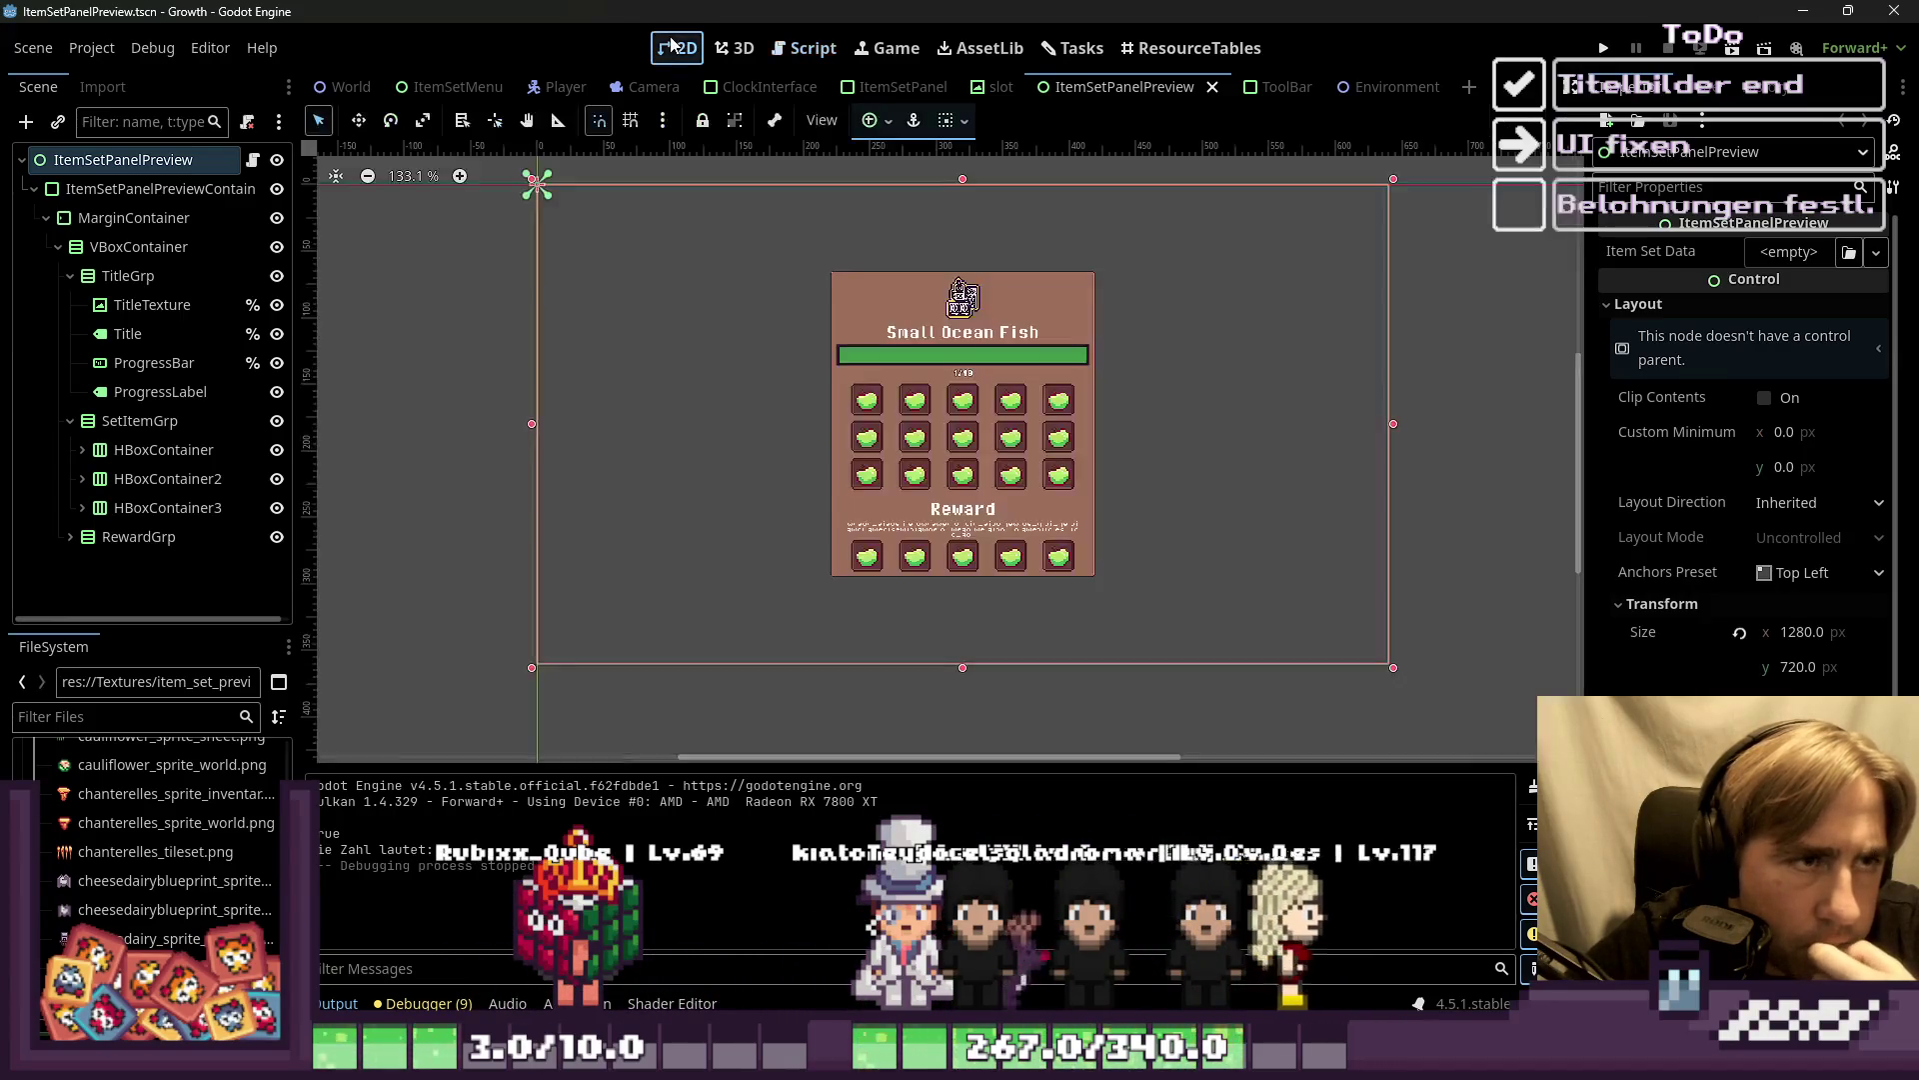
left_click(783, 47)
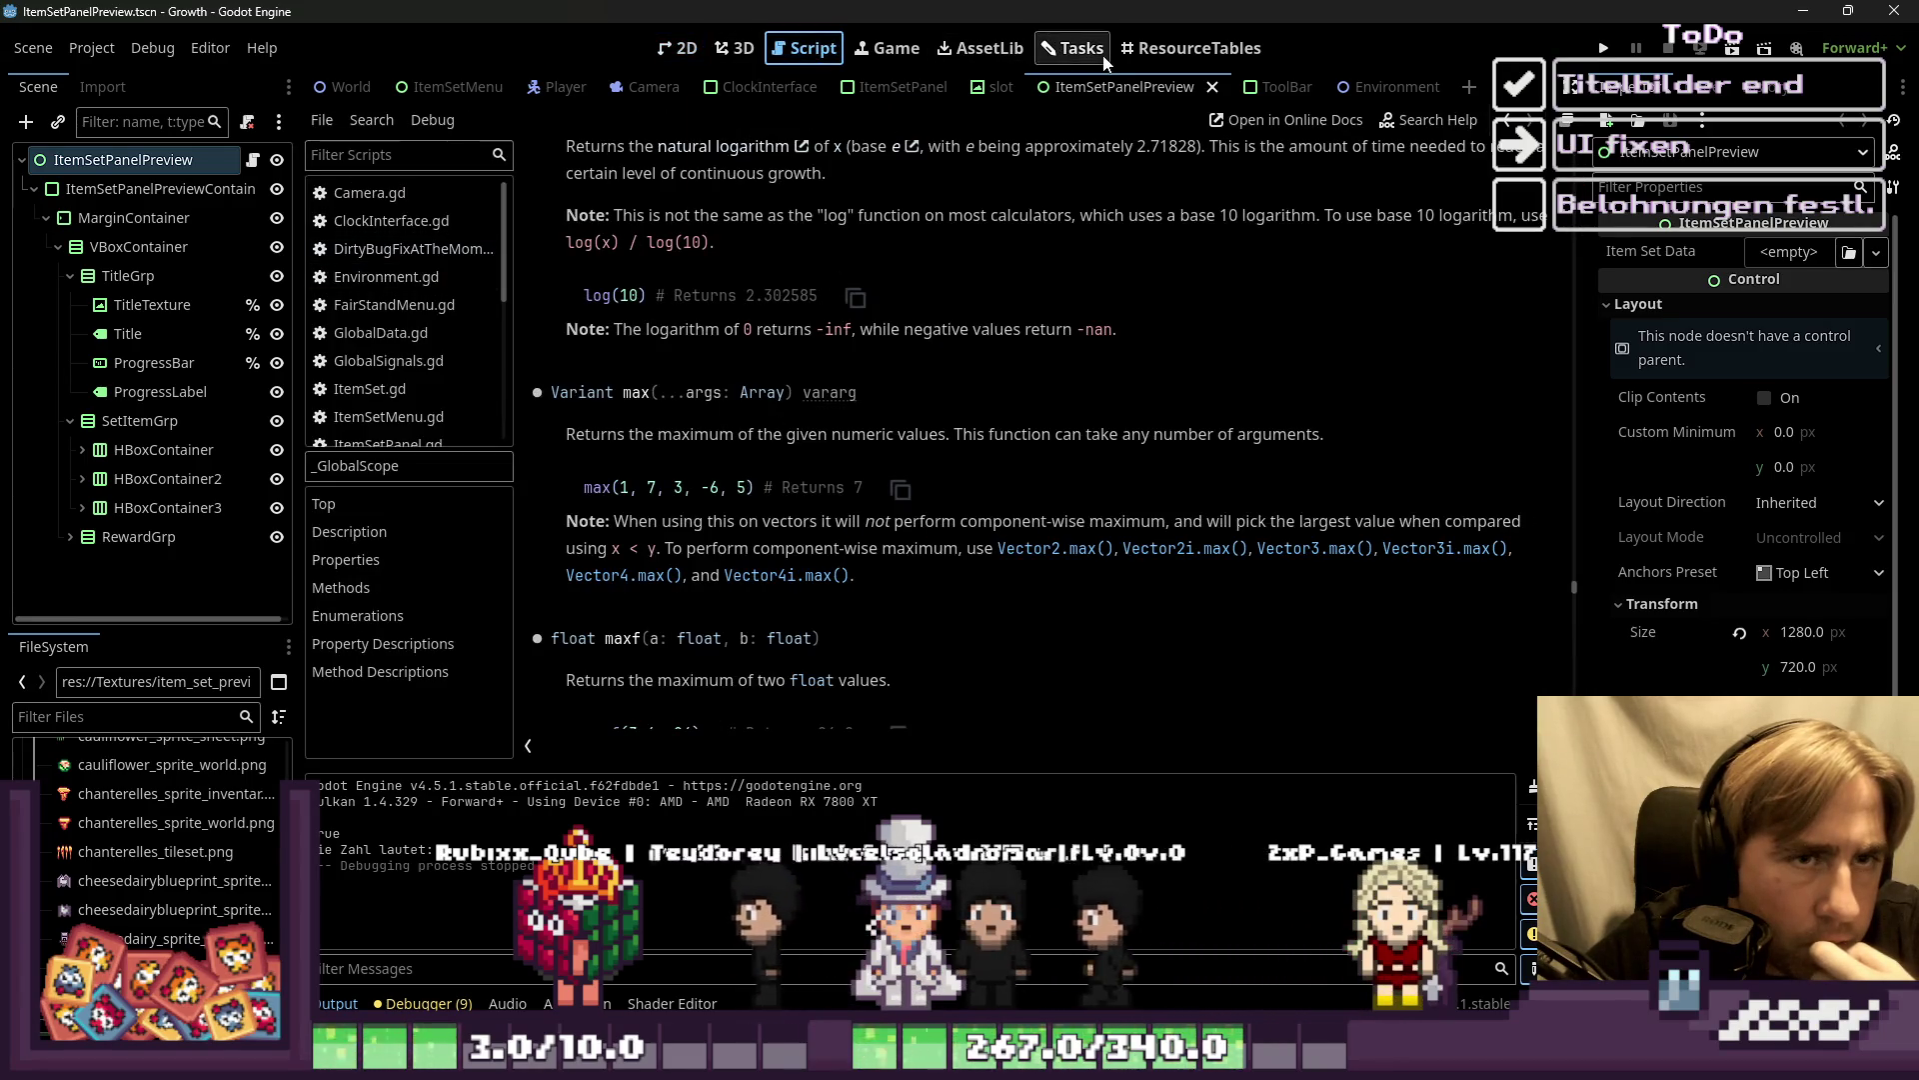
left_click(1110, 90)
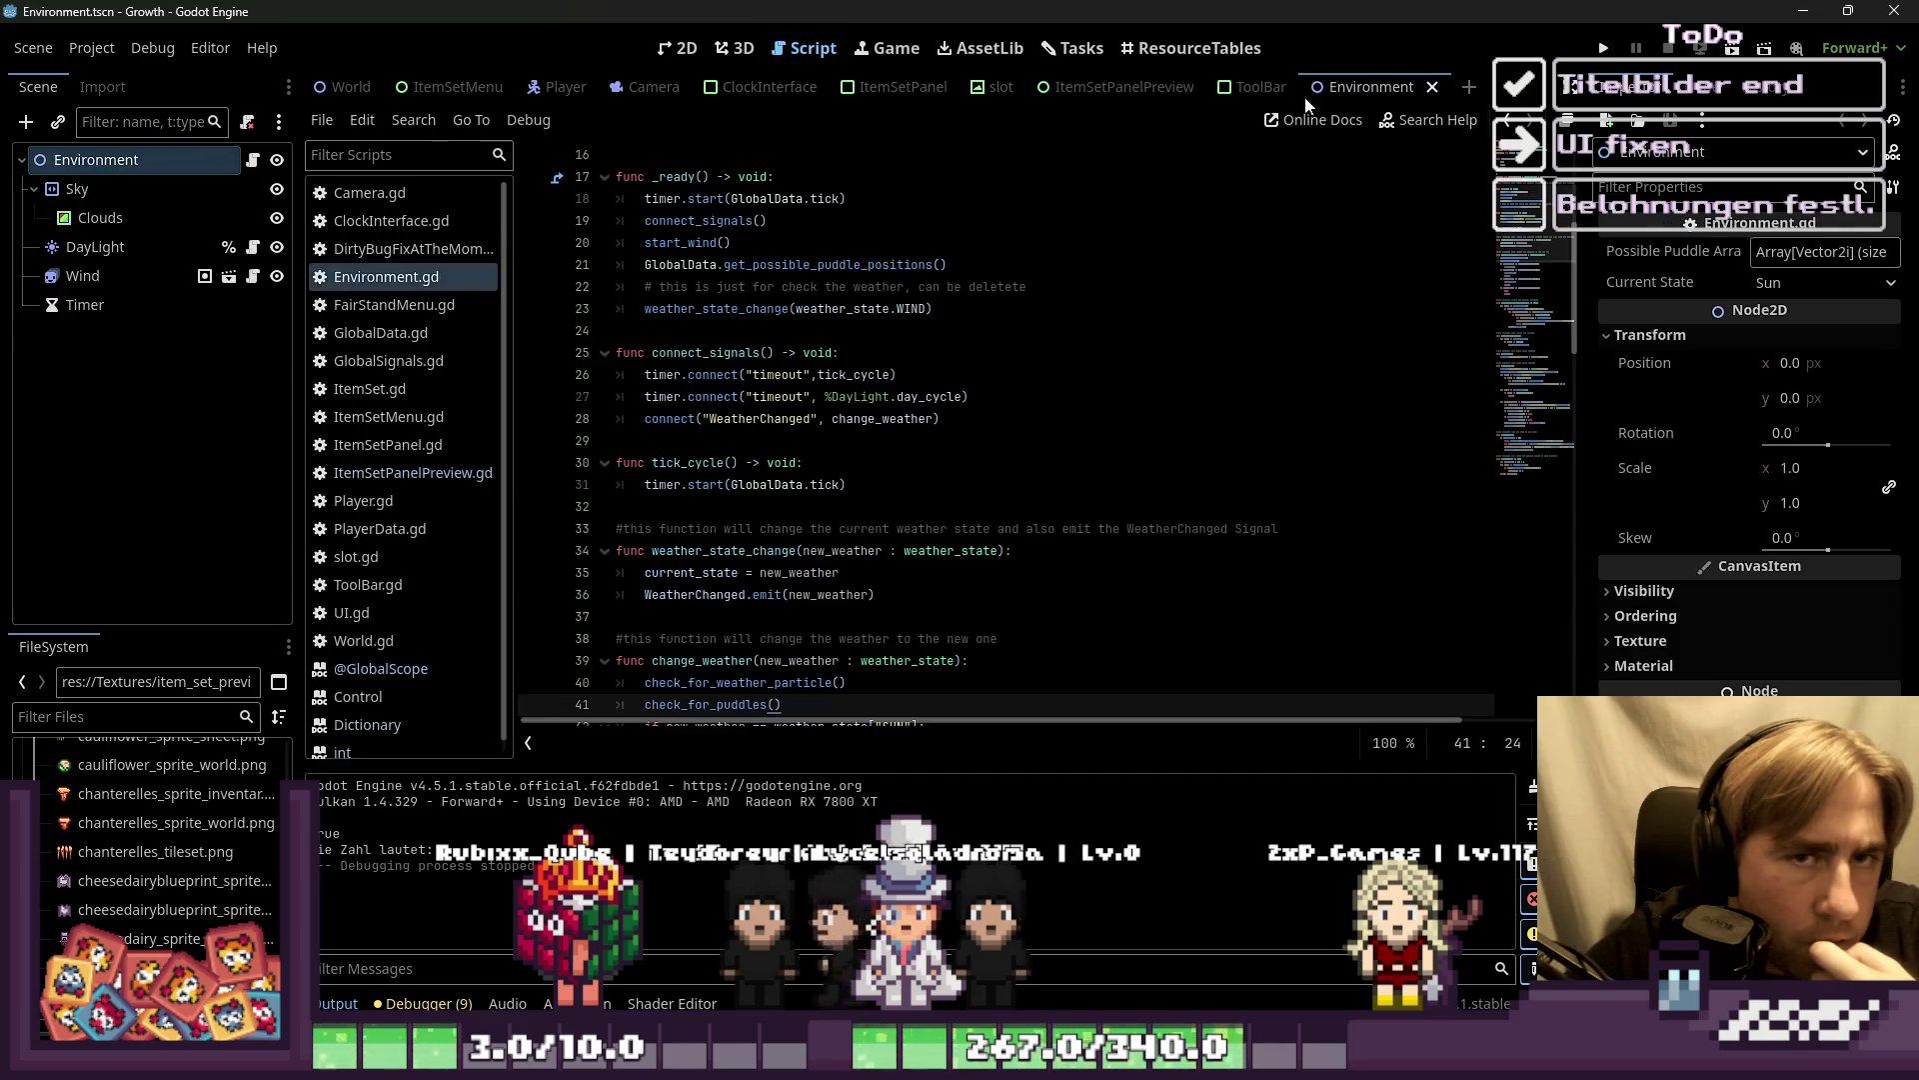
left_click(800, 90)
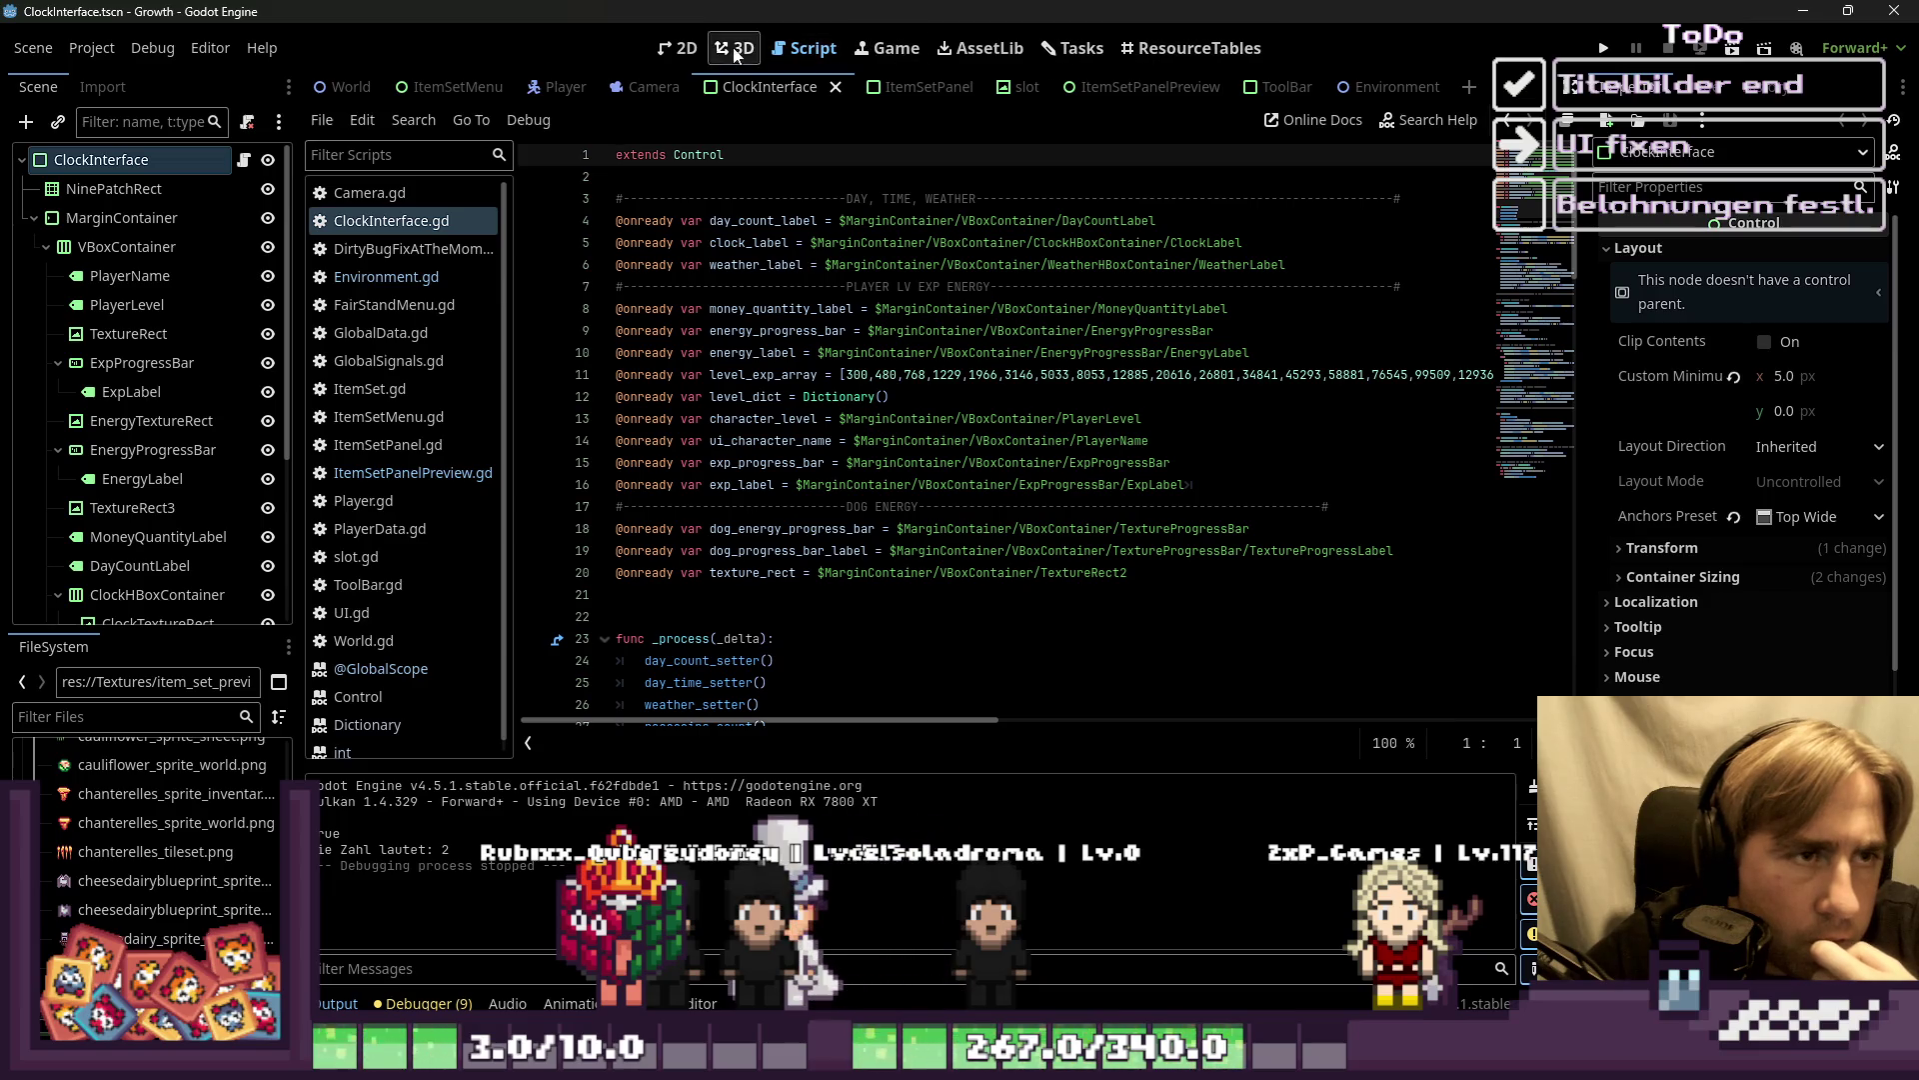
scroll(700, 200, "down", 20)
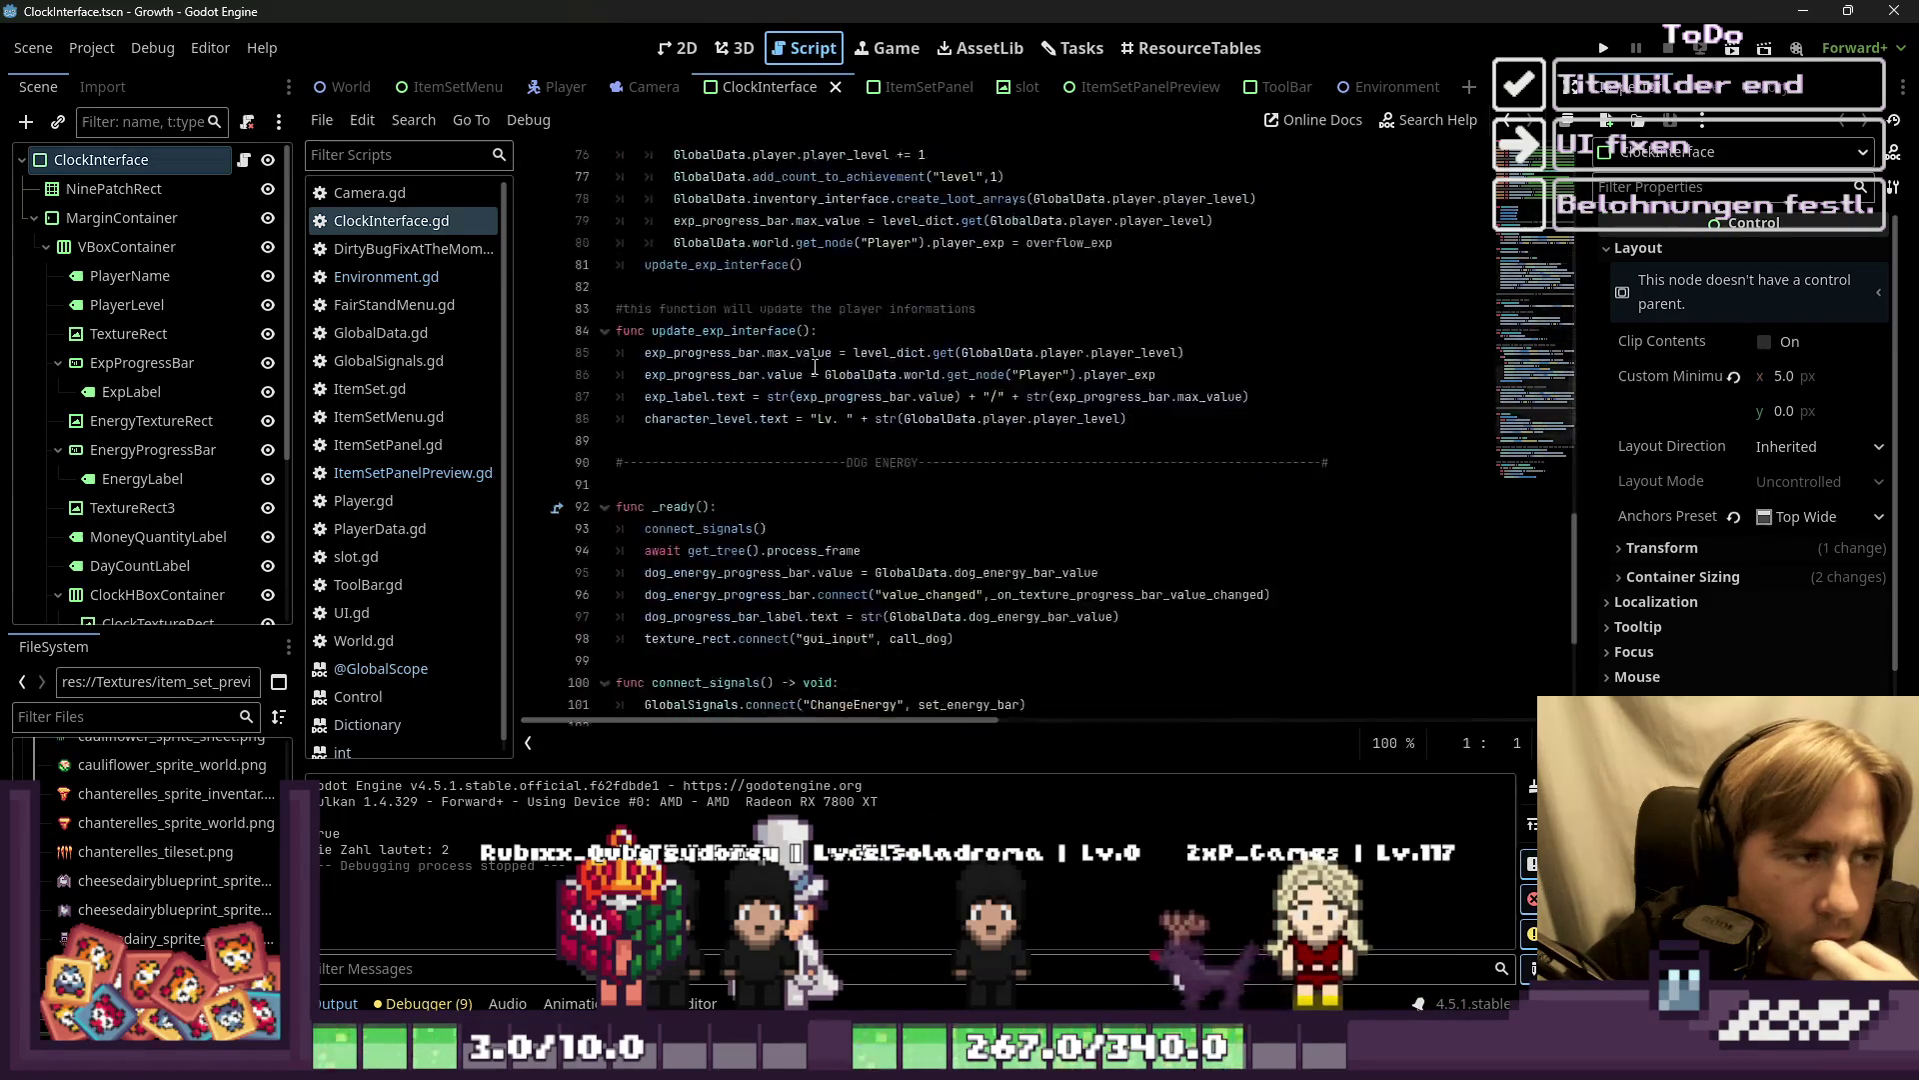
left_click(428, 474)
left_click(797, 662)
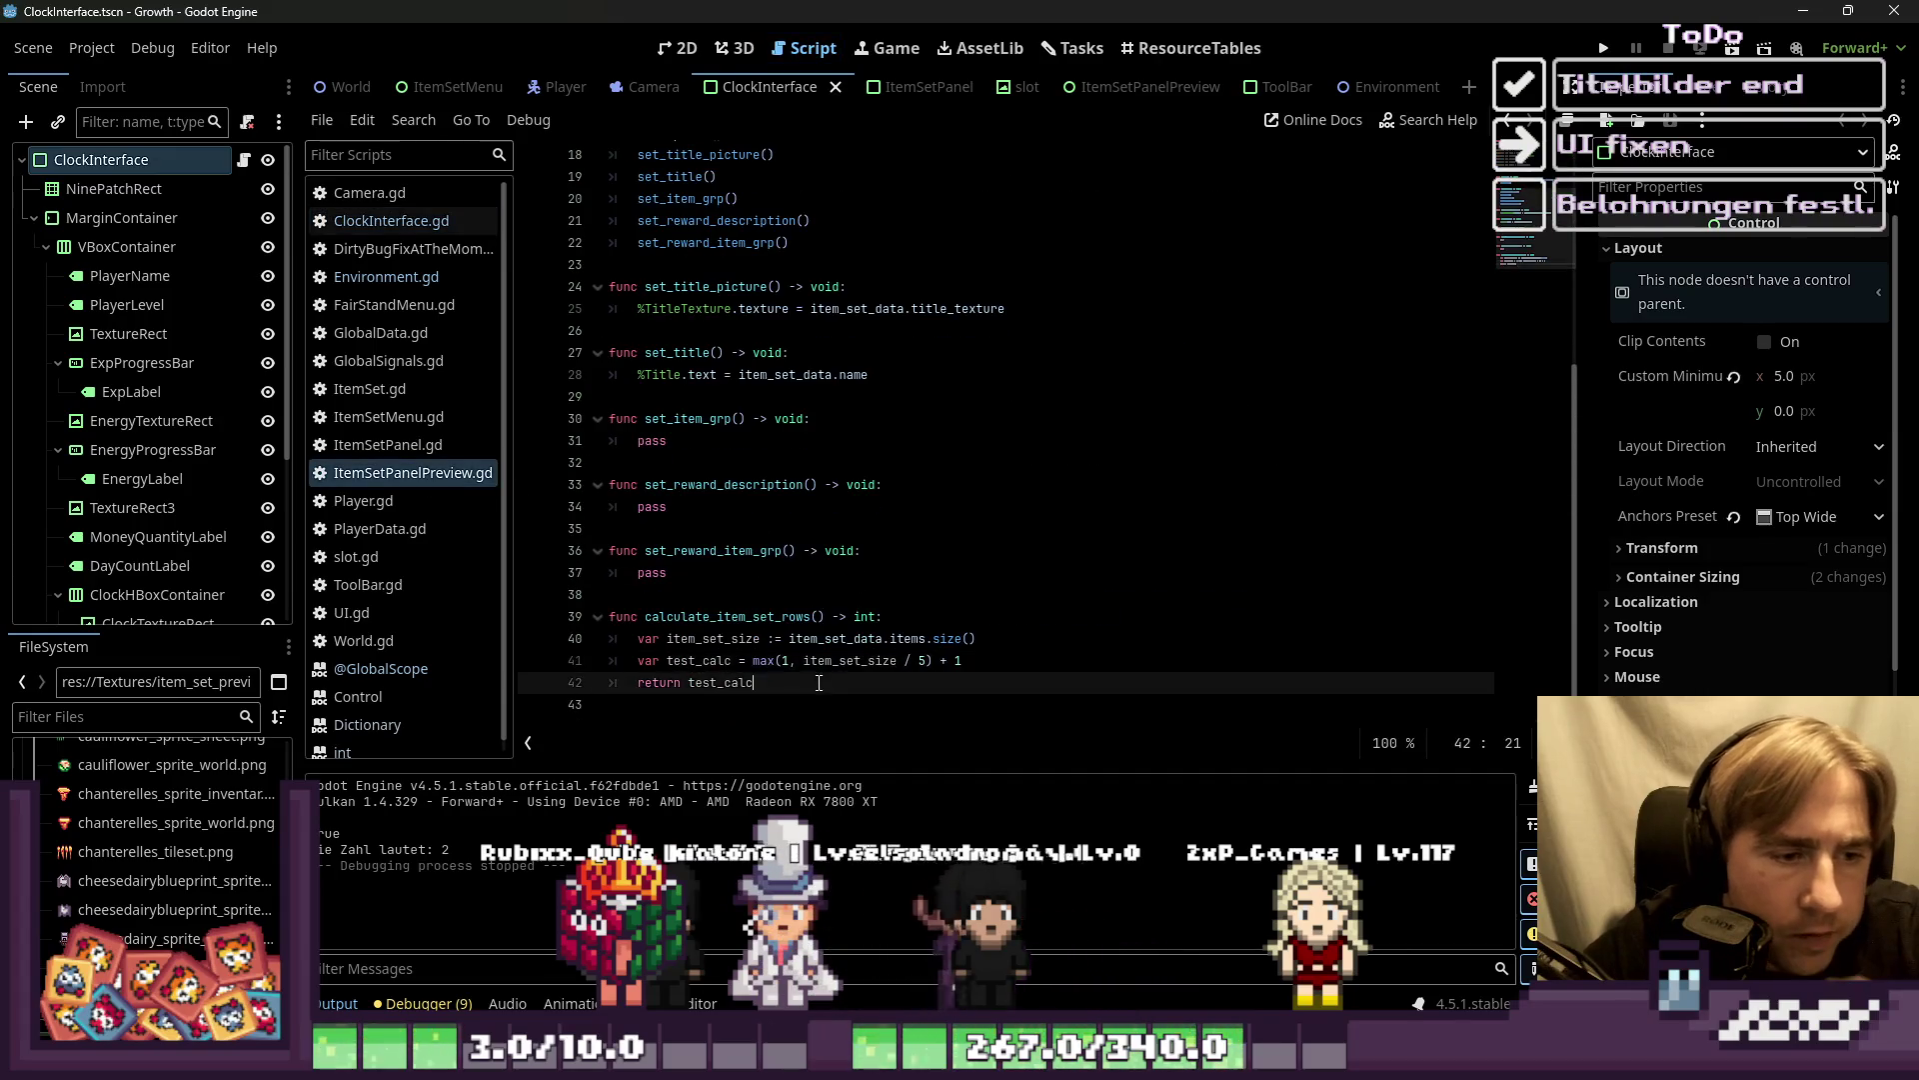
mouse_move(759, 666)
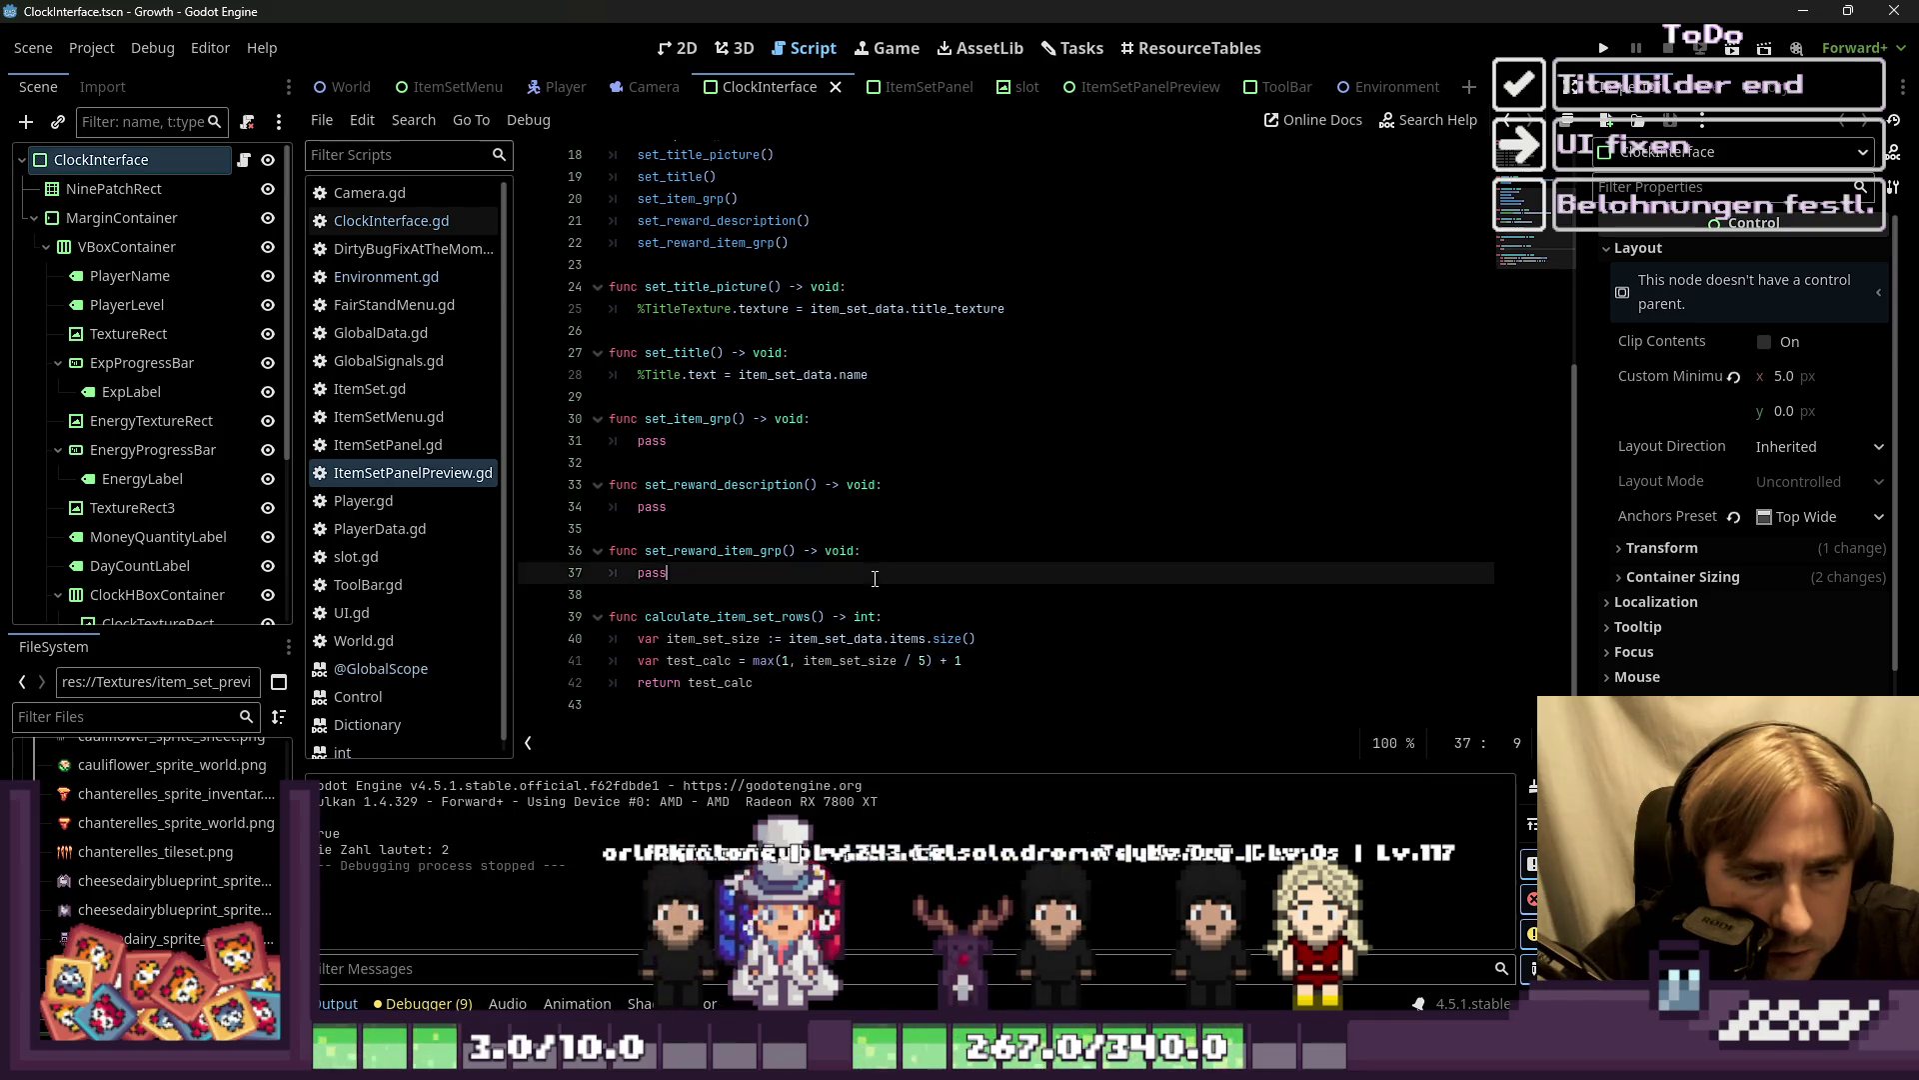
left_click(872, 689)
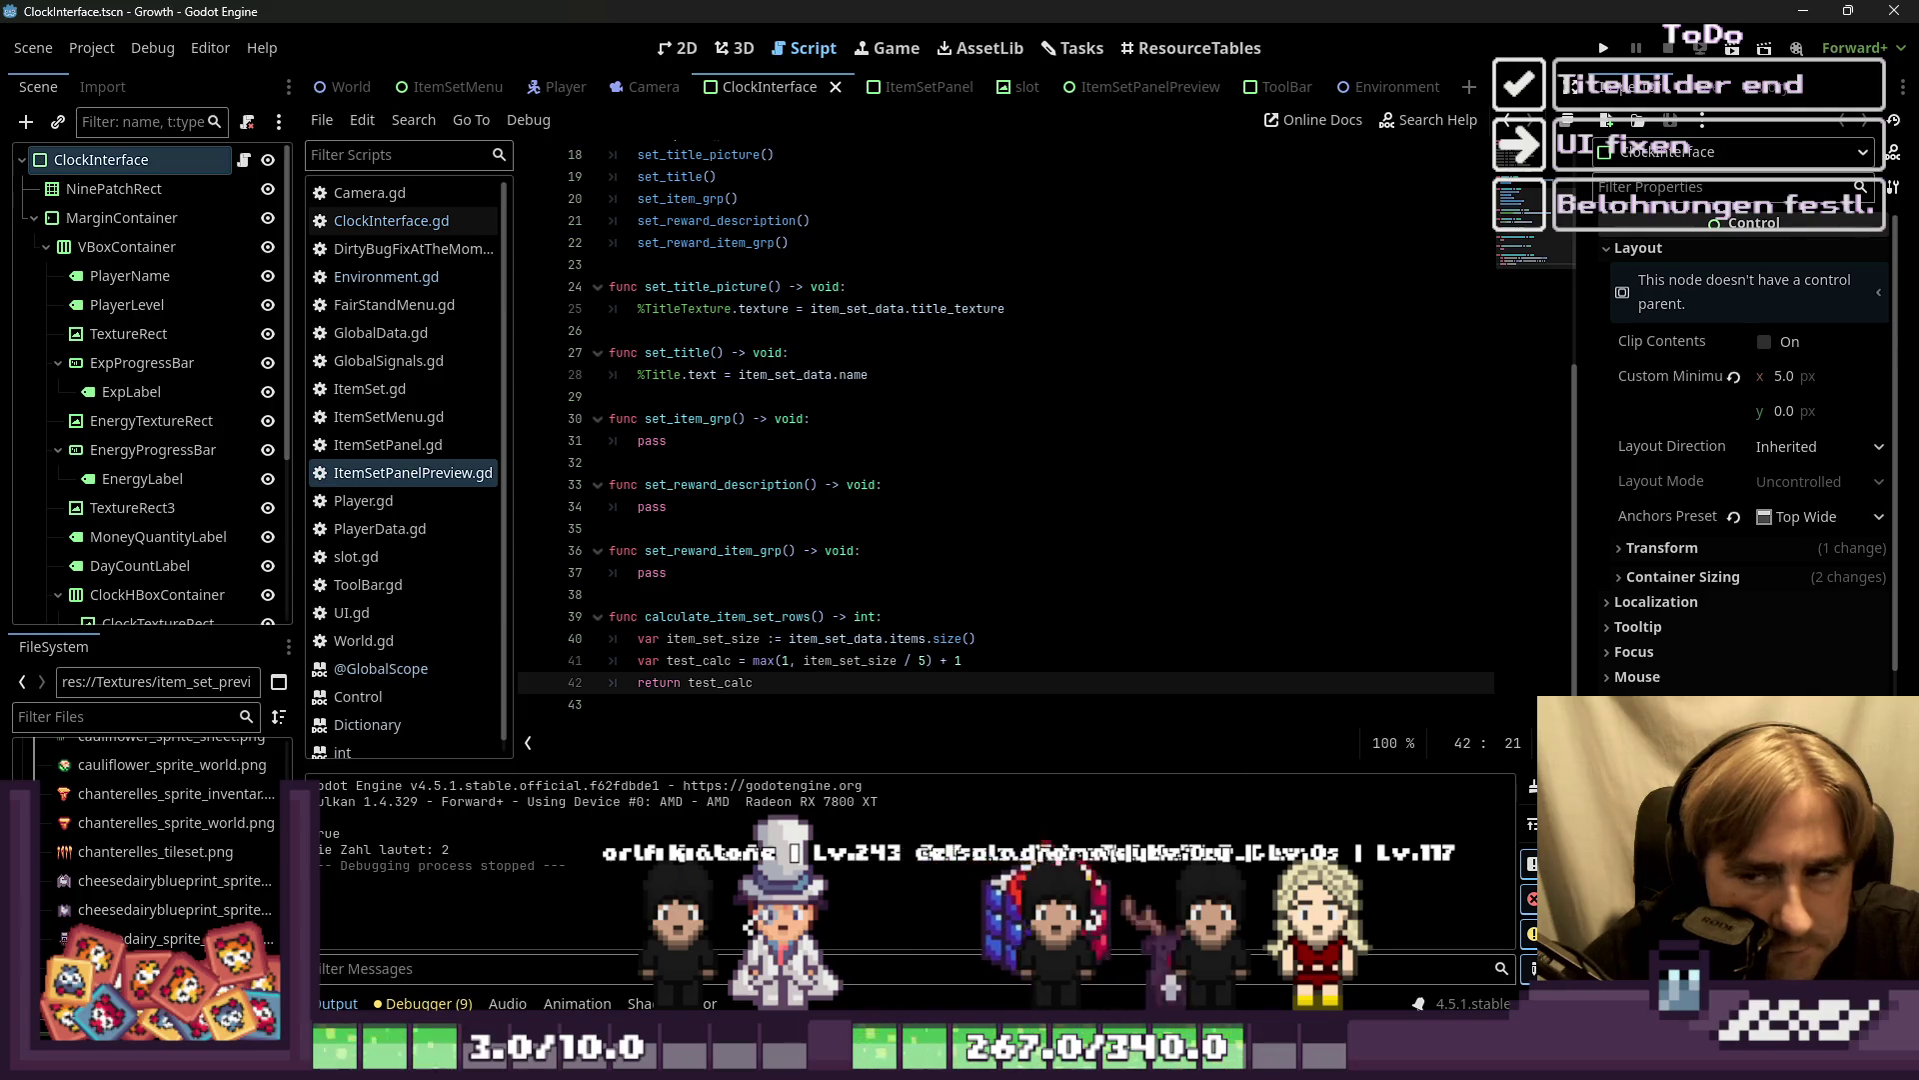
key("shift+Home")
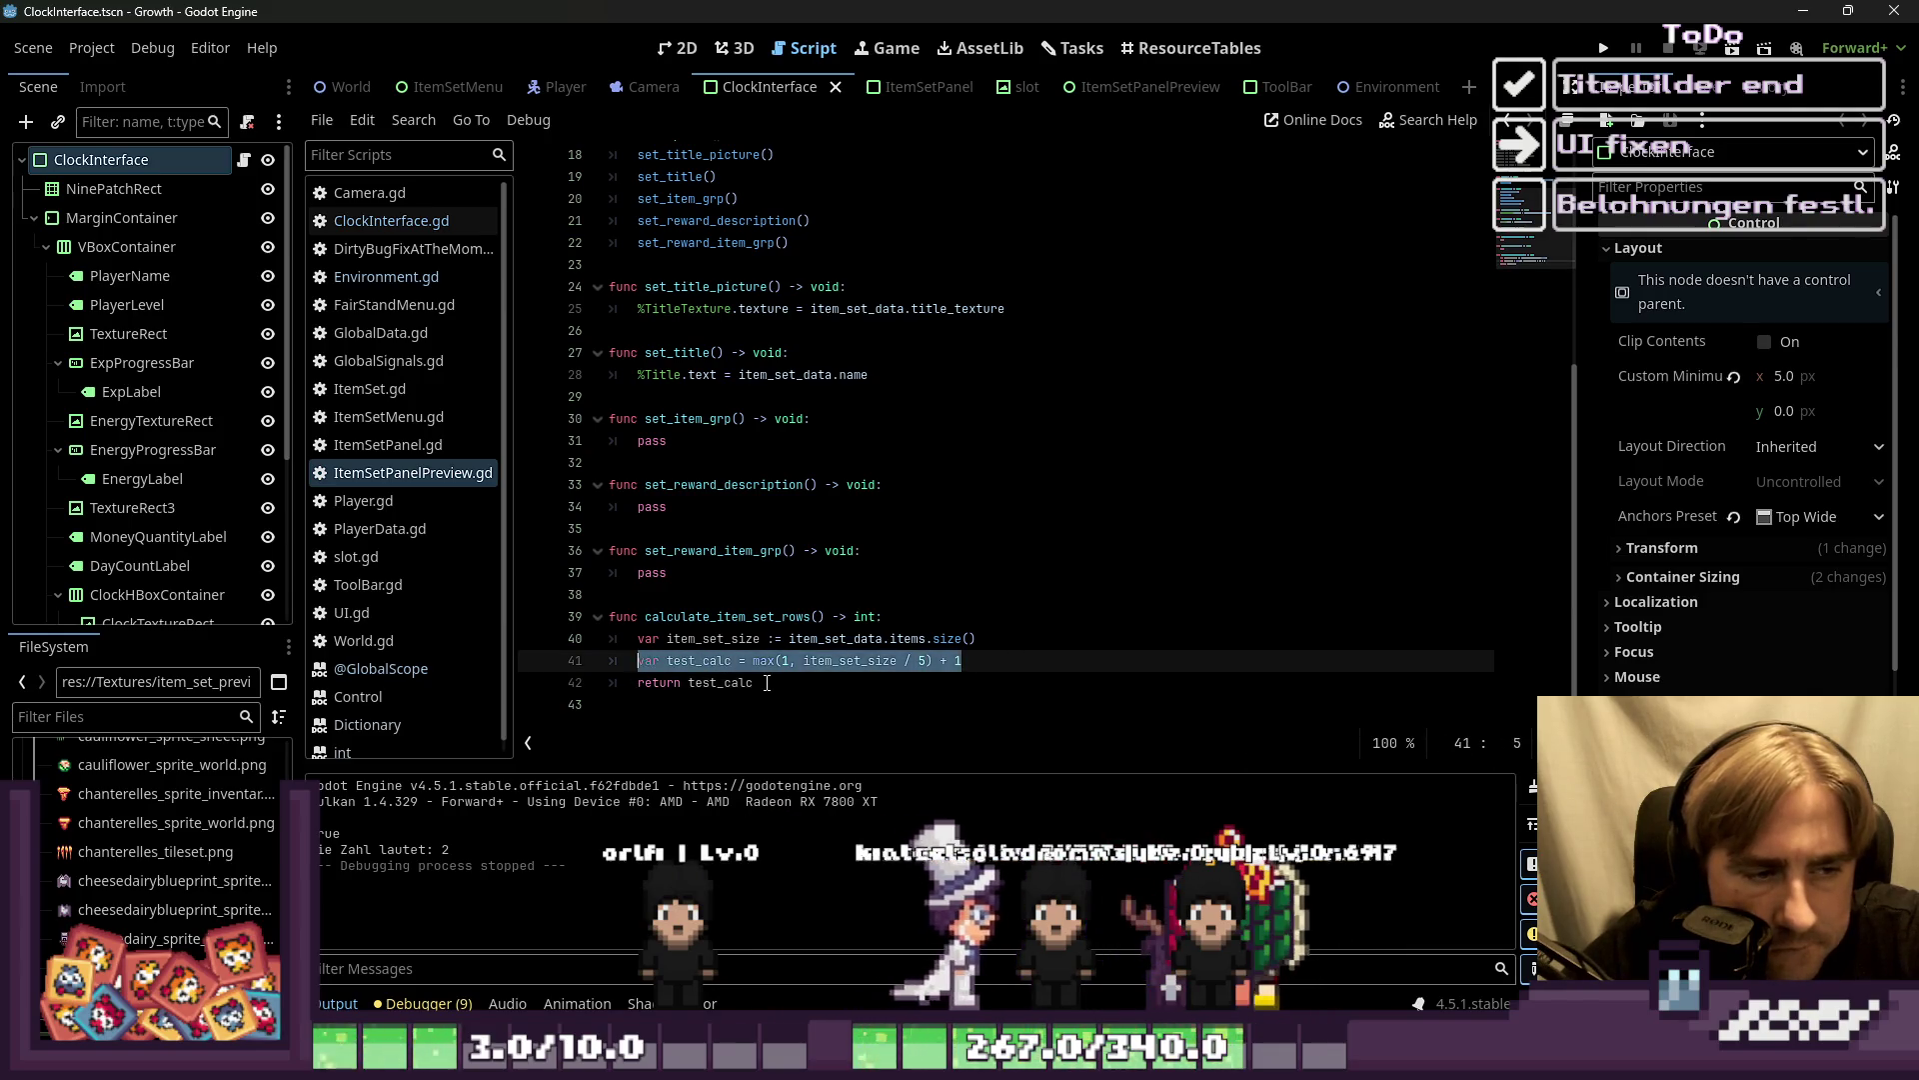
key("End")
left_click_drag(968, 661, 481, 668)
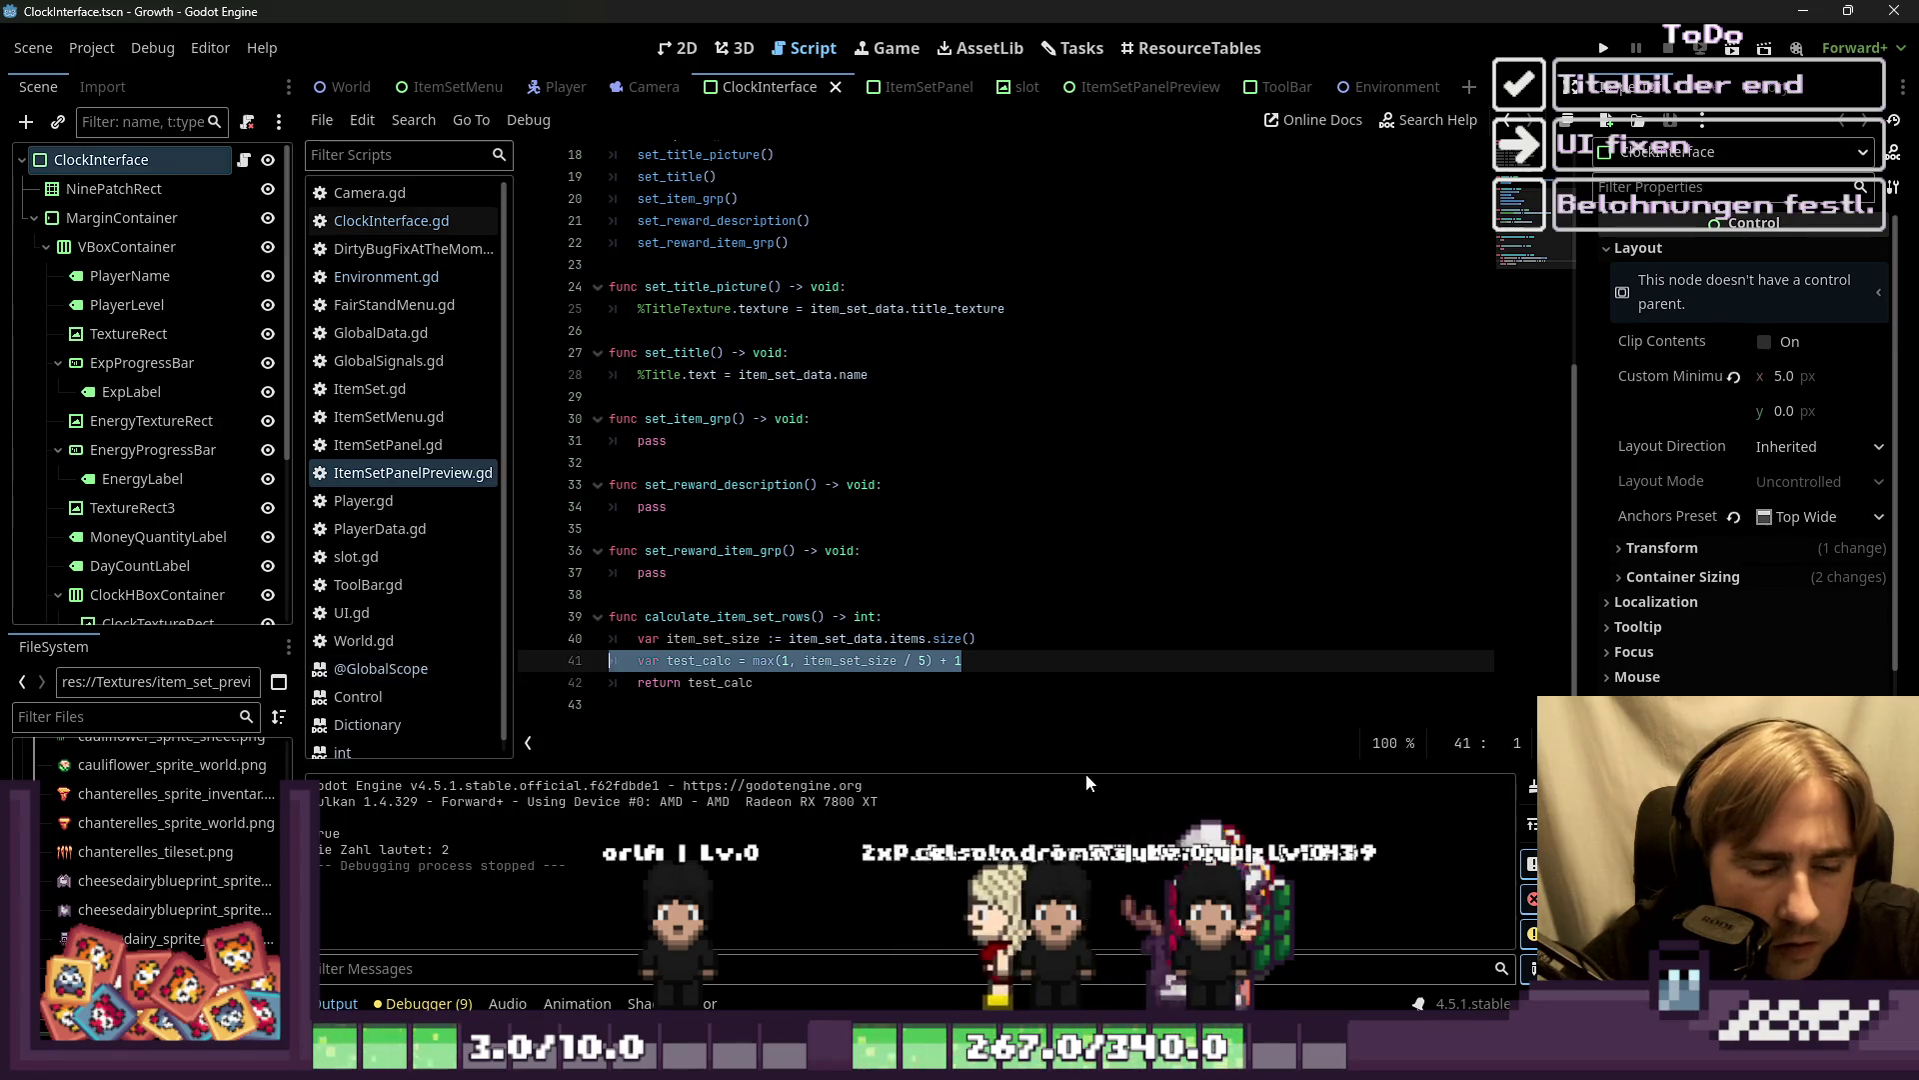
key("Down")
key("Down")
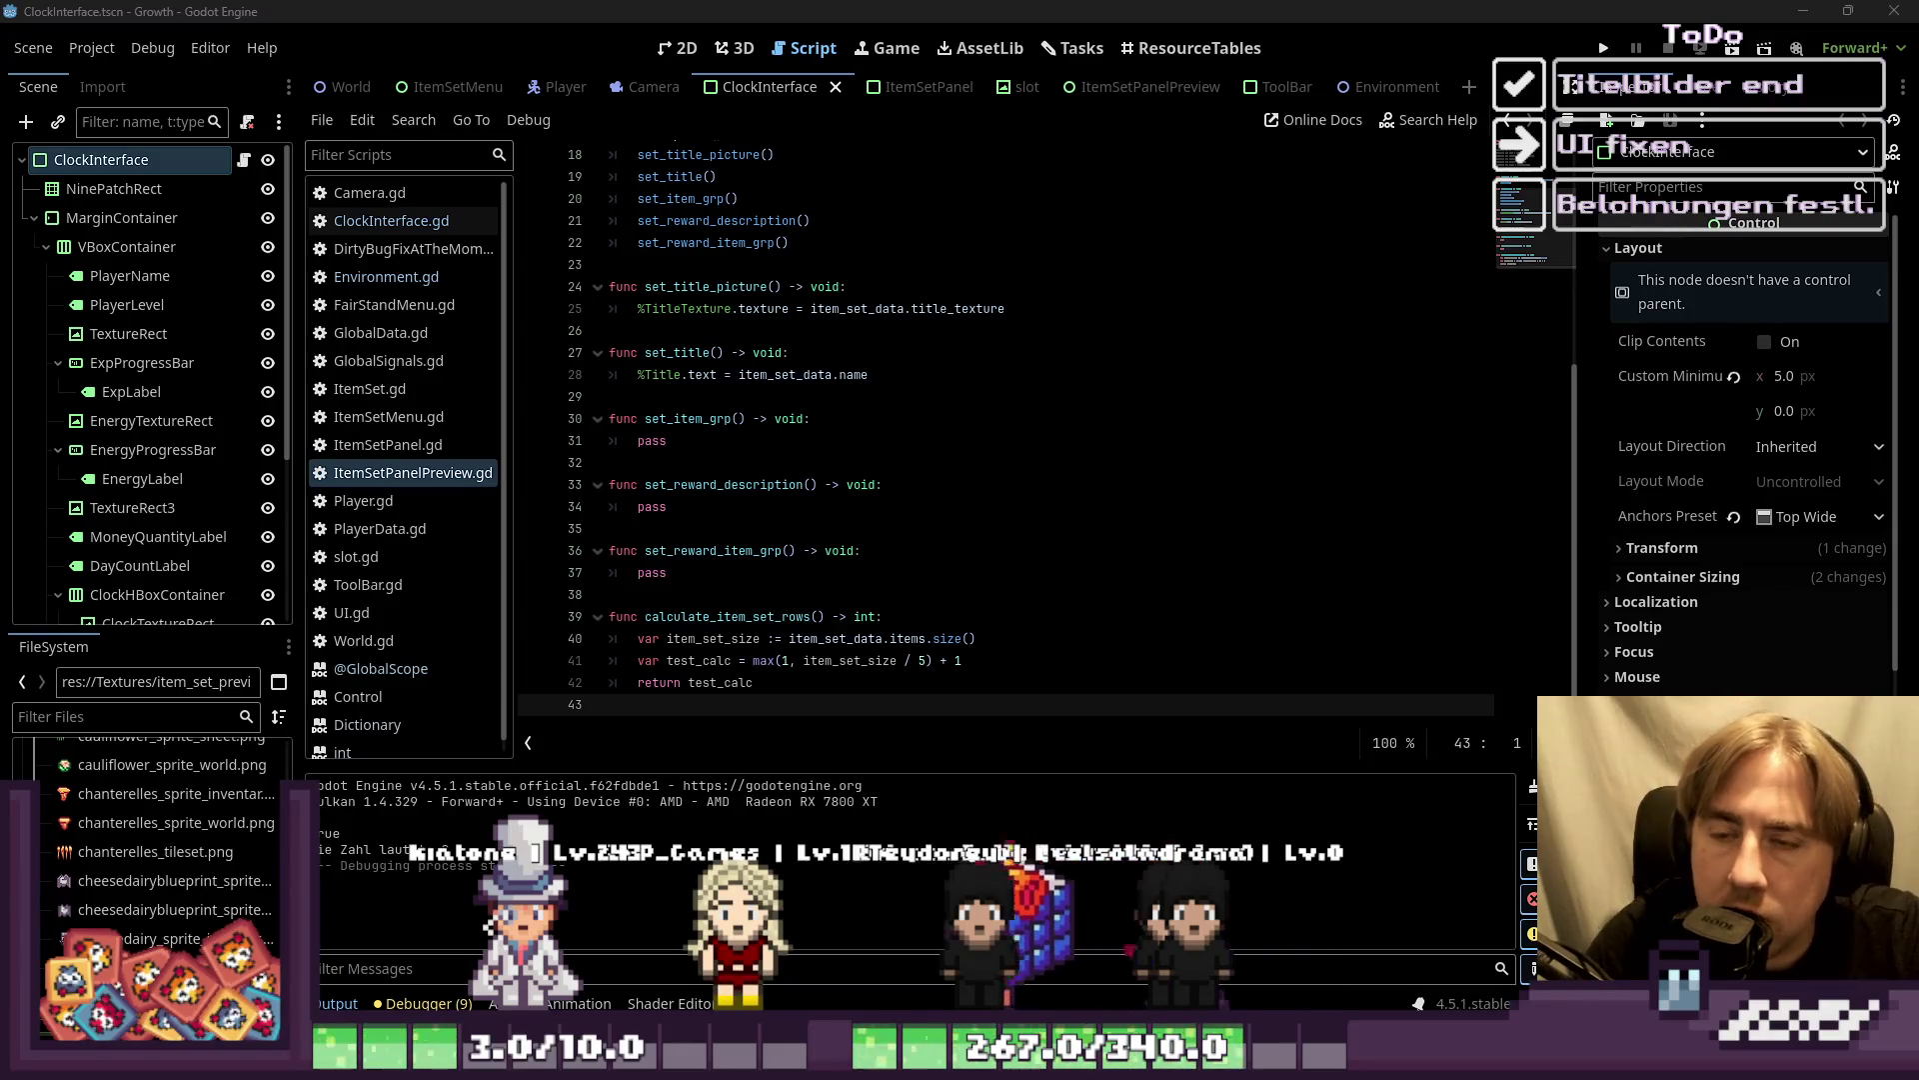
mouse_move(1299, 1062)
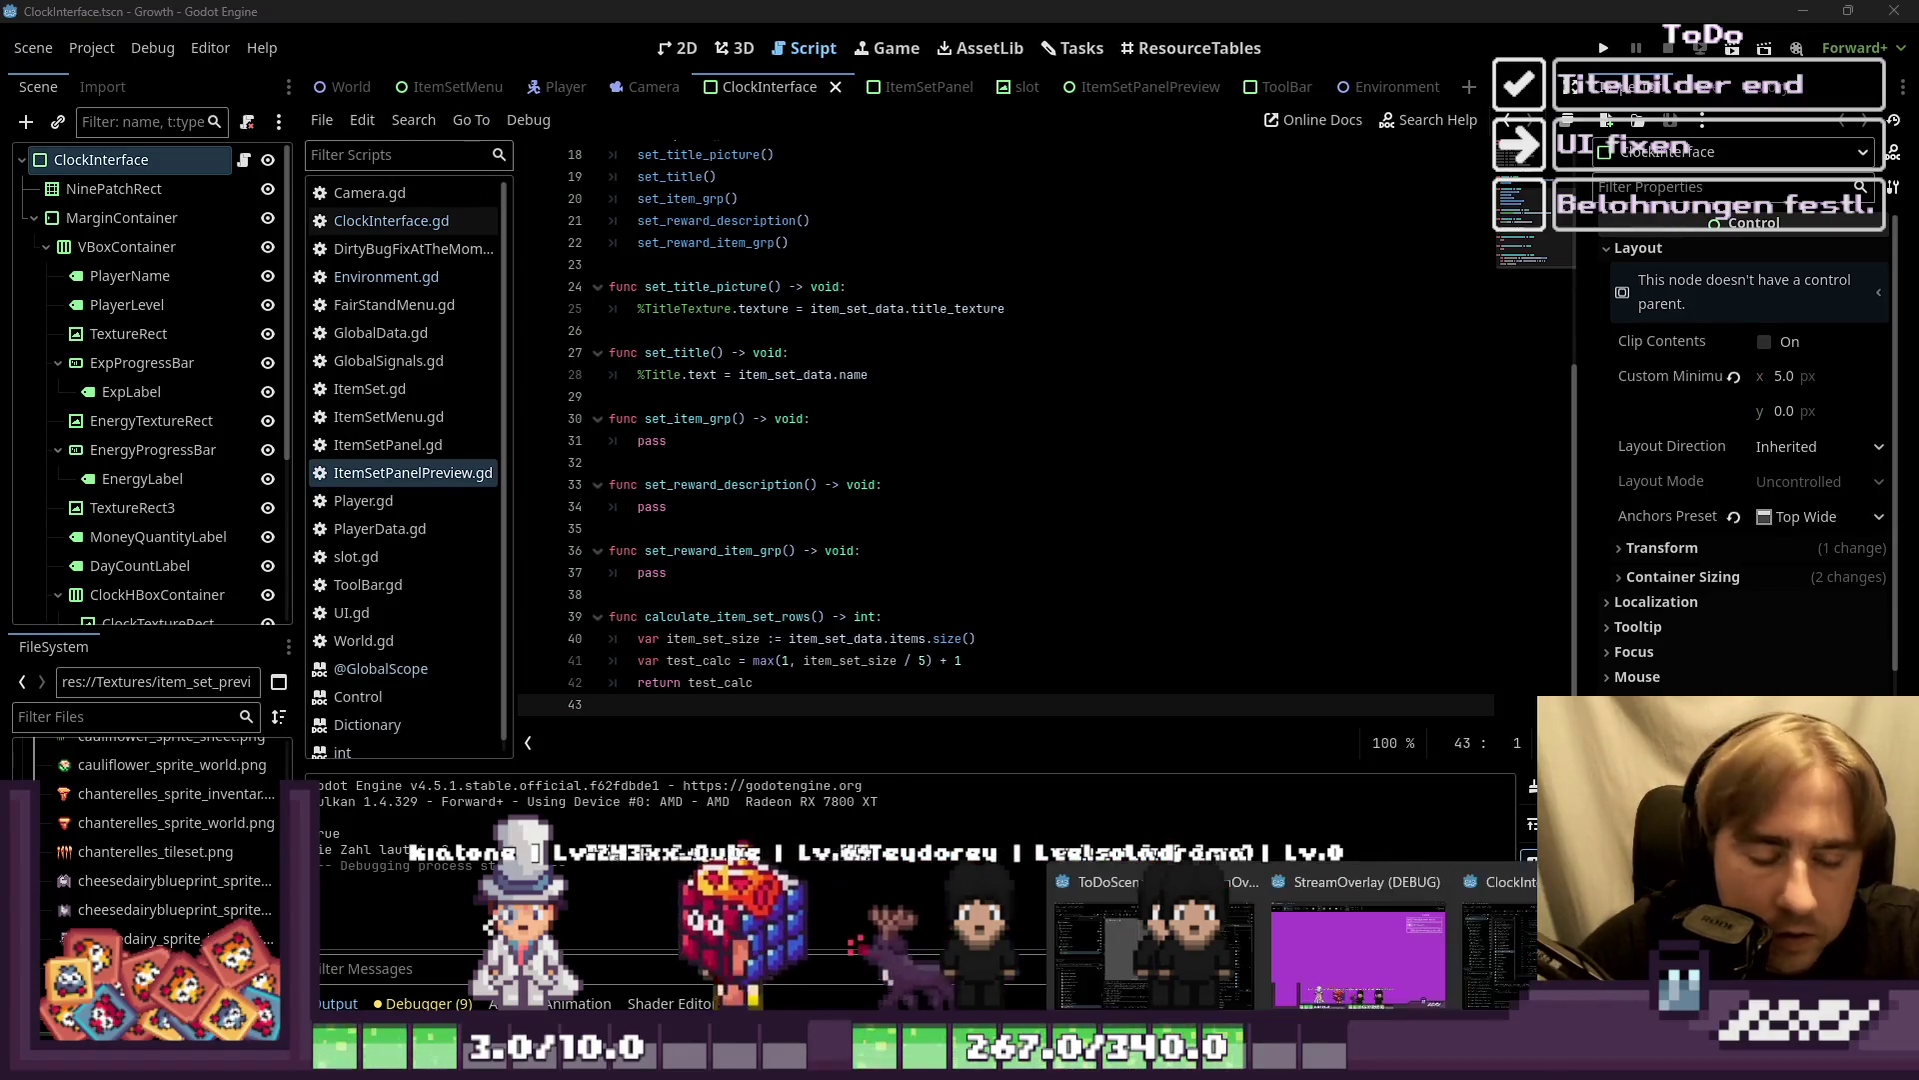
mouse_move(1080, 1062)
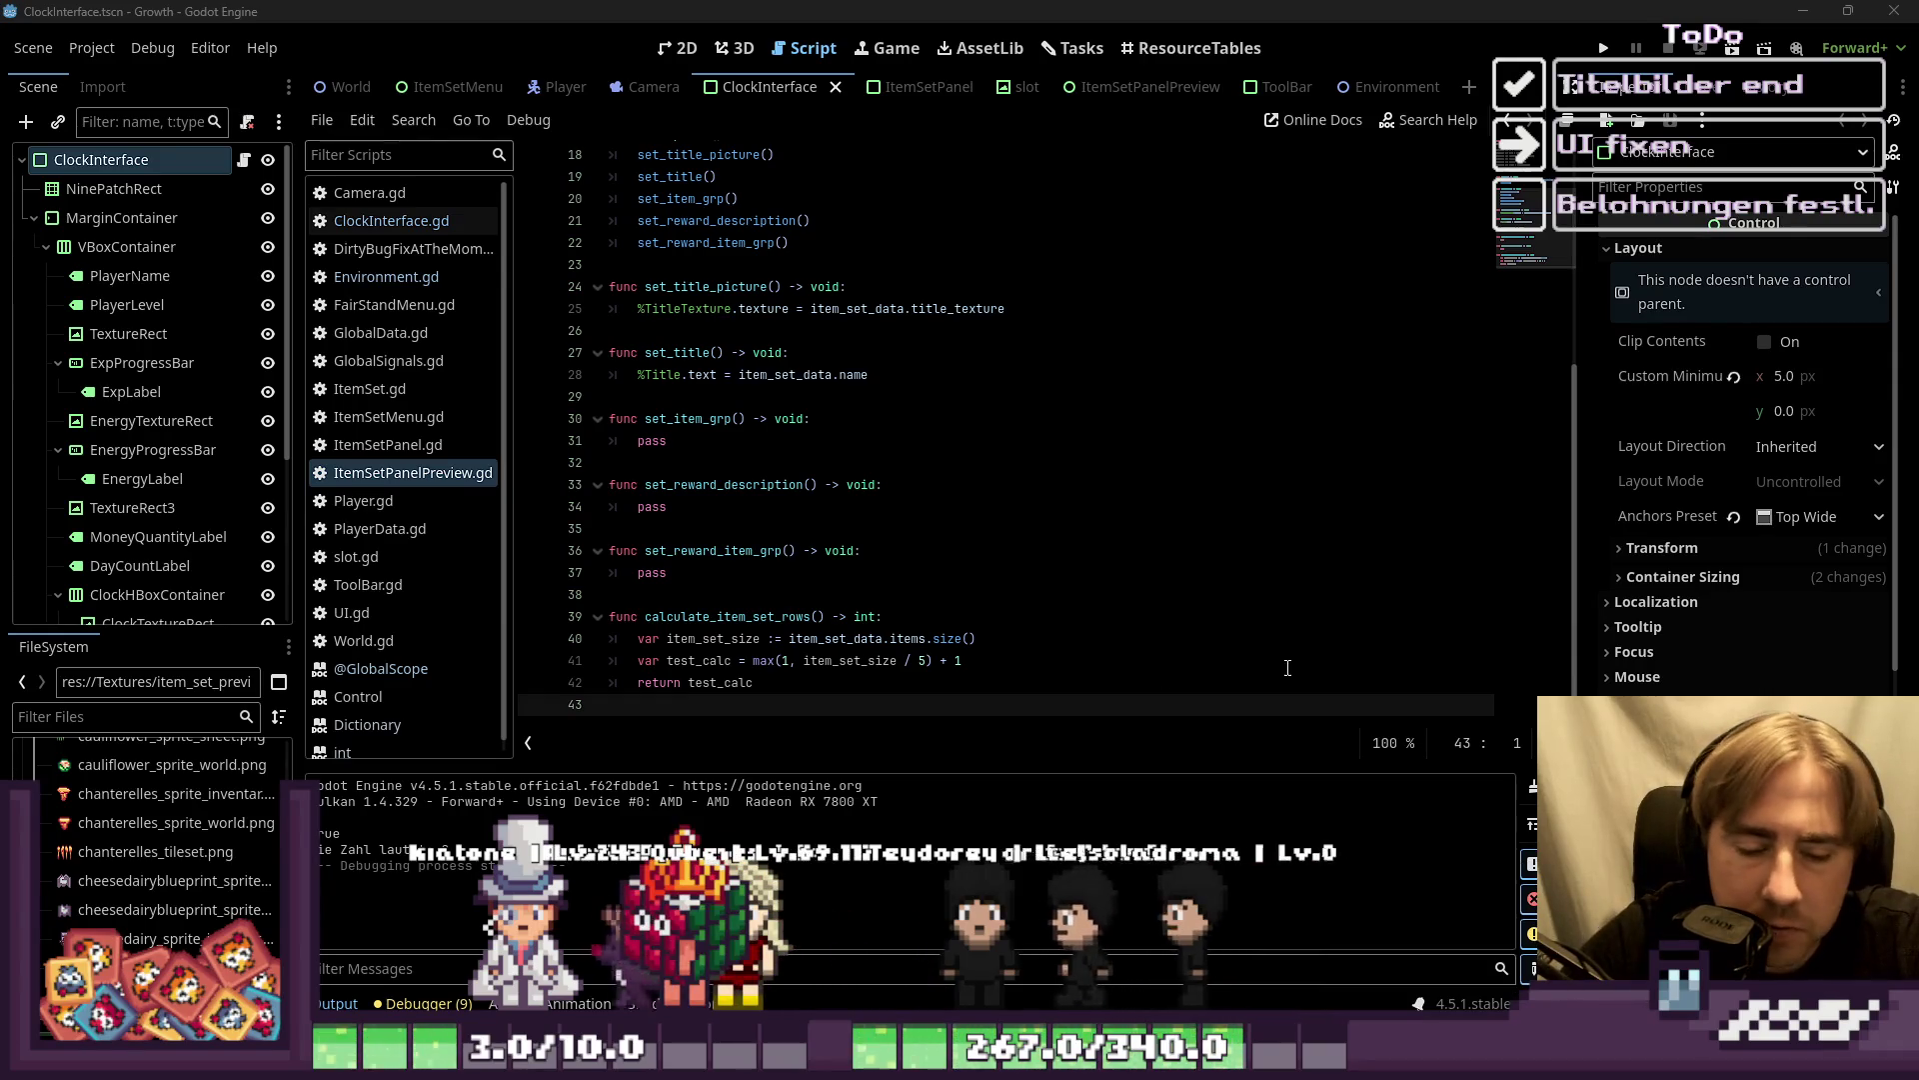
mouse_move(1349, 1059)
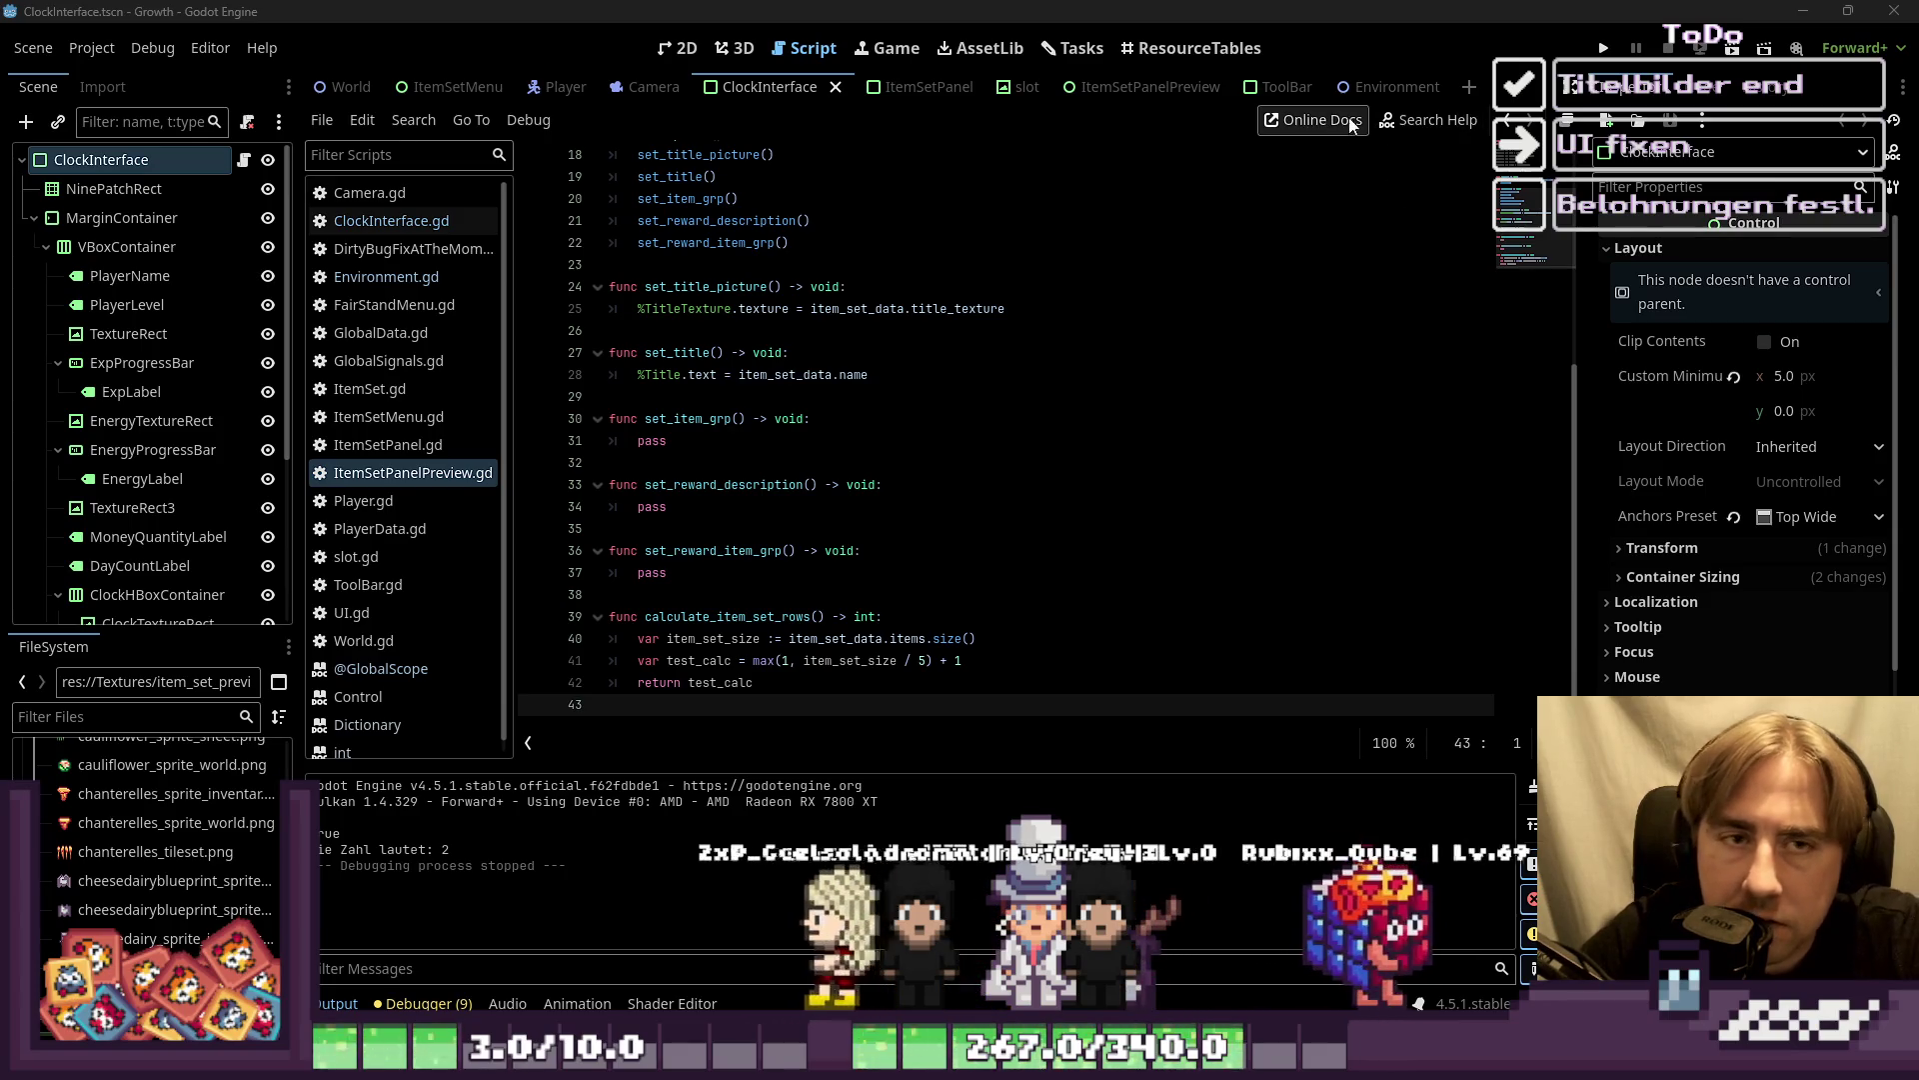
left_click(1427, 120)
type("ceil")
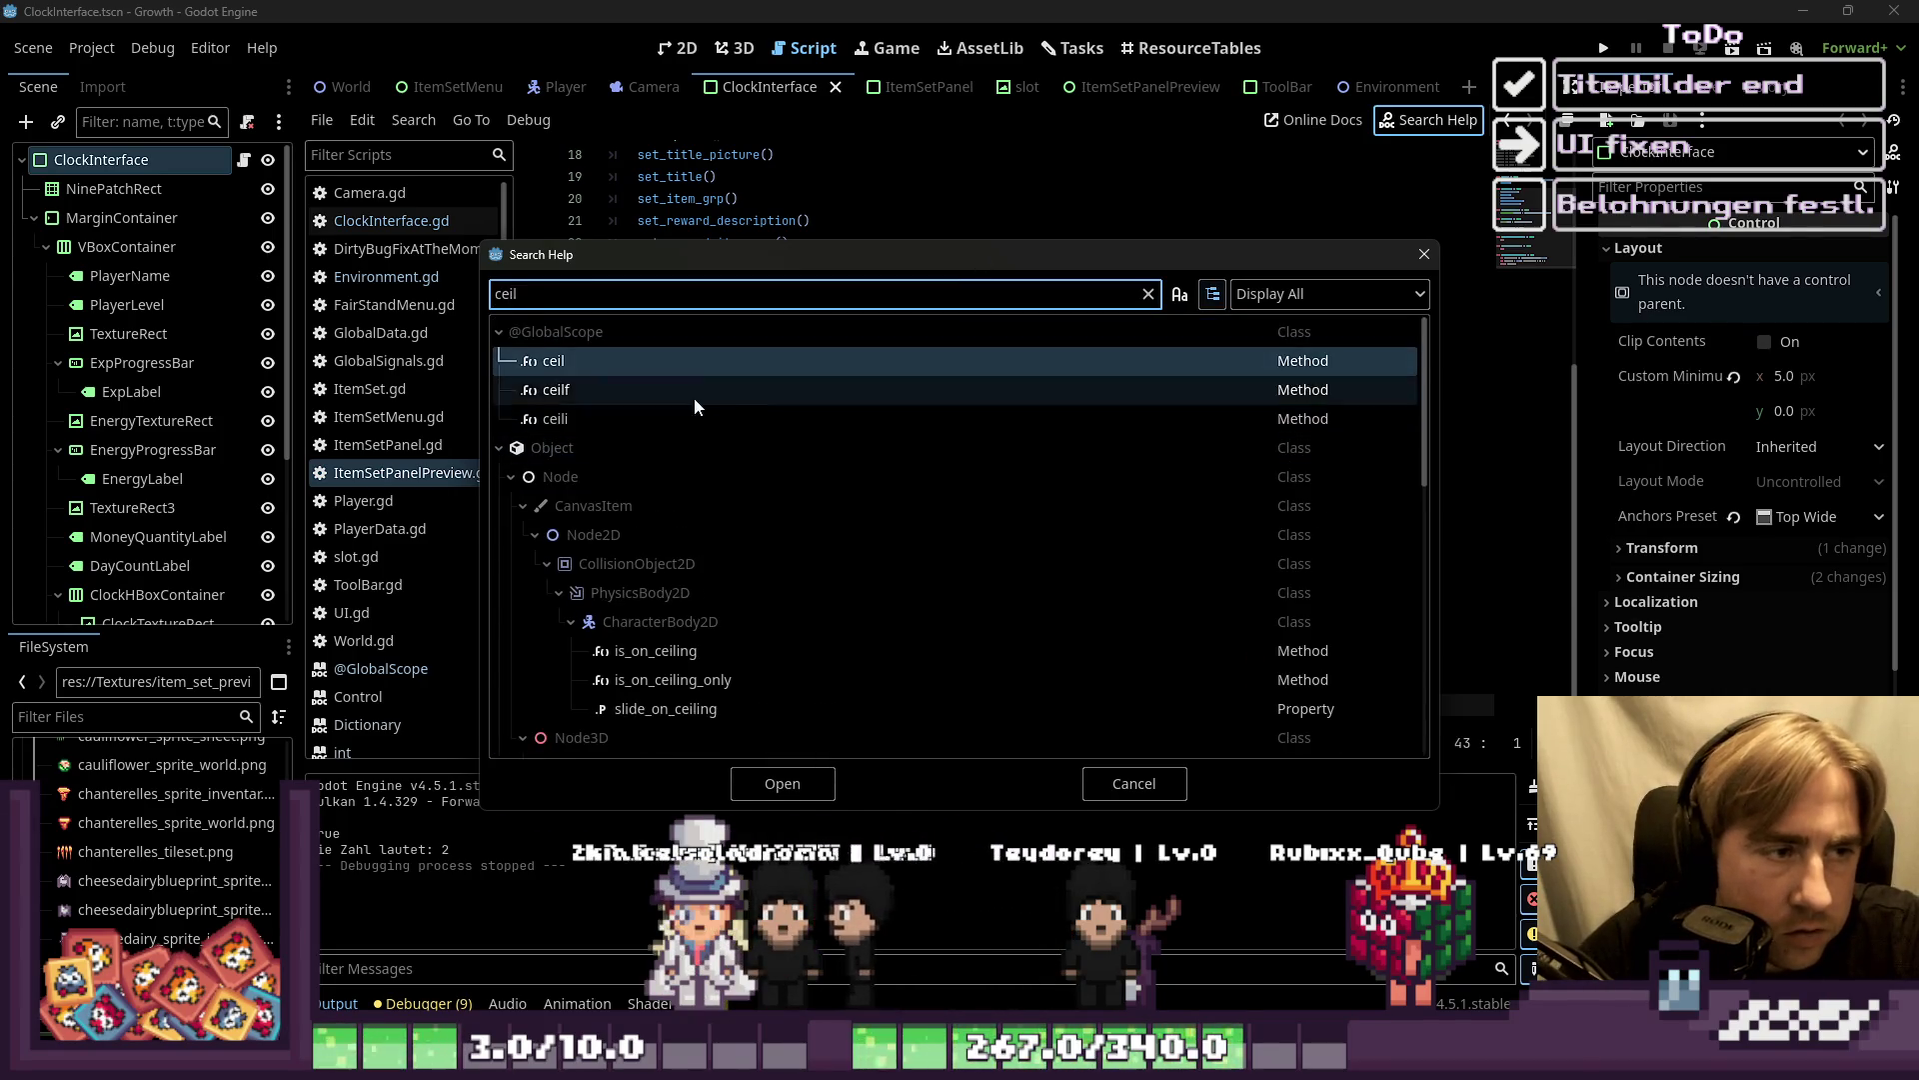
double_click(631, 418)
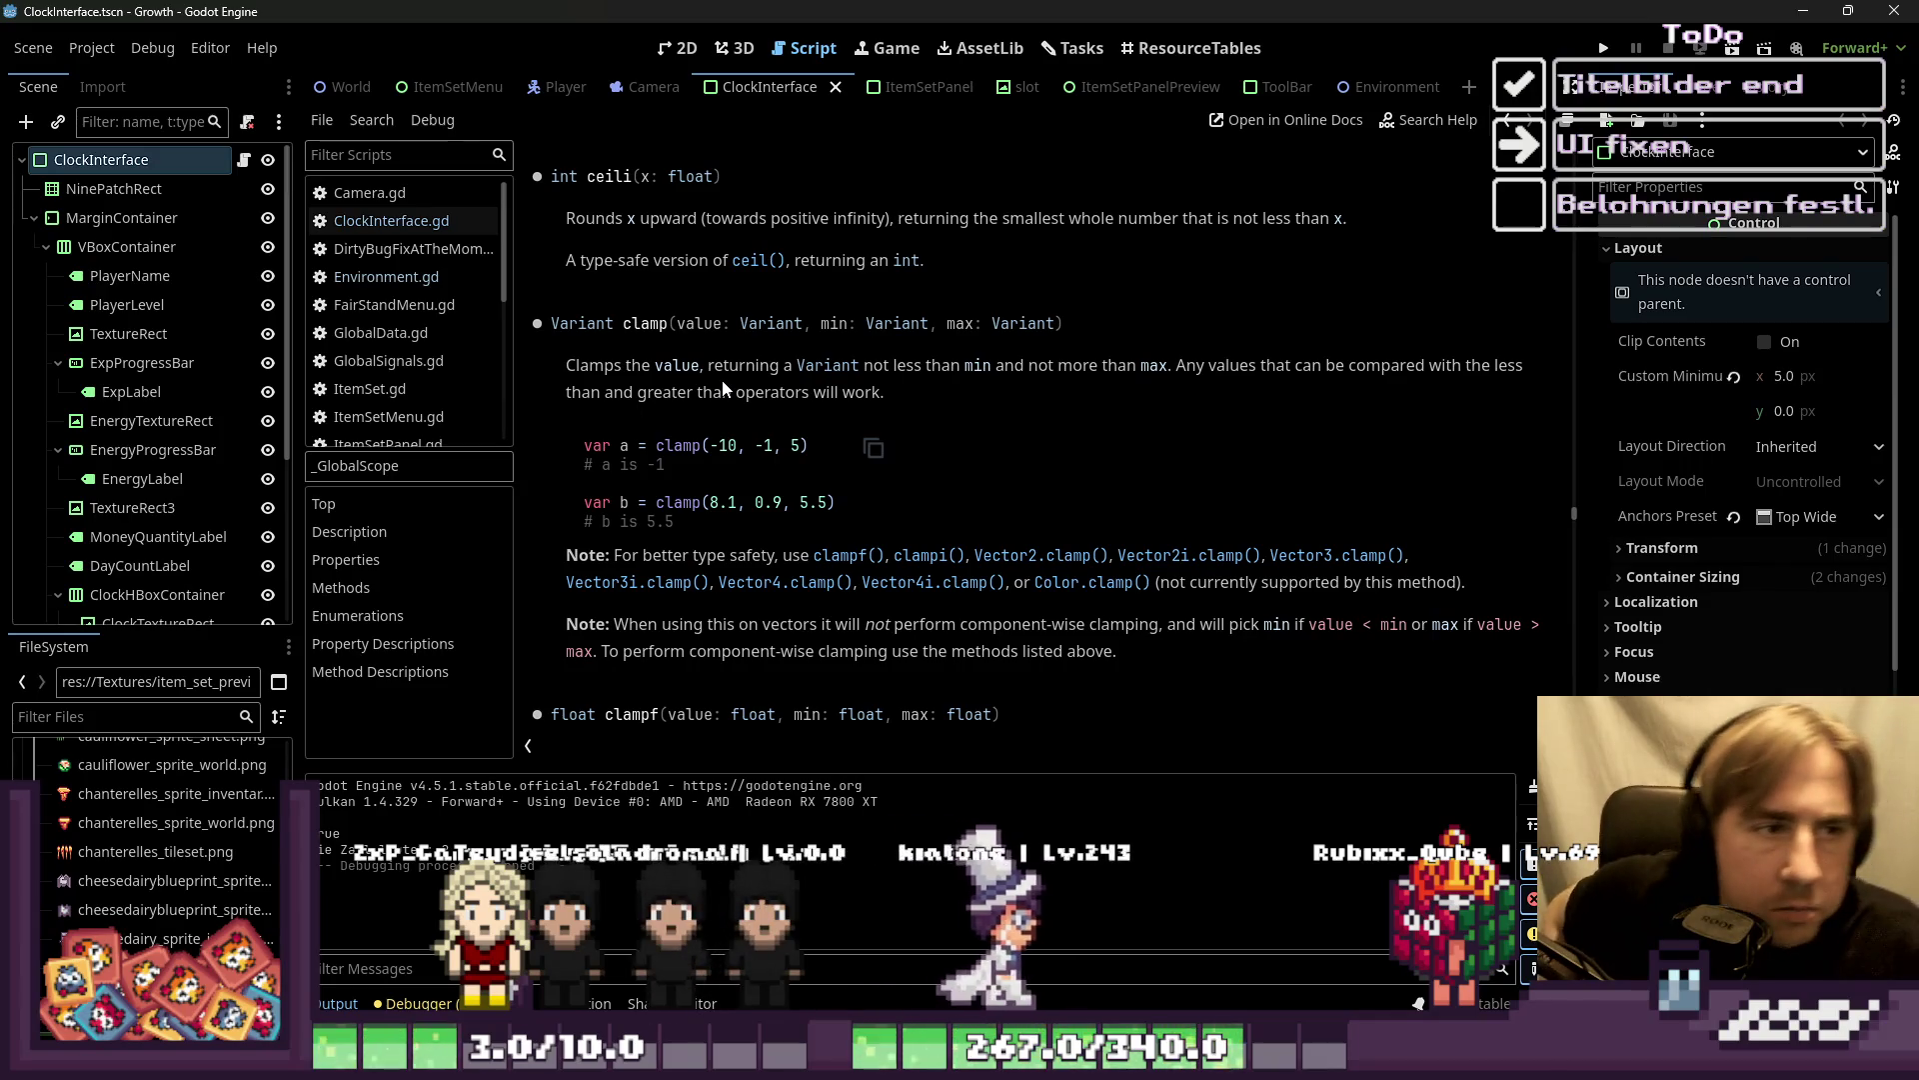
Read the ceil(), floor() and round() documentation, then go back to Environment.gd
left_click(747, 260)
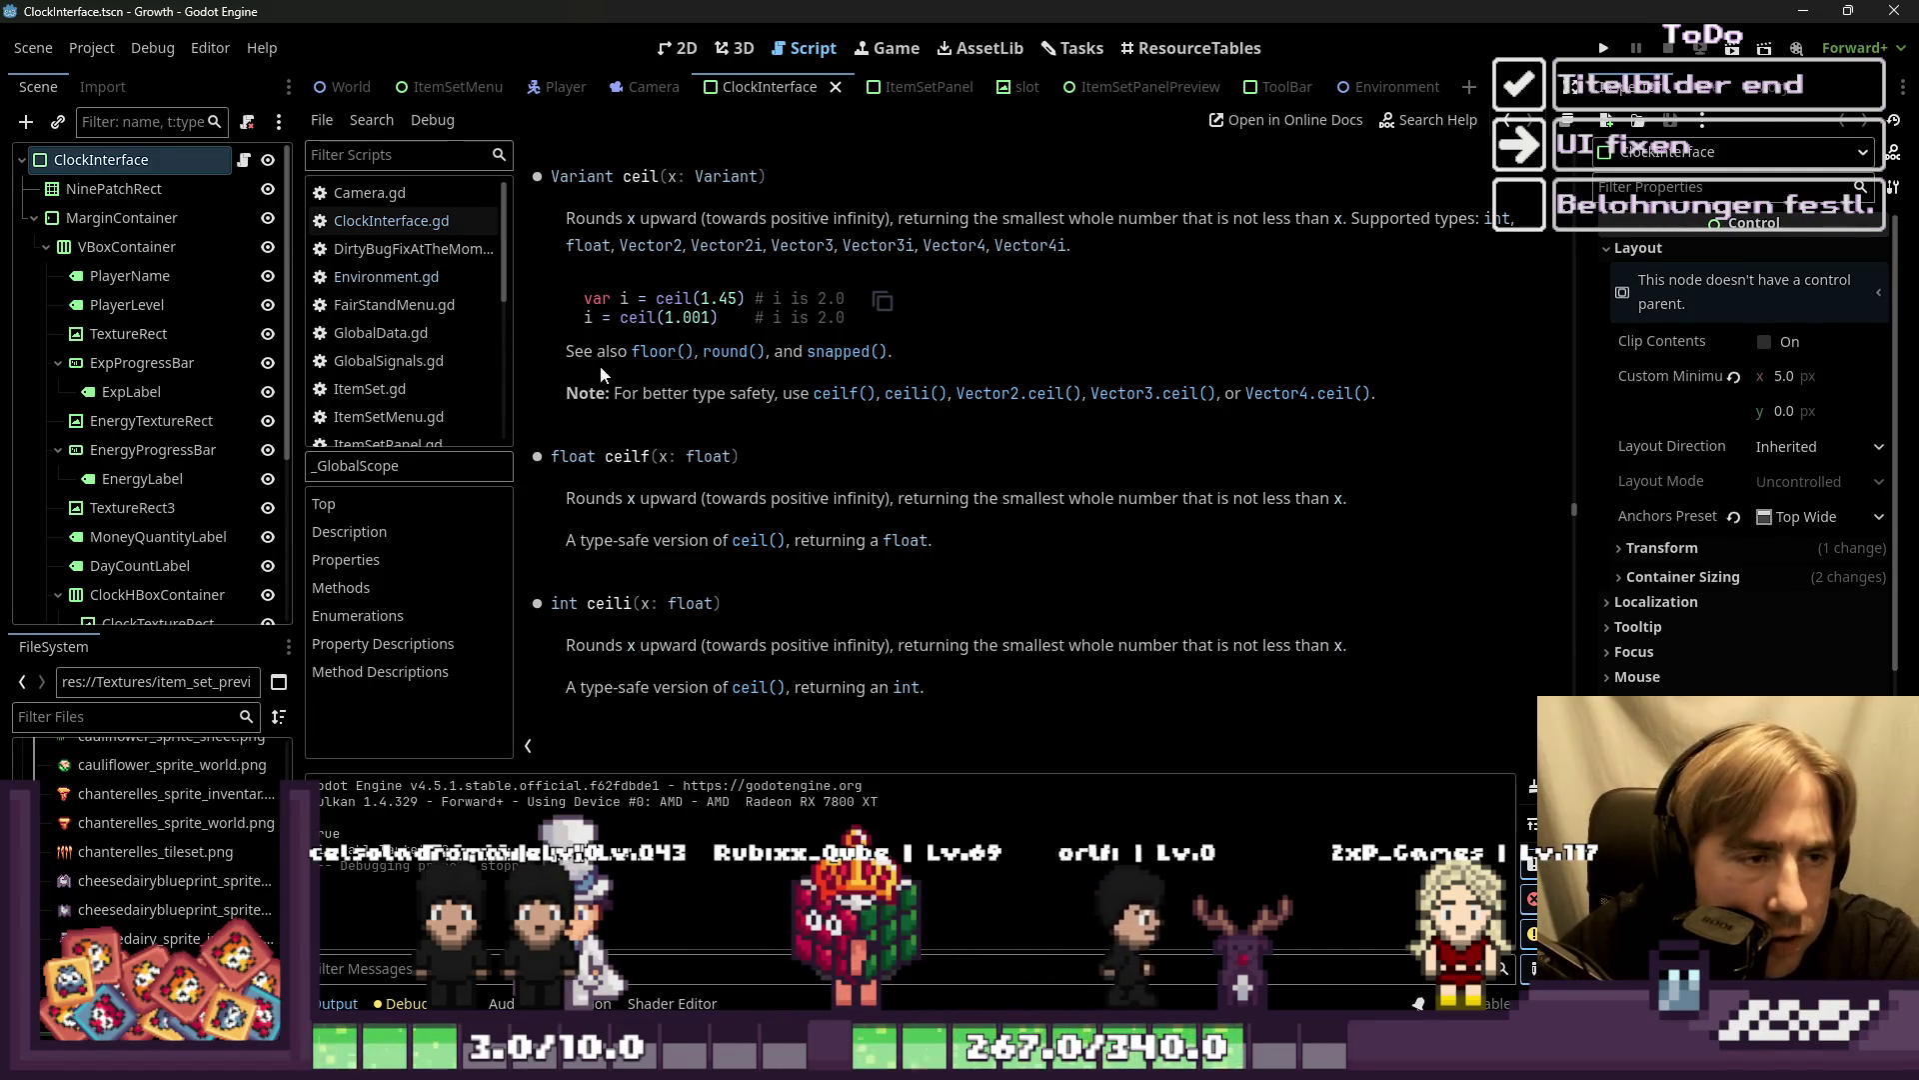
left_click(680, 359)
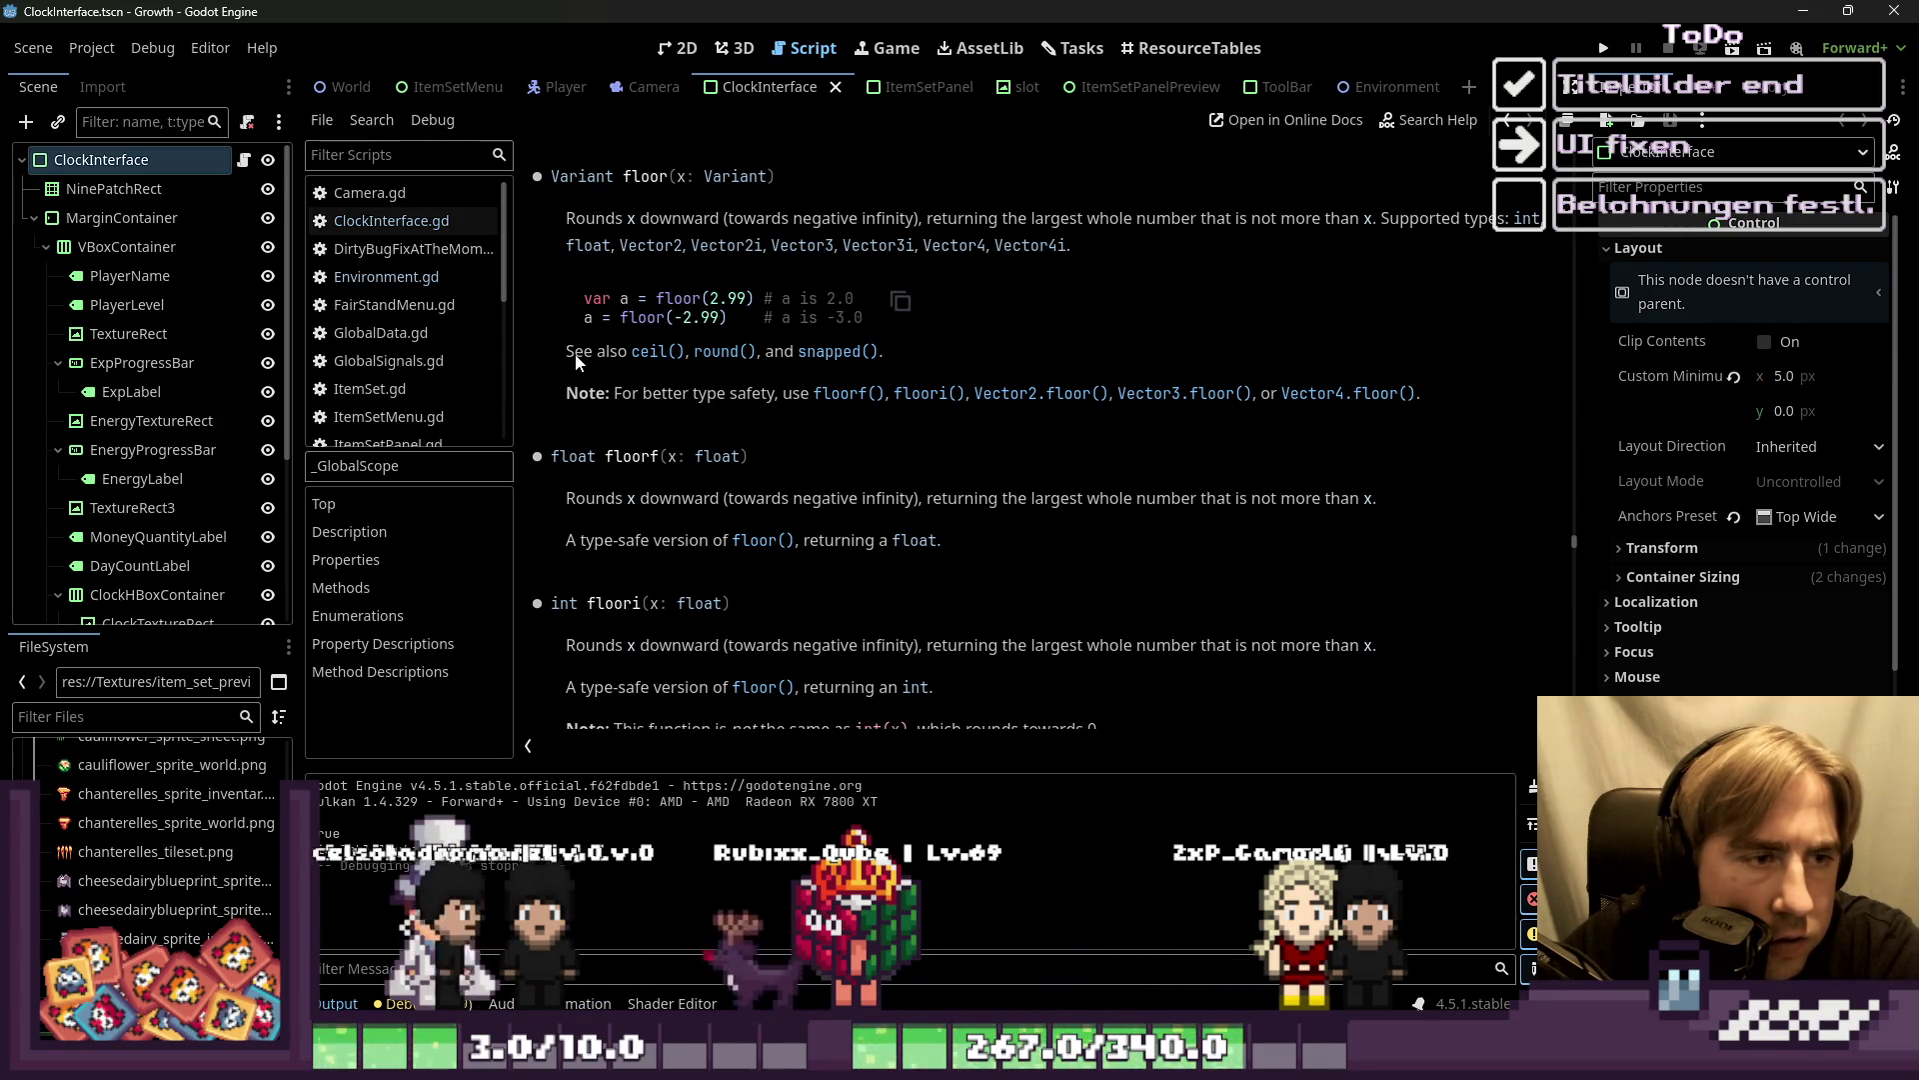
left_click(722, 351)
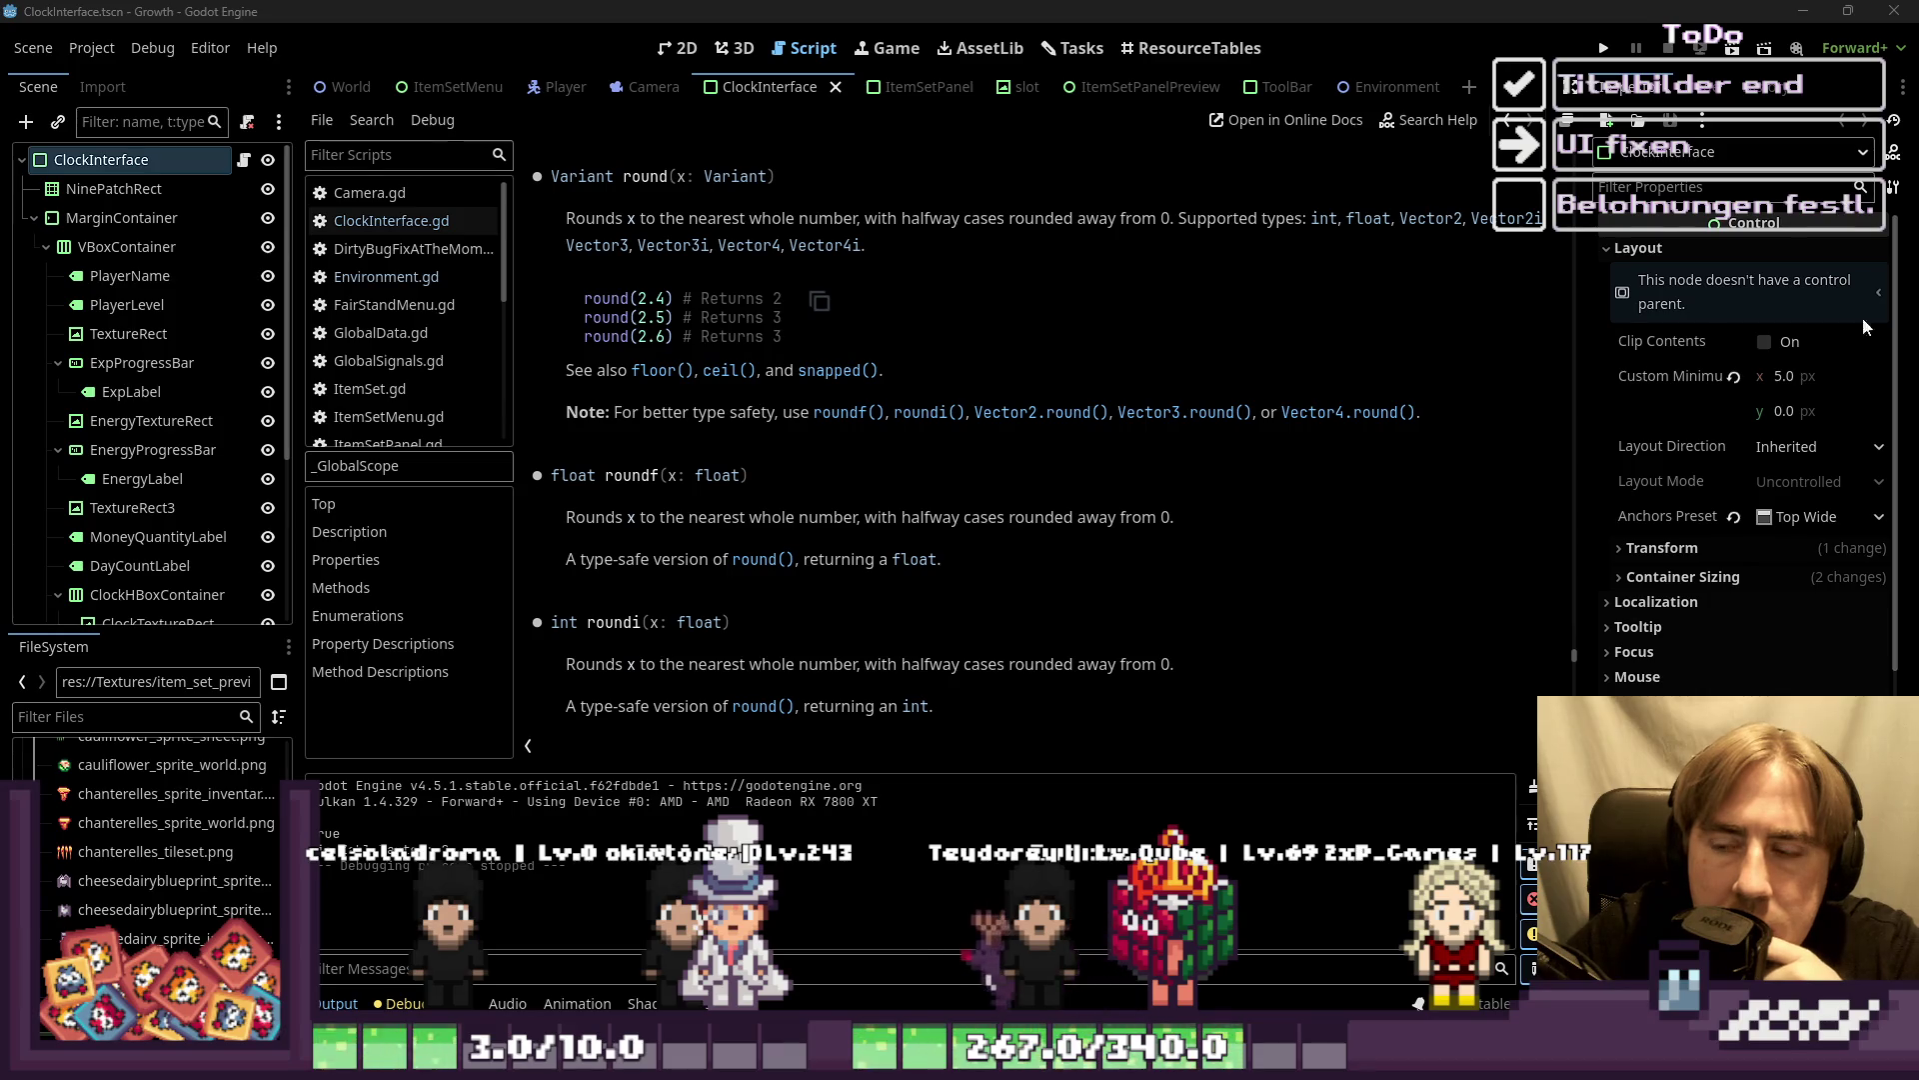
left_click(434, 268)
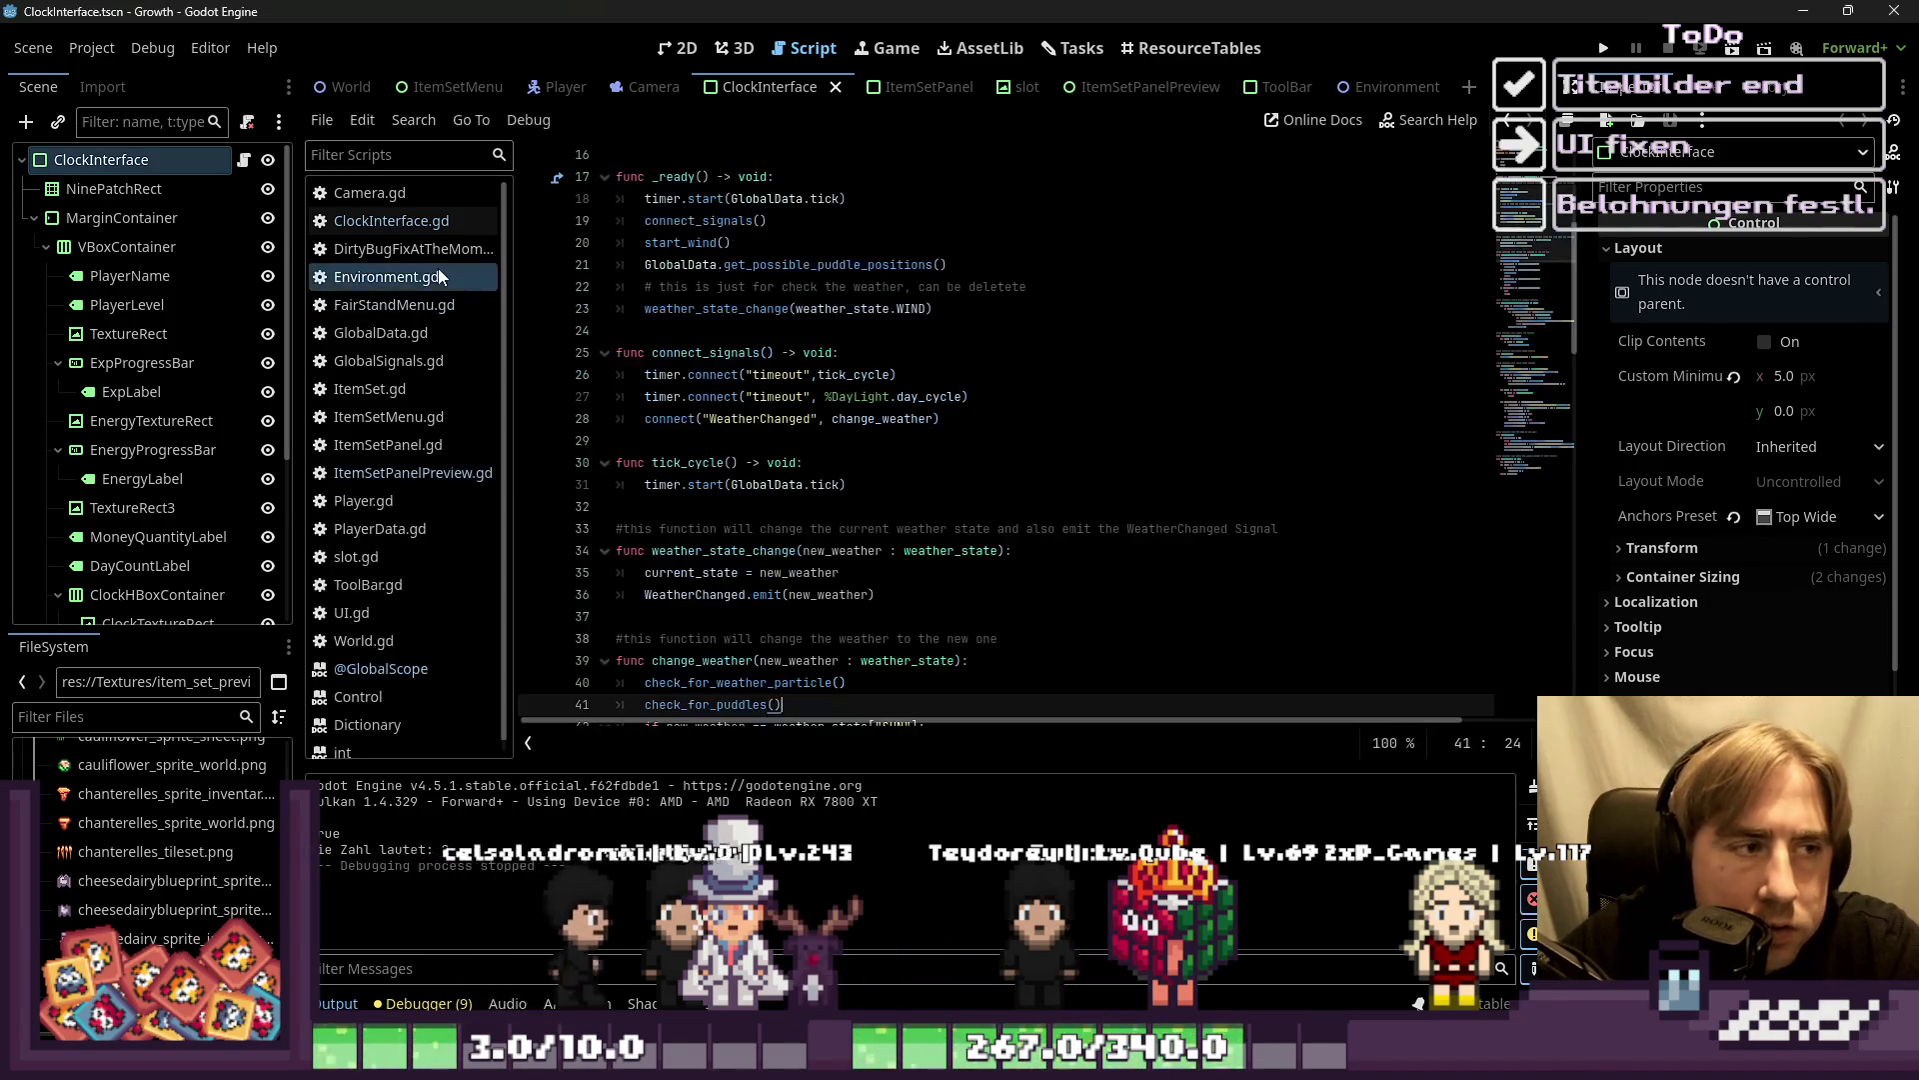
Open ItemSetPanelPreview.gd and scroll to calculate_item_set_rows
scroll(812, 405, "down", 5)
scroll(813, 405, "down", 10)
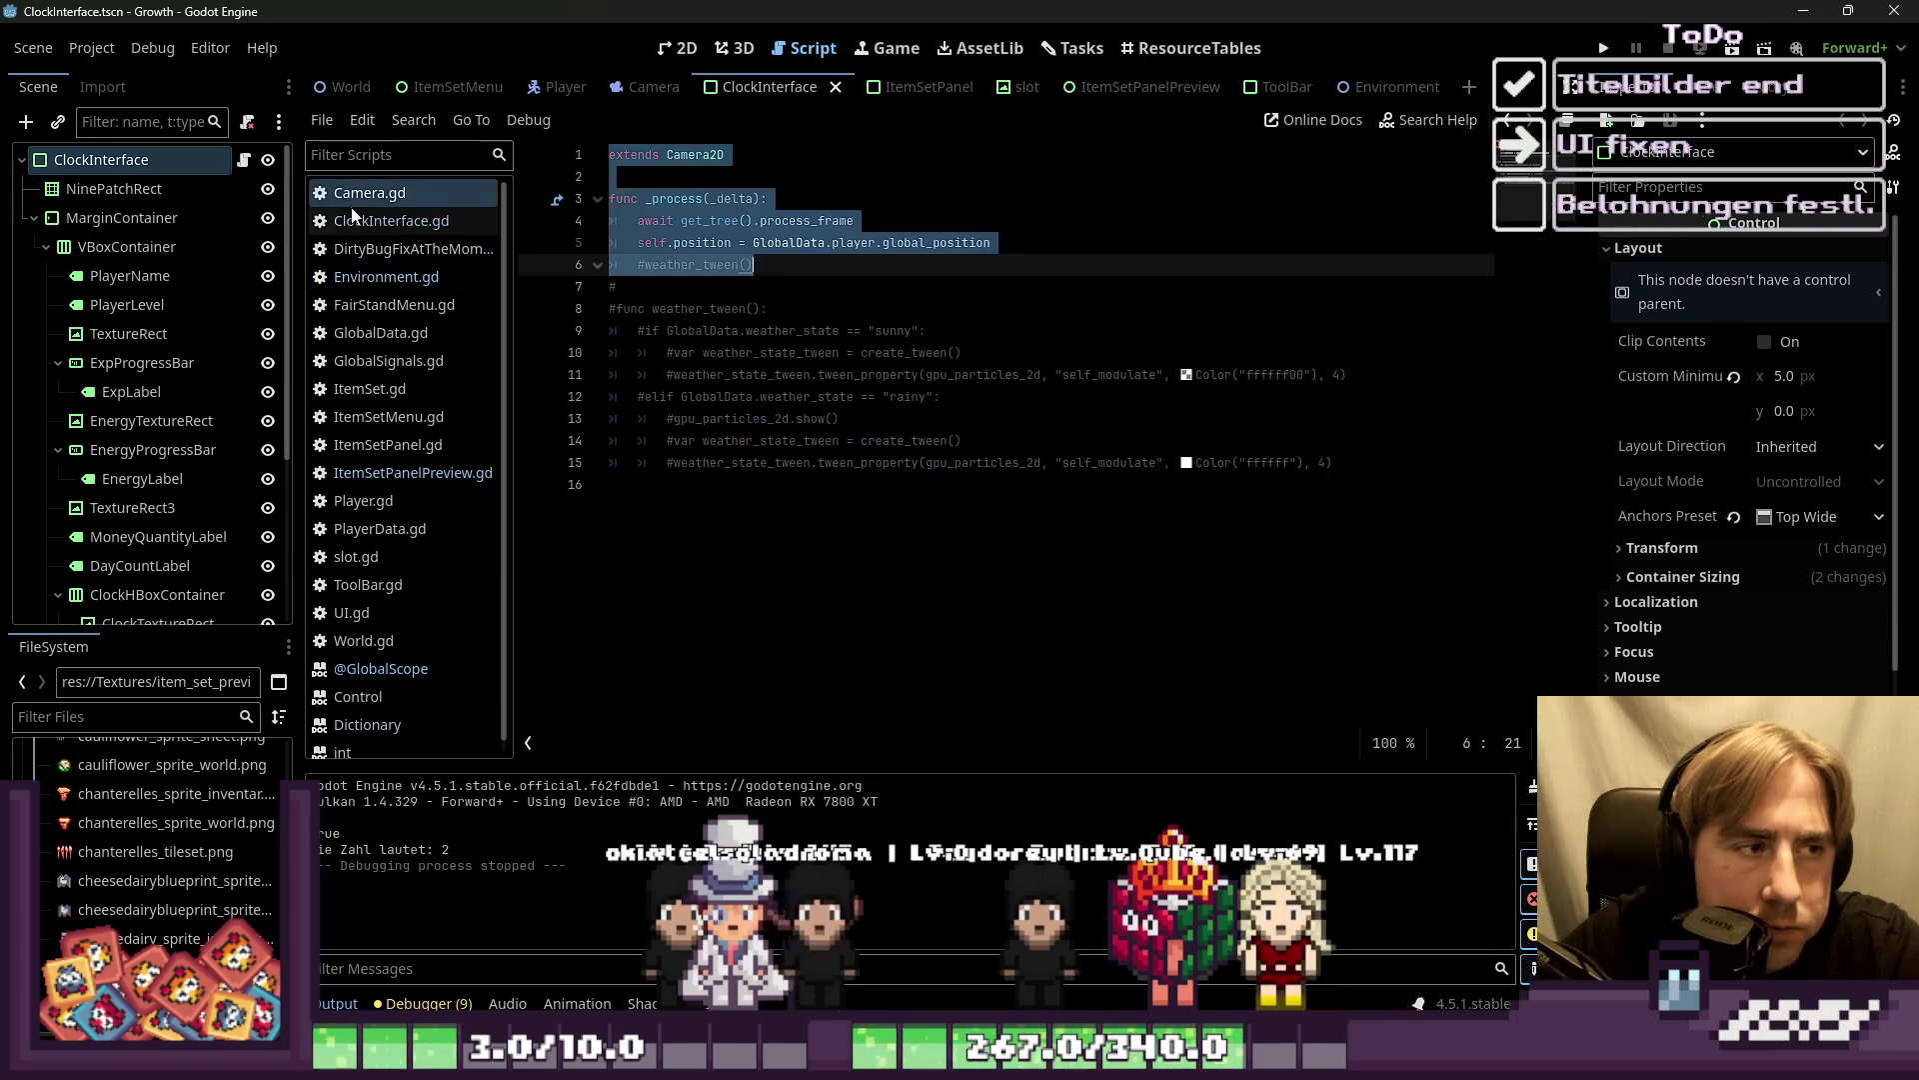
left_click(420, 471)
scroll(416, 463, "down", 1)
scroll(883, 585, "down", 1)
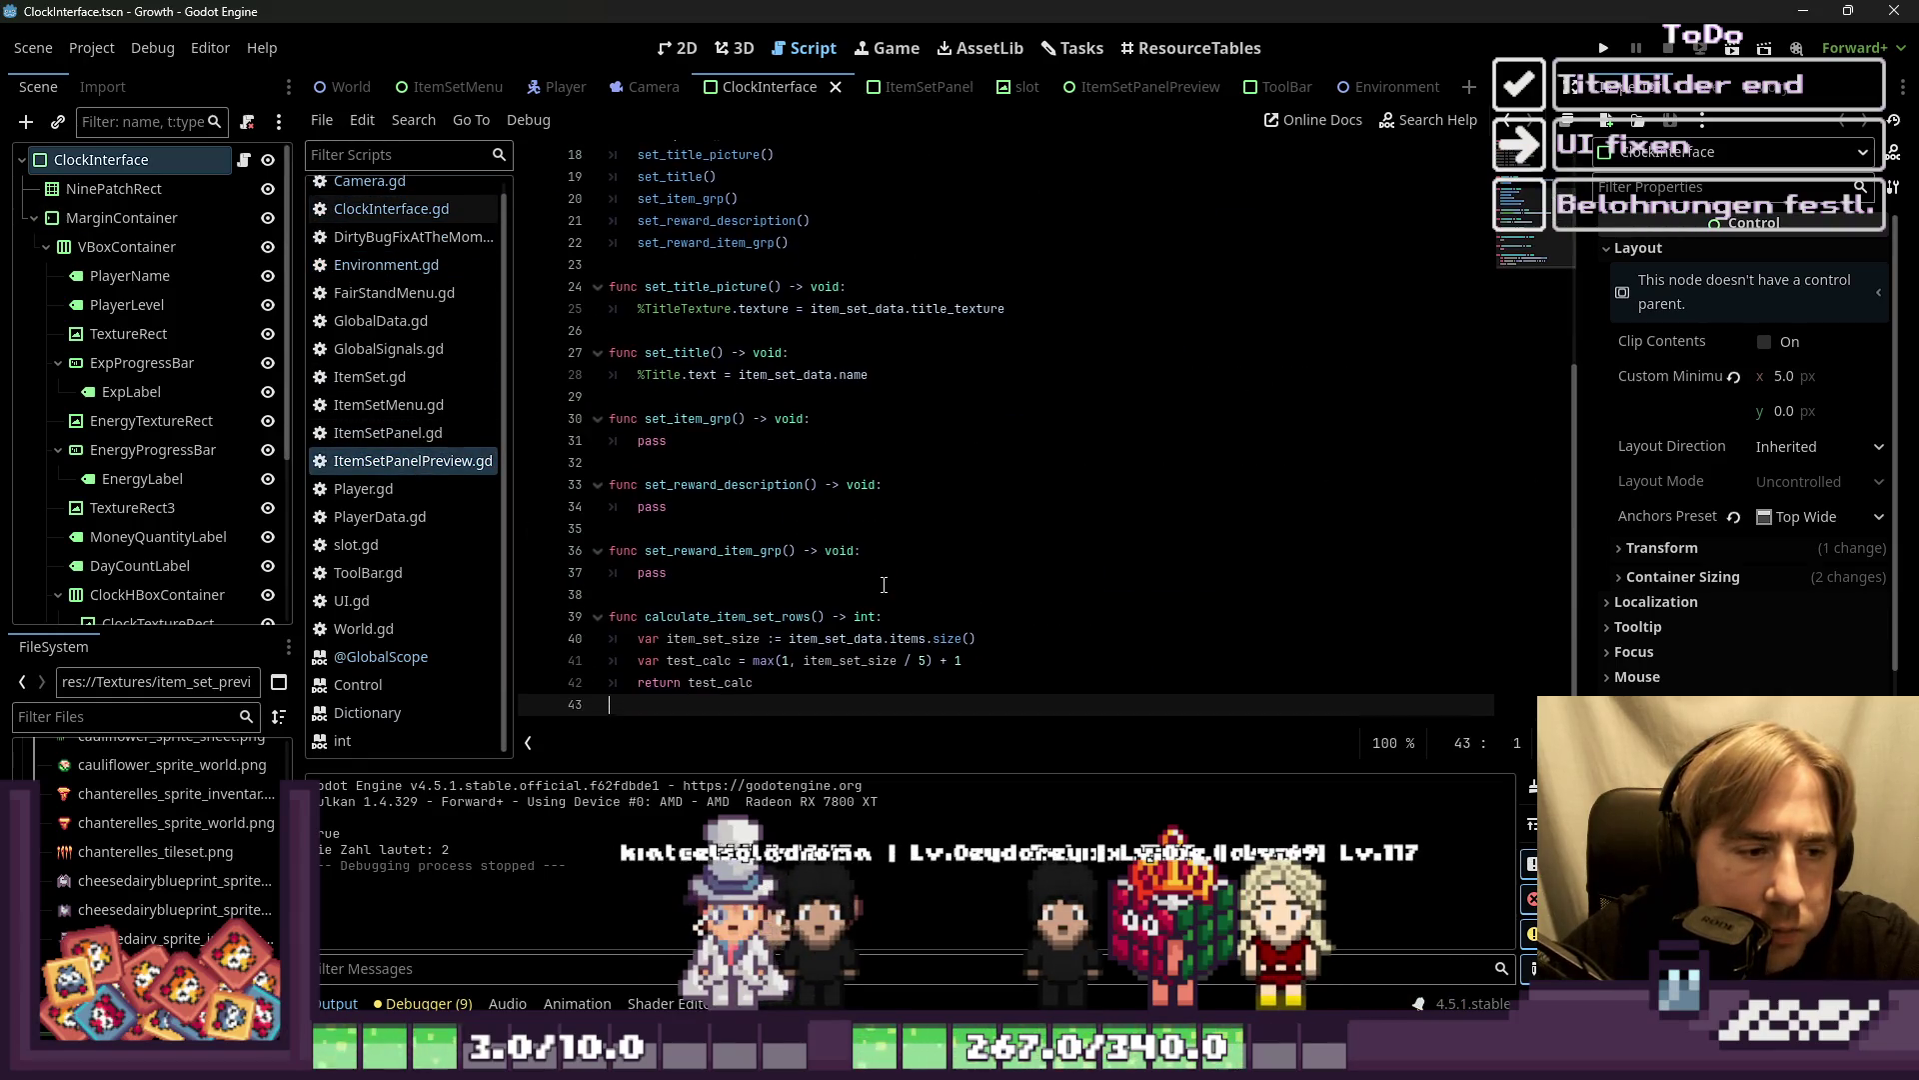
Replace max(1, item_set_size / 5) + 1 on line 41 with (item_set_size + 4) / 5 and run the game
left_click_drag(963, 661, 753, 661)
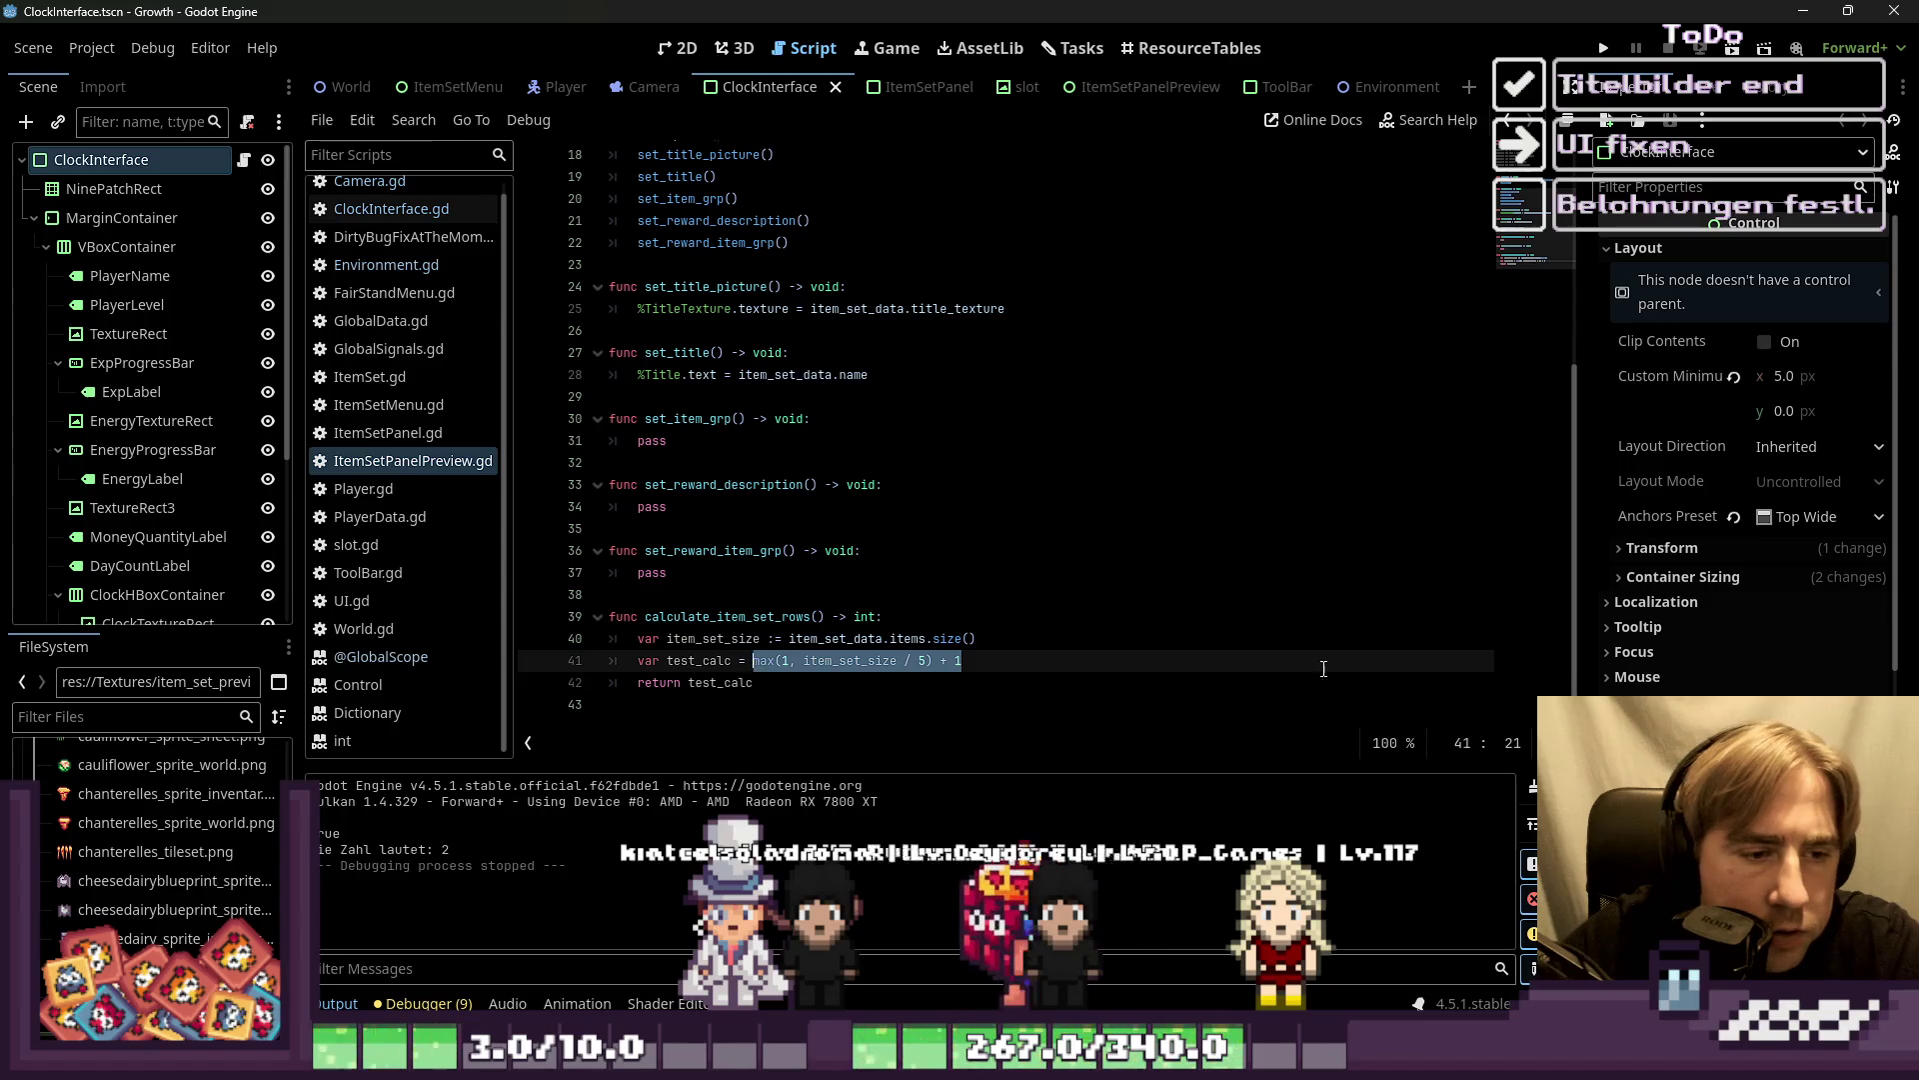
type("i")
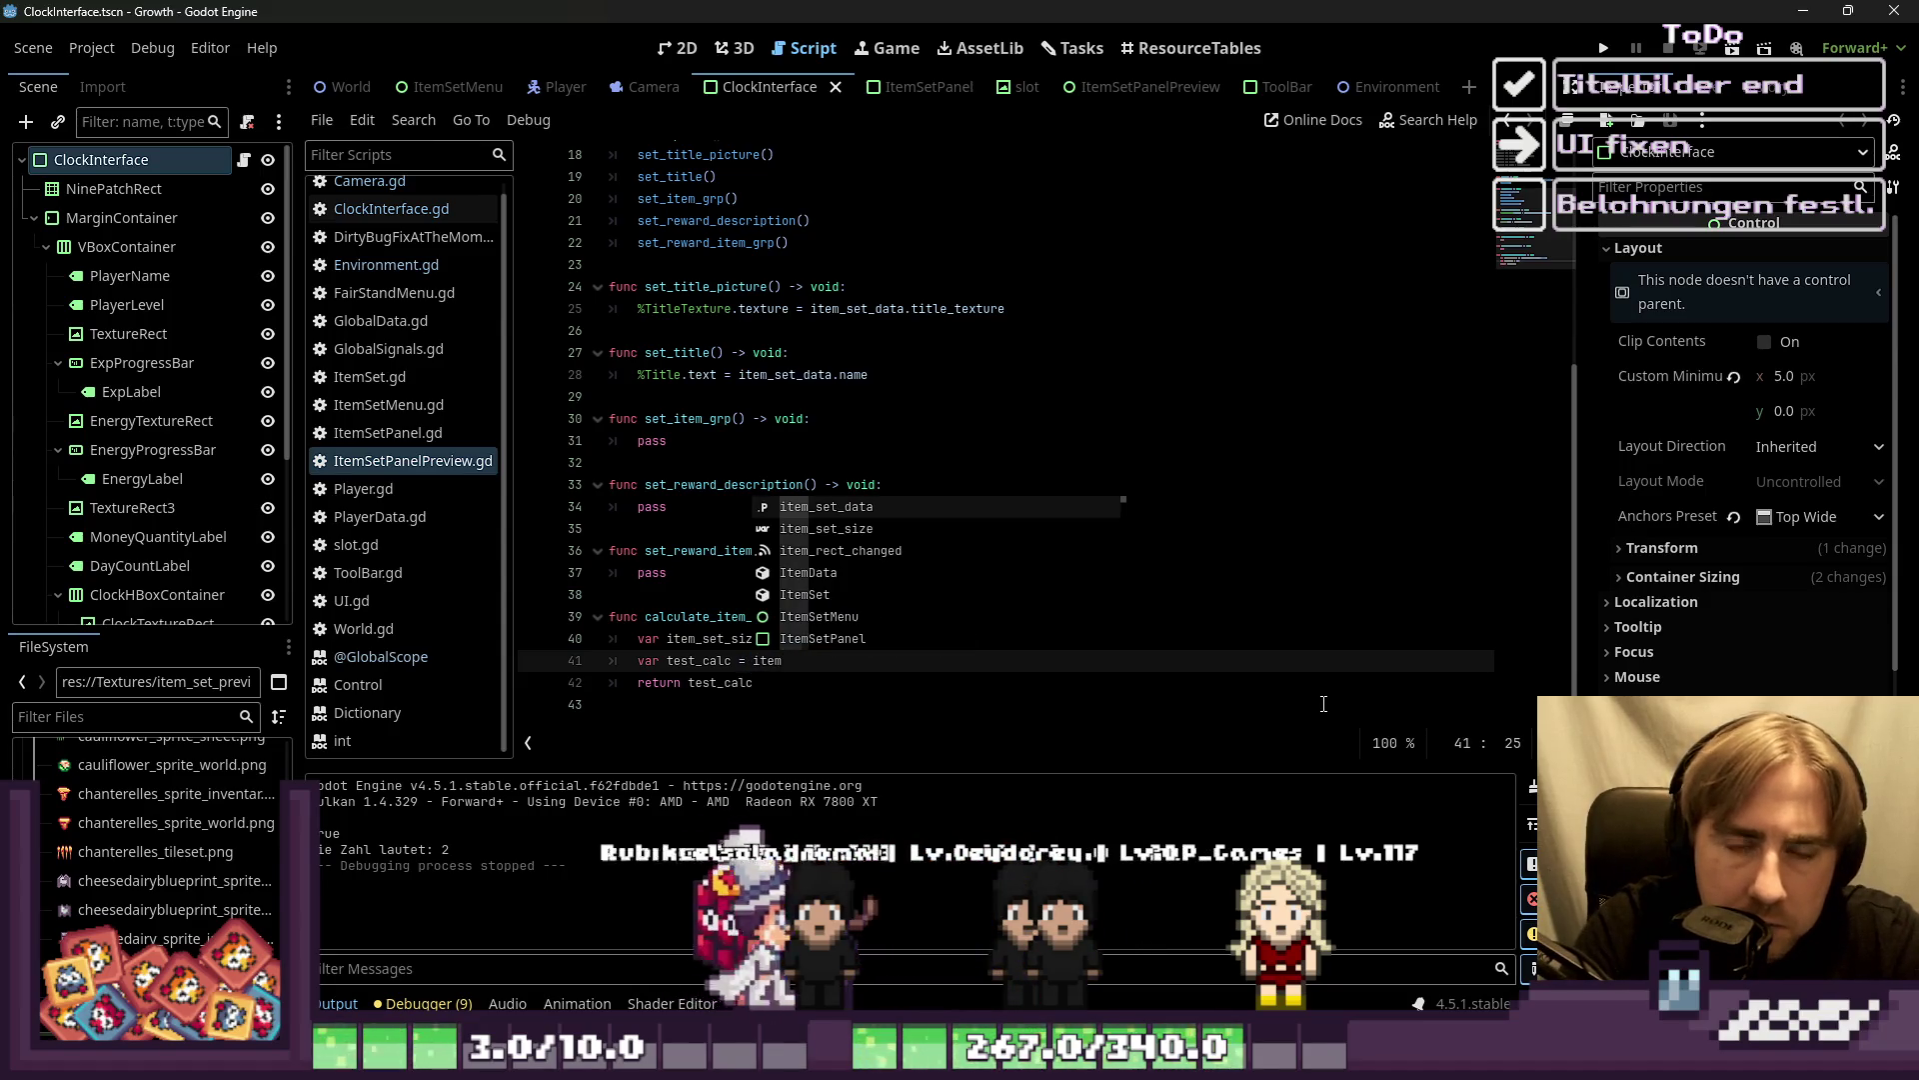
key("BackSpace")
type("(item_set")
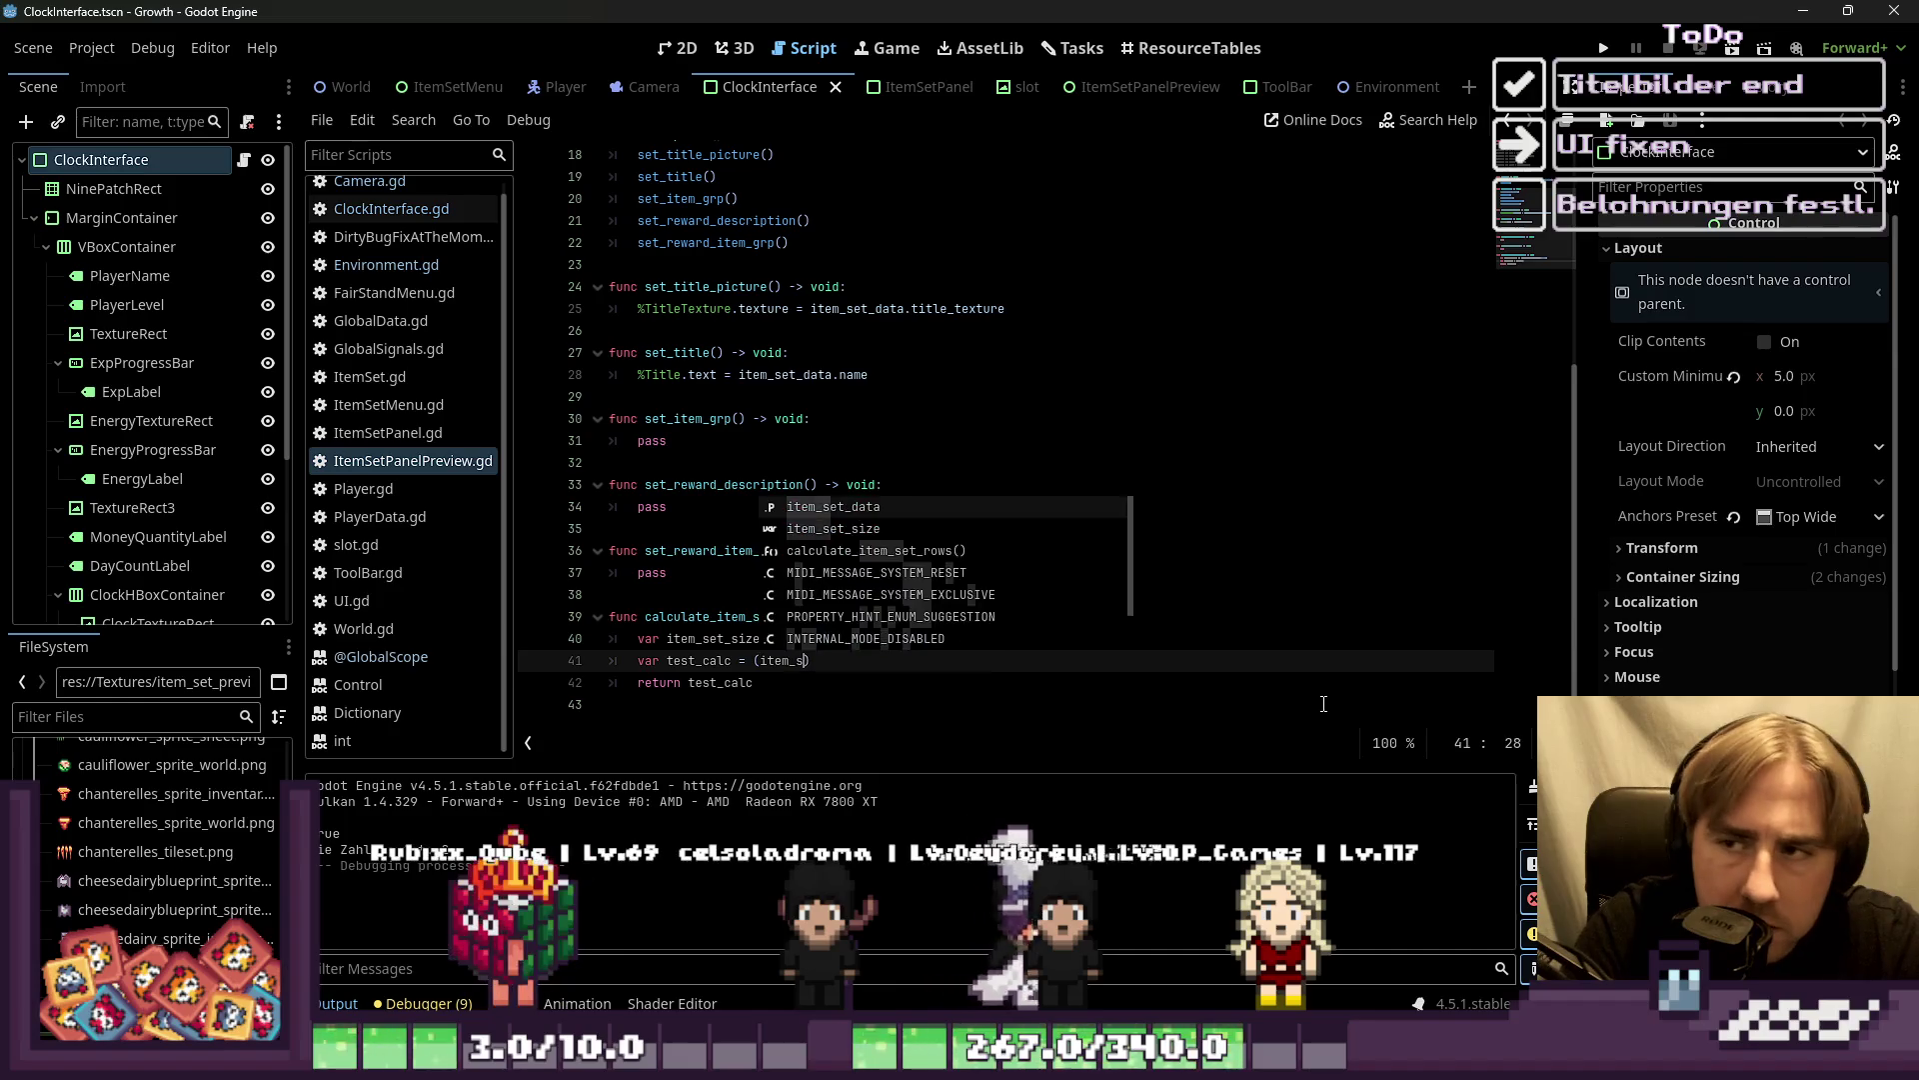
type("_size + 4")
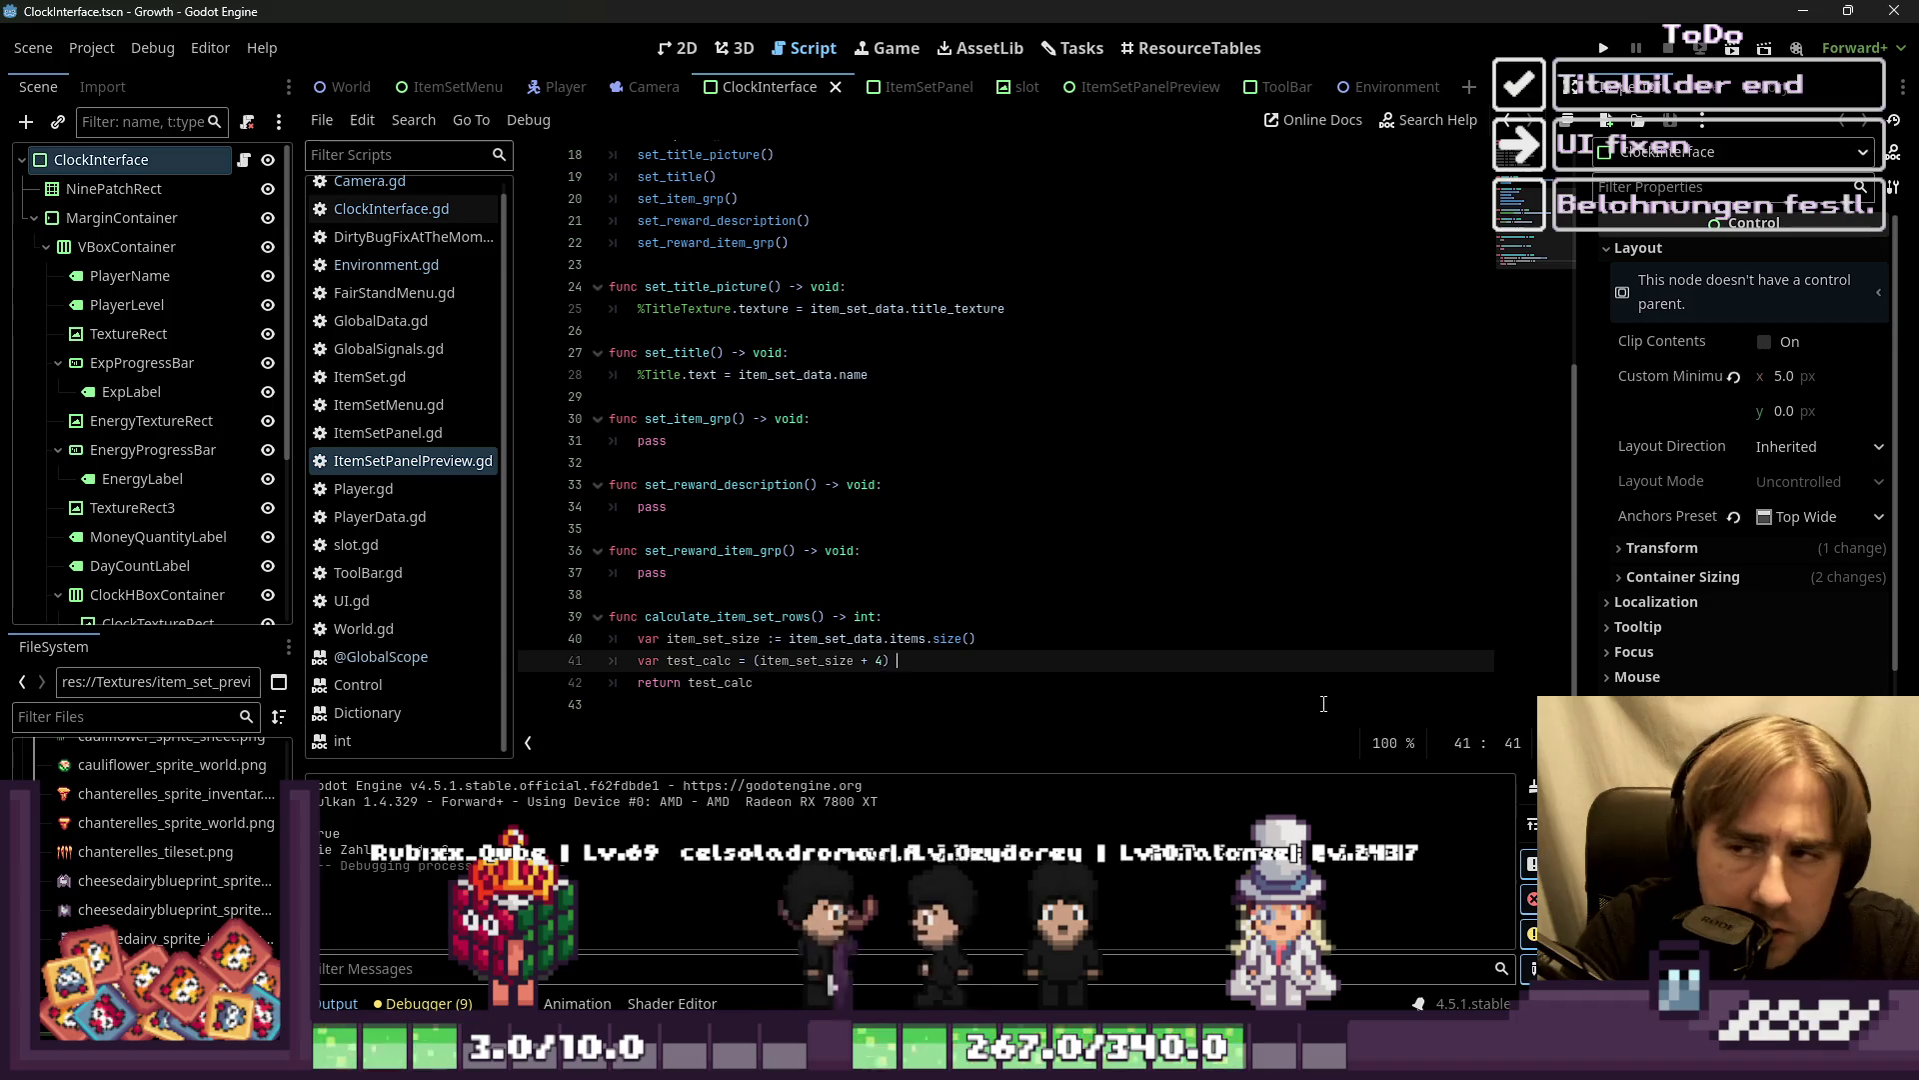
key("BackSpace")
key("BackSpace")
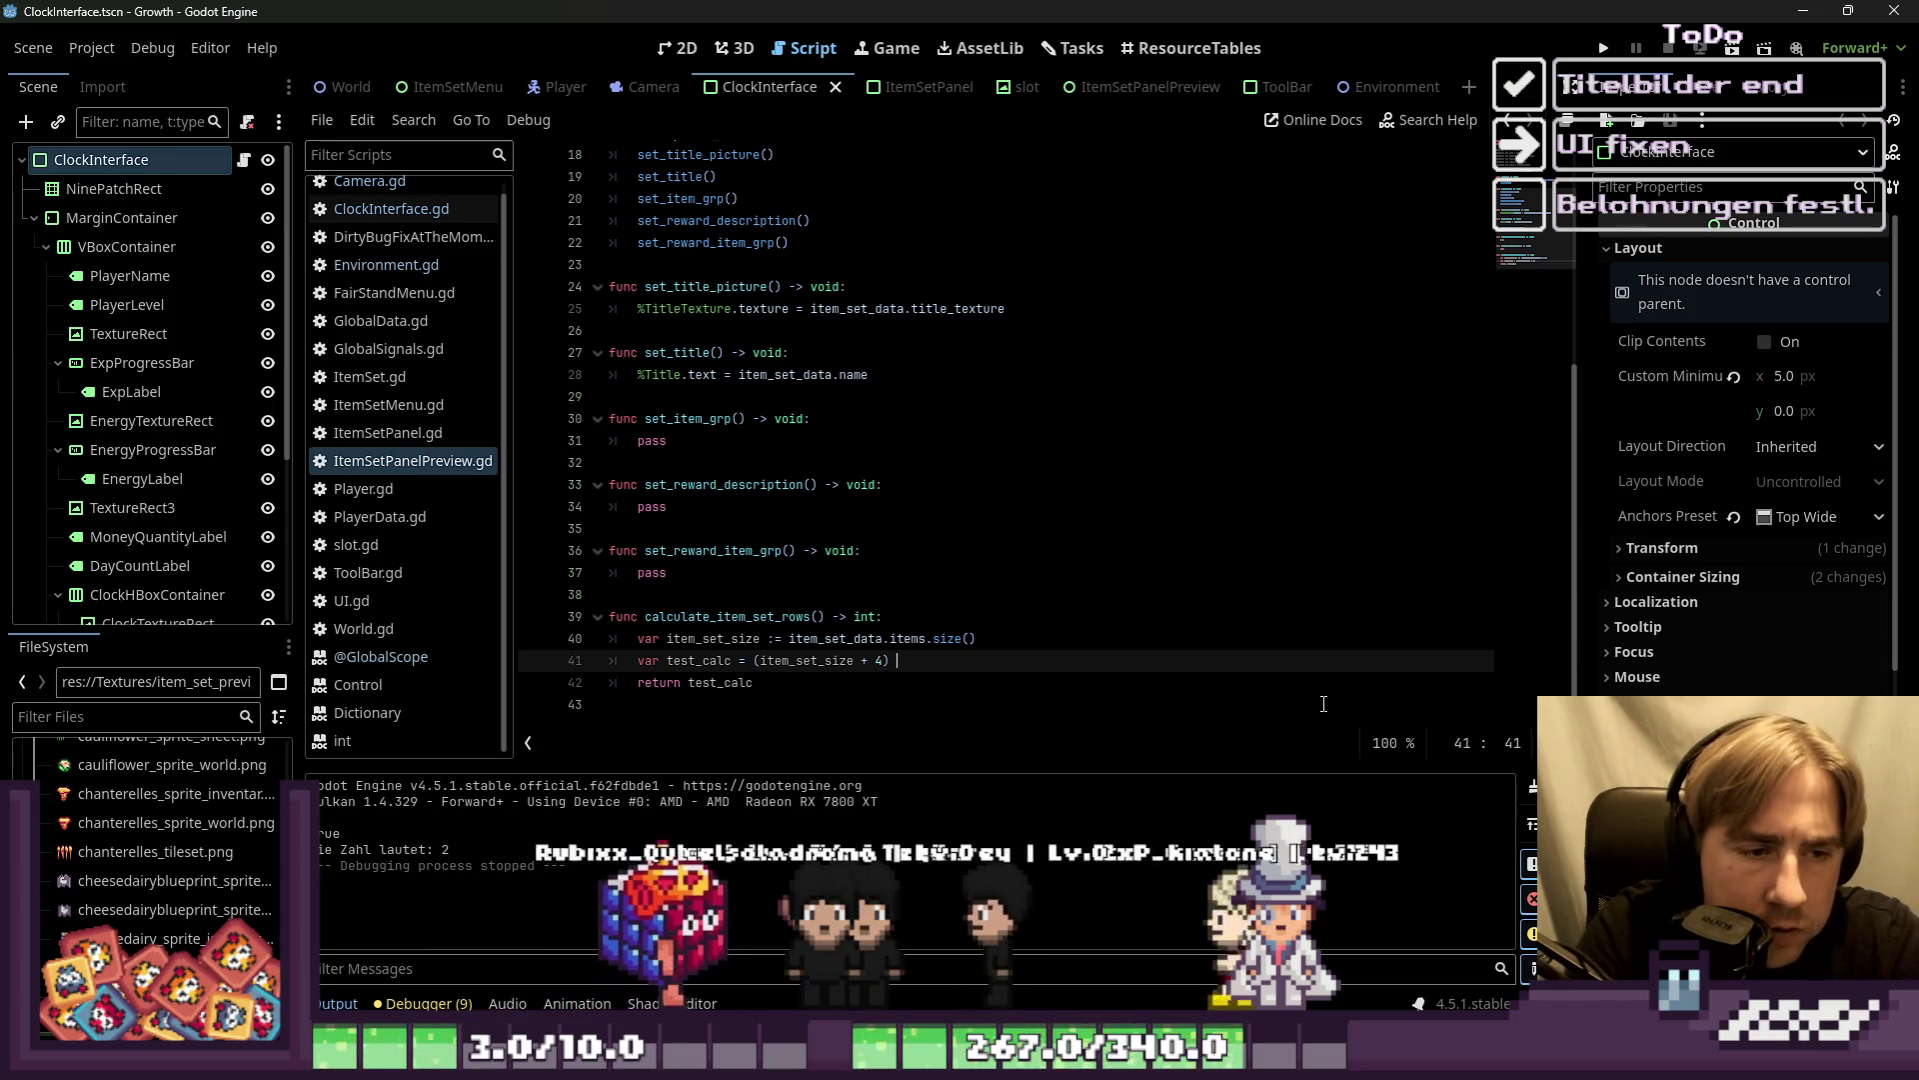
type("/ 5")
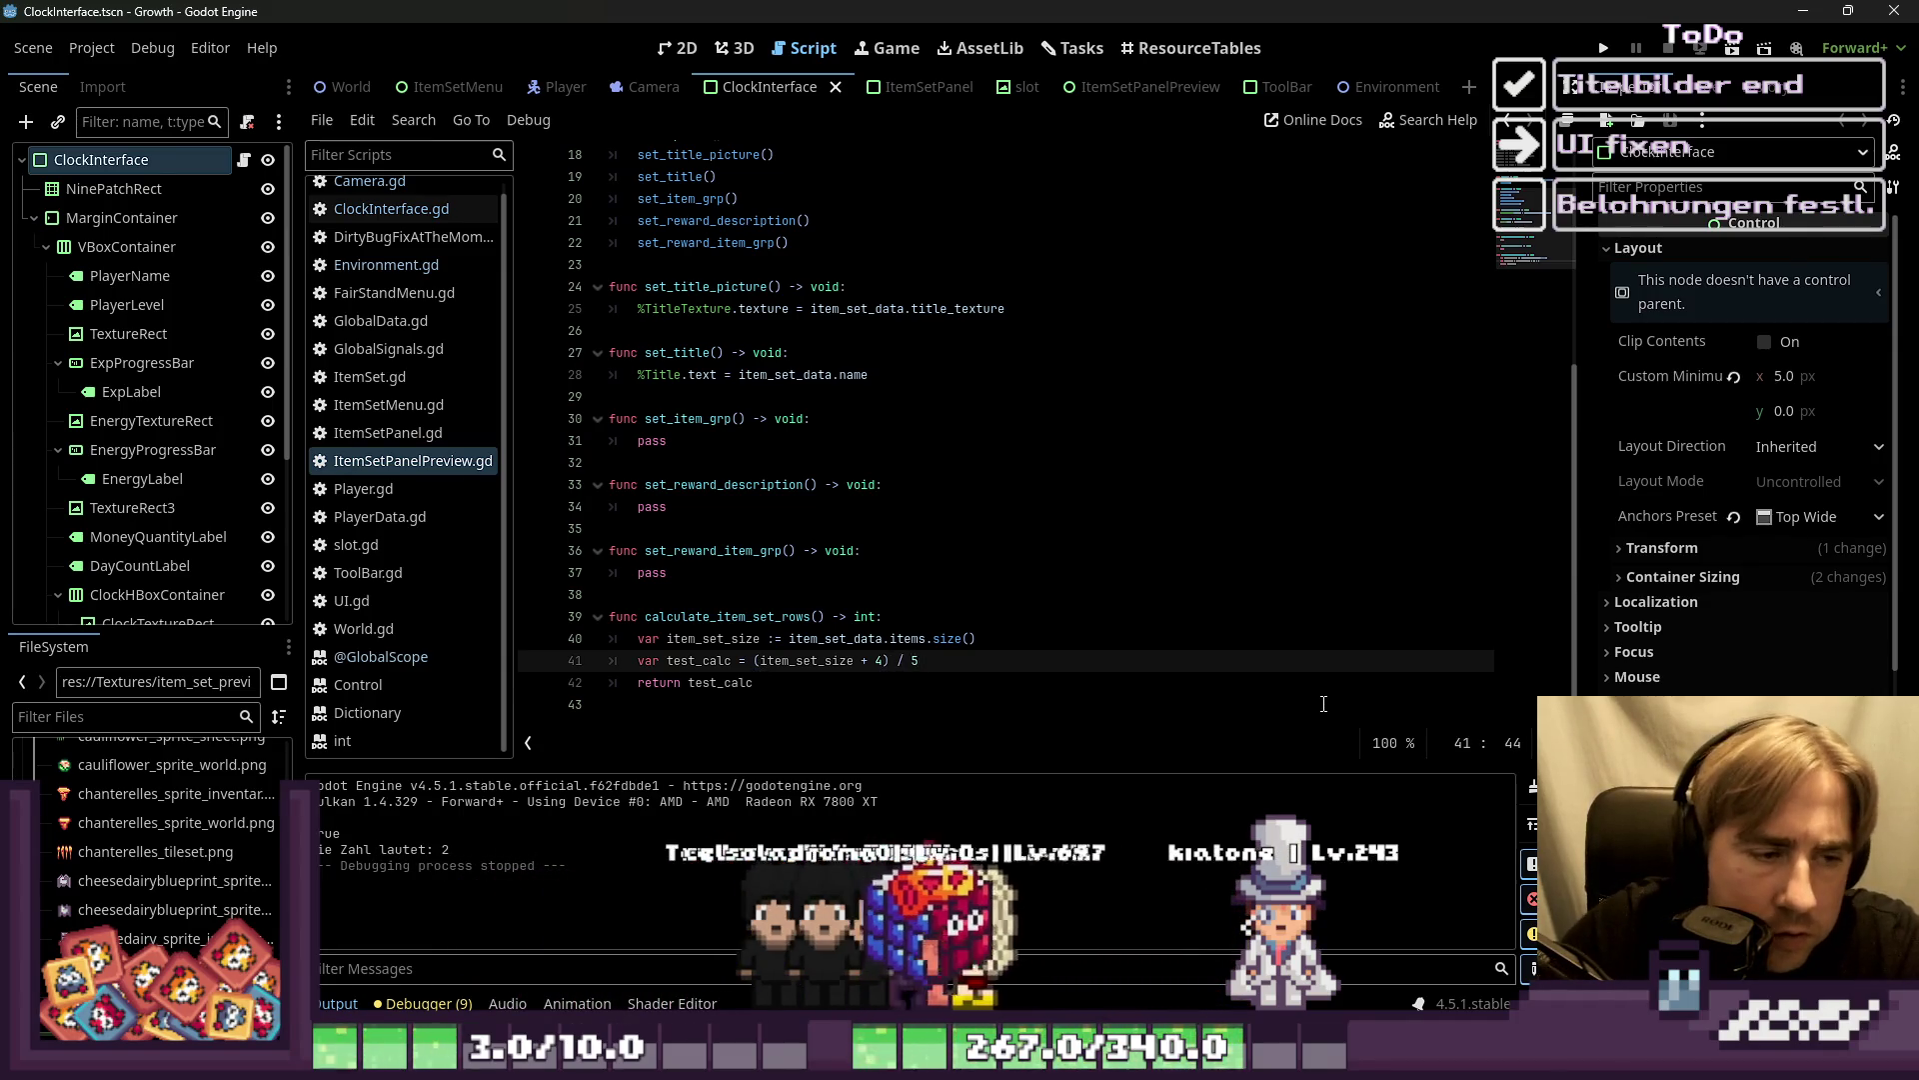
left_click(1206, 551)
left_click(1209, 639)
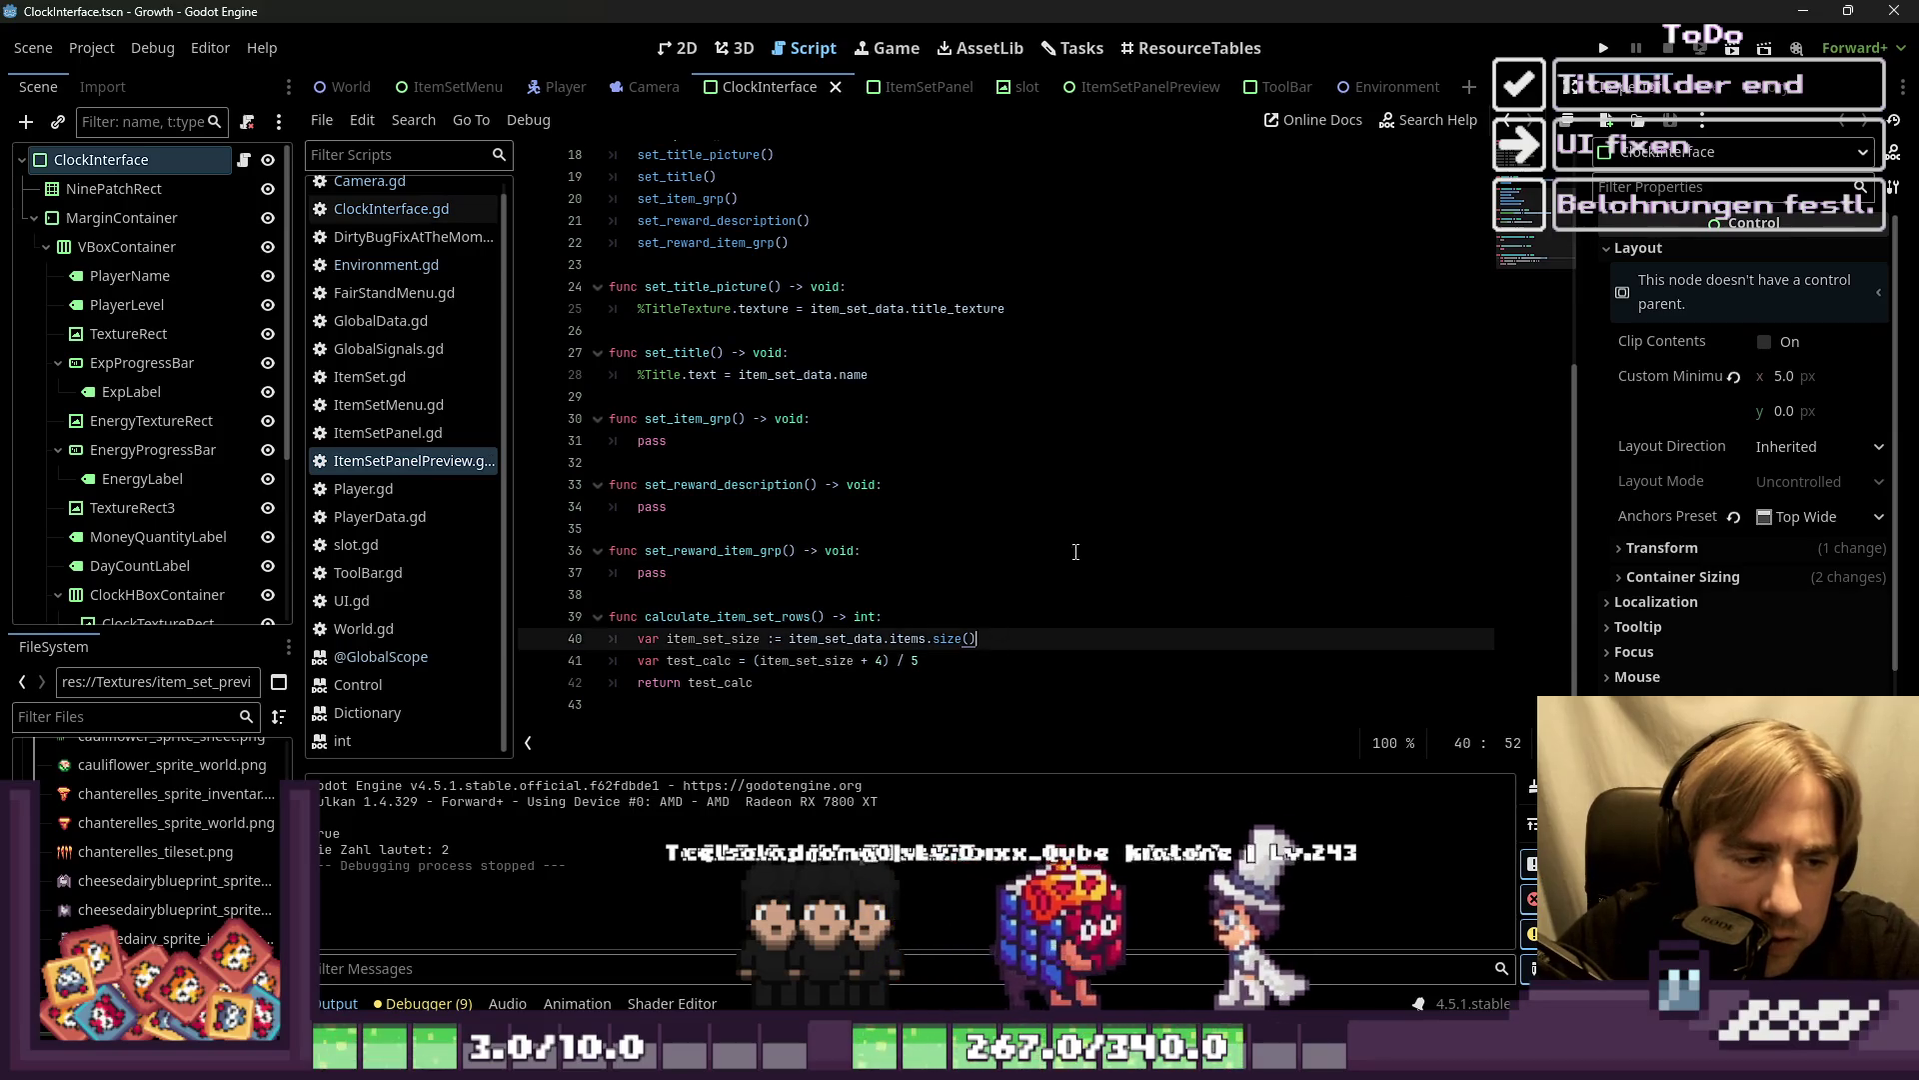
left_click(1596, 57)
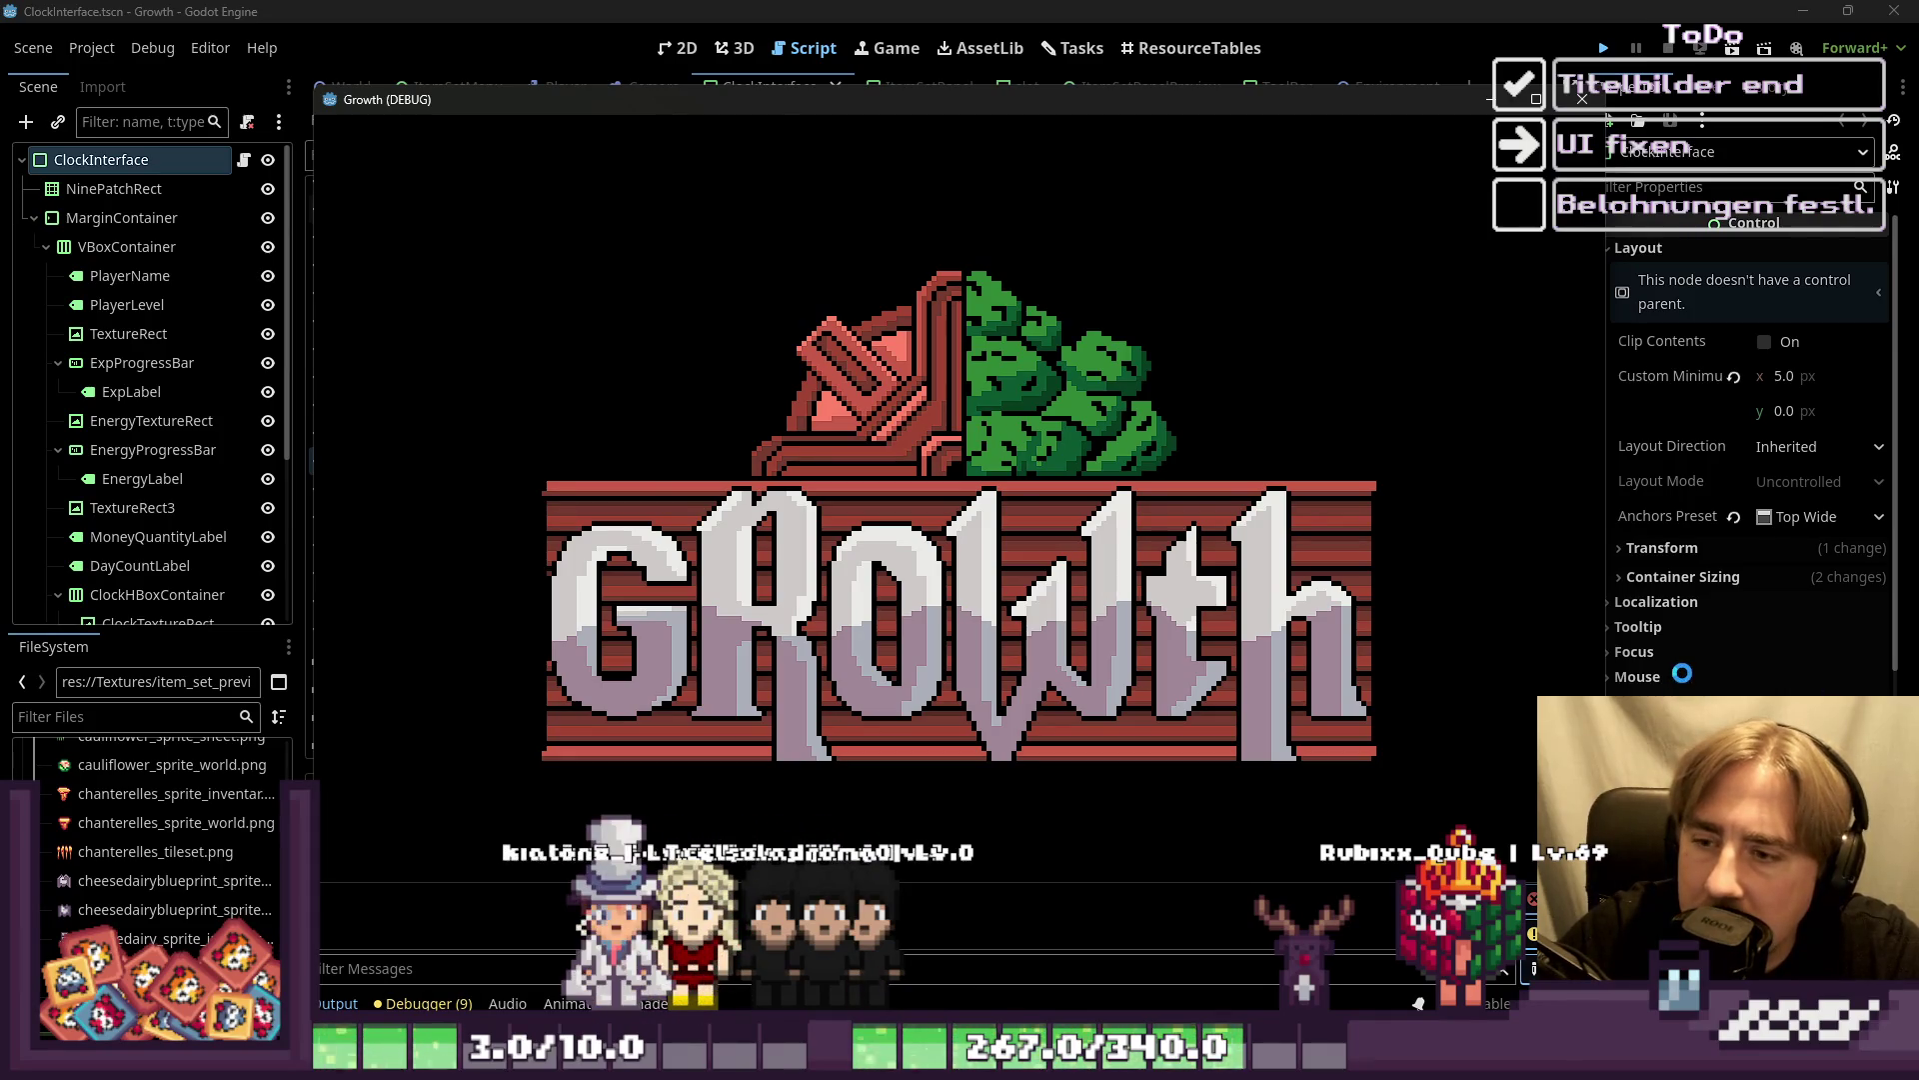
Load the saved game, open the Asian Food collection's details, then restart the game
left_click(980, 506)
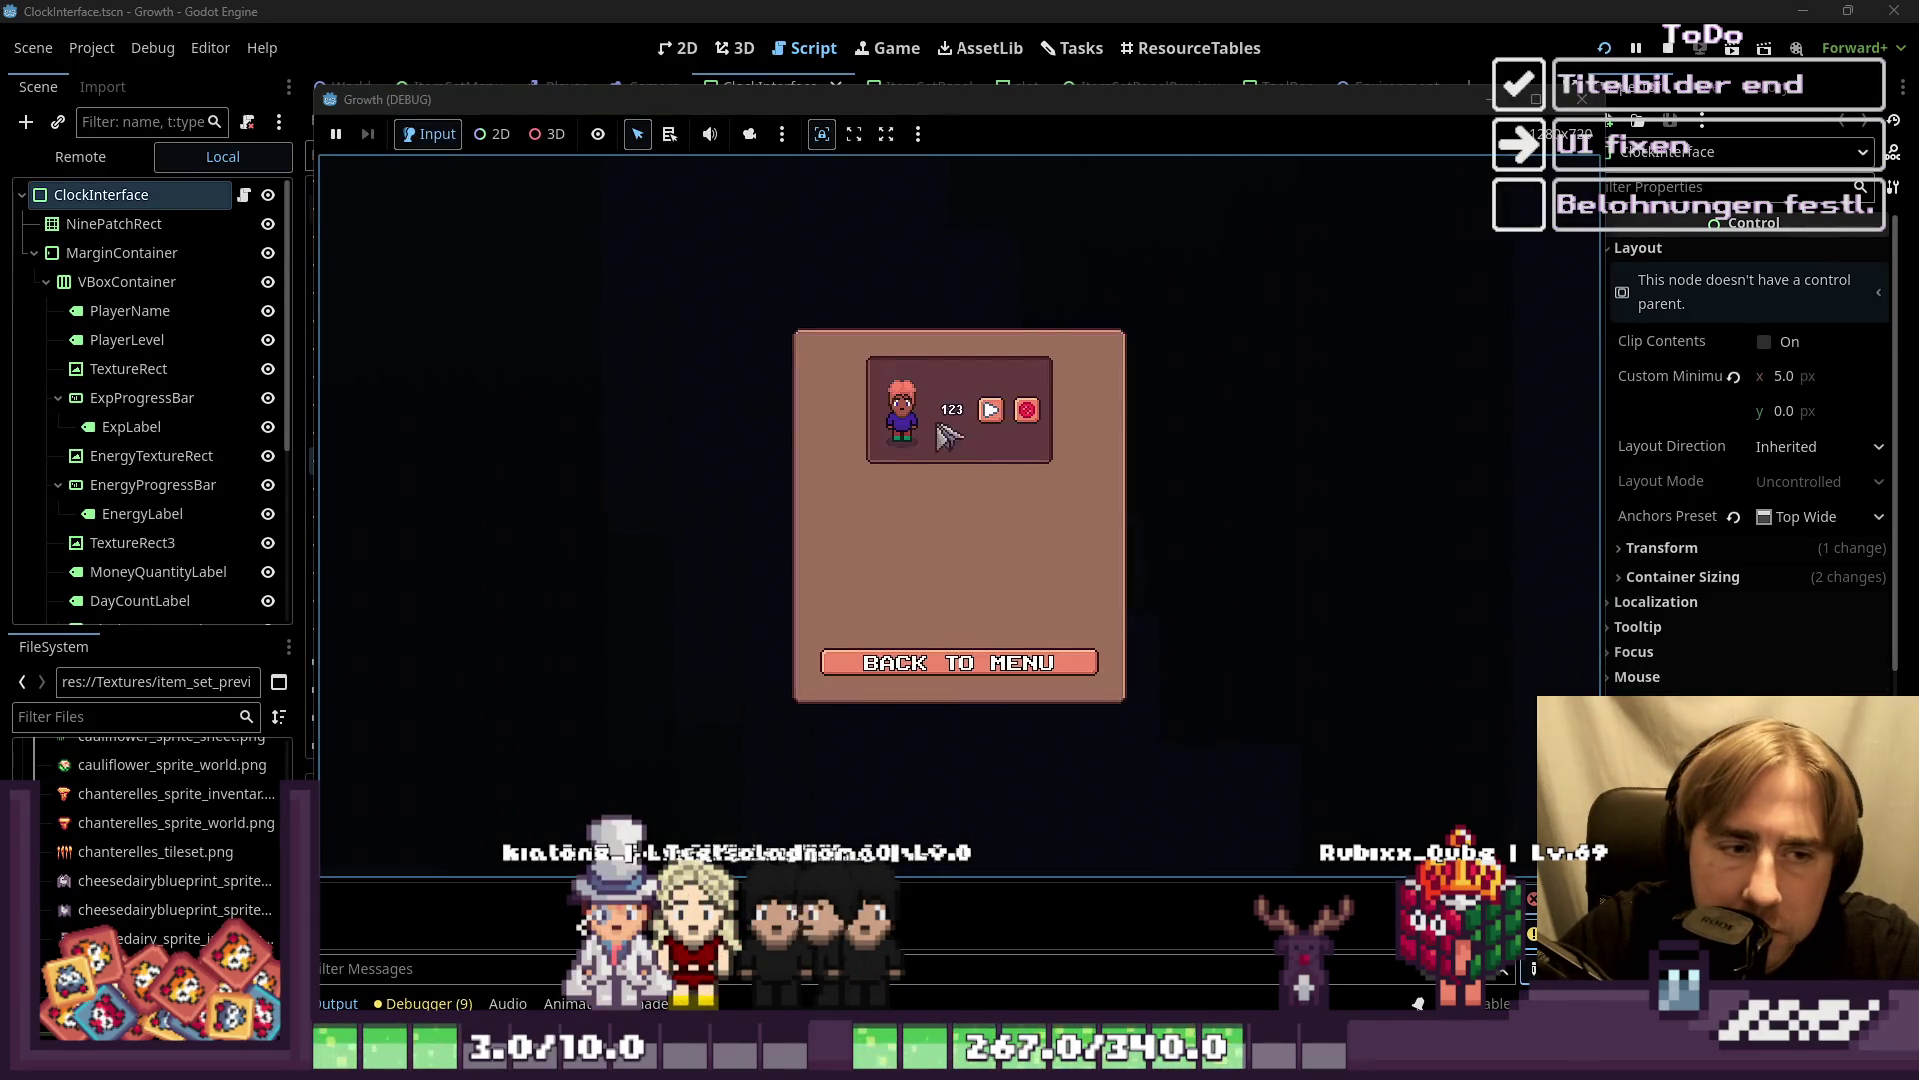
left_click(992, 410)
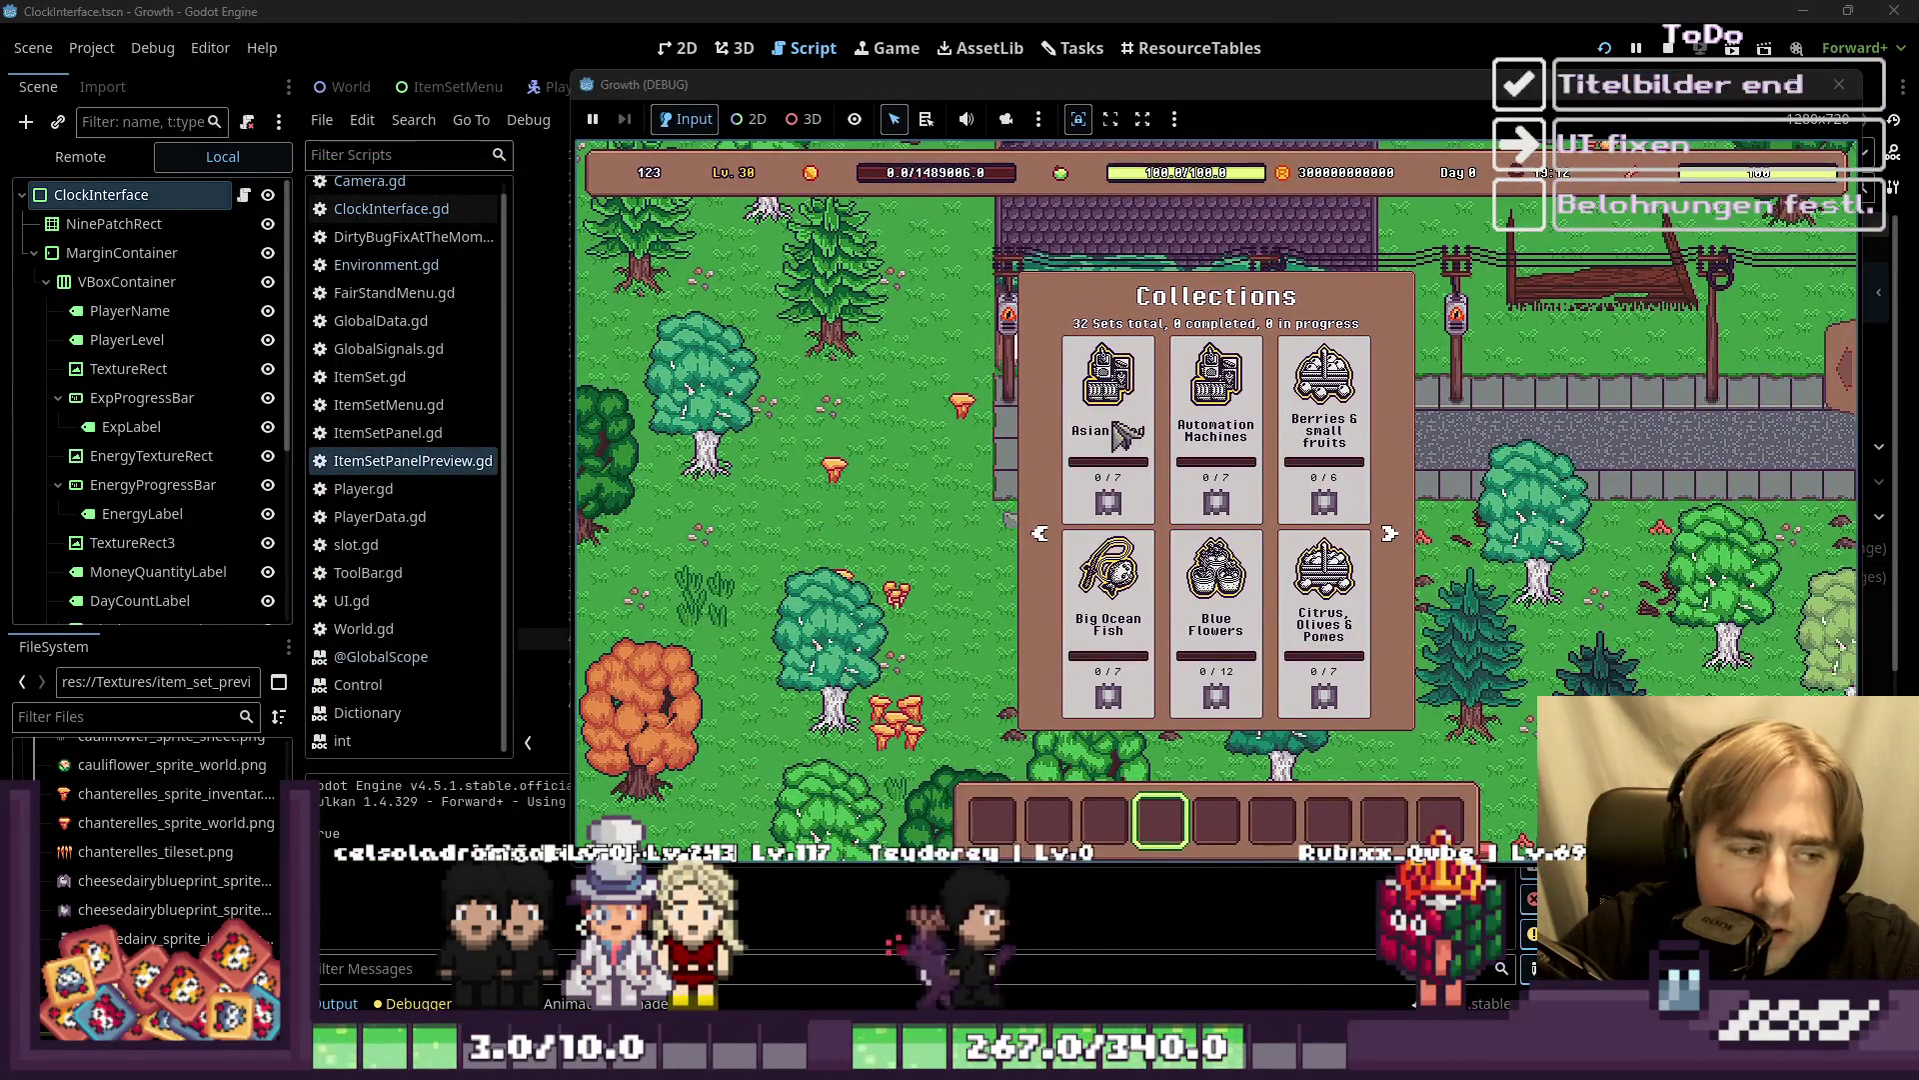
left_click(1114, 425)
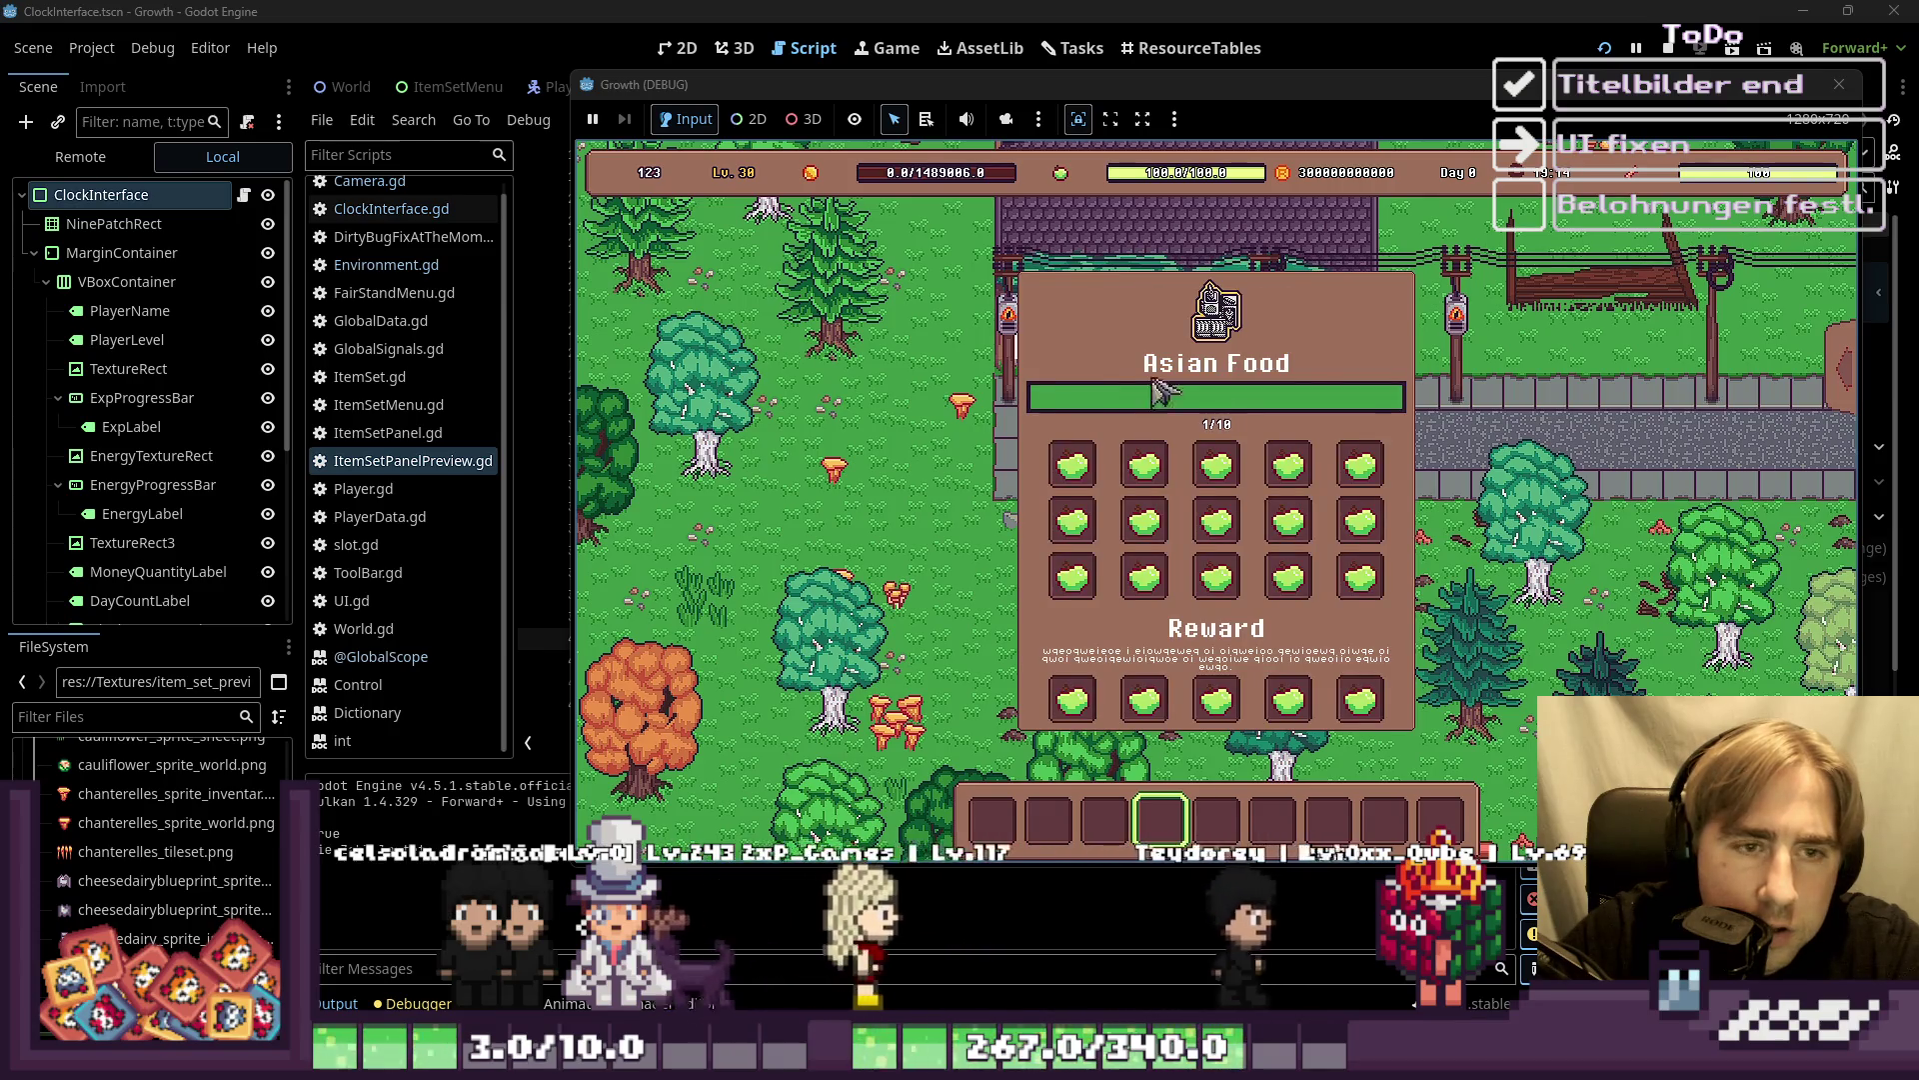
key("F5")
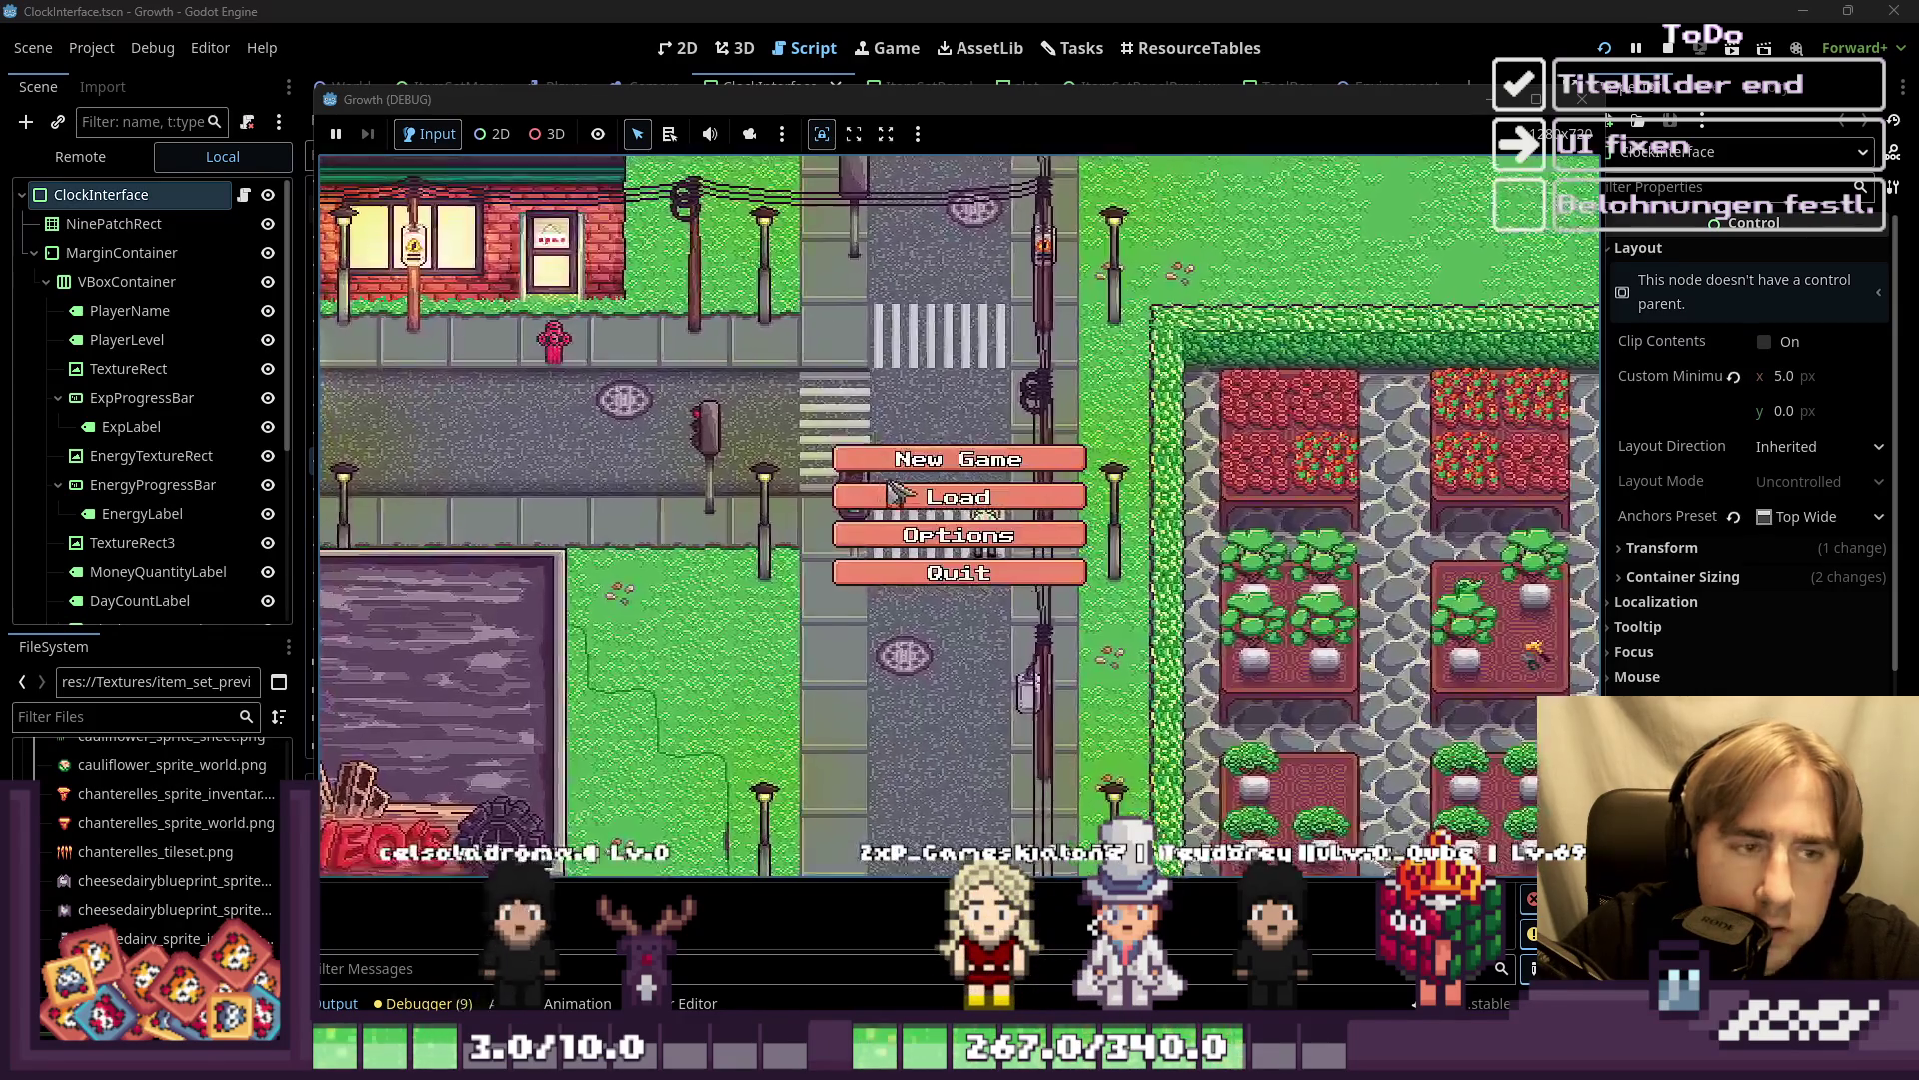
Load the save again, open Blue Flowers details, then stop and relaunch the game
left_click(960, 449)
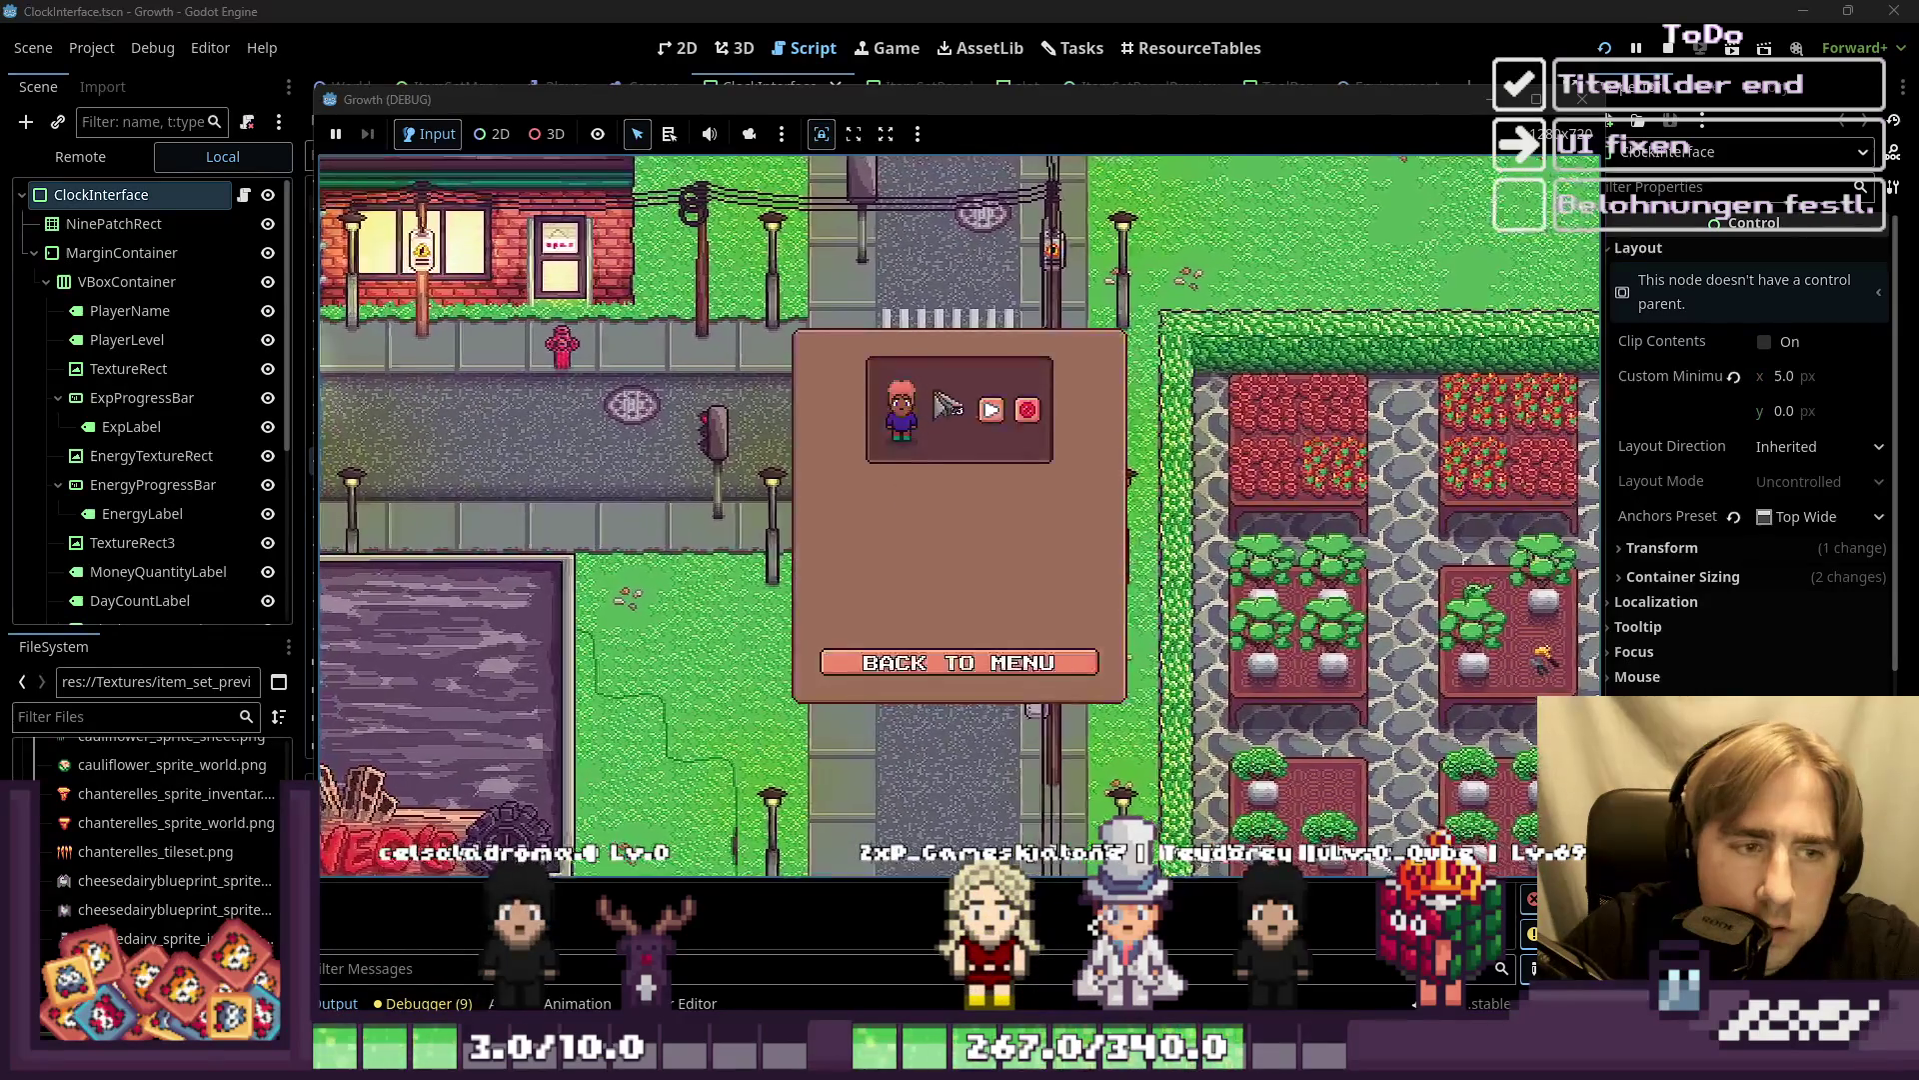
left_click(994, 411)
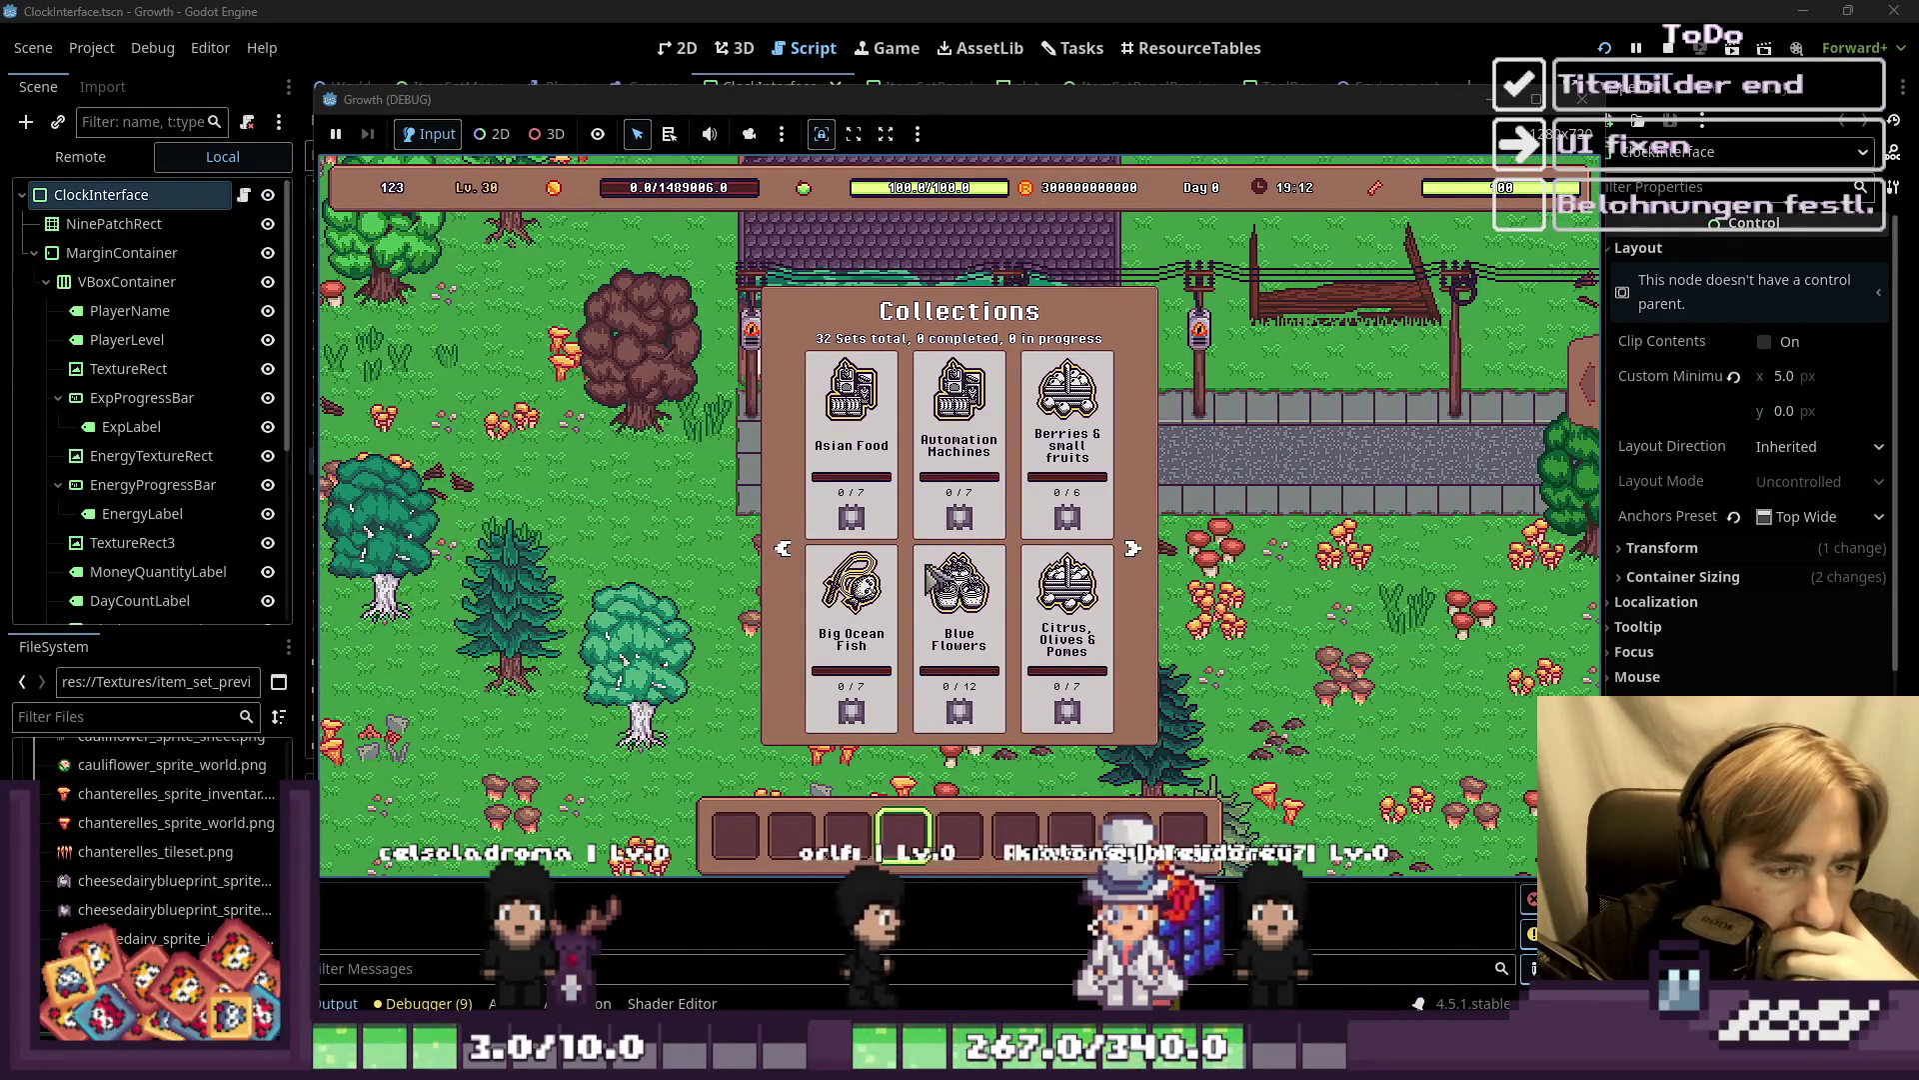
left_click(930, 638)
mouse_move(650, 100)
left_mouse_down()
mouse_move(901, 100)
mouse_move(777, 100)
left_mouse_up()
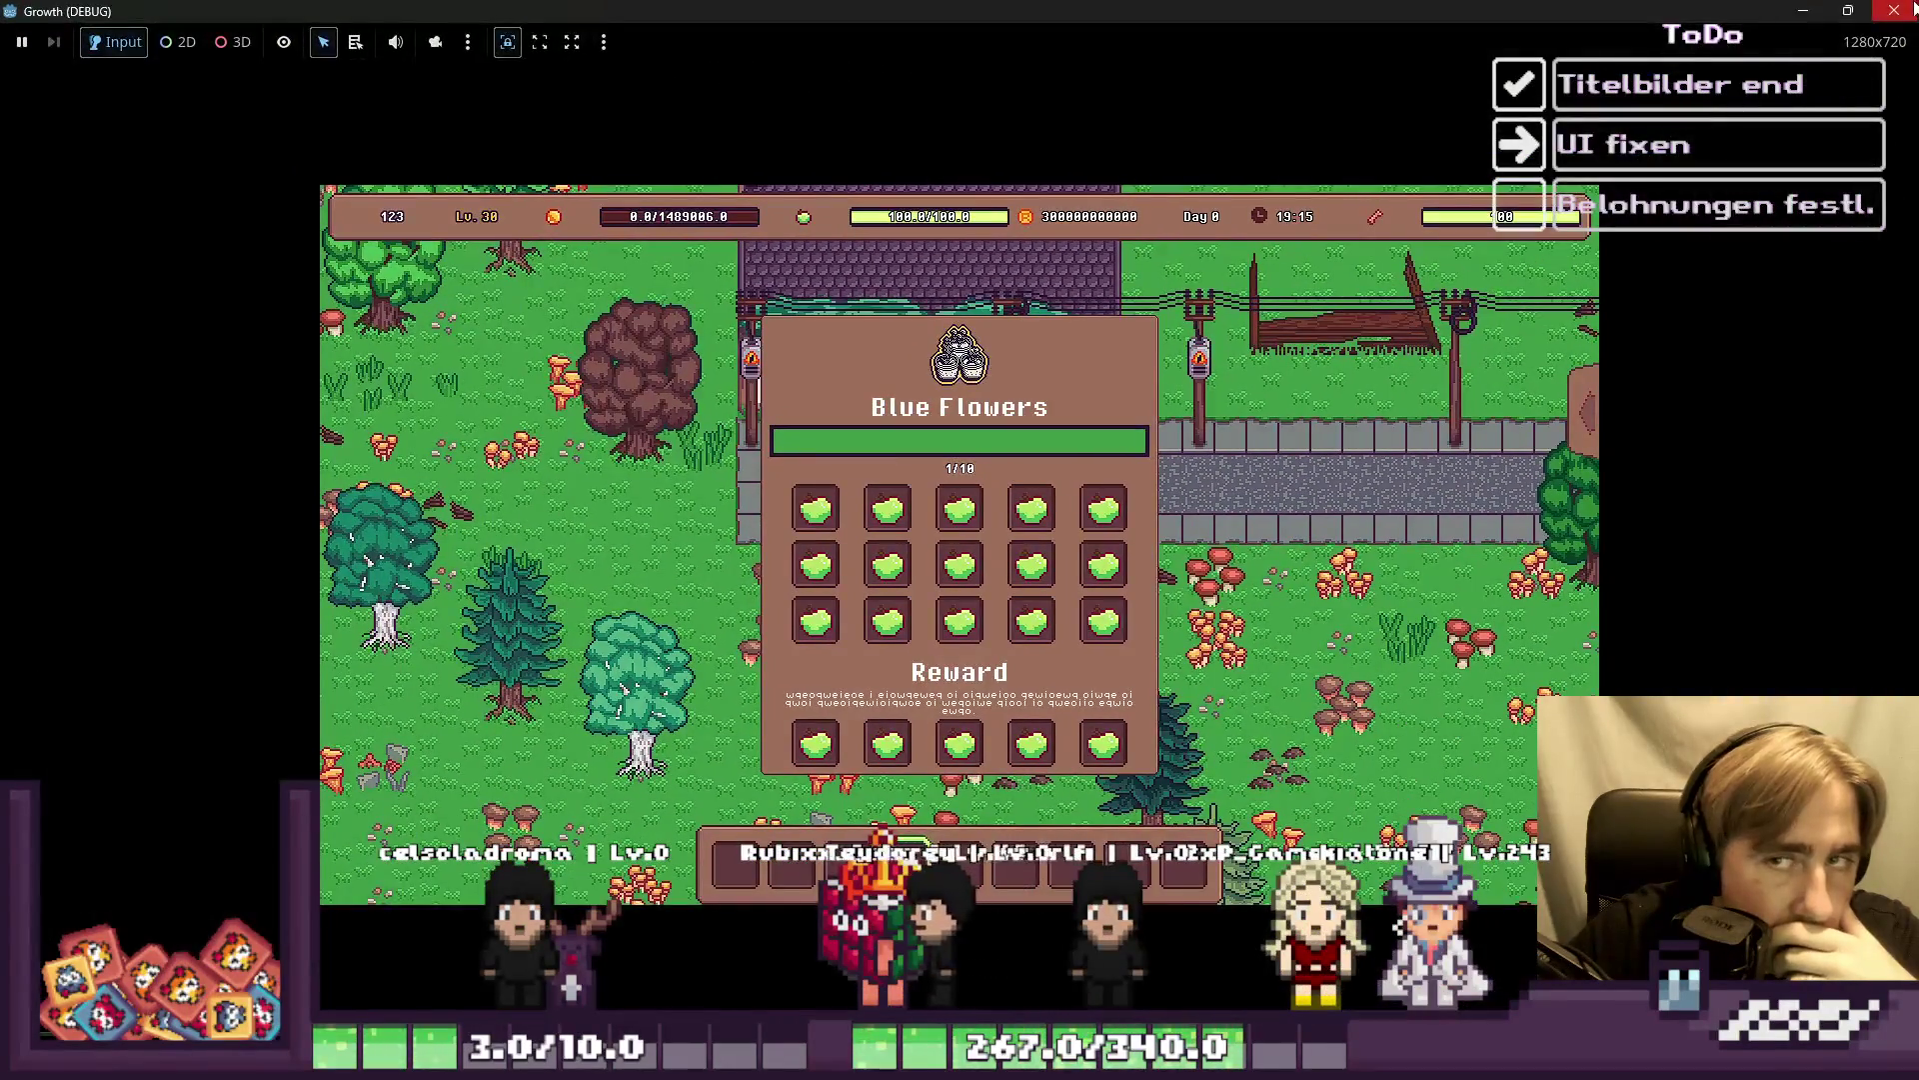
key("F8")
key("F5")
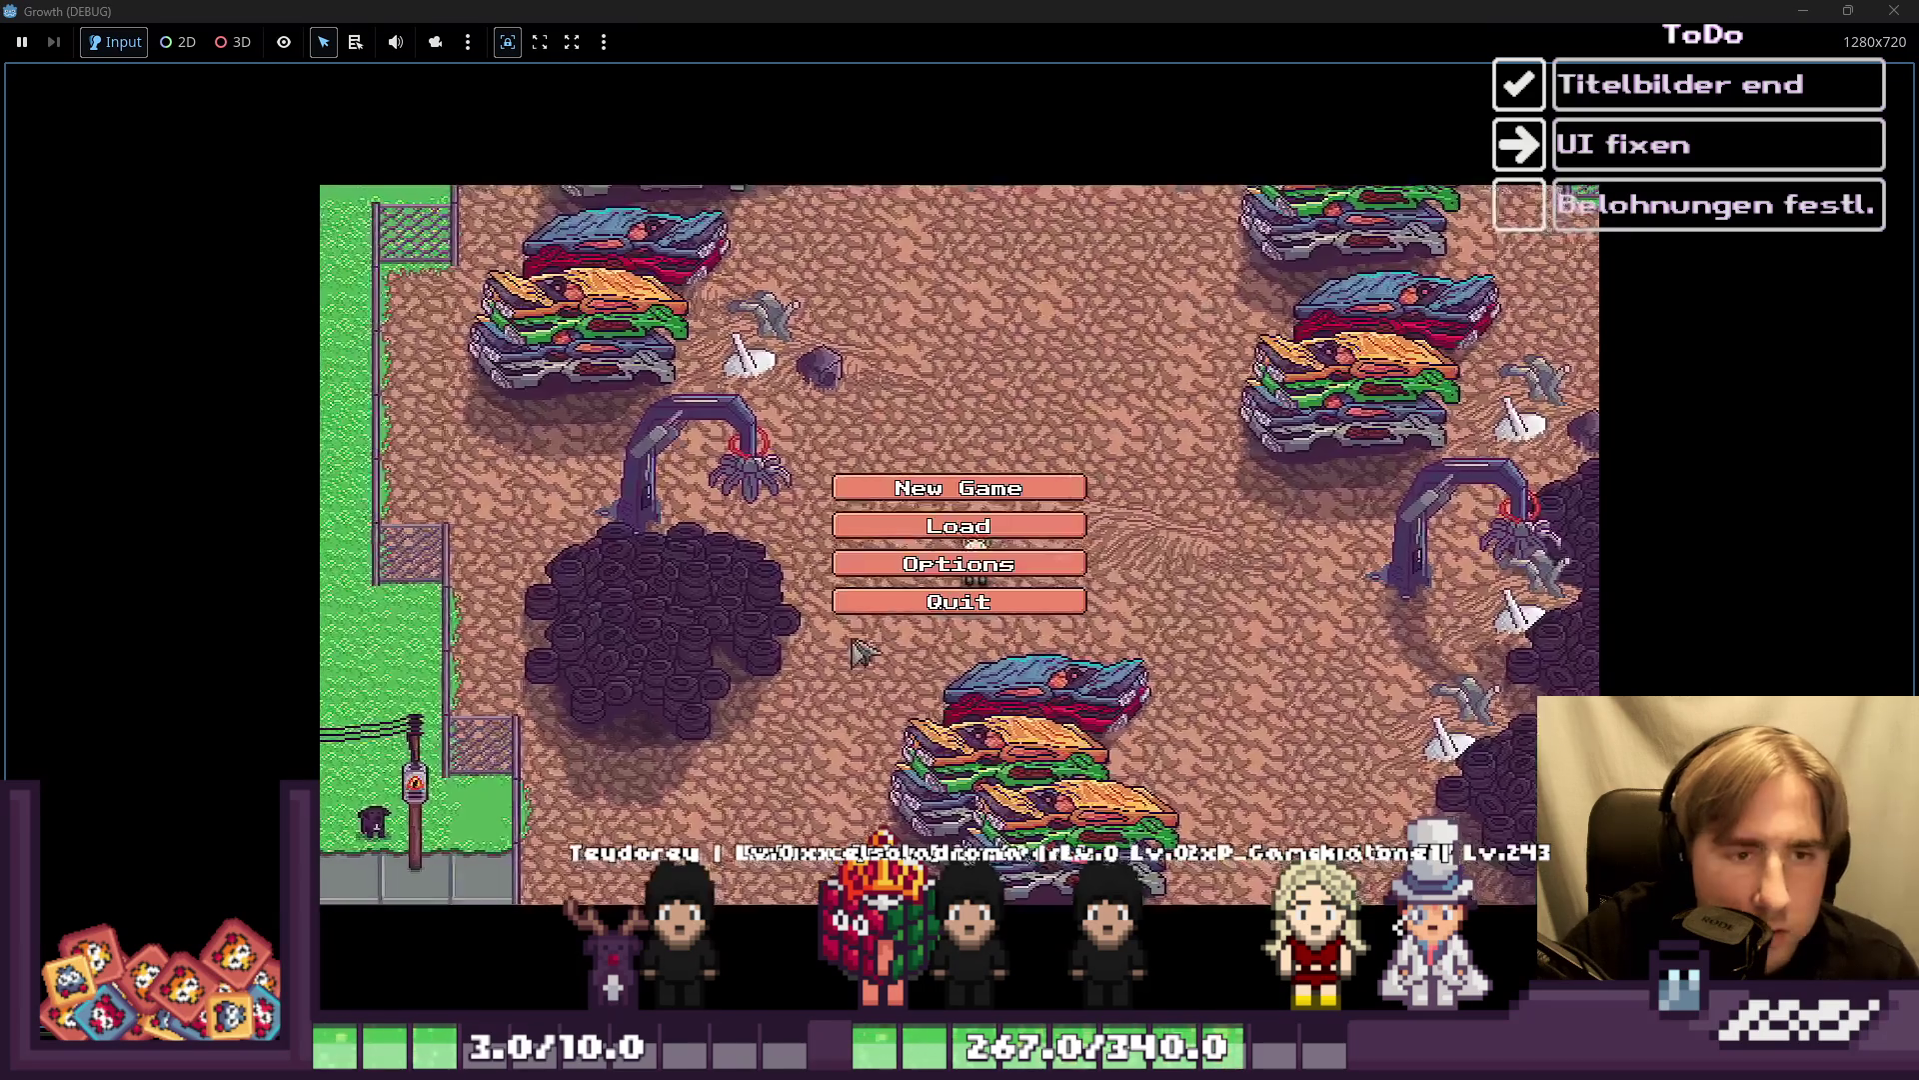
Load the save, page through the collection sets, open Mushroom Set, and stop the game
left_click(925, 528)
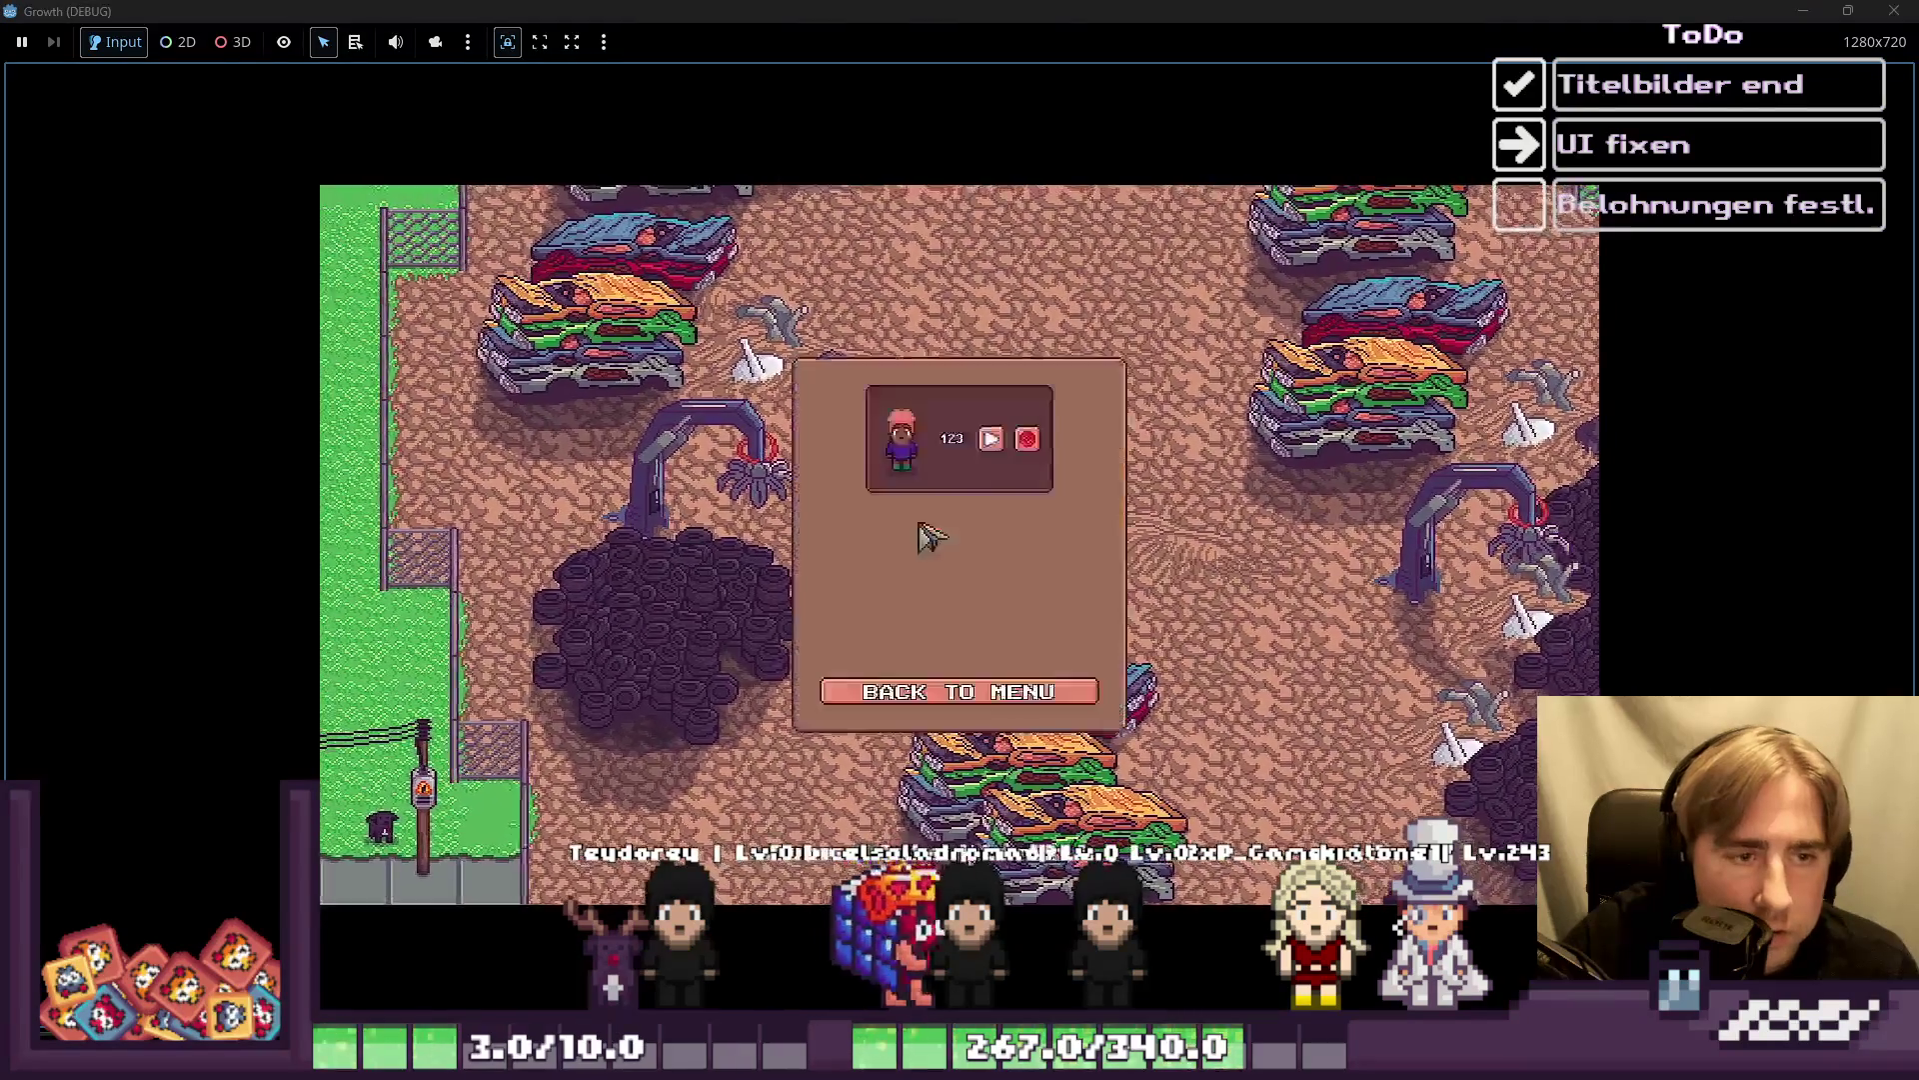
left_click(990, 445)
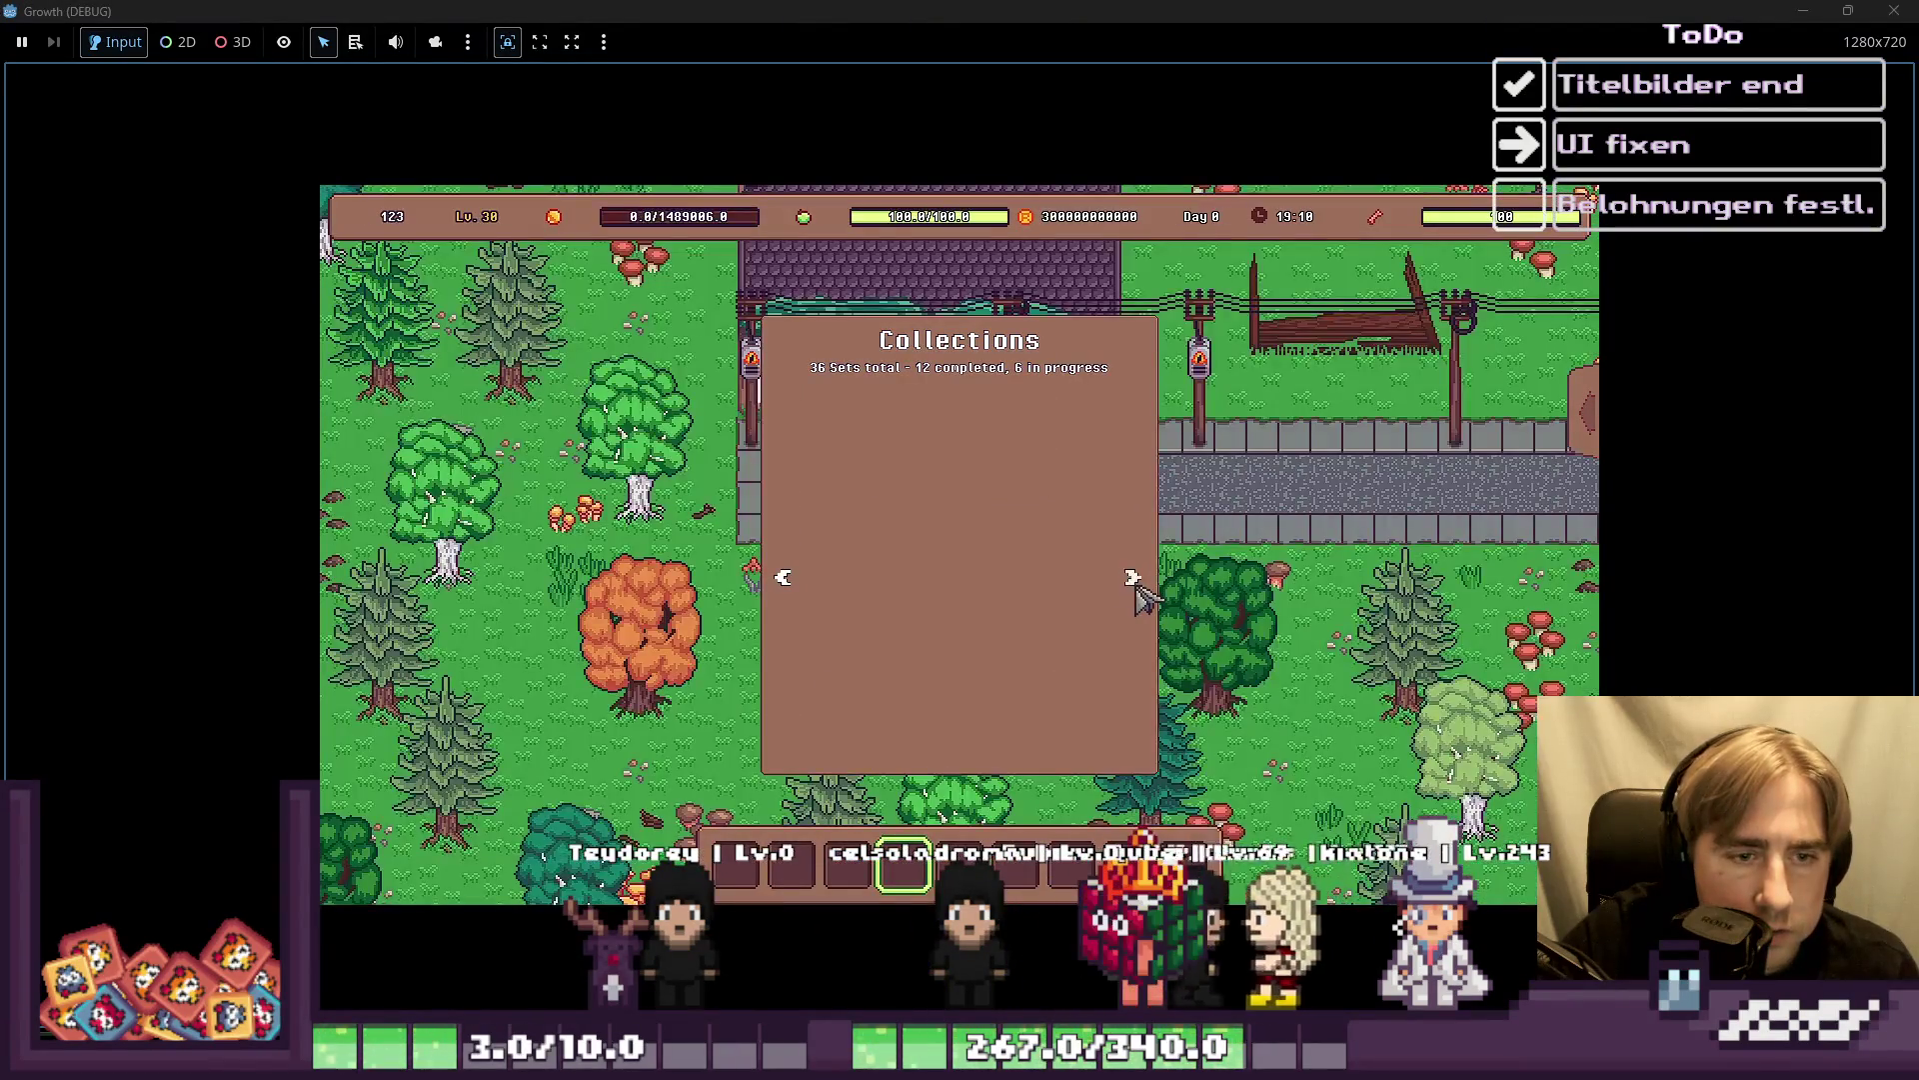
left_click(1133, 577)
left_click(1133, 577)
left_click(1133, 578)
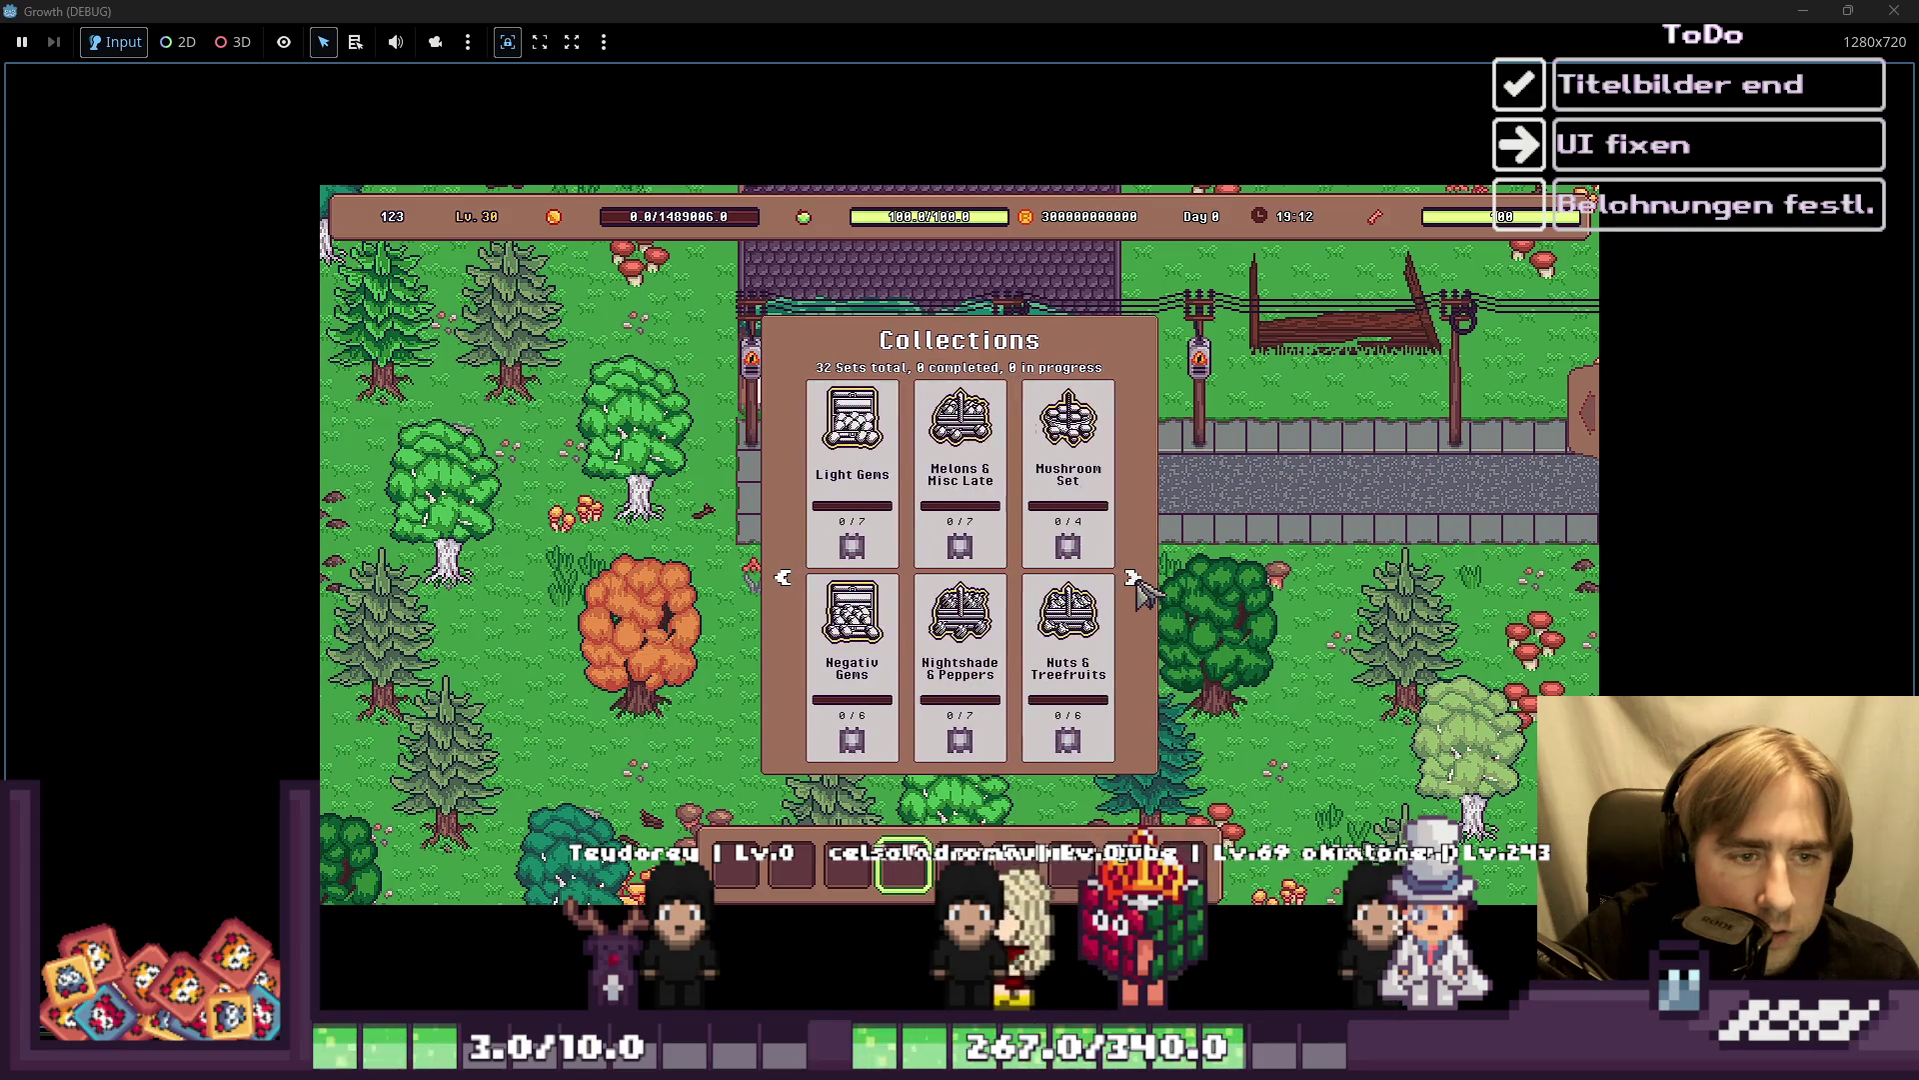
key("super+Down")
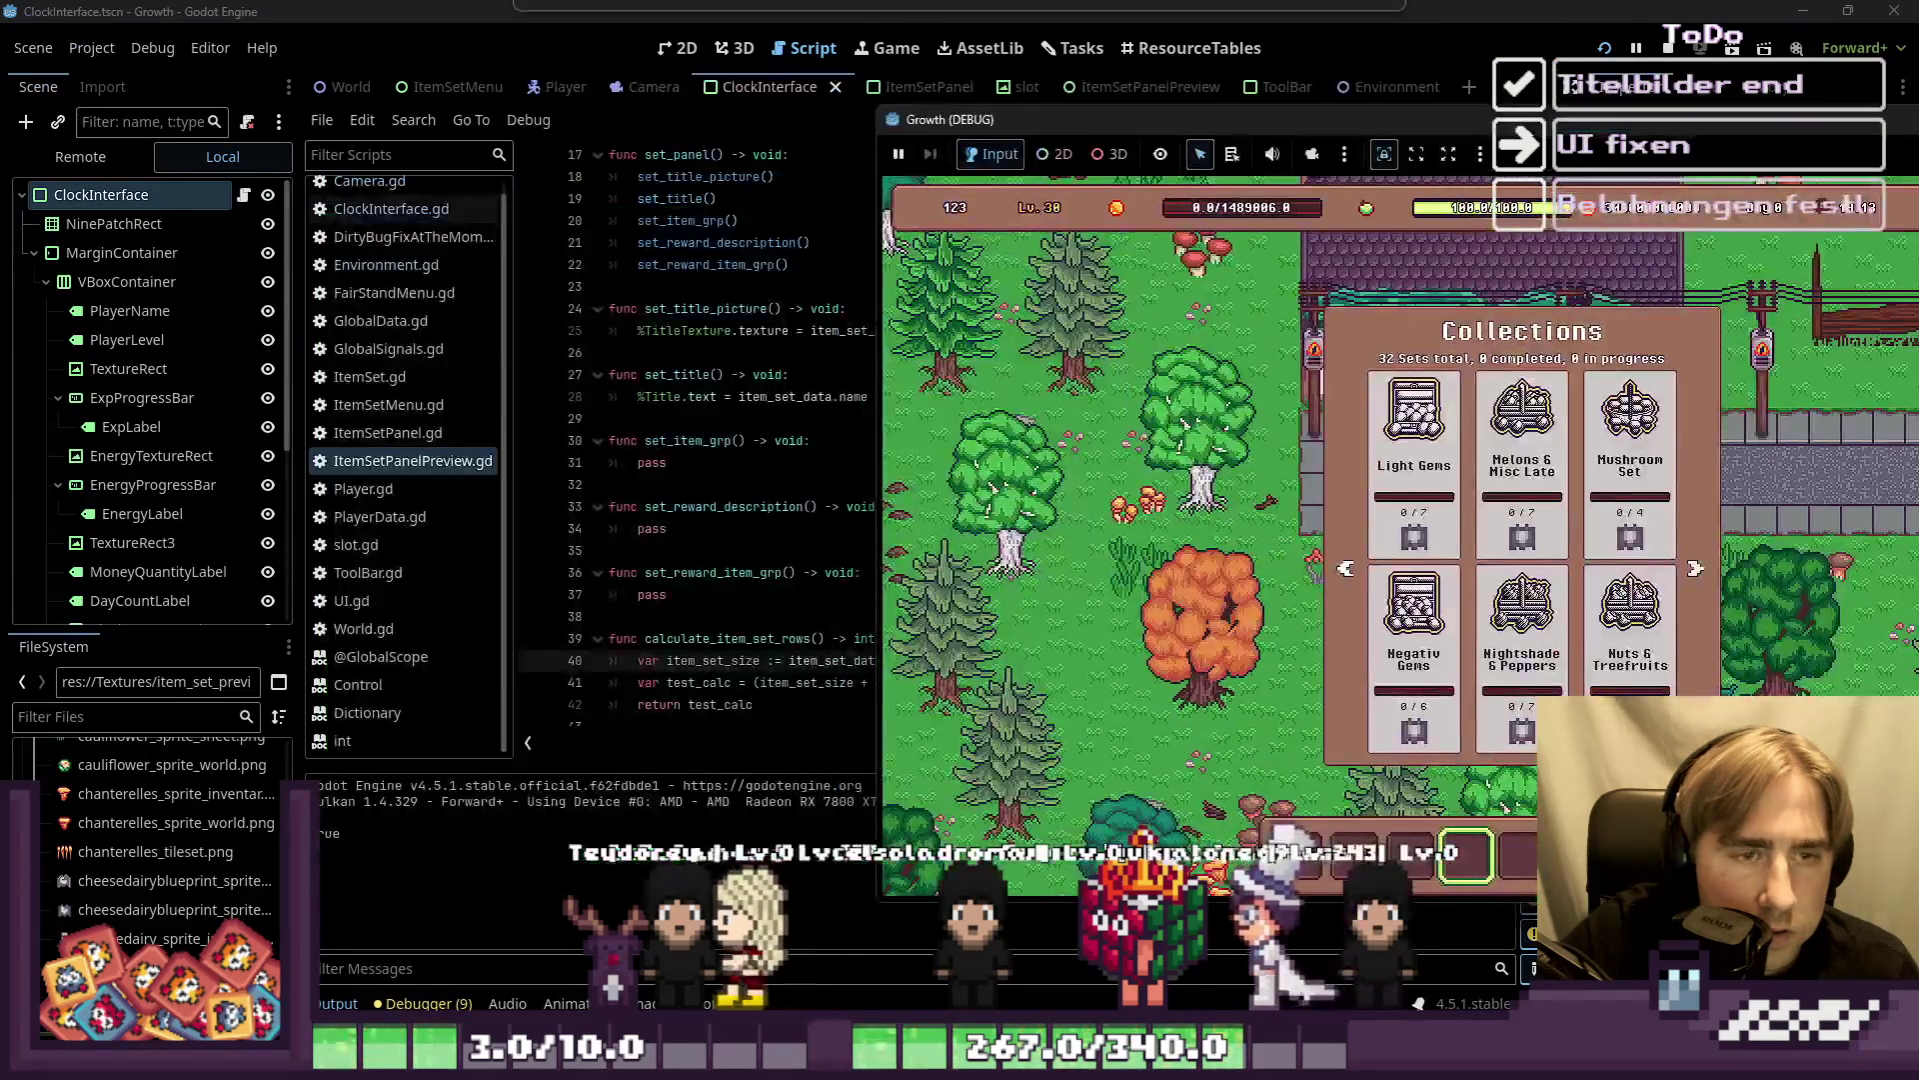
left_click(1600, 394)
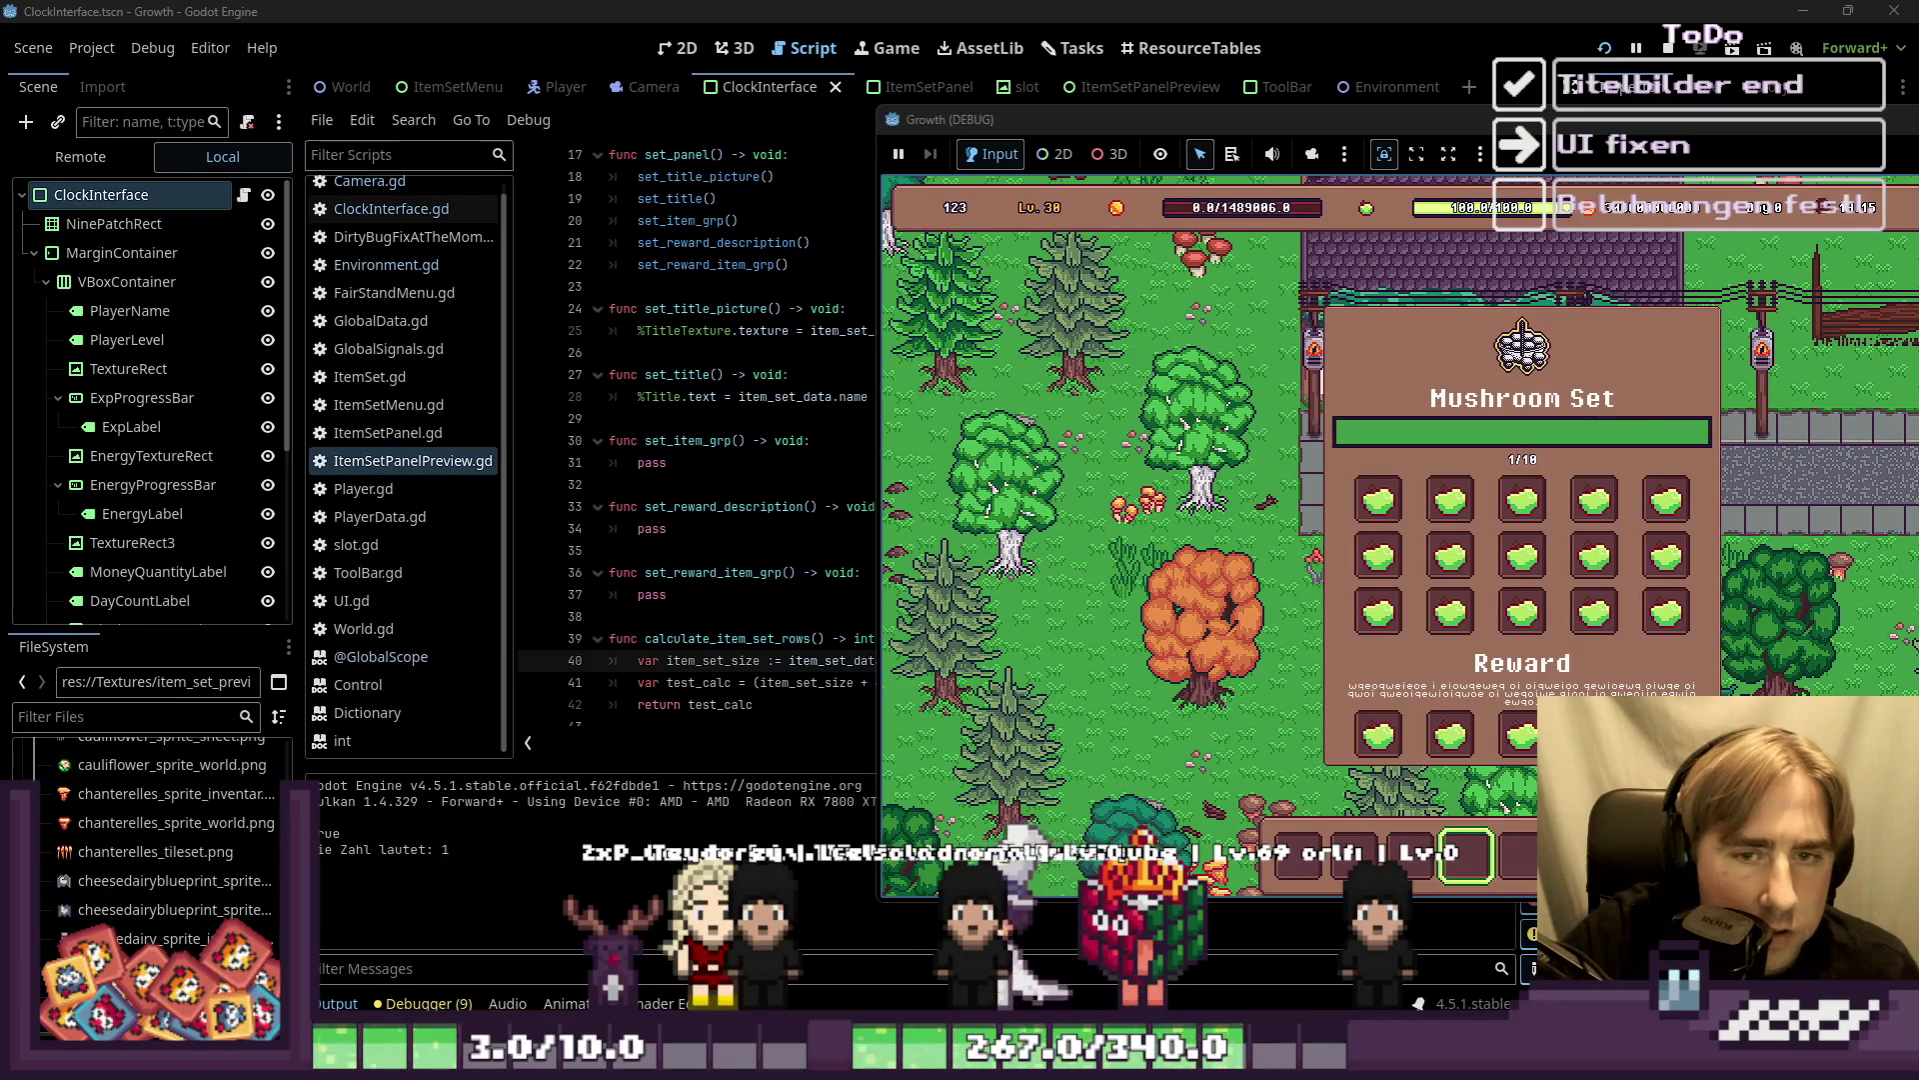
key("F8")
left_click(1001, 682)
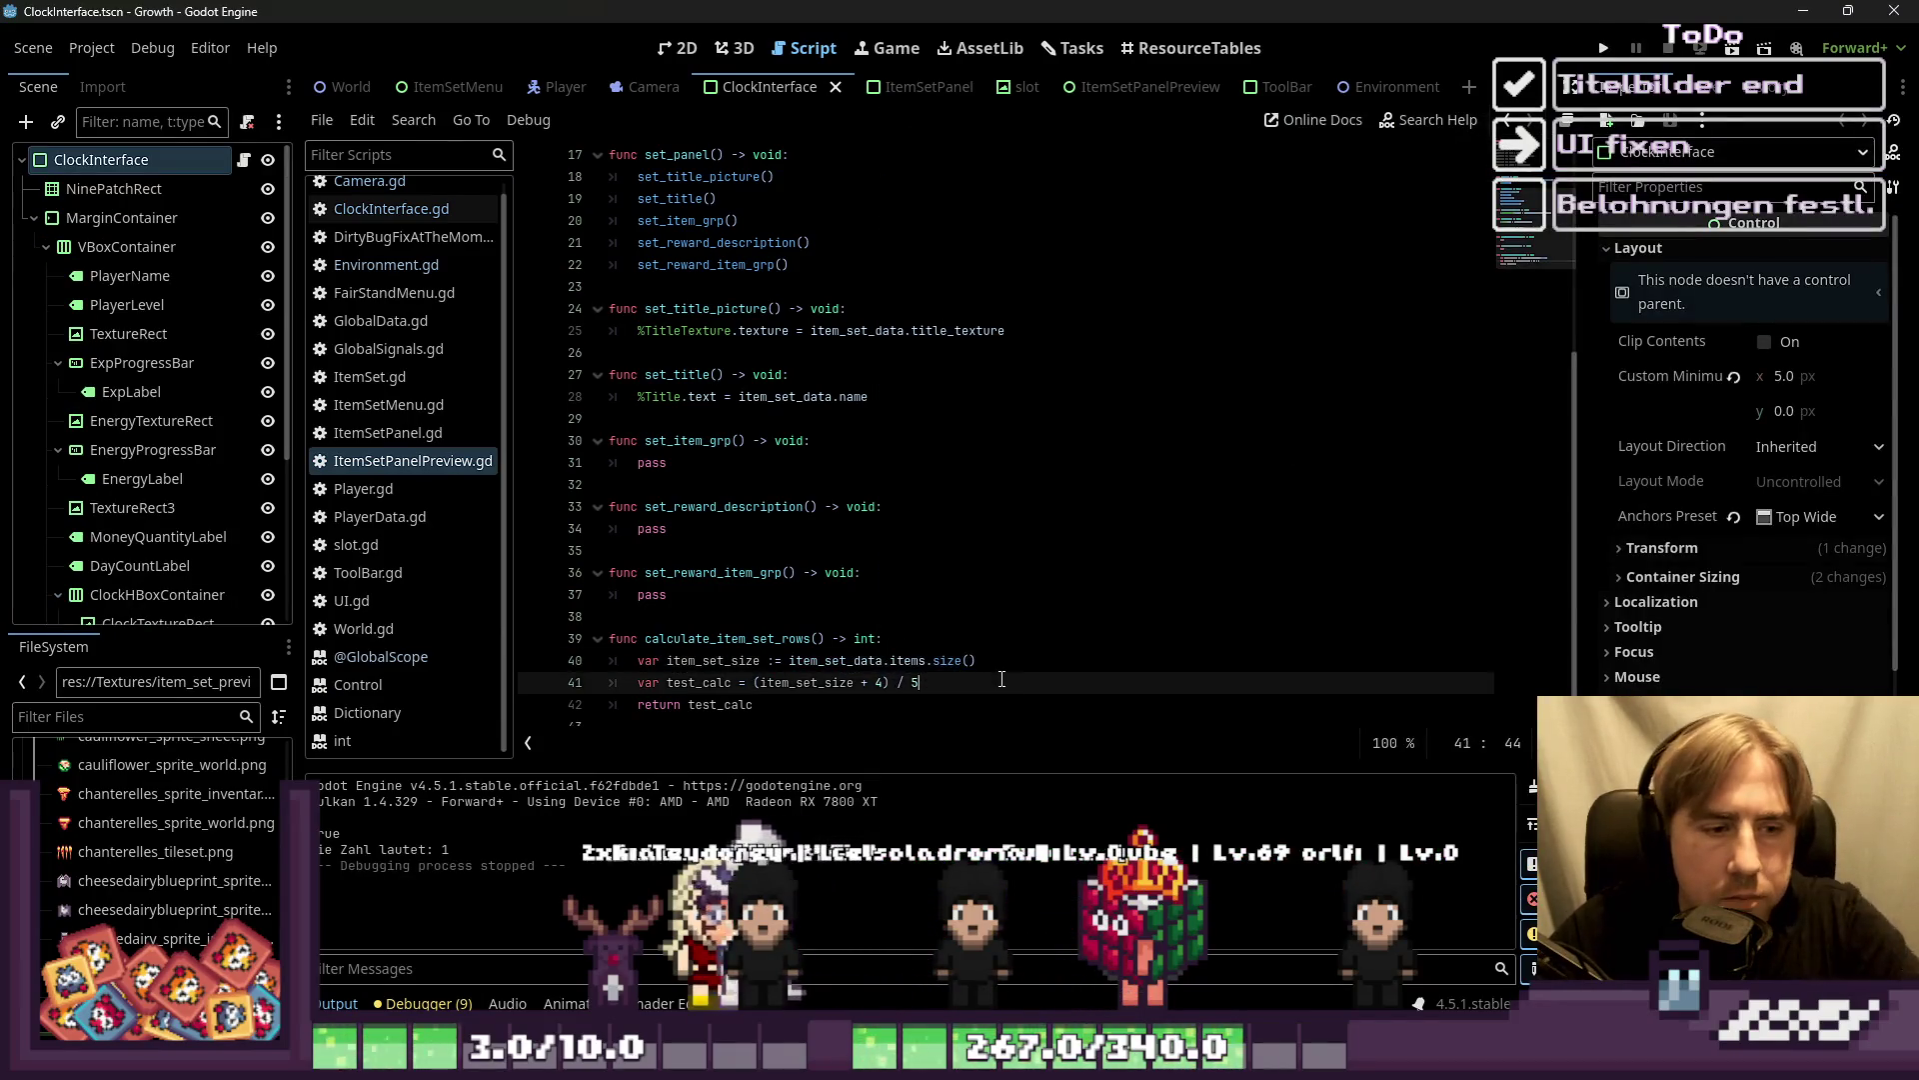
Move (item_set_size + 4) / 5 into the return line and delete the test_calc line
mouse_move(920, 682)
left_mouse_down()
mouse_move(799, 645)
mouse_move(762, 691)
left_mouse_up()
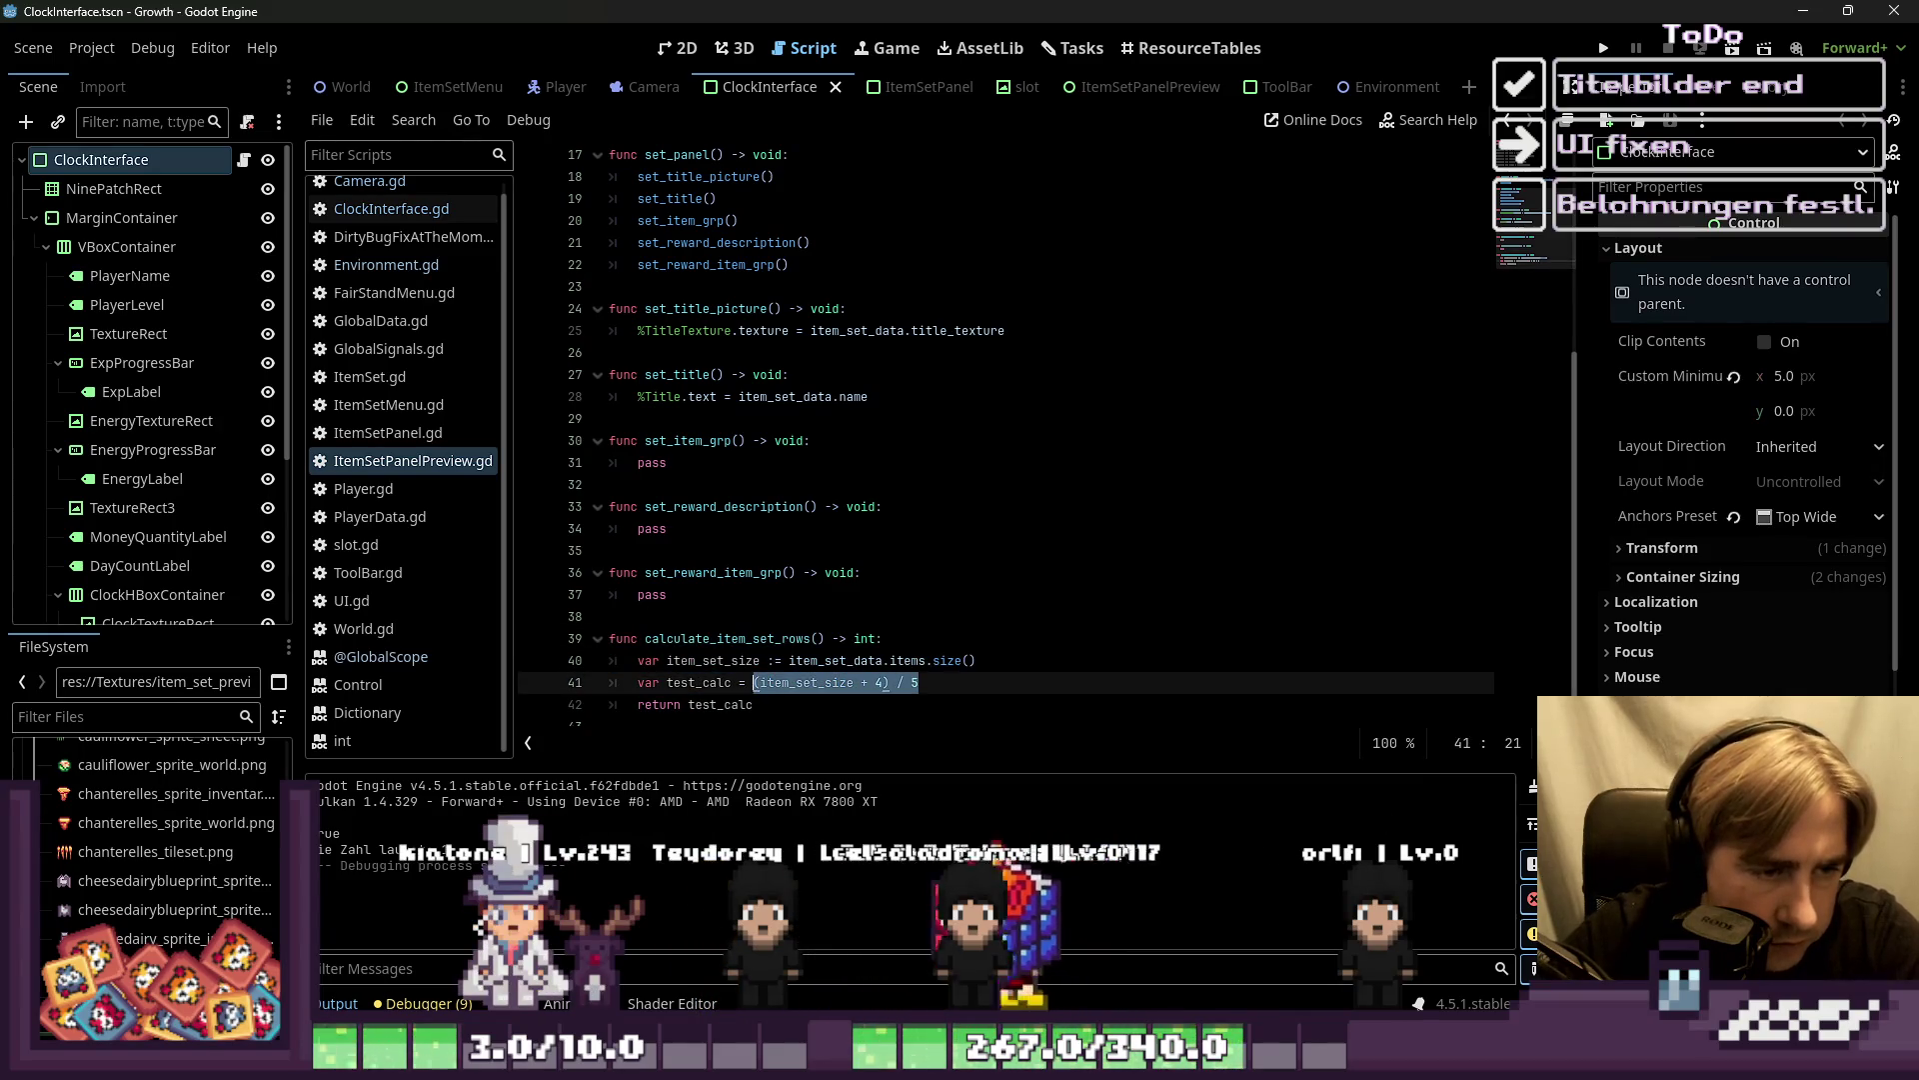
key("ctrl+x")
key("ctrl+shift+k")
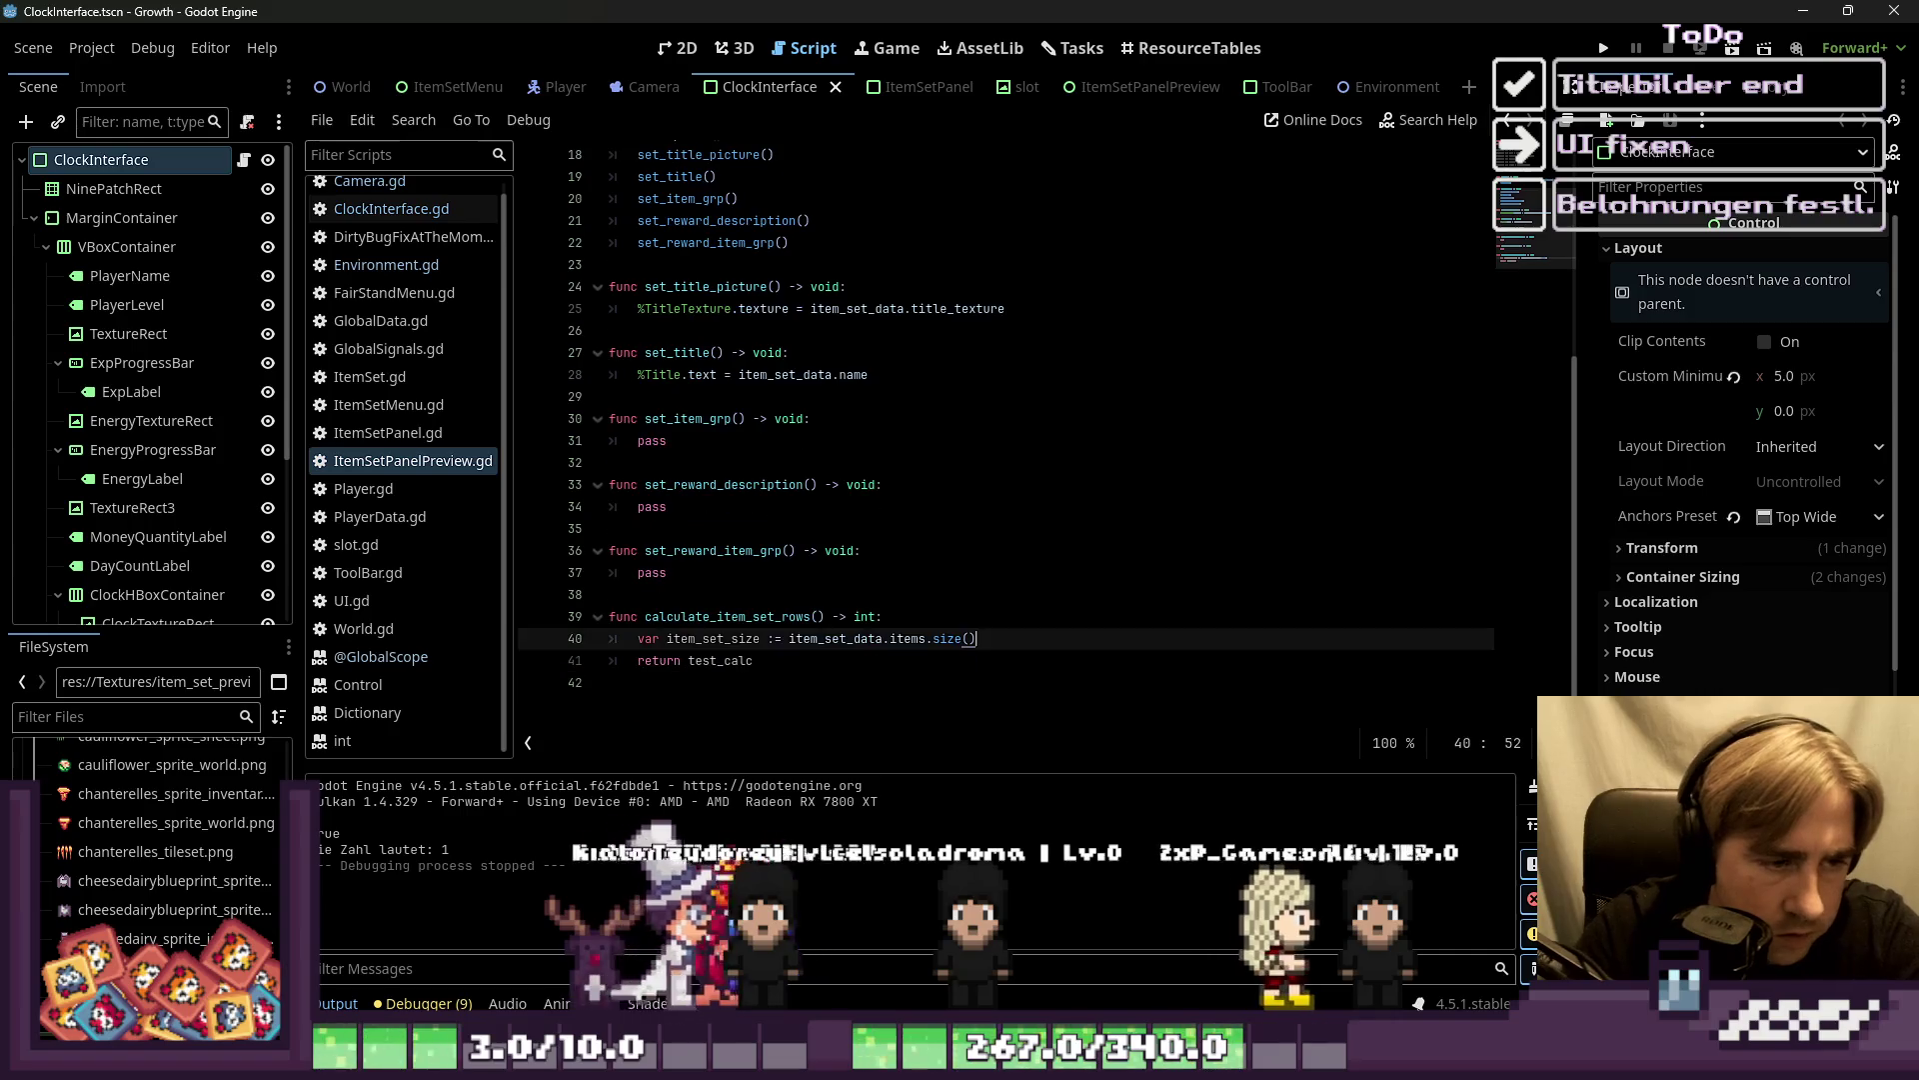
double_click(720, 660)
key("ctrl+v")
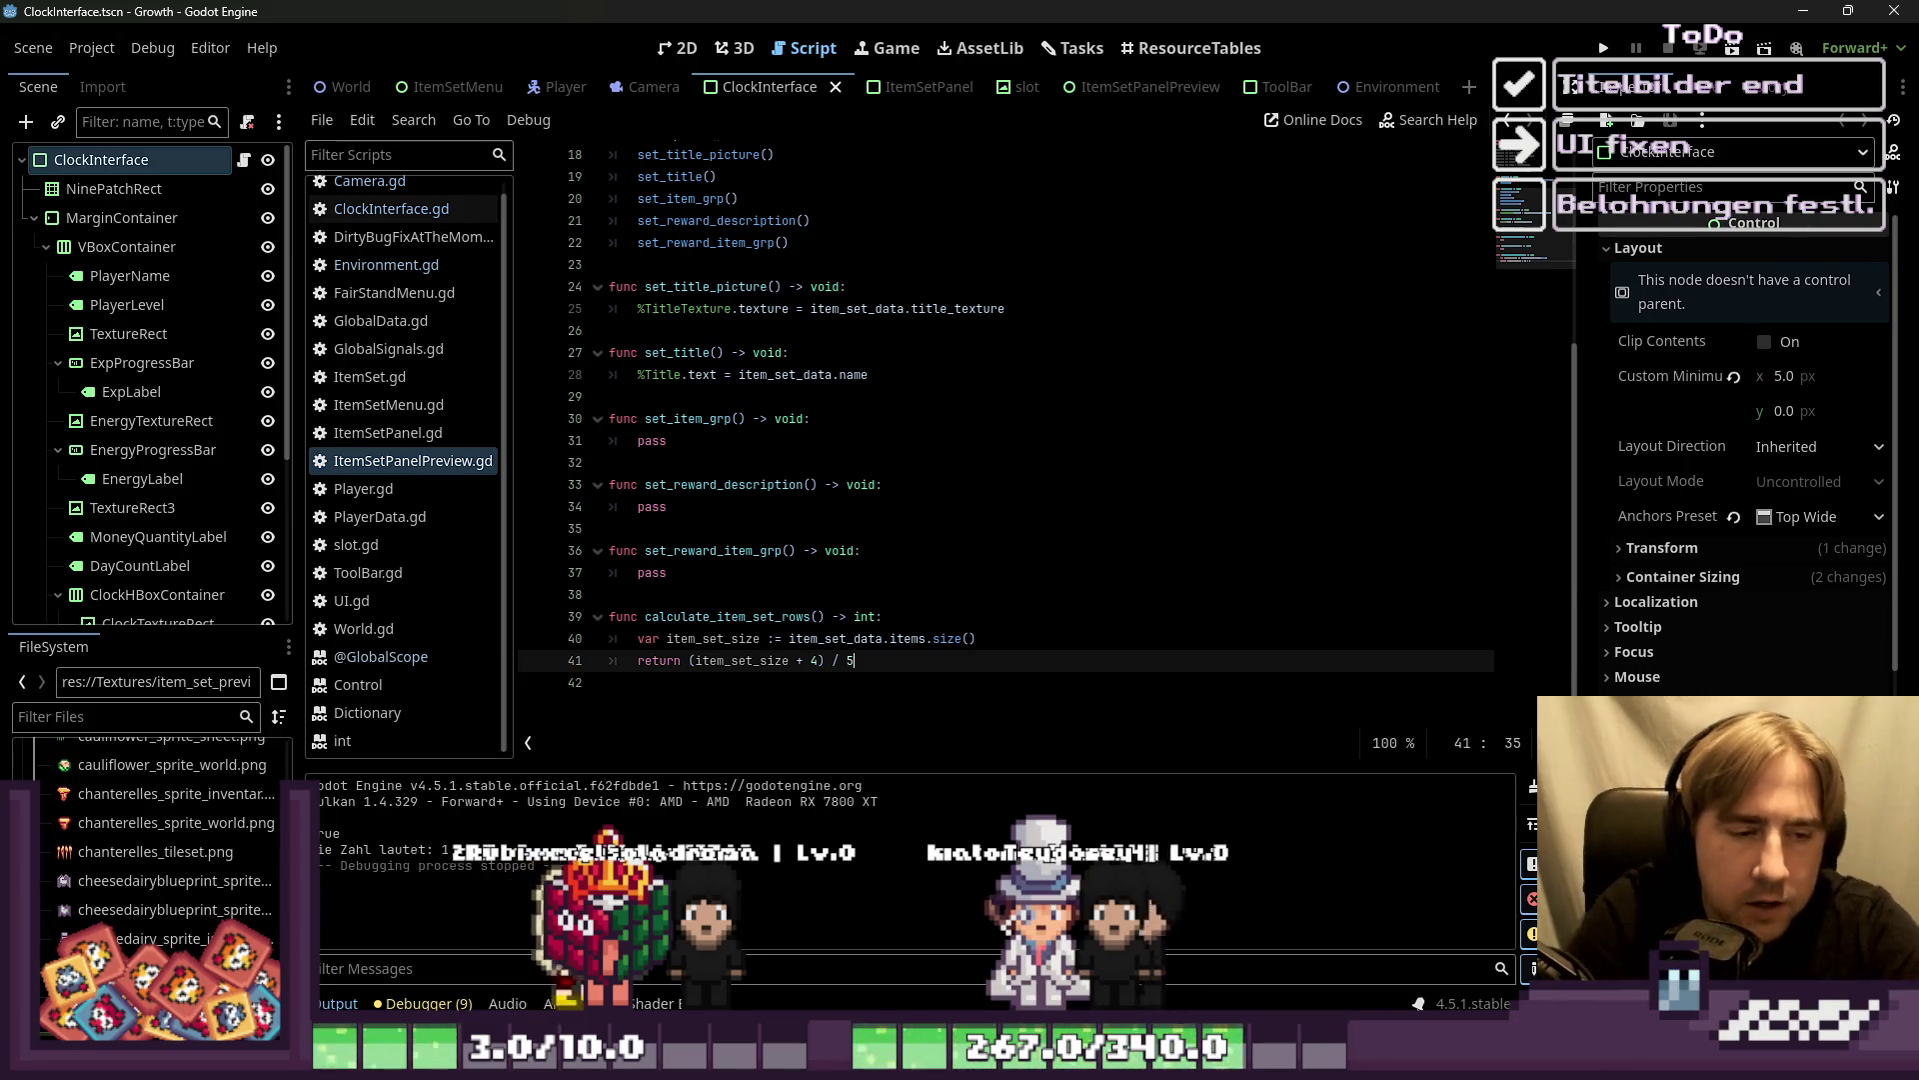
Navigate to the debug print line in _ready
scroll(1094, 407, "up", 2)
scroll(1094, 408, "up", 1)
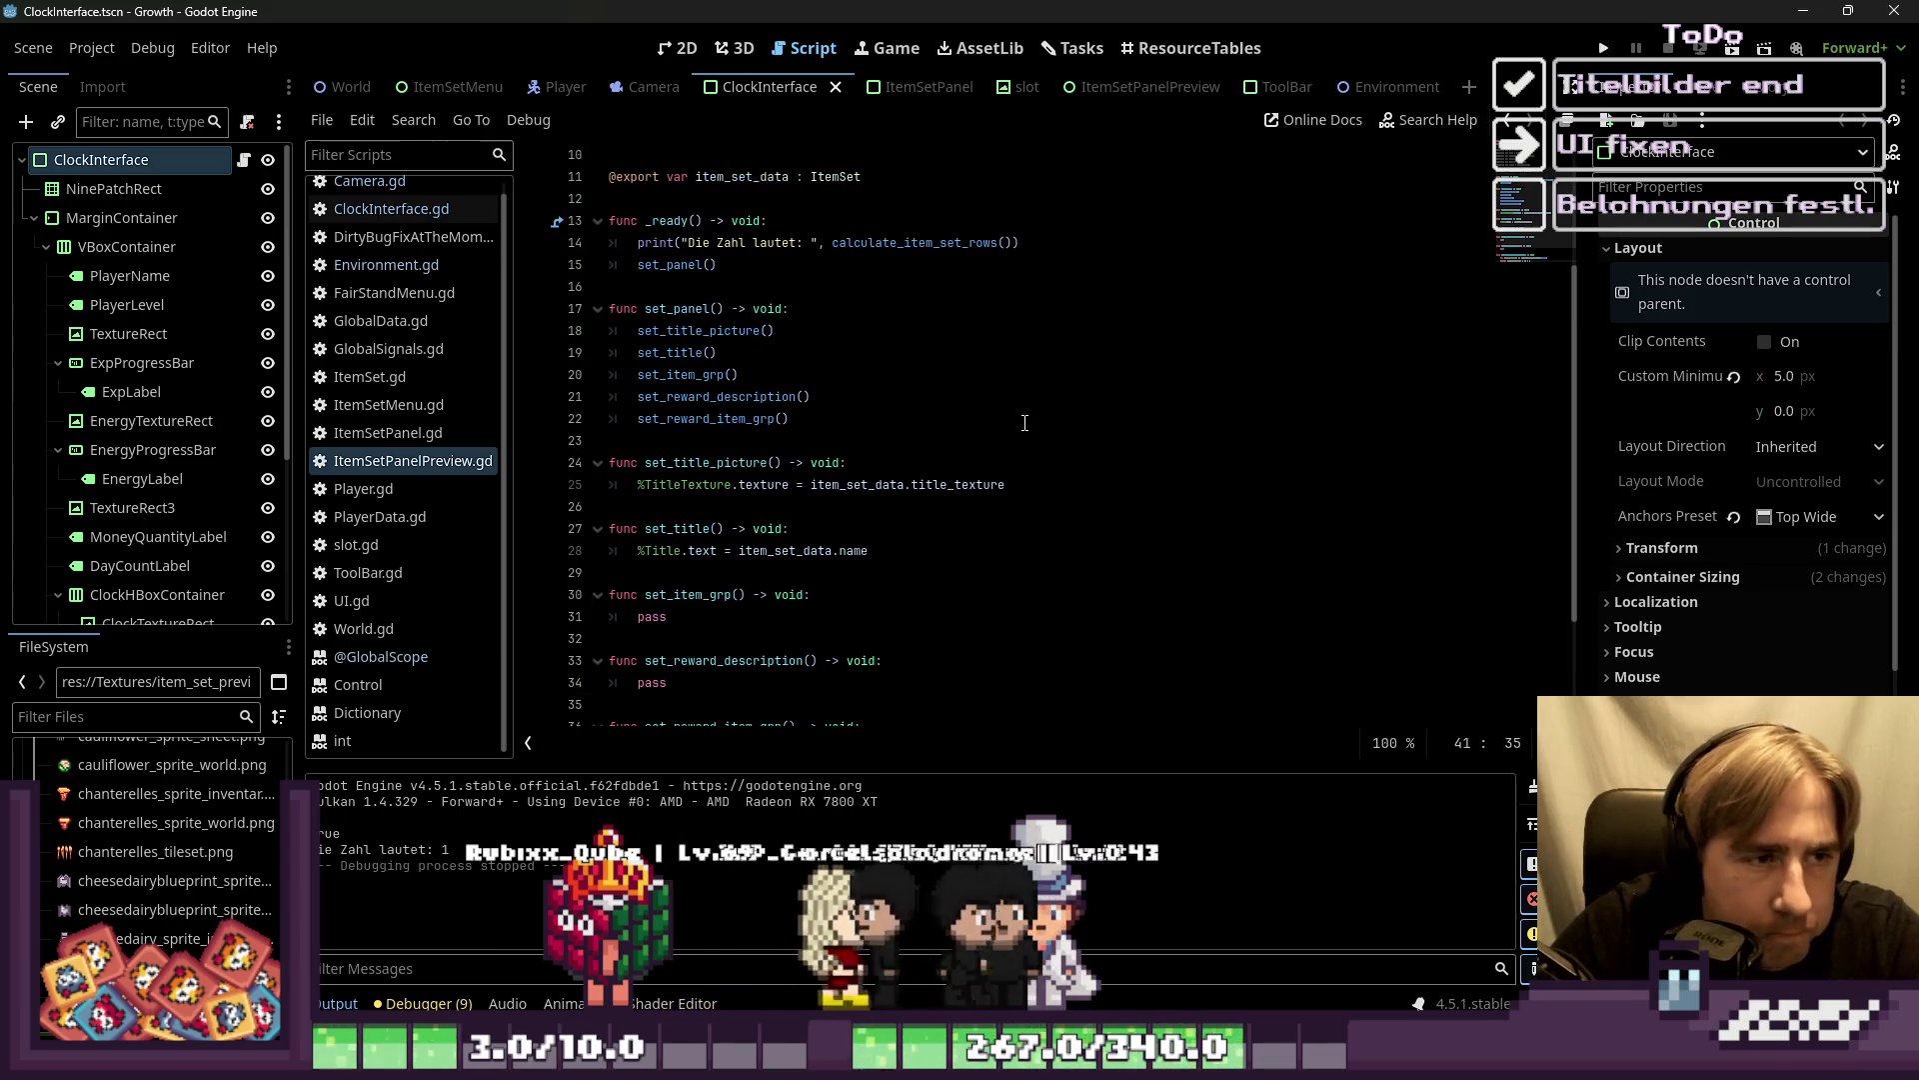
left_click(999, 420)
left_click(849, 506)
scroll(849, 506, "down", 2)
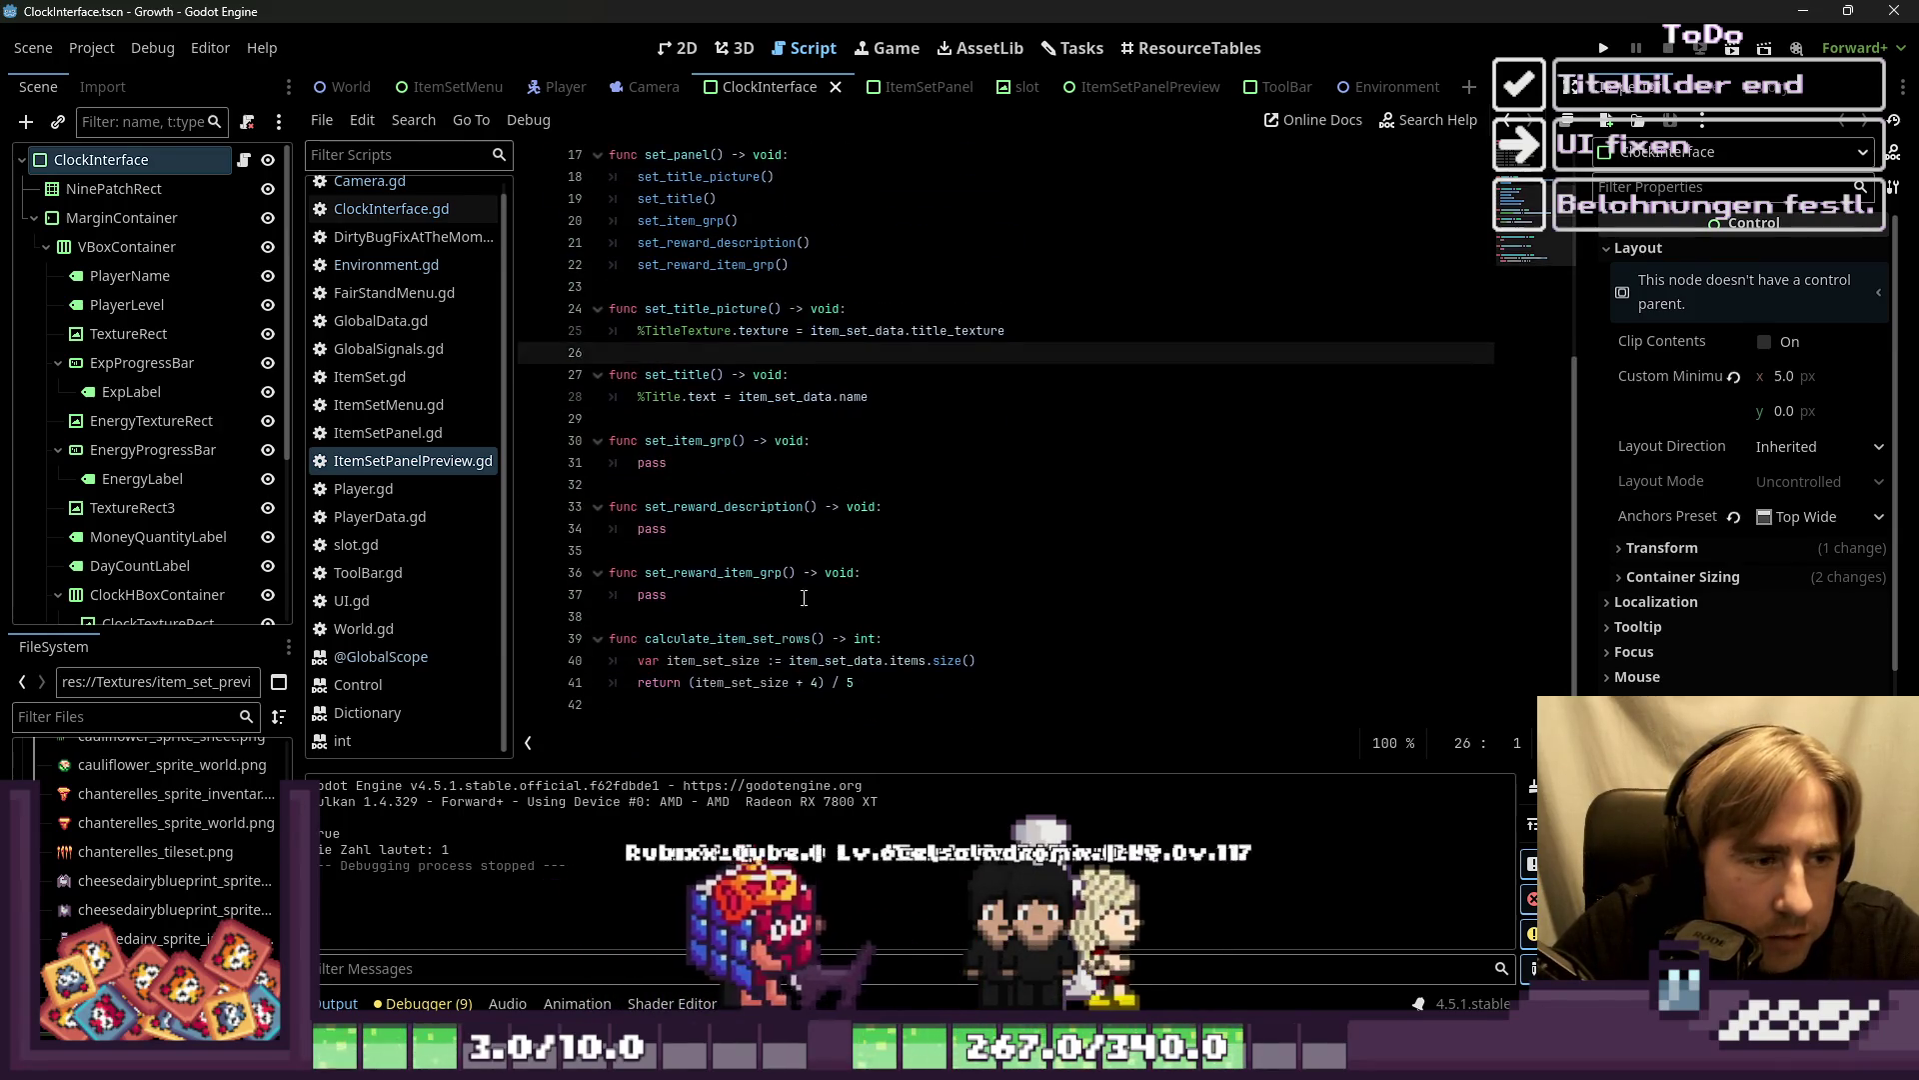
left_click(730, 642)
scroll(751, 412, "up", 2)
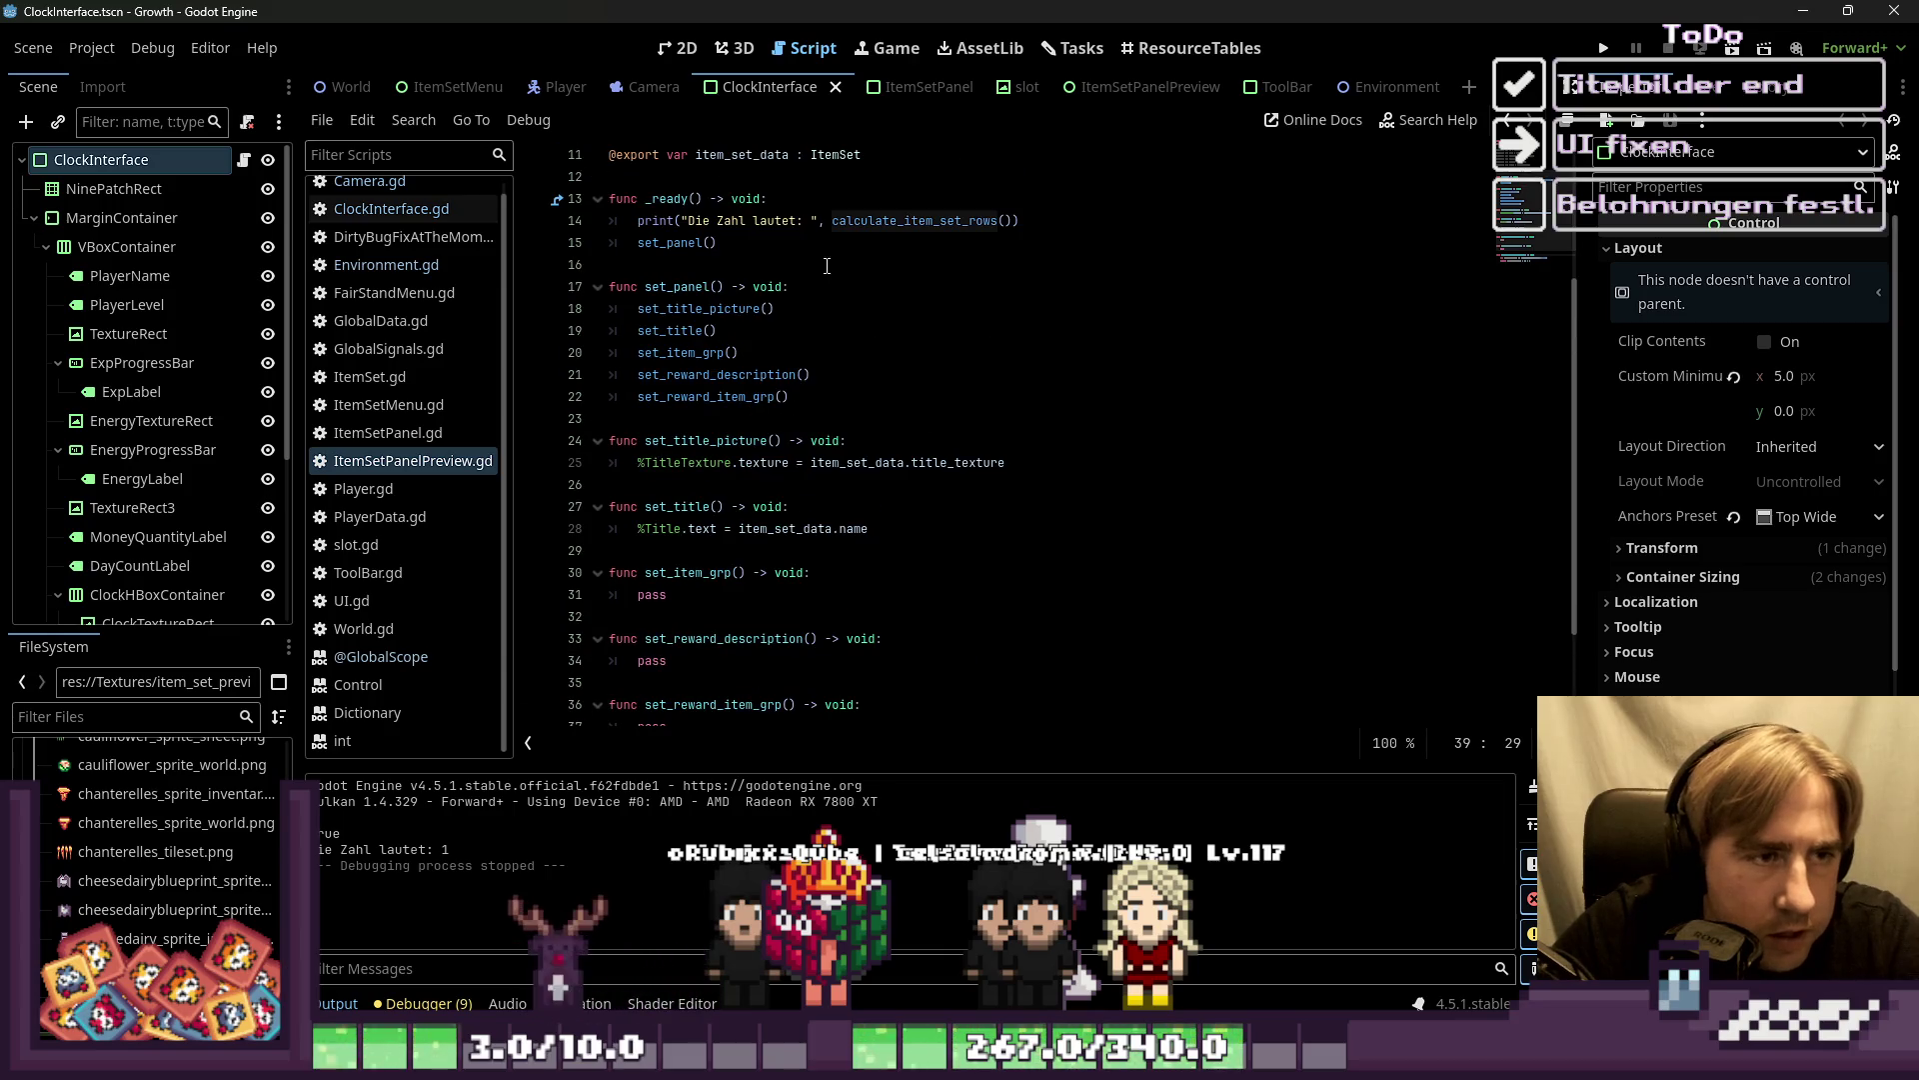
left_click(827, 266)
left_click(1009, 221)
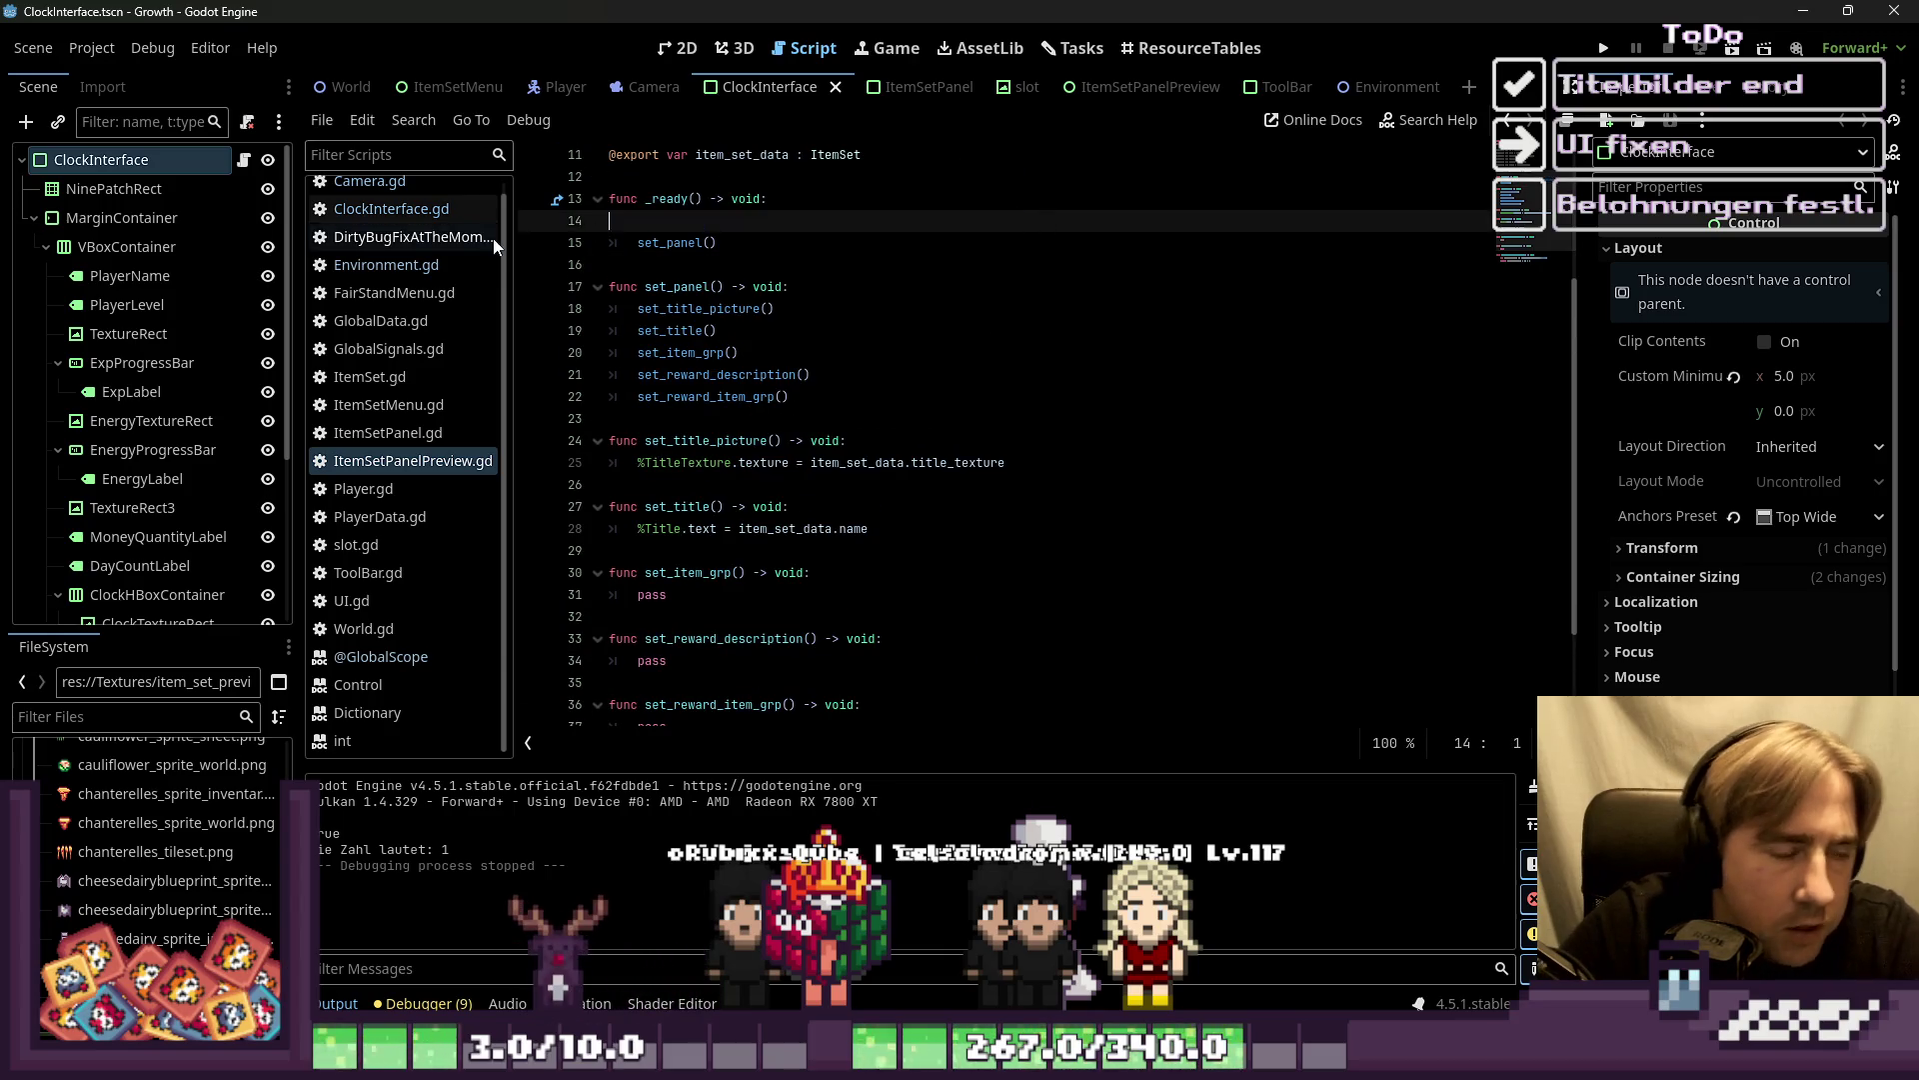
Delete the debug print line from _ready and locate the set_item_grp call
key("ctrl+x")
left_click(867, 309)
left_click(855, 286)
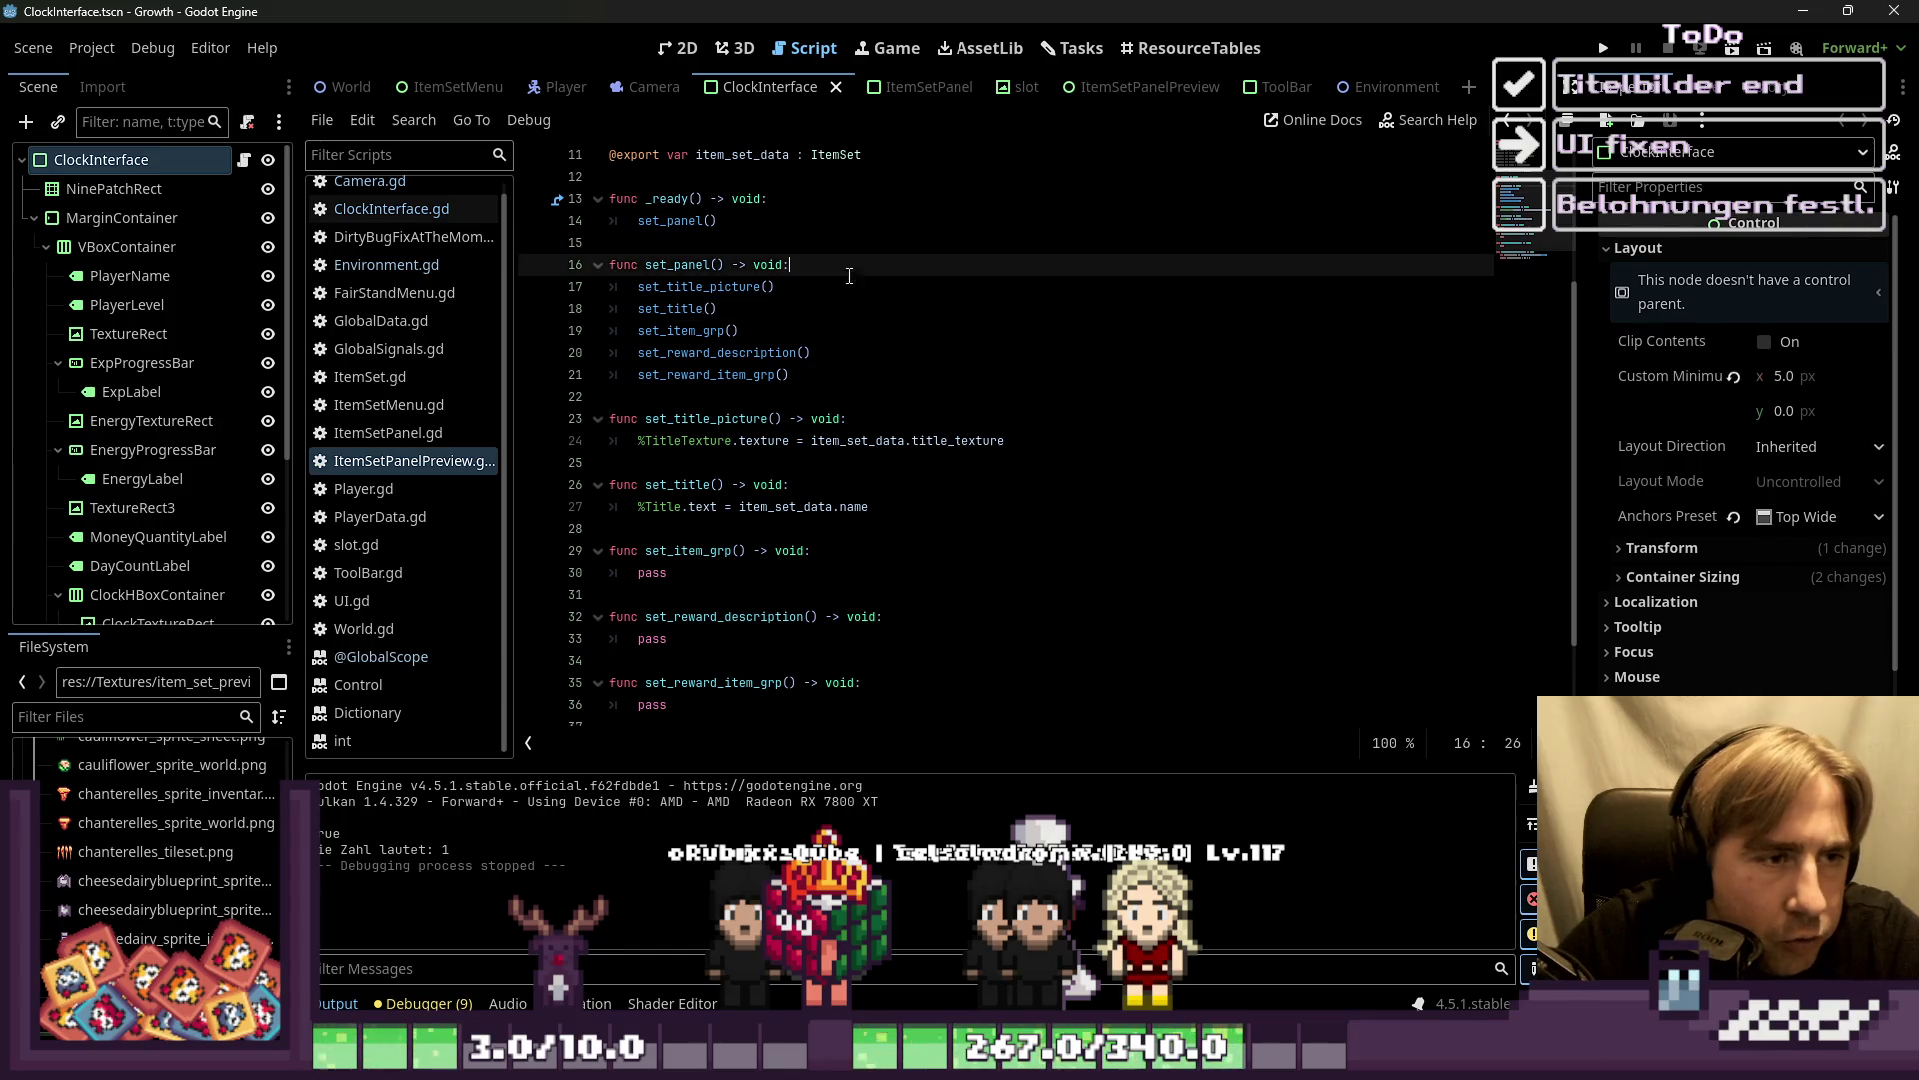
left_click(805, 331)
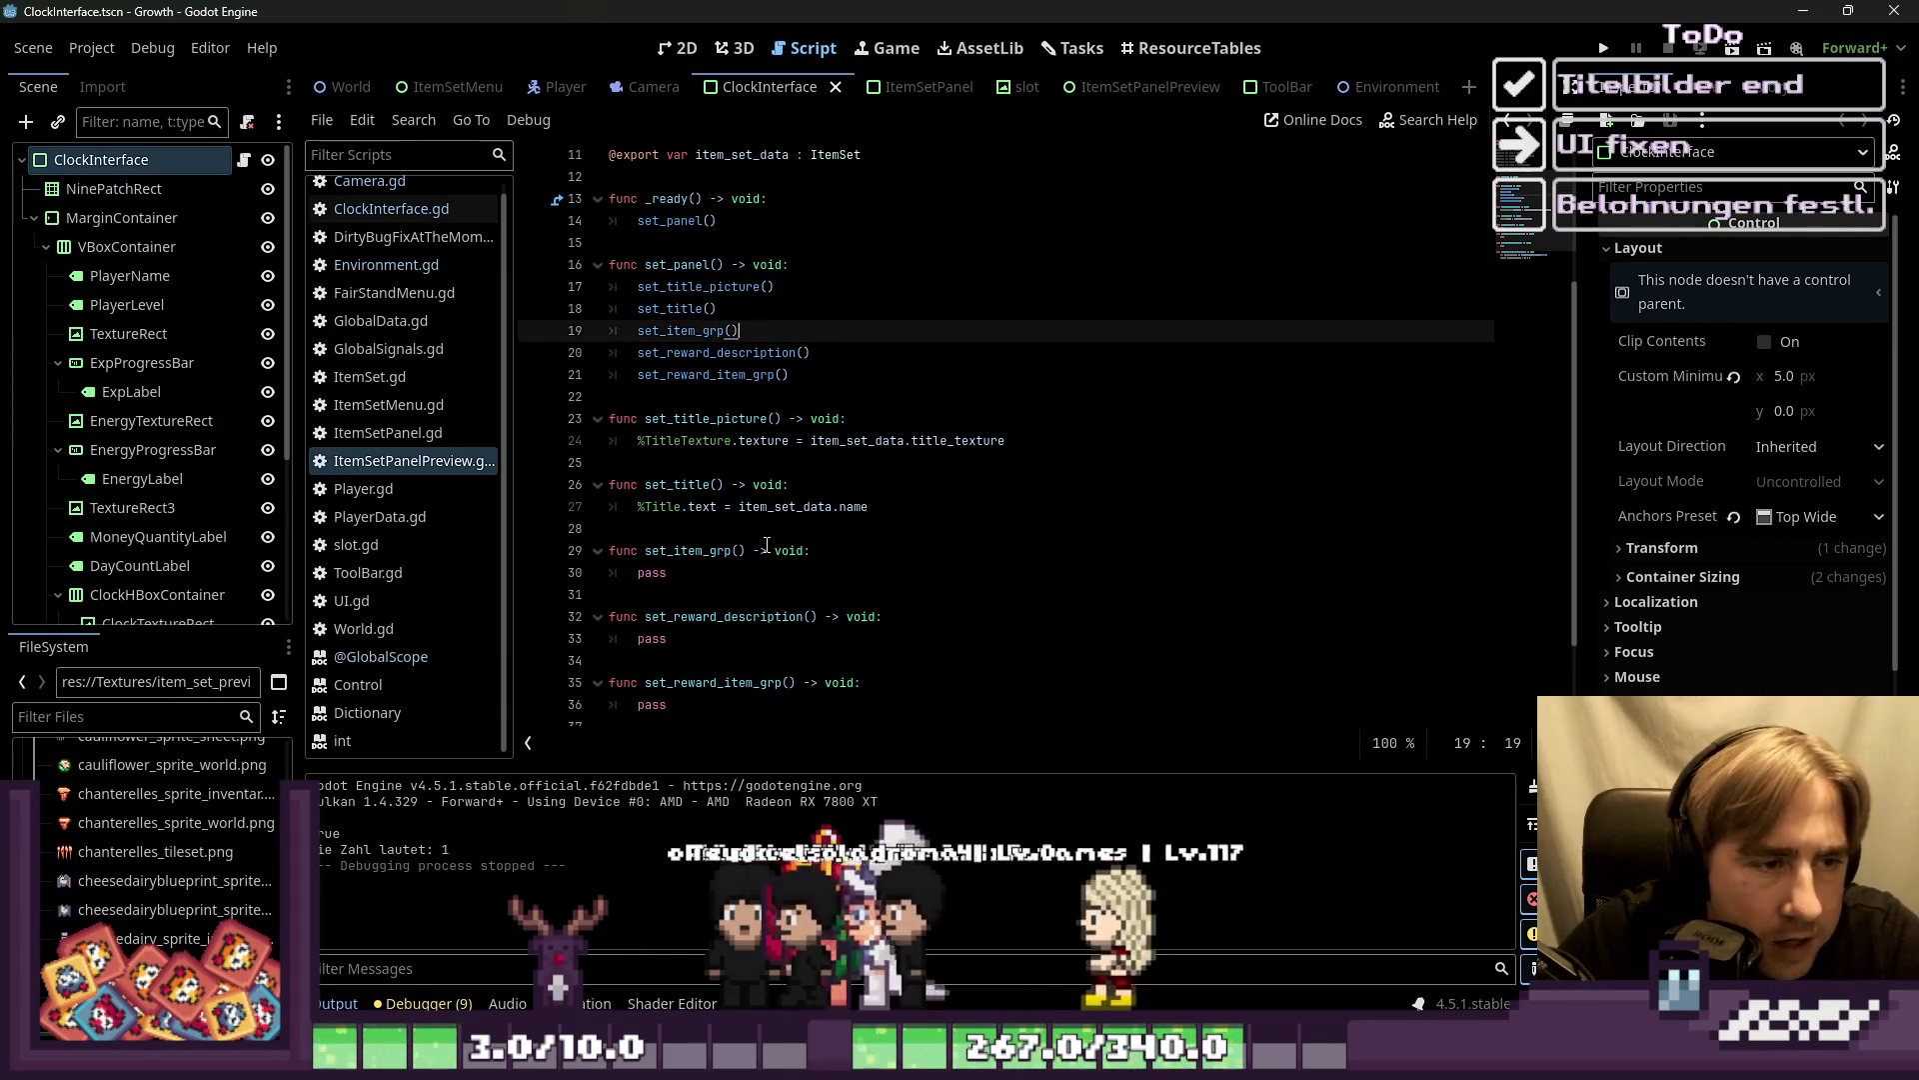
Start a for loop over calculate_item_set_rows in set_item_grp, then revert it to pass
double_click(652, 572)
type("calculate_item_set_rows")
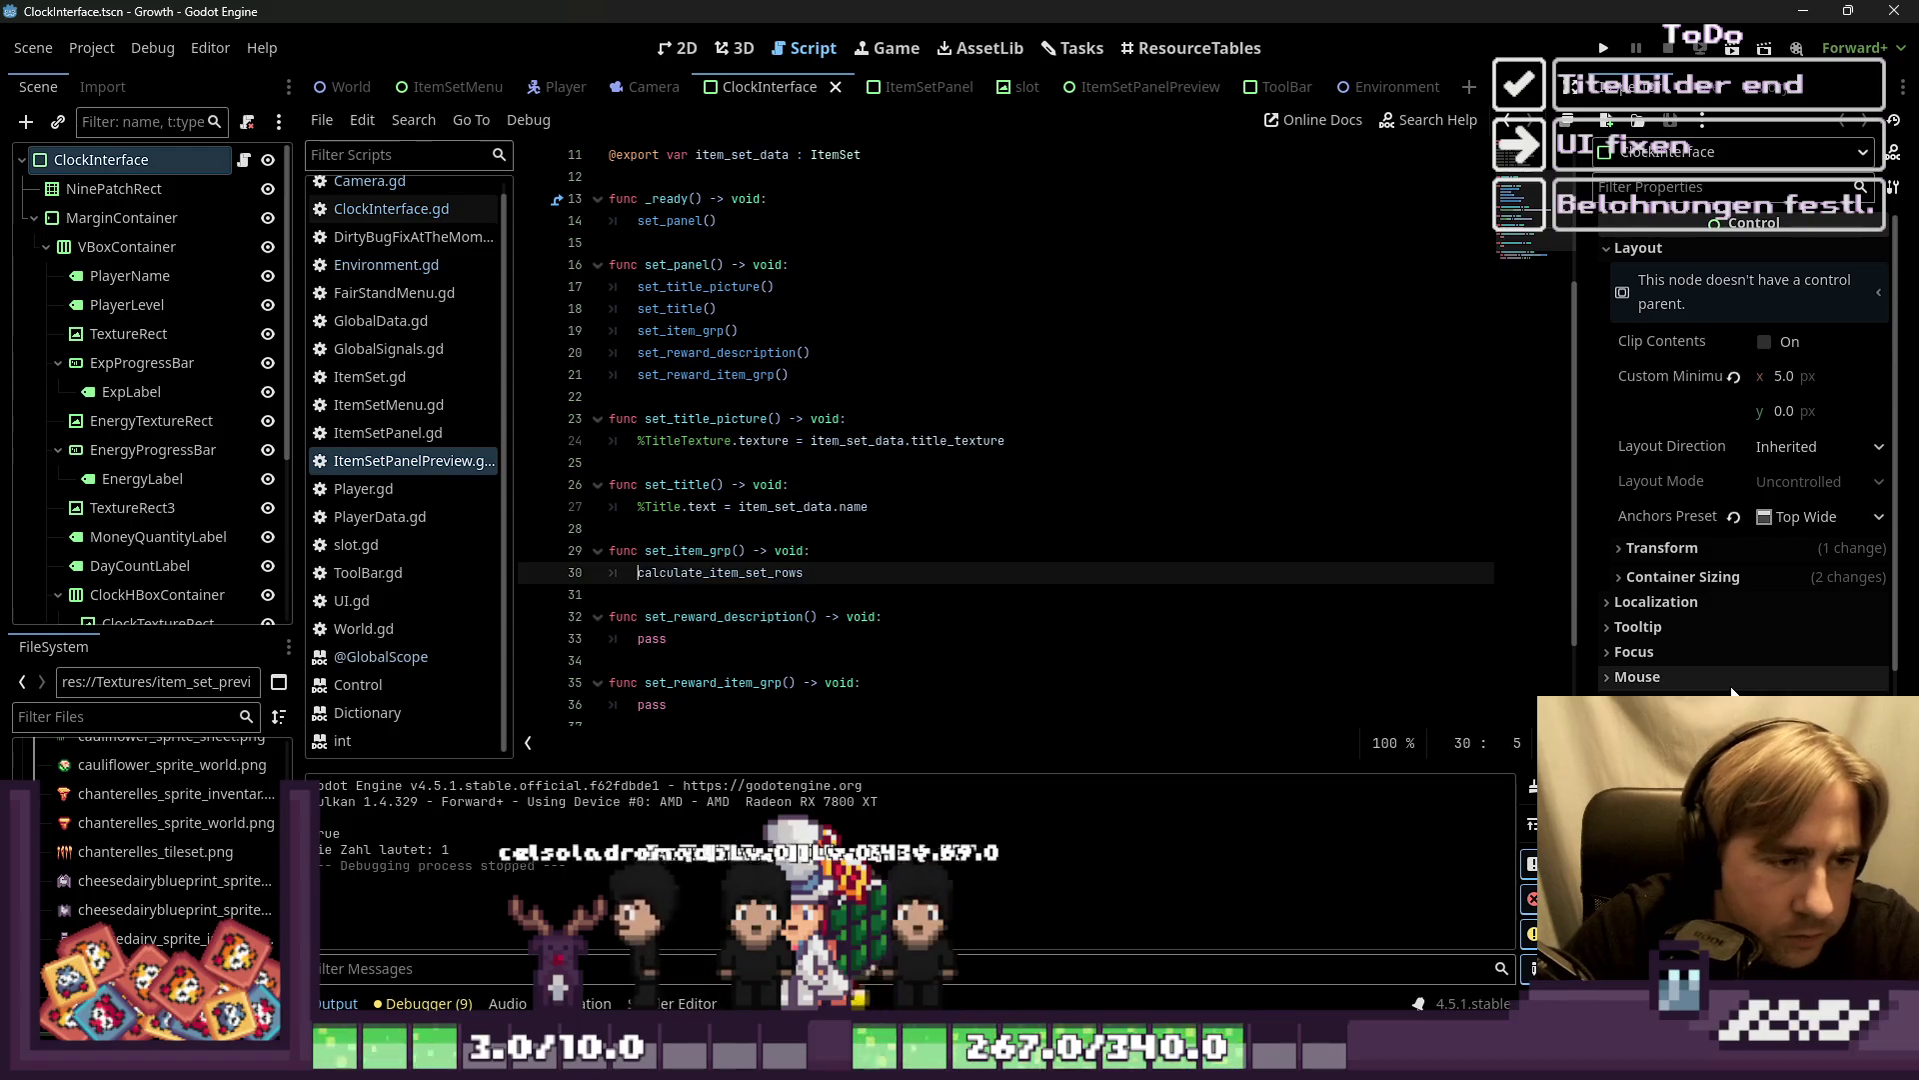
key("Home")
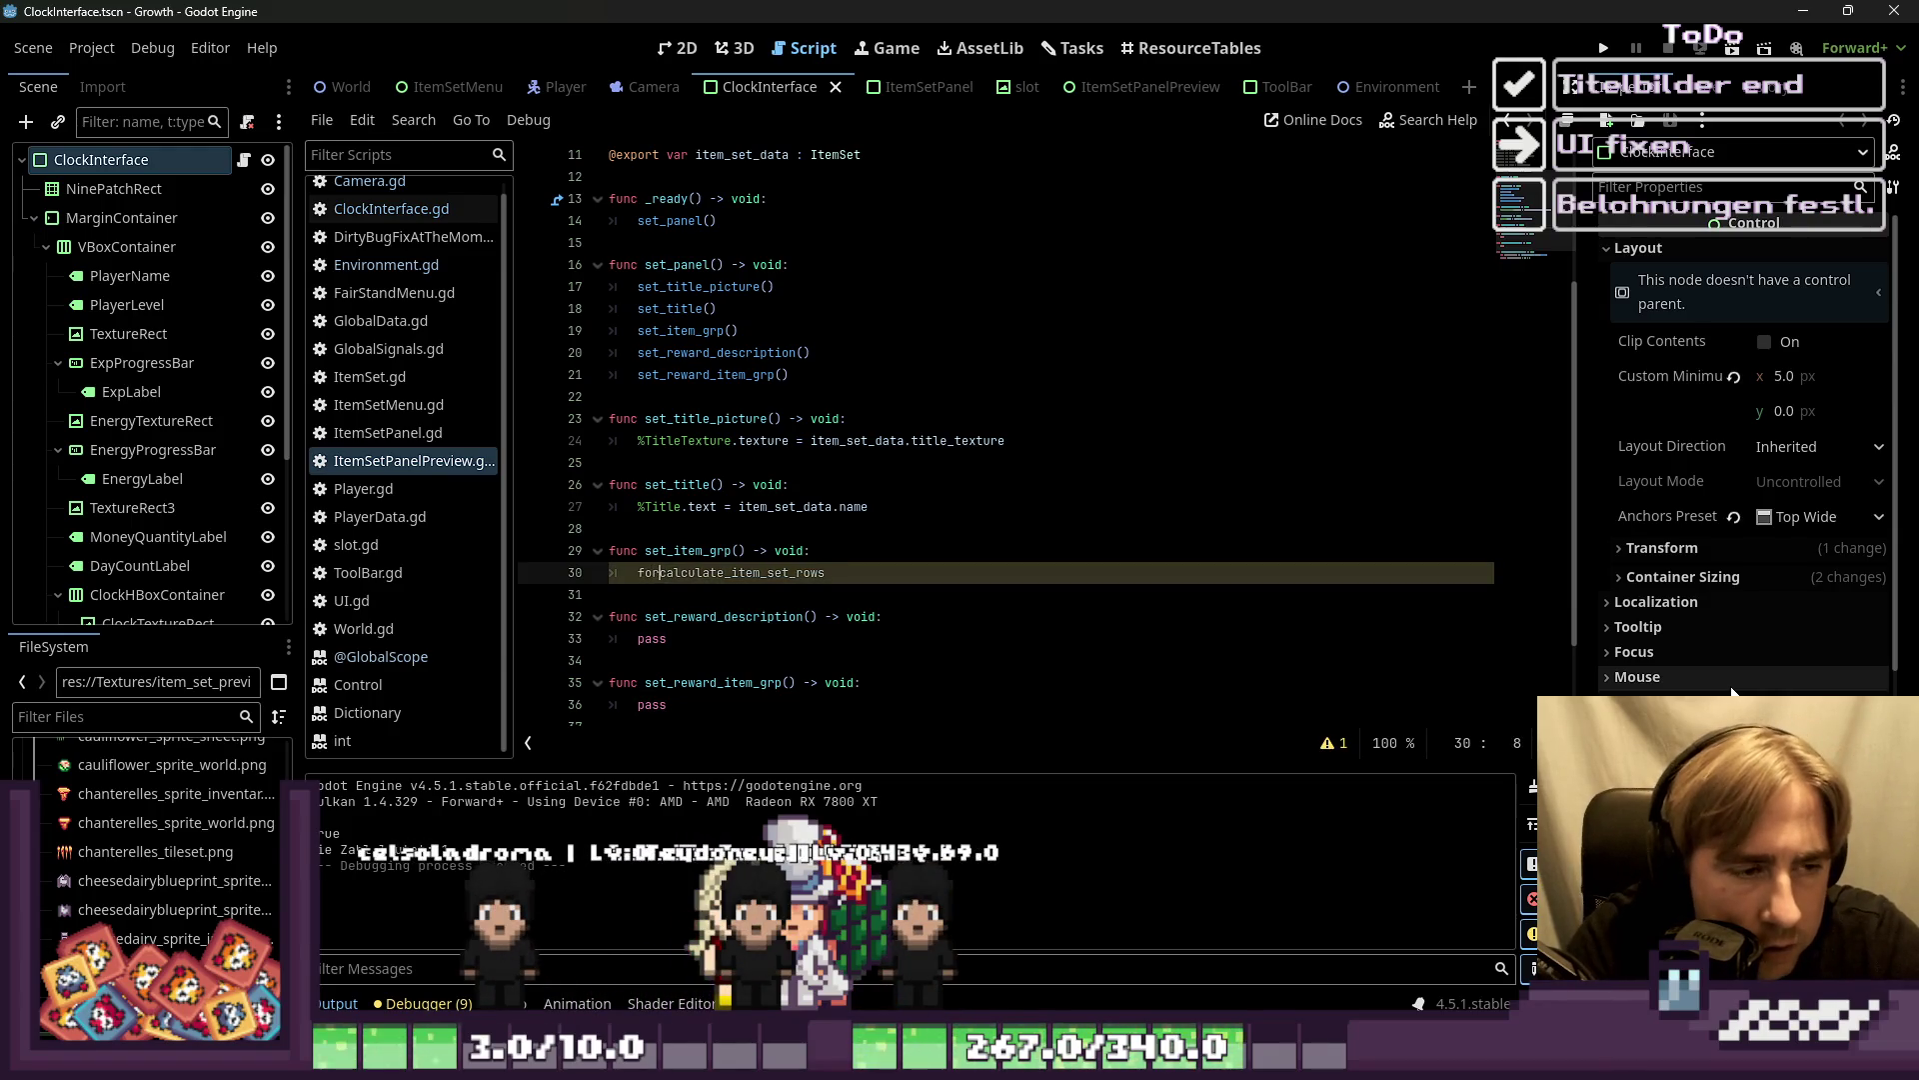
type("item")
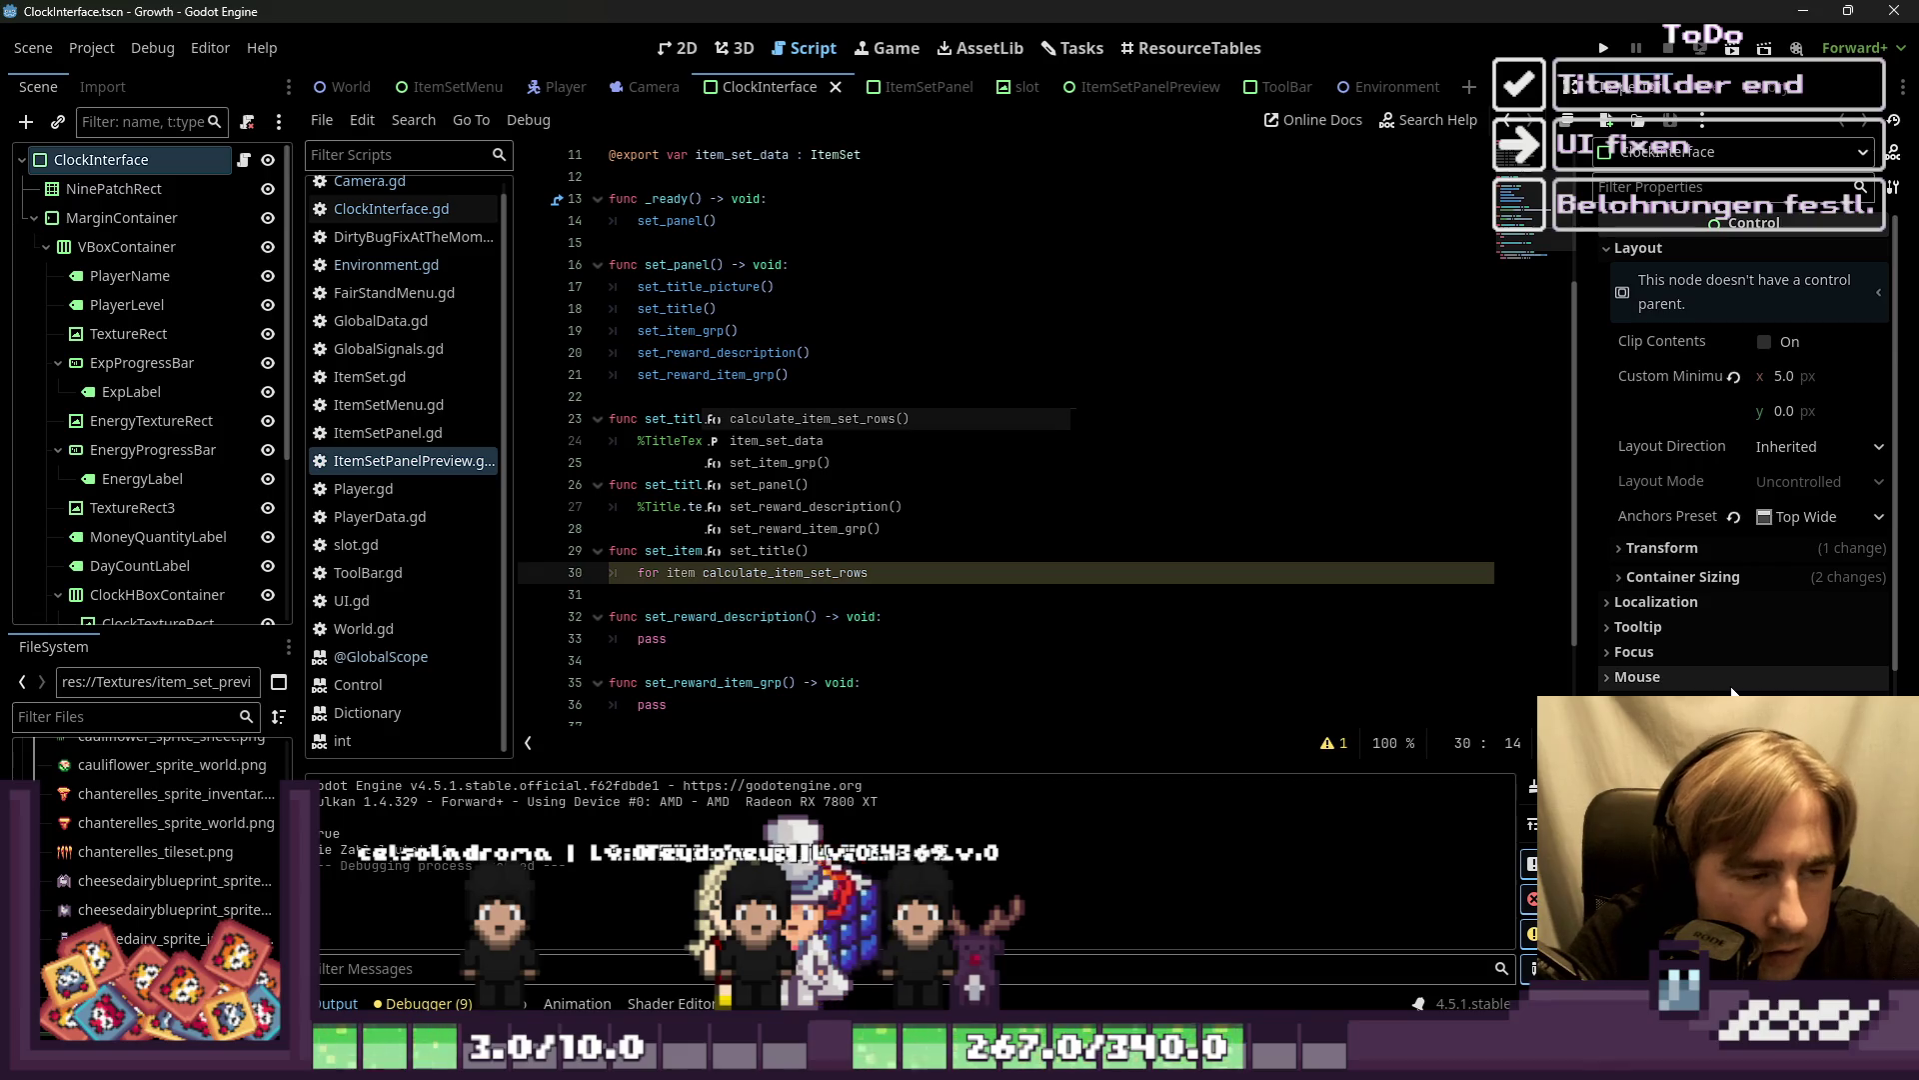
key("BackSpace")
key("BackSpace")
key("BackSpace")
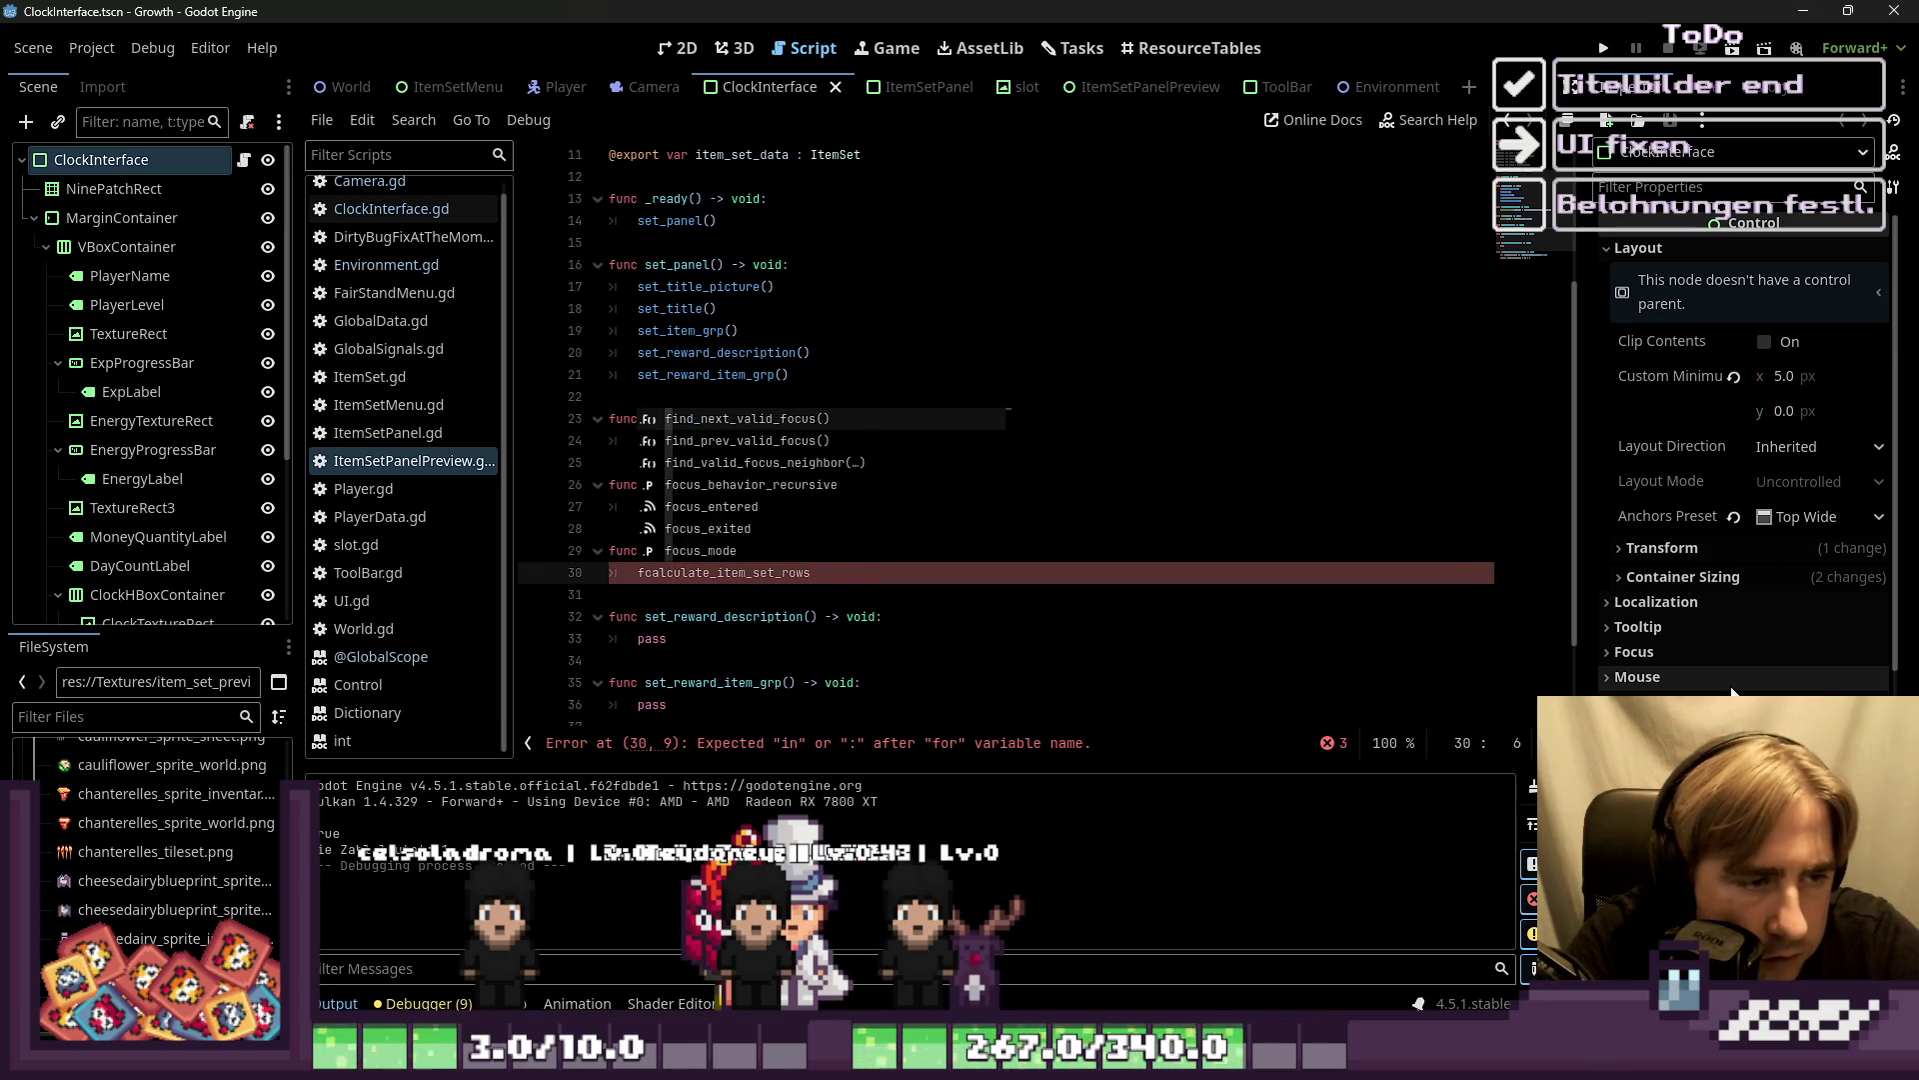
key("ctrl+x")
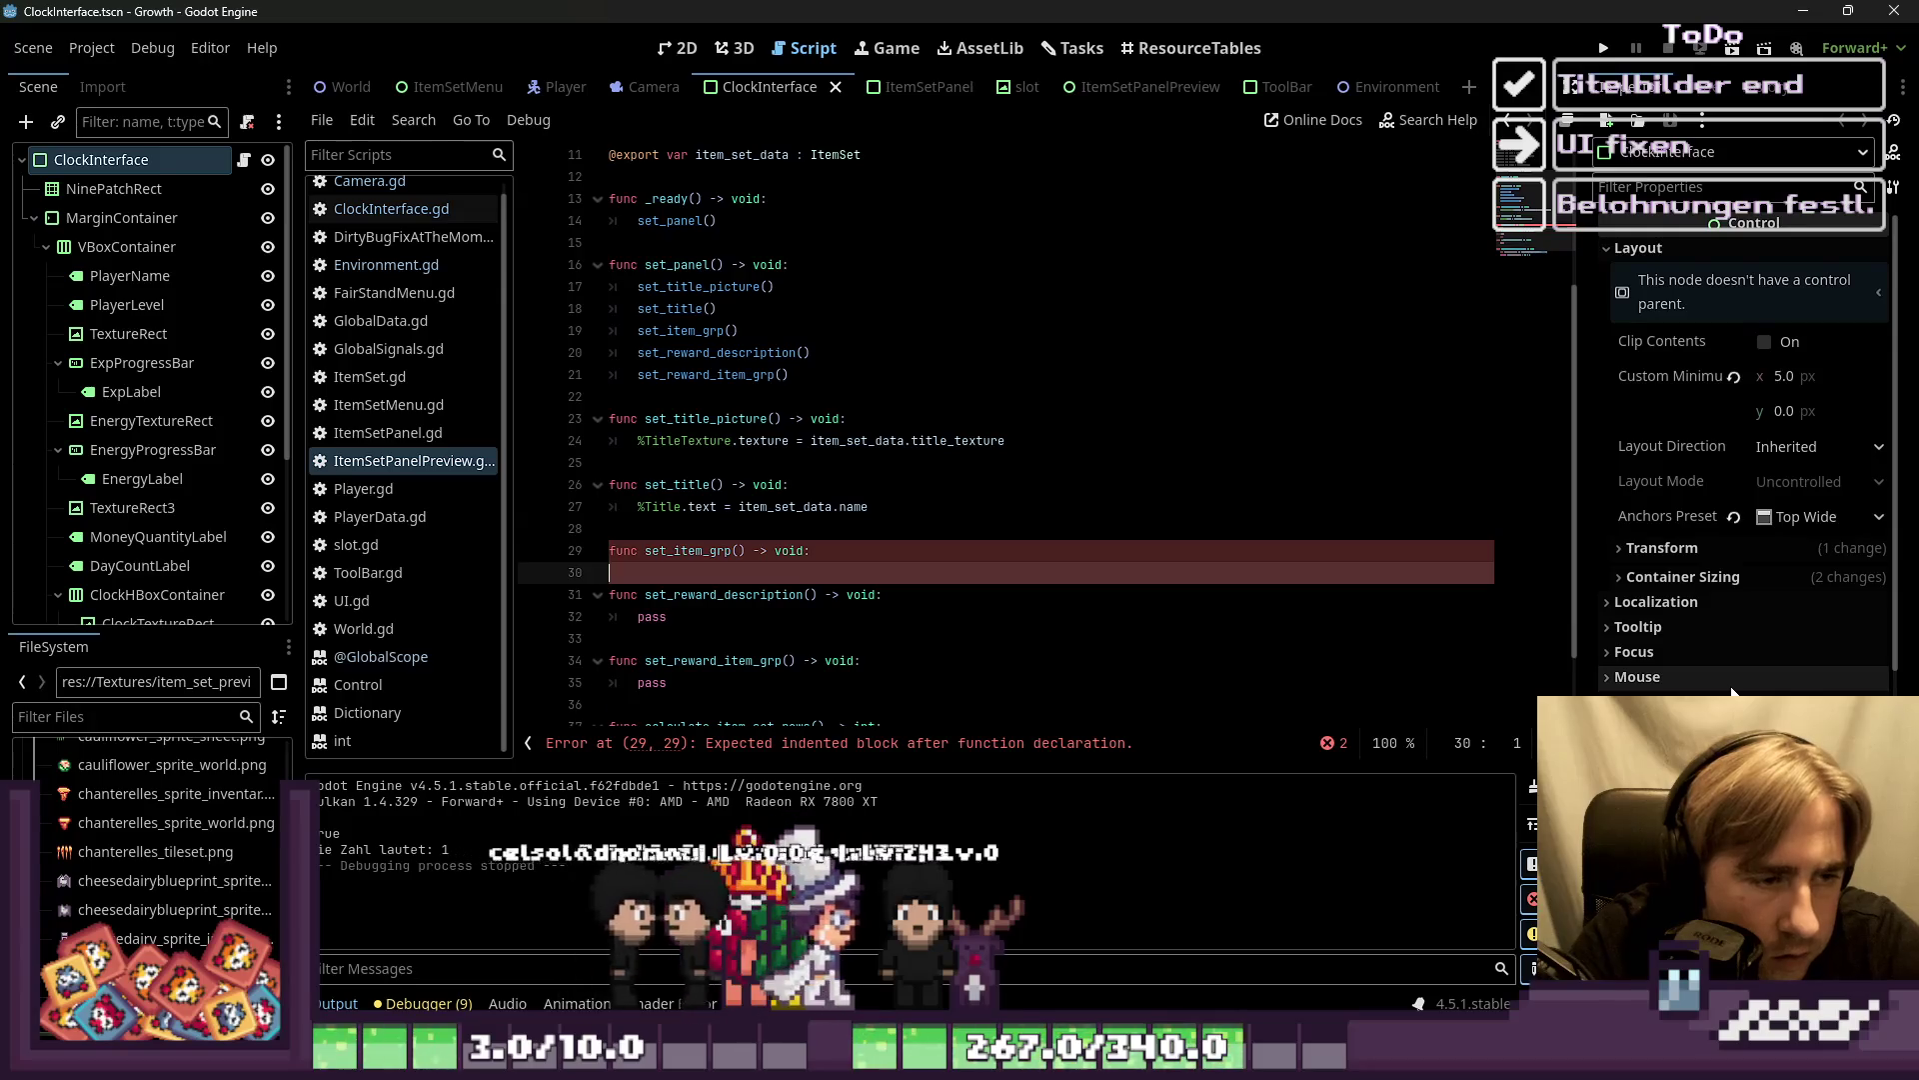
key("Return")
key("Up")
key("Tab")
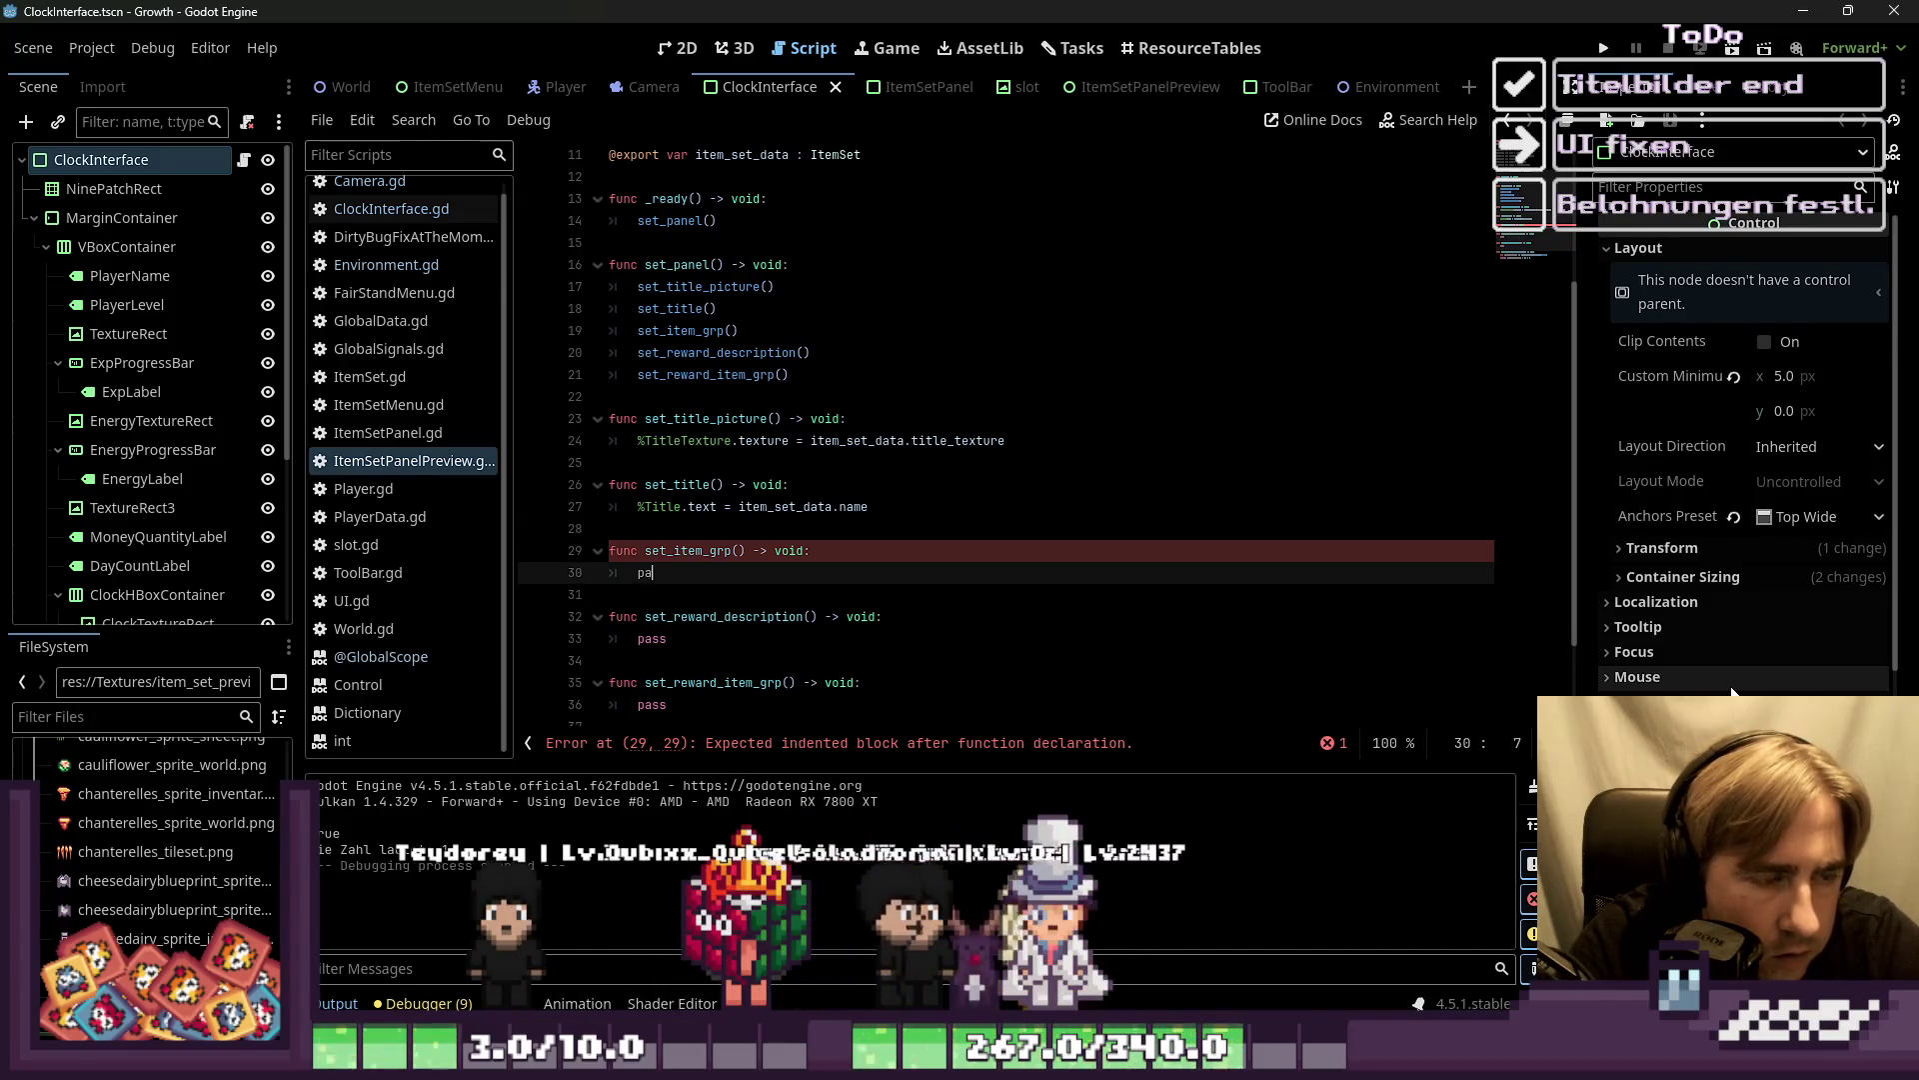
type("ss")
key("Return")
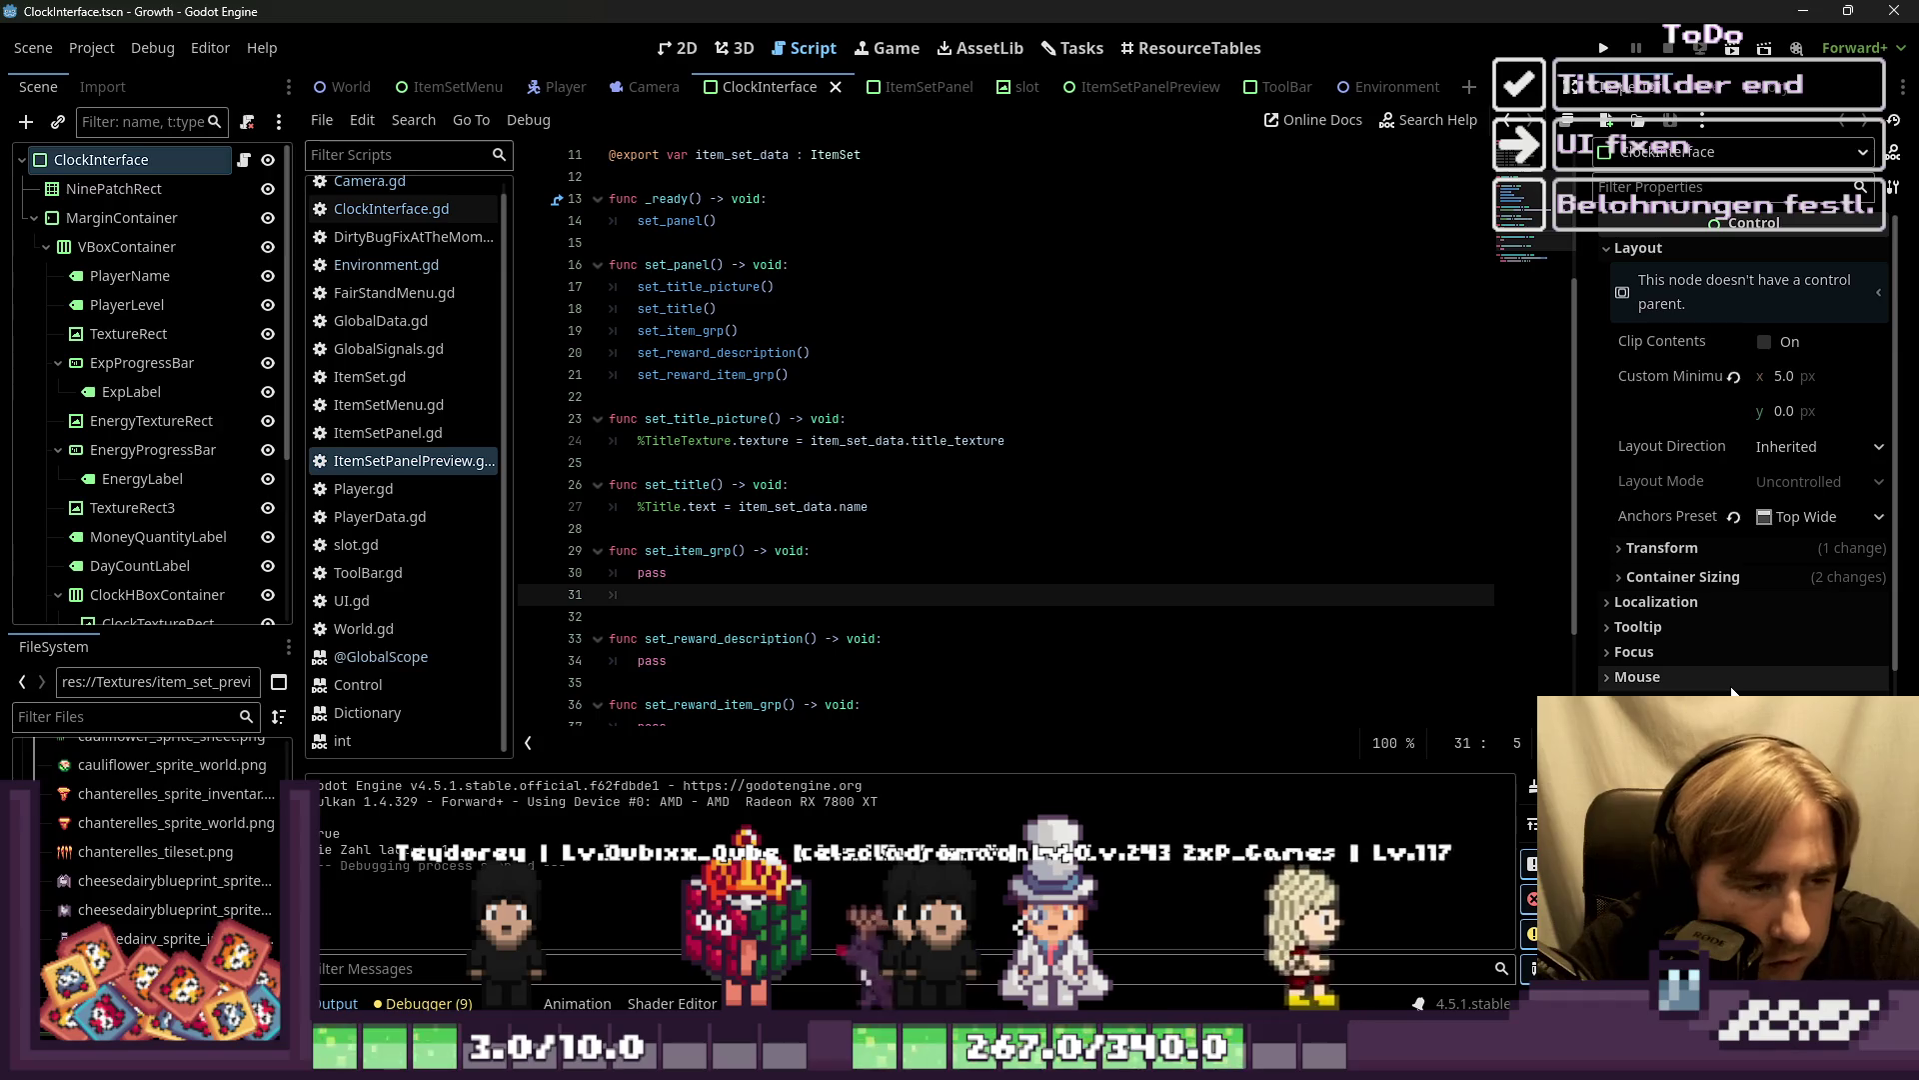
key("BackSpace")
key("BackSpace")
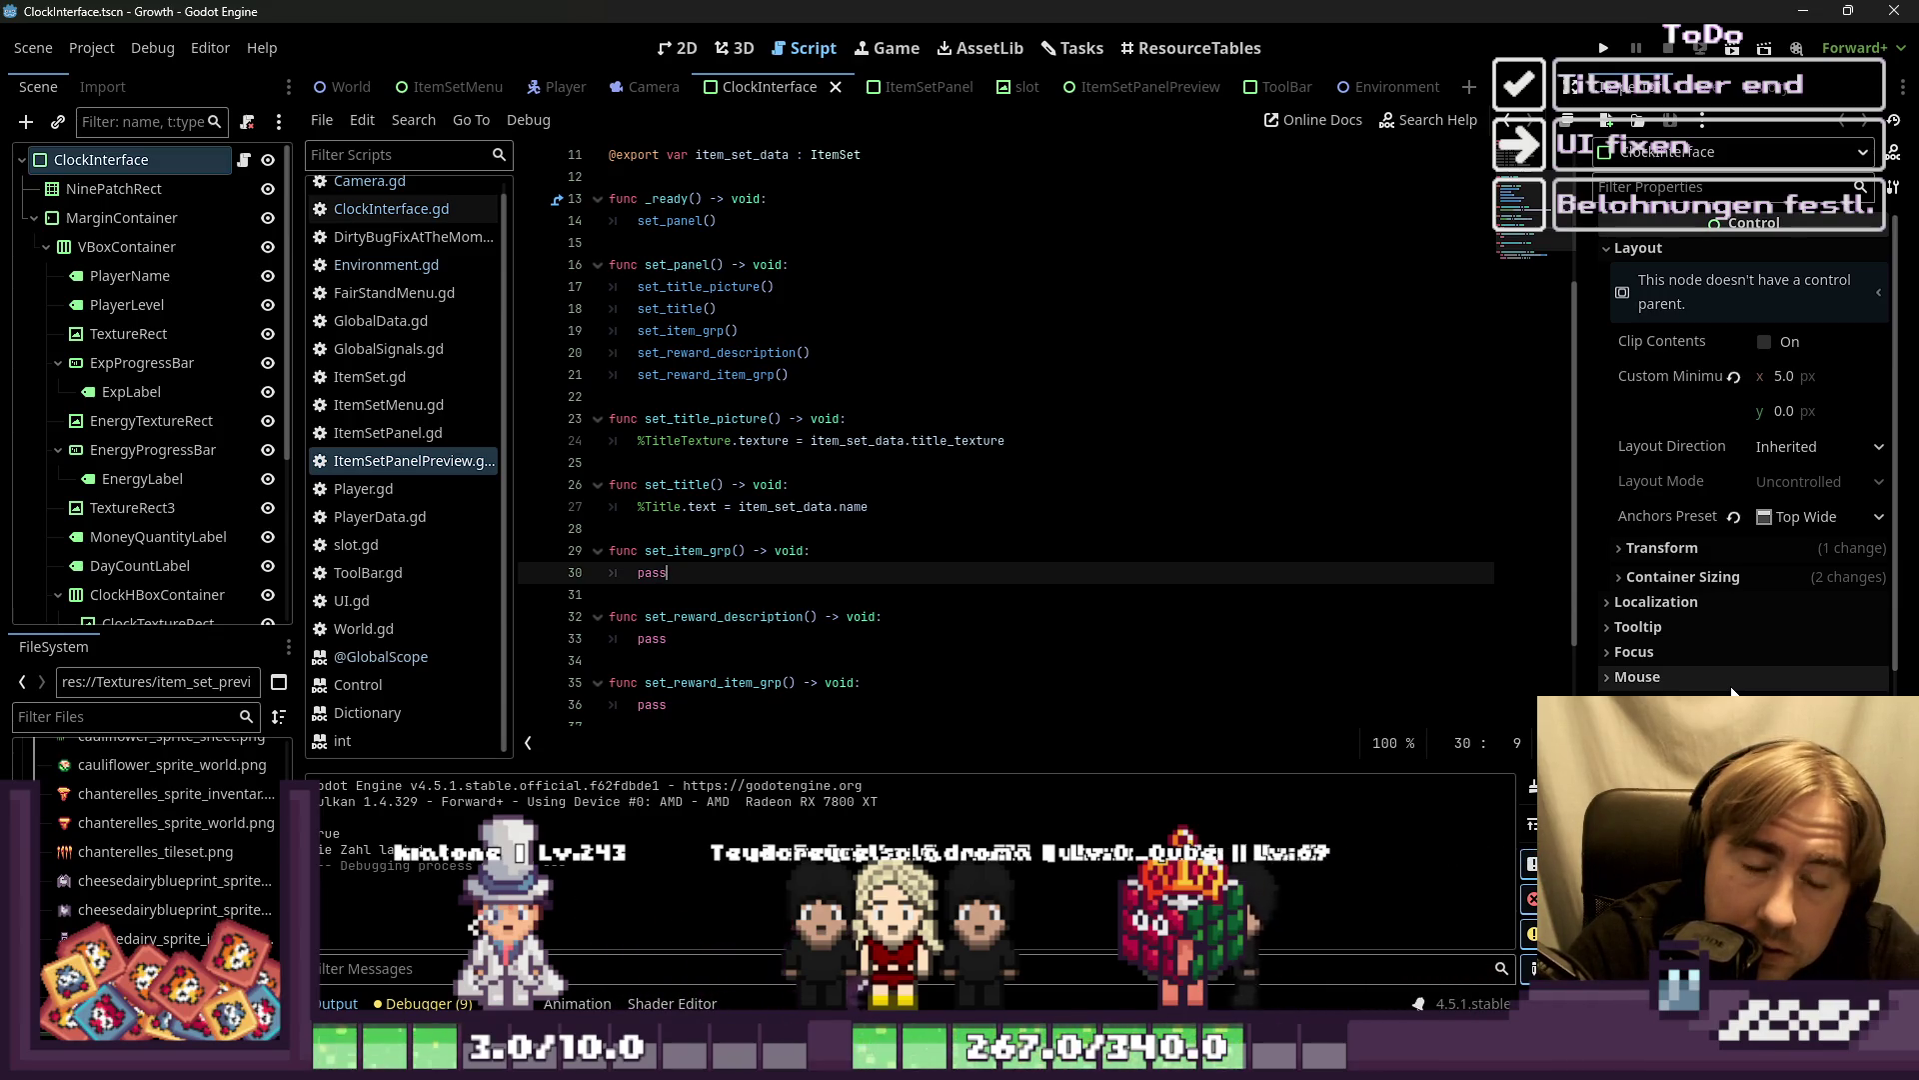
Open ItemSetPanel.gd for reference
scroll(531, 316, "up", 4)
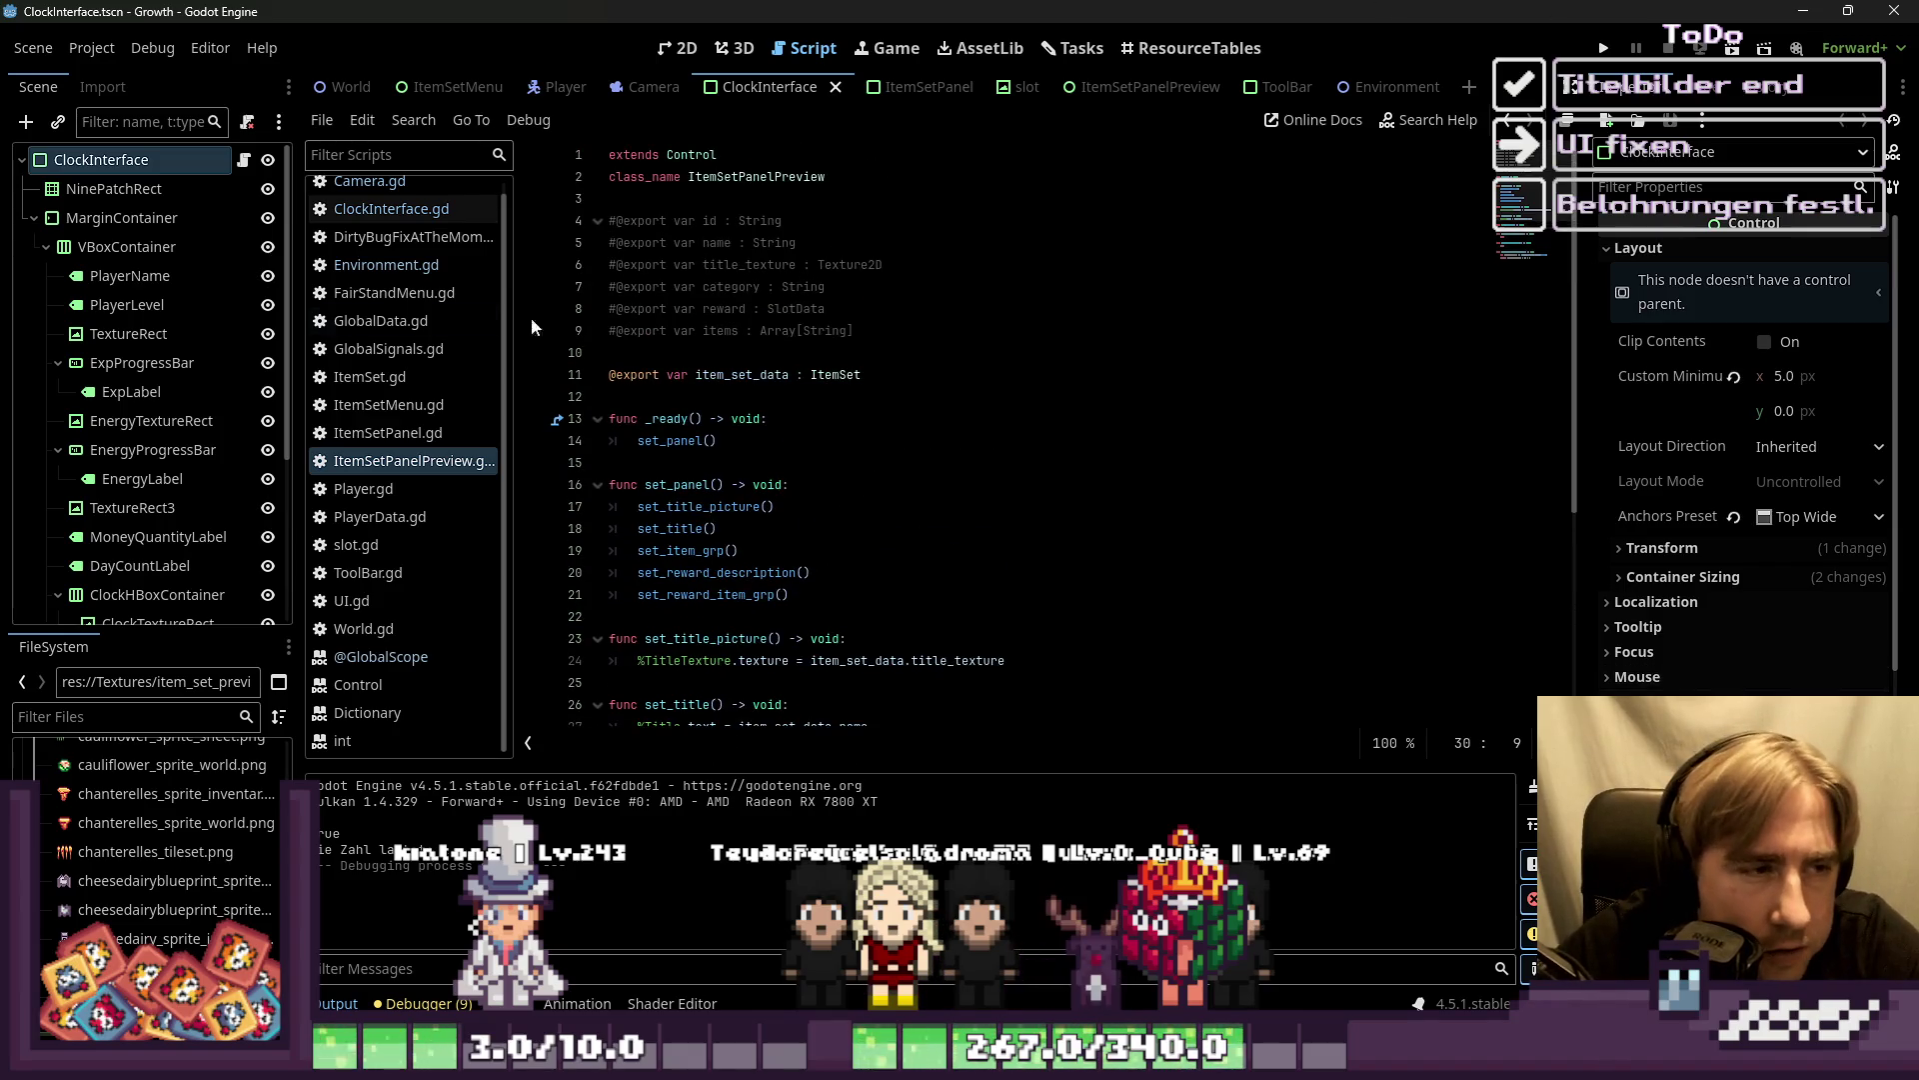
scroll(342, 366, "up", 1)
scroll(342, 366, "down", 1)
left_click(352, 410)
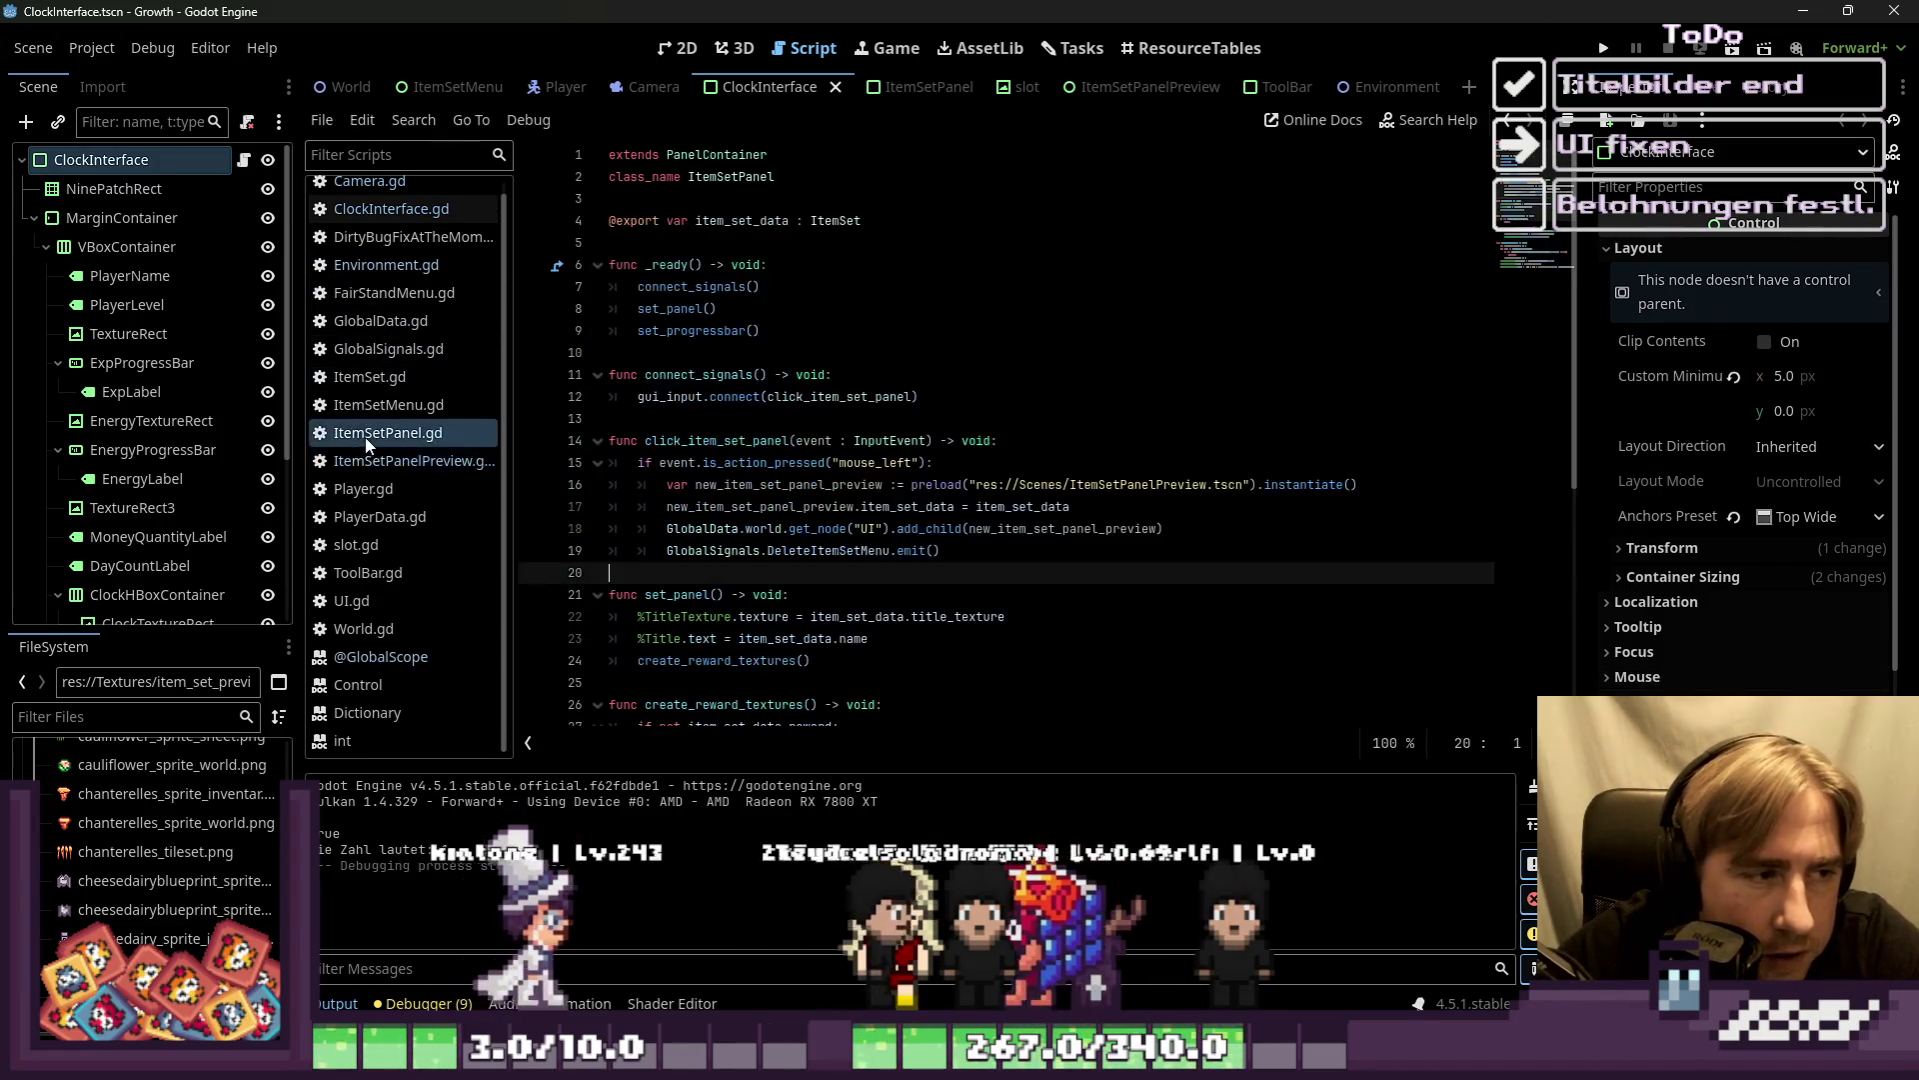
scroll(719, 303, "down", 10)
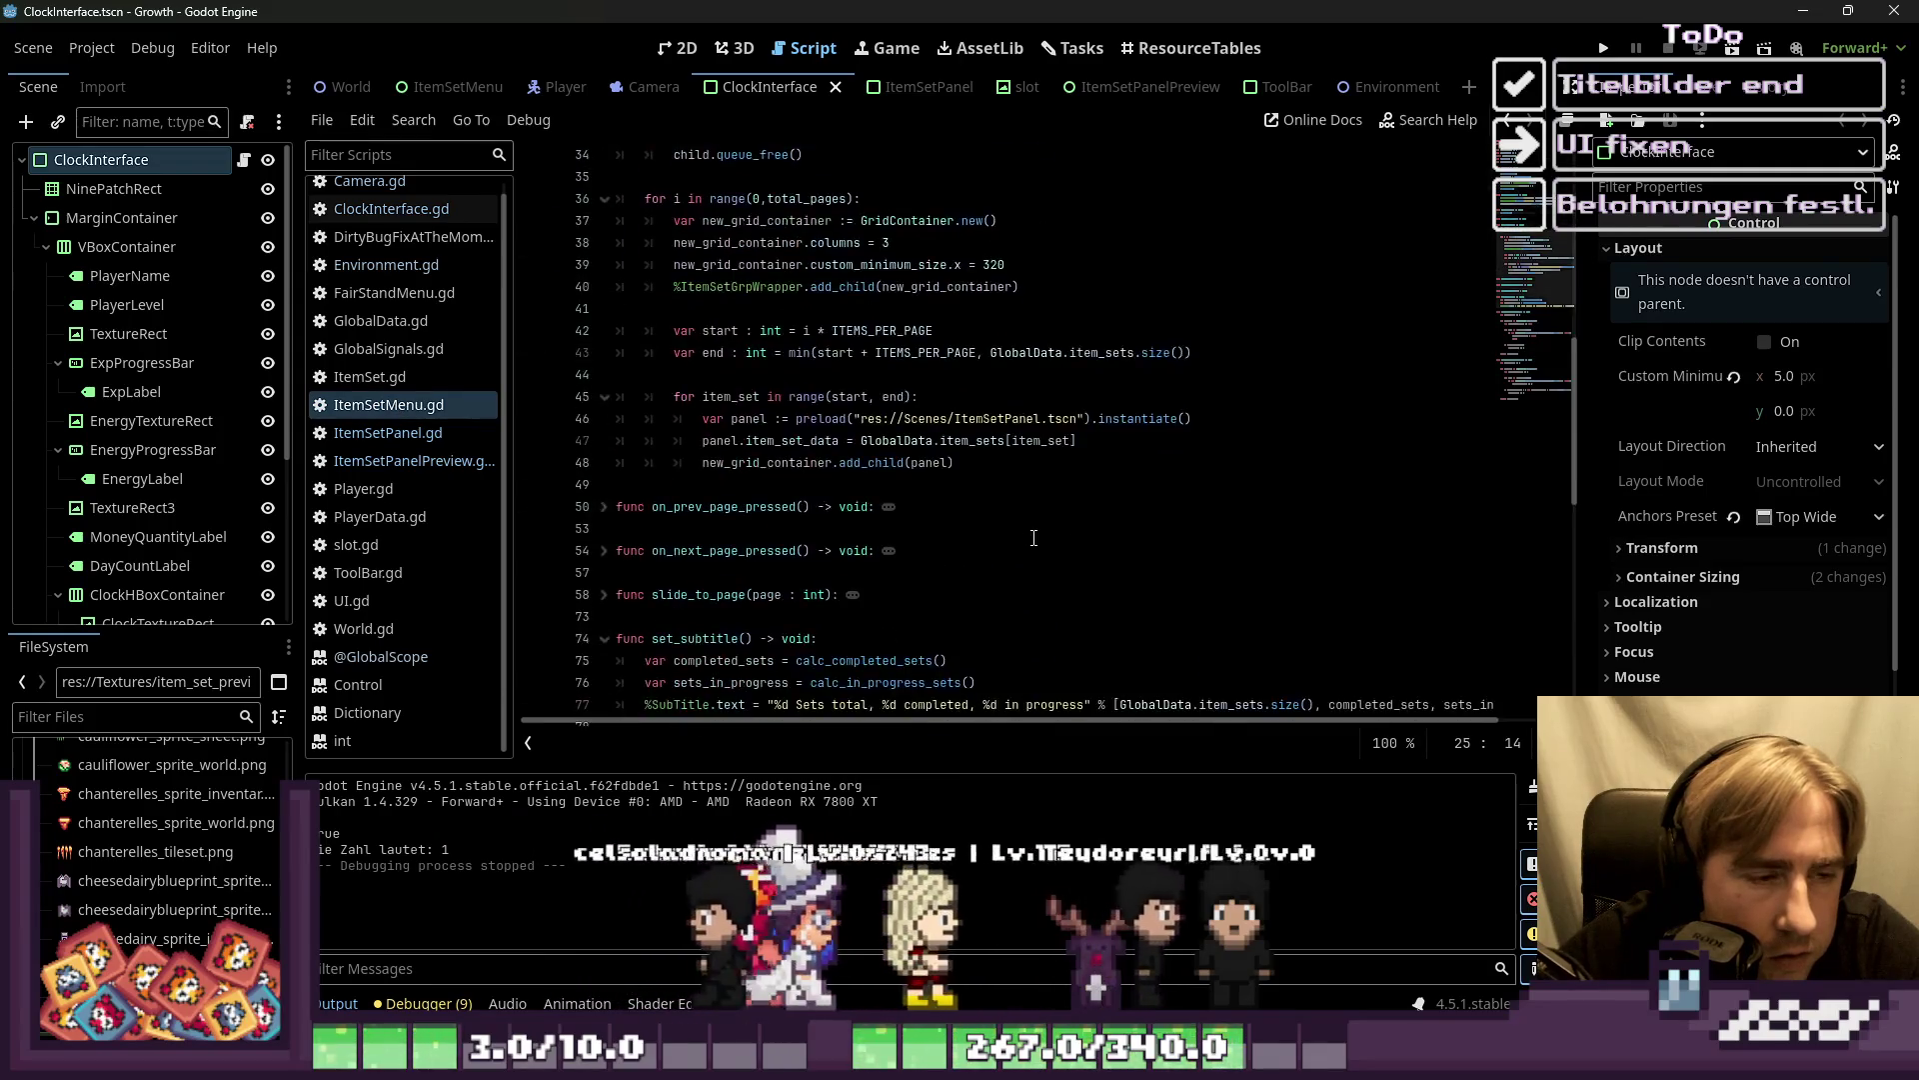
scroll(719, 303, "up", 4)
left_click(719, 306)
double_click(718, 306)
scroll(804, 423, "down", 1)
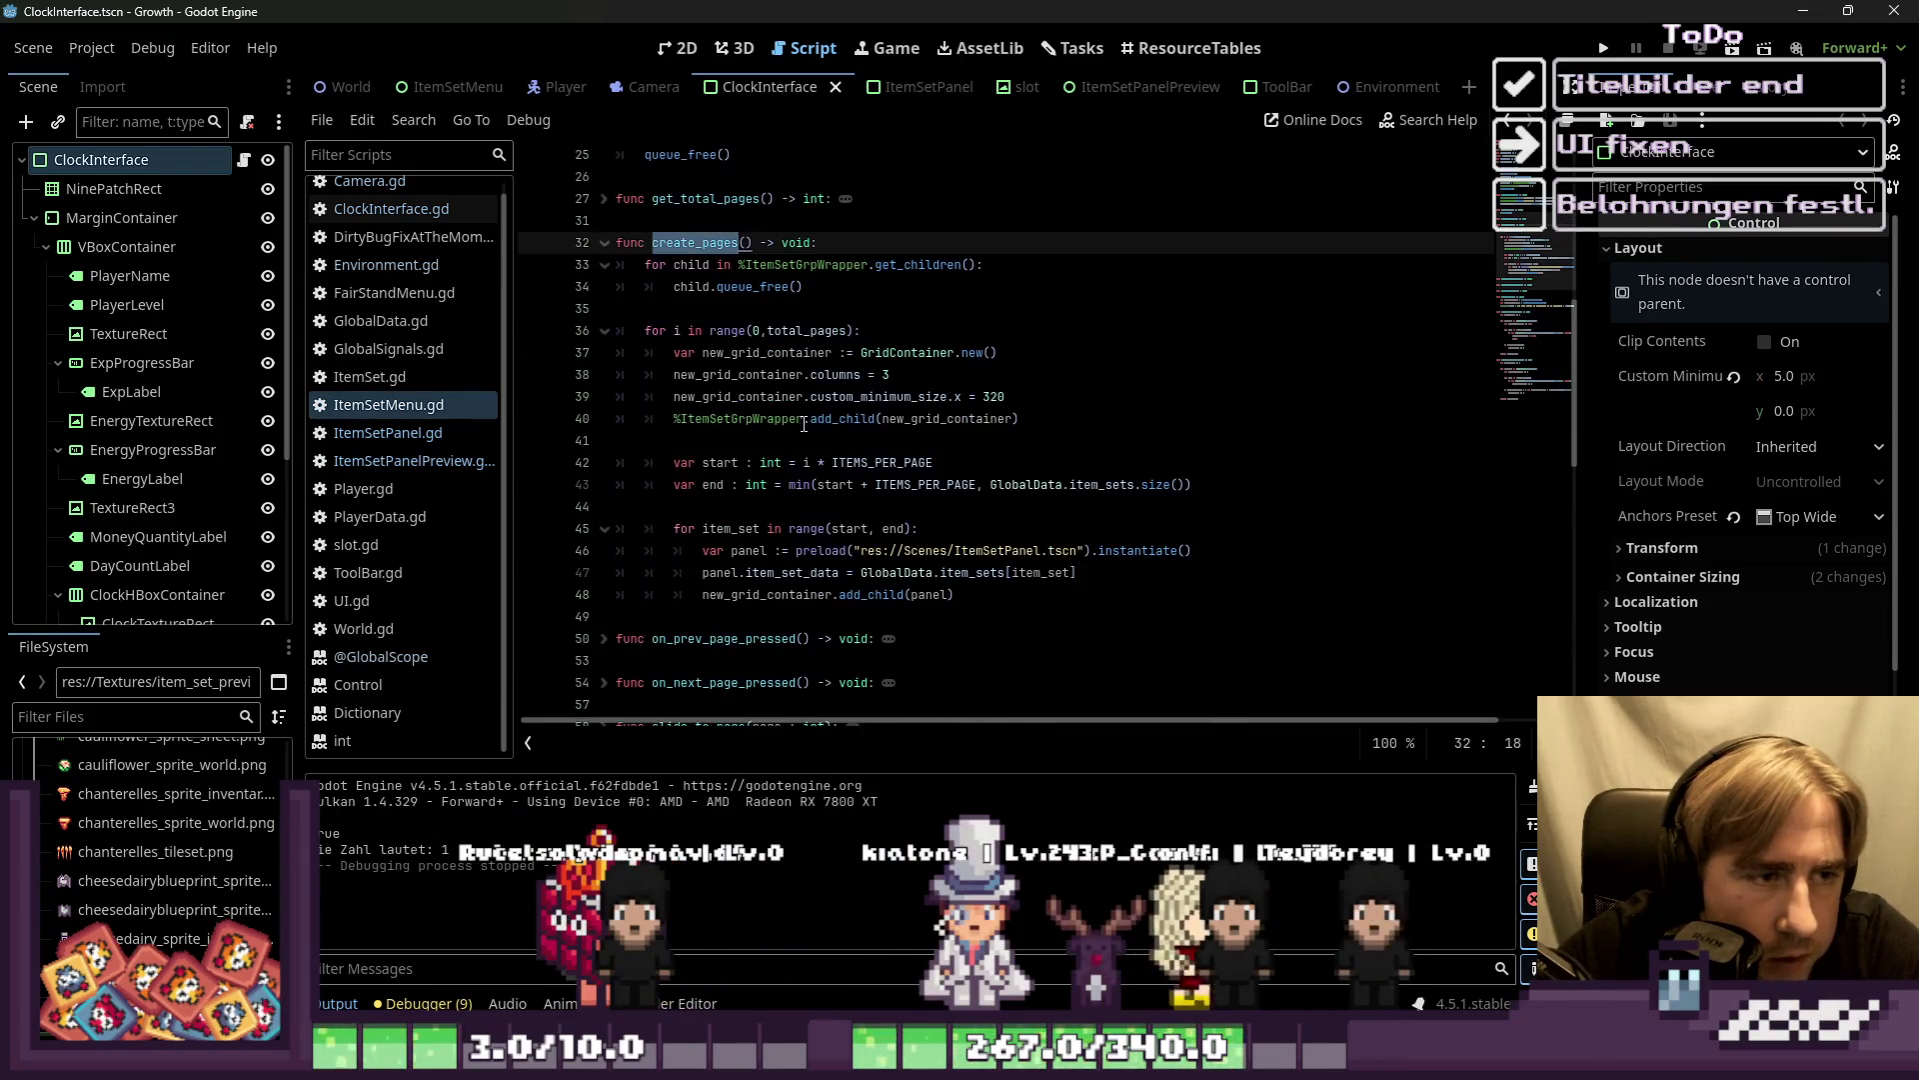
left_click_drag(696, 333, 743, 329)
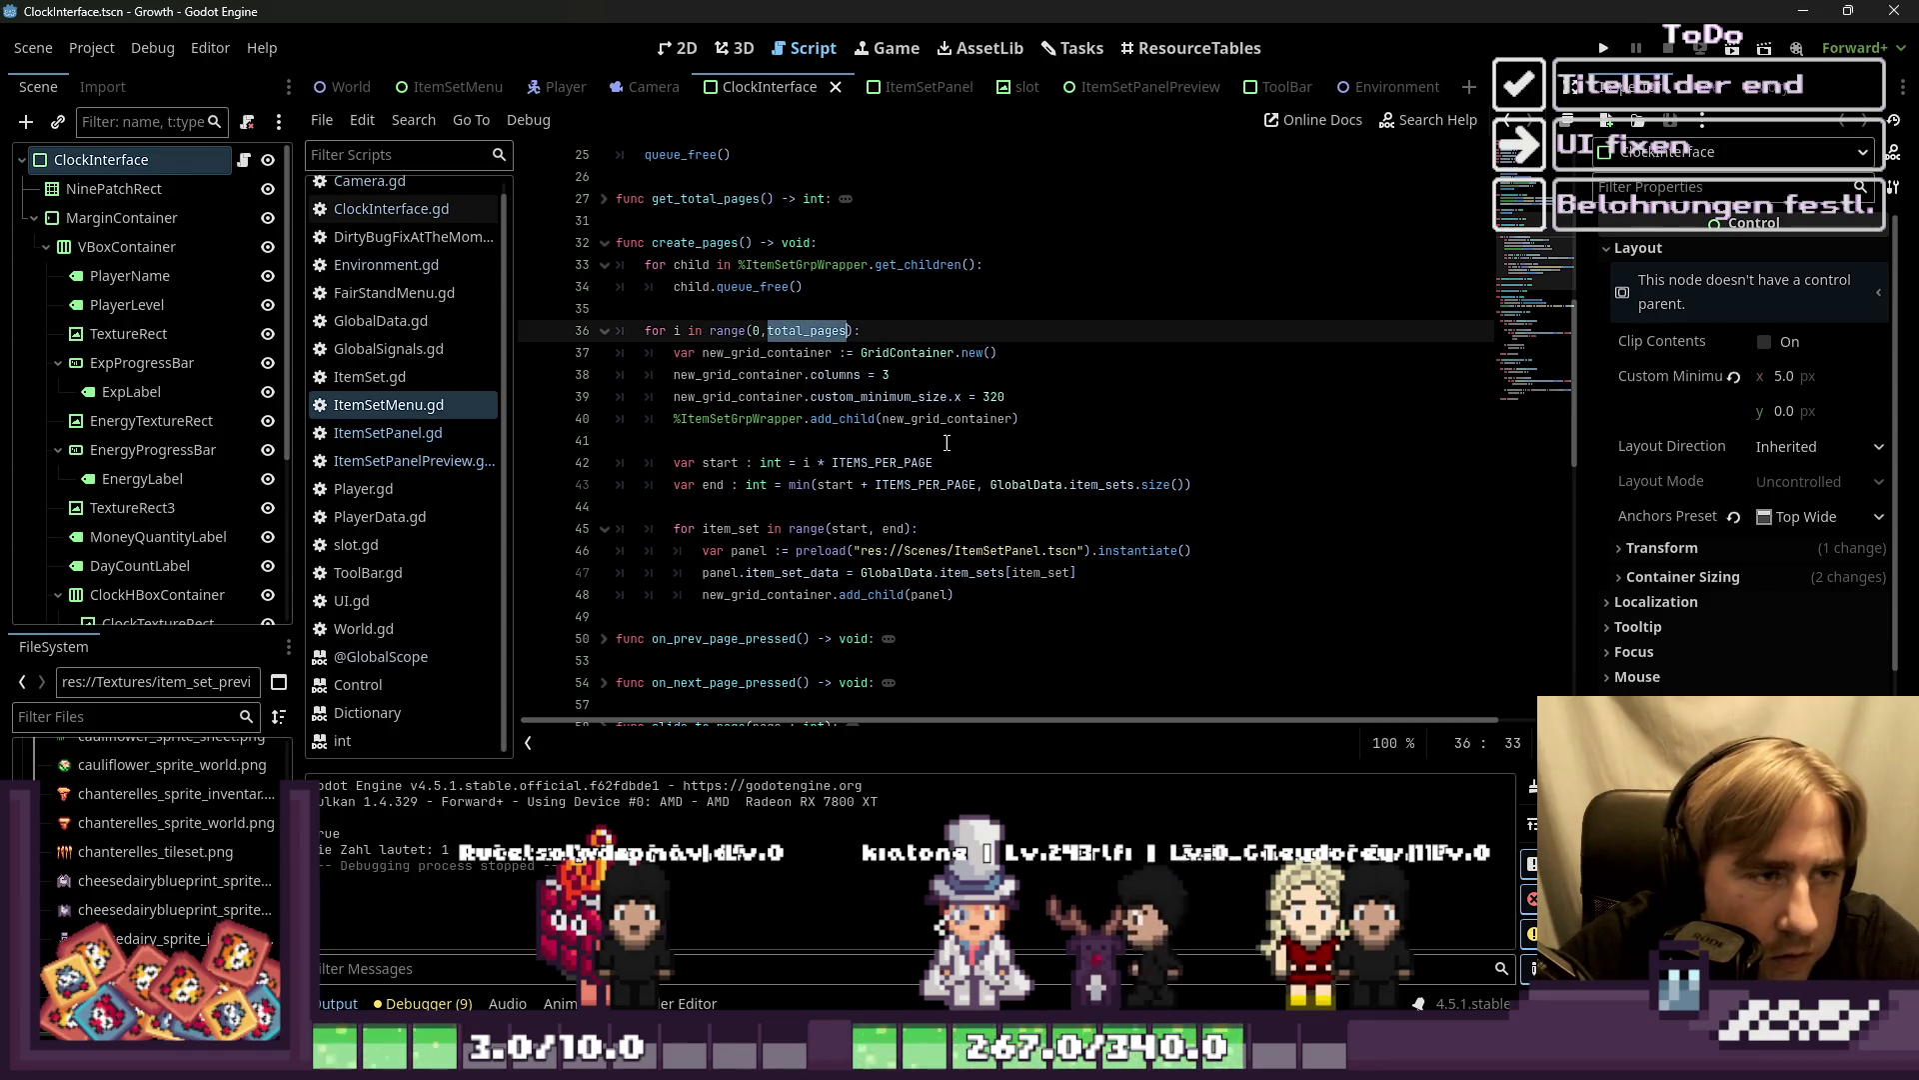
scroll(947, 442, "up", 6)
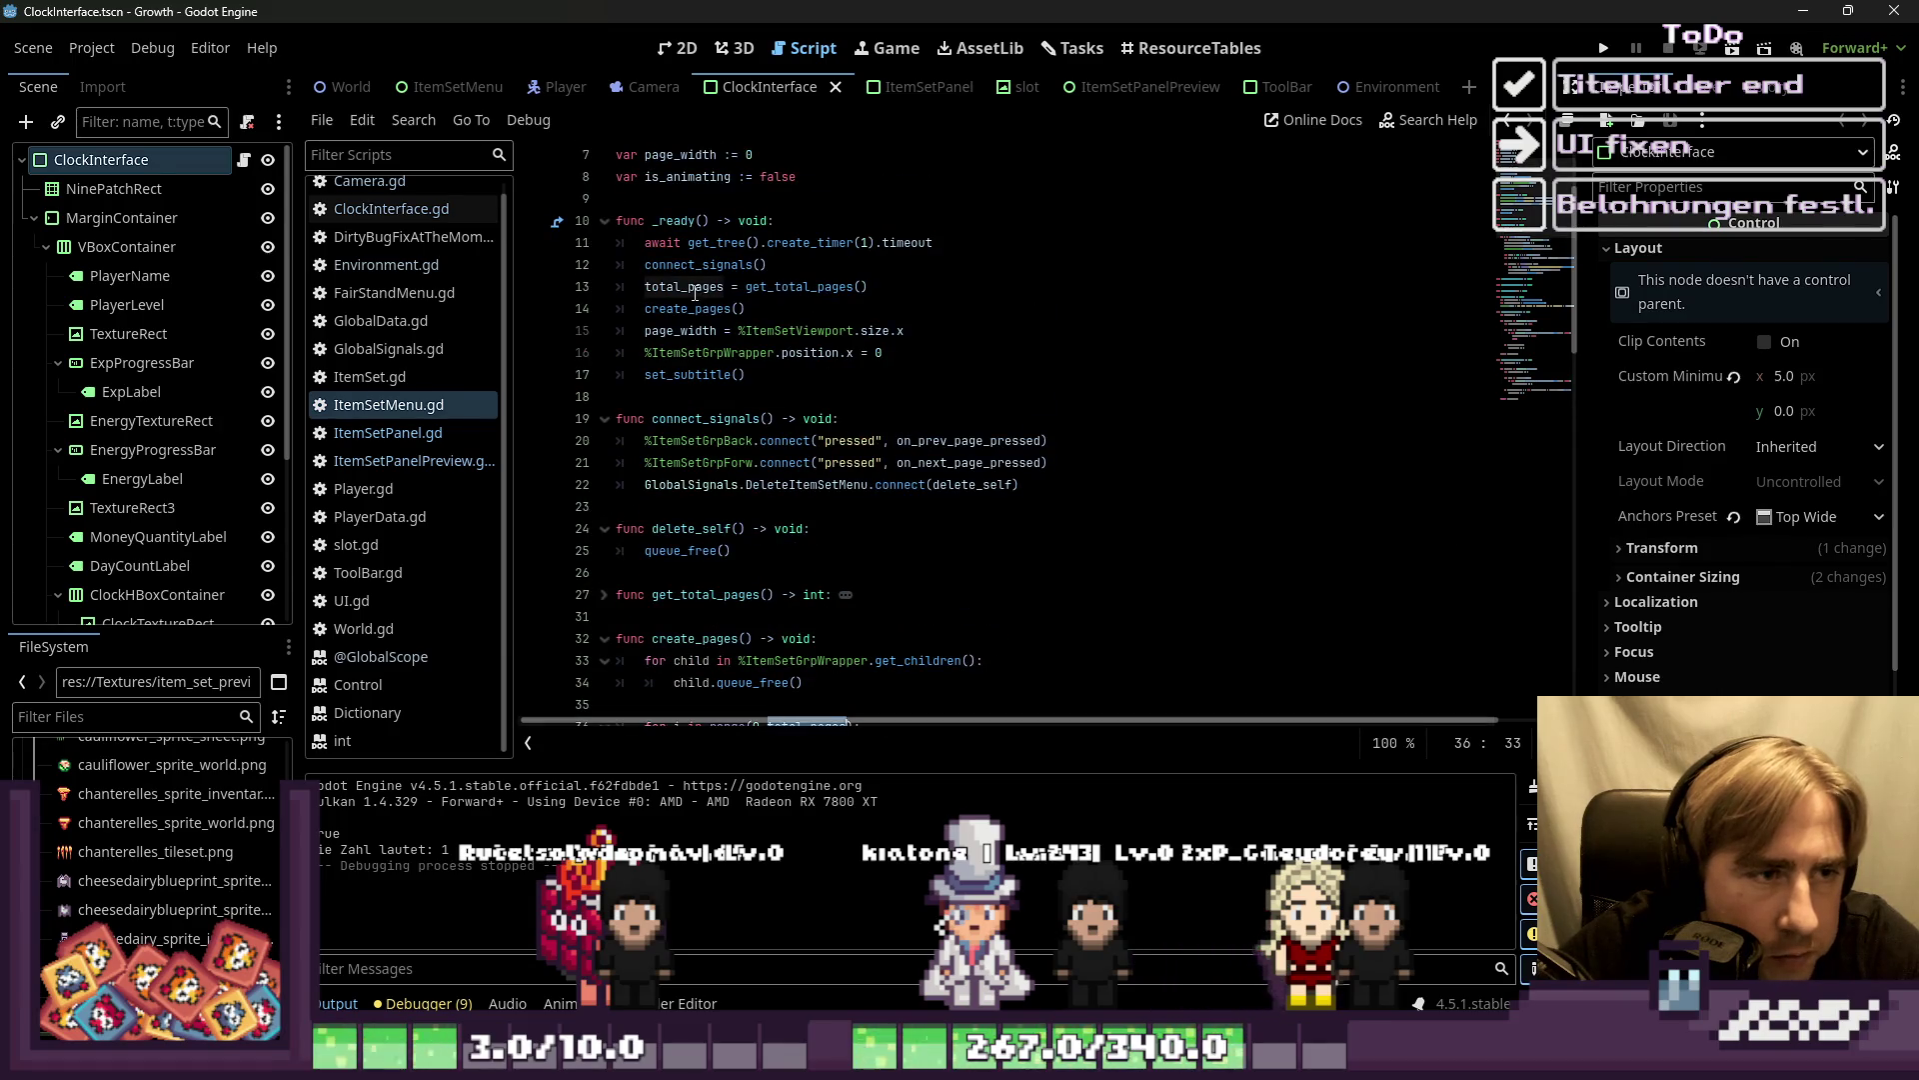
left_click(696, 287)
scroll(820, 383, "down", 2)
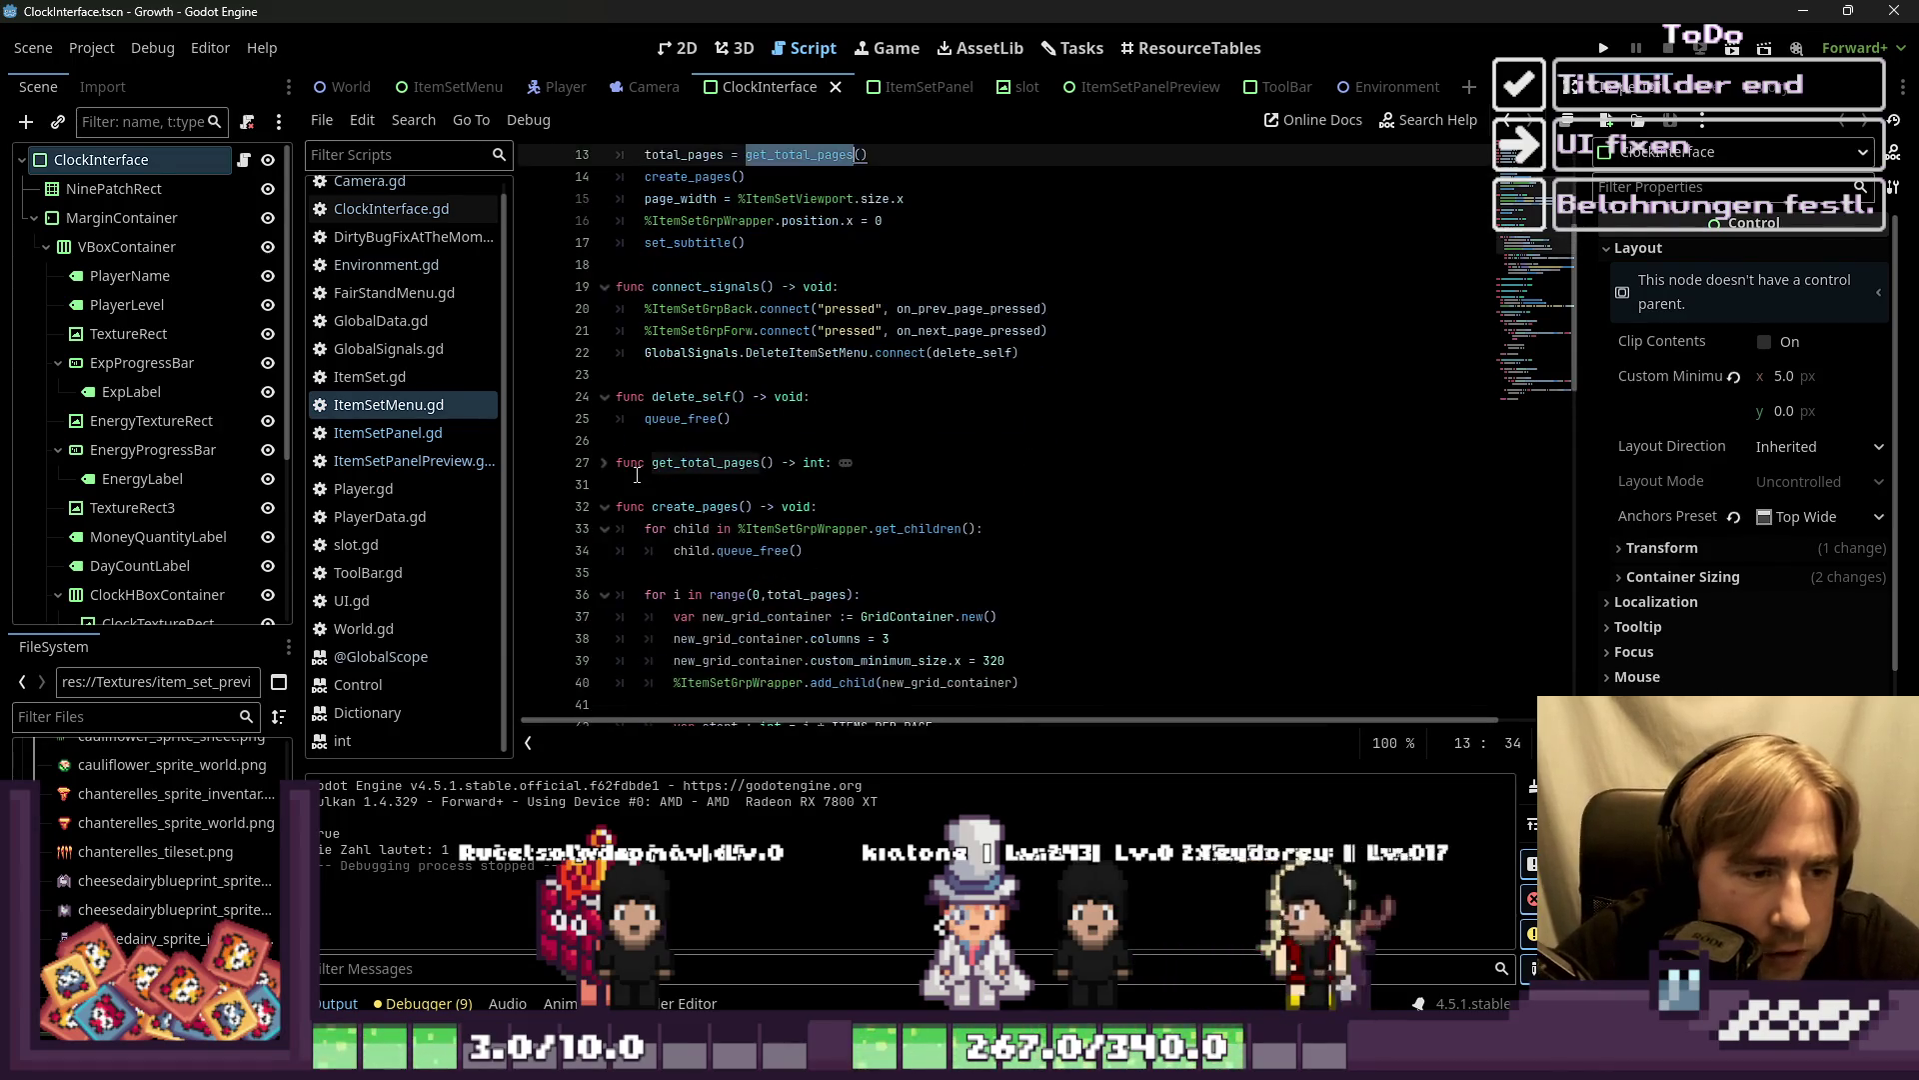
left_click(604, 463)
left_click(843, 484)
scroll(842, 484, "down", 2)
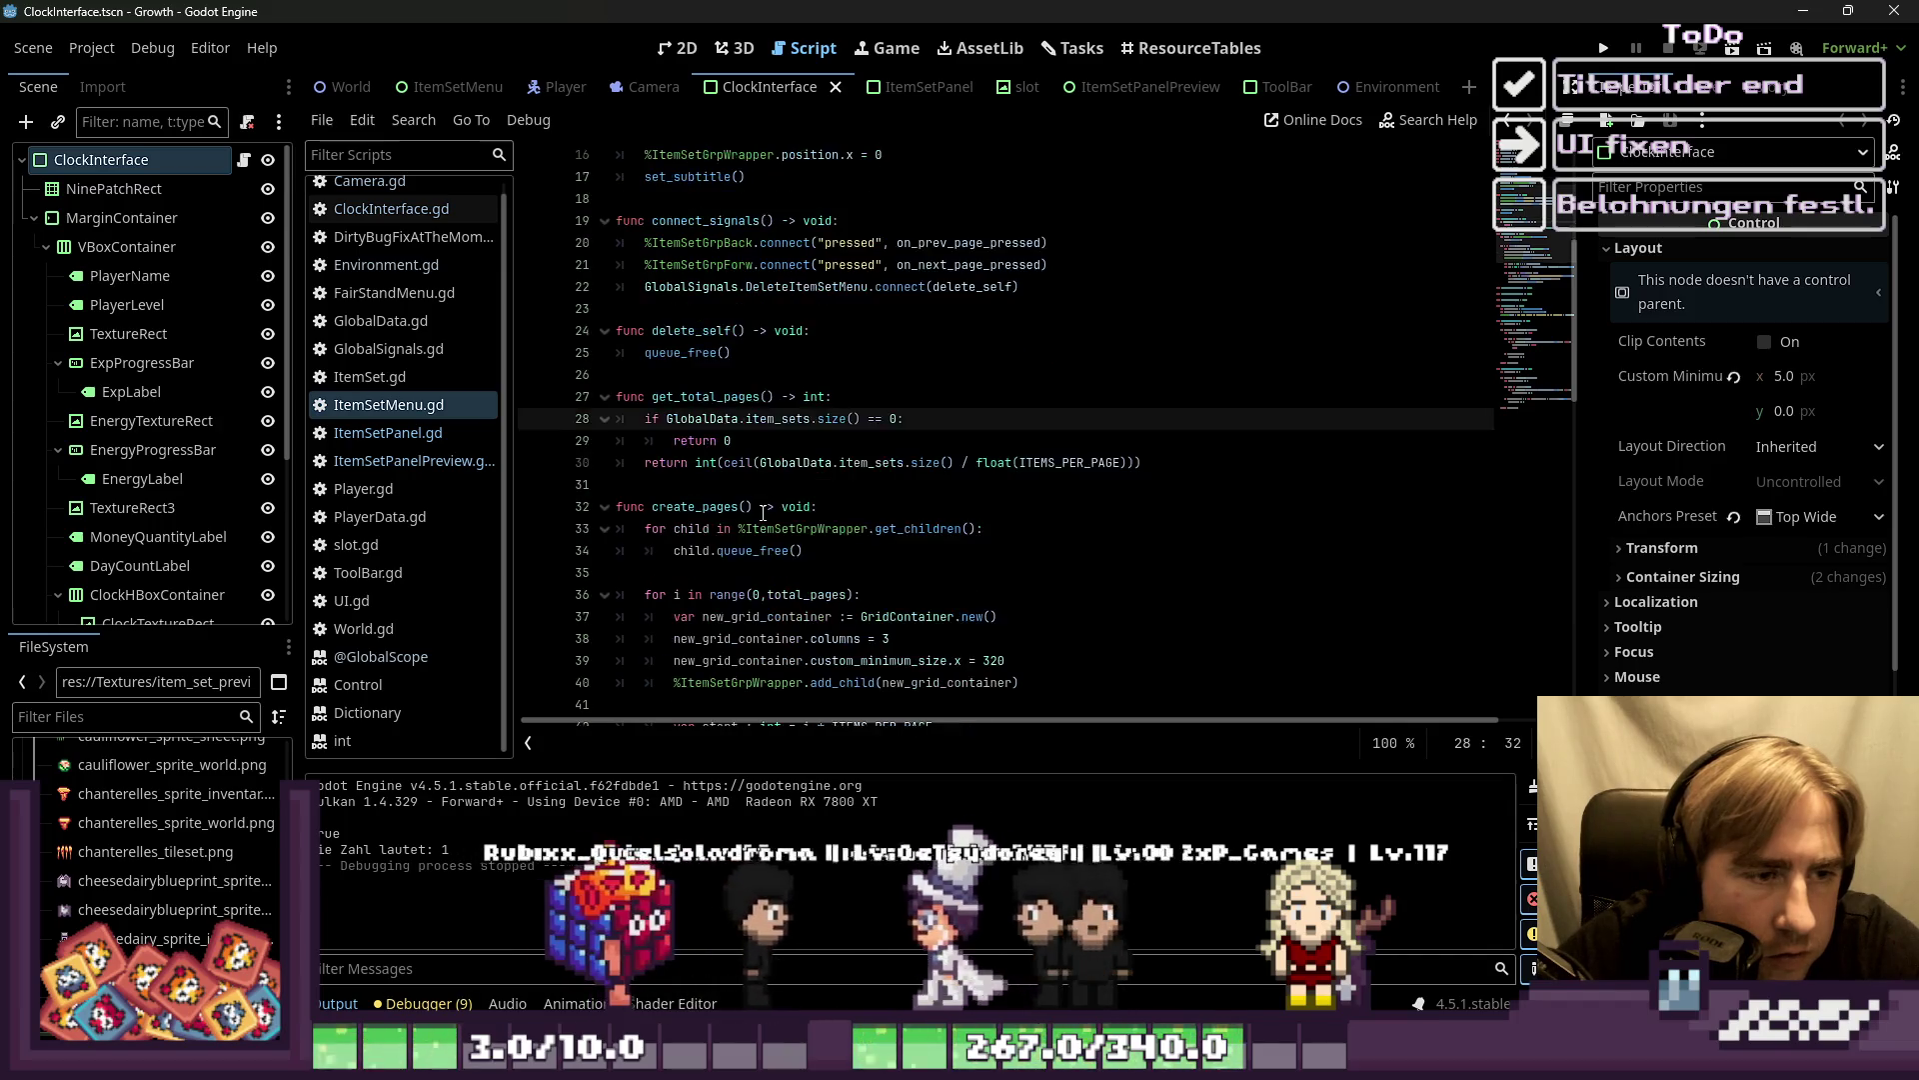
left_click(785, 352)
double_click(785, 351)
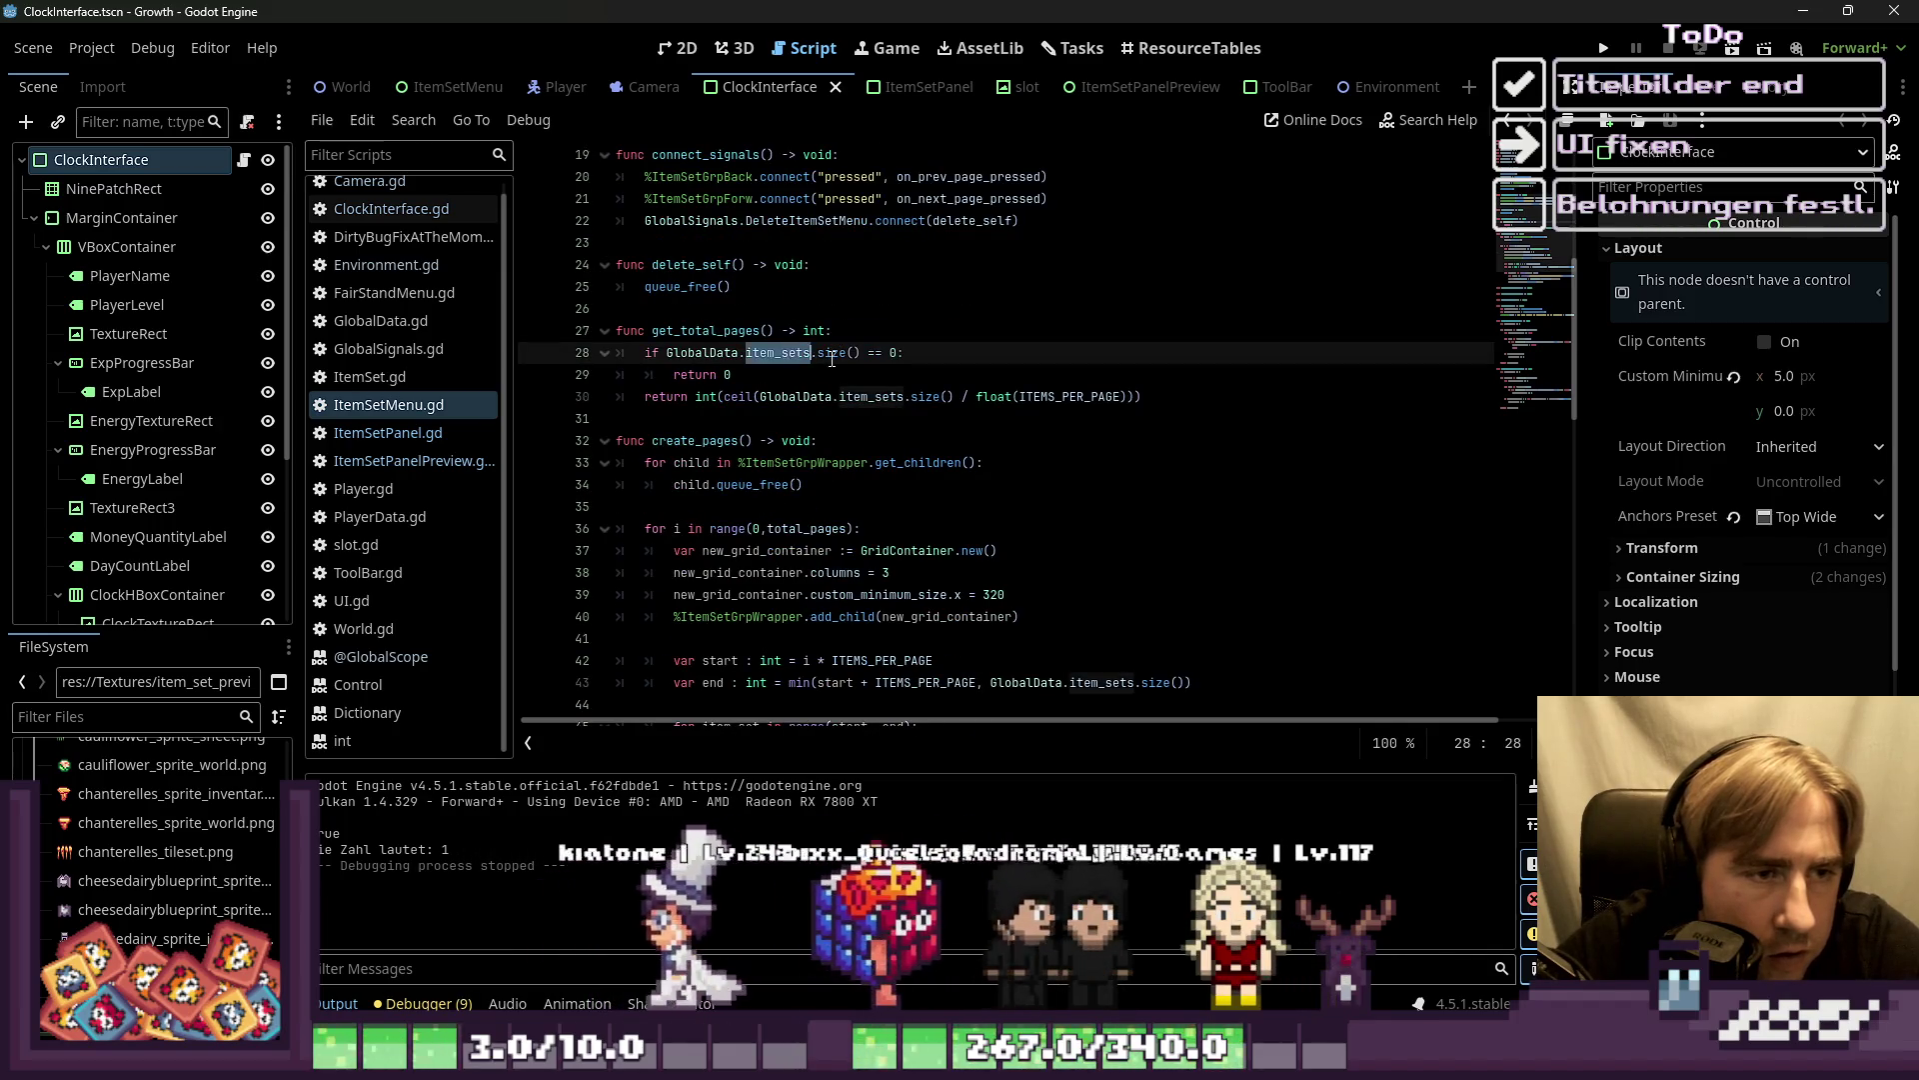
left_click(890, 358)
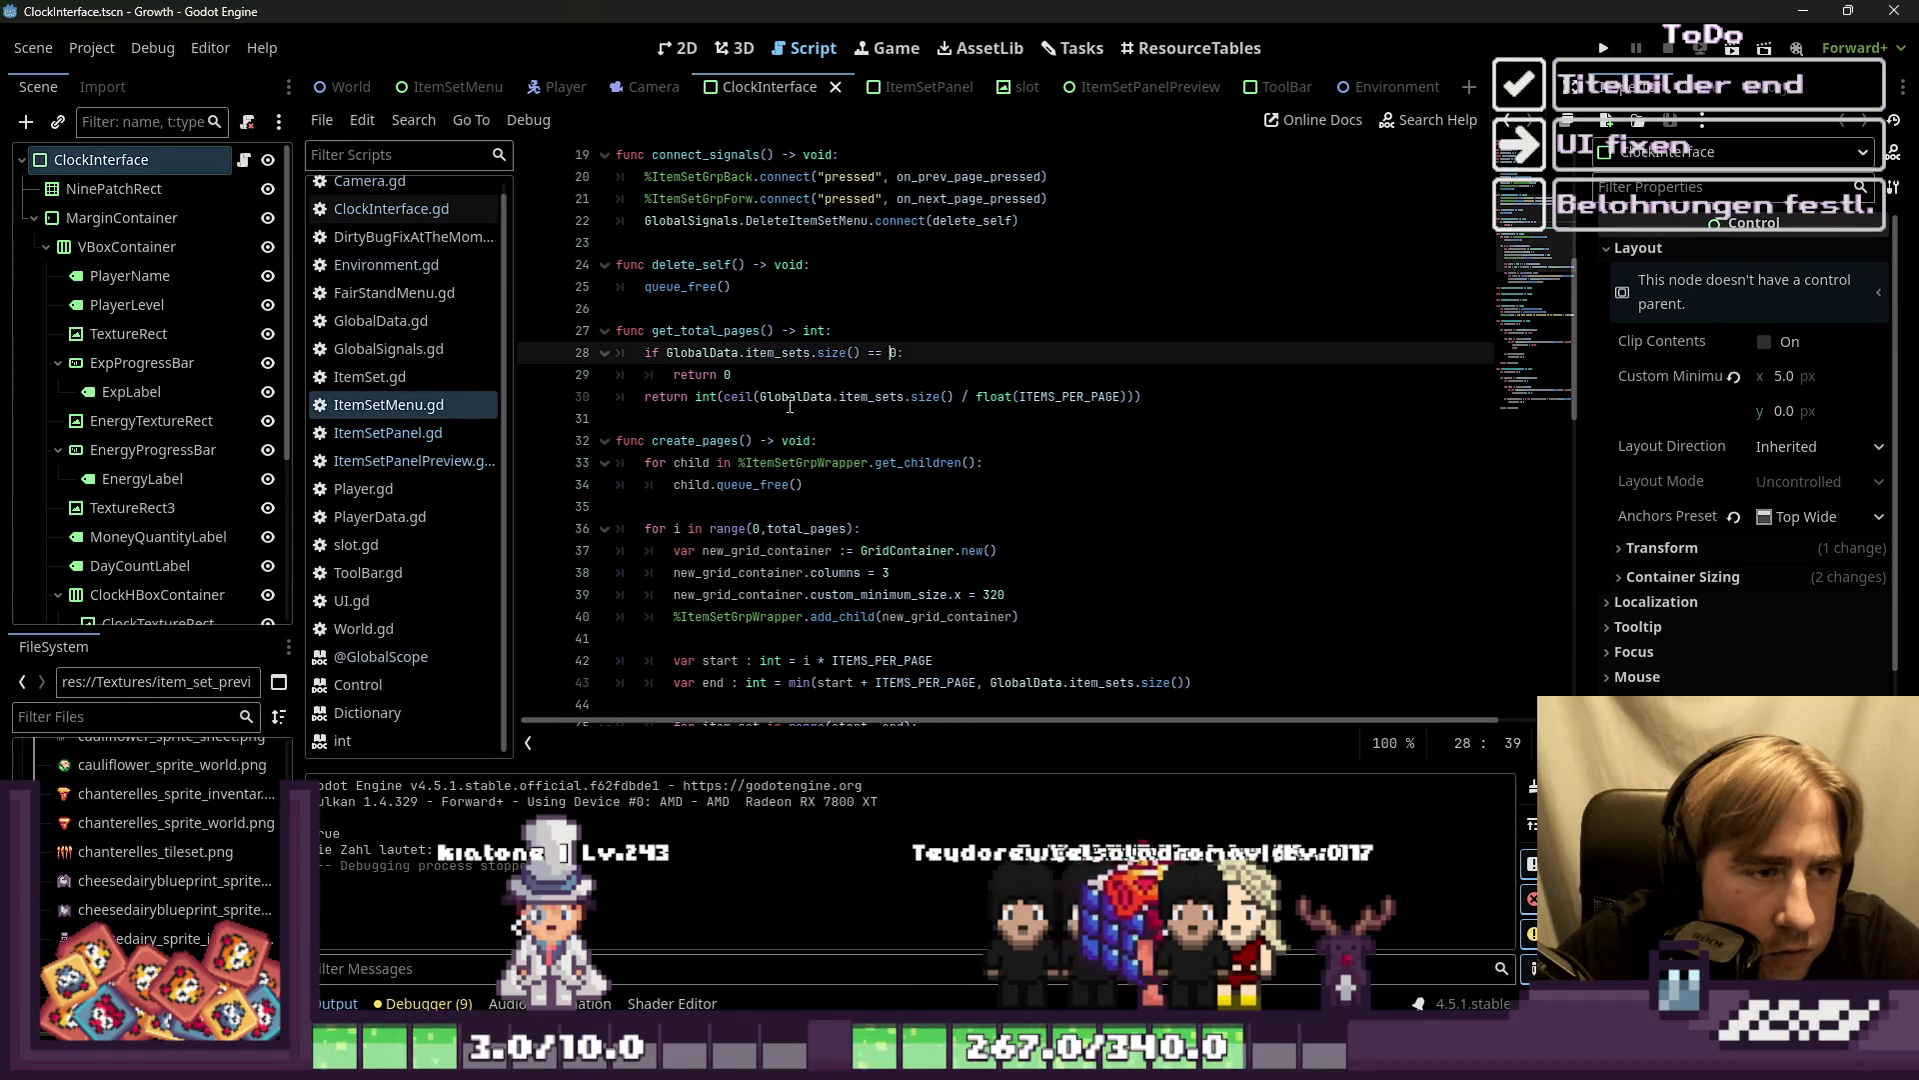
left_click(767, 375)
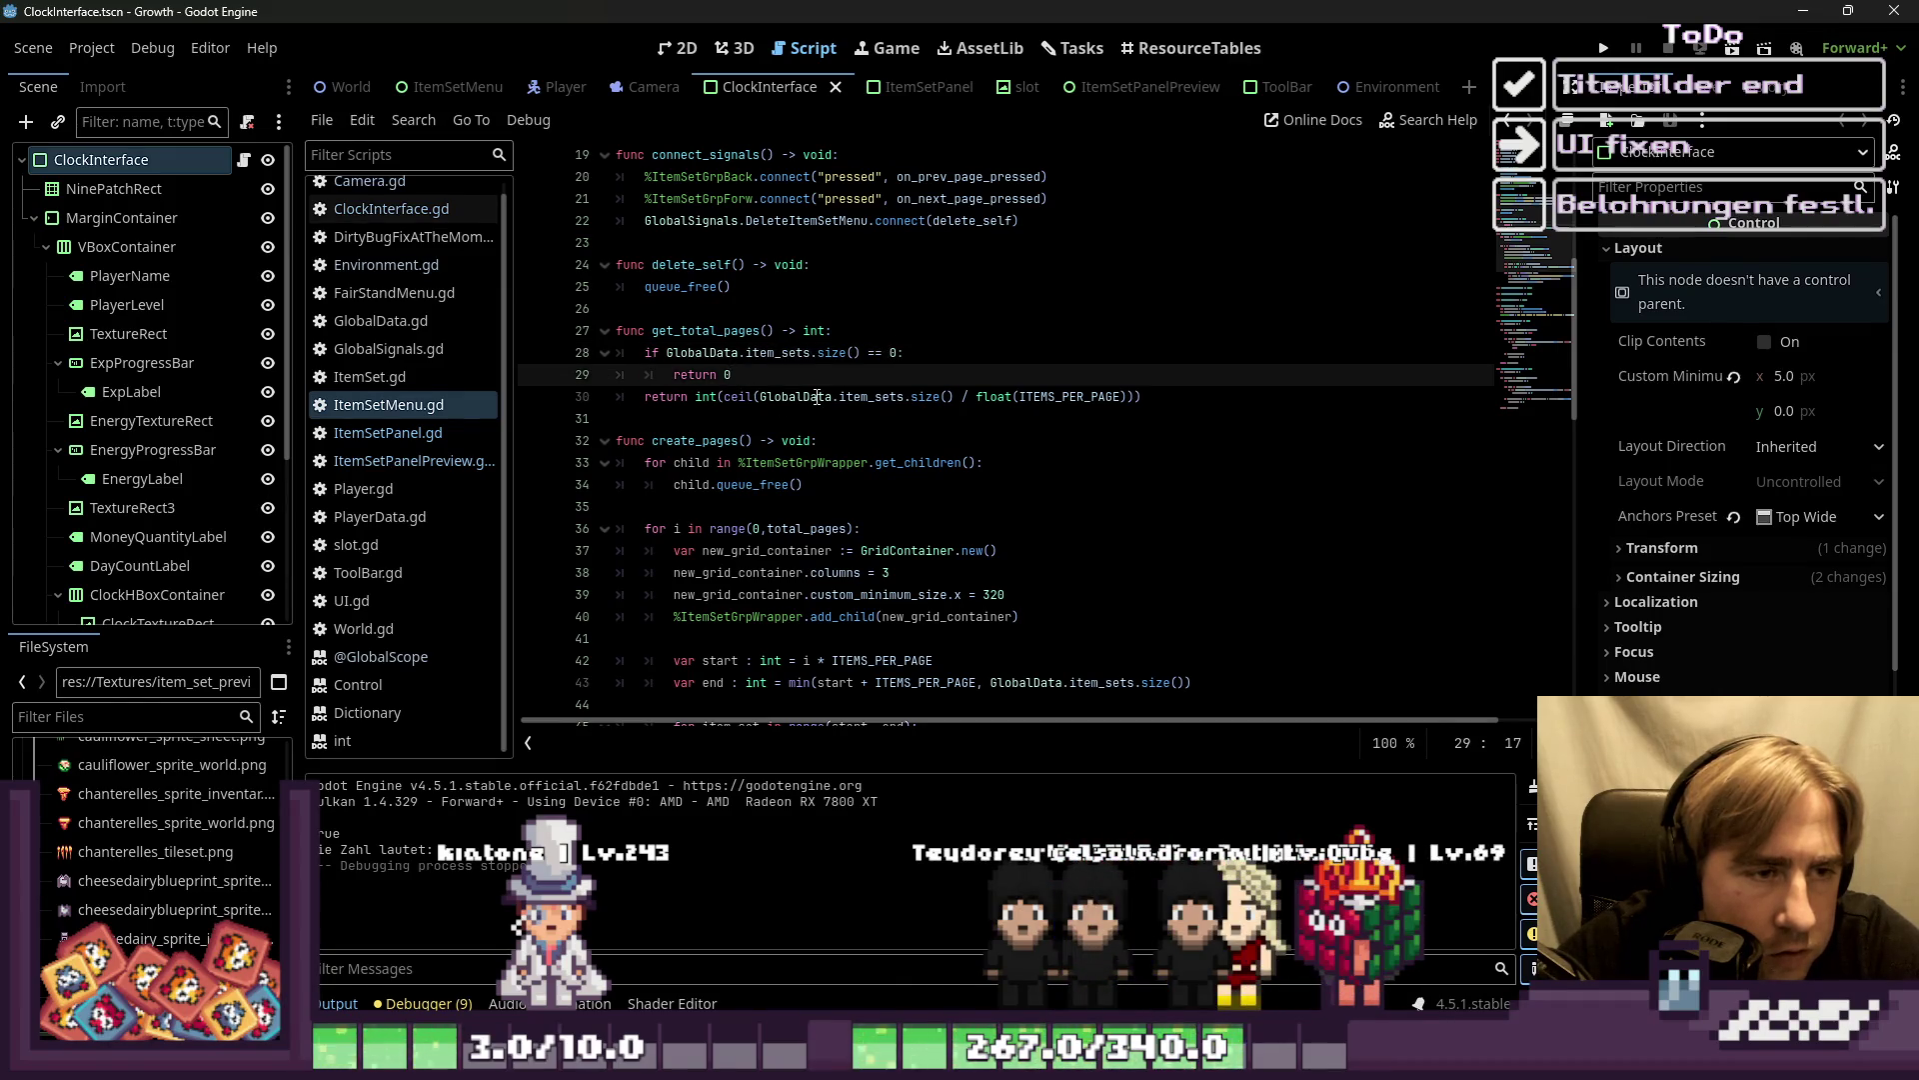
left_click(796, 354)
scroll(851, 433, "down", 2)
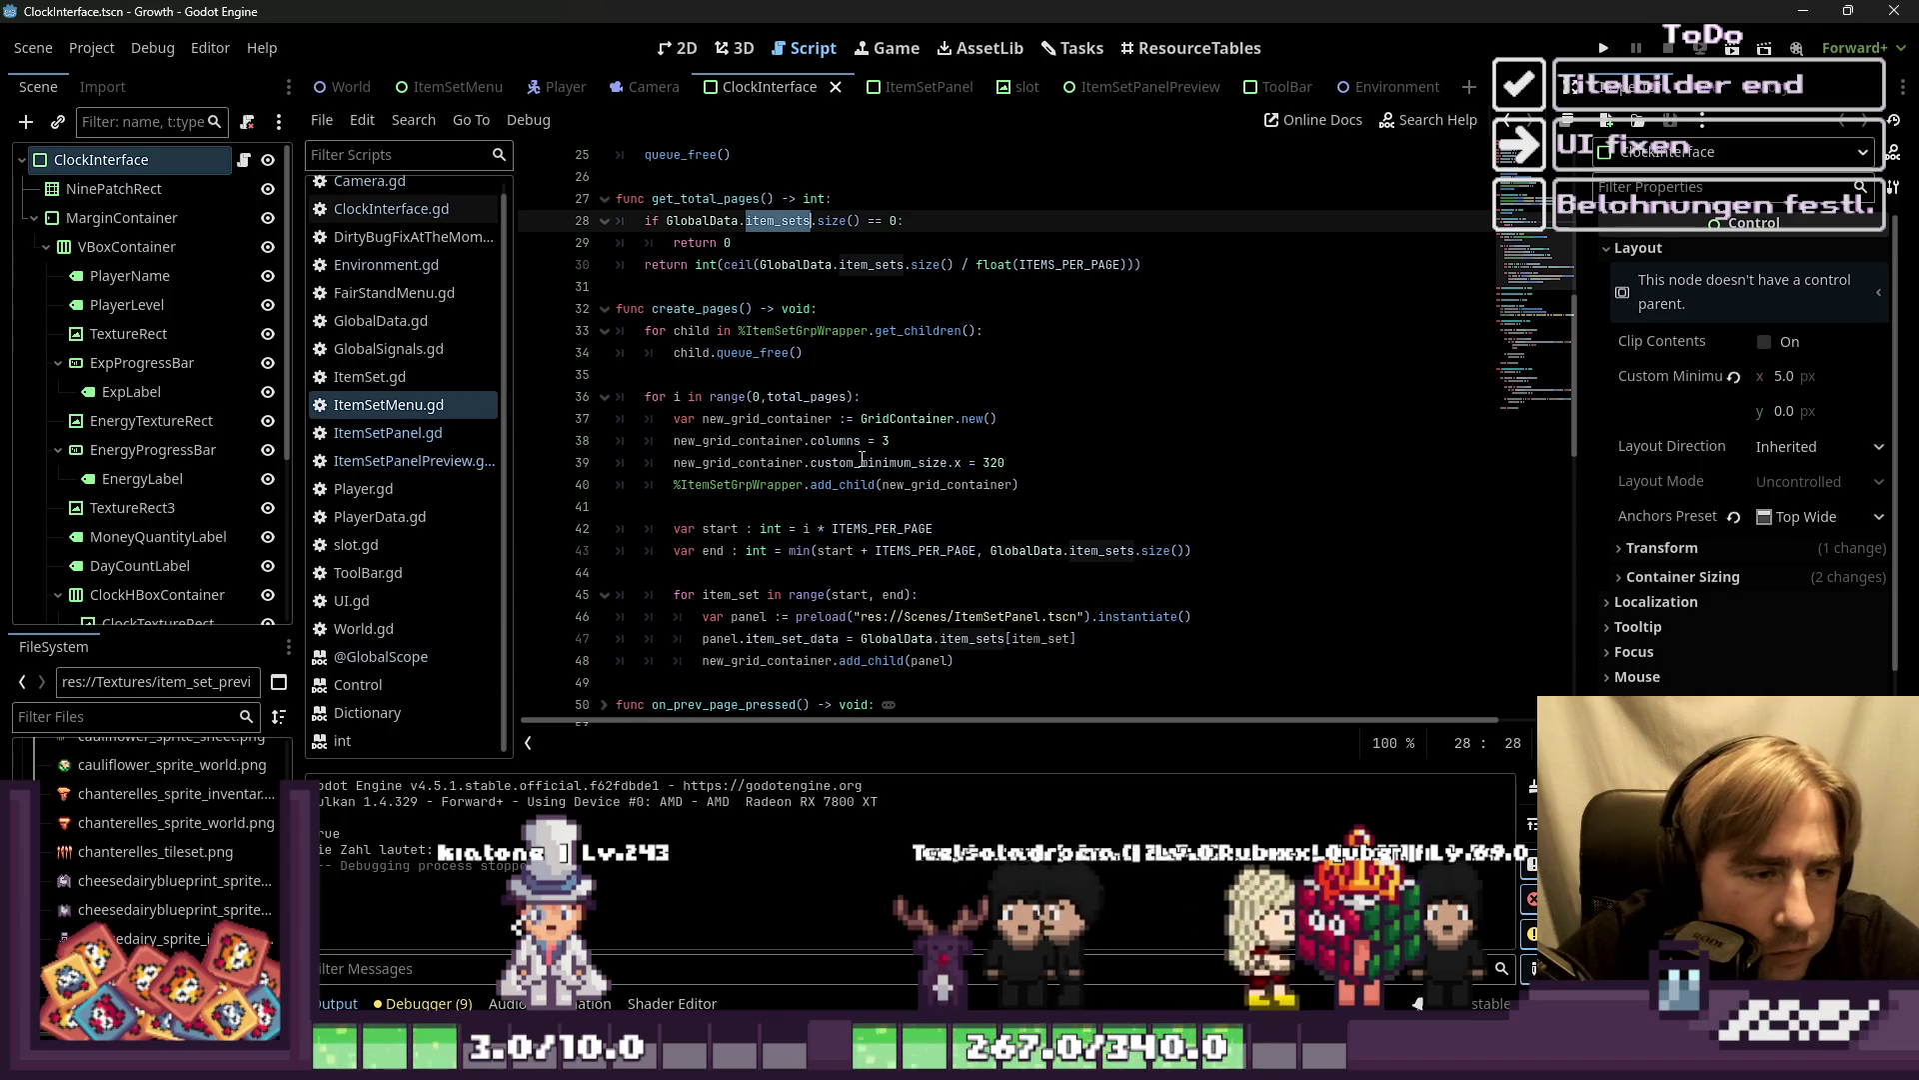
Study create_pages' start and end index calculations, including ITEMS_PER_PAGE, min and item_sets.size()
scroll(800, 444, "down", 2)
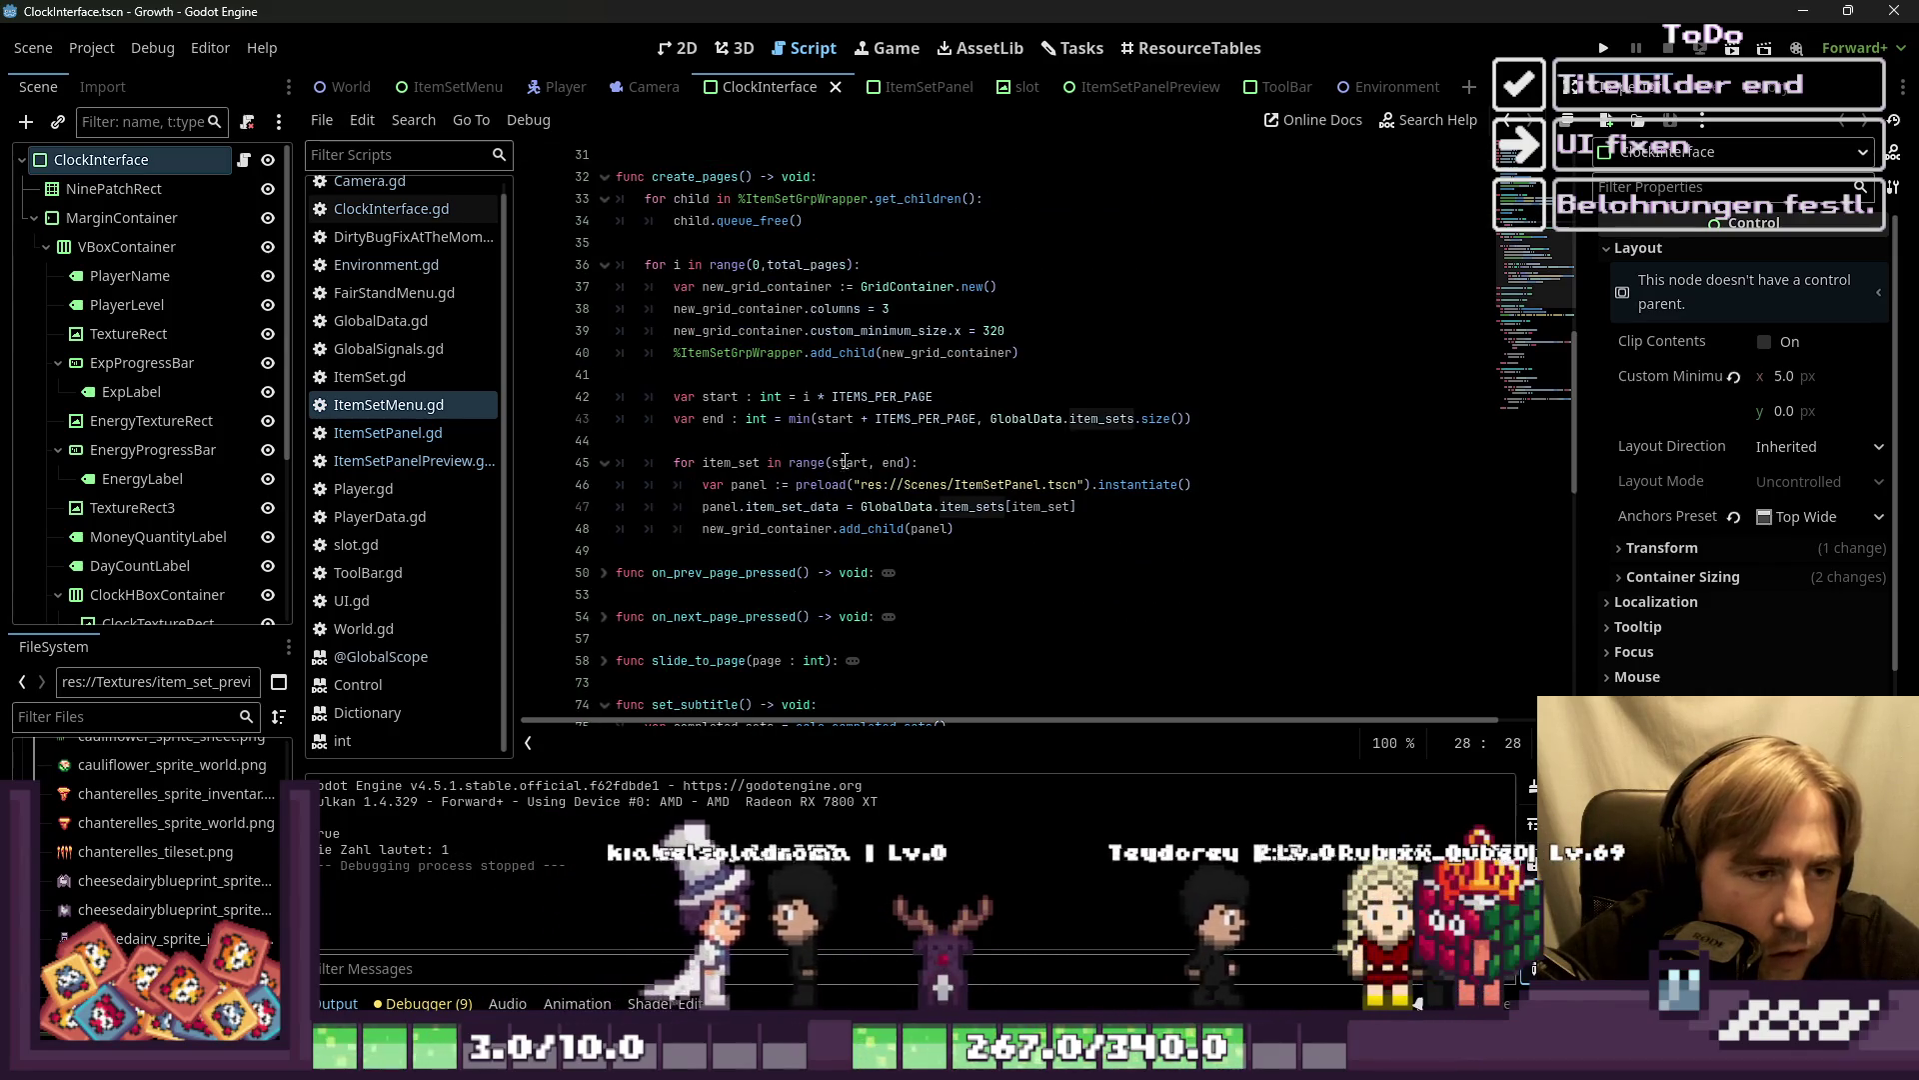
left_click(782, 398)
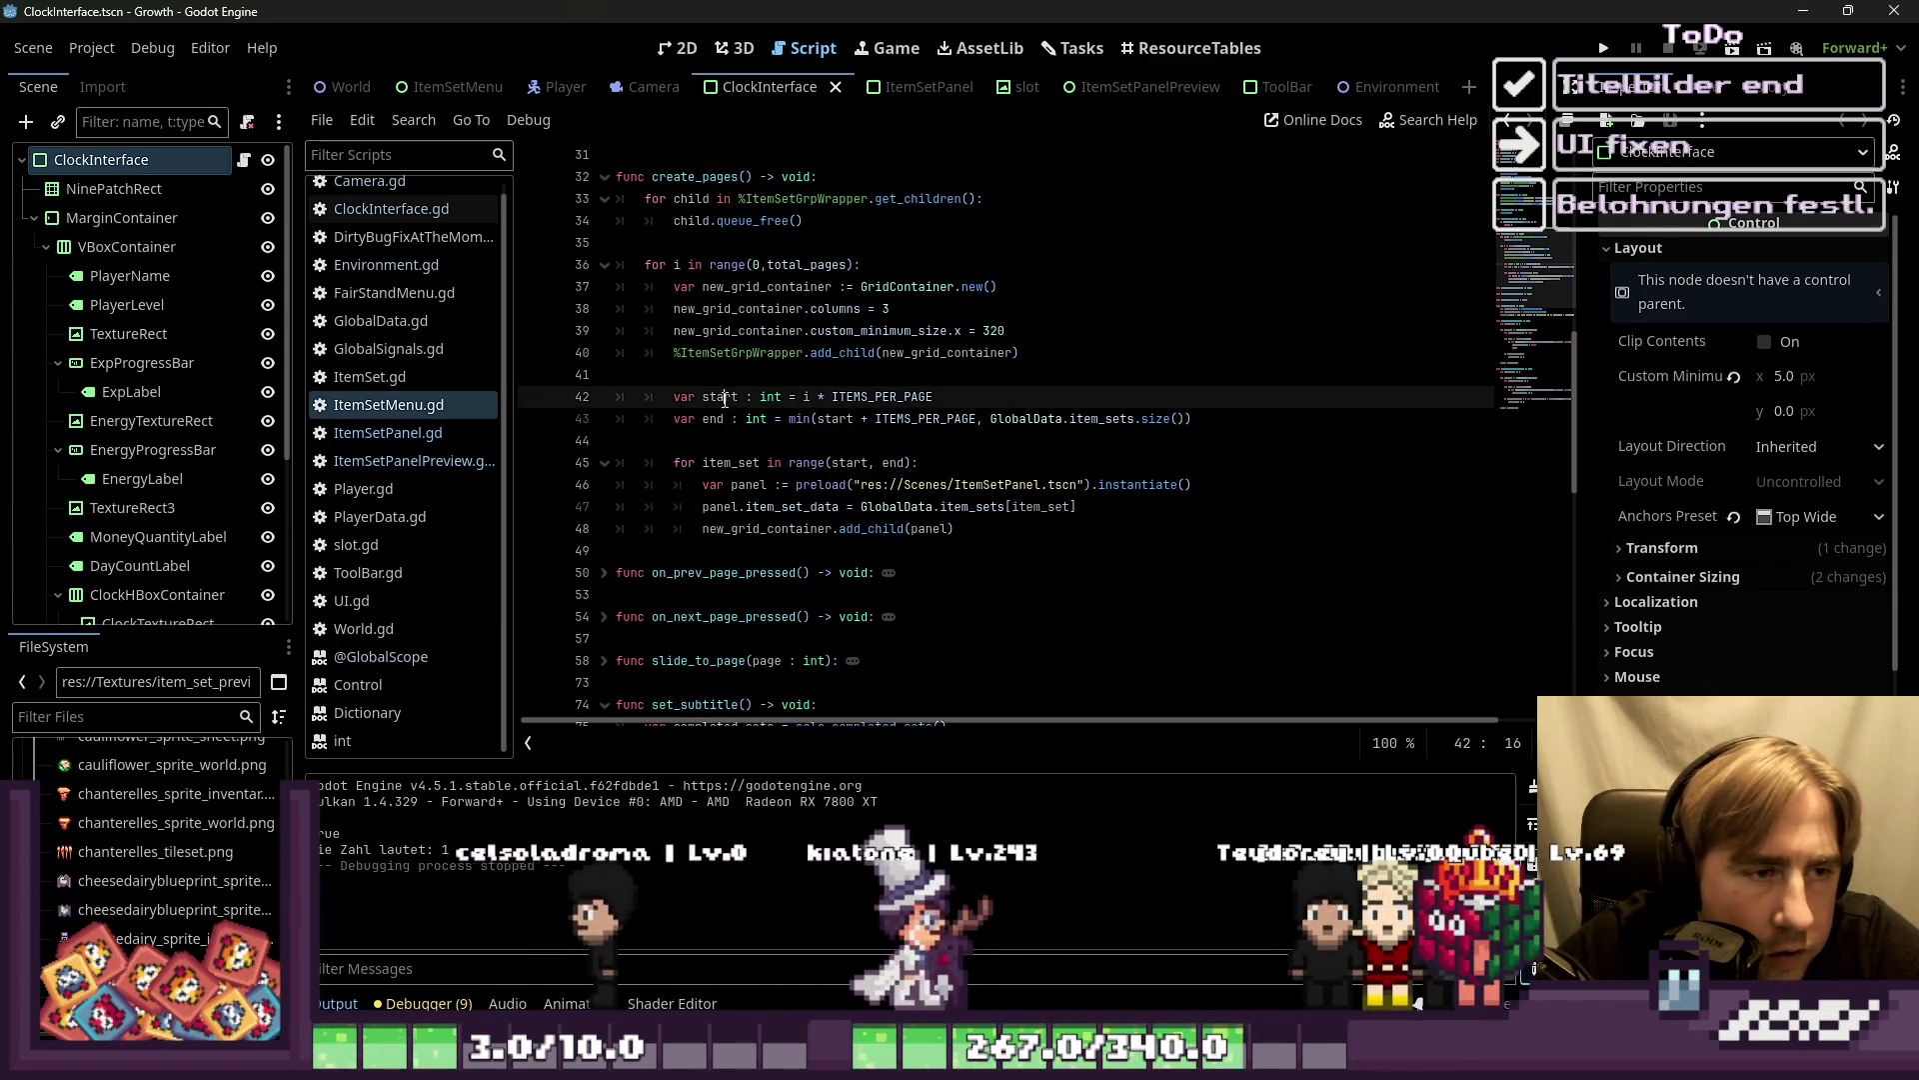
left_click(801, 398)
double_click(858, 397)
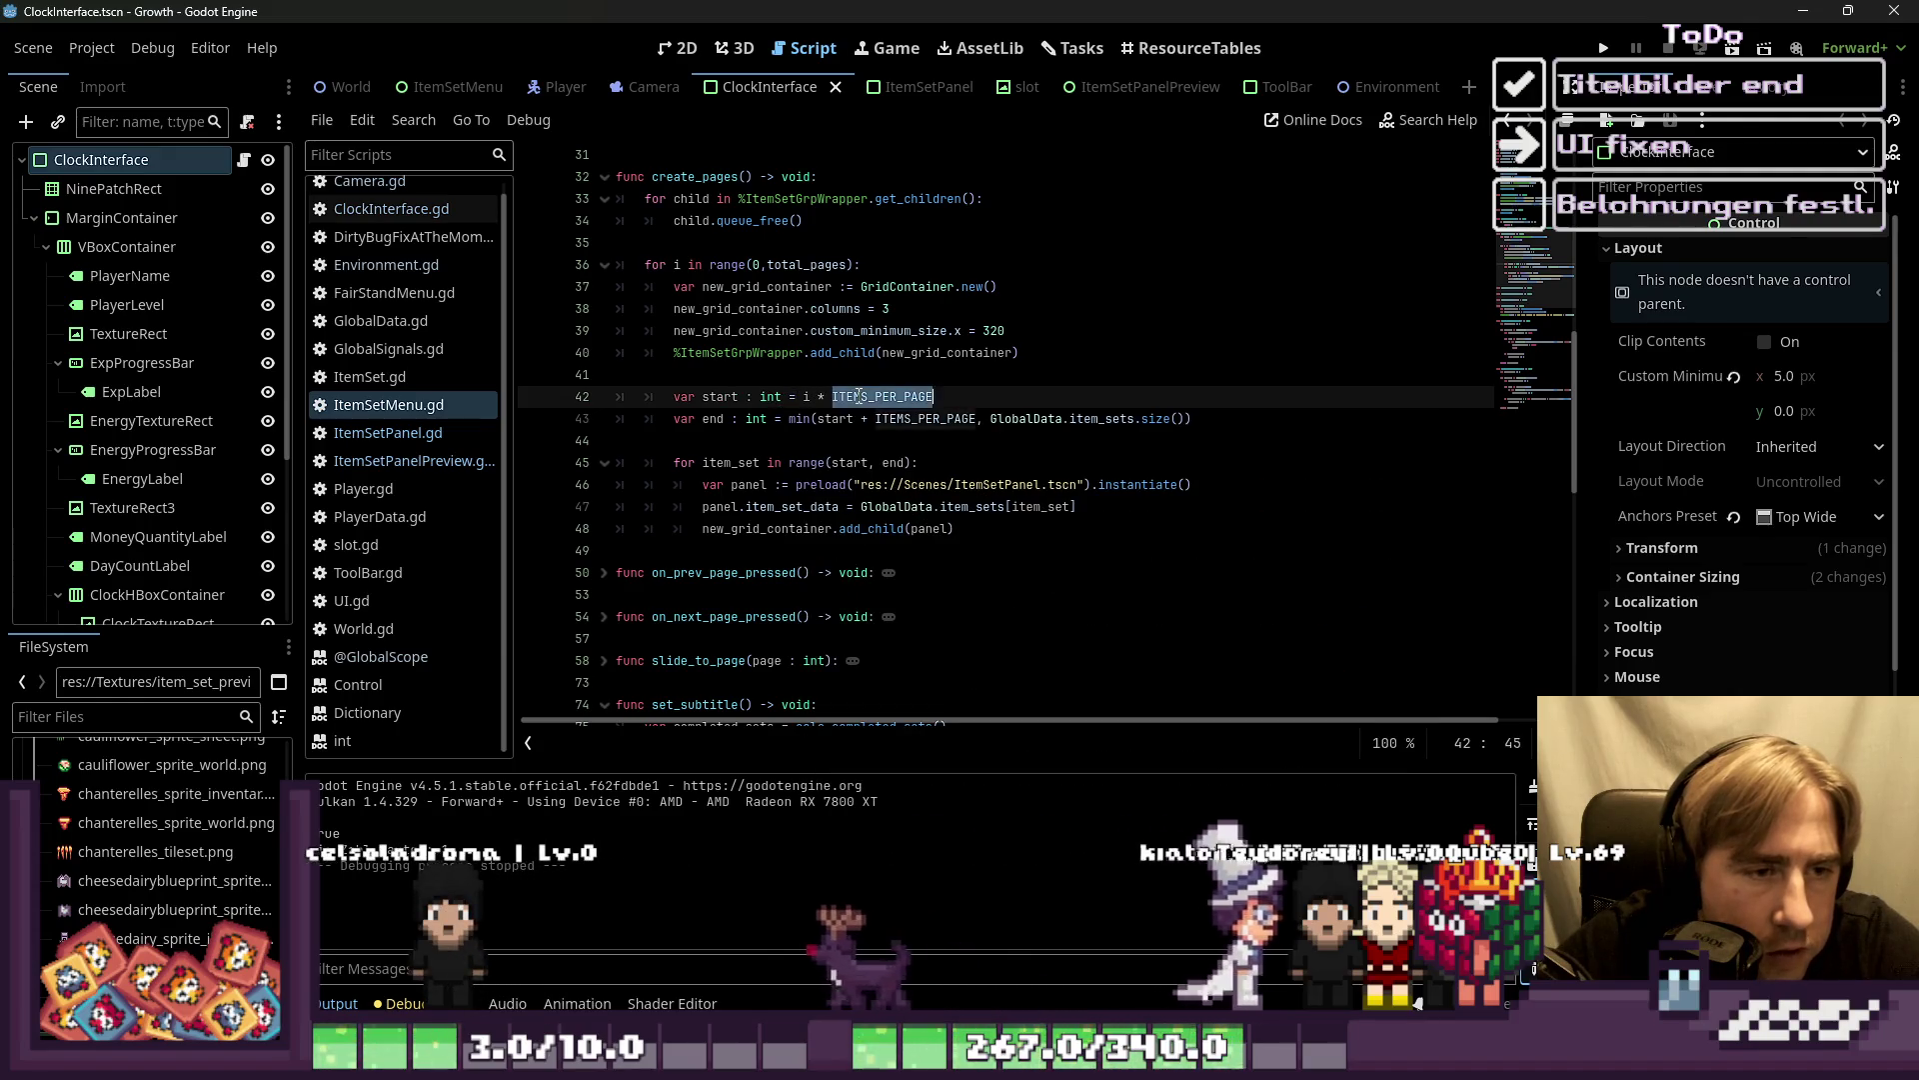
scroll(835, 425, "down", 1)
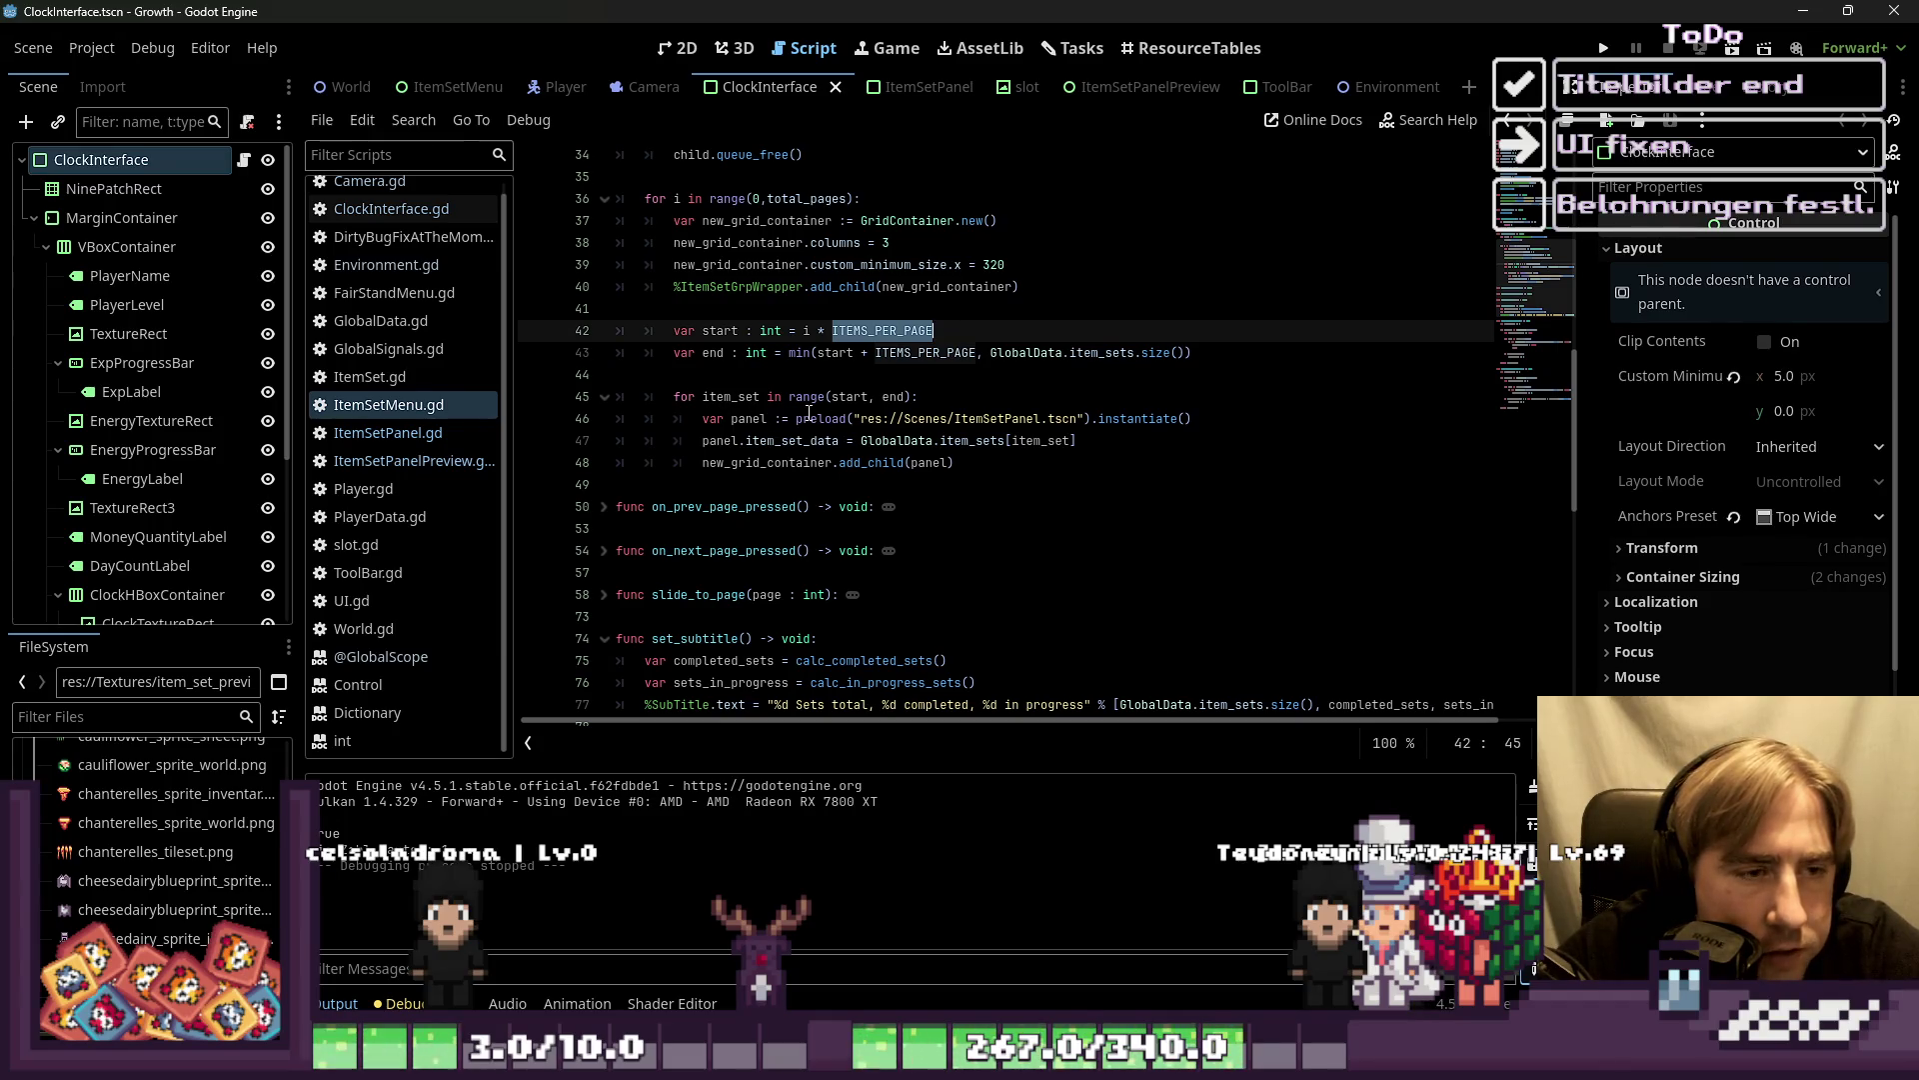
left_click(840, 317)
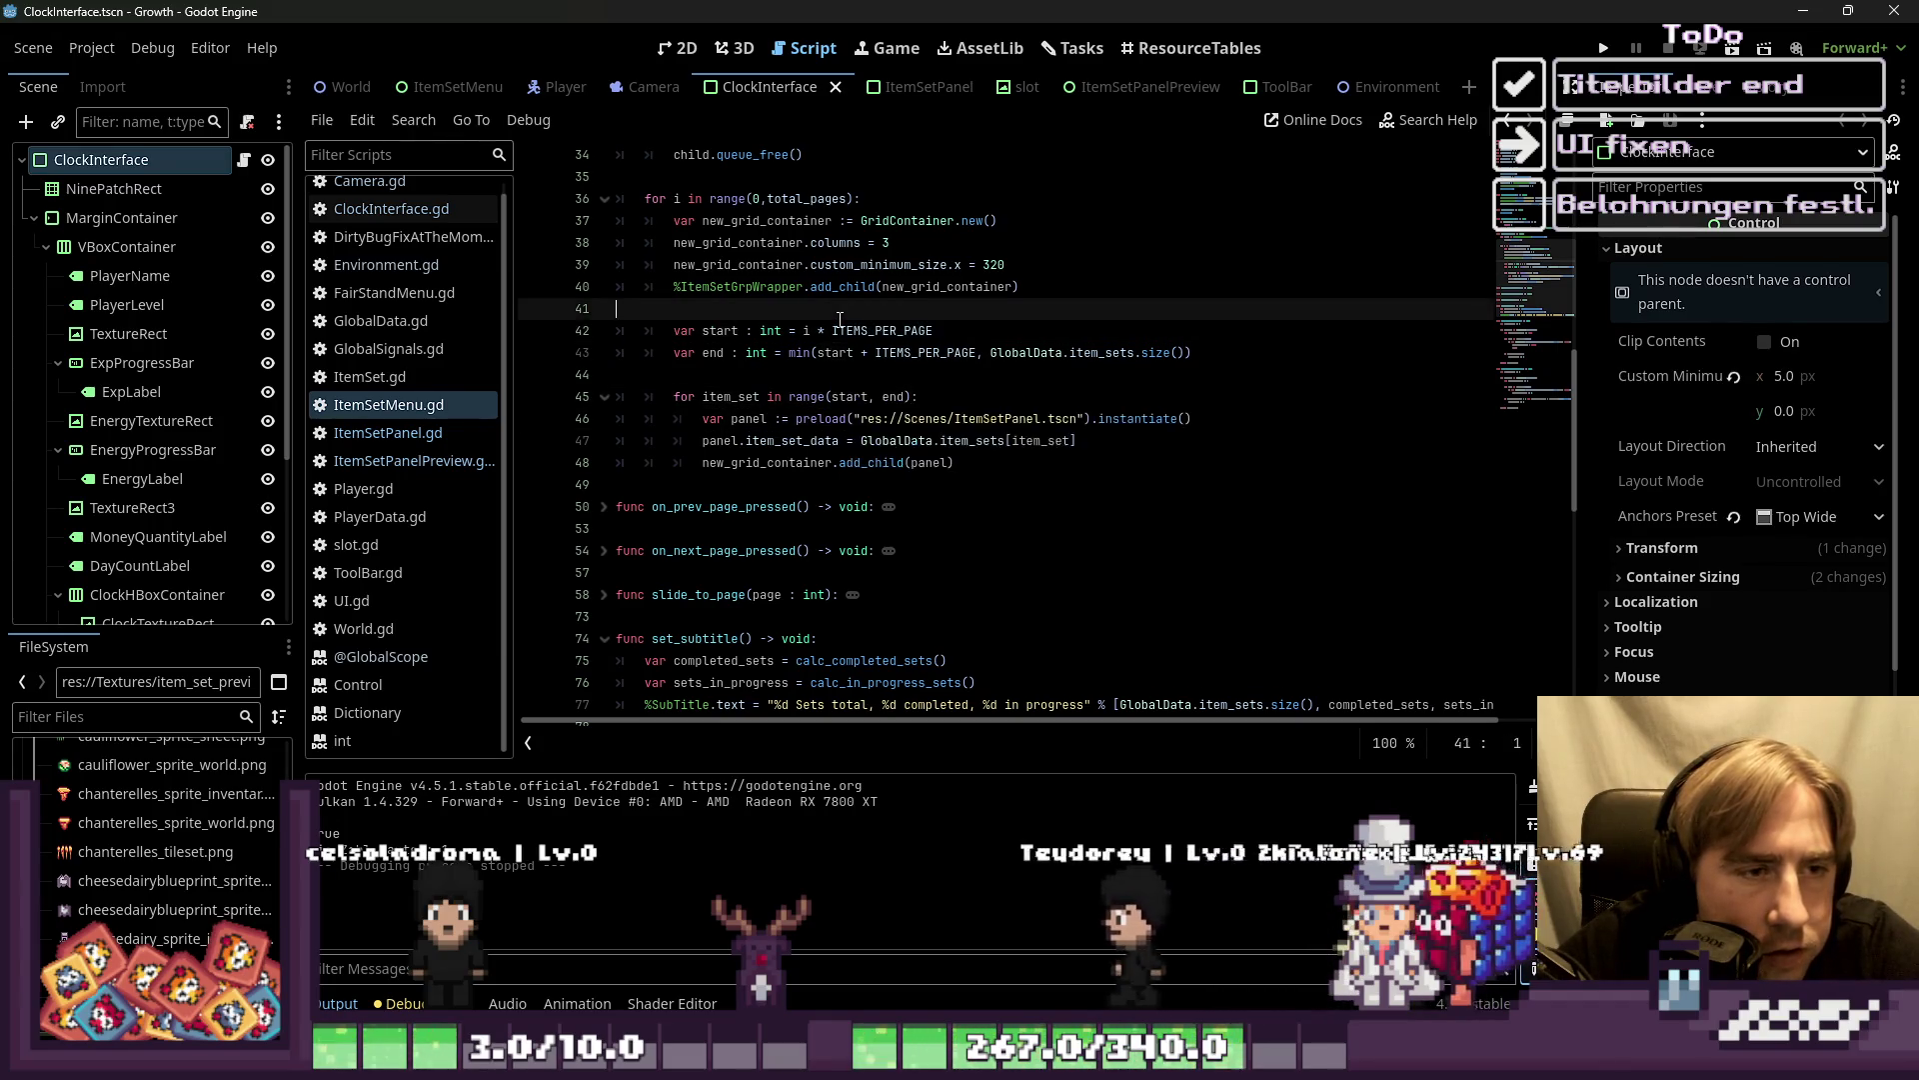
double_click(849, 331)
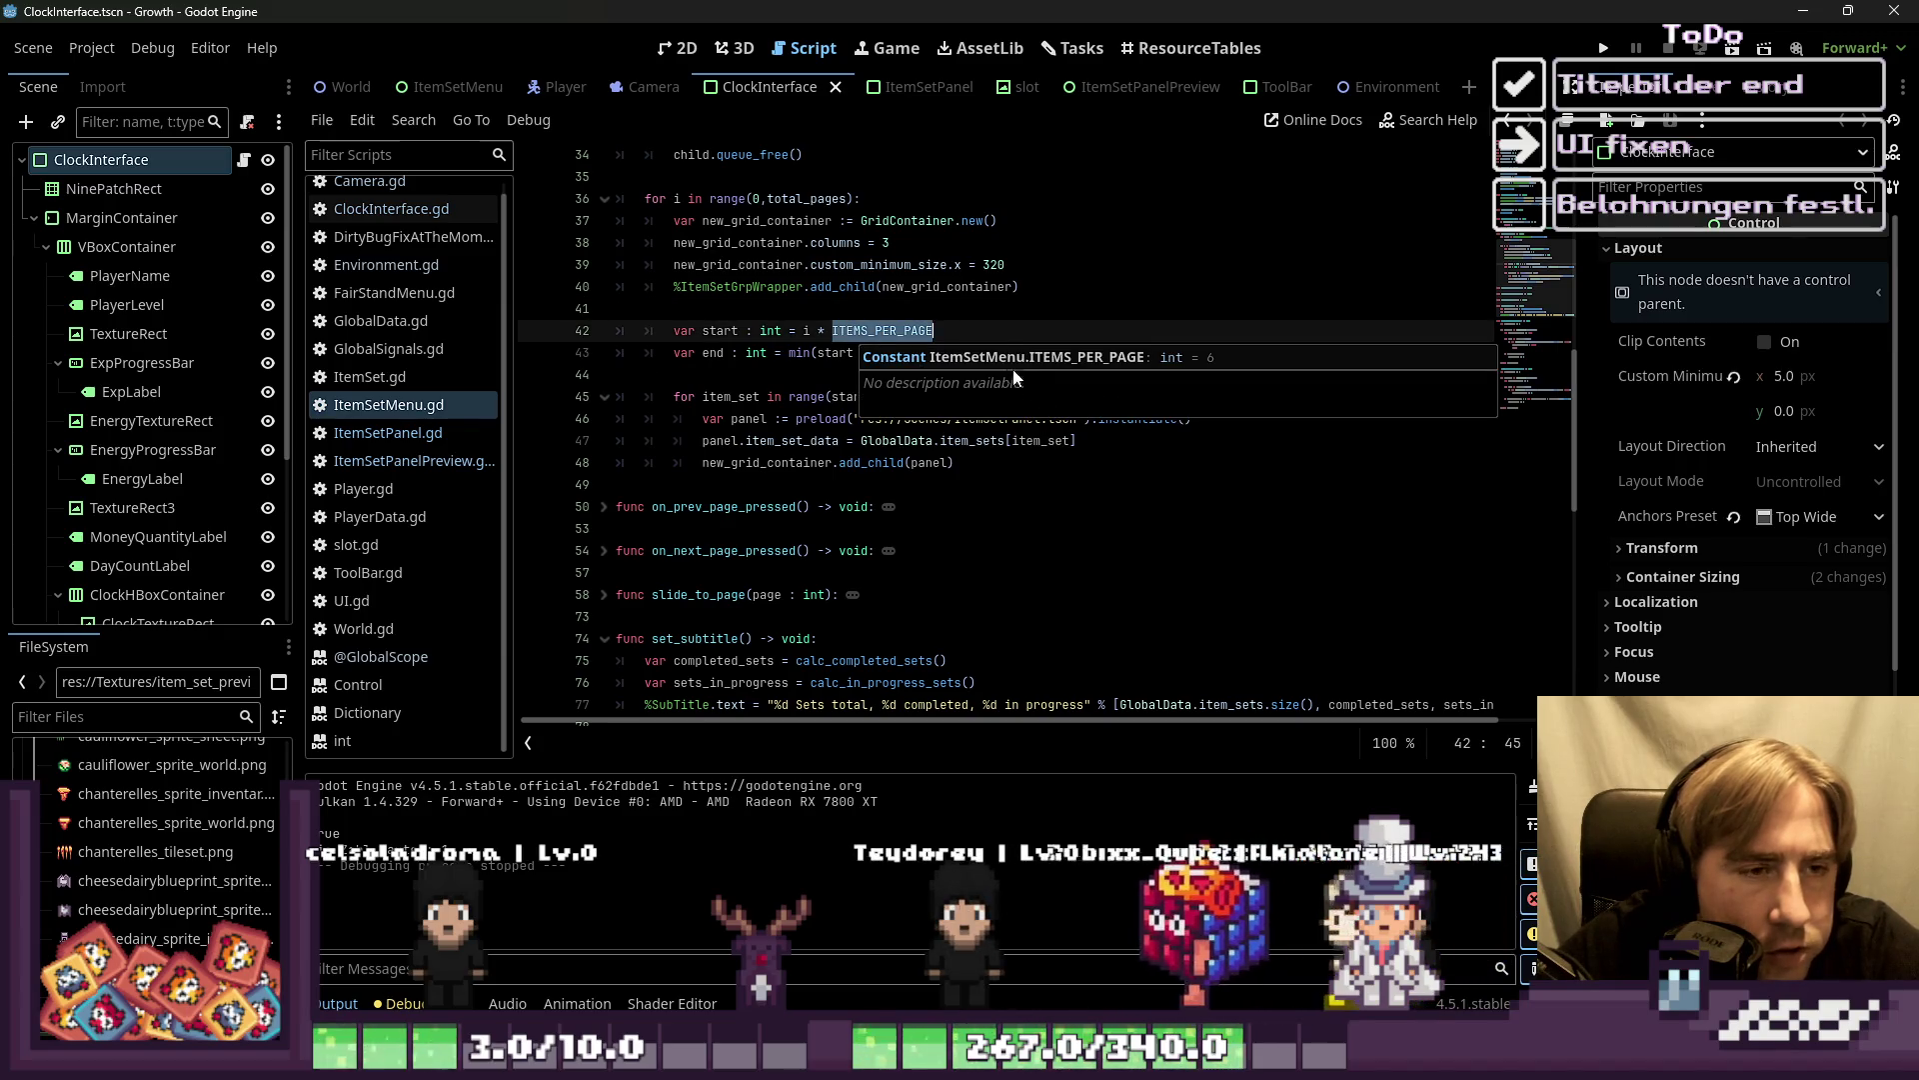
left_click(840, 352)
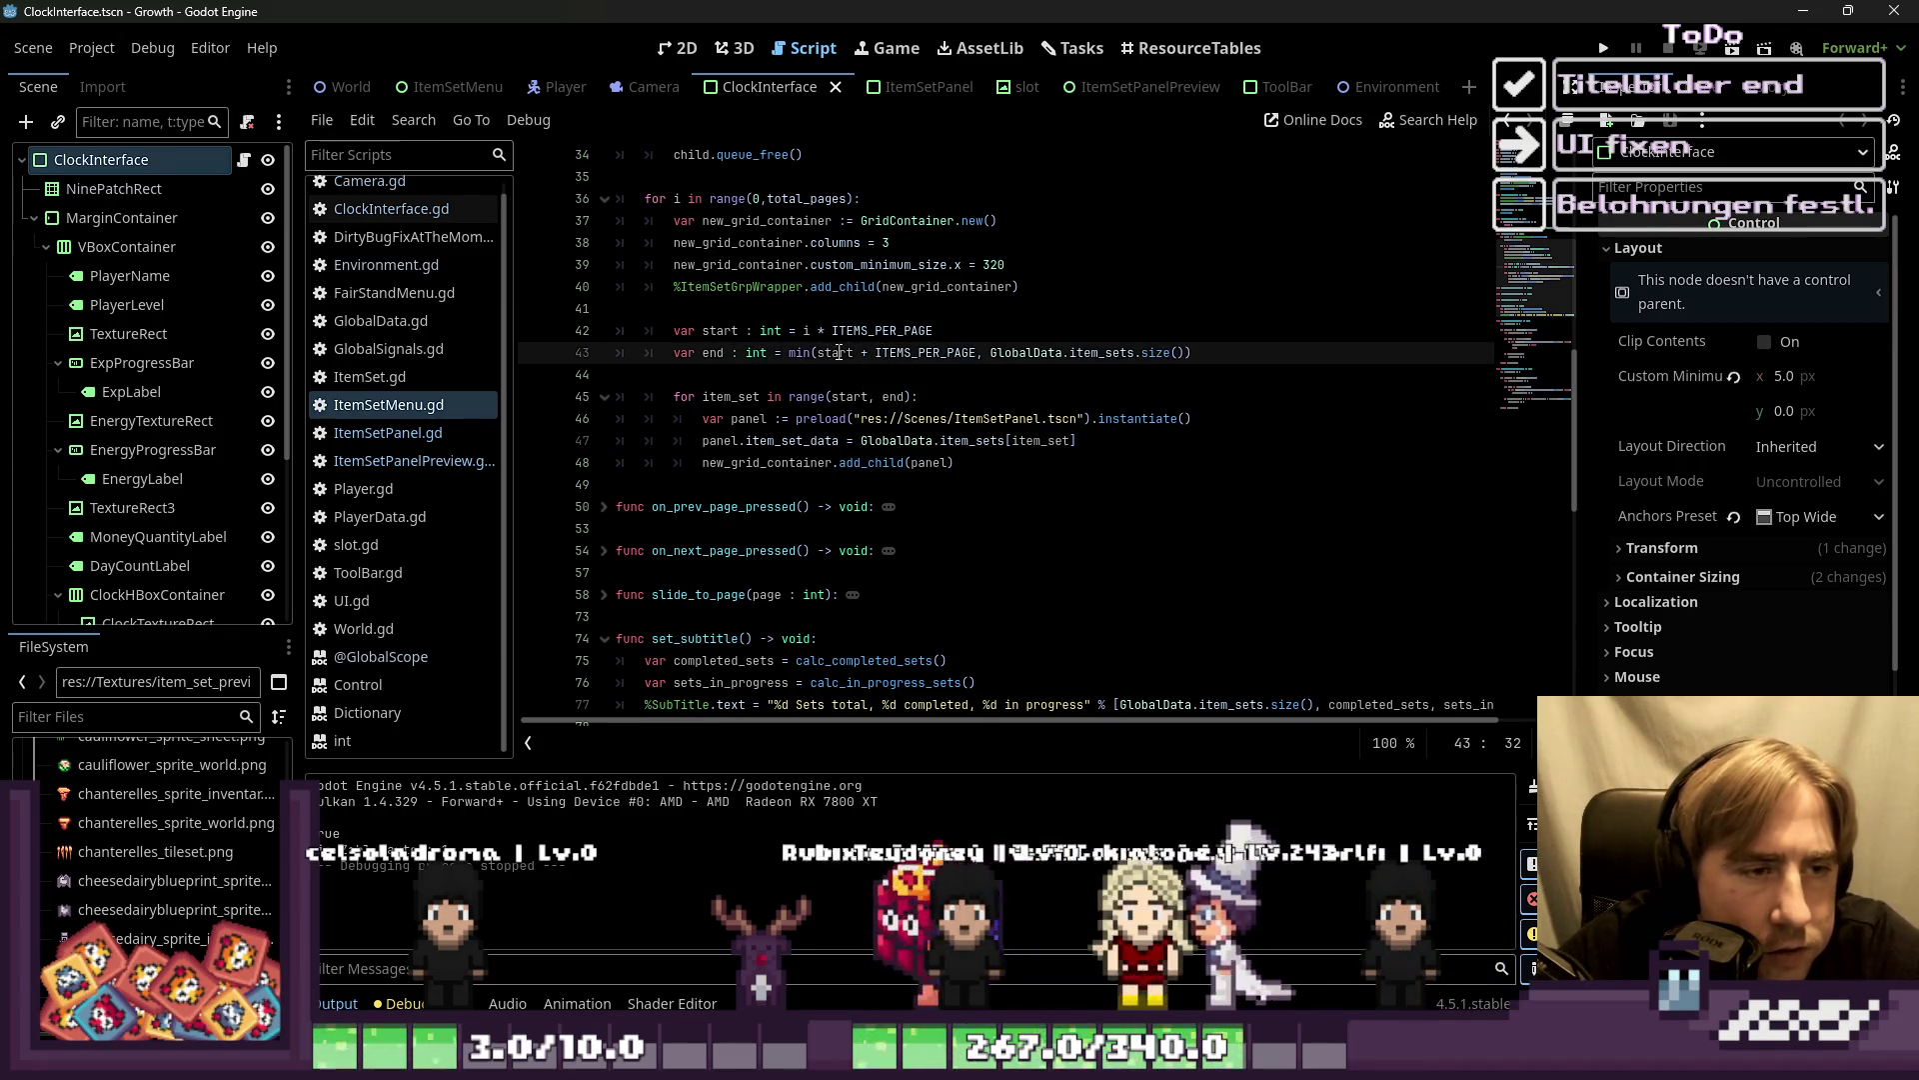
left_click(800, 355)
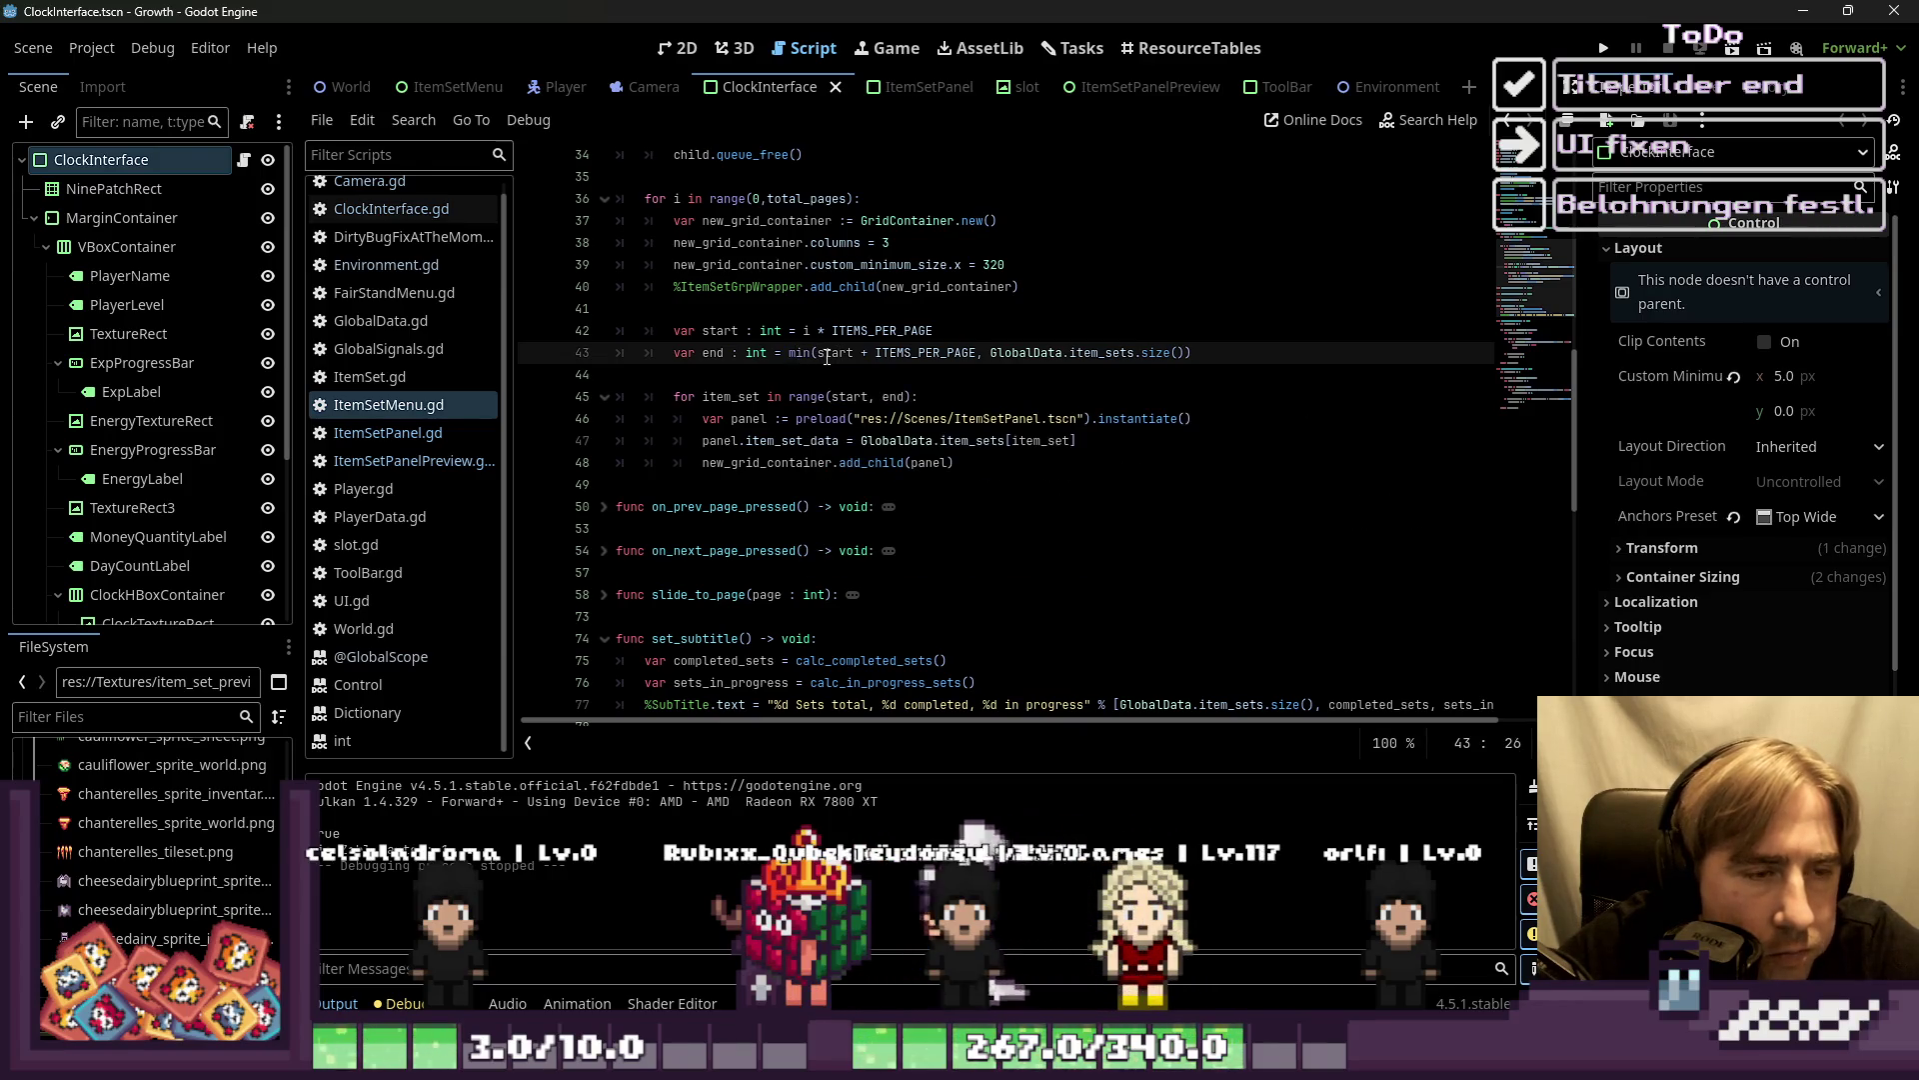
left_click(842, 372)
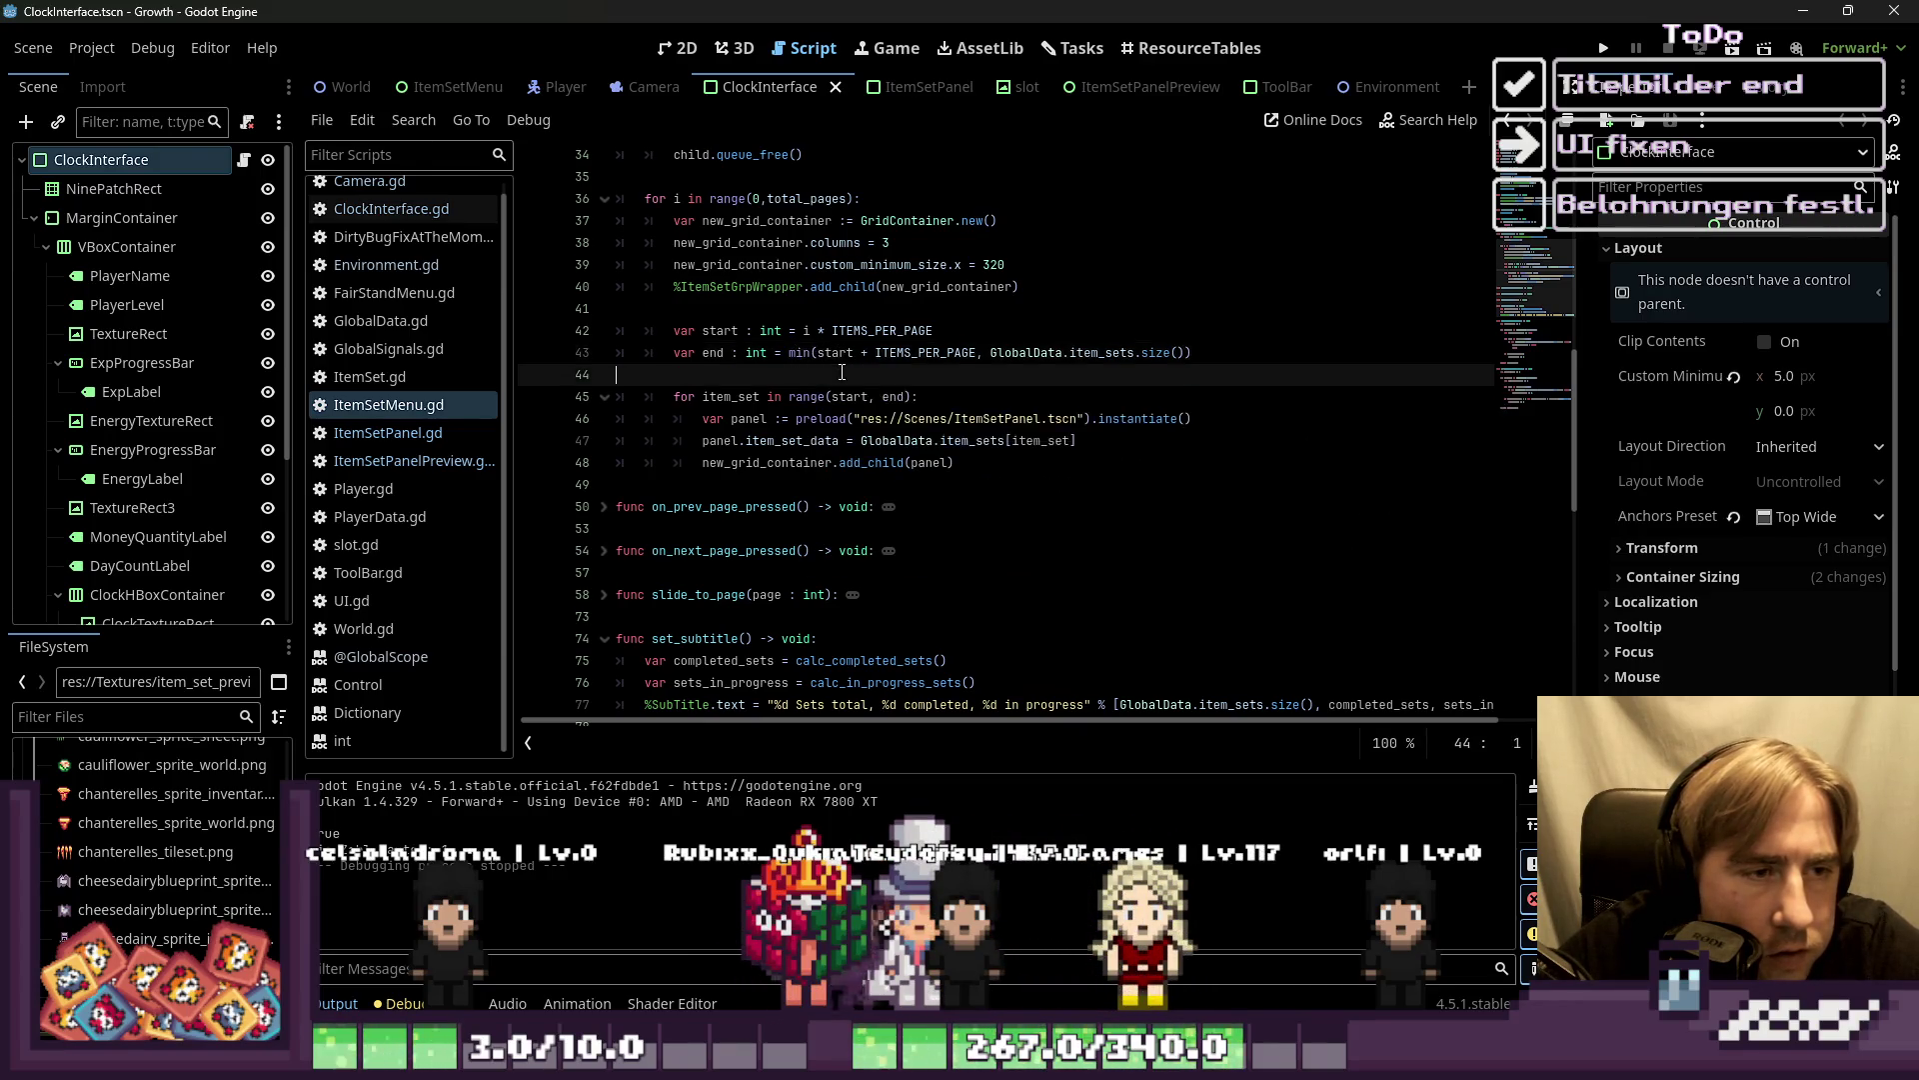
double_click(848, 360)
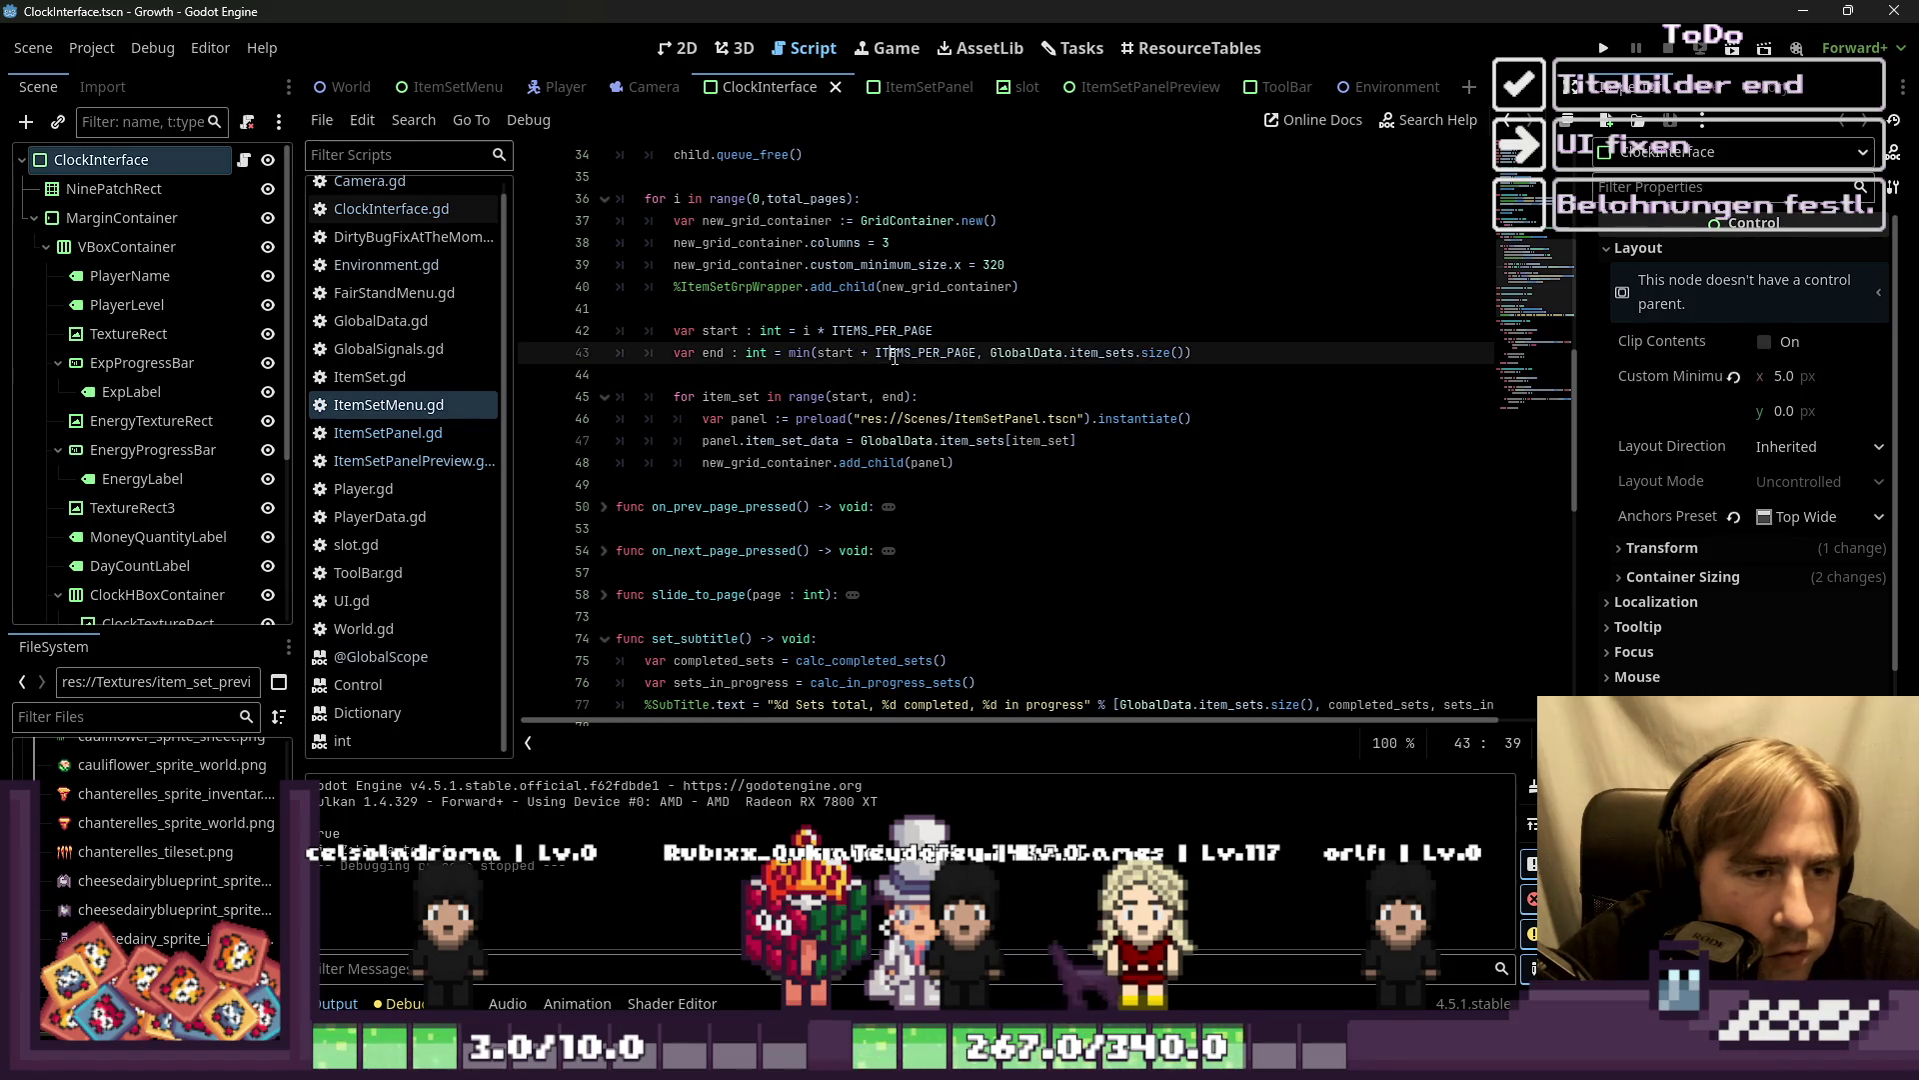
left_click(1025, 359)
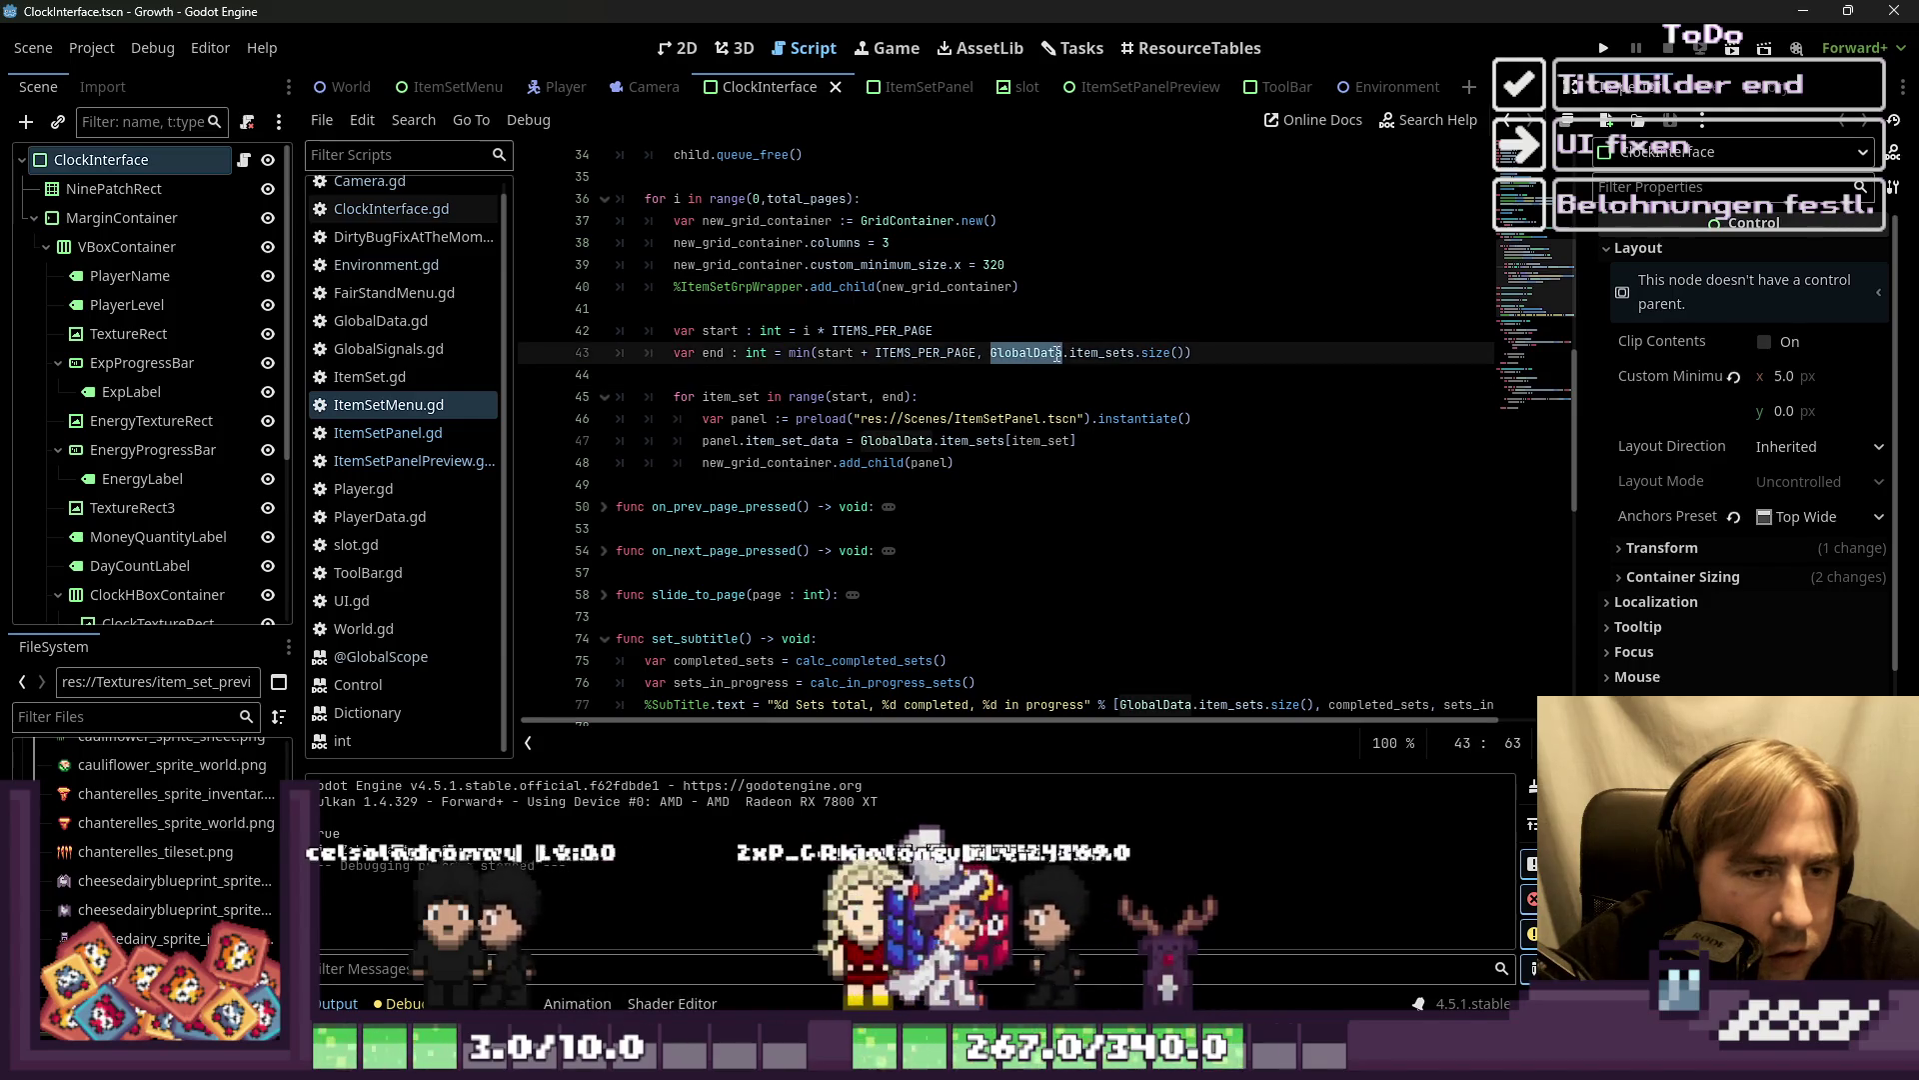
double_click(1110, 353)
left_click(1142, 352)
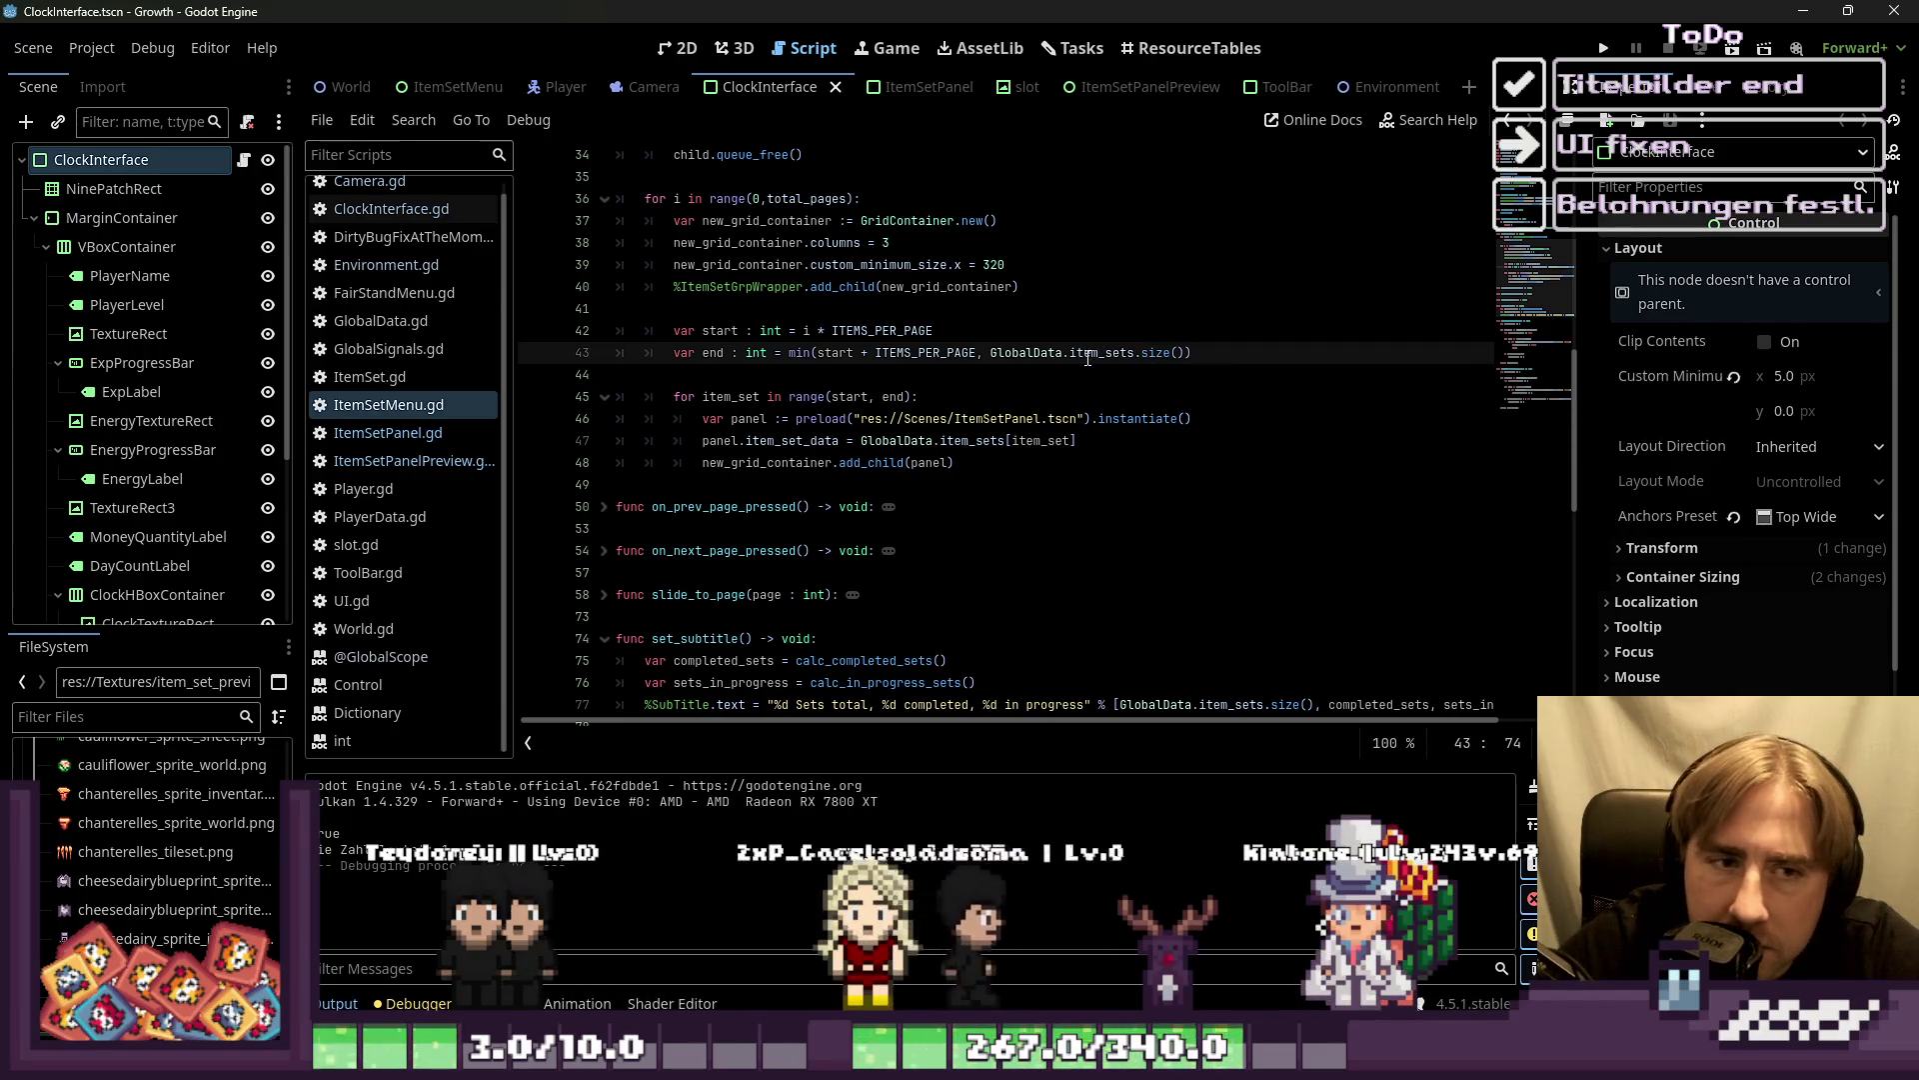
left_click(959, 338)
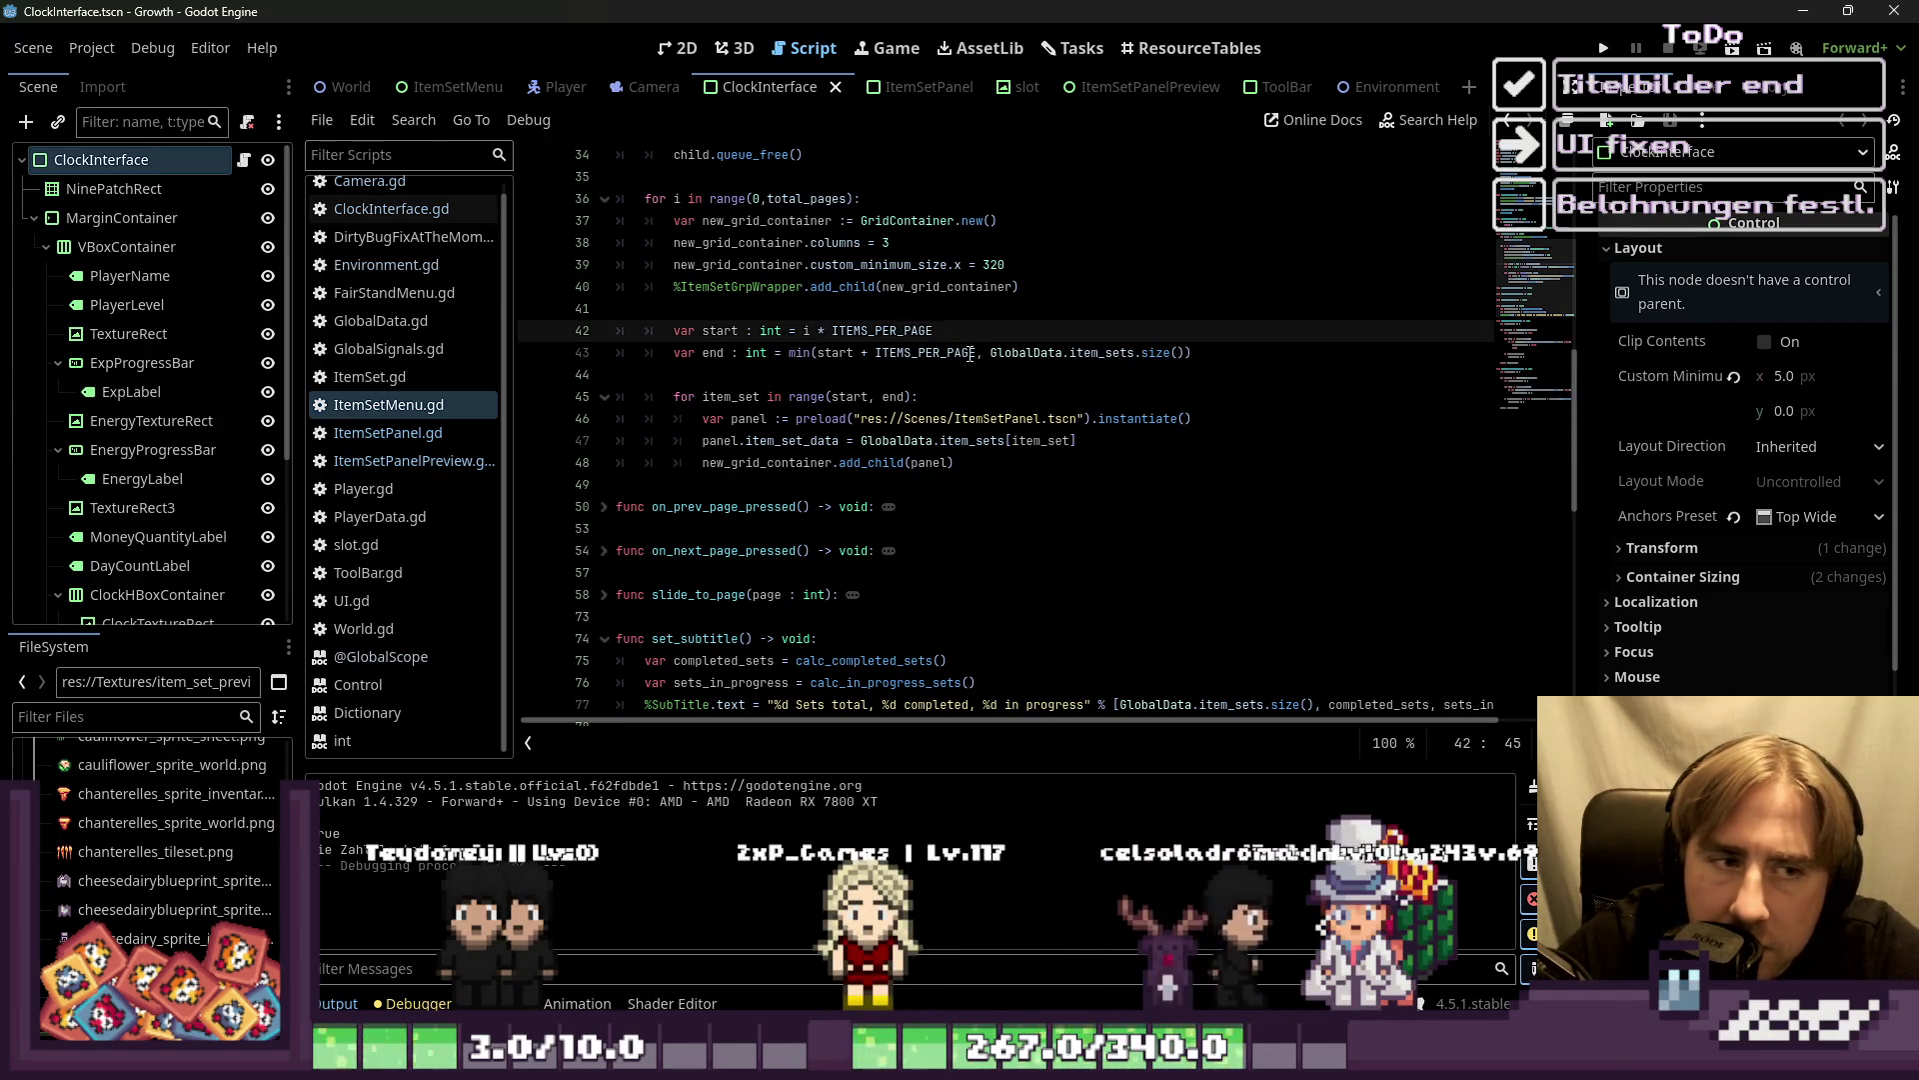
Examine the inner loop's range, the item_set_data assignment and add_child, then switch to ItemSetPanelPreview.gd
left_click(853, 397)
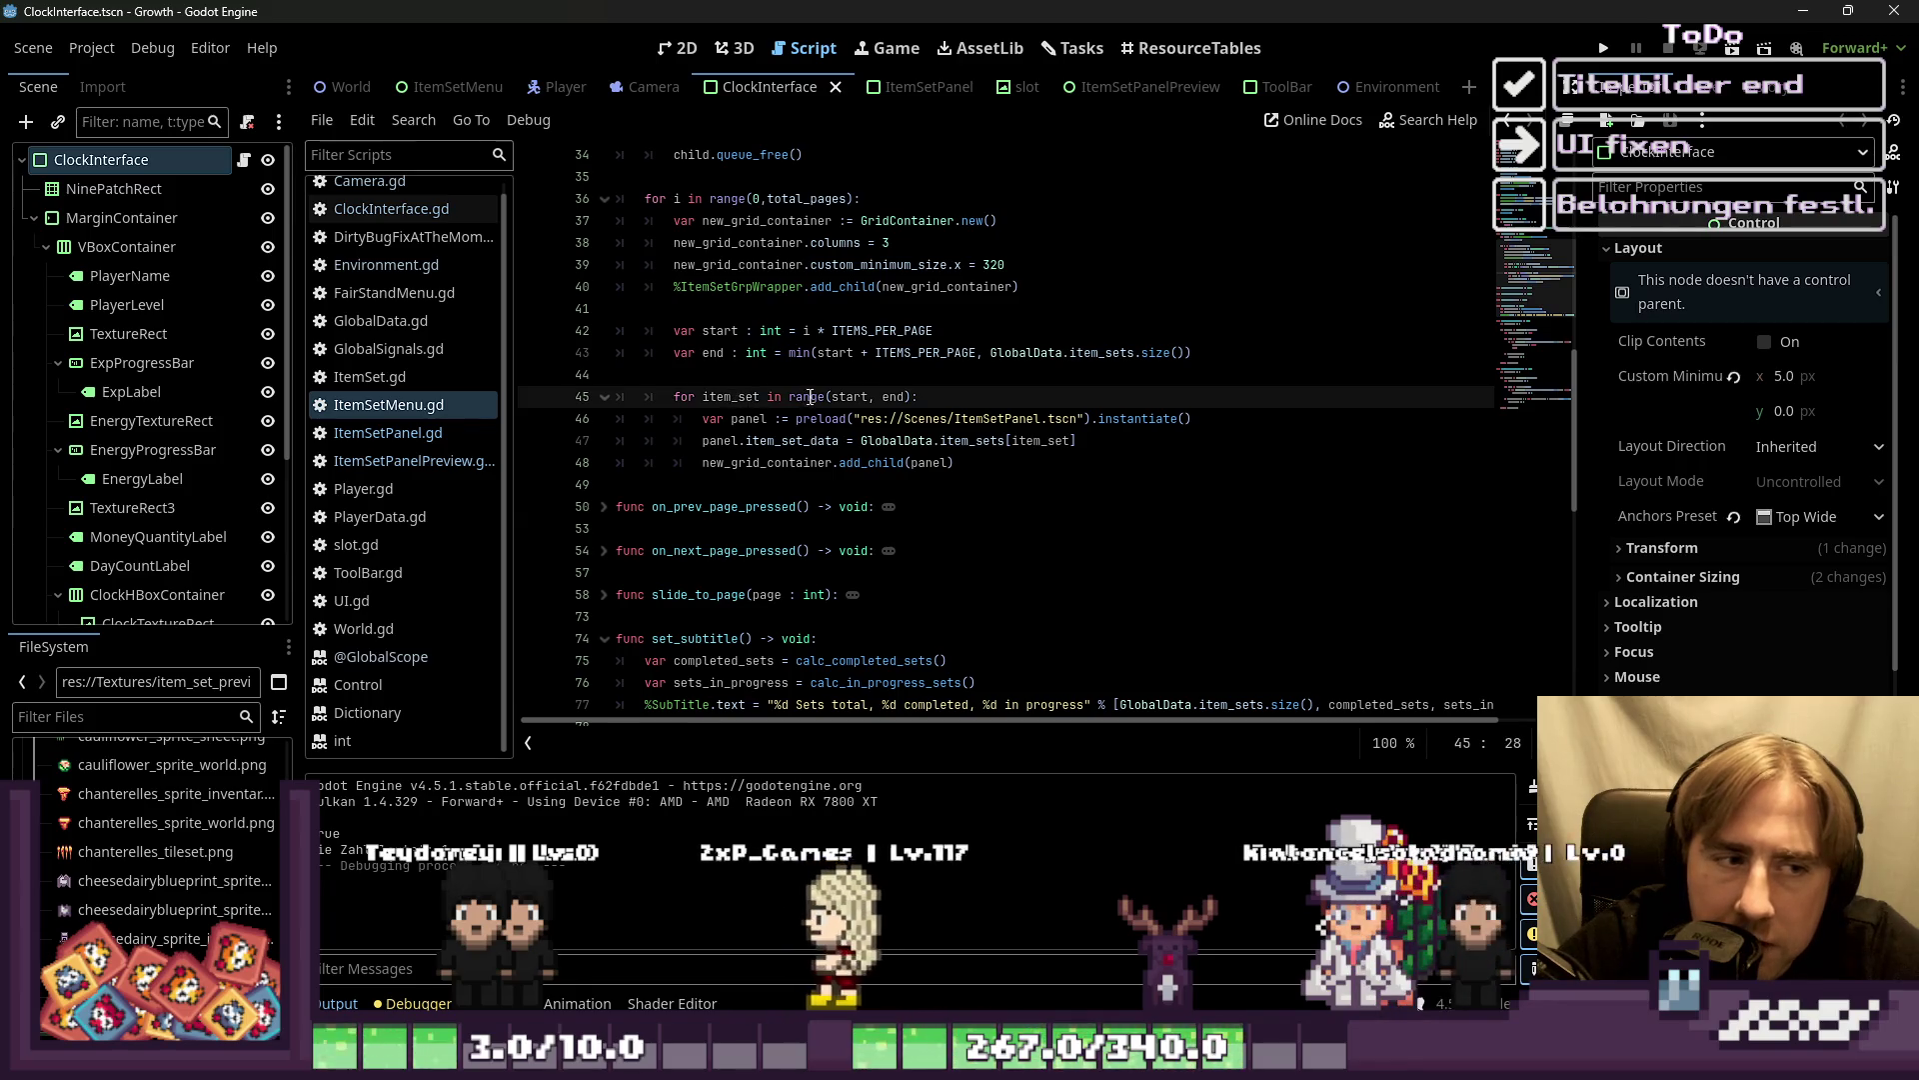
key("Right")
key("Right")
key("Right")
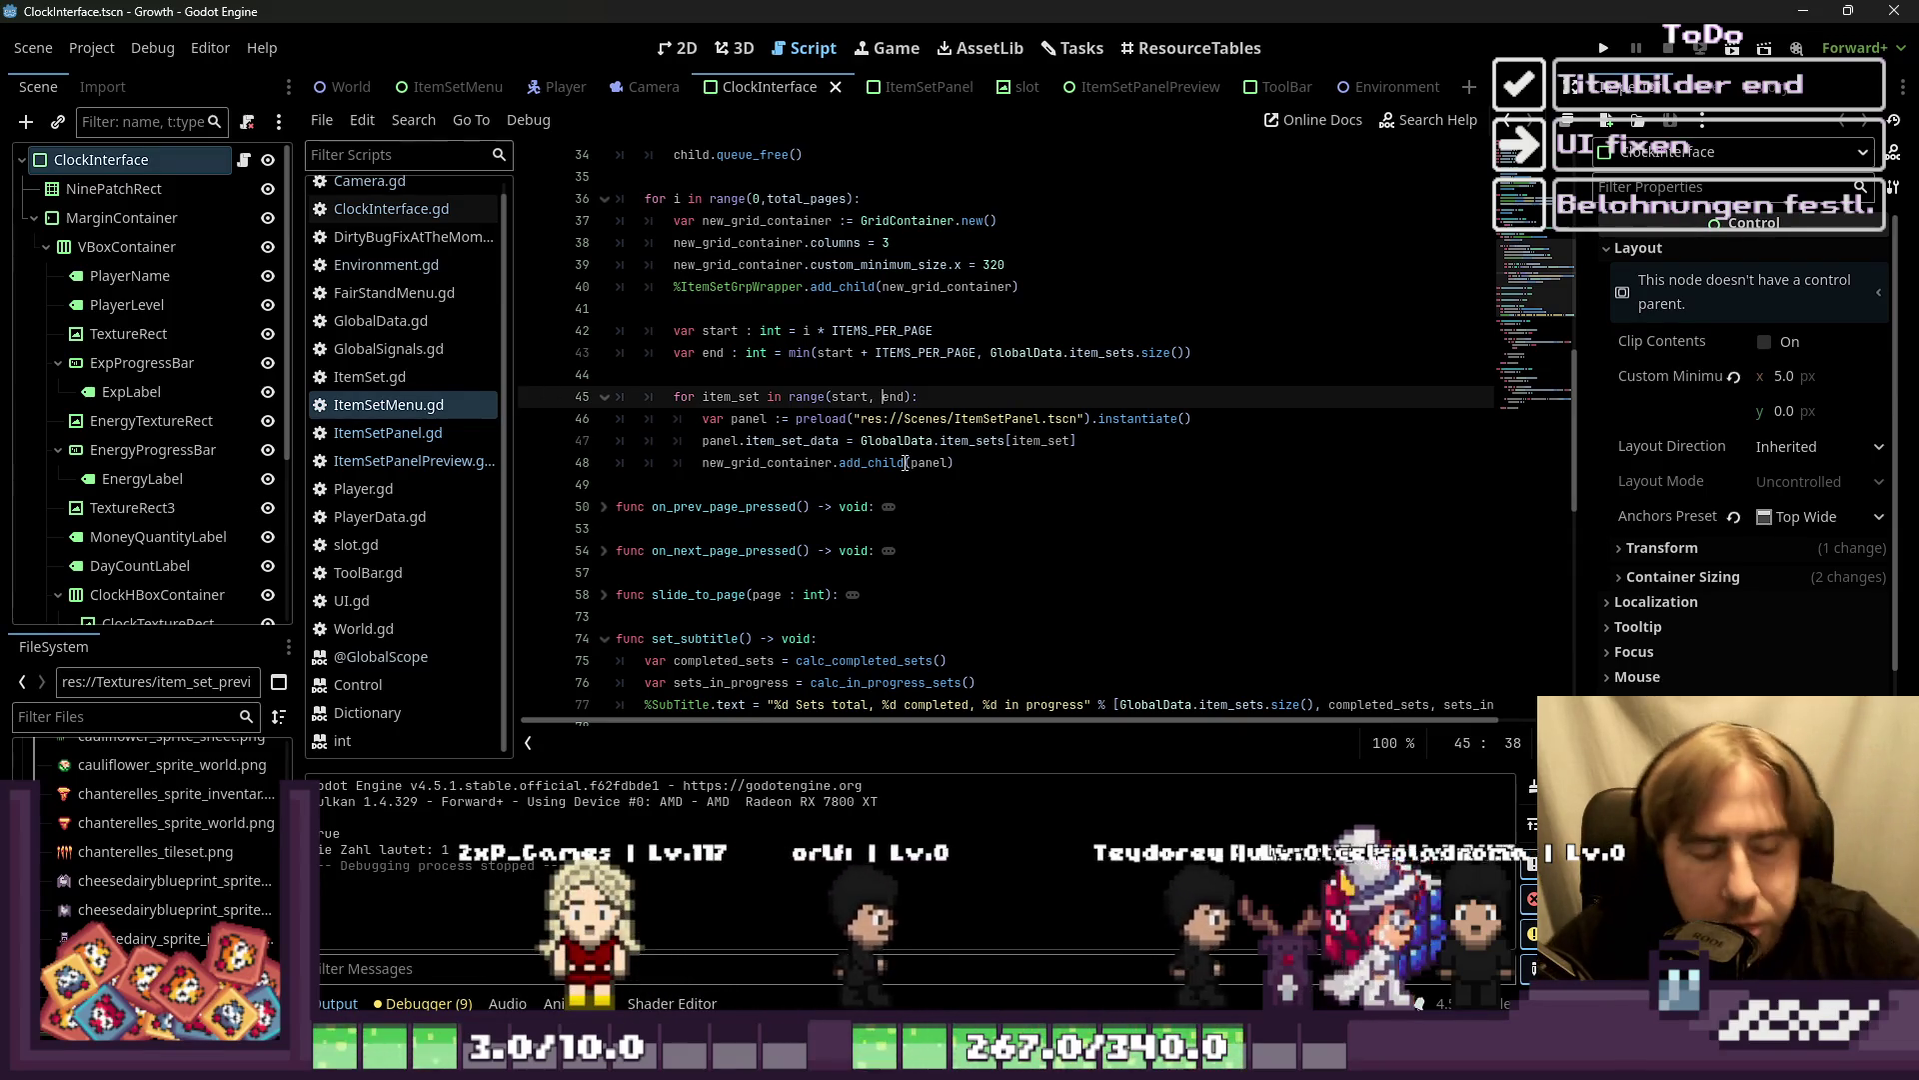
mouse_move(905, 418)
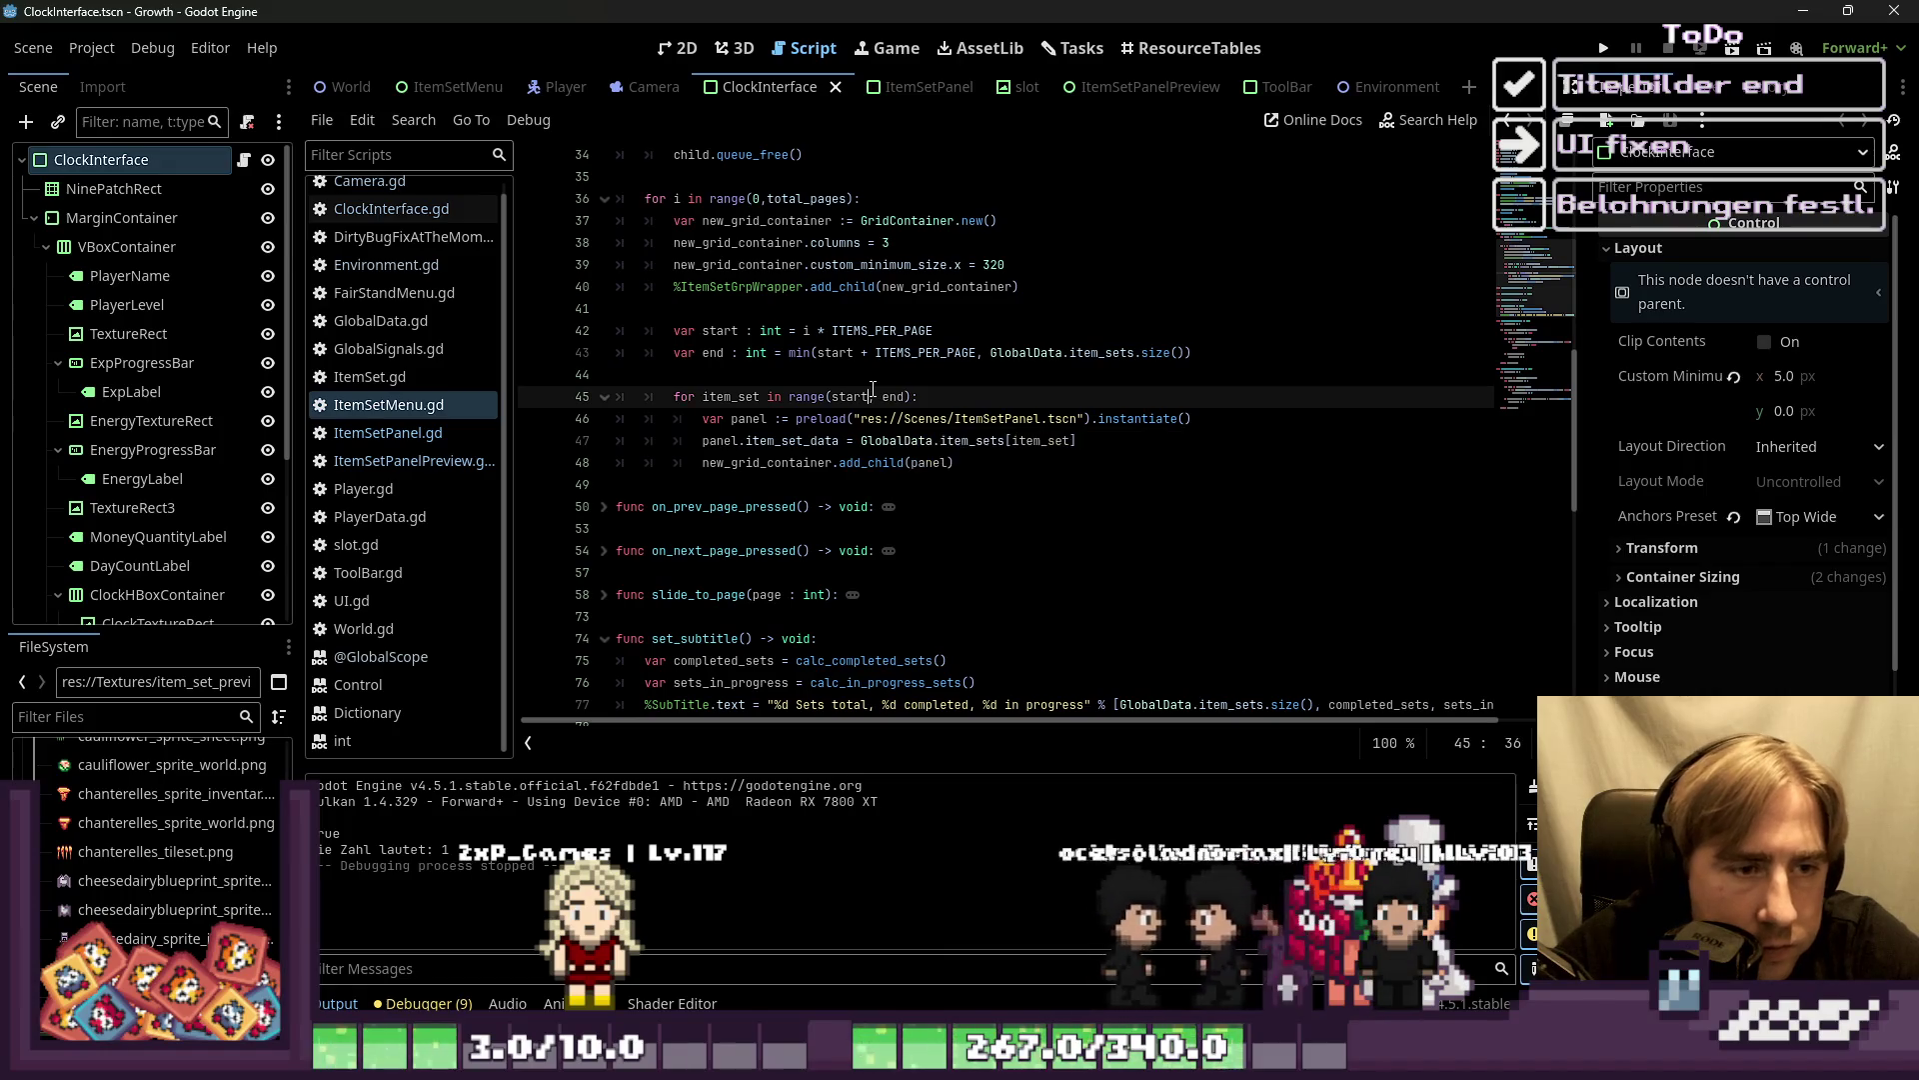
left_click(874, 375)
left_click(723, 445)
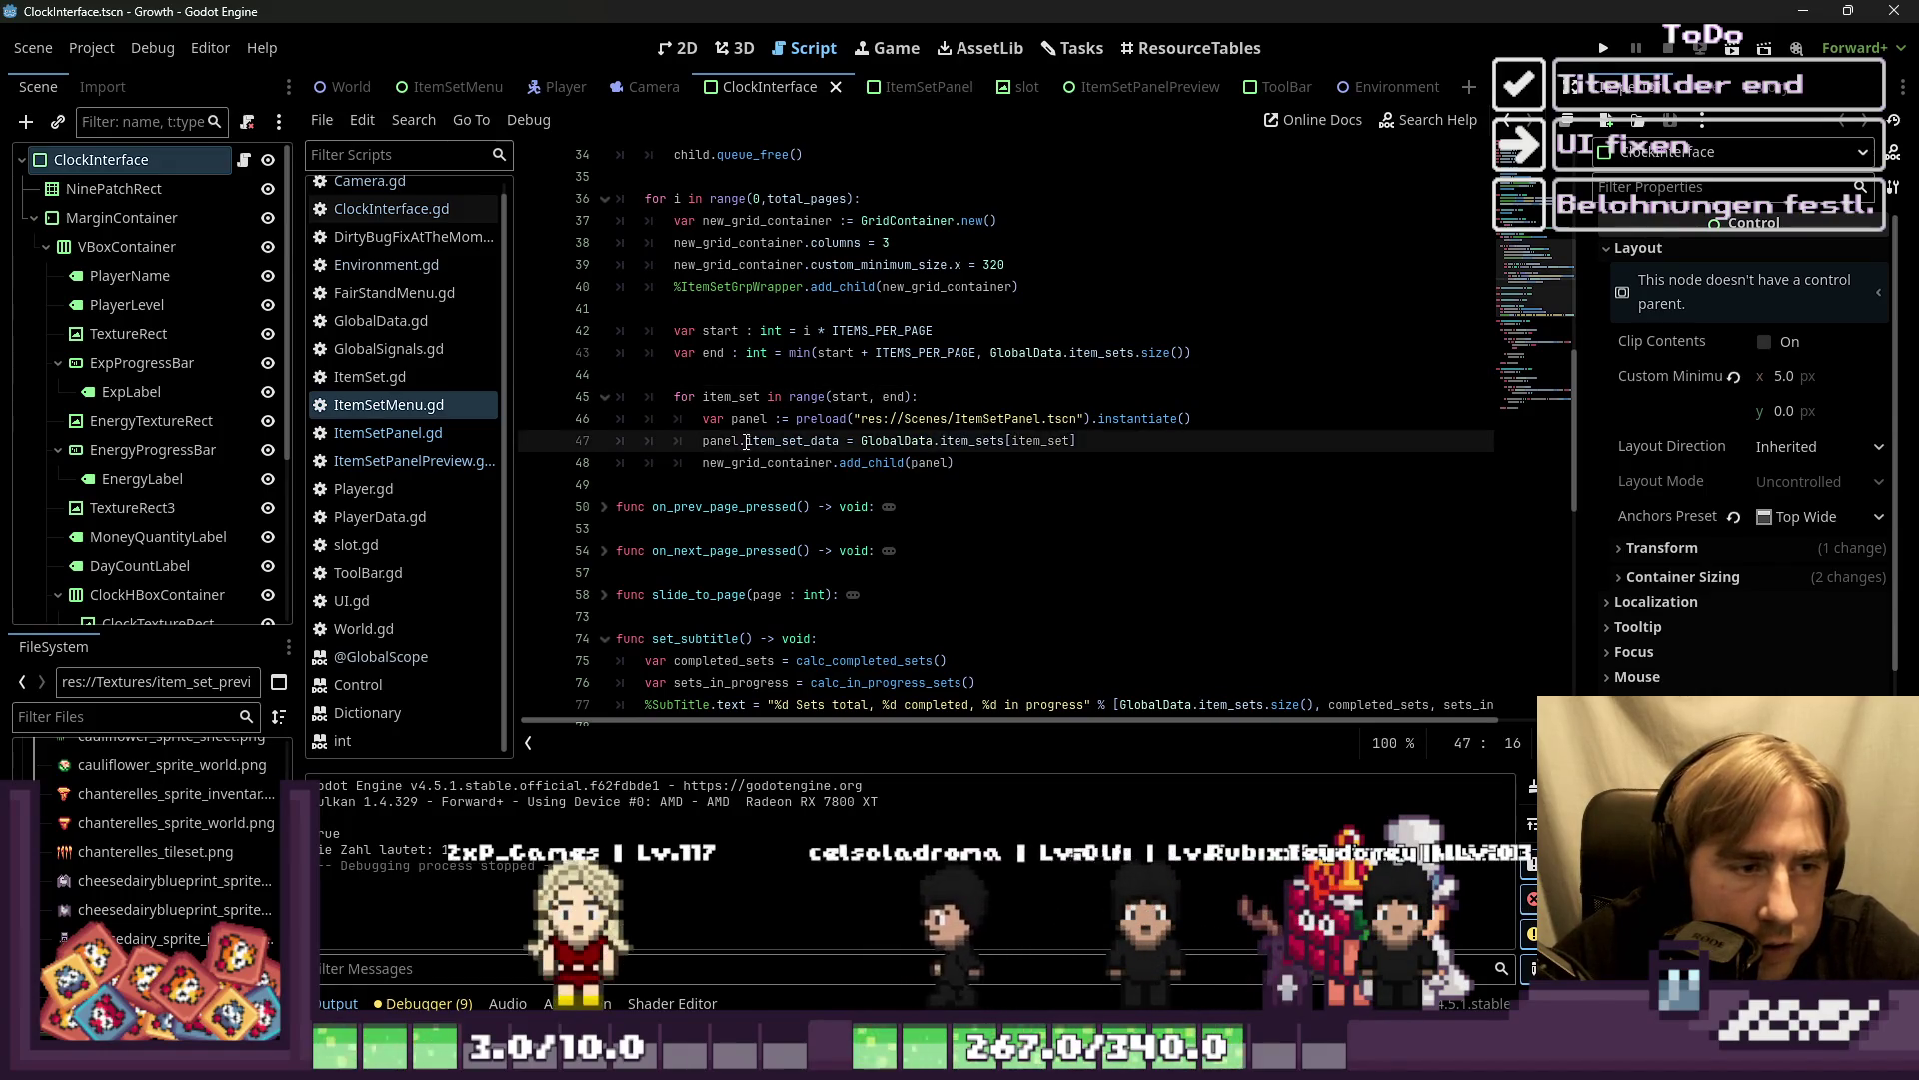
left_click(774, 441)
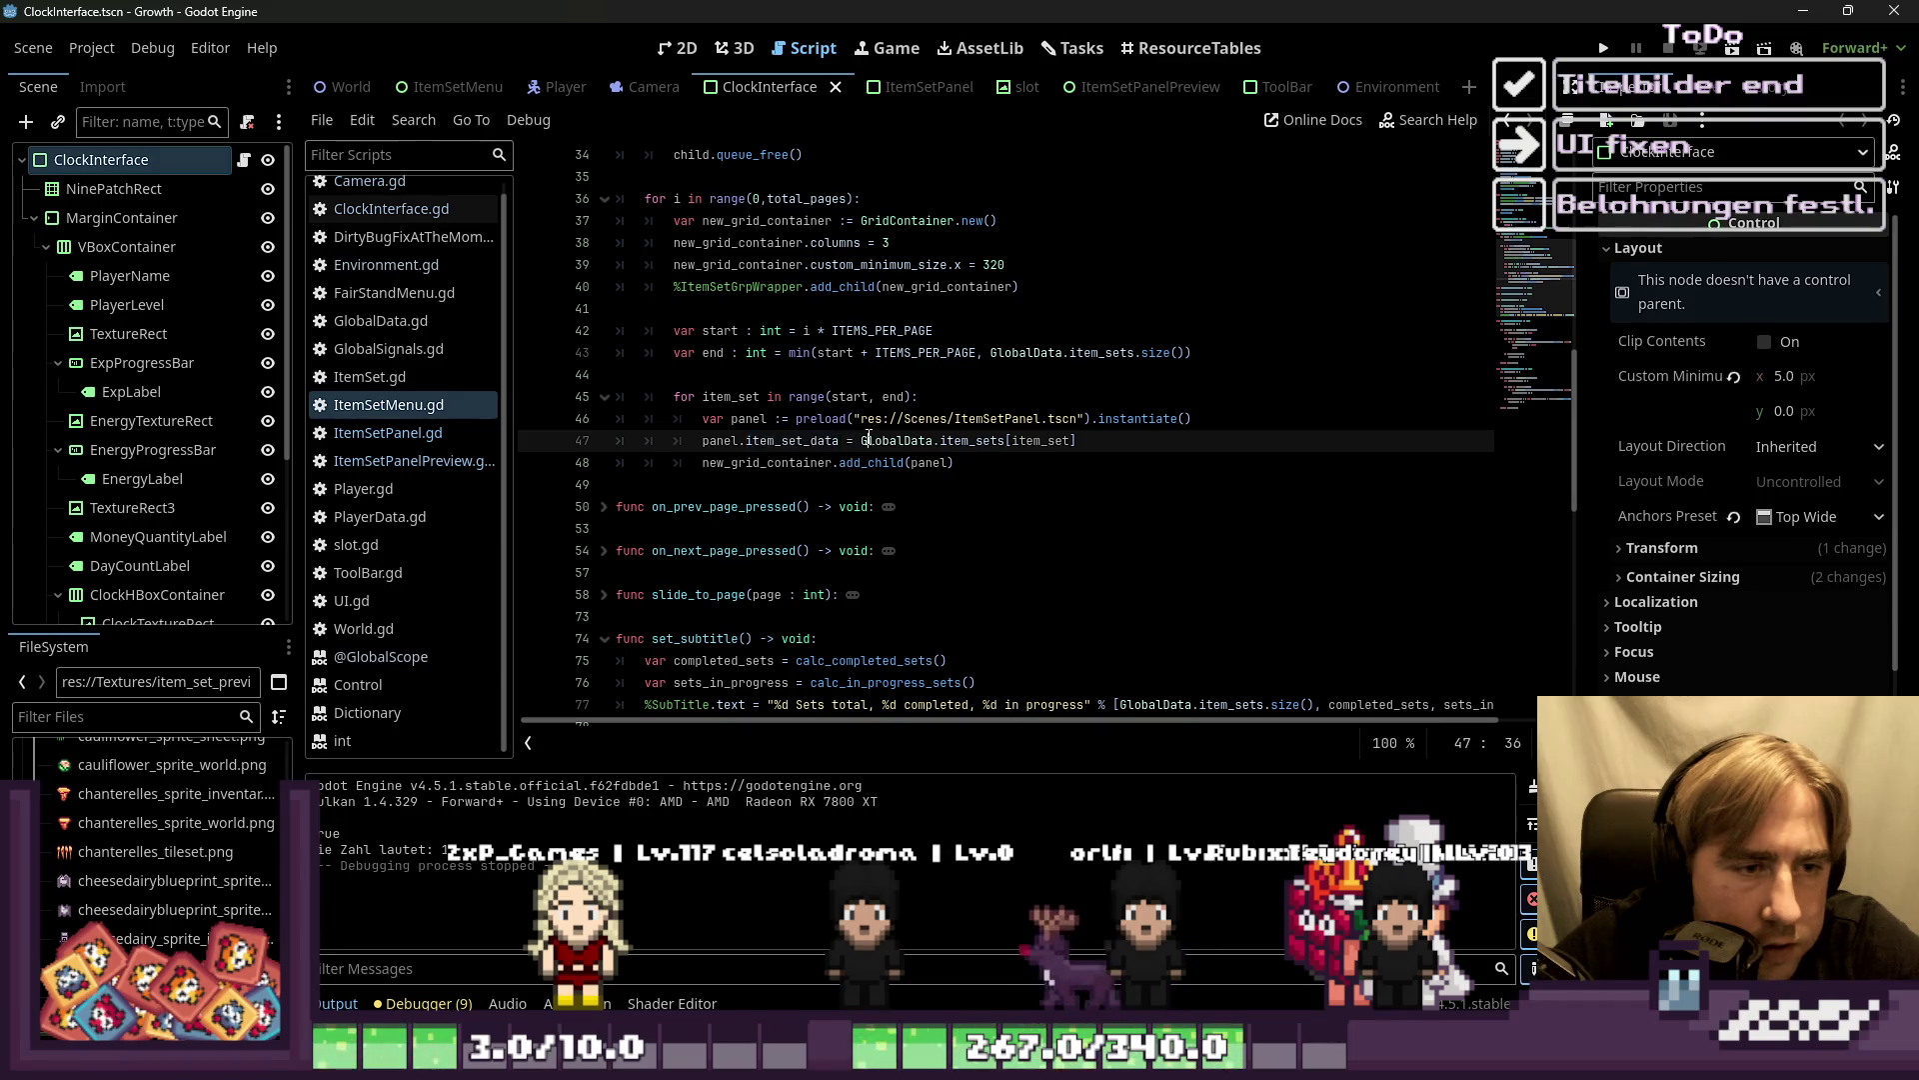
double_click(1030, 440)
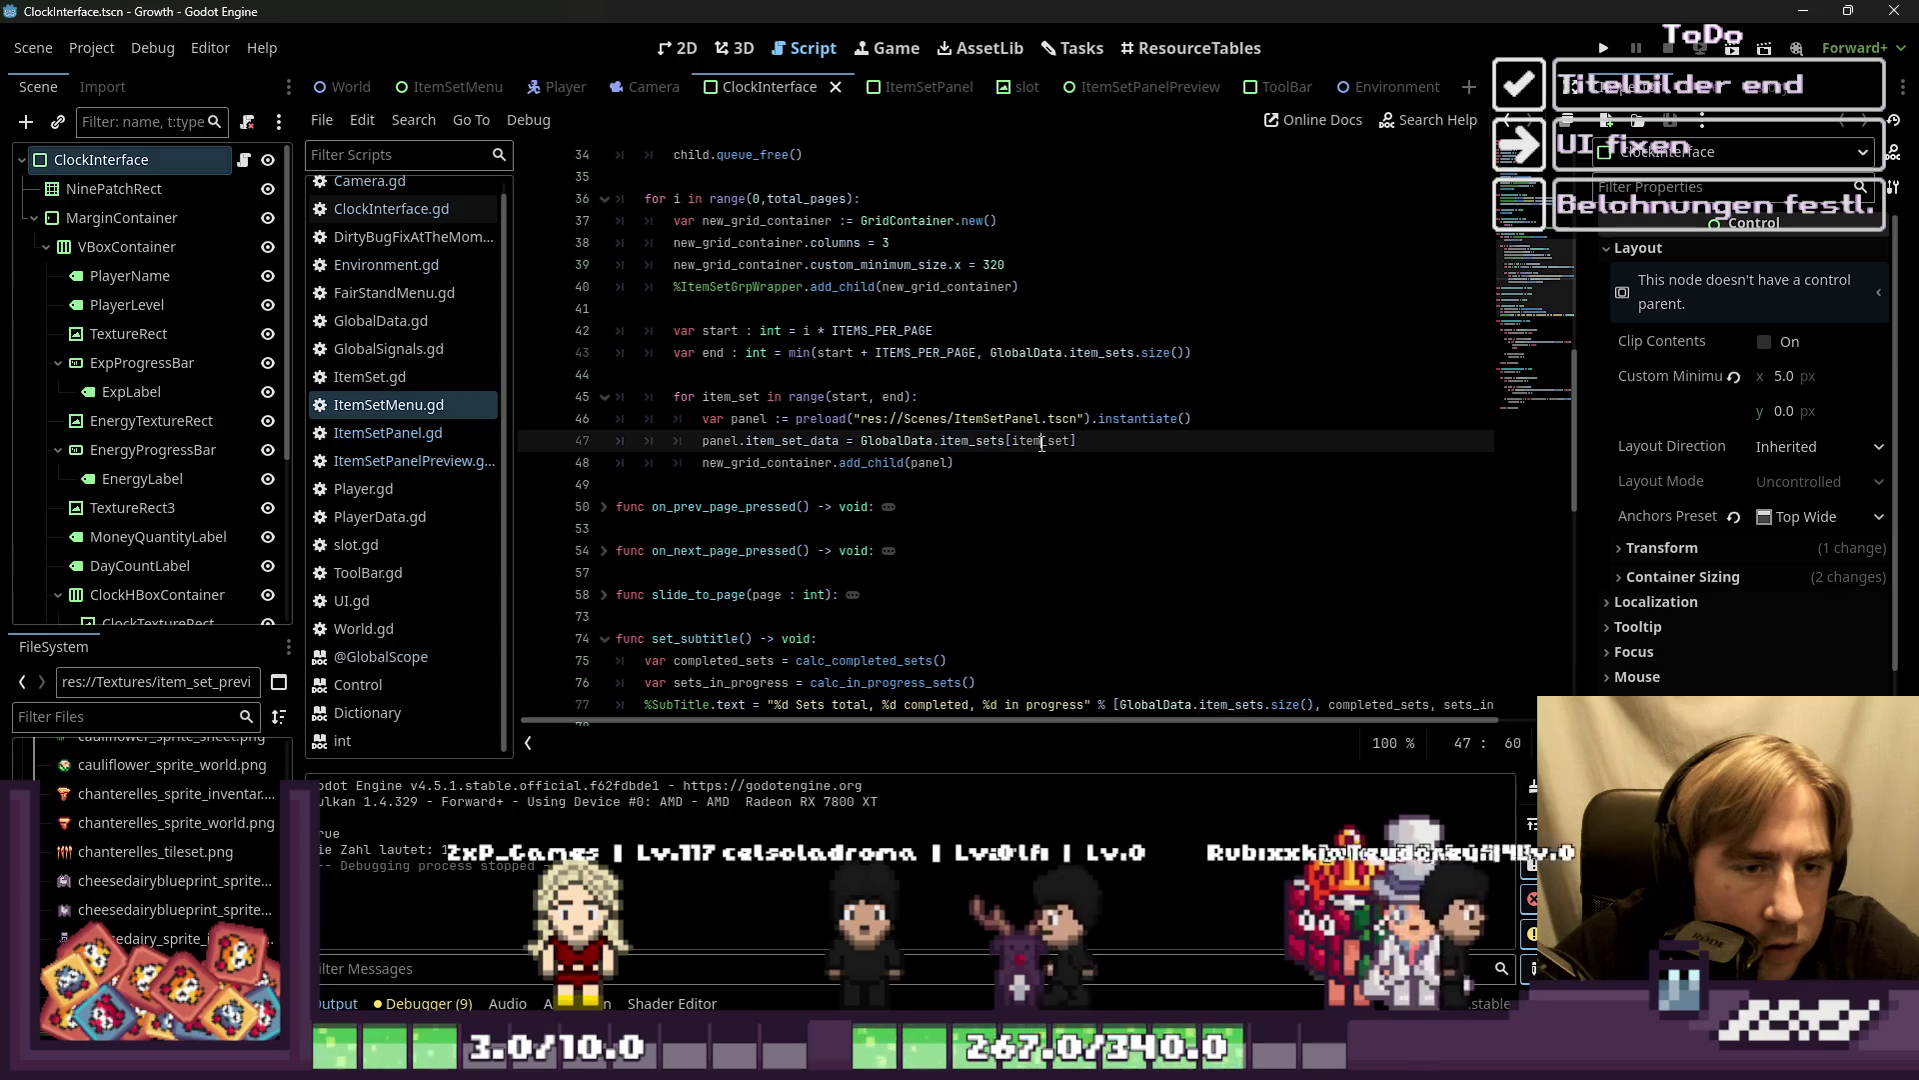
left_click(1044, 467)
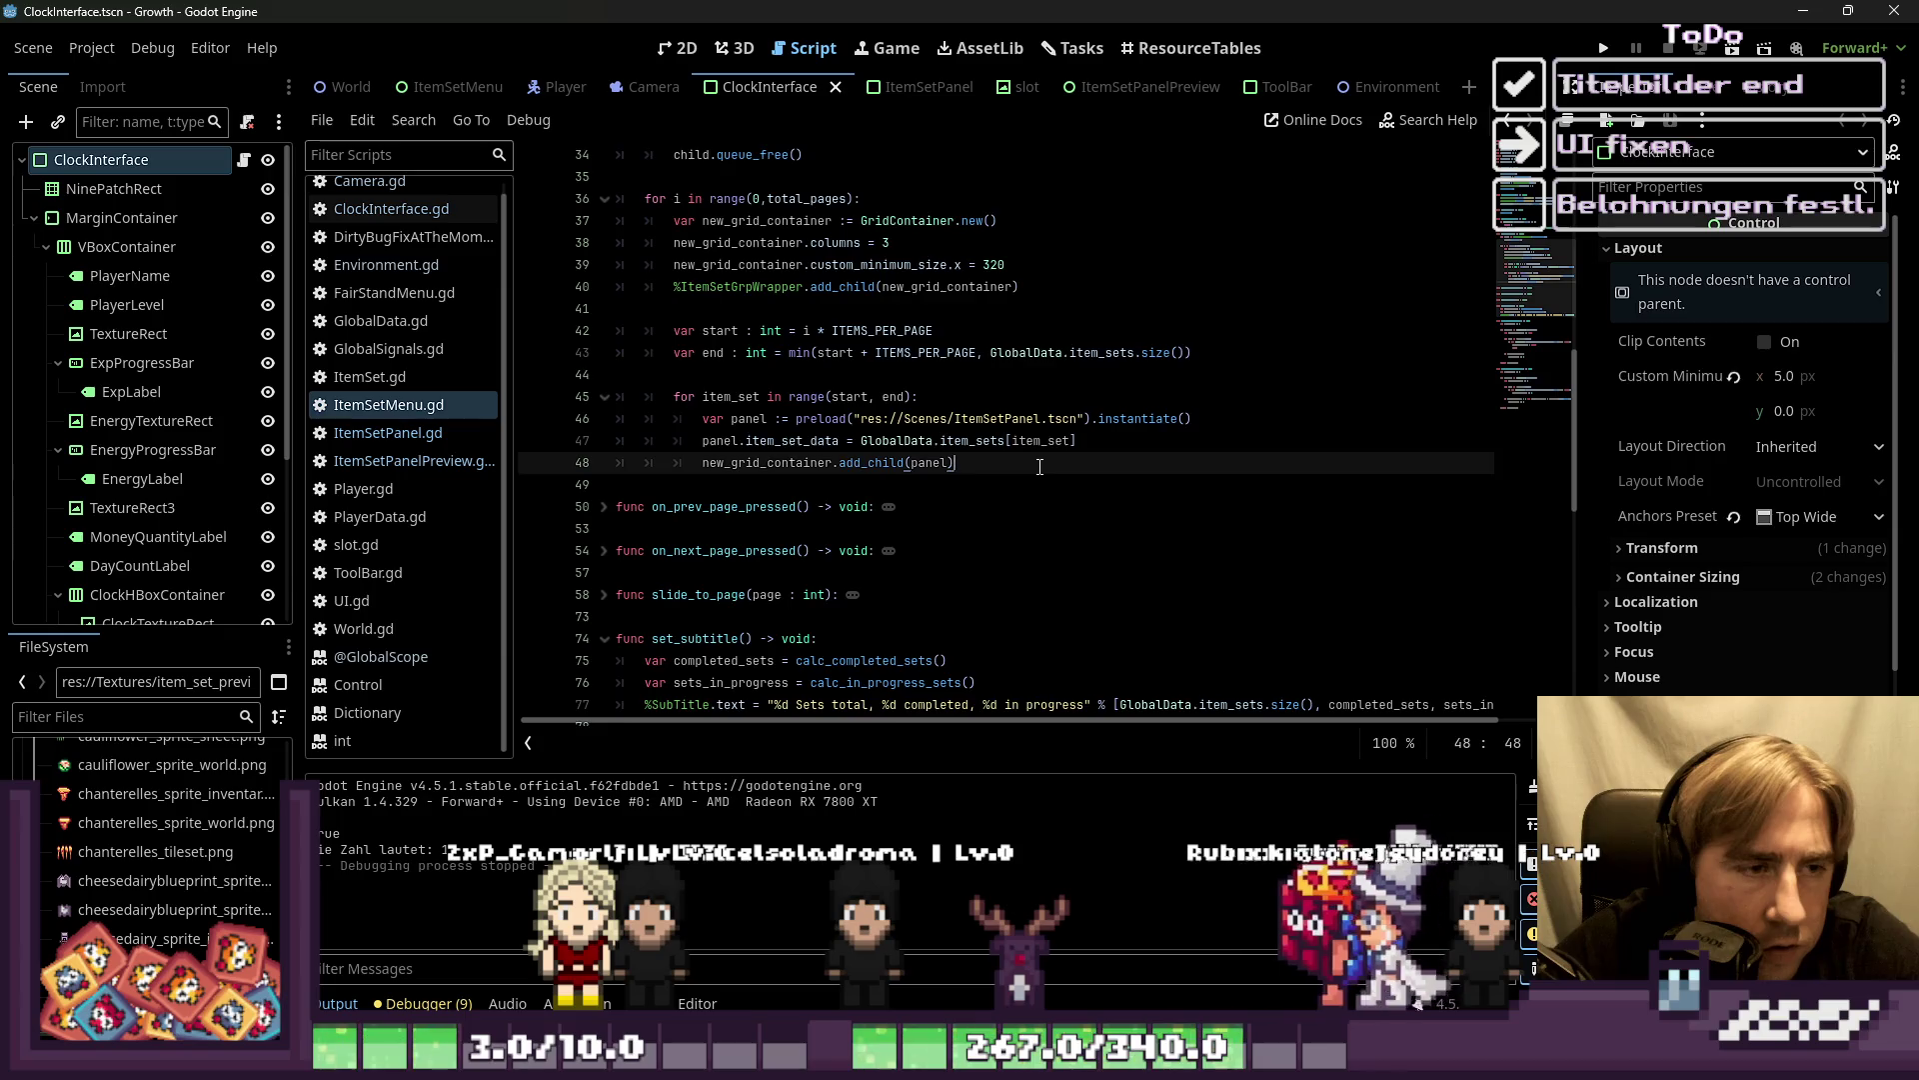
scroll(1045, 467, "up", 1)
left_click(1028, 506)
double_click(1027, 507)
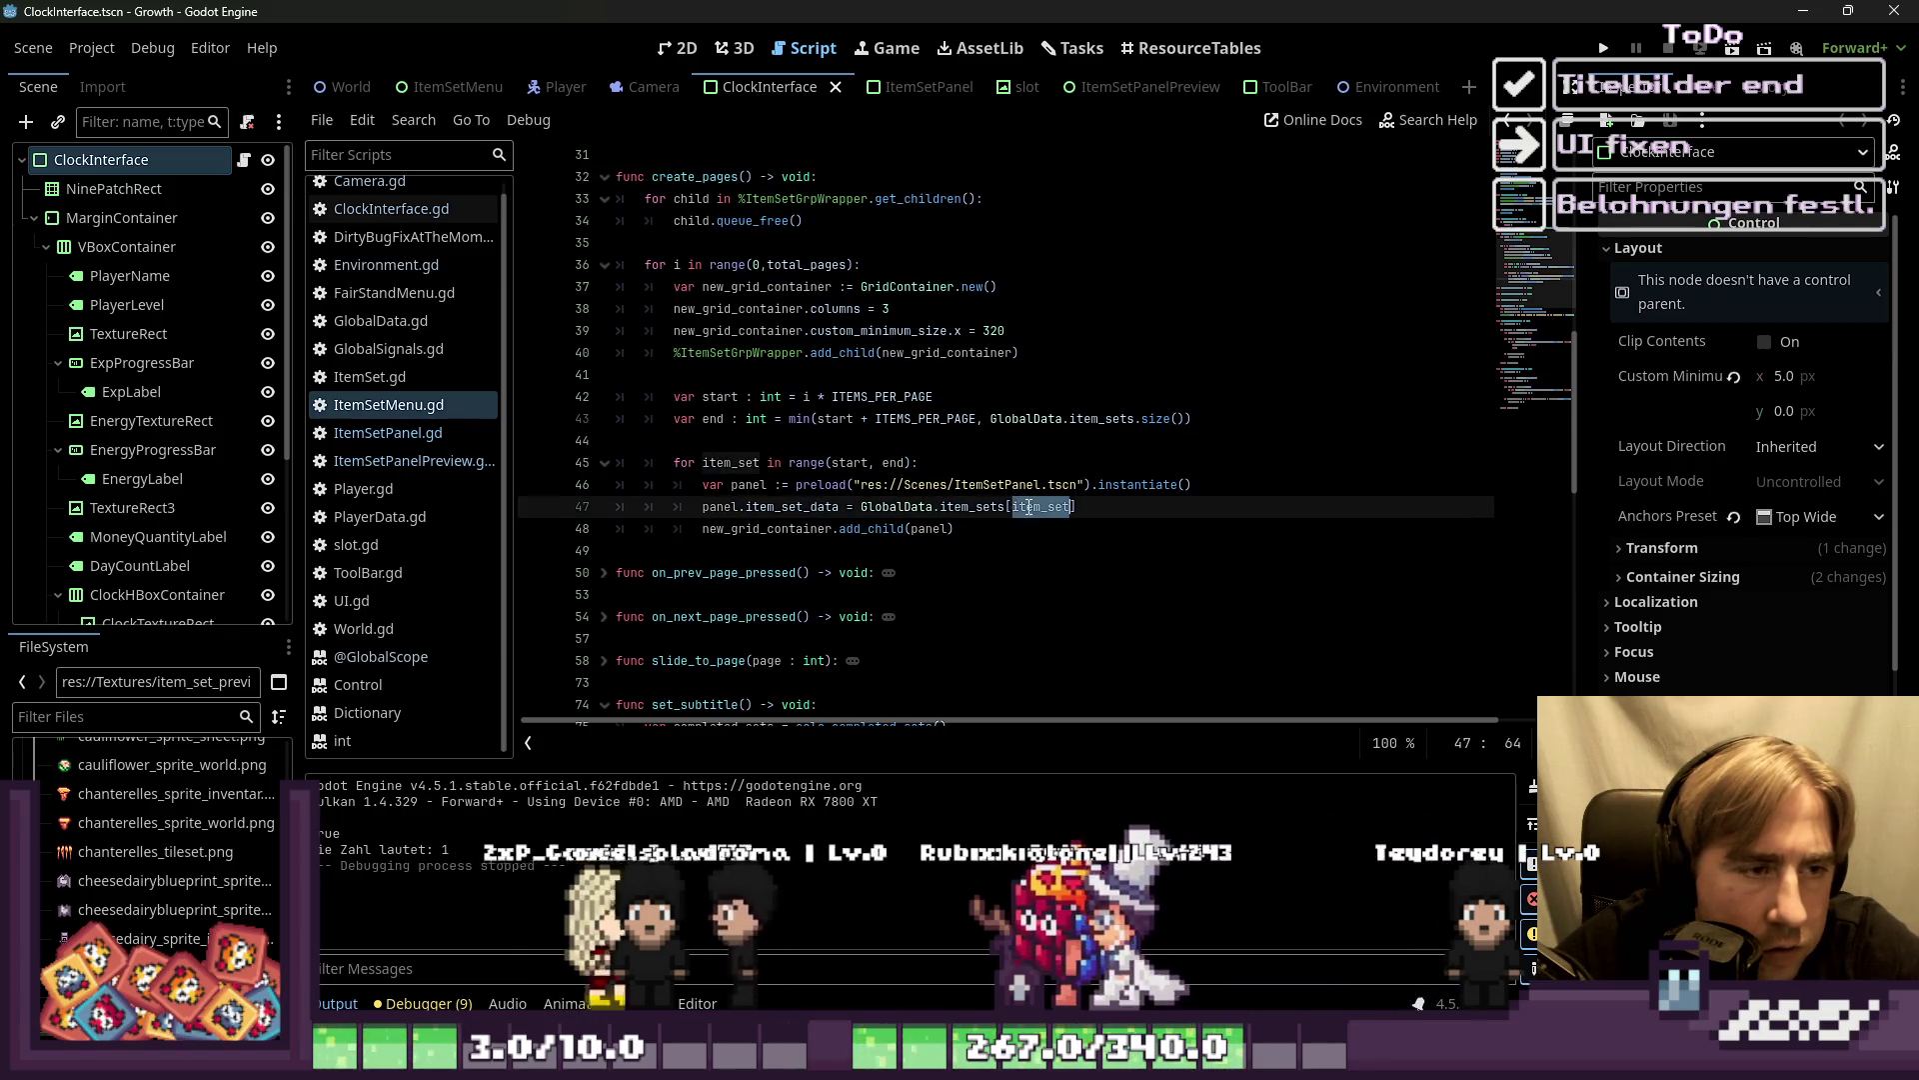
left_click(808, 464)
double_click(843, 464)
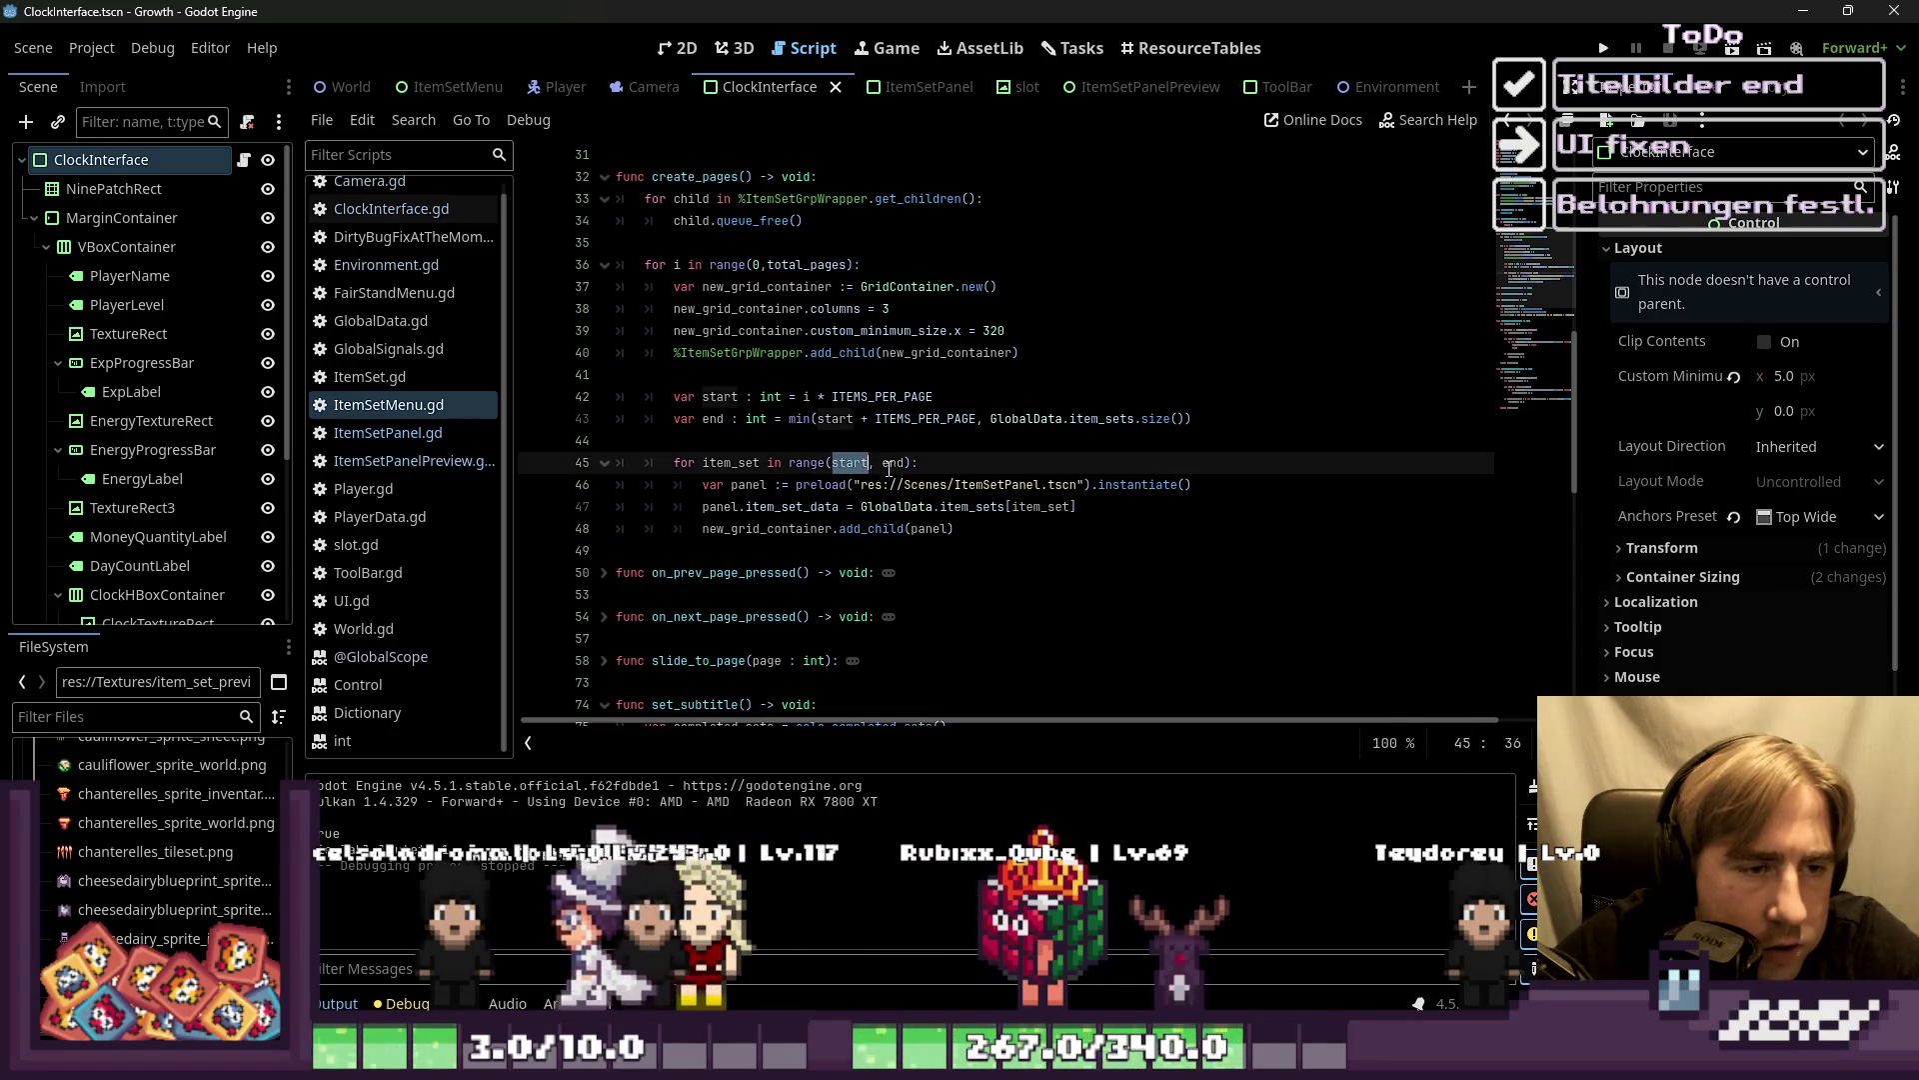
double_click(893, 464)
mouse_move(953, 479)
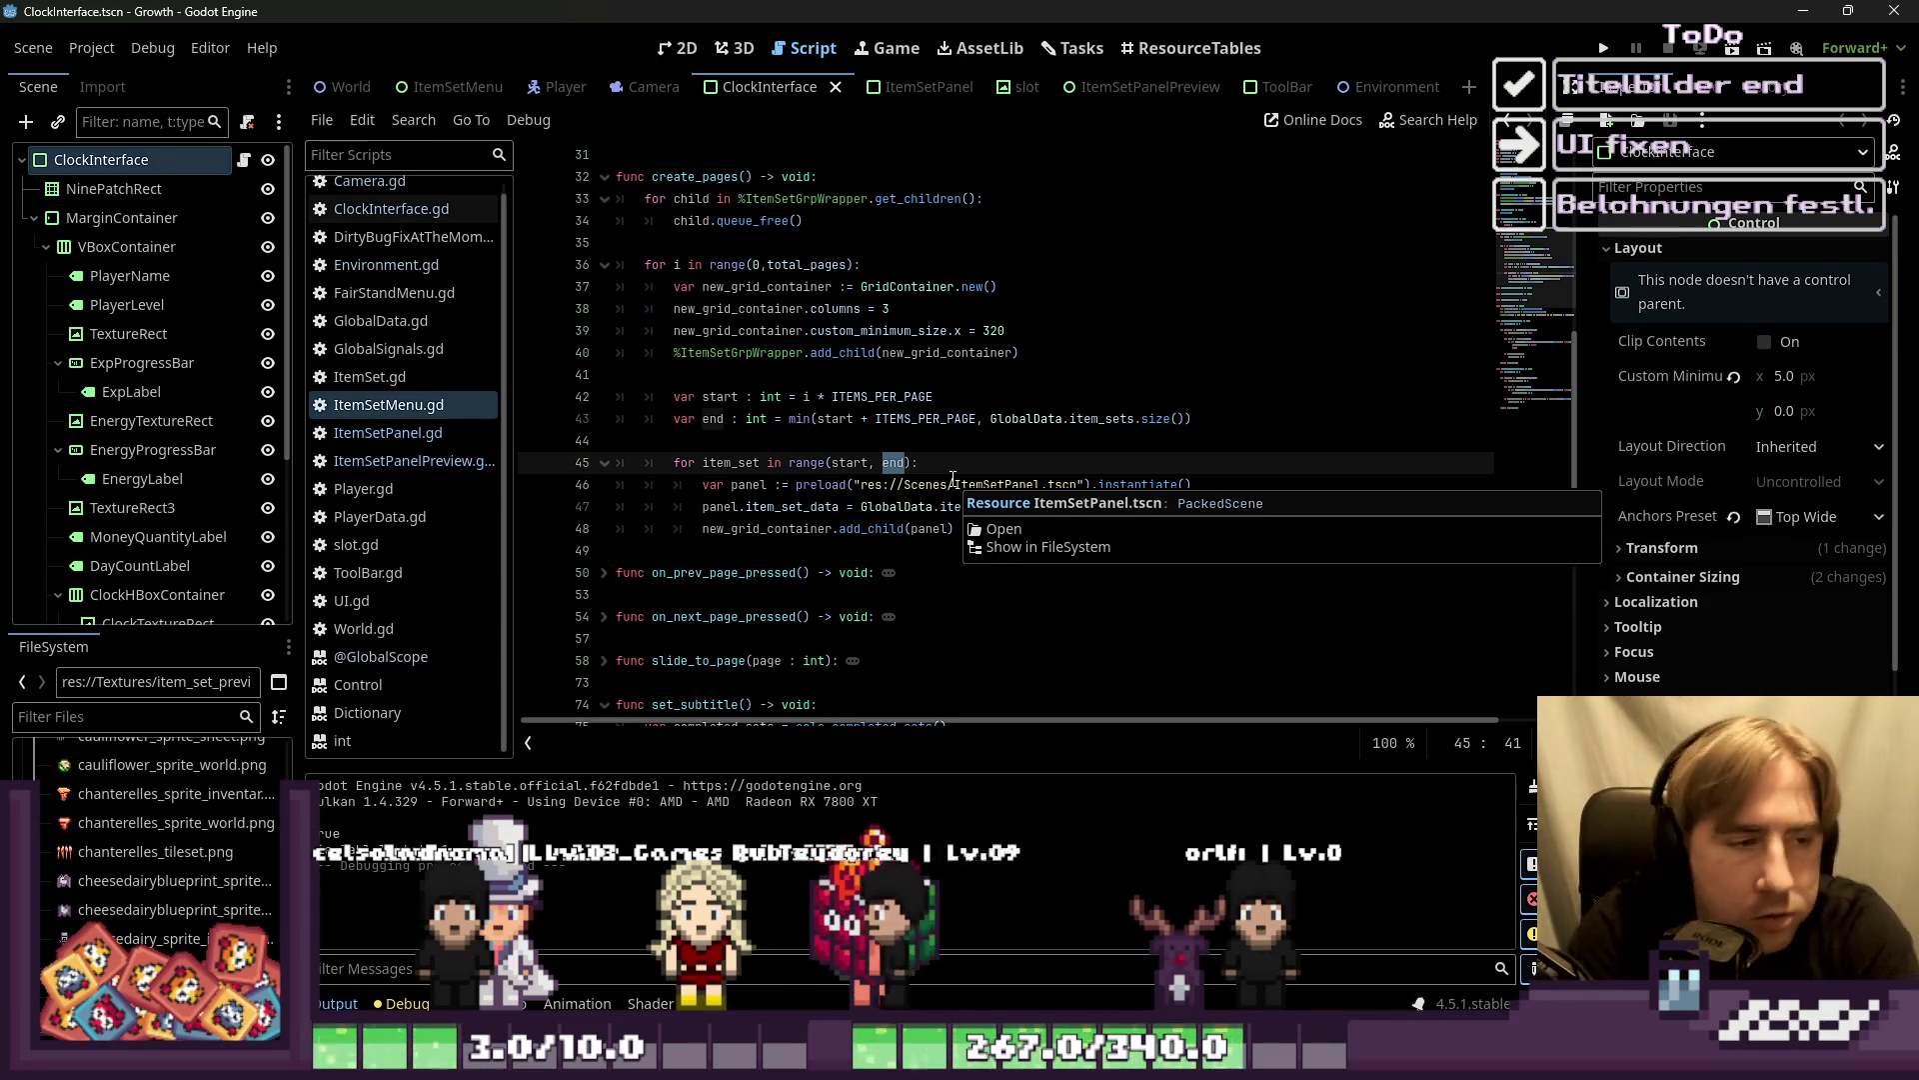
key("ctrl+shift+period")
key("ctrl+shift+period")
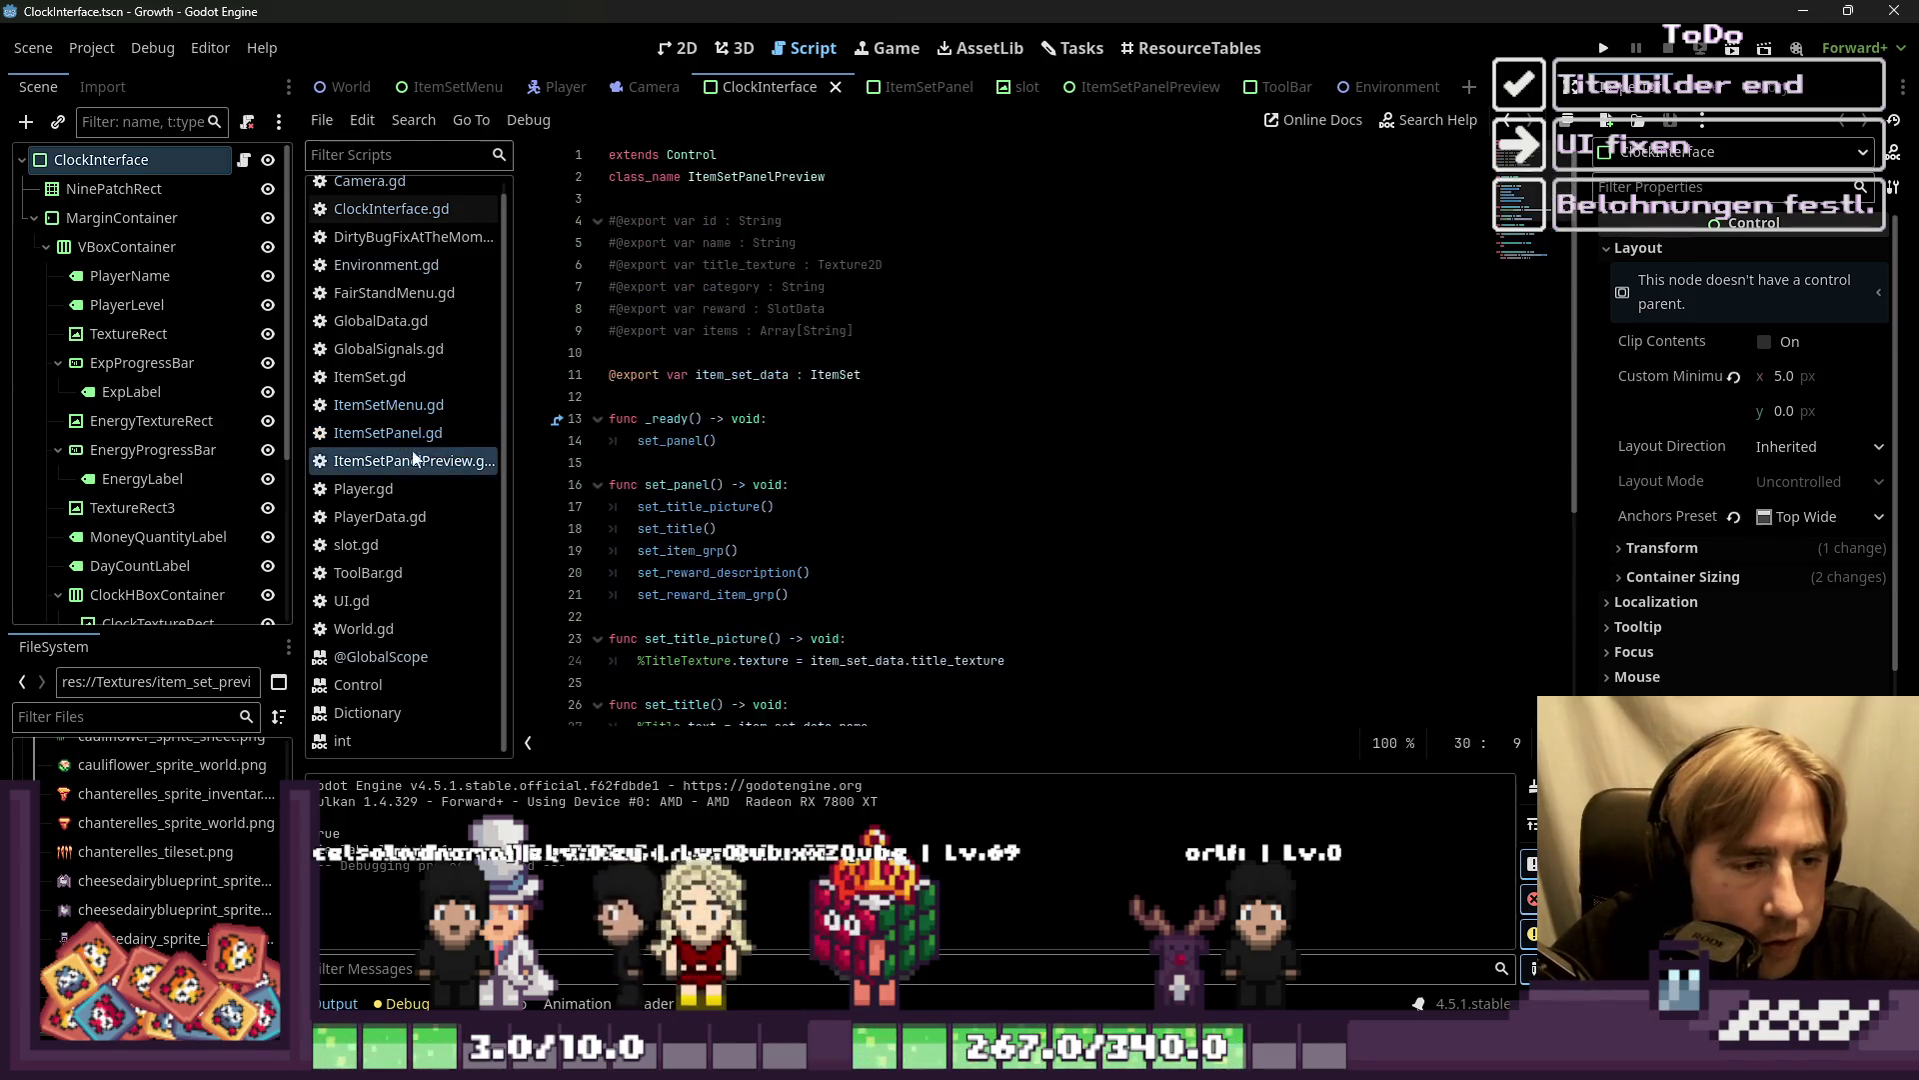
Replace pass in set_item_grp with 'for i in range(', then trim it to 'for i in'
scroll(792, 470, "down", 4)
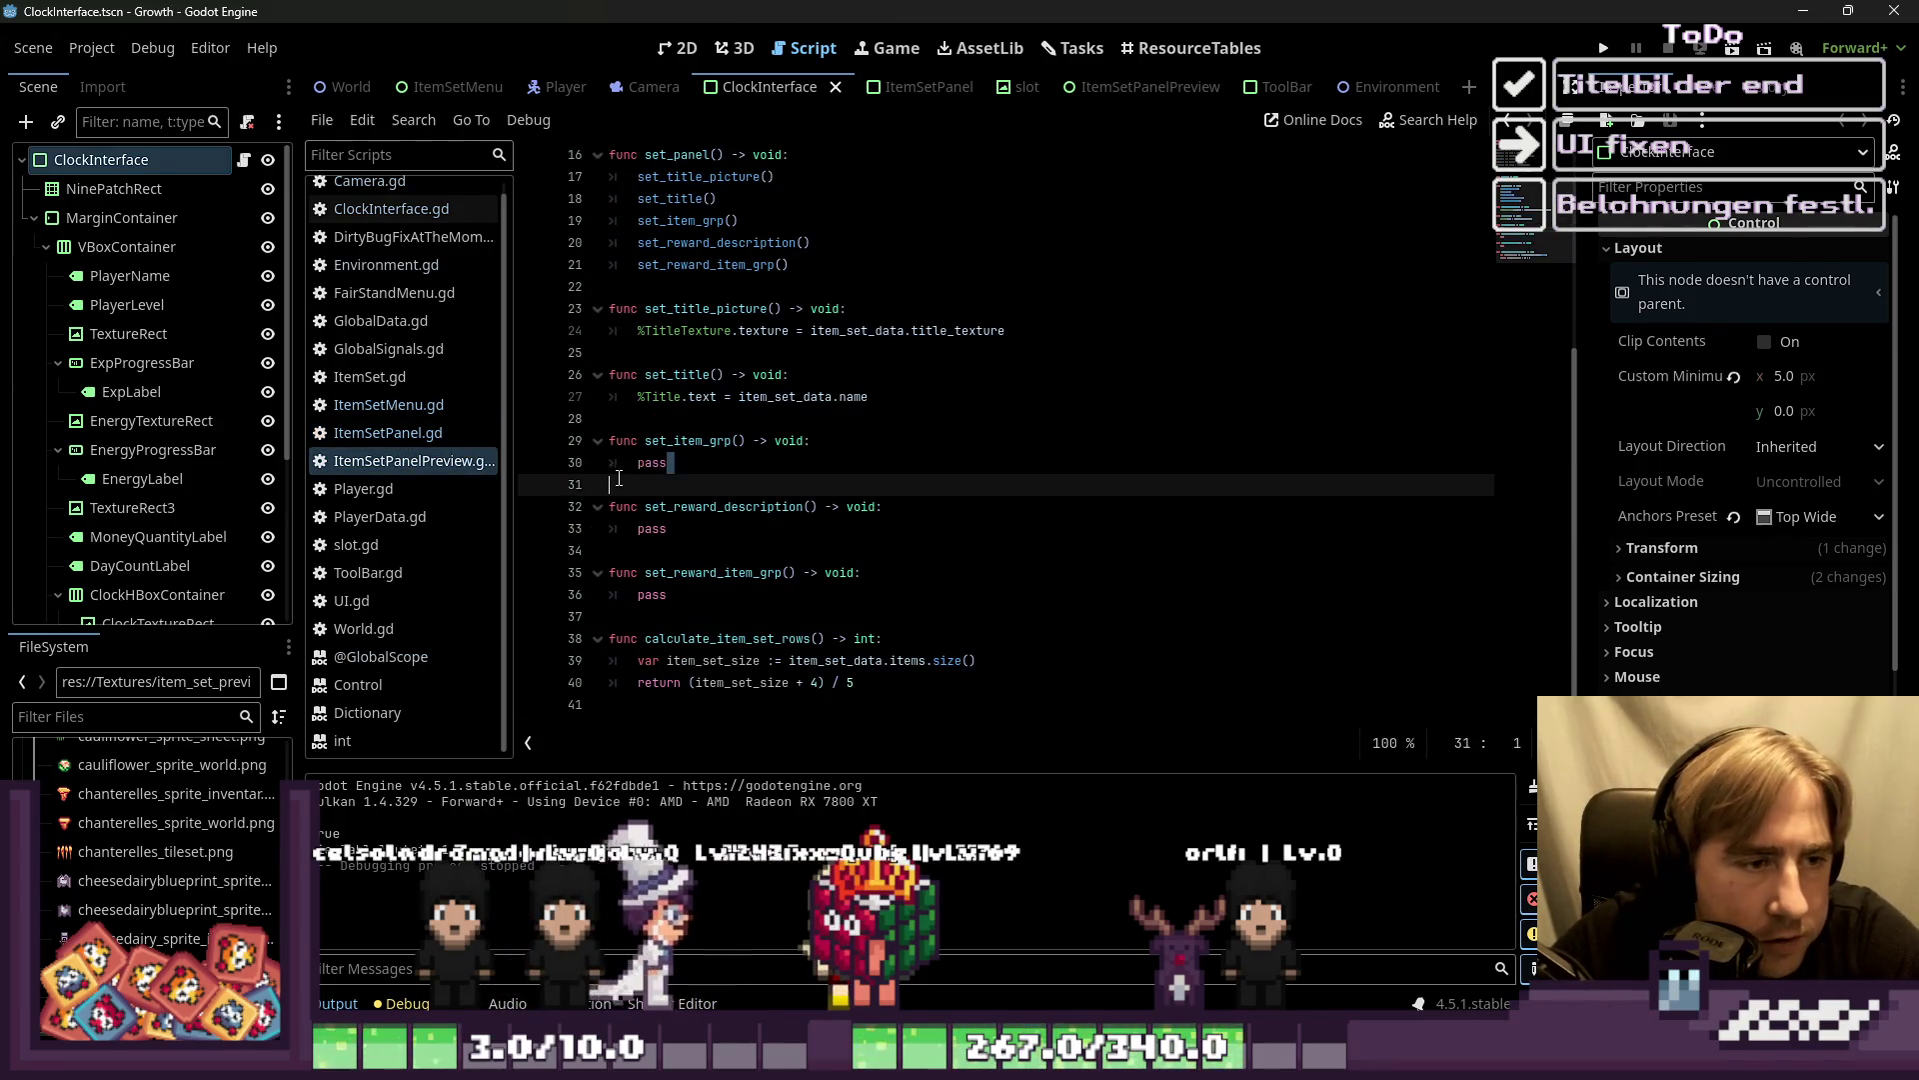
left_click_drag(667, 463, 628, 472)
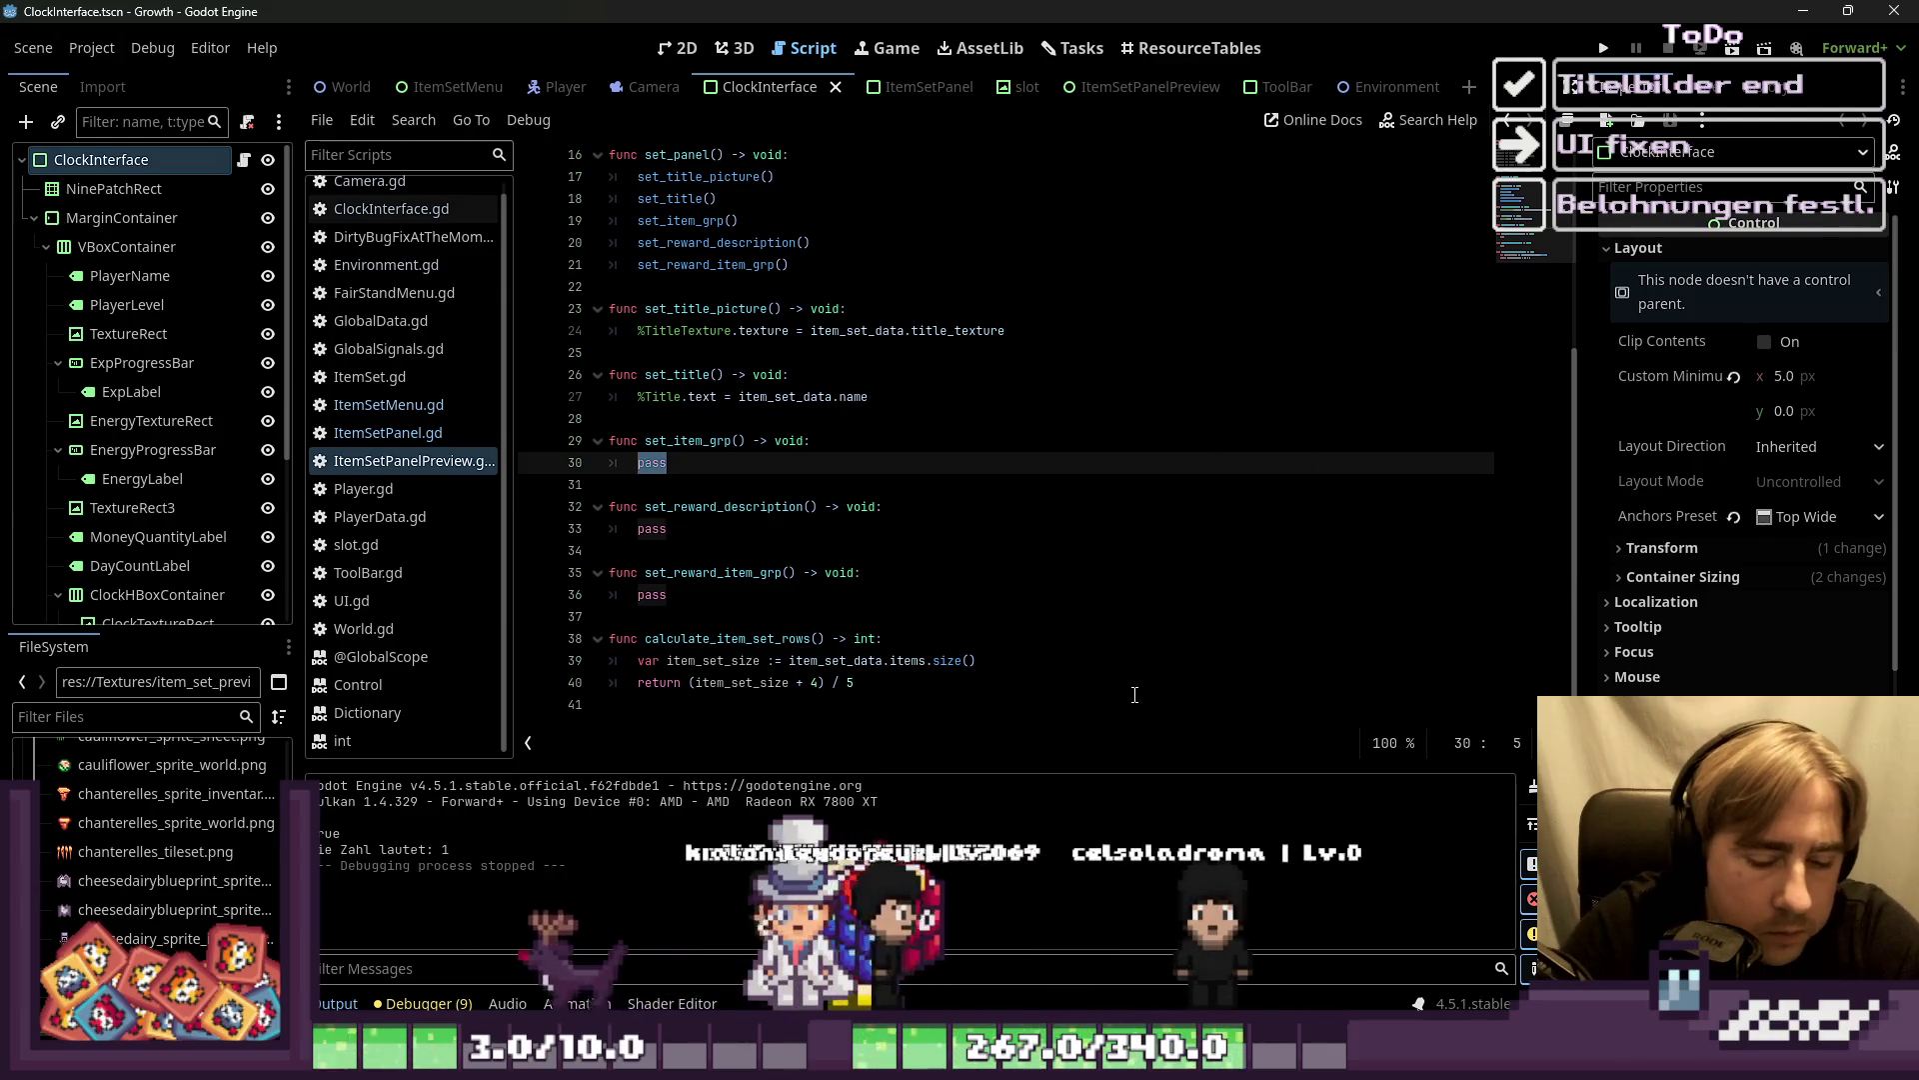
type("for i ")
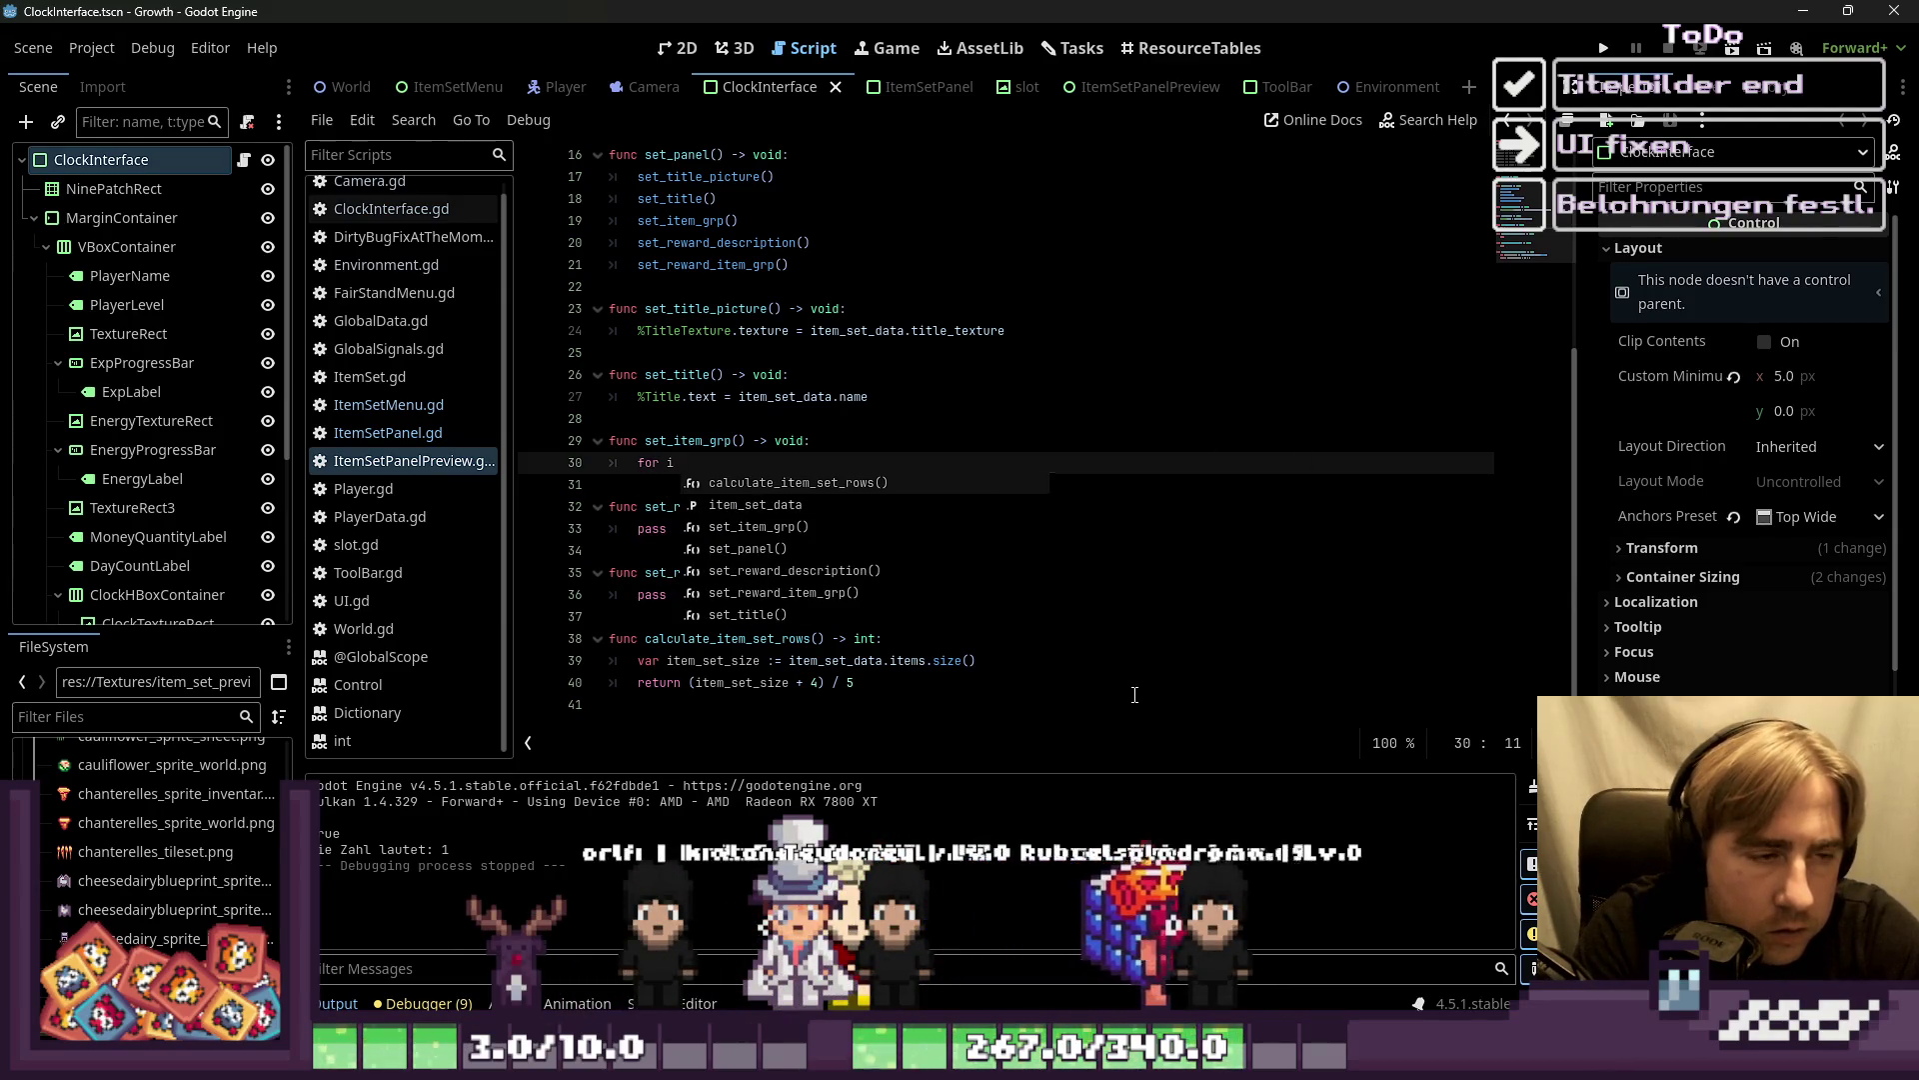
type("in ")
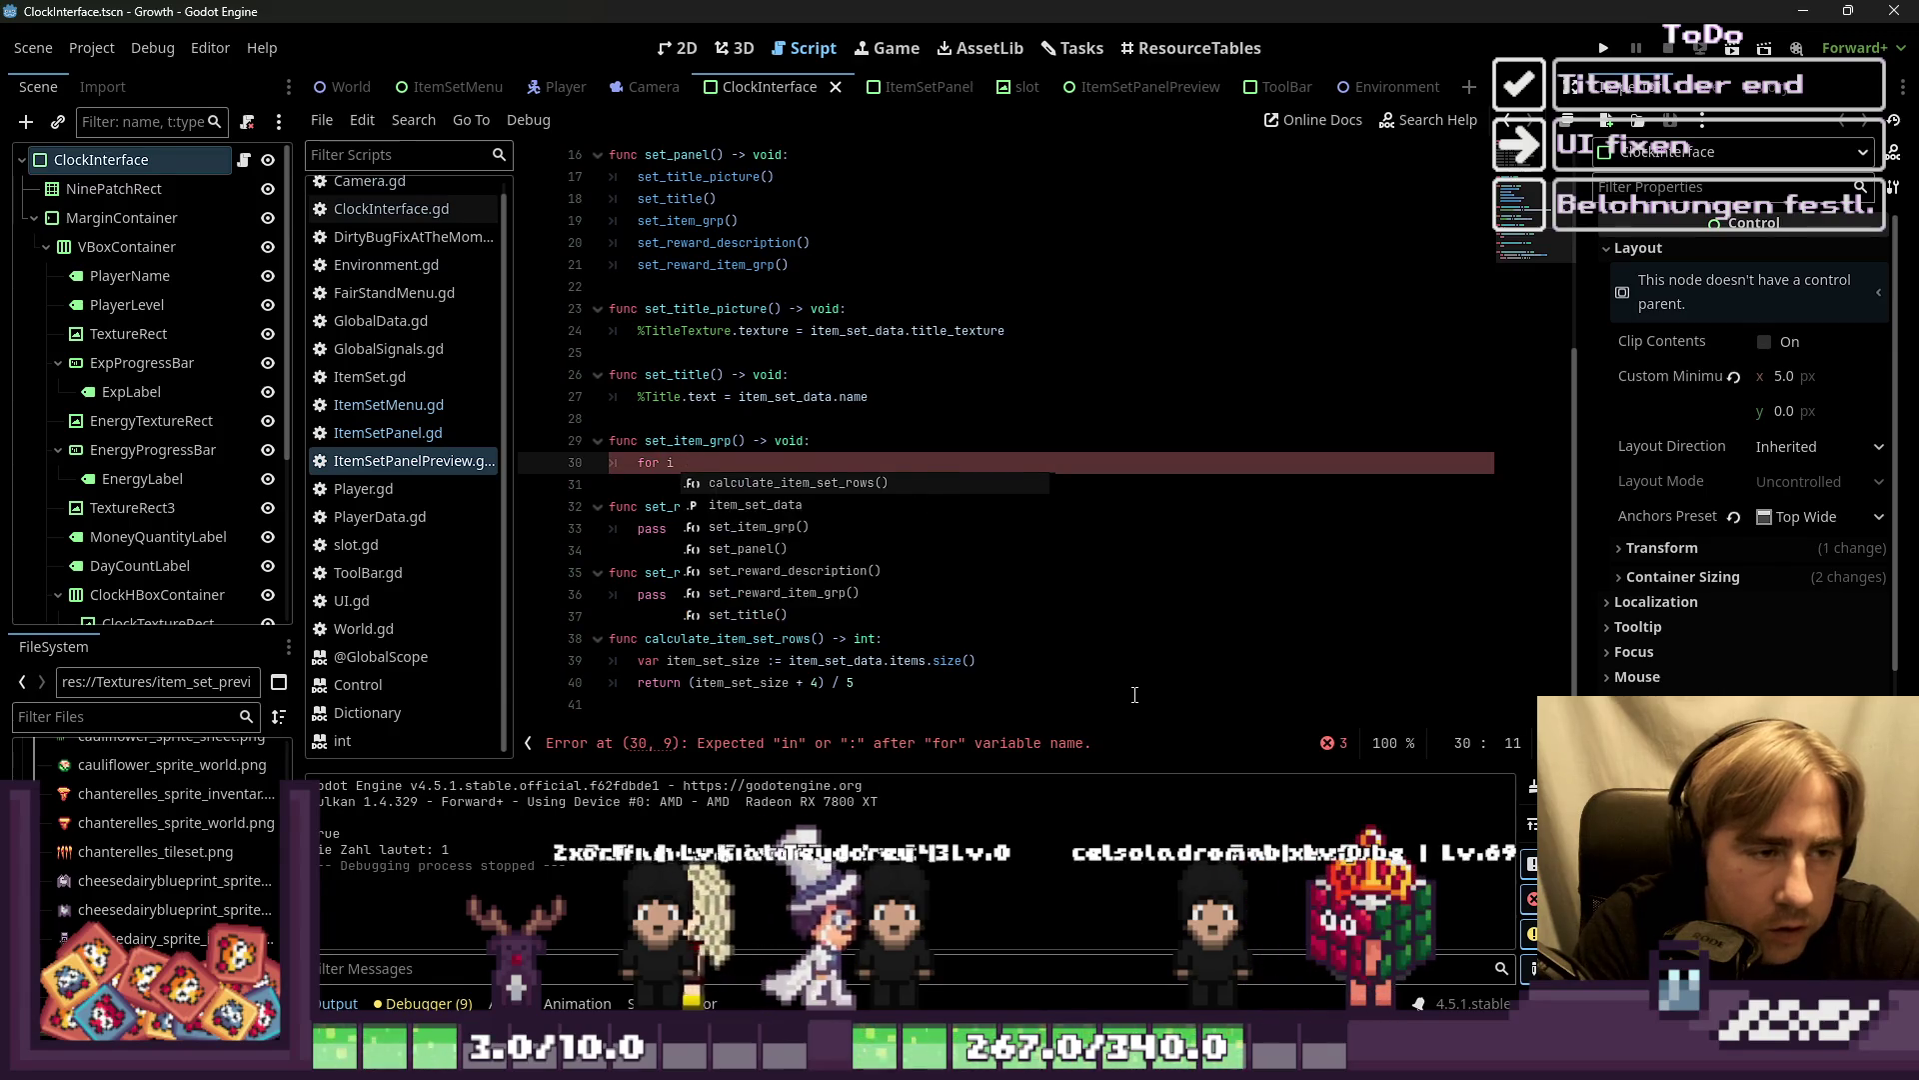
type("range(")
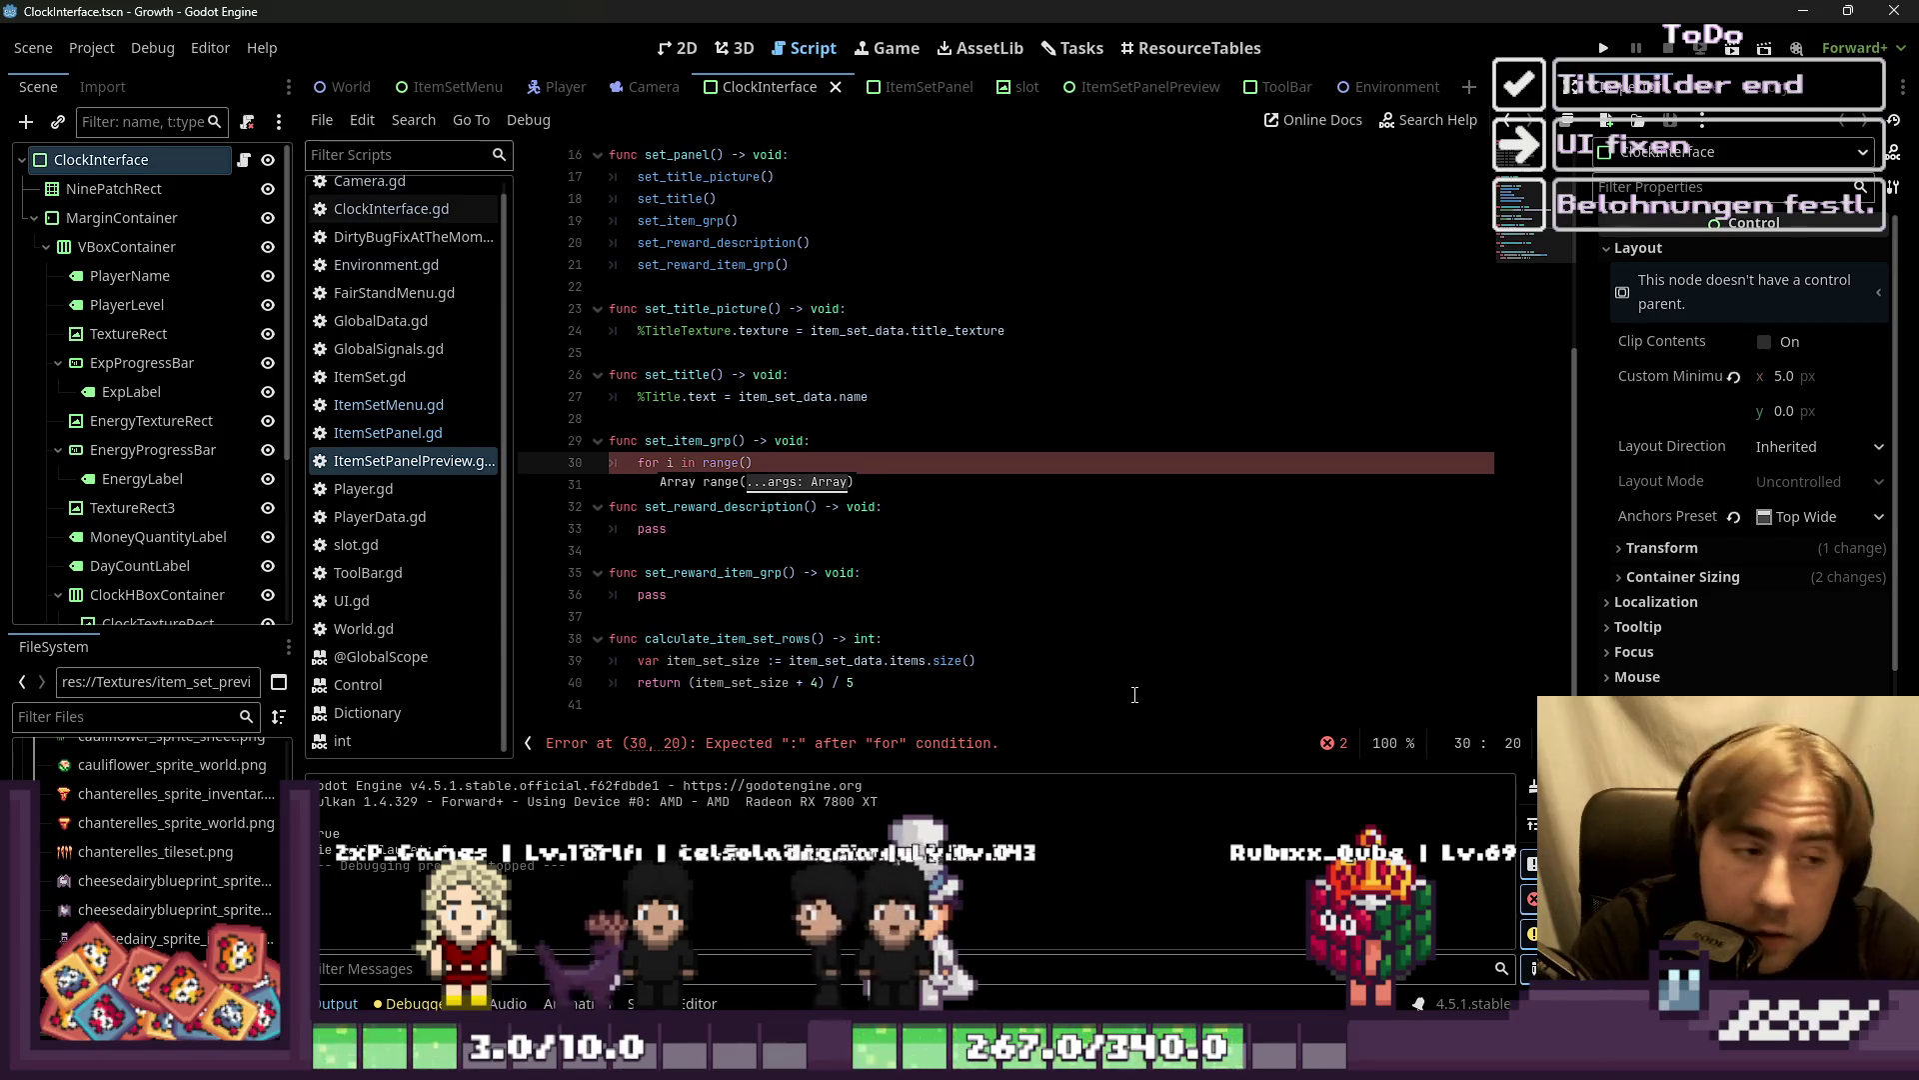
key("ctrl+BackSpace")
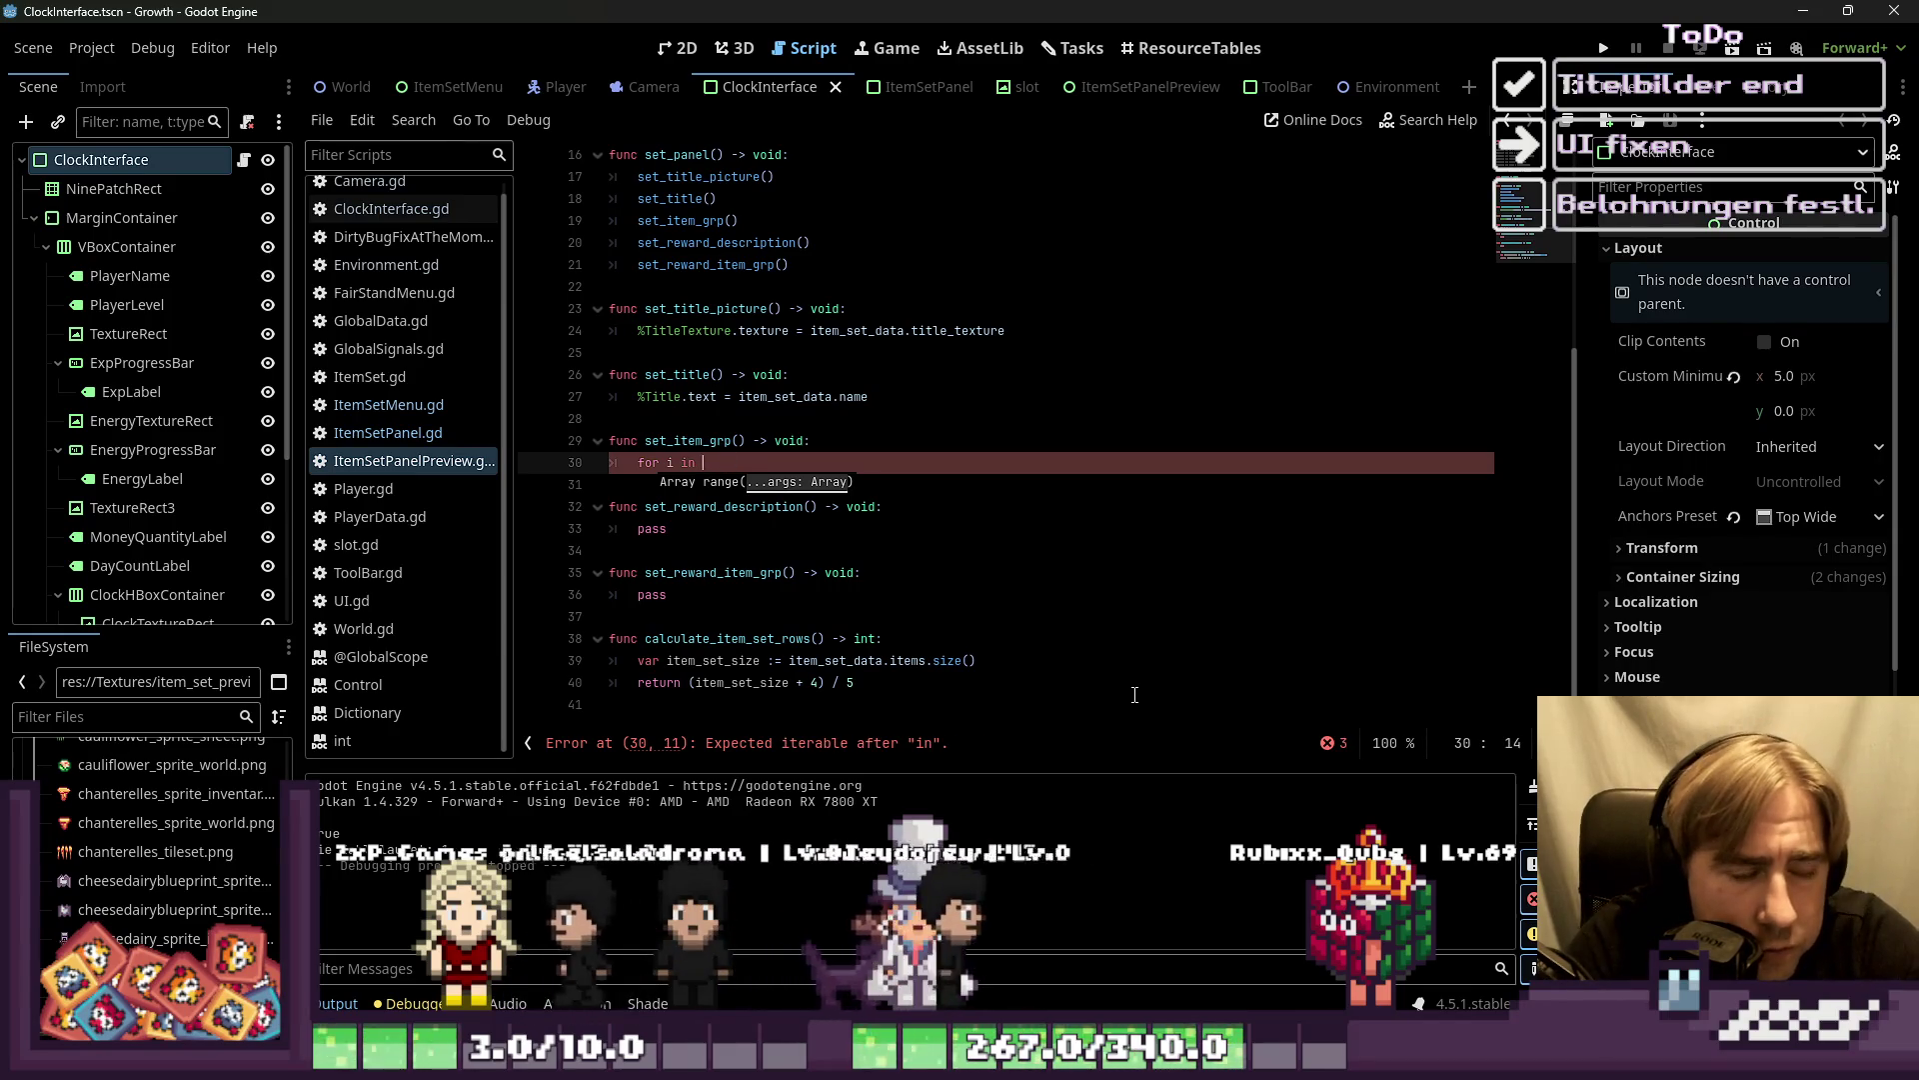
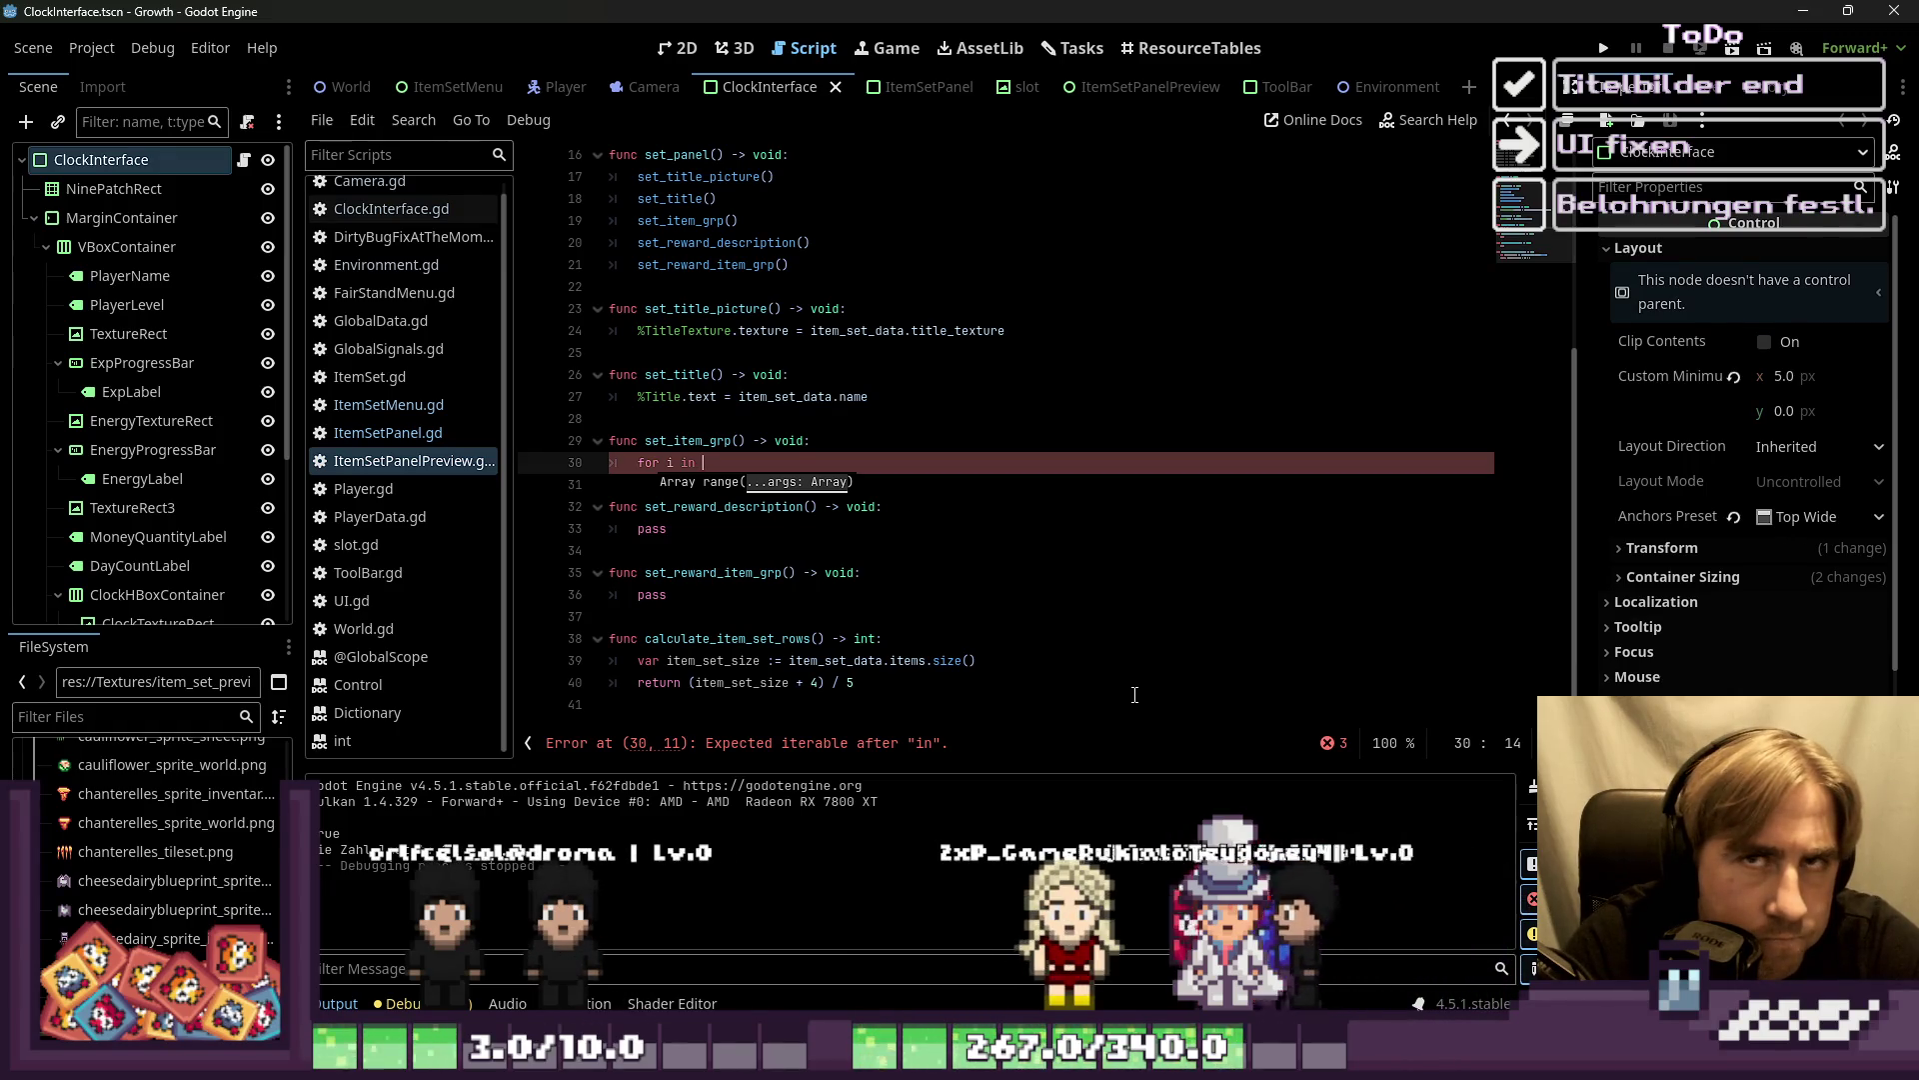
Write a for loop over range(2) with a pass body in set_item_grp, then clear the range argument
type("range(0")
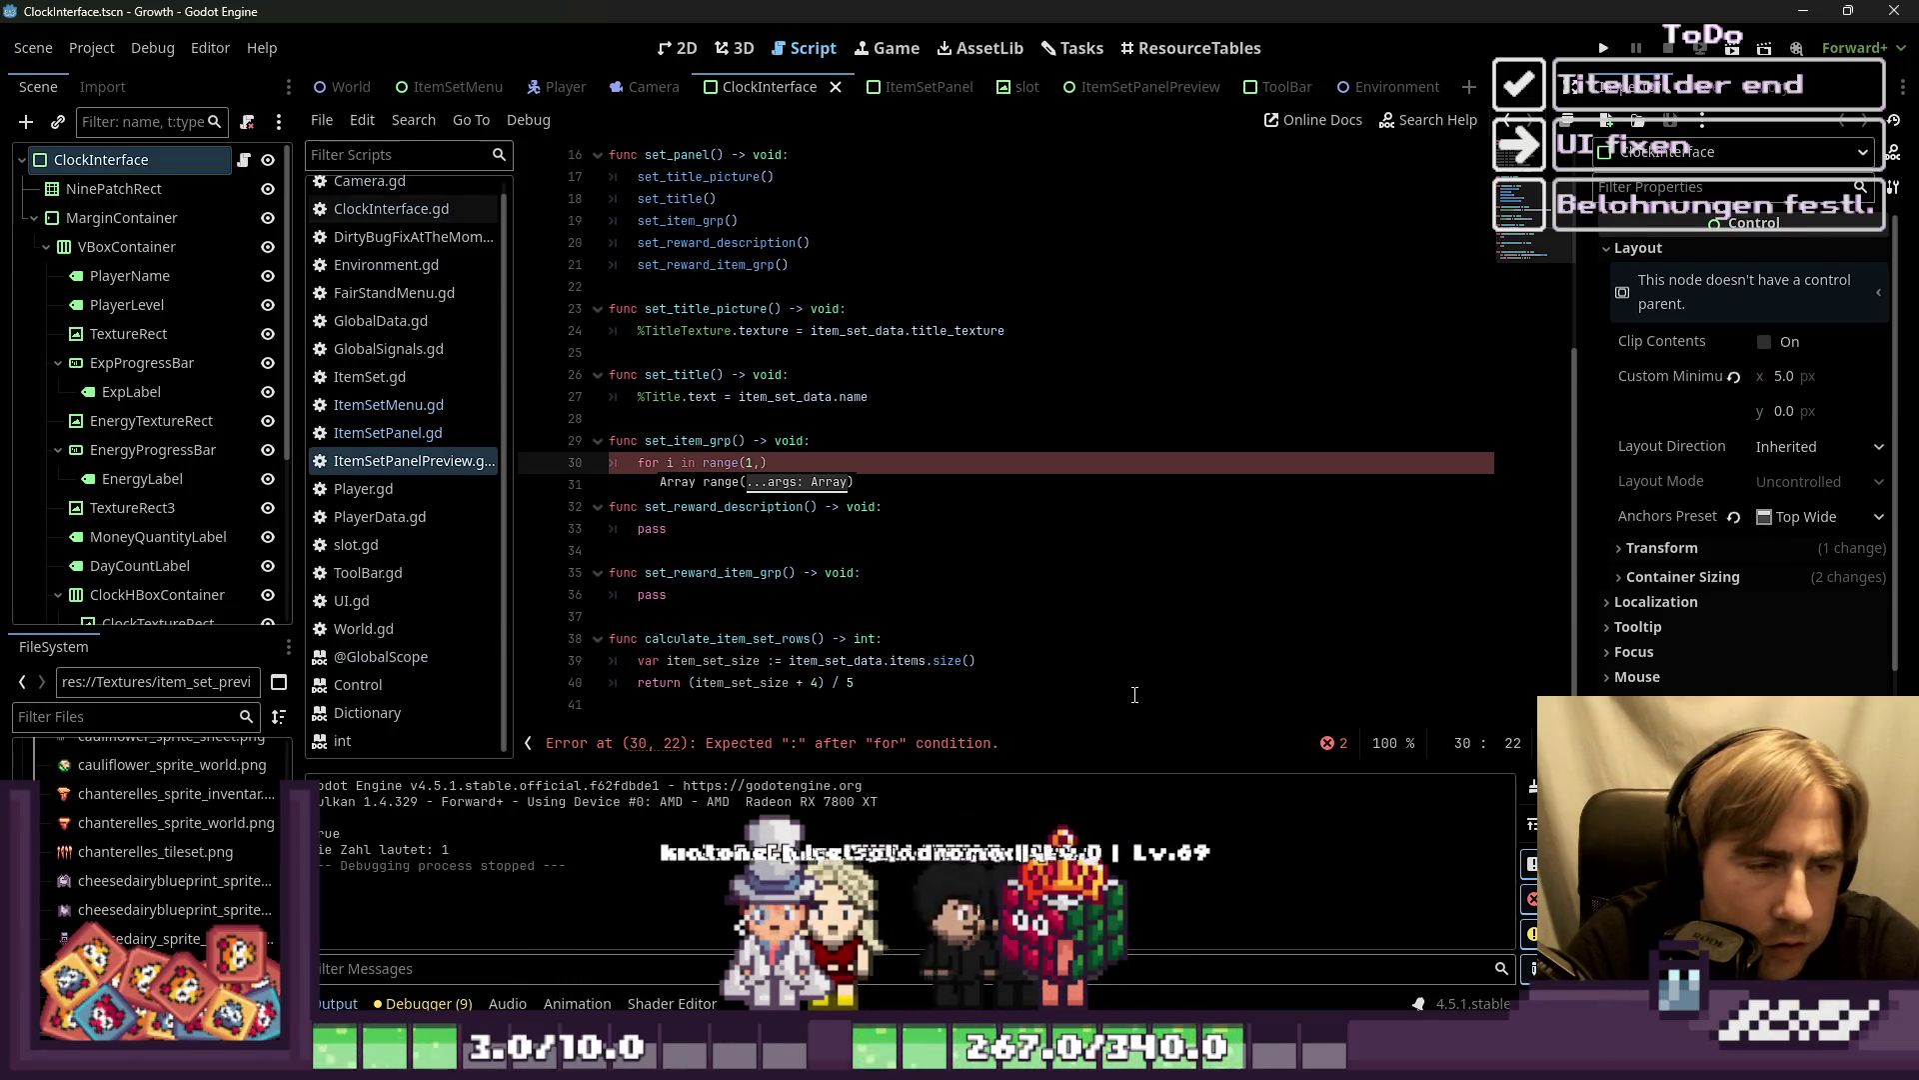
key("BackSpace")
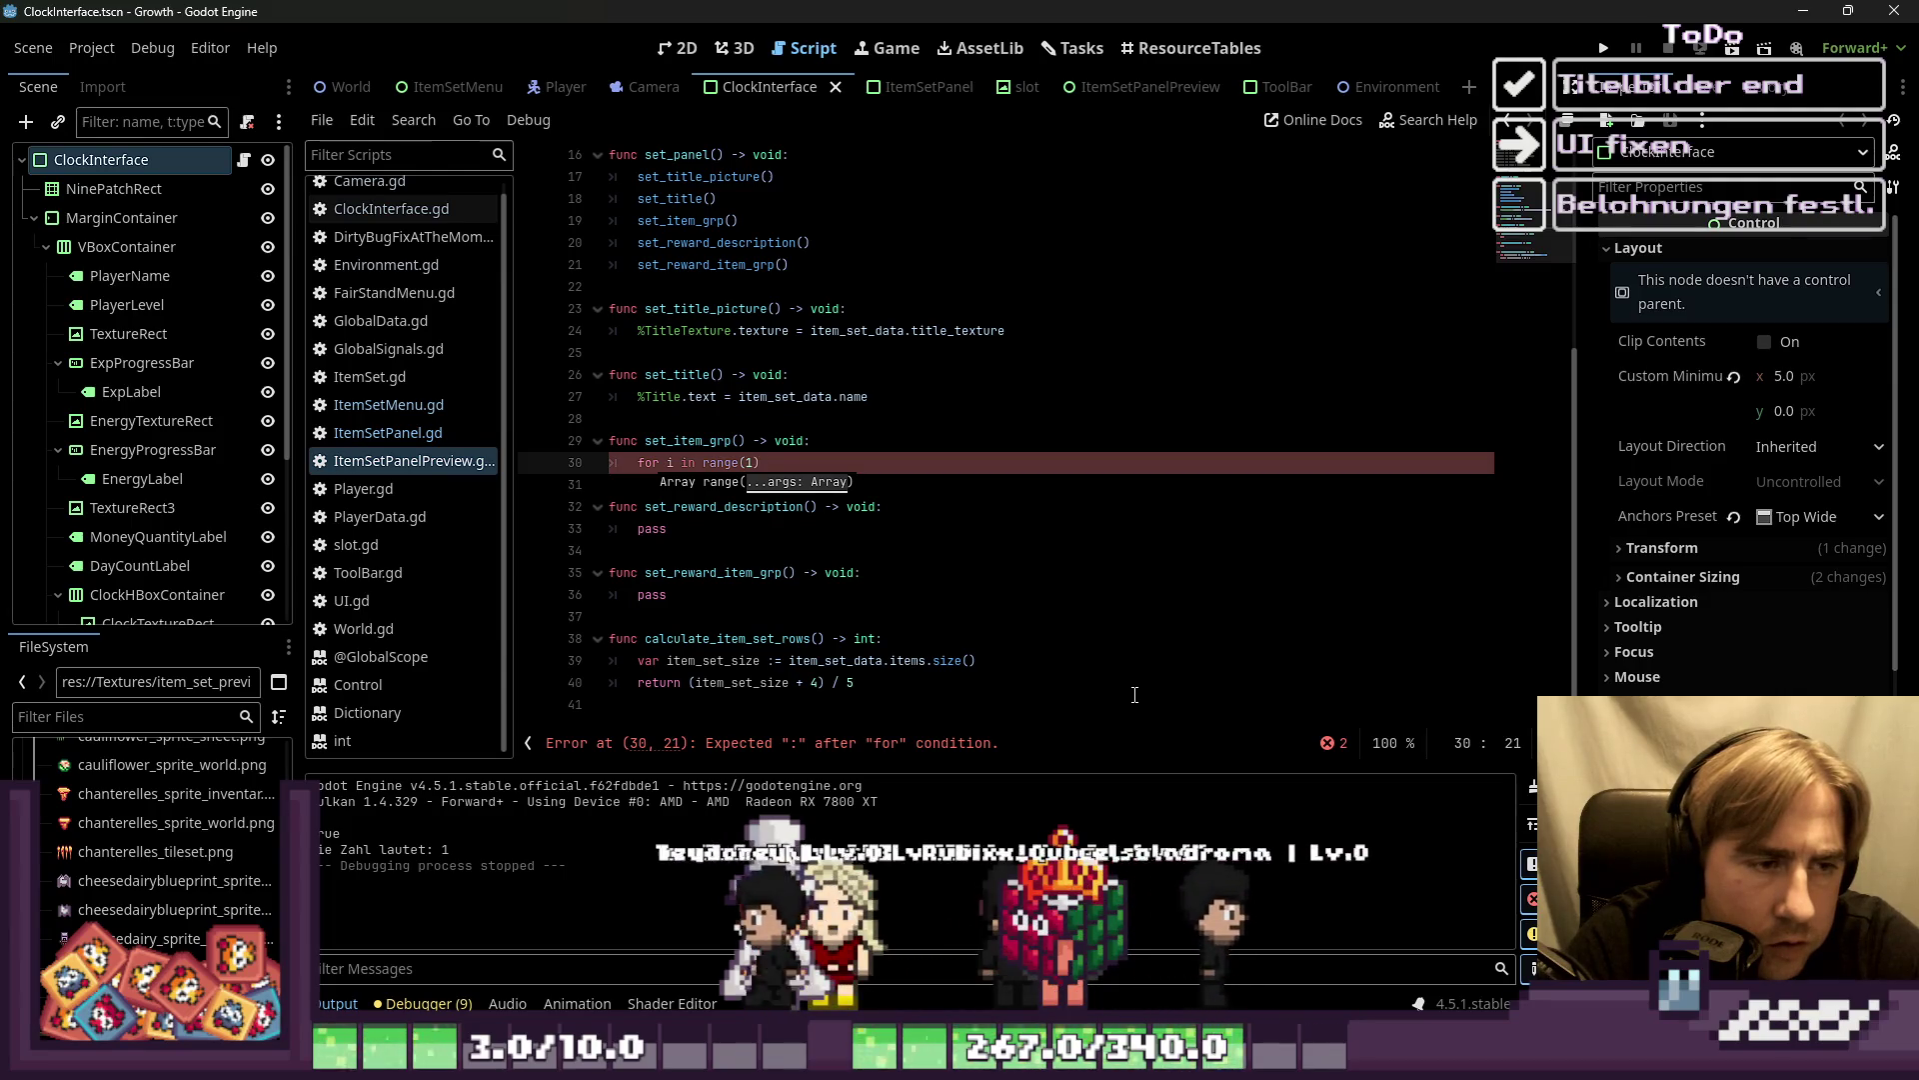
type("2")
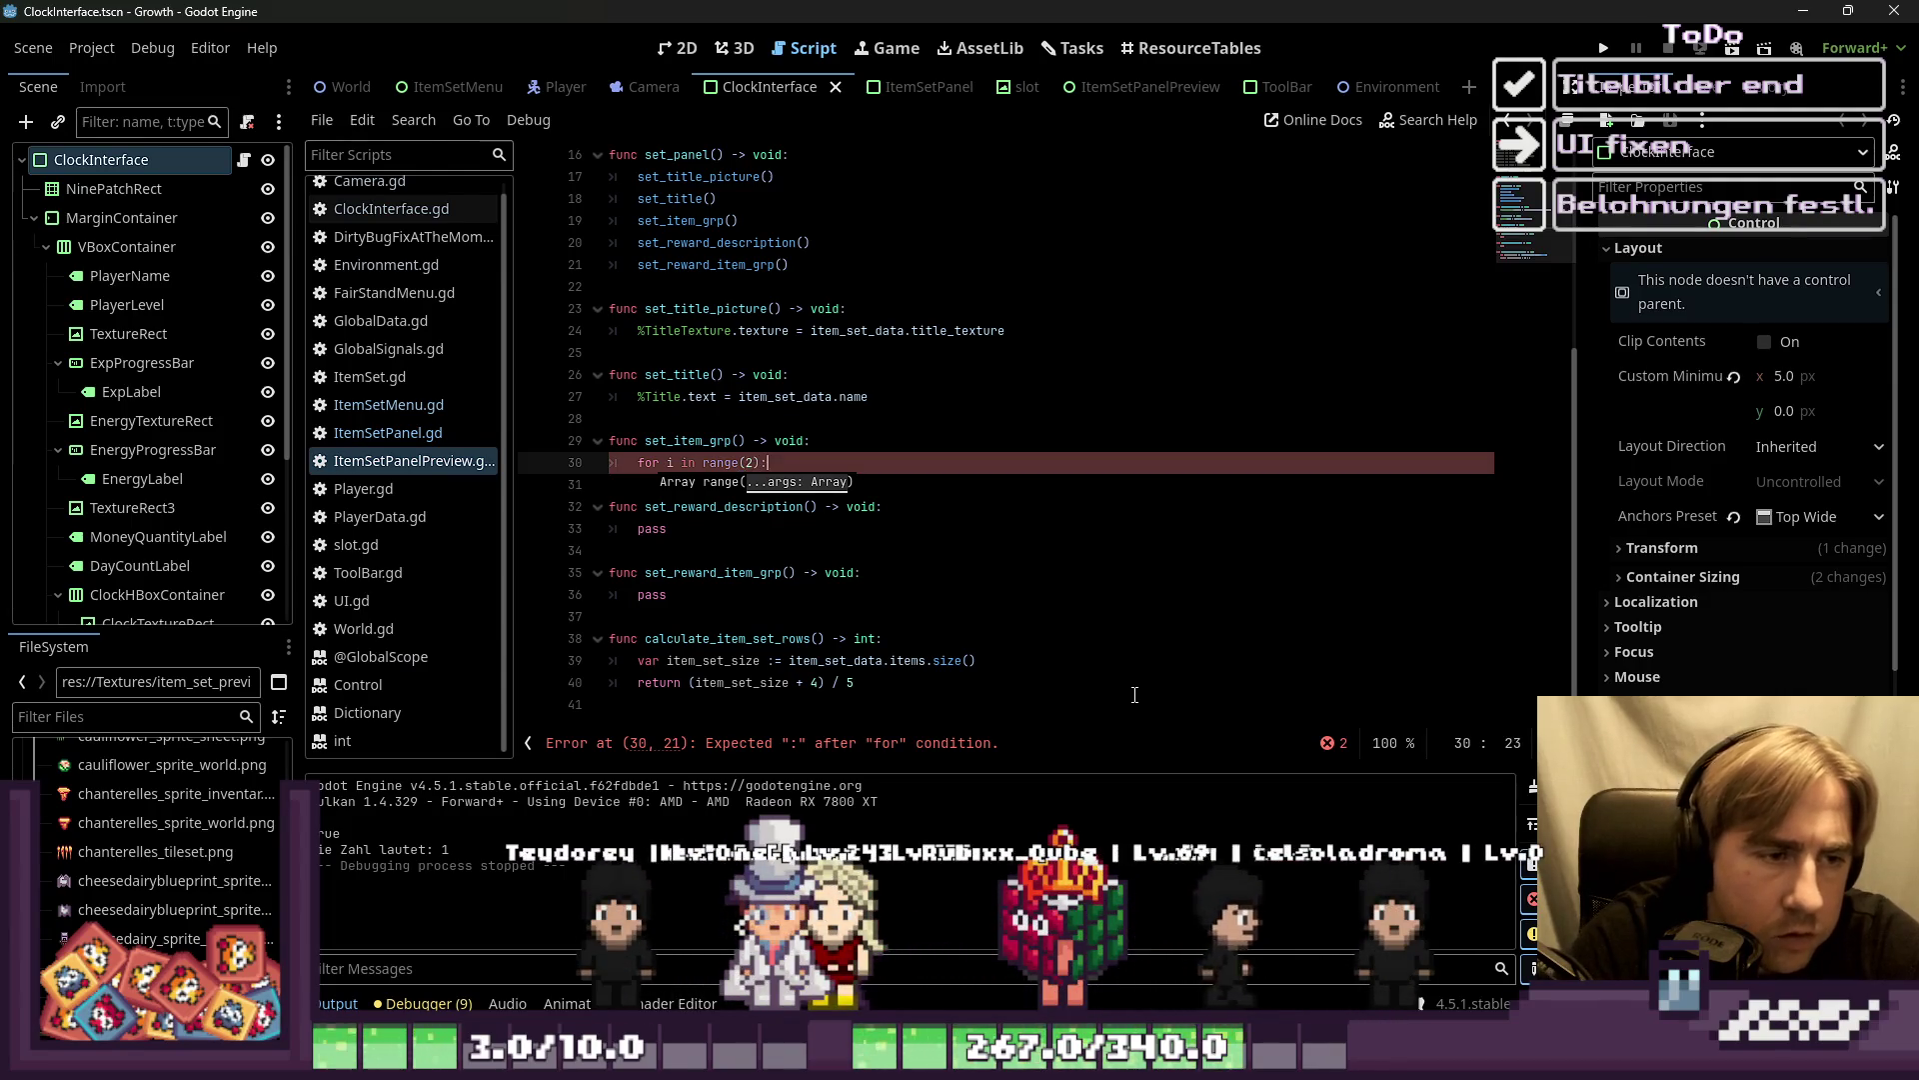
key("Return")
type("pass")
key("Left")
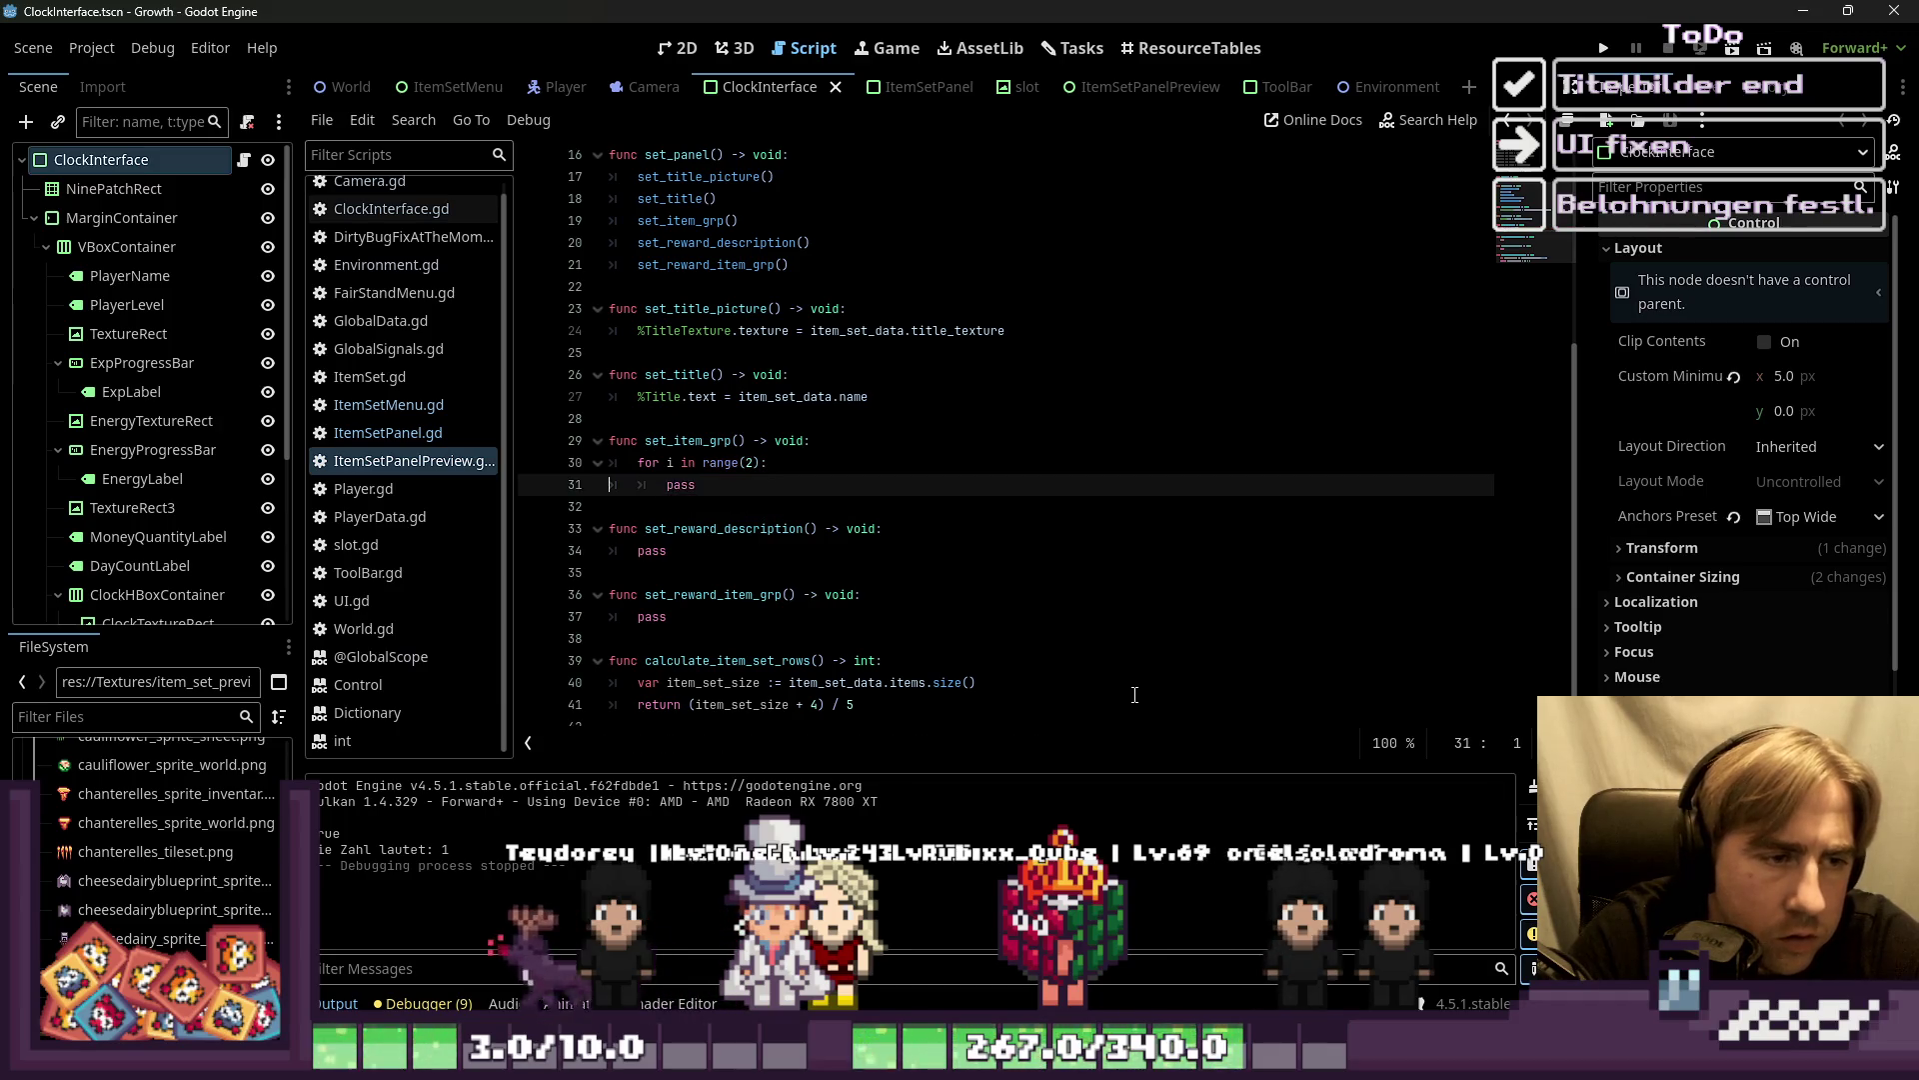
key("Left")
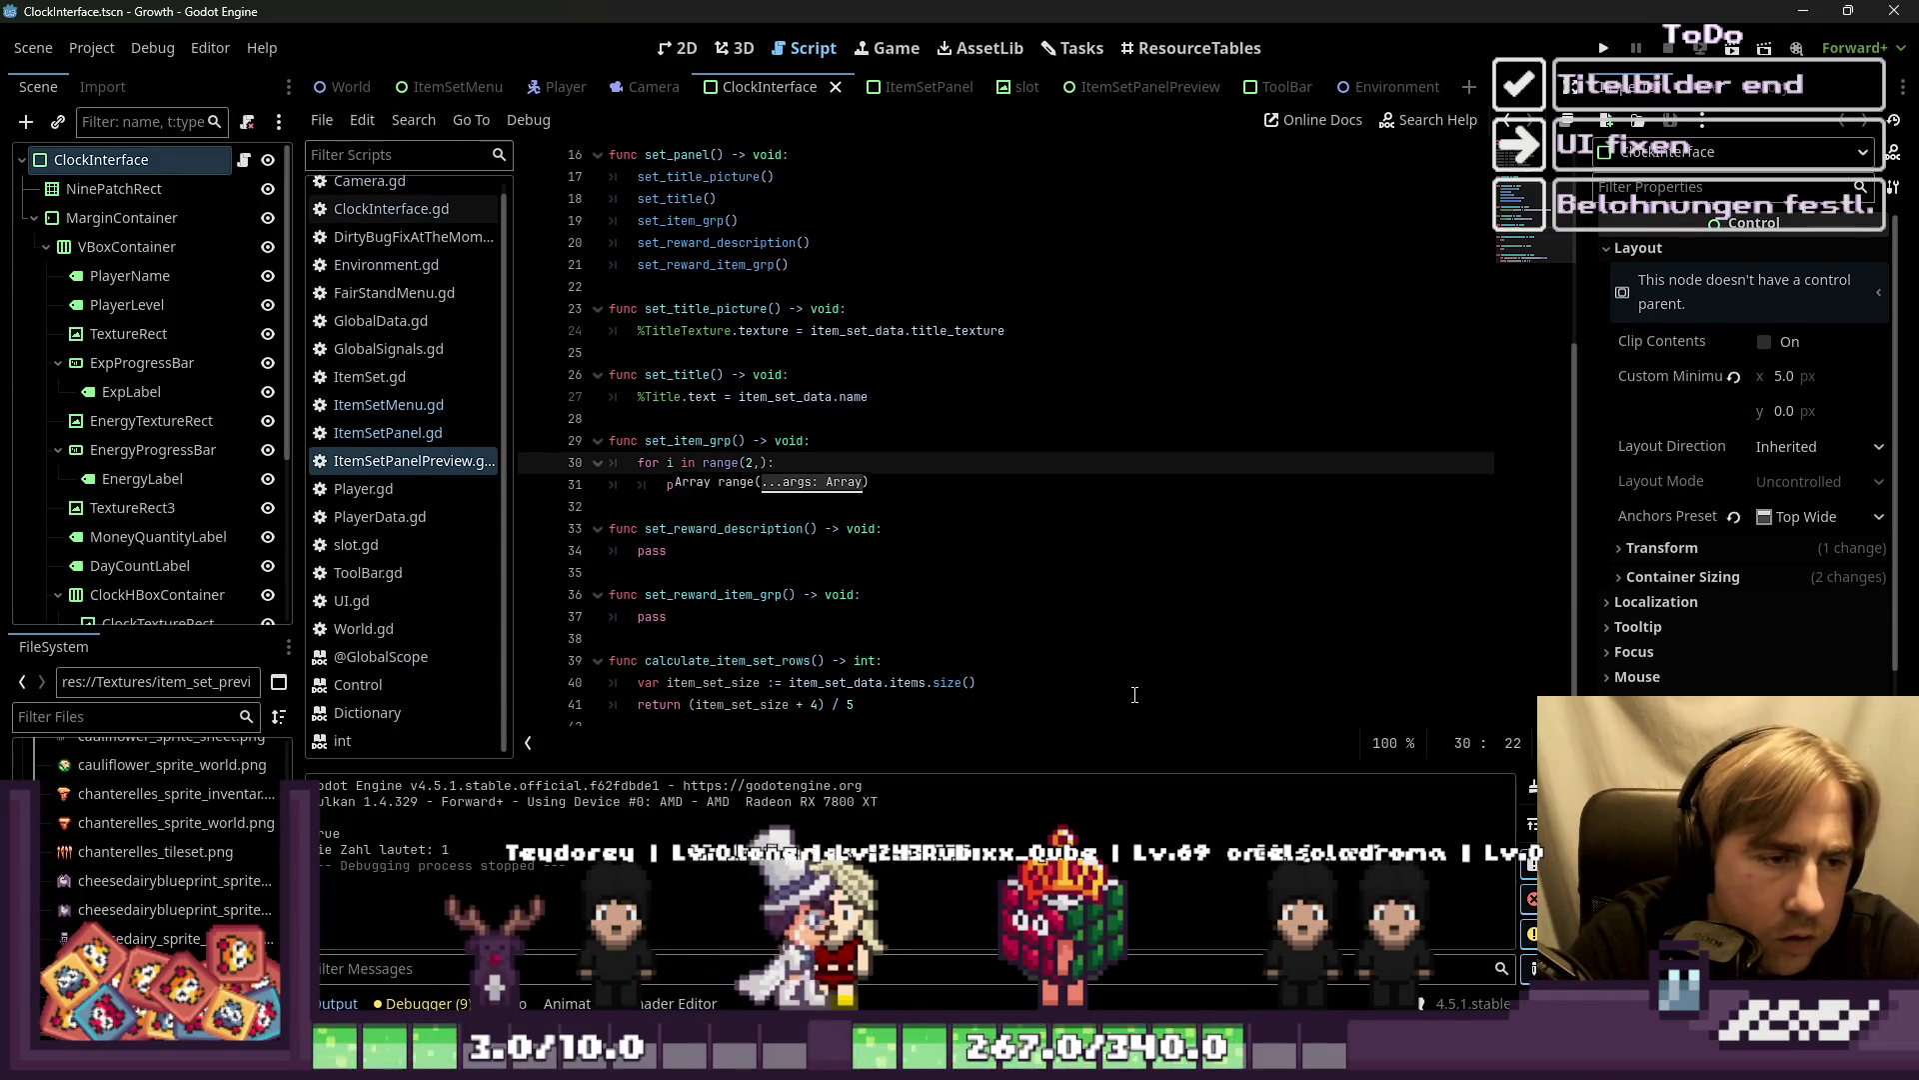
key("BackSpace")
key("BackSpace")
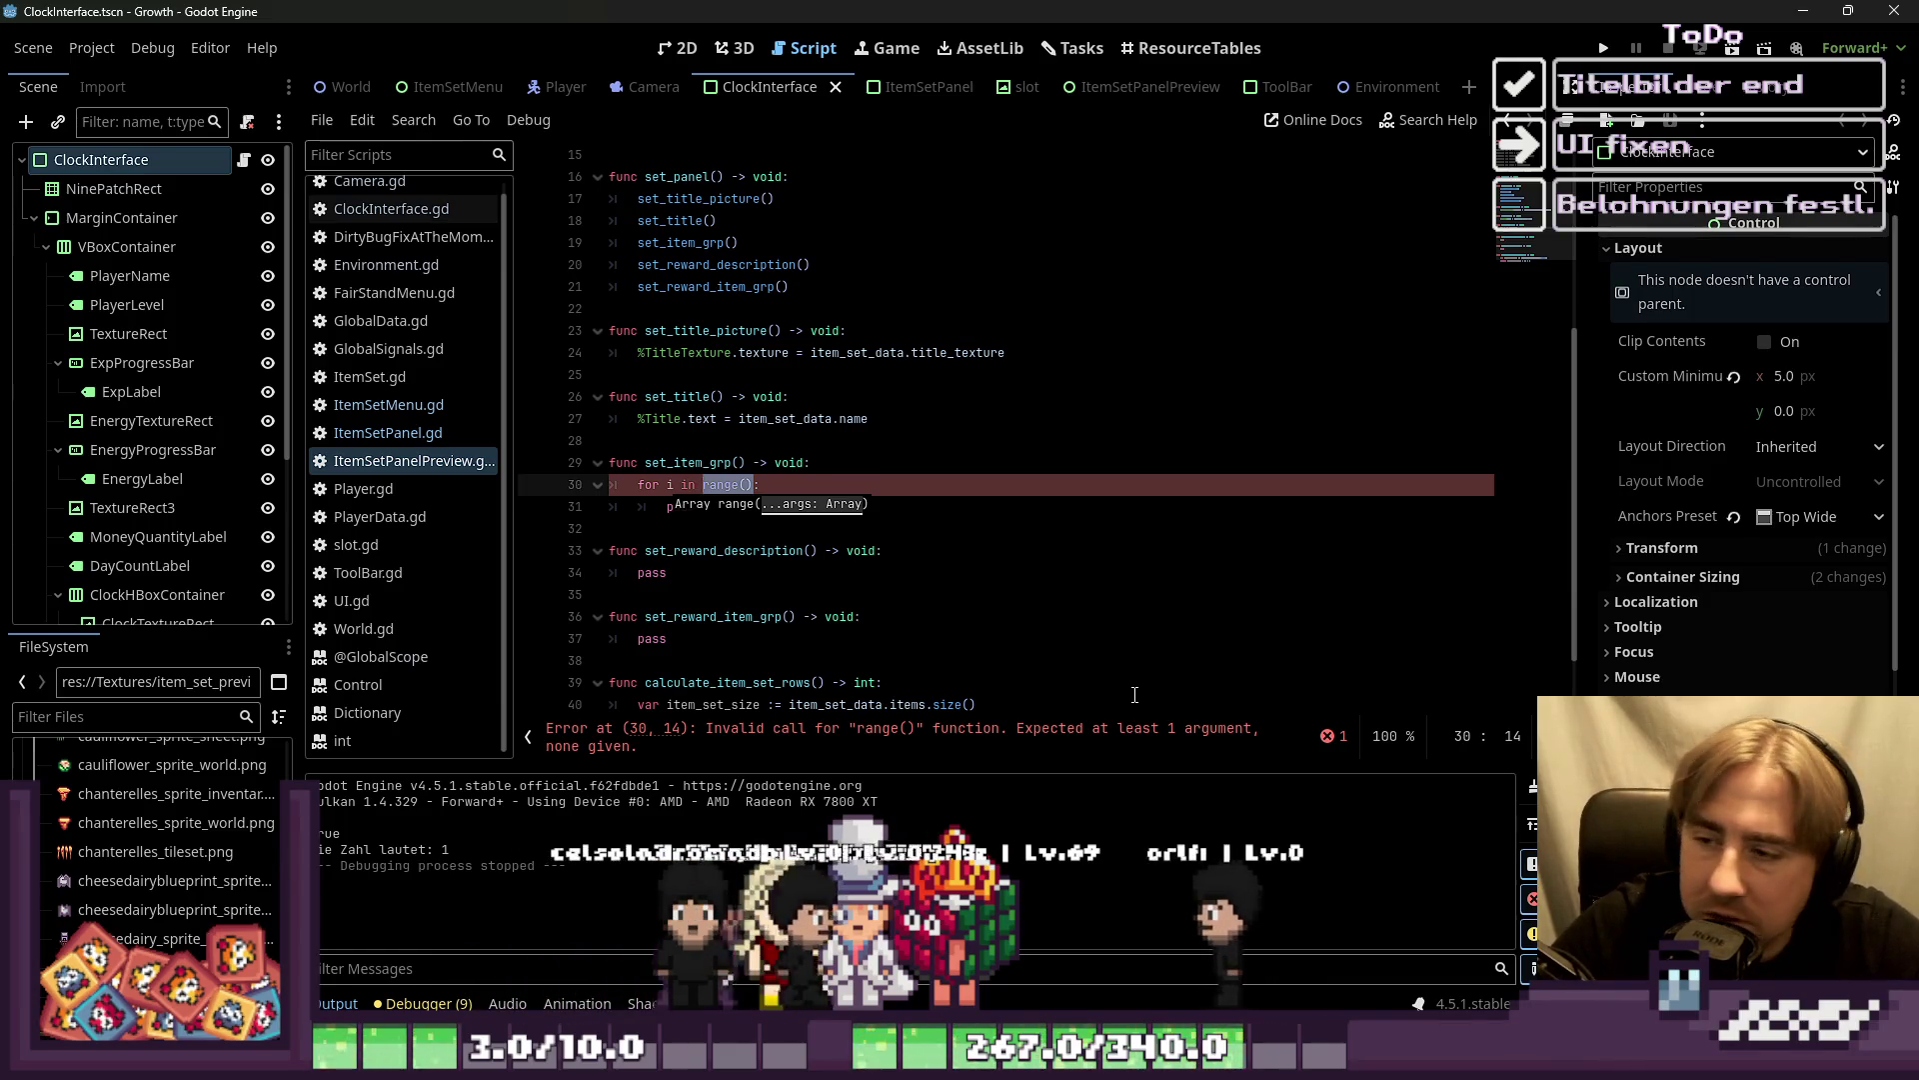
Add a [0,1,2,3,4,5,6] list line above the loop and comment it out
key("Up")
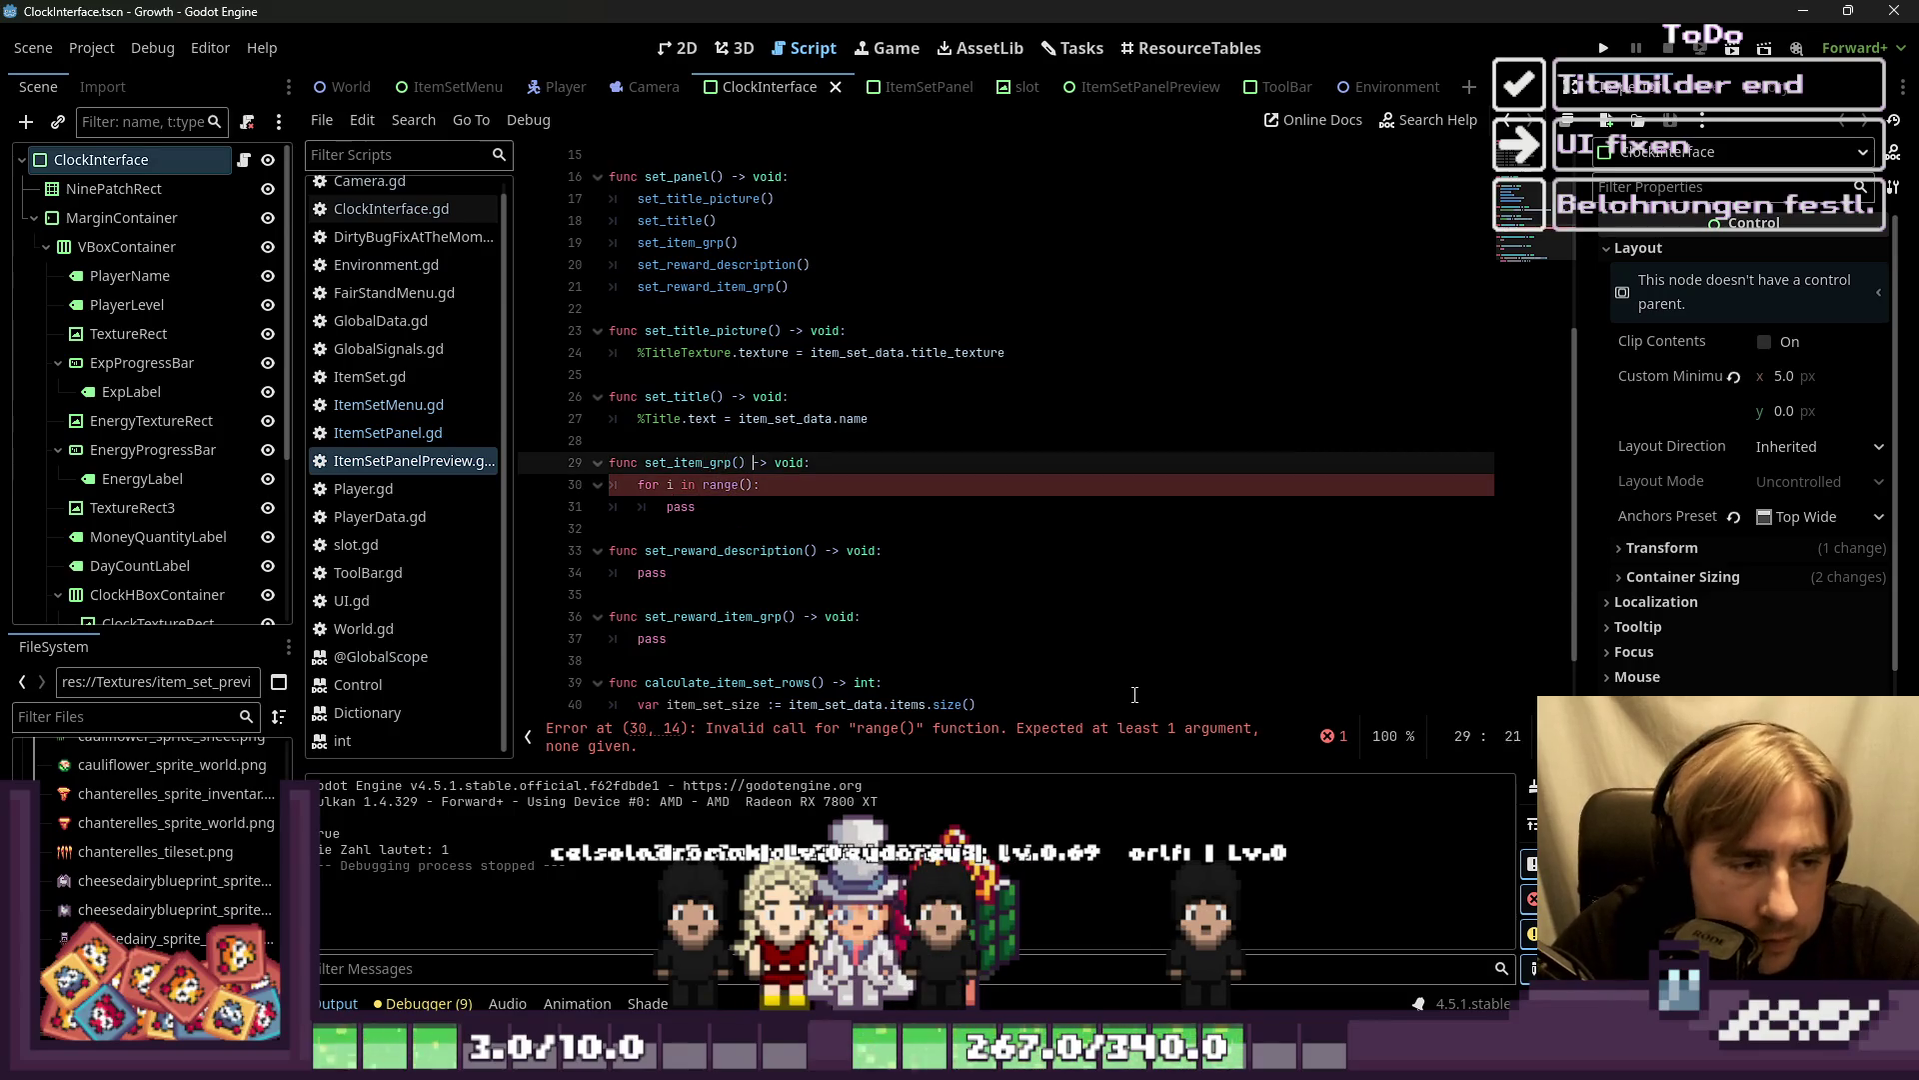
key("Return")
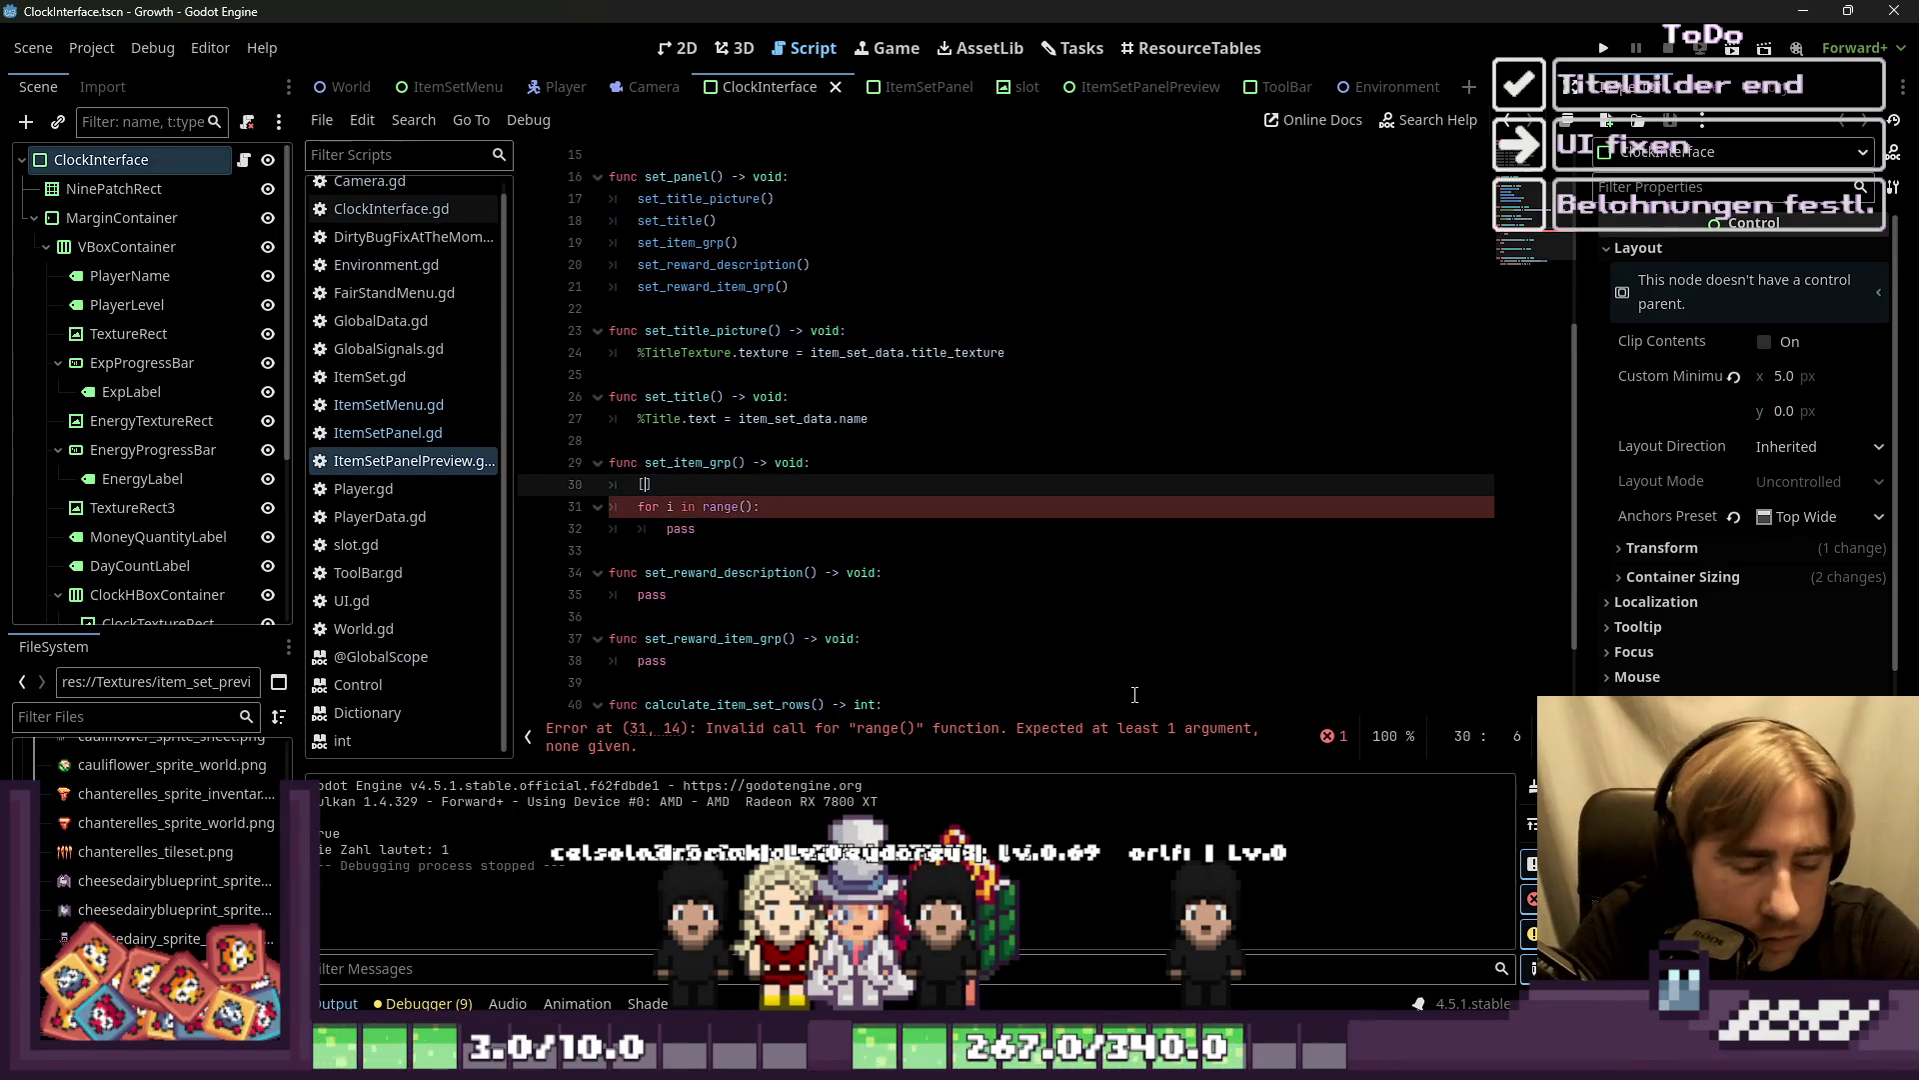
type("2,3,4,5,6")
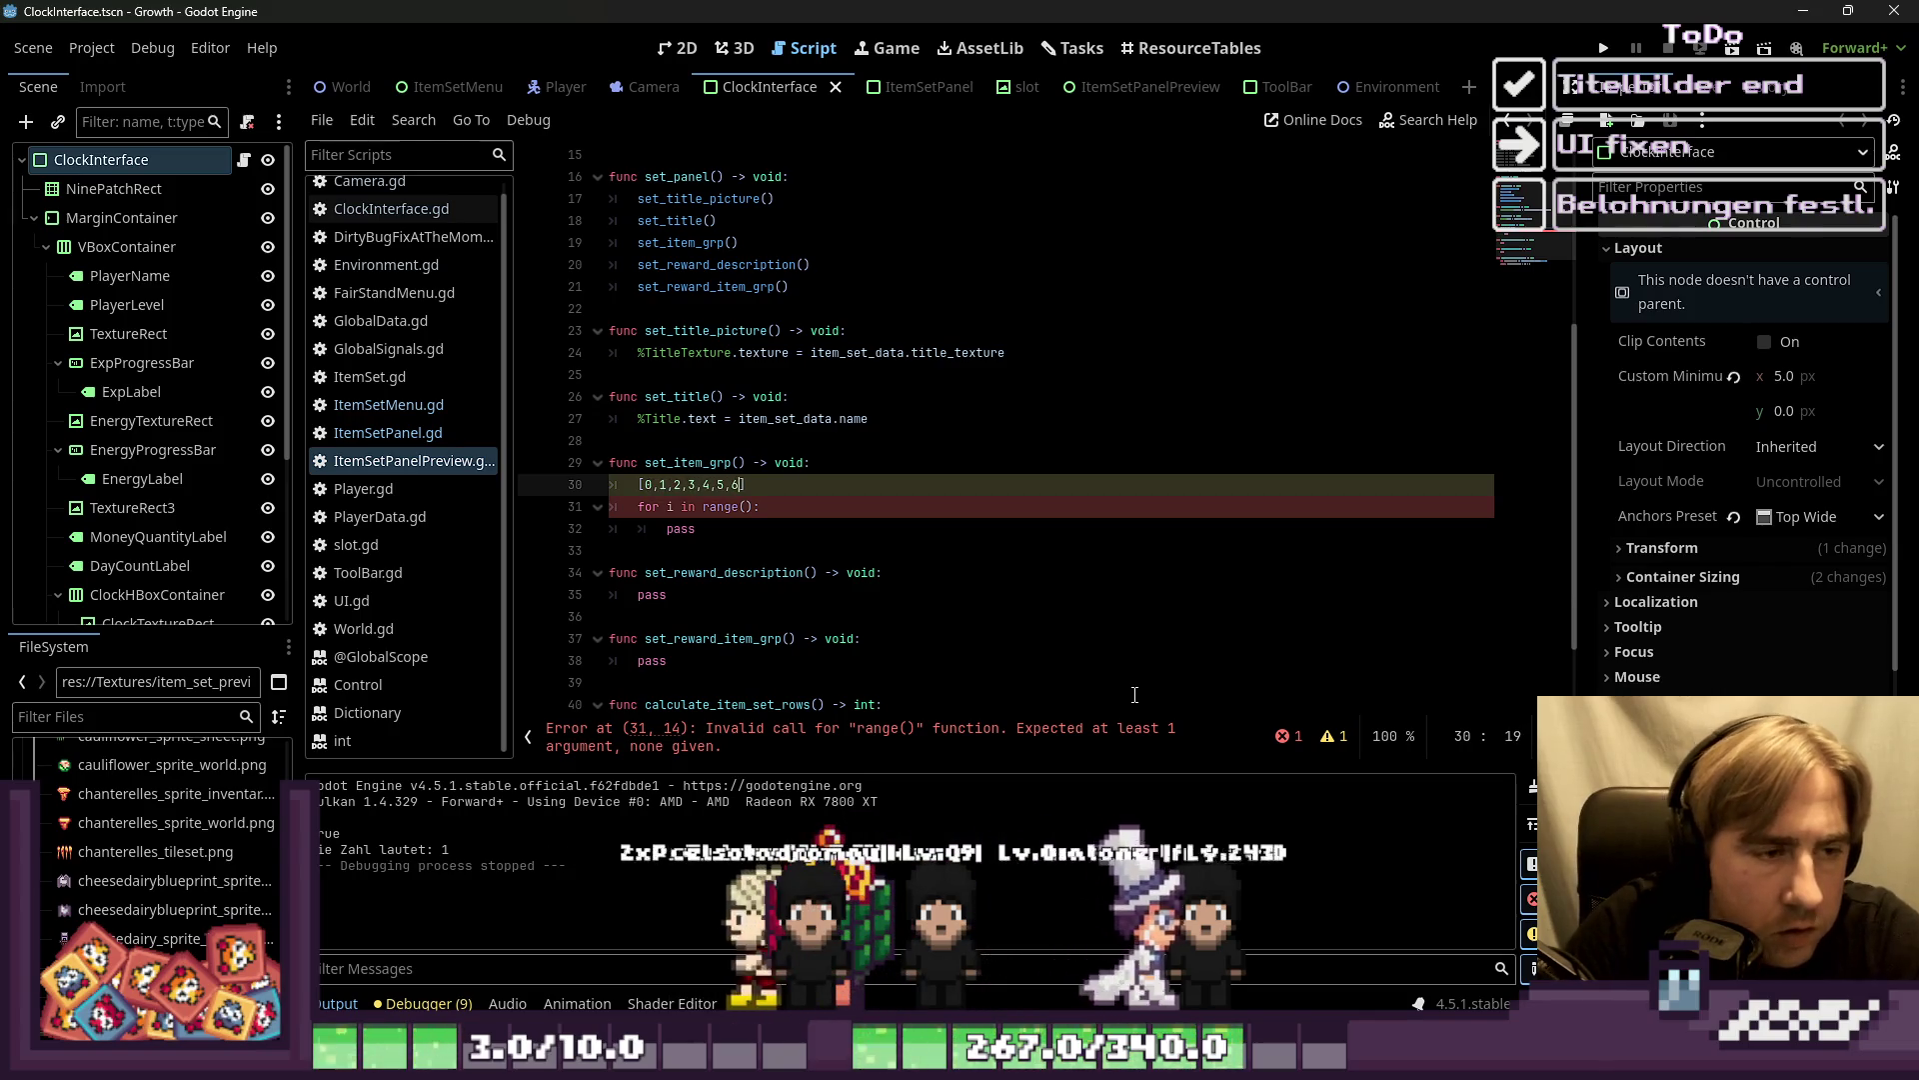
key("Left")
key("Left")
key("Left")
key("Left")
key("Left")
key("Left")
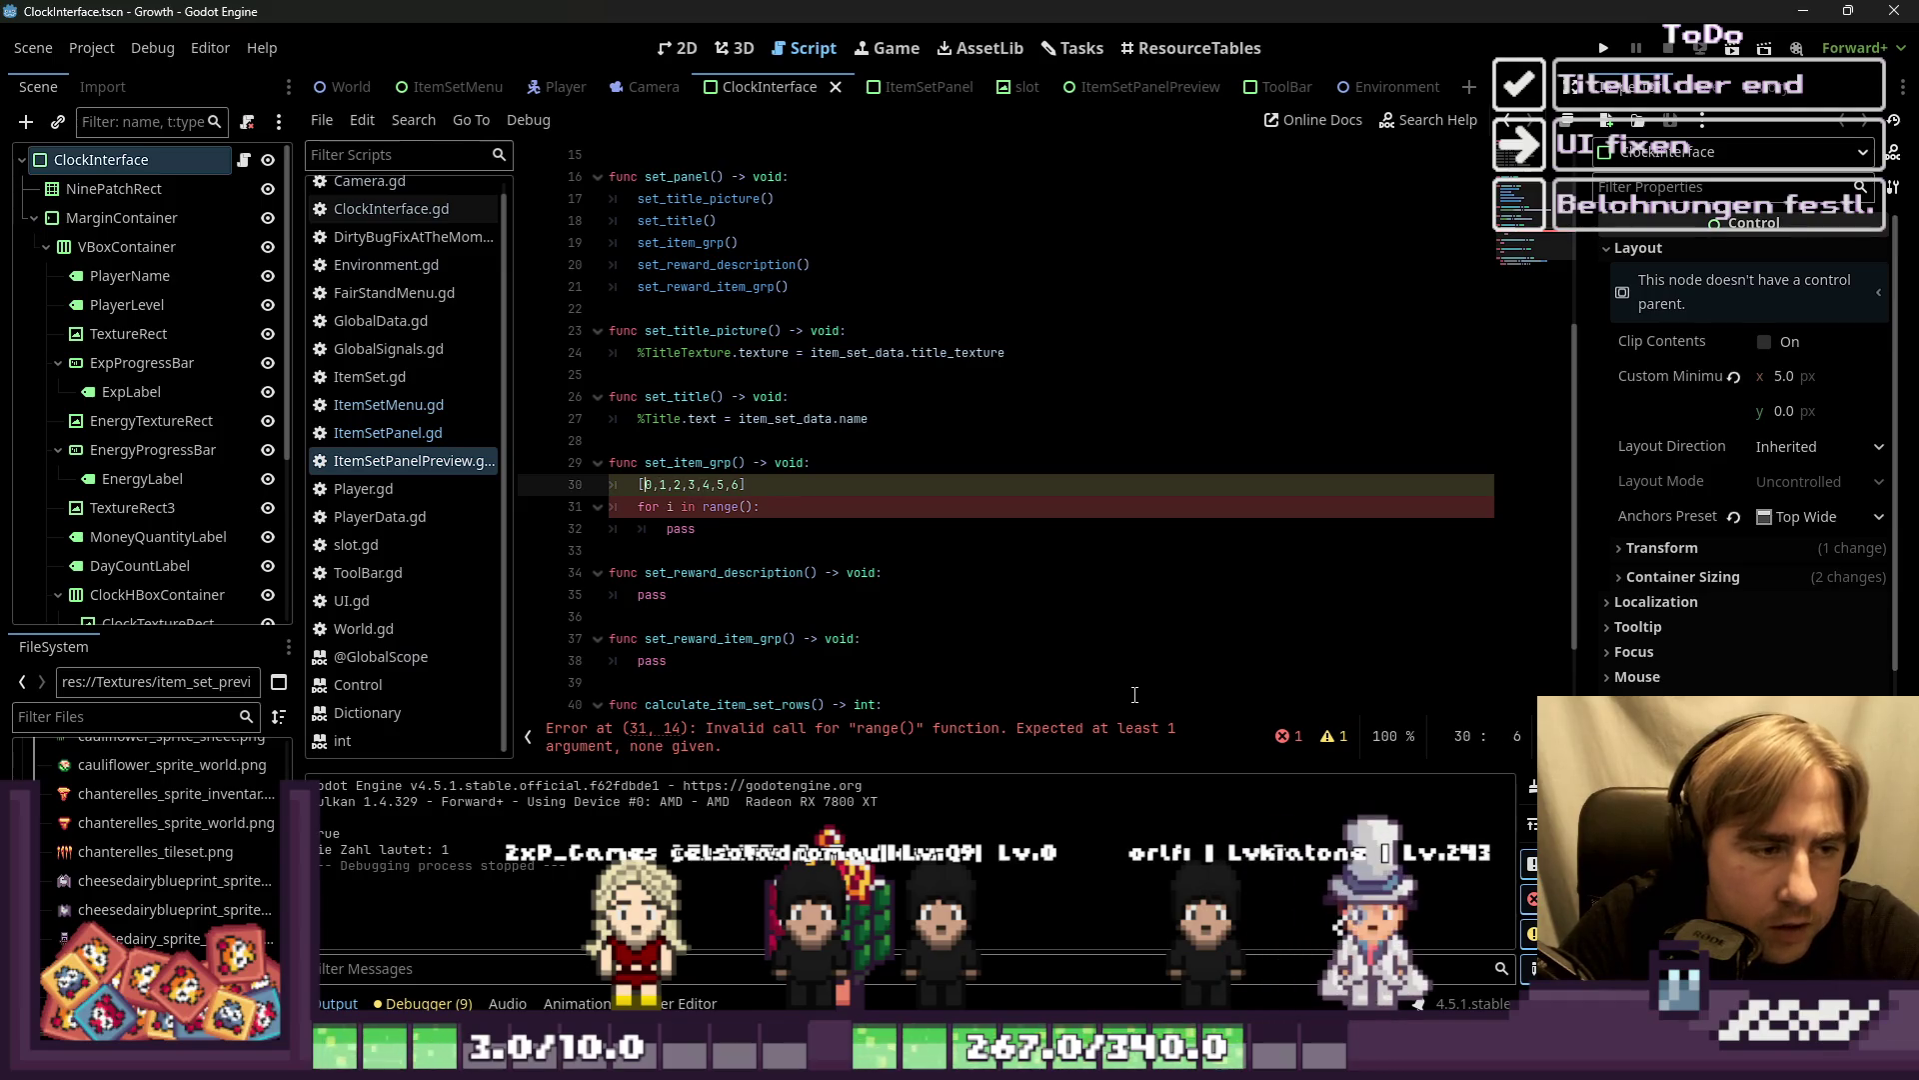
key("Down")
key("Down")
key("Down")
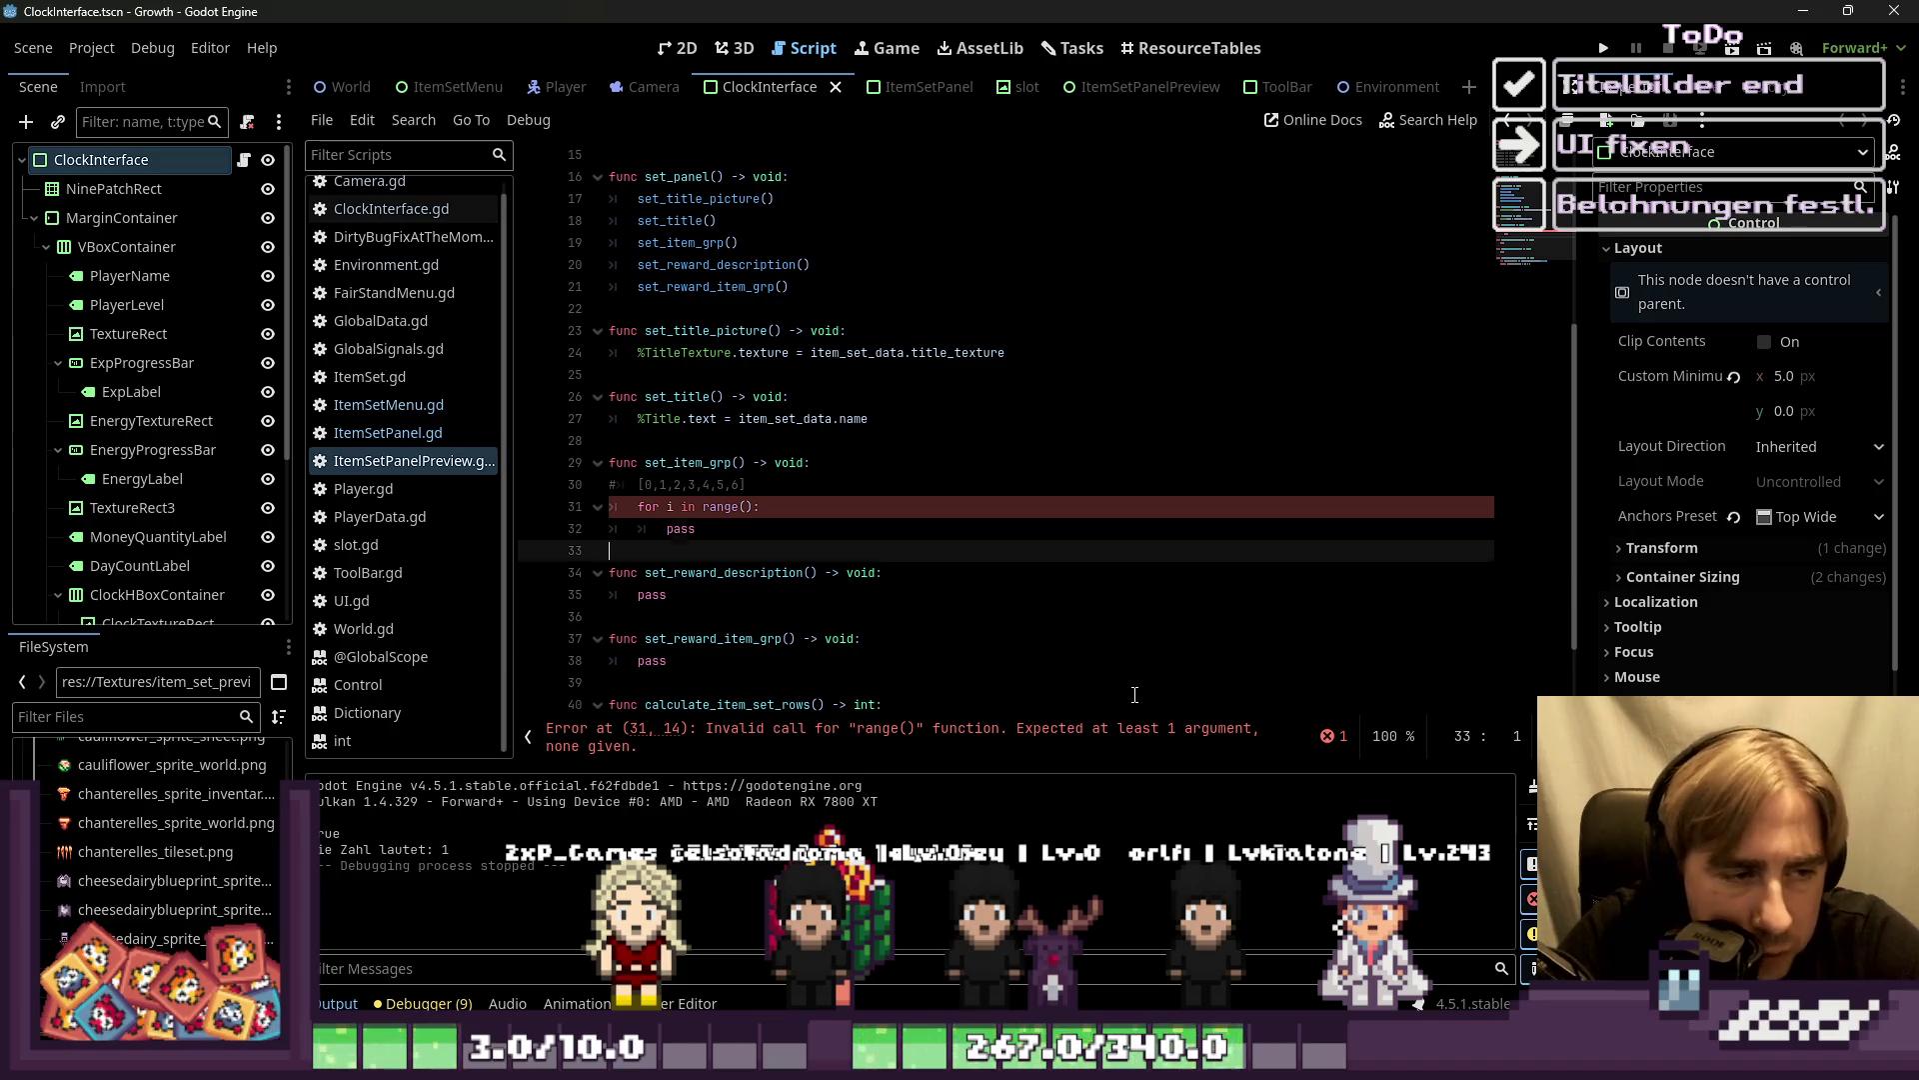
Delete the for loop lines so set_item_grp keeps only pass
key("Up")
key("Up")
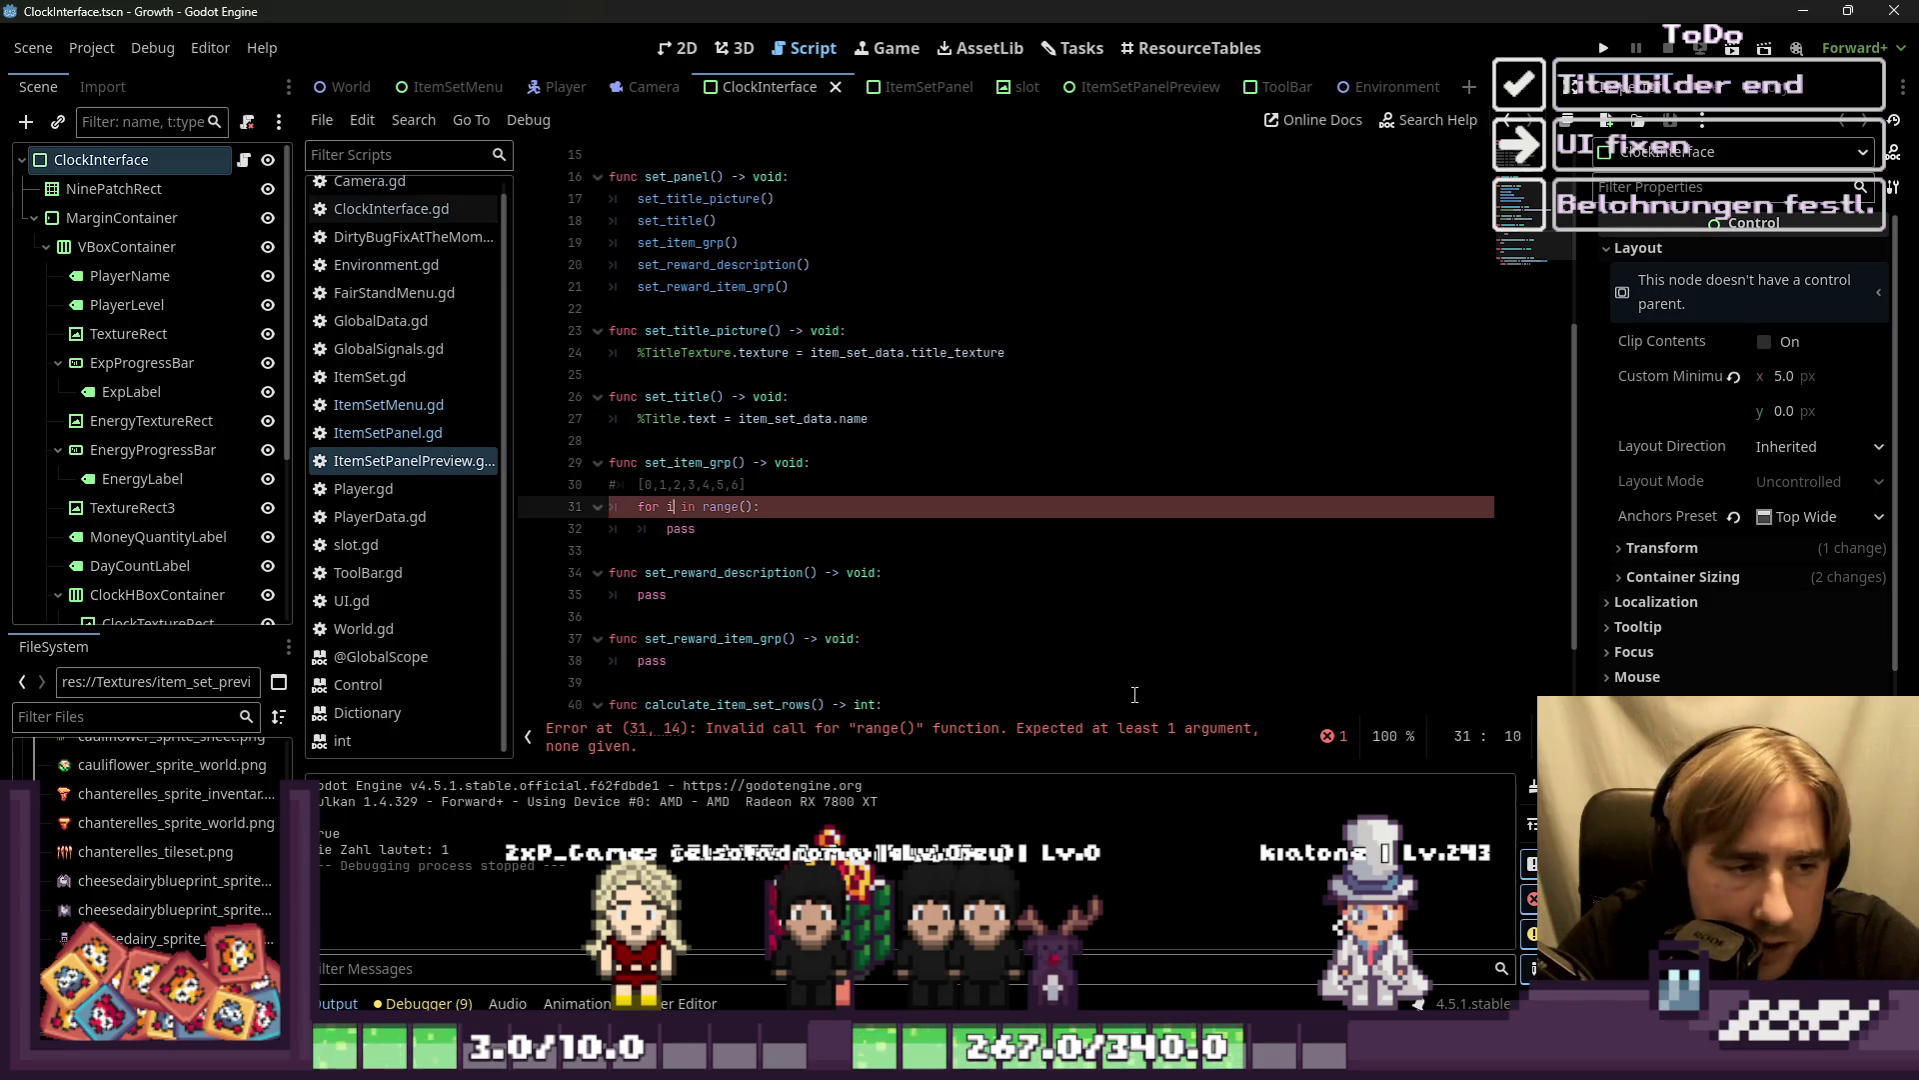
key("Right")
key("Right")
key("Right")
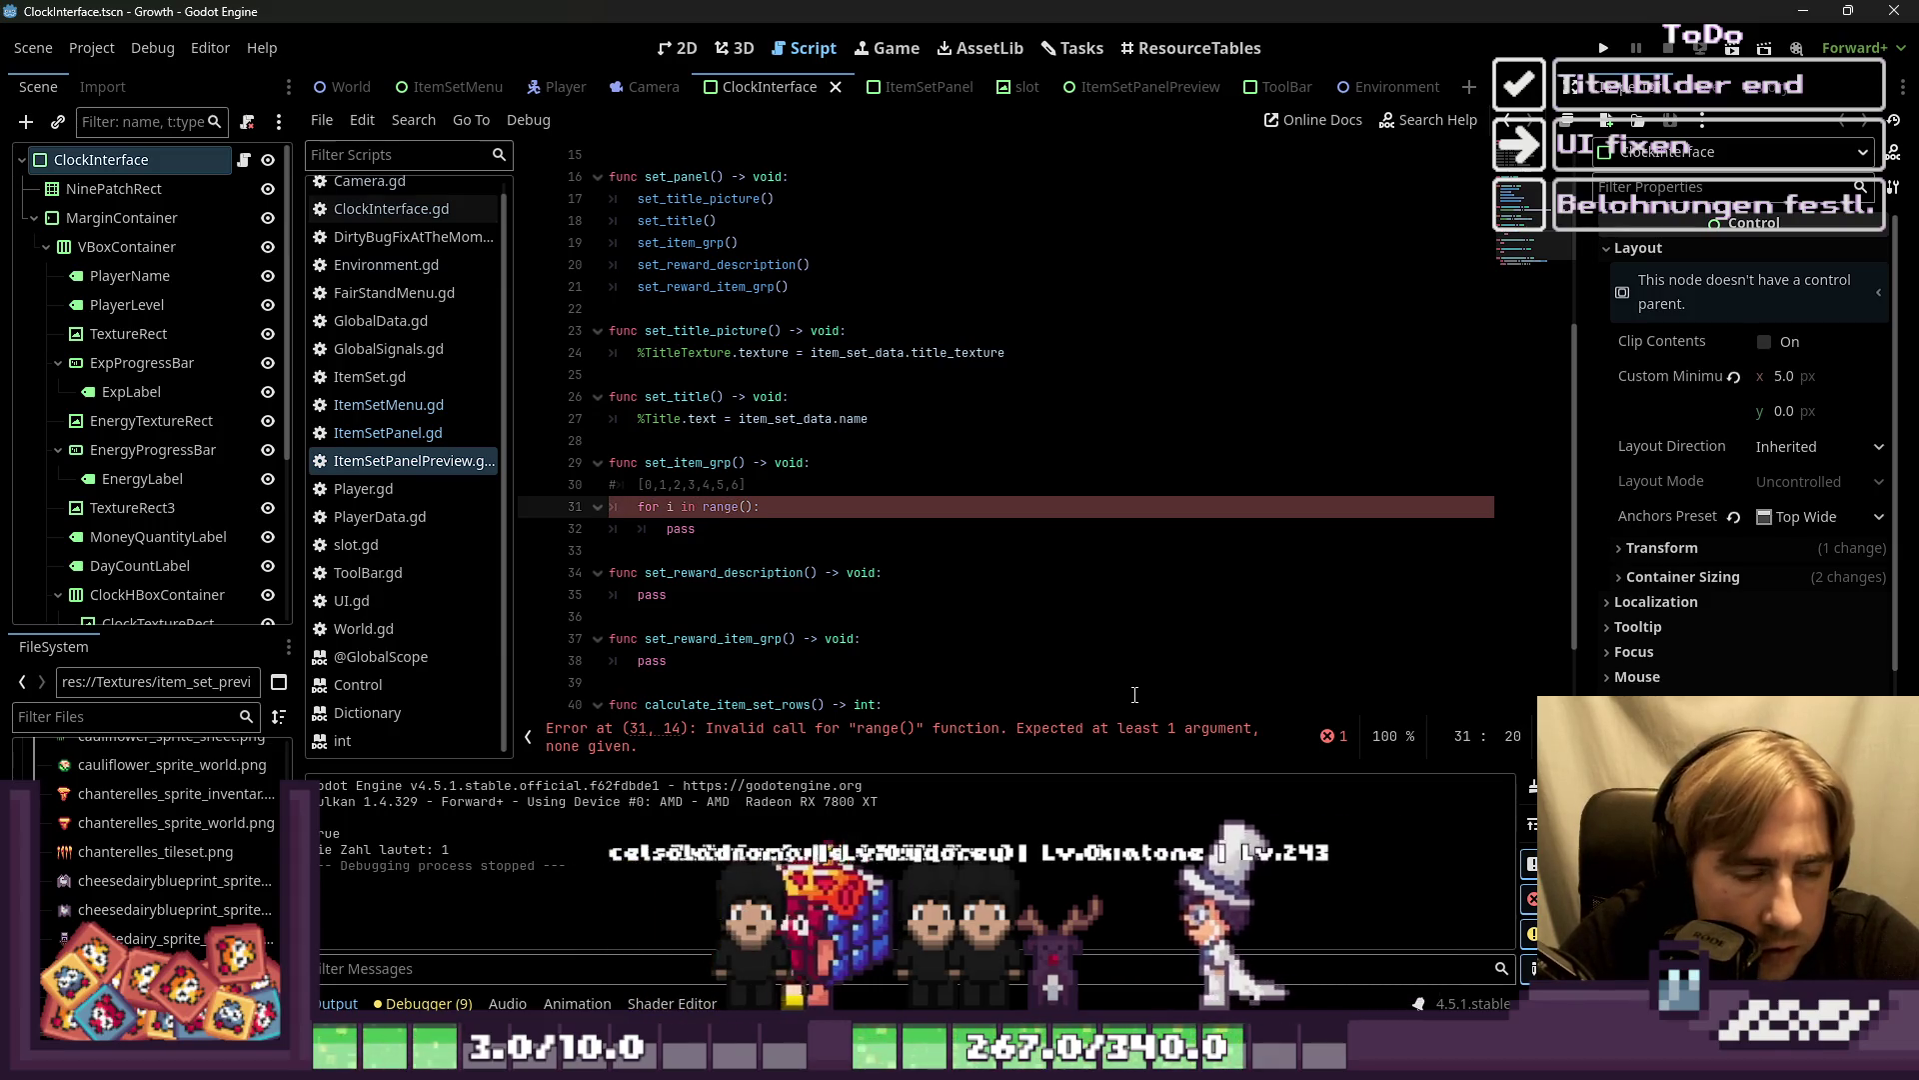
type("5")
key("BackSpace")
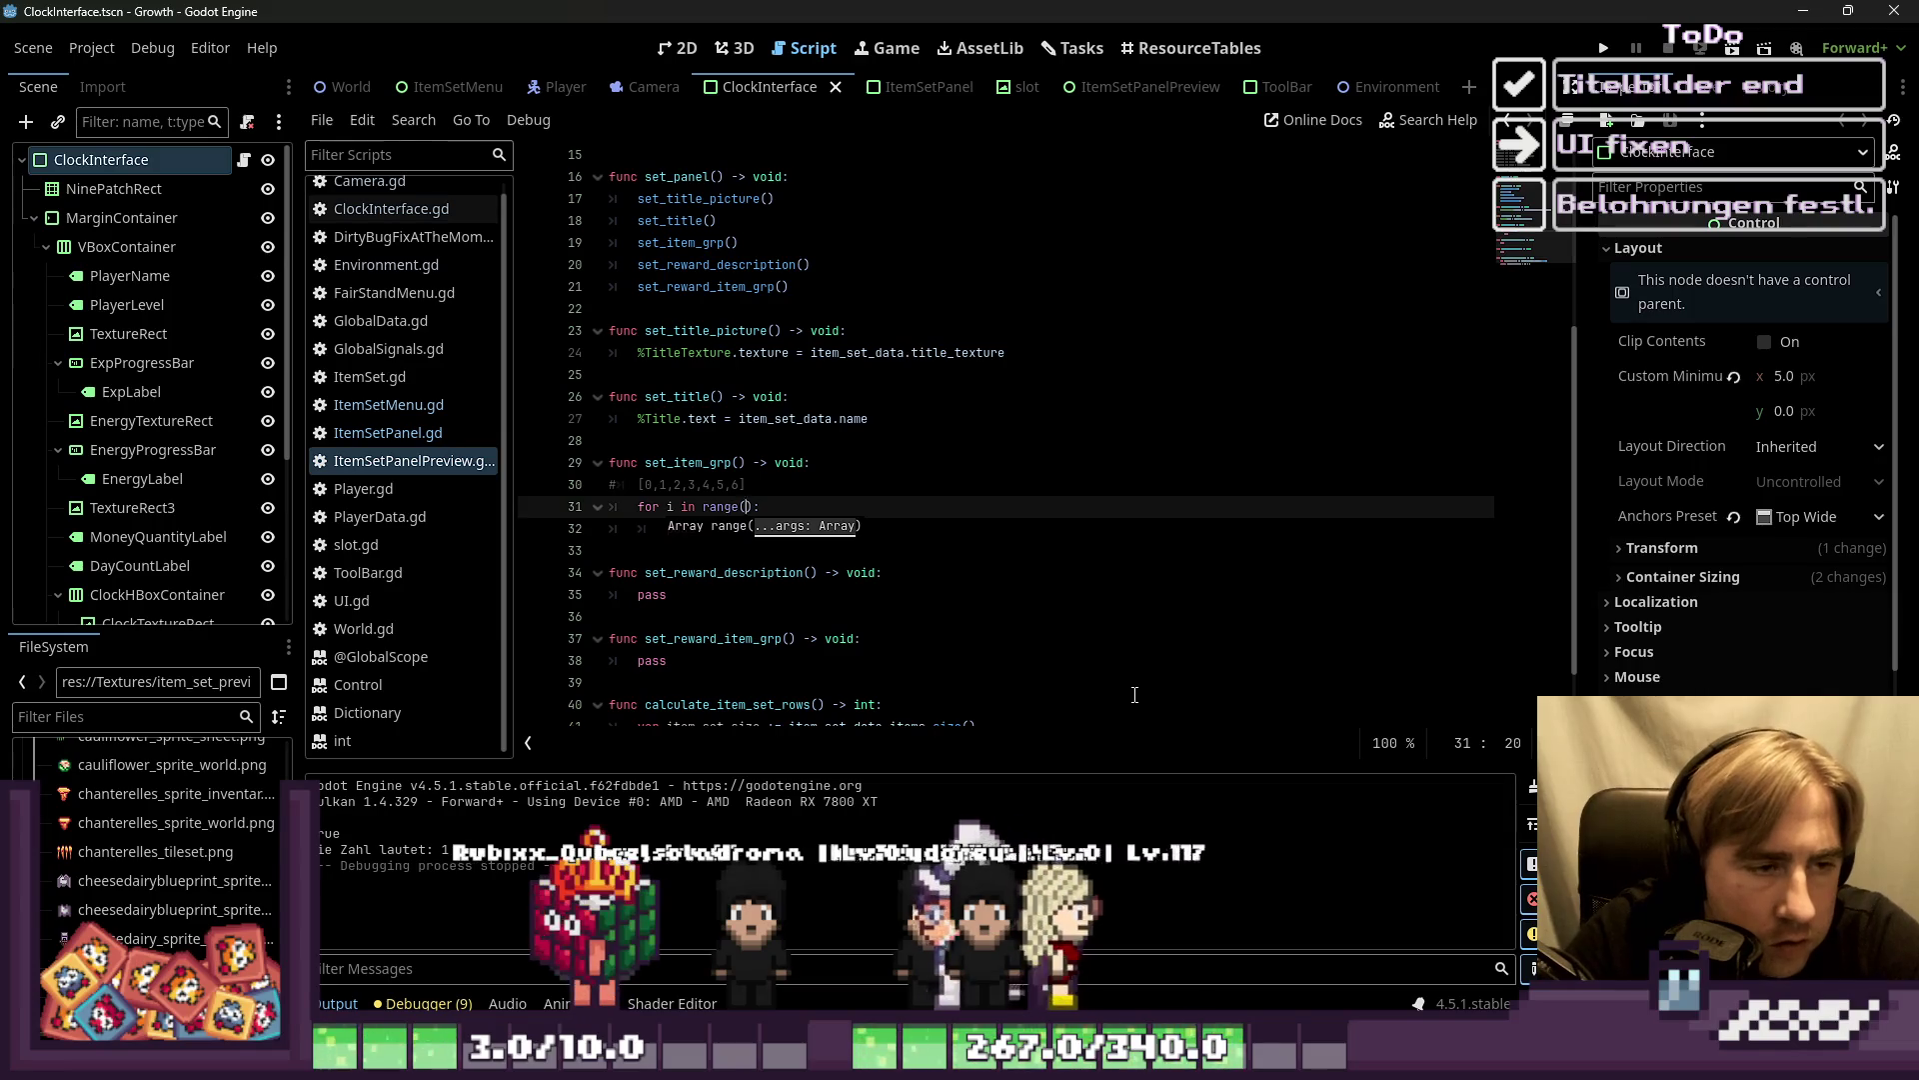
key("End")
key("Return")
key("shift+Down")
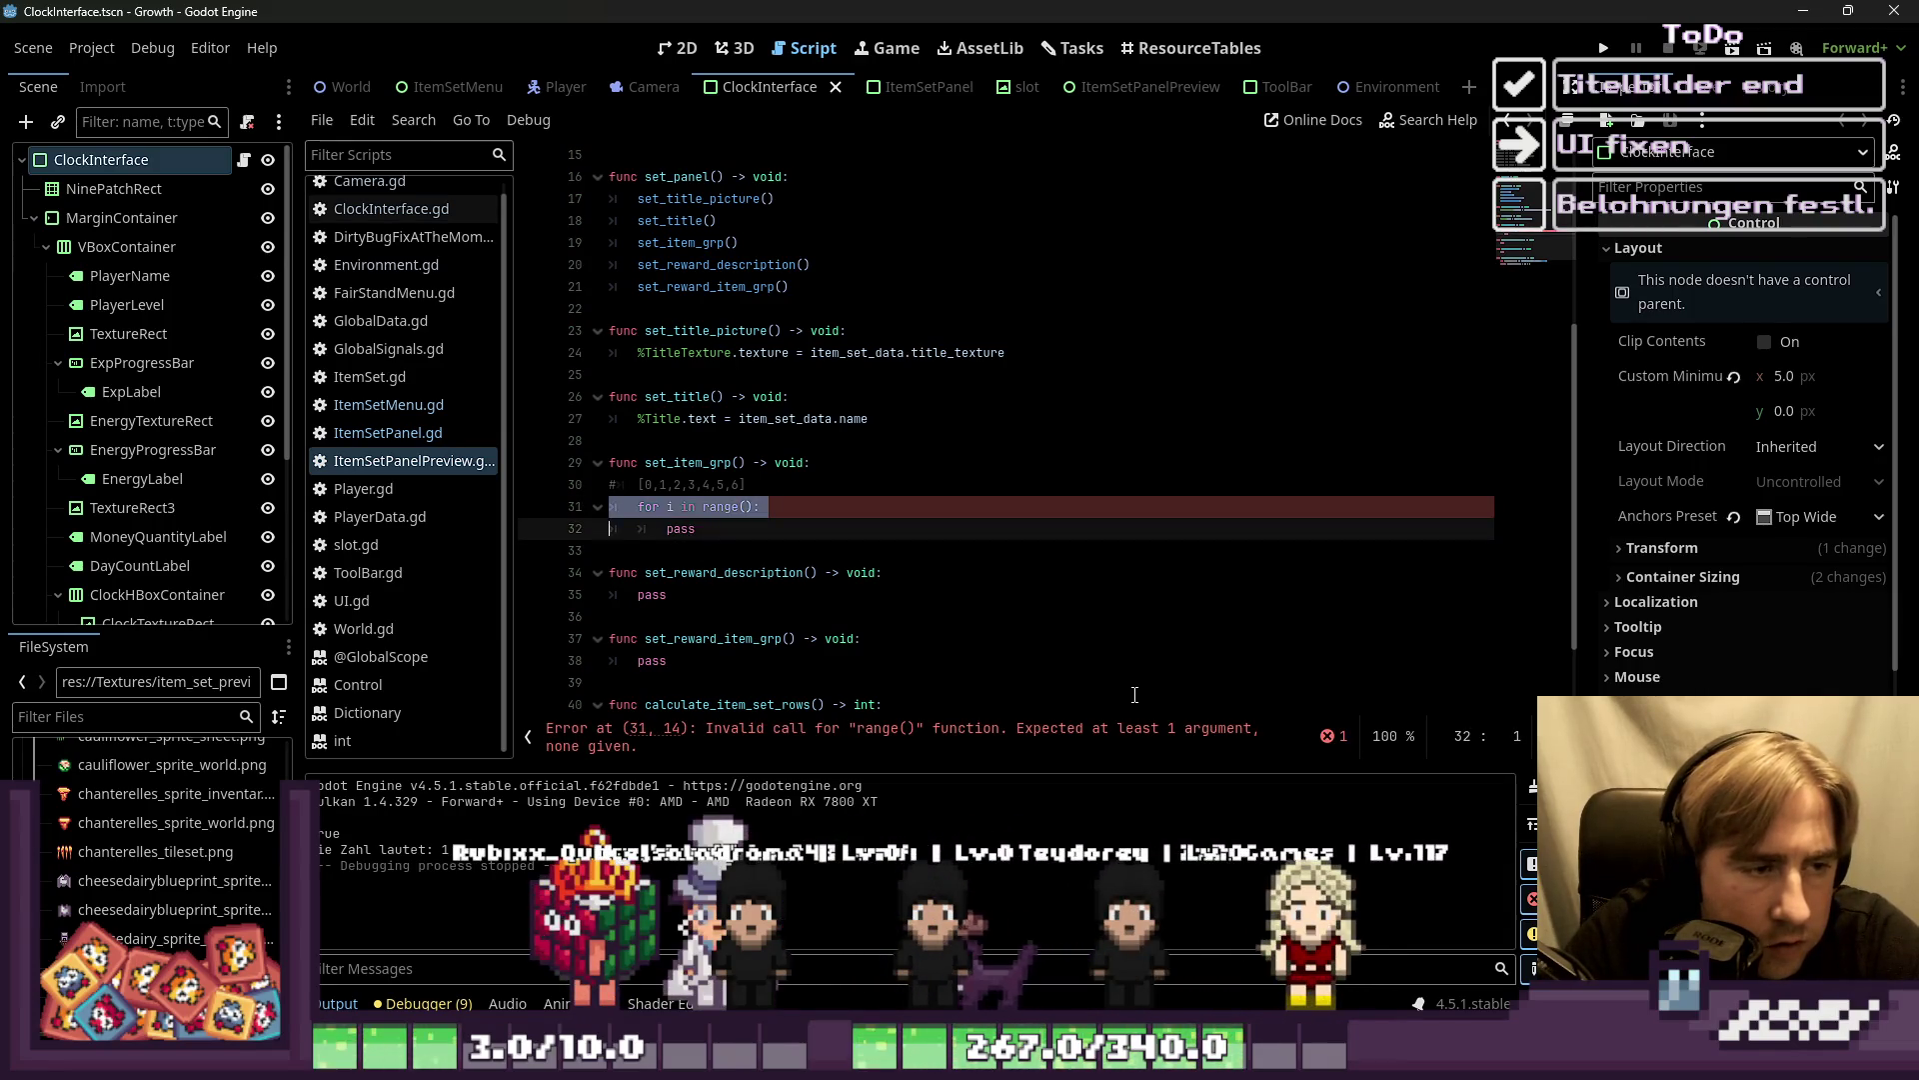
key("BackSpace")
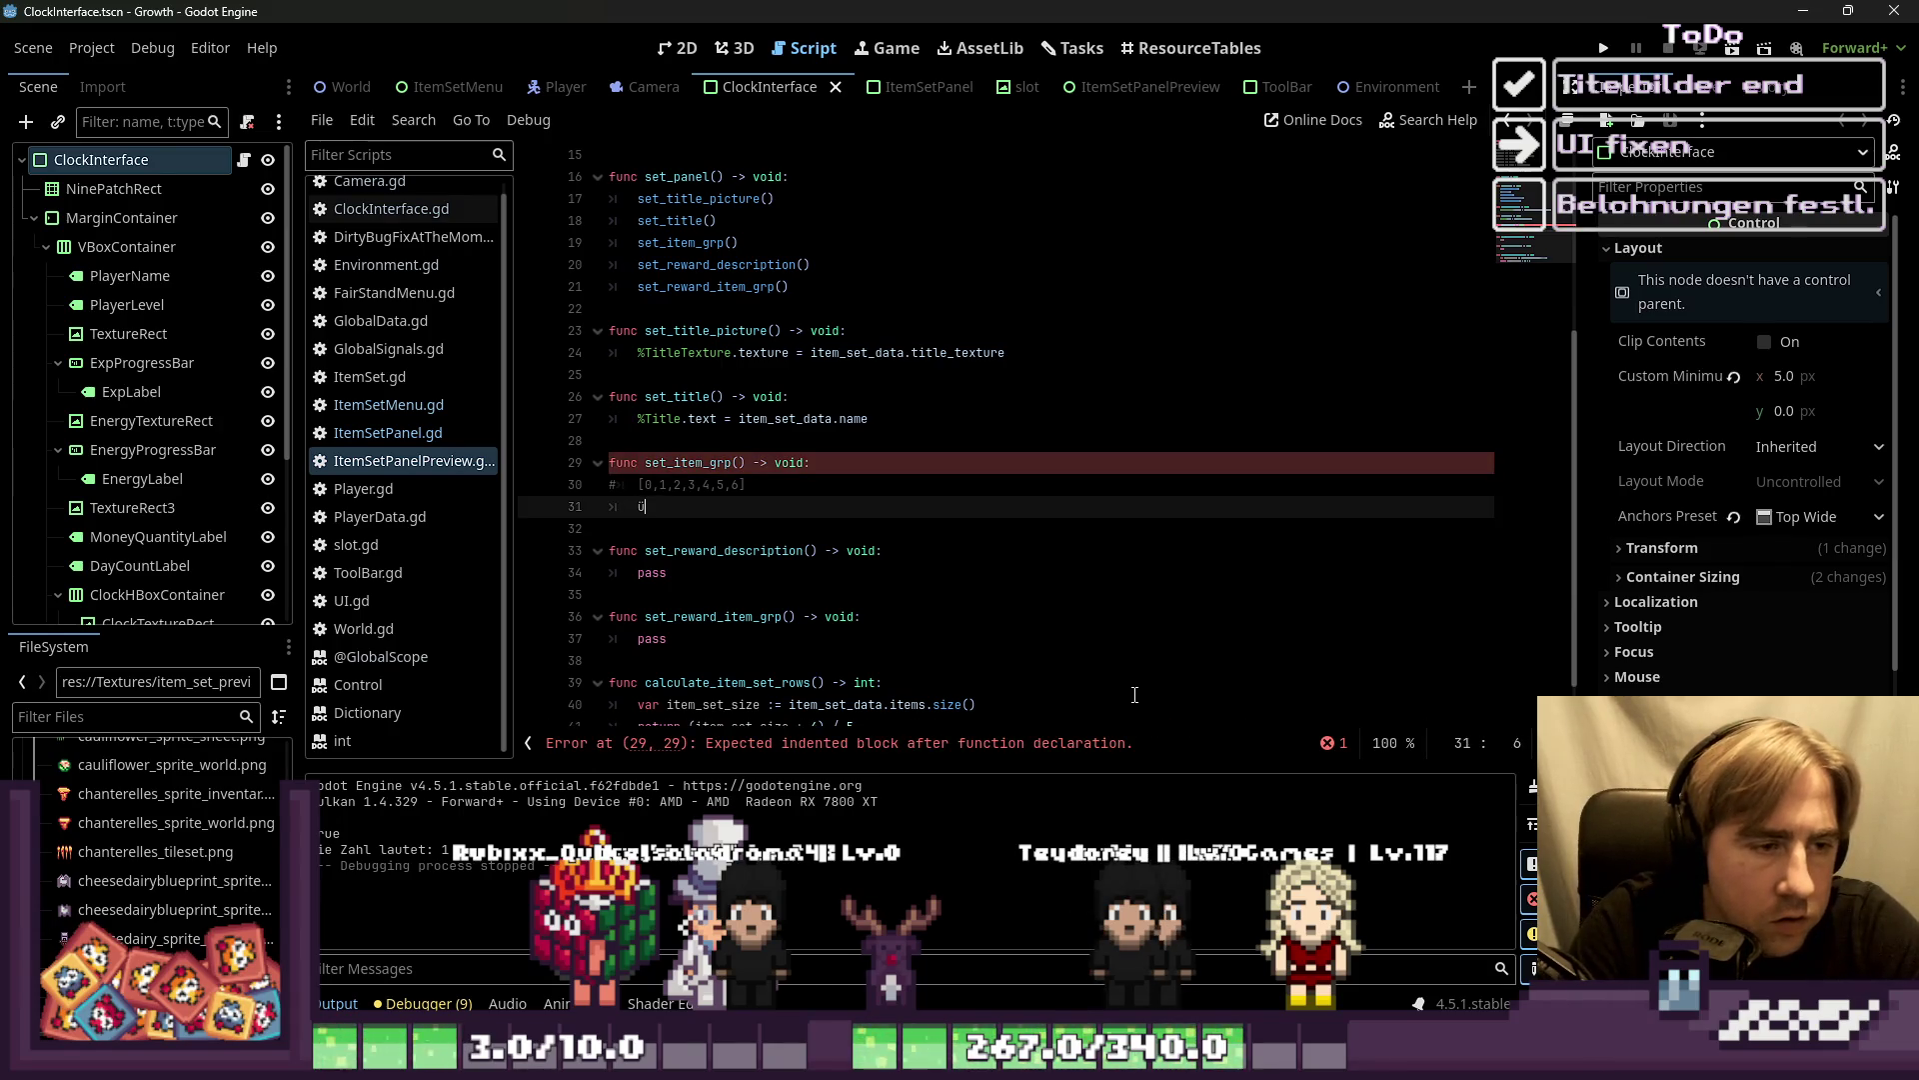
left_click(811, 331)
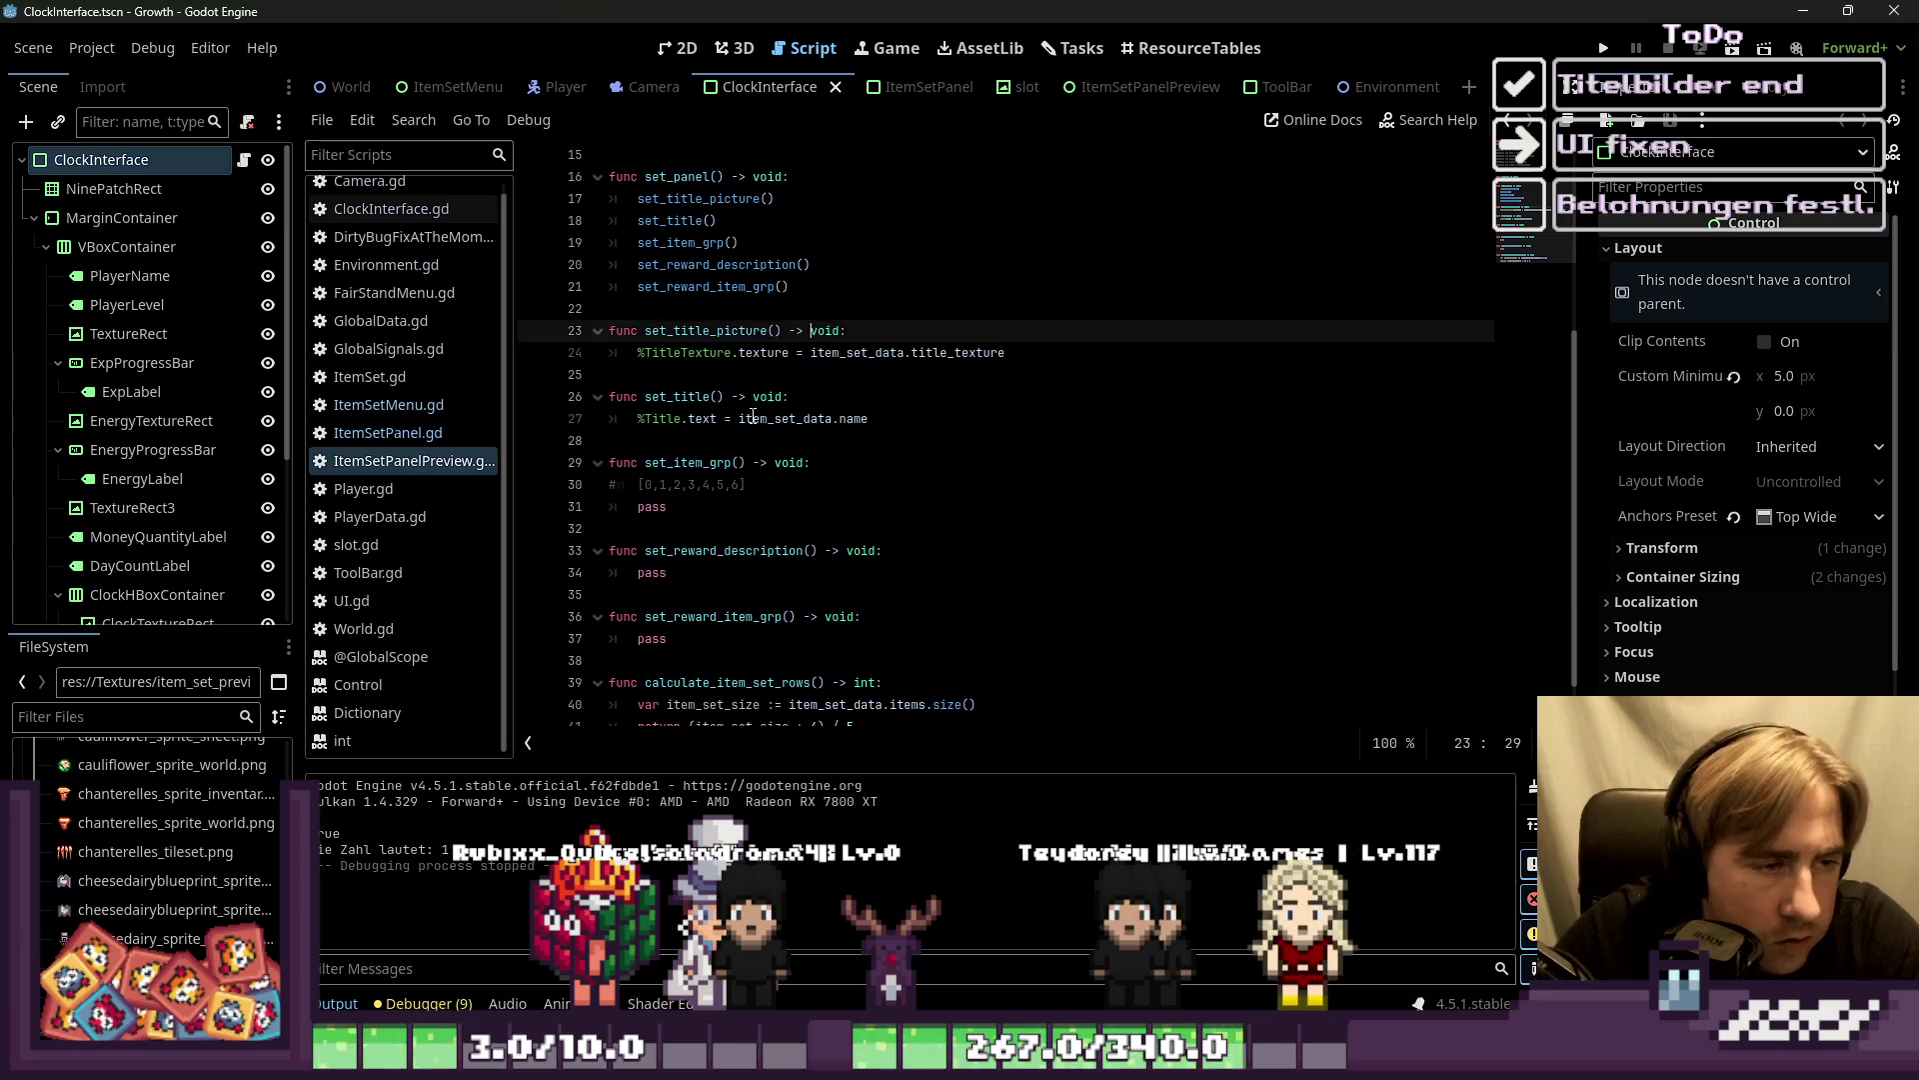
Inspect item_set uses and the create_pages range call in ItemSetMenu.gd
scroll(397, 186, "up", 1)
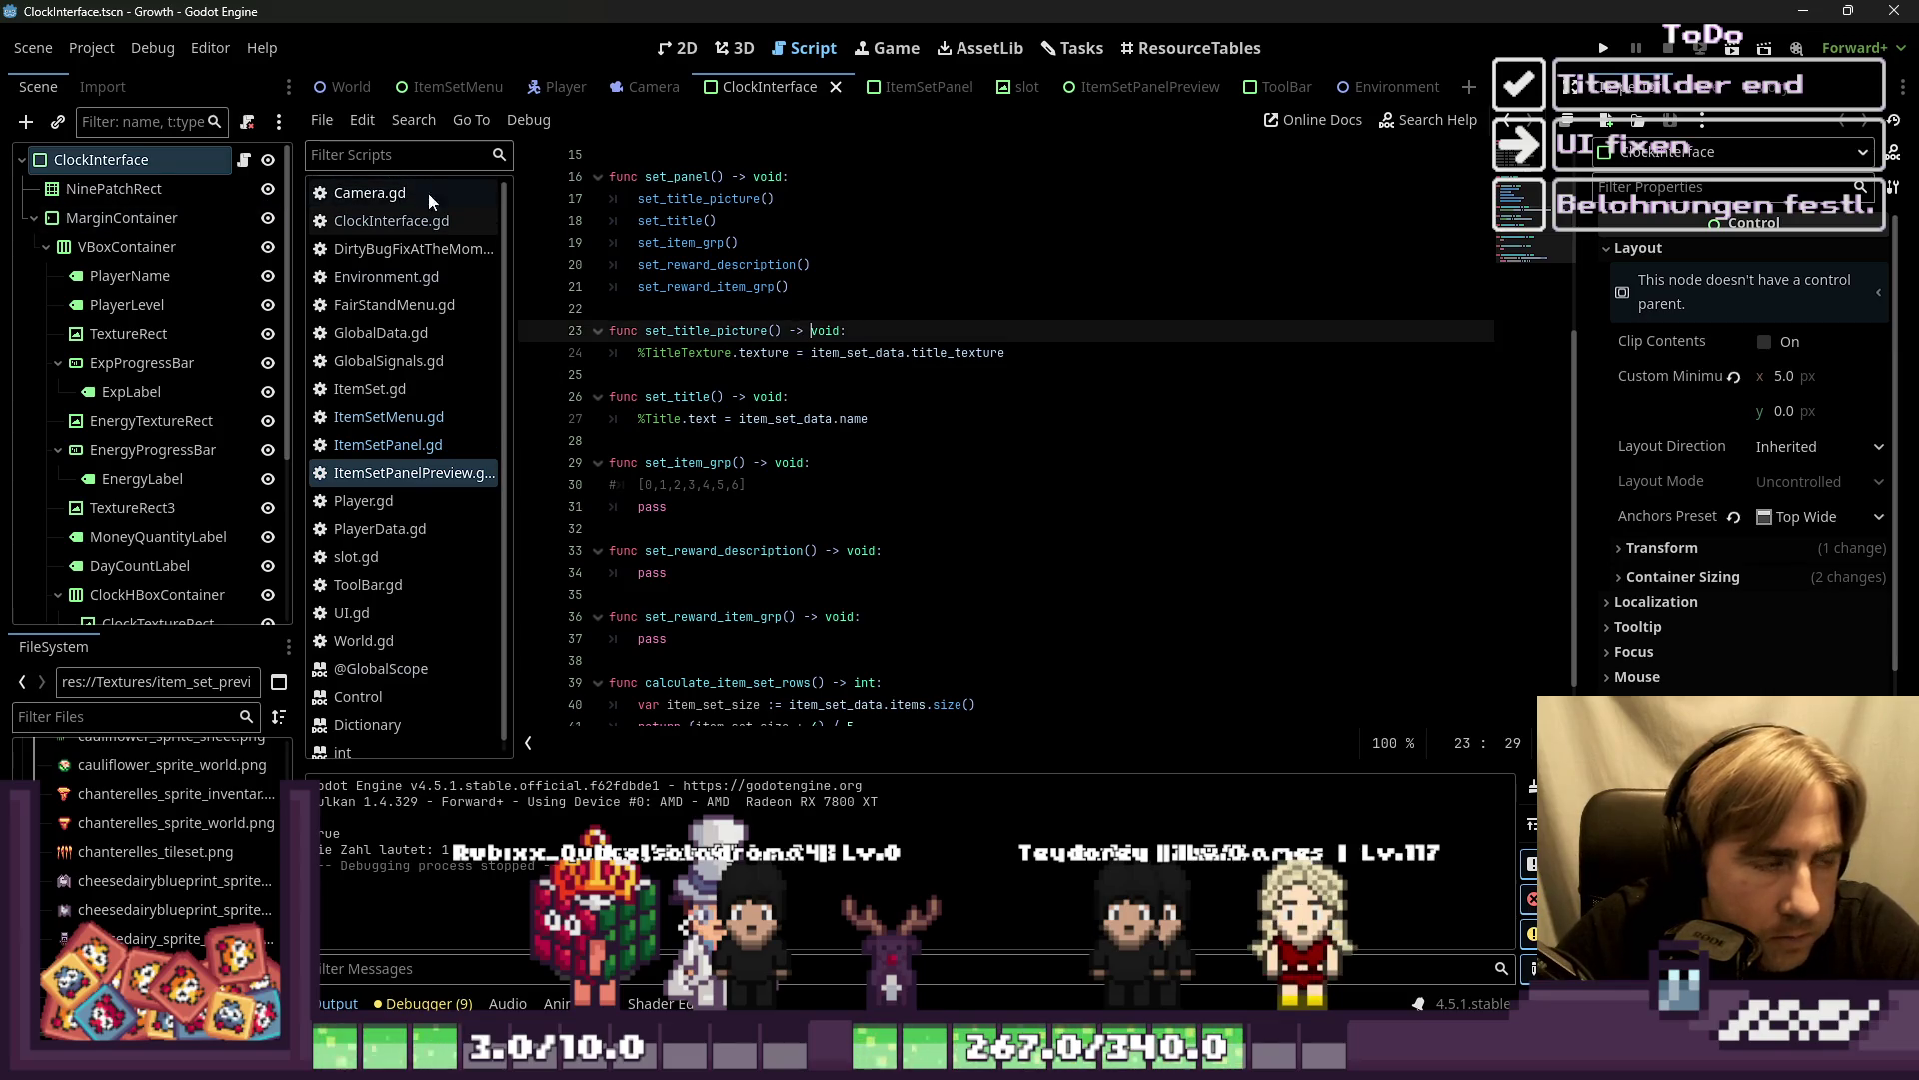
left_click(415, 443)
left_click(412, 417)
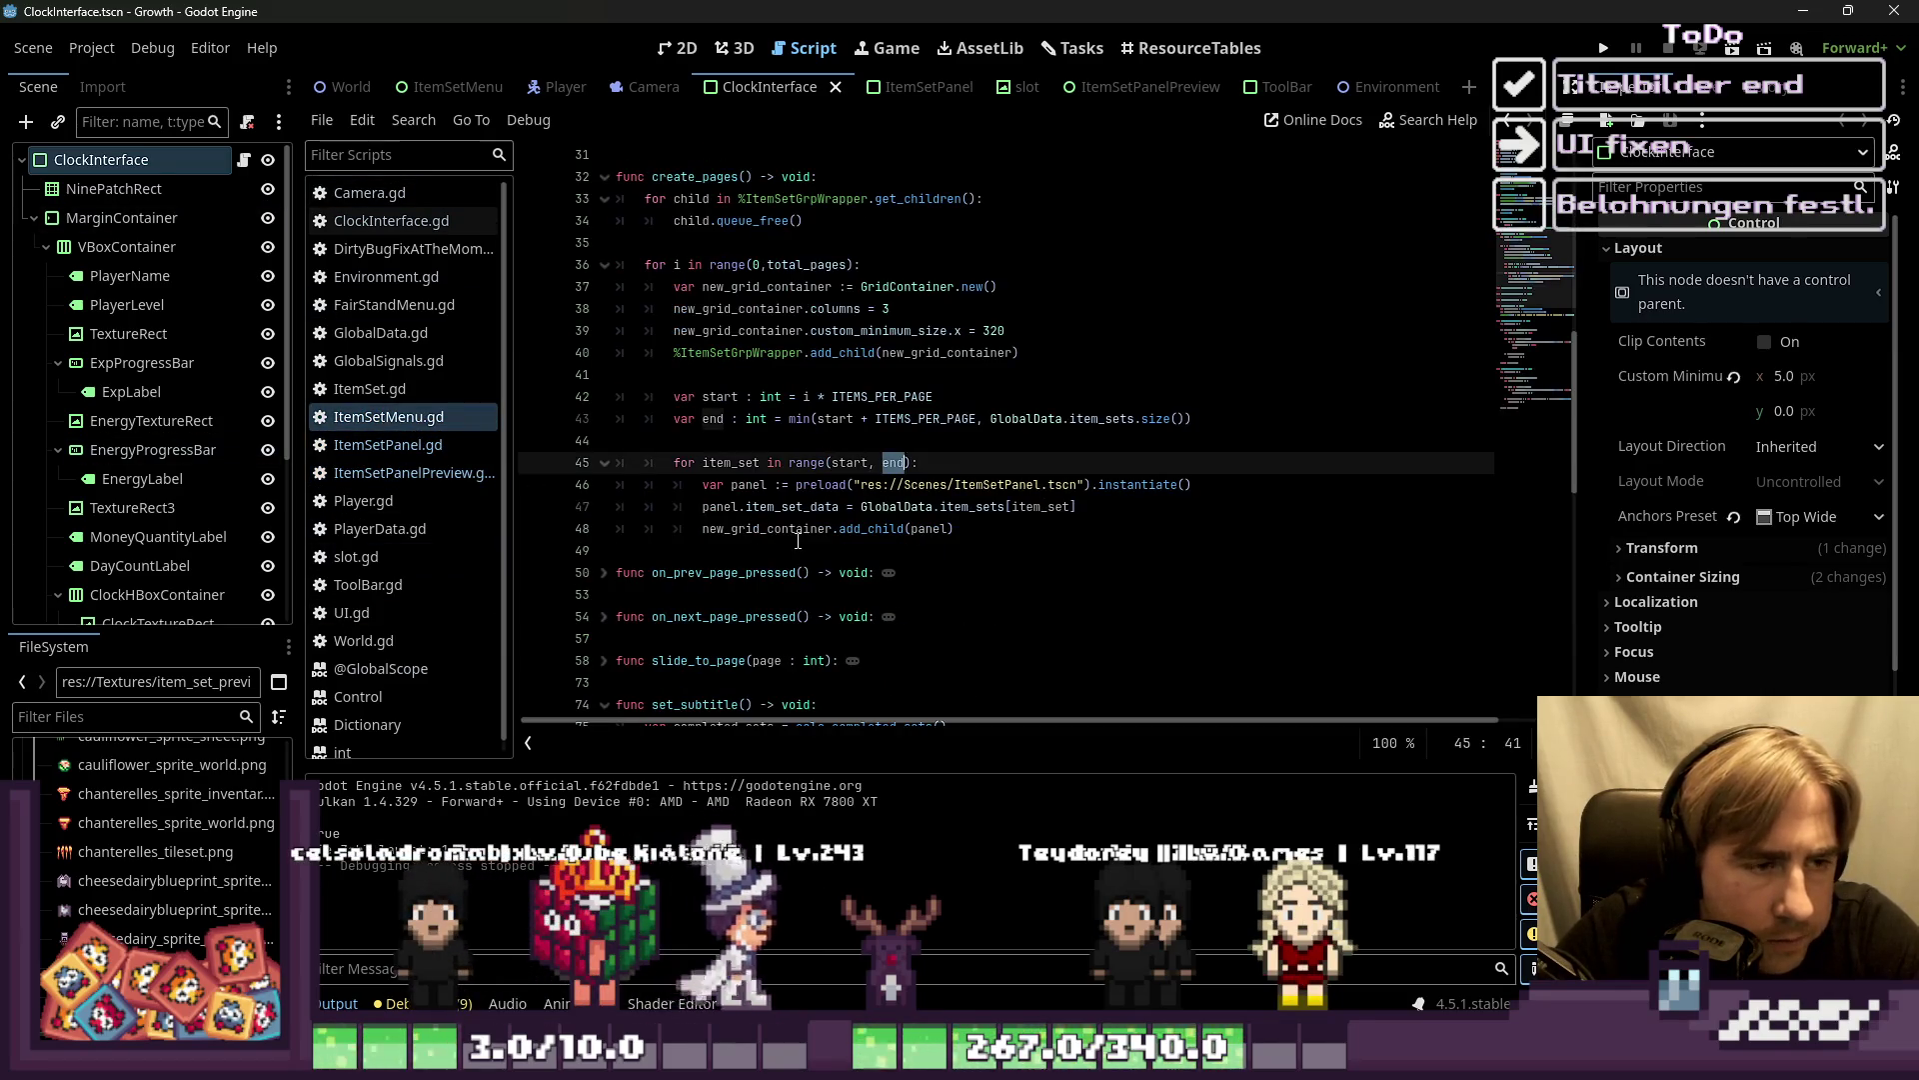
double_click(731, 463)
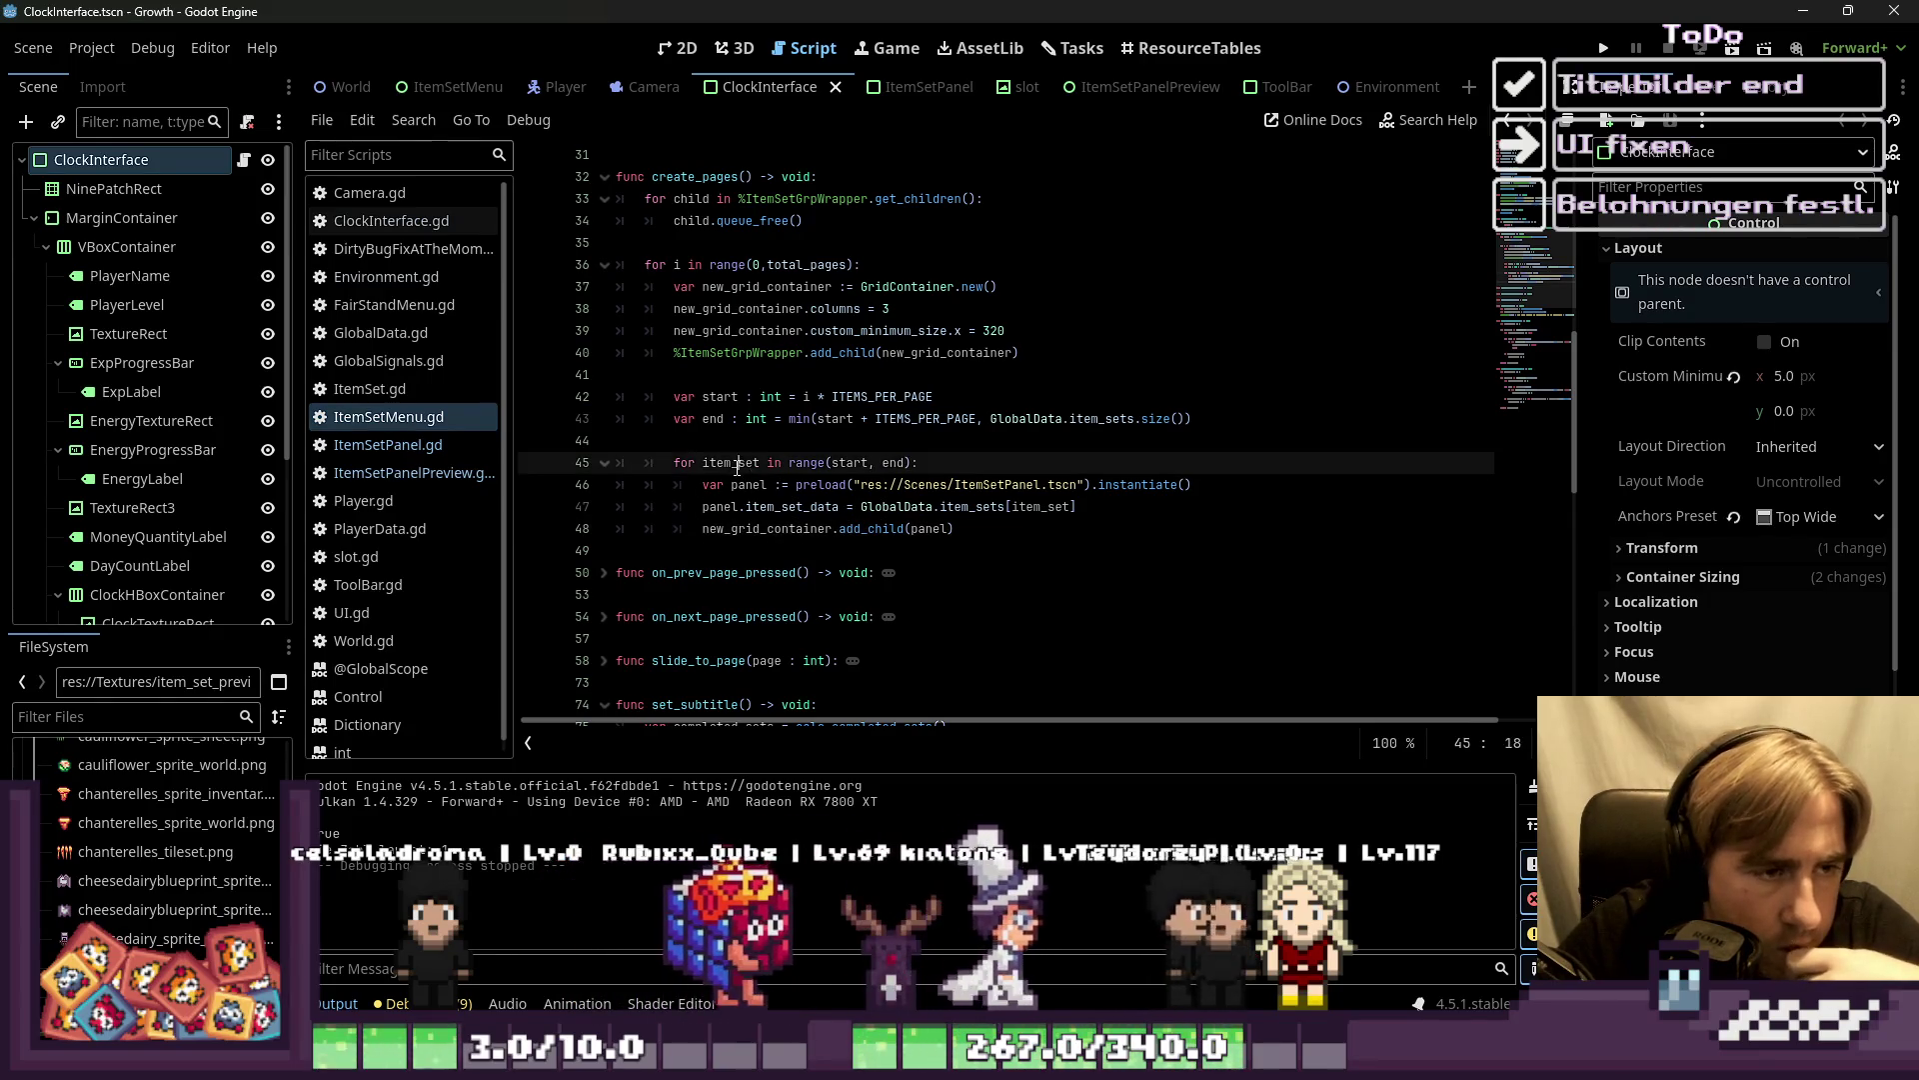
scroll(931, 551, "up", 1)
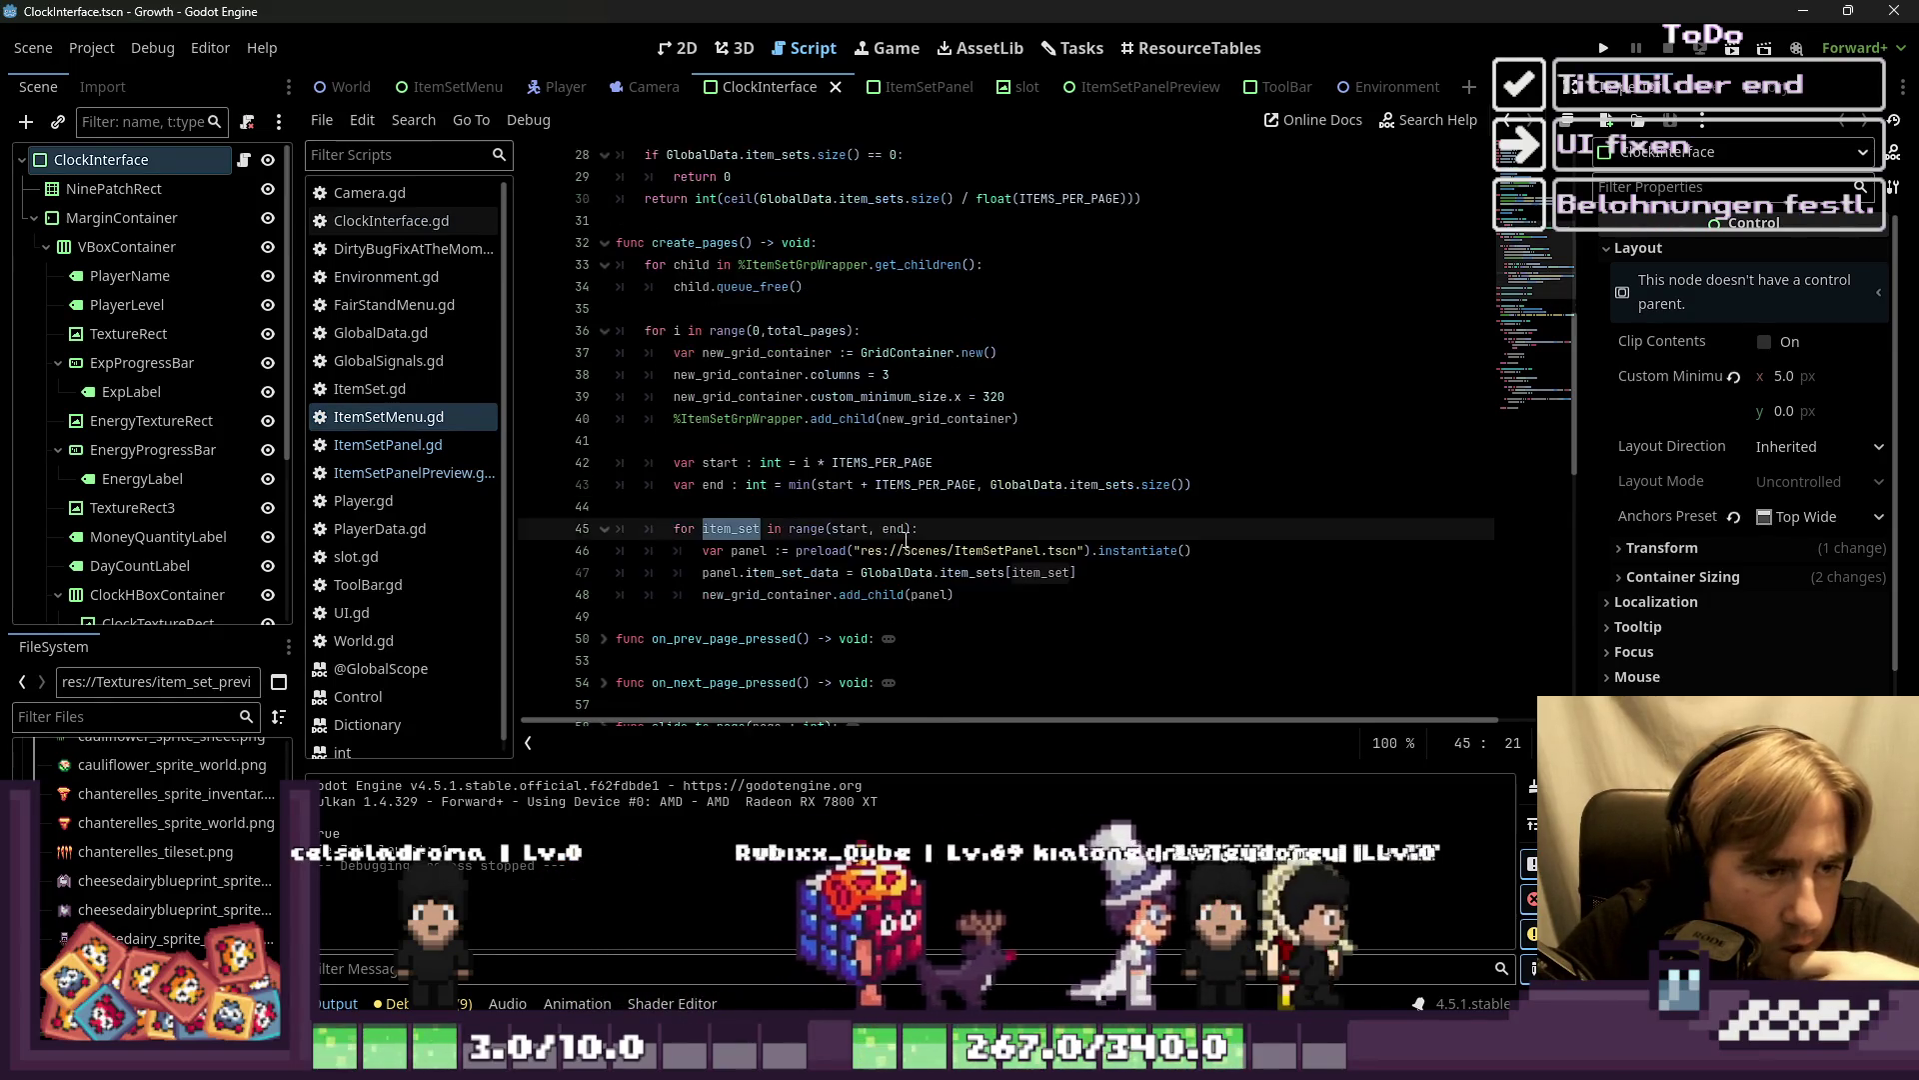
double_click(851, 529)
left_click(753, 330)
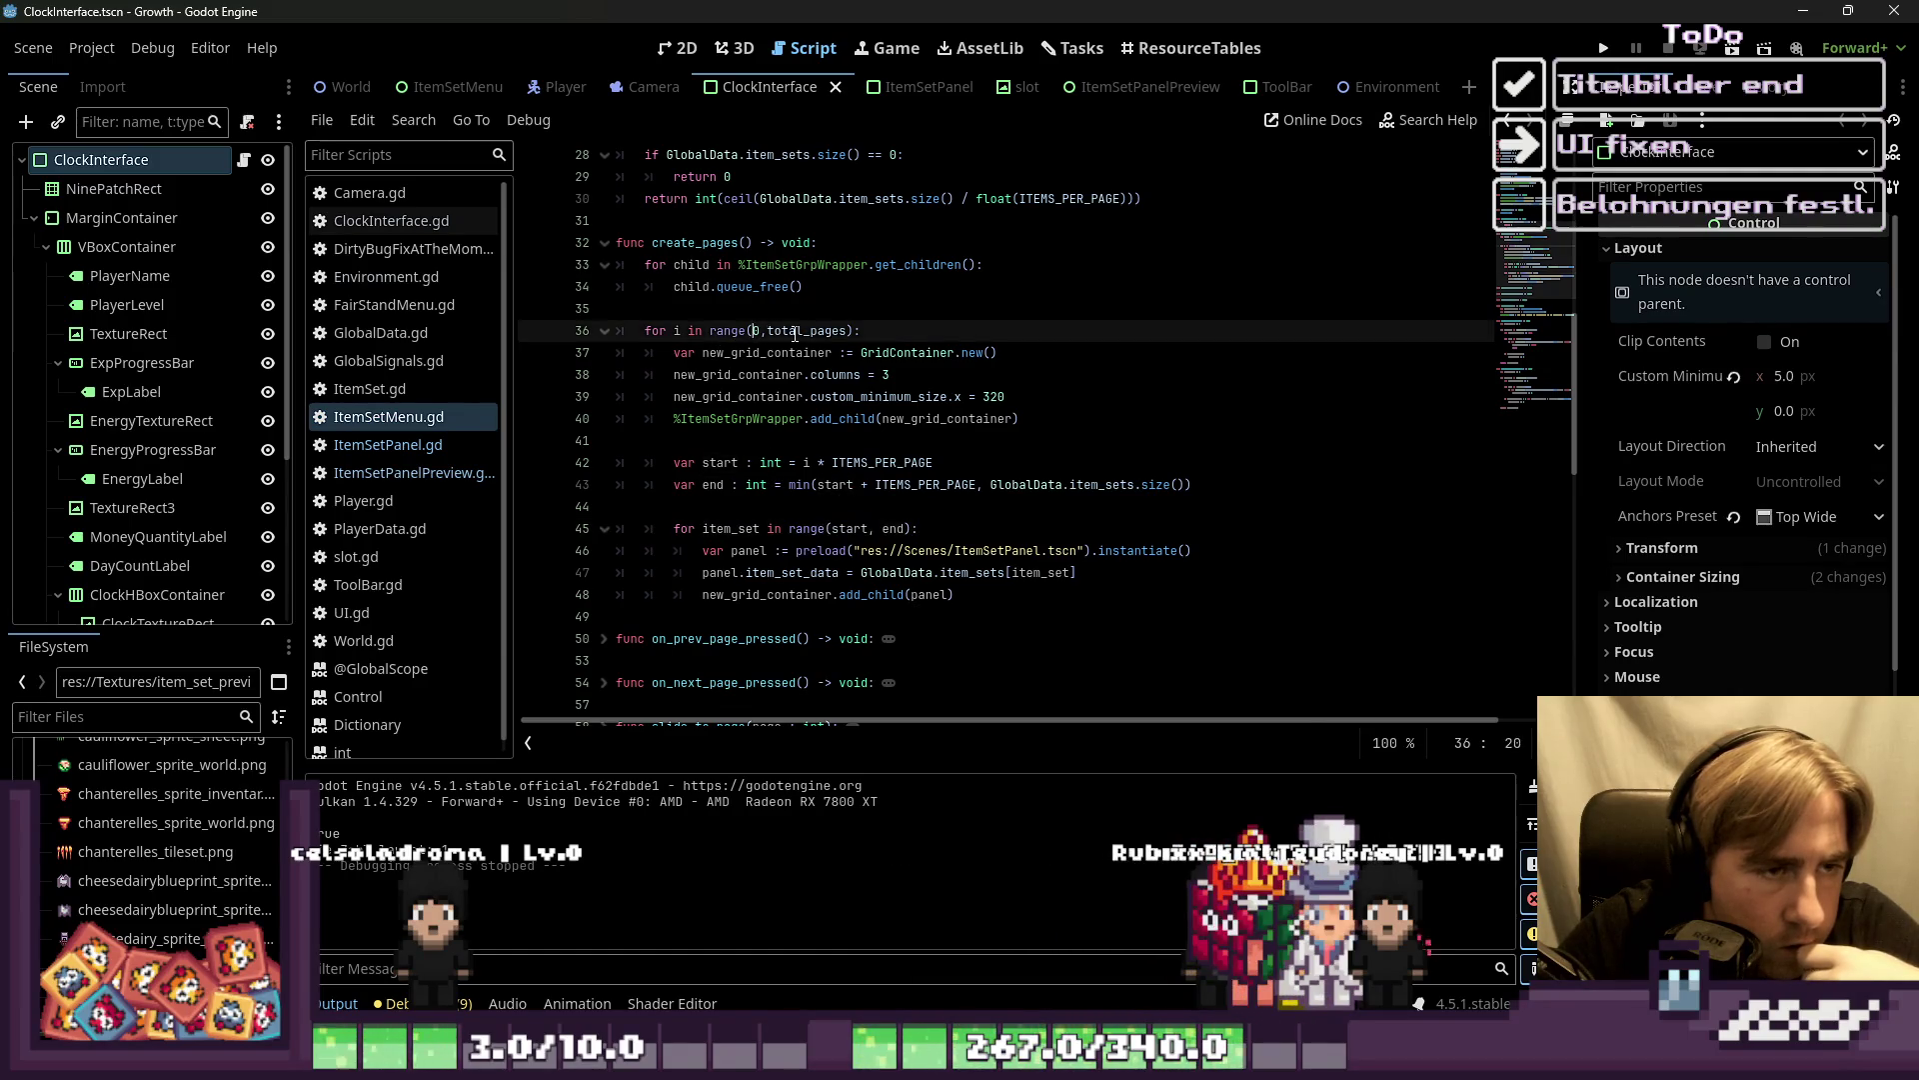
scroll(797, 332, "up", 4)
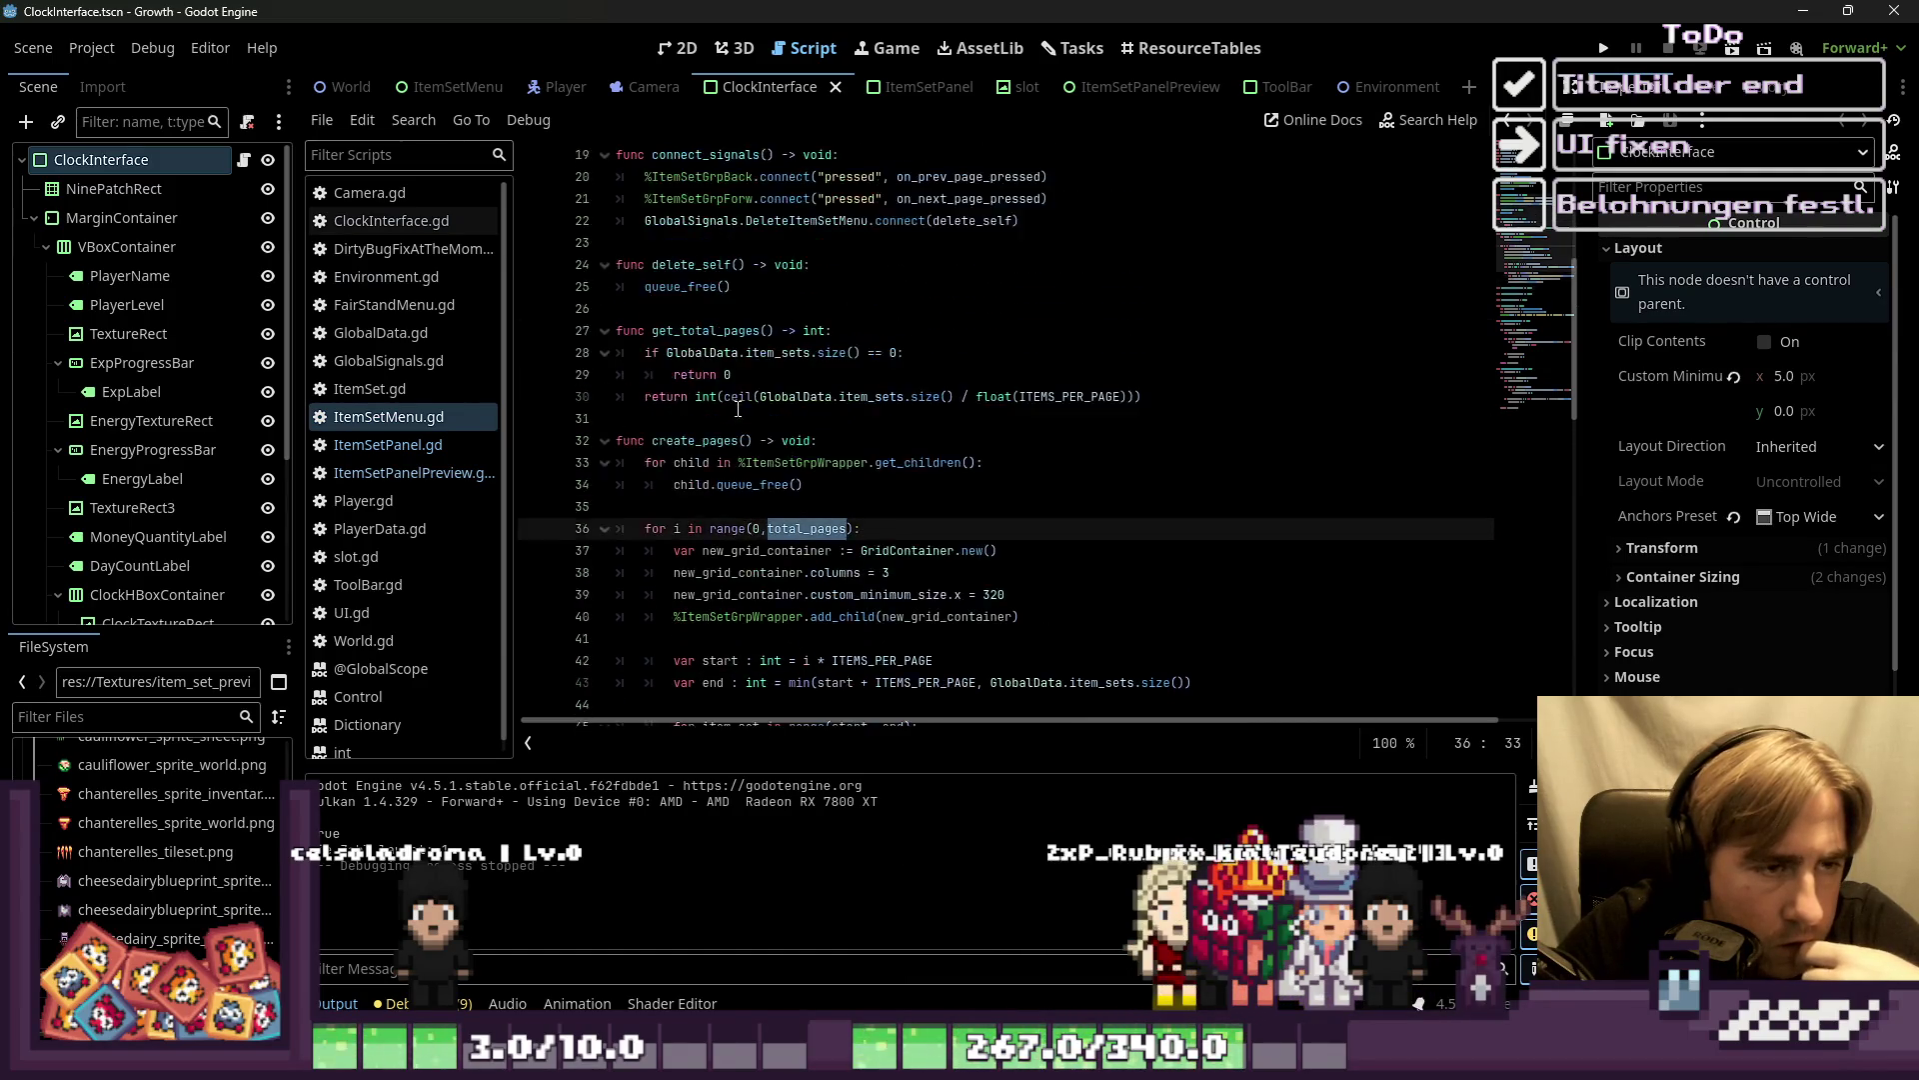
scroll(742, 403, "up", 5)
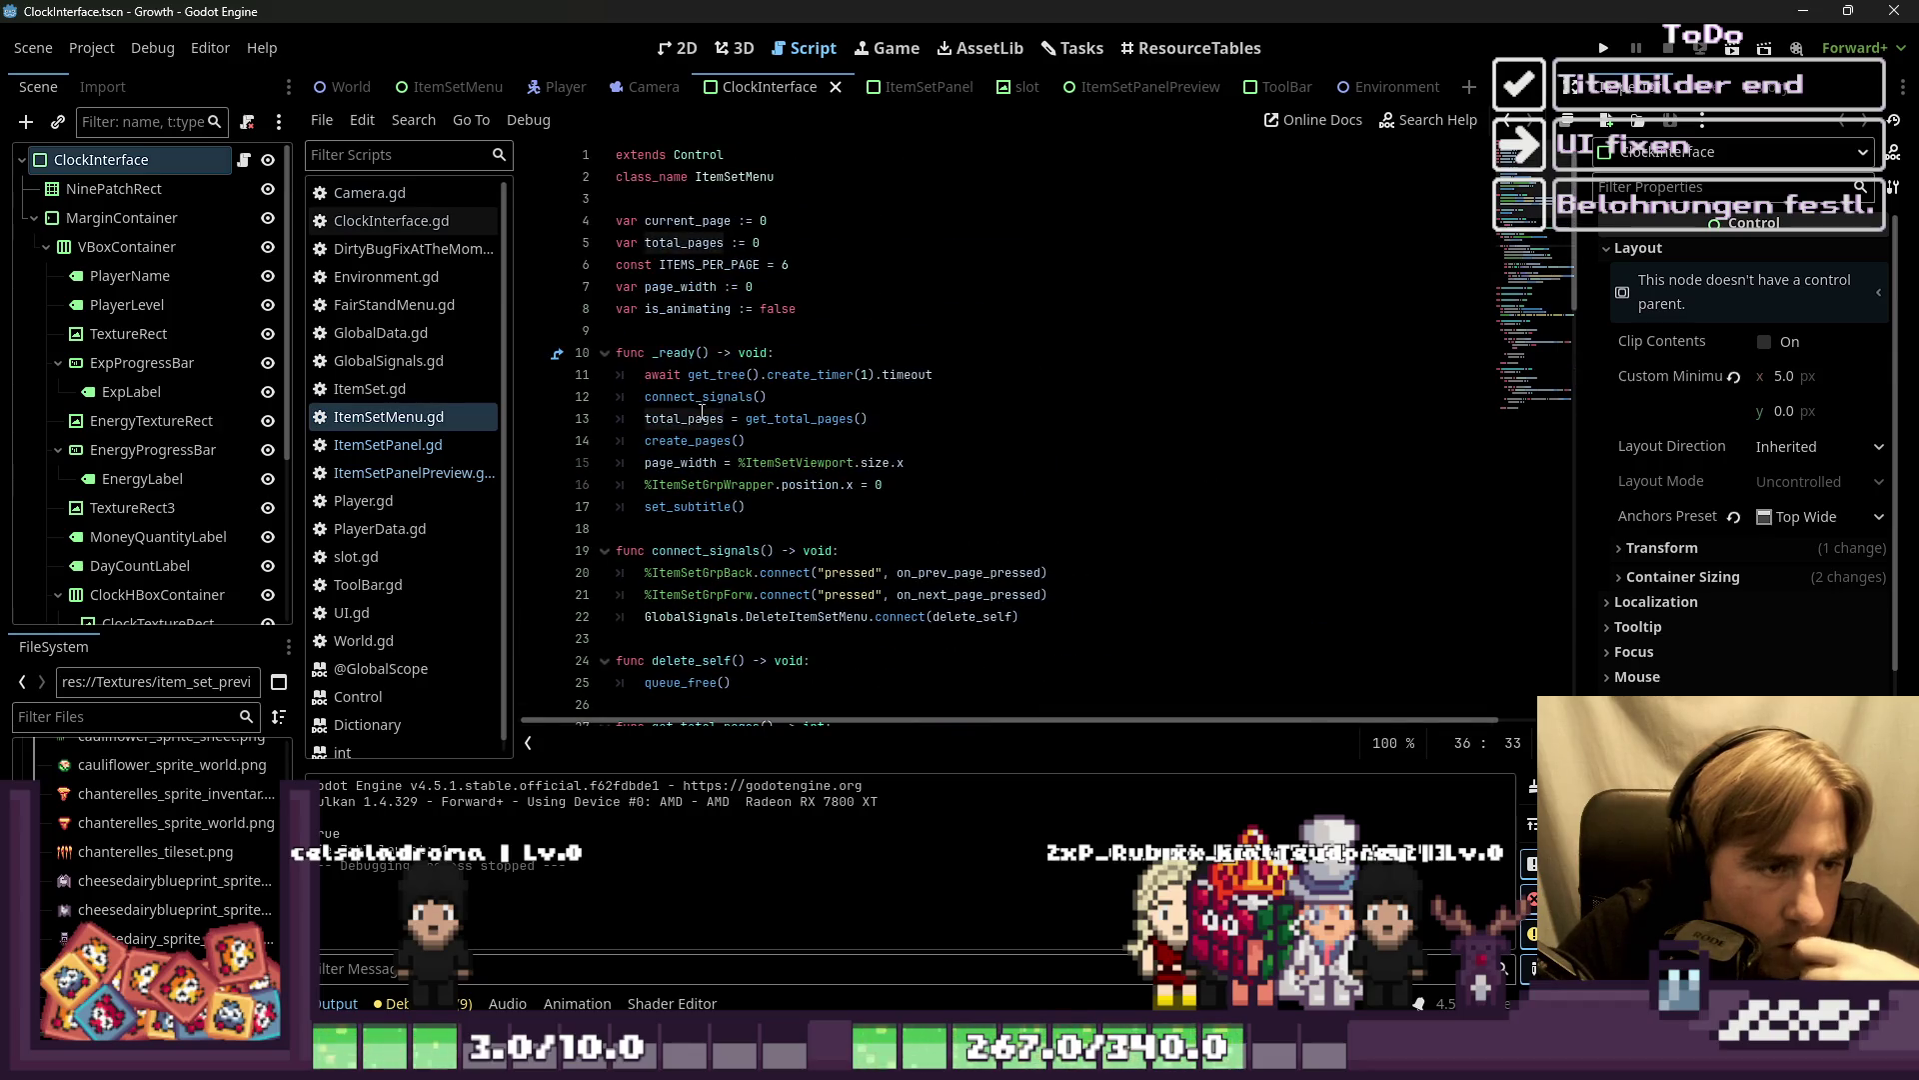
Review the ceil-based page count using ITEMS_PER_PAGE in get_total_pages, then return to ItemSetPanelPreview.gd
left_click(797, 419)
left_click(803, 420, "ctrl")
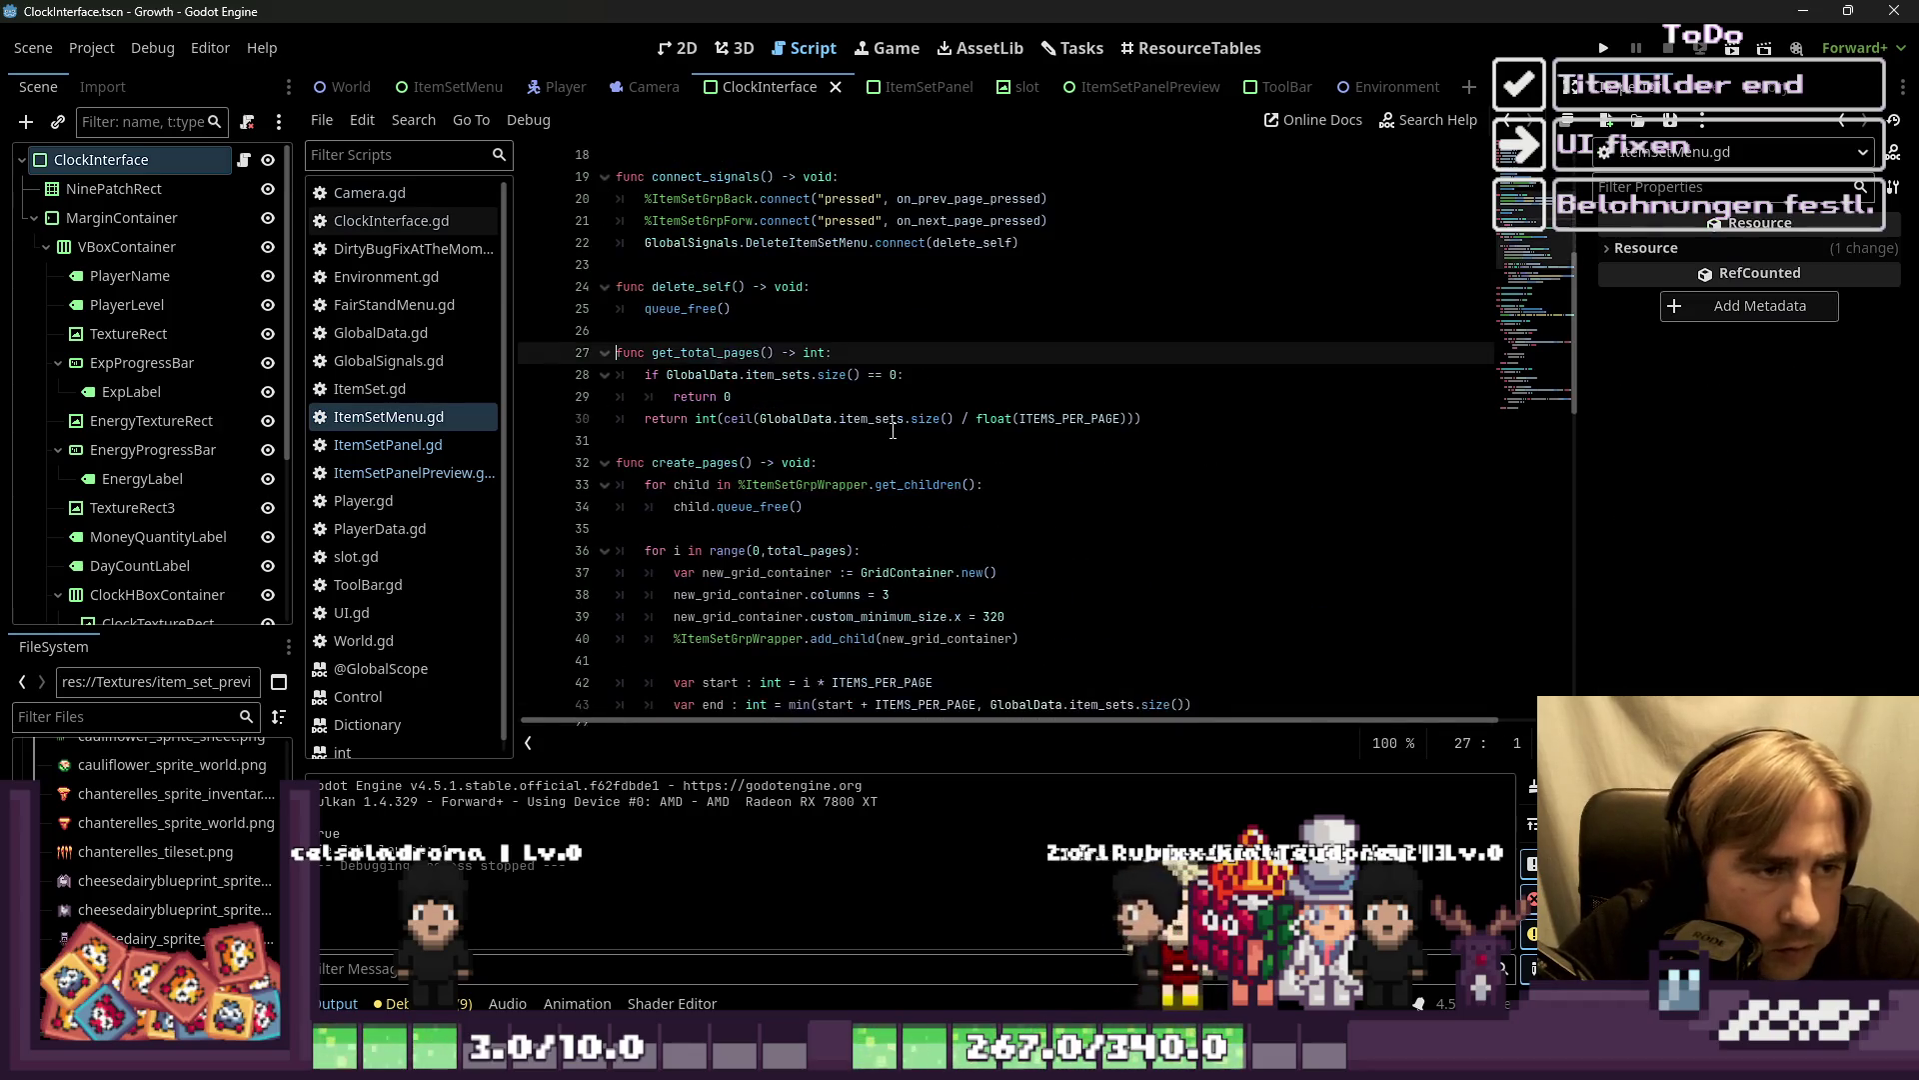
left_click(750, 419)
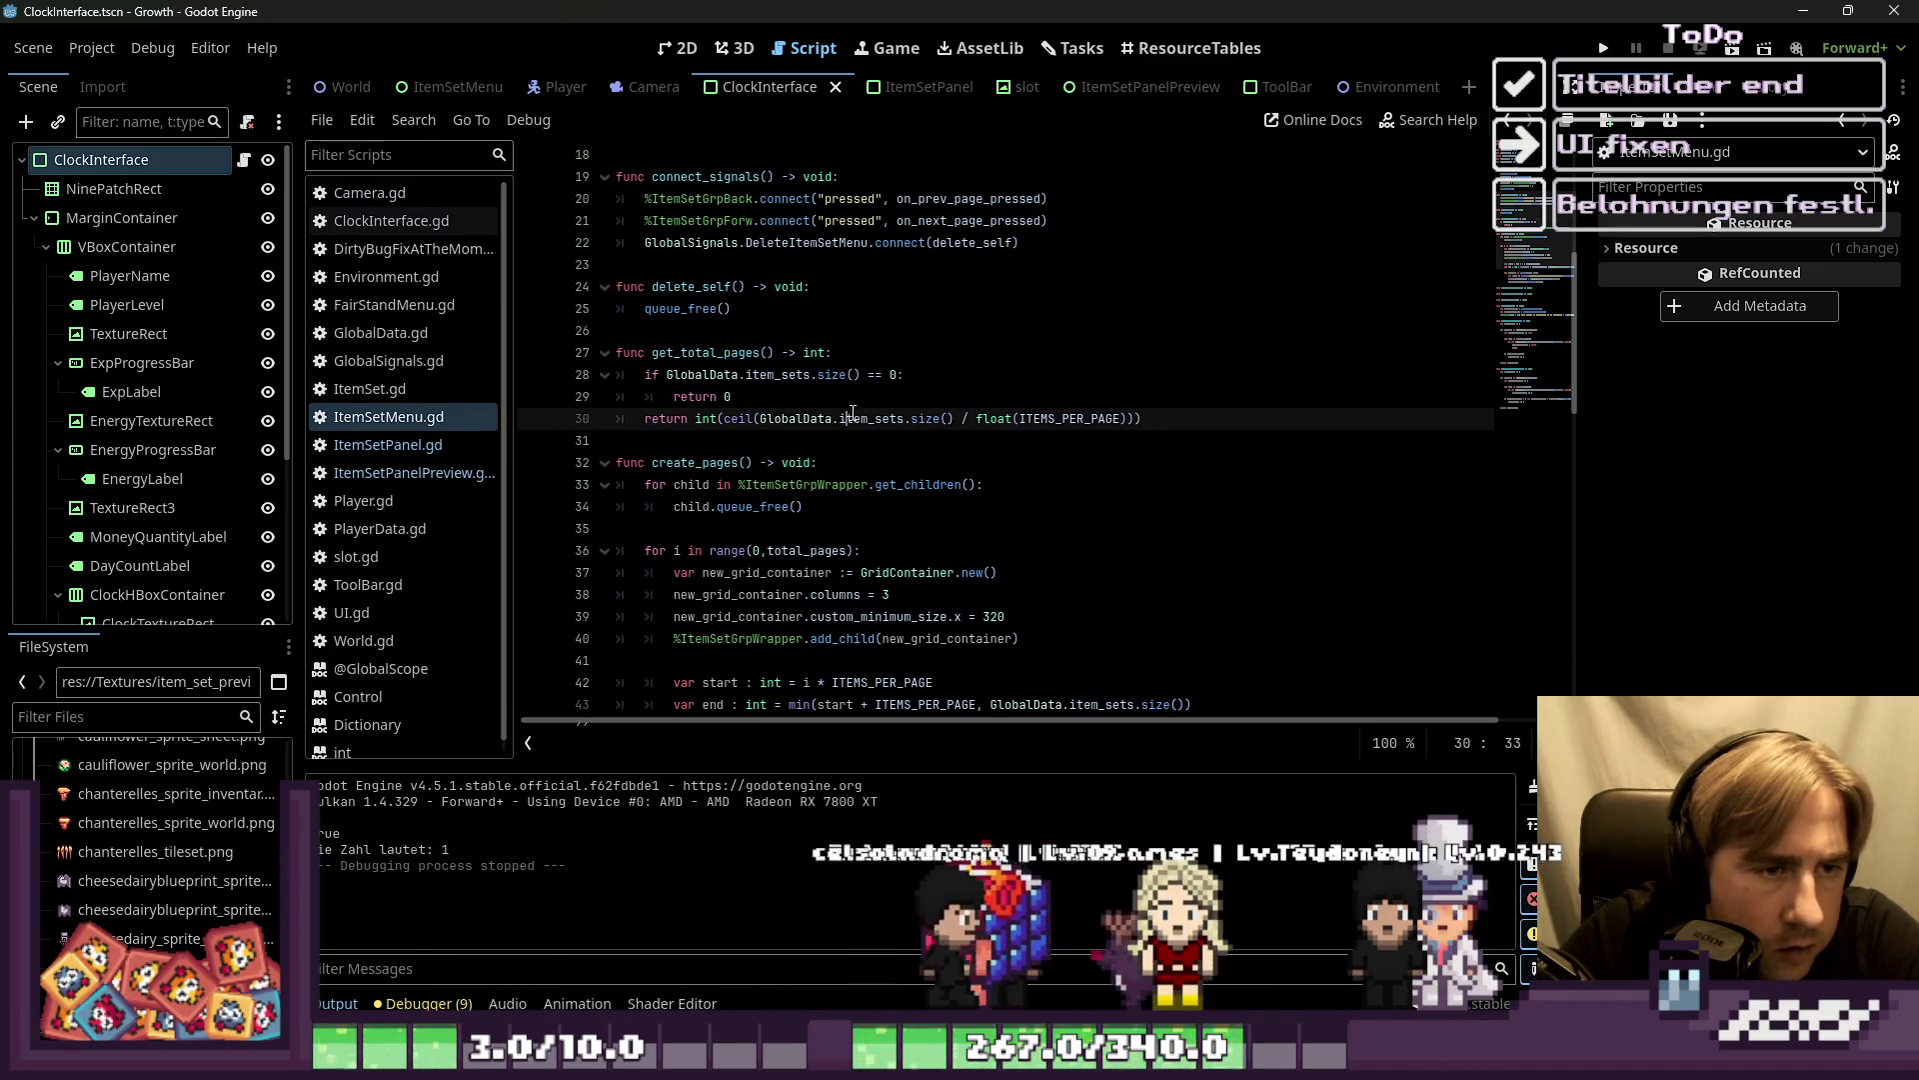
left_click(945, 419)
left_click(1096, 419)
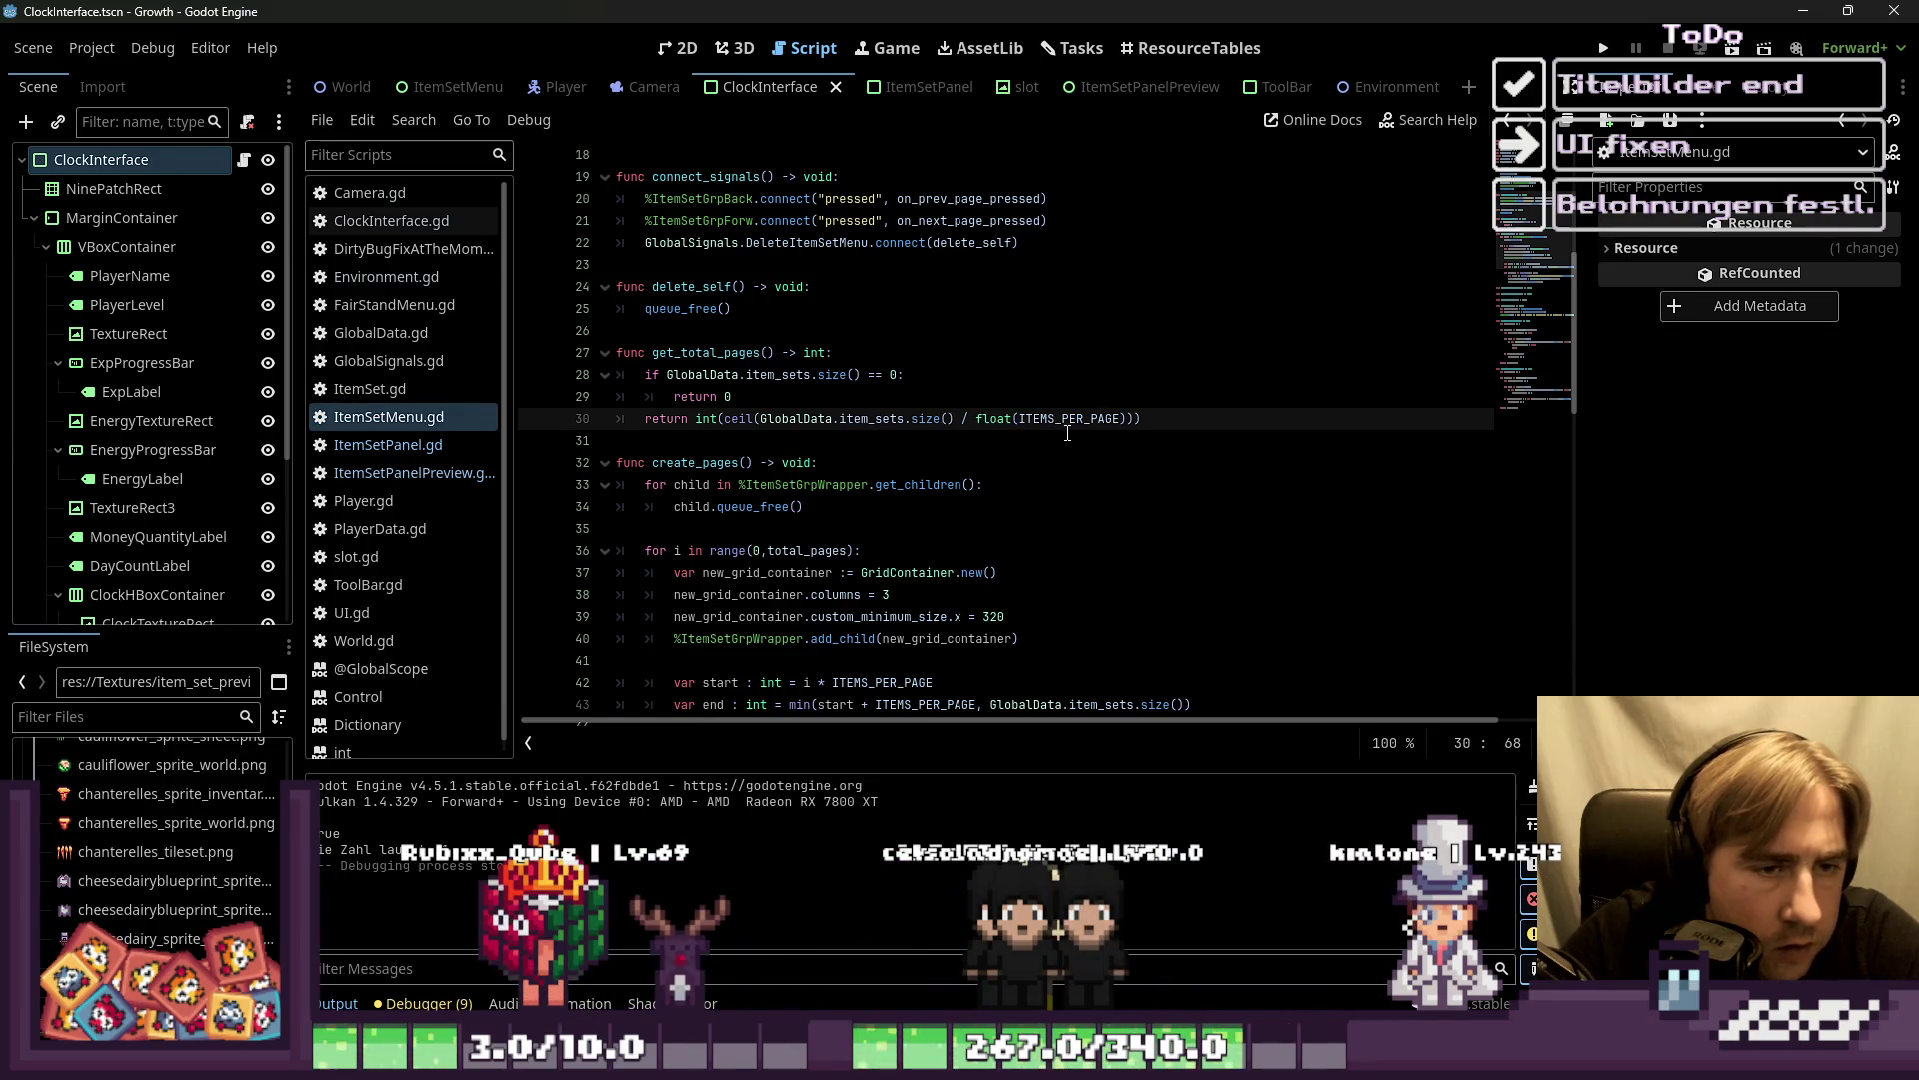
mouse_move(1065, 430)
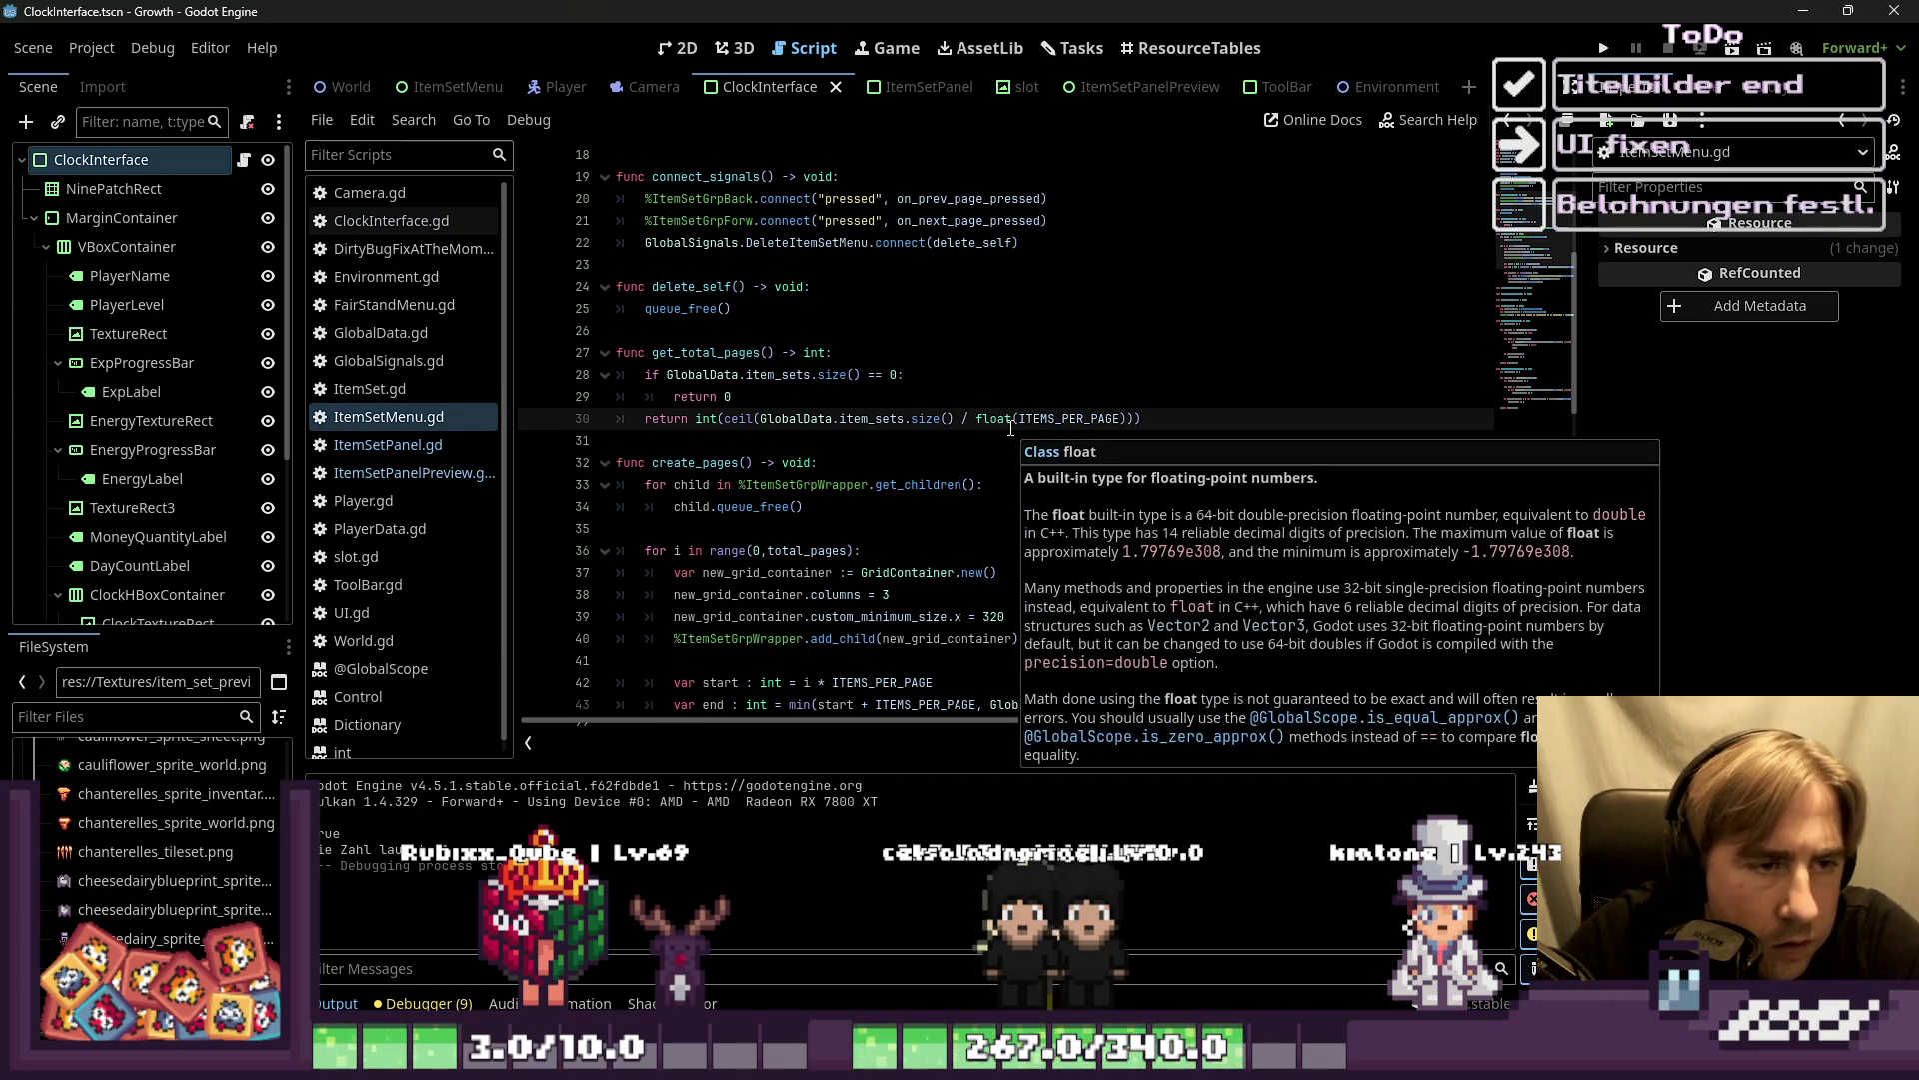
left_click(739, 420)
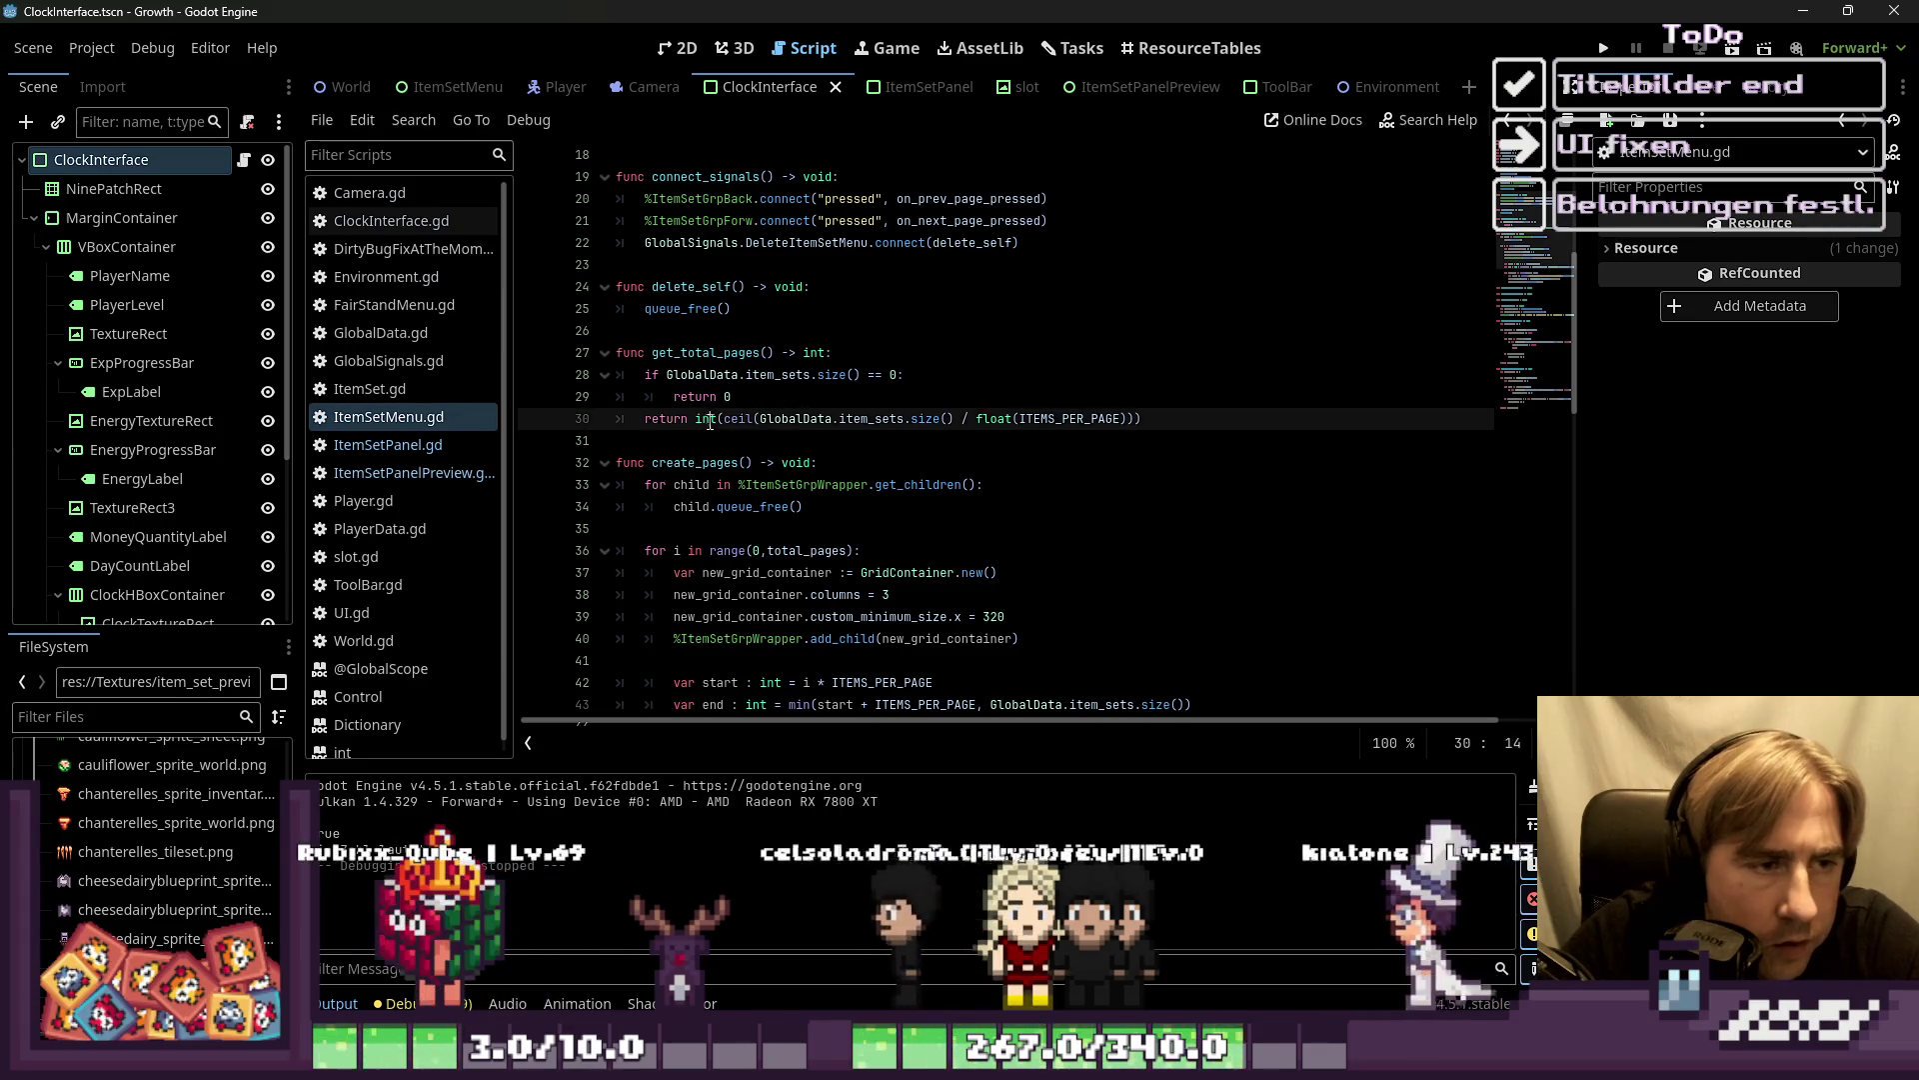
left_click(909, 420)
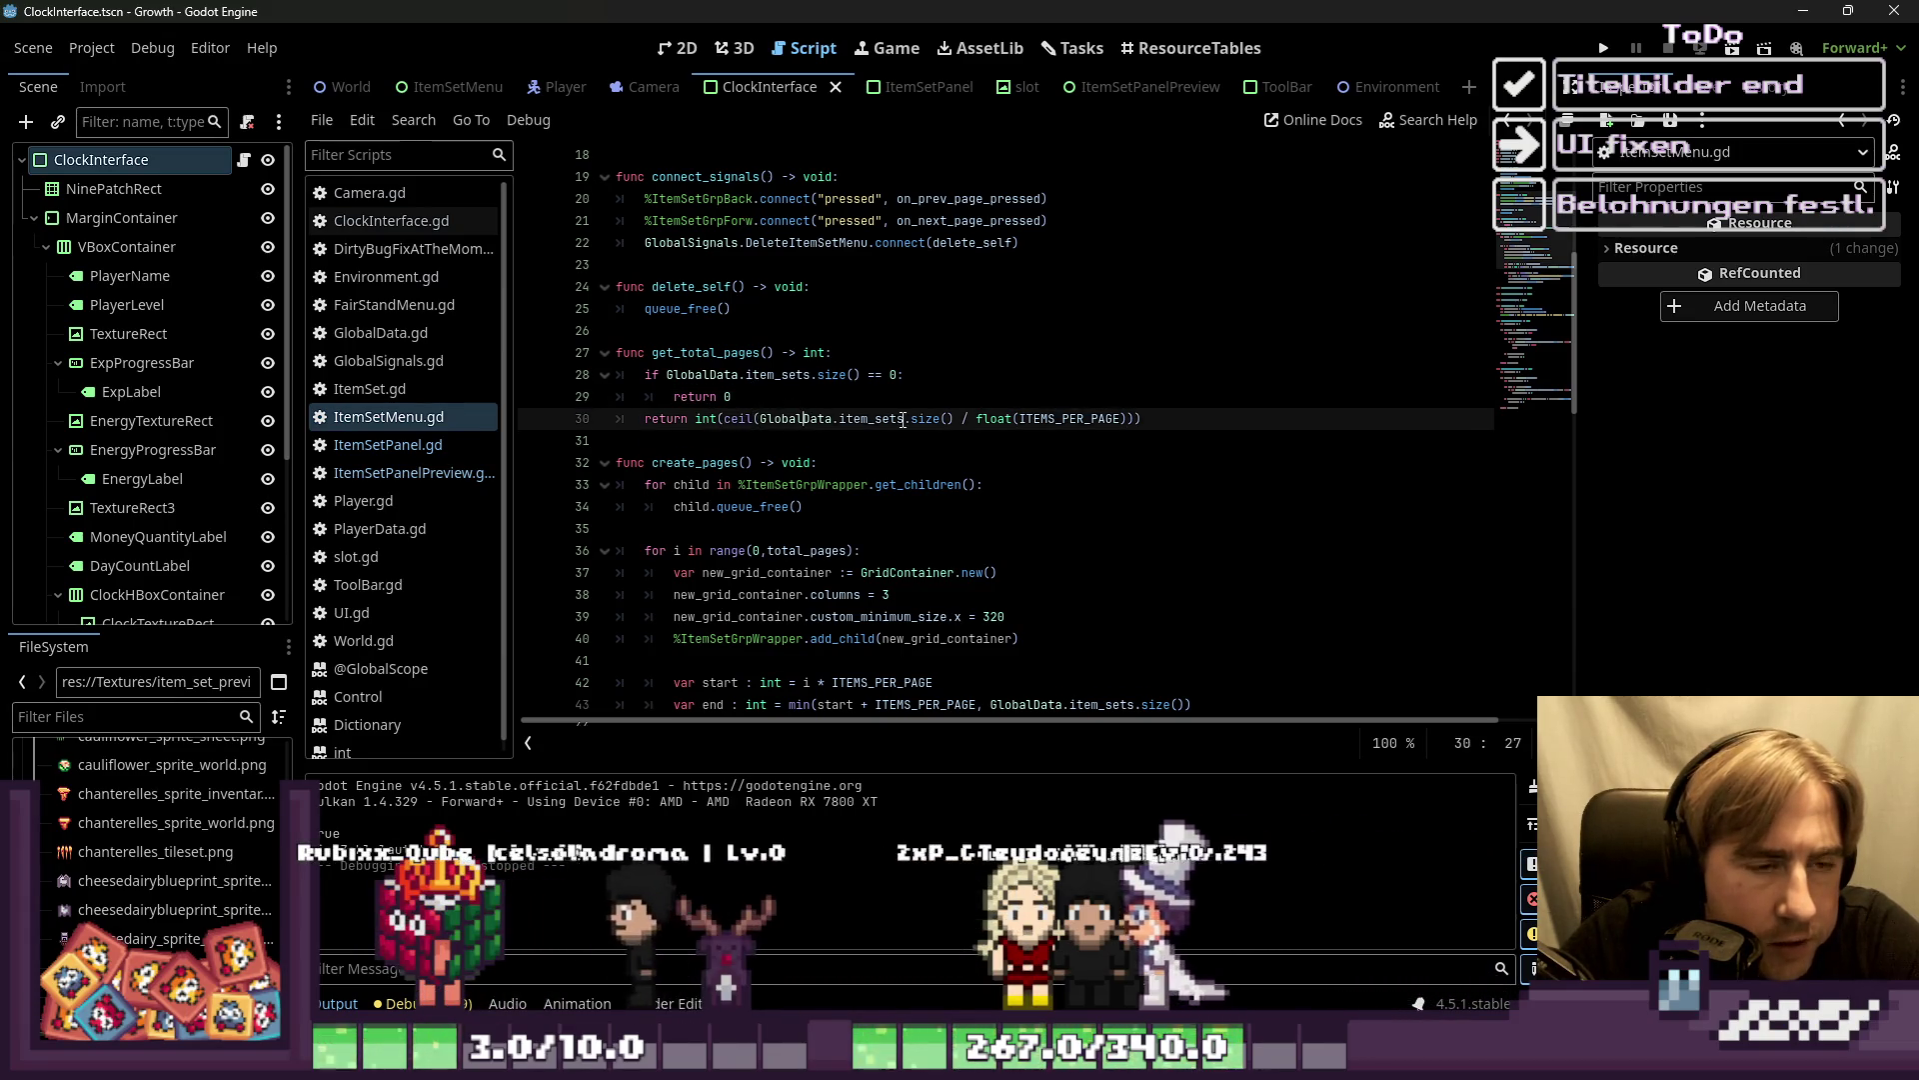
left_click(1175, 424)
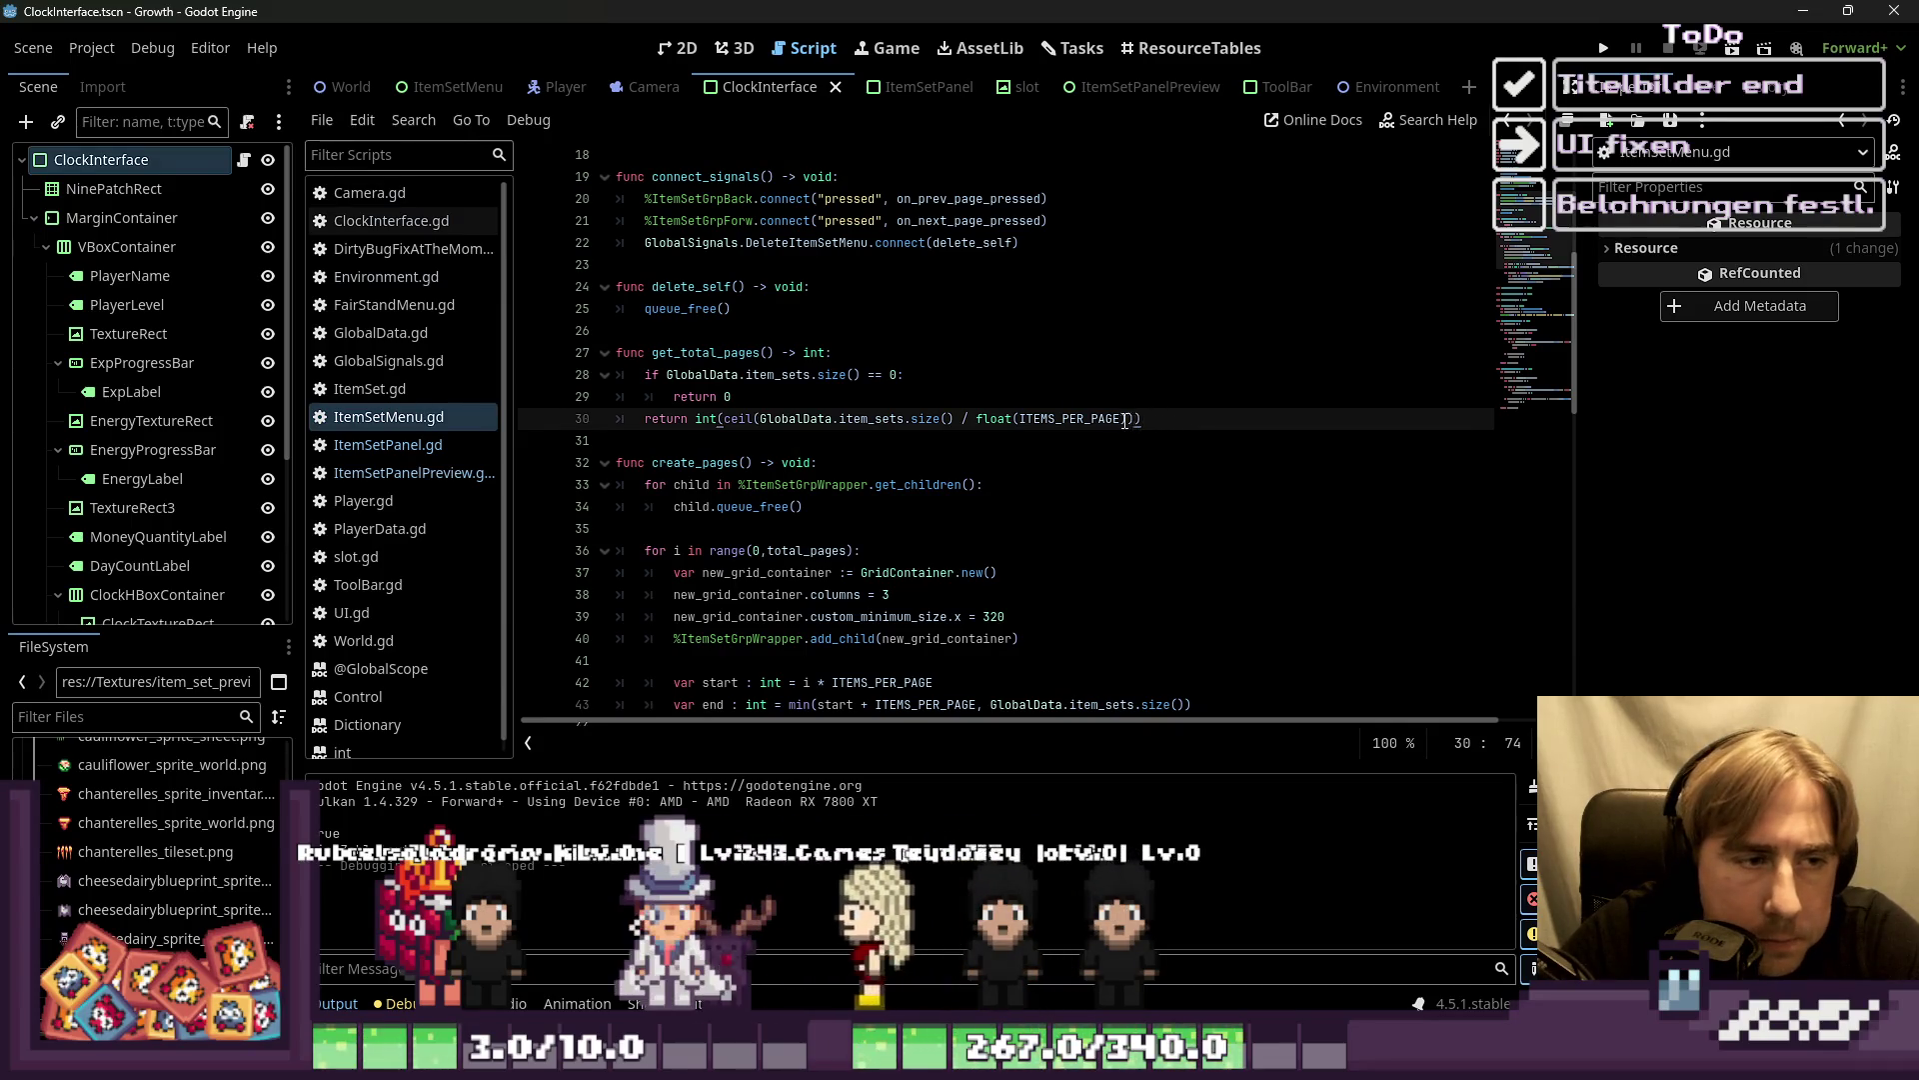
left_click(412, 452)
left_click(399, 474)
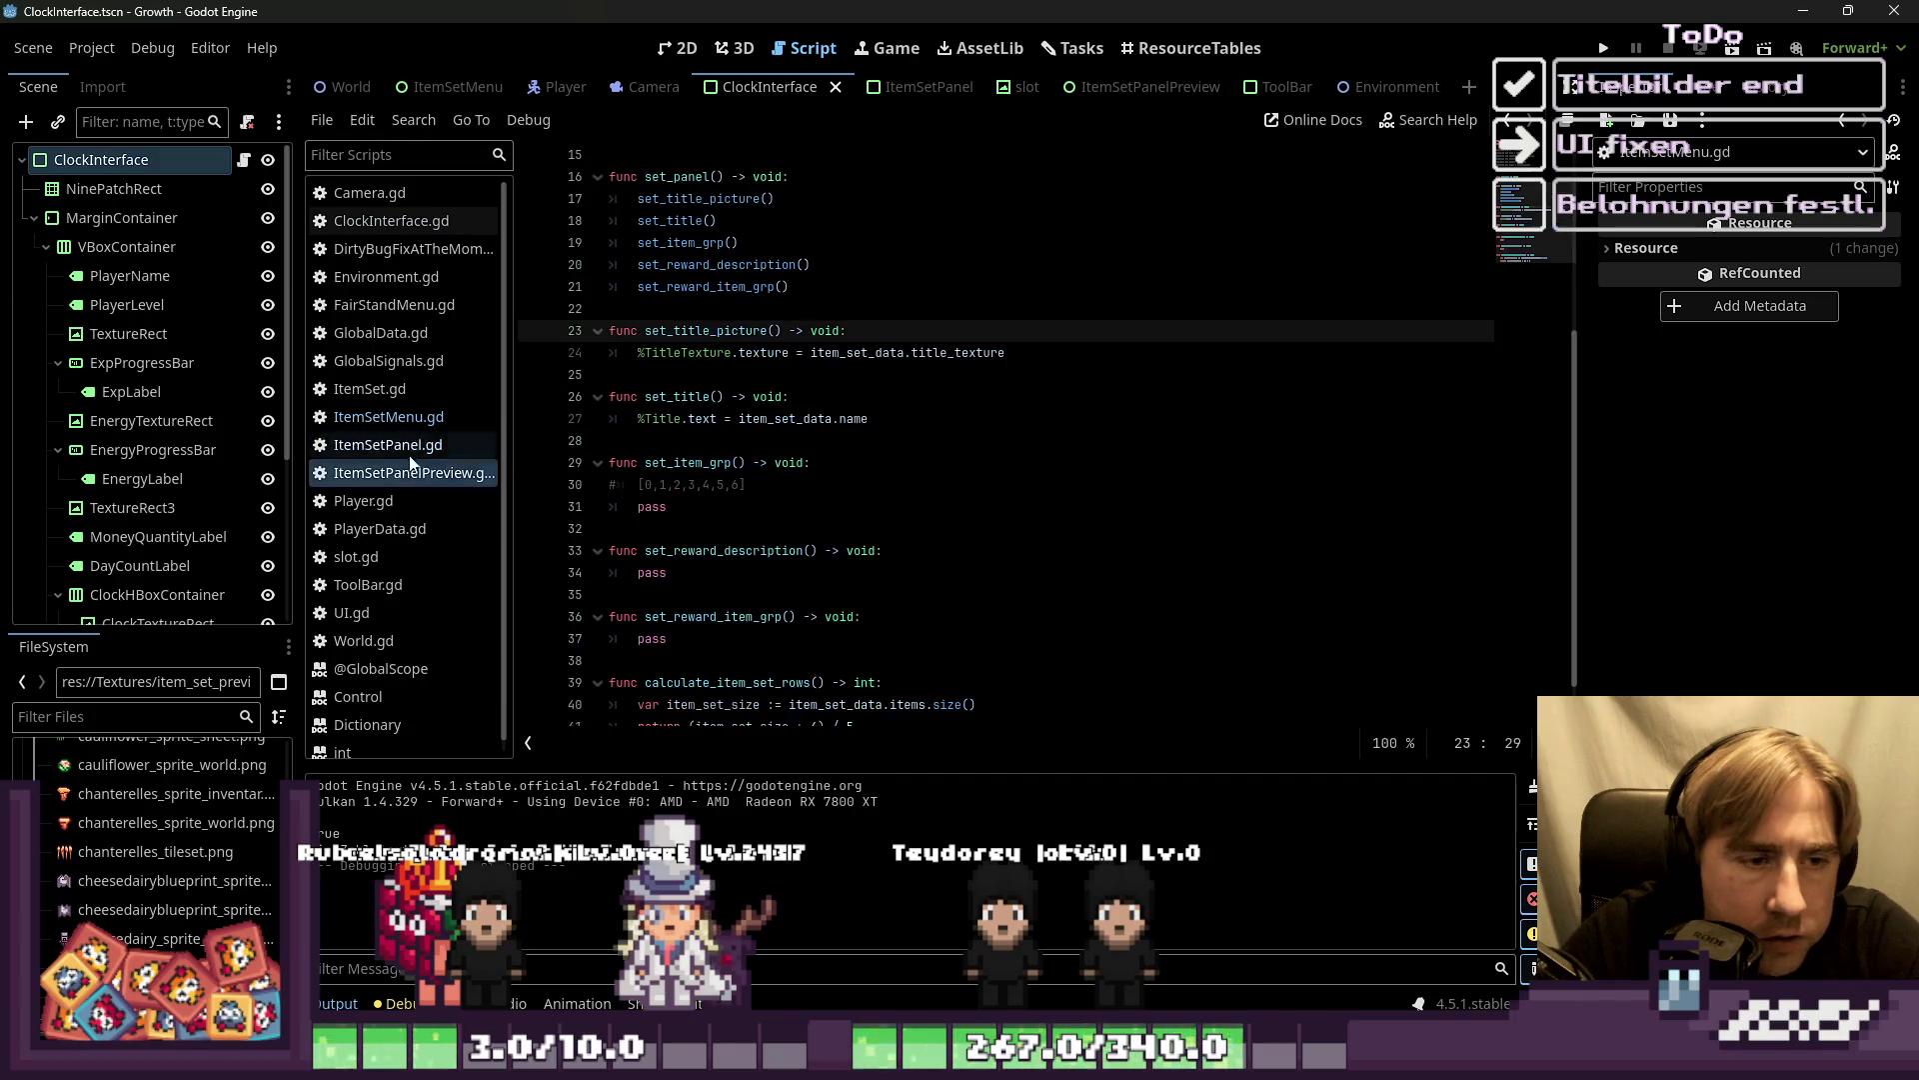
Examine the left-click check in ItemSetPanel.gd's click handler
left_click(390, 445)
left_click(417, 225)
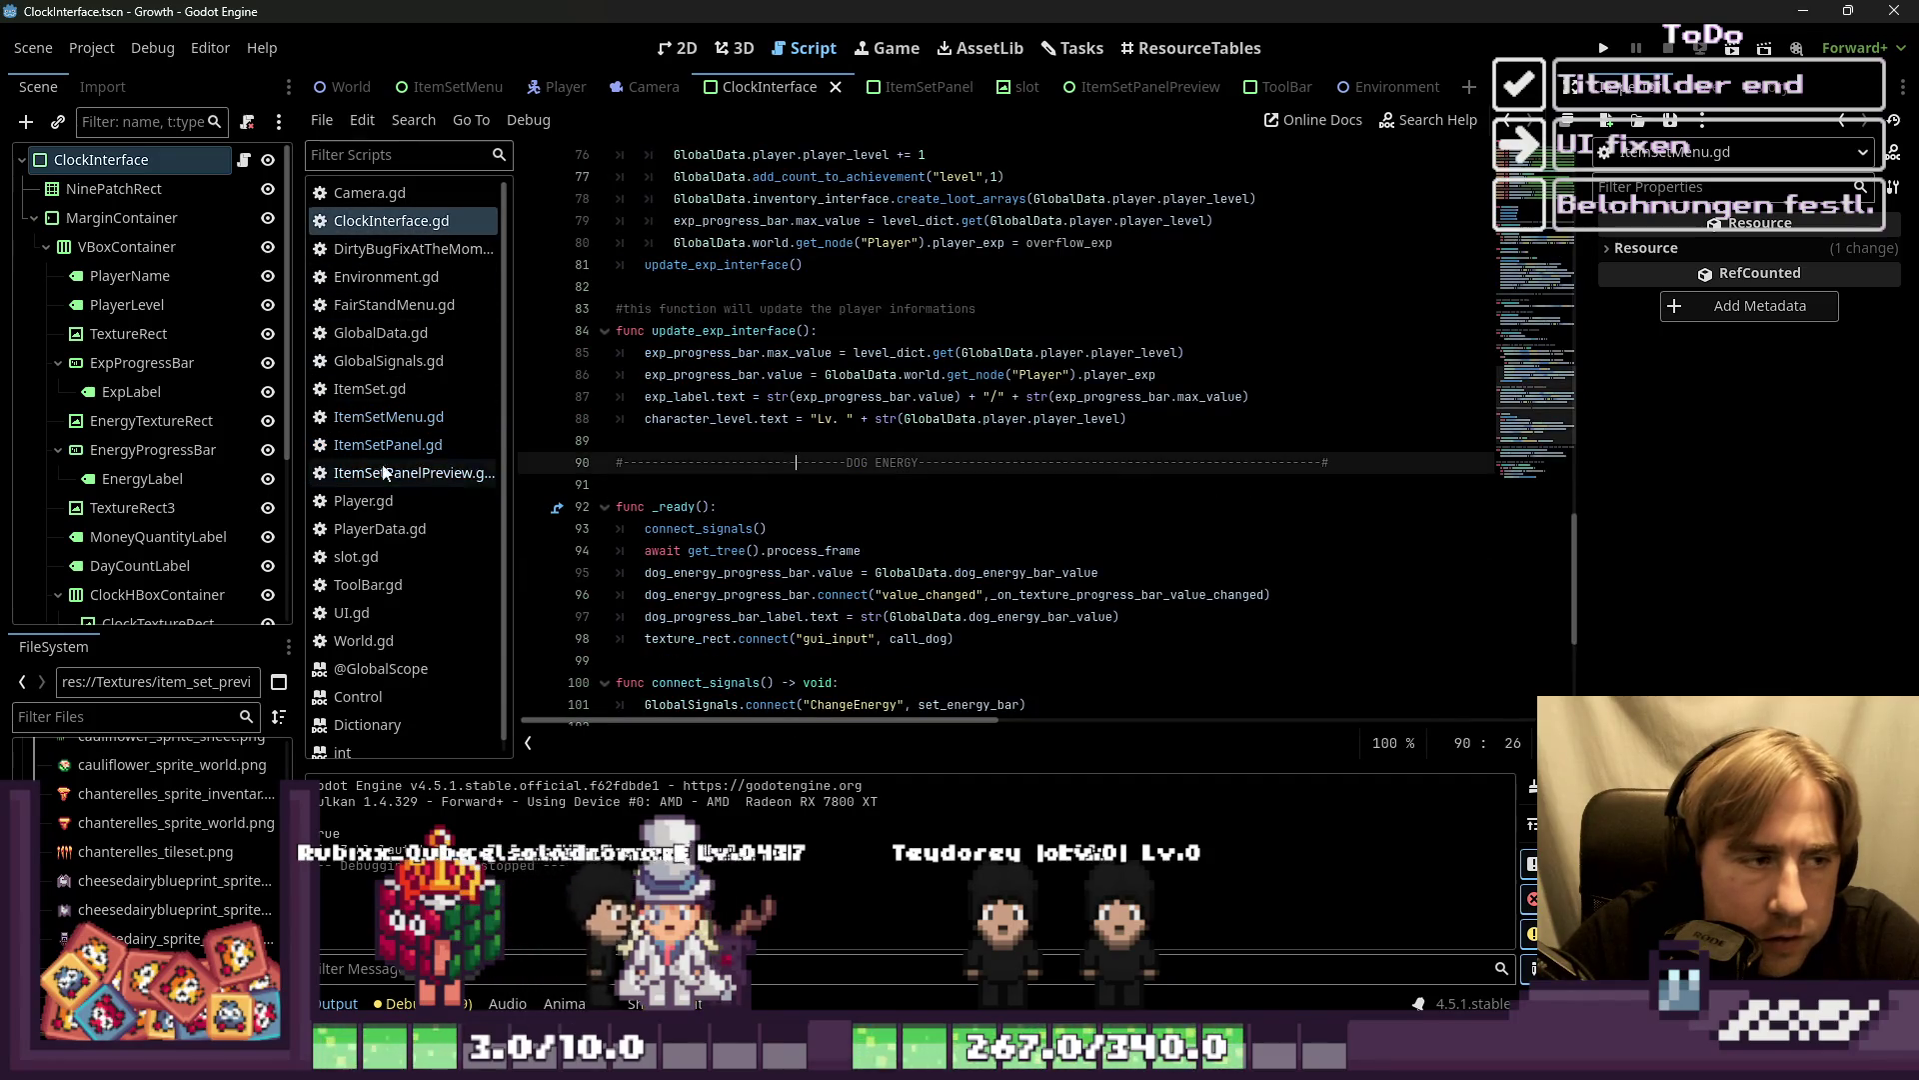
left_click(370, 389)
left_click(378, 447)
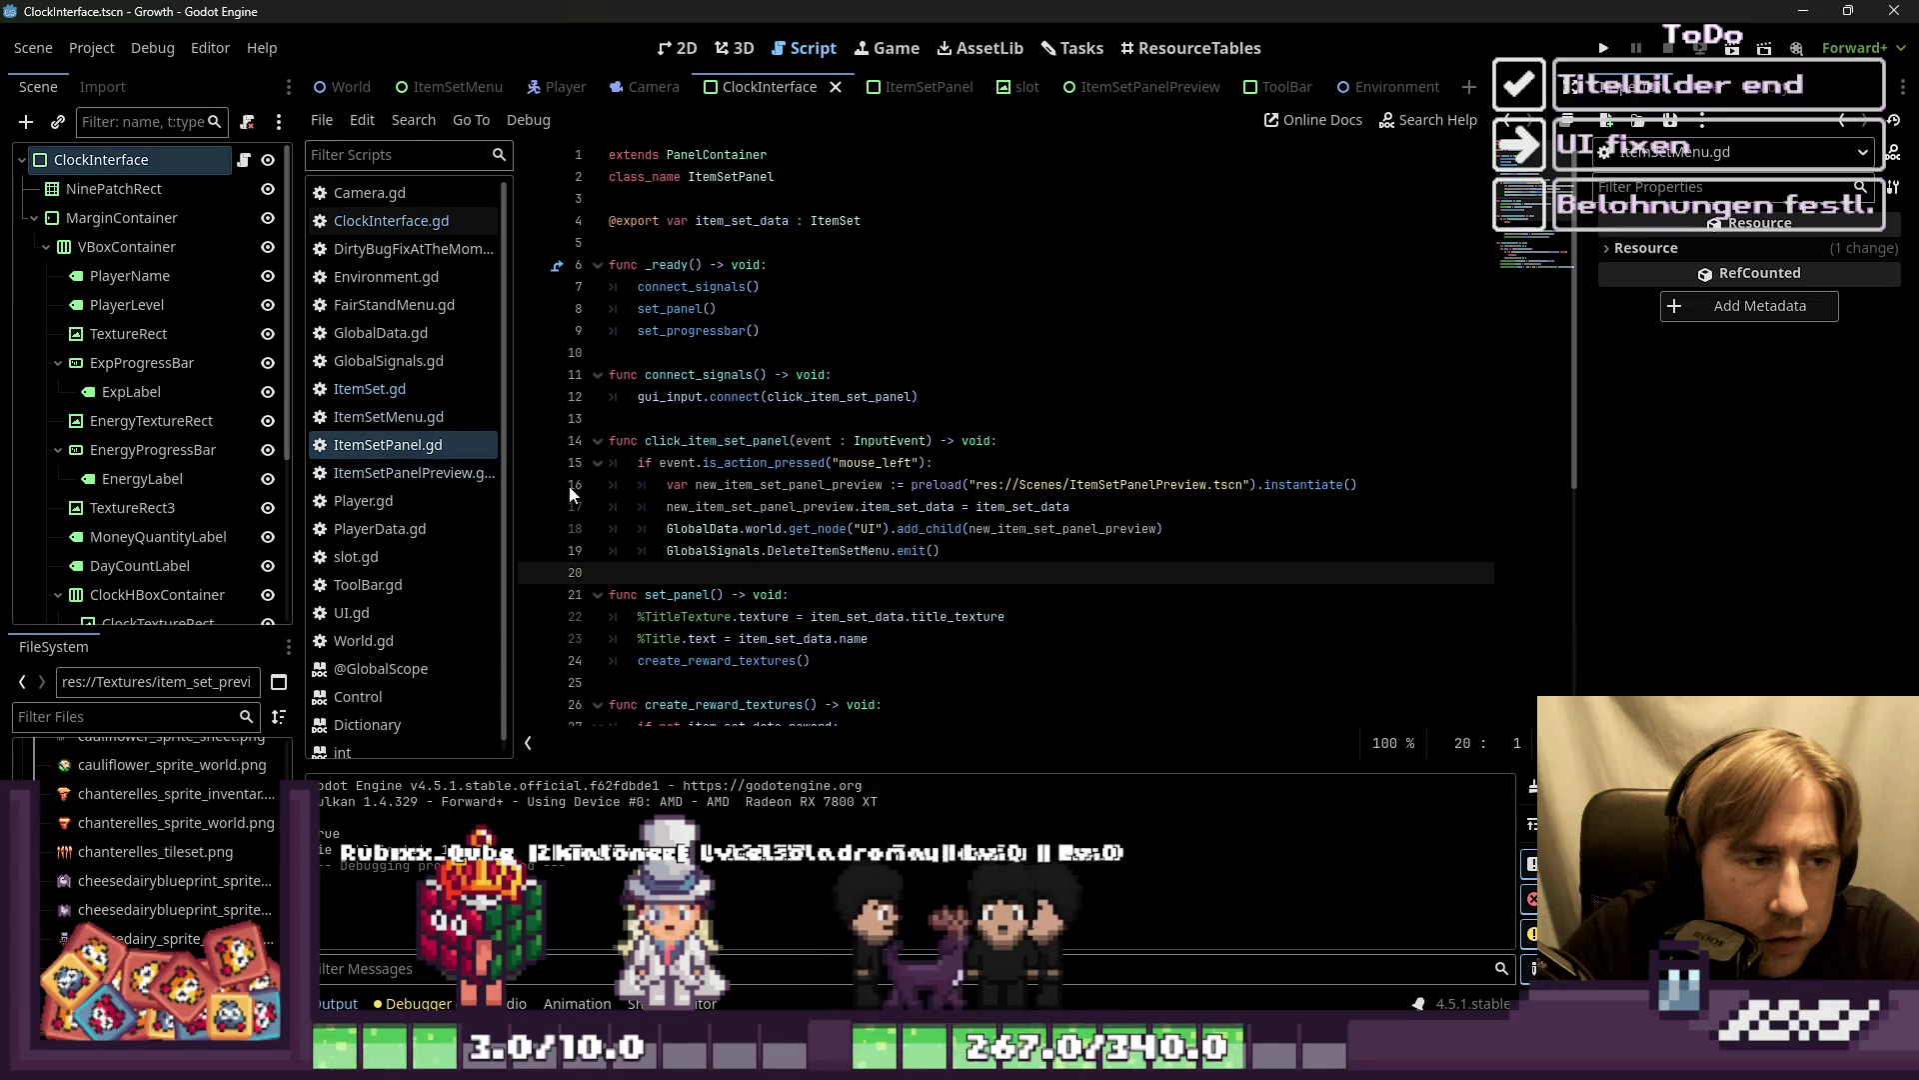
left_click(673, 460)
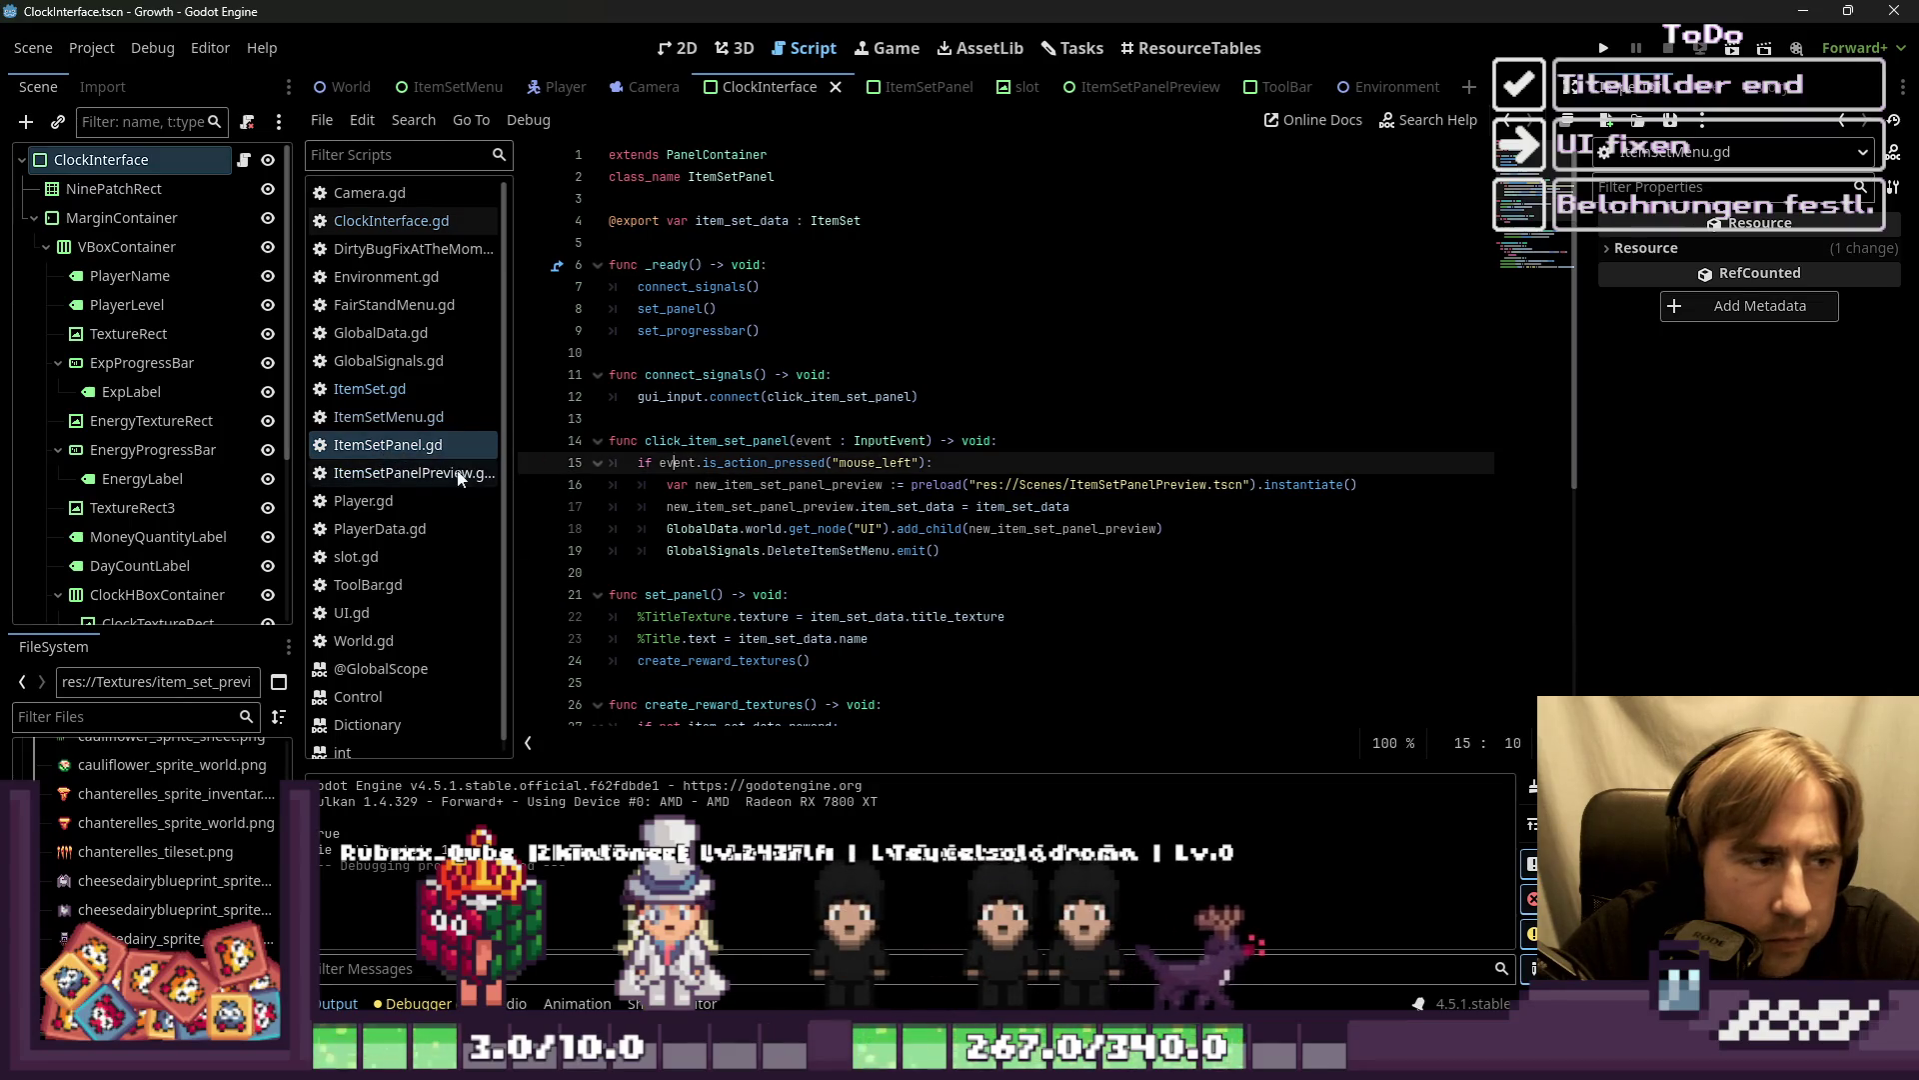
Check where total_pages is assigned and how create_pages loops over it in ItemSetMenu.gd
left_click(388, 417)
double_click(705, 352)
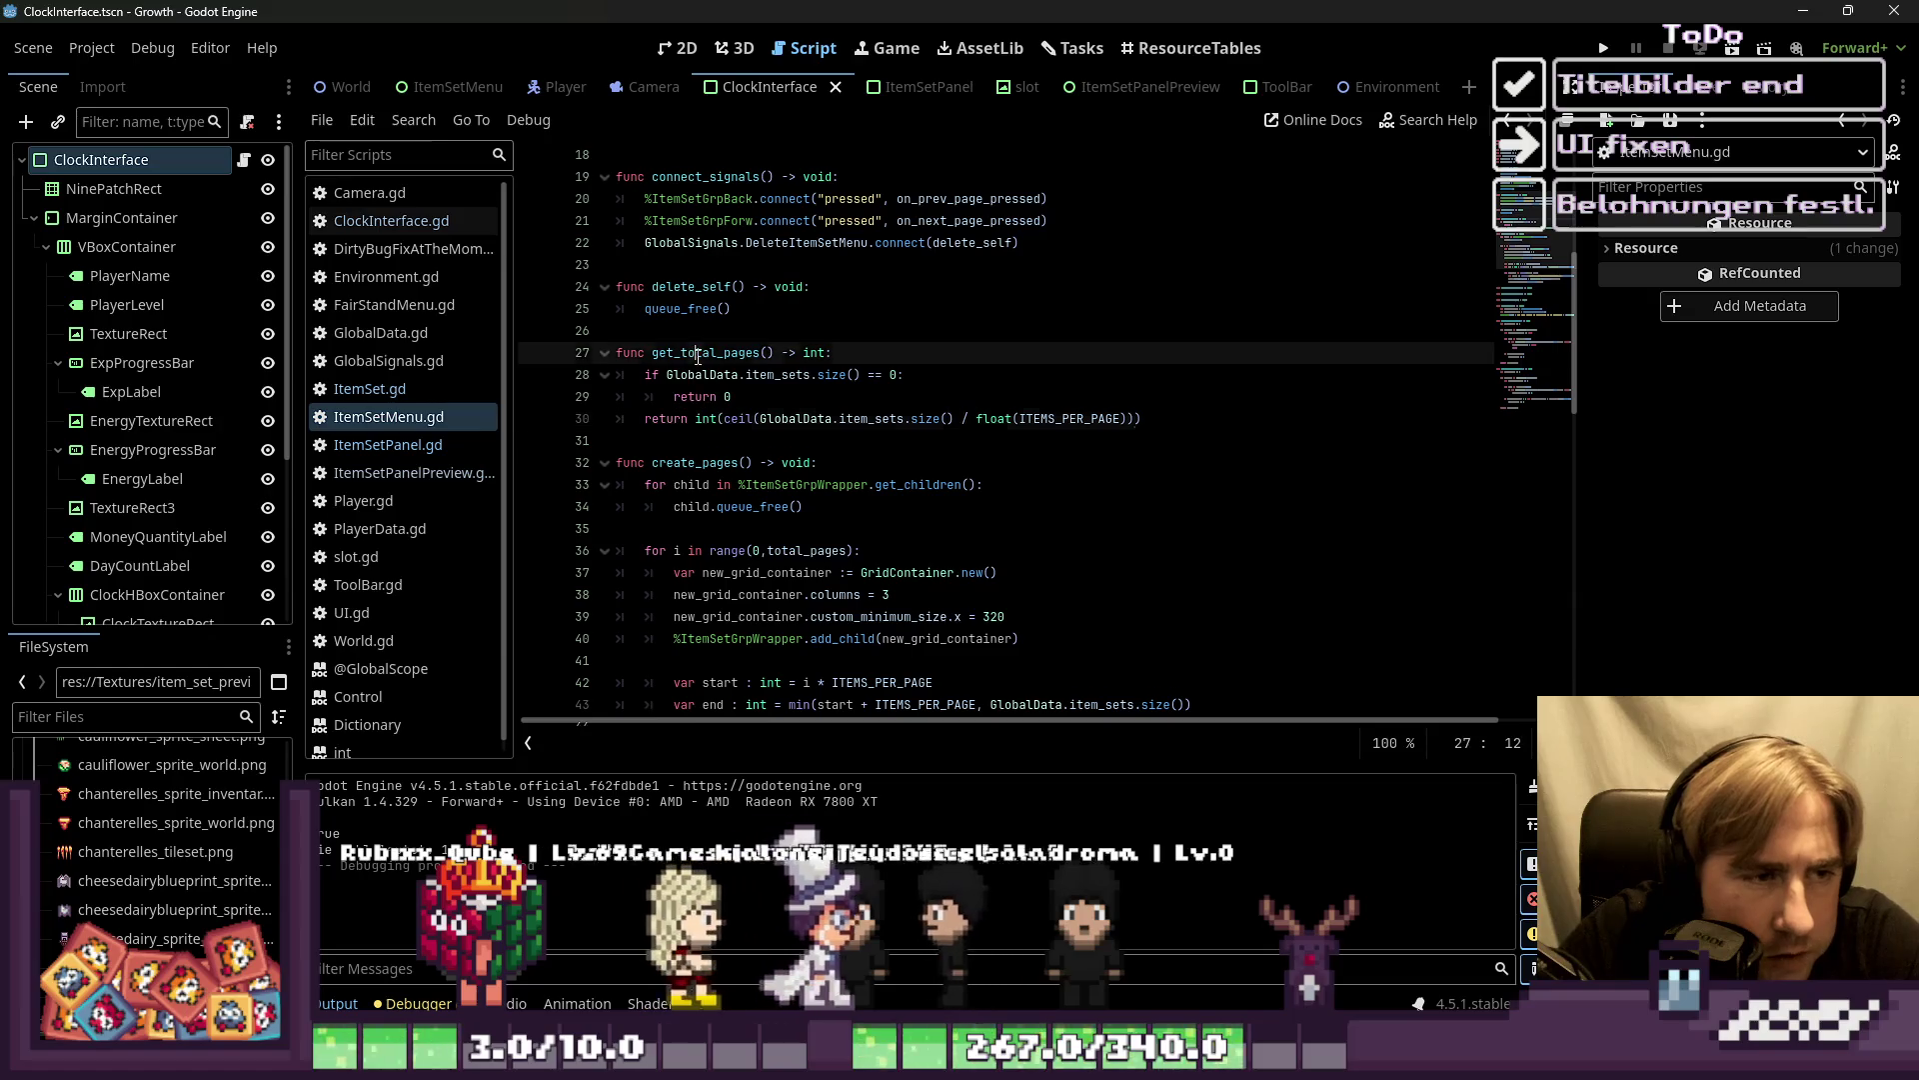
scroll(763, 410, "up", 6)
left_click(687, 428)
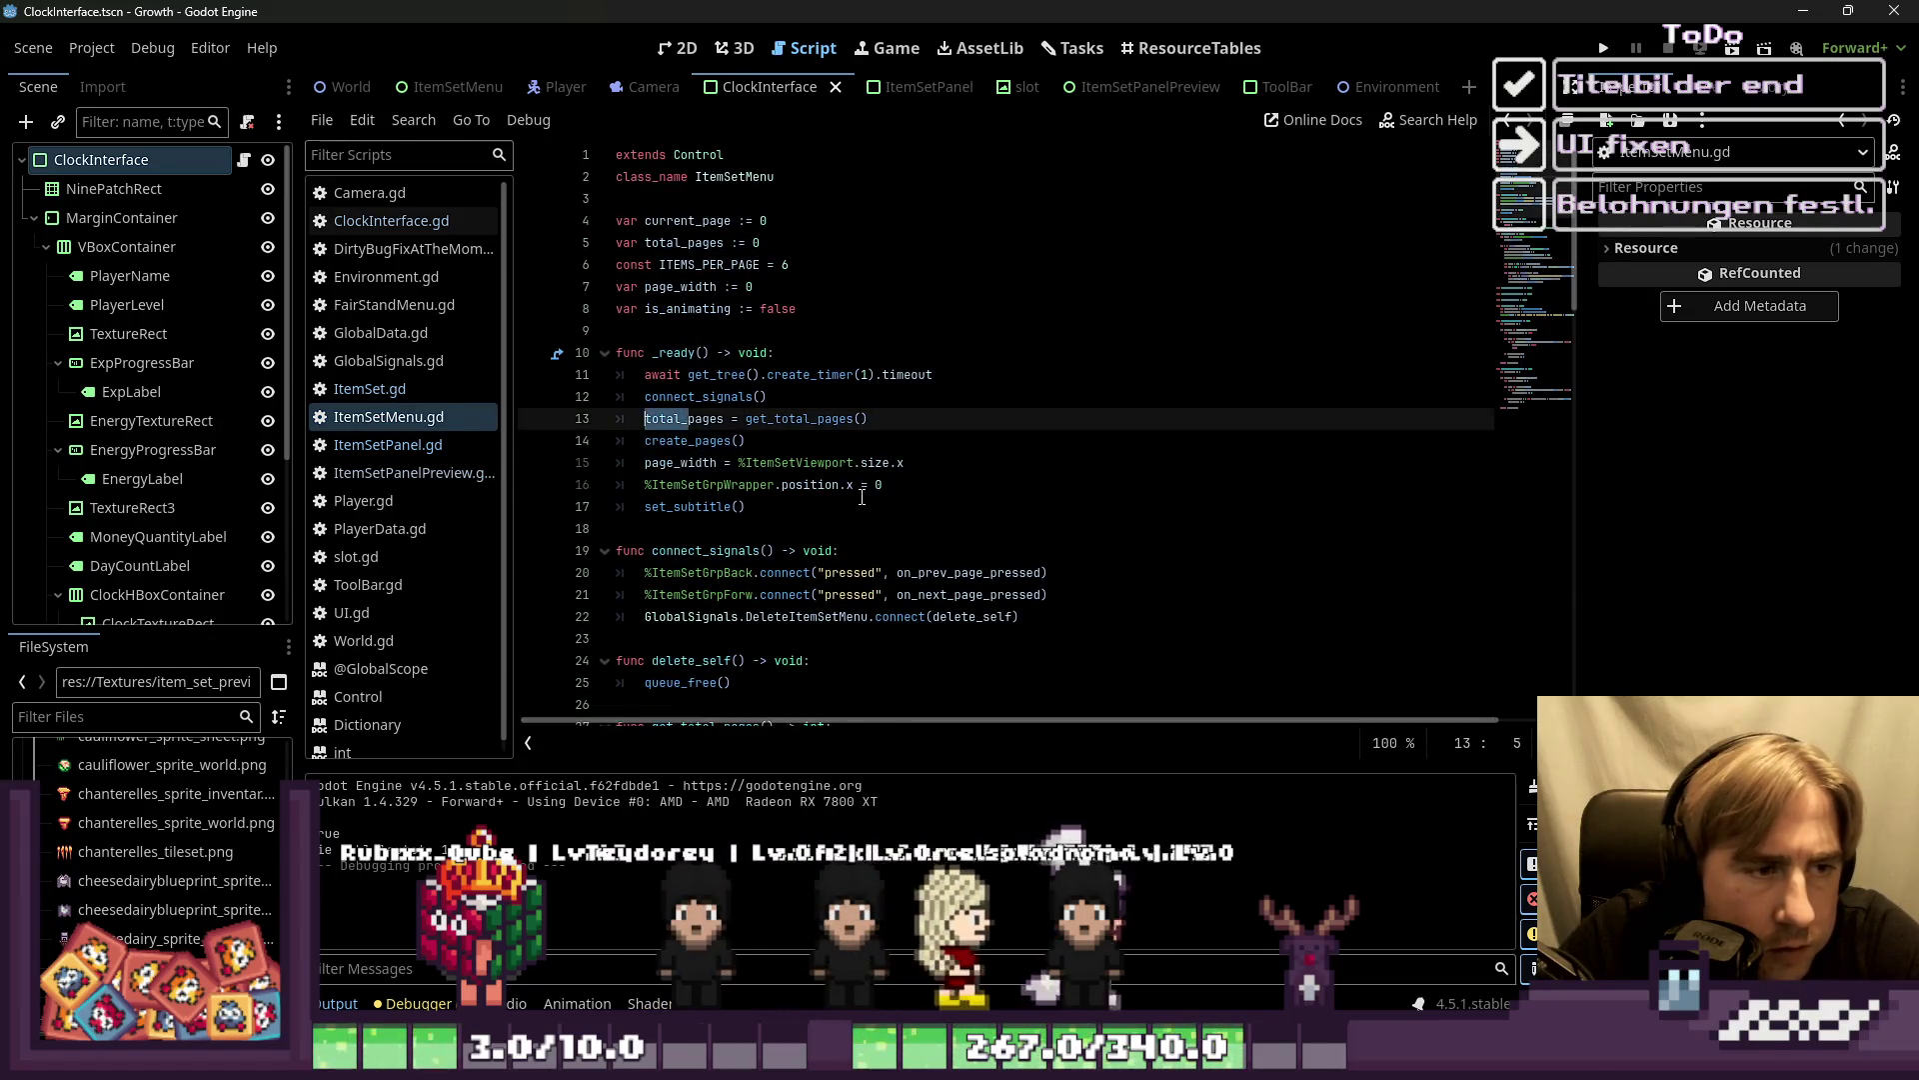
scroll(759, 445, "down", 10)
scroll(827, 460, "up", 2)
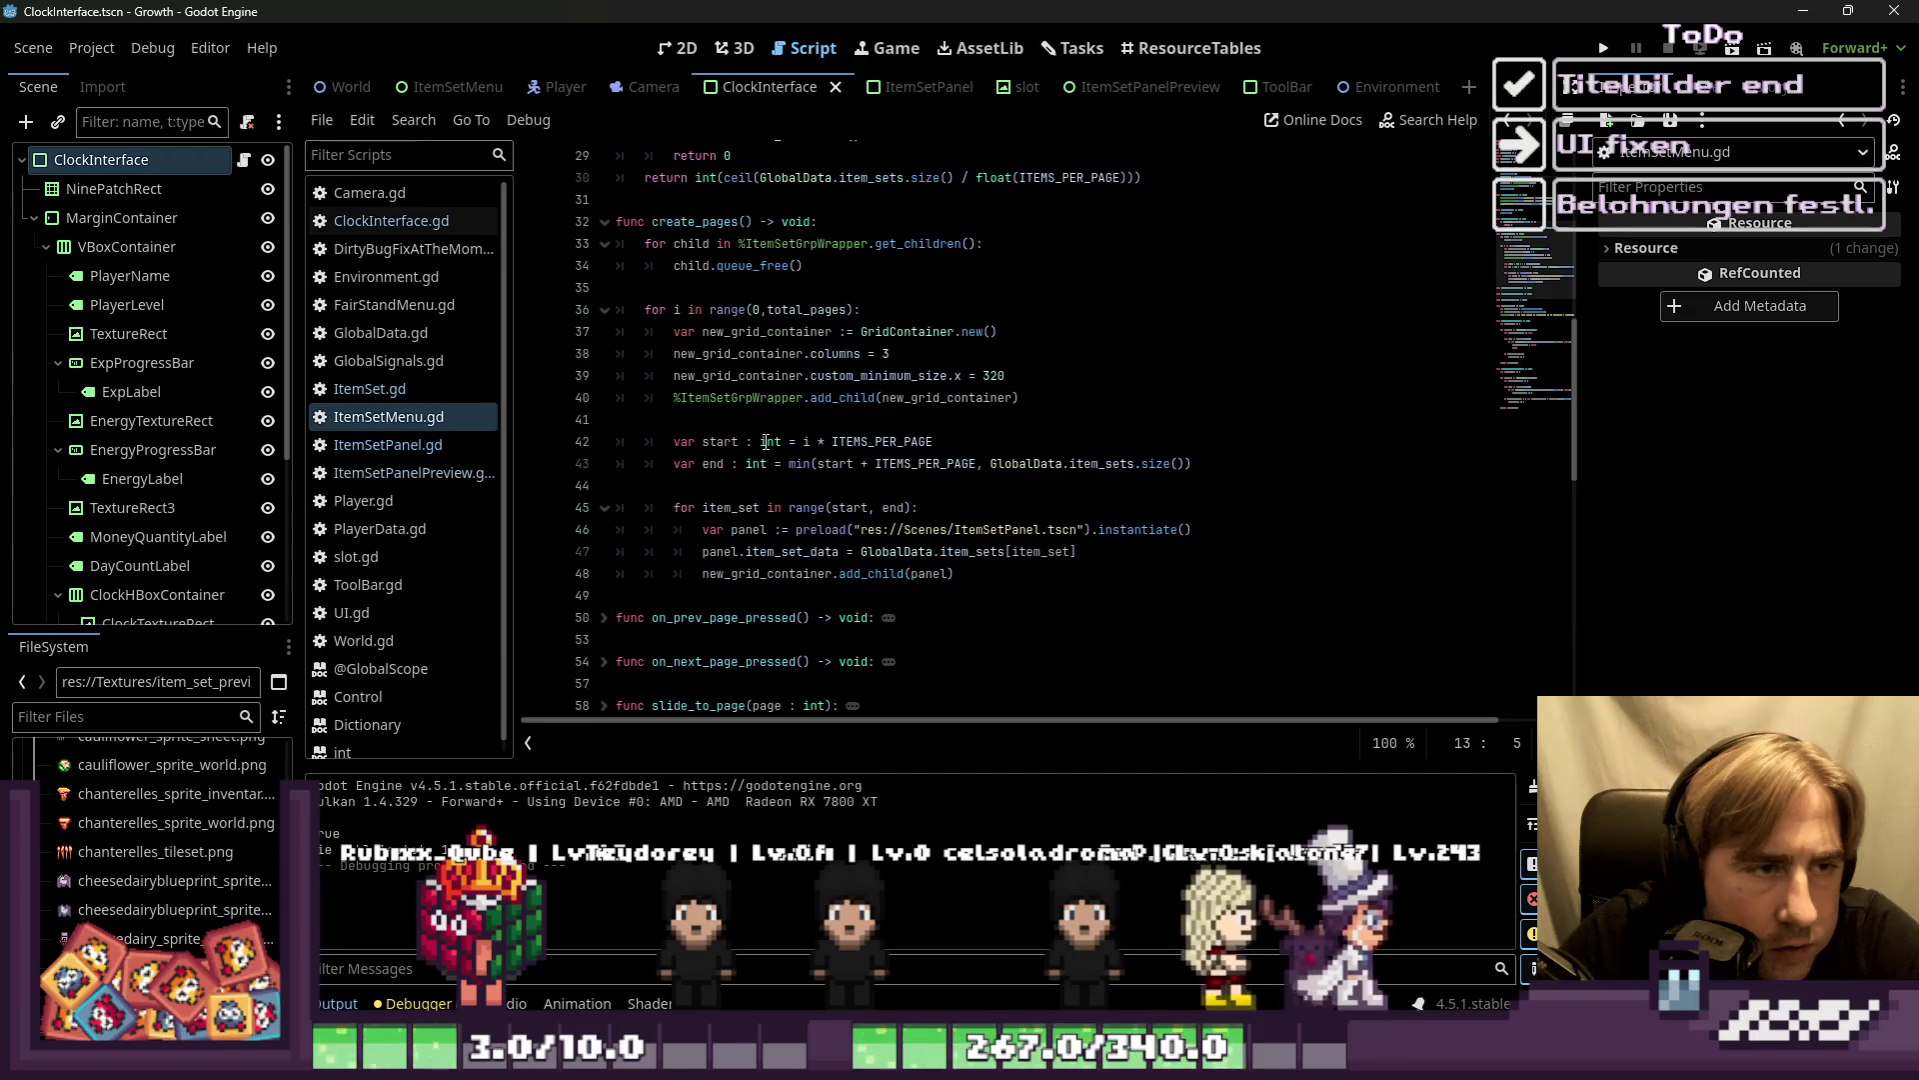
left_click(705, 375)
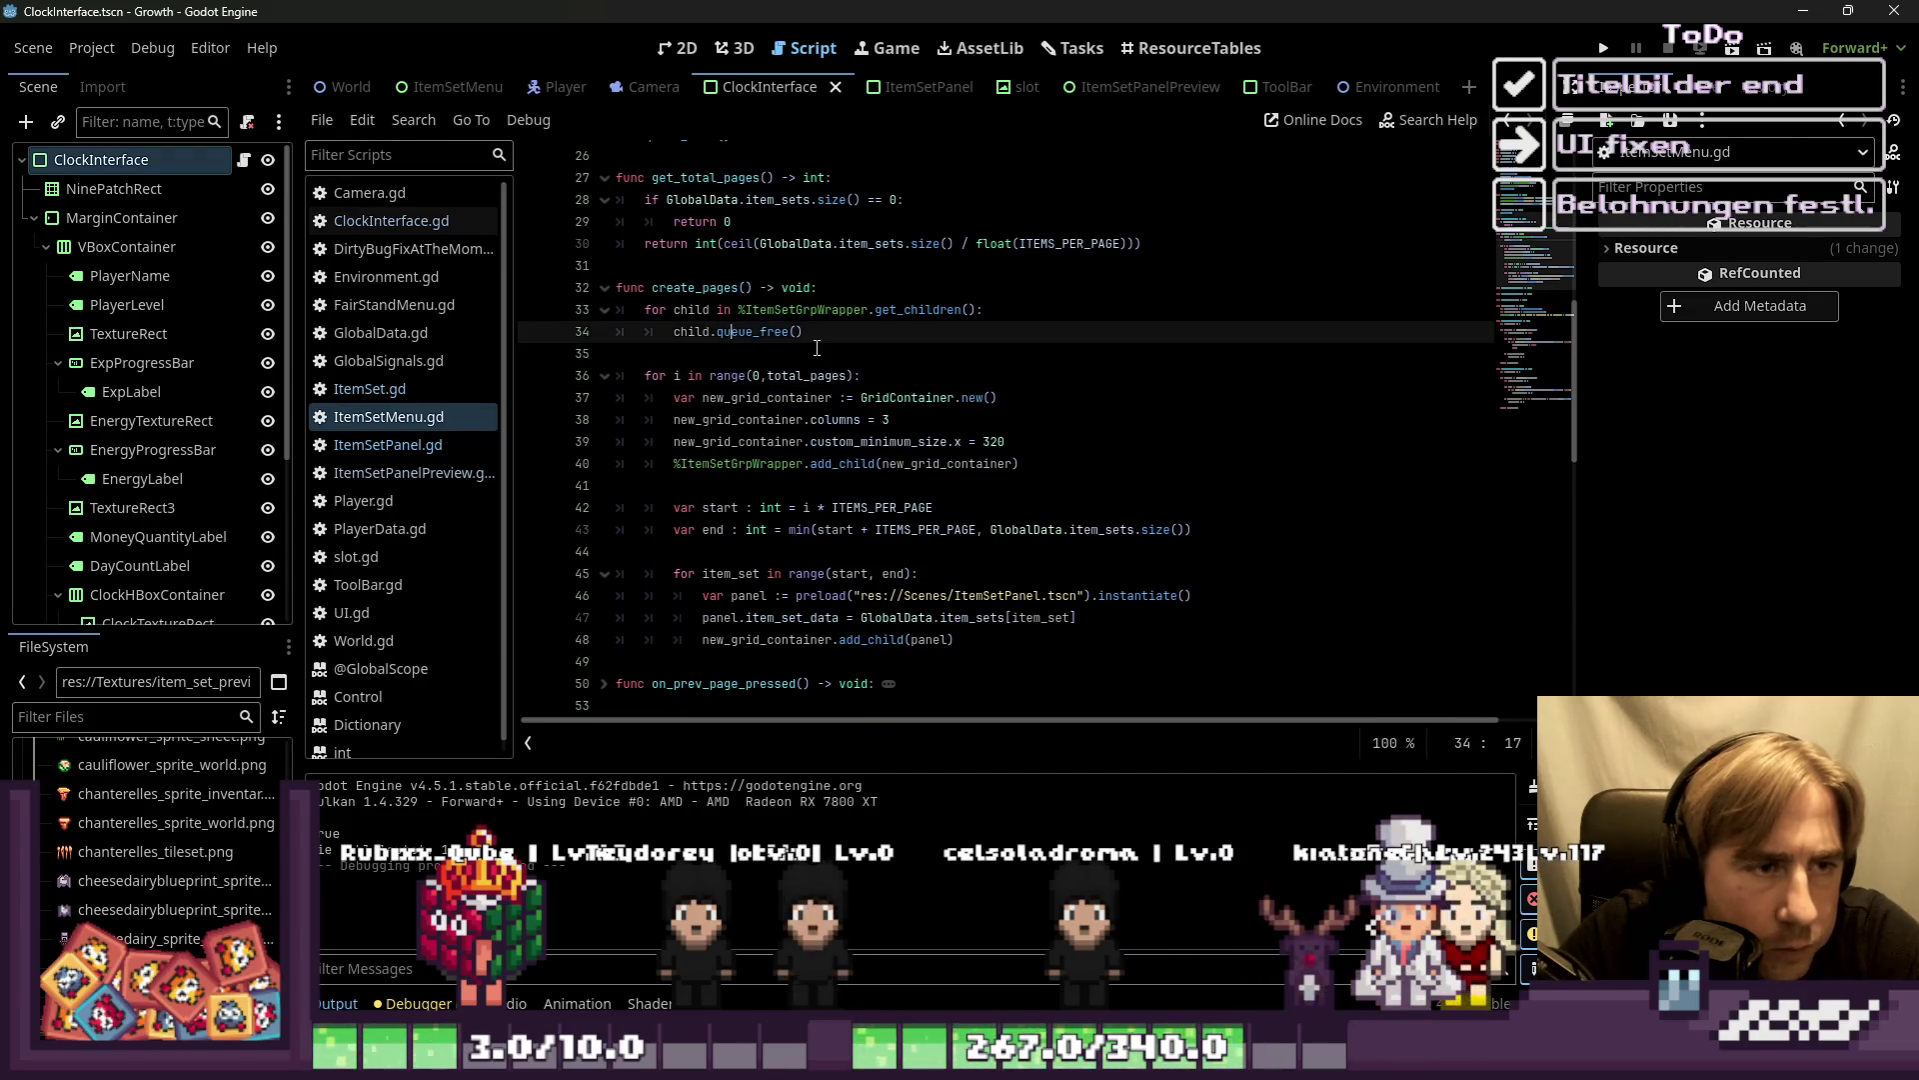
left_click(783, 376, "shift")
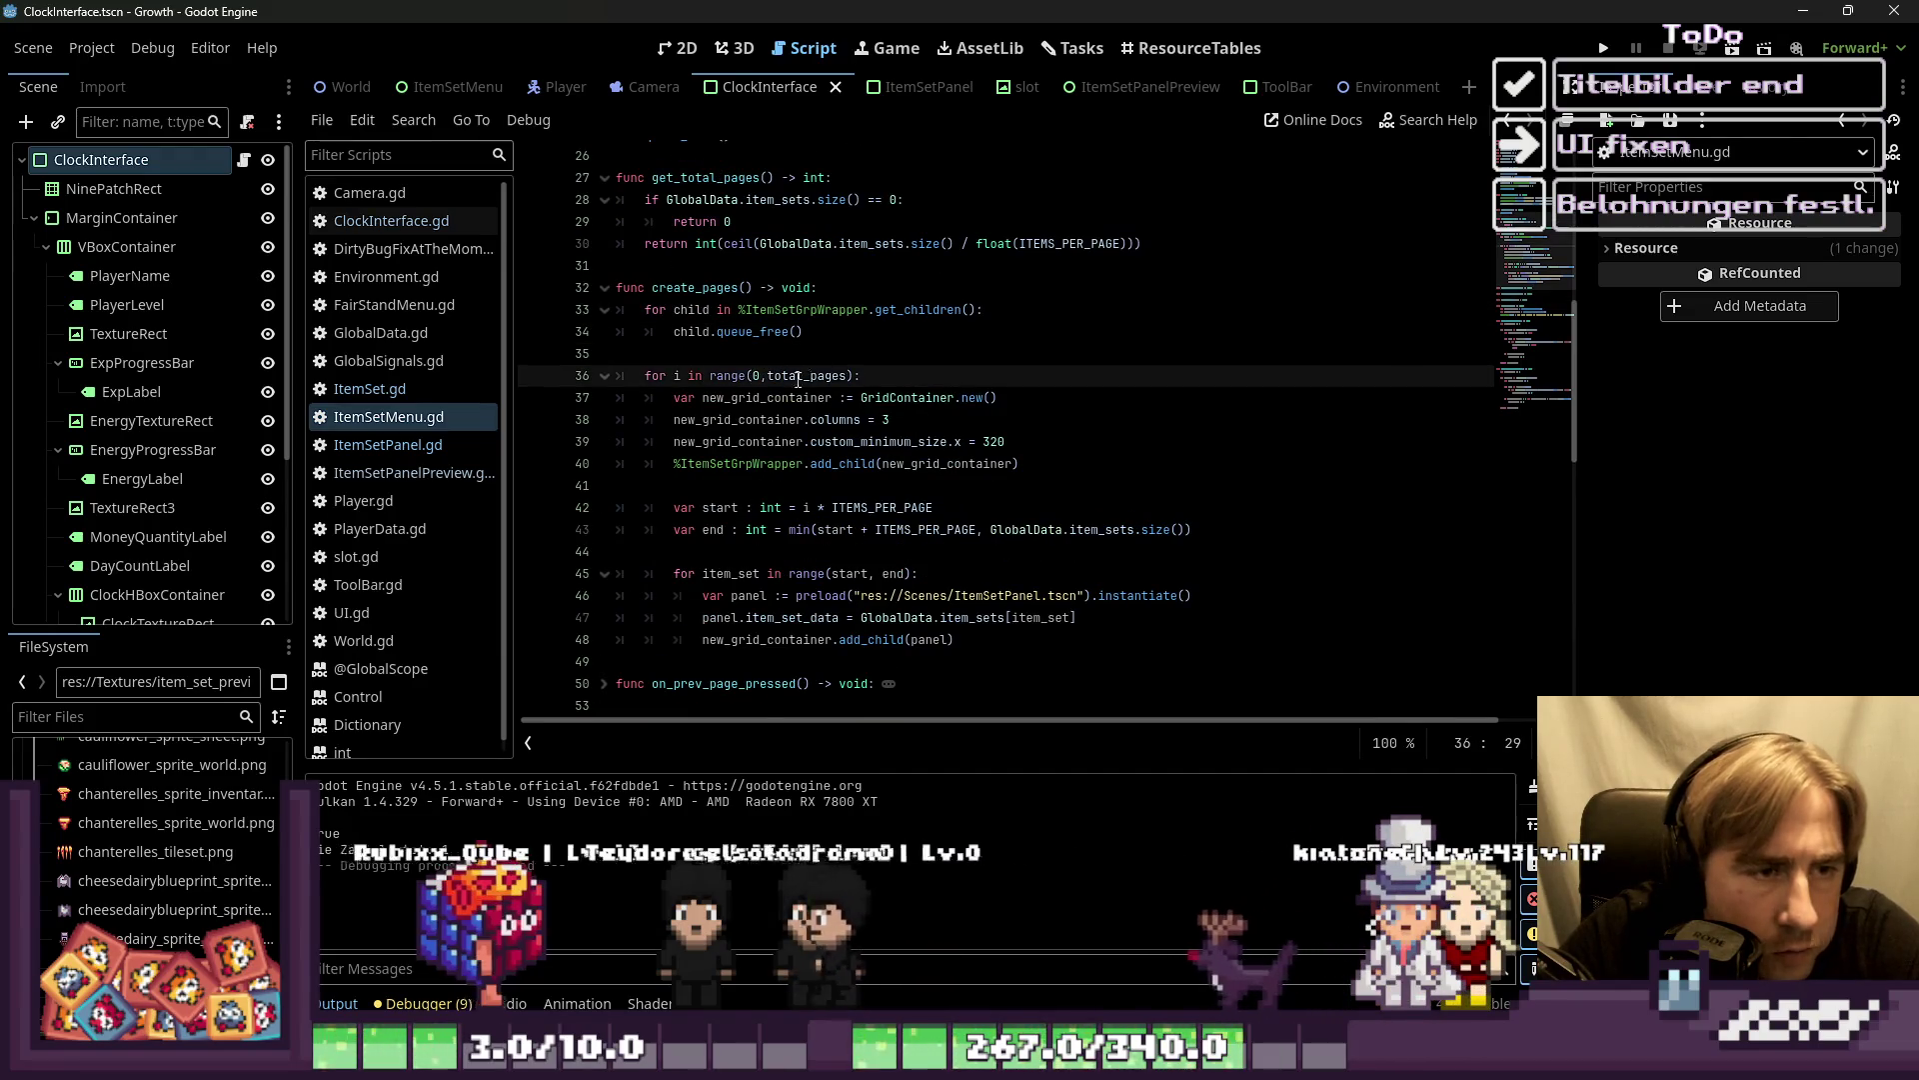
Look through the ItemSet resource script, switching back and forth with ItemSetPanel.gd
left_click(403, 385)
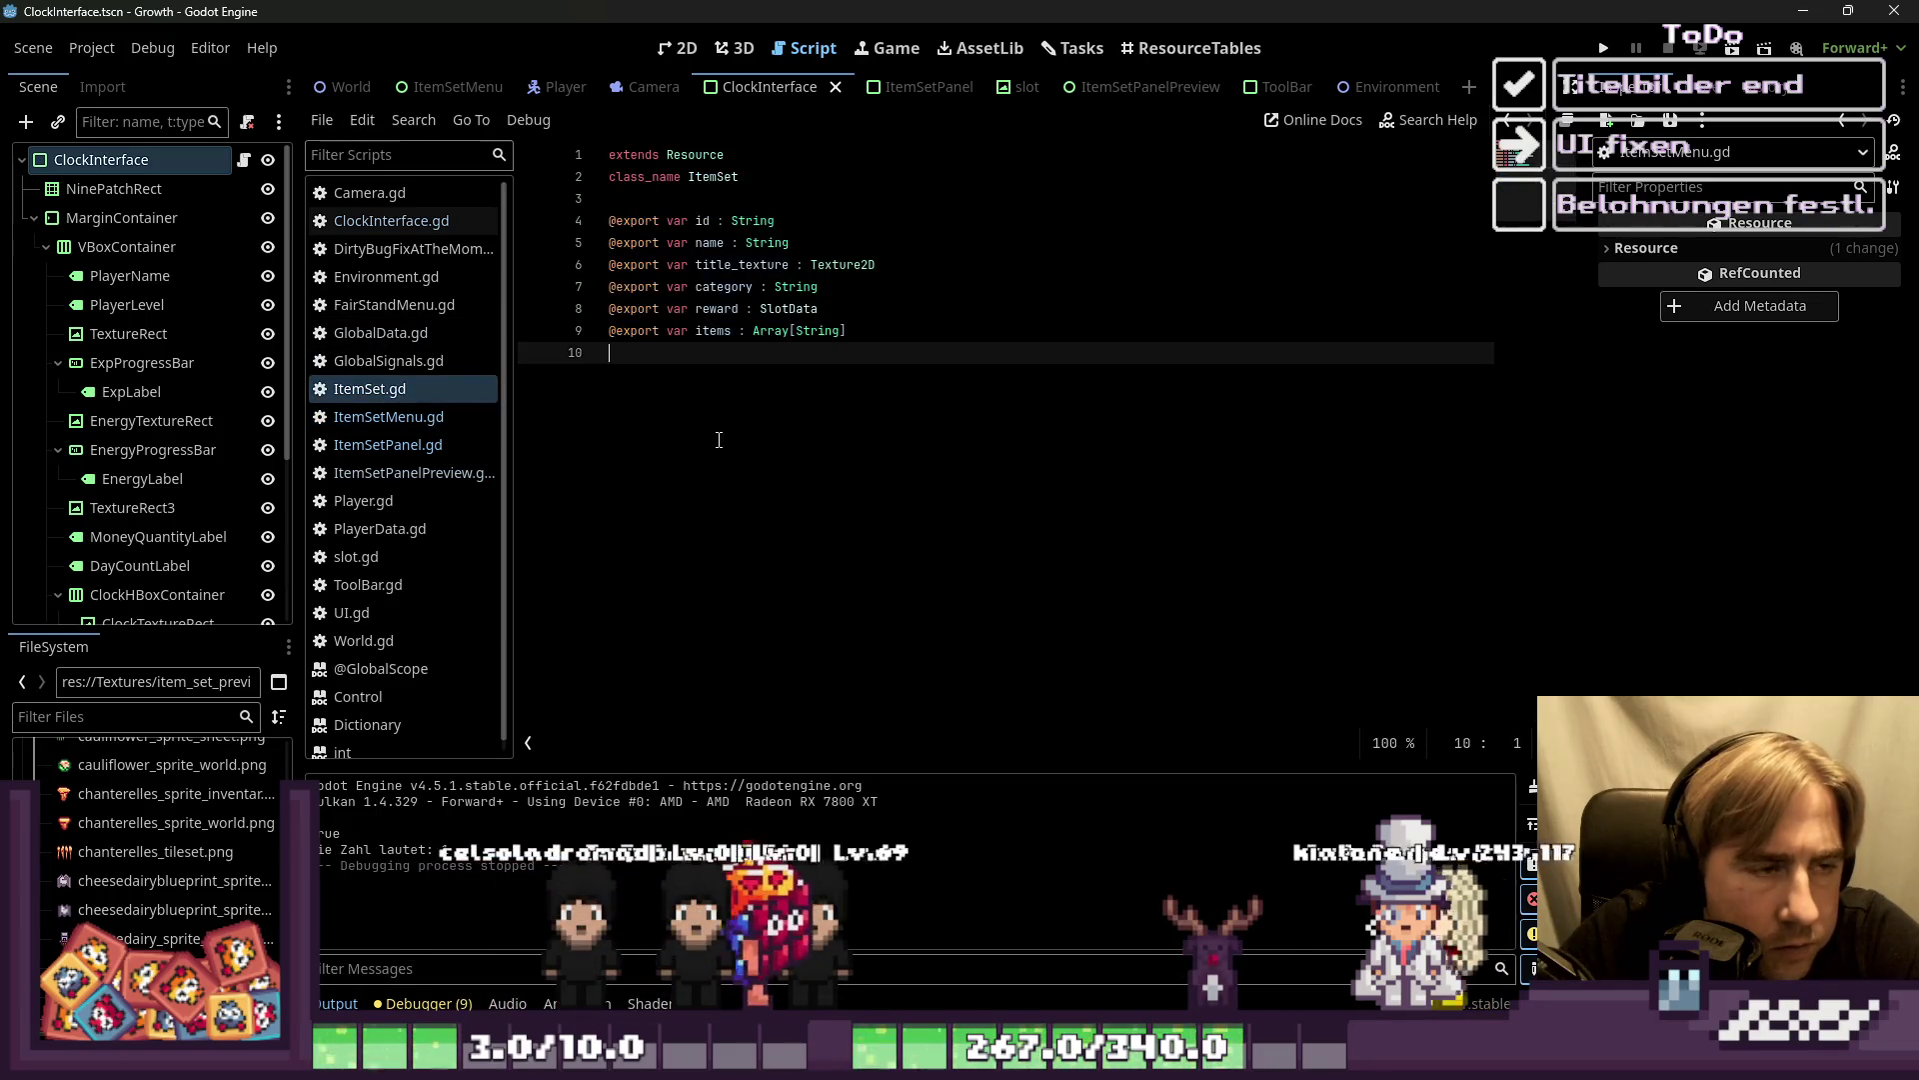
key("alt+Left")
left_click(458, 447)
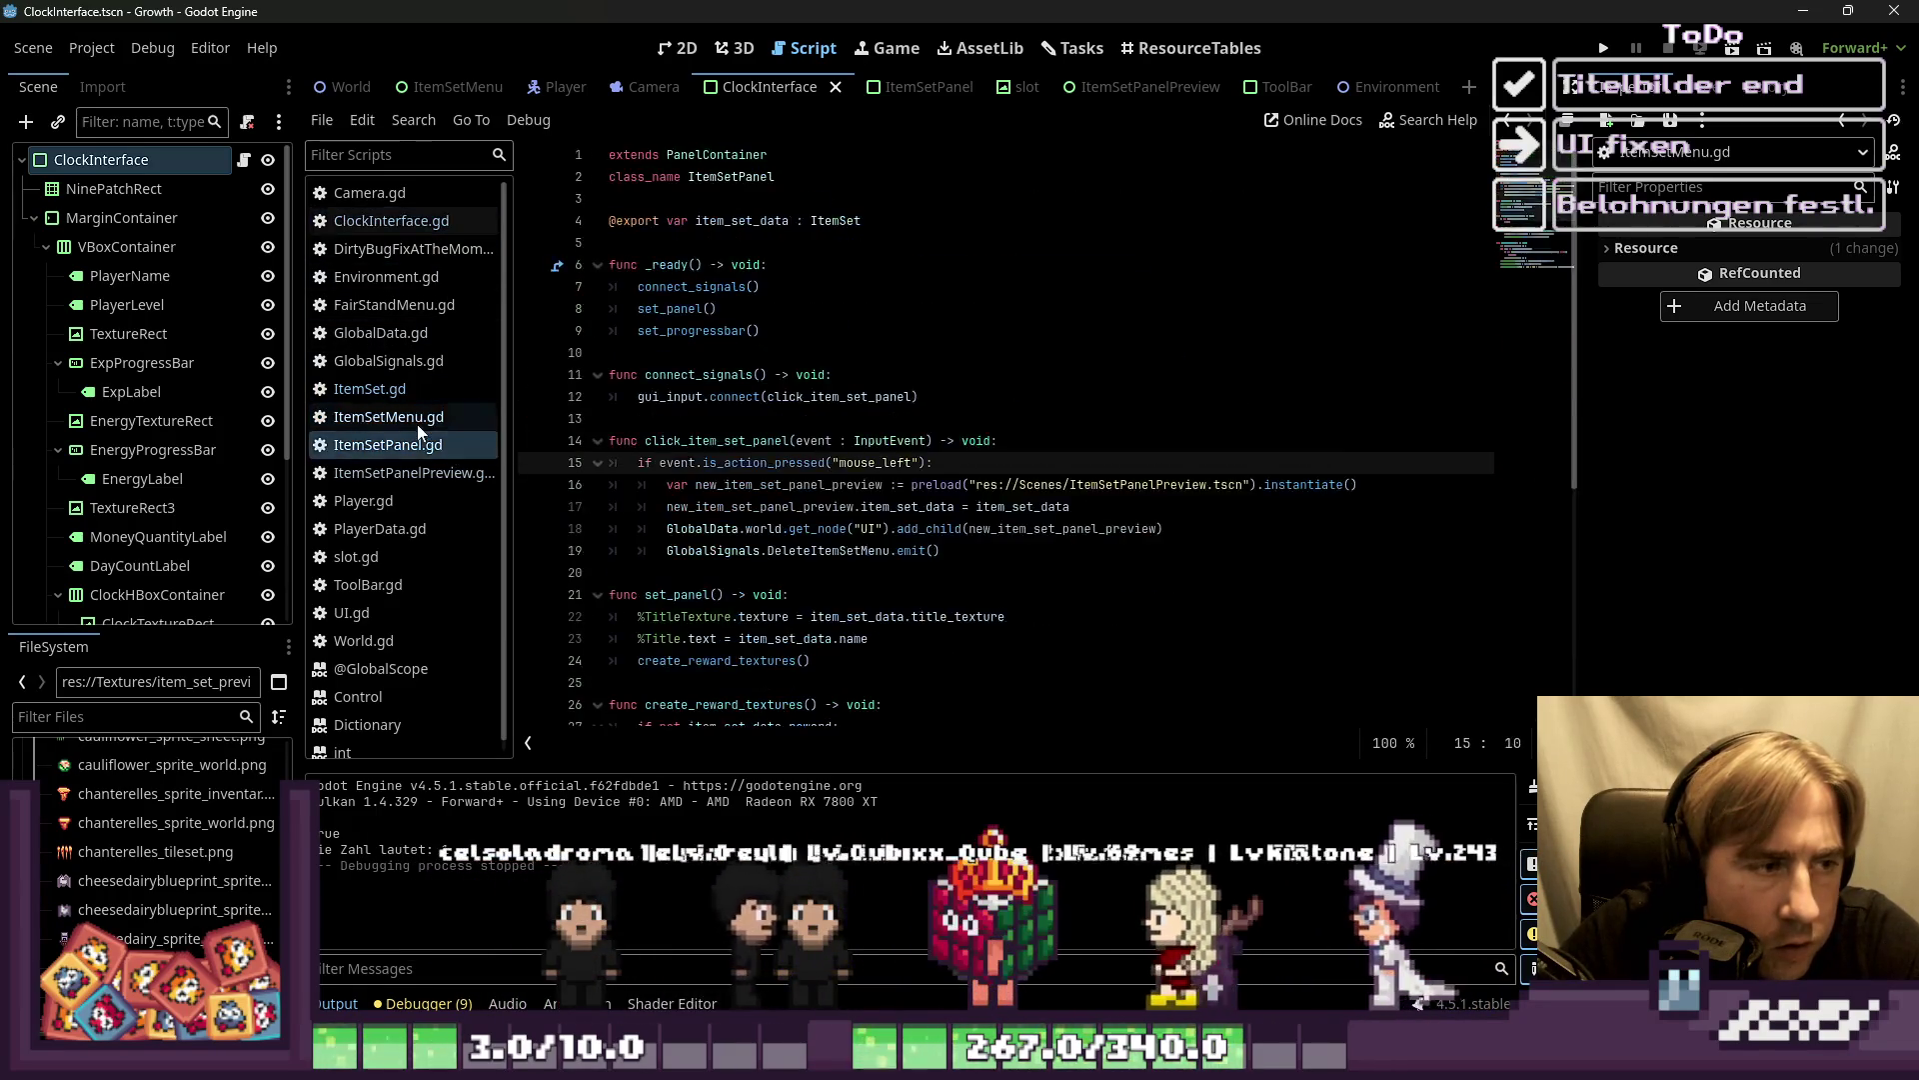
left_click(403, 389)
left_click(431, 450)
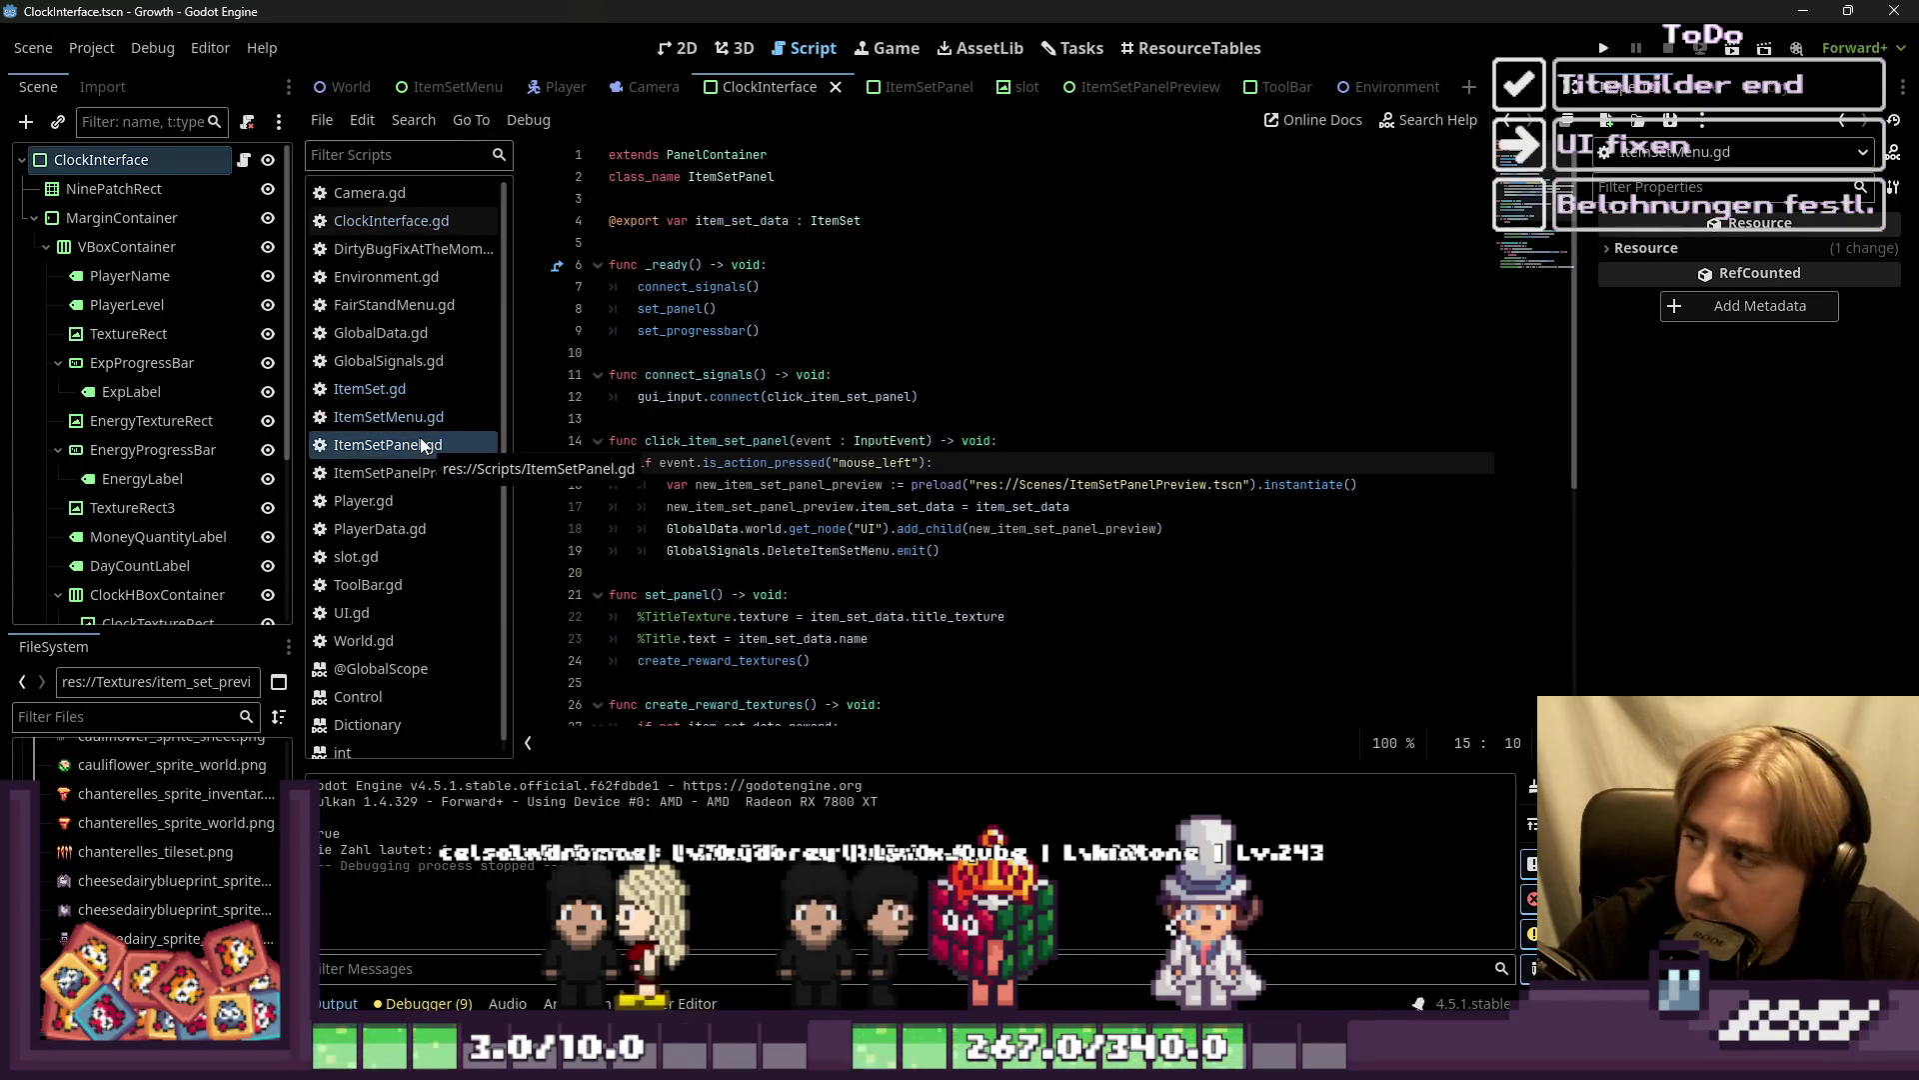
left_click(360, 388)
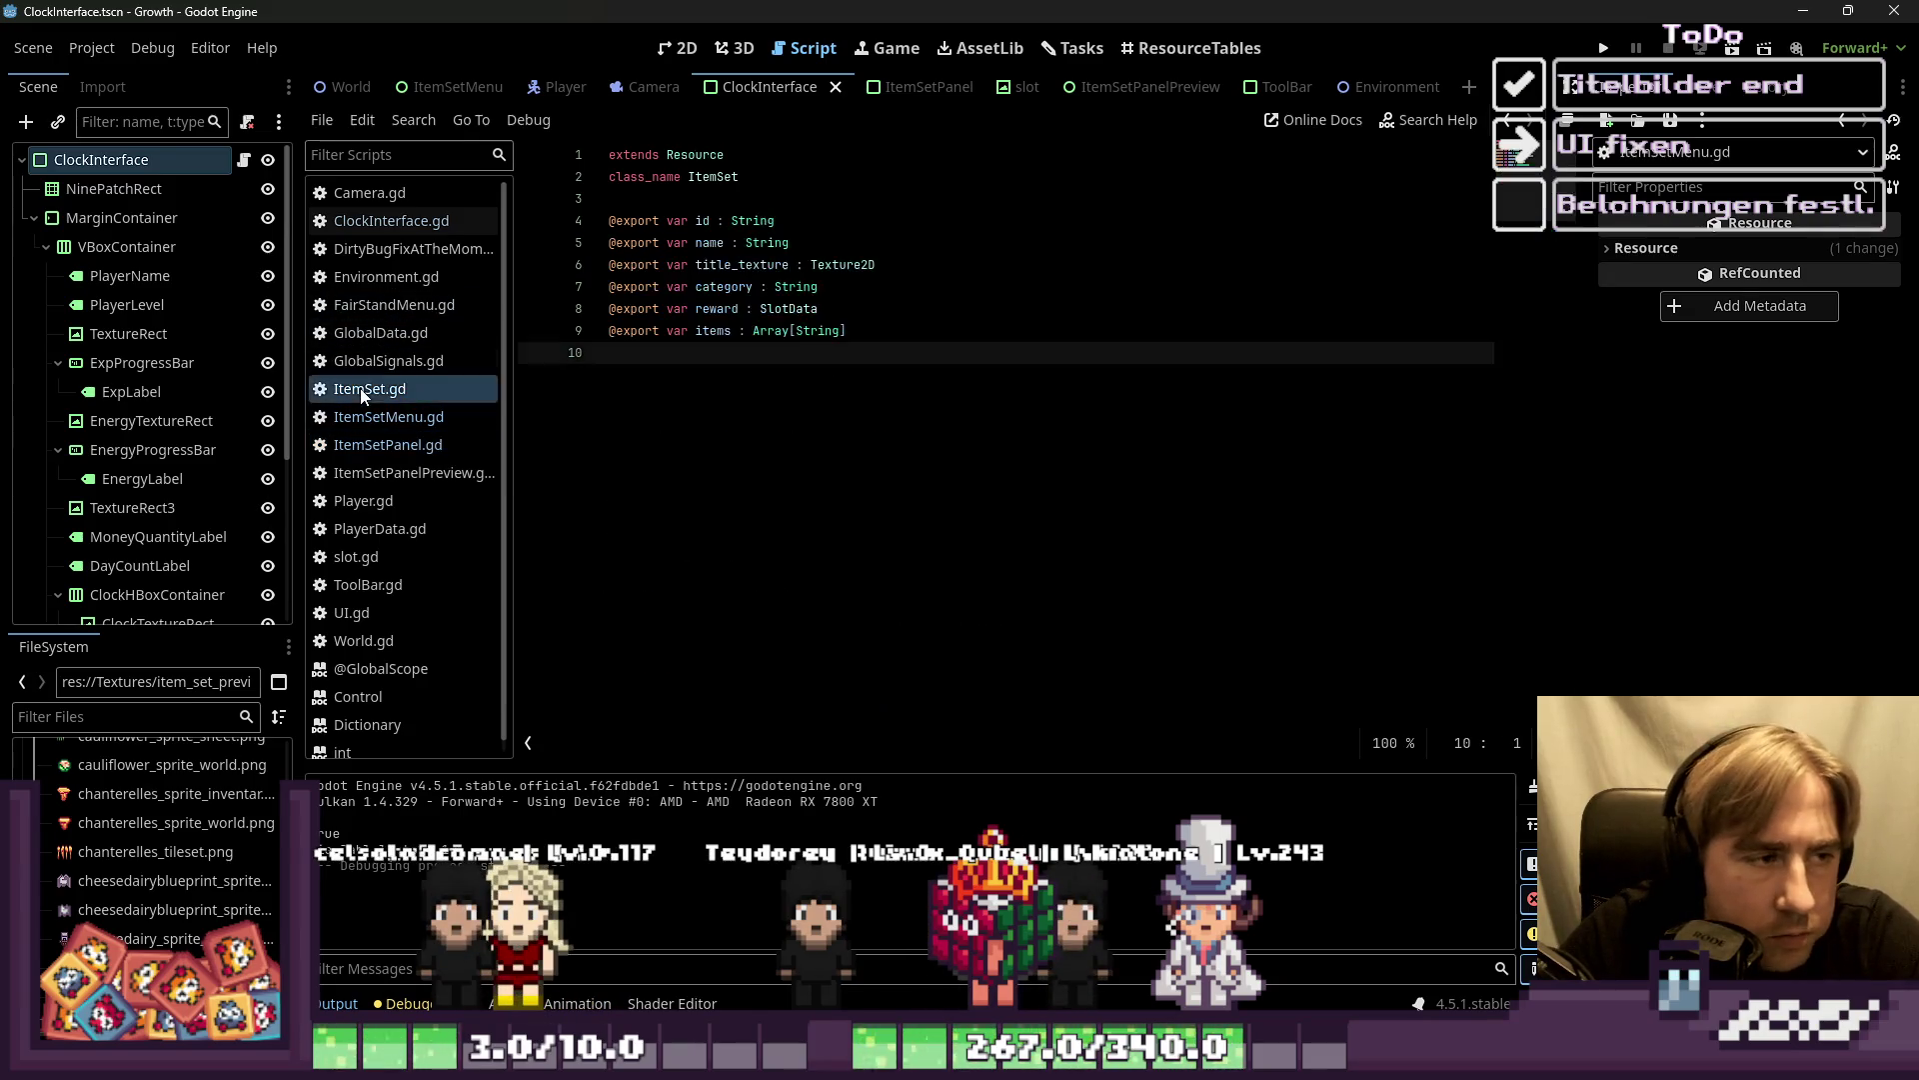
Check the title texture assignment in ItemSetPanel.gd, ending back on ItemSetPanelPreview.gd
left_click(370, 409)
scroll(378, 420, "down", 1)
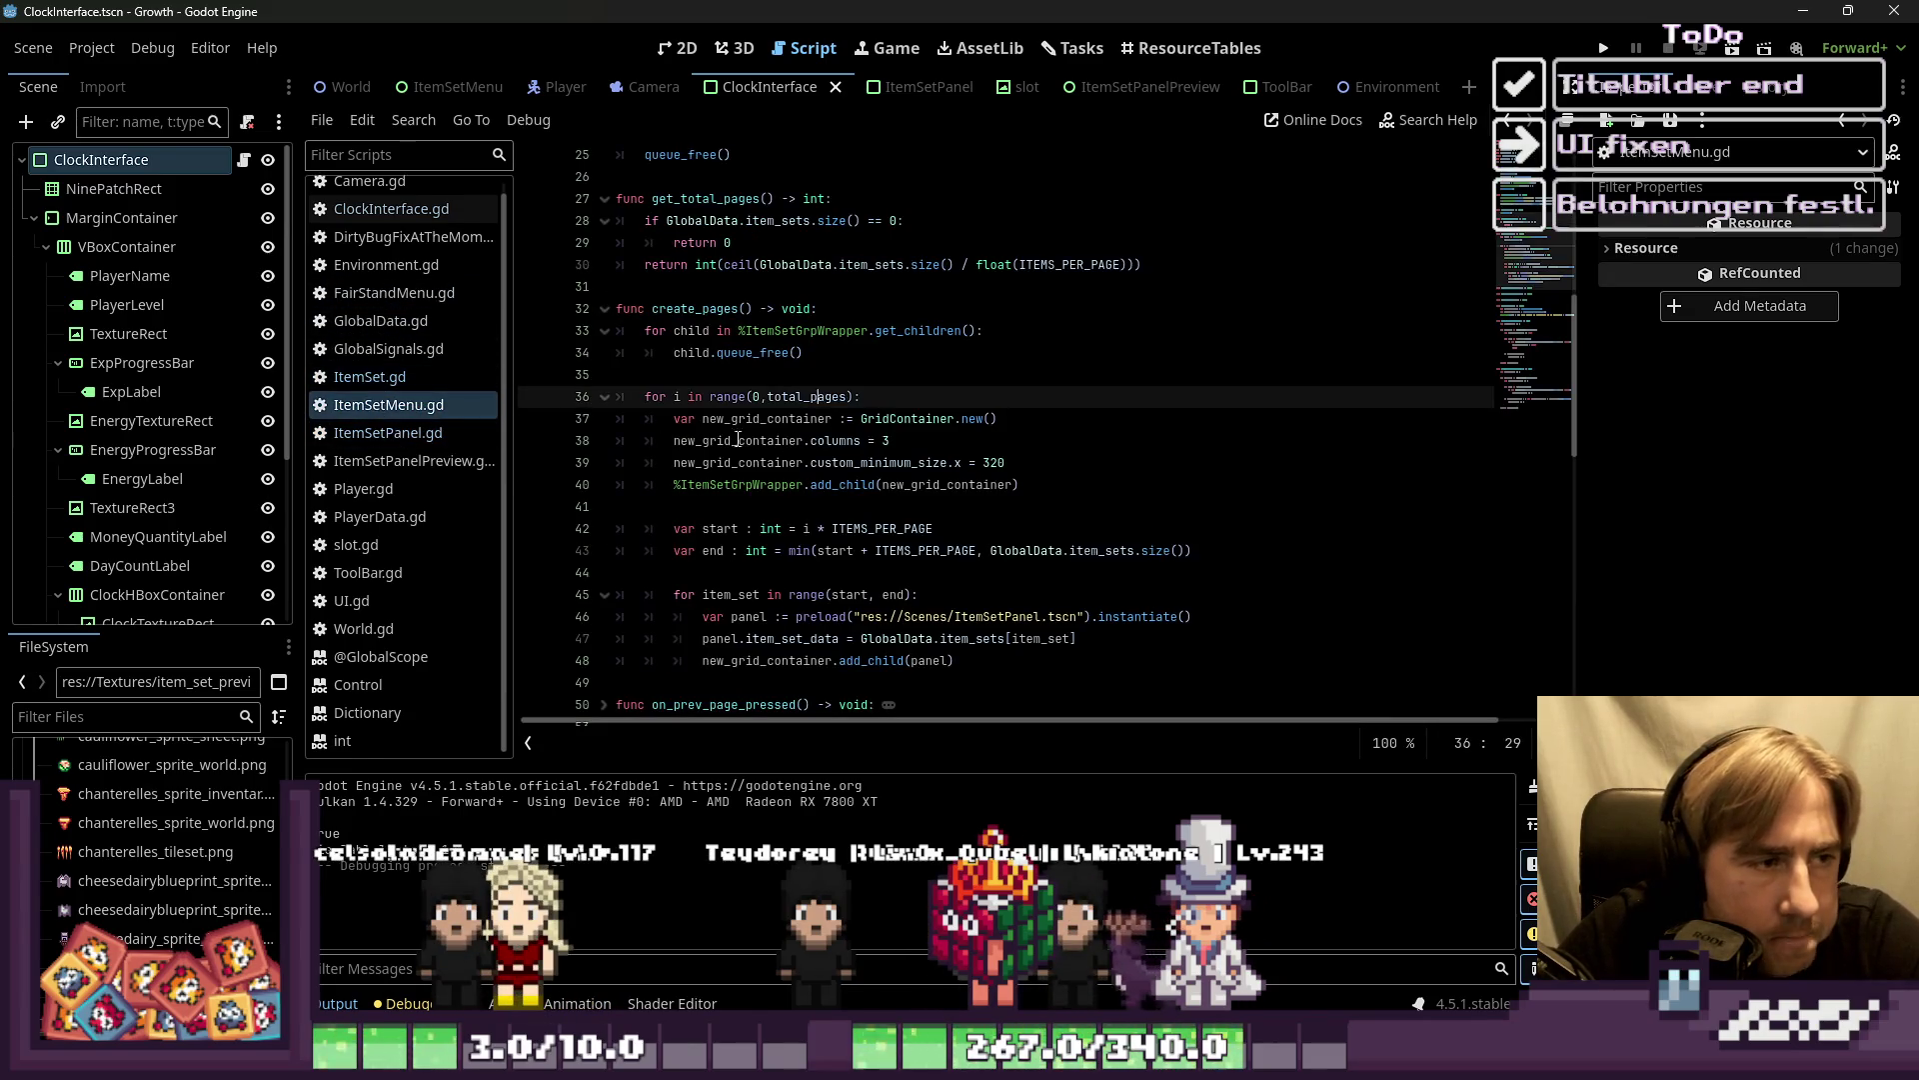
left_click(420, 376)
left_click(400, 432)
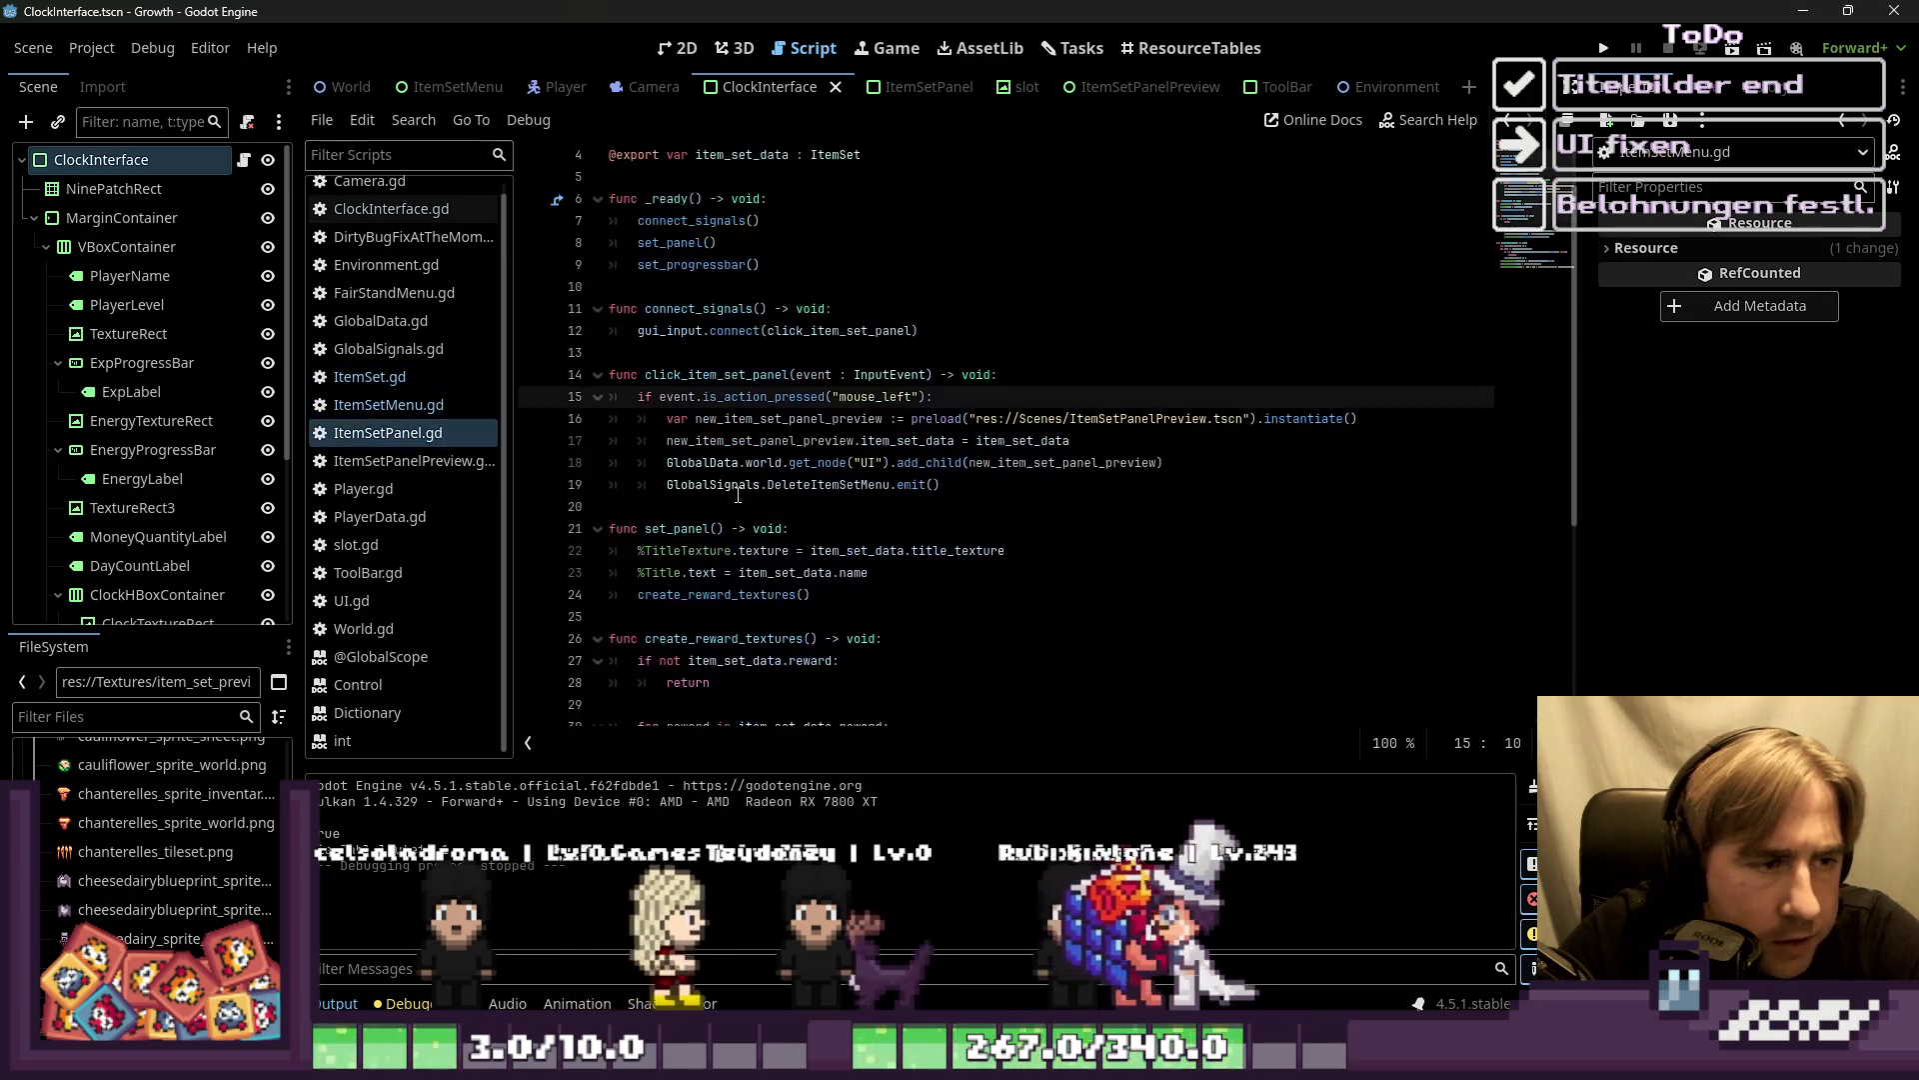
scroll(738, 494, "up", 3)
left_click(798, 615)
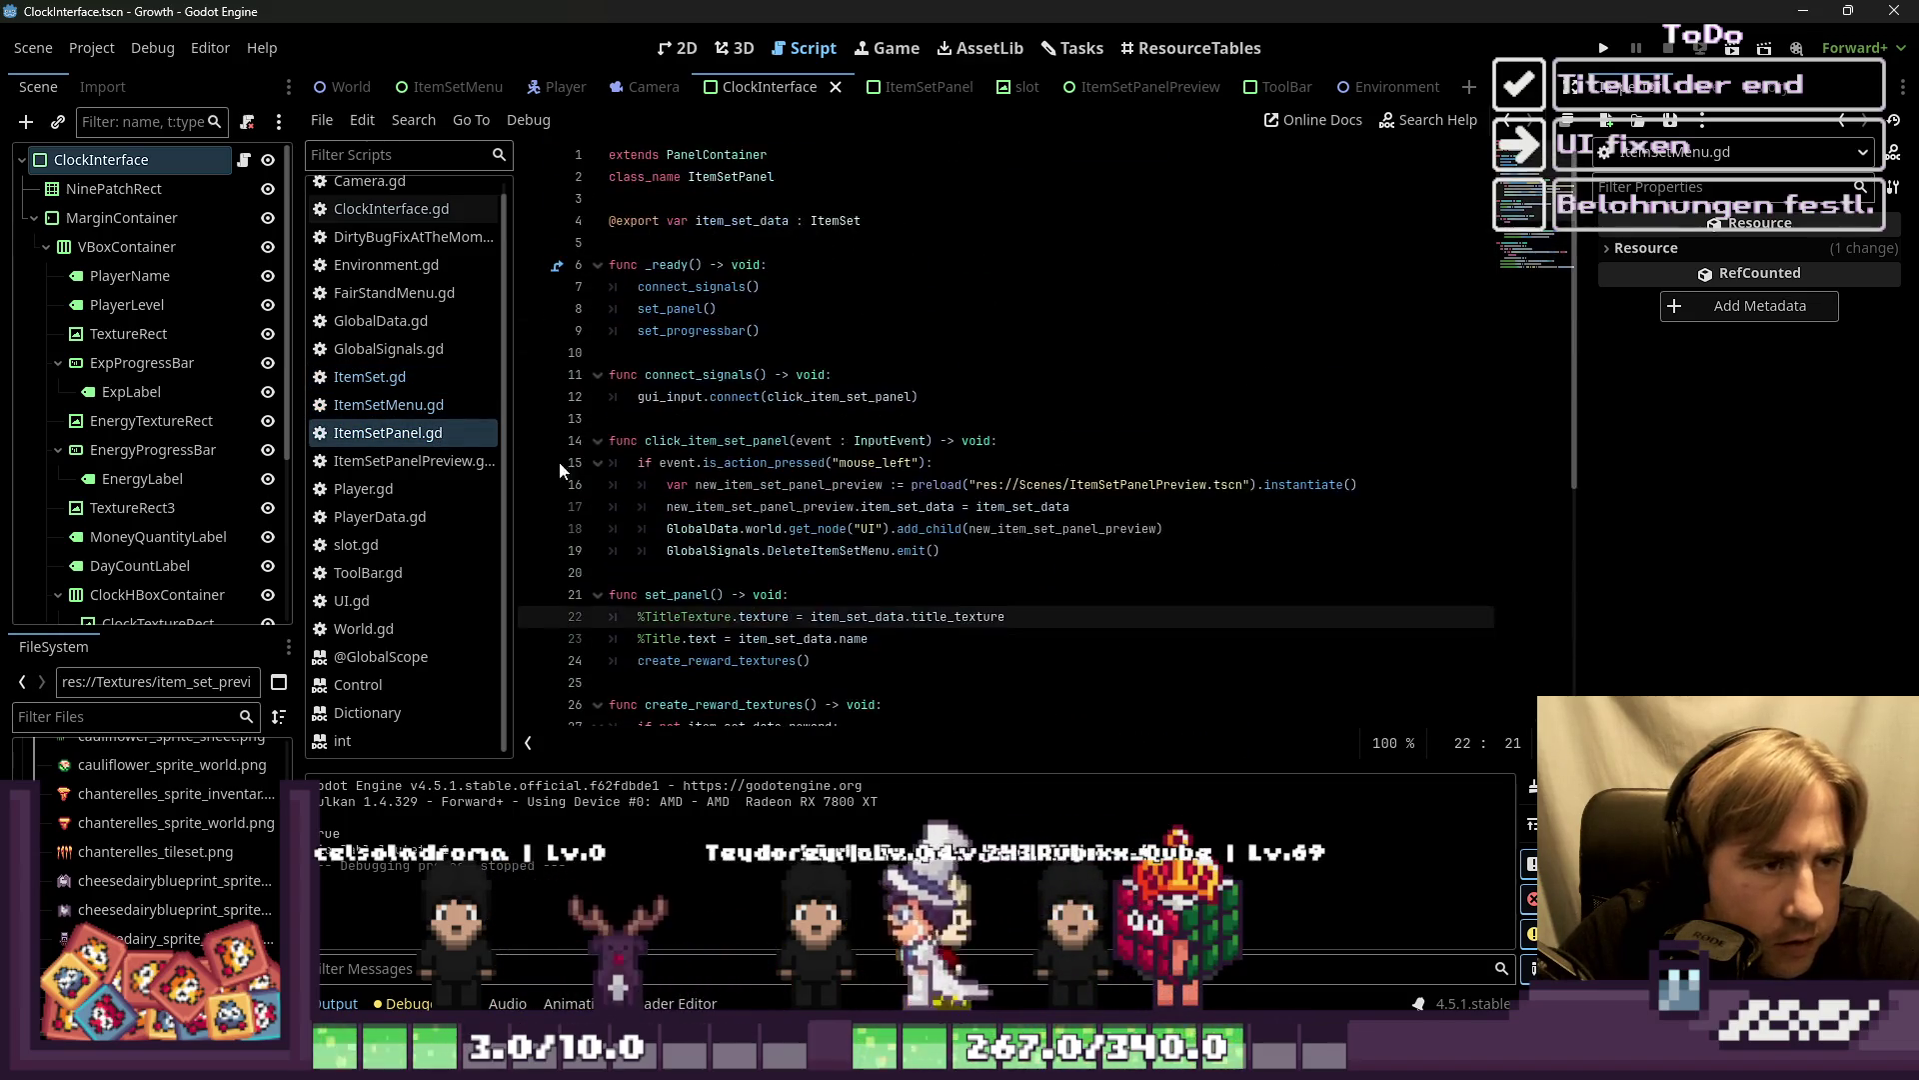
left_click(399, 406)
left_click(415, 462)
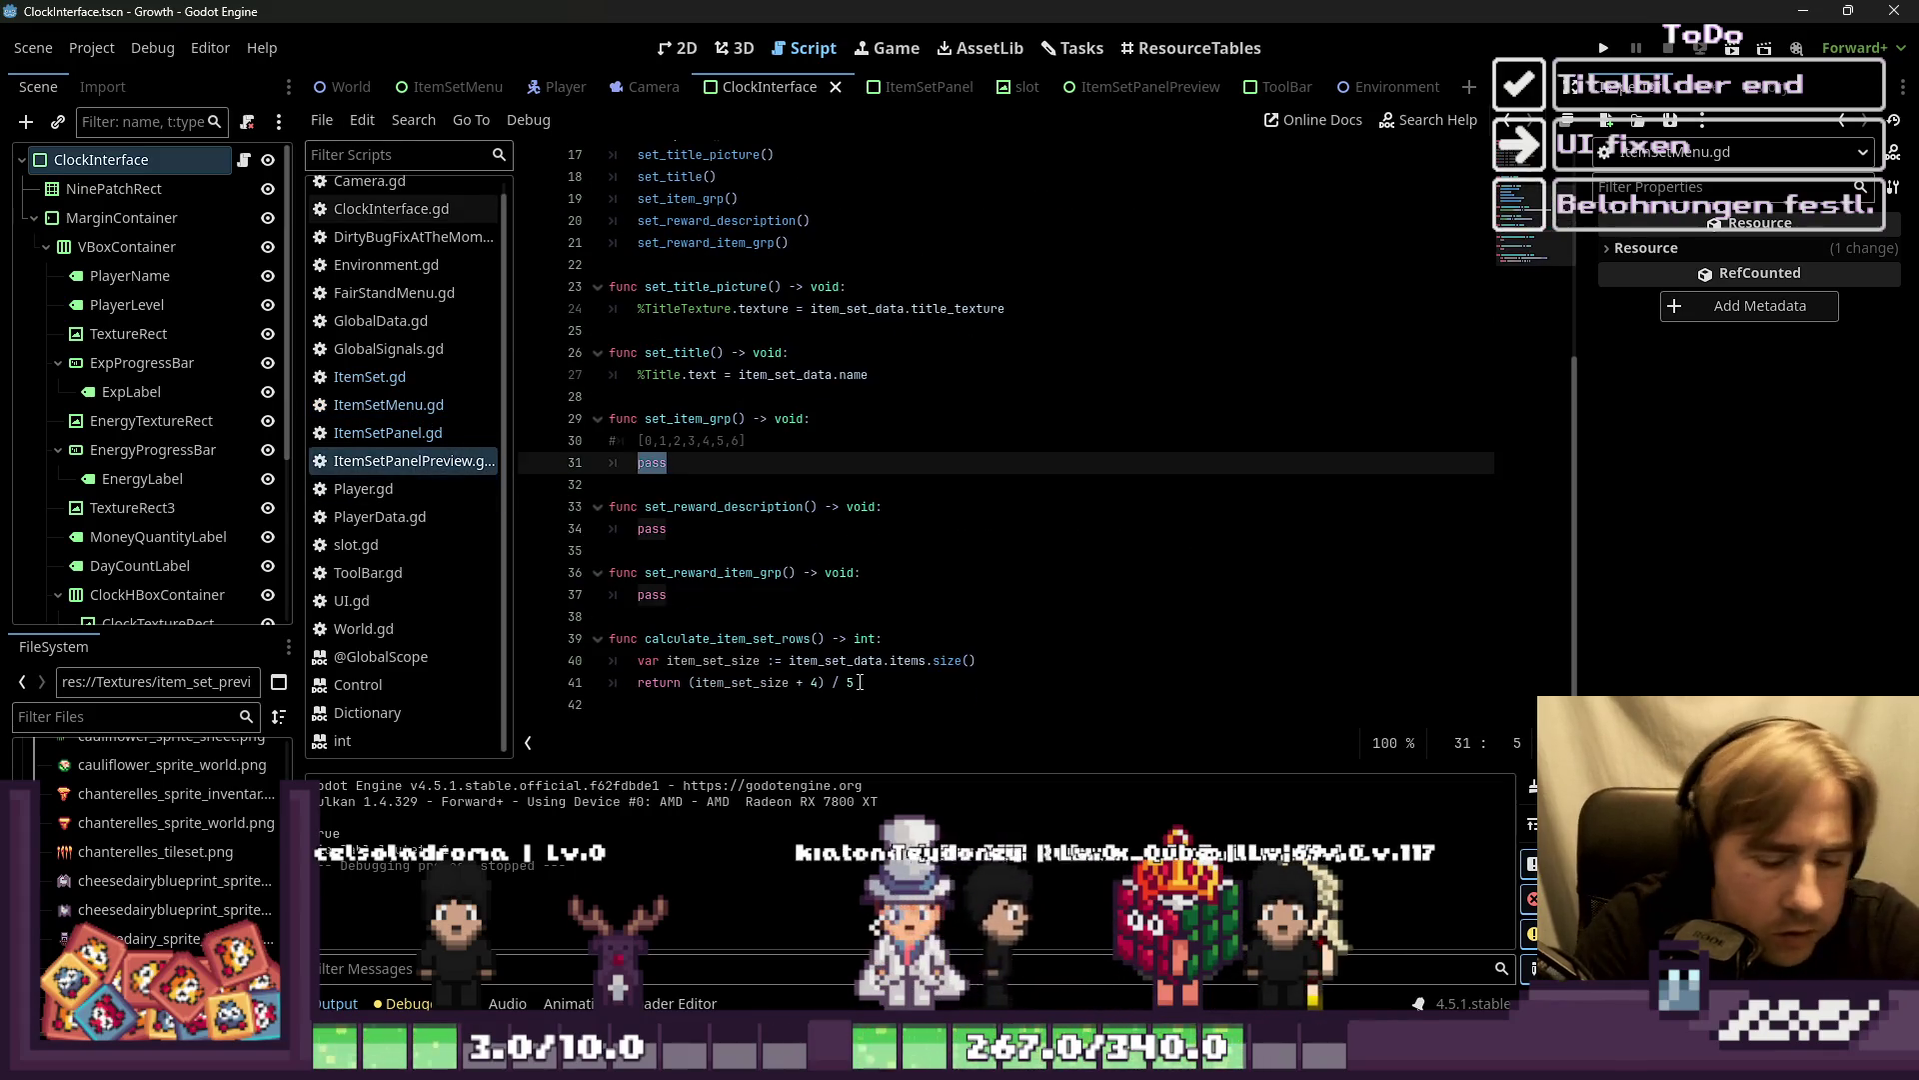
Start a for loop in set_item_grp over calculate_item_set_rows()
type("in")
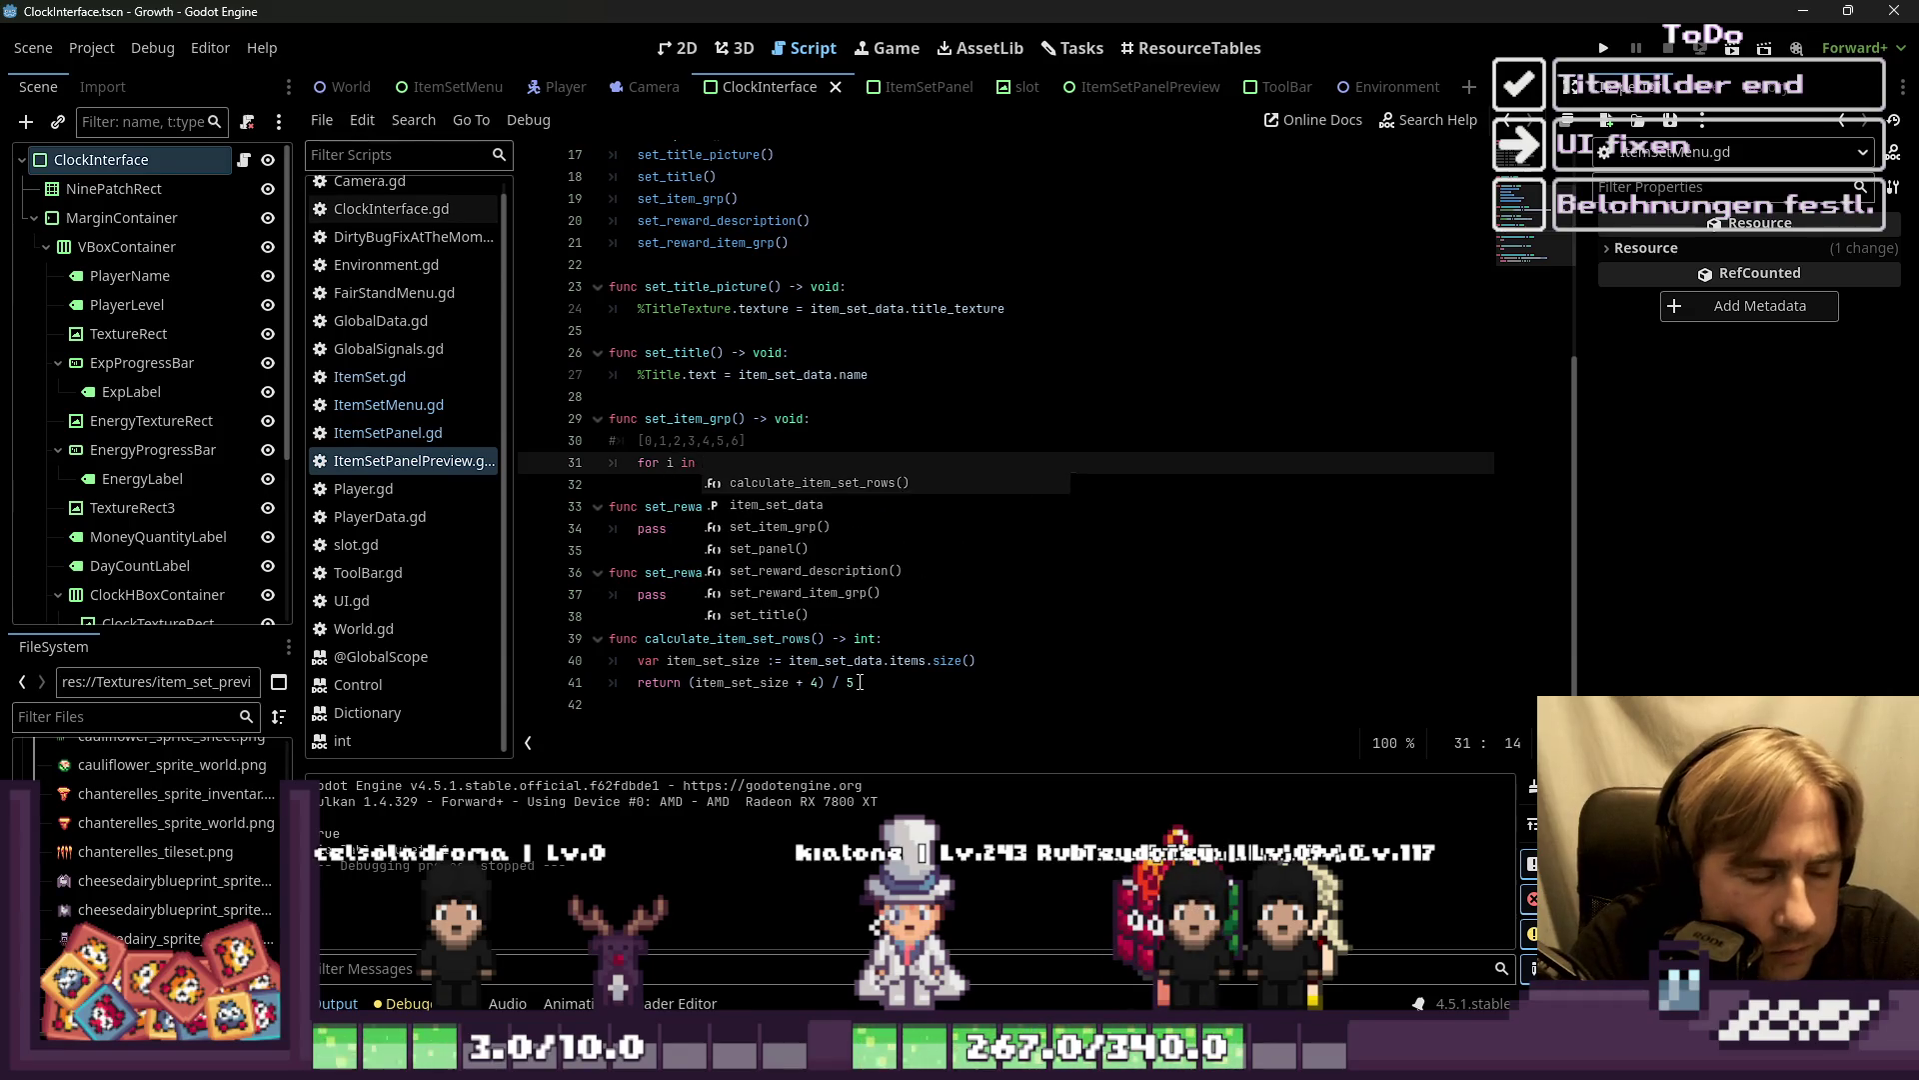
key("BackSpace")
key("BackSpace")
key("BackSpace")
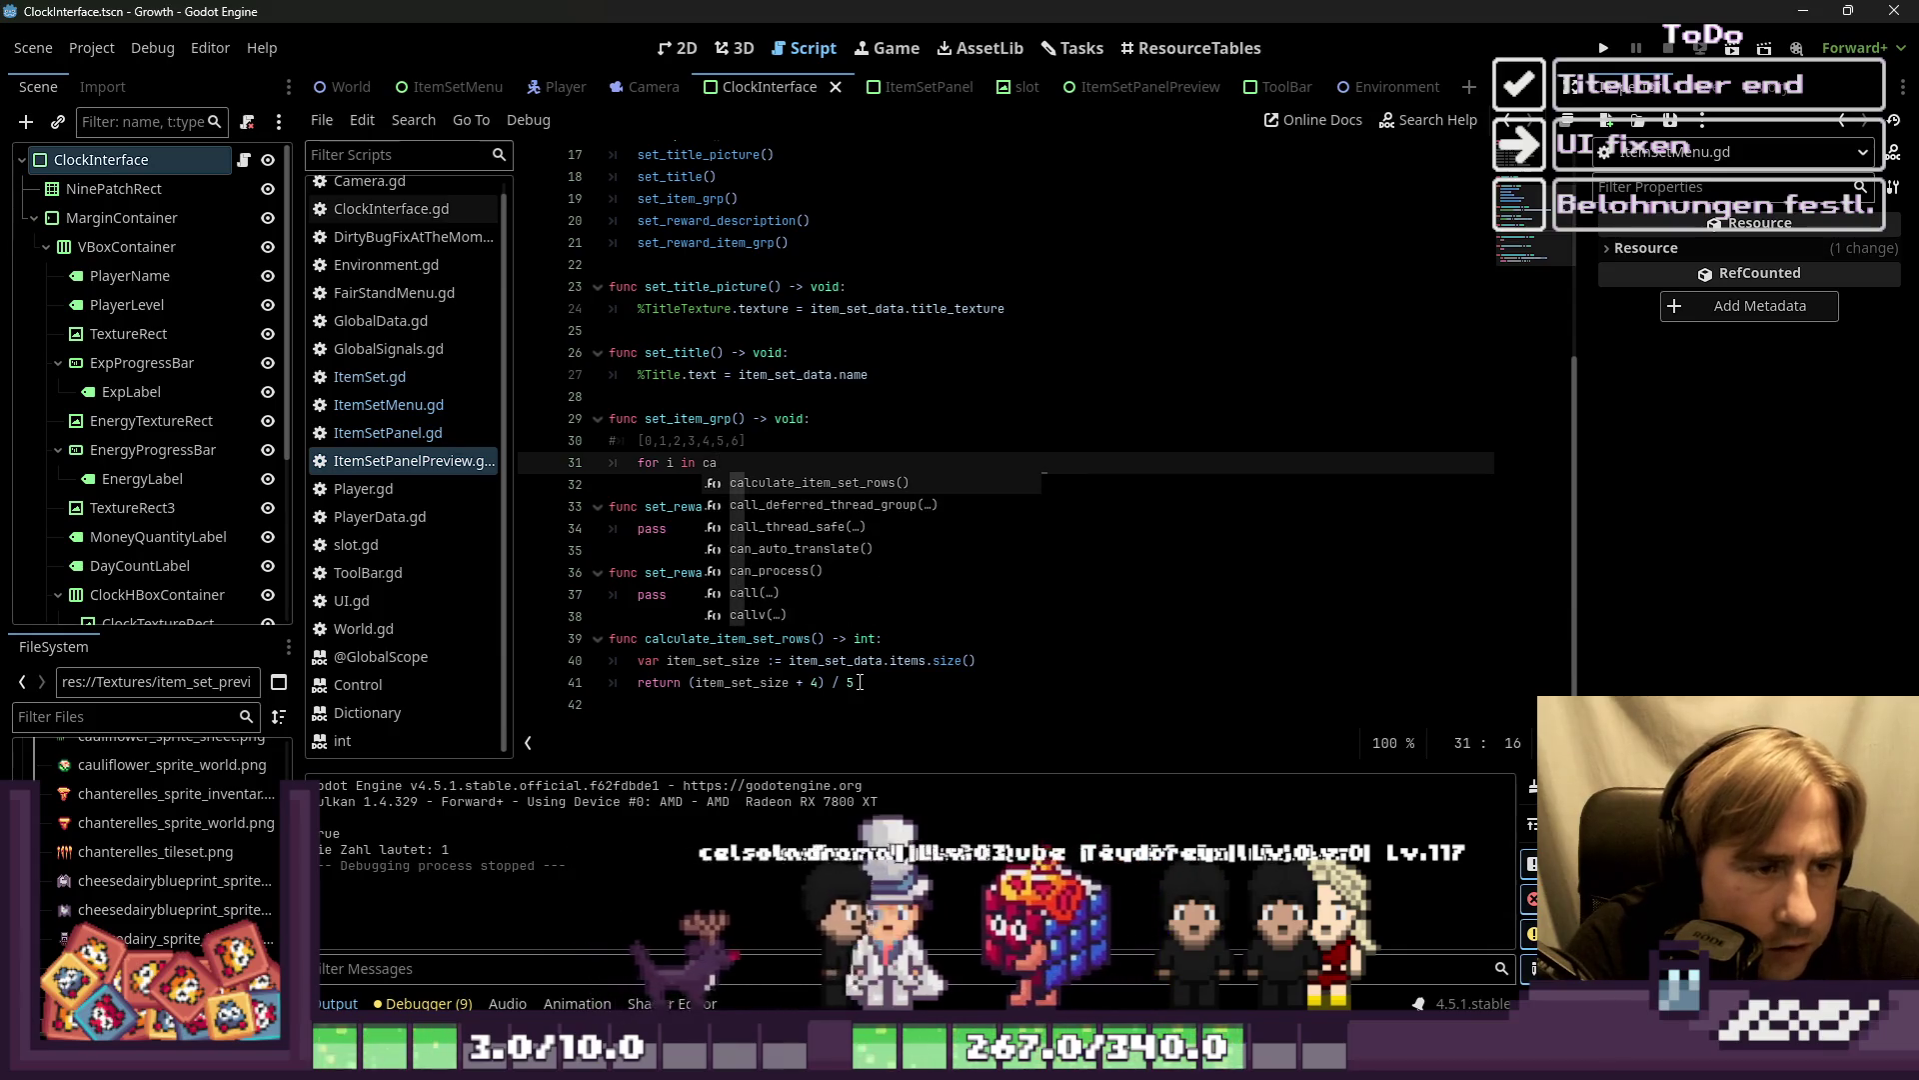
key("Return")
key("Return")
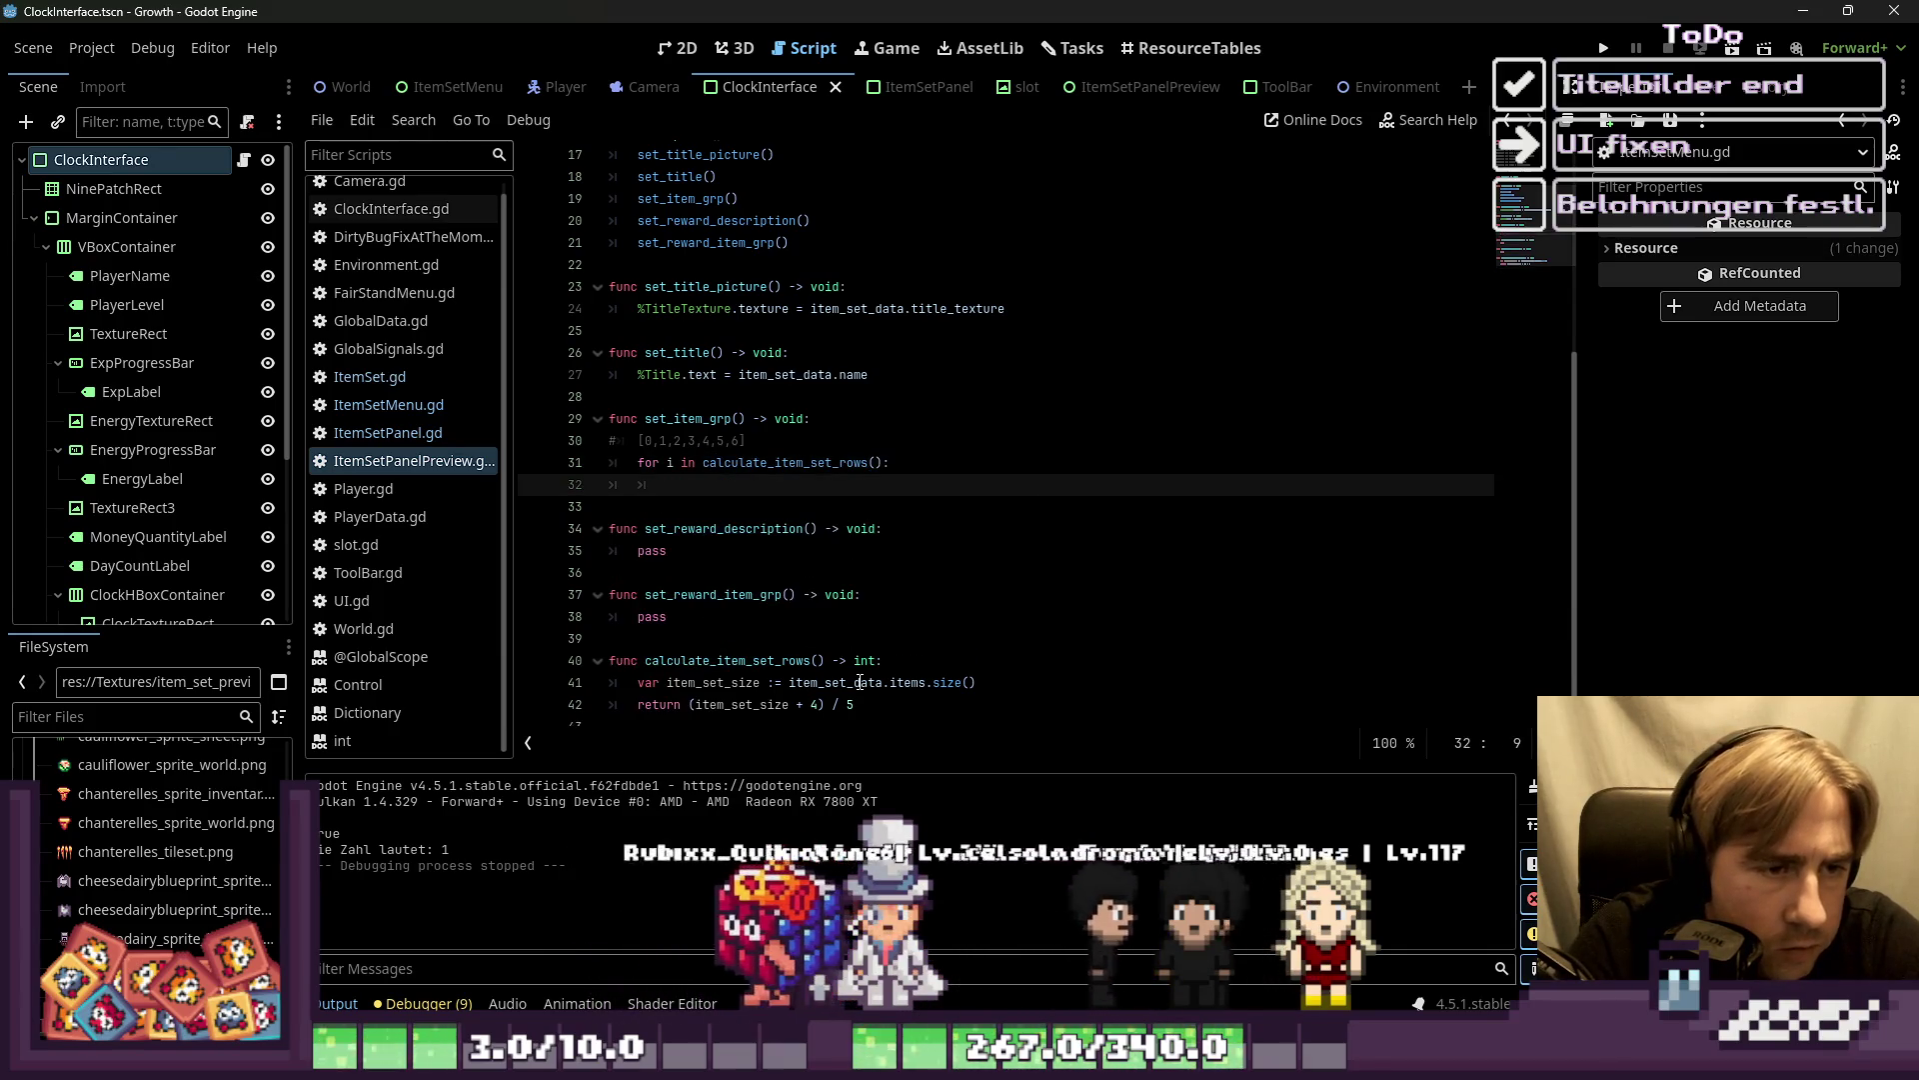
type("pas")
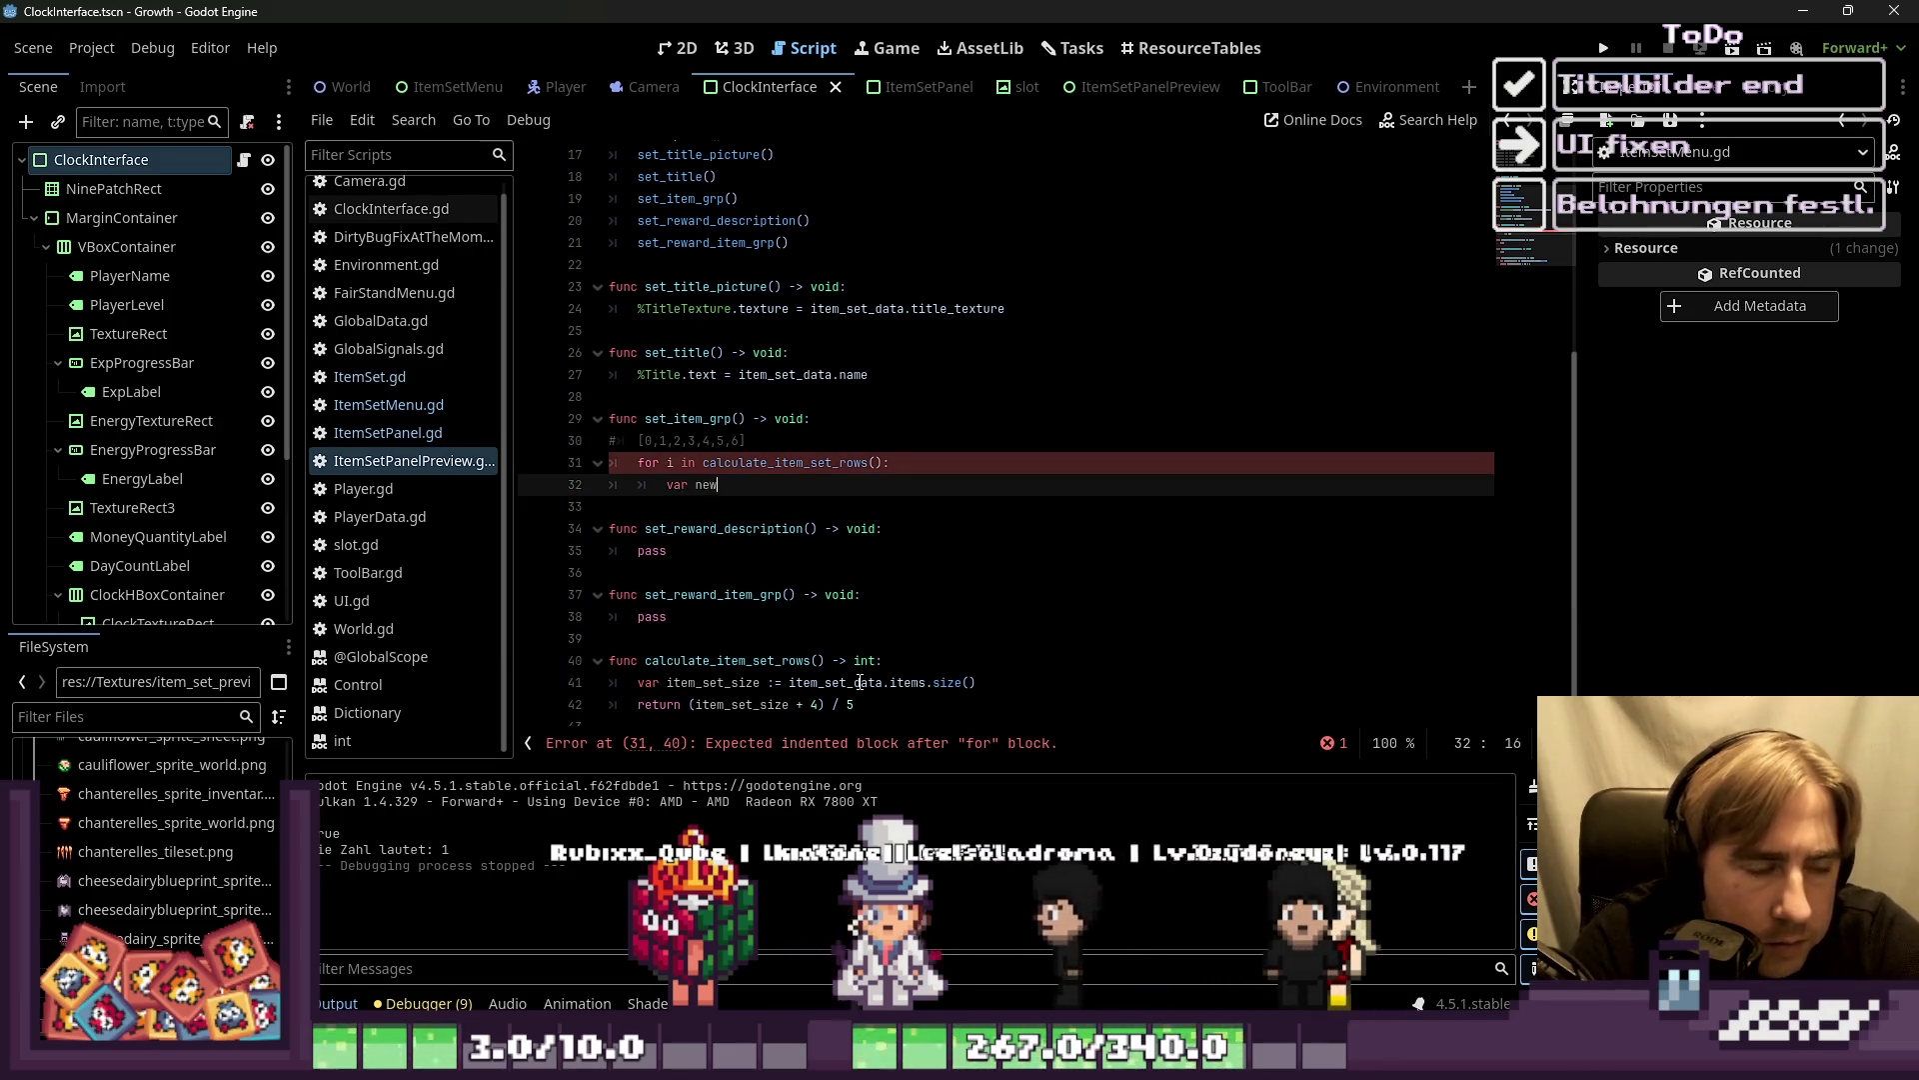
Declare new_h_box_container := HBoxContainer.new() inside the loop body
key("BackSpace")
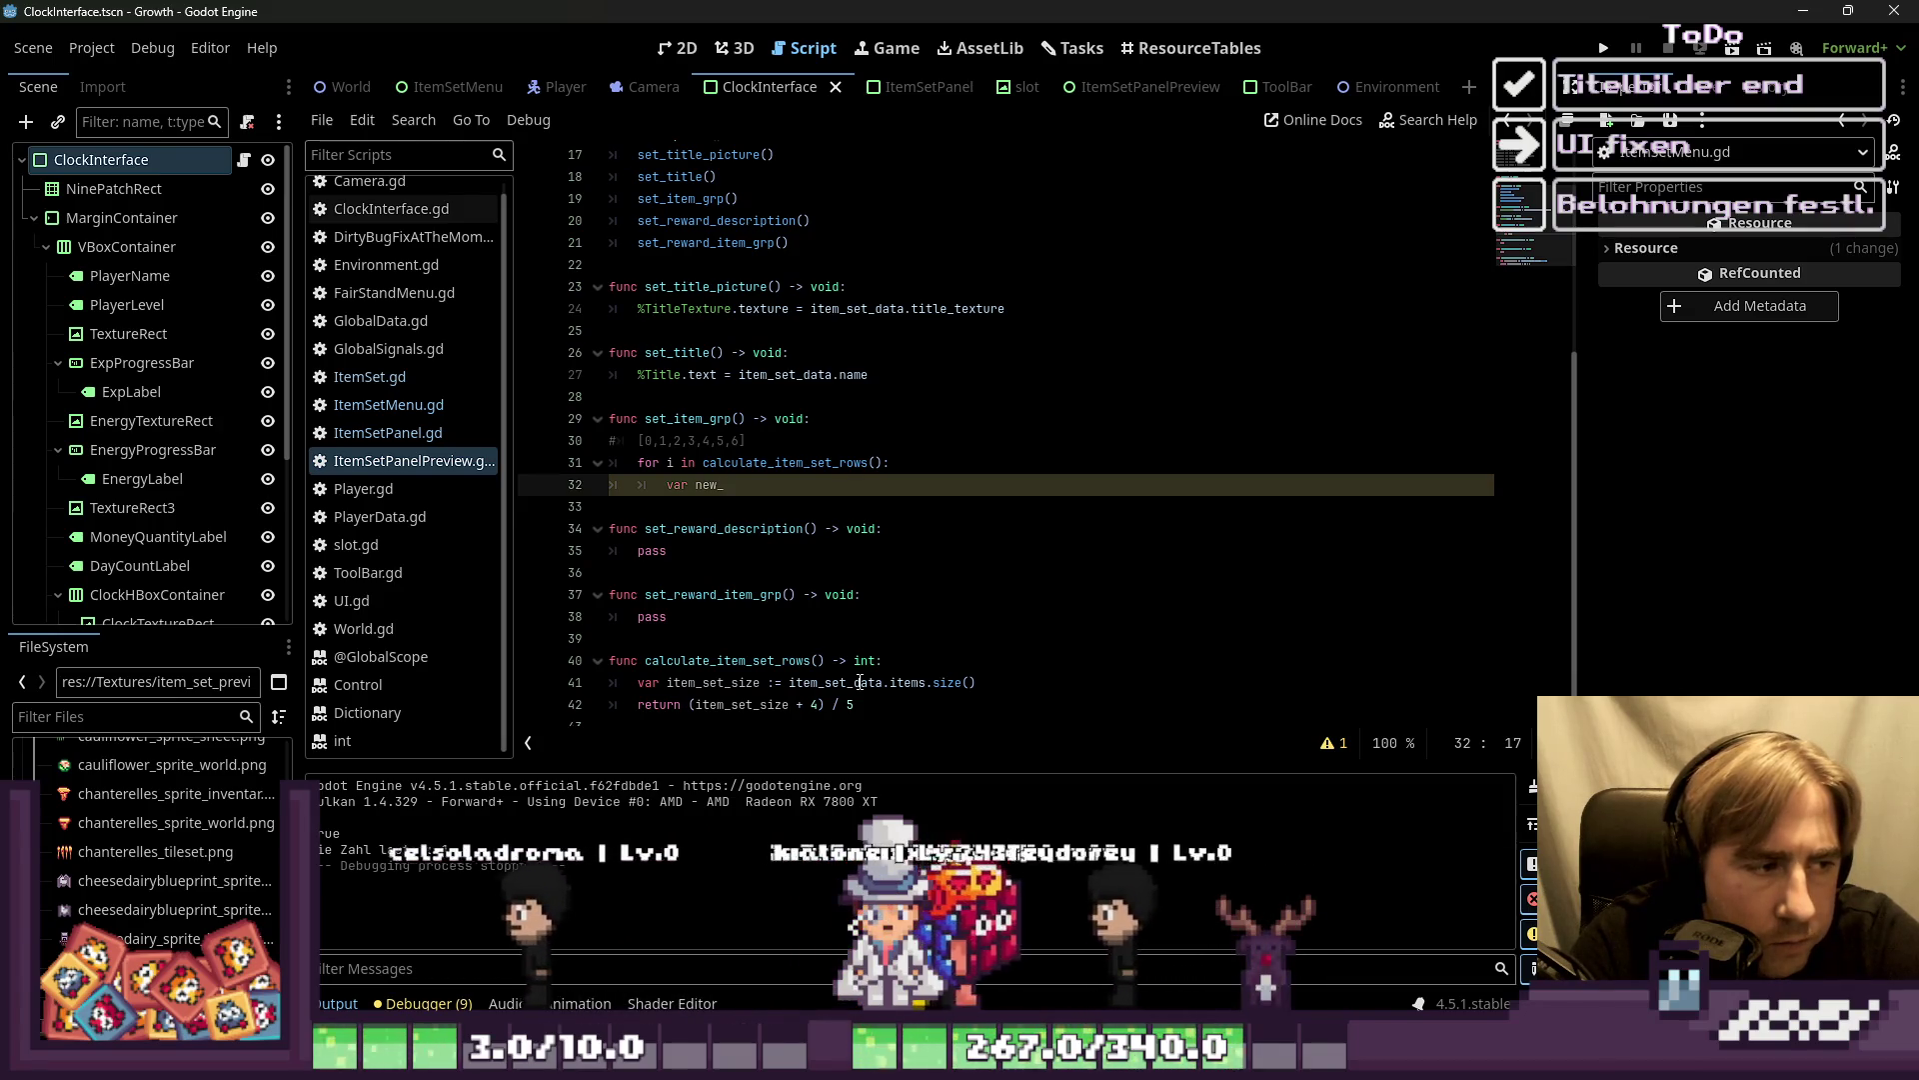
type("h_box")
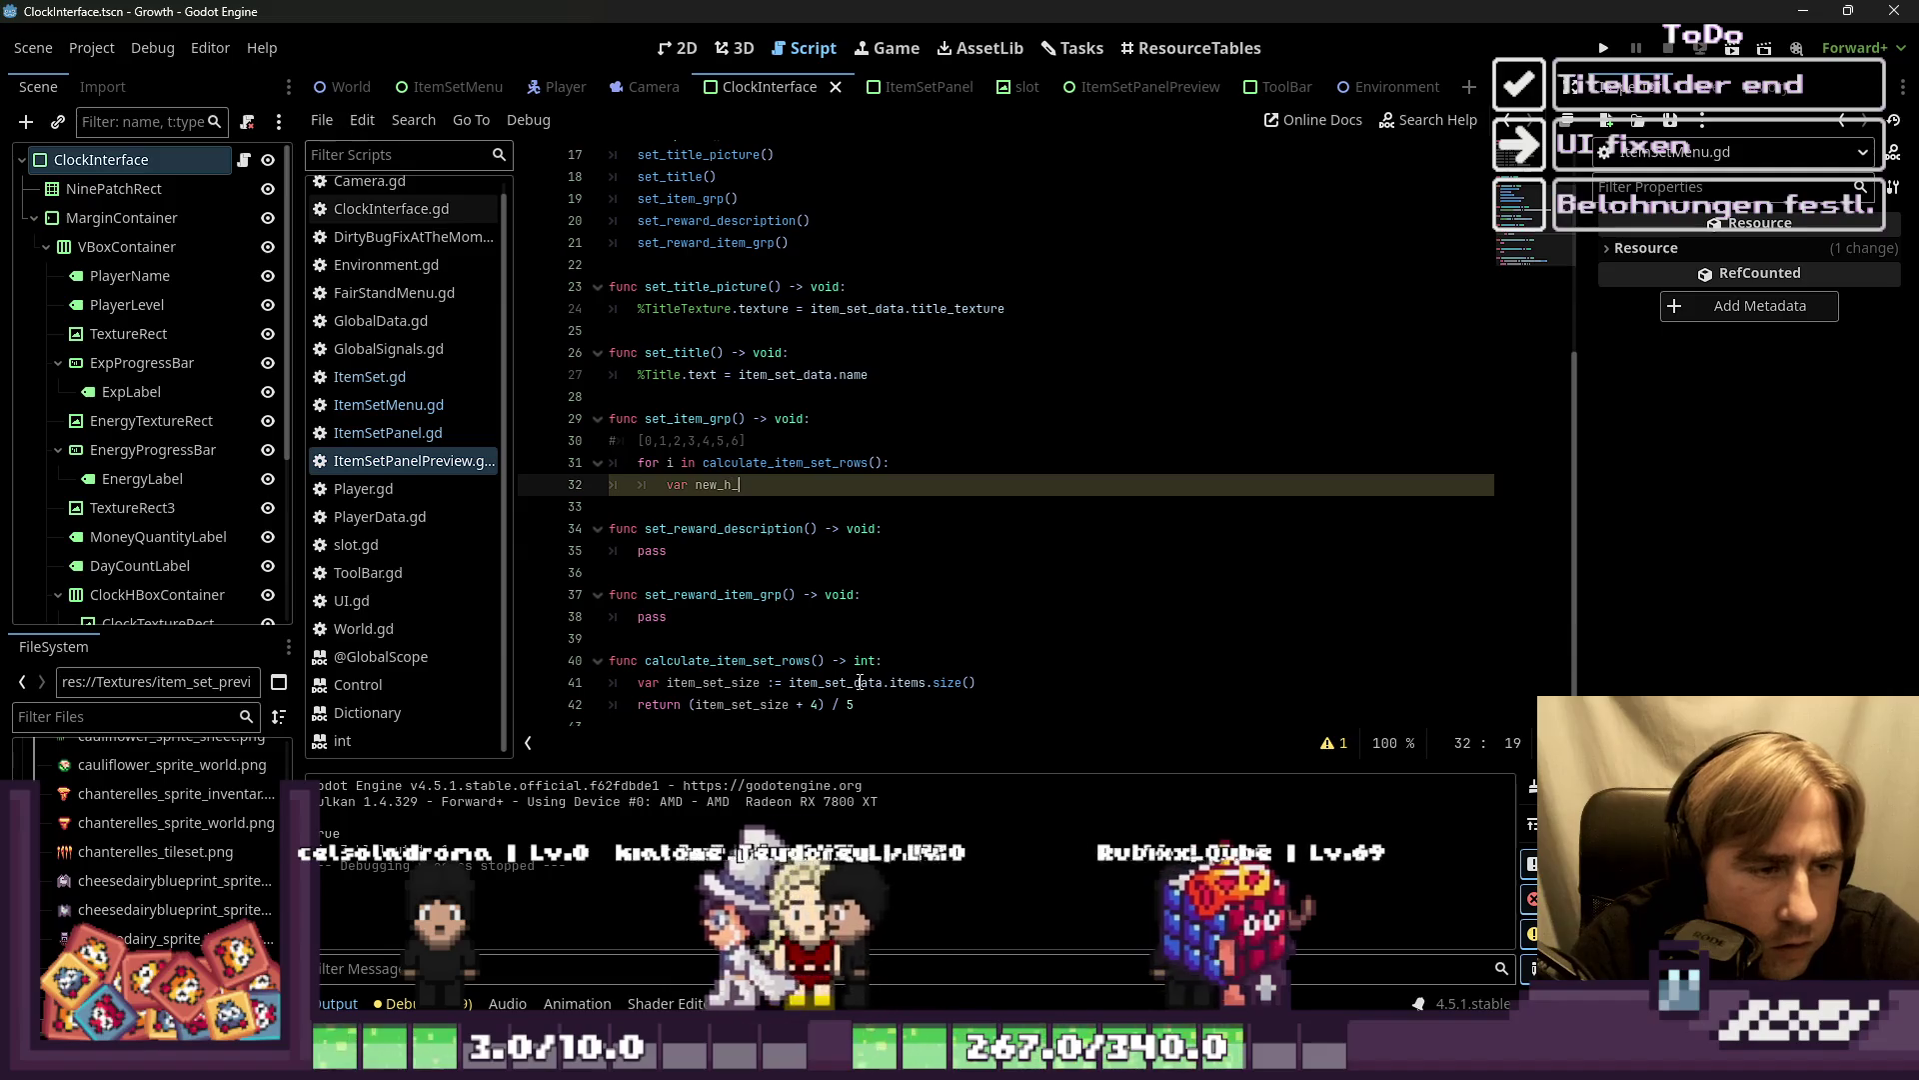
type("_container := HBo")
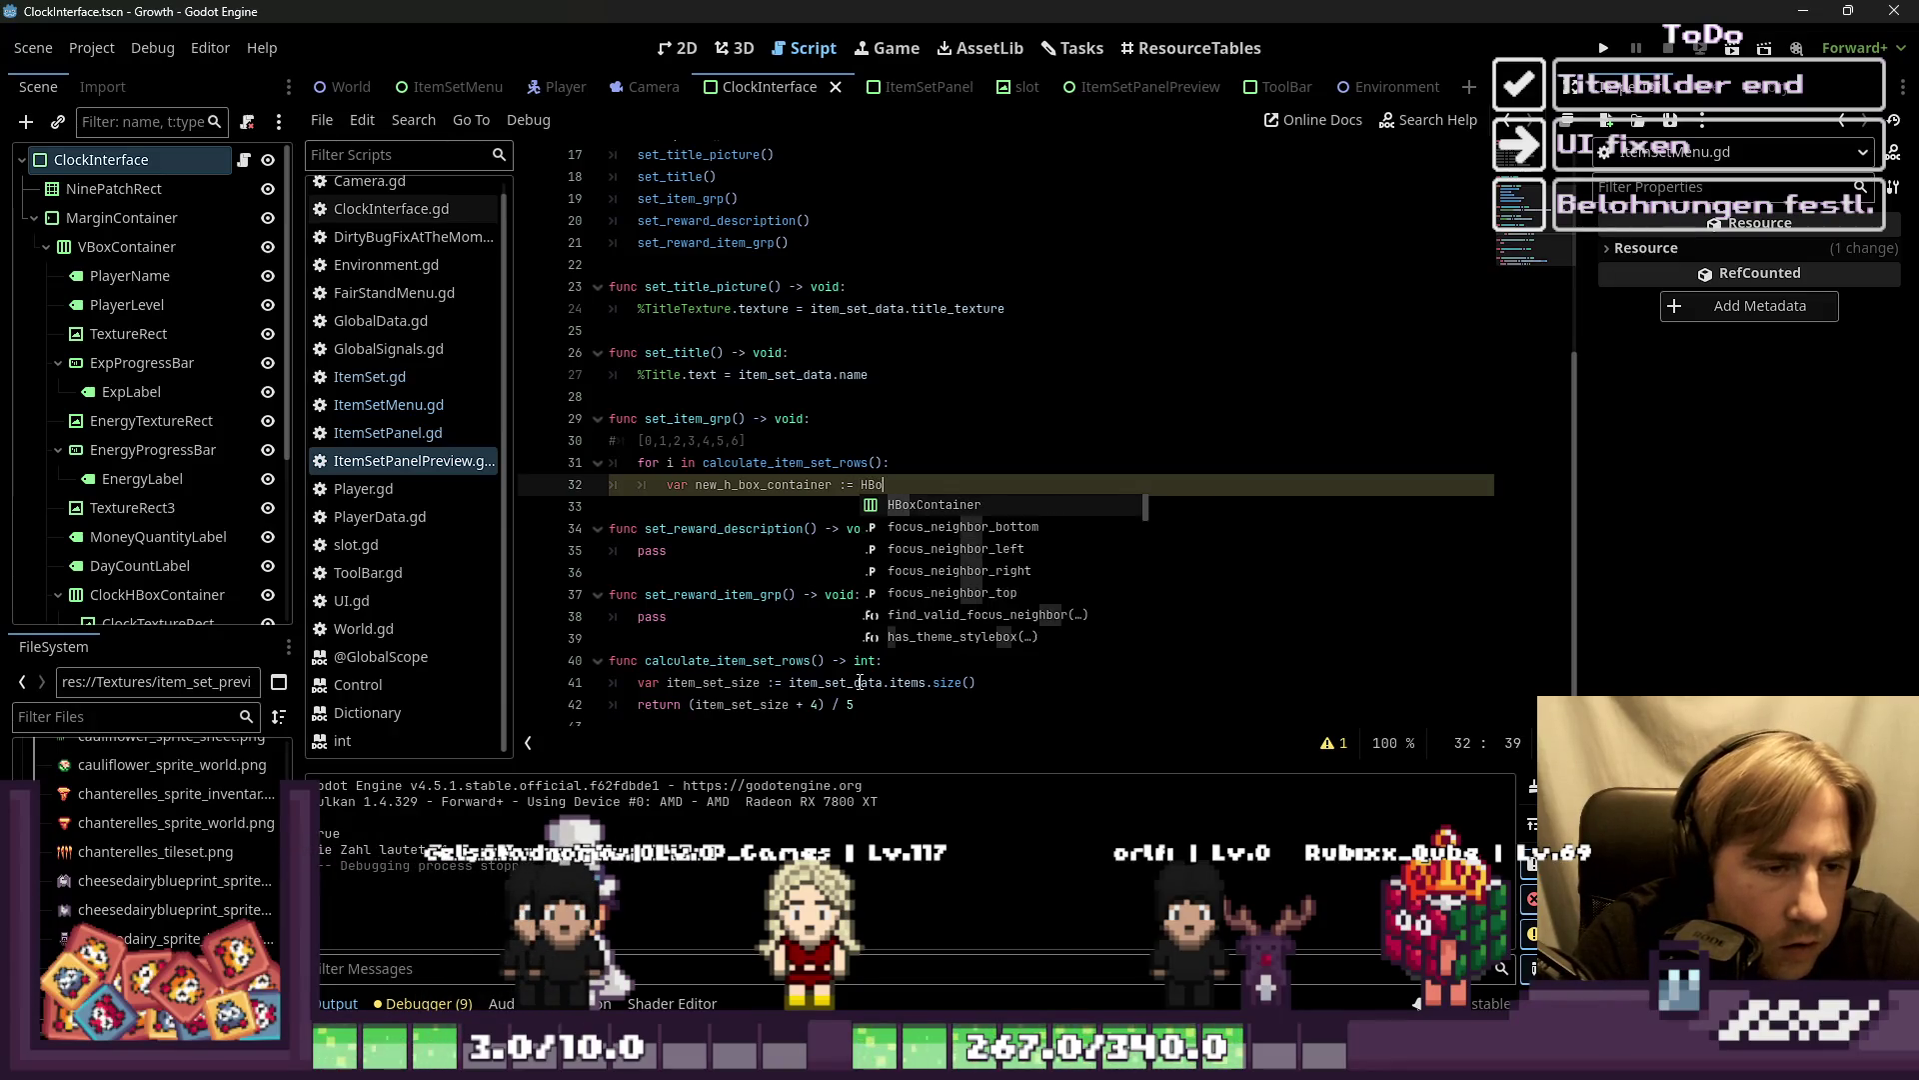
key("Return")
type(".ne")
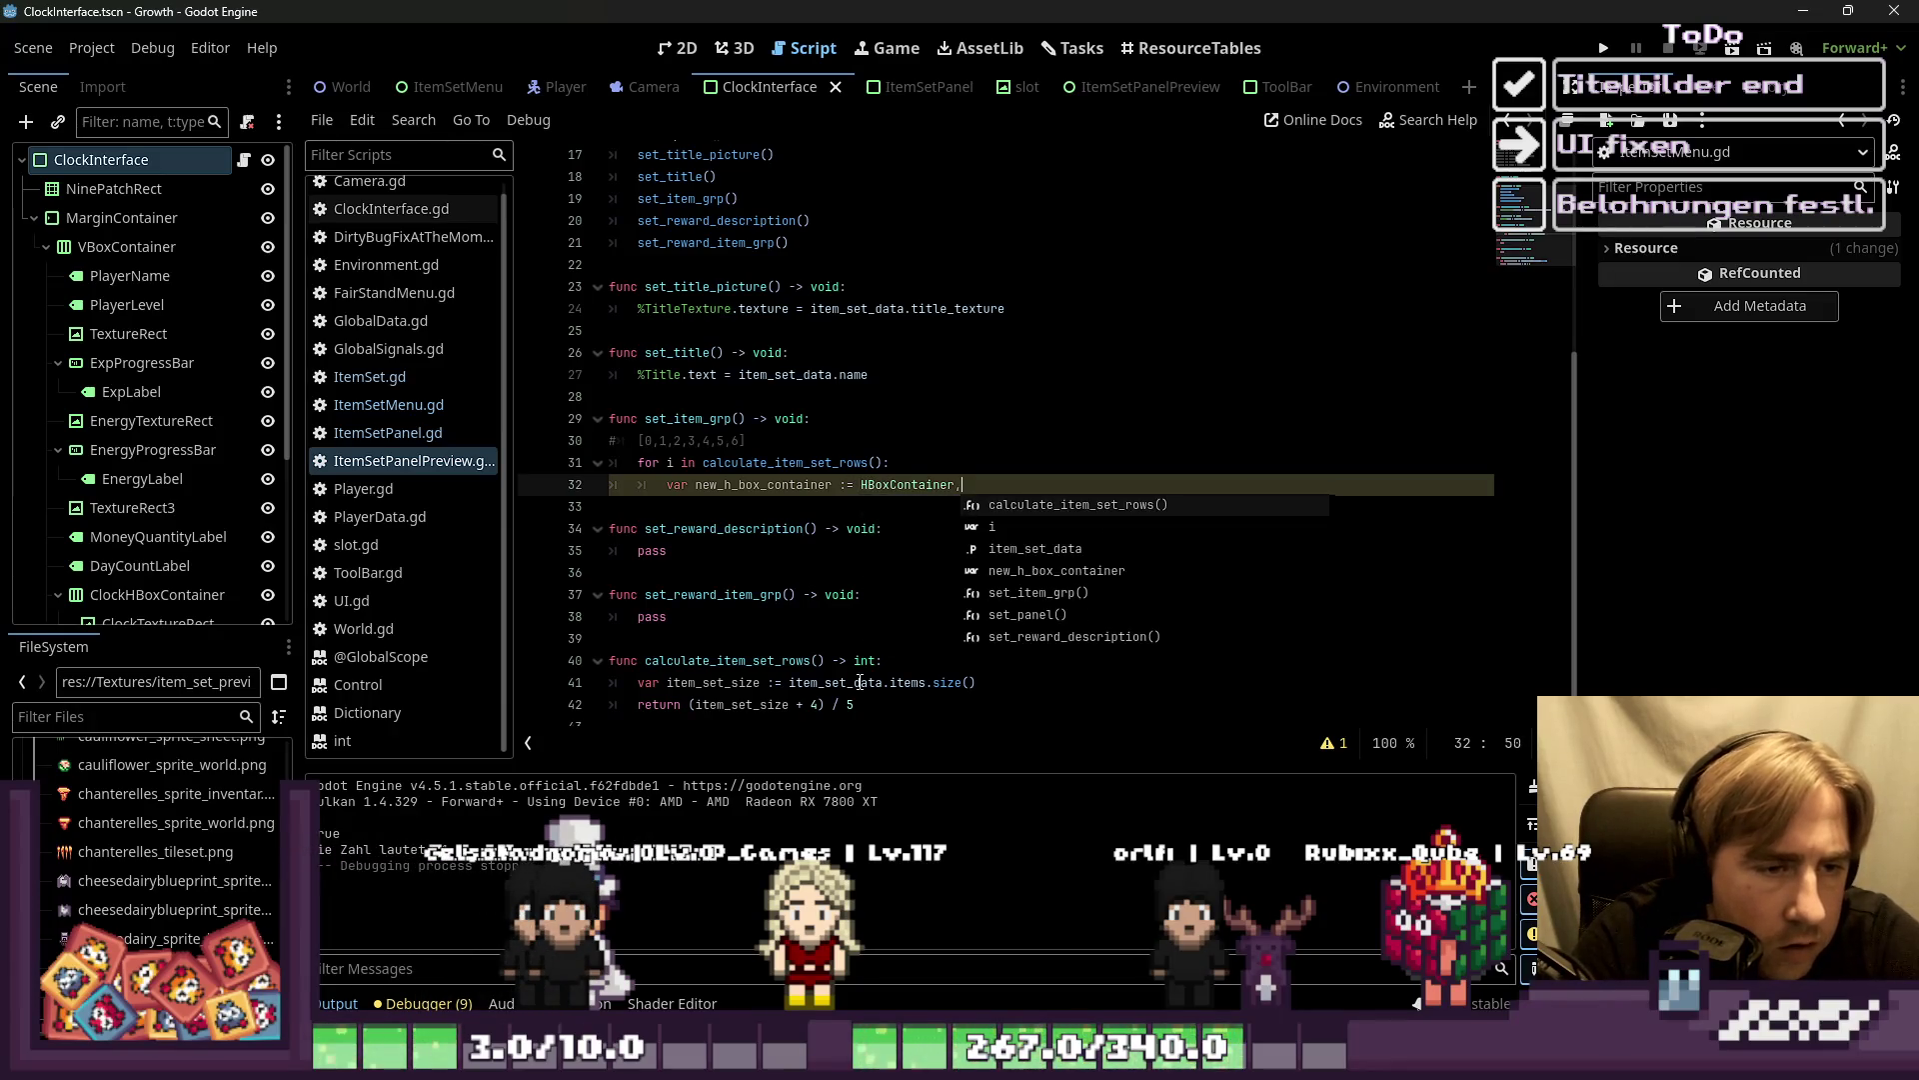
key("Return")
key("Return")
type("p")
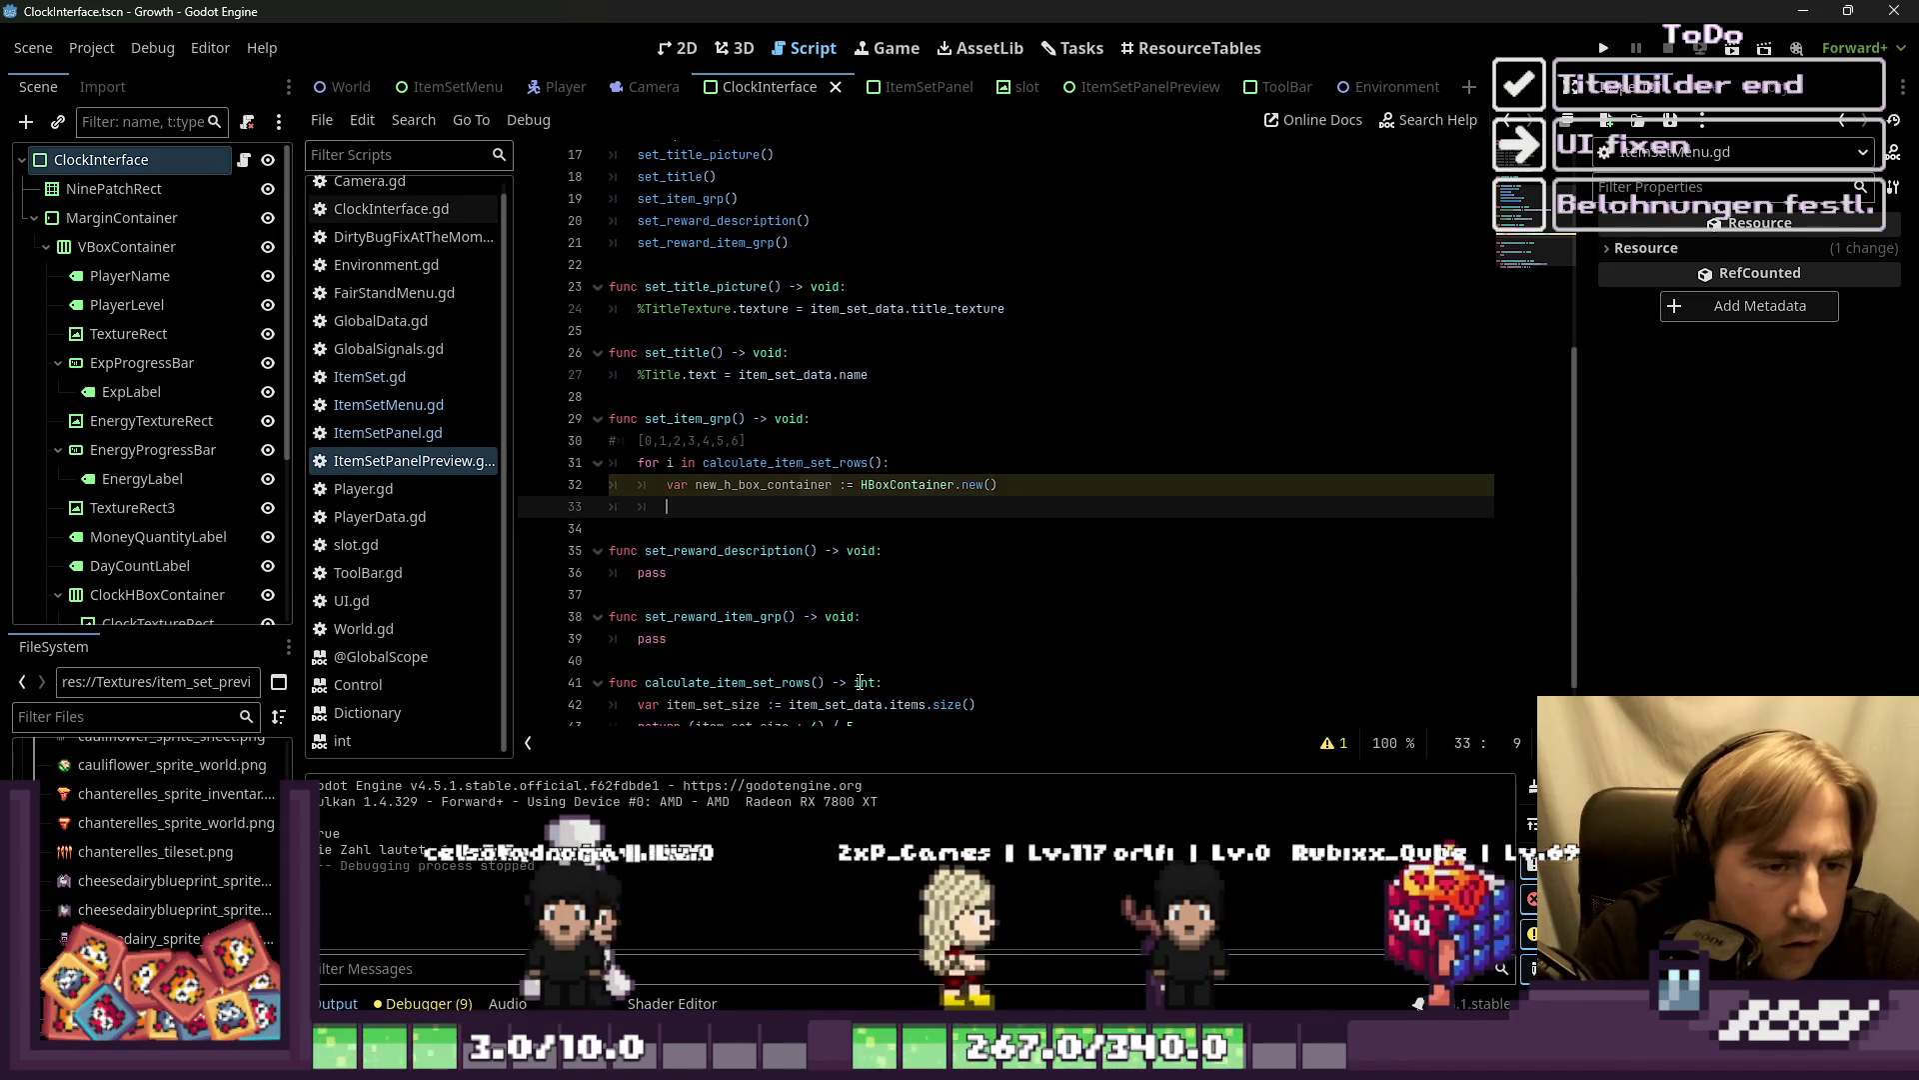
key("BackSpace")
key("BackSpace")
key("BackSpace")
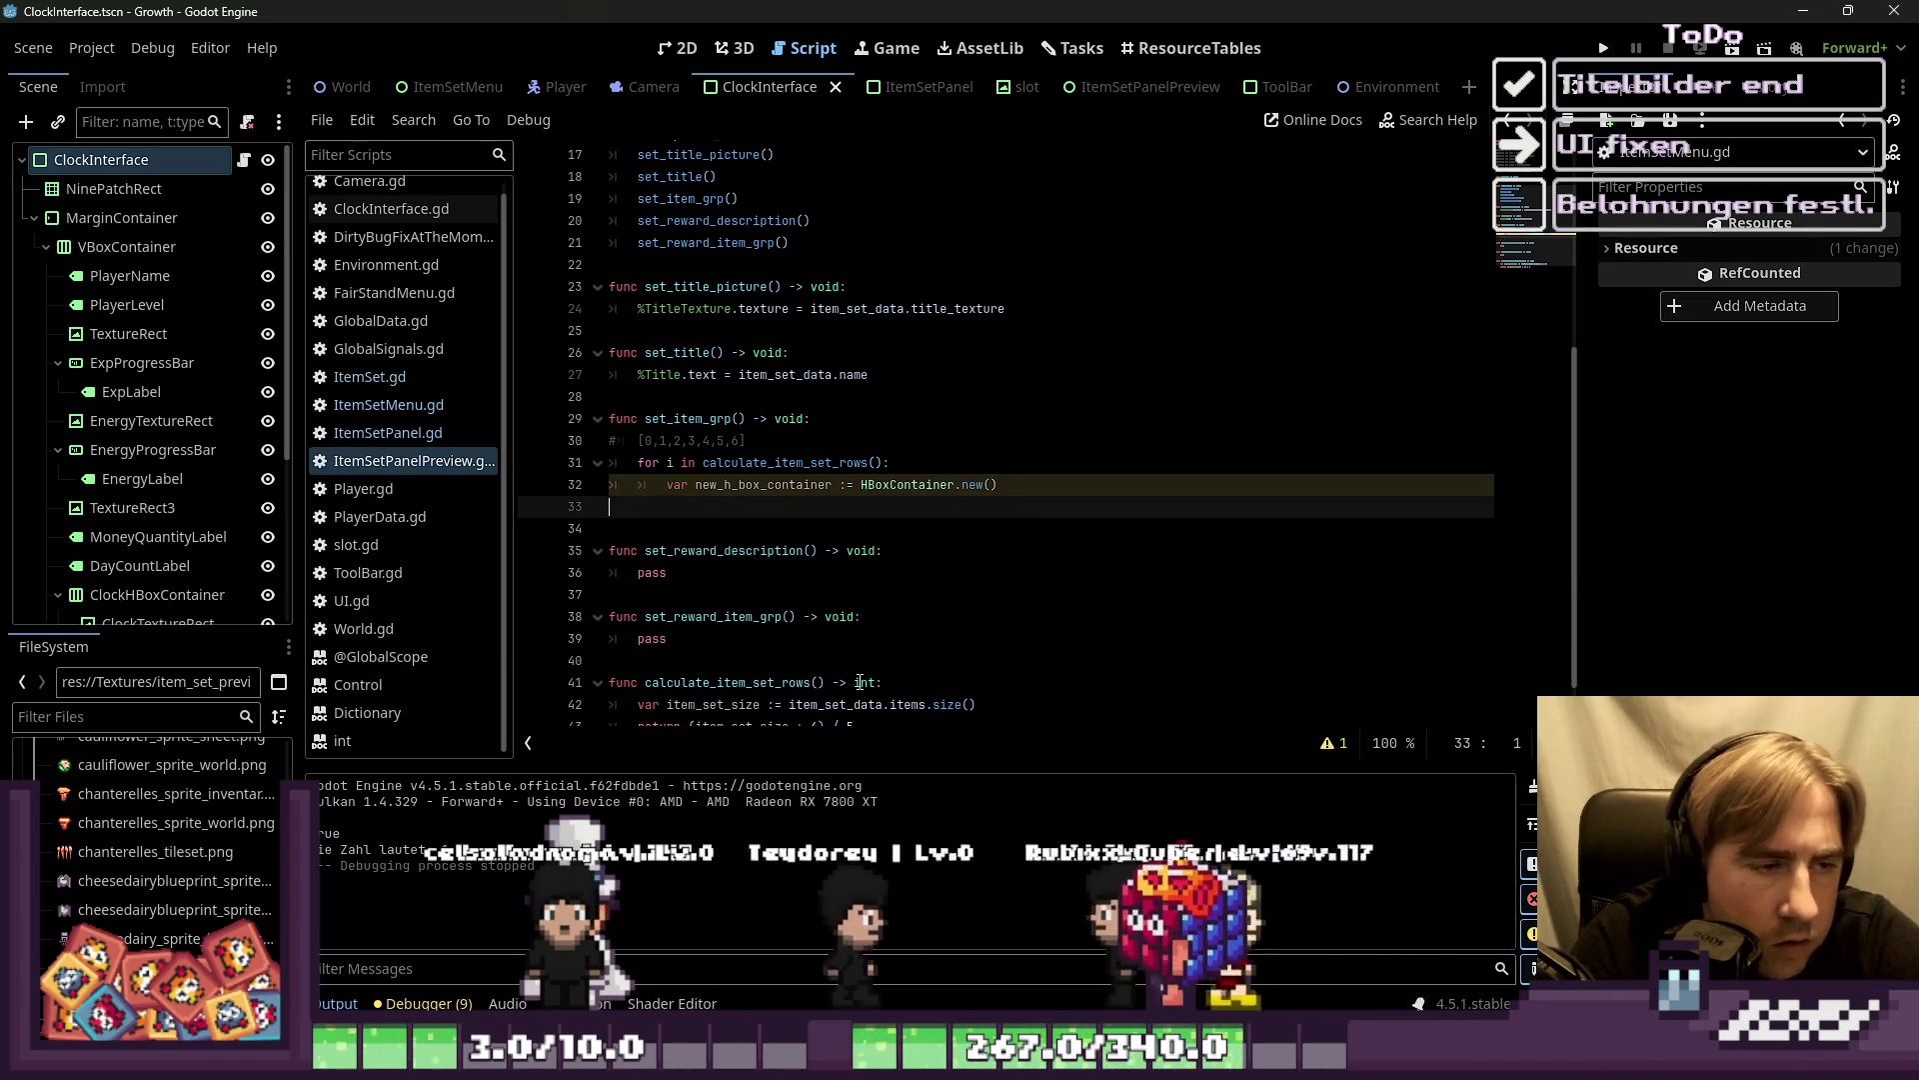
left_click(388, 434)
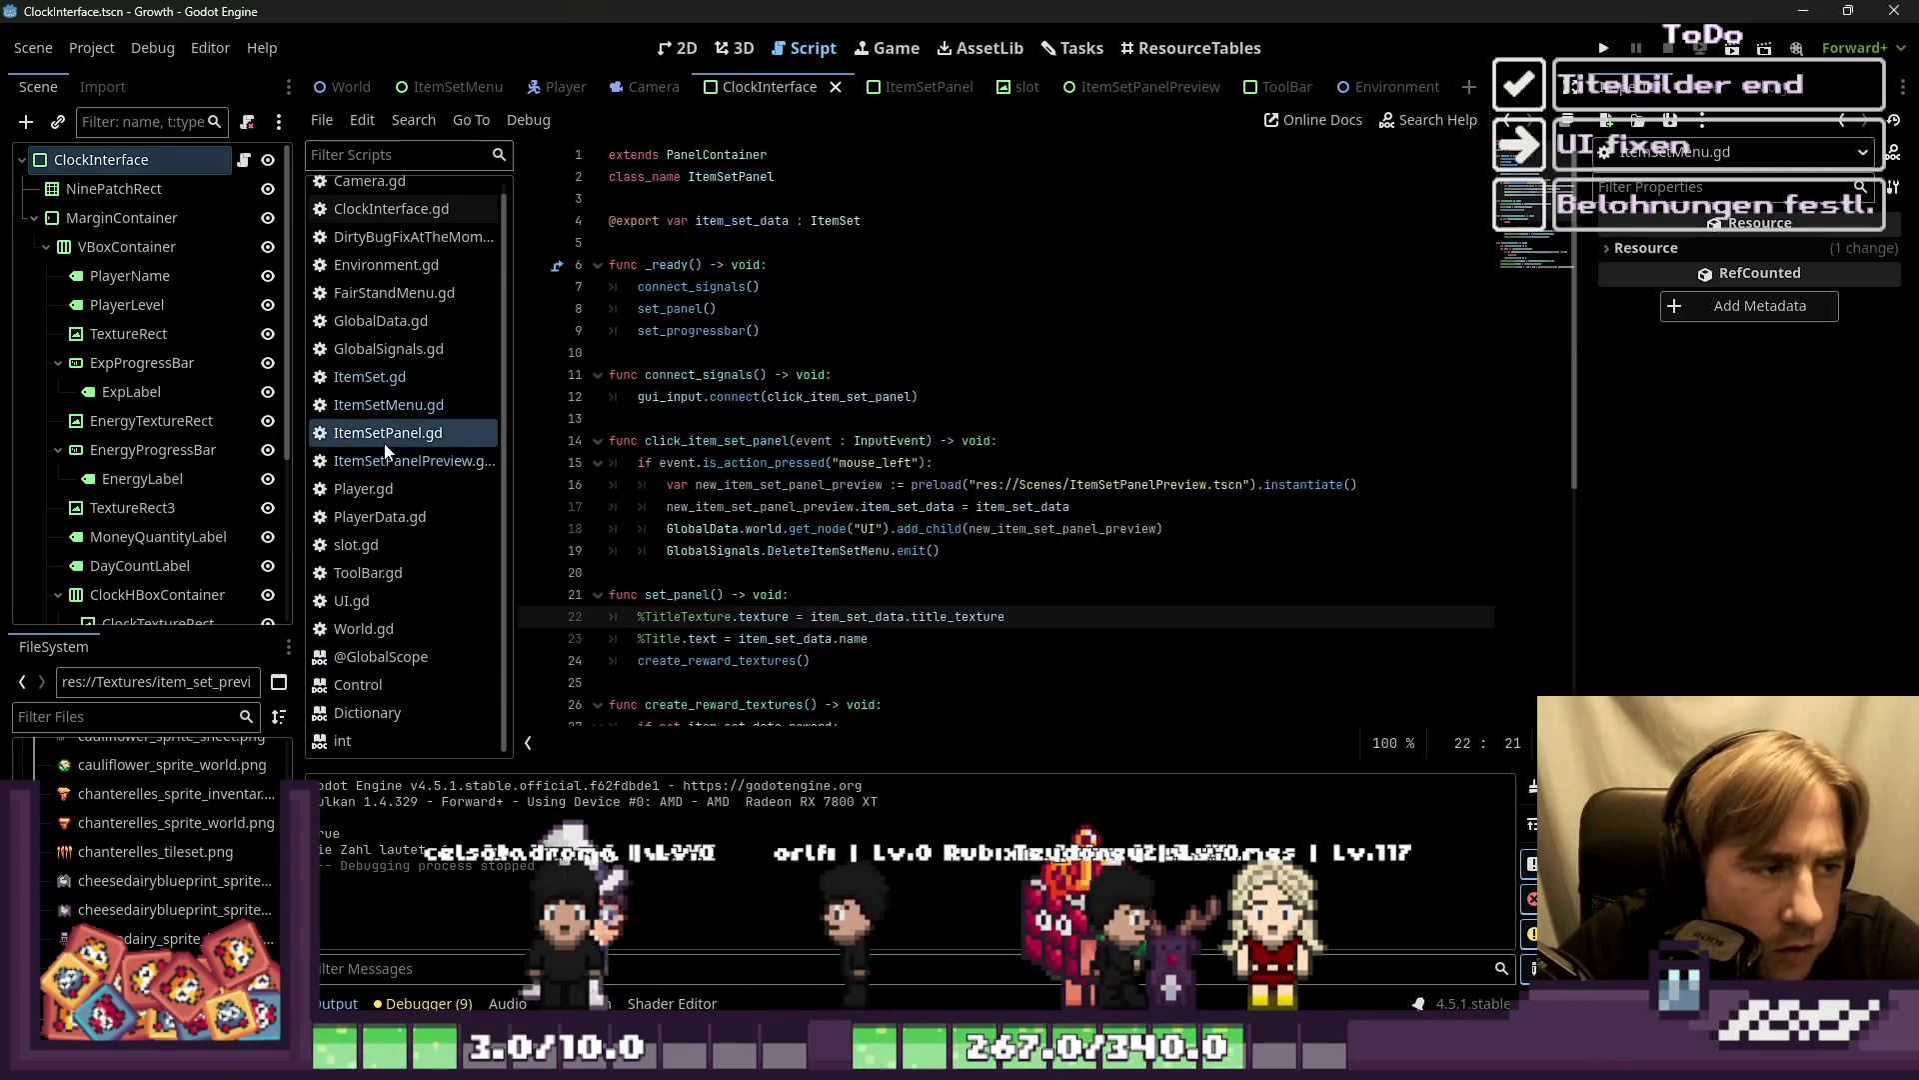
Review the GridContainer setup (columns, minimum width, add_child) in ItemSetMenu.gd's create_pages
left_click(388, 404)
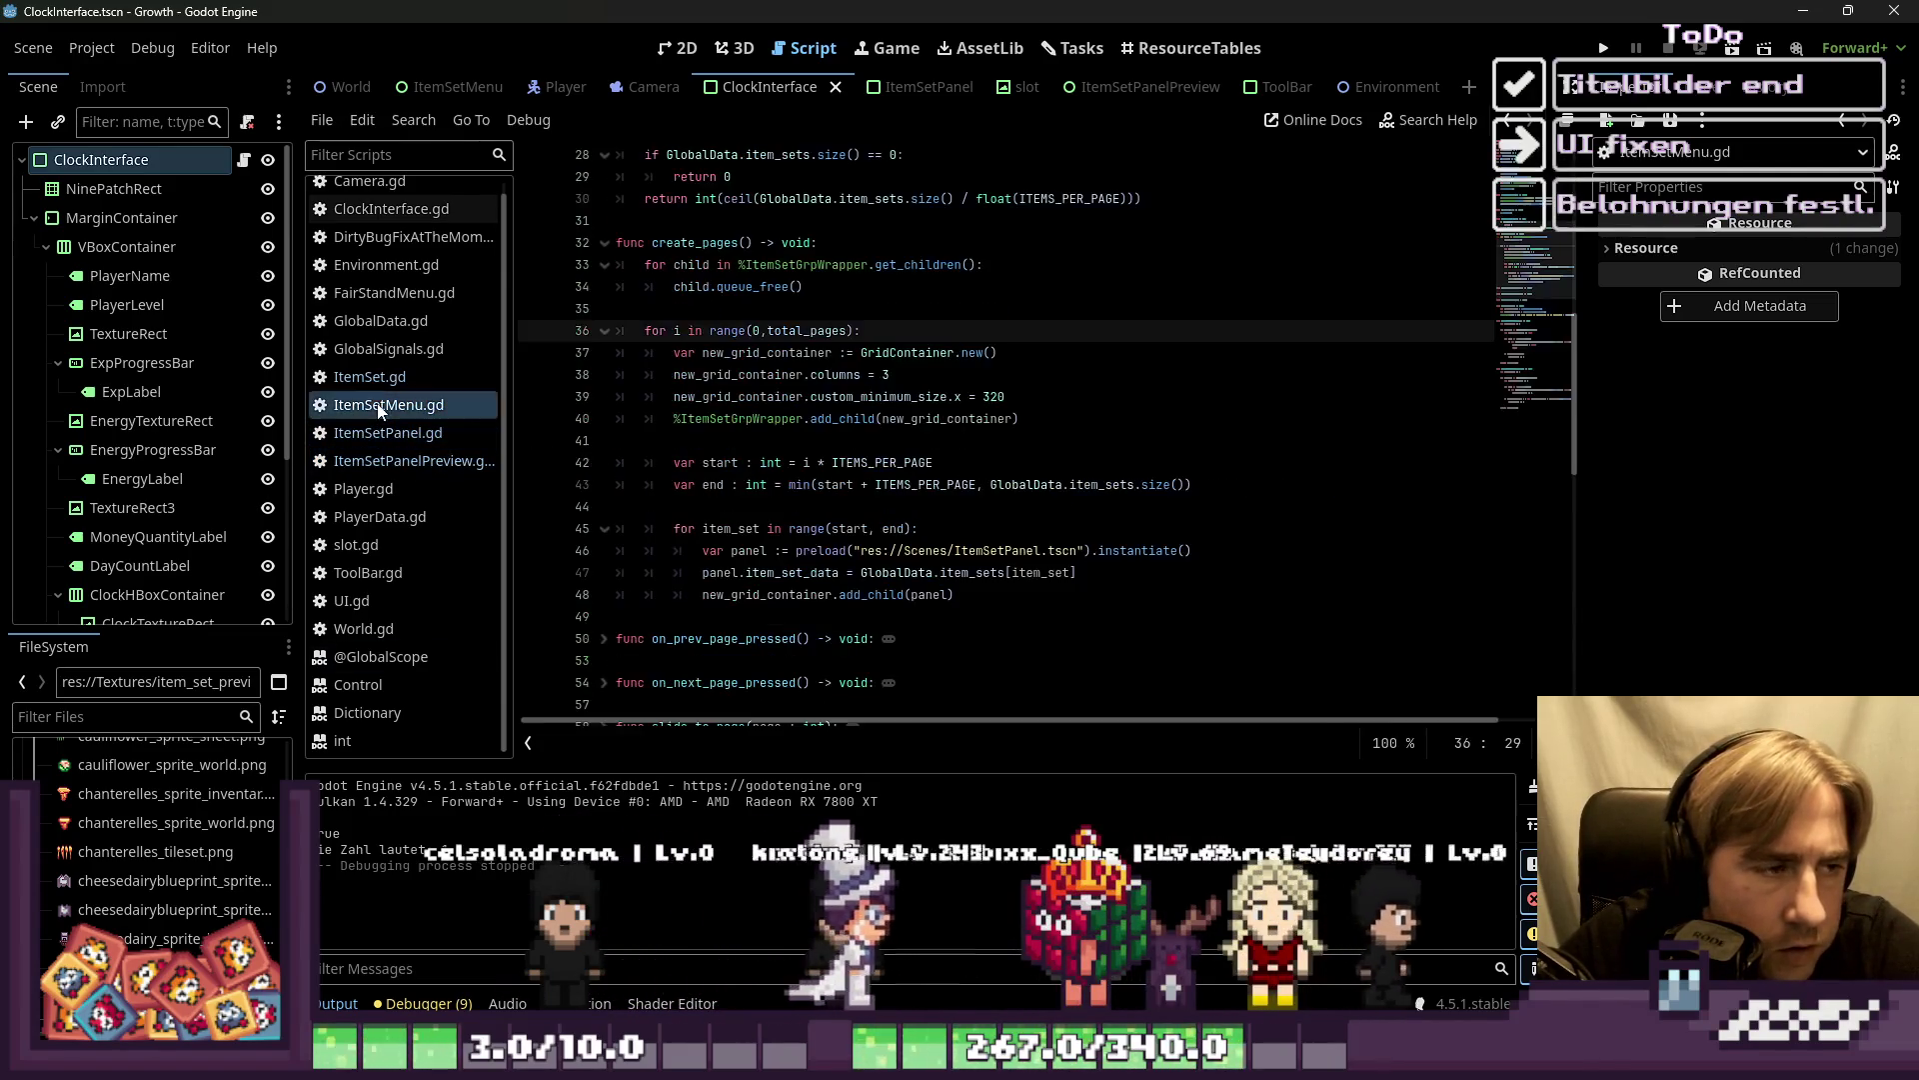
left_click(680, 436)
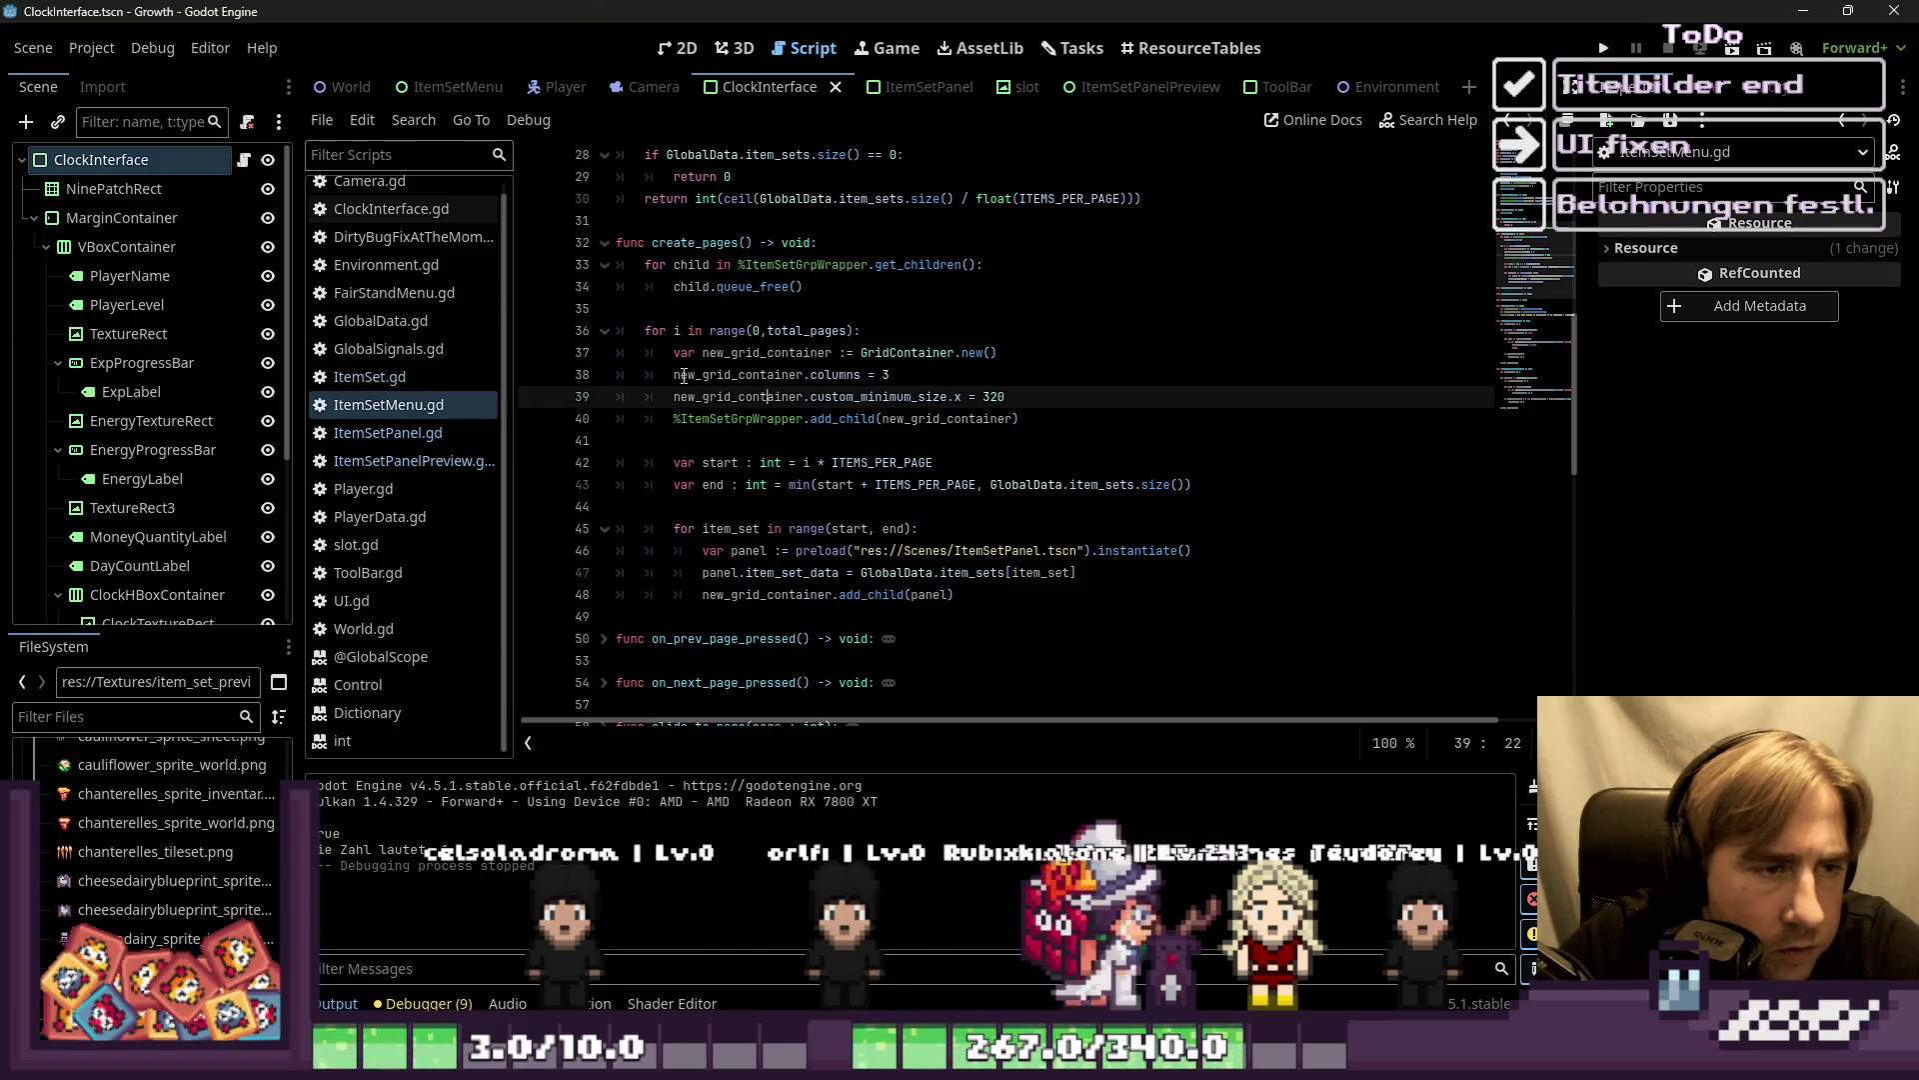
left_click_drag(1105, 417, 622, 352)
left_click(848, 374)
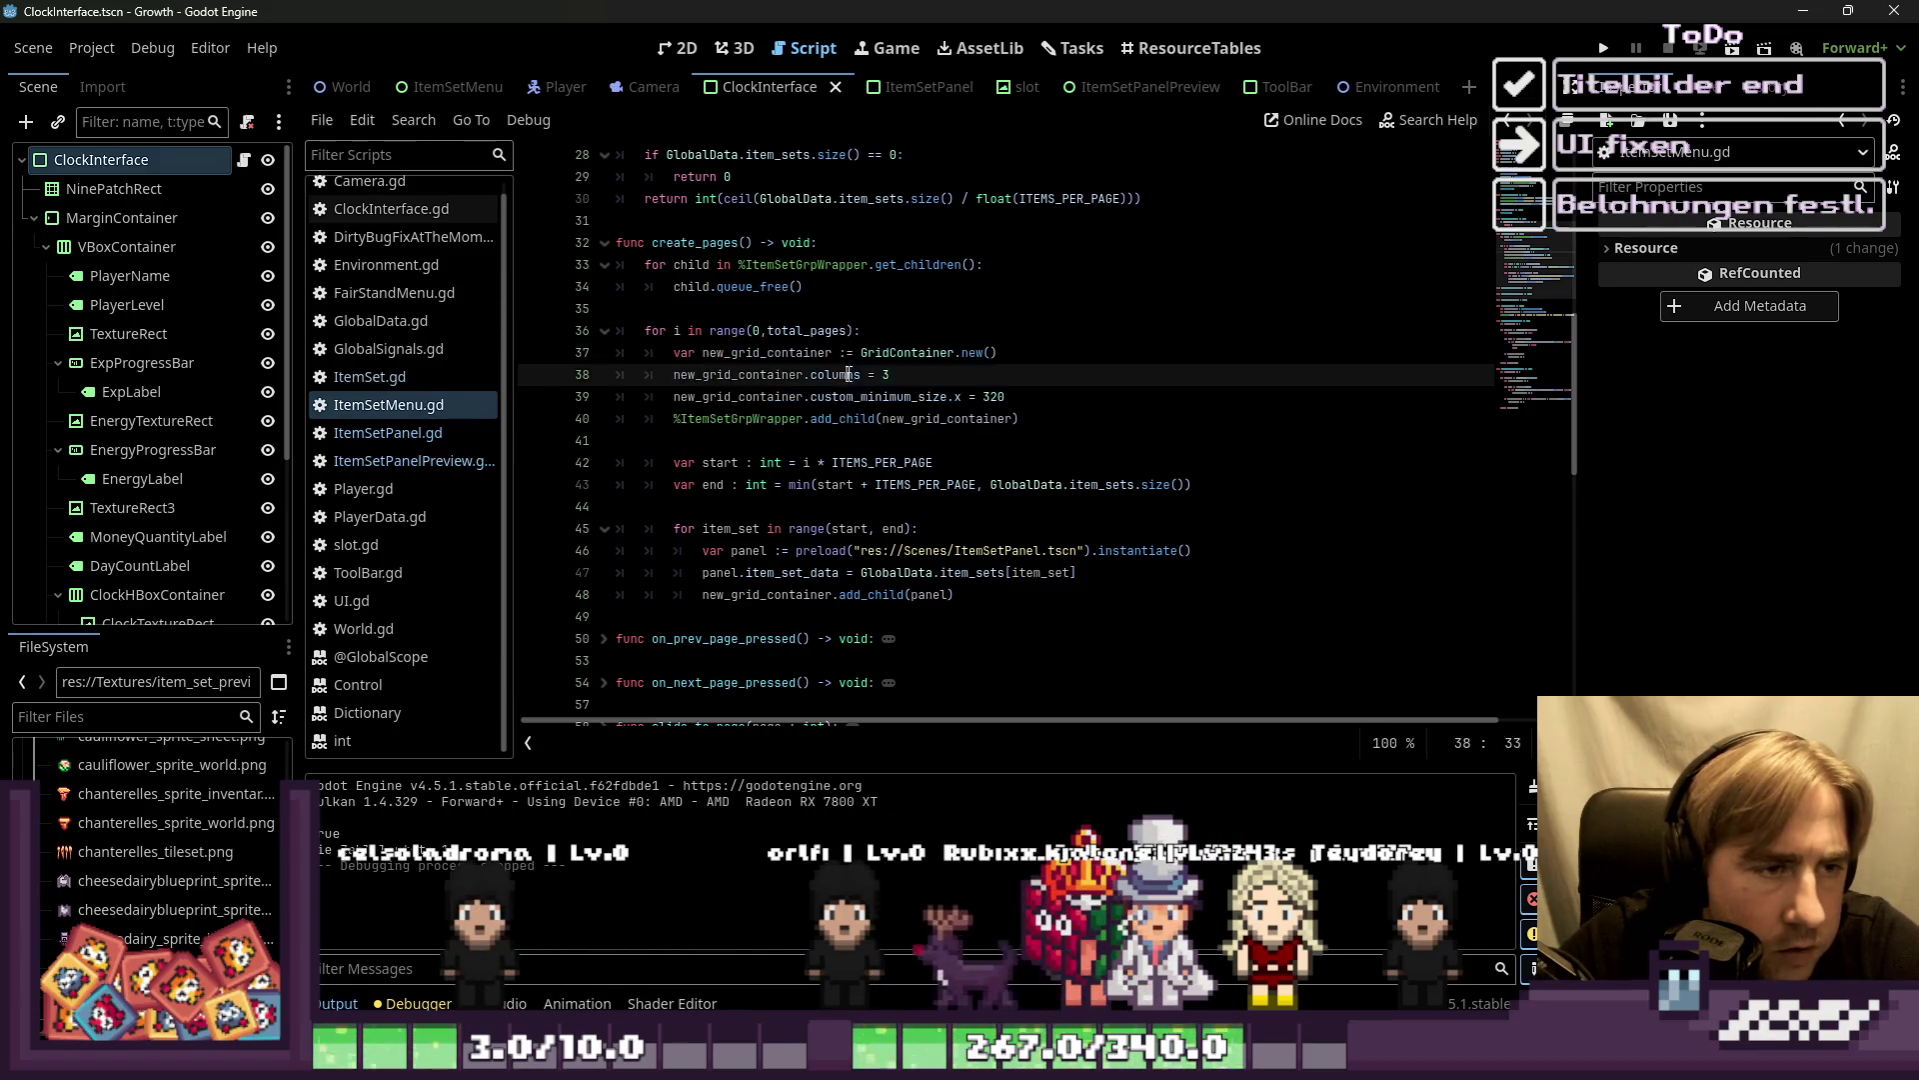
left_click(783, 352)
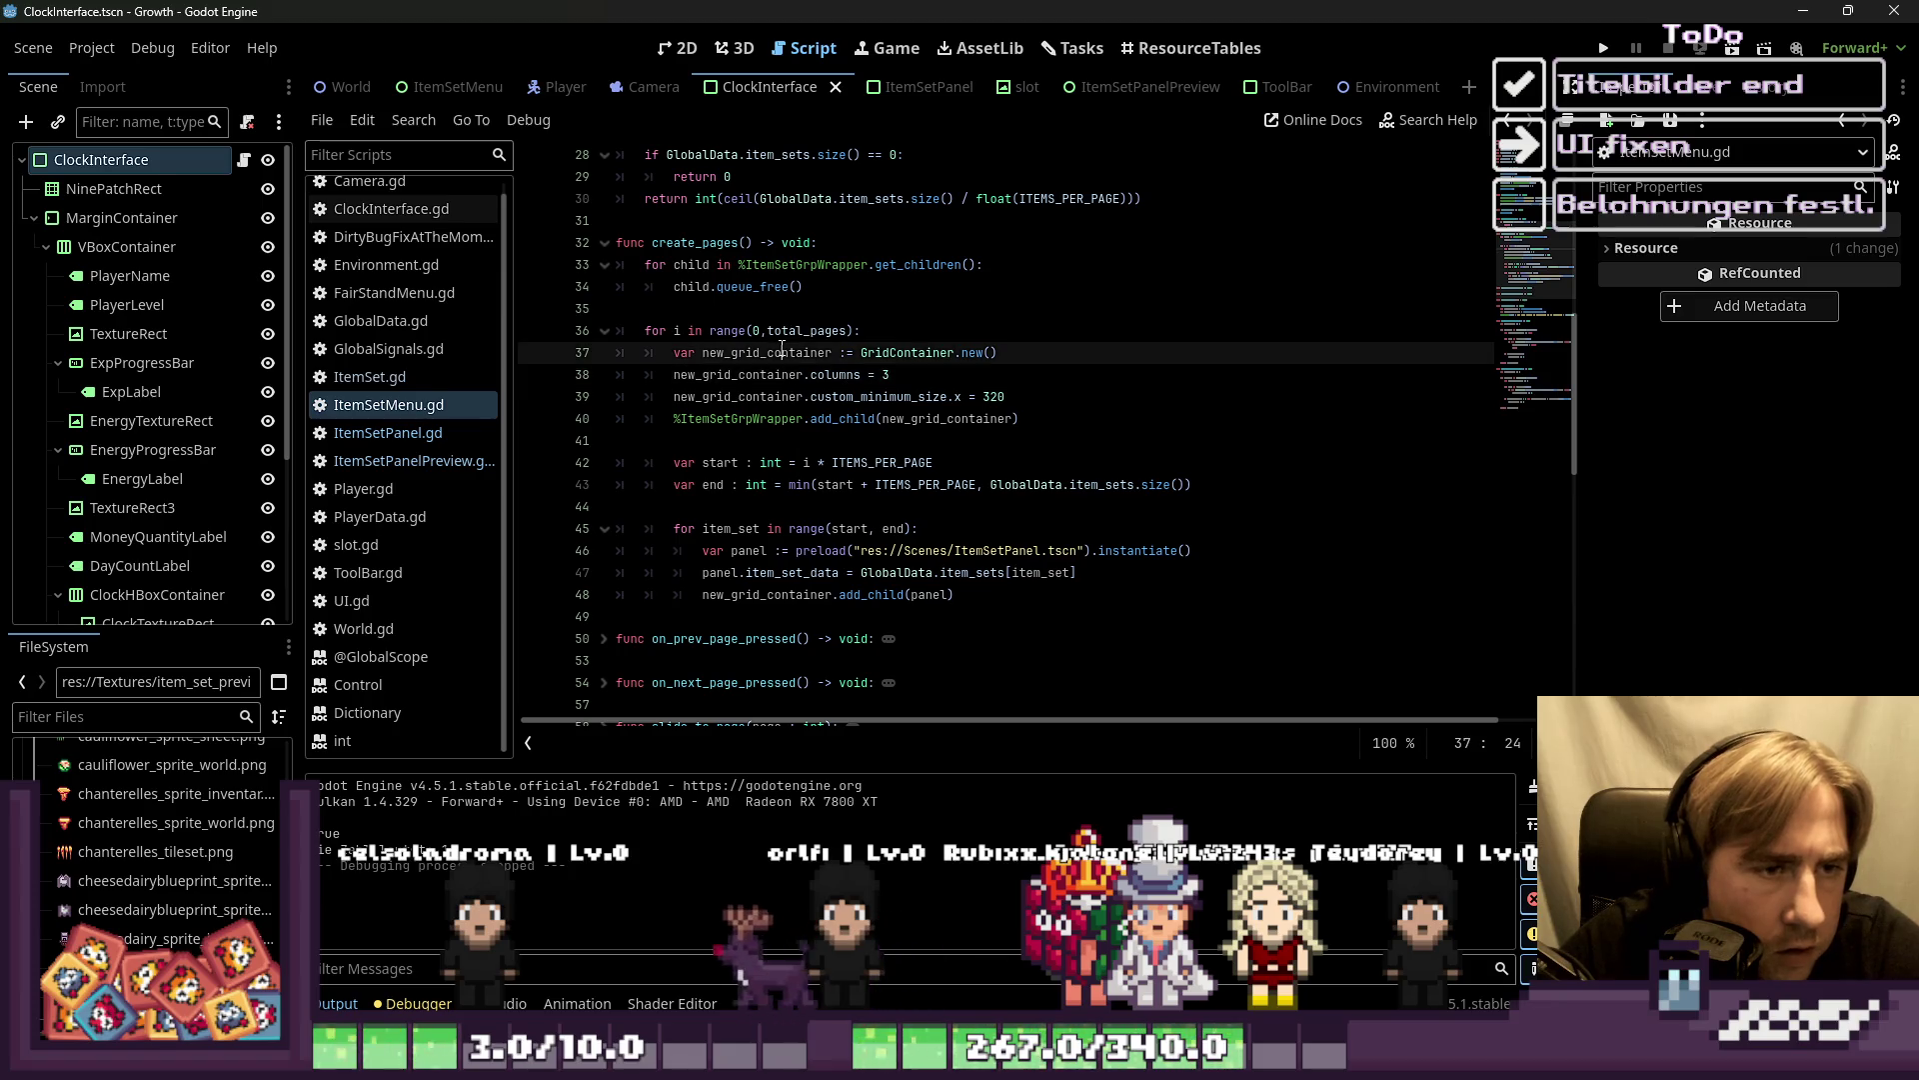
left_click(932, 373)
left_click(1064, 394)
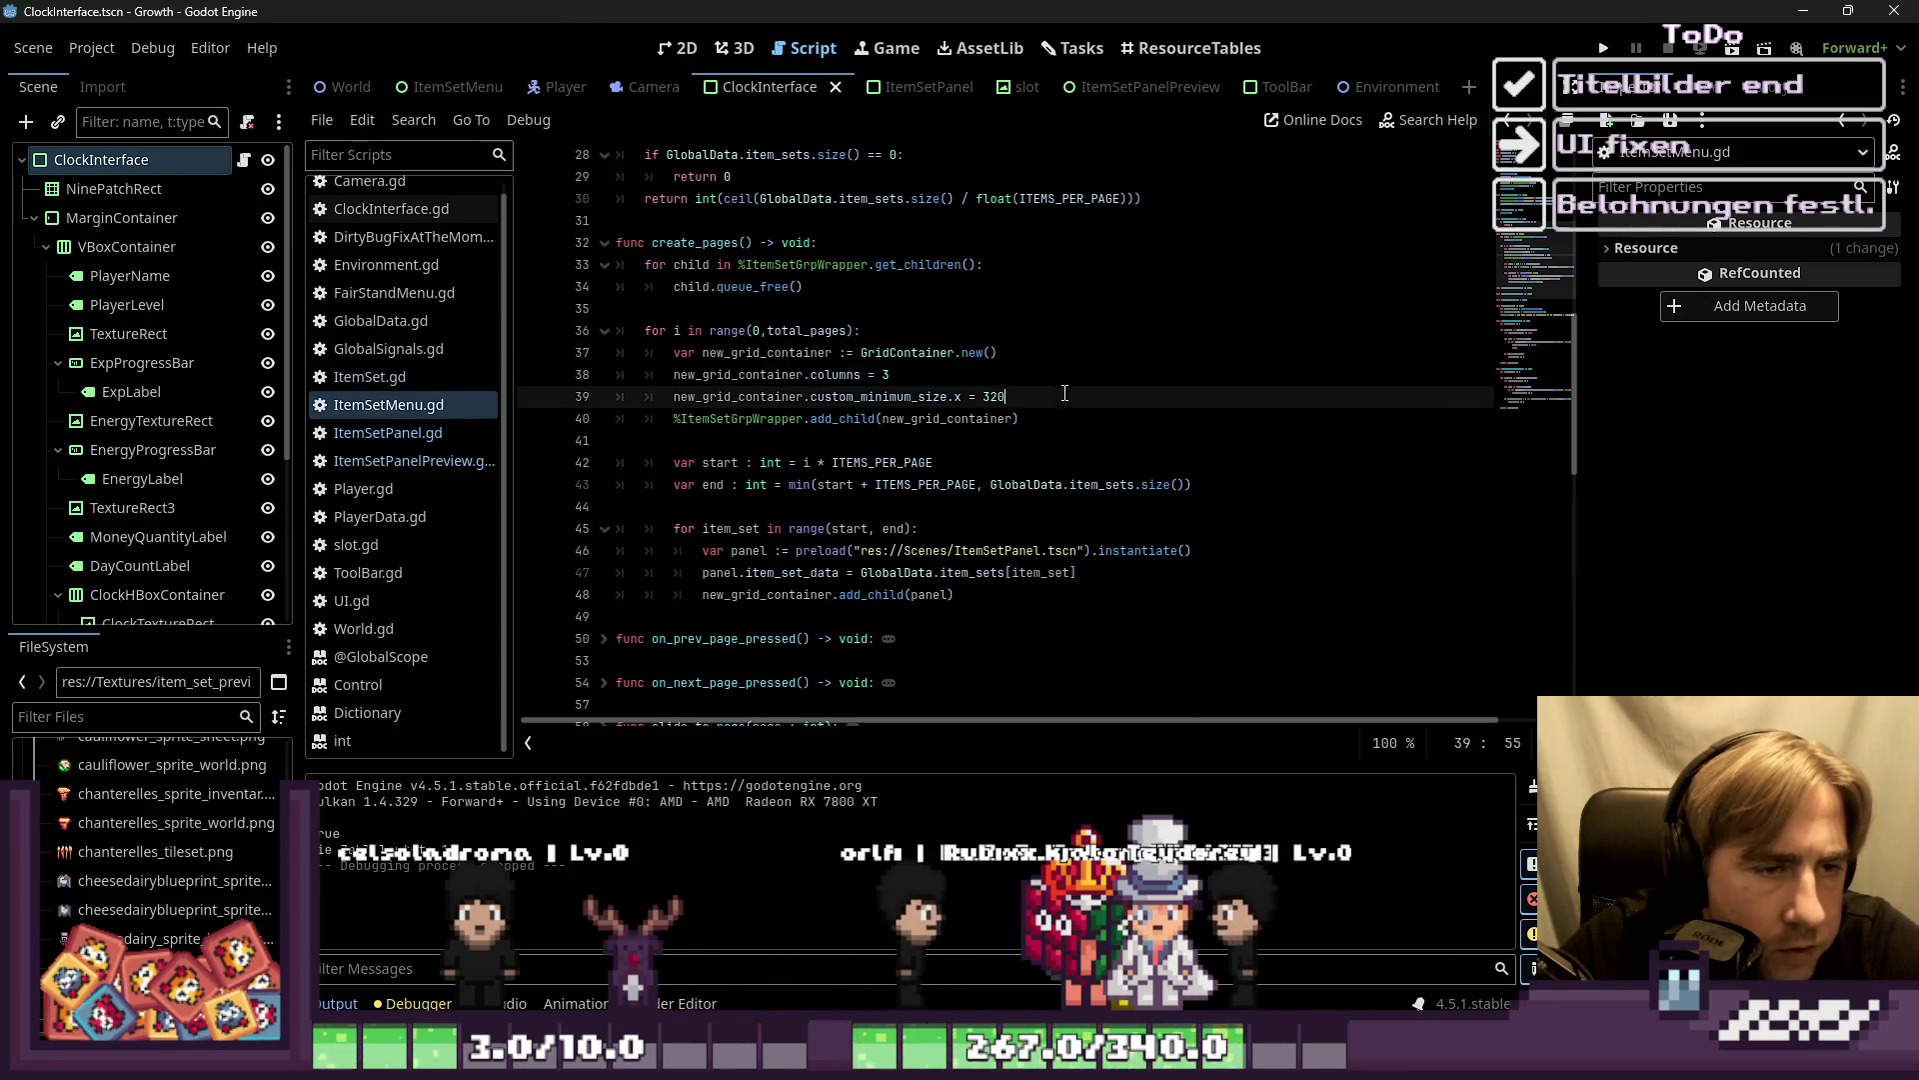
left_click_drag(1064, 395, 615, 375)
left_click(863, 398)
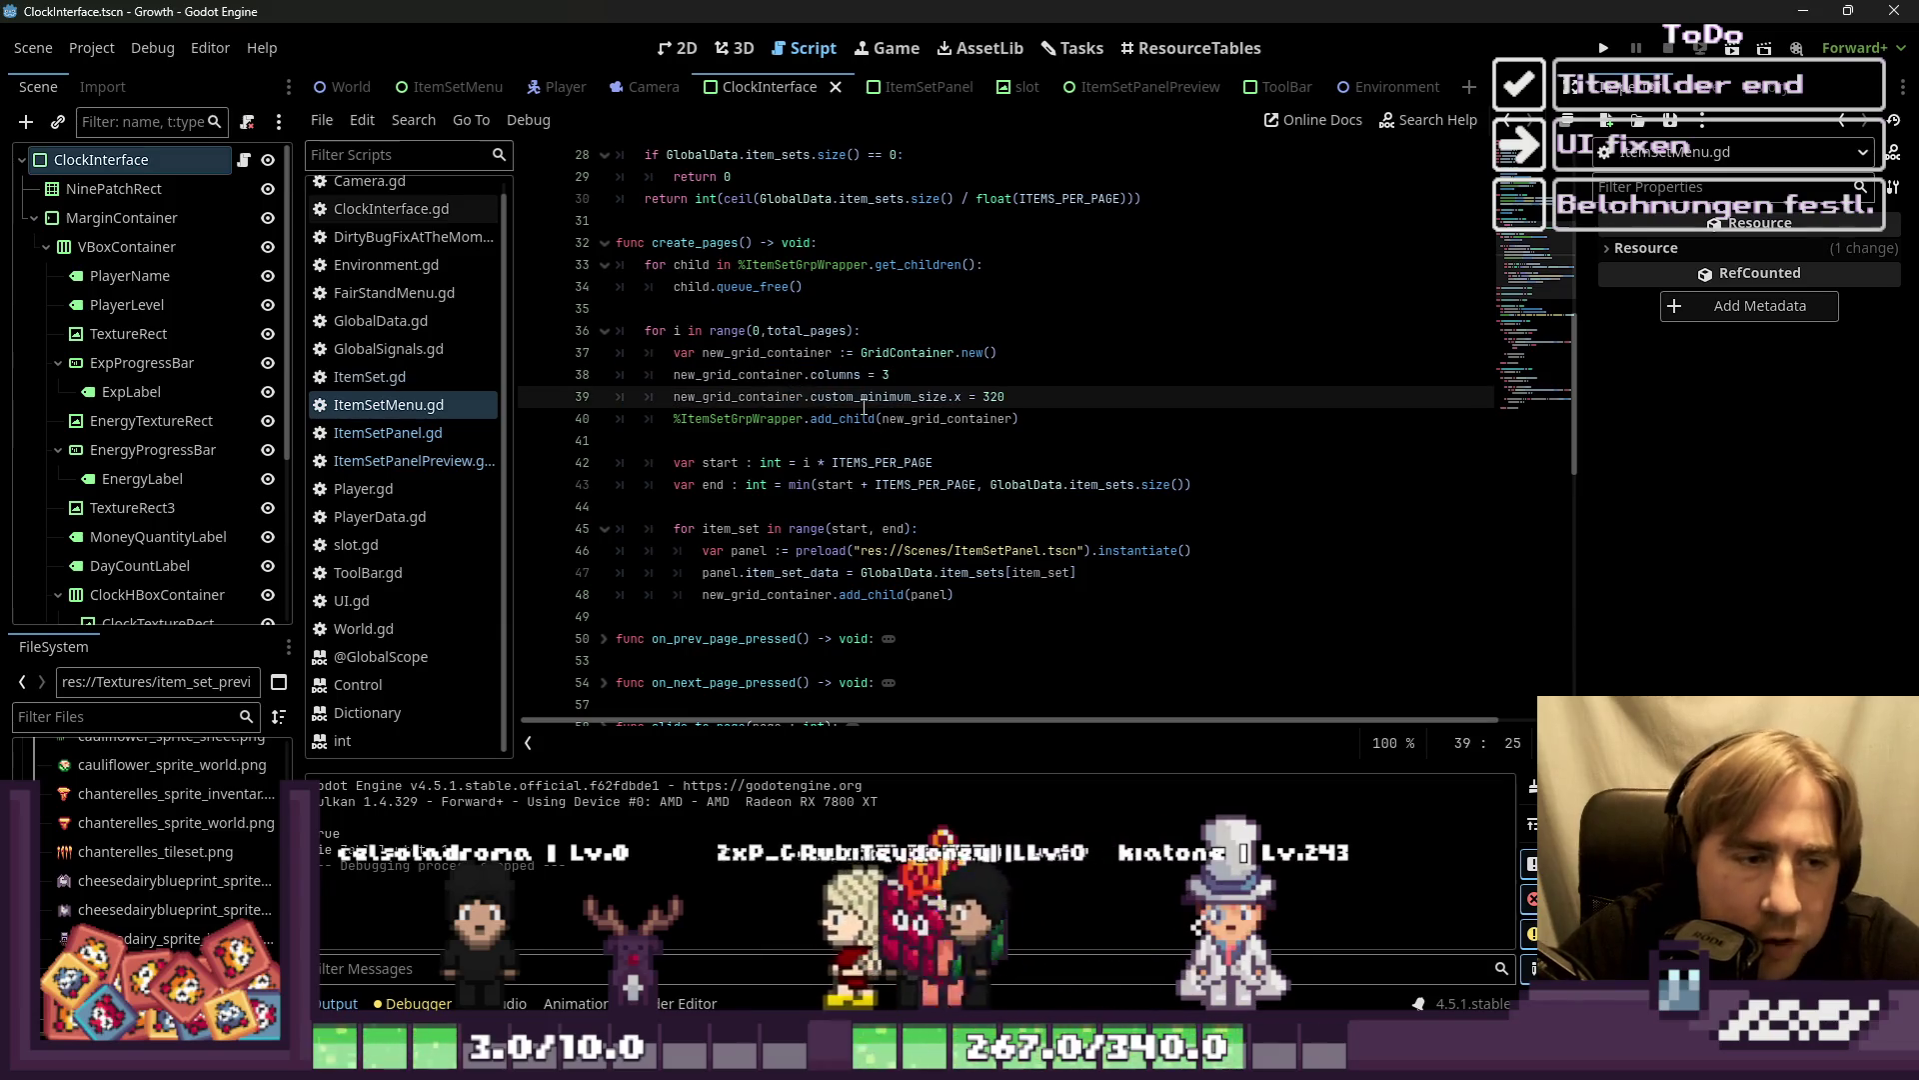
mouse_move(864, 400)
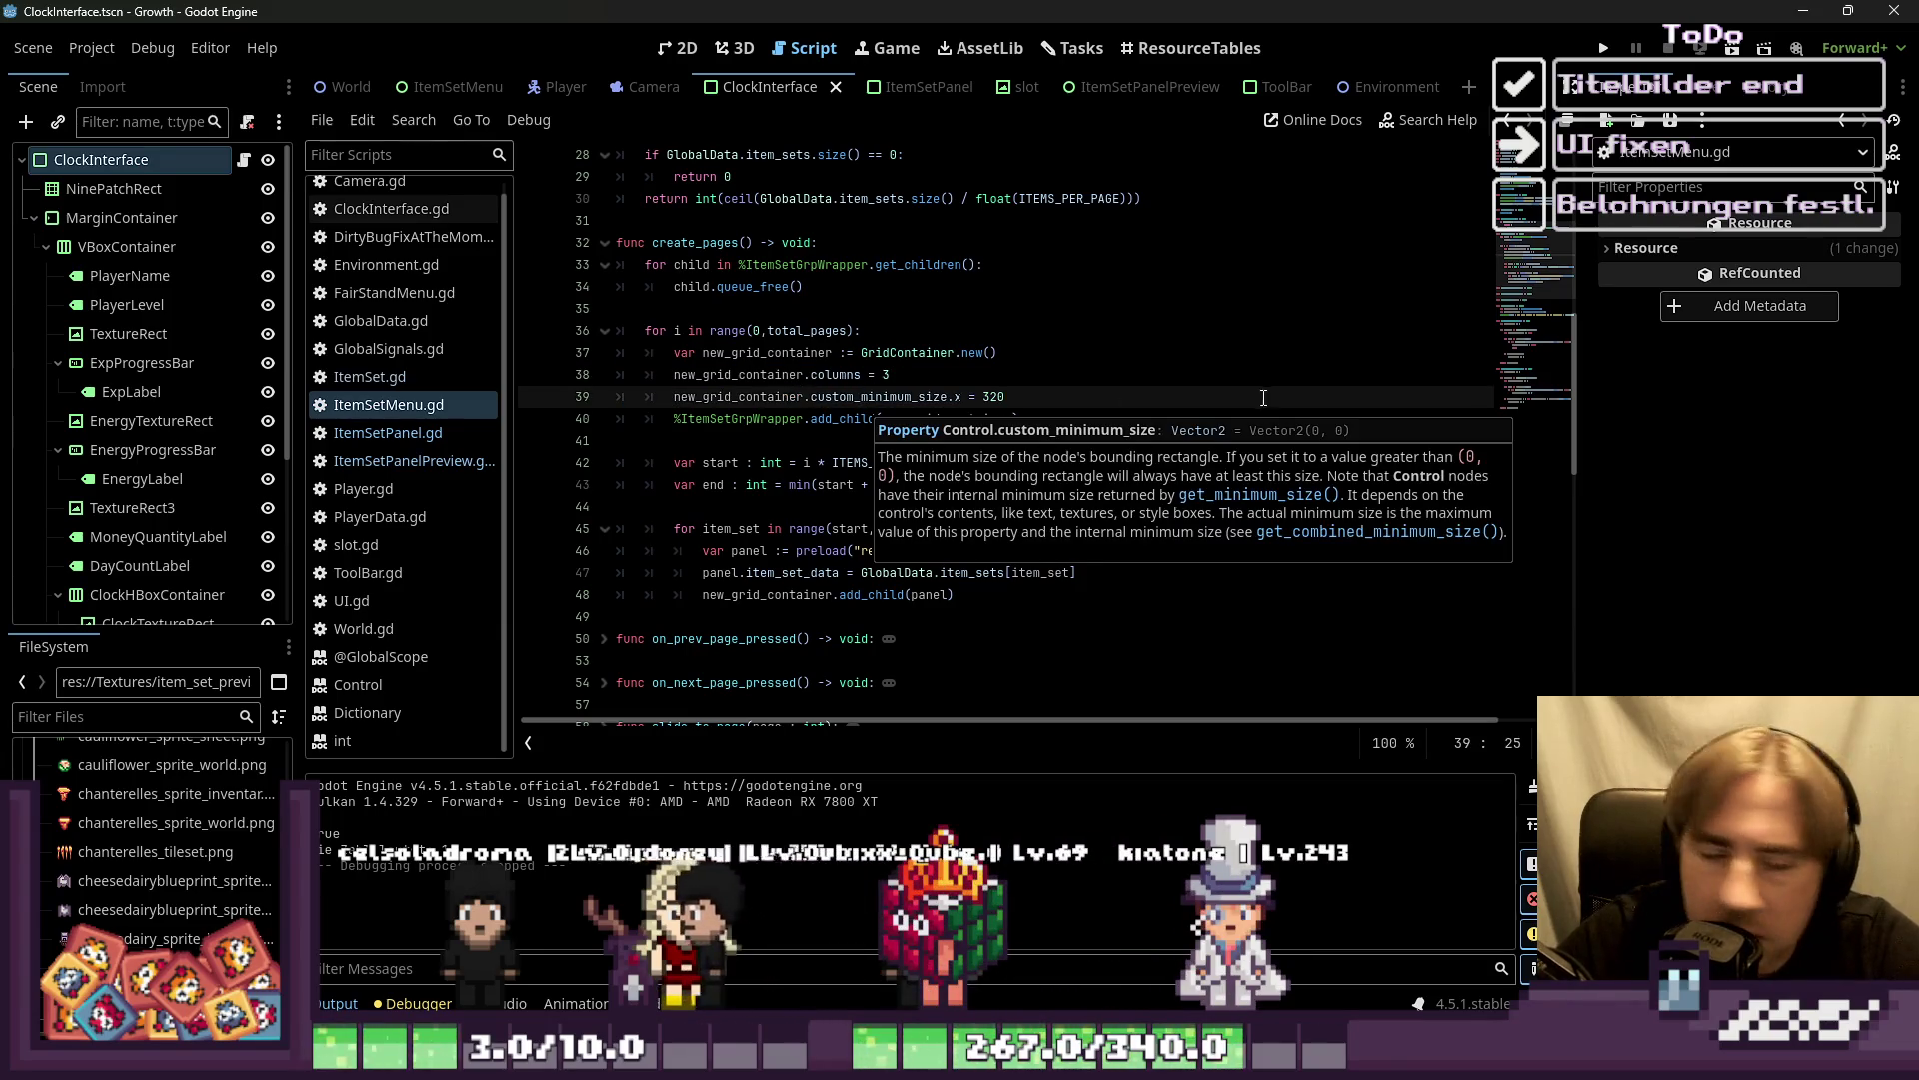
left_click_drag(738, 419, 840, 422)
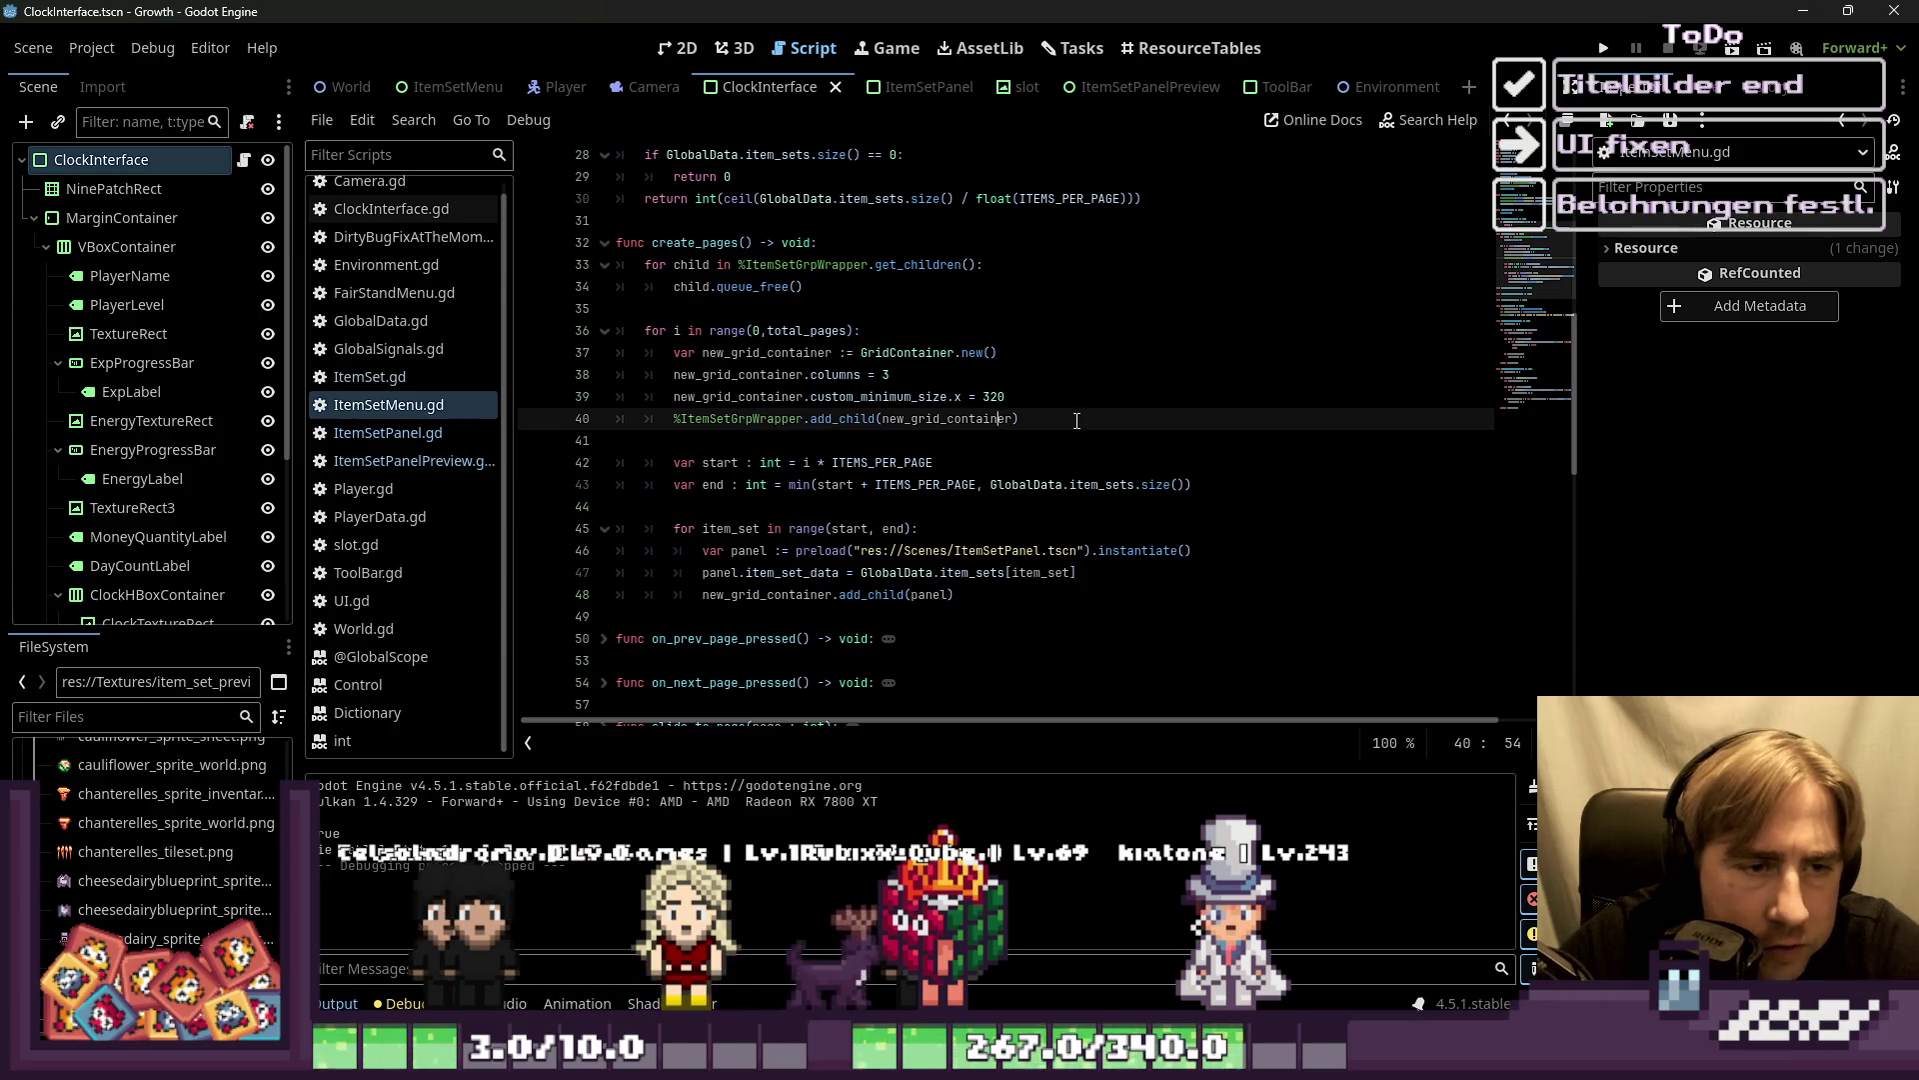
Examine the start and end index calculations using ITEMS_PER_PAGE, then return to ItemSetPanelPreview.gd
left_click(381, 432)
left_click(386, 458)
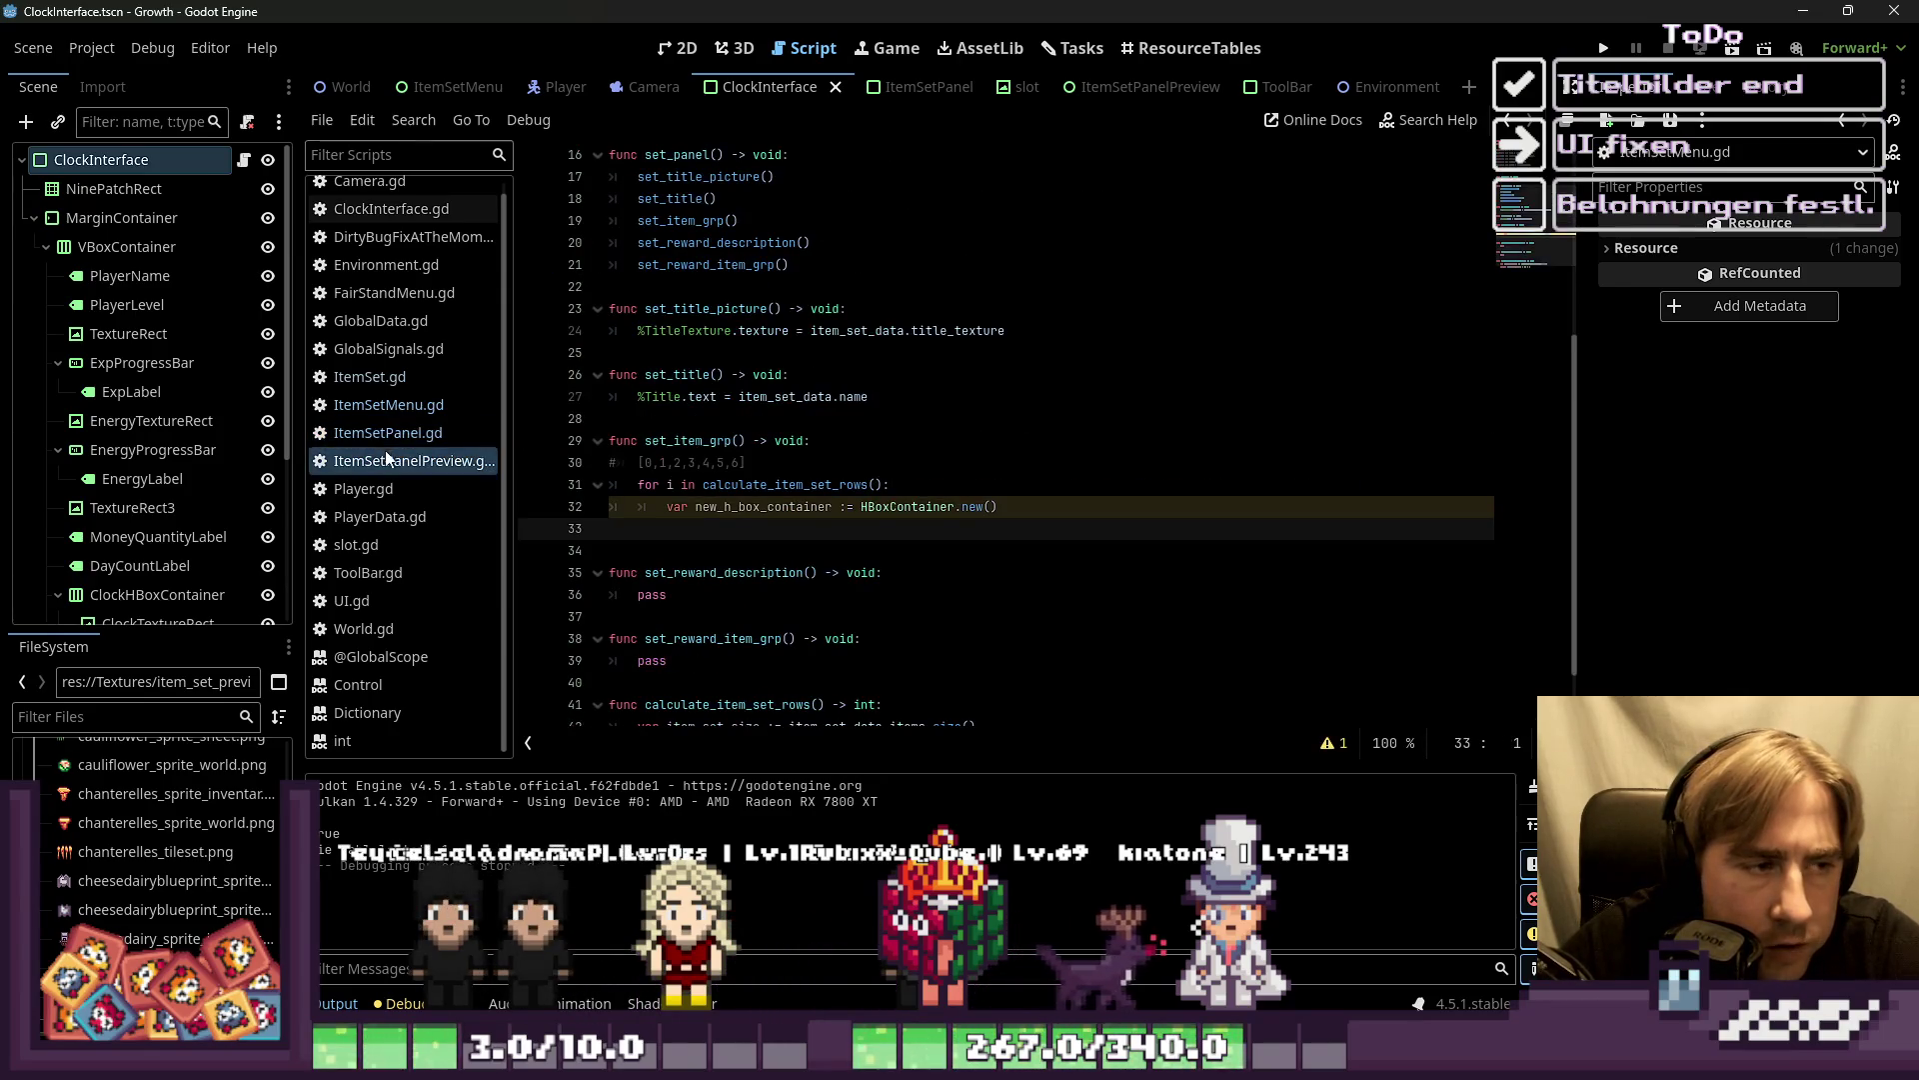
left_click(388, 432)
left_click(414, 404)
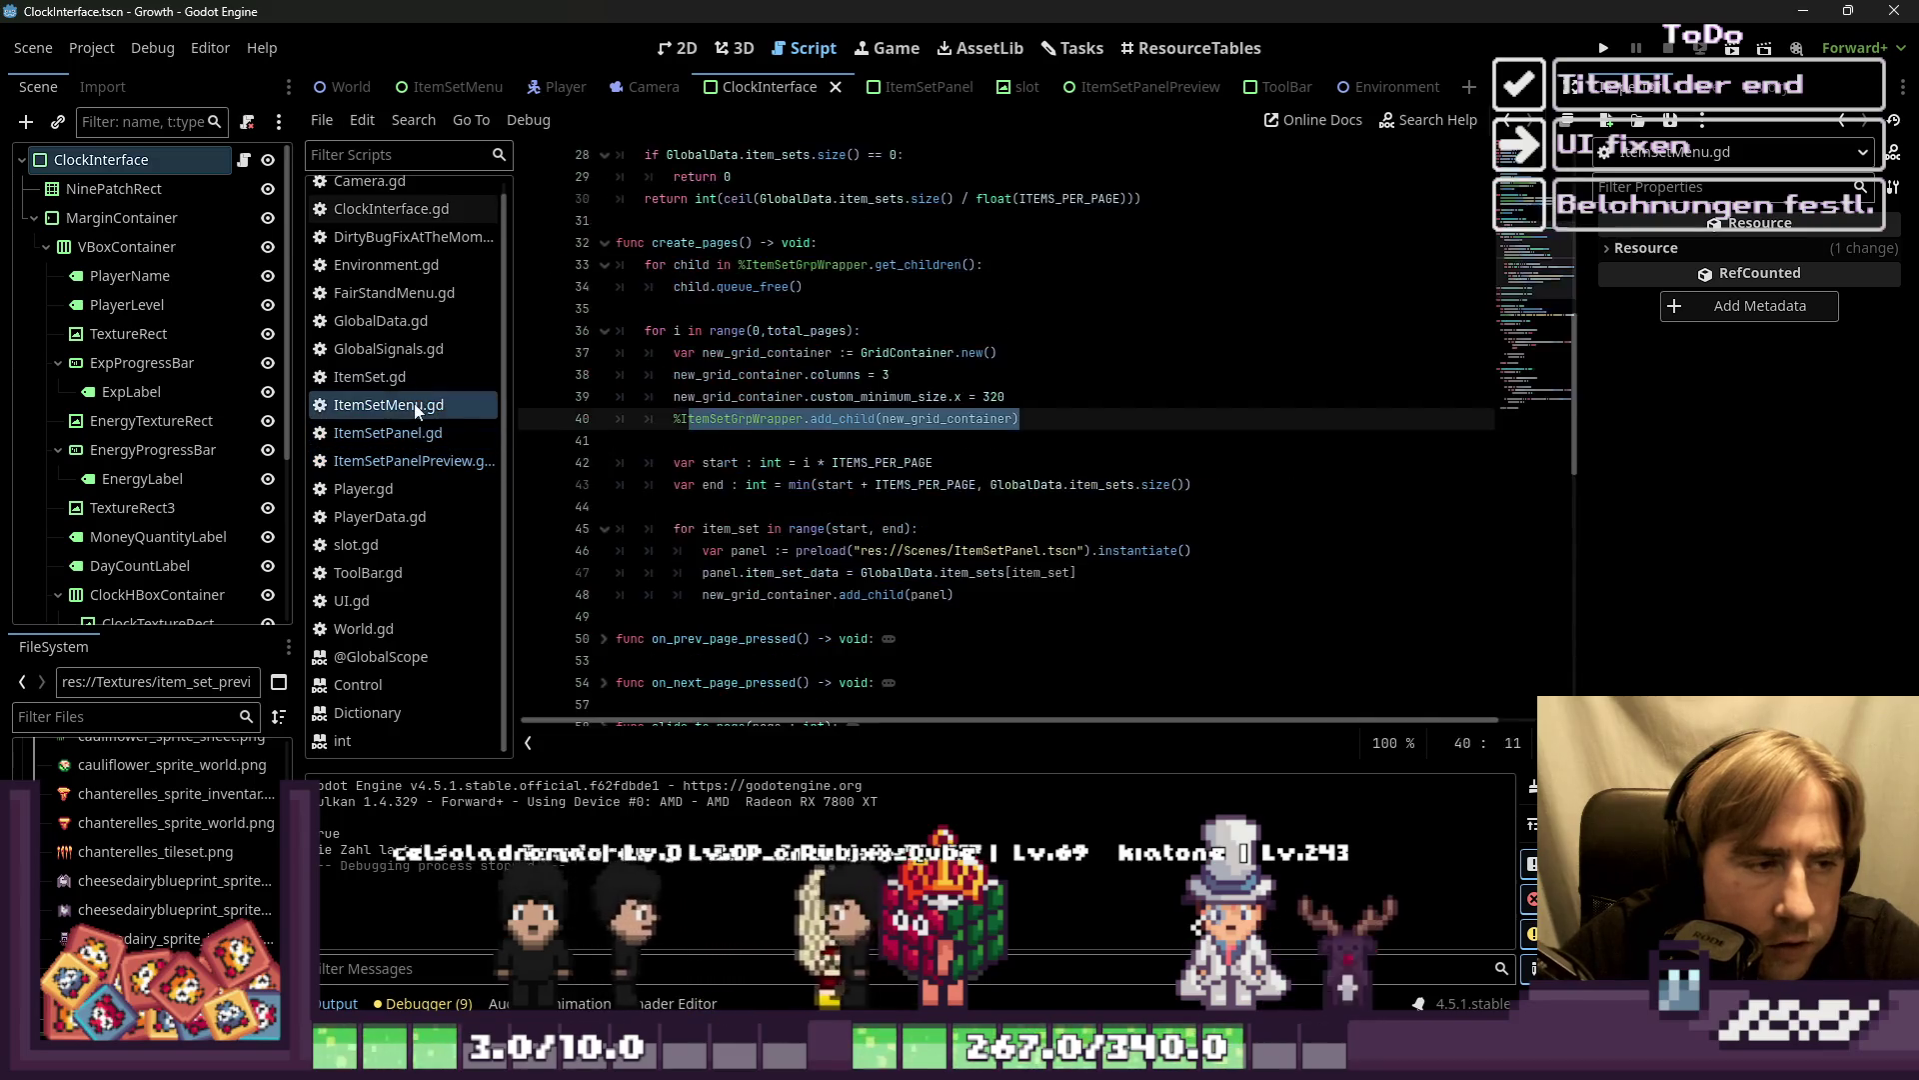
left_click_drag(1020, 419, 688, 419)
left_click(735, 421)
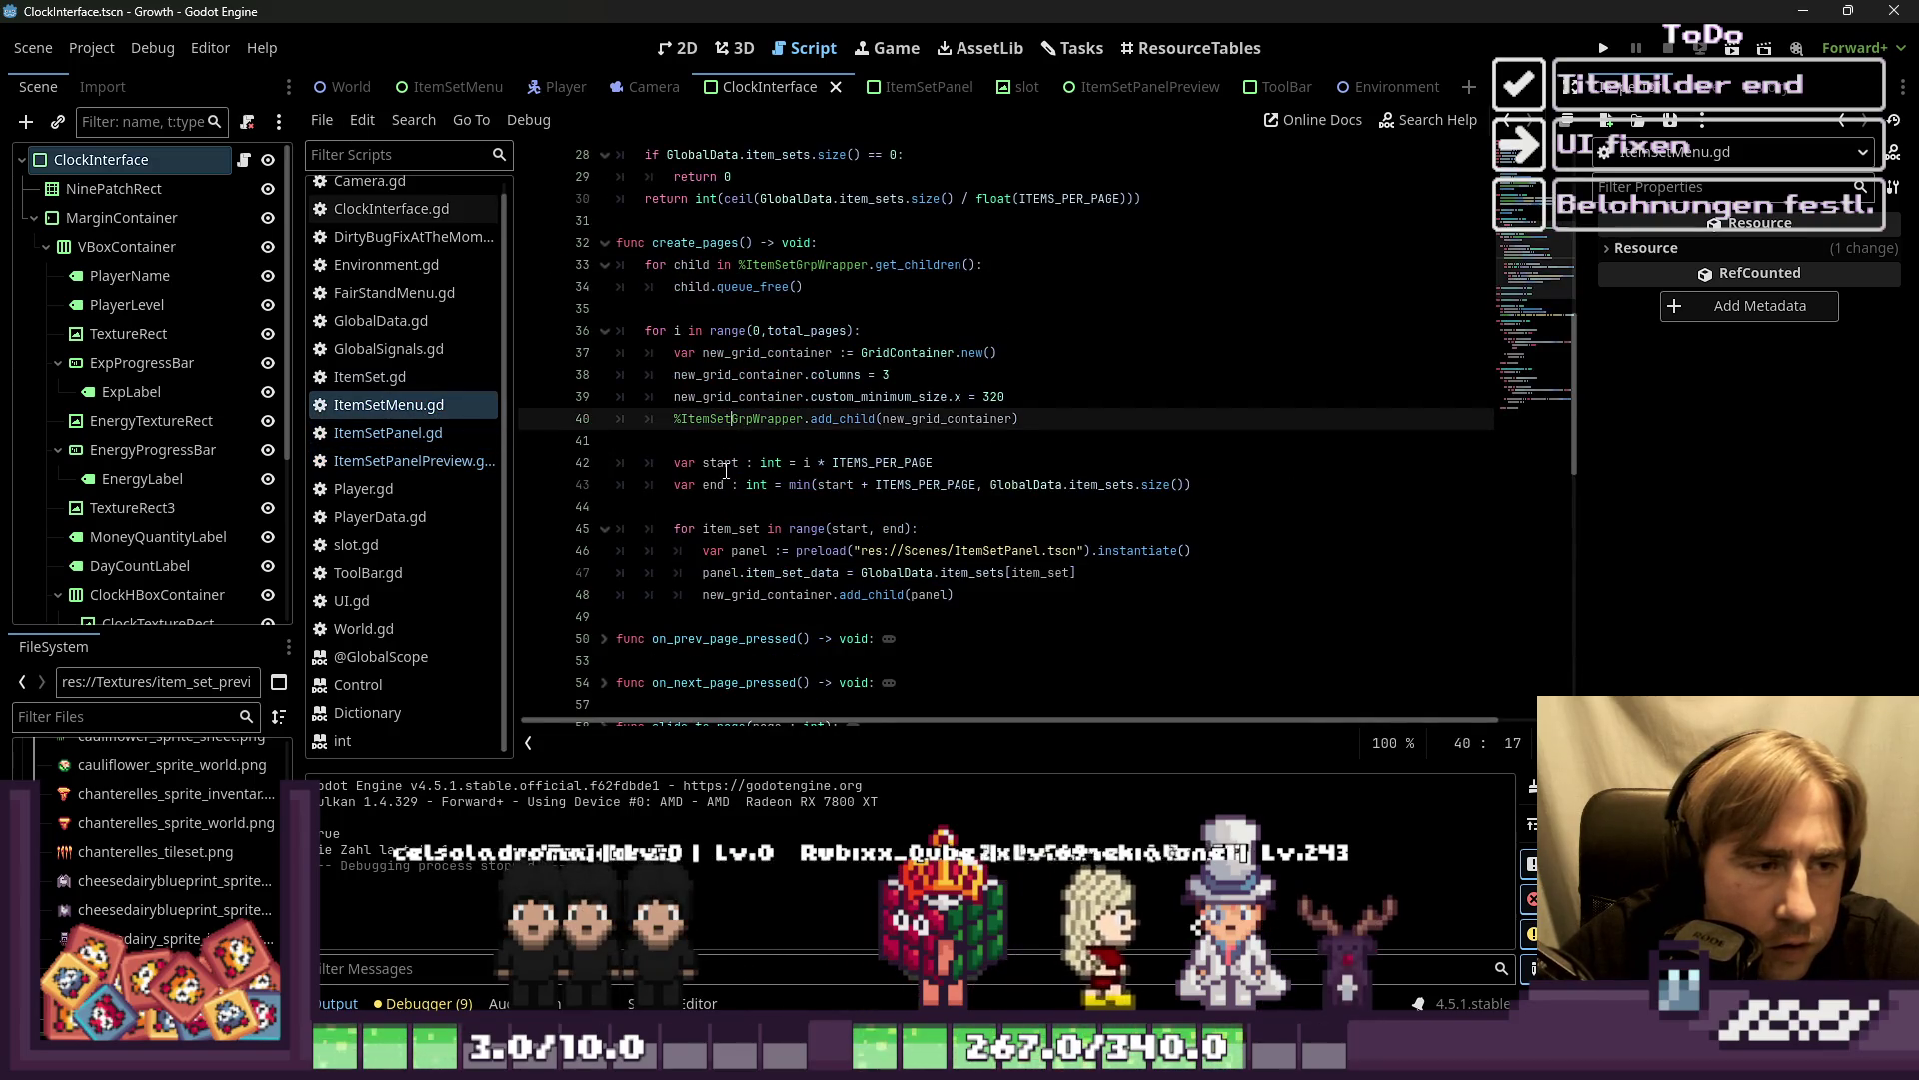
left_click(725, 463)
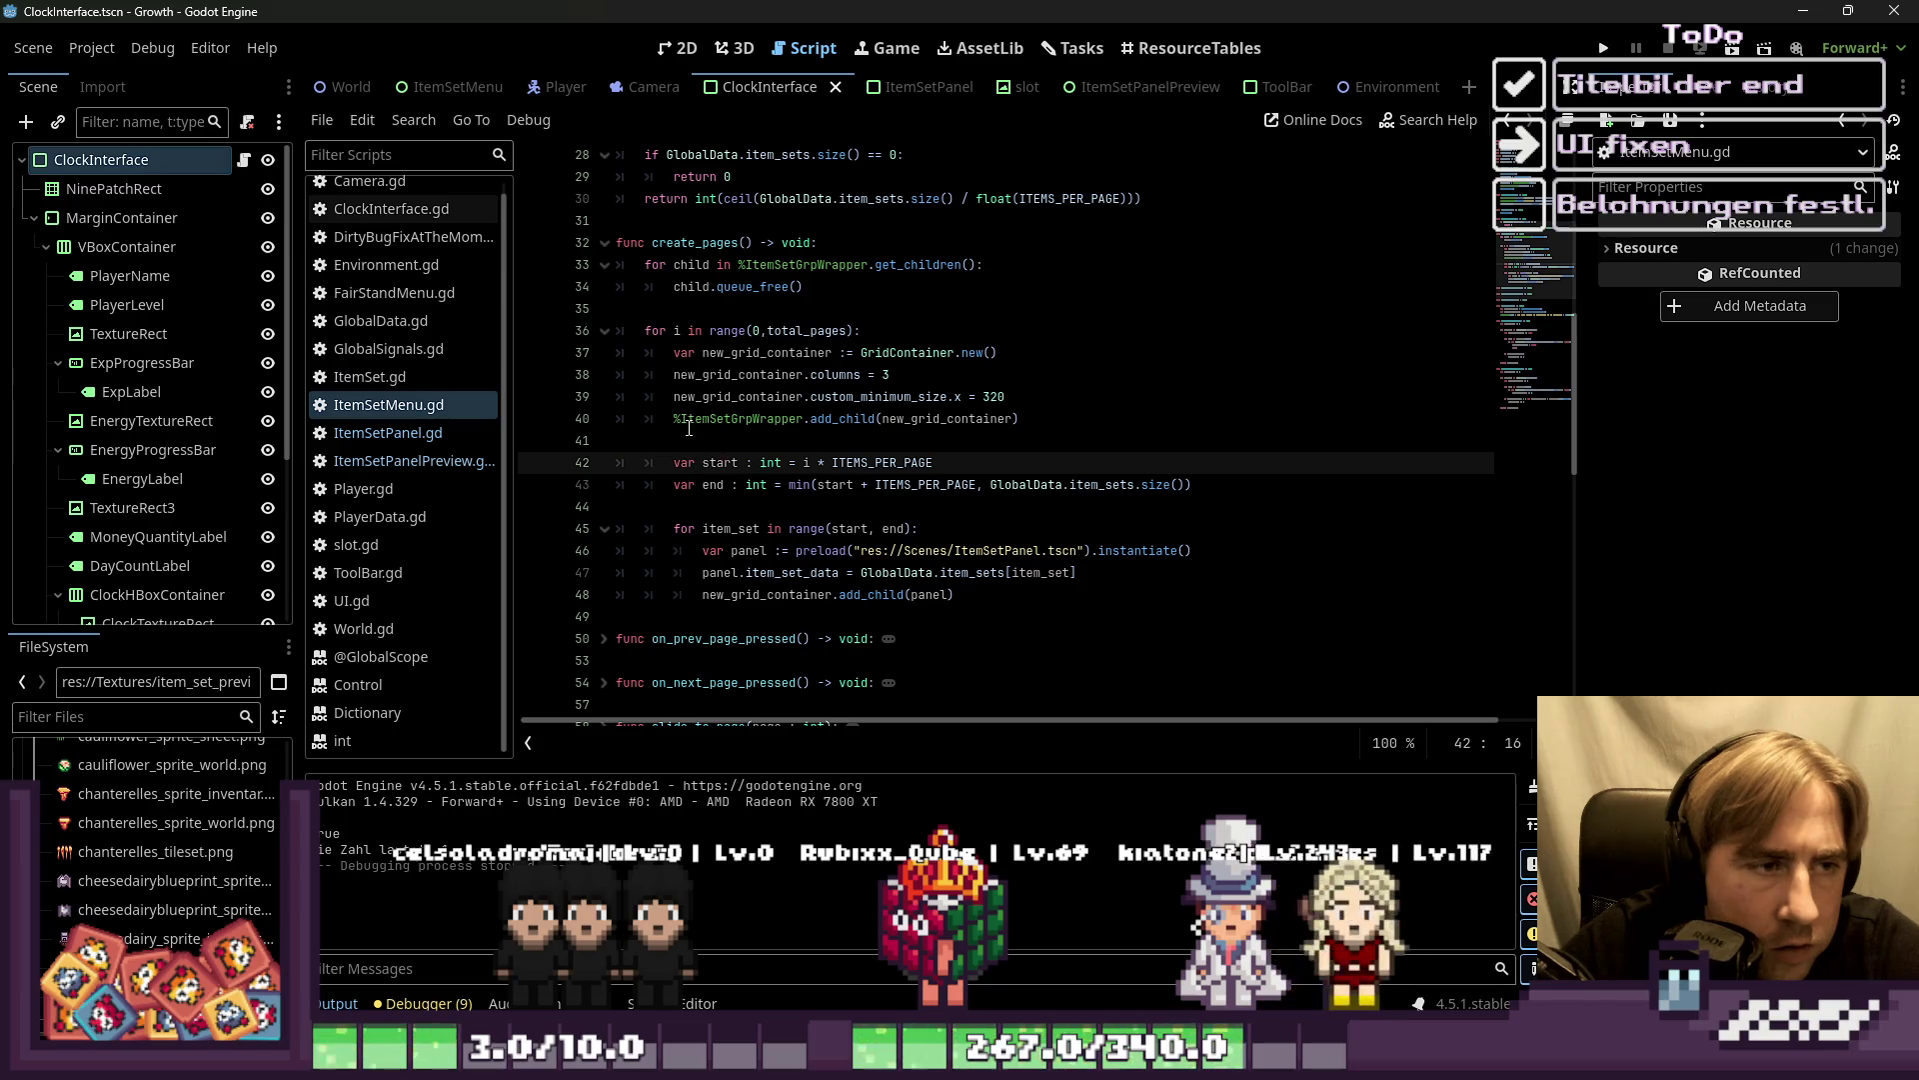
left_click(901, 504)
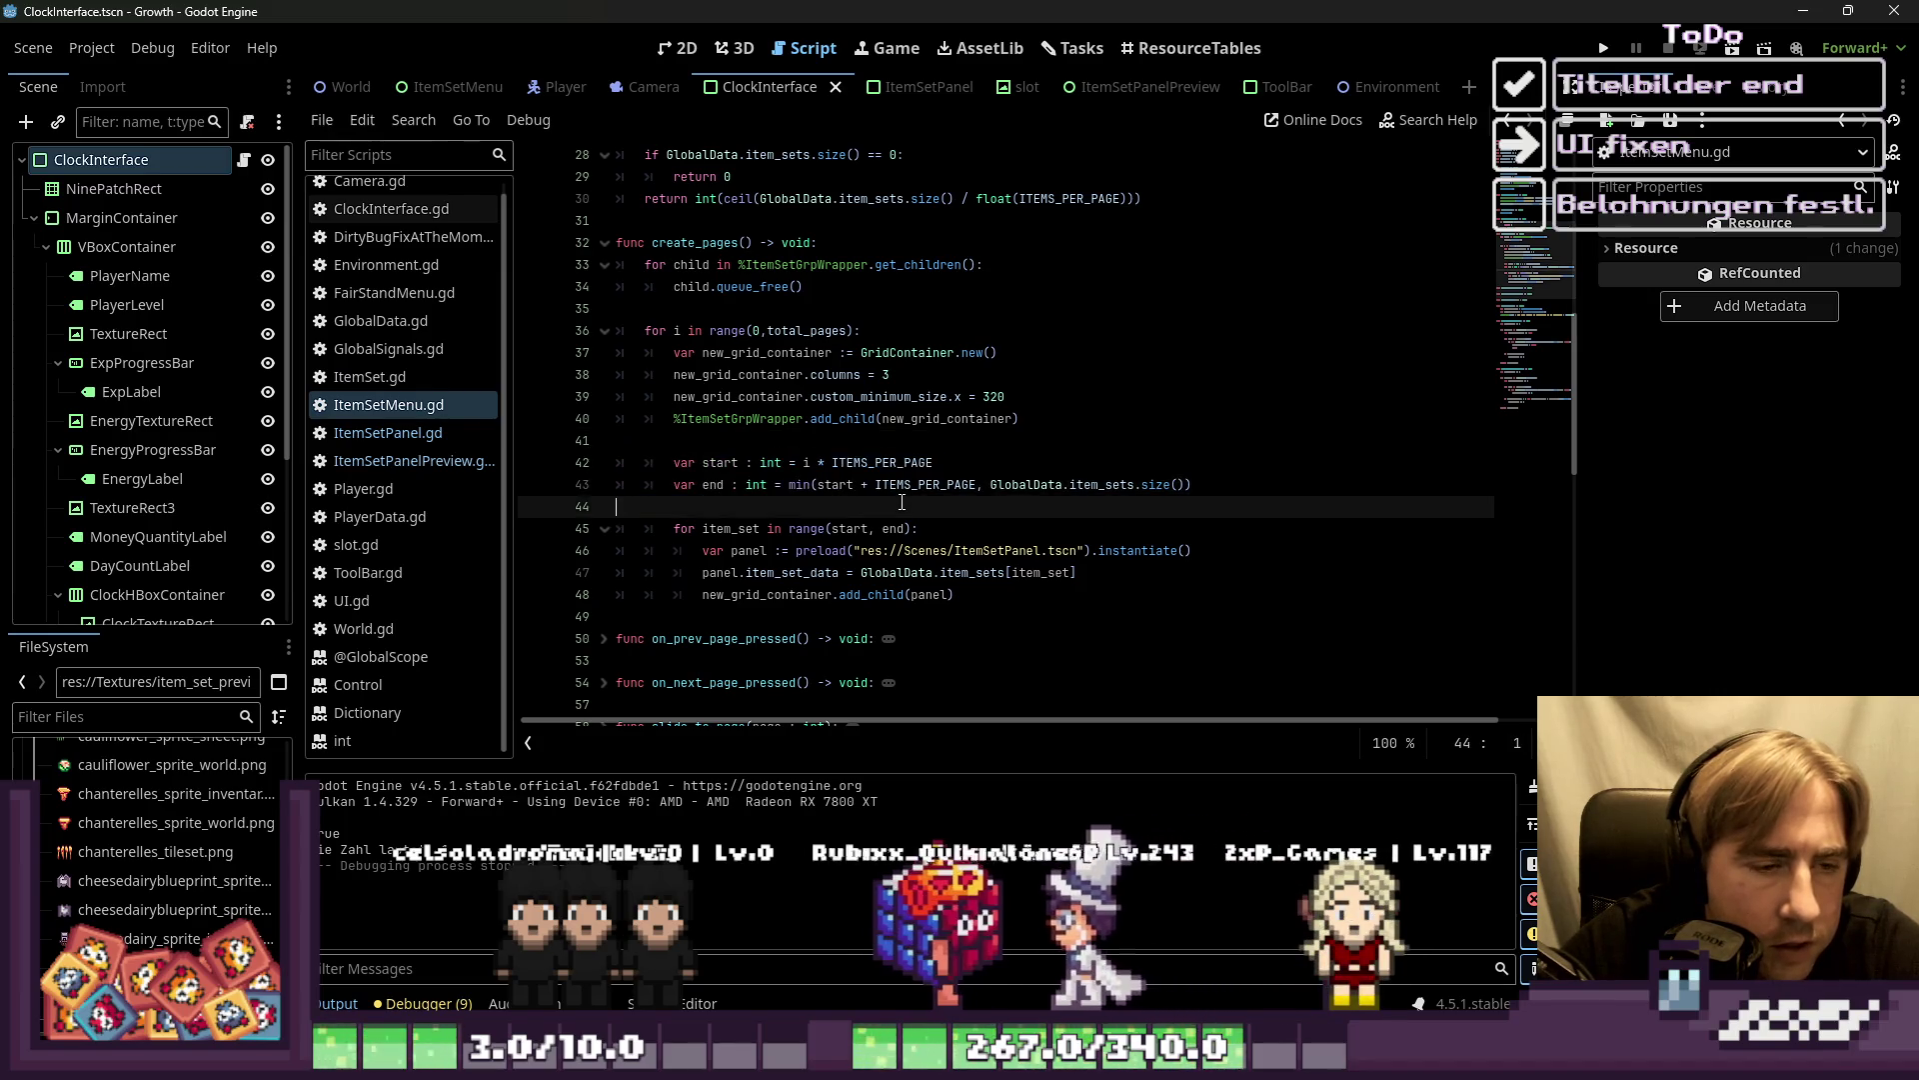
left_click(803, 465)
mouse_move(1194, 486)
left_mouse_down()
mouse_move(611, 485)
mouse_move(612, 463)
left_mouse_up()
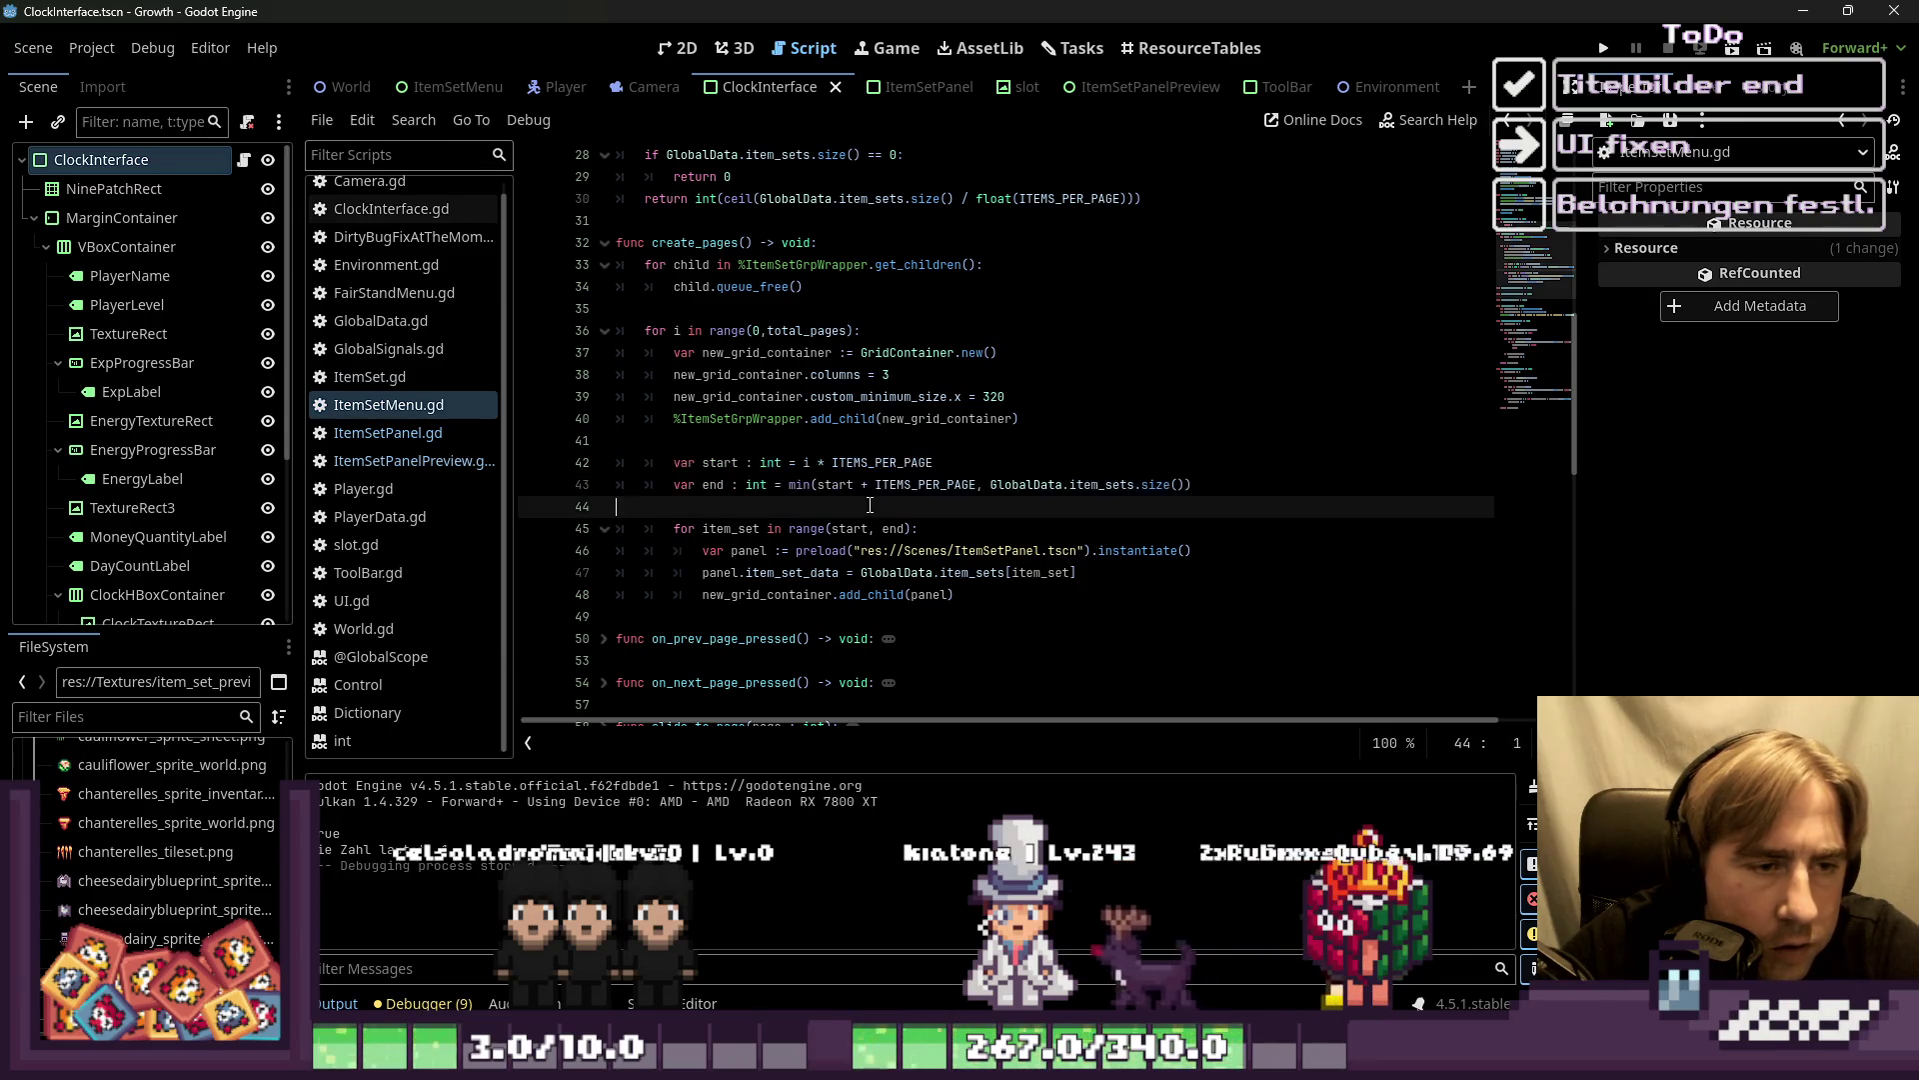
double_click(930, 485)
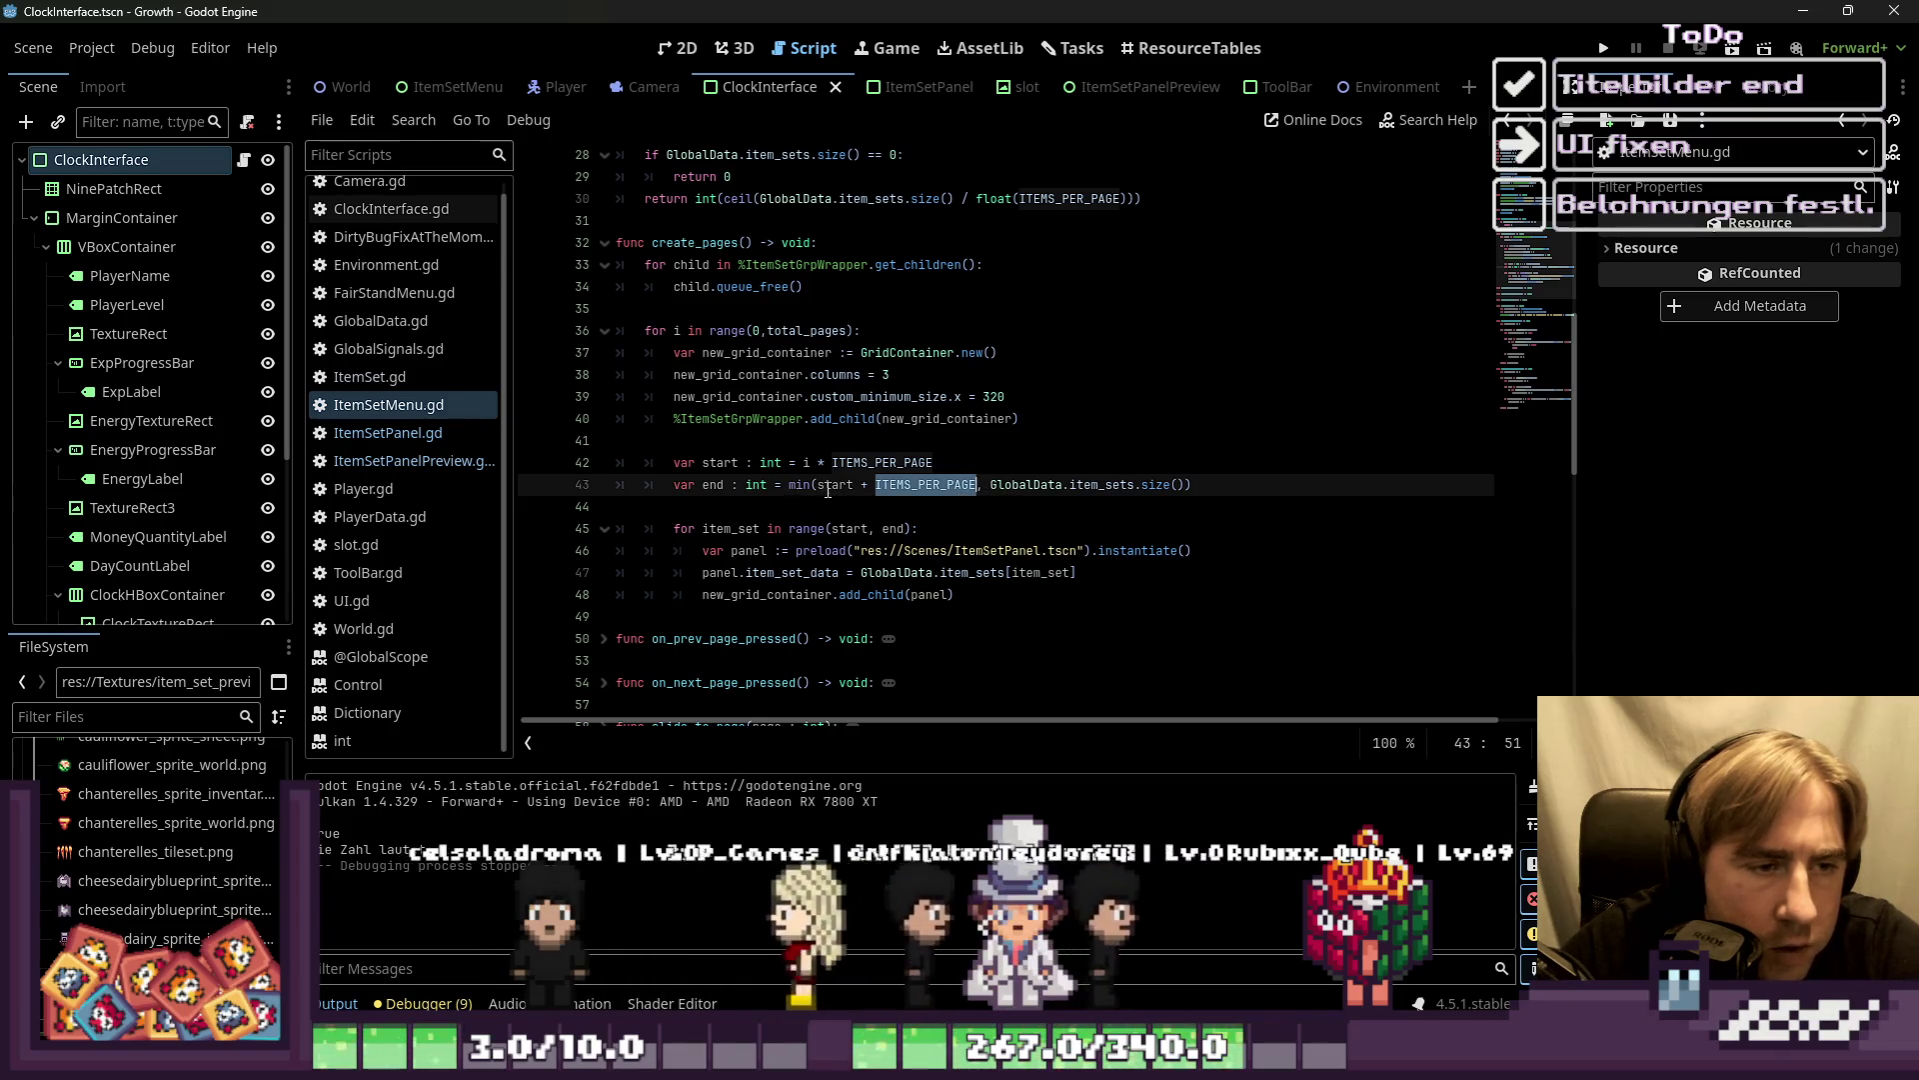
mouse_move(835, 488)
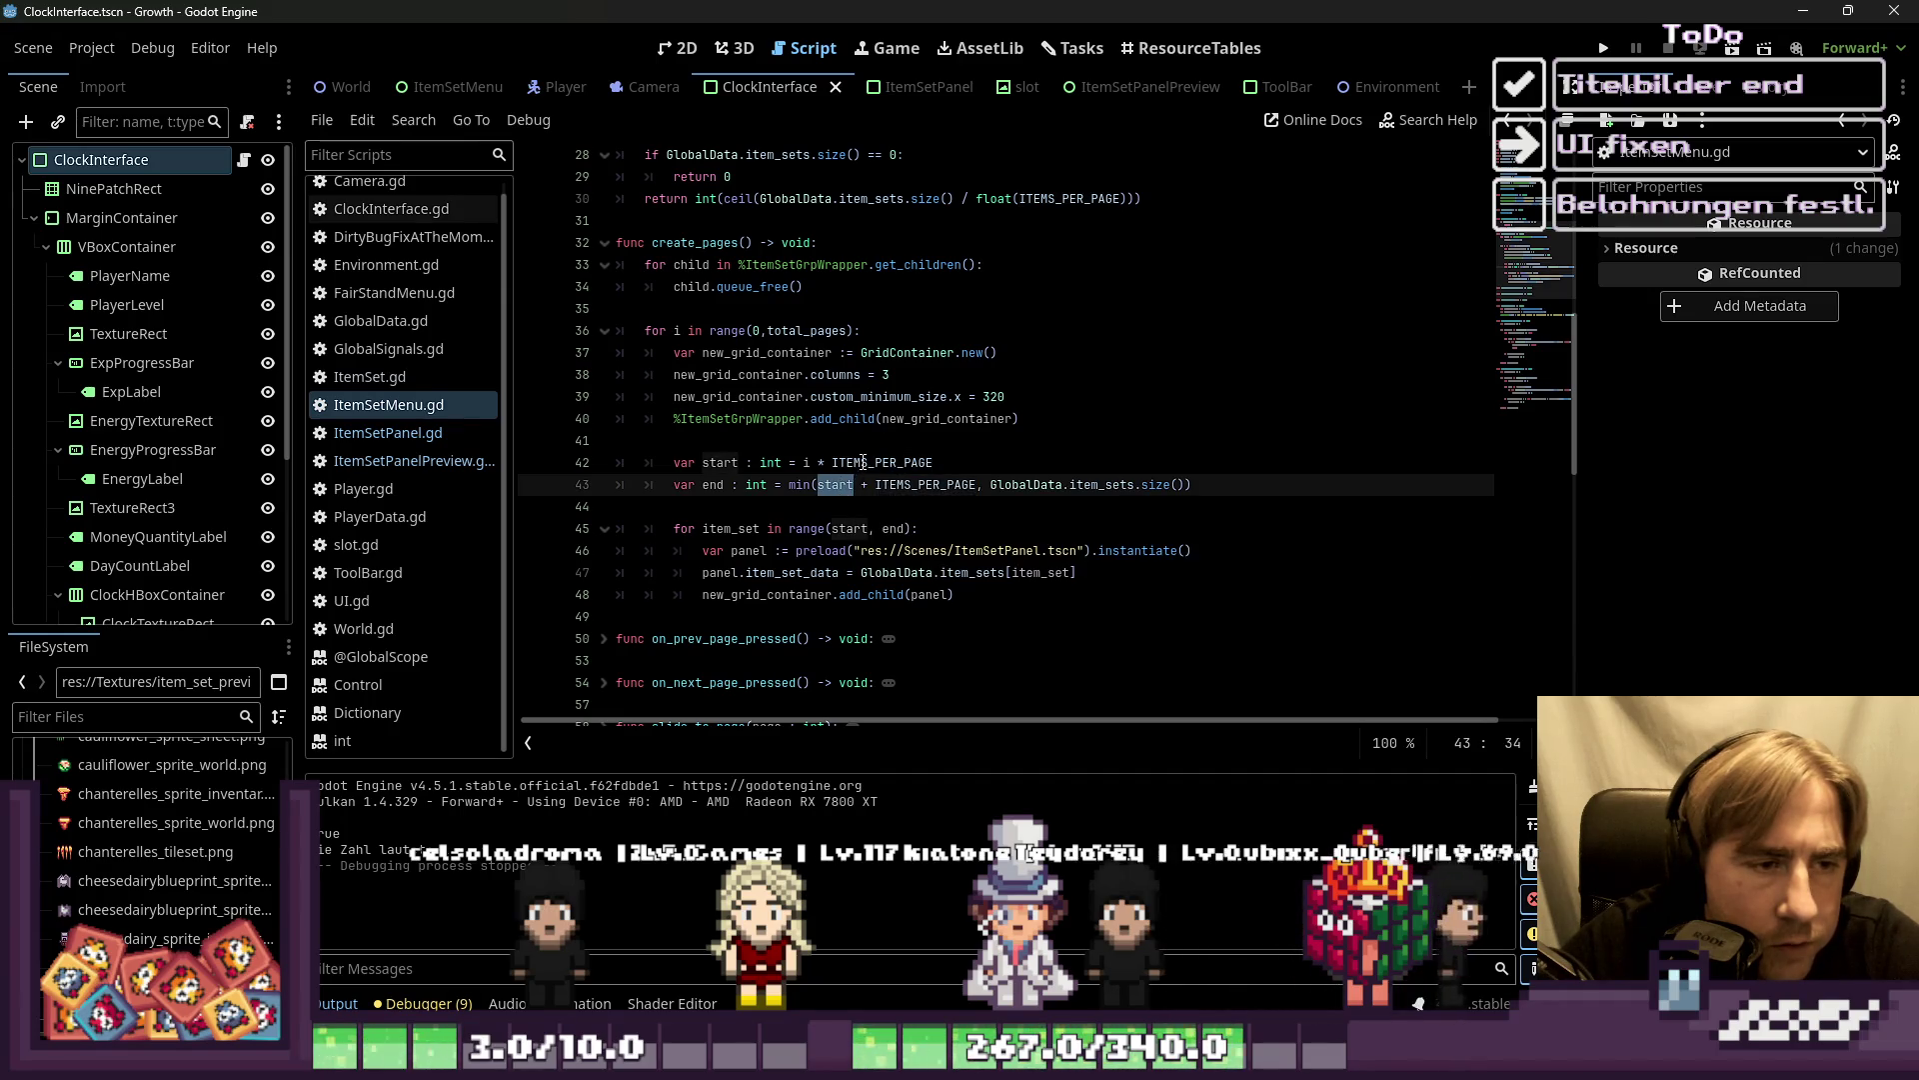
left_click(902, 464)
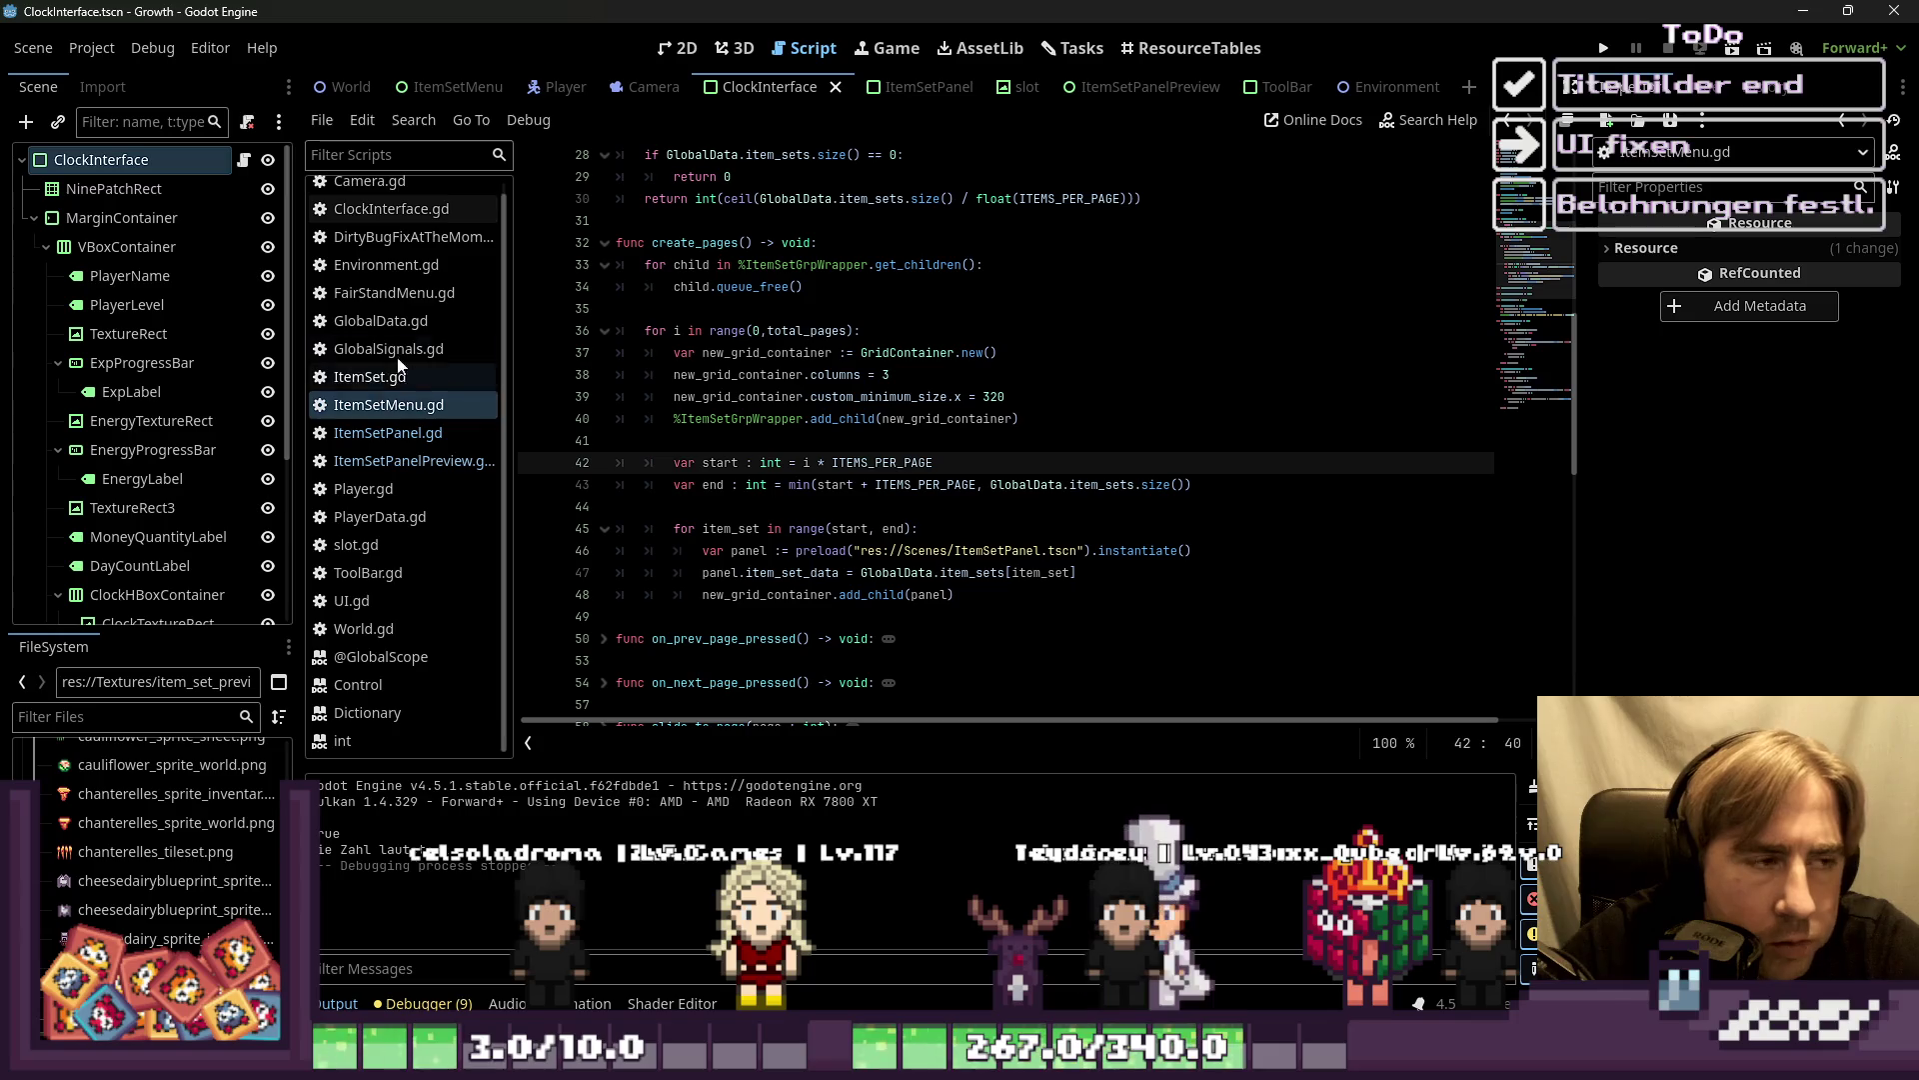
left_click(438, 462)
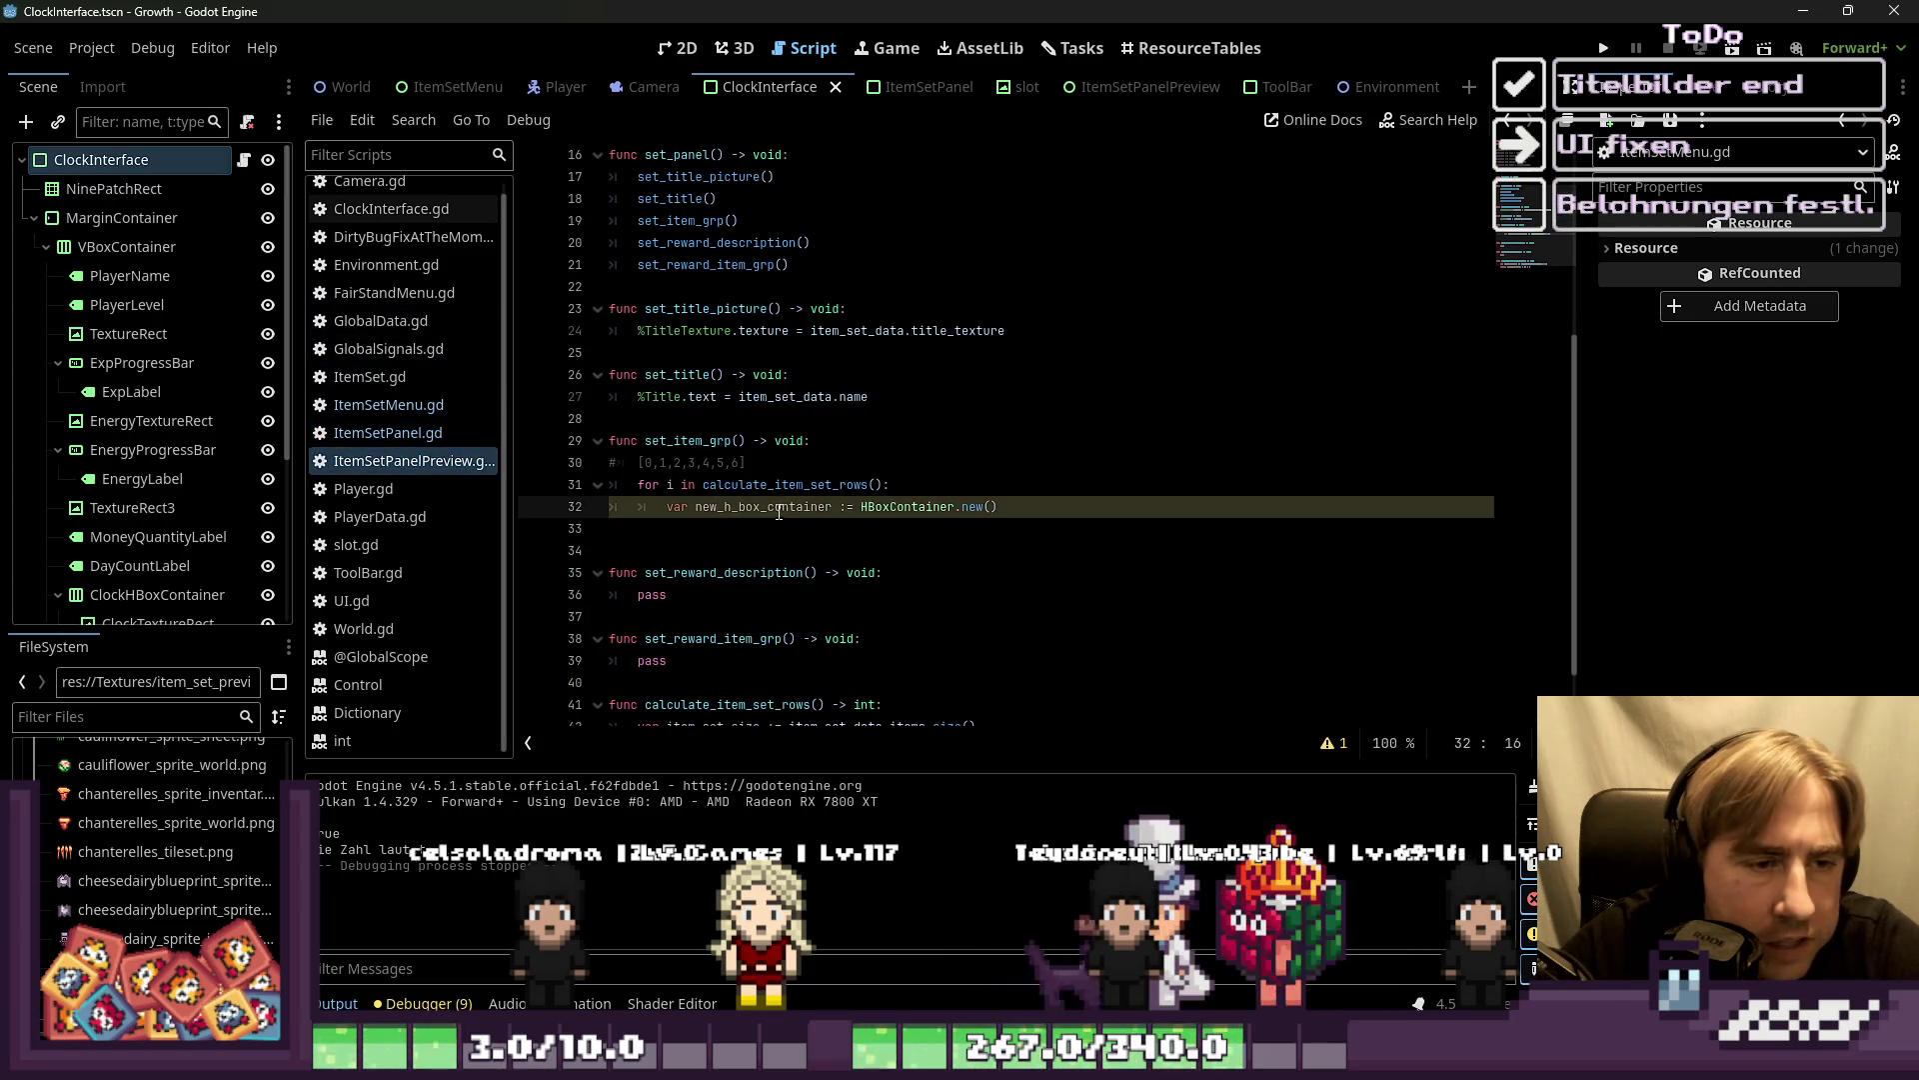
left_click(824, 555)
Indent line 33 into the row loop and create the ItemSetSlot script in res://Scripts
left_click(929, 530)
key("Tab")
key("Tab")
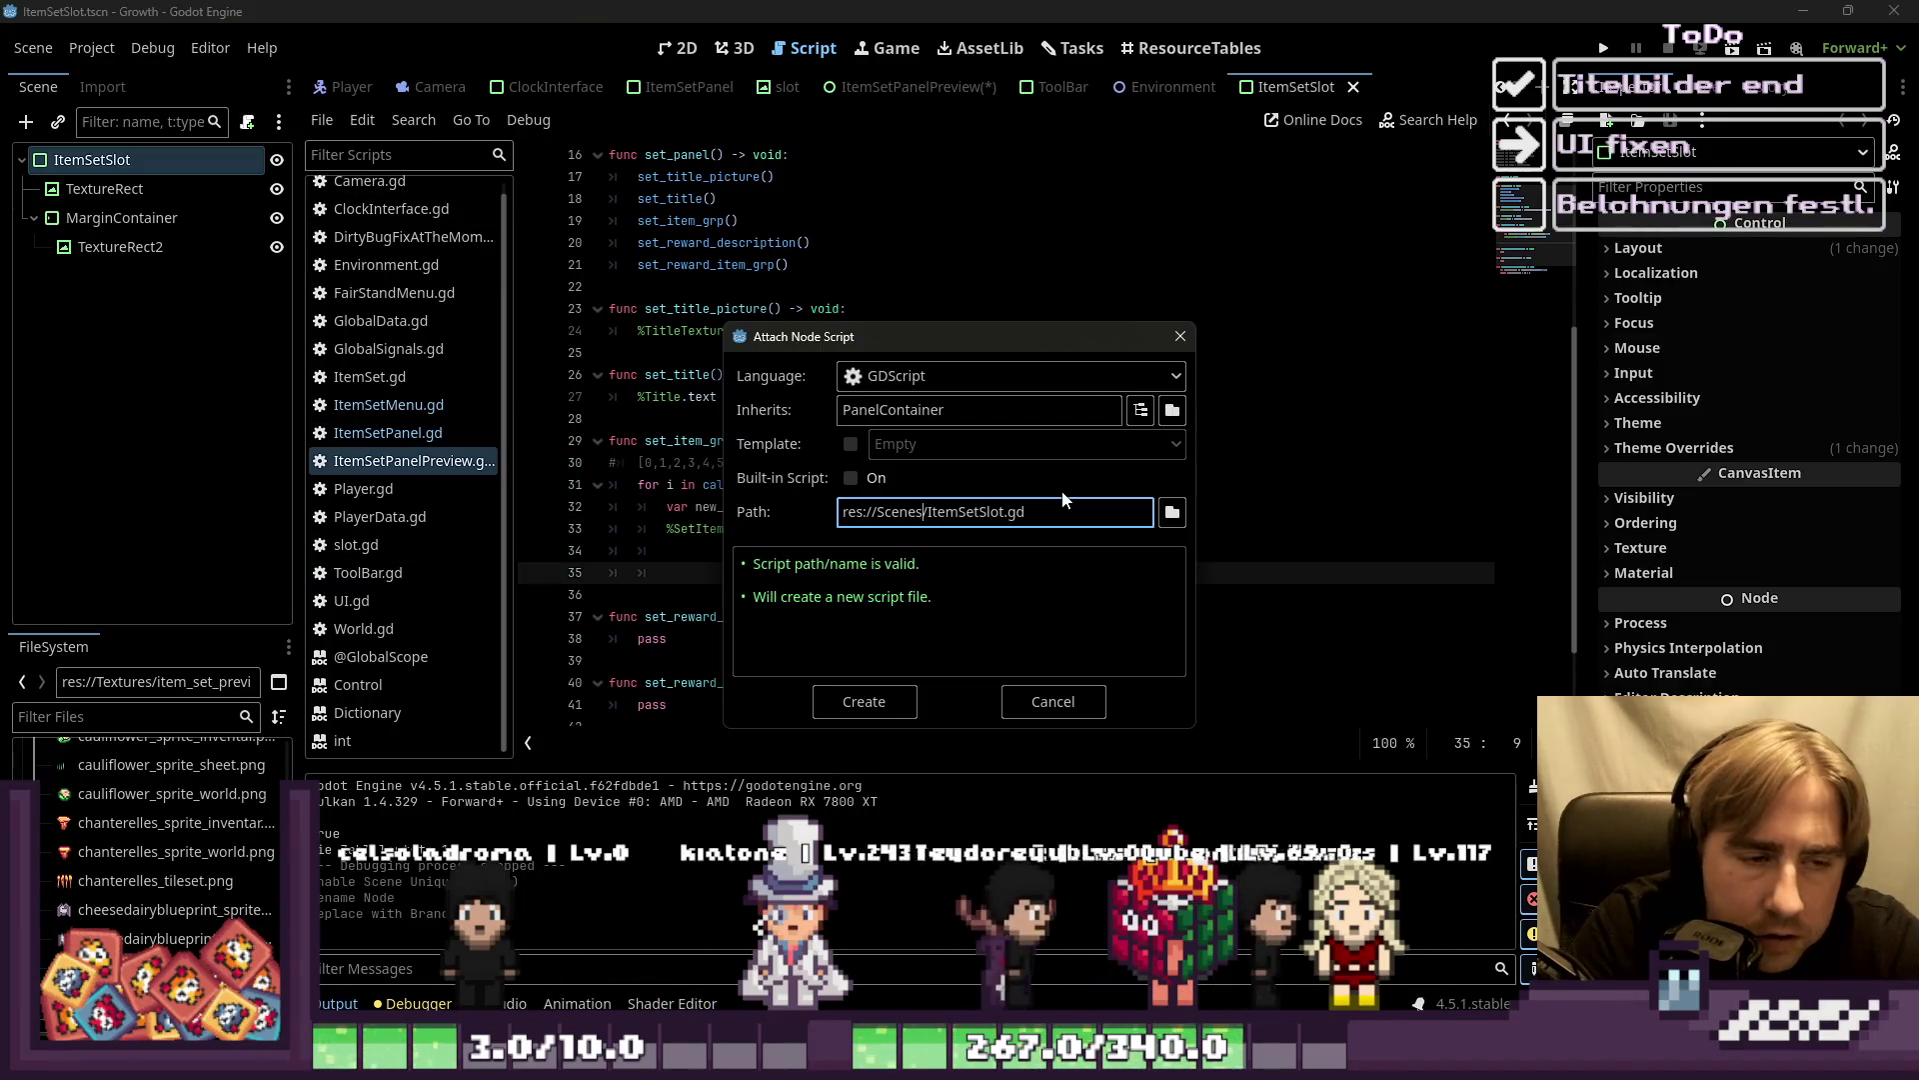
type("Scripts")
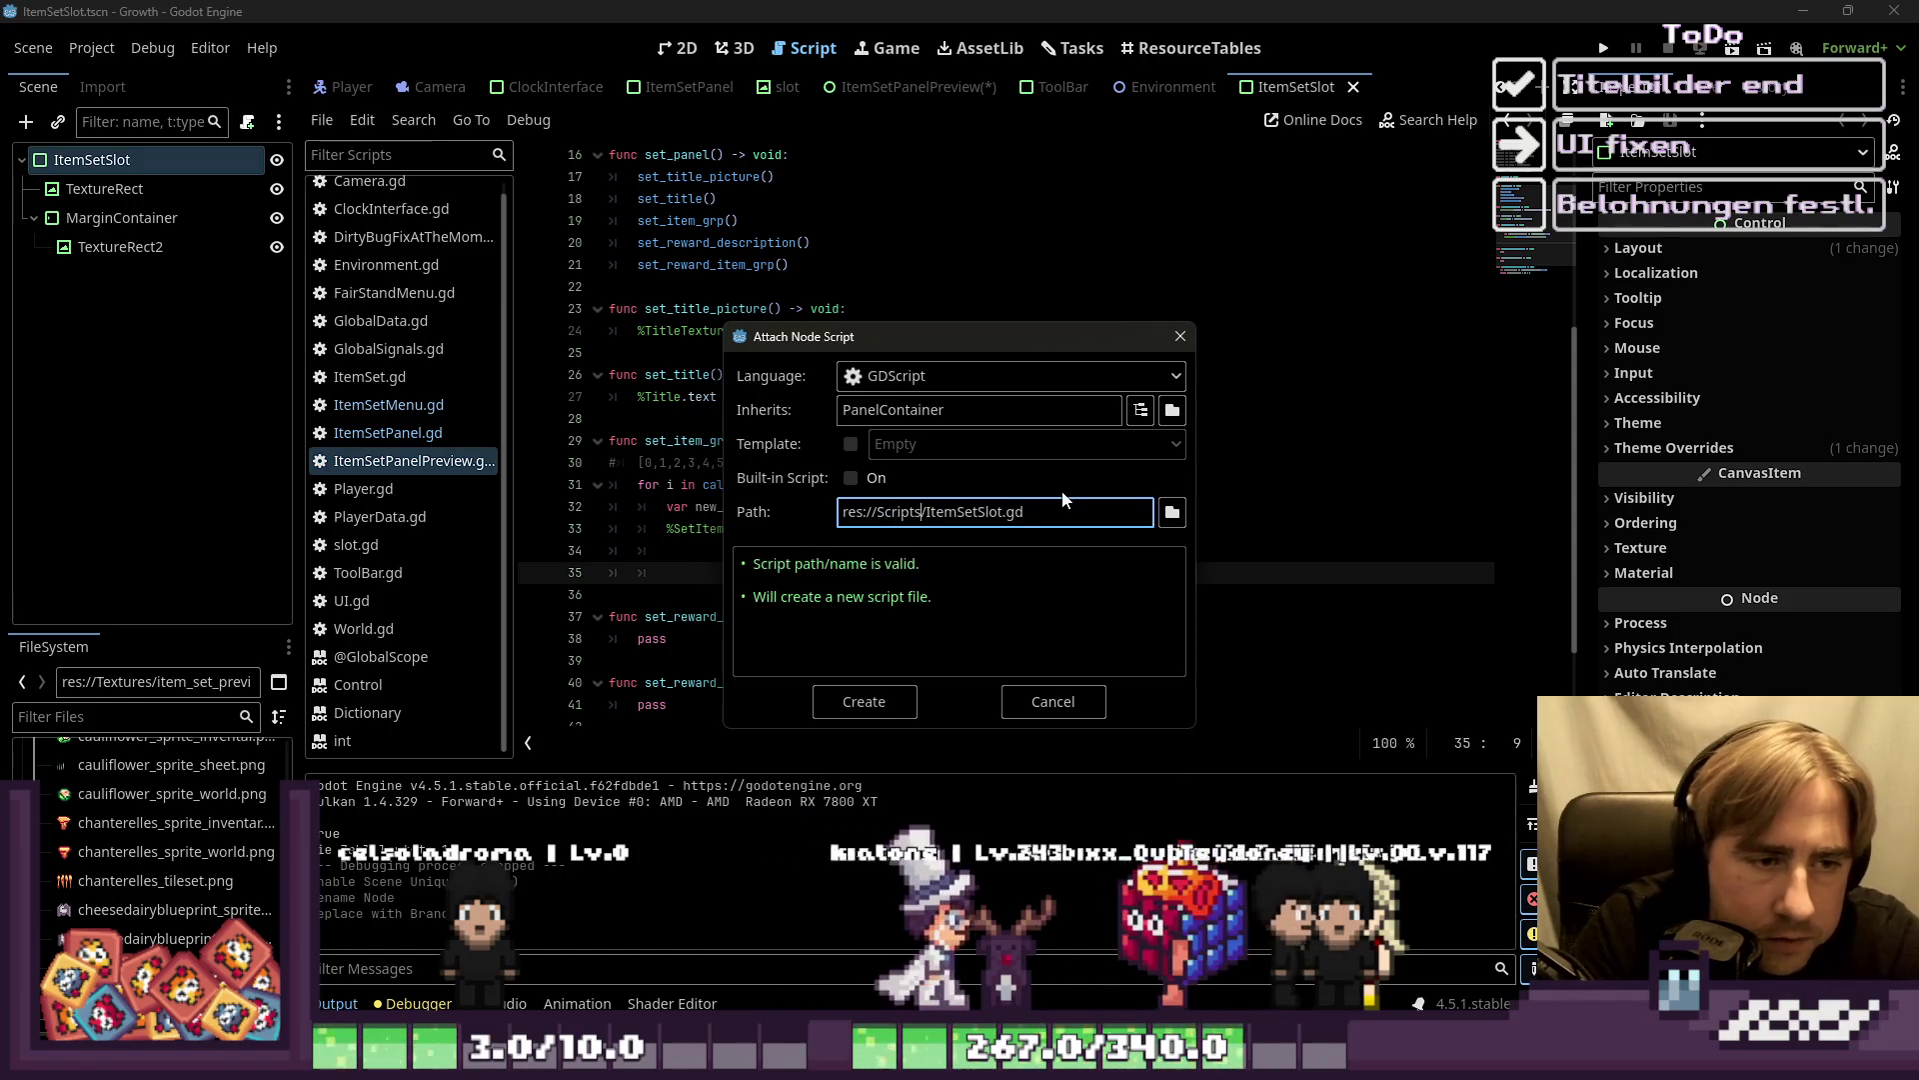
key("Return")
Add class_name ItemSetSlot to the new script and save it
left_click(651, 254)
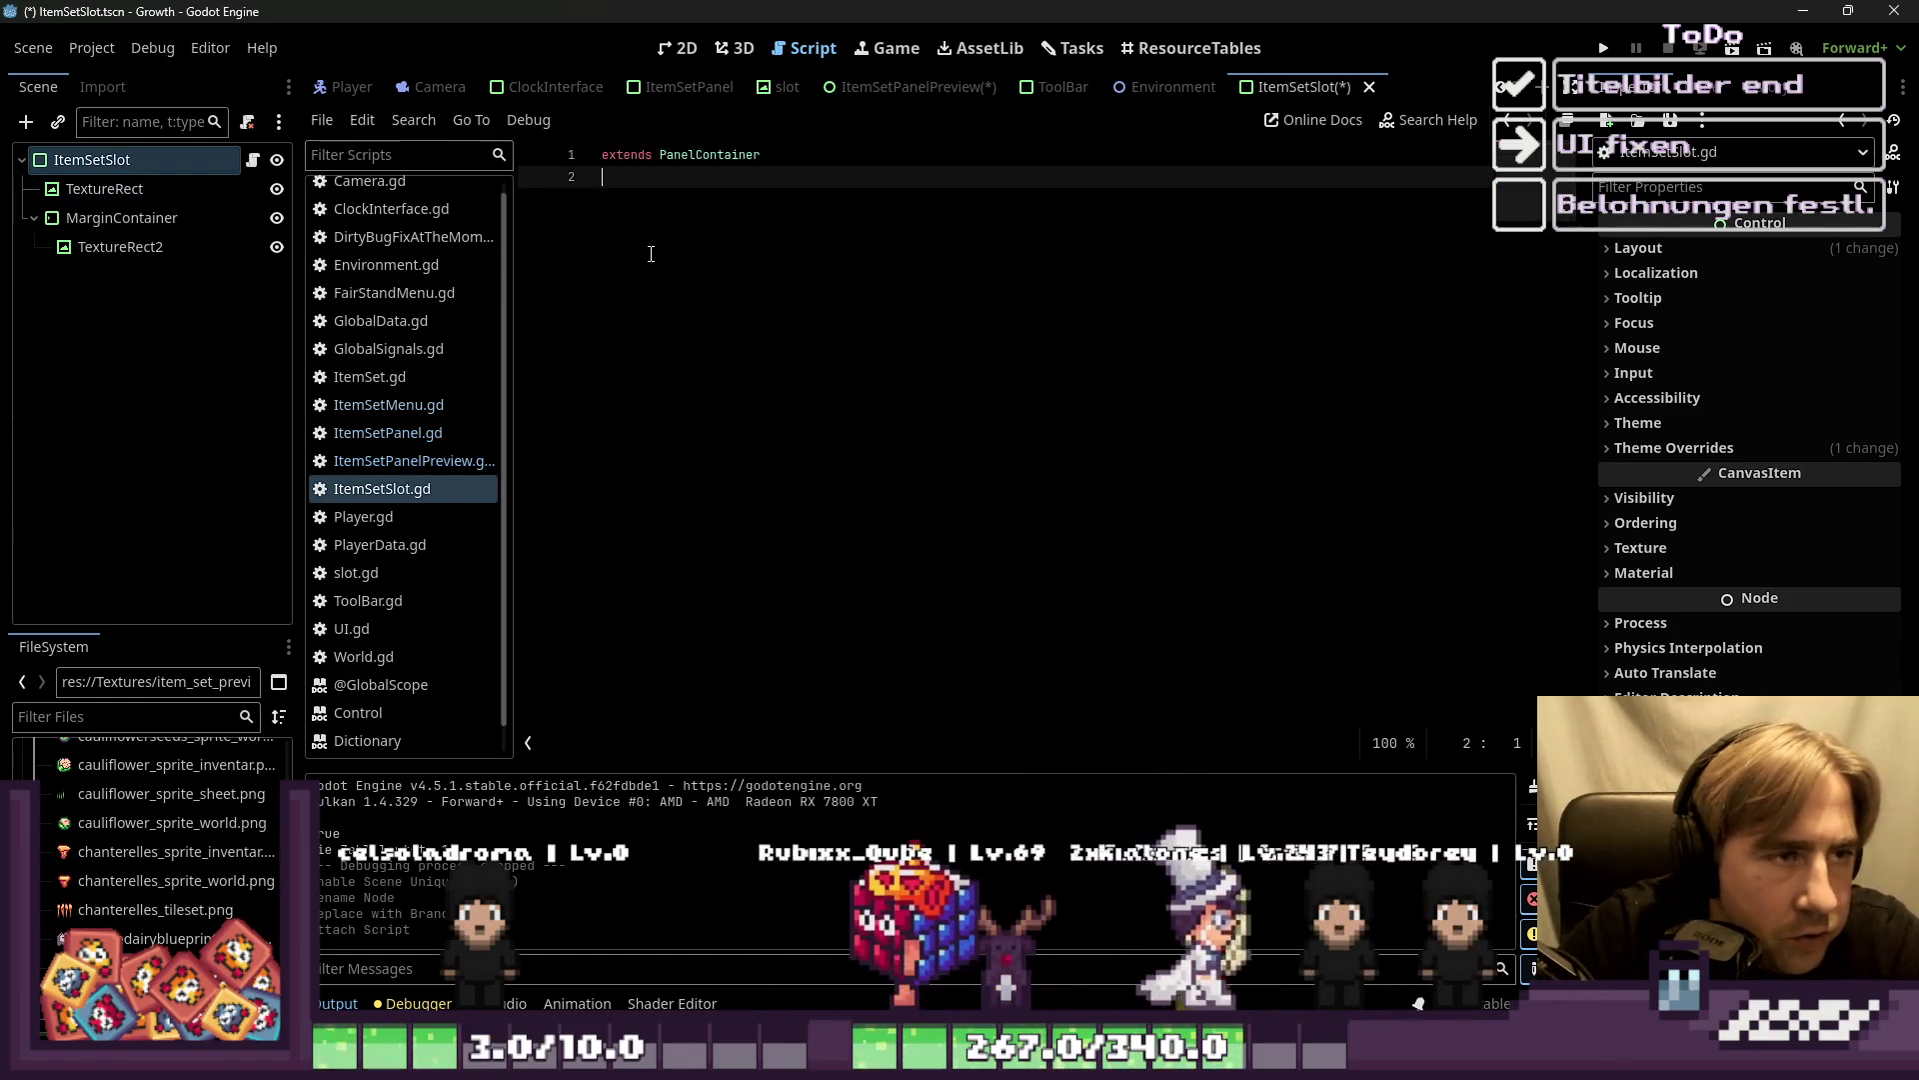
type("class_name")
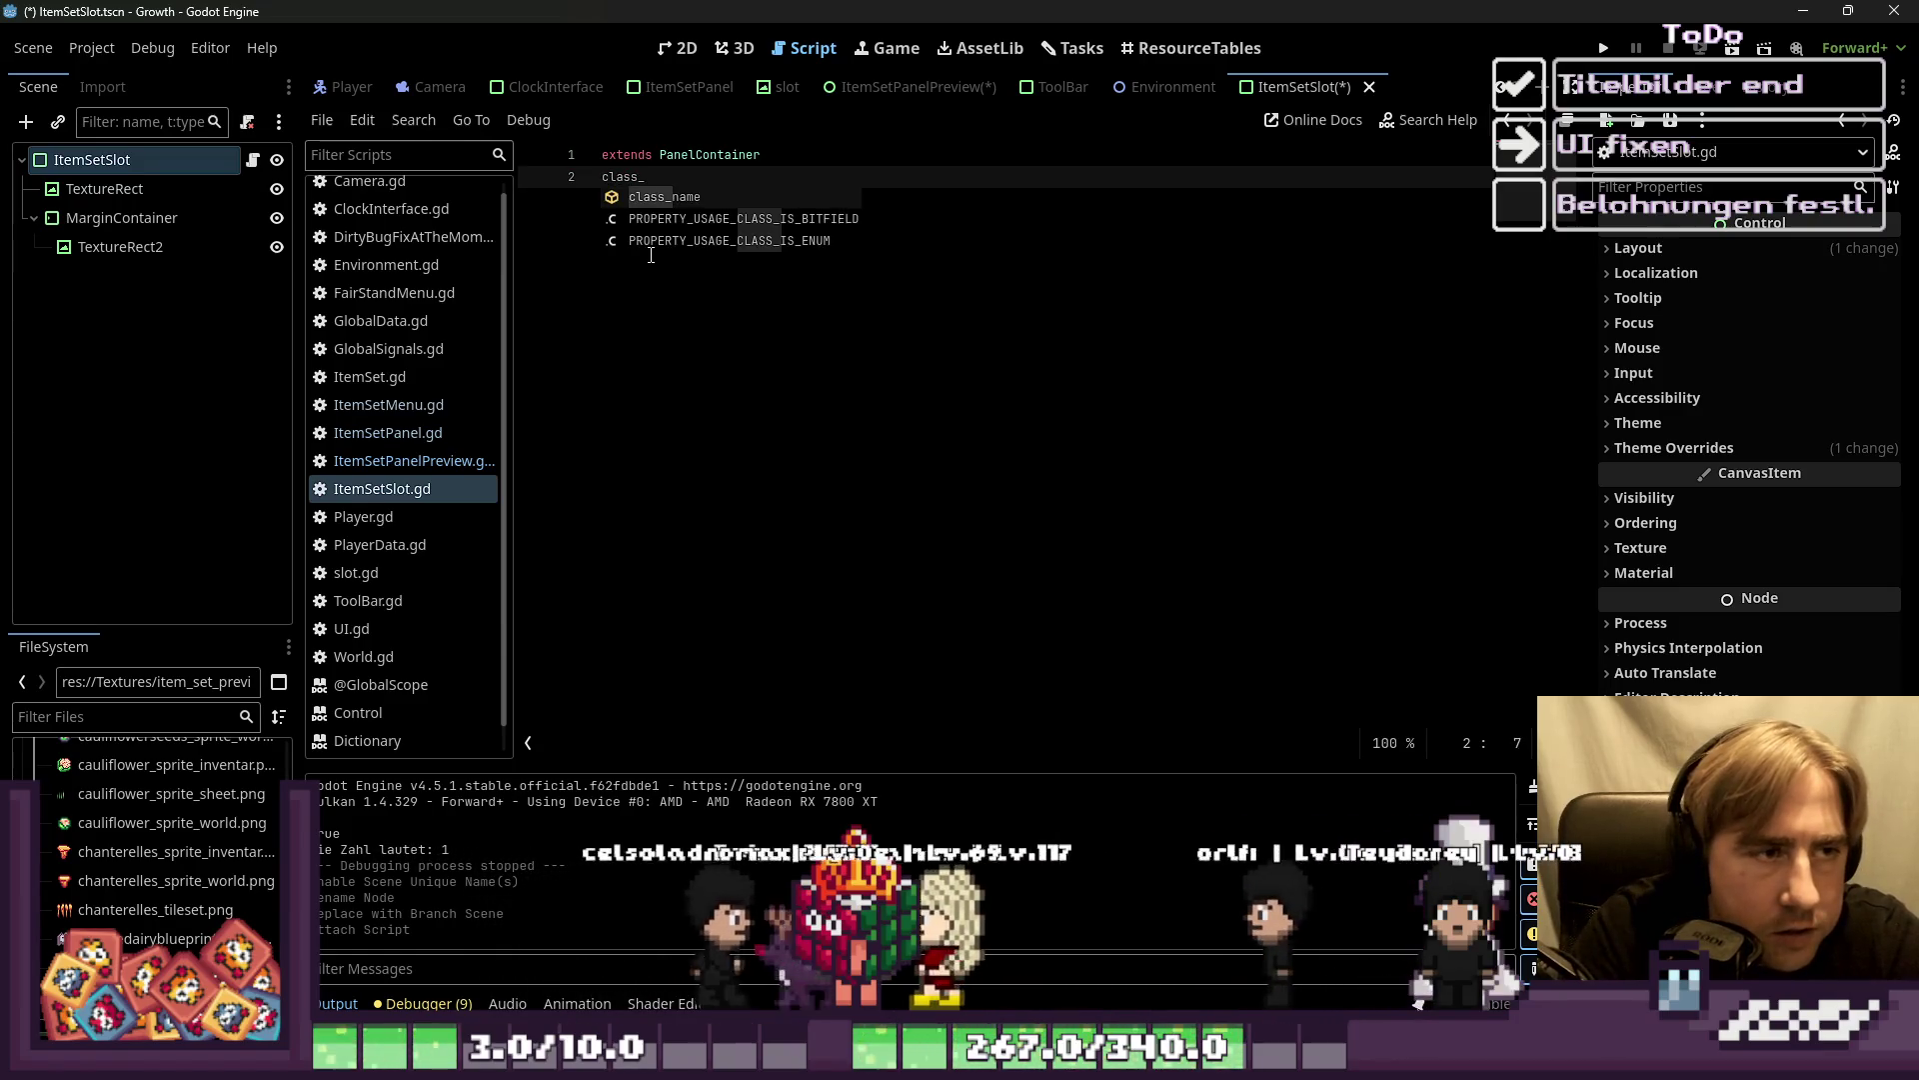
type(" ItemSetSlot")
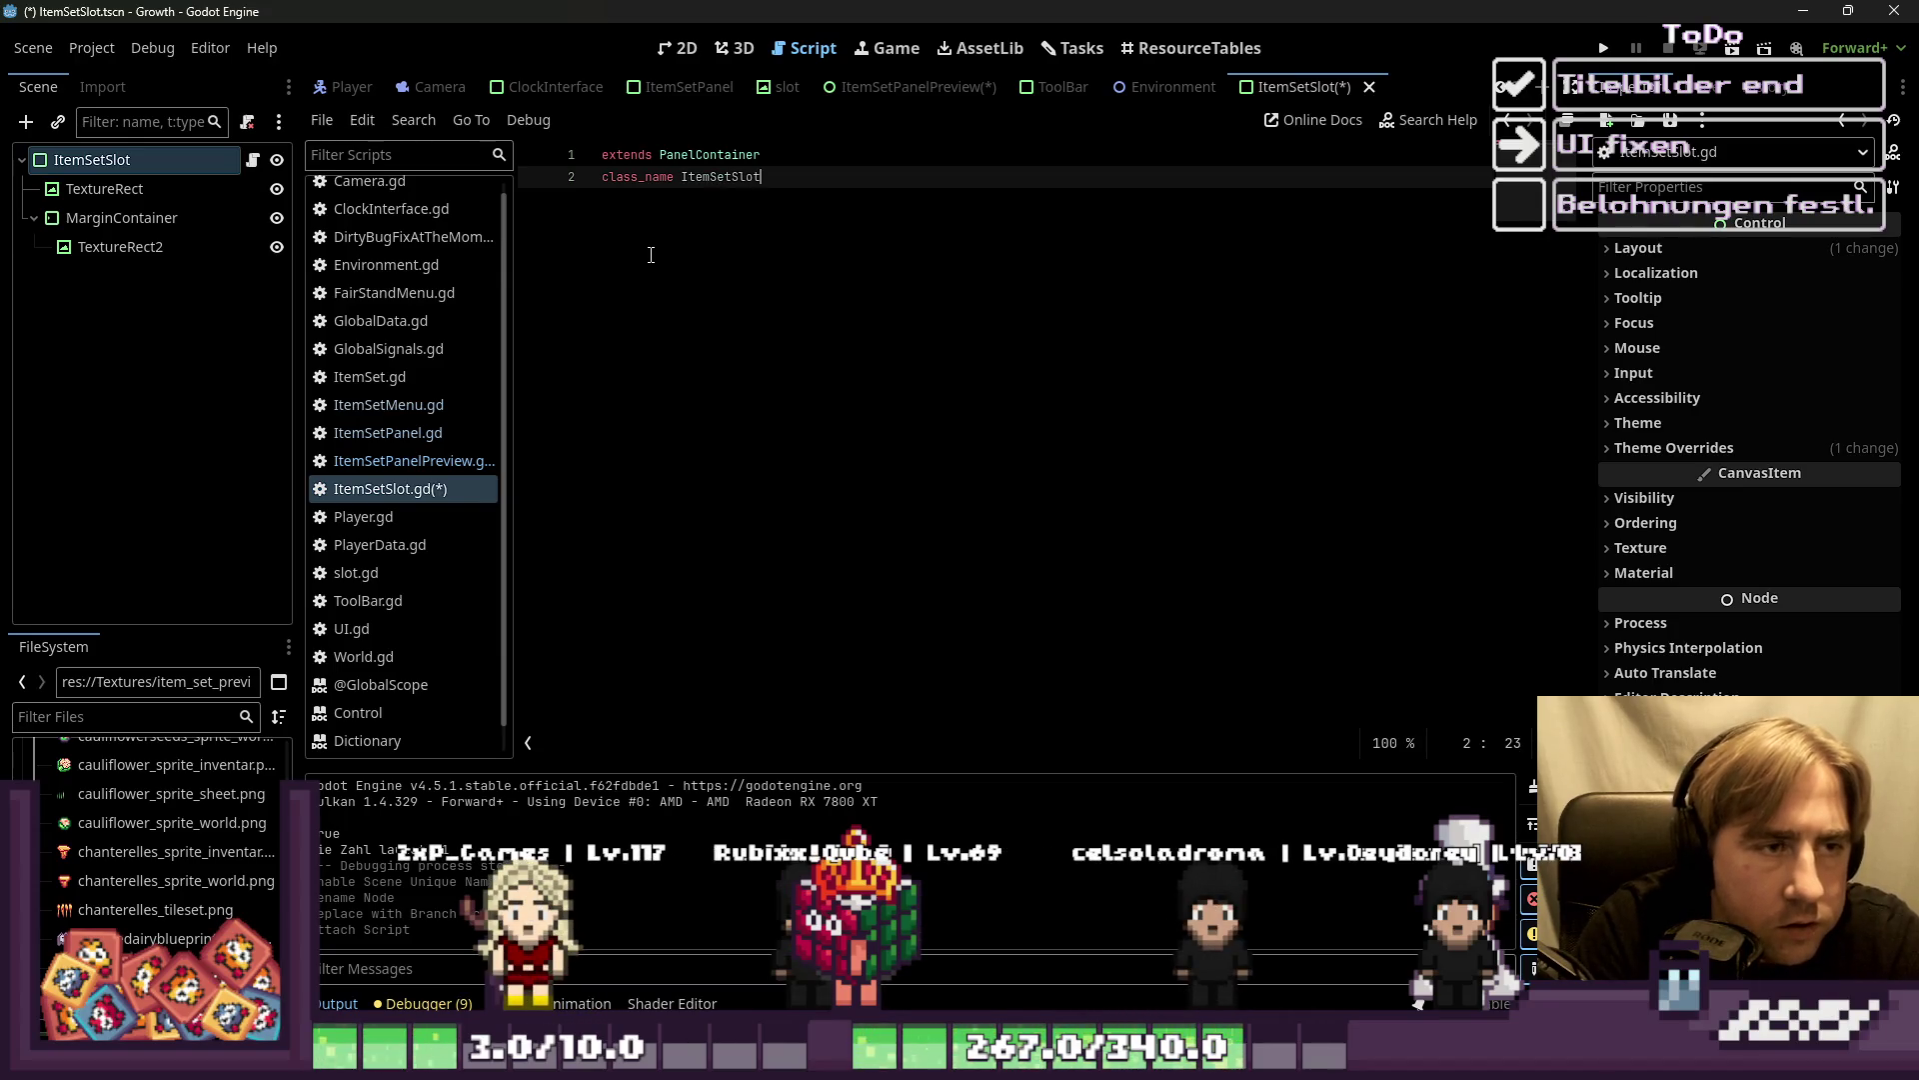
key("ctrl+s")
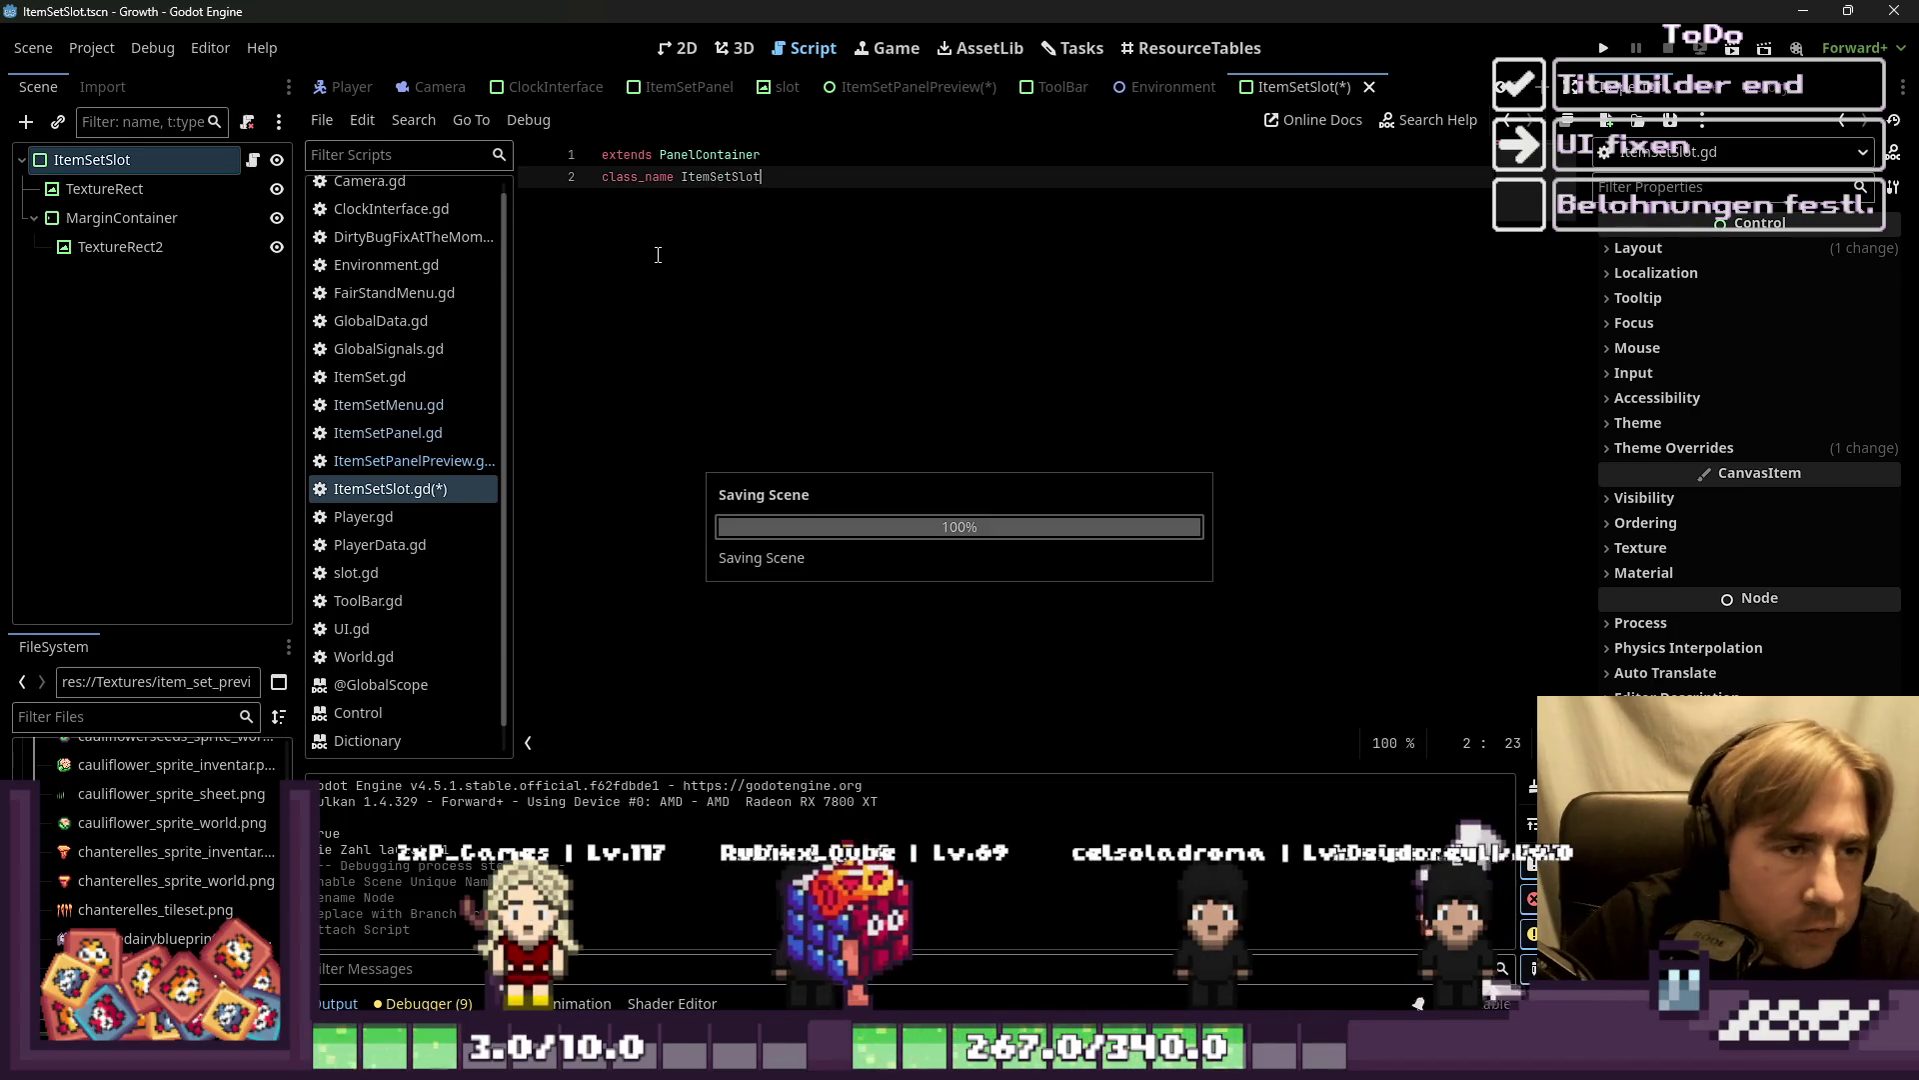
left_click(356, 425)
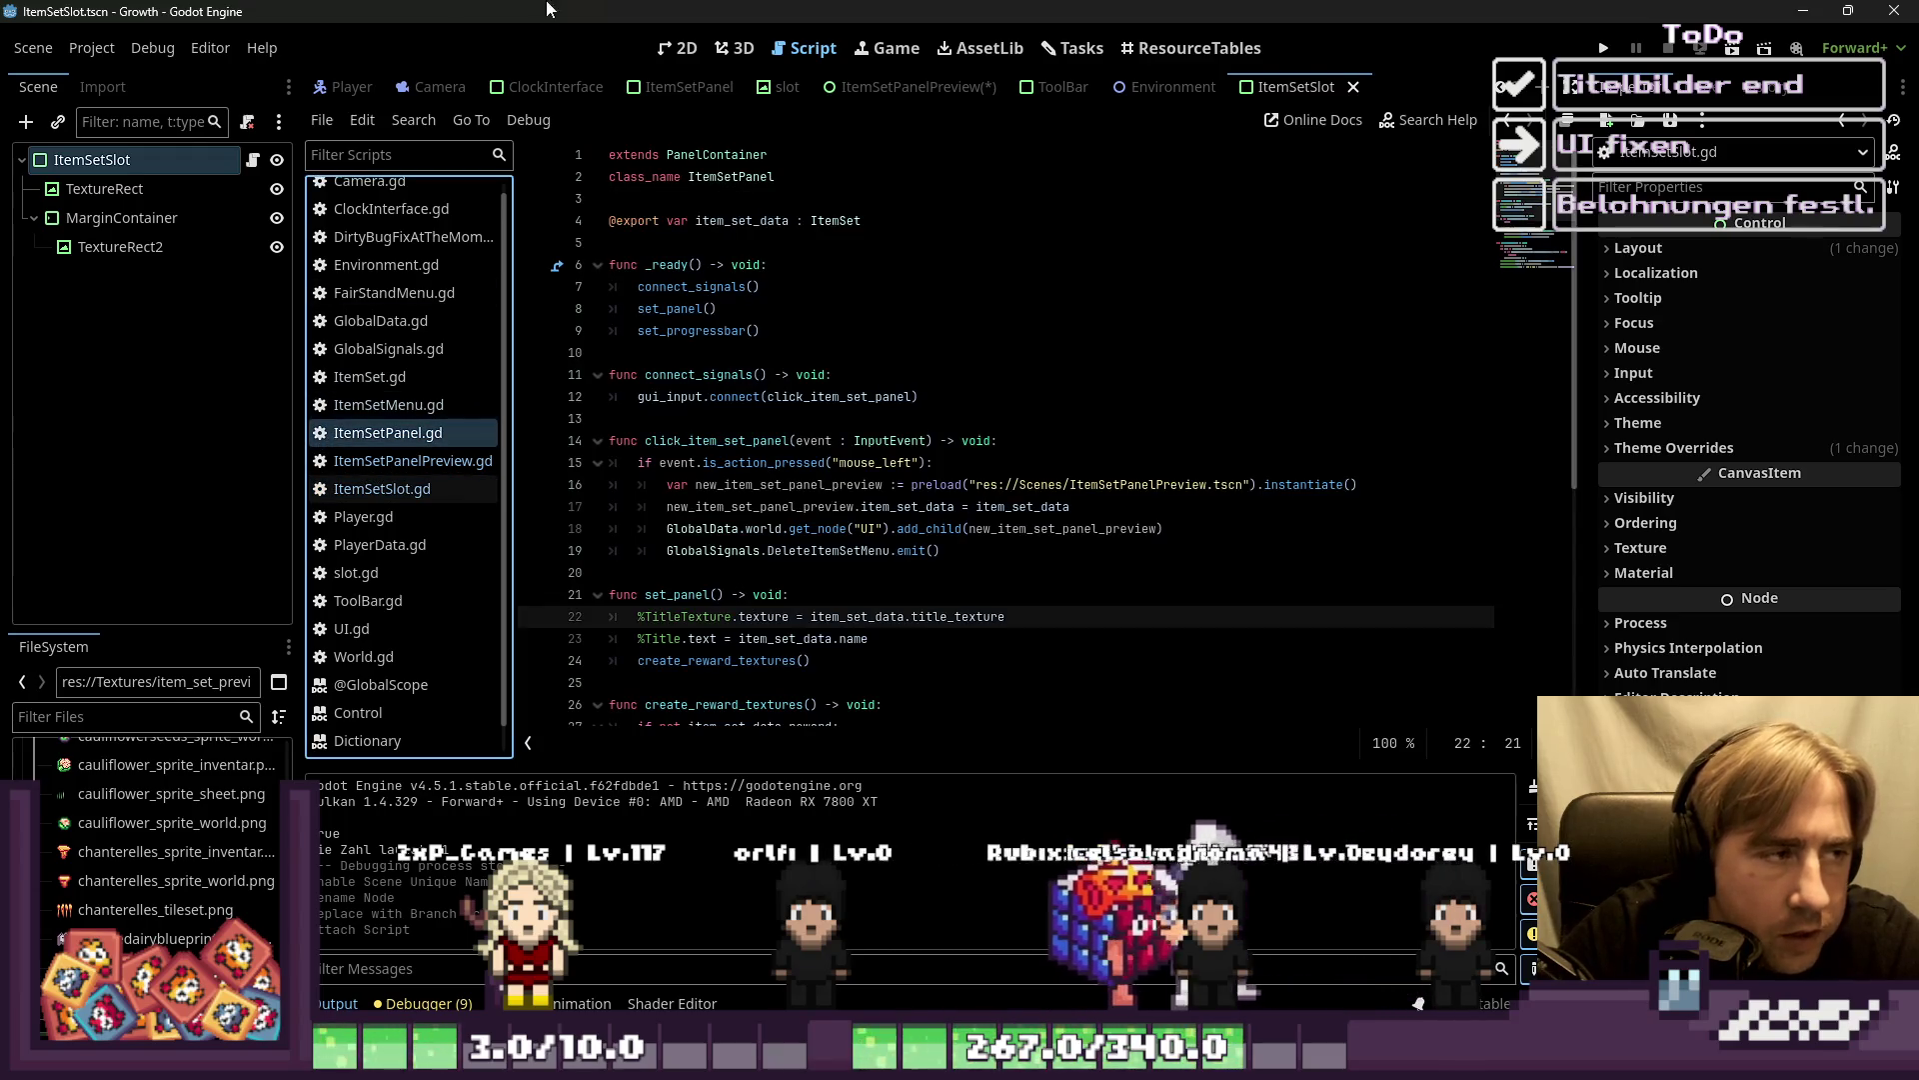
key("ctrl+F1")
scroll(398, 263, "up", 1)
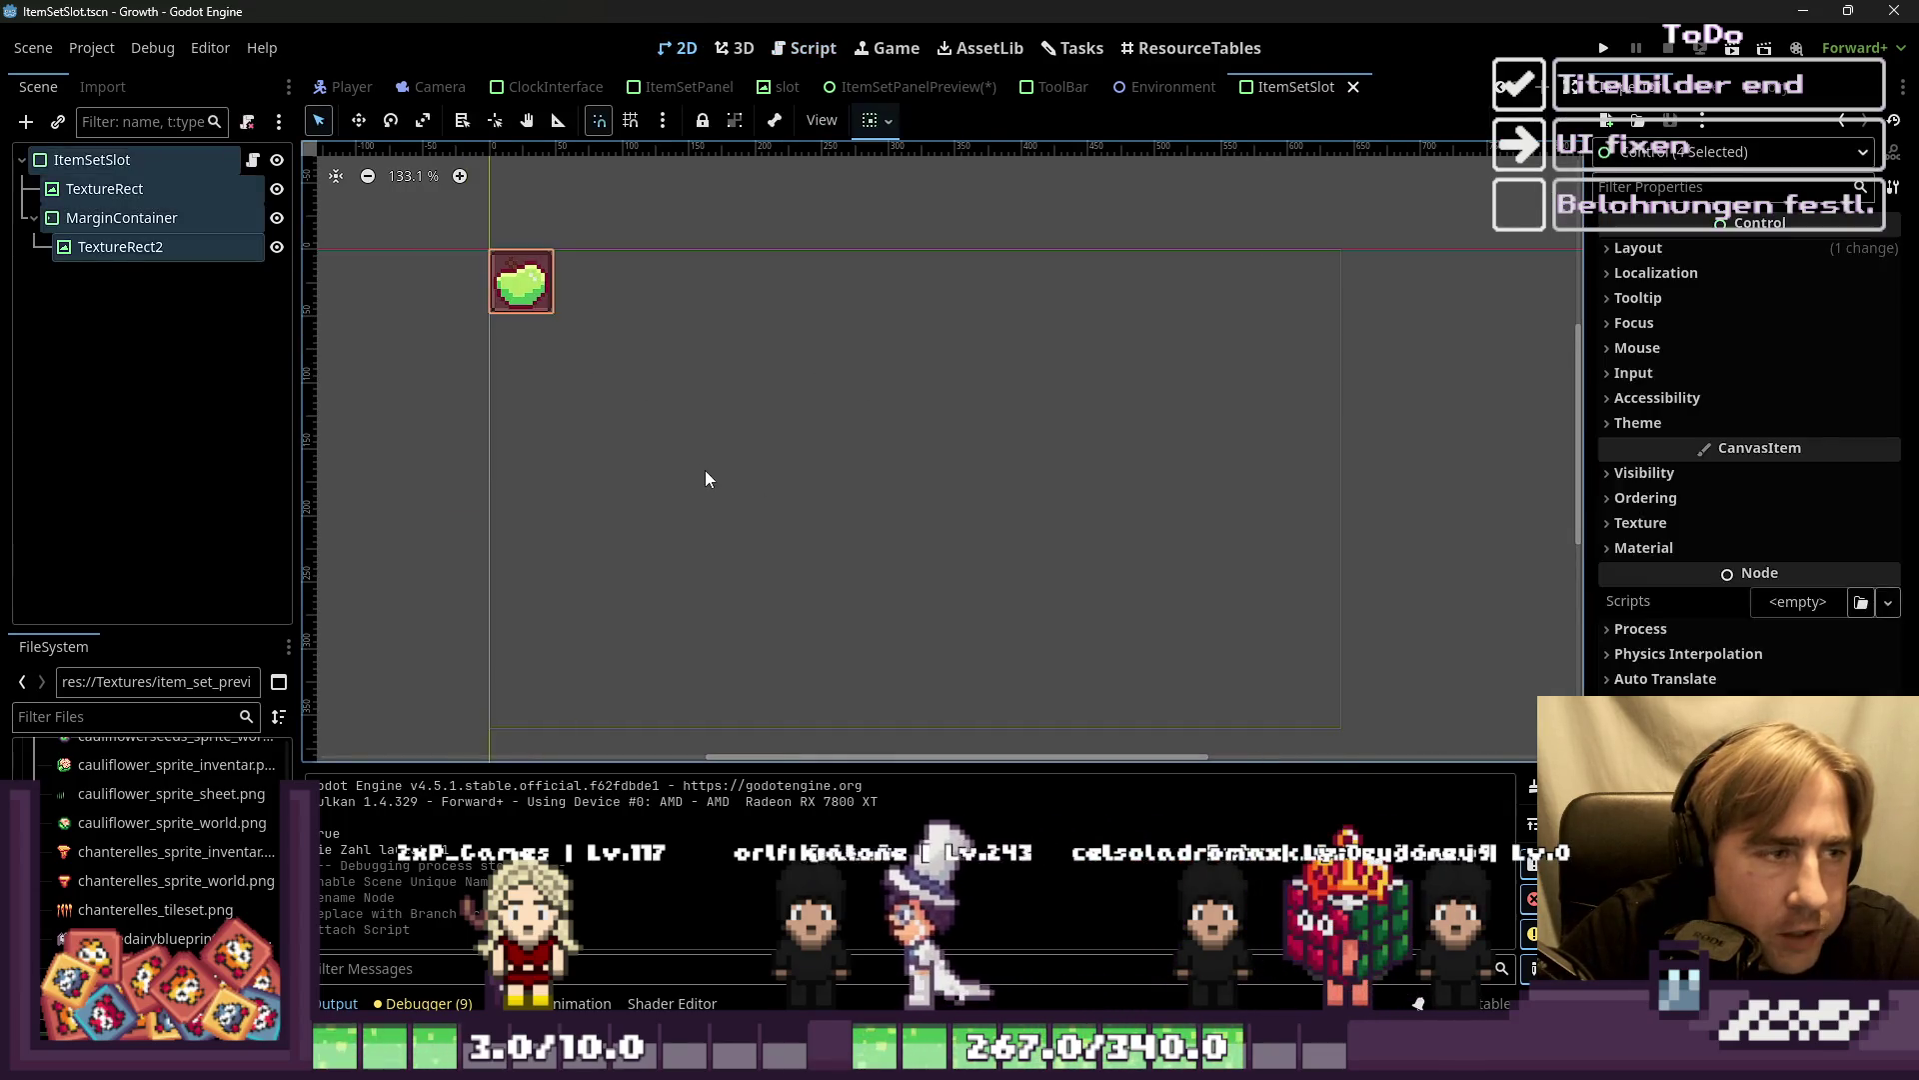
left_click(808, 48)
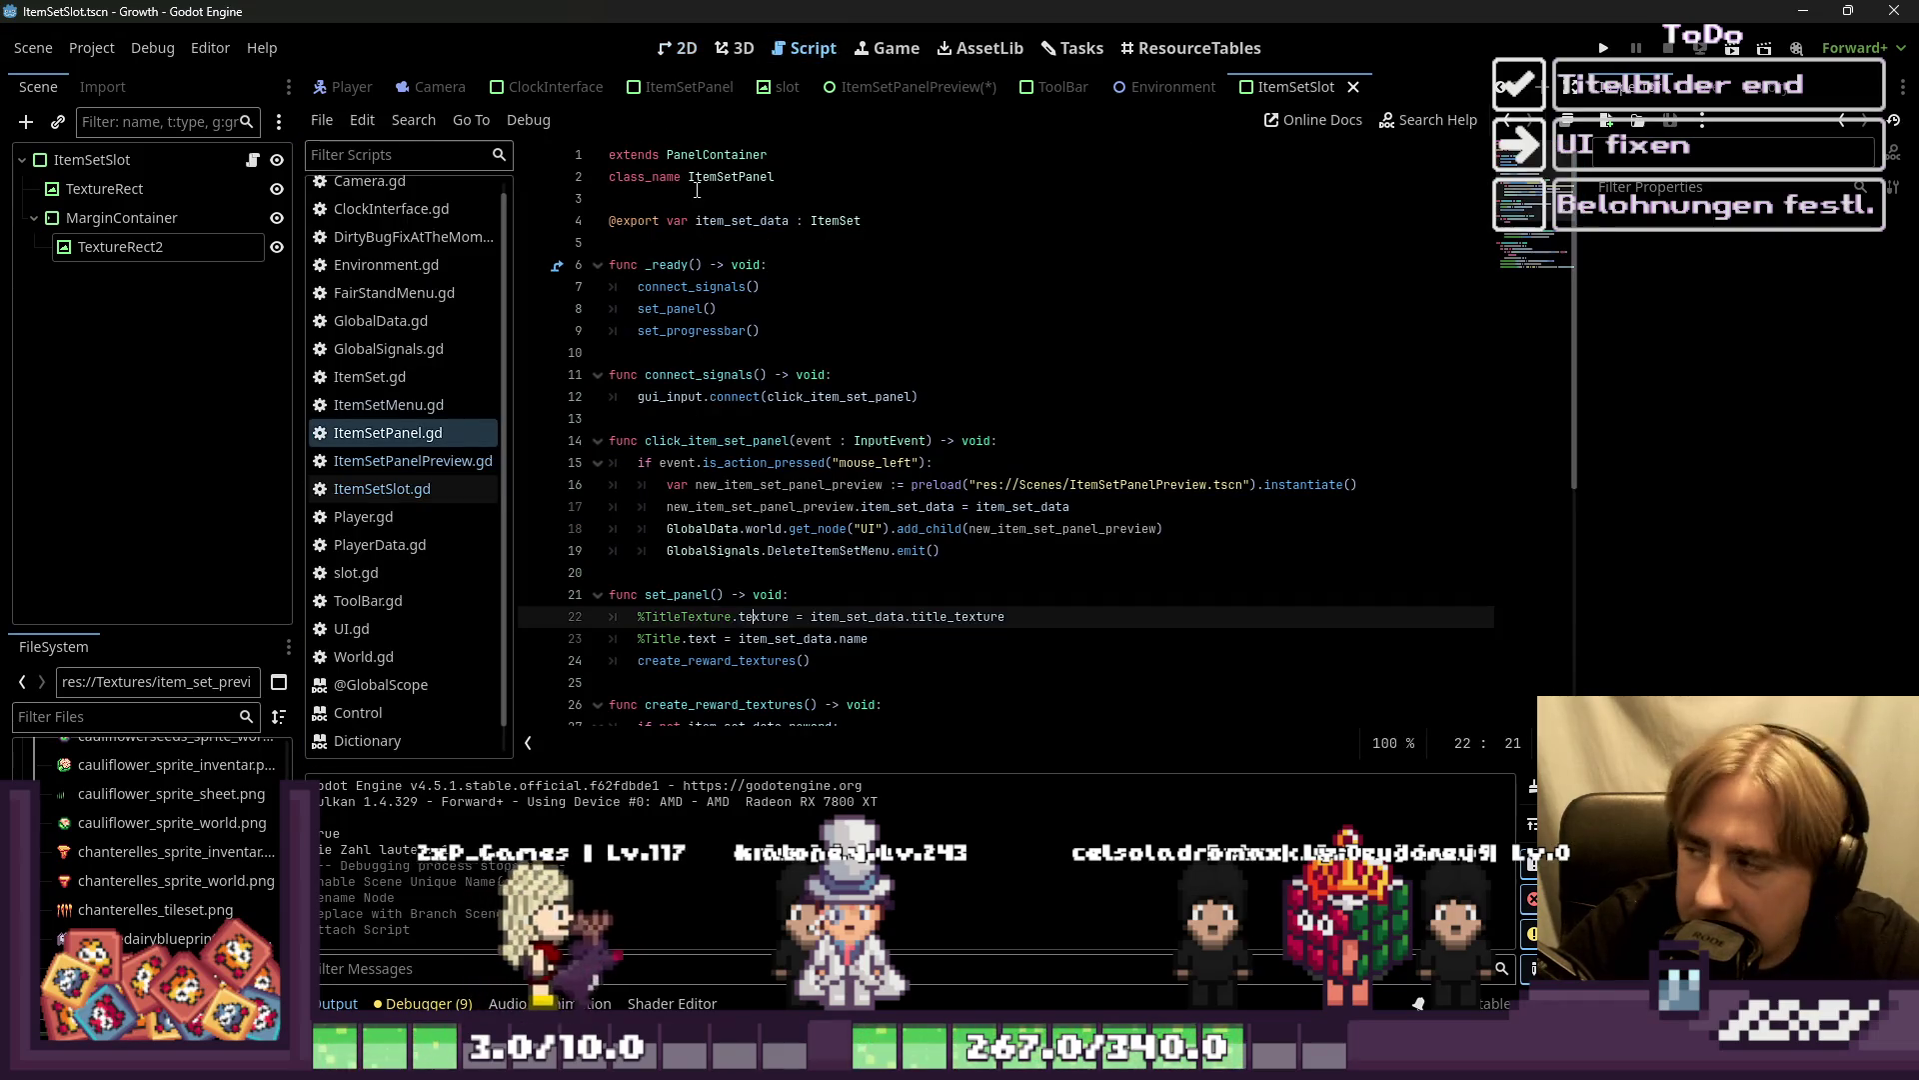
Return to ItemSetPanelPreview.gd and clear the leftover indentation on line 34
left_click(799, 550)
left_click(803, 637)
scroll(688, 467, "down", 2)
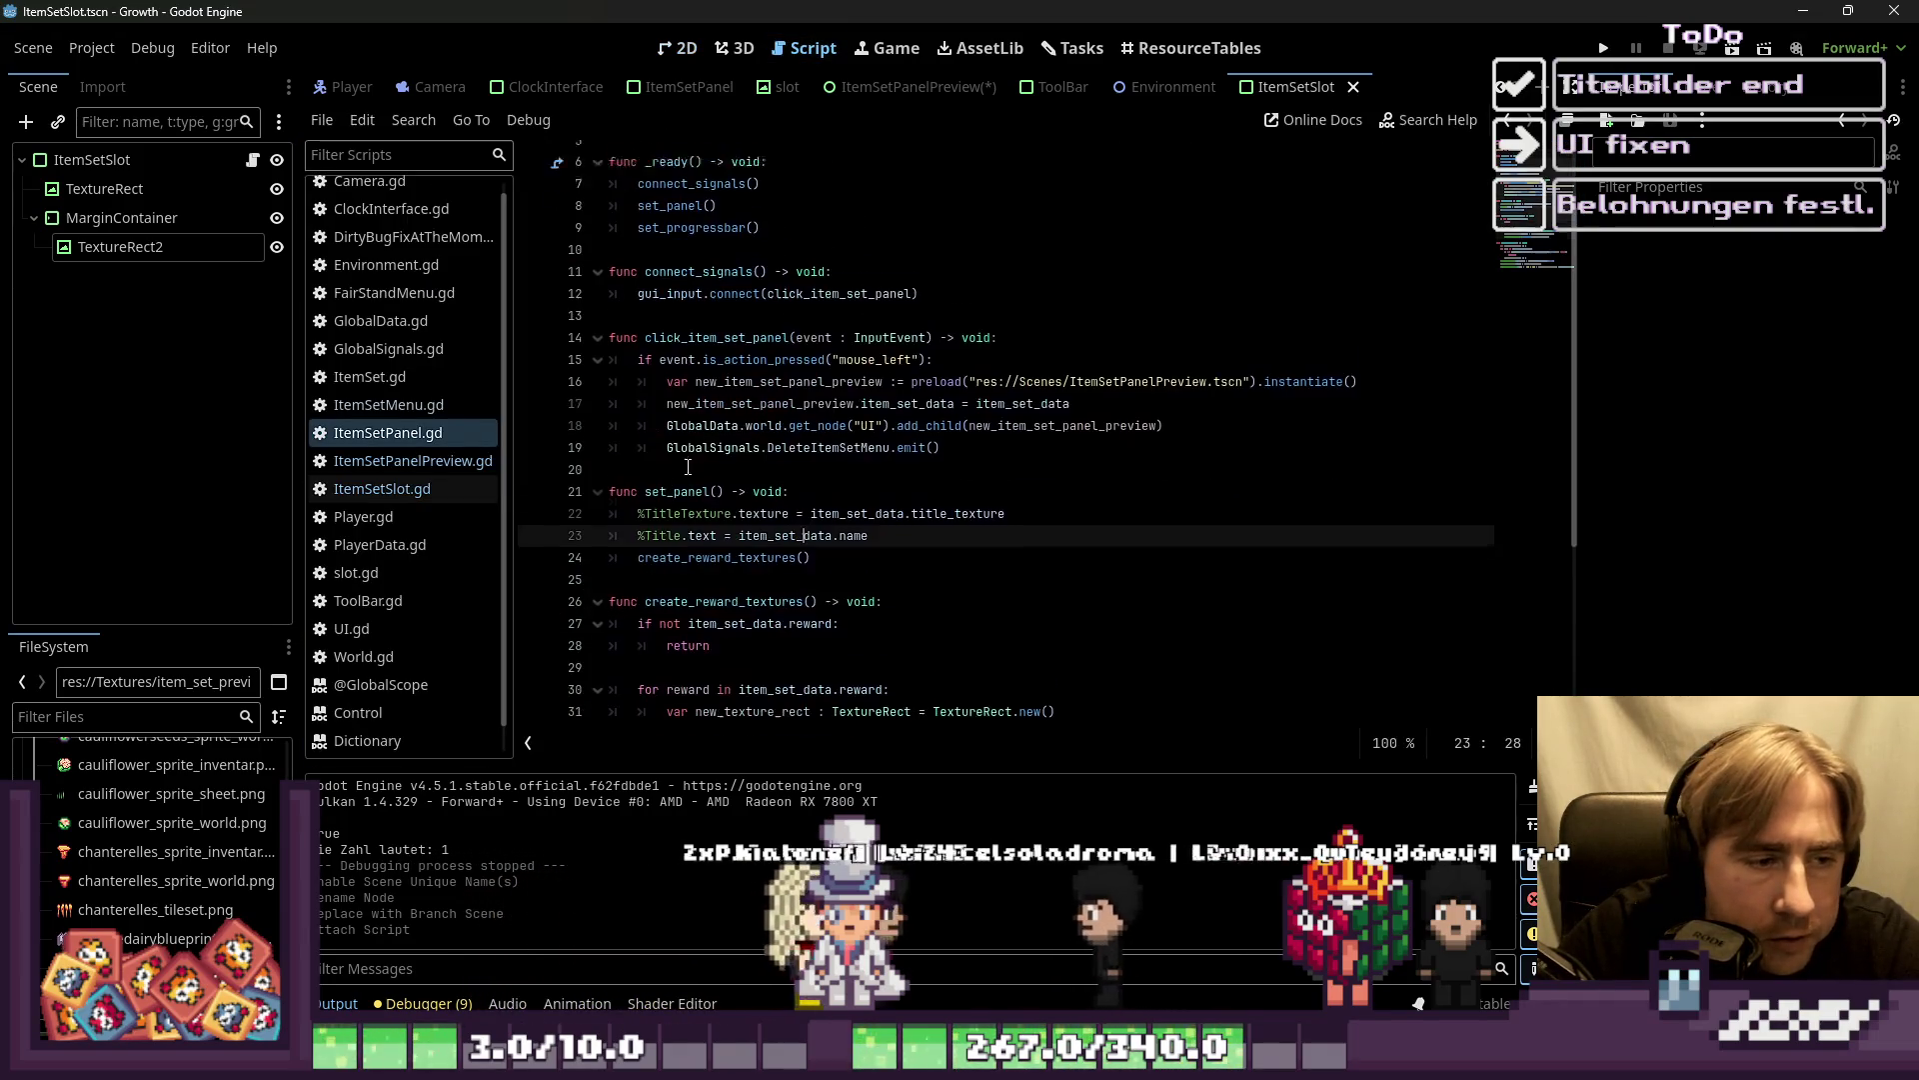
left_click(413, 462)
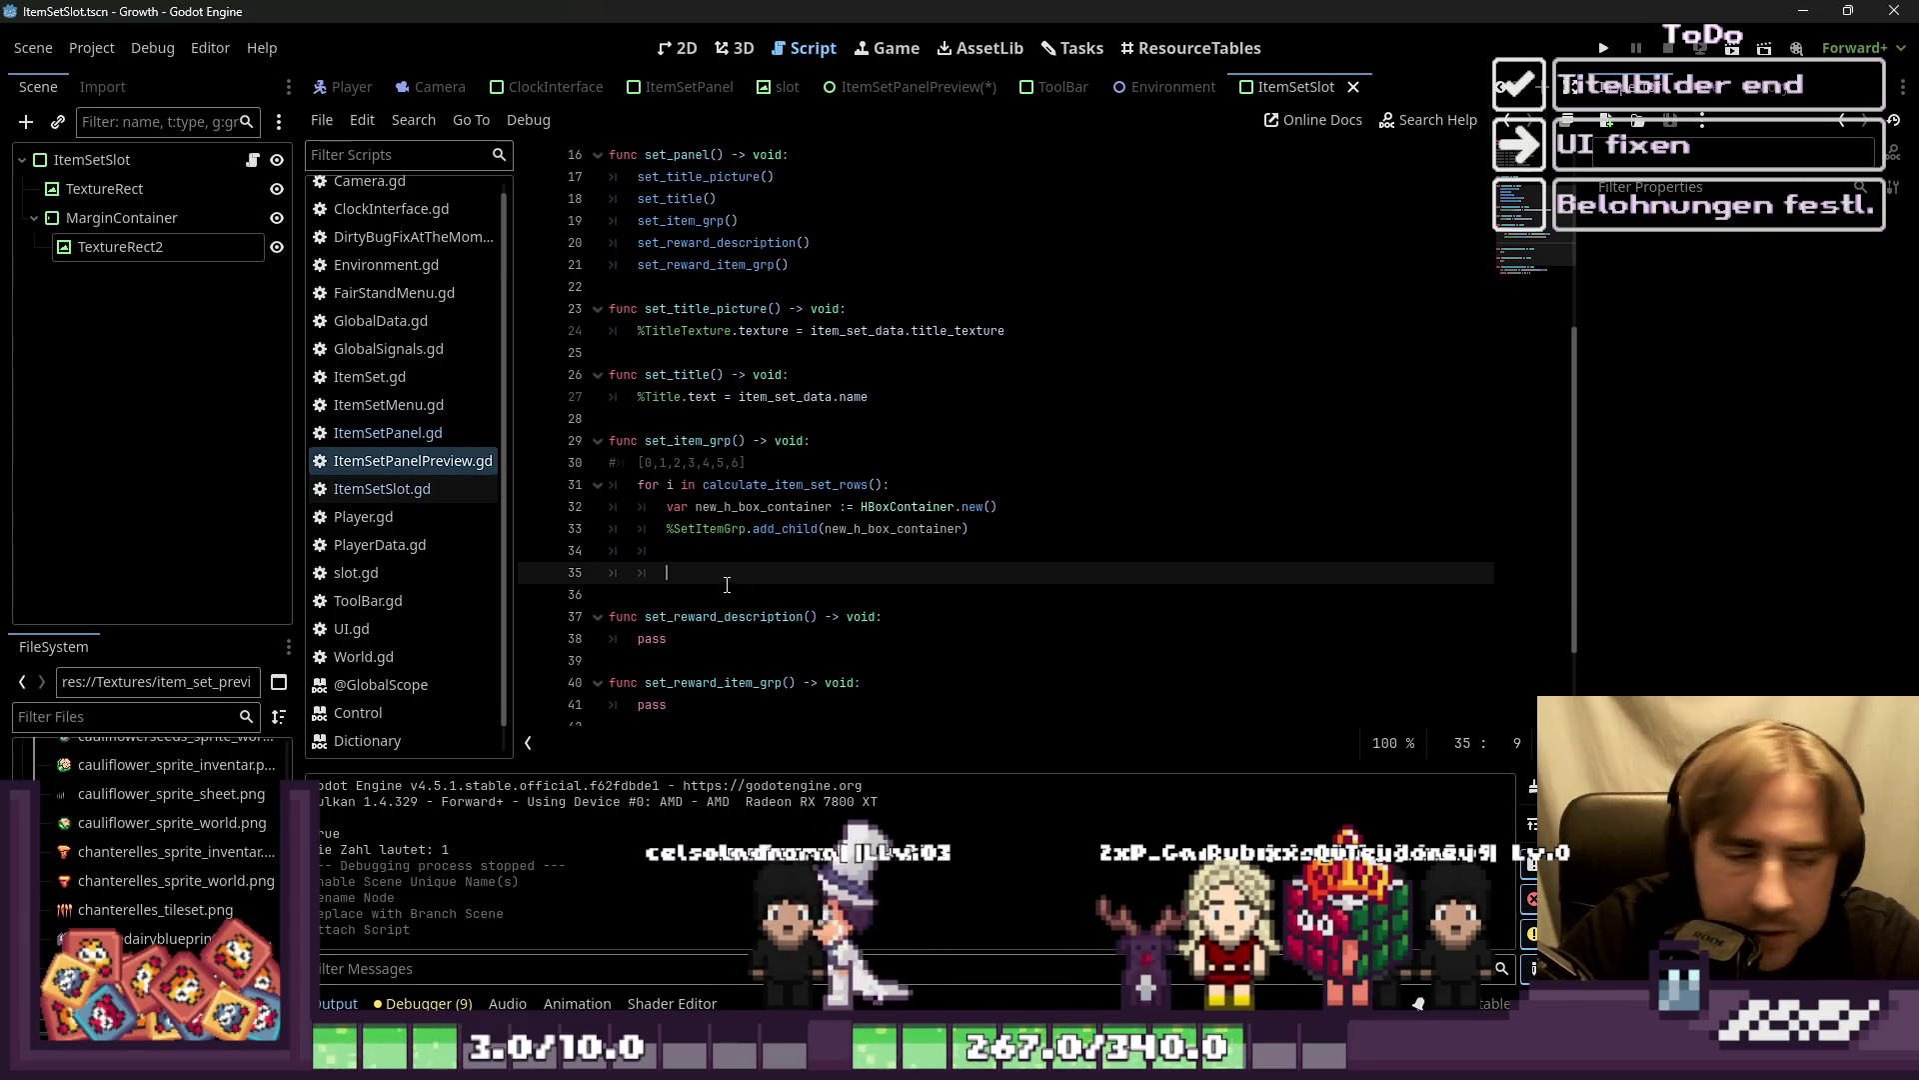
key("Up")
key("BackSpace")
key("BackSpace")
key("Down")
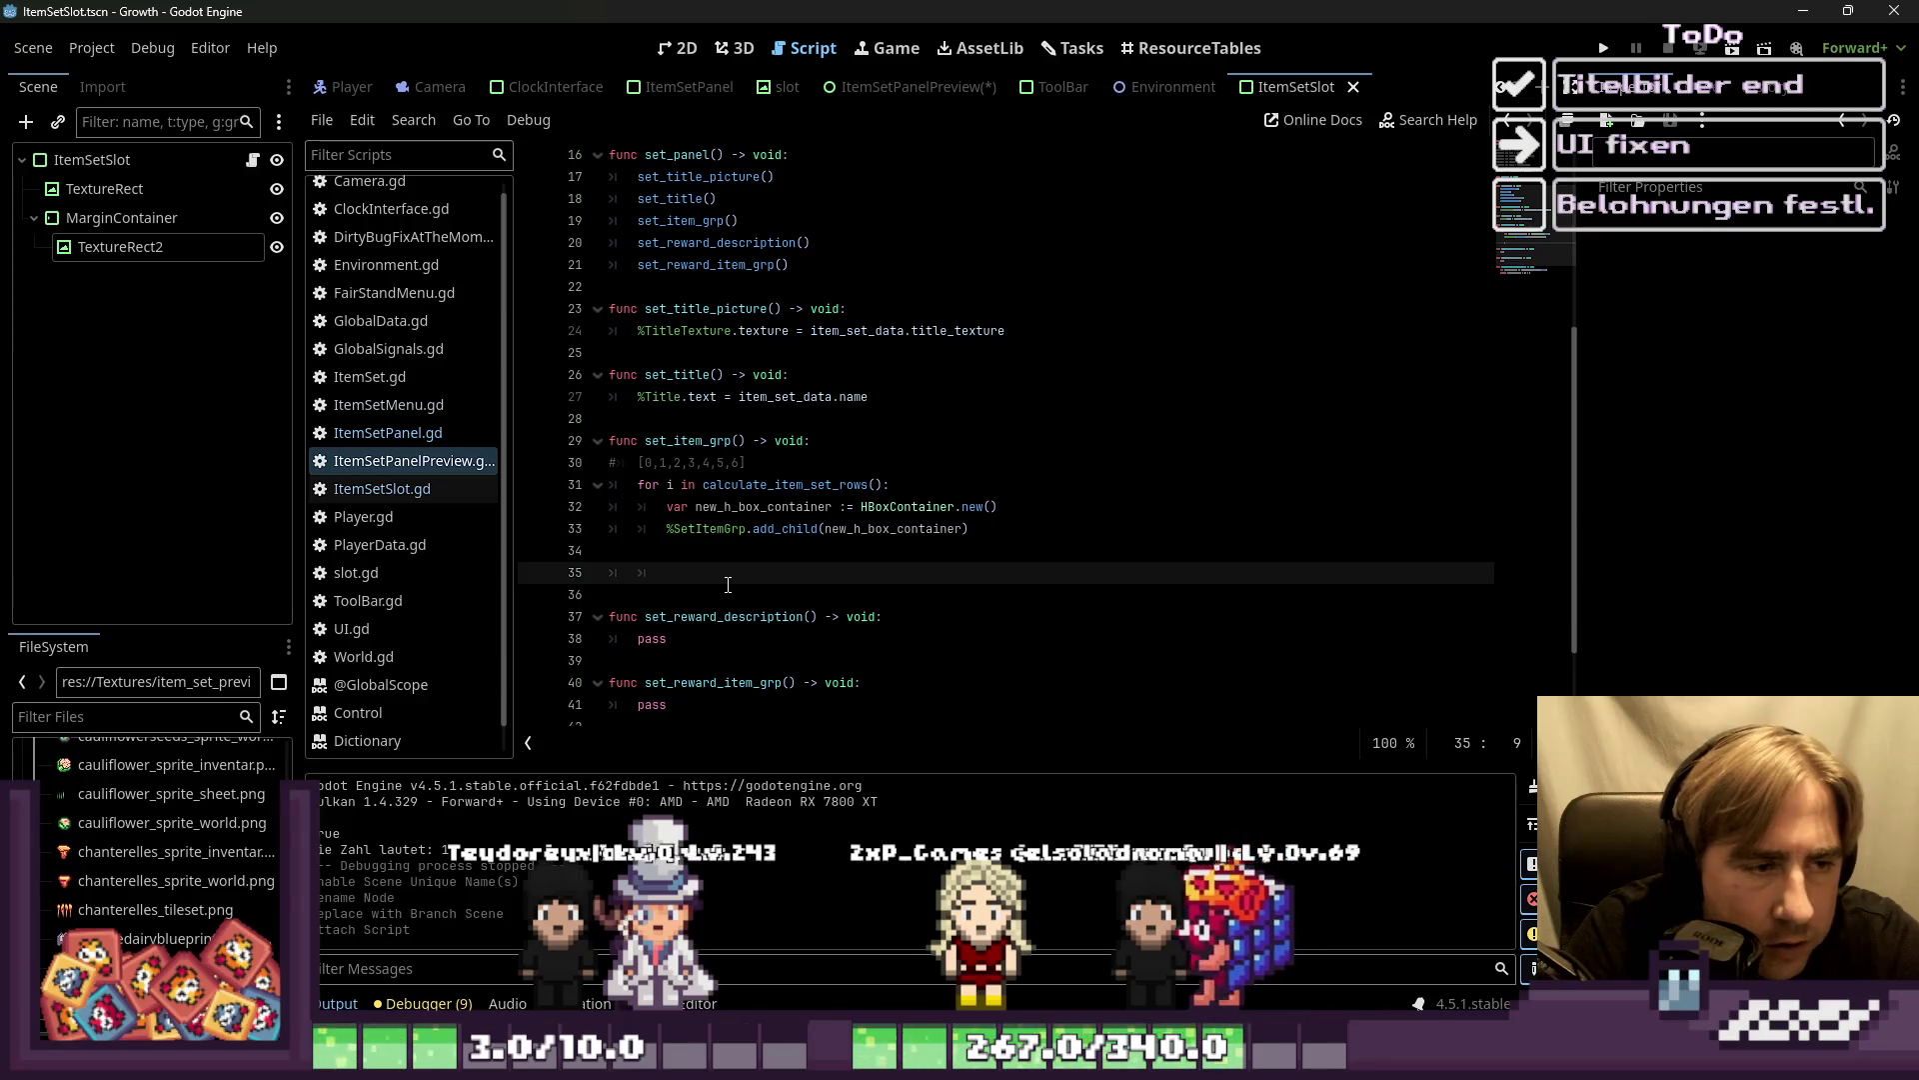
Start the inner loop on line 35 as 'for item in min('
key("ctrl+space")
key("Escape")
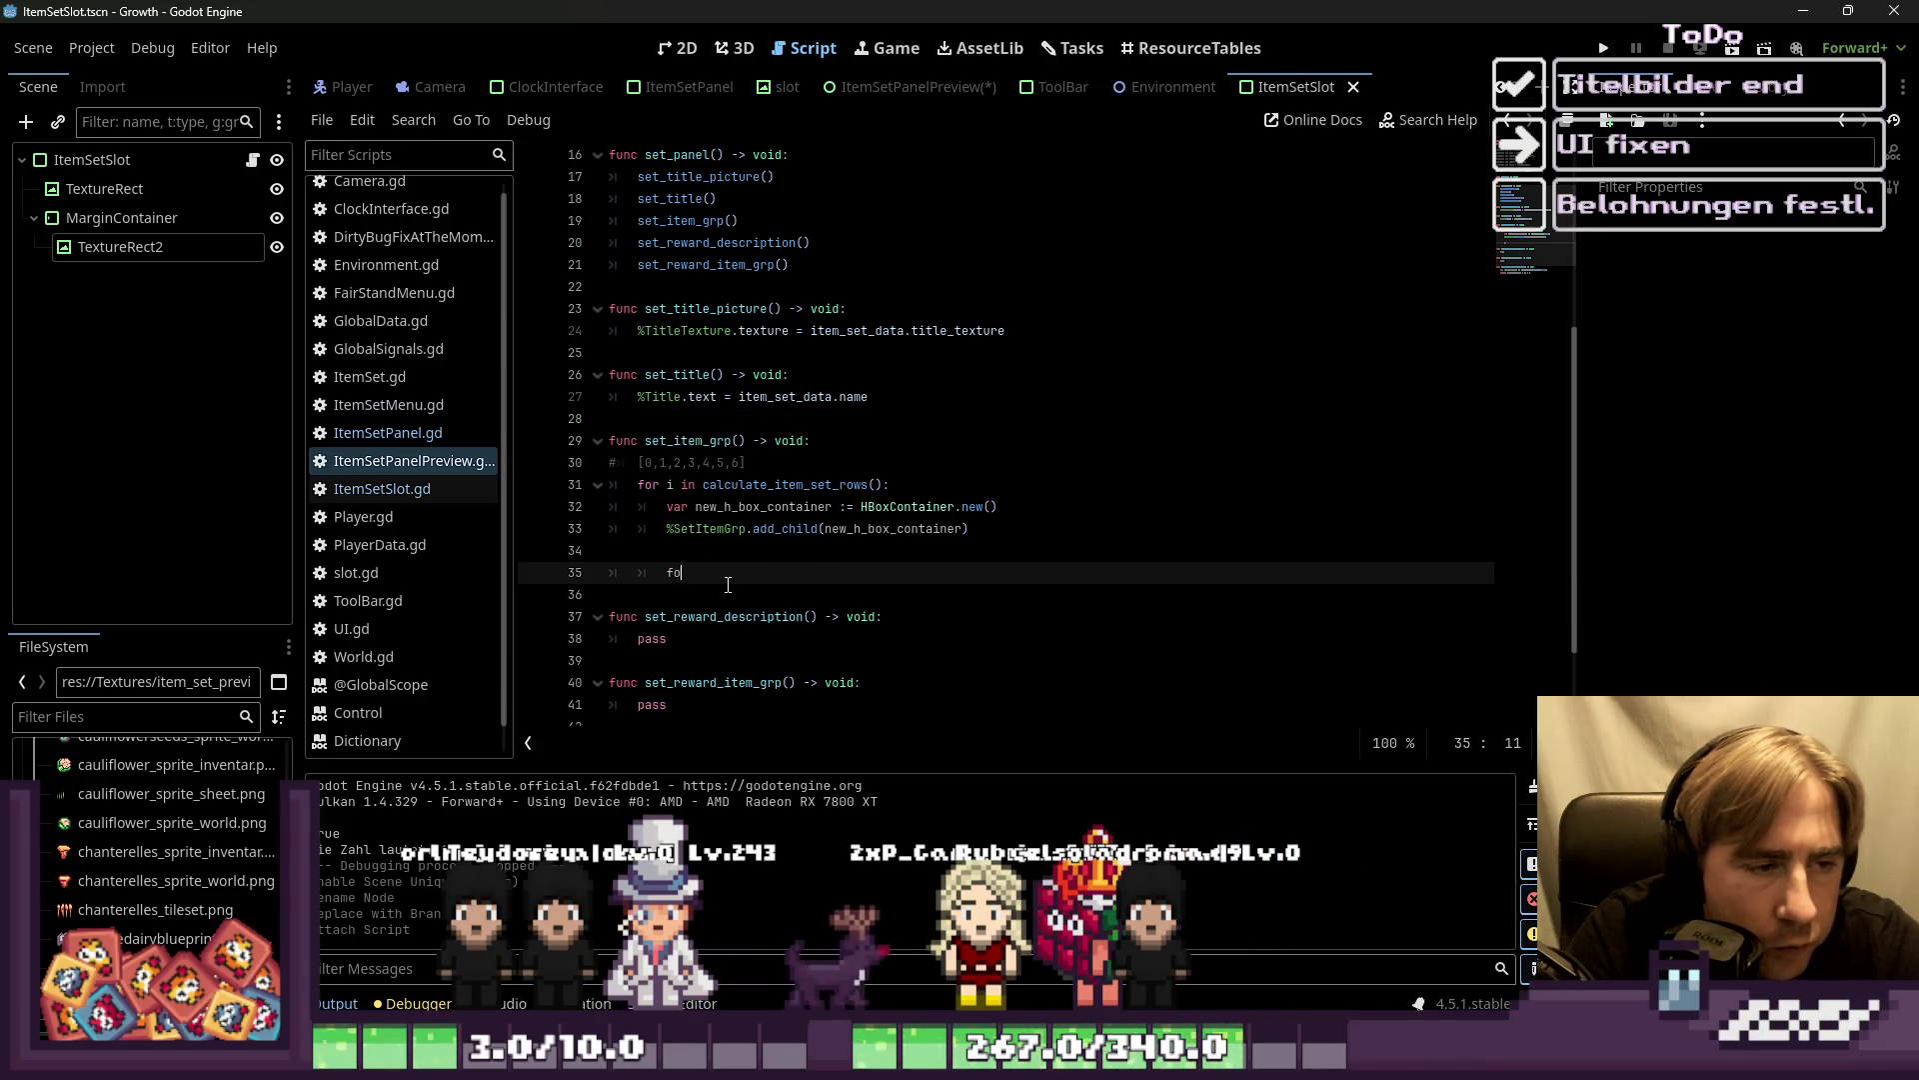
type("r")
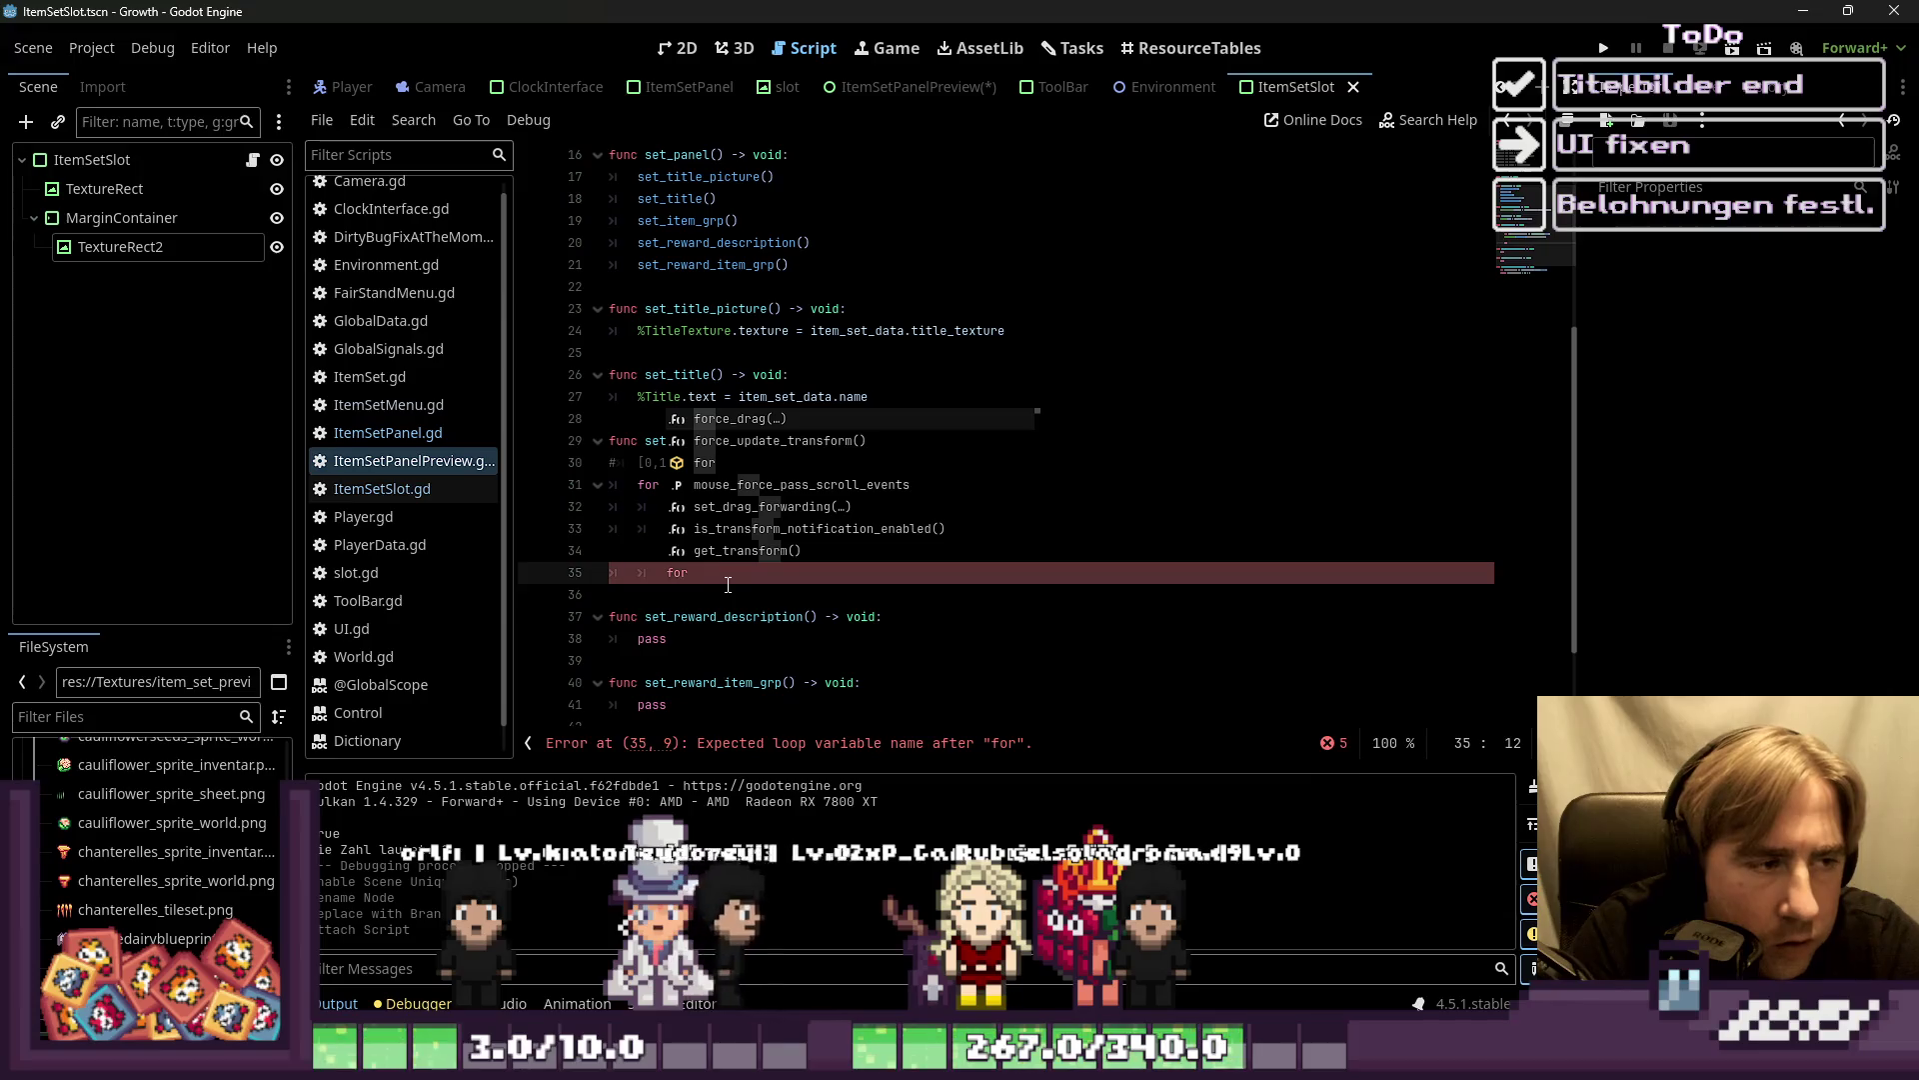
type(" u")
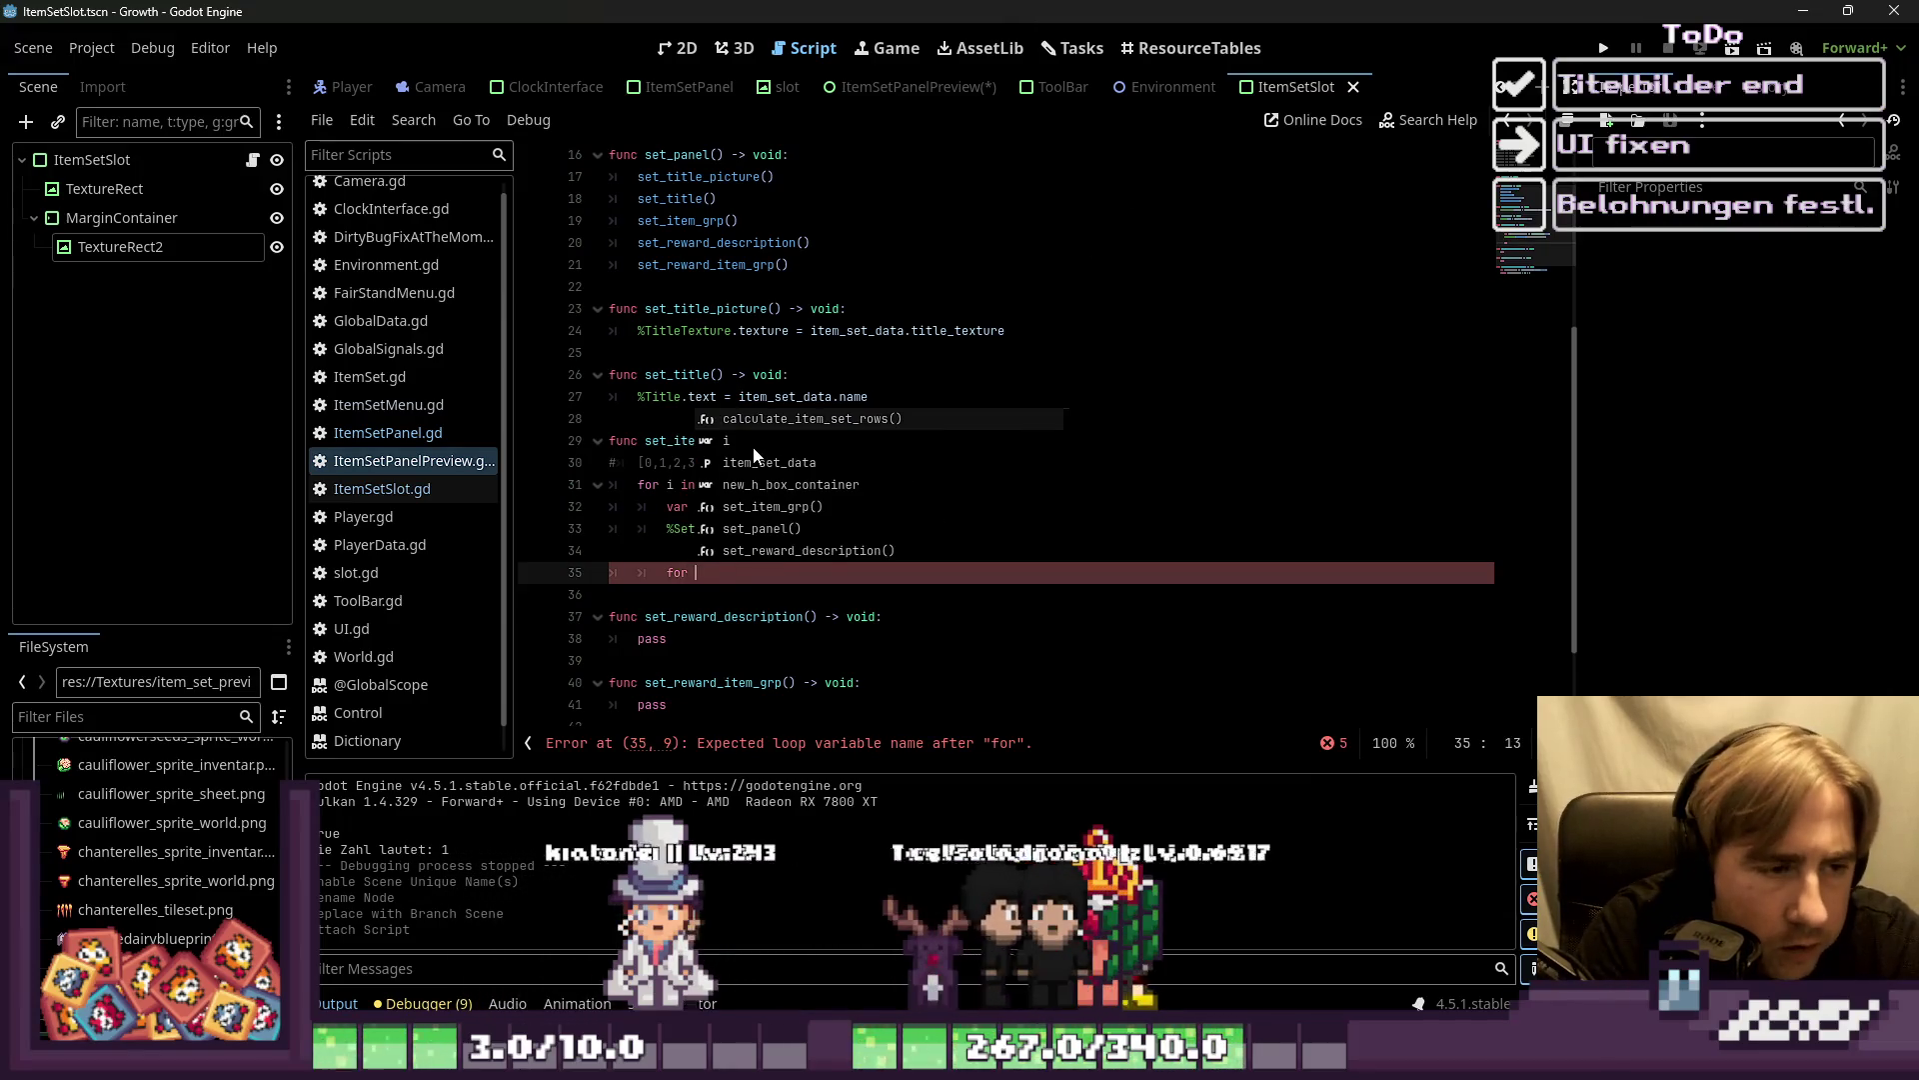
key("BackSpace")
type("in rang")
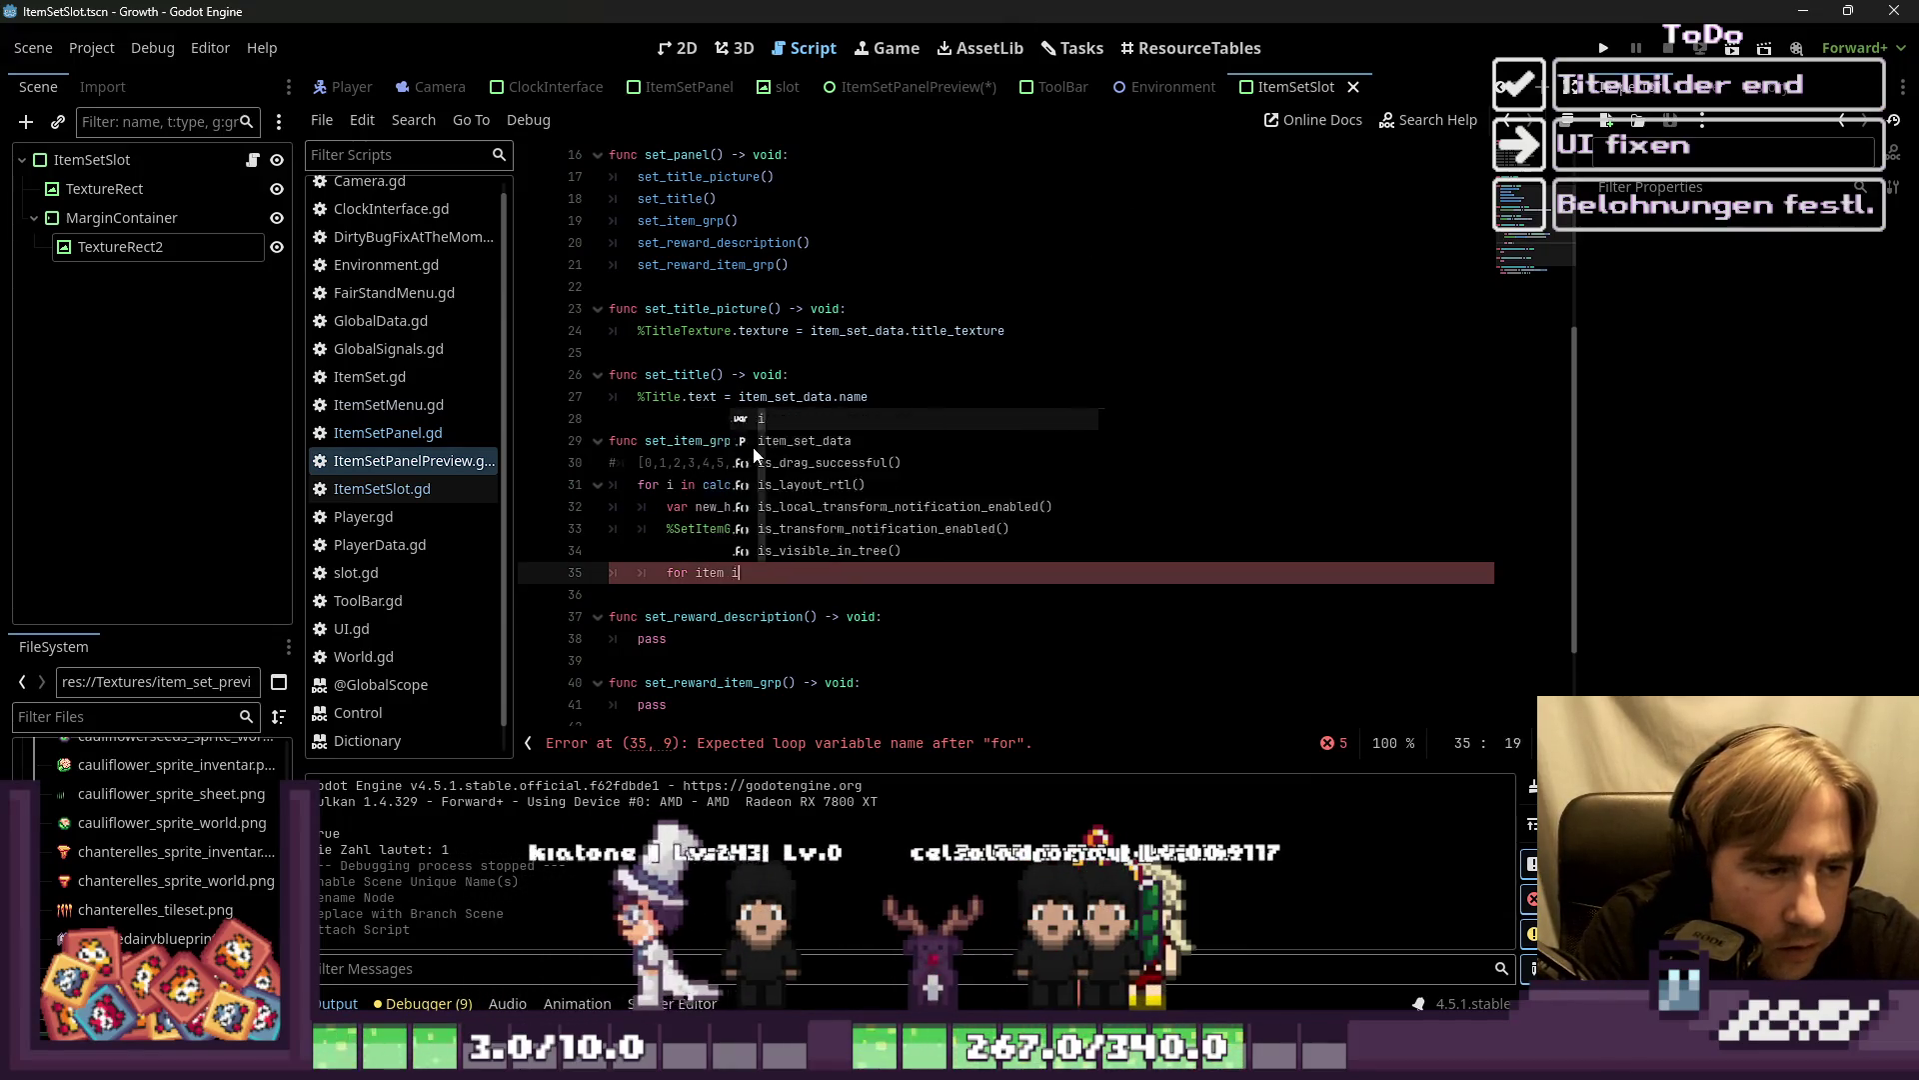
key("BackSpace")
key("BackSpace")
key("BackSpace")
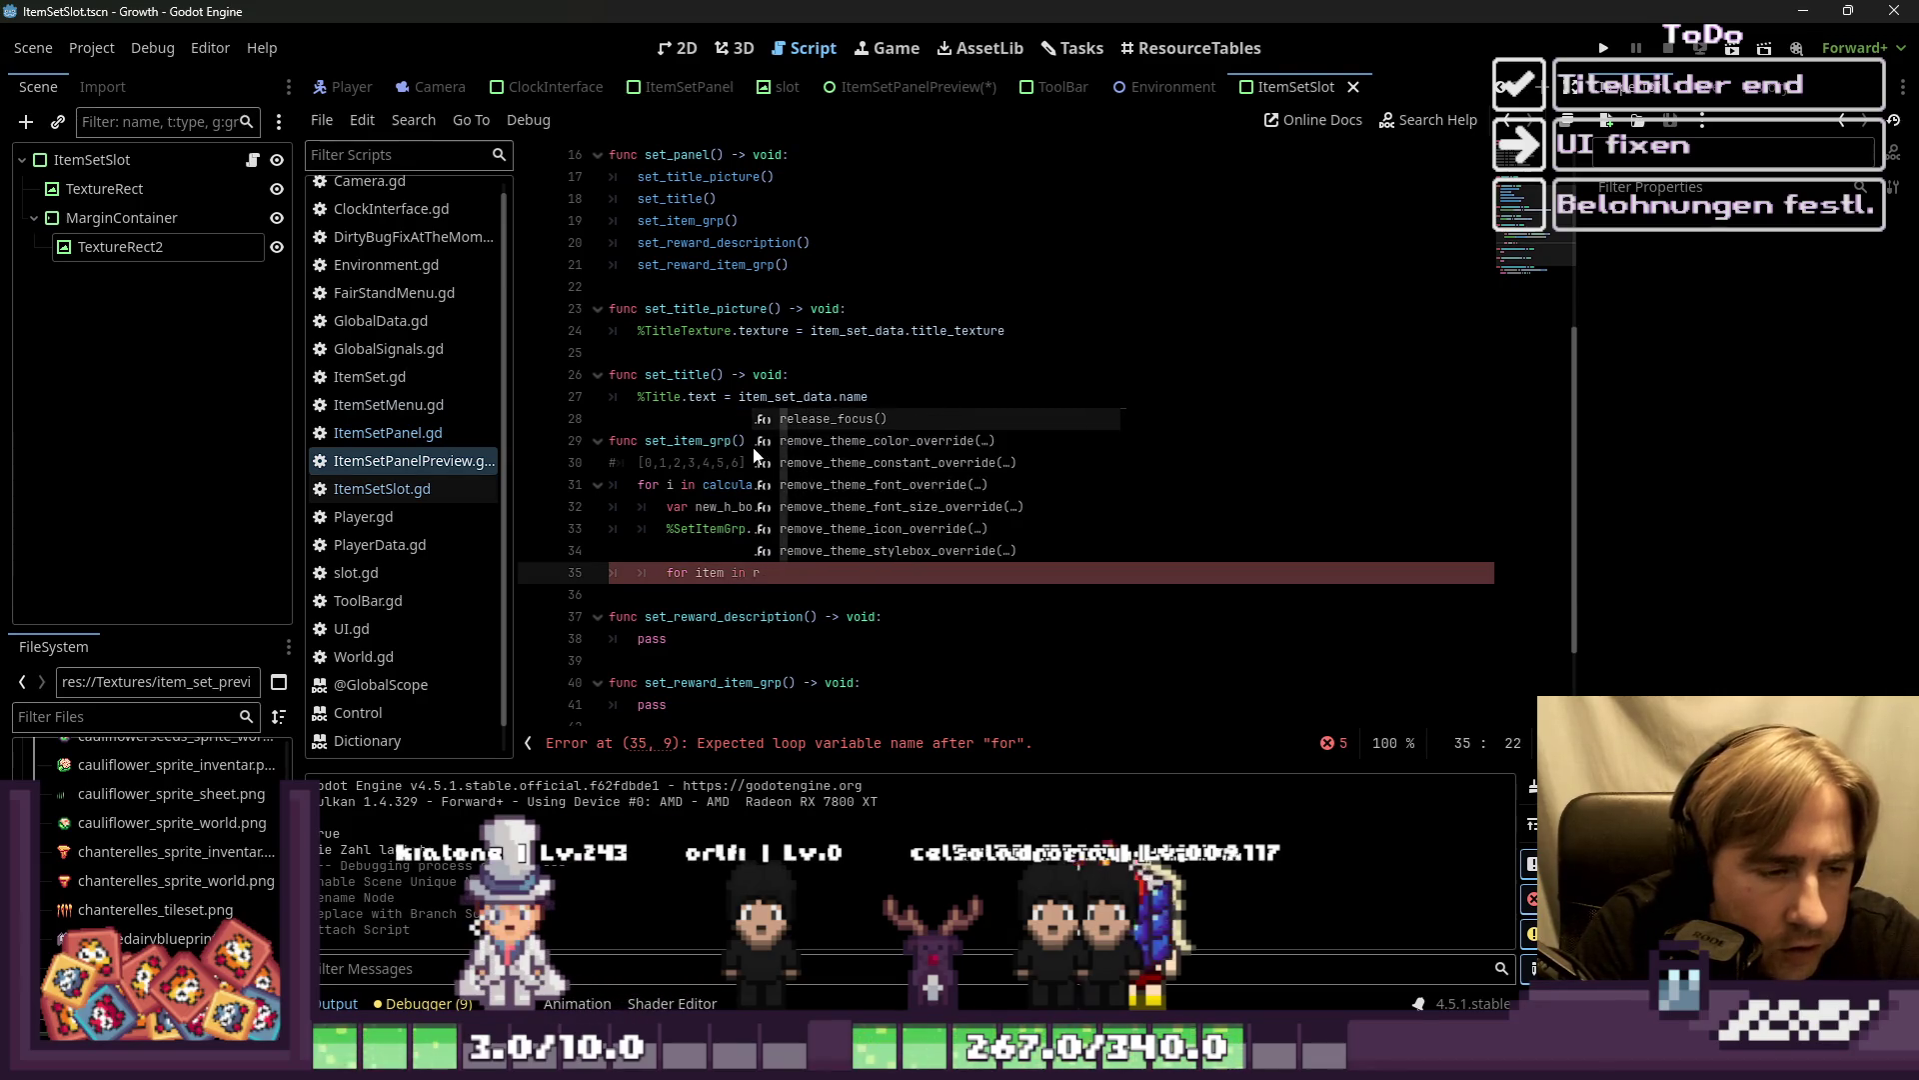
type("min(")
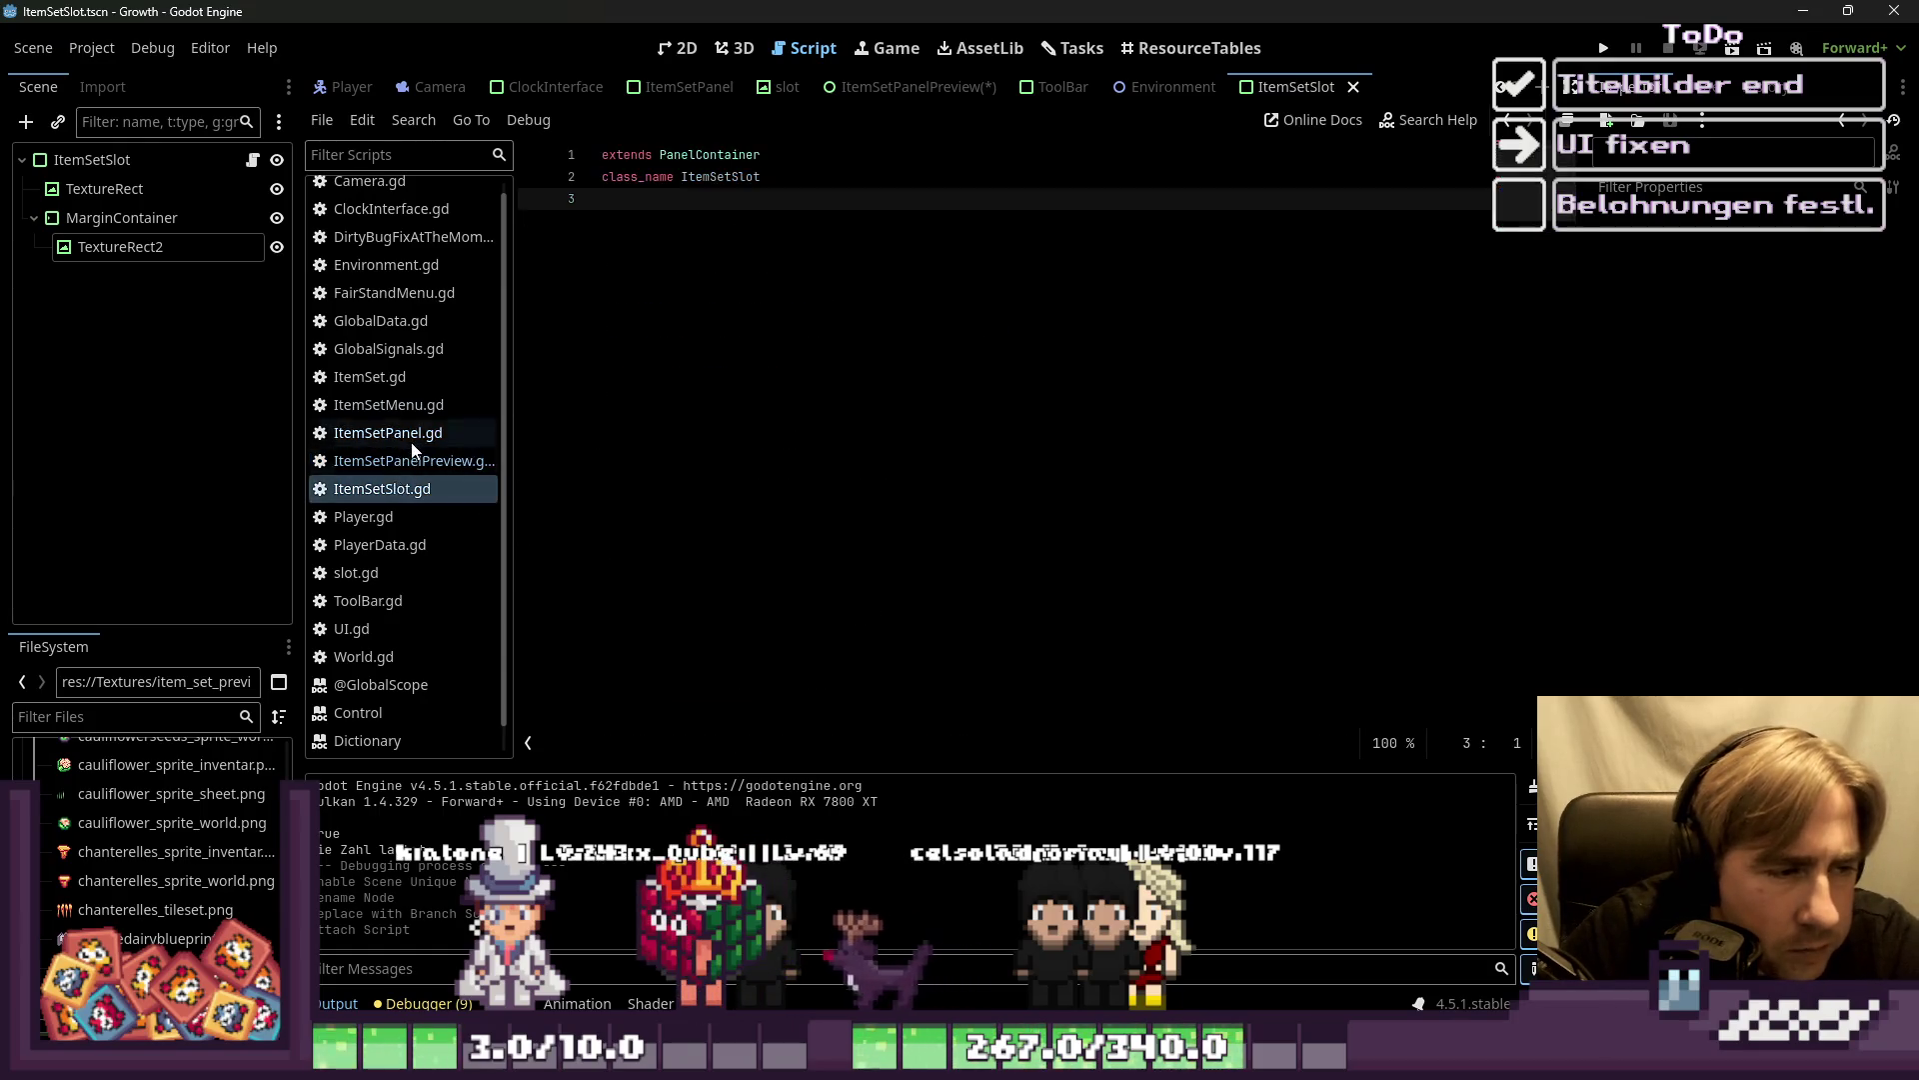
Check ItemSetMenu.gd's paging loop, then begin a 'var start' line above the inner loop in ItemSetPanelPreview.gd
left_click(415, 410)
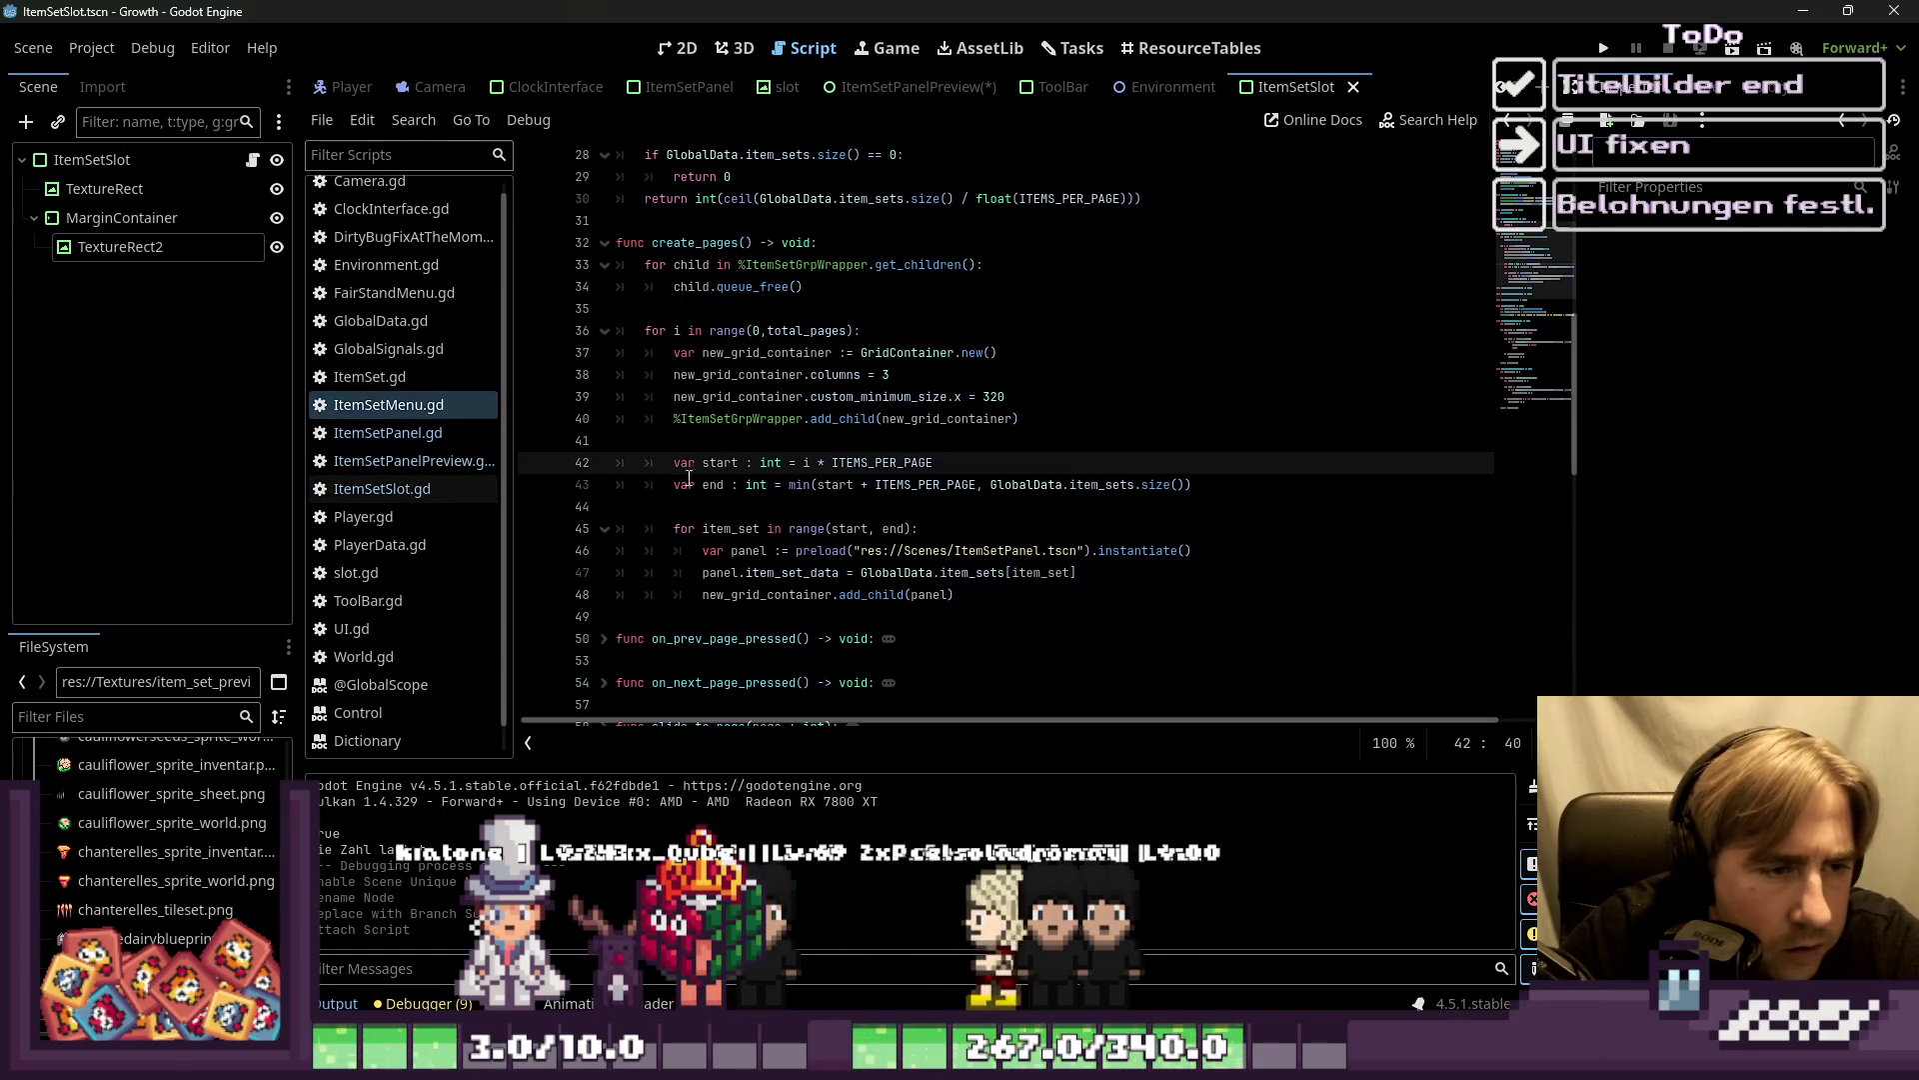
left_click_drag(716, 529, 812, 531)
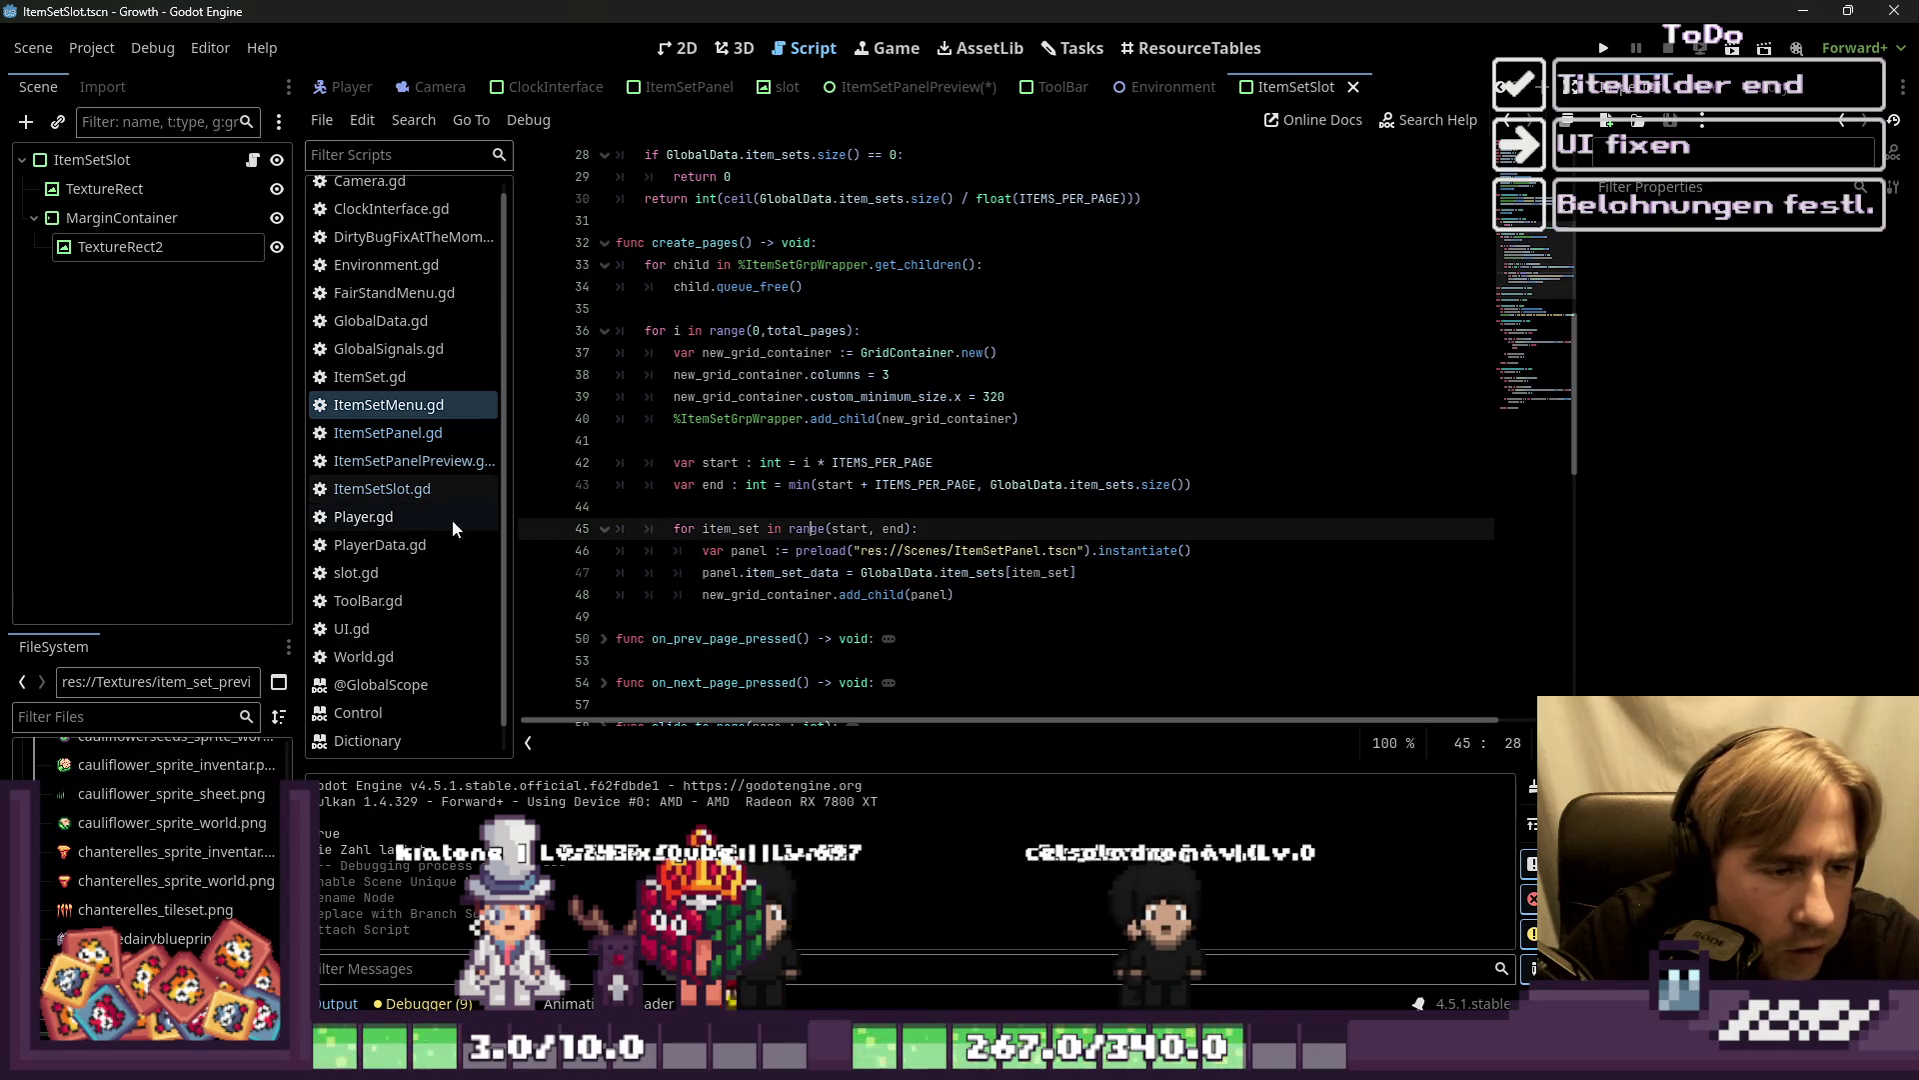
left_click(430, 487)
left_click(424, 462)
left_click(584, 548)
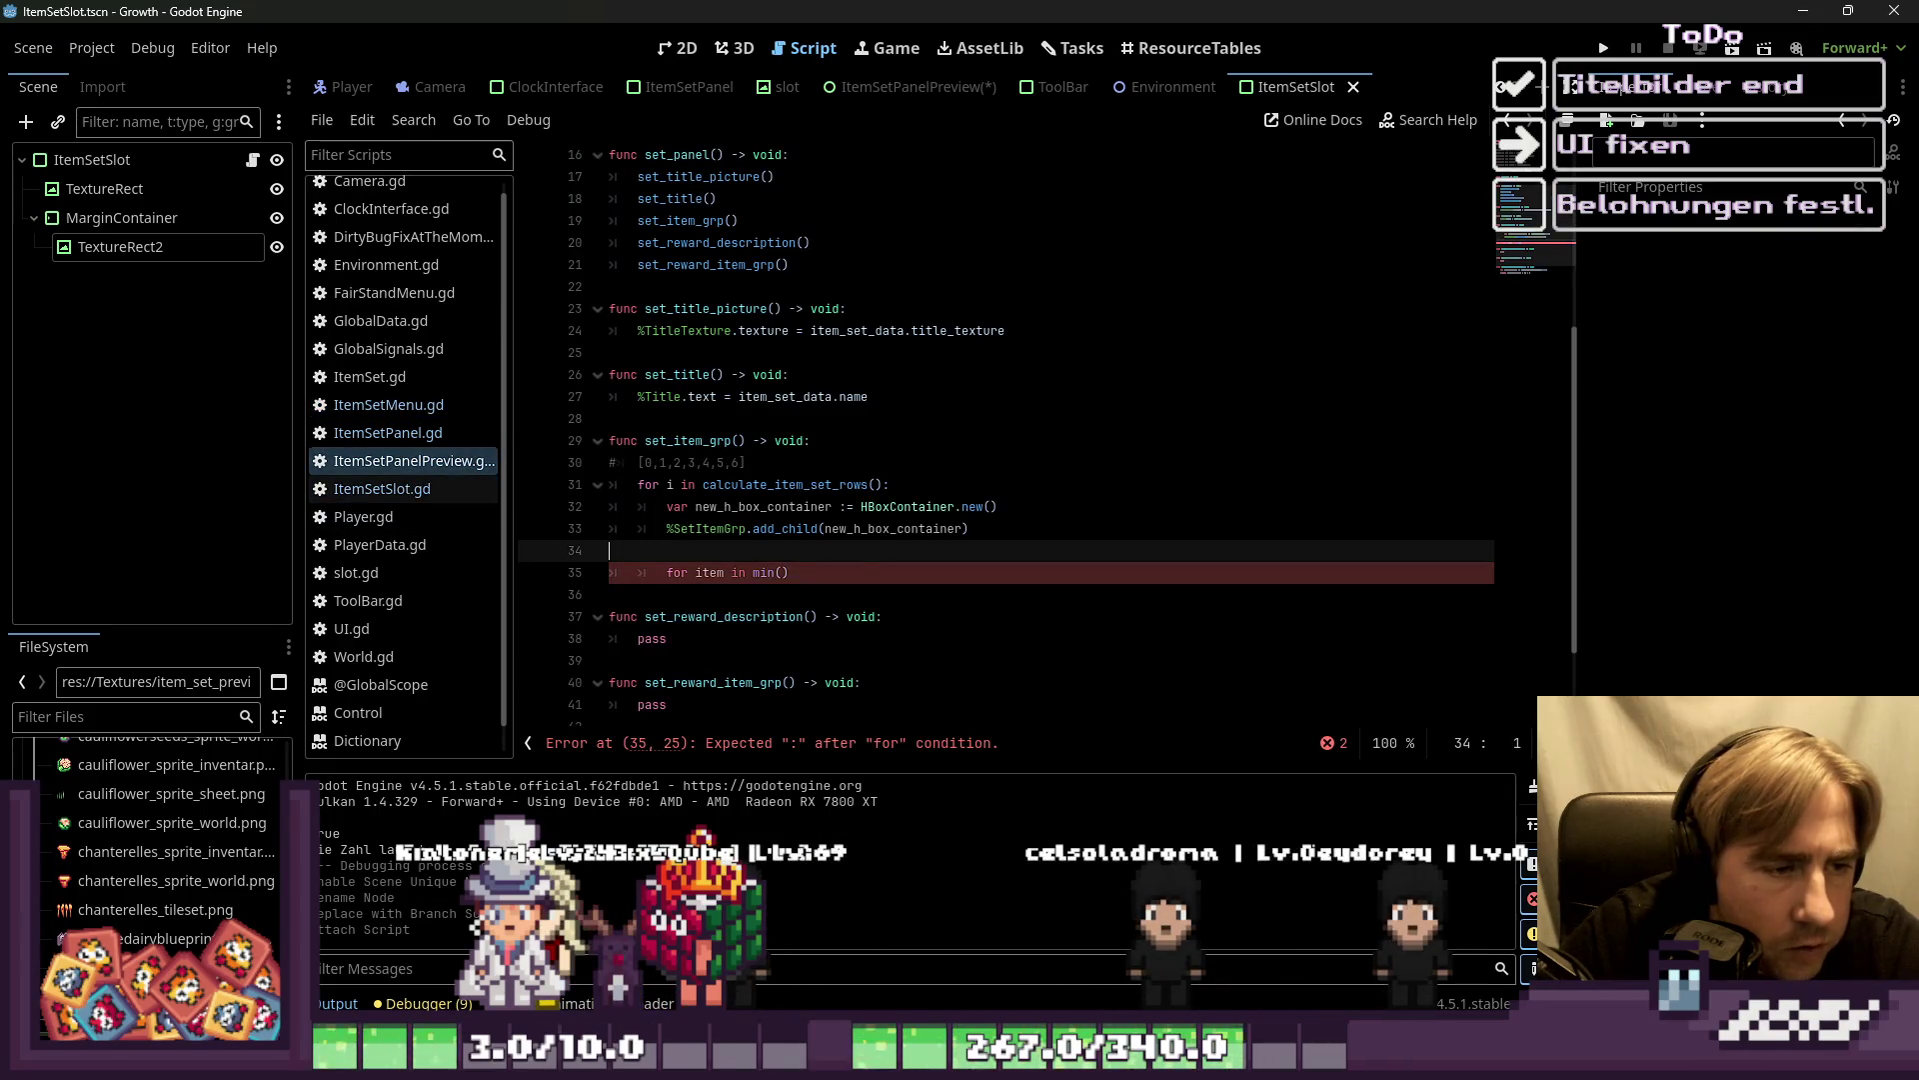
key("Tab")
key("Tab")
key("Return")
key("BackSpace")
key("BackSpace")
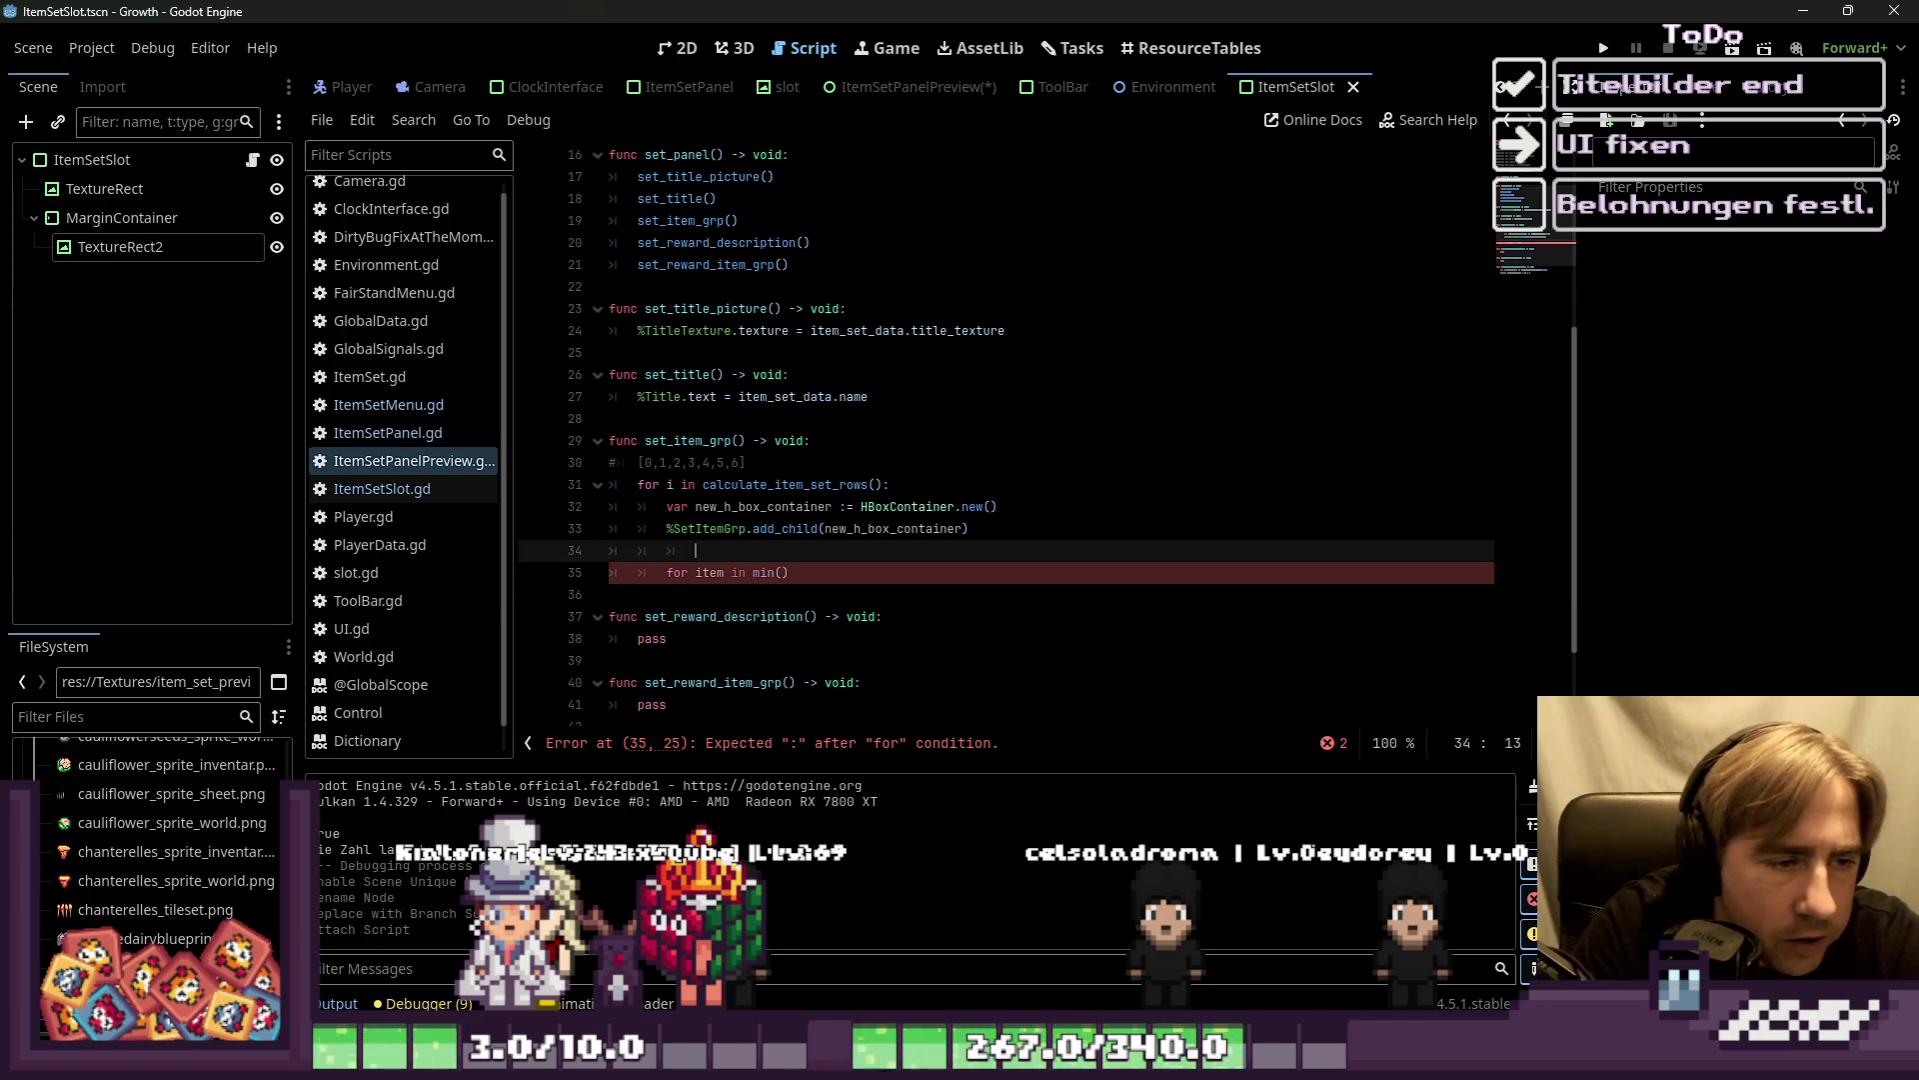
key("Return")
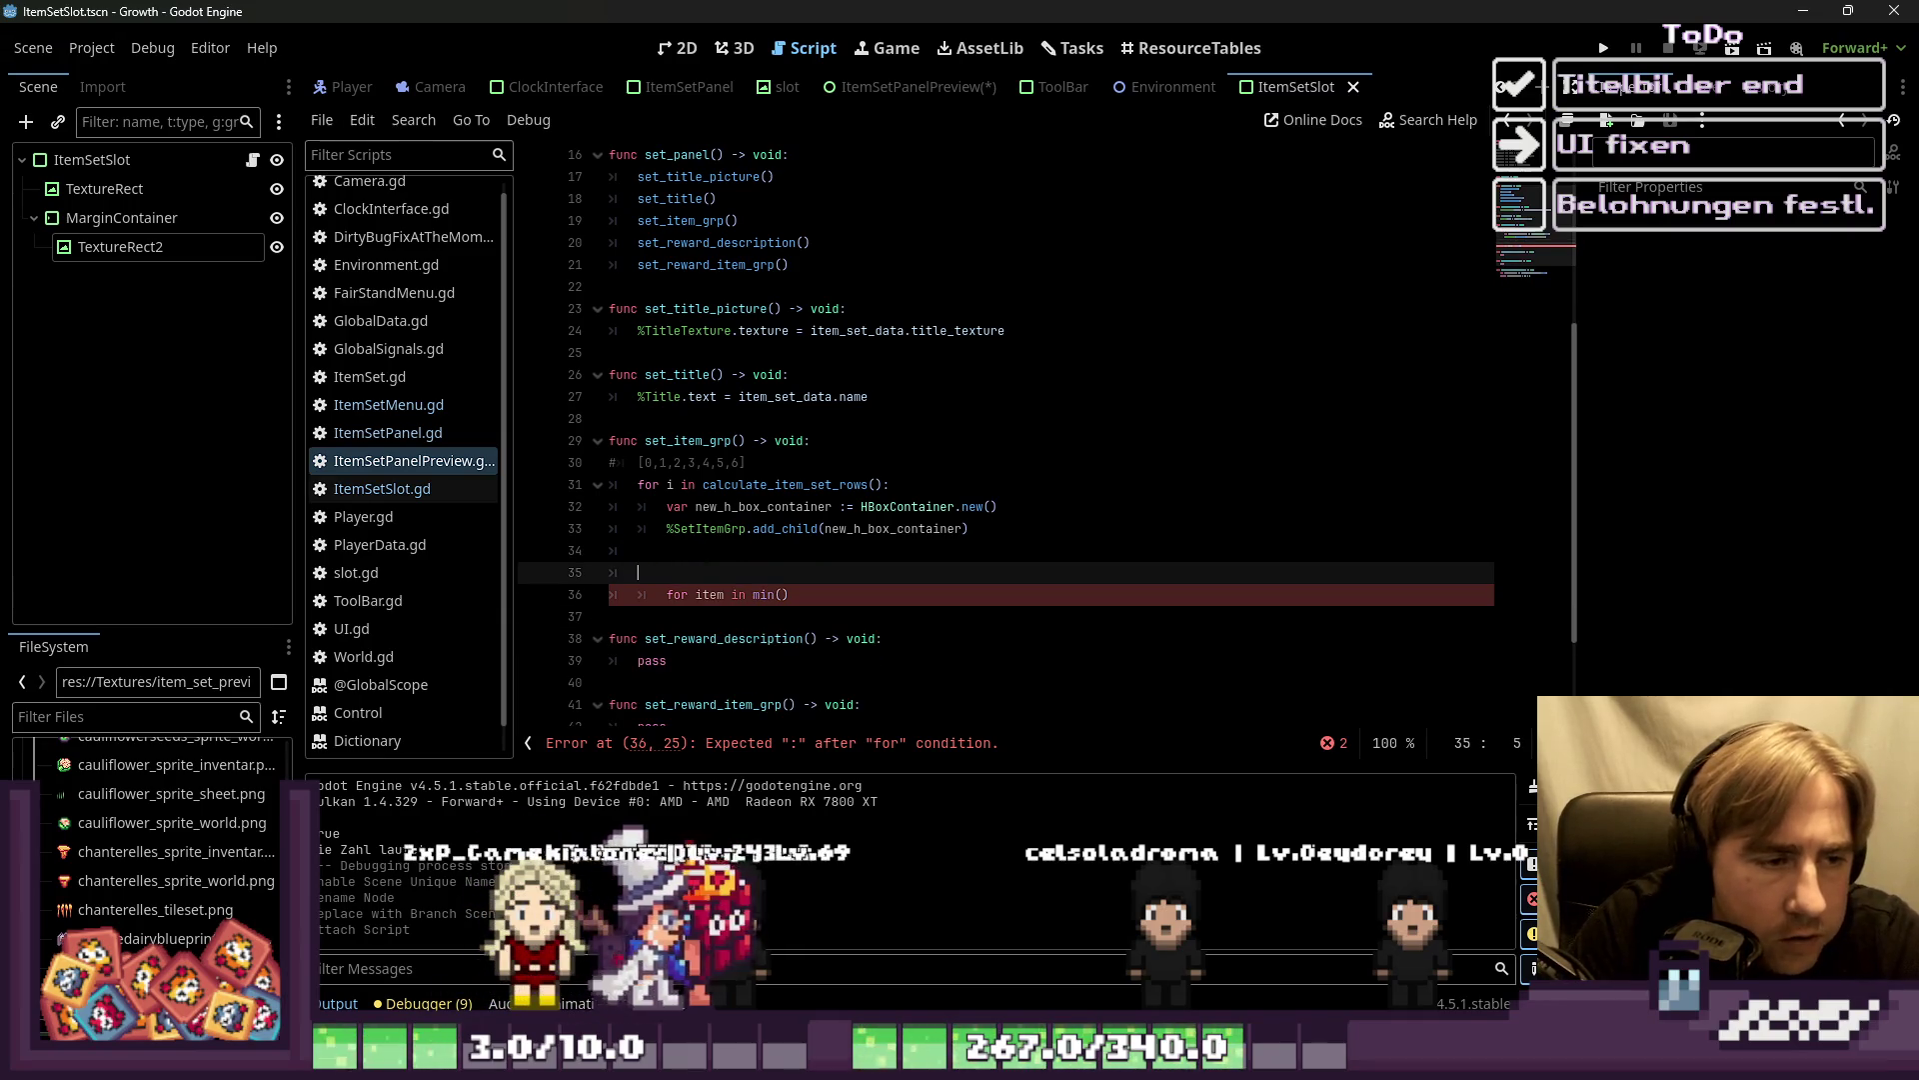
type("var start :=")
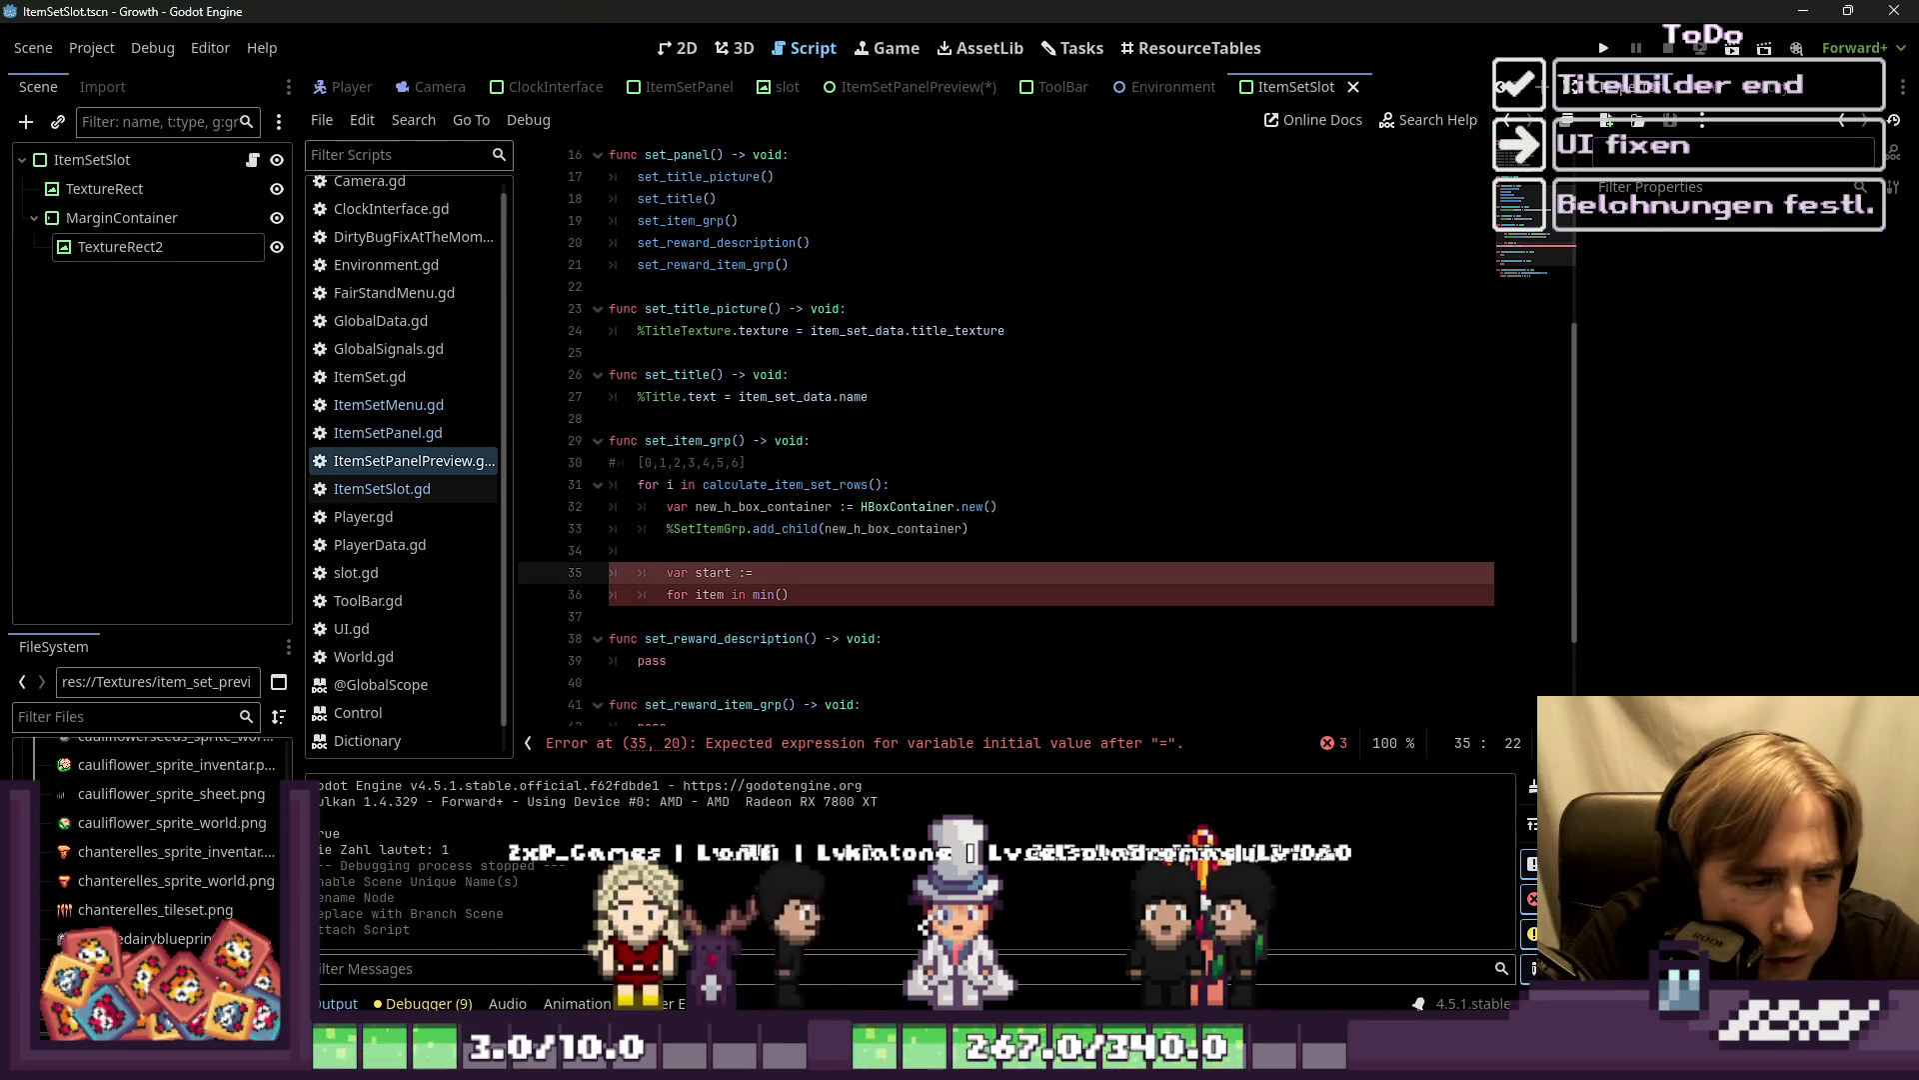
type("0")
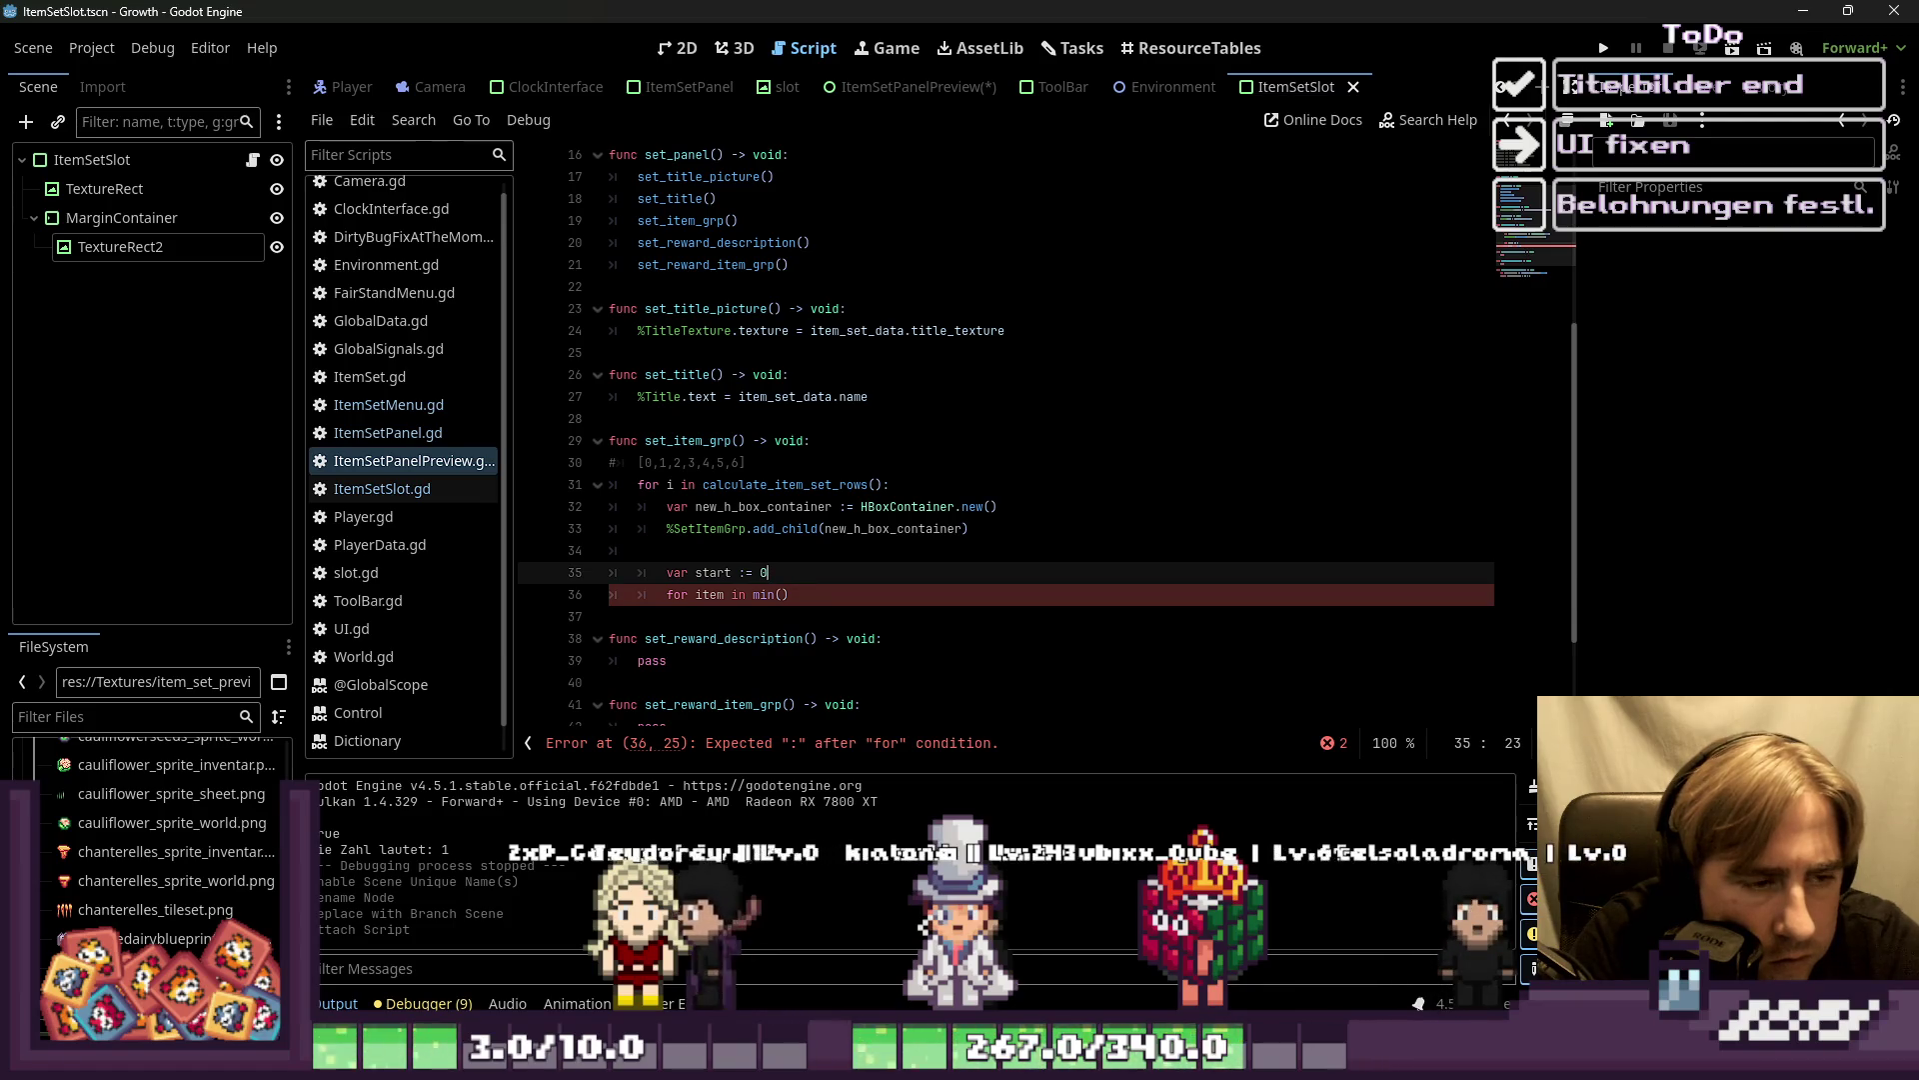
key("BackSpace")
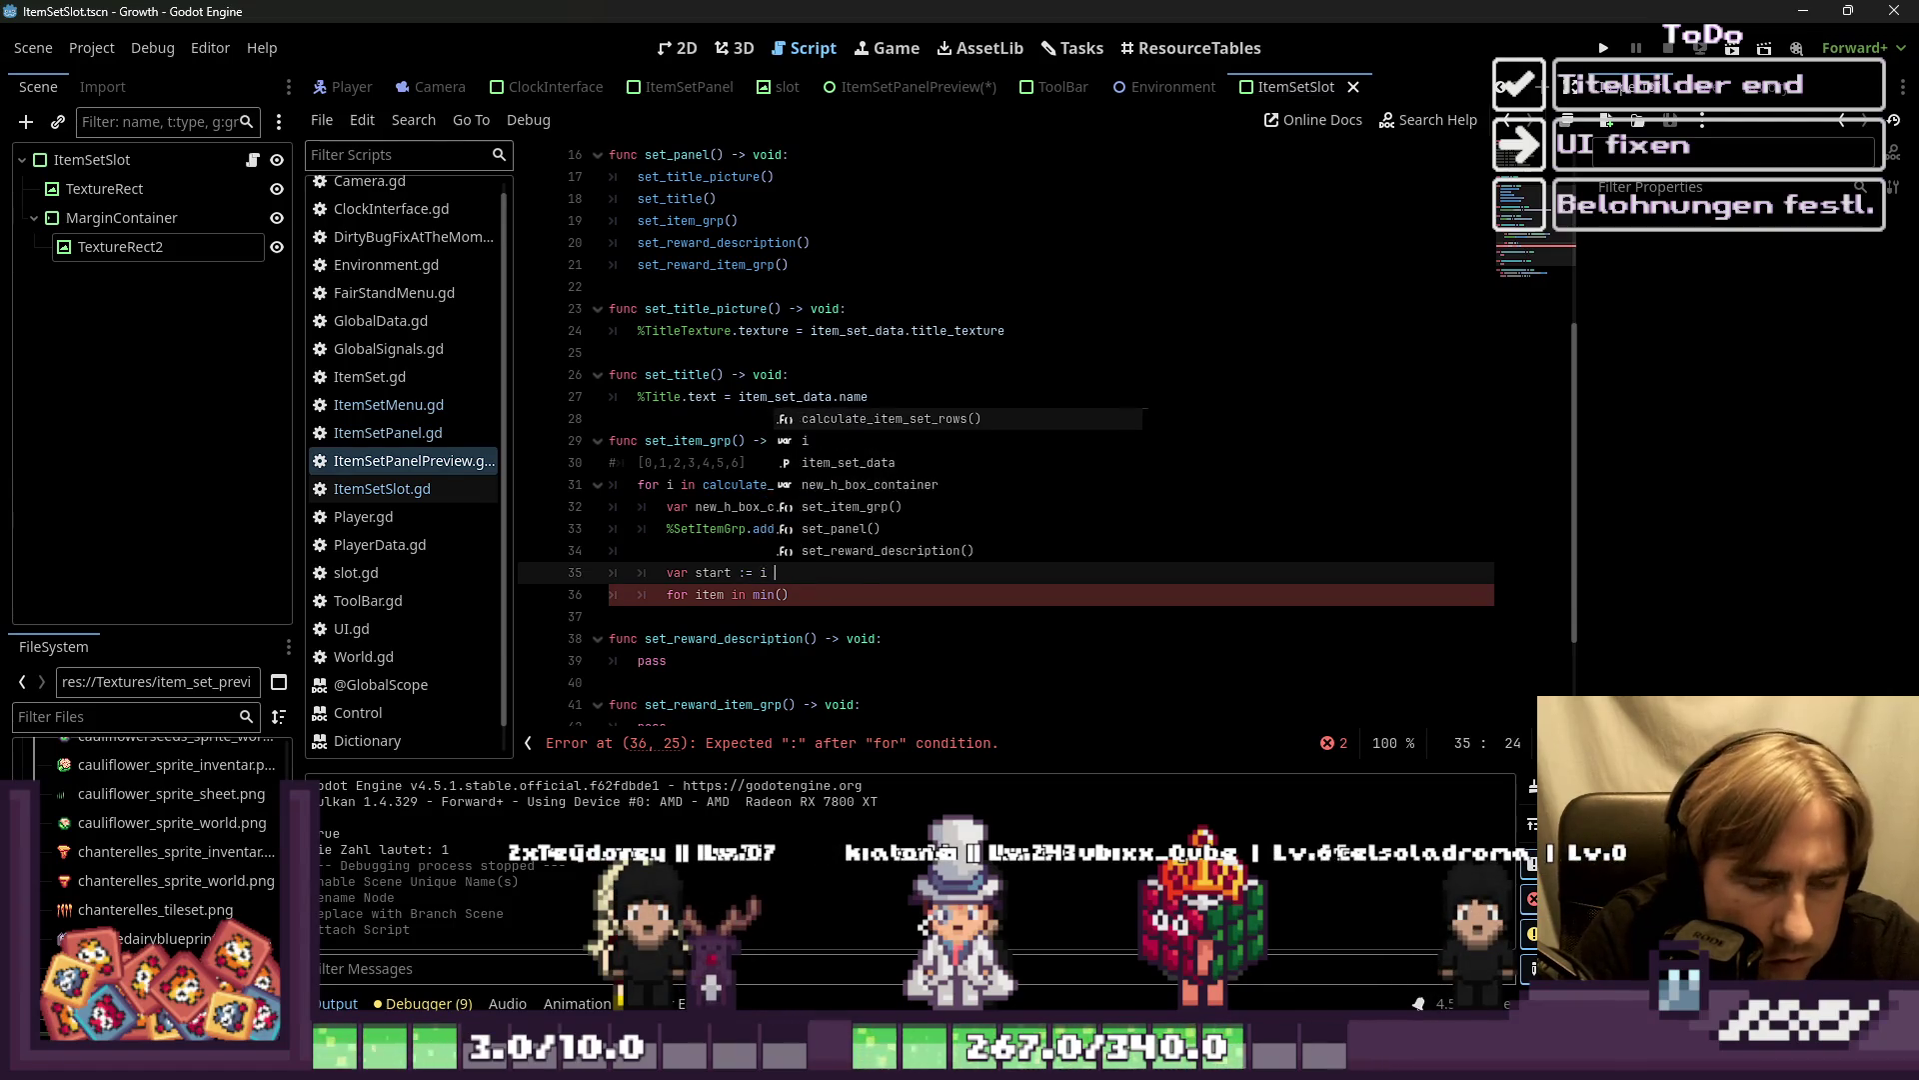
type("+")
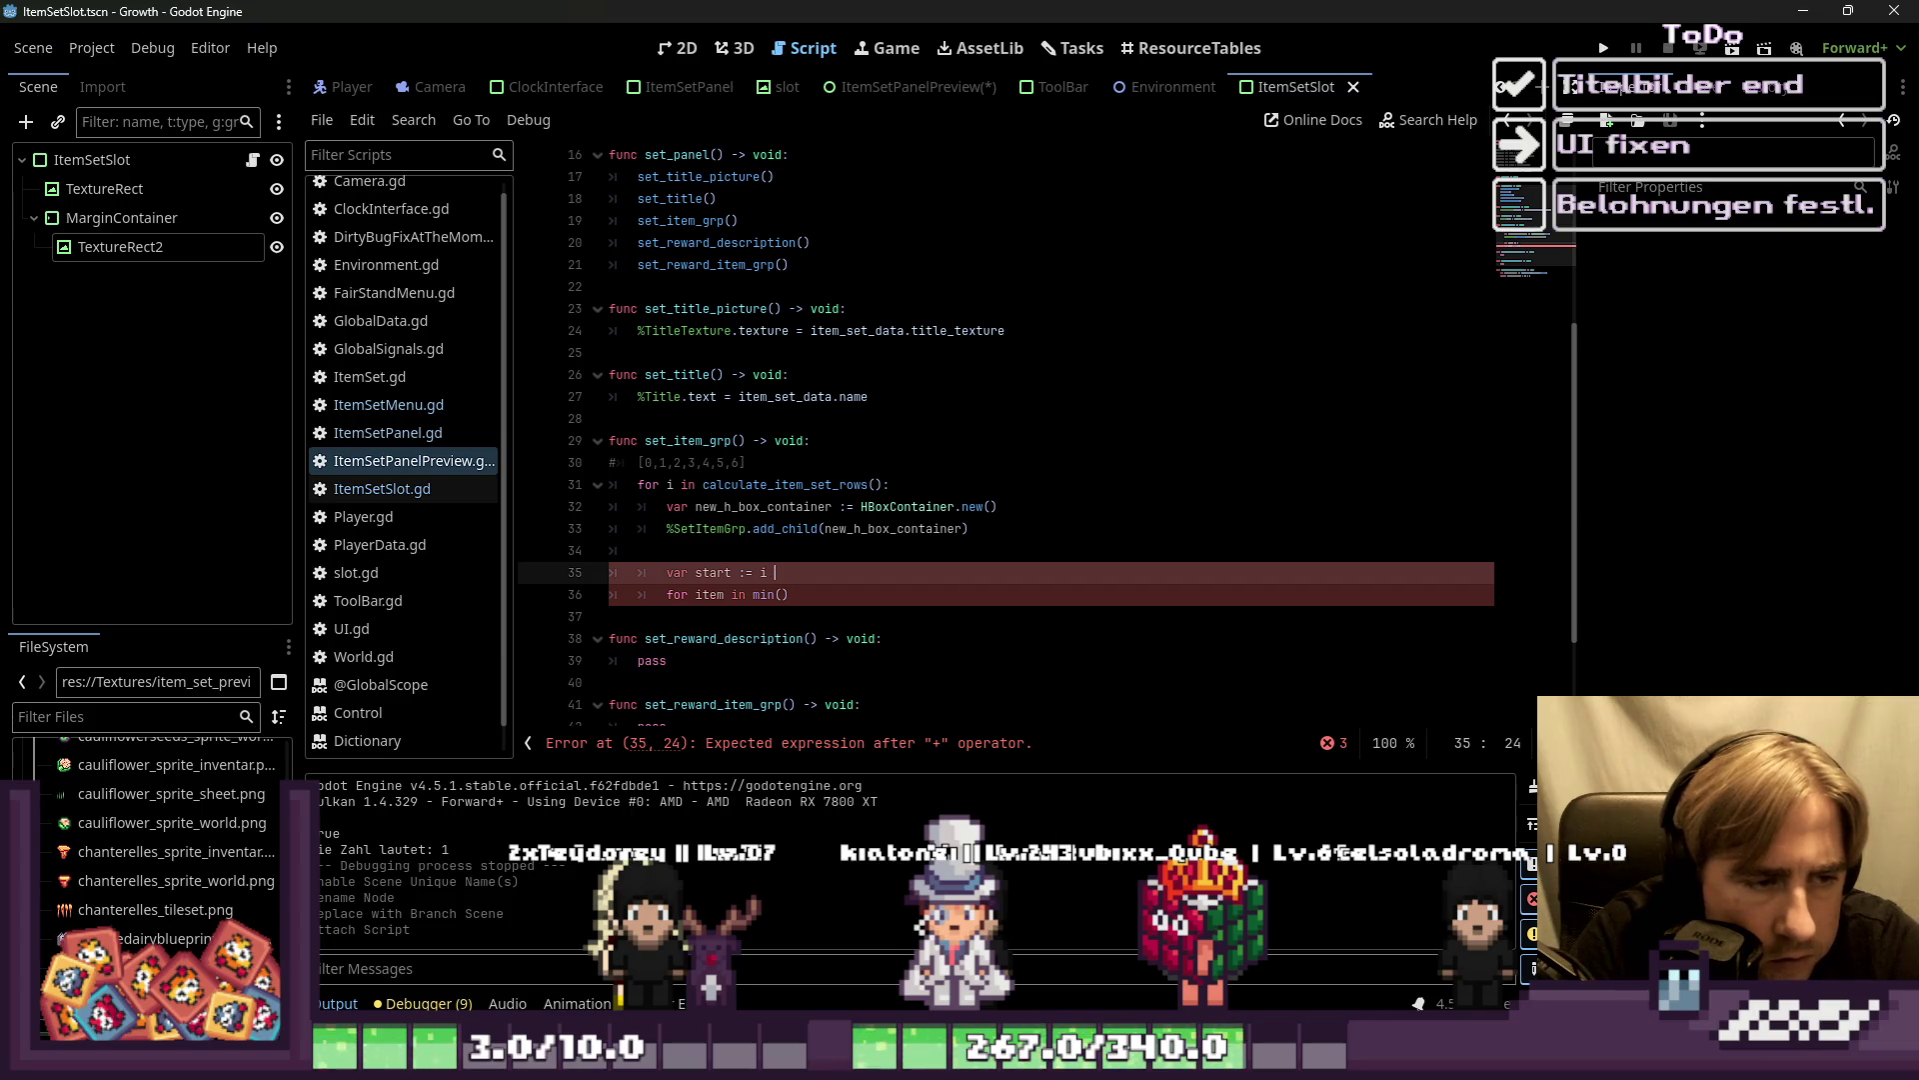
type("+")
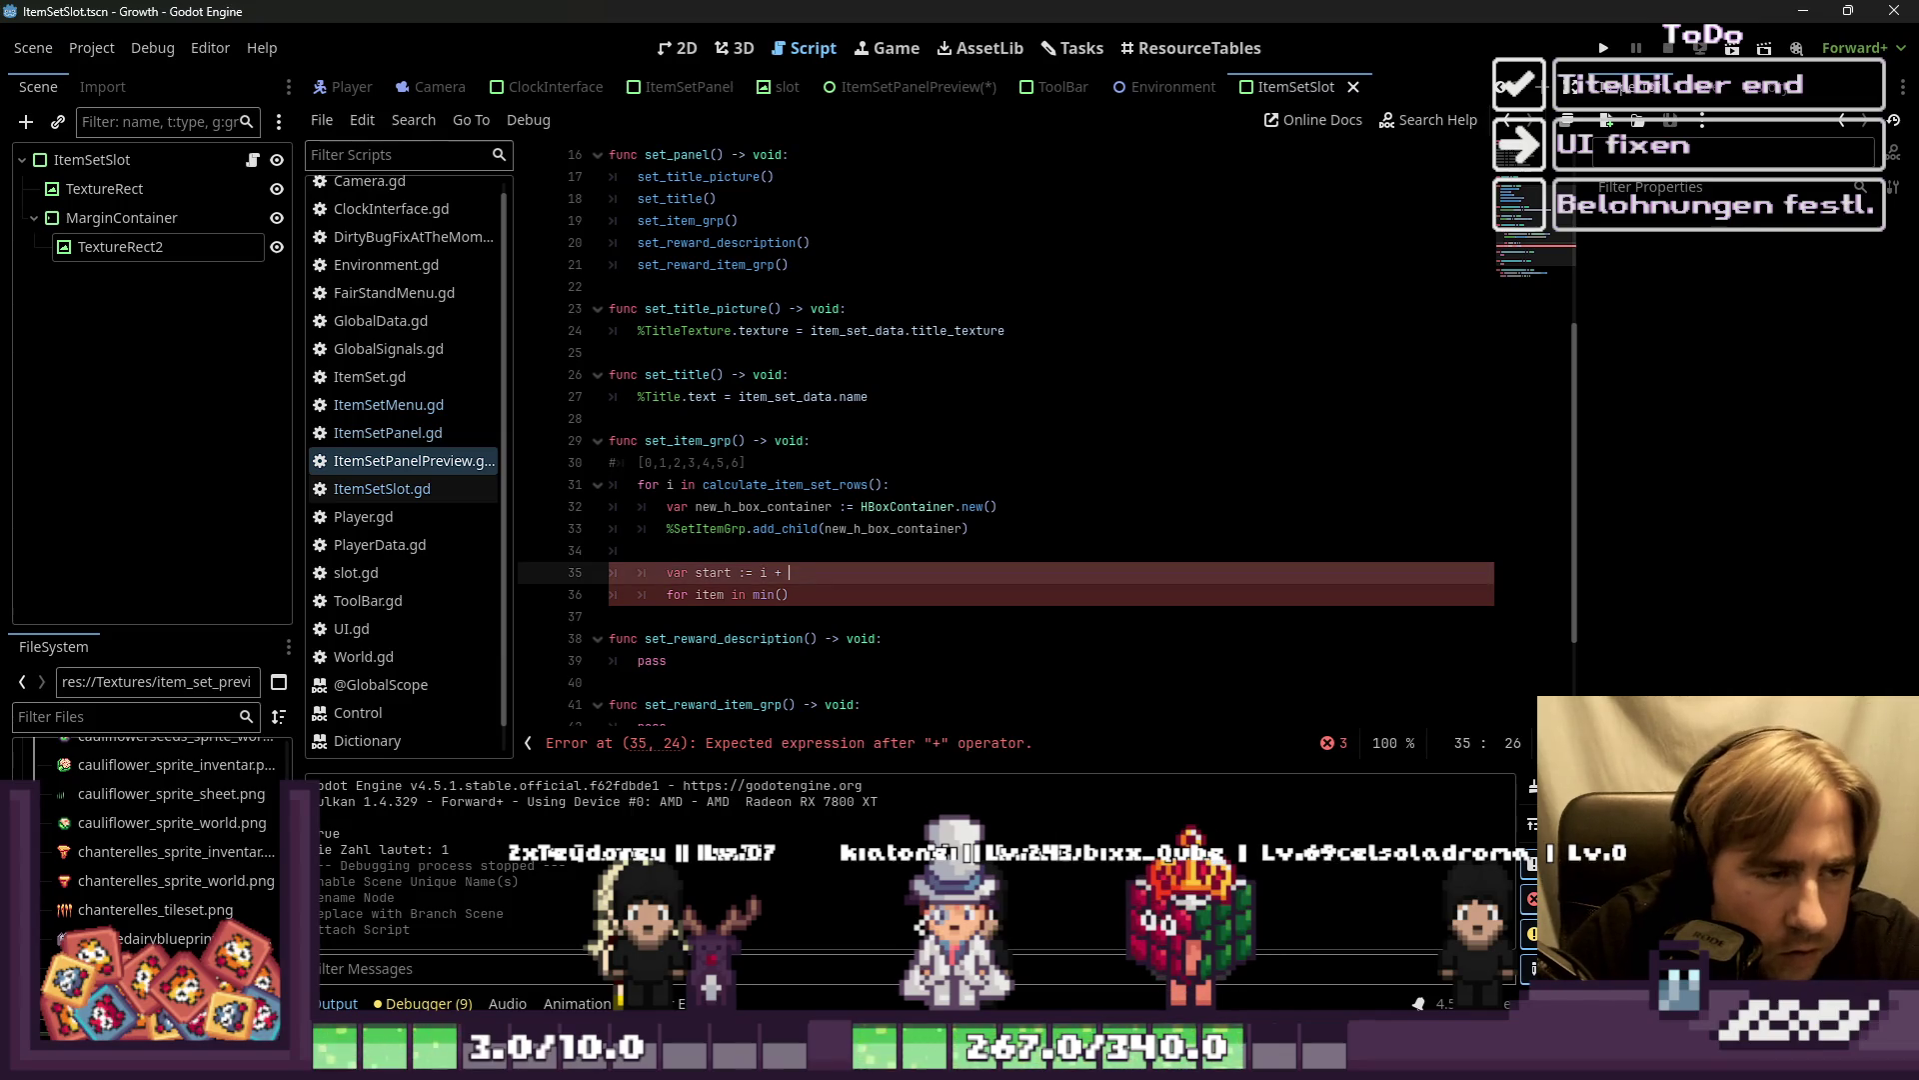
scroll(1121, 380, "down", 1)
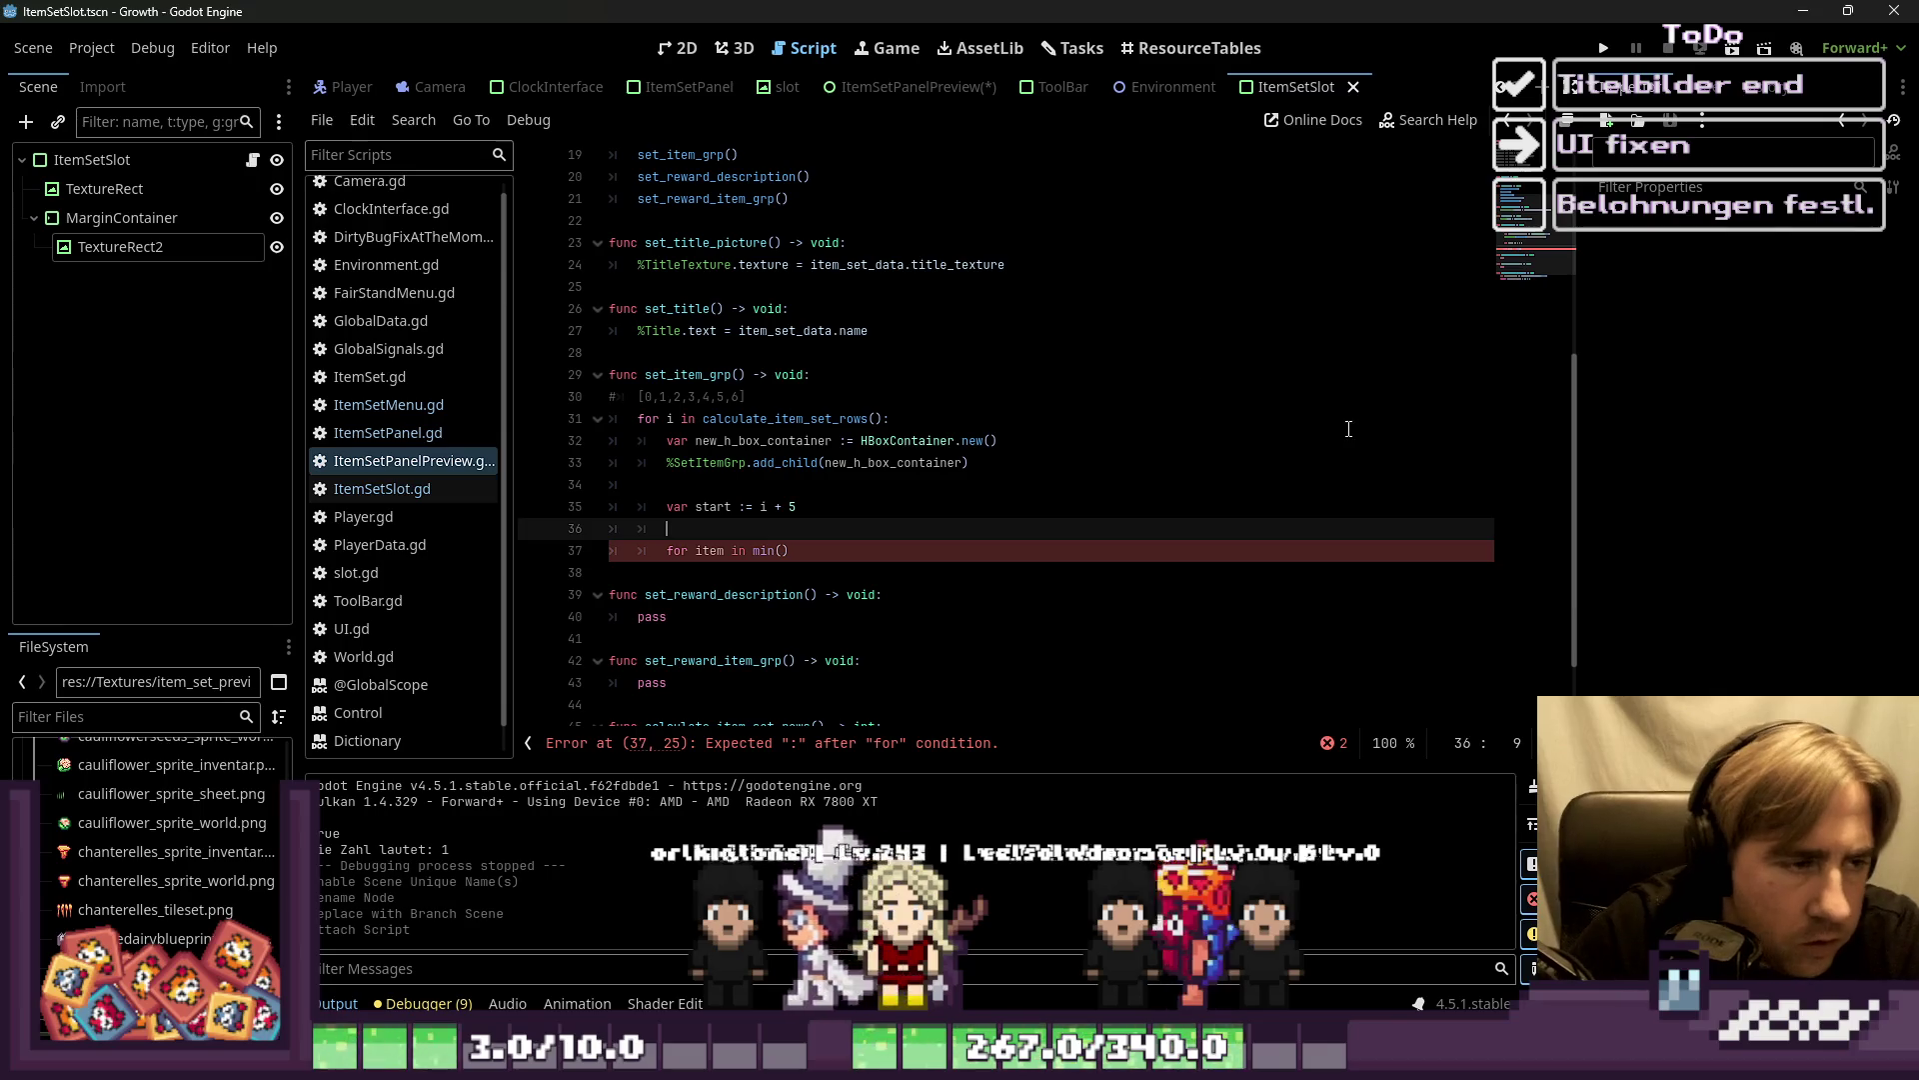
Recheck ItemSetMenu's create_pages, then settle var start := i * 5 with a new indented line below
left_click(428, 488)
left_click(419, 460)
left_click(420, 433)
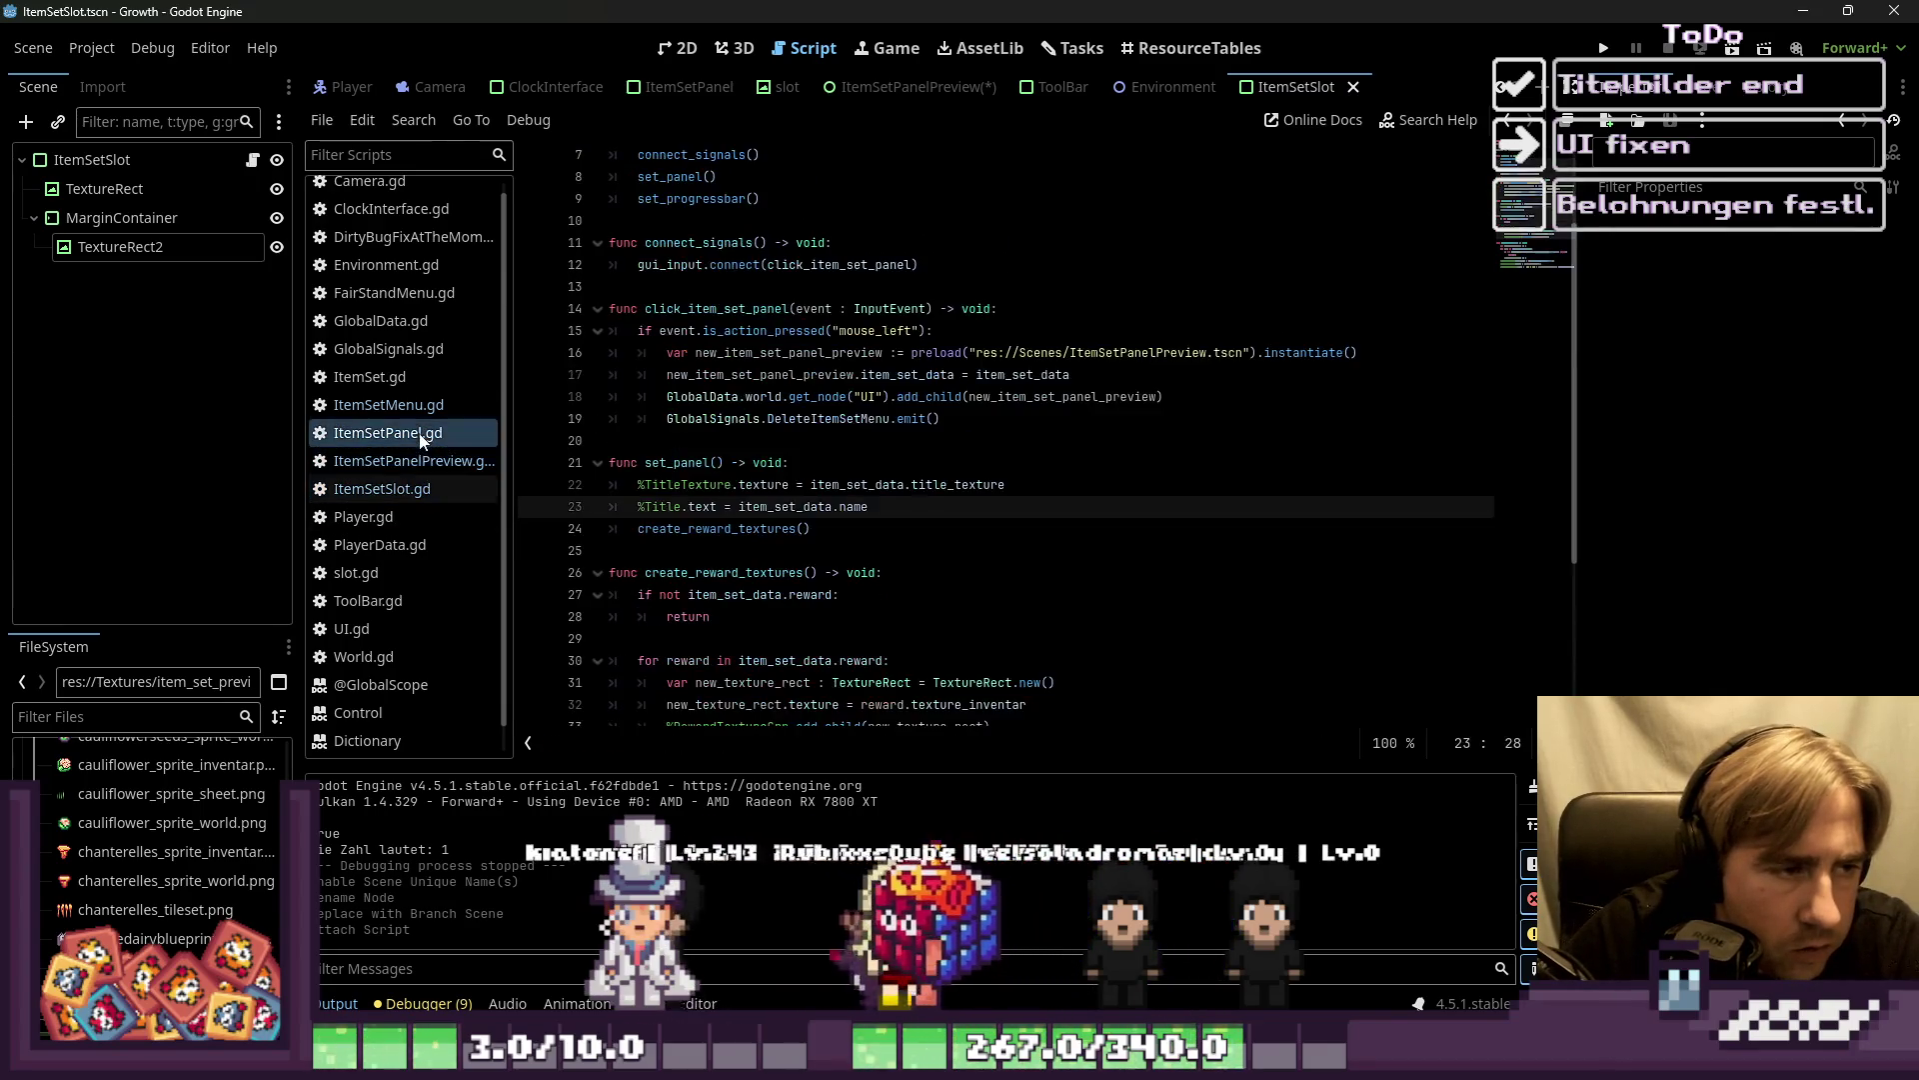
left_click(421, 405)
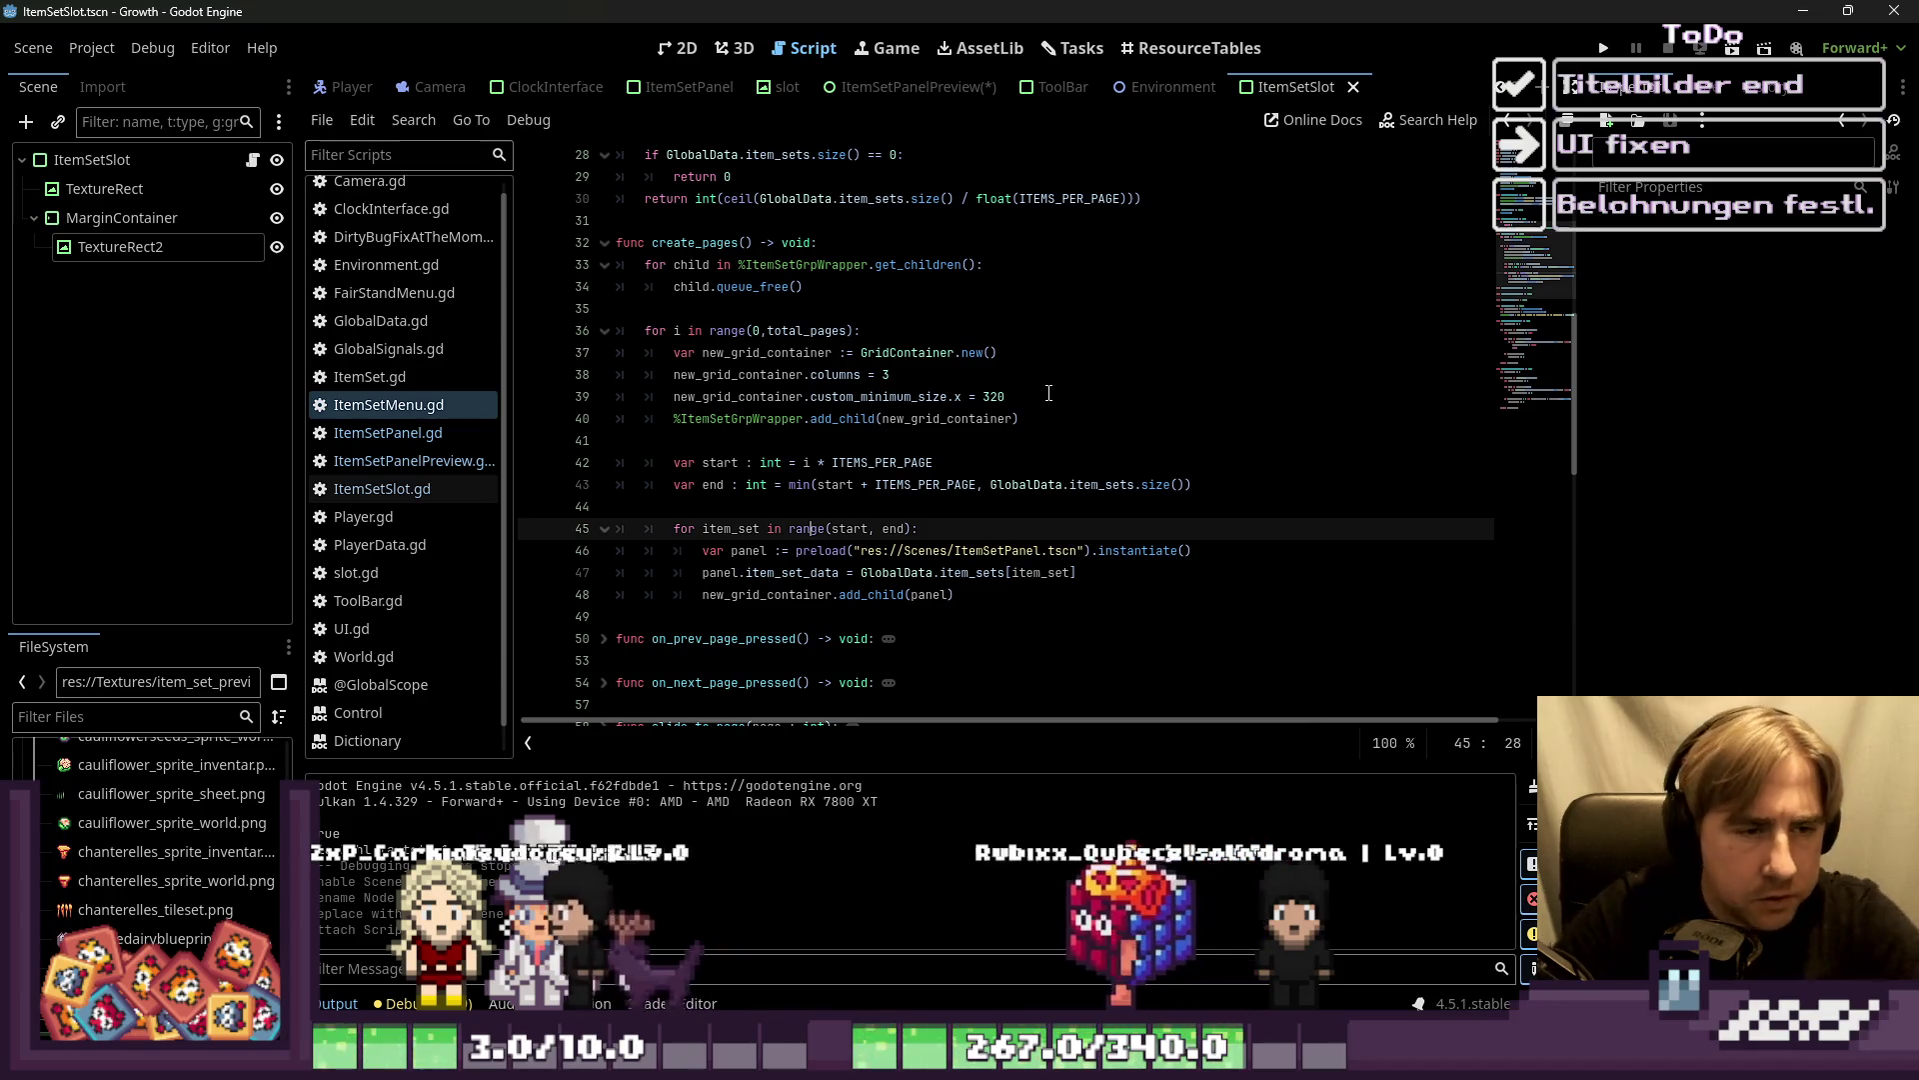
left_click(411, 460)
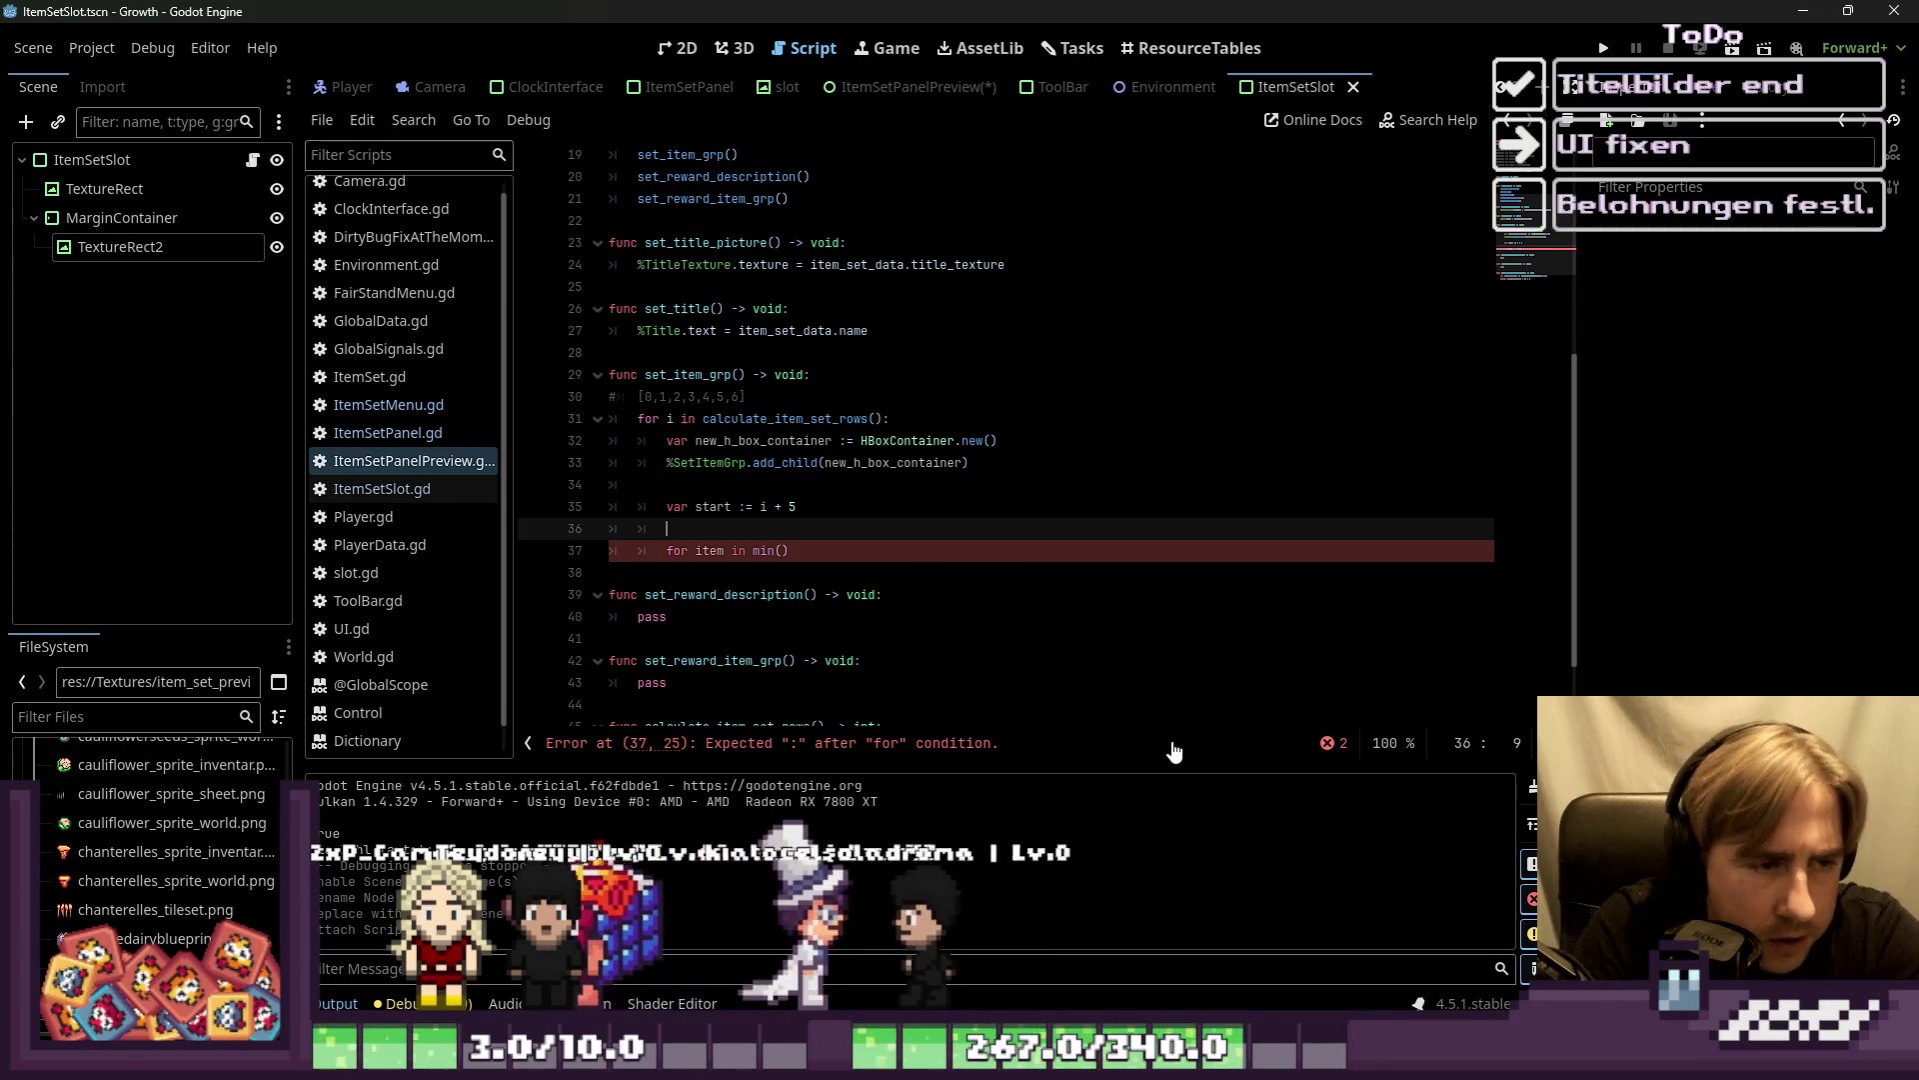
key("Up")
key("End")
key("Left")
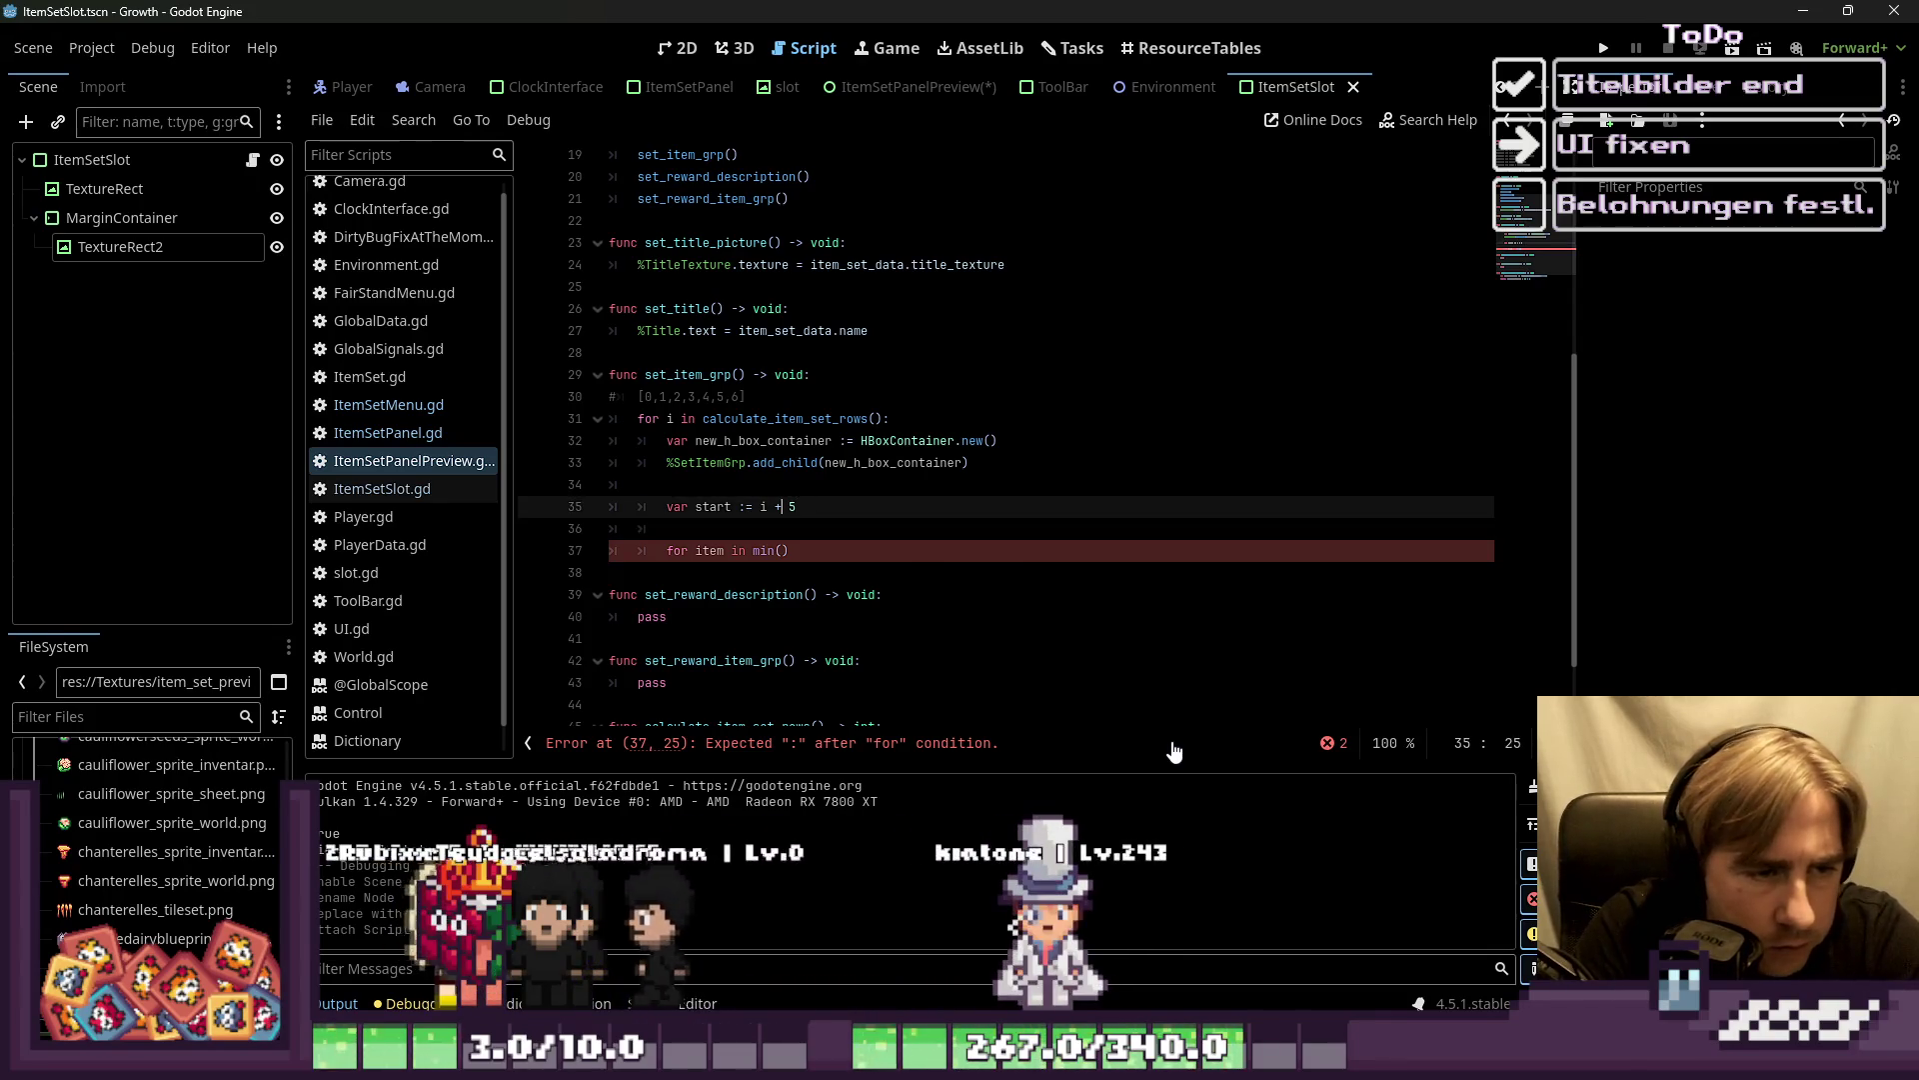
key("Down")
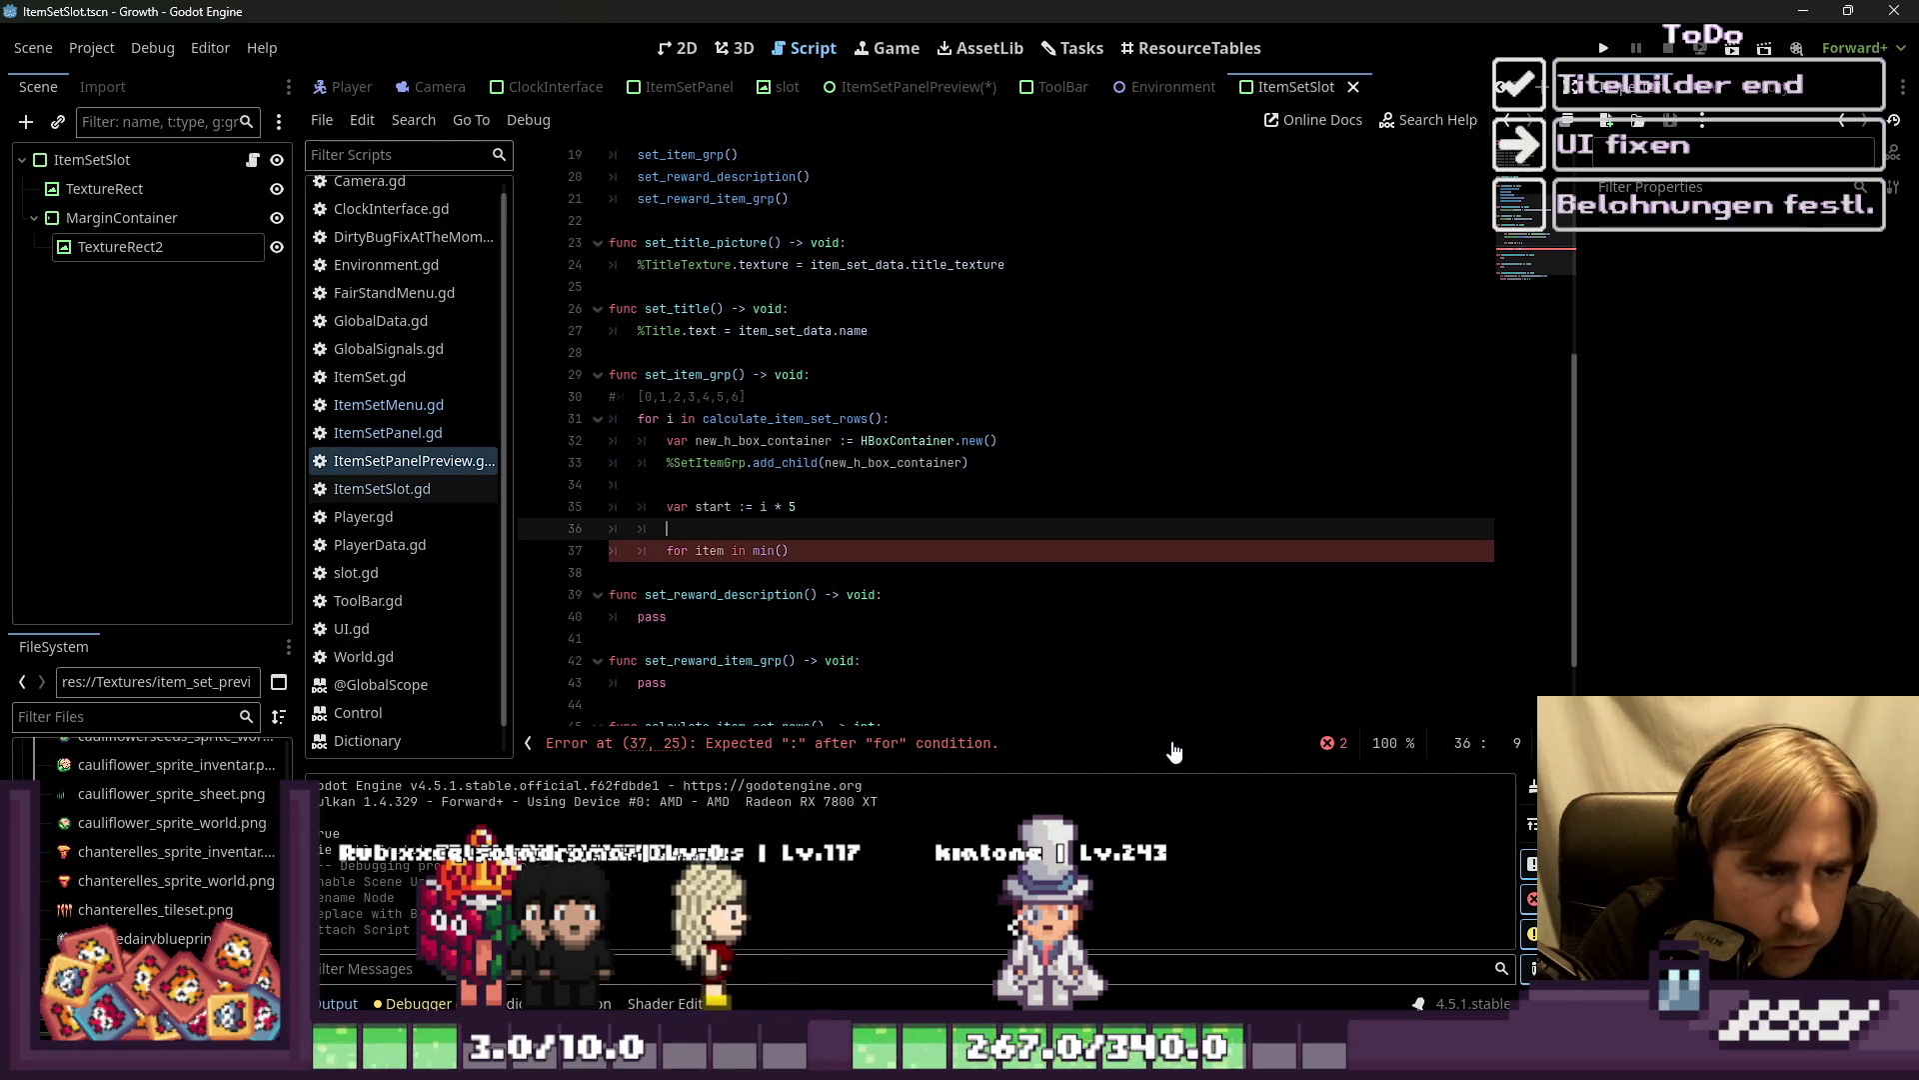
key("Return")
key("BackSpace")
key("BackSpace")
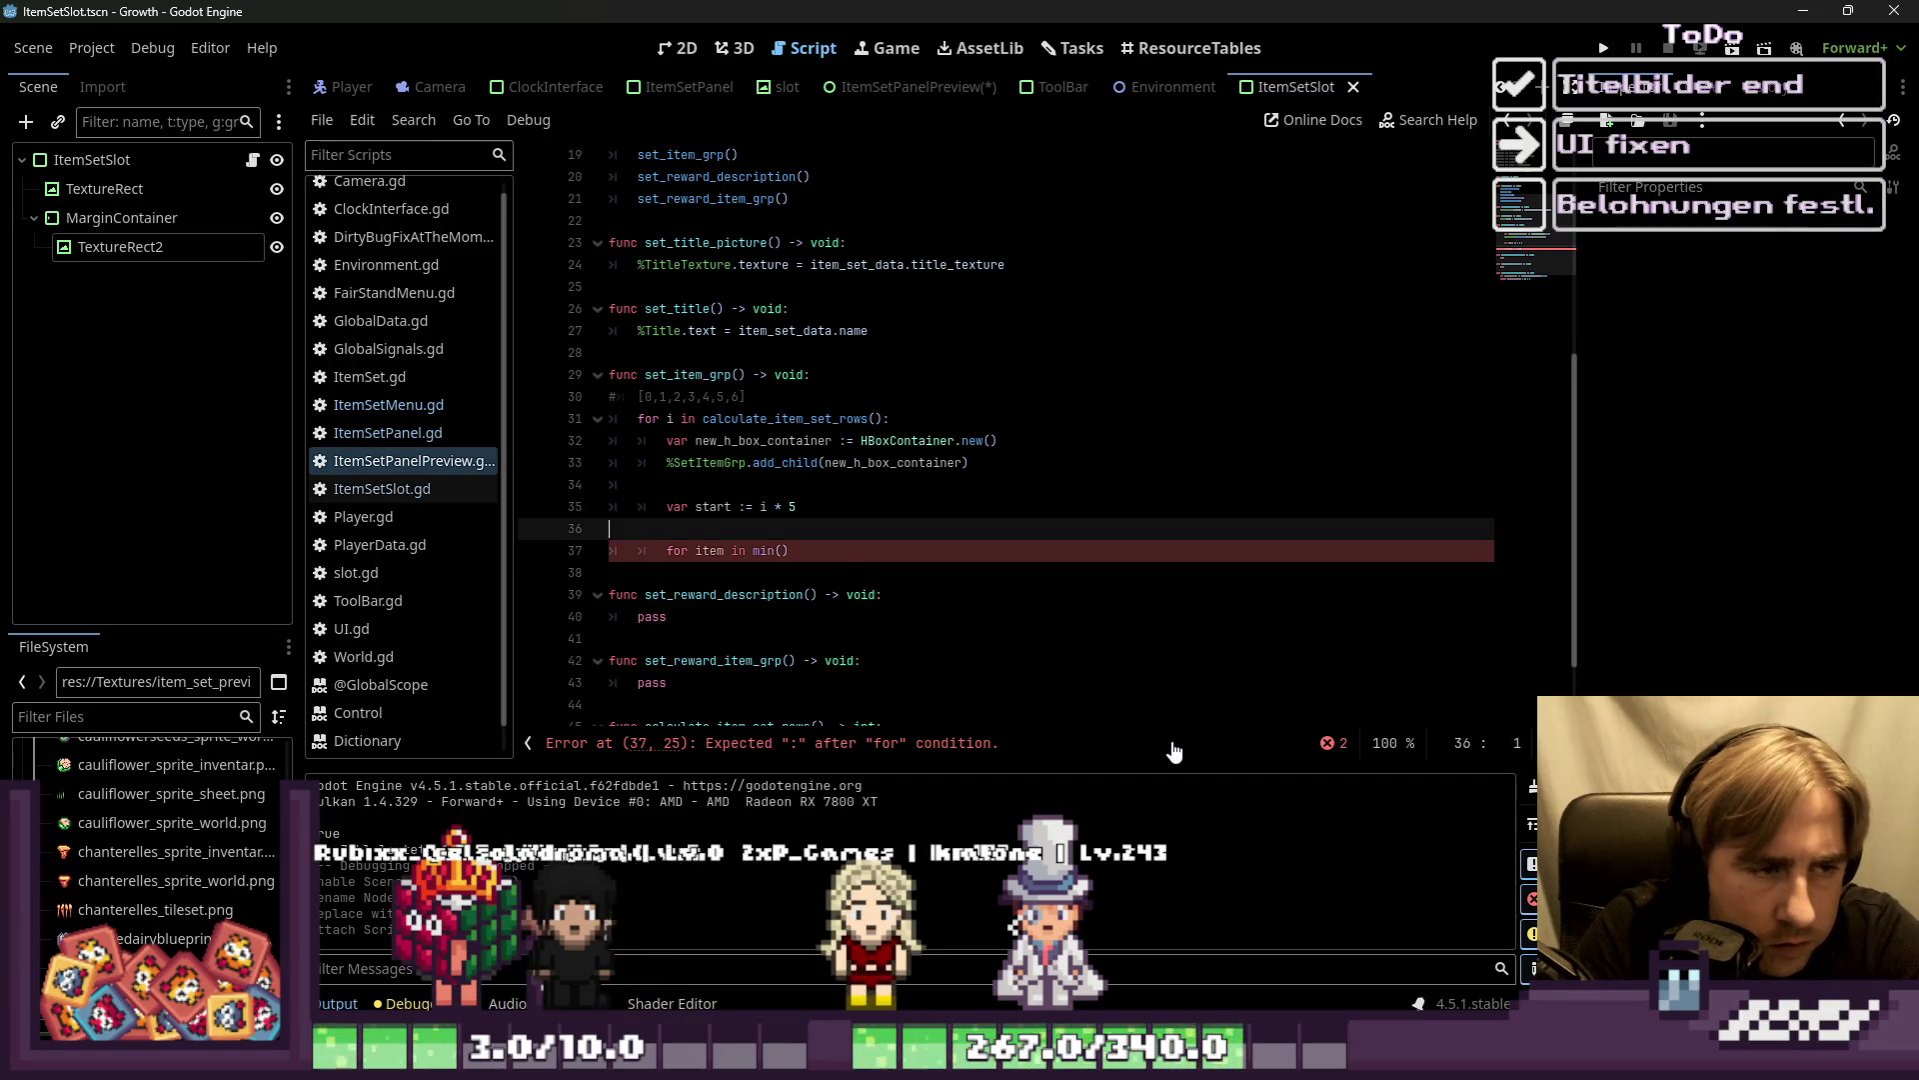
key("Up")
key("Tab")
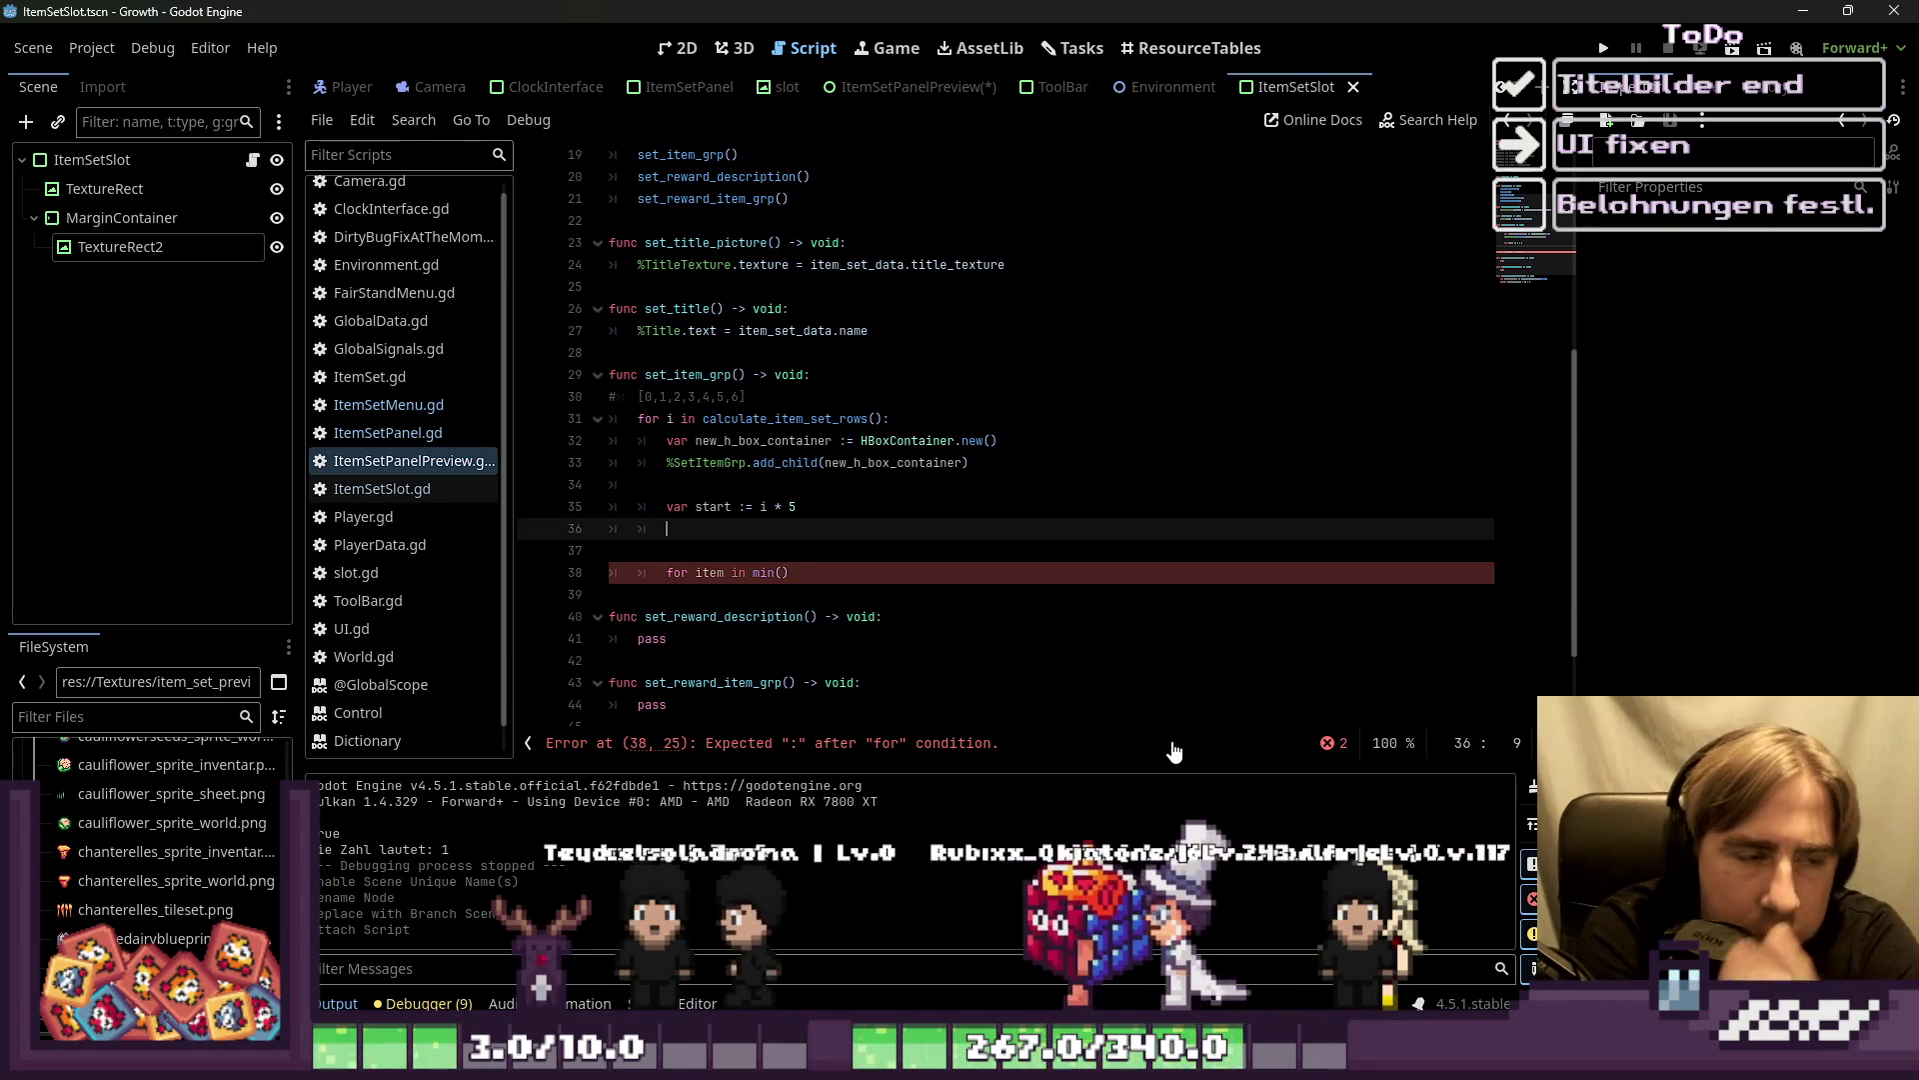
Begin declaring the end variable with 'var end :' on the new line
type("var end ")
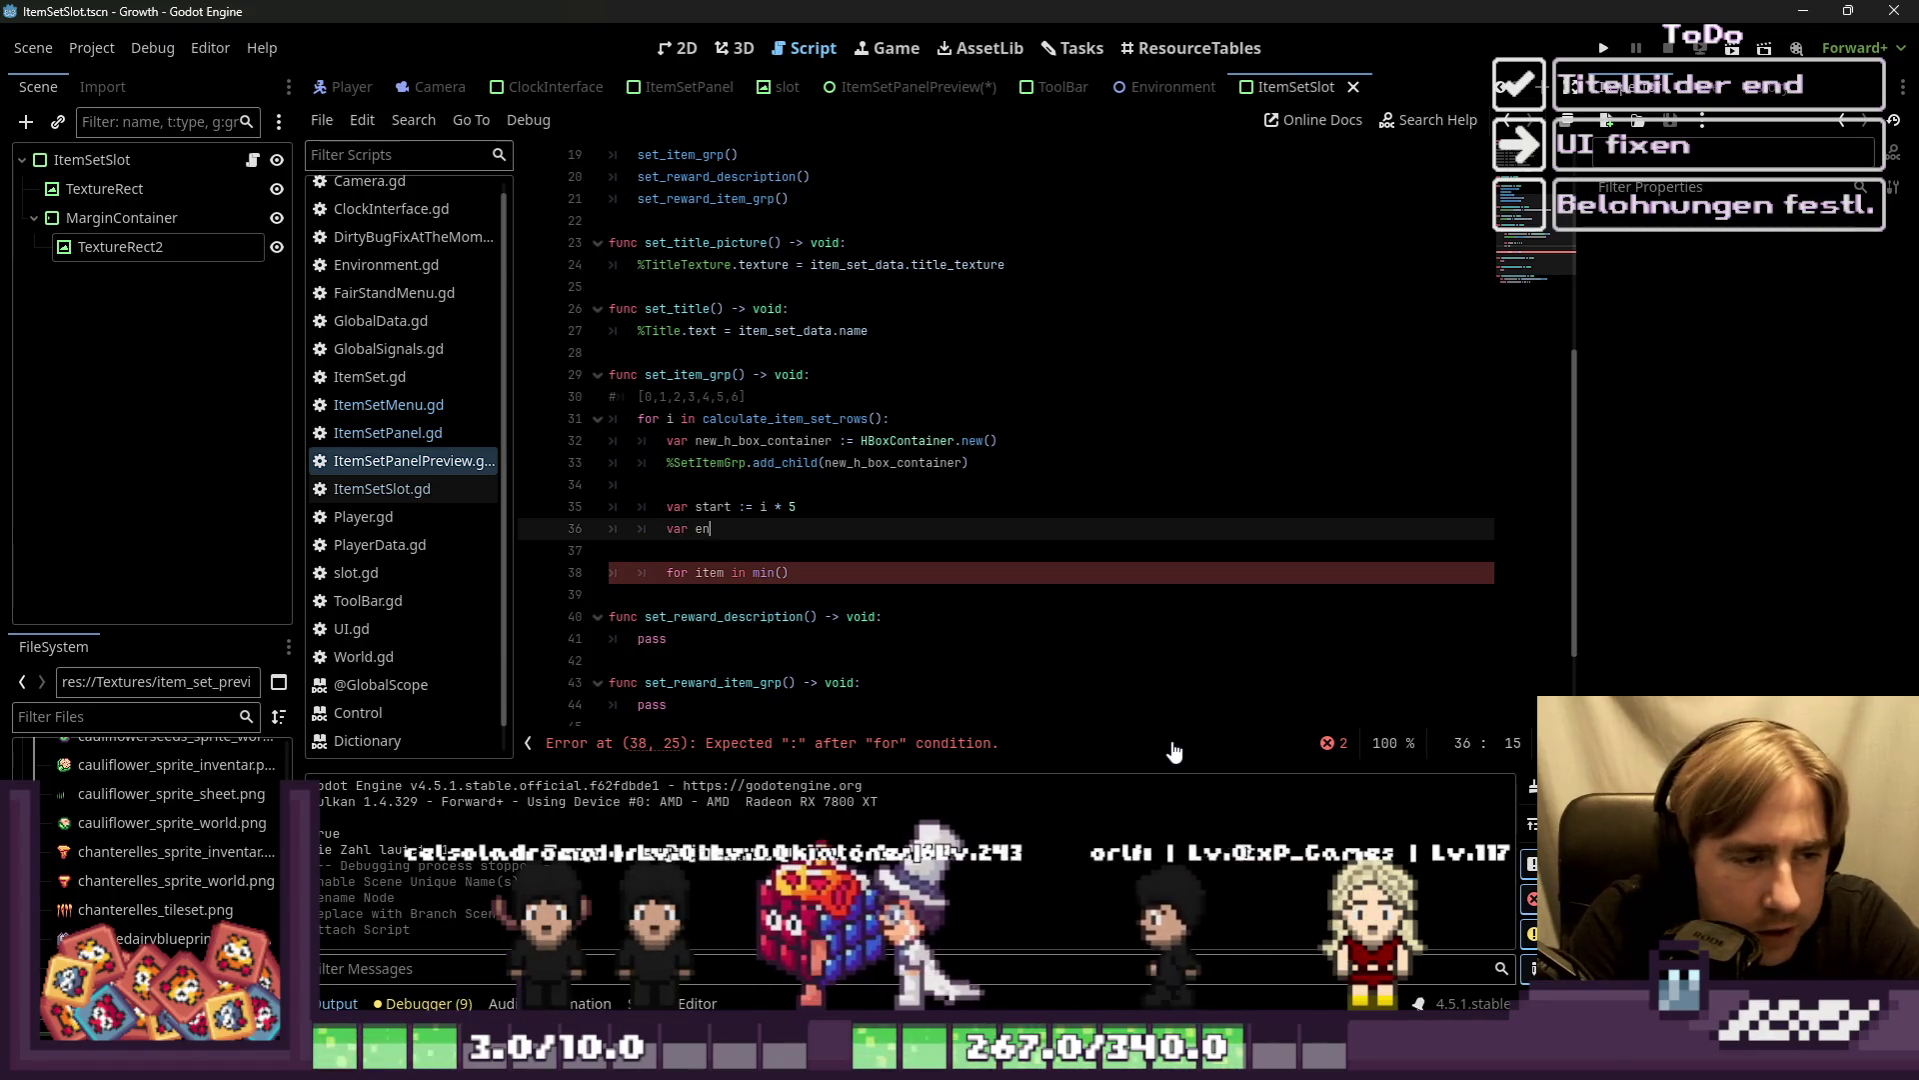
type(":")
Complete the end line as min(start +5, item_data.items.size()), copying ItemSetMenu's formula
key("BackSpace")
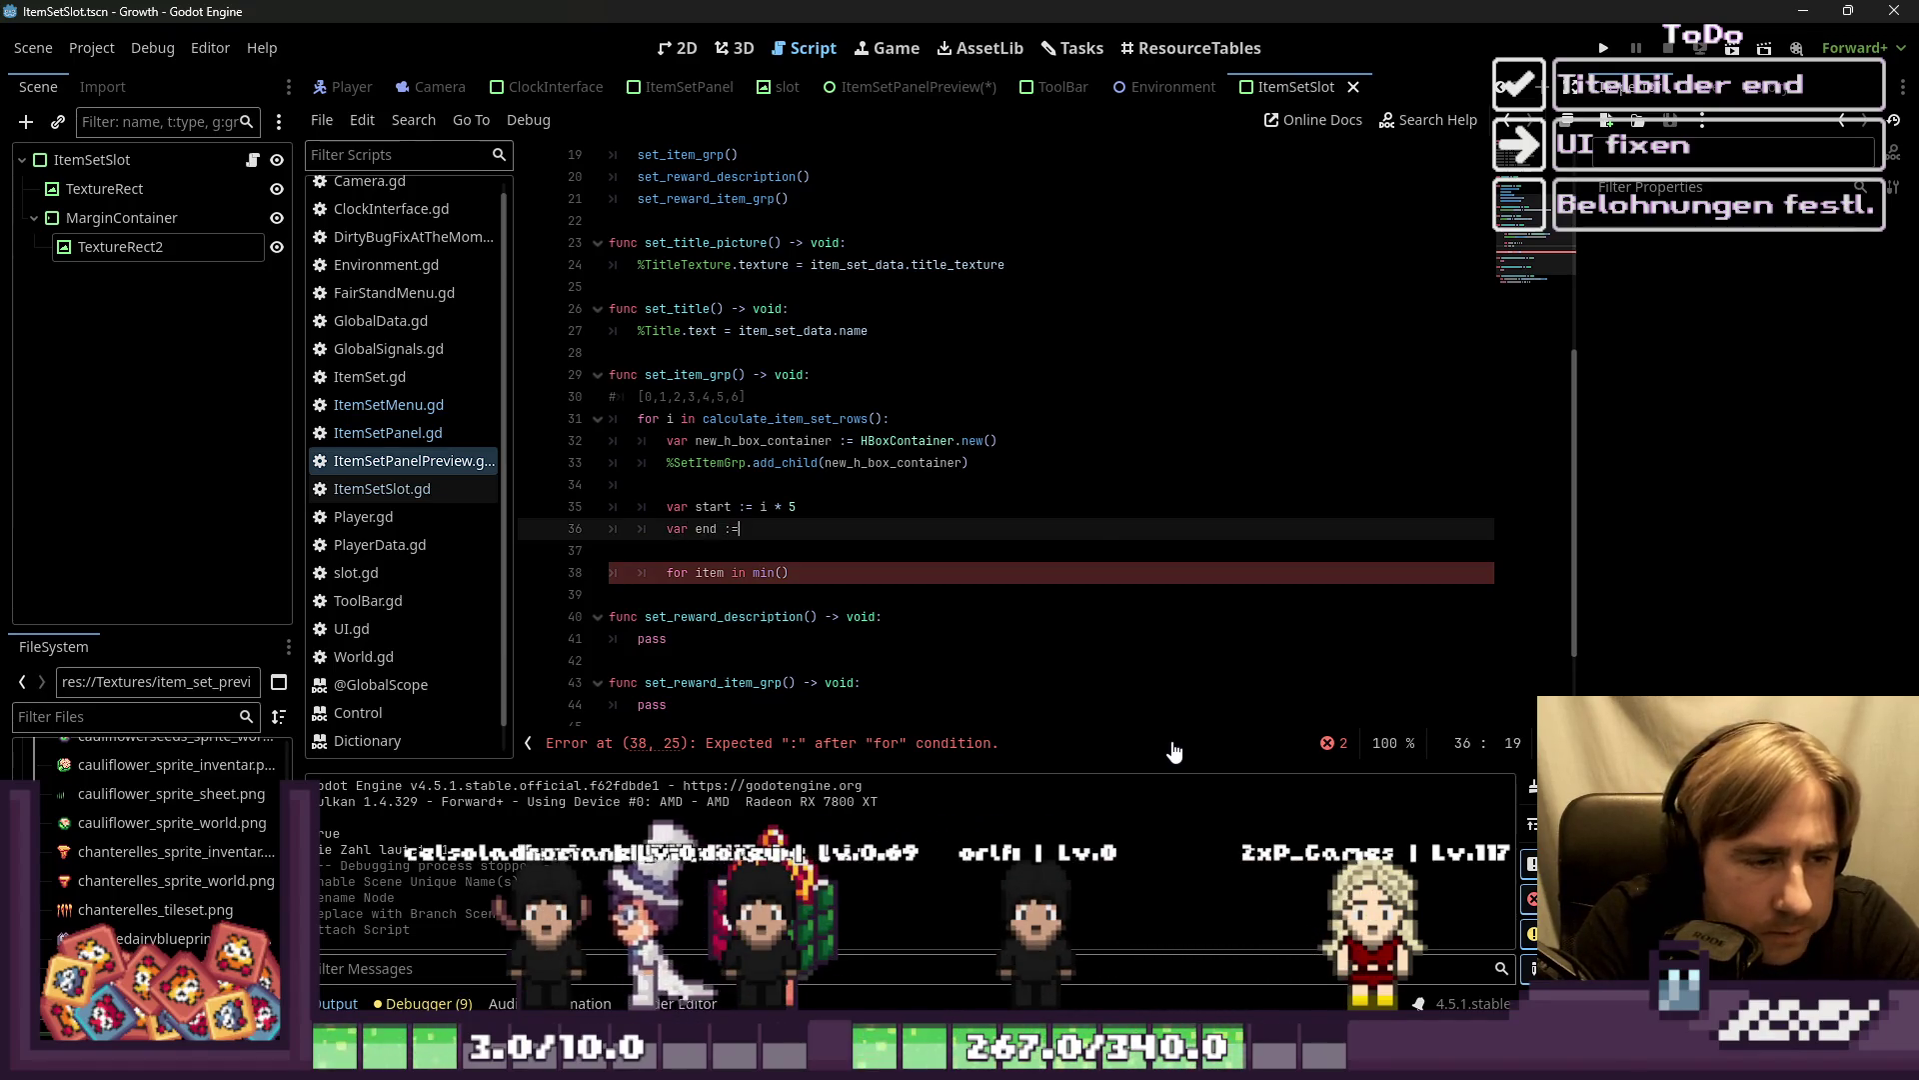
type("=")
key("BackSpace")
key("BackSpace")
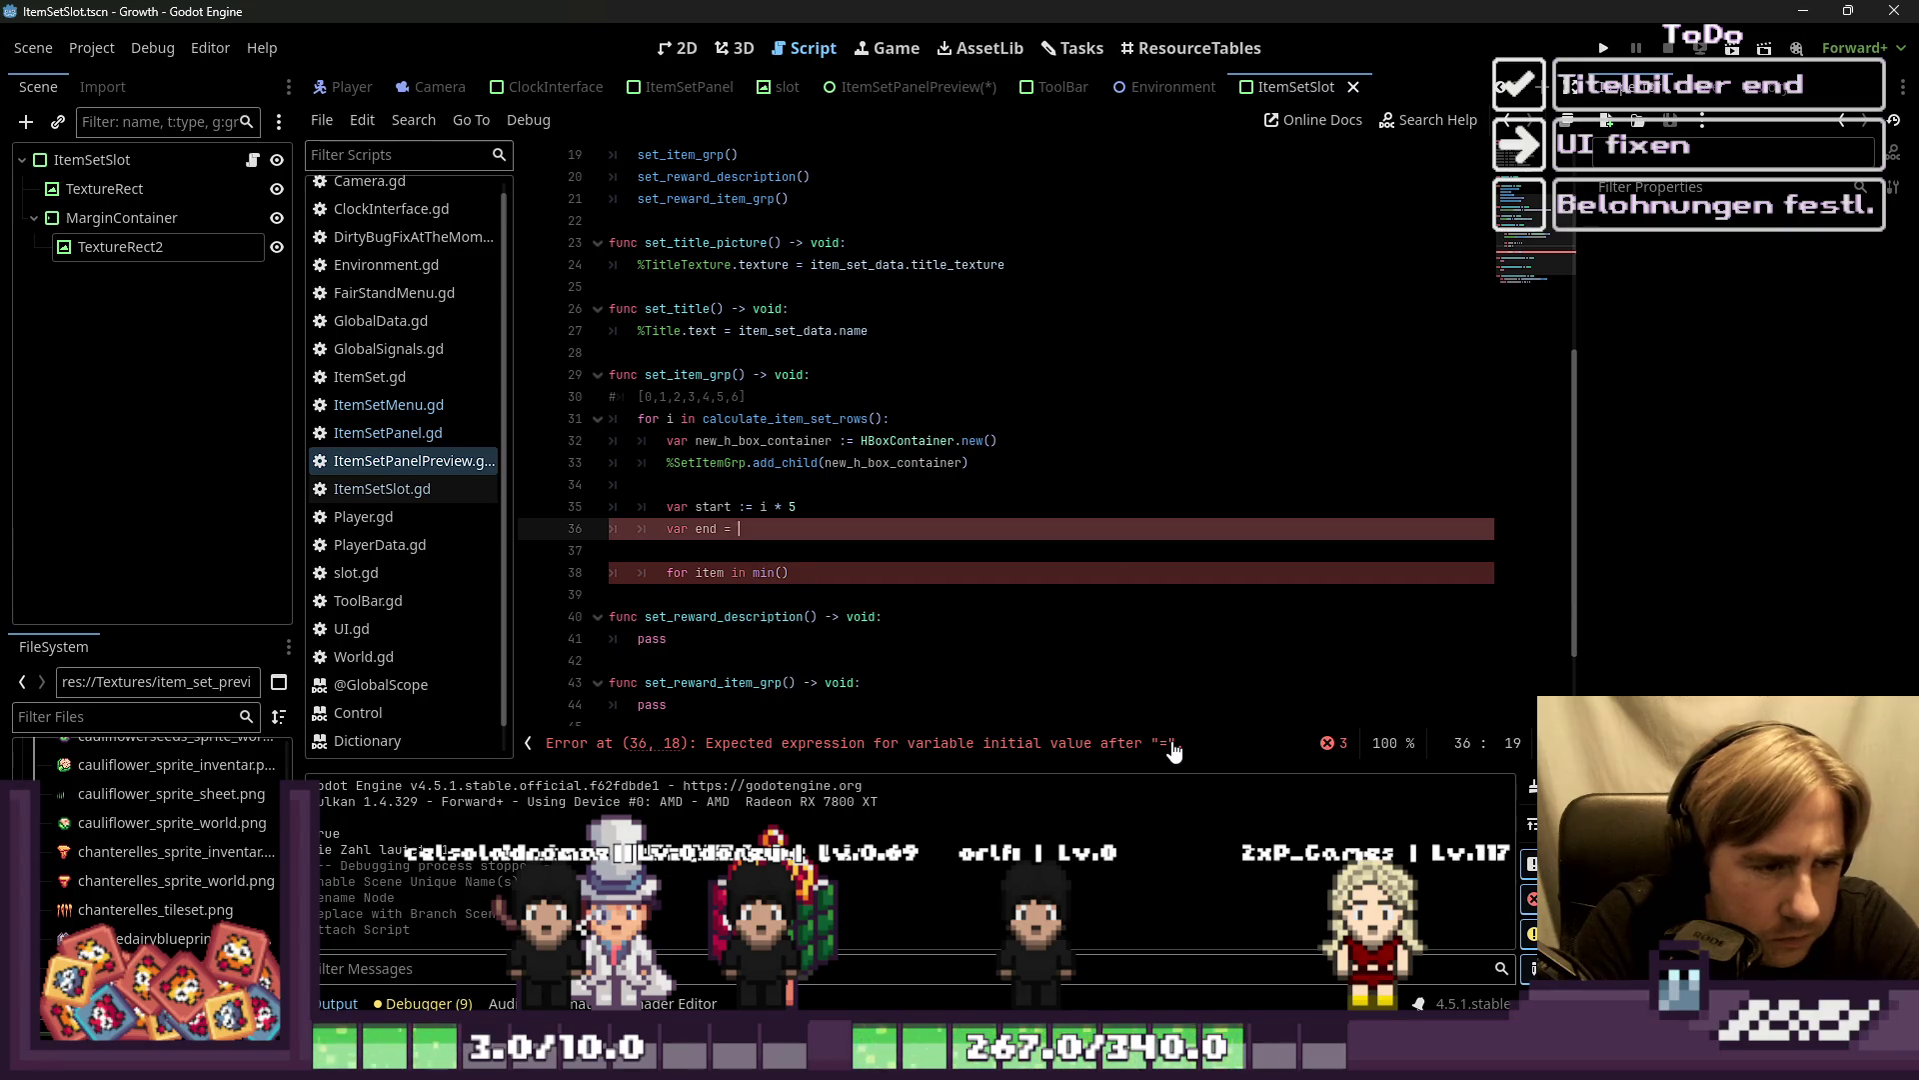
key("BackSpace")
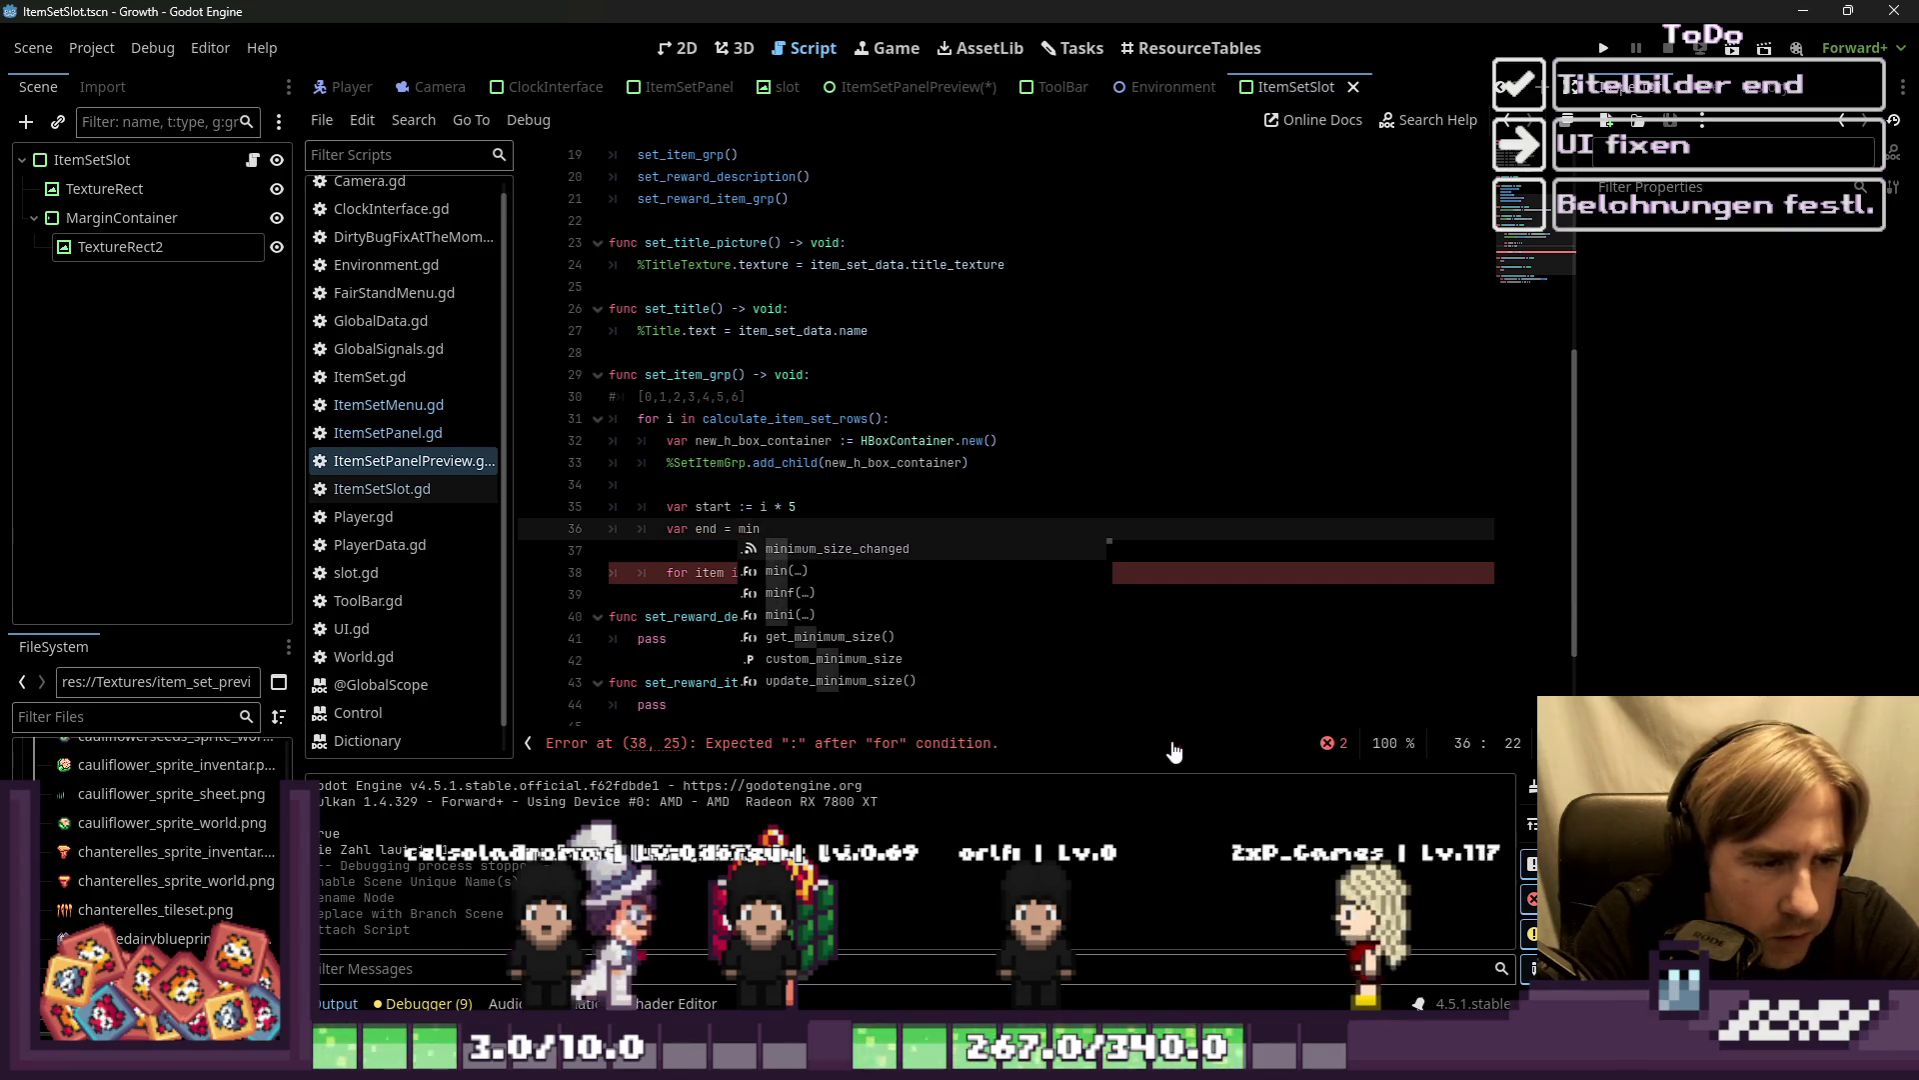
left_click(364, 418)
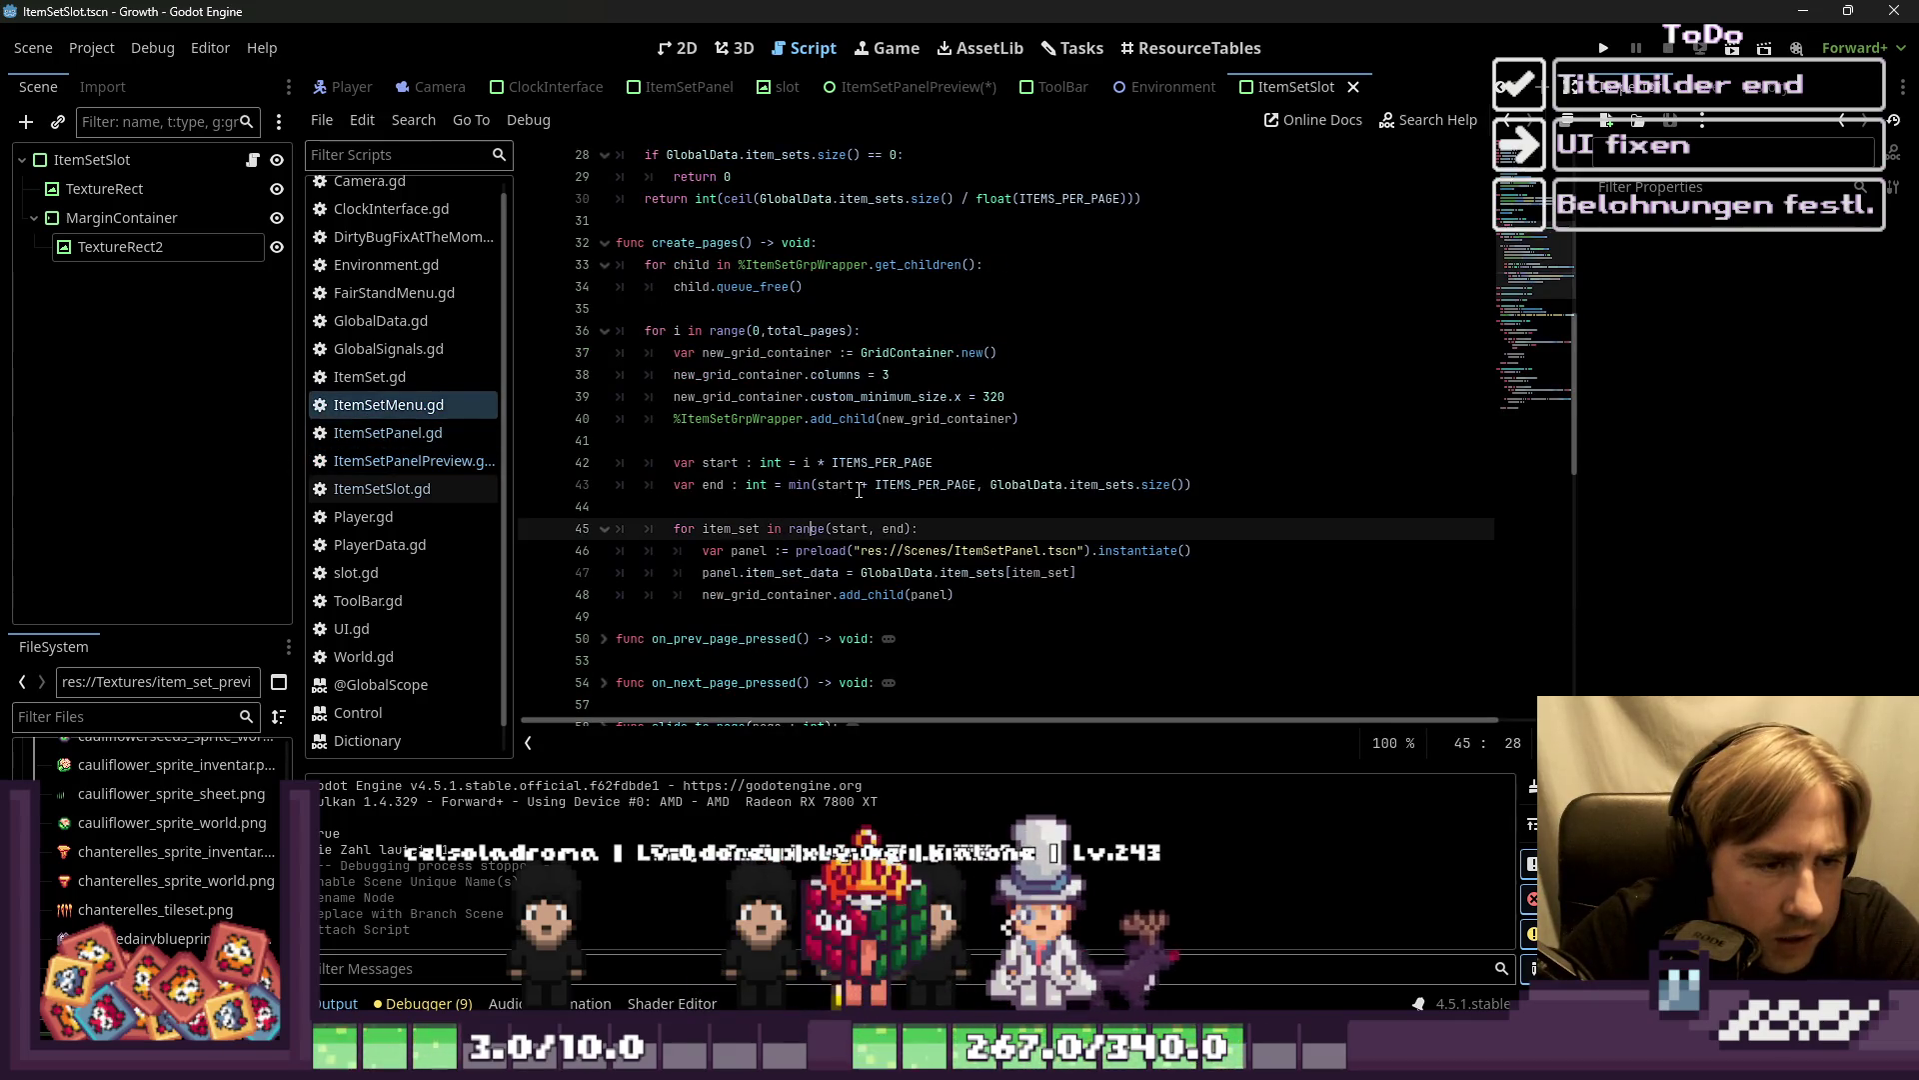
mouse_move(859, 490)
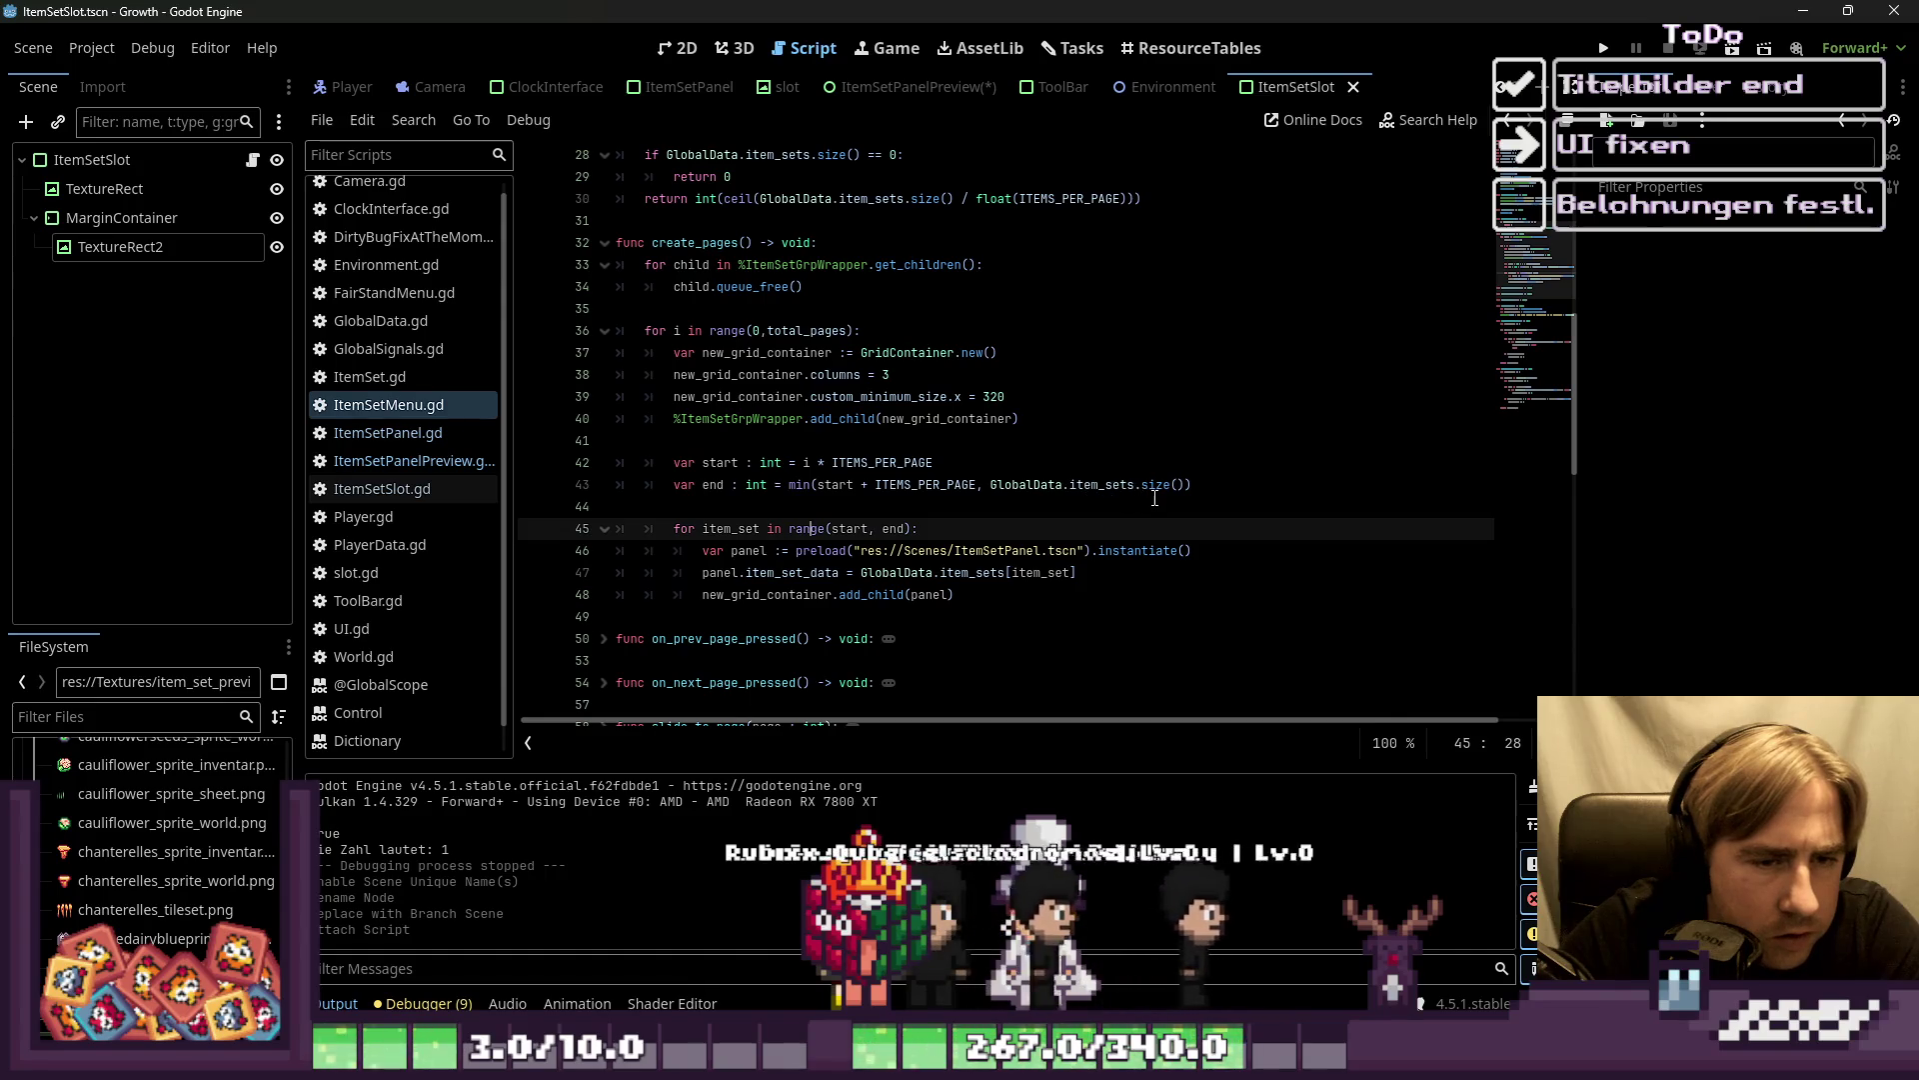
left_click(414, 459)
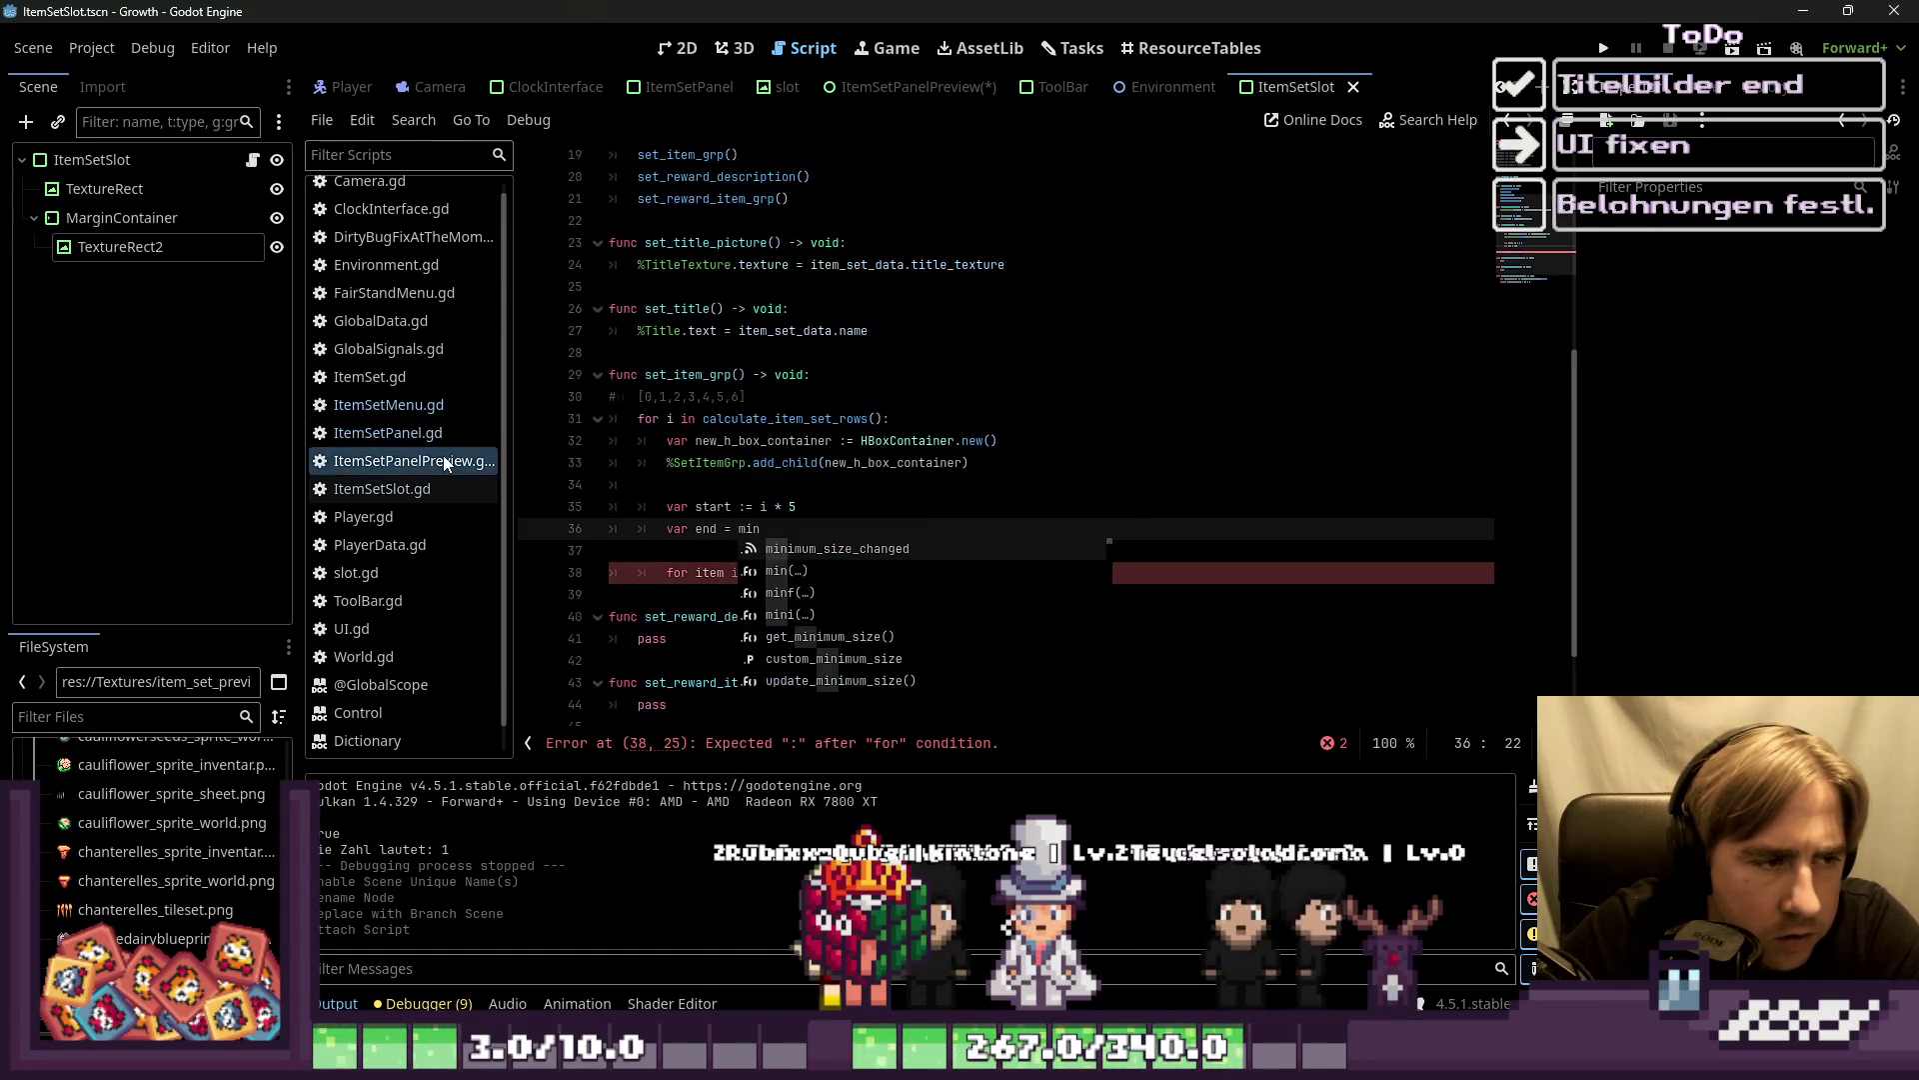
type("(start ")
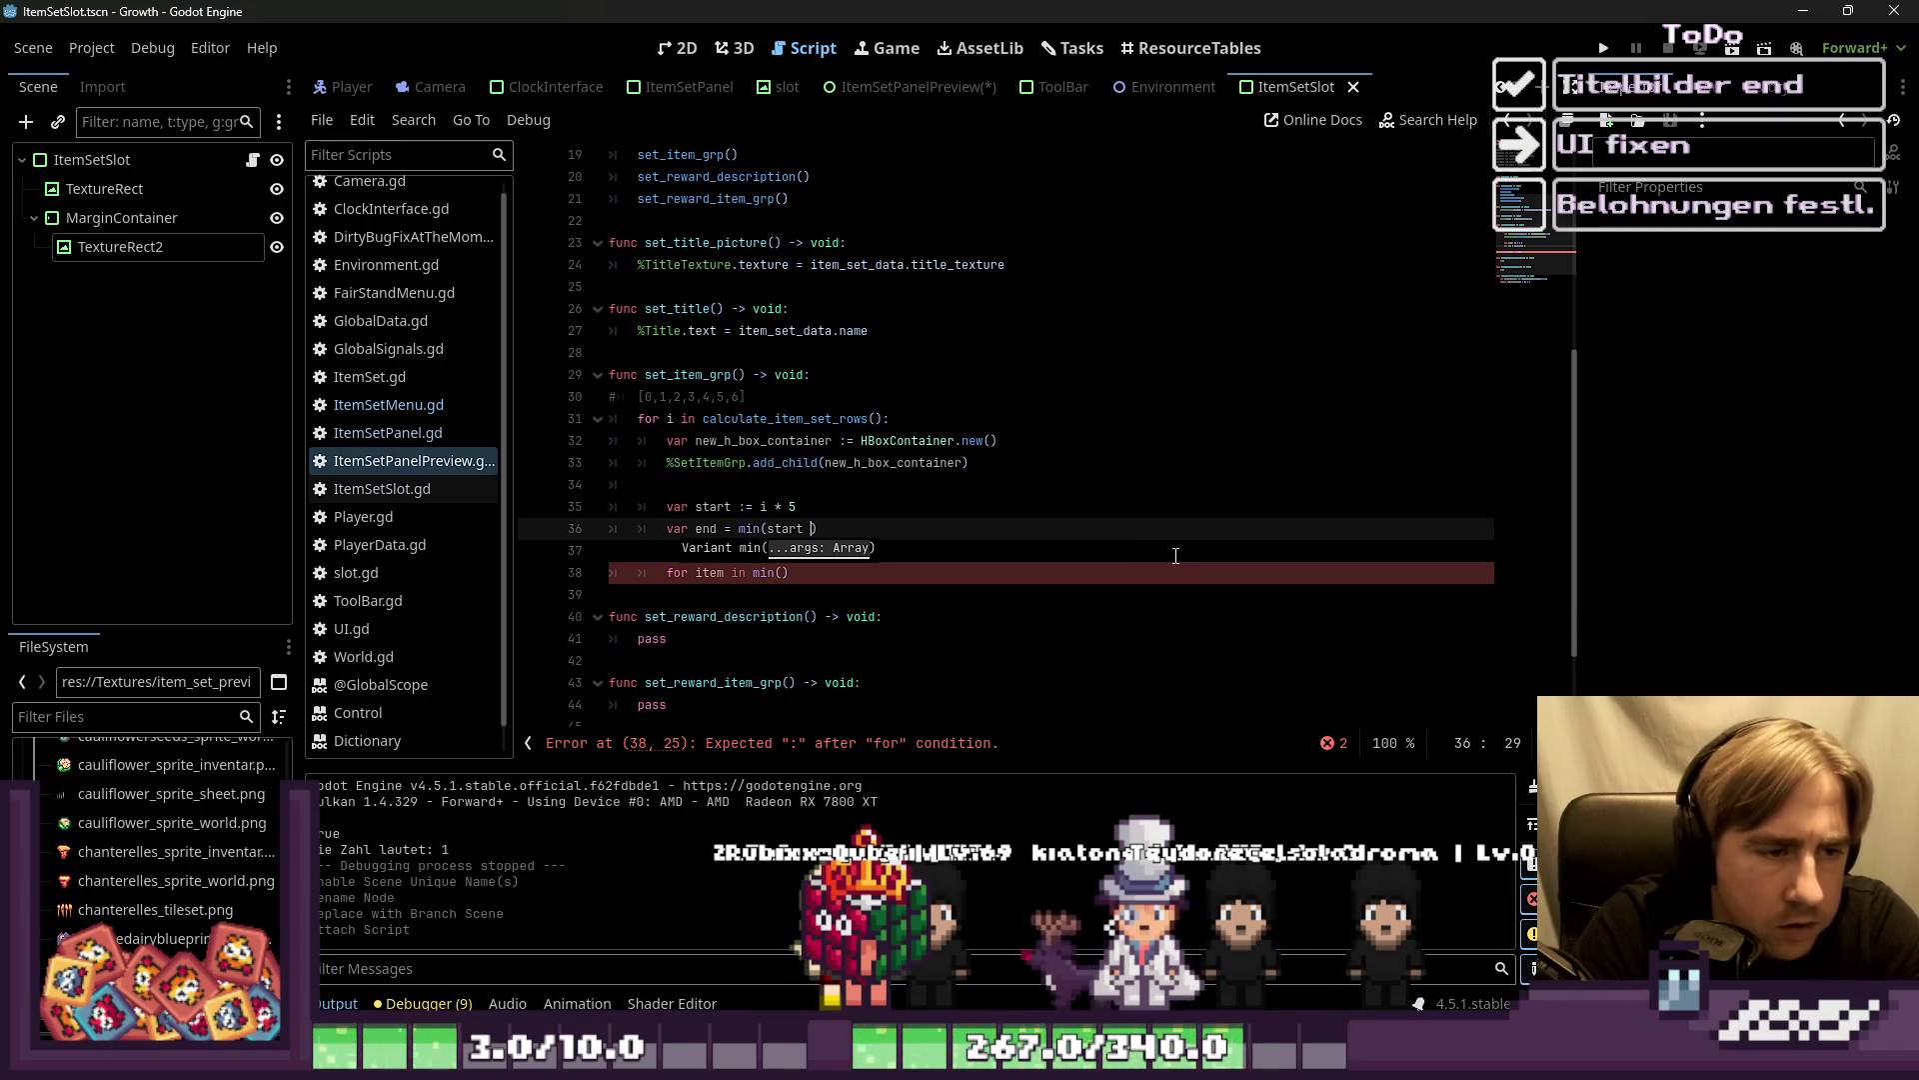
type("+5, it")
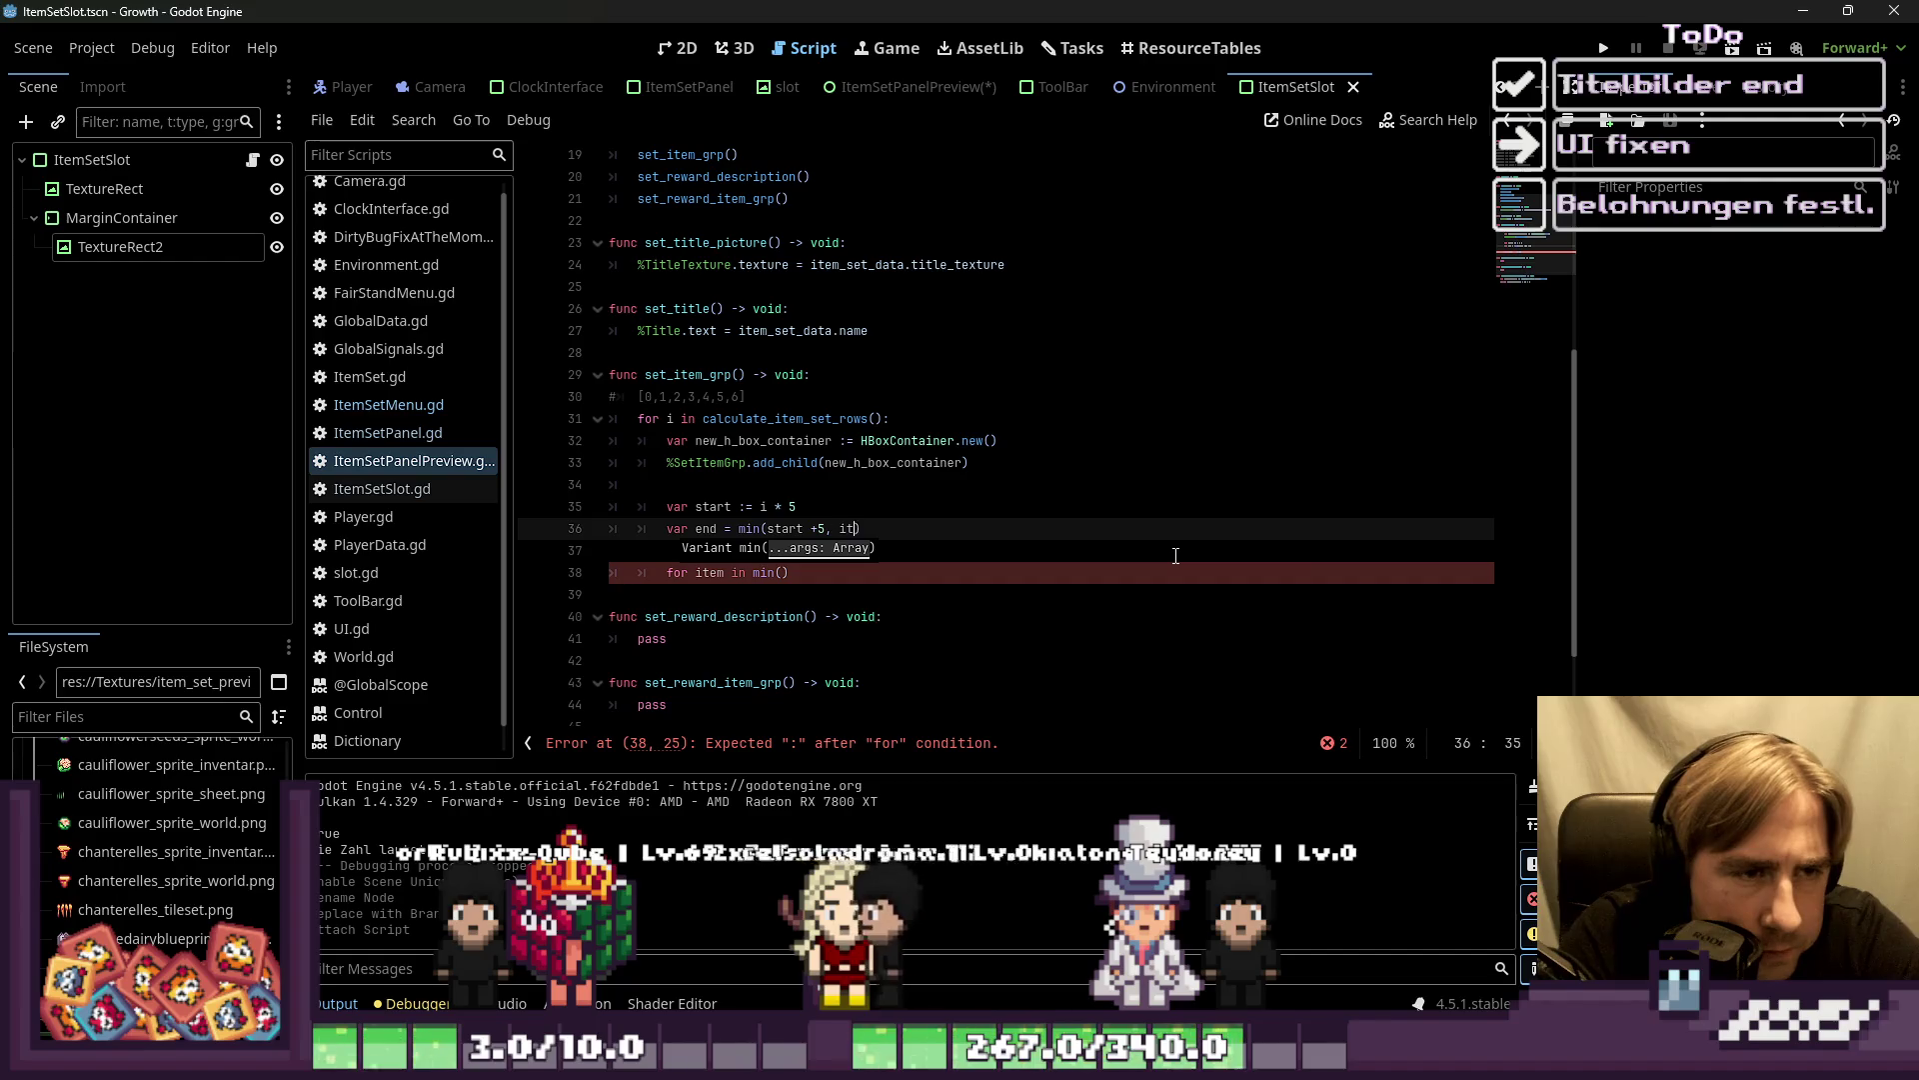
type("em_data.item")
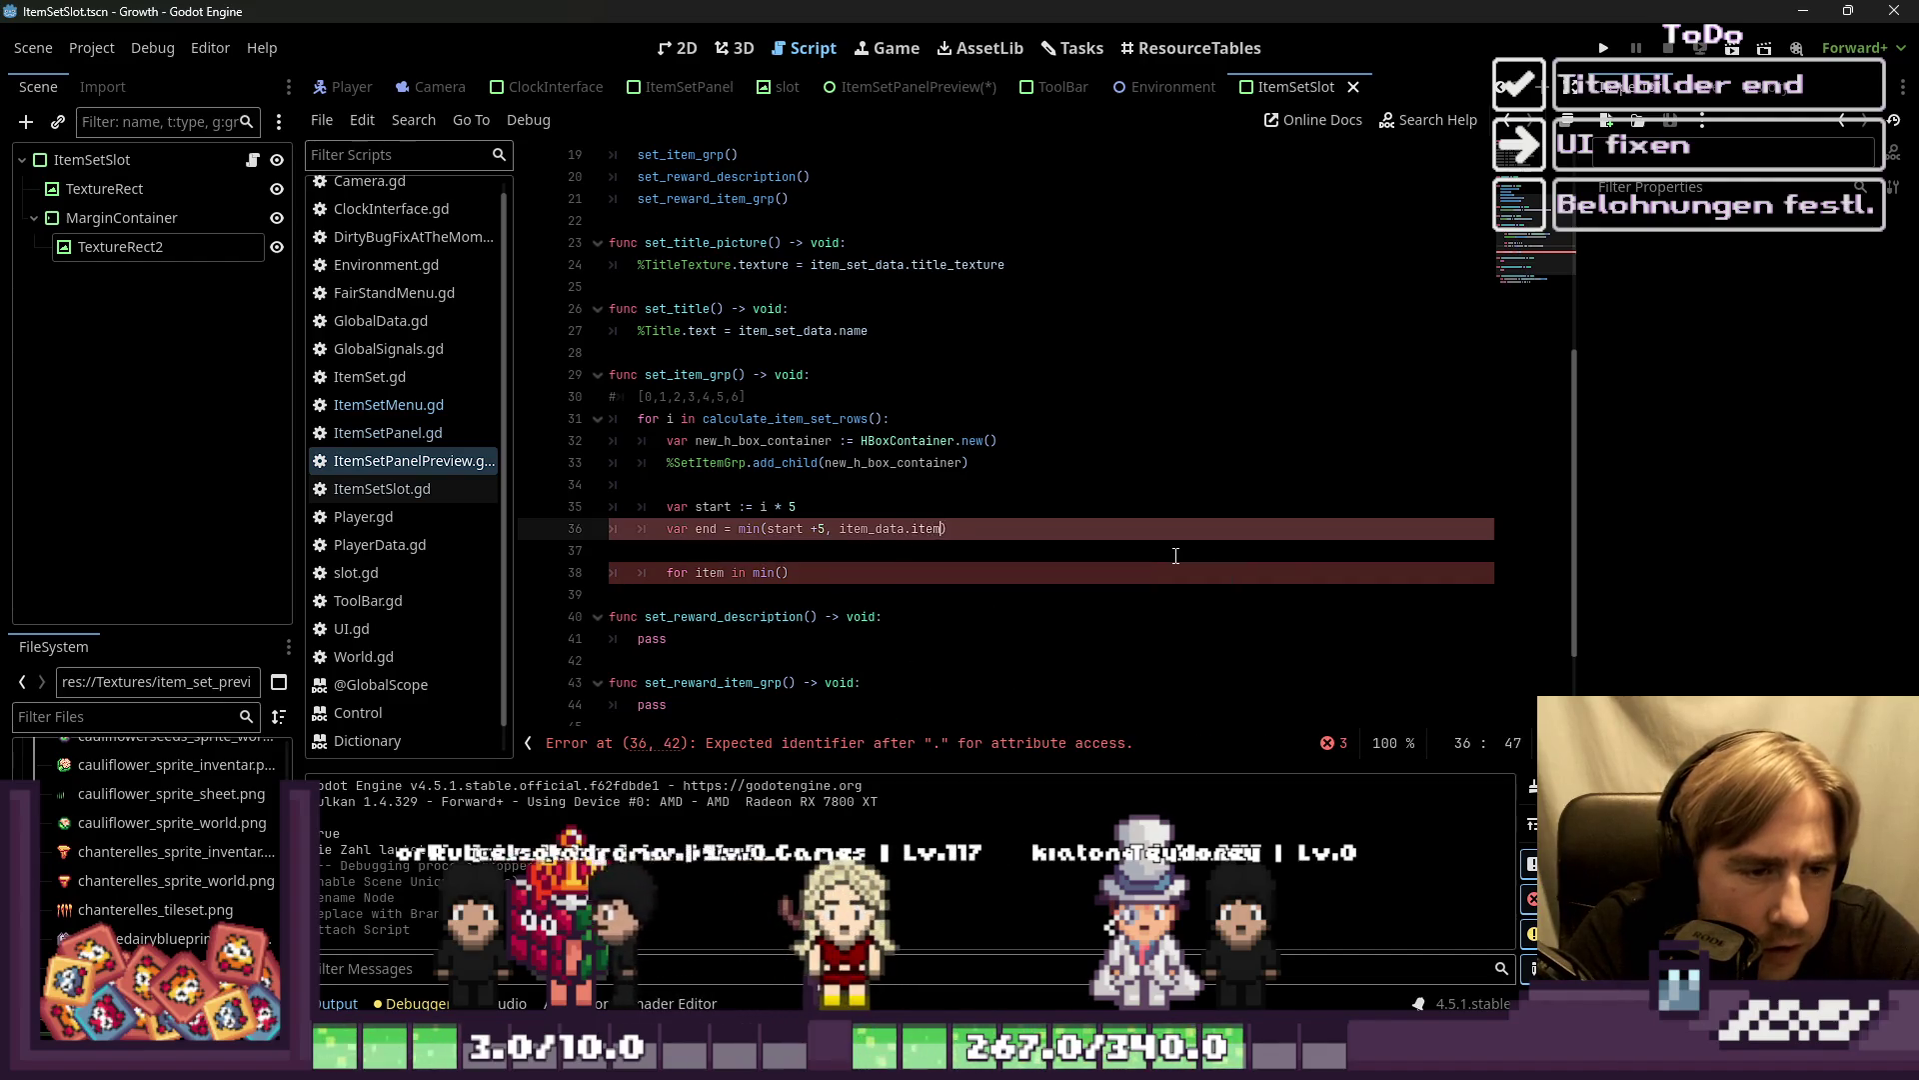
type("s.size")
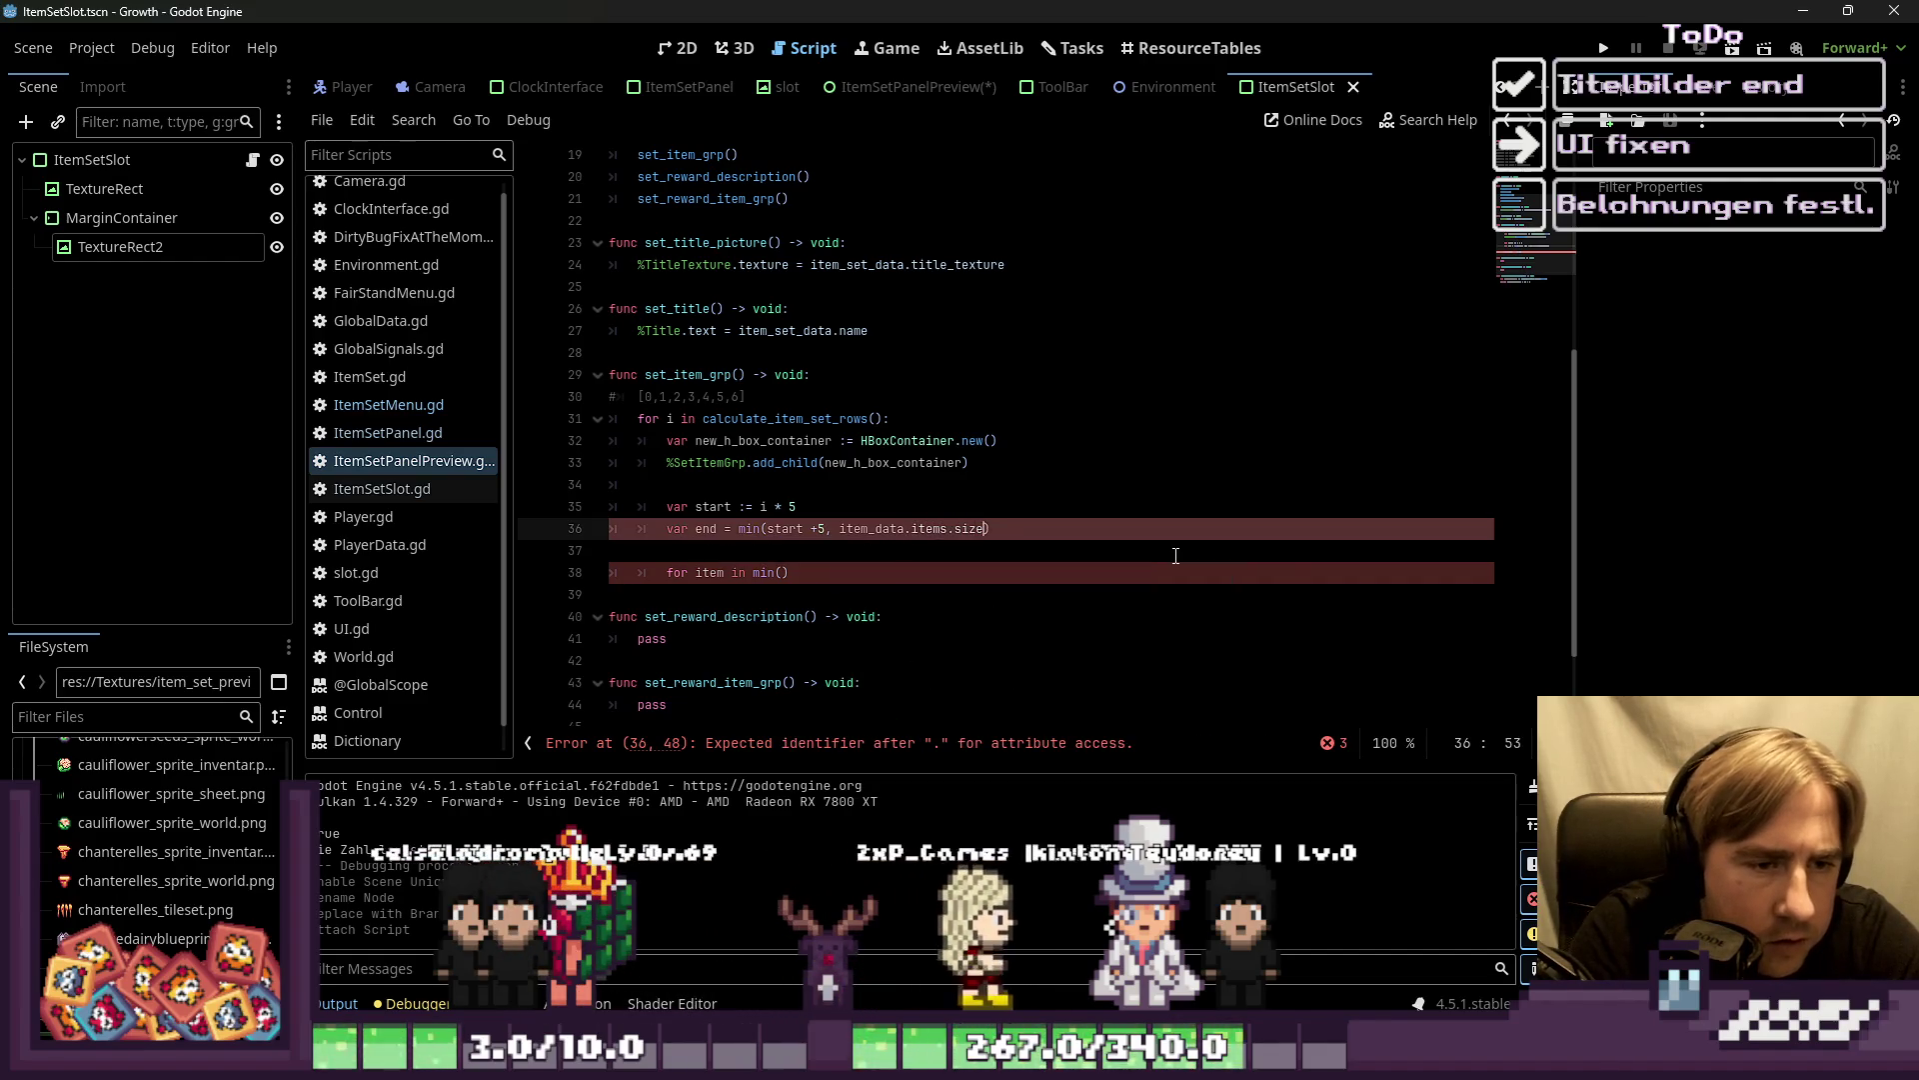
type("()")
Change the inner loop to 'for item in range(start, end):', add pass, and begin 'var new_slot :='
left_click(1176, 556)
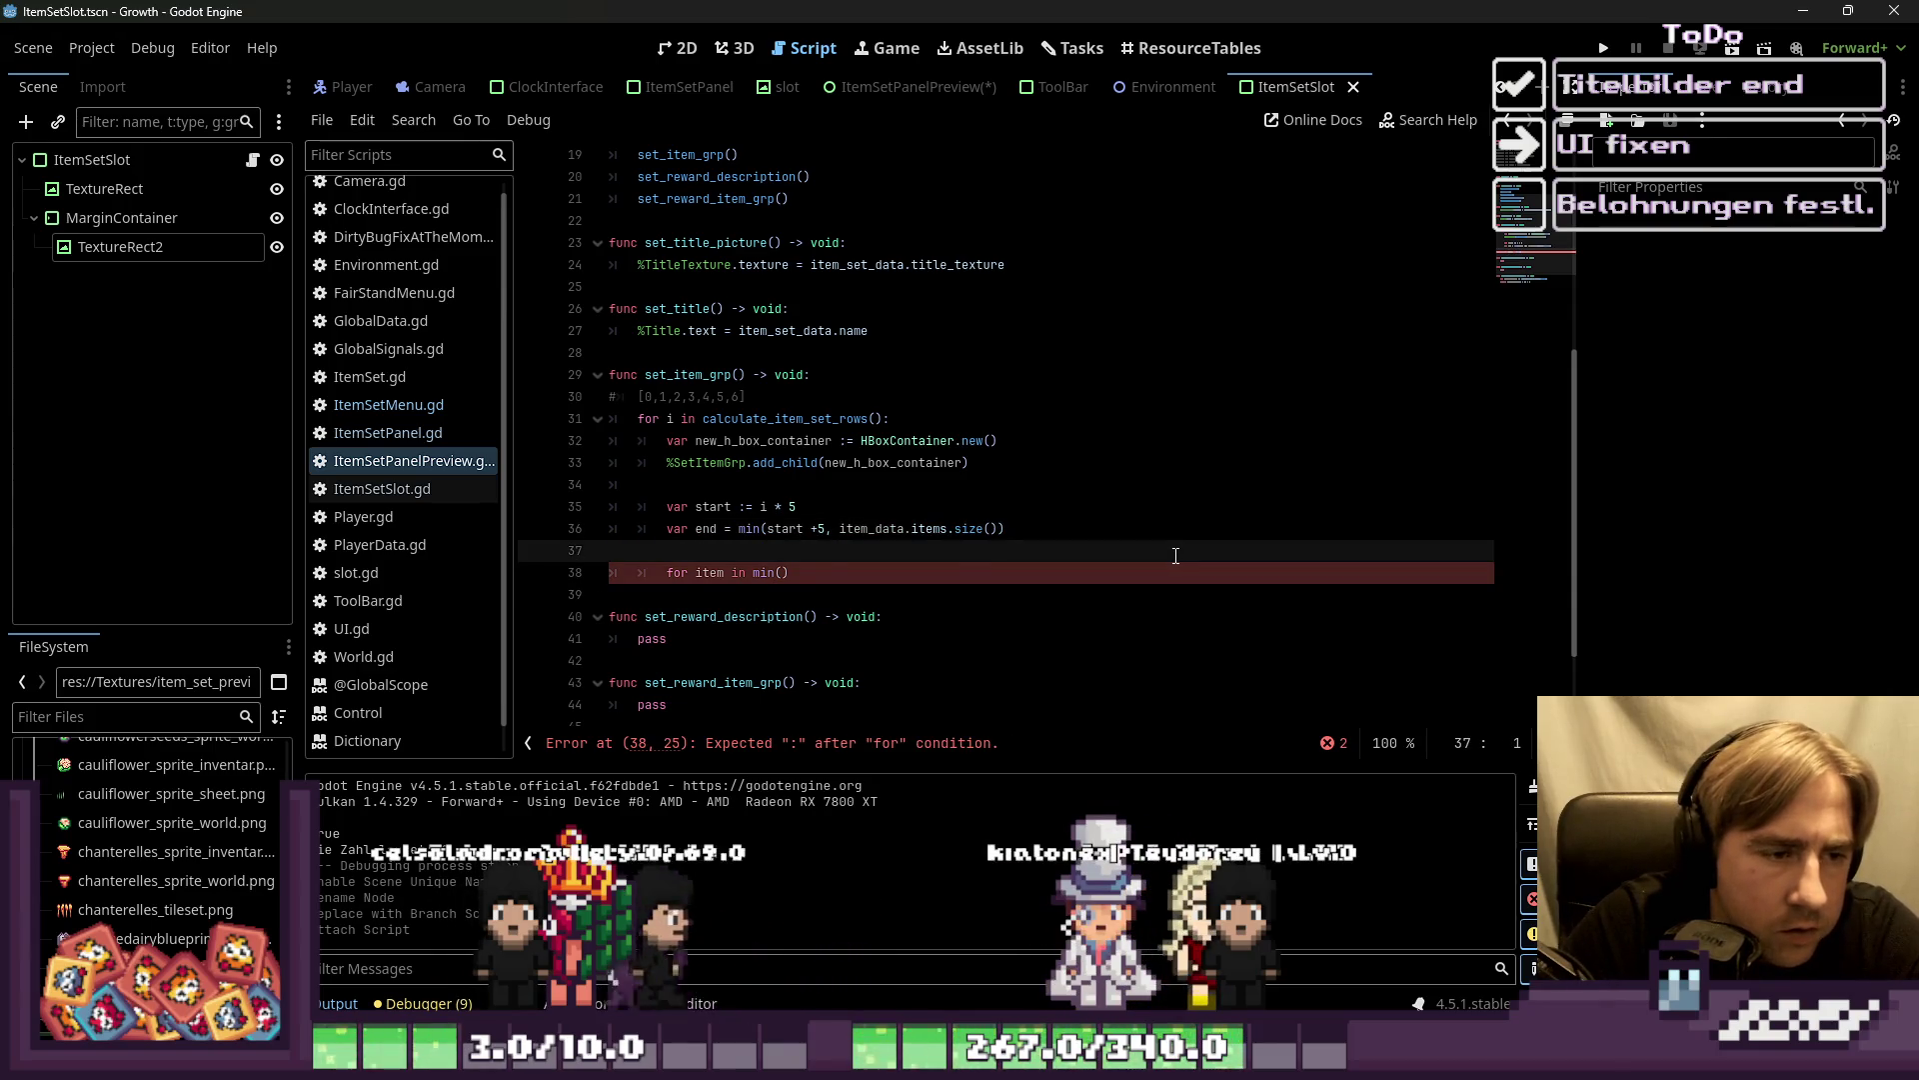
double_click(704, 575)
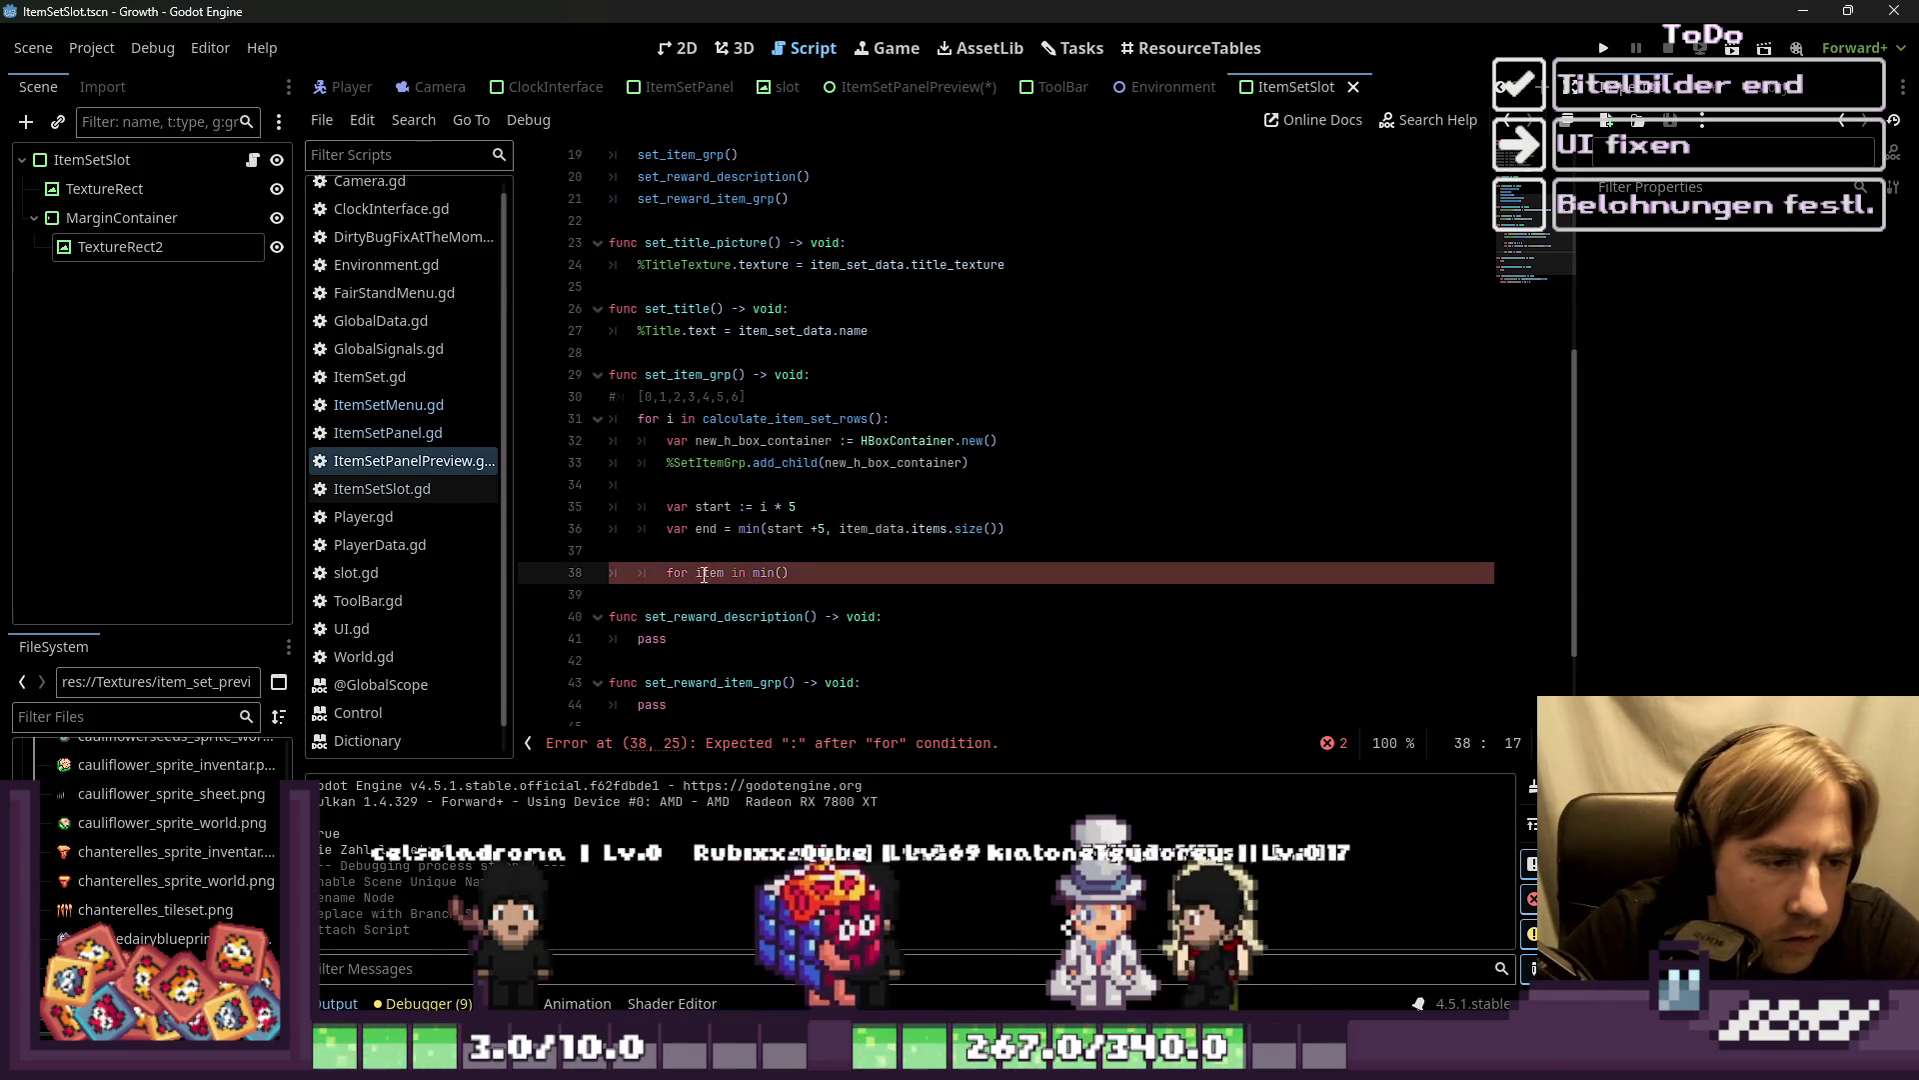
left_click(381, 402)
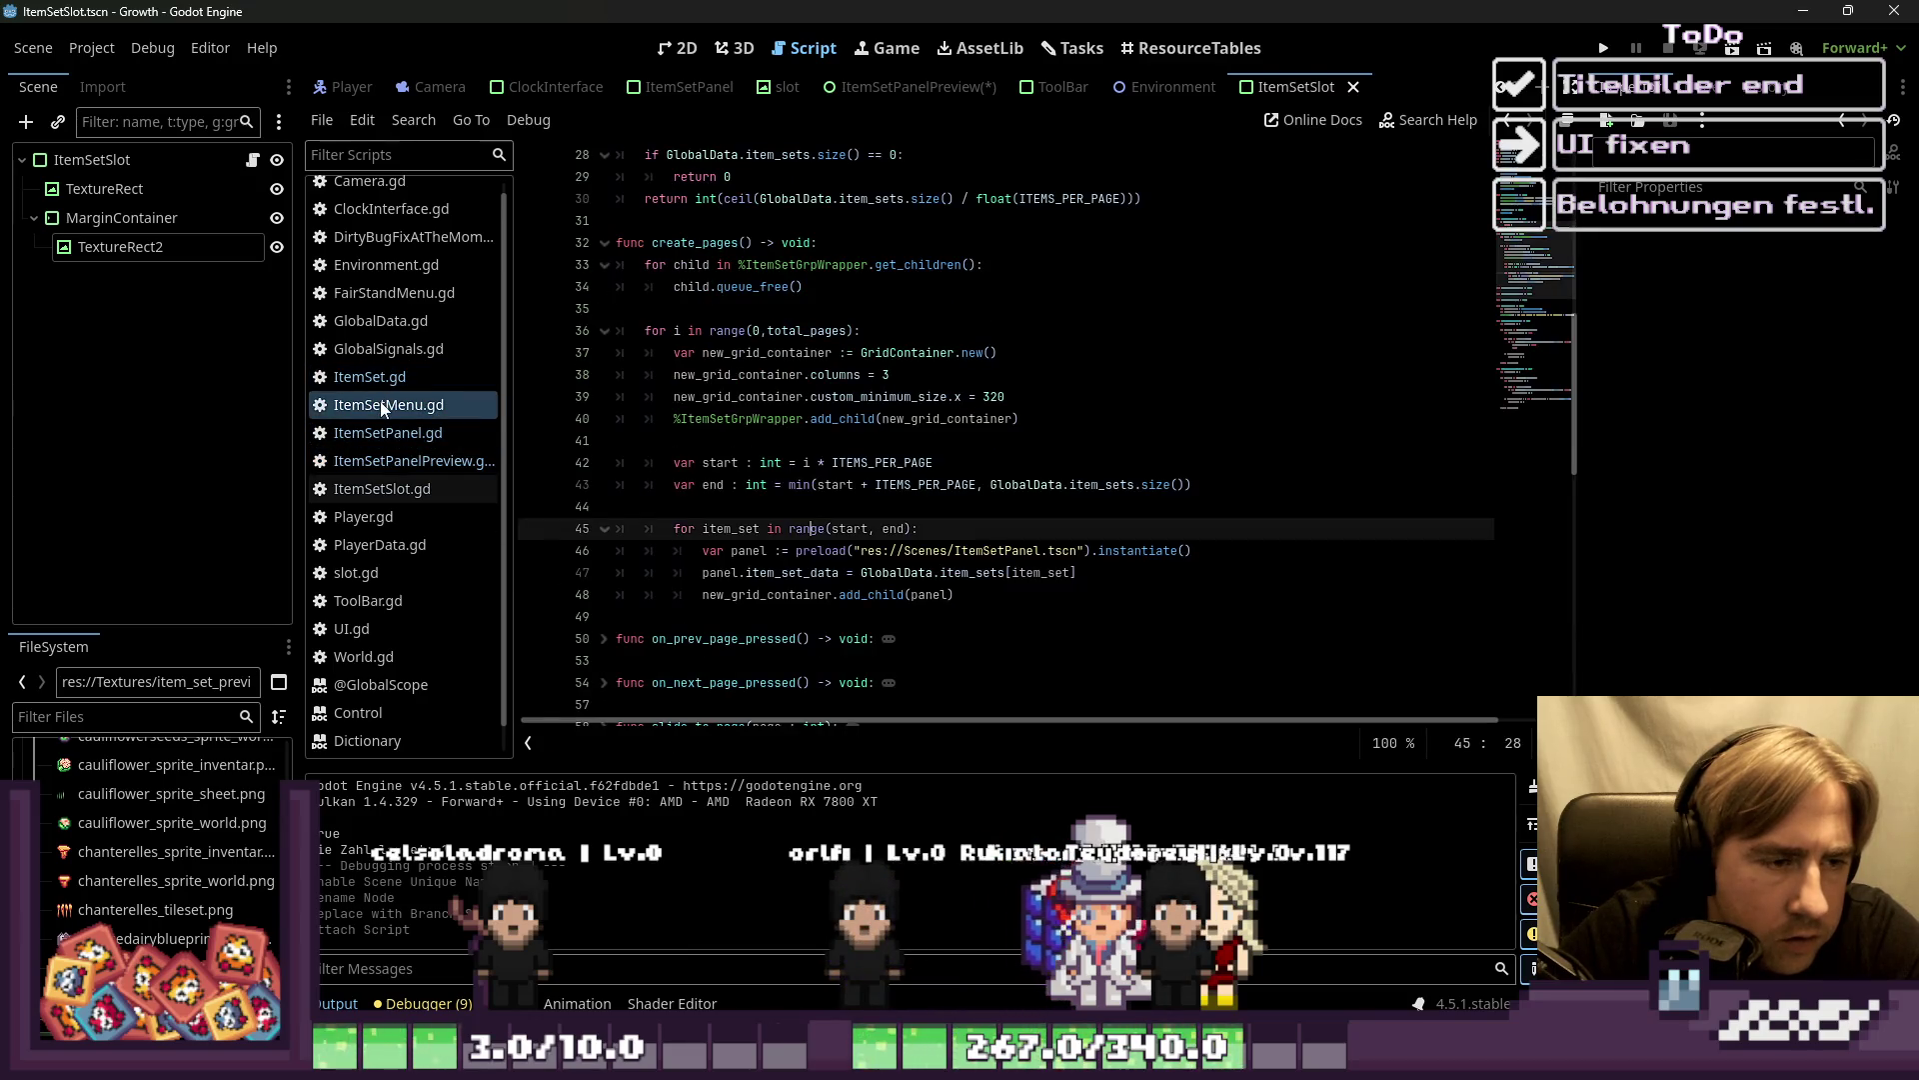
left_click(400, 461)
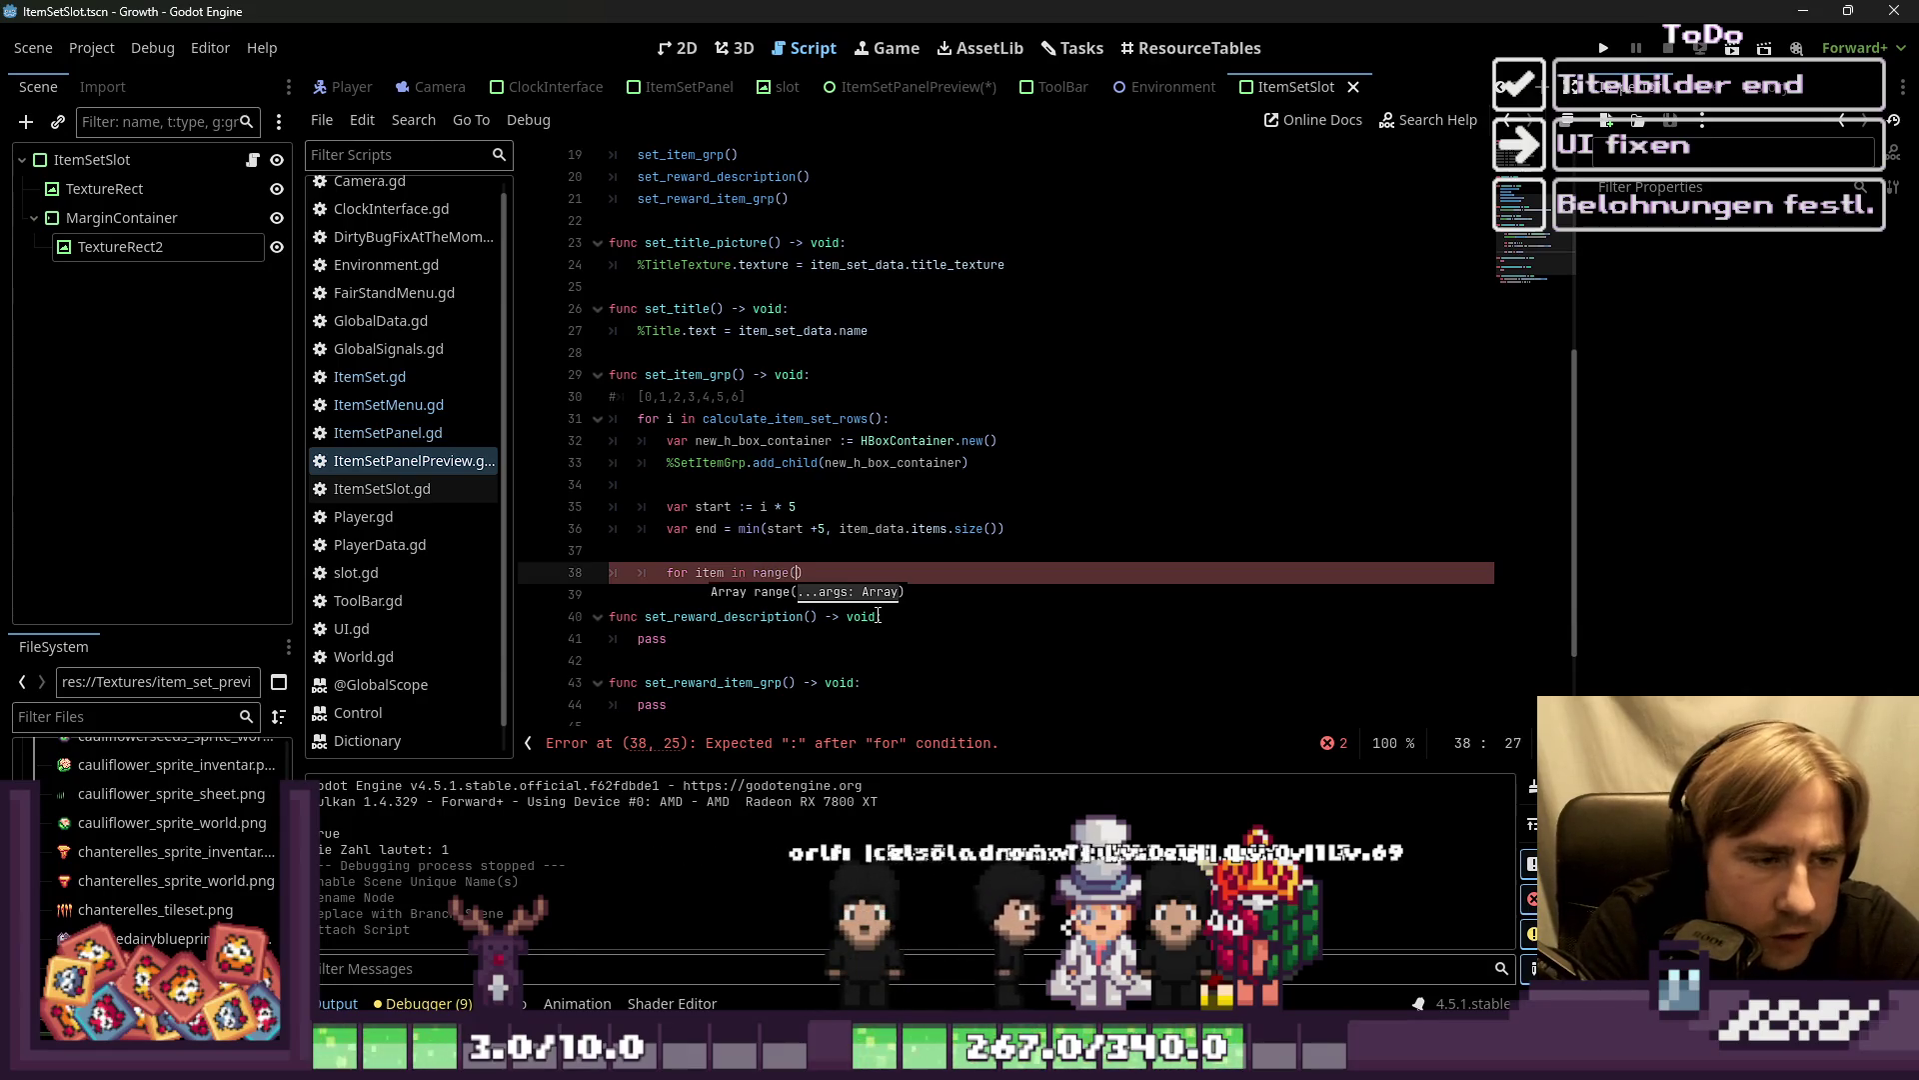
key("BackSpace")
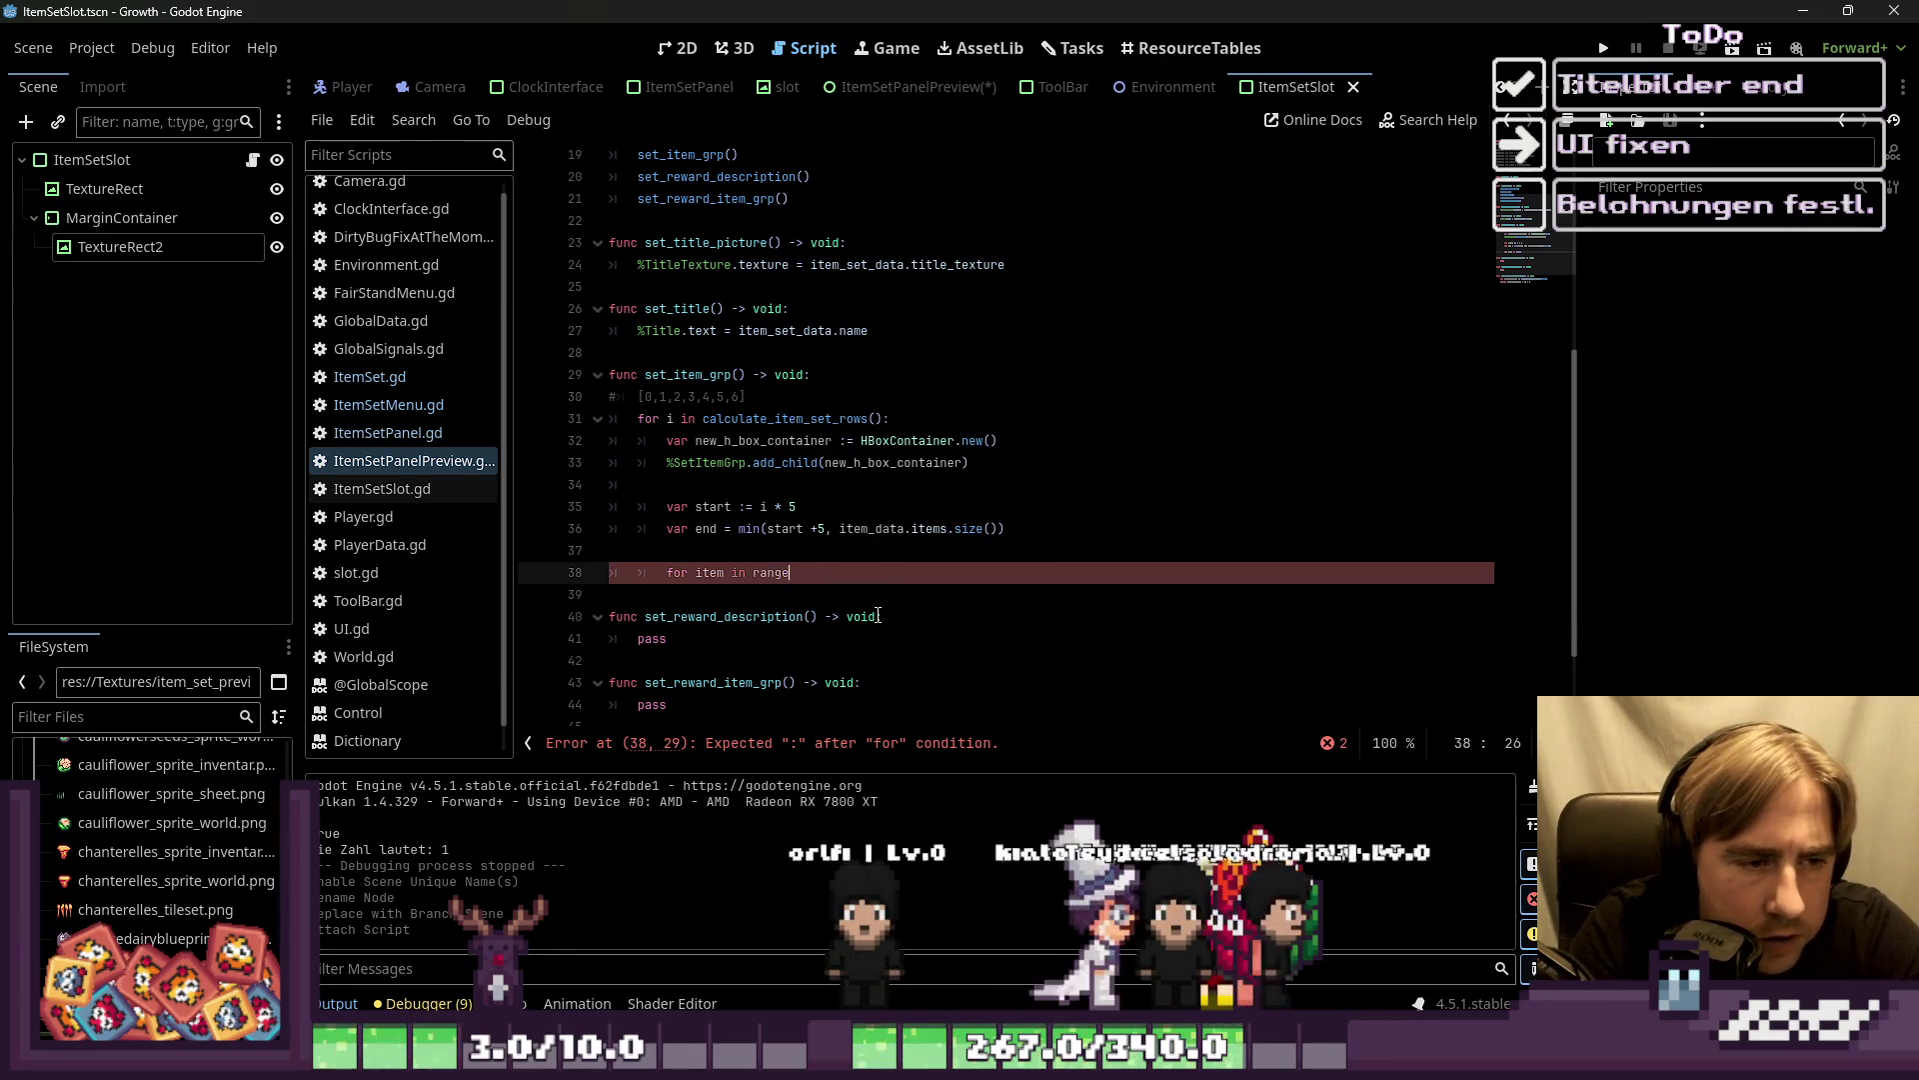
type("start, end):")
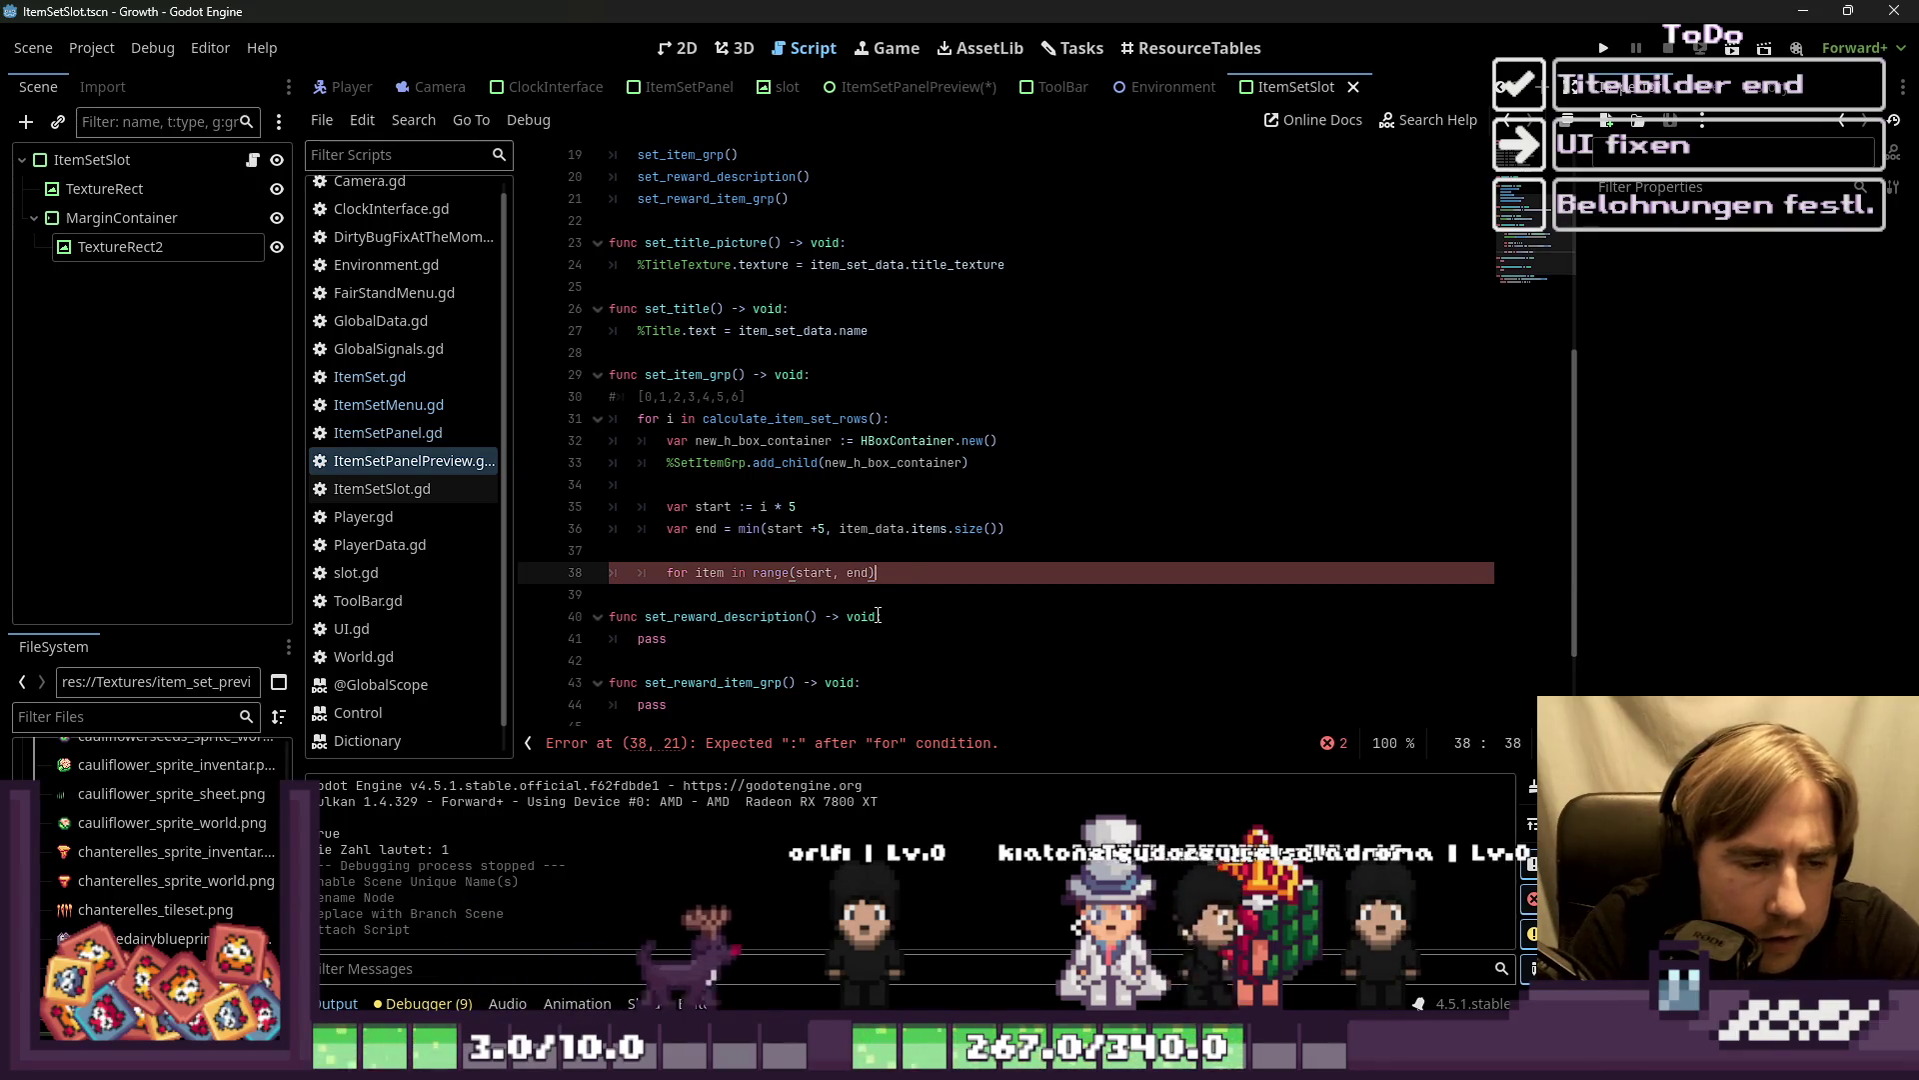
key("Return")
type("pass")
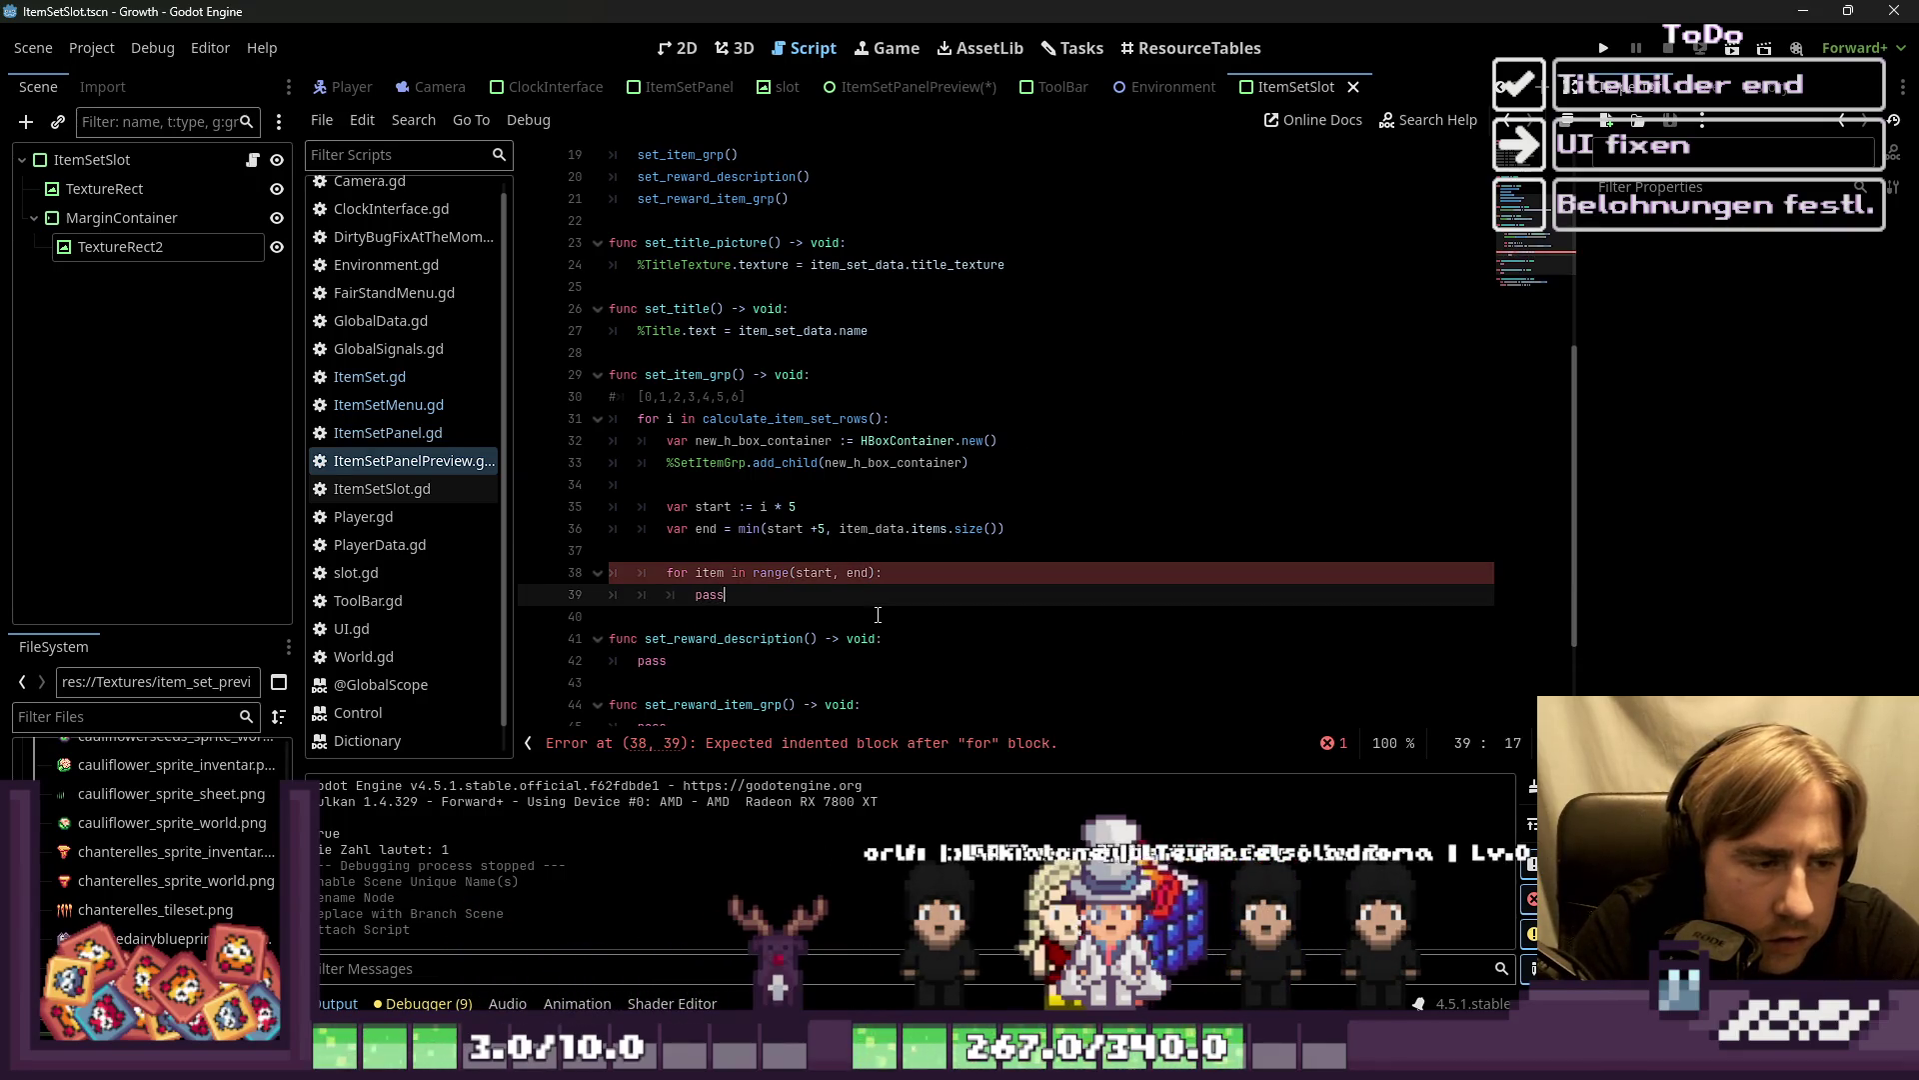
scroll(832, 539, "down", 1)
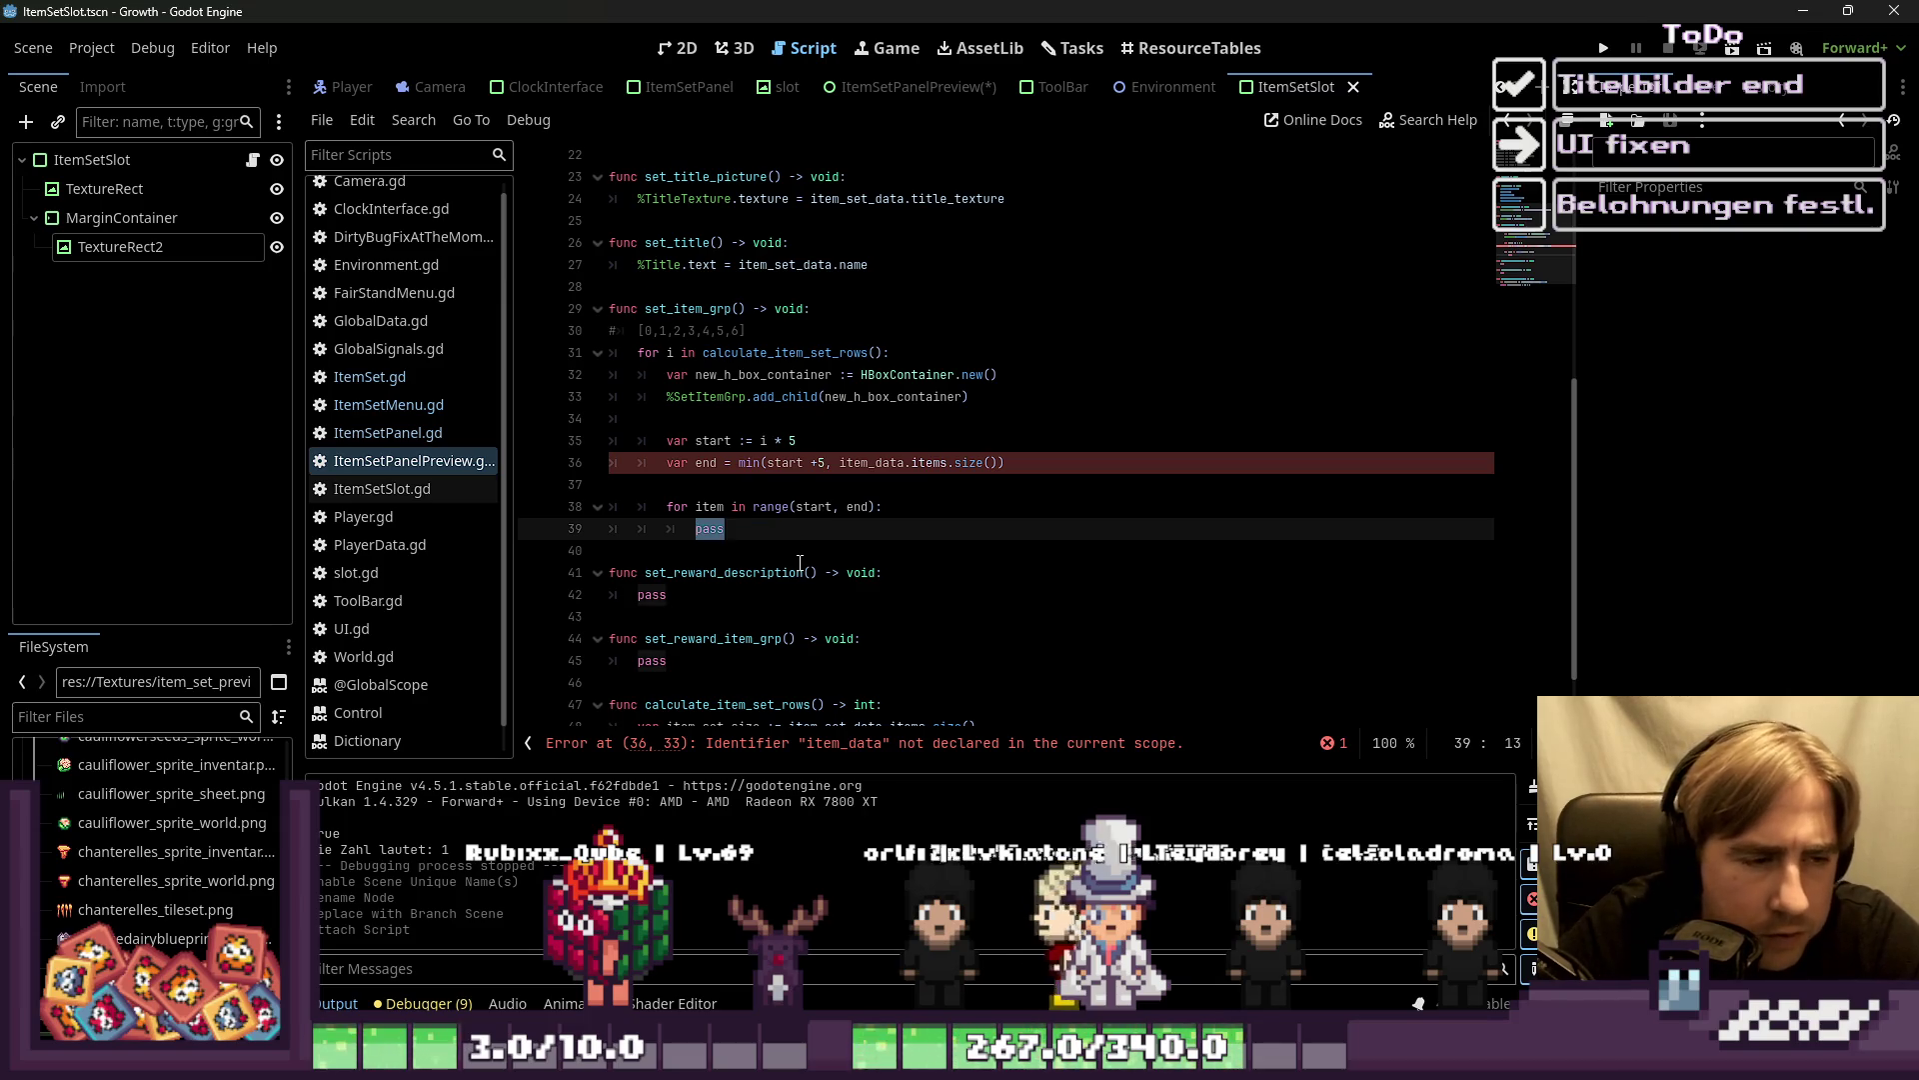
type("r new_")
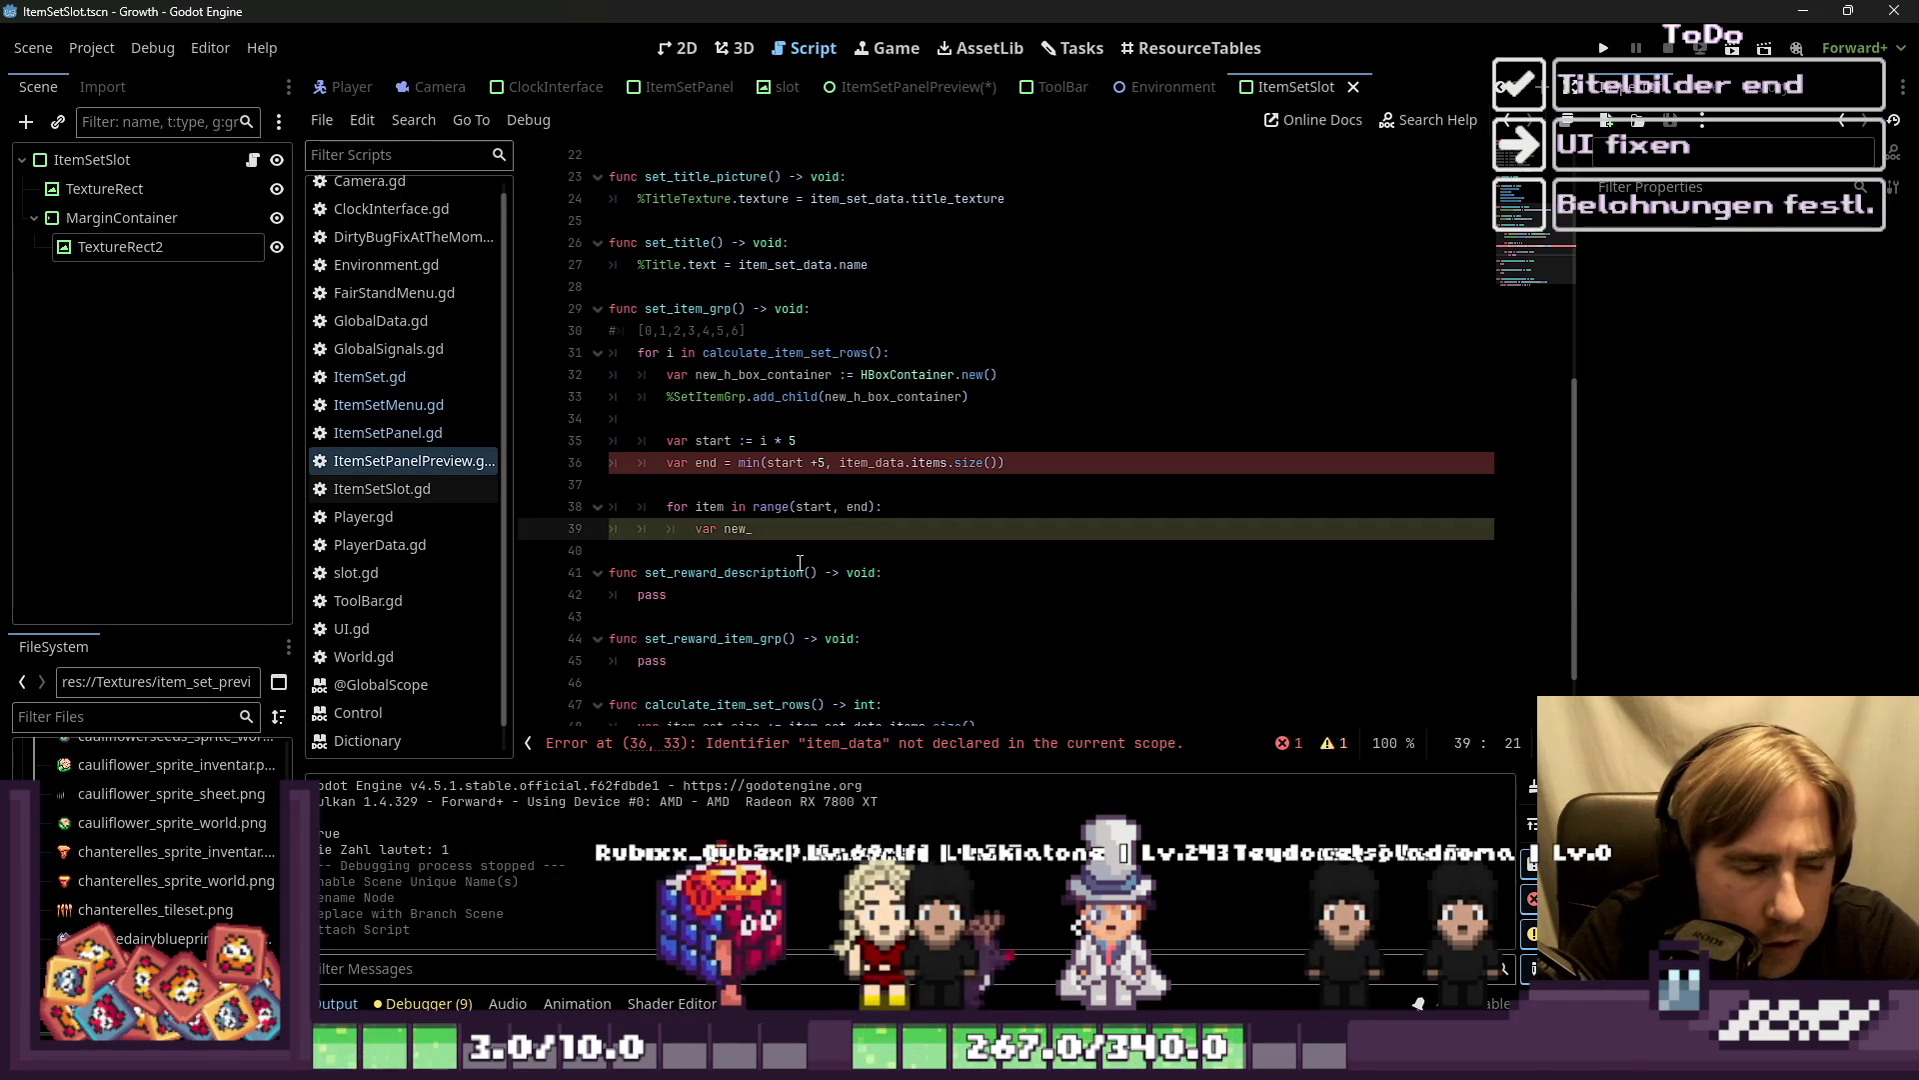
type("slot := pre")
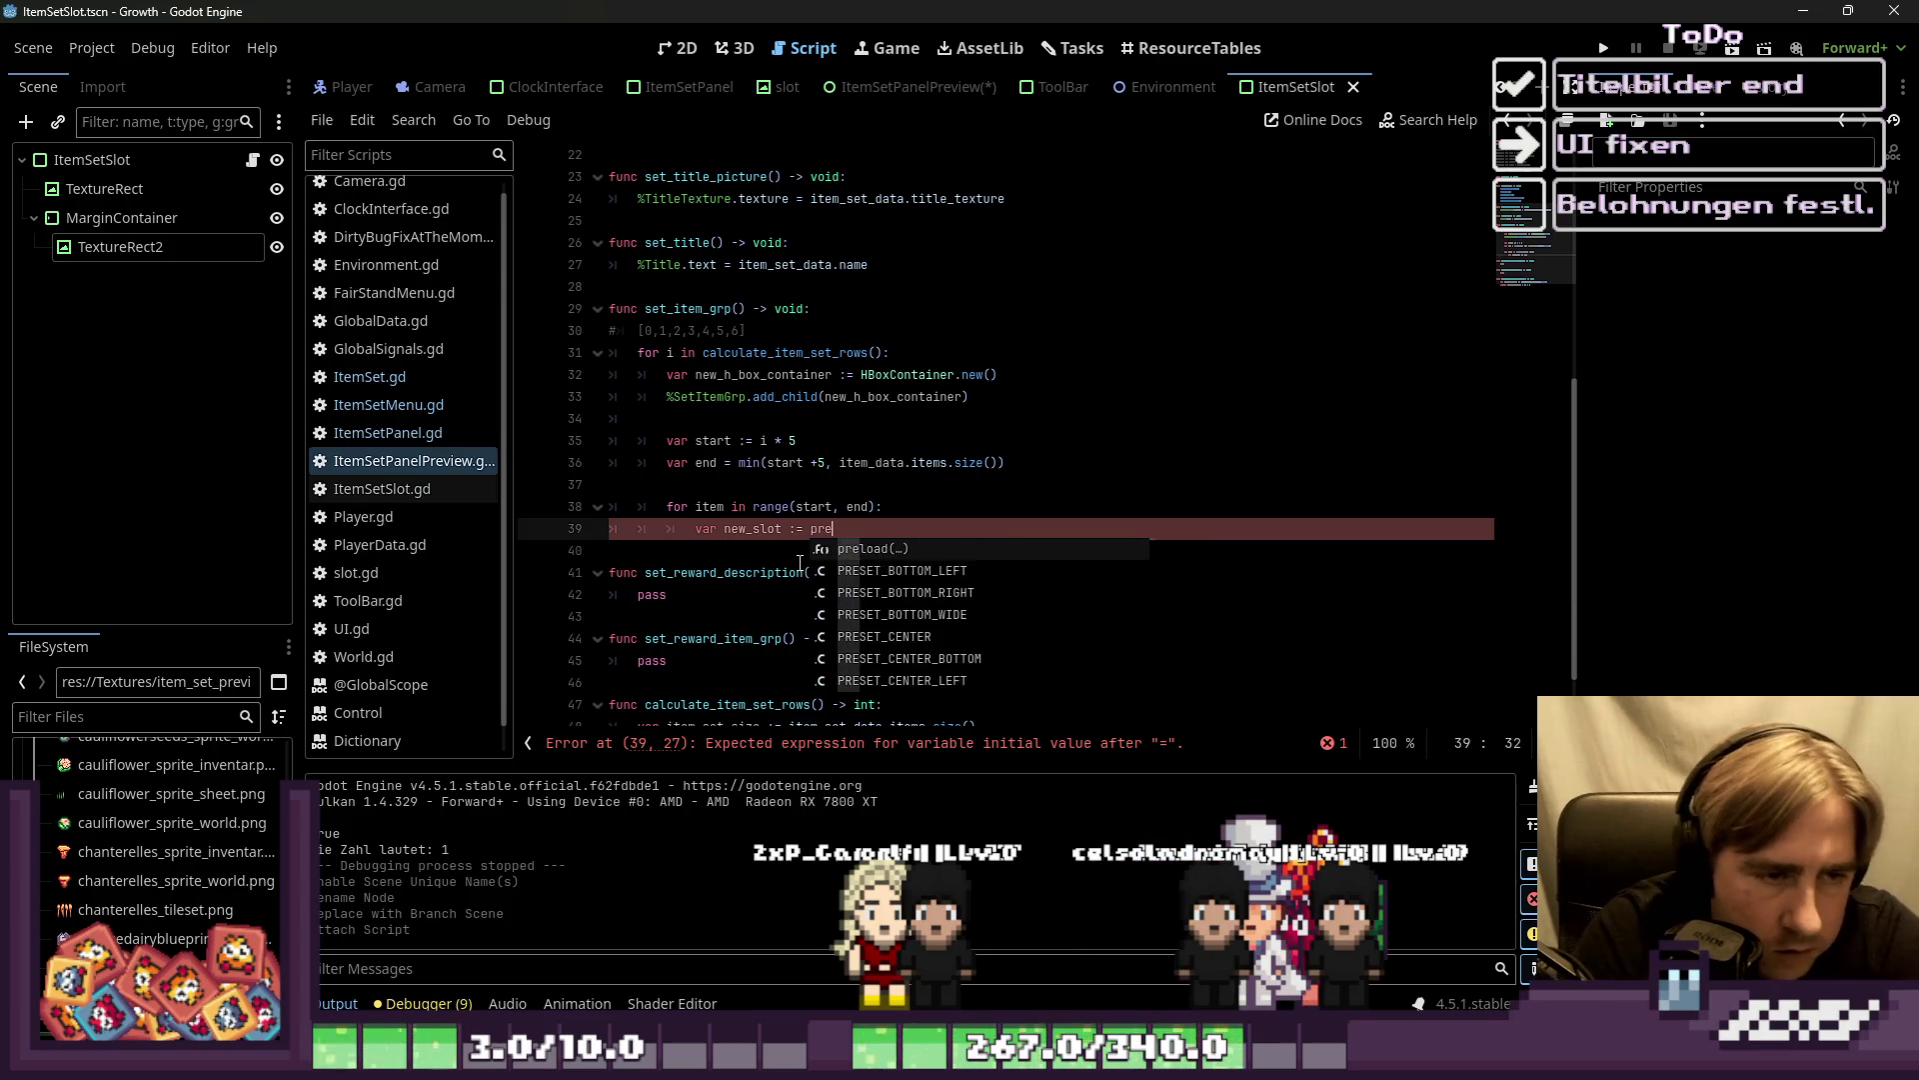
Assign new_slot as preload("res://Scenes/ItemSetSlot.tscn").instantiate()
key("Return")
type("\"re")
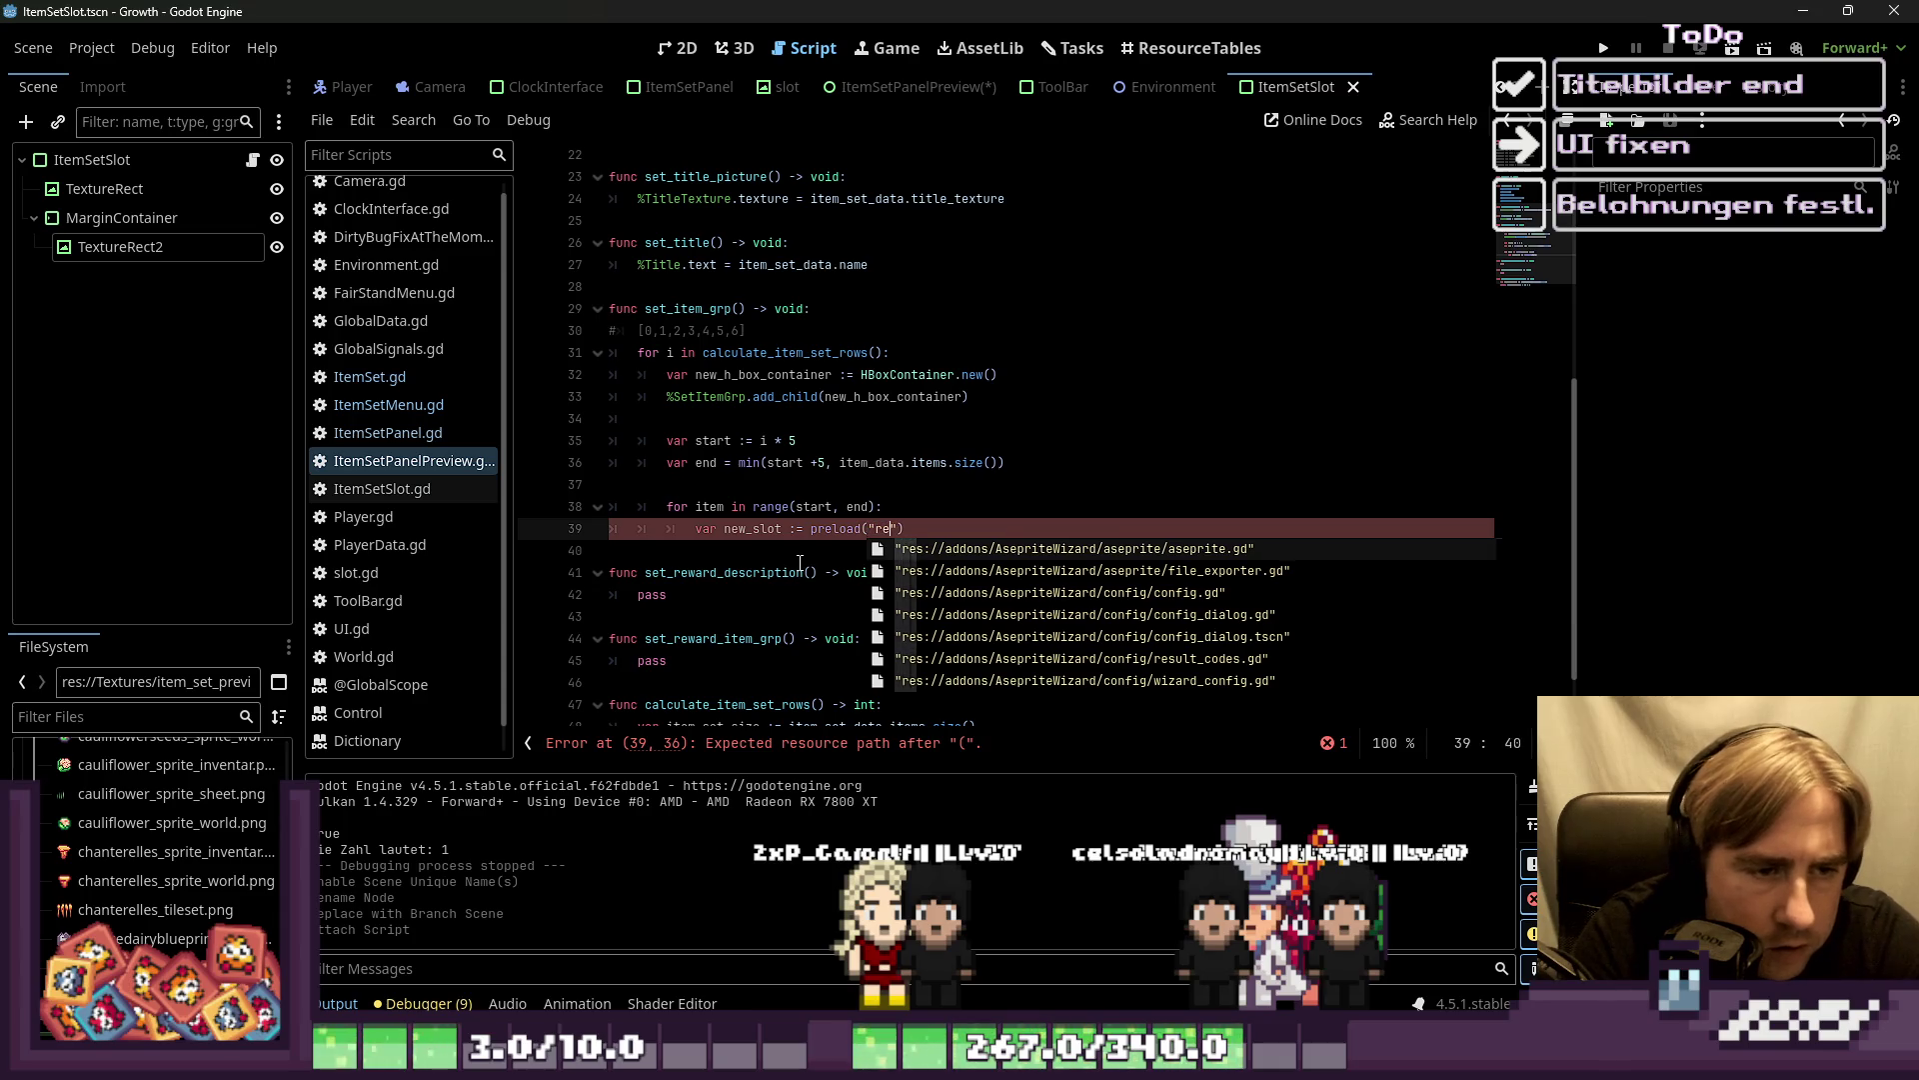
type("s://")
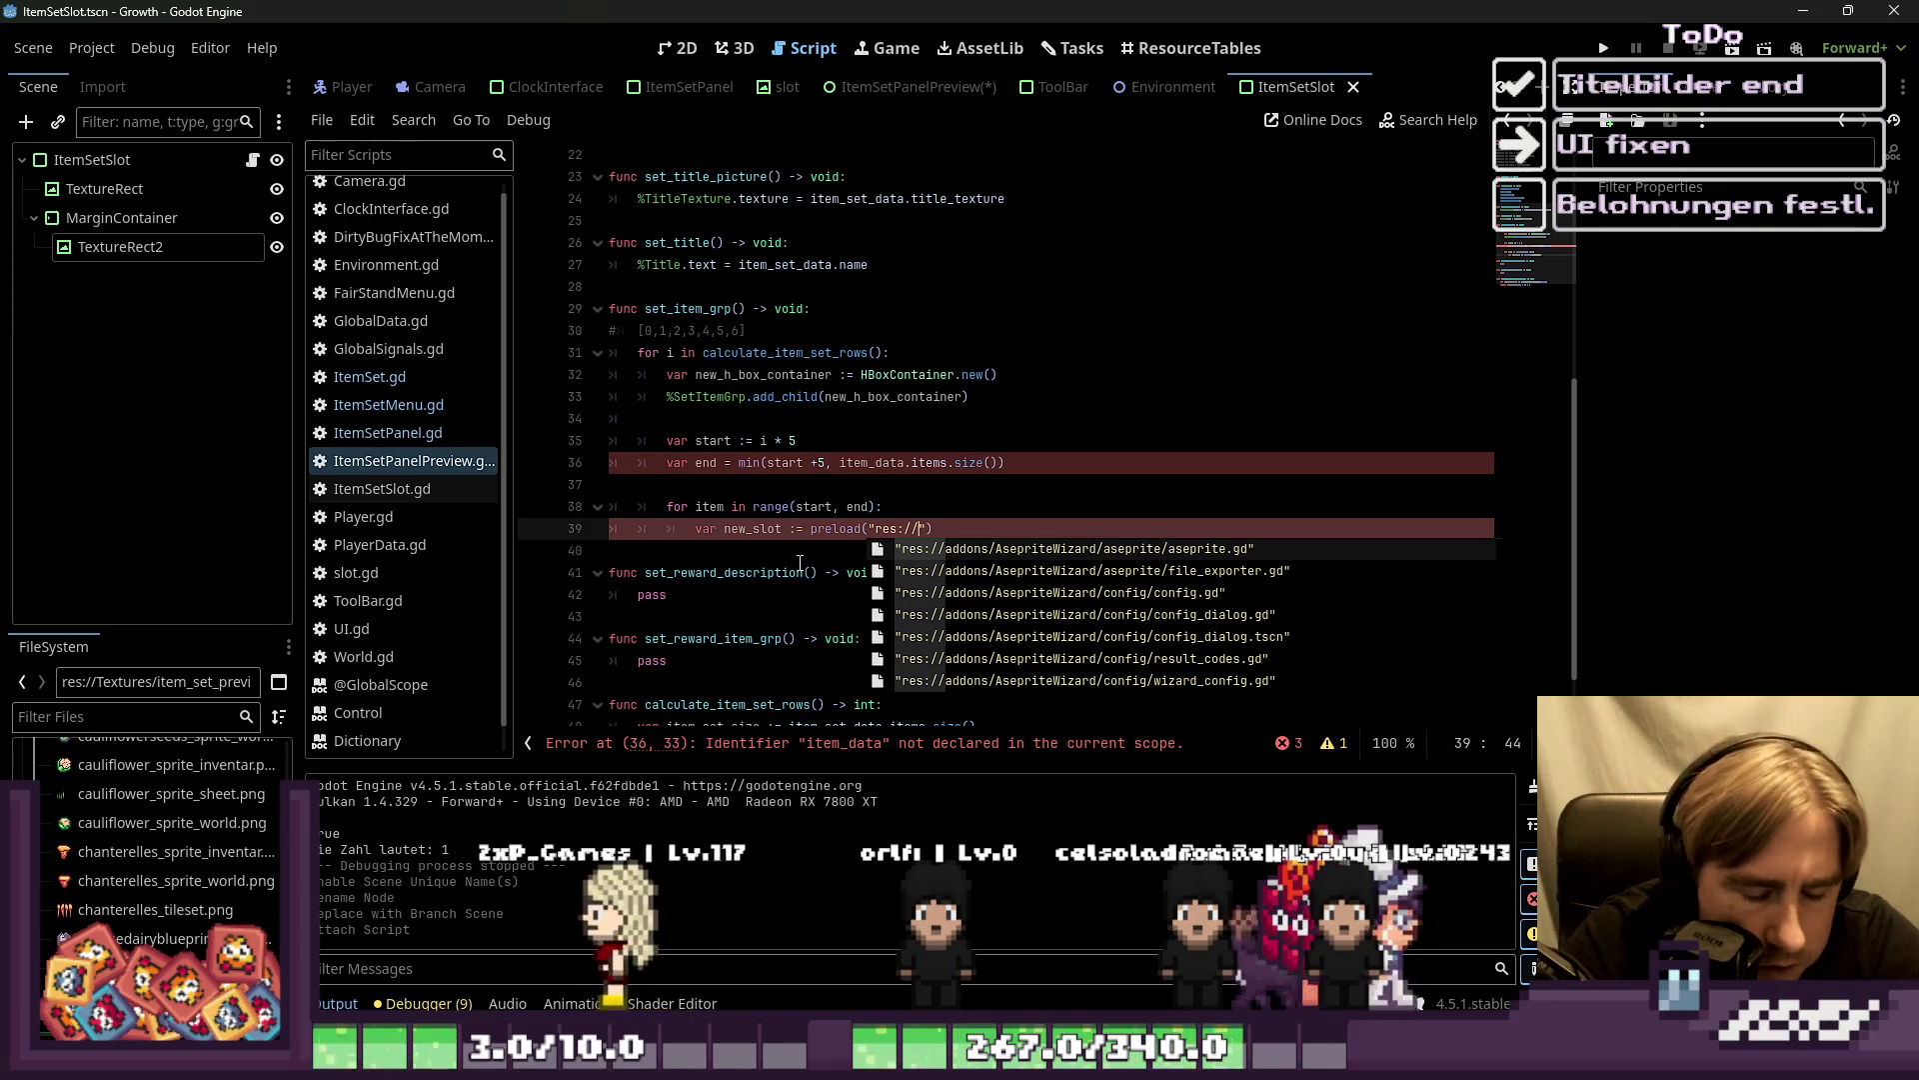
type("Slot")
key("BackSpace")
key("BackSpace")
key("BackSpace")
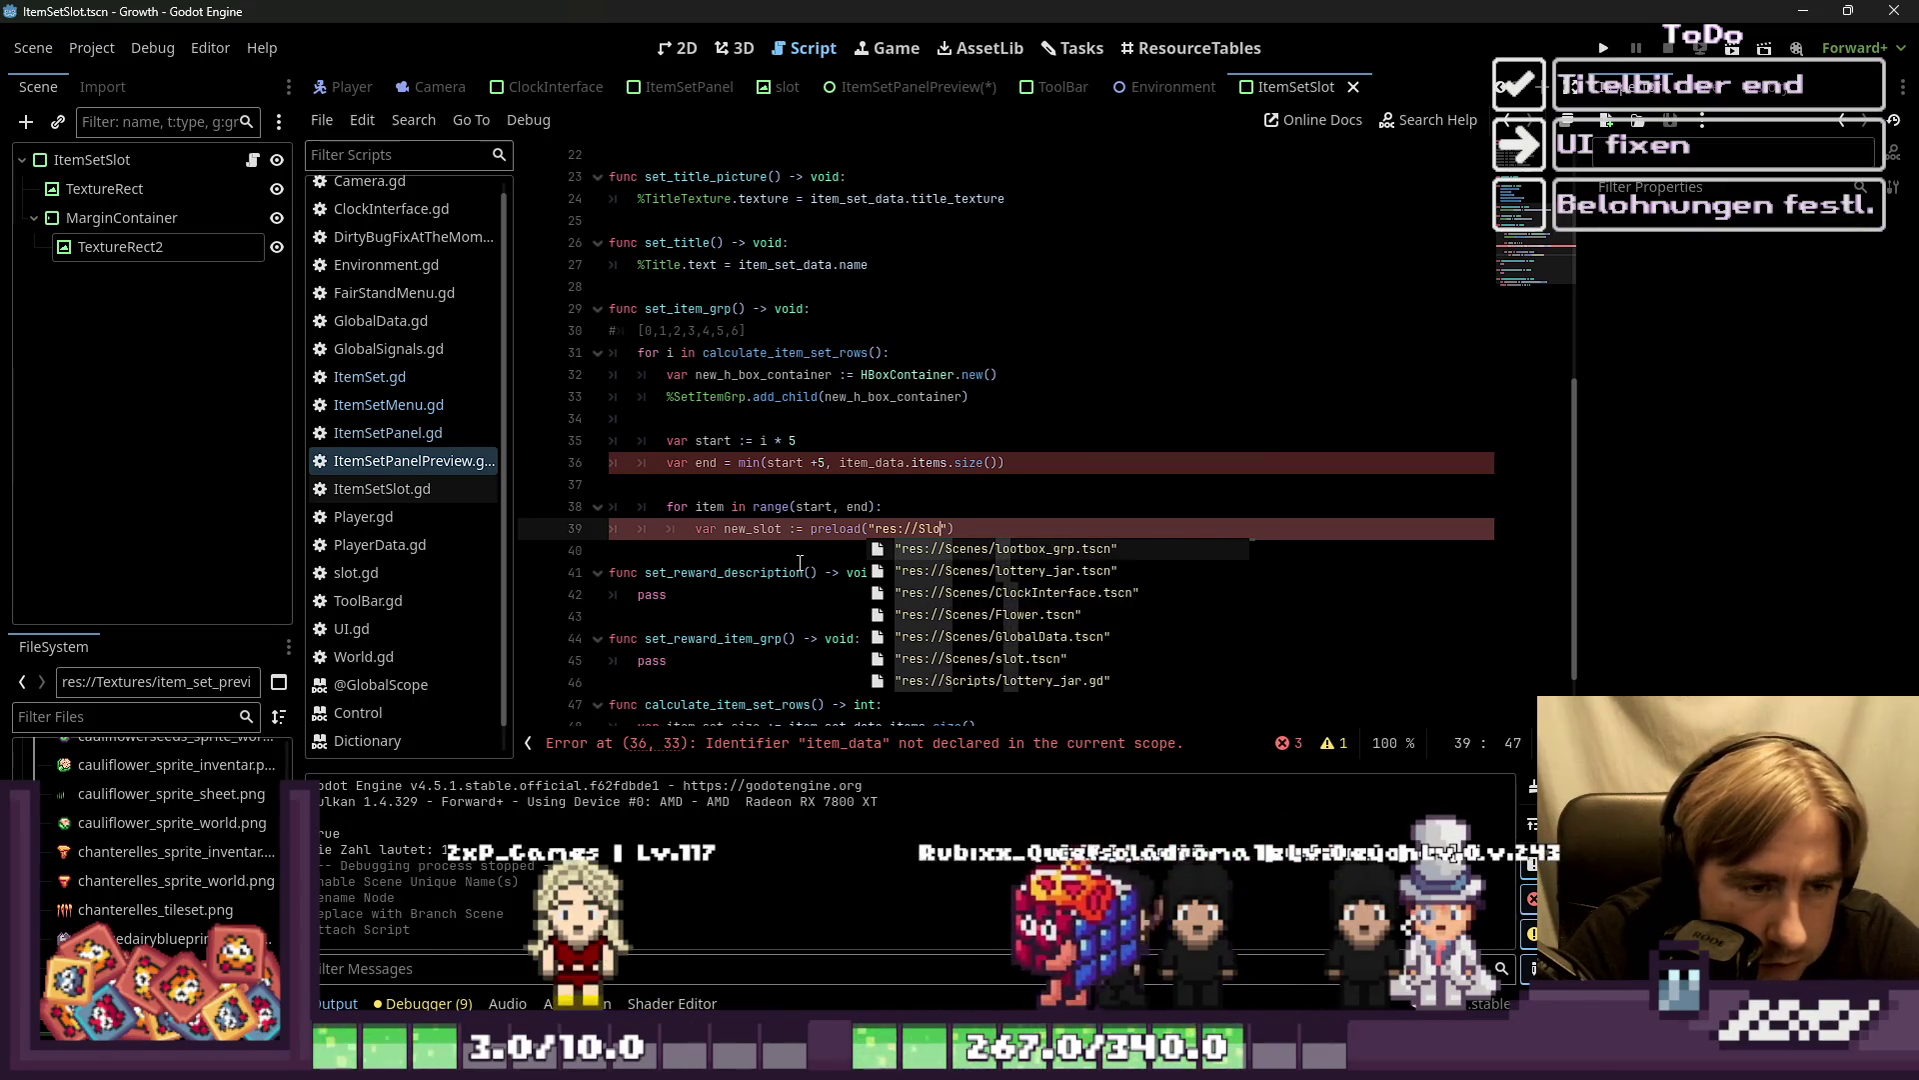
type("cenes/")
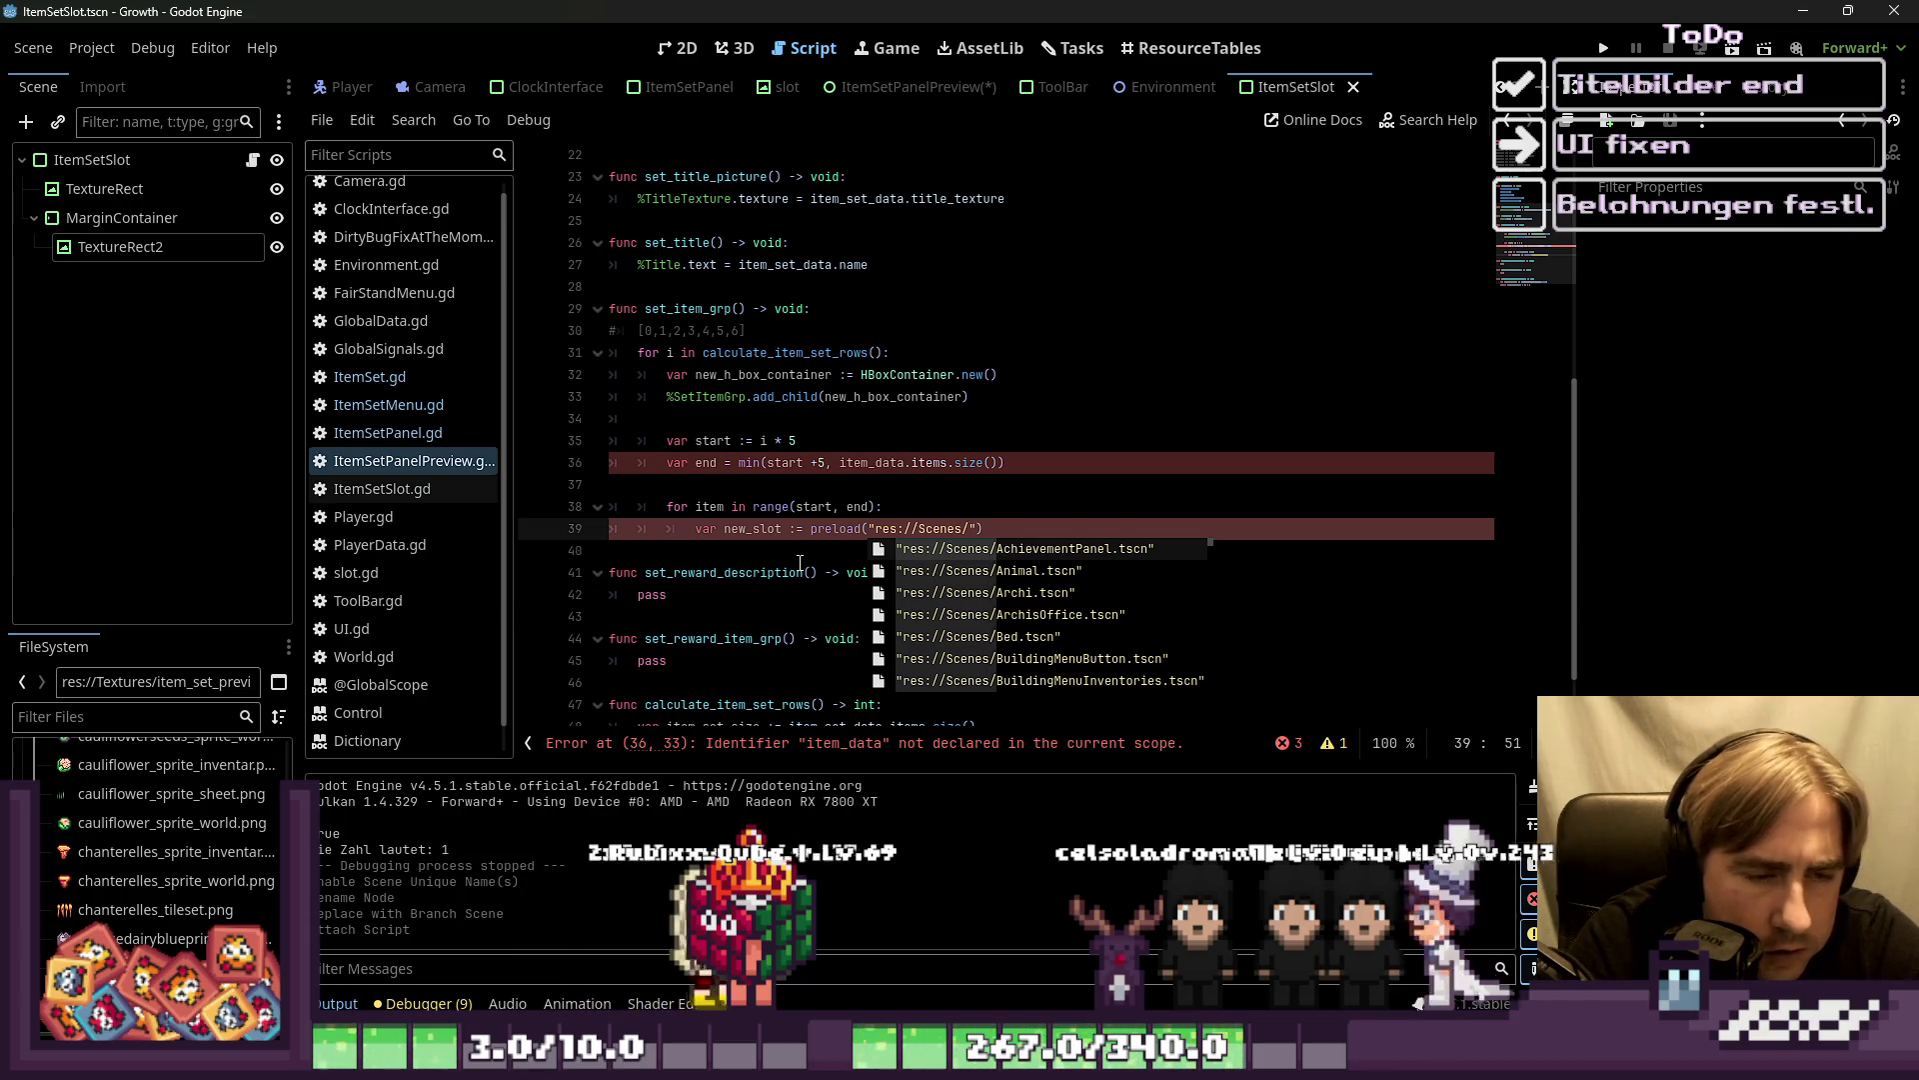
type("ItemSetSlot")
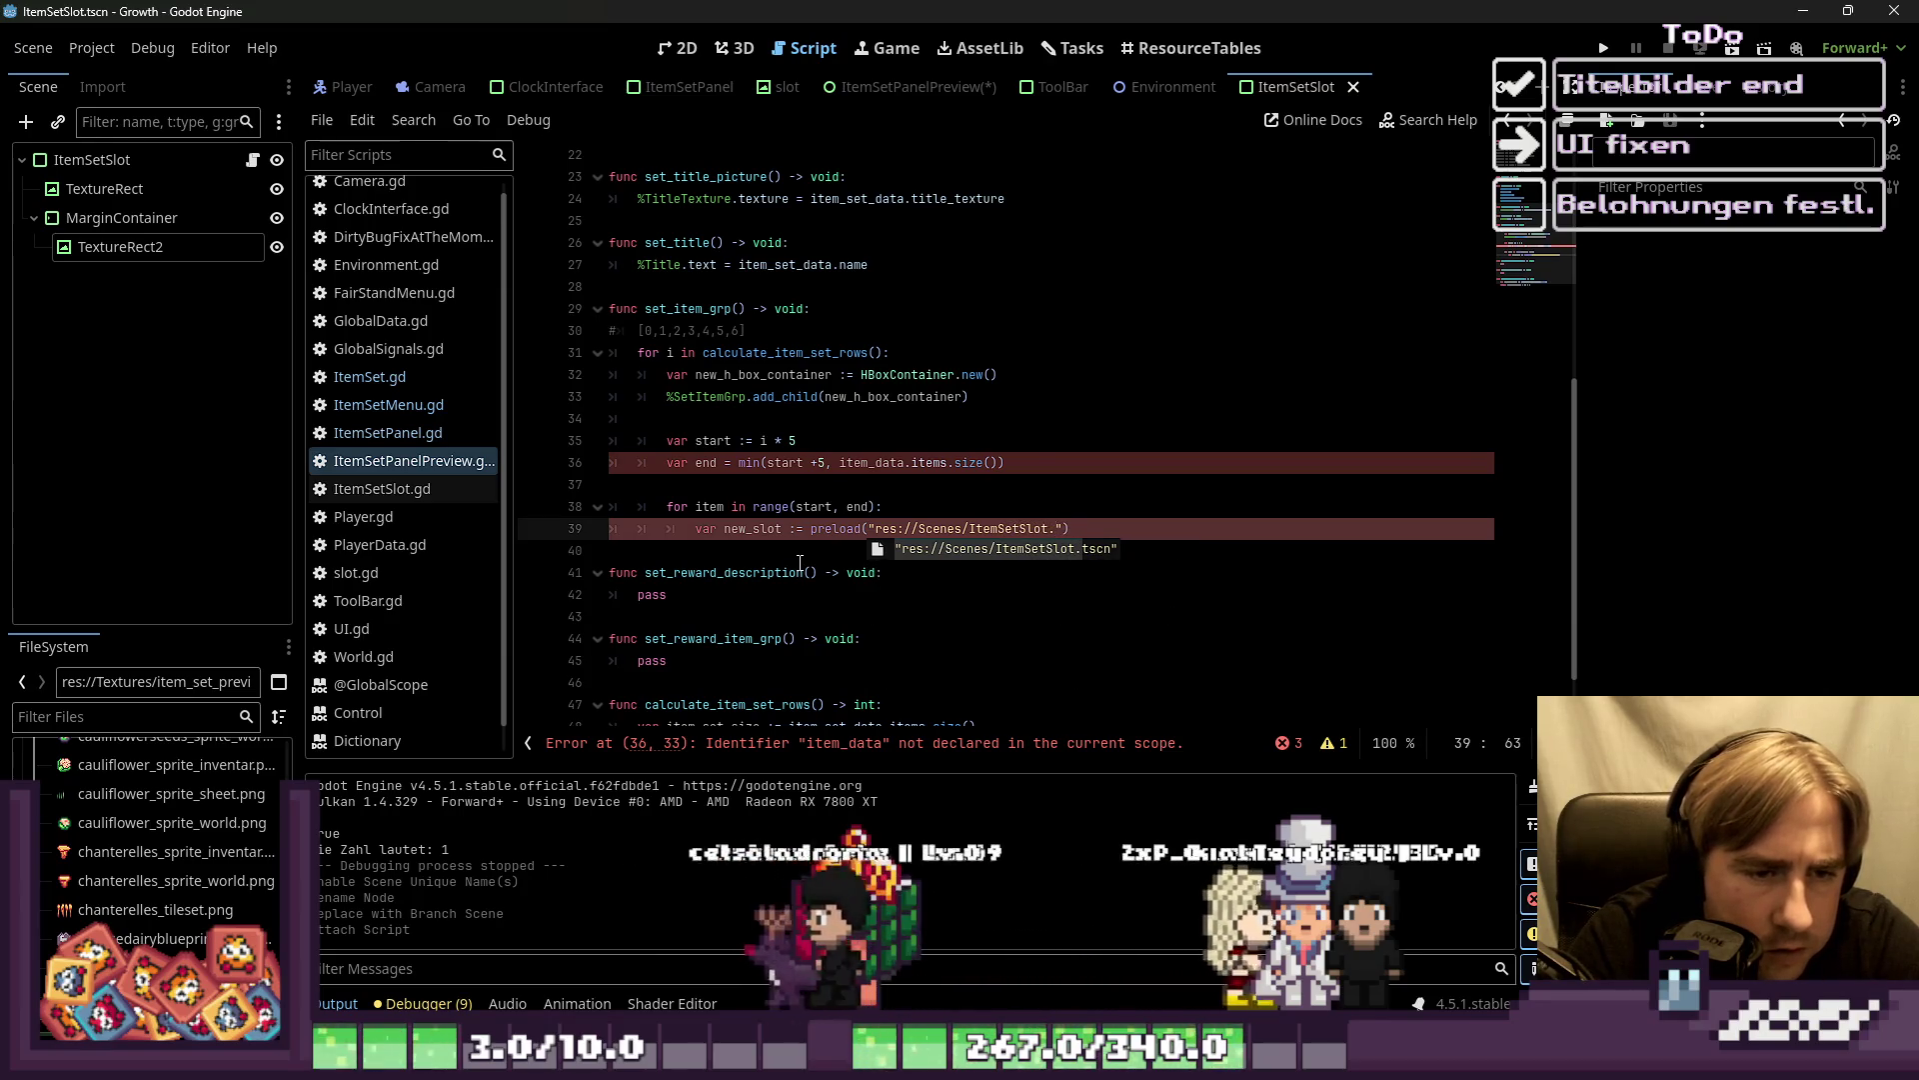
type(".tscn")
key("End")
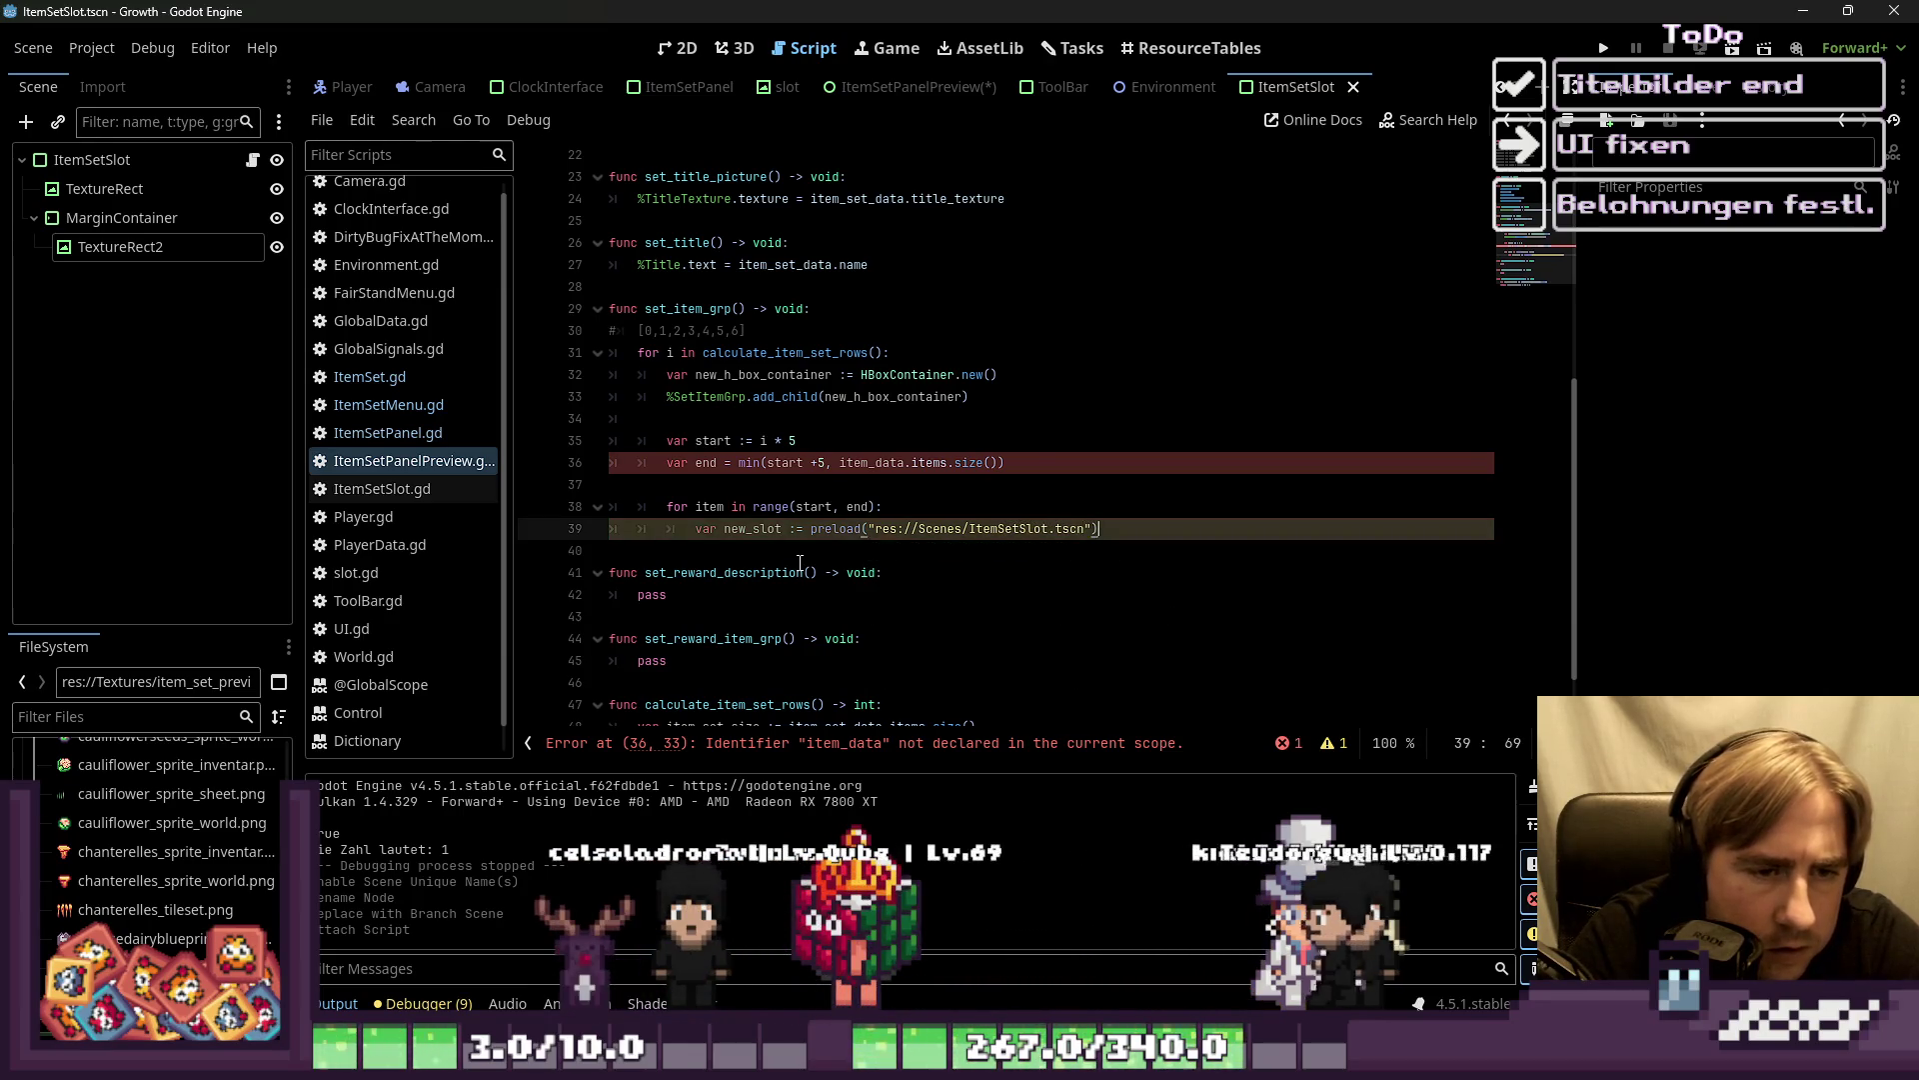
type("inst")
key("Return")
key("Return")
Add new_h_box_container.add_child() and a '#hier kommen die' comment below the preload line
type("#")
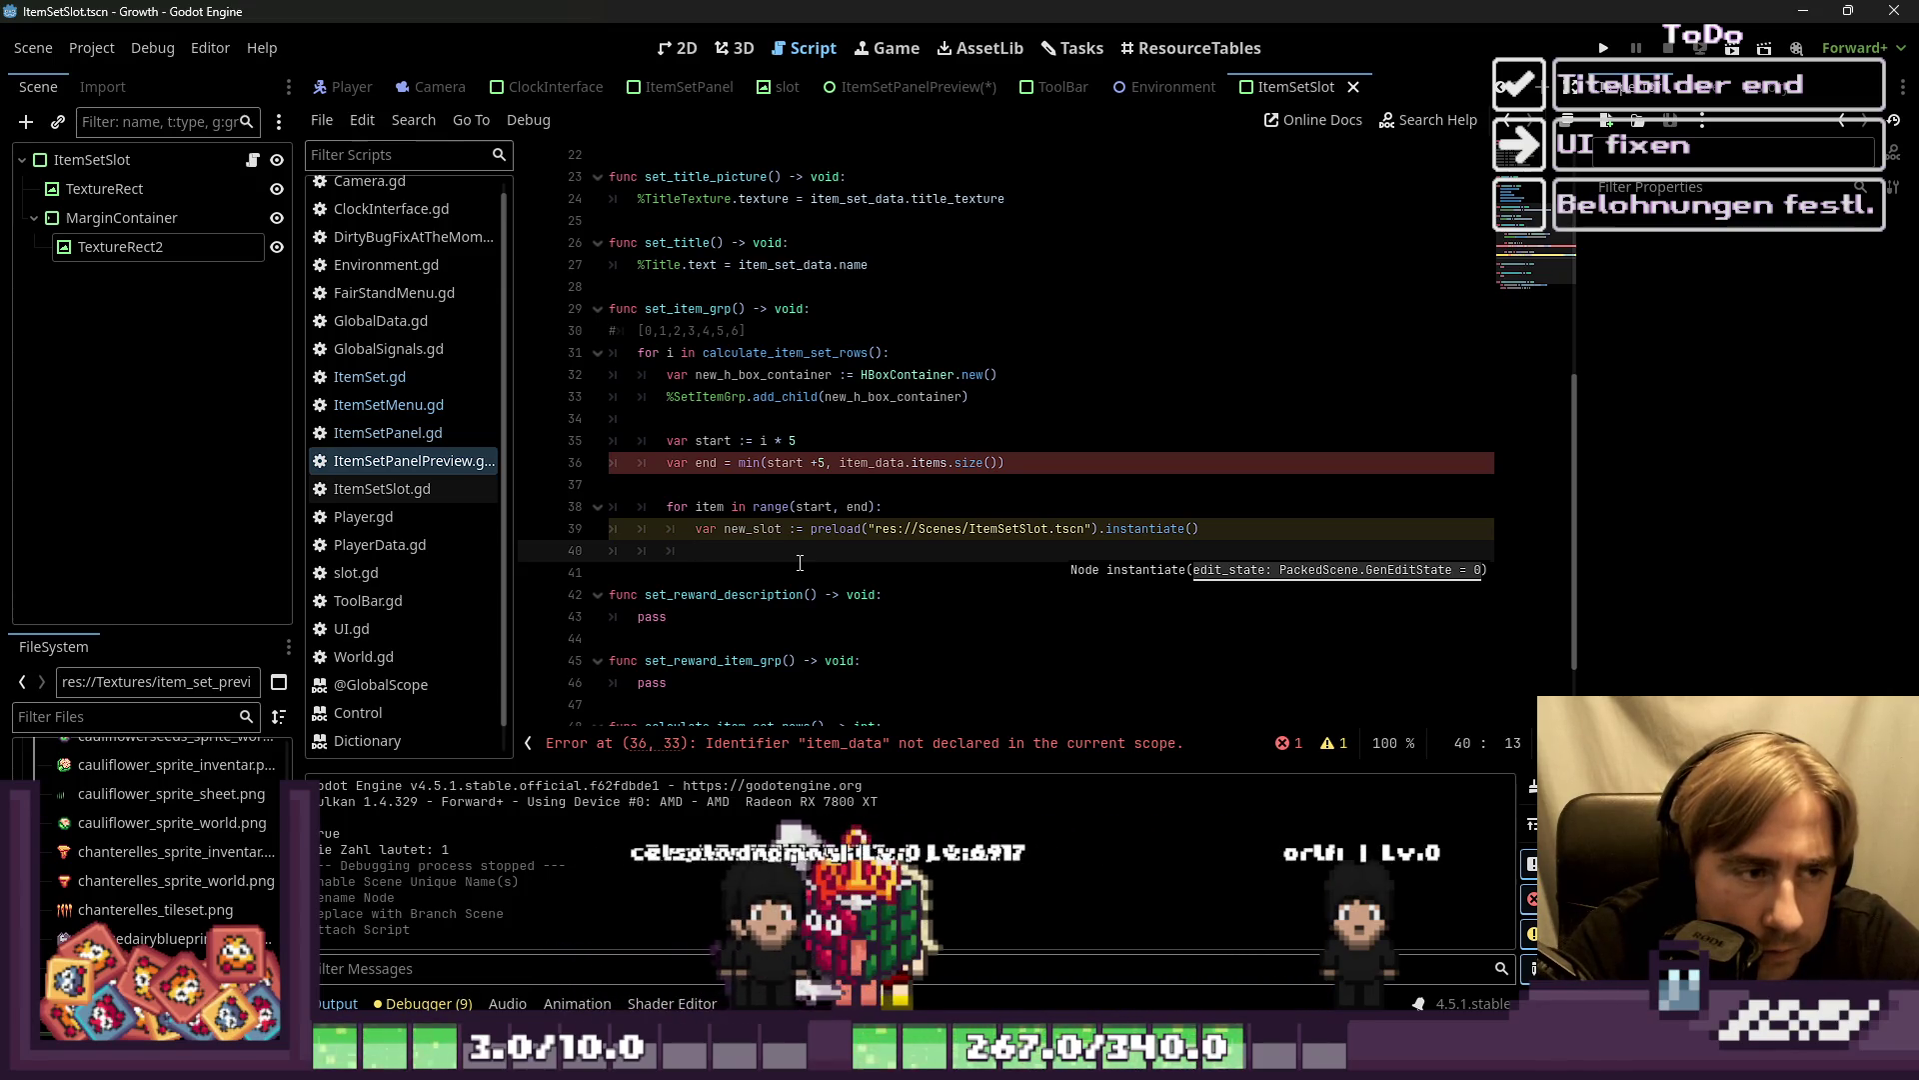
type("new")
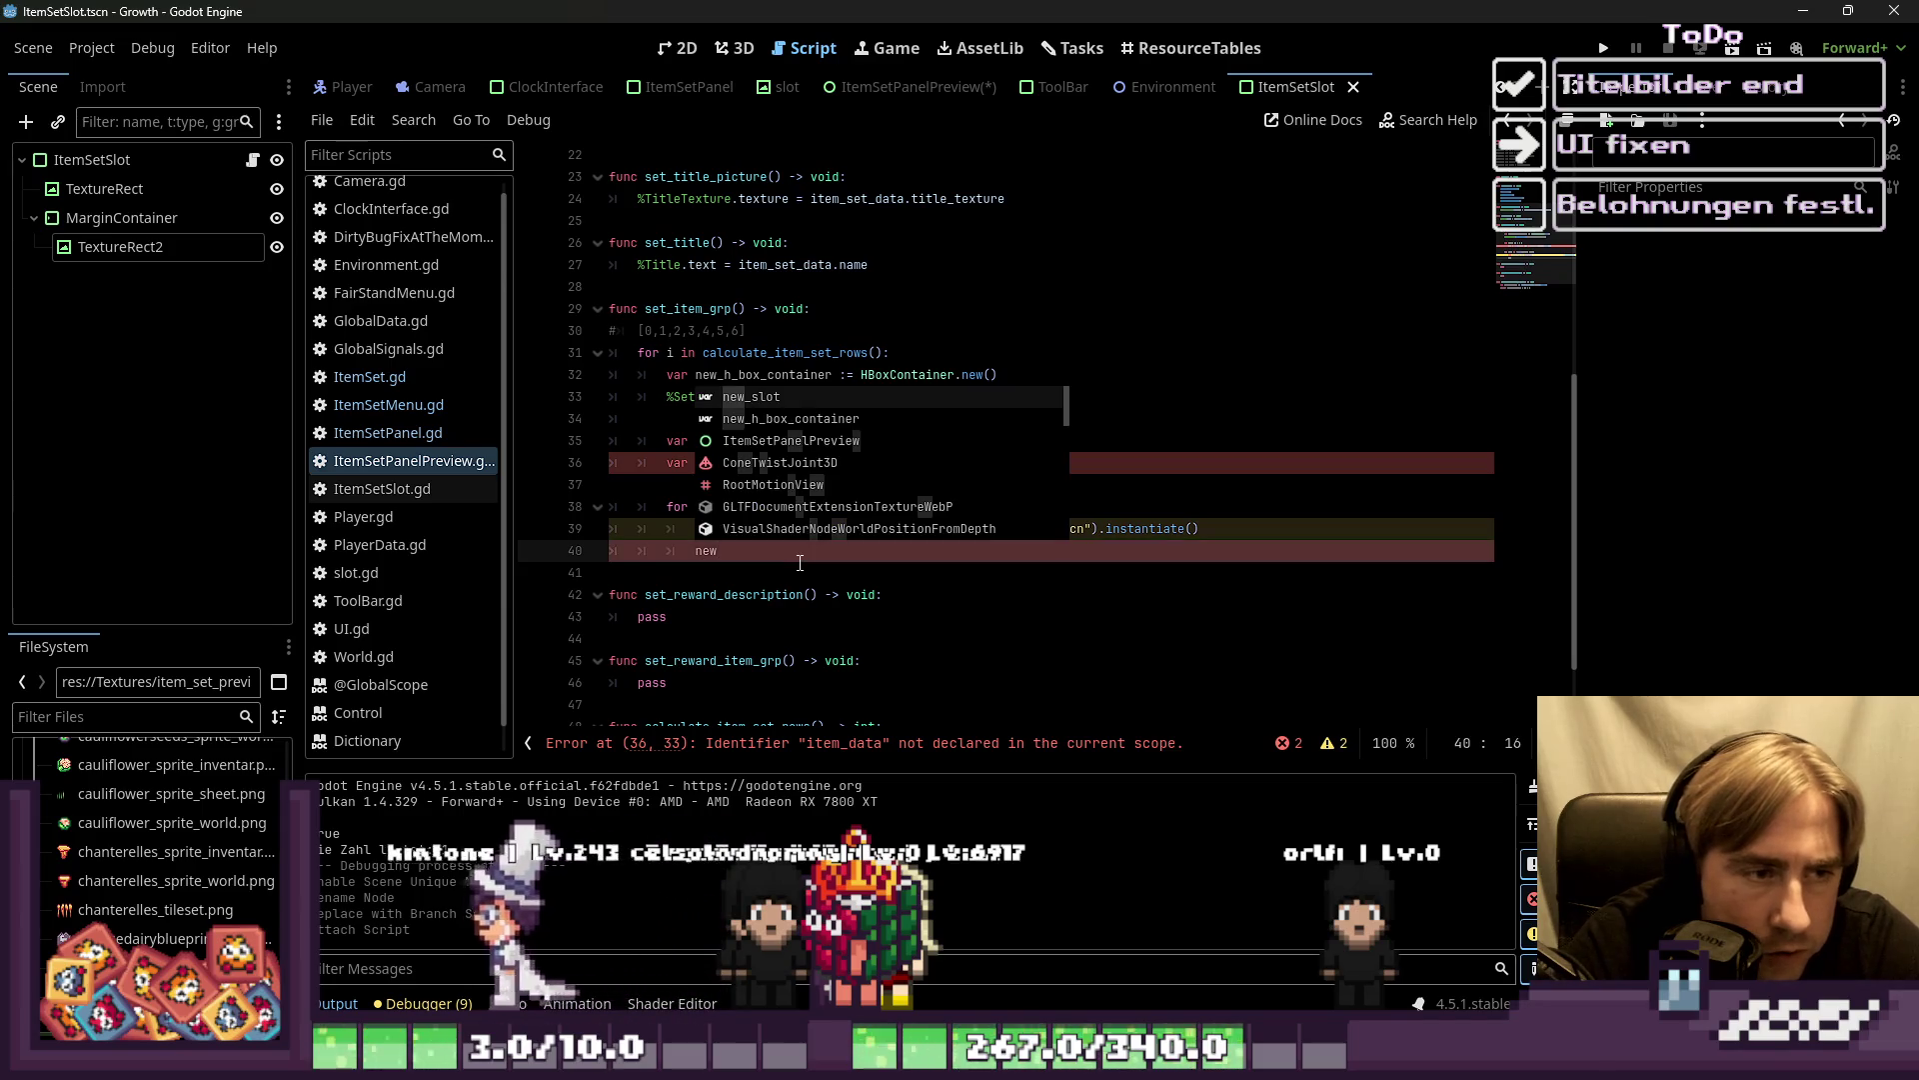
type("_h_box_container.add_chil")
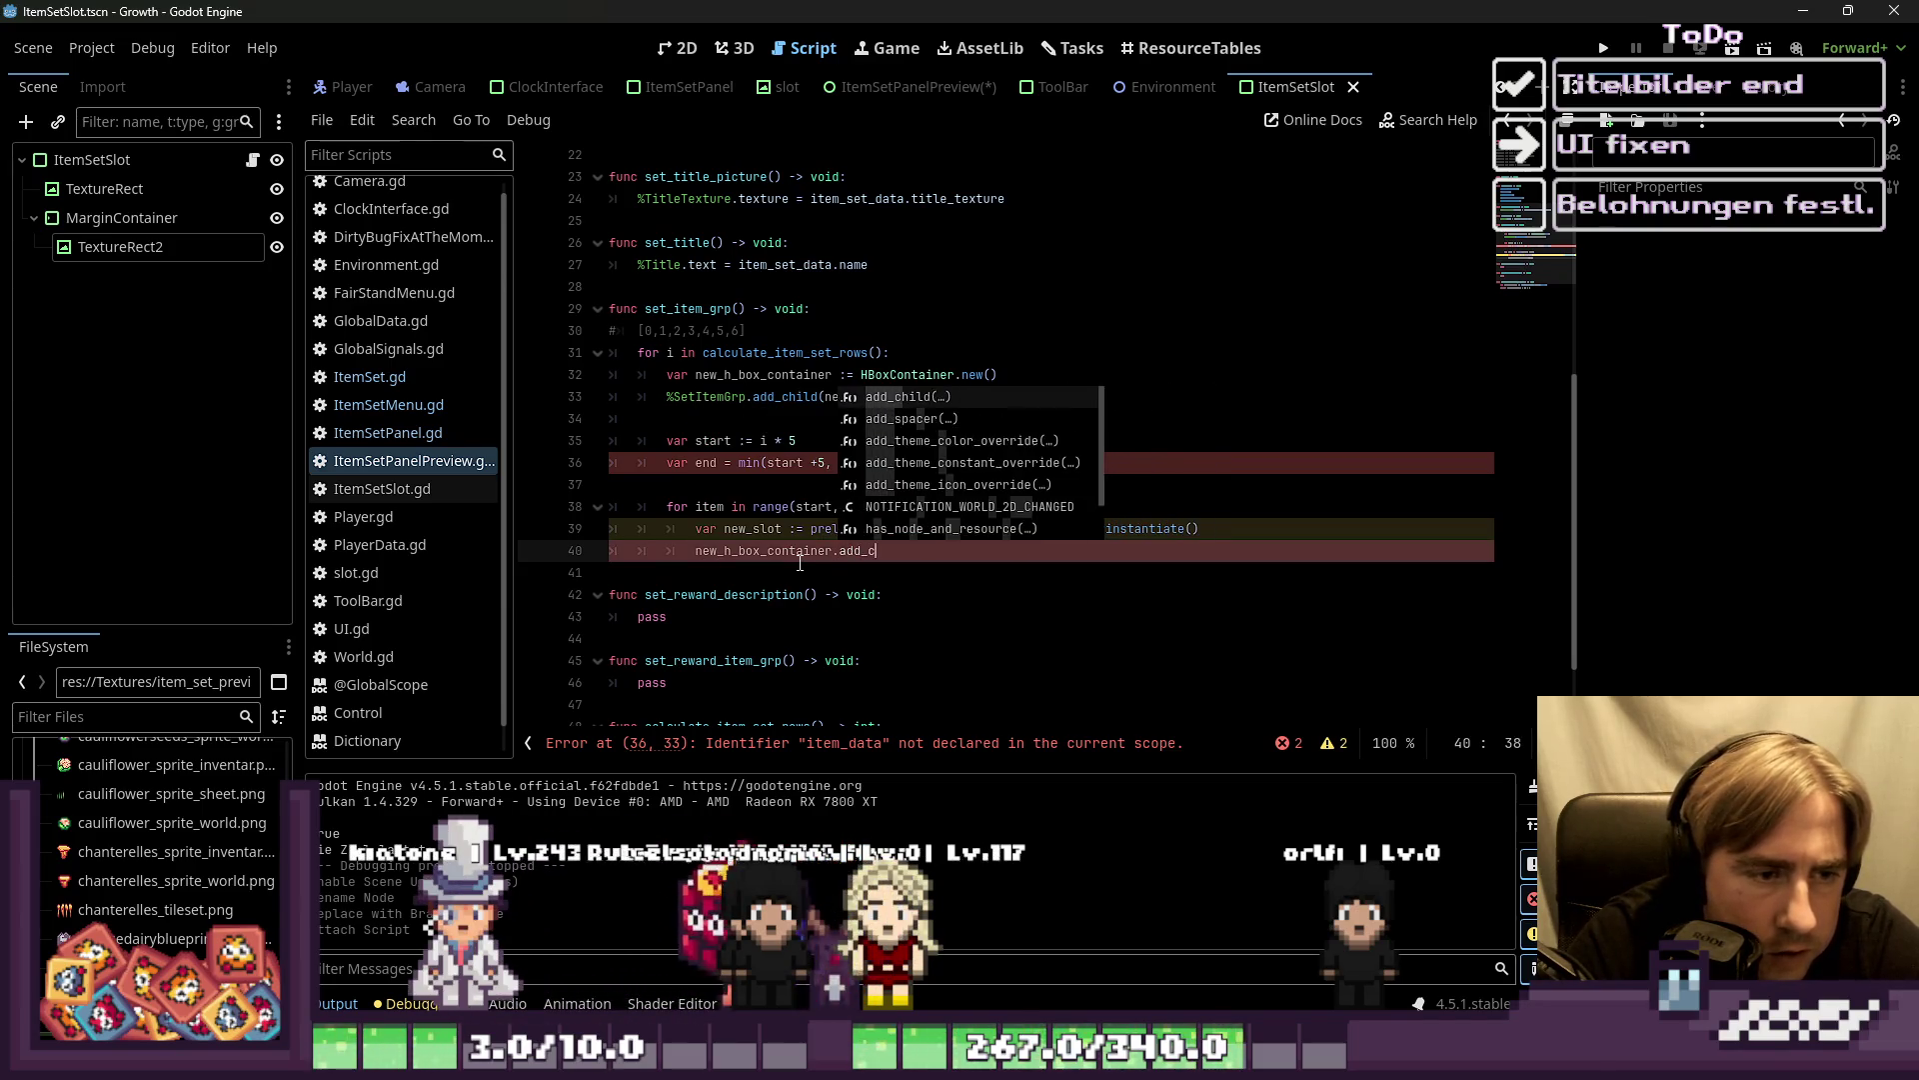
type("d")
key("Return")
key("Up")
key("End")
key("ctrl+Left")
key("ctrl+Left")
key("ctrl+Left")
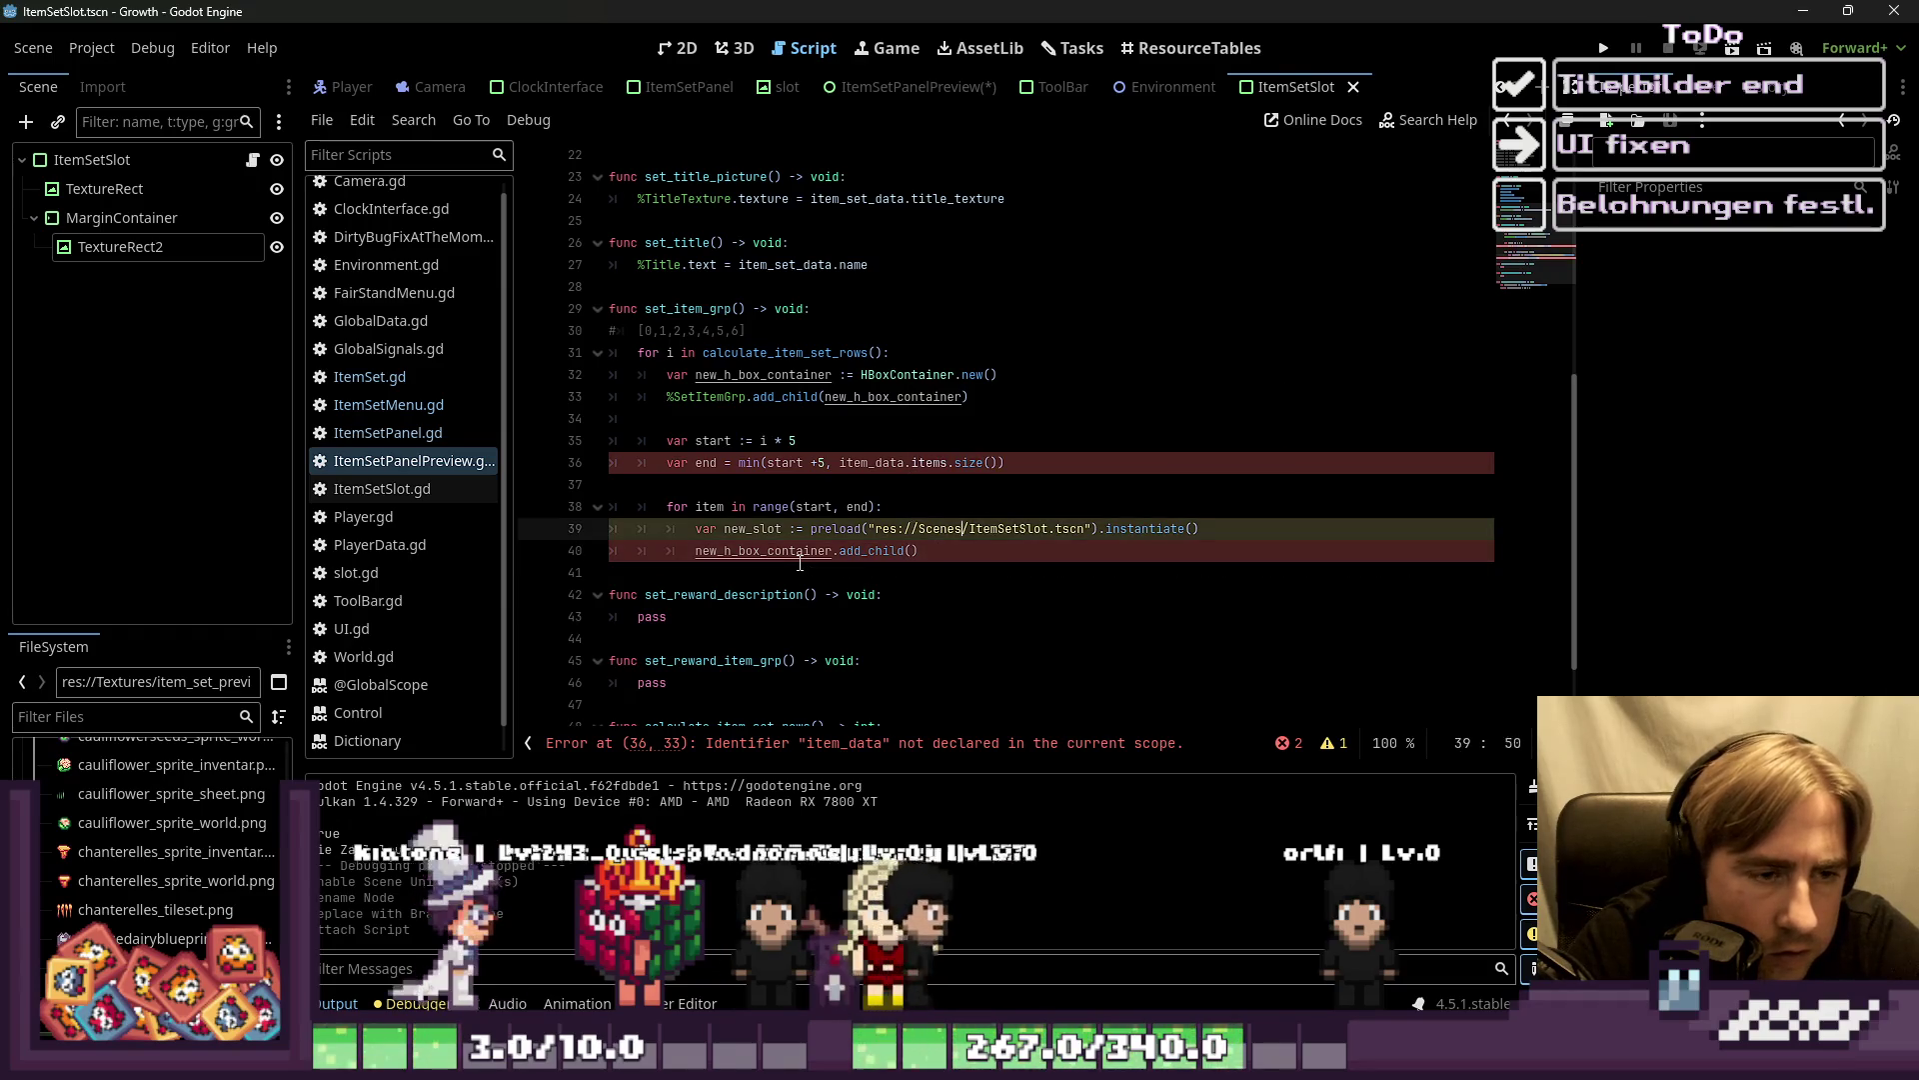
key("End")
key("Return")
type("#hier ko")
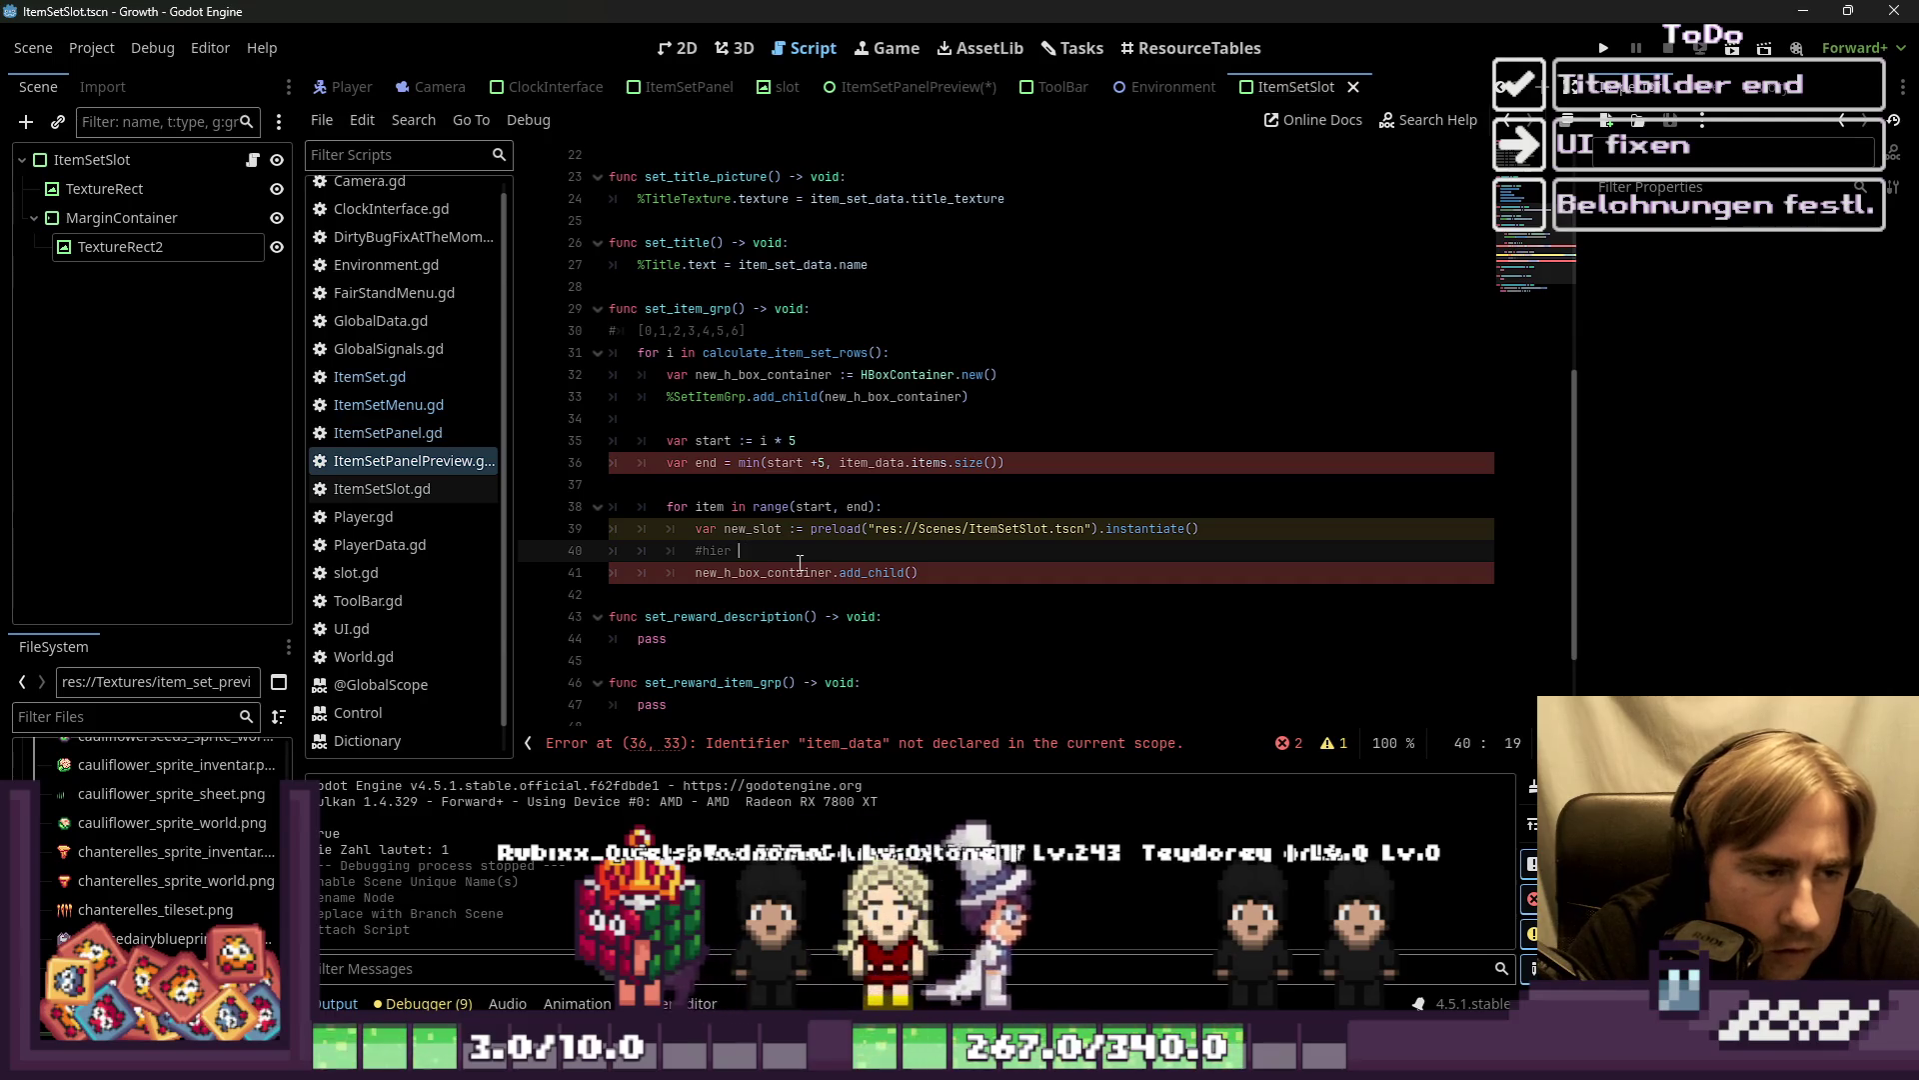
type("mmen die Eig")
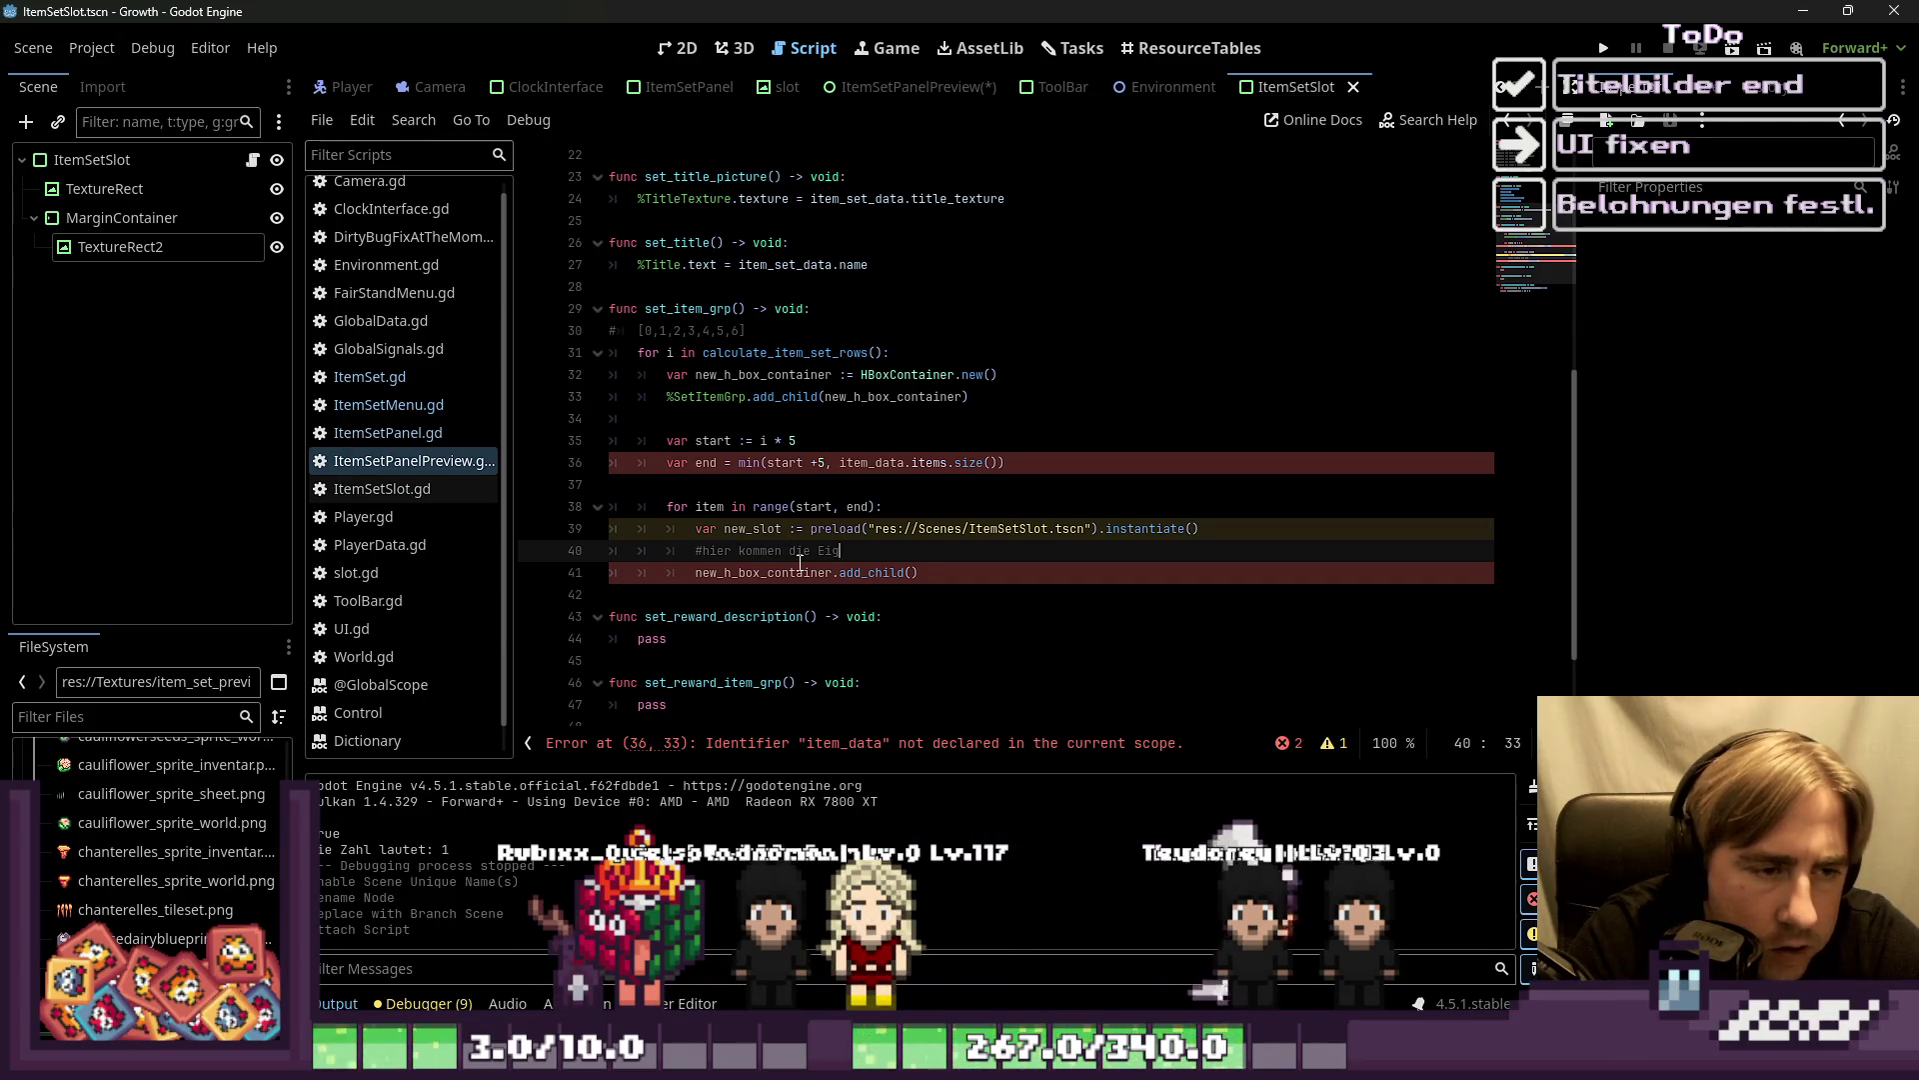
Reword the comment to '#hier setzen wir die Eigenschaften von dem Slot fest' and pass new_slot to add_child
key("BackSpace")
key("BackSpace")
key("BackSpace")
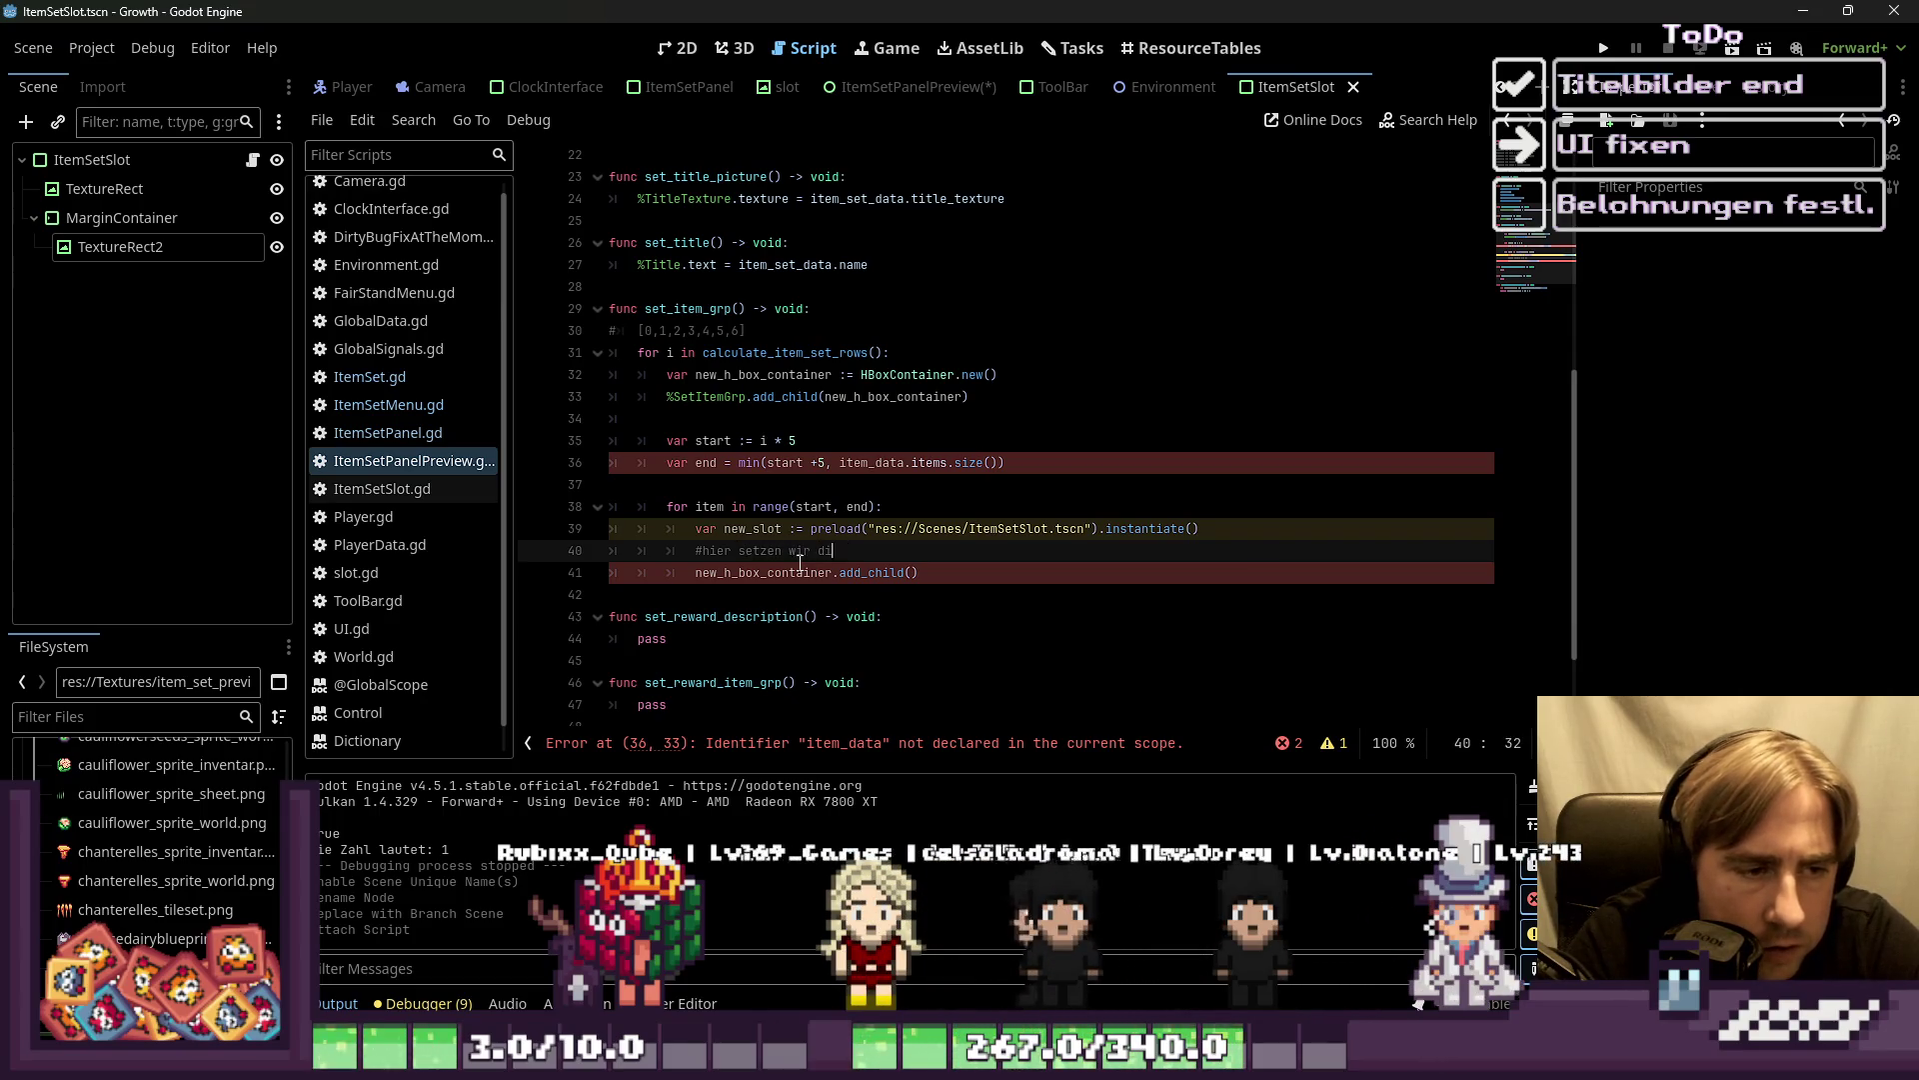
type("schaften vo")
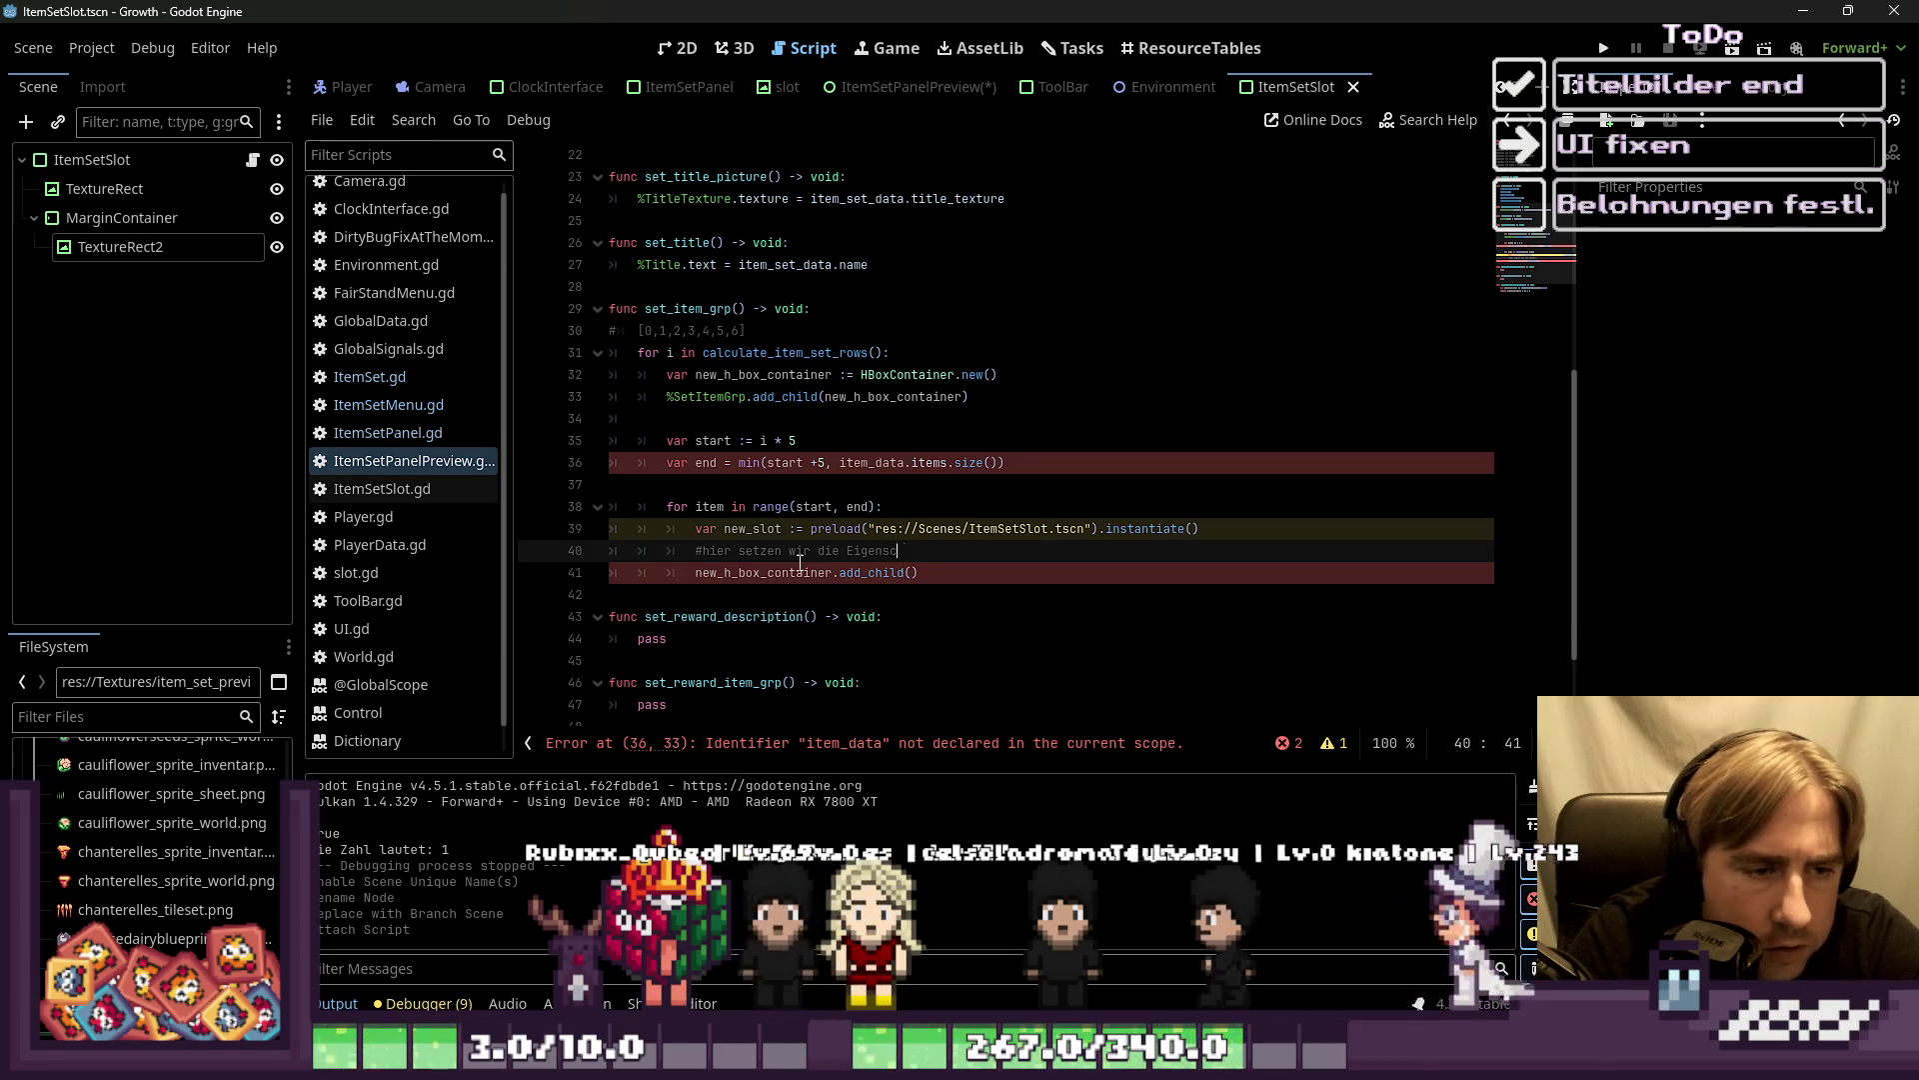
type("n i")
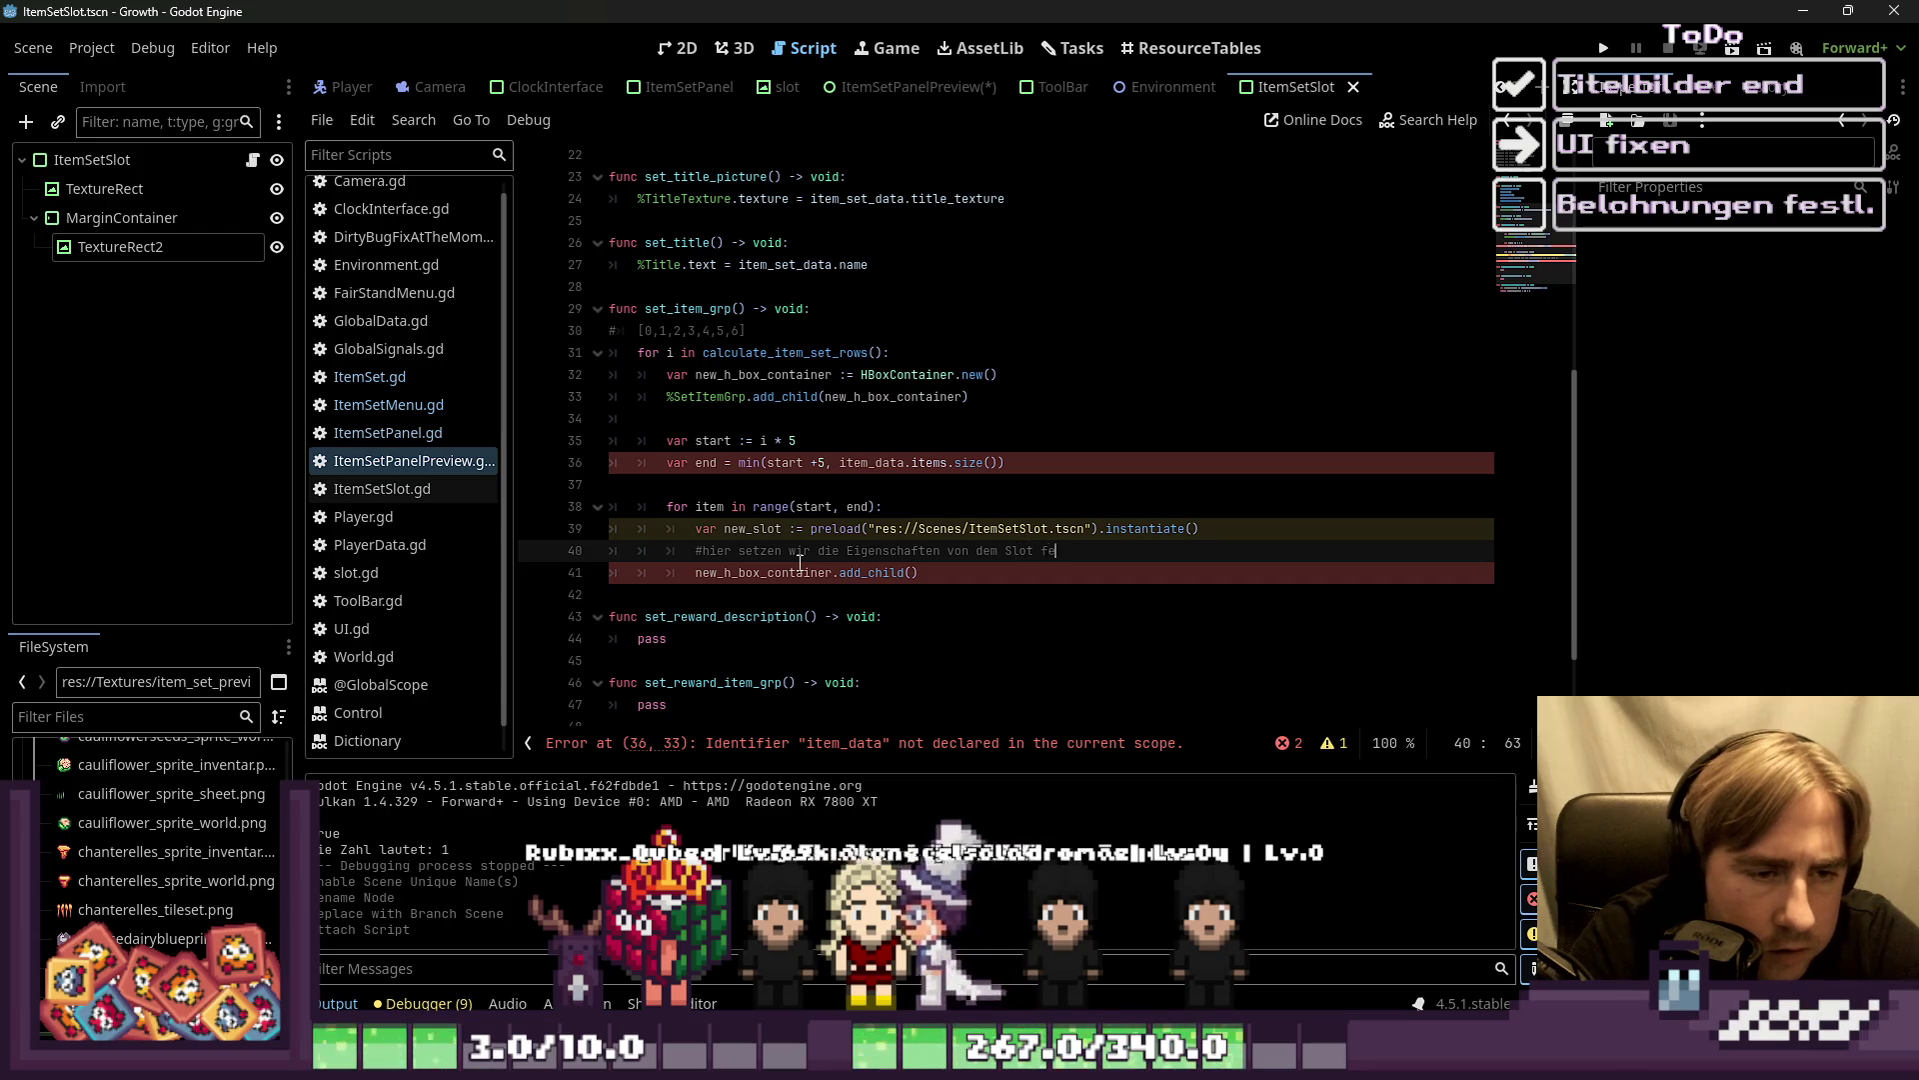
key("Down")
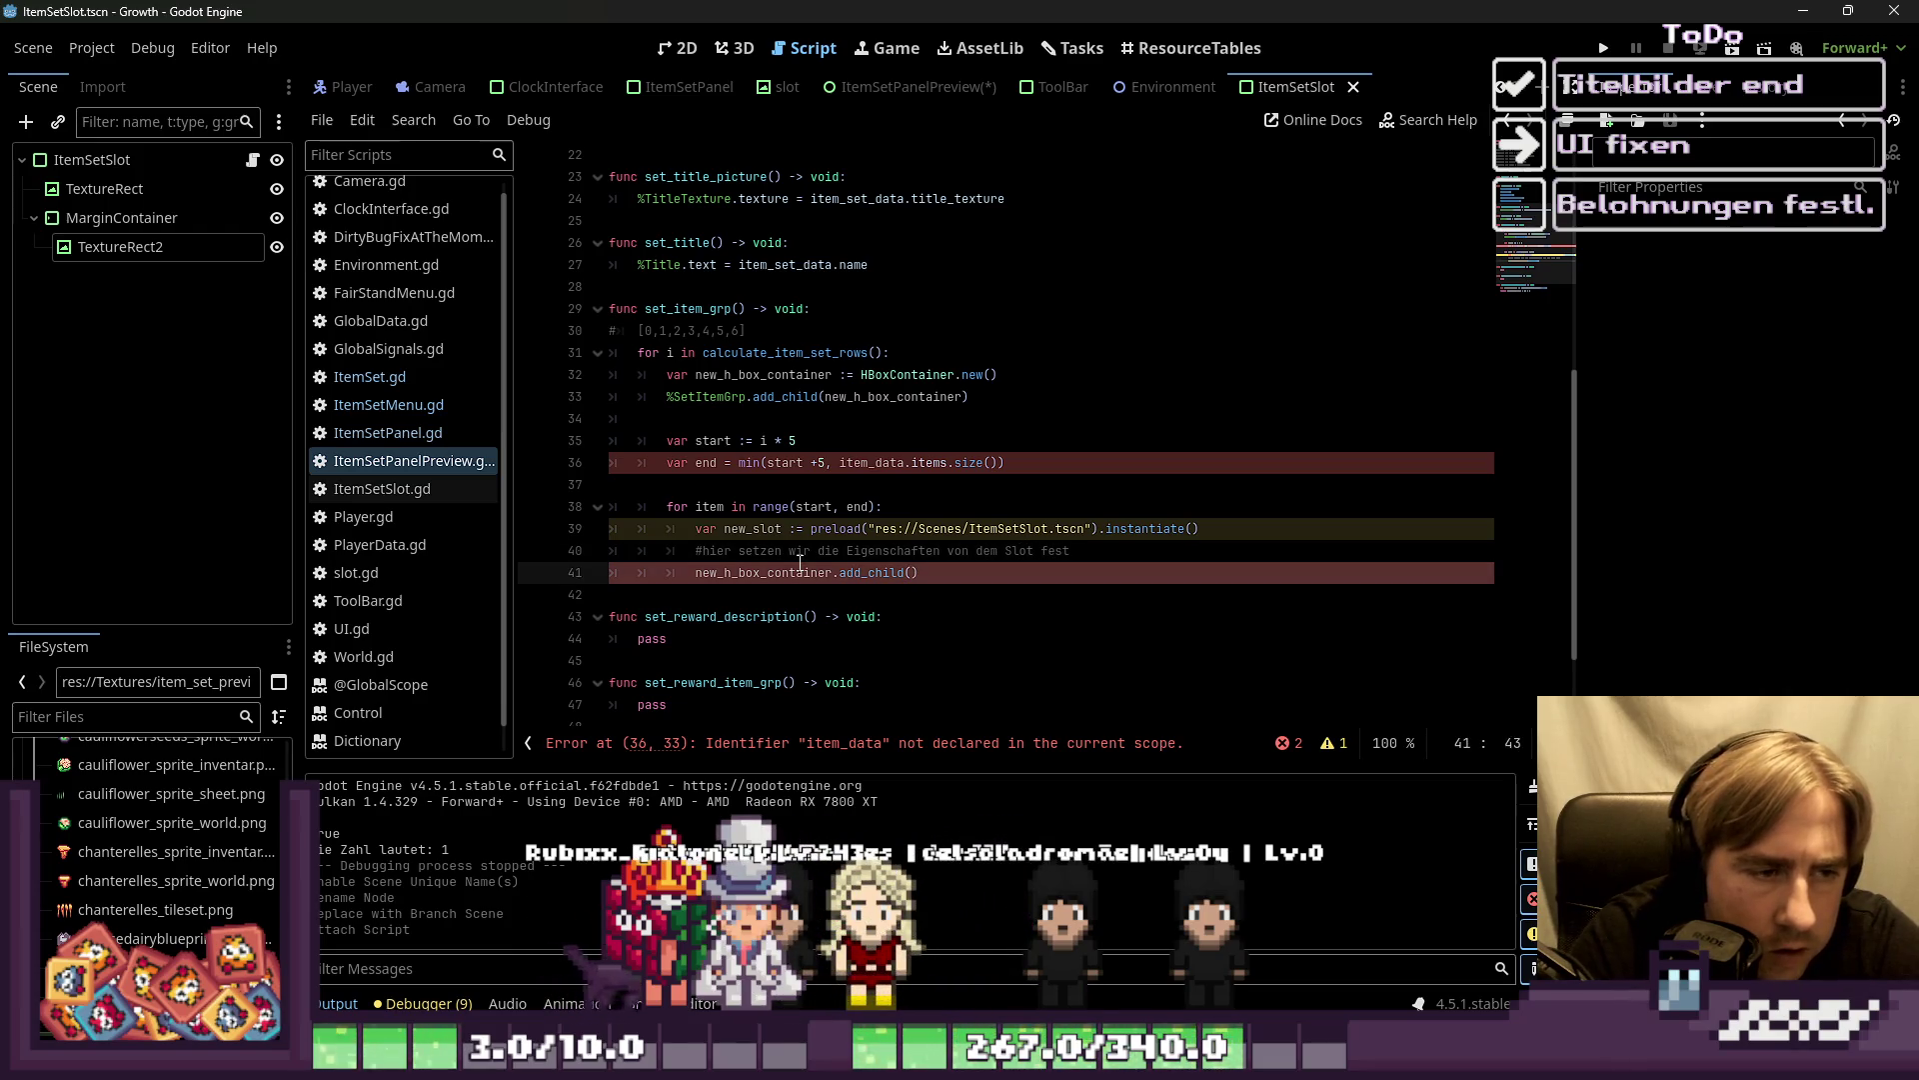
type("new_slot")
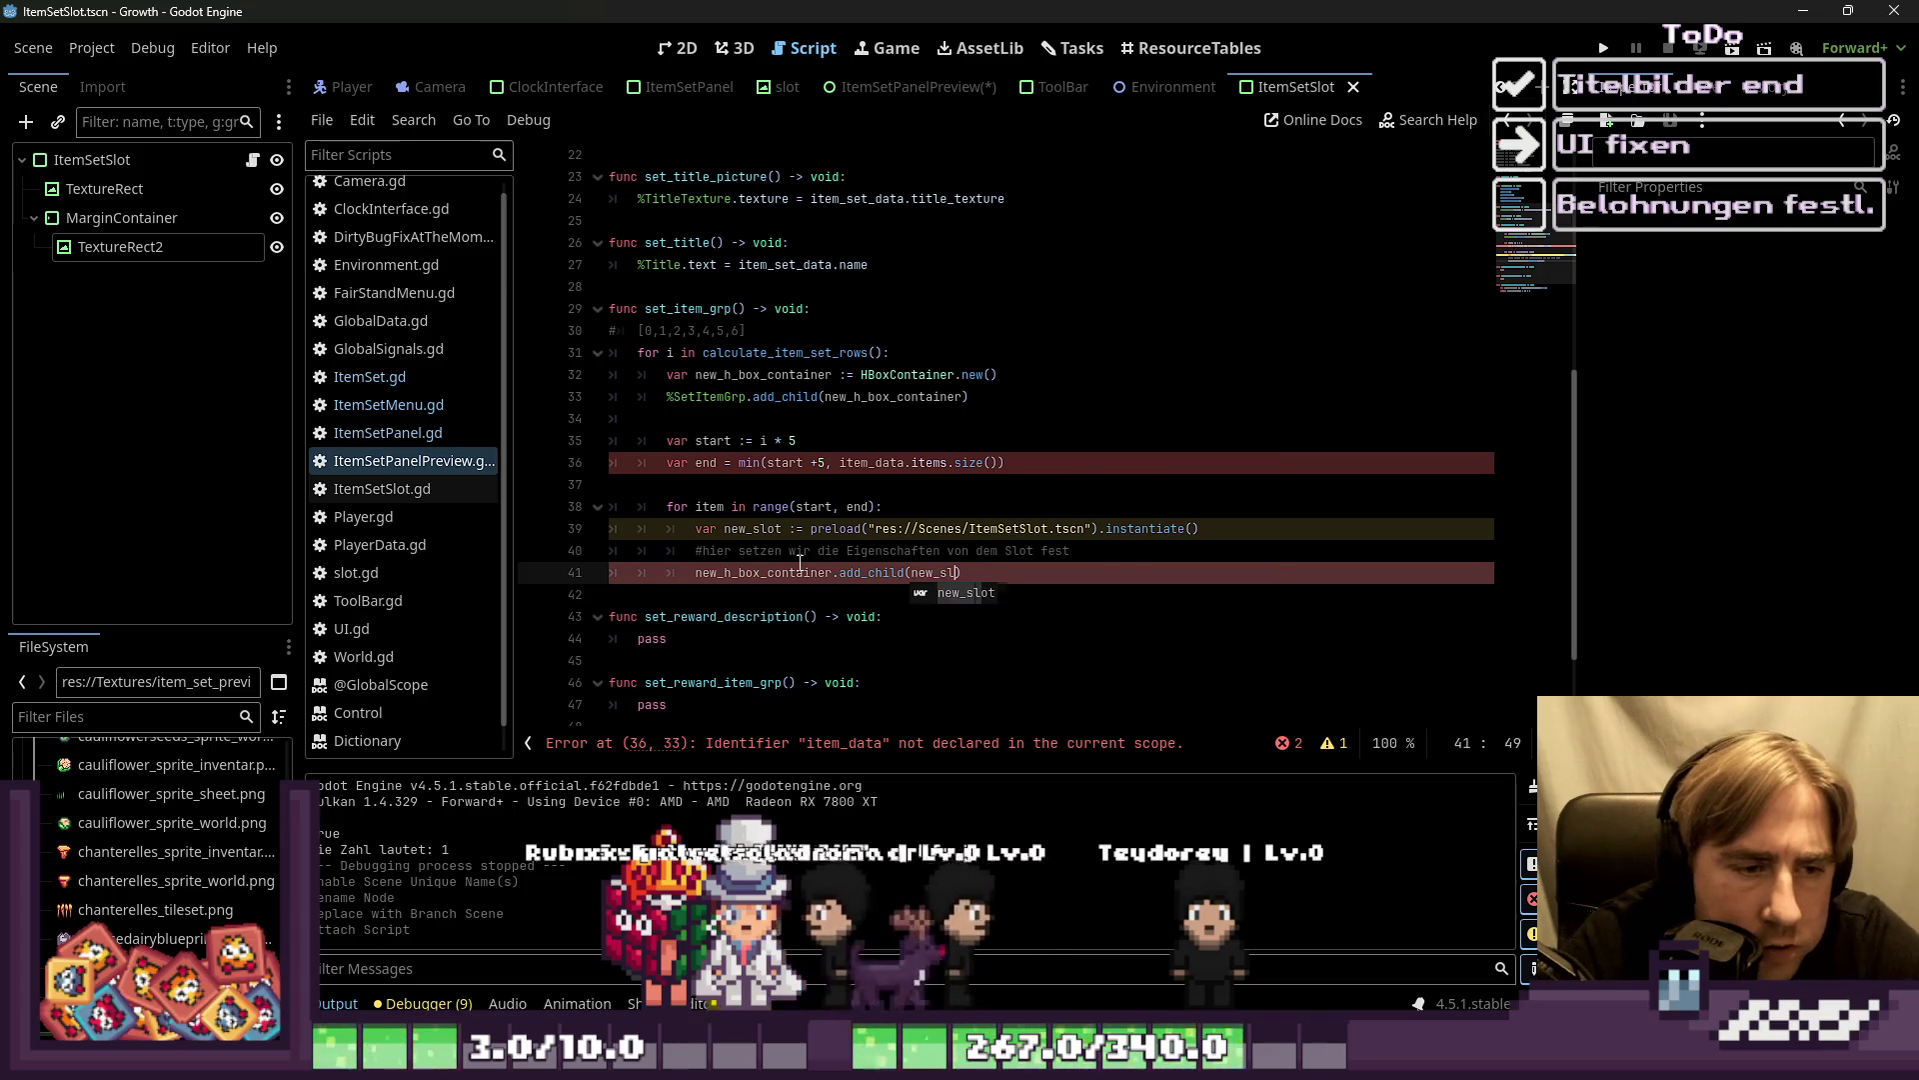
key("Up")
key("Up")
key("Up")
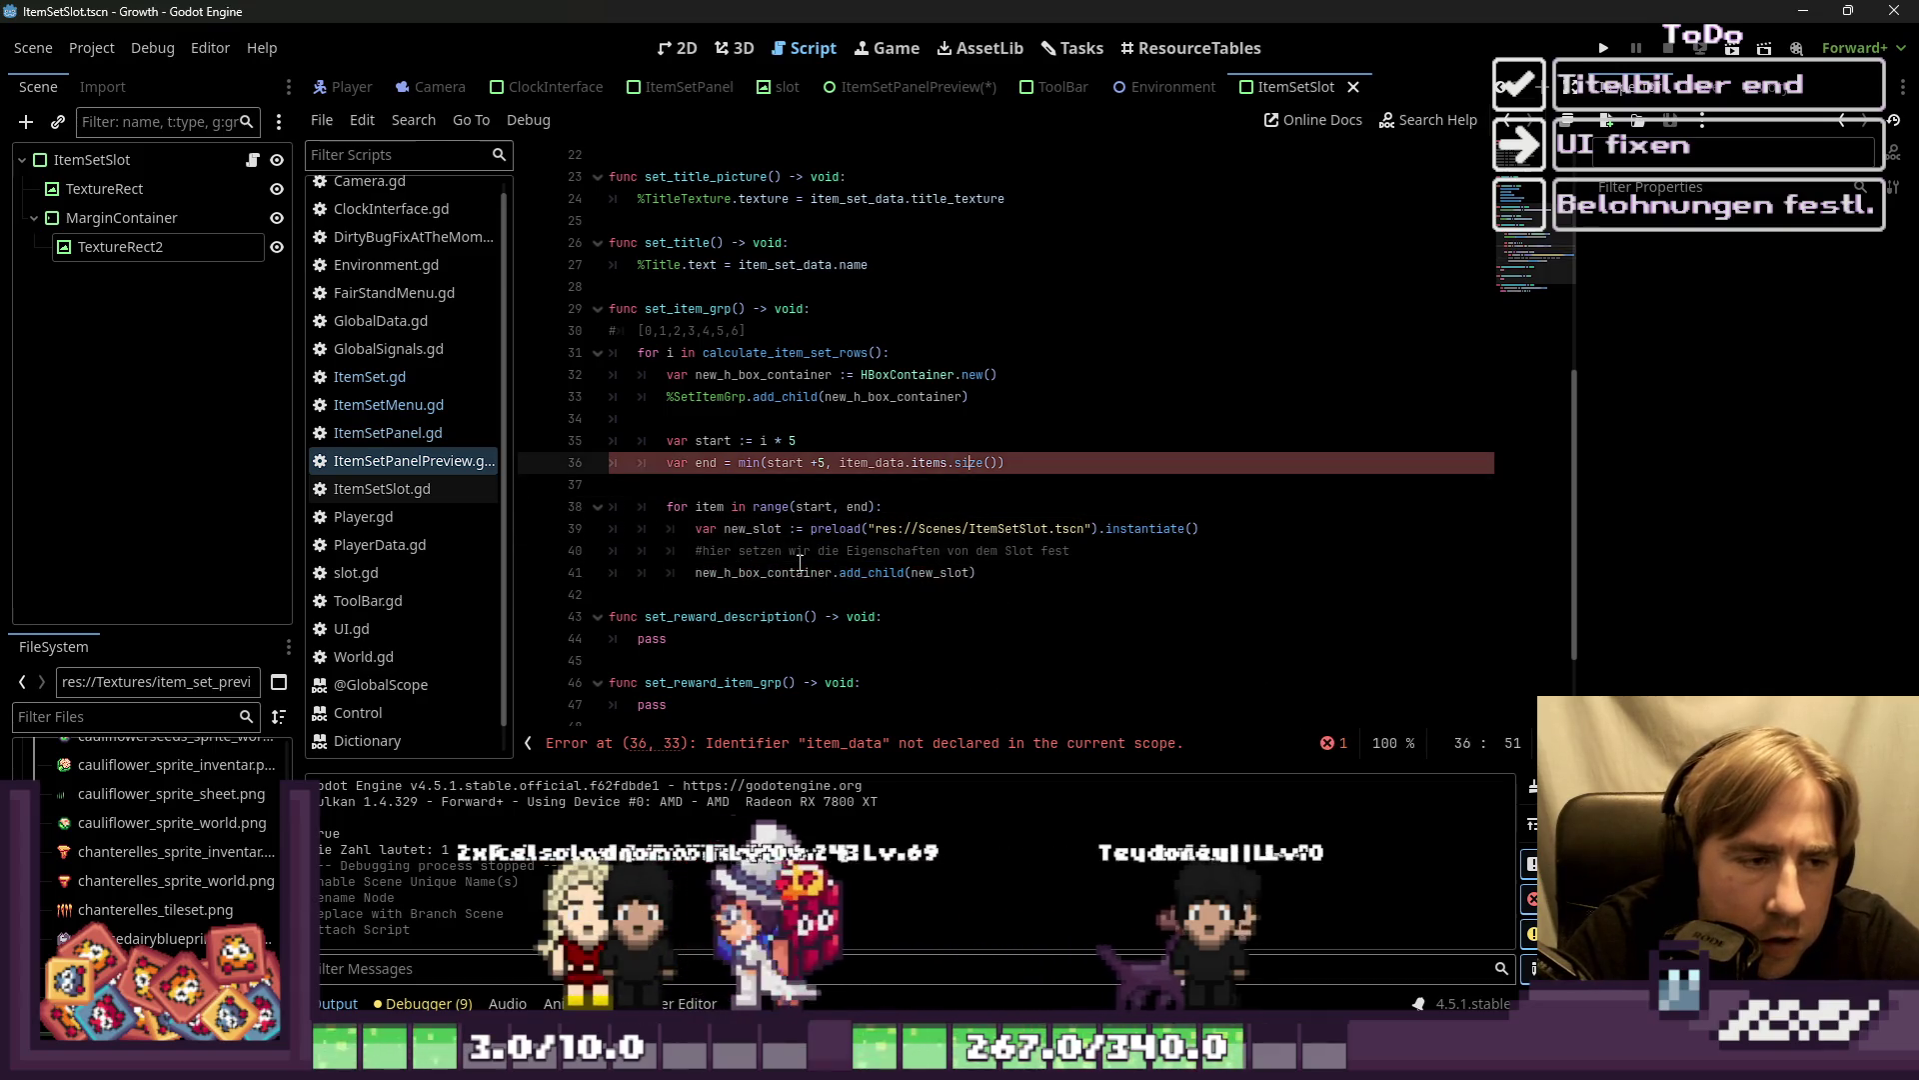
key("Left")
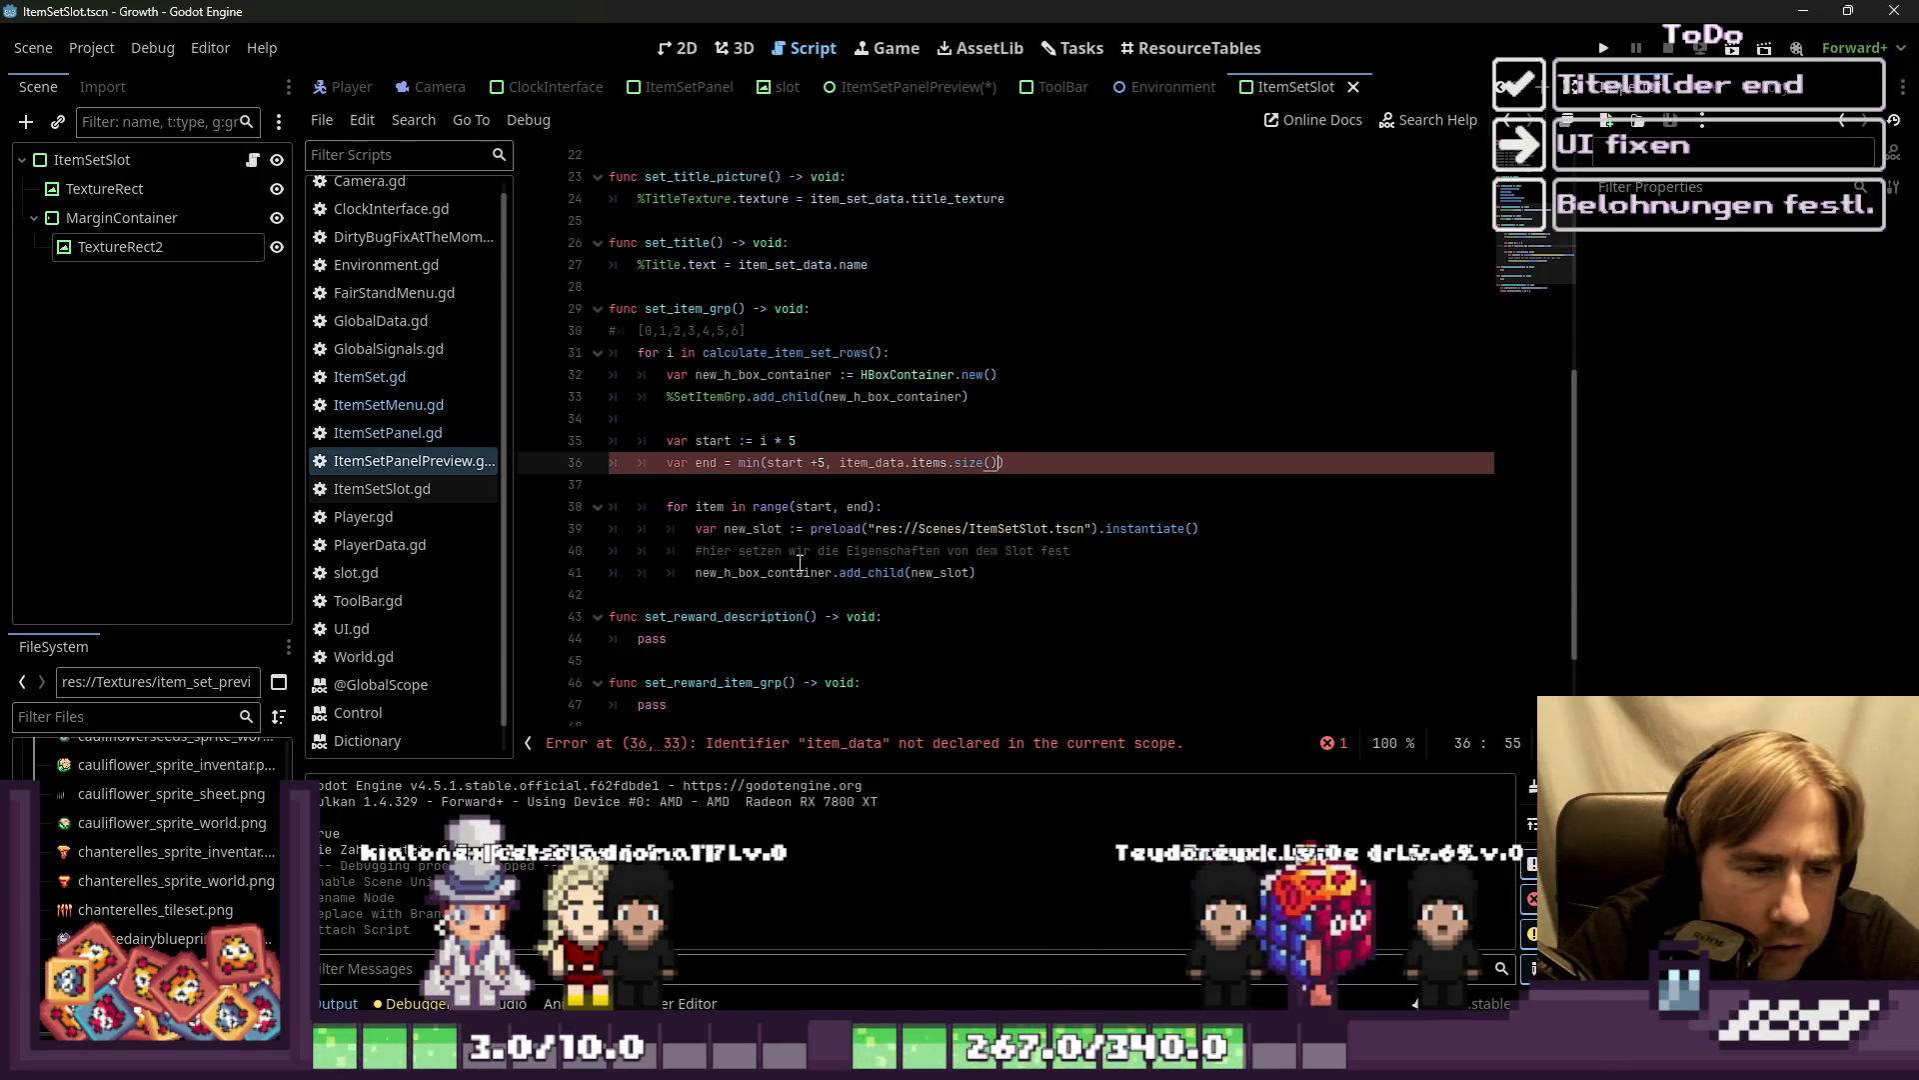
key("Left")
key("Left")
key("Left")
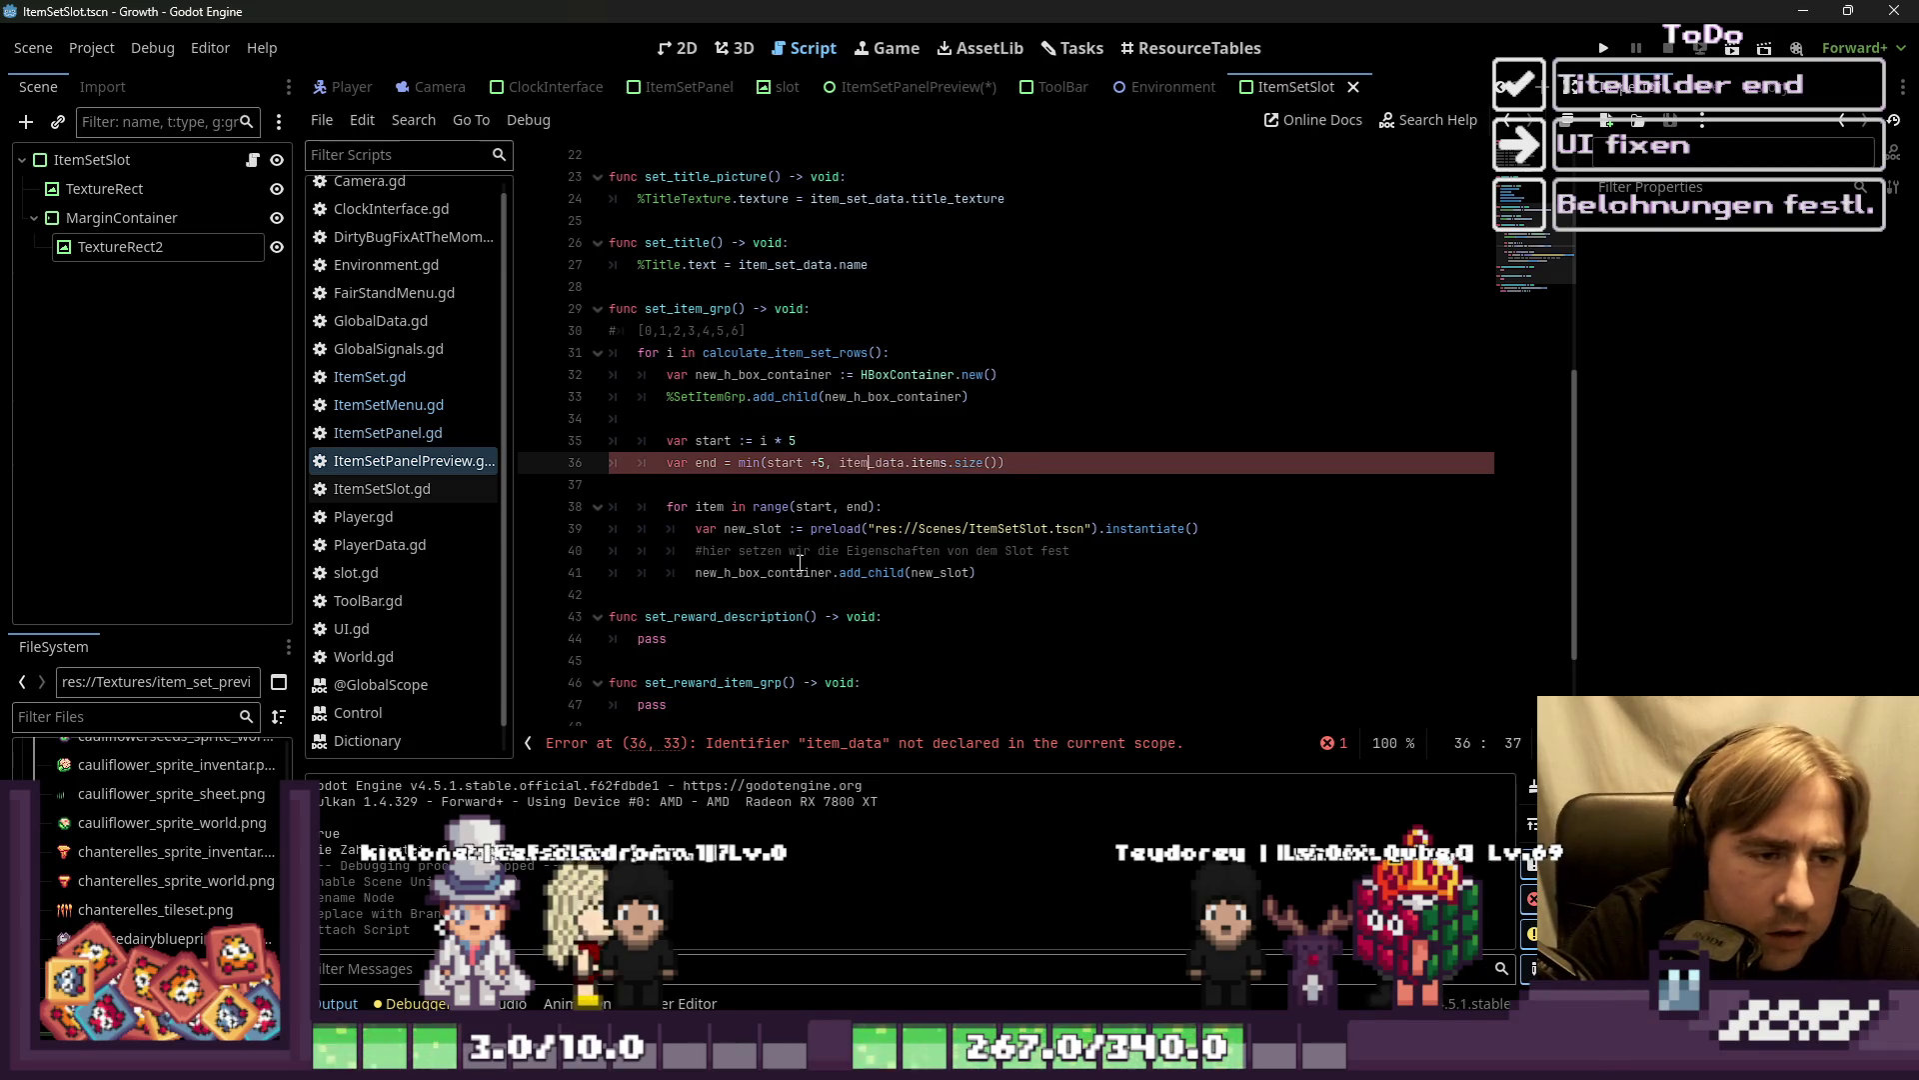
Rename item_data to item_set_data on line 36 to clear the error
type("_set")
key("Escape")
key("Down")
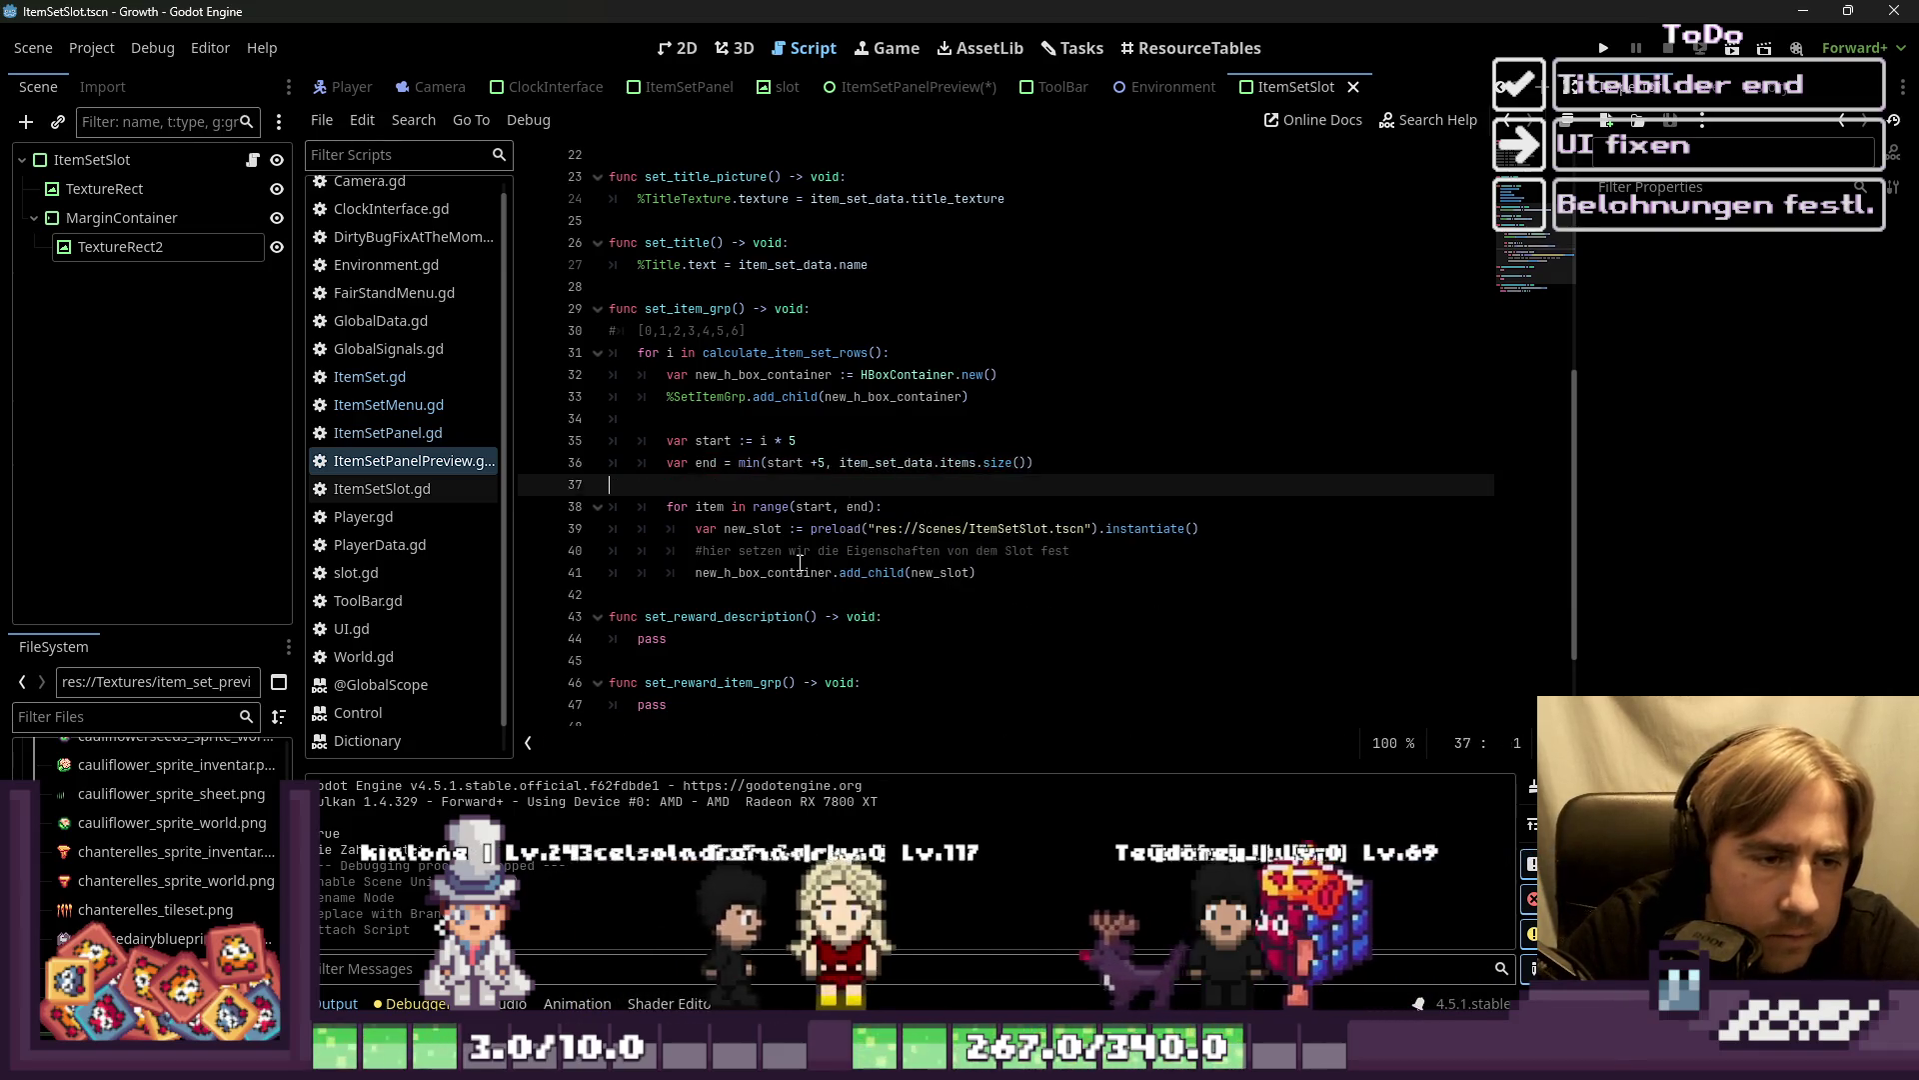
key("Down")
key("Down")
key("Up")
key("Up")
key("Down")
key("Up")
key("Up")
key("Up")
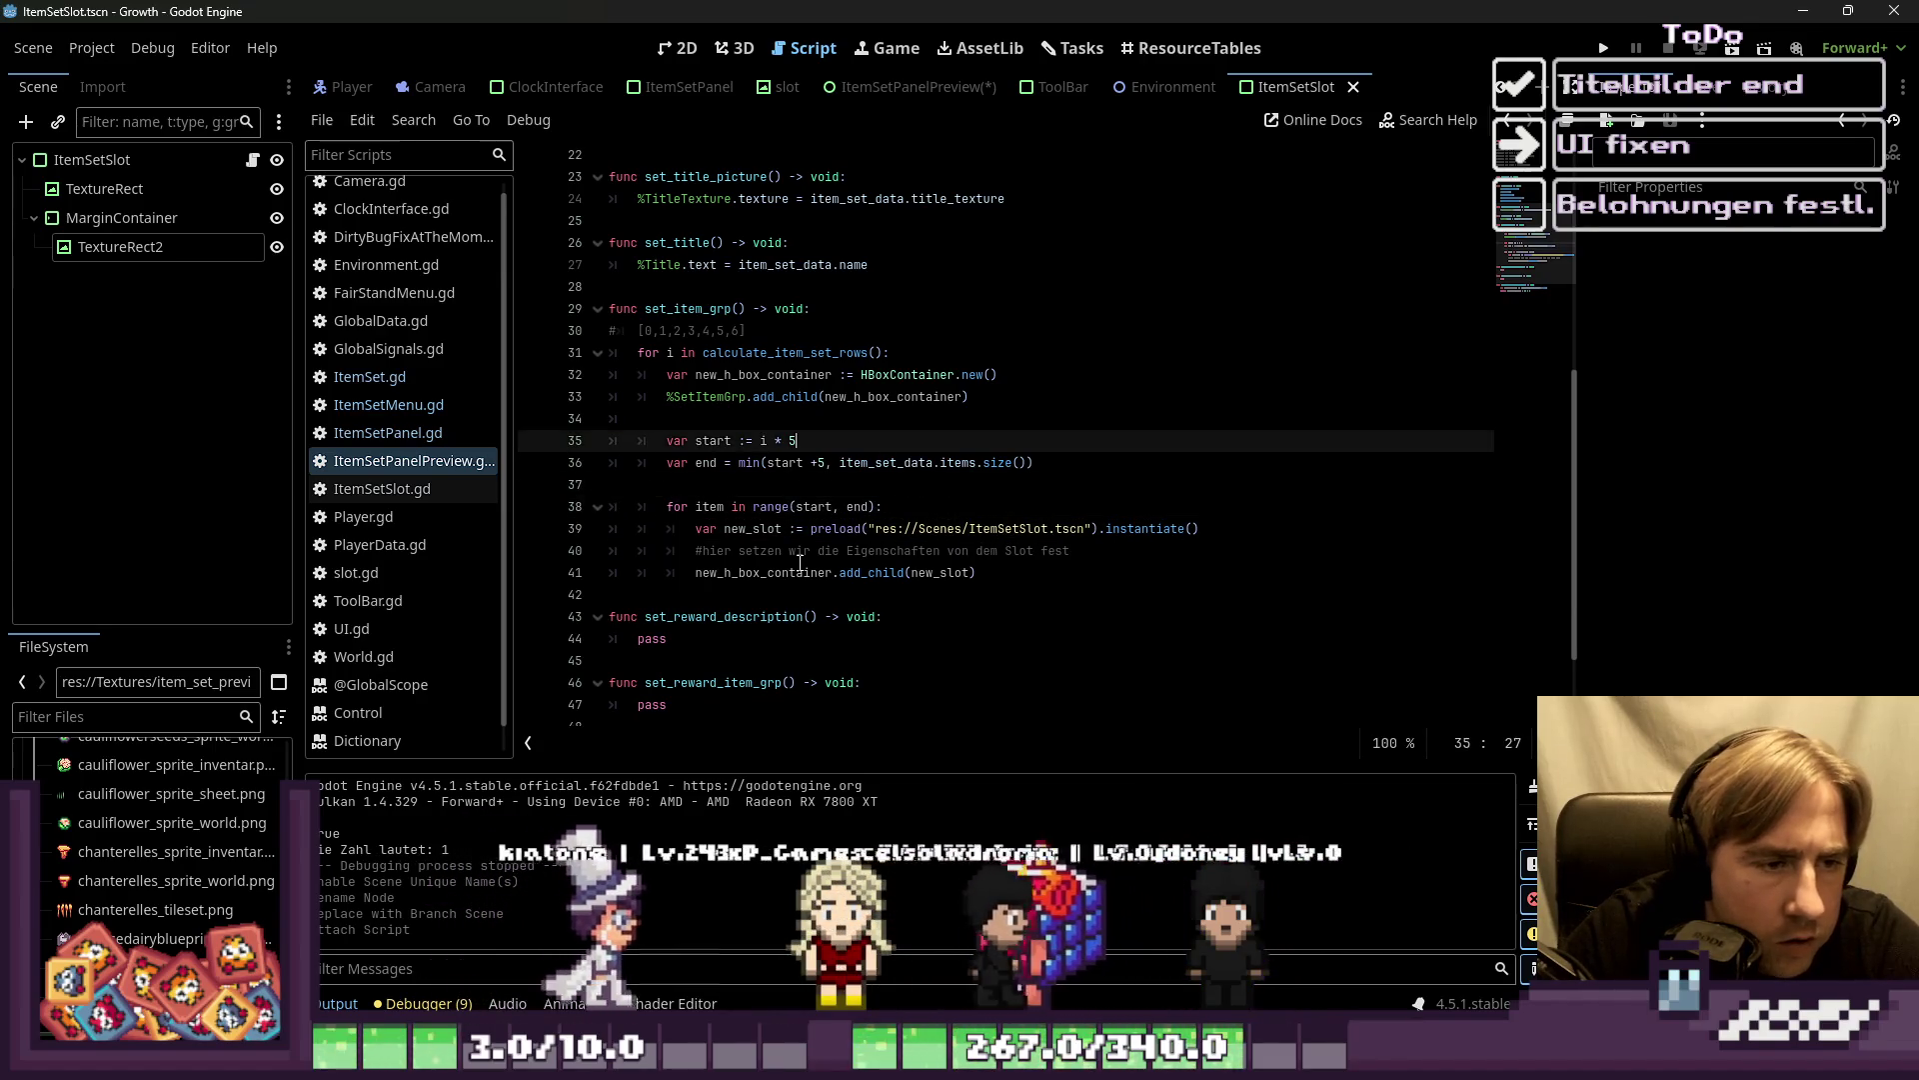
key("Up")
key("Up")
key("Left")
key("Left")
key("Left")
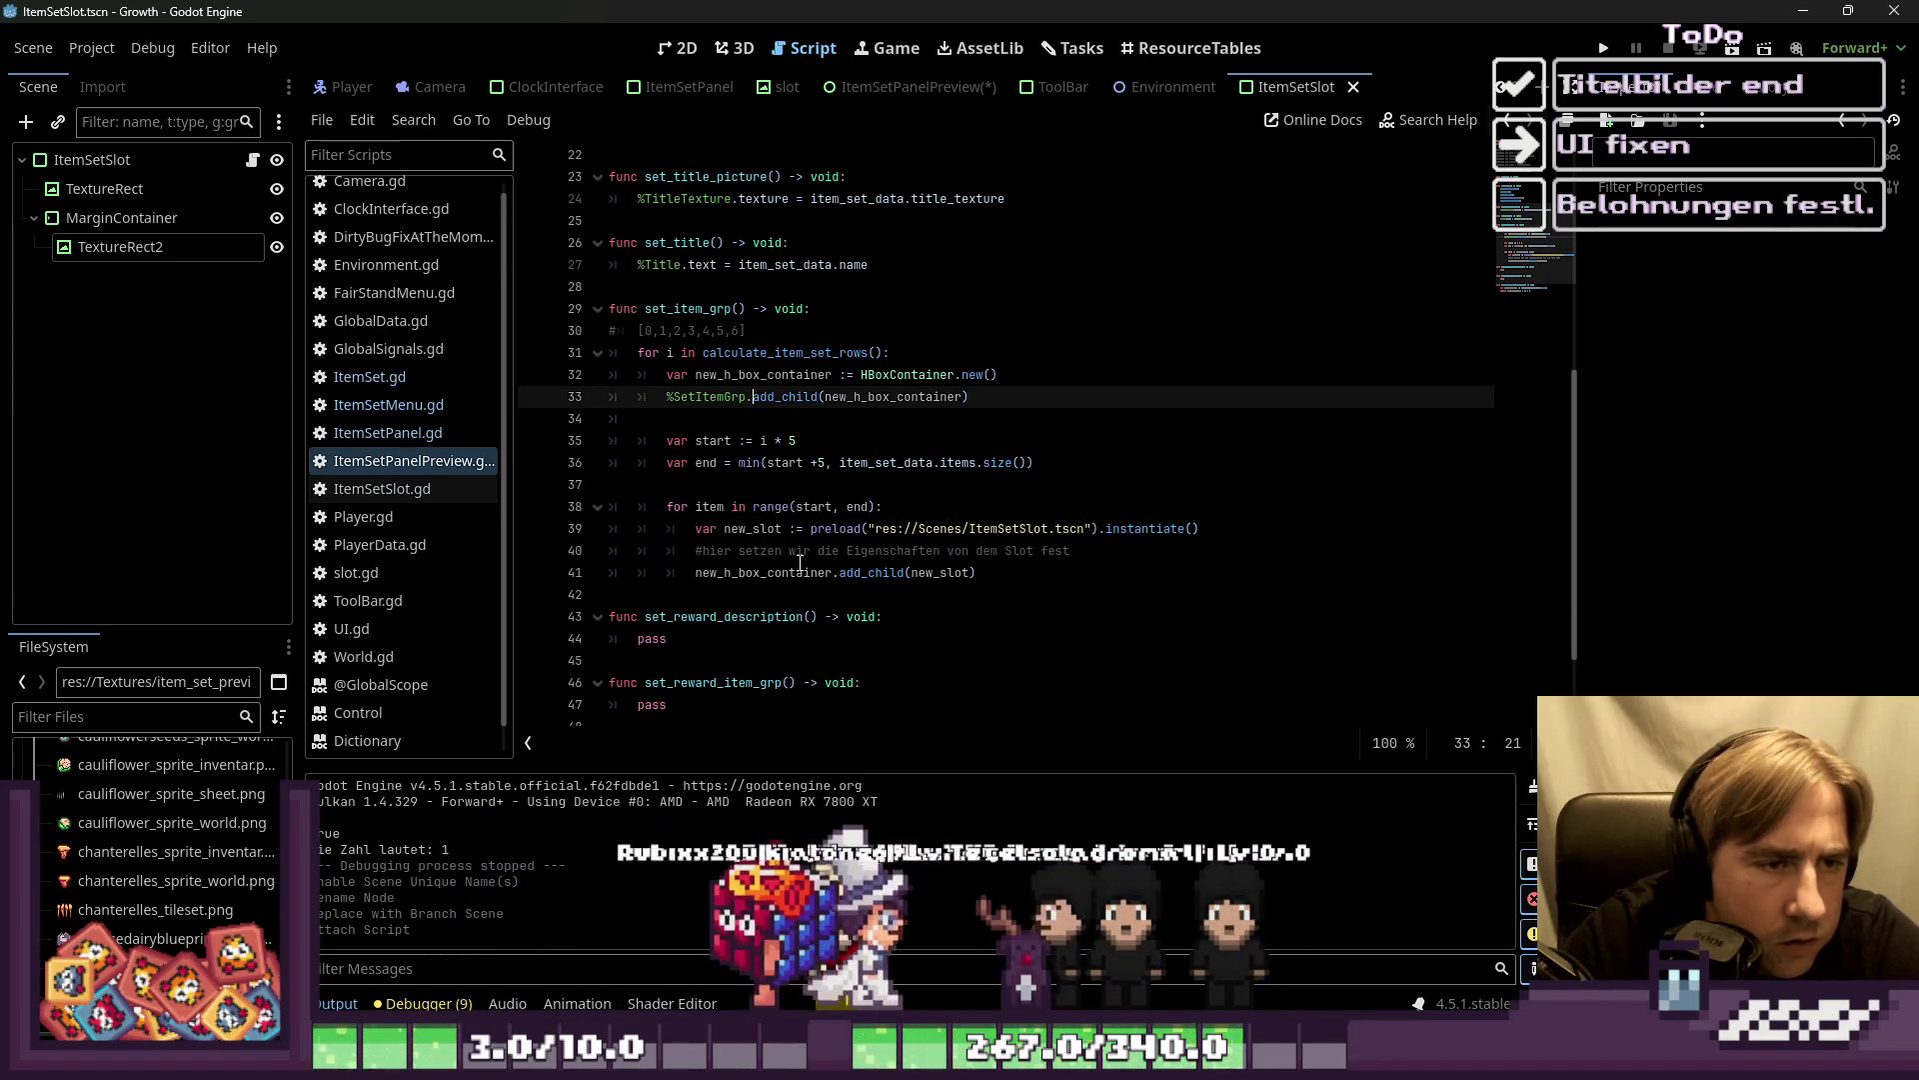
key("Left")
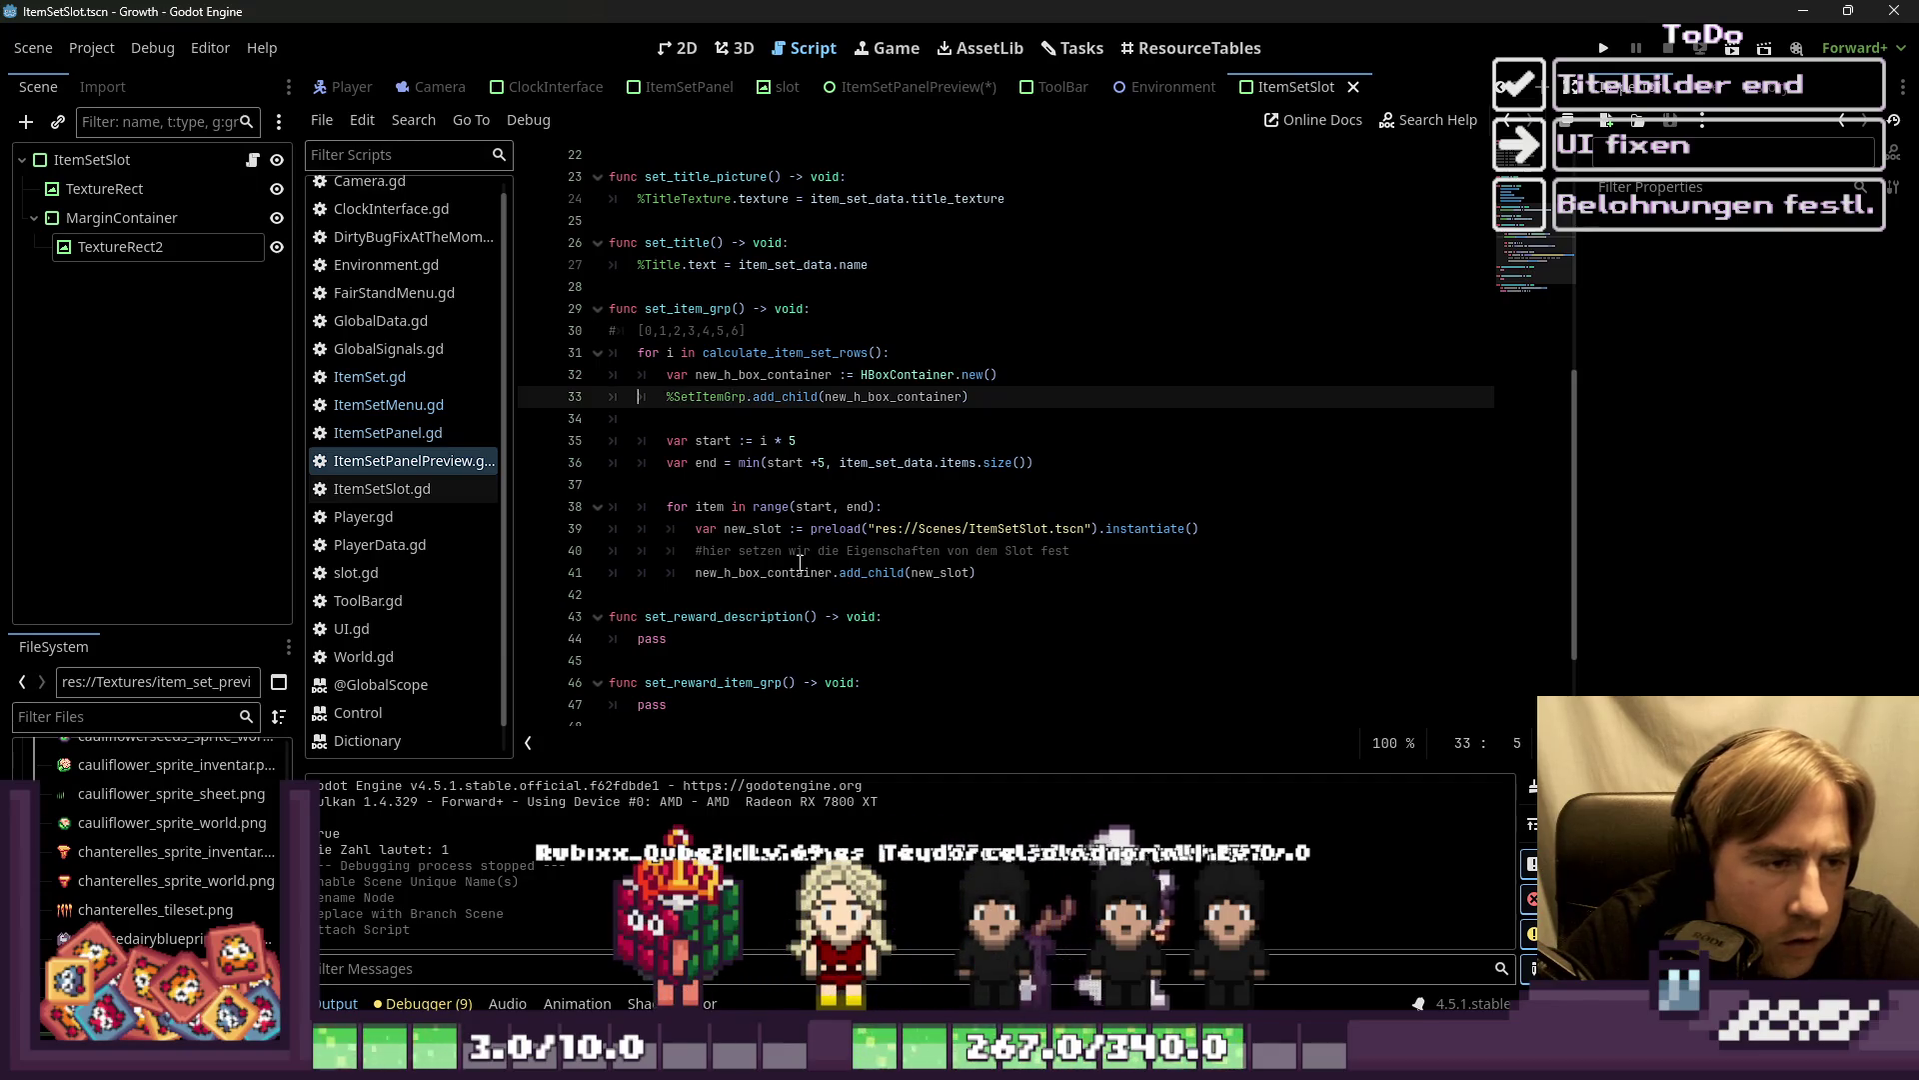
Add the comment '#hier setzen wir die HBoxContainer-Eigenschaften fest' after the HBoxContainer creation
key("Return")
key("Up")
type("#hier se")
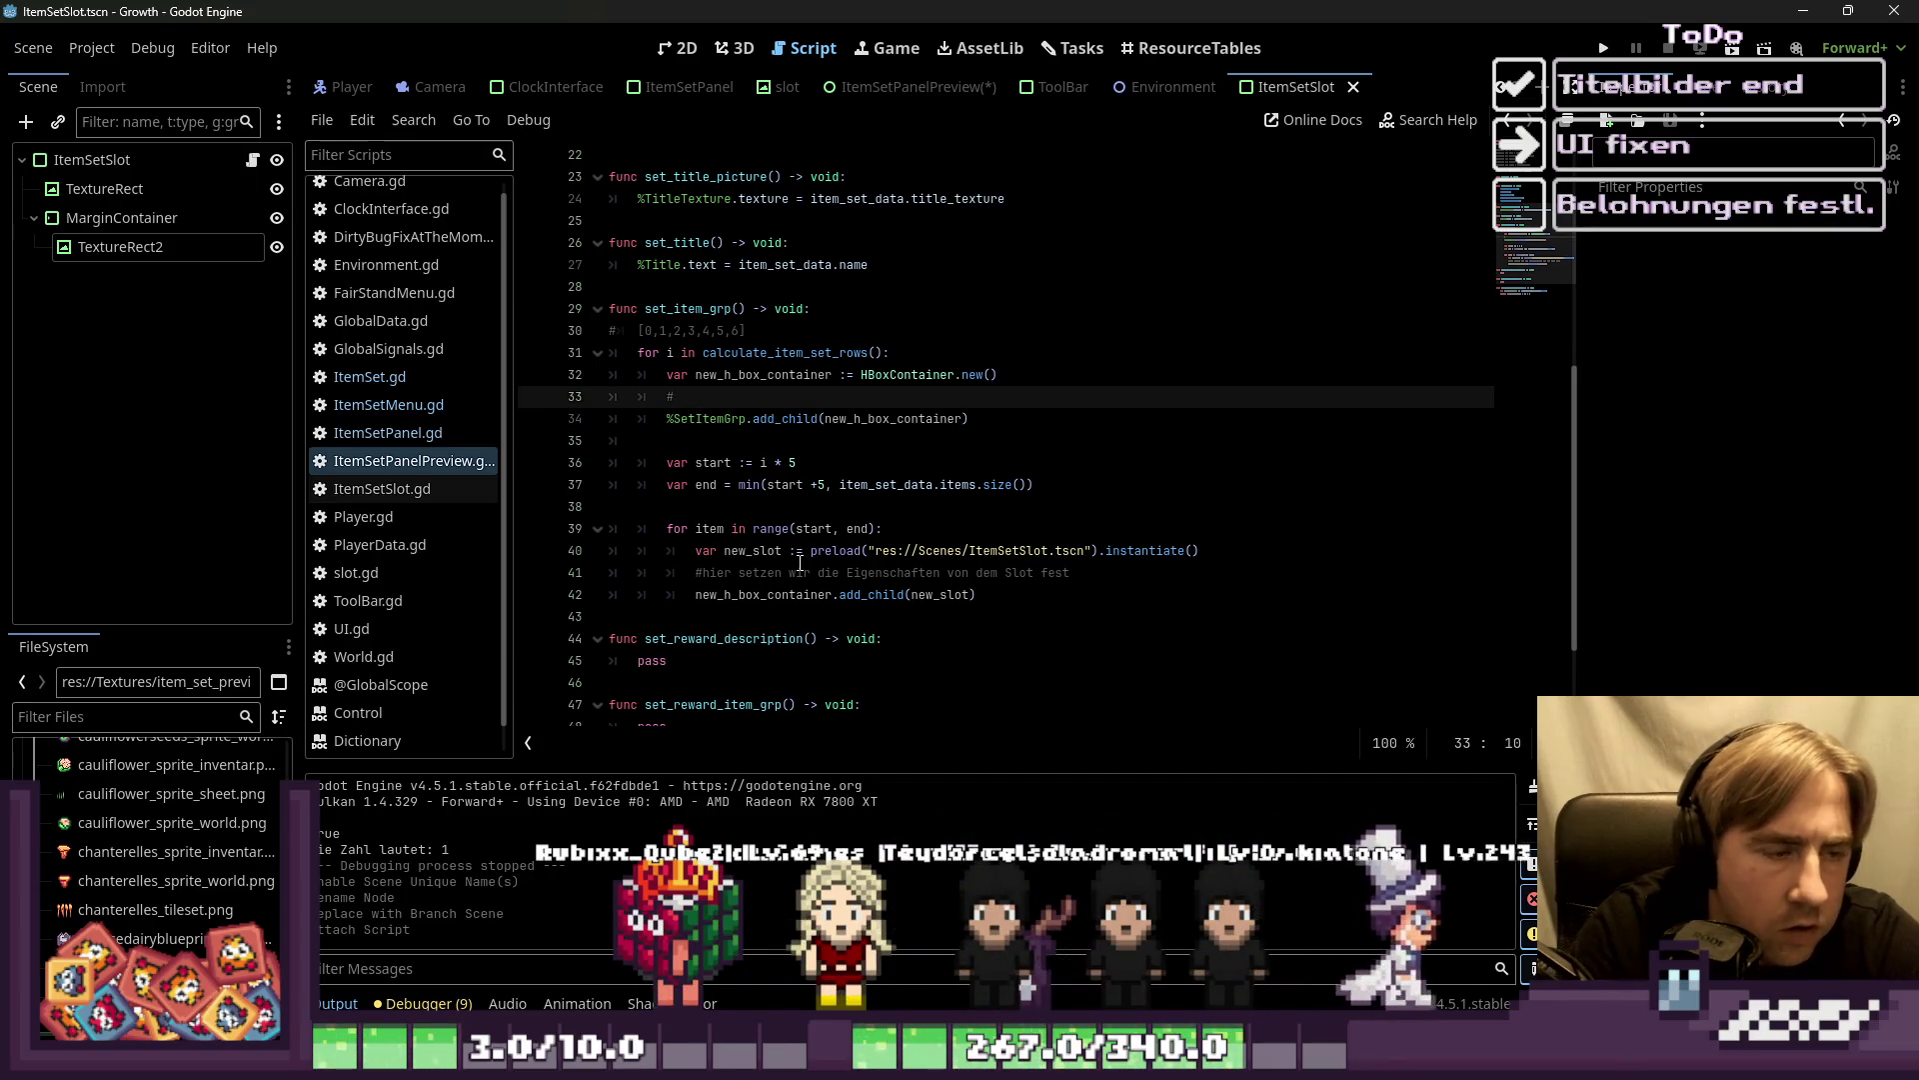
type("tzen wir die It")
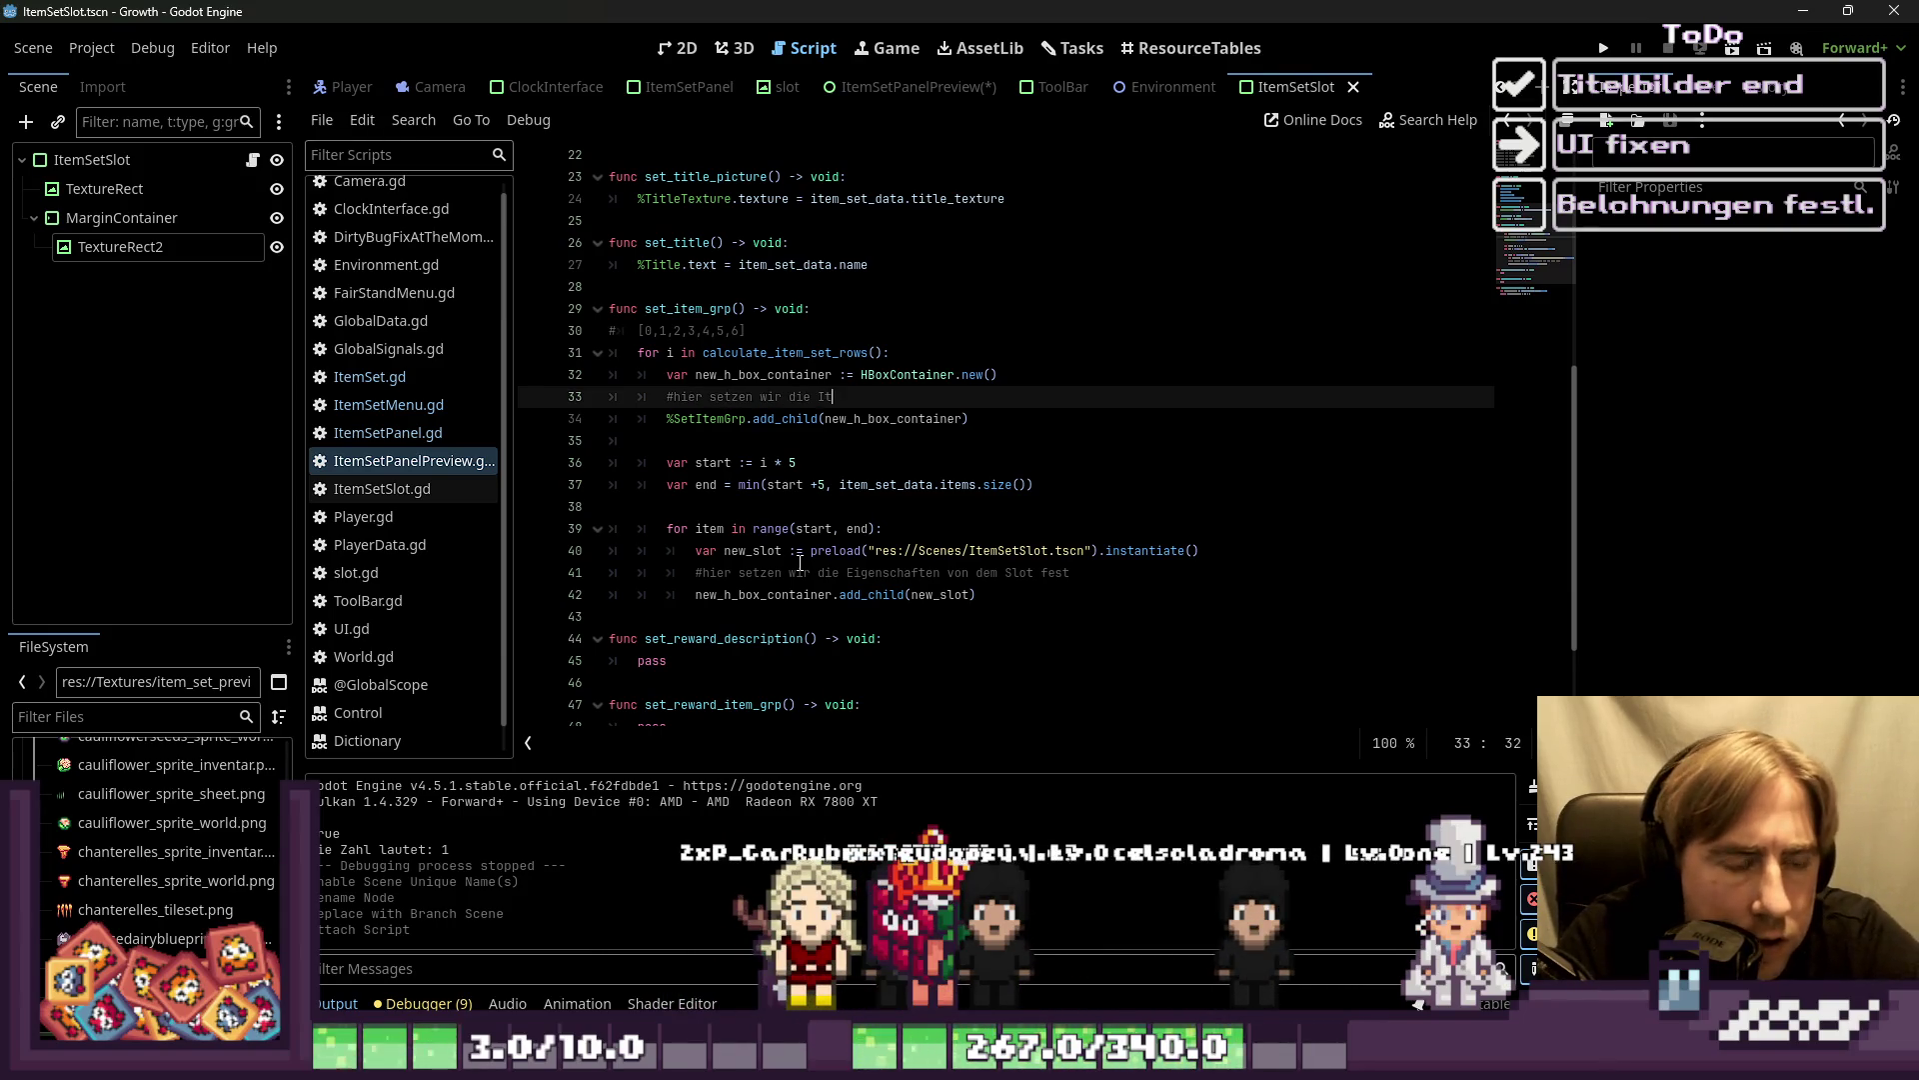
key("BackSpace")
key("BackSpace")
type("HBoxContaine")
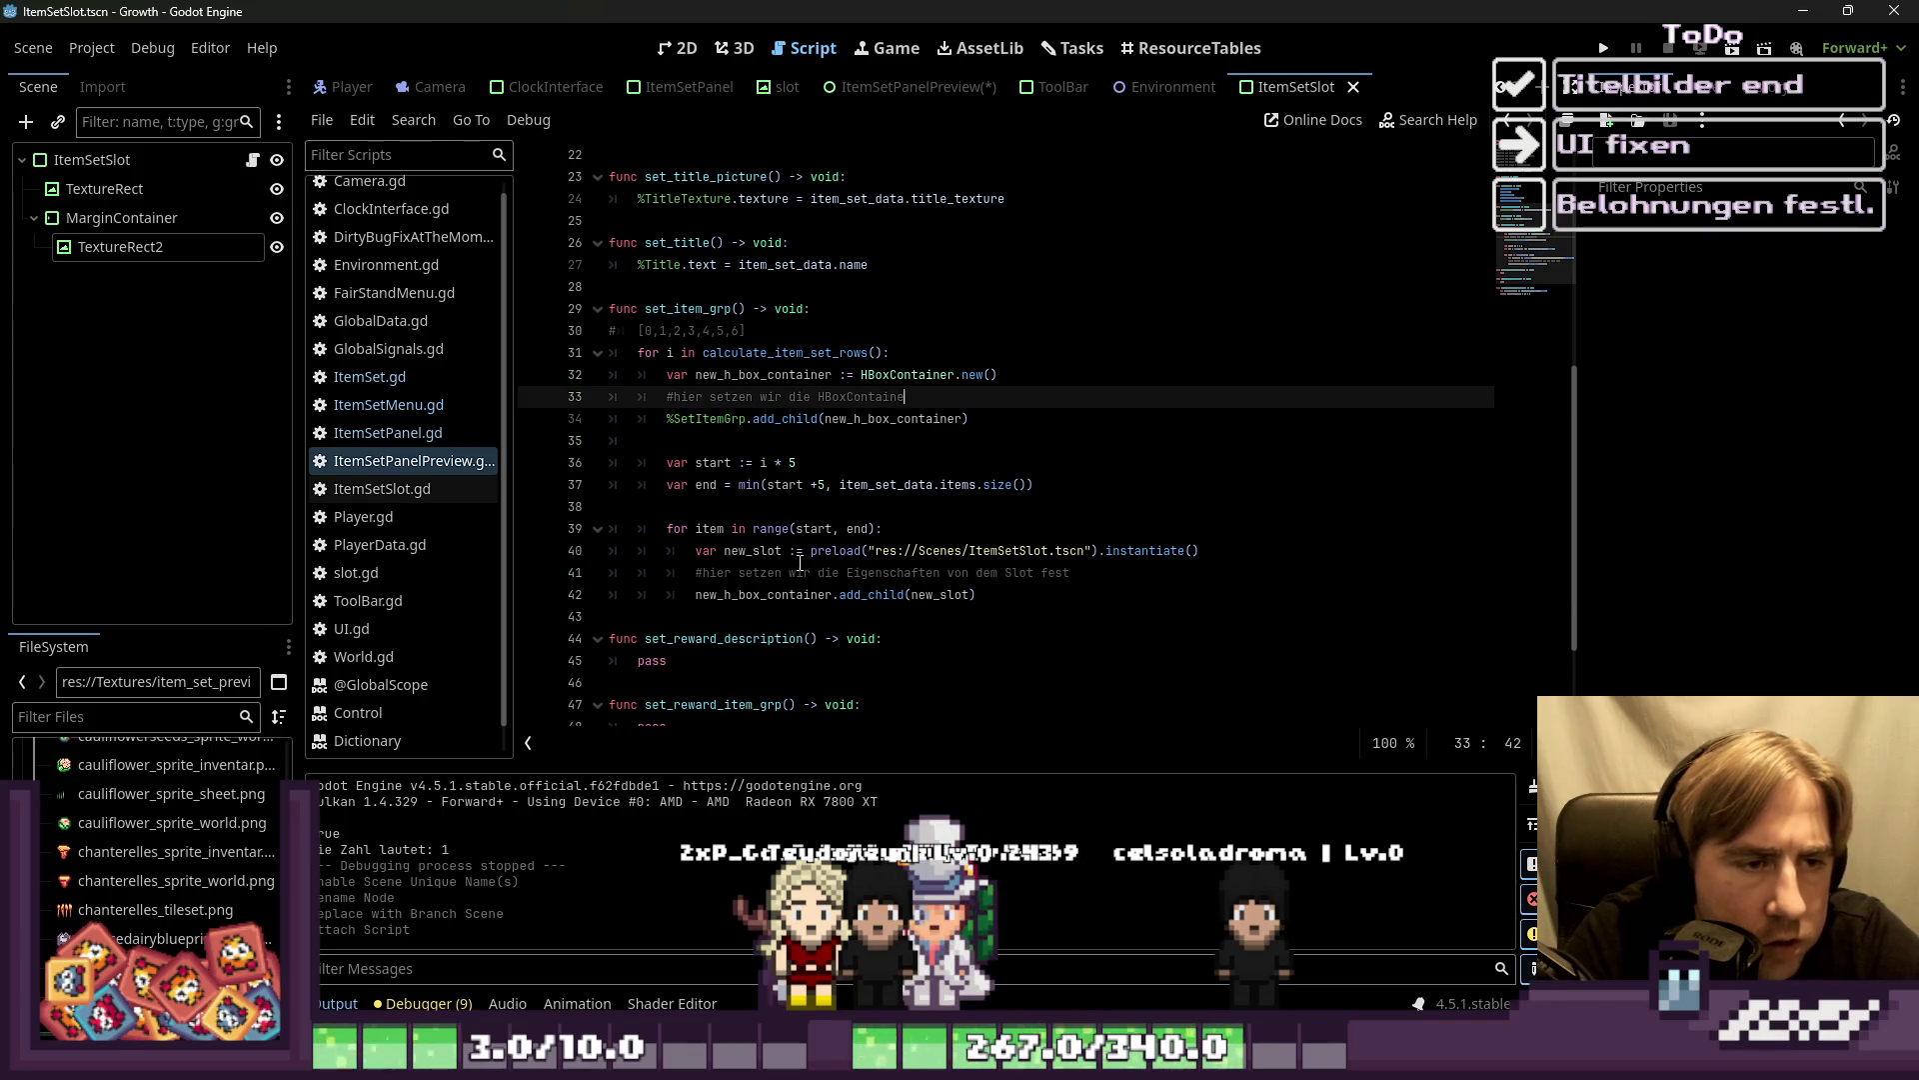
type("nschafte")
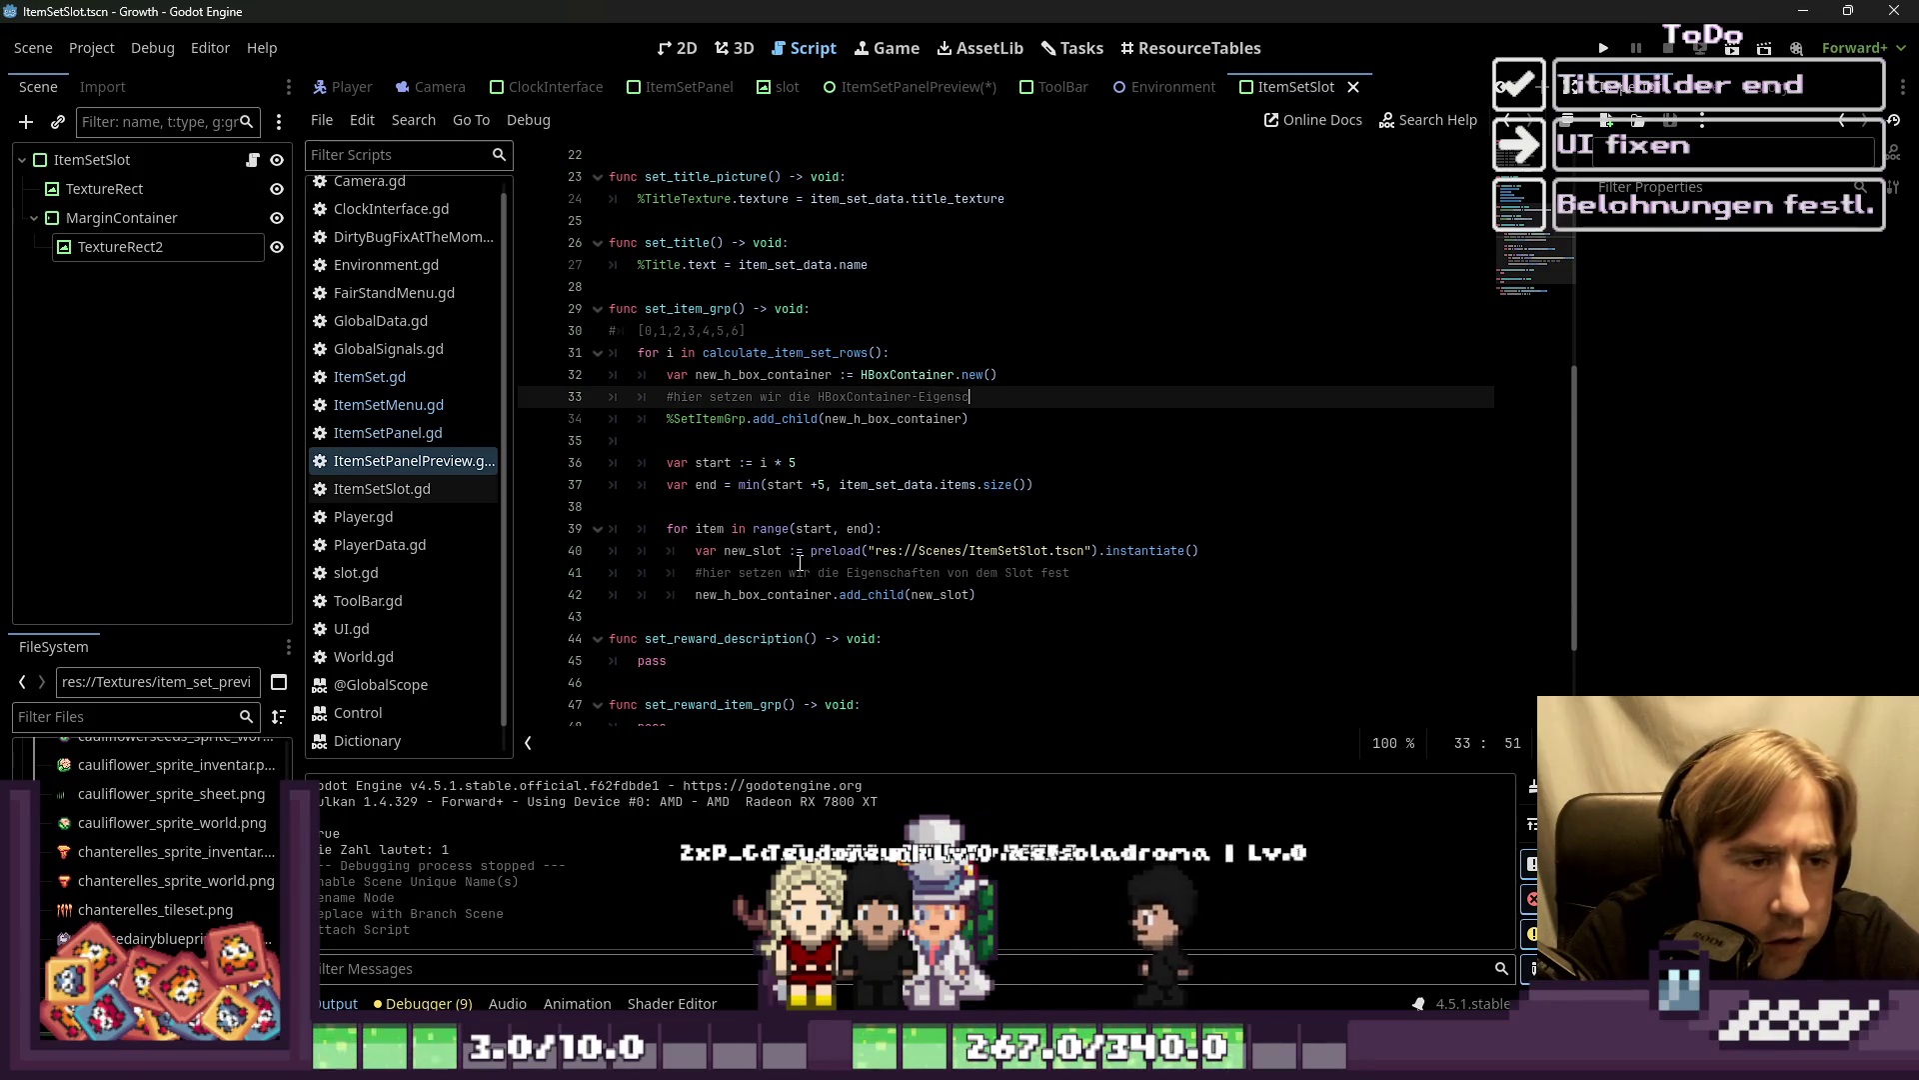
type("n")
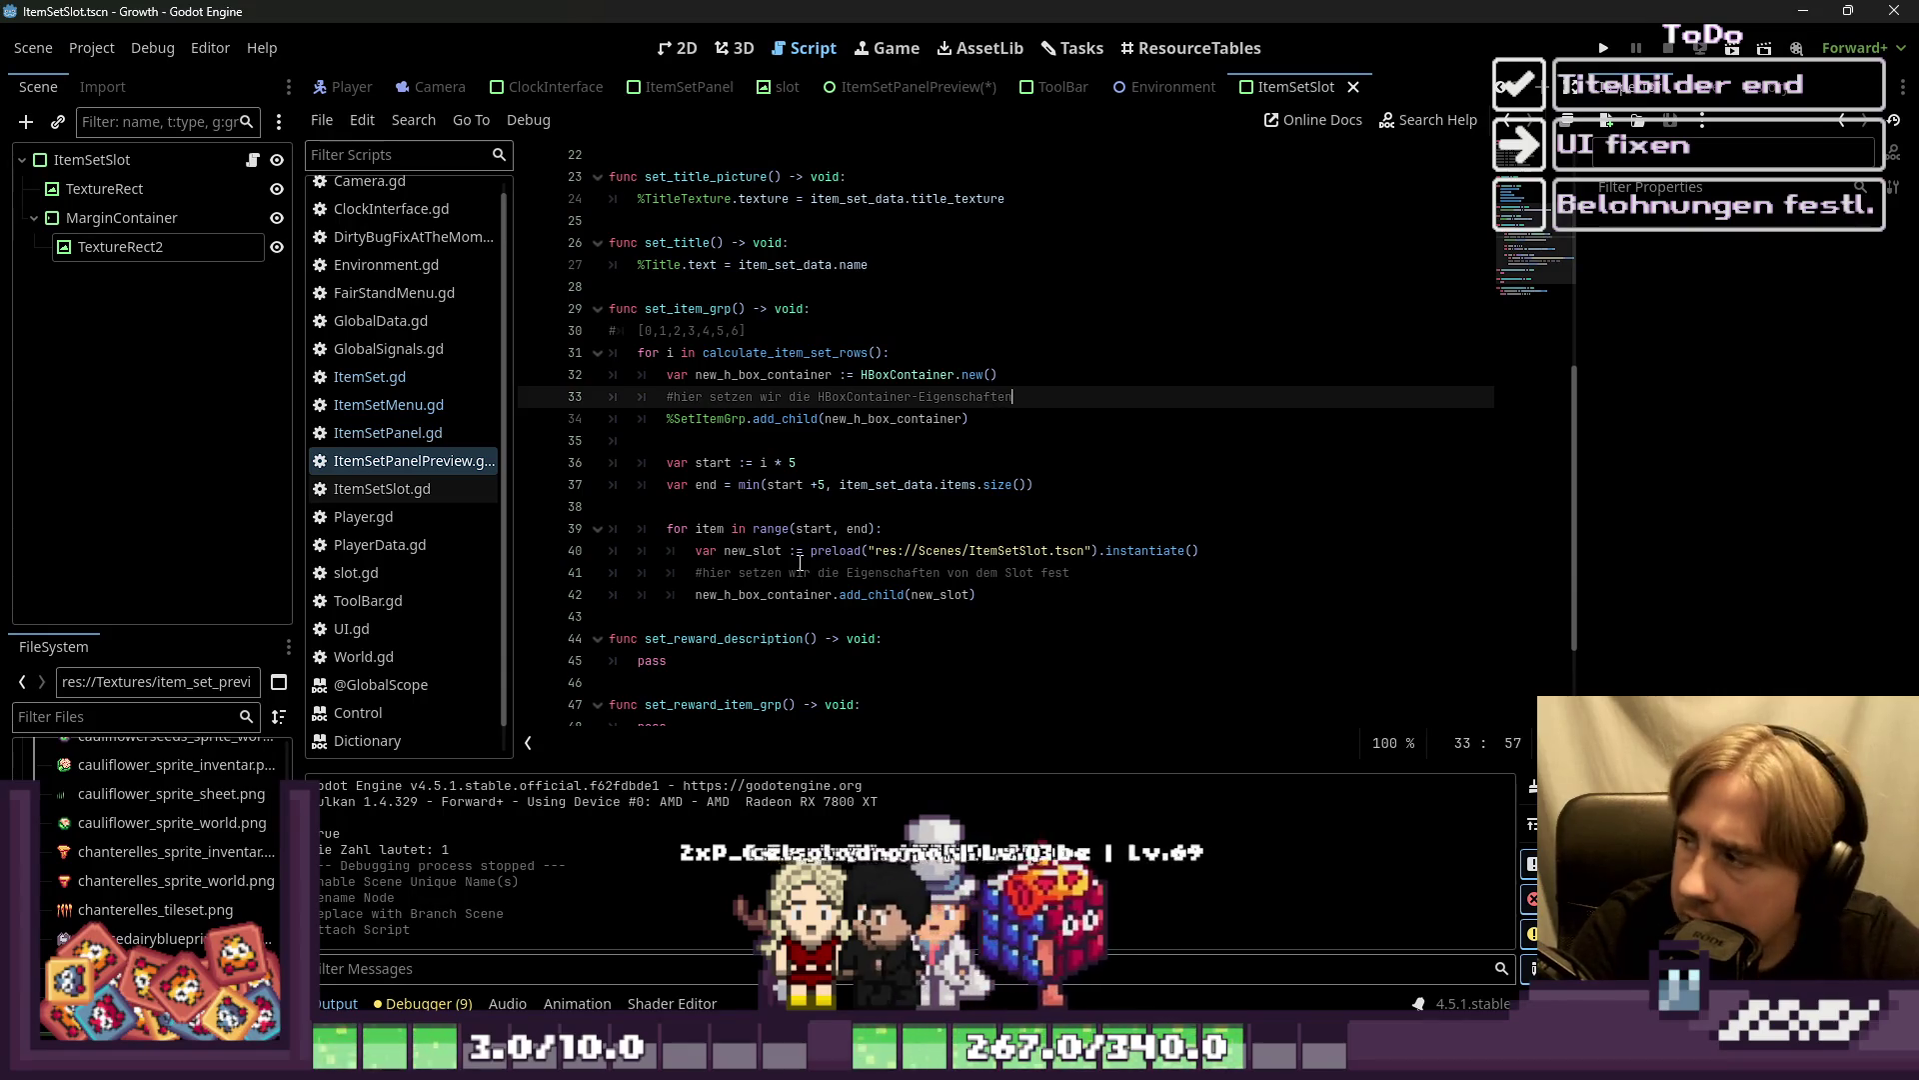
type(" fe")
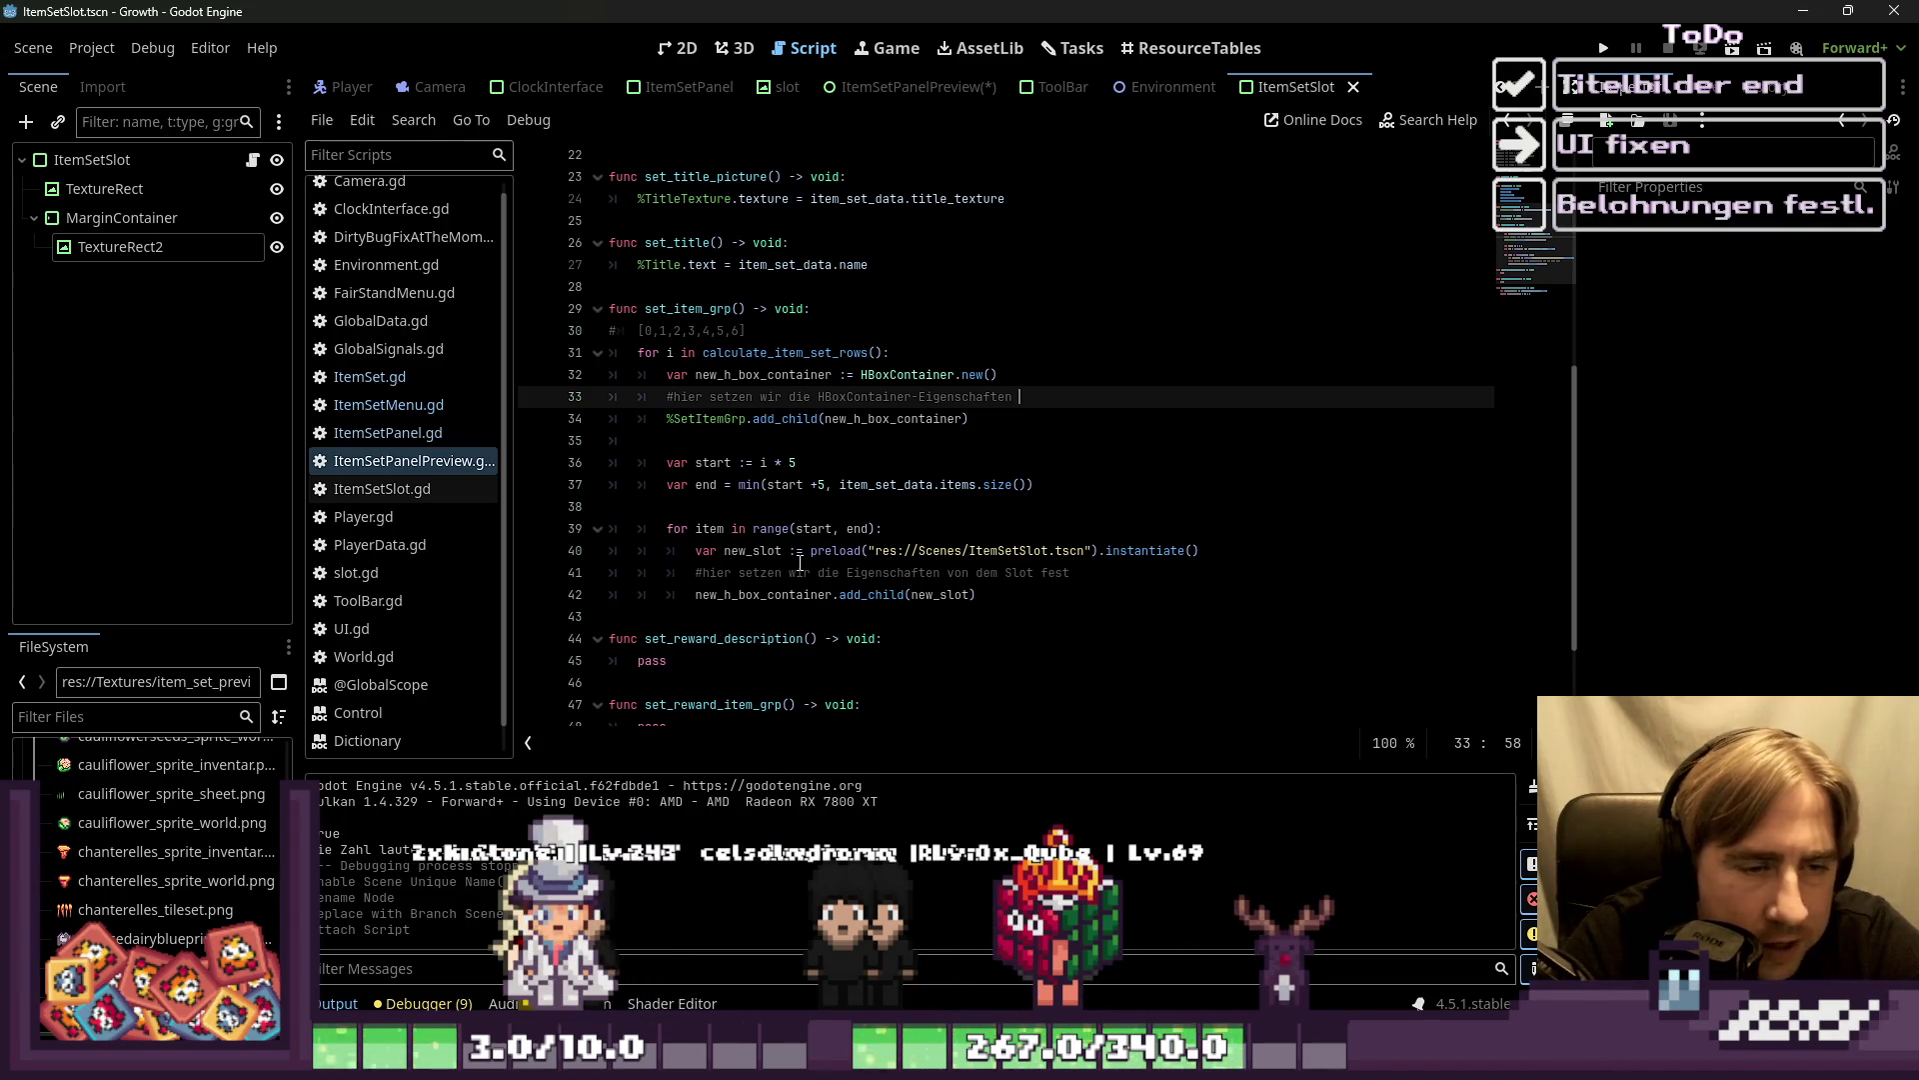
type("st")
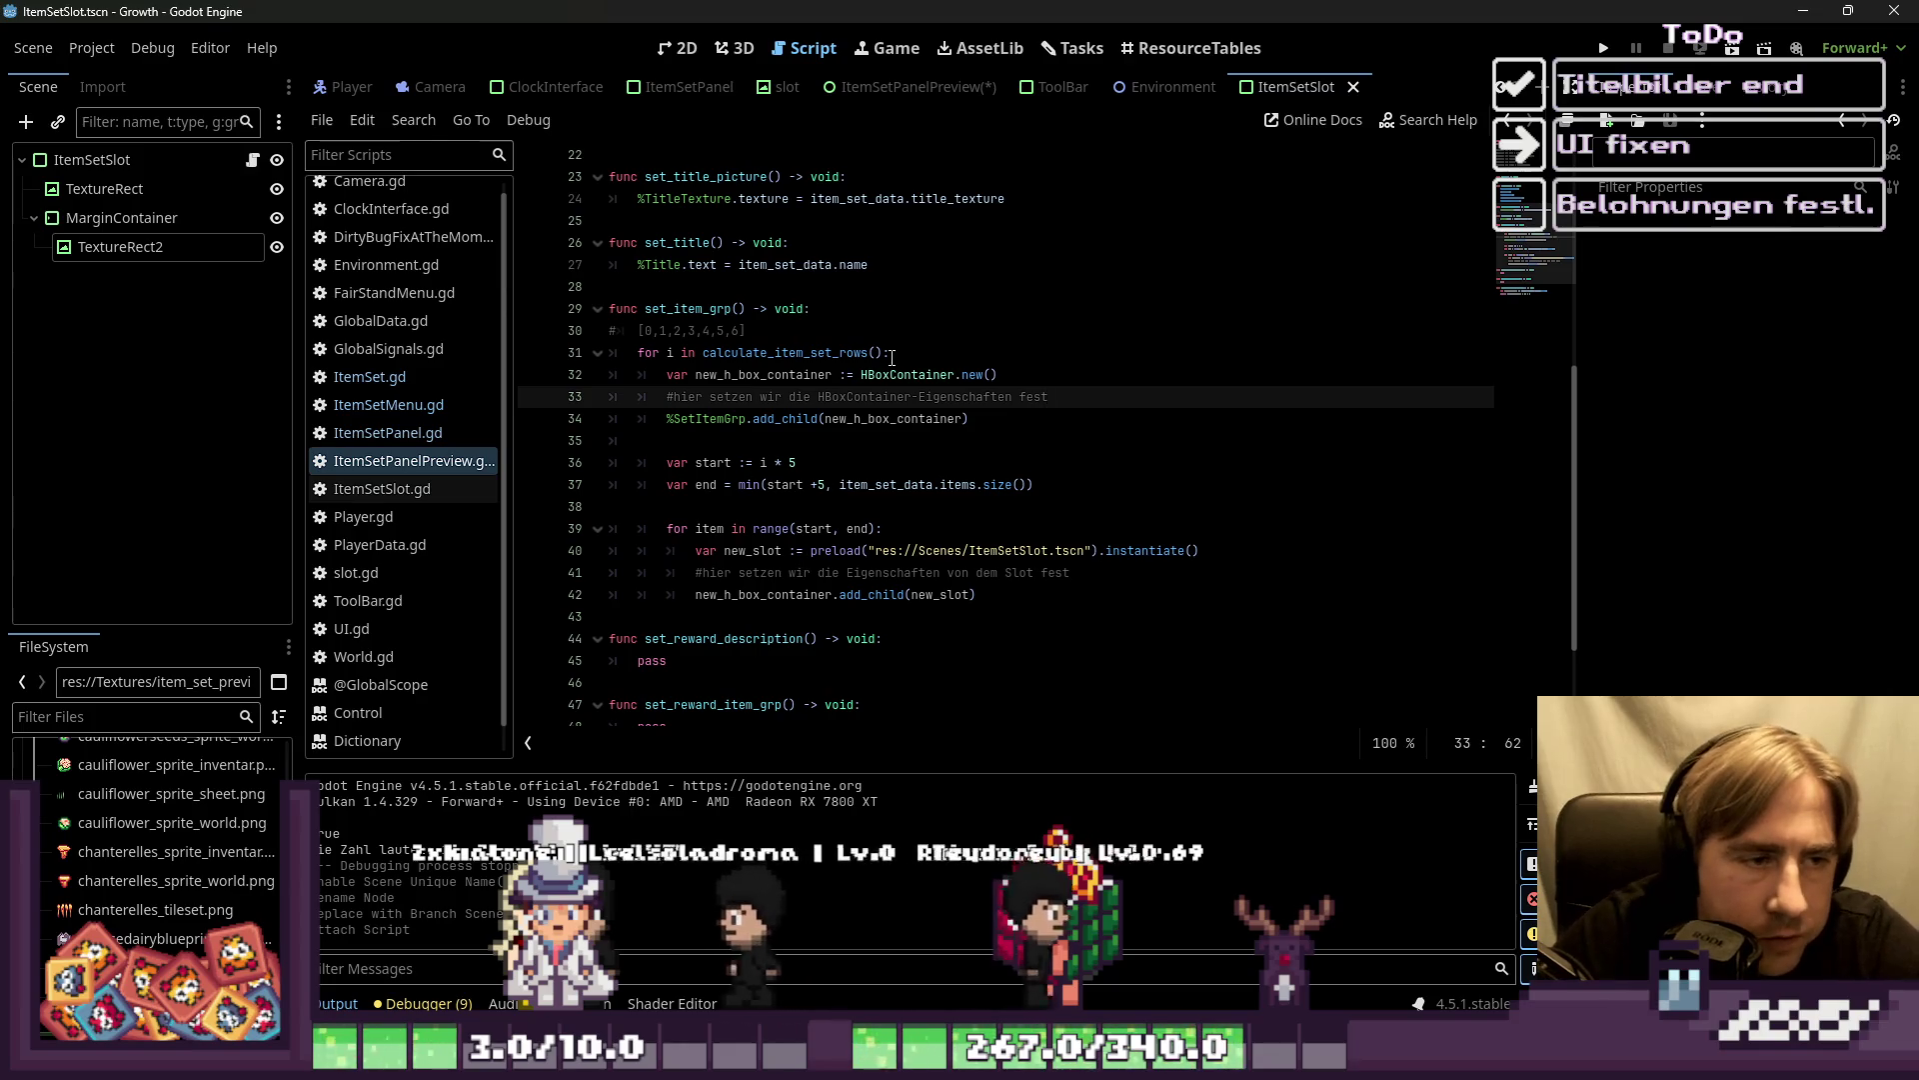
key("Down")
key("Down")
key("Down")
scroll(903, 500, "up", 3)
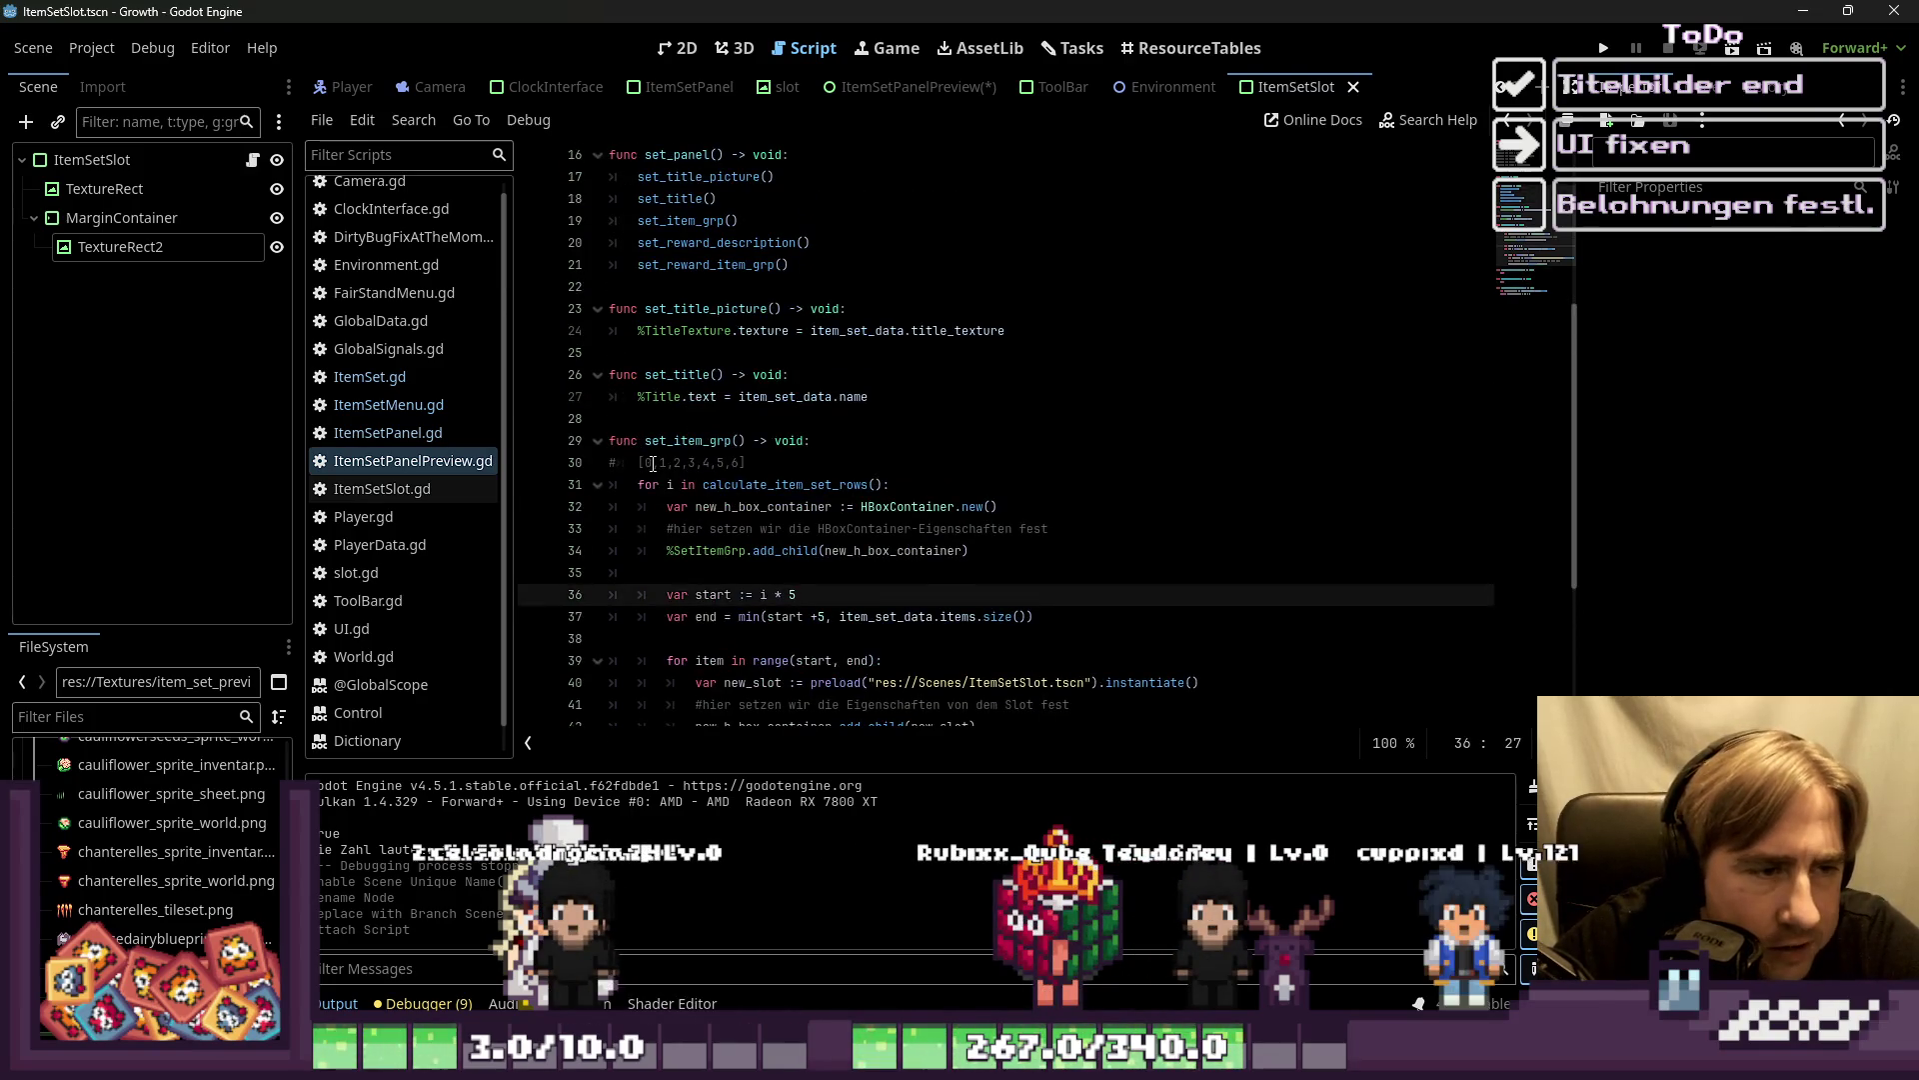
double_click(688, 441)
scroll(960, 468, "up", 1)
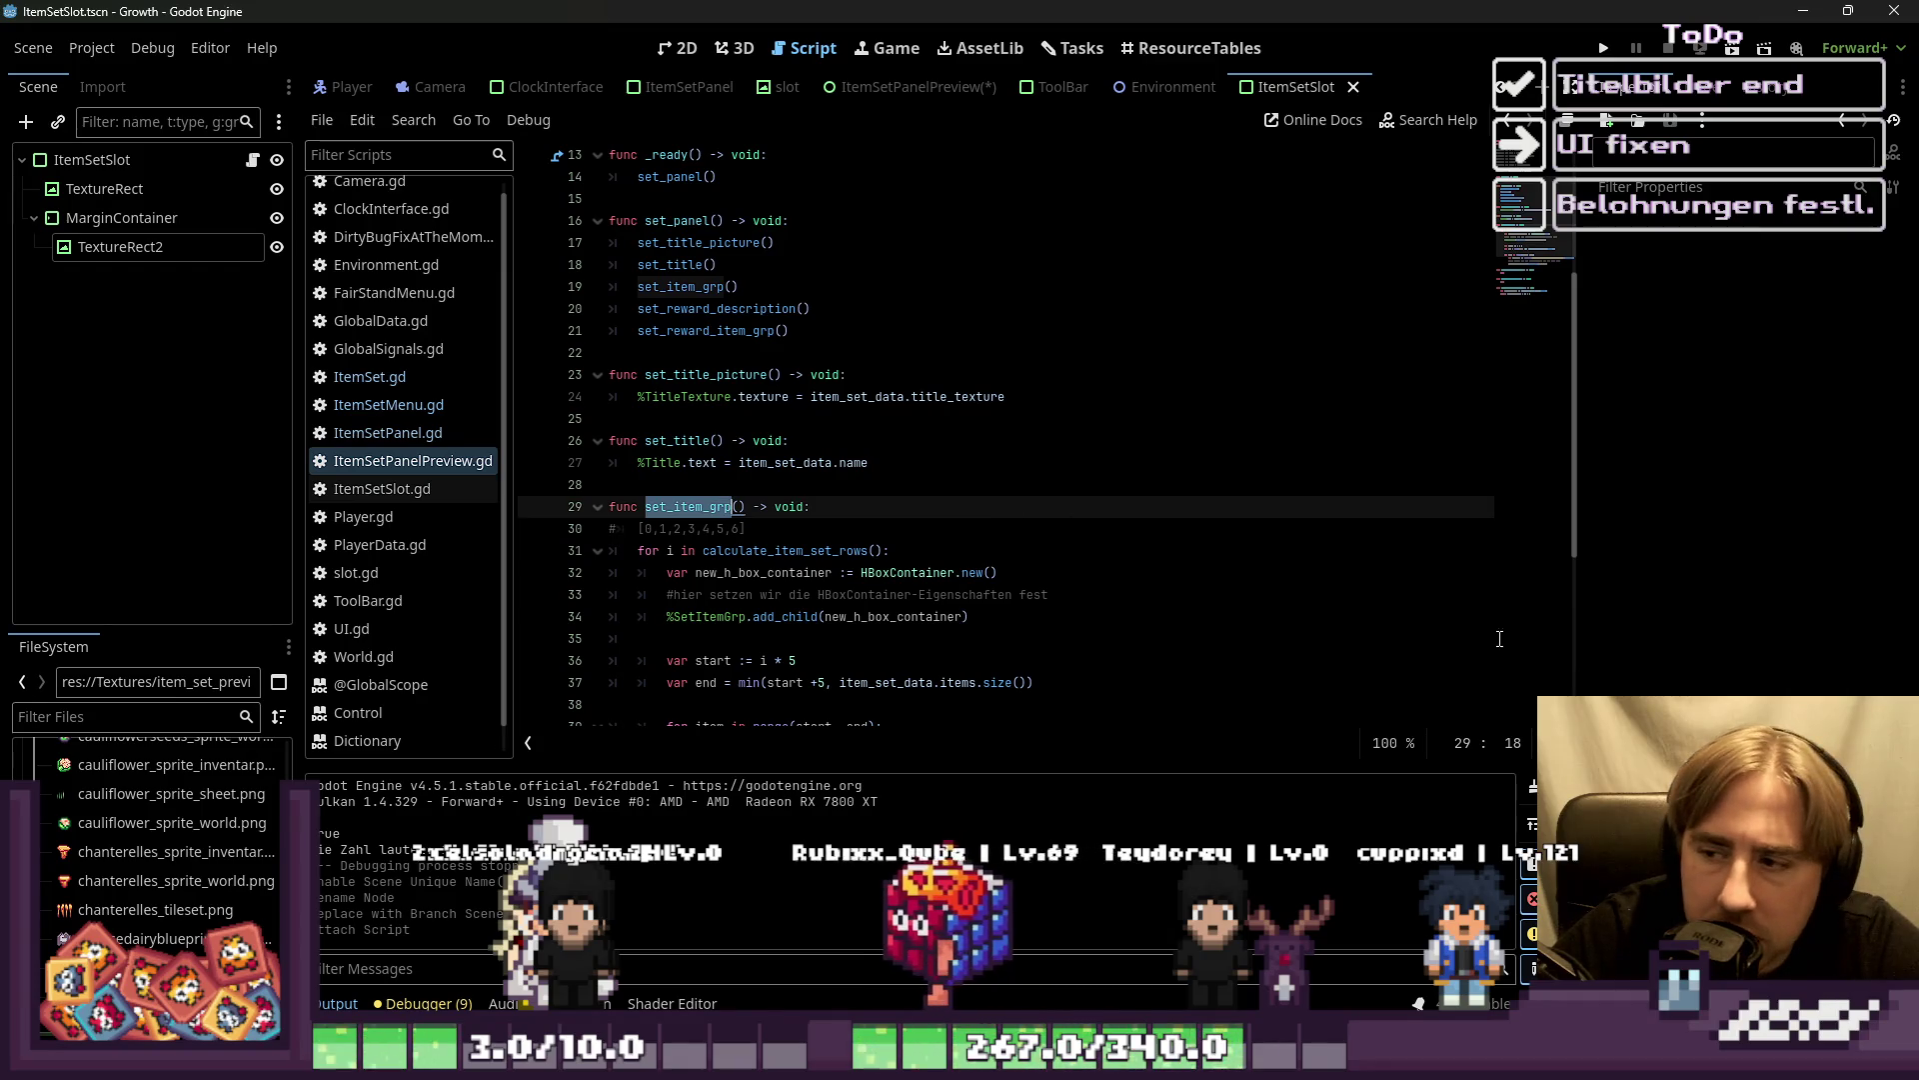
left_click(1603, 48)
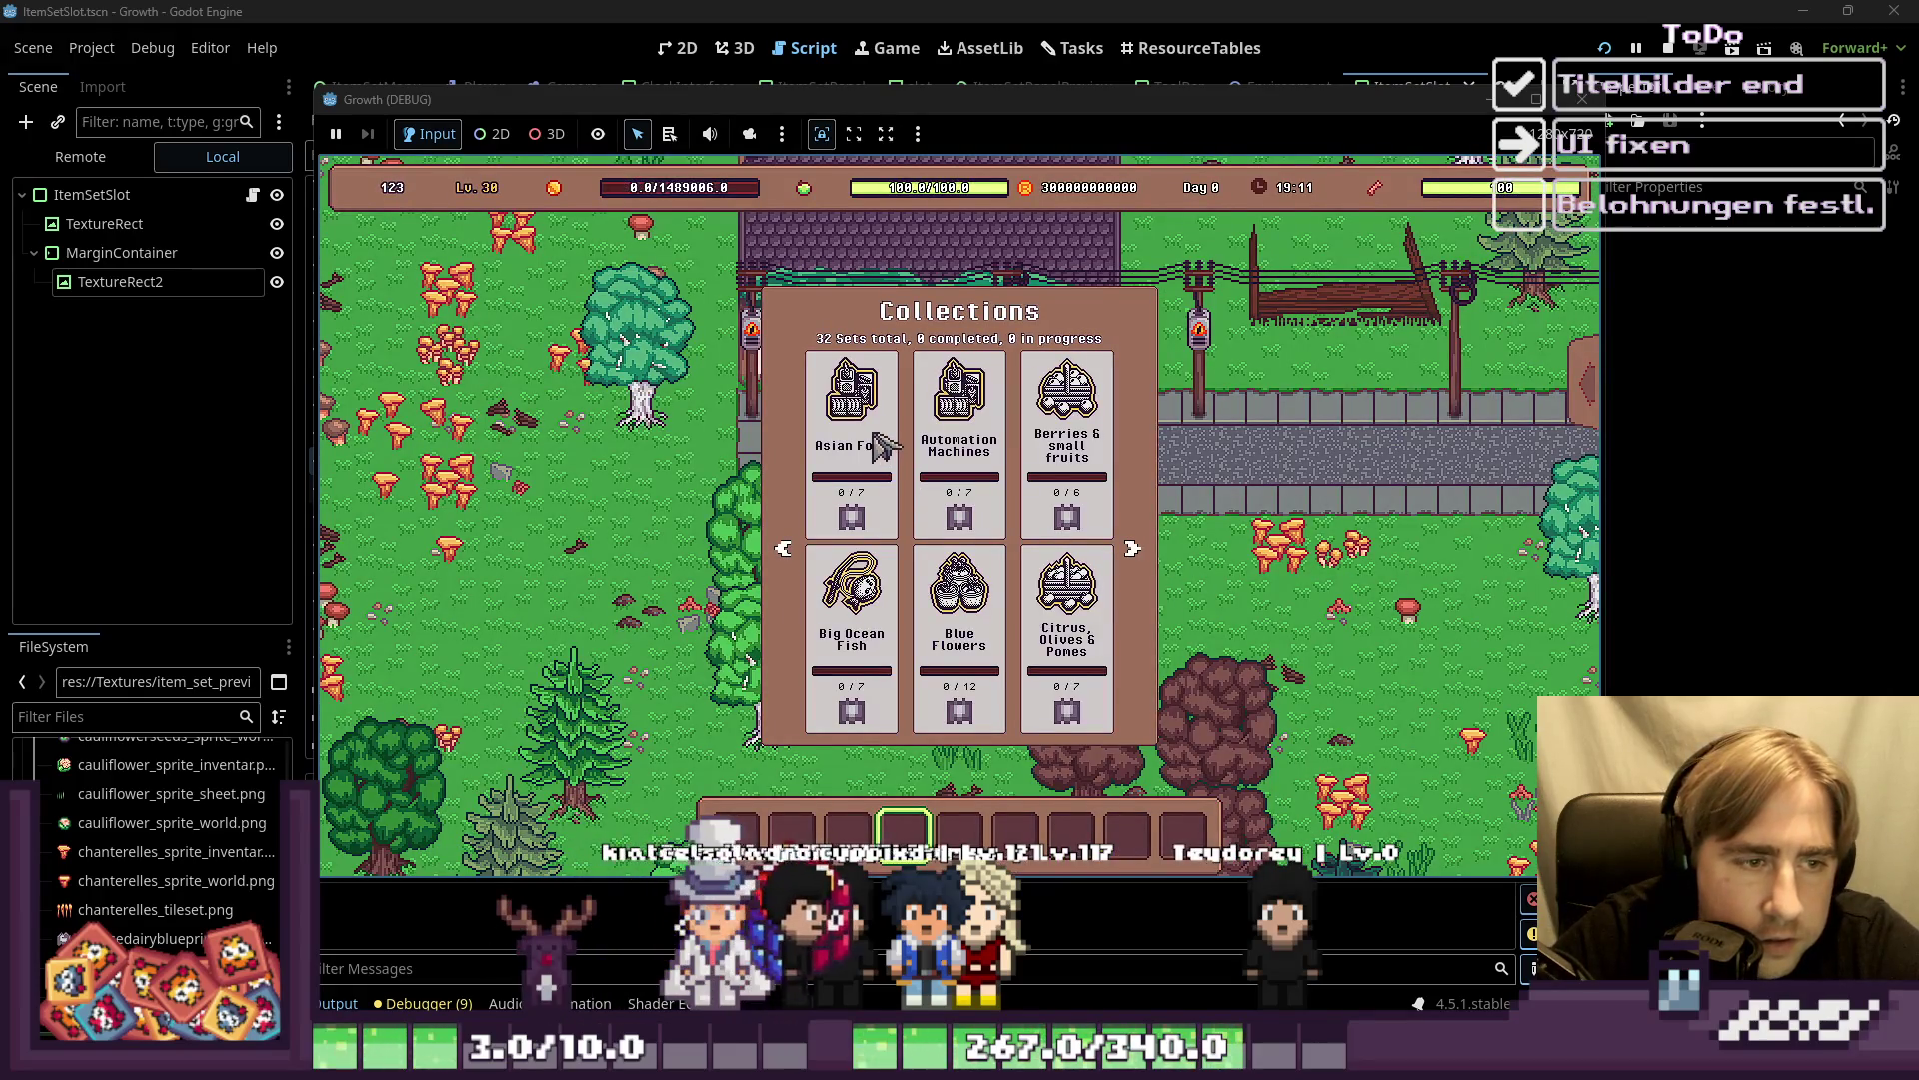
left_click(825, 384)
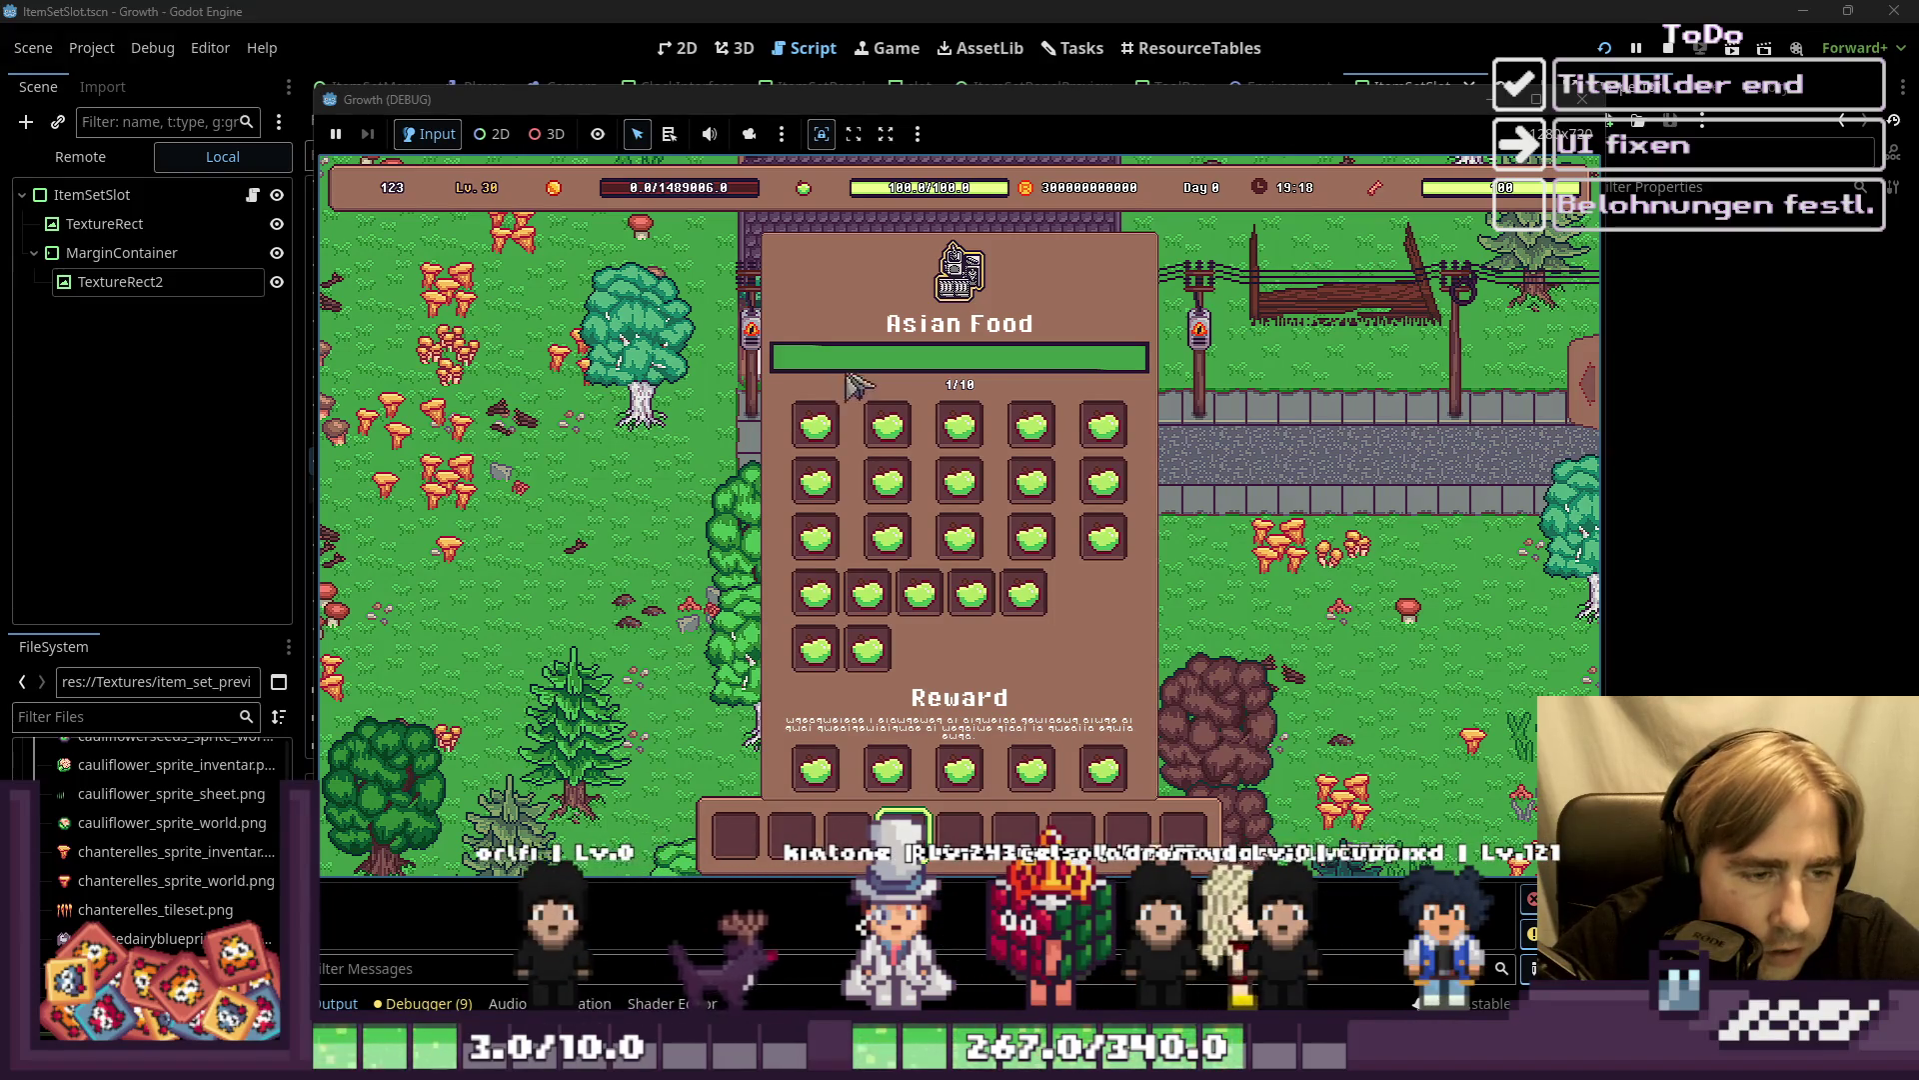
left_click(1582, 100)
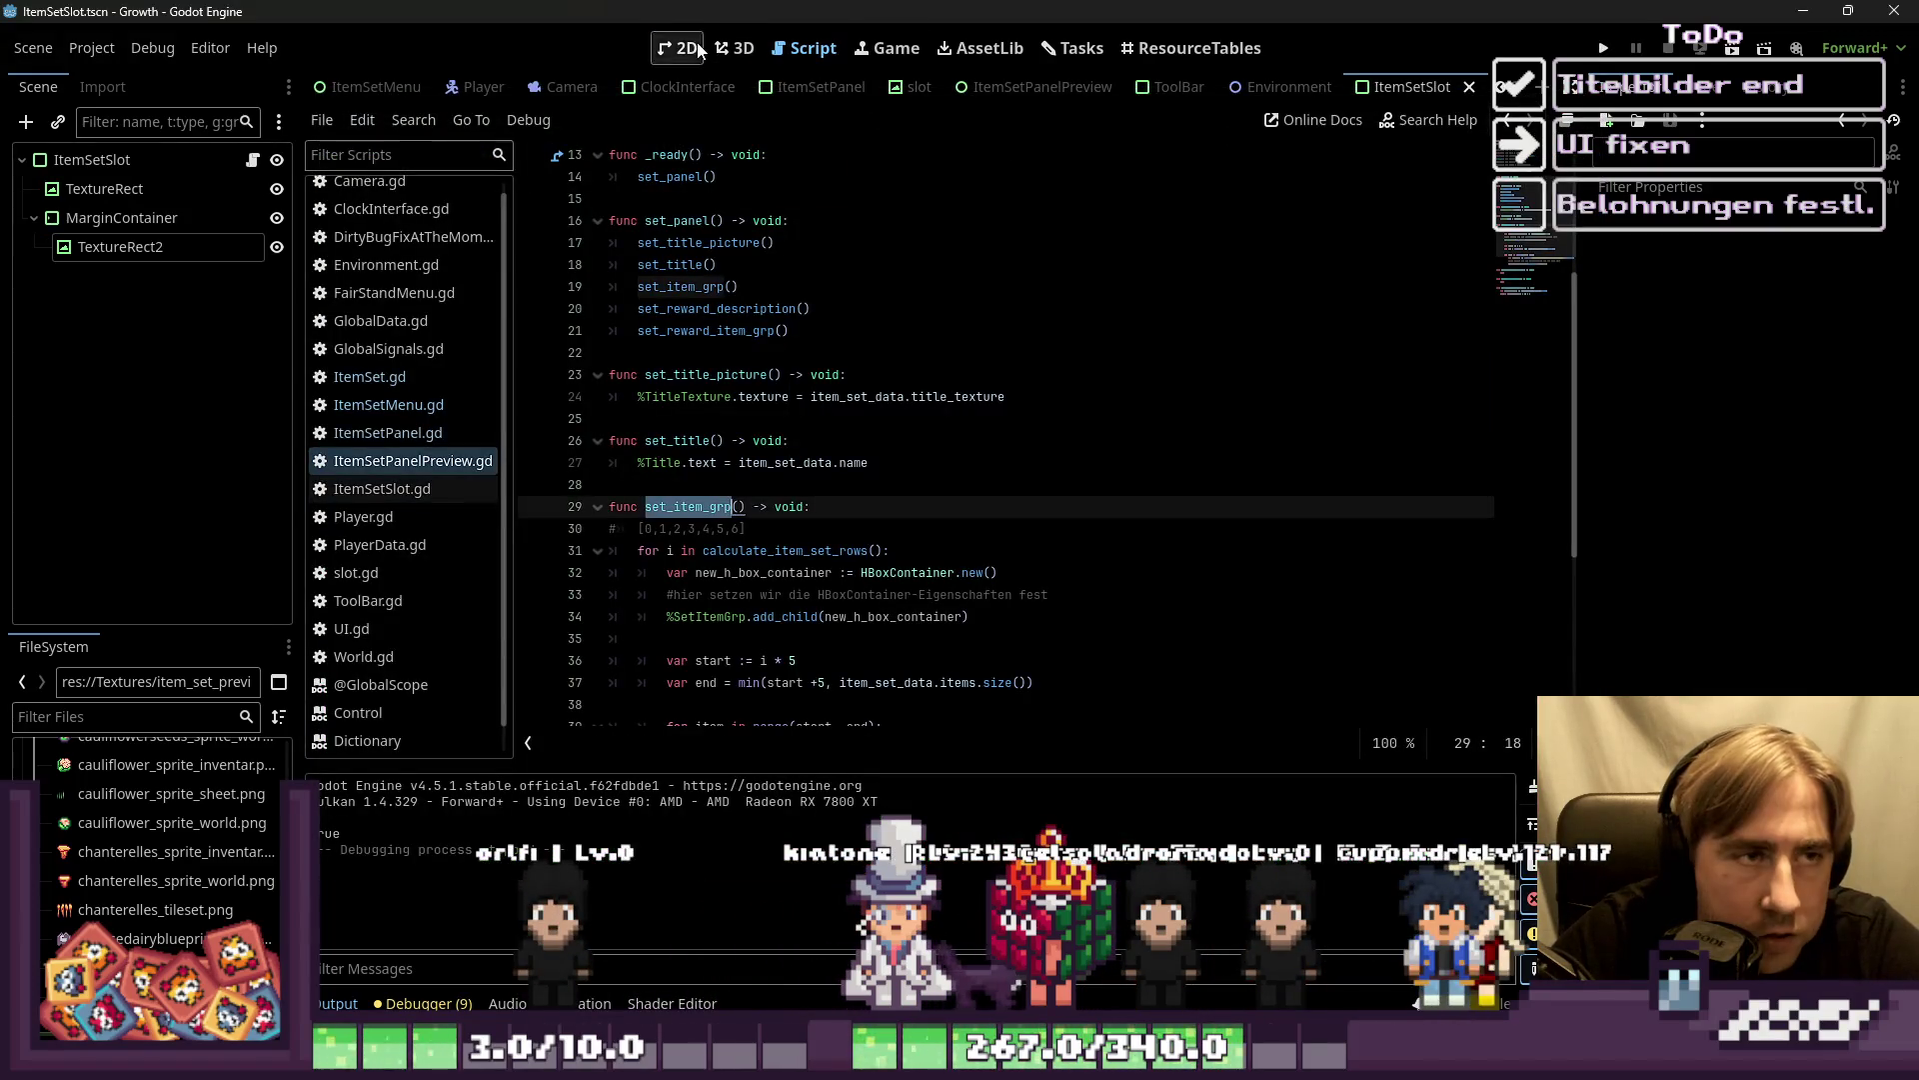
Inspect the ItemSetPanelPreview HBoxContainer's Separation and Layout (Fill horizontal, Shrink Center vertical)
left_click(686, 48)
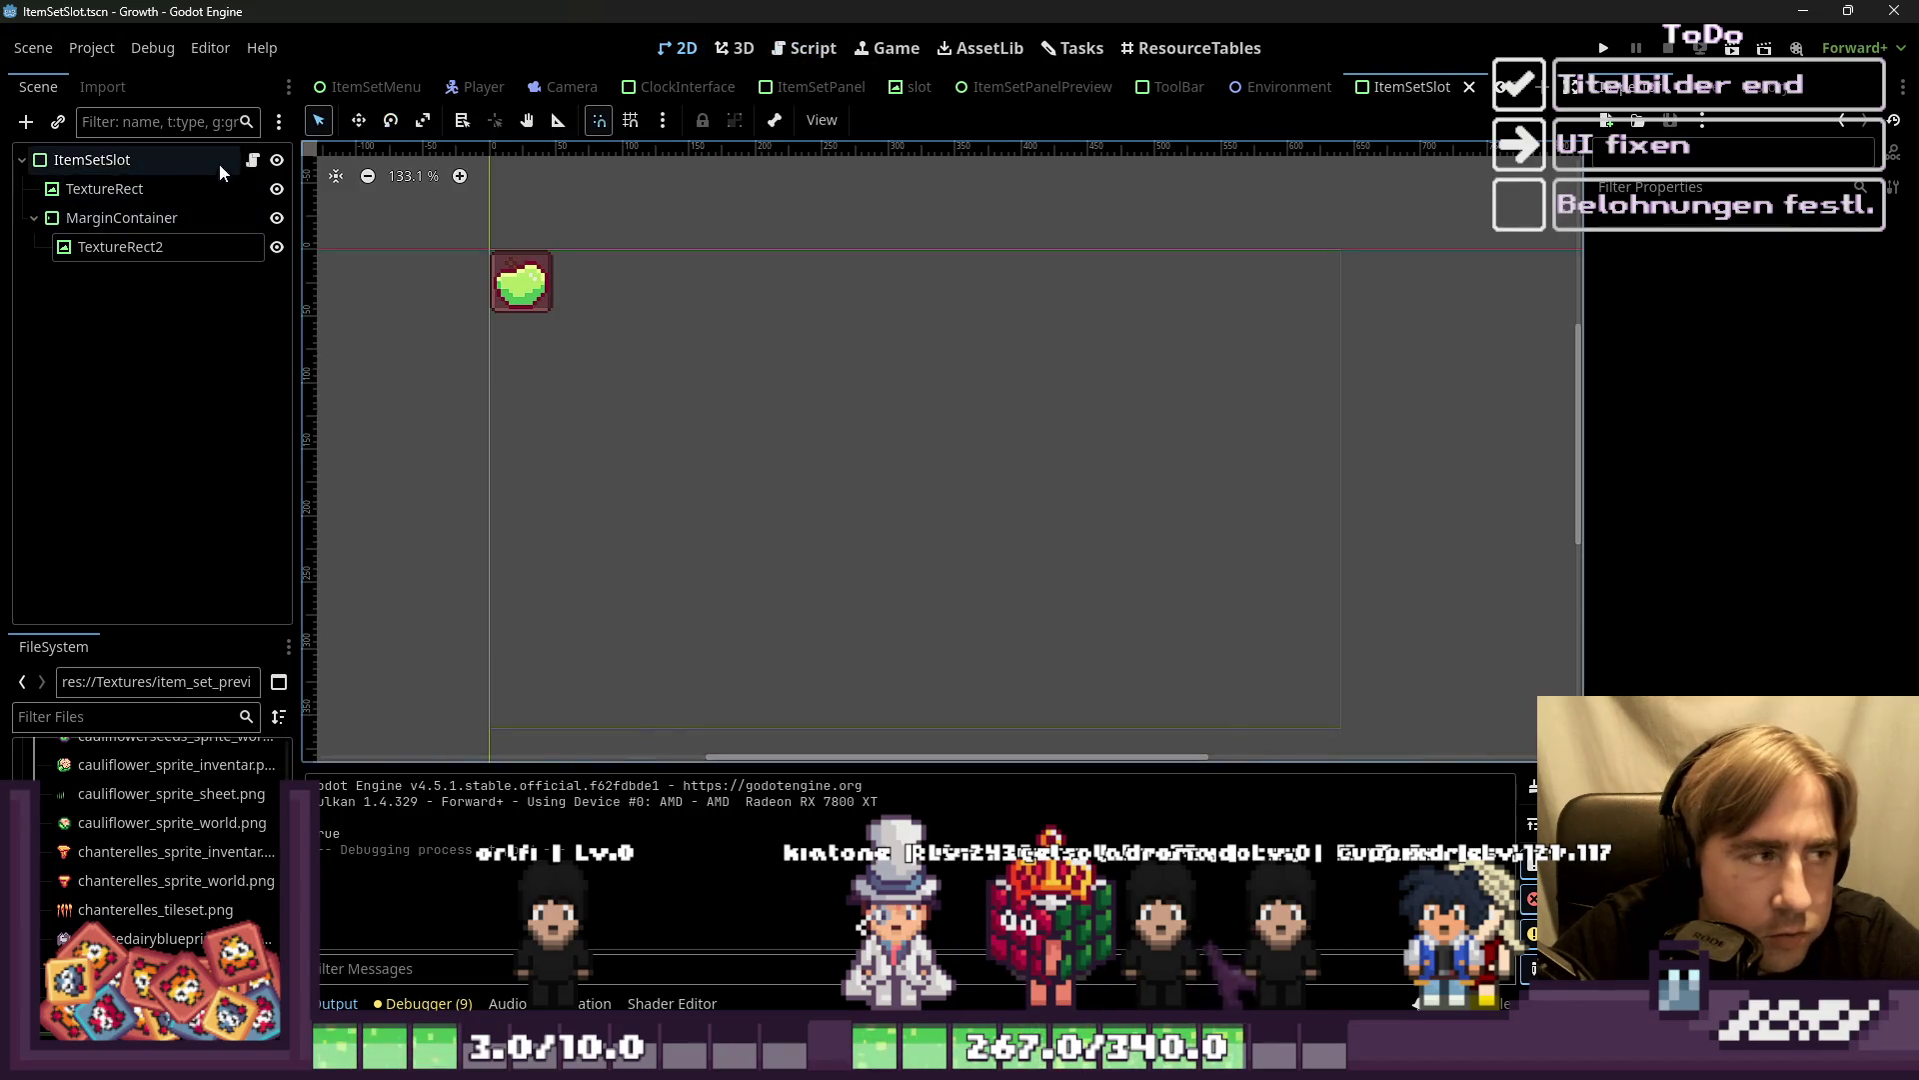
left_click(814, 87)
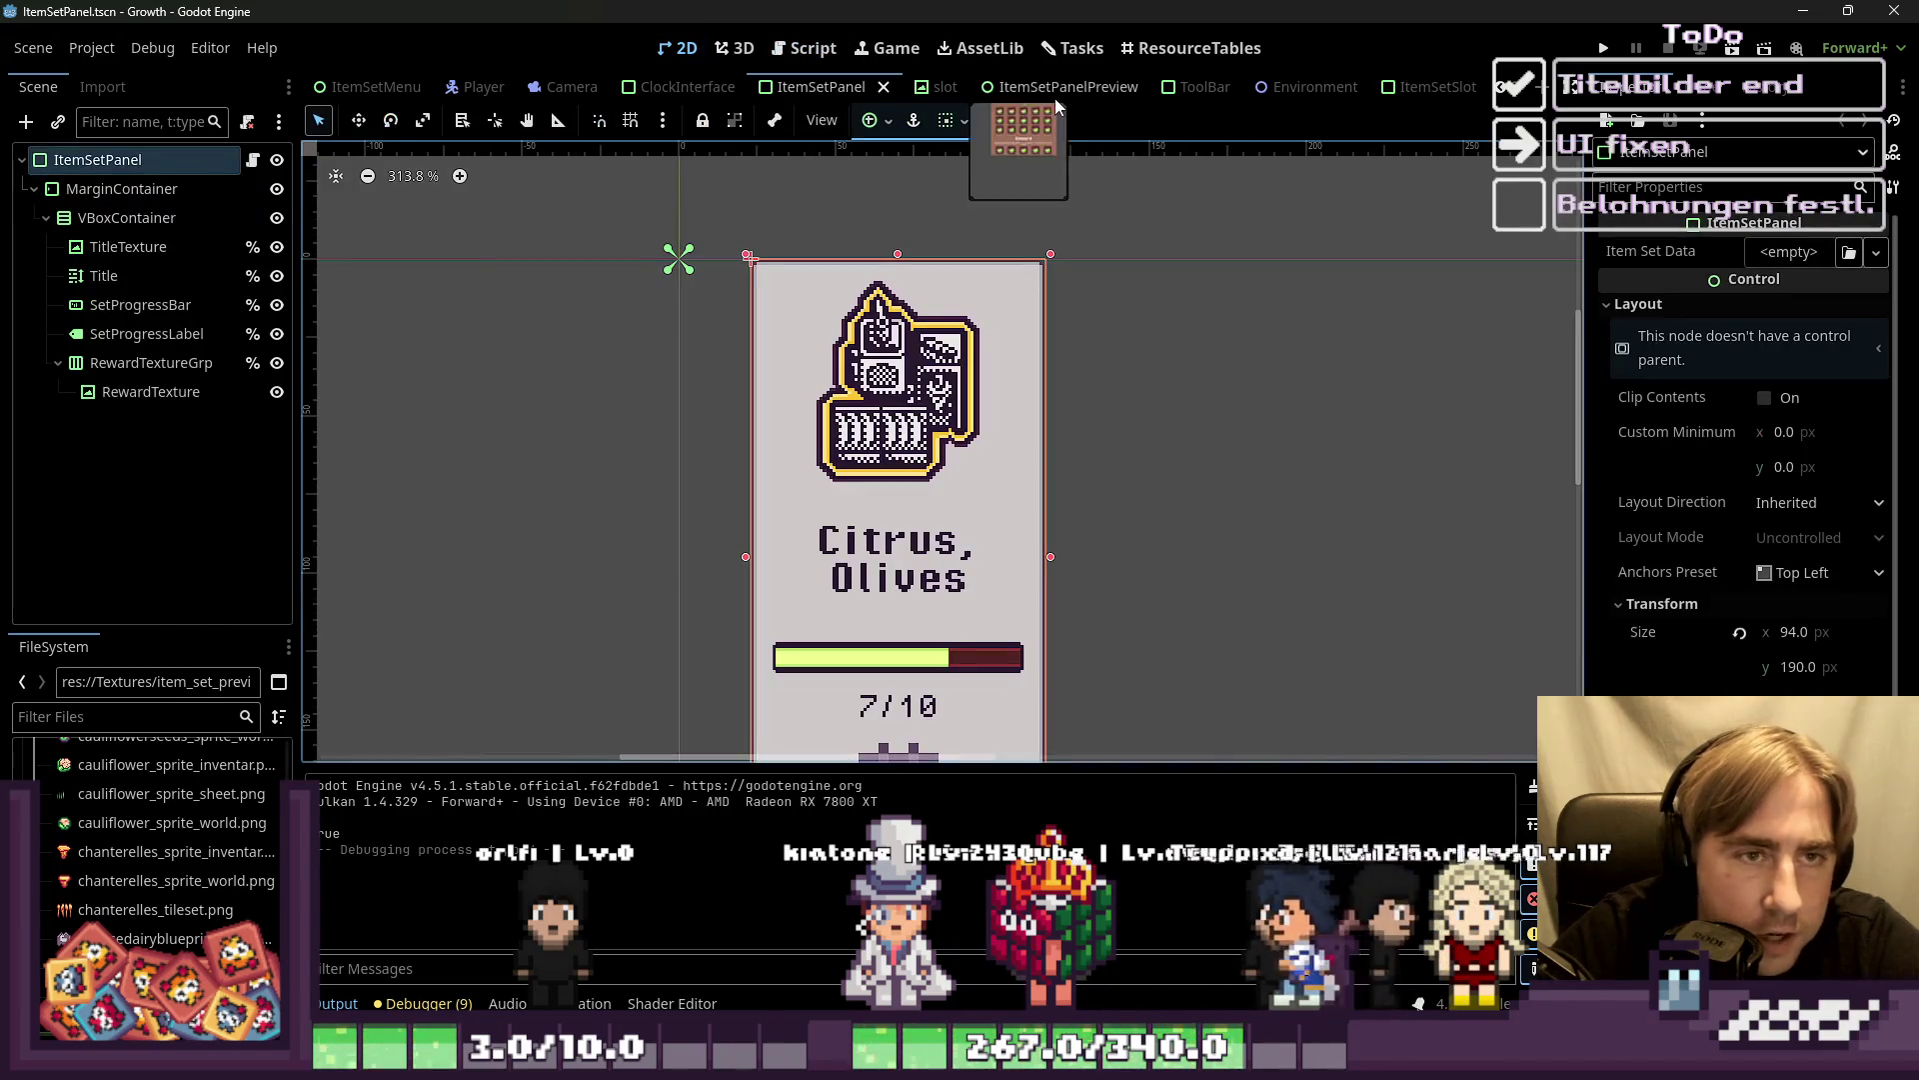
left_click(1045, 88)
left_click(163, 449)
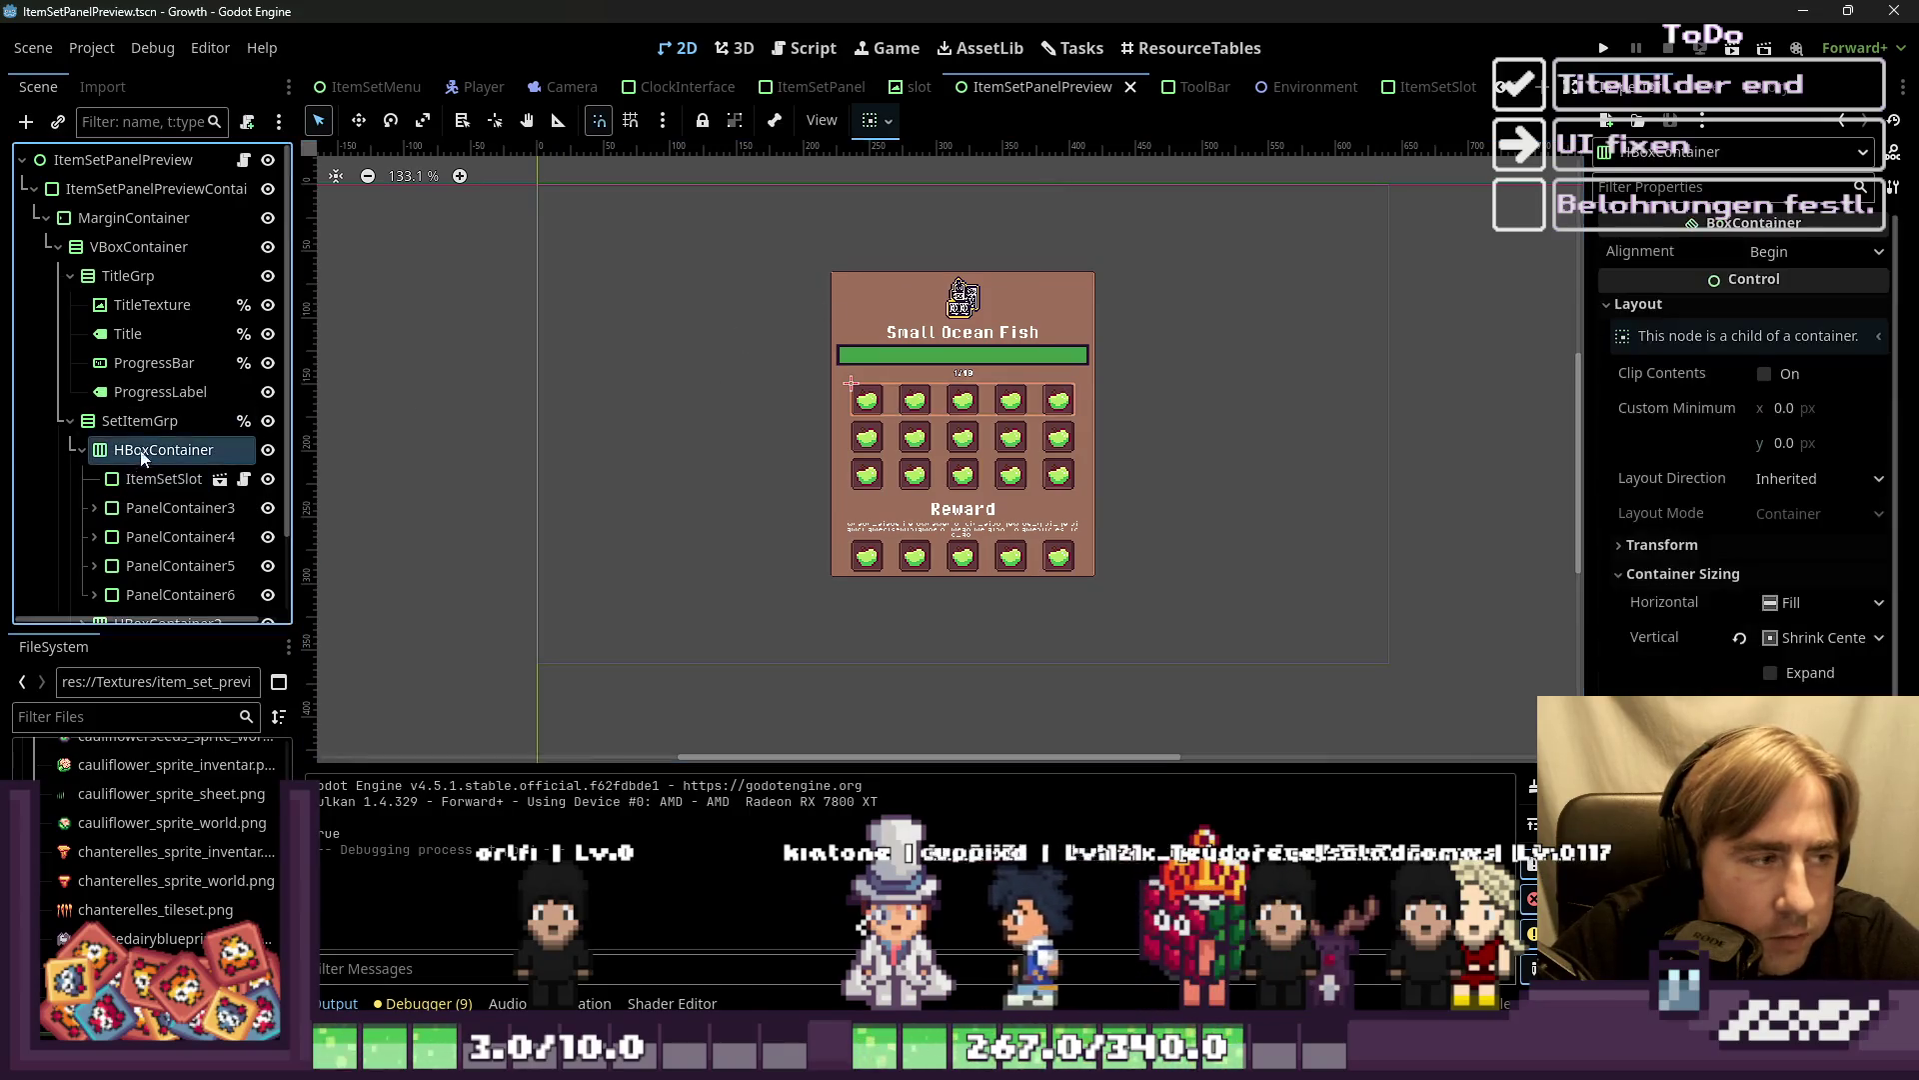
left_click(163, 479)
left_click(163, 449)
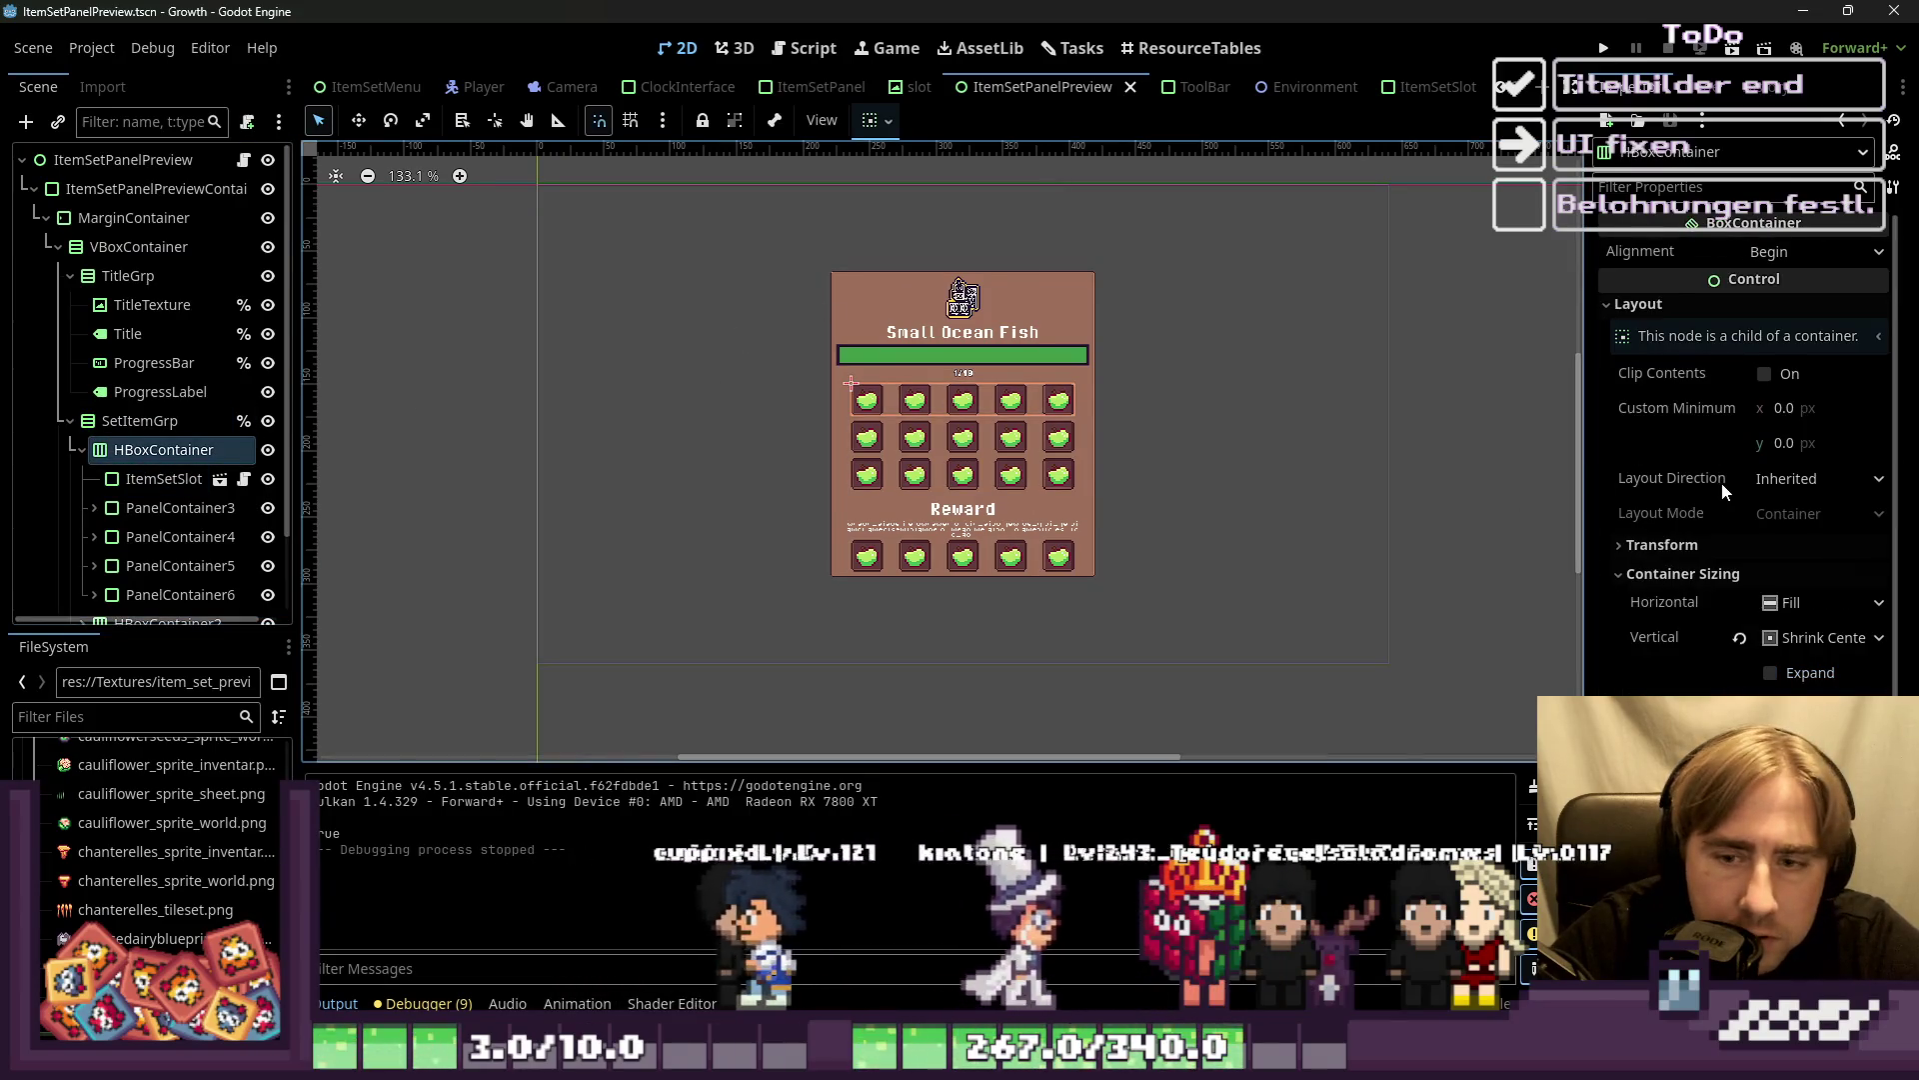
left_click(1647, 308)
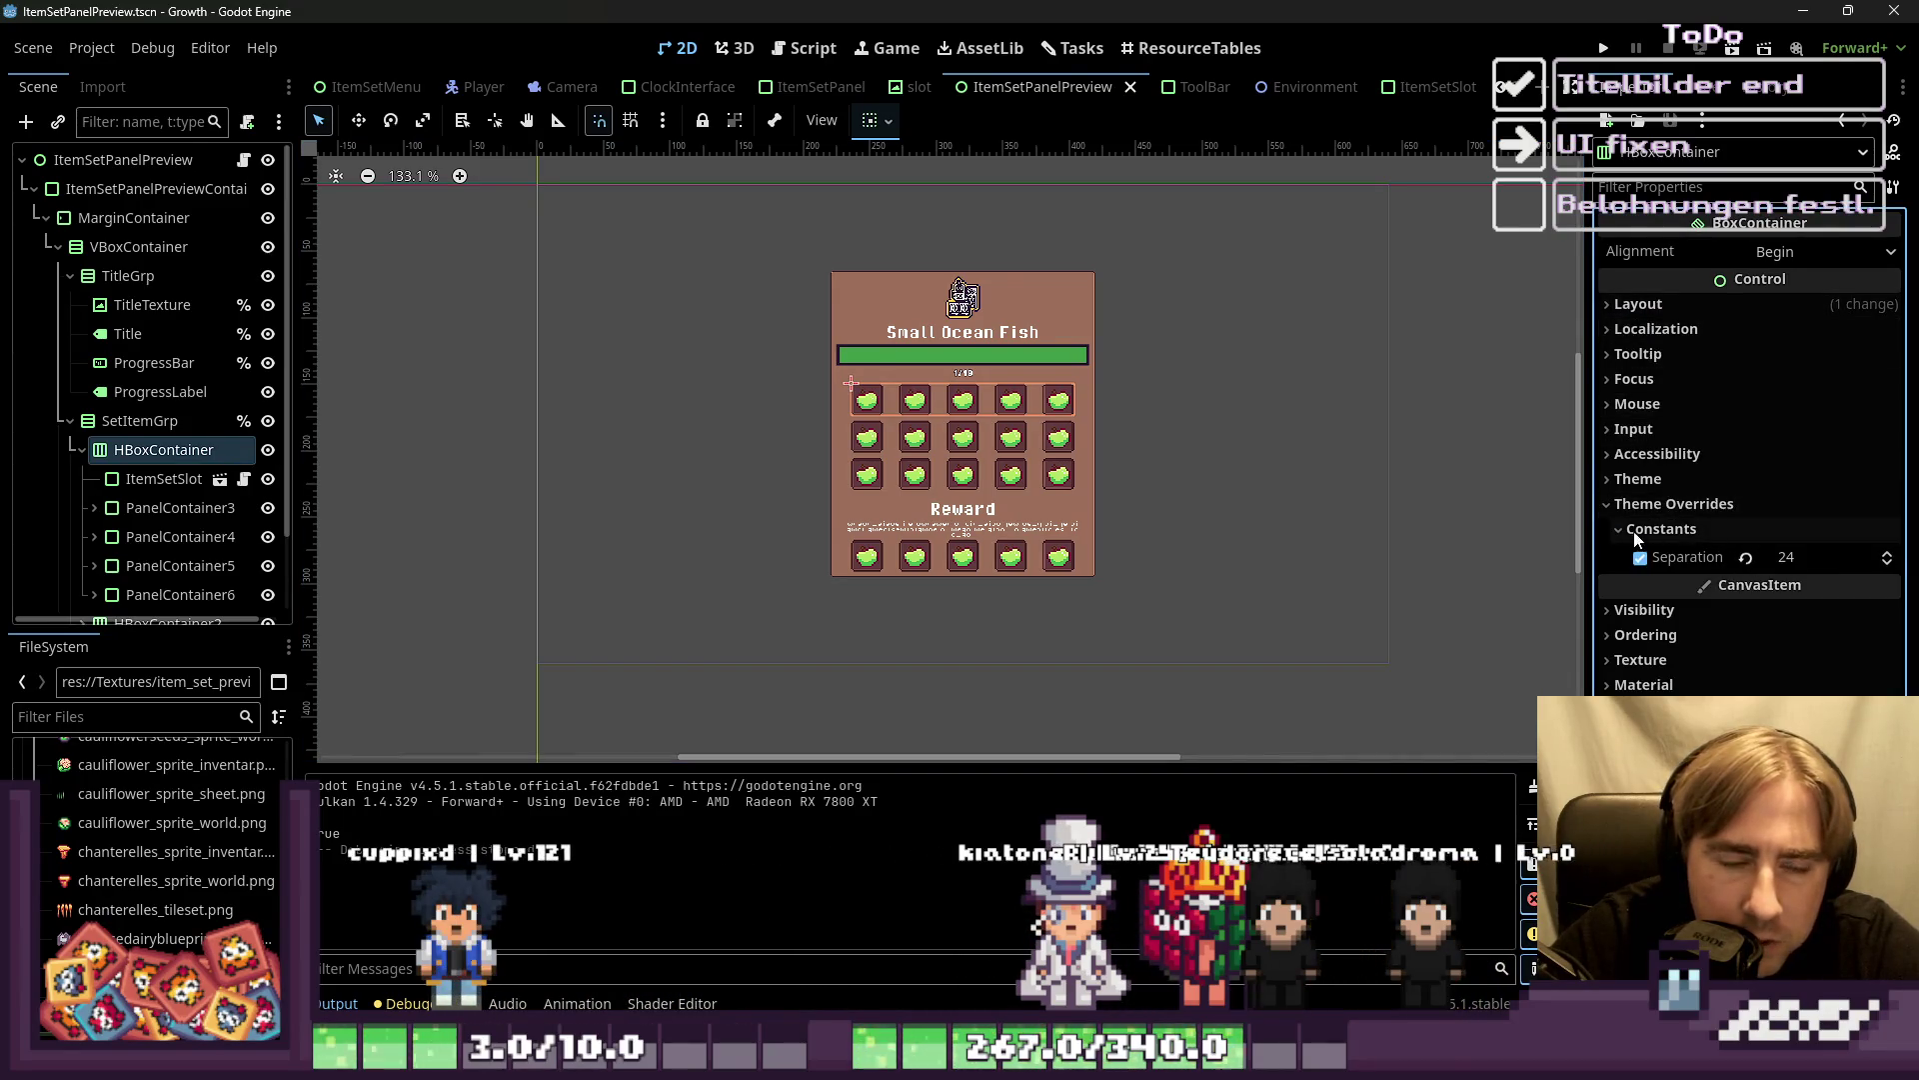
left_click(1674, 305)
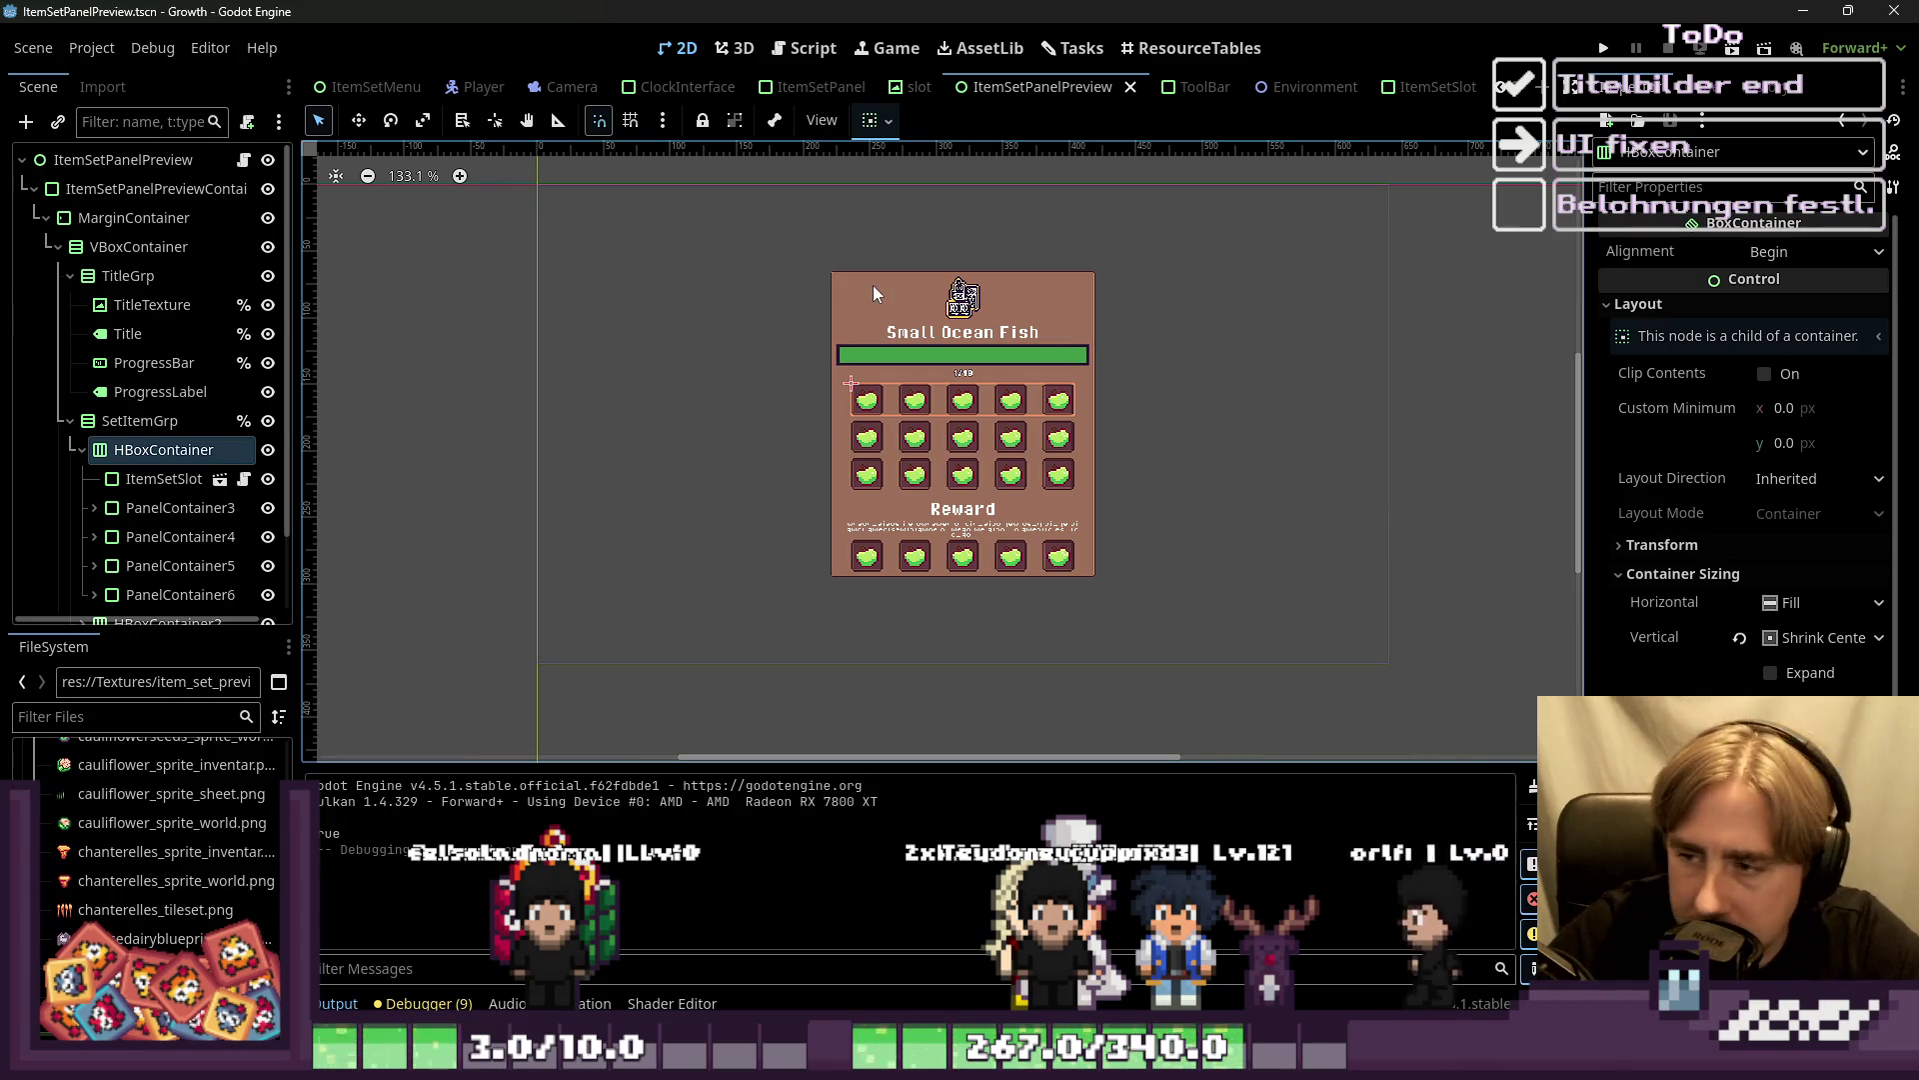
scroll(866, 238, "up", 2)
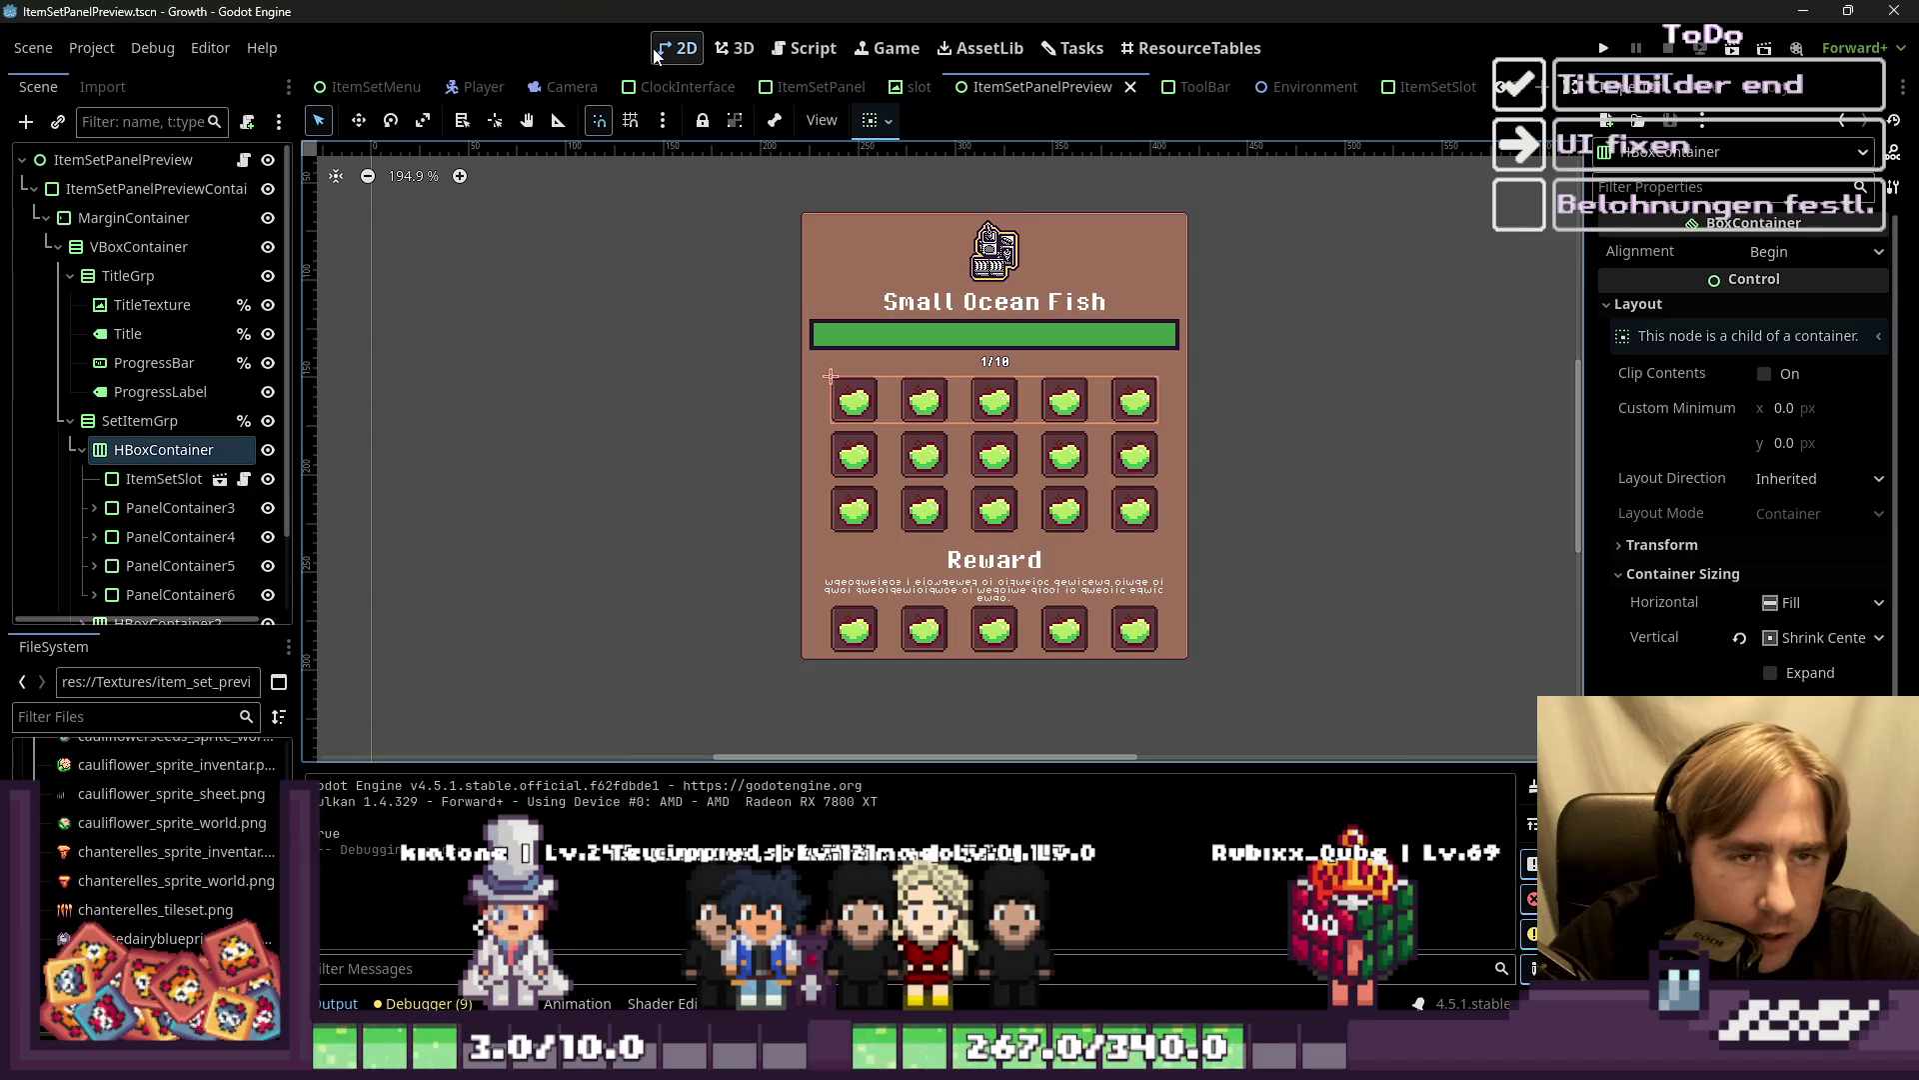
left_click(812, 52)
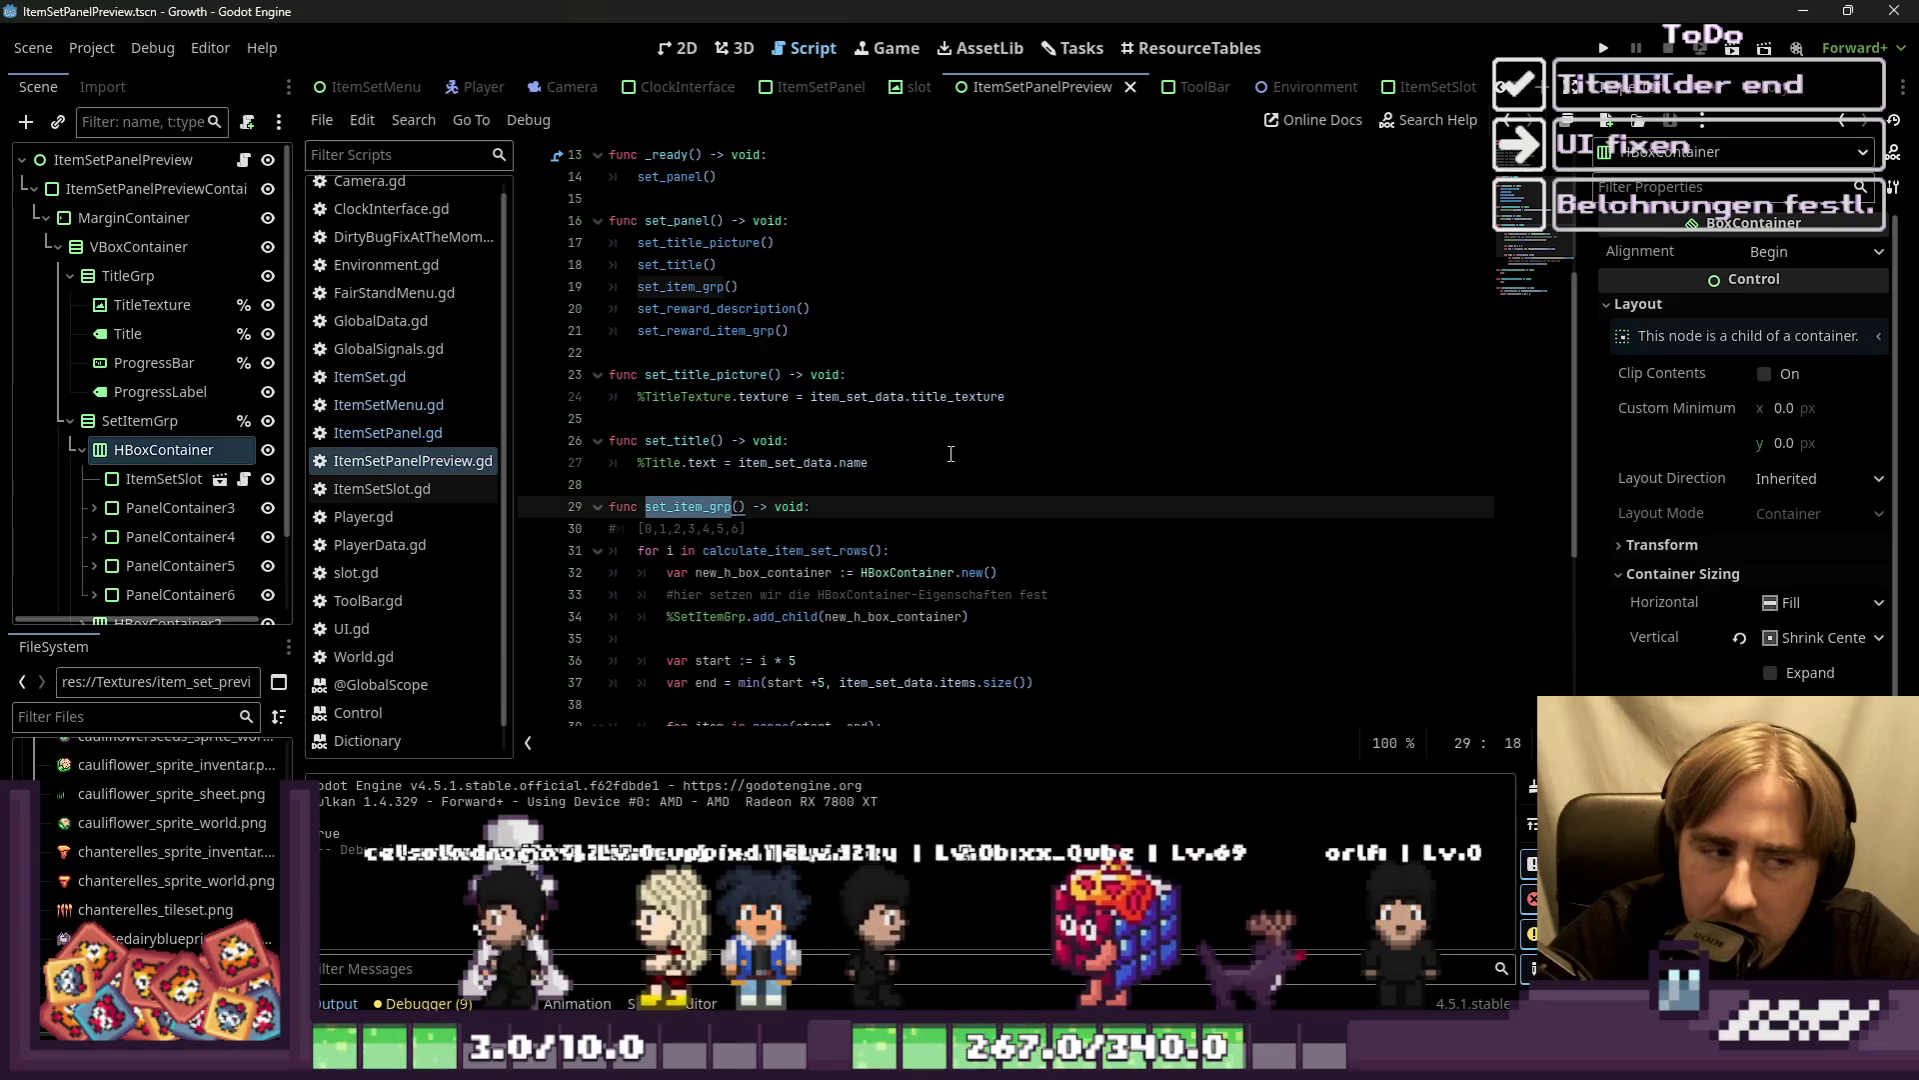
Review set_item_grp's index comment, HBoxContainer creation and add_child lines, then view the Small Ocean Fish panel
left_click(857, 510)
left_click(855, 533)
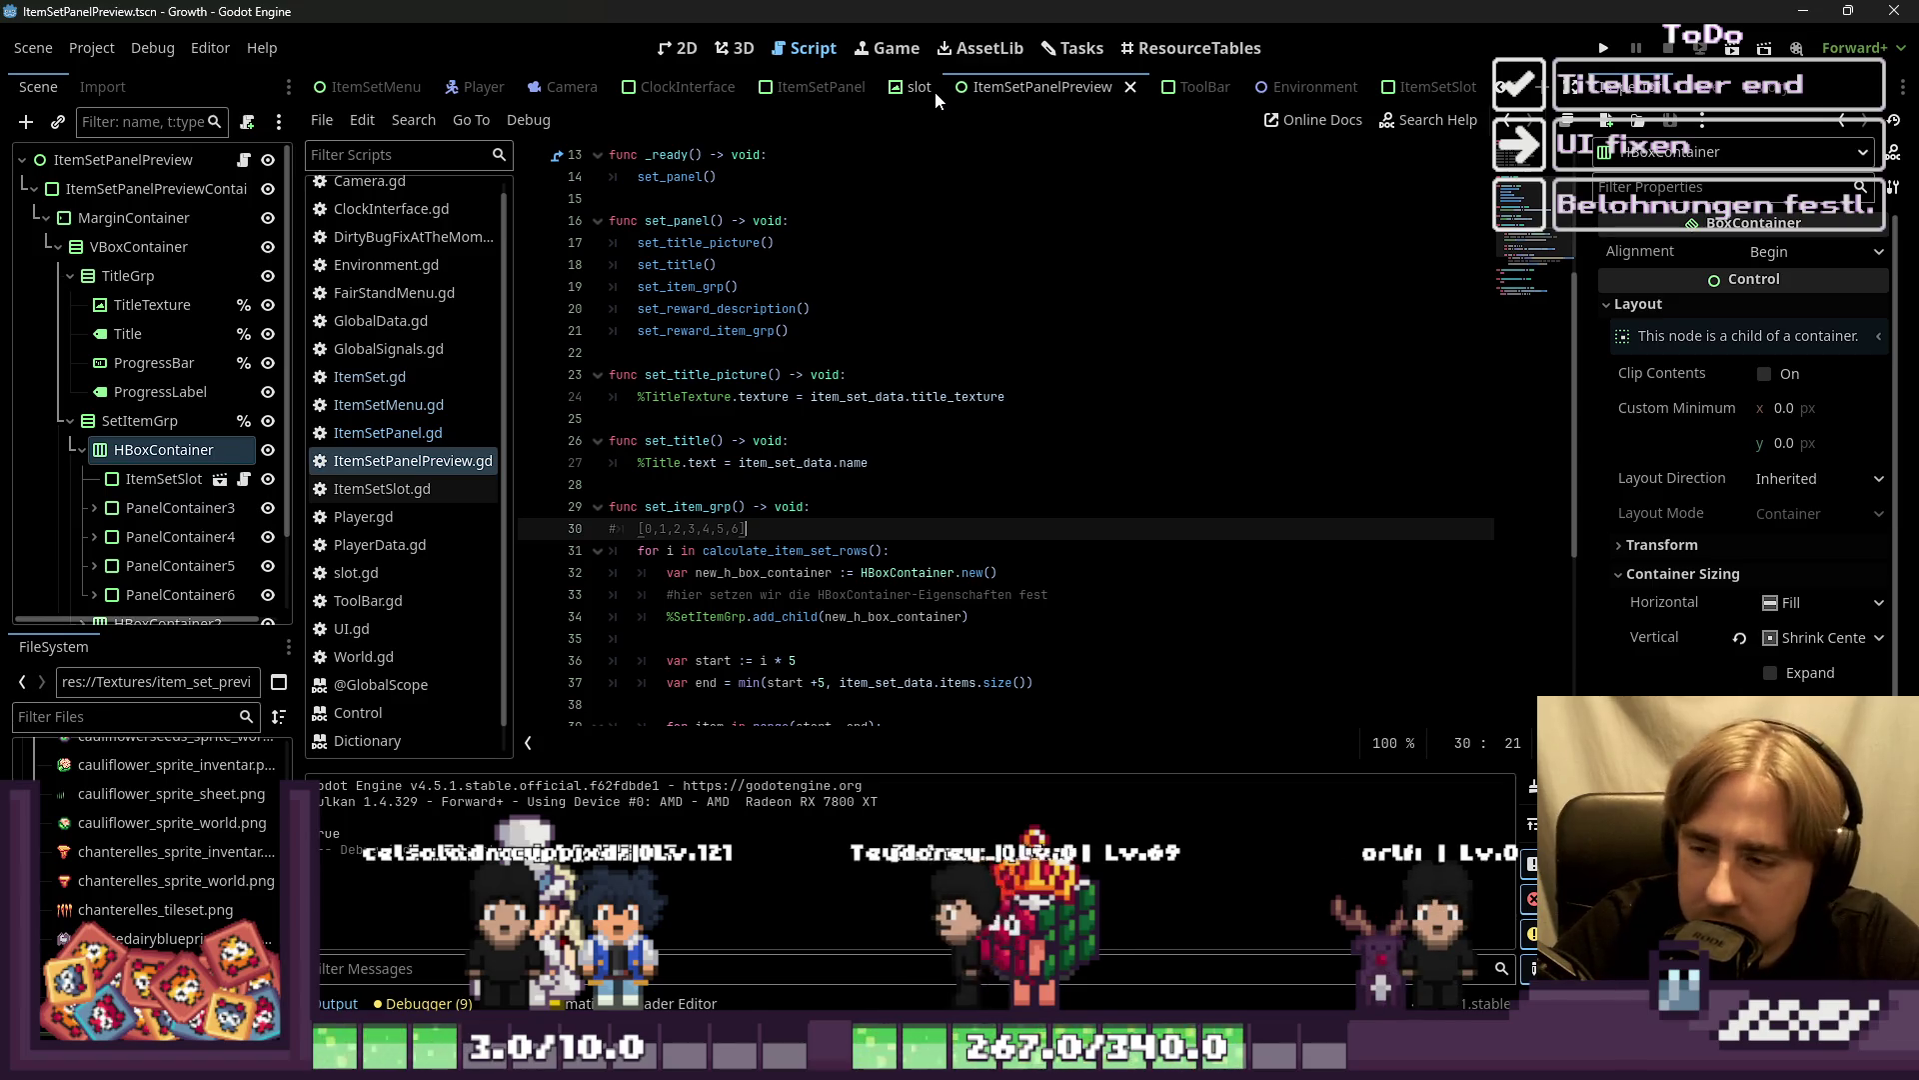
left_click(800, 352)
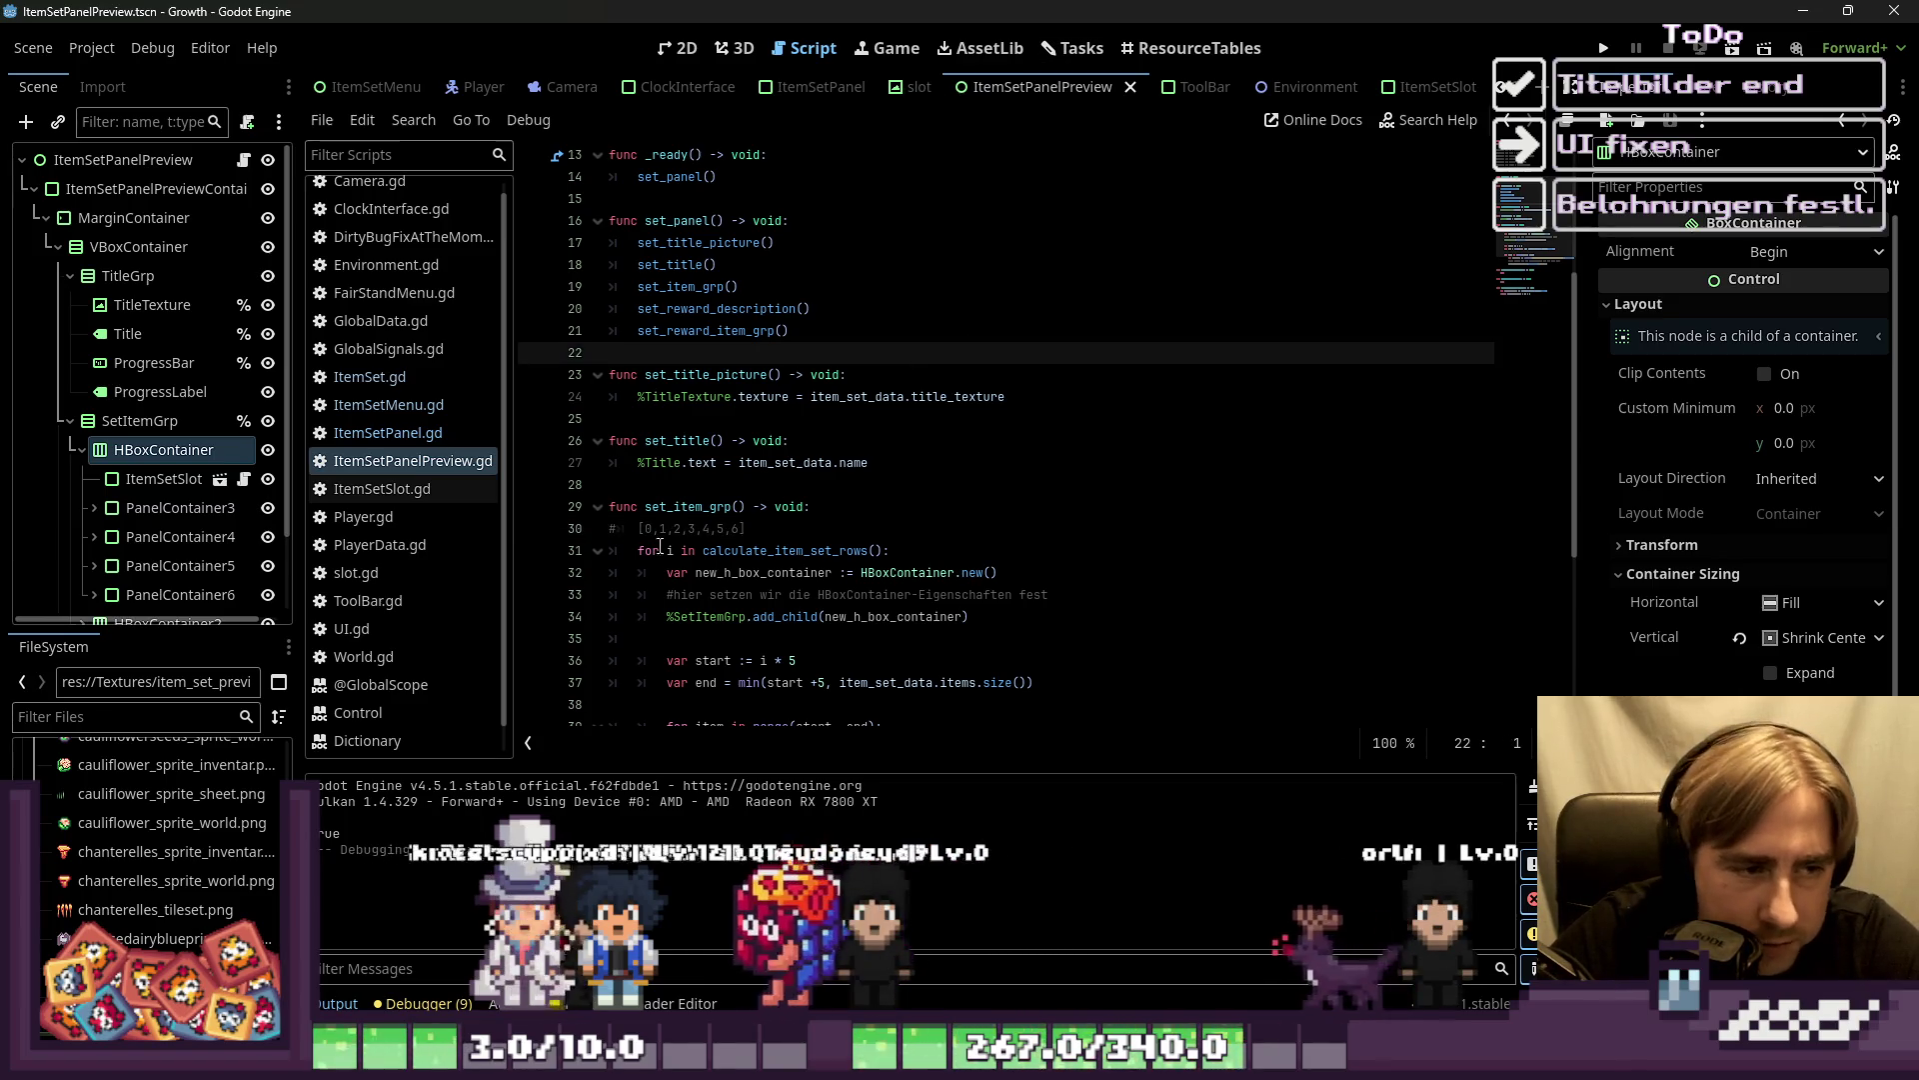
left_click_drag(639, 528, 738, 528)
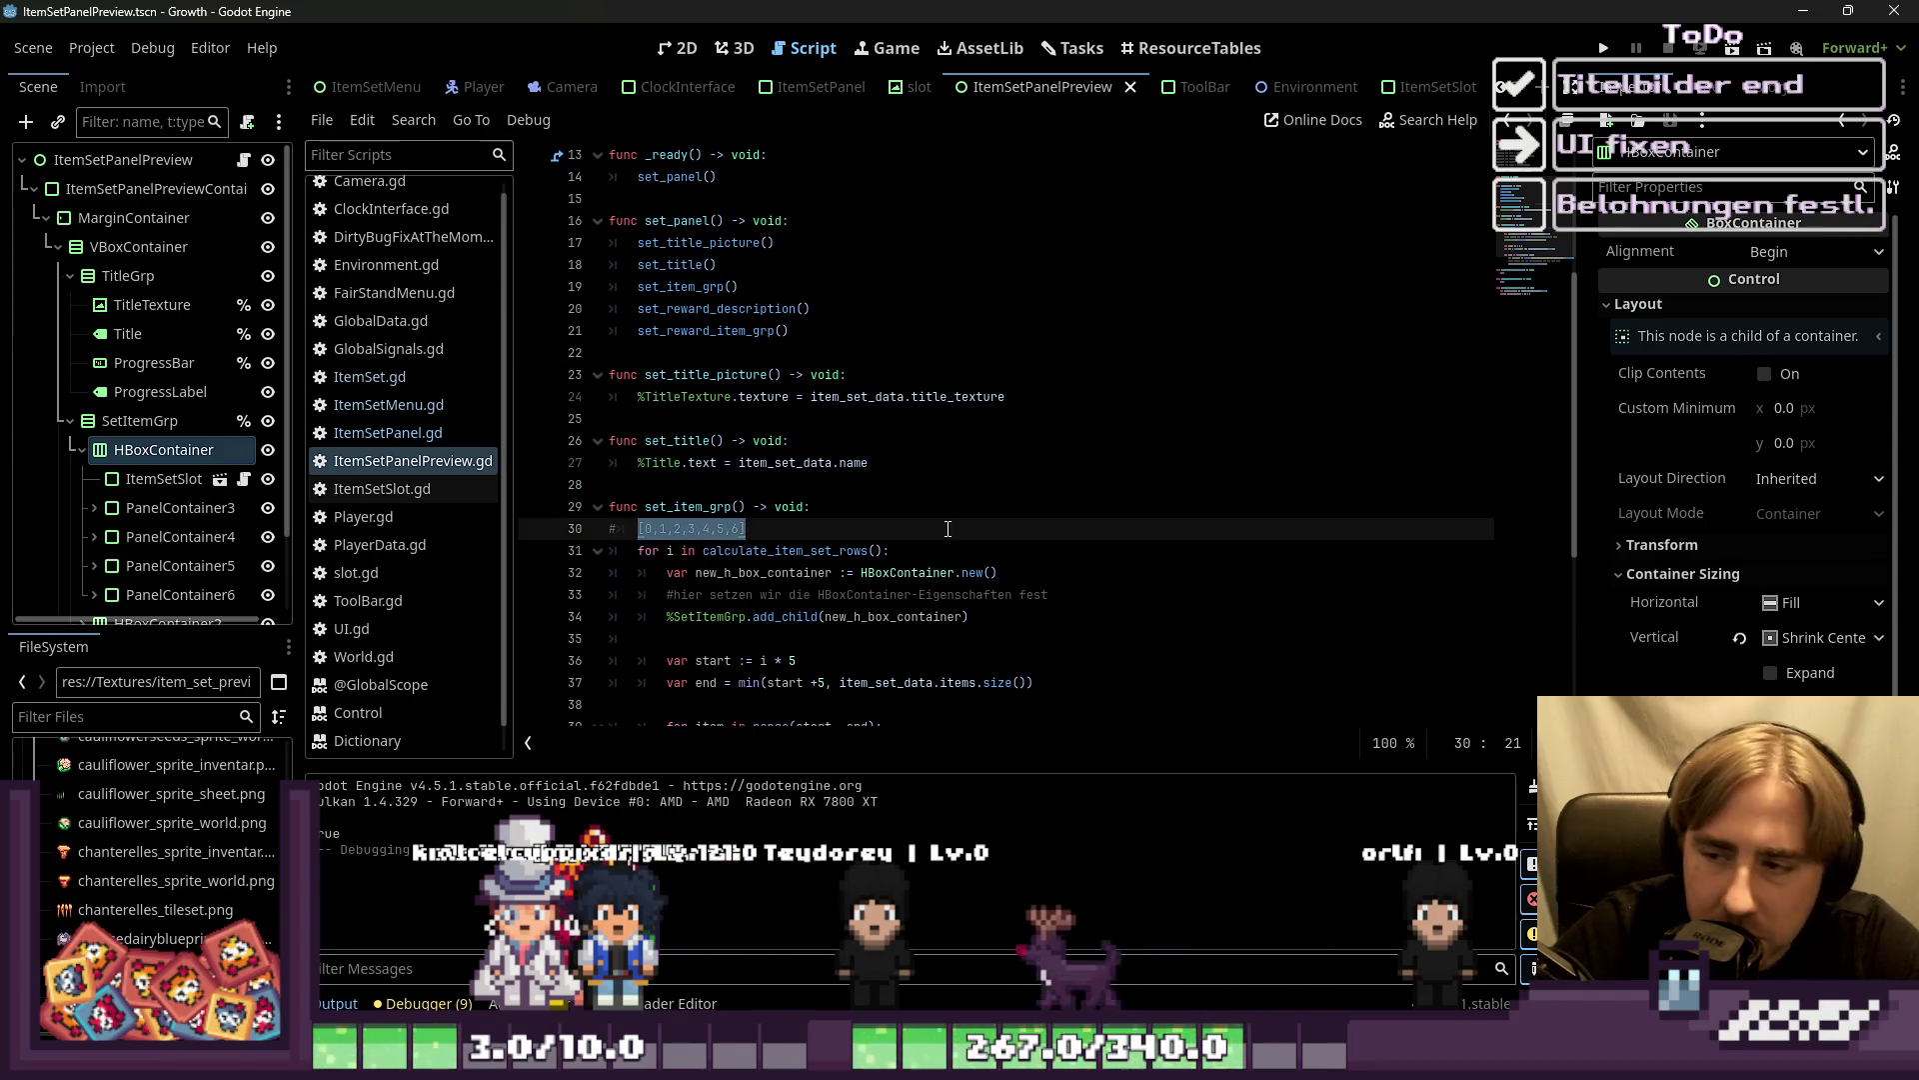
left_click(850, 573)
mouse_move(1038, 594)
left_mouse_down()
mouse_move(1060, 595)
mouse_move(666, 595)
left_mouse_up()
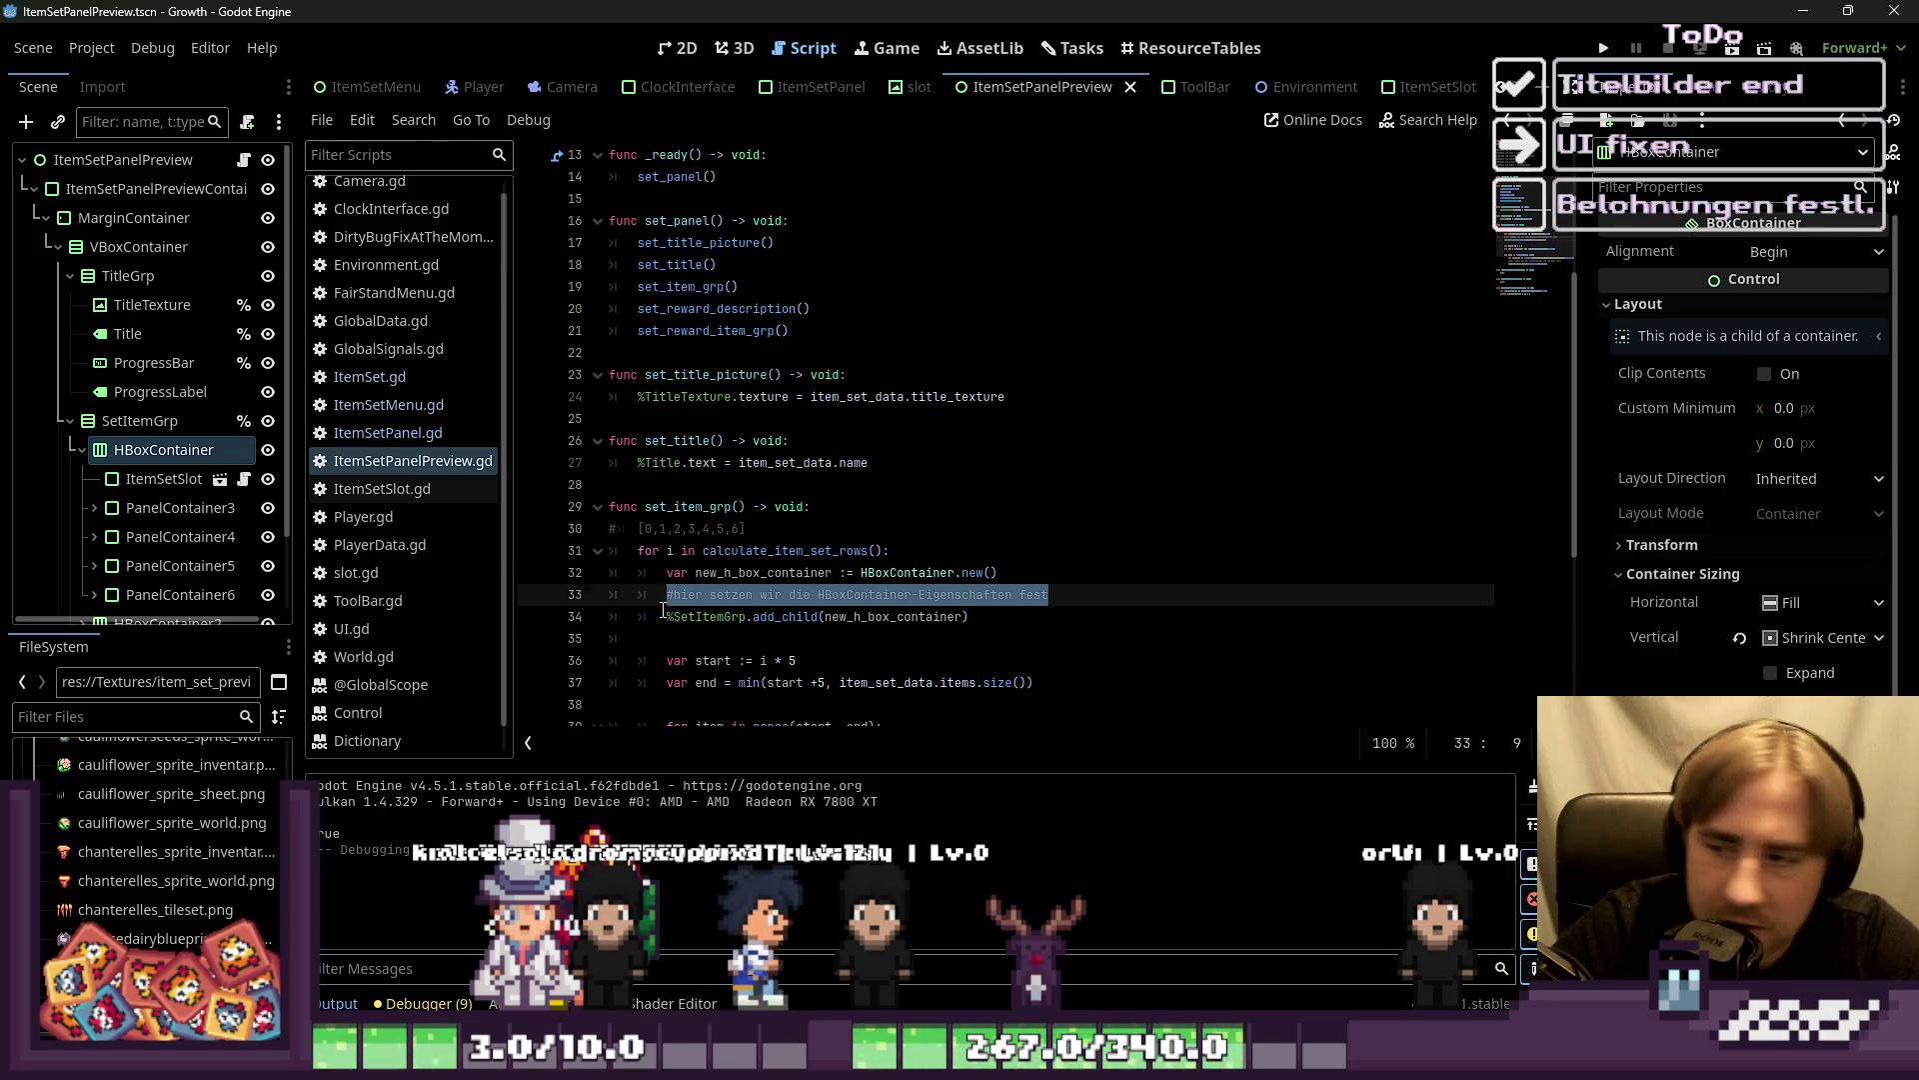
left_click(663, 614)
left_click(680, 48)
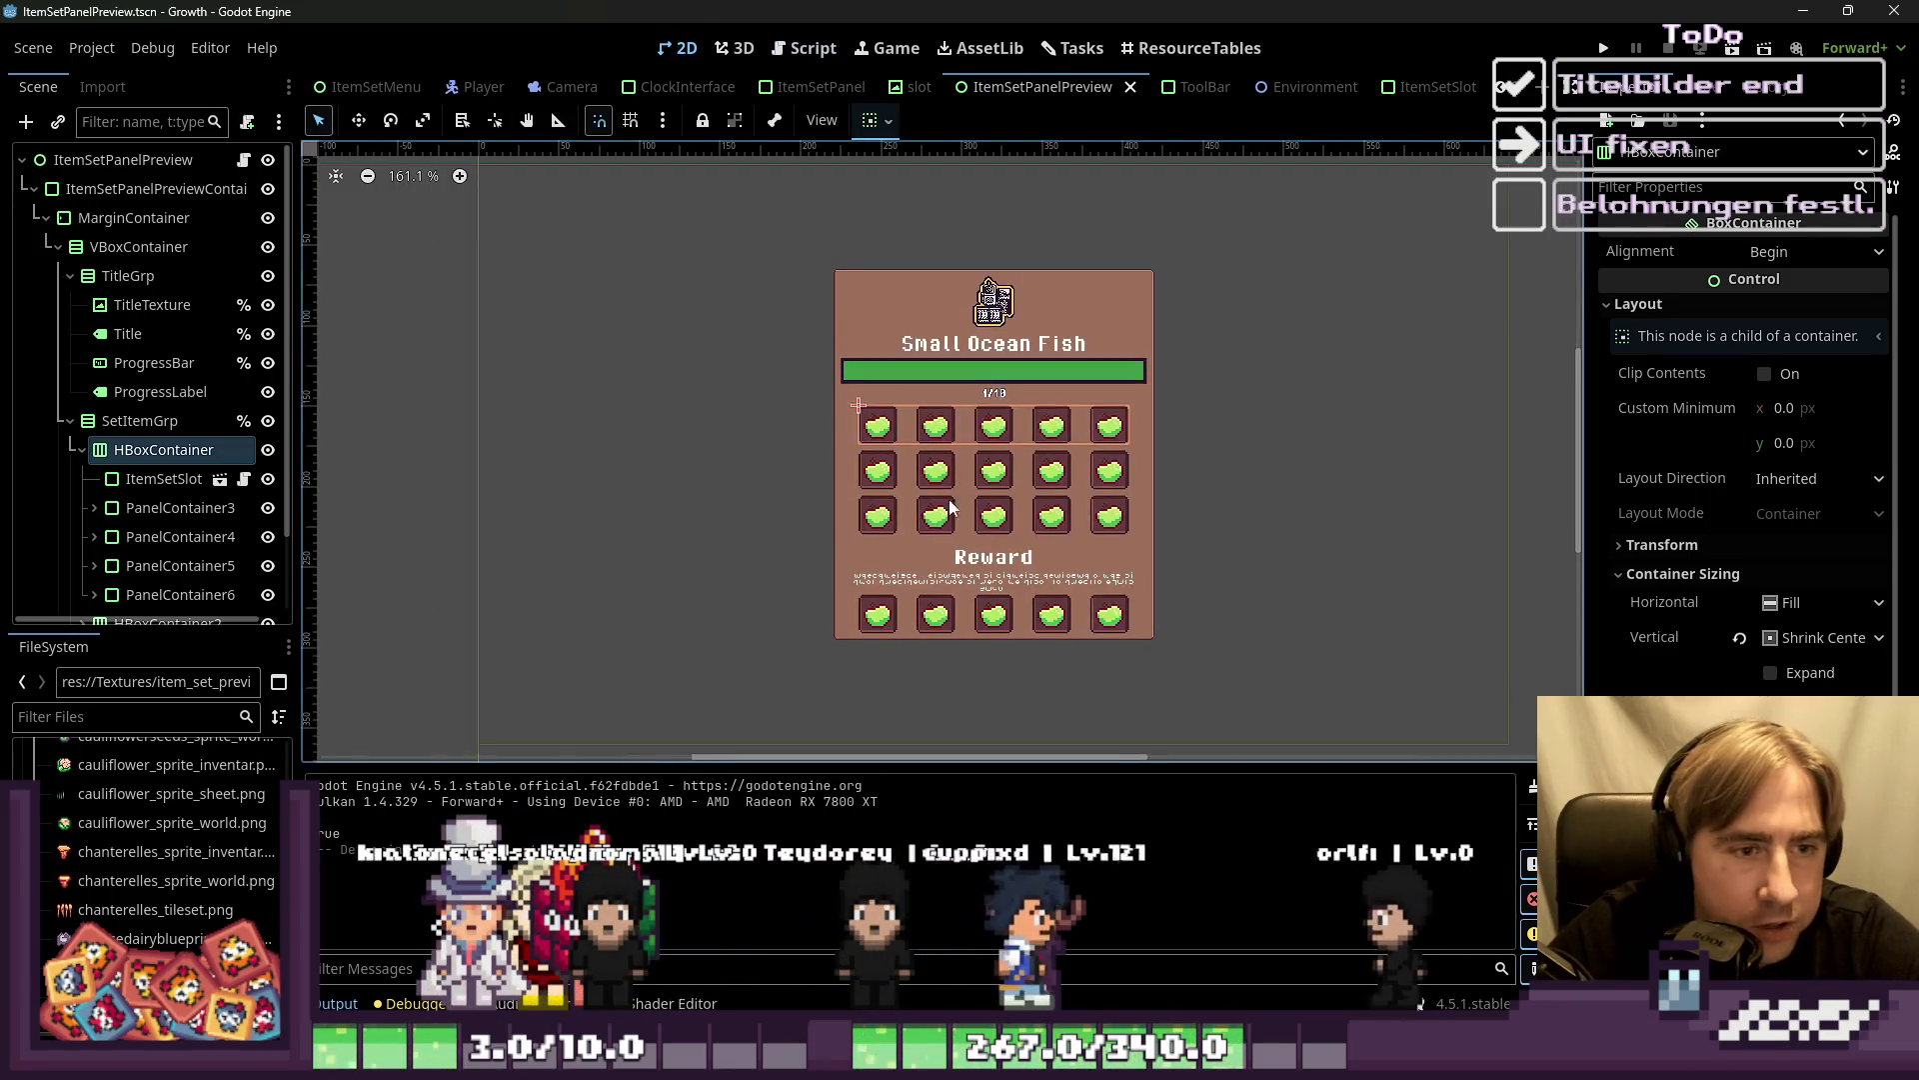
Collapse TitleGrp and expand PanelContainer3–5 and HBoxContainer2 in the Scene tree
left_click(58, 247)
left_click(56, 245)
left_click(64, 278)
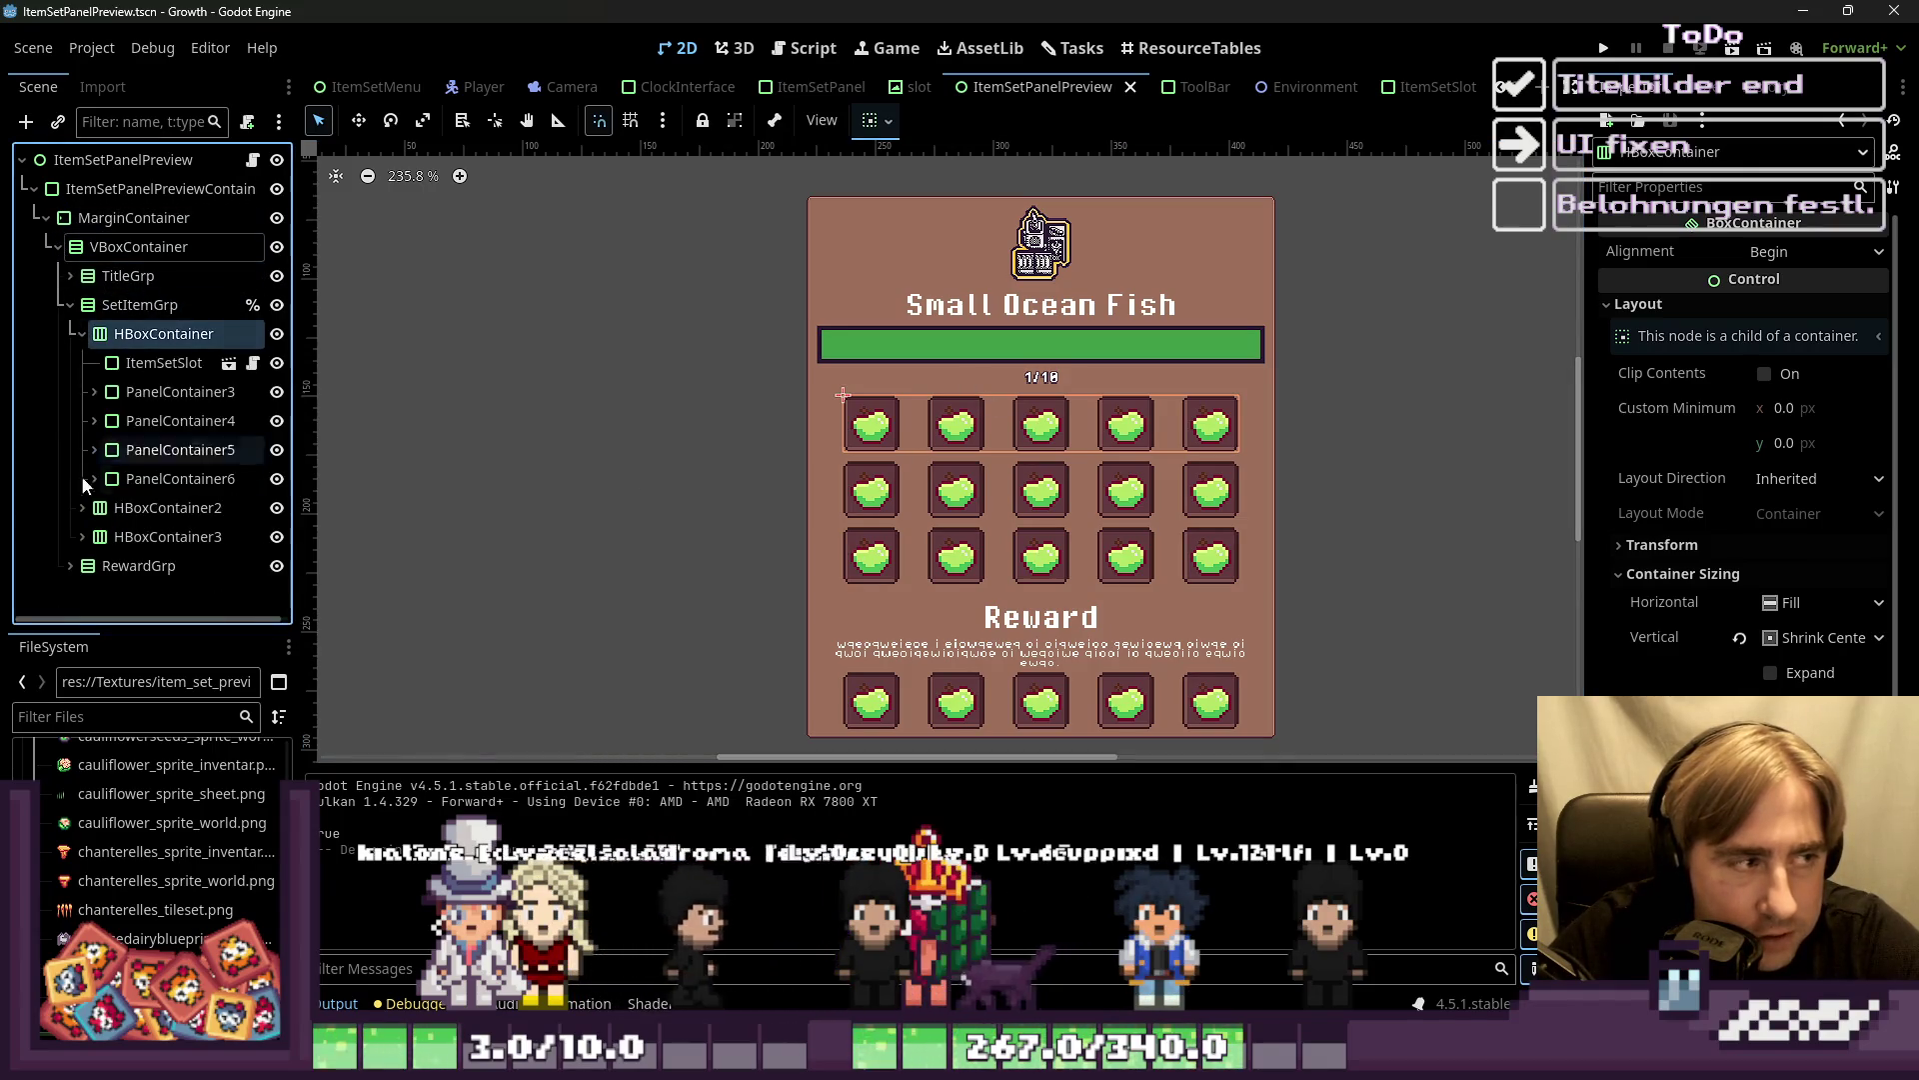
left_click(93, 392)
left_click(94, 449)
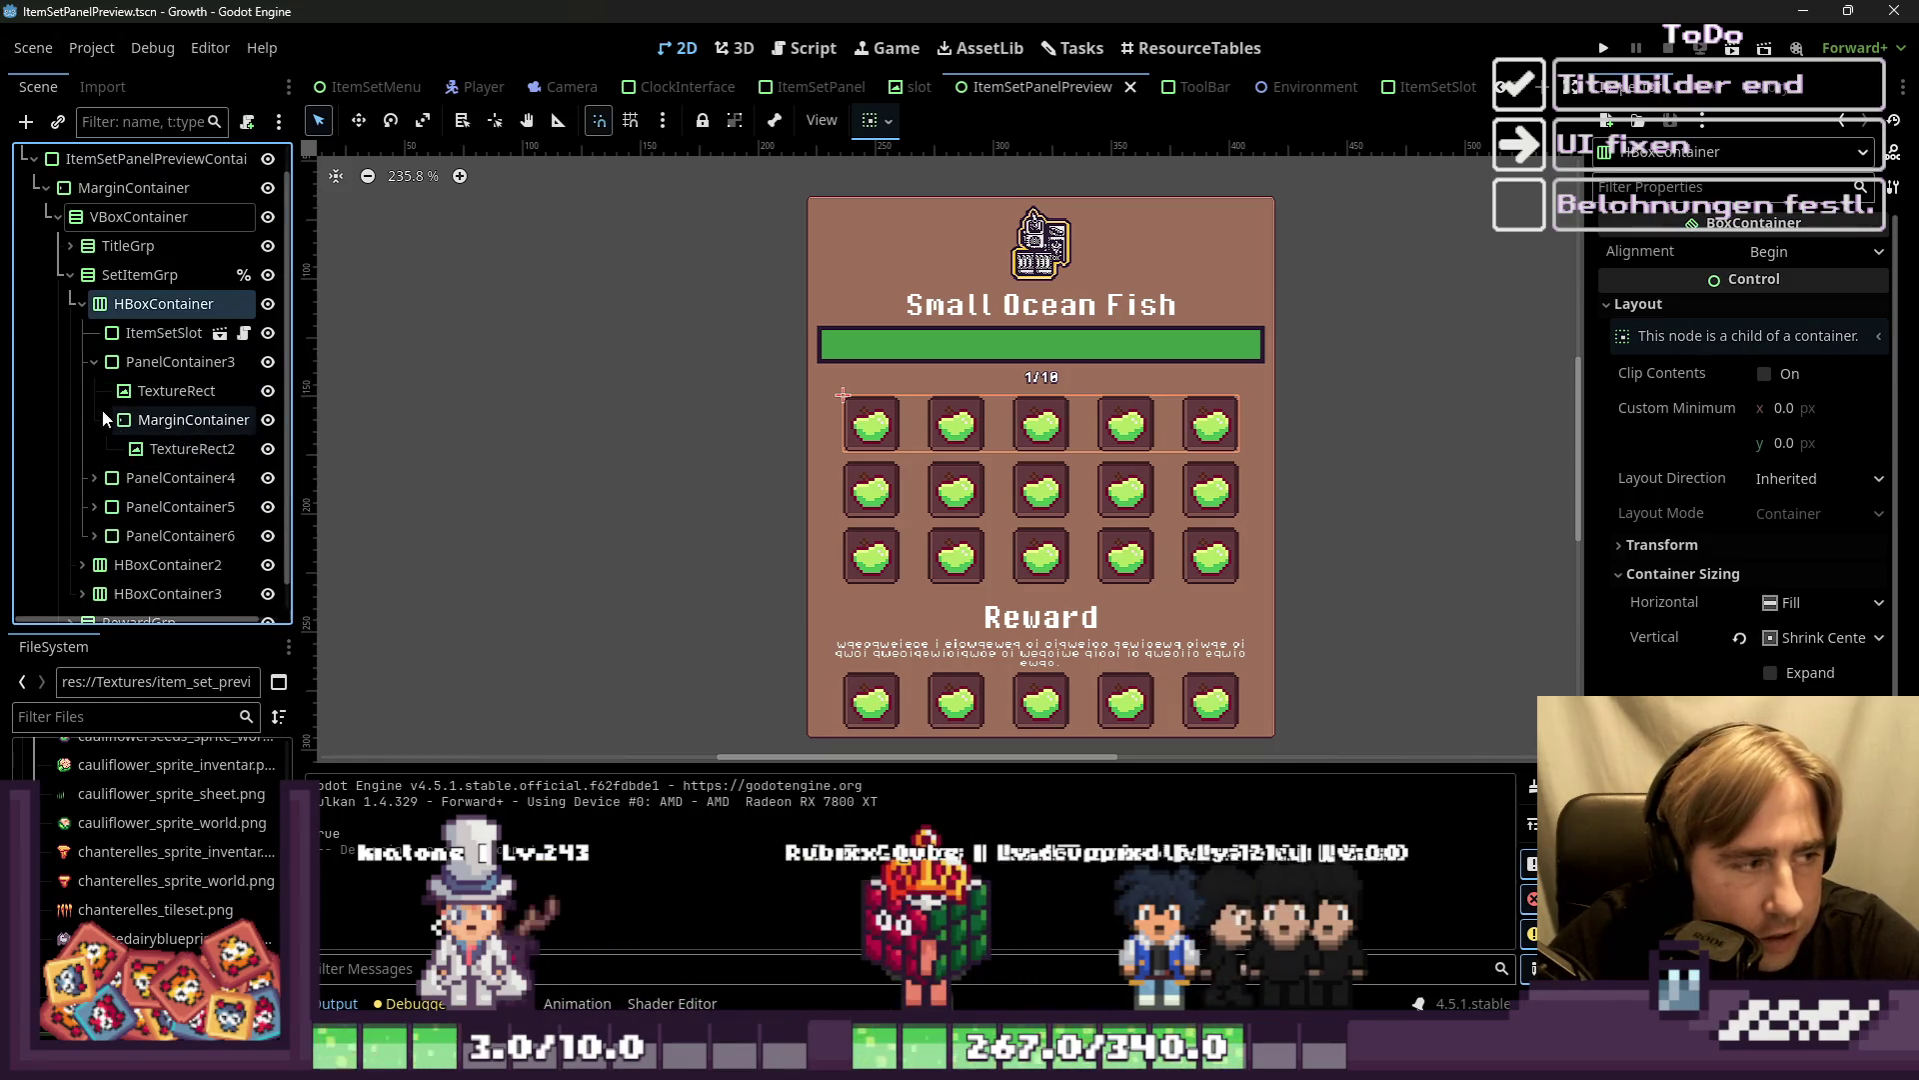
left_click(106, 420)
left_click(106, 535)
scroll(85, 460, "down", 2)
left_click(93, 479)
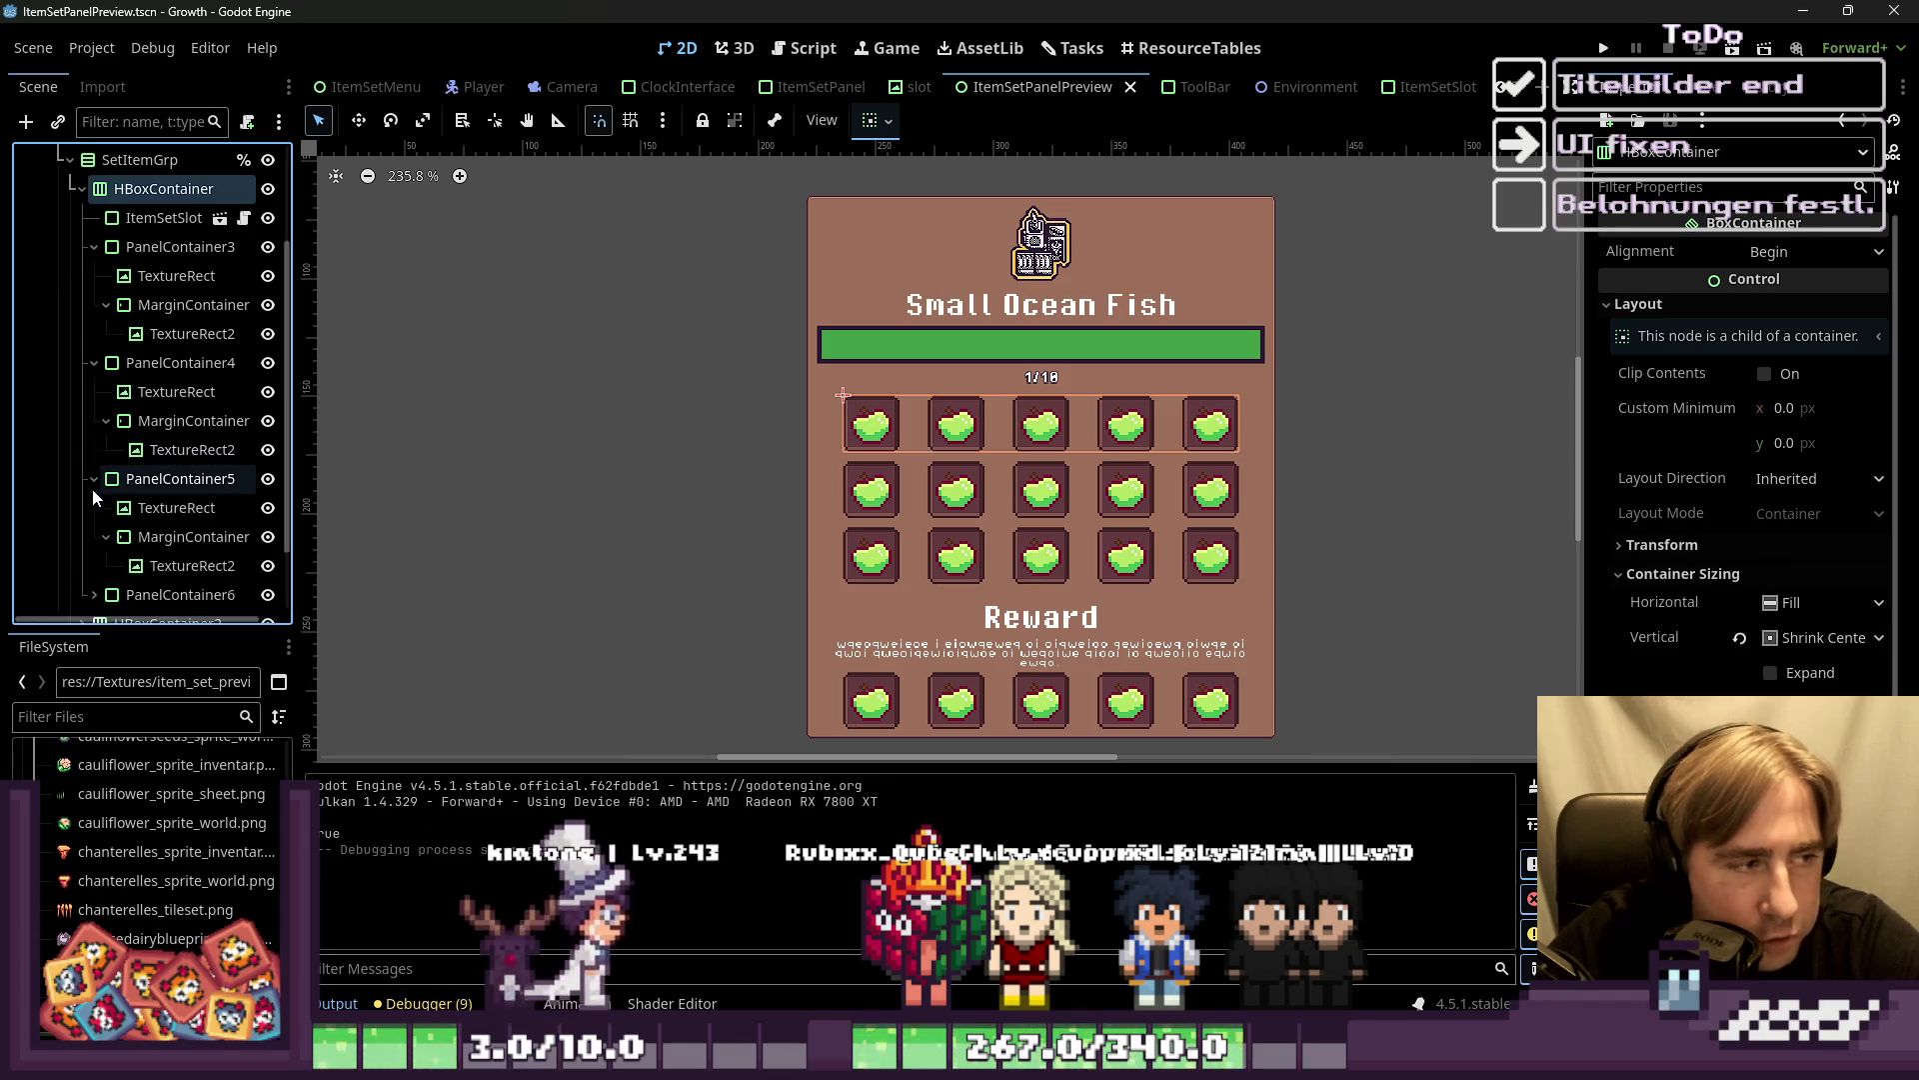
scroll(92, 487, "down", 3)
left_click(82, 478)
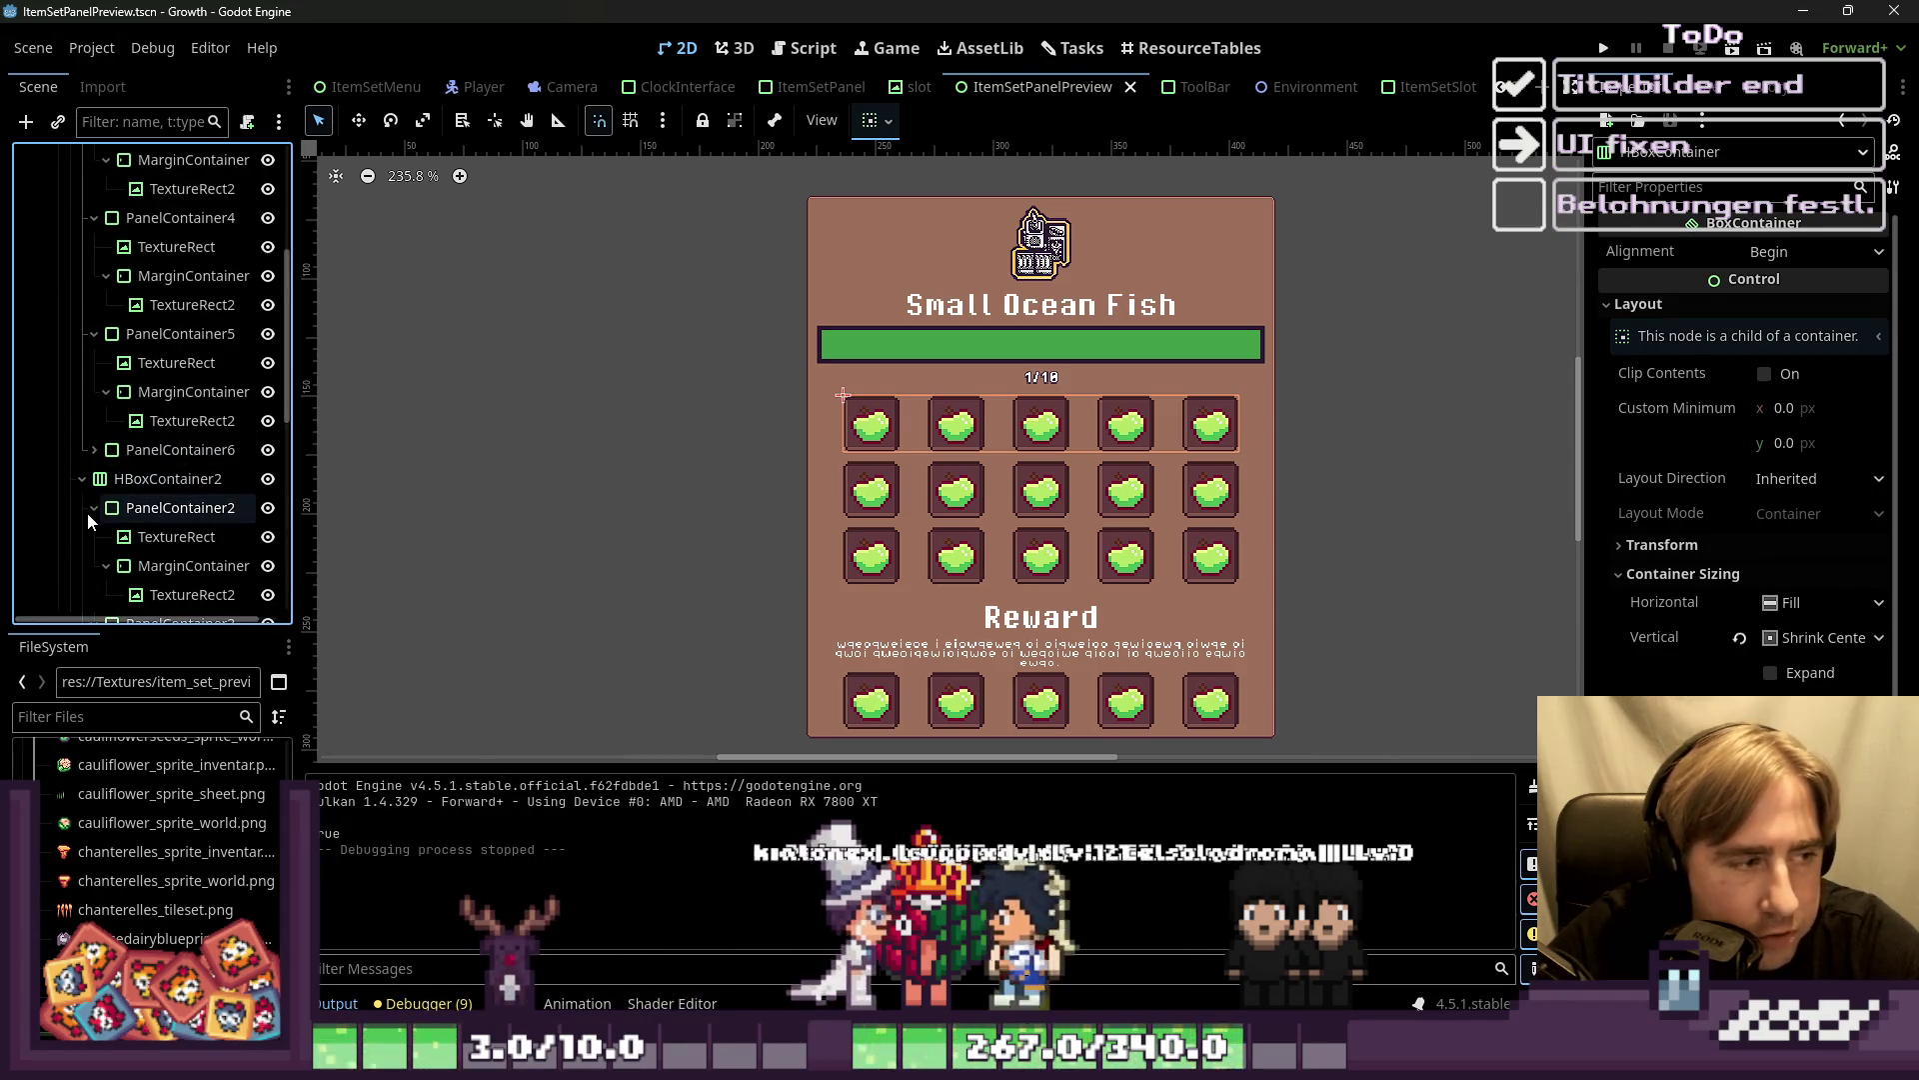
scroll(87, 488, "up", 5)
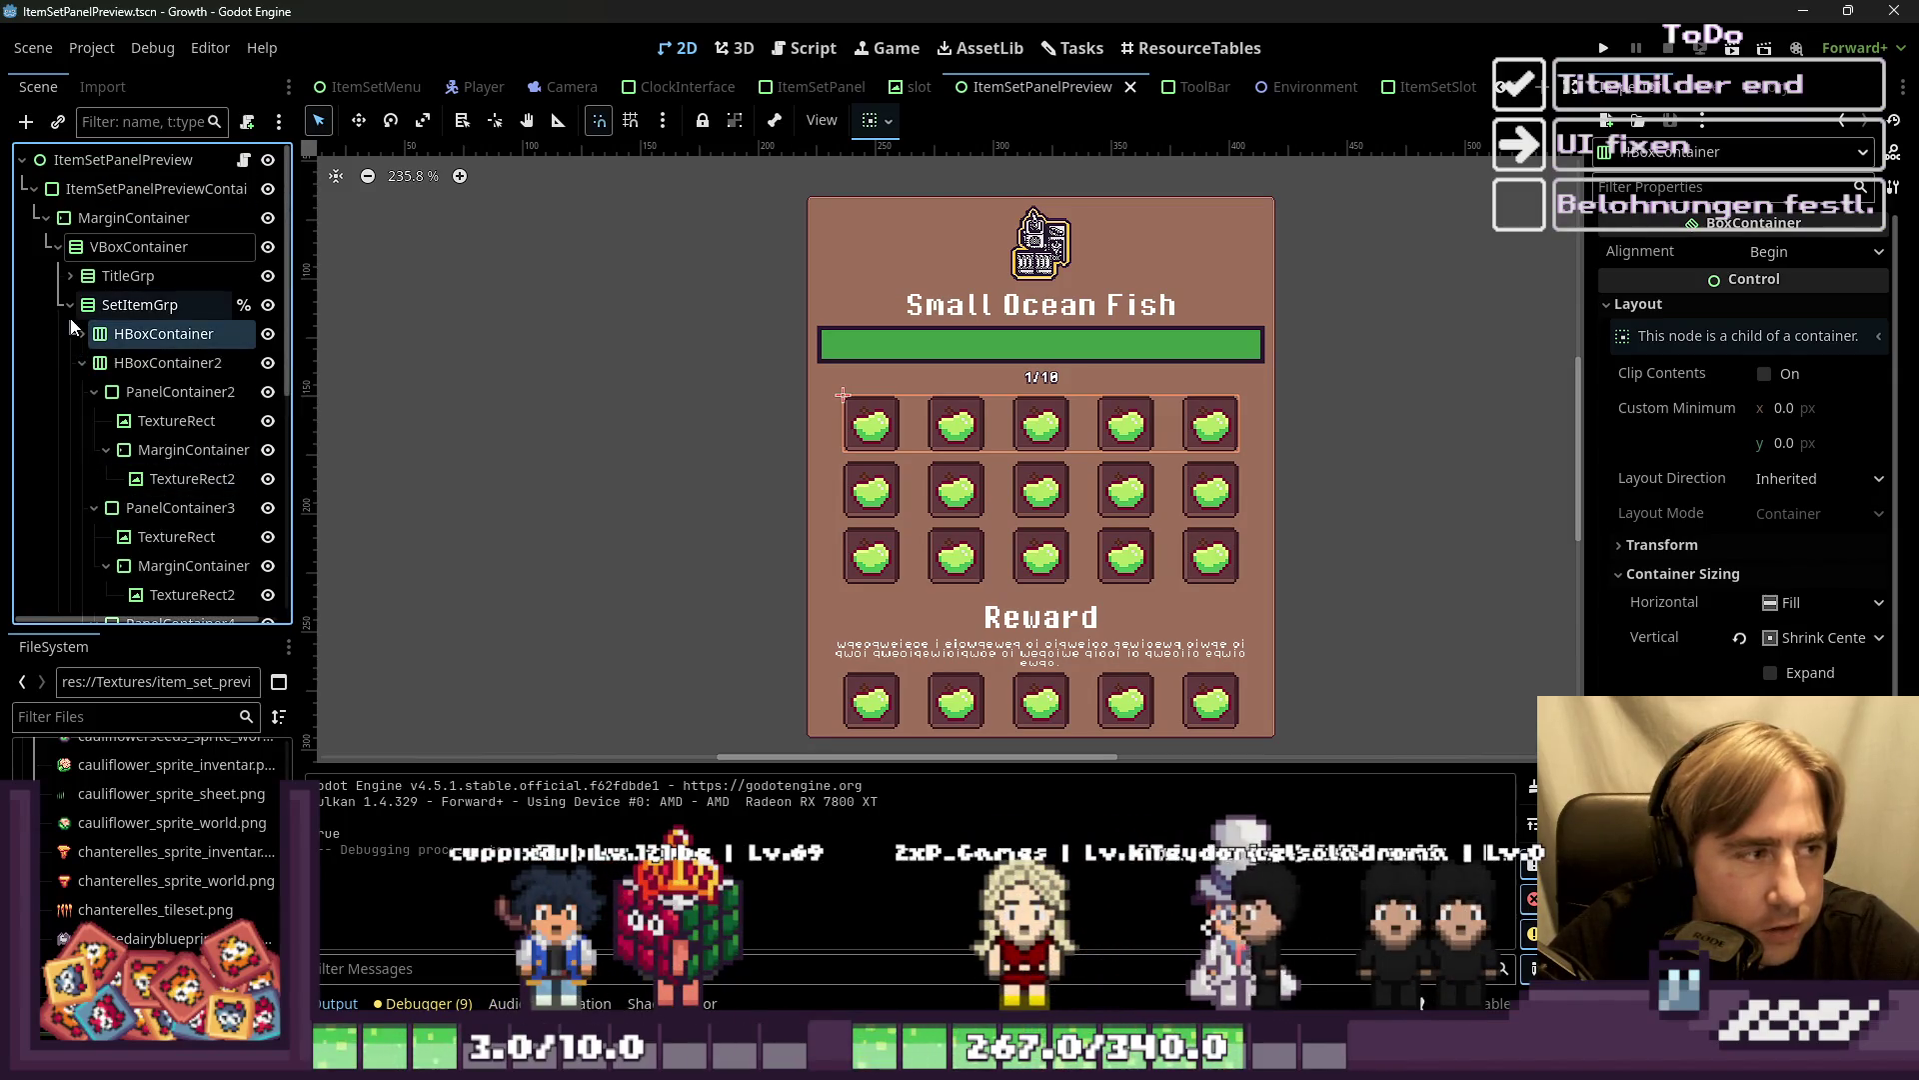
Collapse SetItemGrp, inspect the VBoxContainer, first slot and HBoxContainer, and widen the Scene dock
left_click(70, 311)
left_click(64, 252)
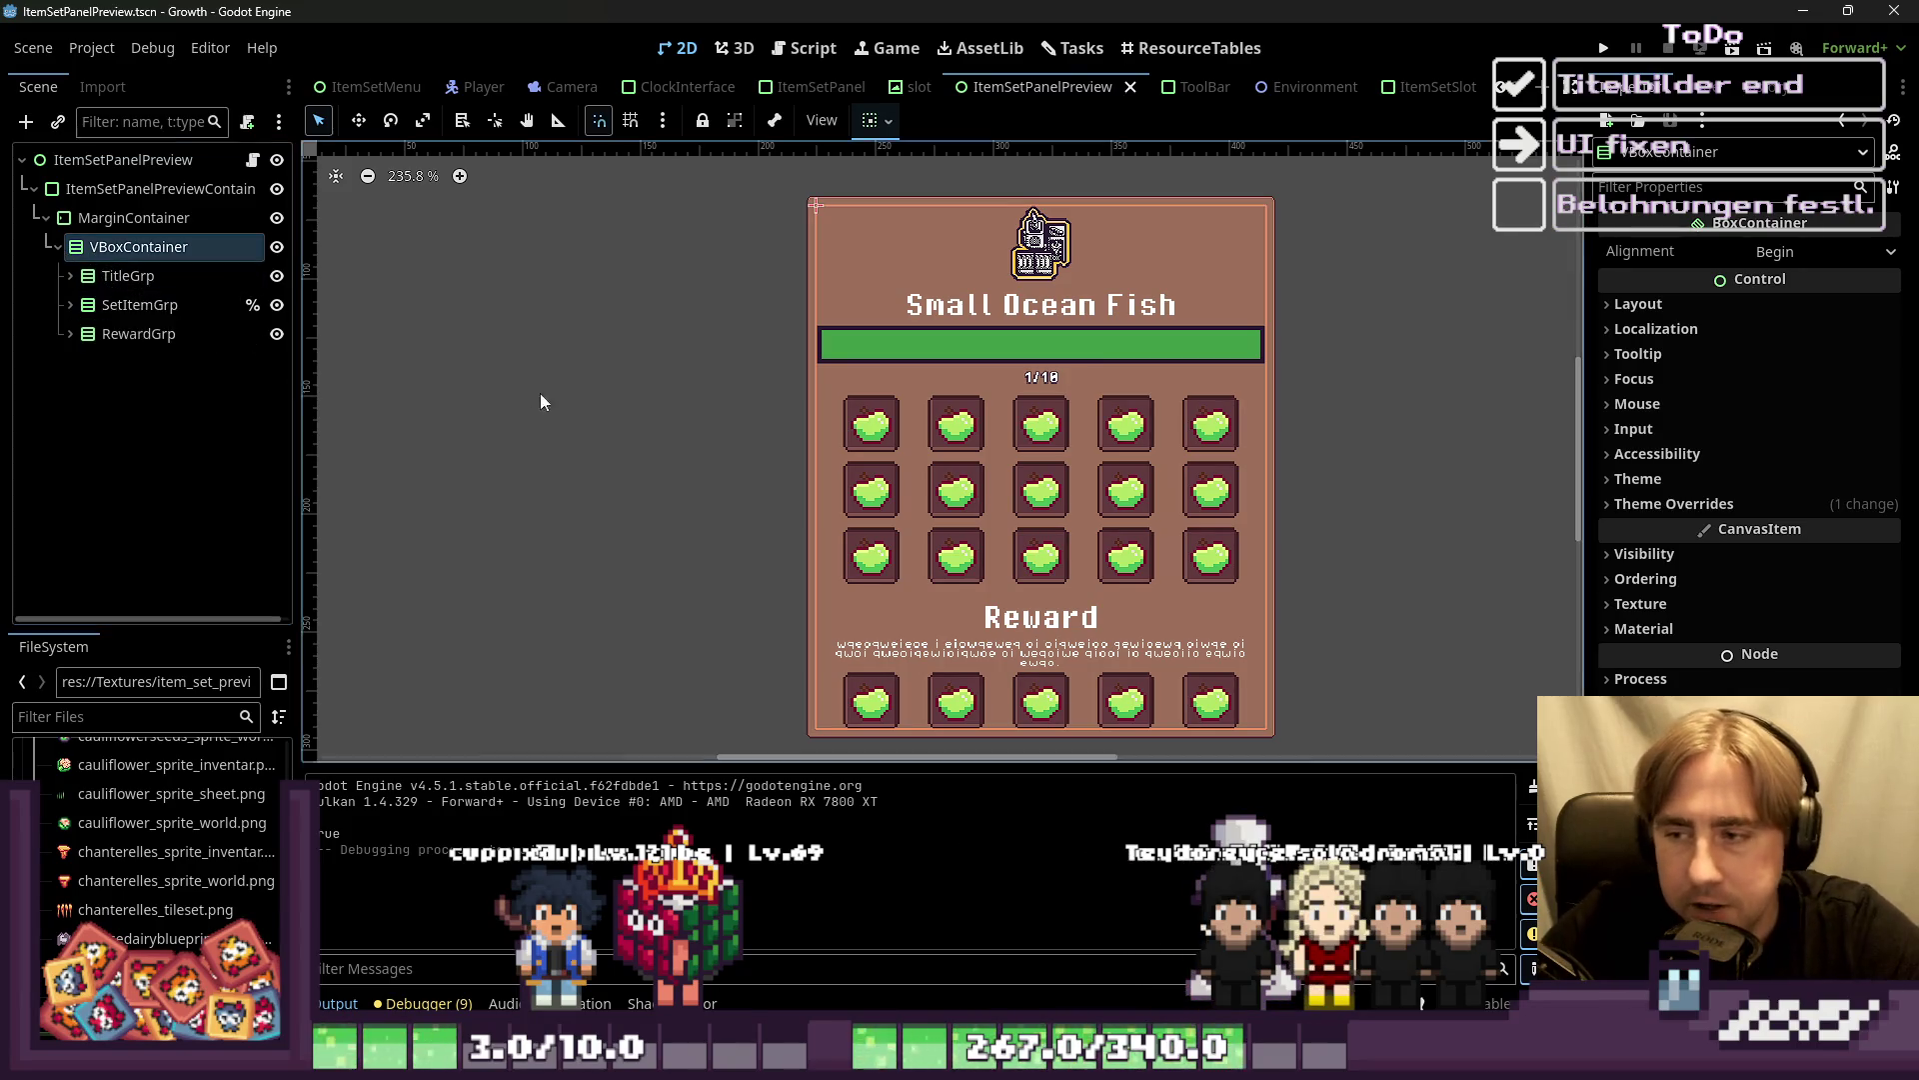
left_click(896, 405)
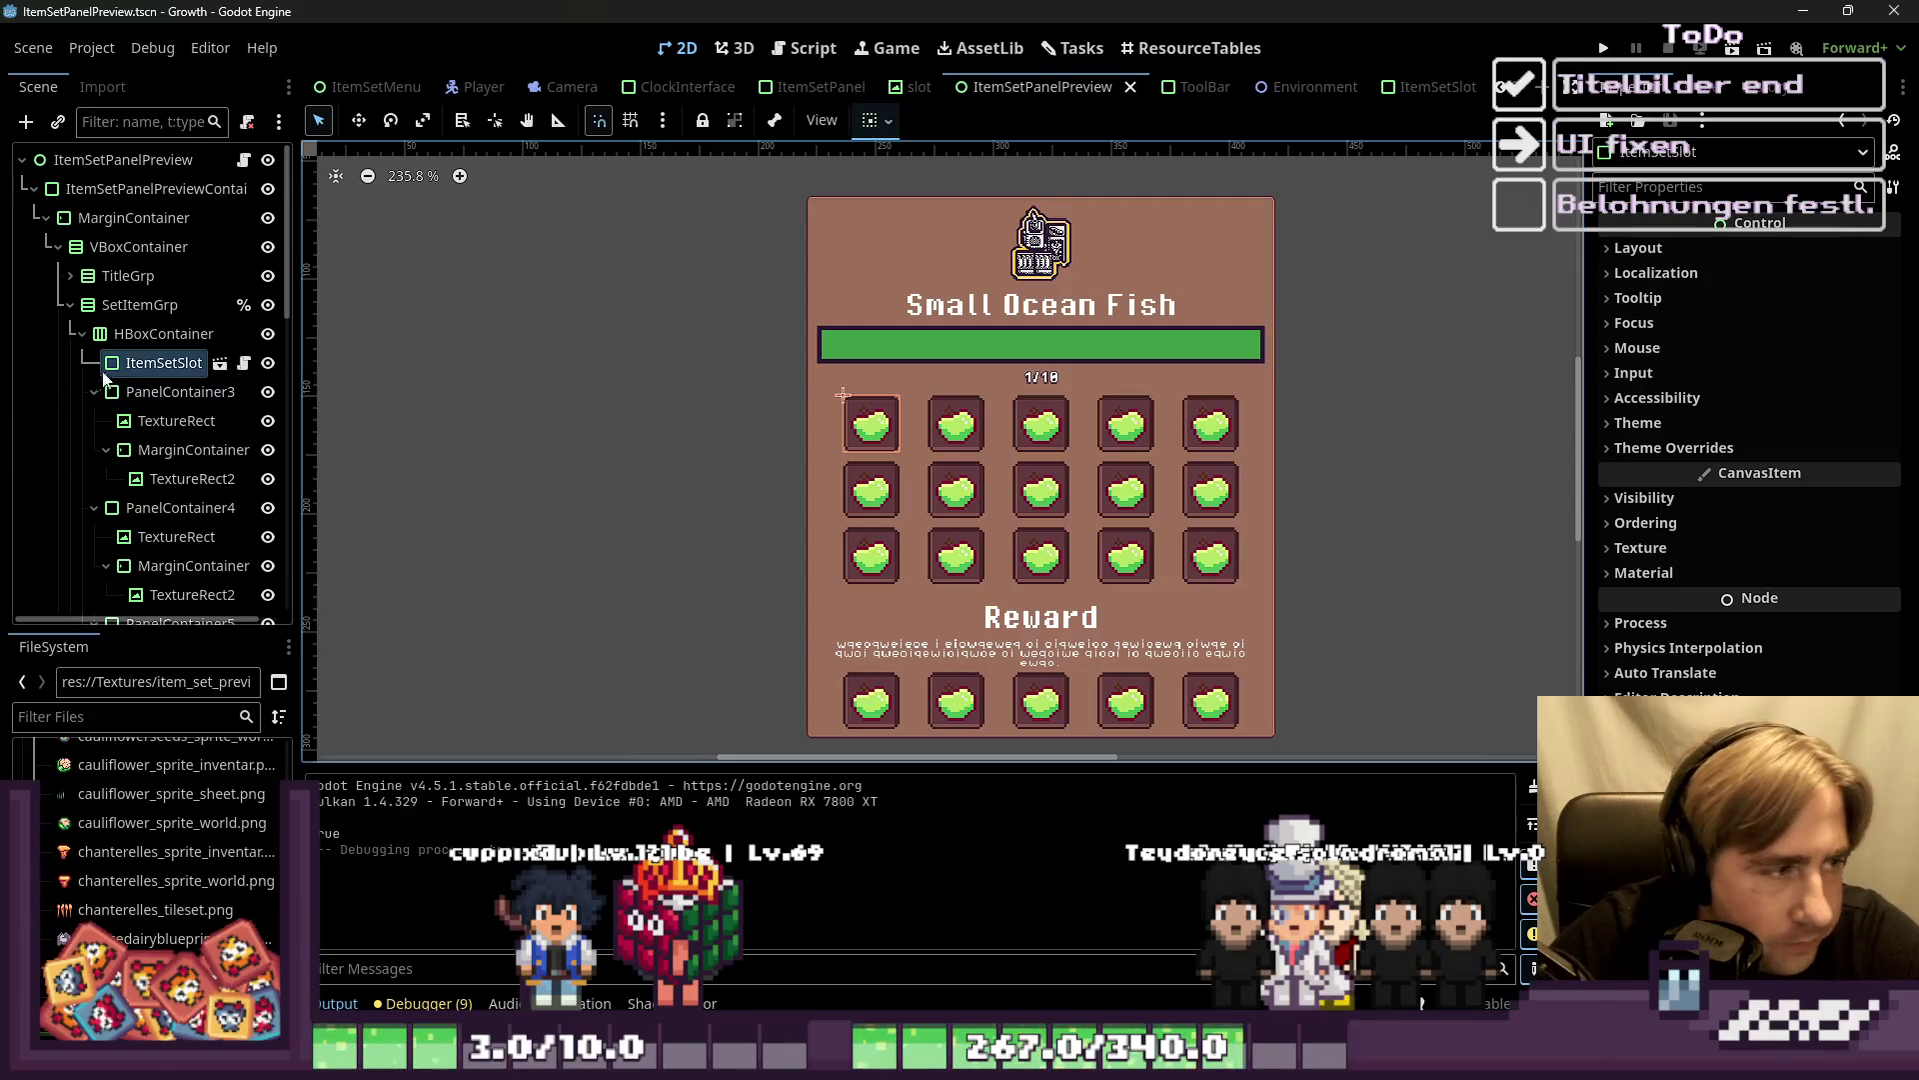
left_click(115, 338)
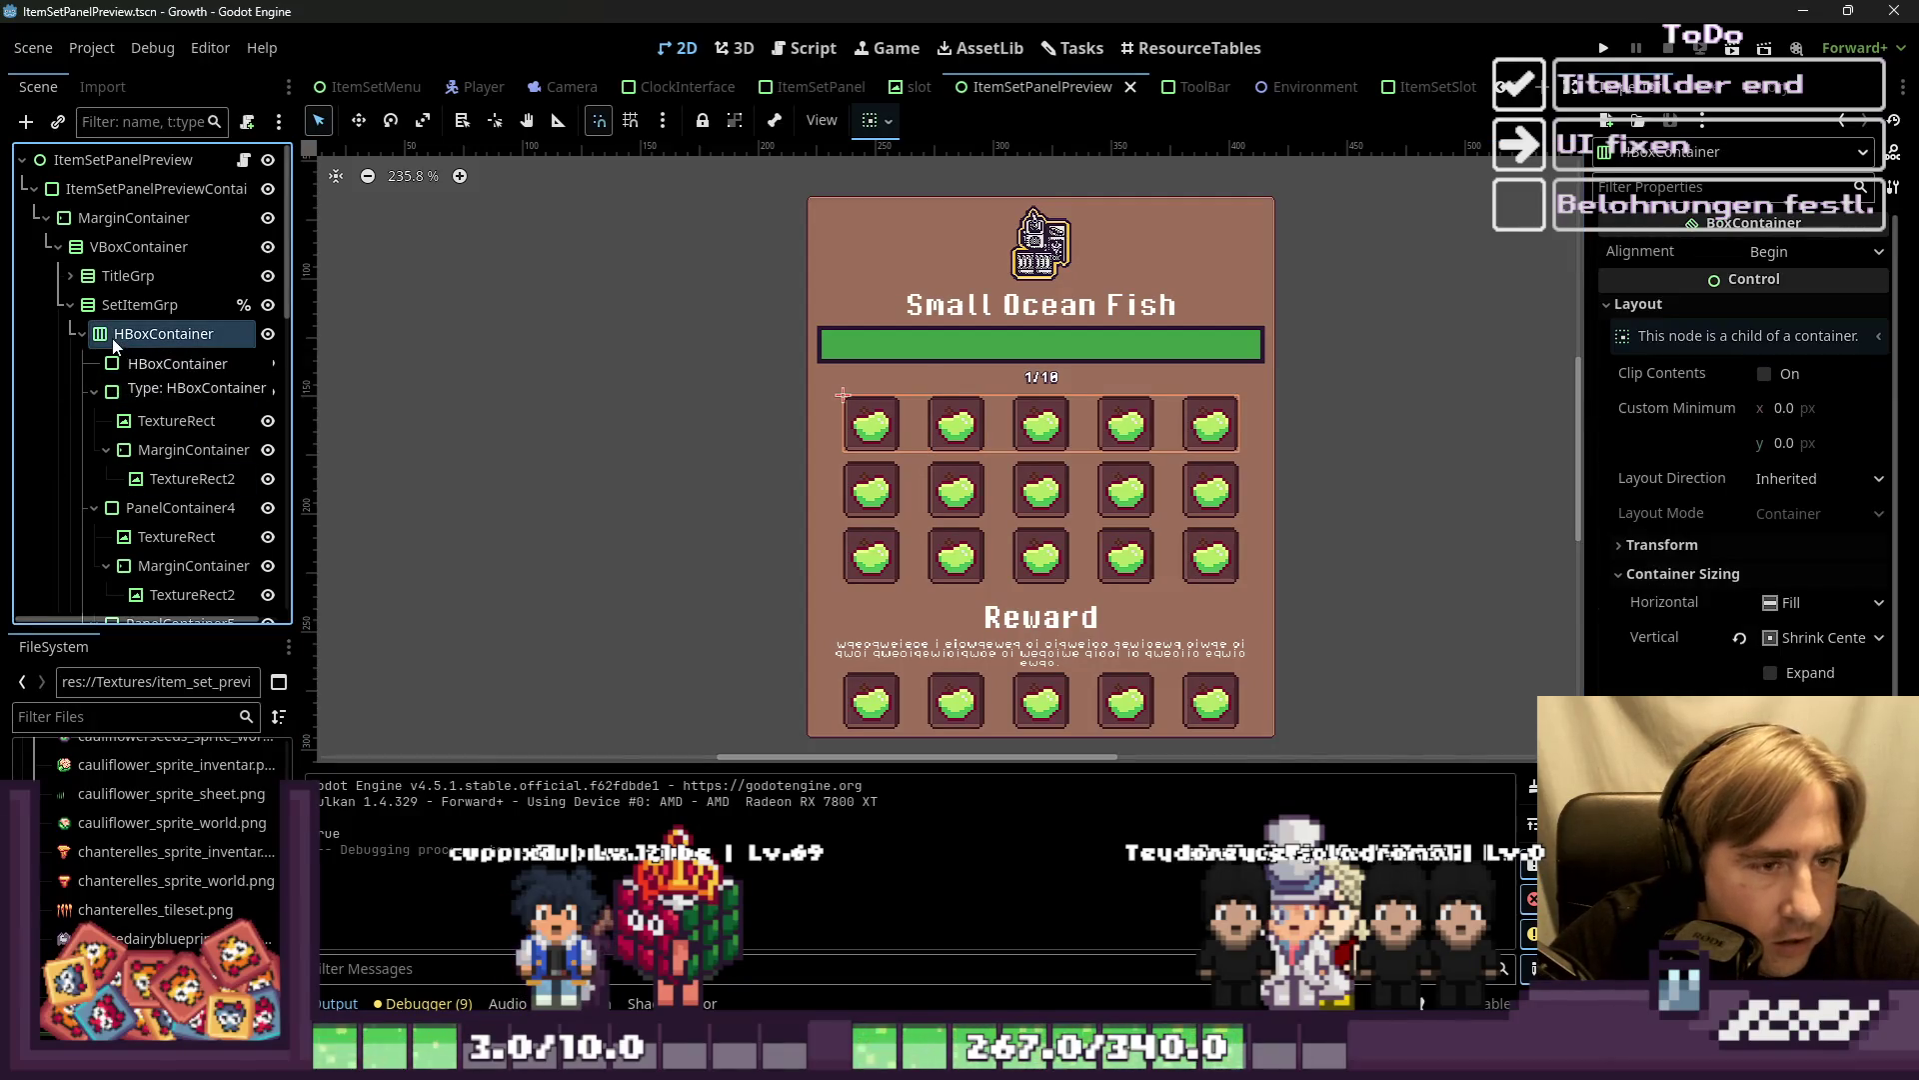
scroll(1740, 500, "down", 5)
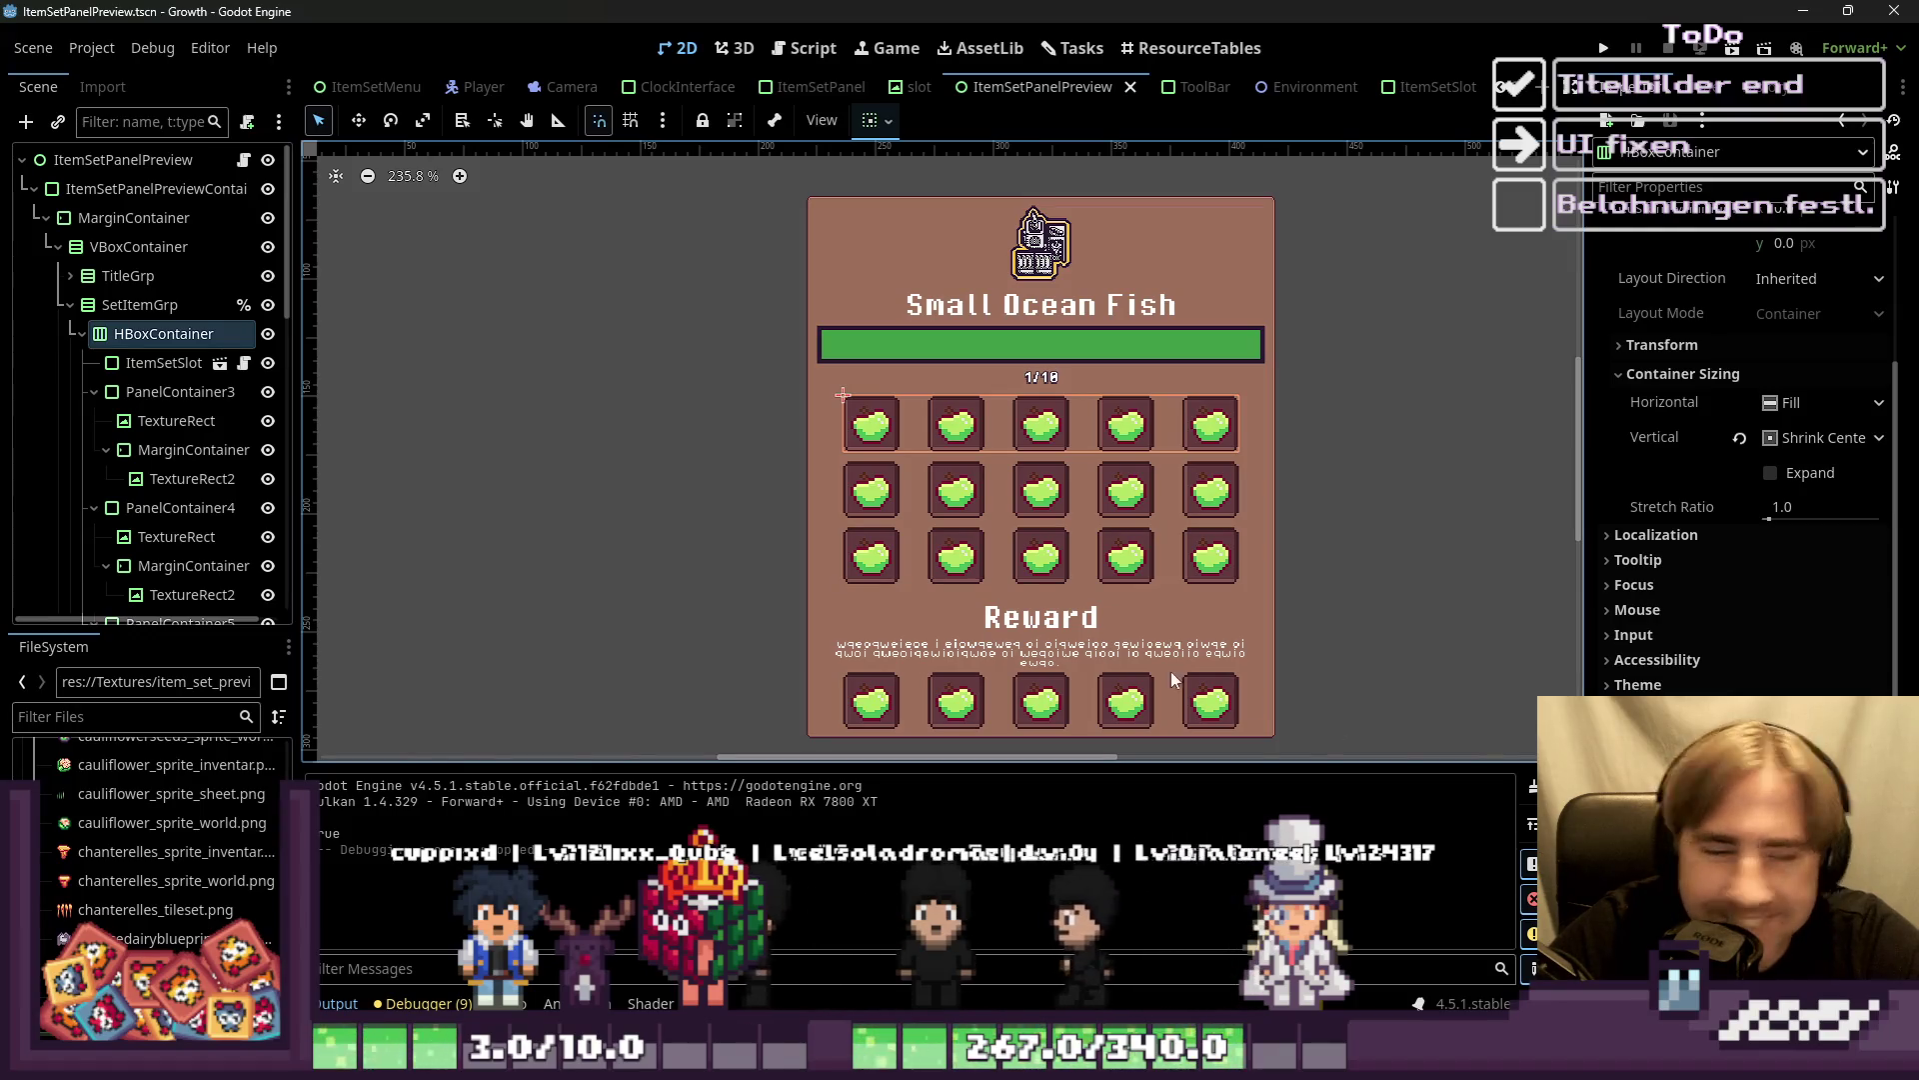
scroll(197, 428, "down", 2)
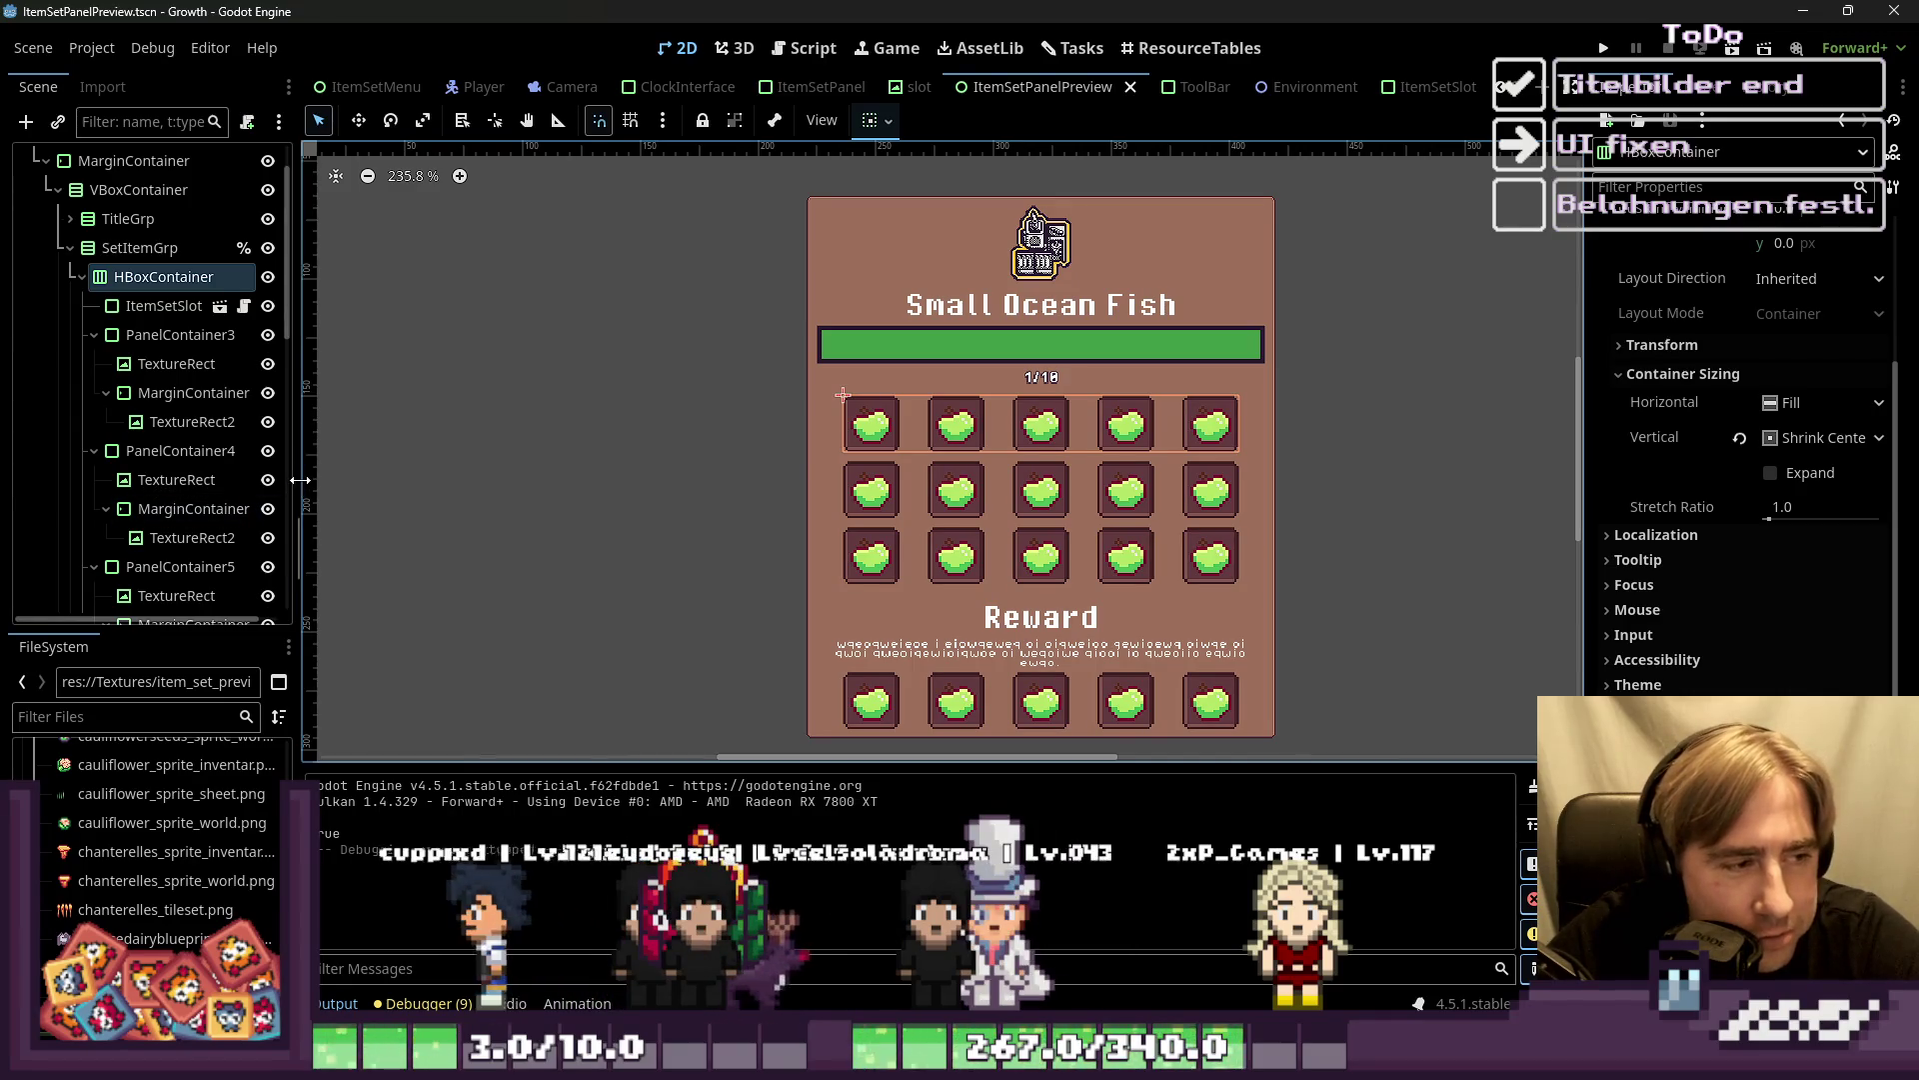
left_click_drag(290, 478, 480, 478)
scroll(210, 370, "down", 4)
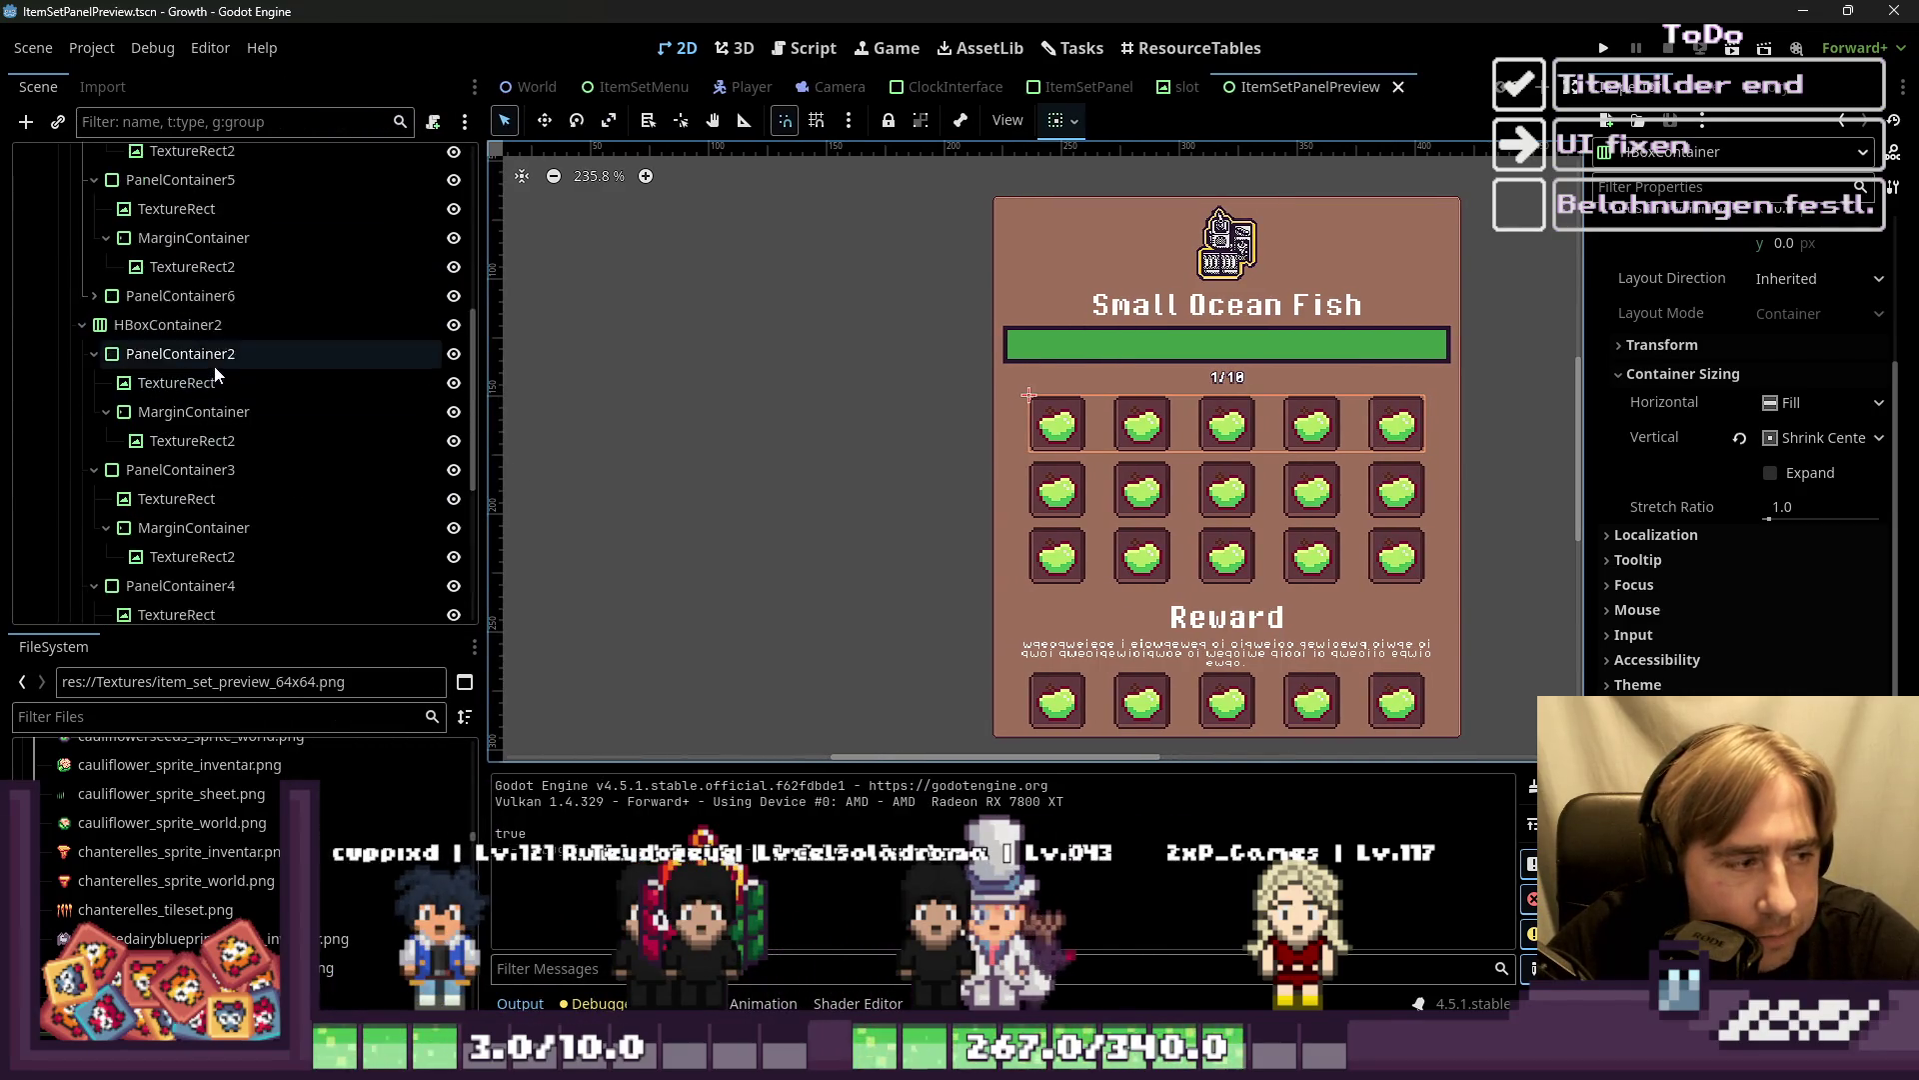
Re-expand the TitleGrp group and scroll through the Scene dock
scroll(214, 366, "up", 5)
left_click(69, 276)
scroll(190, 366, "down", 2)
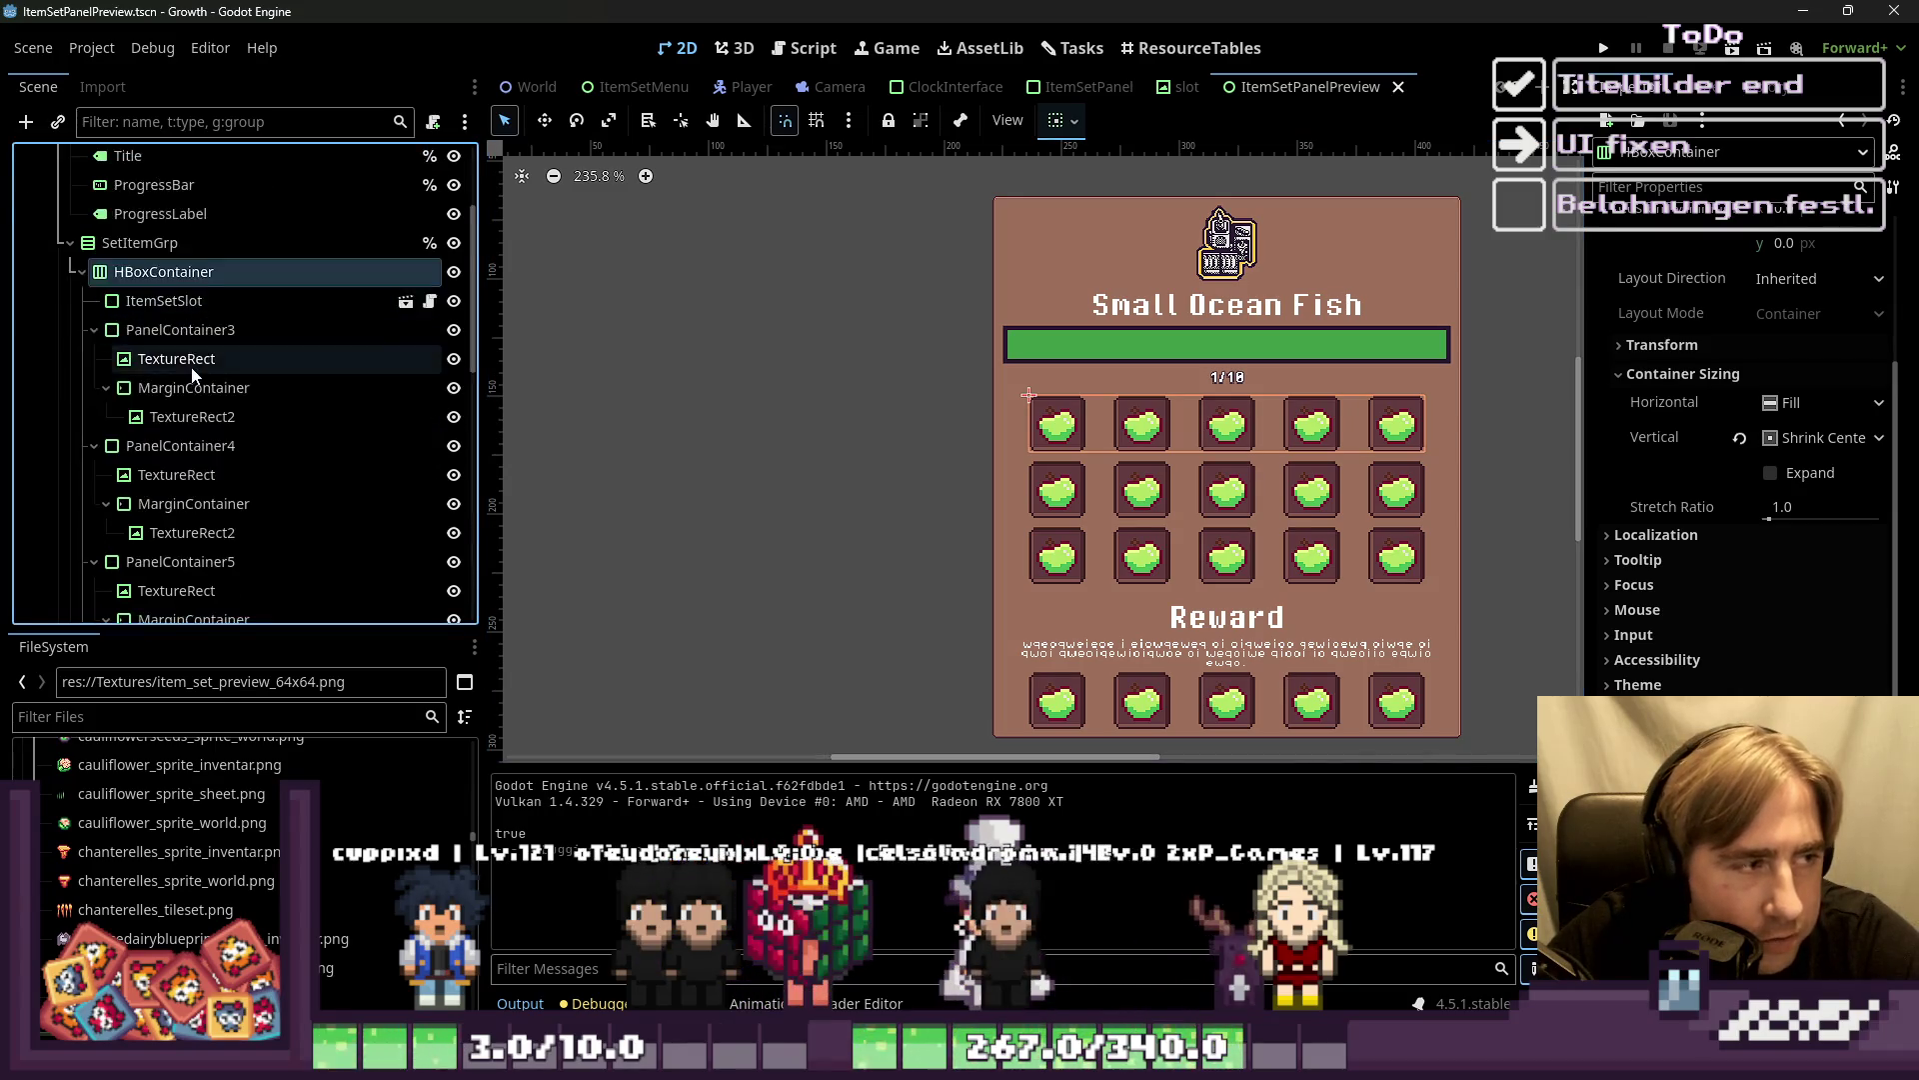
scroll(103, 383, "up", 2)
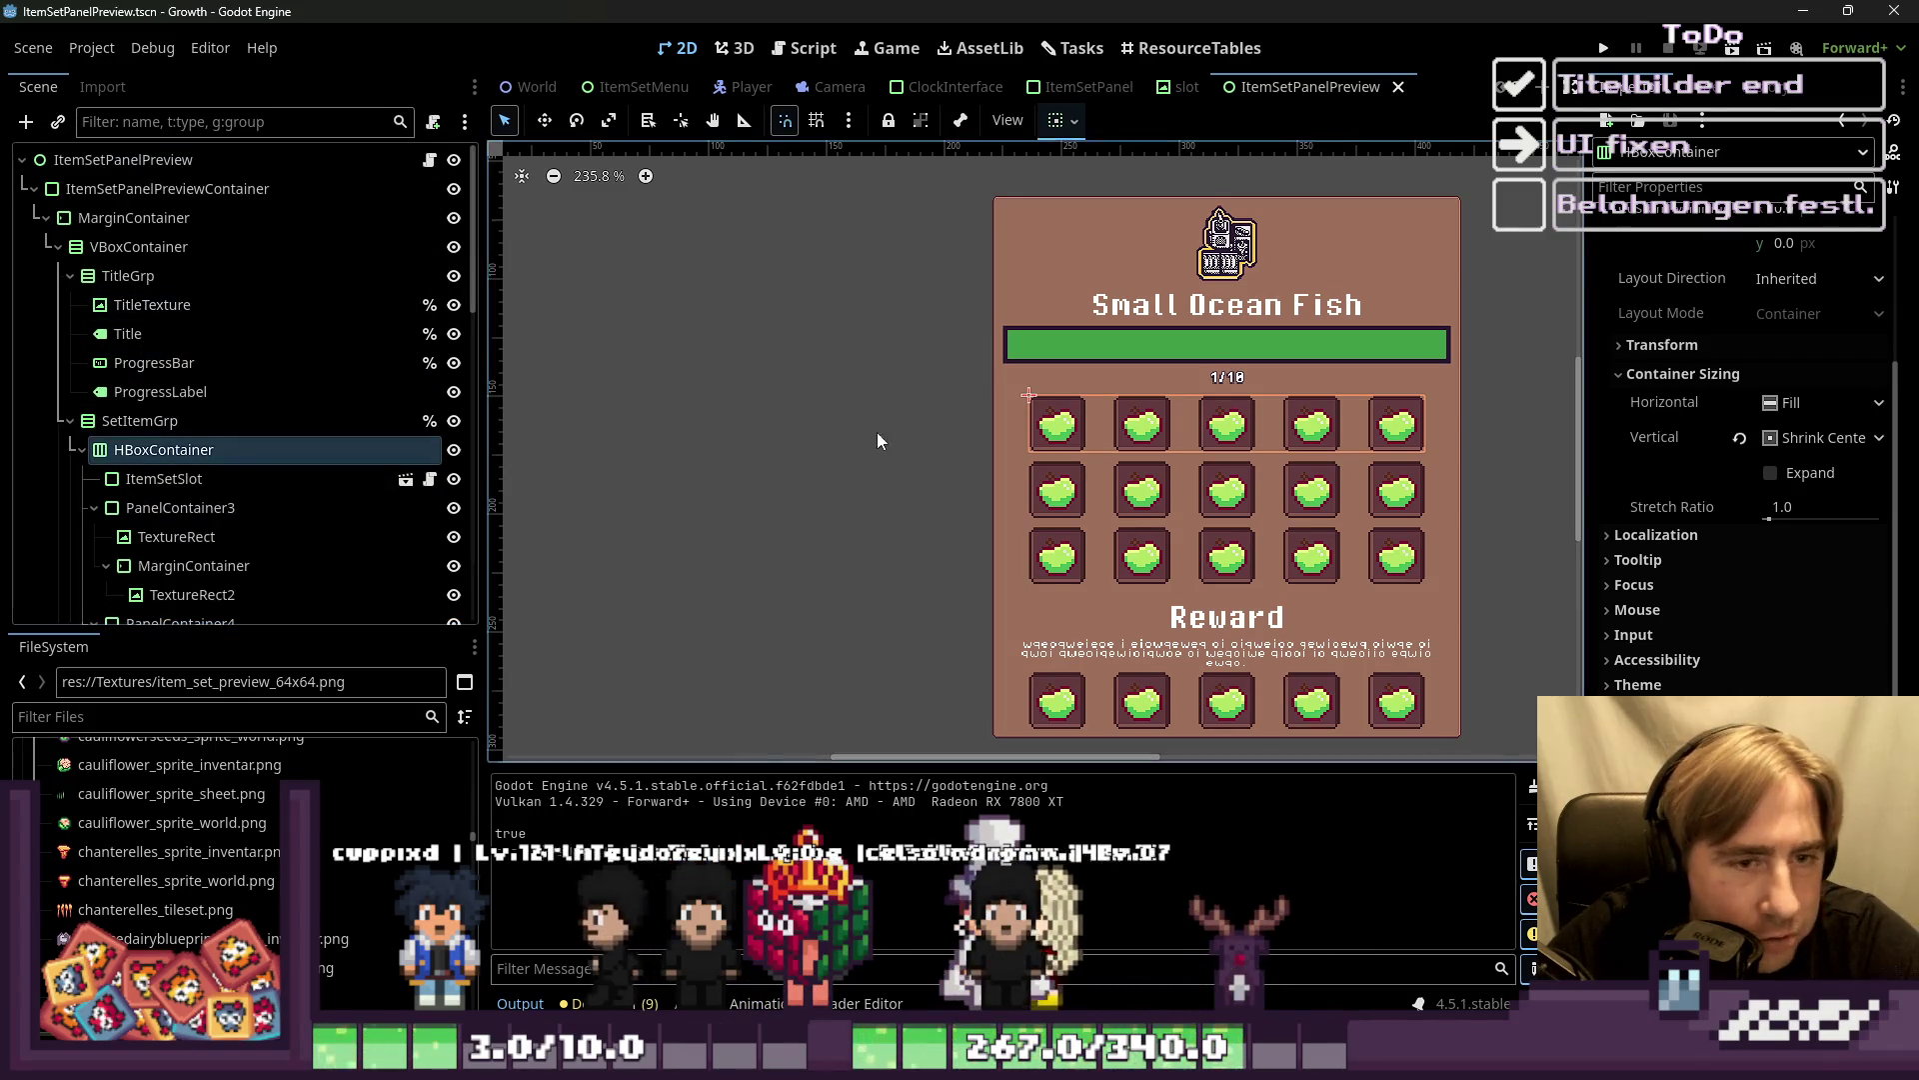
scroll(862, 438, "down", 1)
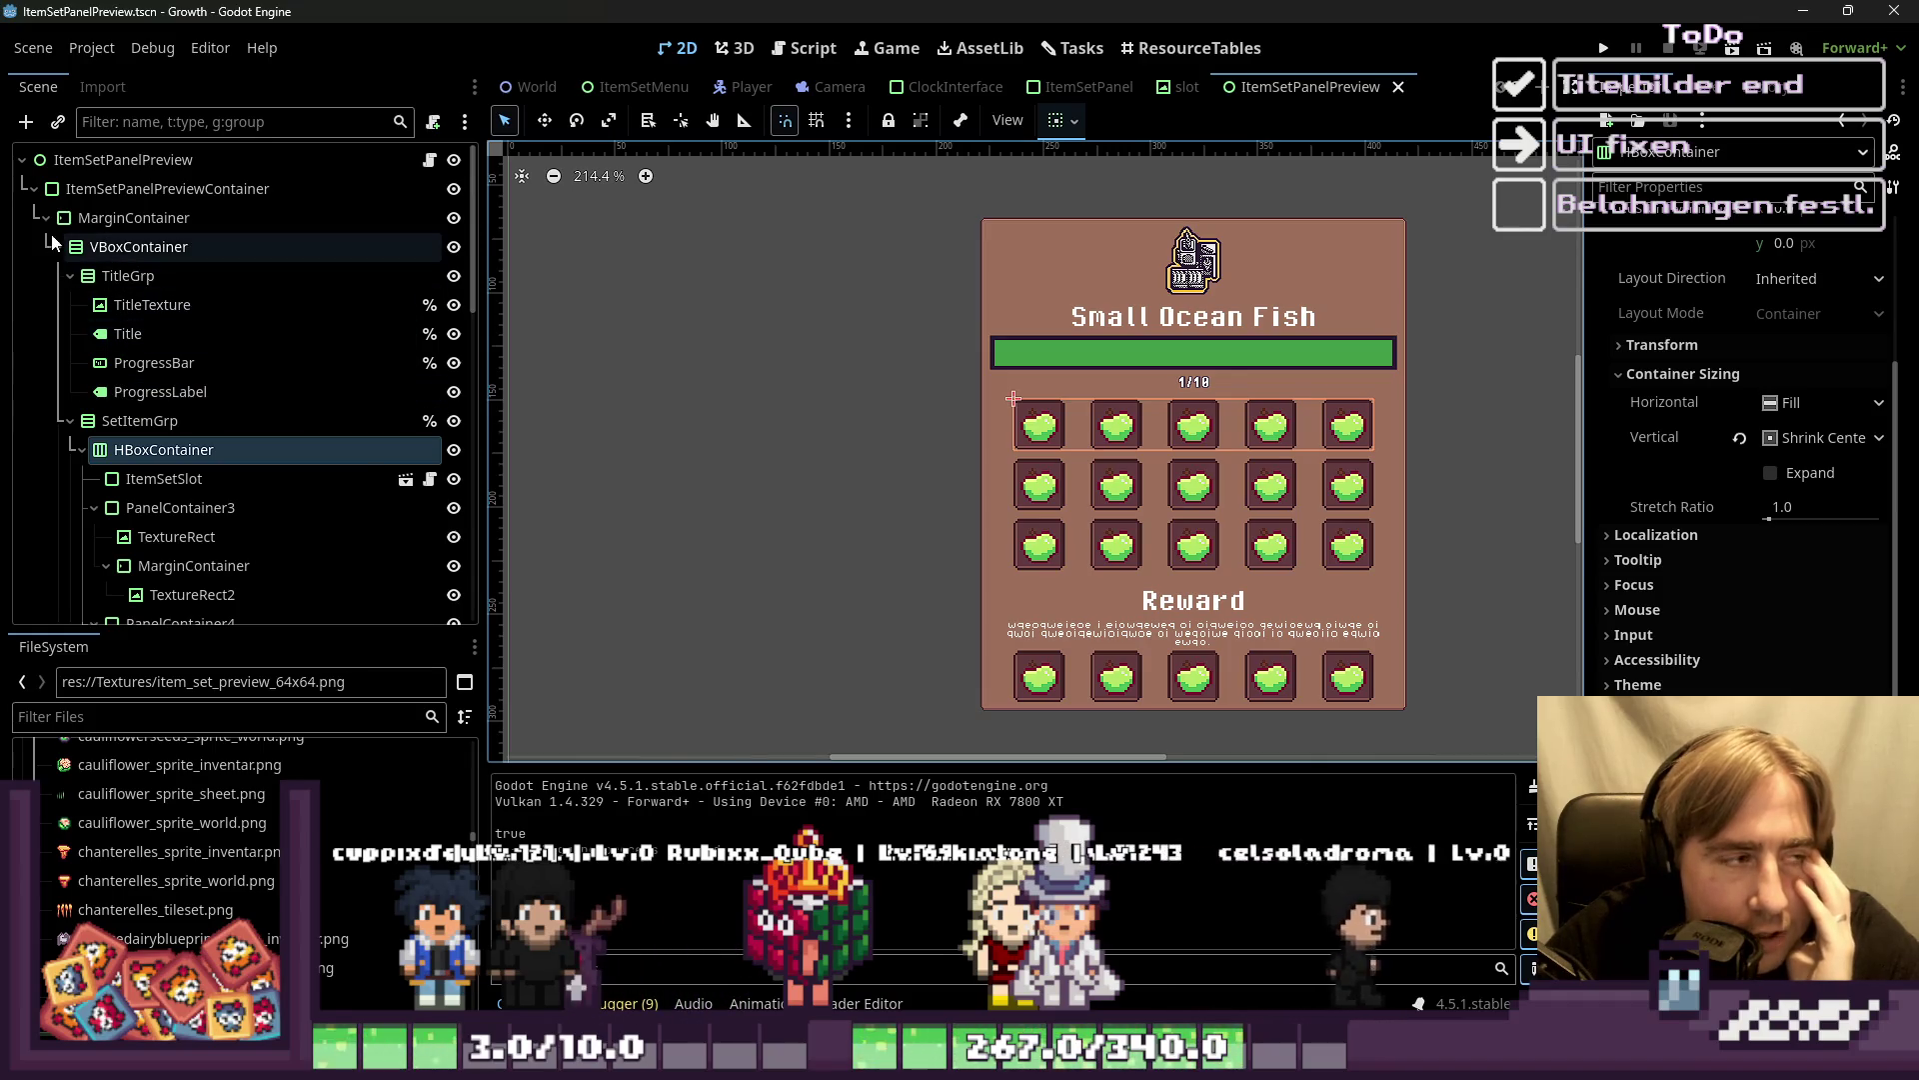
scroll(159, 300, "down", 10)
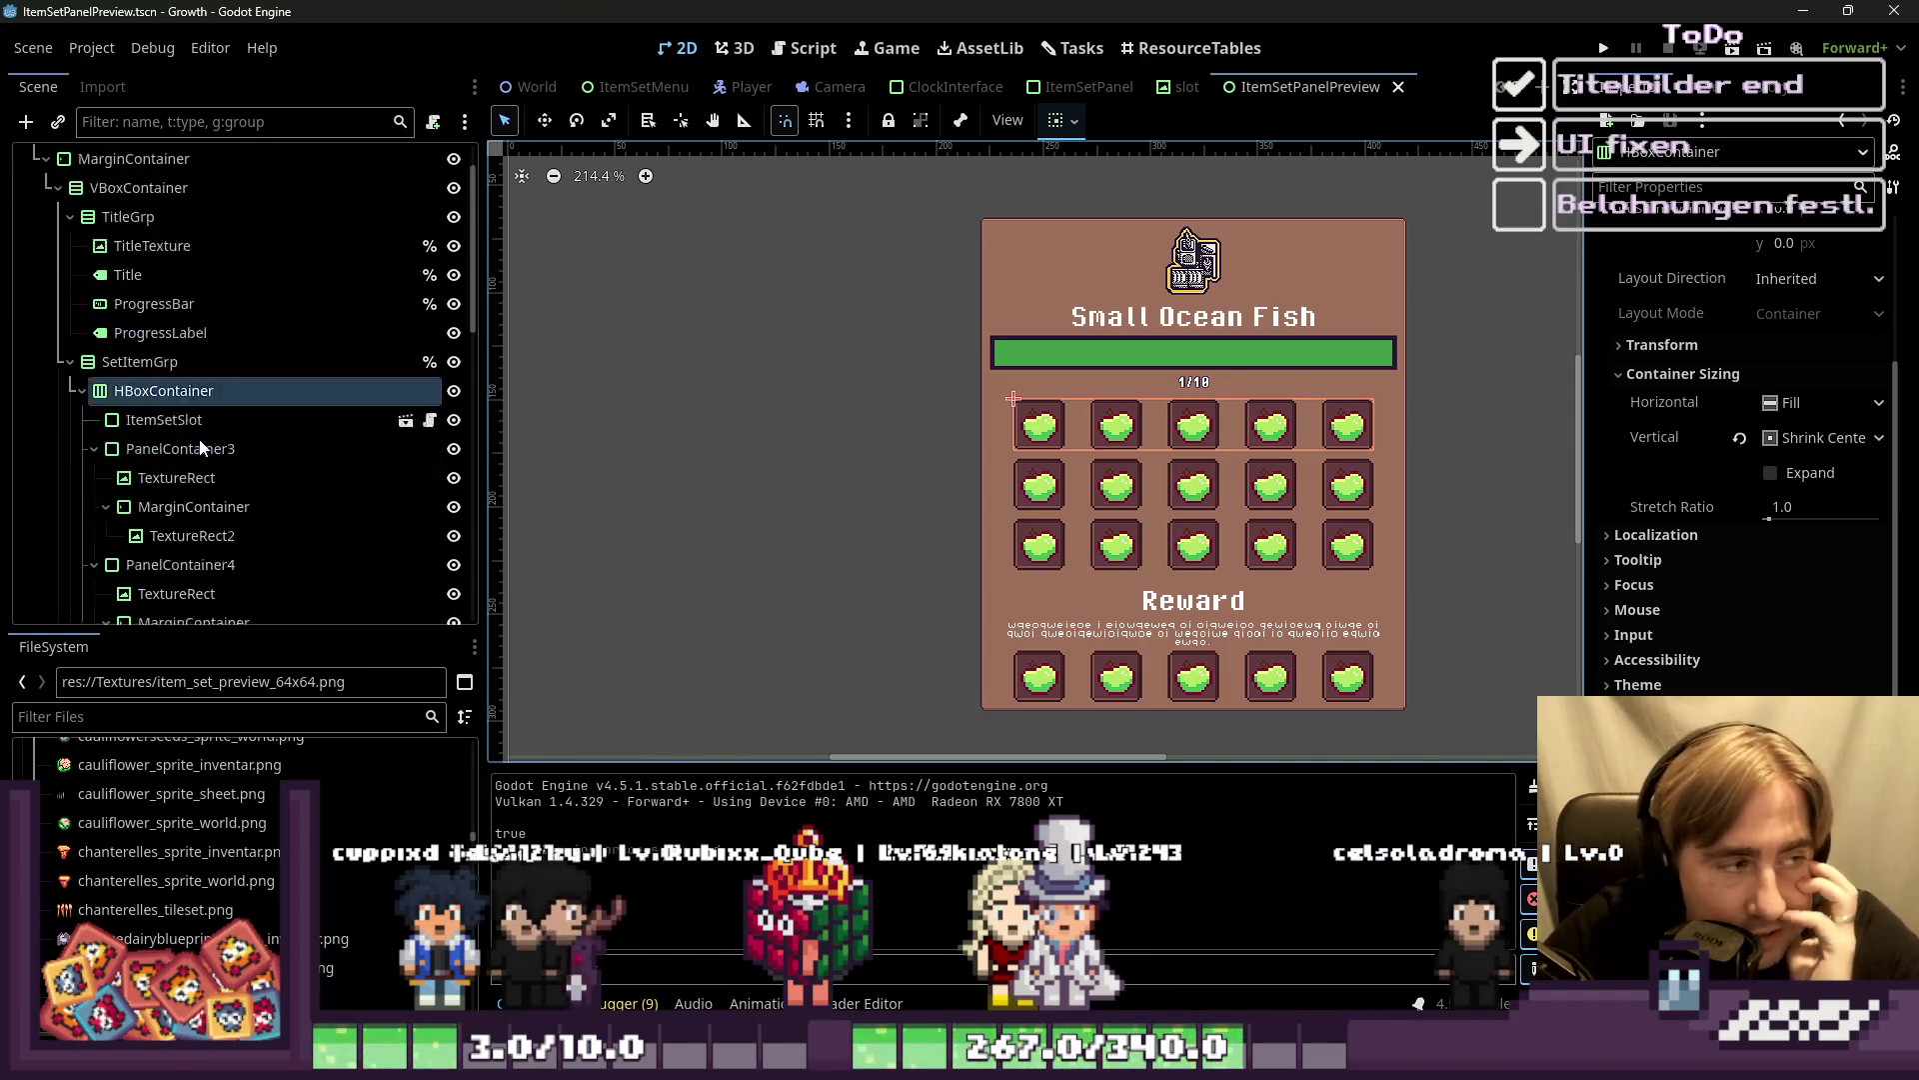
scroll(165, 313, "down", 4)
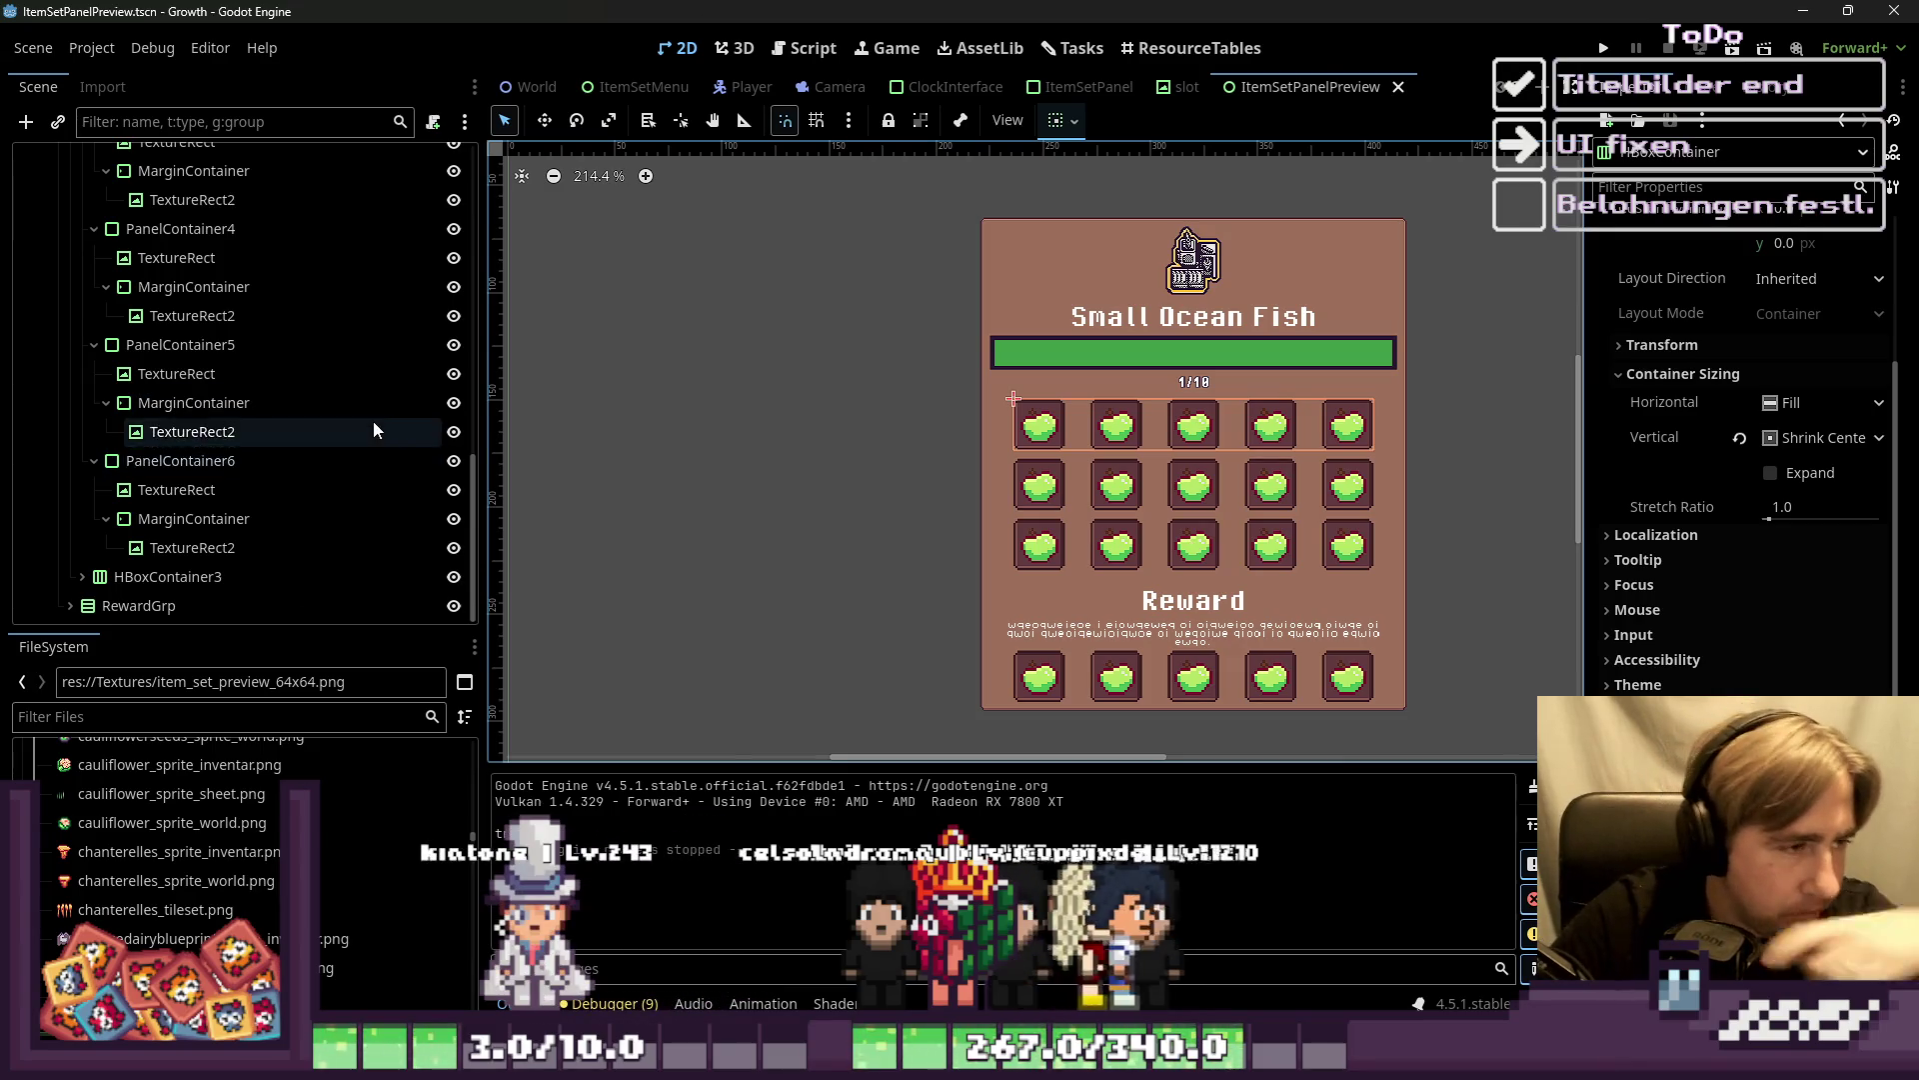
scroll(380, 400, "up", 5)
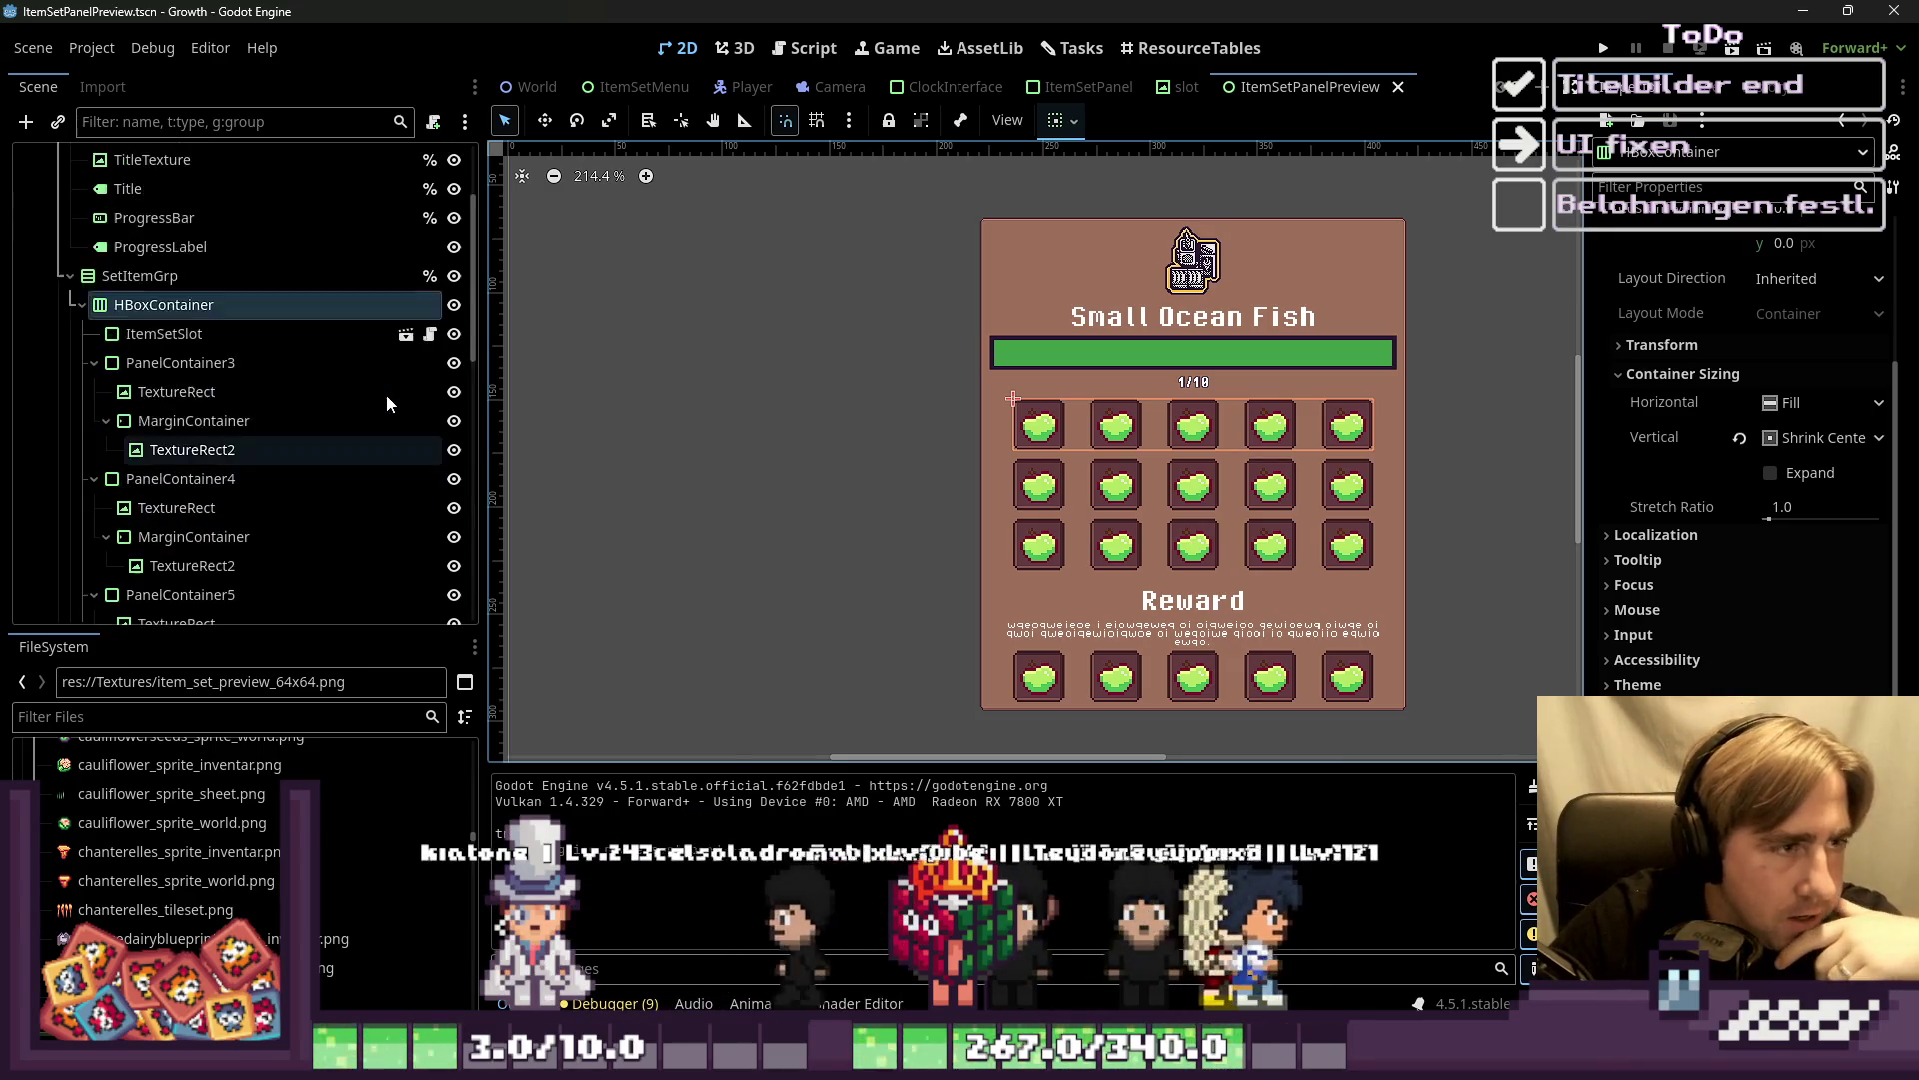
Inspect ItemSetSlot's theme overrides, PanelContainer3 and SetItemGrp, then bring up the Tasks board
left_click(1036, 443)
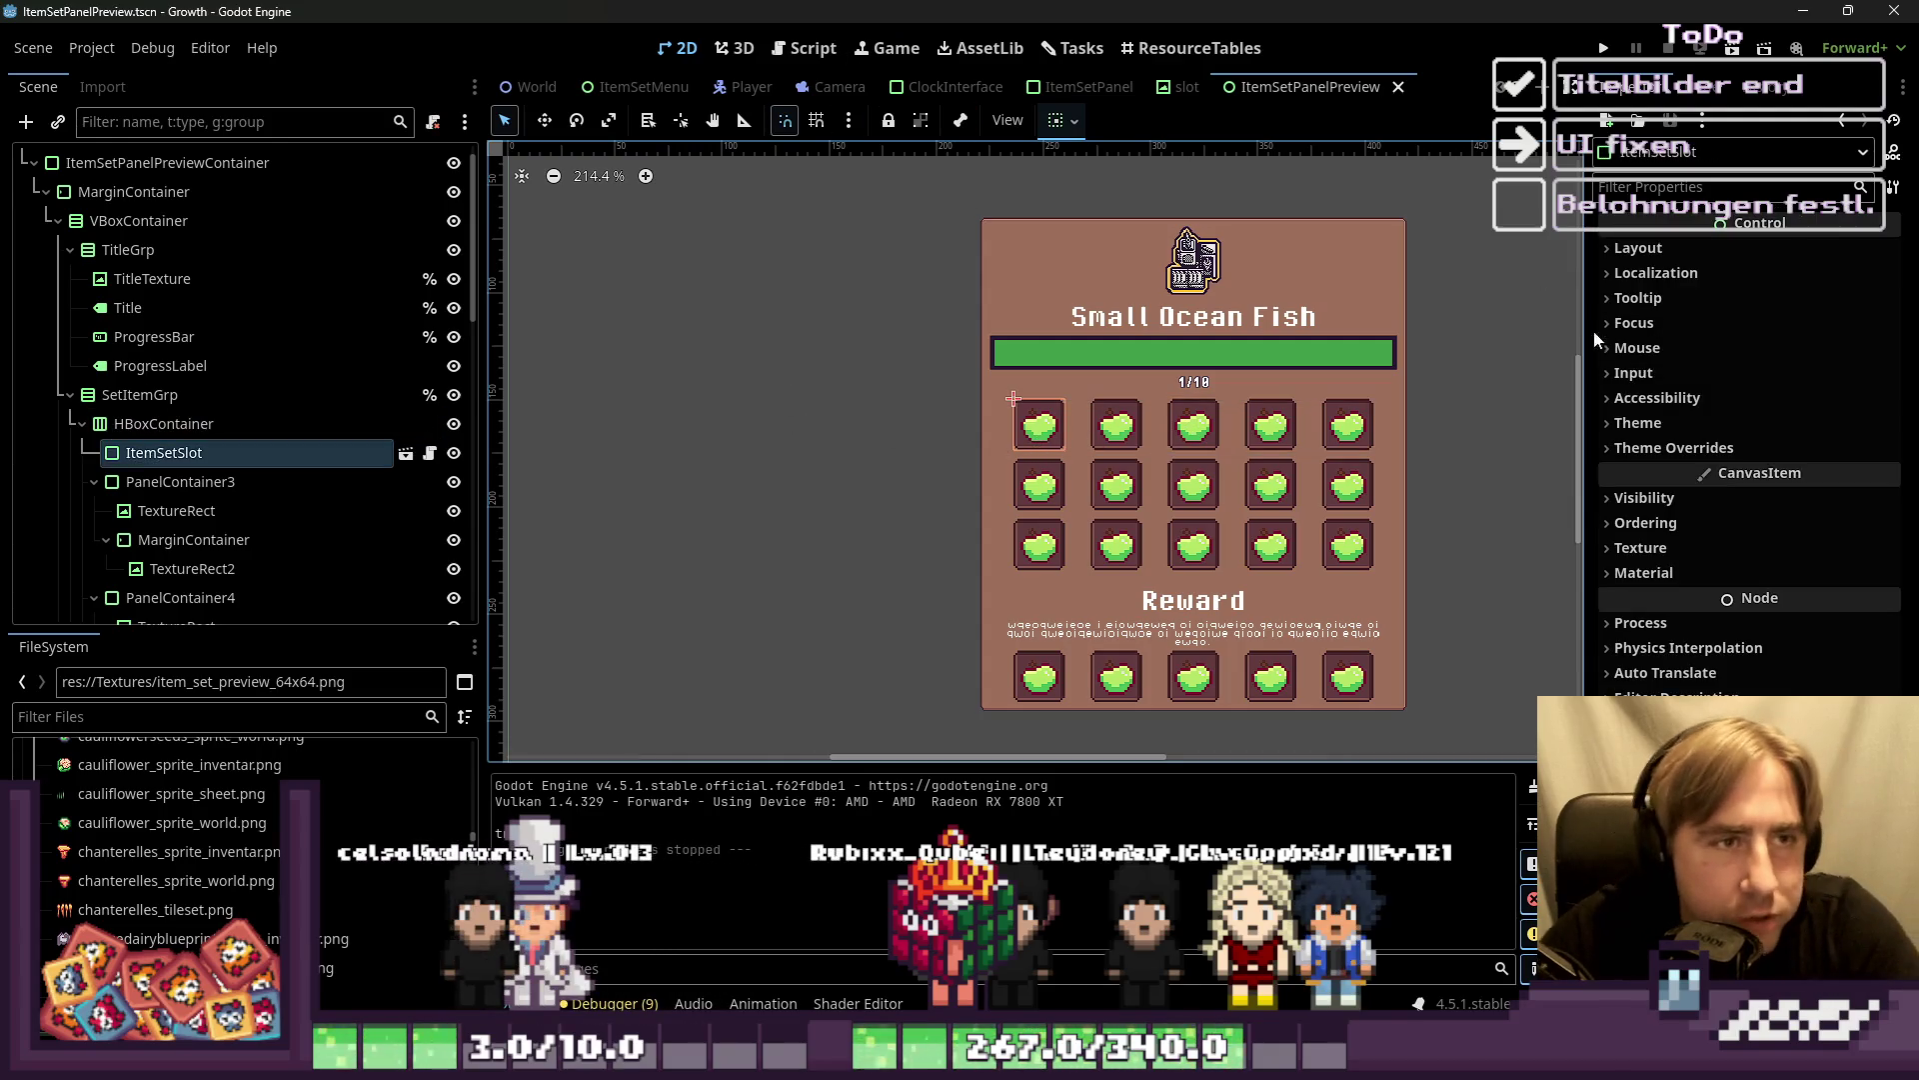
left_click(1655, 450)
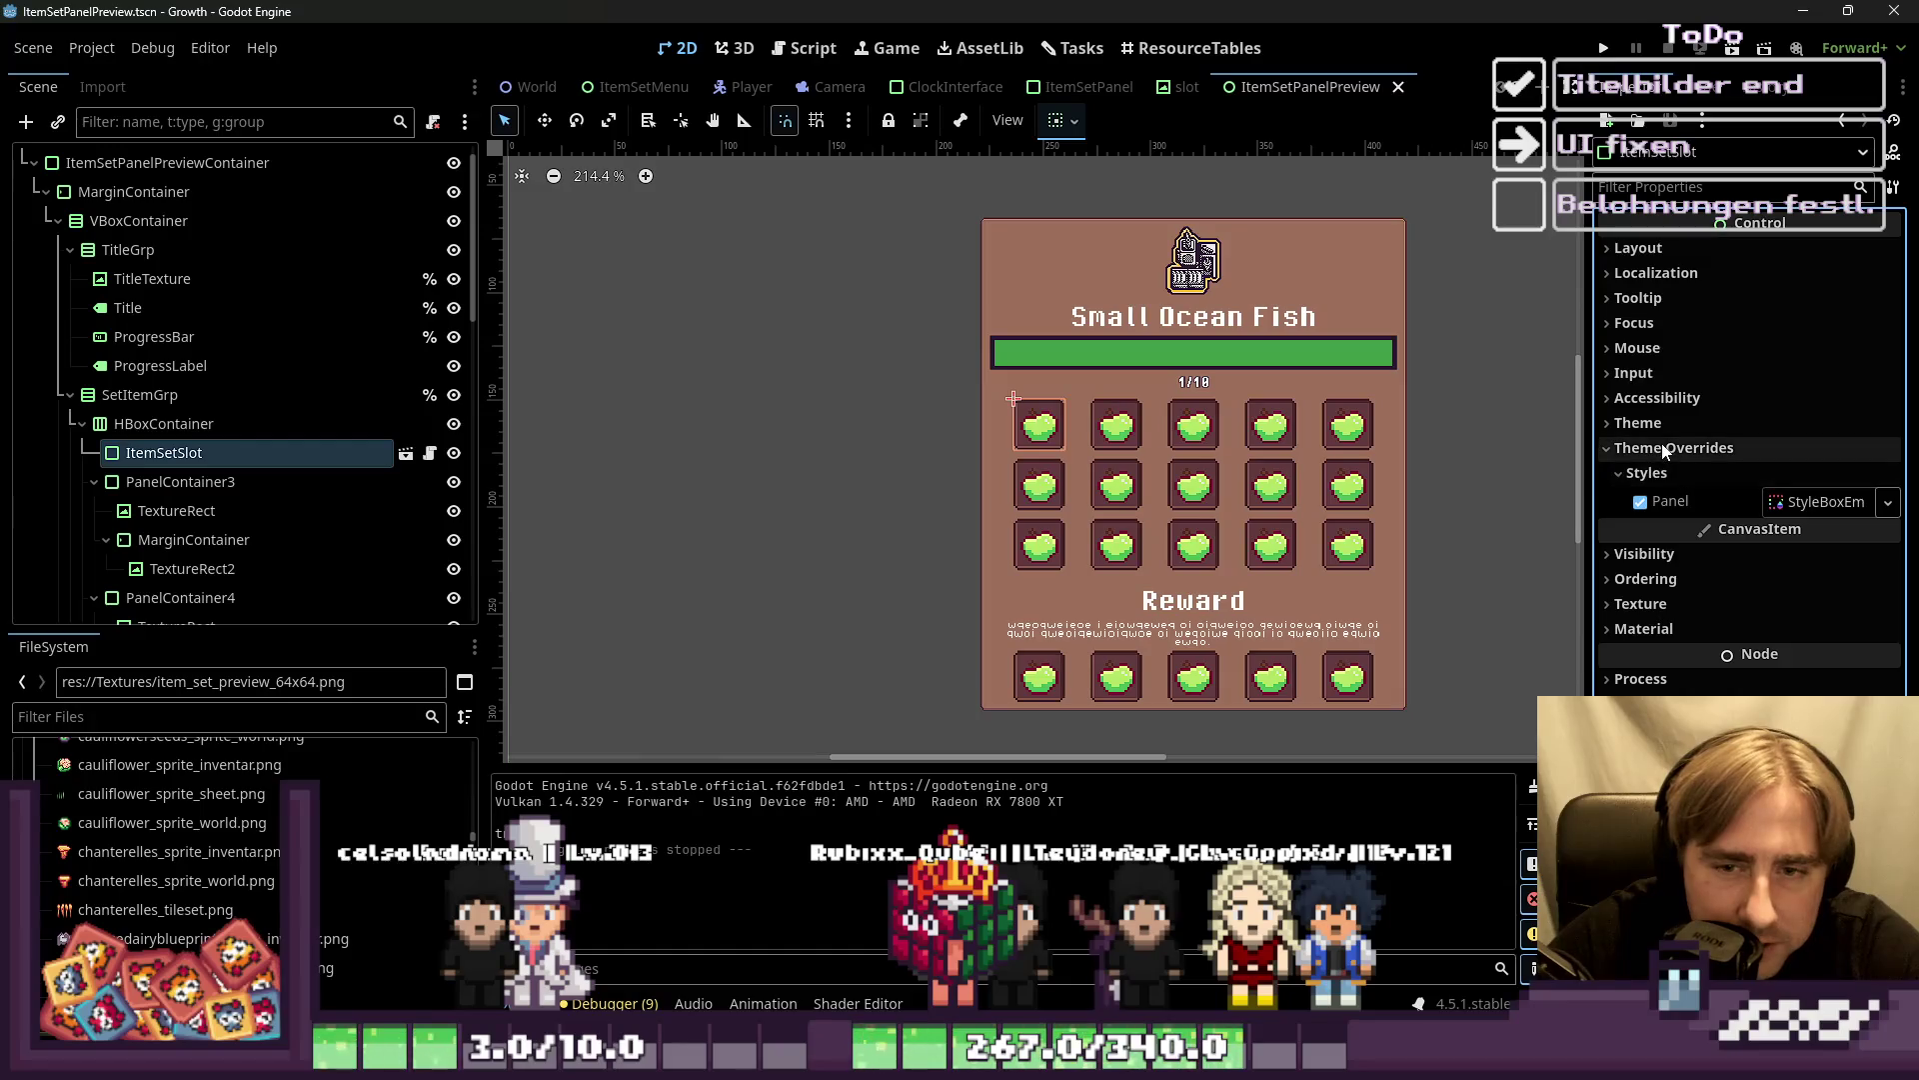
left_click(1658, 450)
left_click(150, 484)
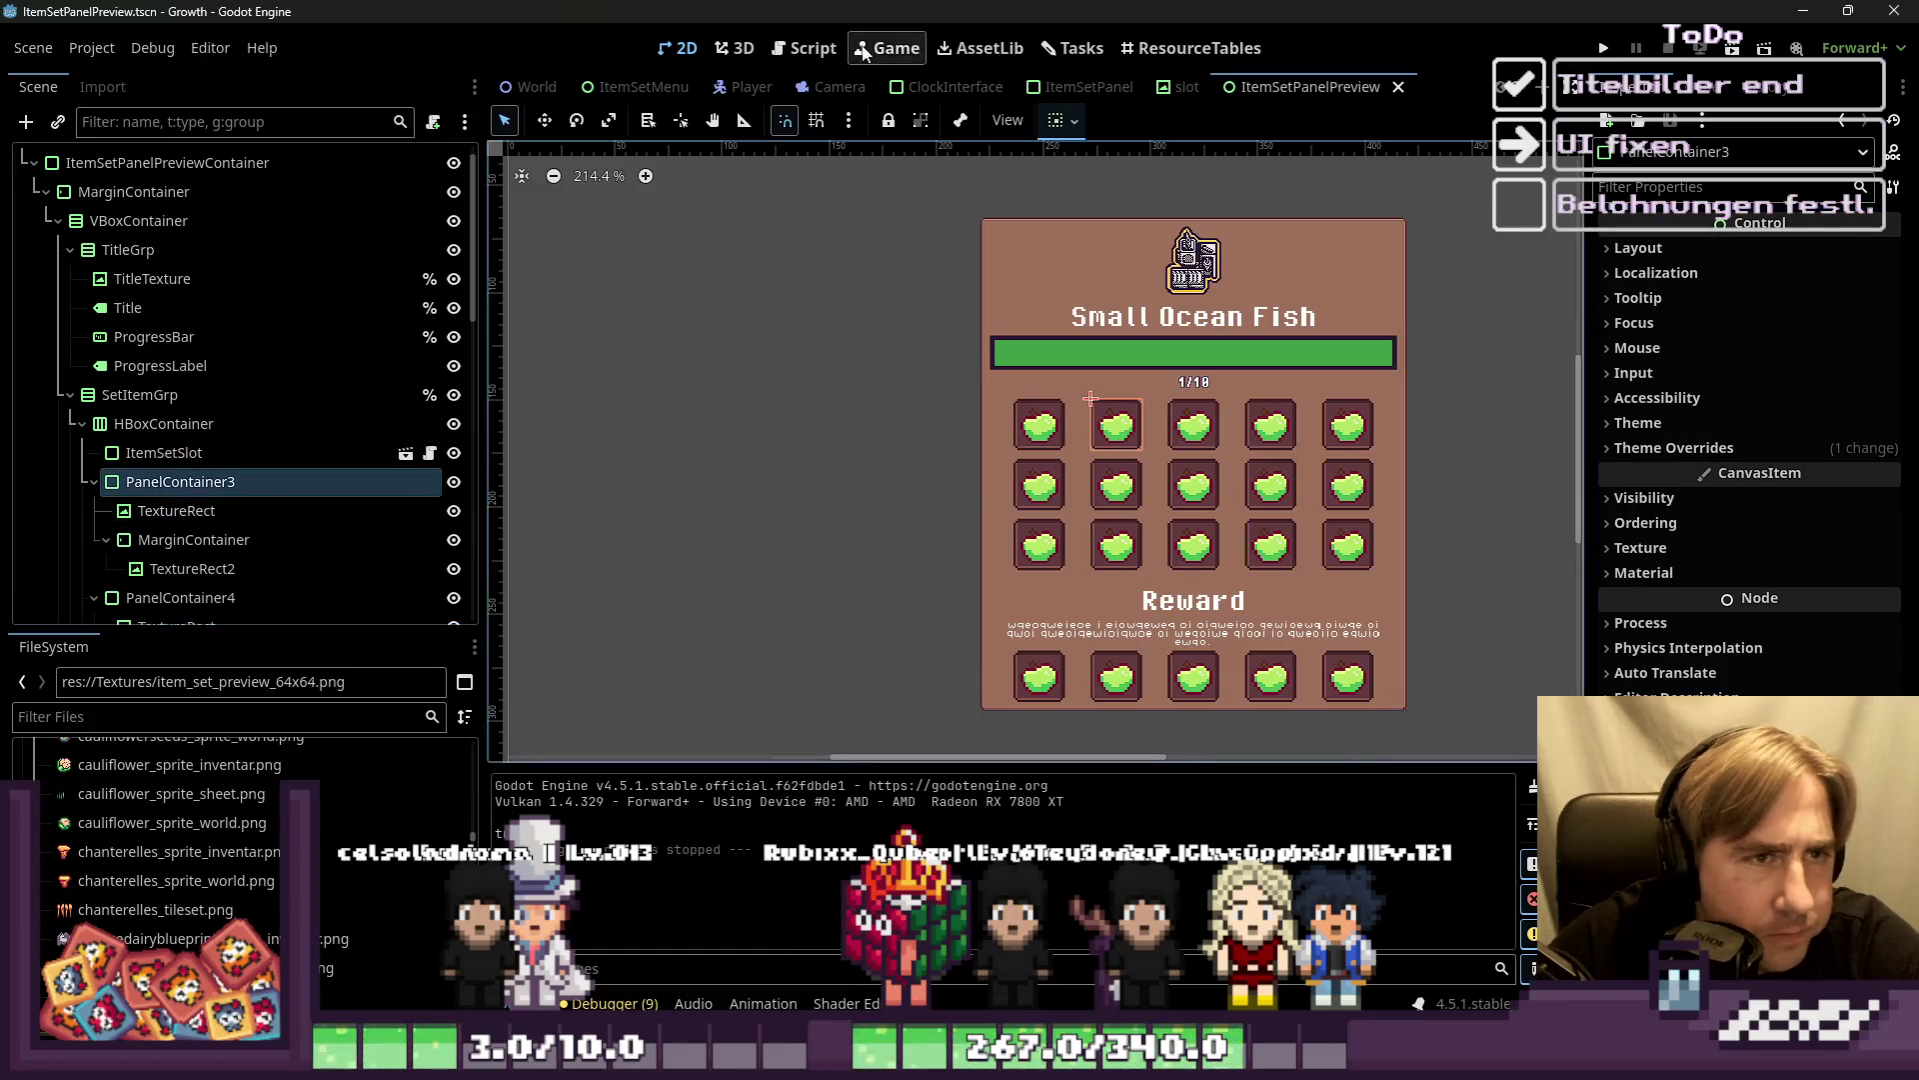
left_click(140, 394)
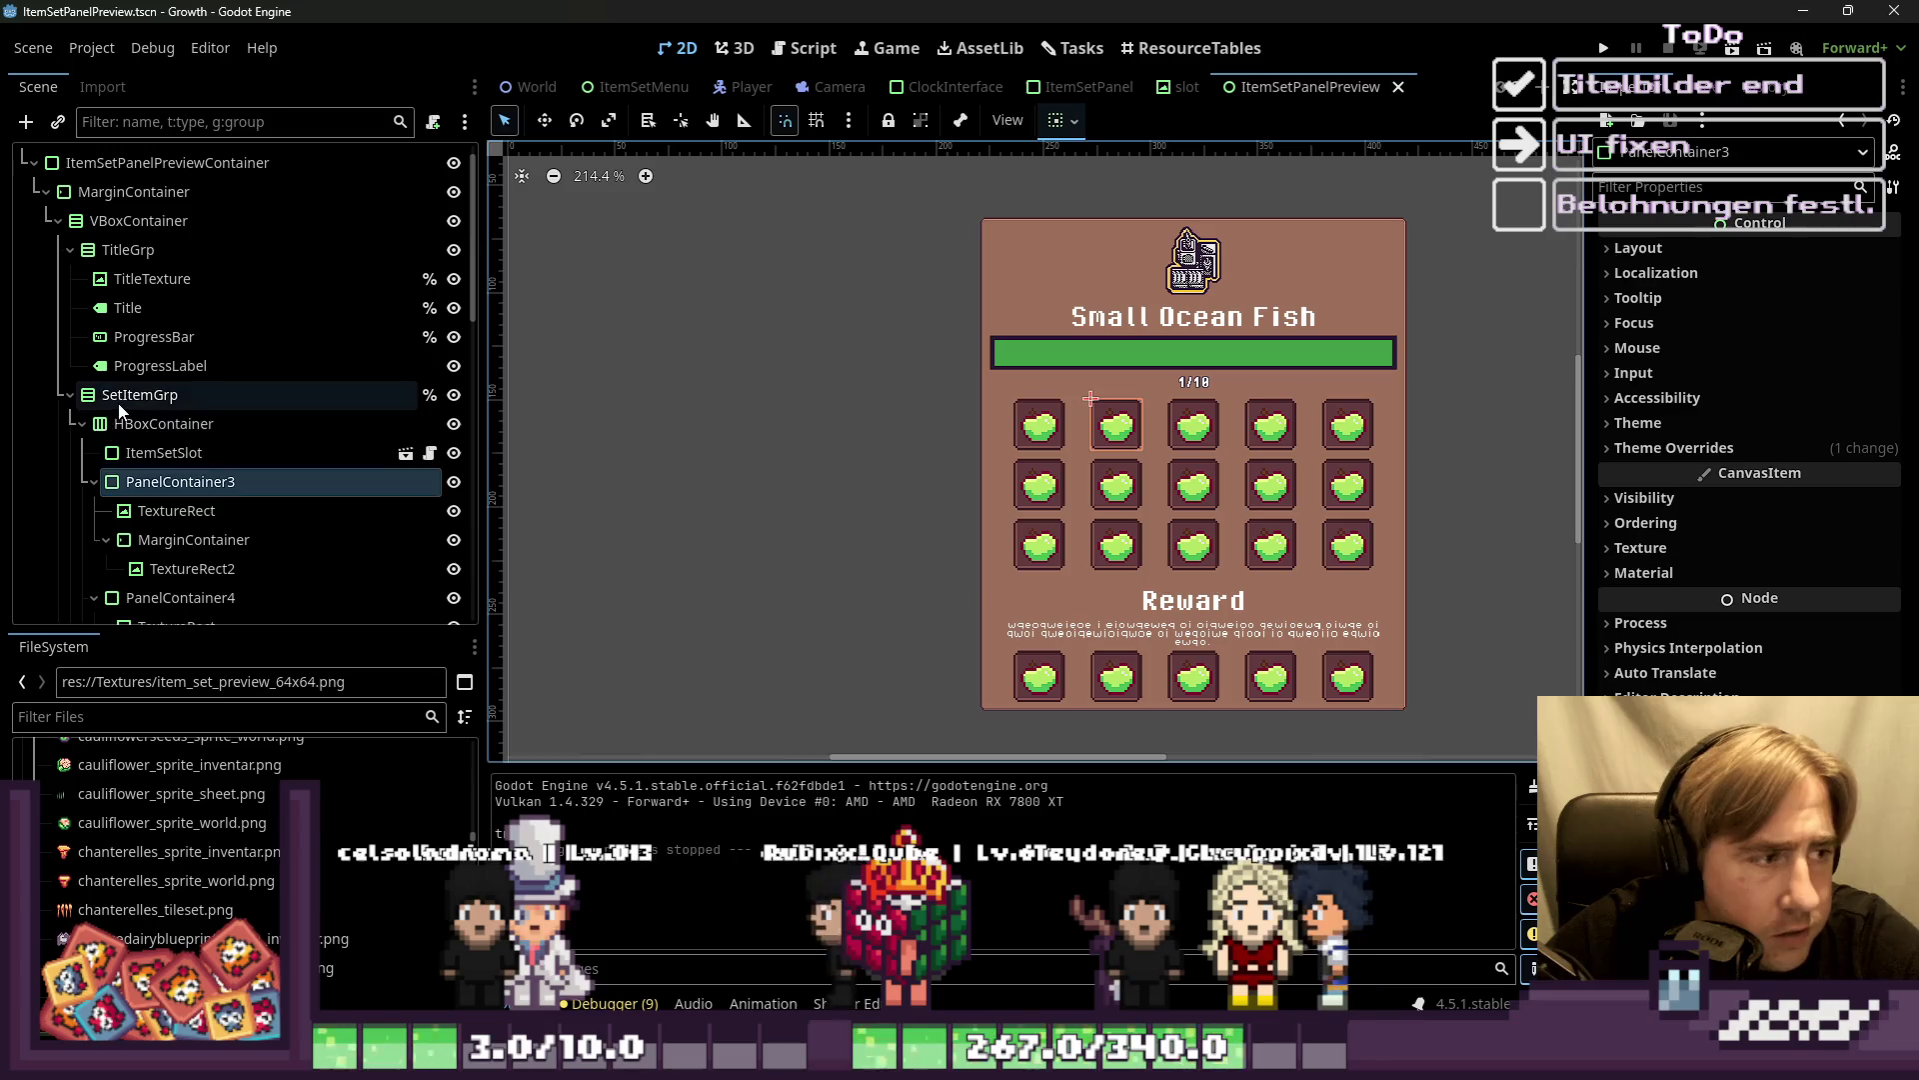
left_click(1194, 48)
left_click(1069, 52)
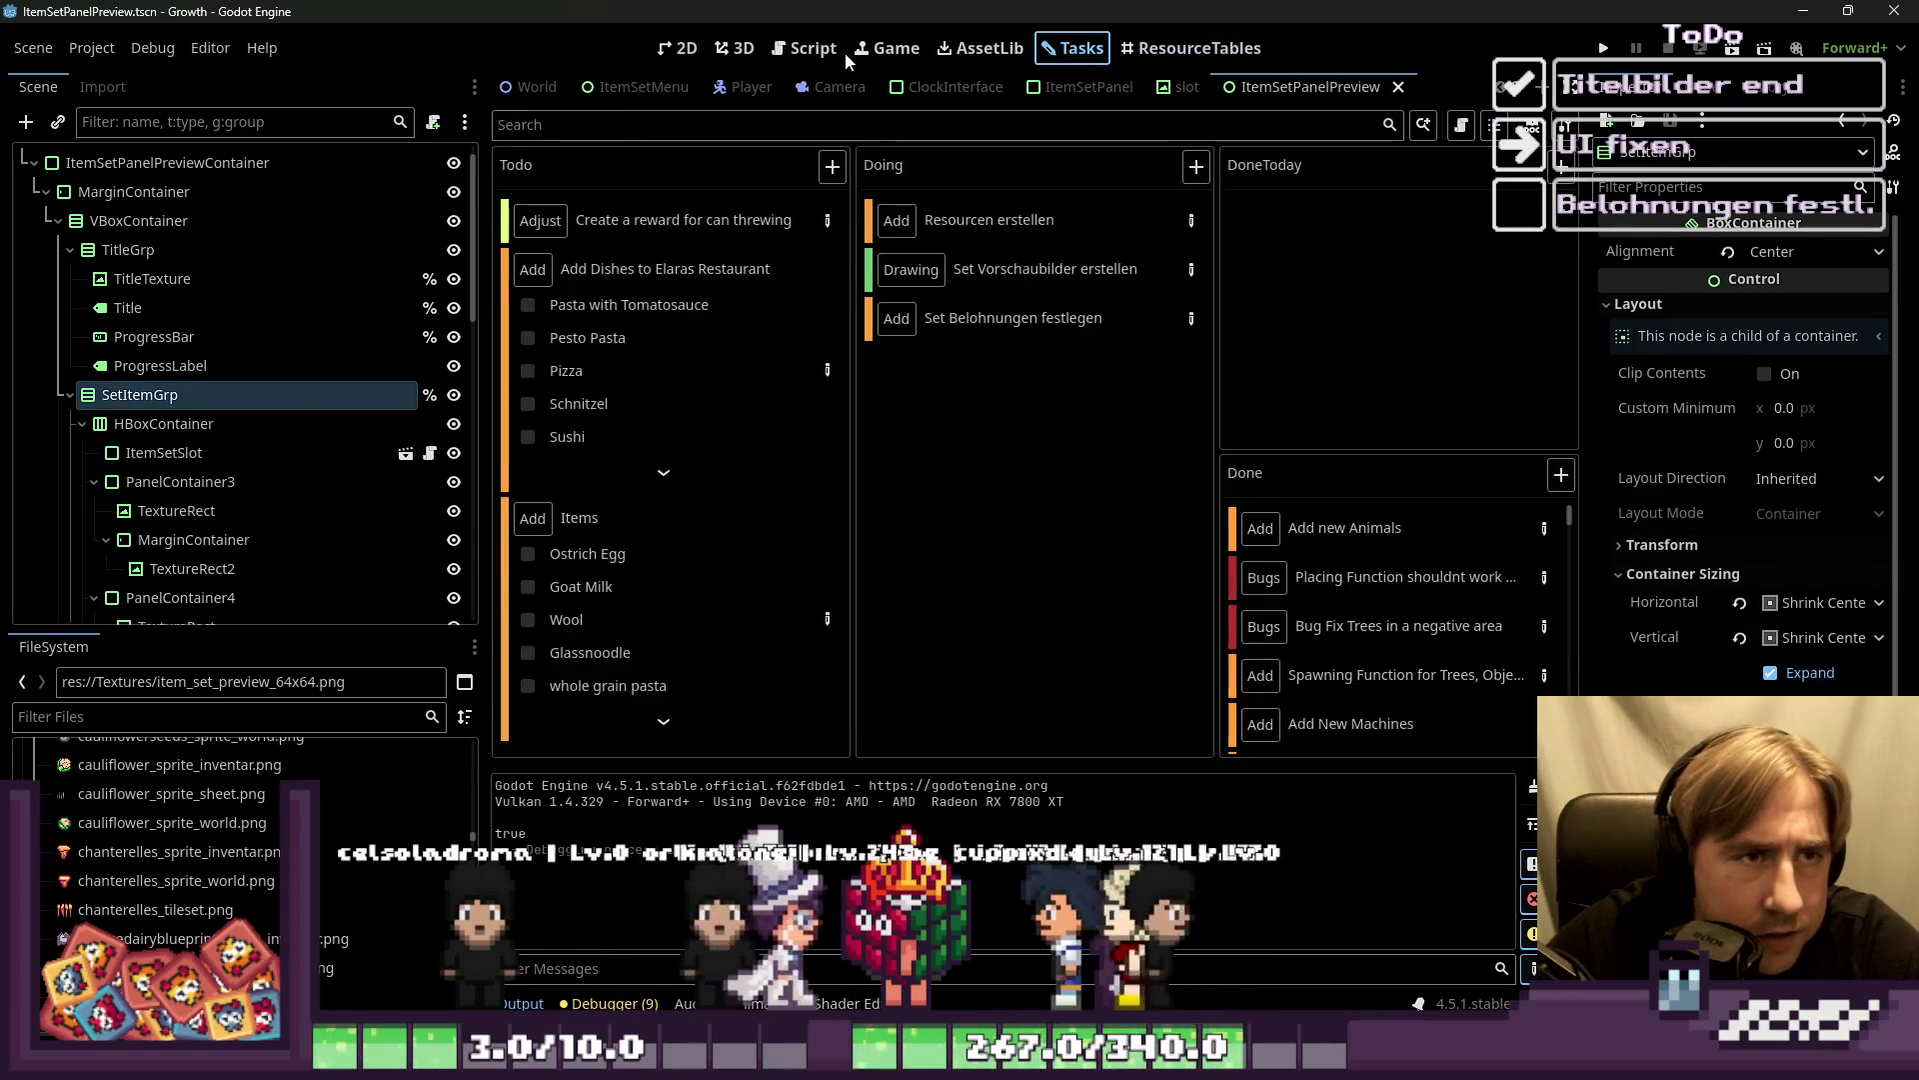
Replace the line 33 comment with a new_h_box_container.set( call
left_click(830, 49)
left_click(925, 573)
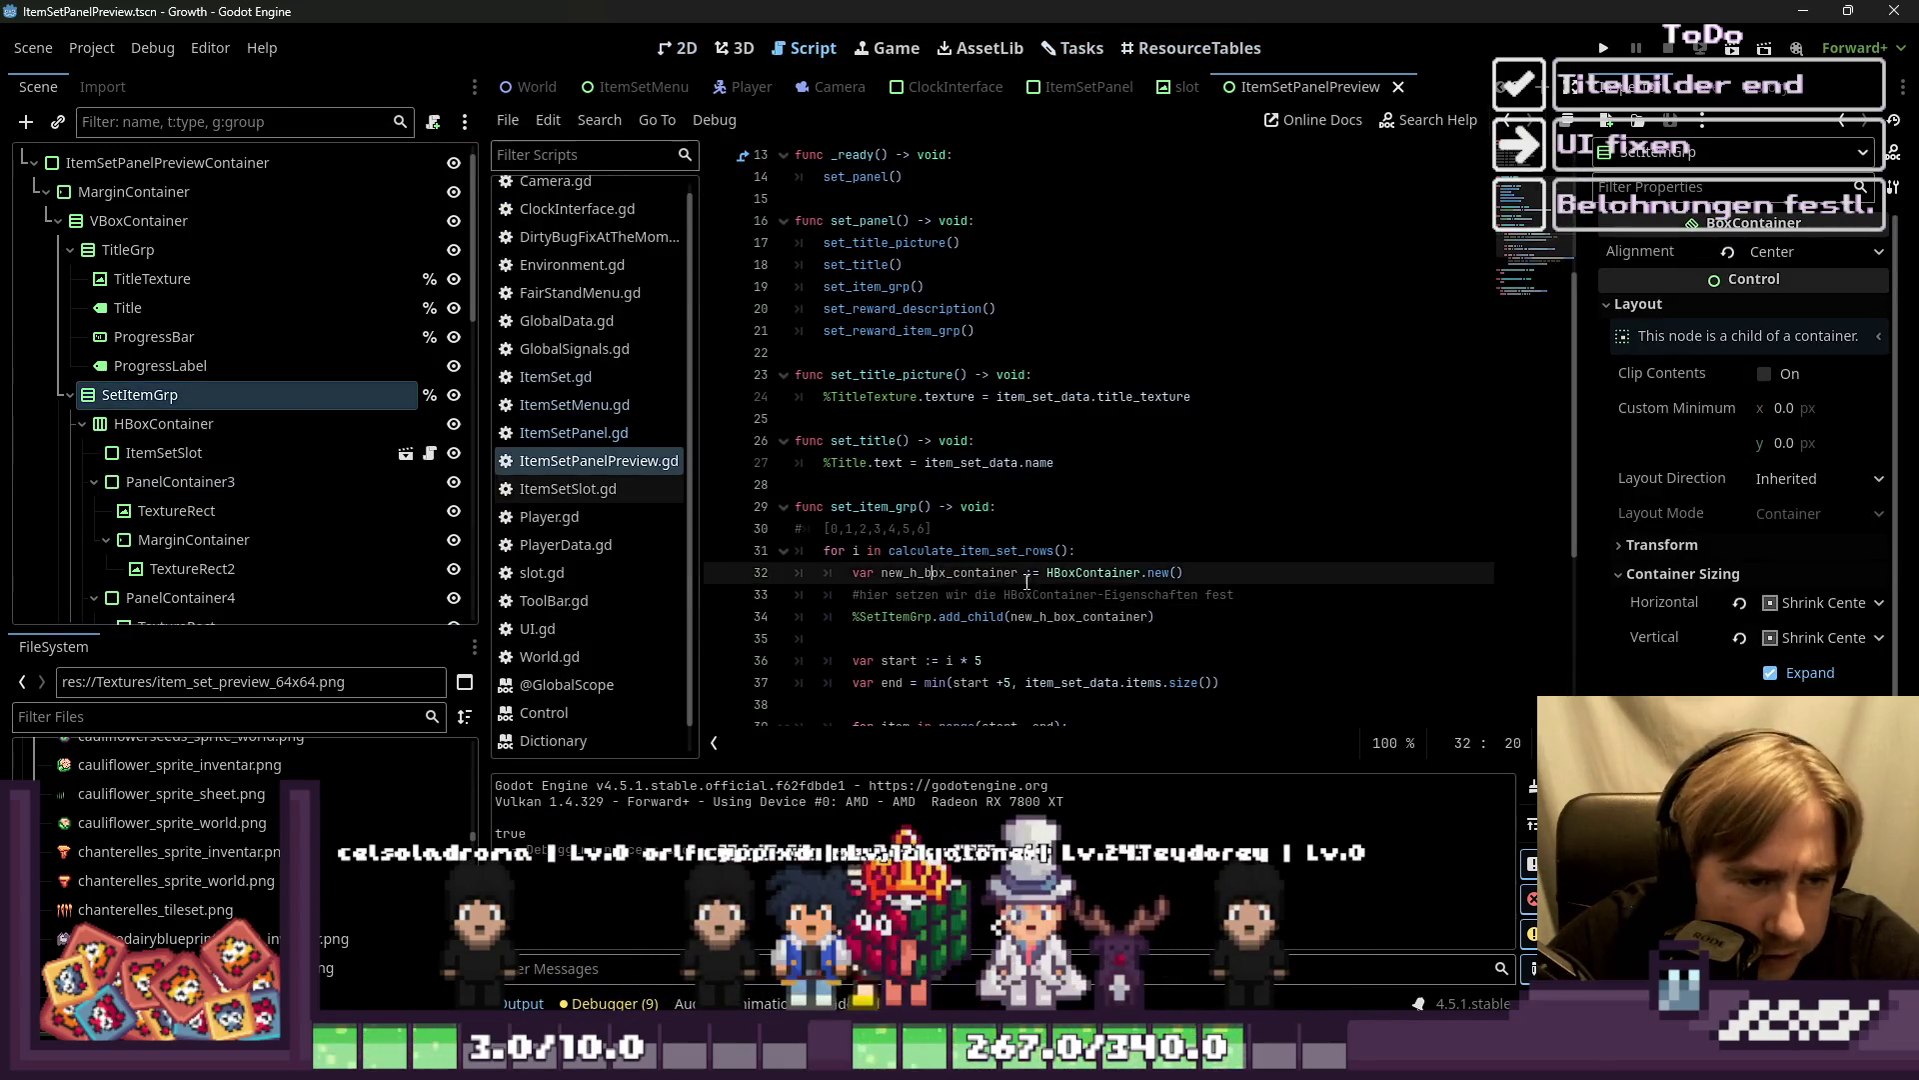
left_click_drag(1299, 594, 856, 594)
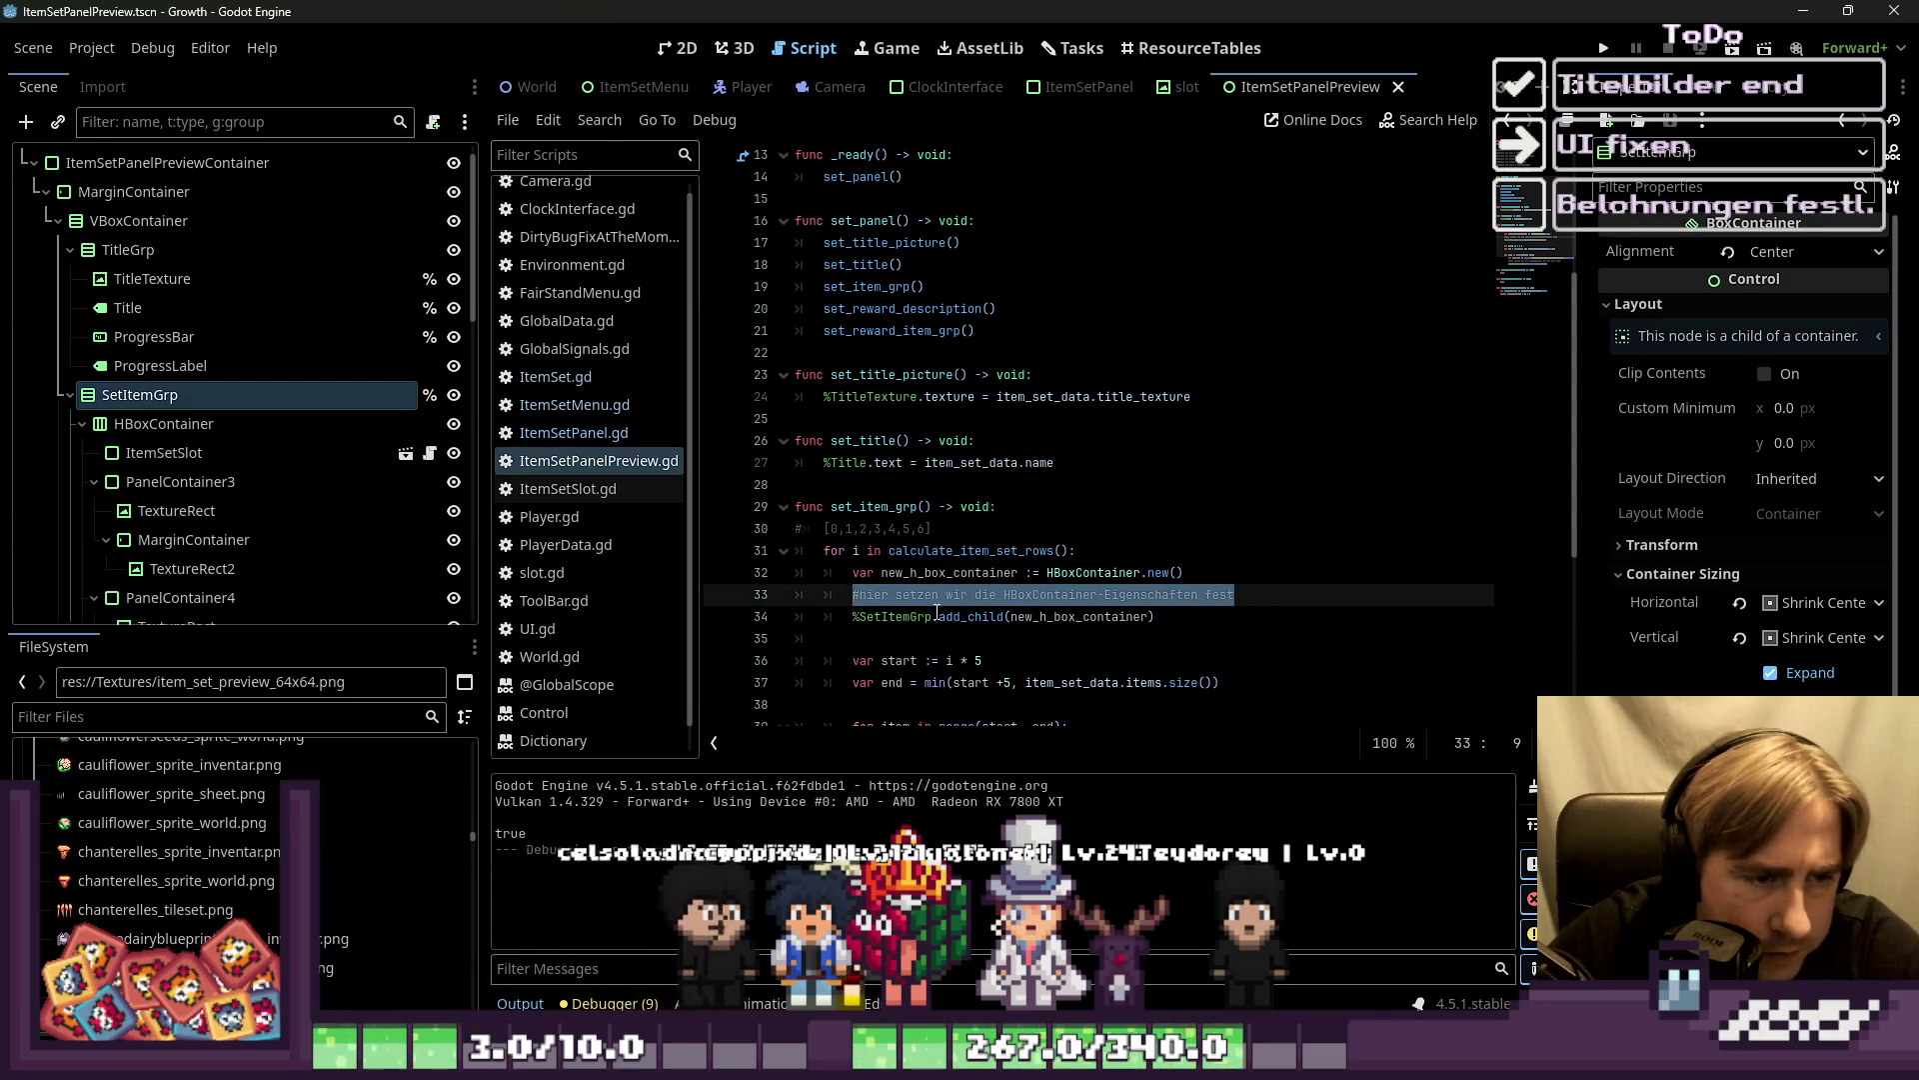
type("new")
key("Return")
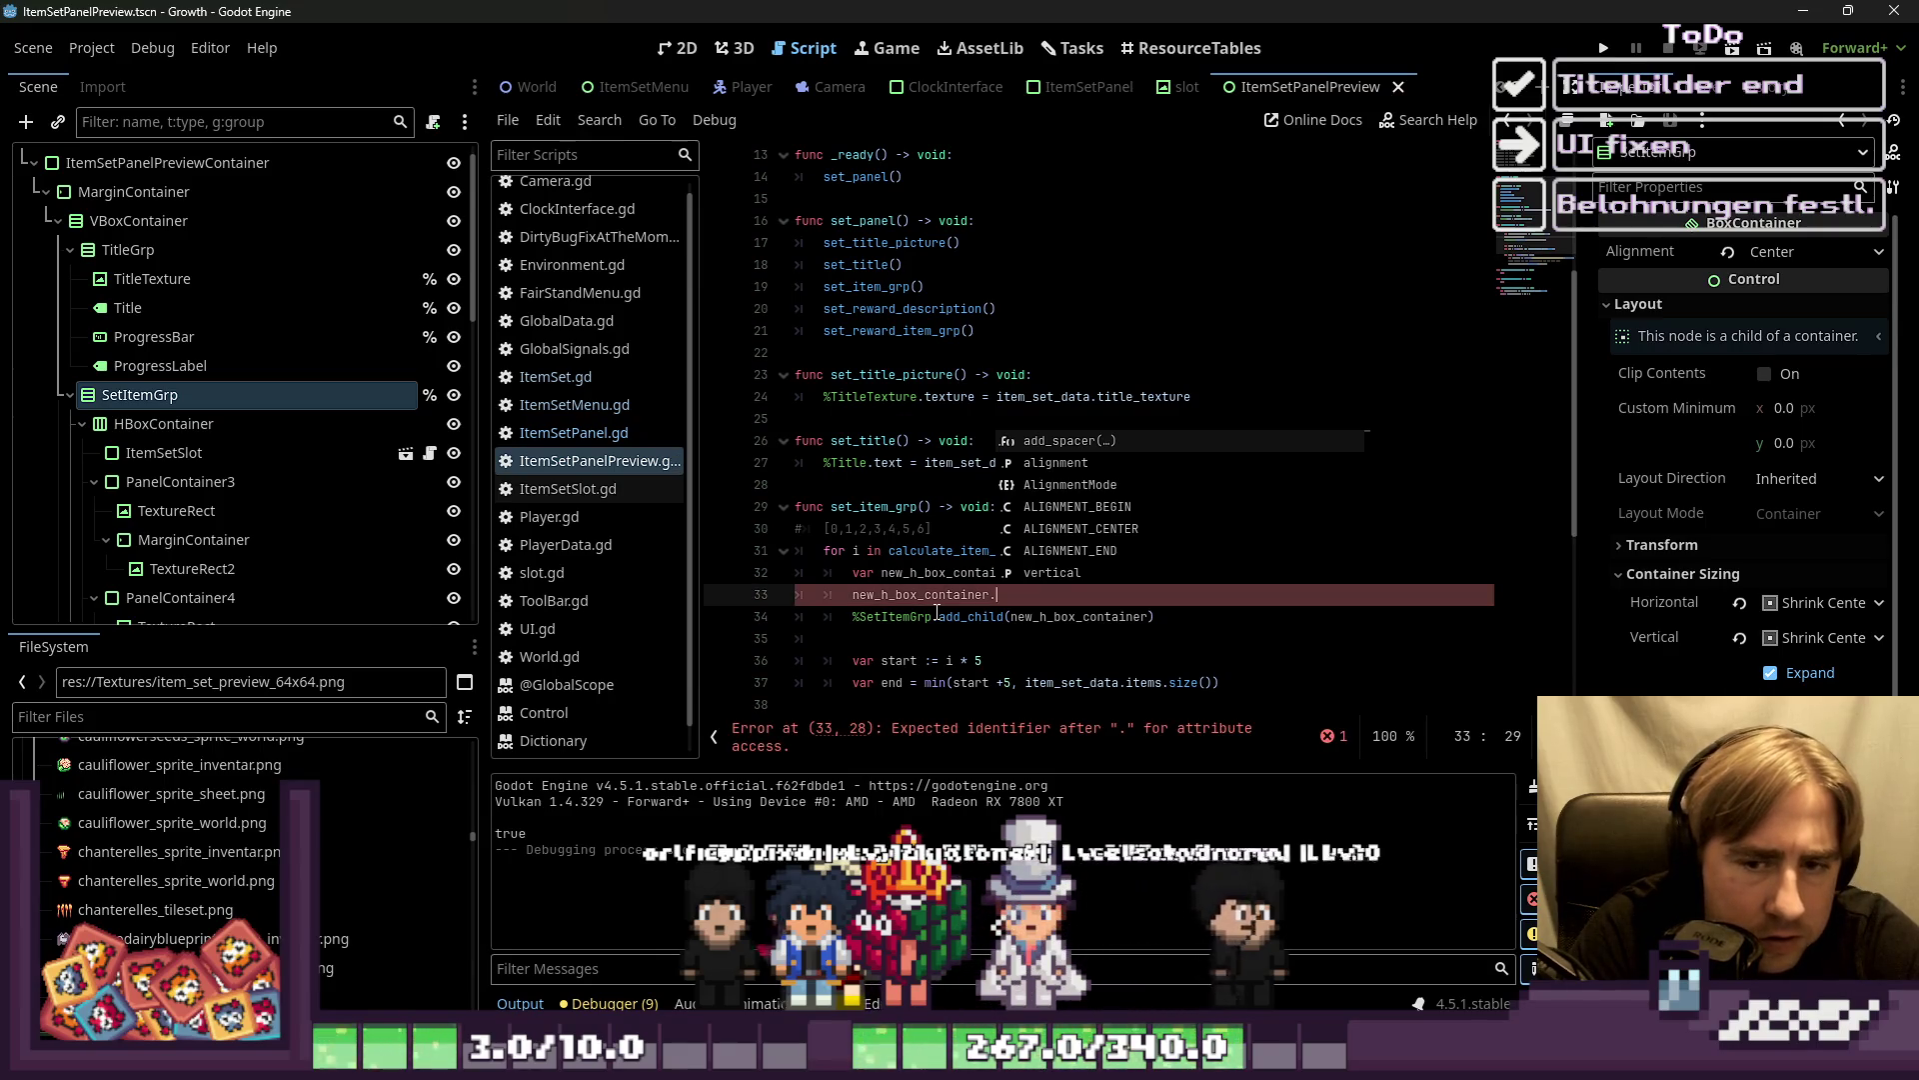
type("cons")
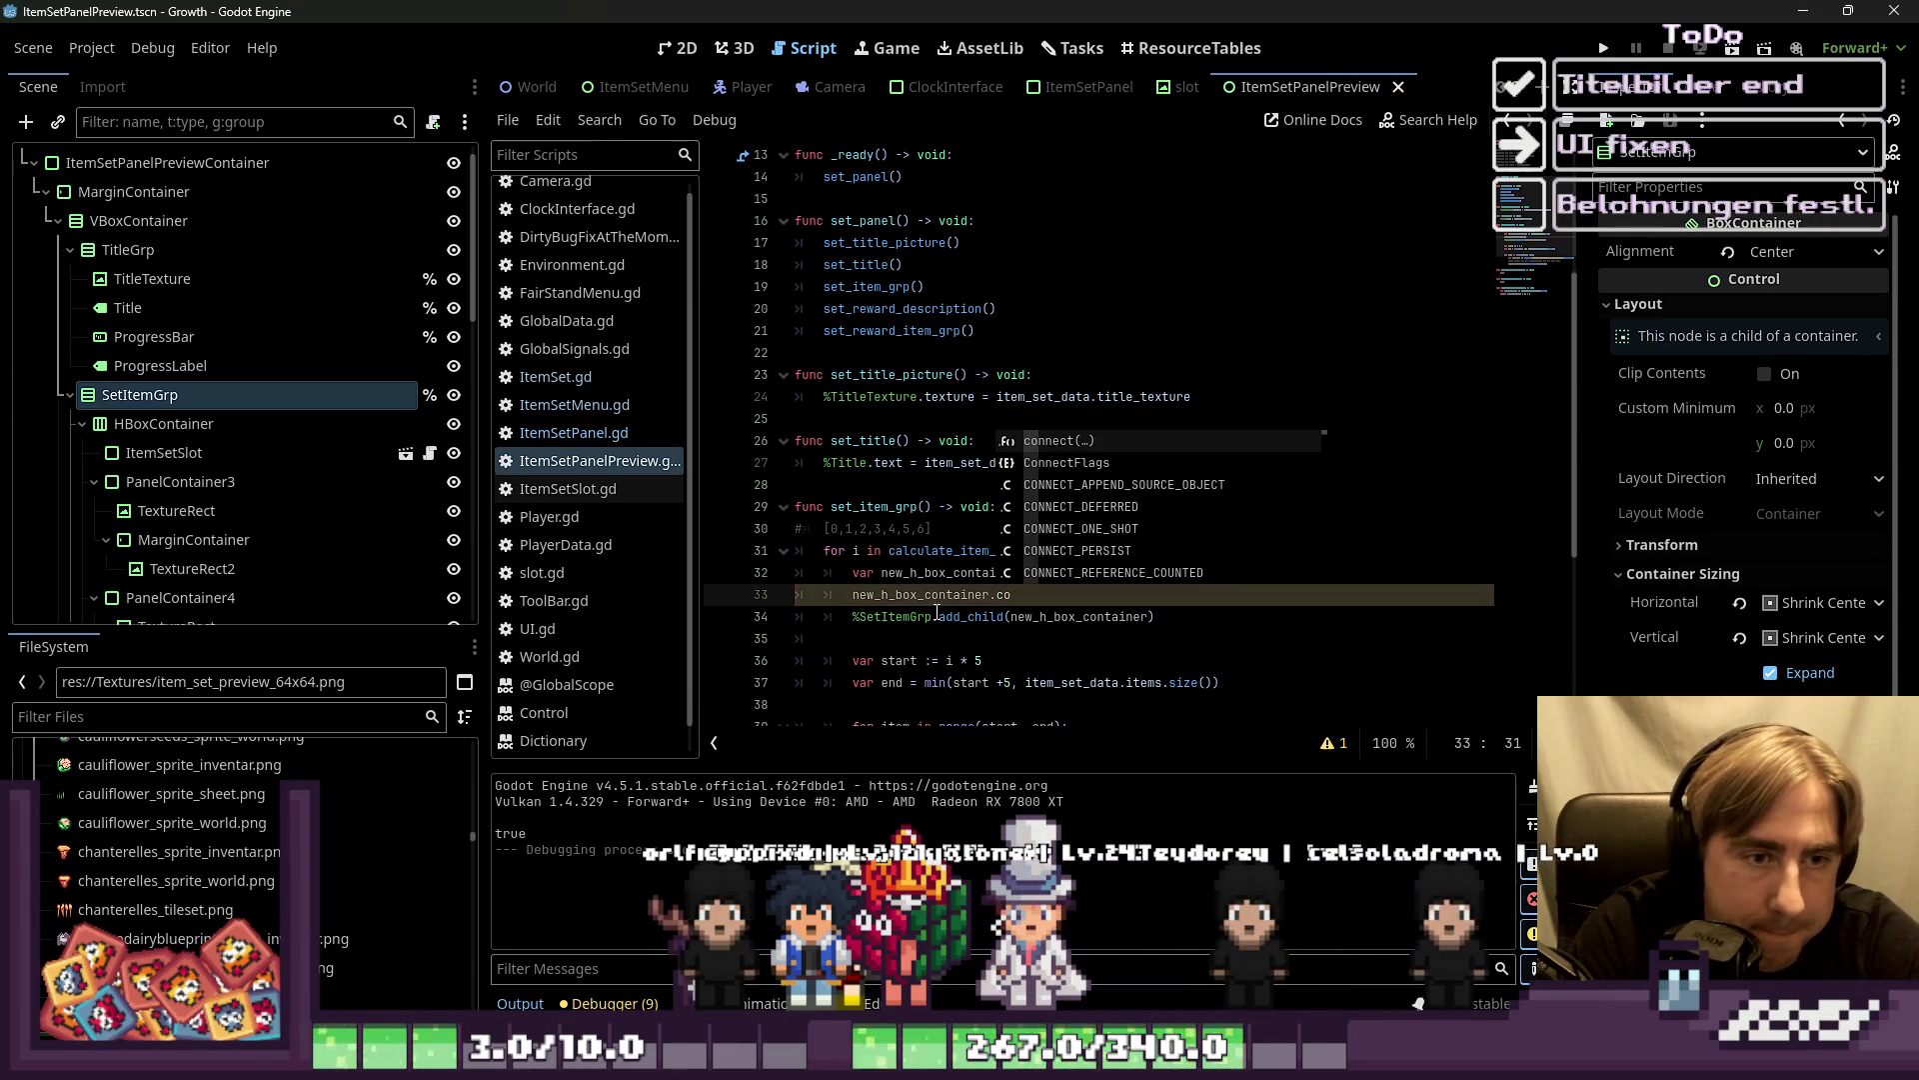
type("tants")
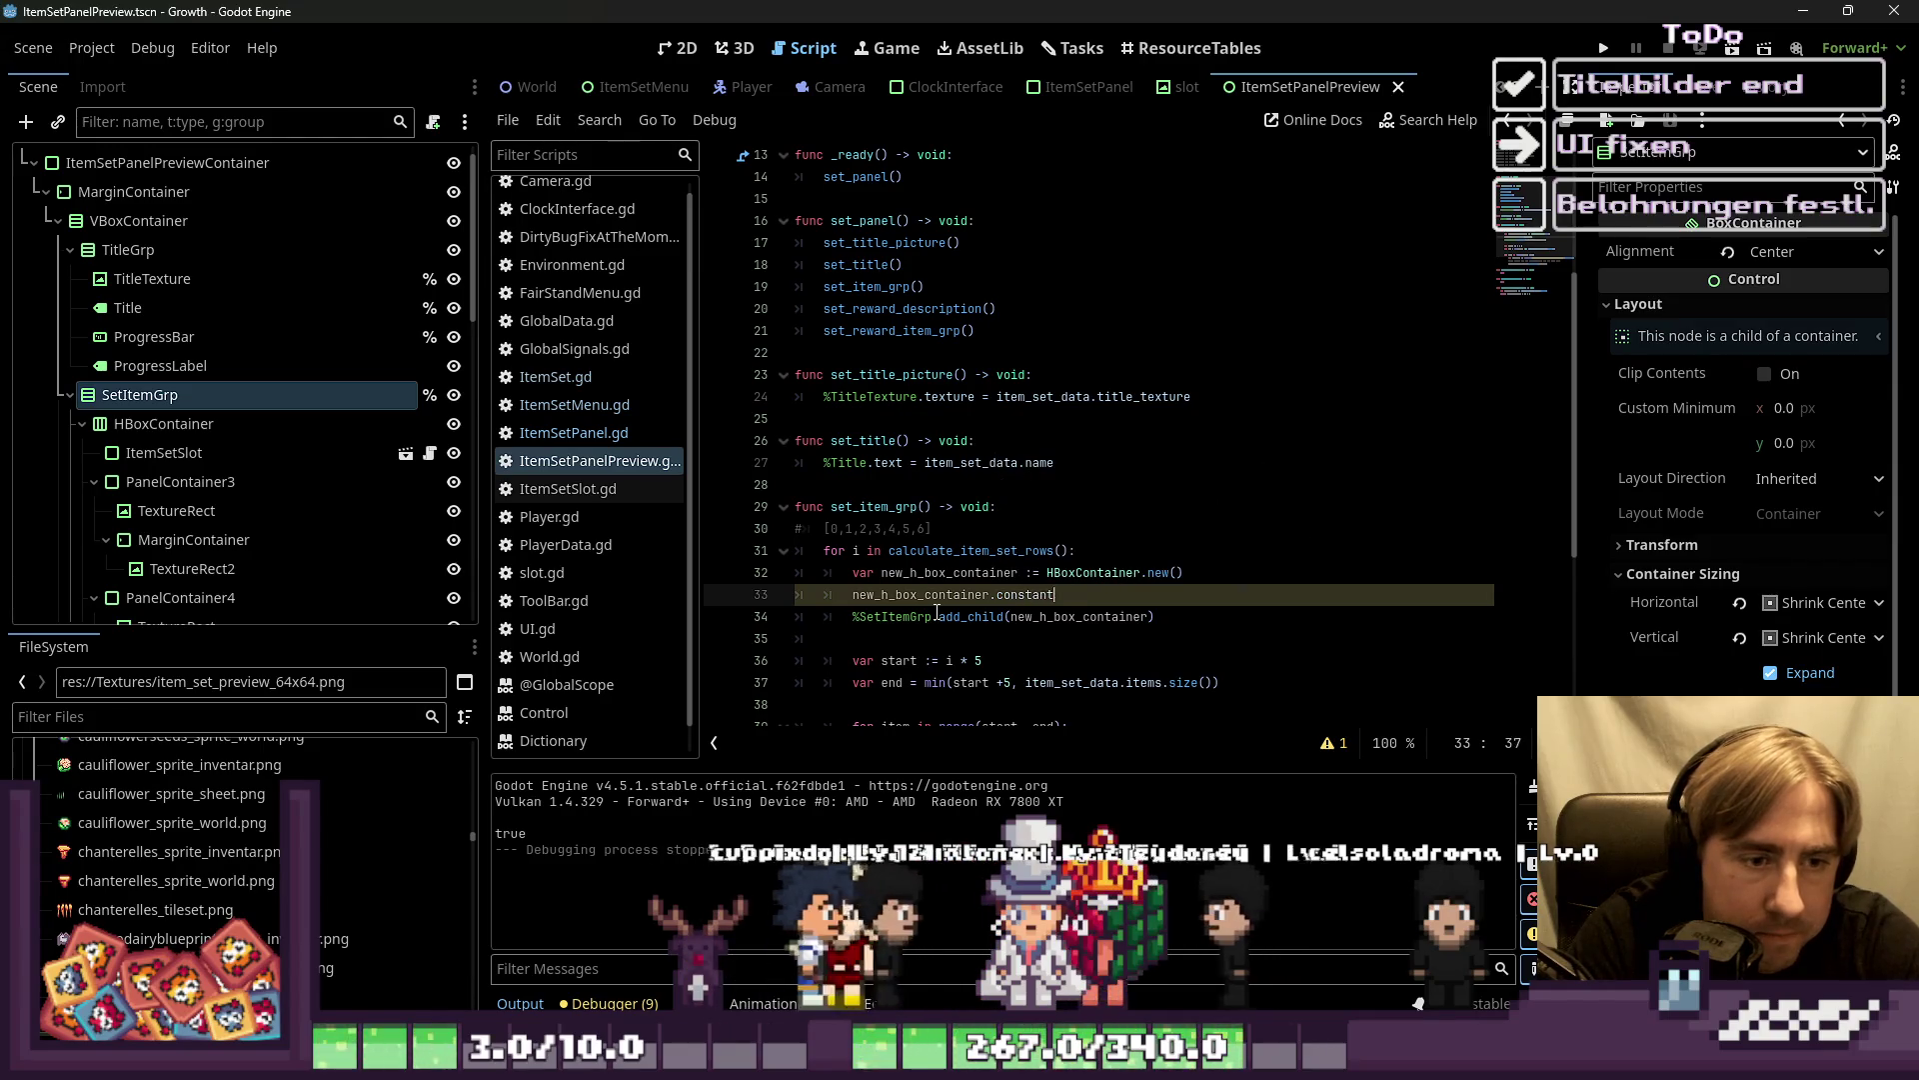
key("BackSpace")
key("BackSpace")
key("BackSpace")
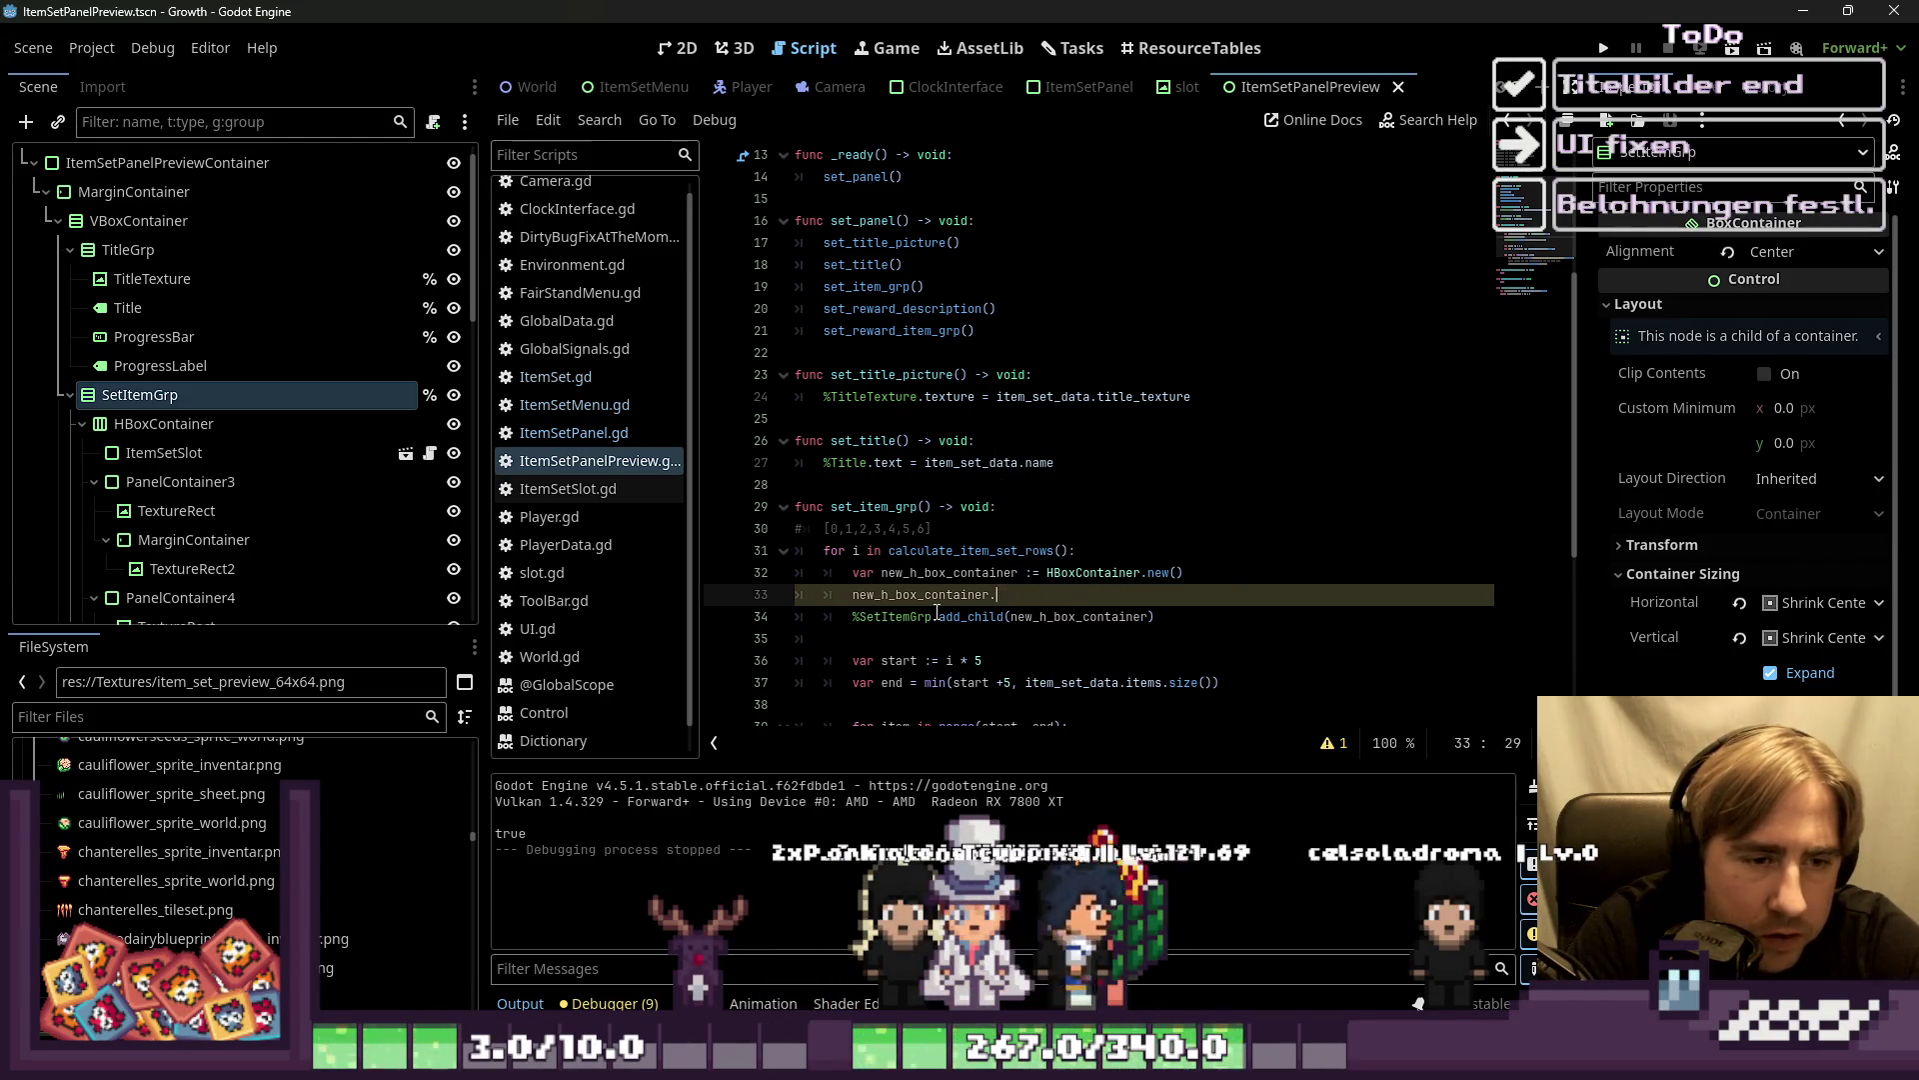
type("set_")
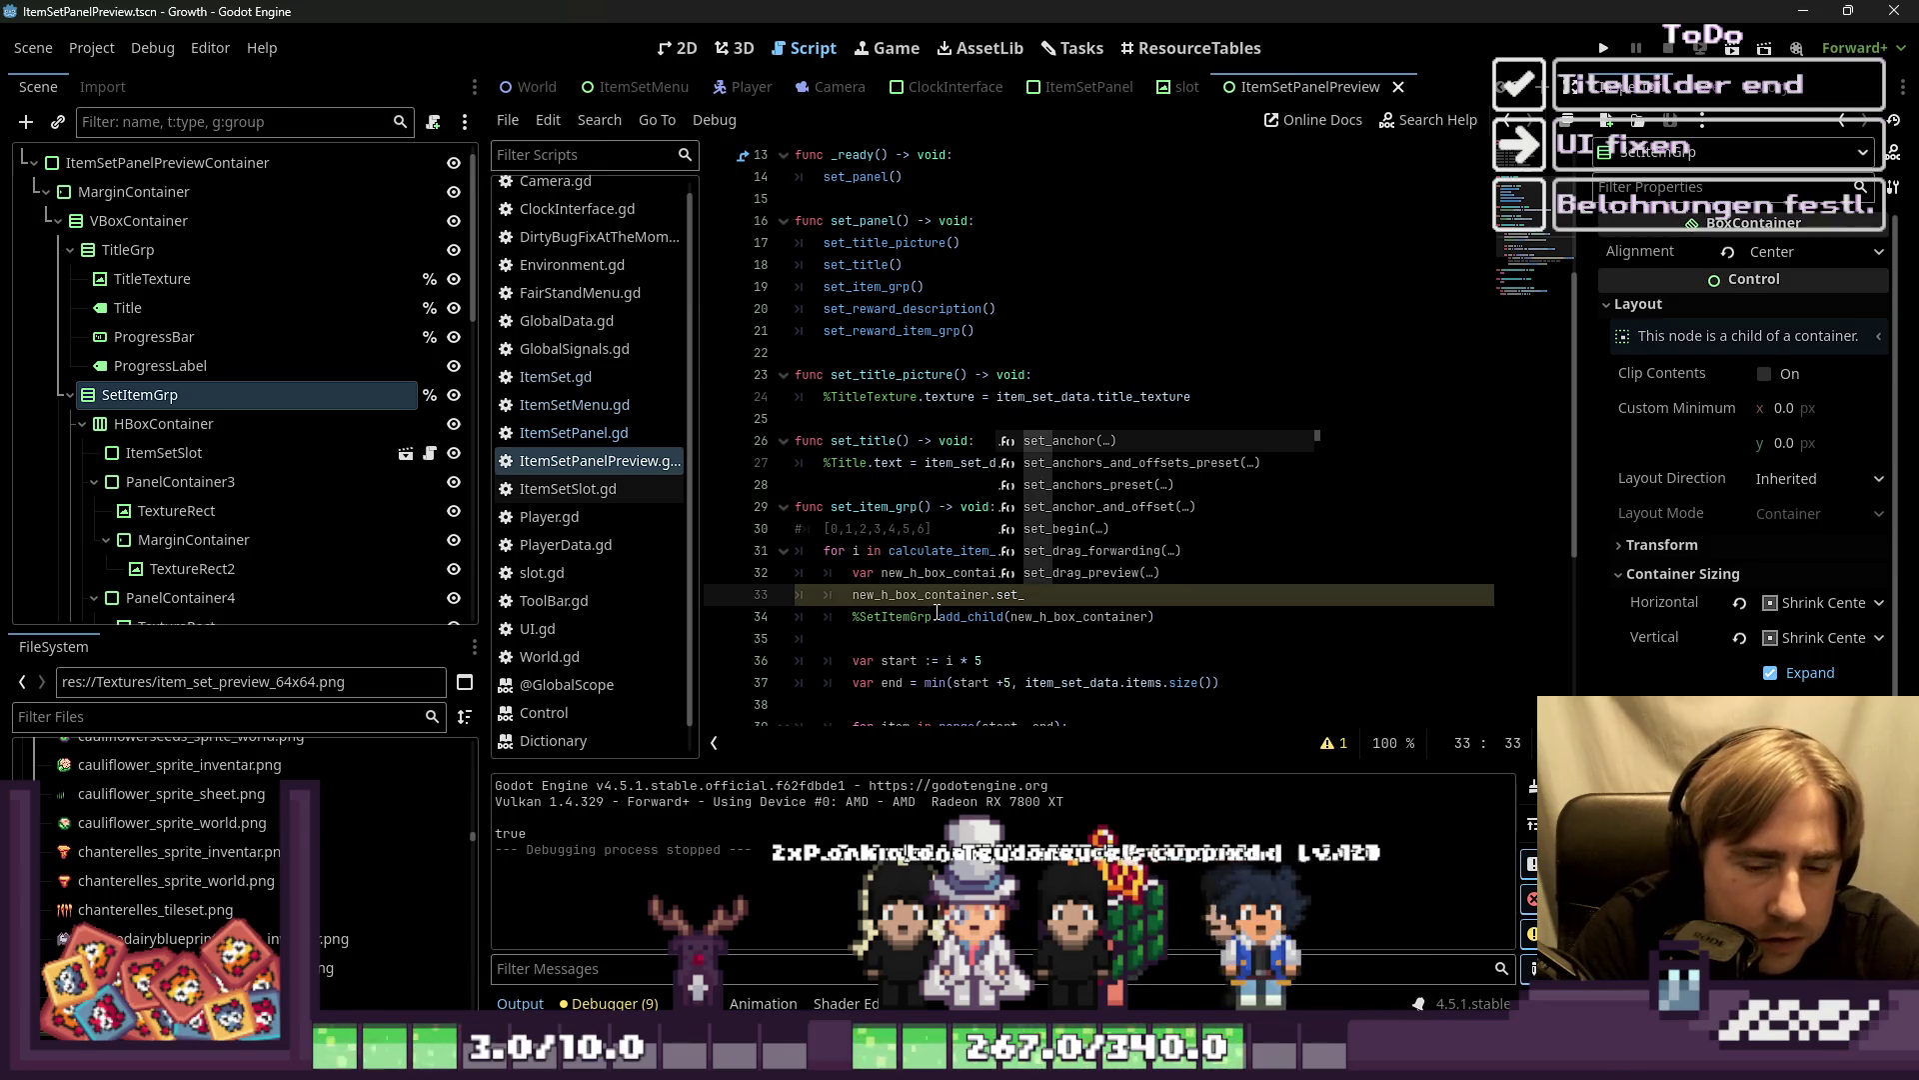
type("theme")
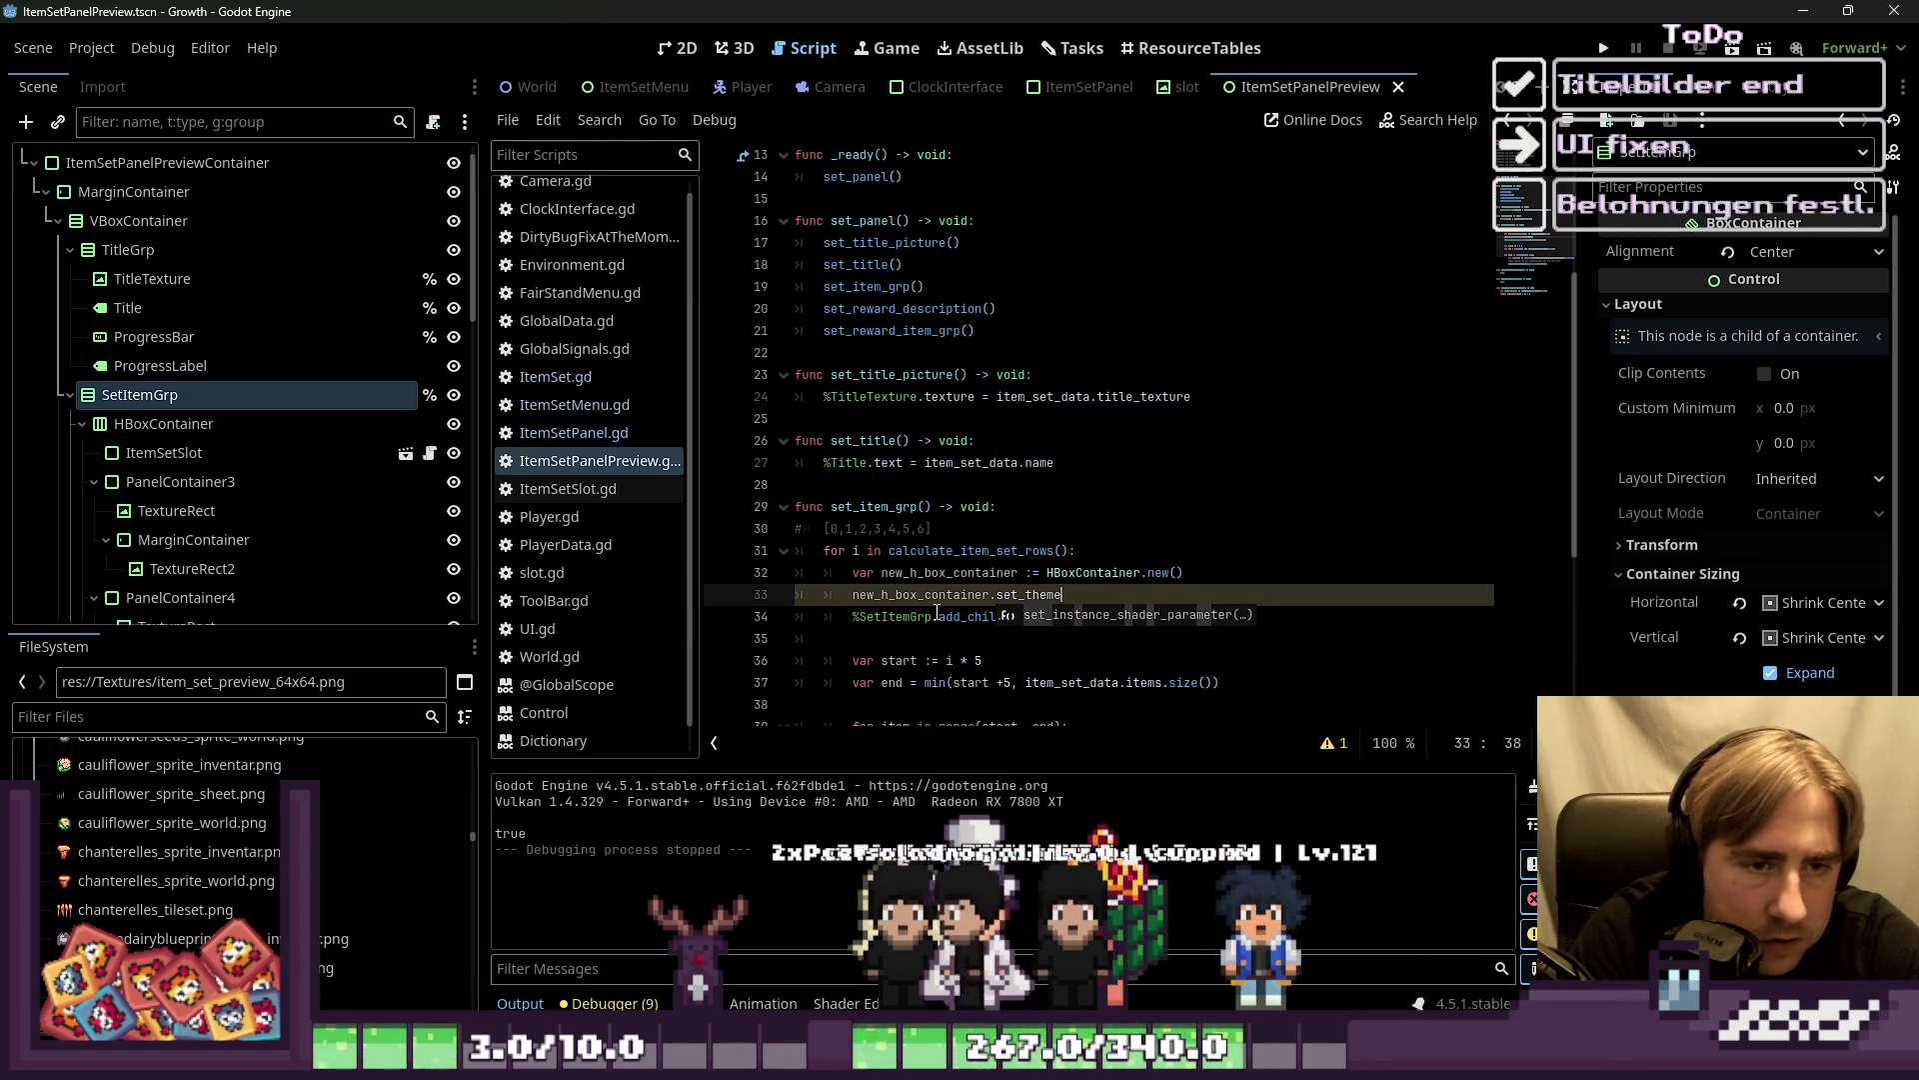
key("BackSpace")
key("BackSpace")
key("BackSpace")
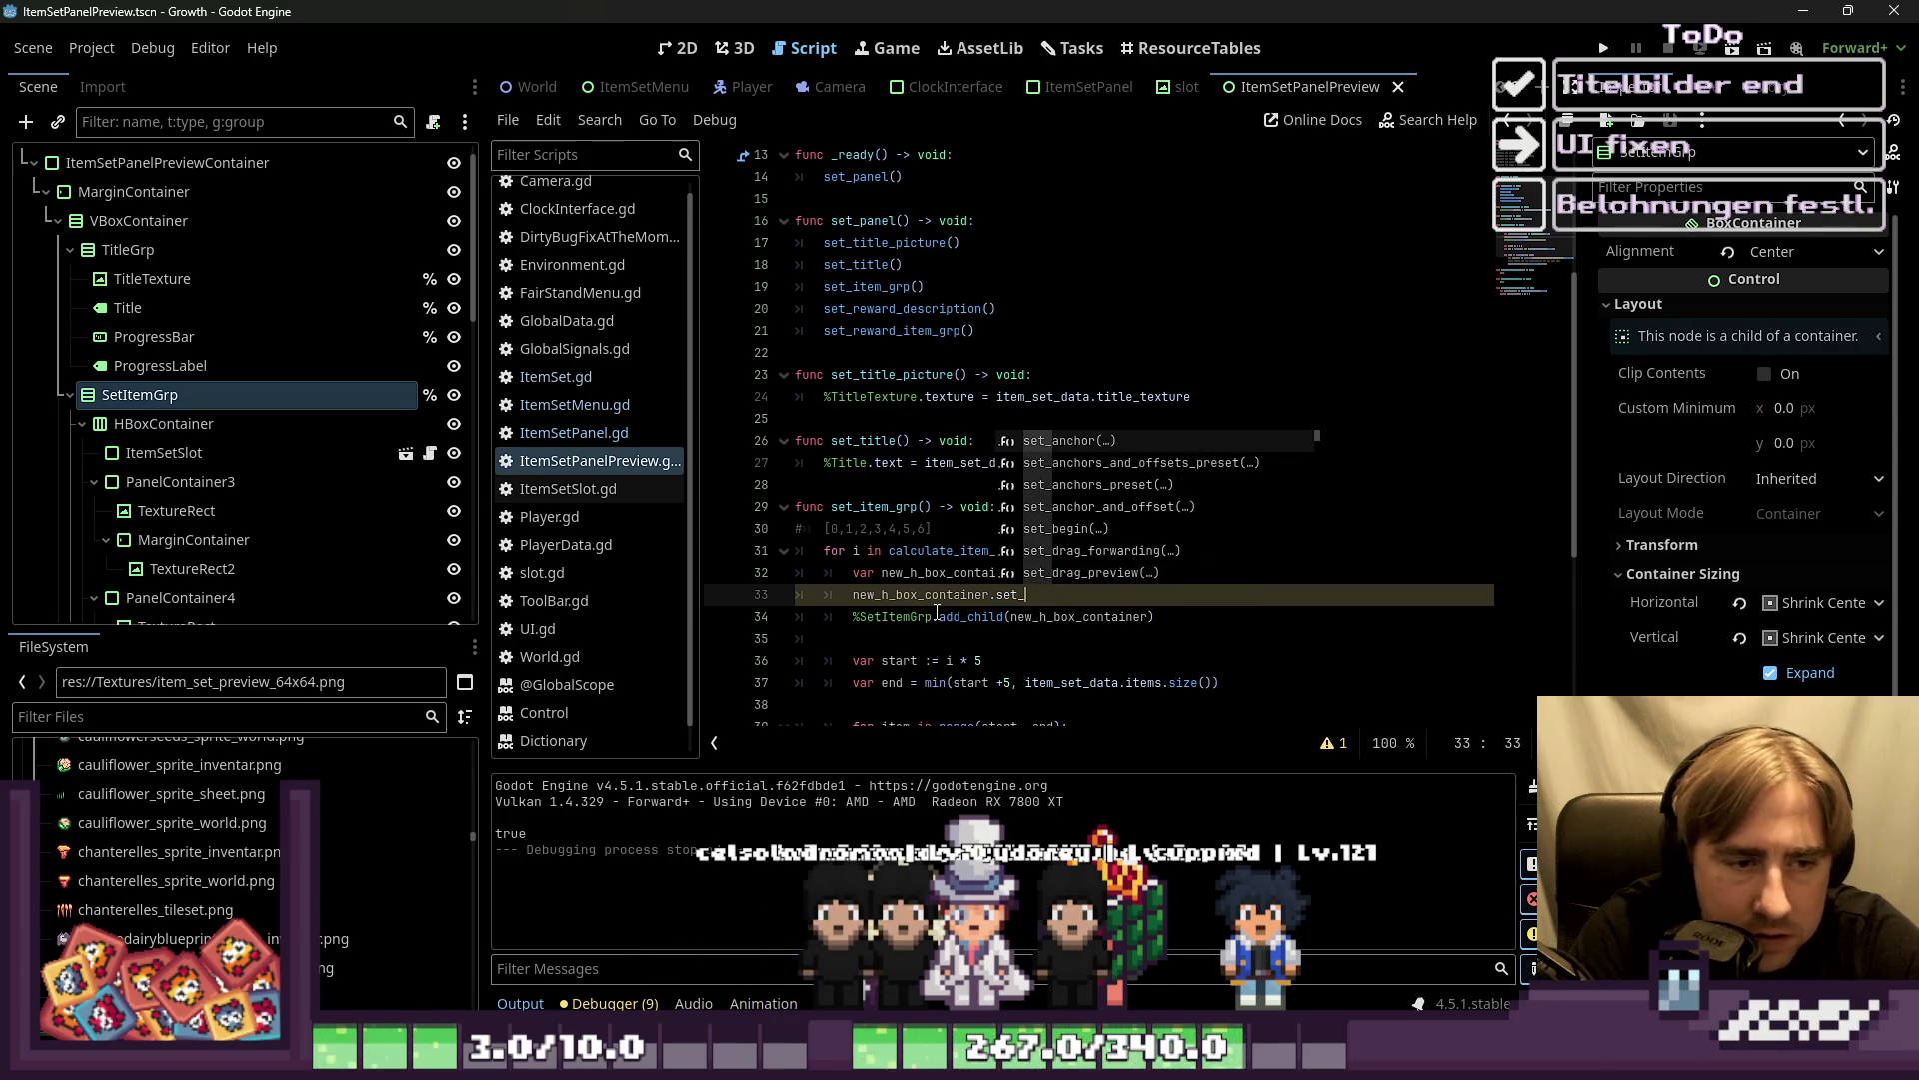
type("nst")
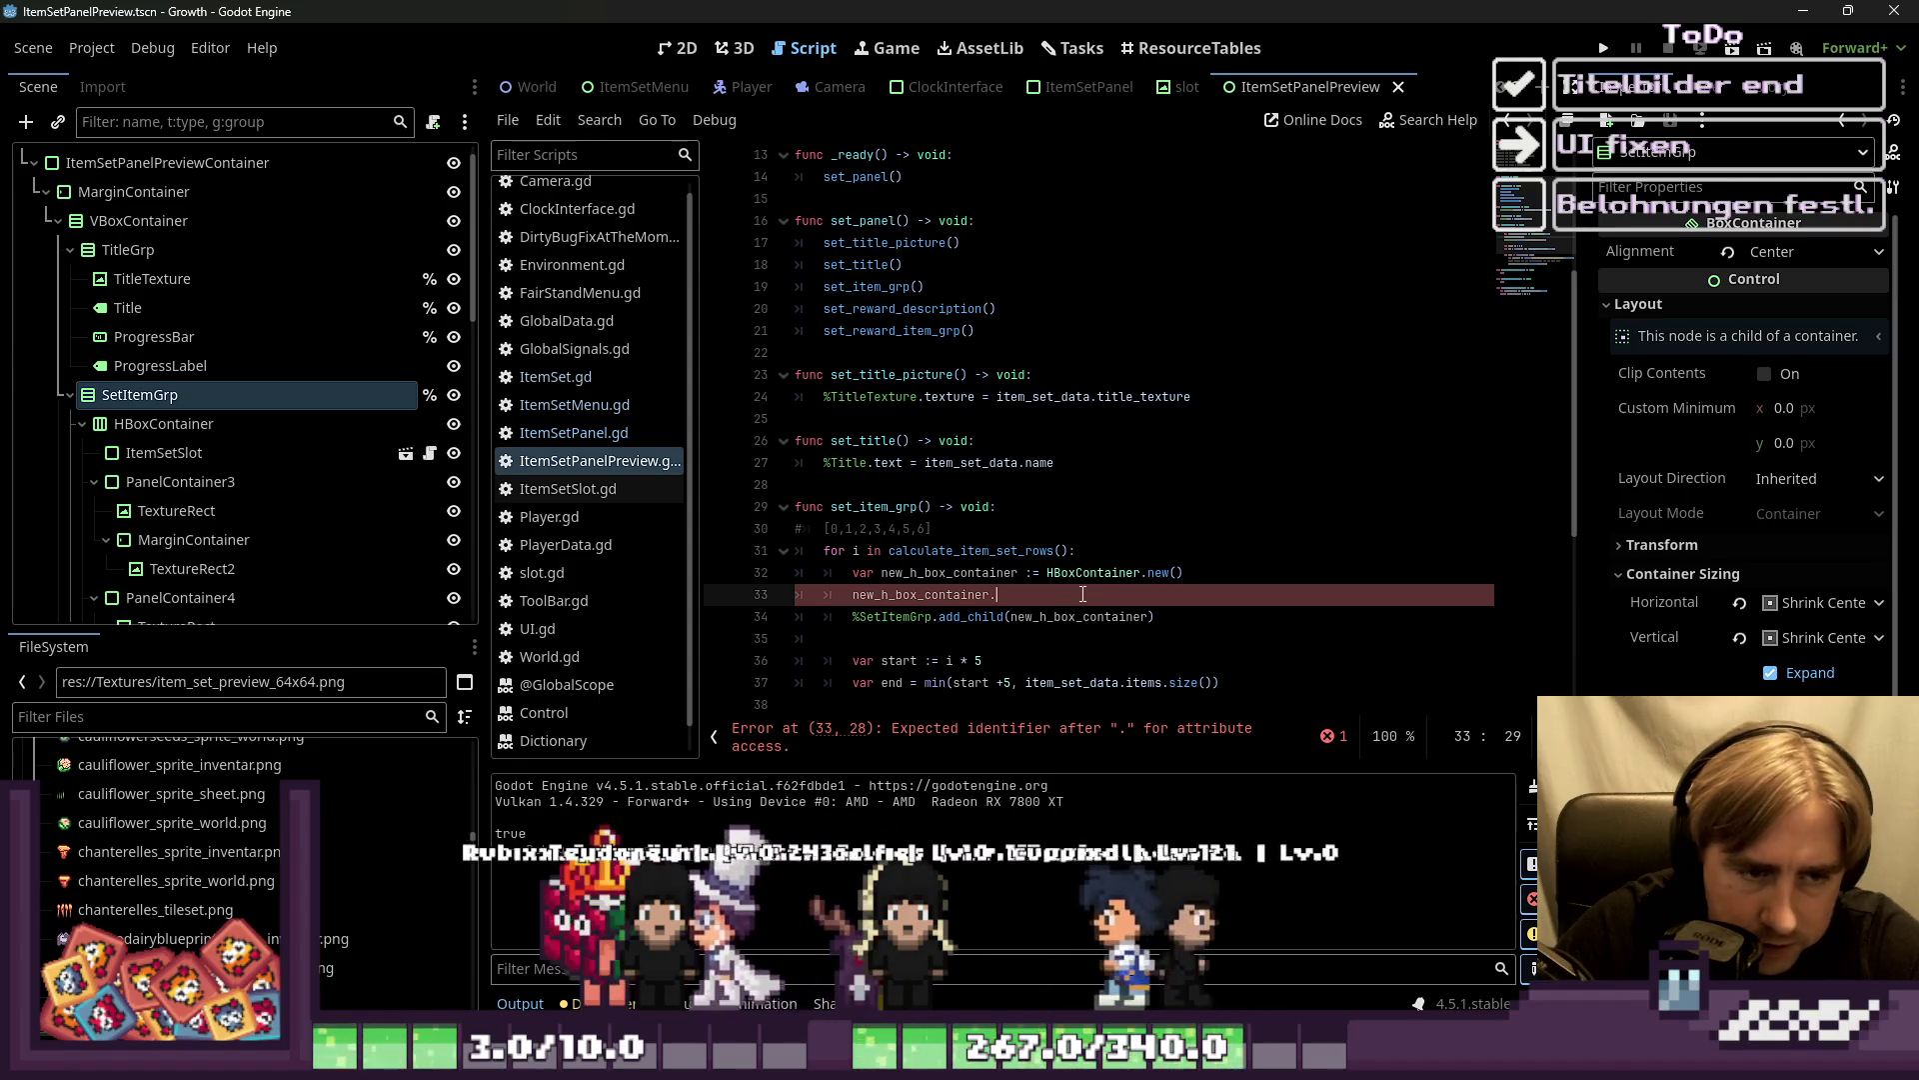
type("(")
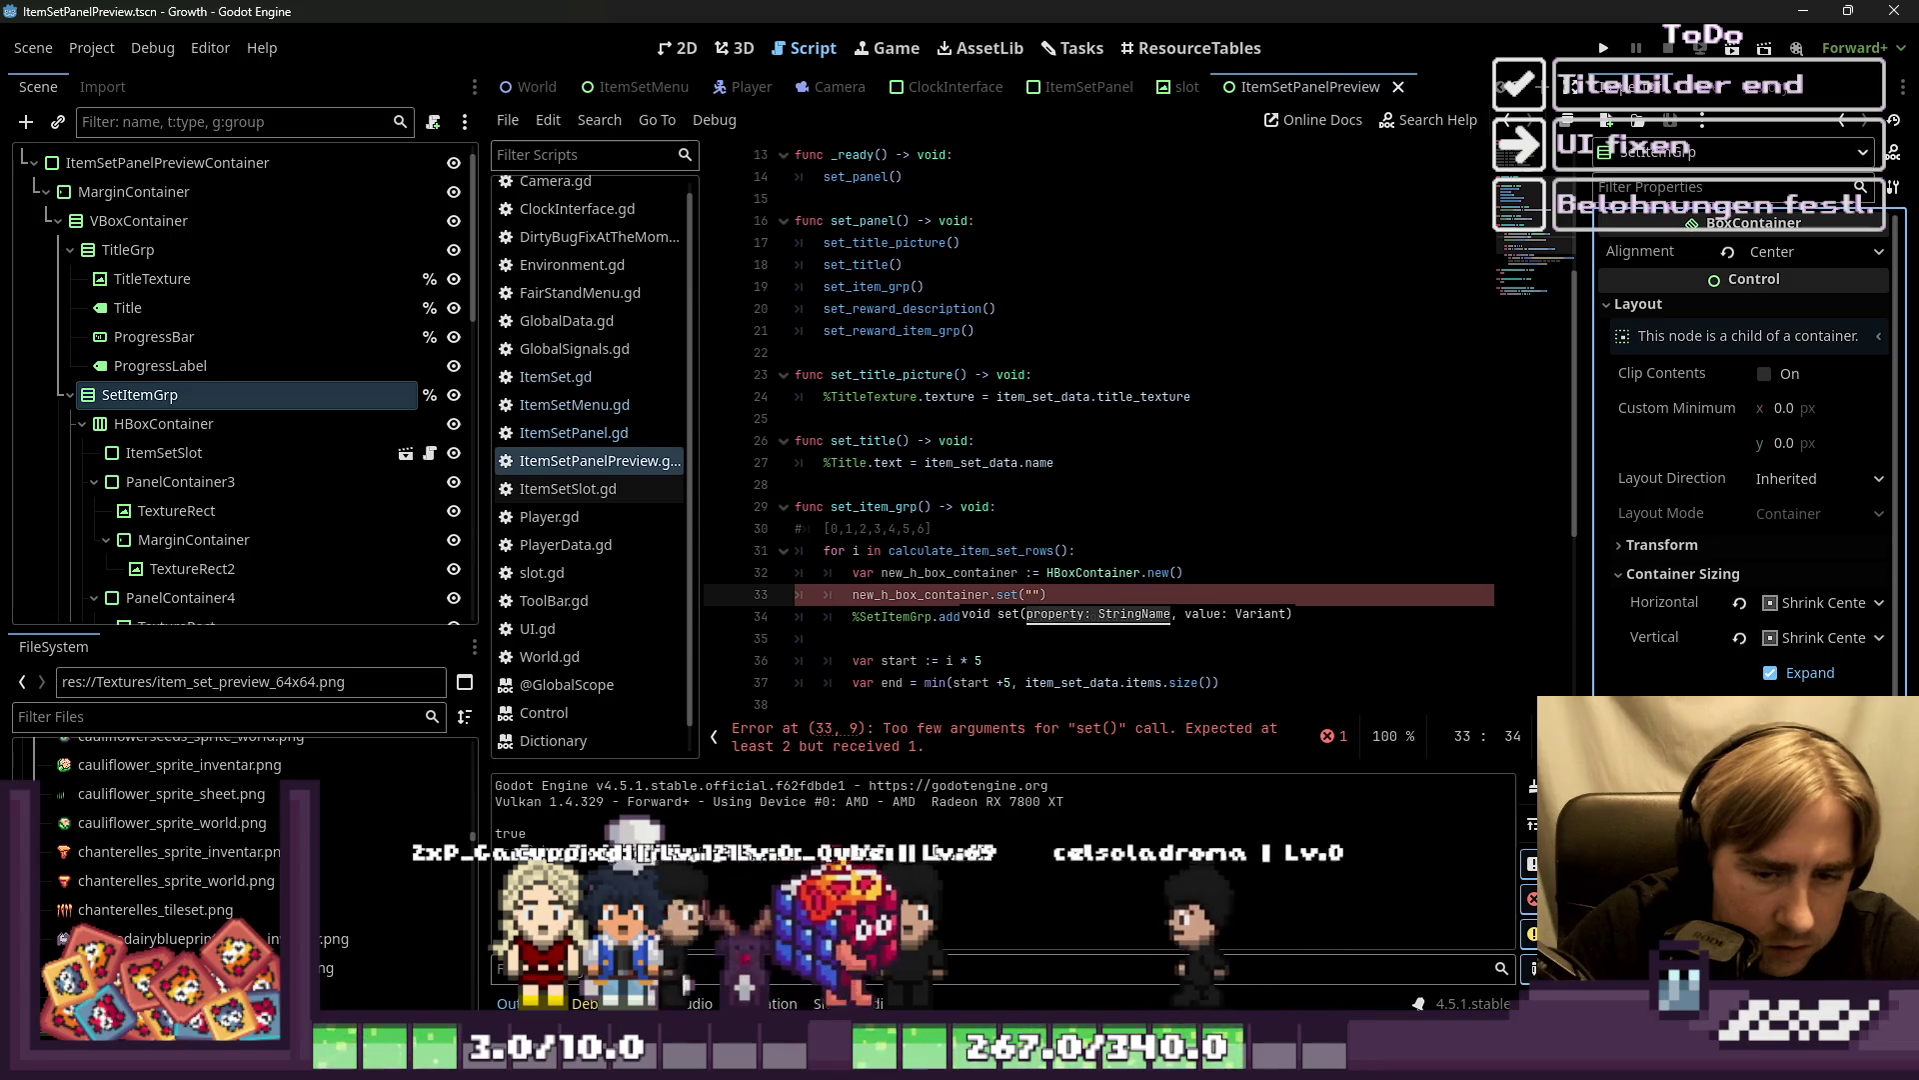
Complete the call as set("theme_override_constants/separation", 24), fixing the quotes
left_click(1035, 607)
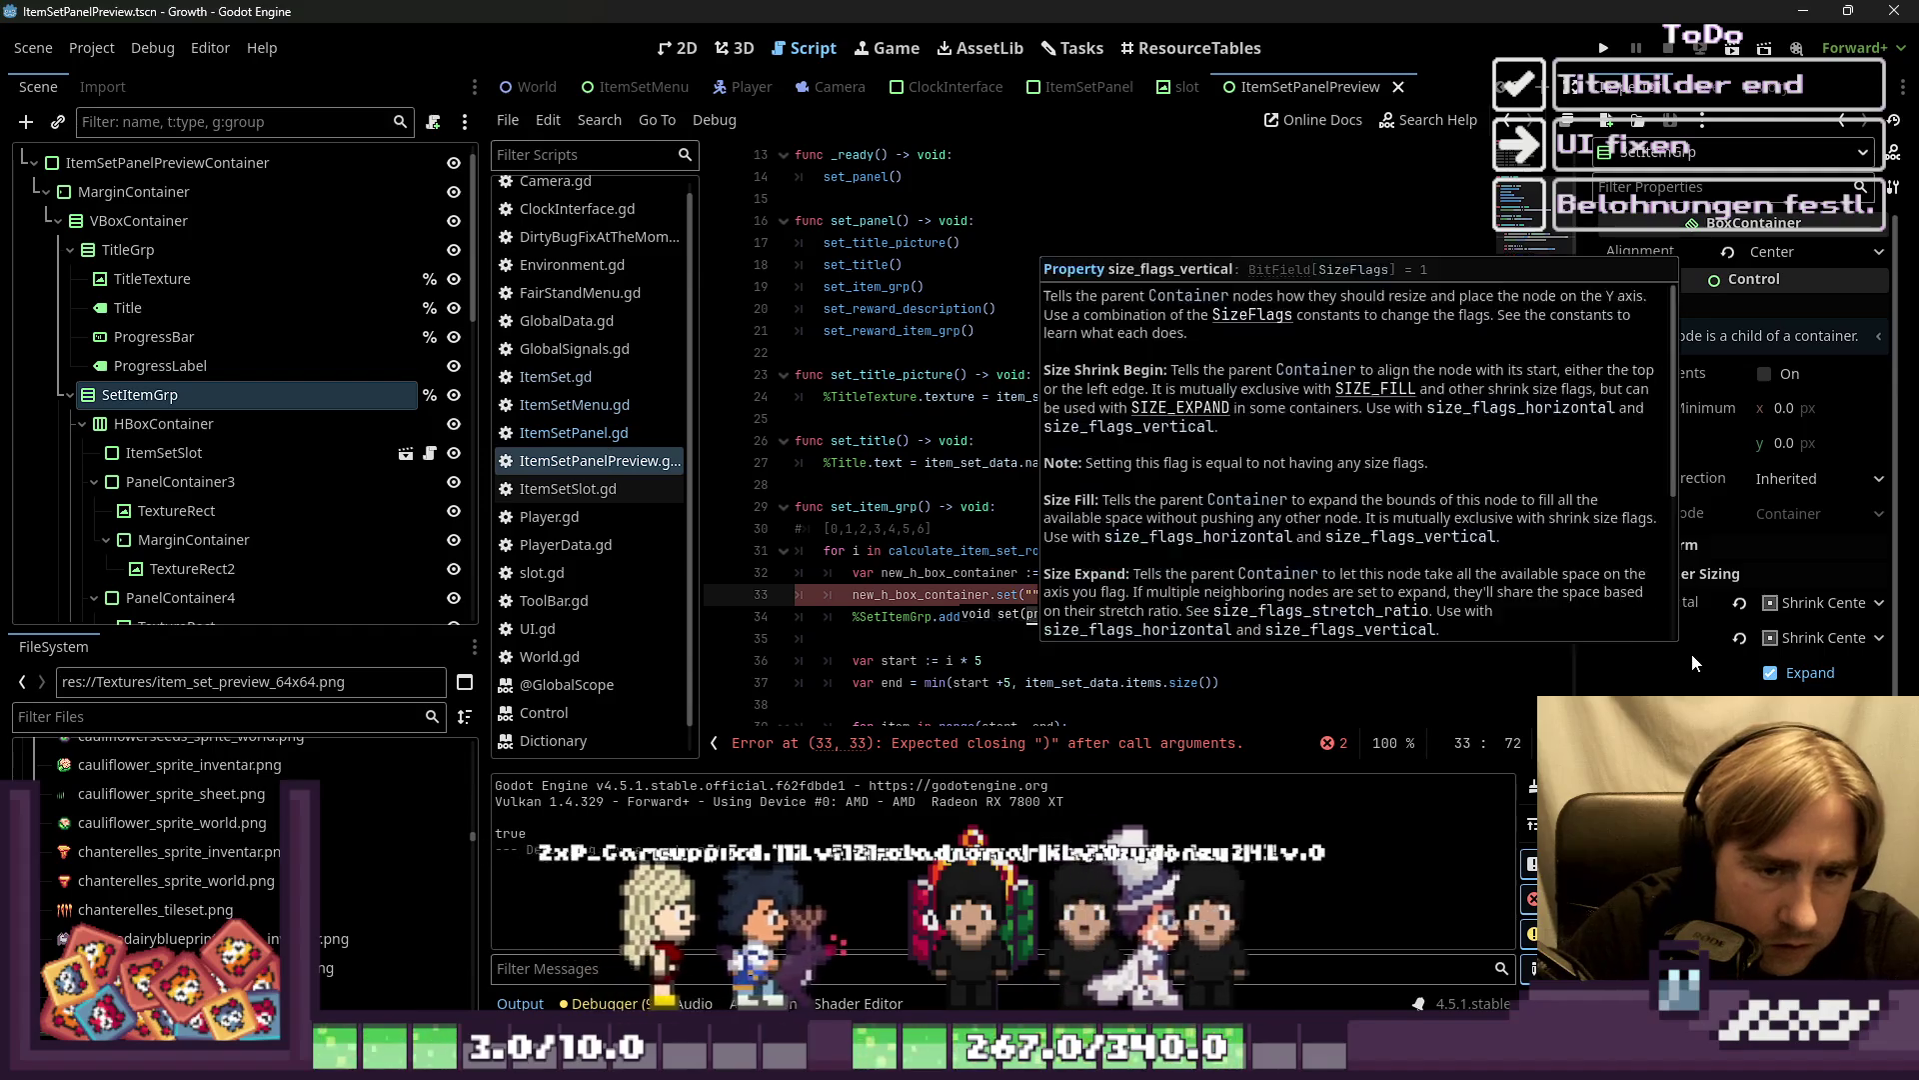
key("BackSpace")
key("Left")
key("Left")
key("Left")
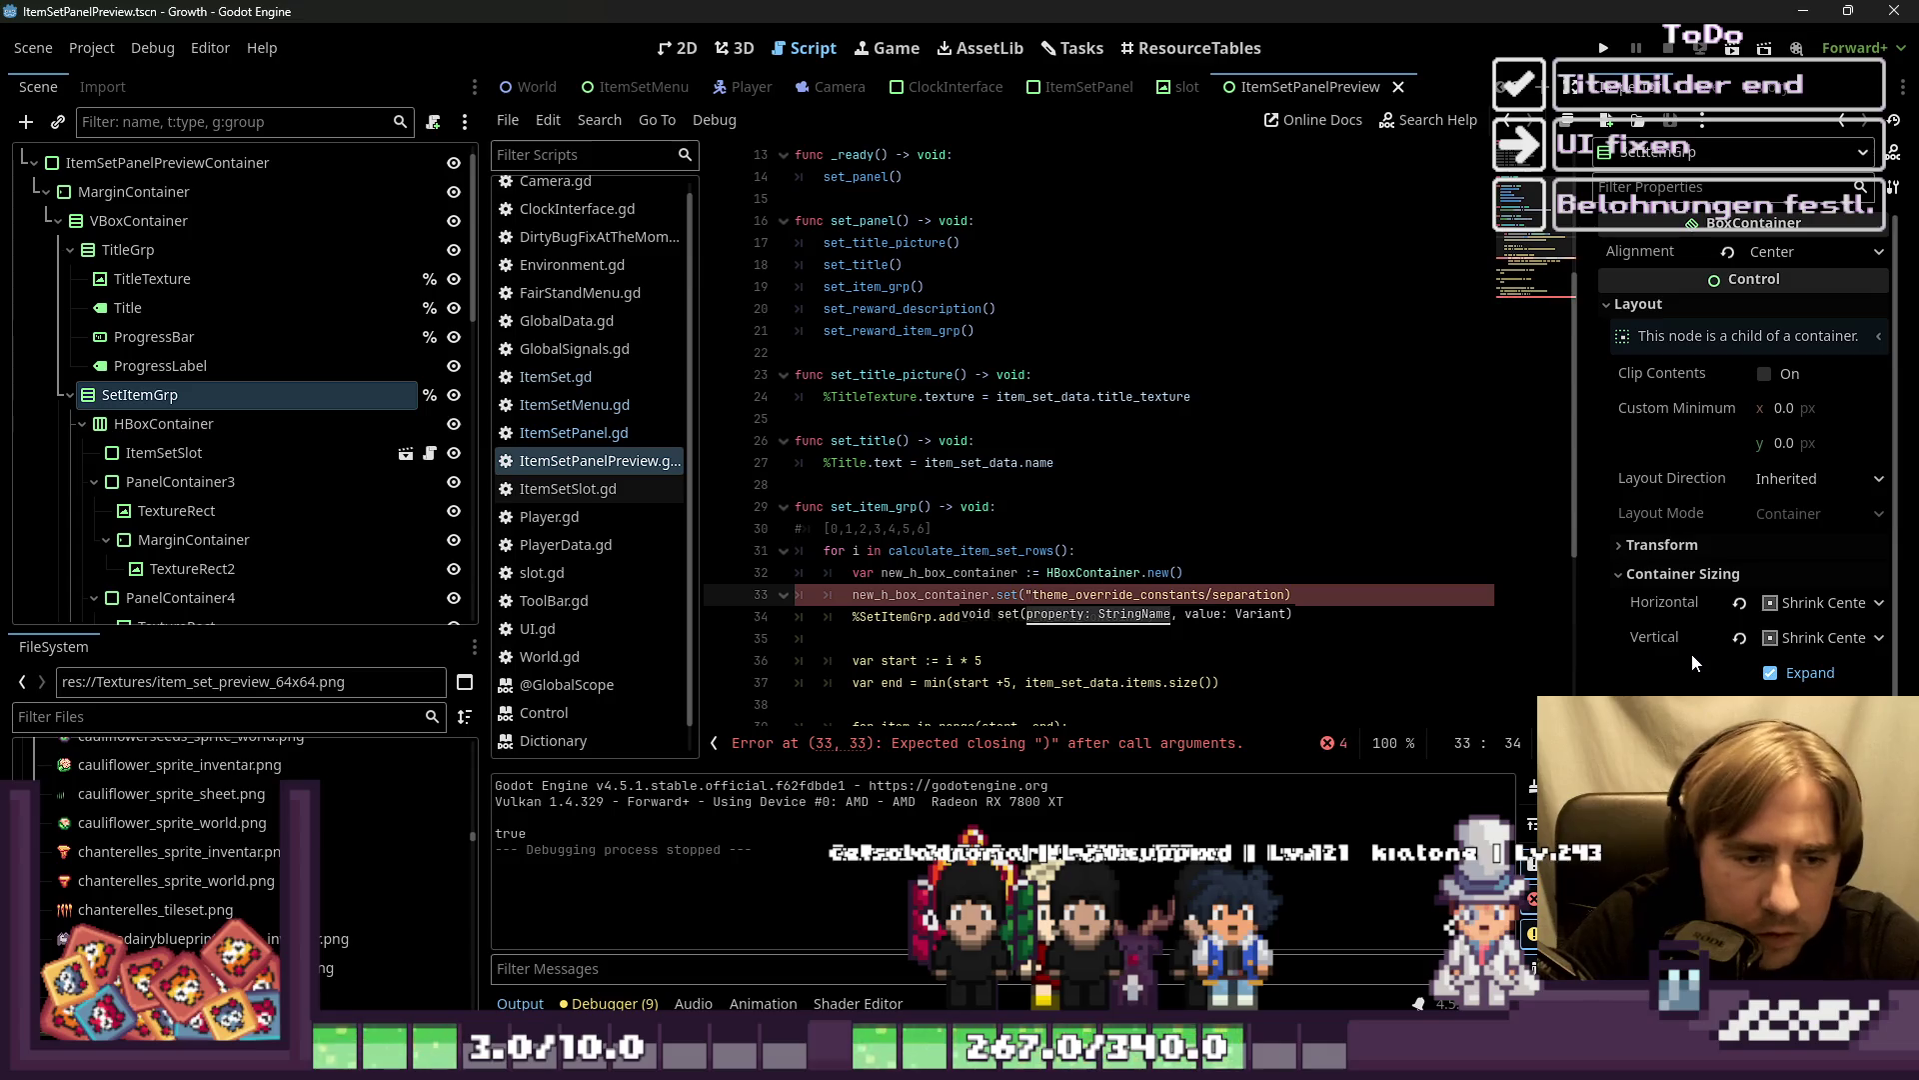
key("ctrl+Left")
key("BackSpace")
key("BackSpace")
type("\"")
key("End")
key("Left")
type("\"")
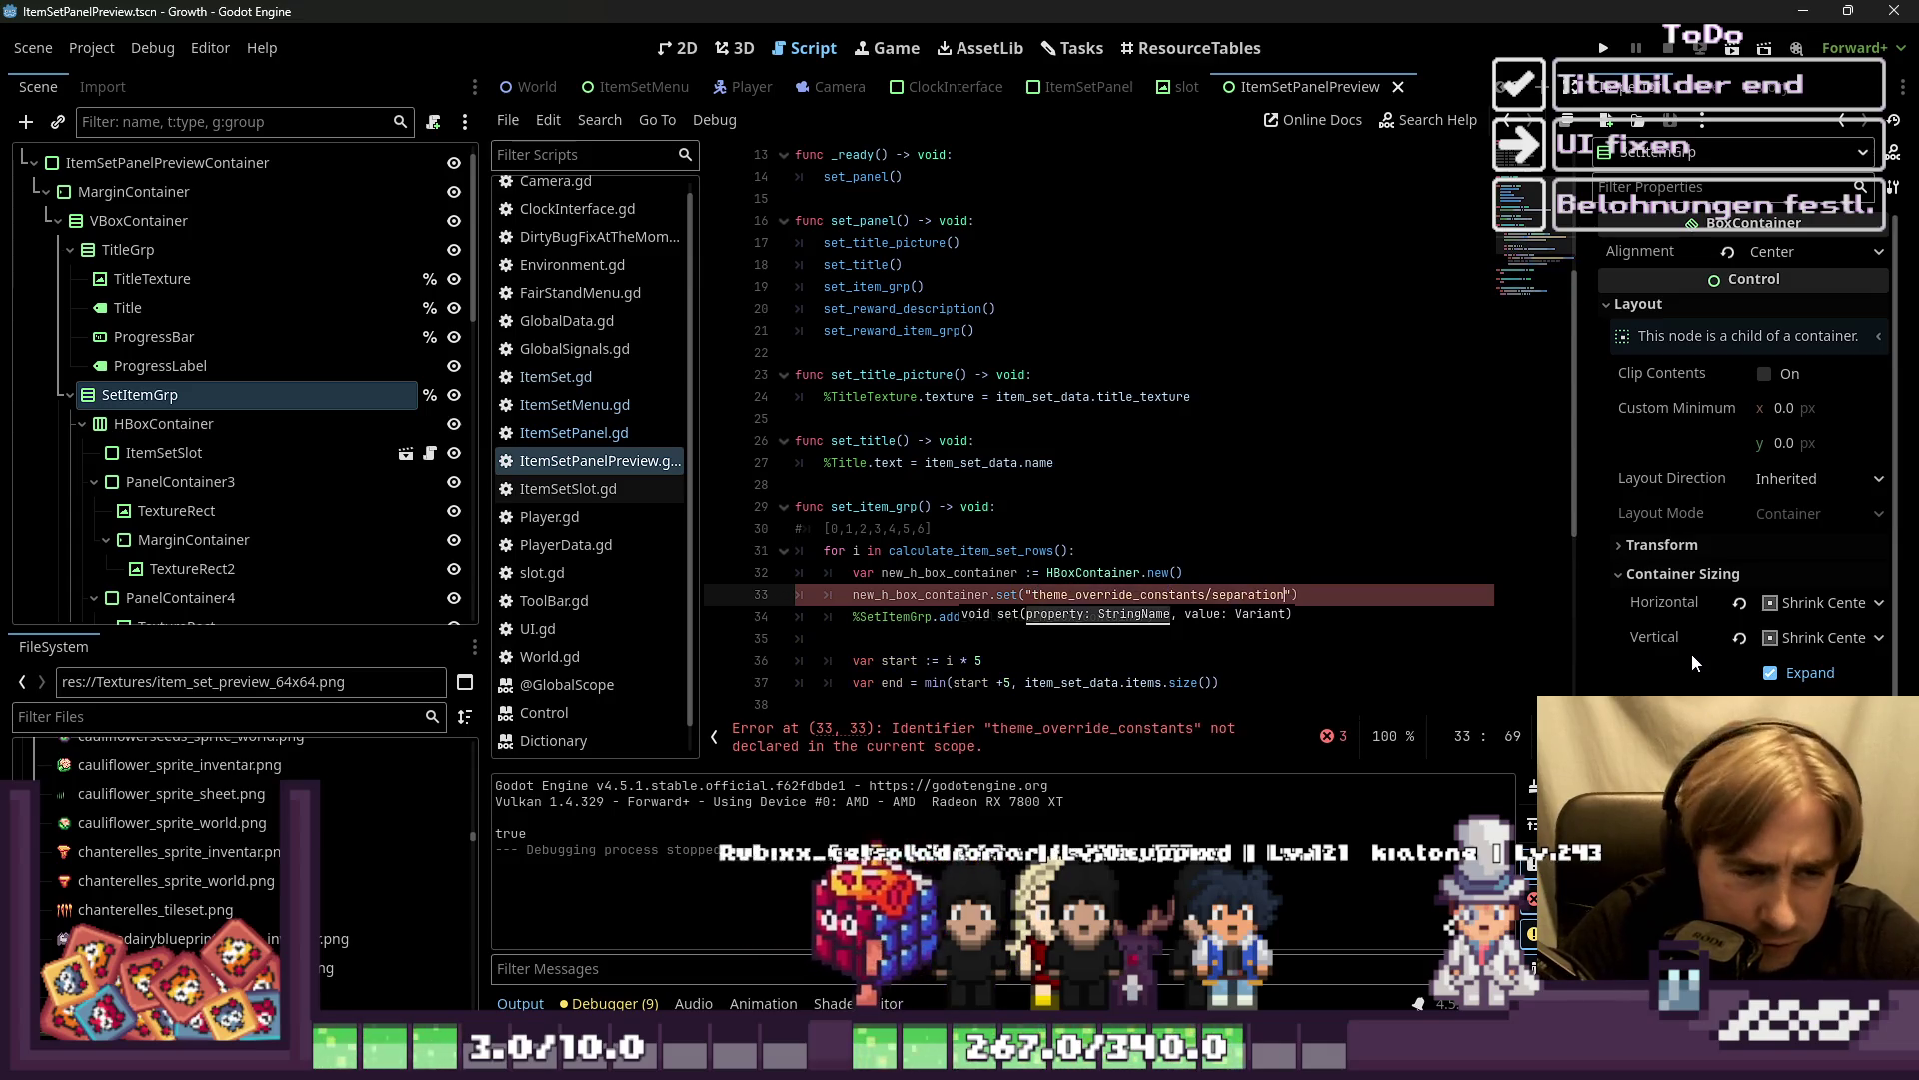
type(", ")
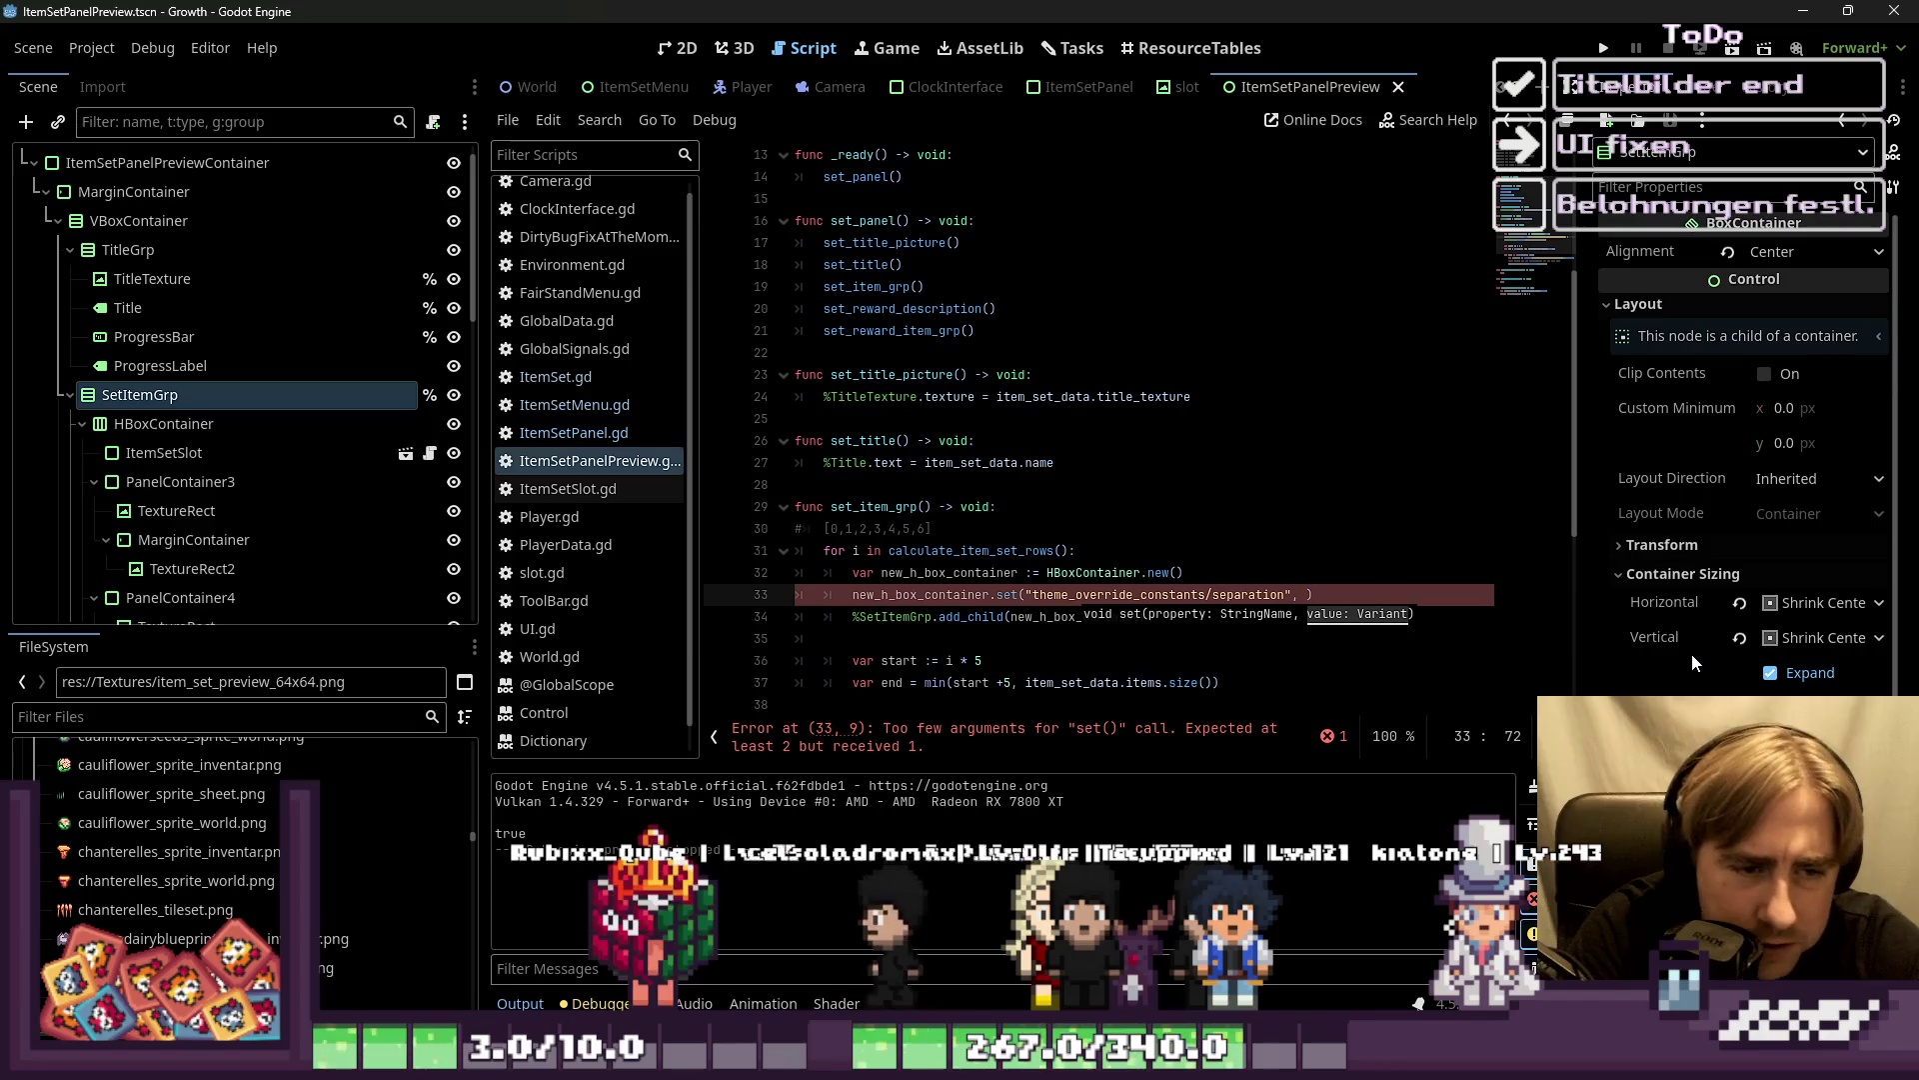
type("24")
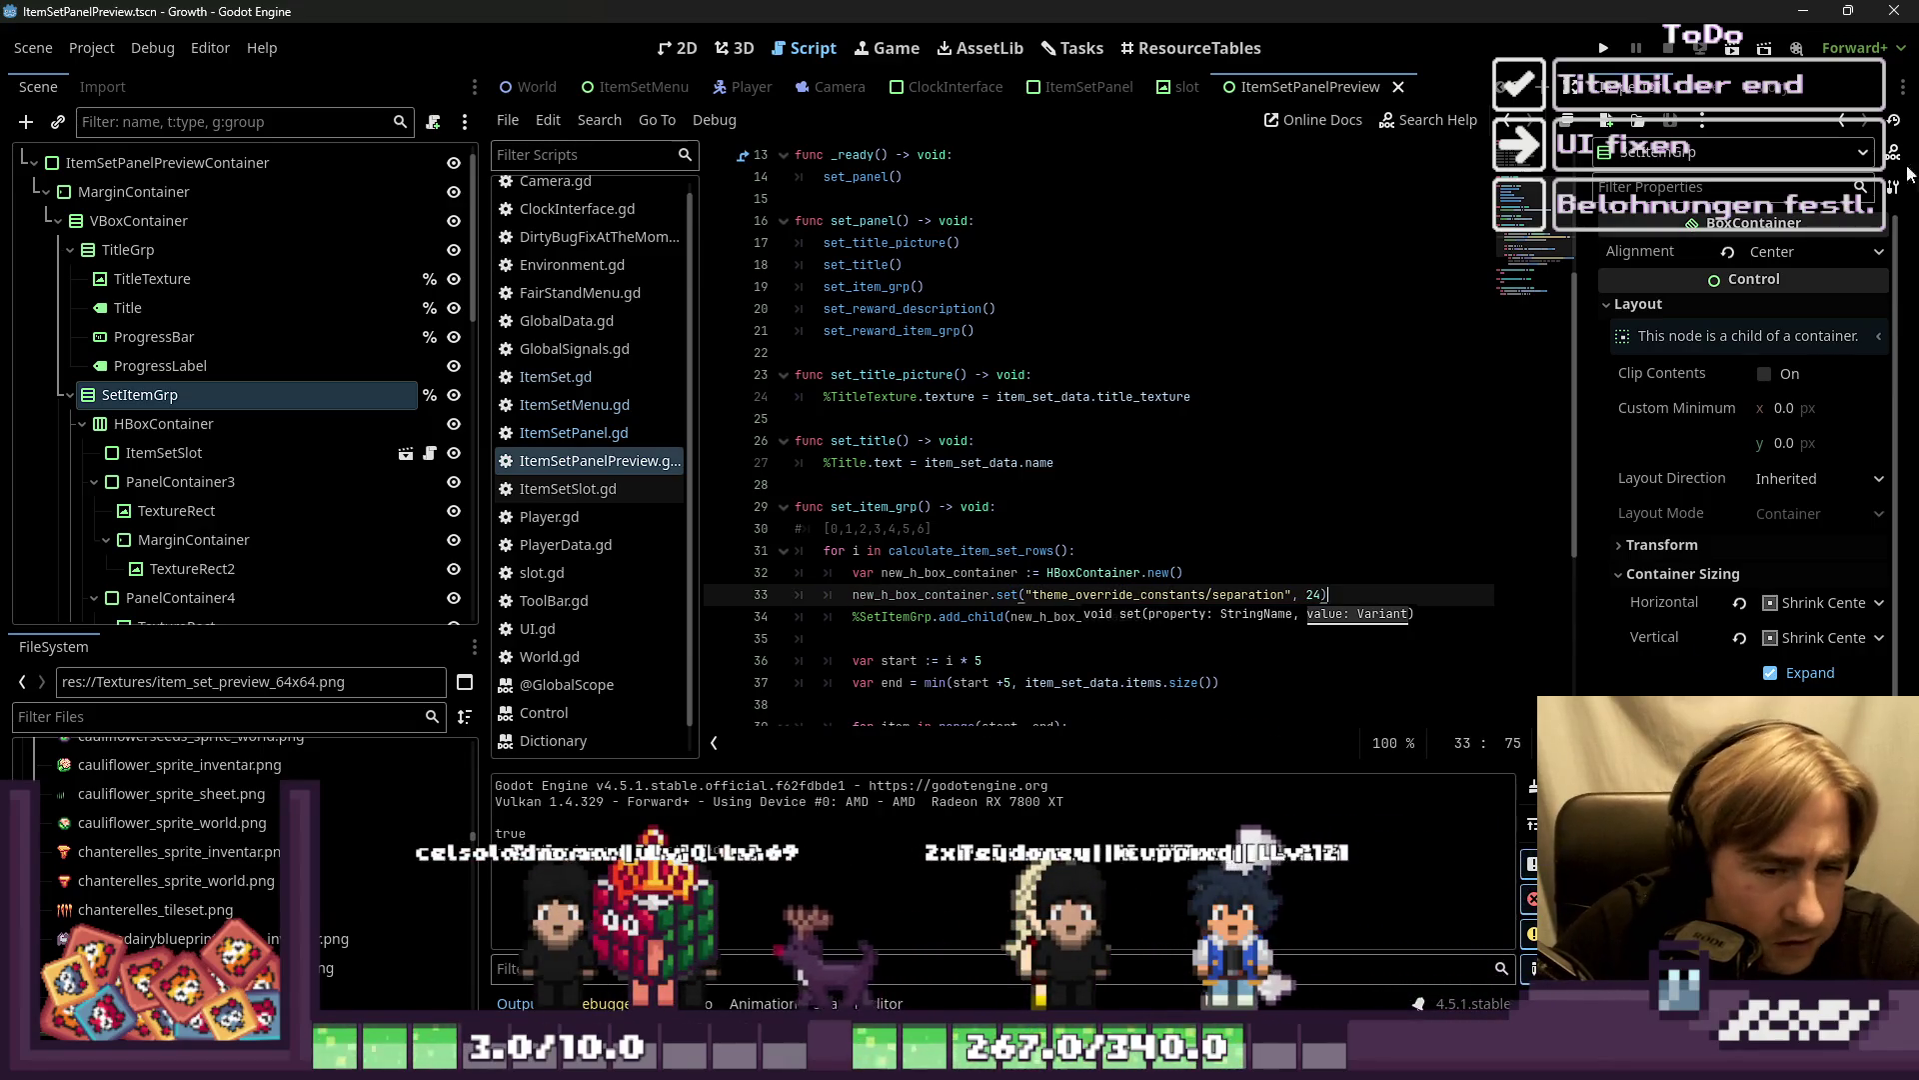
left_click(1435, 314)
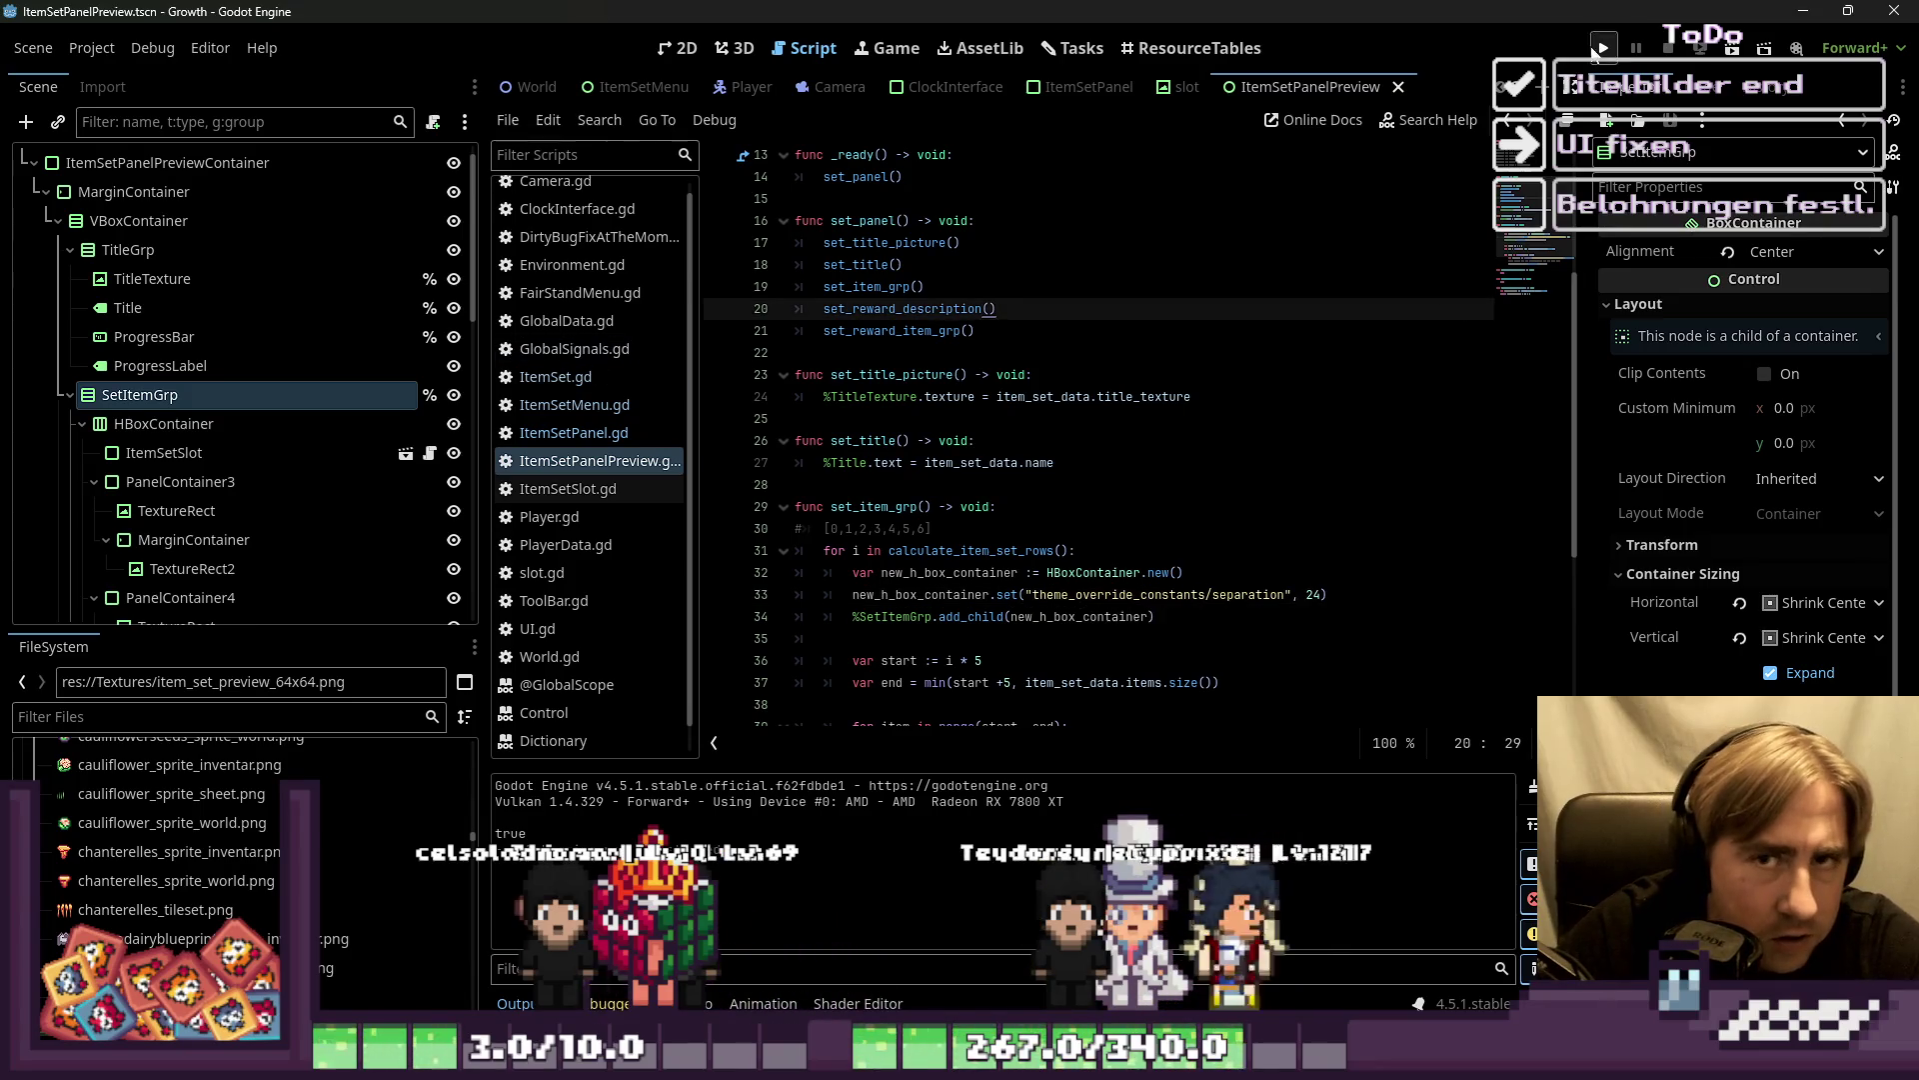
left_click(1600, 48)
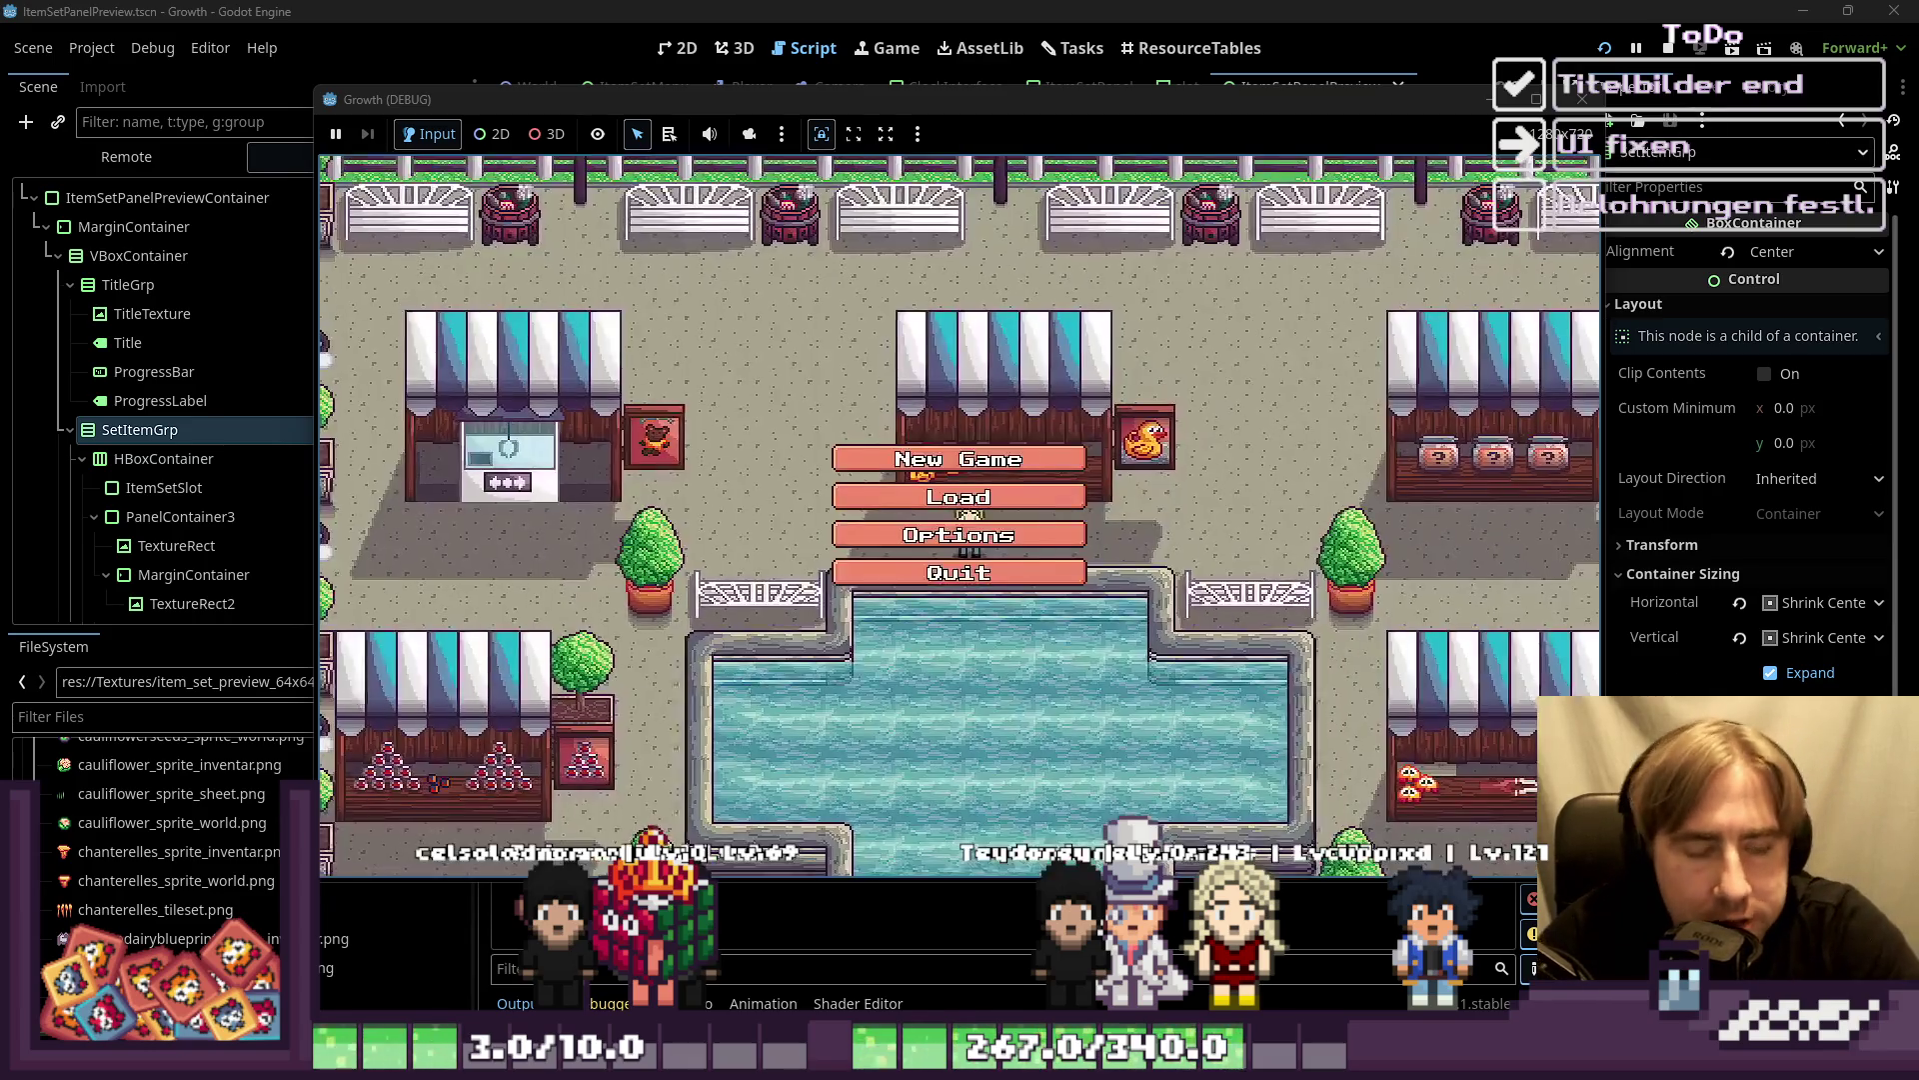
left_click(976, 514)
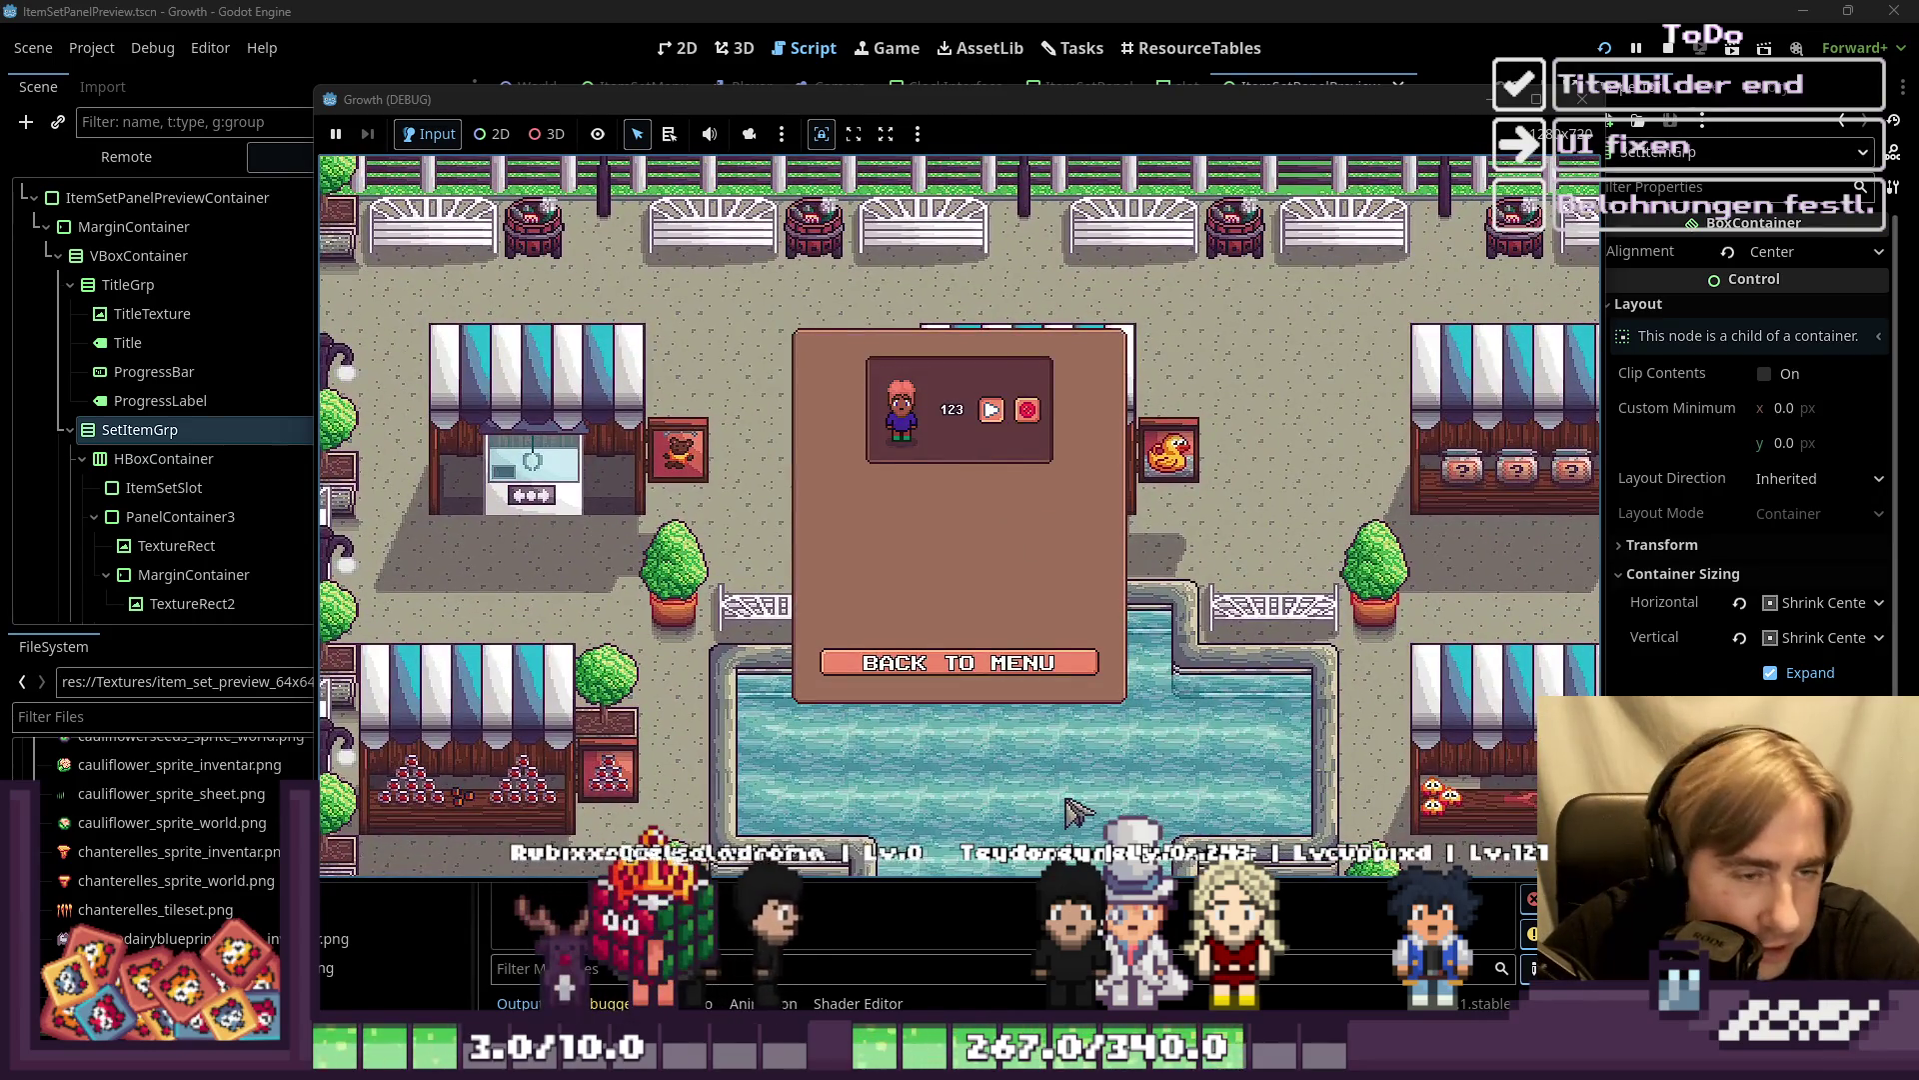
left_click(1040, 665)
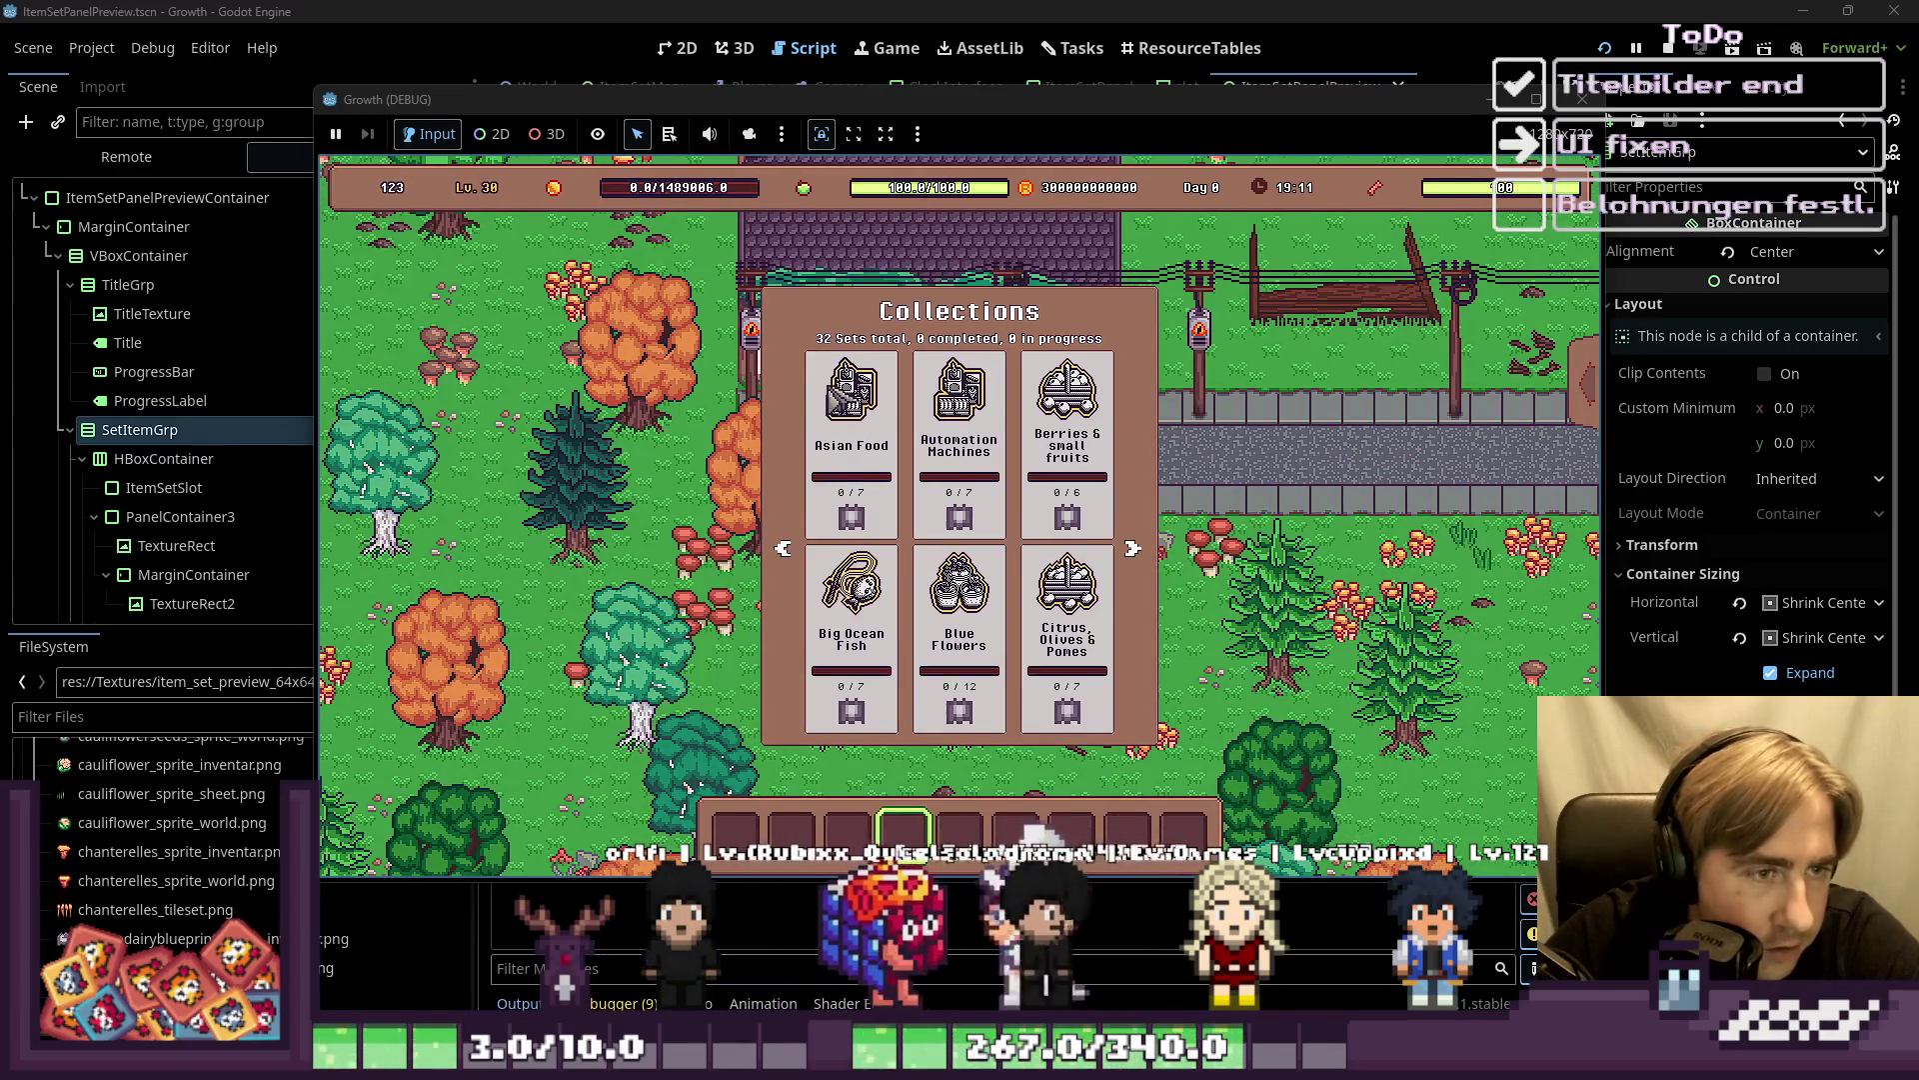
left_click(829, 378)
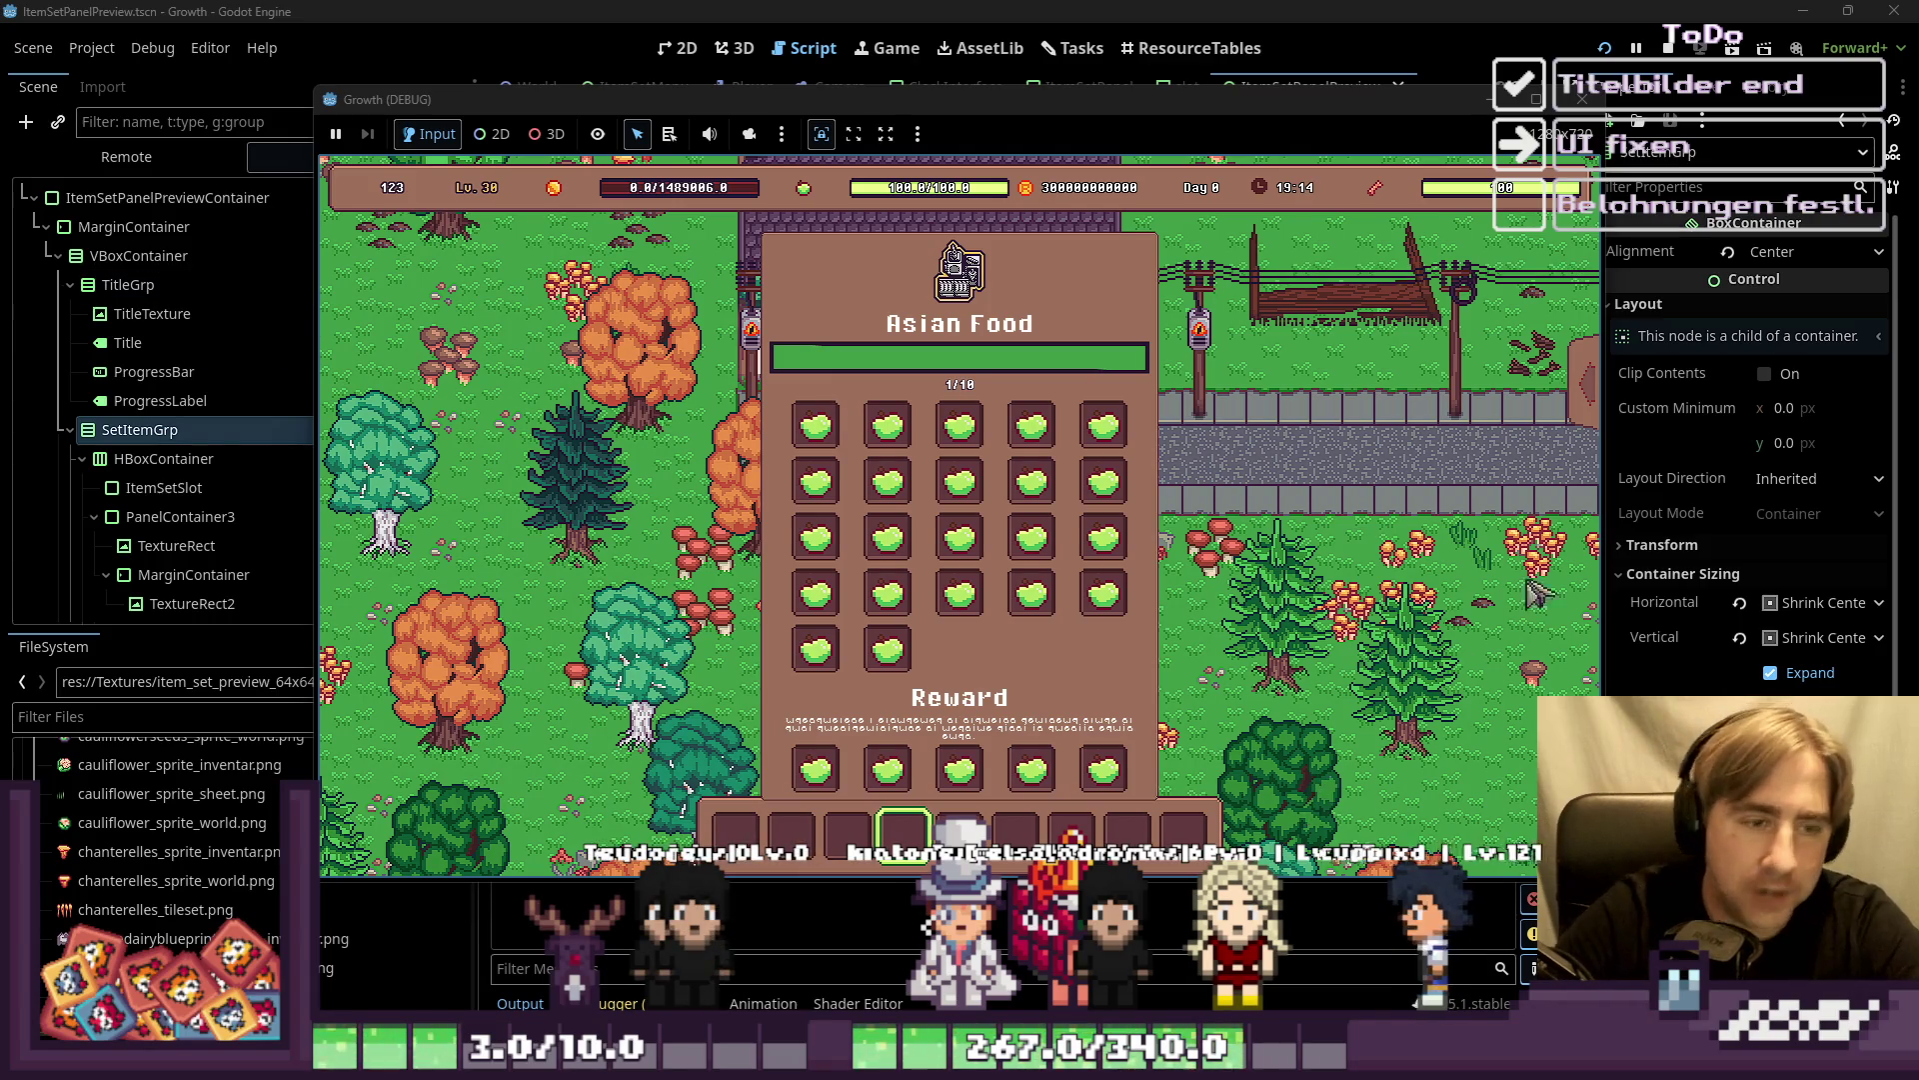
key("F8")
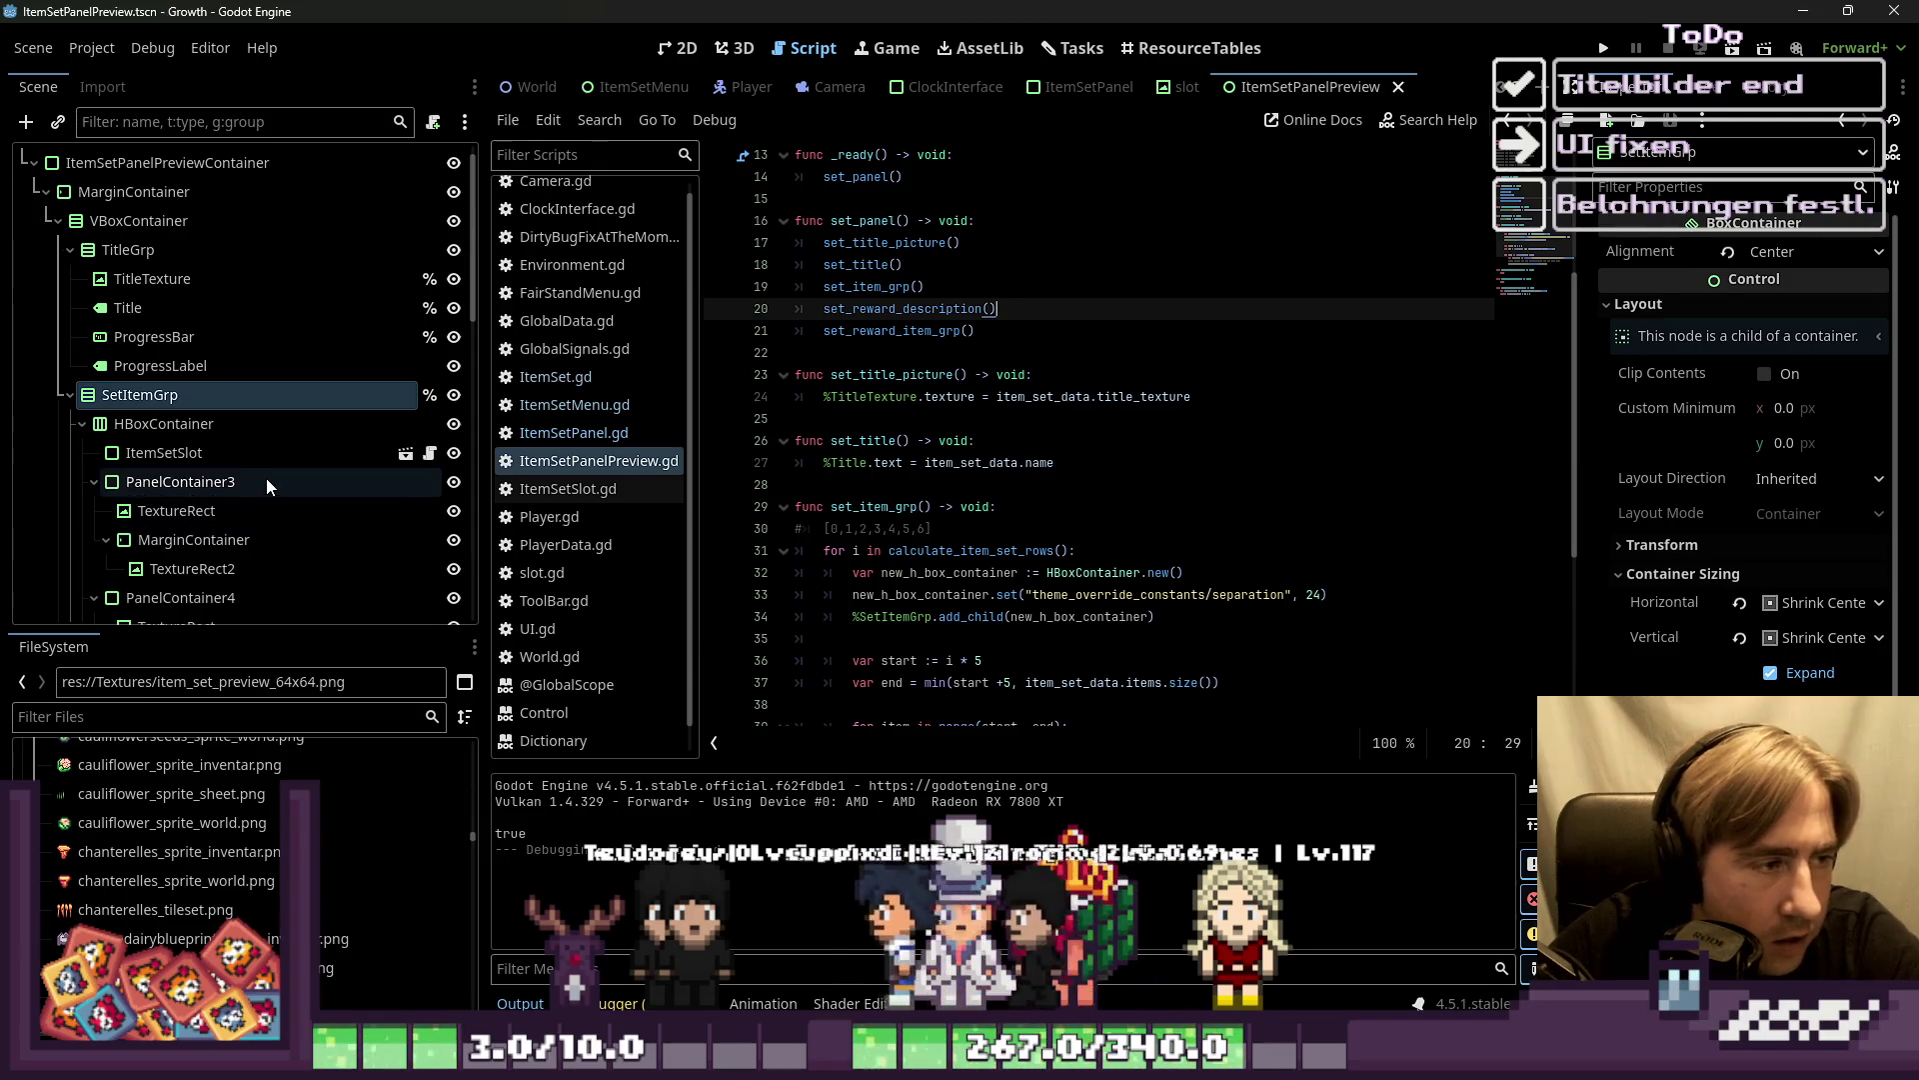
Check HBoxContainer's sizing properties and start line 34 with new_h_box_container.set(
left_click(200, 424)
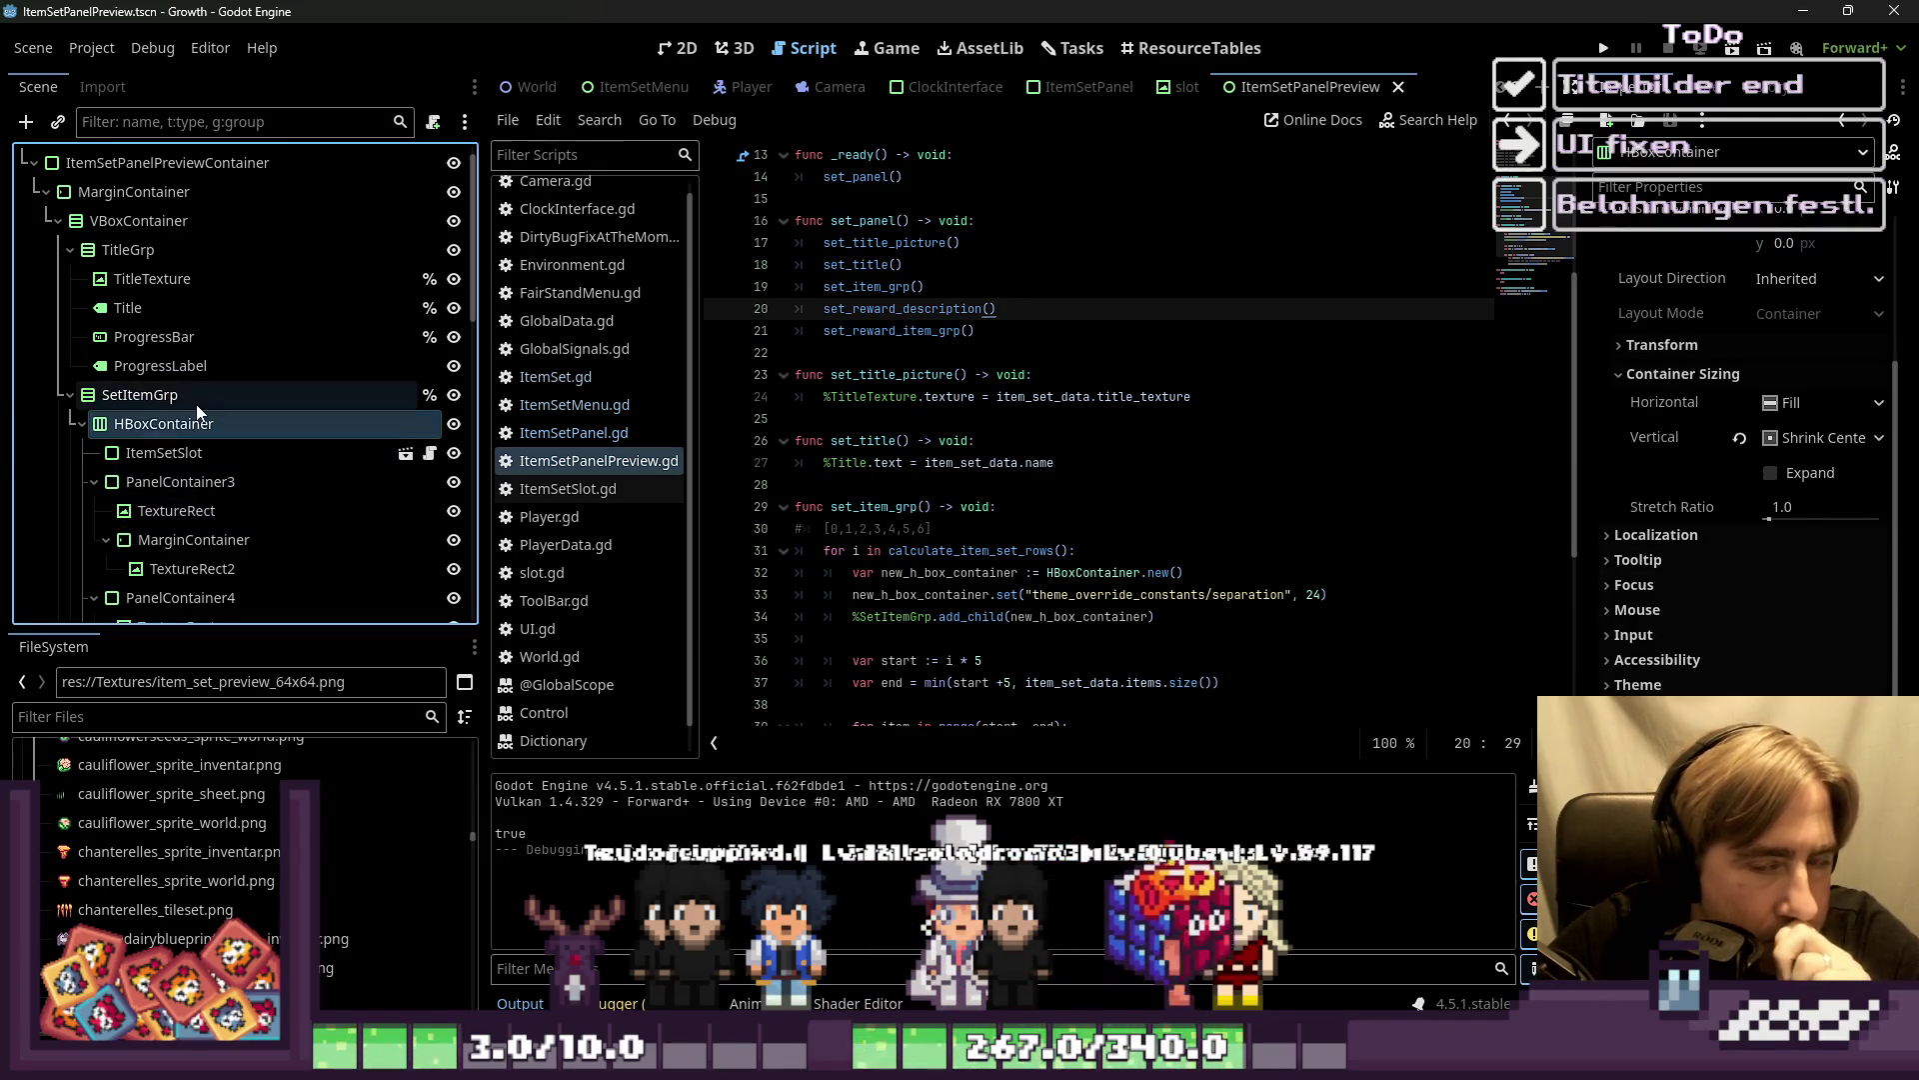
mouse_move(1687, 532)
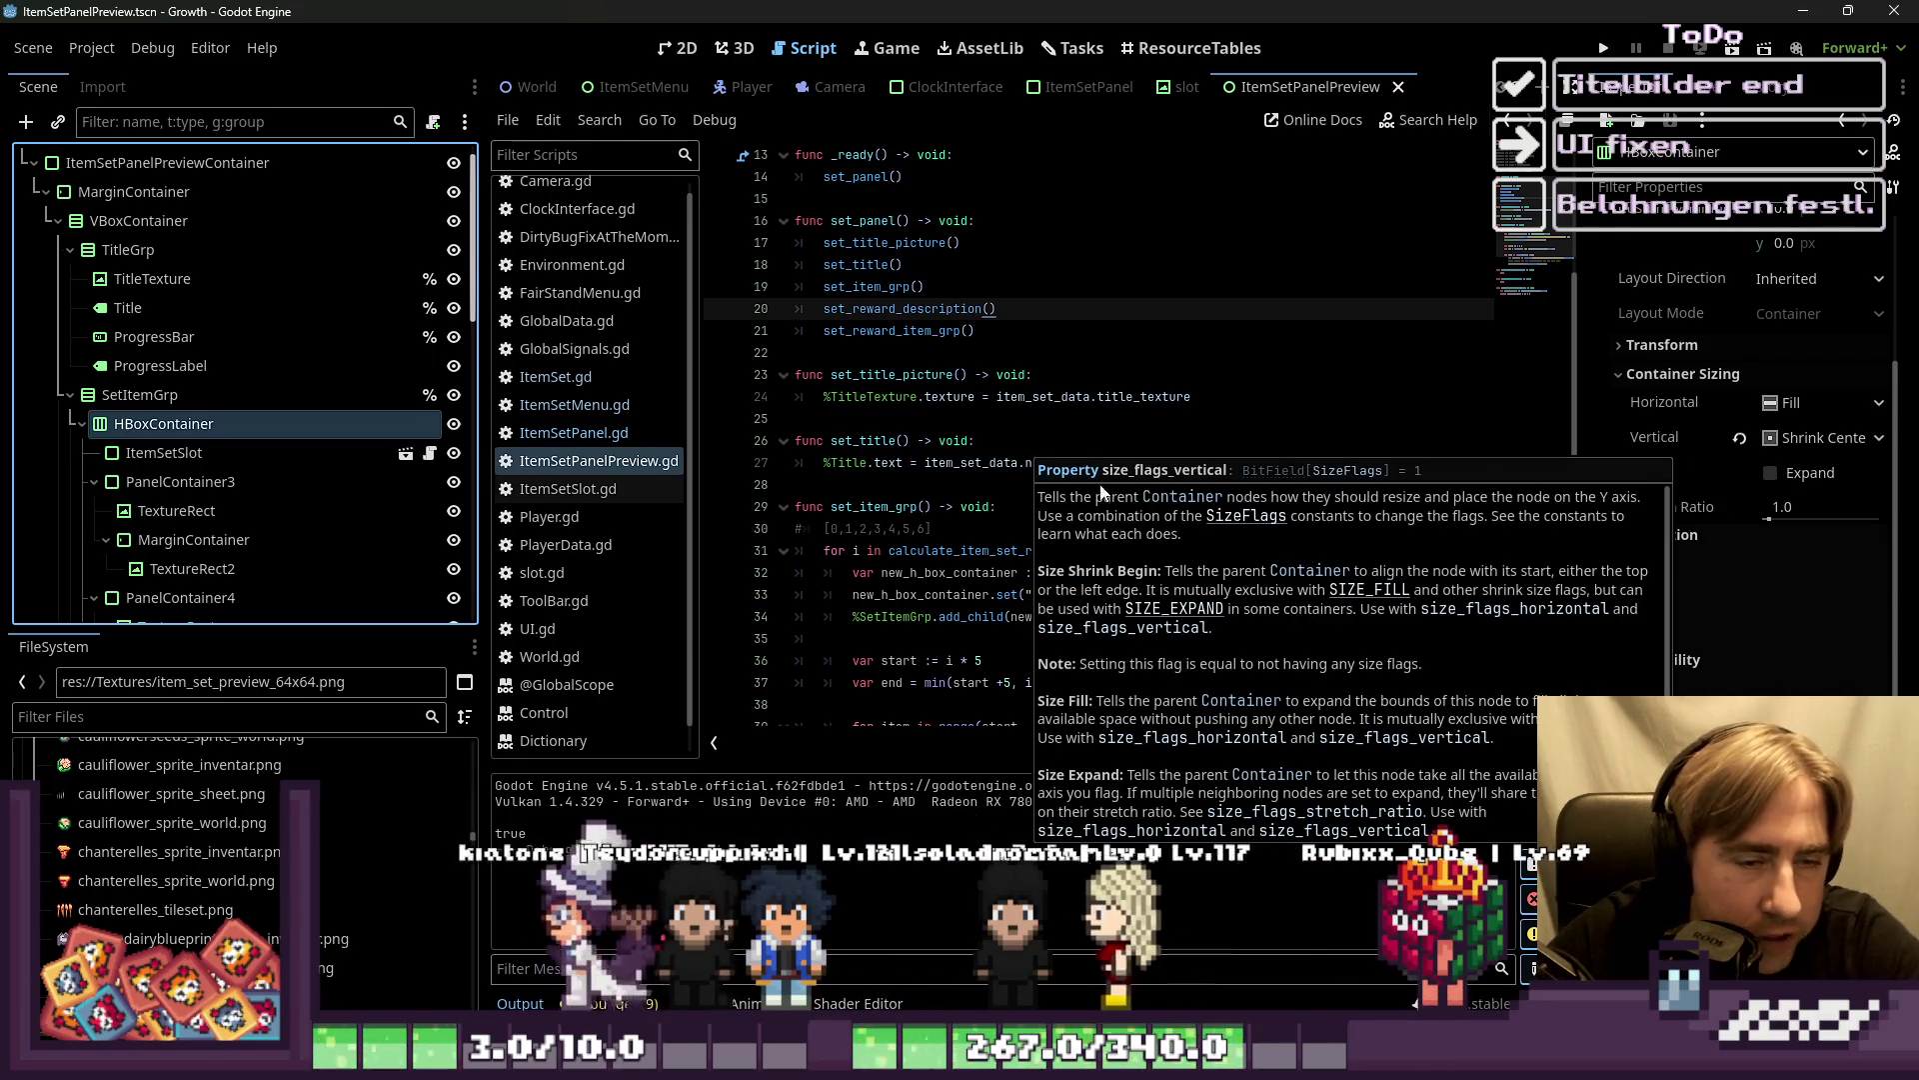
left_click(1354, 590)
key("Return")
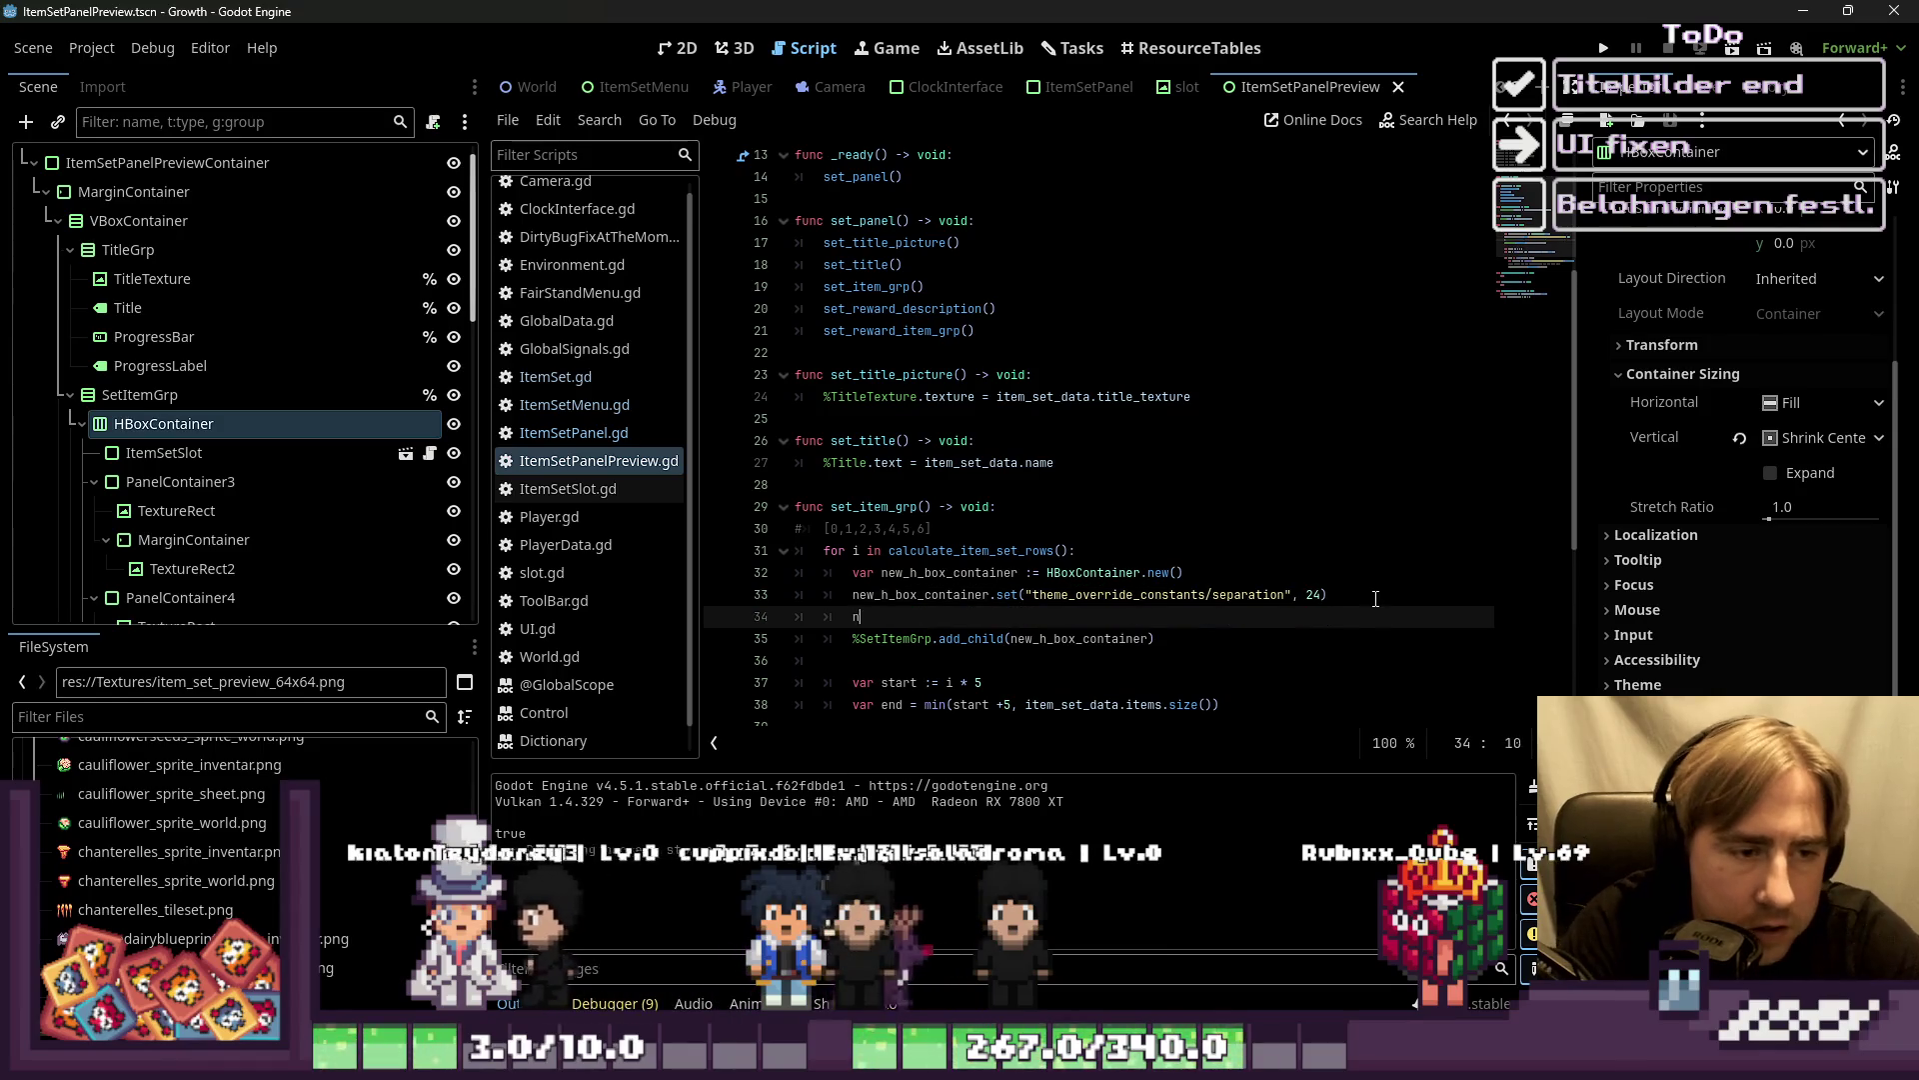
type("ew")
key("Return")
type(".set(")
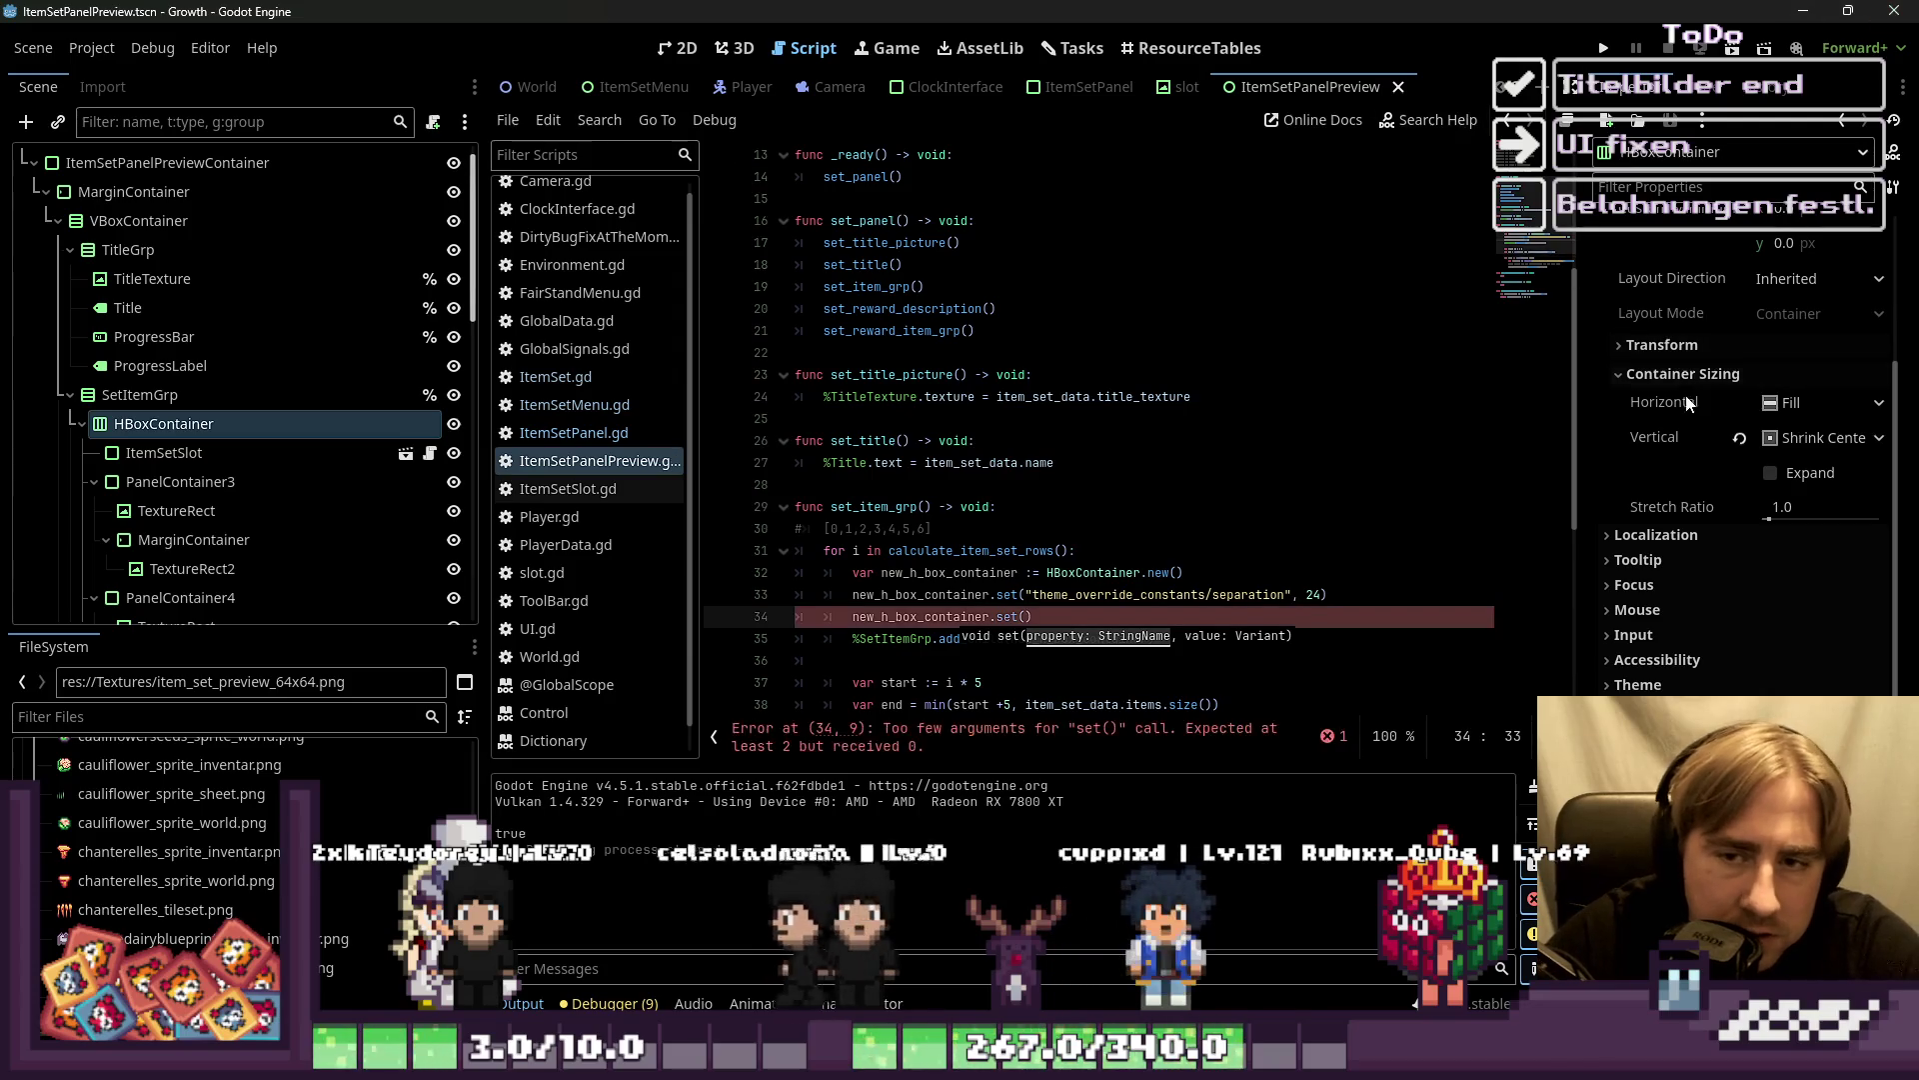
Fill in "size_flags_vertical" with SIZE_SHRINK_CENTER and save with Ctrl+S
mouse_move(1662, 436)
left_mouse_down()
mouse_move(1115, 570)
mouse_move(1009, 634)
mouse_move(1025, 619)
left_mouse_up()
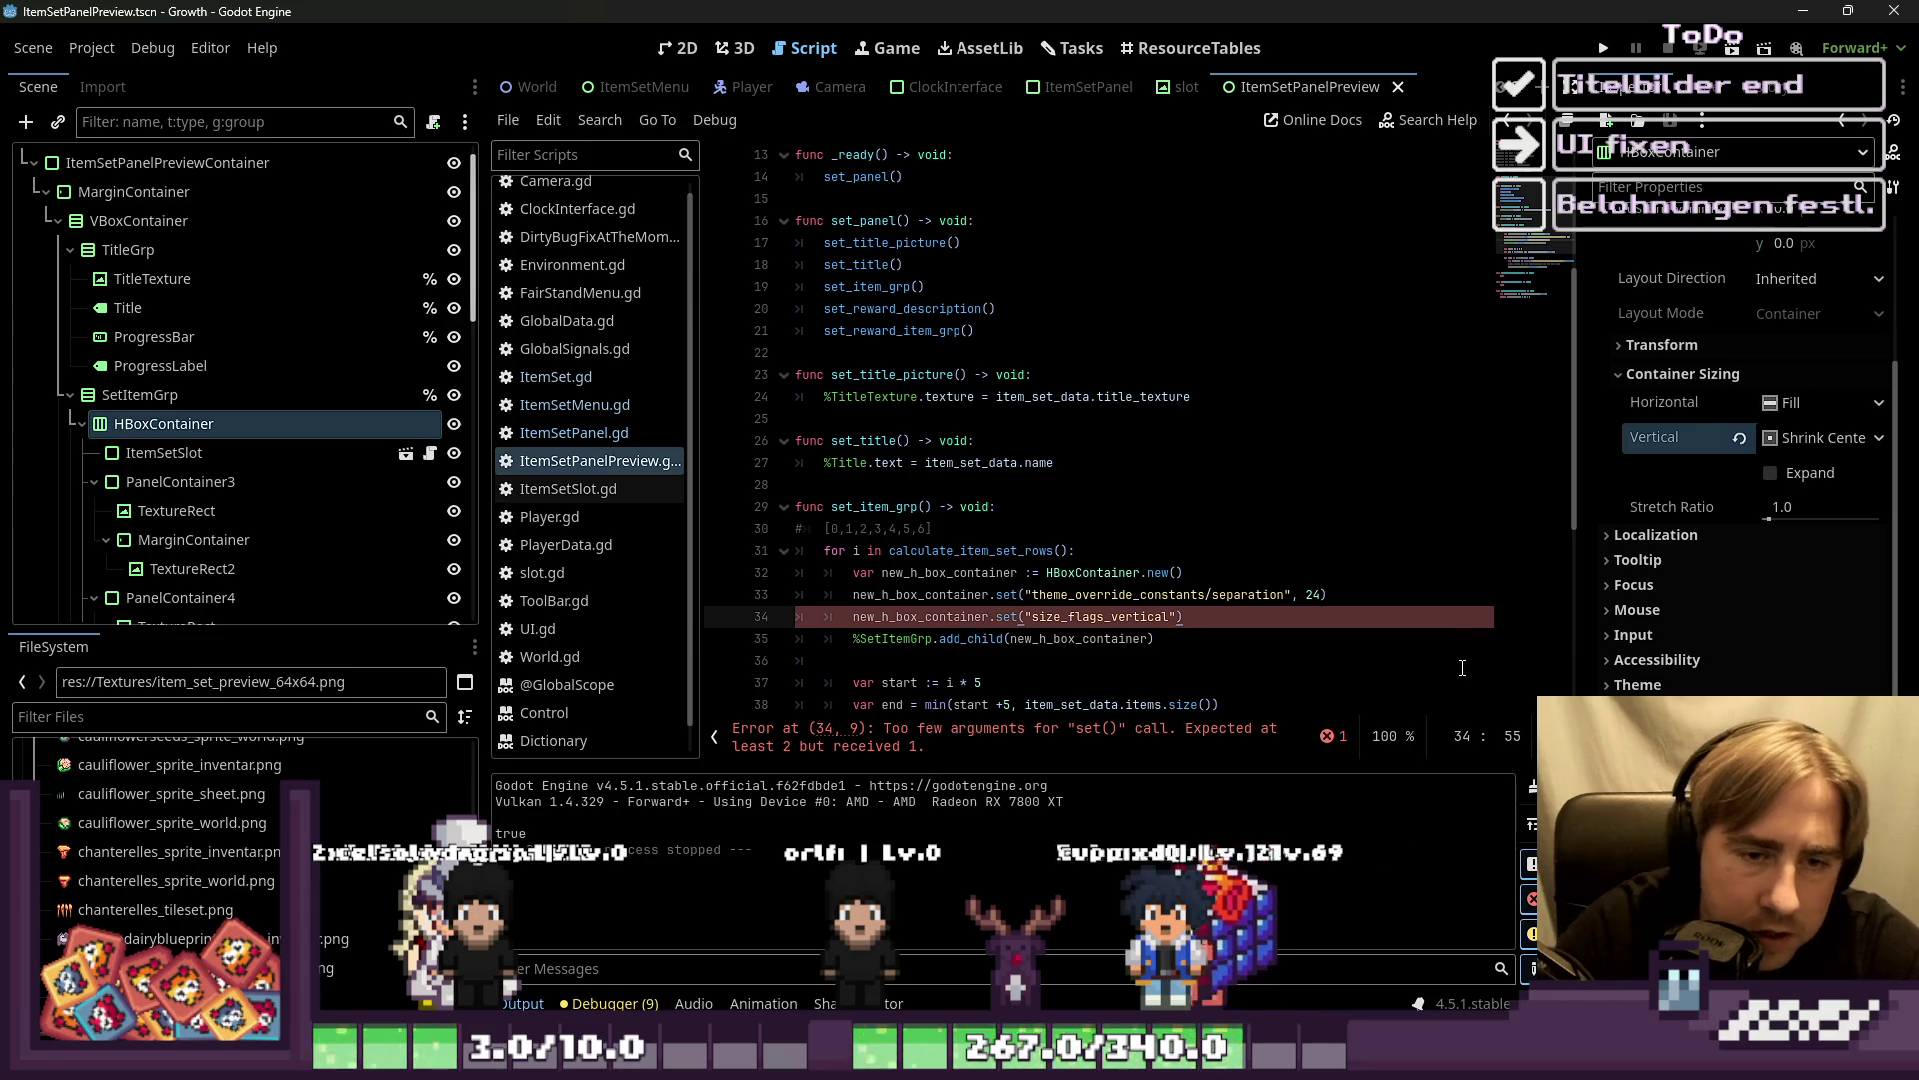
key("Left")
type(", S")
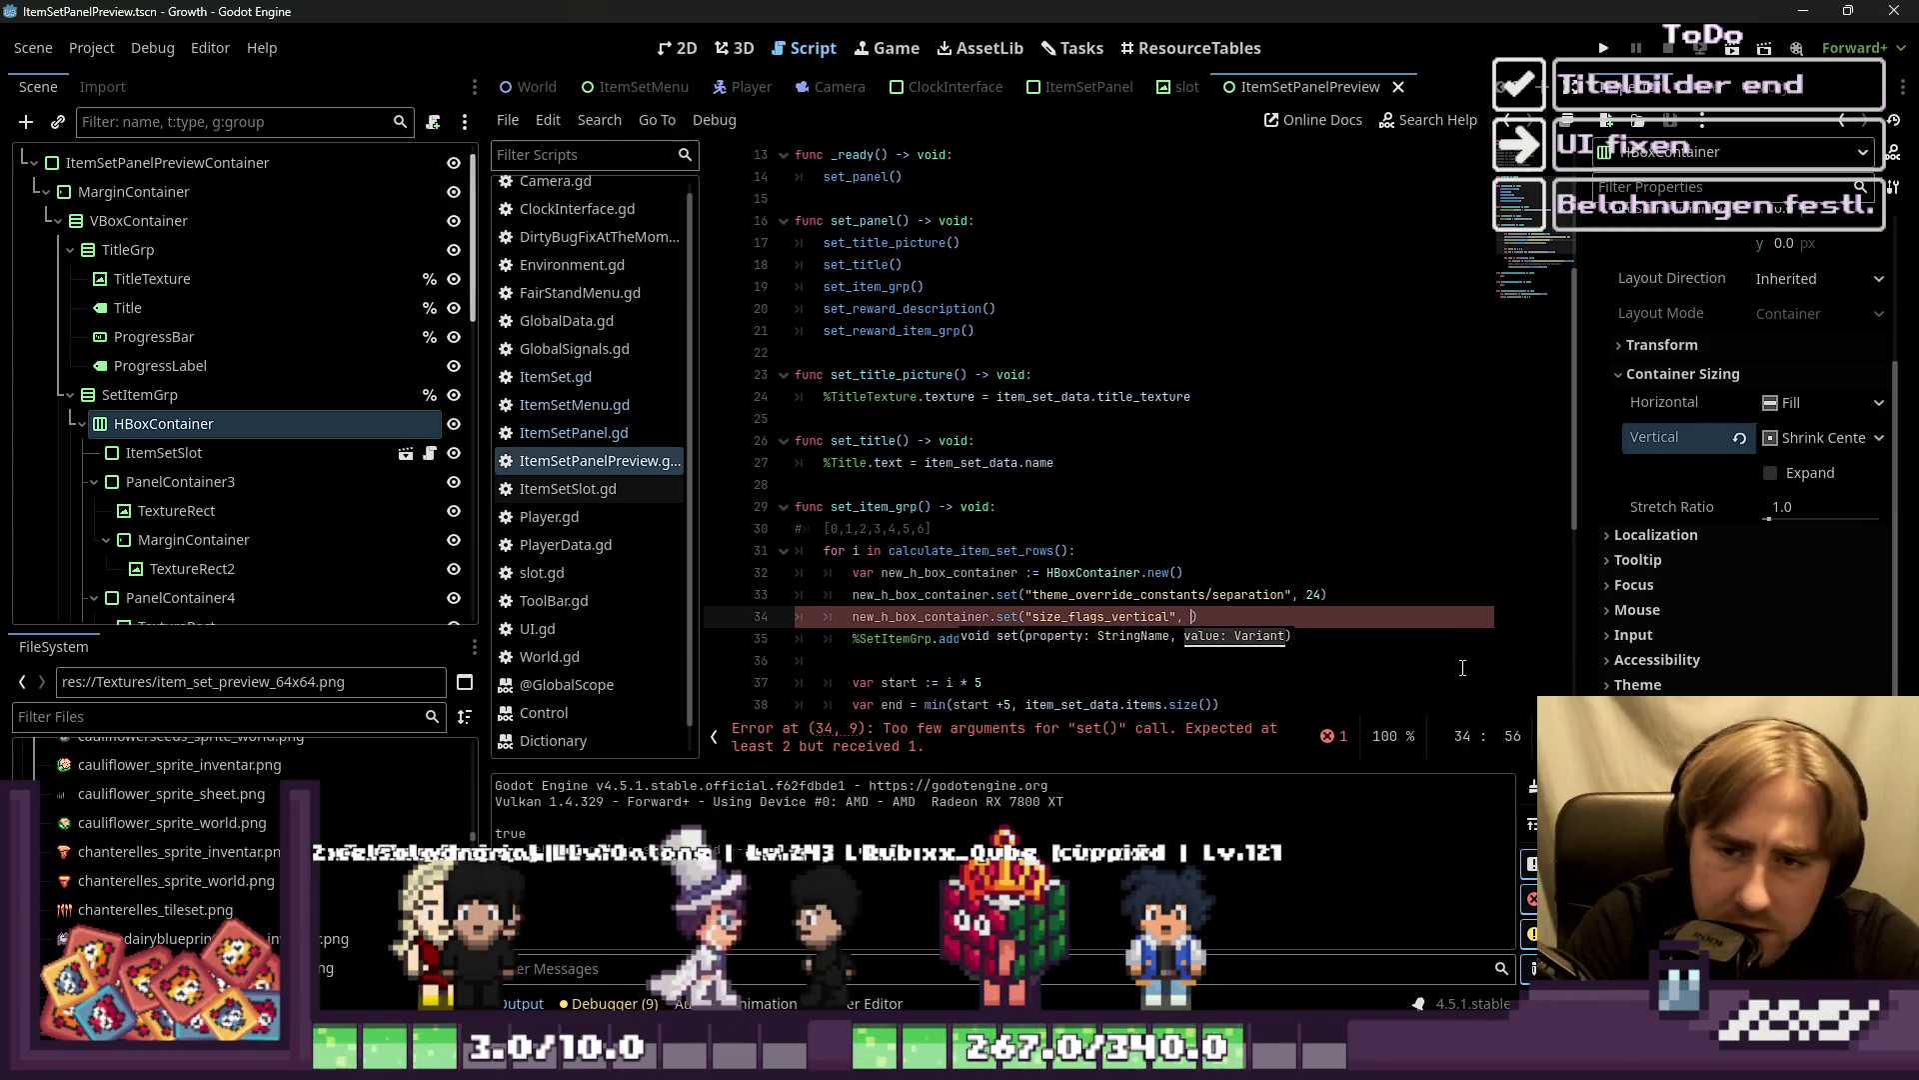
type("HIR")
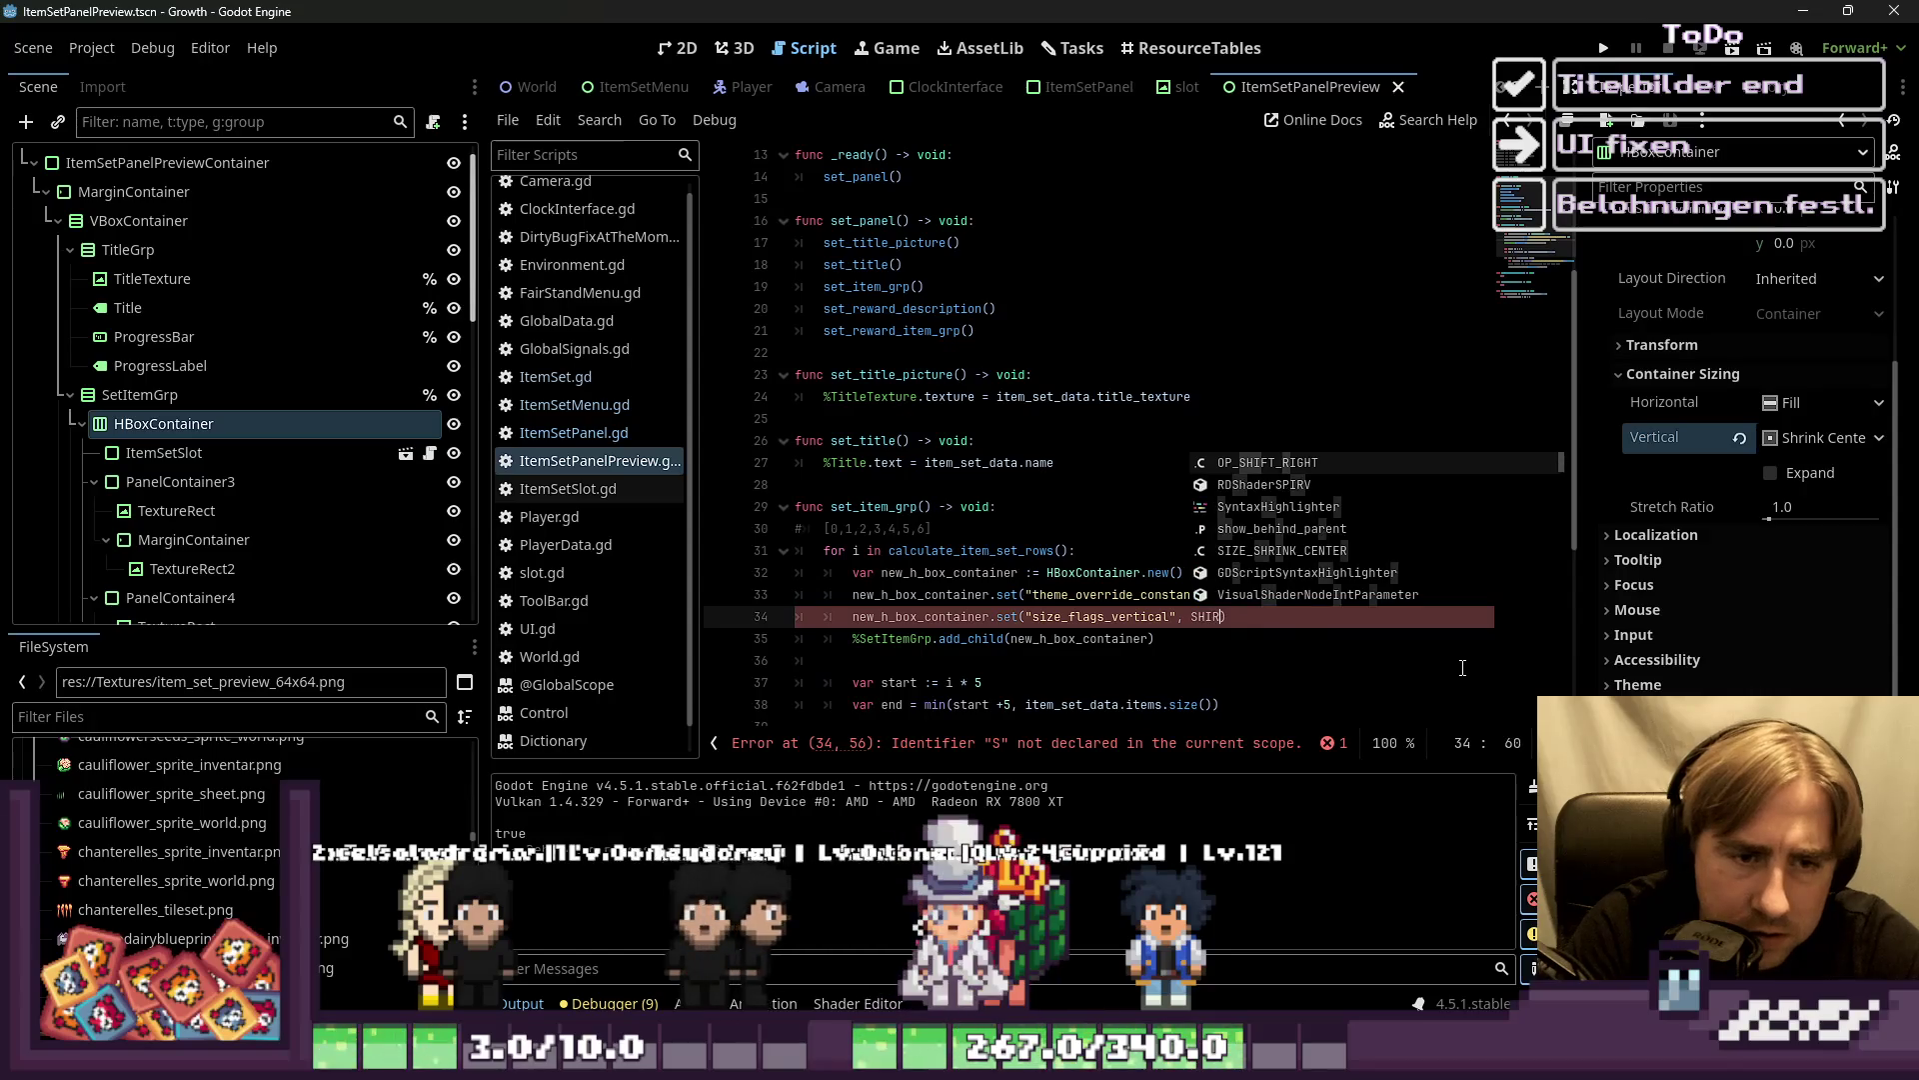
key("BackSpace")
key("BackSpace")
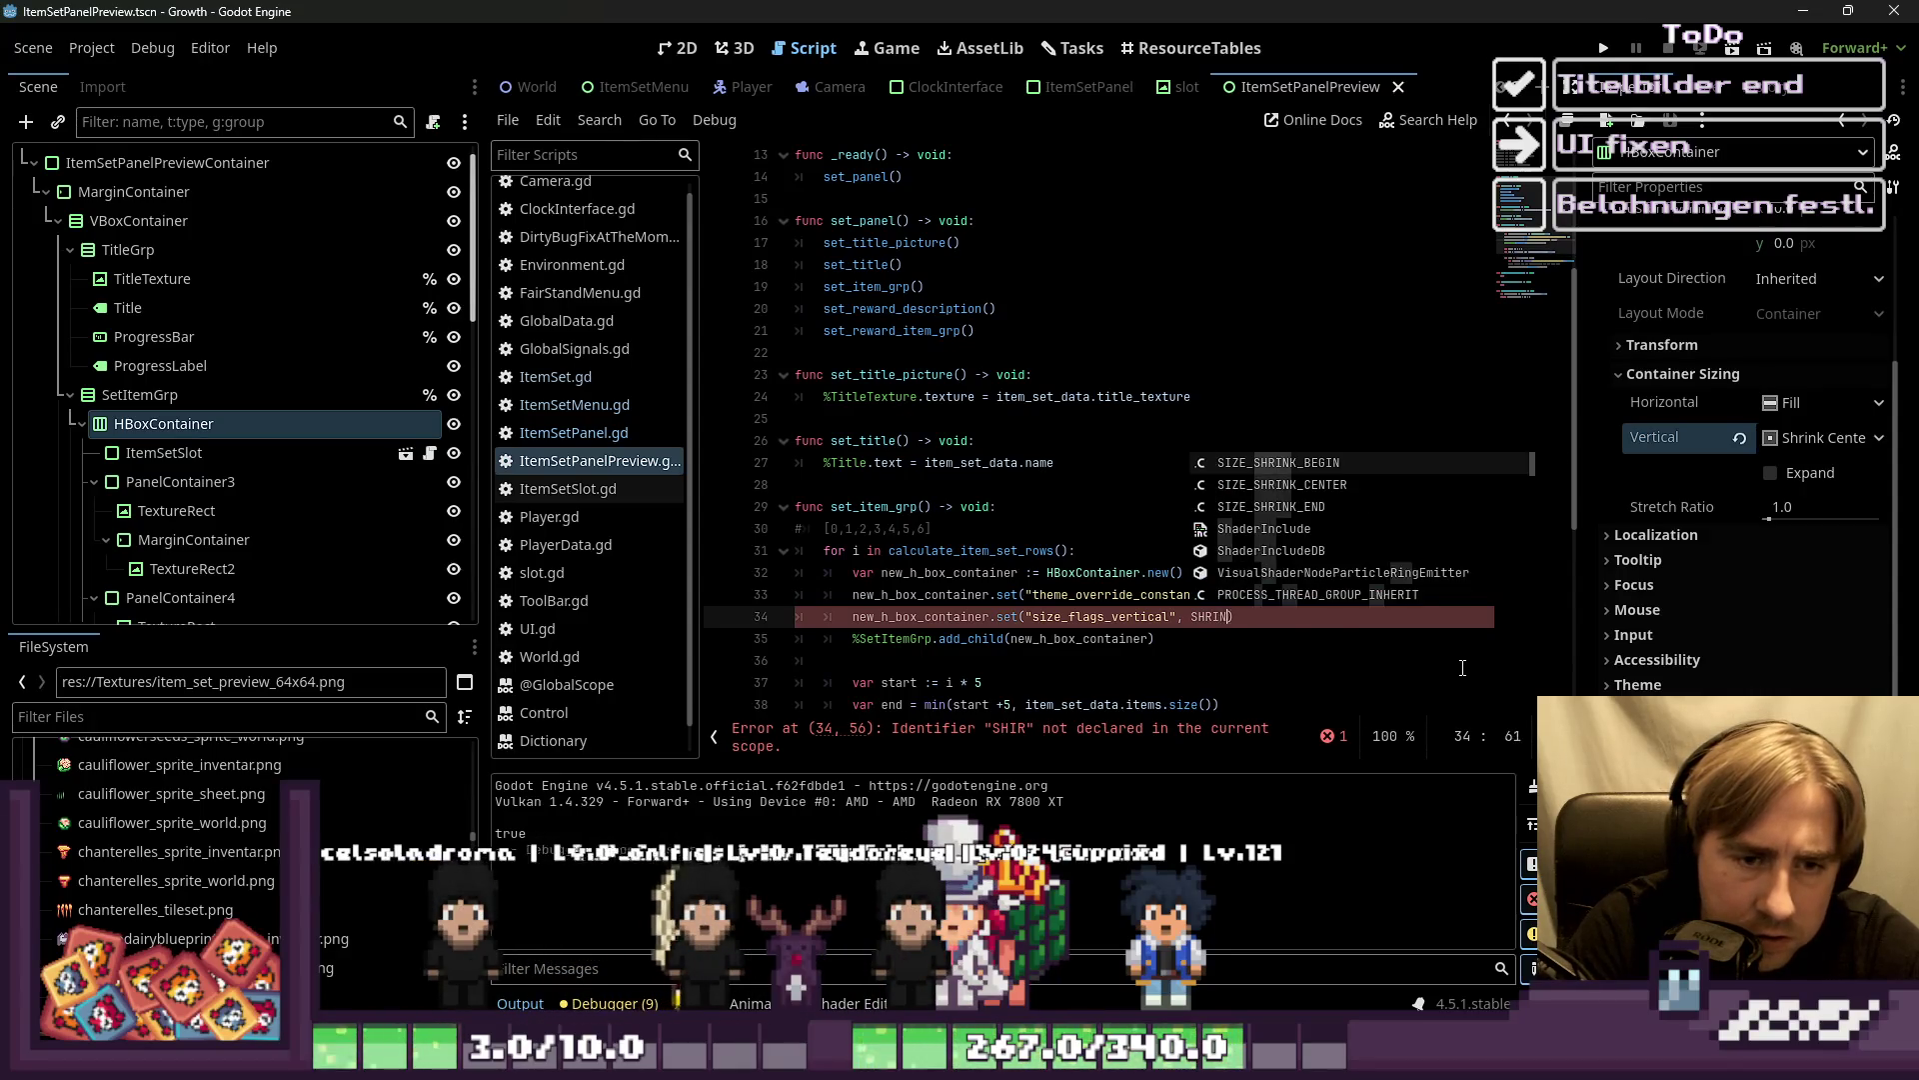
type("RINK_CENTER")
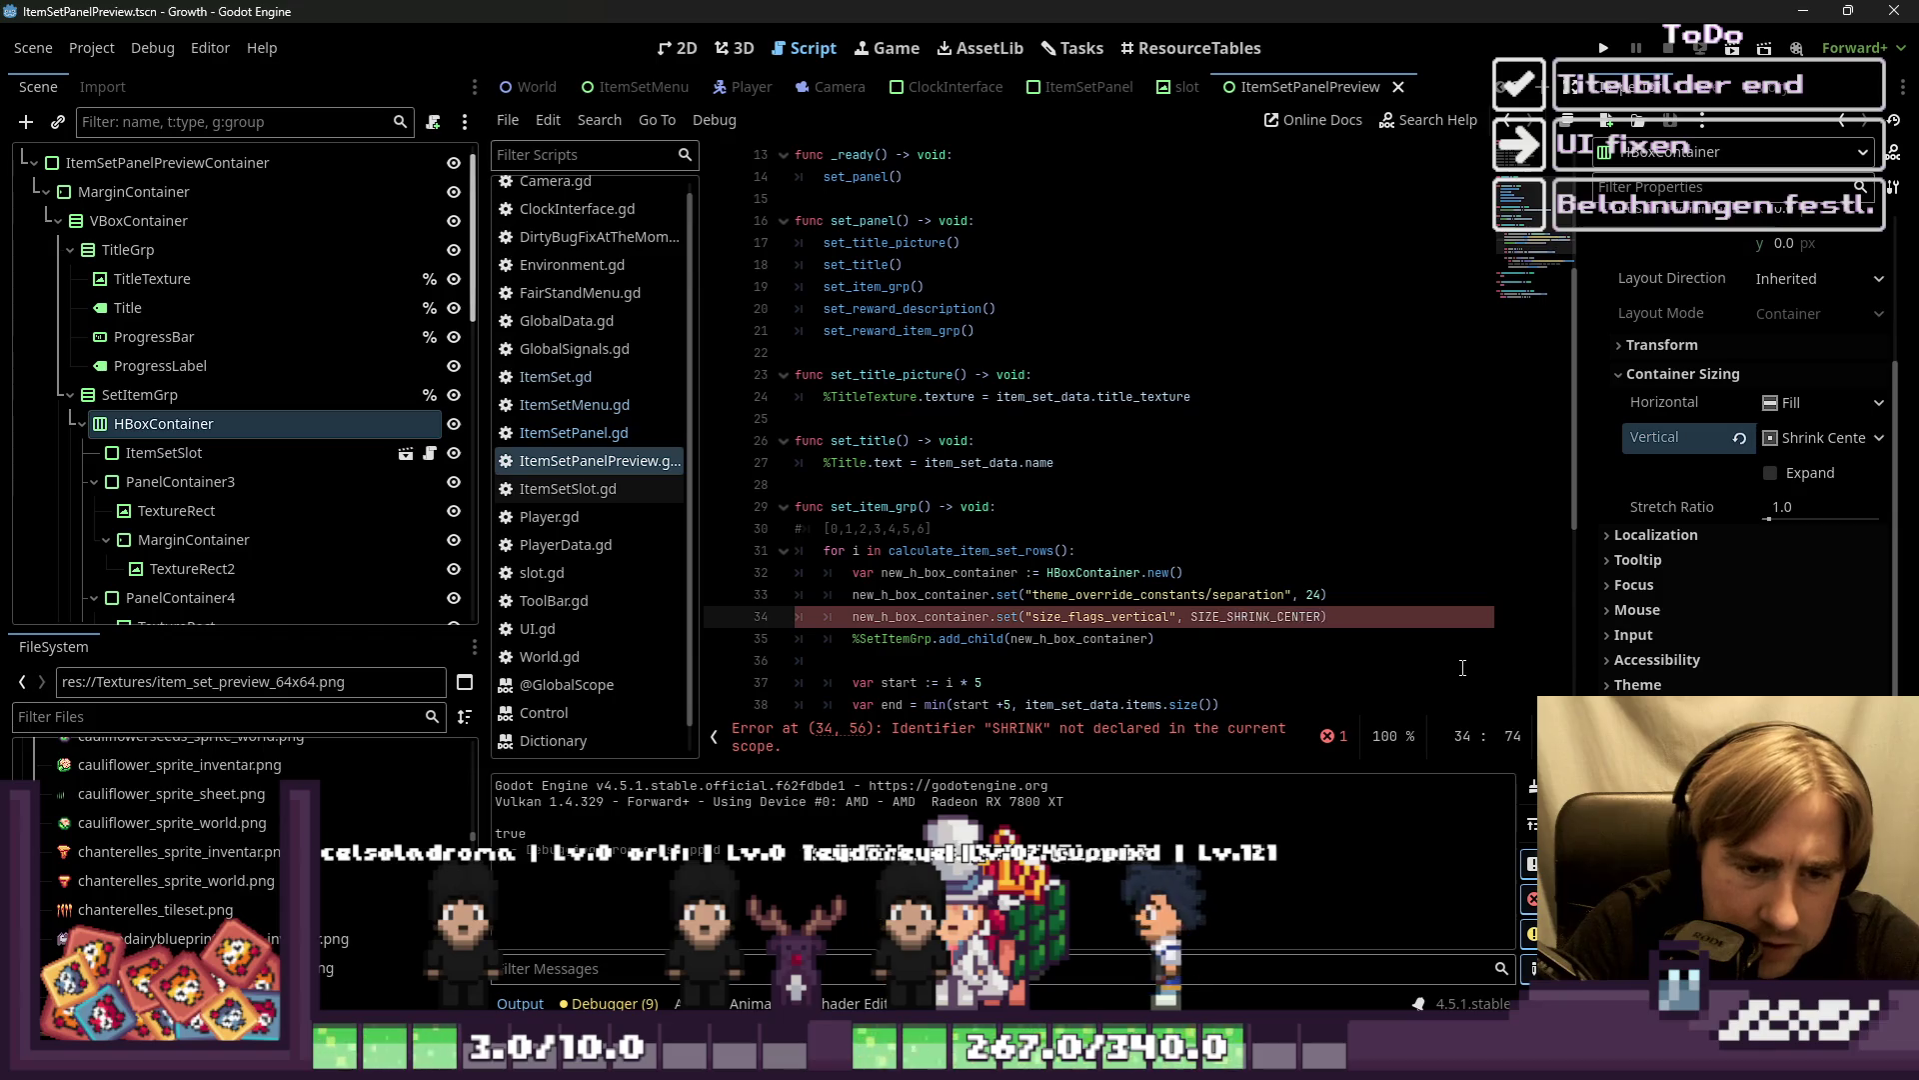
key("Down")
key("Down")
key("ctrl+s")
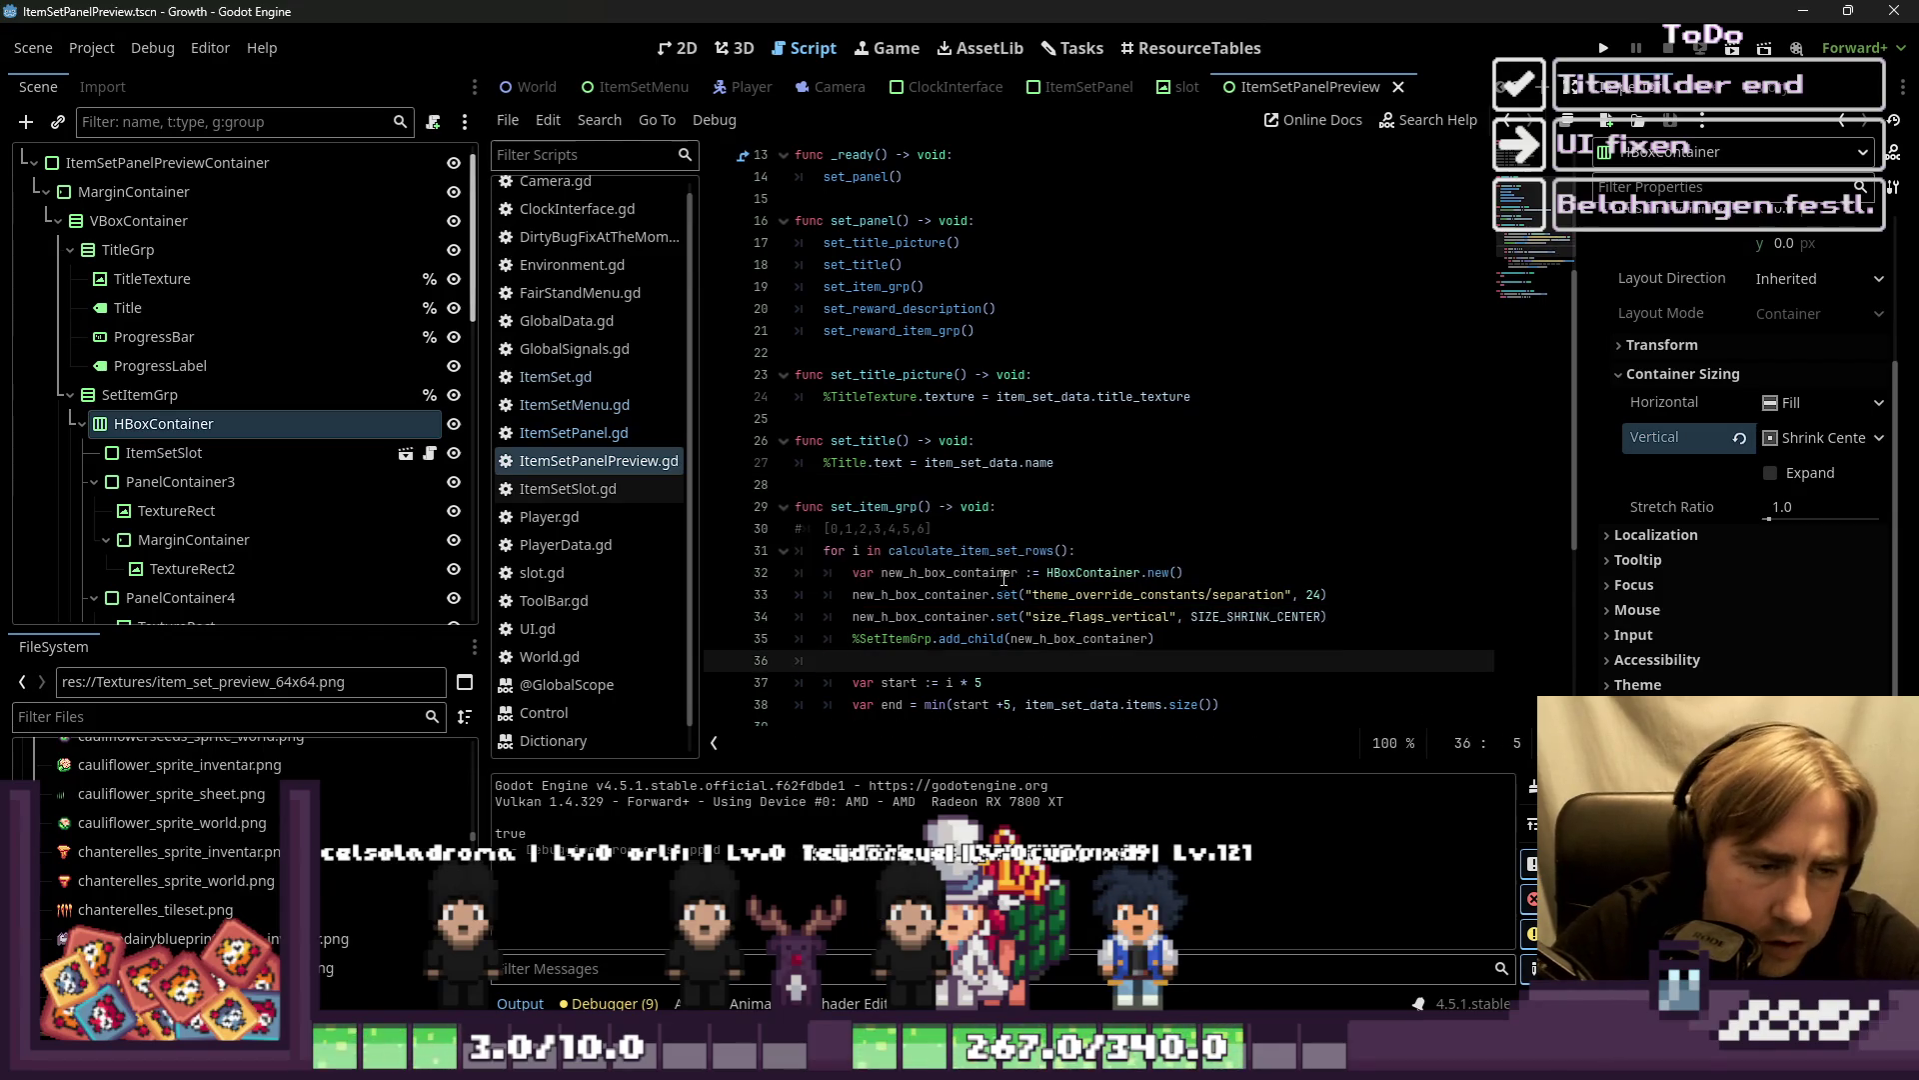
Delete the three leftover placeholder HBoxContainer rows from ItemSetPanelPreview
left_click(81, 424)
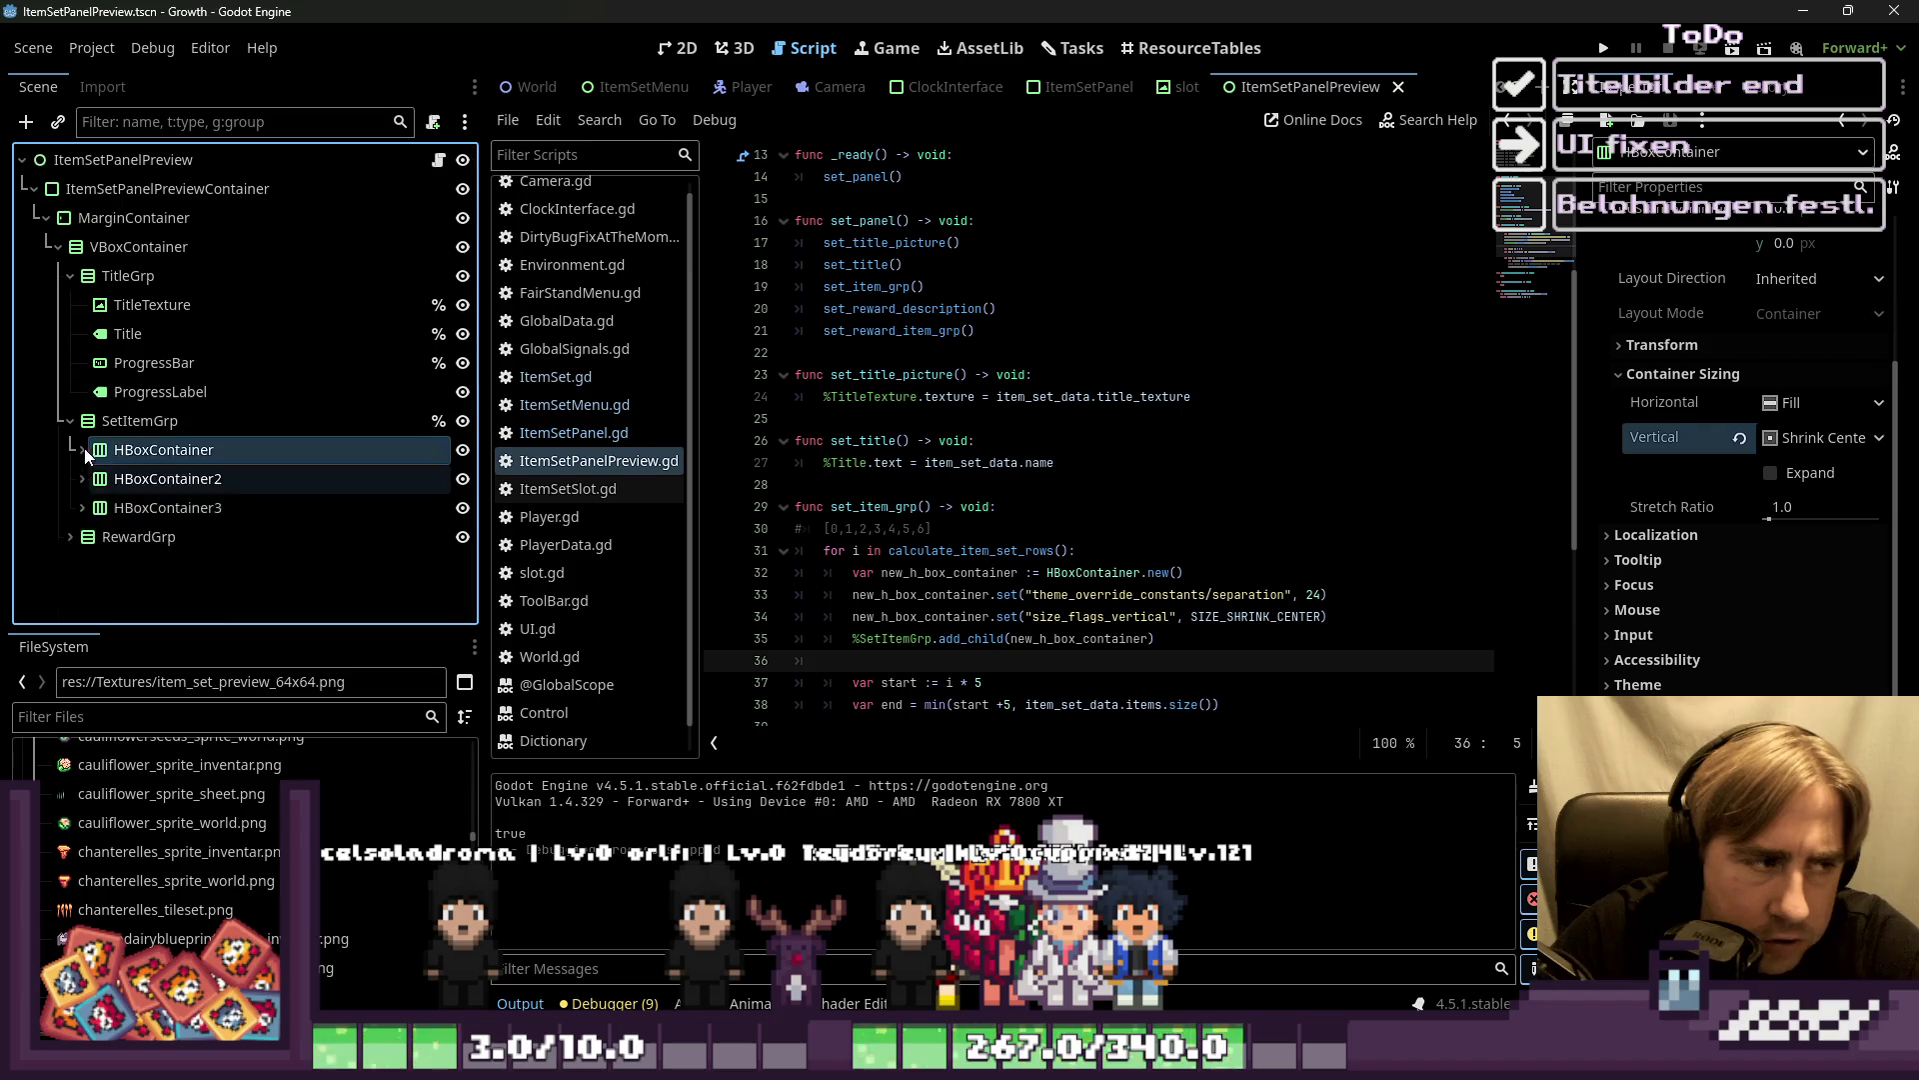
left_click(150, 507, "shift")
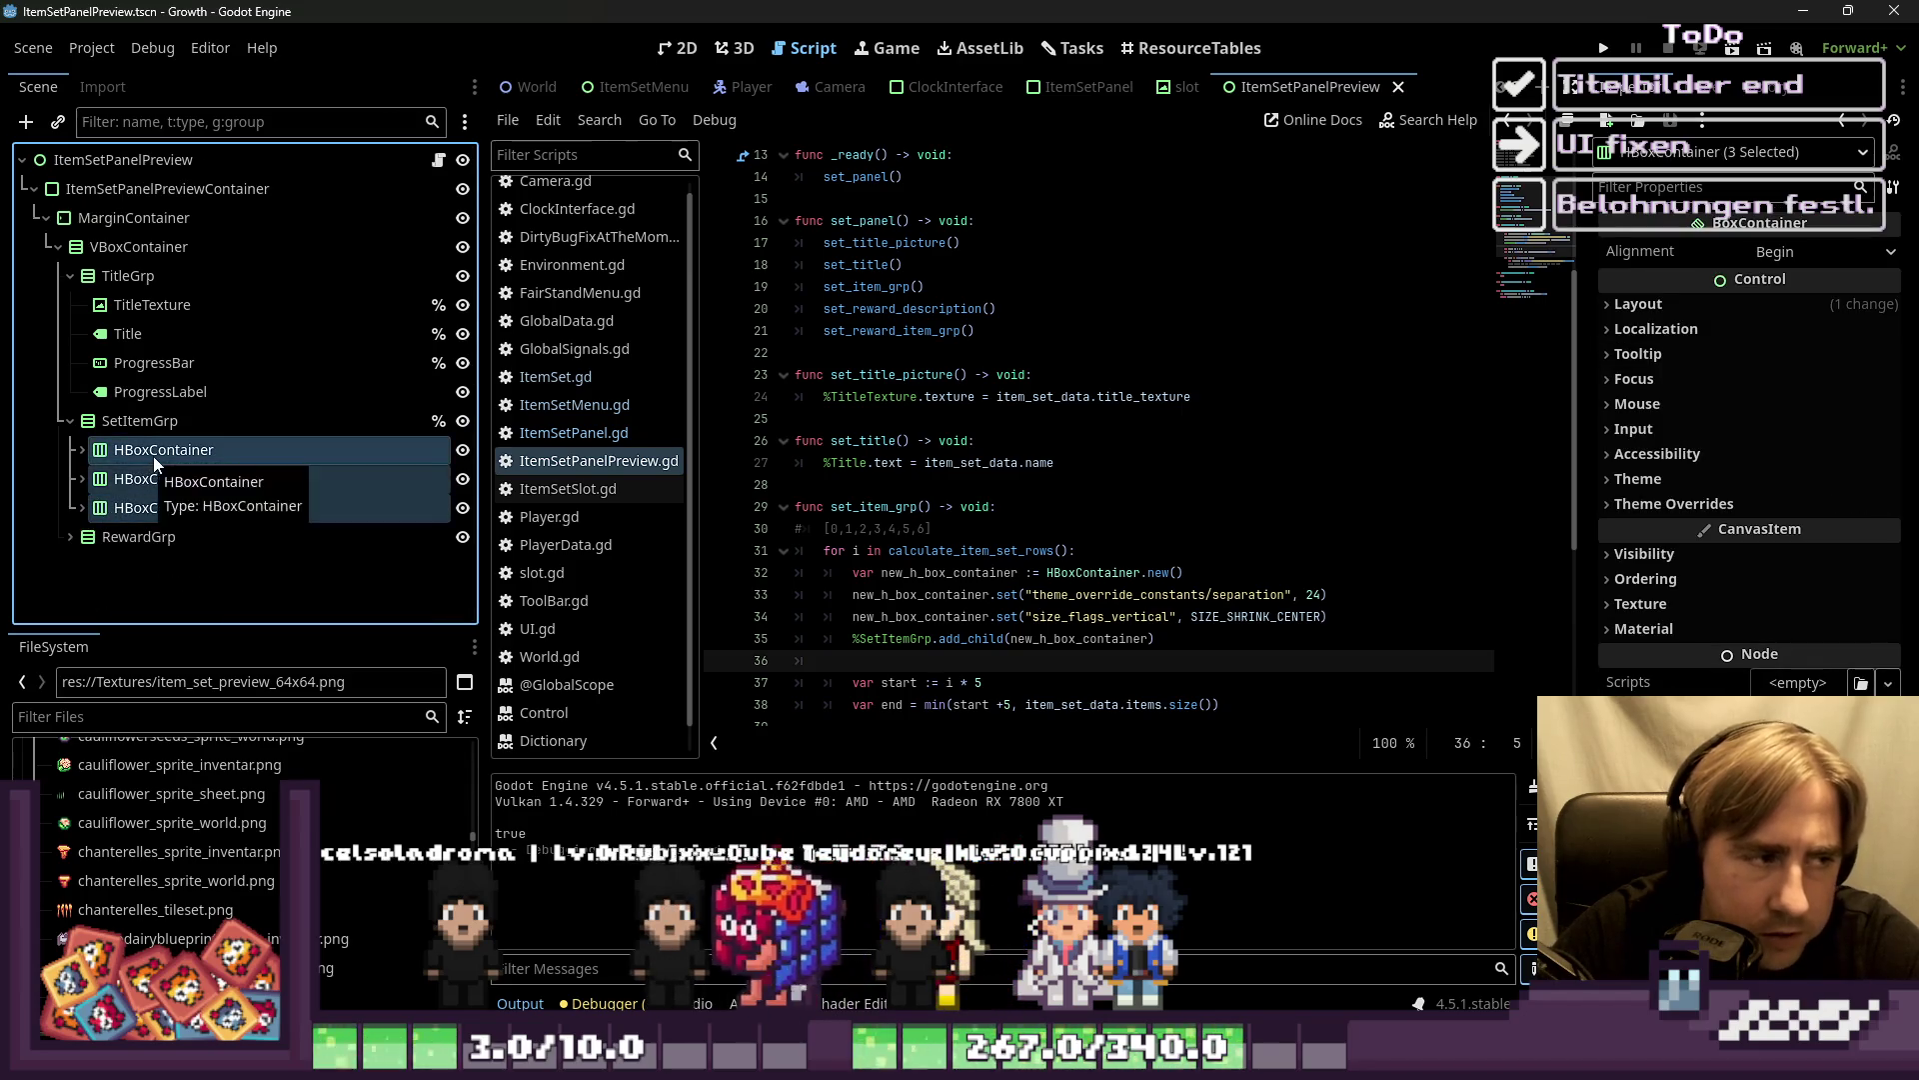
key("Delete")
left_click(920, 585)
left_click(688, 48)
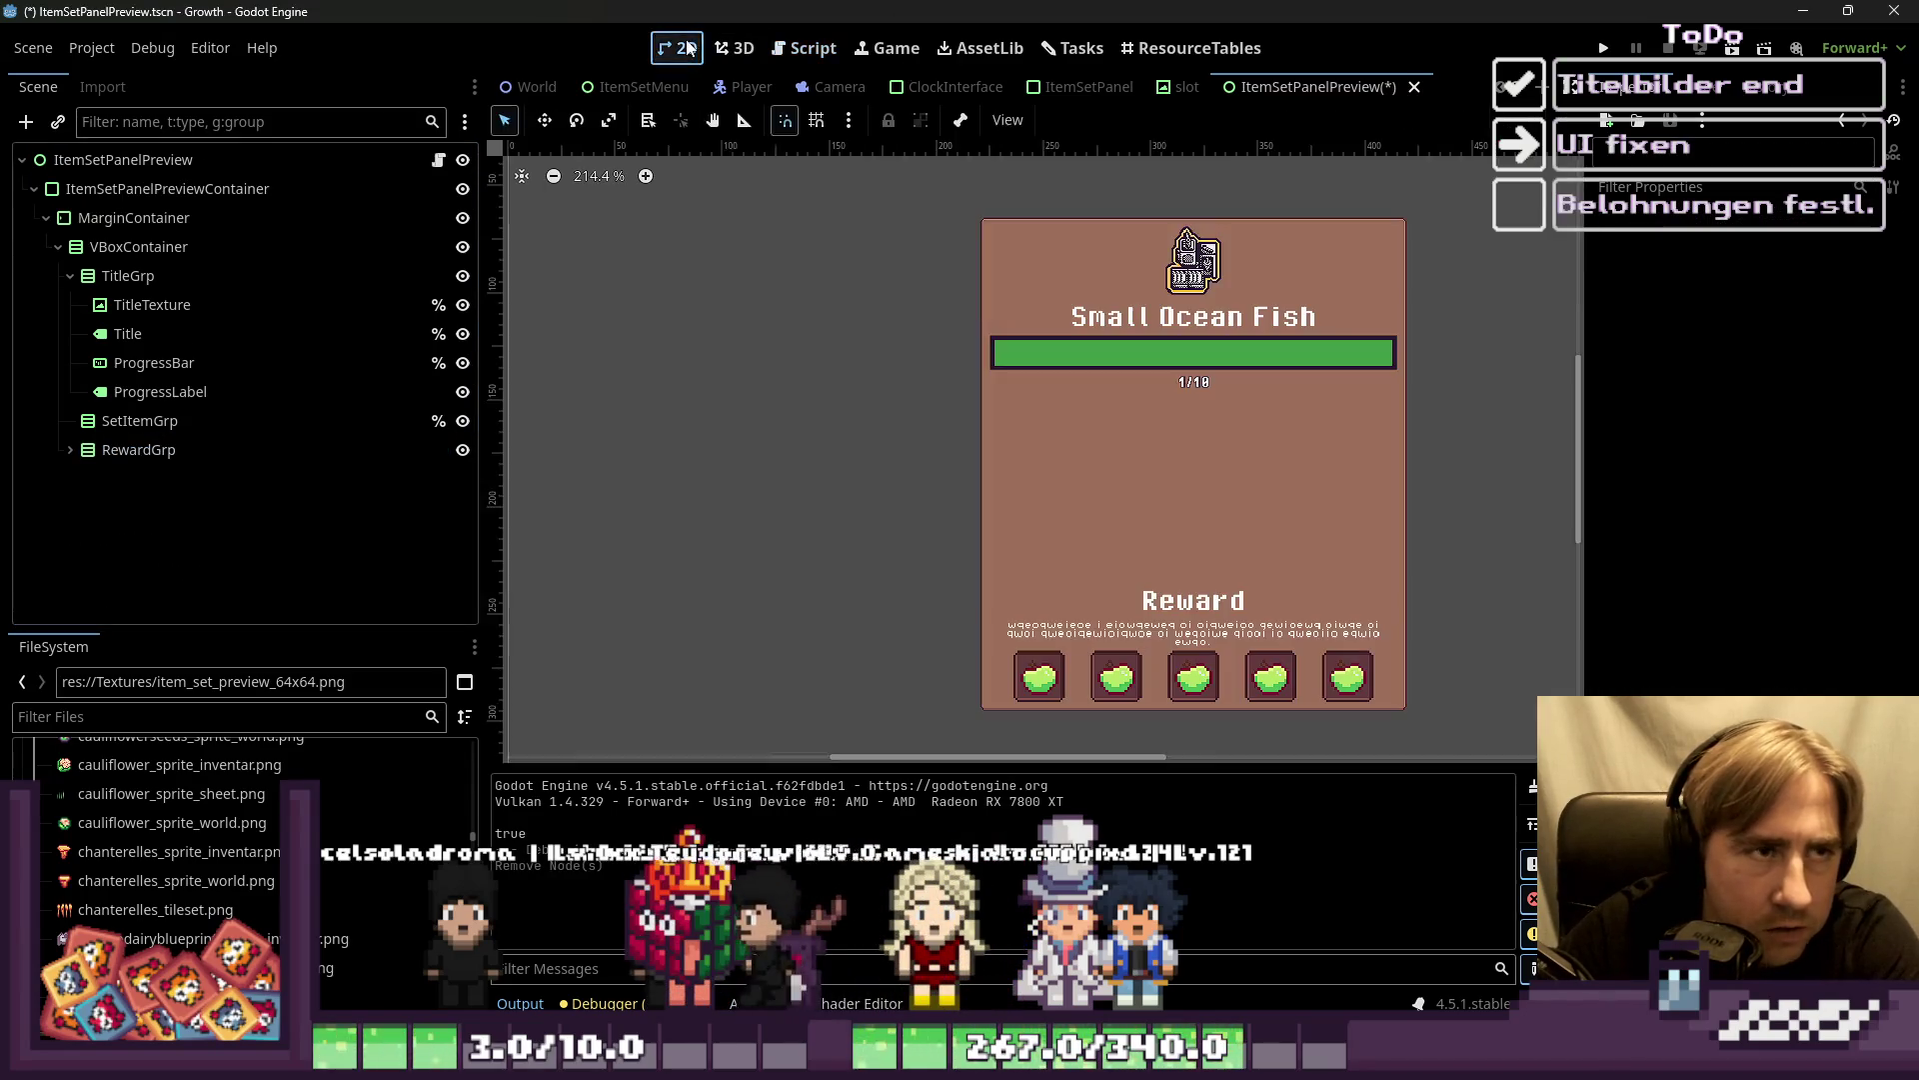
Test-run the game, view Blue Flowers in Collections, then stop it
key("F5")
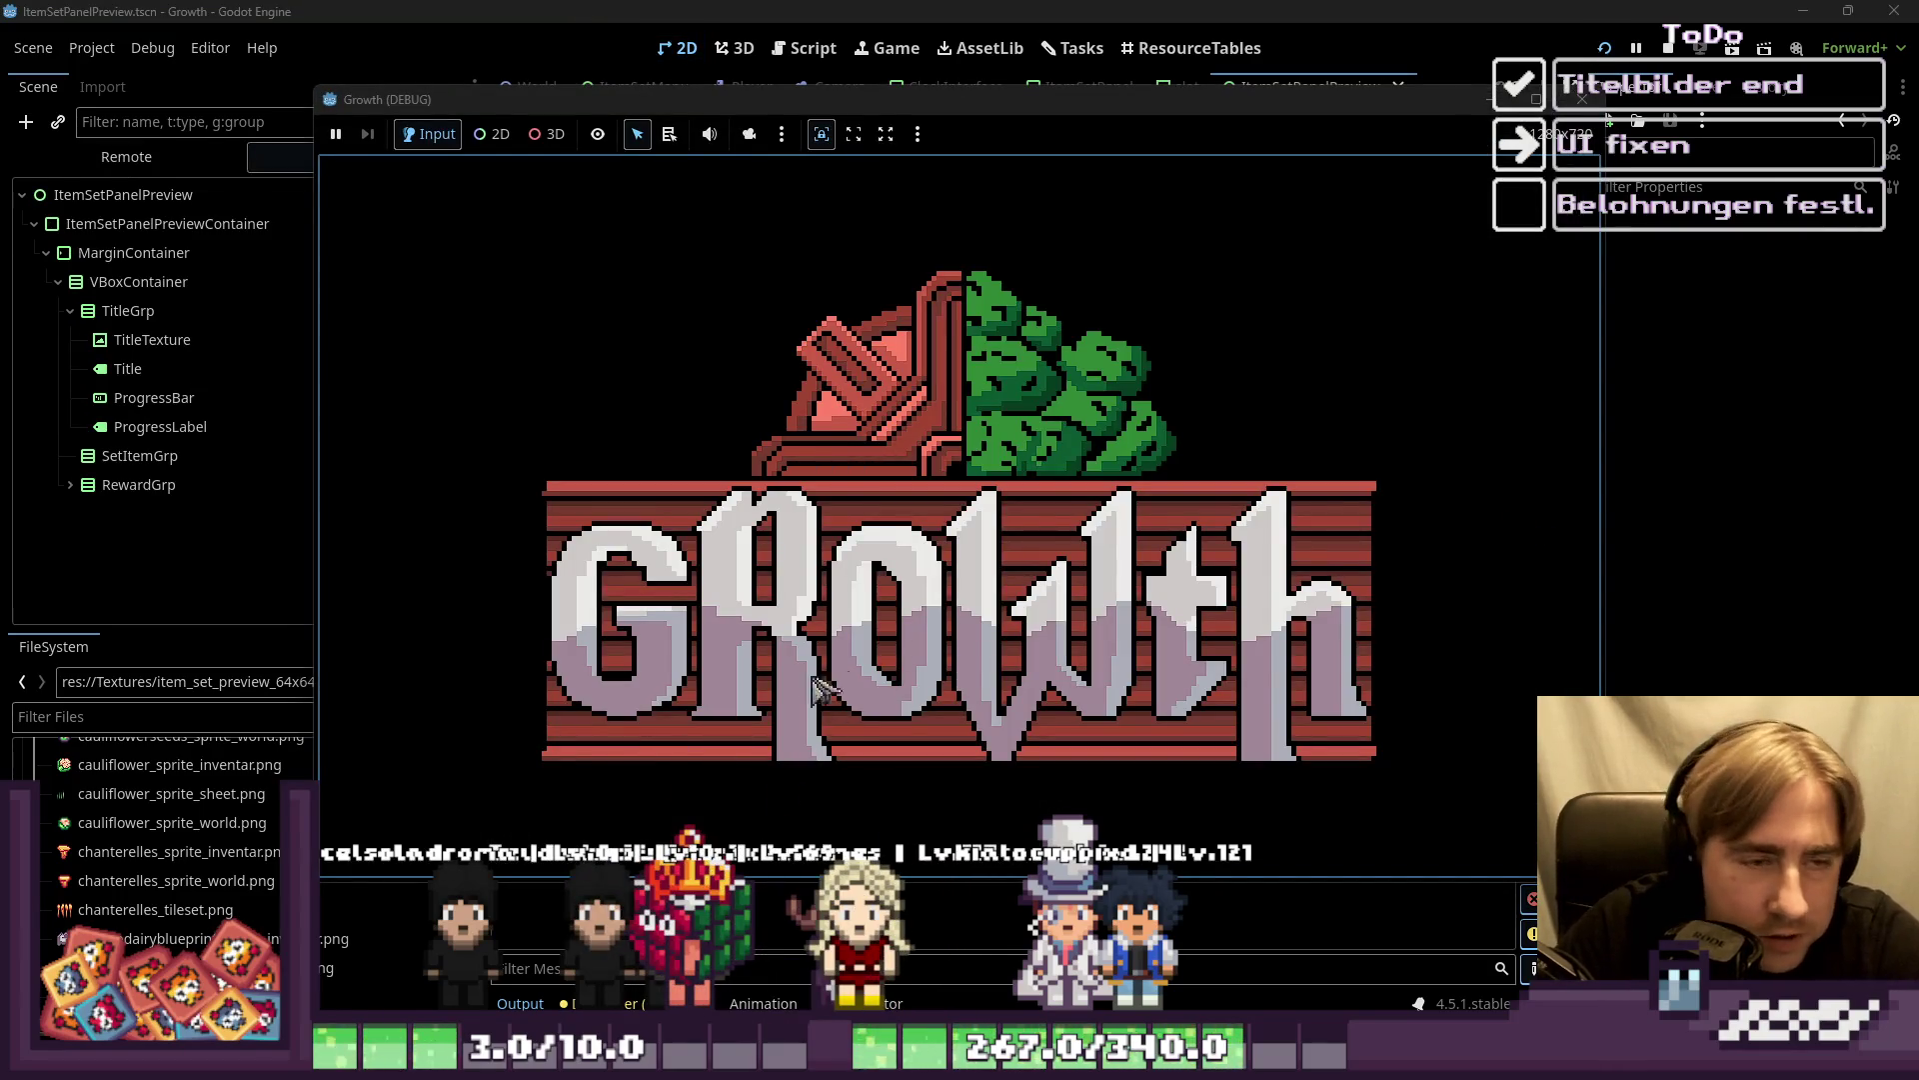
left_click(951, 499)
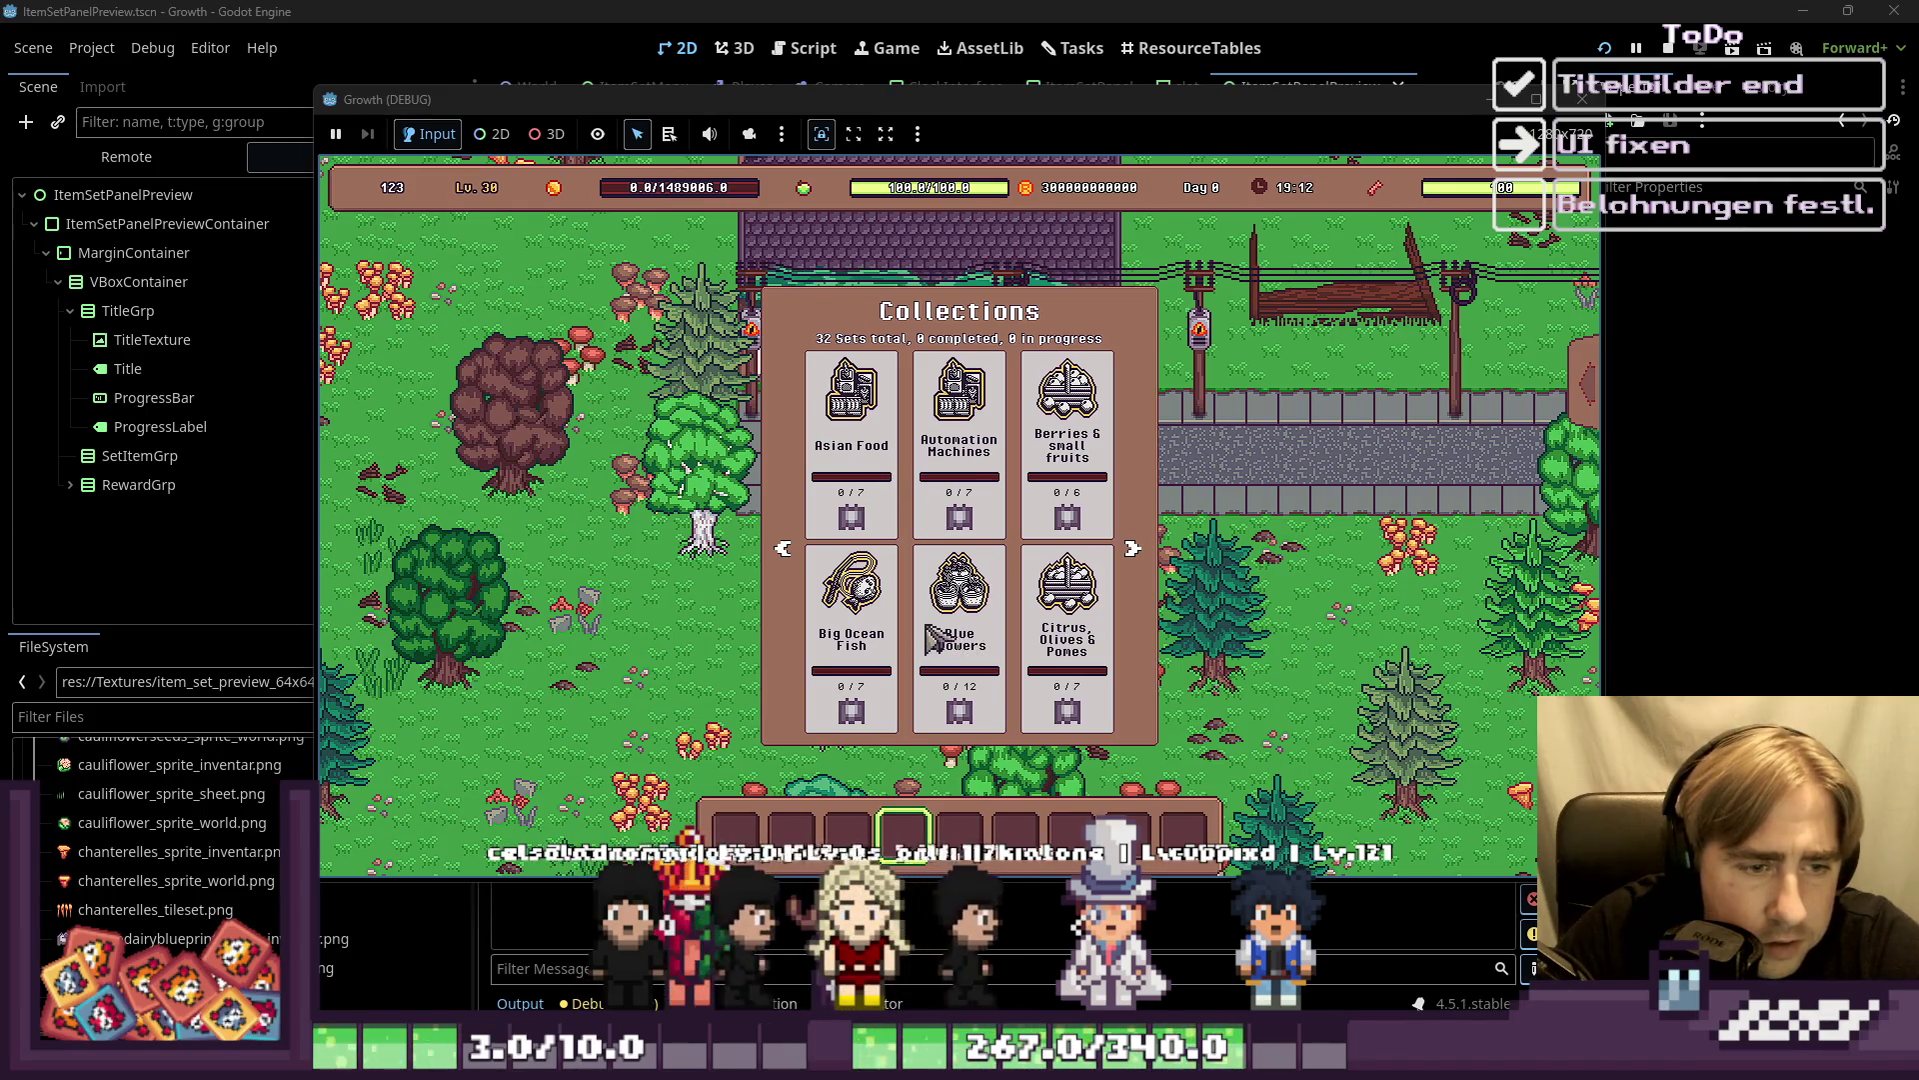
left_click(937, 636)
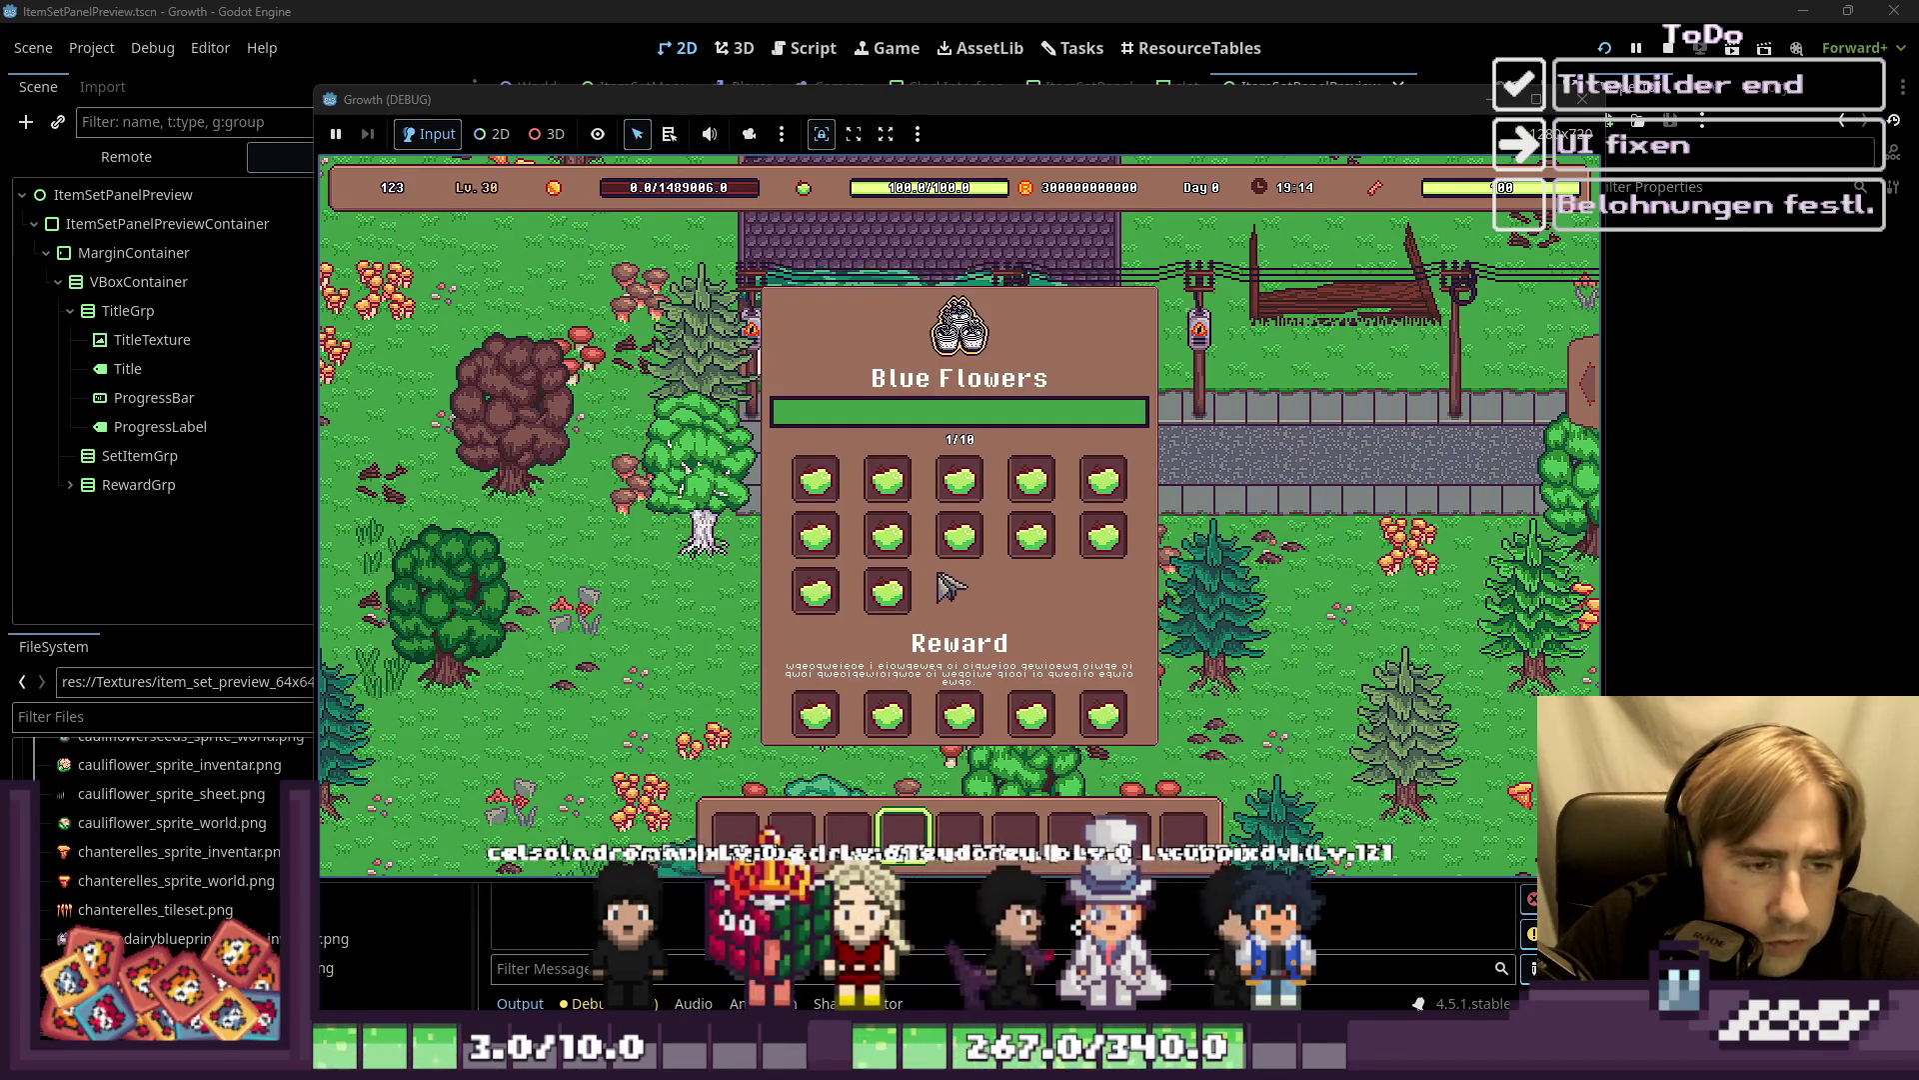
key("F8")
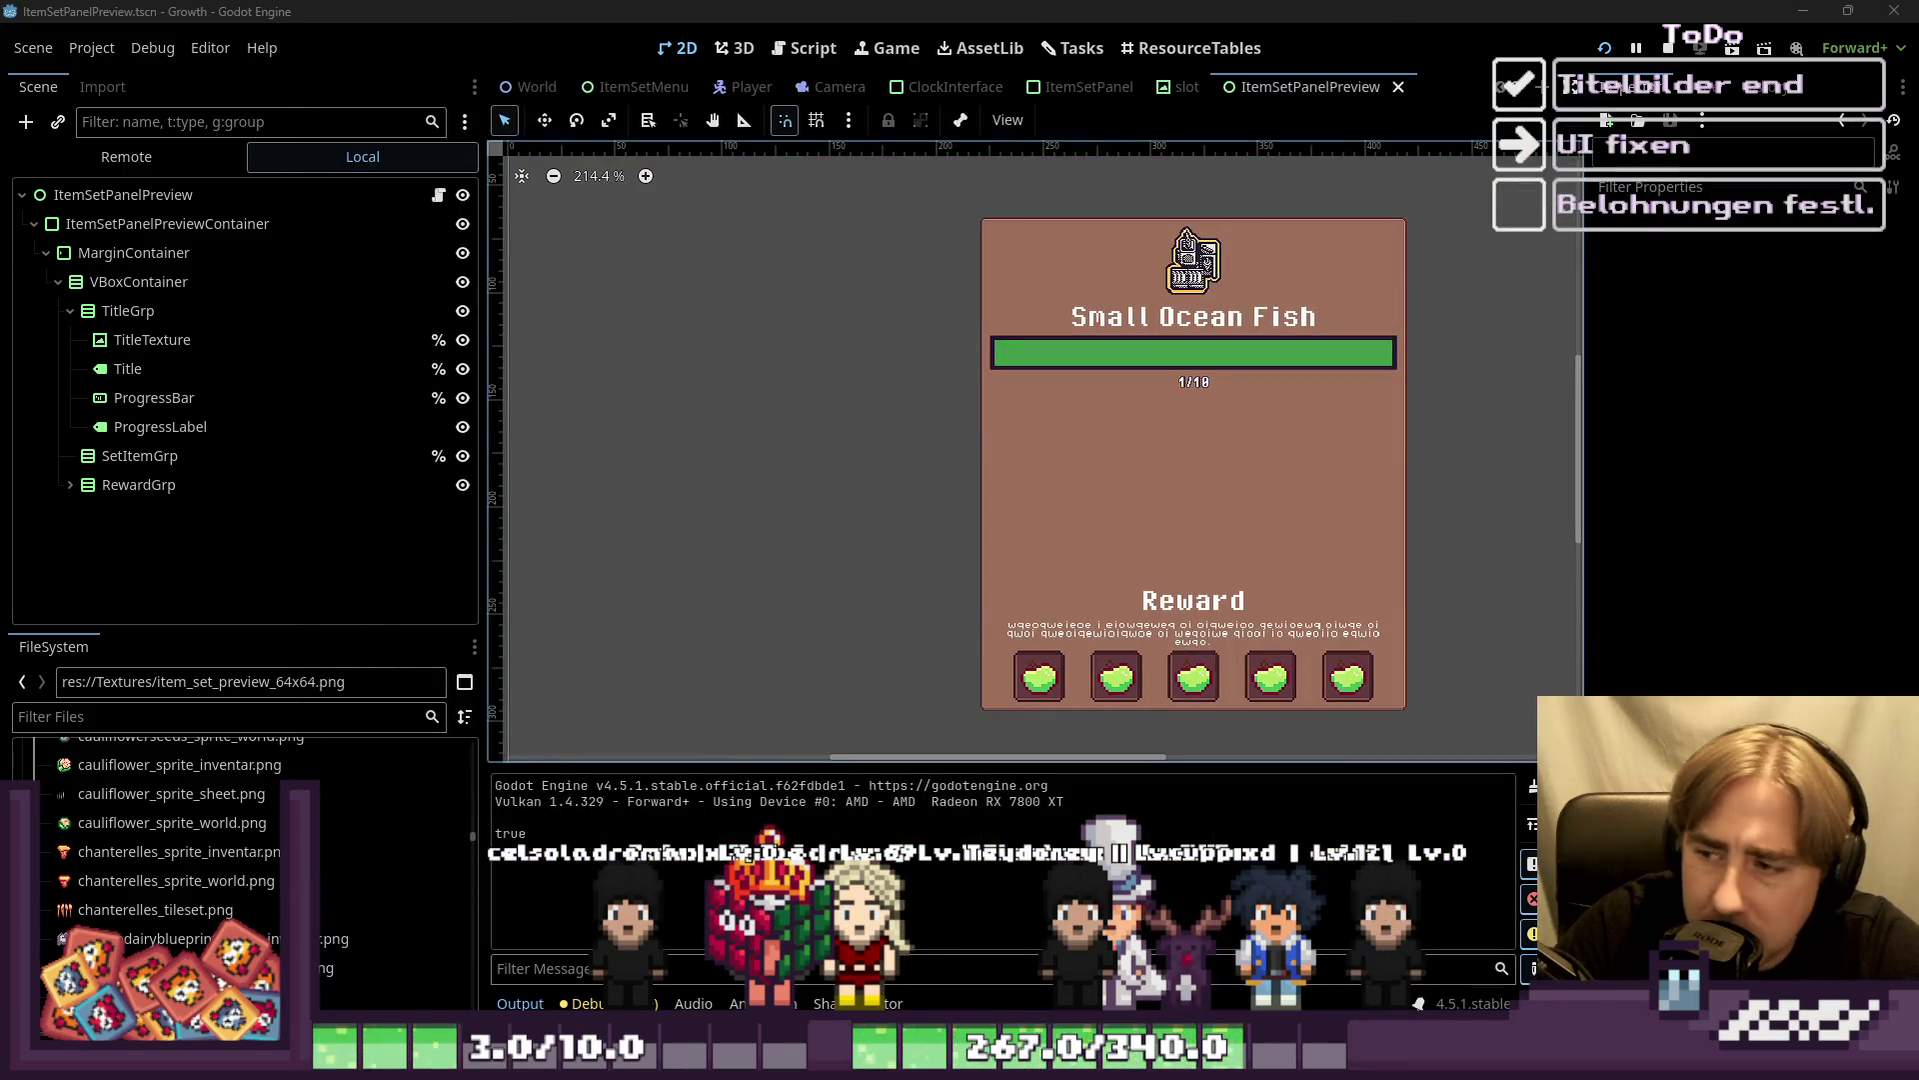
left_click(130, 454)
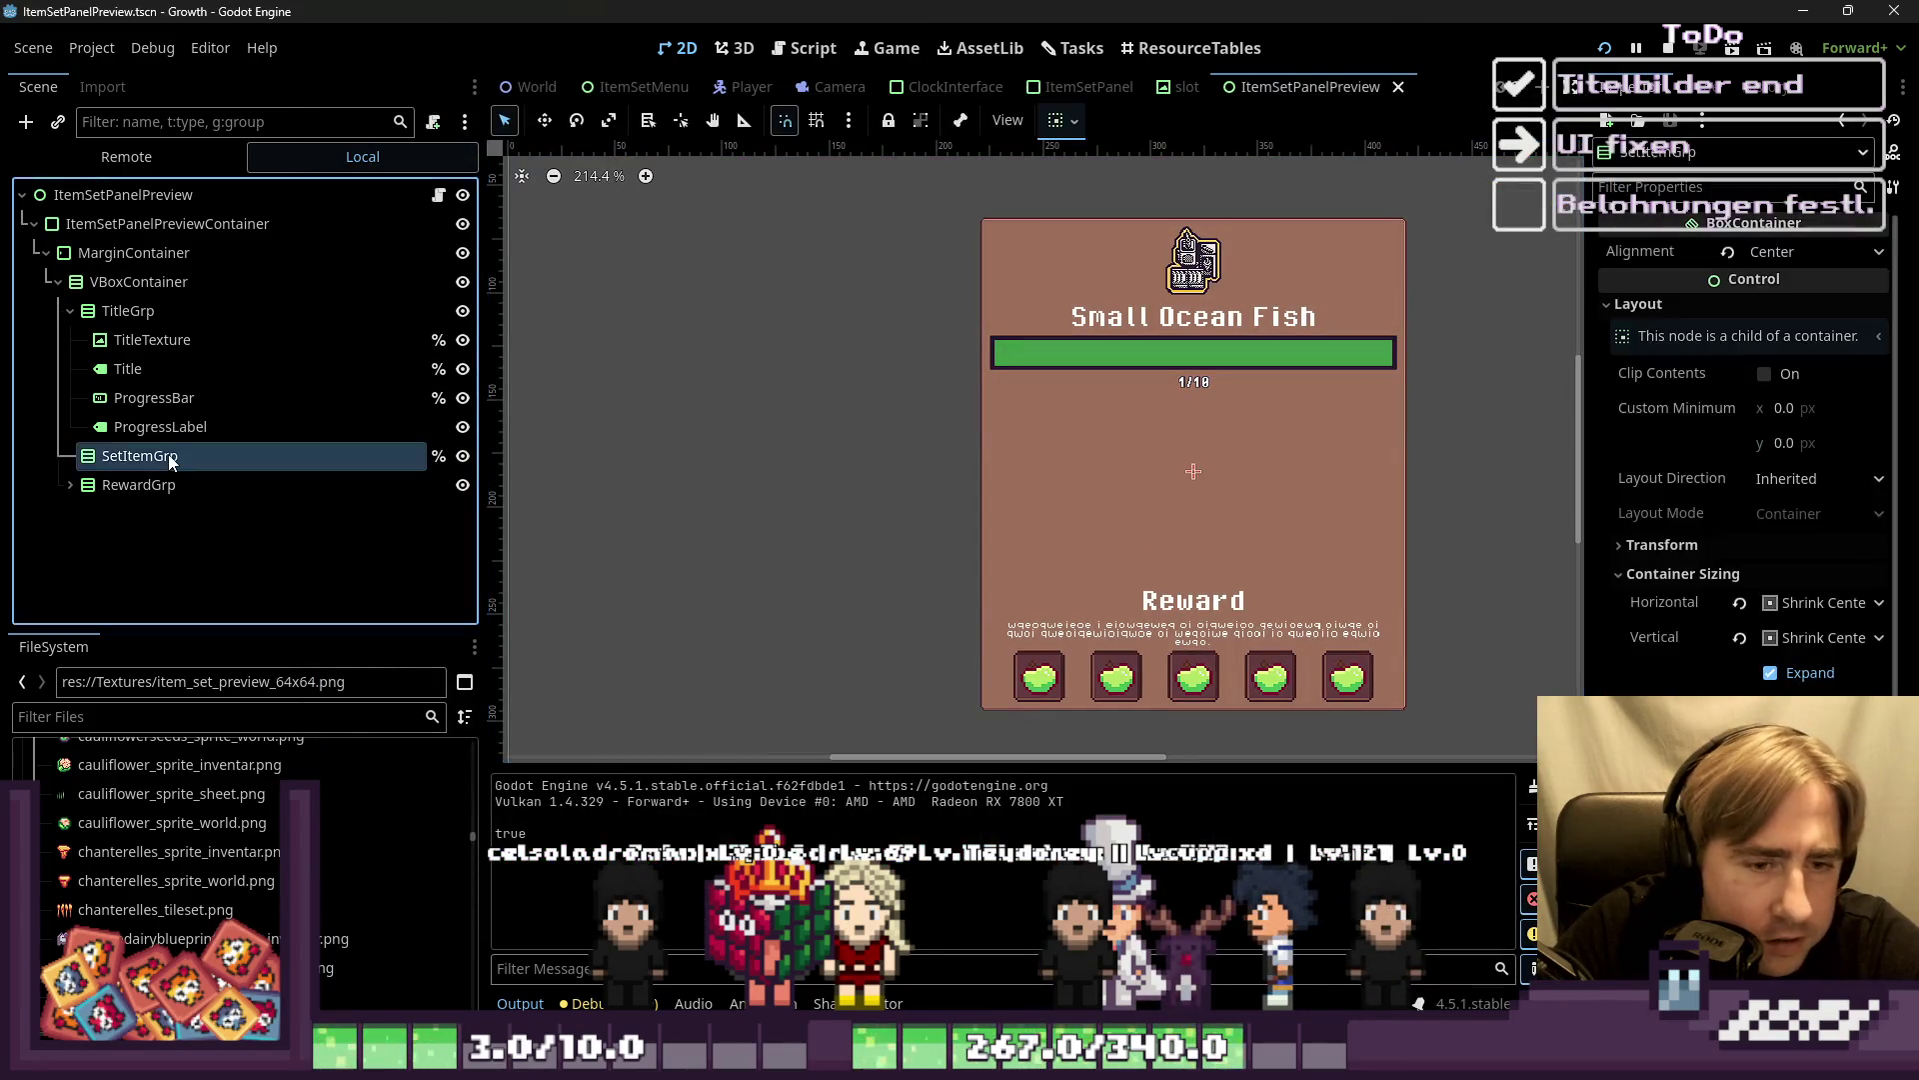
Open ItemSetPanelPreview.gd and expand the Remote tree down to ItemSetPanelPreviewContainer
left_click(154, 398)
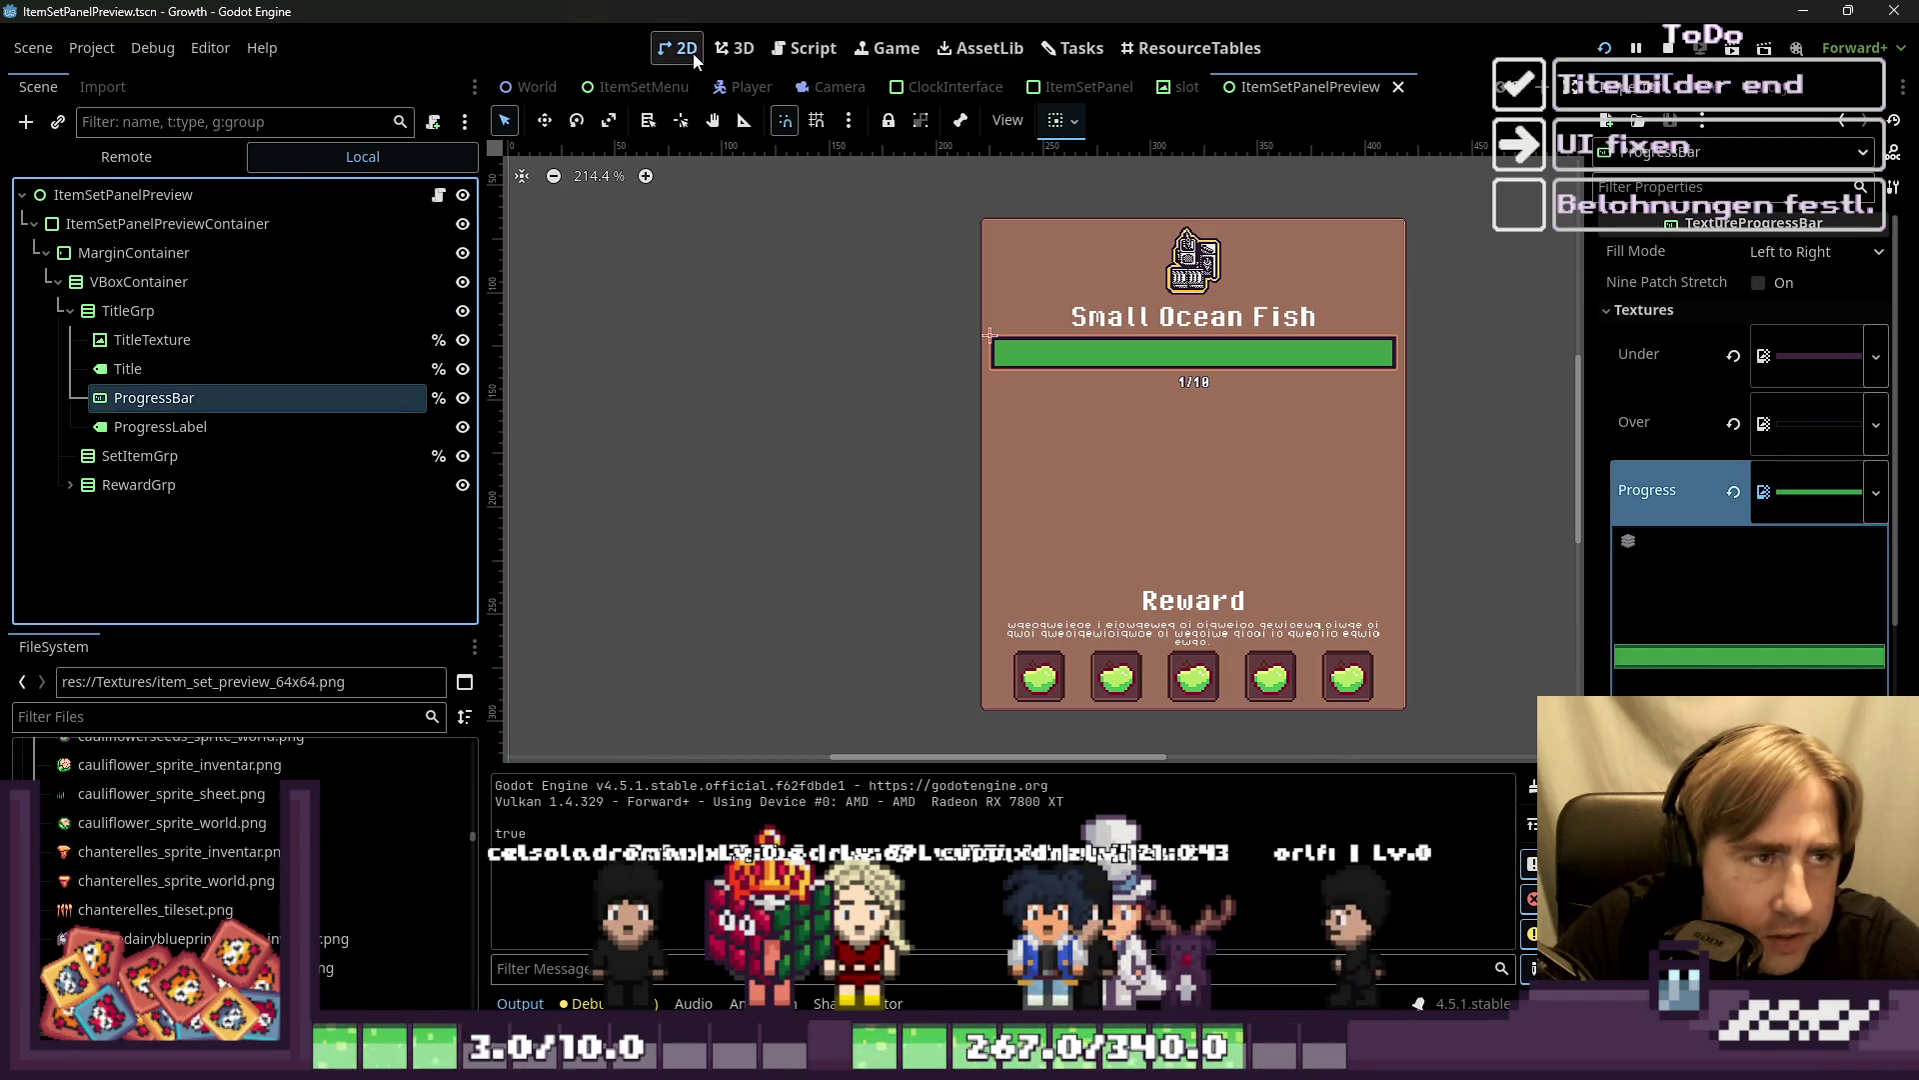
left_click(806, 48)
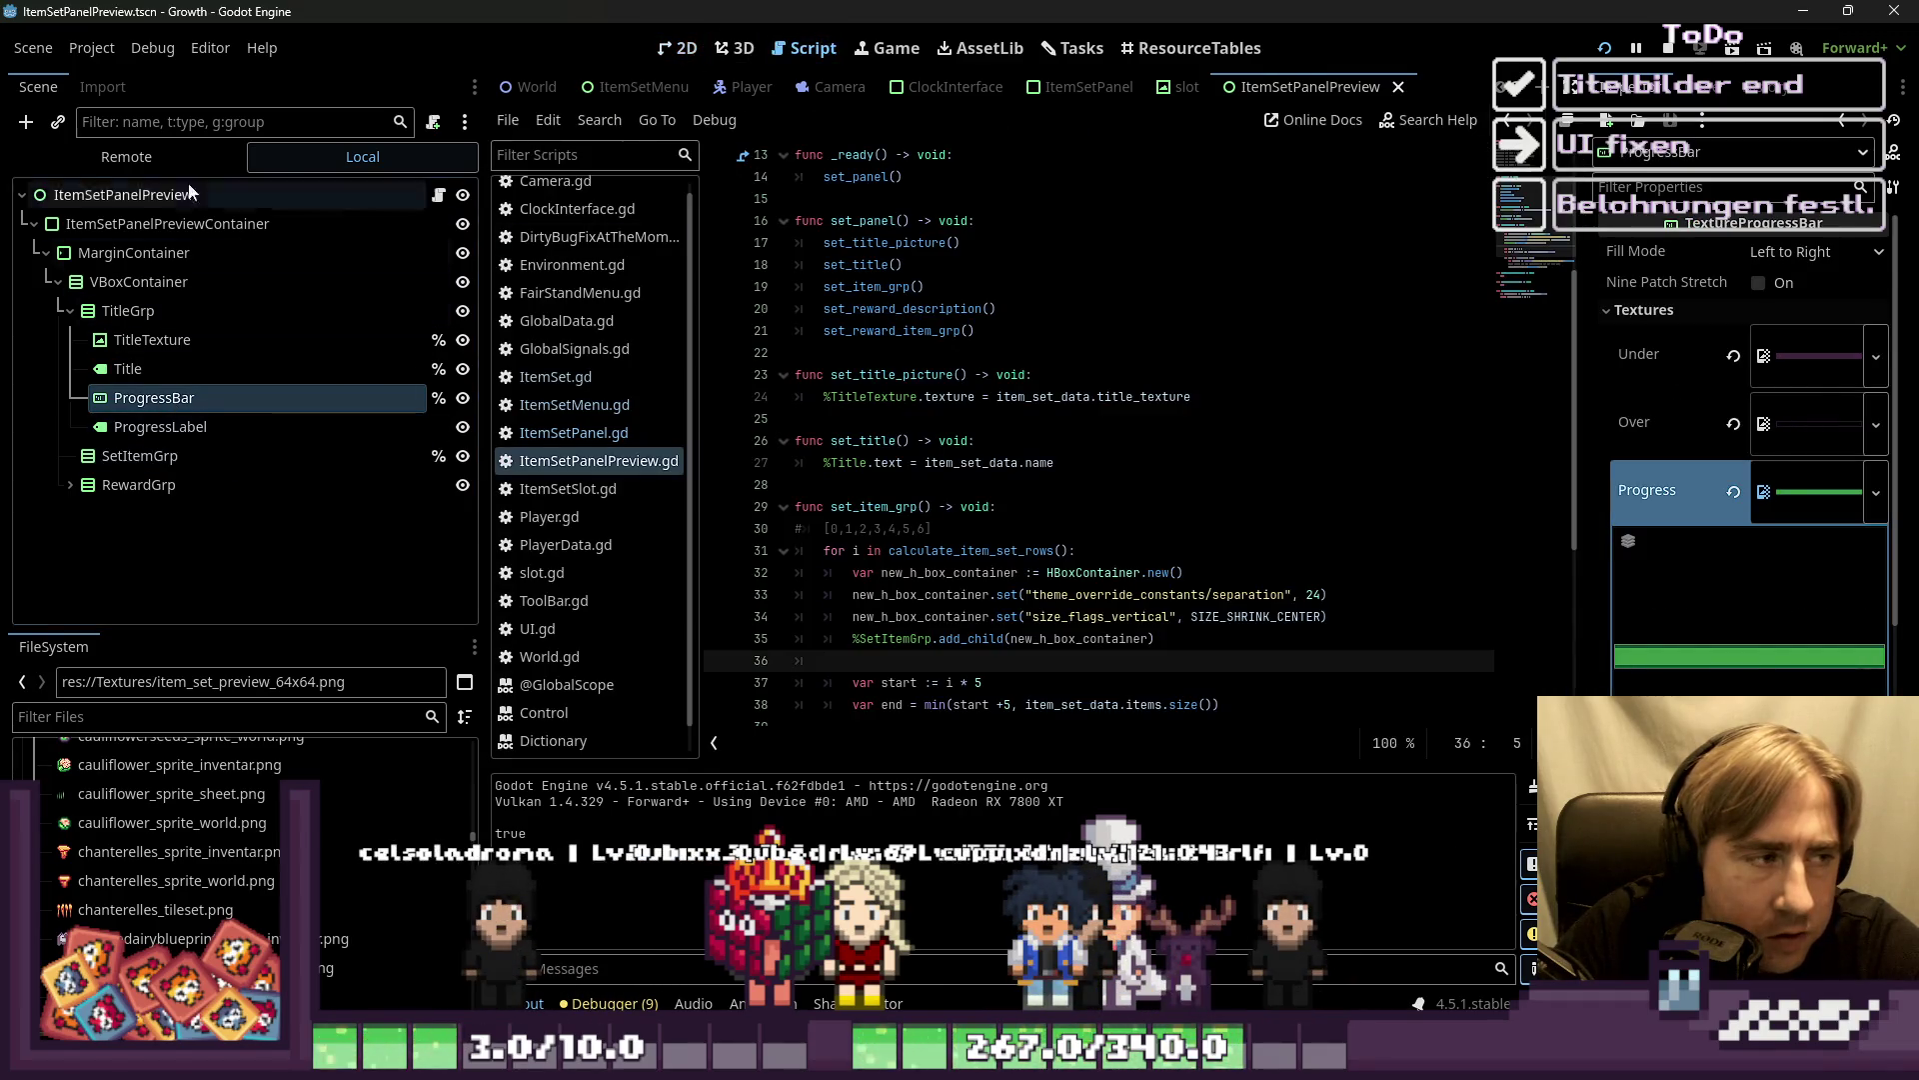
left_click(155, 160)
left_click(34, 340)
scroll(44, 400, "down", 3)
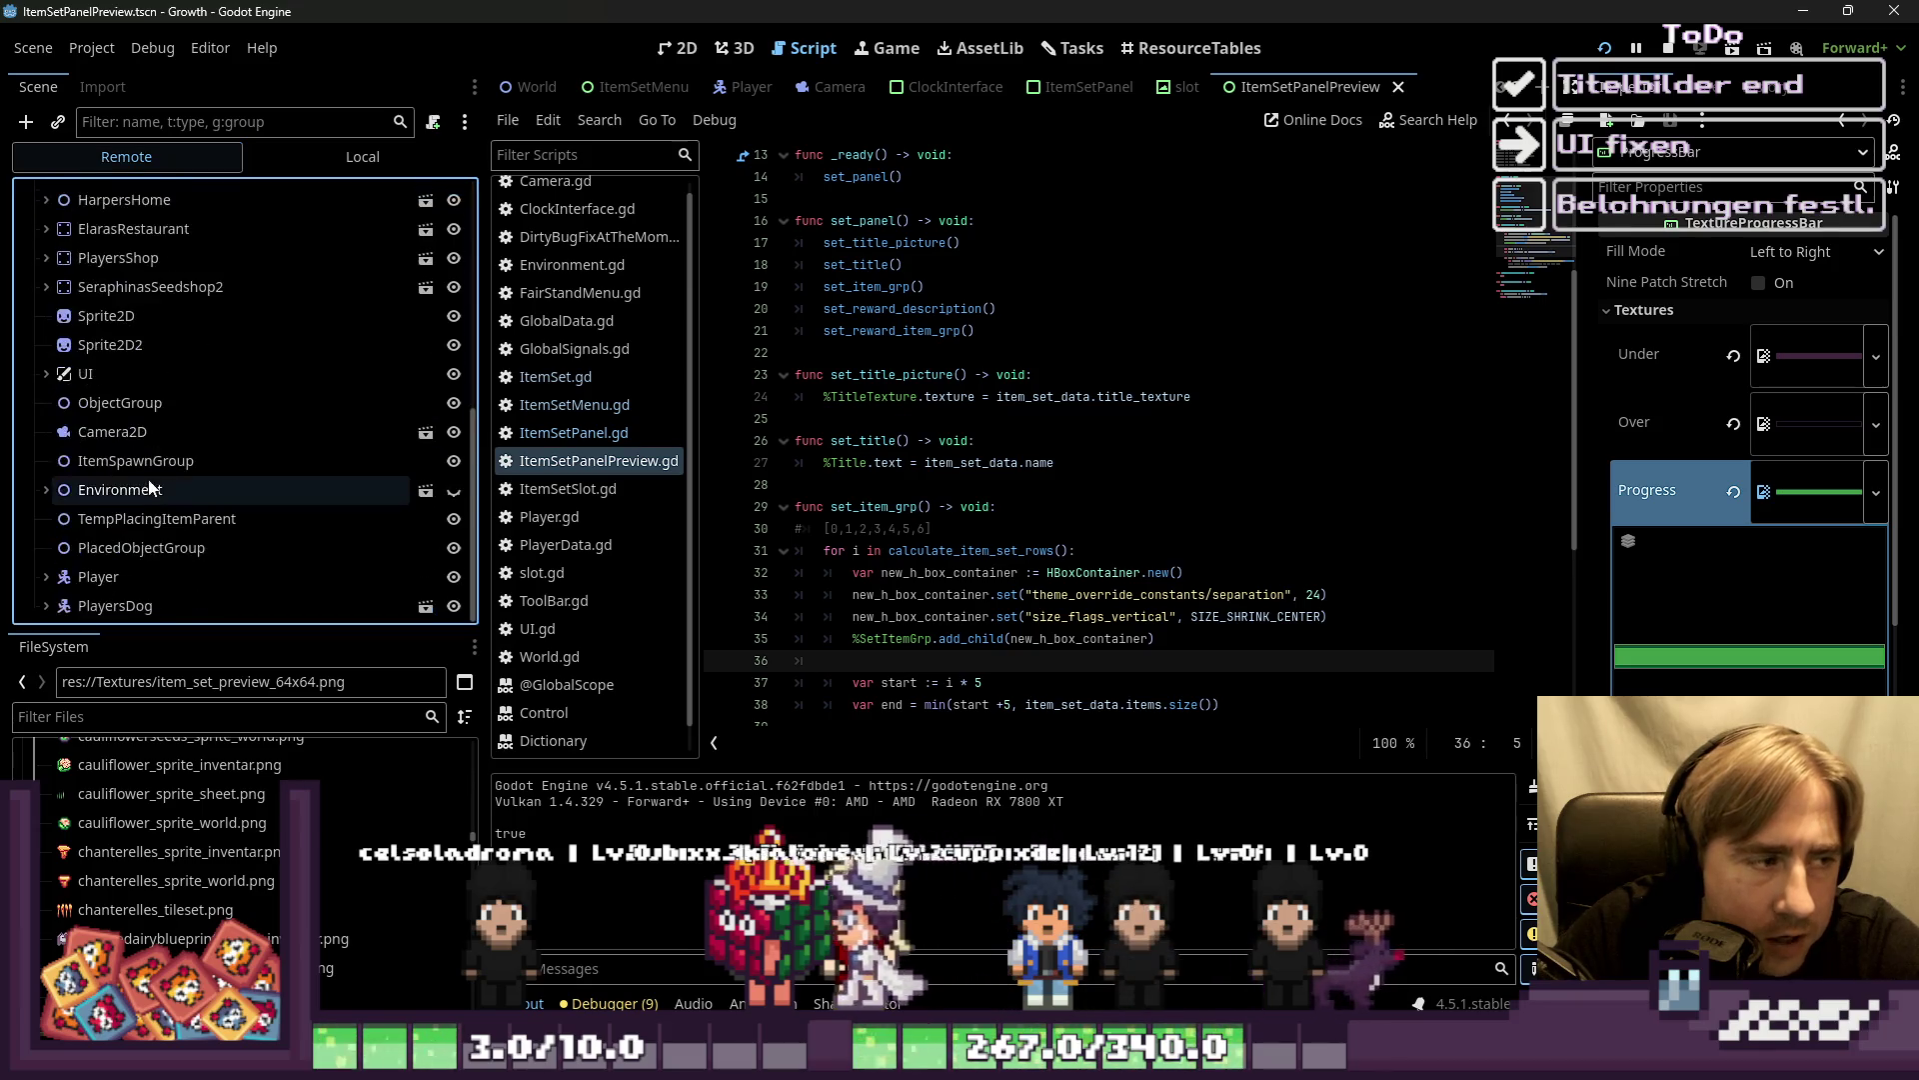
left_click(46, 373)
scroll(50, 410, "down", 3)
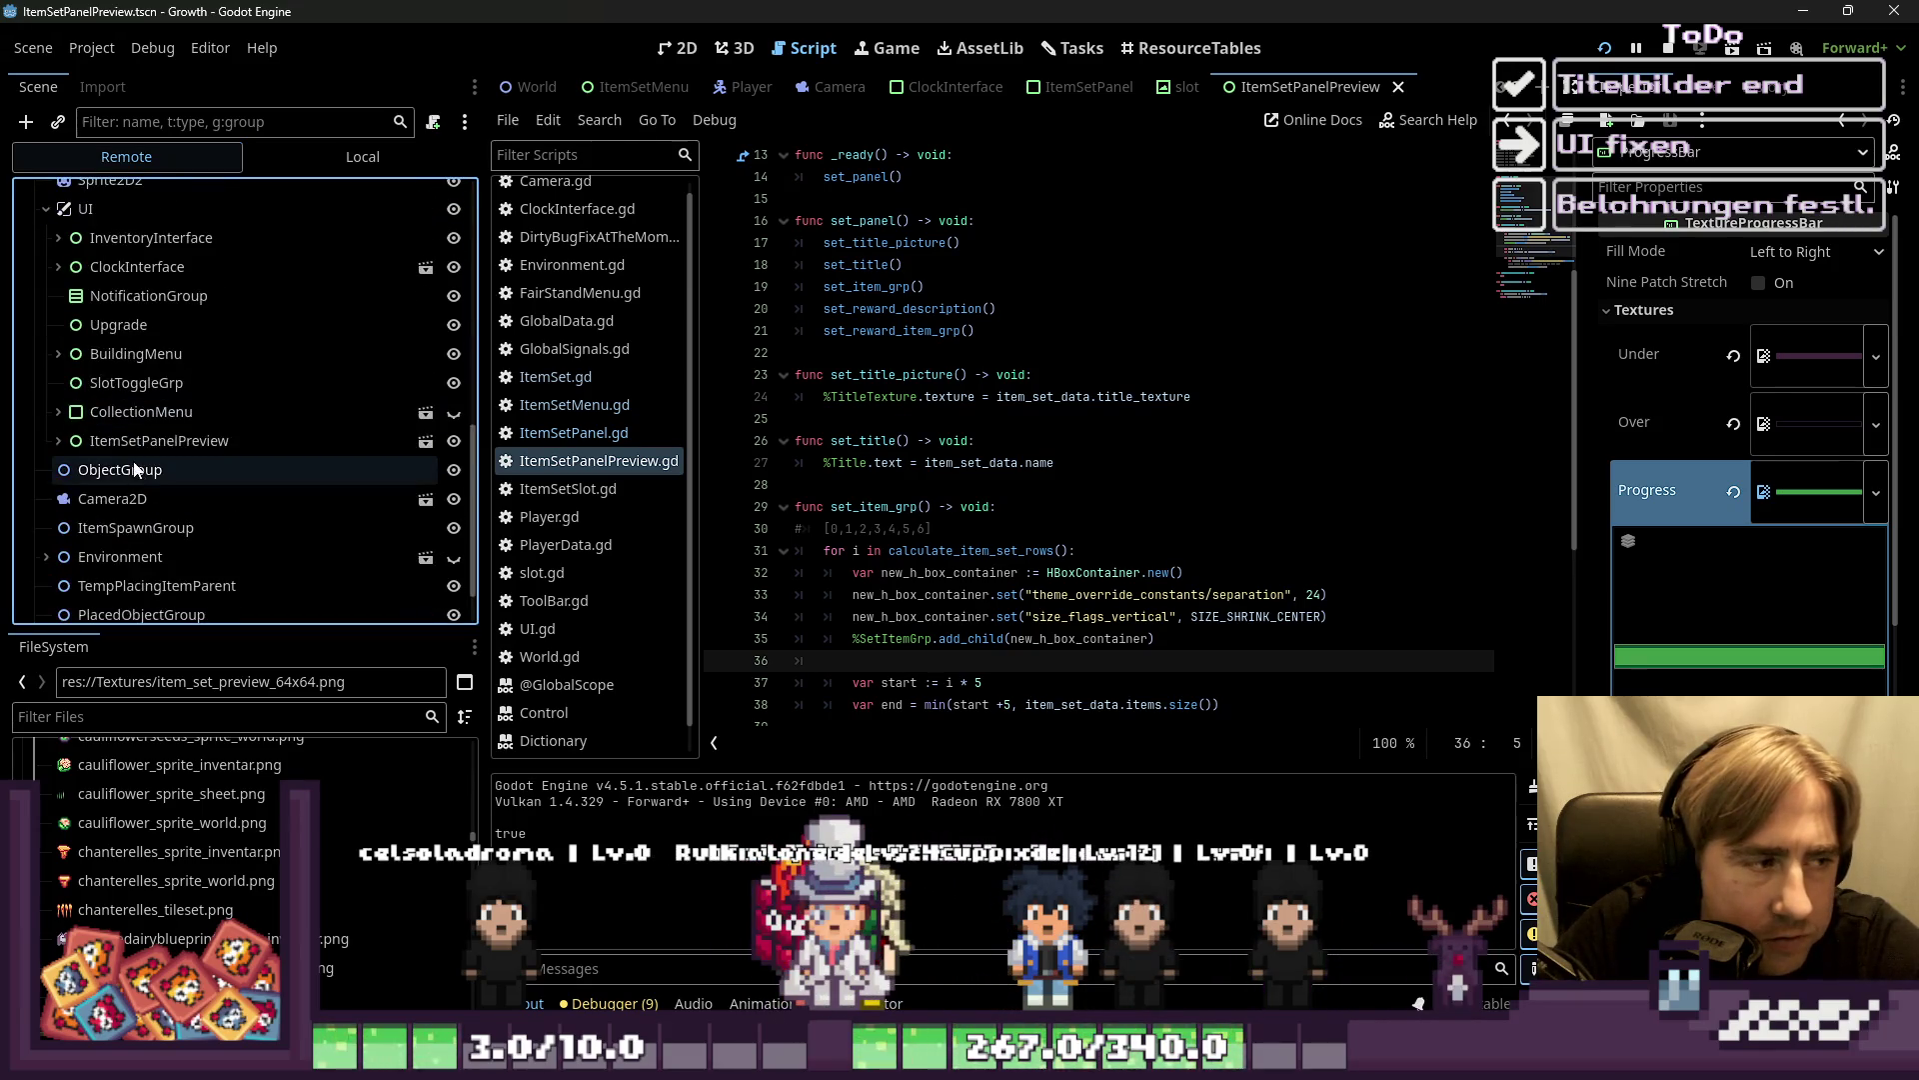
left_click(57, 441)
left_click(58, 410)
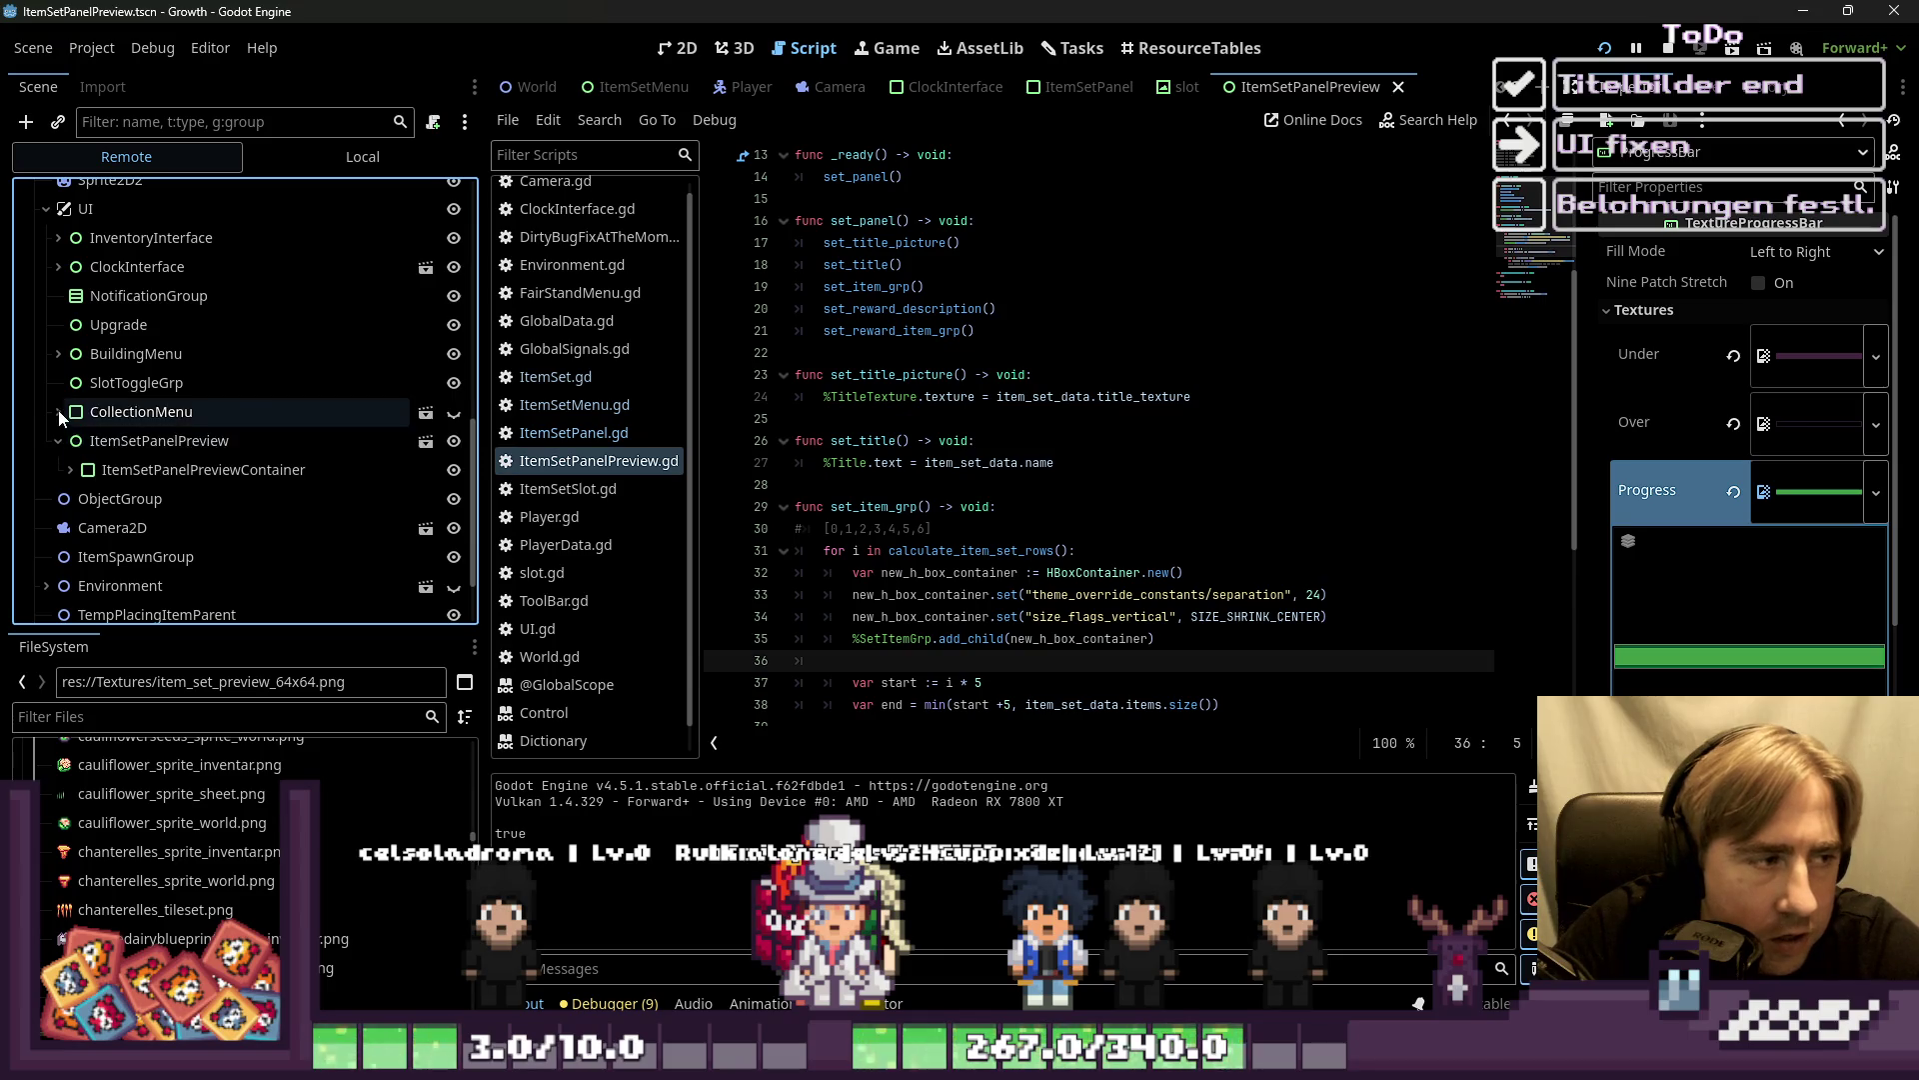
left_click(58, 410)
left_click(71, 472)
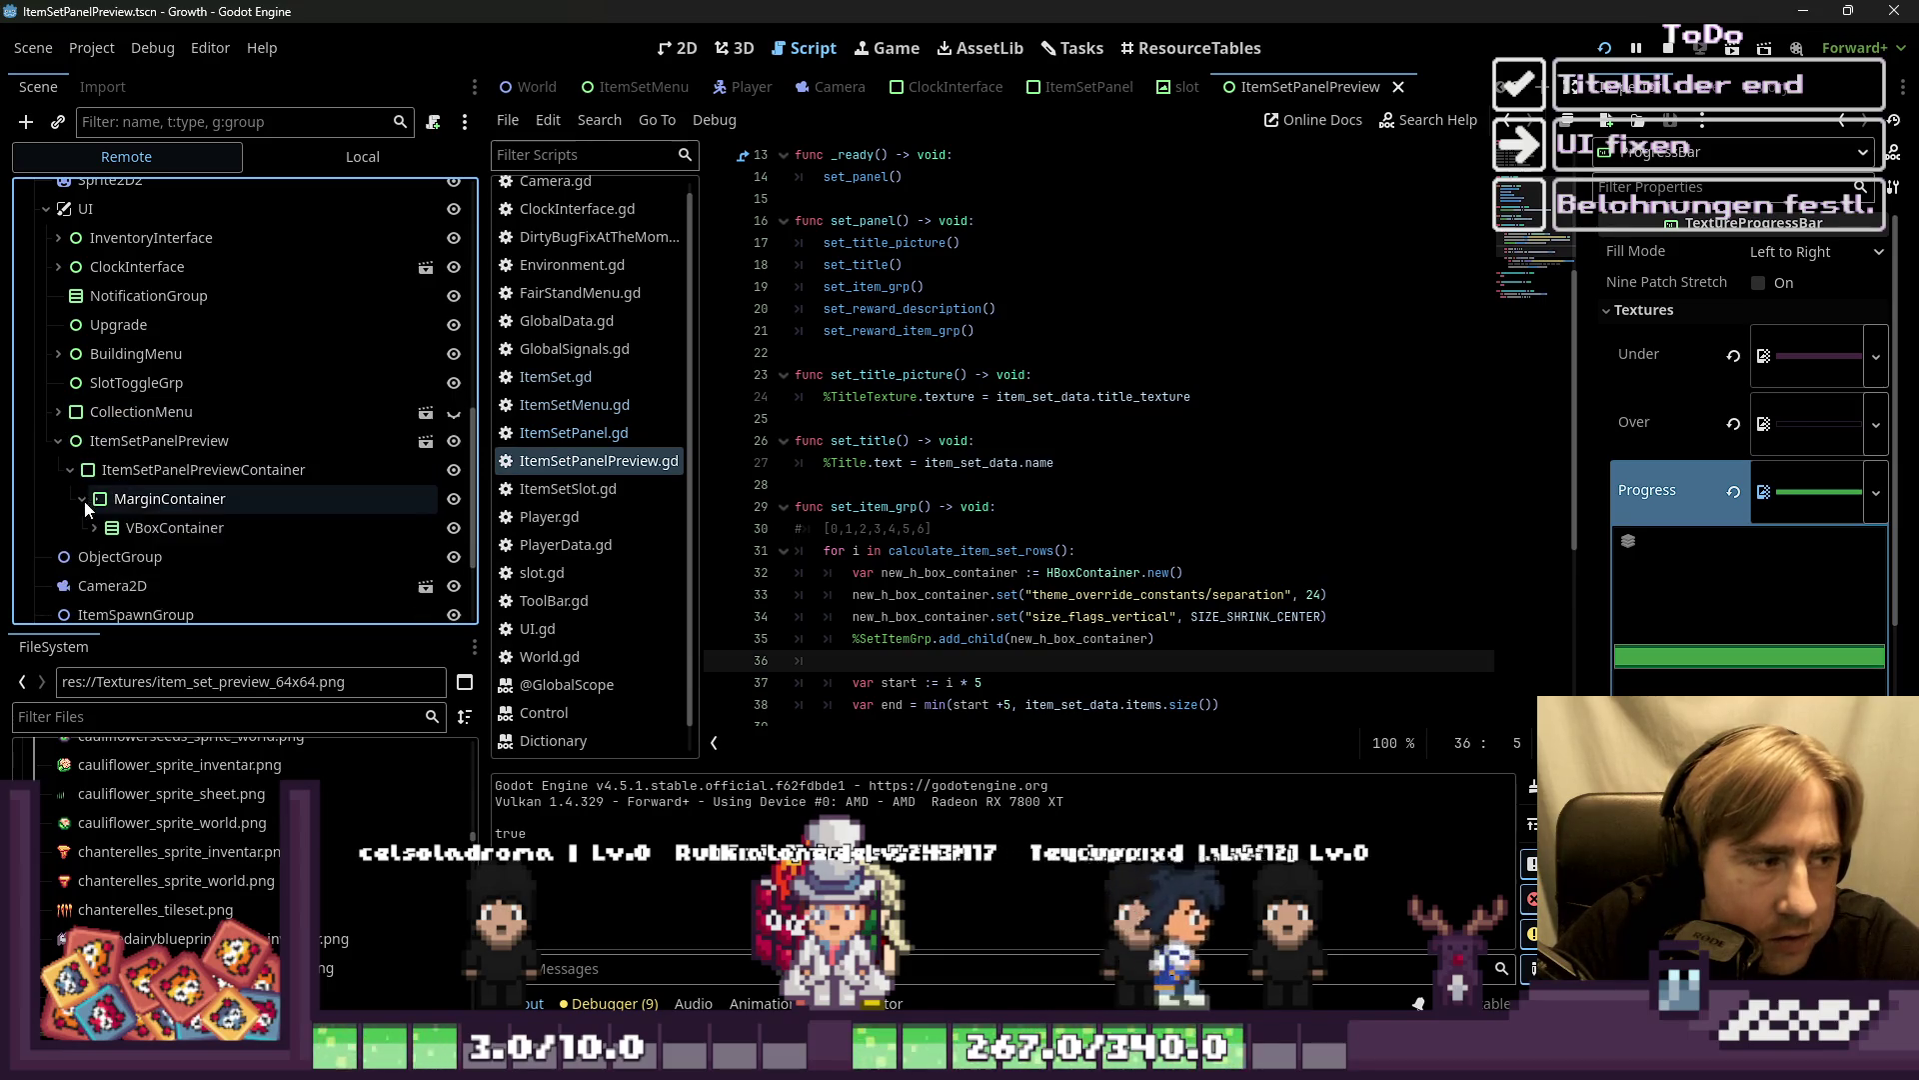
left_click(82, 499)
left_click(94, 528)
scroll(90, 500, "down", 3)
left_click(106, 476)
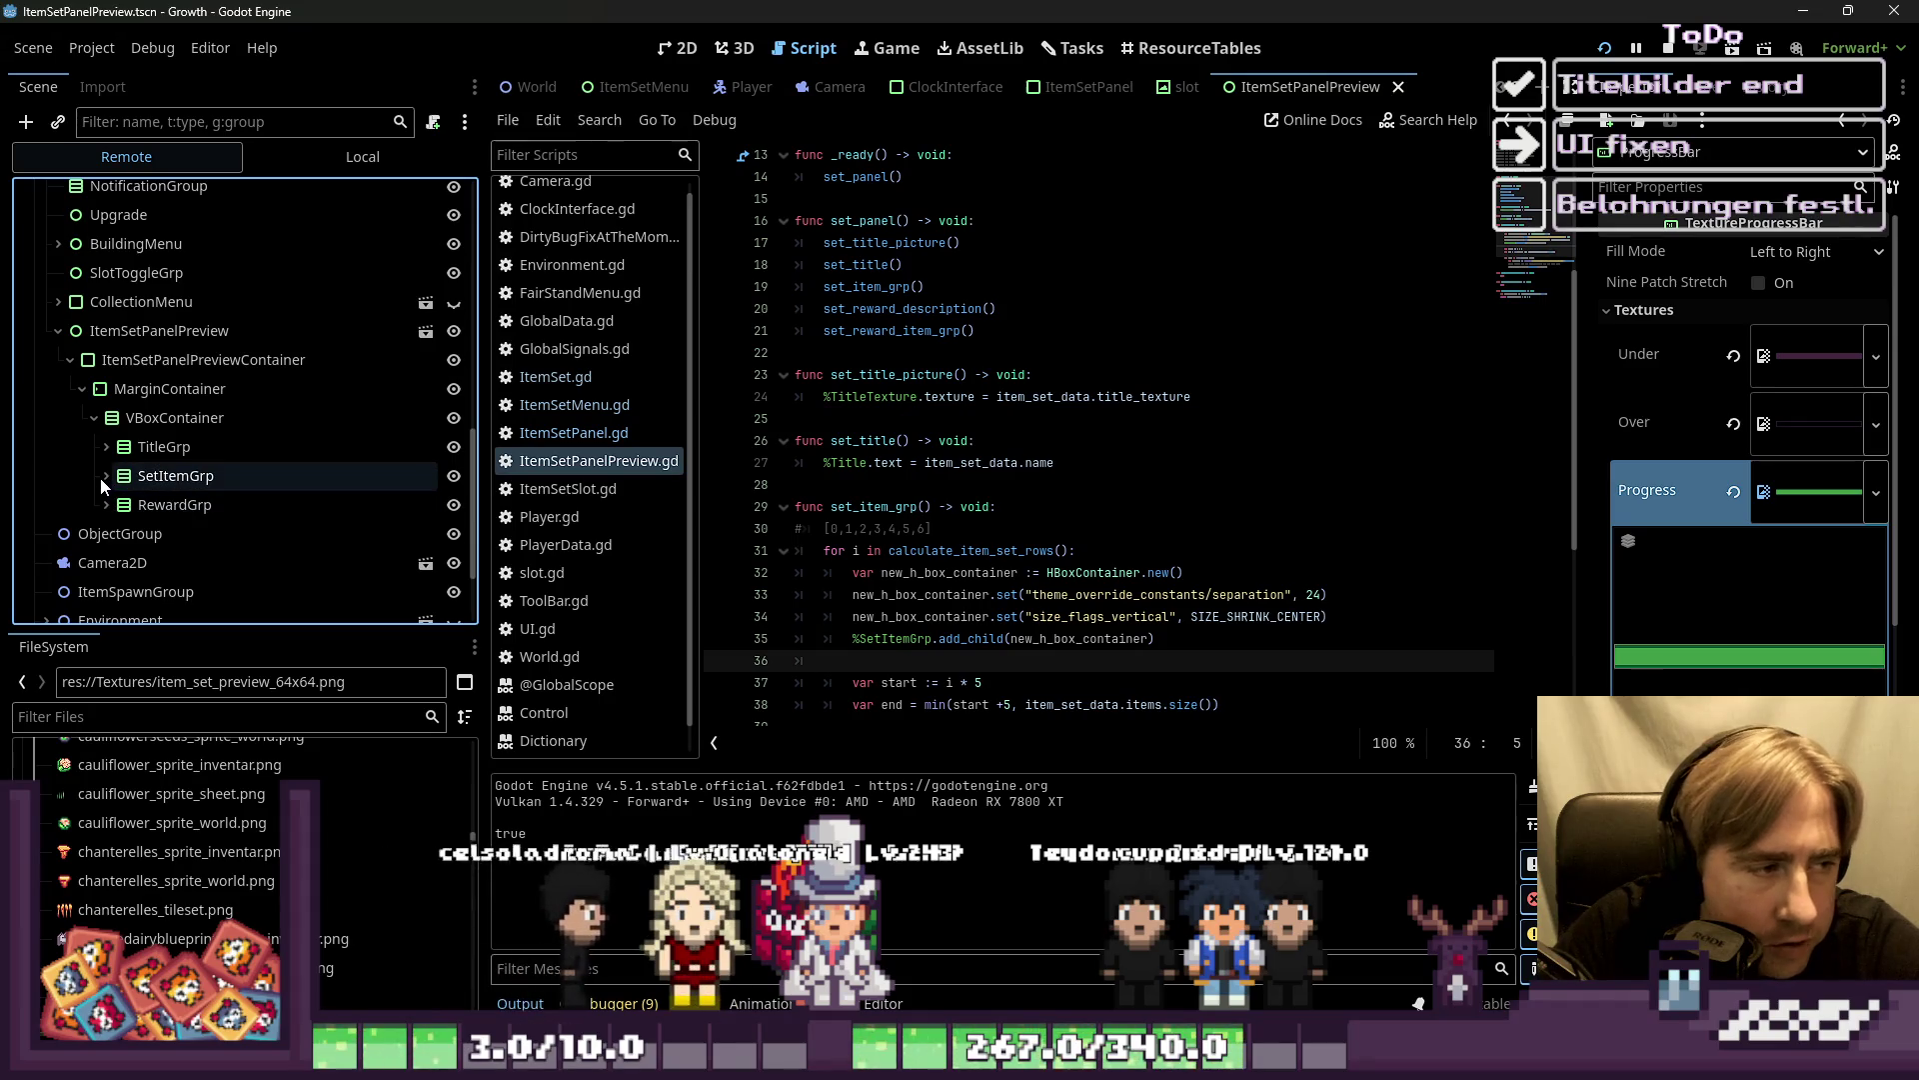
scroll(110, 500, "down", 2)
left_click(118, 508)
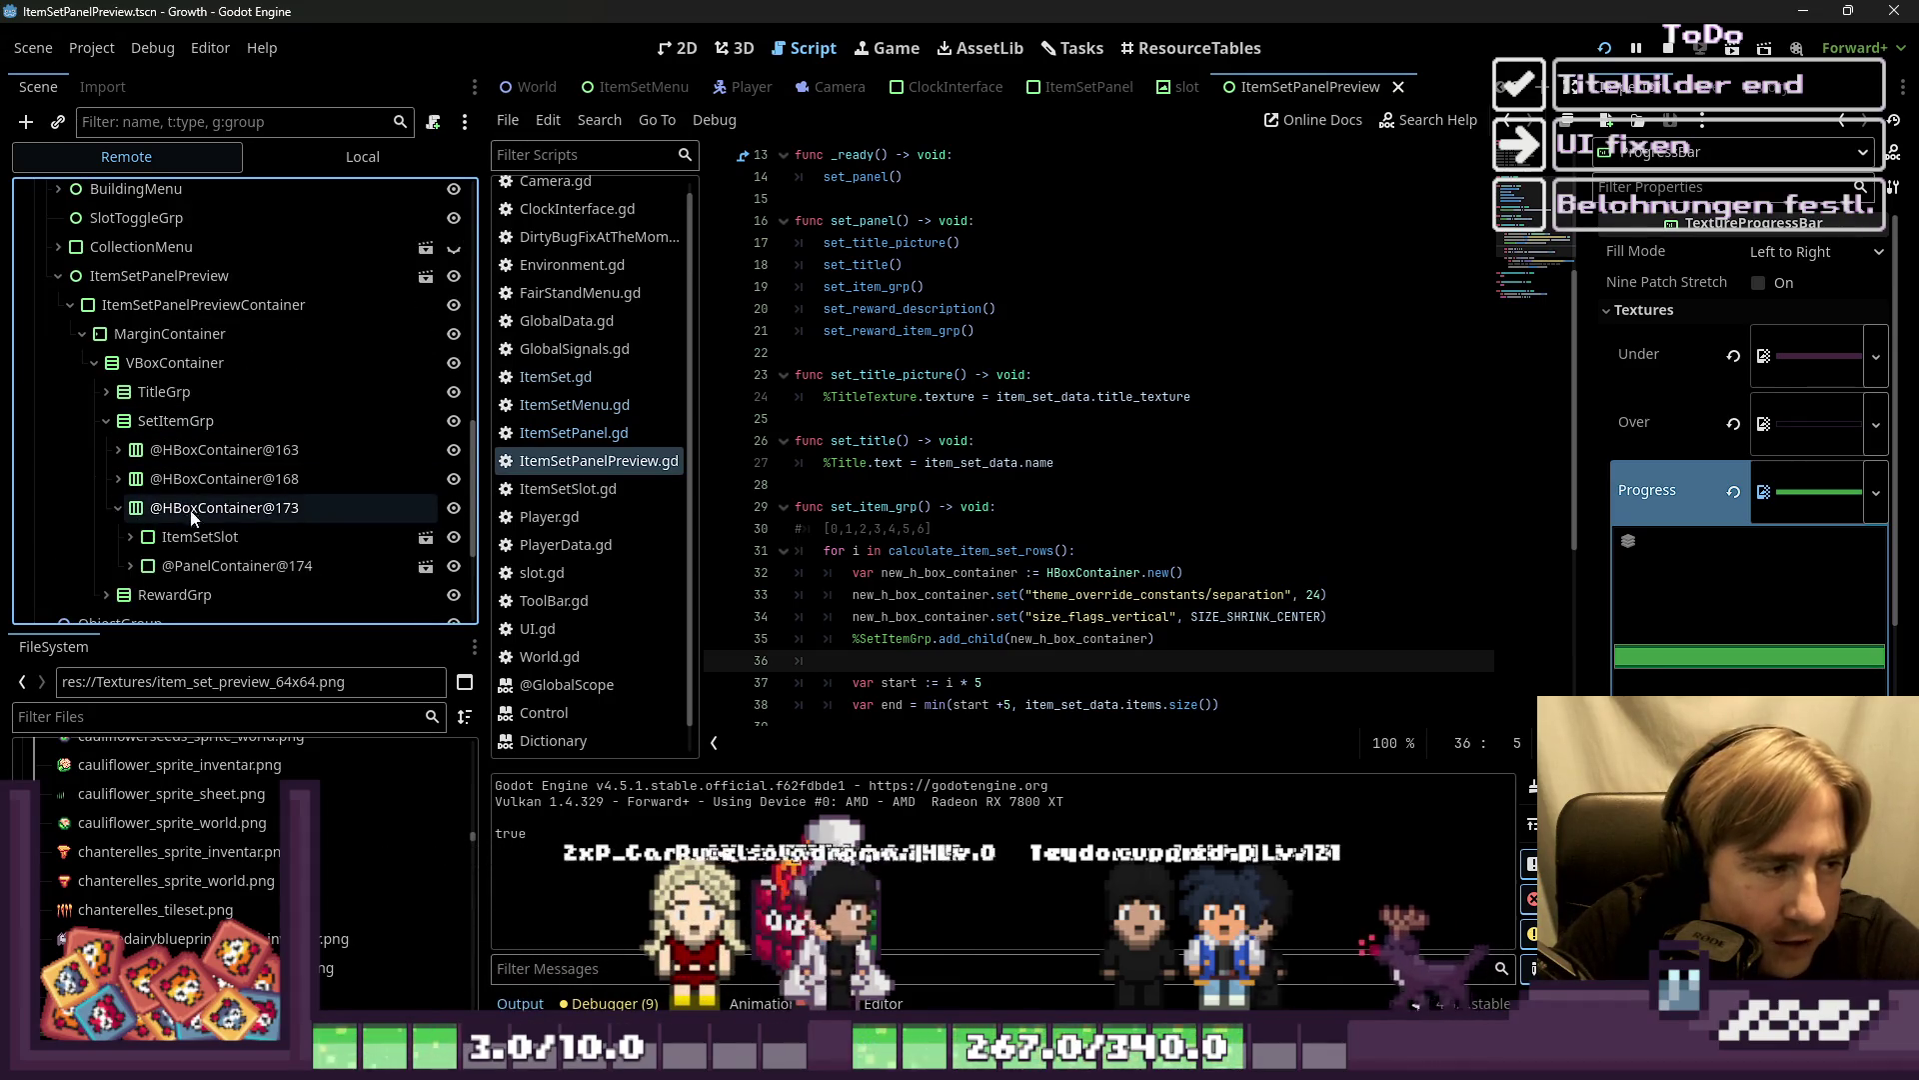
left_click(192, 509)
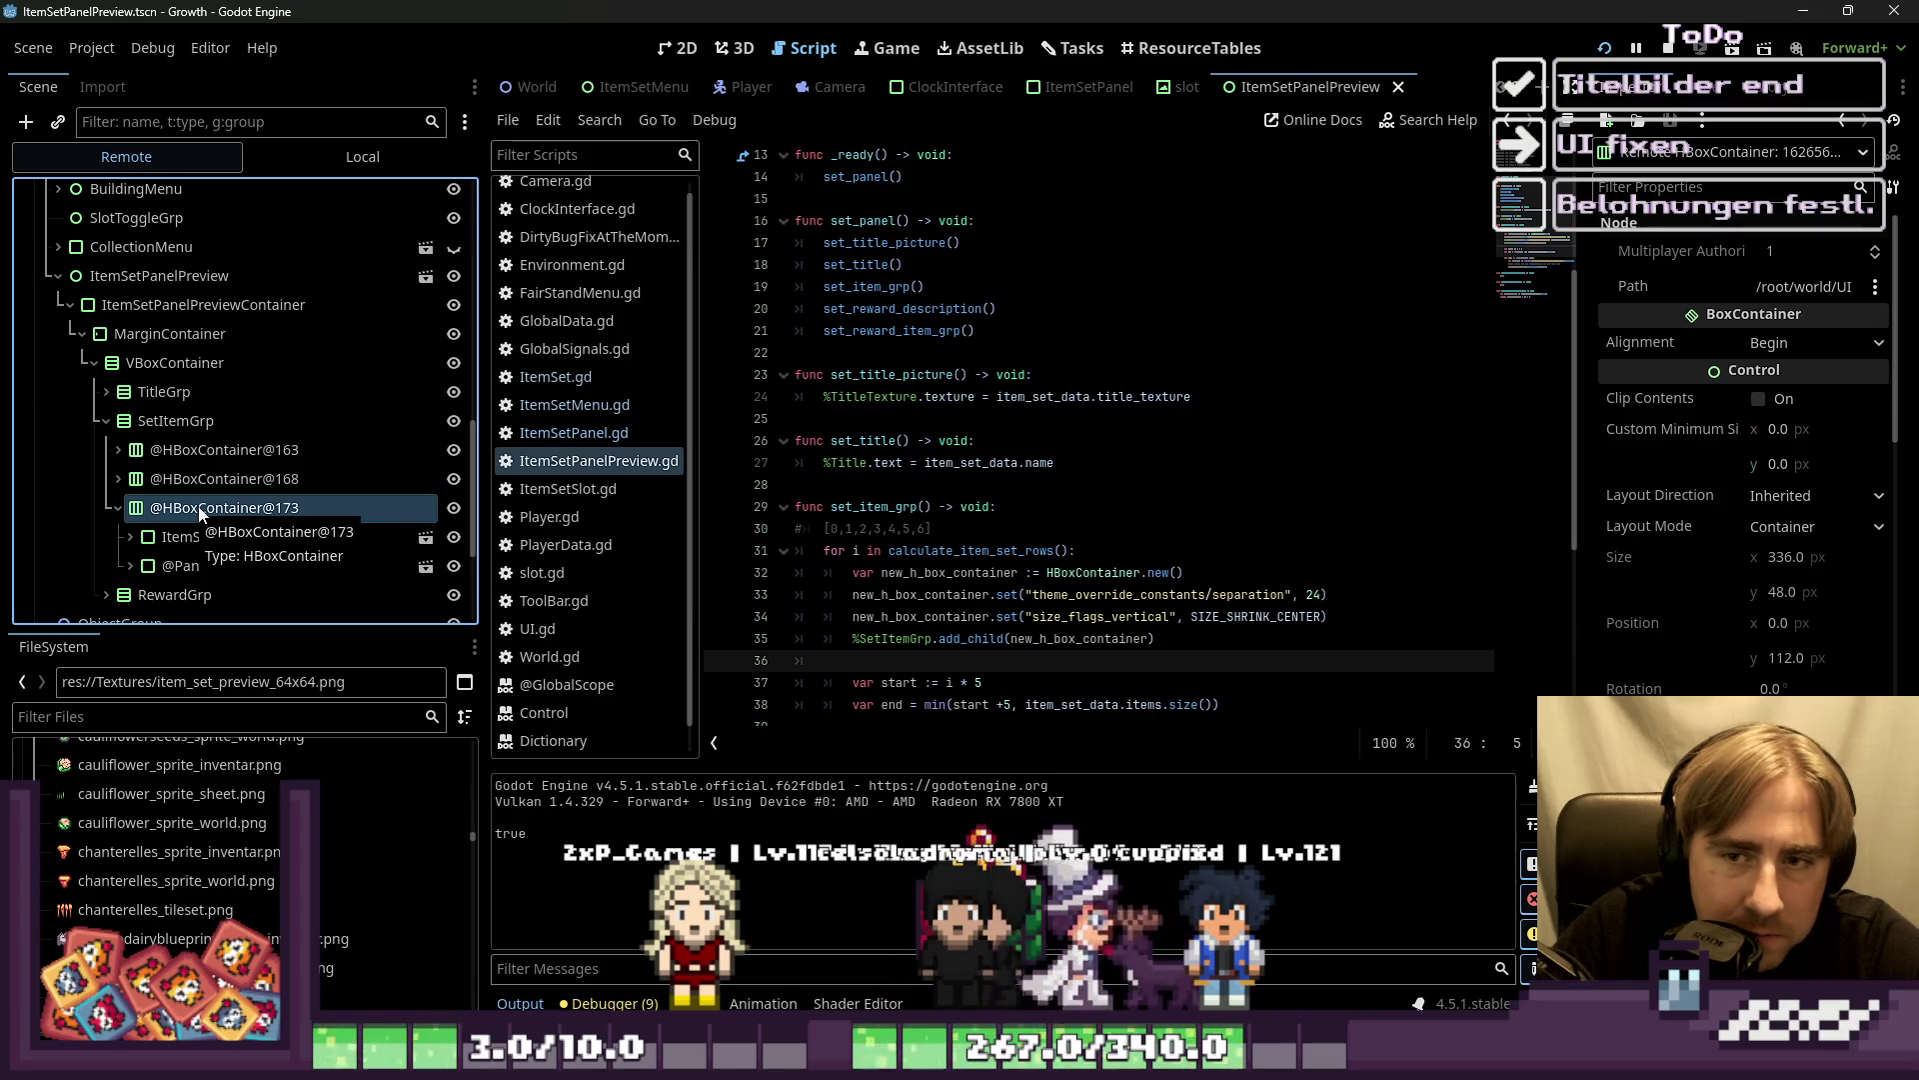
left_click(1789, 343)
left_click(1791, 402)
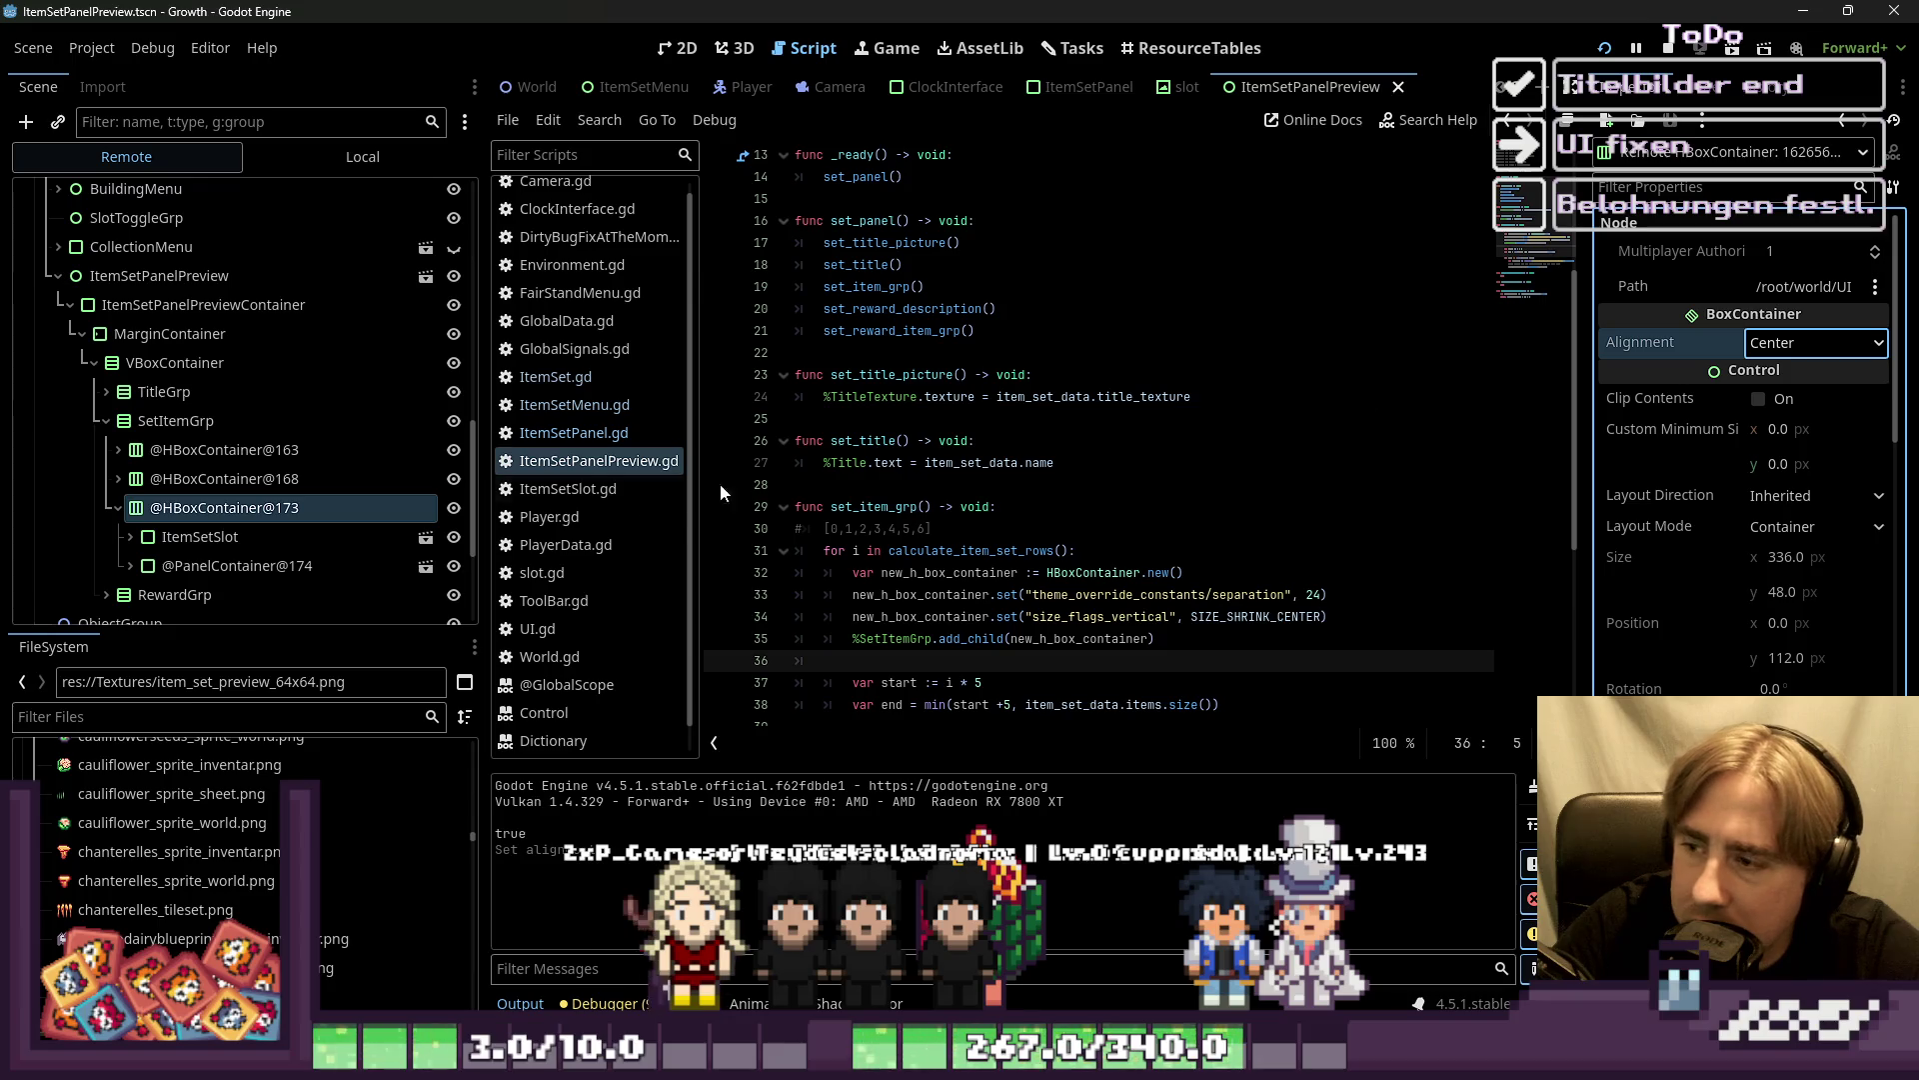
left_click(210, 478)
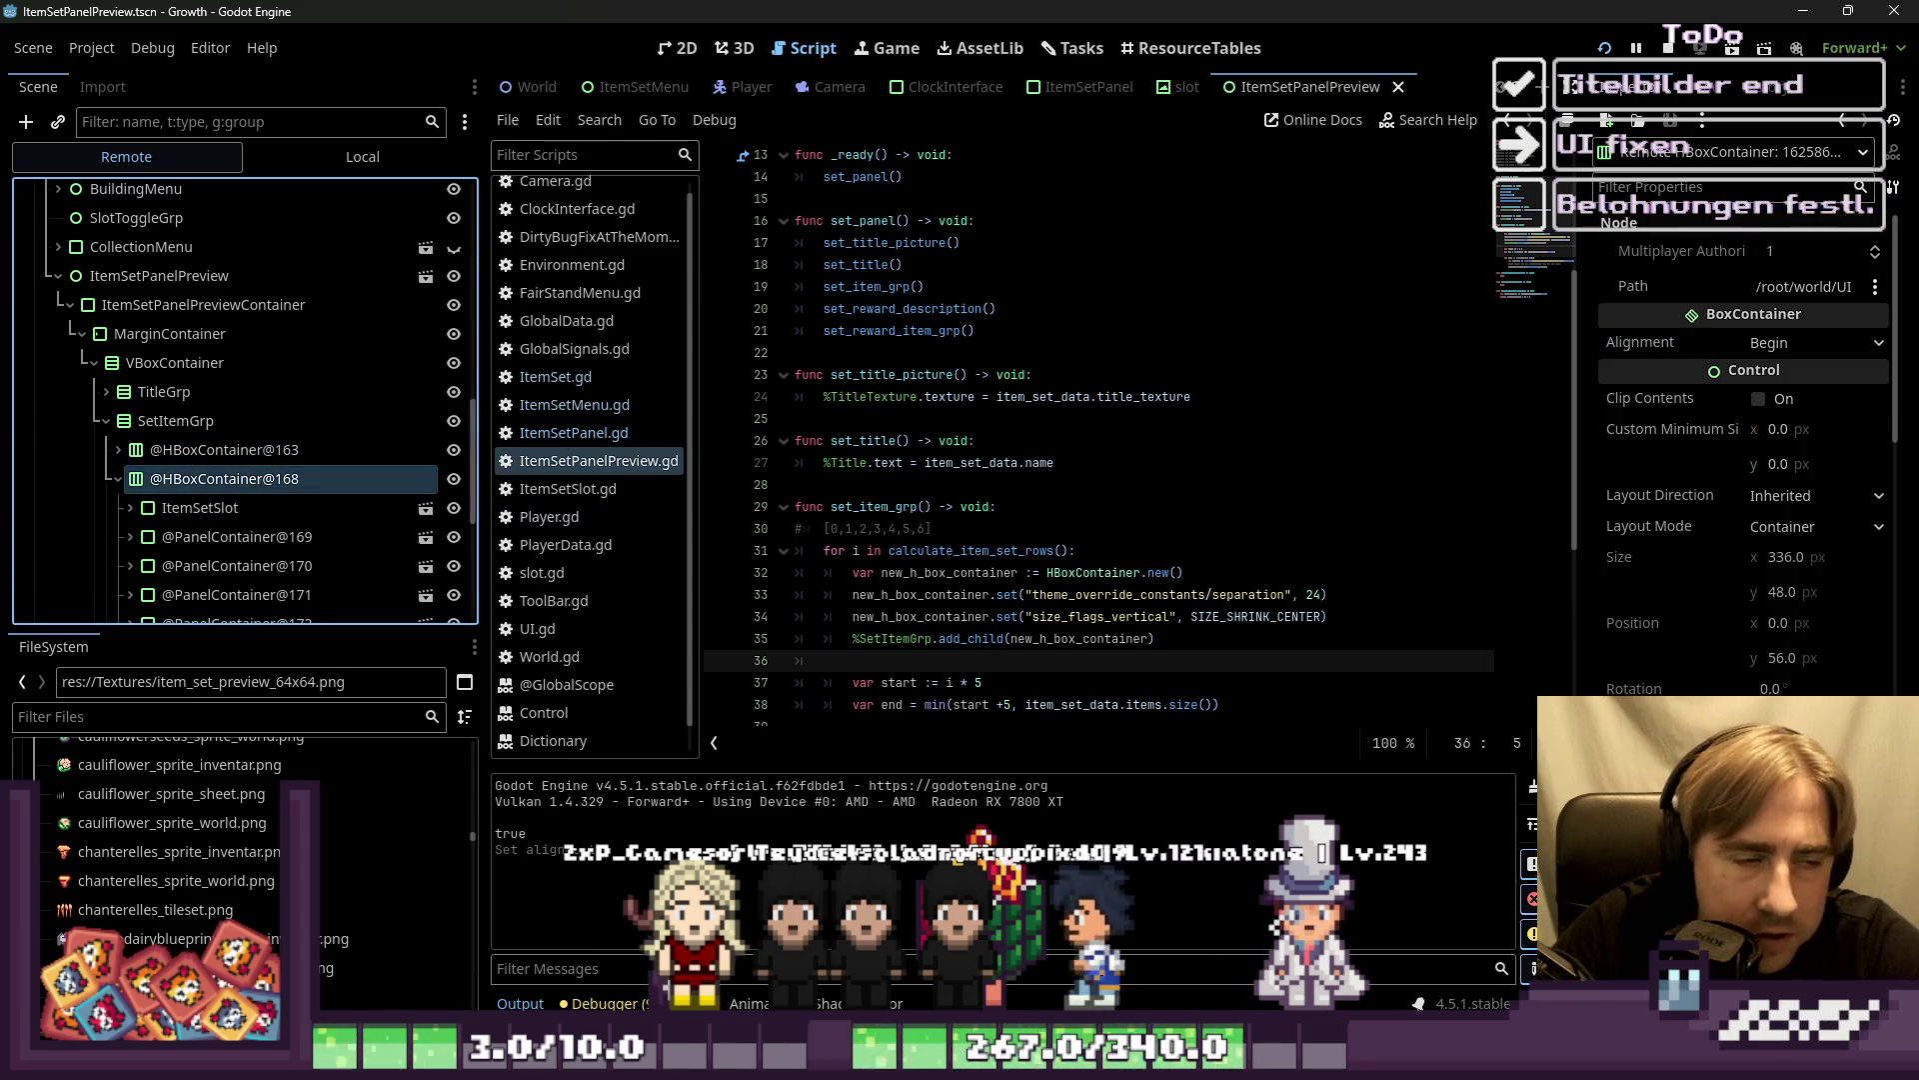
key("F8")
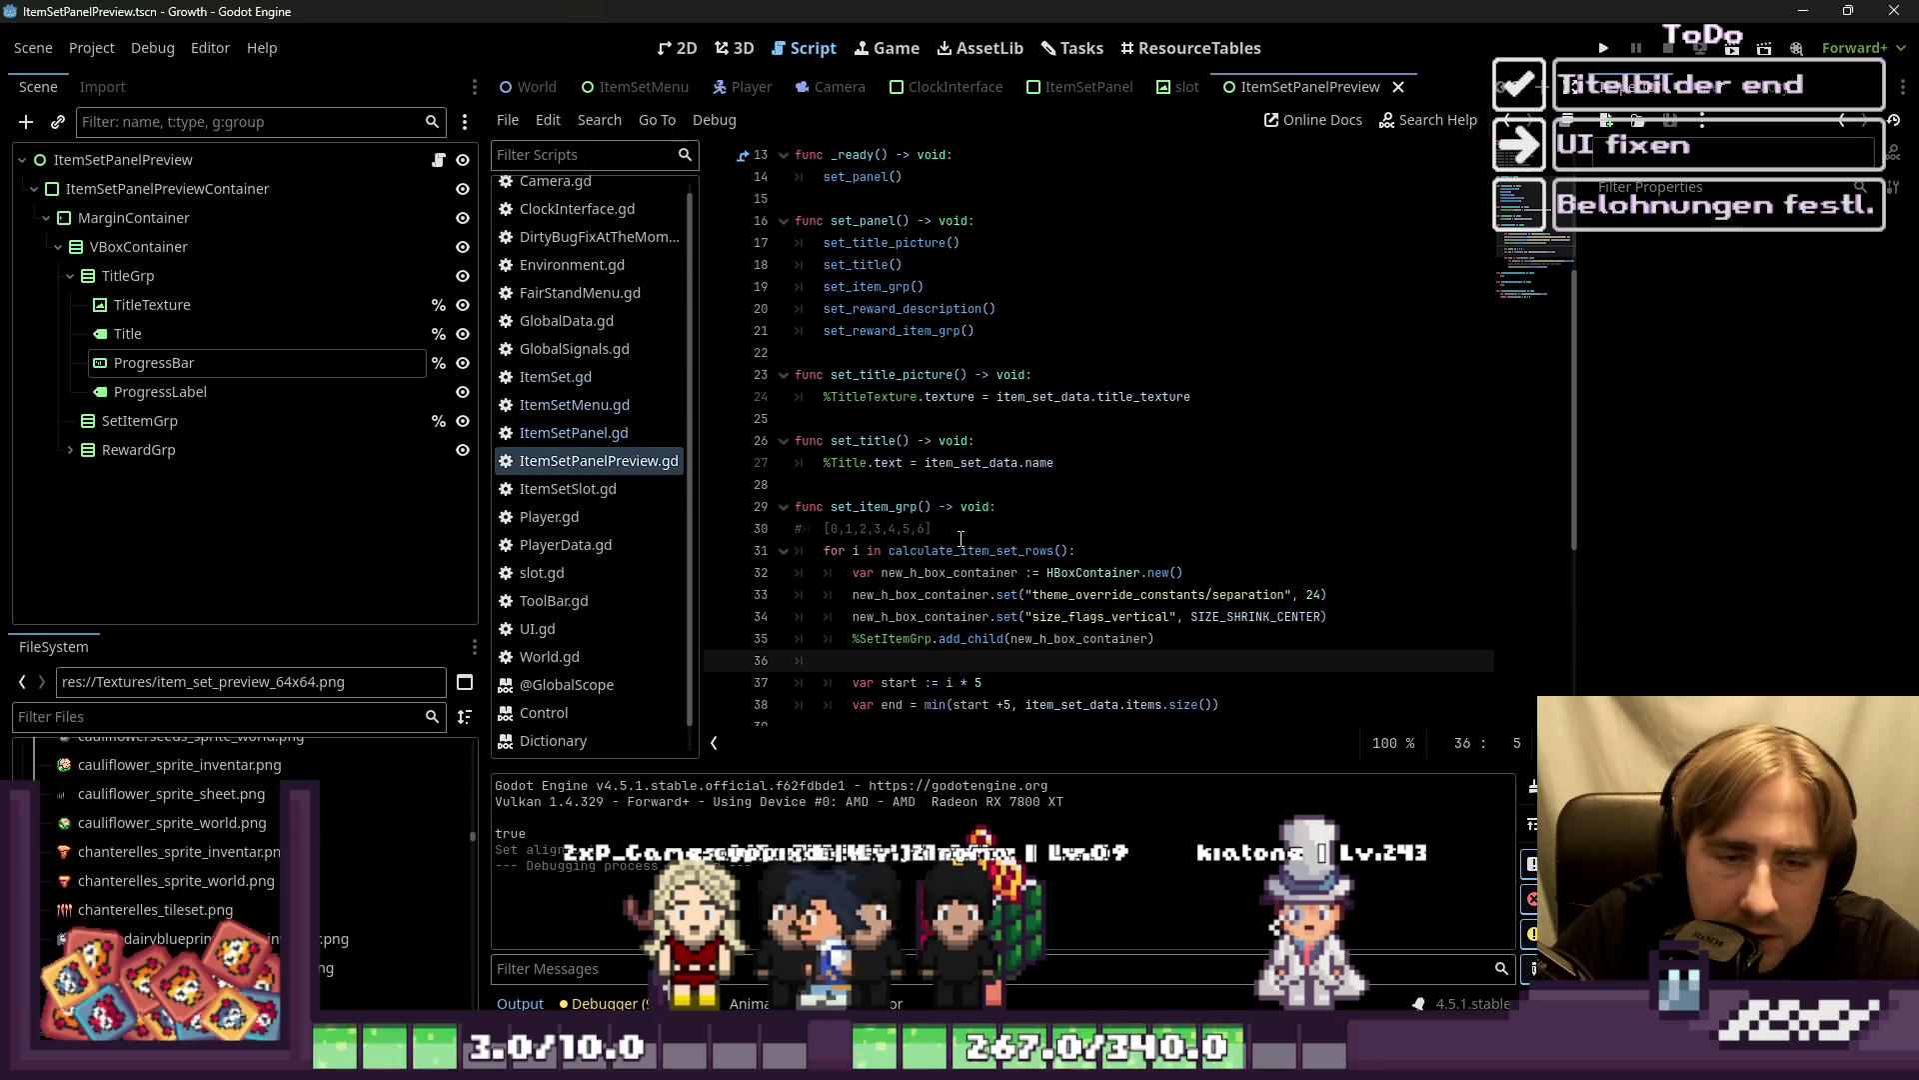
left_click(961, 550)
left_click(1088, 616)
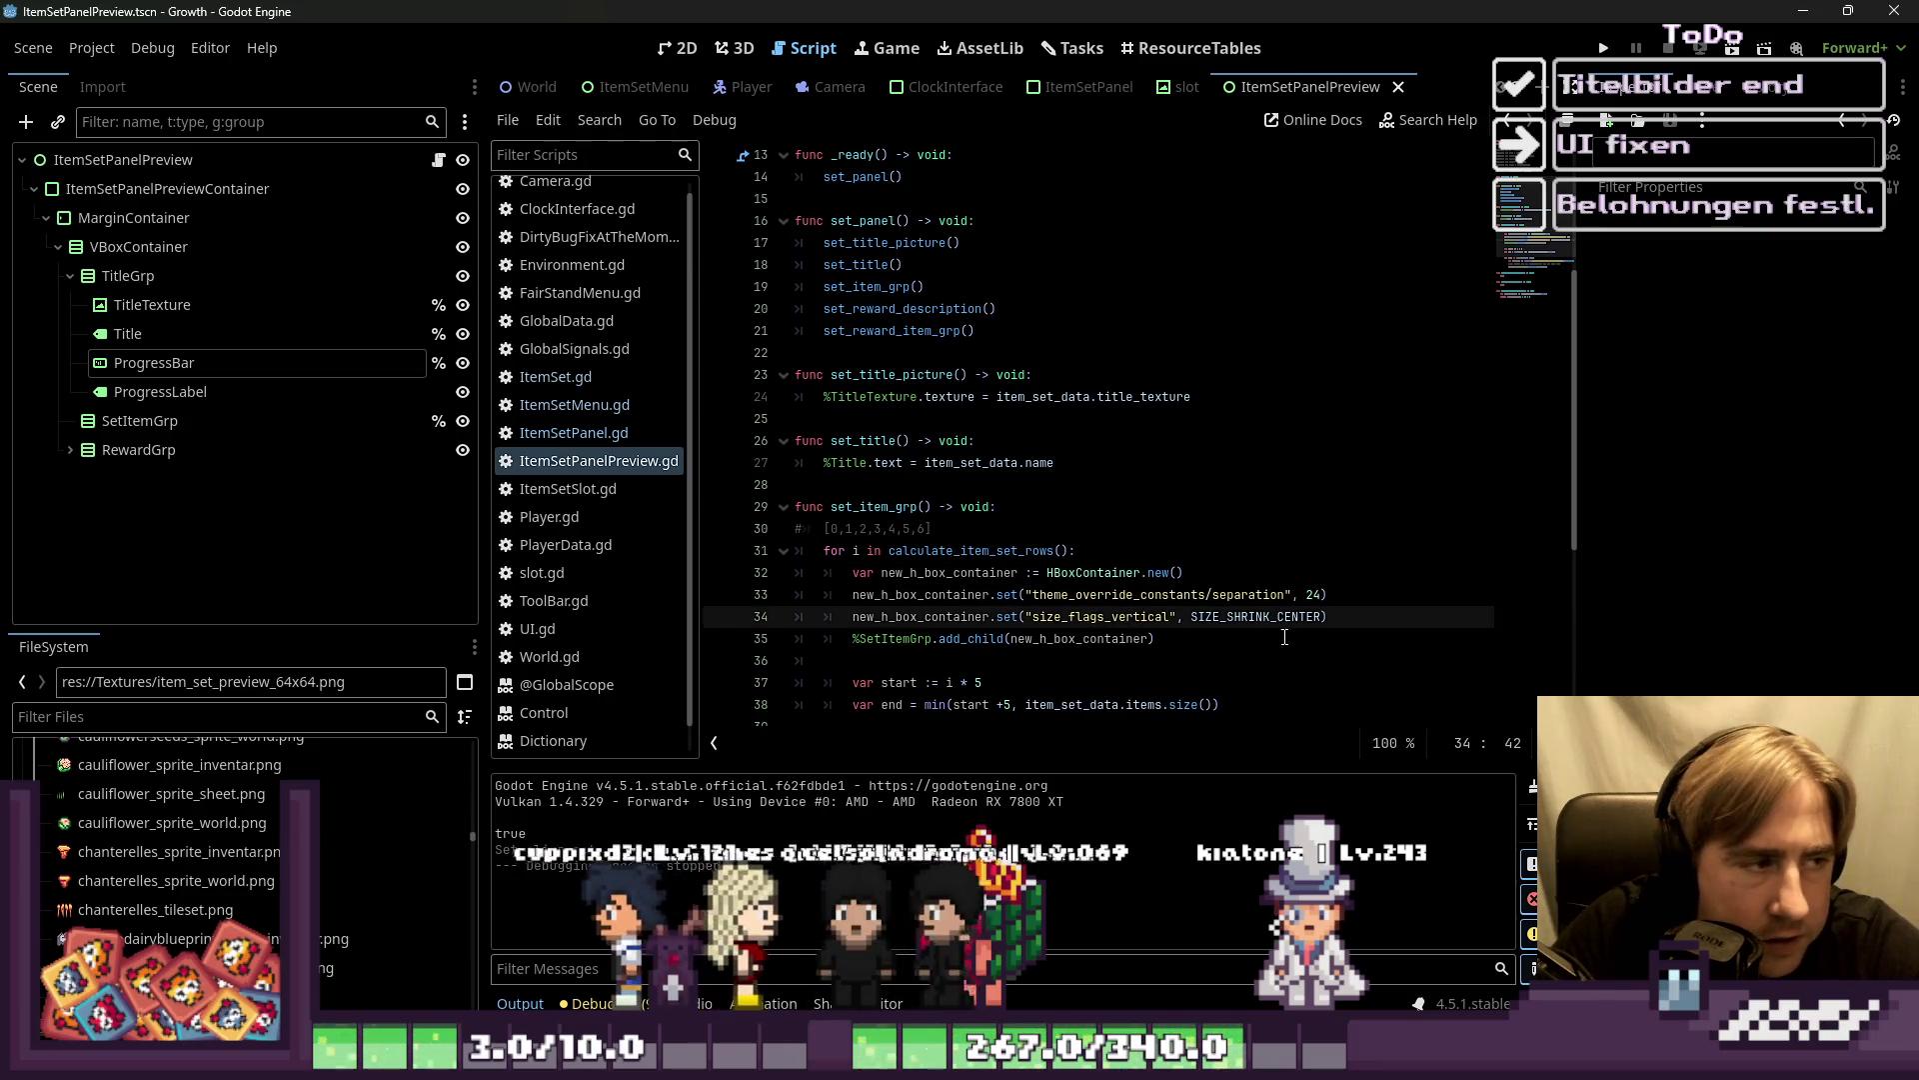
Add line 35 beginning new_h_box_container.set( below the size_flags line
left_click(1370, 615)
key("Return")
type("new")
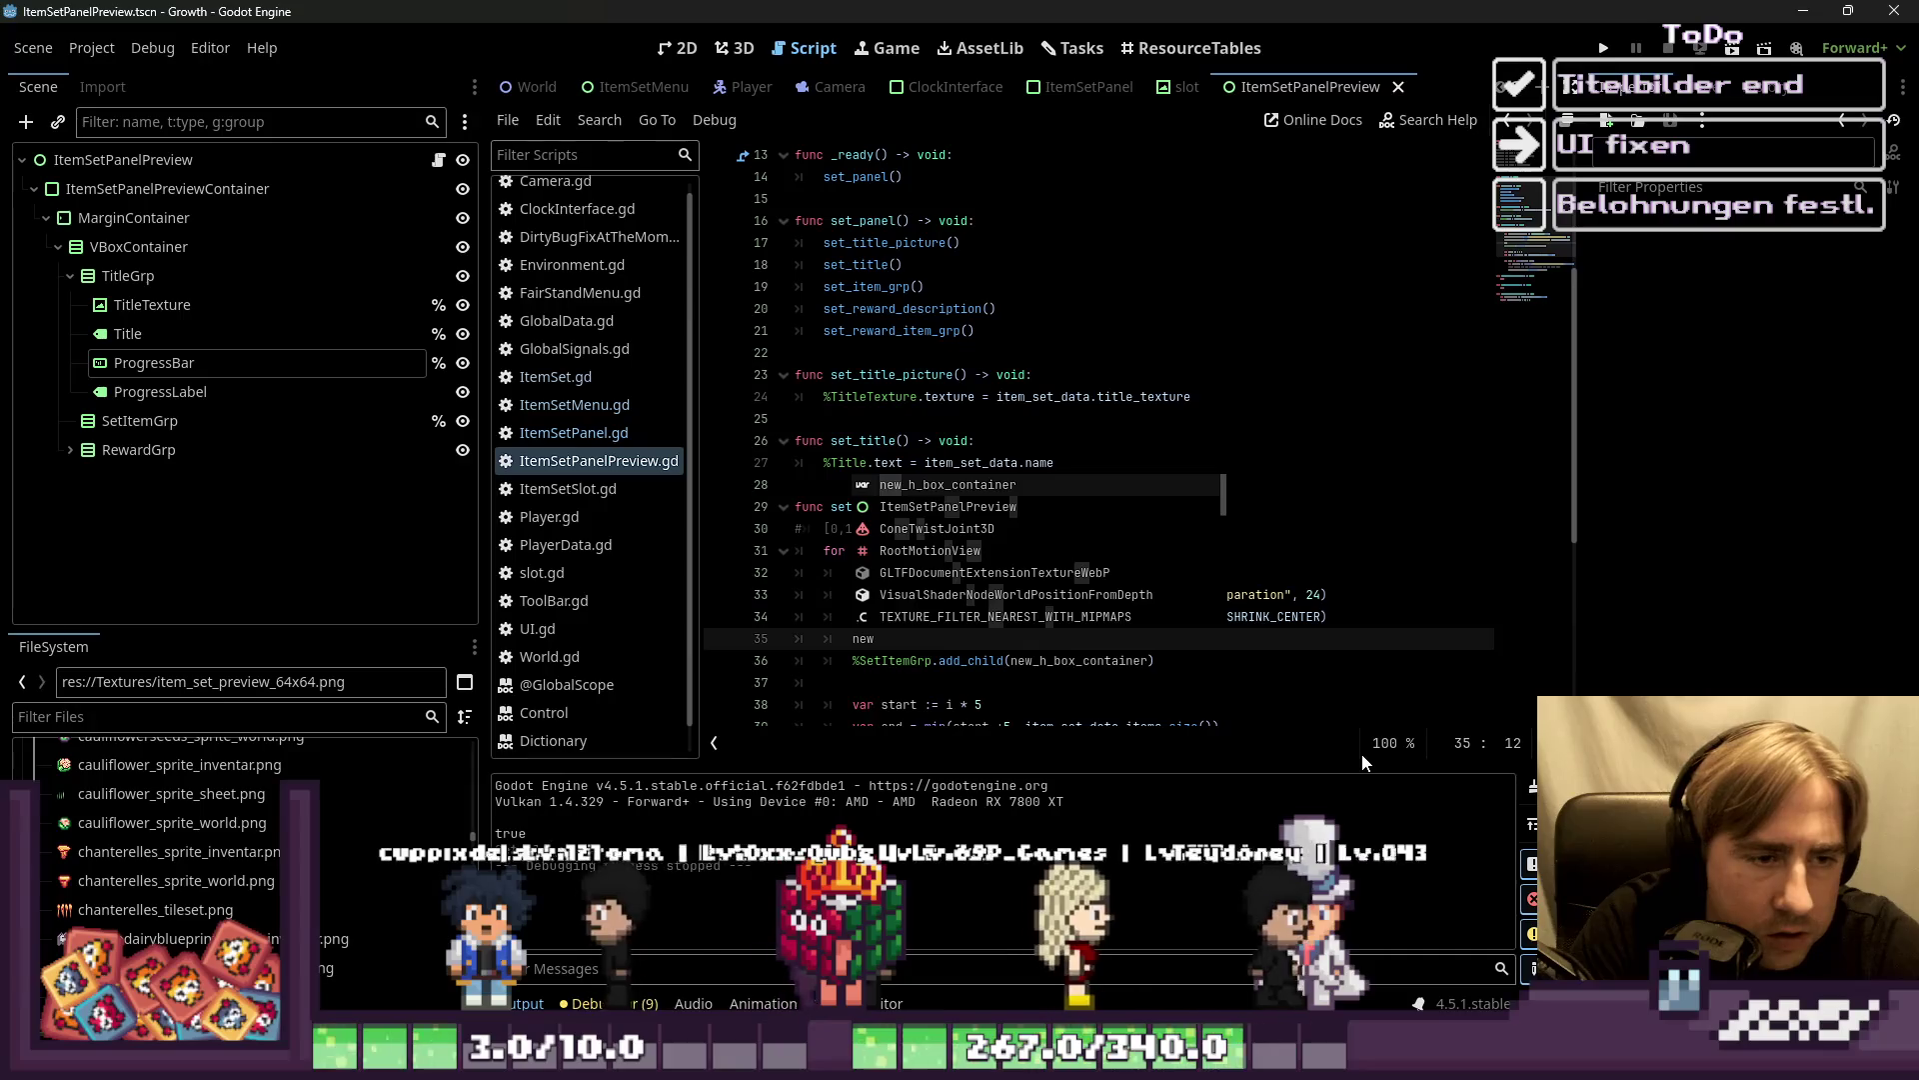
key("Return")
type(".set(")
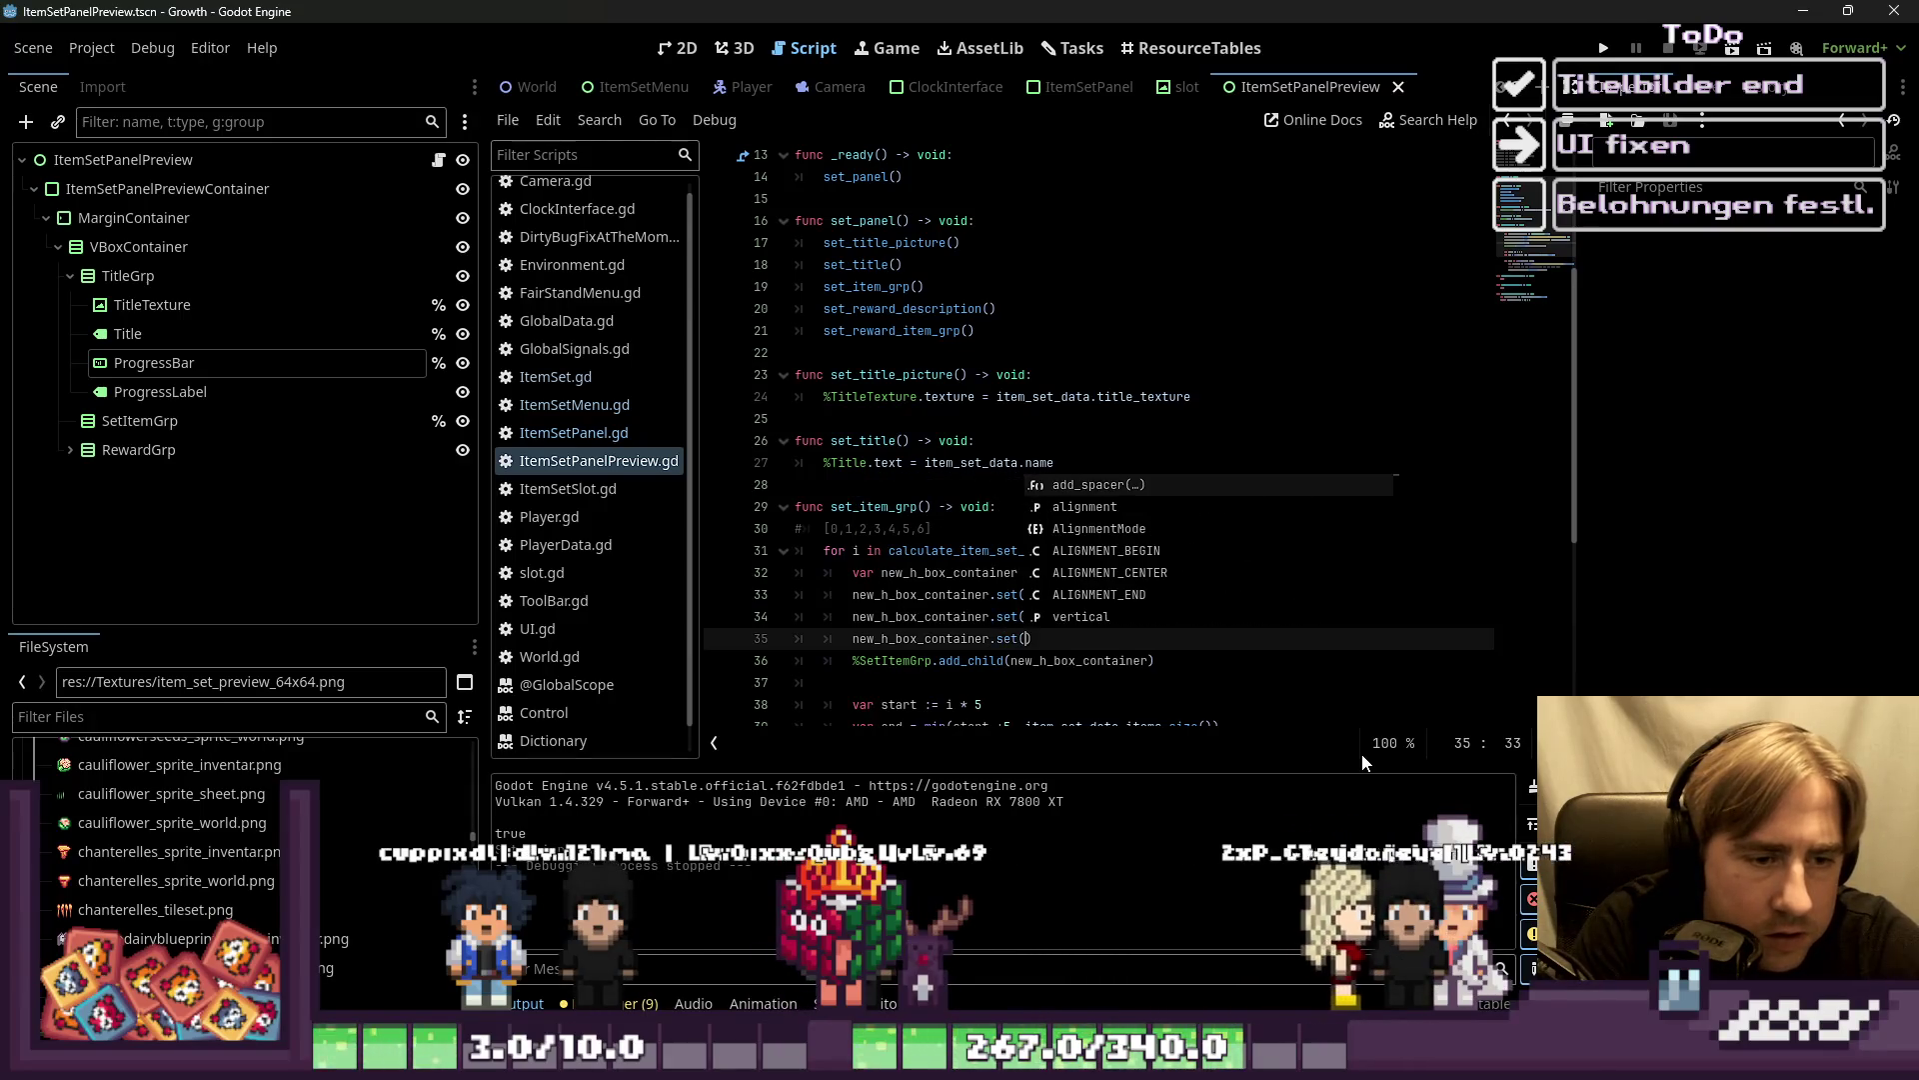
type("\"")
key("BackSpace")
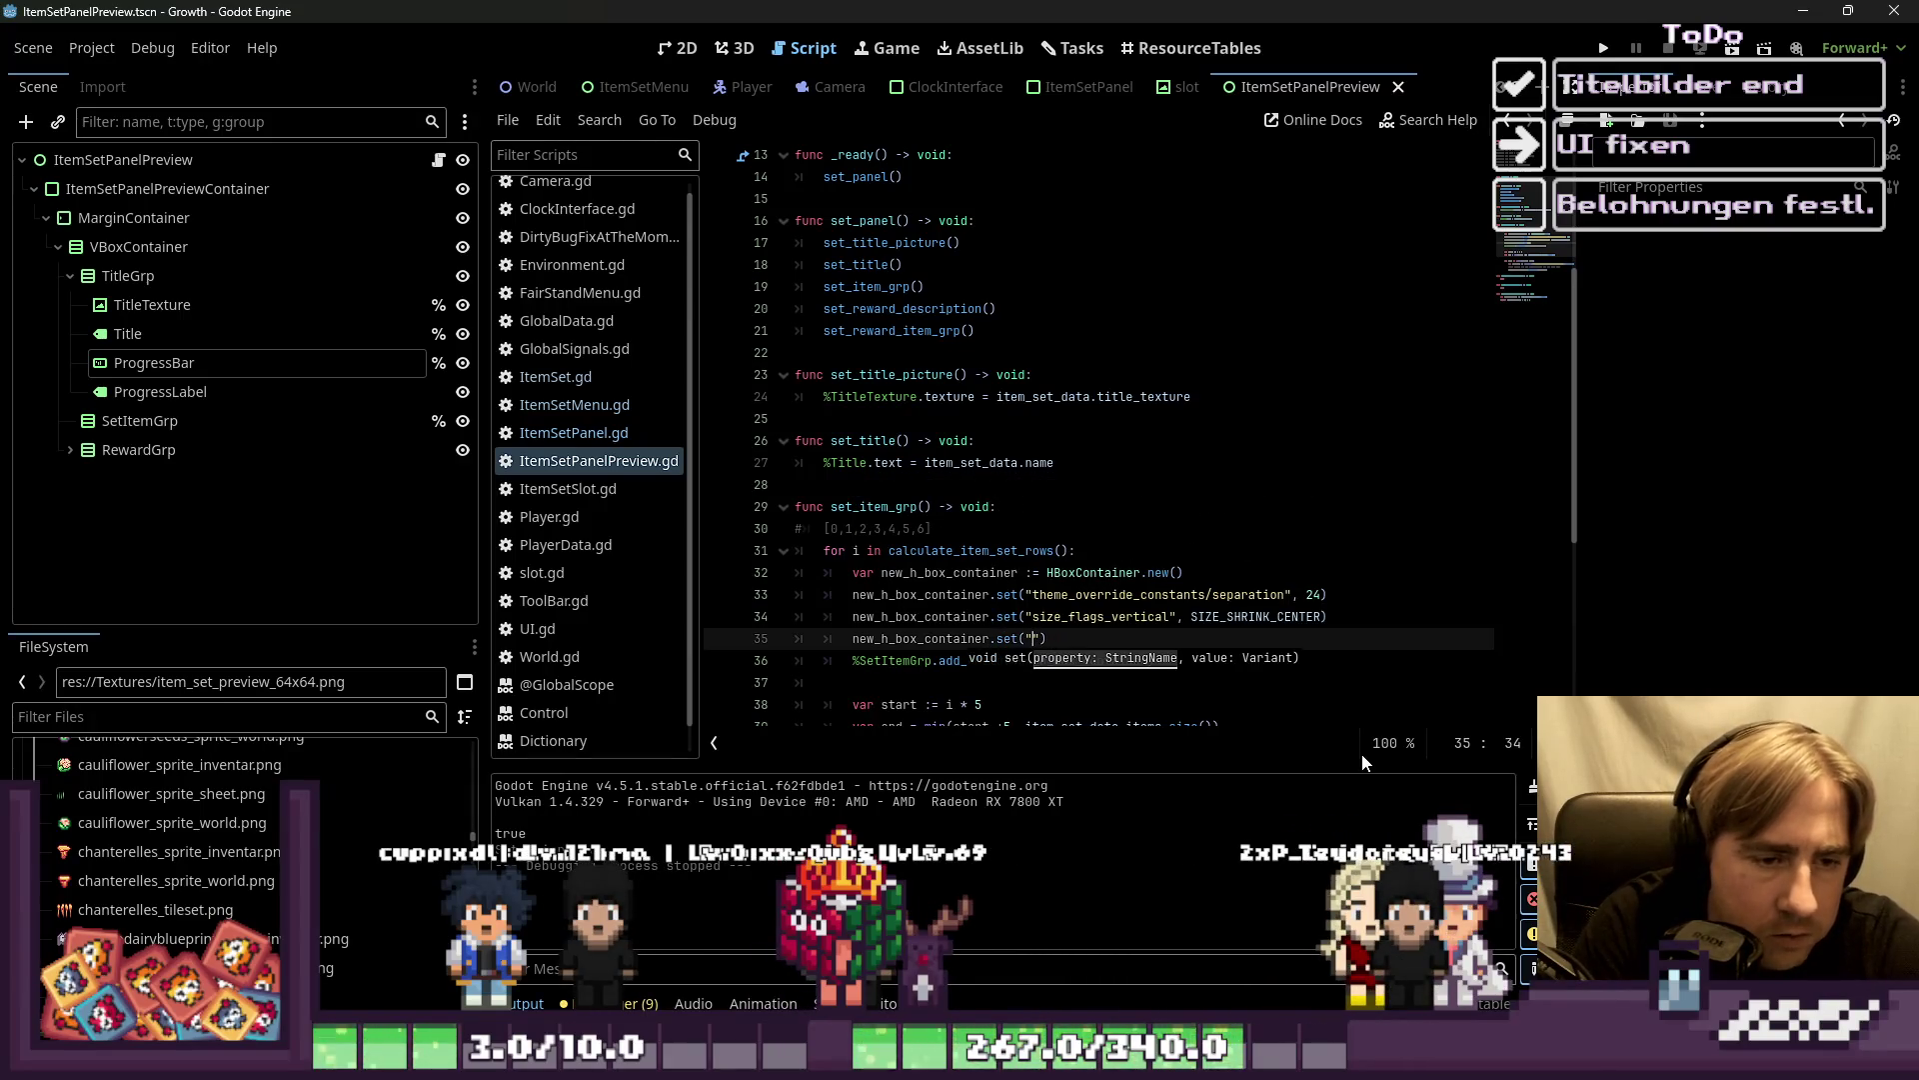
Insert SetItemGrp's alignment property as "allignment" with CENTER, comparing its Inspector Alignment options
left_click(137, 420)
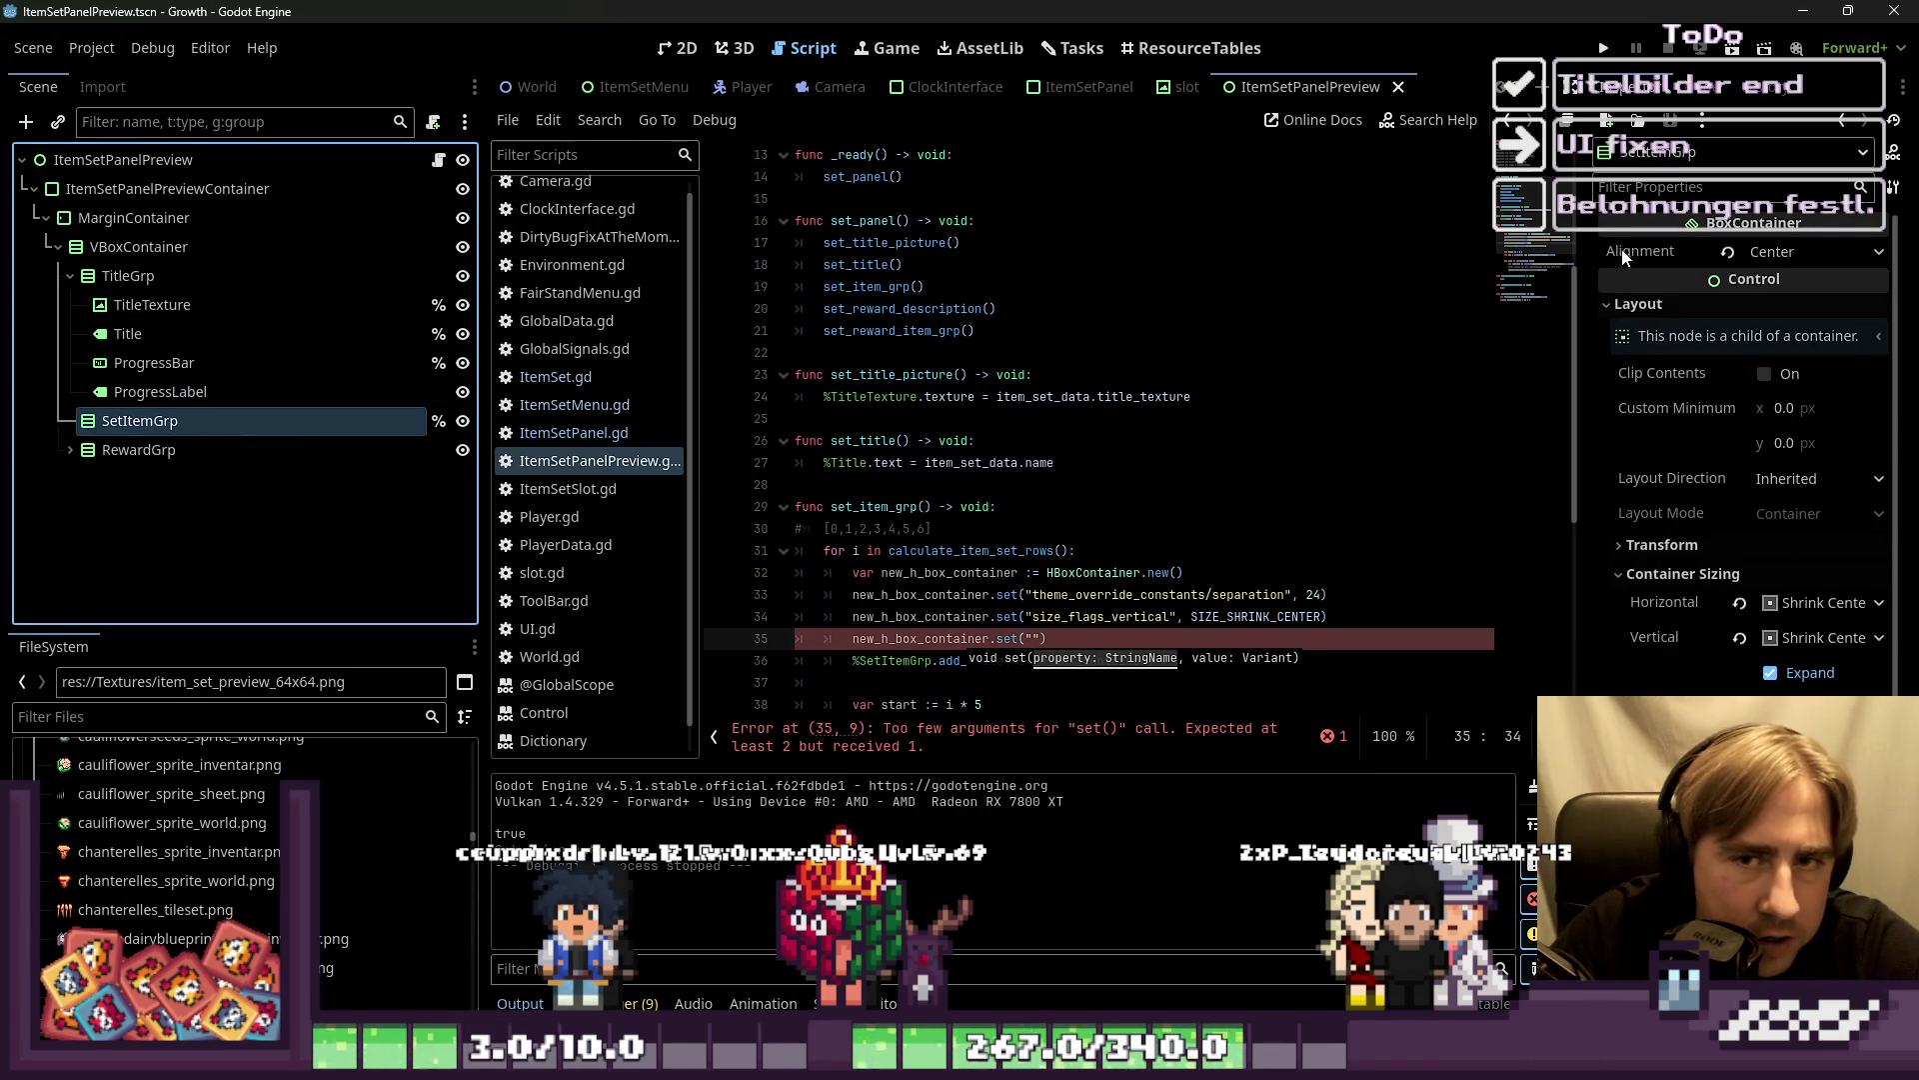
left_click_drag(1624, 258, 1194, 685)
left_click_drag(1030, 645, 1029, 638)
type("alligne")
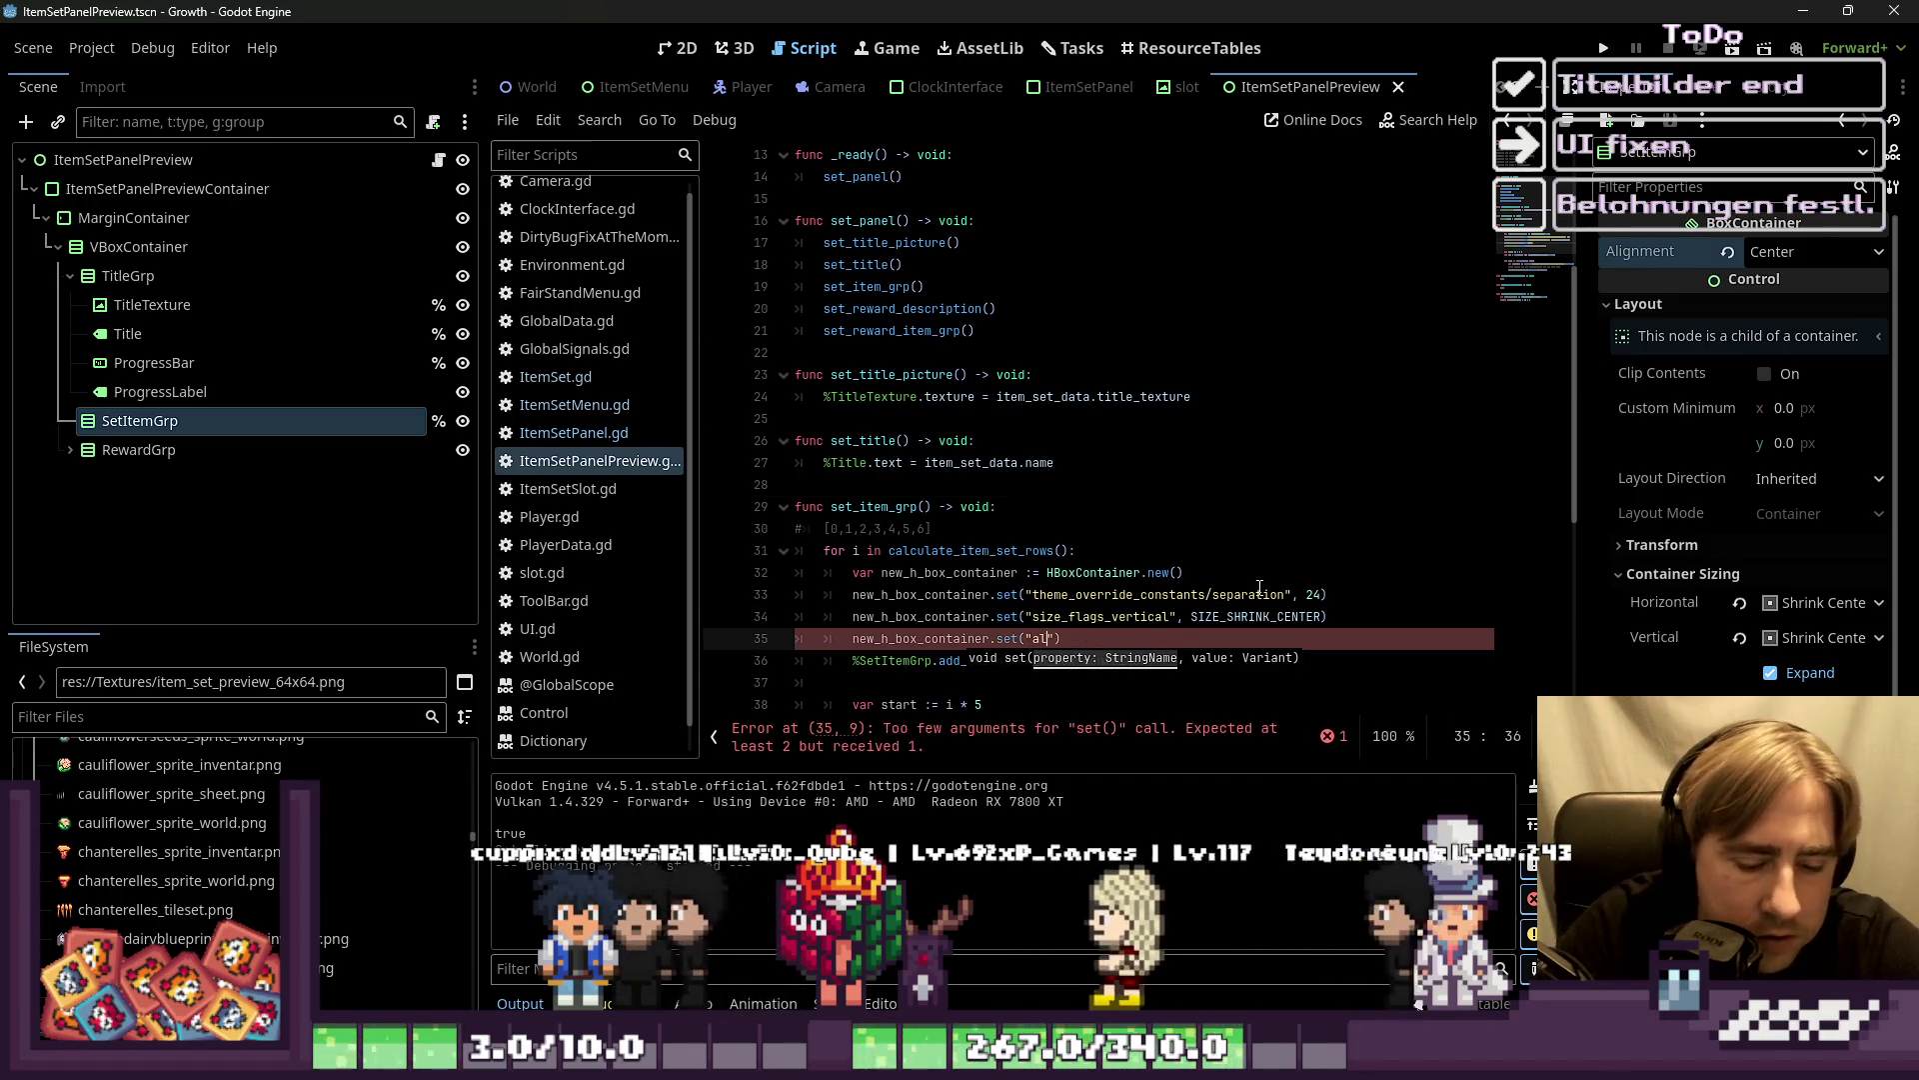
key("BackSpace")
type("ment\", ")
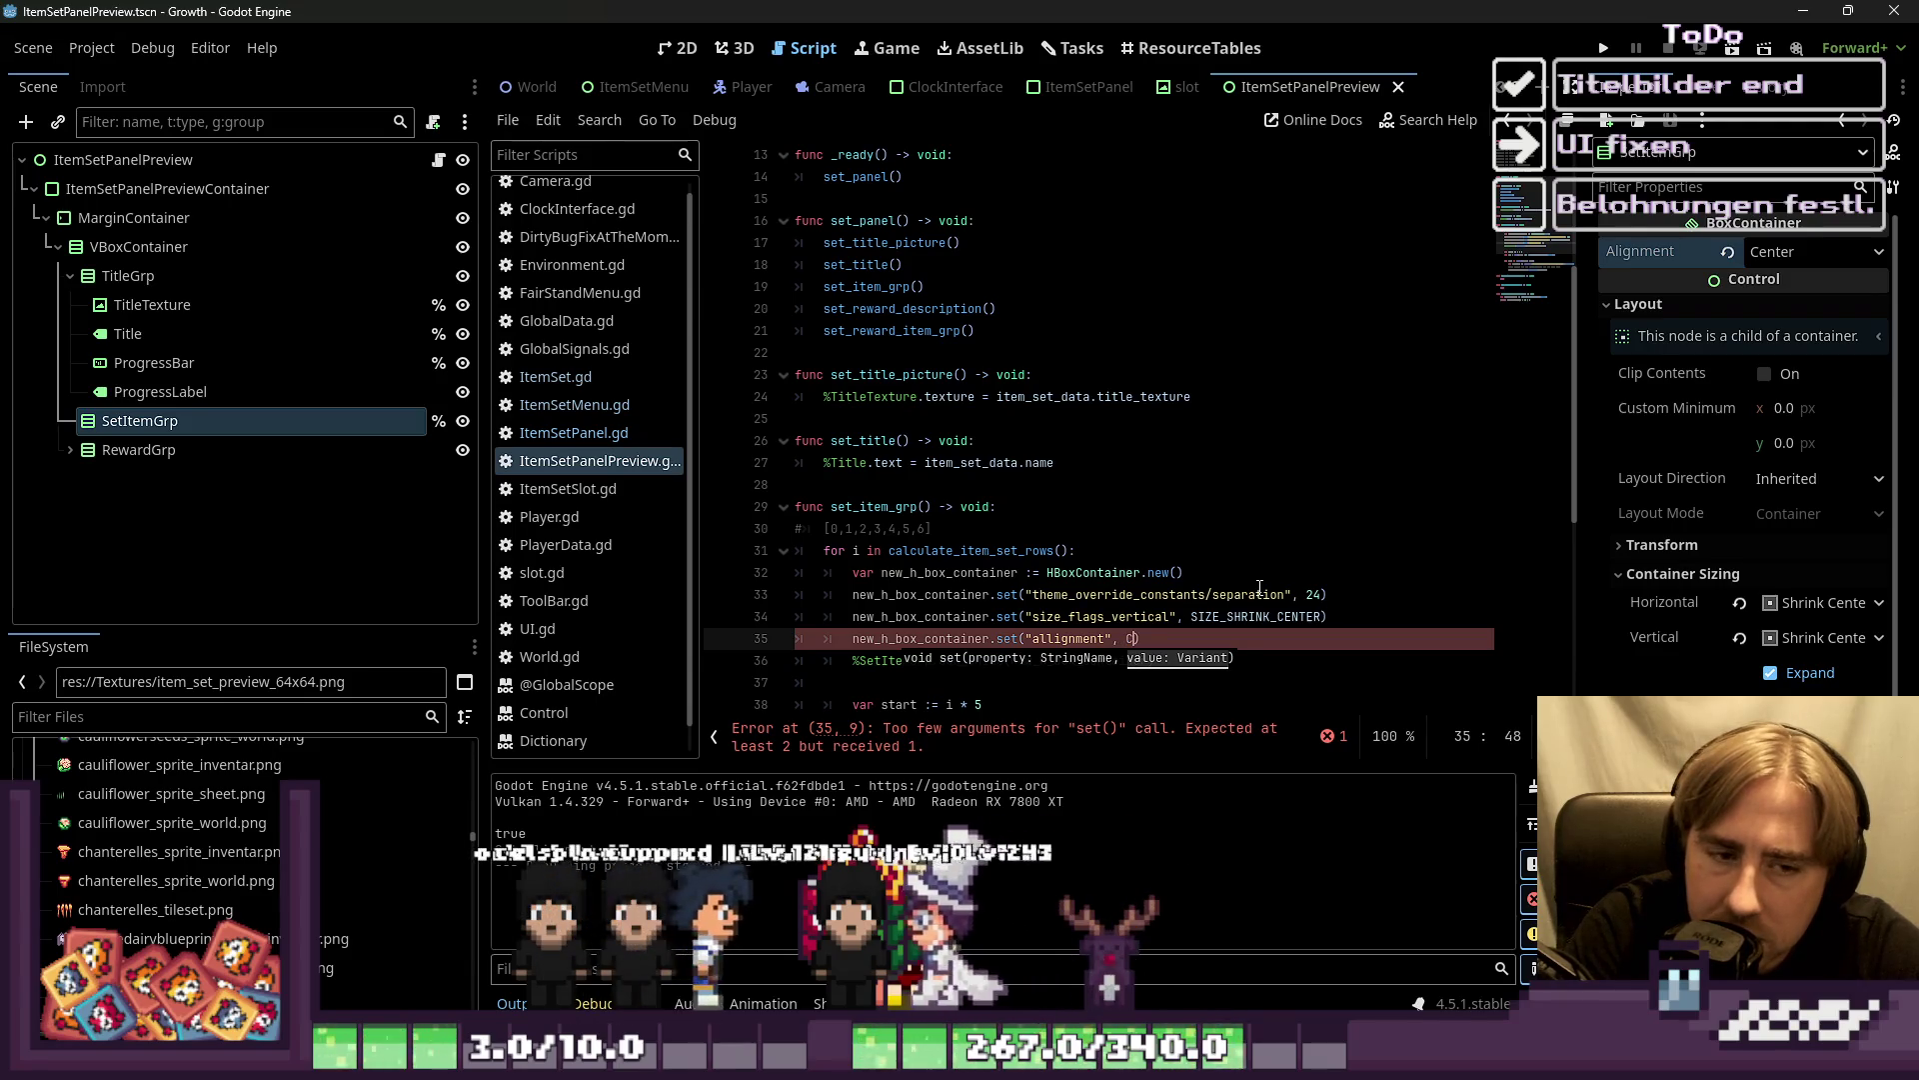
type("CENTER")
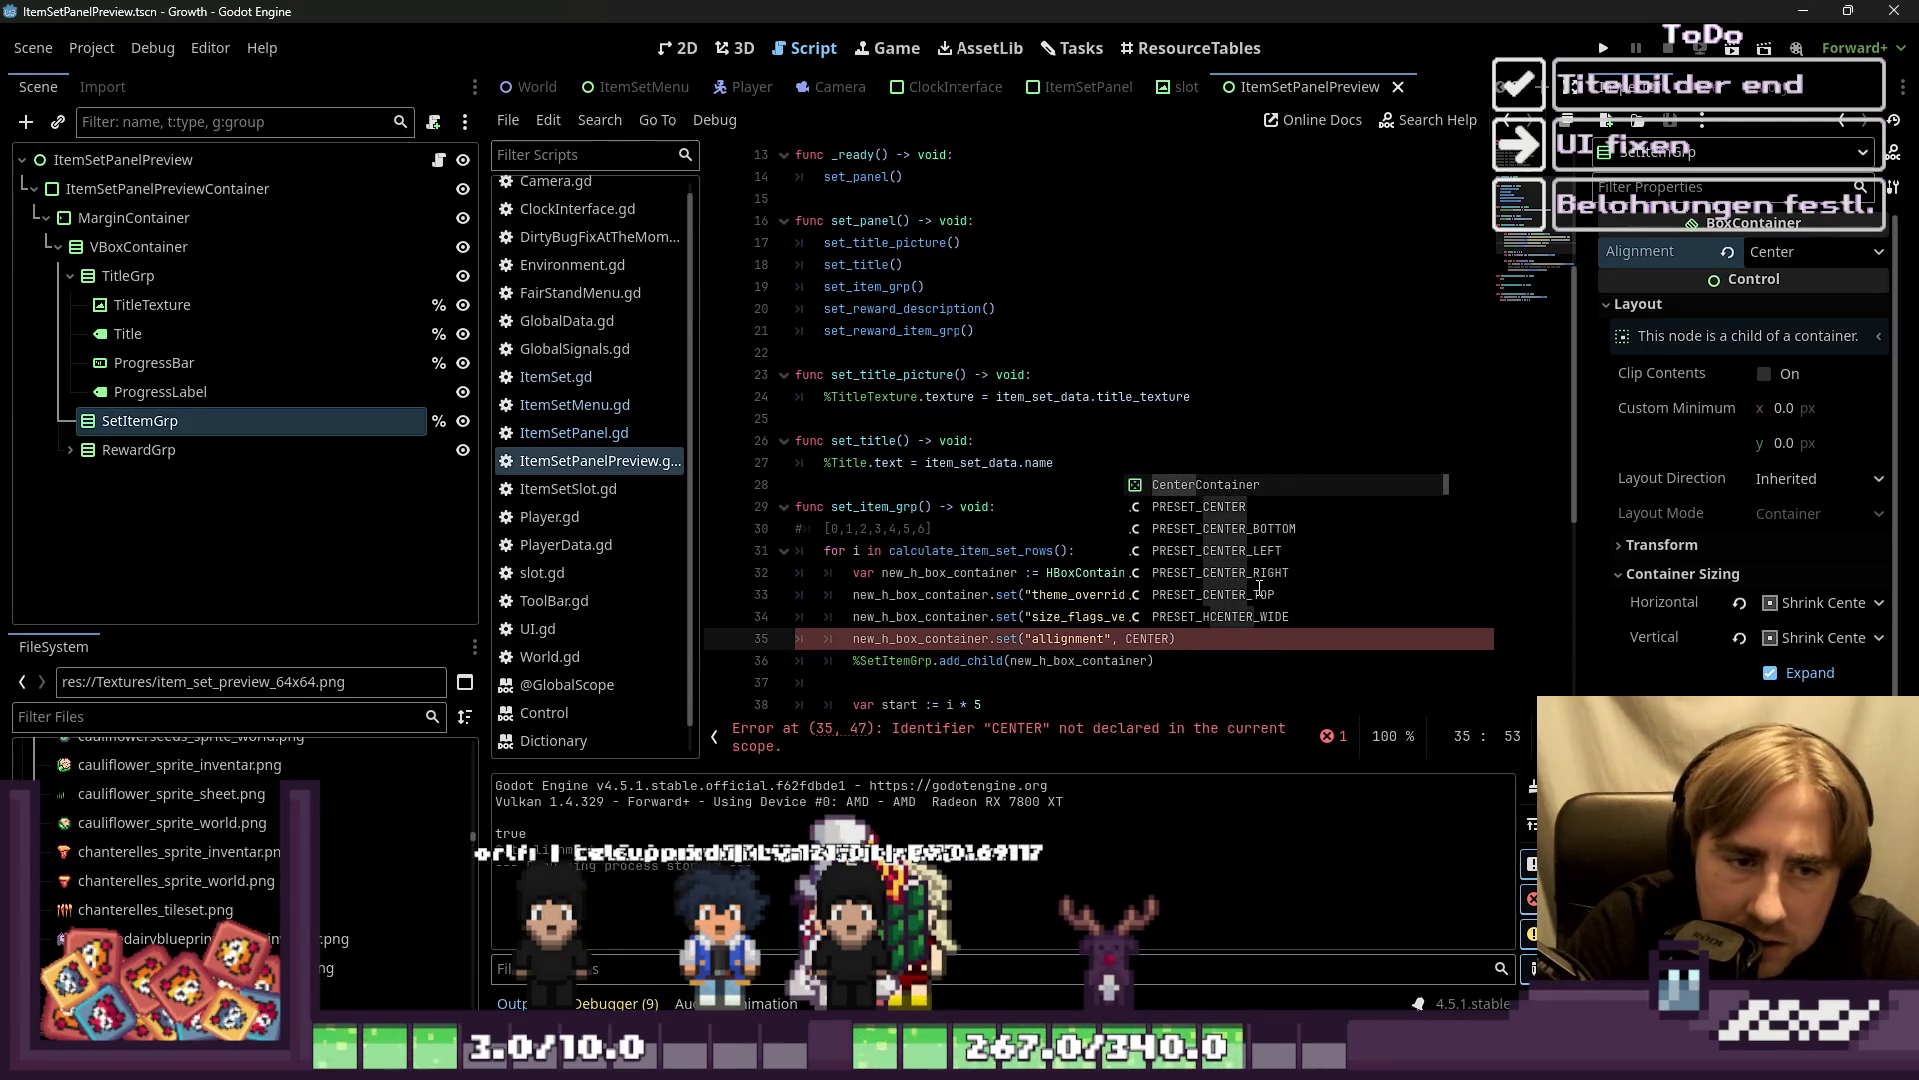
key("Down")
key("Down")
key("Down")
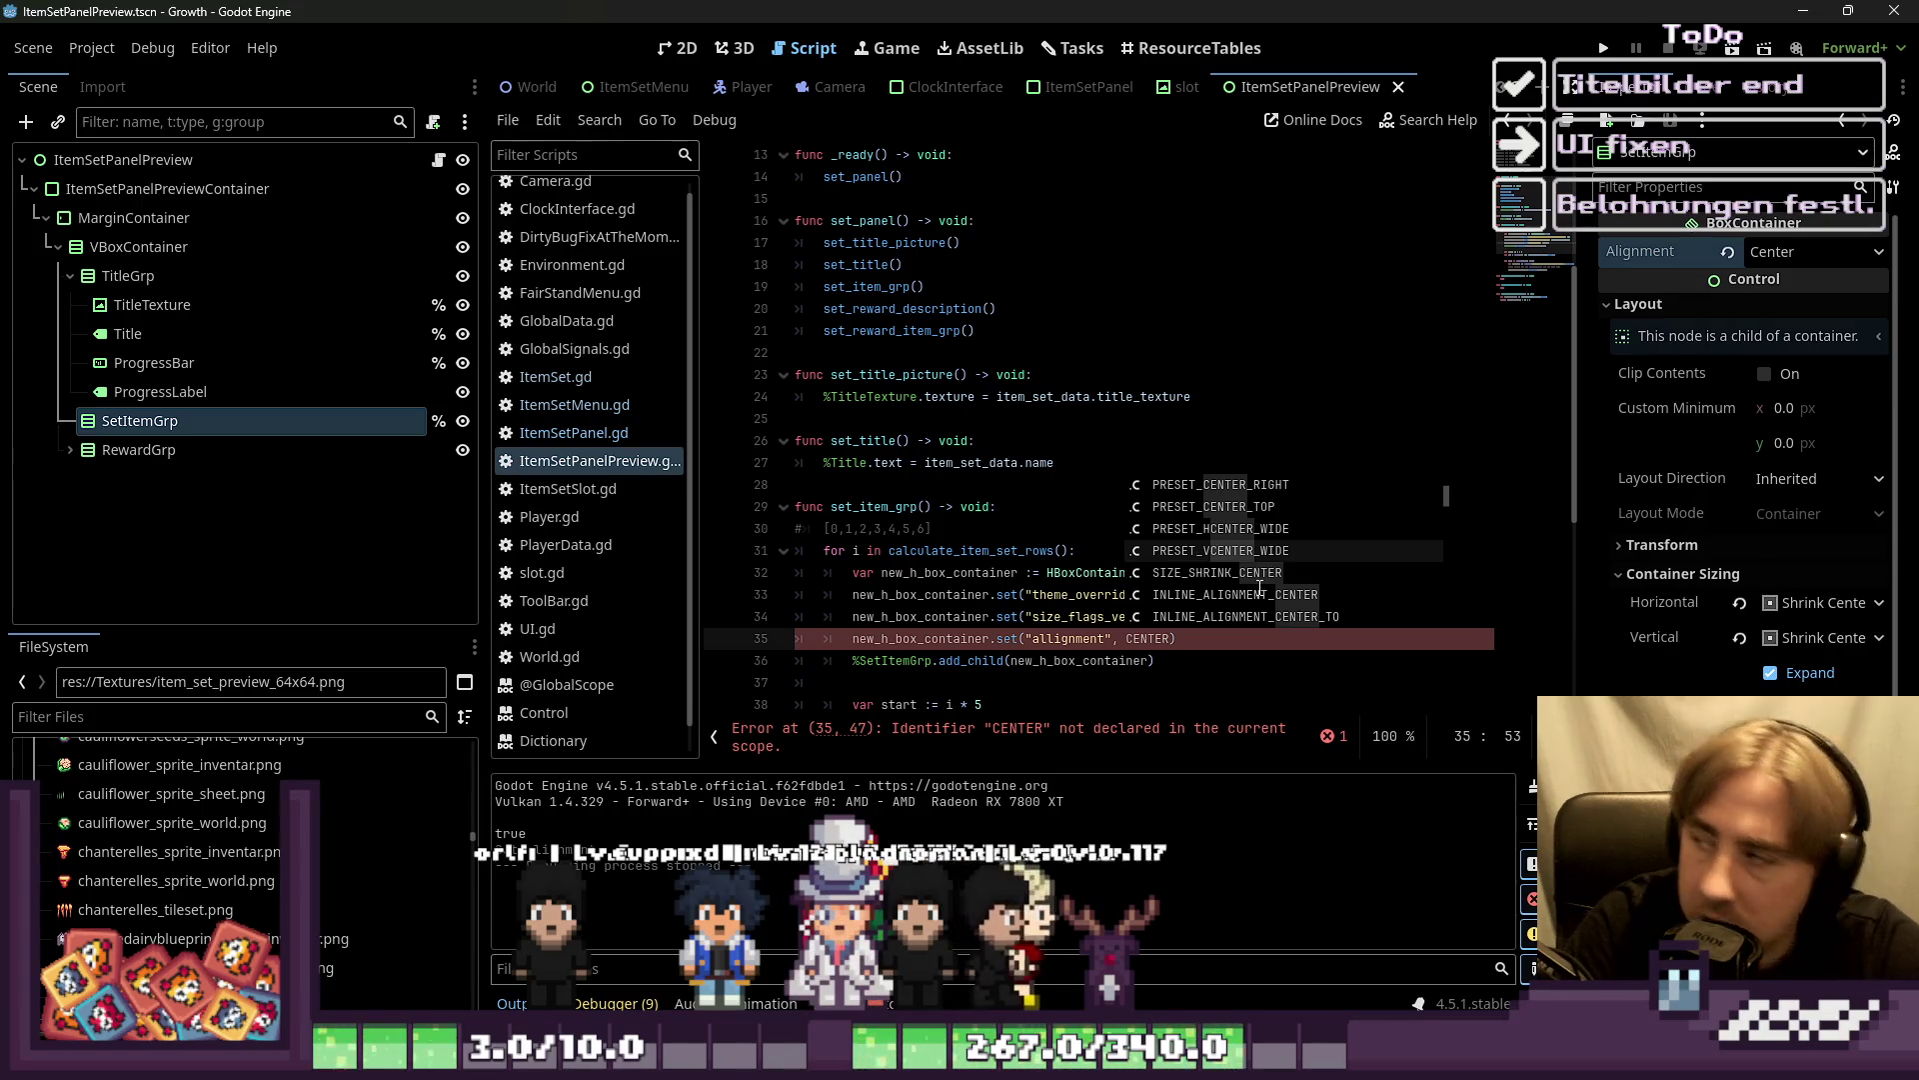
key("Up")
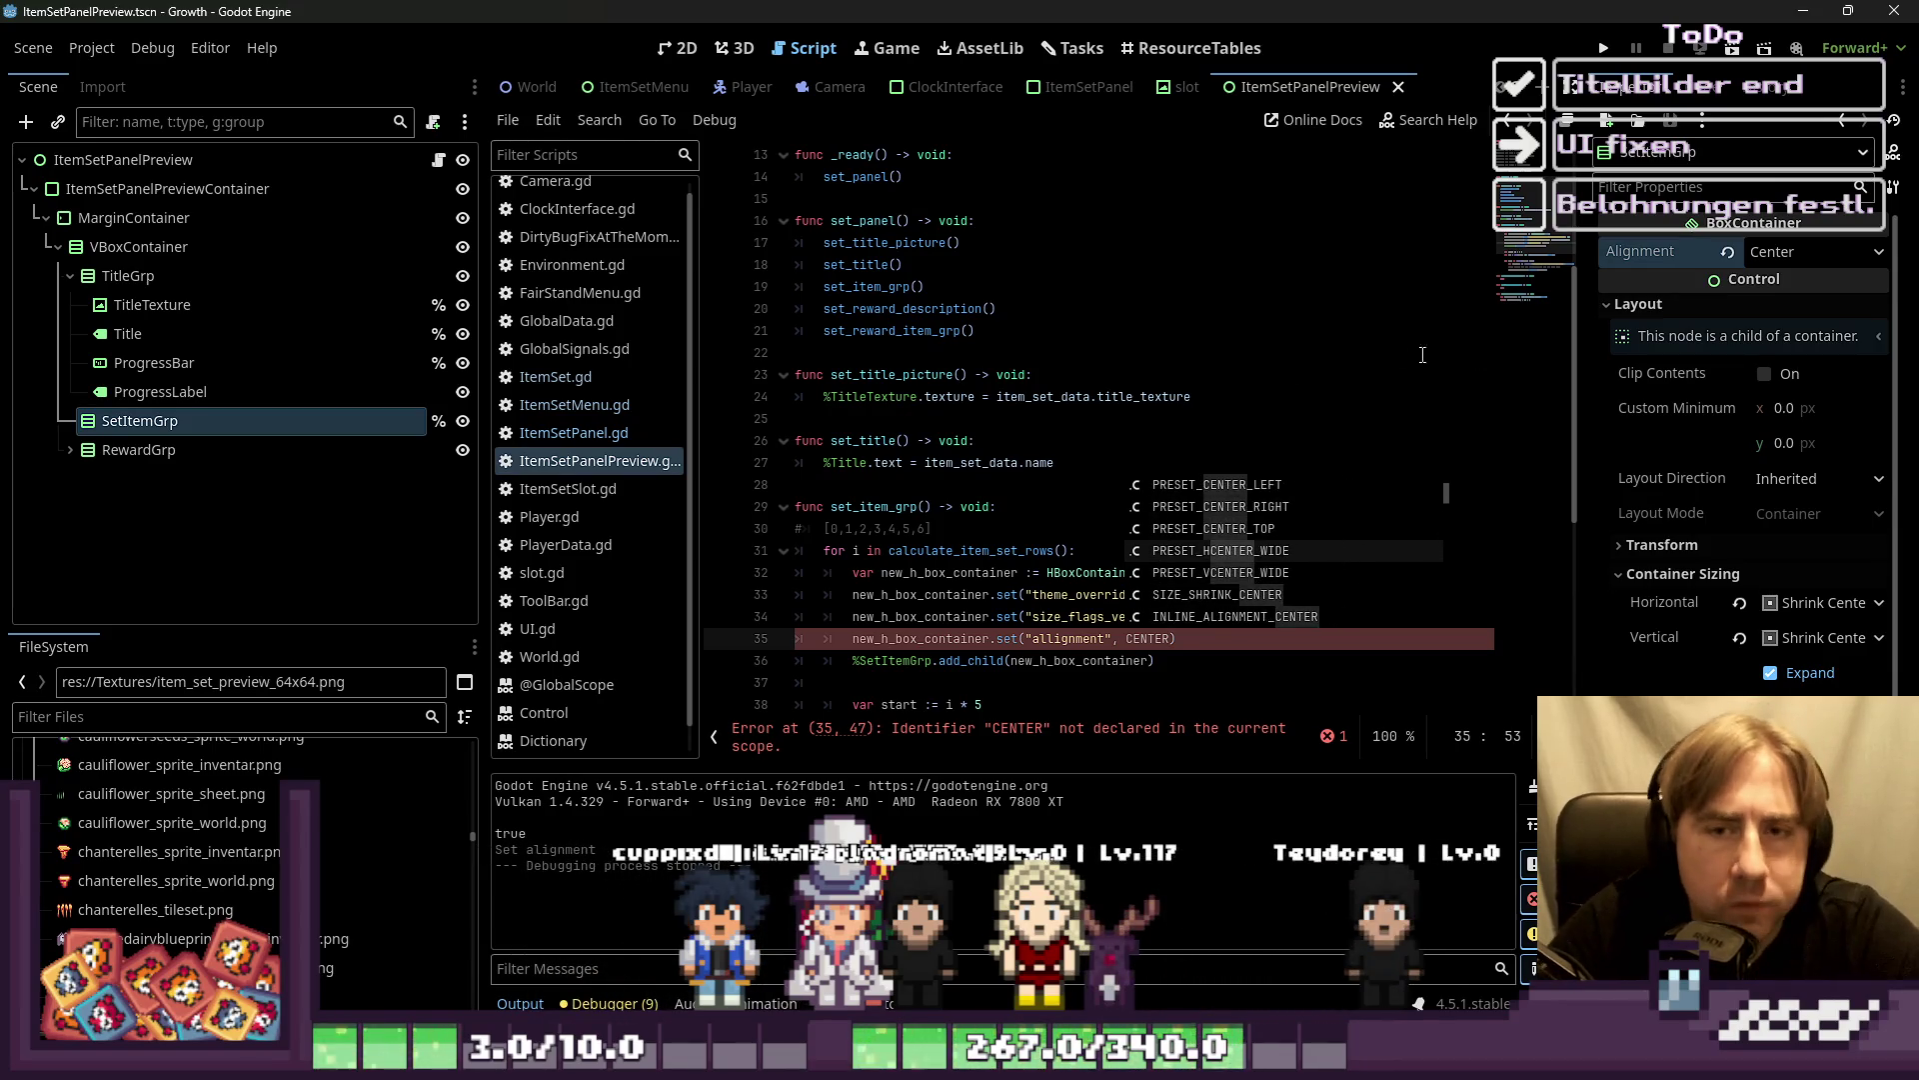
left_click(1765, 253)
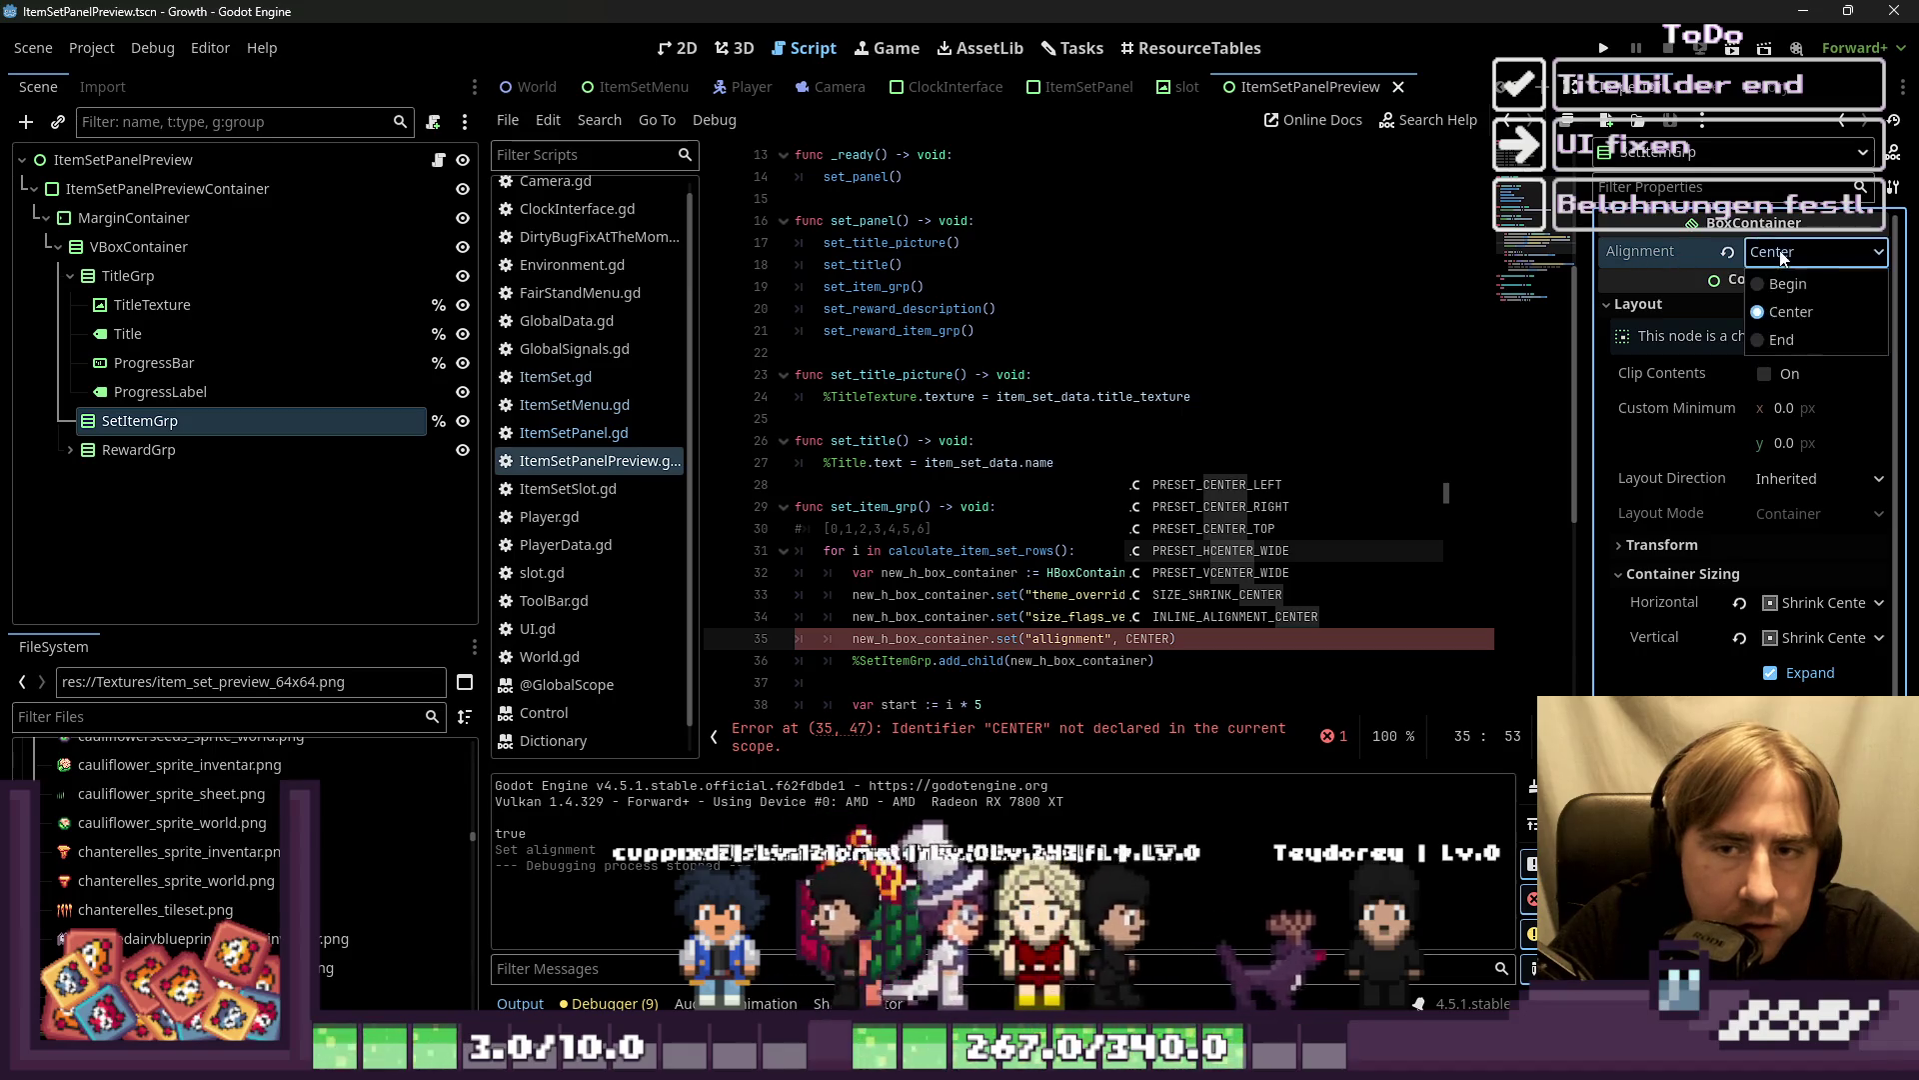
left_click(1764, 314)
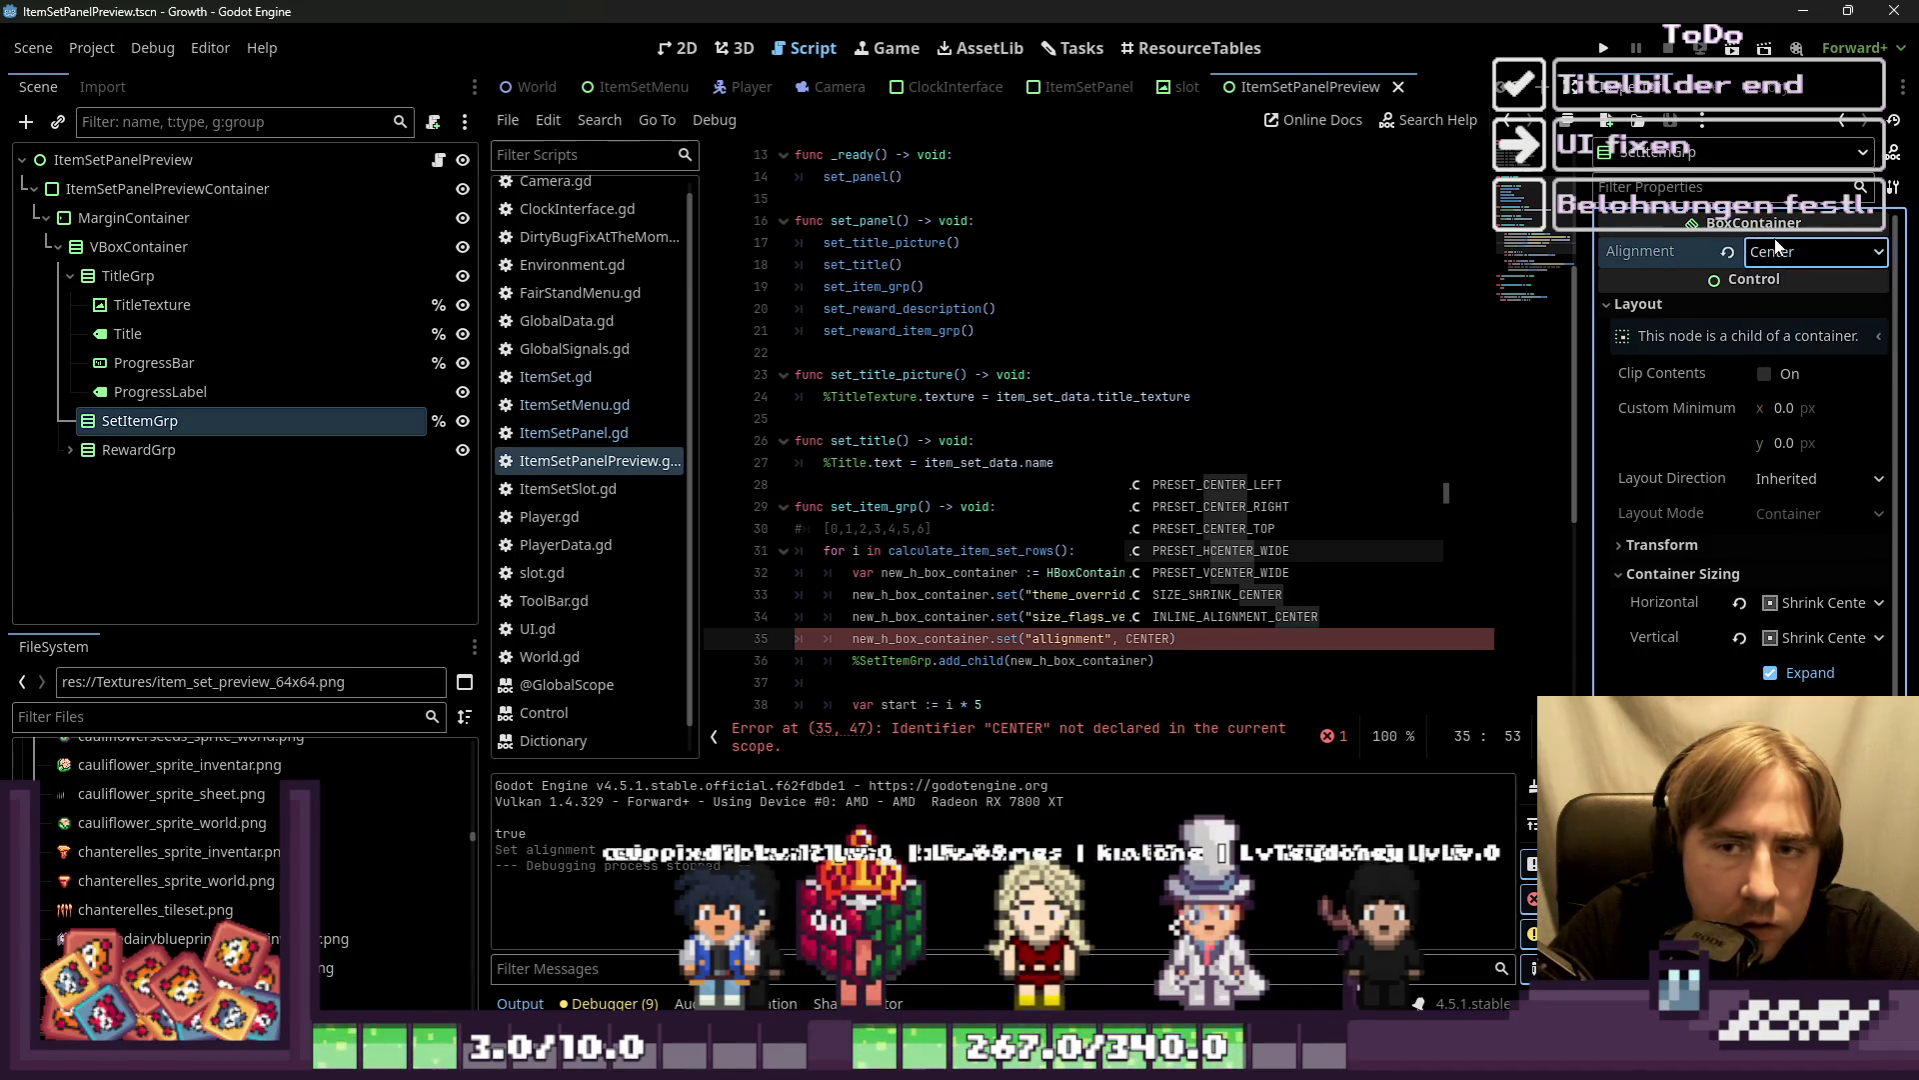
right_click(1646, 251)
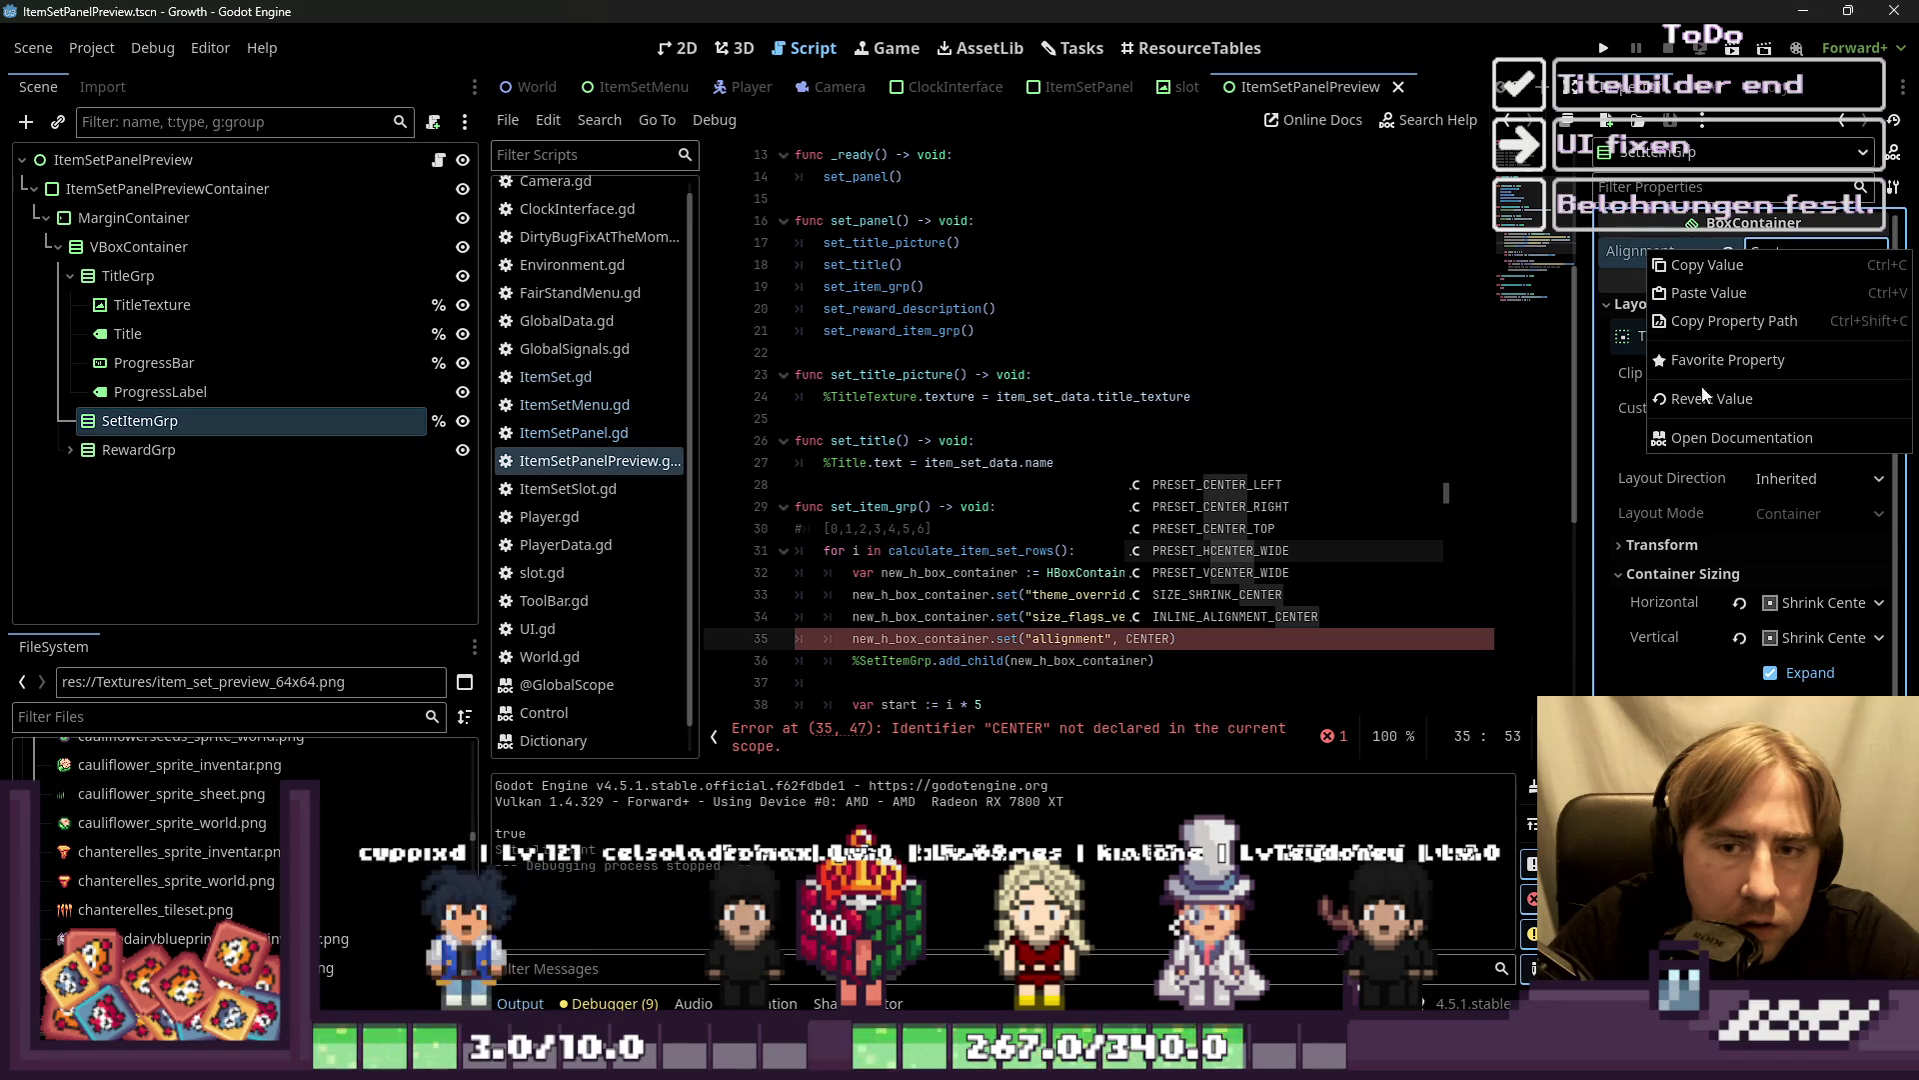
Consult the BoxContainer alignment documentation while trying ALLIGNMENT_CENT as the constant
left_click(1711, 437)
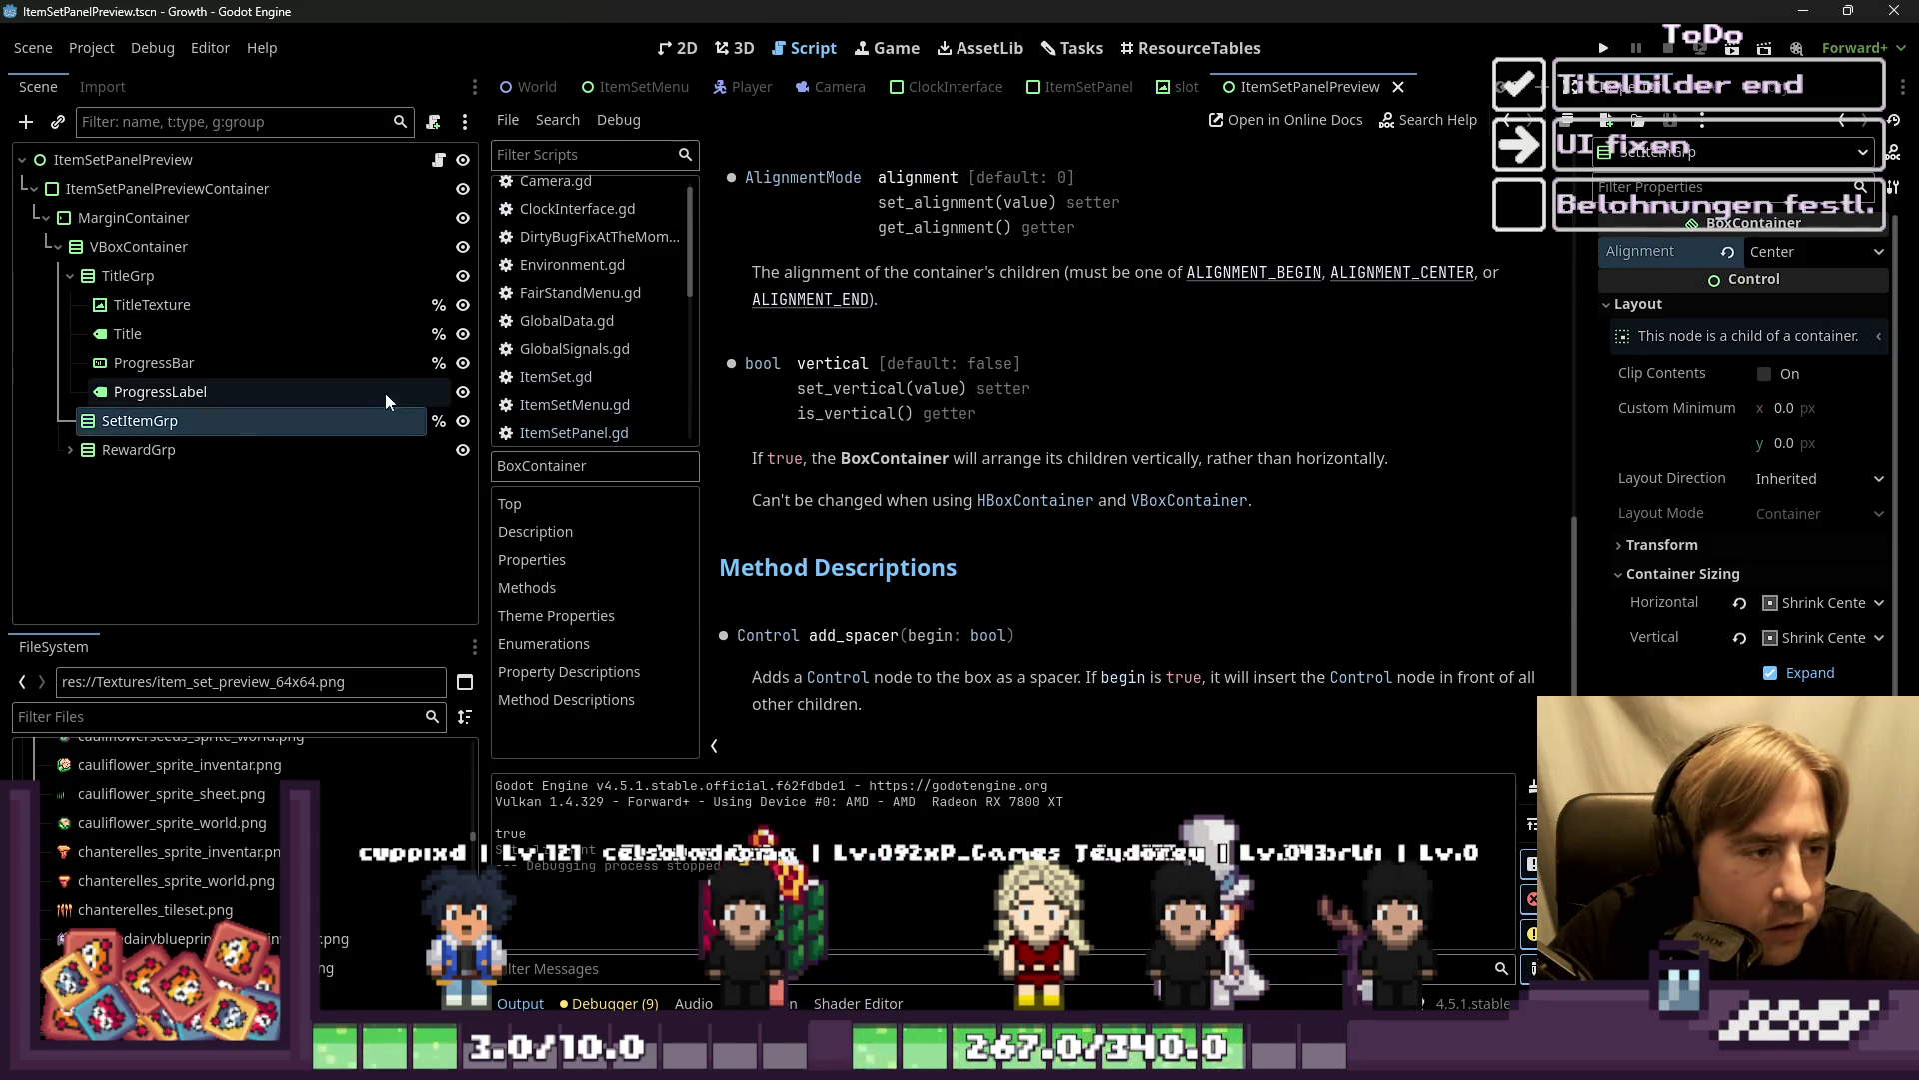
left_click(437, 162)
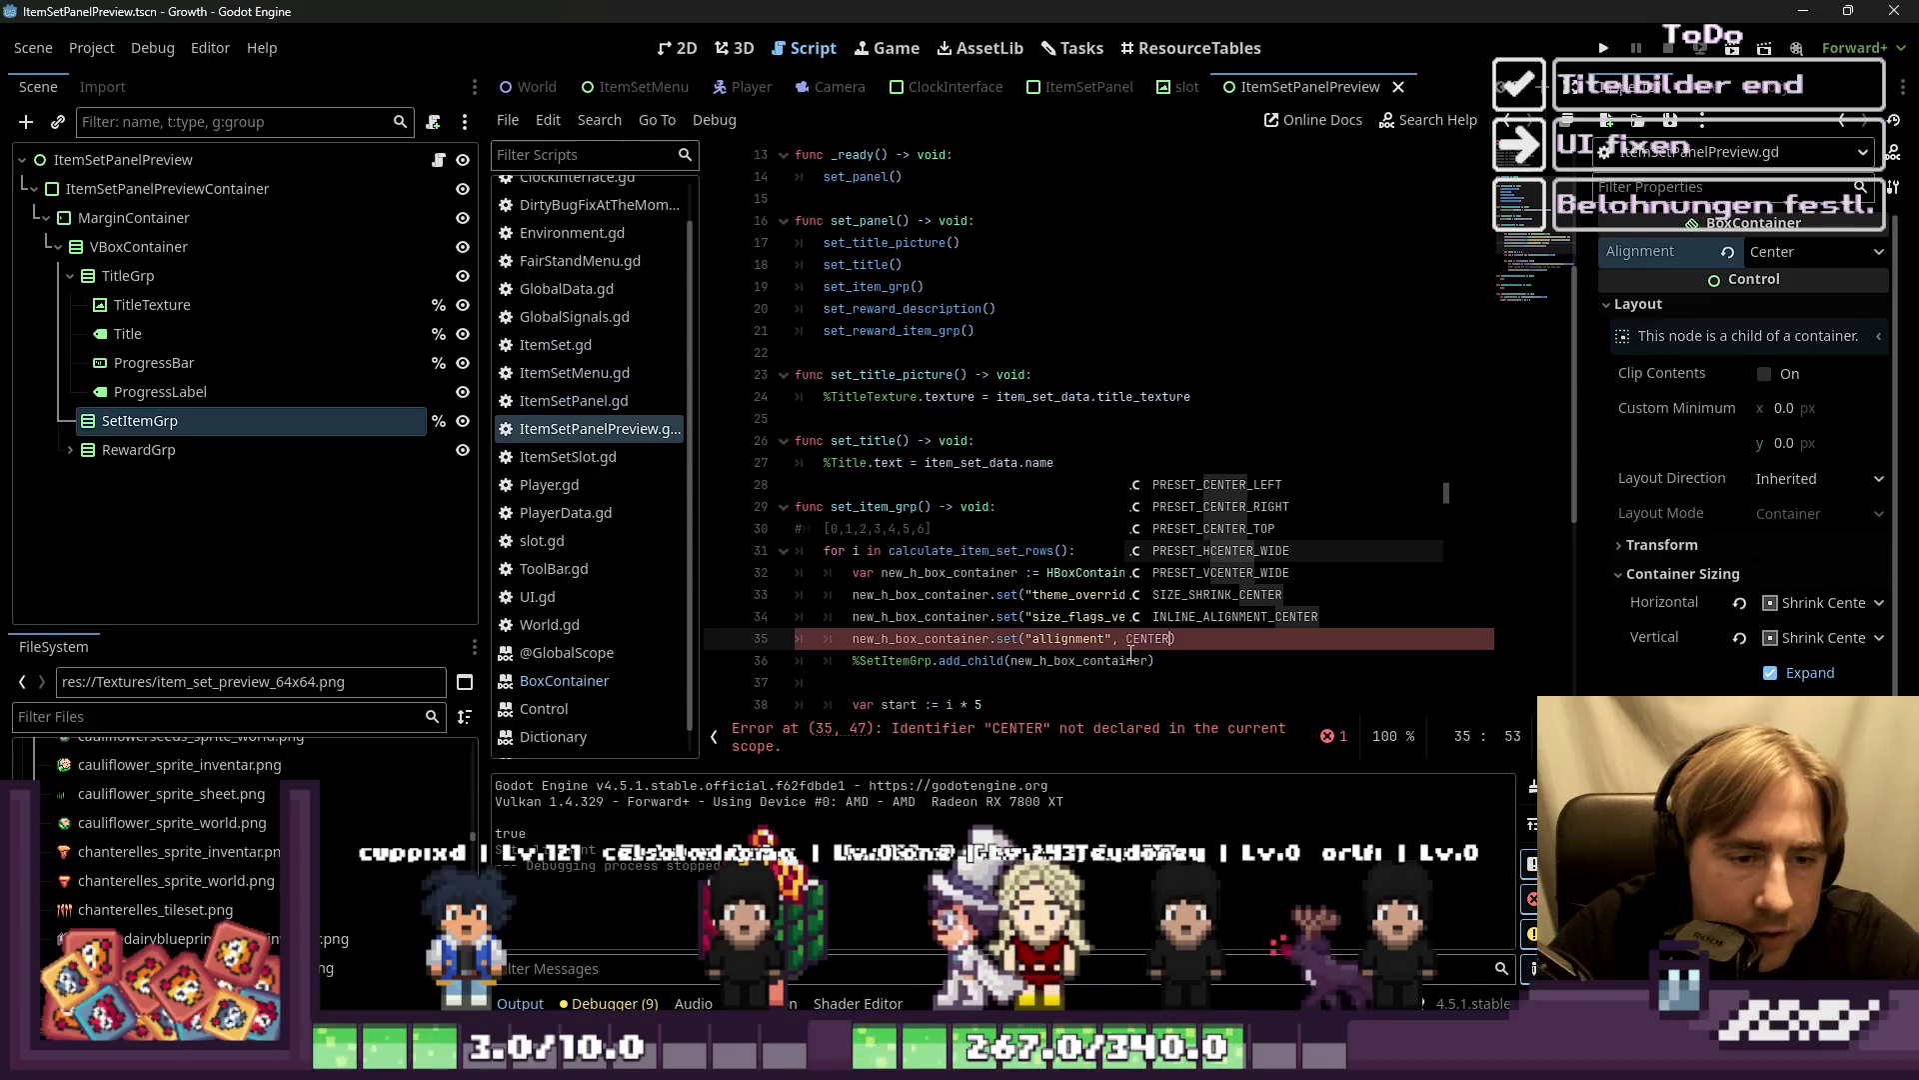
type("L")
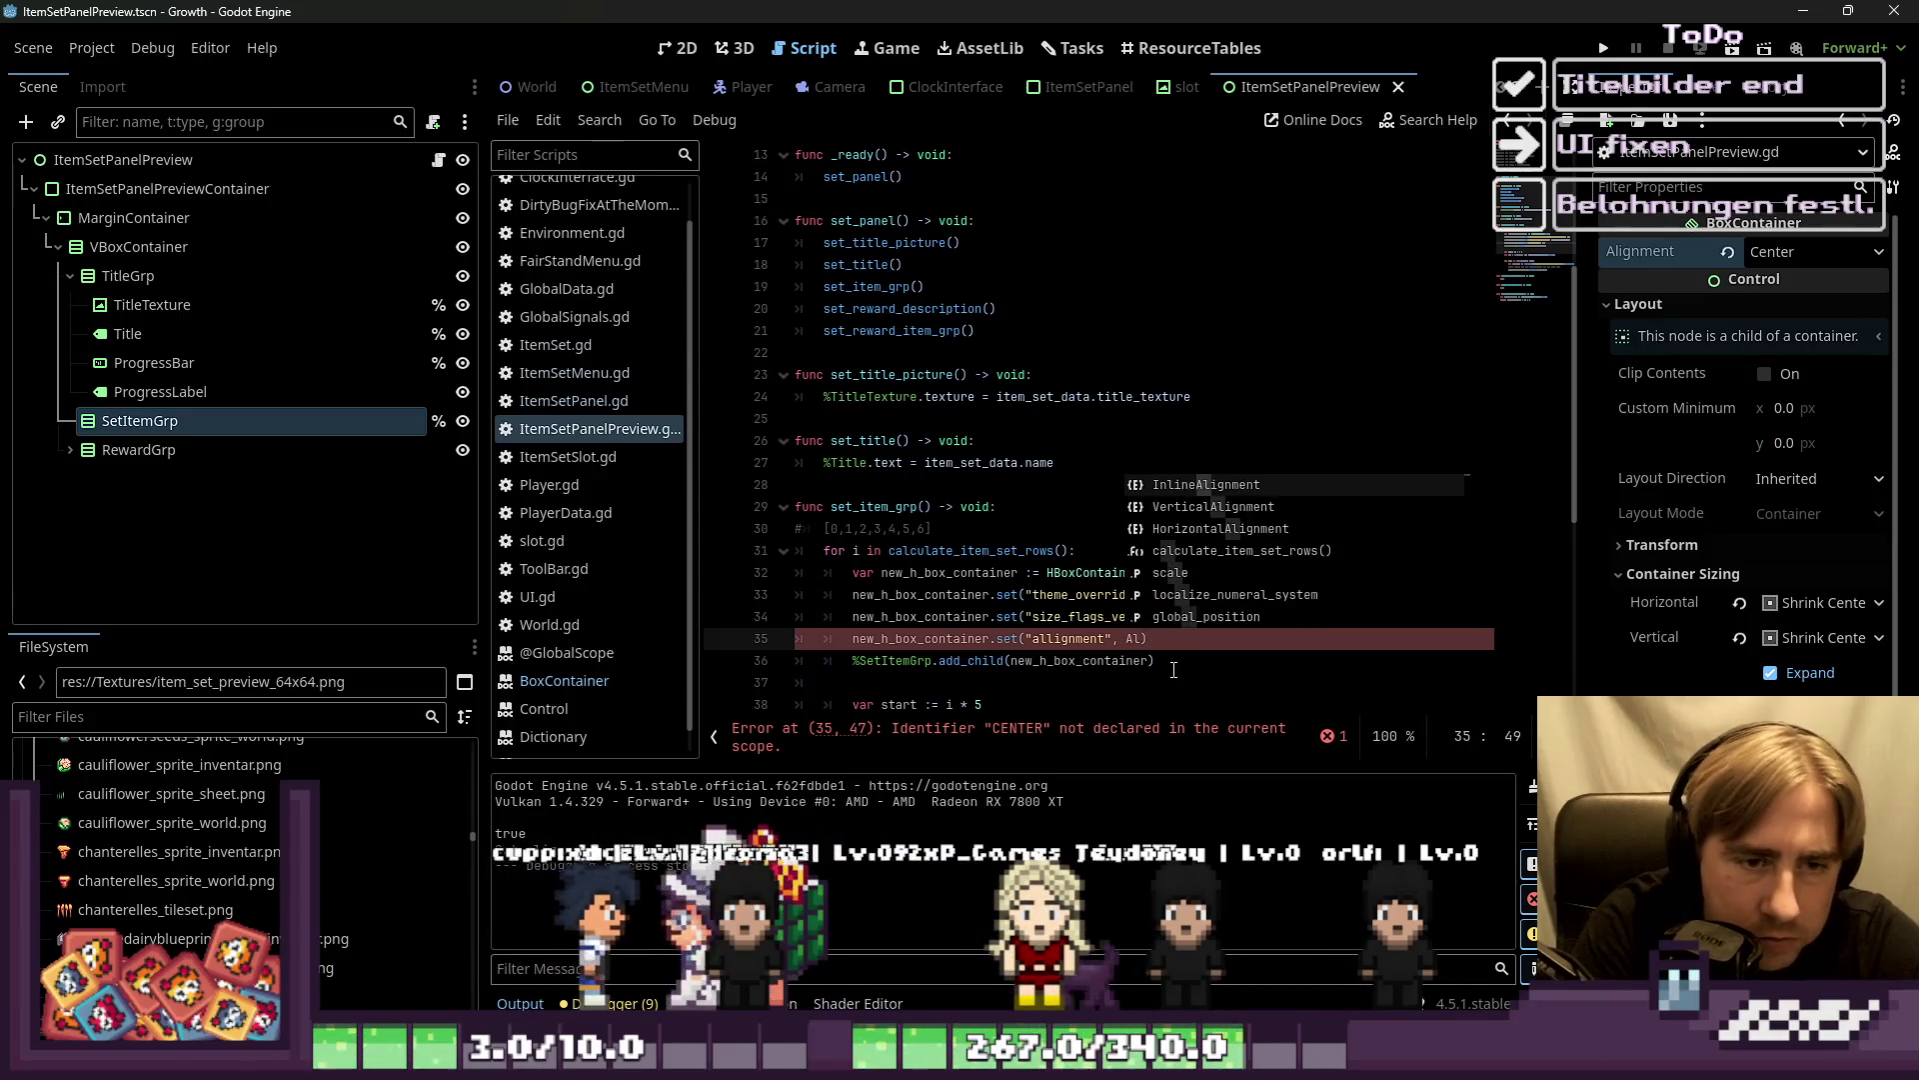
type("L")
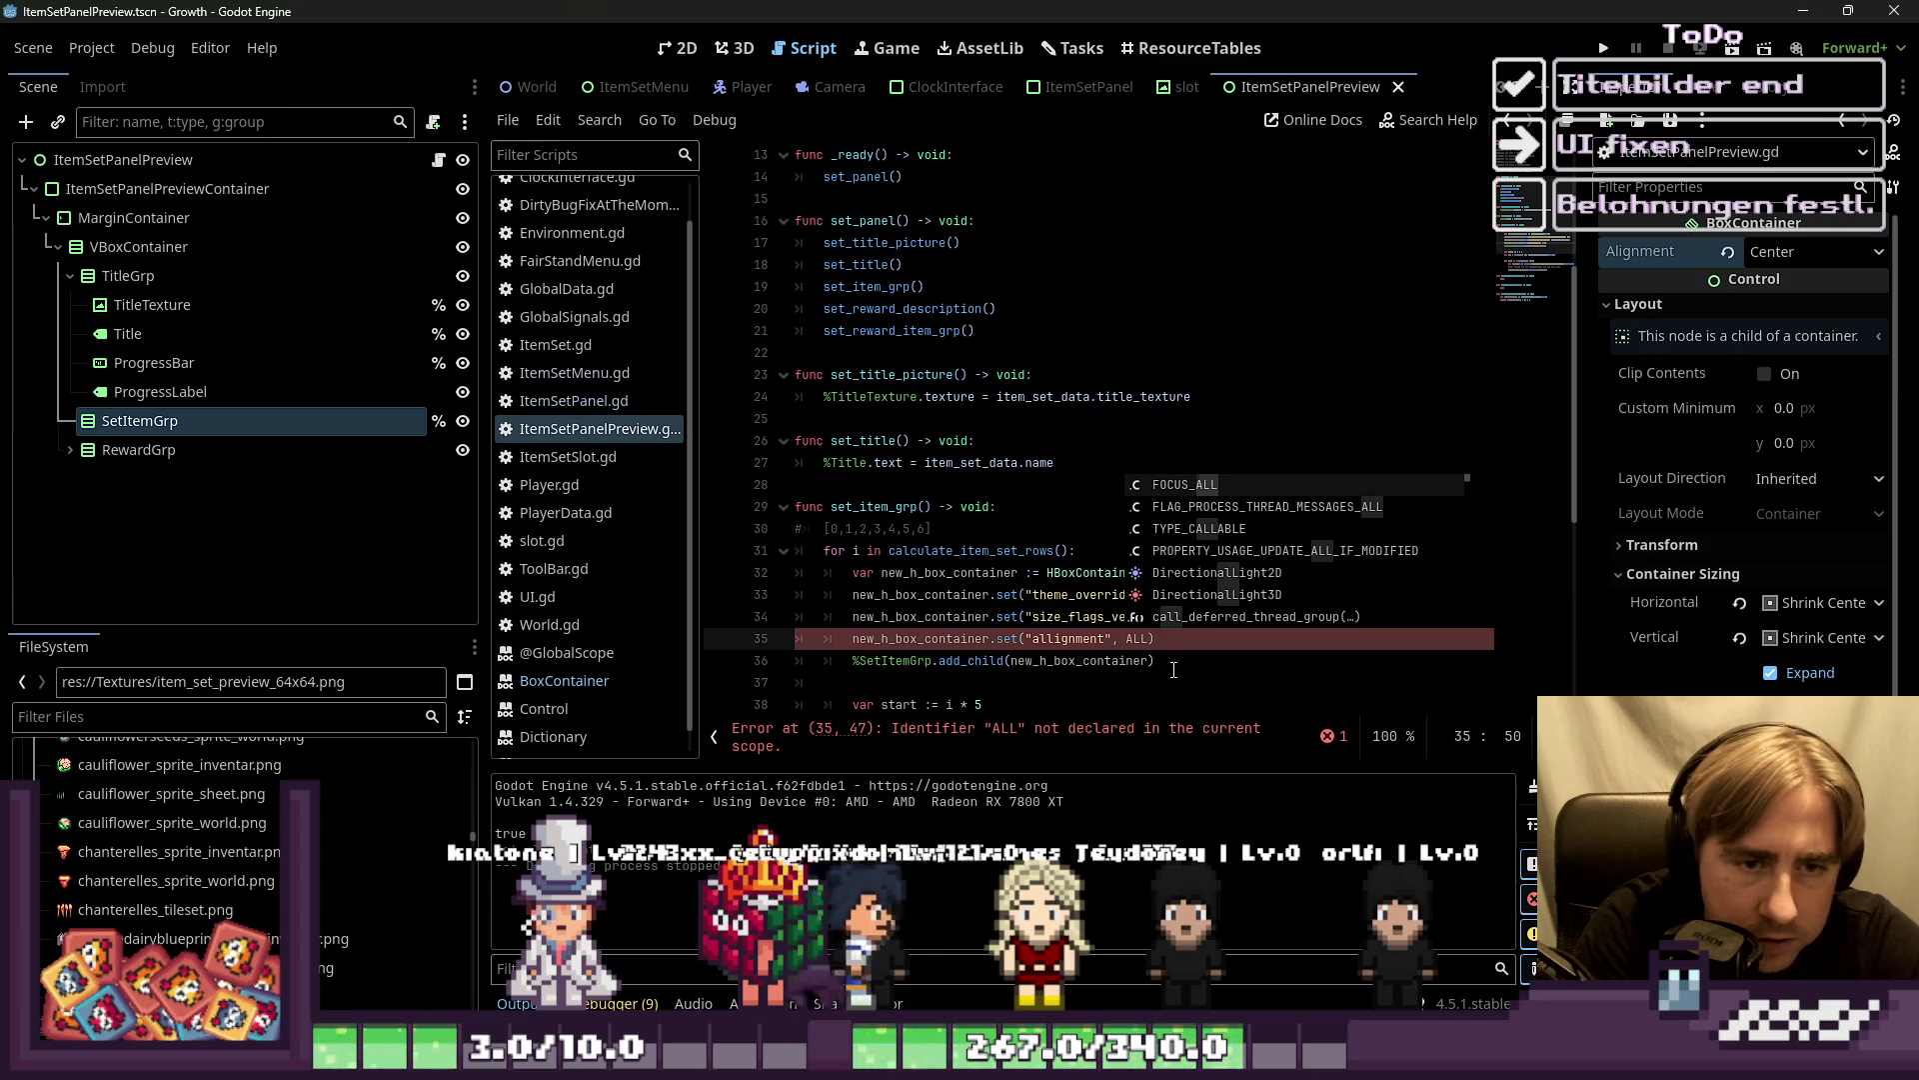
type("IG")
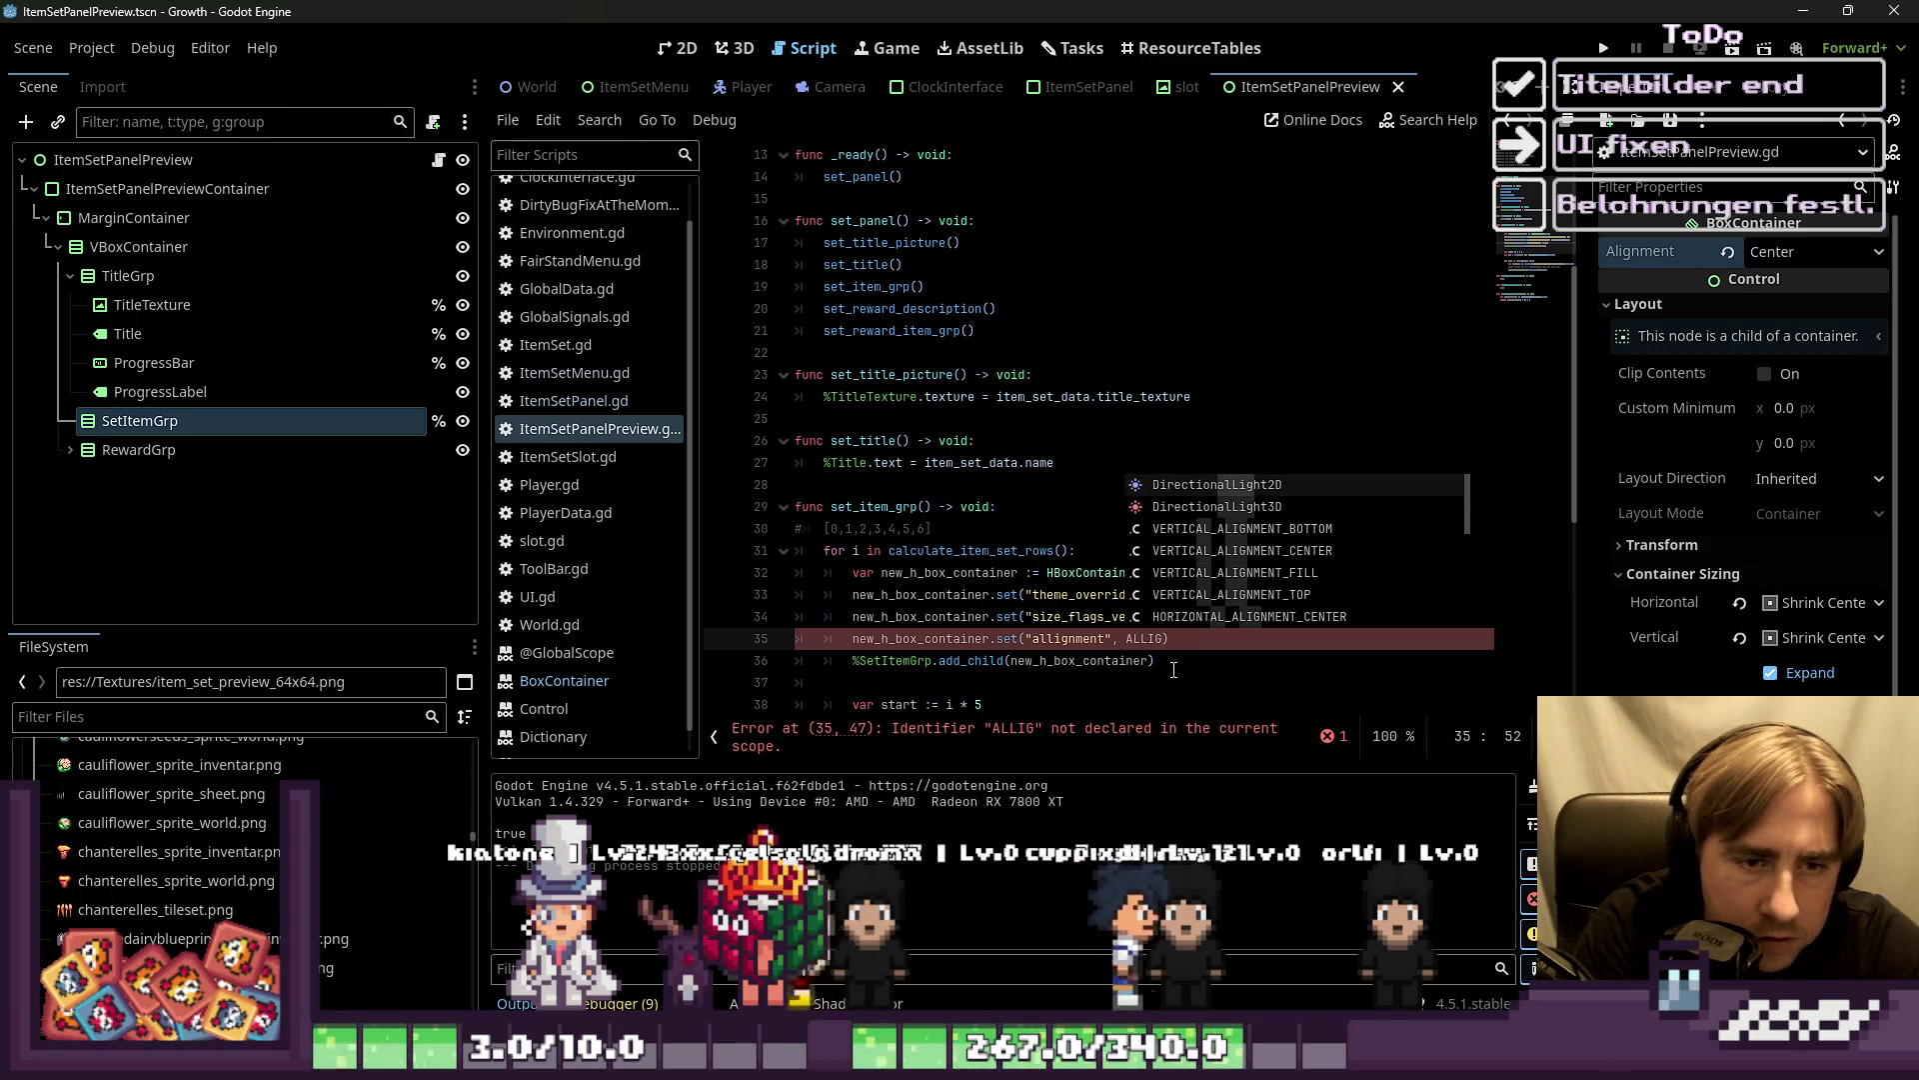
type("NMENT_C")
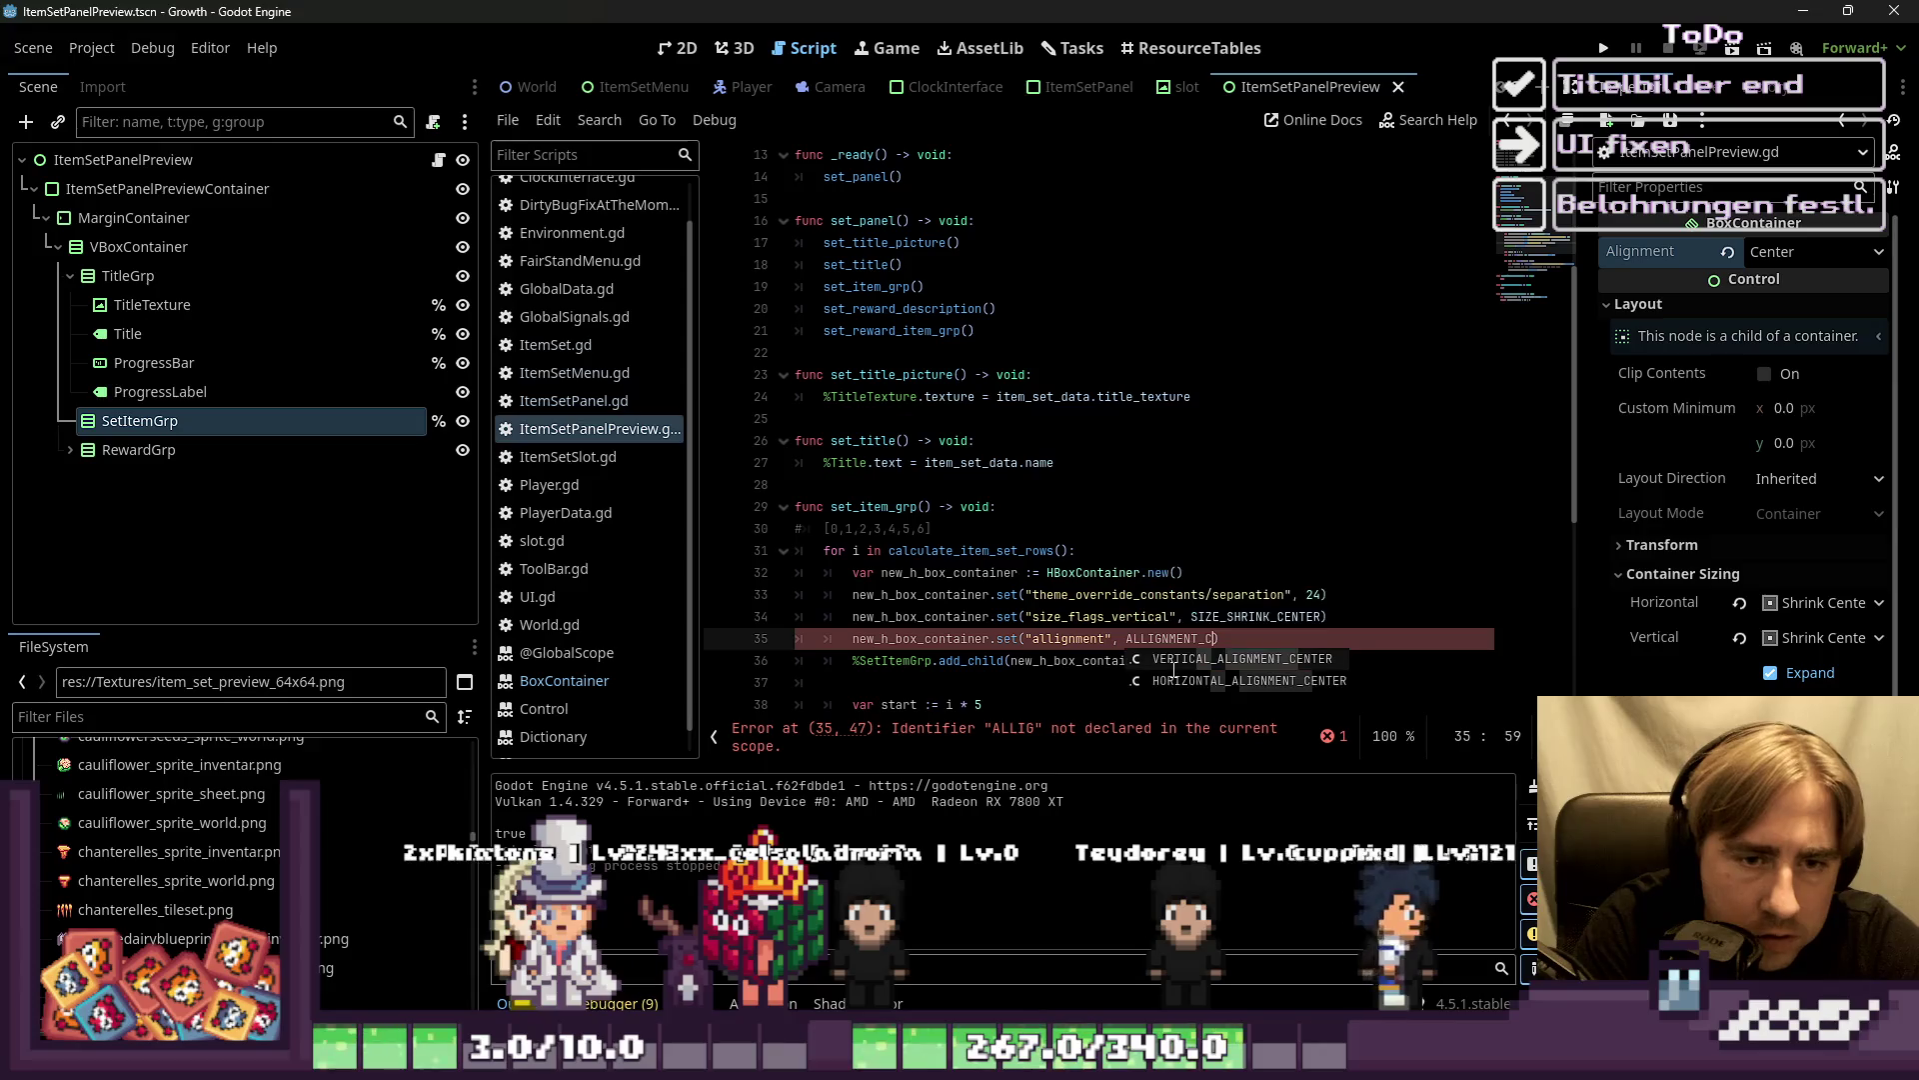
type("ENTER")
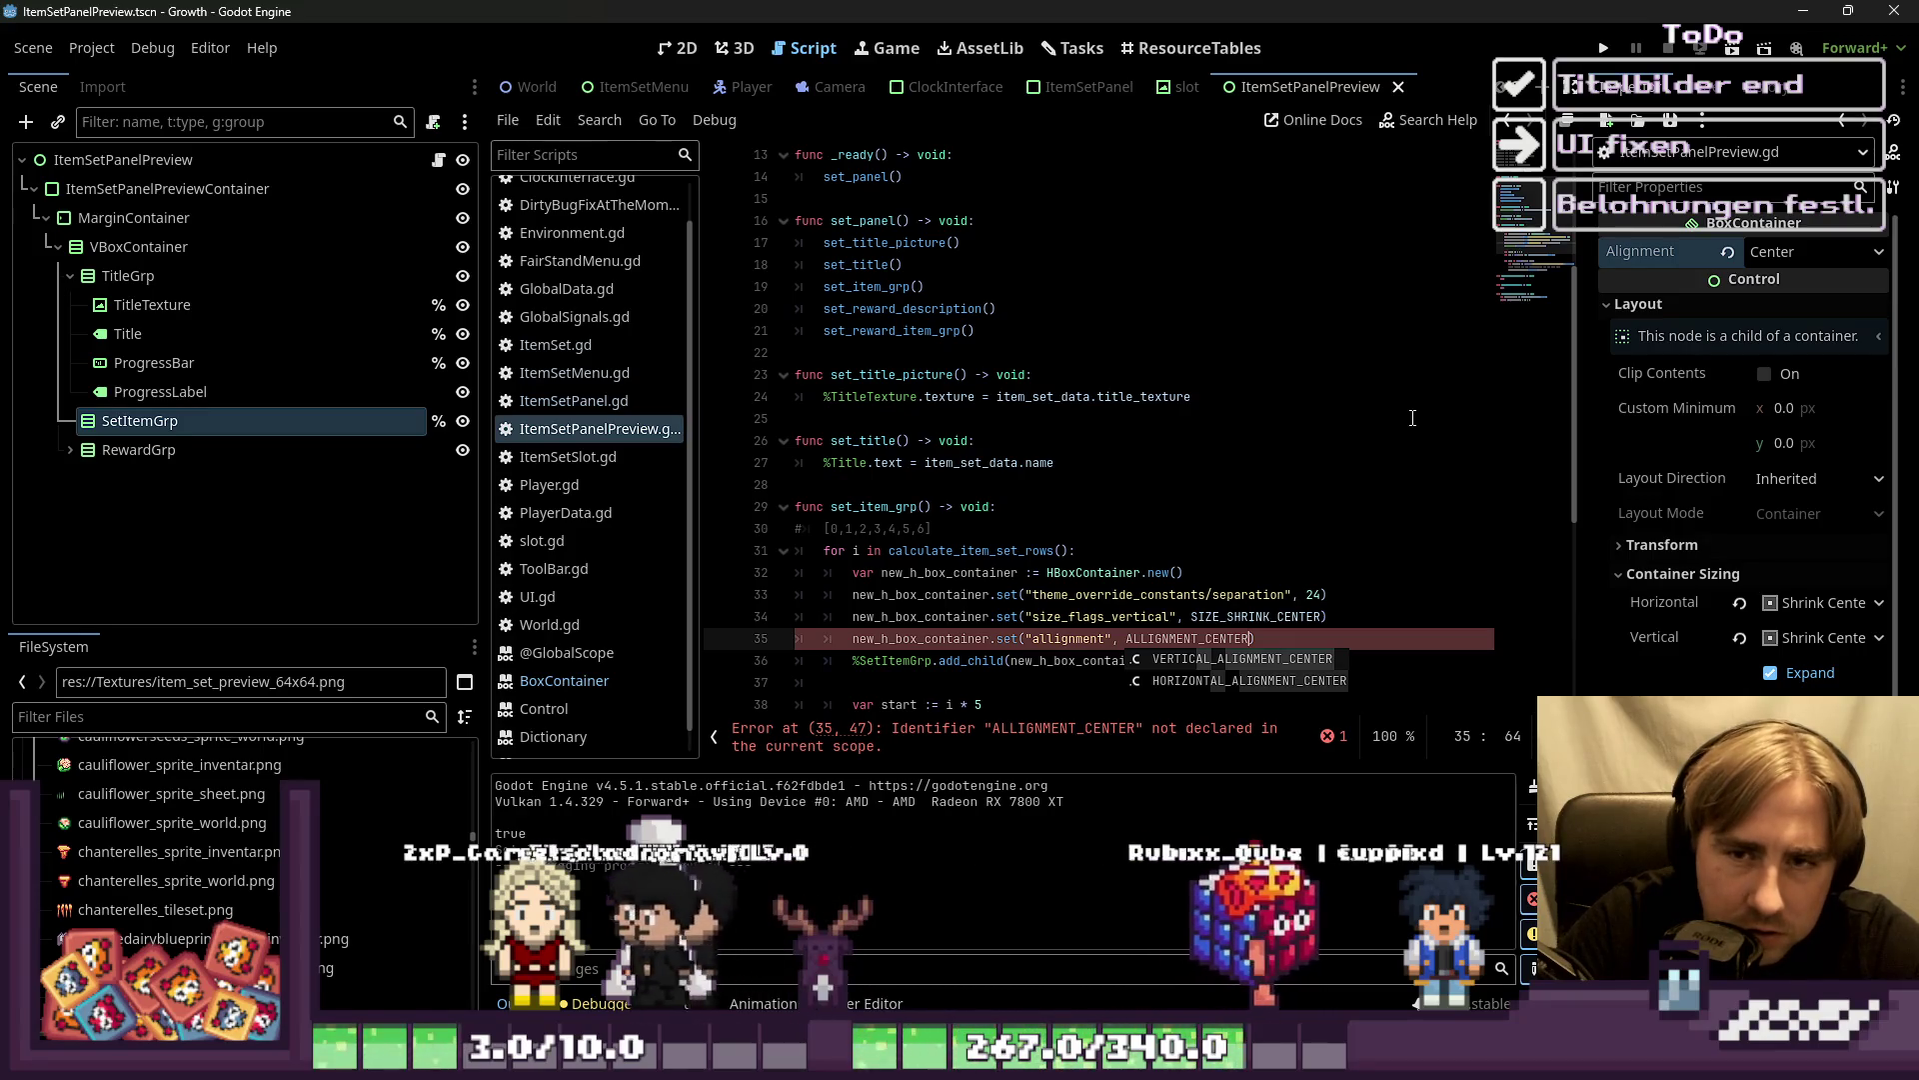
left_click(1315, 451)
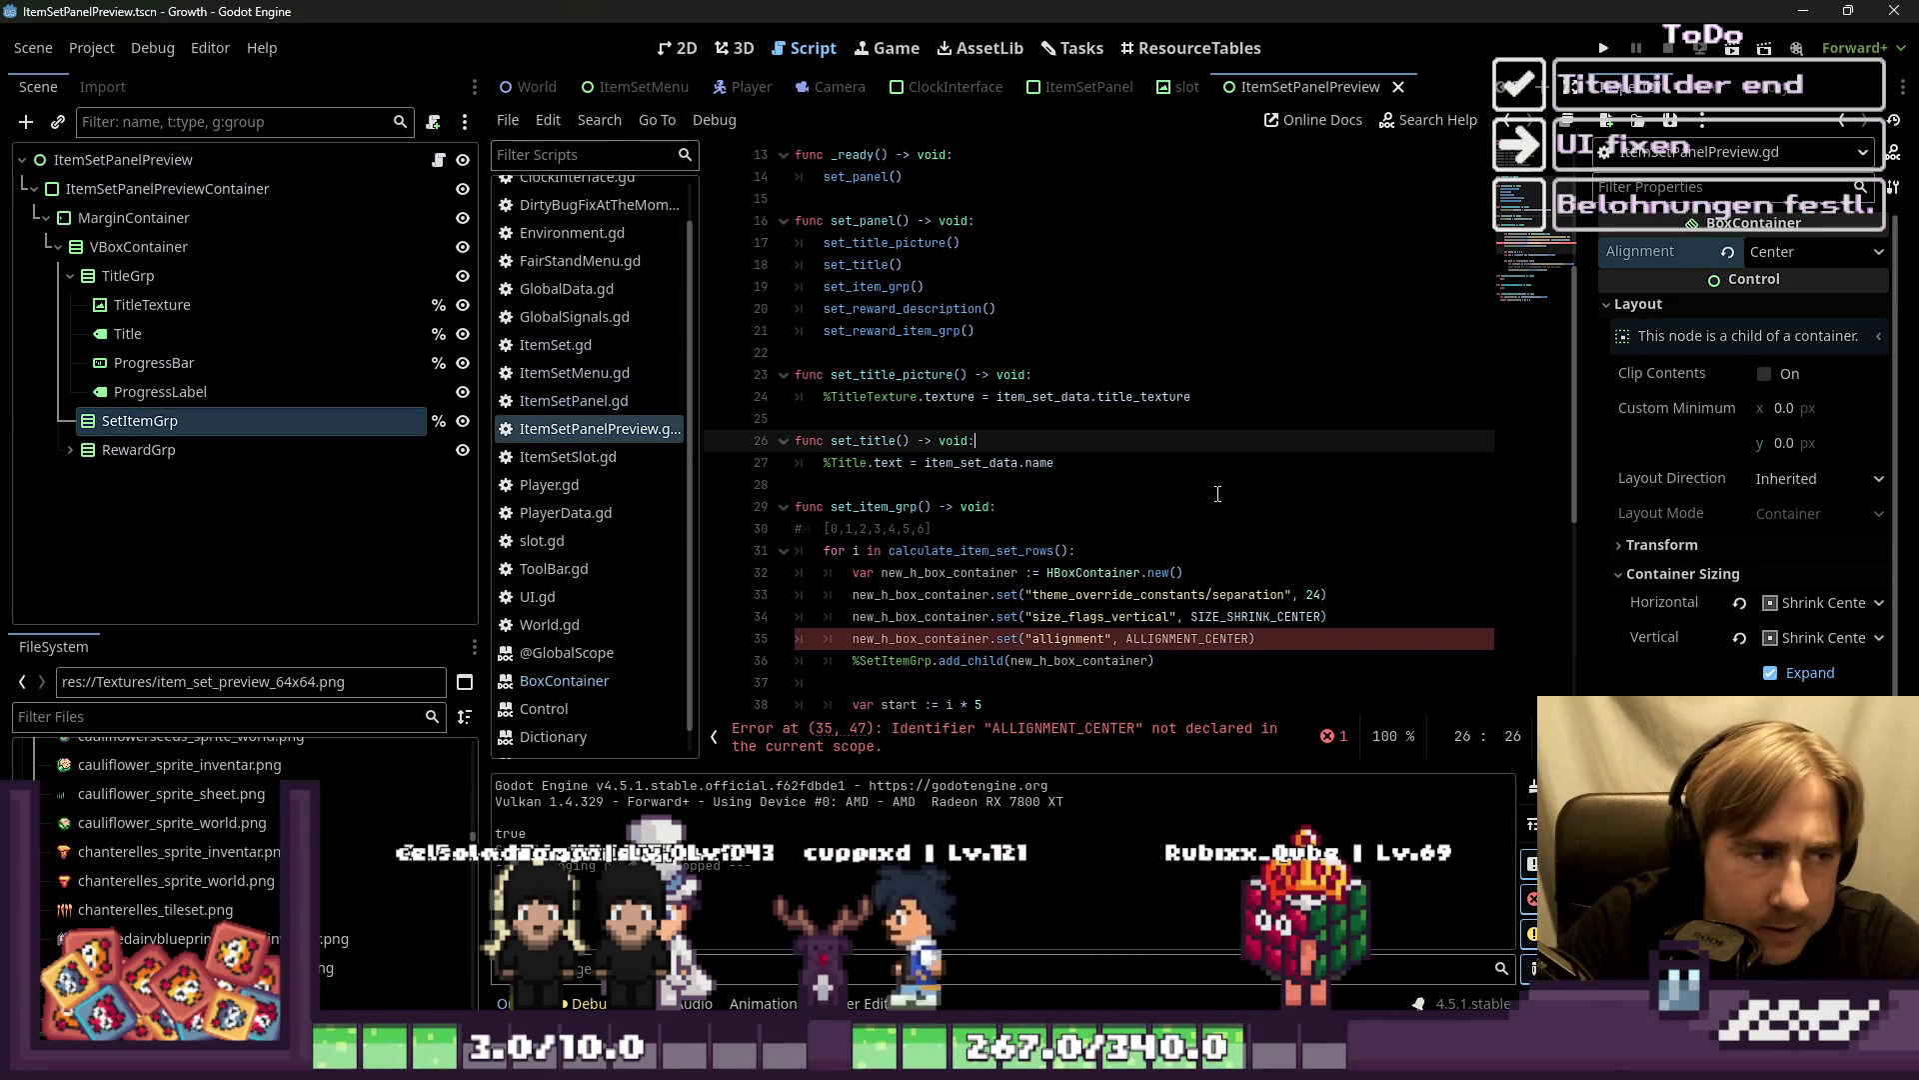
right_click(1659, 268)
left_click(1765, 456)
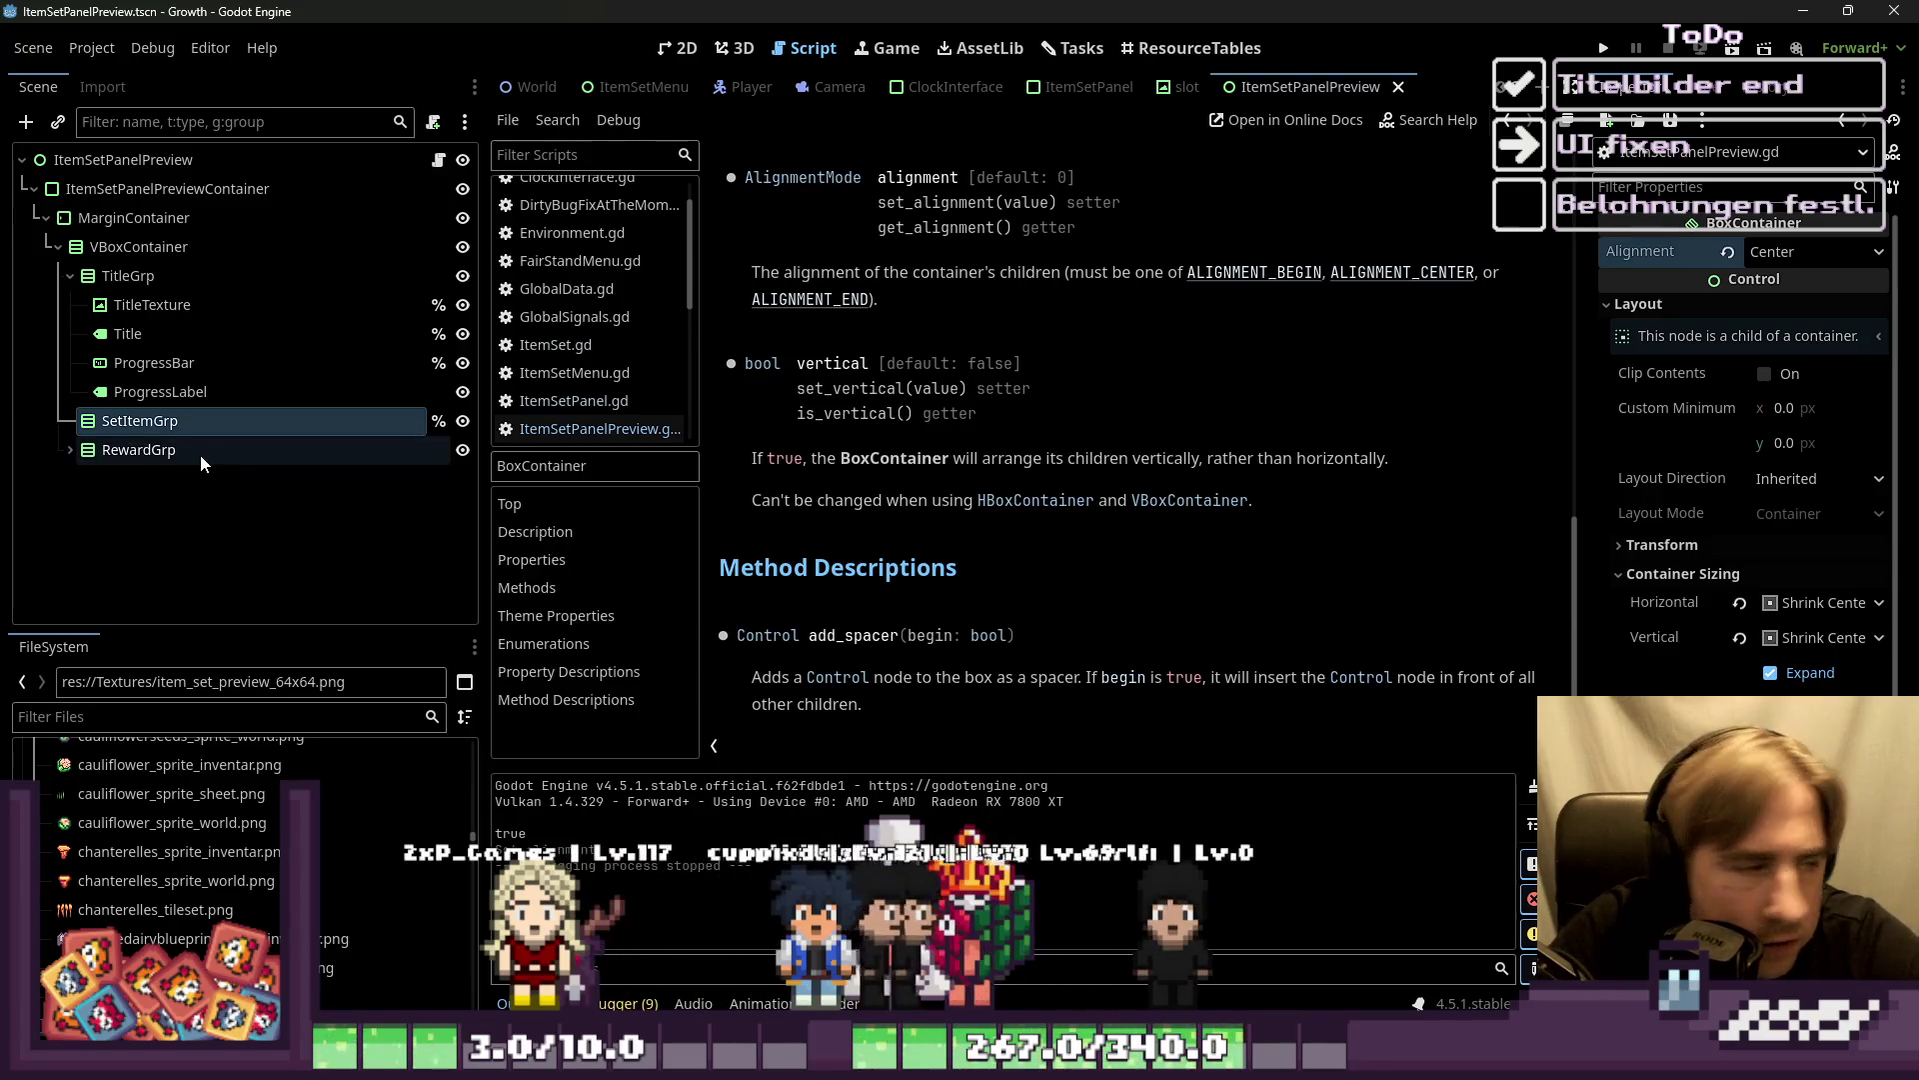
left_click(200, 423)
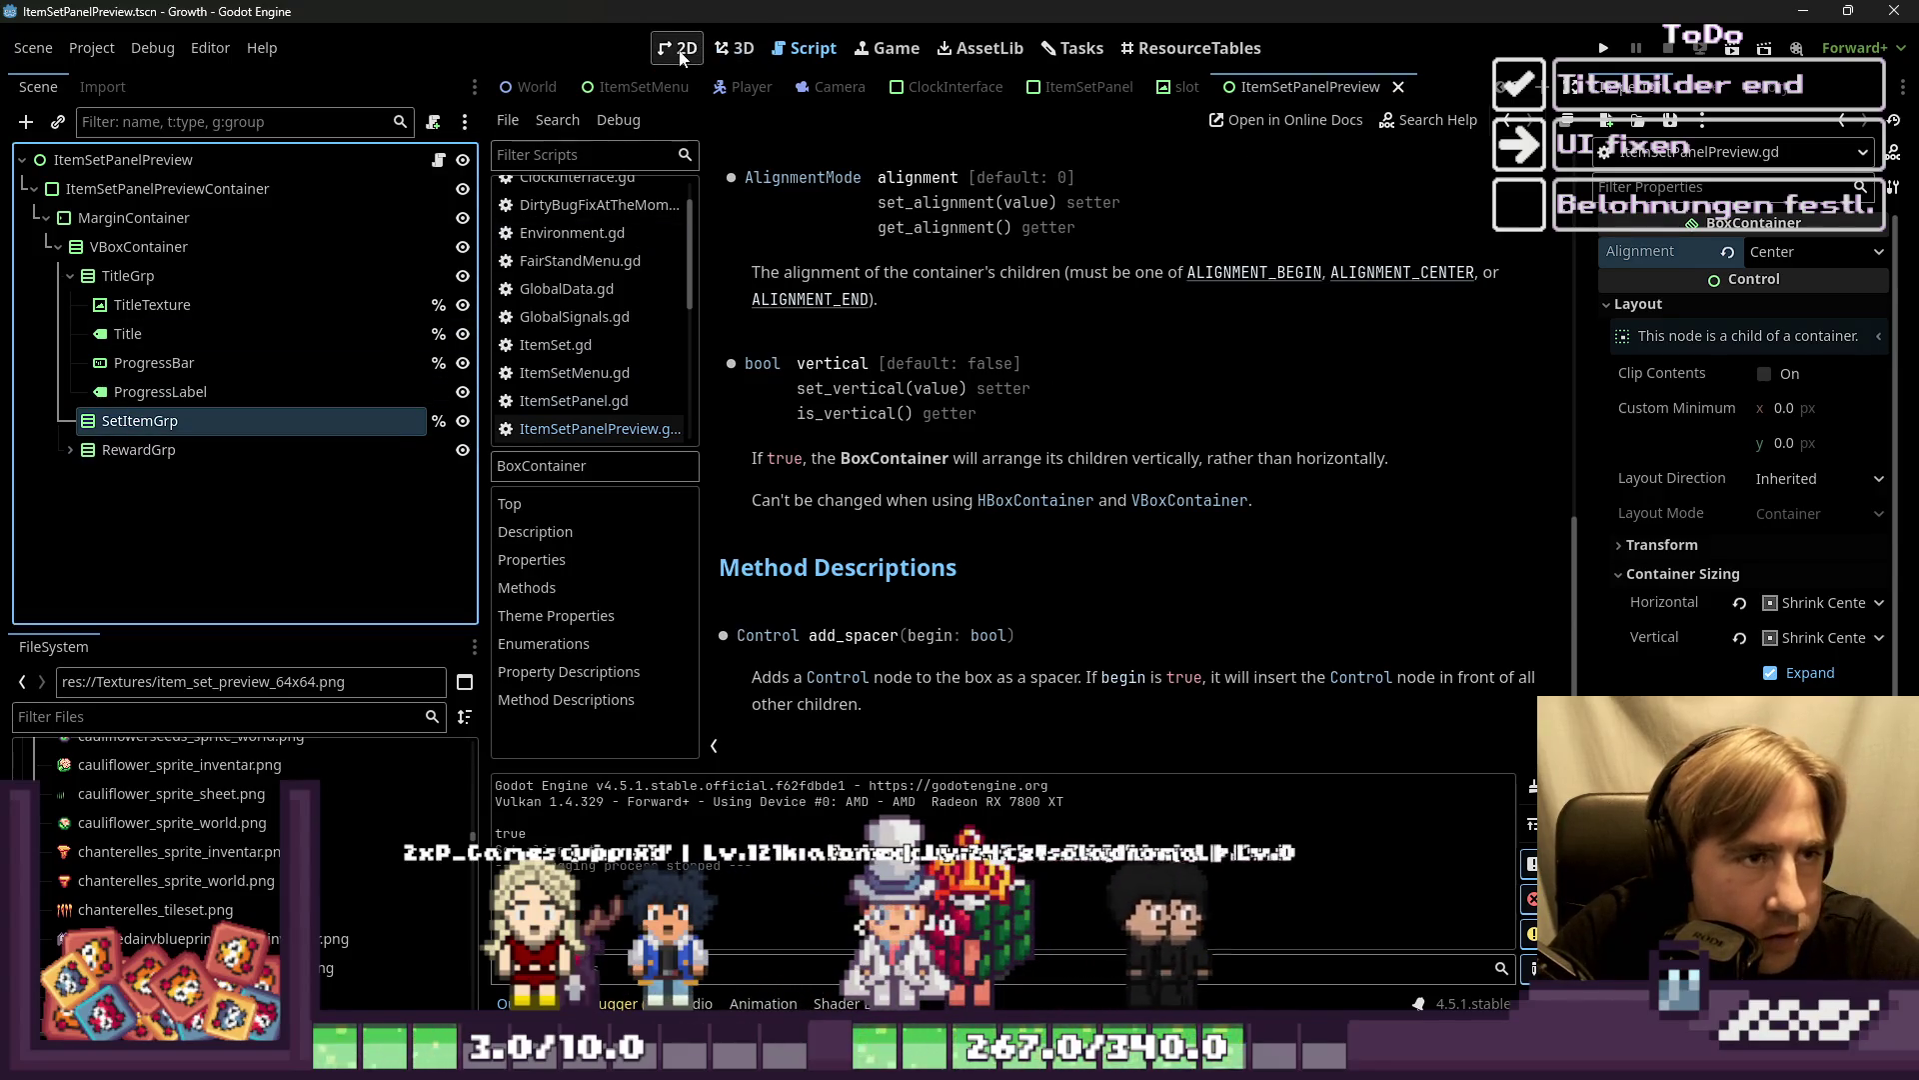
left_click(437, 160)
left_click(460, 162)
left_click(590, 428)
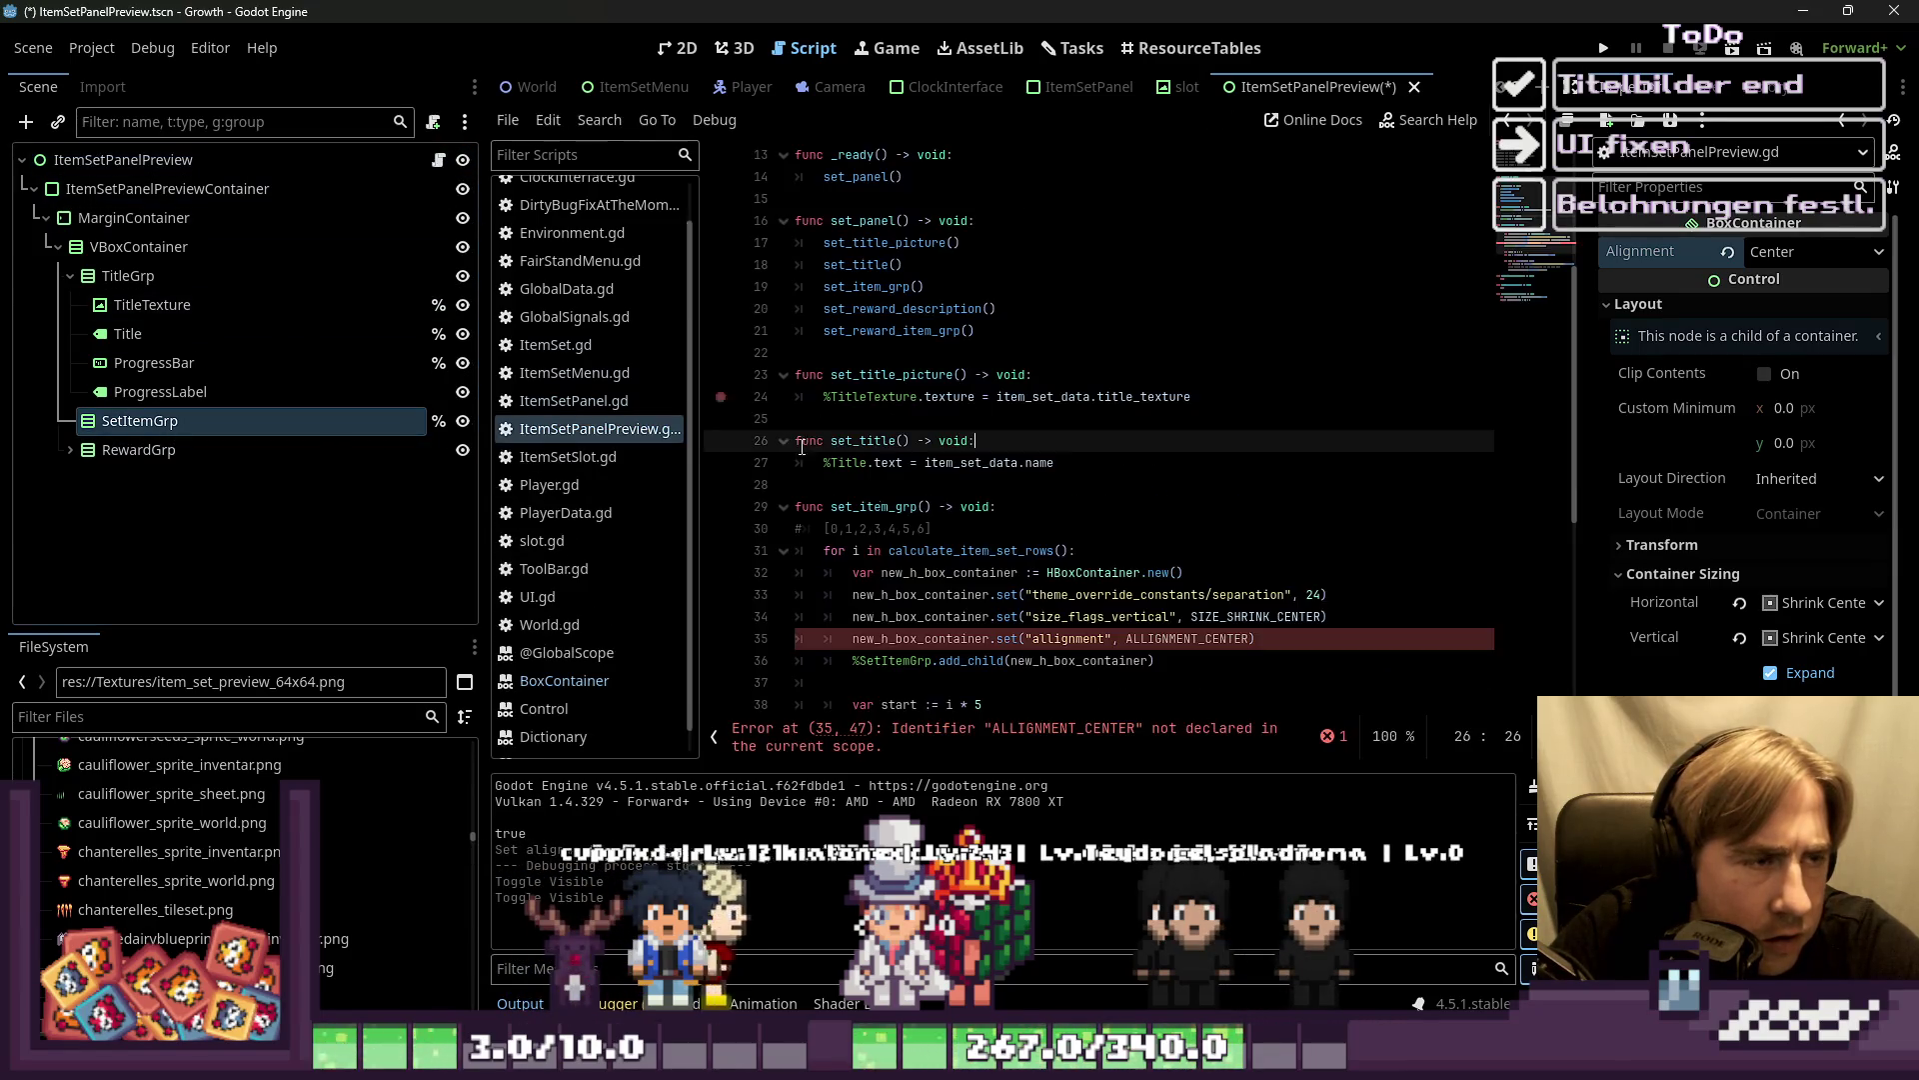
Correct line 35 to set("alignment", VERTICAL_ALIGNMENT_CENTER), then run the game
double_click(1180, 640)
type("ALIGNME")
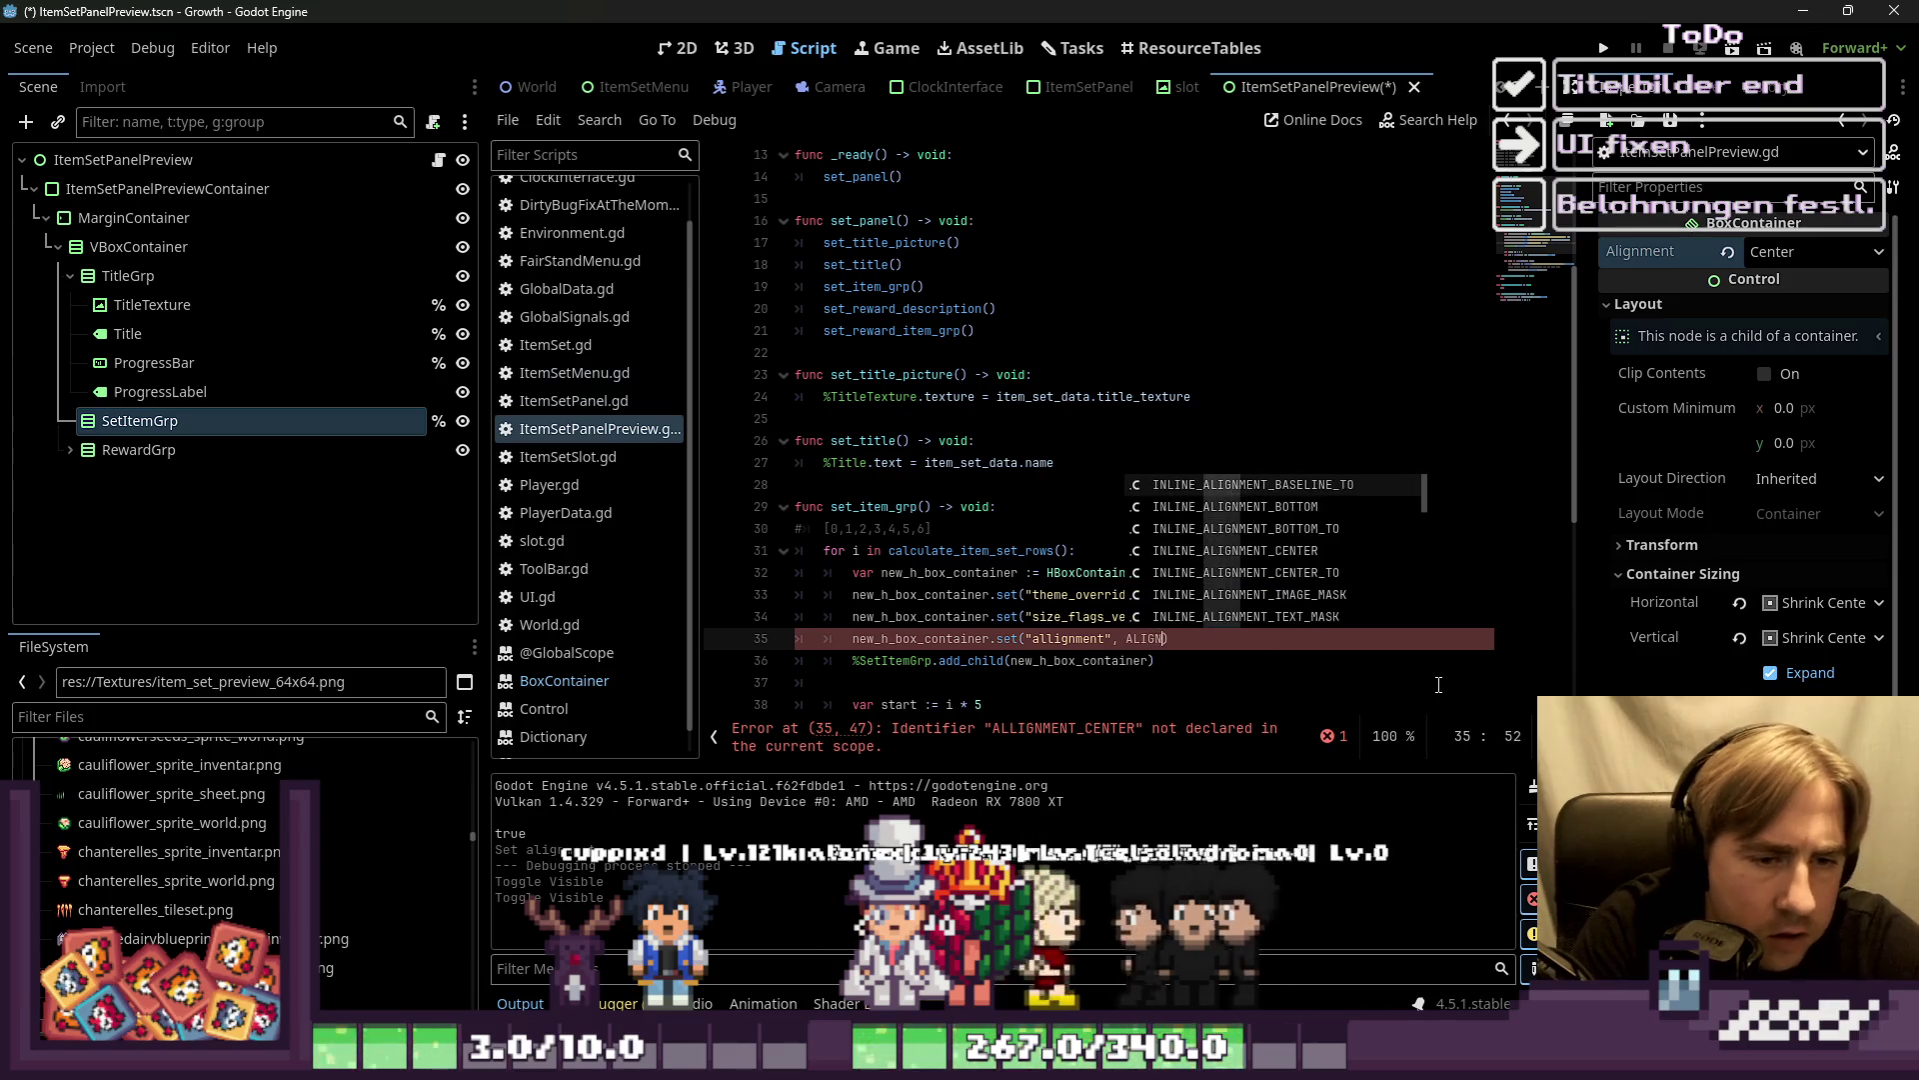
type("NT_CENTE")
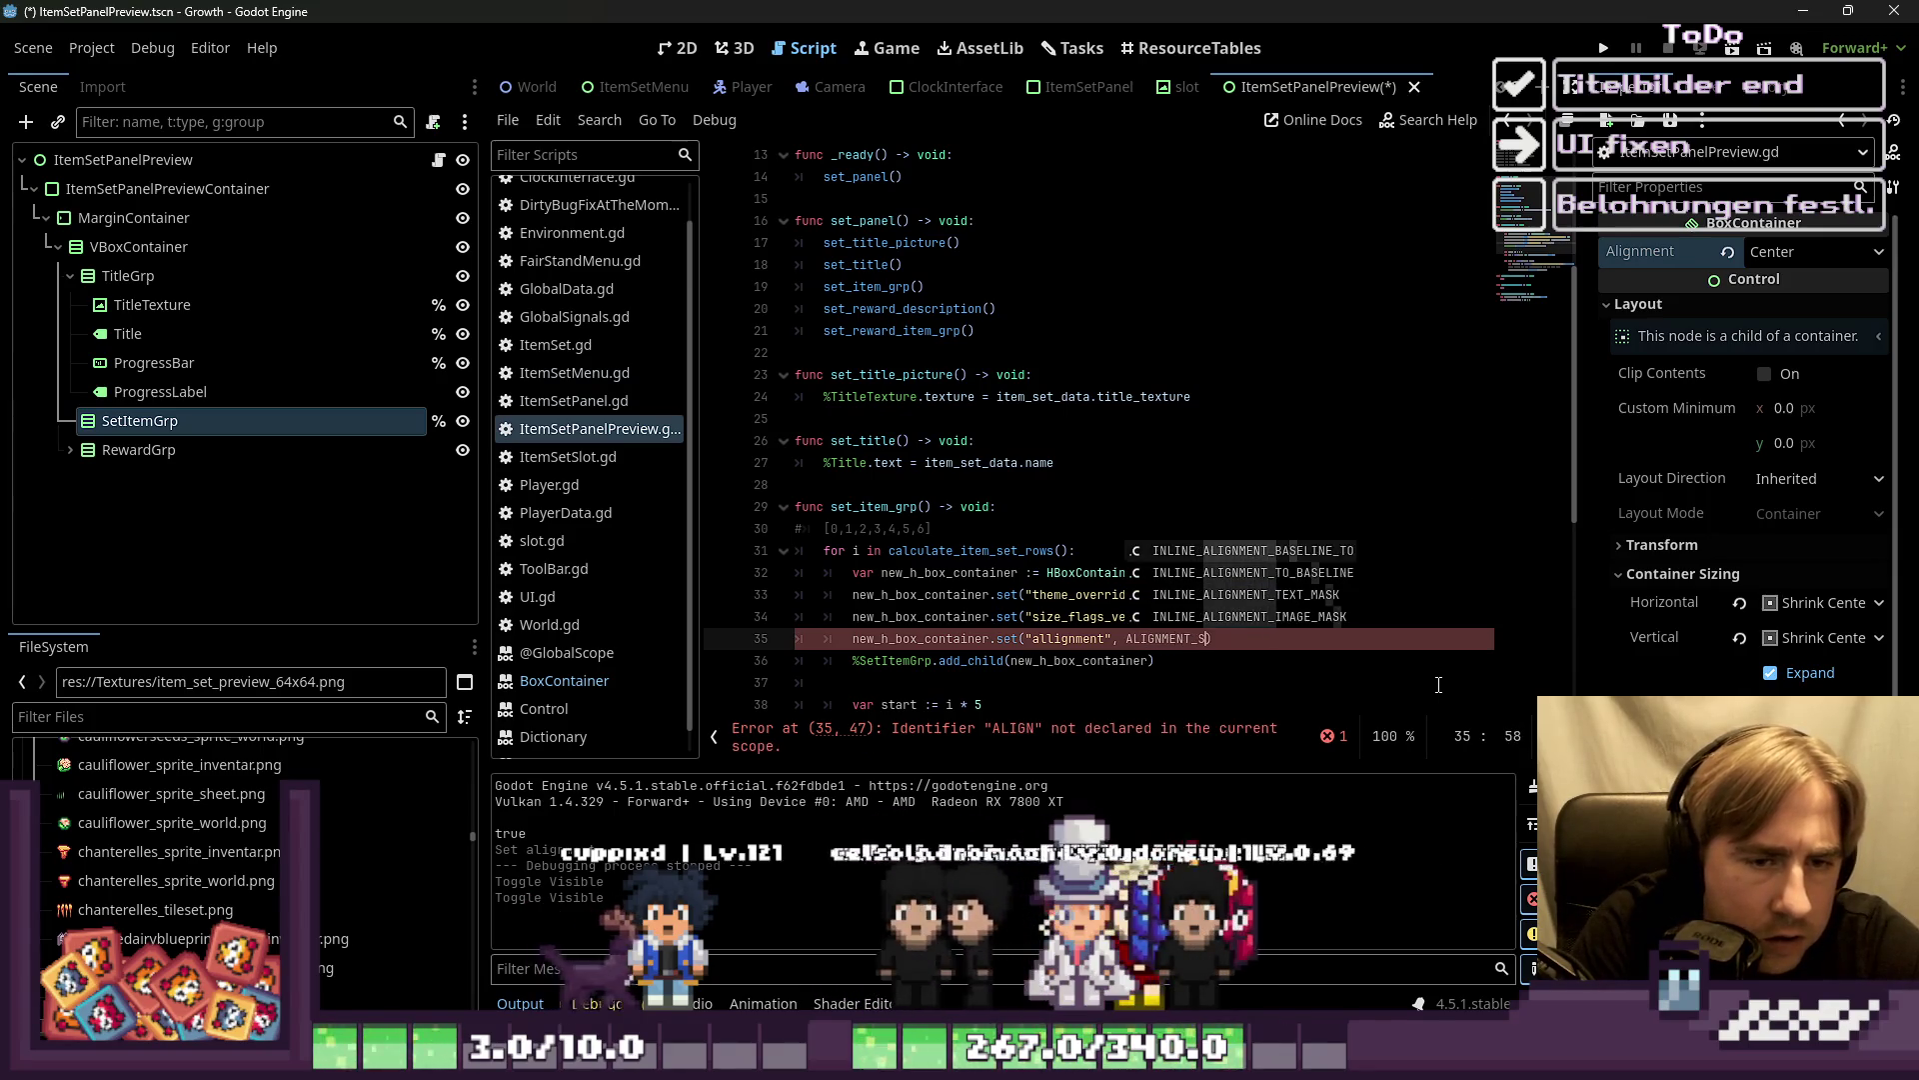
type("R")
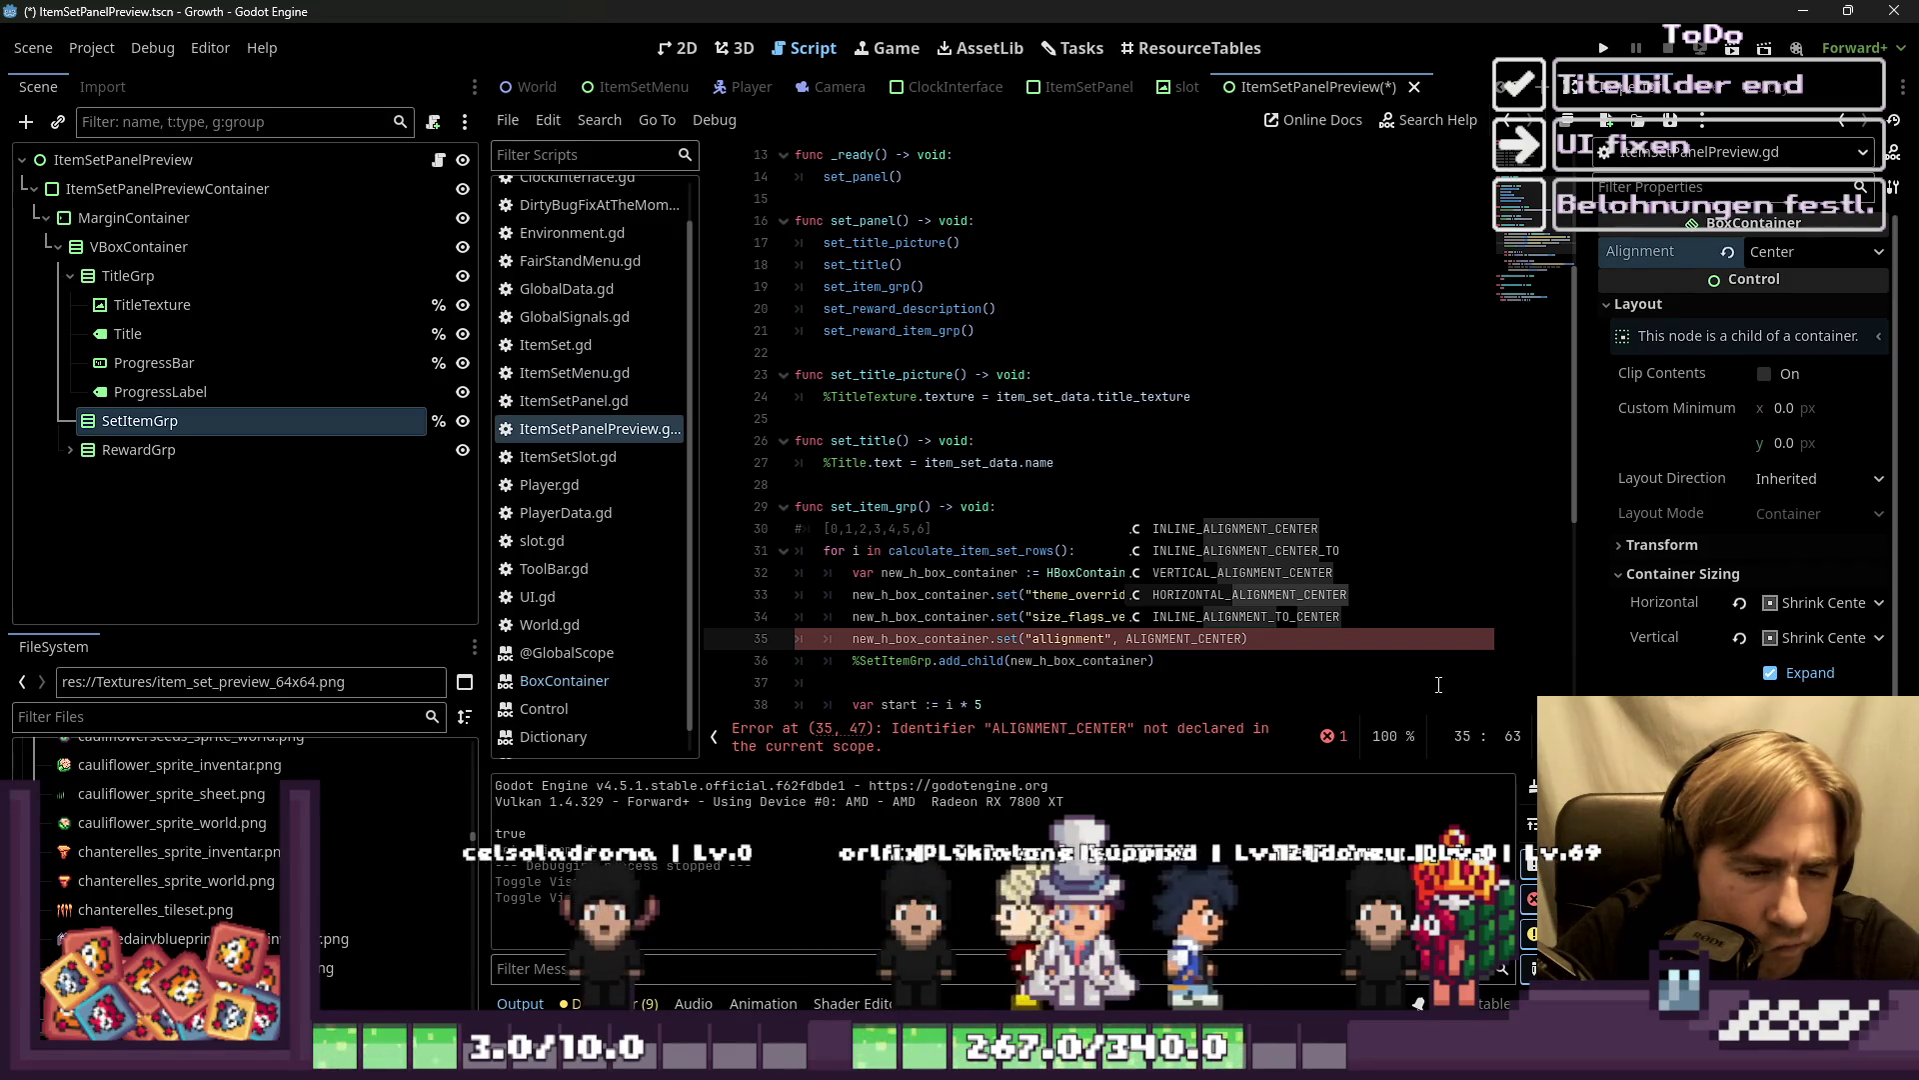
key("Left")
key("Left")
key("Left")
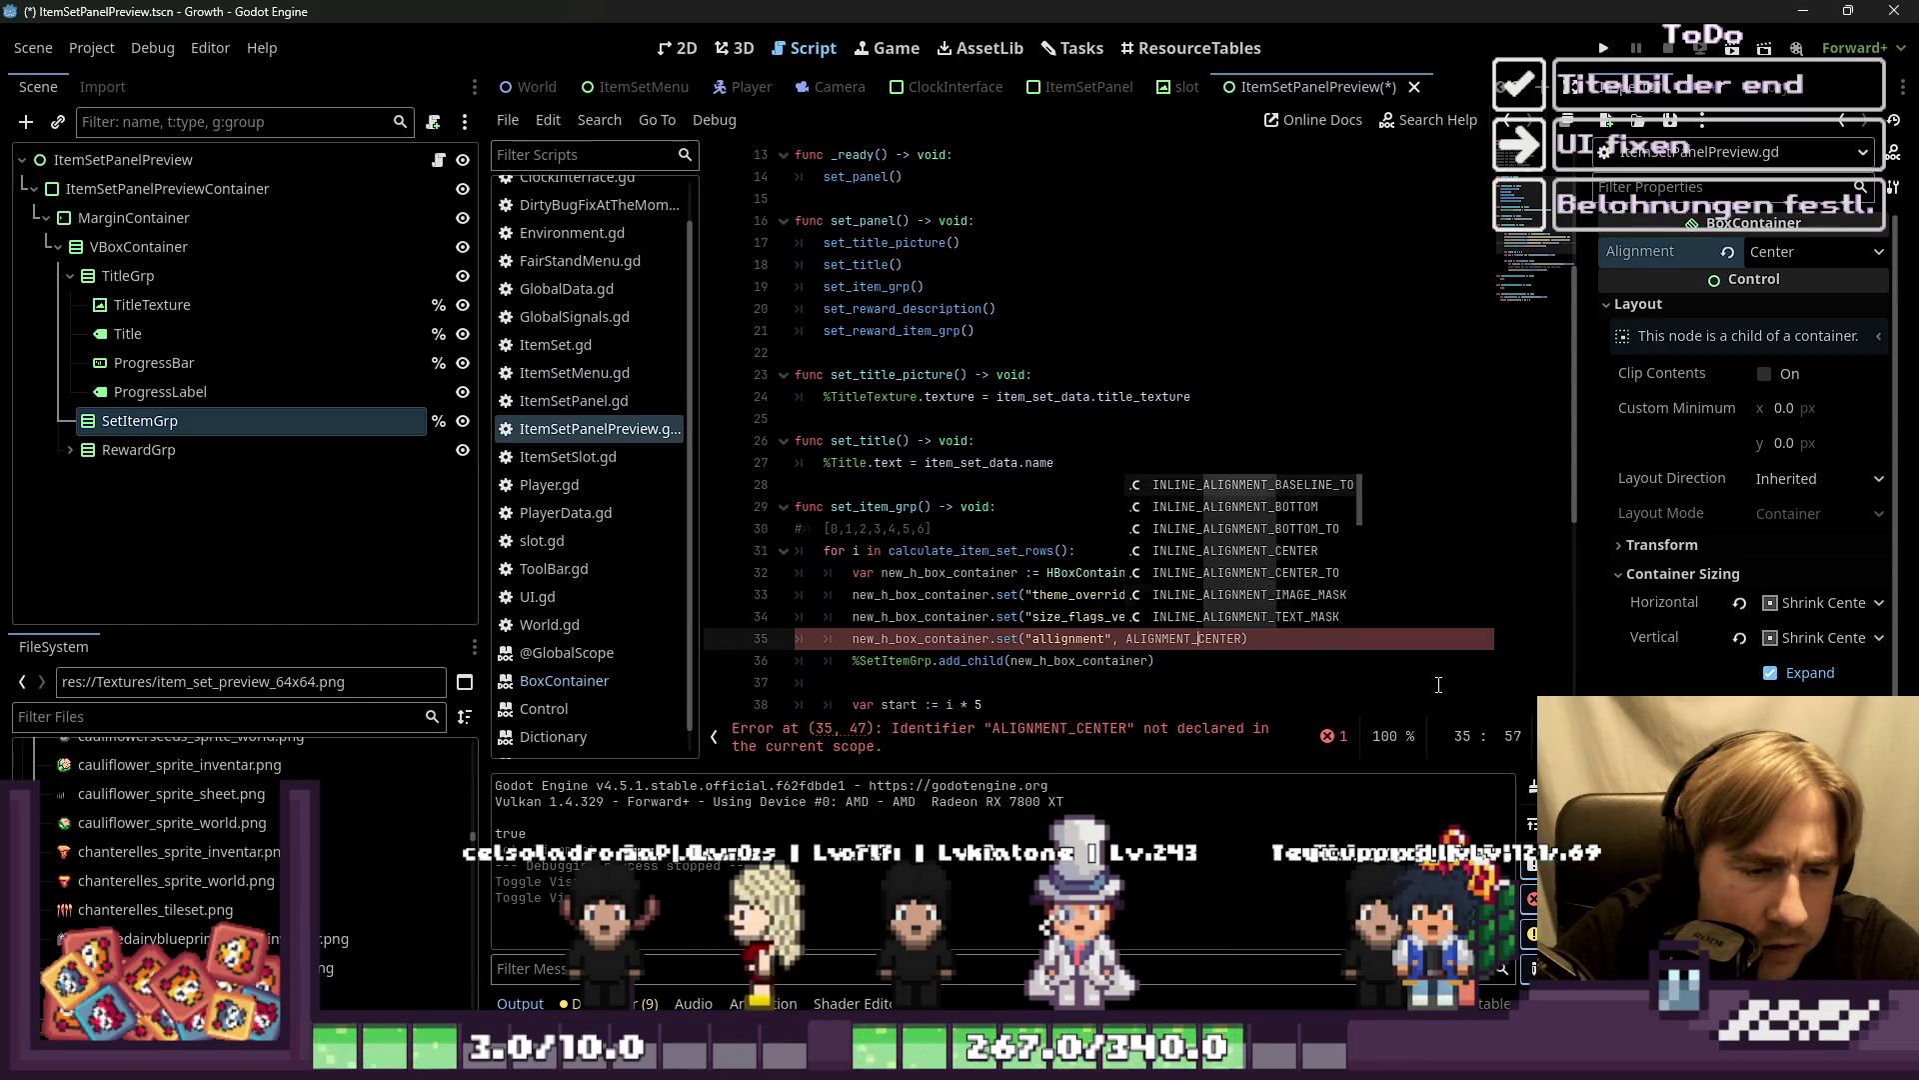
key("Left")
key("Left")
key("Left")
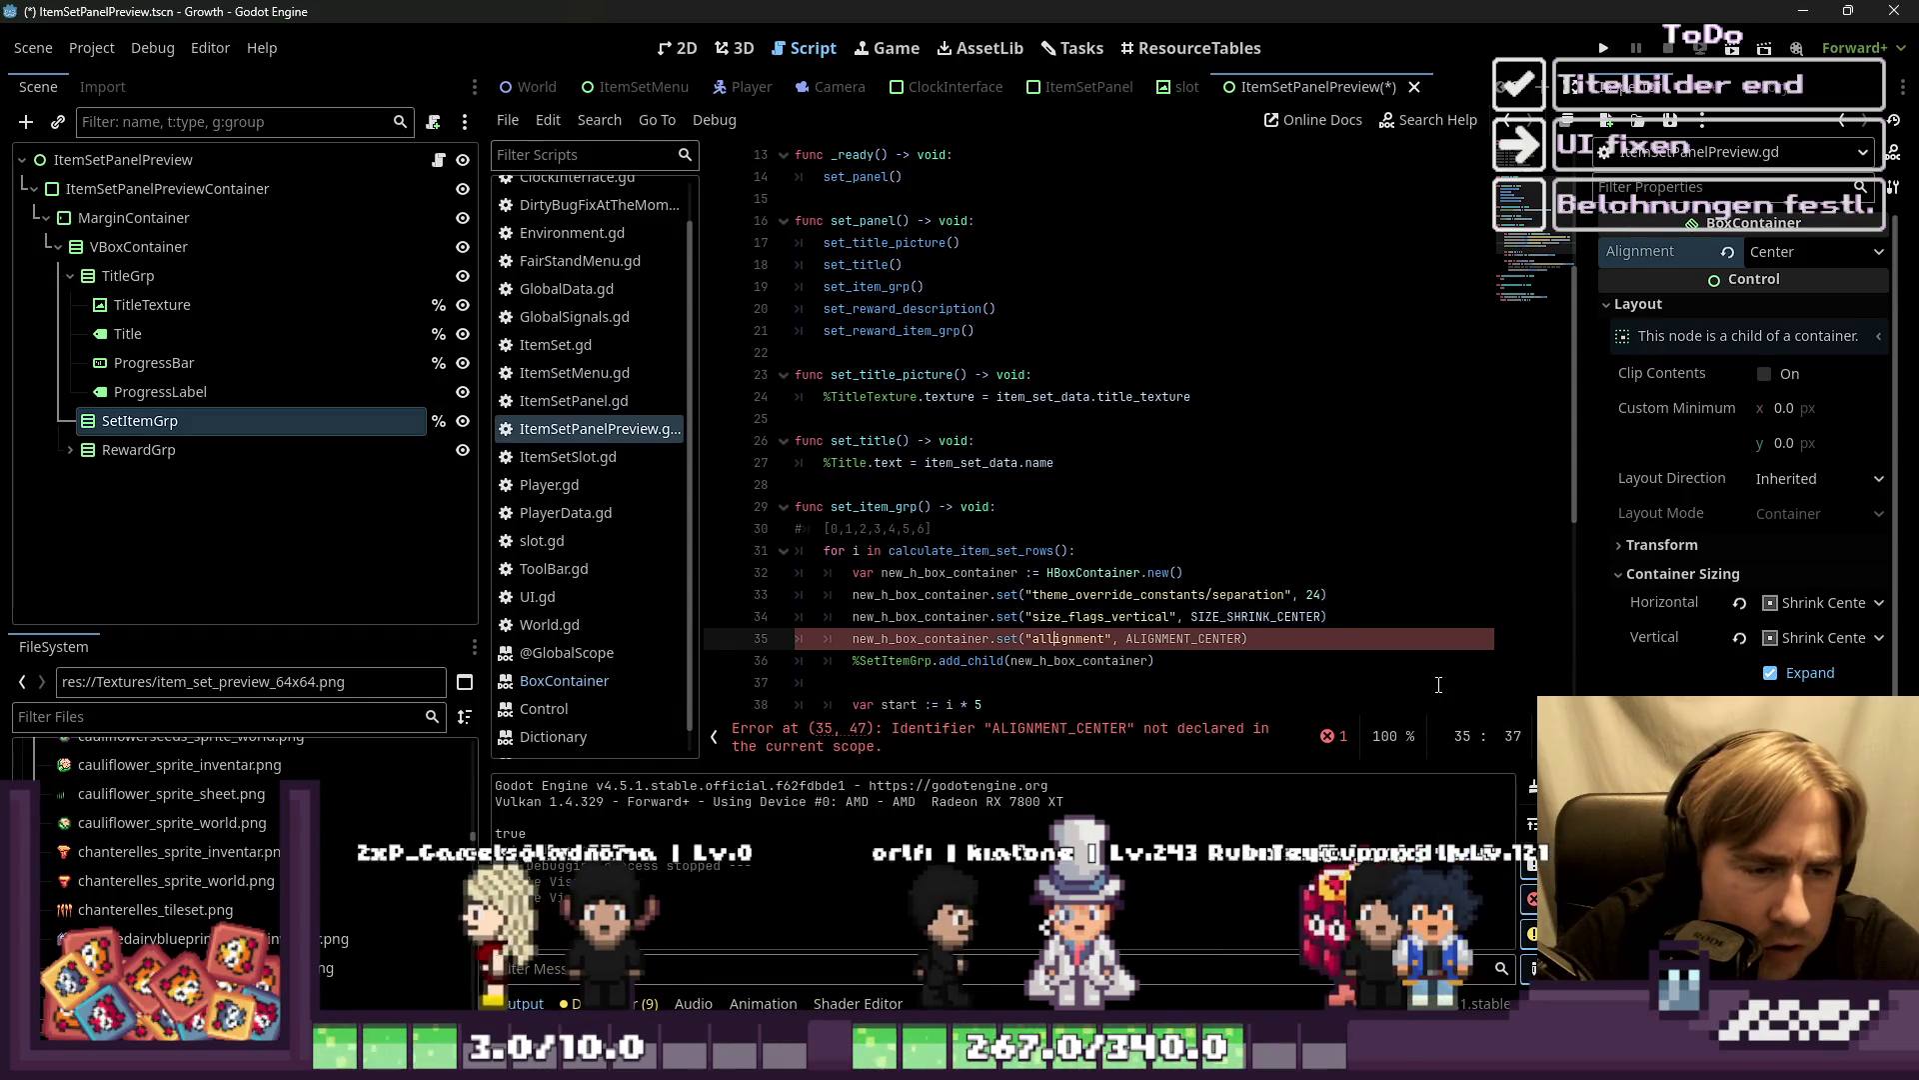
key("BackSpace")
key("ctrl+Right")
key("ctrl+Right")
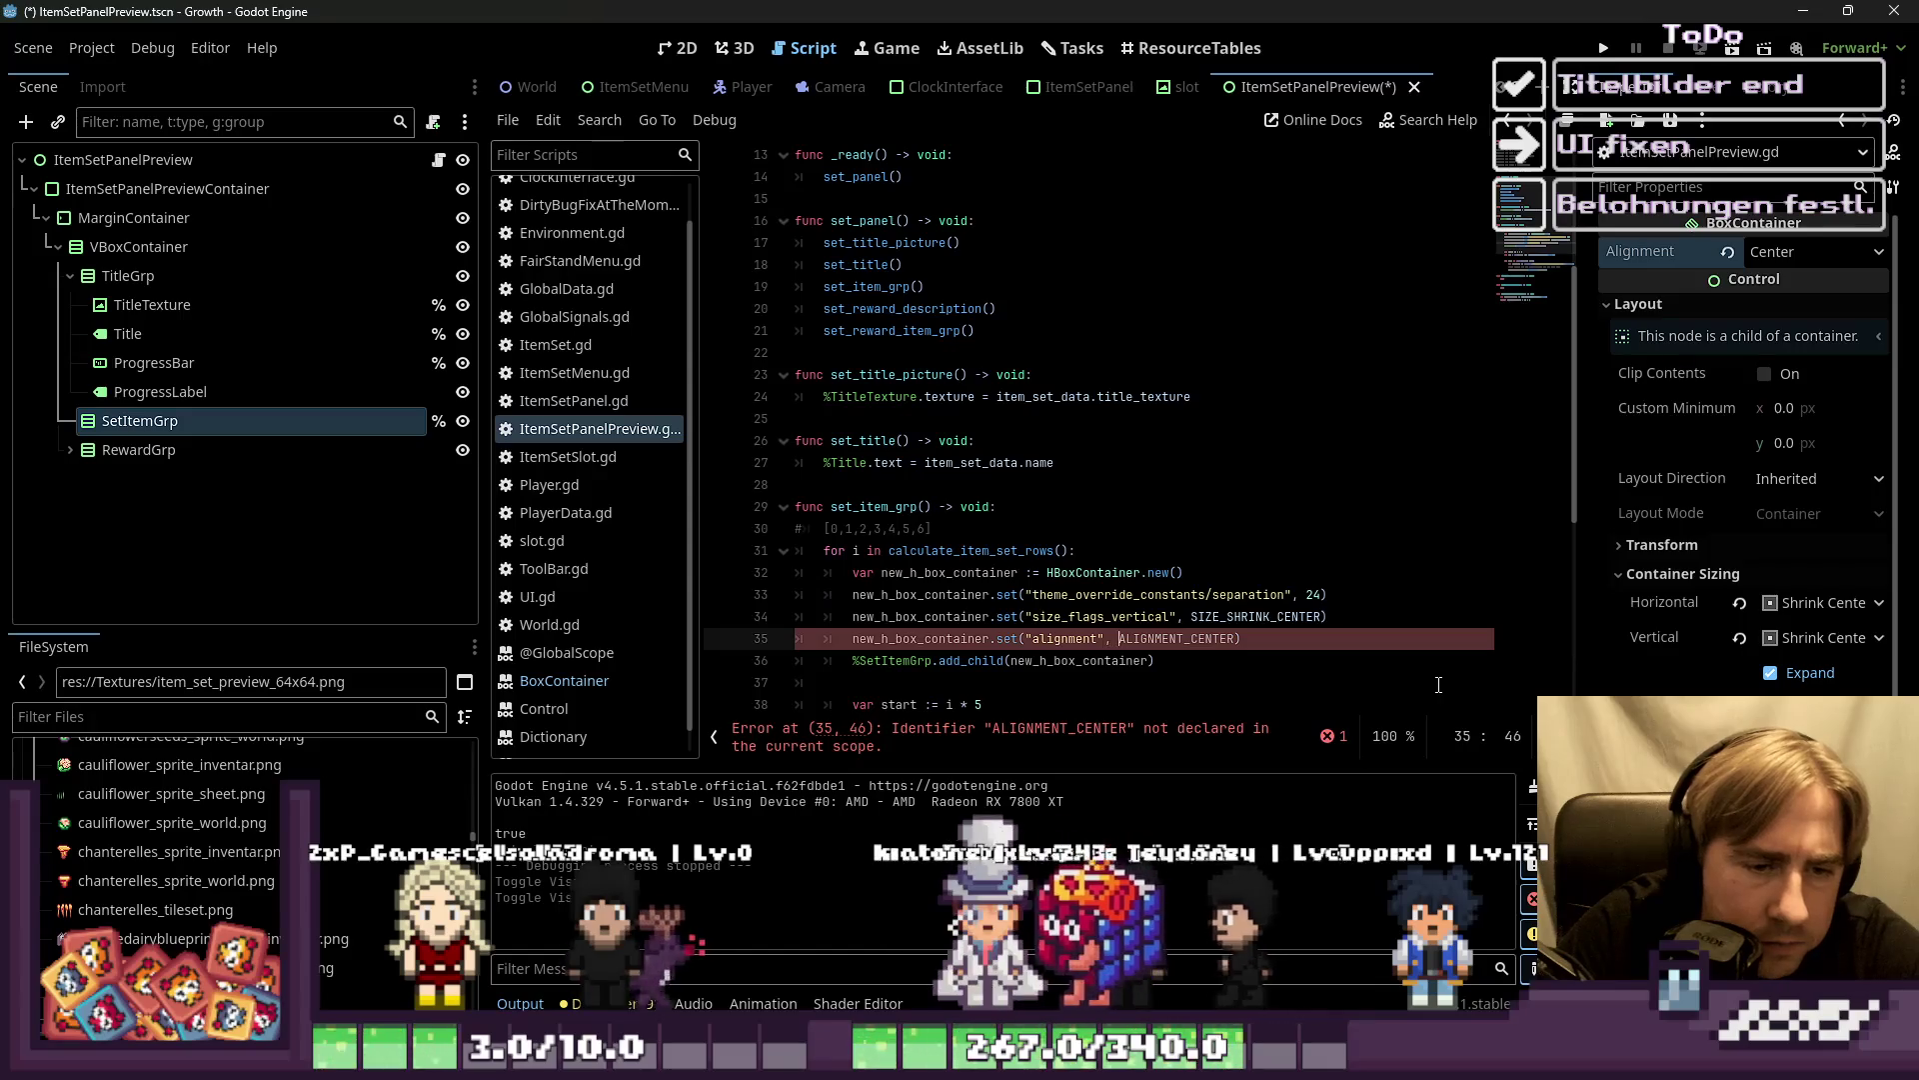
key("ctrl+BackSpace")
type("ALIGN")
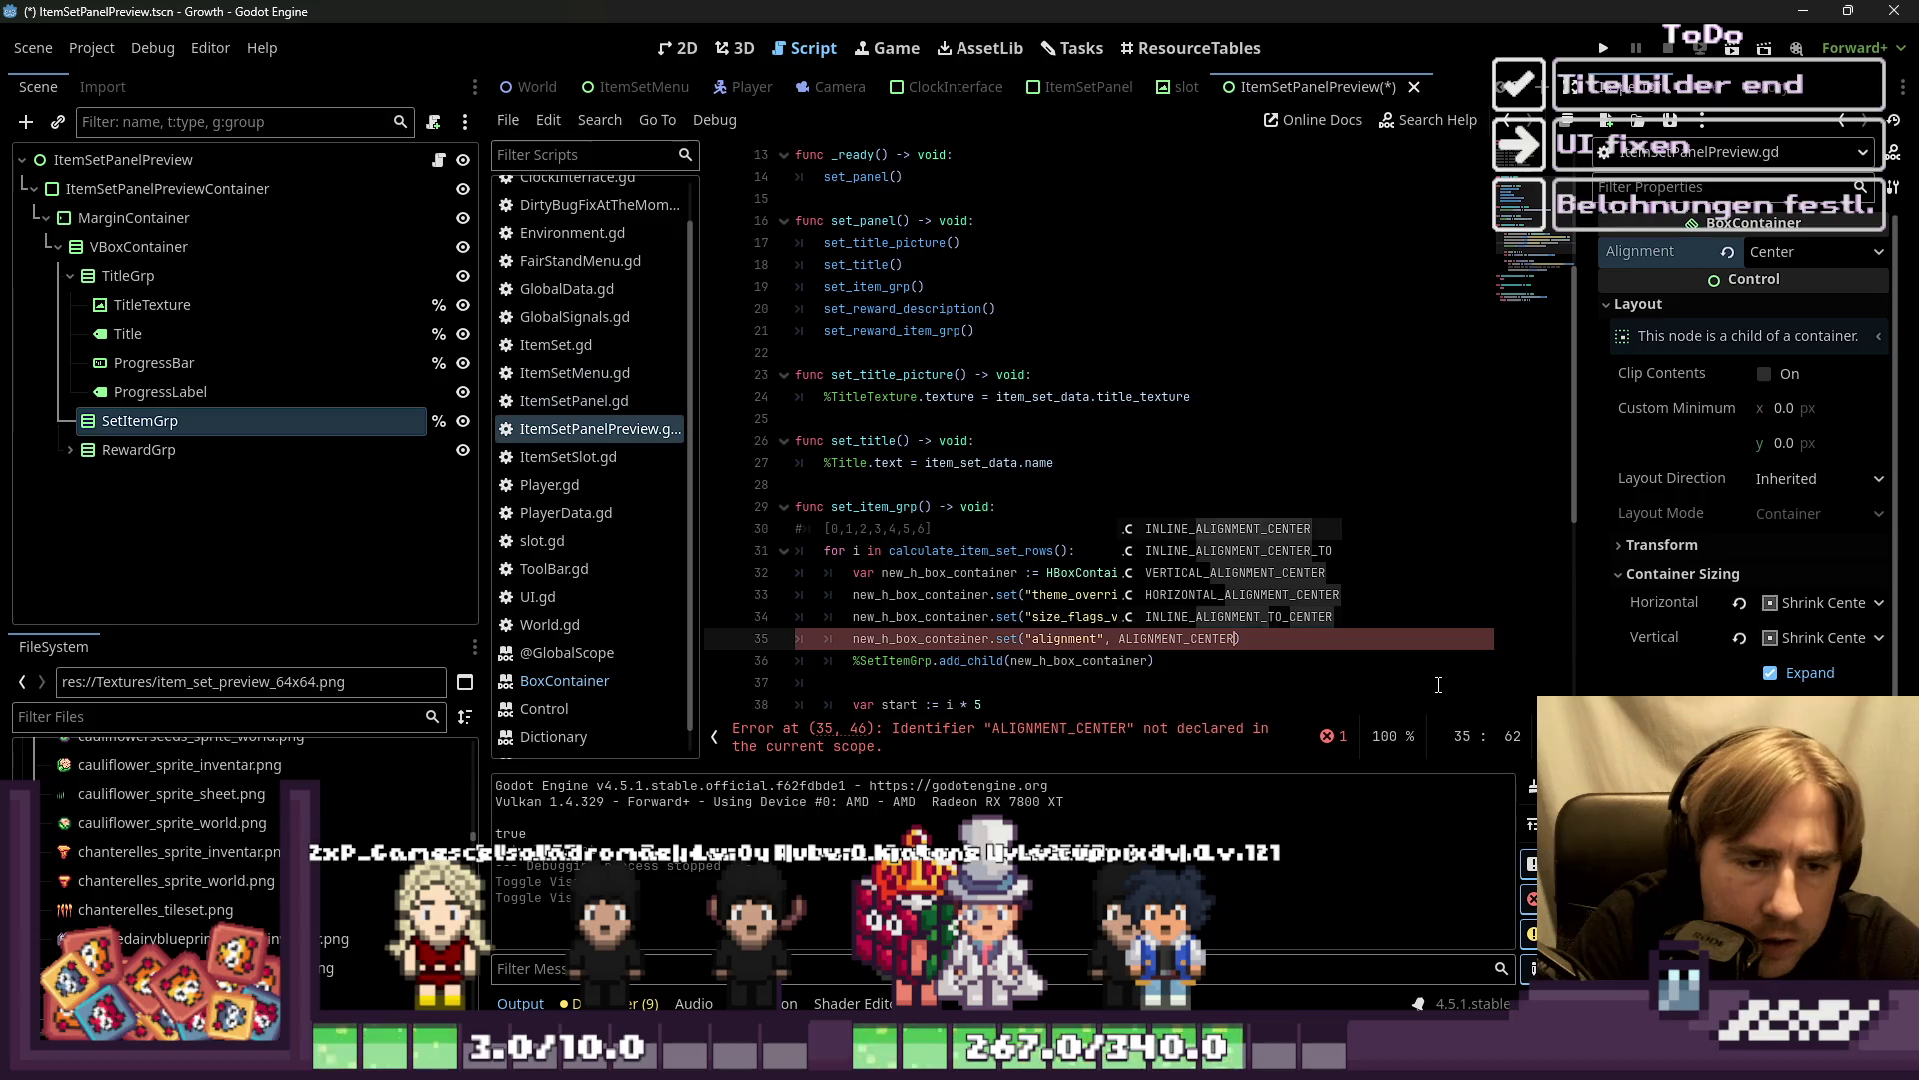
key("Down")
key("Down")
key("Return")
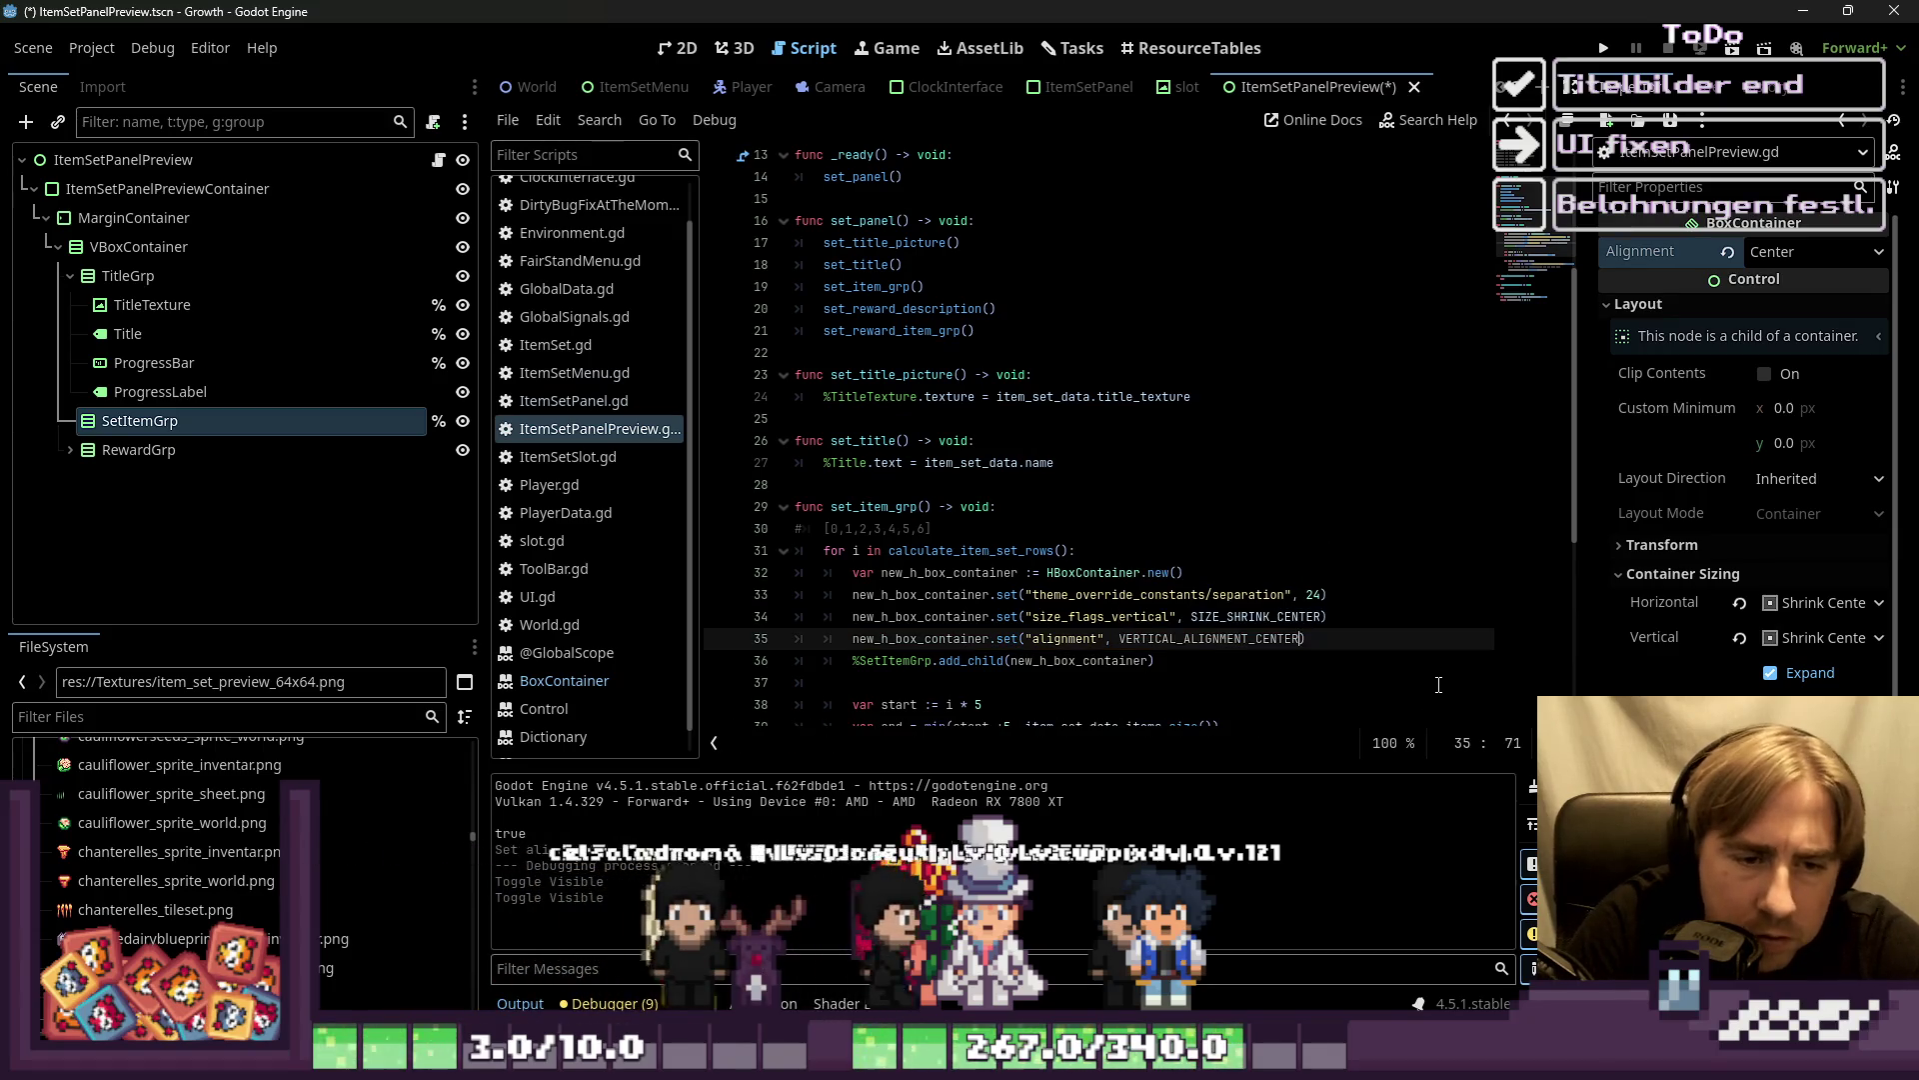
left_click(1212, 548)
left_click(1605, 50)
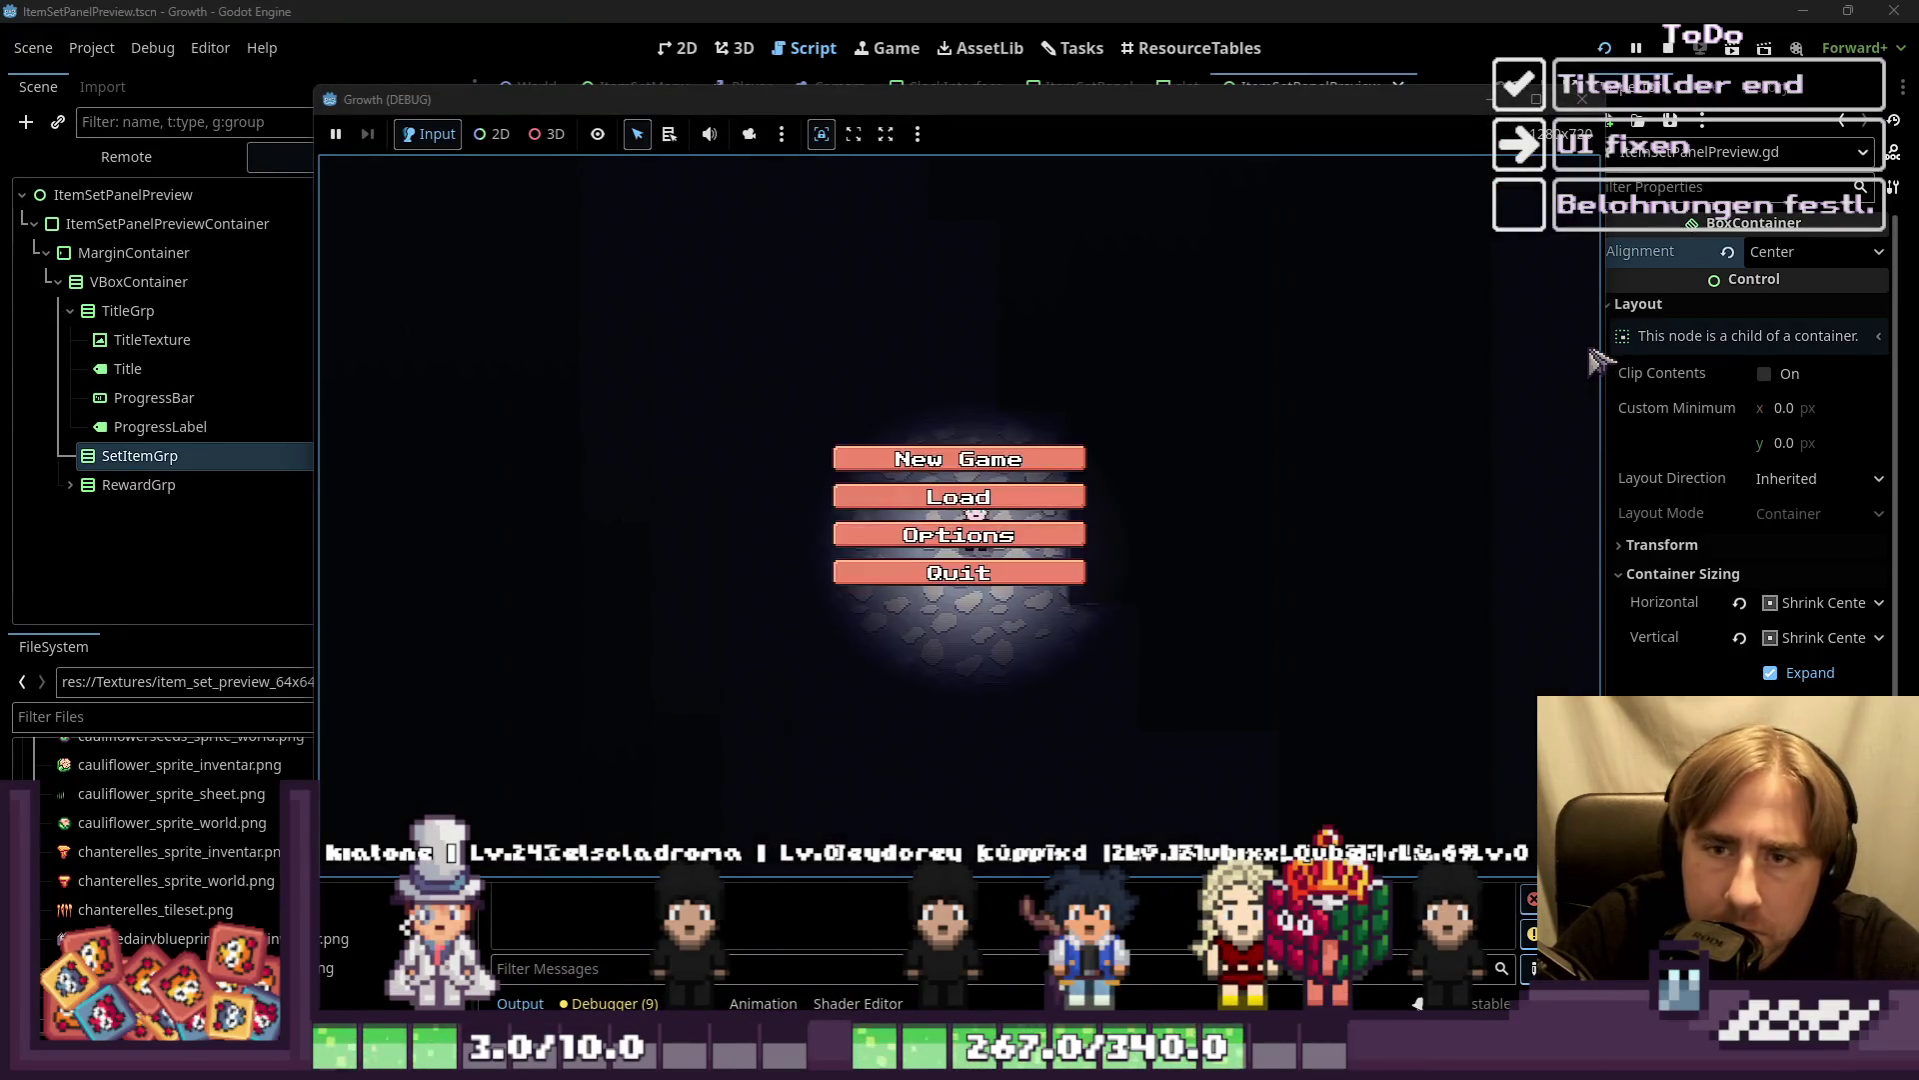
Load a save, check Asian Food's centered rows in Collections, then close the game
left_click(969, 493)
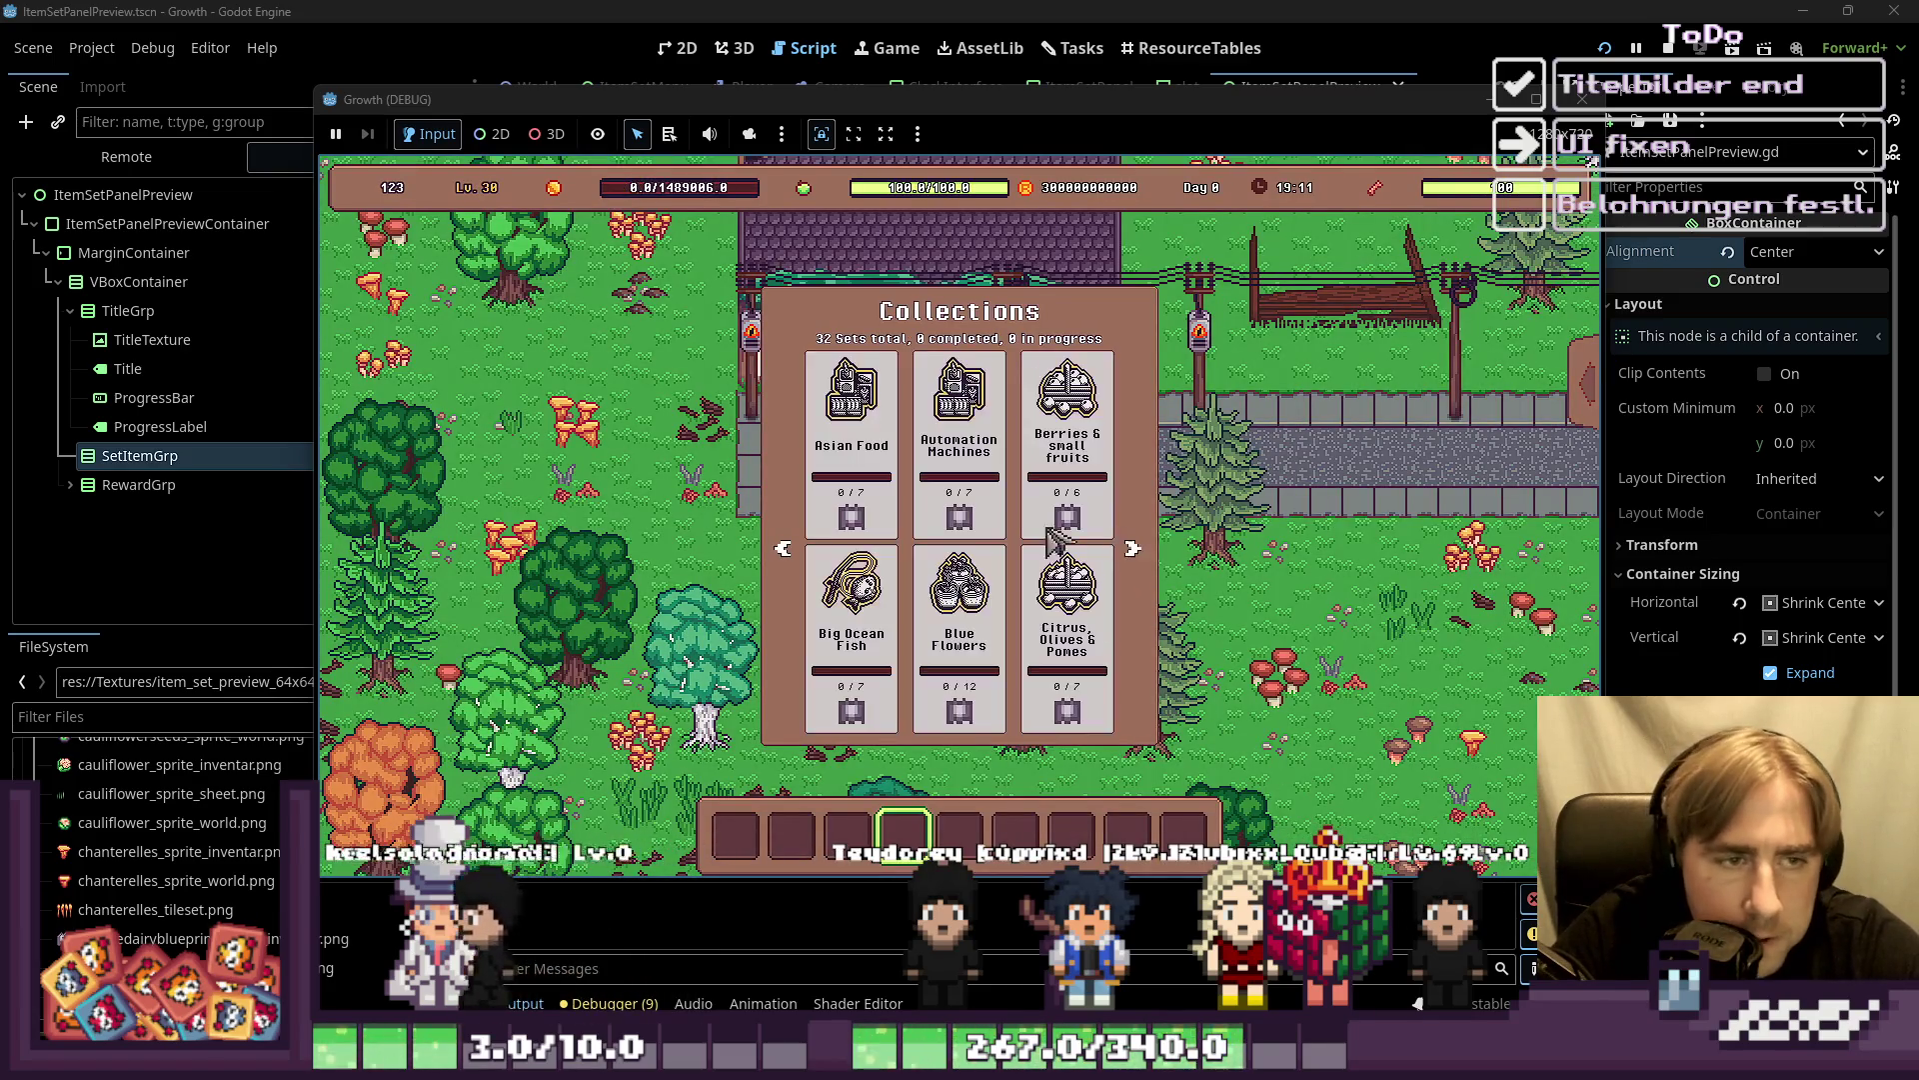
left_click(829, 418)
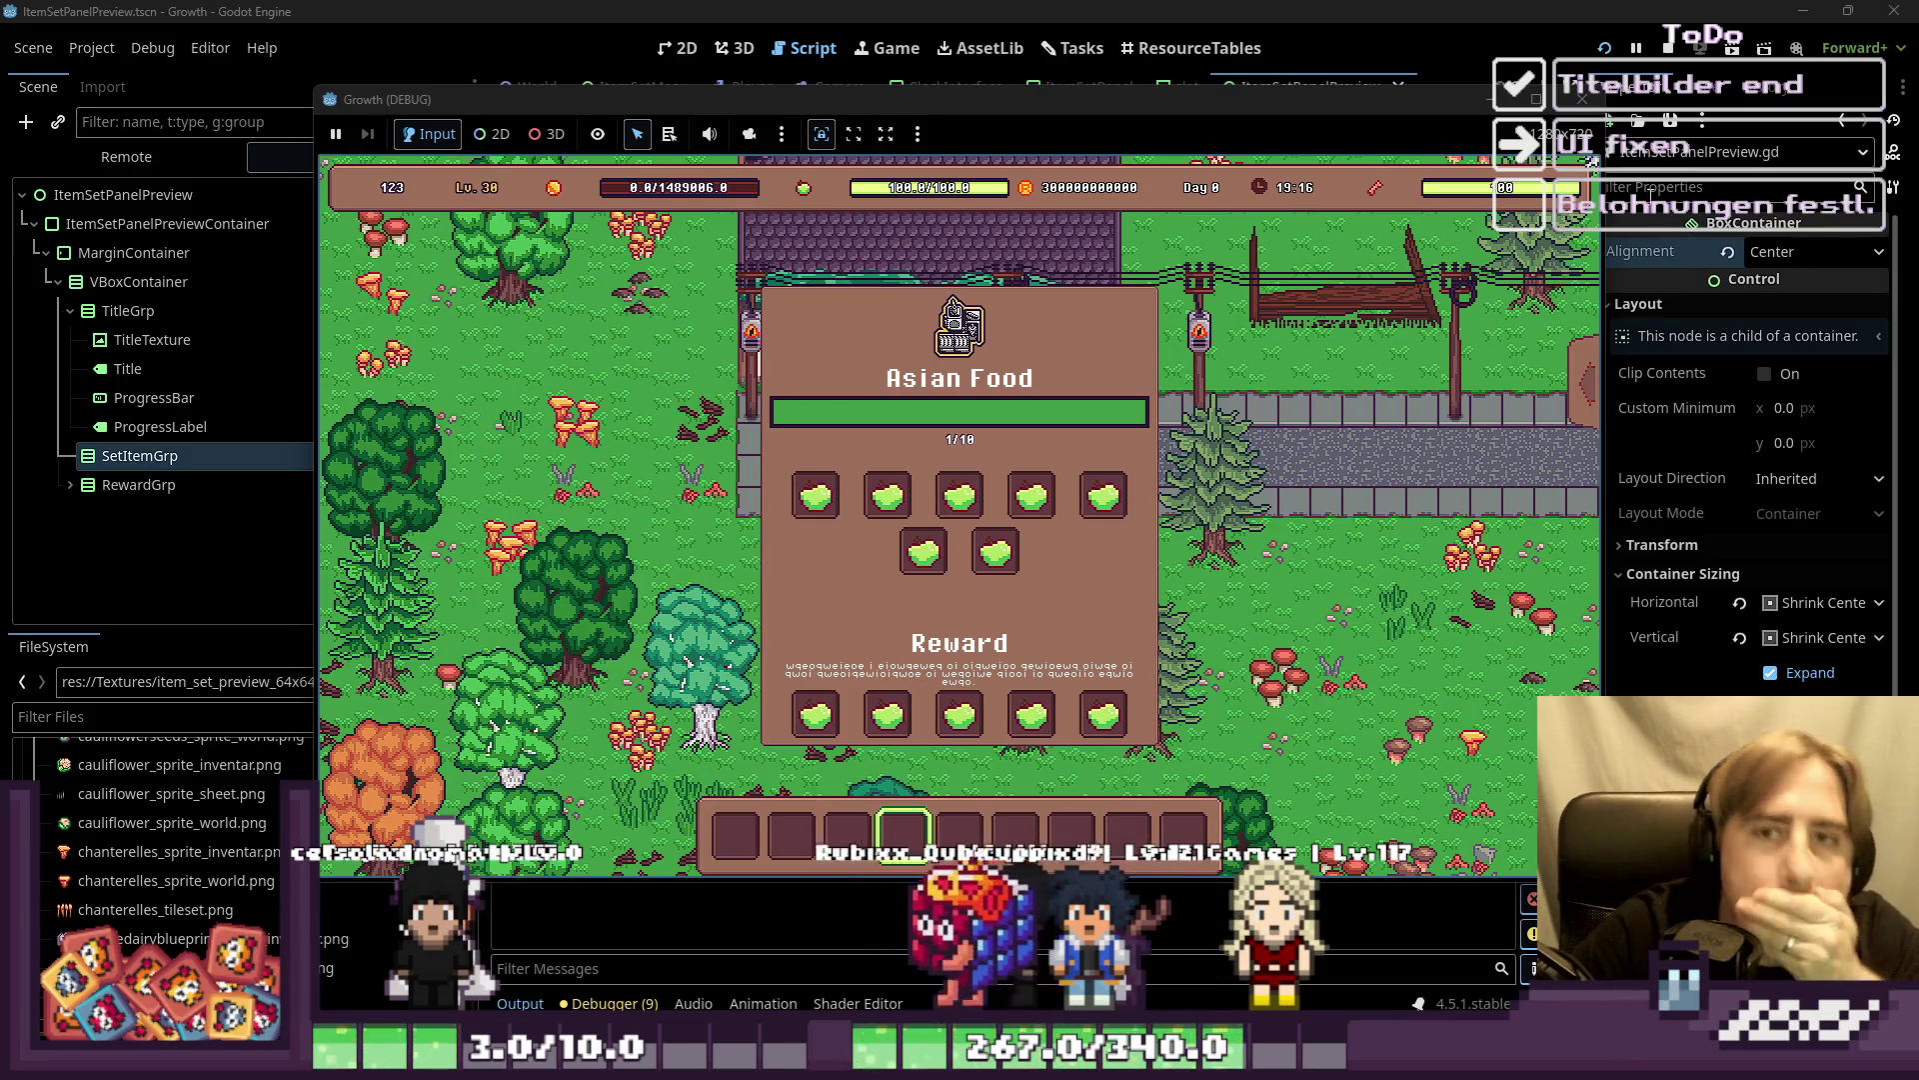
key("F8")
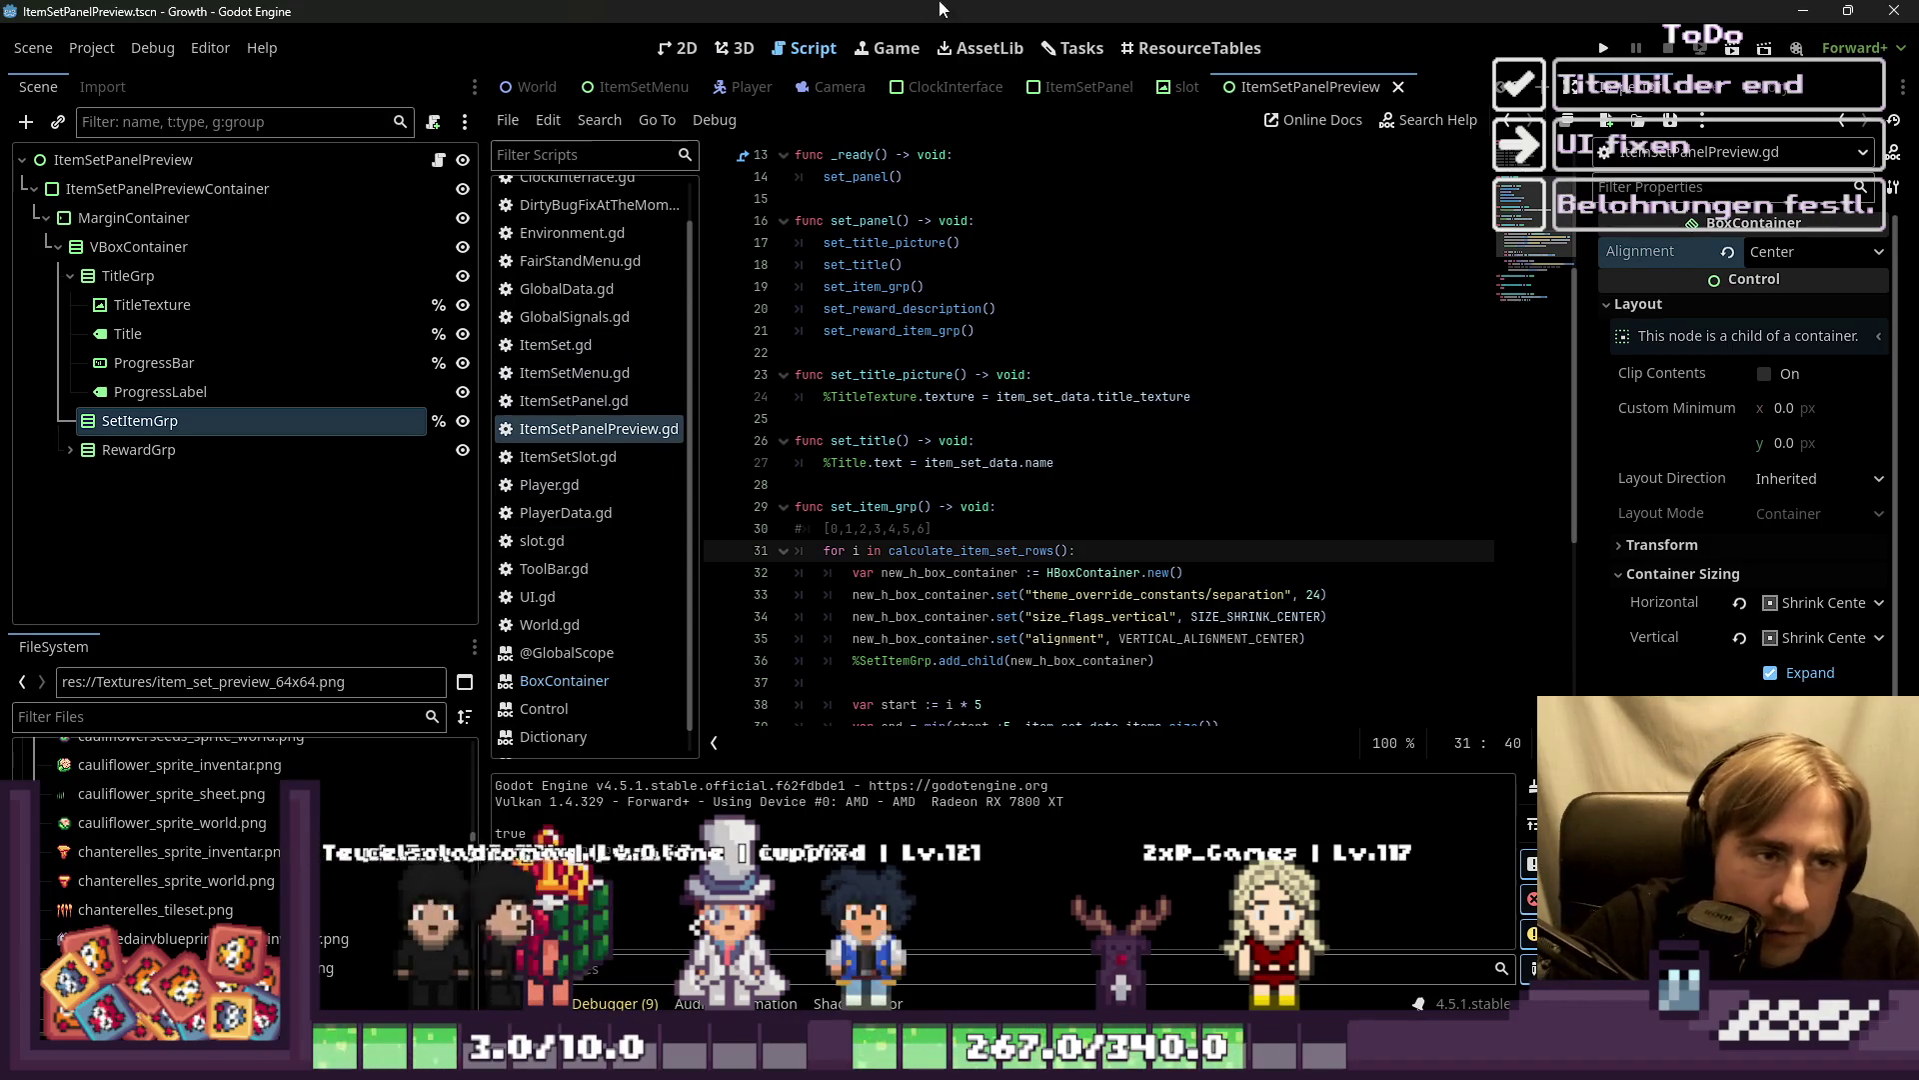
left_click(1192, 48)
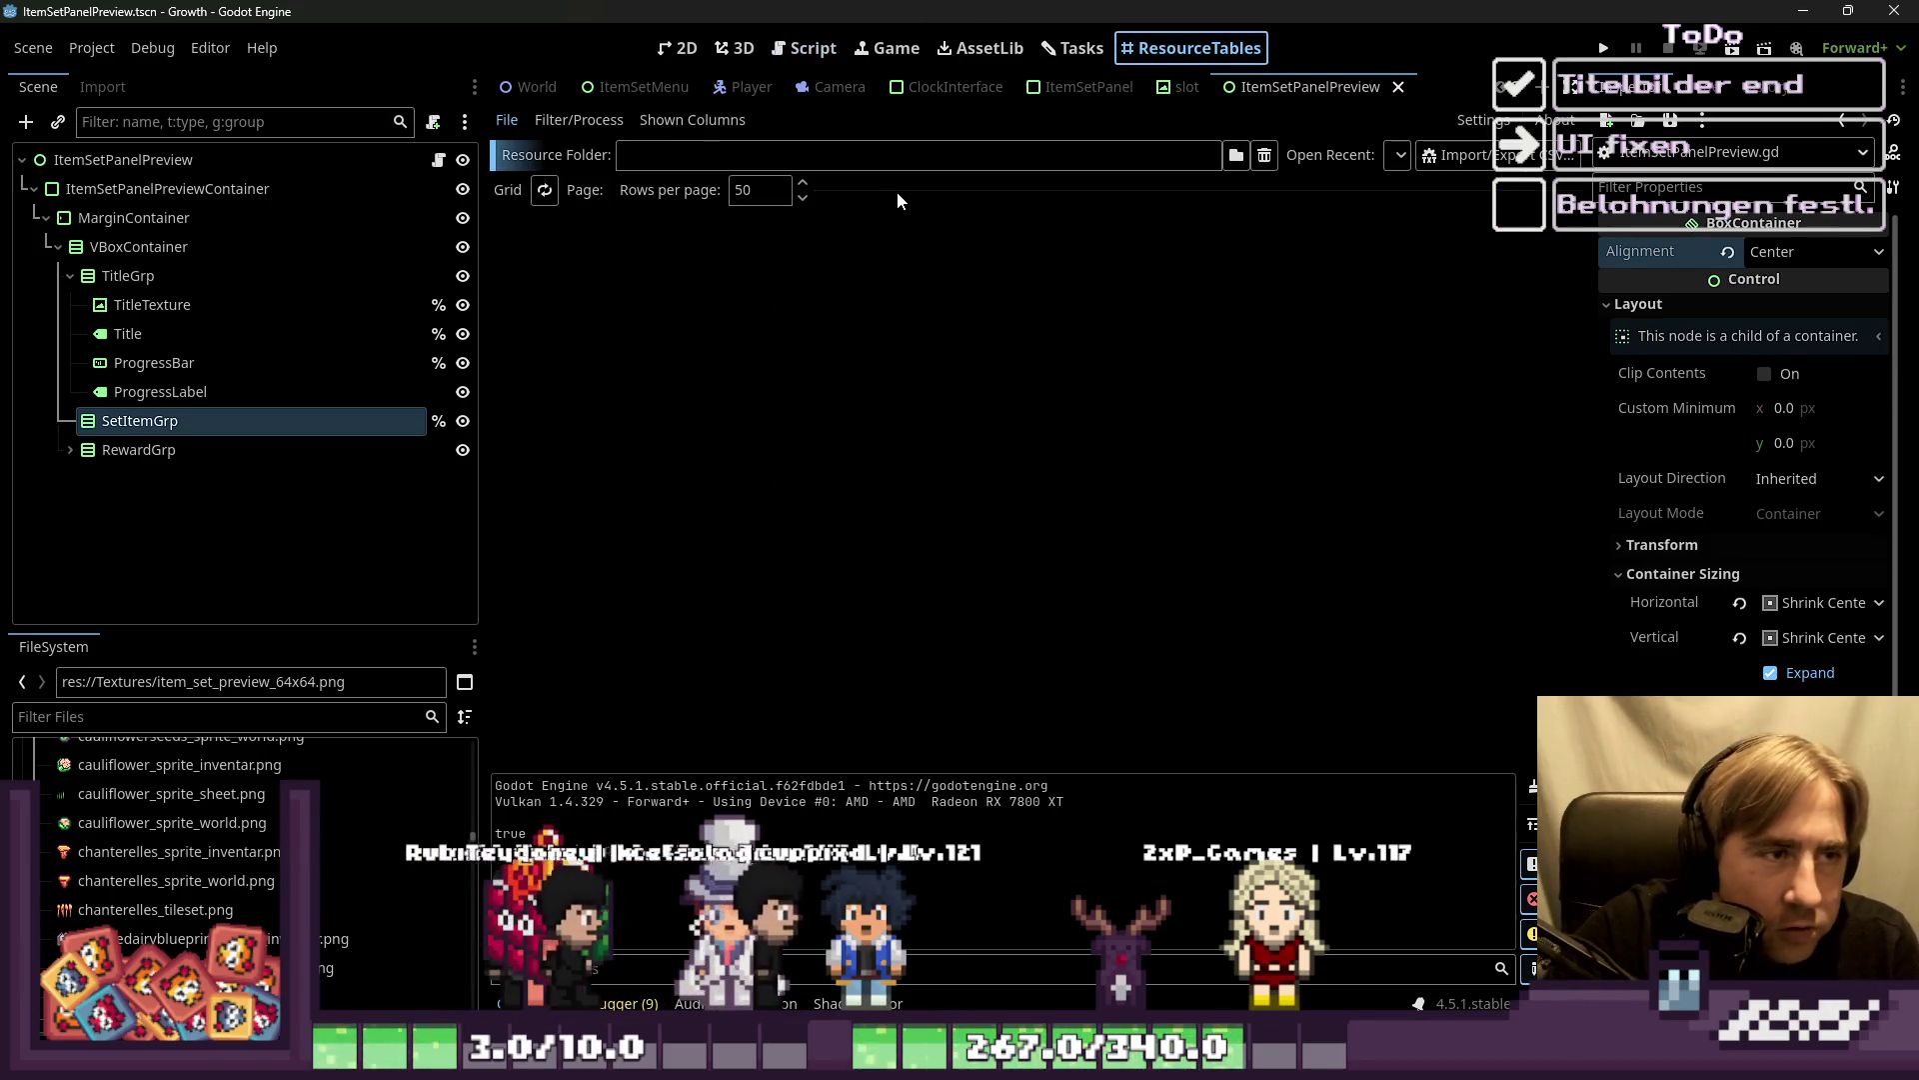
Load res://Resources/ItemsSetResources into the table and open Asian Food's Items array
left_click(1230, 158)
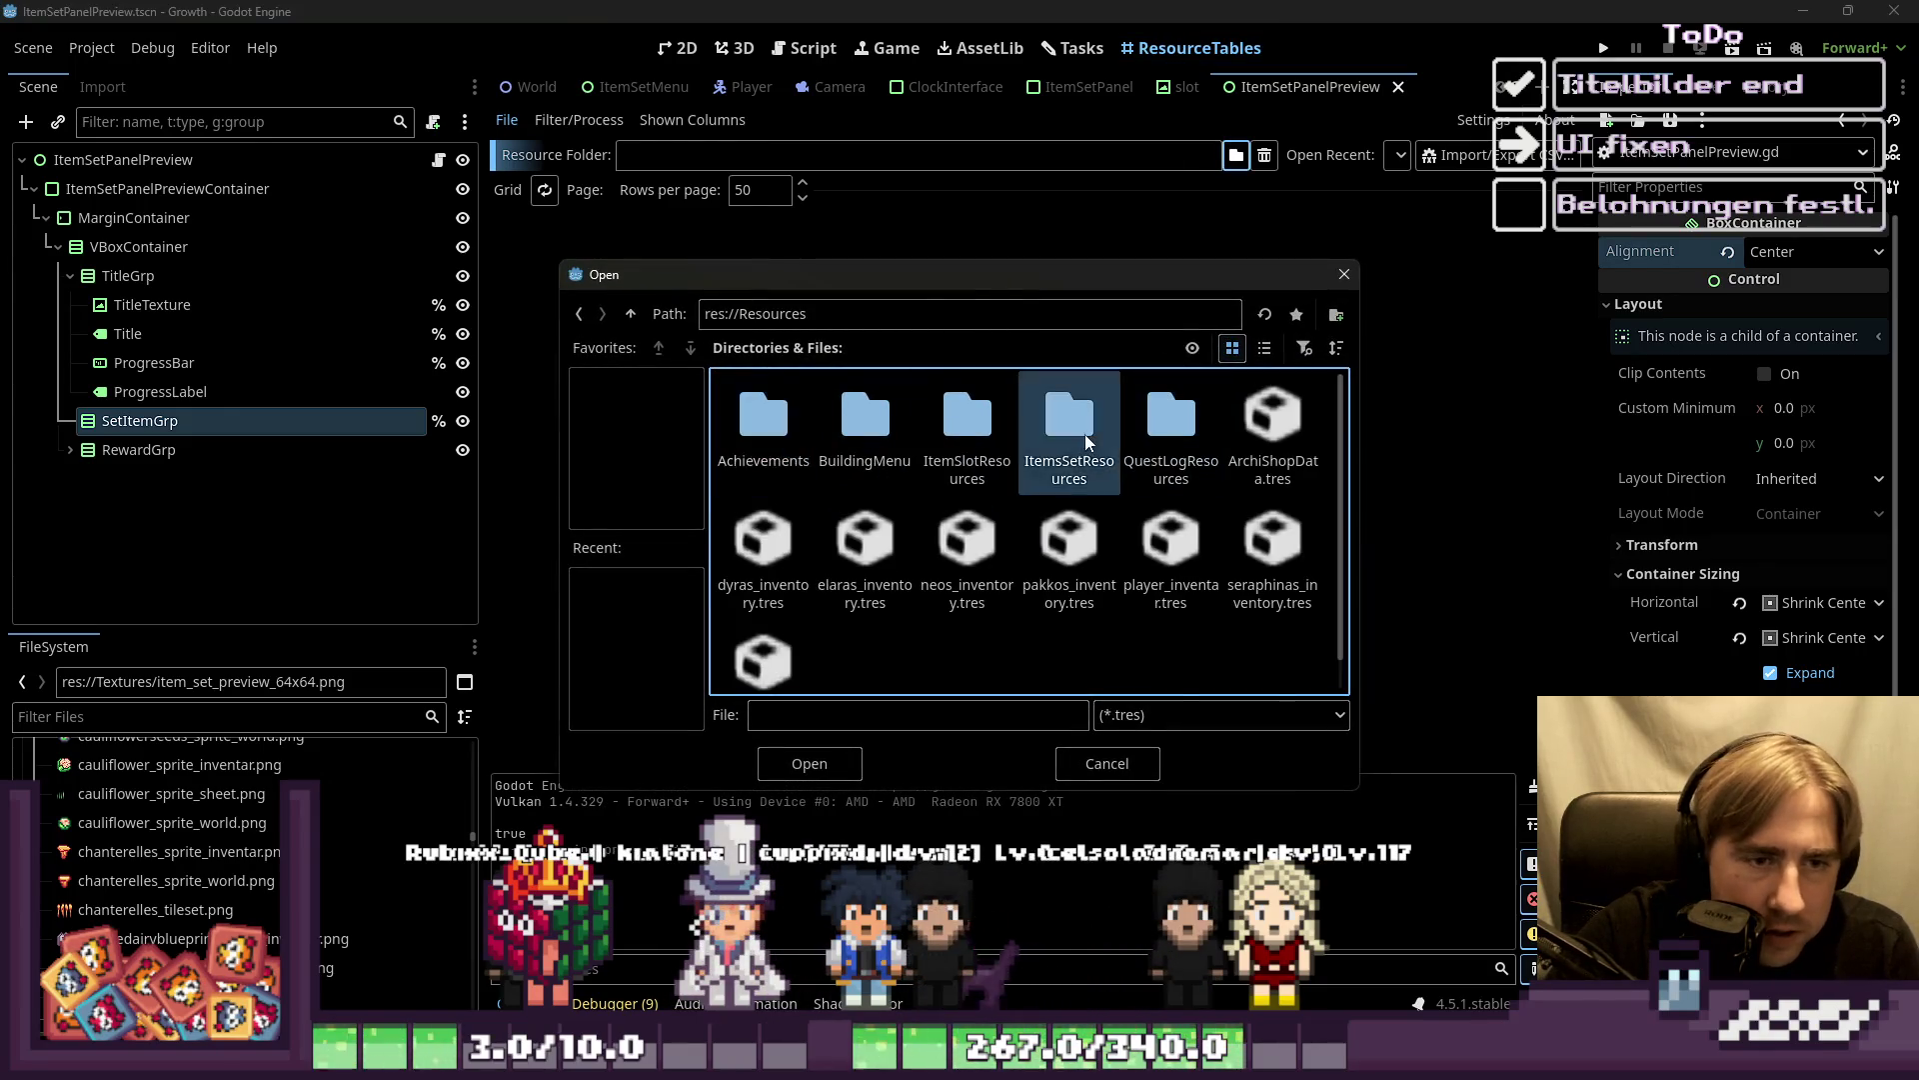
double_click(1069, 430)
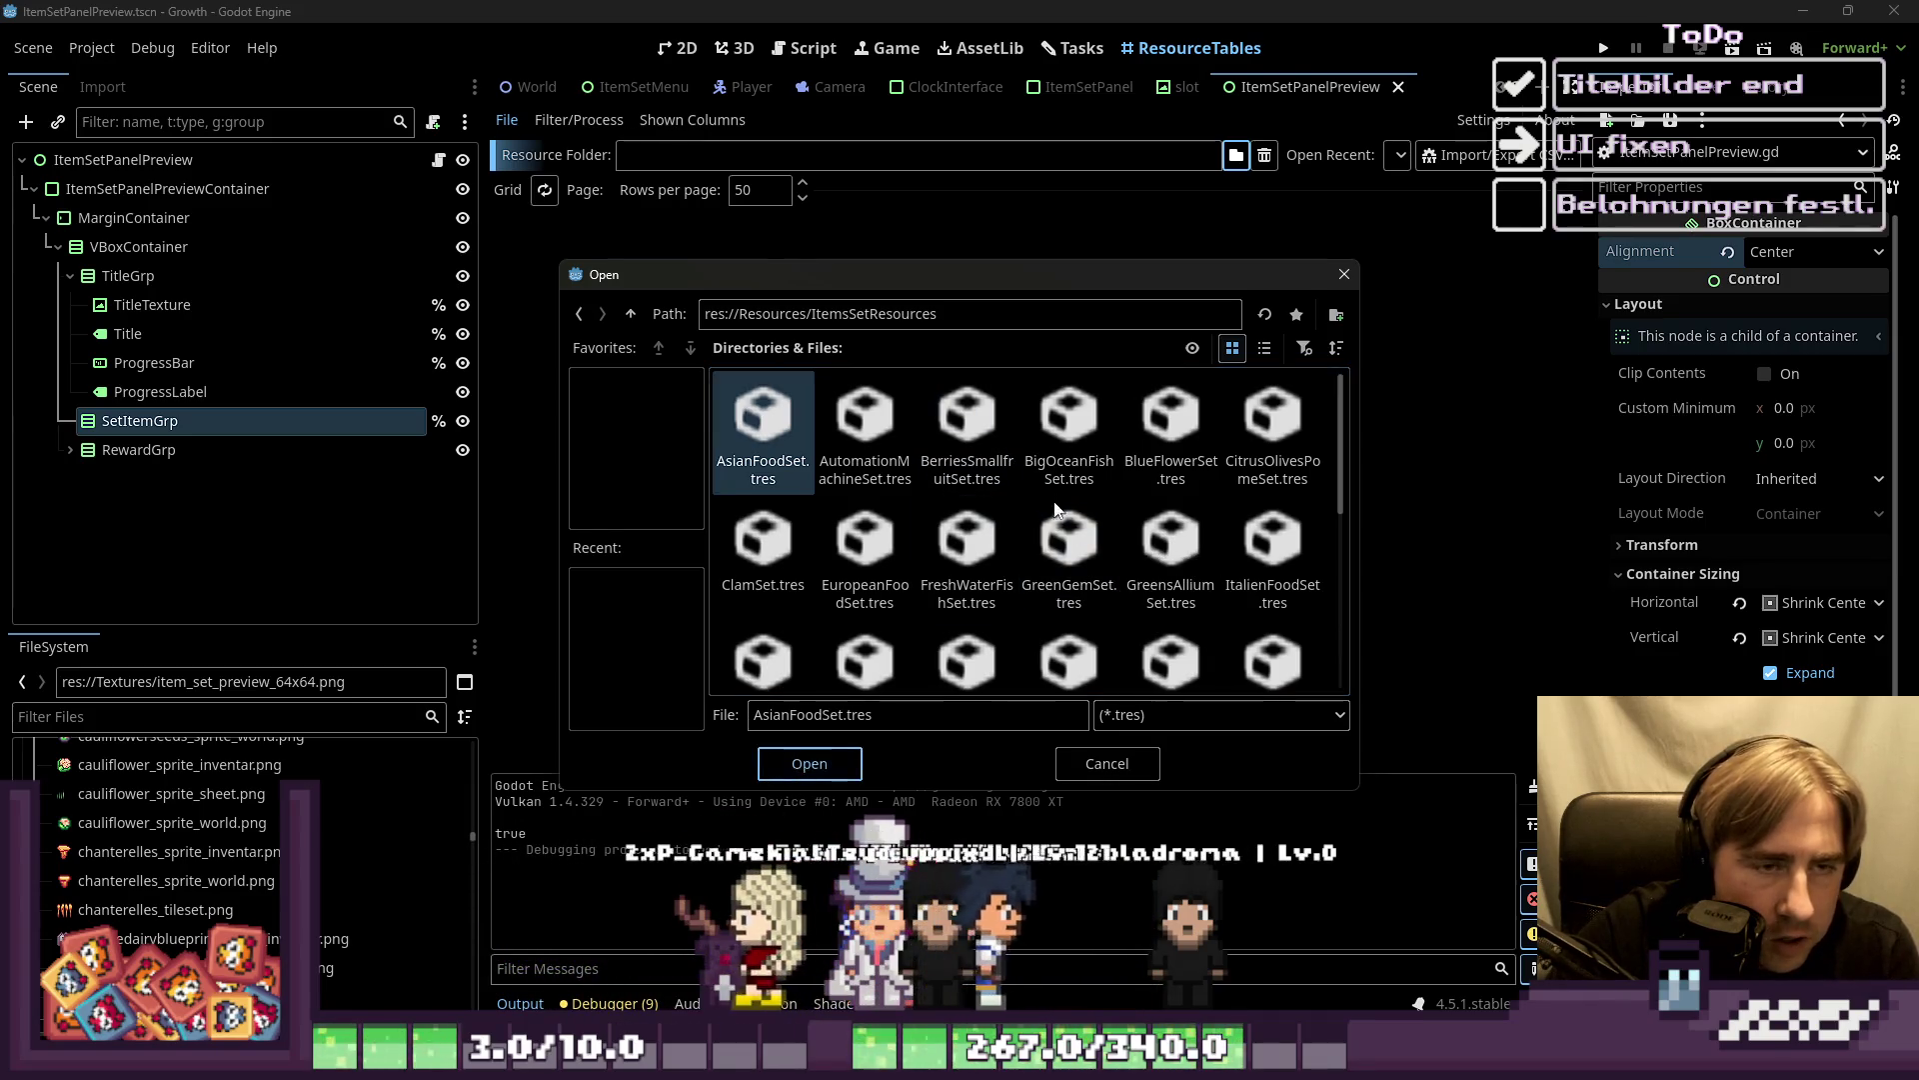
double_click(981, 591)
left_click(1112, 304)
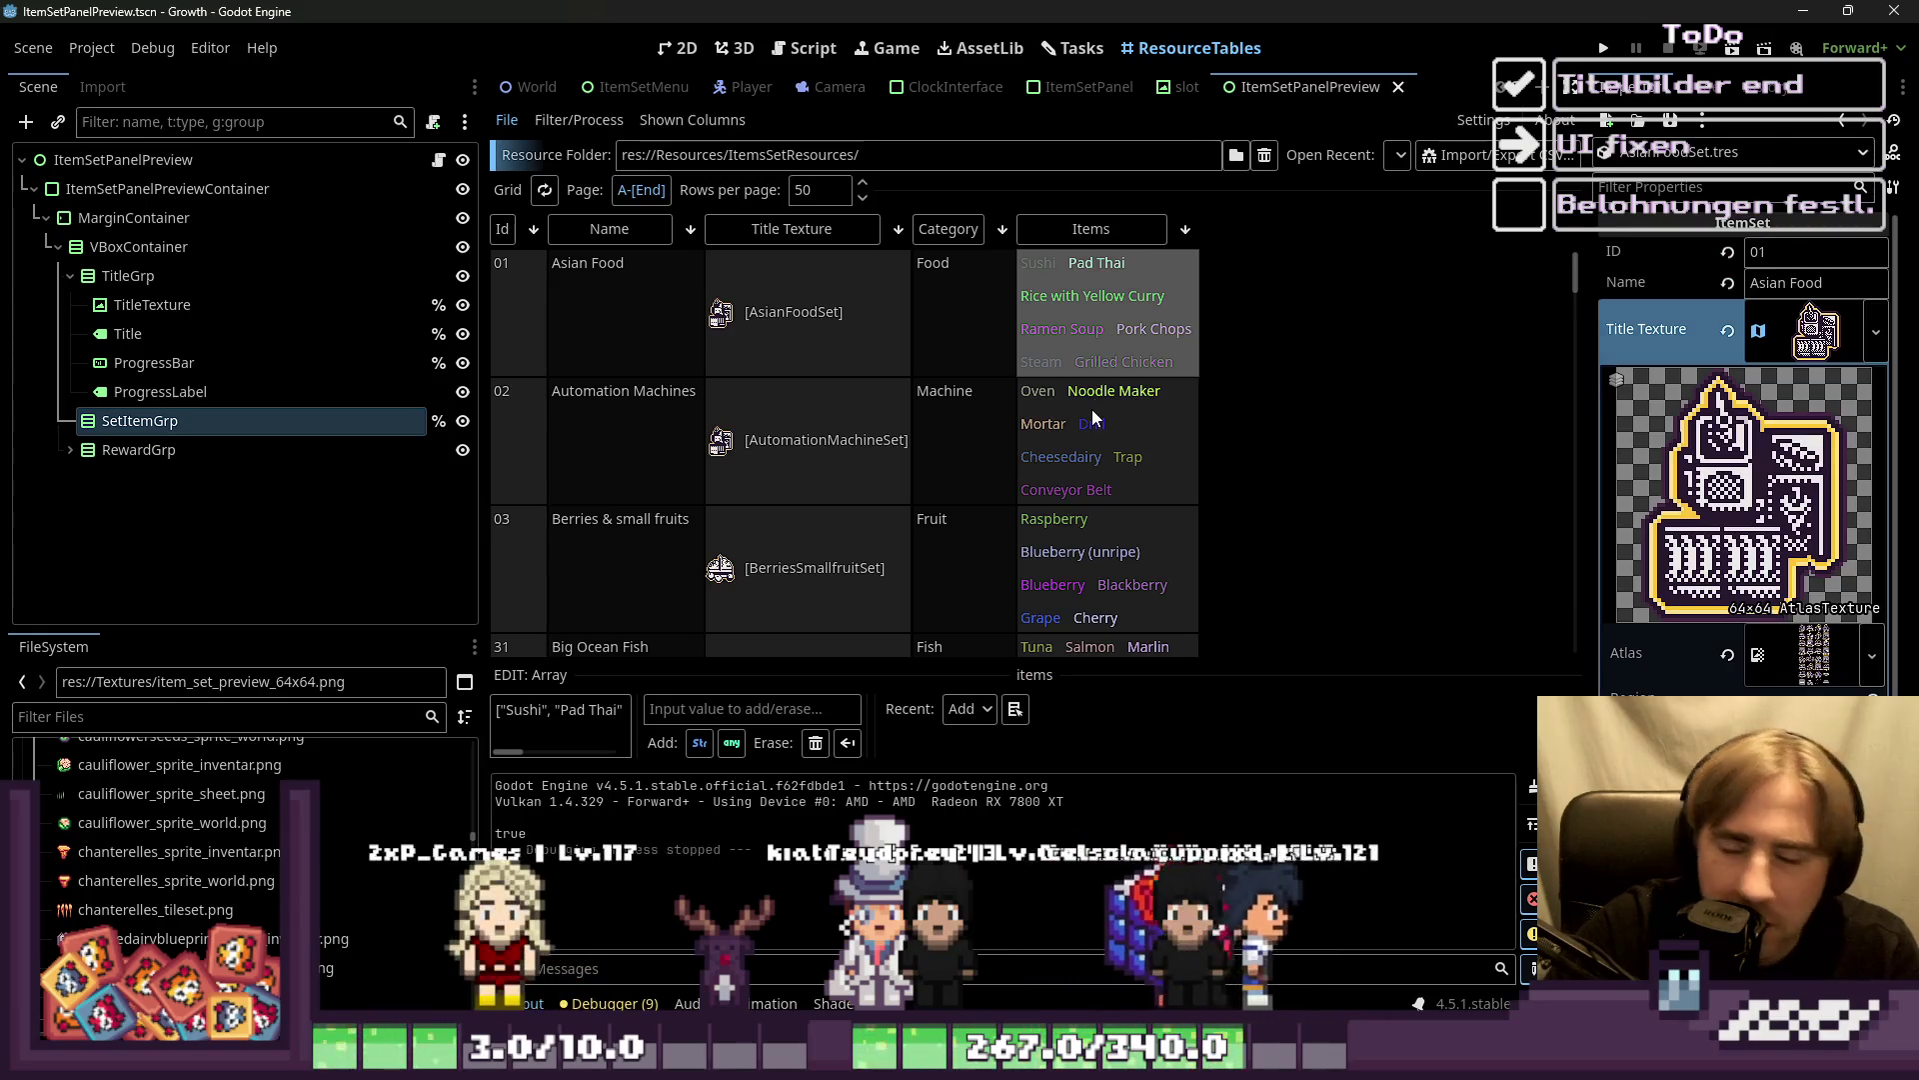
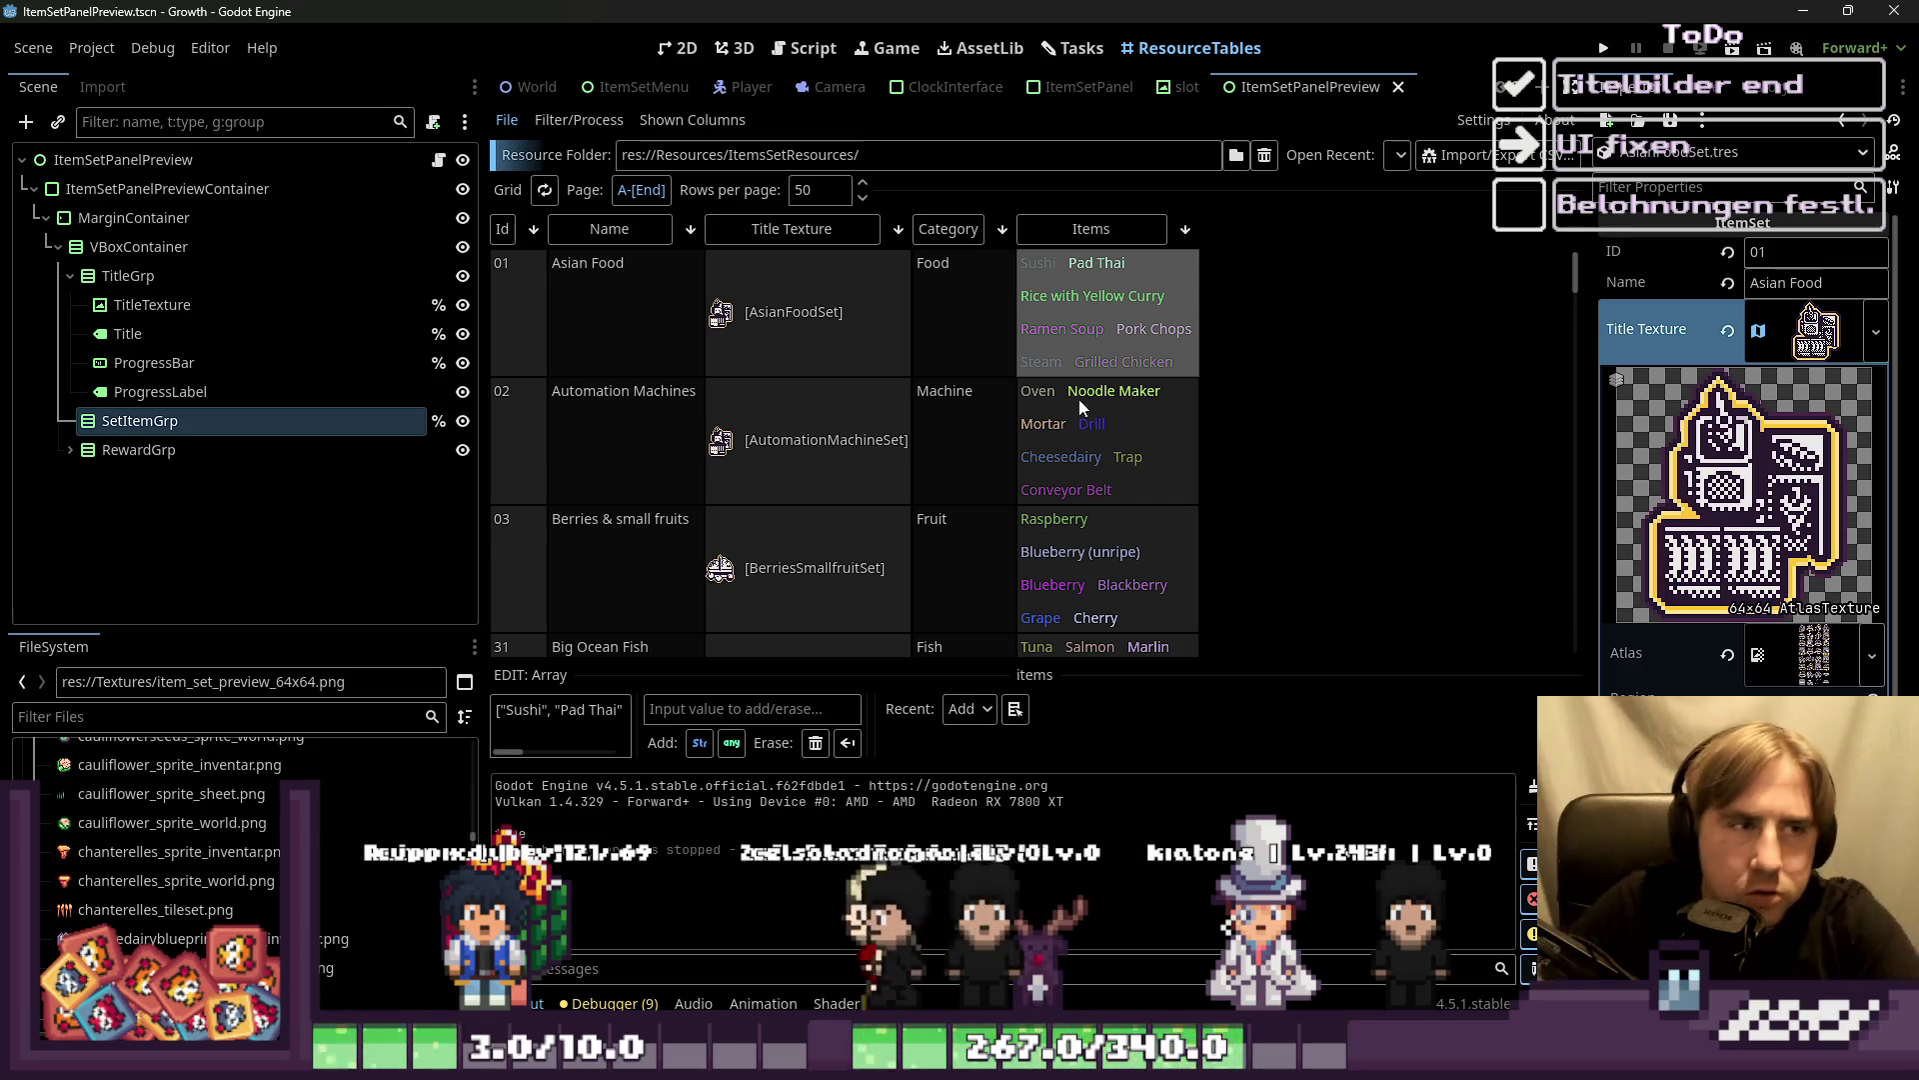
Open GlobalData.gd in the Script workspace and scroll through its _ready code
left_click(810, 50)
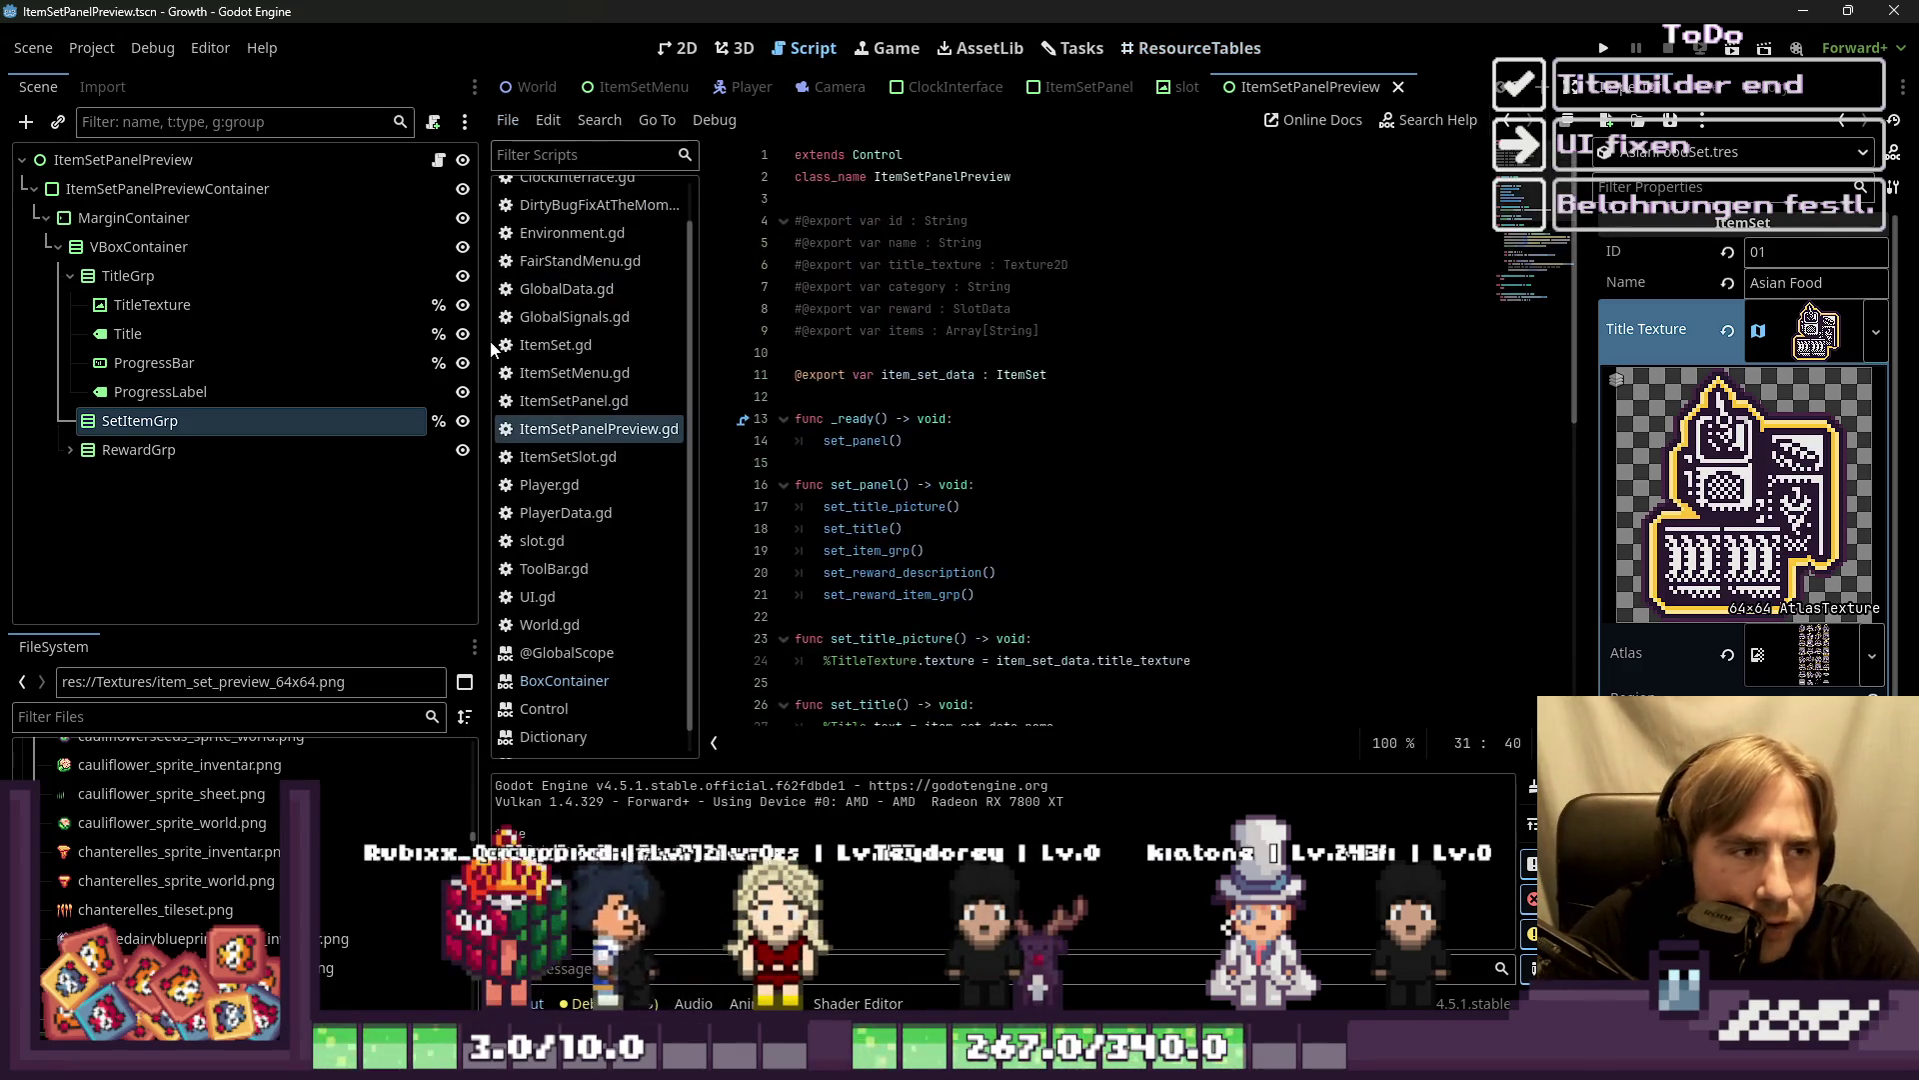
left_click(560, 333)
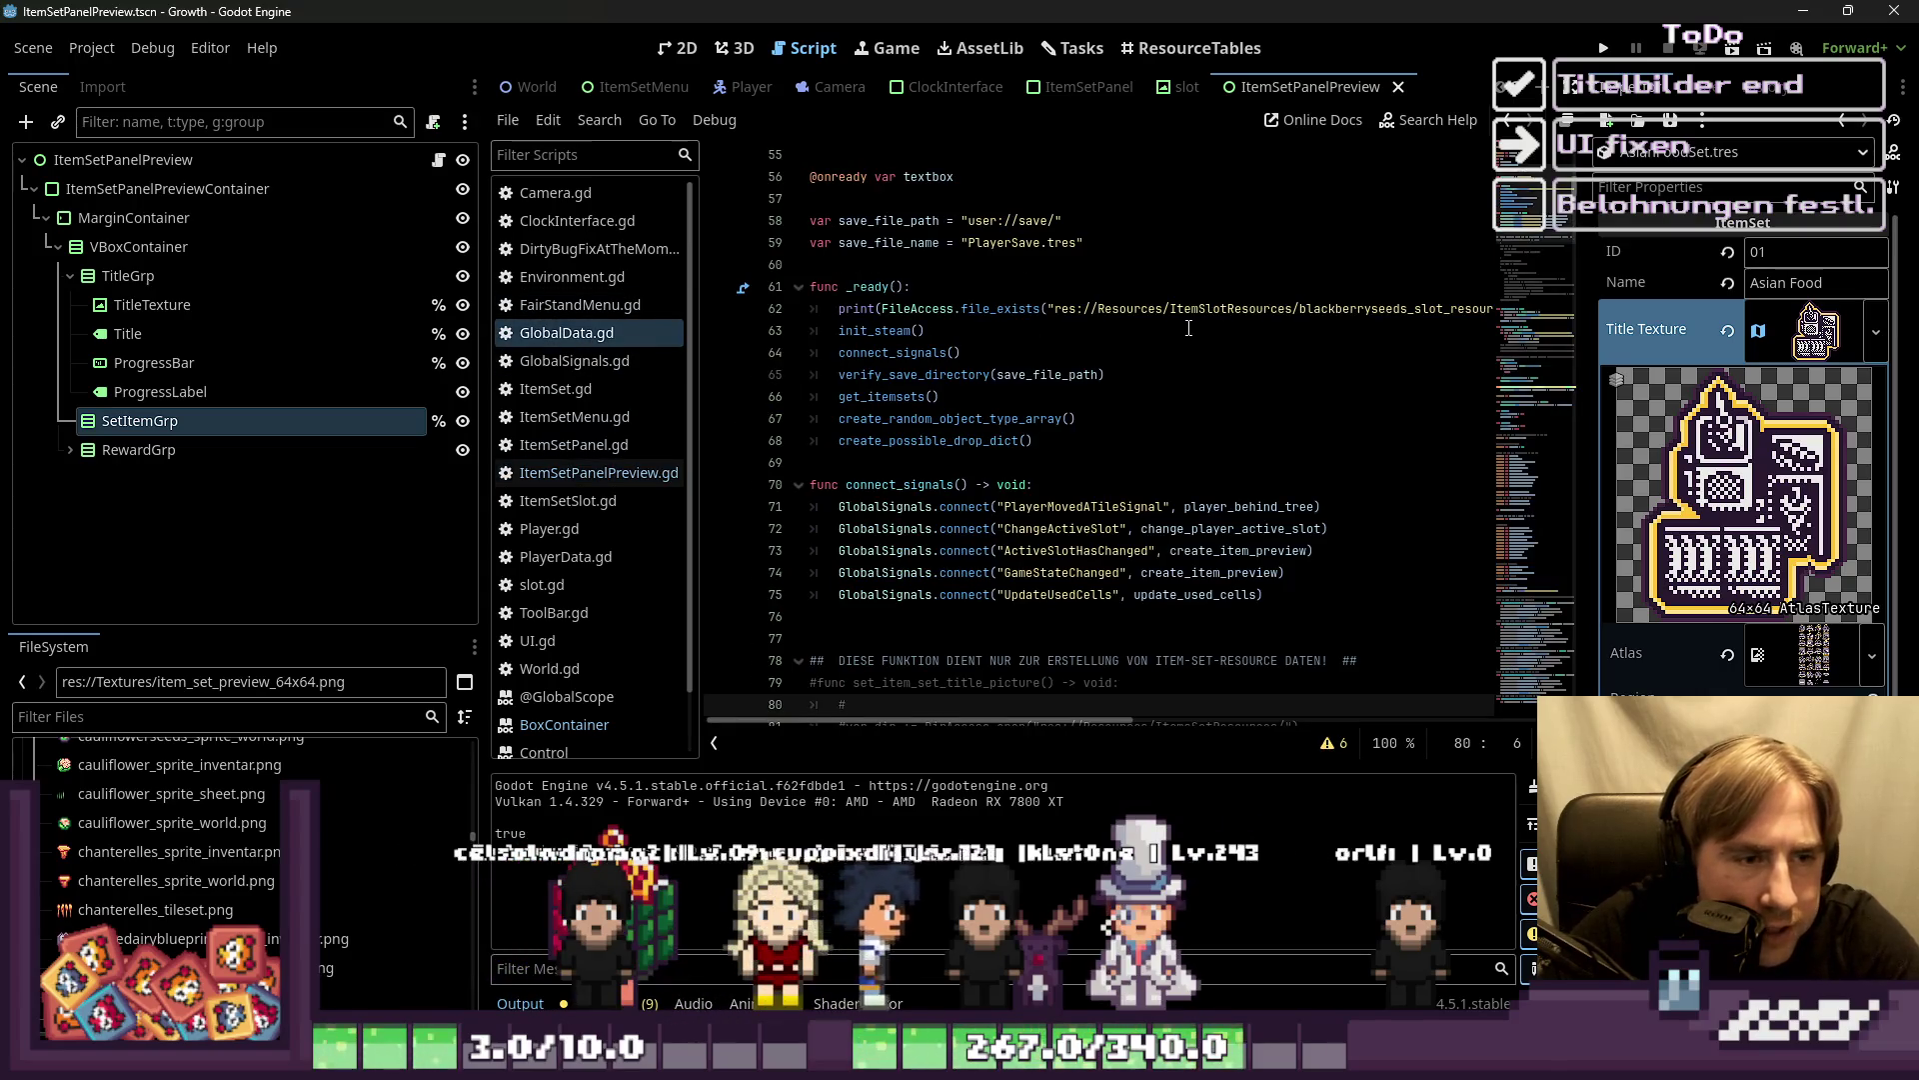
scroll(1184, 329, "down", 6)
scroll(1161, 367, "up", 1)
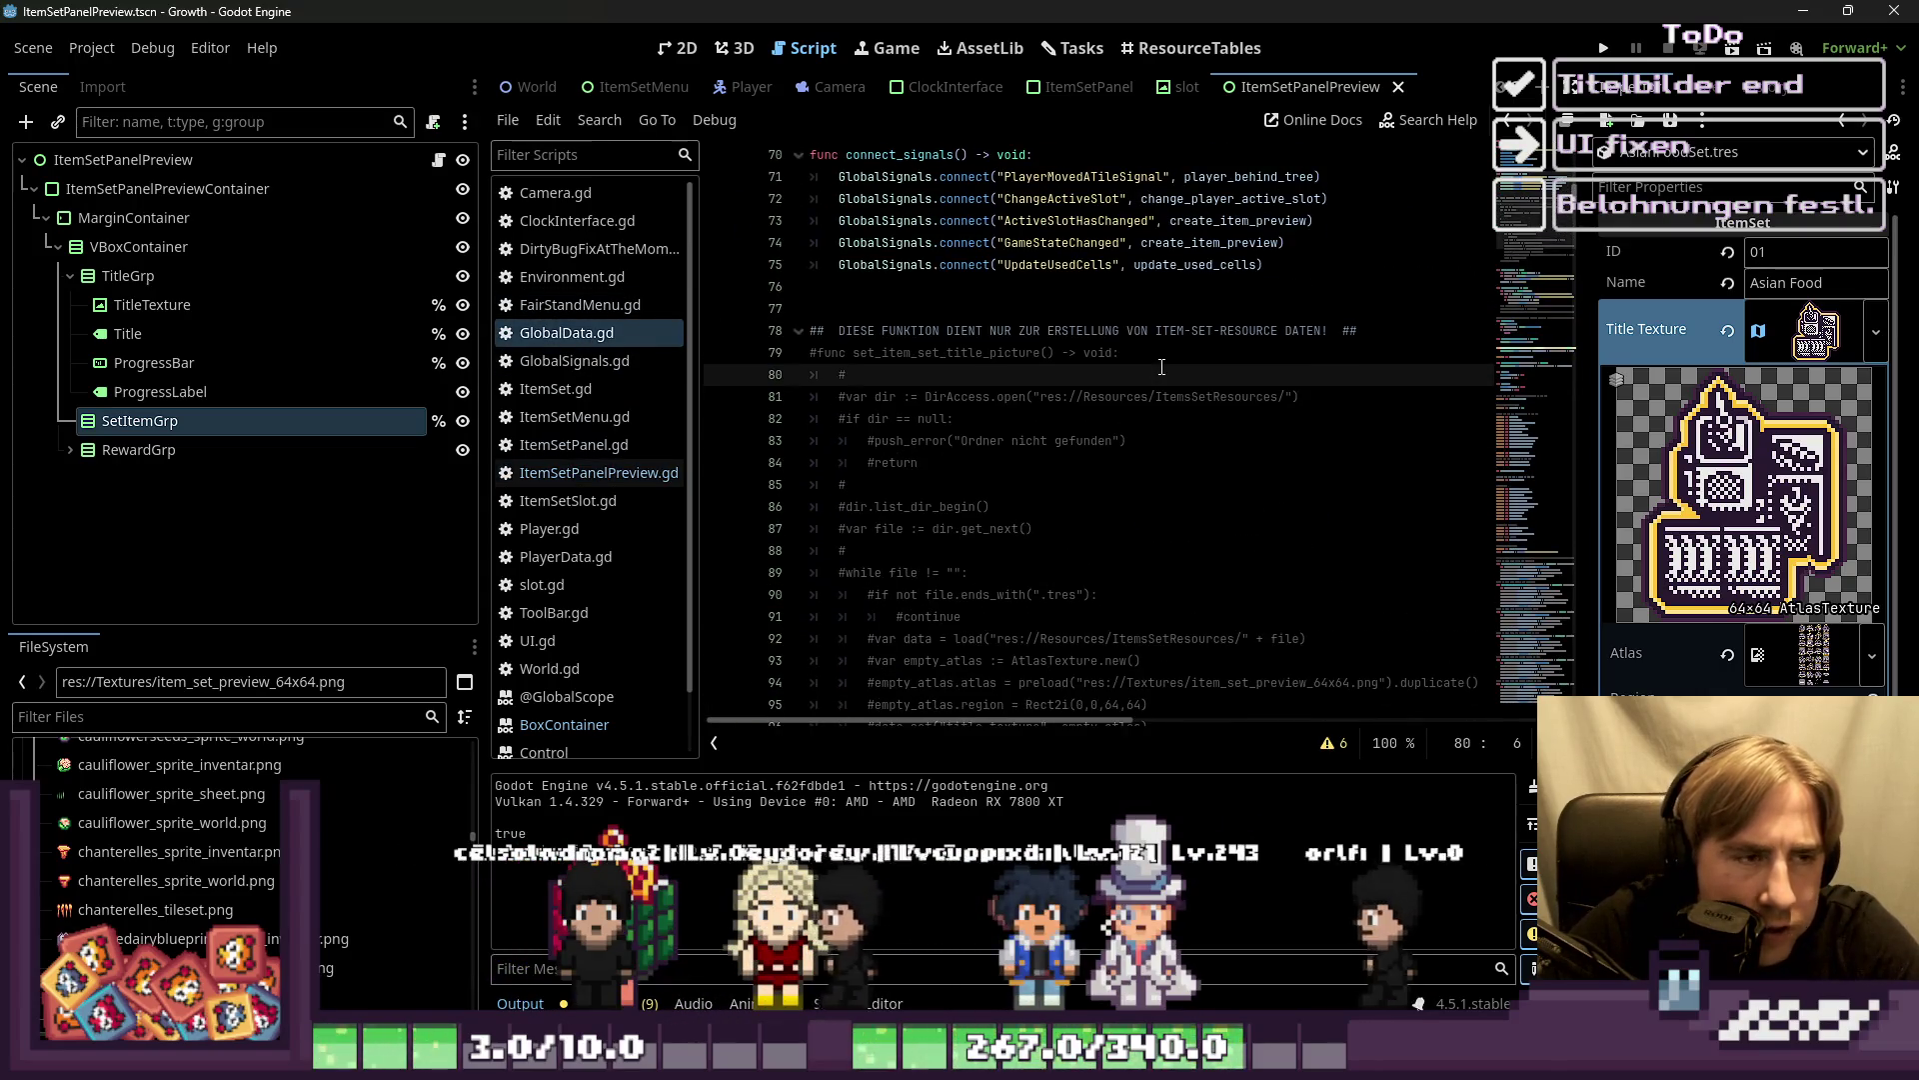
left_click(988, 314)
scroll(950, 350, "up", 10)
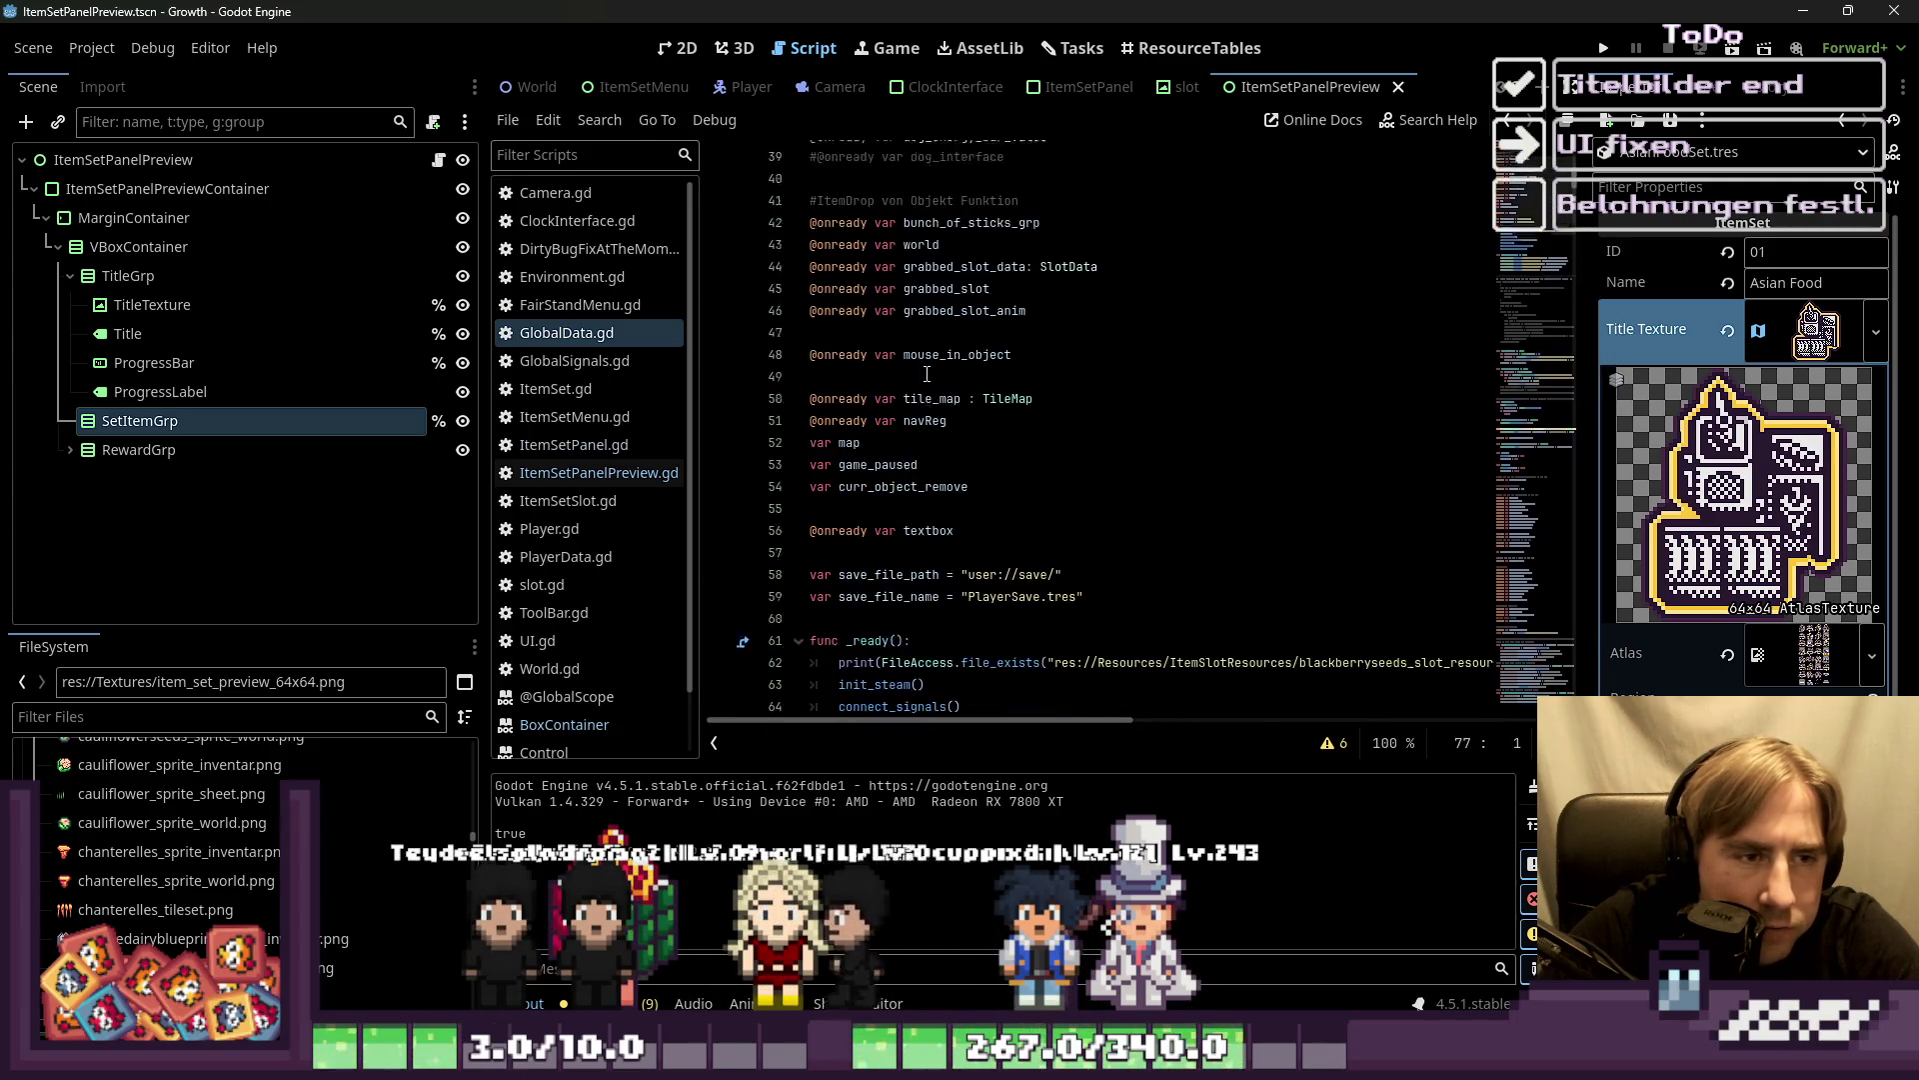
scroll(927, 374, "up", 13)
left_click_drag(812, 221, 880, 376)
left_click(873, 418)
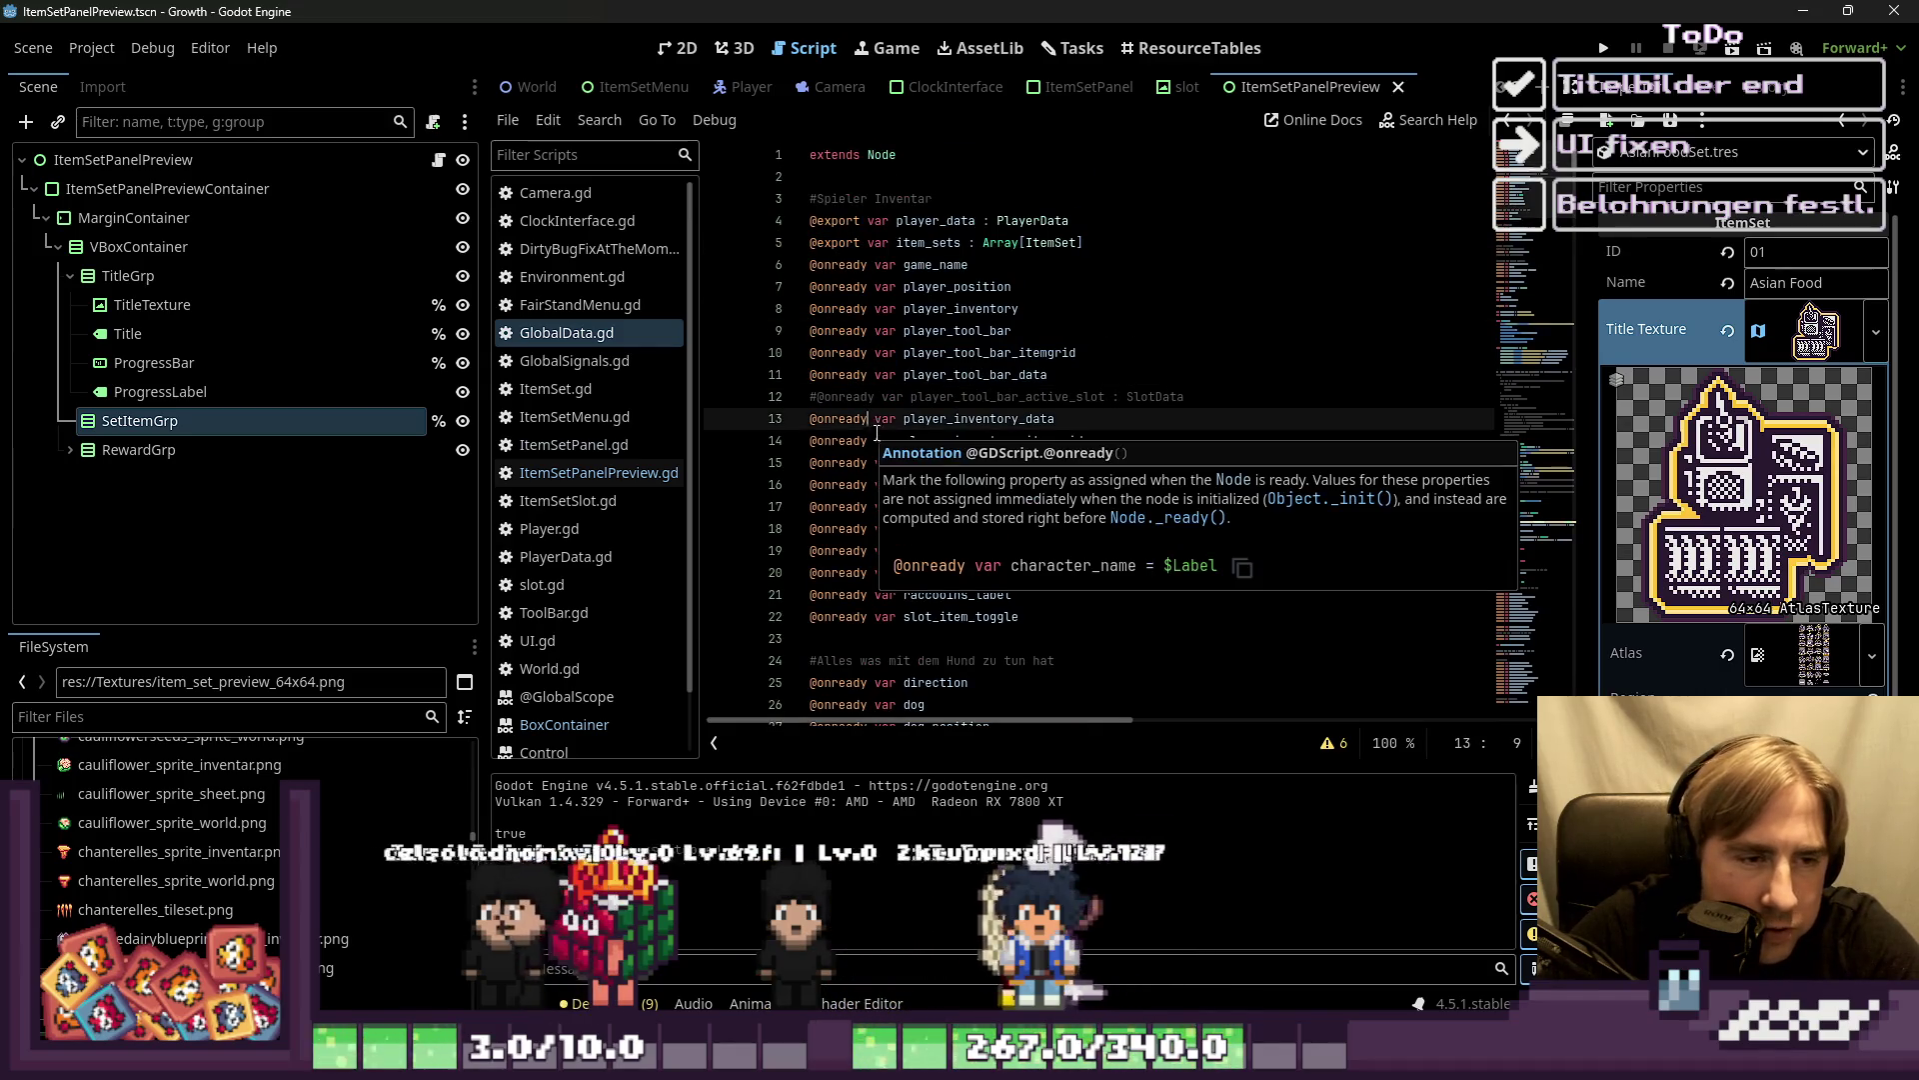
scroll(866, 436, "down", 7)
scroll(862, 442, "down", 6)
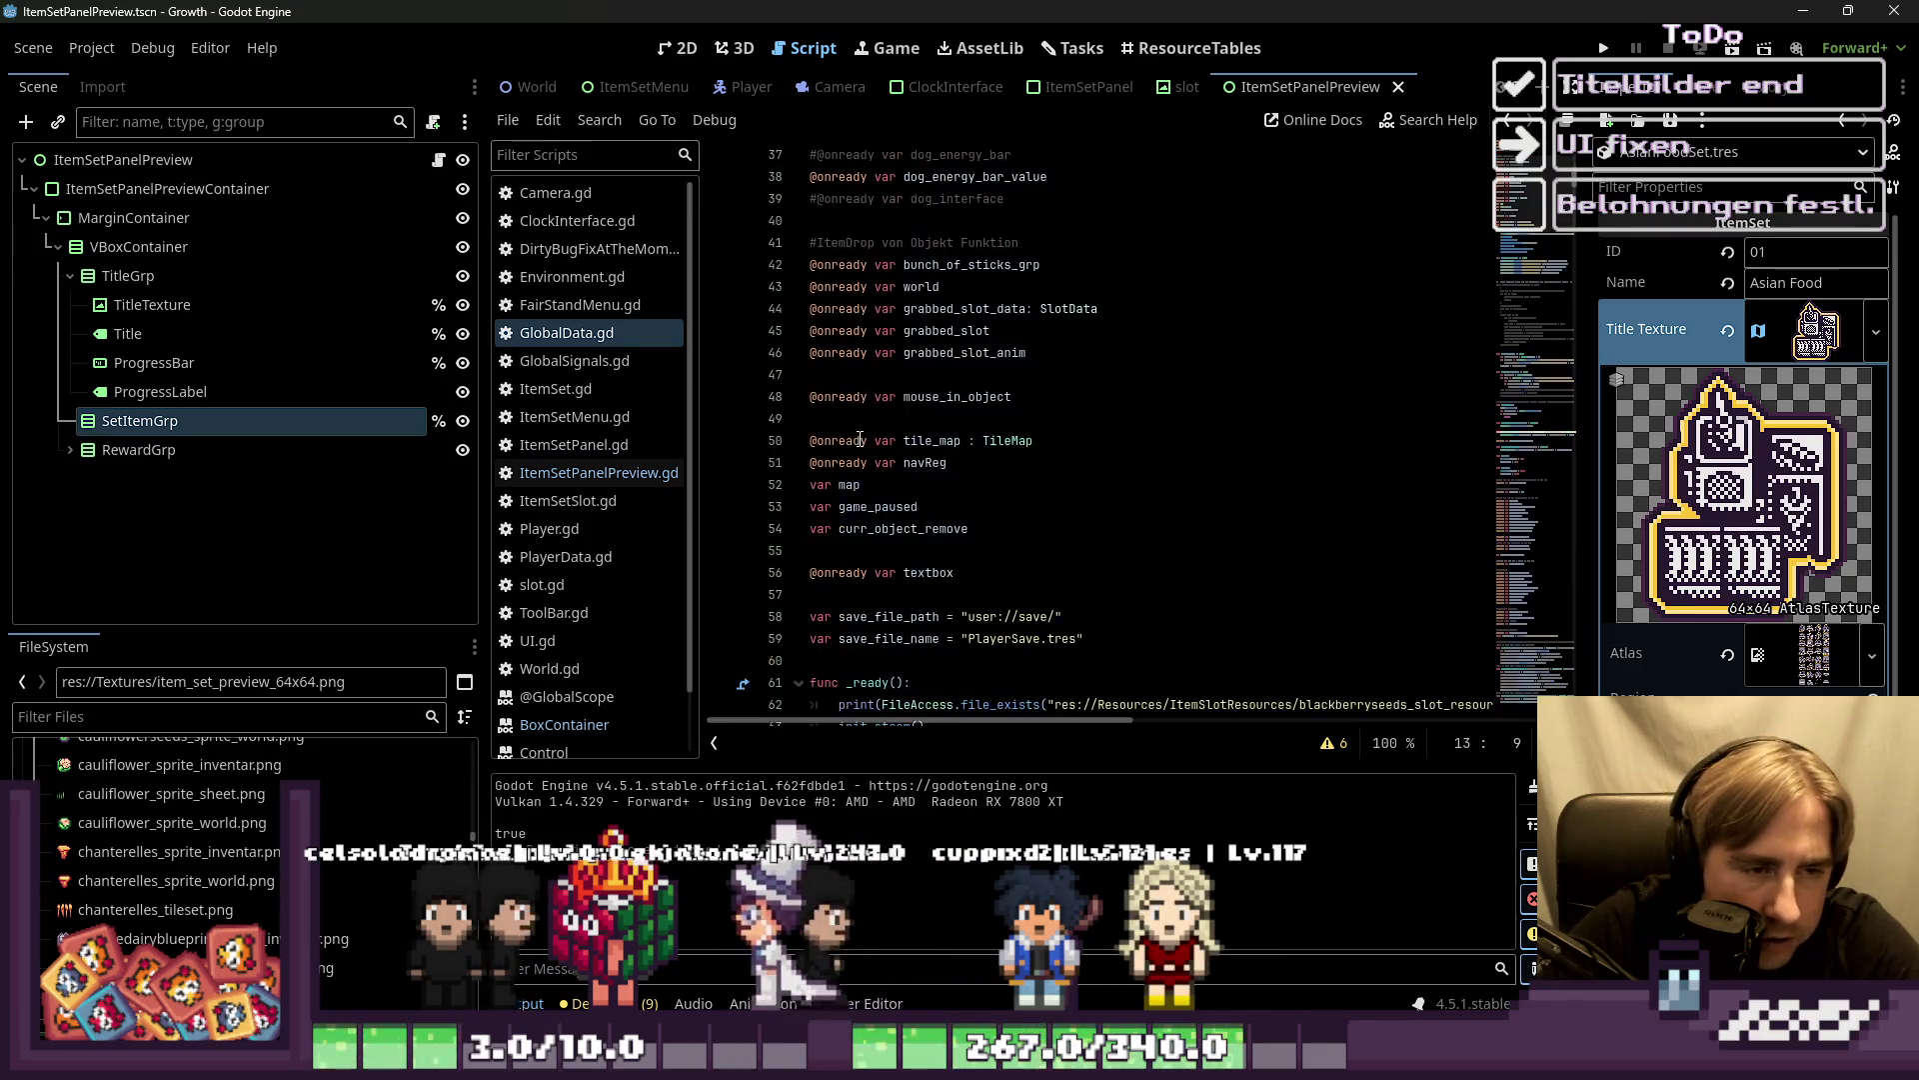
scroll(950, 320, "up", 2)
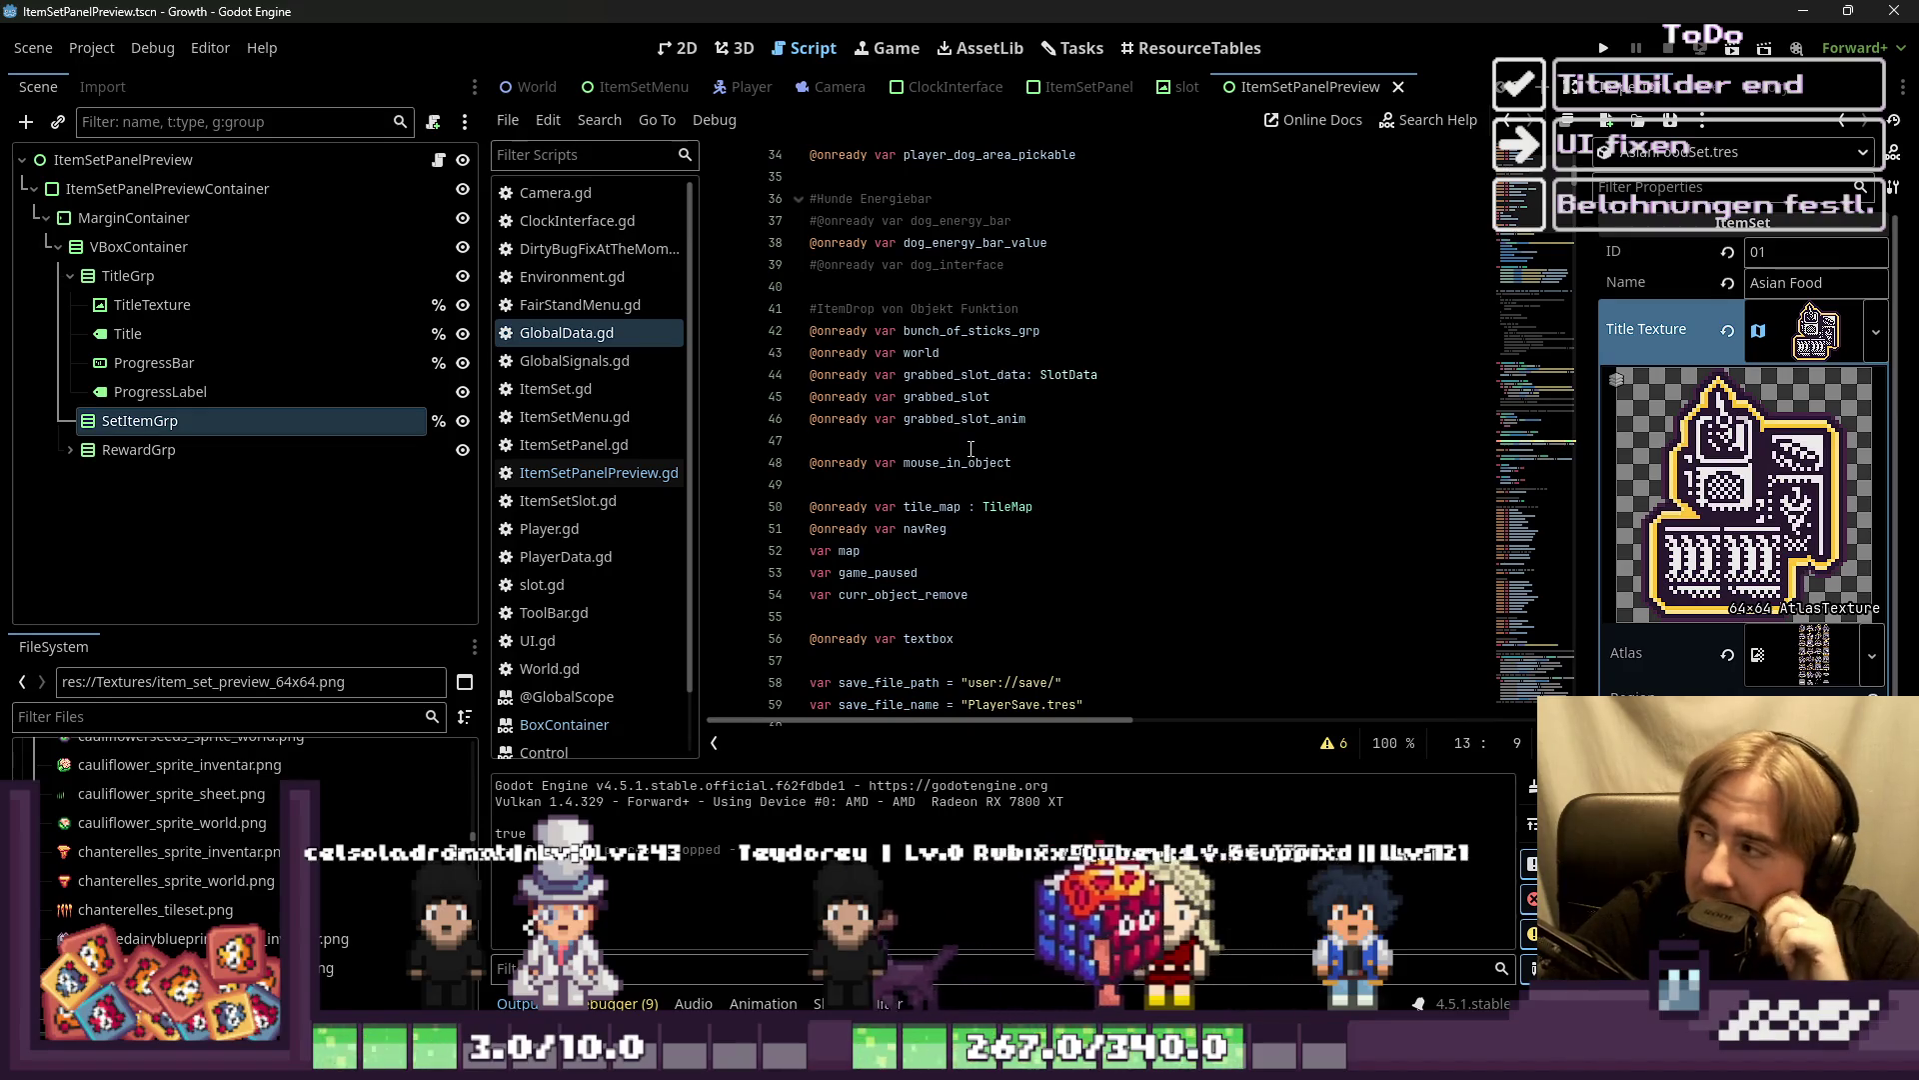
scroll(970, 449, "down", 6)
left_click(950, 331)
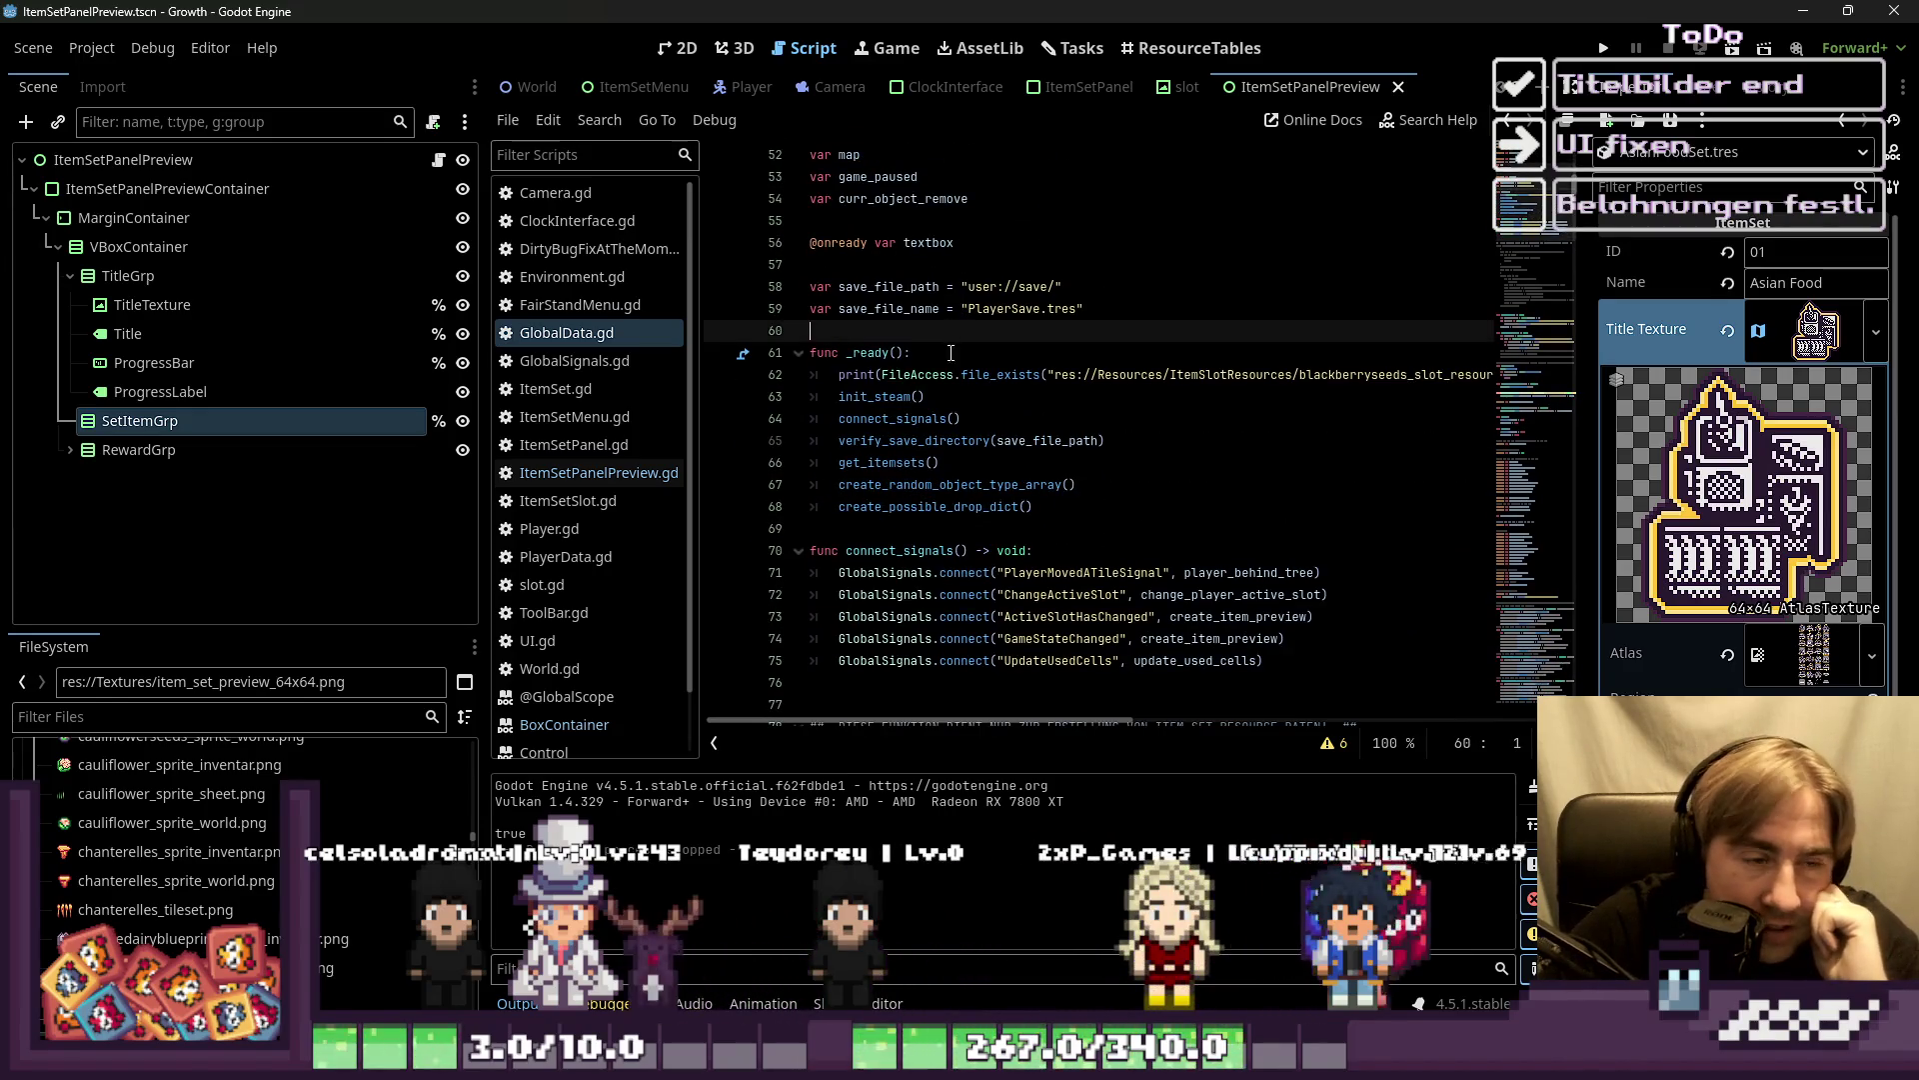
scroll(953, 362, "down", 5)
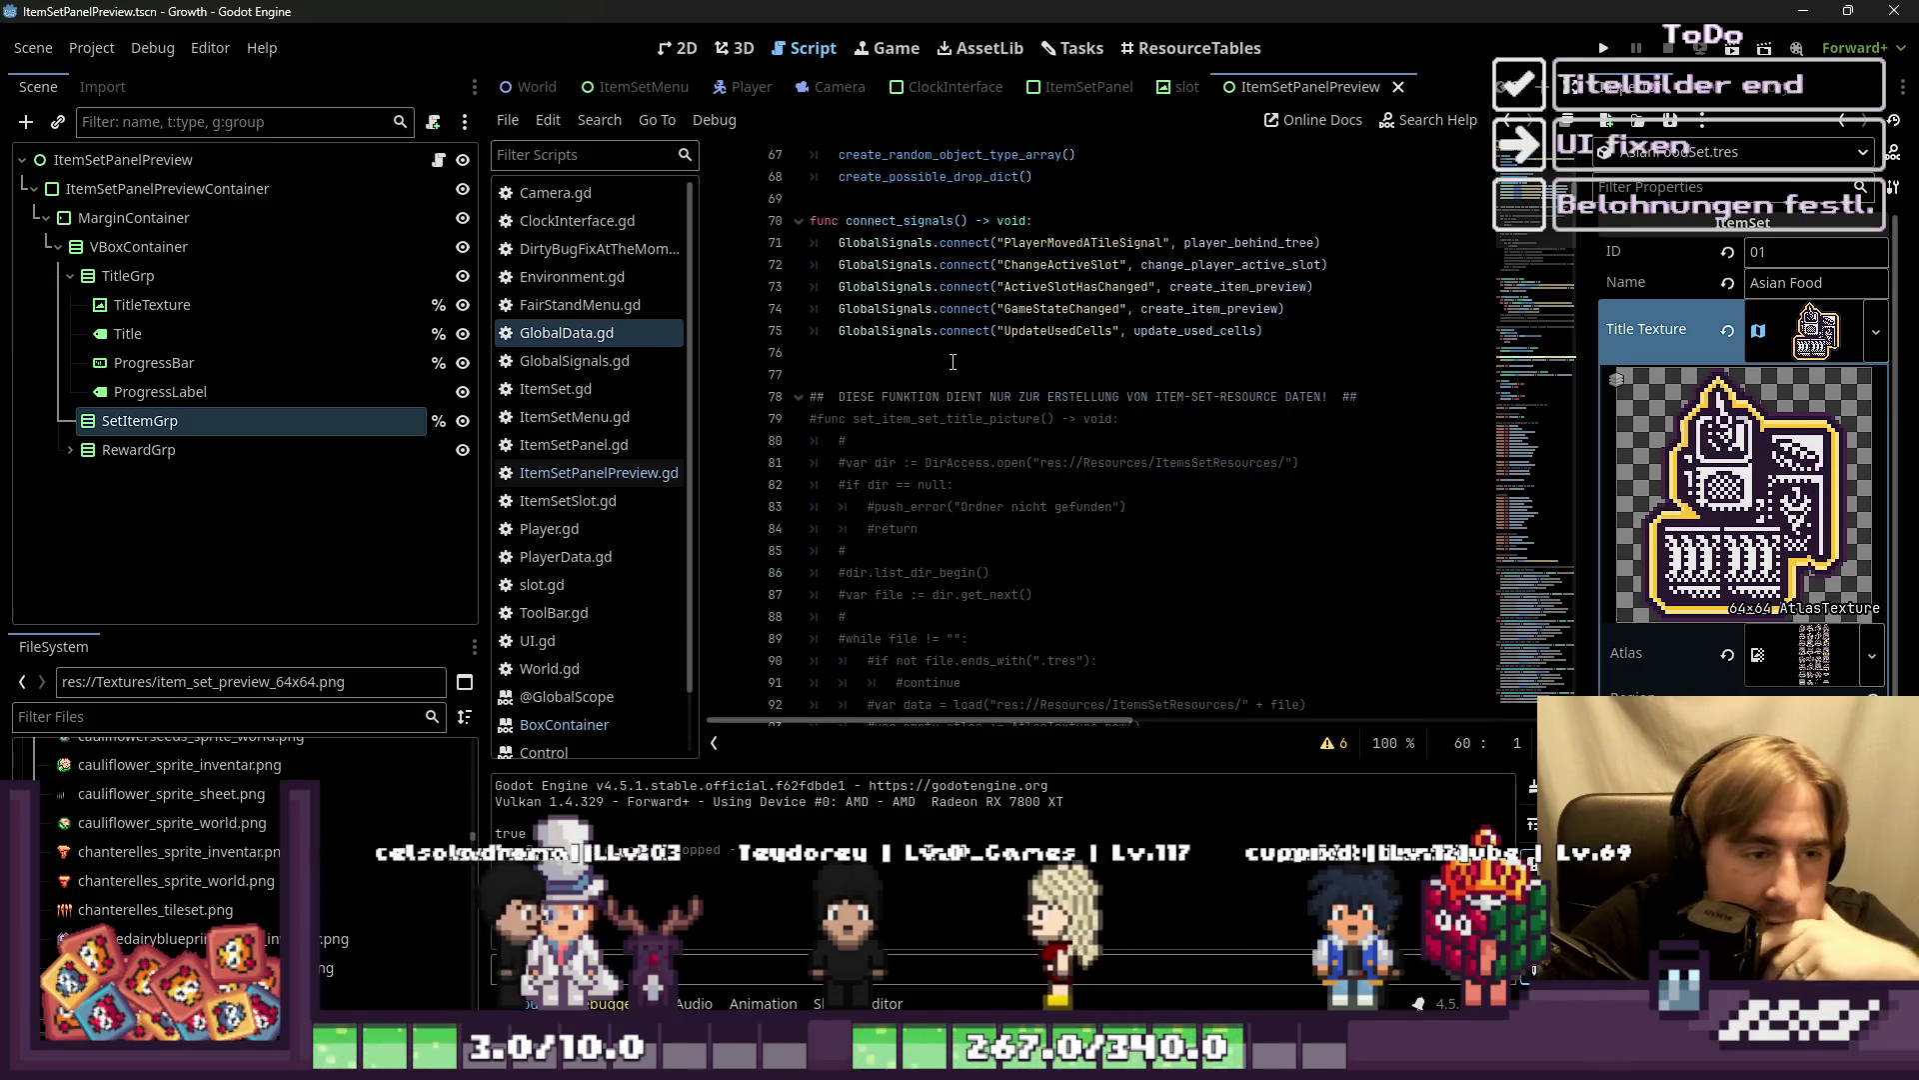
left_click(953, 370)
scroll(953, 370, "down", 8)
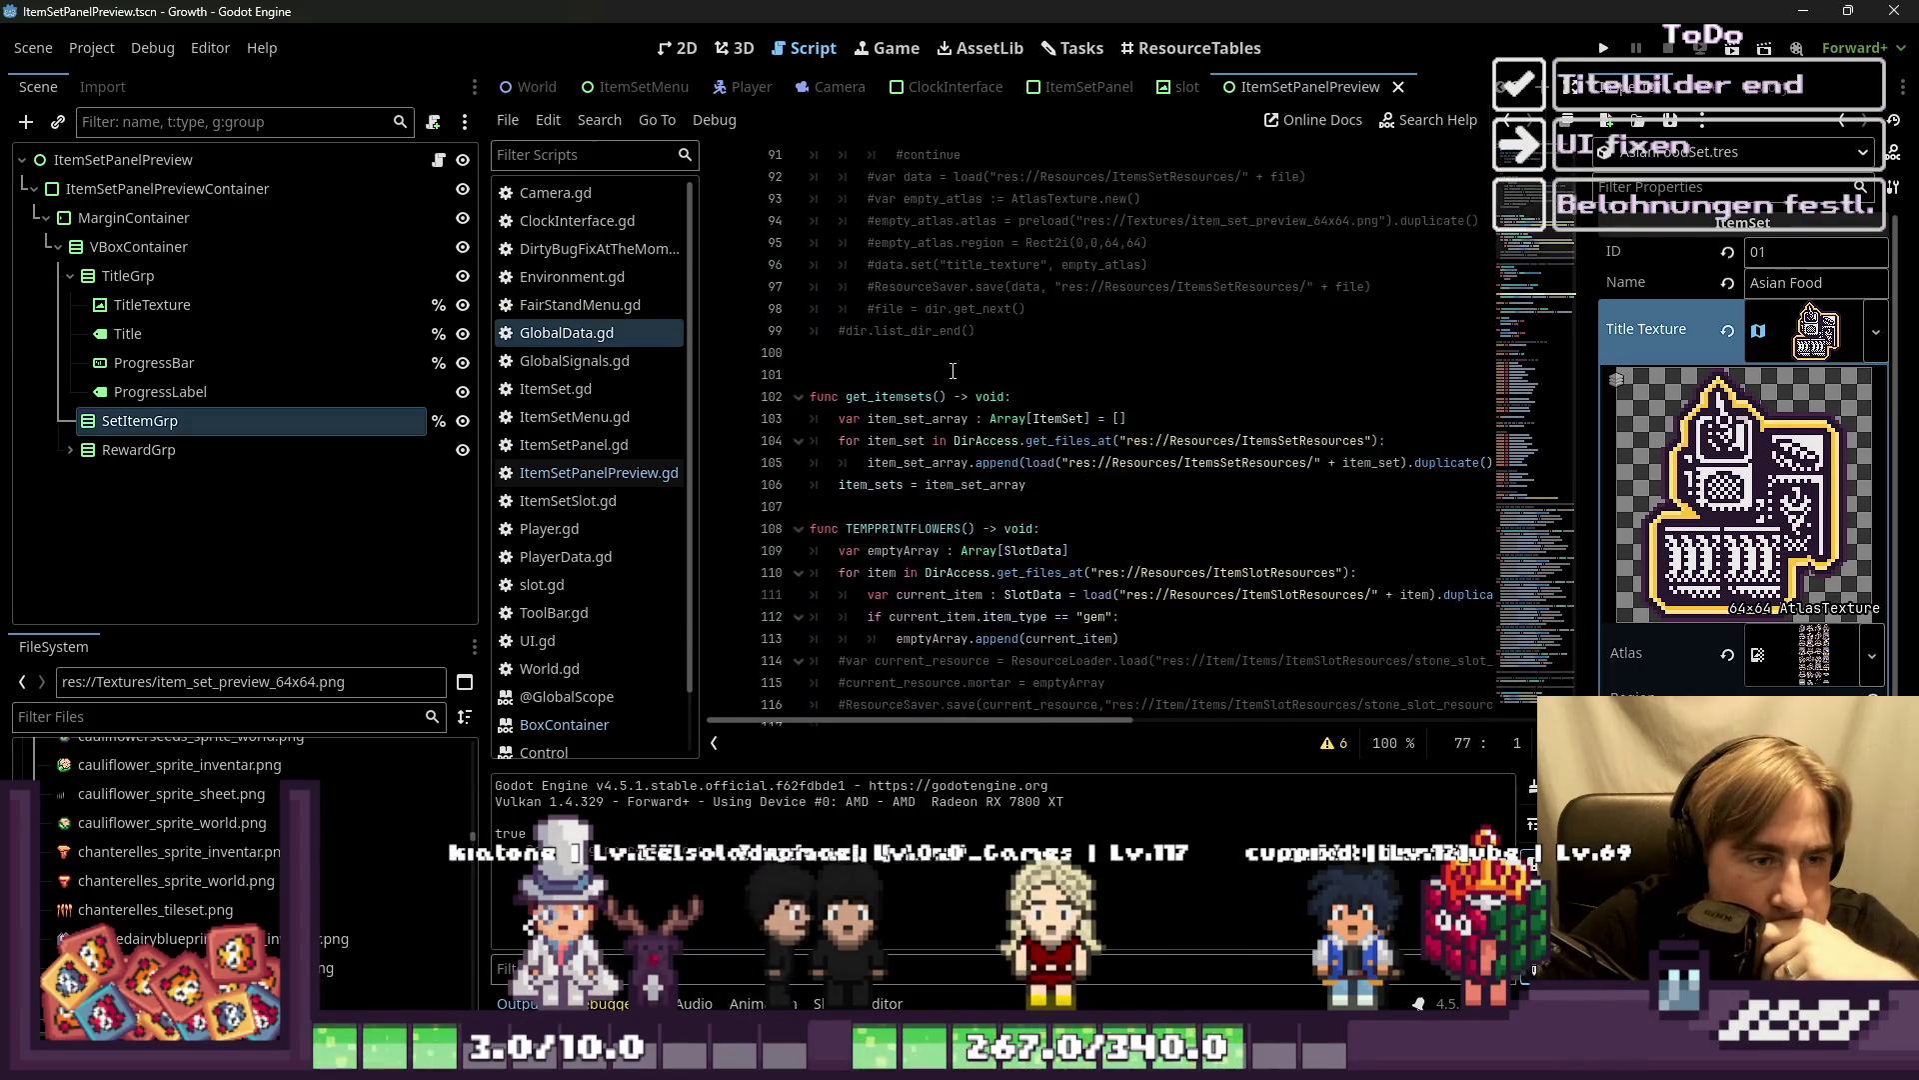
left_click(947, 380)
scroll(948, 385, "down", 1)
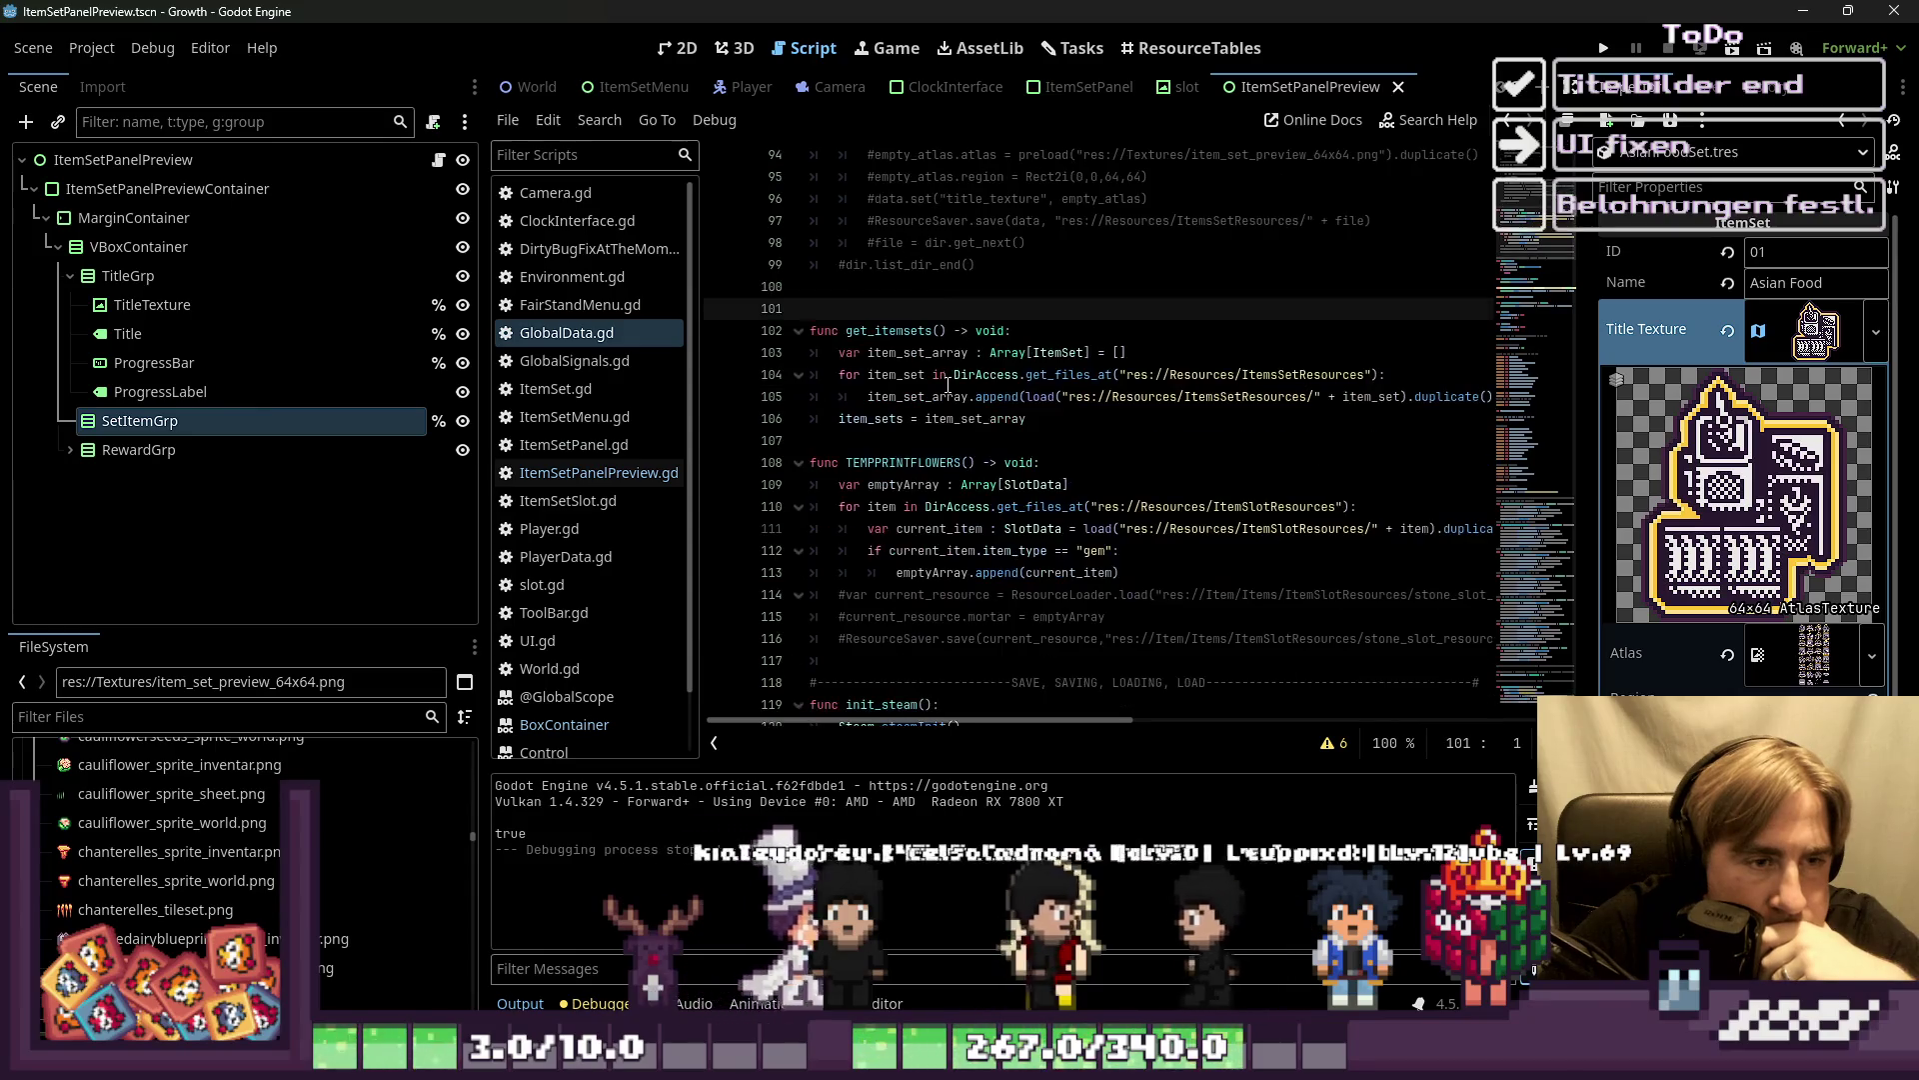
scroll(920, 424, "down", 4)
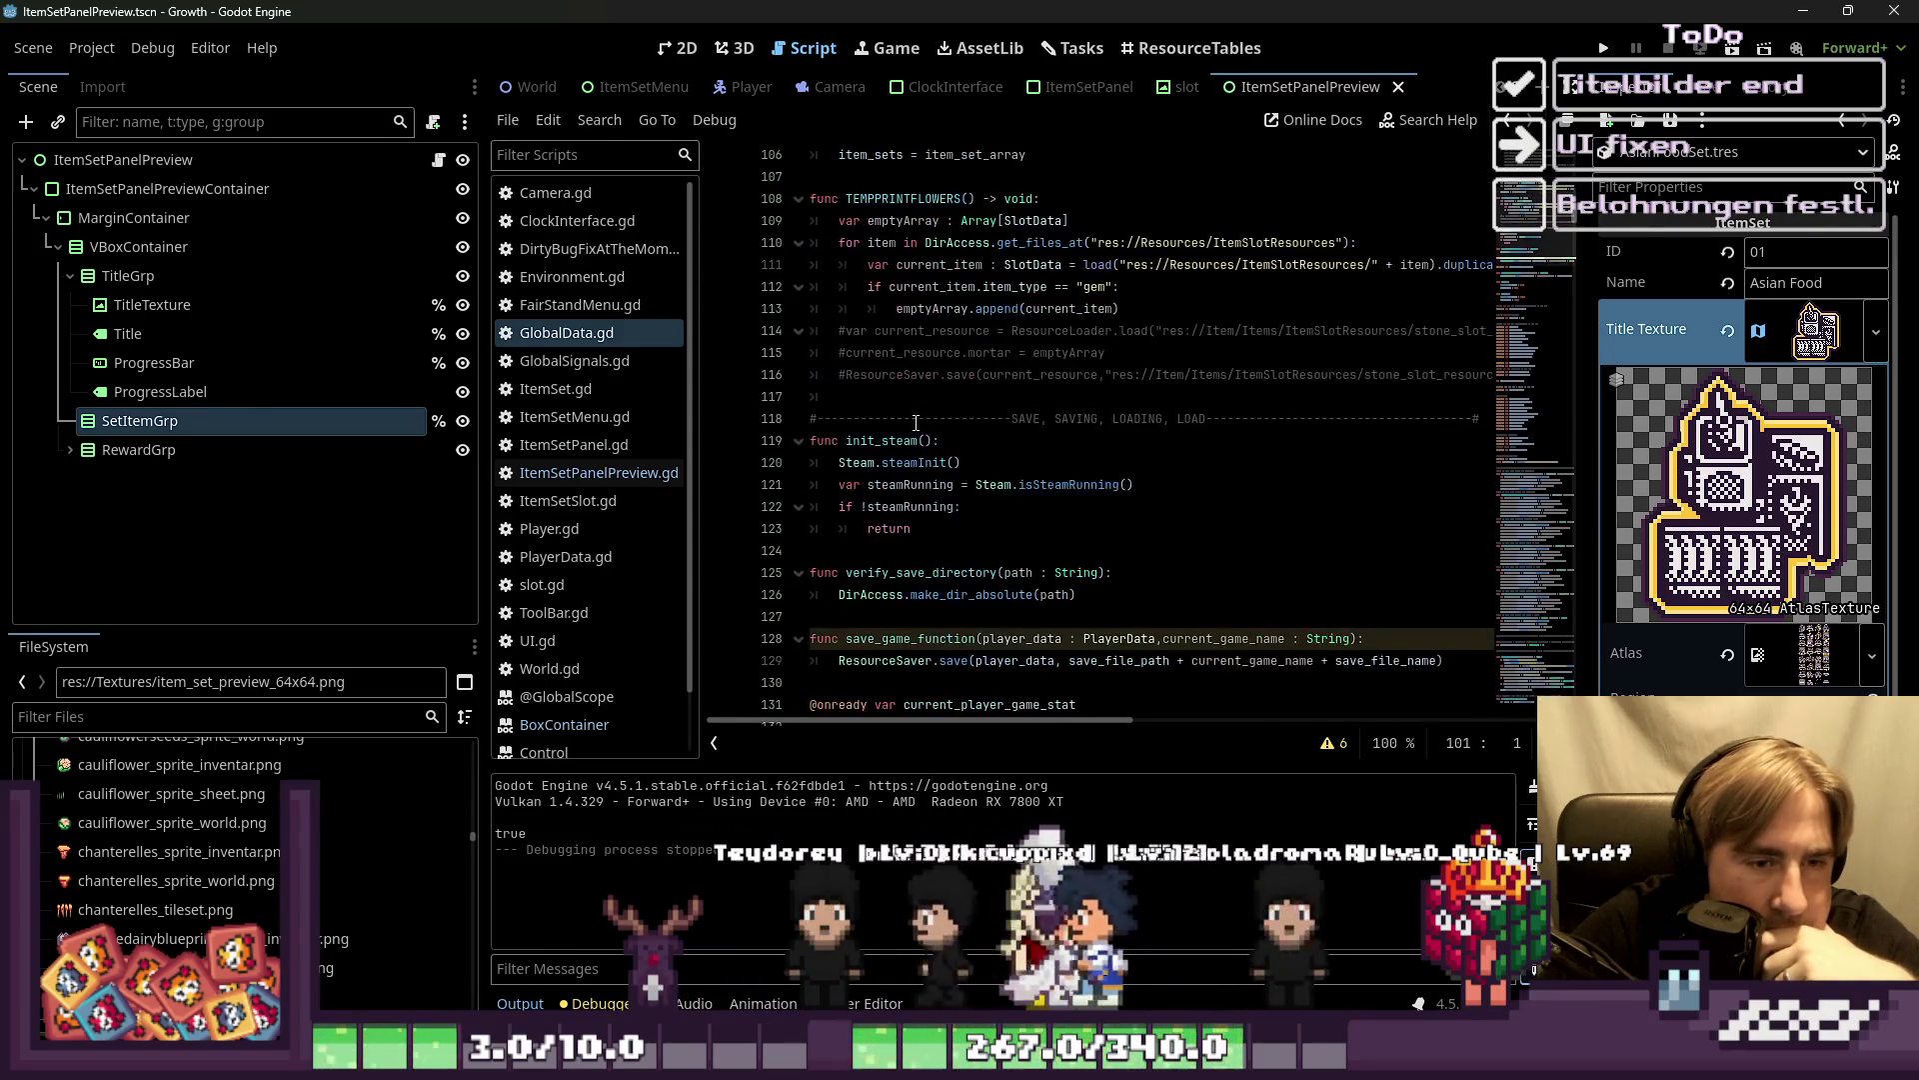
left_click(1080, 551)
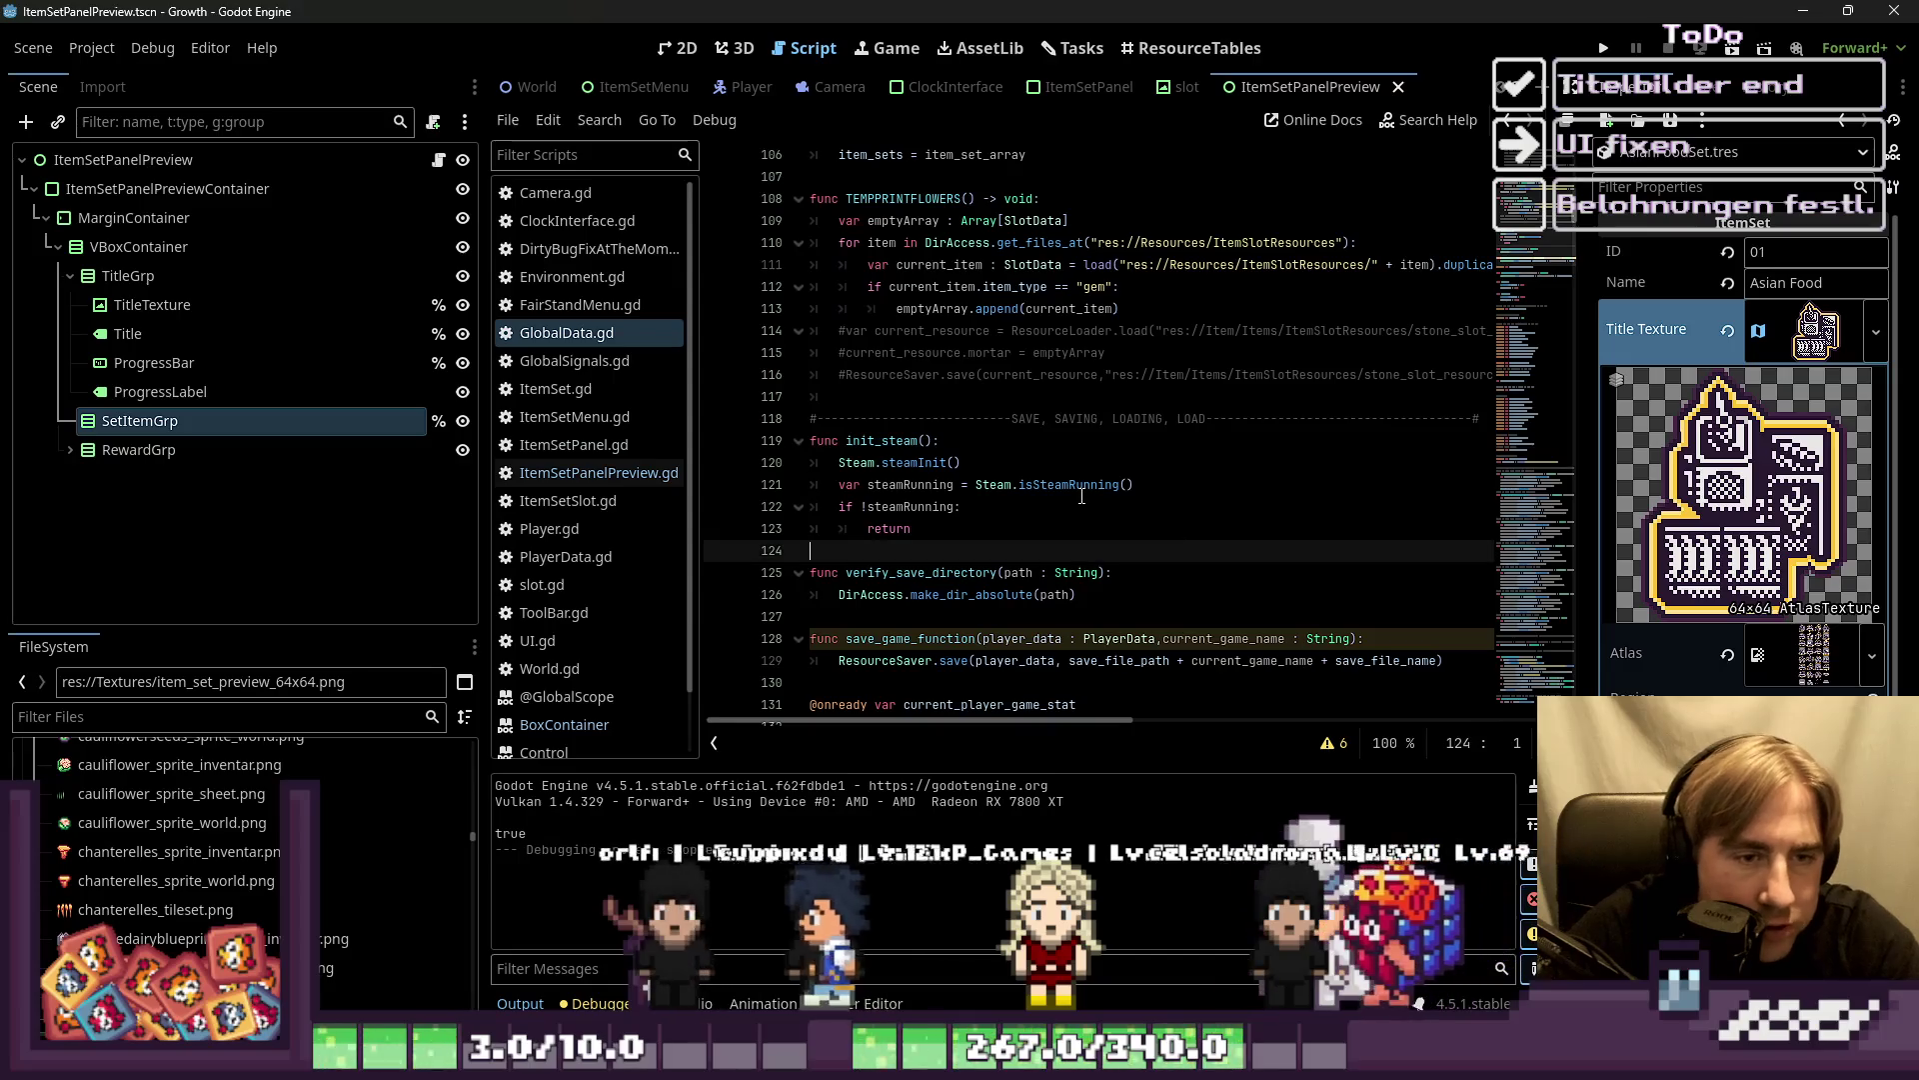
scroll(1075, 484, "down", 3)
scroll(1078, 475, "down", 1)
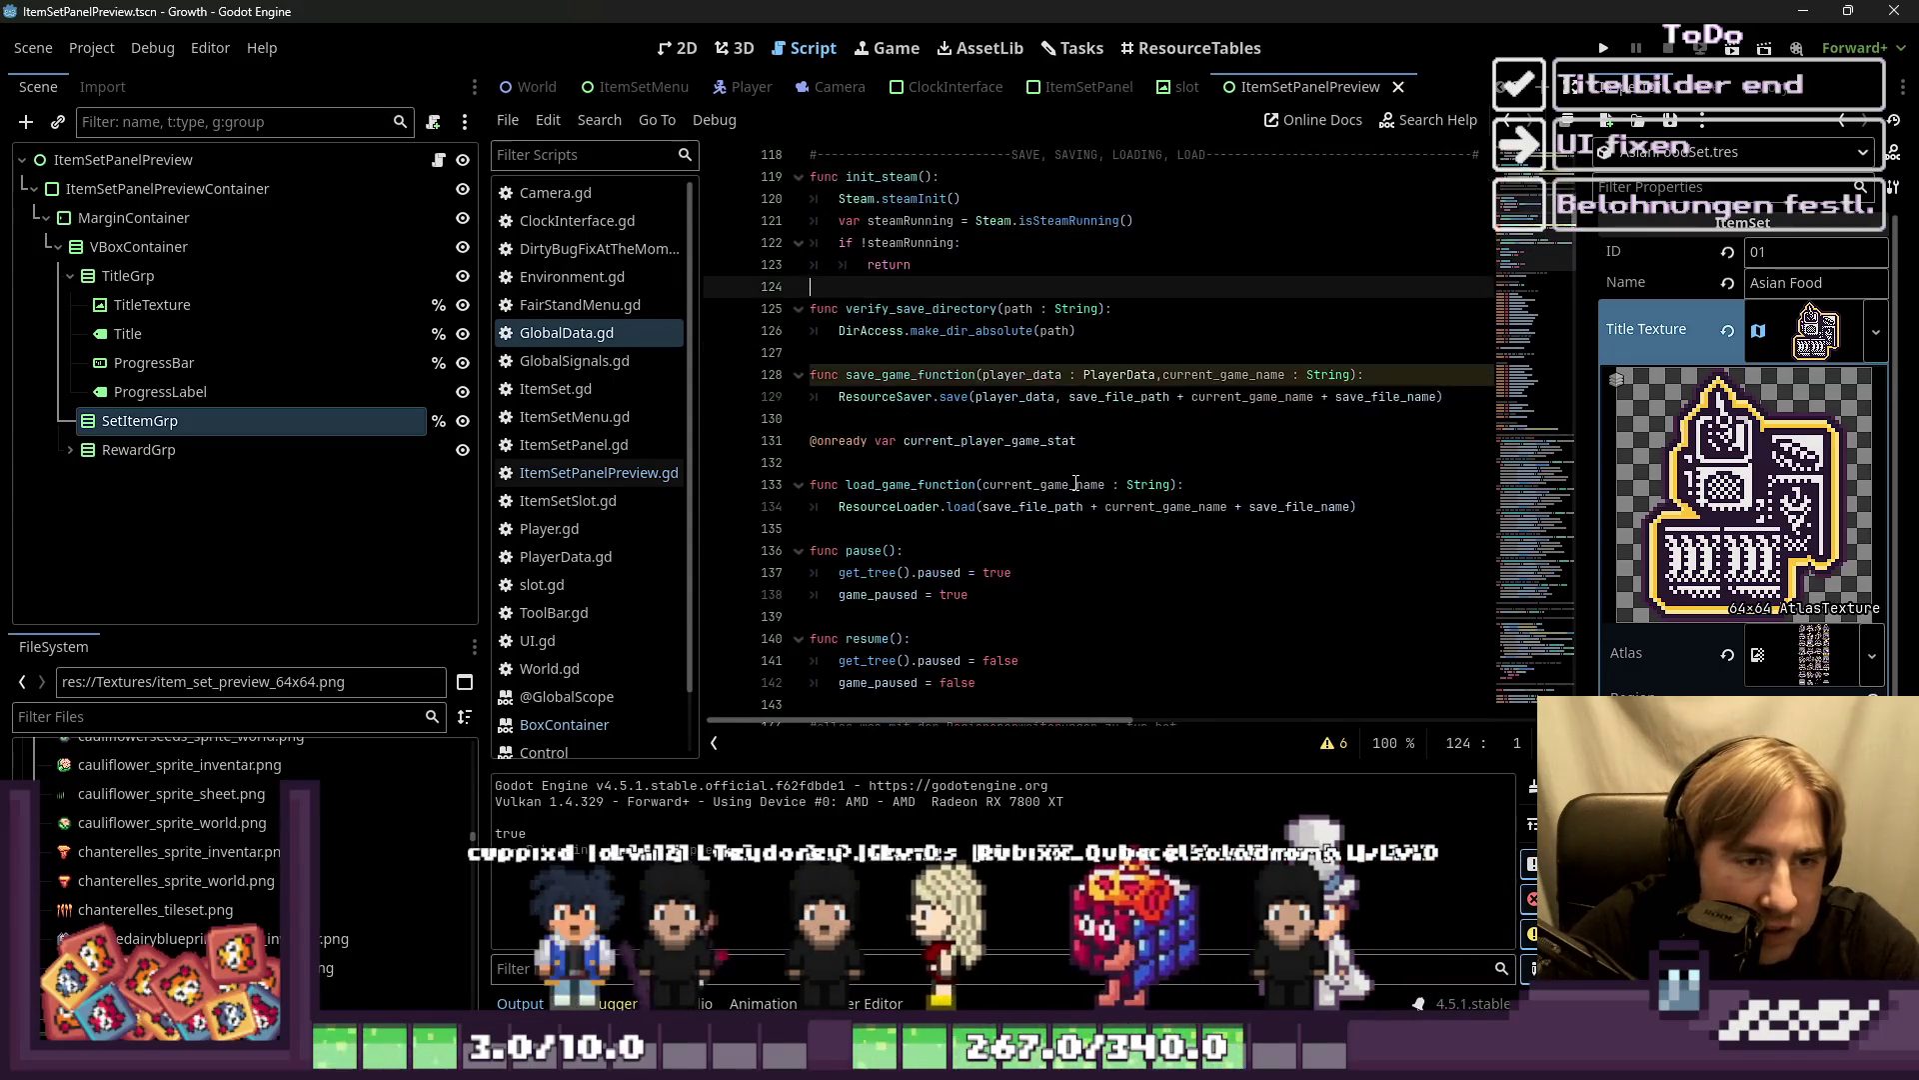
left_click(1080, 464)
scroll(1083, 456, "down", 5)
scroll(1084, 454, "down", 11)
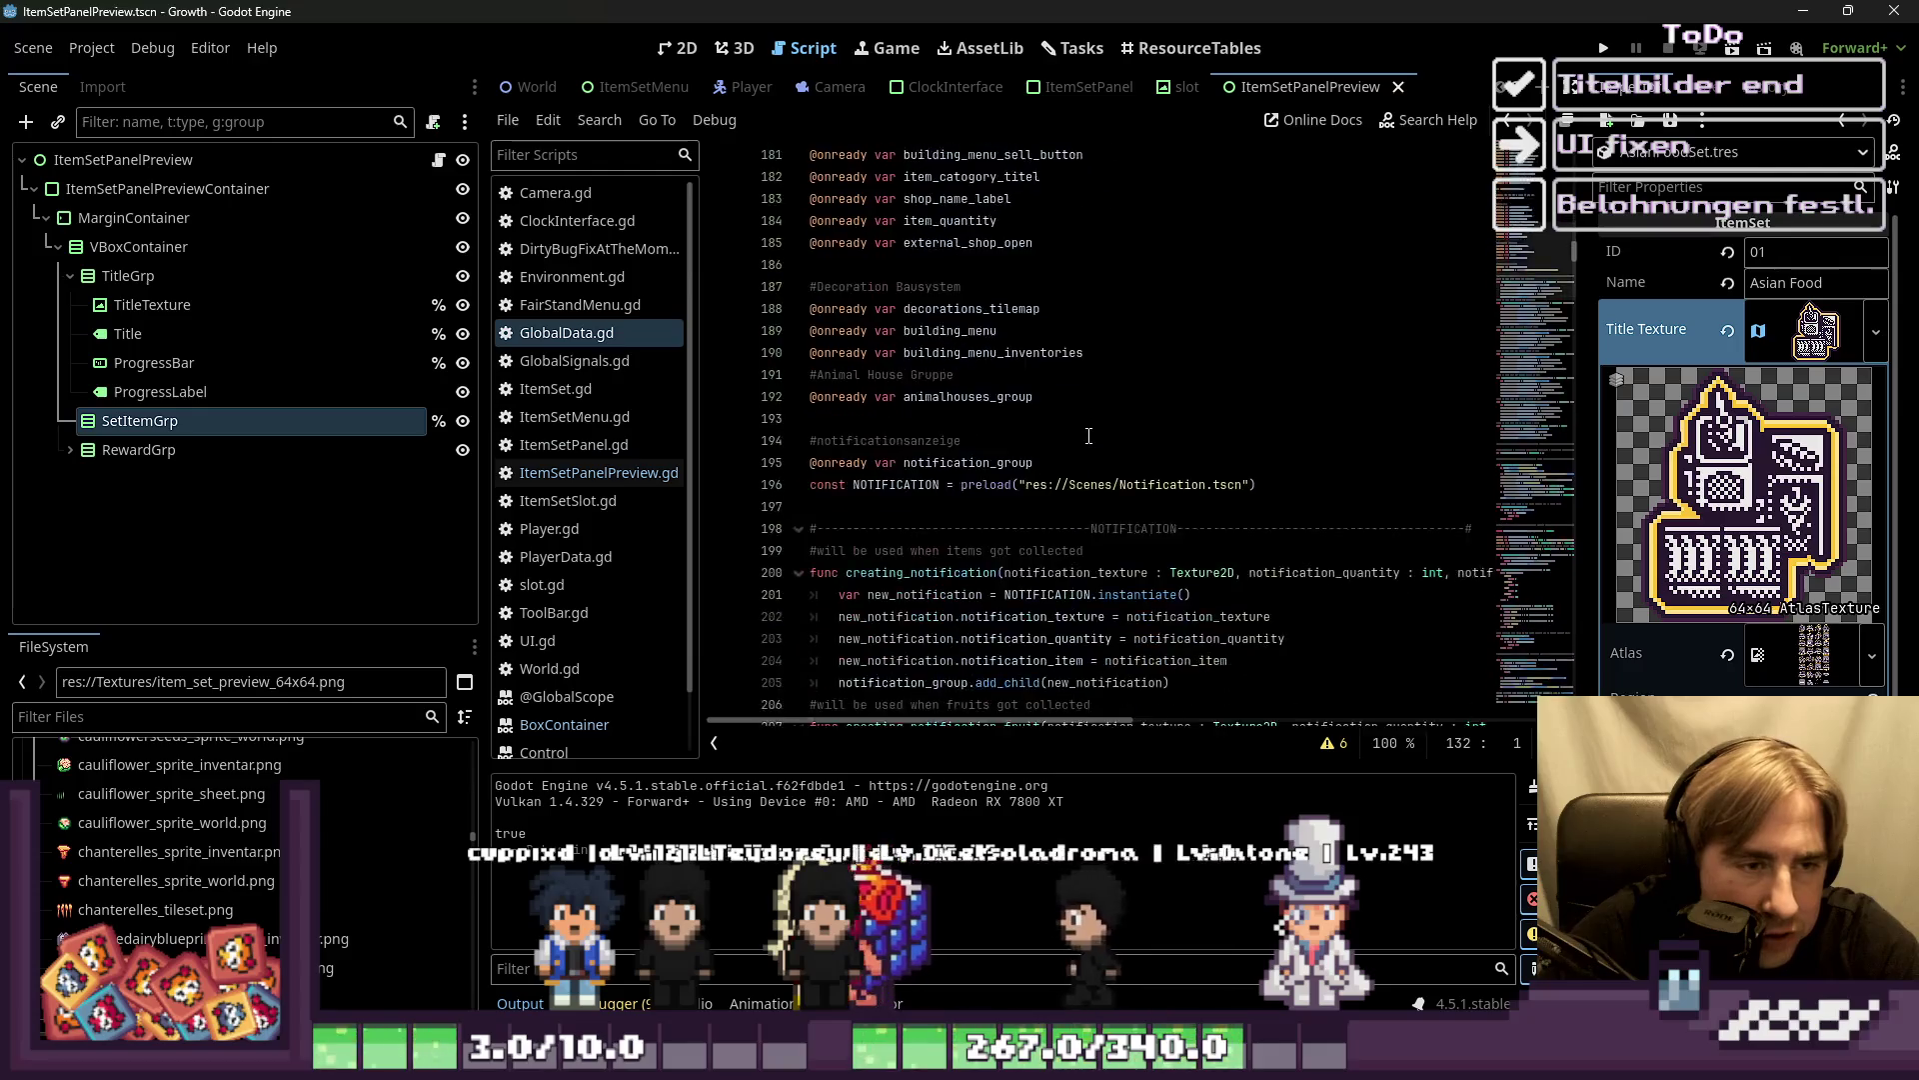
left_click_drag(1063, 463, 1050, 356)
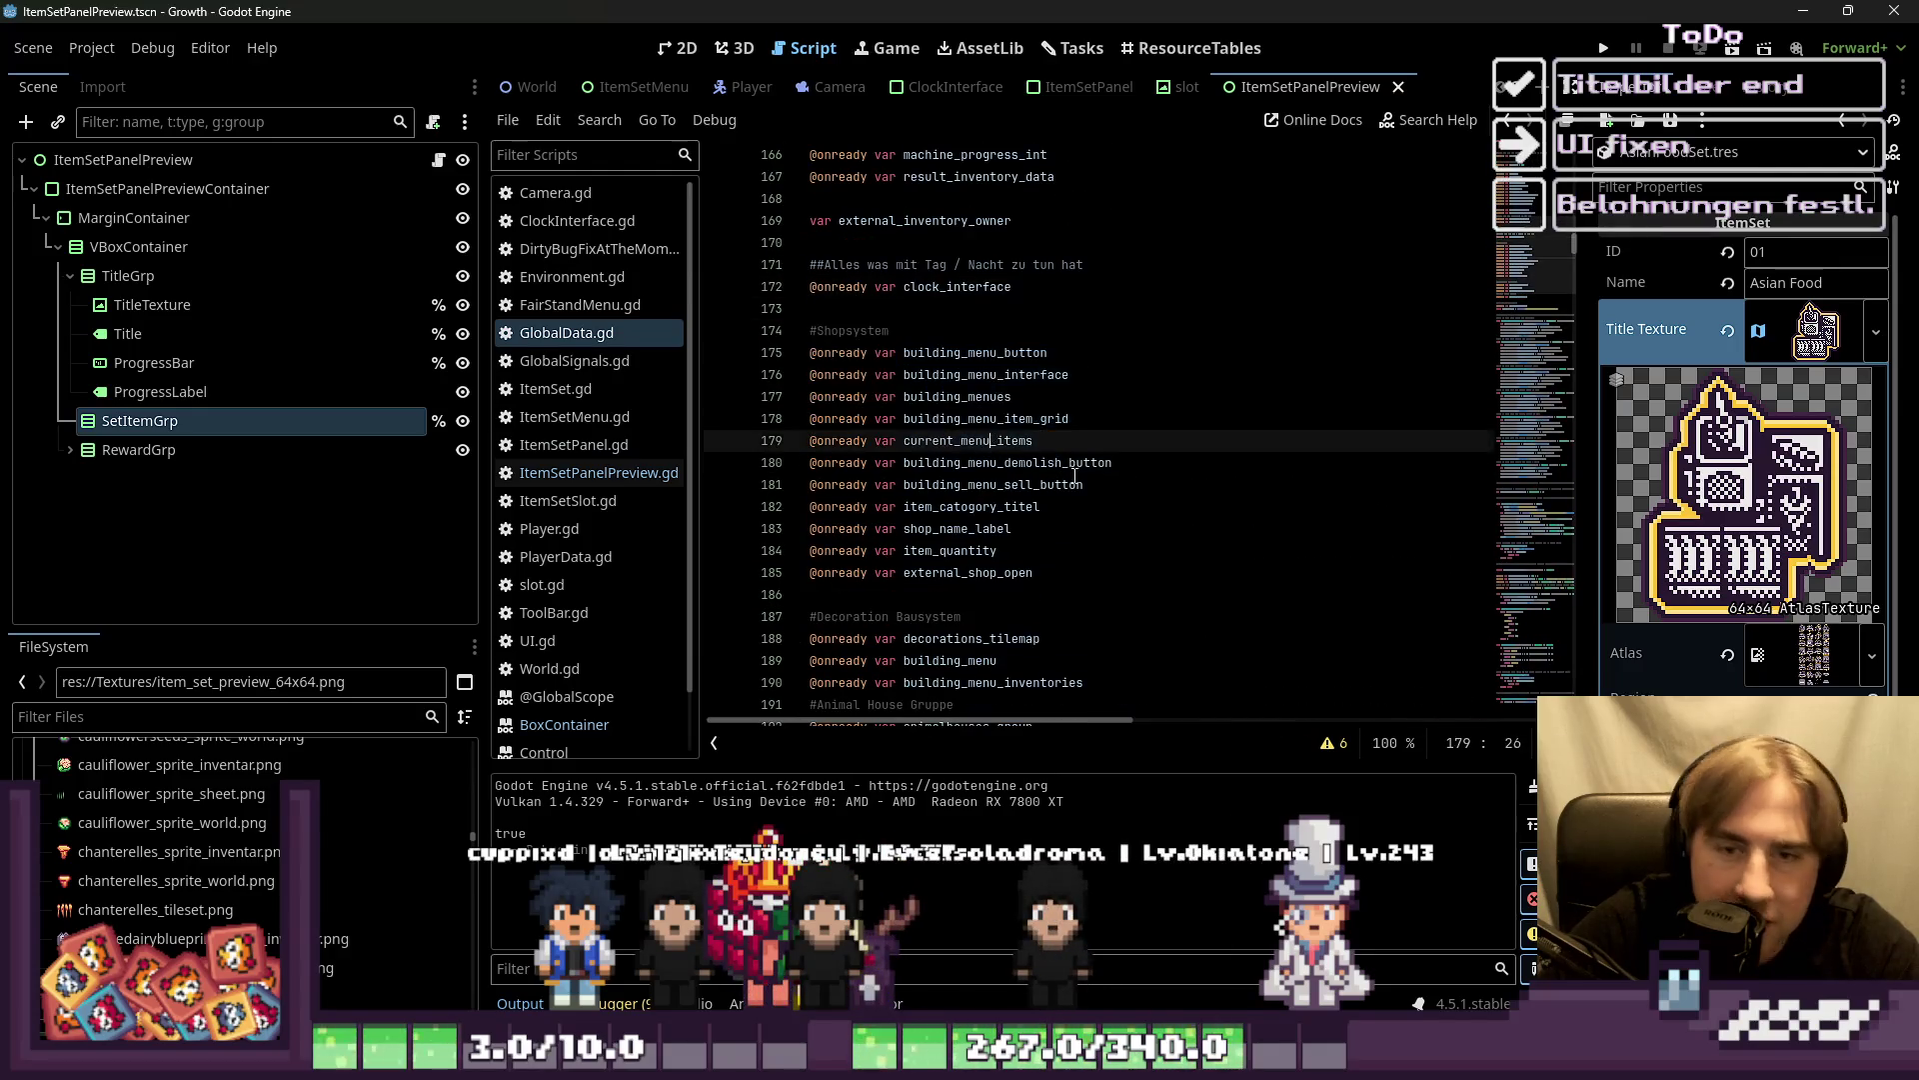
left_click_drag(1147, 484, 870, 352)
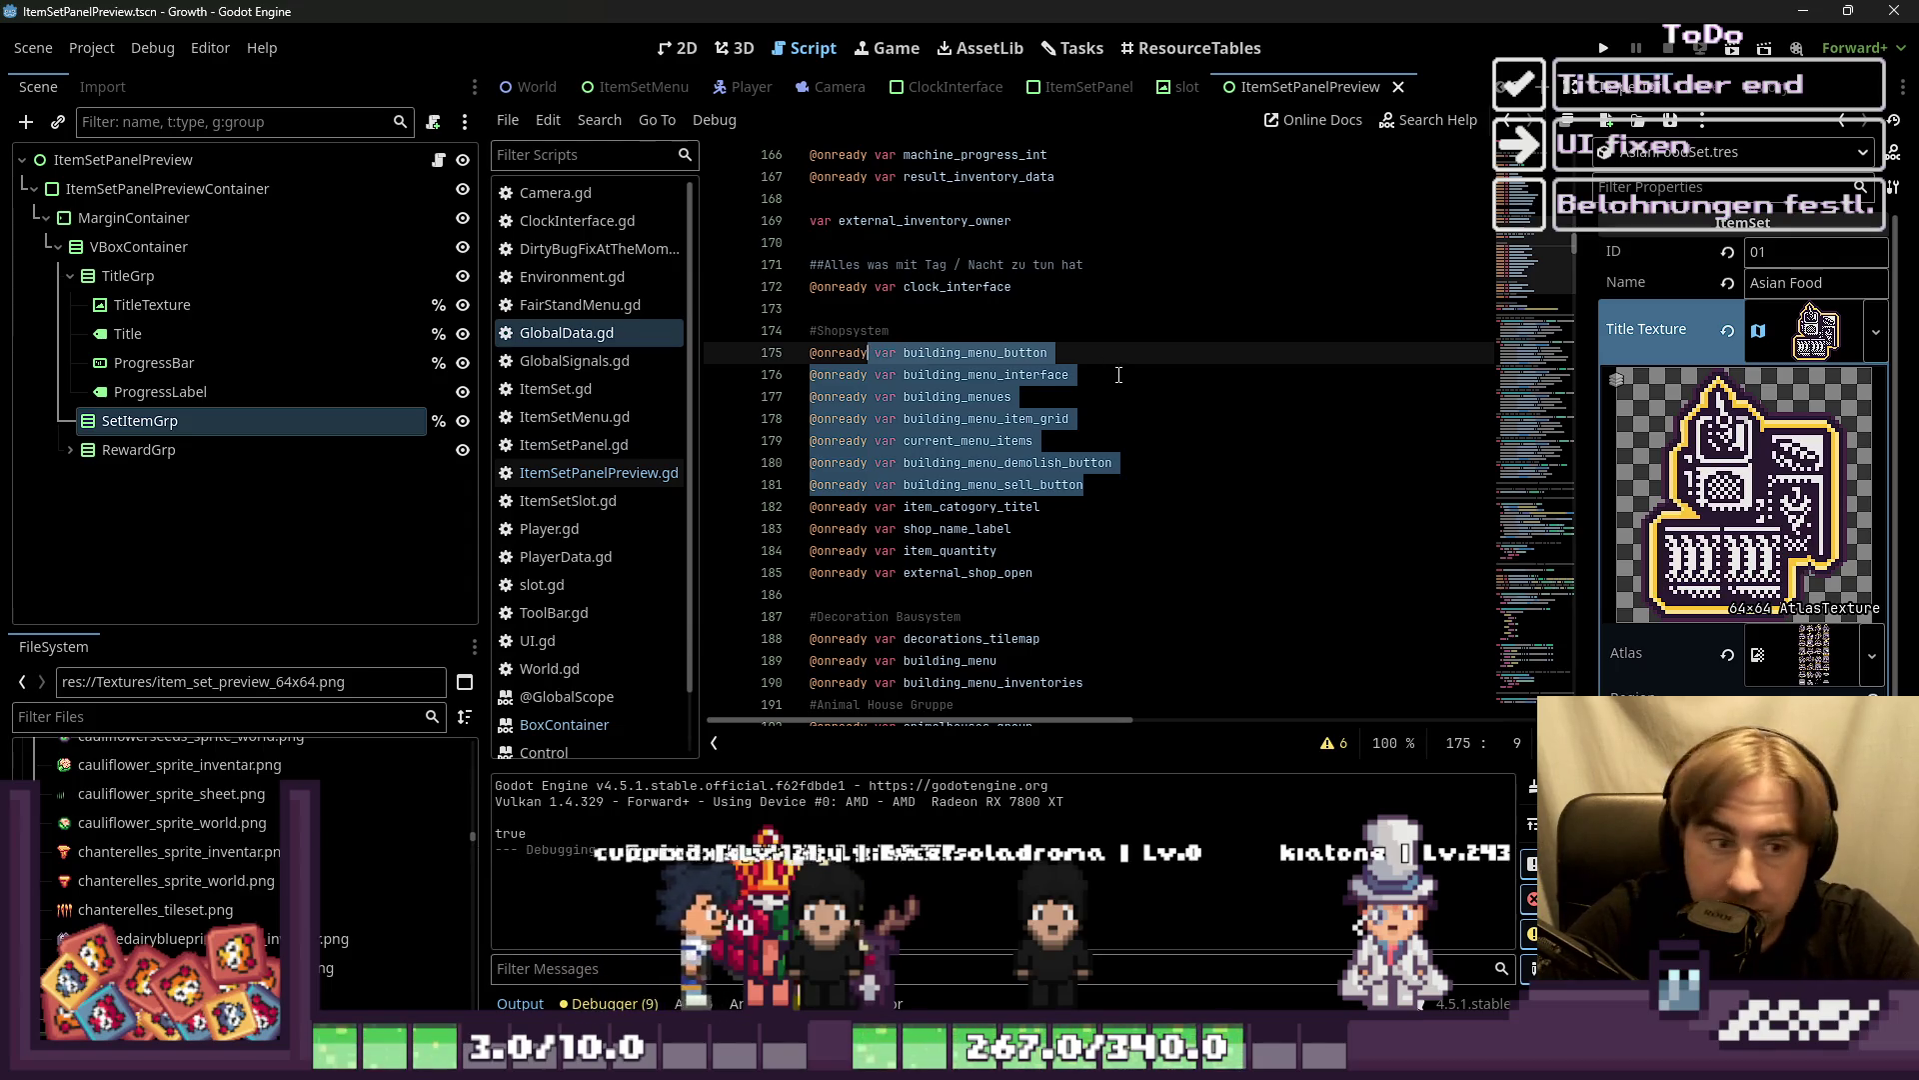
scroll(1119, 375, "down", 1)
left_click(1039, 487)
left_click_drag(838, 398, 1069, 353)
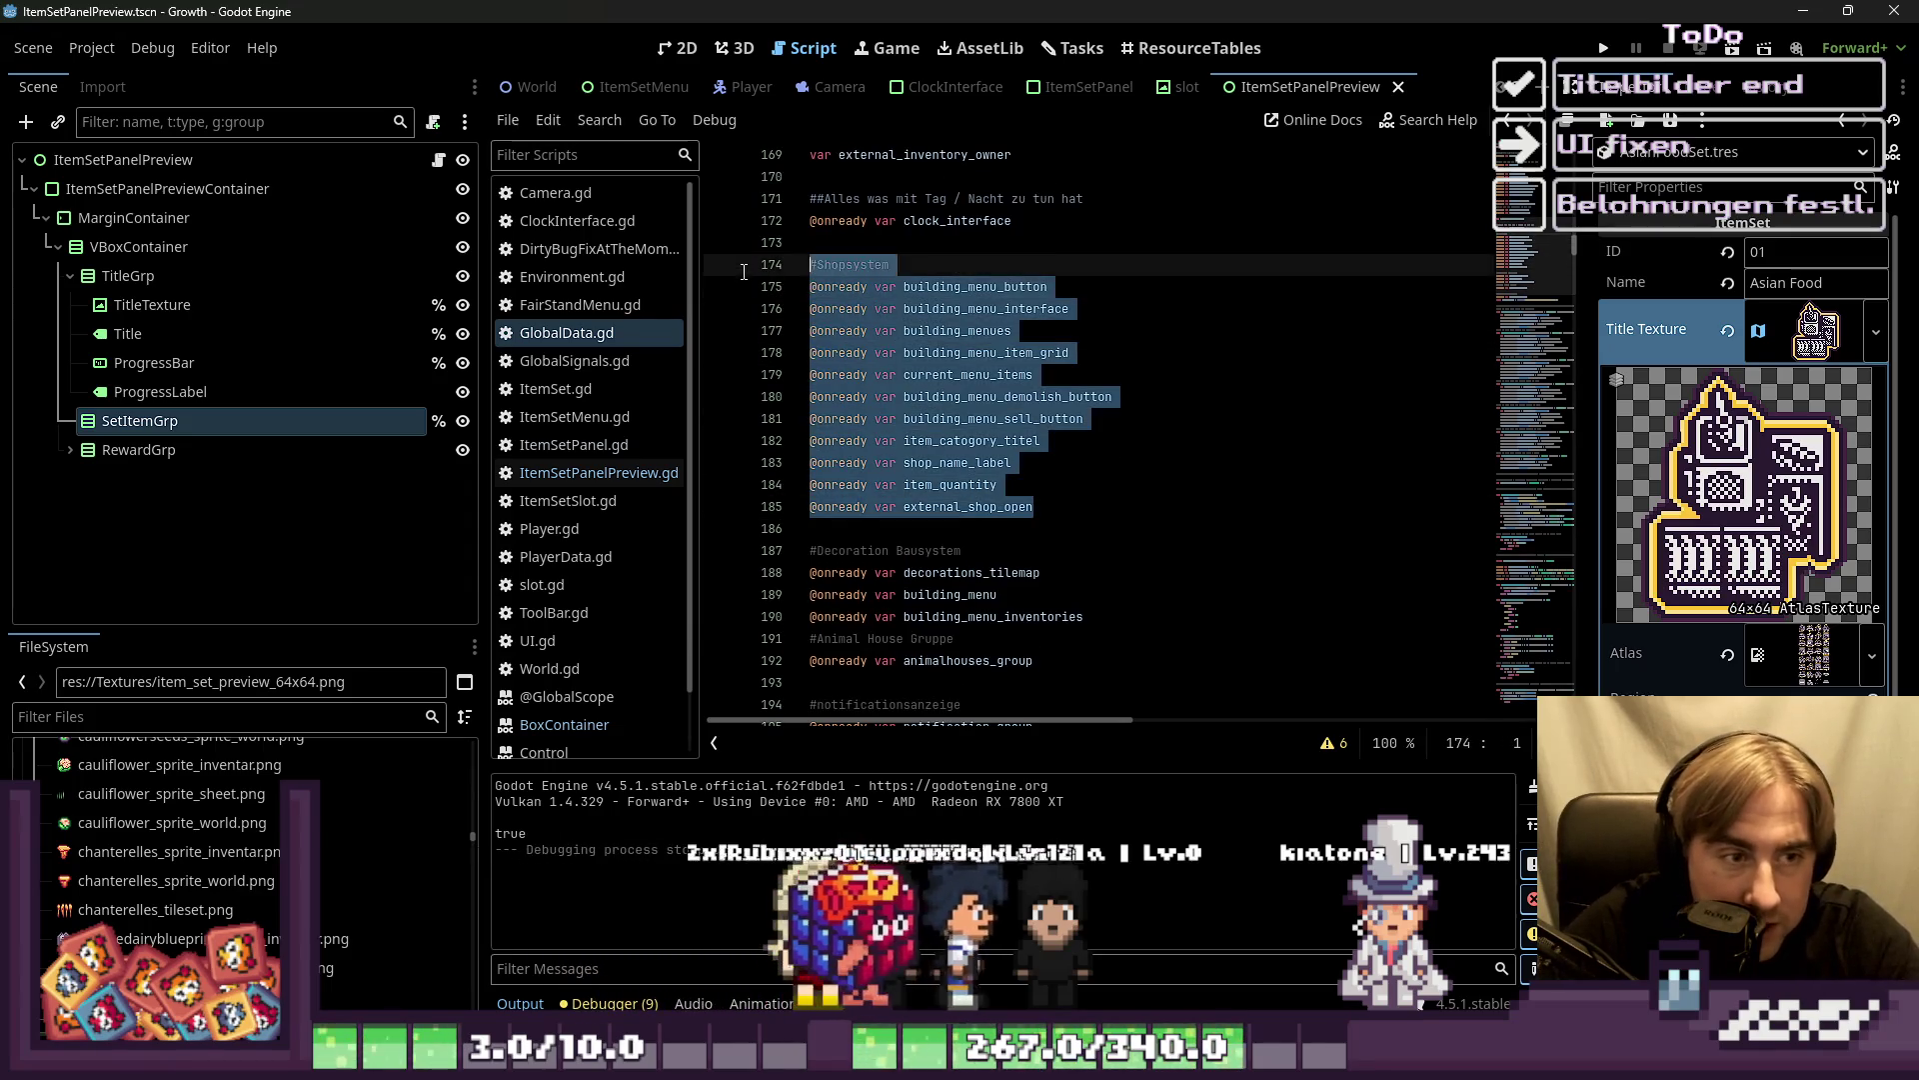
scroll(1082, 428, "down", 9)
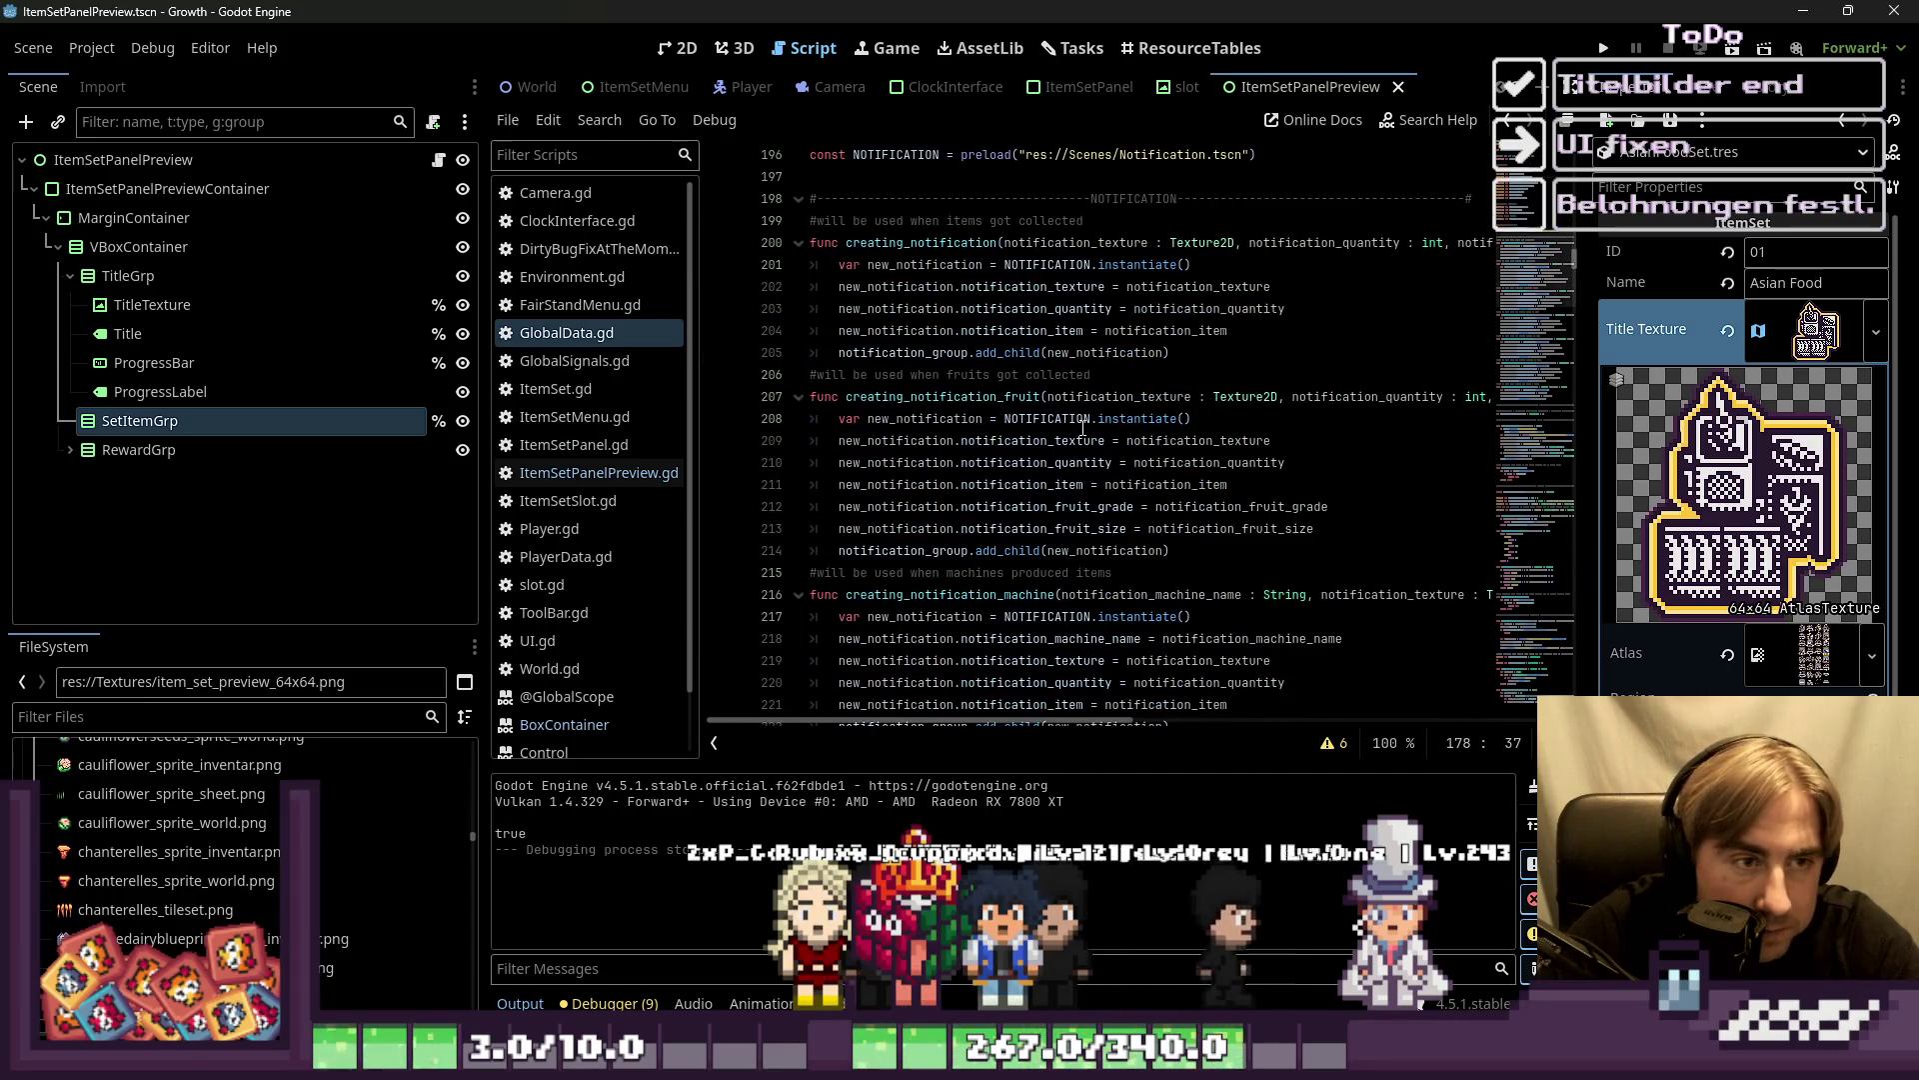
scroll(1083, 428, "down", 8)
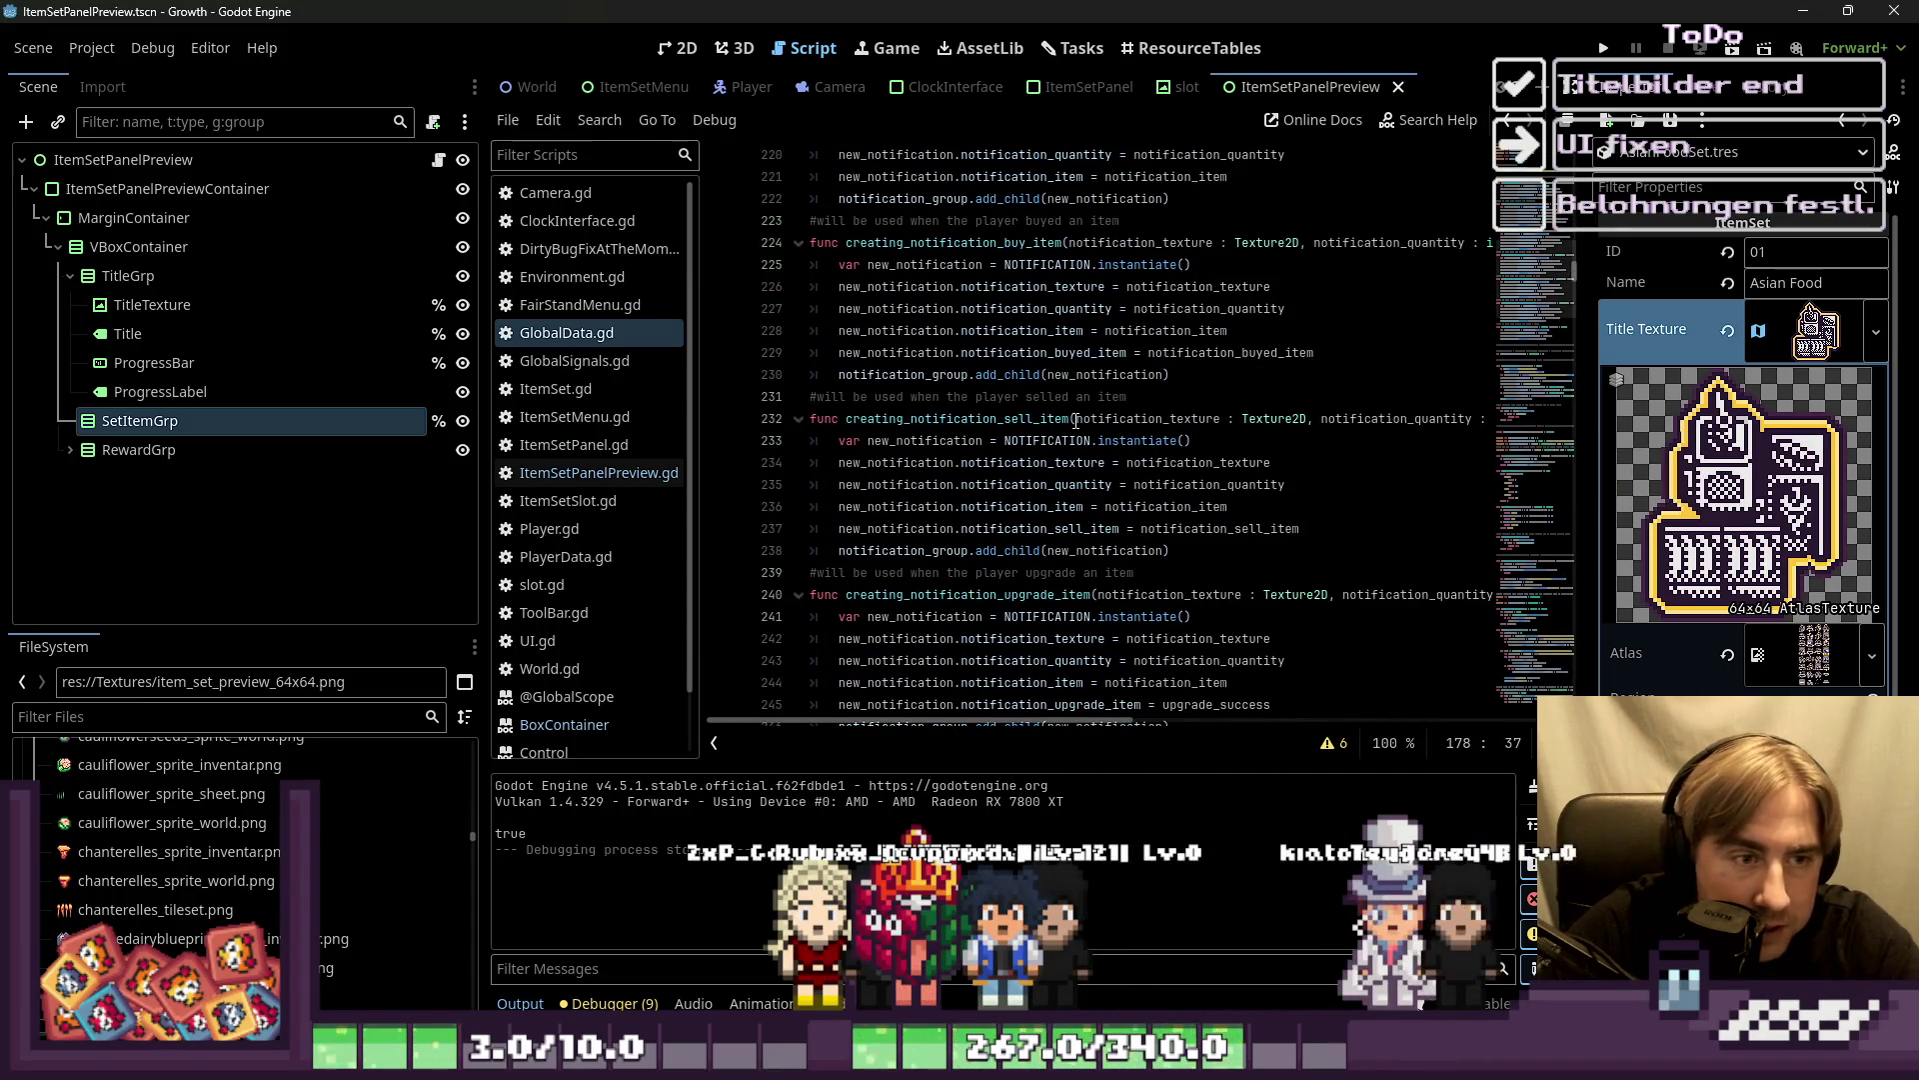
scroll(1066, 396, "down", 3)
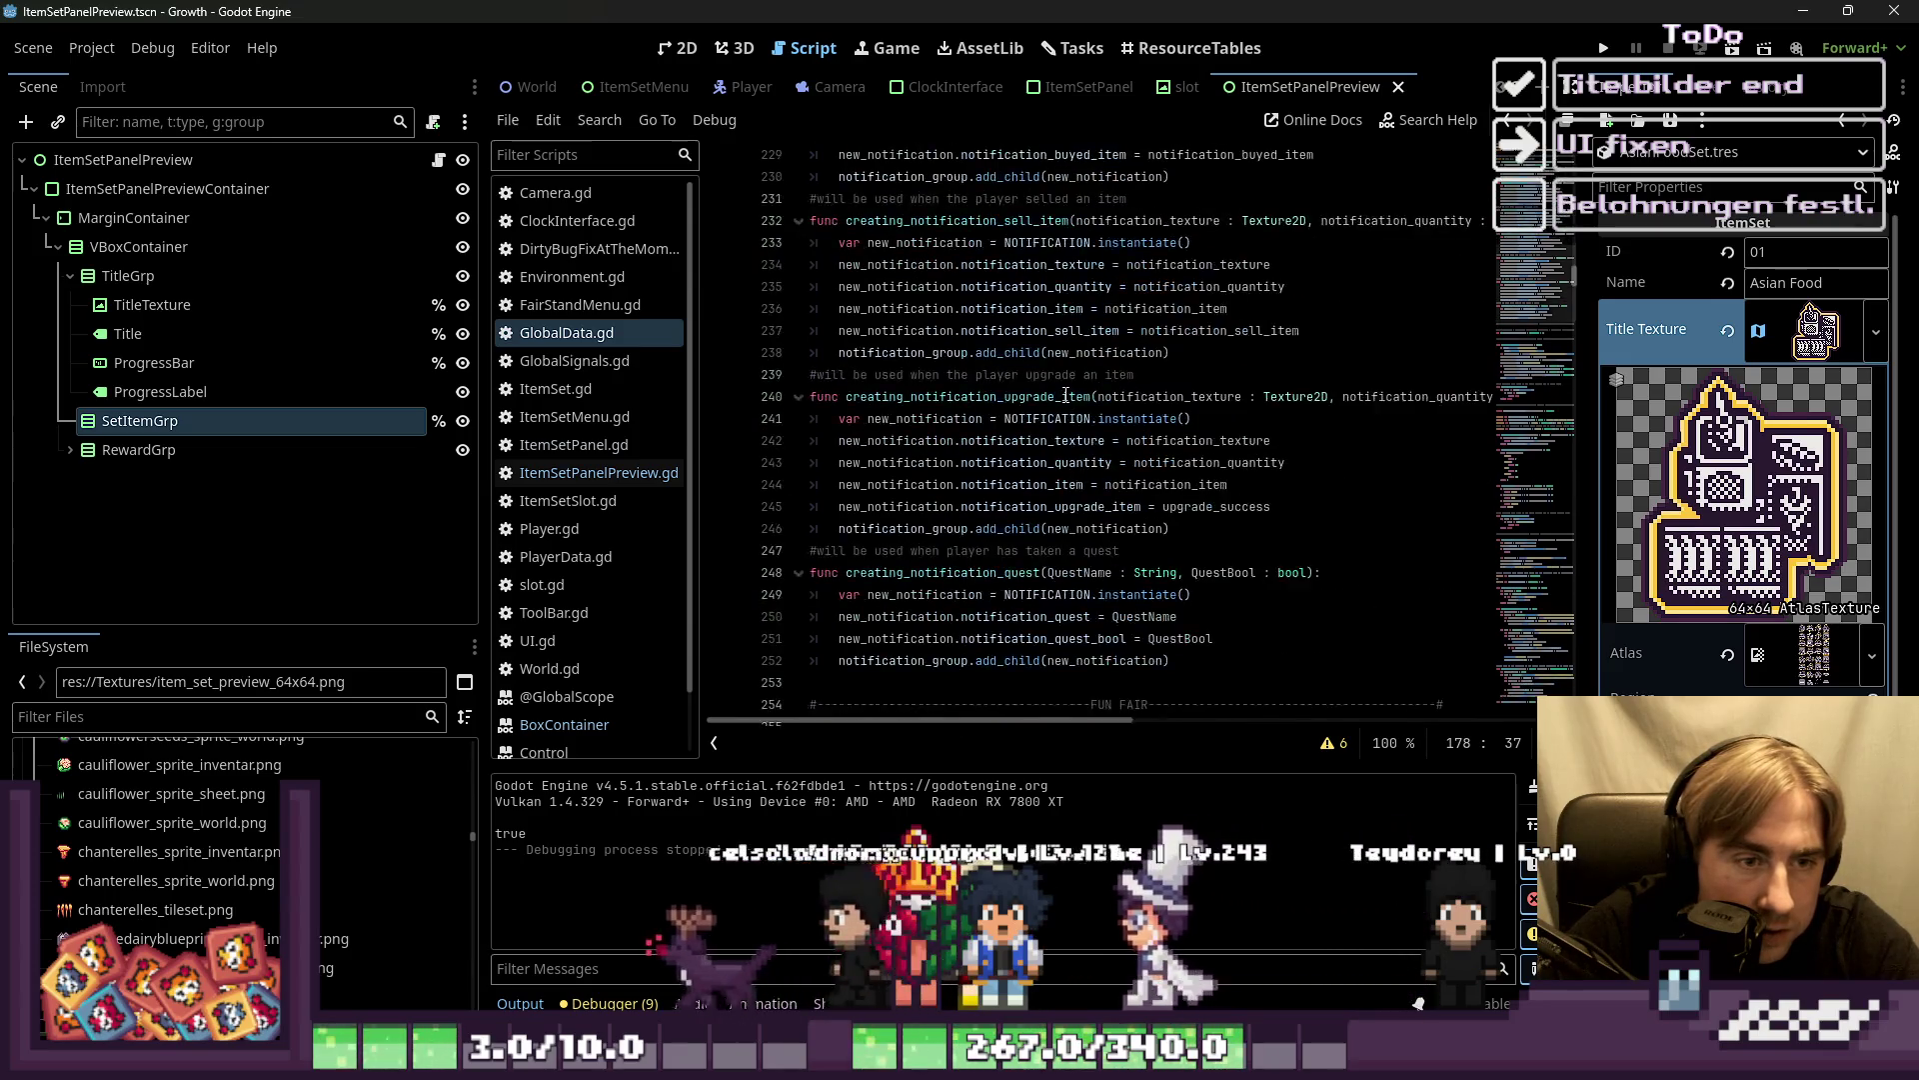
scroll(1262, 462, "up", 1)
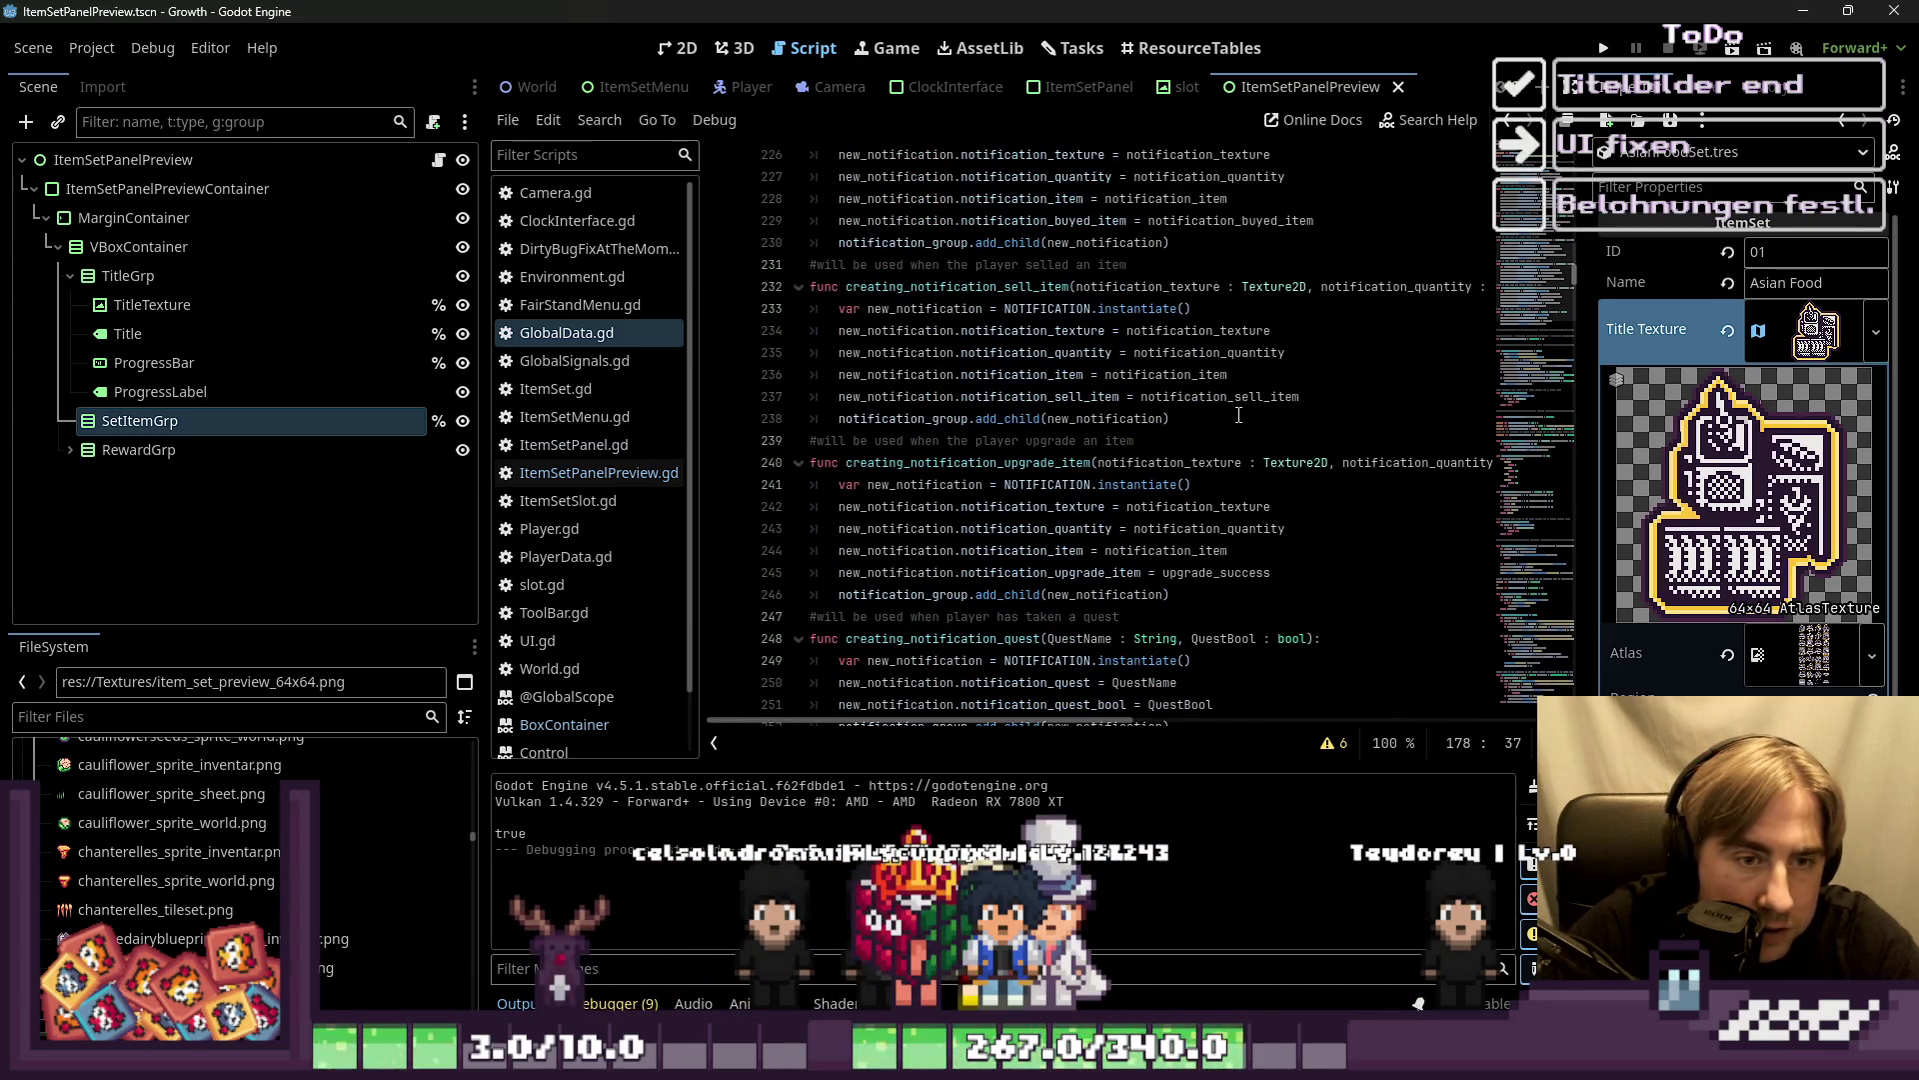
left_click_drag(1239, 415, 706, 290)
left_click(969, 353)
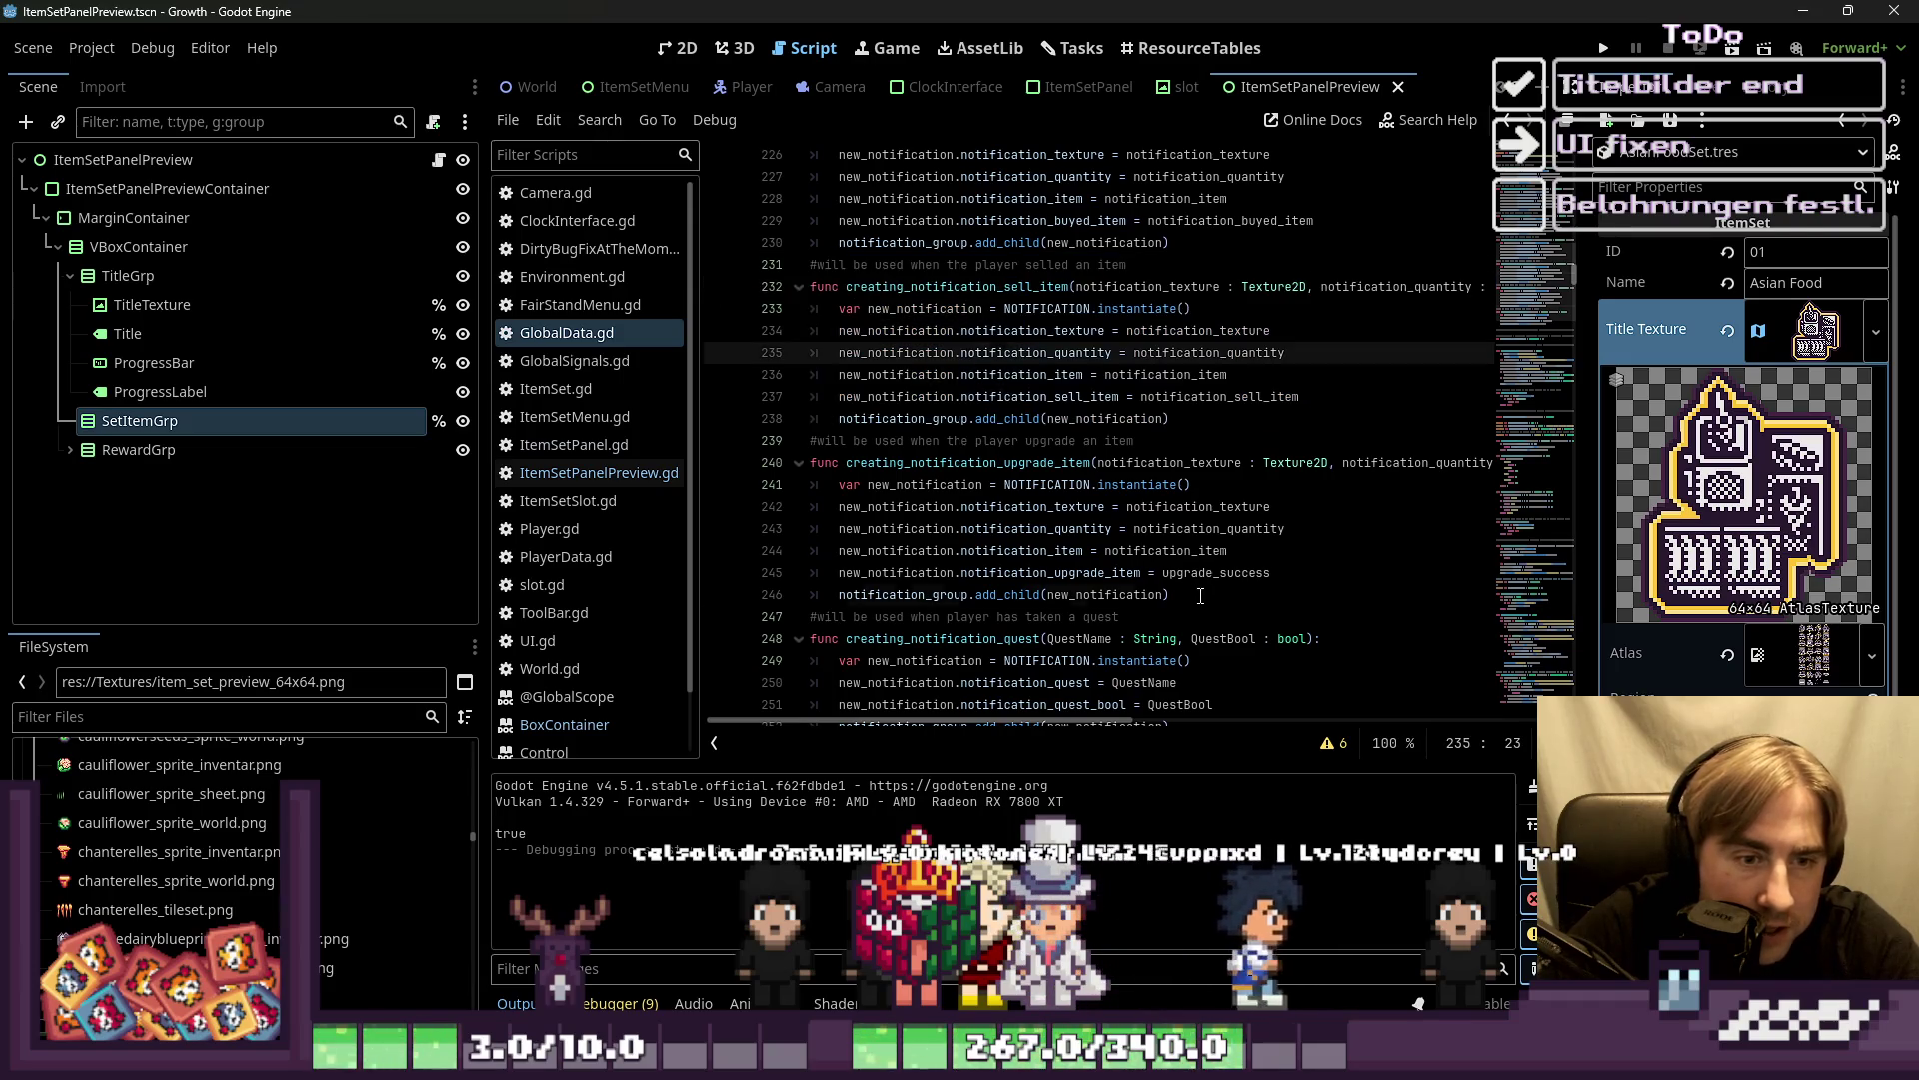
left_click_drag(1200, 596, 804, 458)
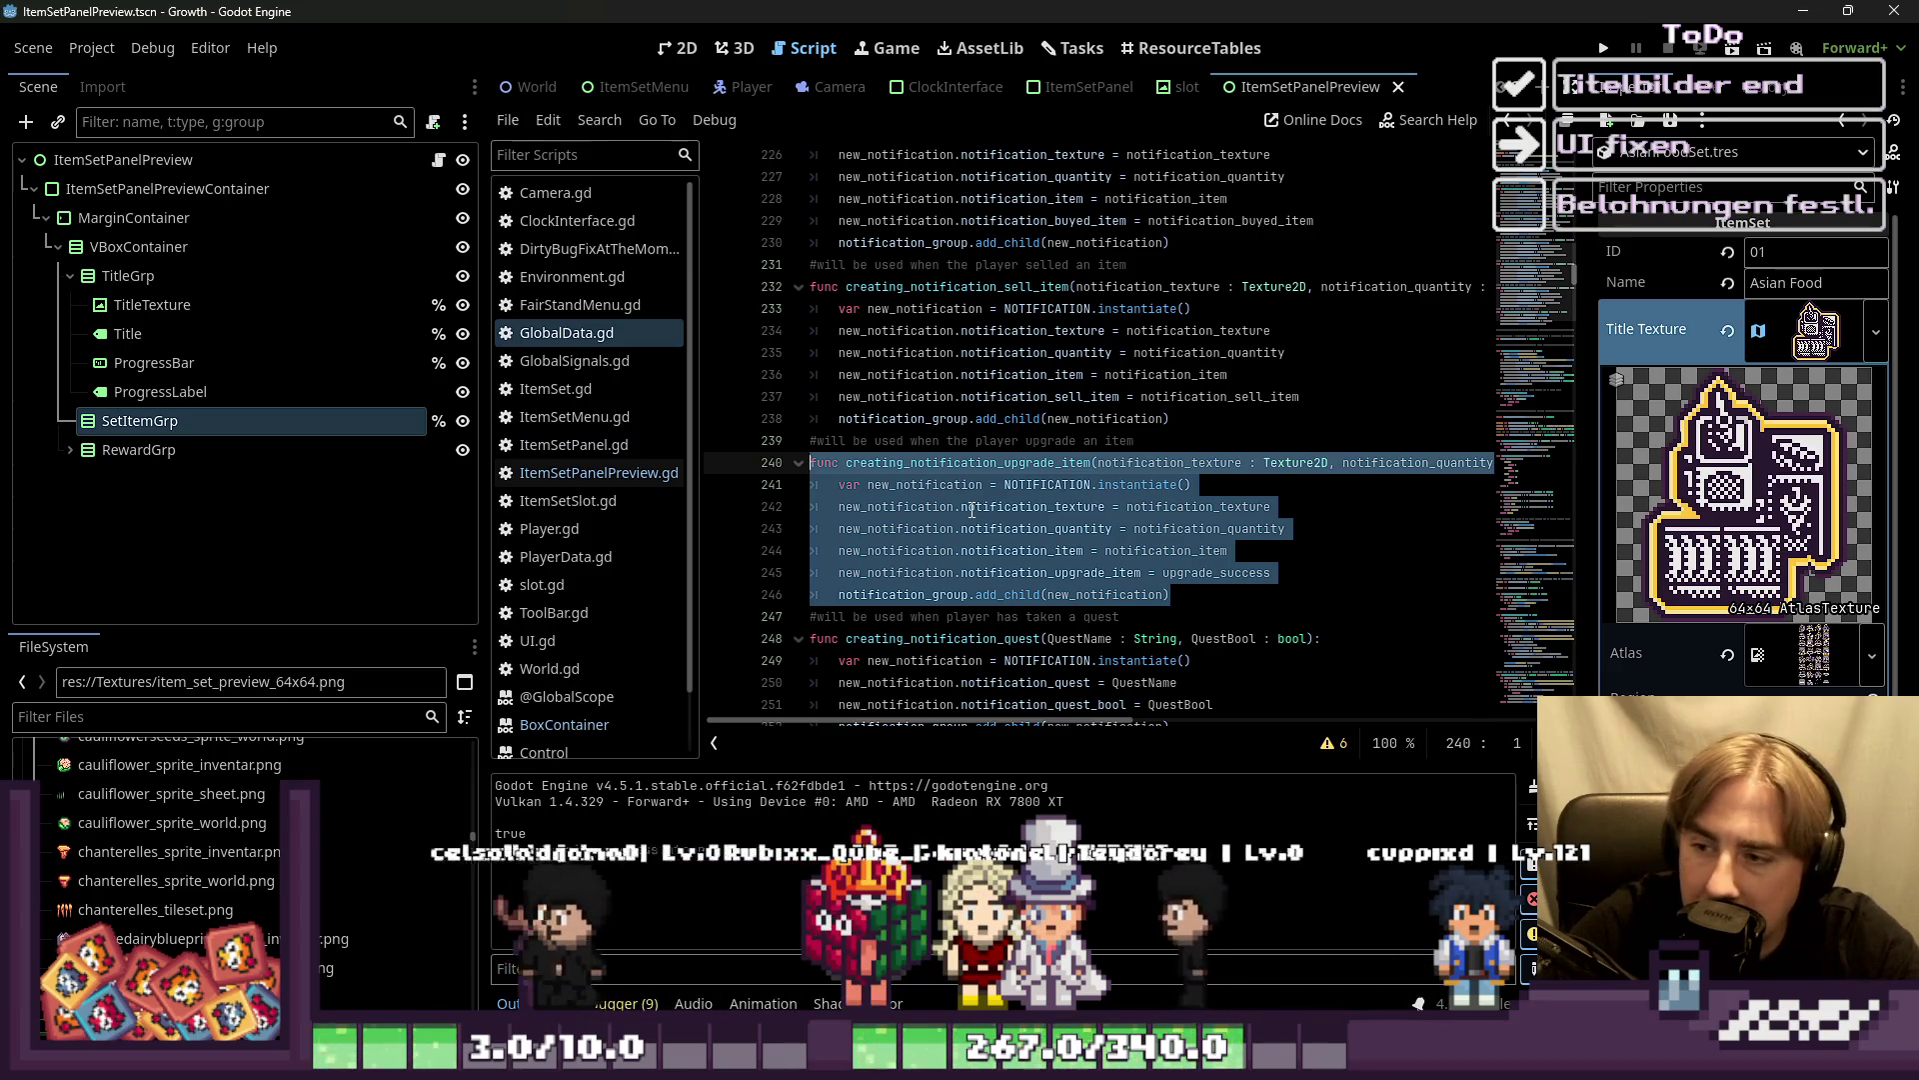
scroll(961, 503, "down", 7)
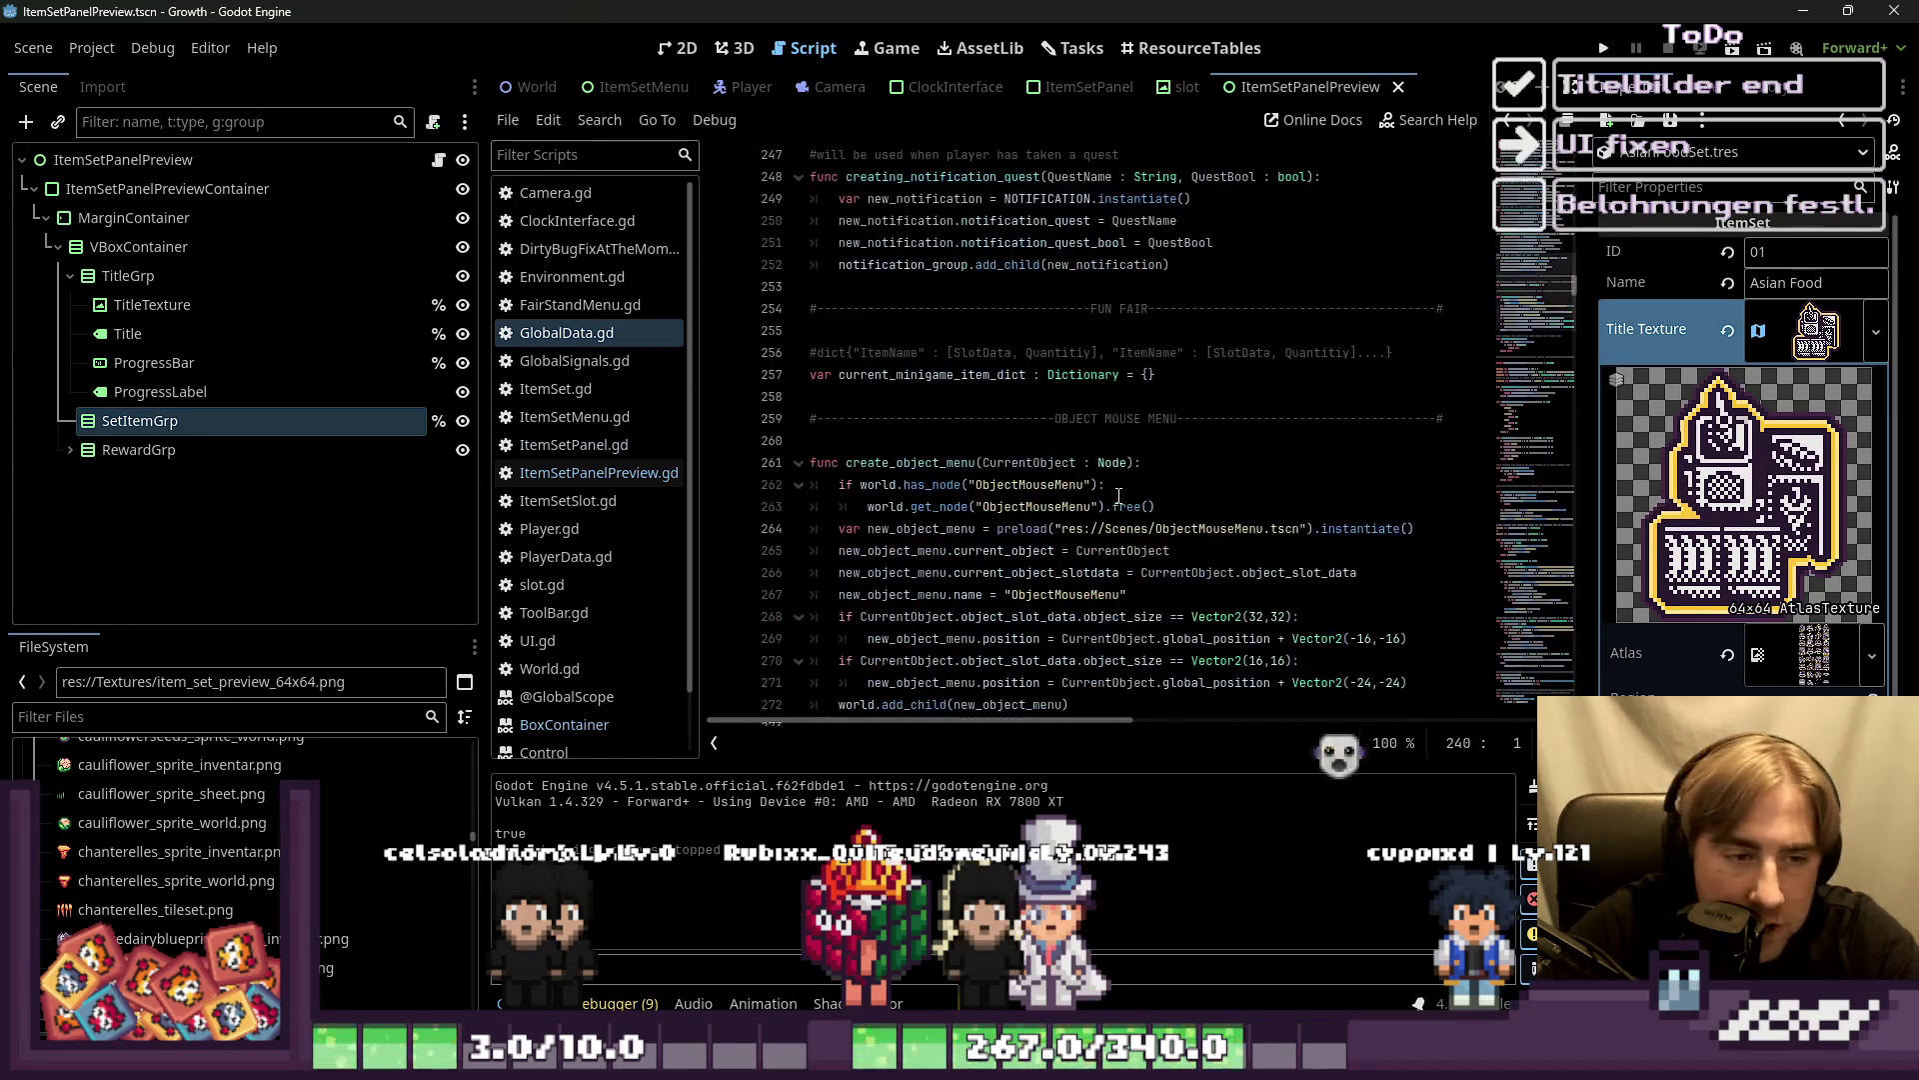
scroll(1119, 478, "down", 7)
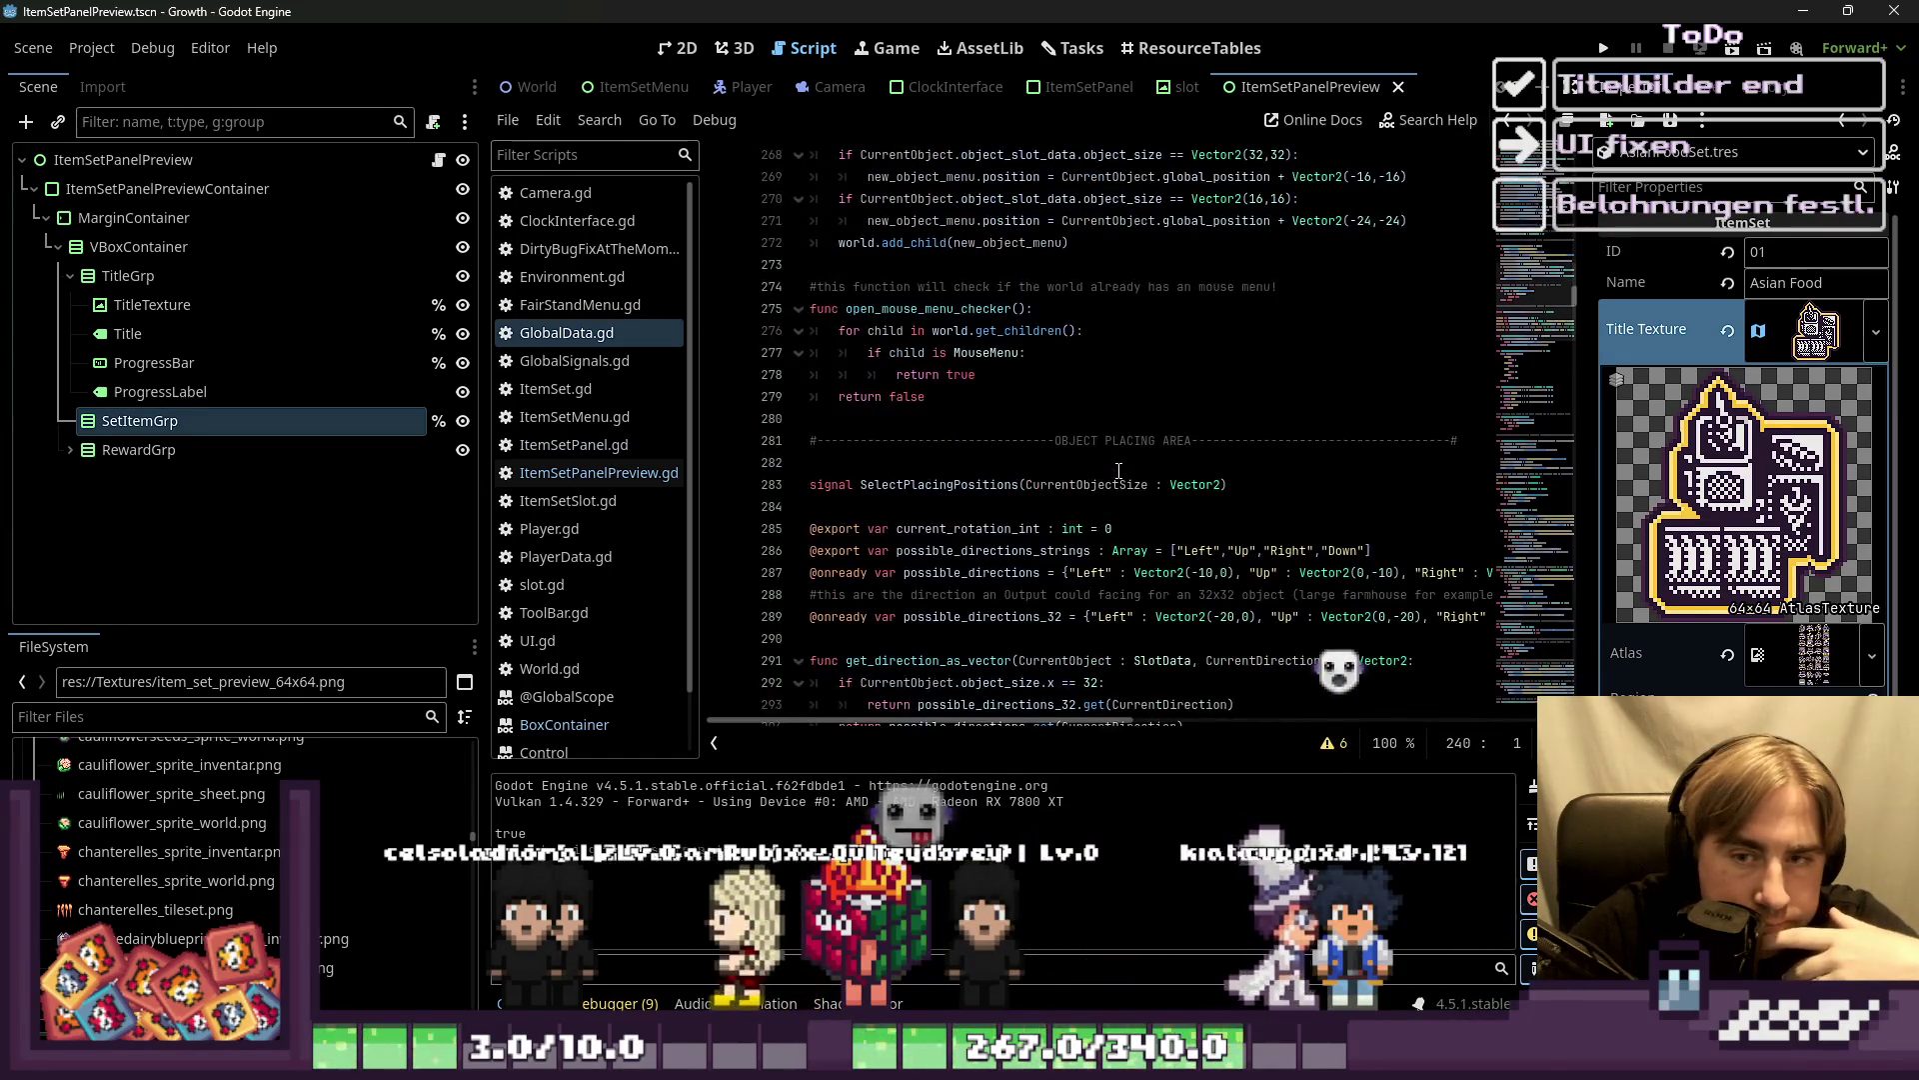
scroll(1119, 470, "down", 2)
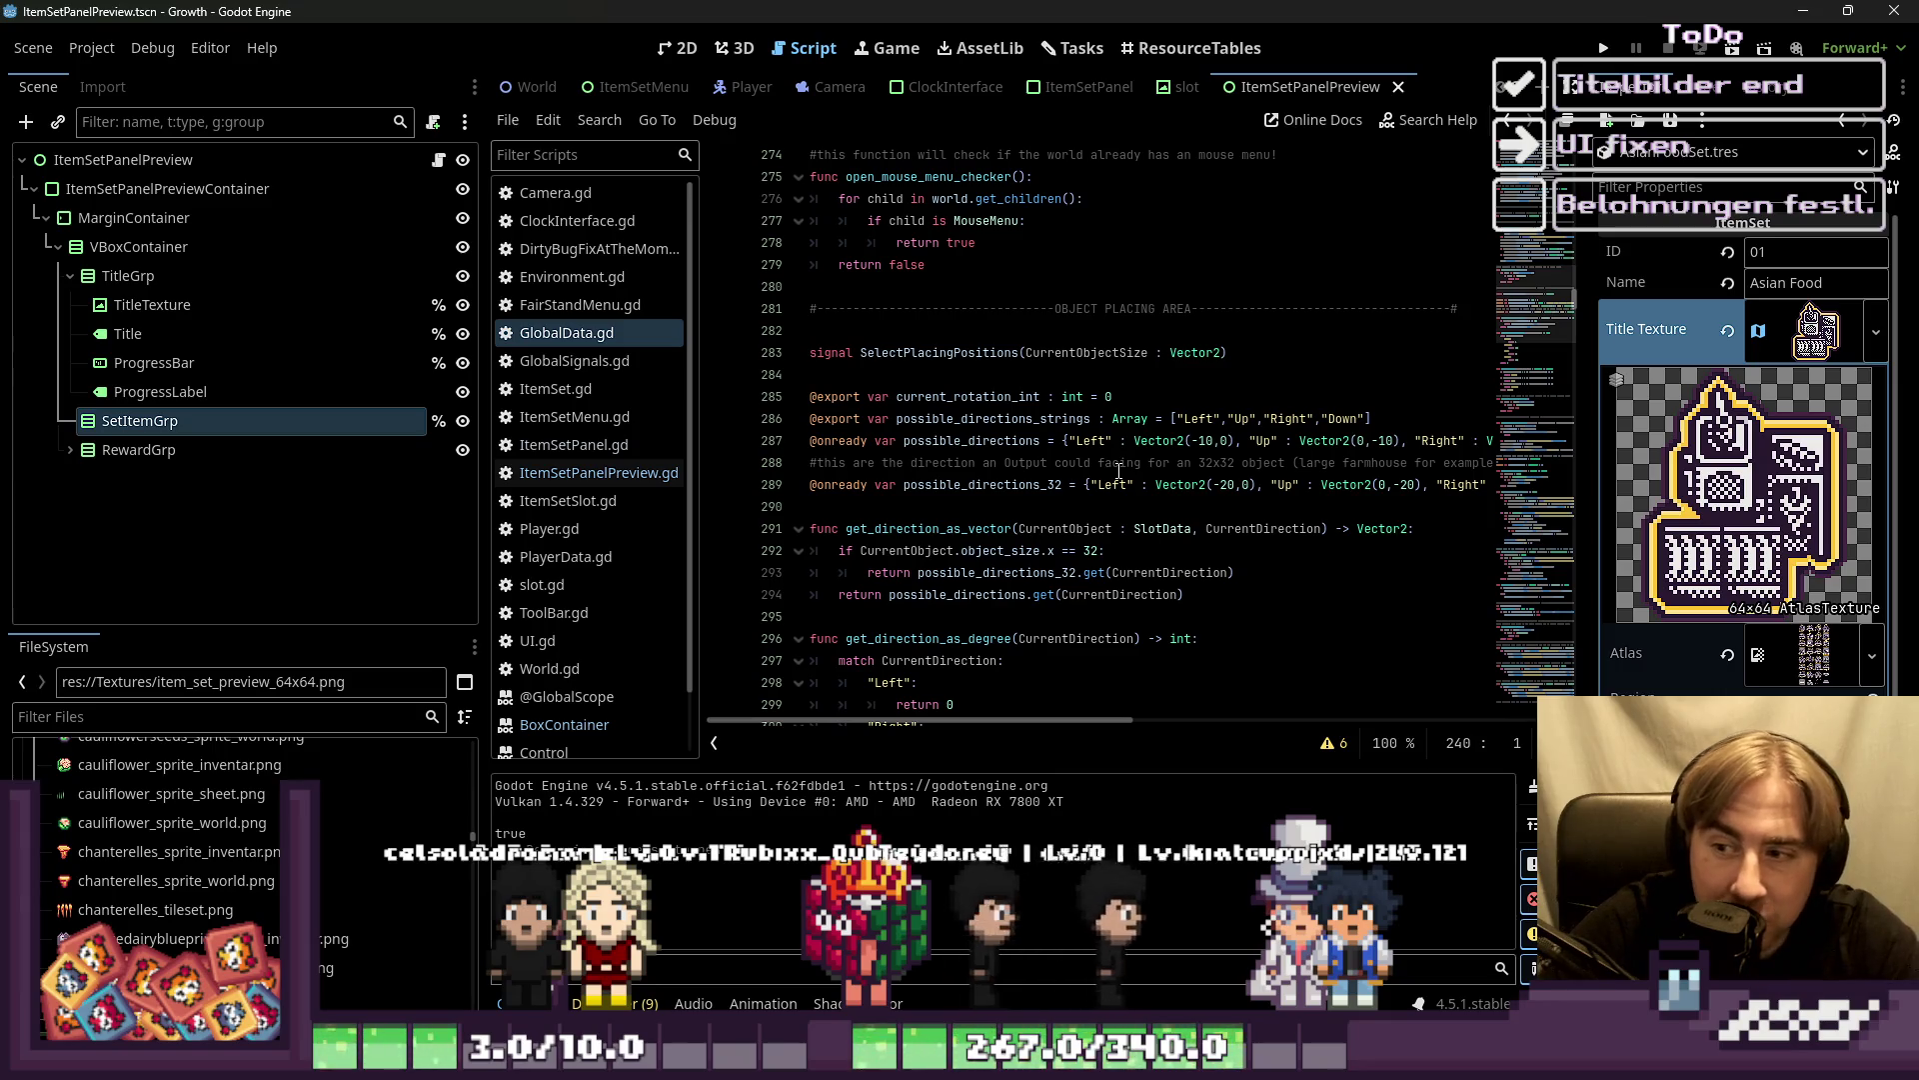
left_click(1568, 440)
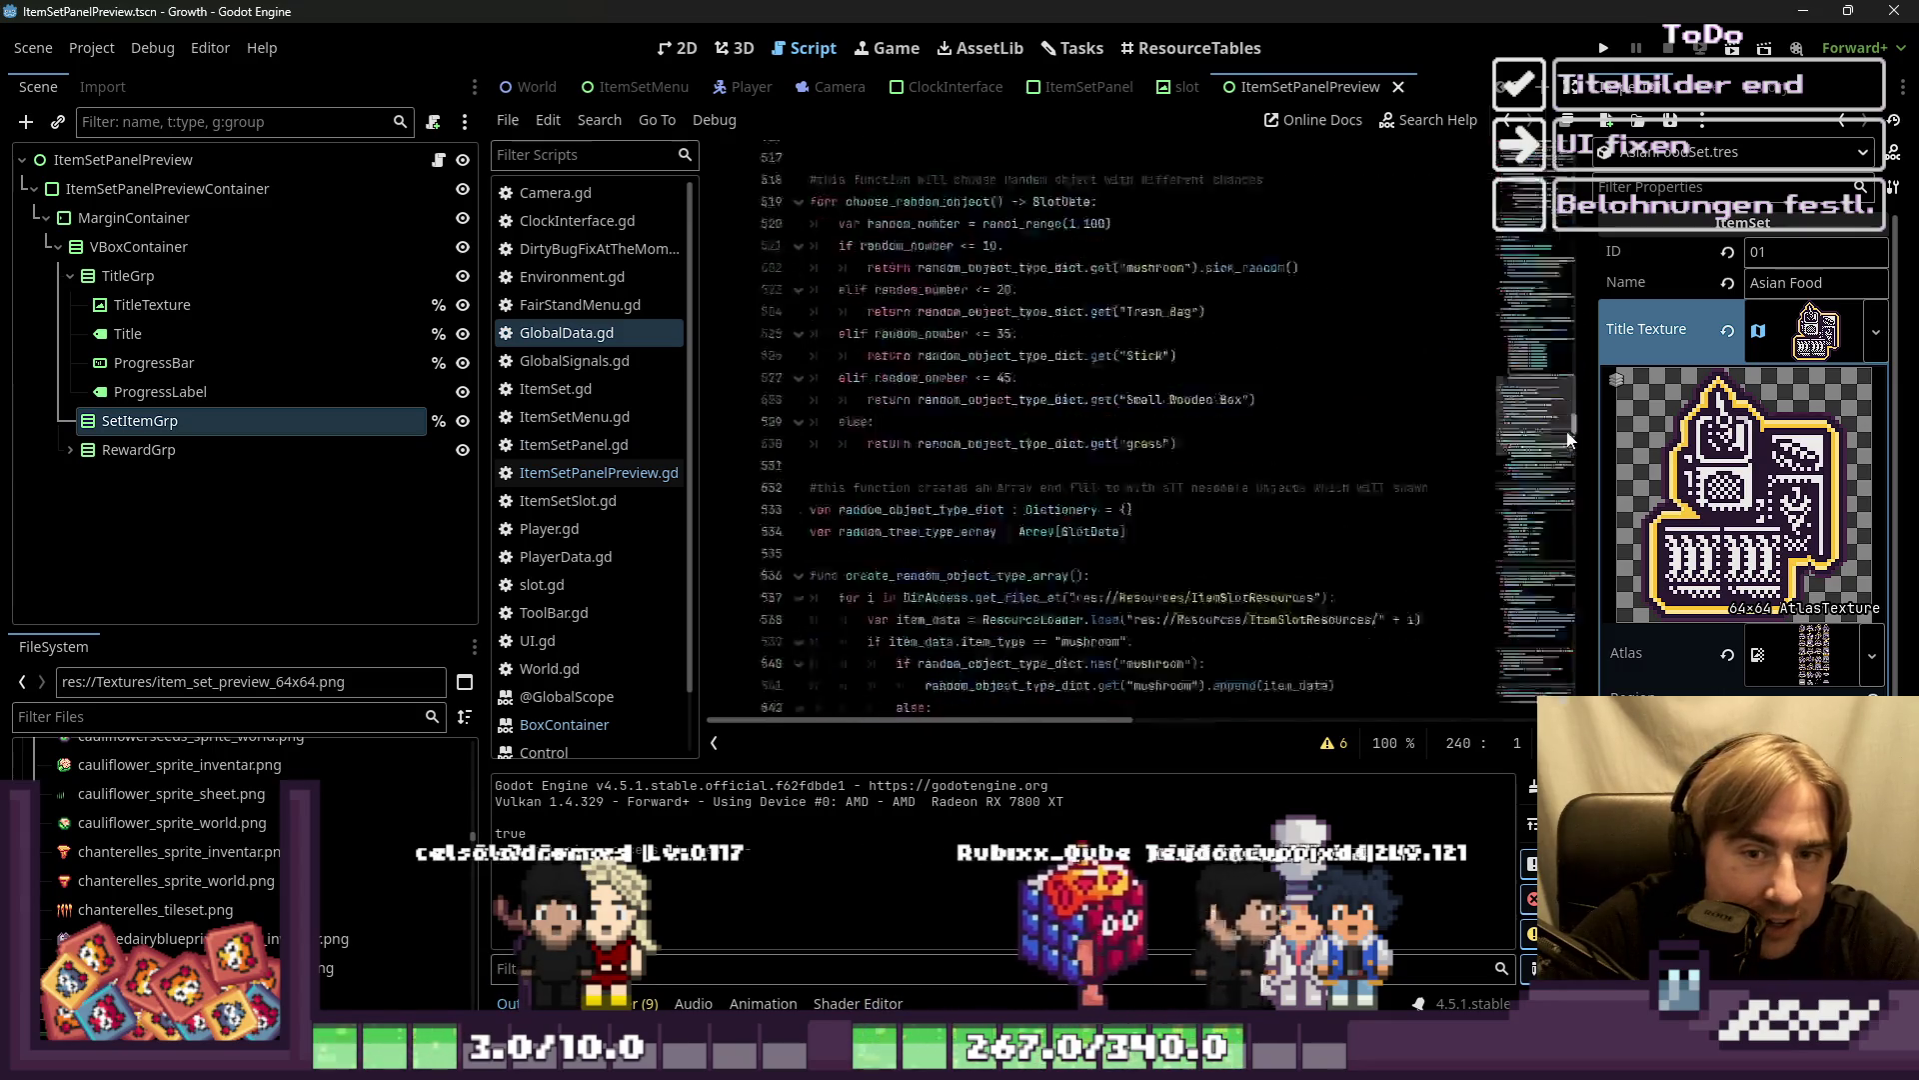
mouse_move(1567, 440)
left_mouse_down()
mouse_move(1570, 702)
mouse_move(1579, 229)
left_mouse_up()
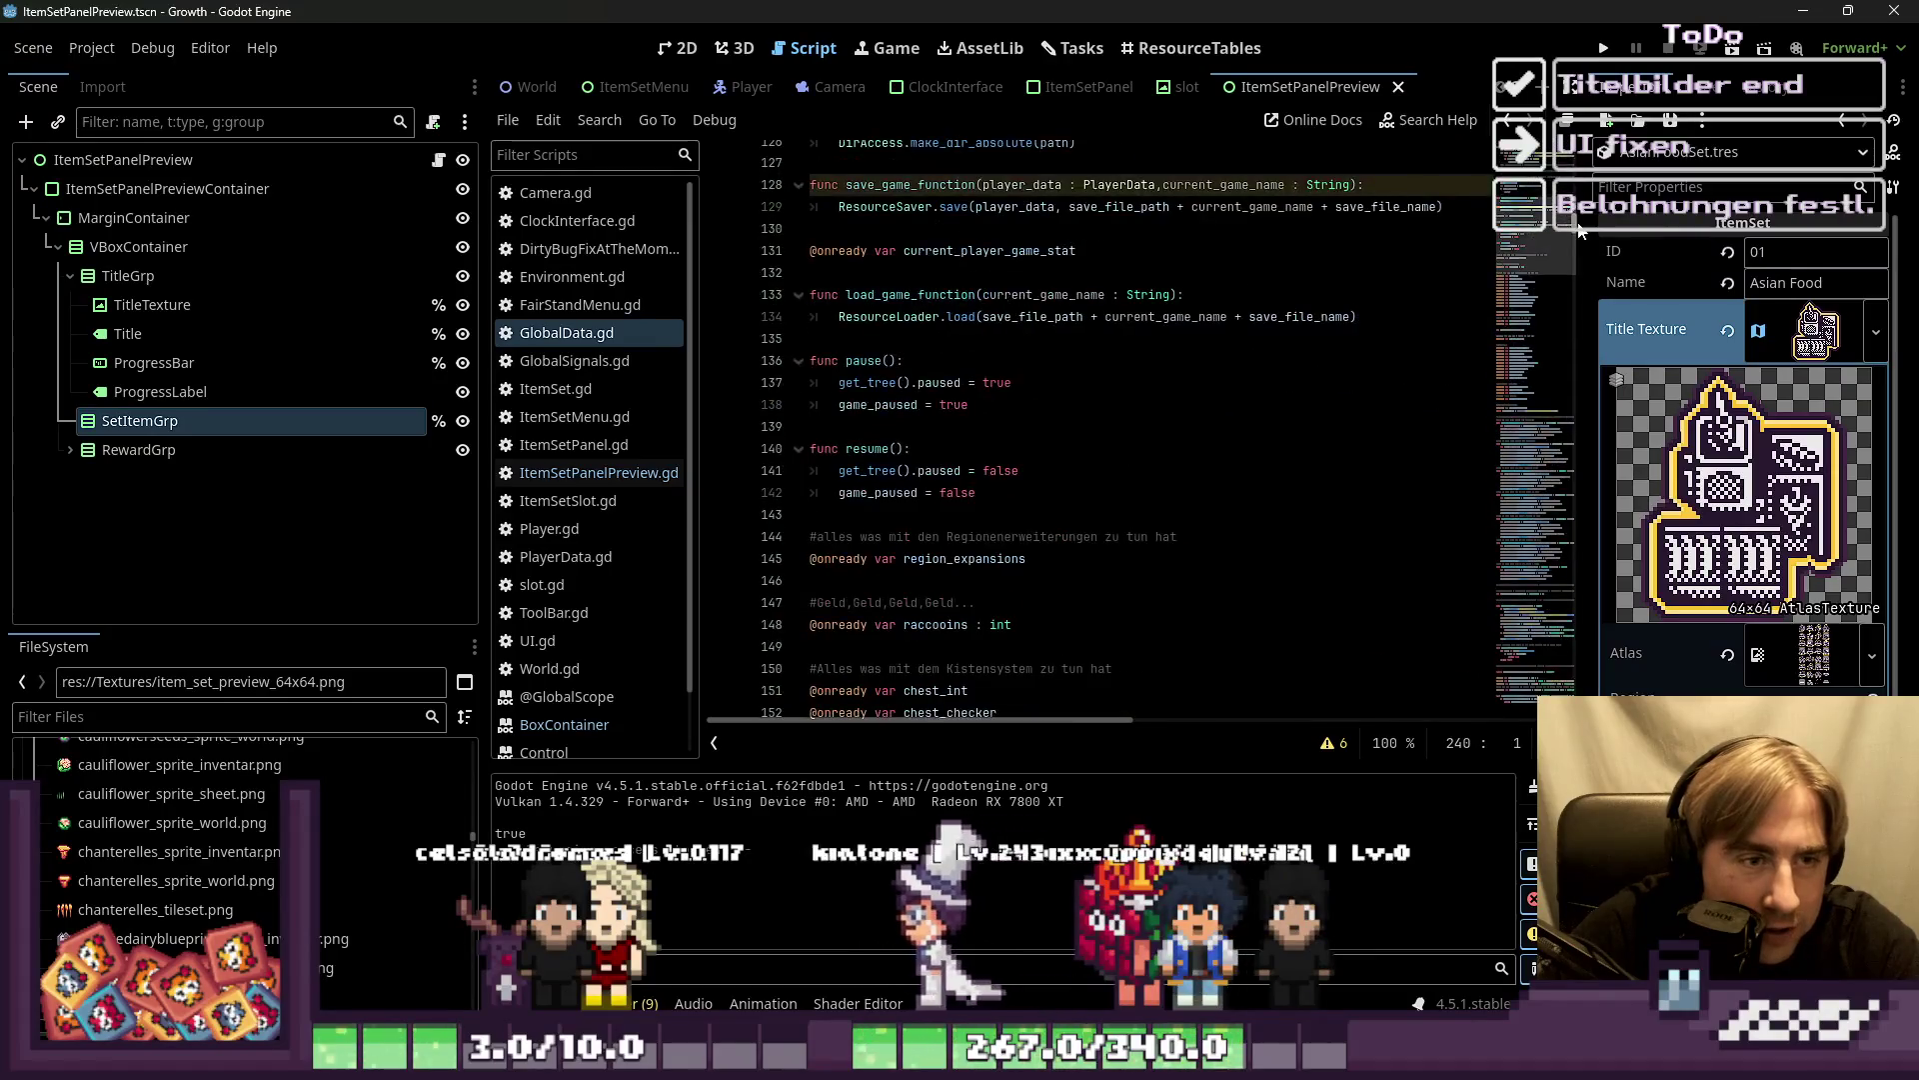
scroll(1097, 253, "down", 15)
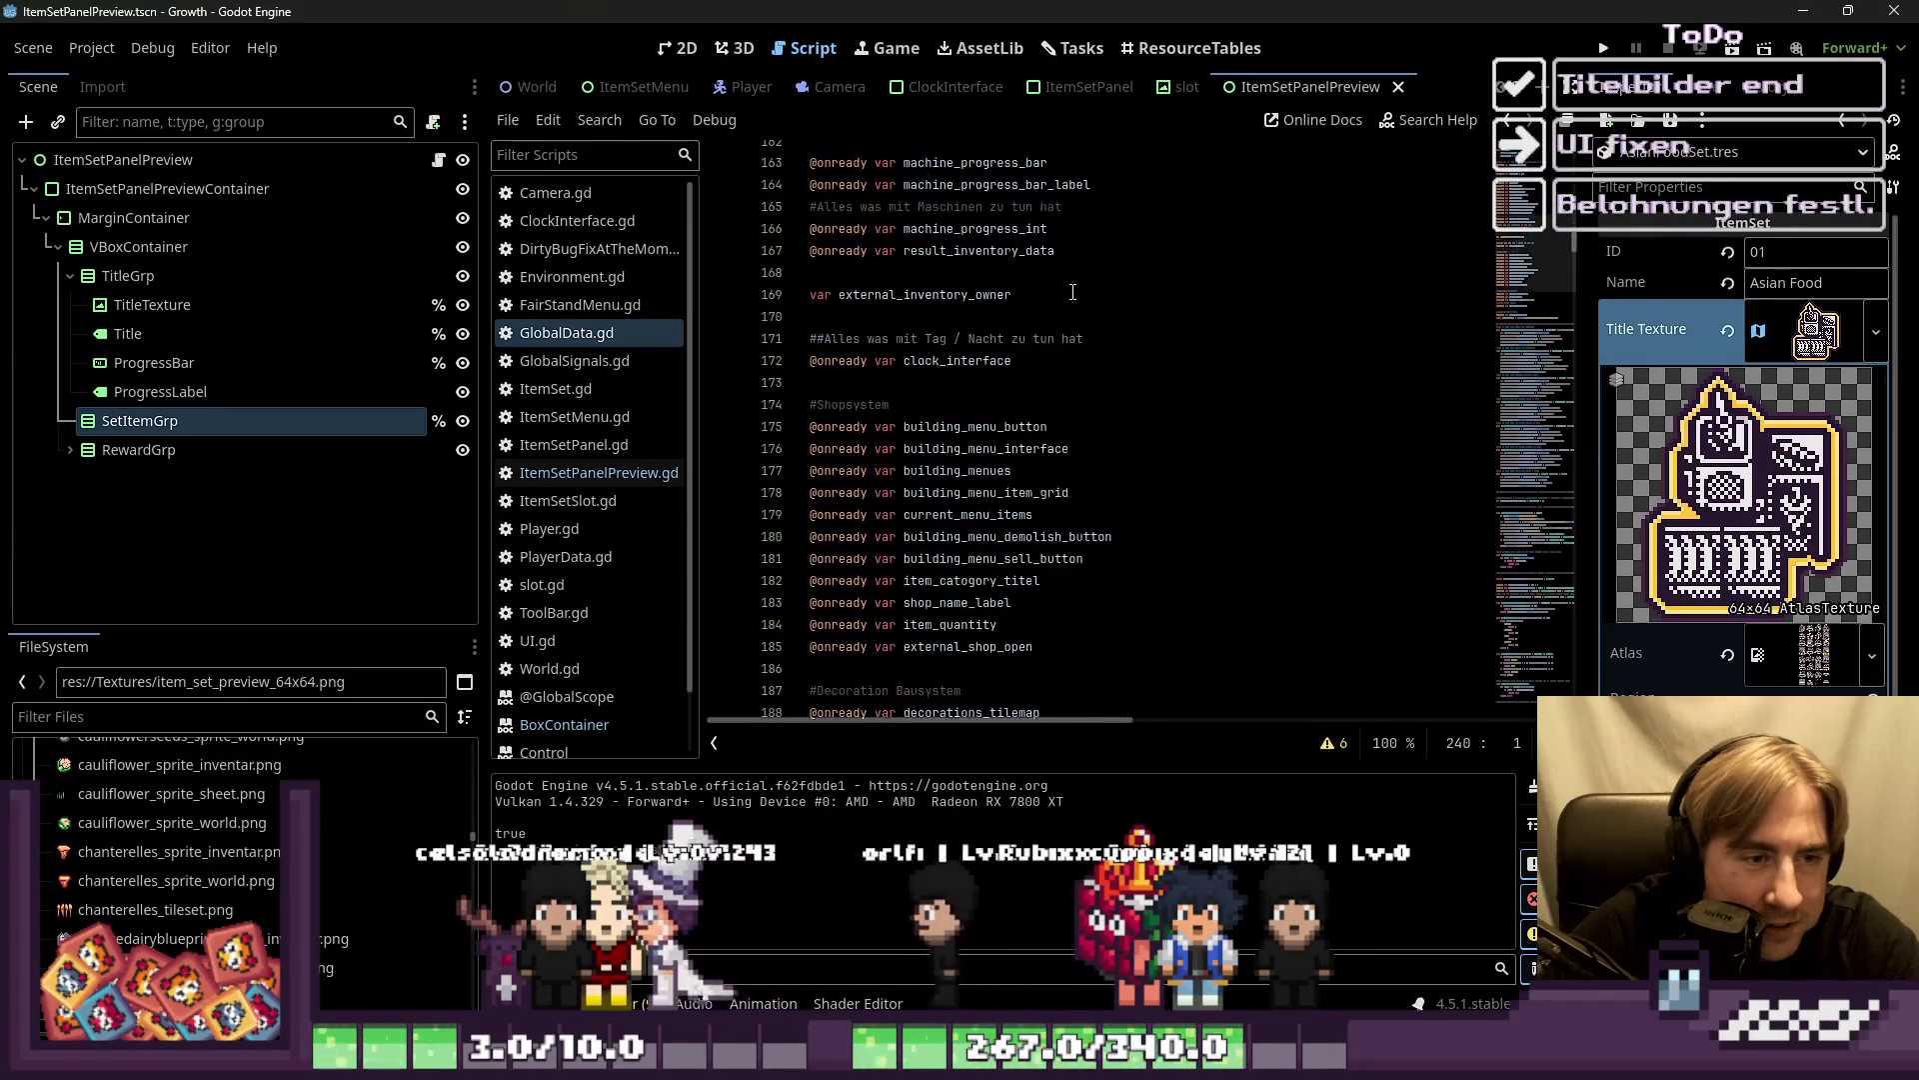
scroll(910, 287, "down", 12)
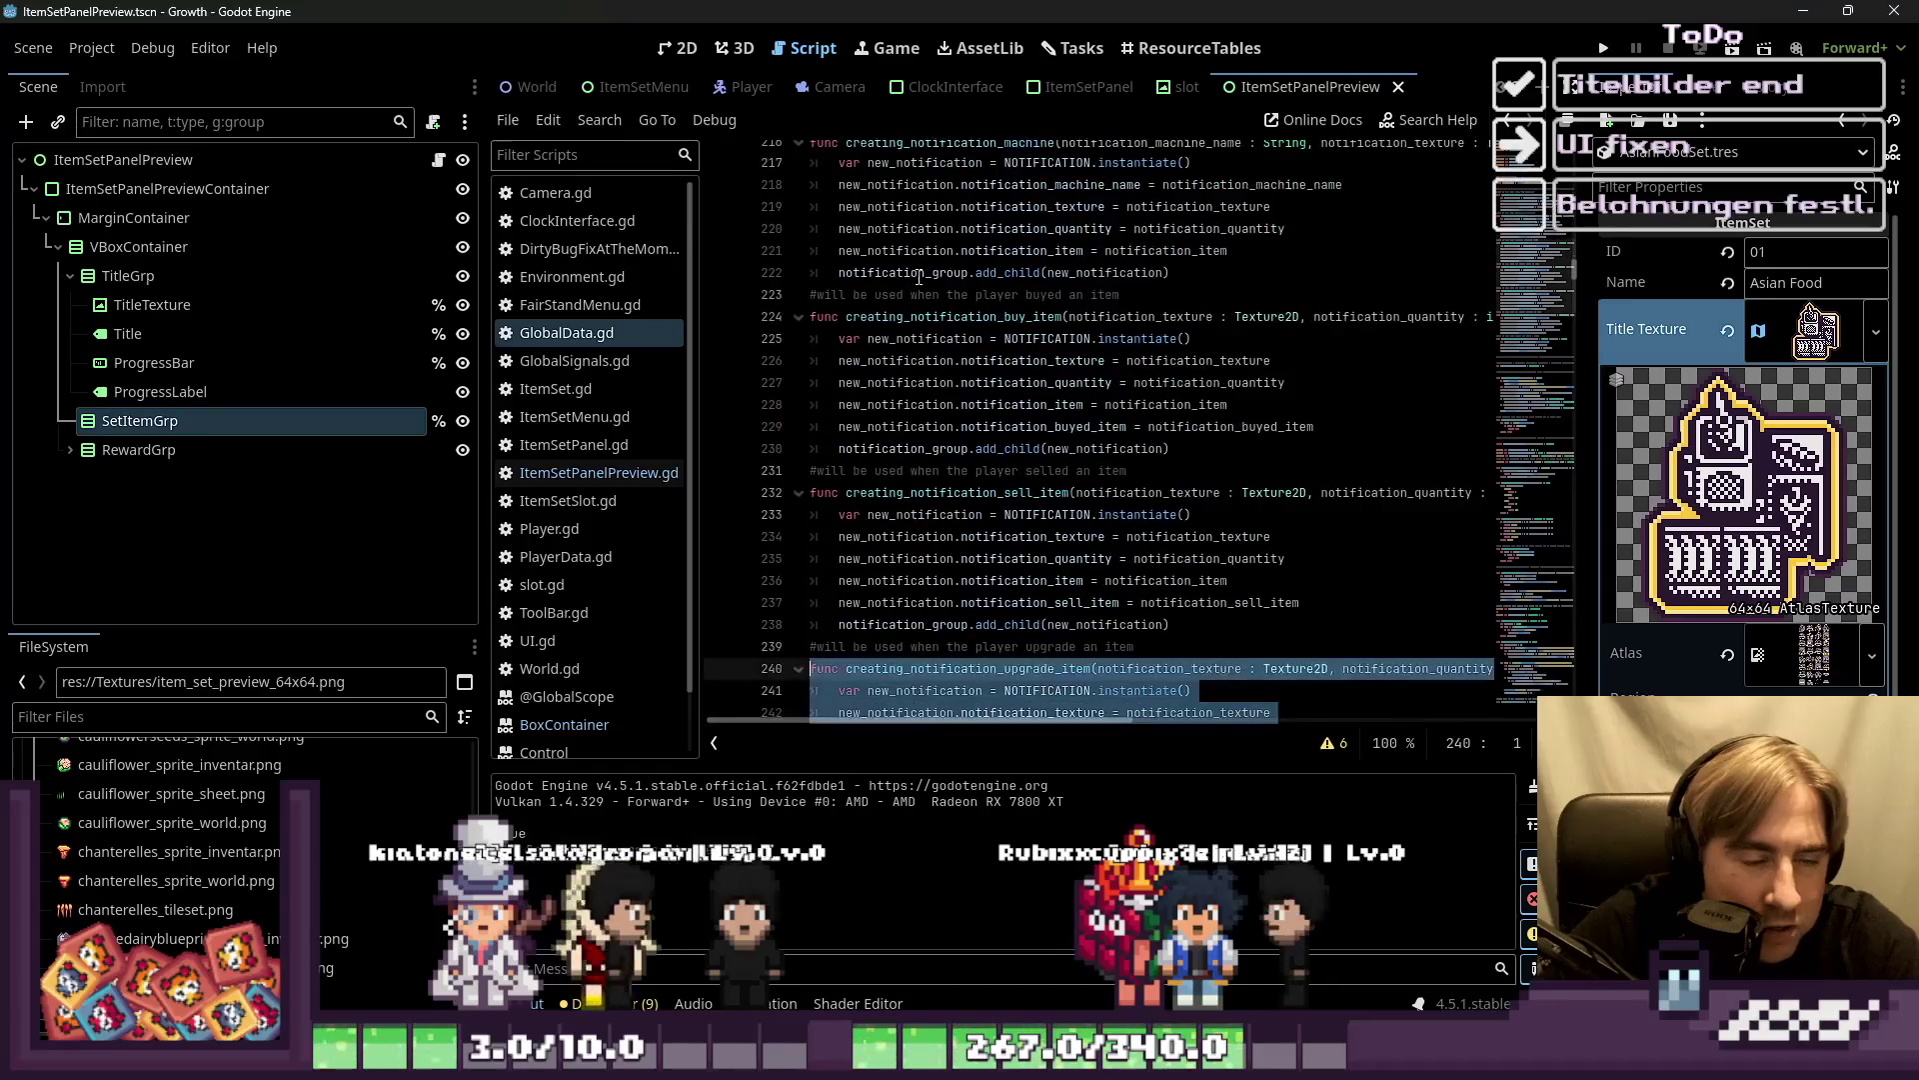
scroll(930, 300, "down", 5)
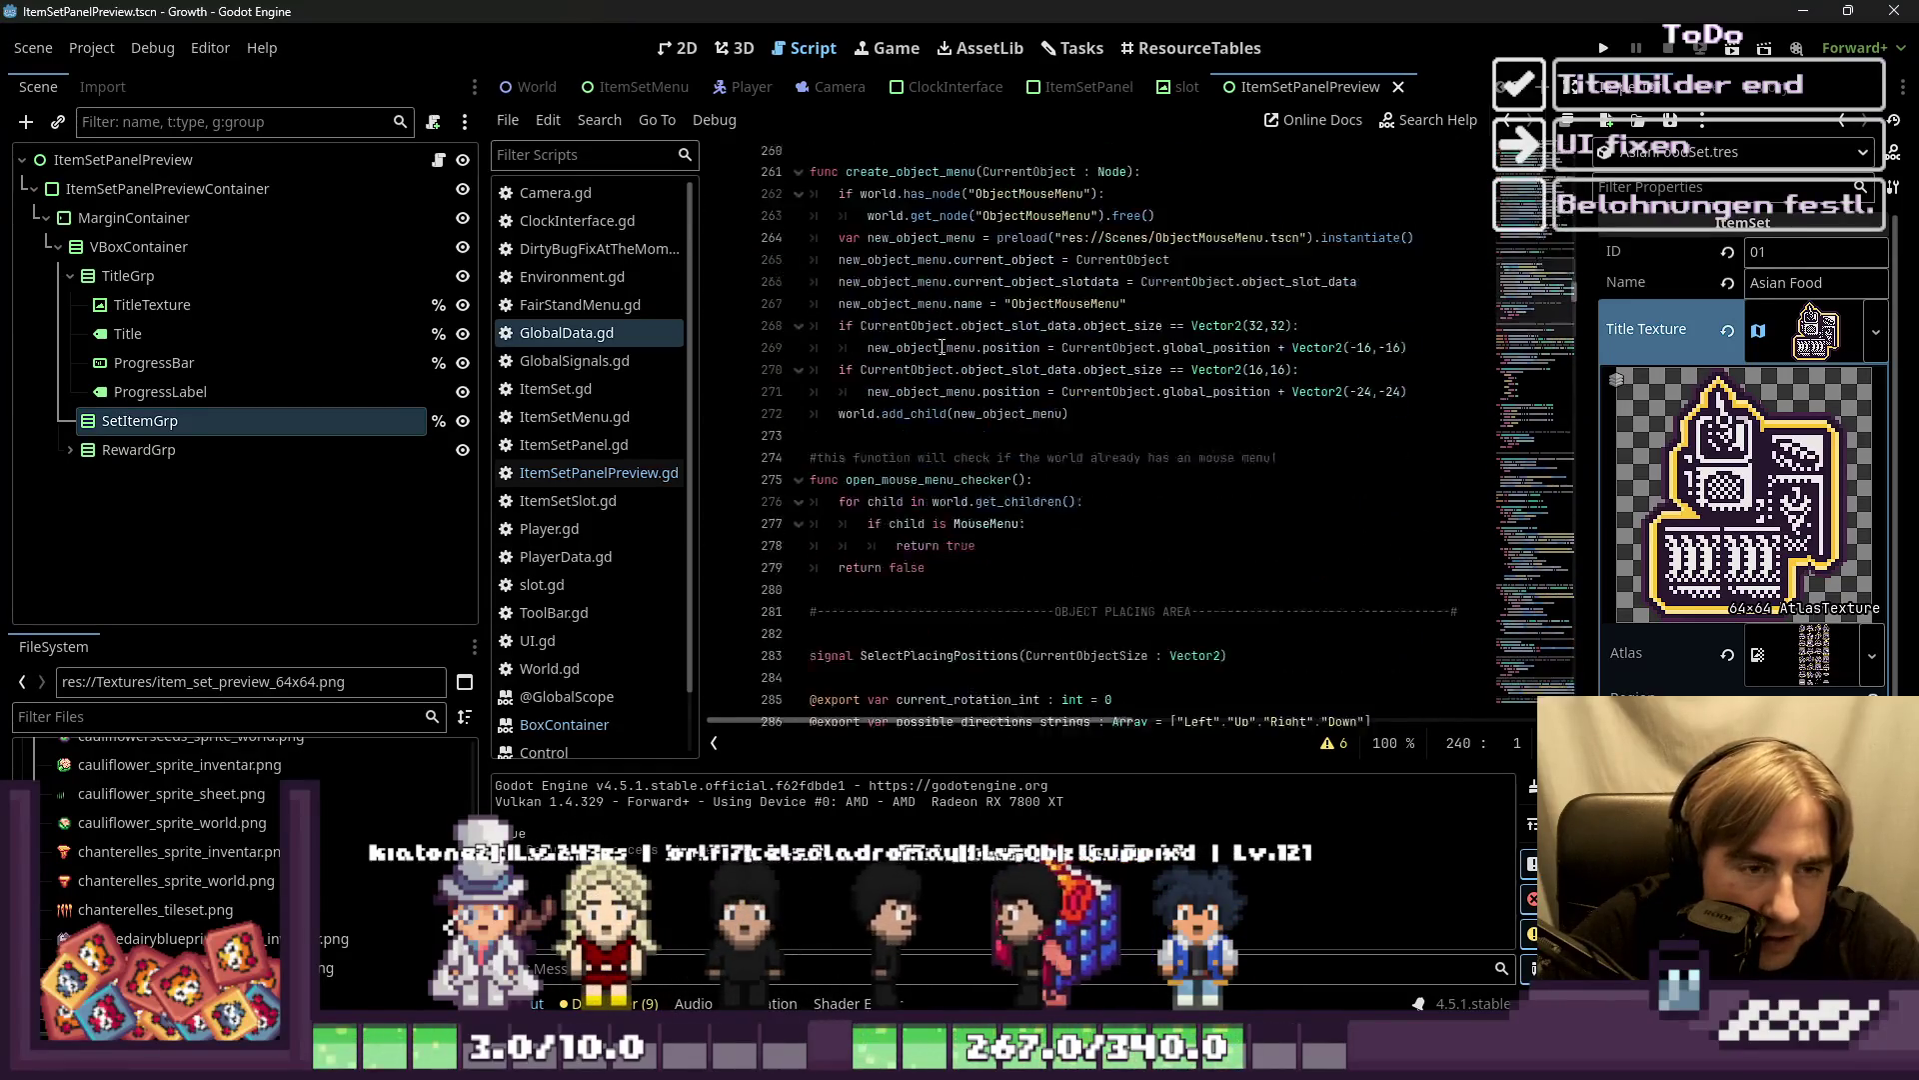
scroll(946, 346, "down", 3)
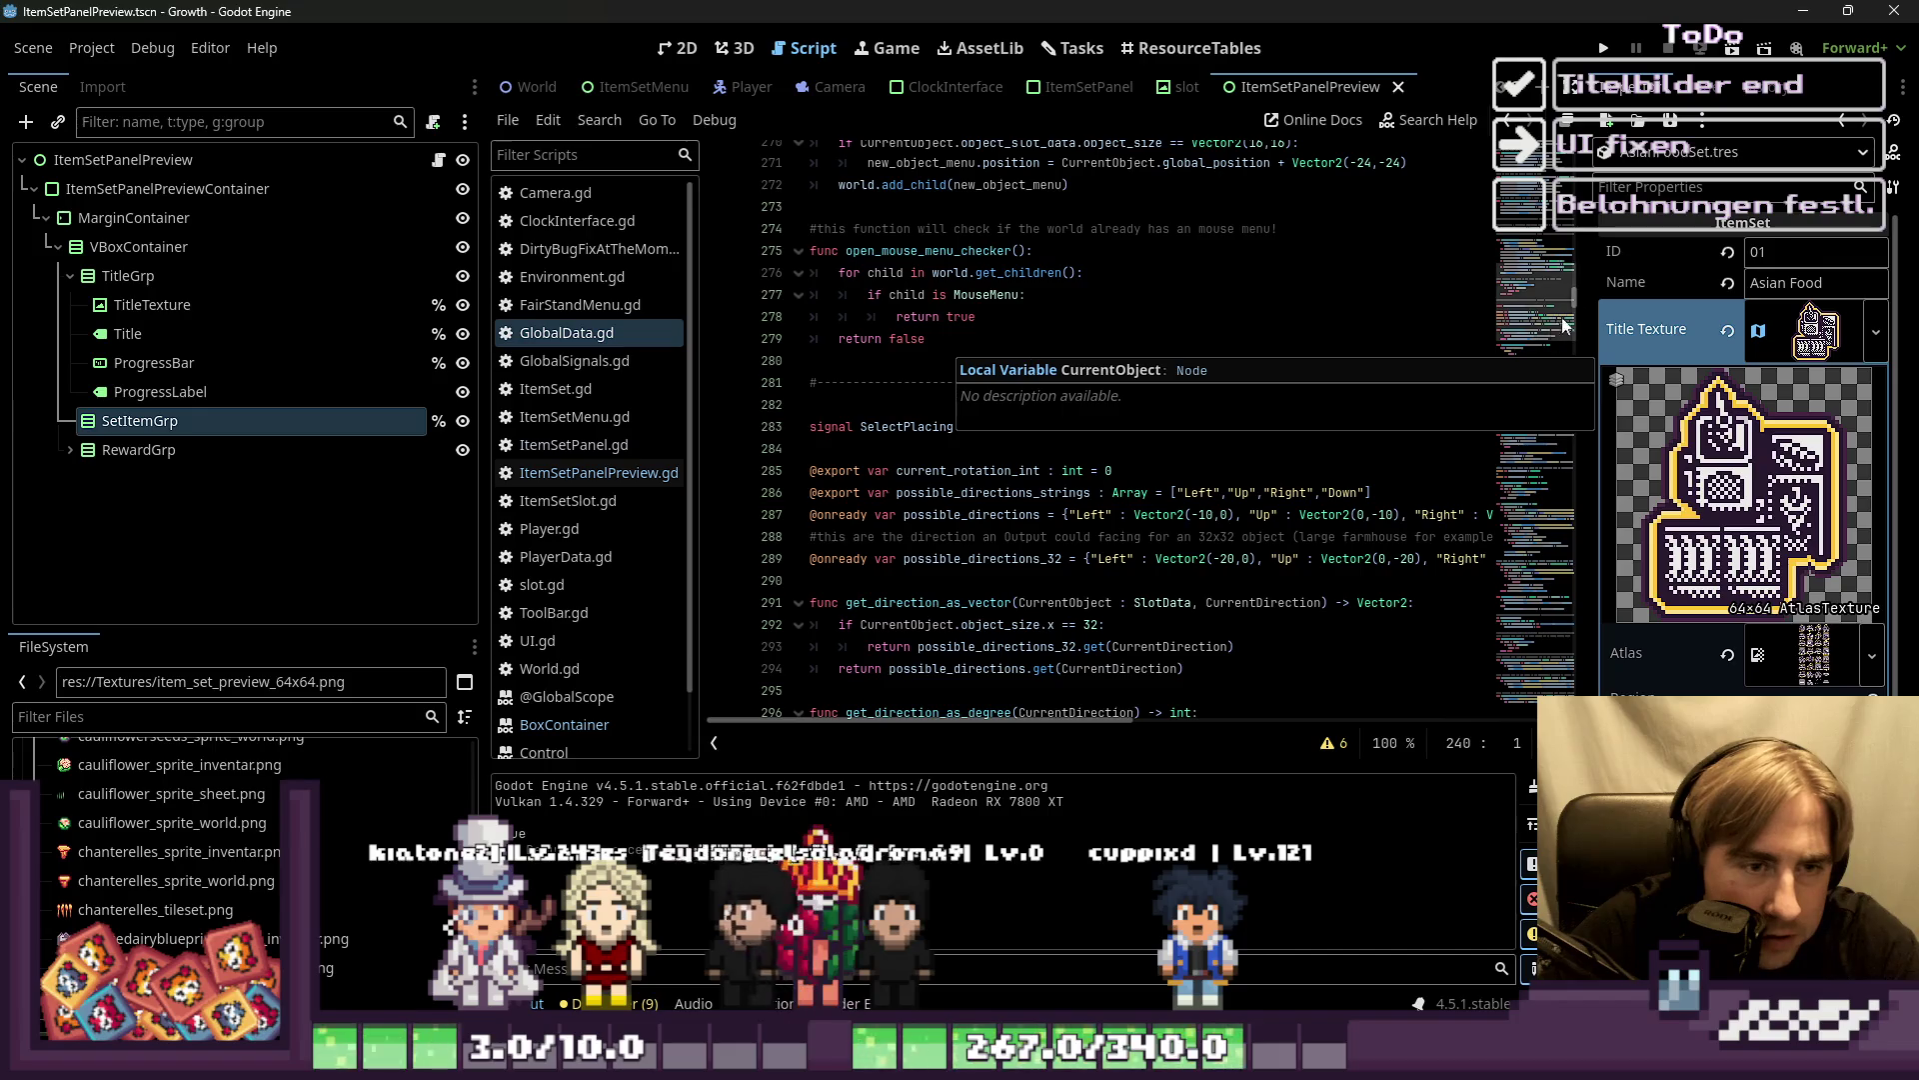
scroll(1569, 340, "down", 20)
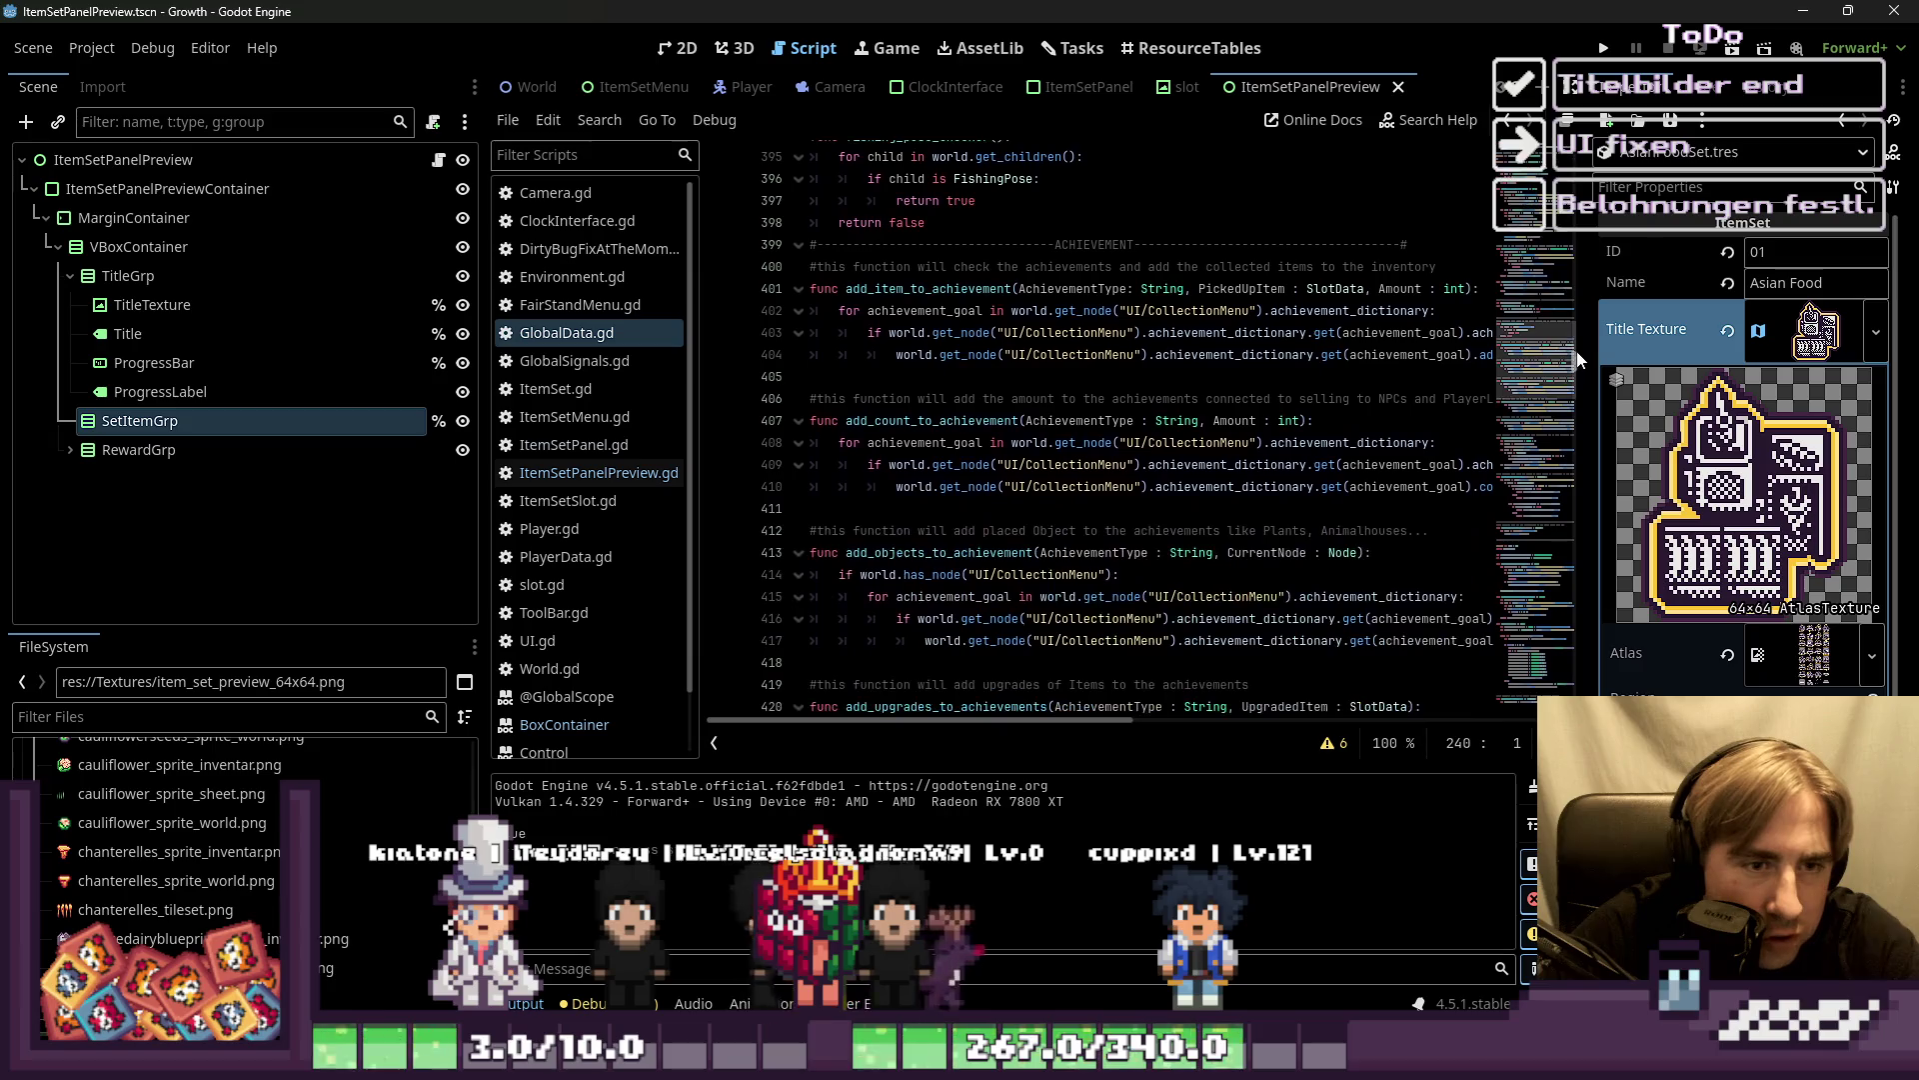
scroll(1579, 350, "up", 1)
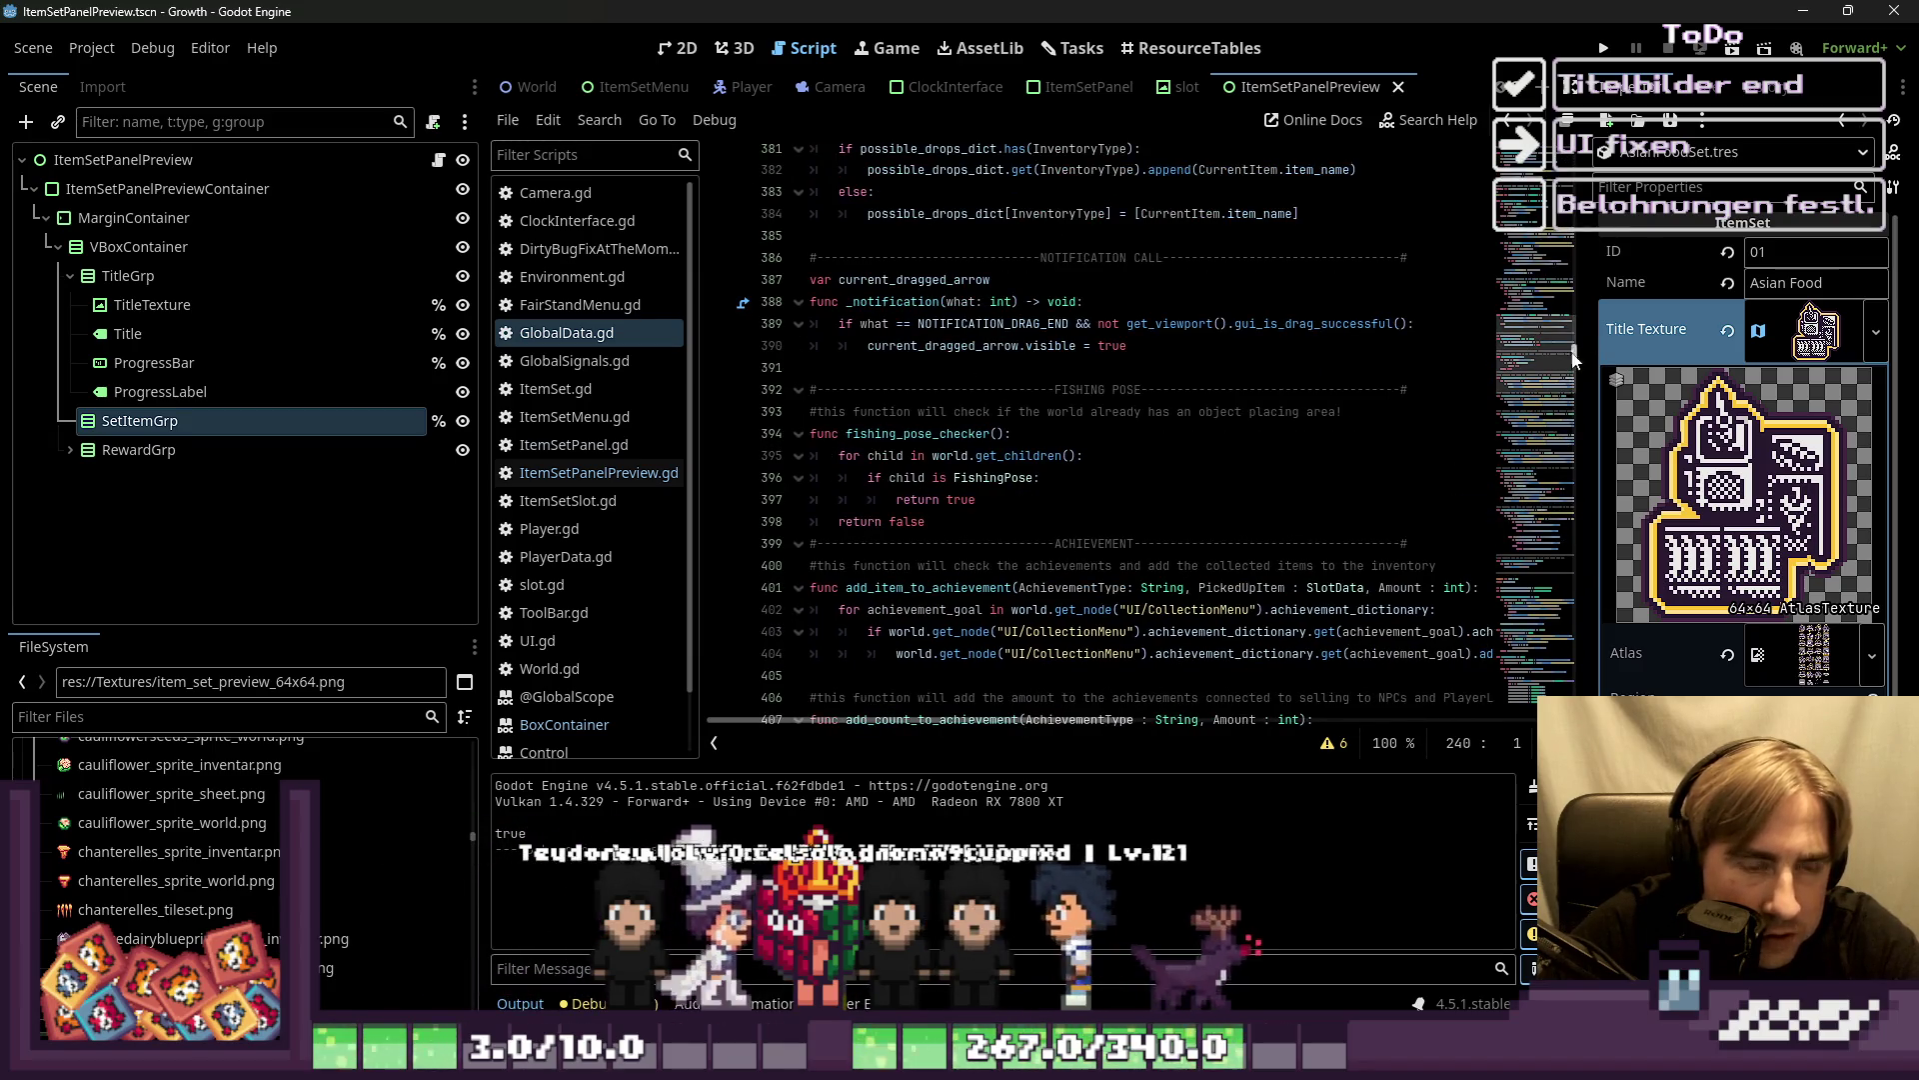
mouse_move(1041, 389)
left_mouse_down()
mouse_move(1129, 391)
mouse_move(1076, 397)
left_mouse_up()
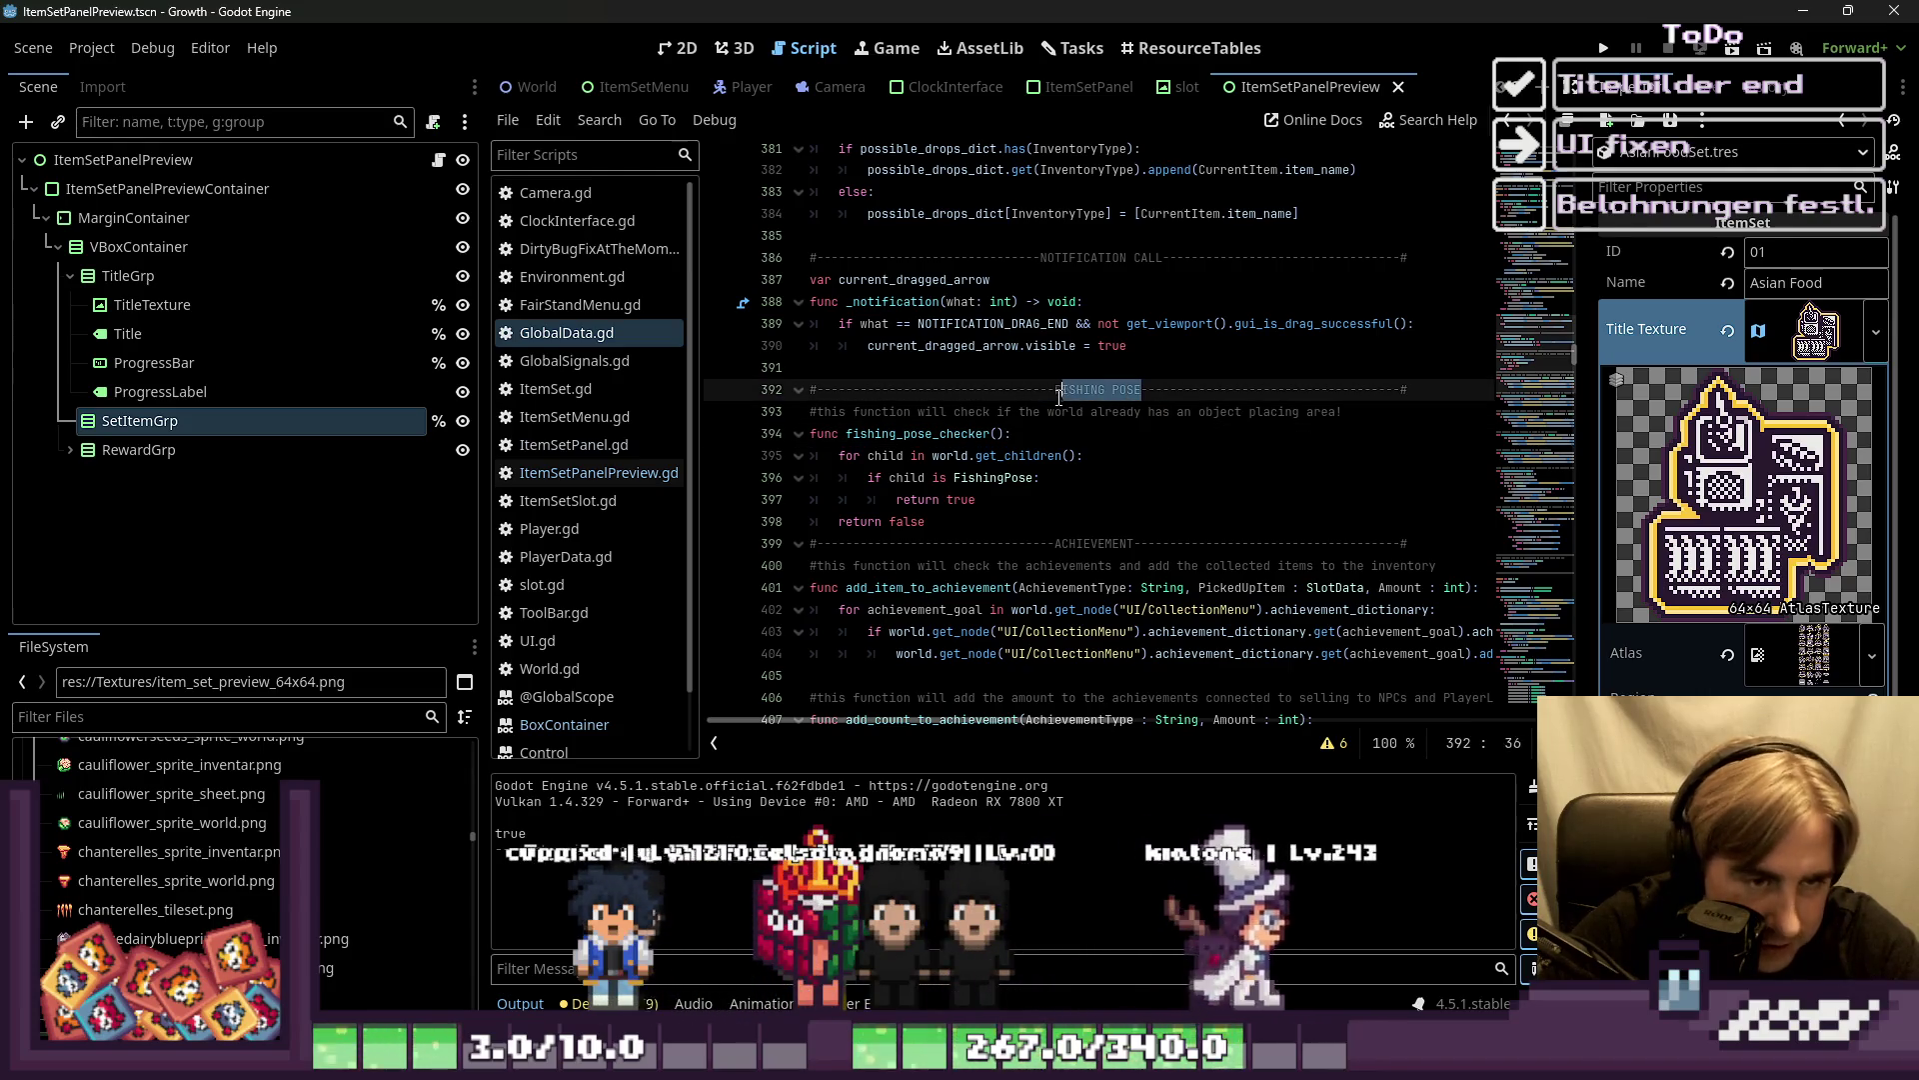
left_click(1062, 427)
left_click(1180, 422)
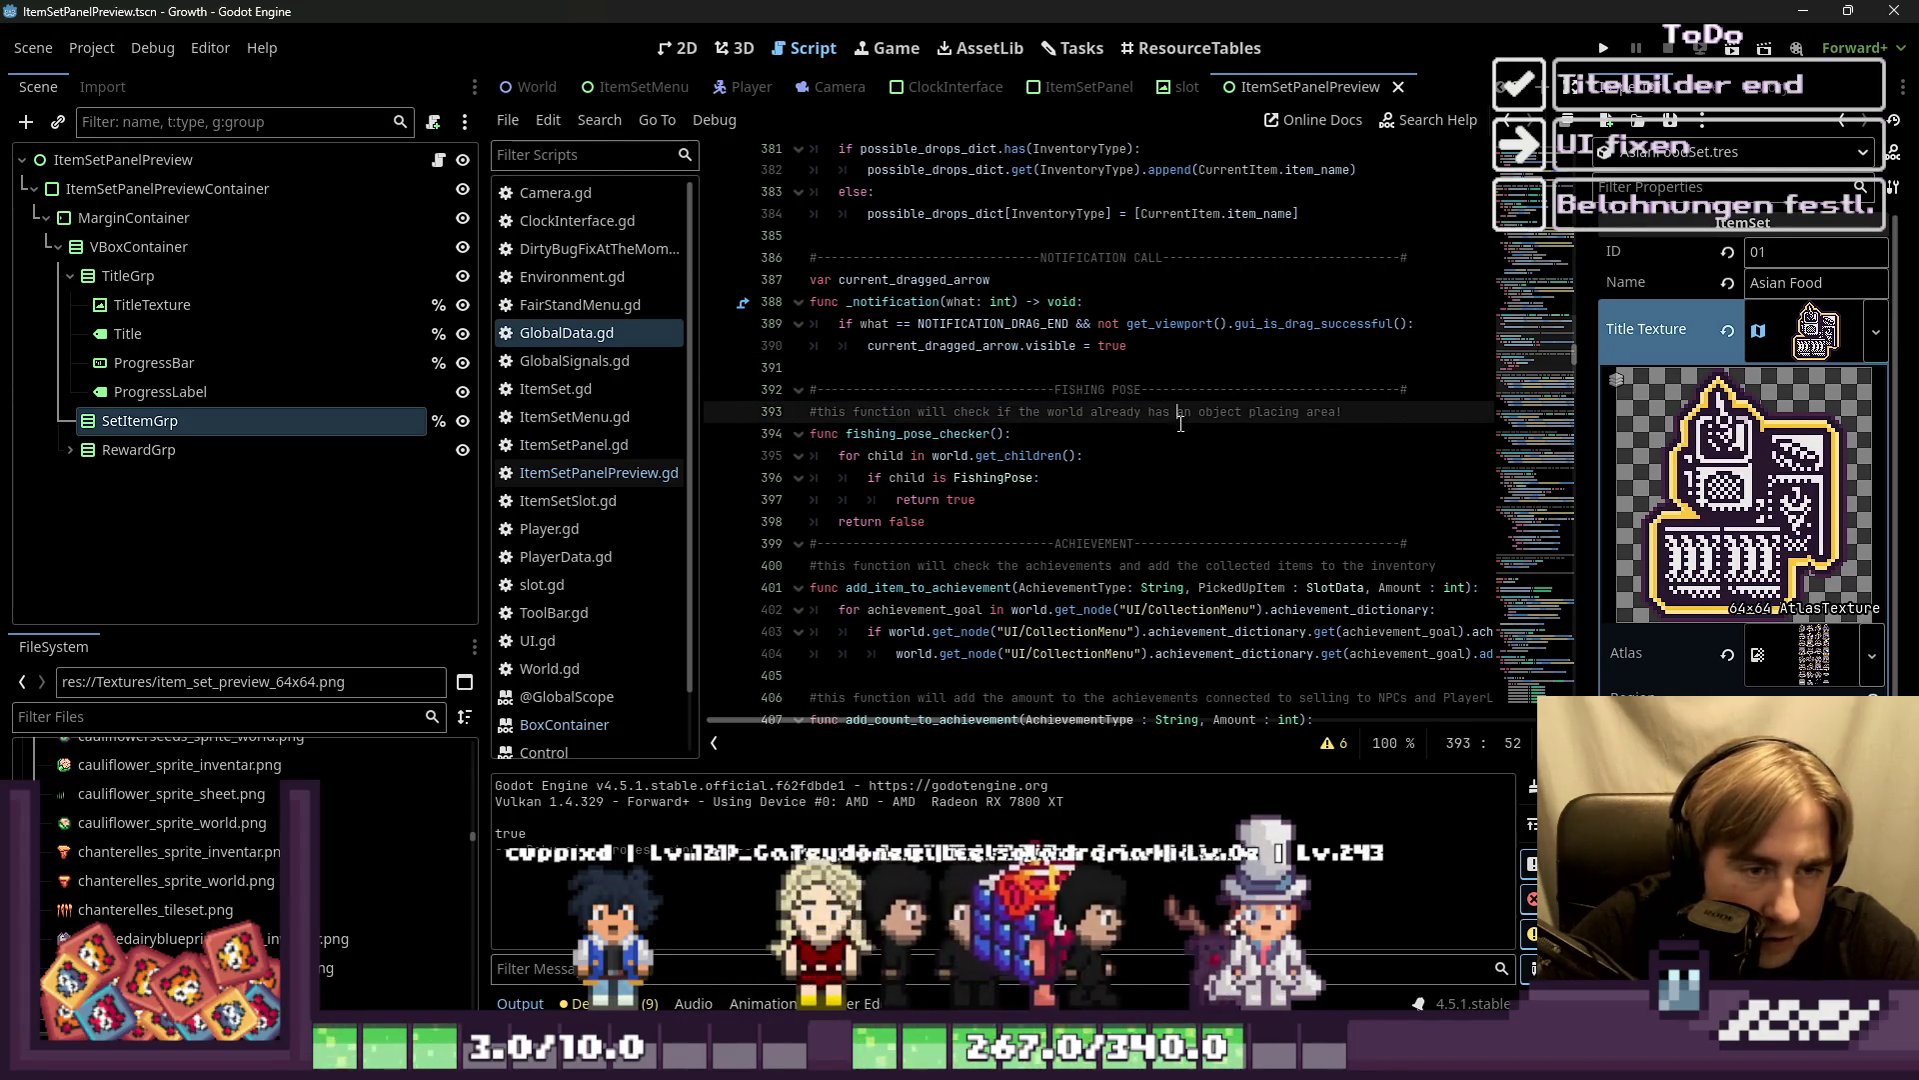
mouse_move(1055, 391)
left_mouse_down()
mouse_move(1094, 394)
mouse_move(1000, 514)
mouse_move(989, 470)
mouse_move(1060, 392)
left_mouse_up()
left_click(955, 455)
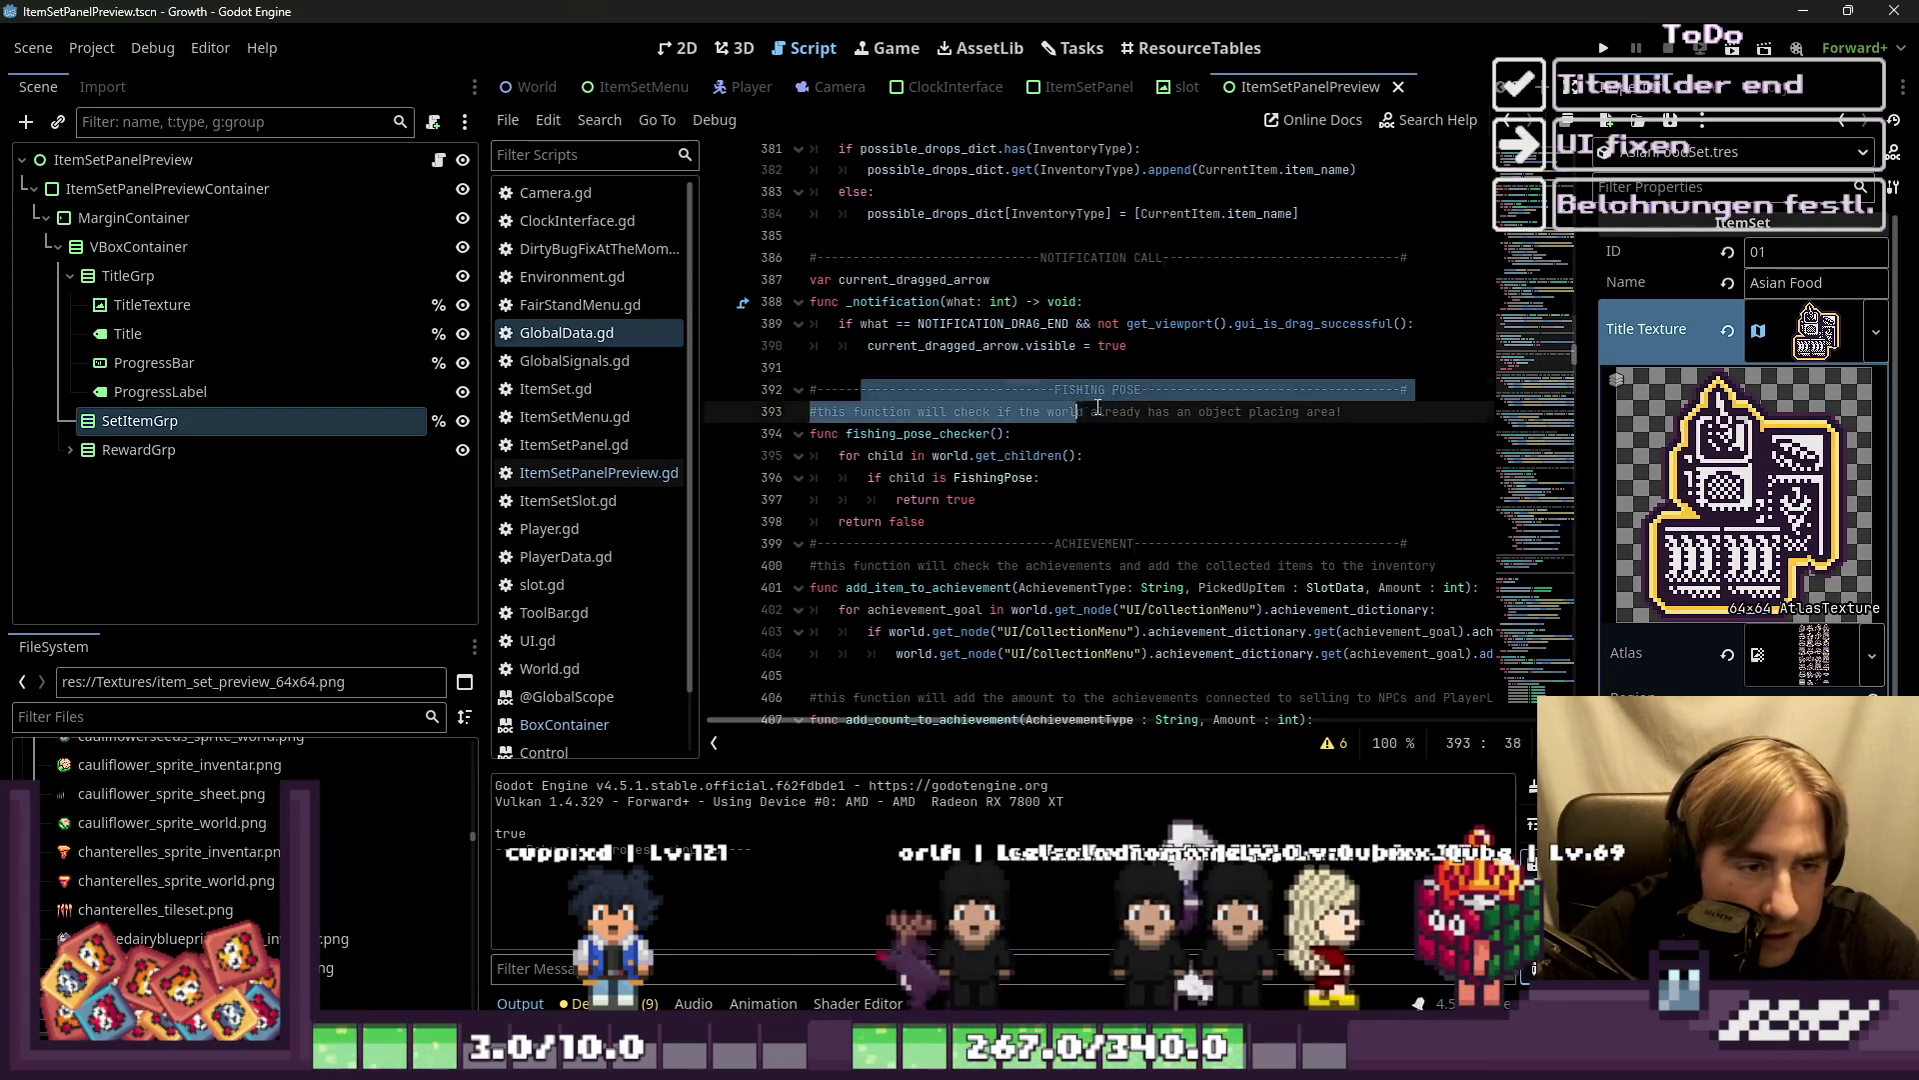
left_click(1386, 423)
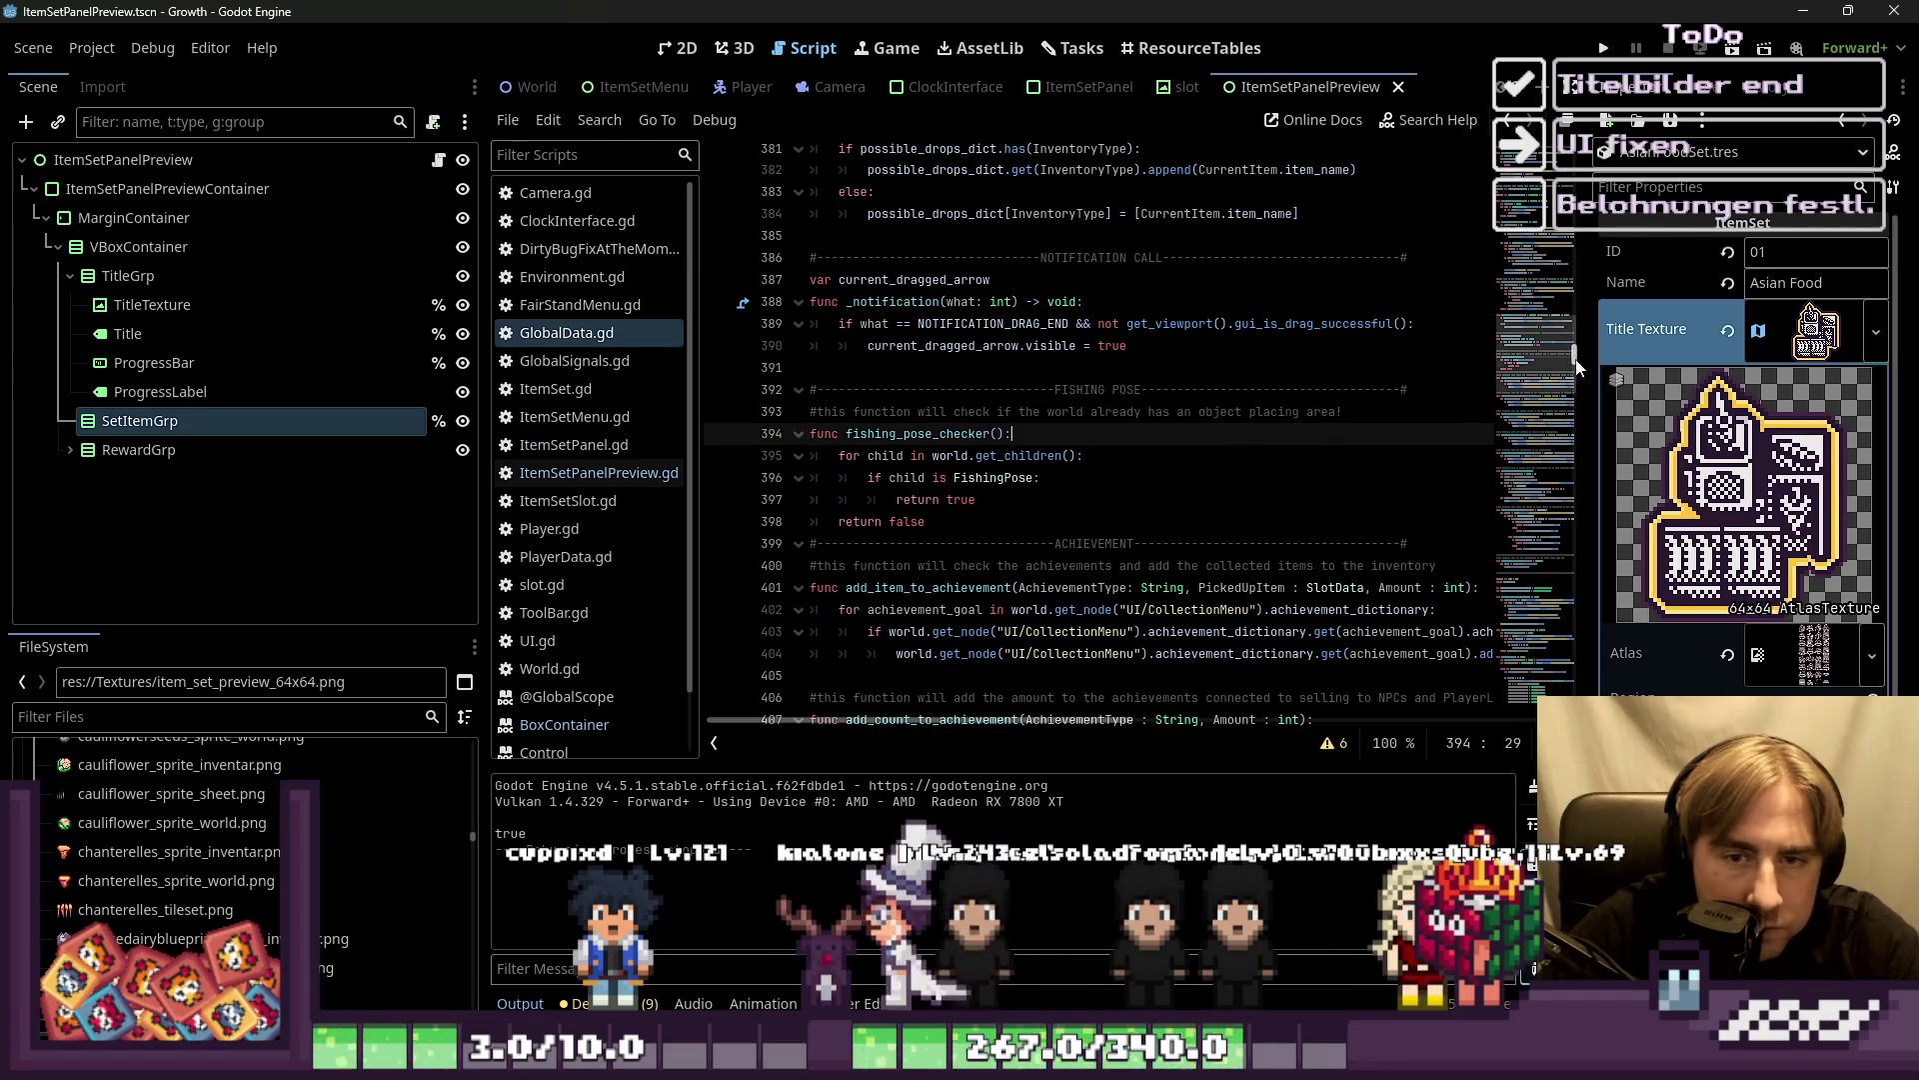
mouse_move(1576, 367)
left_mouse_down()
mouse_move(1572, 392)
mouse_move(1572, 360)
left_mouse_up()
left_click_drag(1042, 288, 1121, 290)
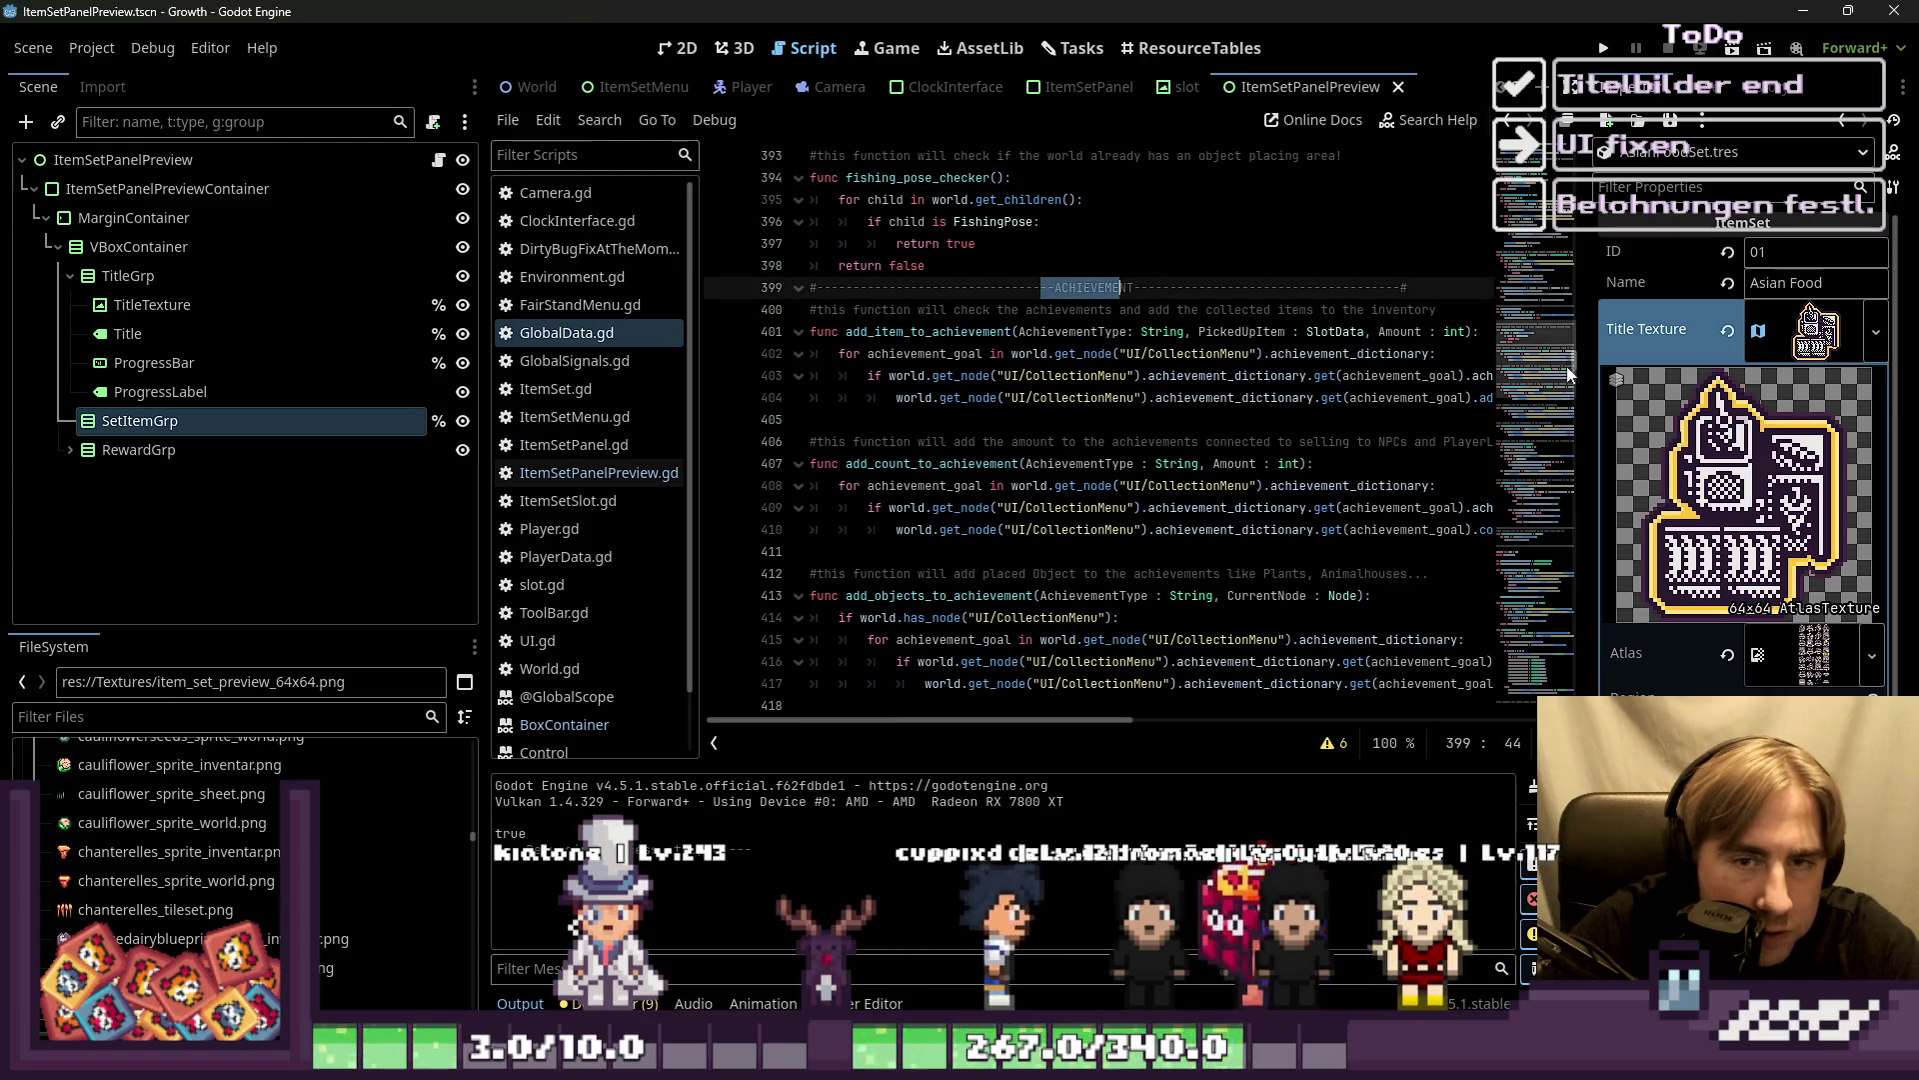
mouse_move(1569, 375)
left_mouse_down()
mouse_move(1613, 524)
mouse_move(1622, 688)
left_mouse_up()
Review the mouse-position and building_grid code around lines 1034-1048
left_click(1114, 419)
scroll(1069, 474, "down", 7)
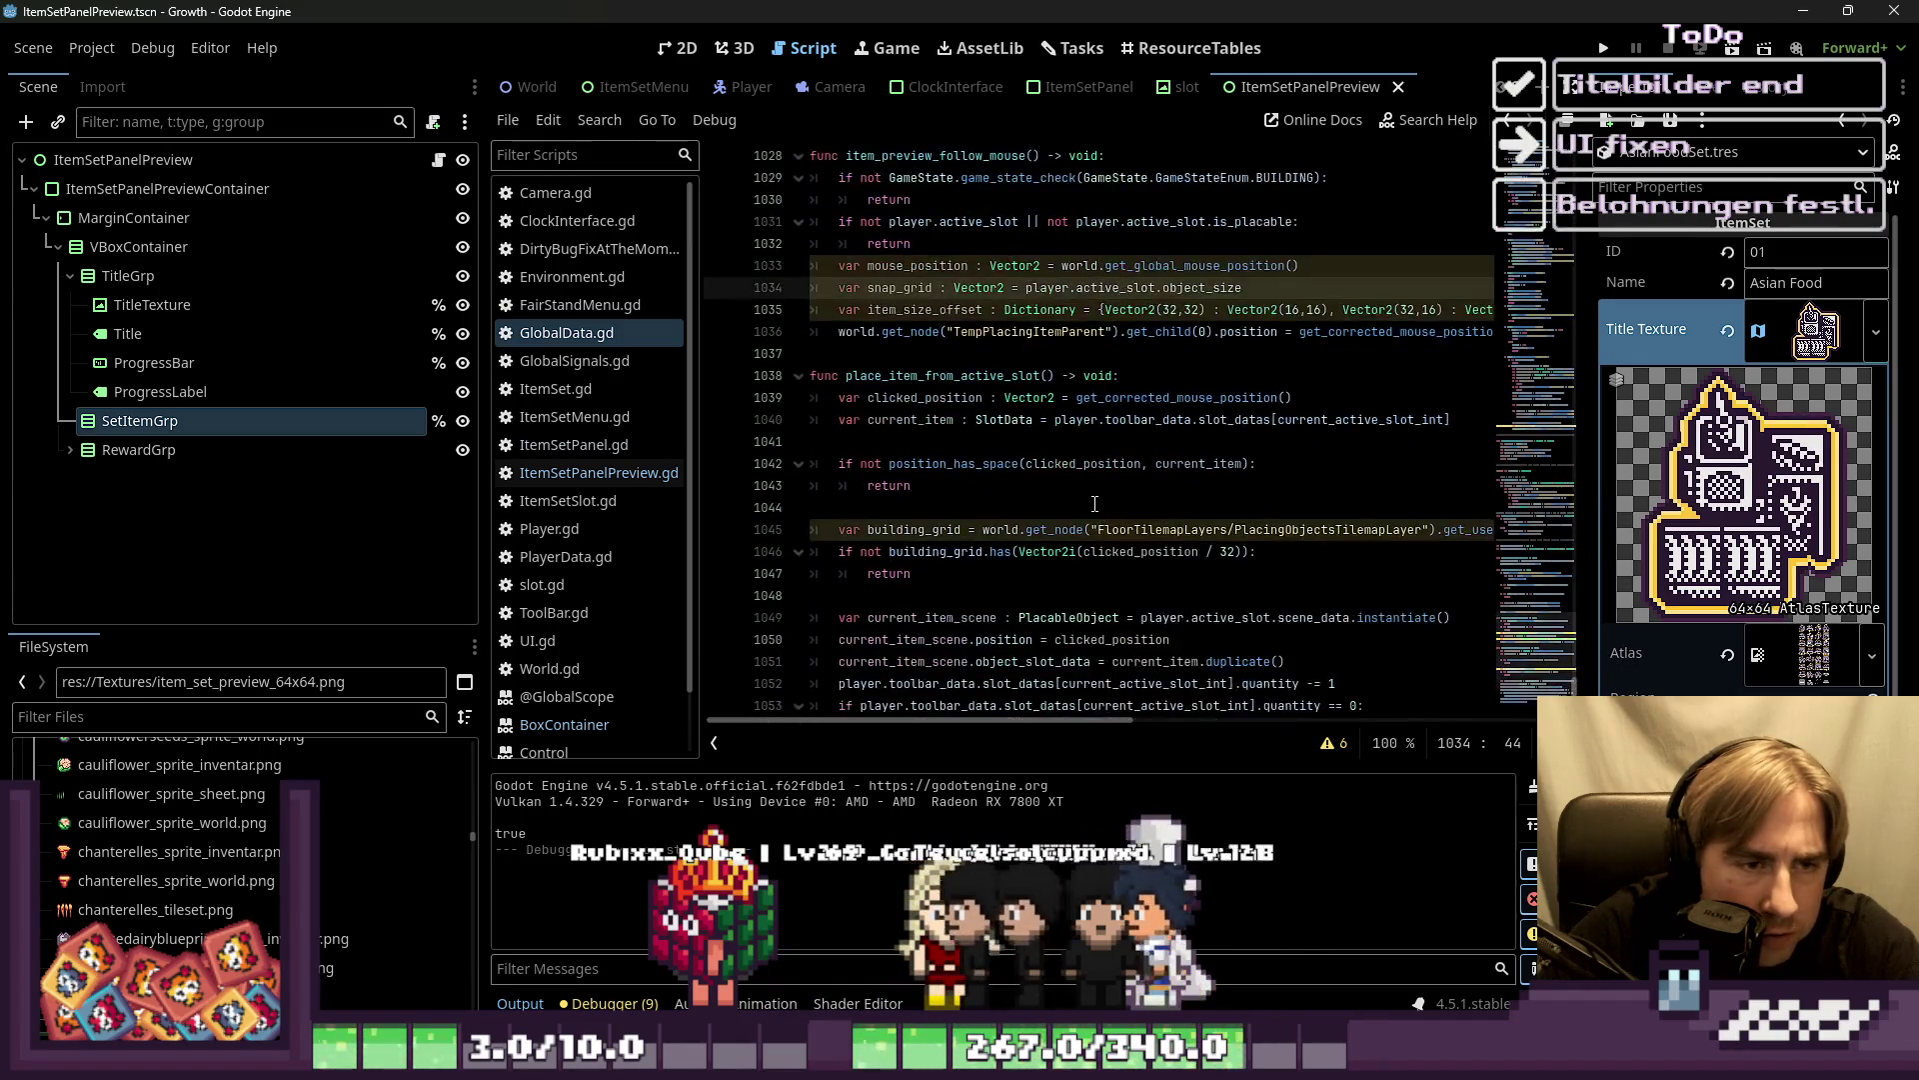
scroll(1068, 474, "up", 1)
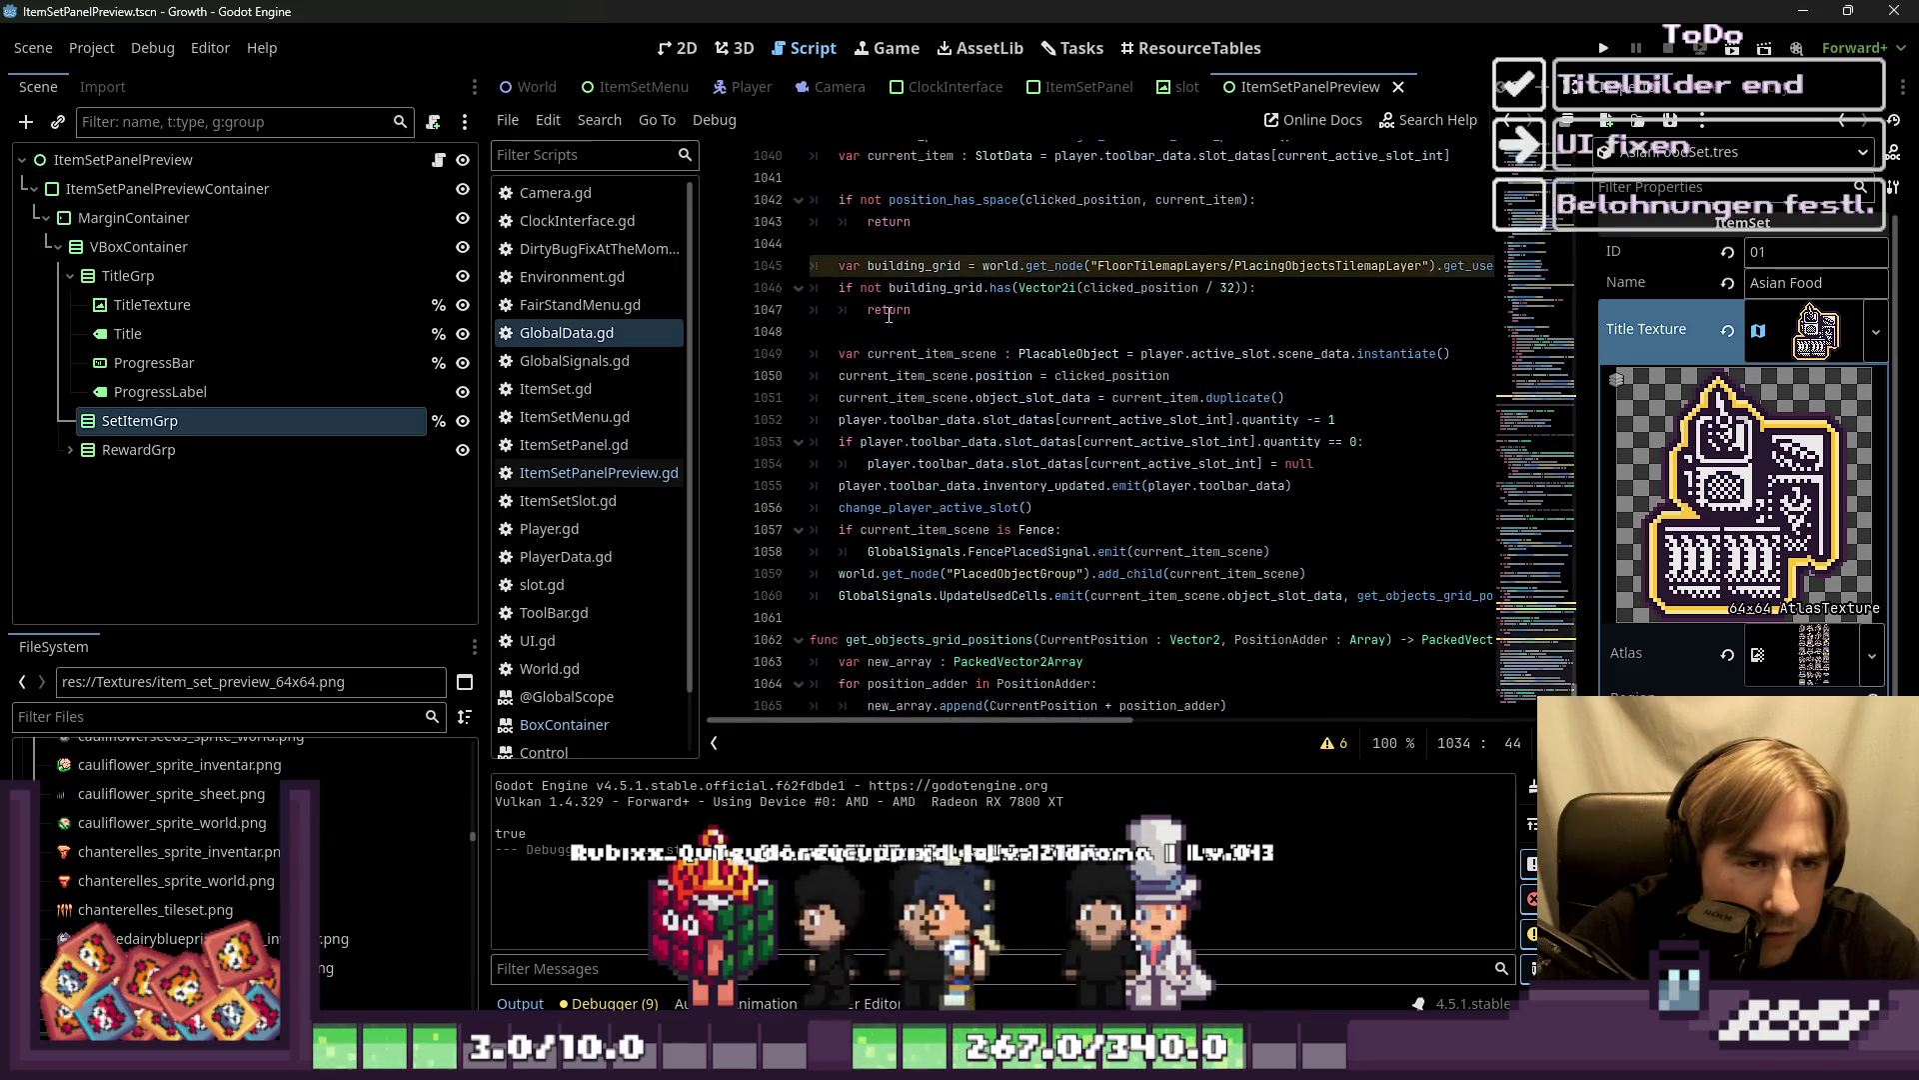
left_click(835, 268)
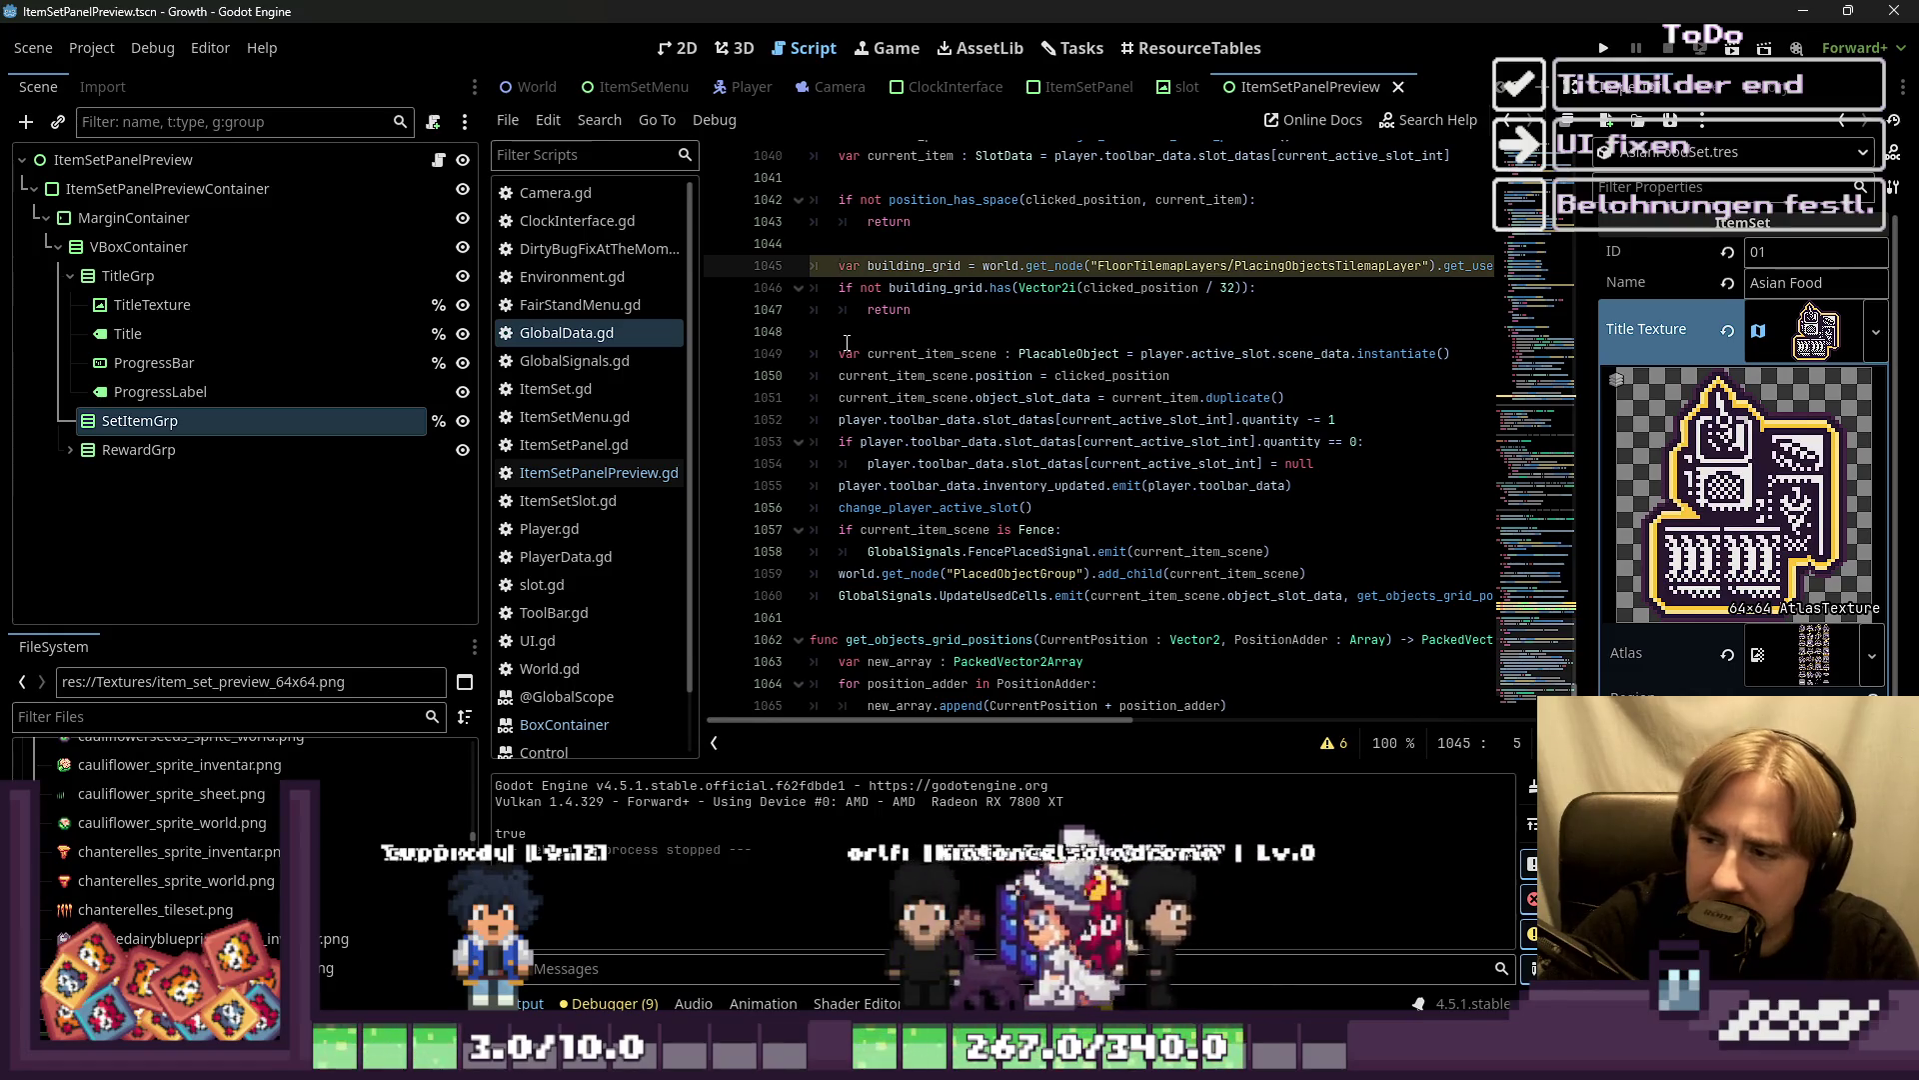
left_click(913, 328)
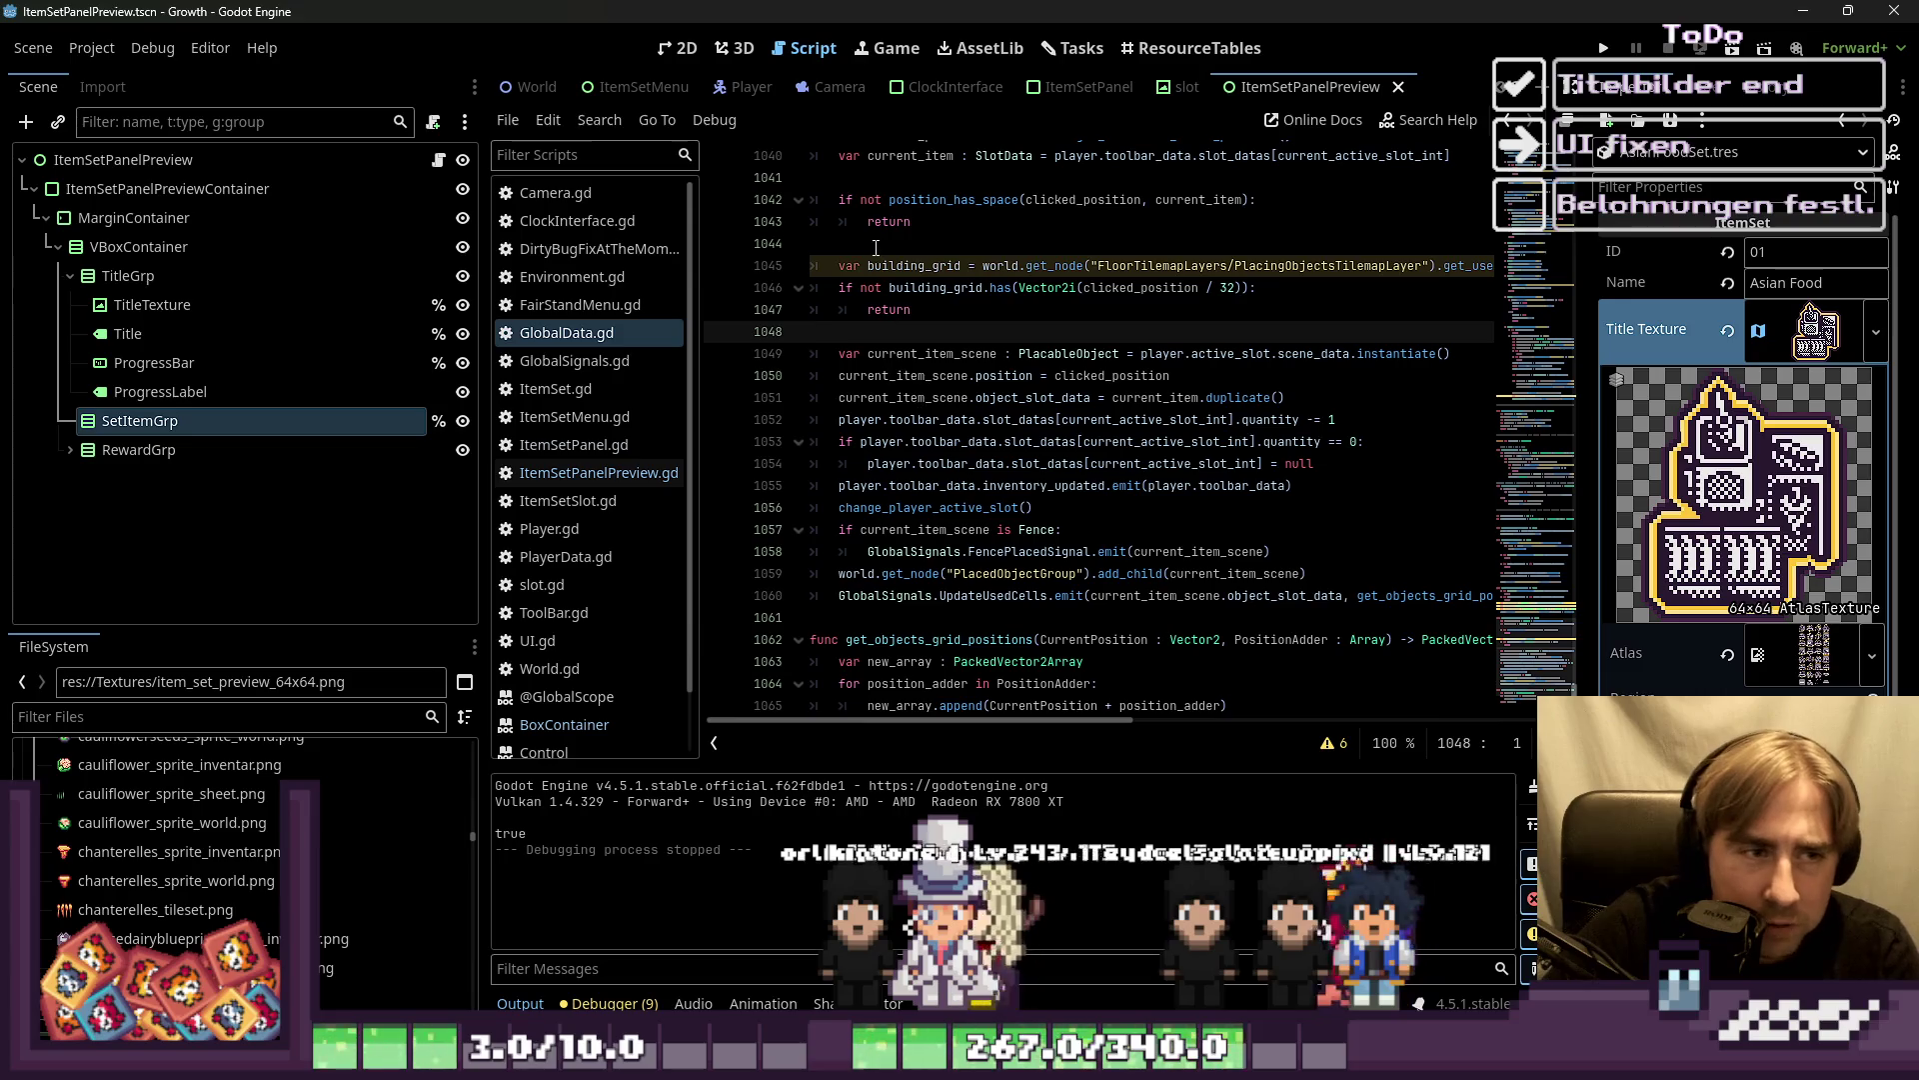
left_click(885, 265)
left_click(1248, 338)
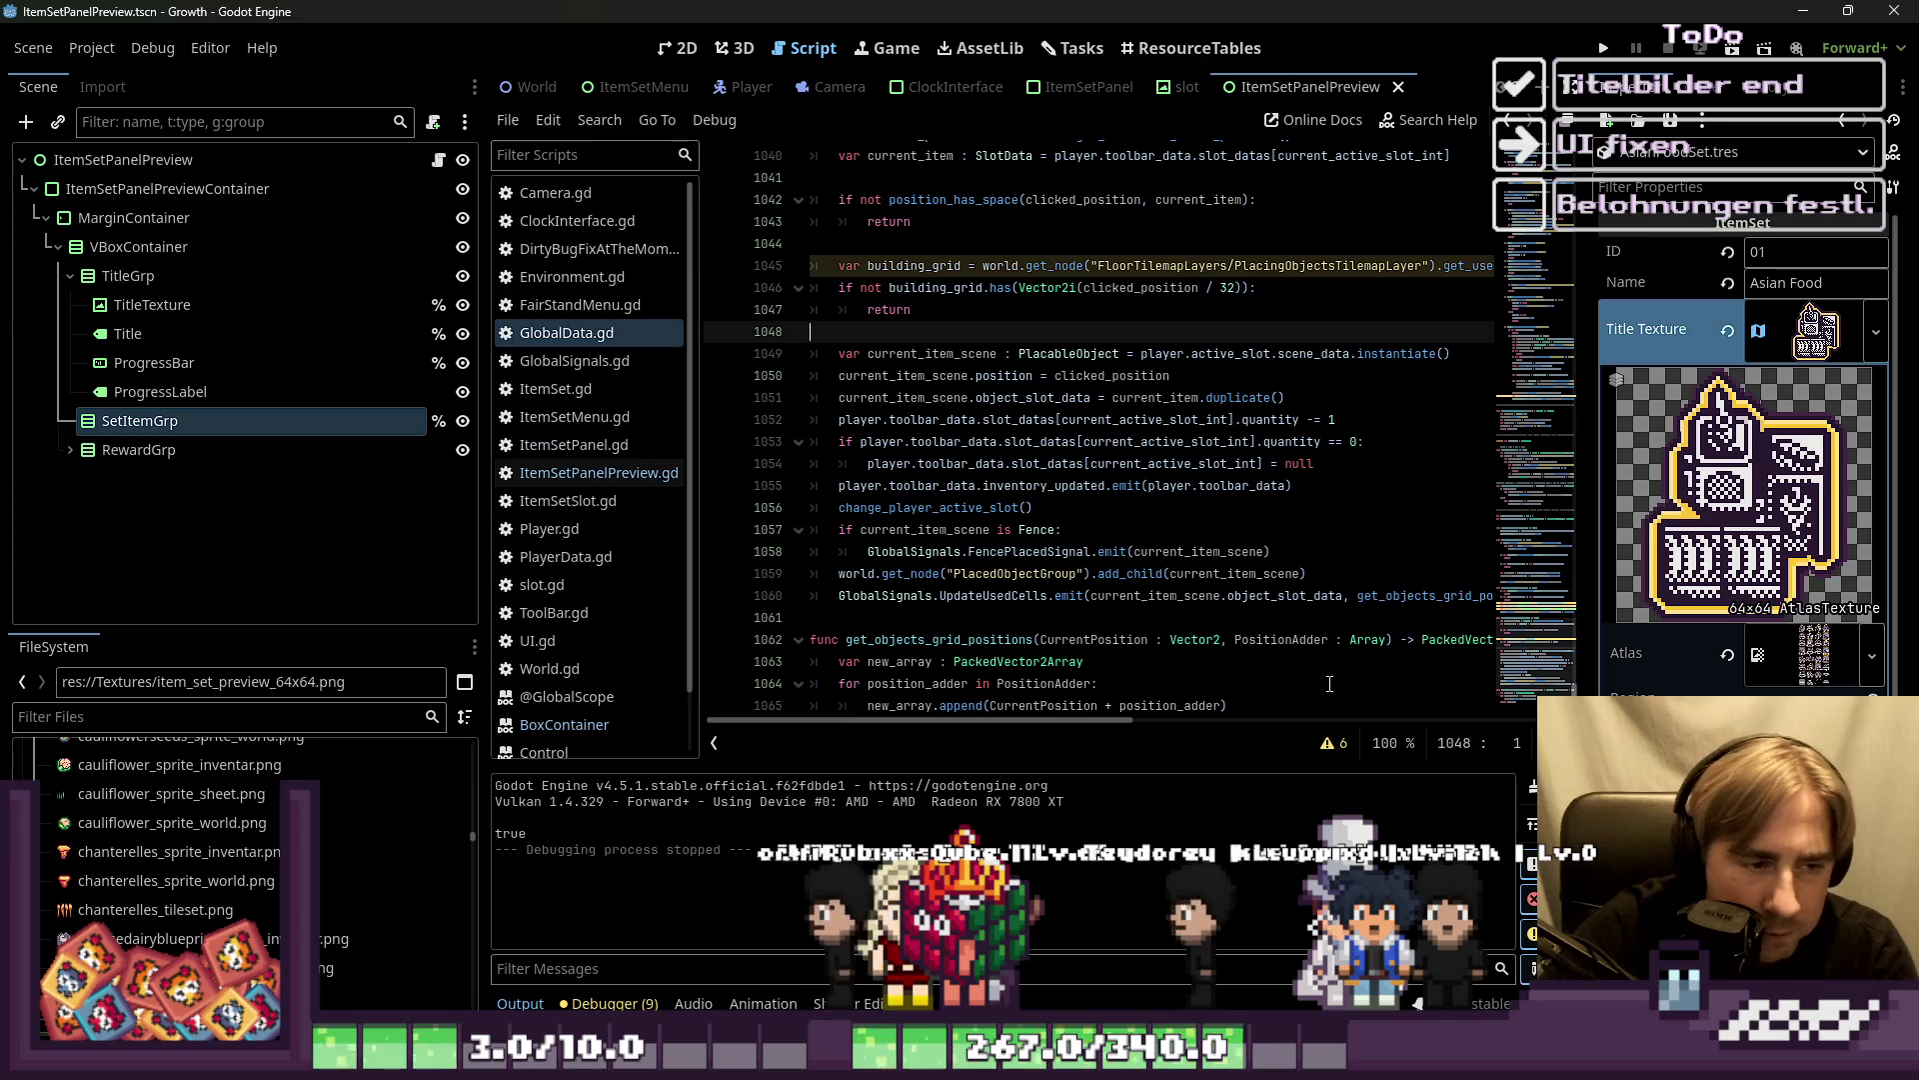
Show the script warnings list, including Line 1035 and 1045, and run the project with F5
left_click(1336, 743)
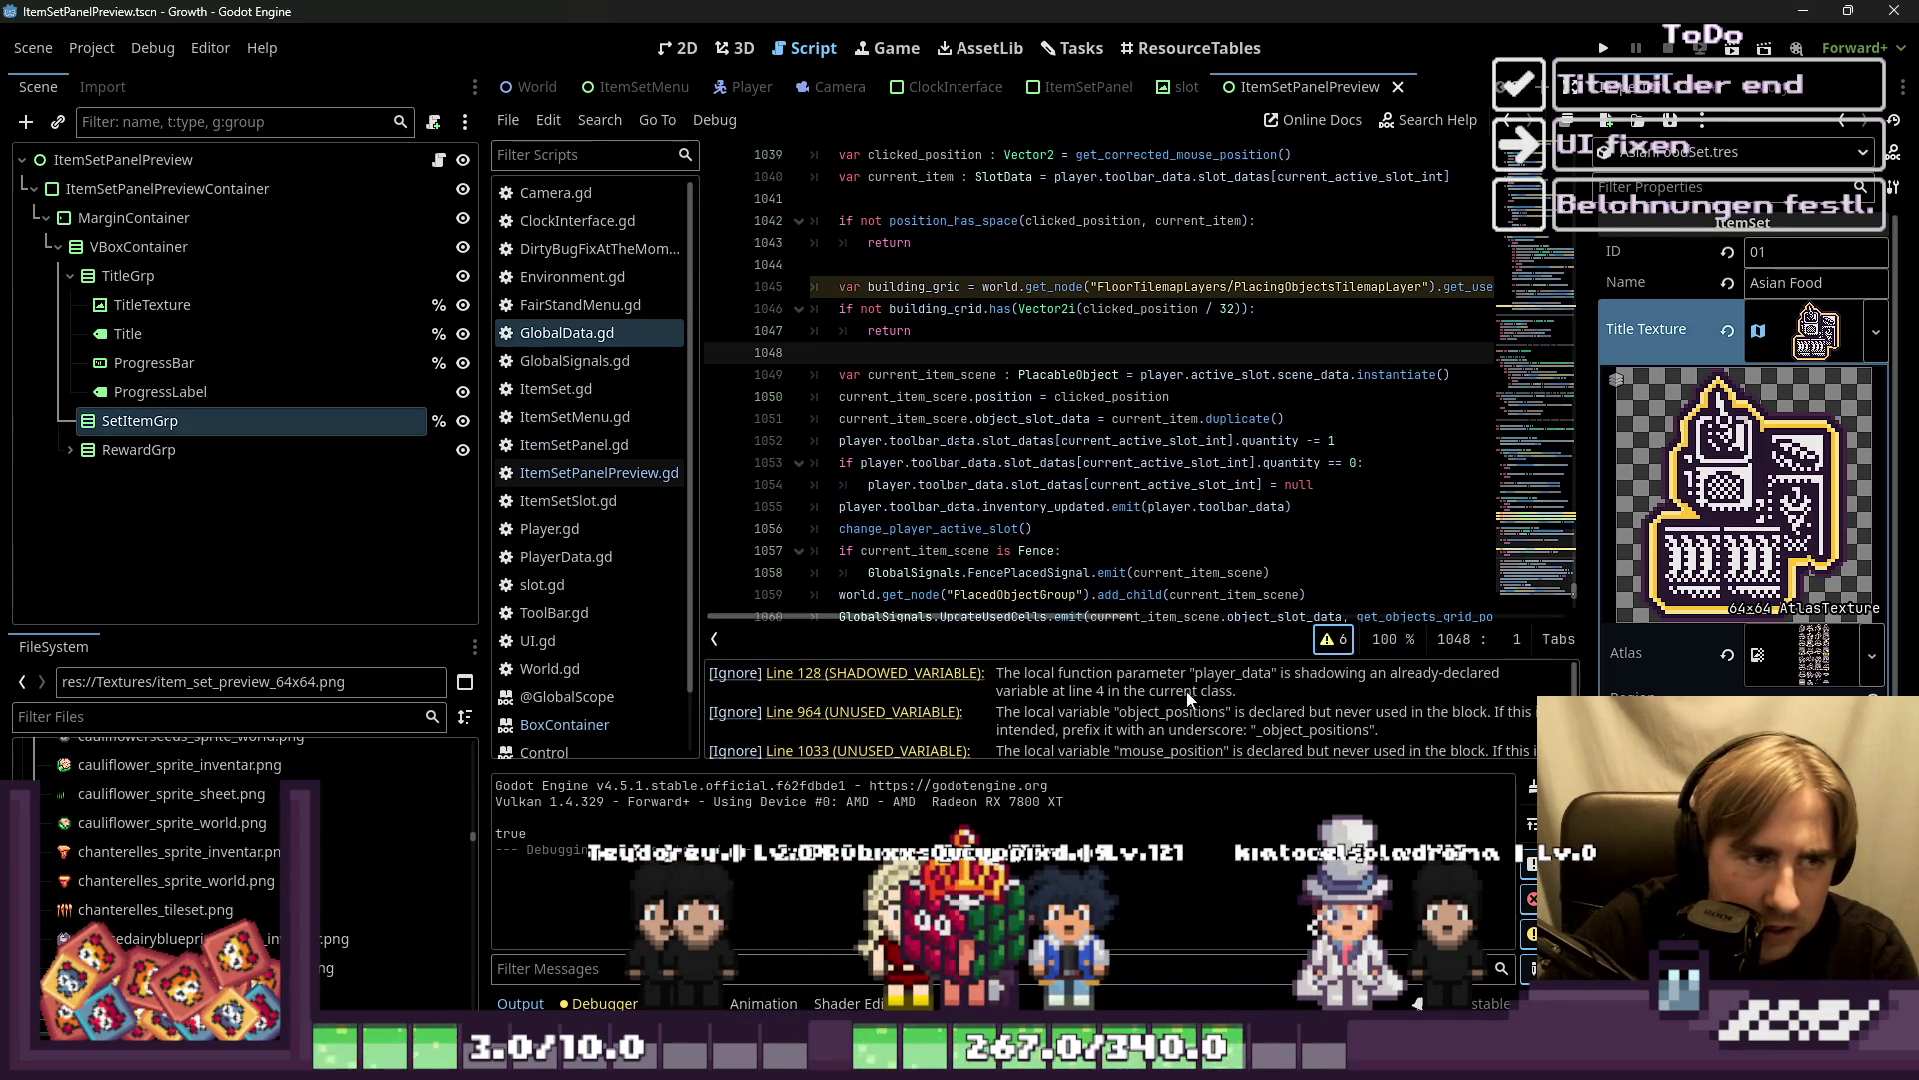
scroll(1188, 697, "down", 5)
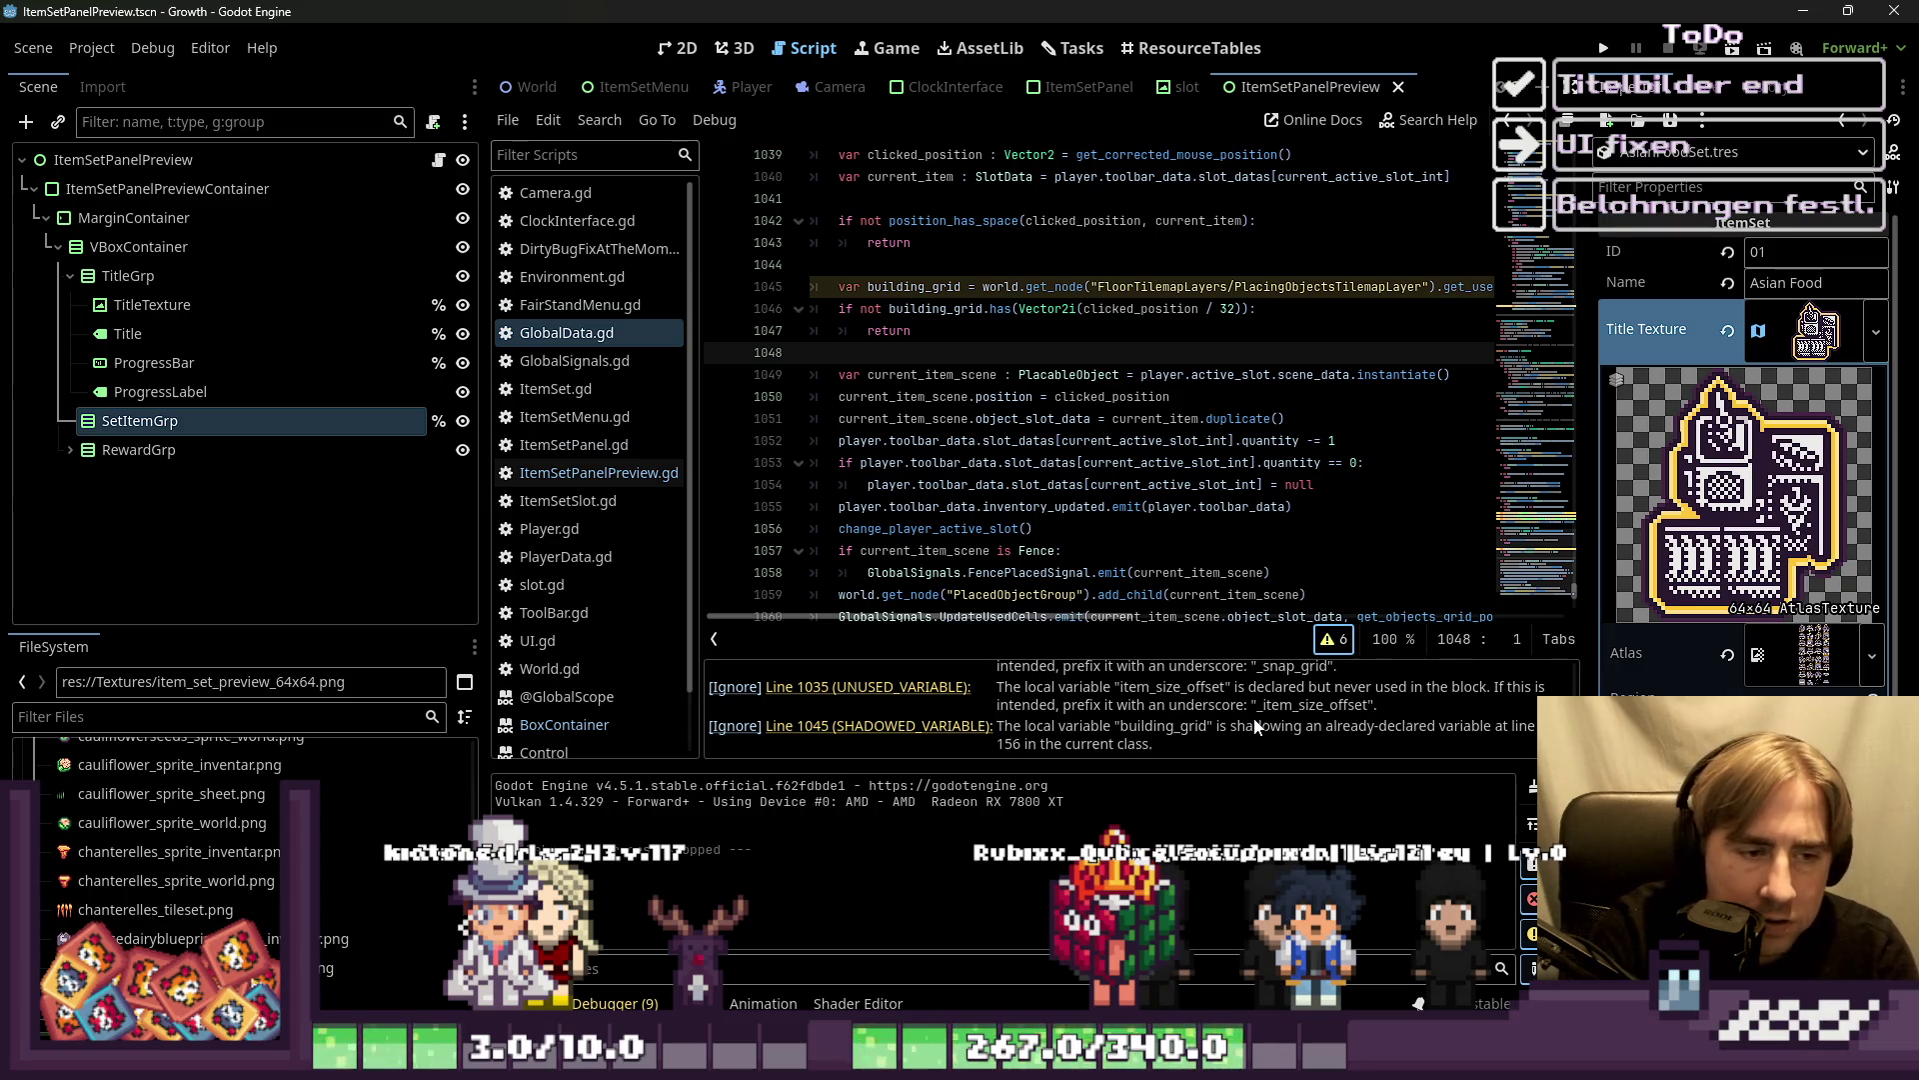
key("F5")
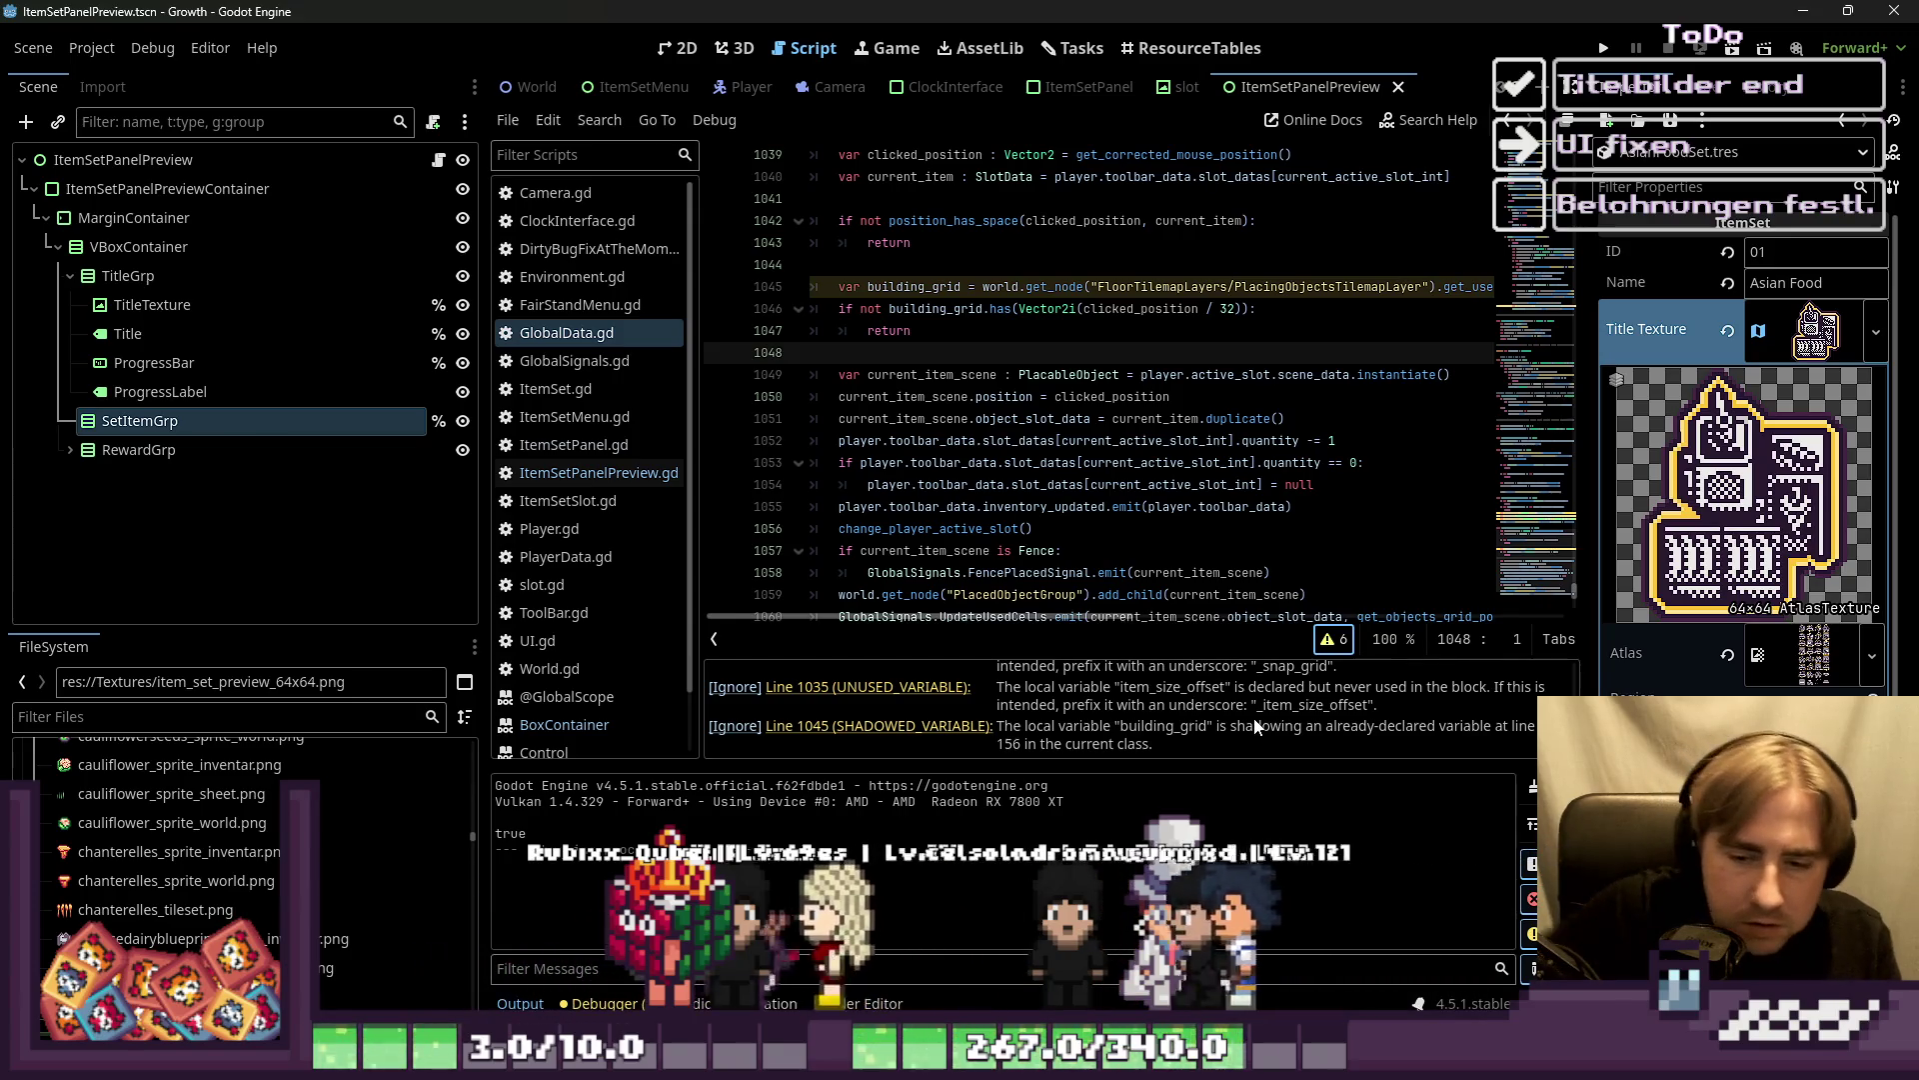
scroll(1112, 319, "down", 8)
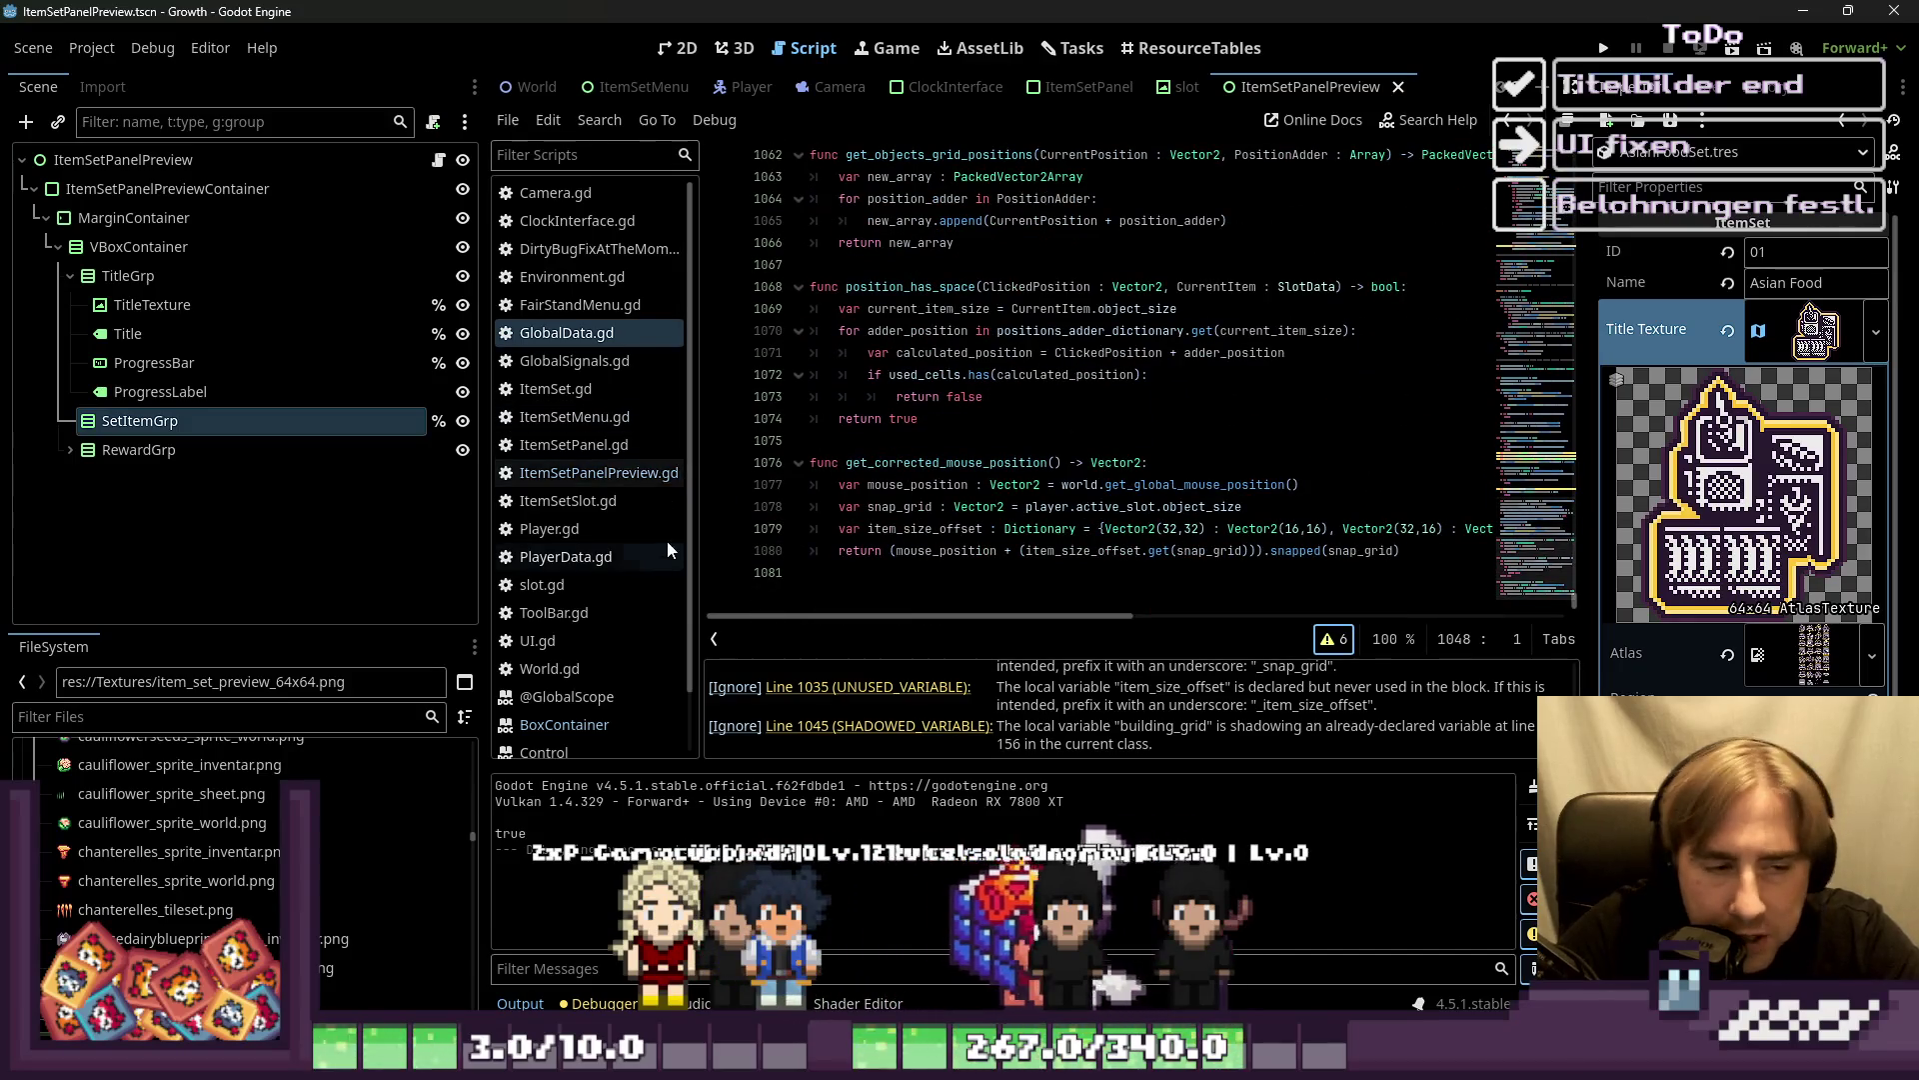
left_click(899, 598)
key("Return")
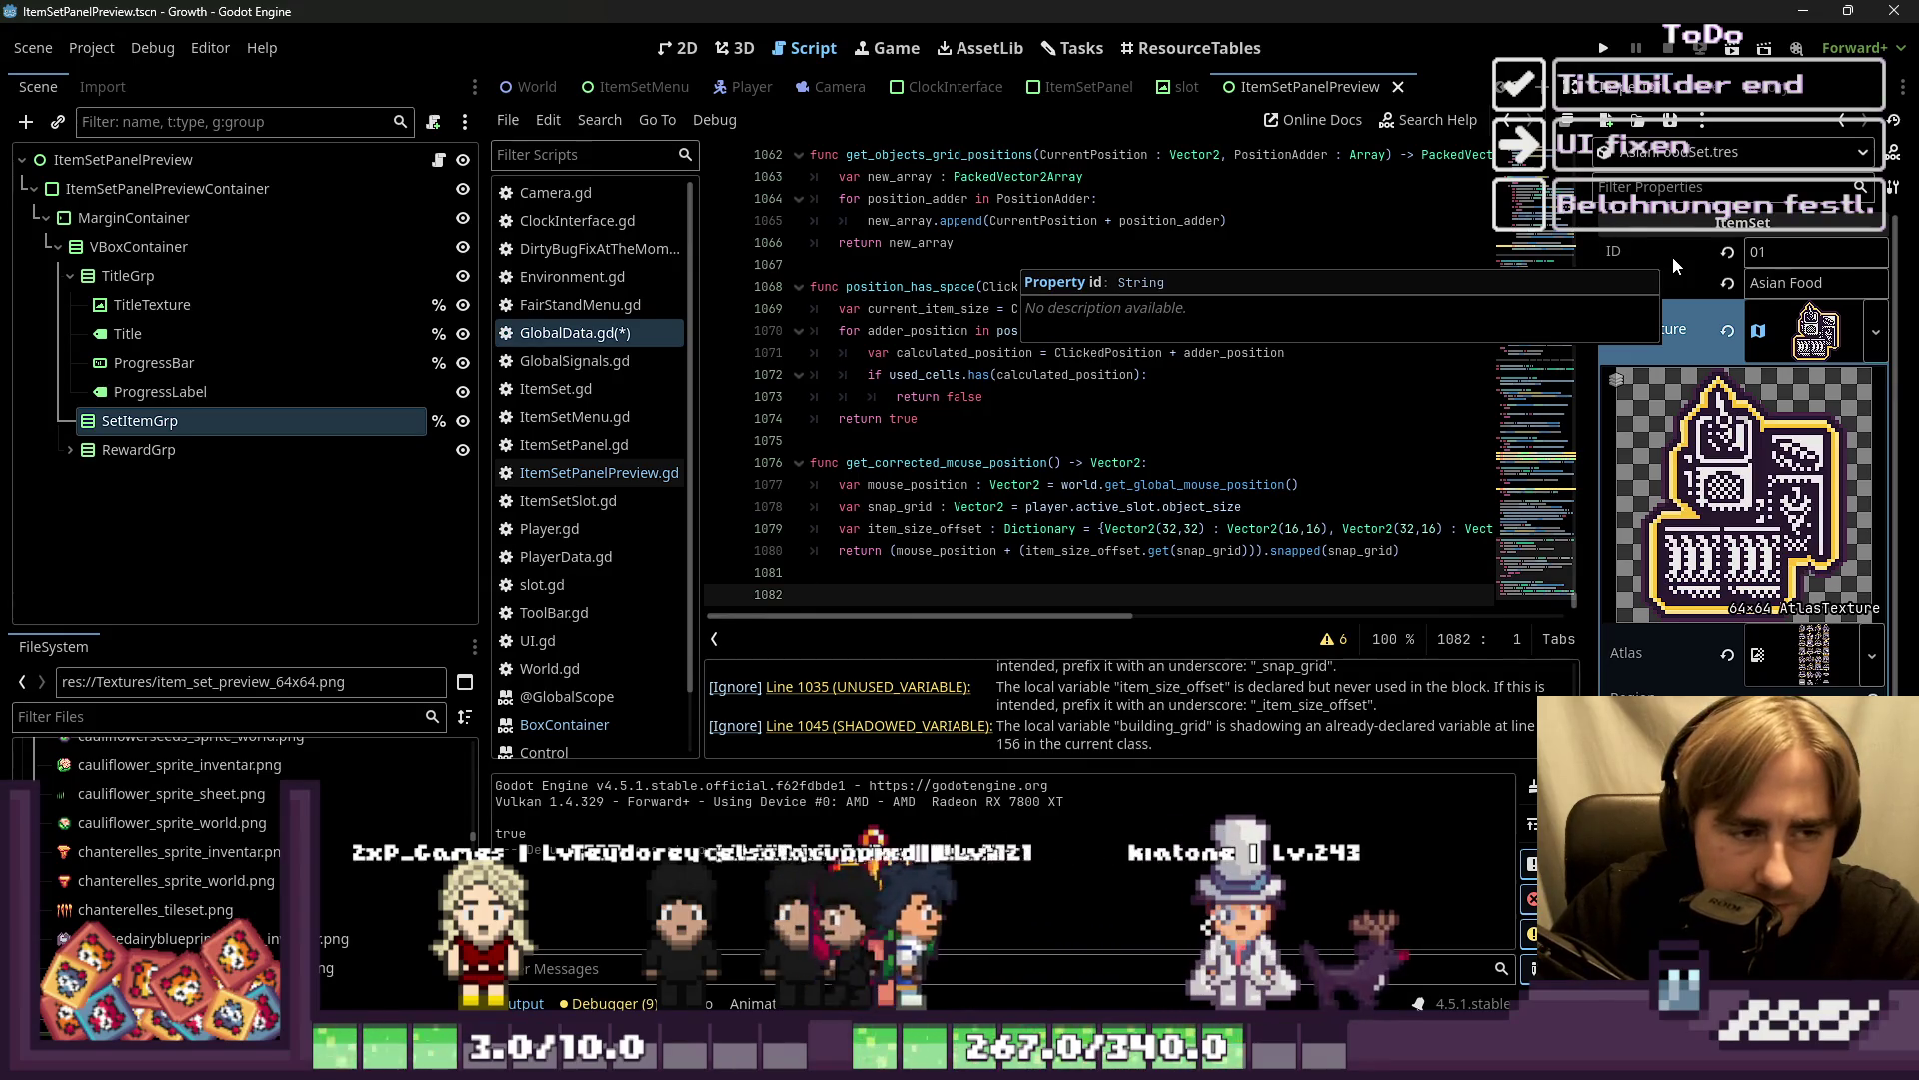
scroll(1273, 411, "up", 5)
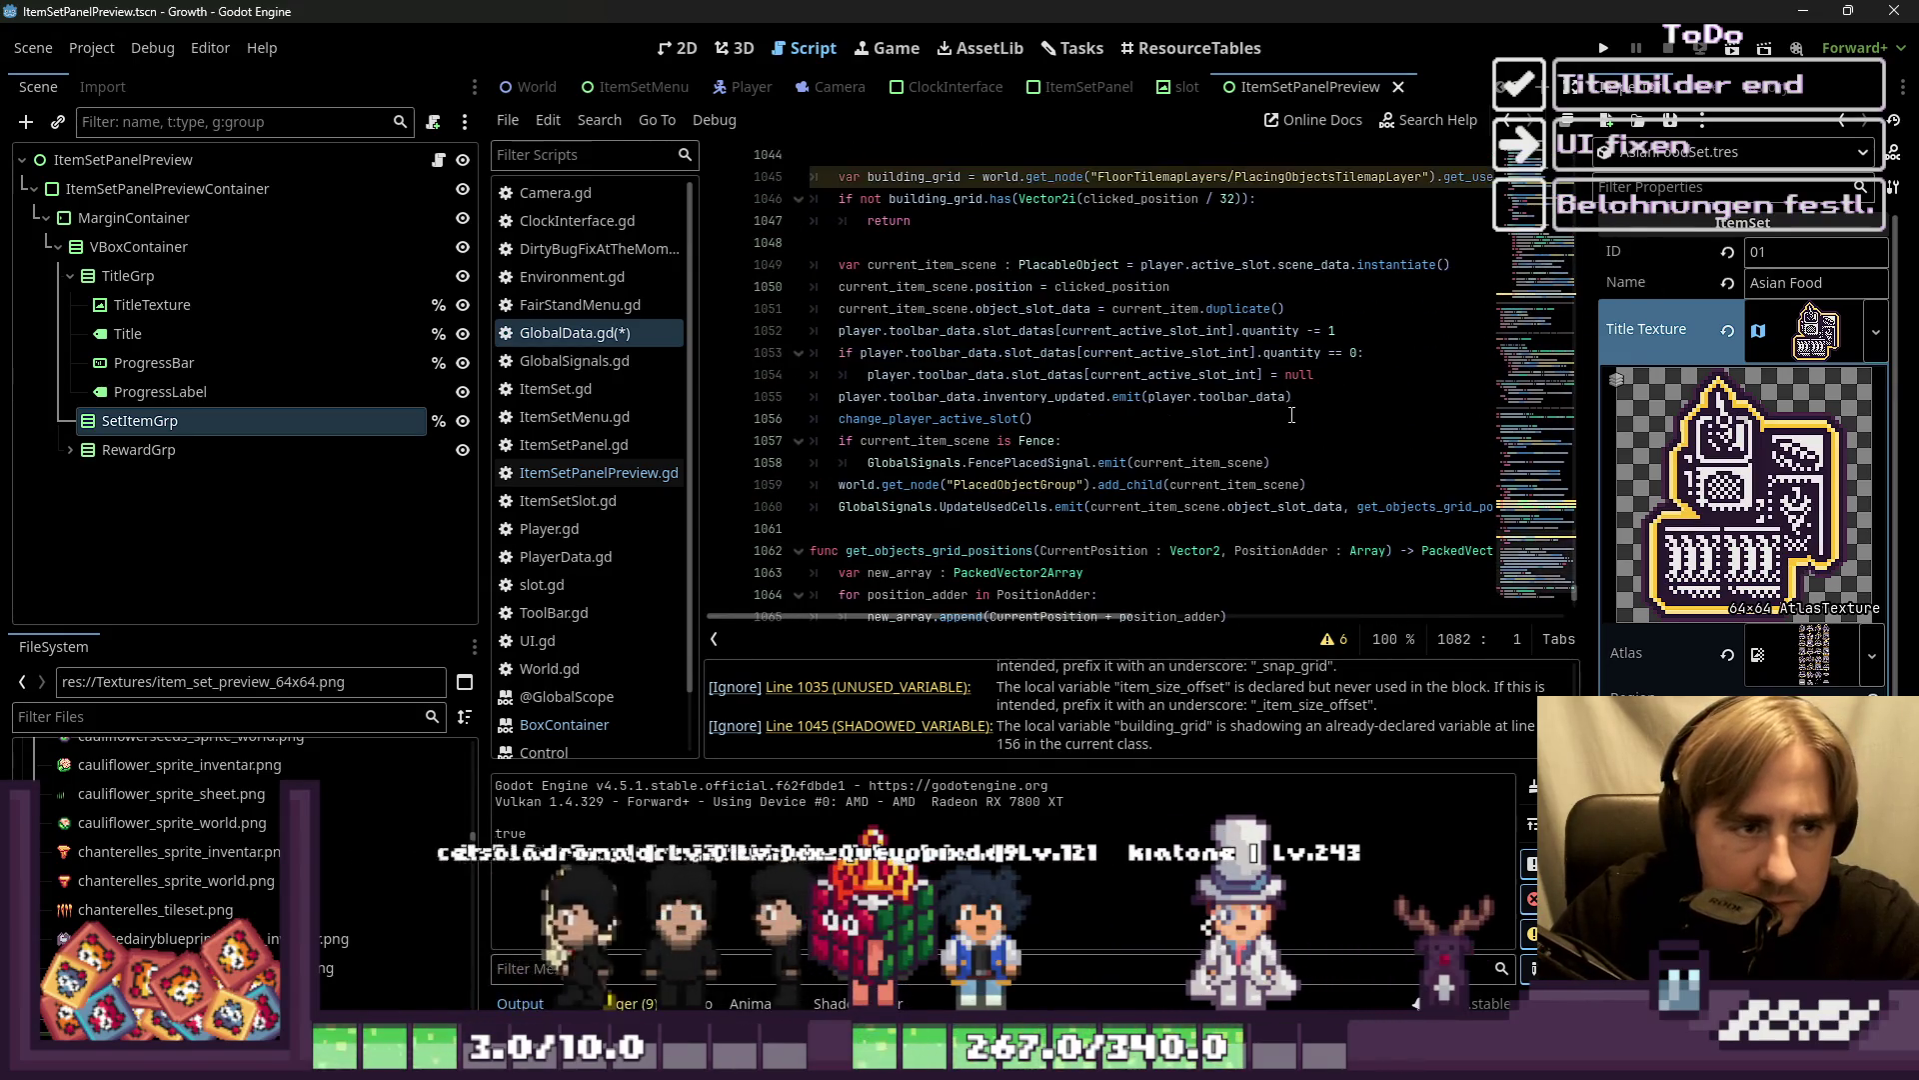
scroll(1290, 414, "down", 6)
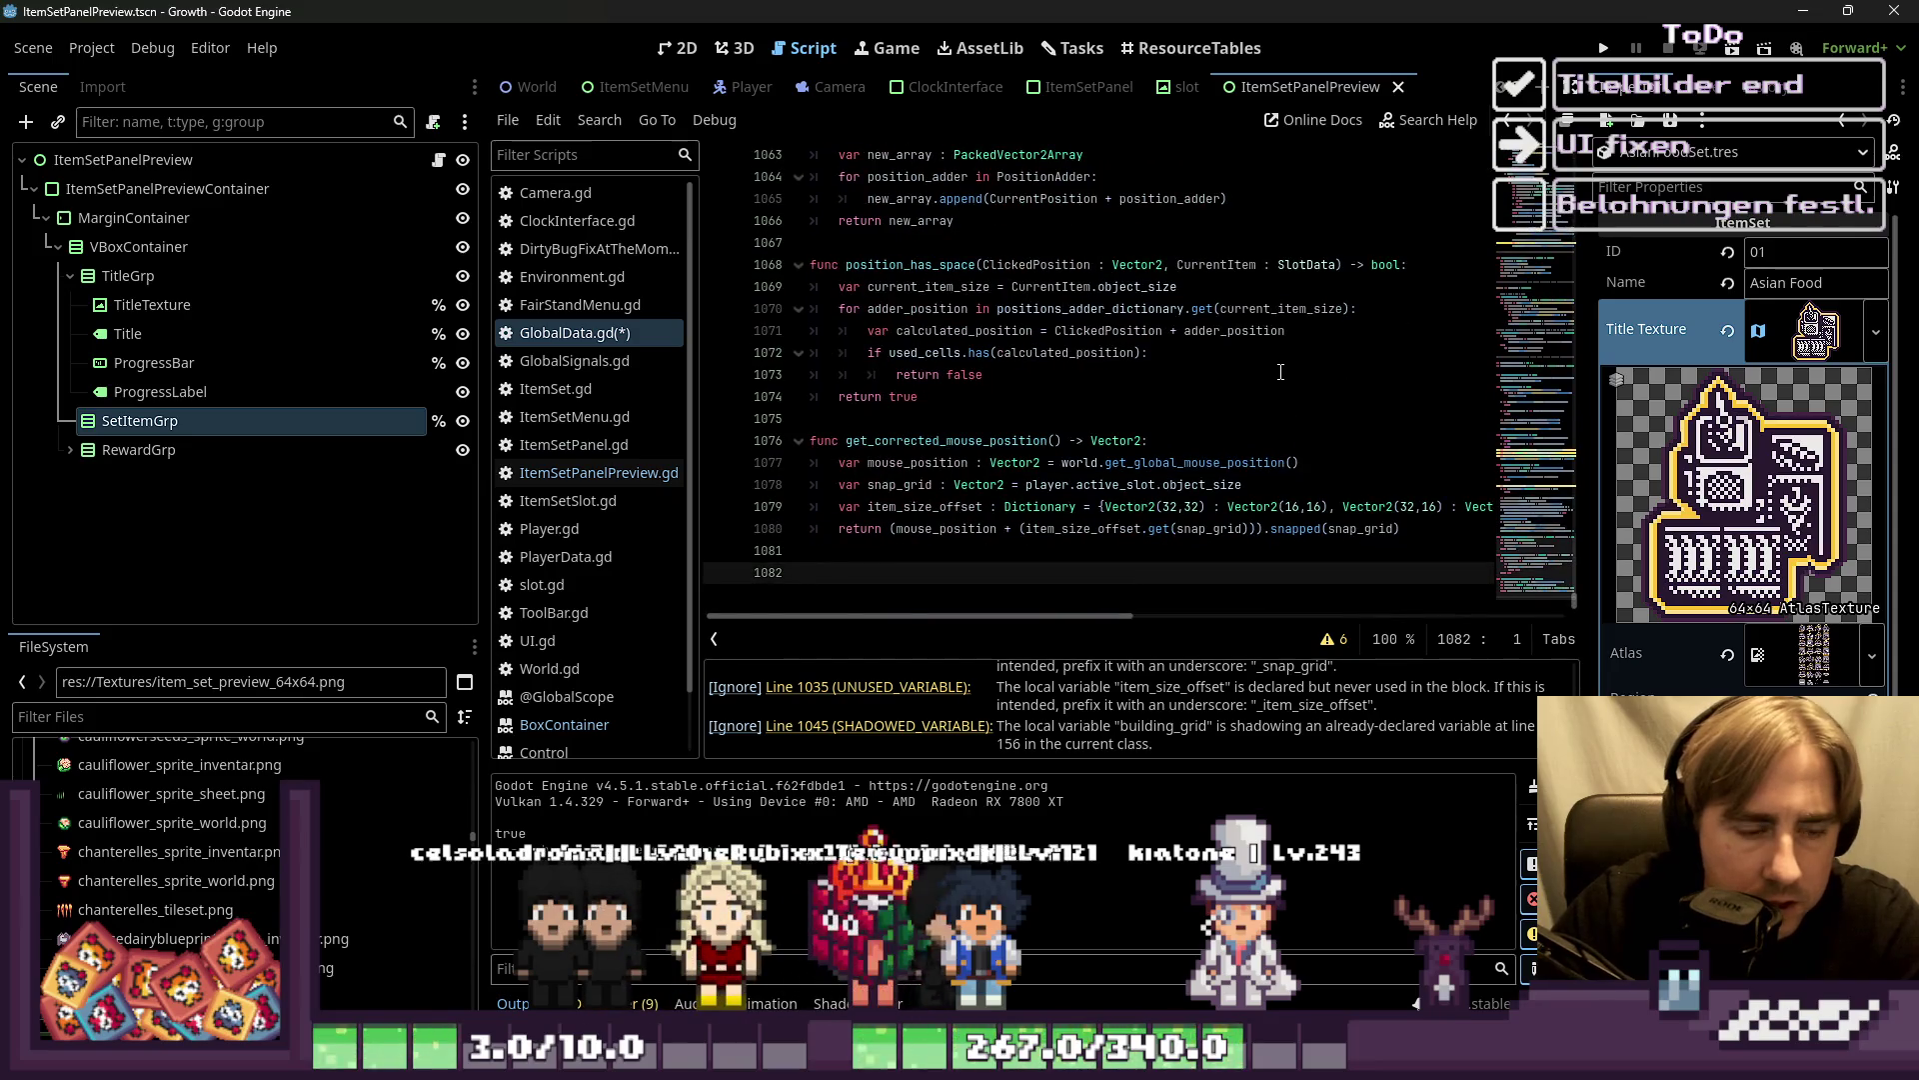
key("BackSpace")
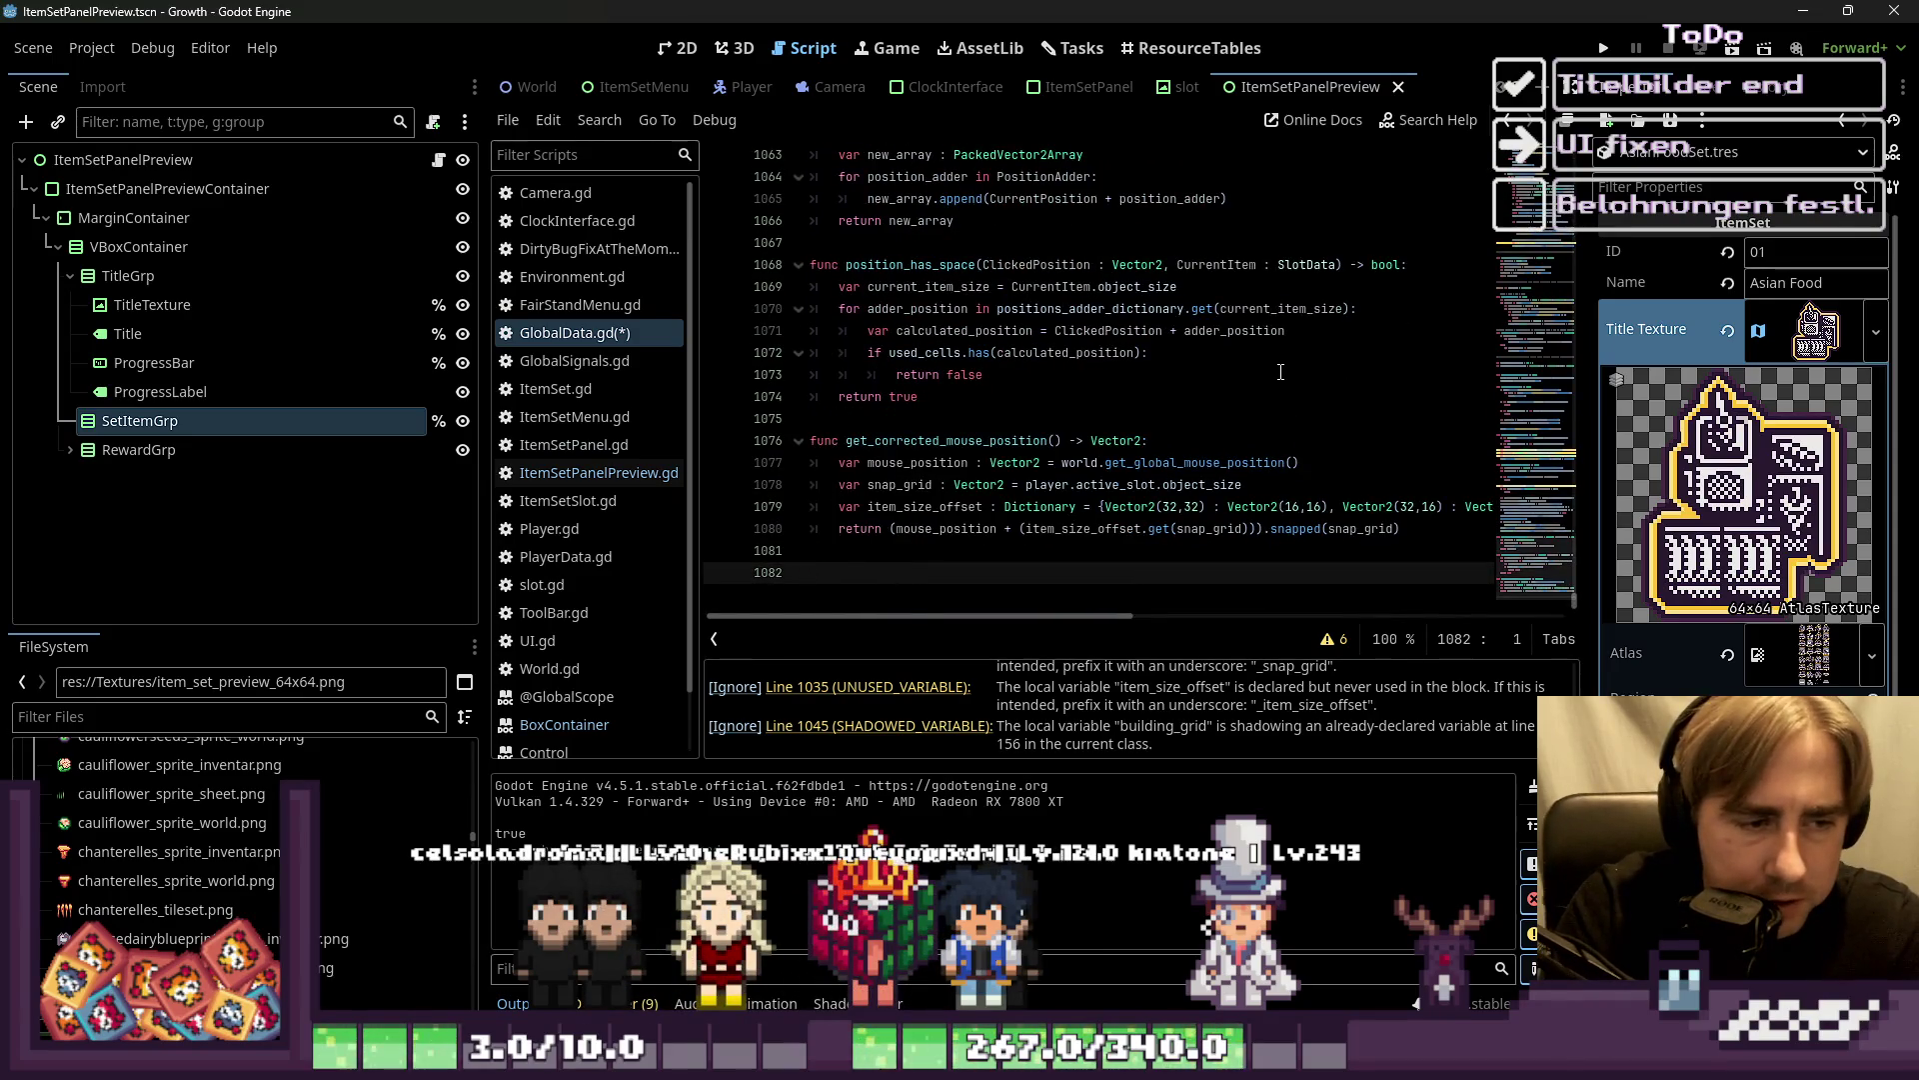
type("@ecpor")
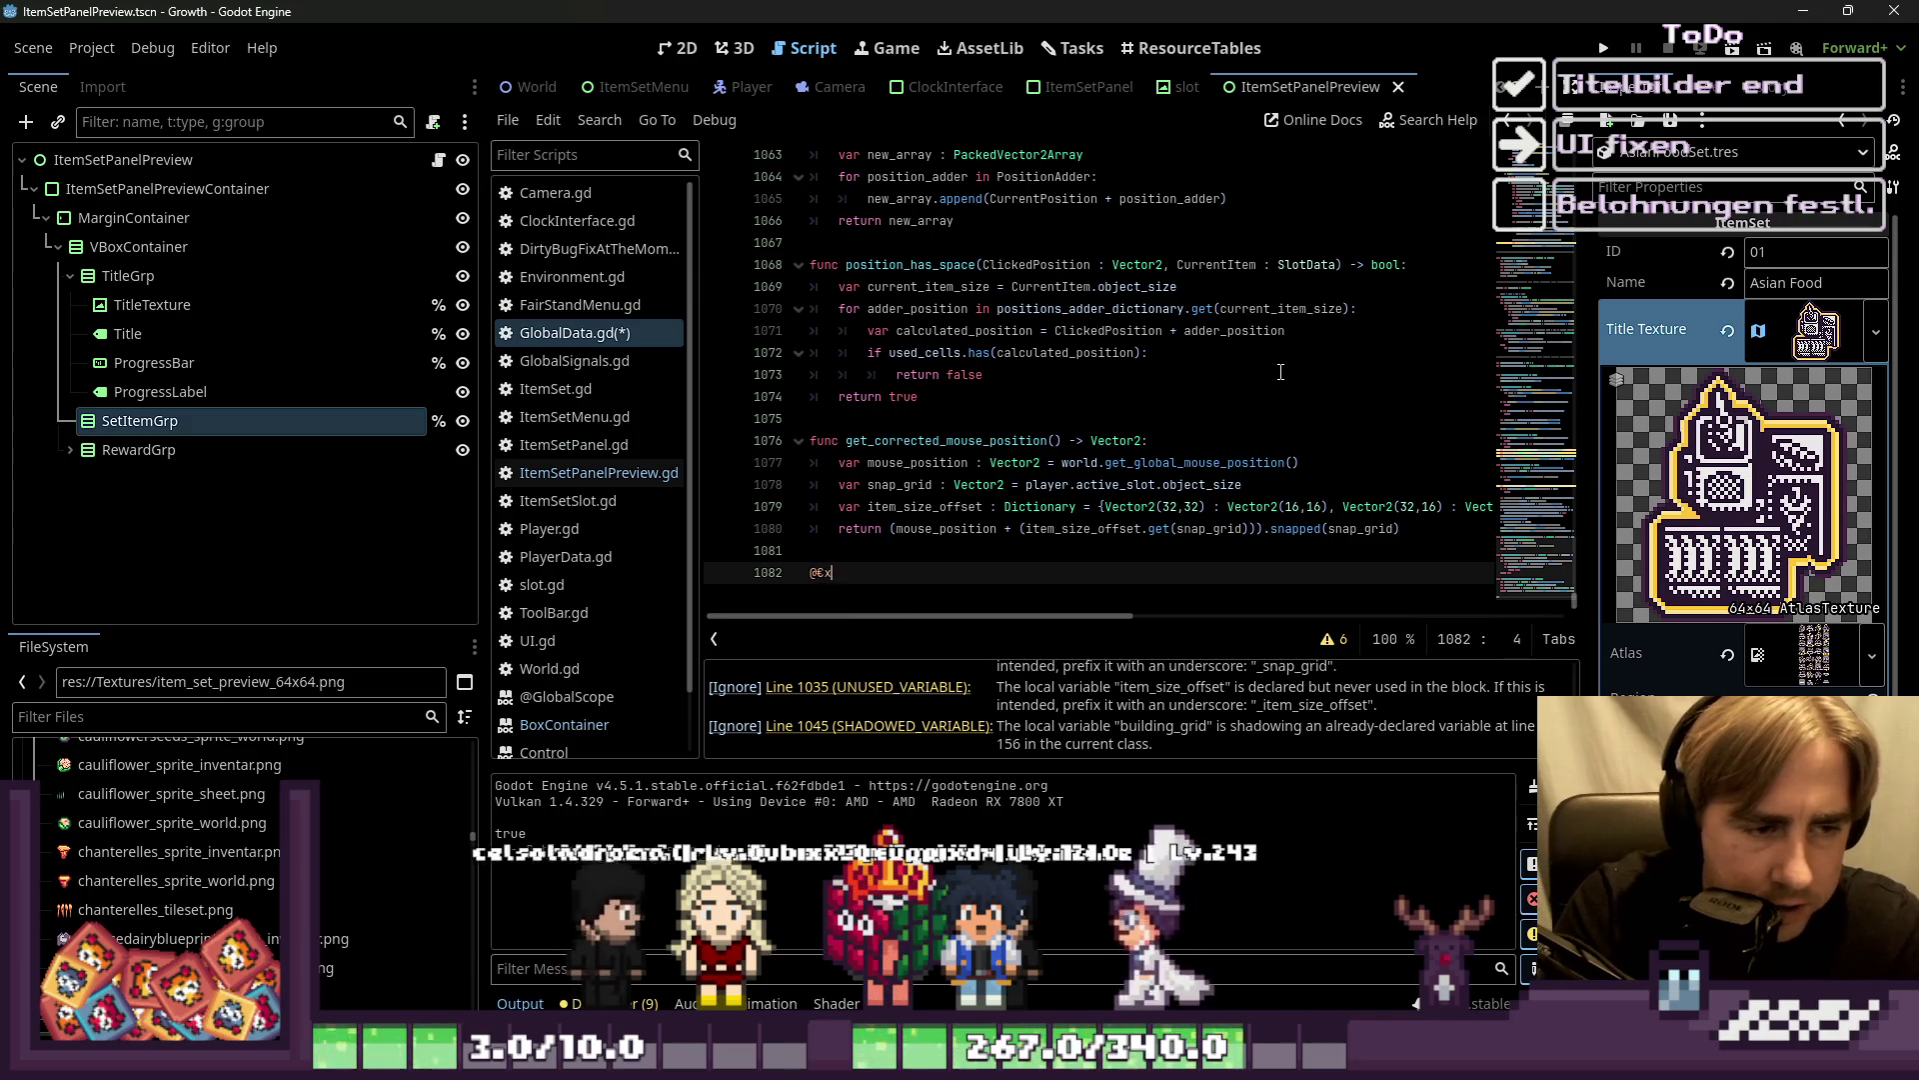
key("Return")
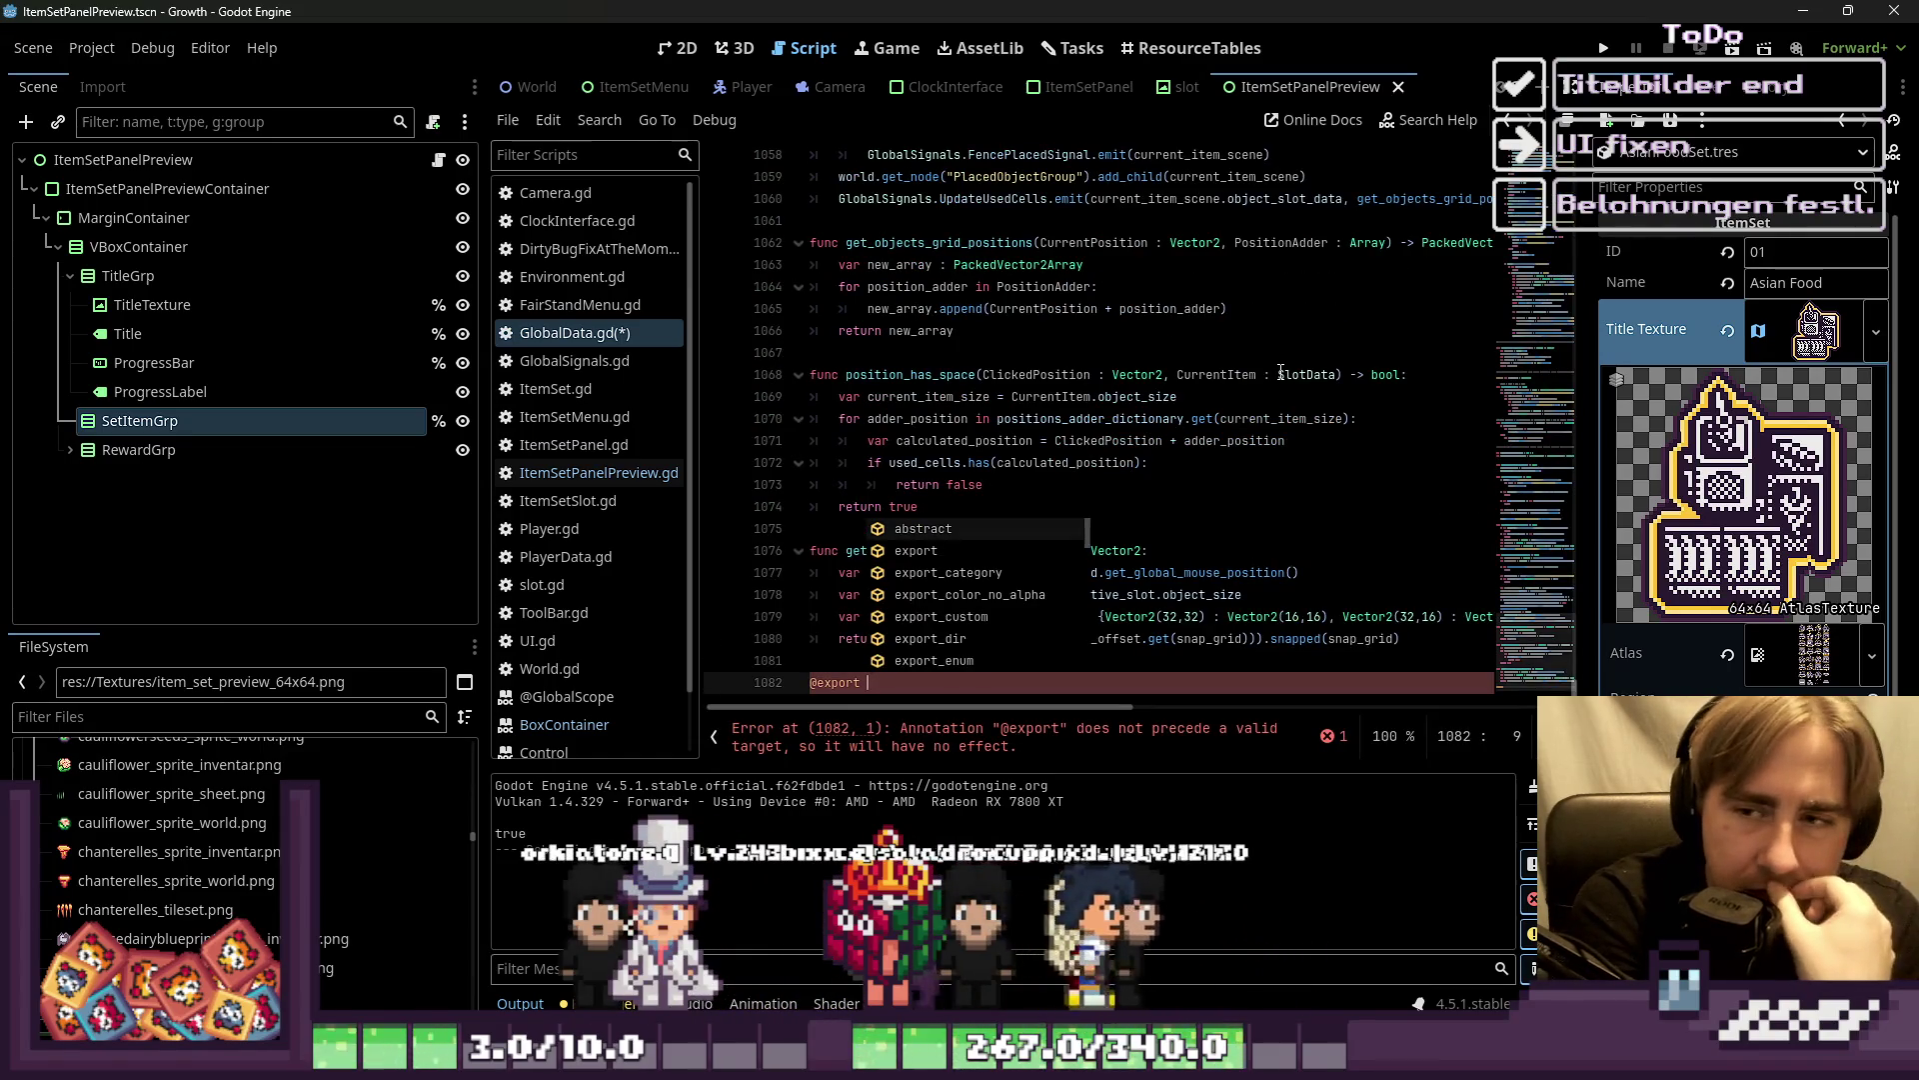
key("BackSpace")
key("BackSpace")
key("BackSpace")
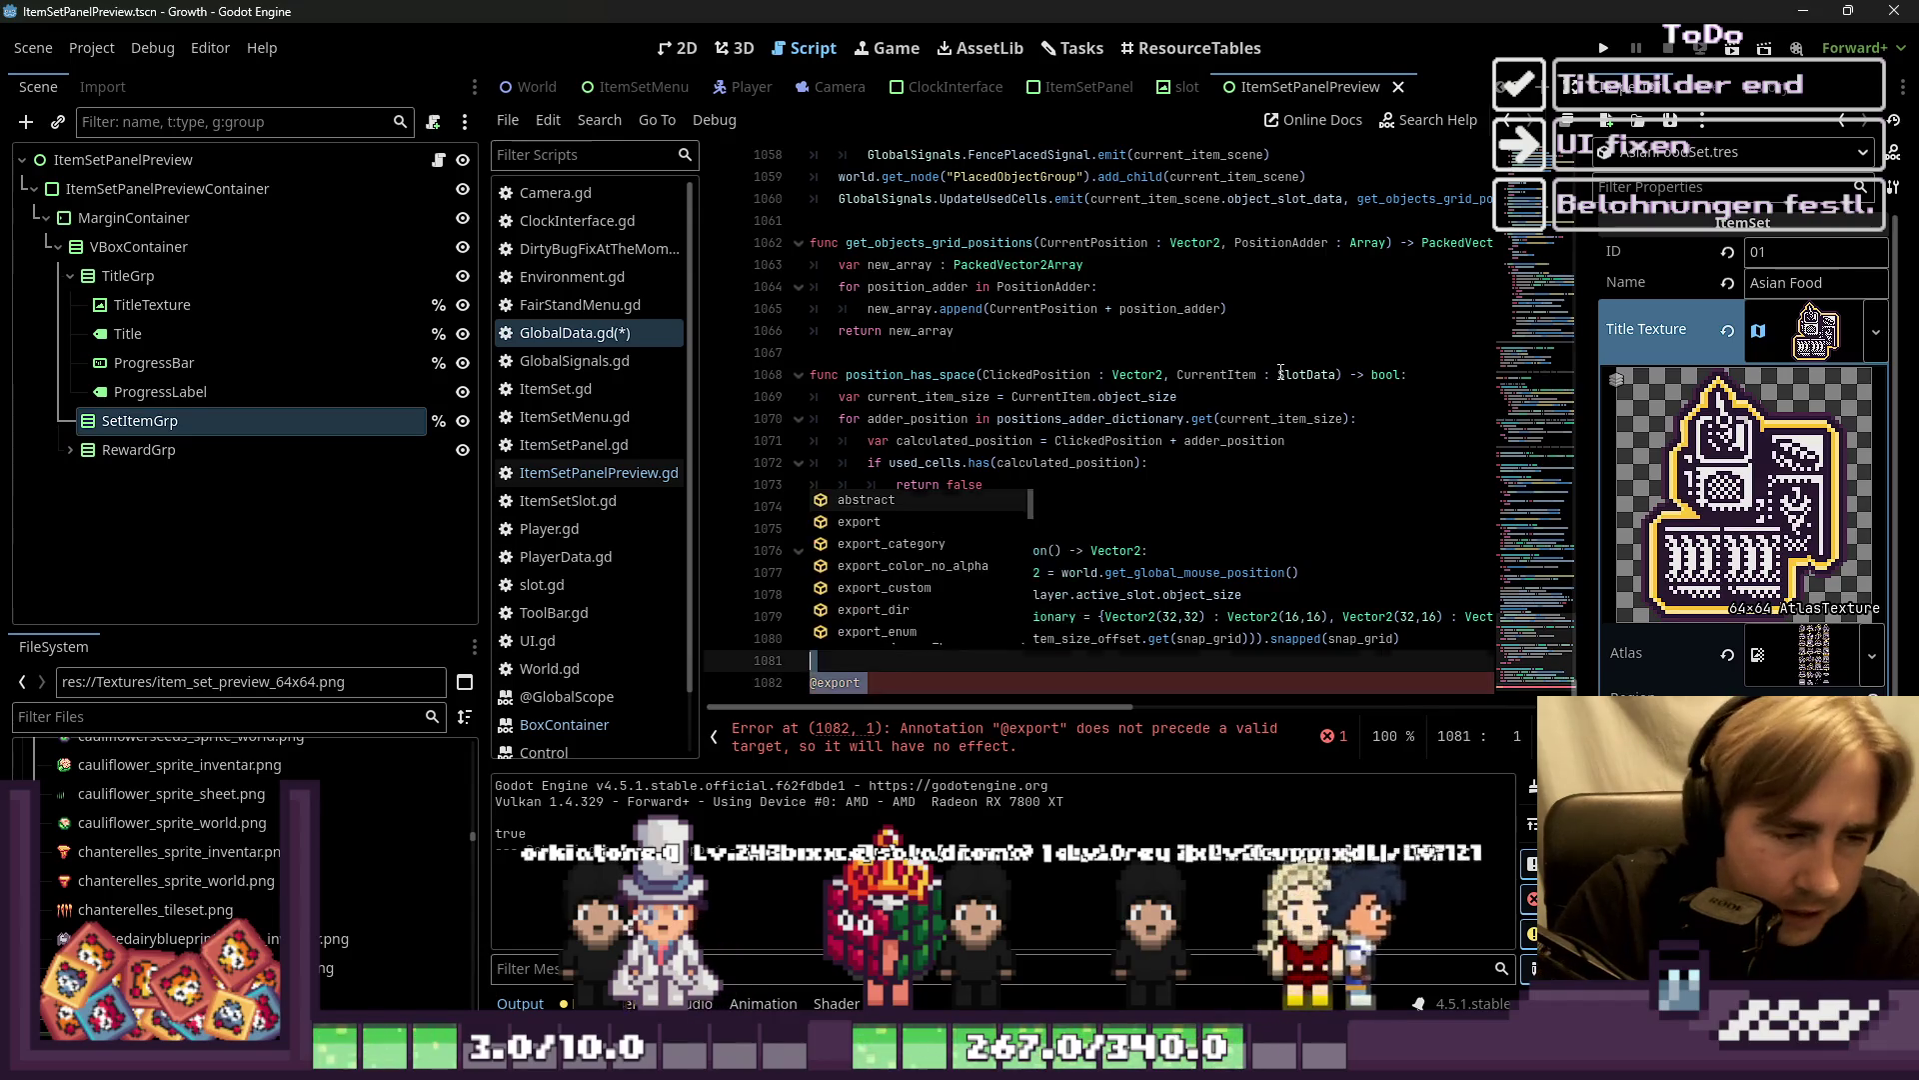
type("var")
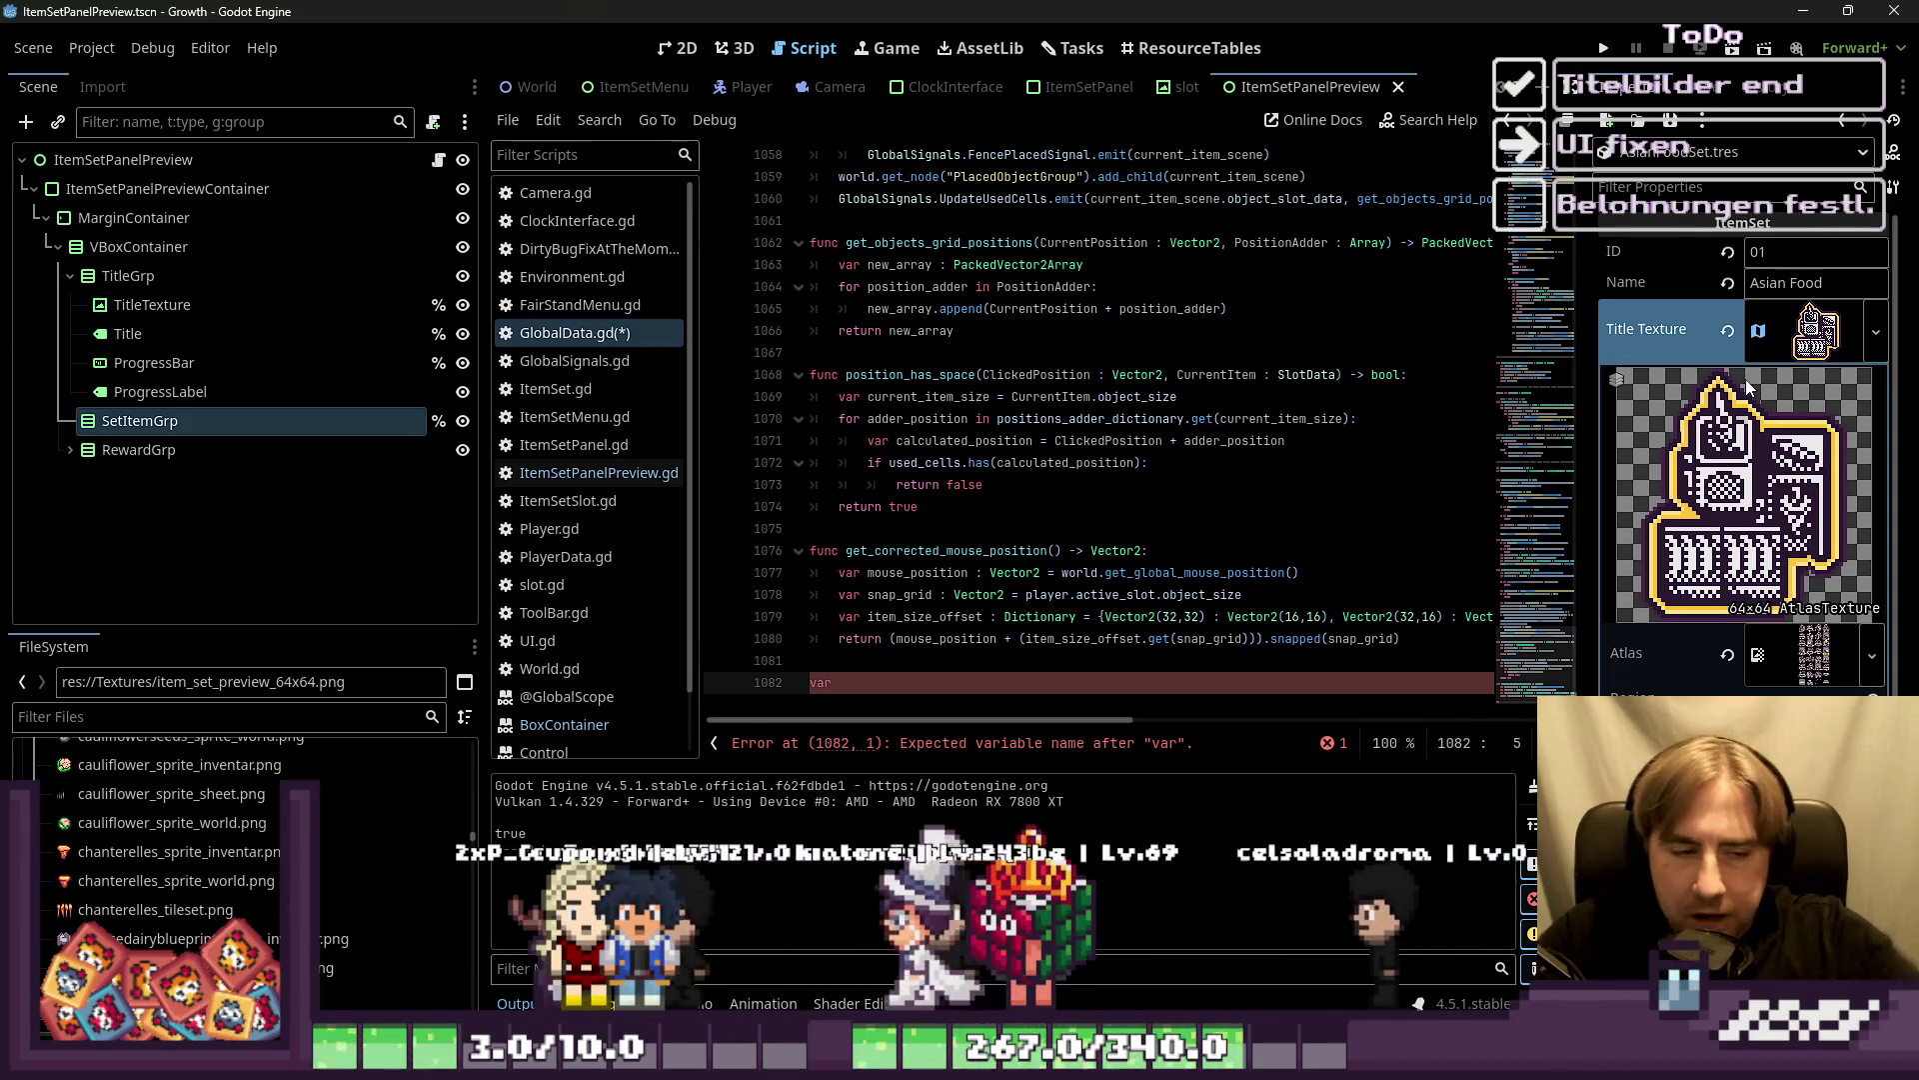
key("Home")
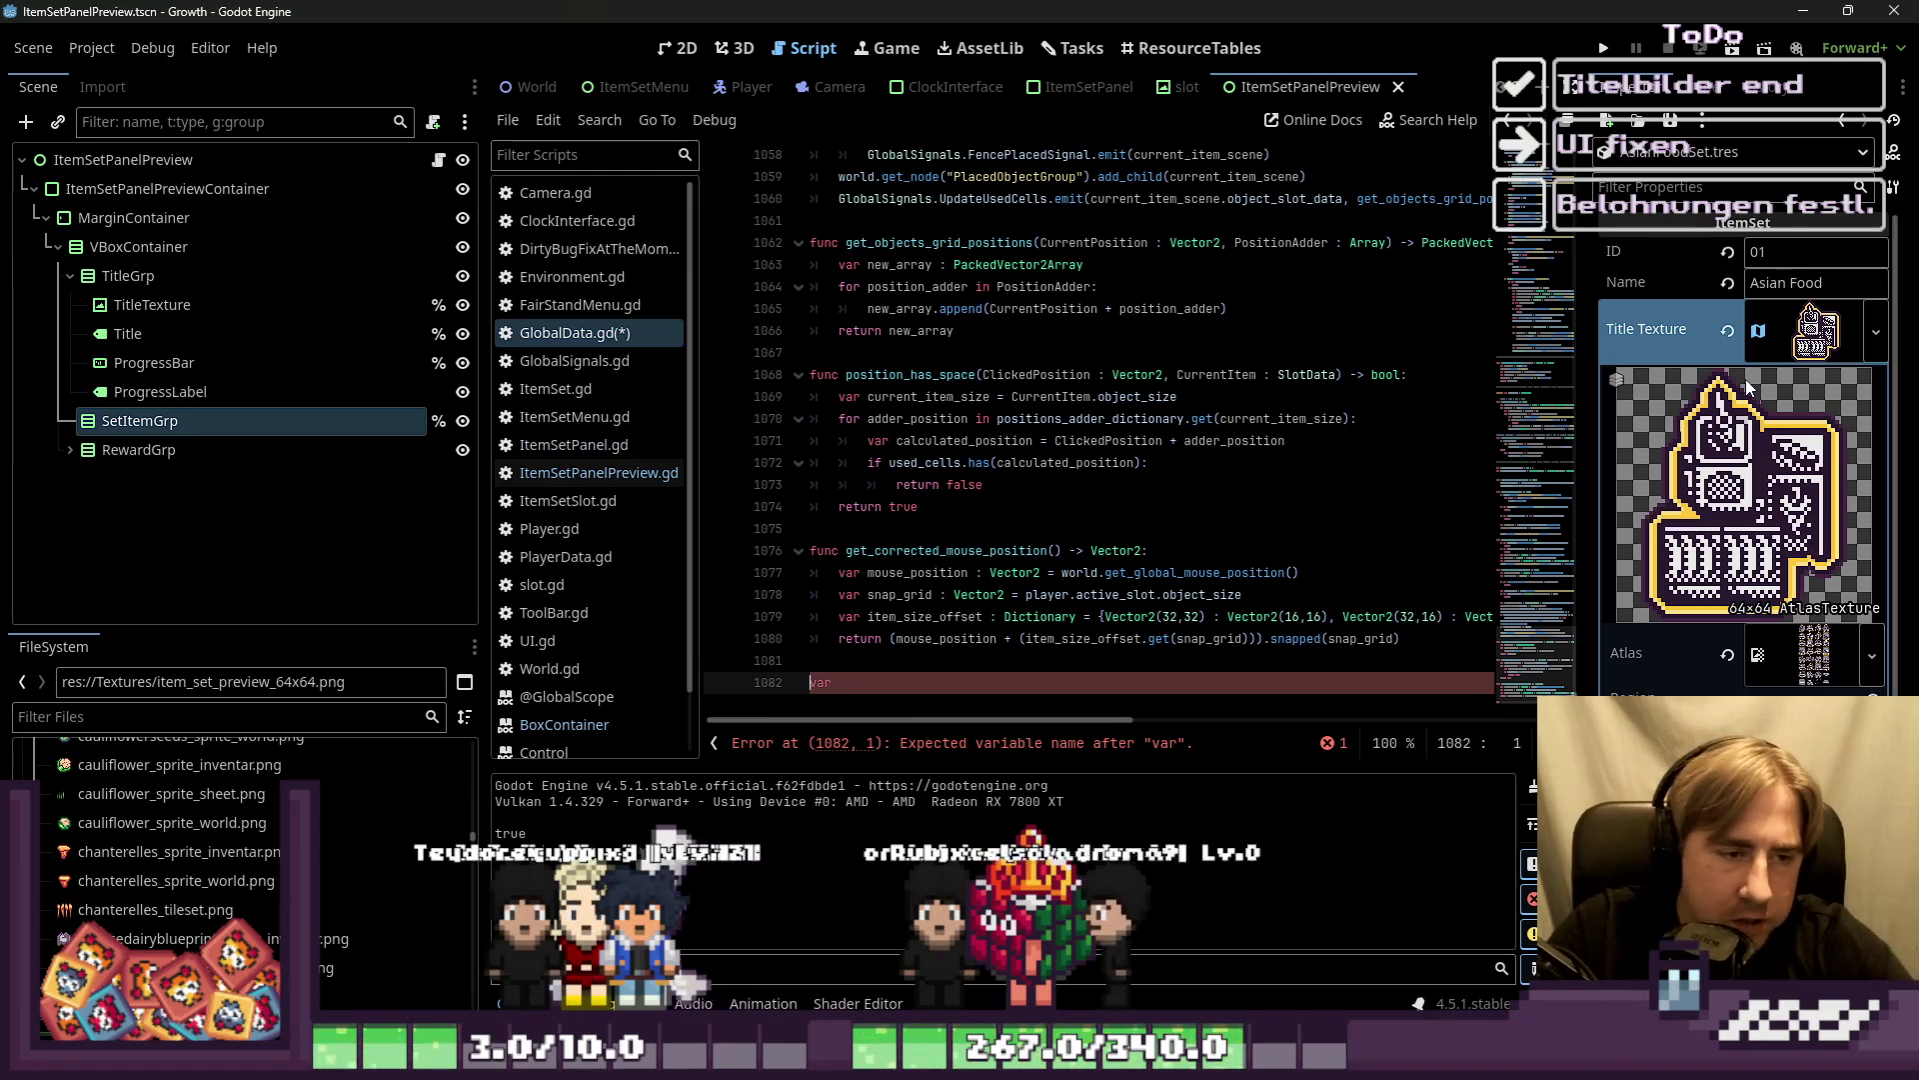
type("@export")
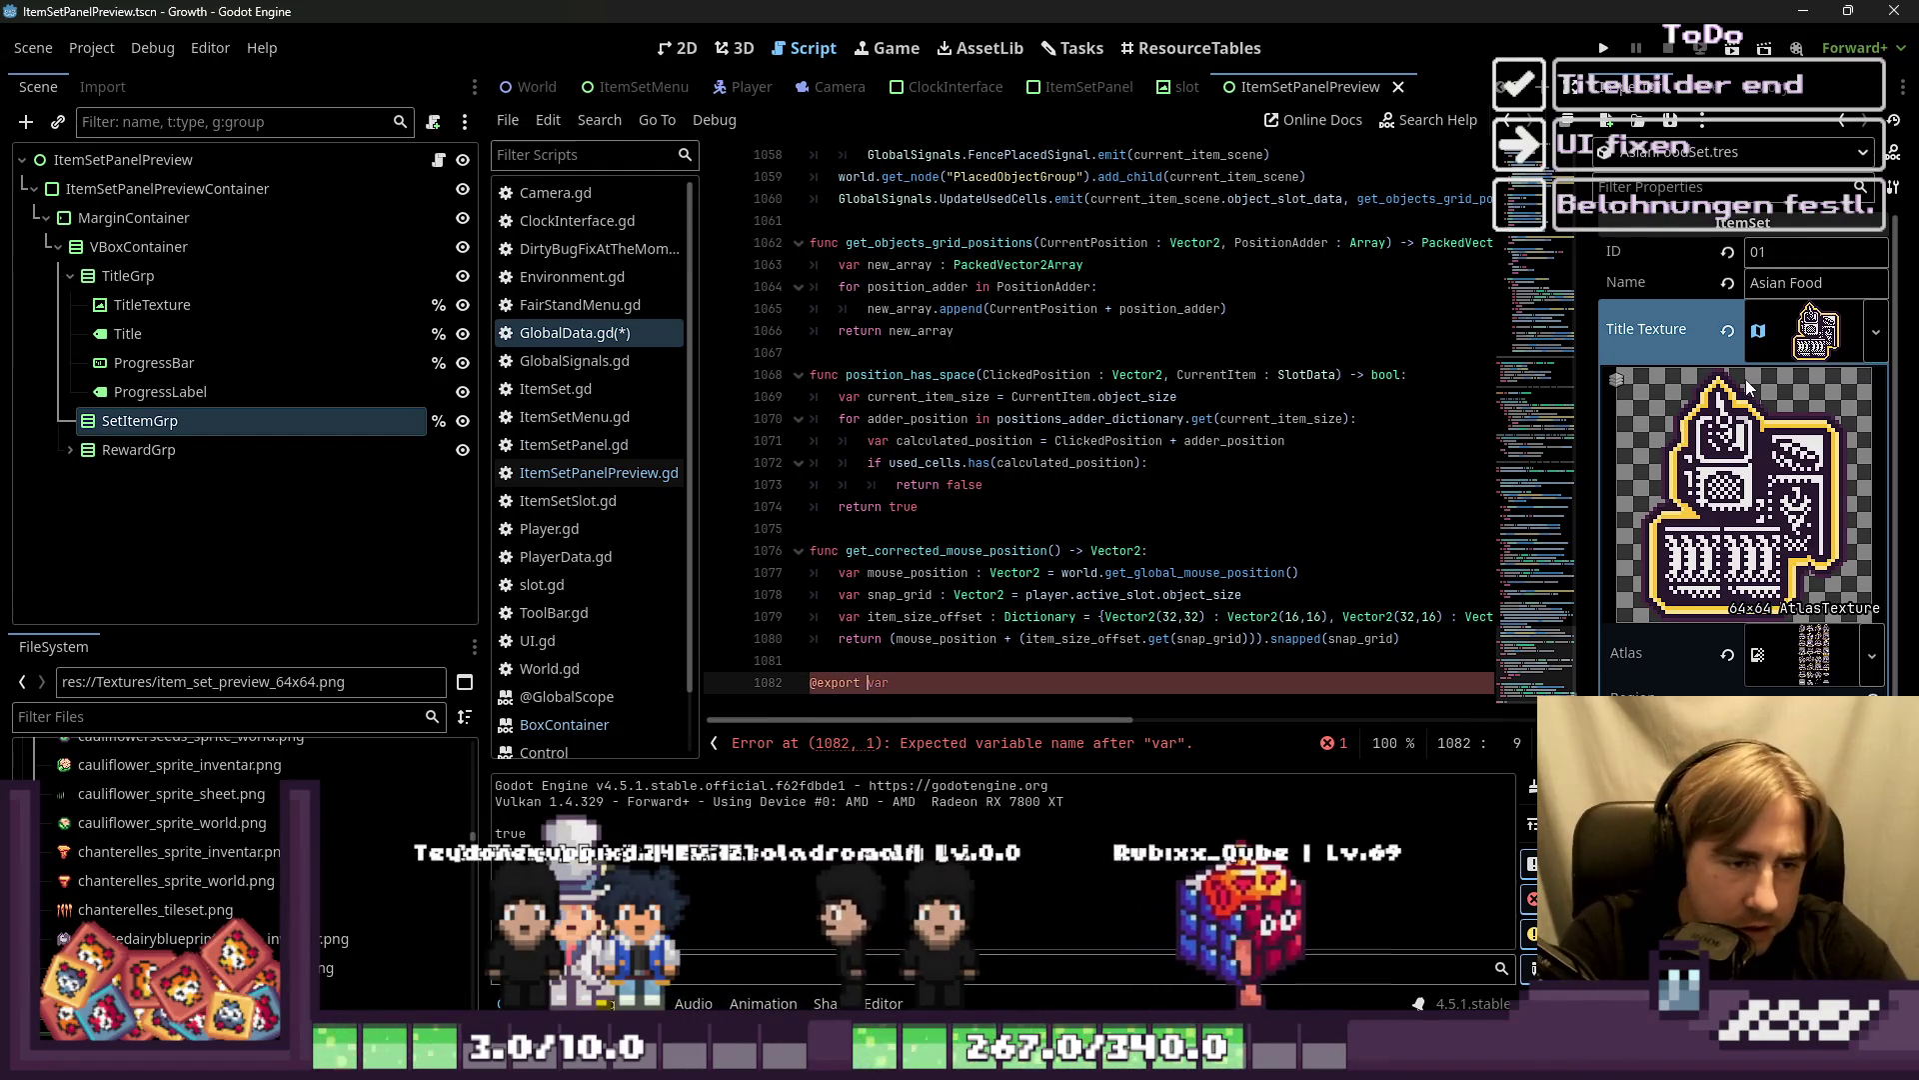
key("End")
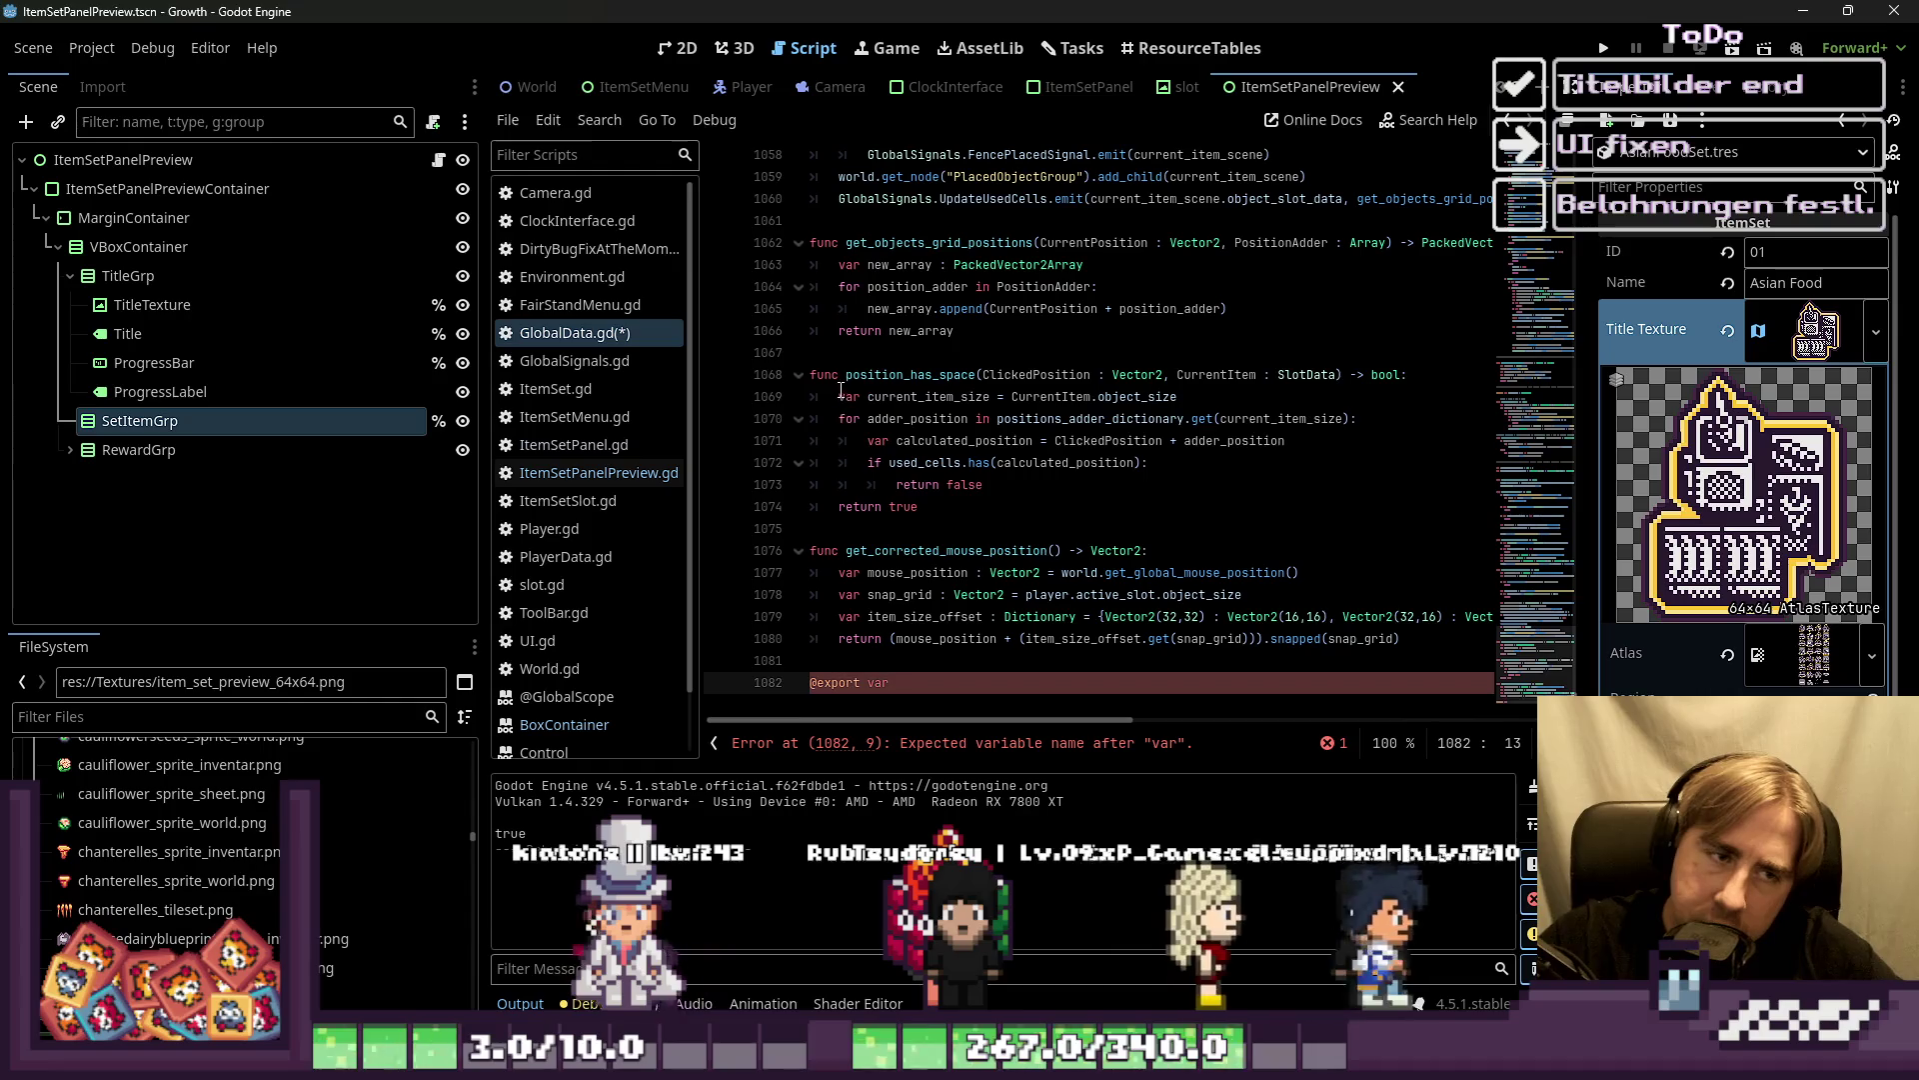
mouse_move(868, 397)
left_mouse_down()
mouse_move(885, 480)
mouse_move(888, 451)
left_mouse_up()
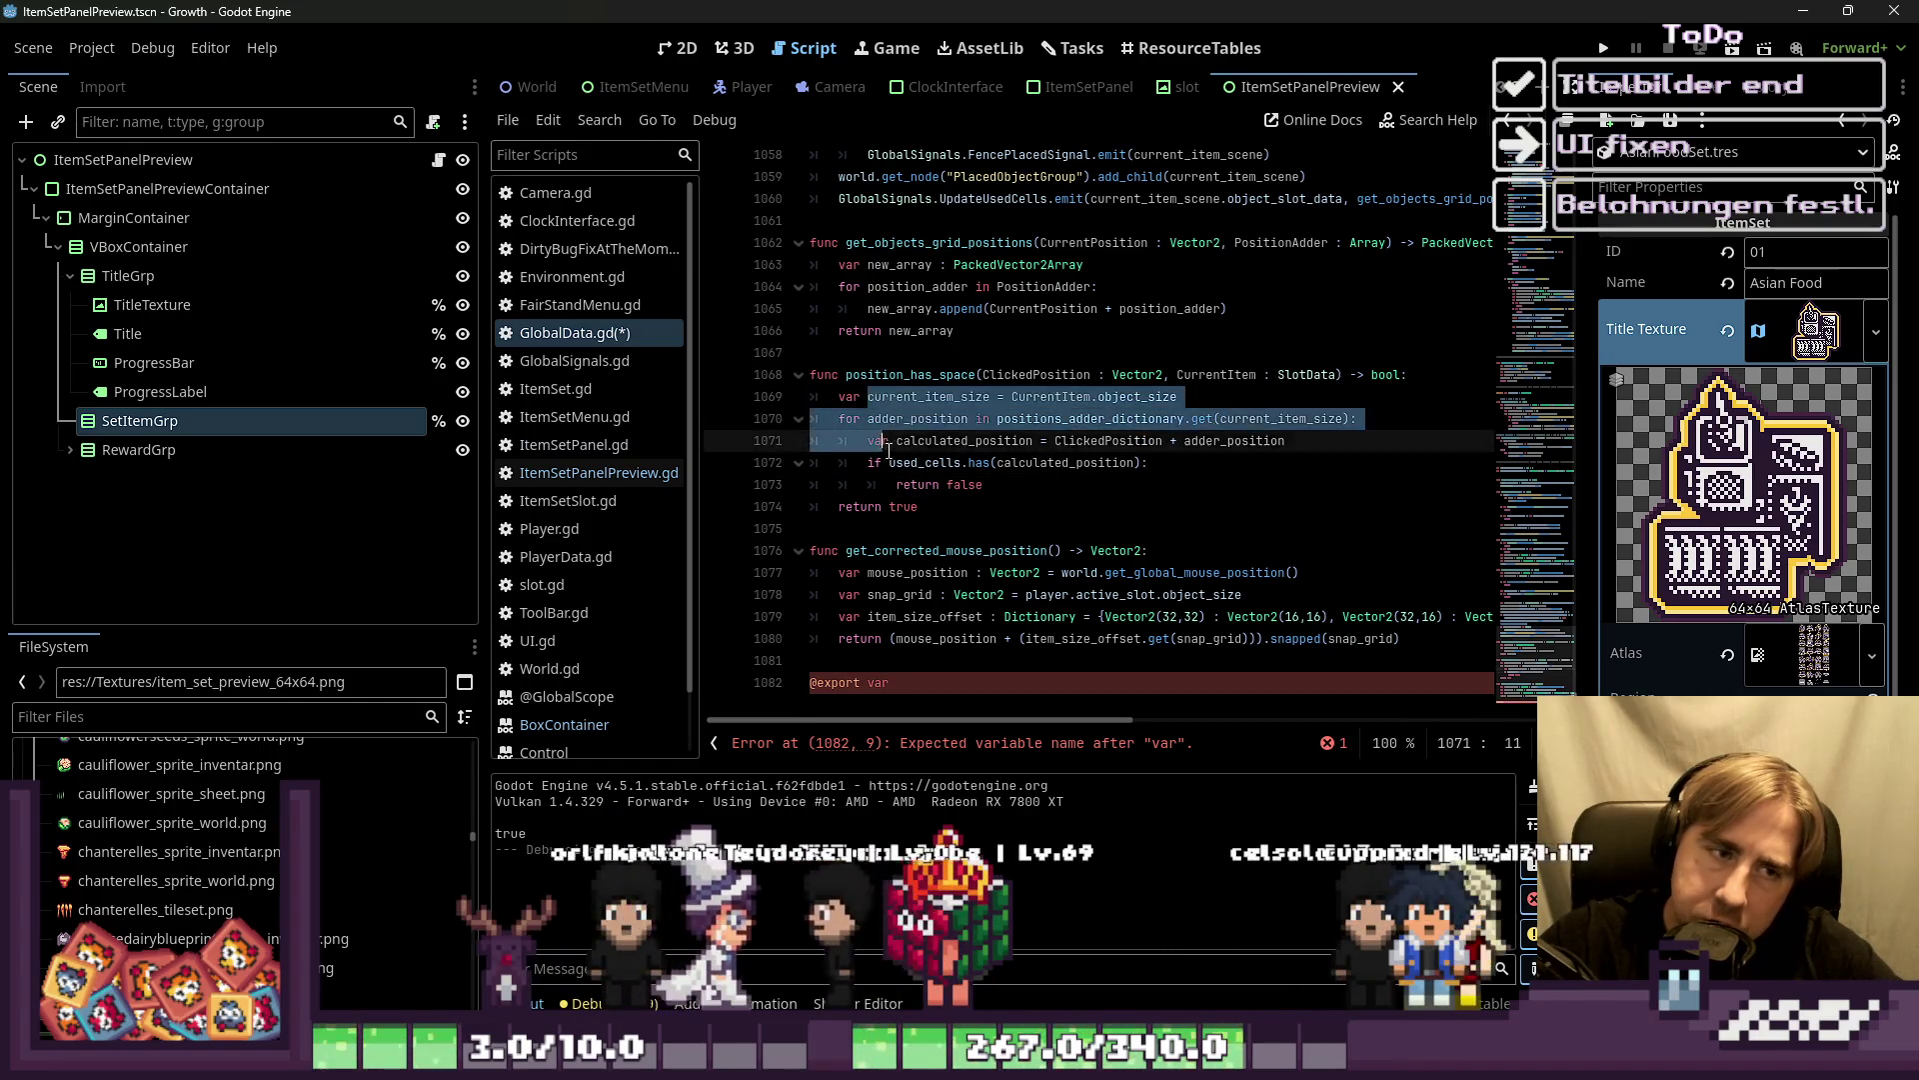
left_click(886, 375)
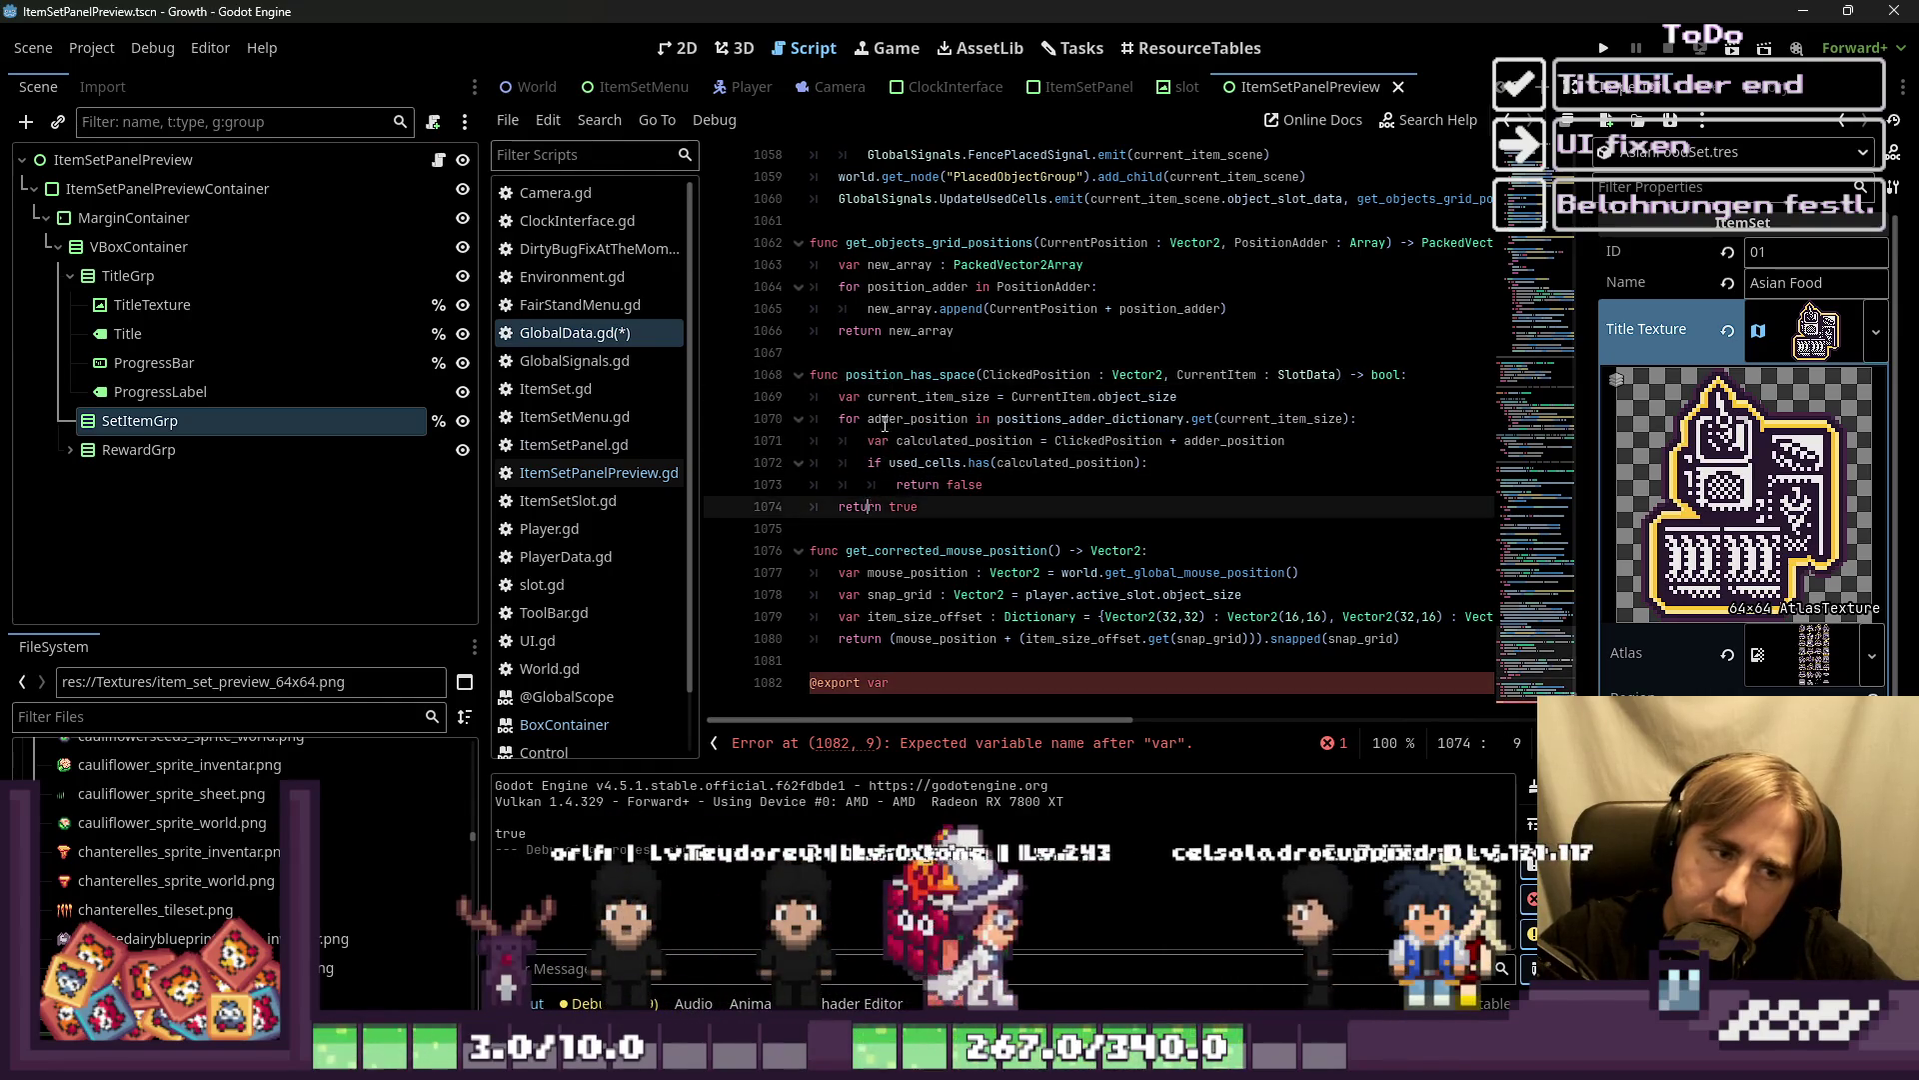
left_click(874, 397)
left_click(860, 418)
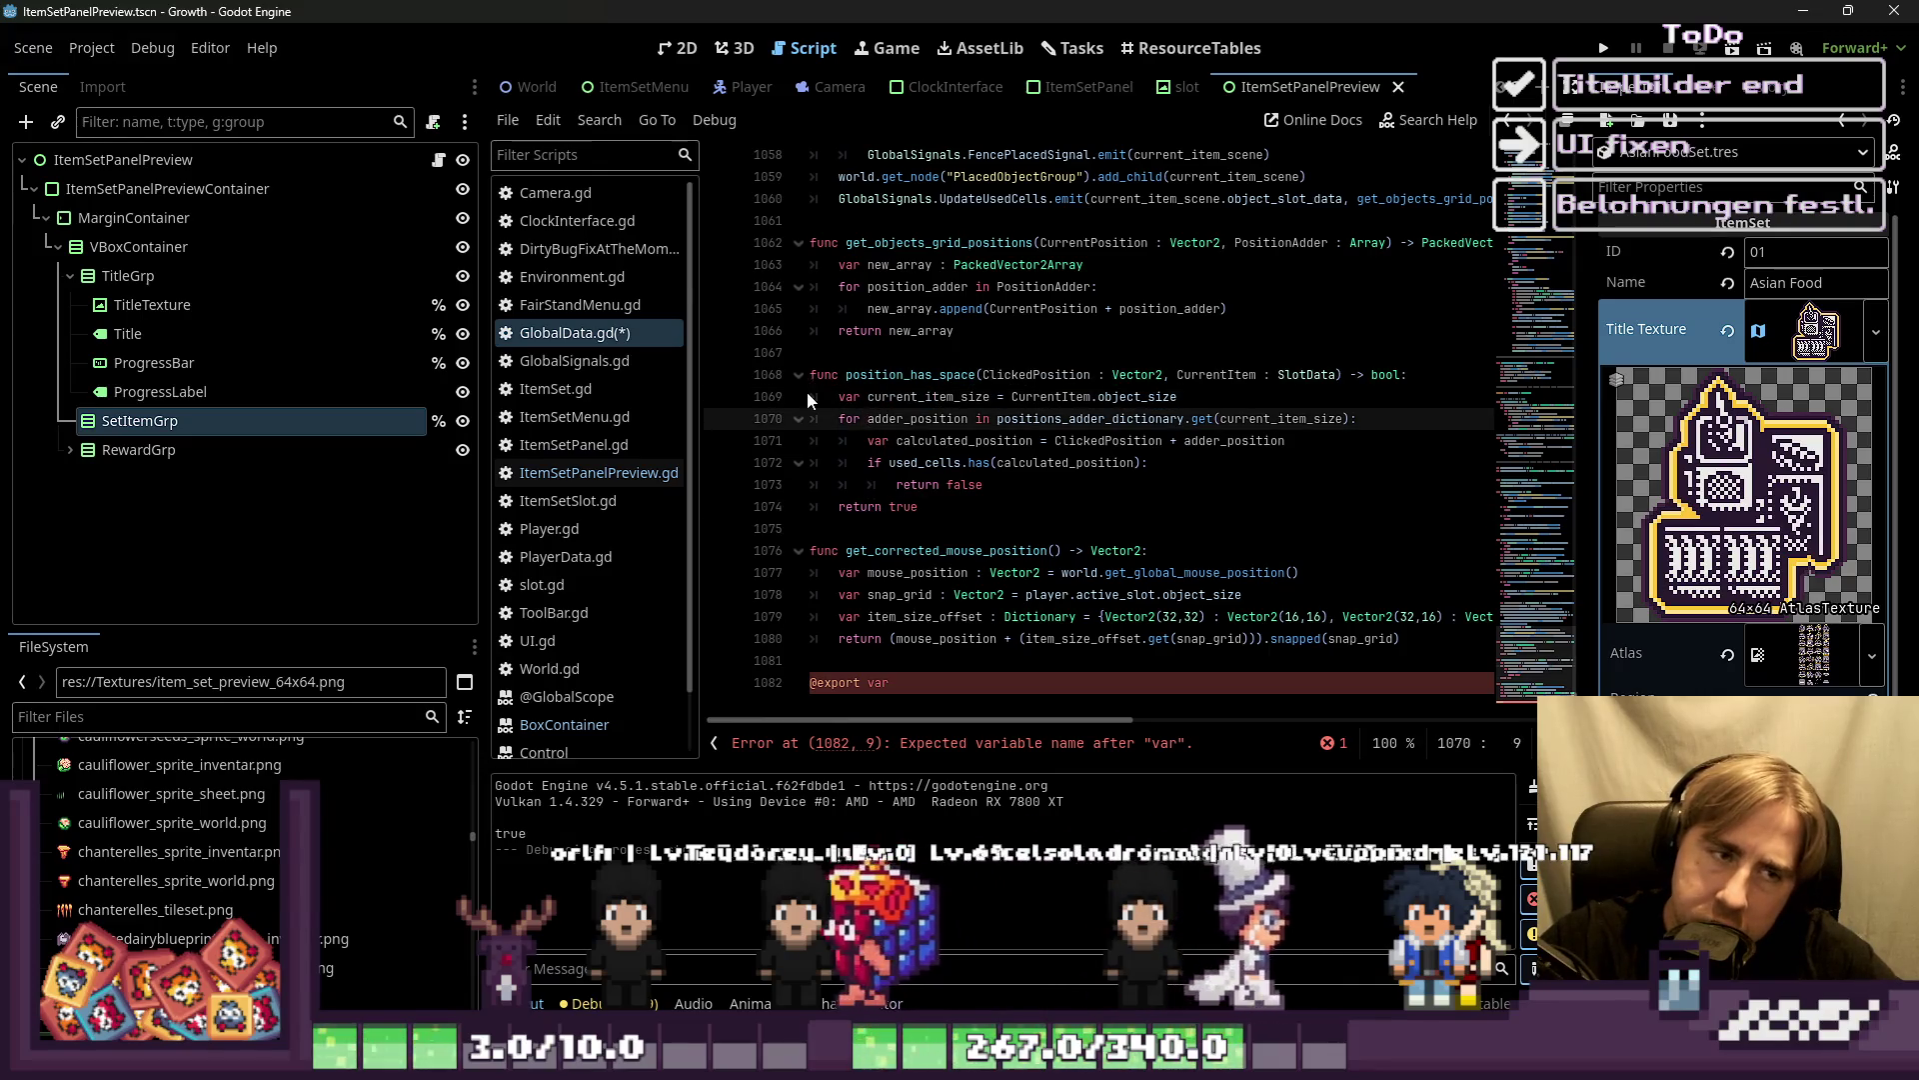
scroll(935, 418, "up", 15)
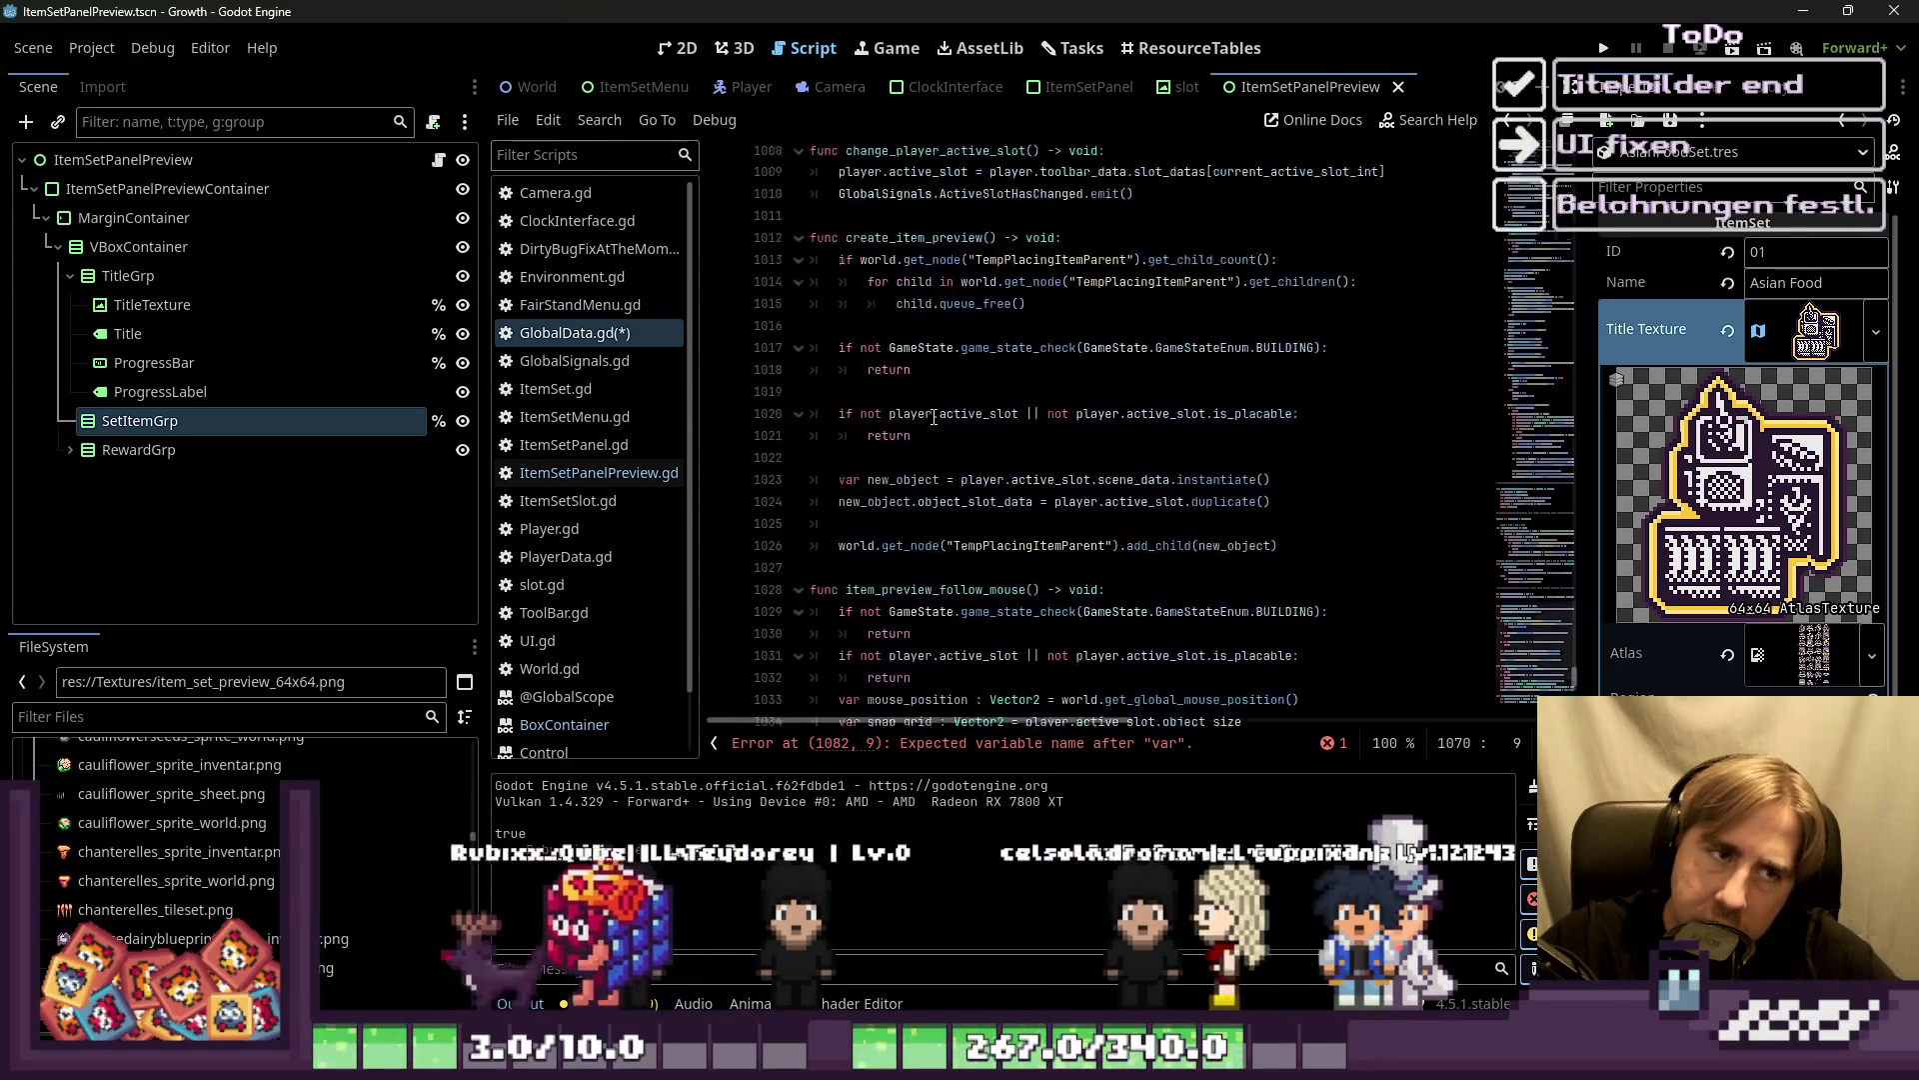
scroll(934, 418, "up", 20)
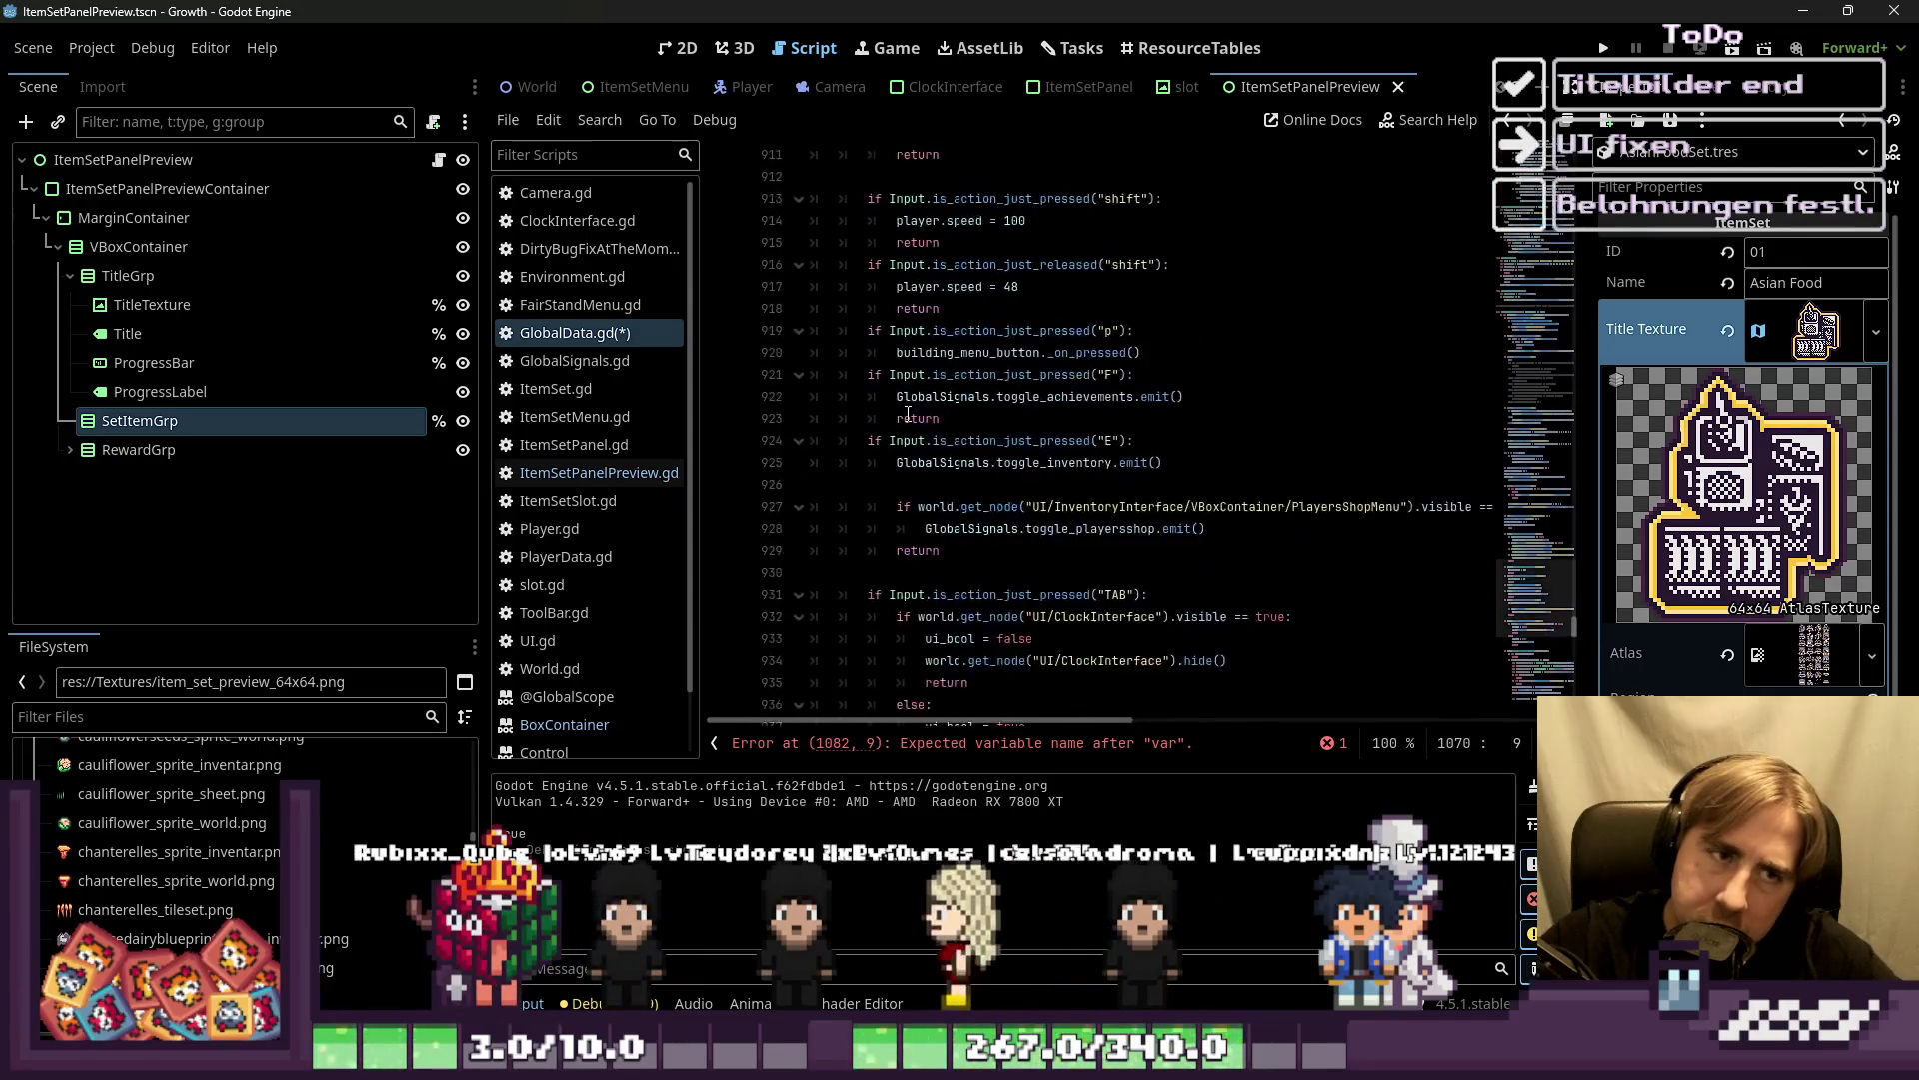
scroll(908, 413, "up", 20)
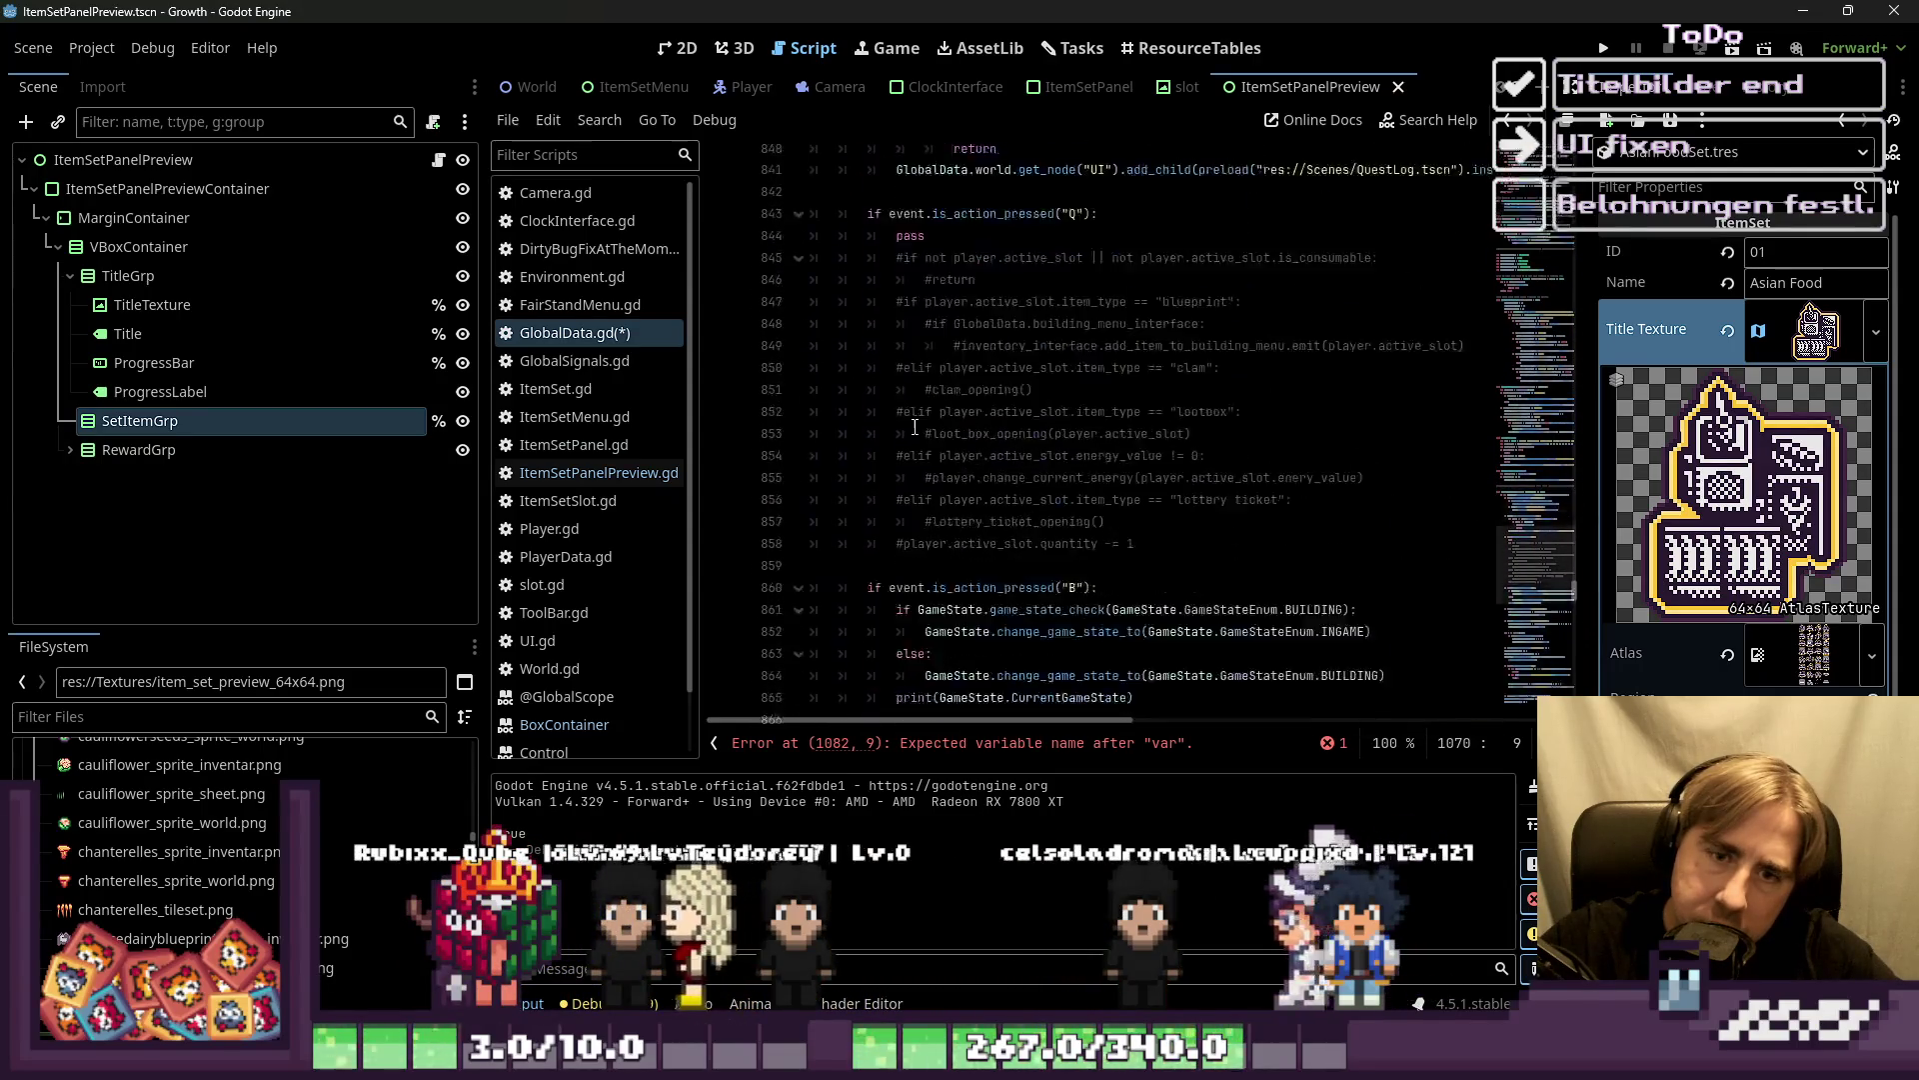
scroll(915, 427, "down", 20)
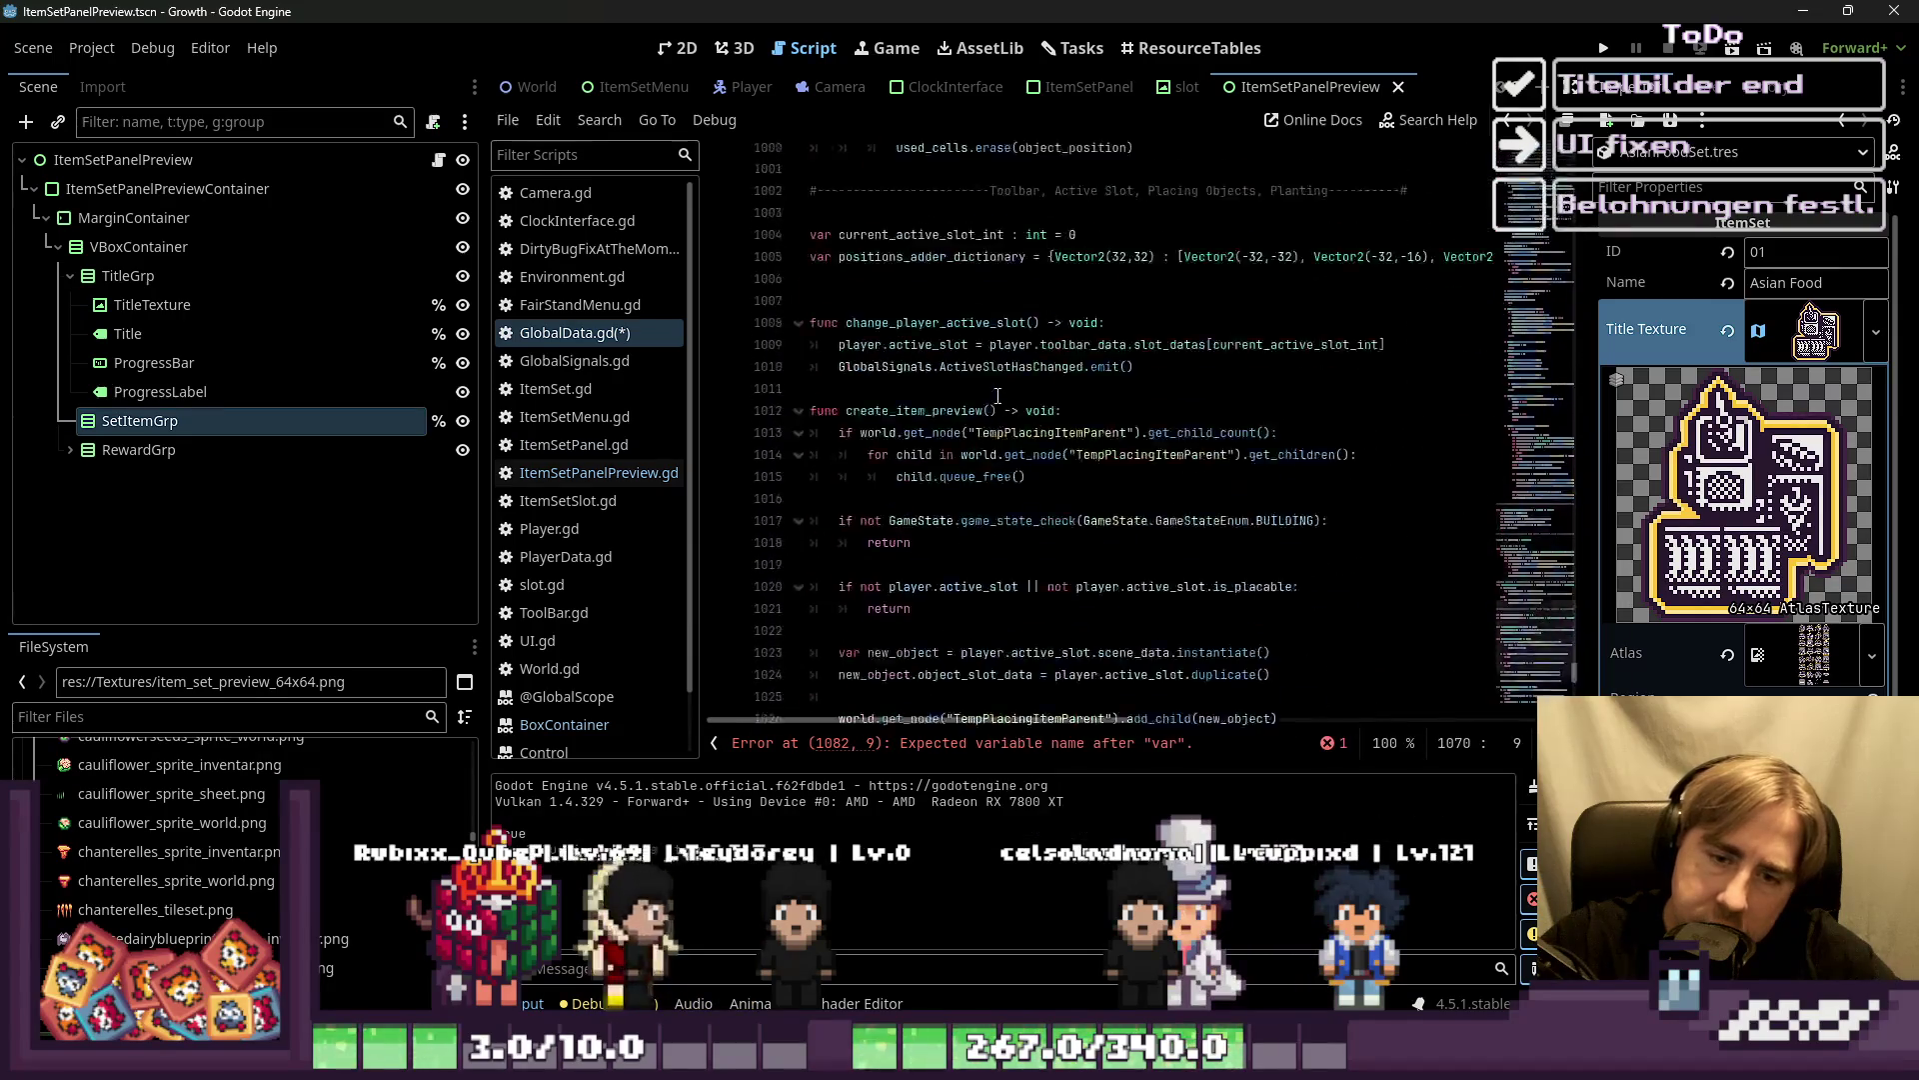
scroll(997, 396, "down", 19)
left_click(952, 706)
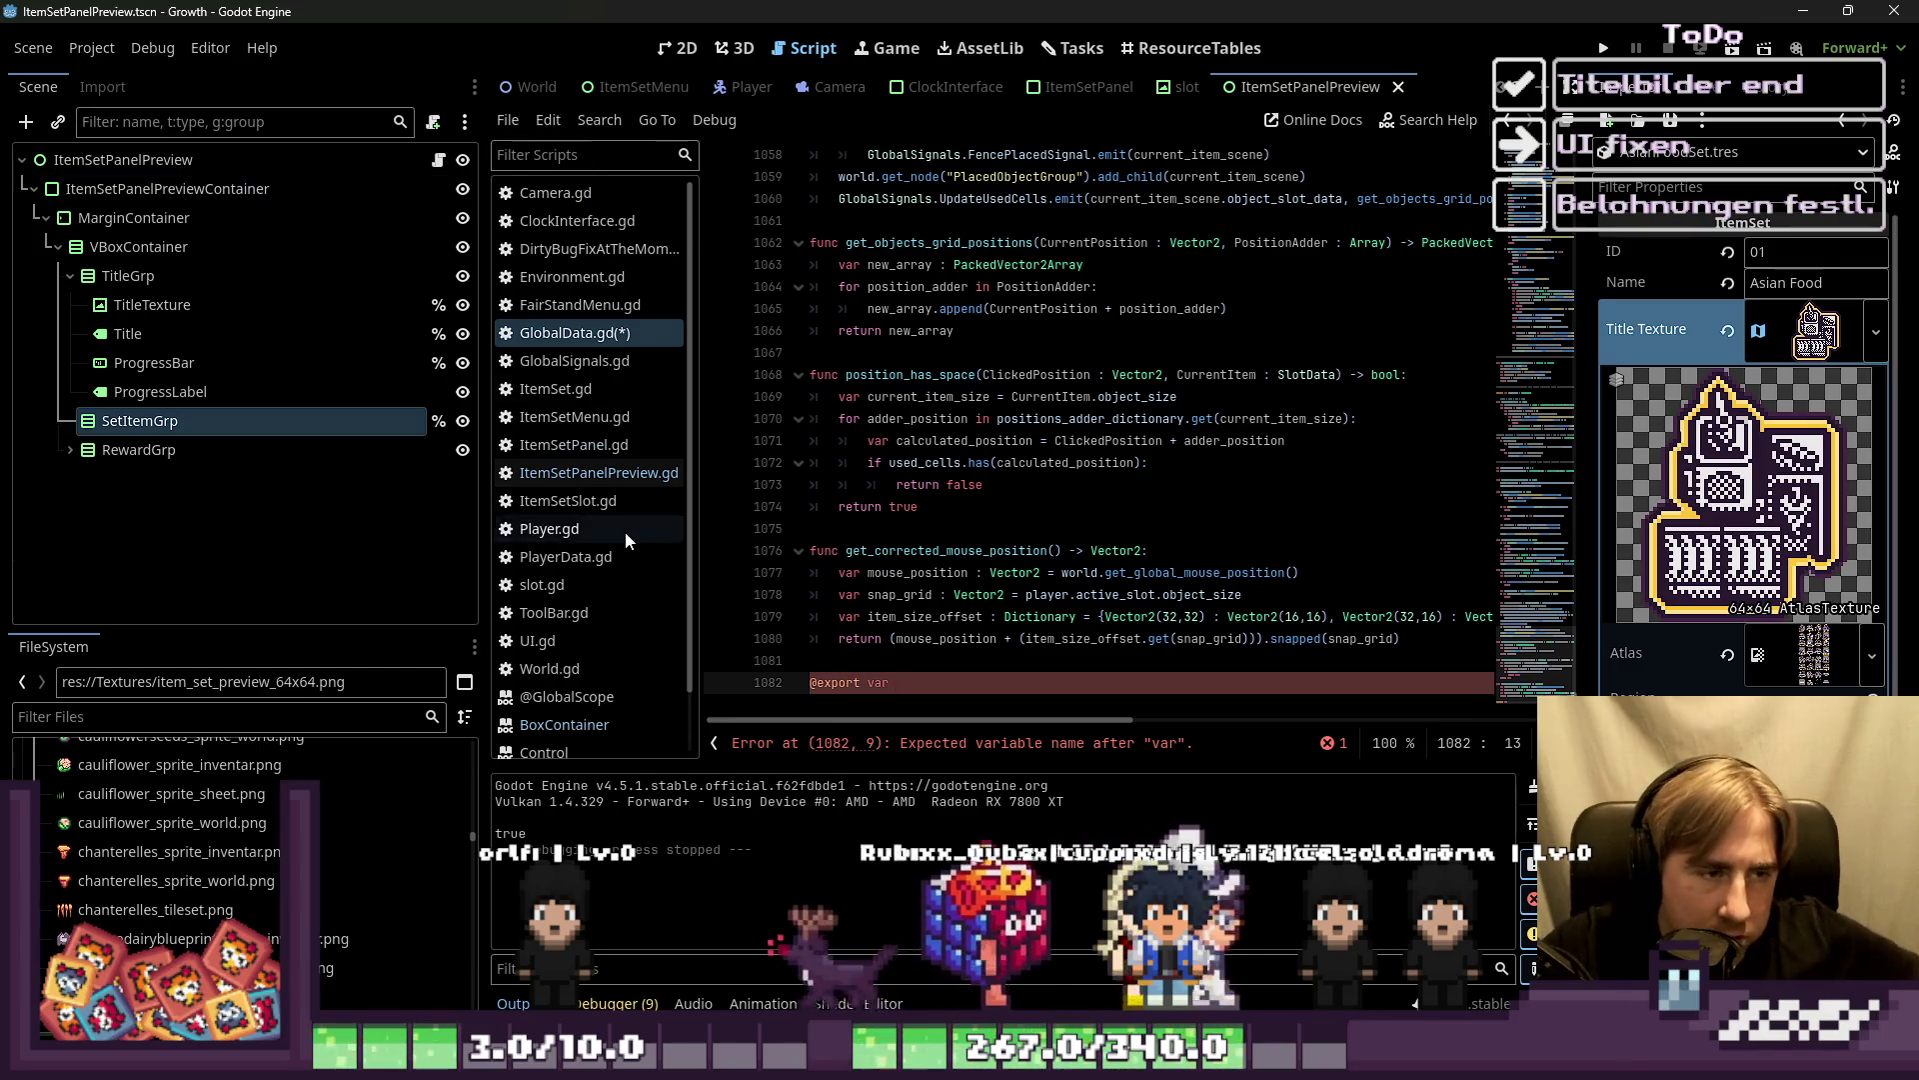
scroll(623, 532, "down", 3)
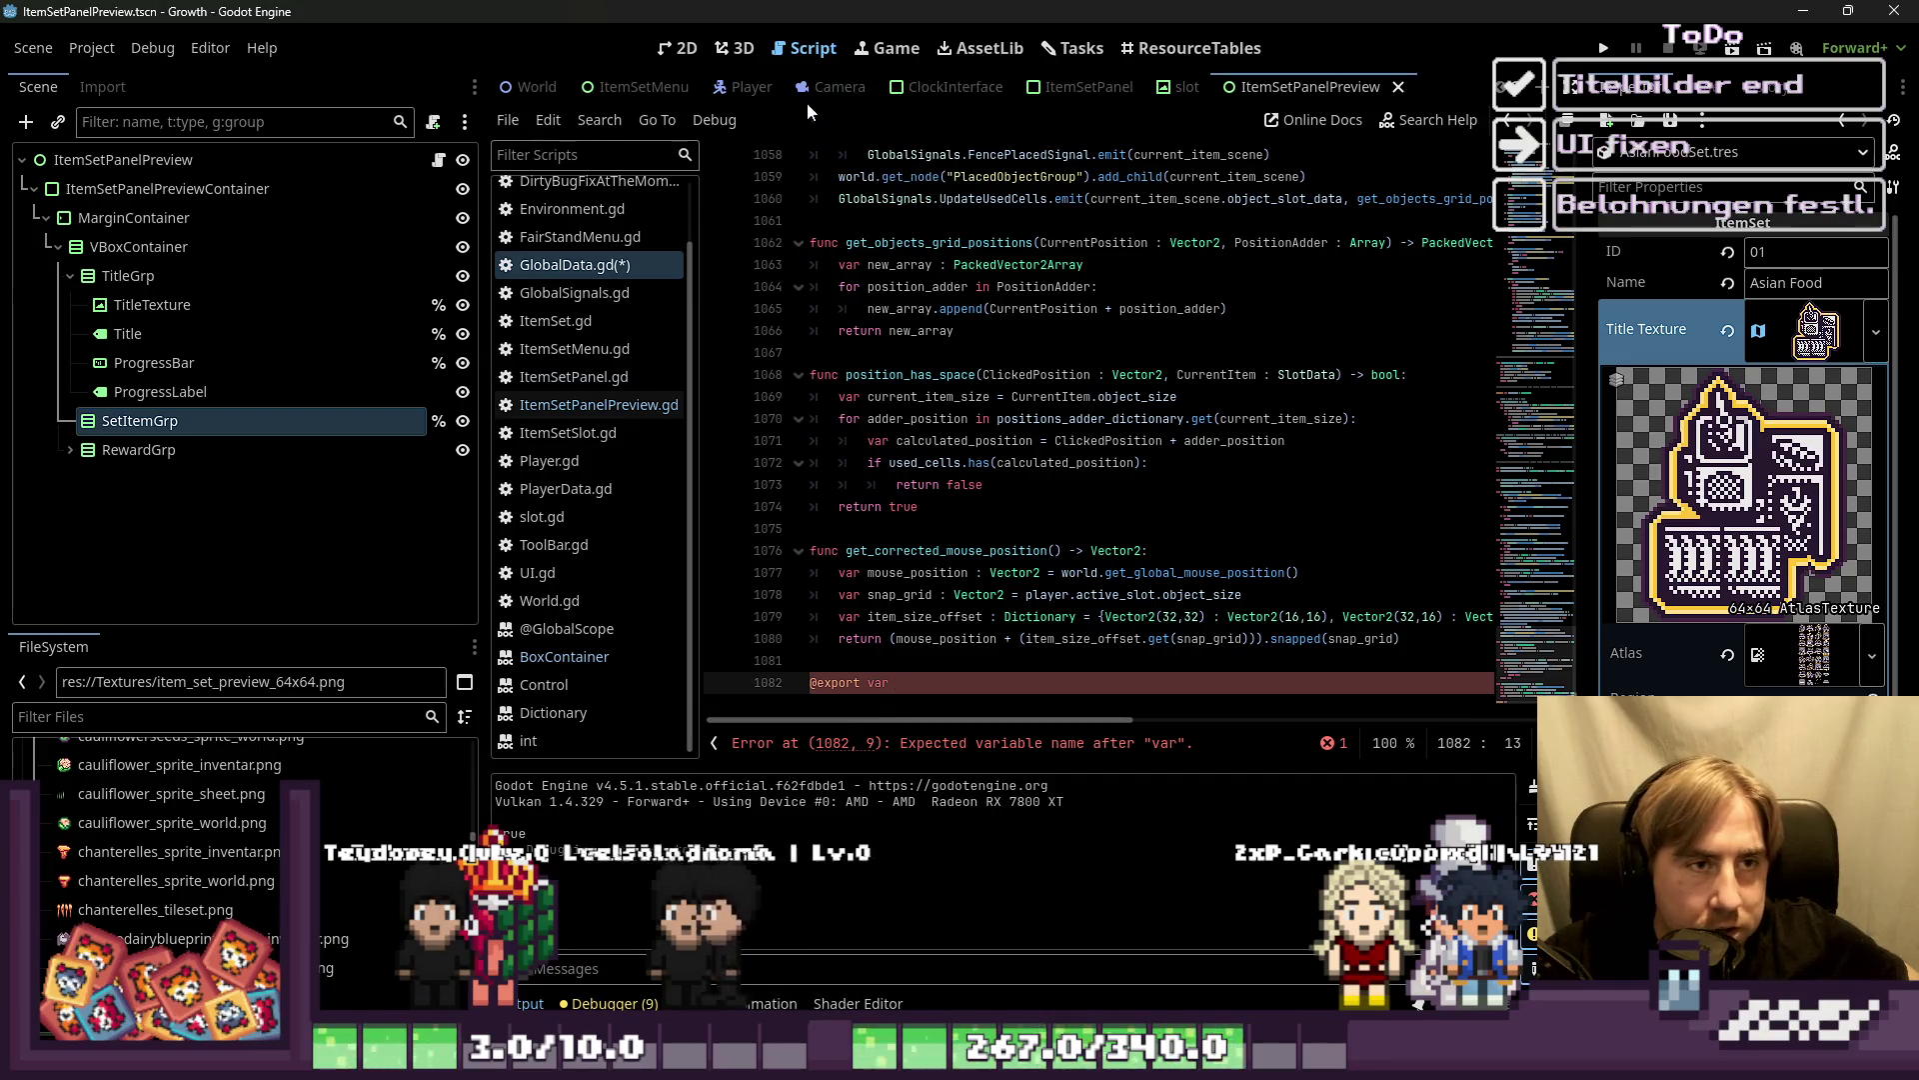
scroll(587, 563, "up", 2)
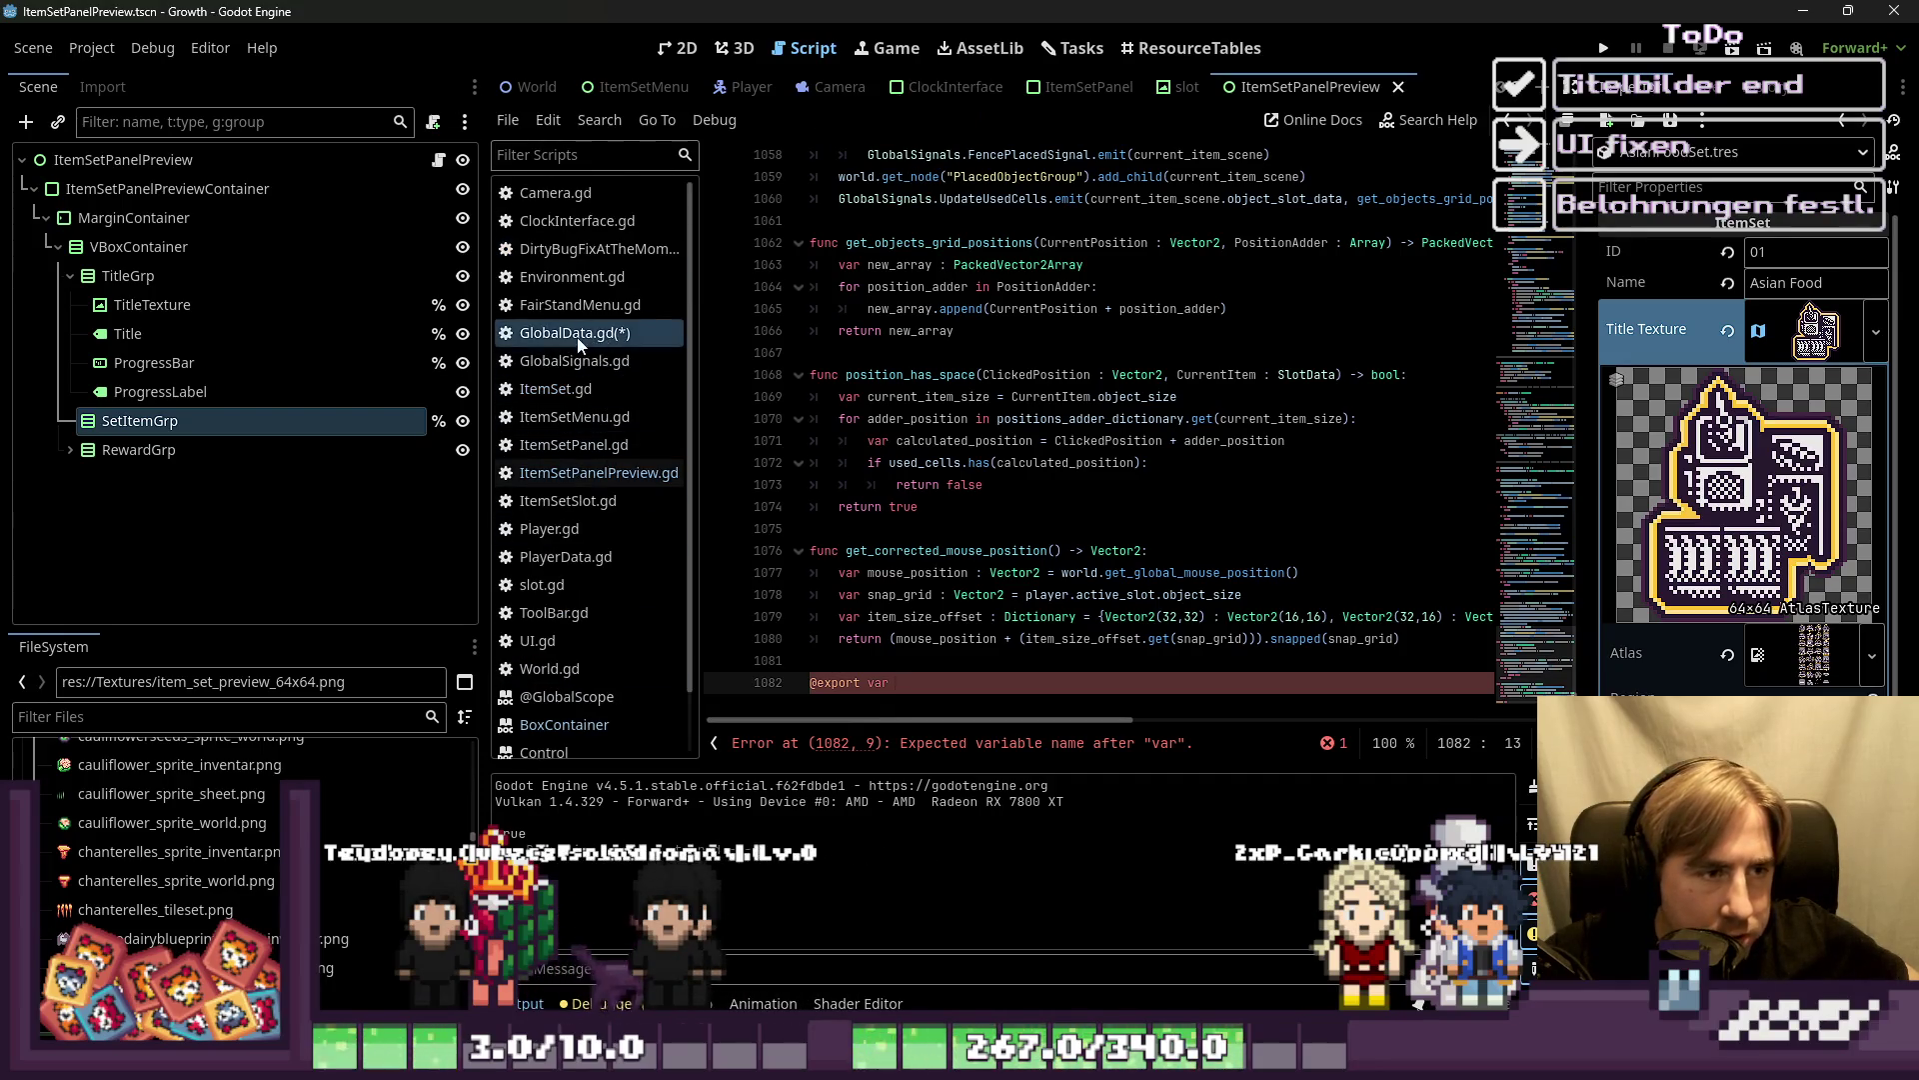
left_click(549, 368)
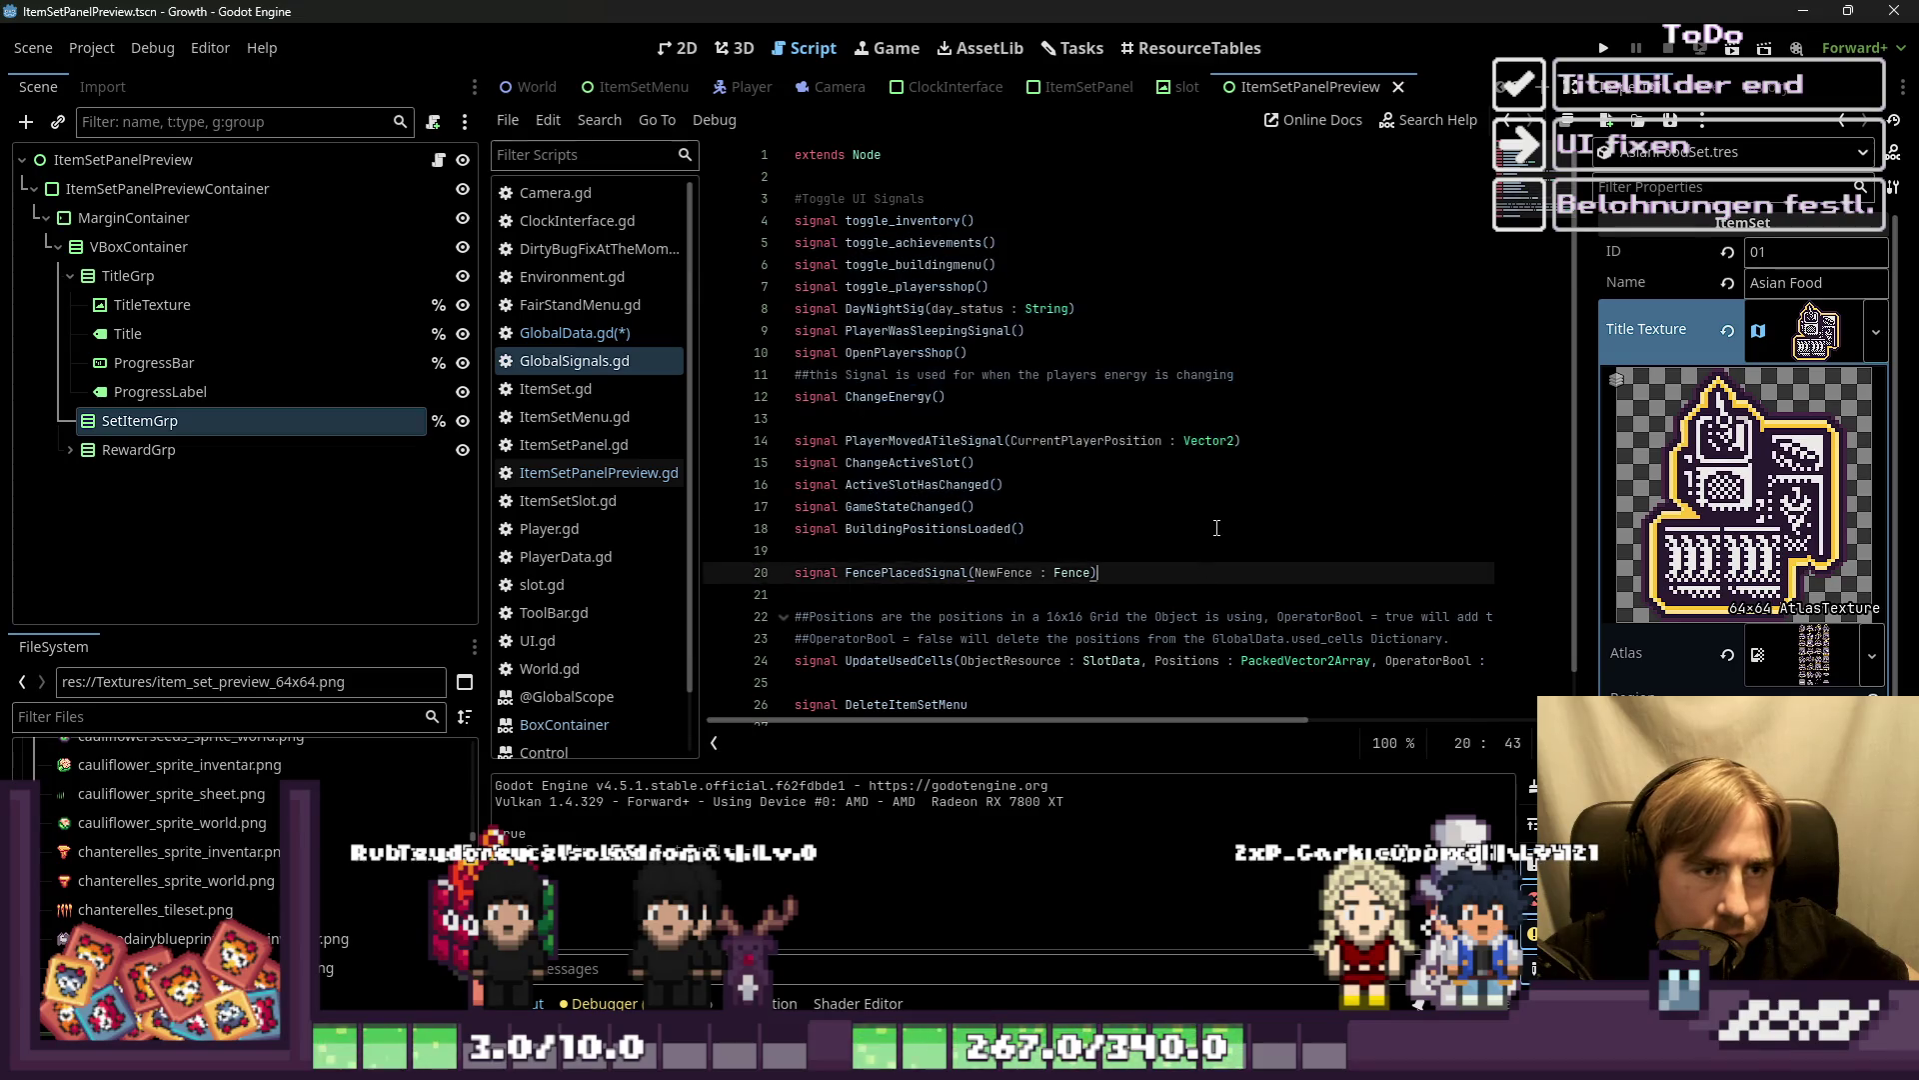
left_click(1098, 572)
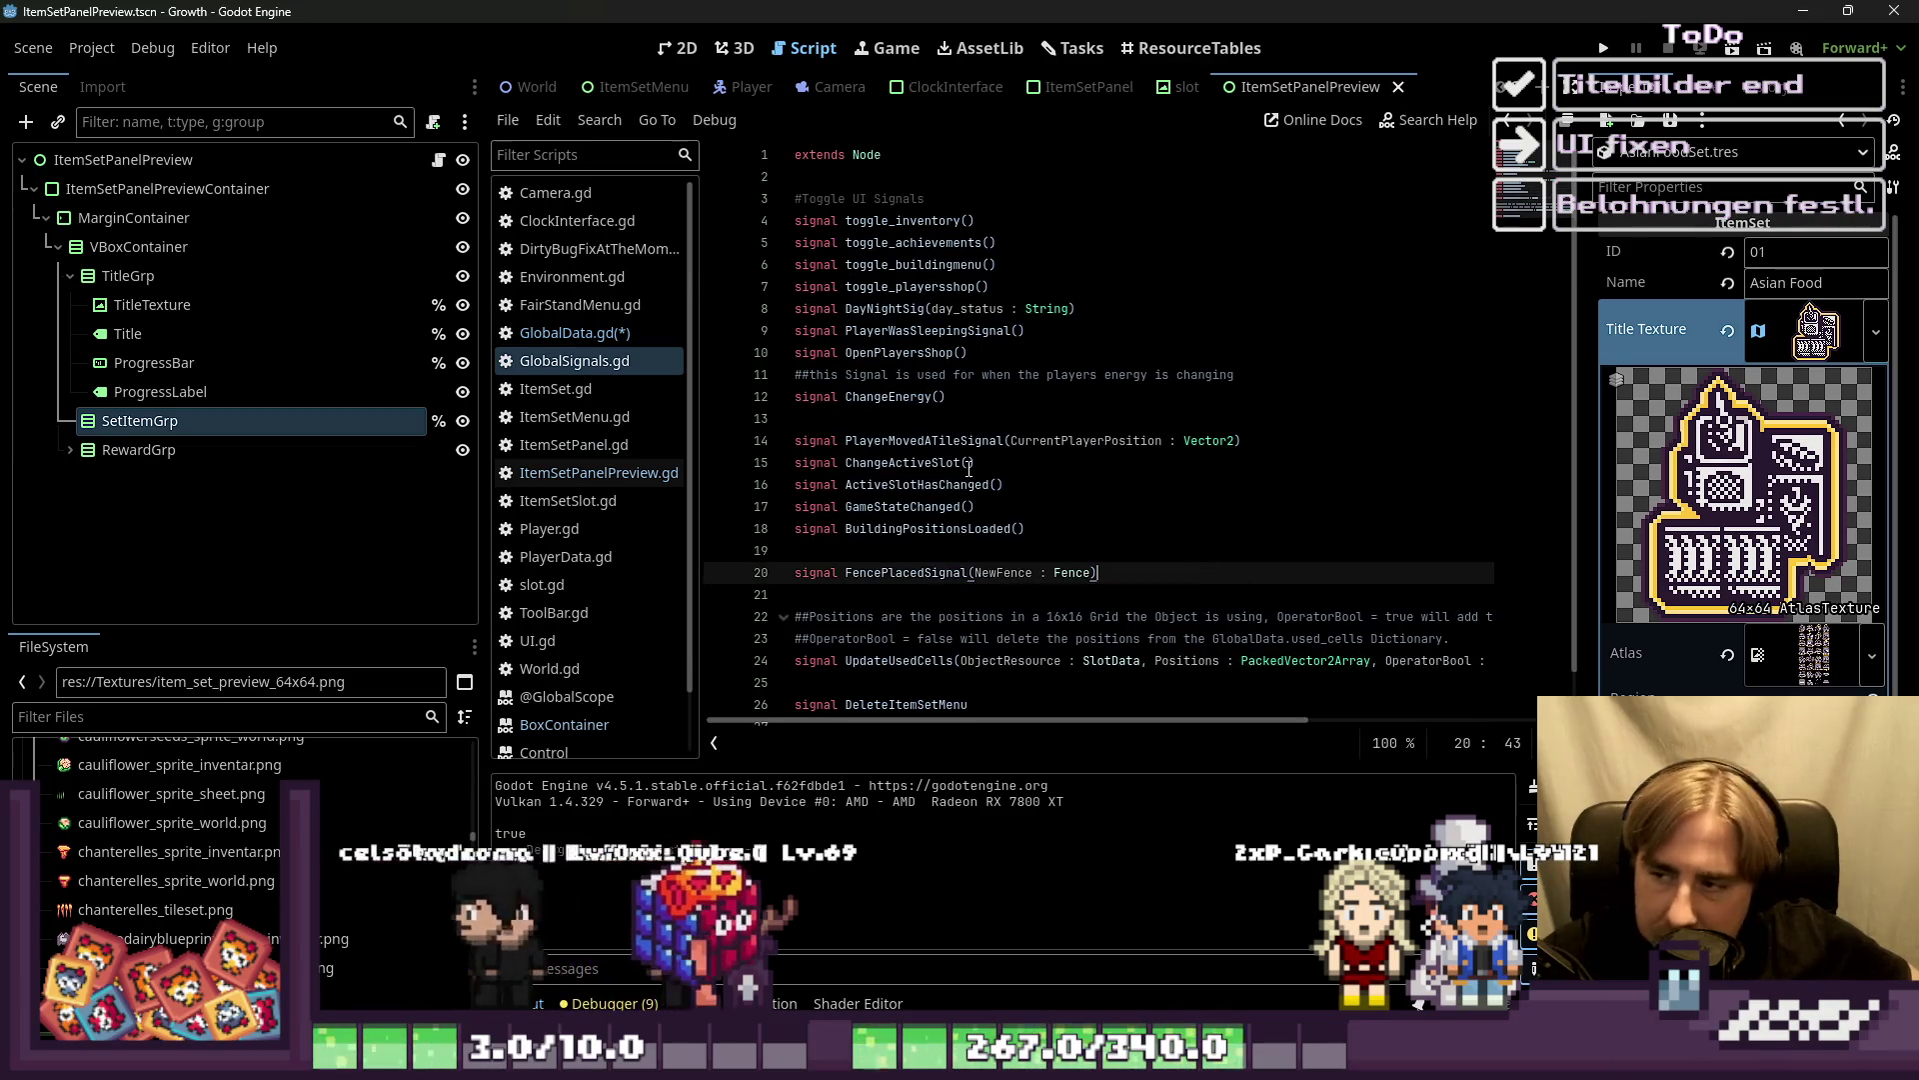
left_click_drag(927, 198, 1186, 682)
left_click(1185, 537)
left_click(932, 556)
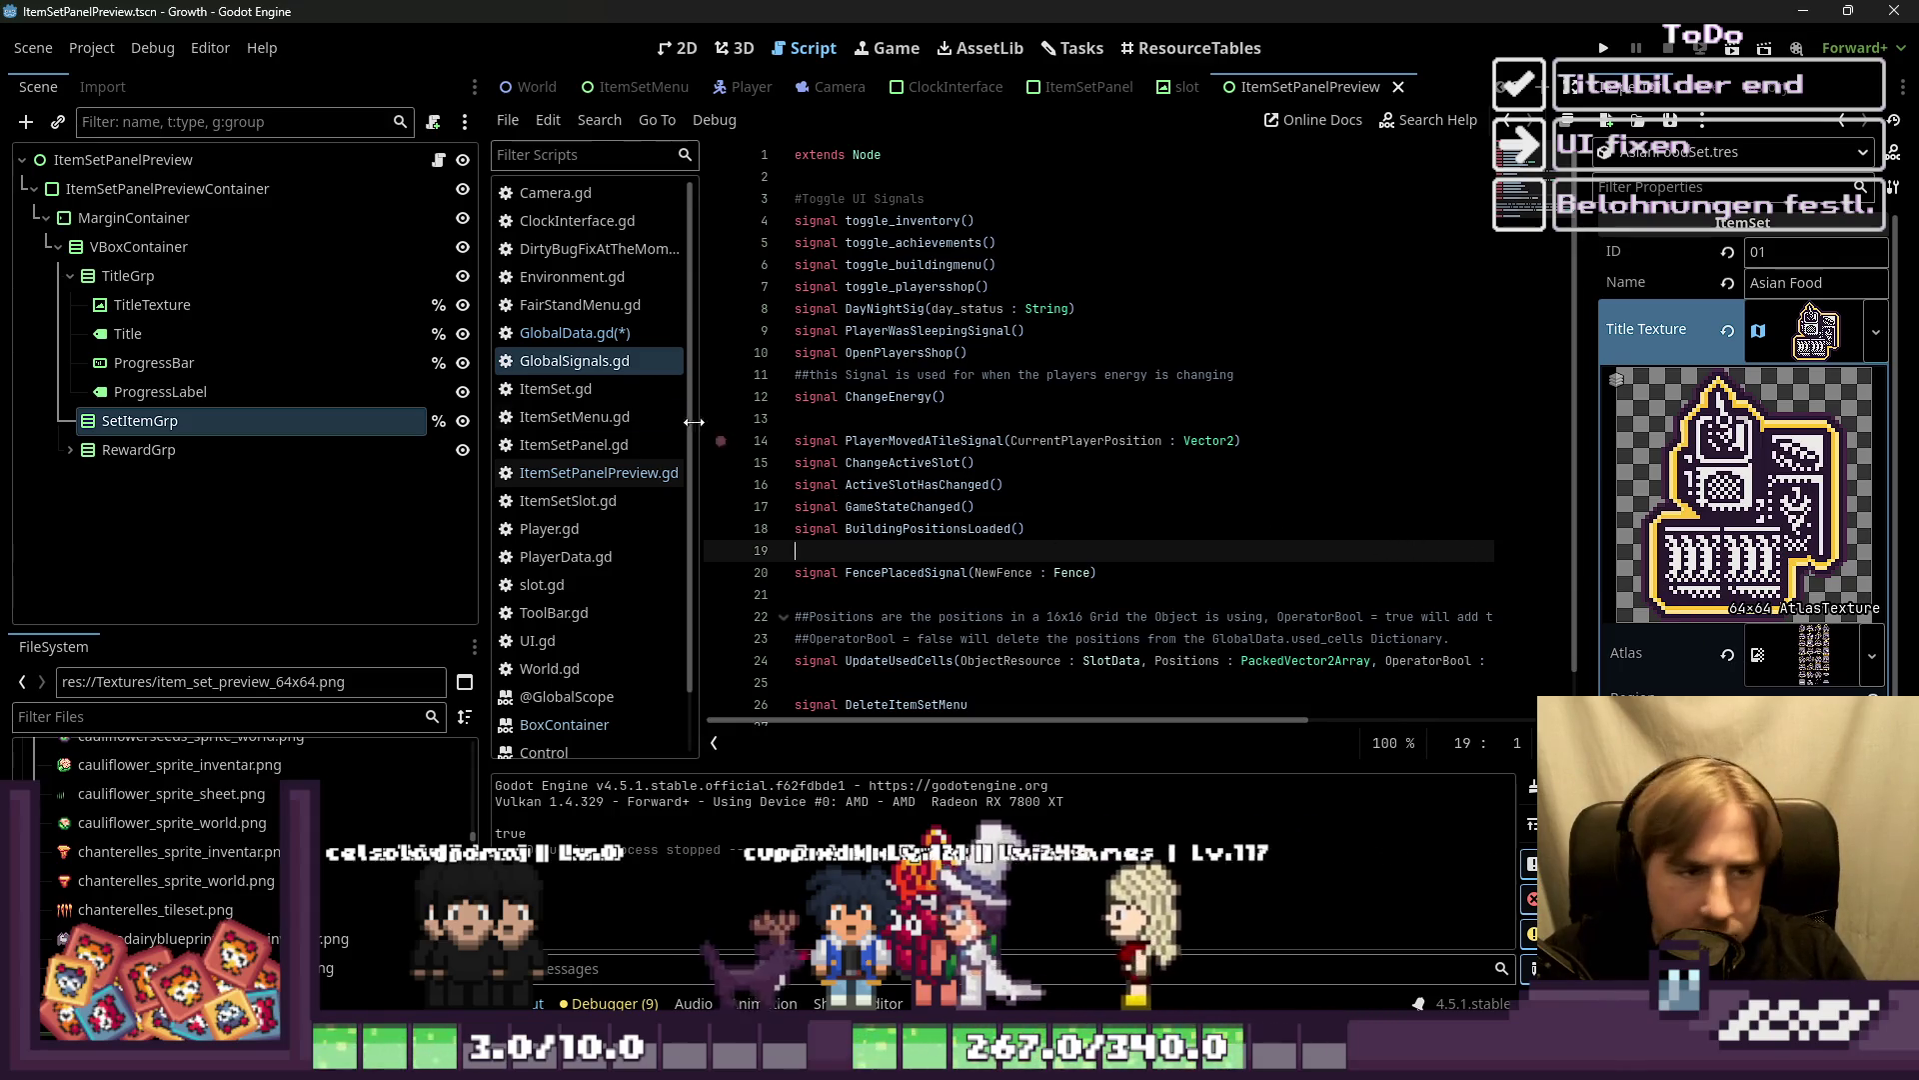
left_click(591, 335)
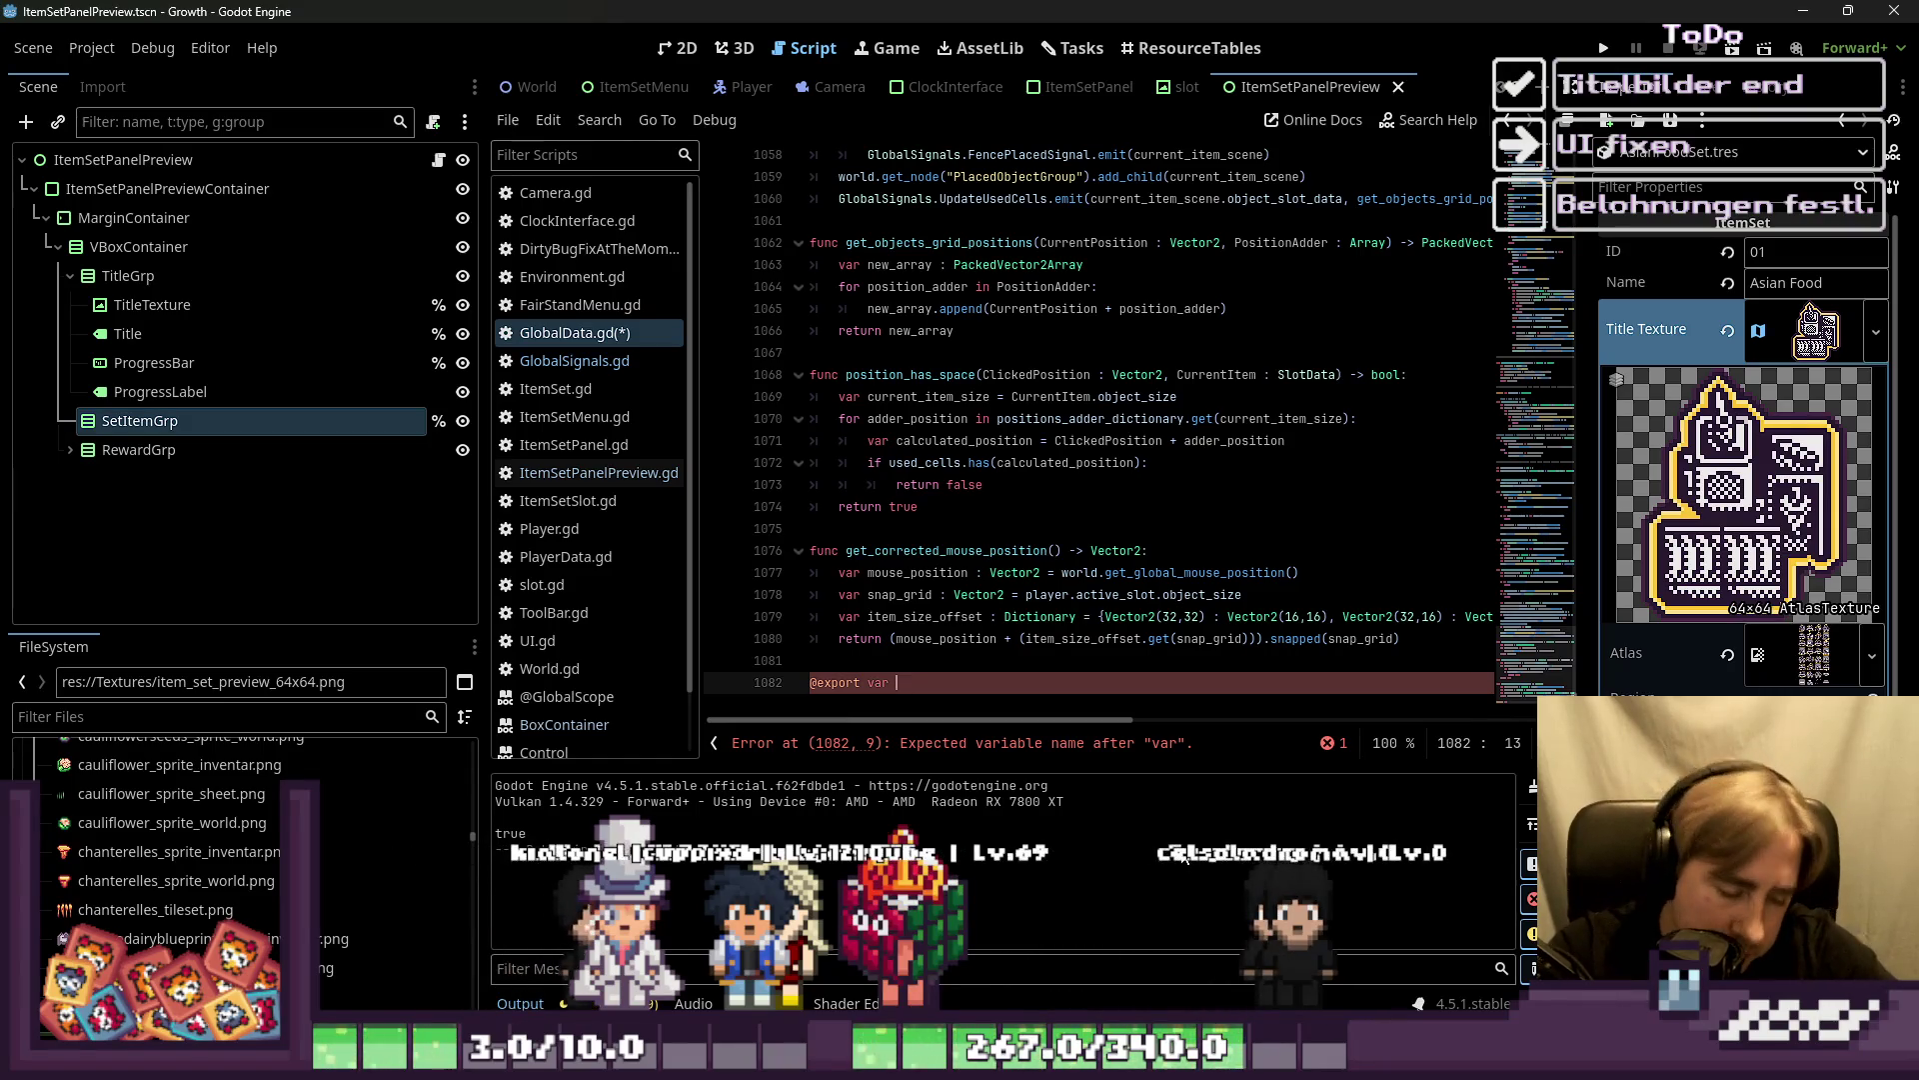
type("resource_d")
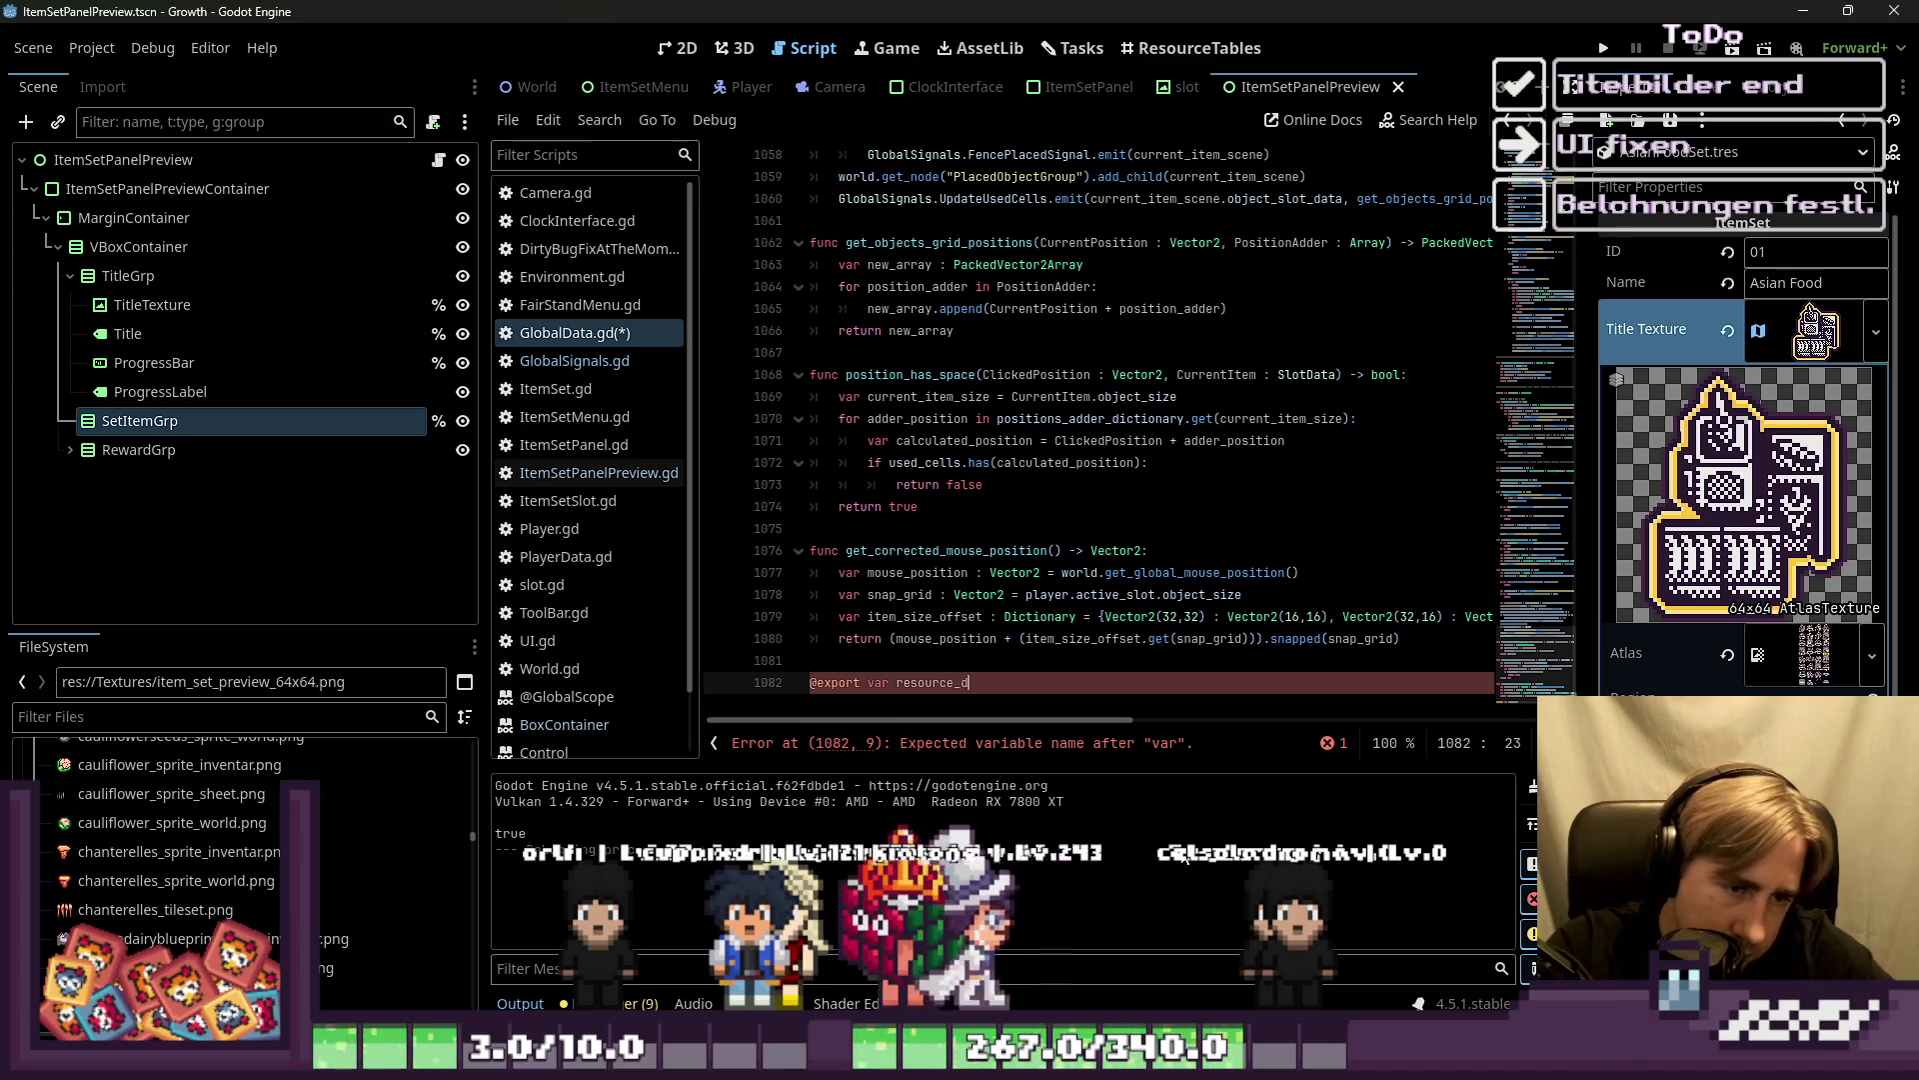
key("BackSpace")
key("BackSpace")
key("BackSpace")
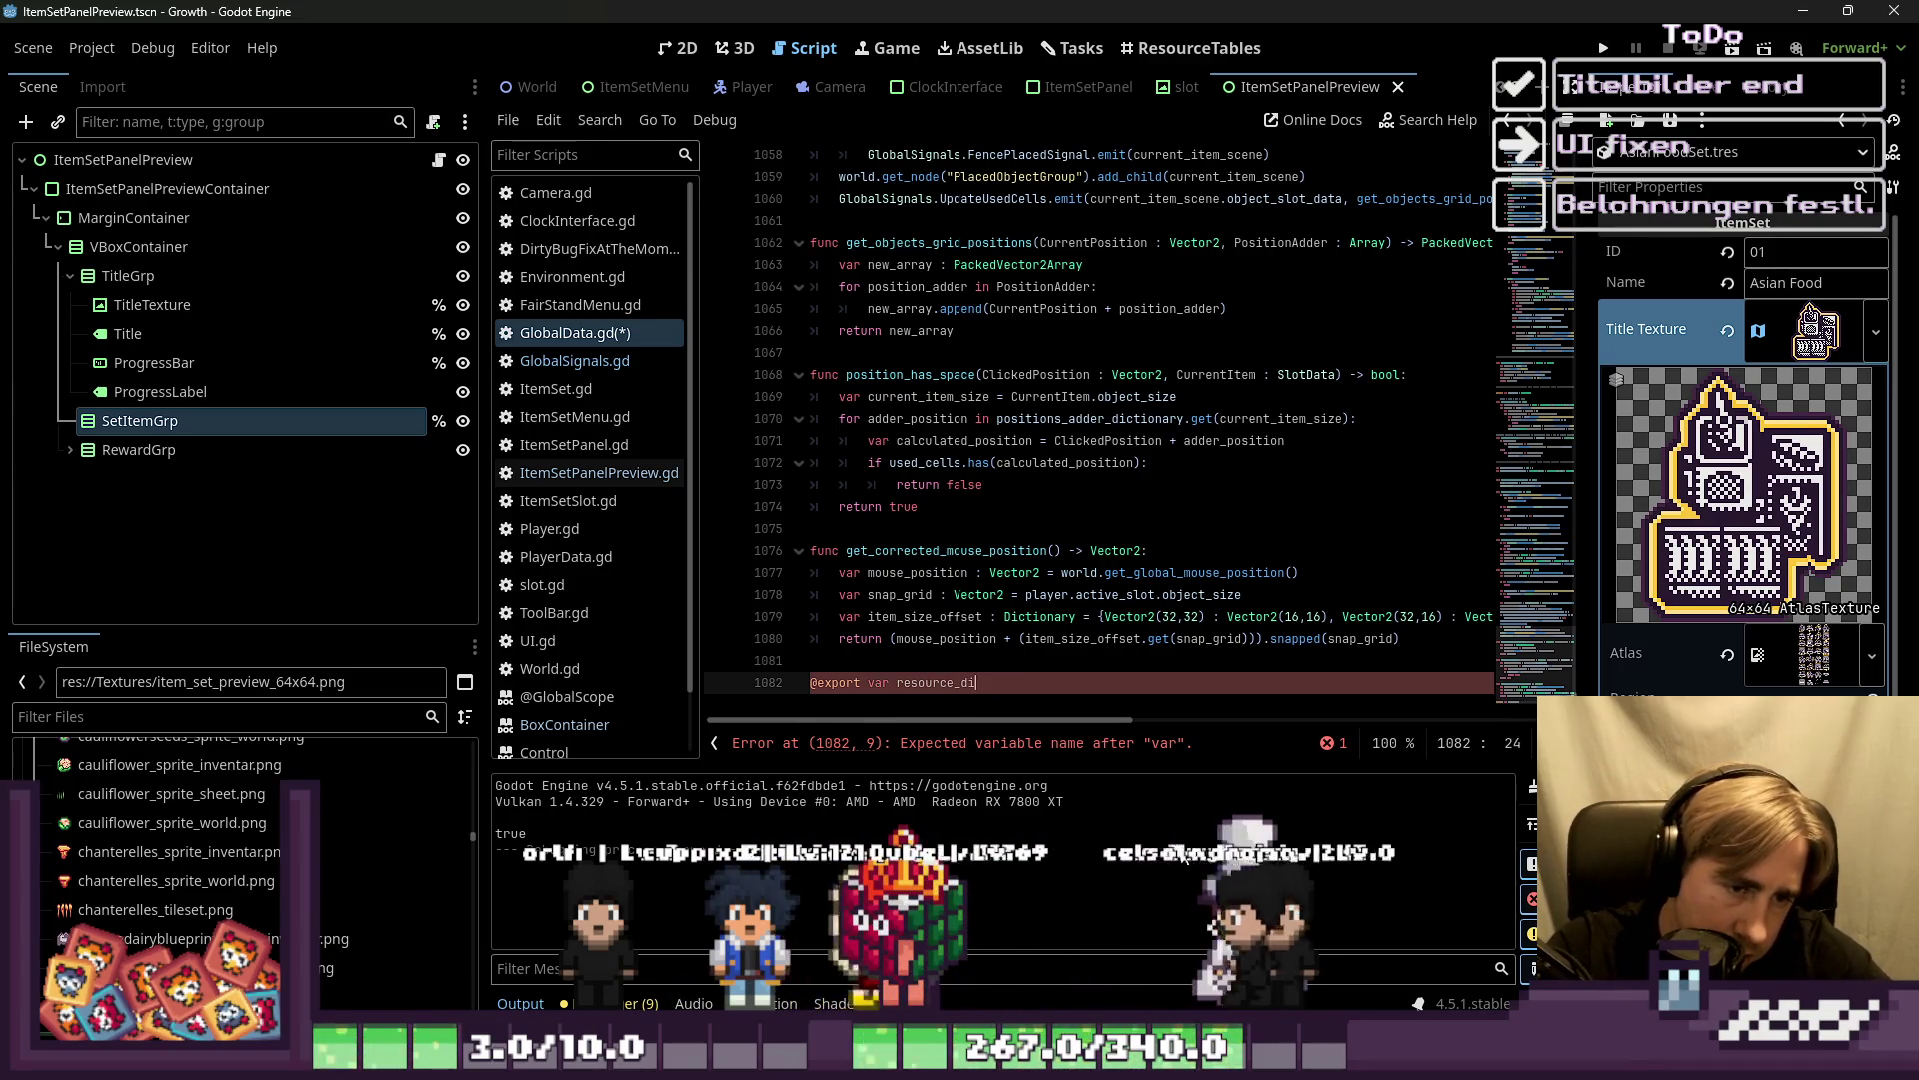
type("onary(")
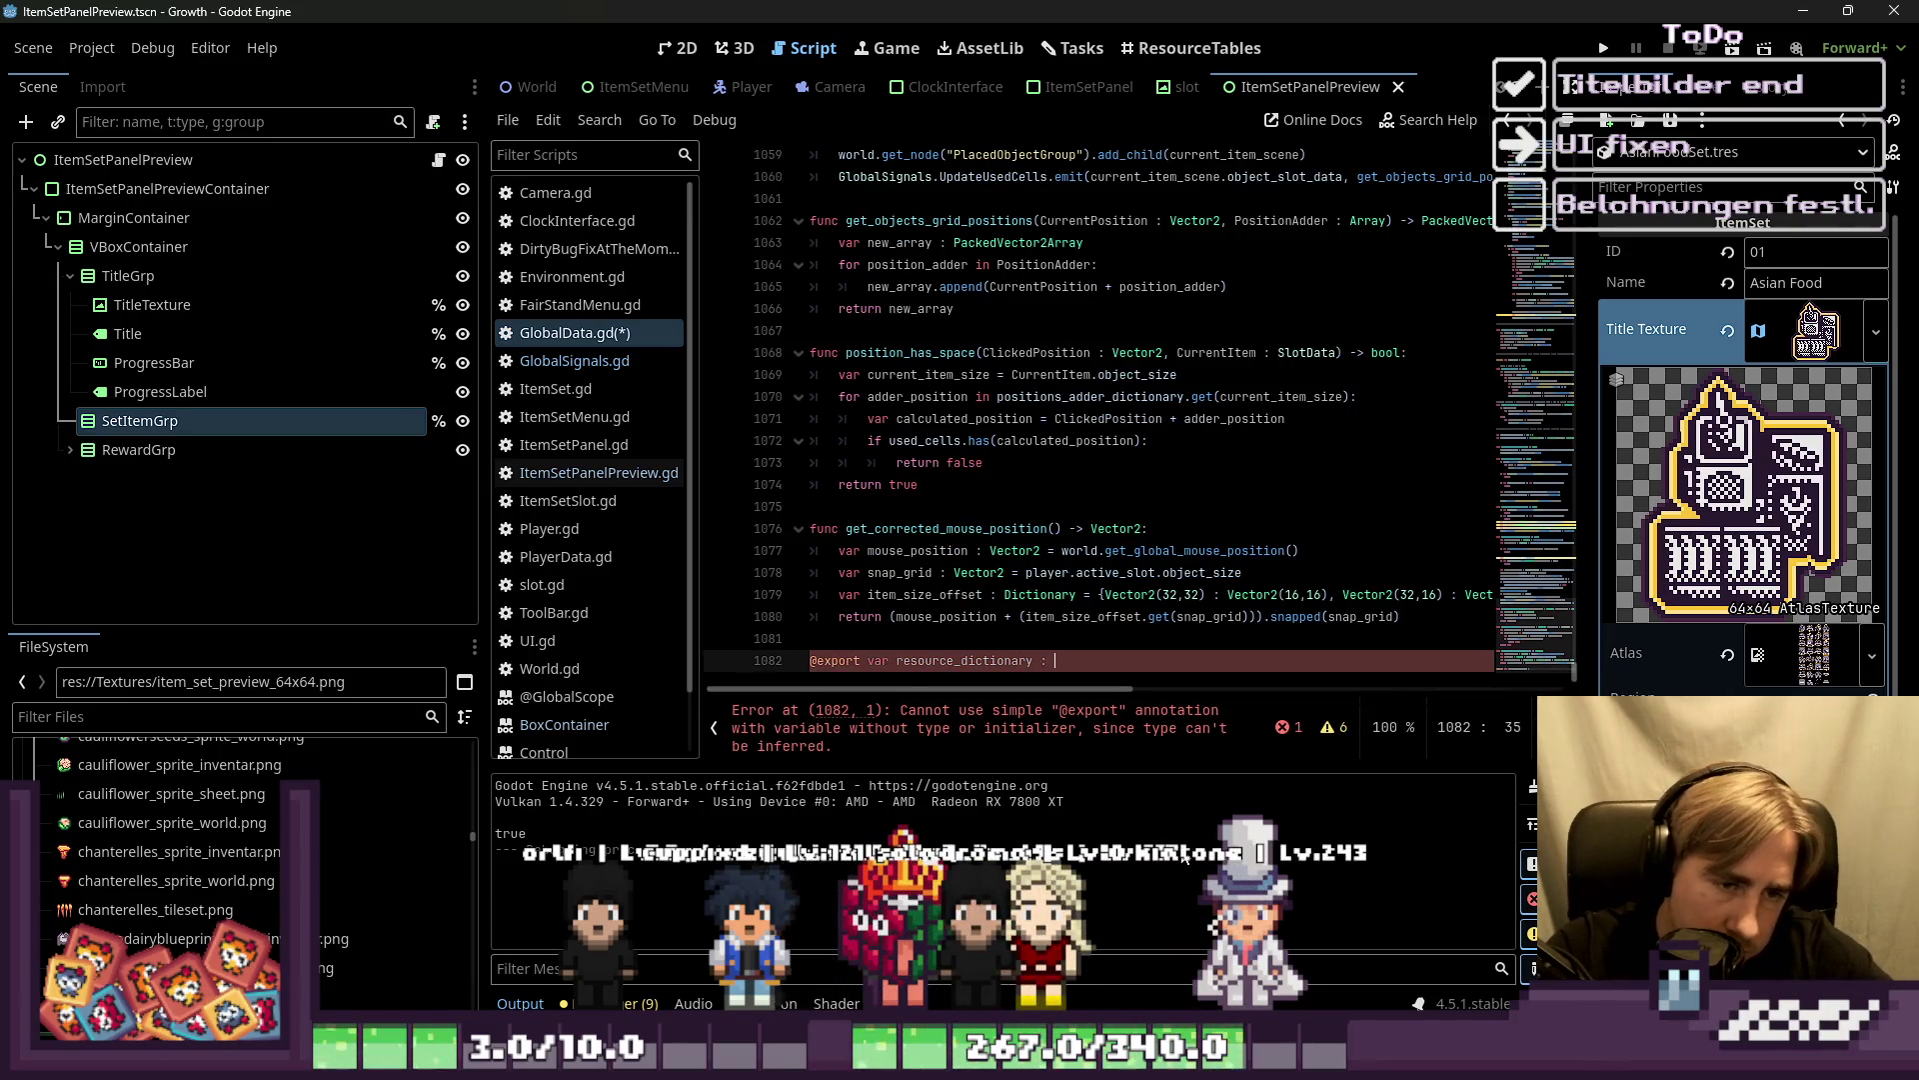
key("BackSpace")
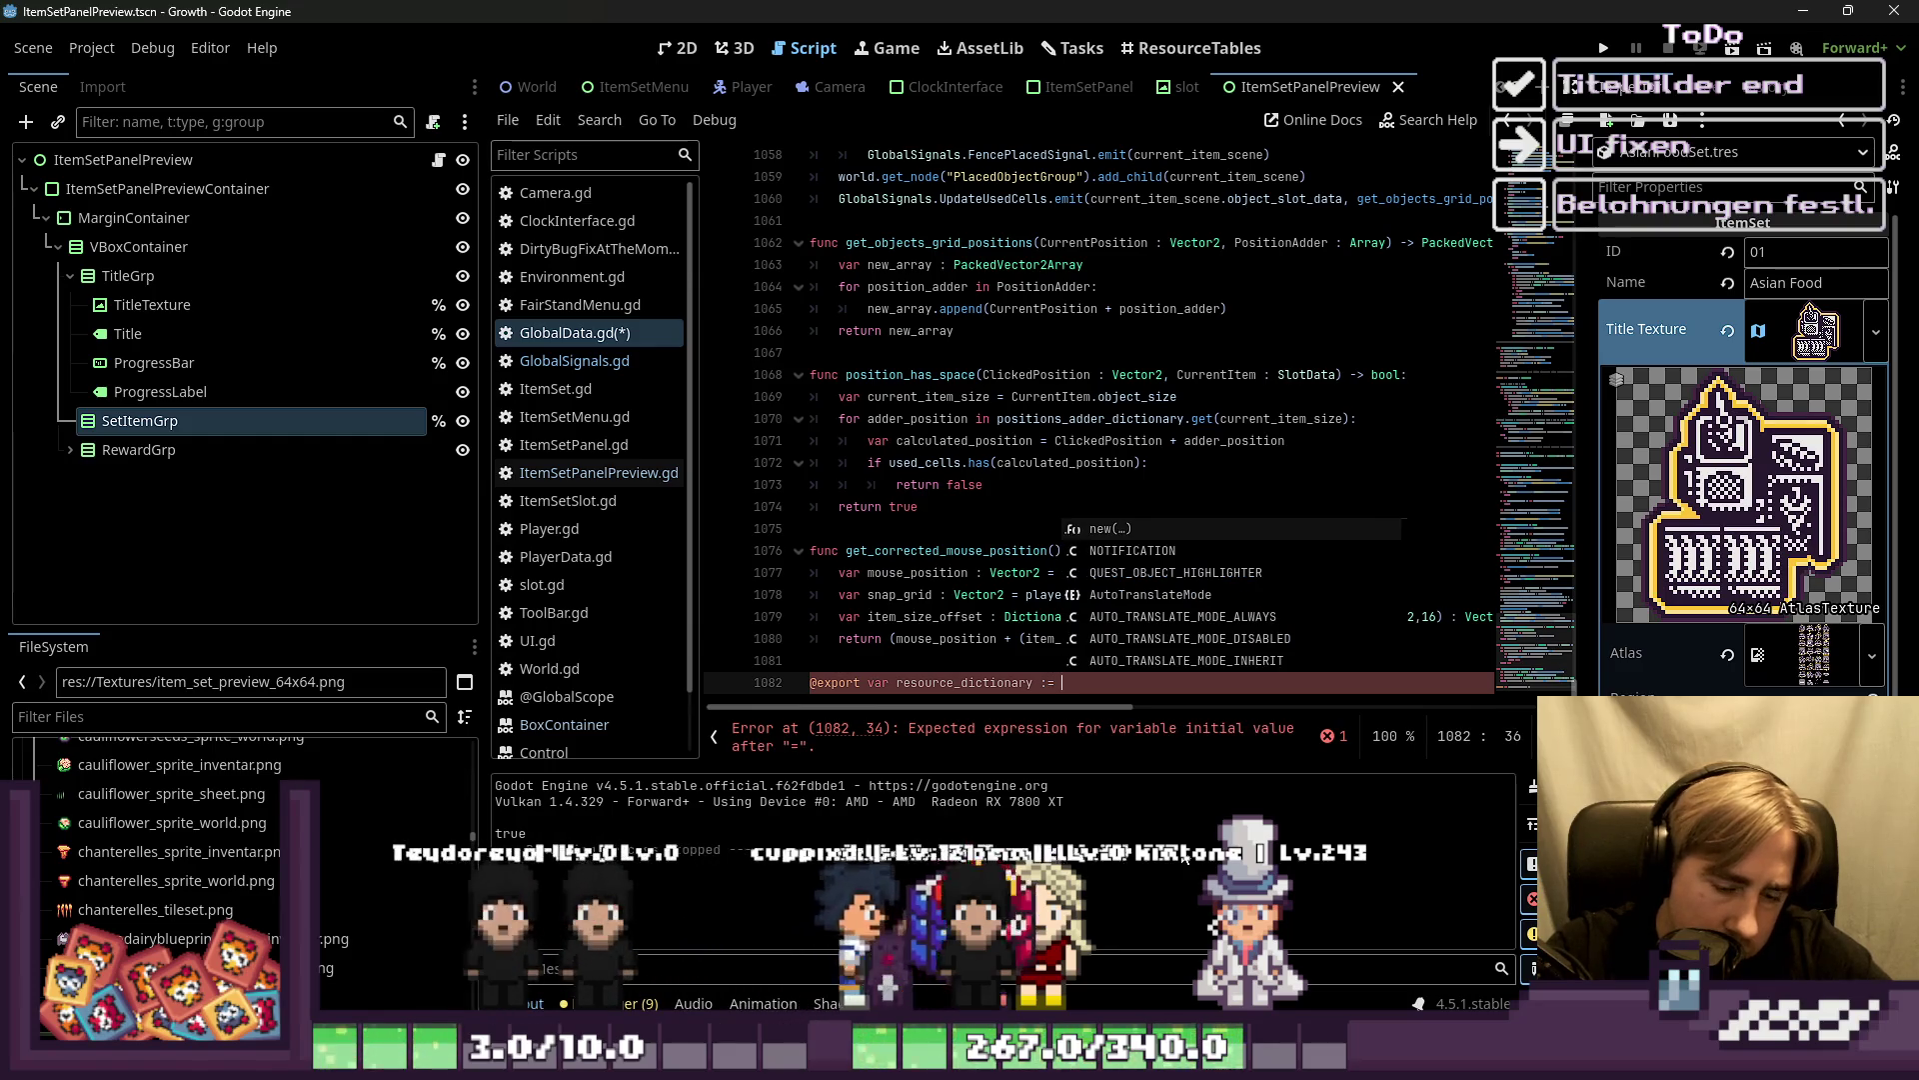
type("{")
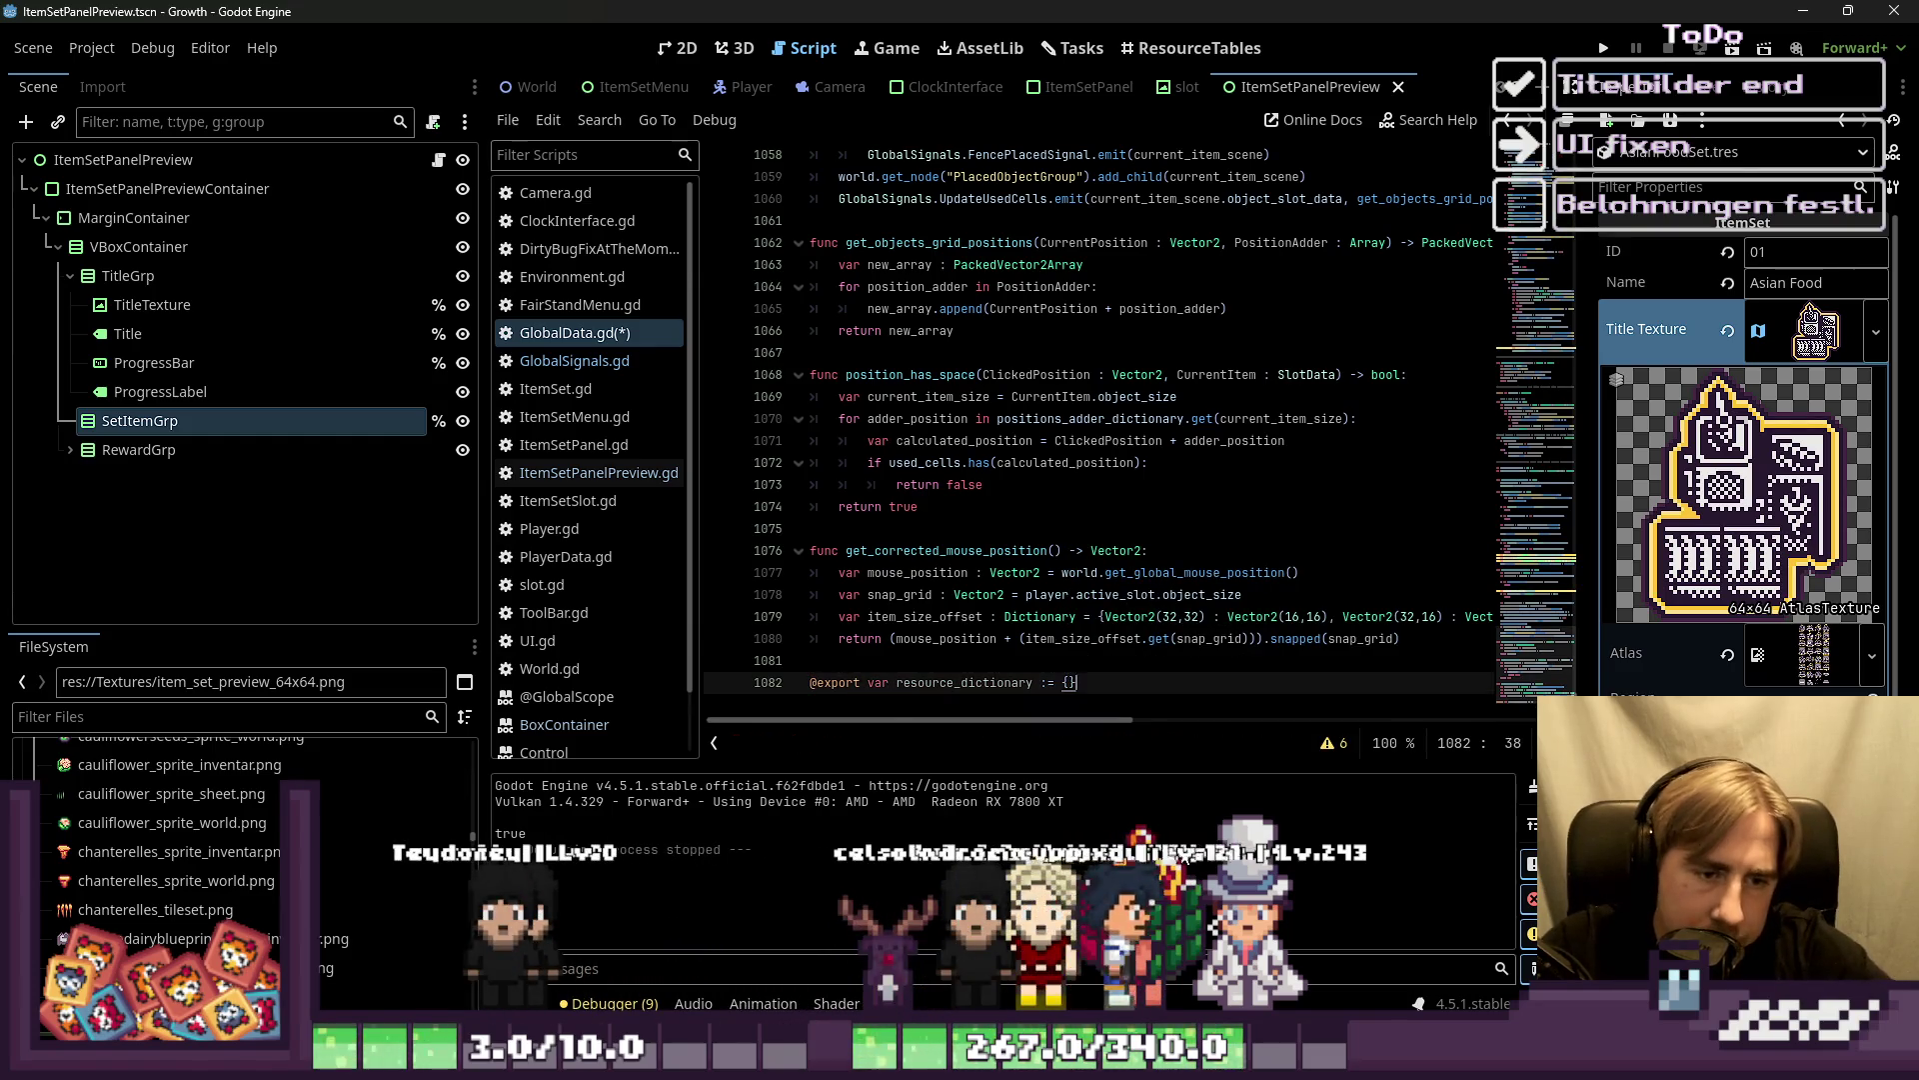
key("Return")
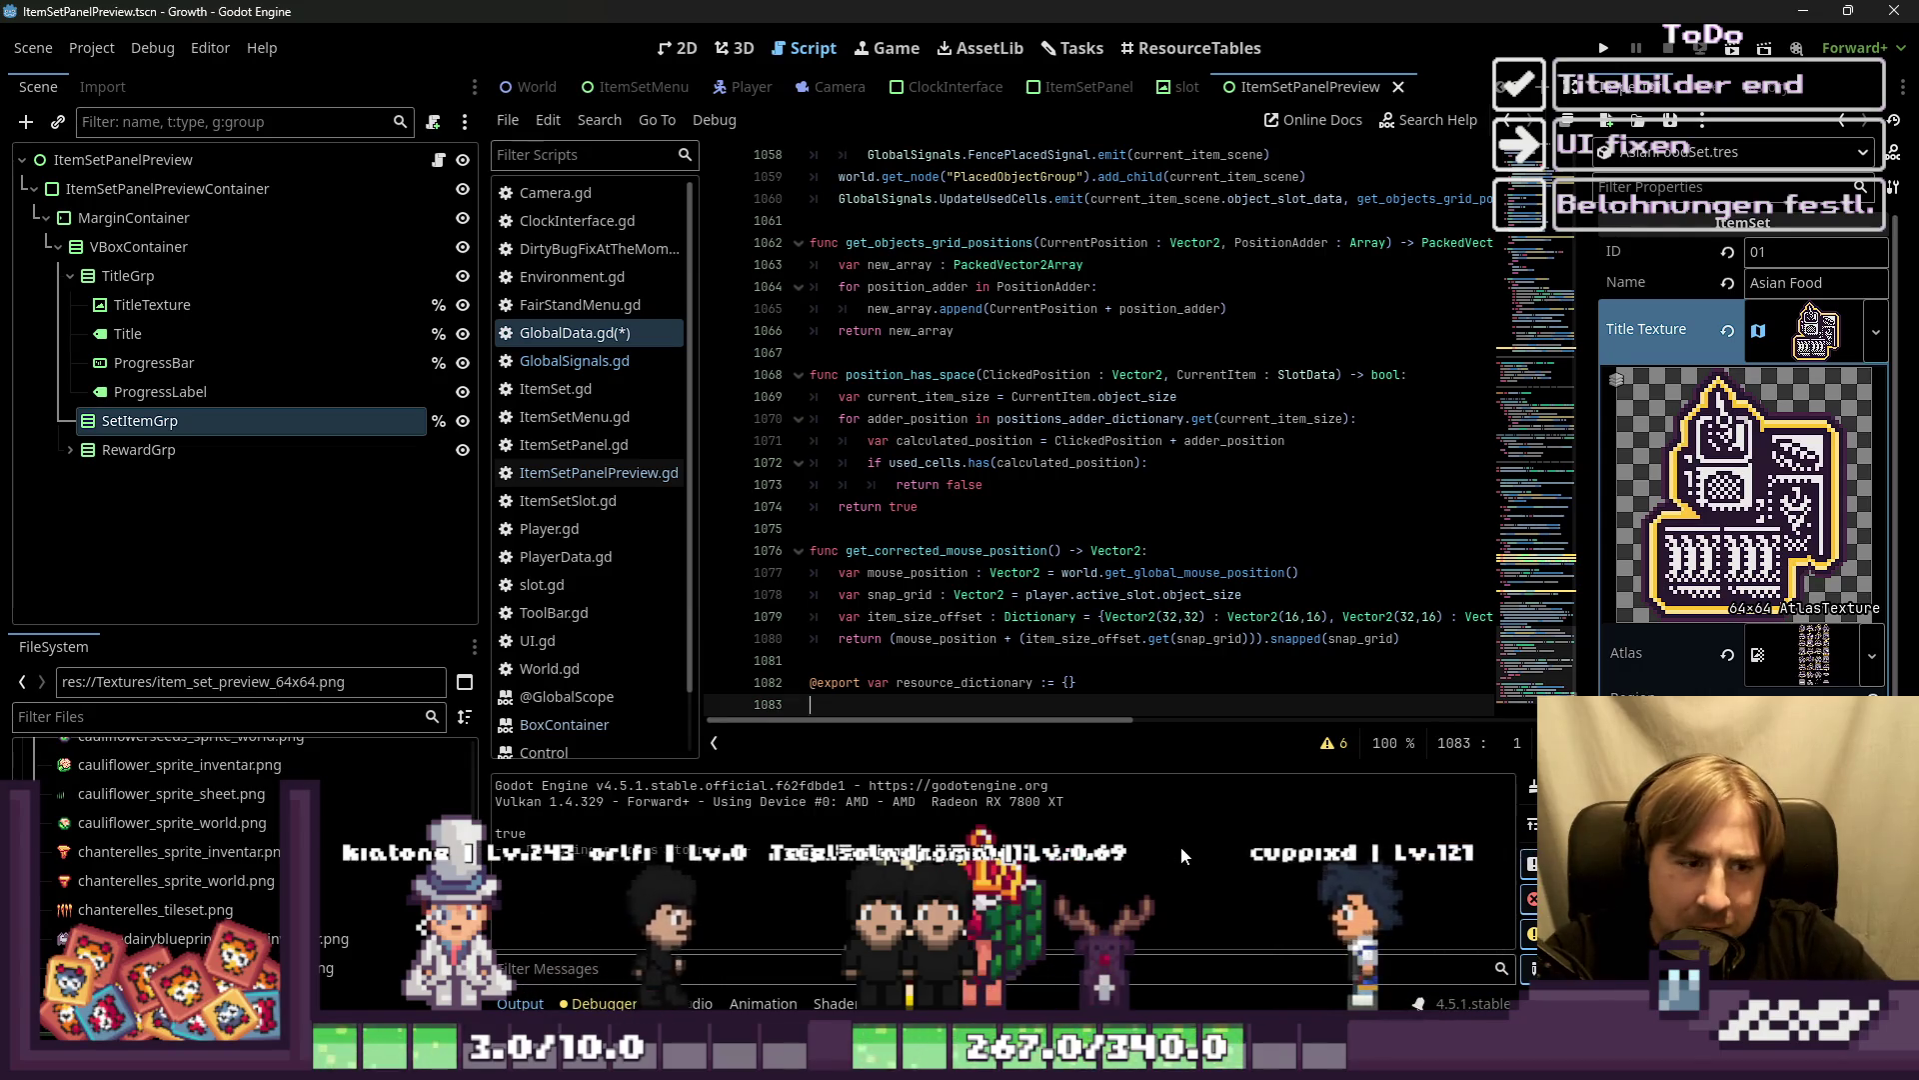
key("Return")
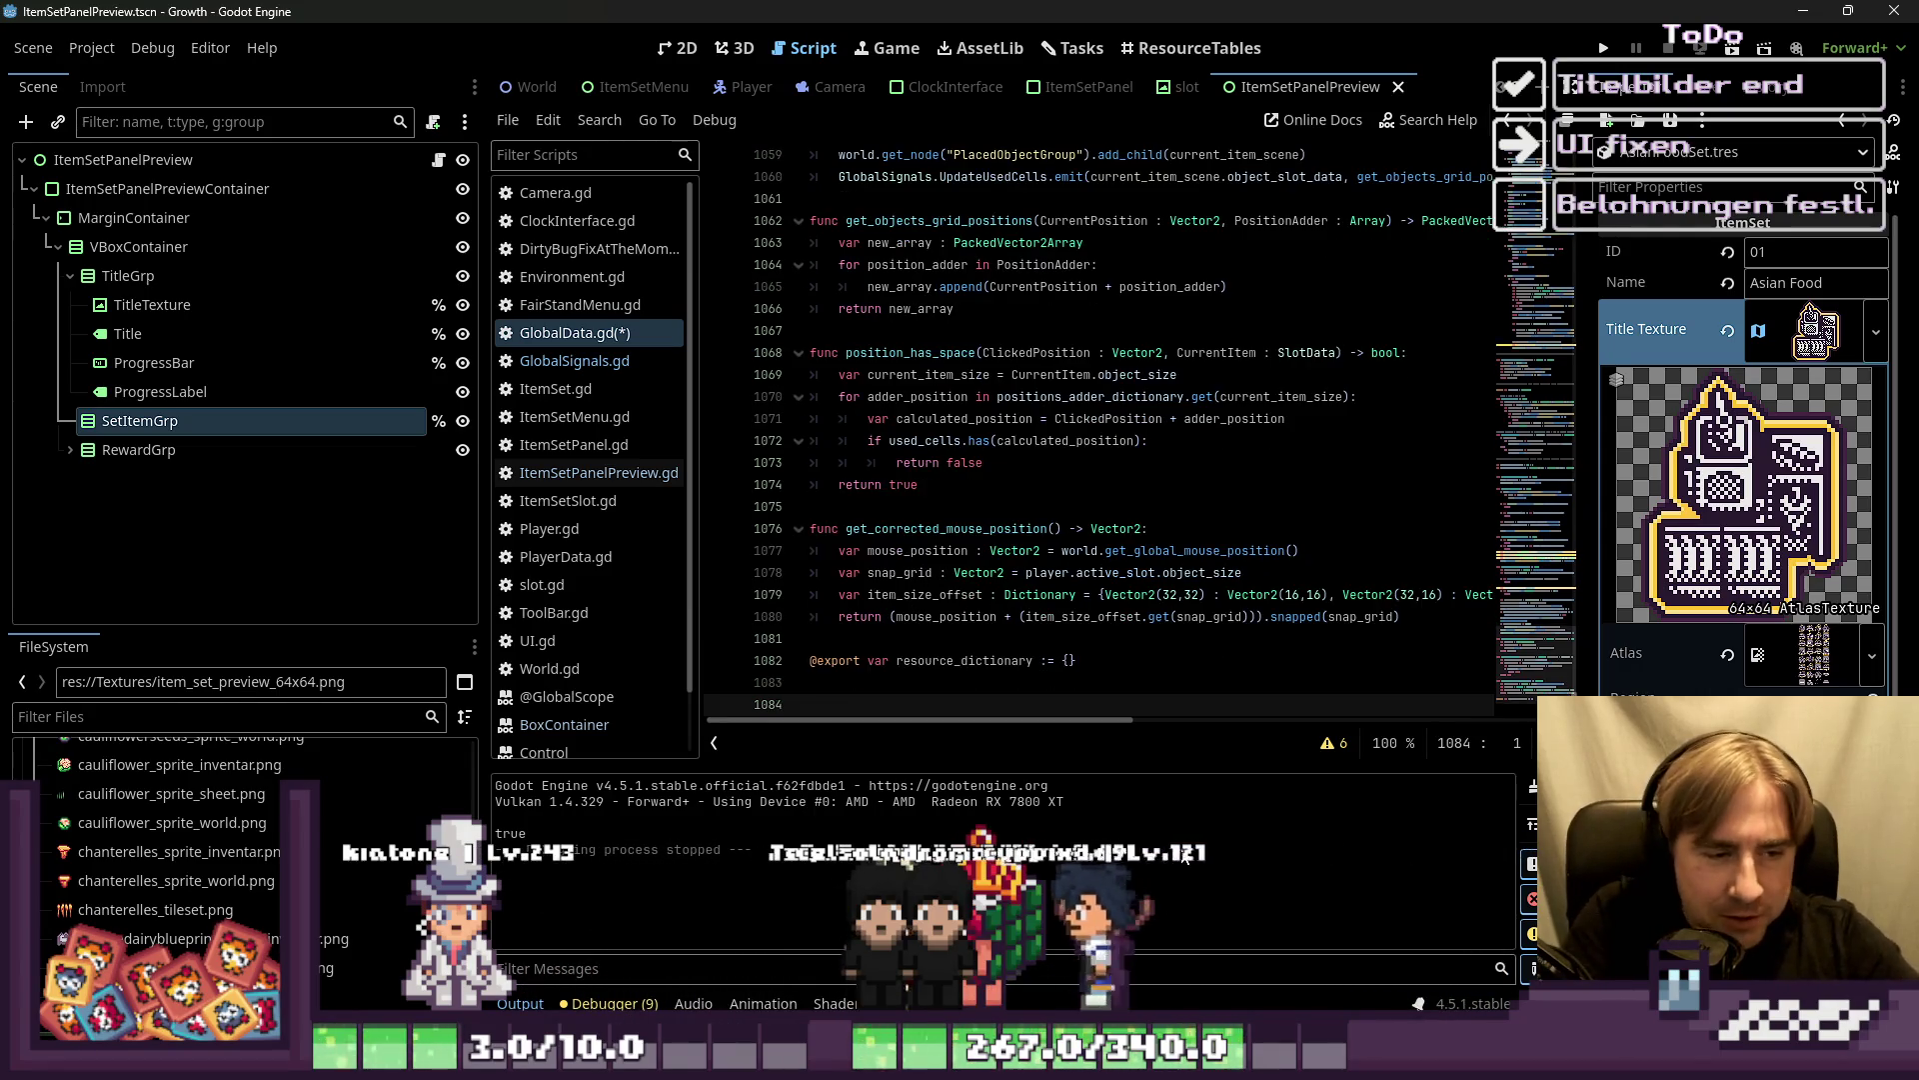
Declare func set_item_resource_dictionary() -> void and rename the variable to item_resource_dictionary
type("fi")
key("BackSpace")
type("unc ")
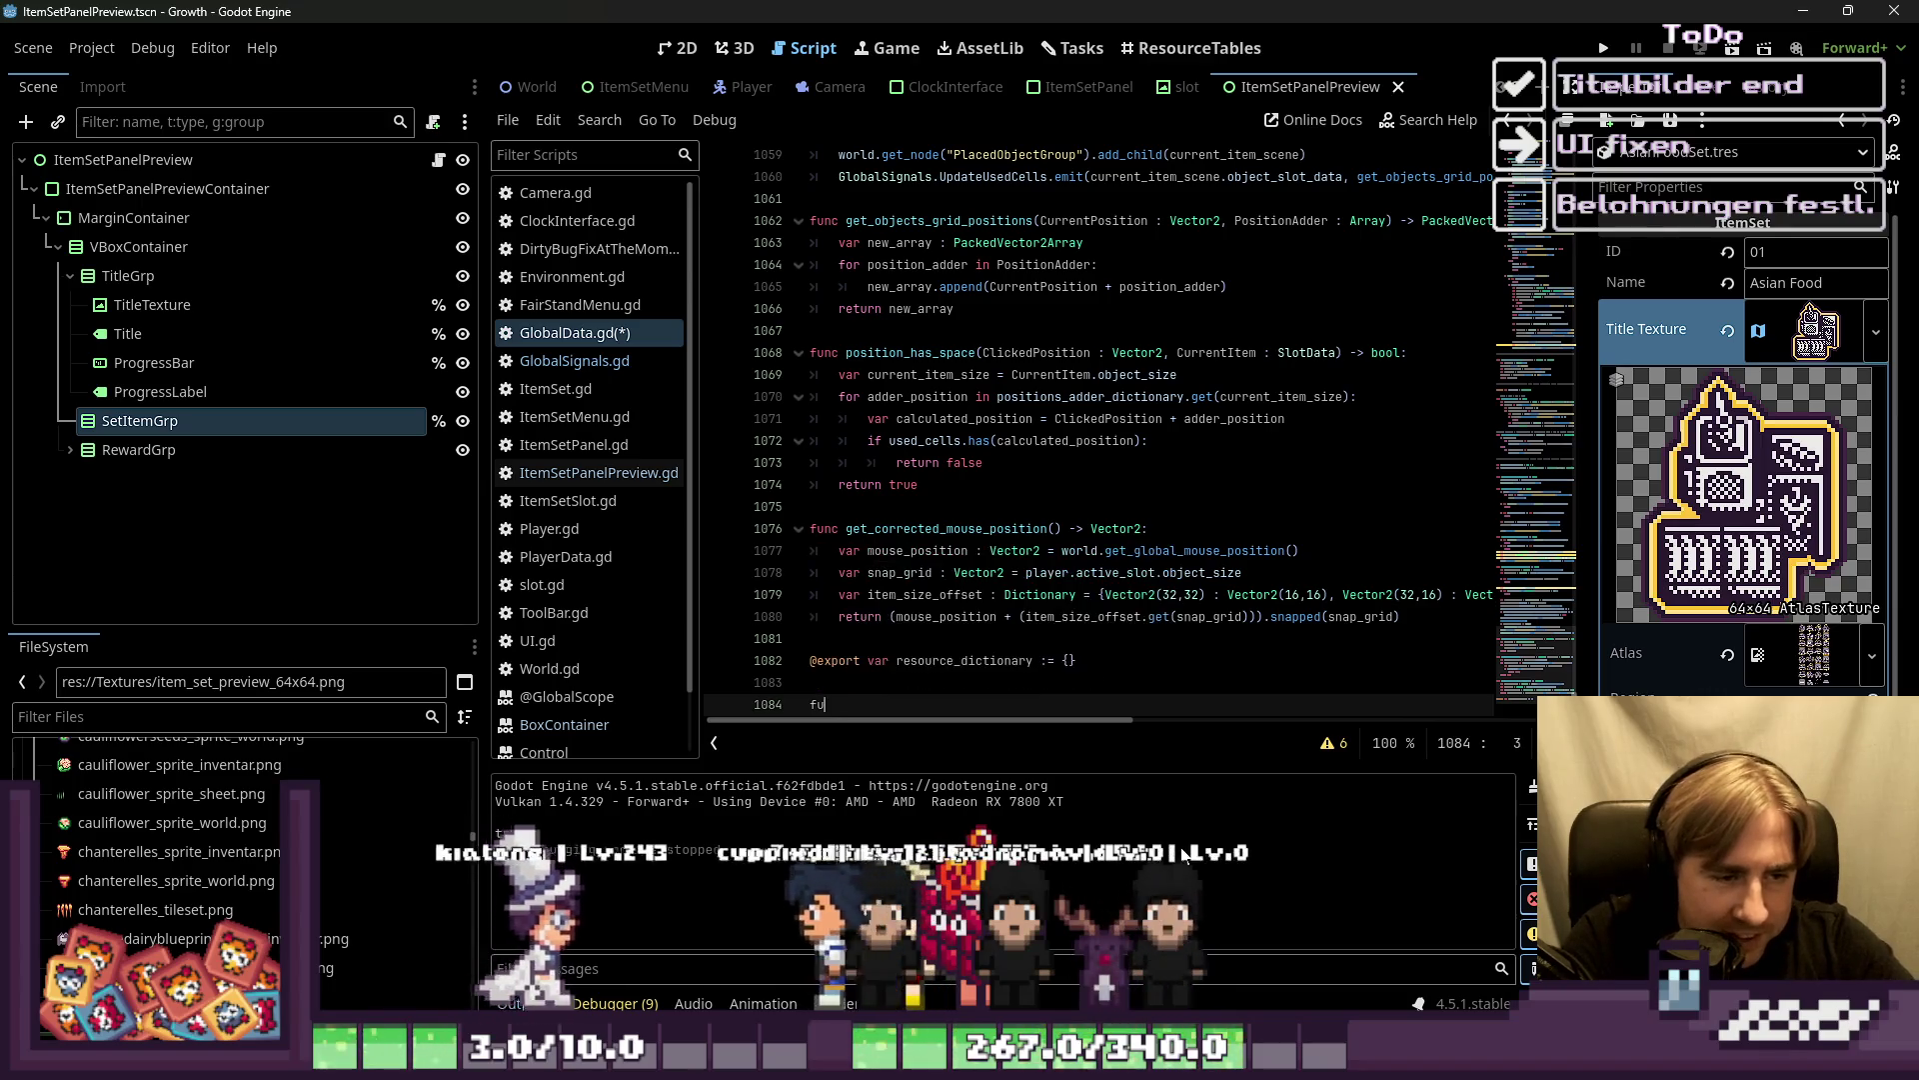
type("get")
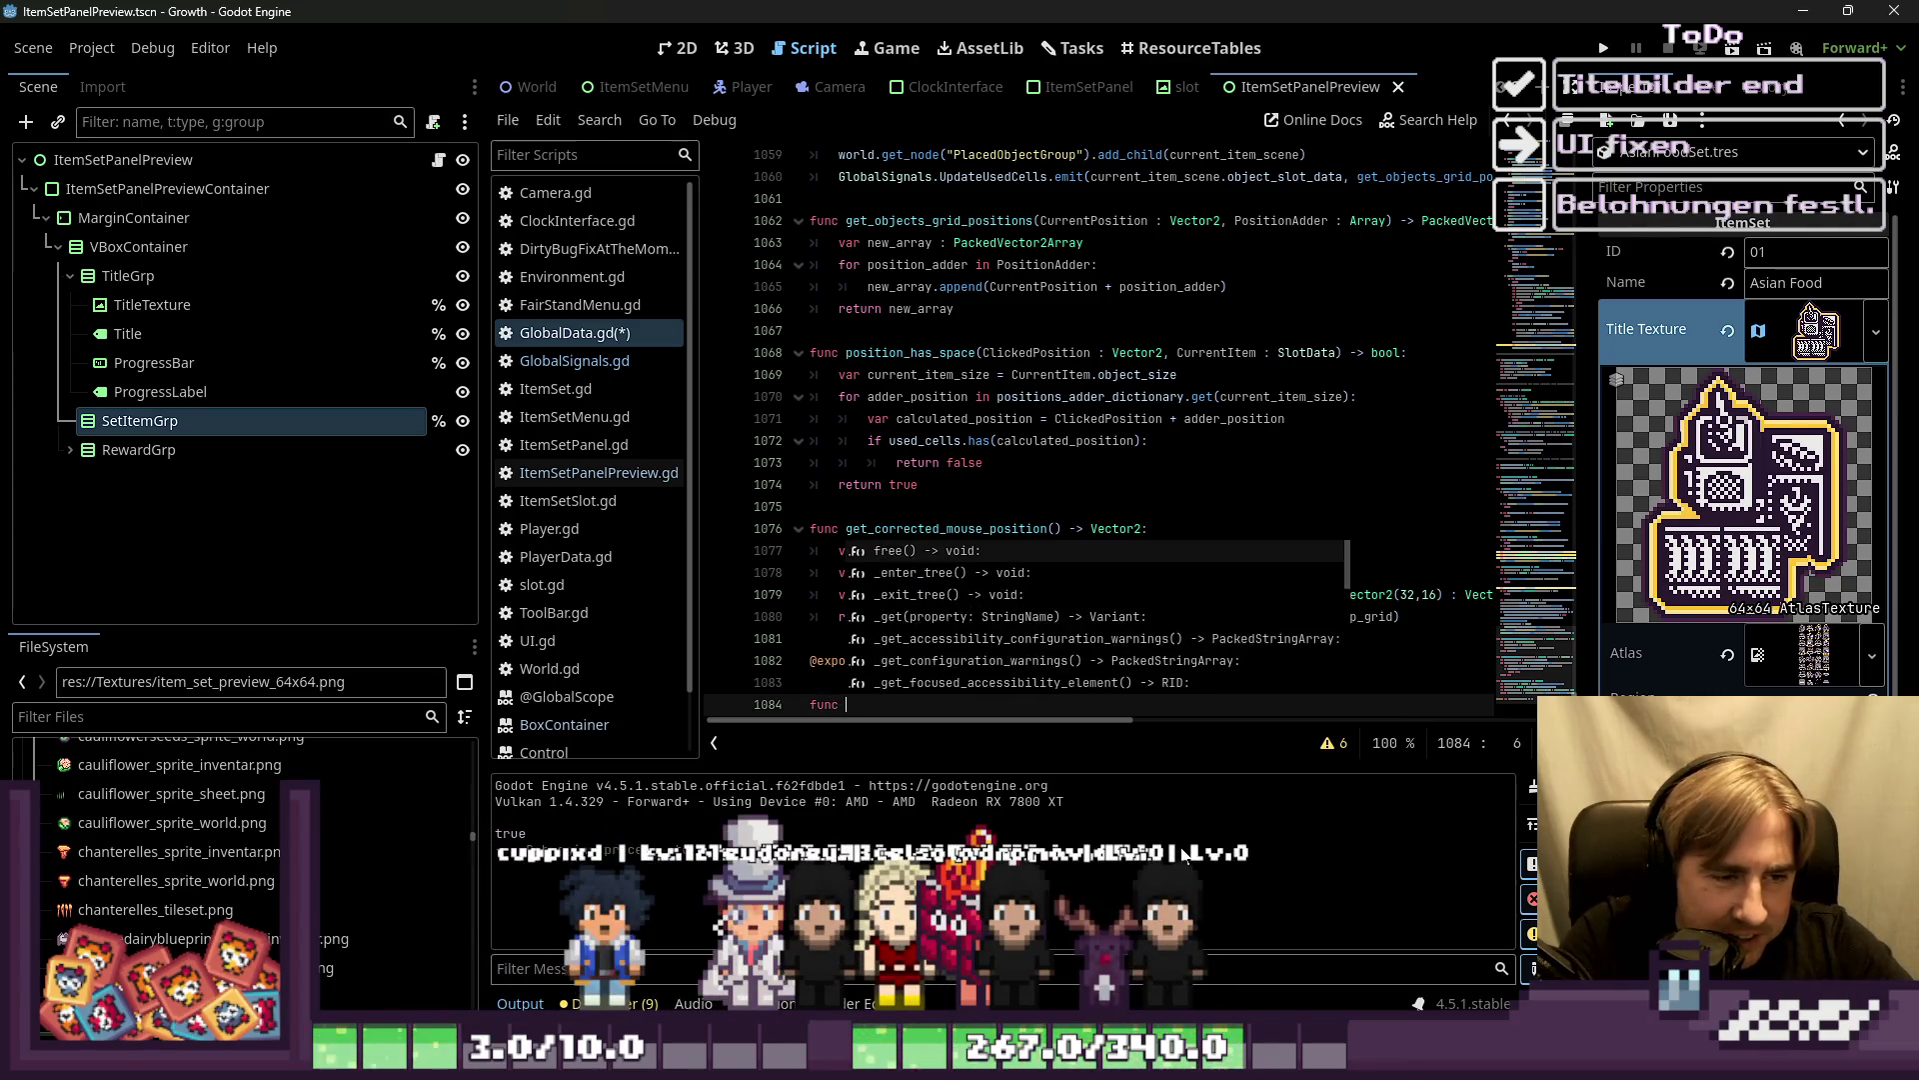
type("_reso")
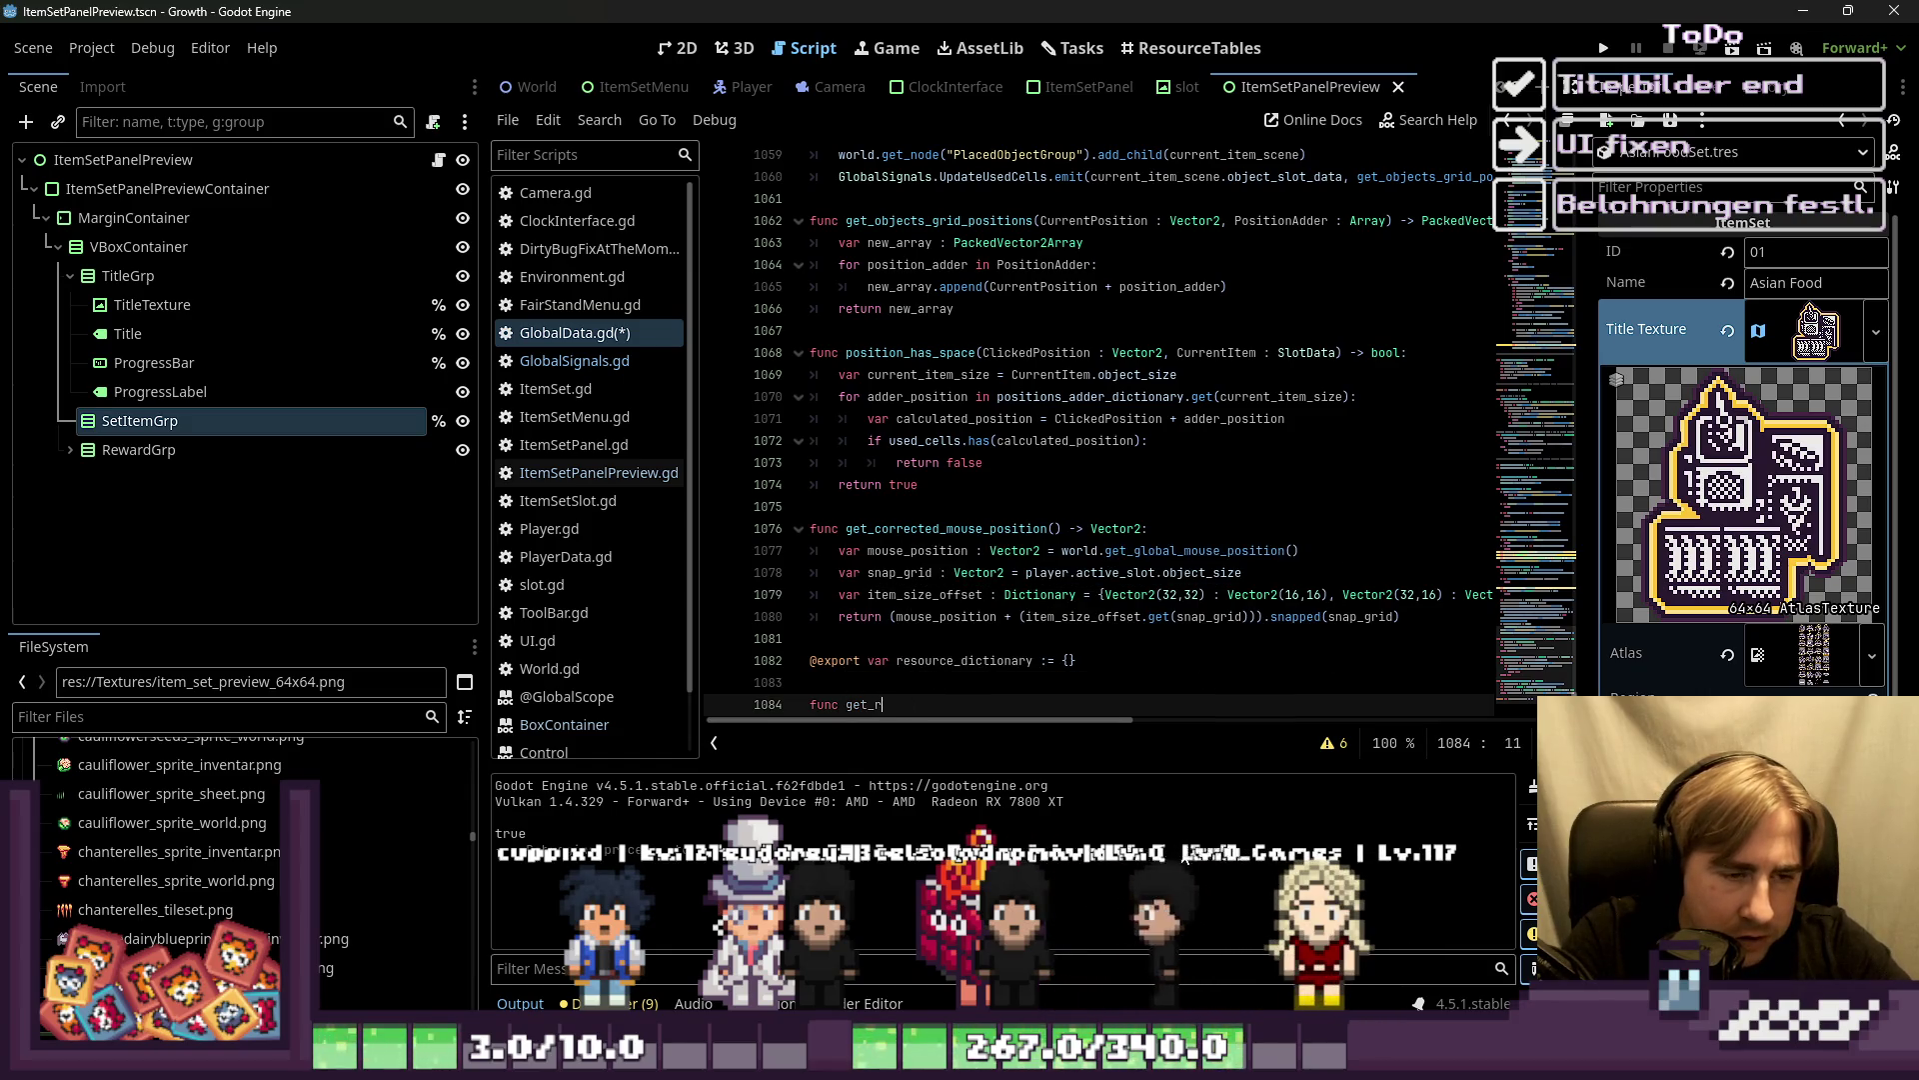
key("BackSpace")
key("BackSpace")
key("BackSpace")
type("s")
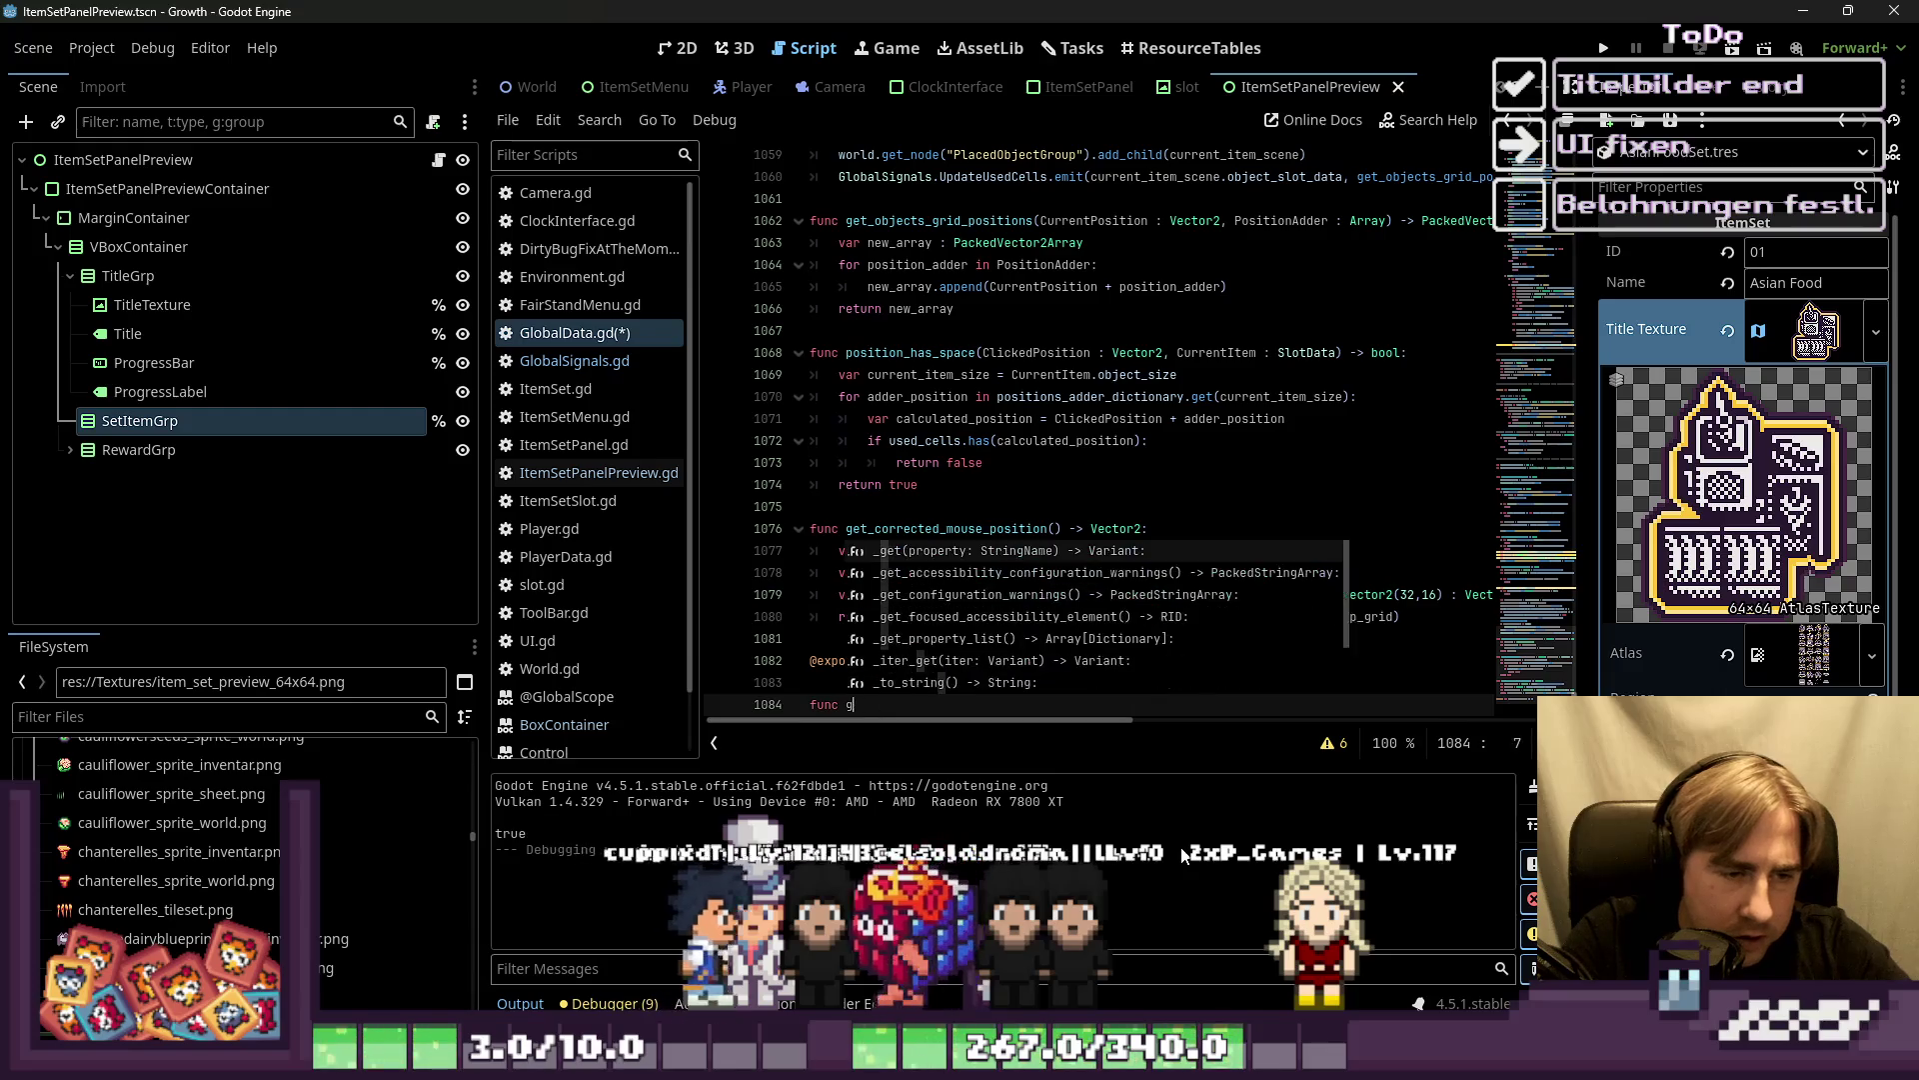
type("et_")
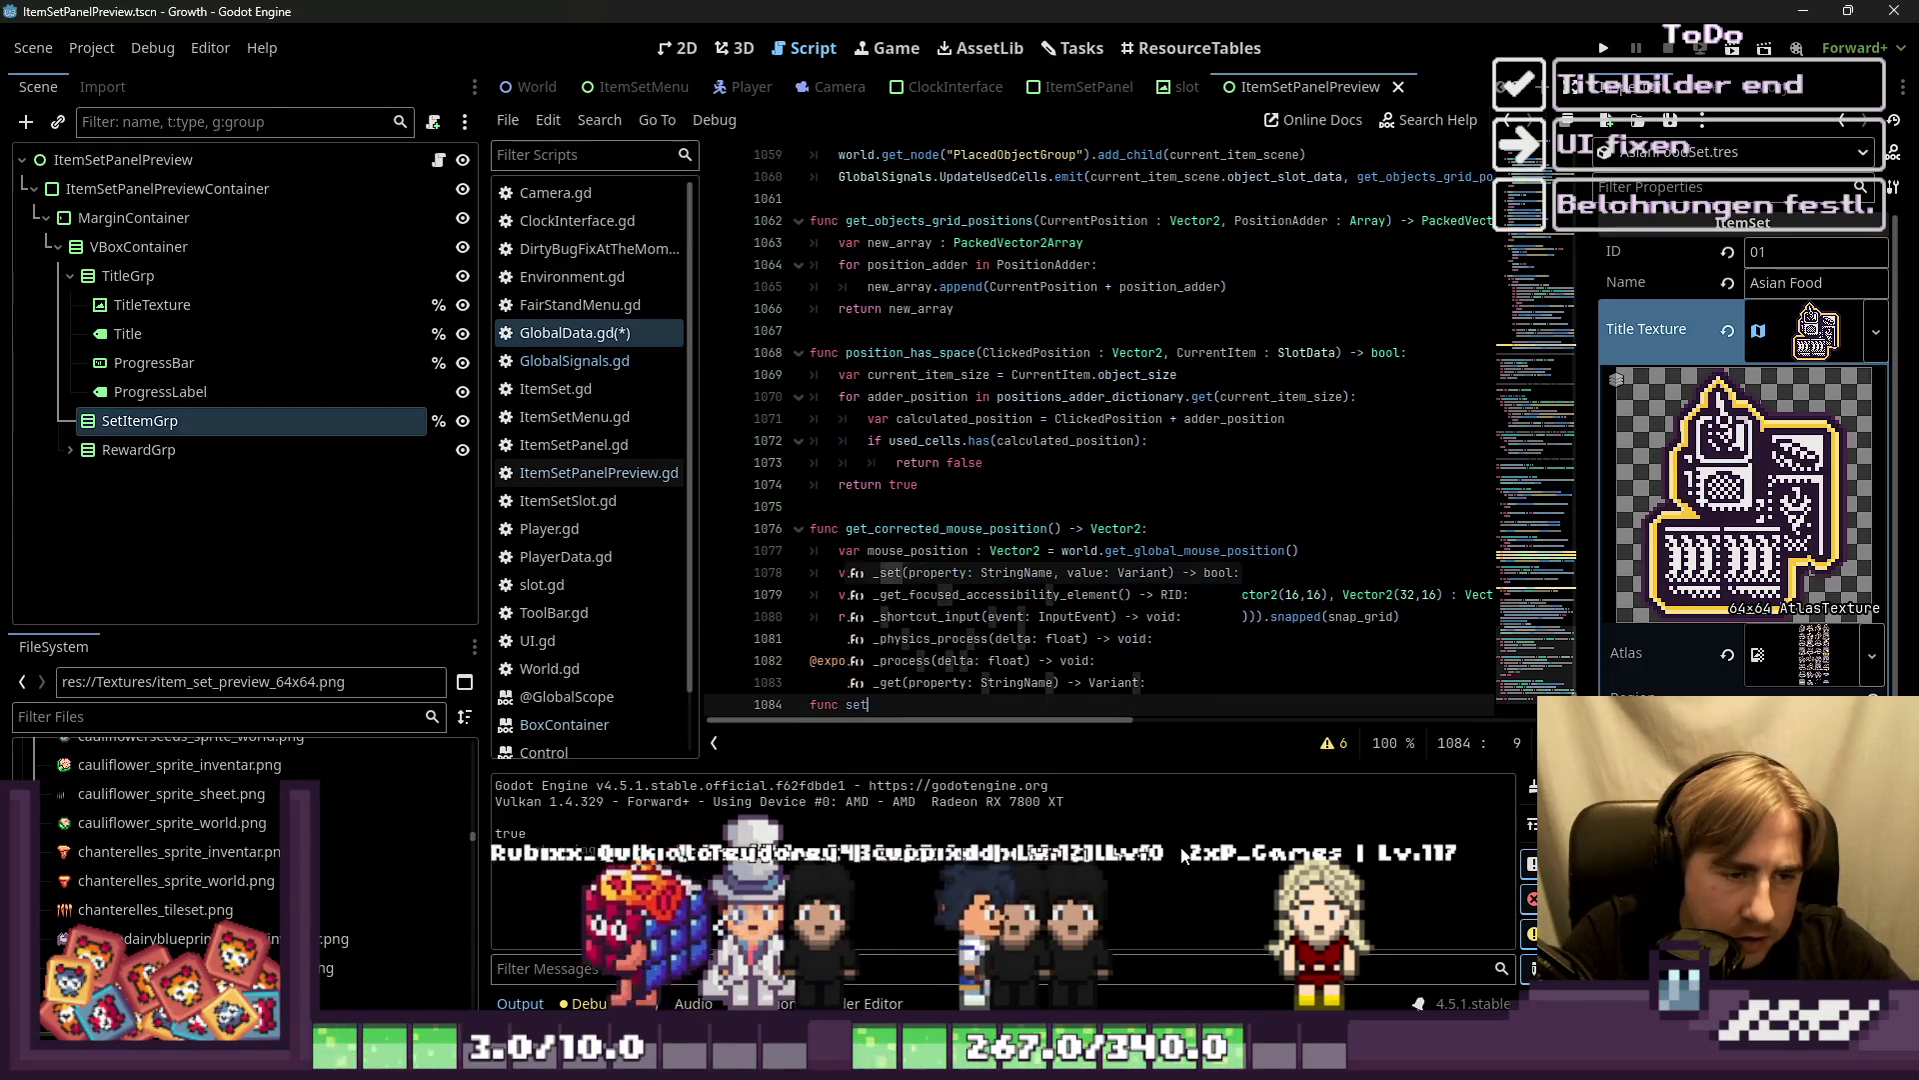
type("ite")
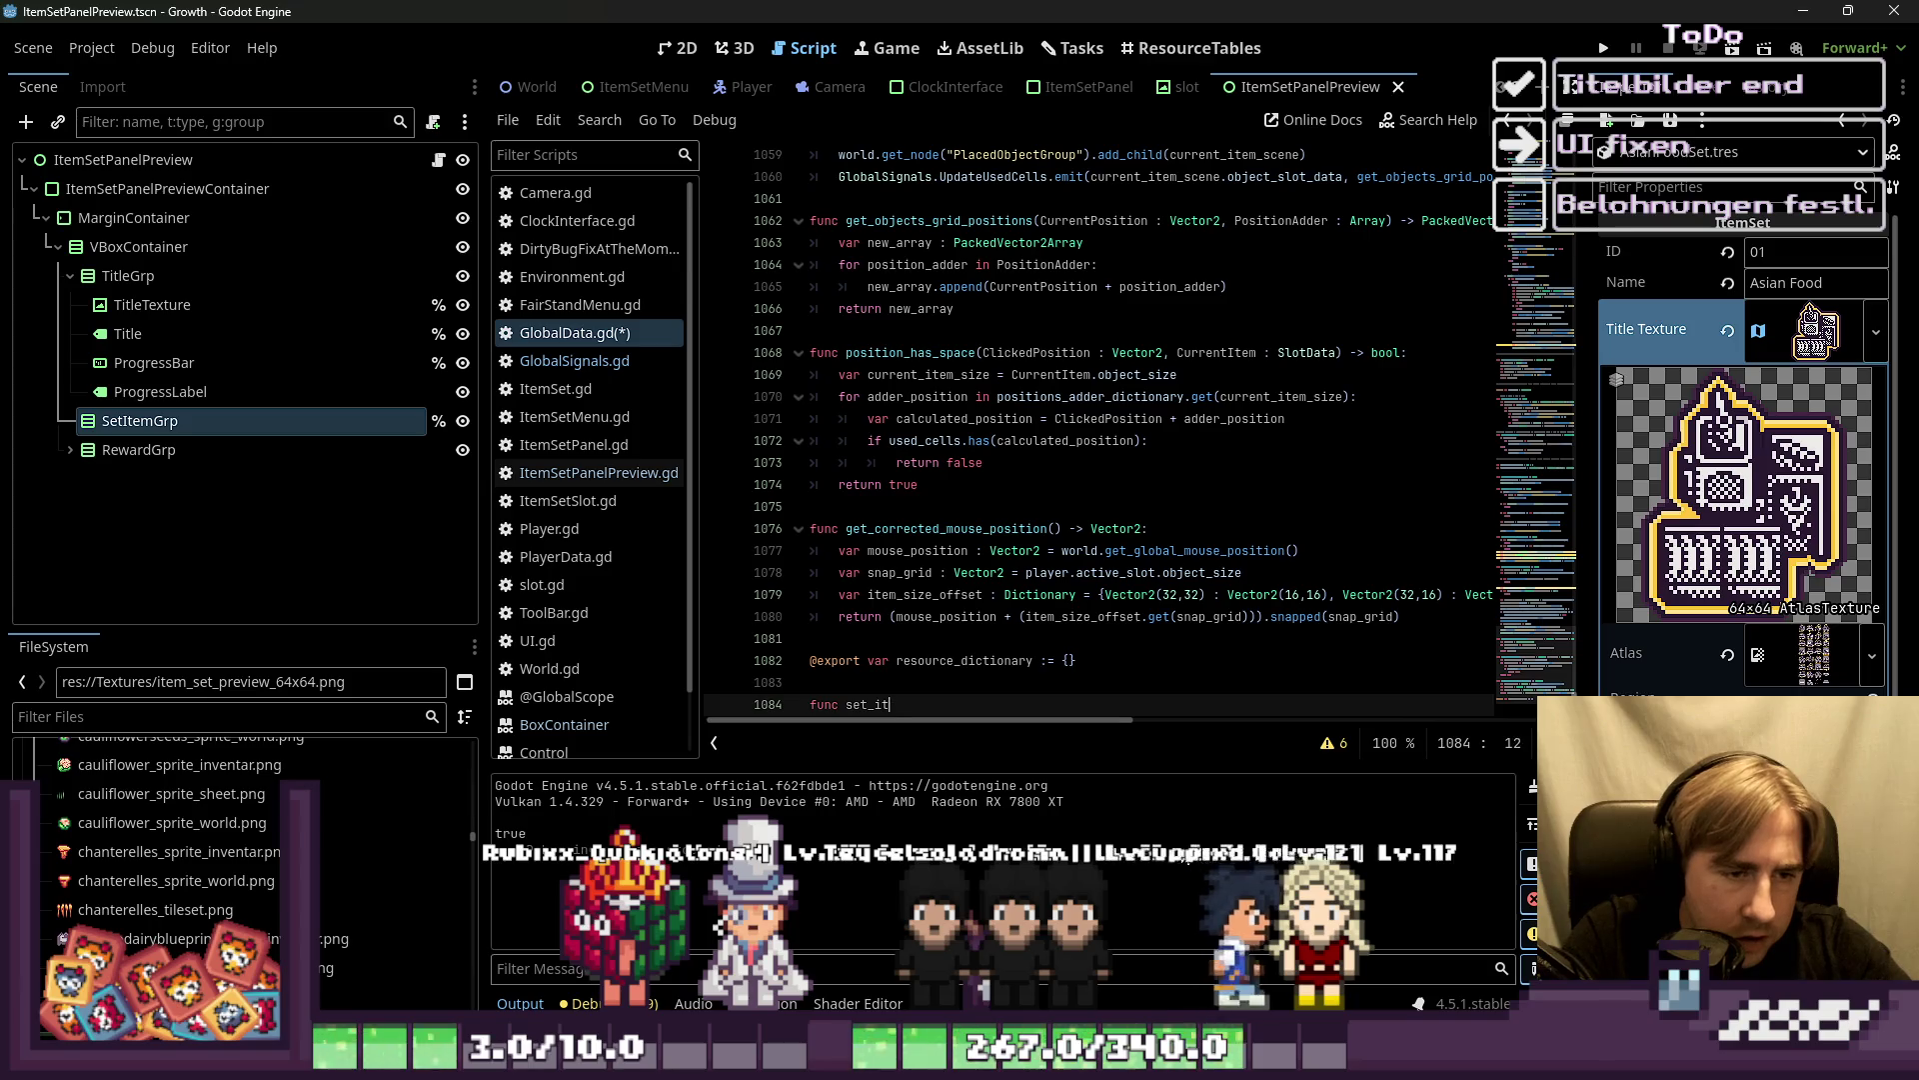
key("BackSpace")
key("BackSpace")
key("Up")
key("Up")
key("Right")
key("Right")
key("Right")
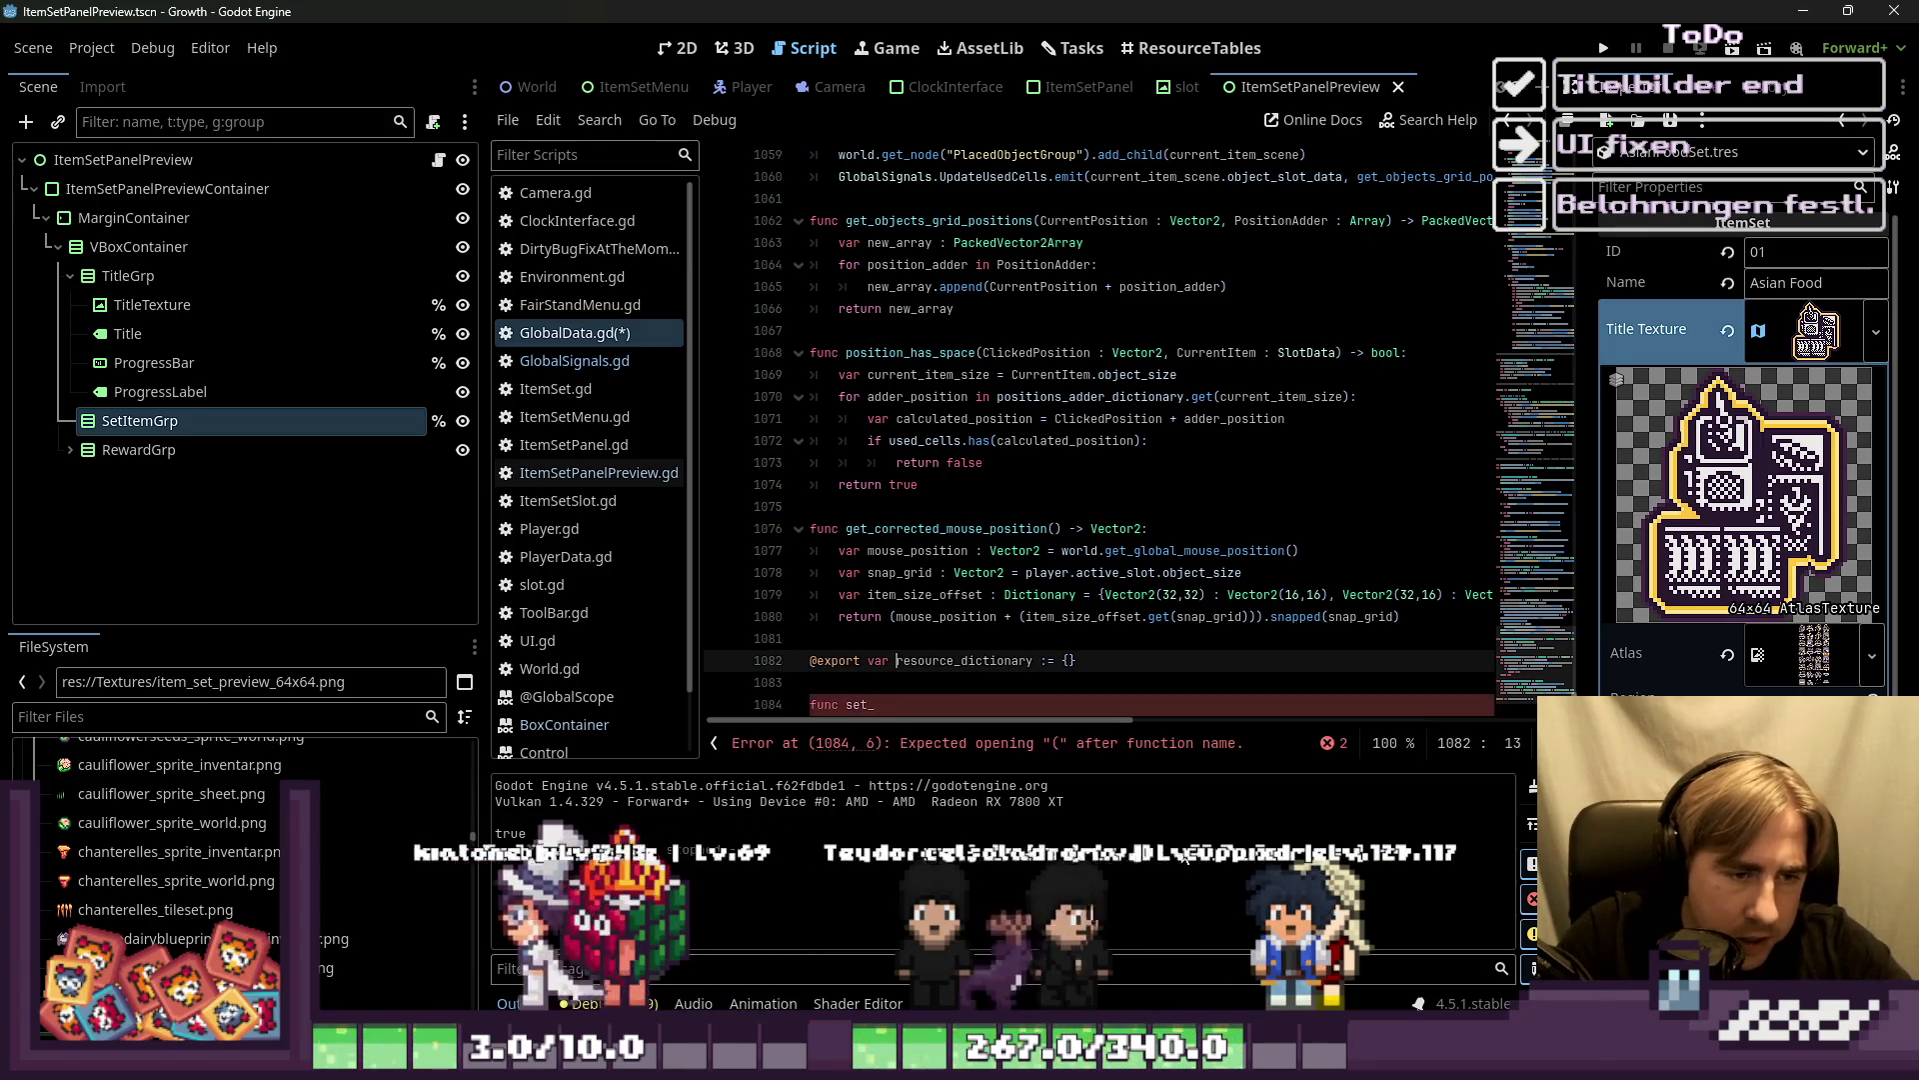
type("item_")
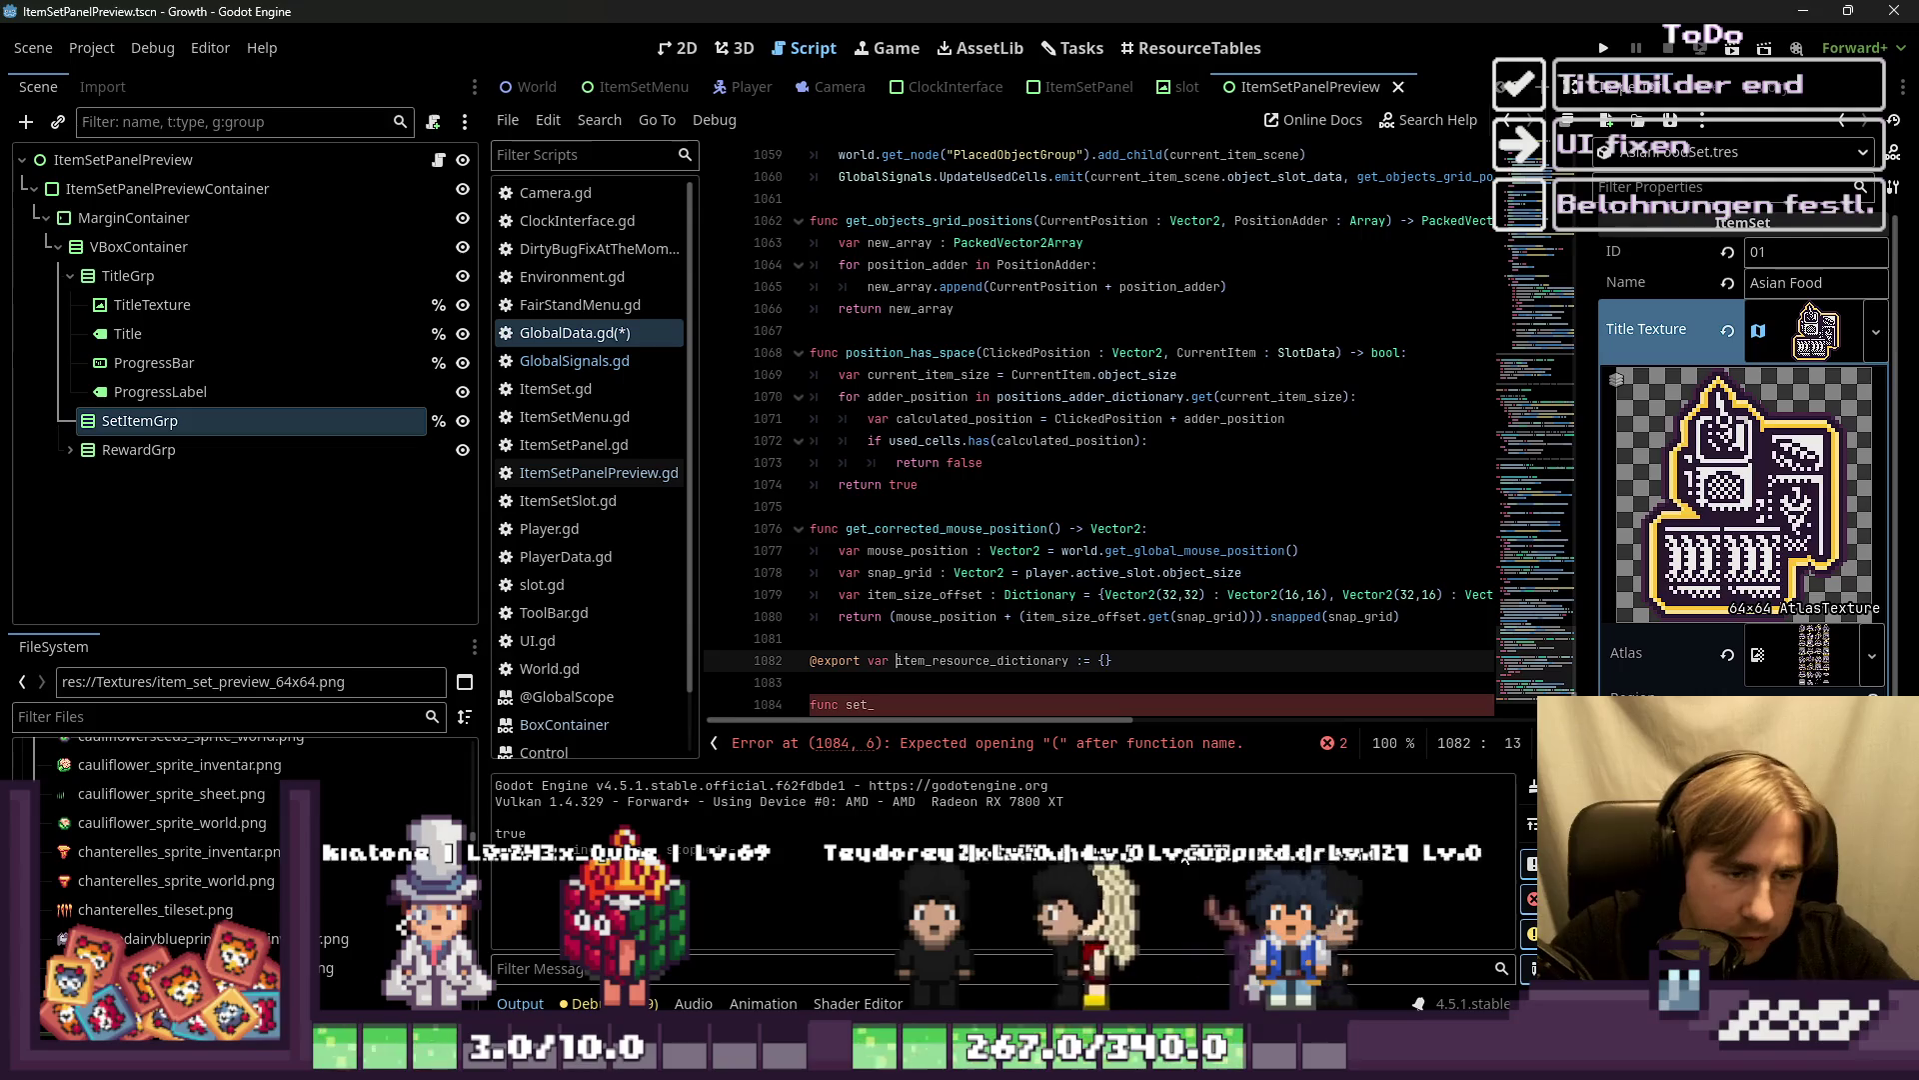
key("Down")
key("Down")
key("Right")
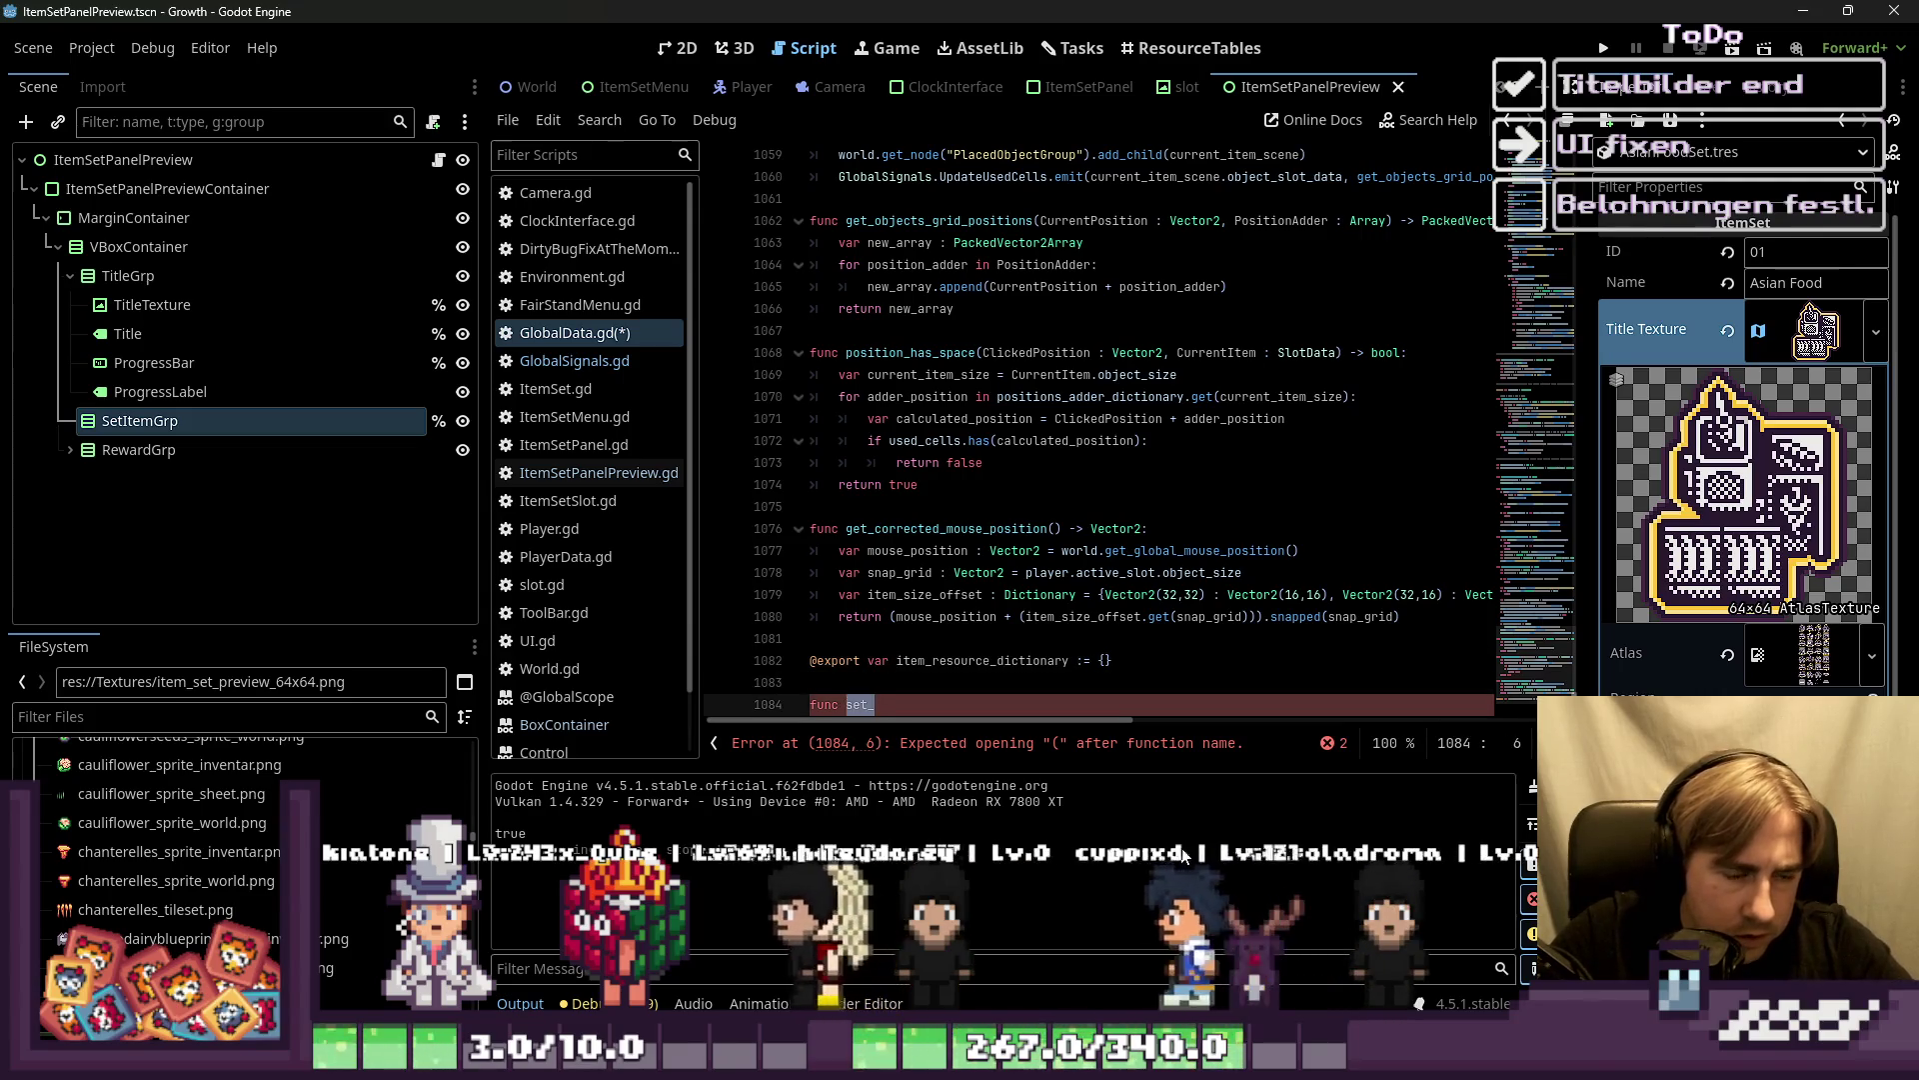
key("ctrl+shift+f")
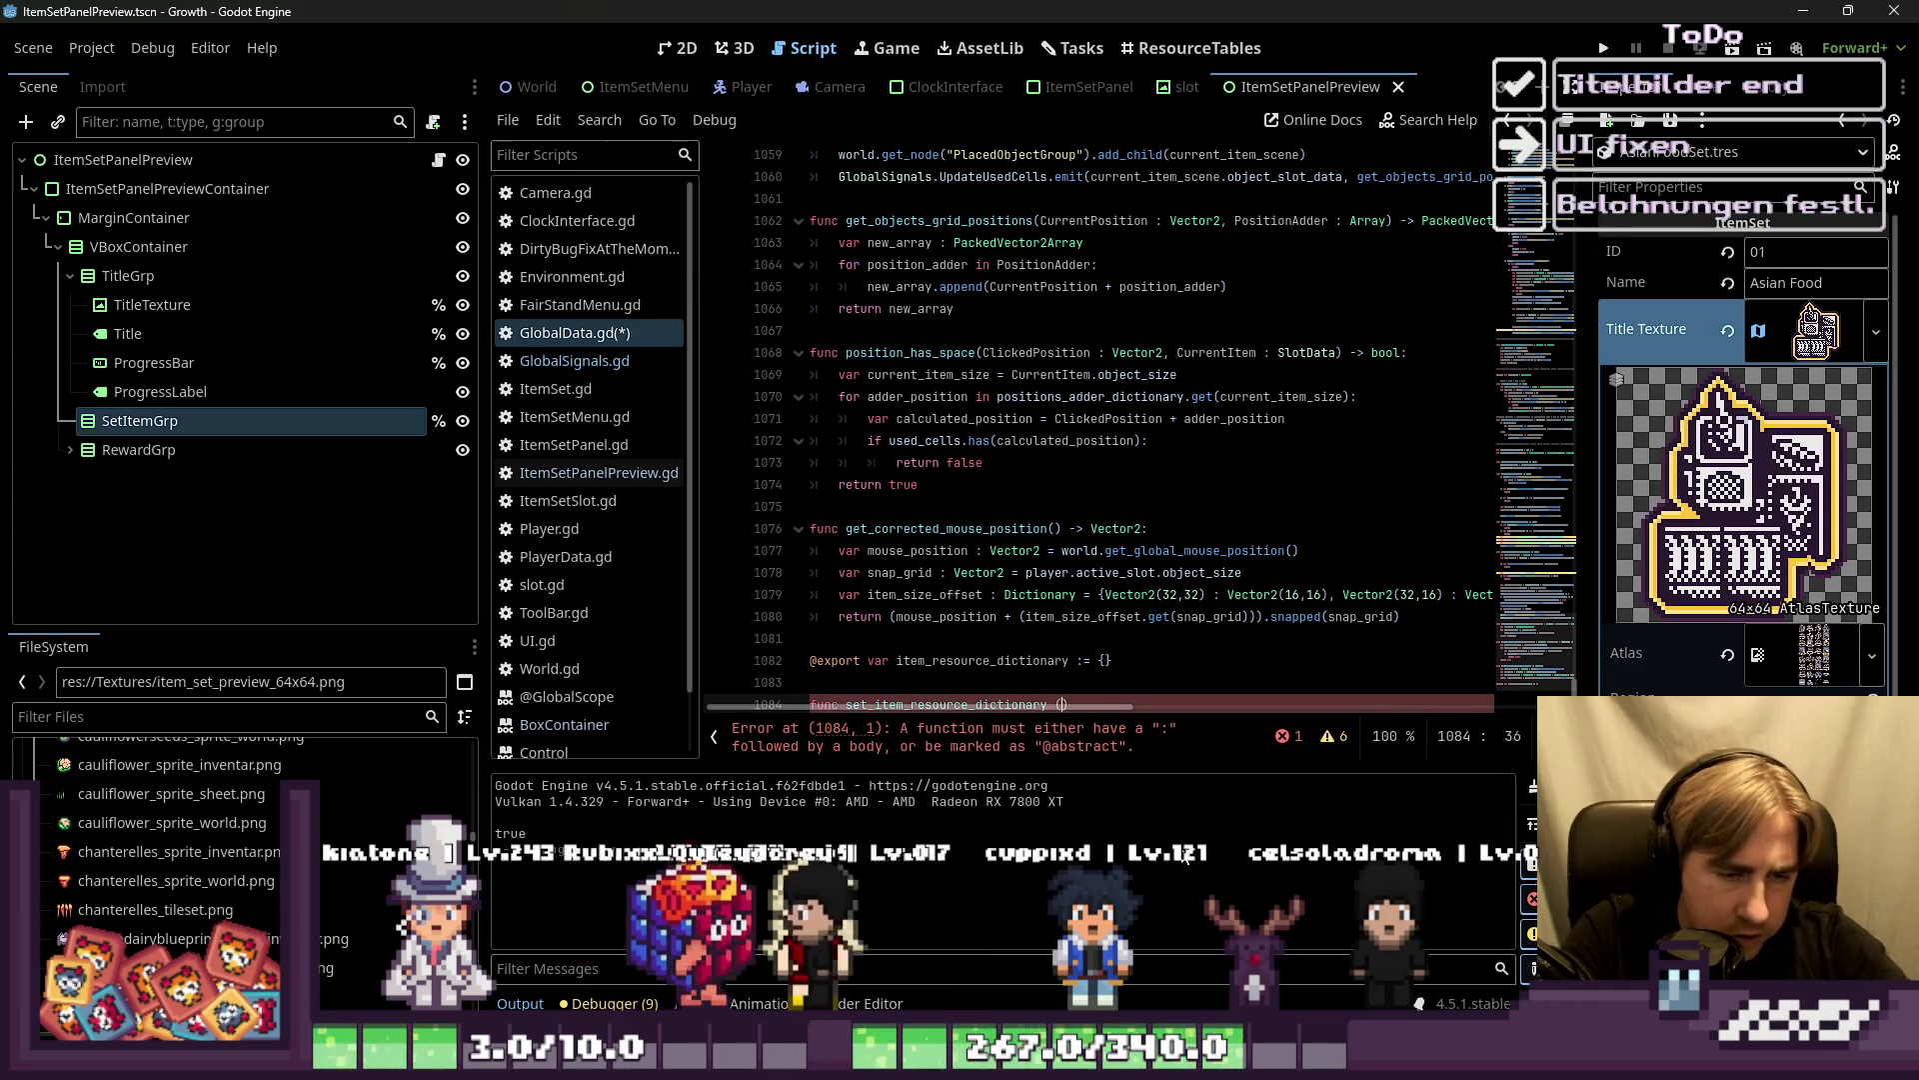
type(")")
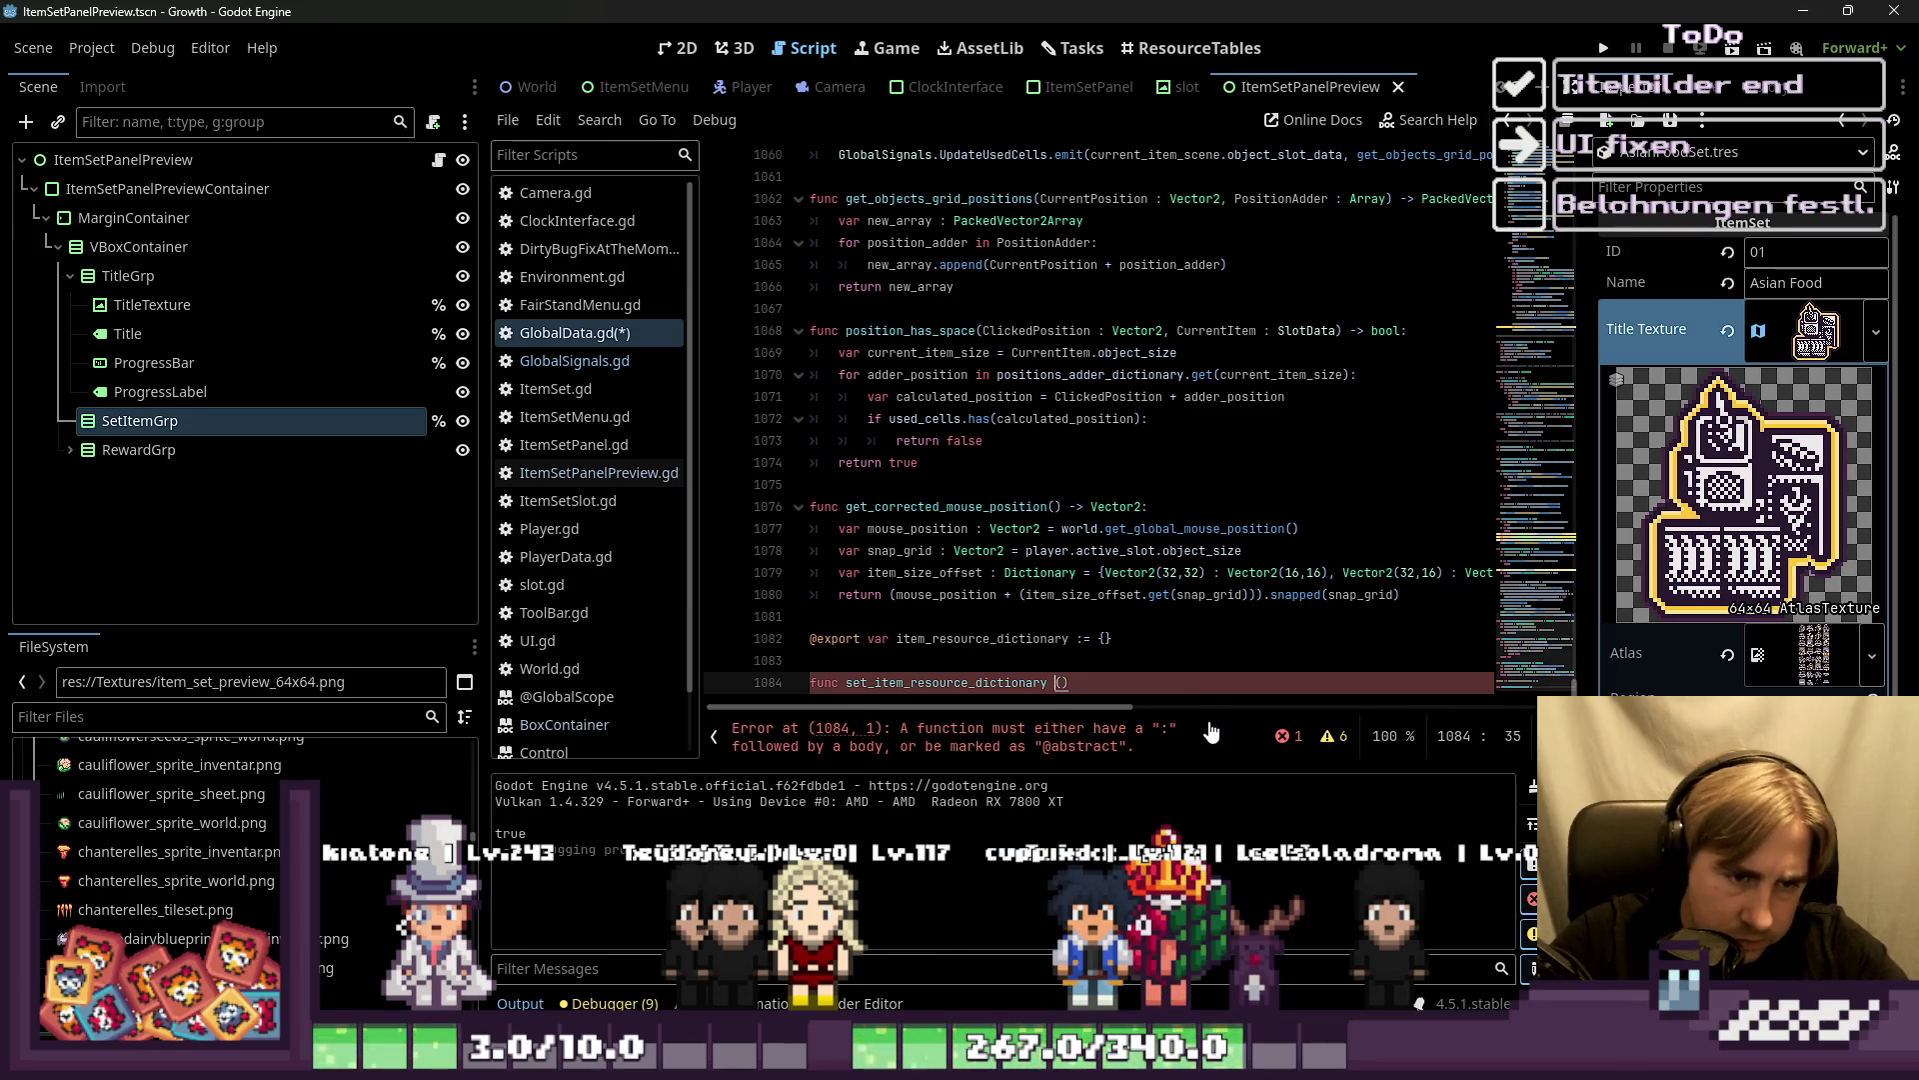
type(" -> ")
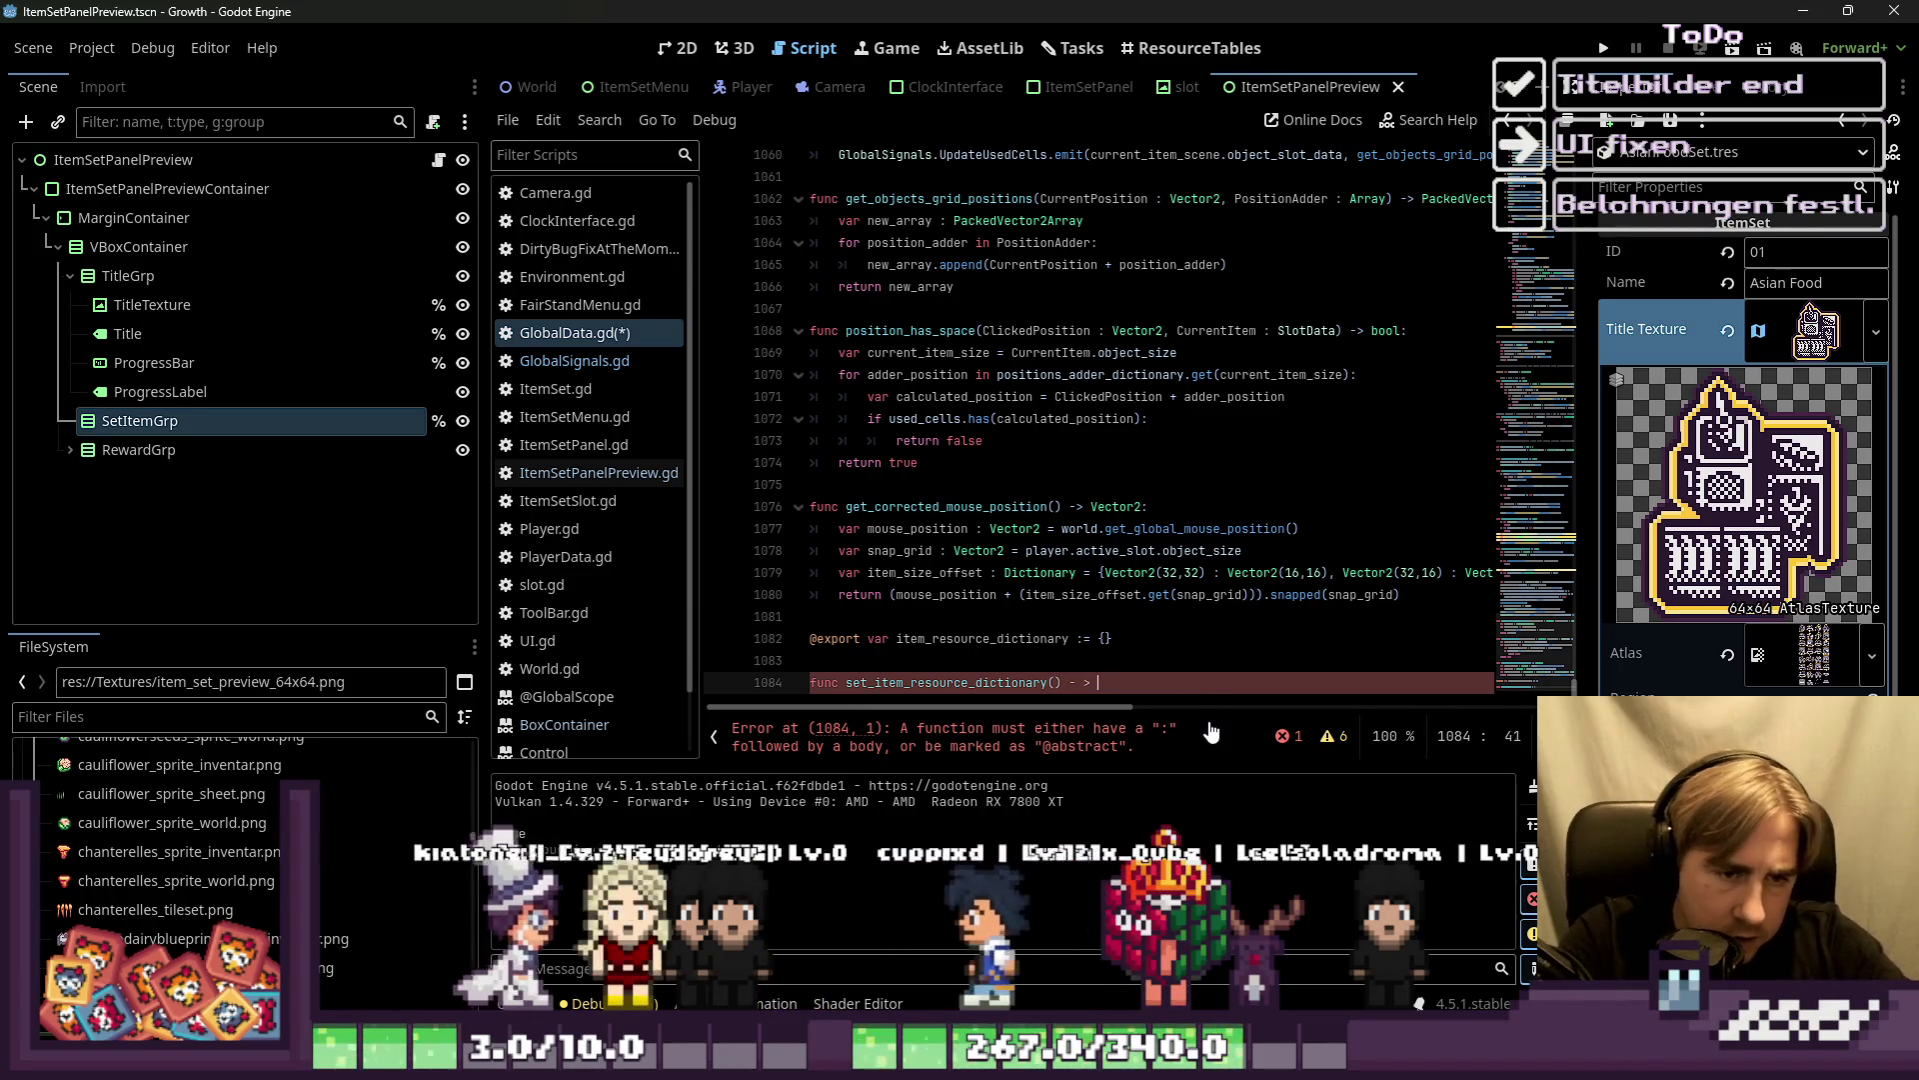
type("void:")
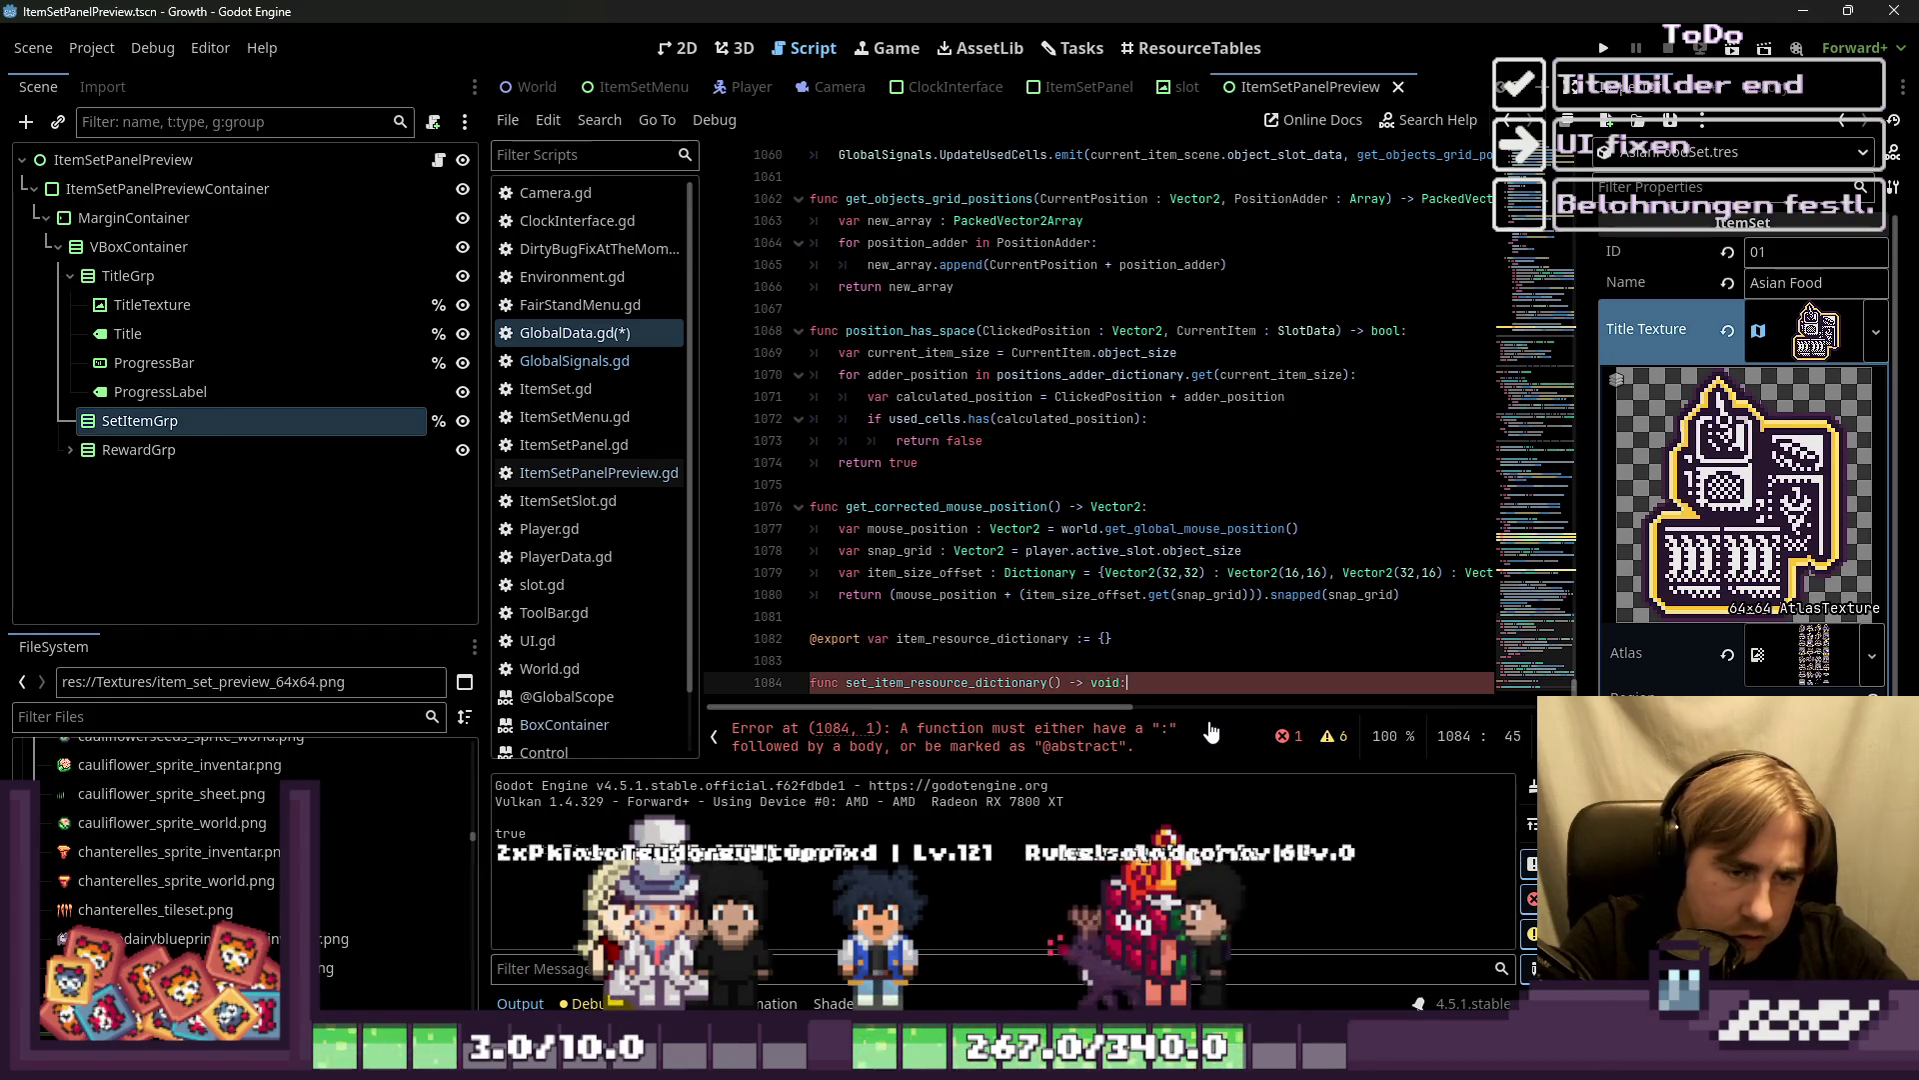
key("Return")
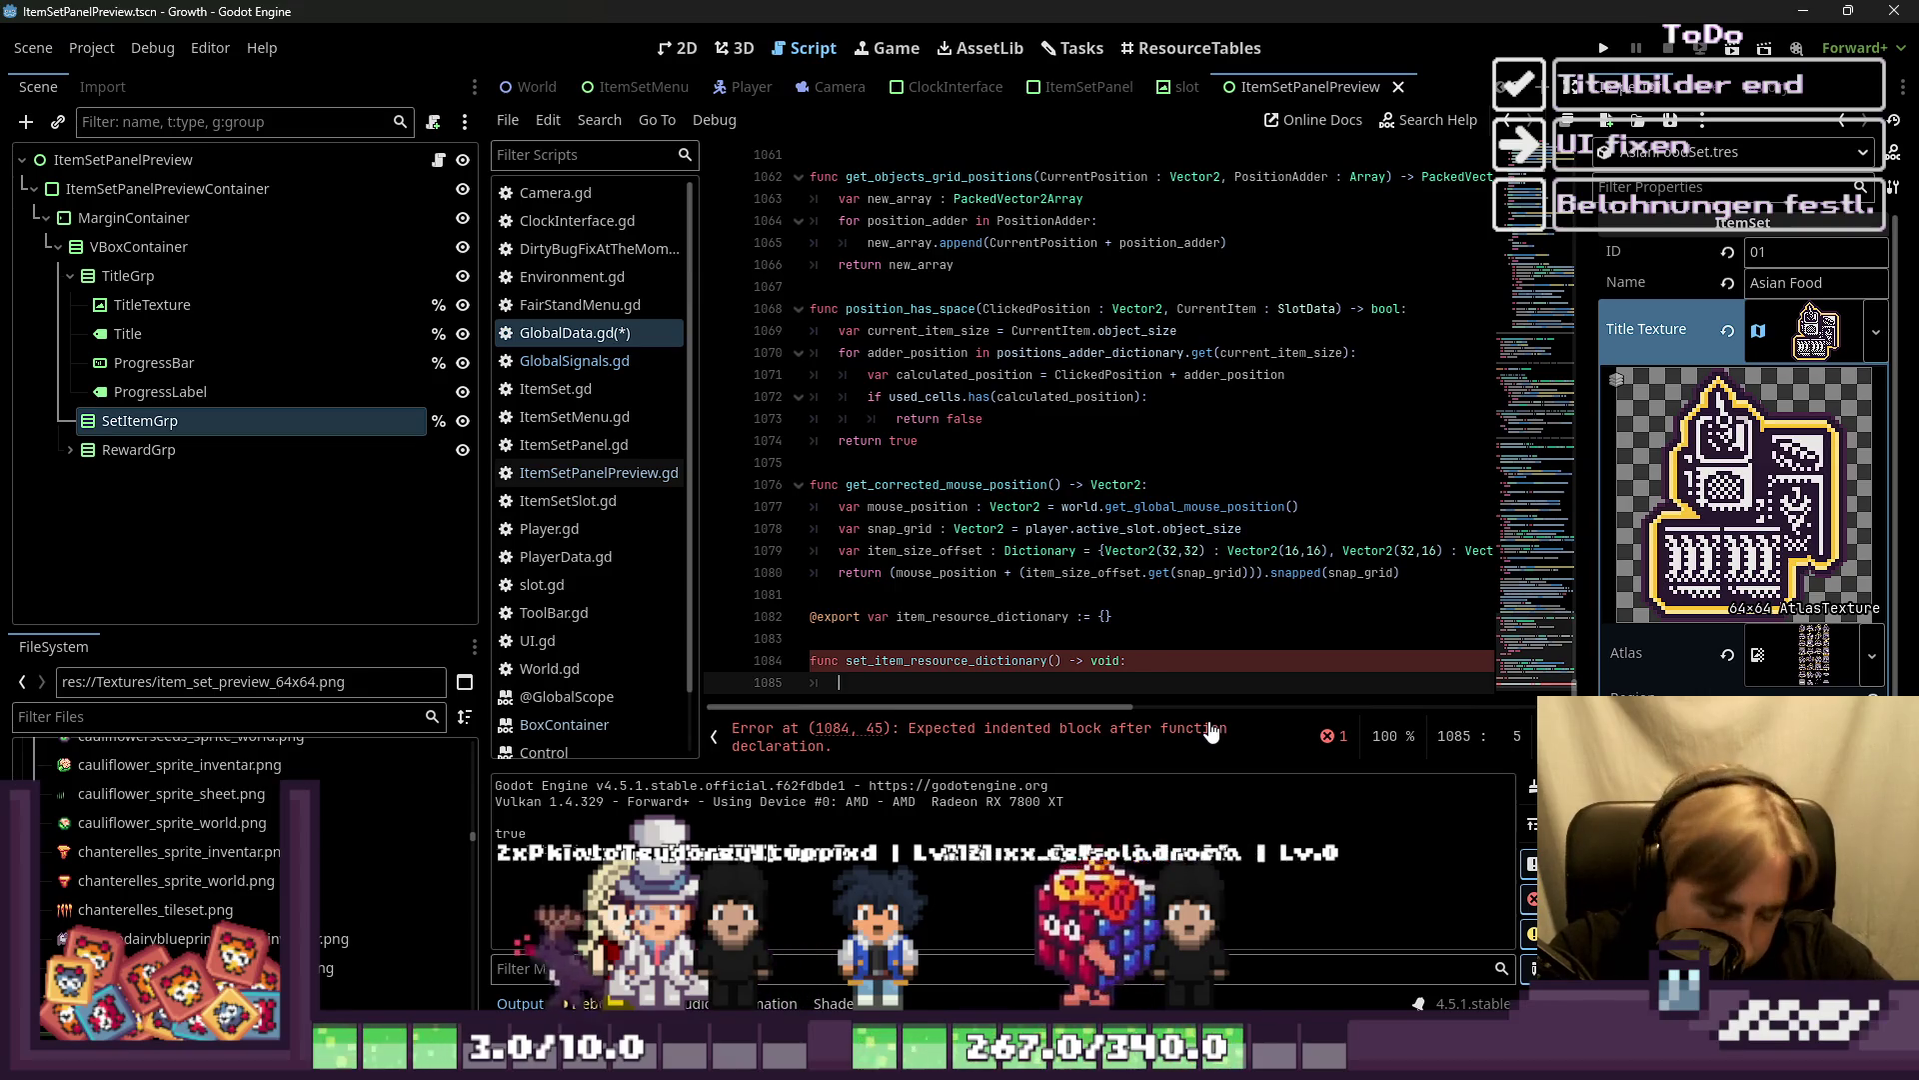
Start a 'for item in DirAccess.get_files_at(...)' loop with a res:// resource folder path
type("for i")
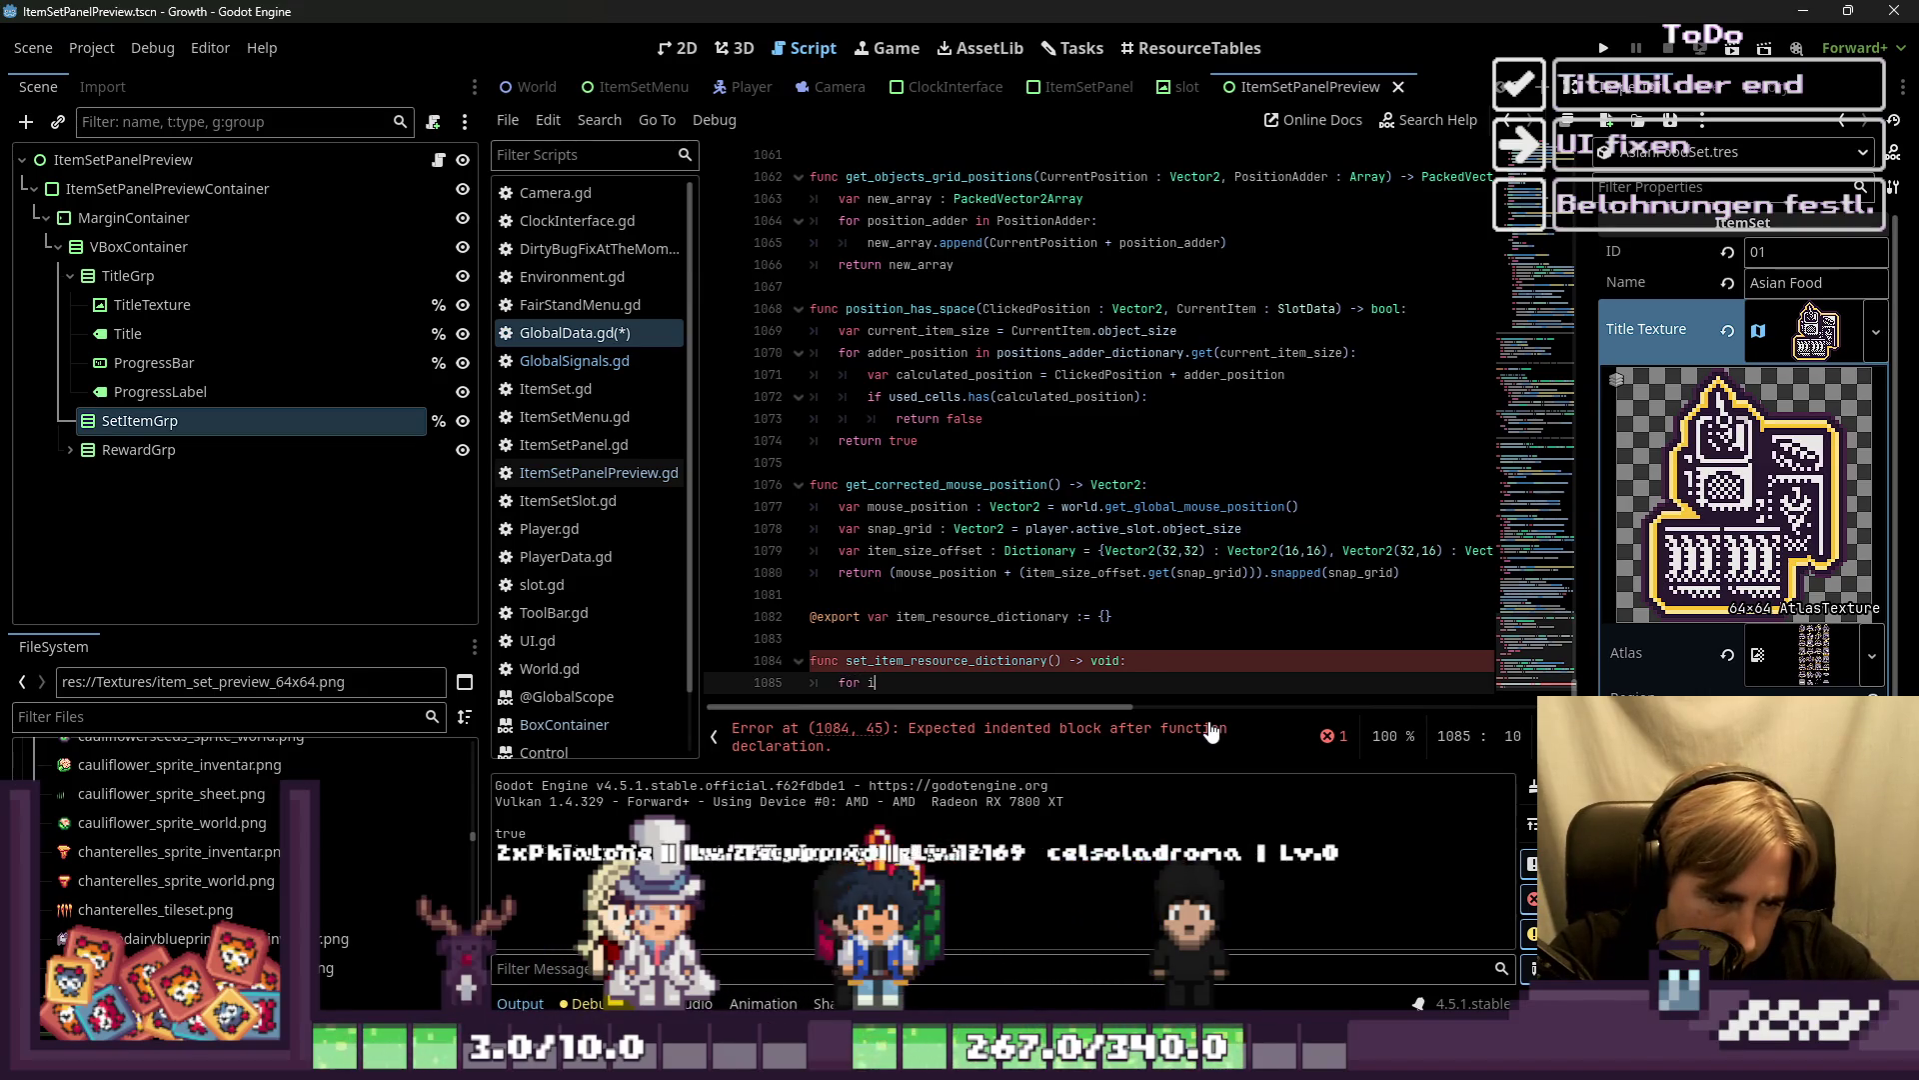
type("tem in Dir")
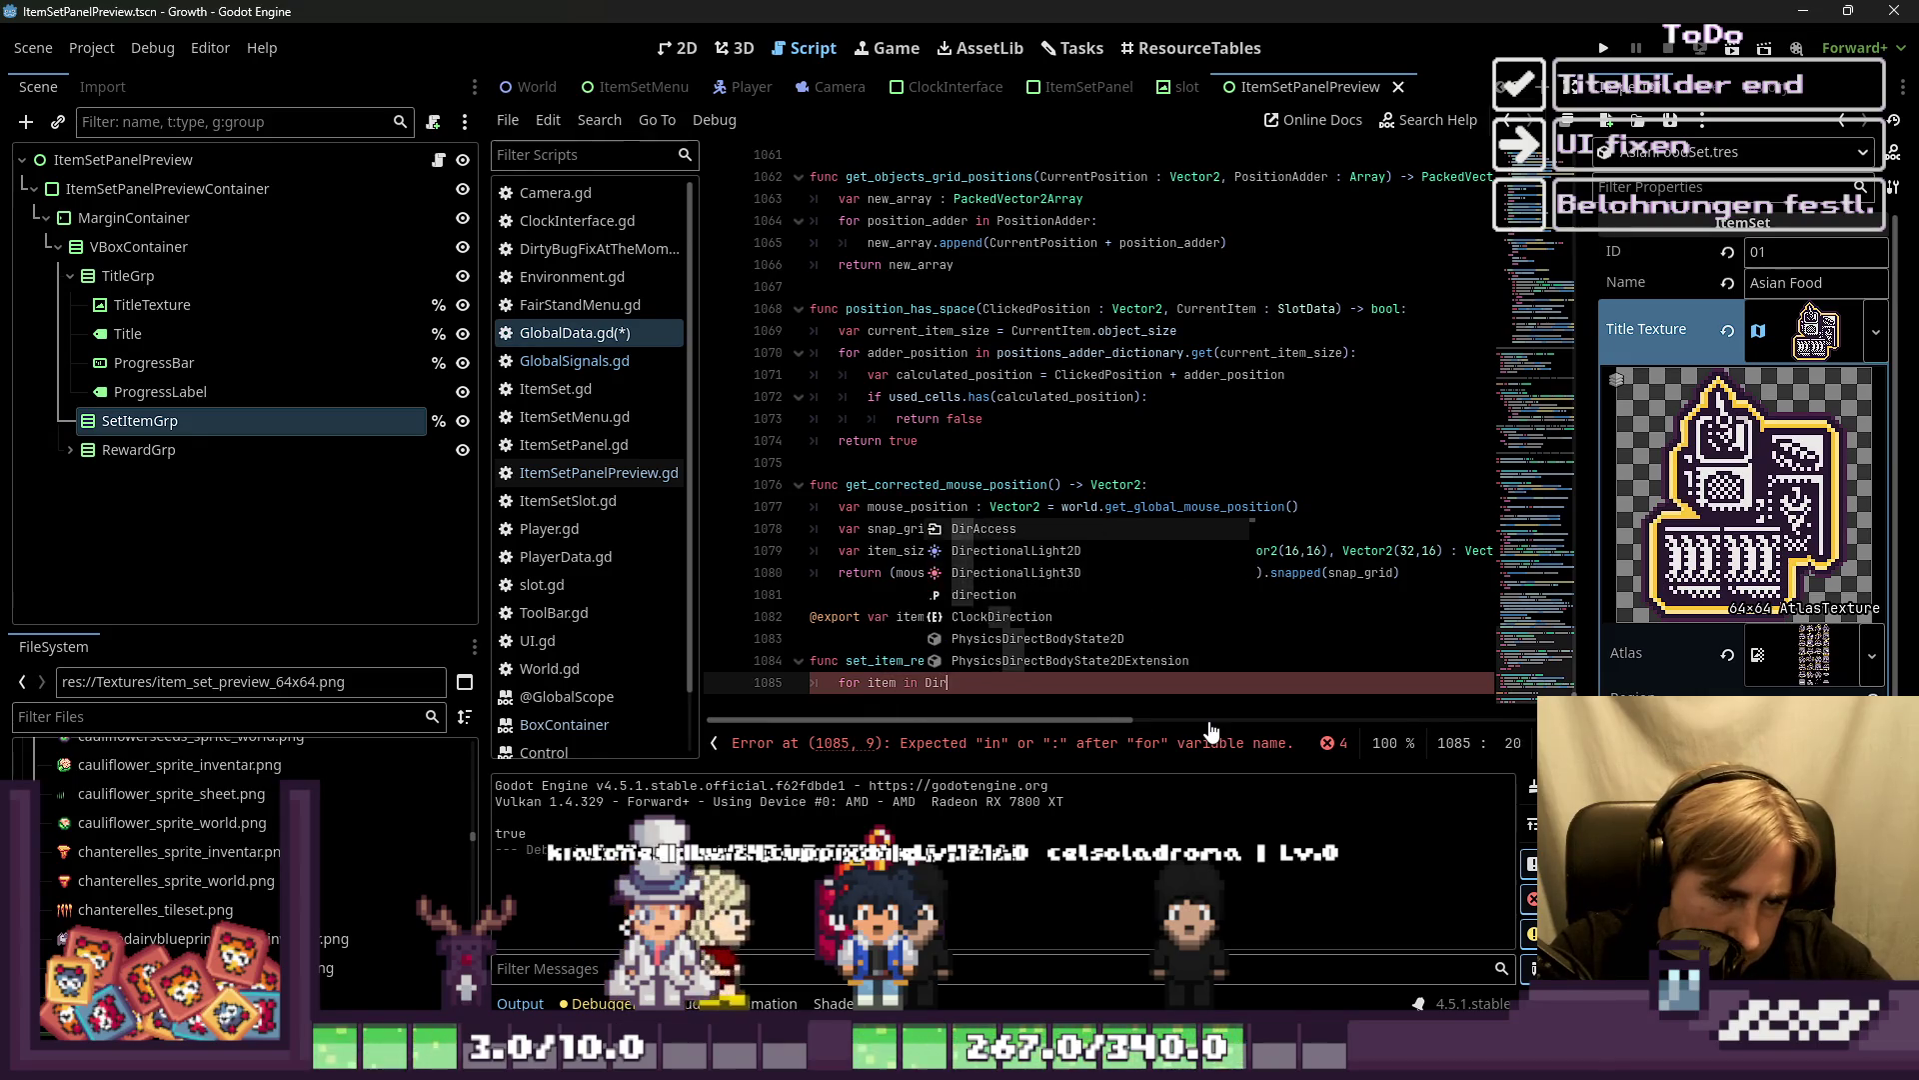
type("ectAc")
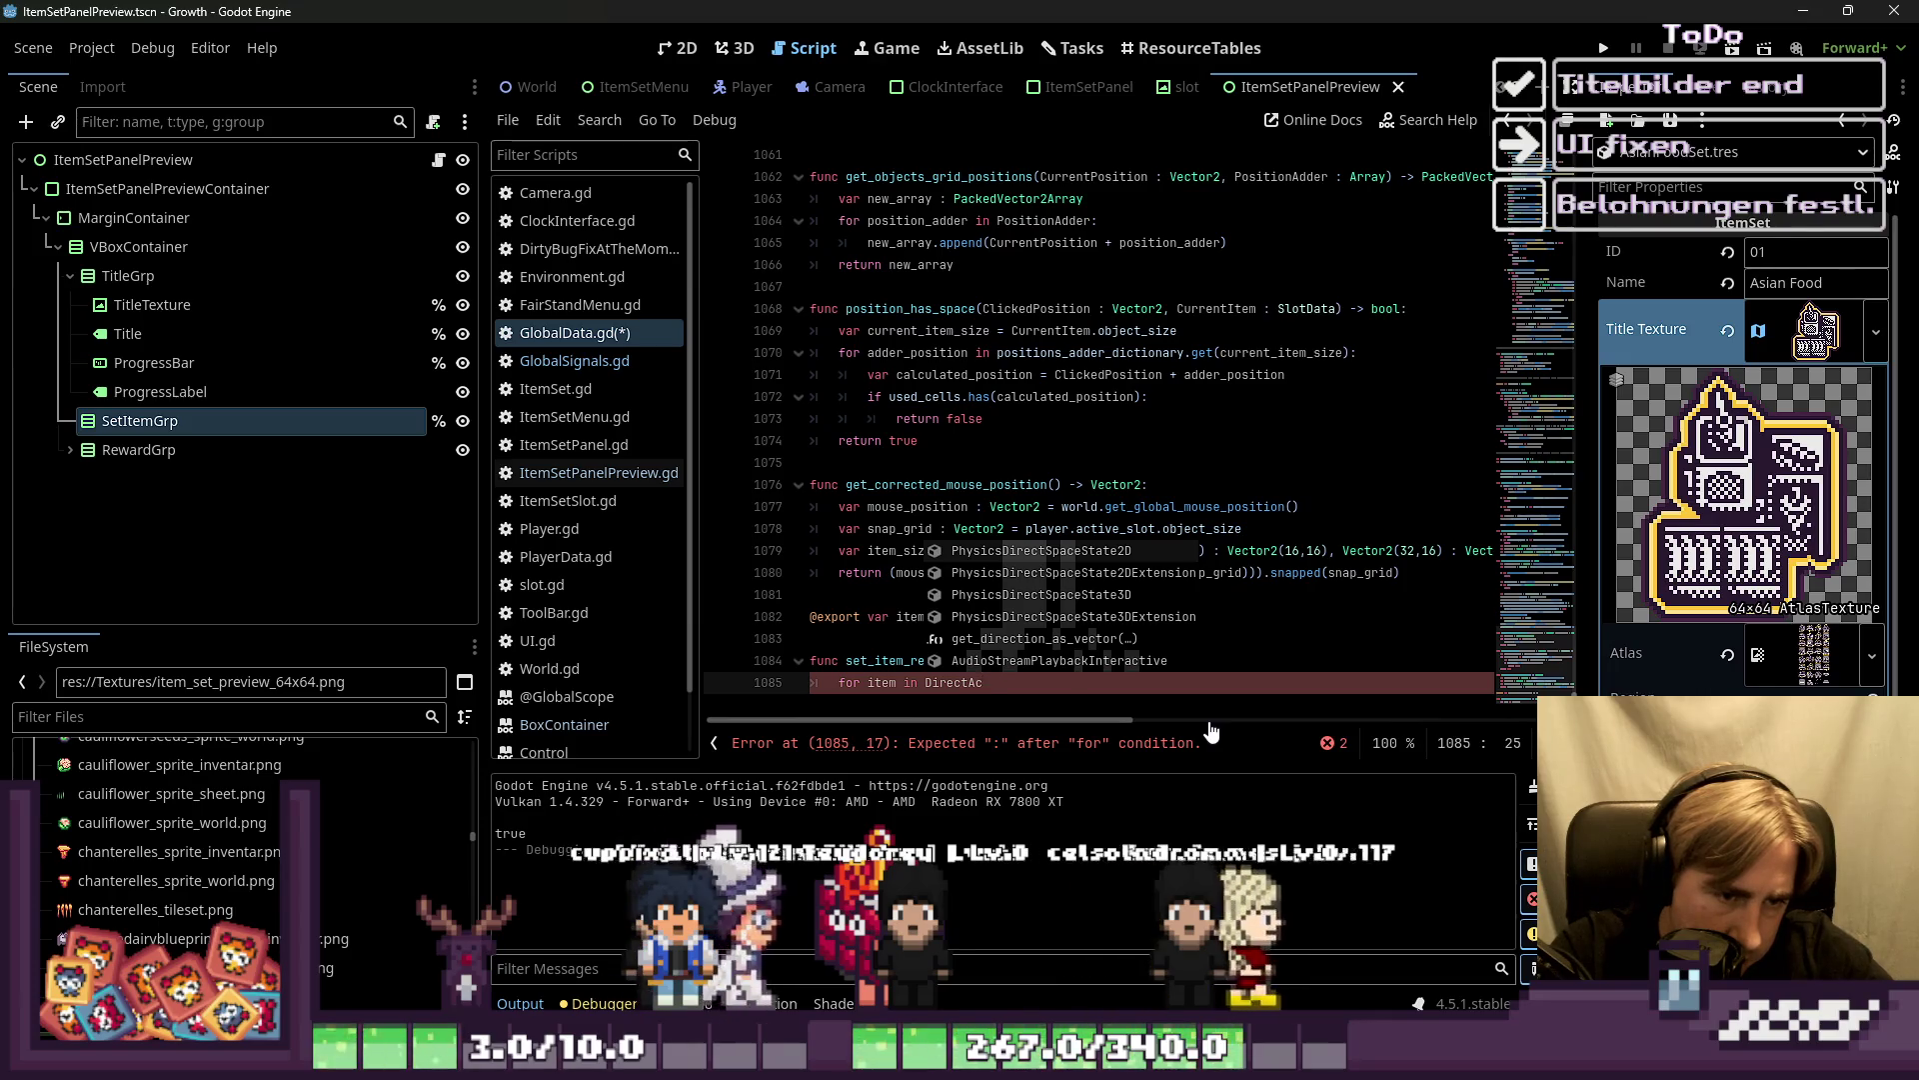
key("Escape")
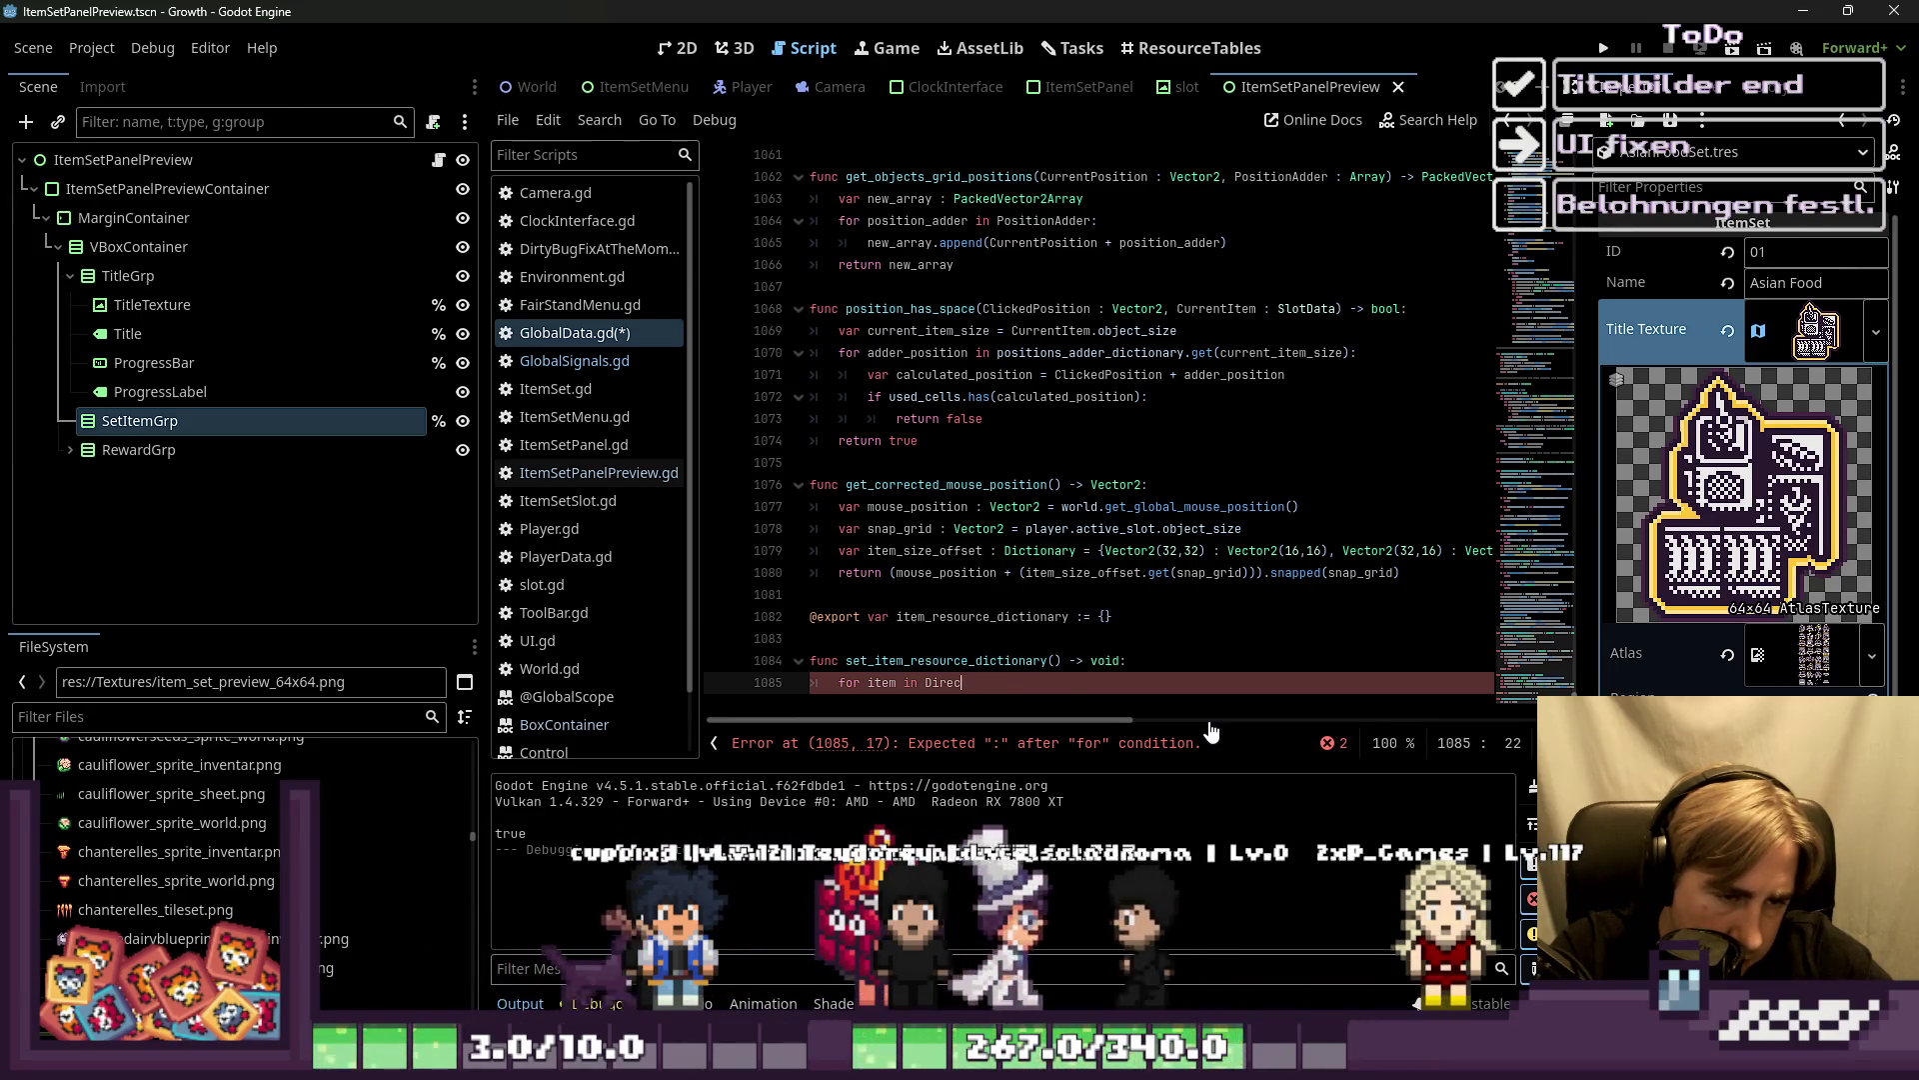
key("BackSpace")
key("BackSpace")
key("BackSpace")
type("Acc")
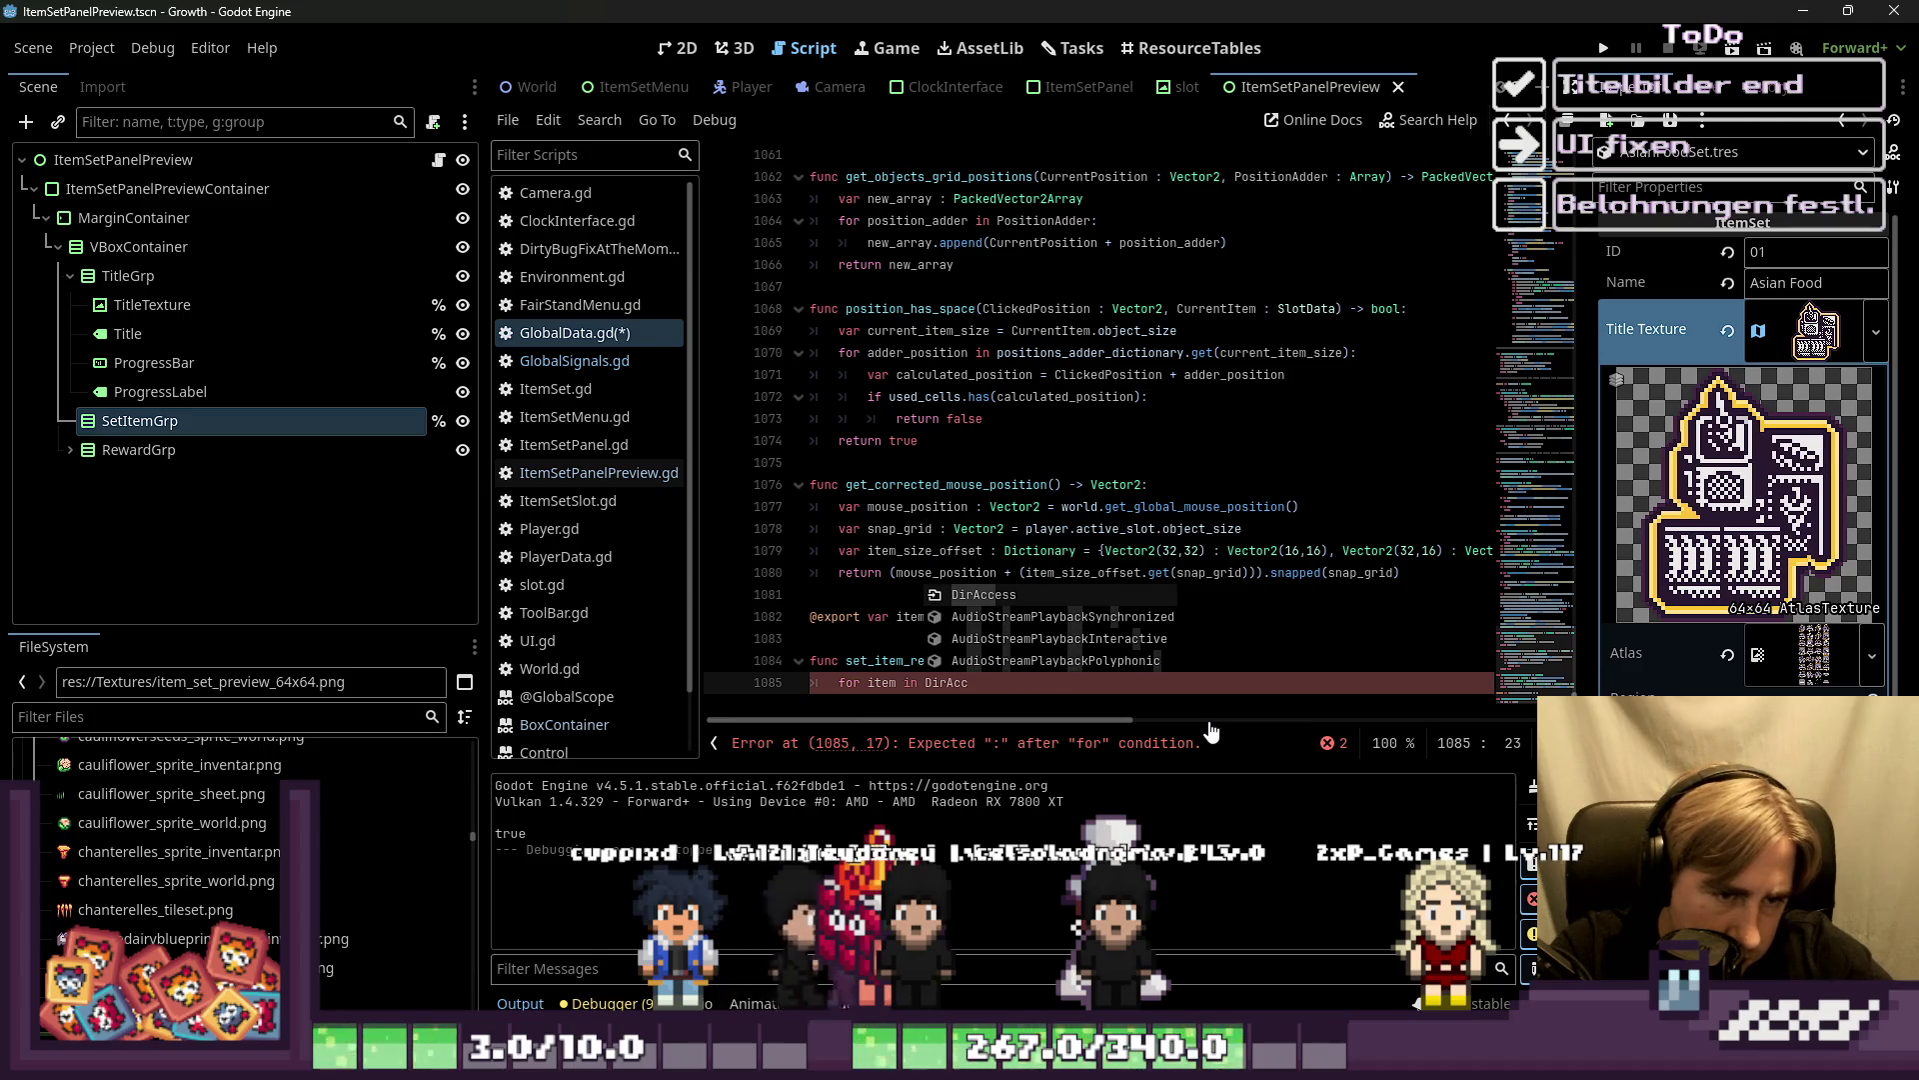
key("Return")
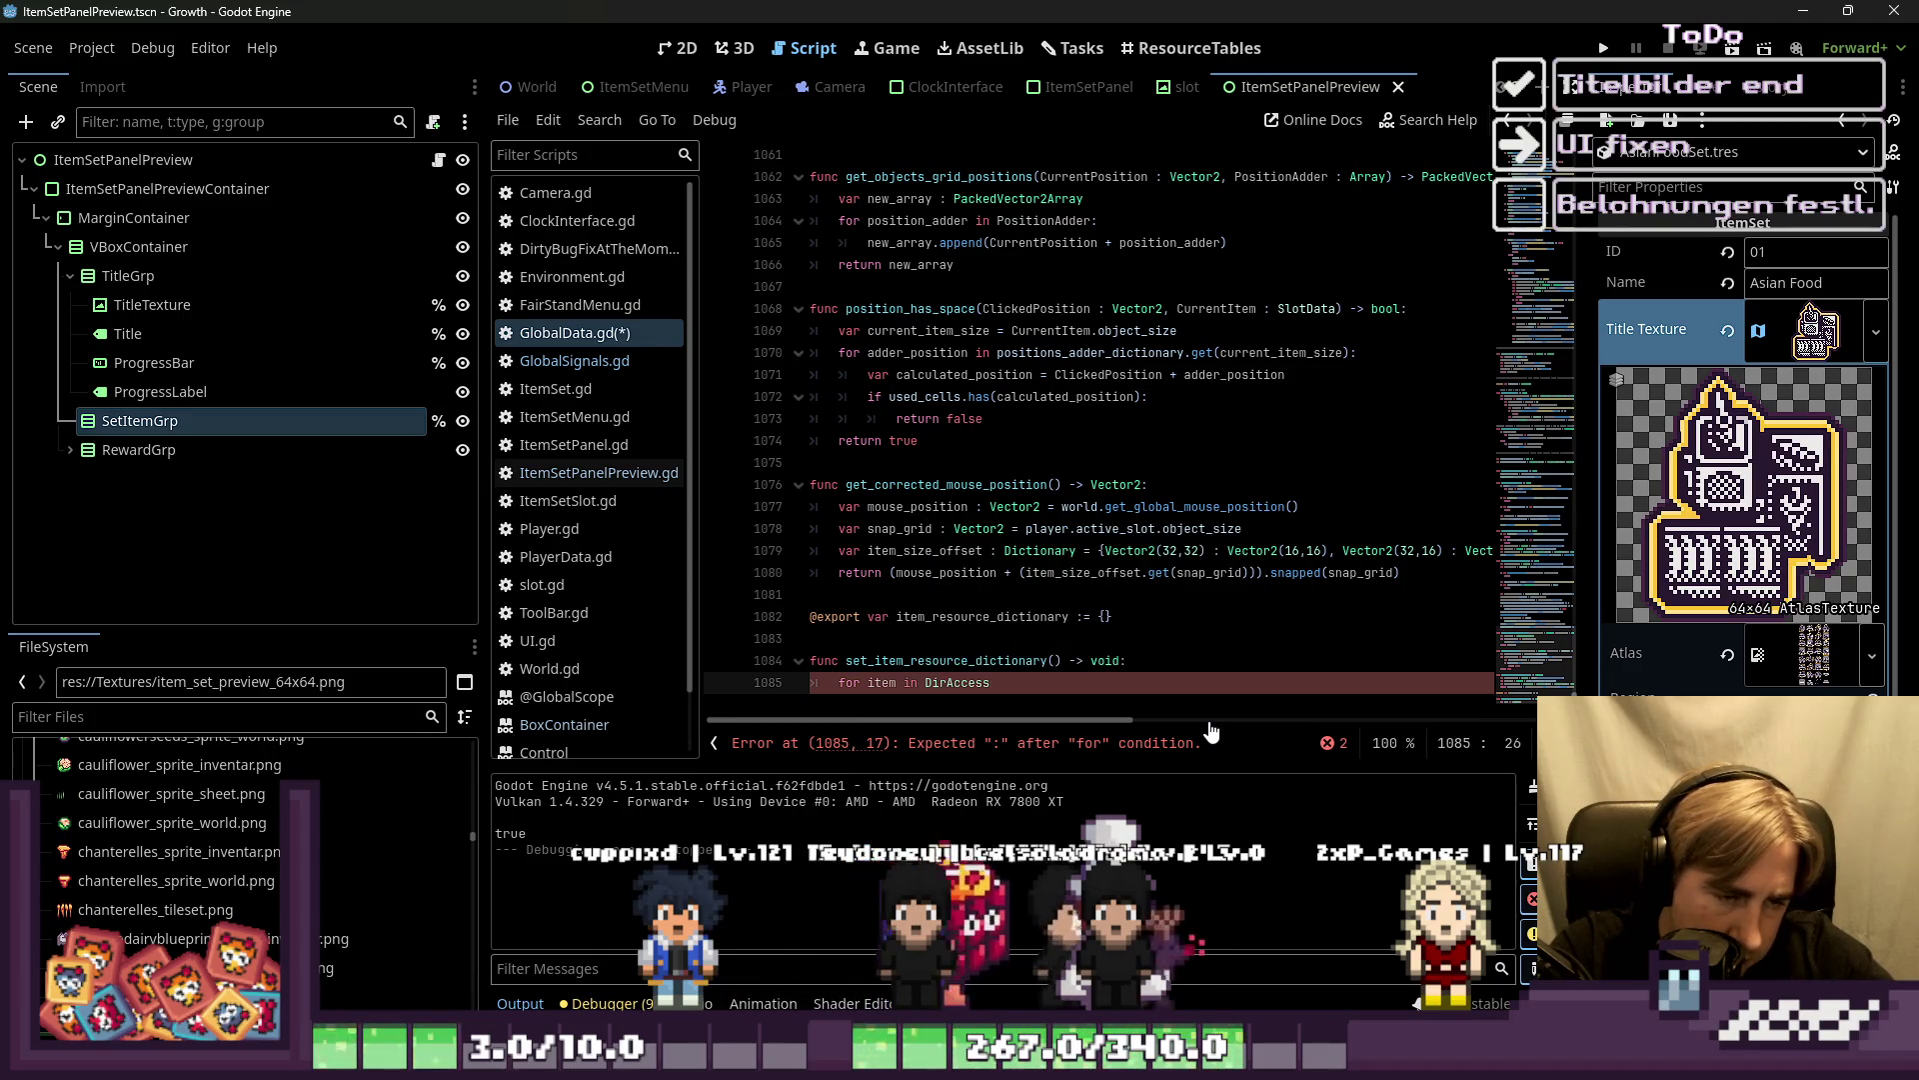
key("Return")
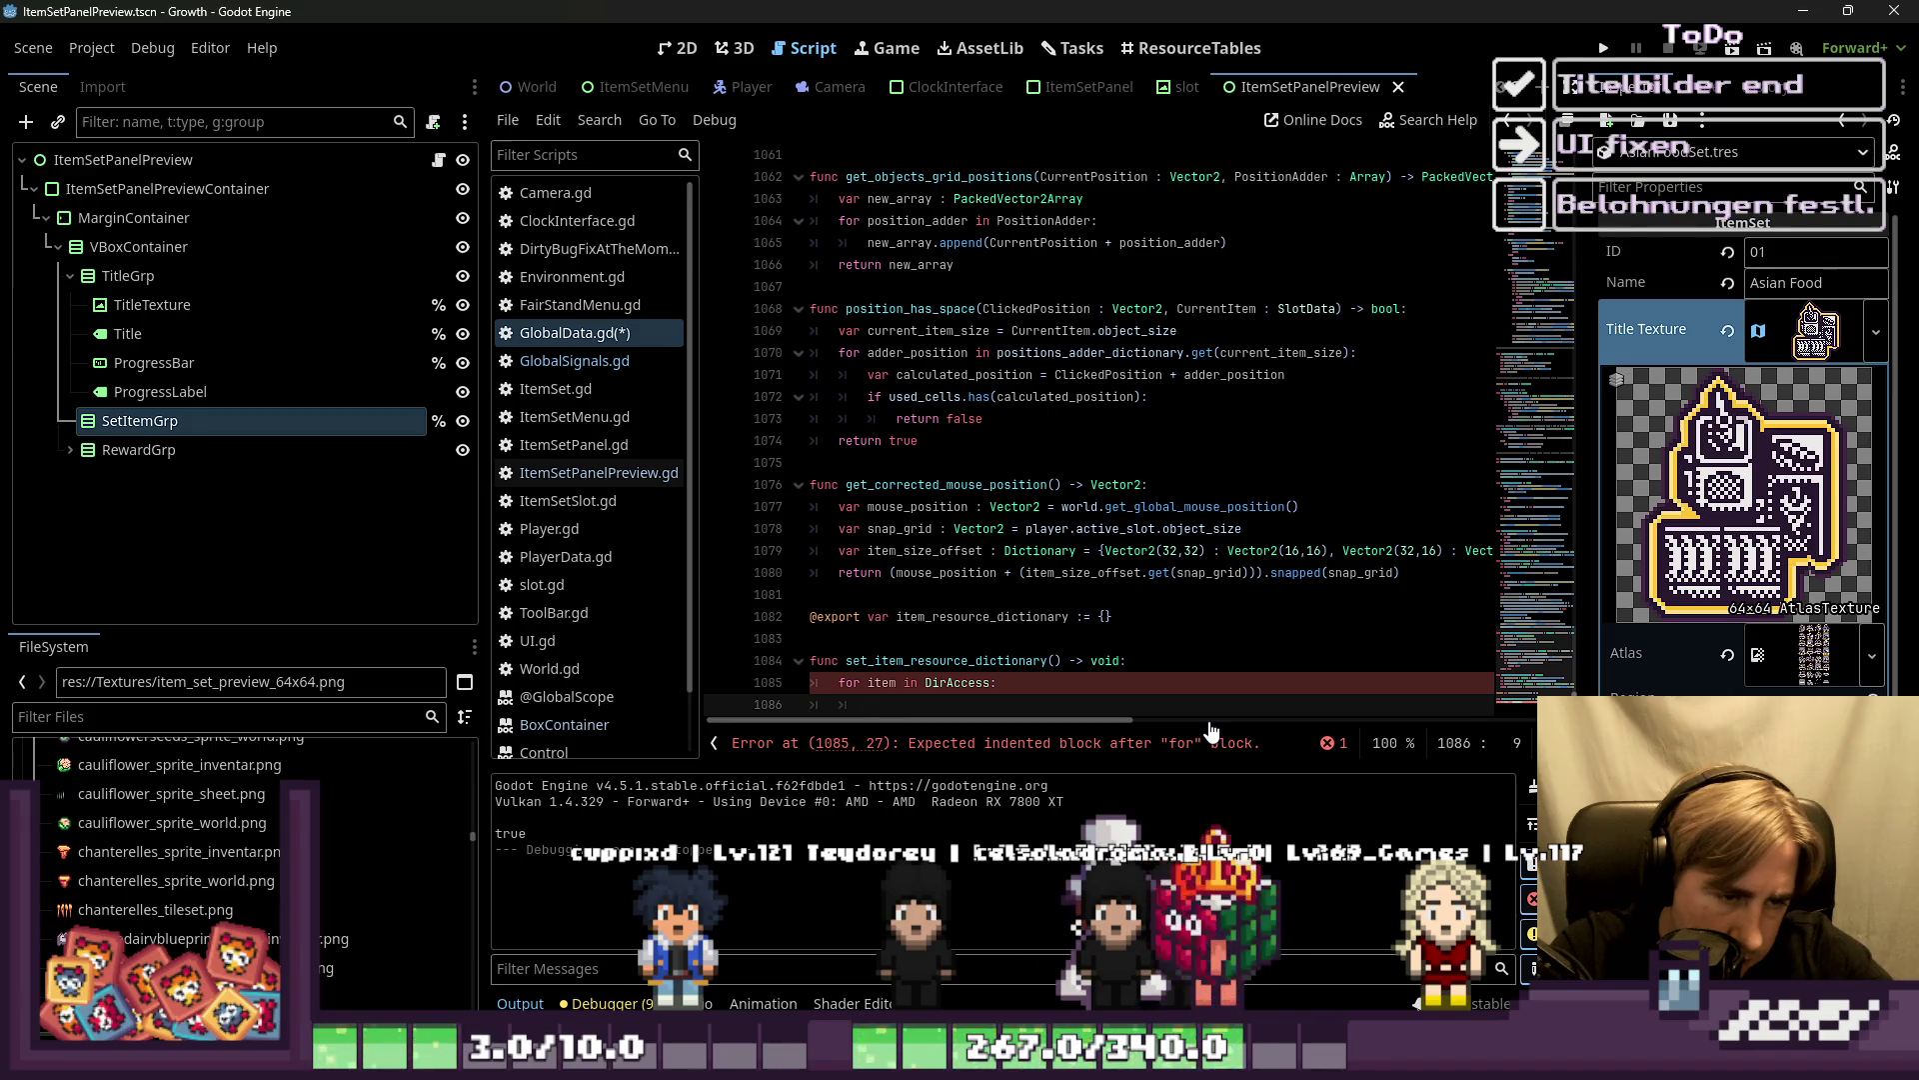
type("item.ends_with")
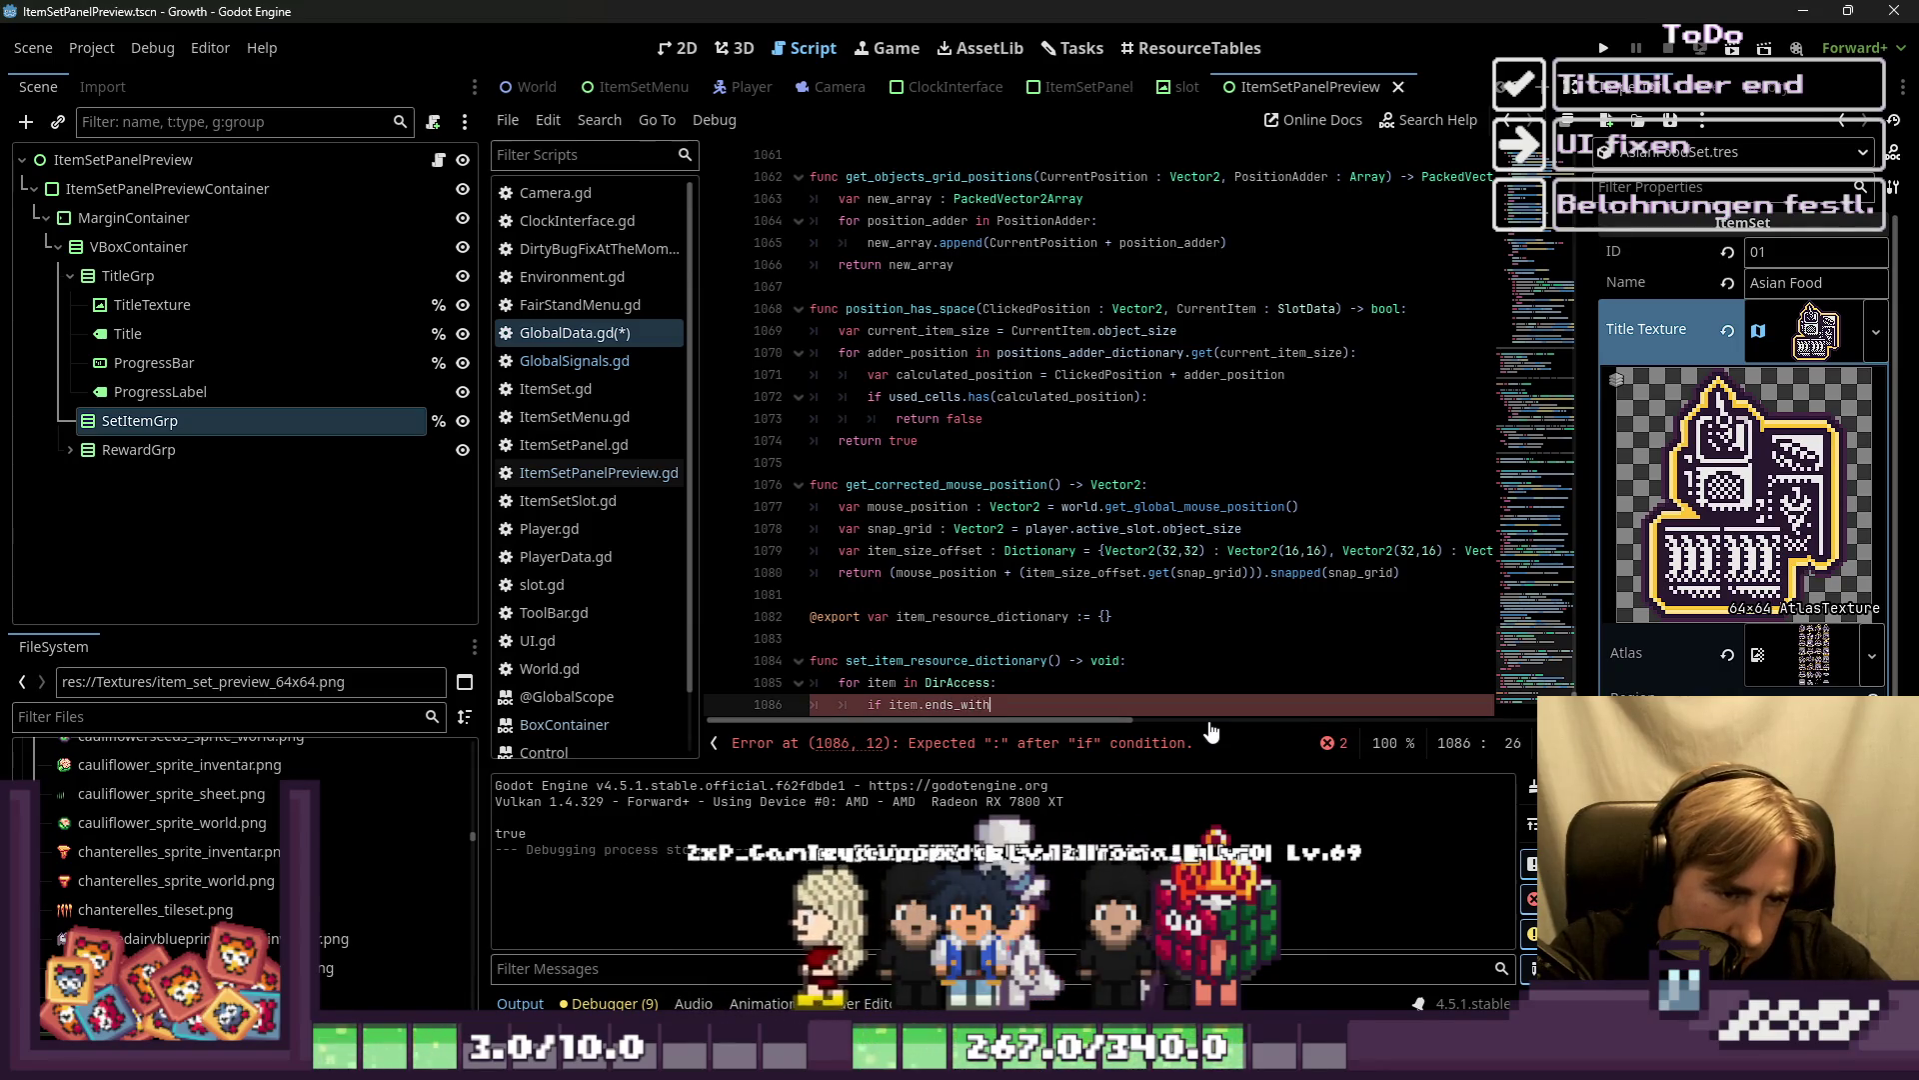
key("Up")
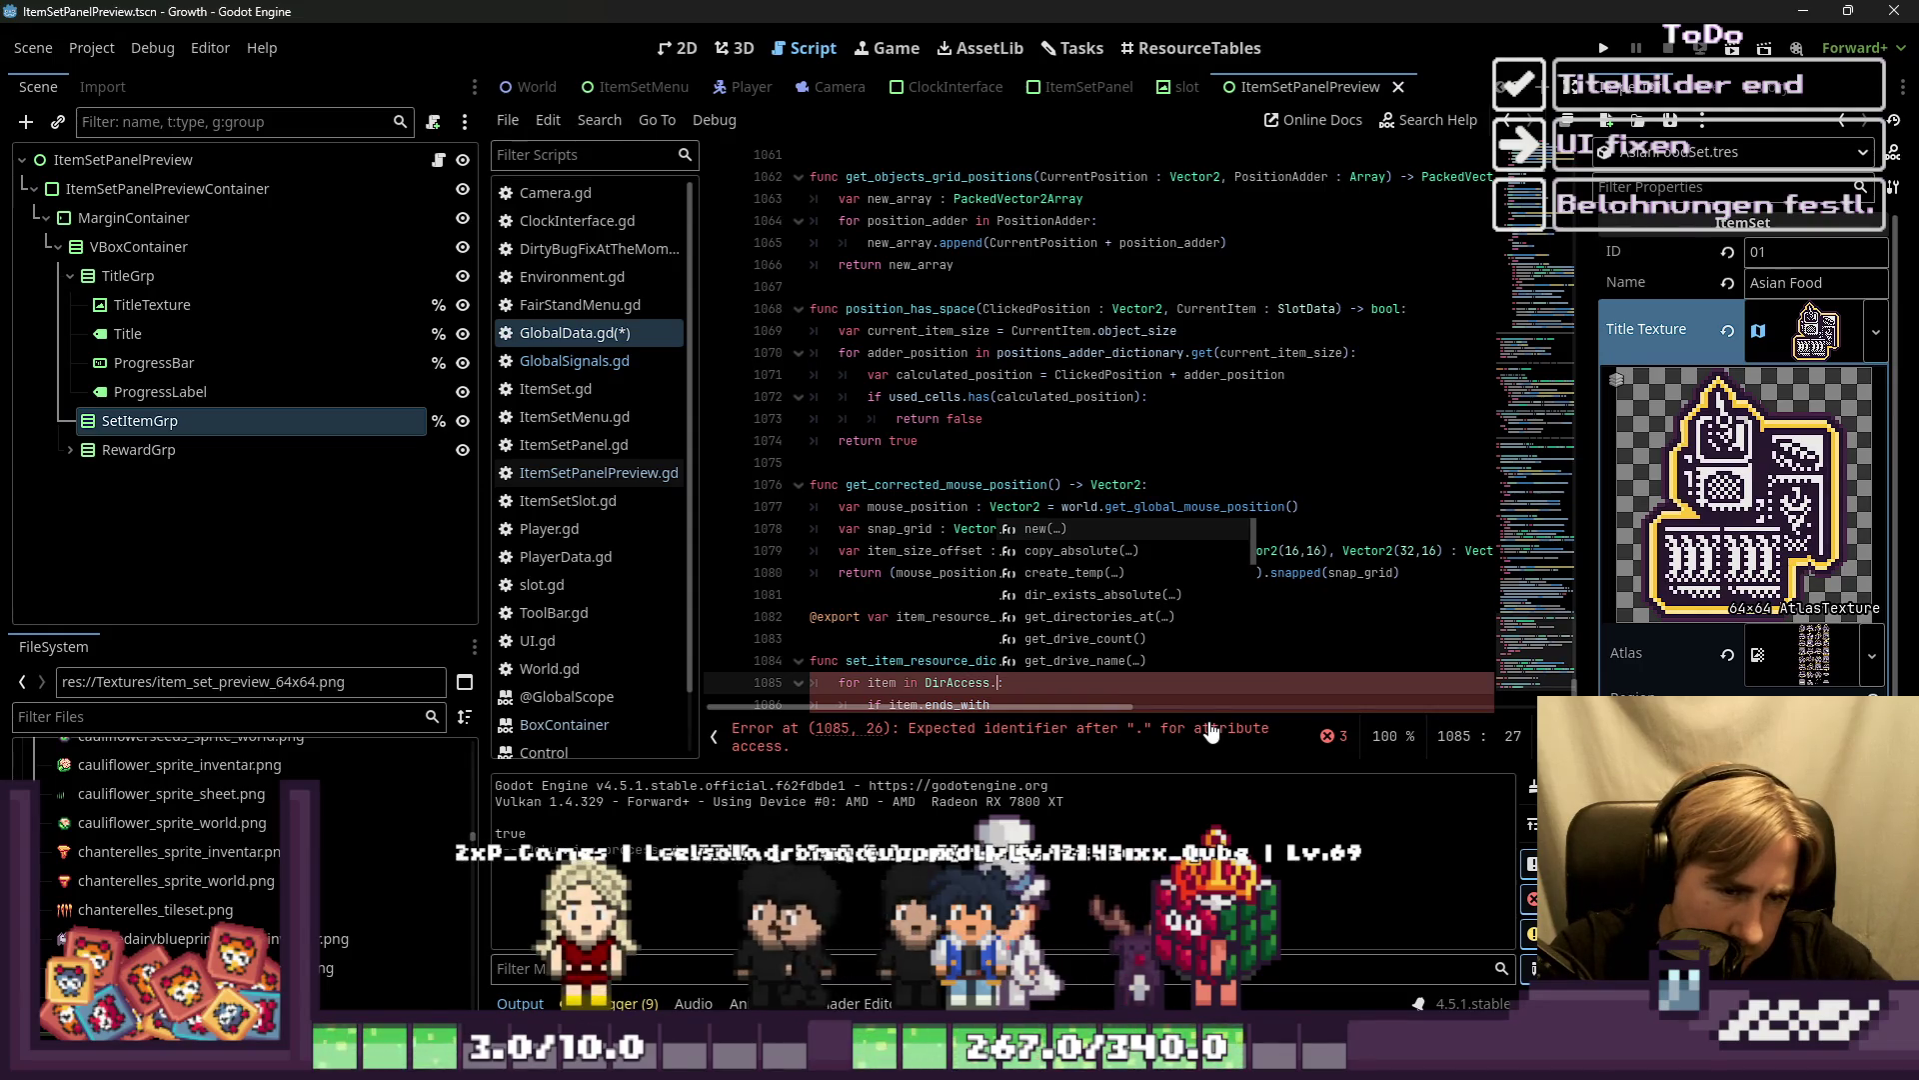
type("g")
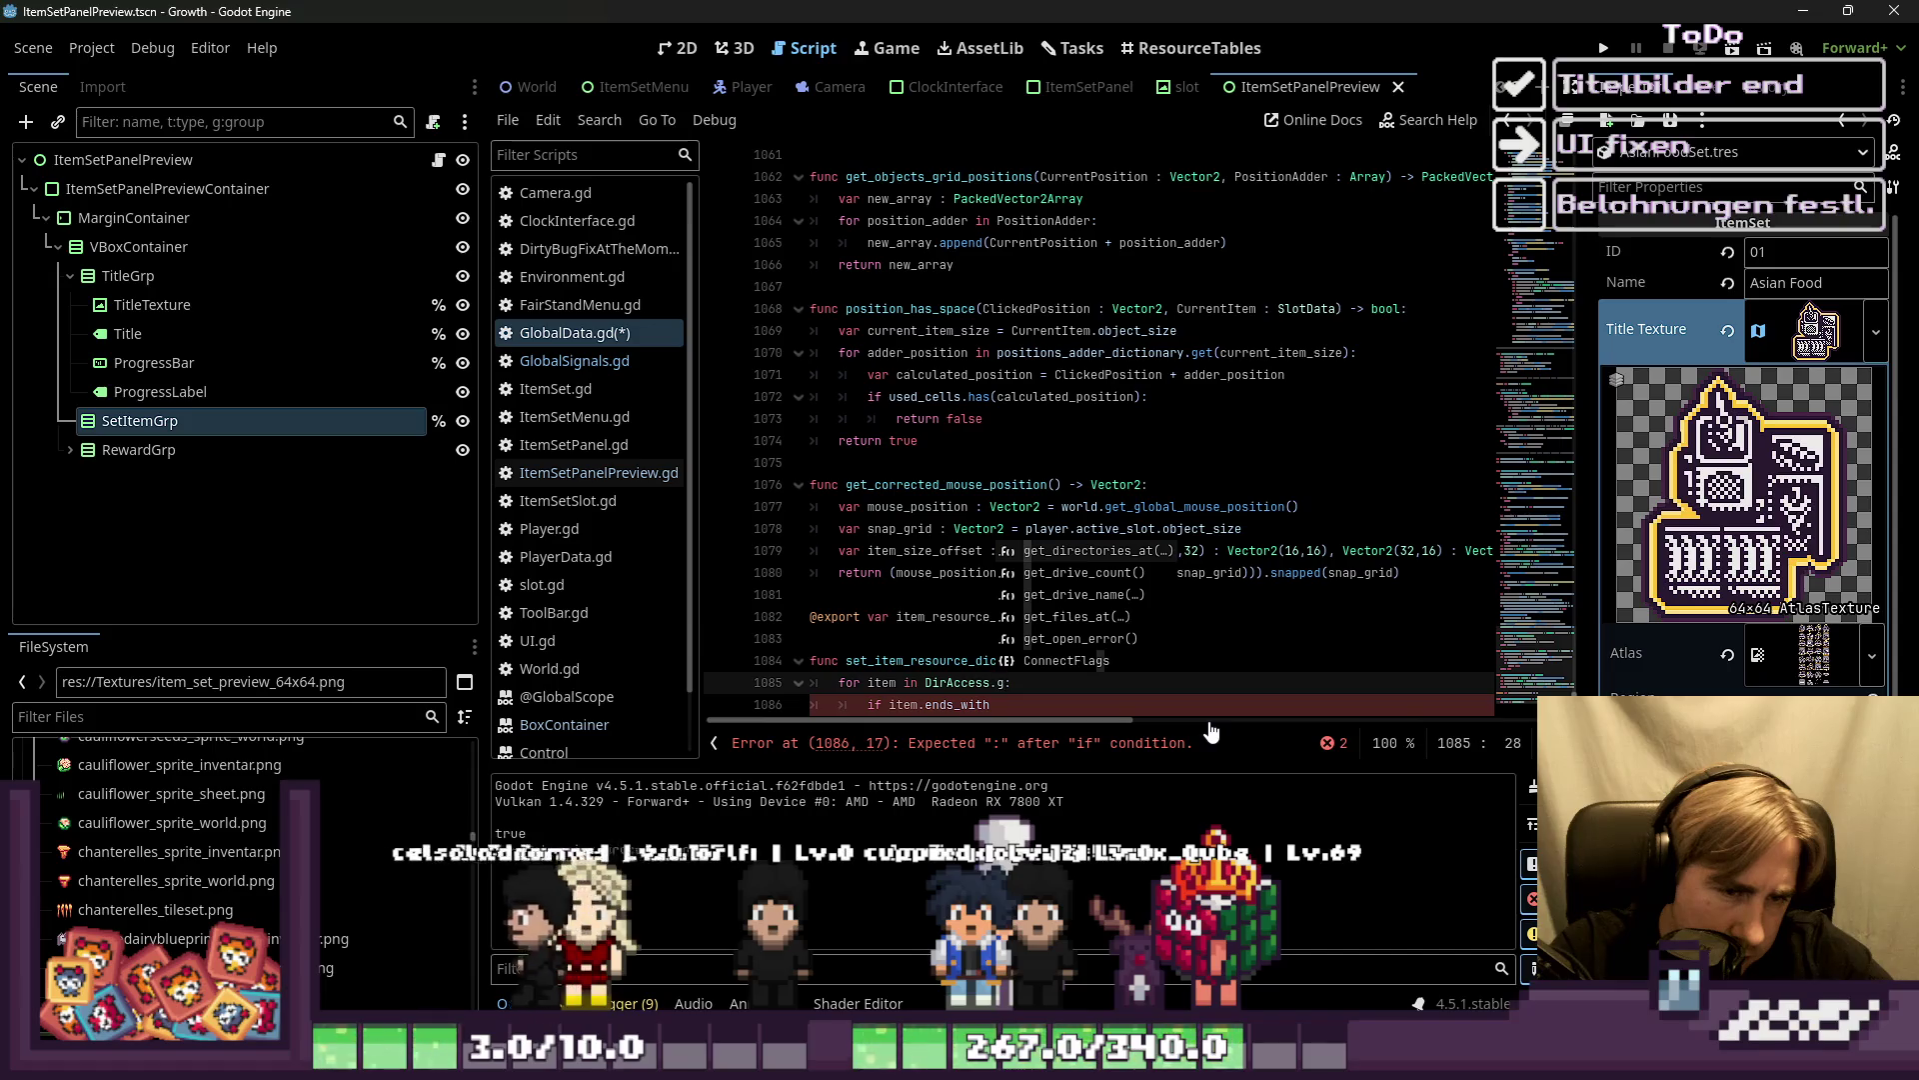
key("Down")
key("Down")
key("Down")
key("Return")
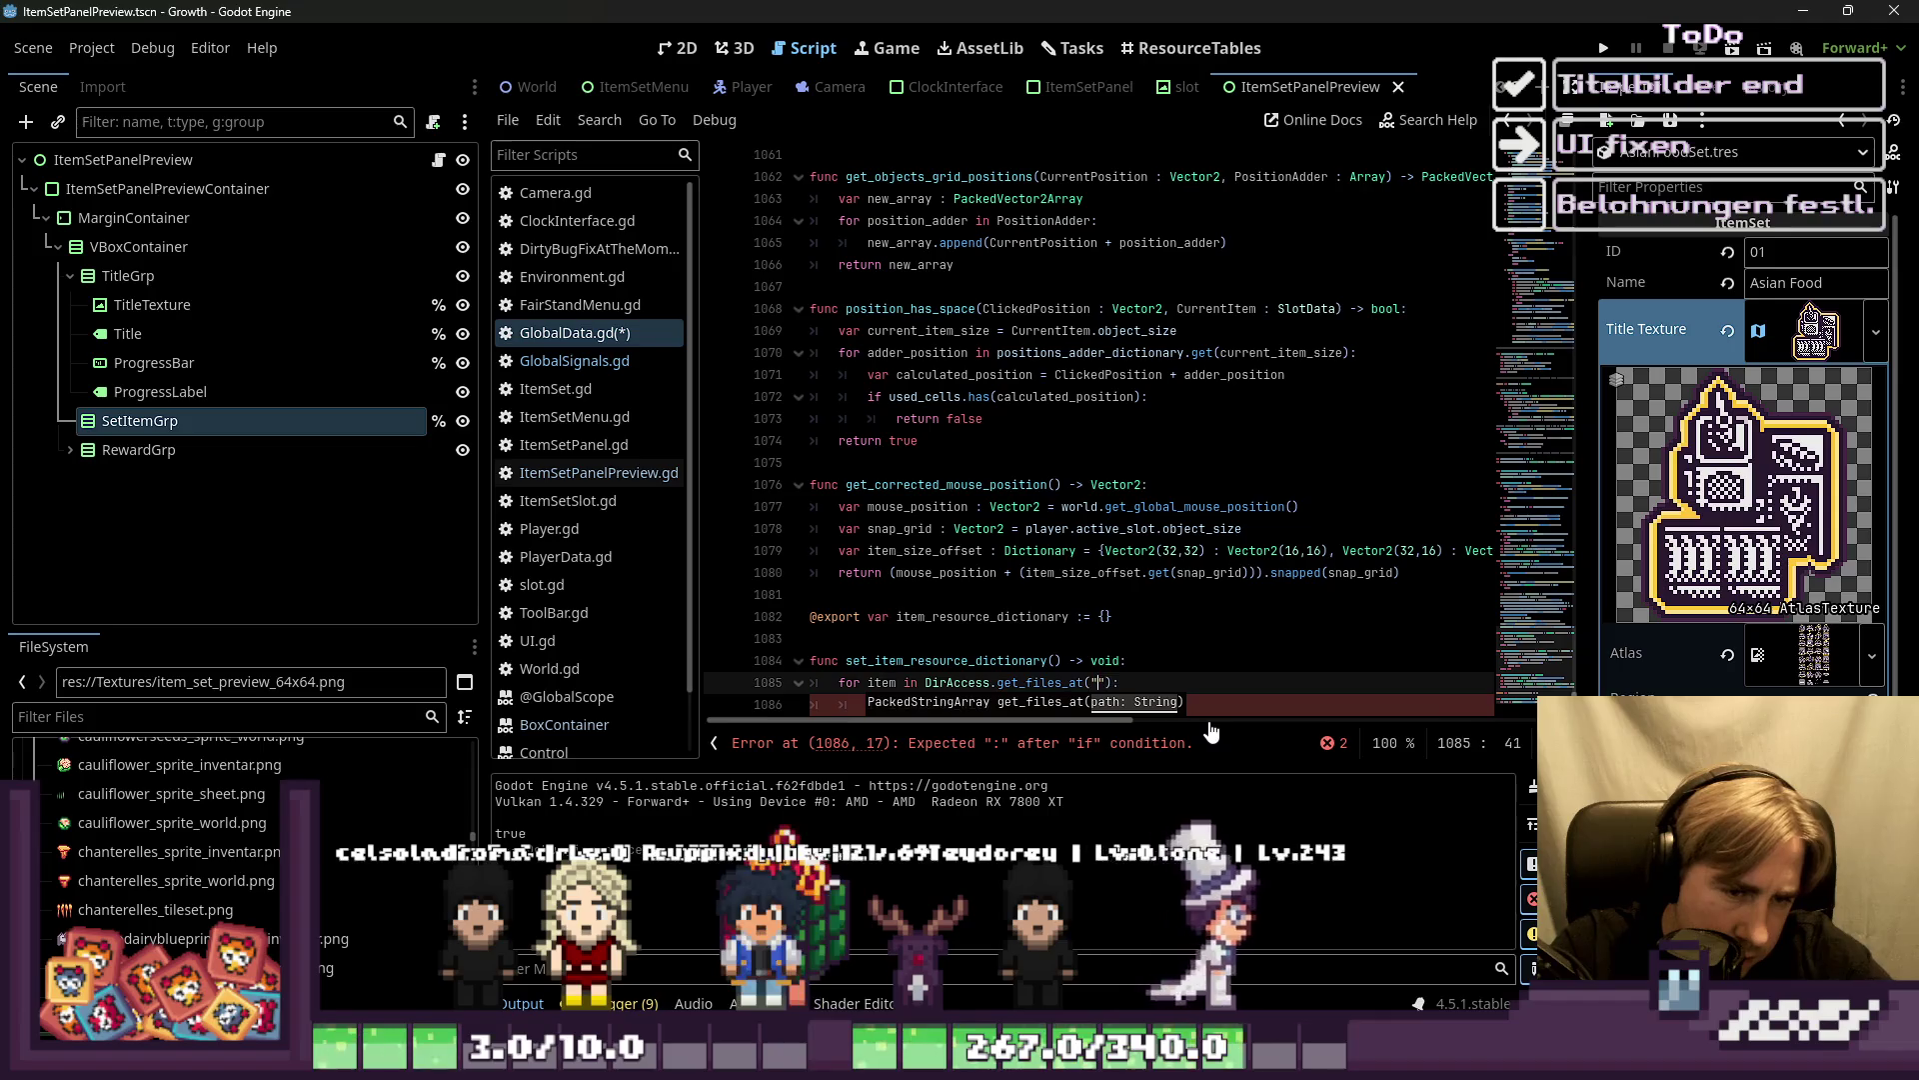
type("\"res://")
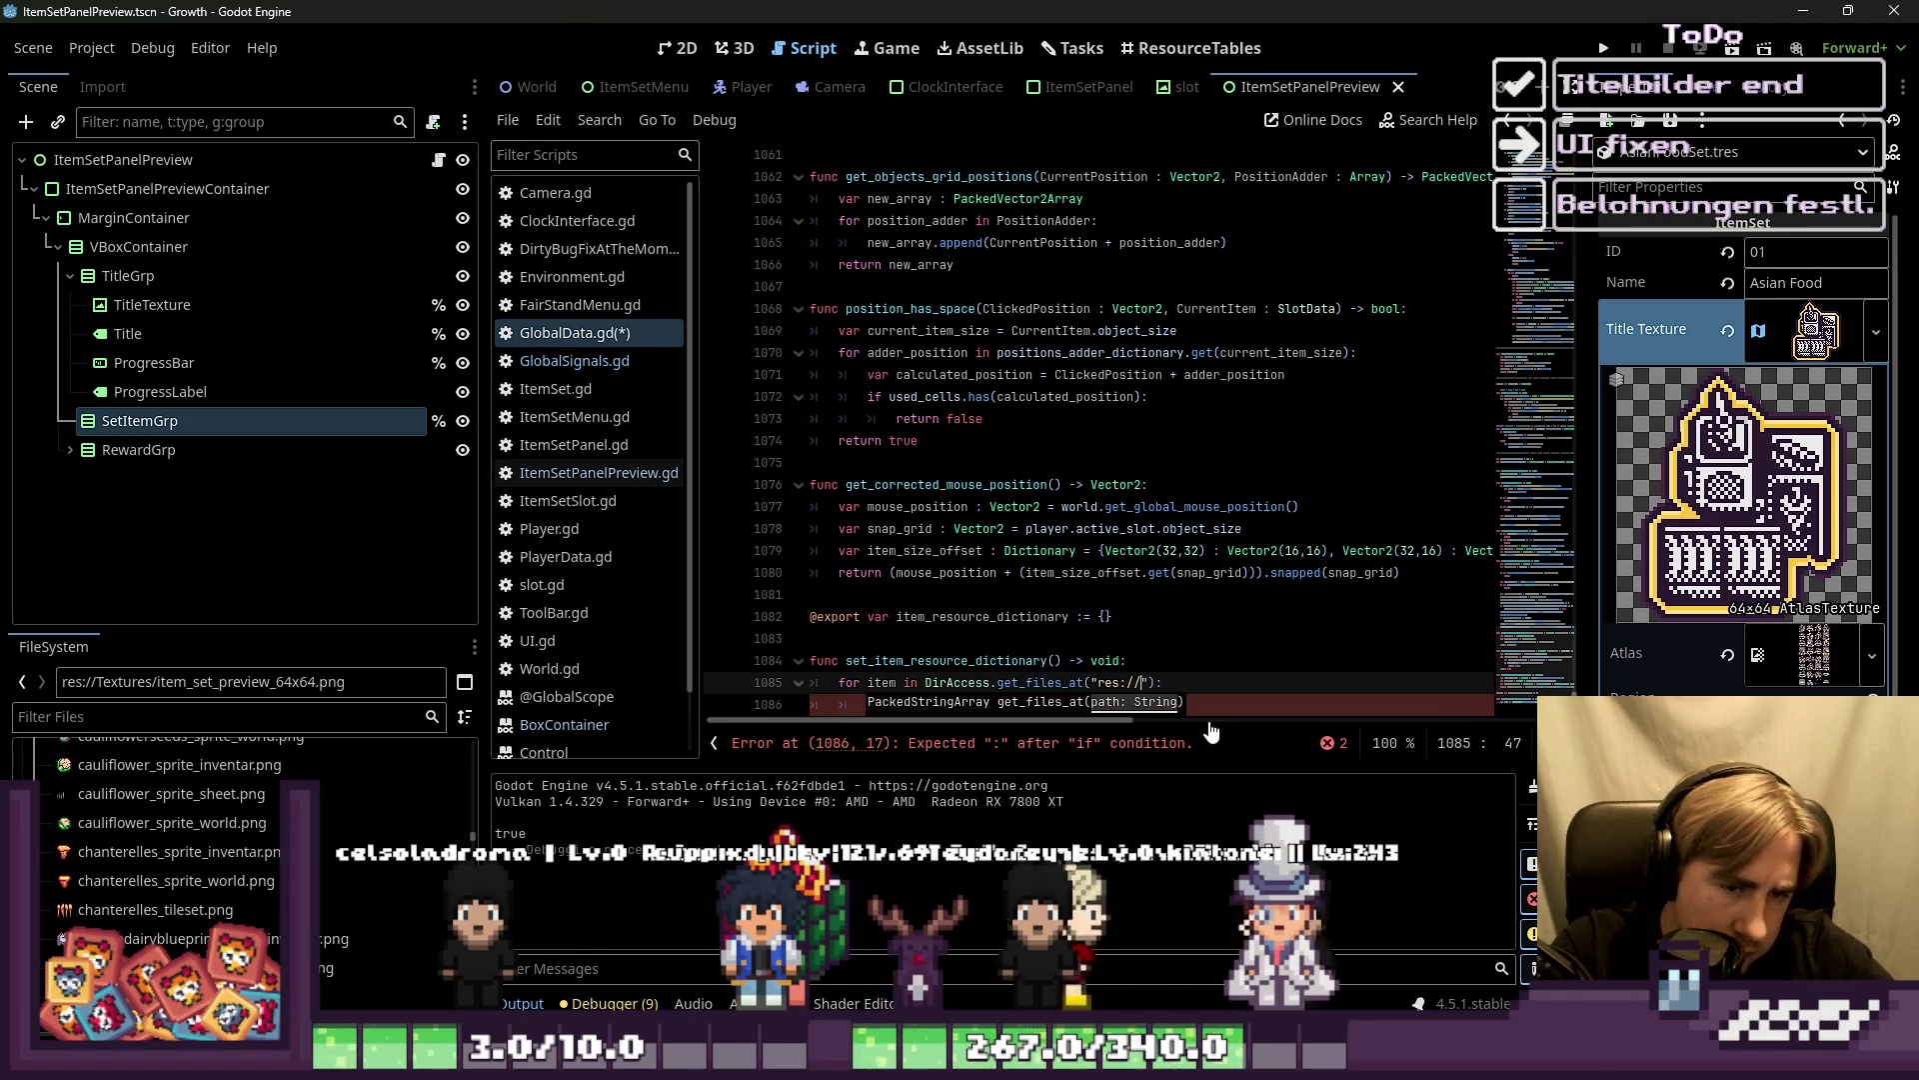
type("Resour")
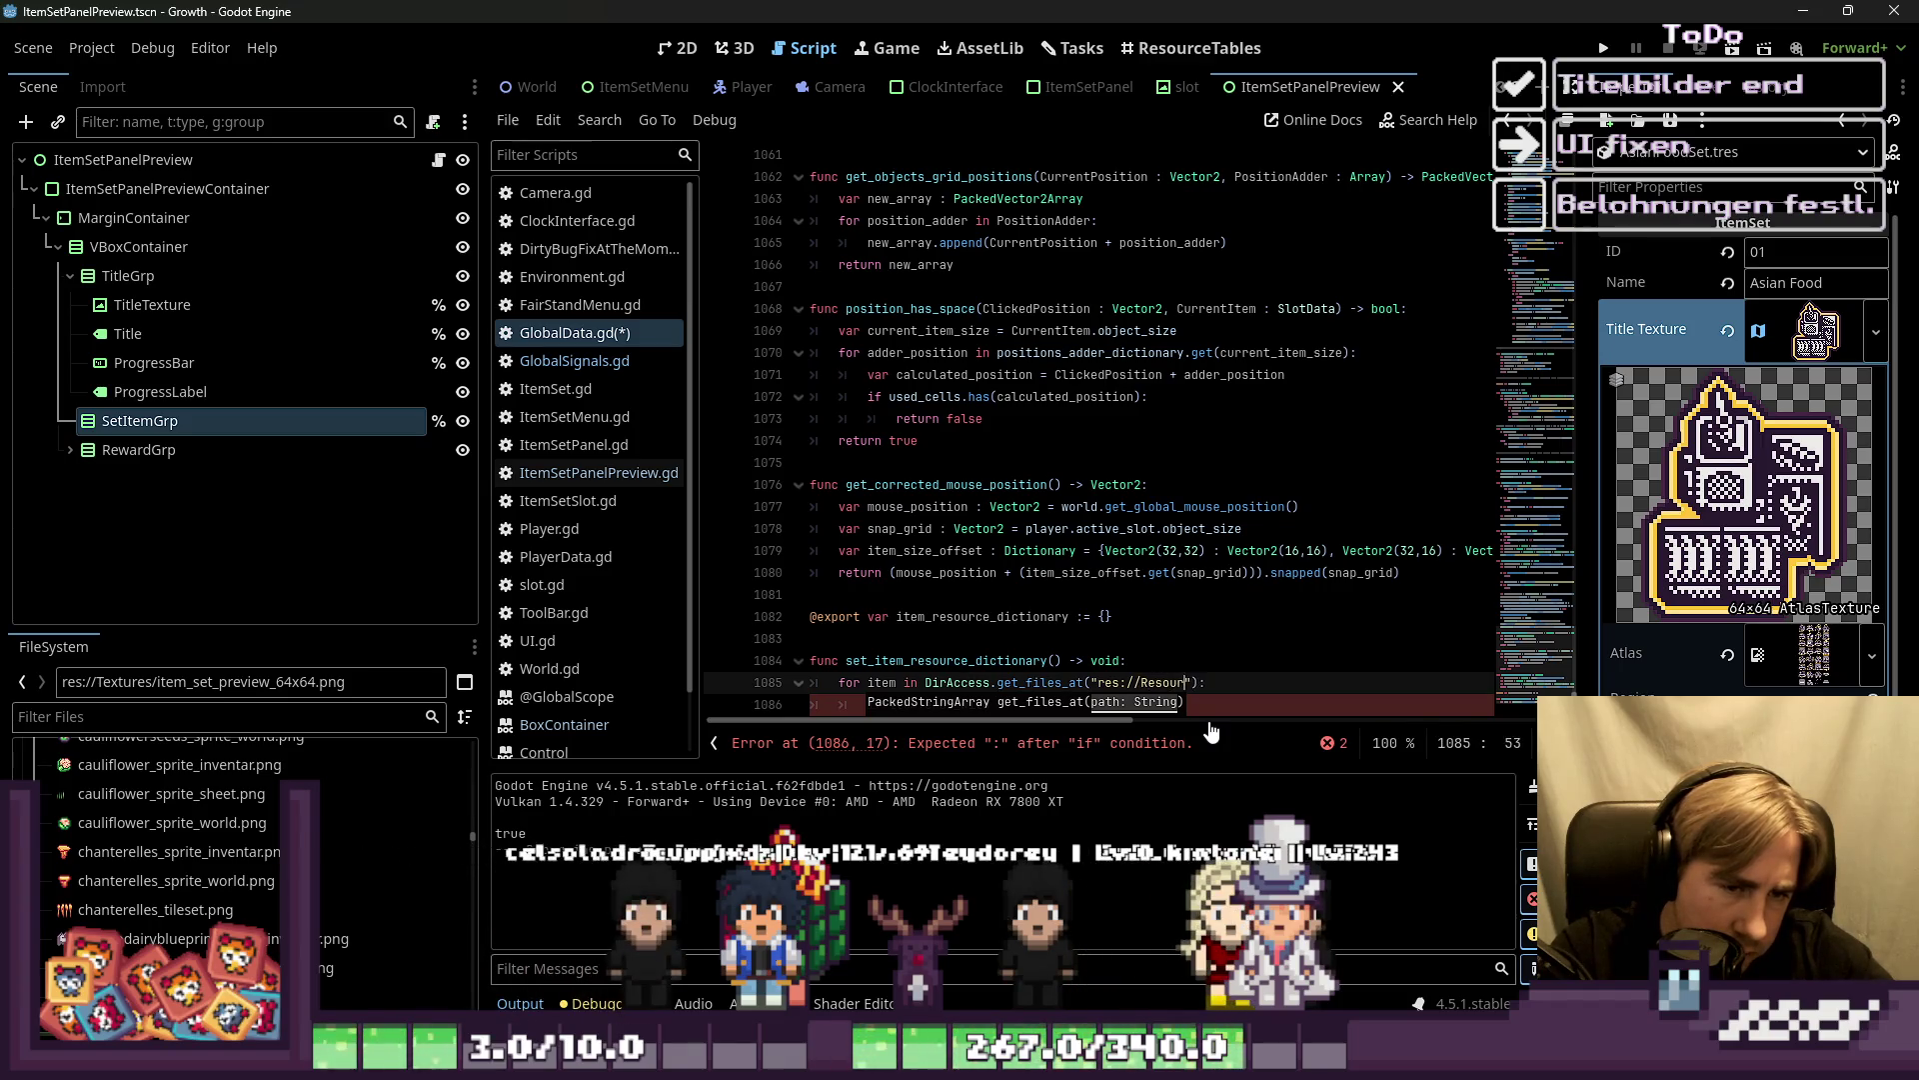
type("/I")
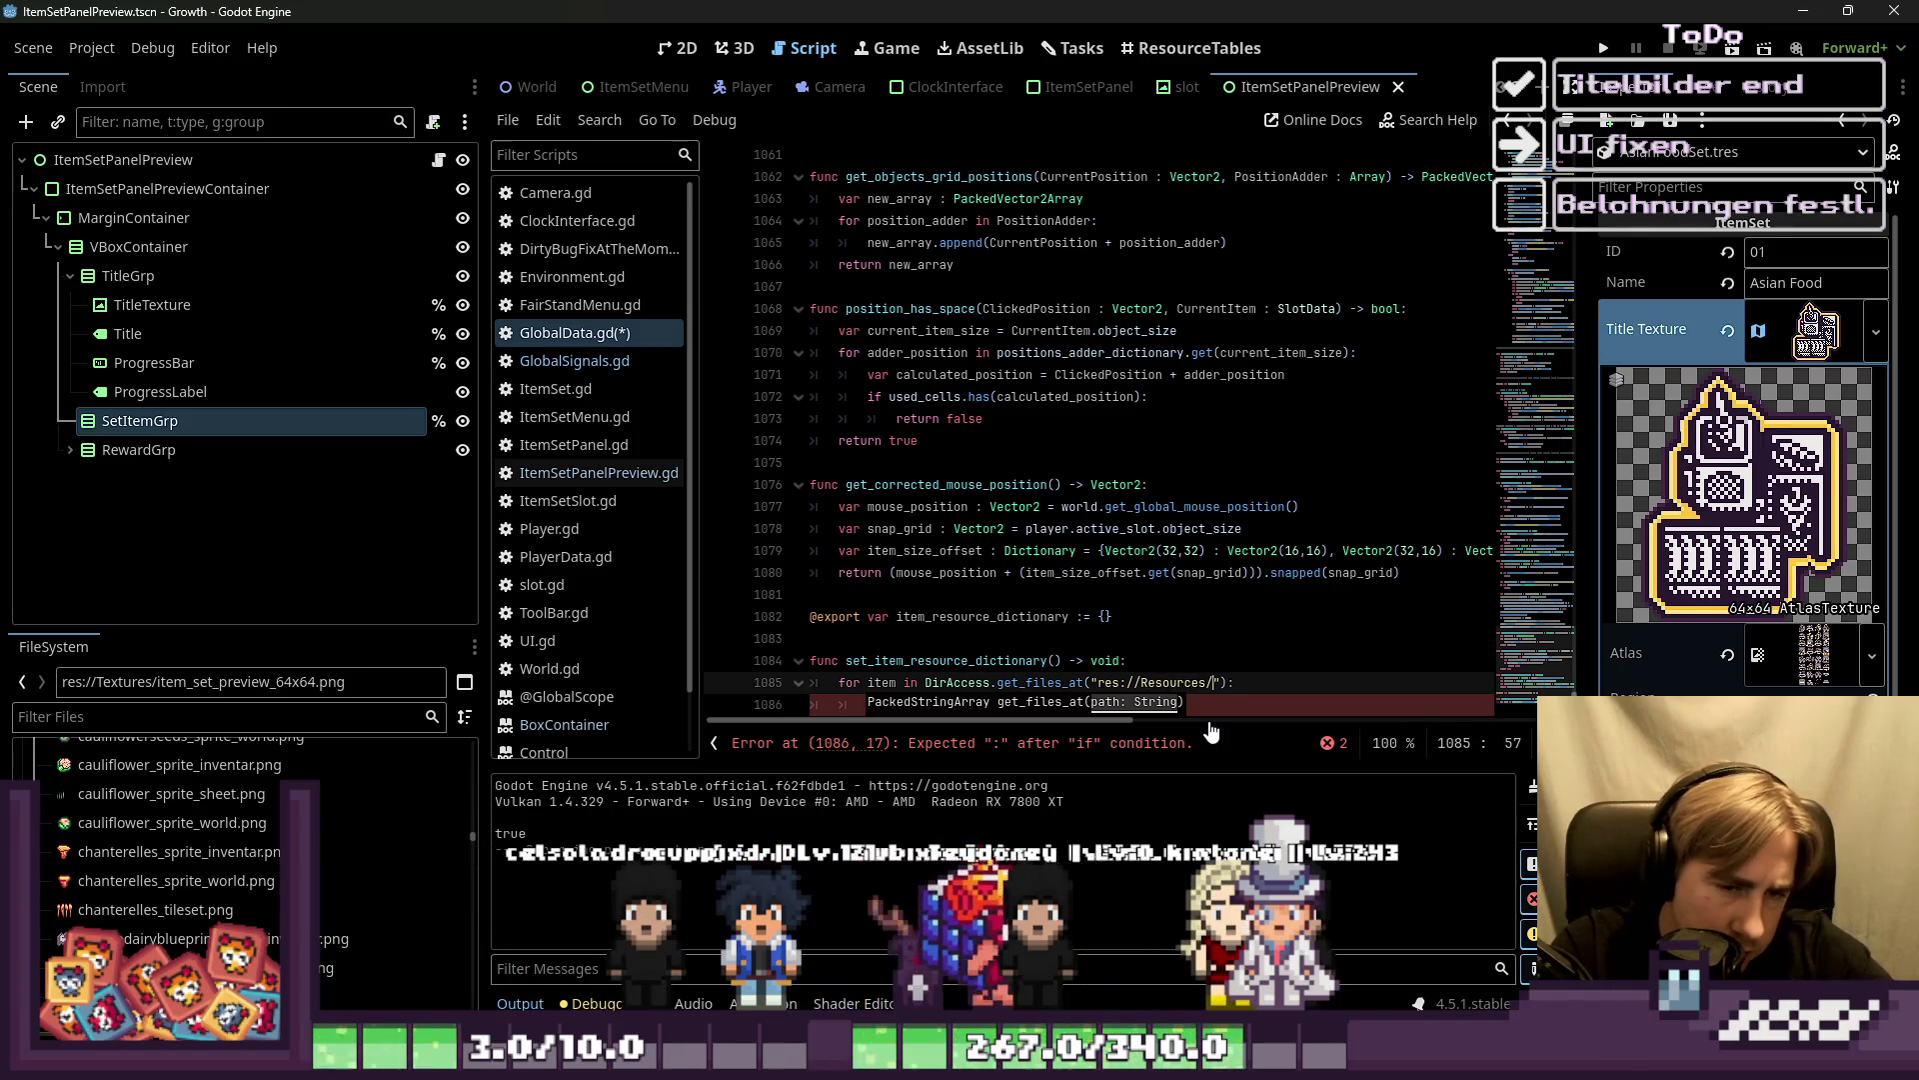
type("em")
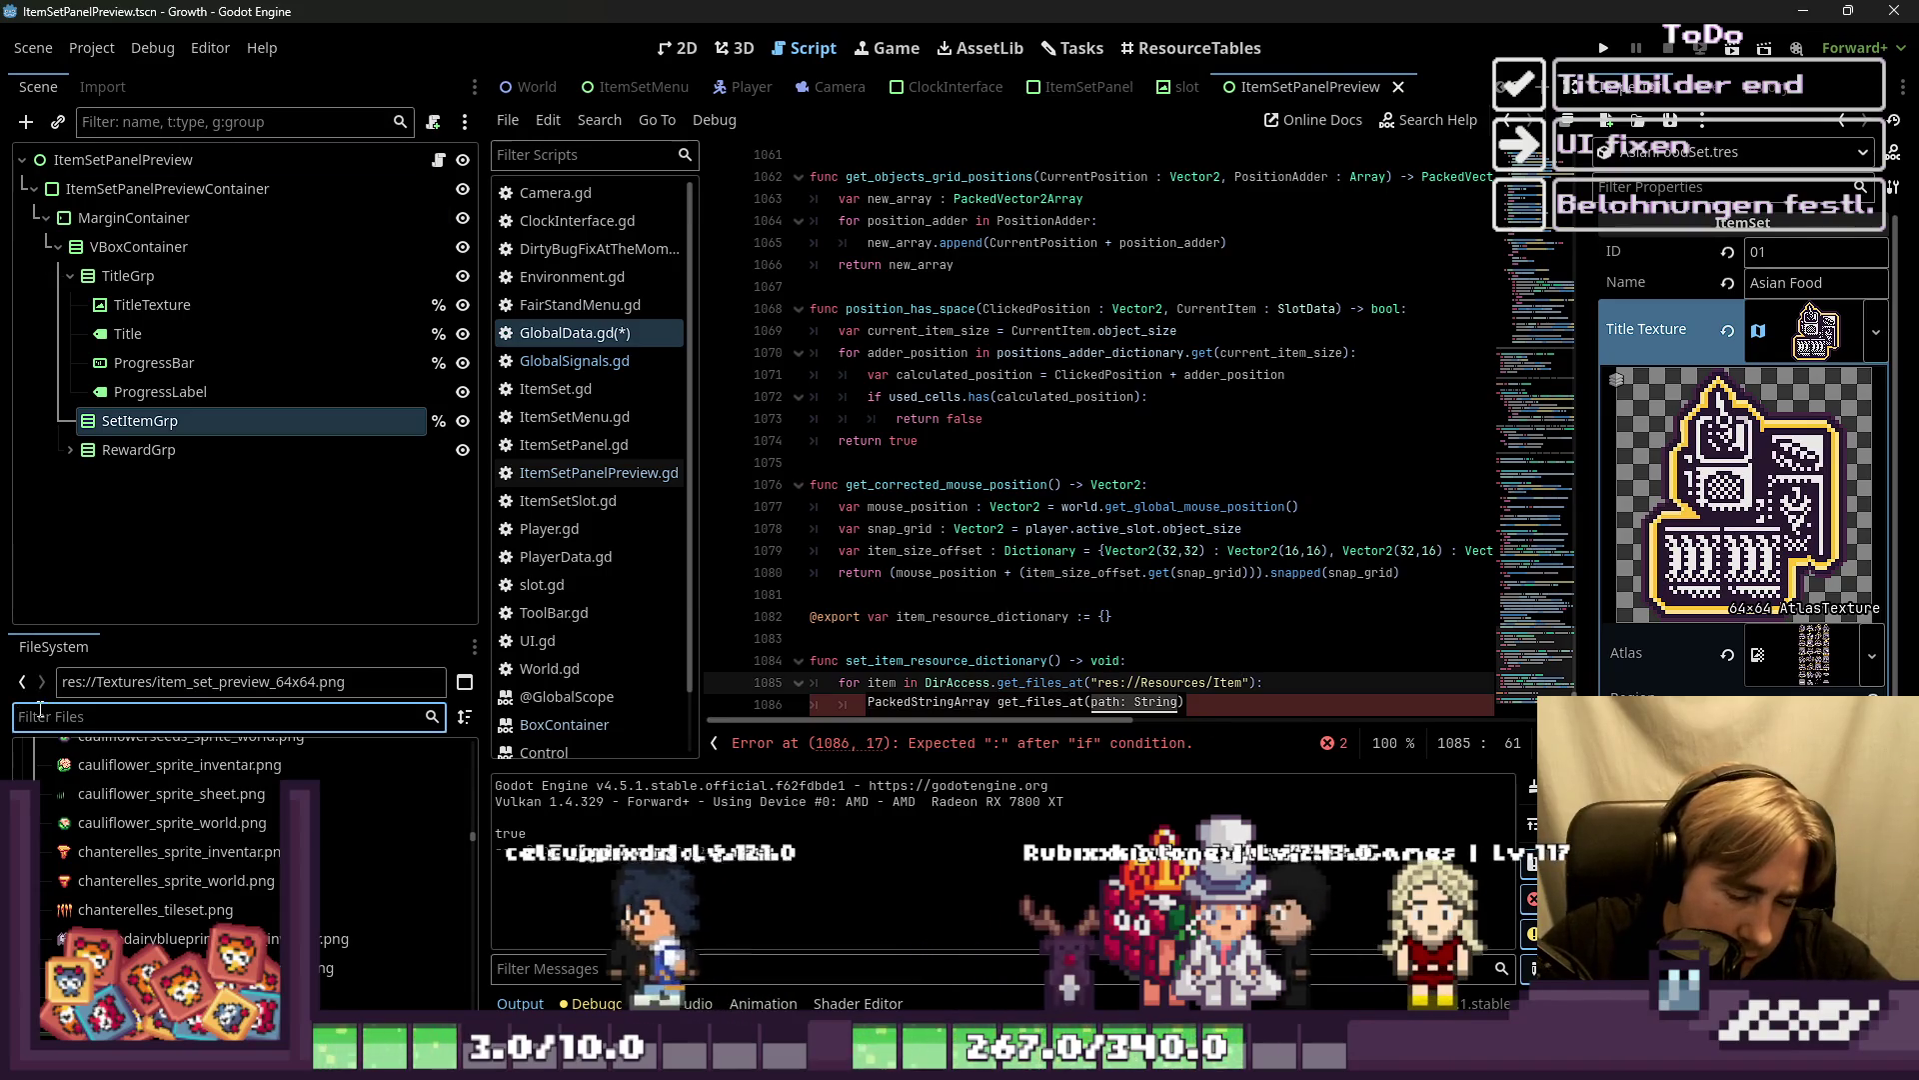
type("Res")
Look up the ItemSlotResources folder in FileSystem and select 'Item' in the loop's path string
scroll(200, 849, "up", 3)
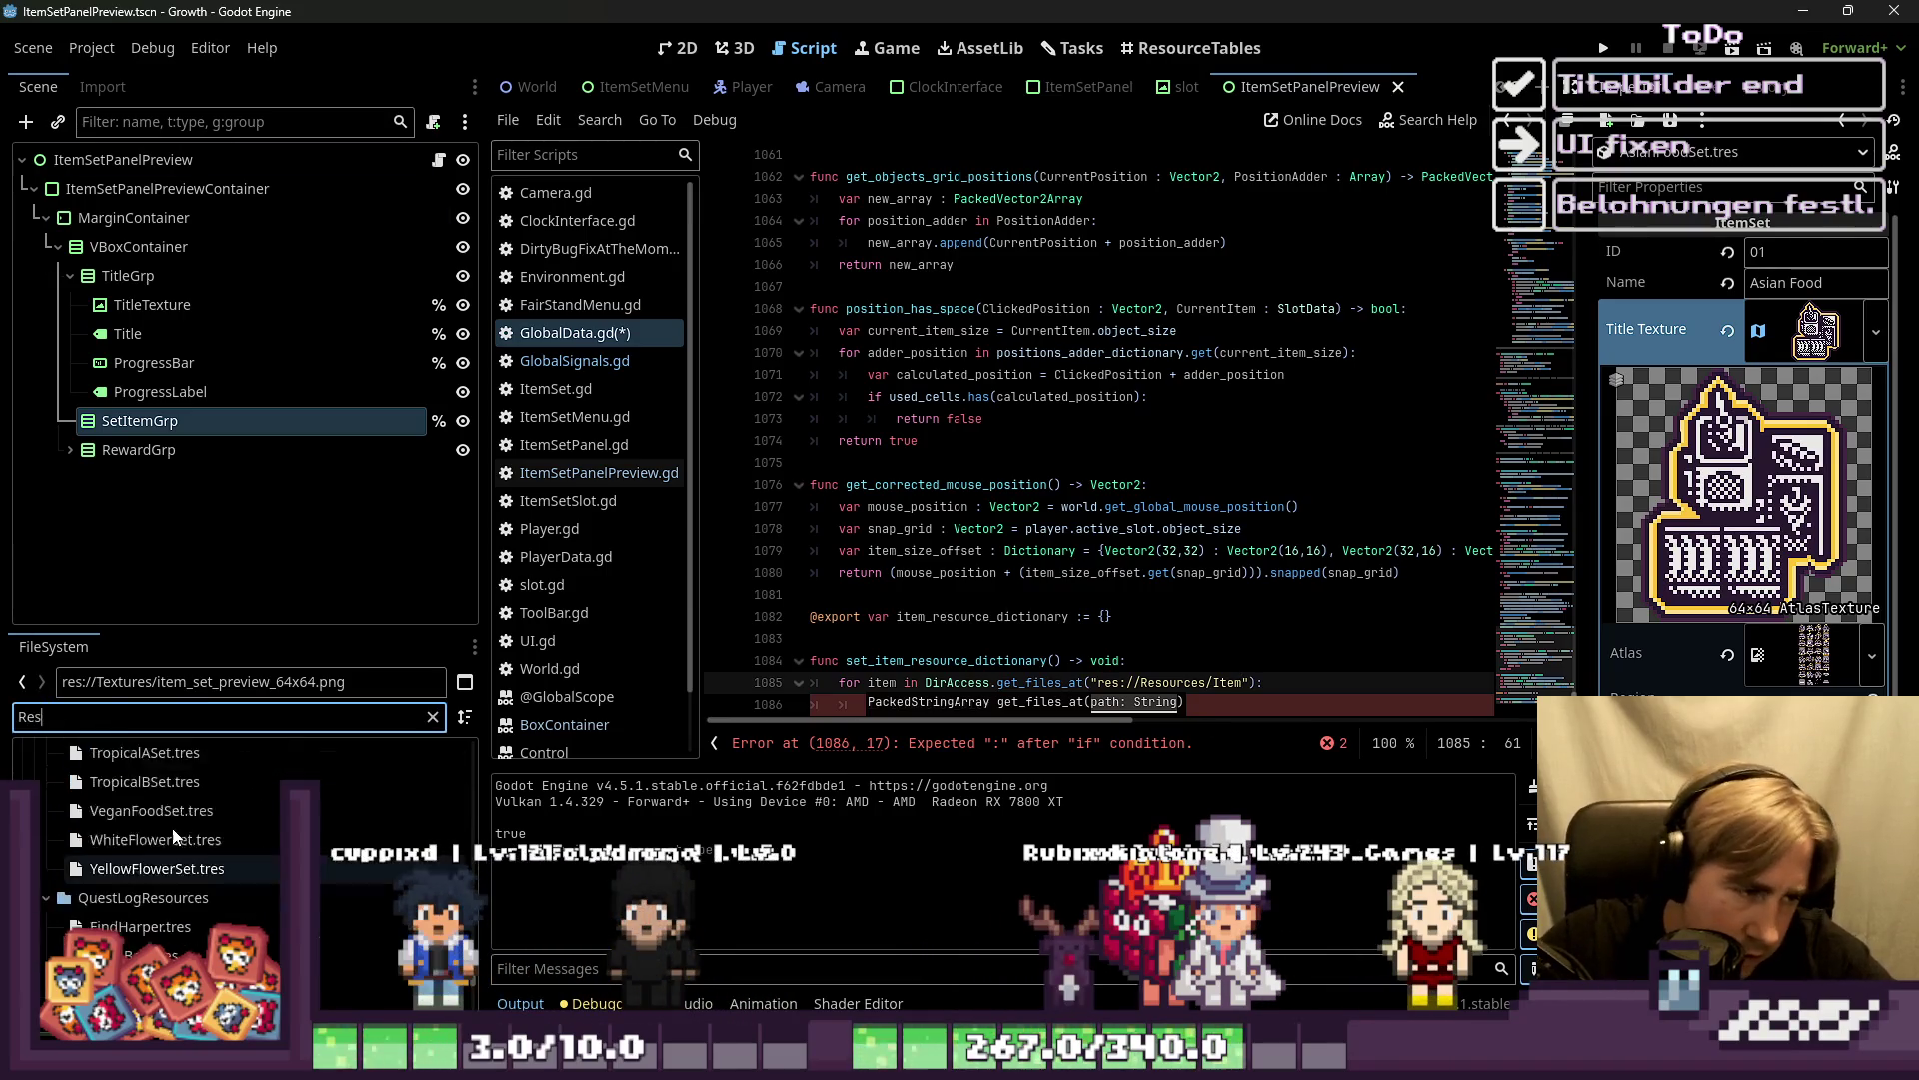
scroll(270, 836, "up", 10)
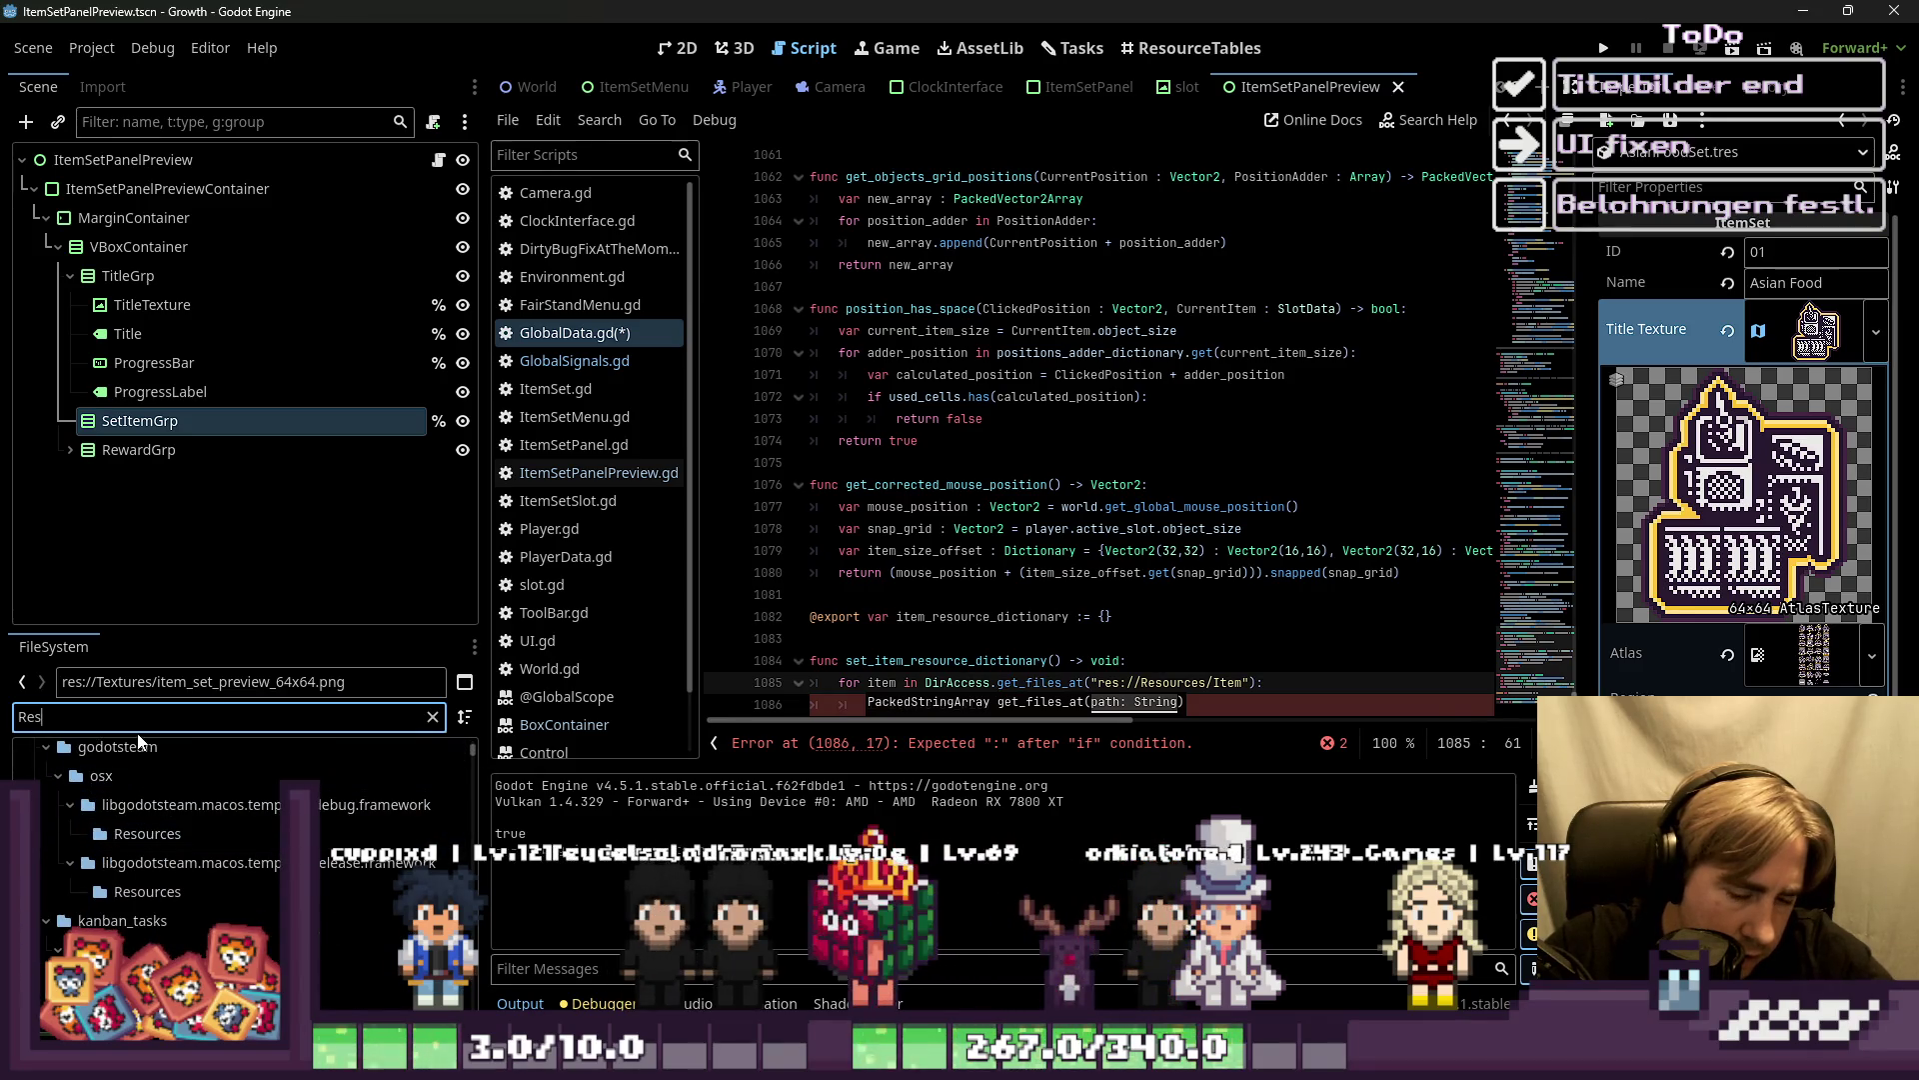
scroll(165, 917, "up", 2)
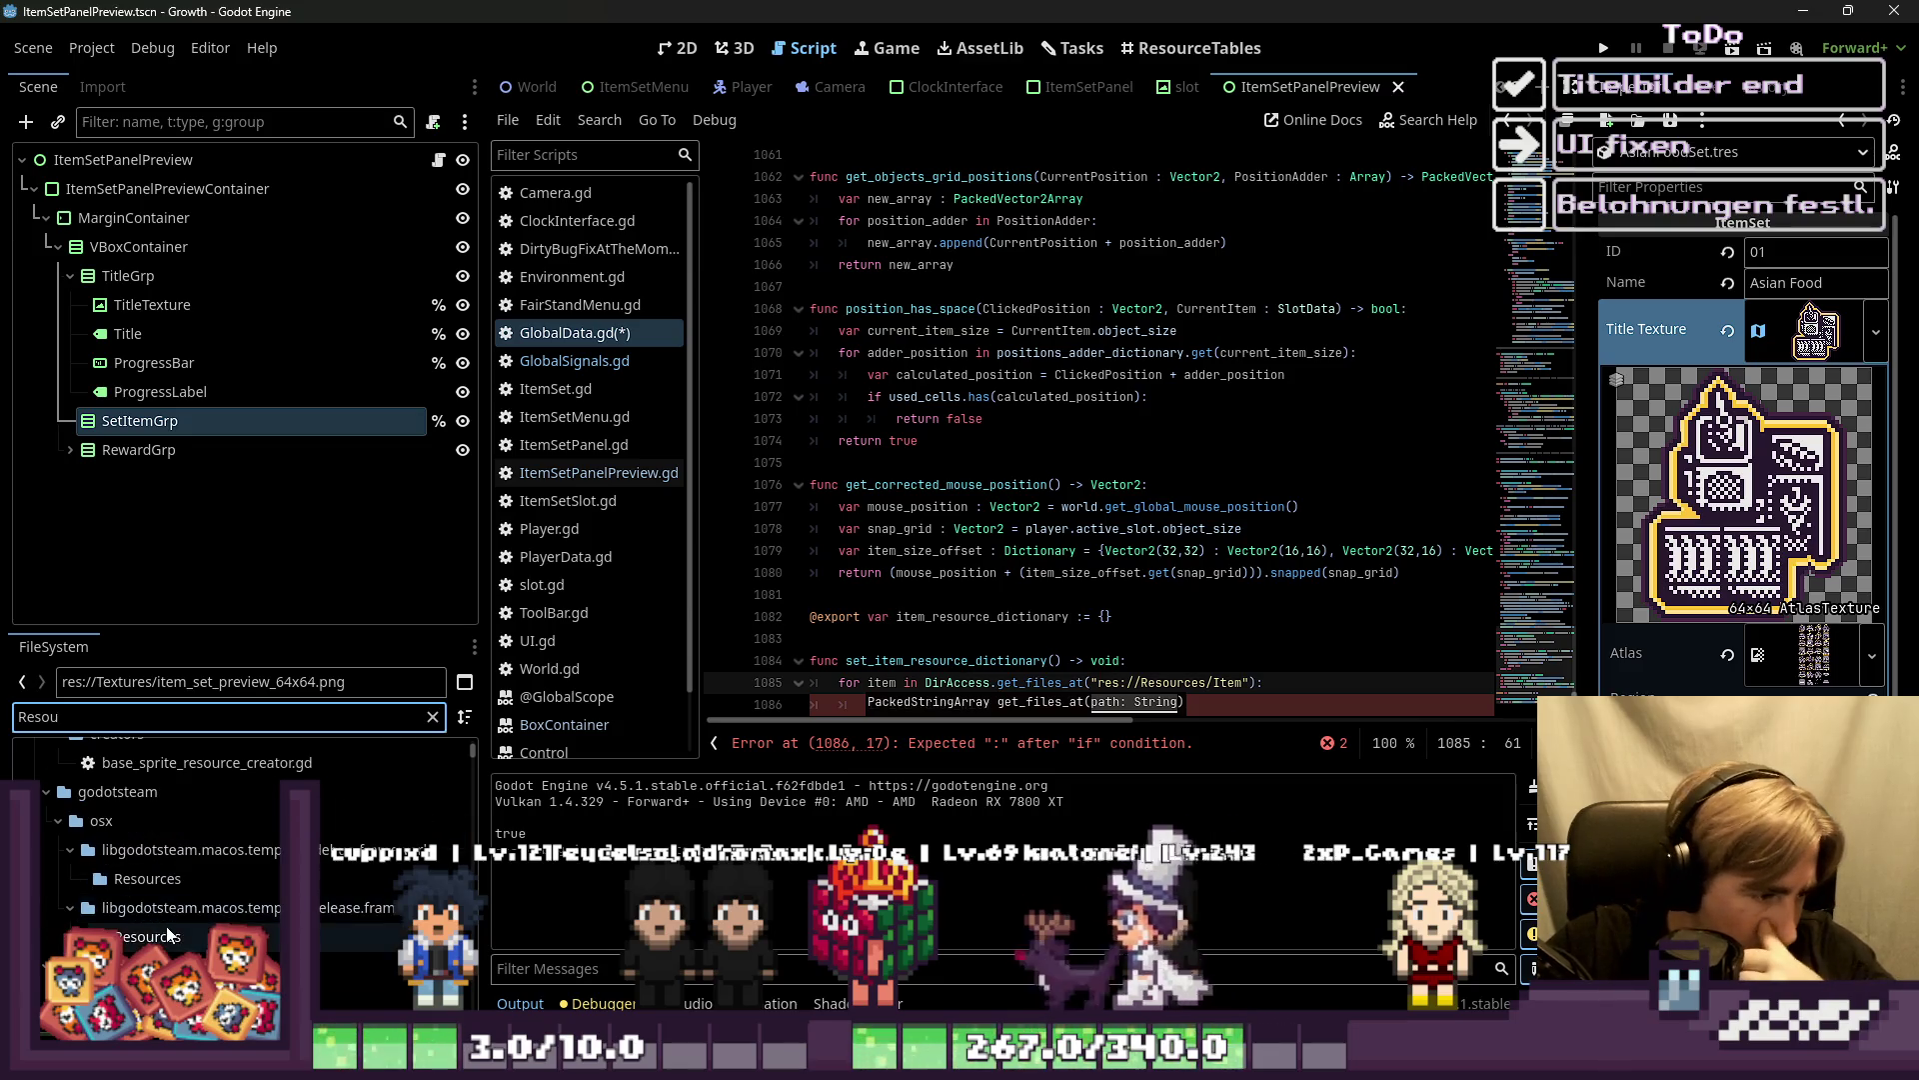
scroll(106, 903, "down", 8)
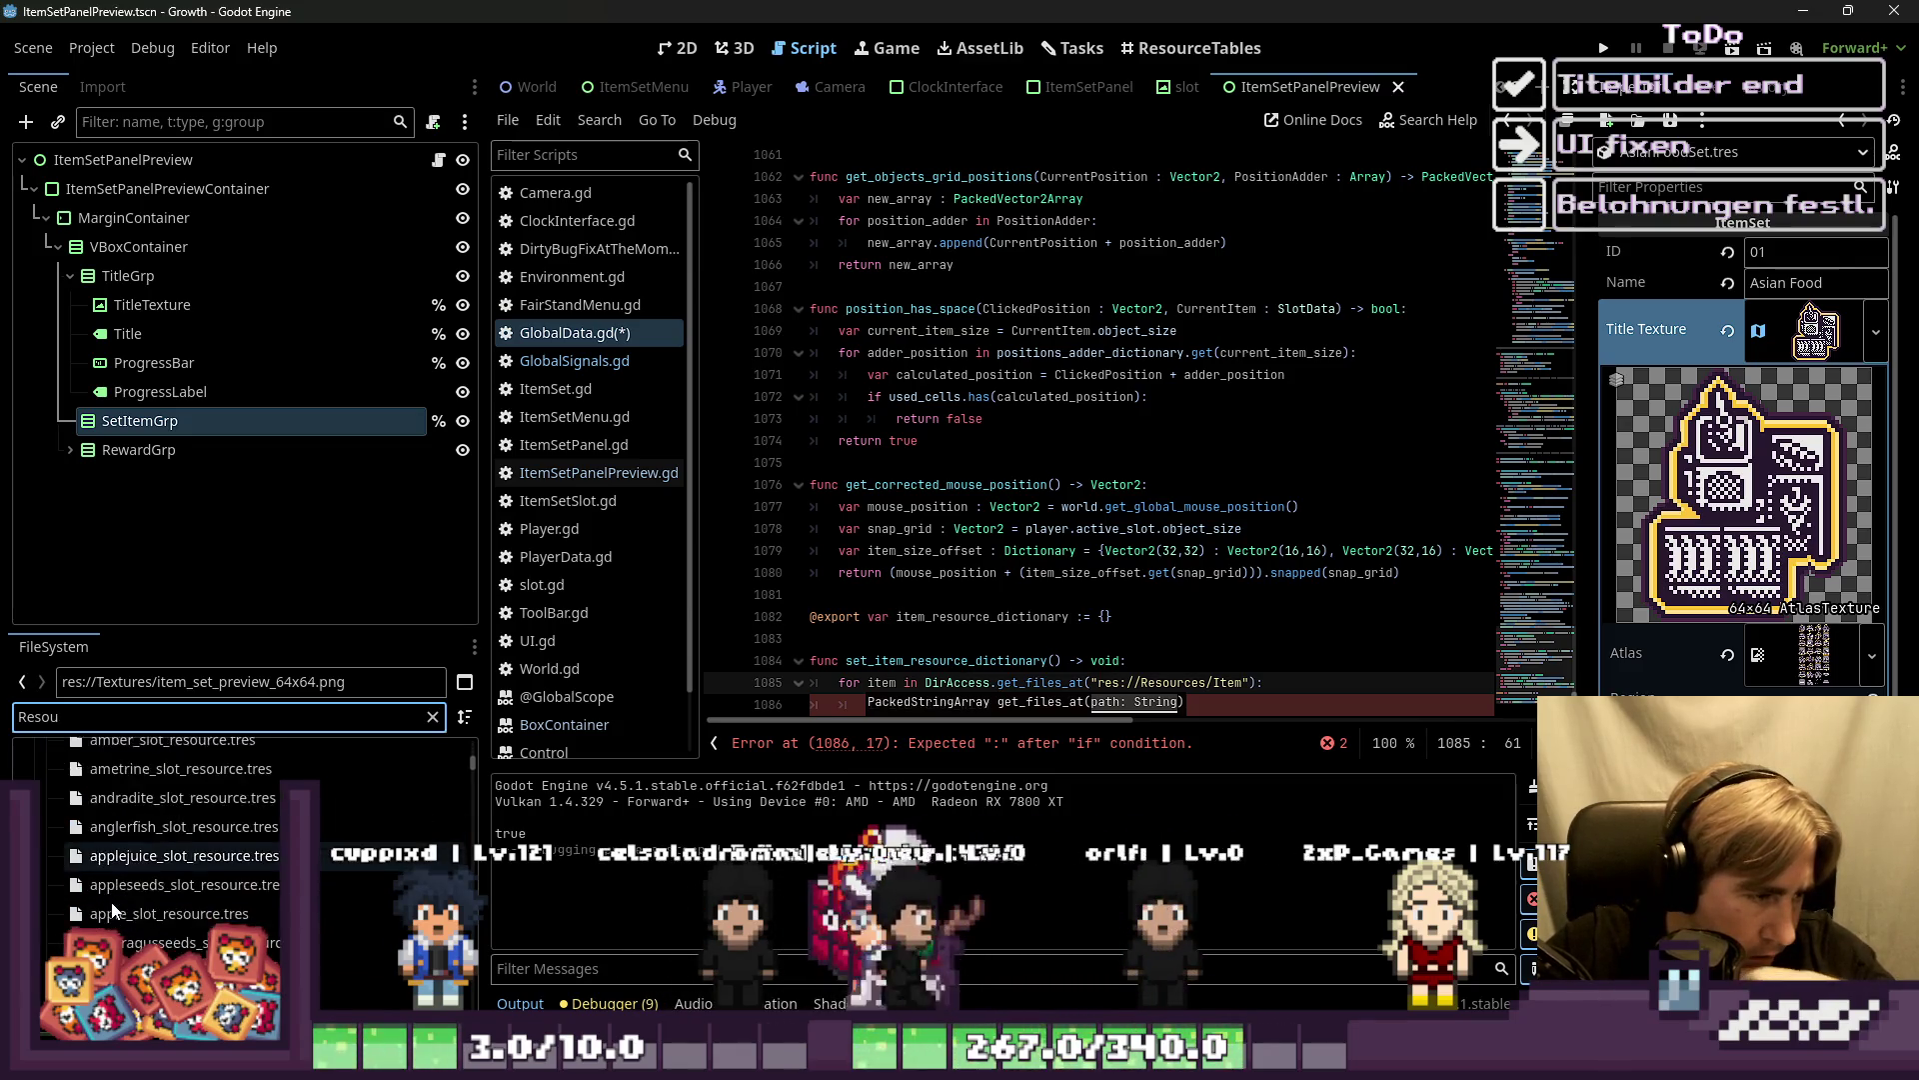
scroll(110, 793, "down", 2)
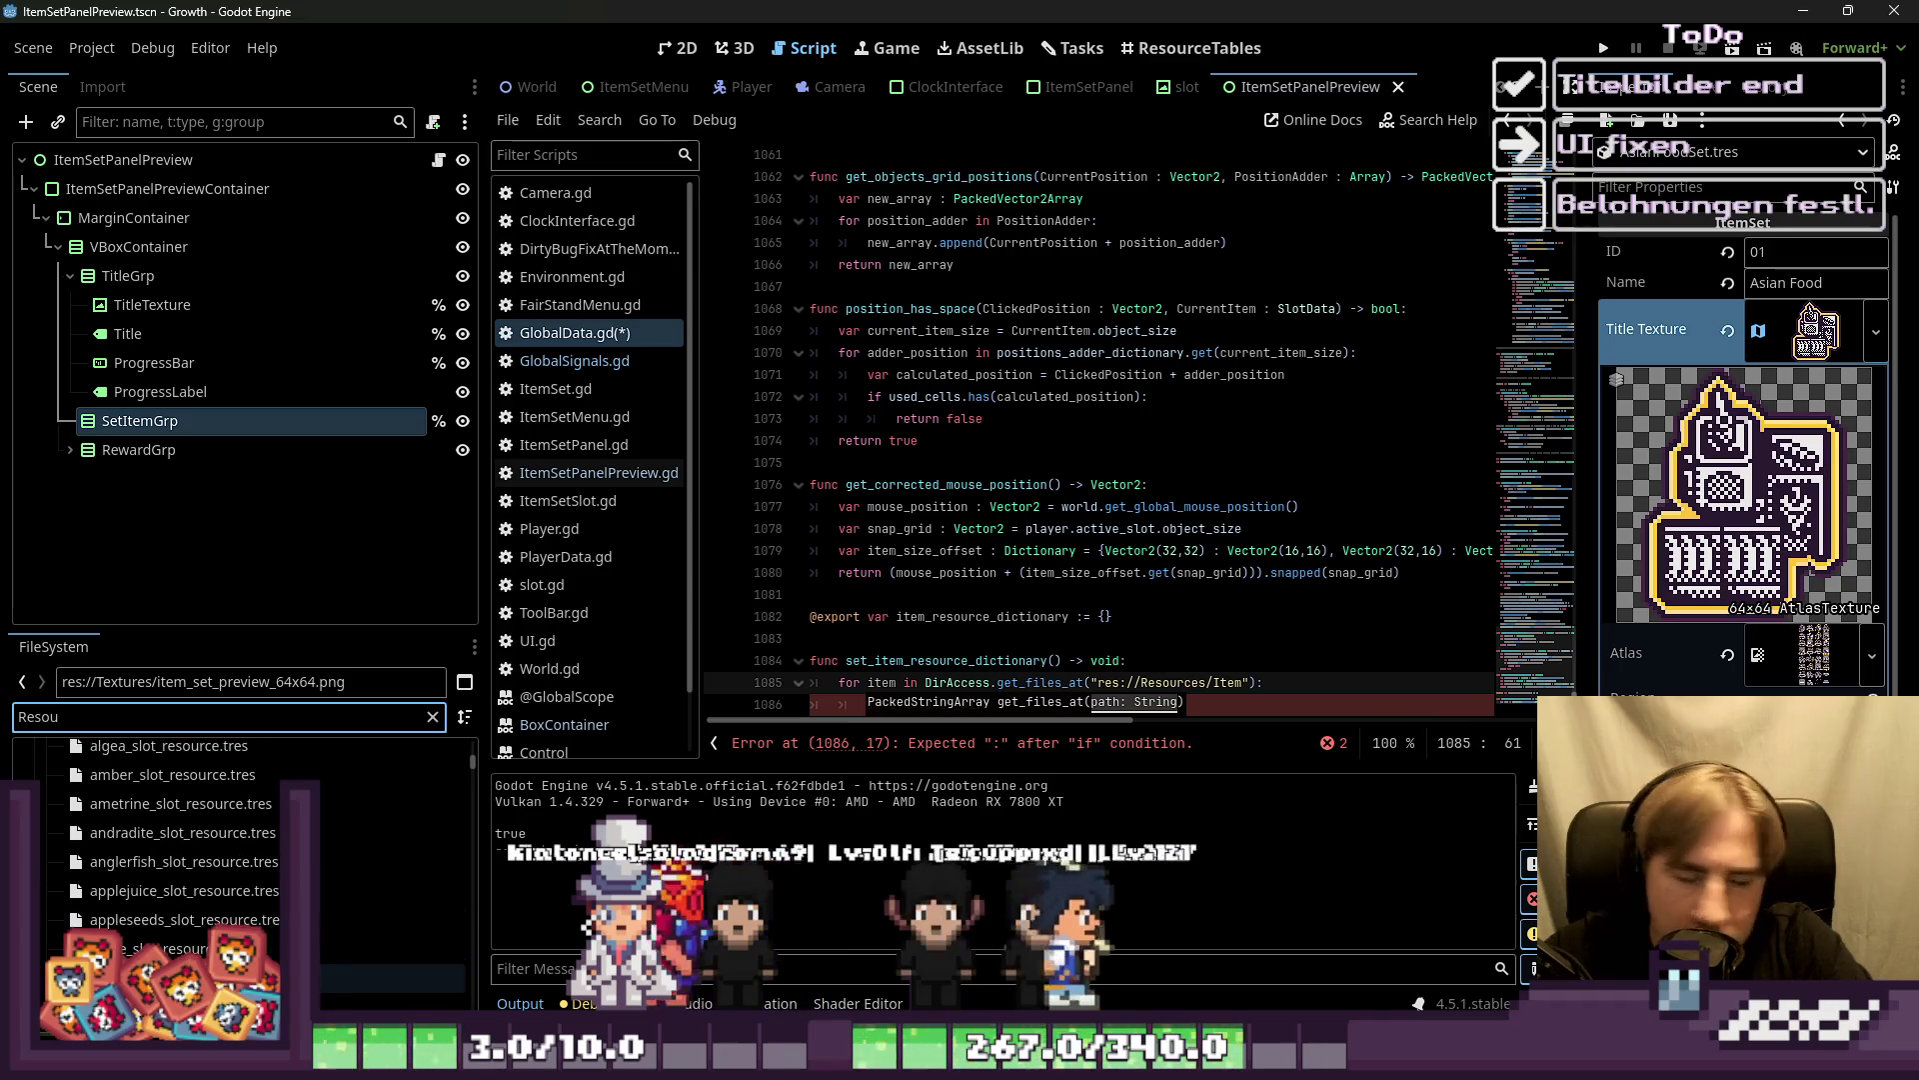
scroll(77, 924, "up", 2)
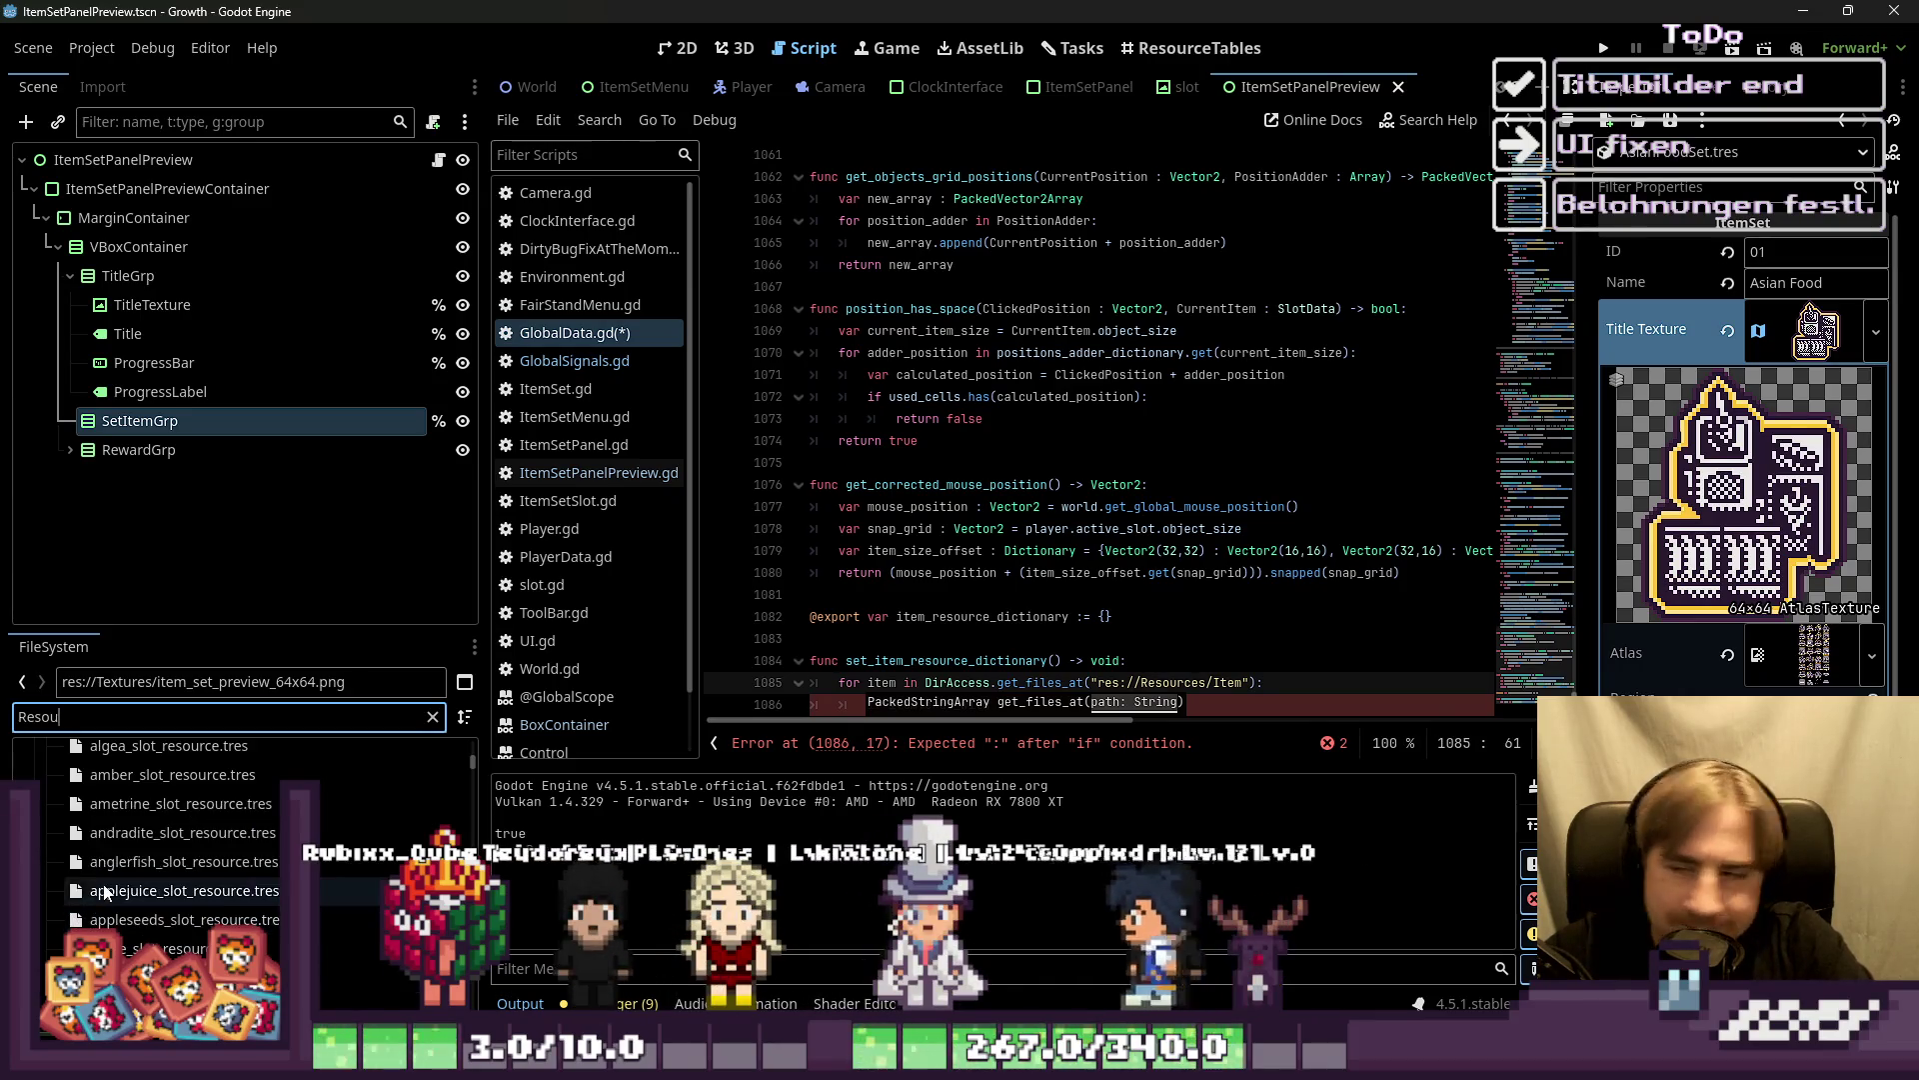
scroll(107, 892, "down", 1)
scroll(788, 650, "down", 1)
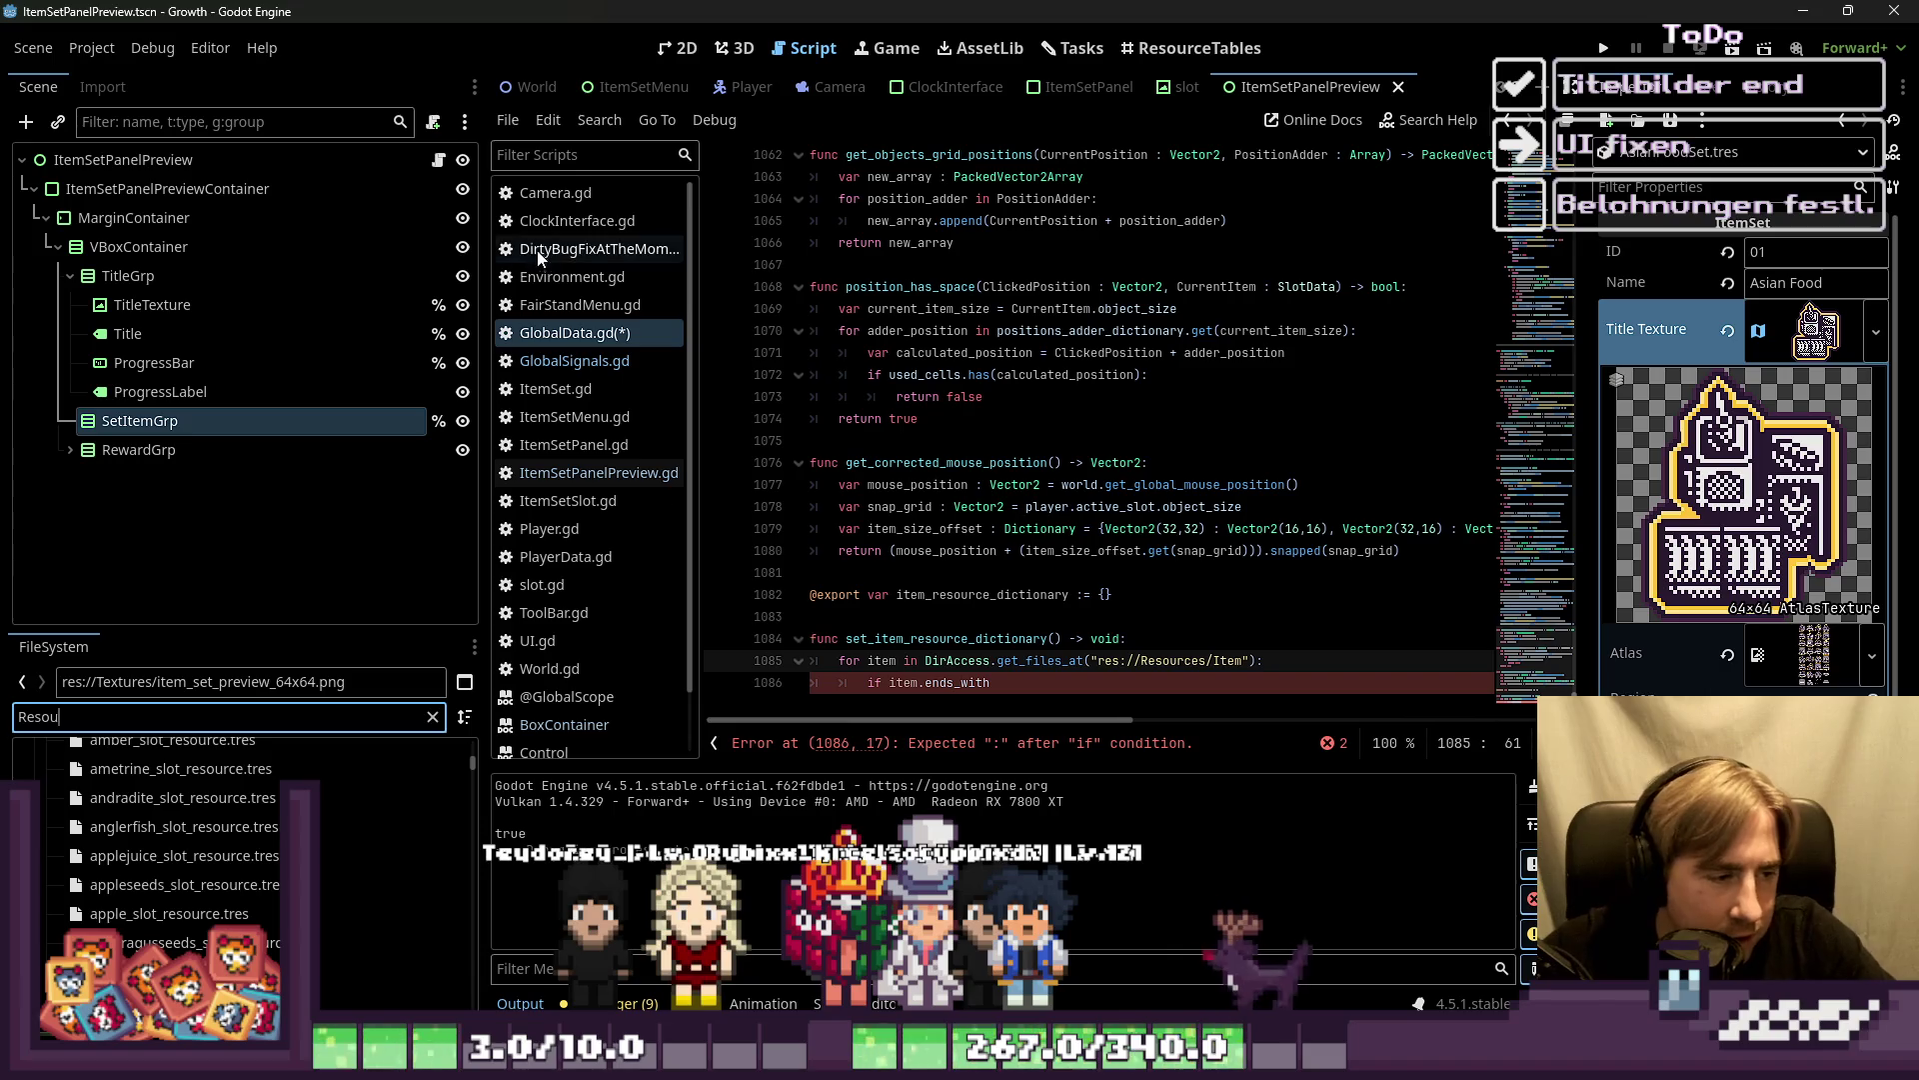
scroll(250, 845, "down", 2)
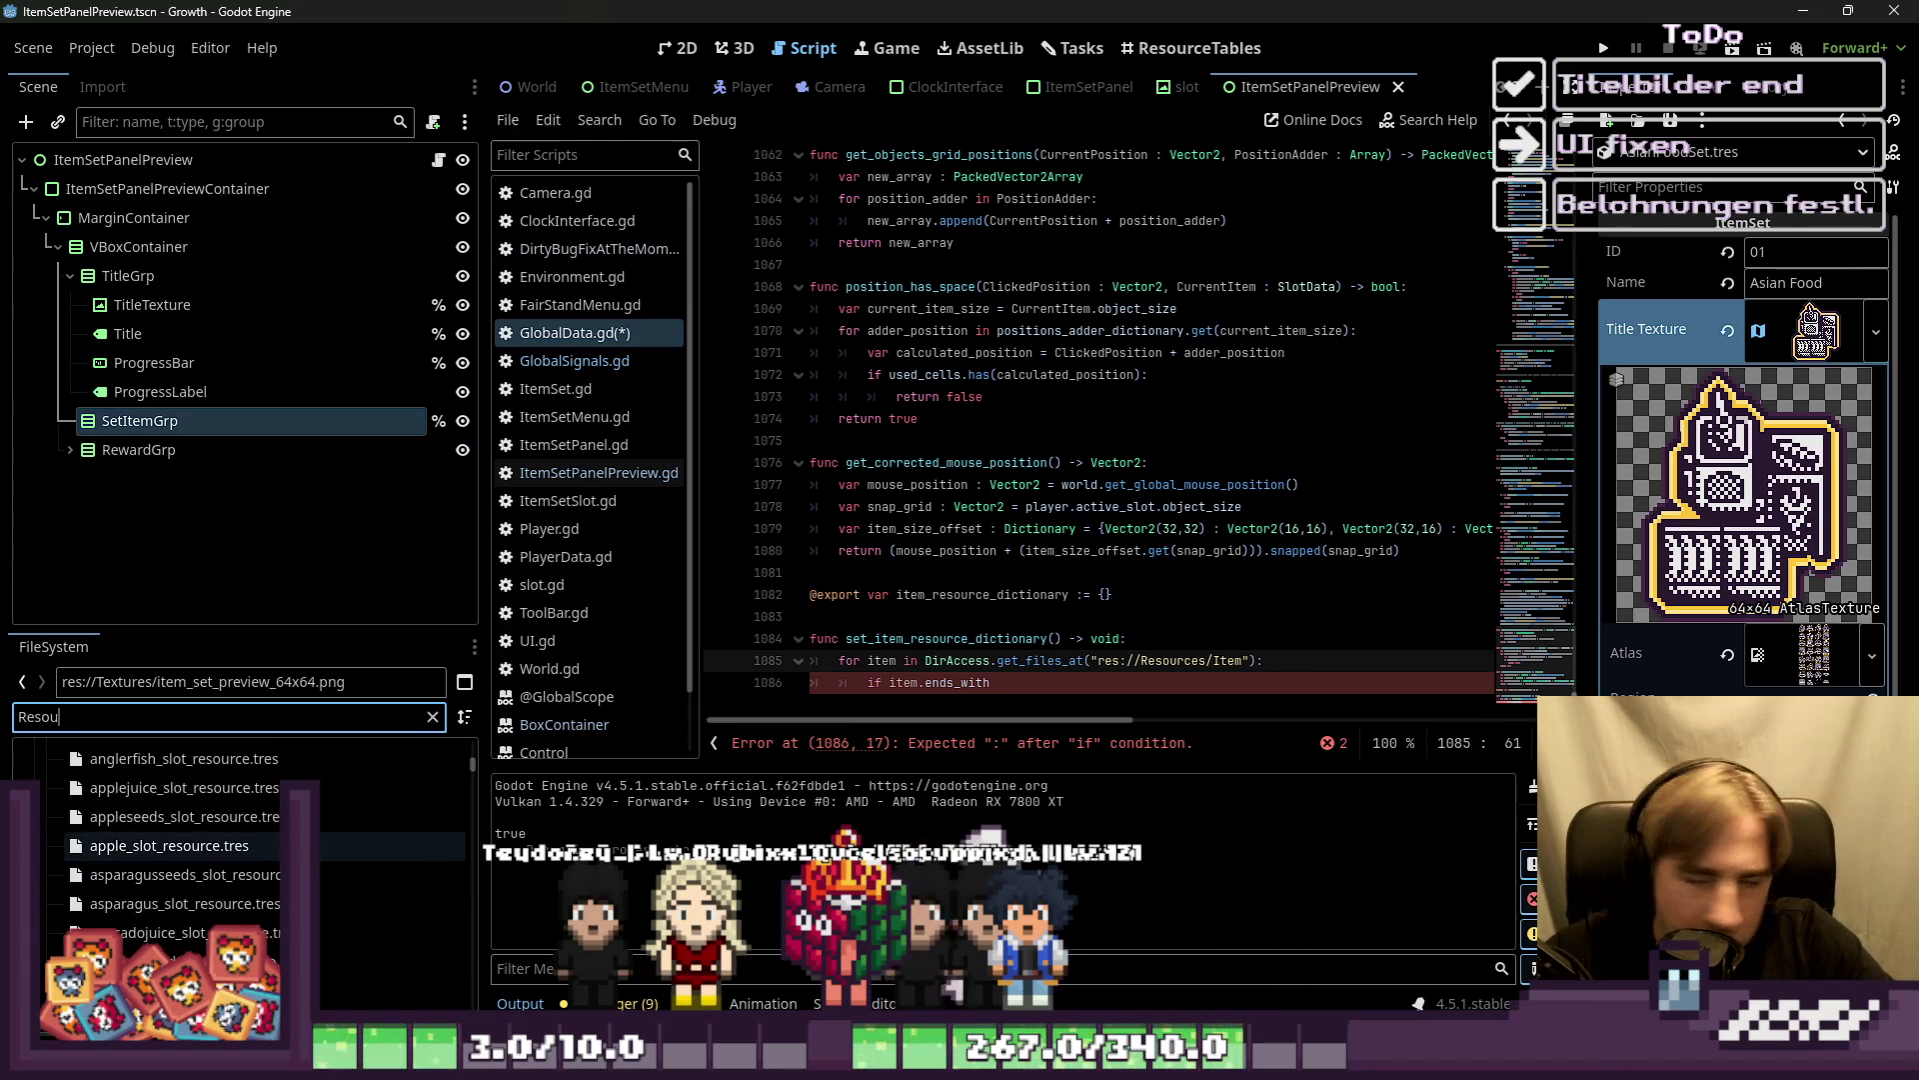
scroll(320, 895, "down", 1)
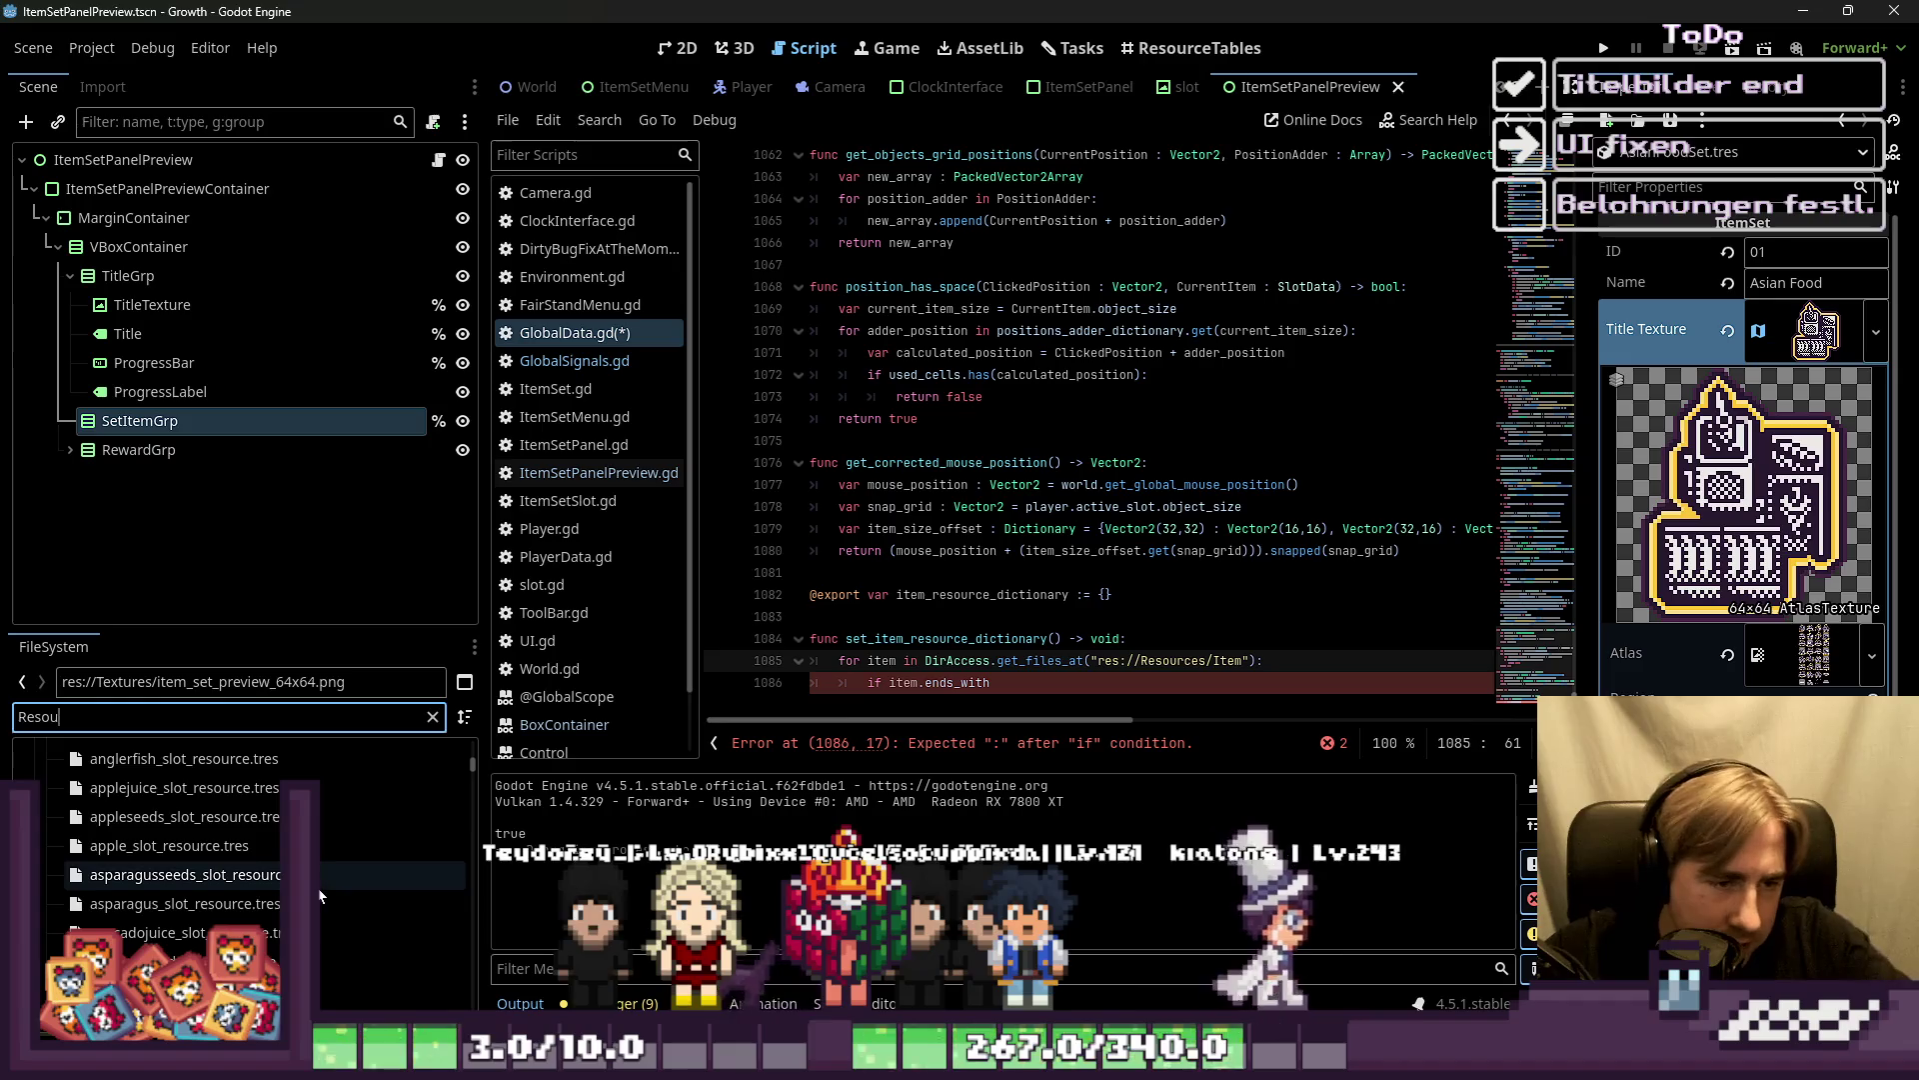
scroll(320, 895, "down", 10)
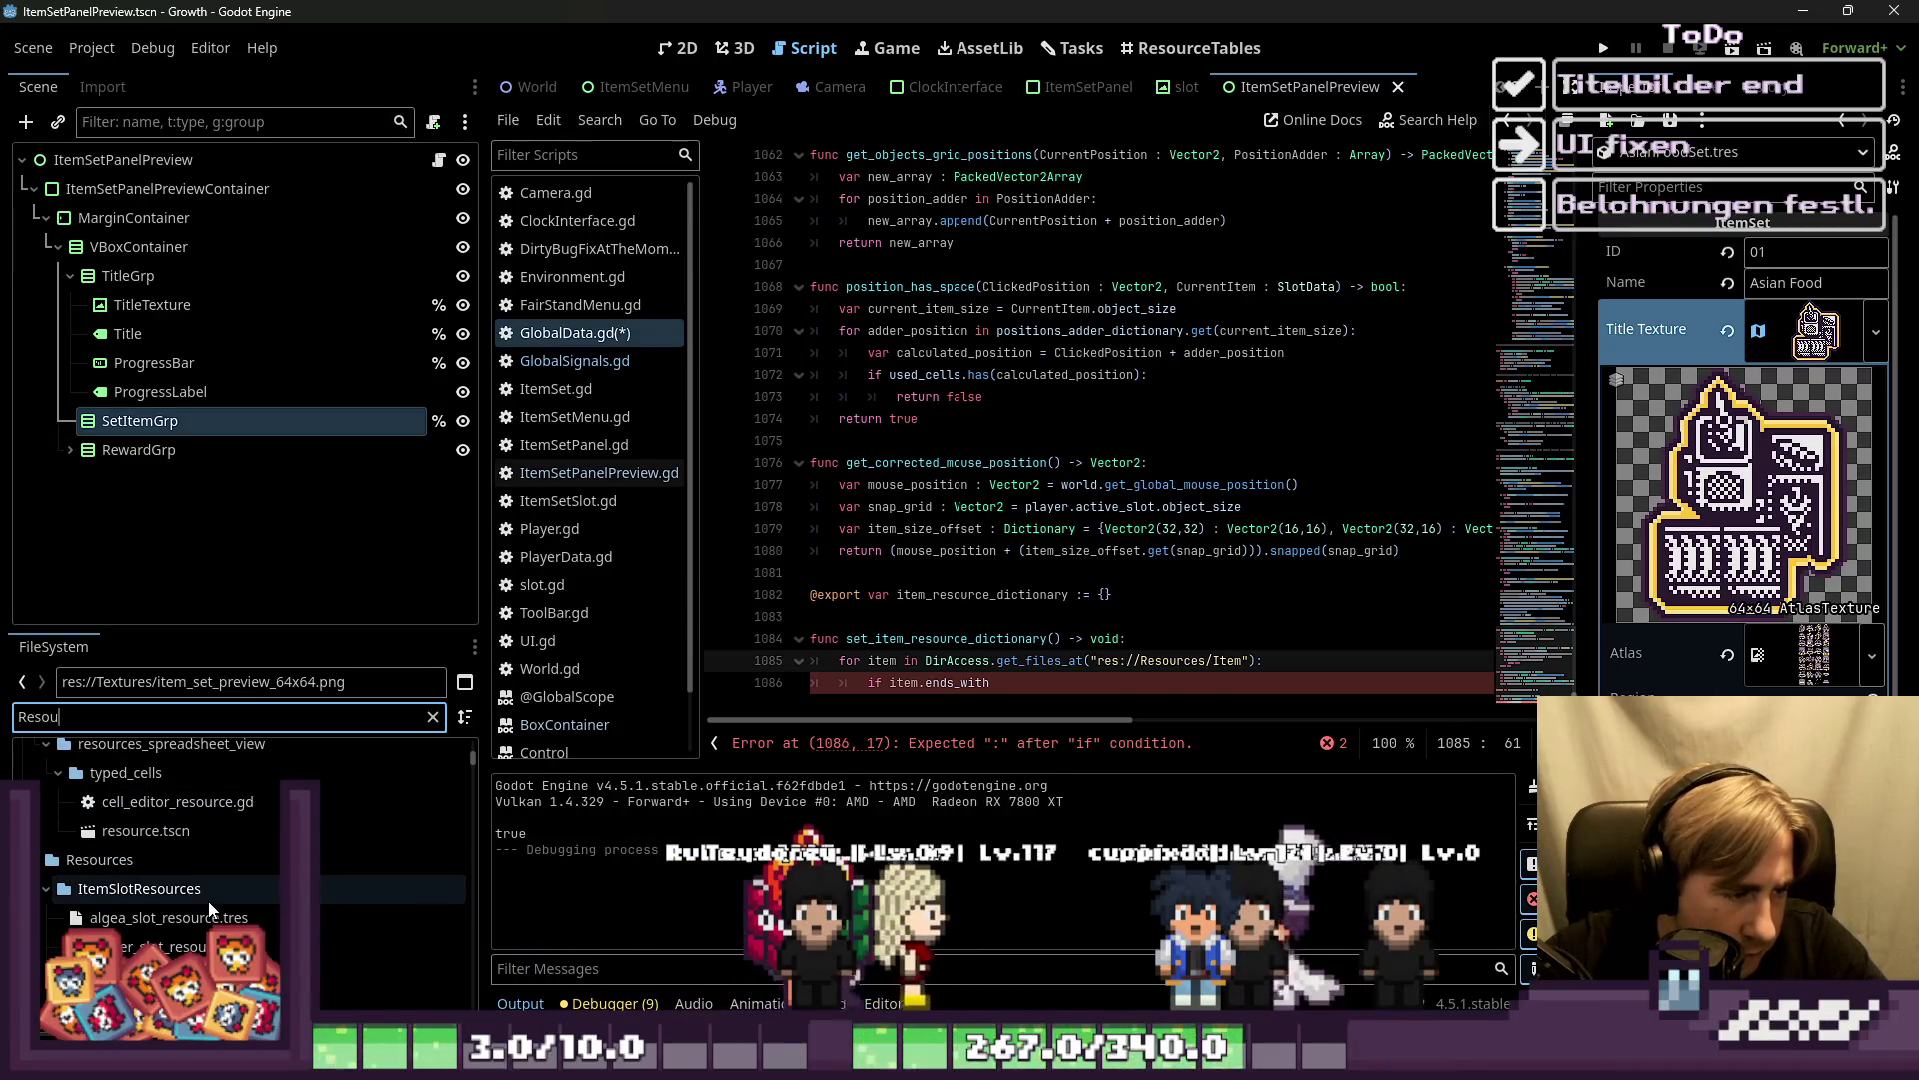
left_click(211, 912)
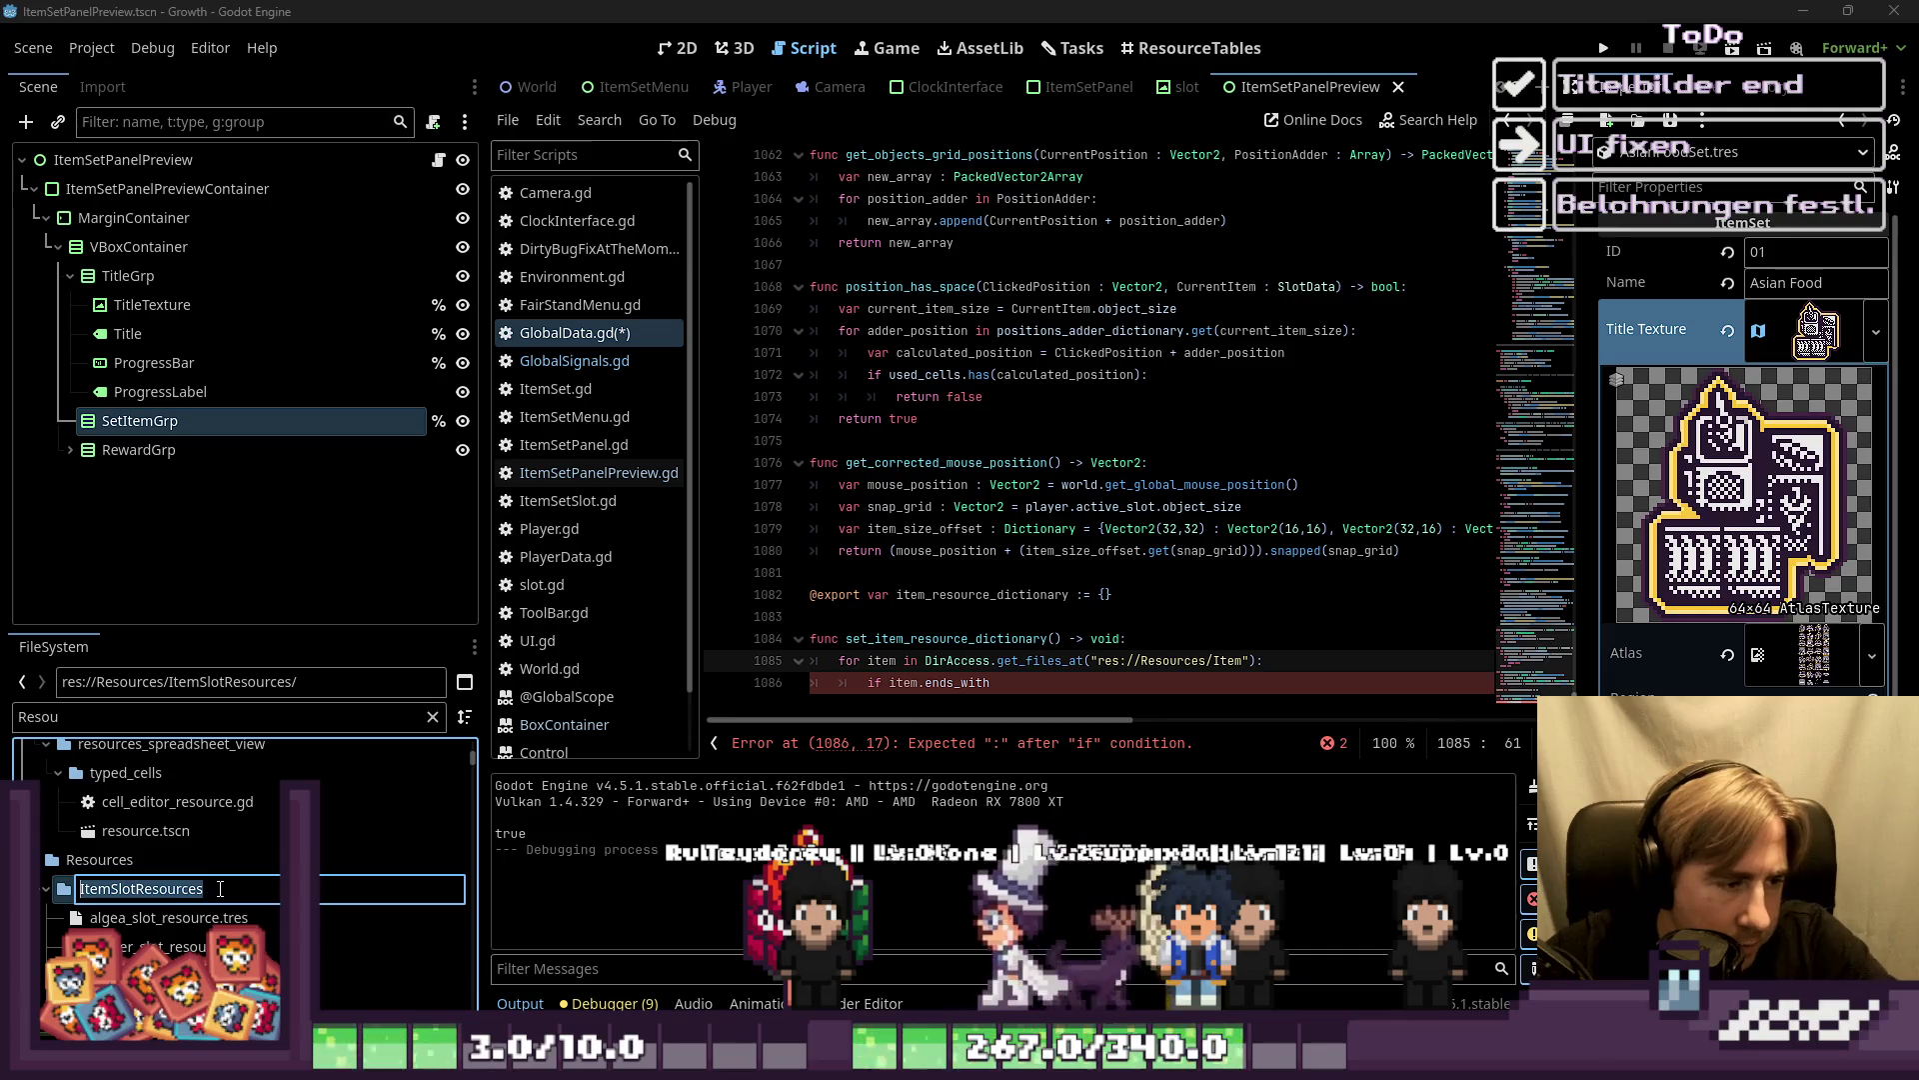
double_click(1227, 661)
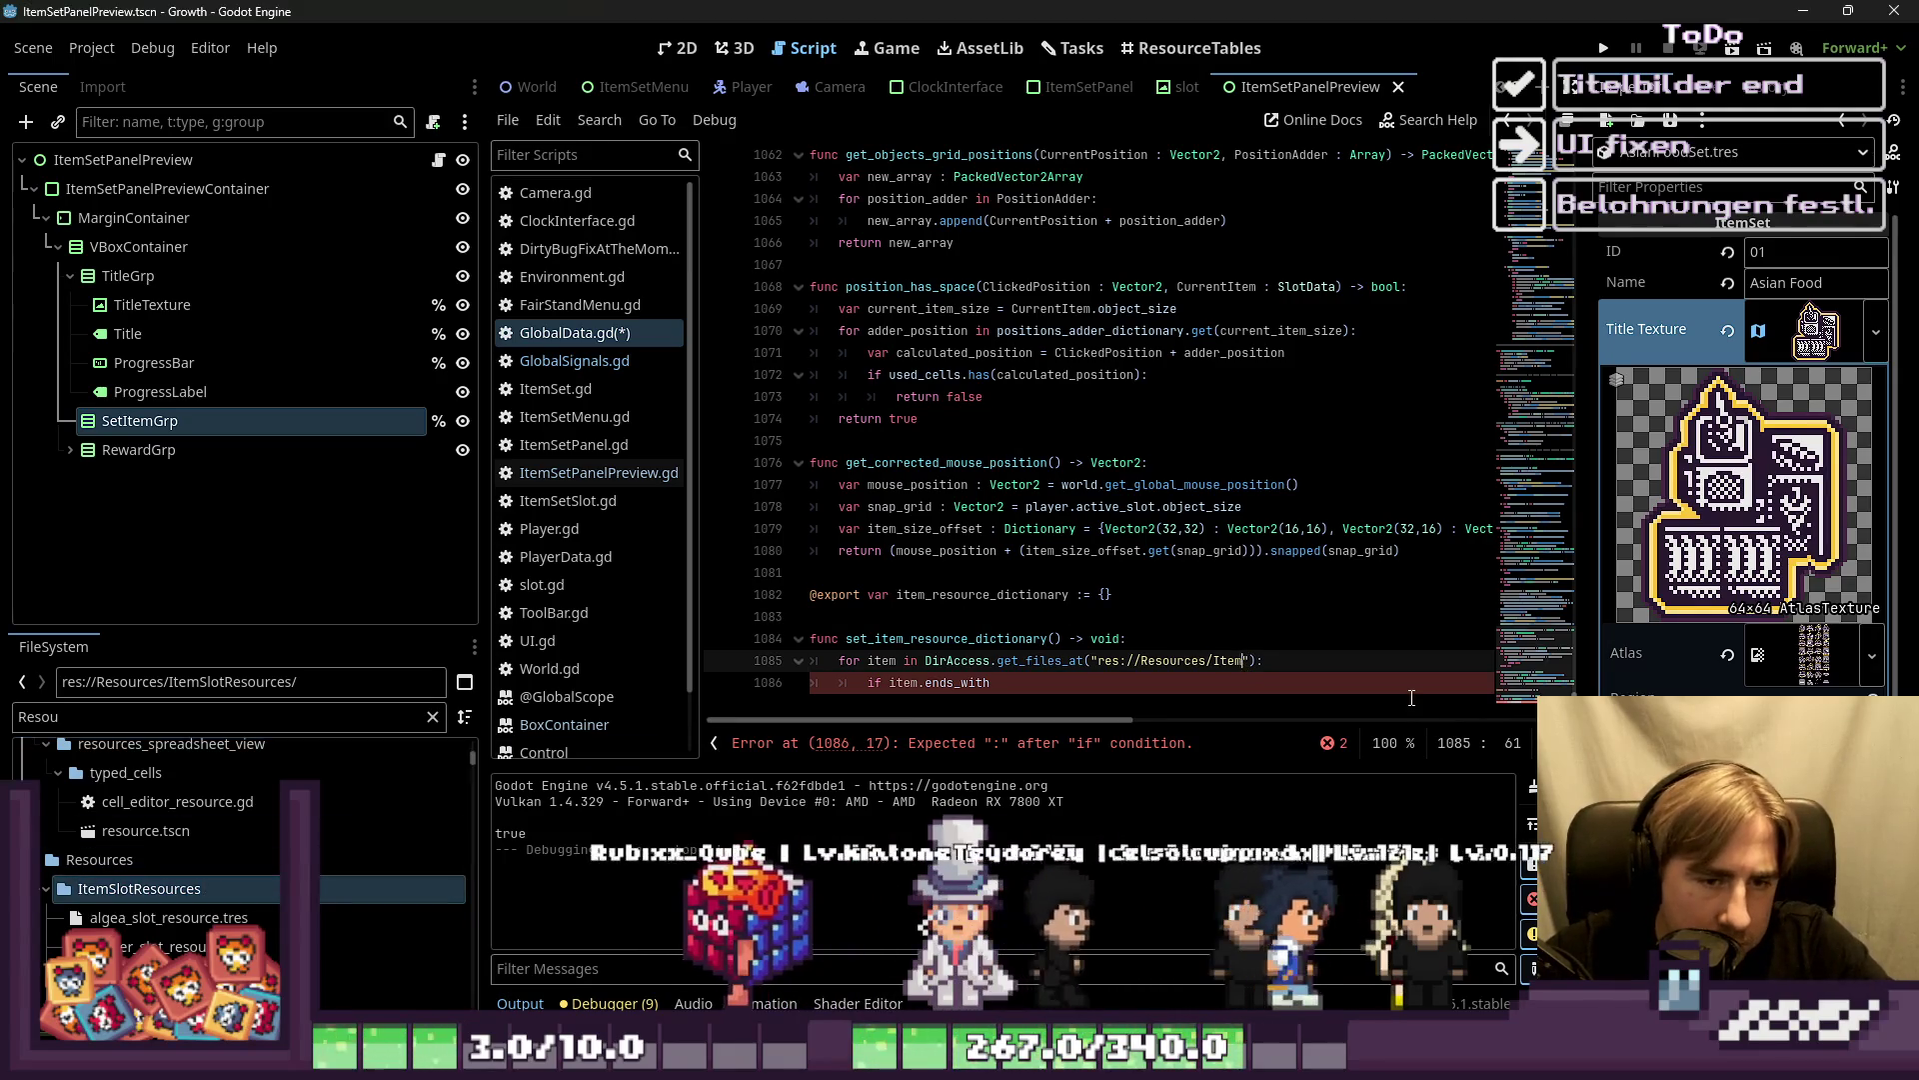
left_click(1411, 698)
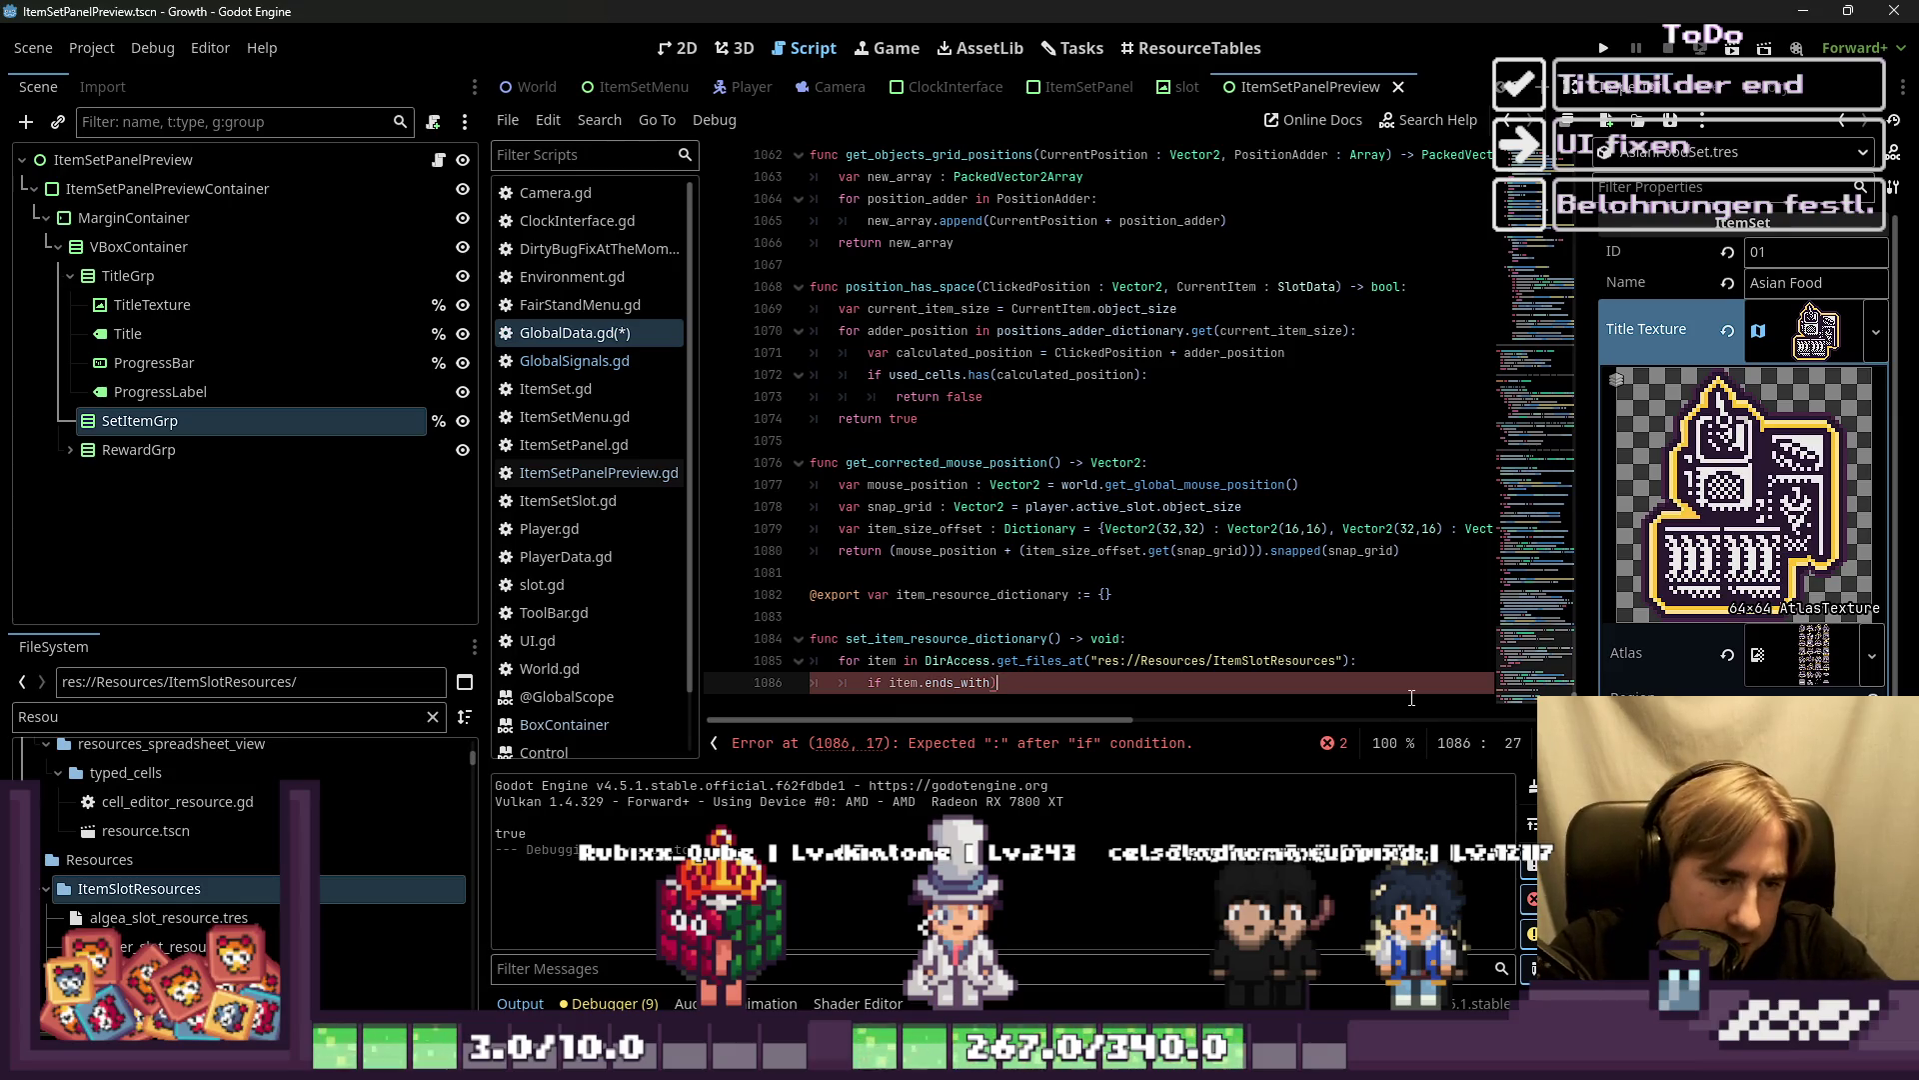
Skip non-.tres files with 'if not item.ends_with(".tres"): continue' inside the loop
key("BackSpace")
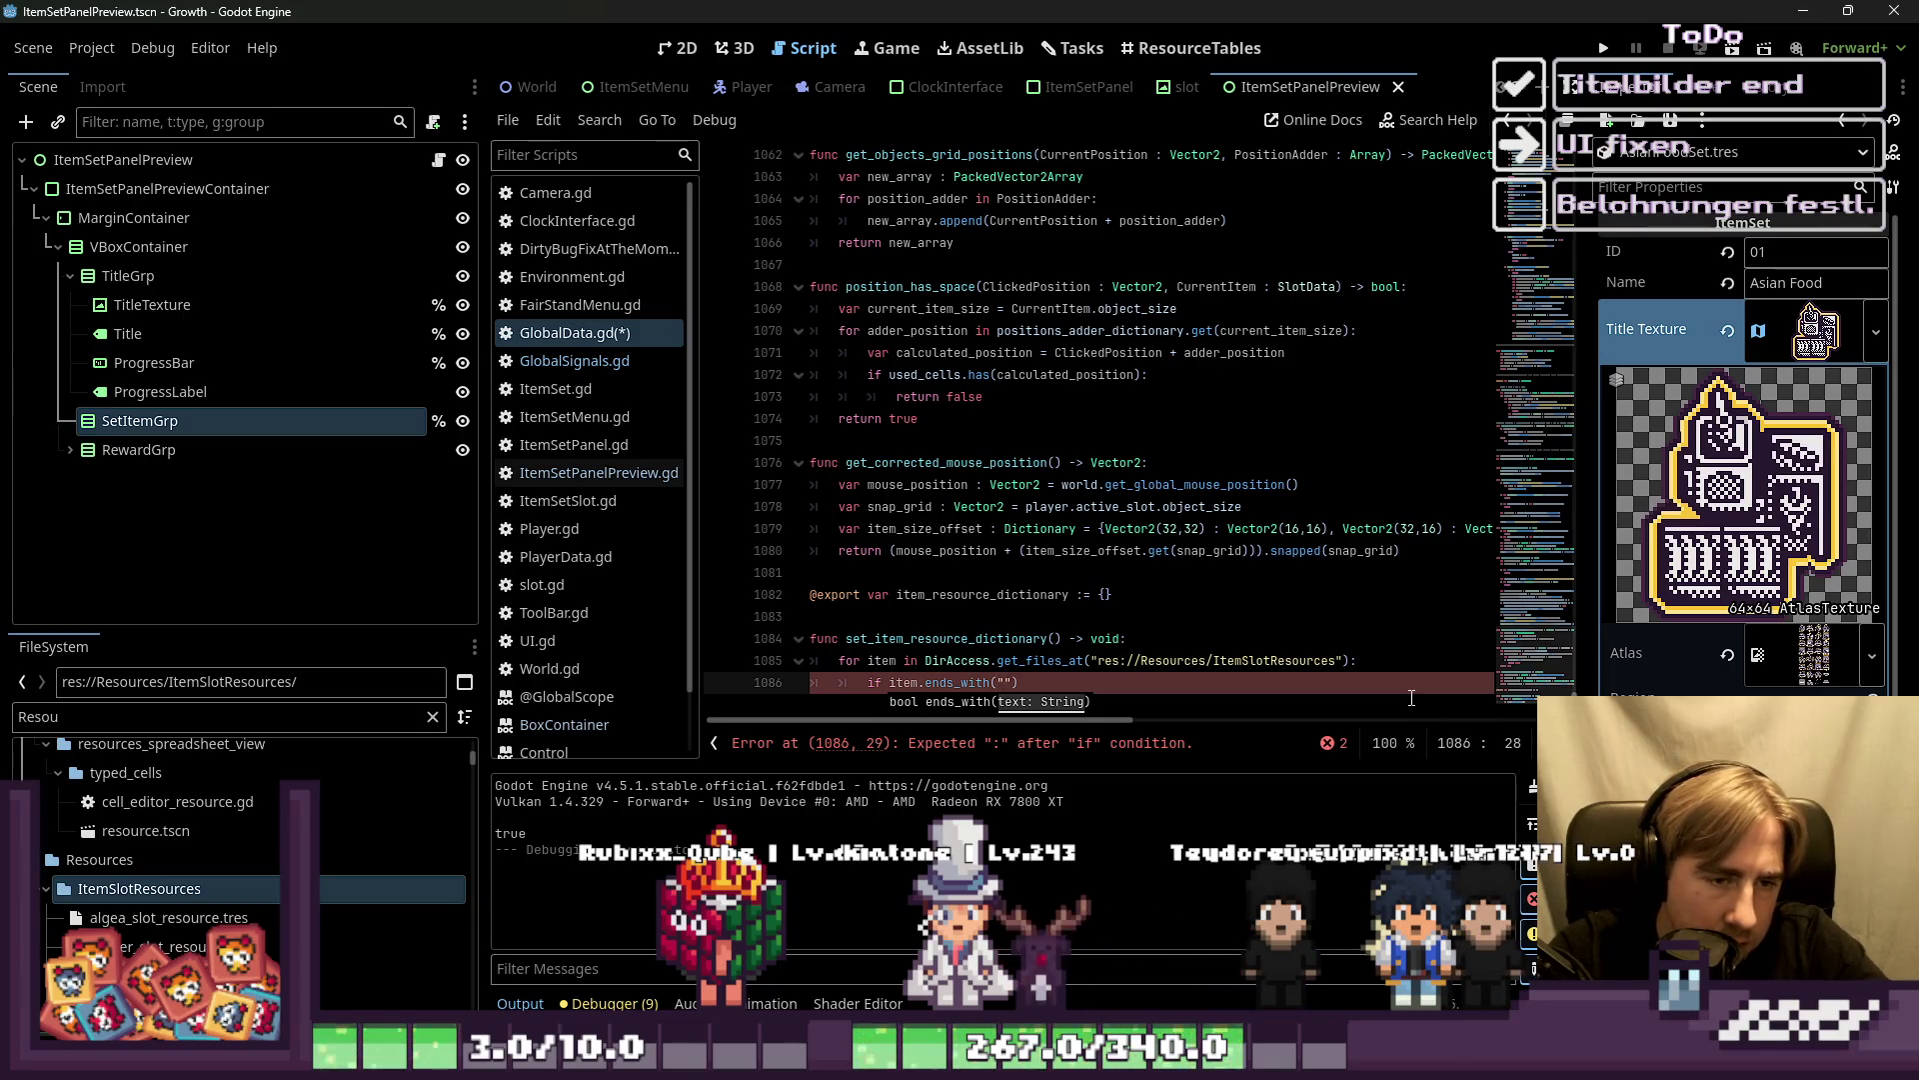
type(".tres")
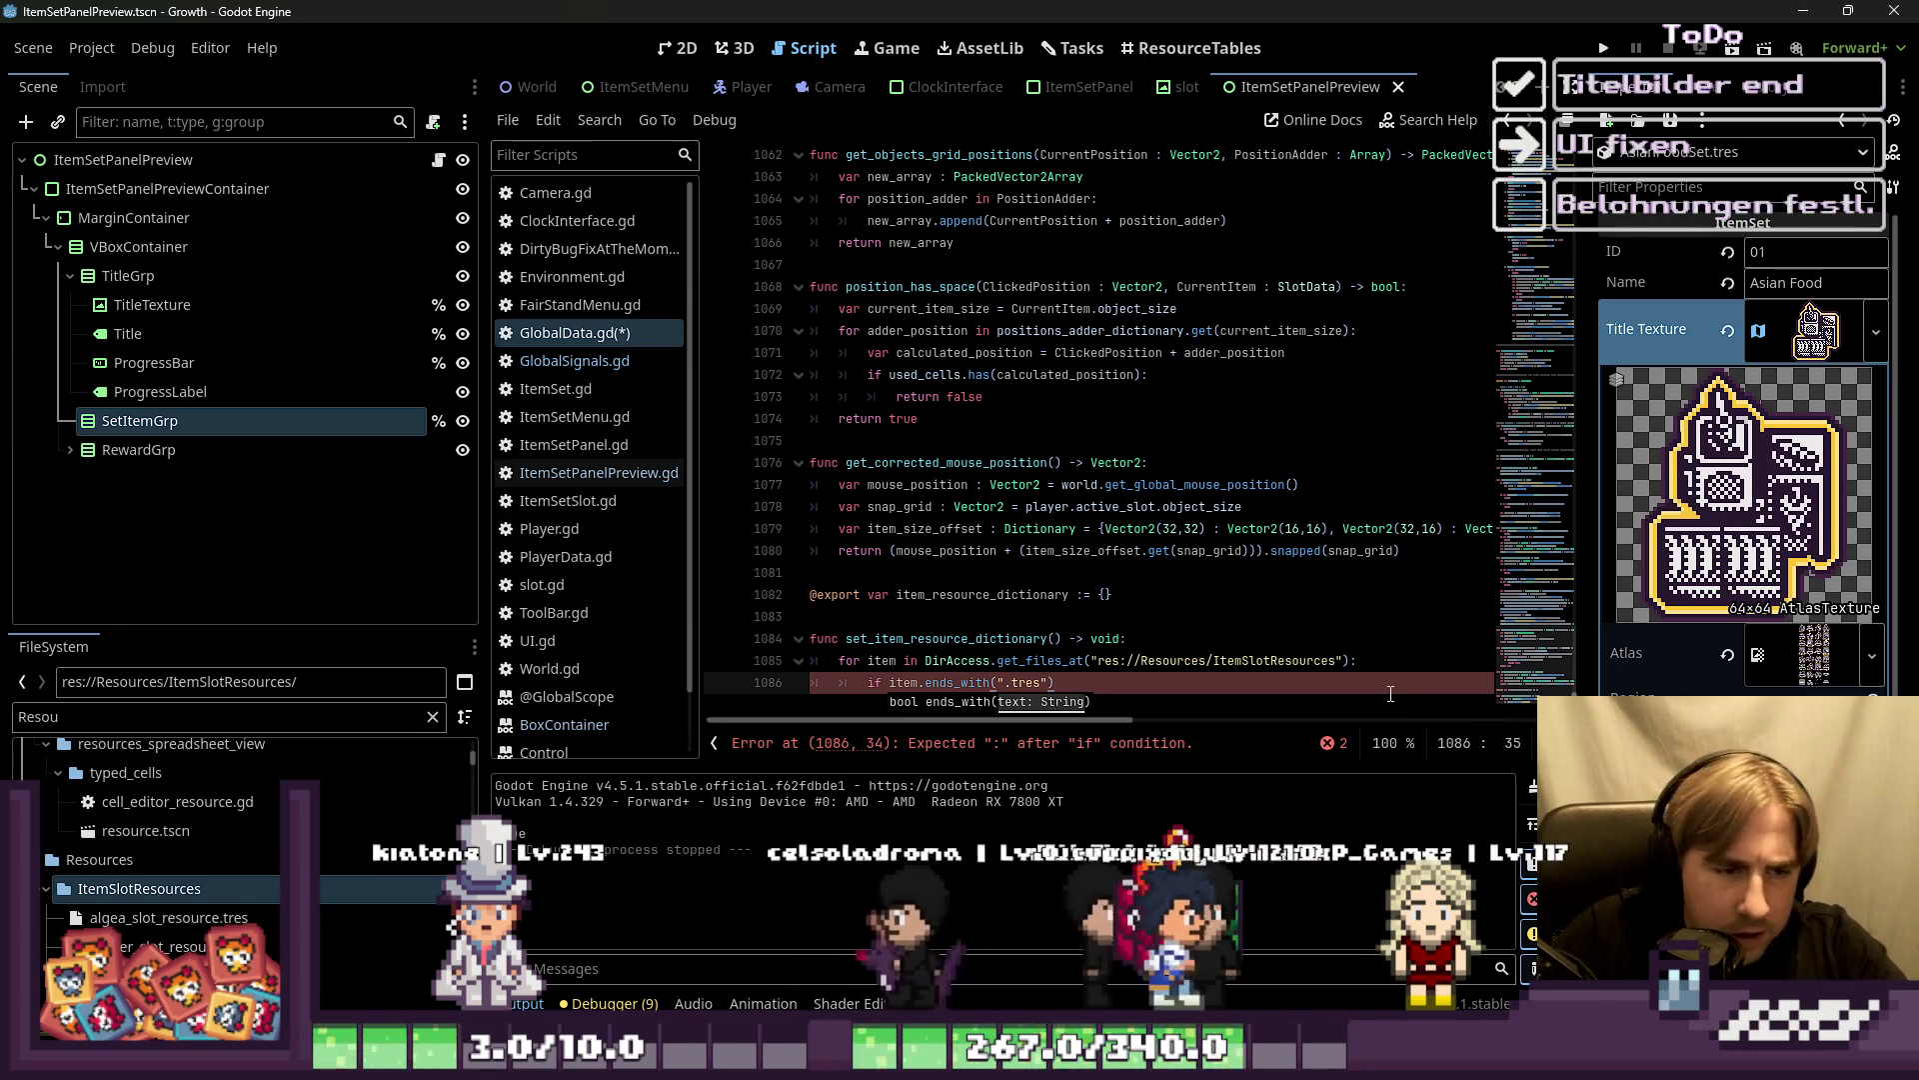
key("Escape")
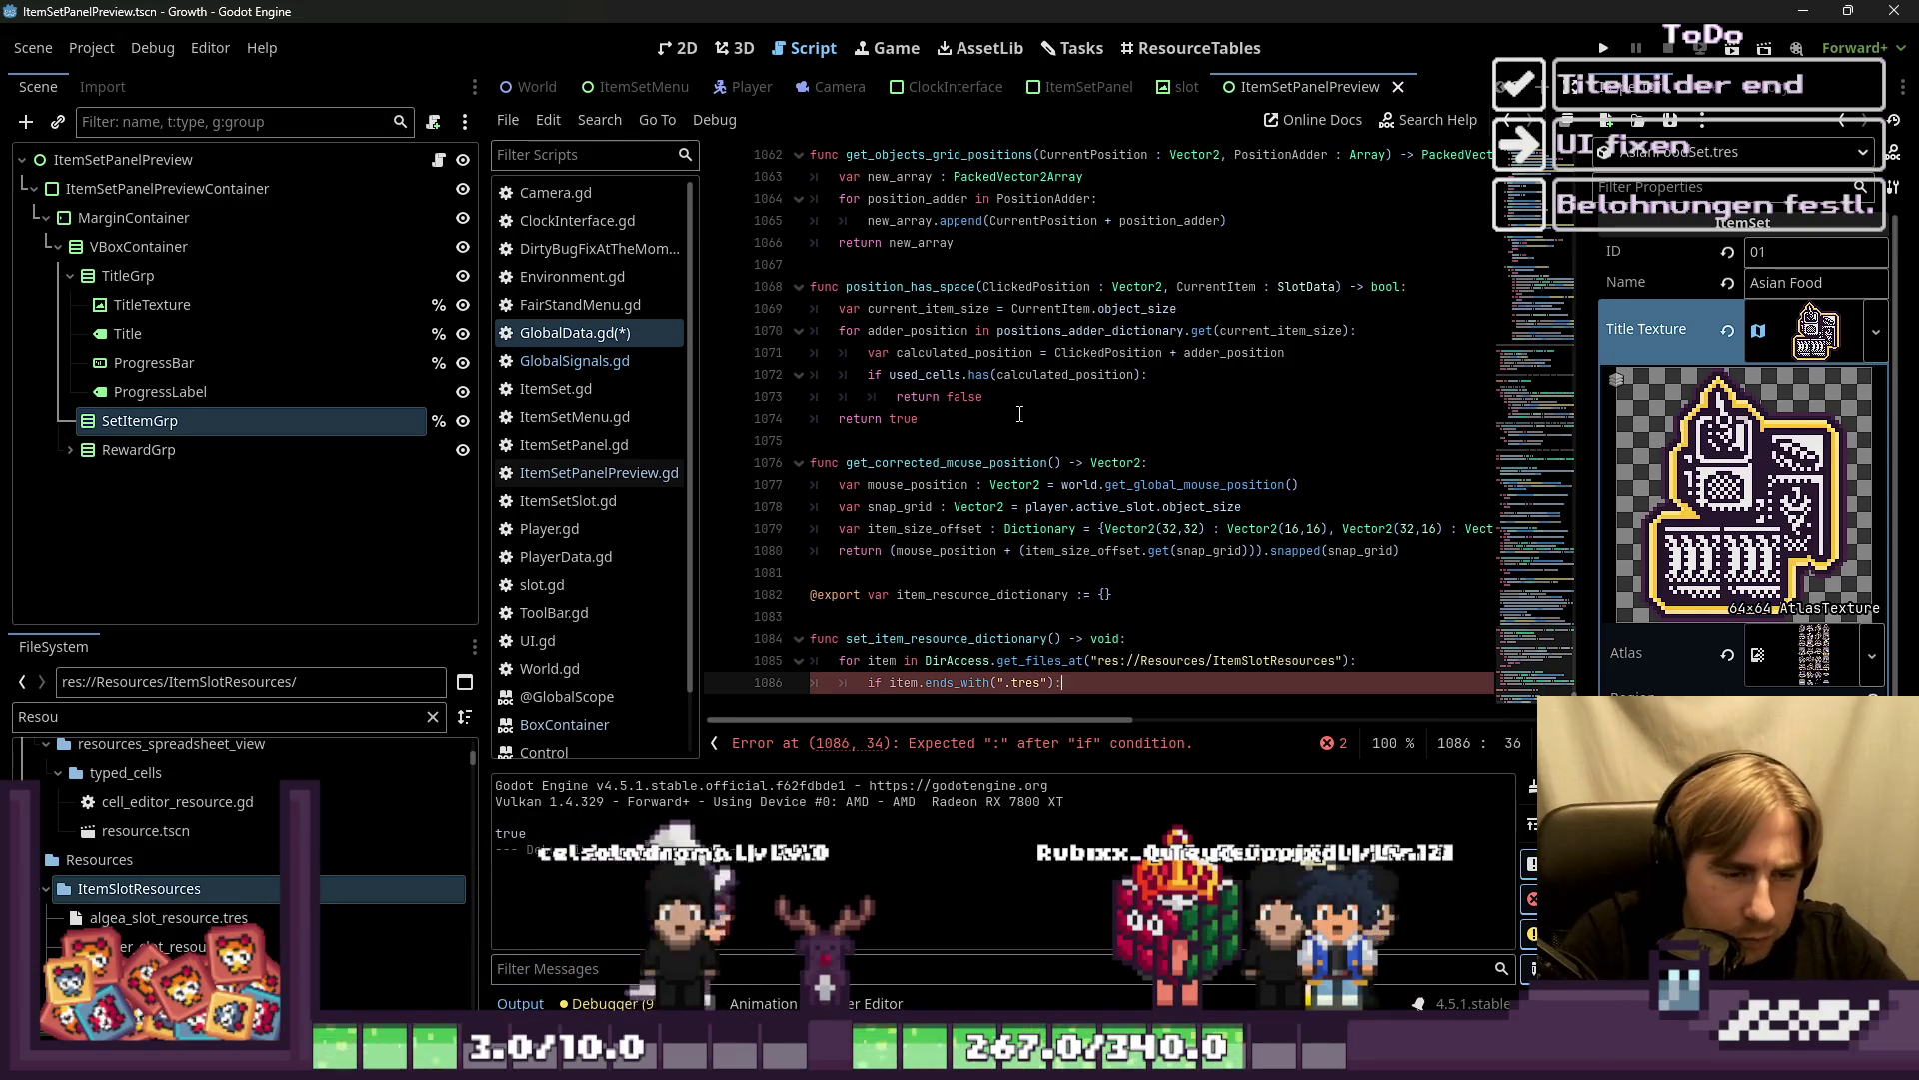
type(":")
key("Left")
key("Left")
key("Left")
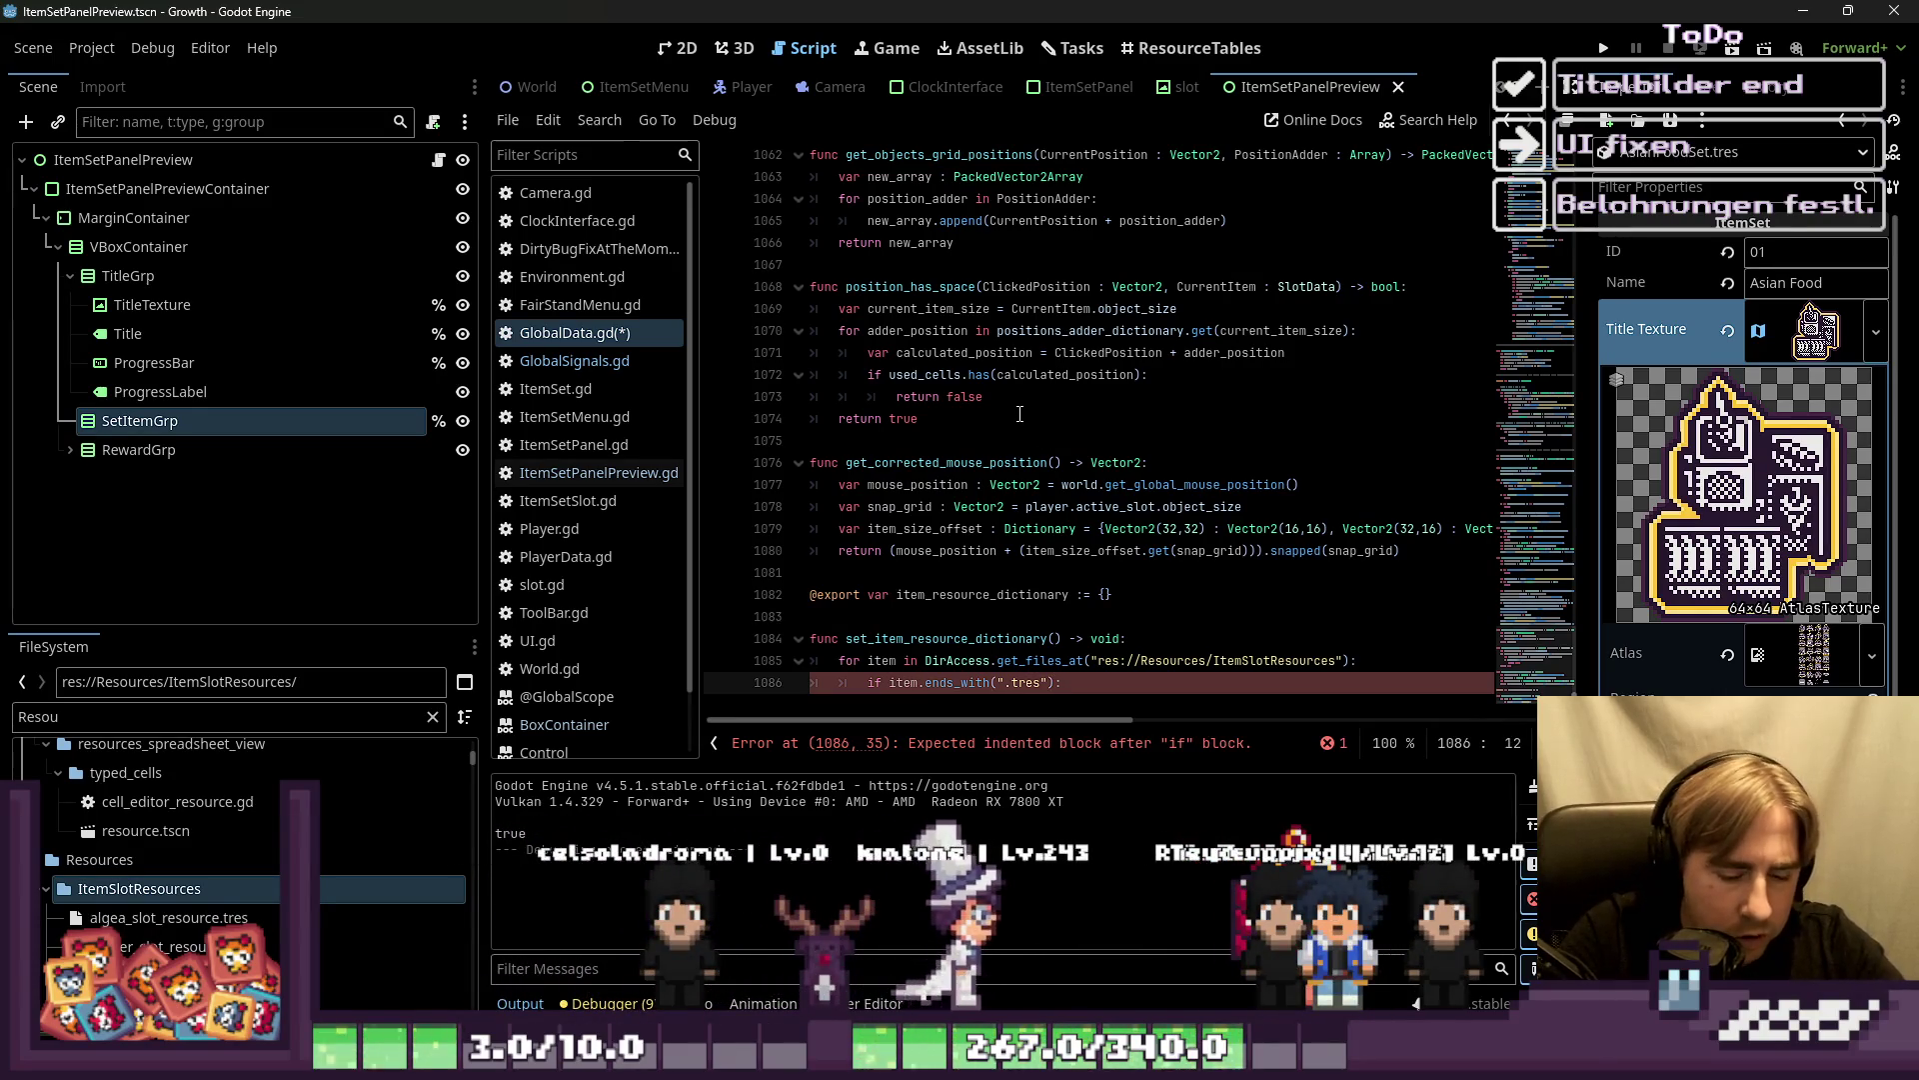
key("Return")
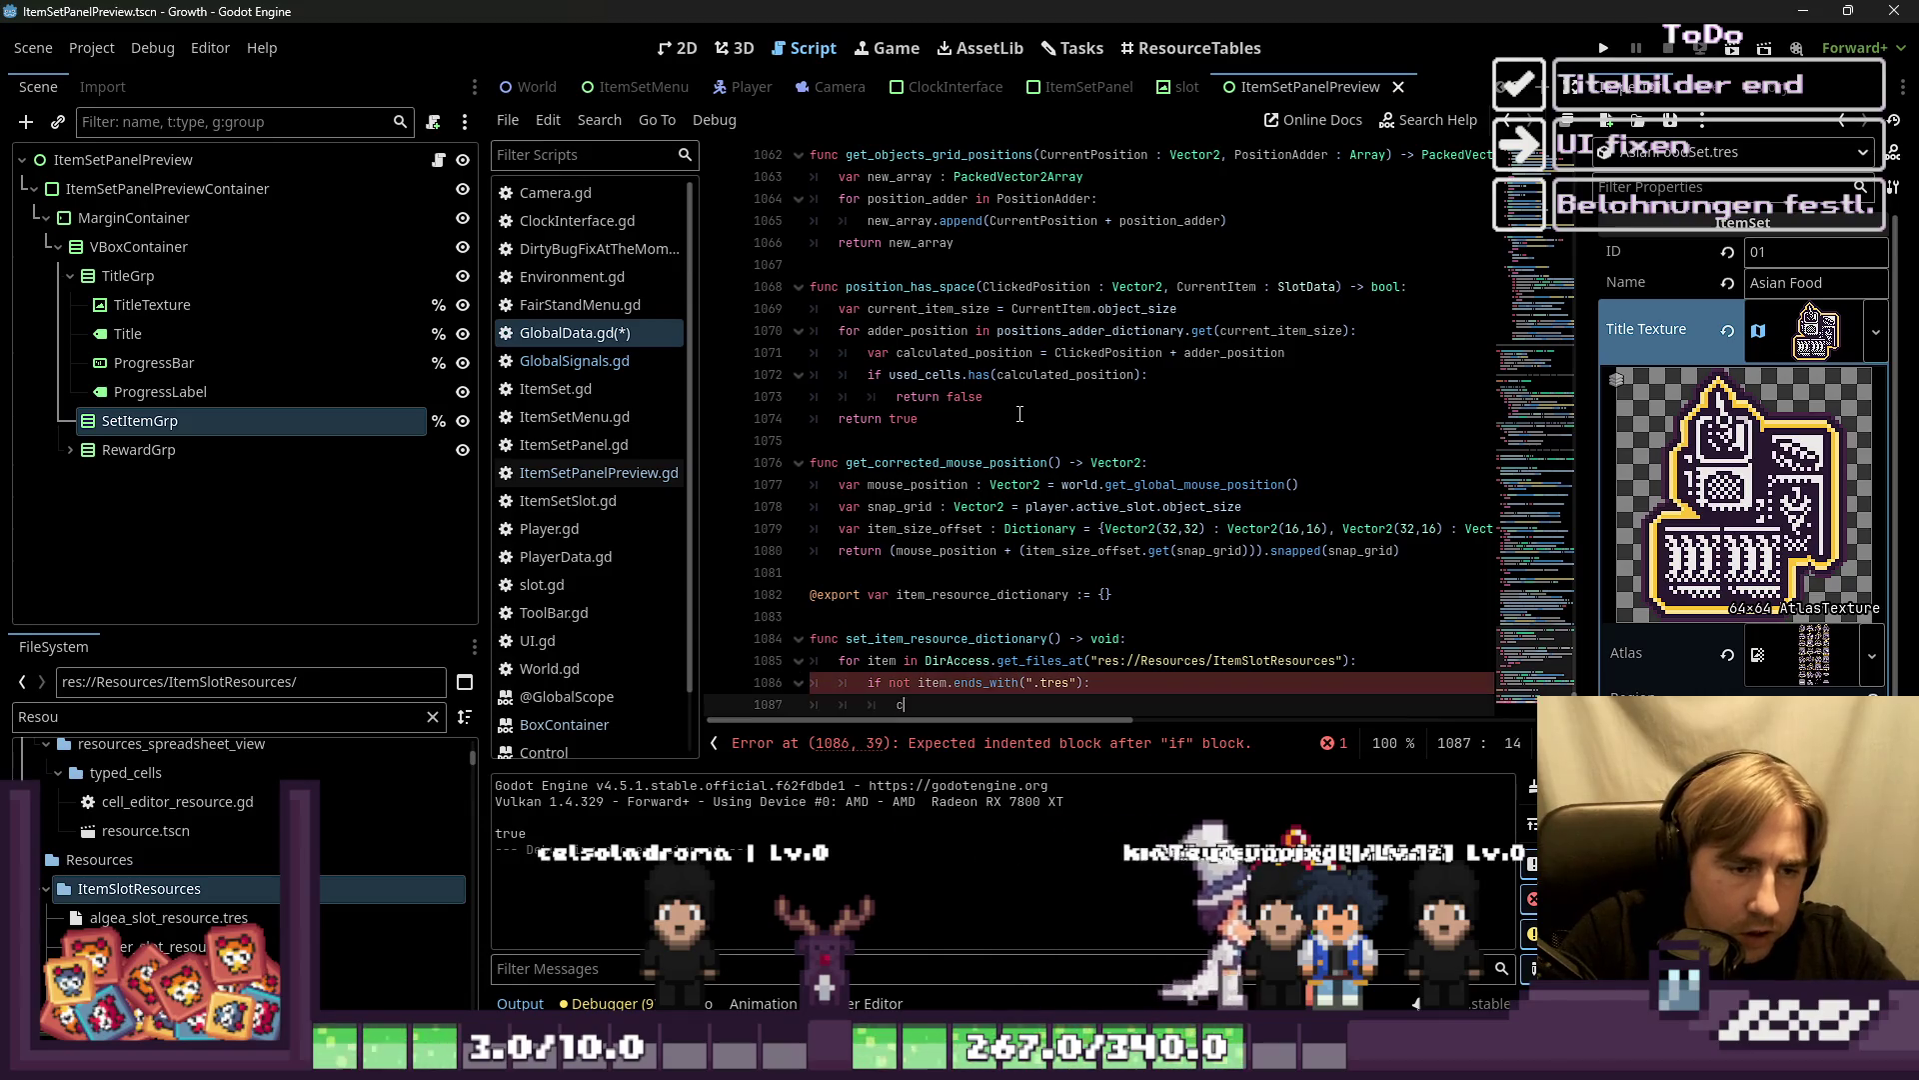
type("tinue")
key("Return")
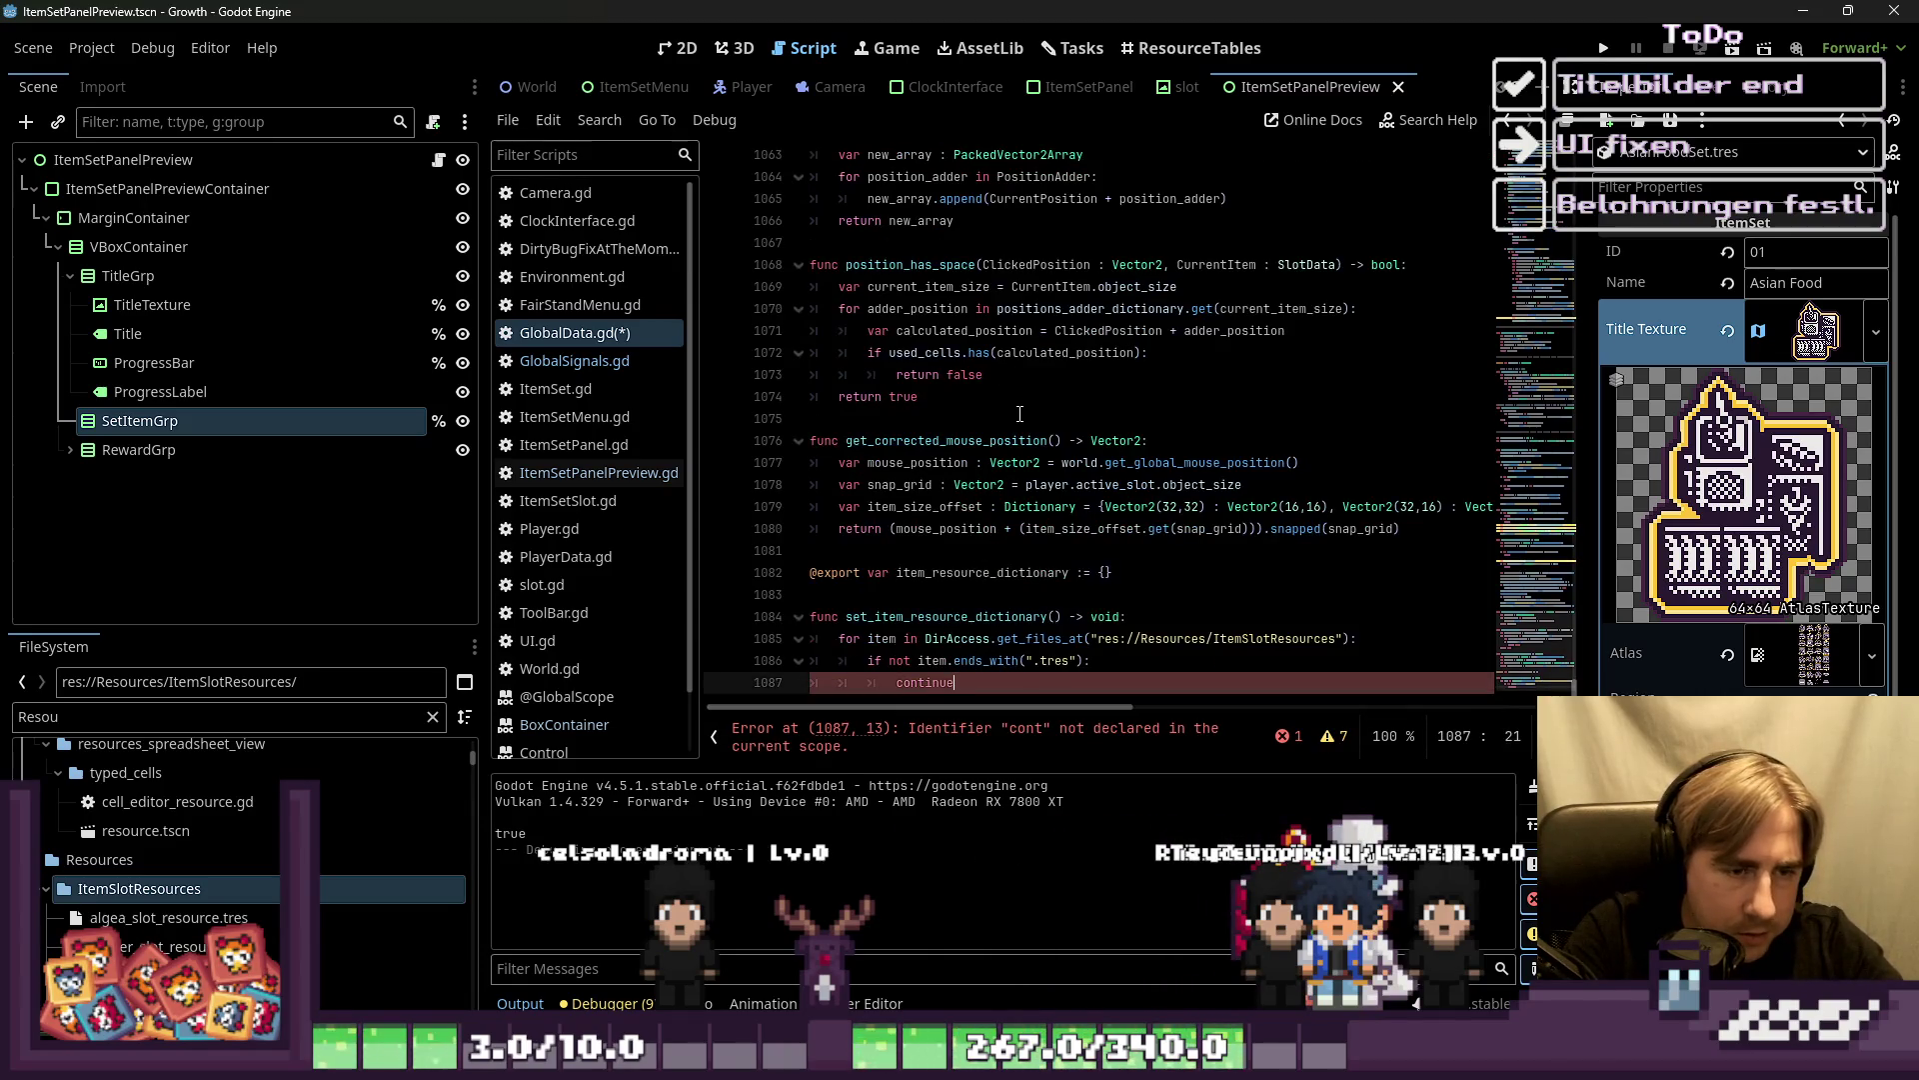
key("BackSpace")
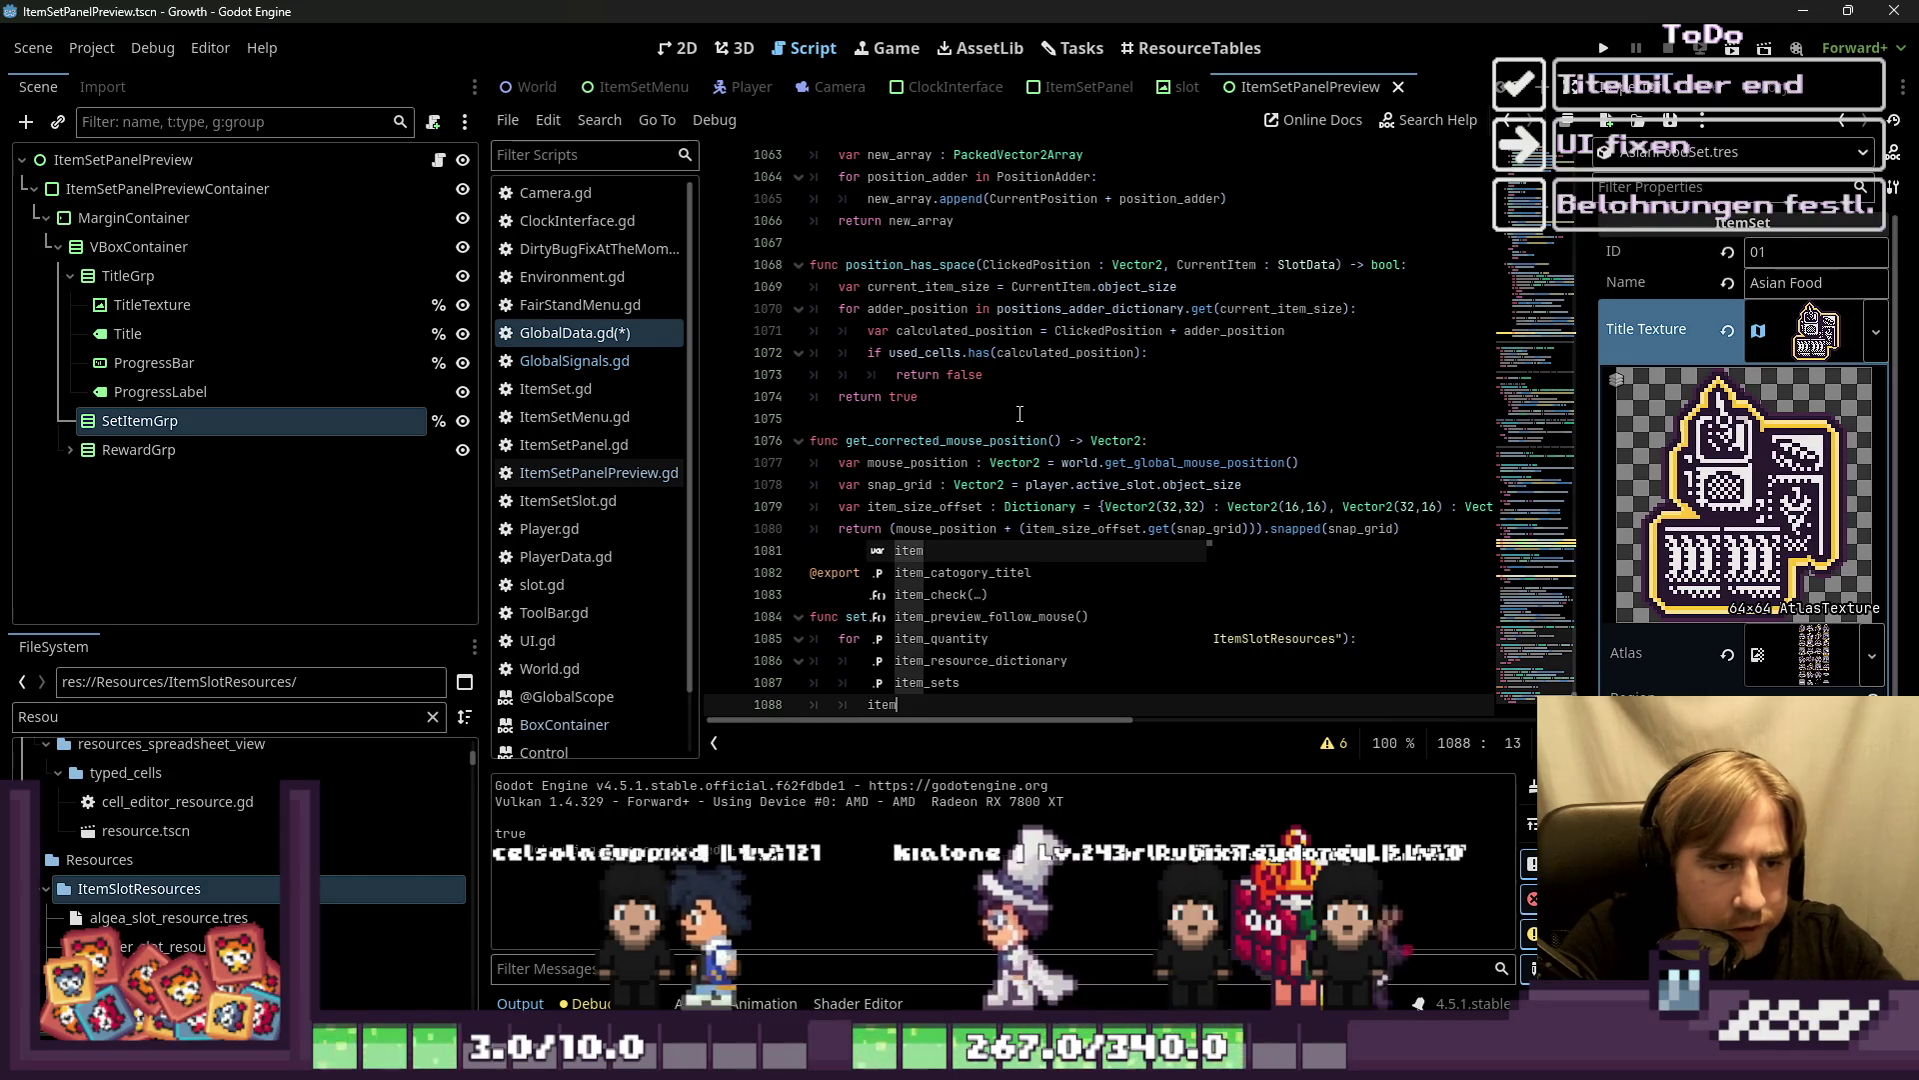
Try inserting item_resource_dictionary on the loop-level line, then remove the trailing dot
type("m_res")
key("Return")
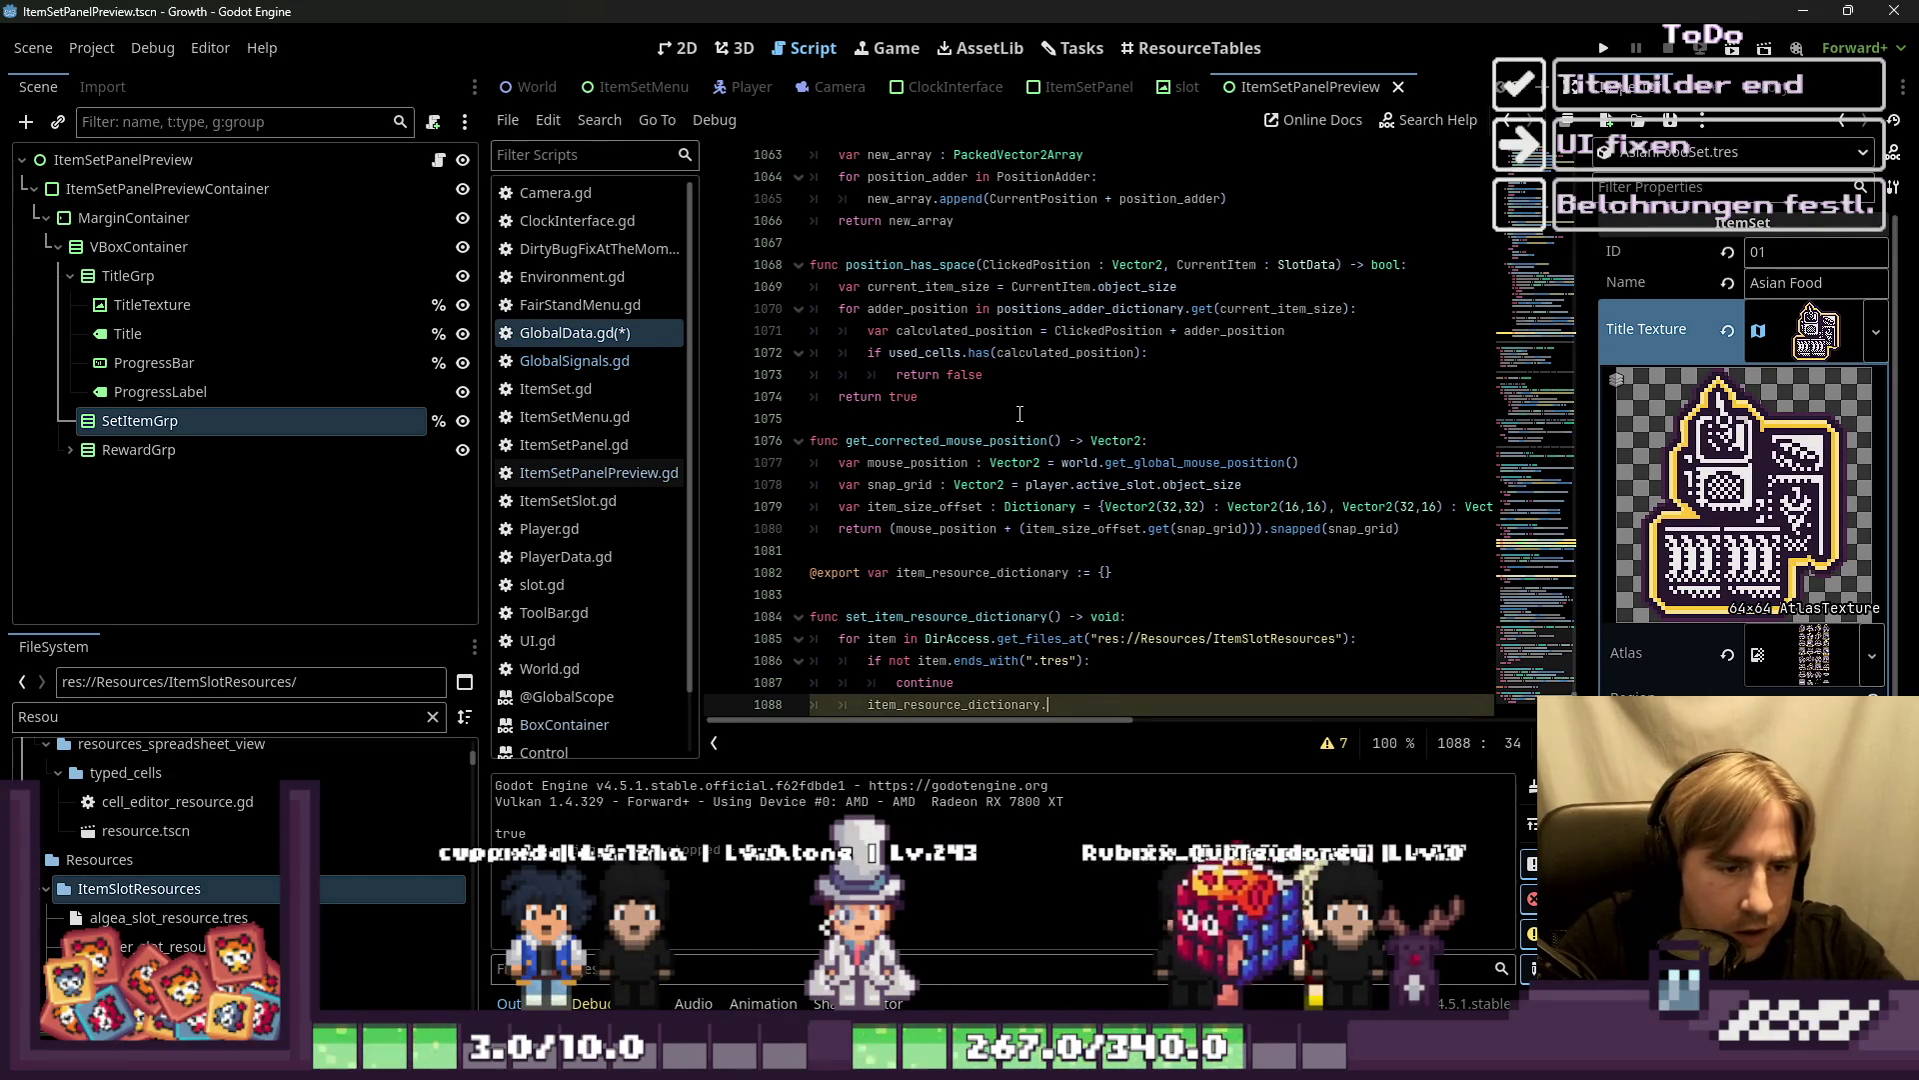
type(".")
key("BackSpace")
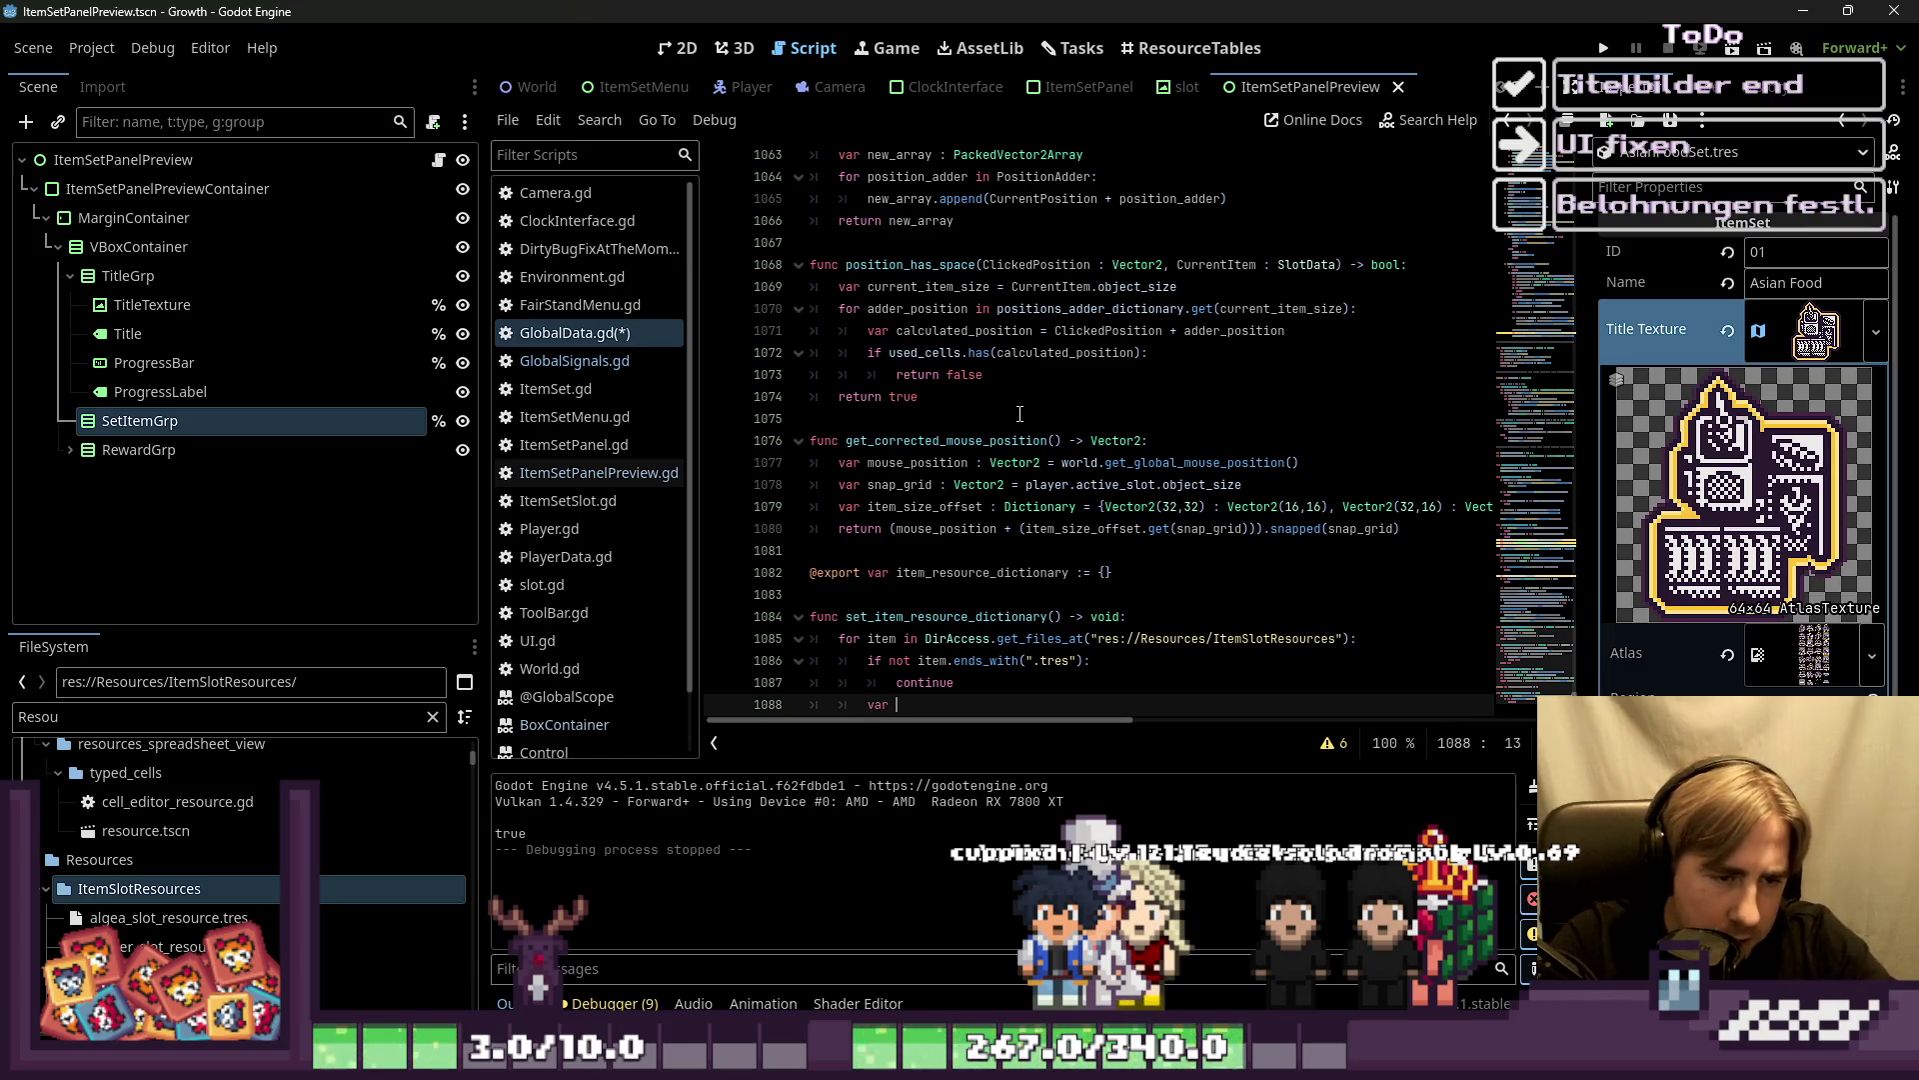
Start 'var item_name := load(' and copy the res://Resources/ItemSlotResources path string
type("em_name")
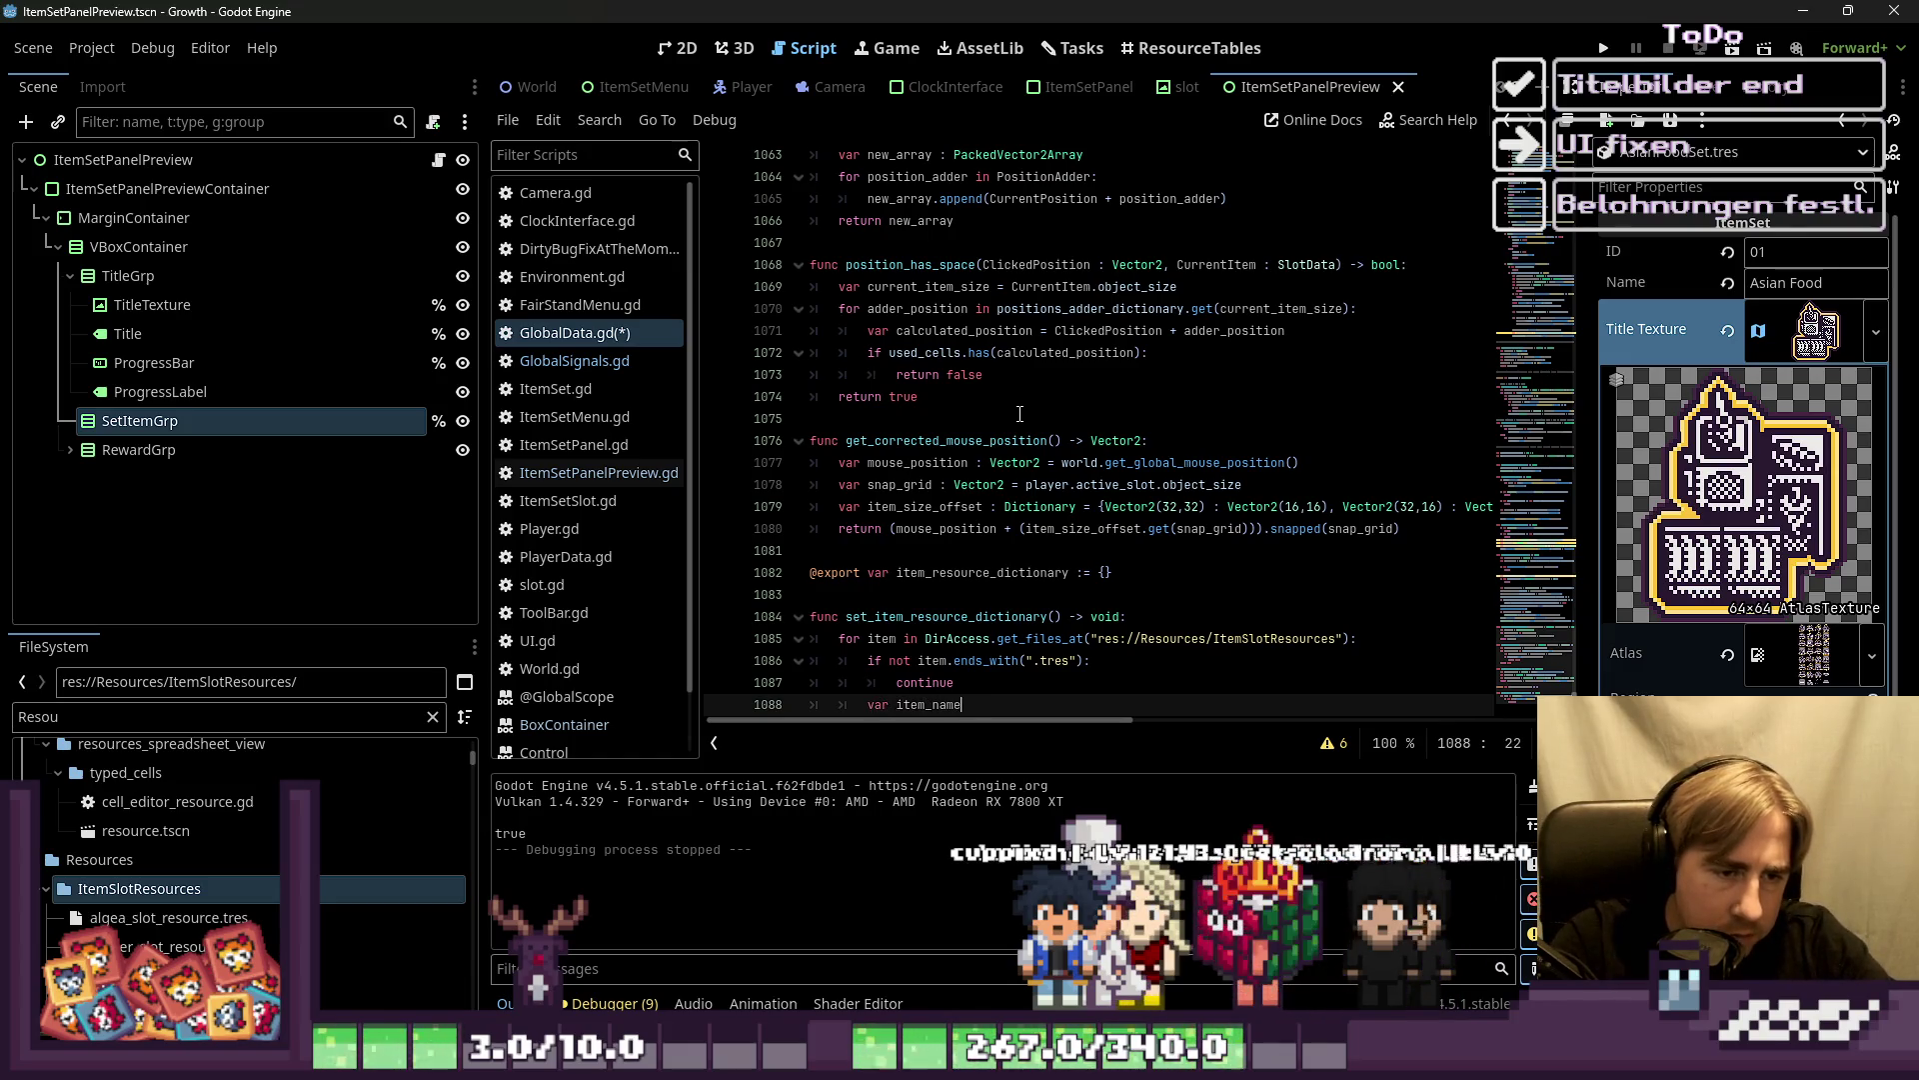
key("BackSpace")
key("BackSpace")
type(":= ")
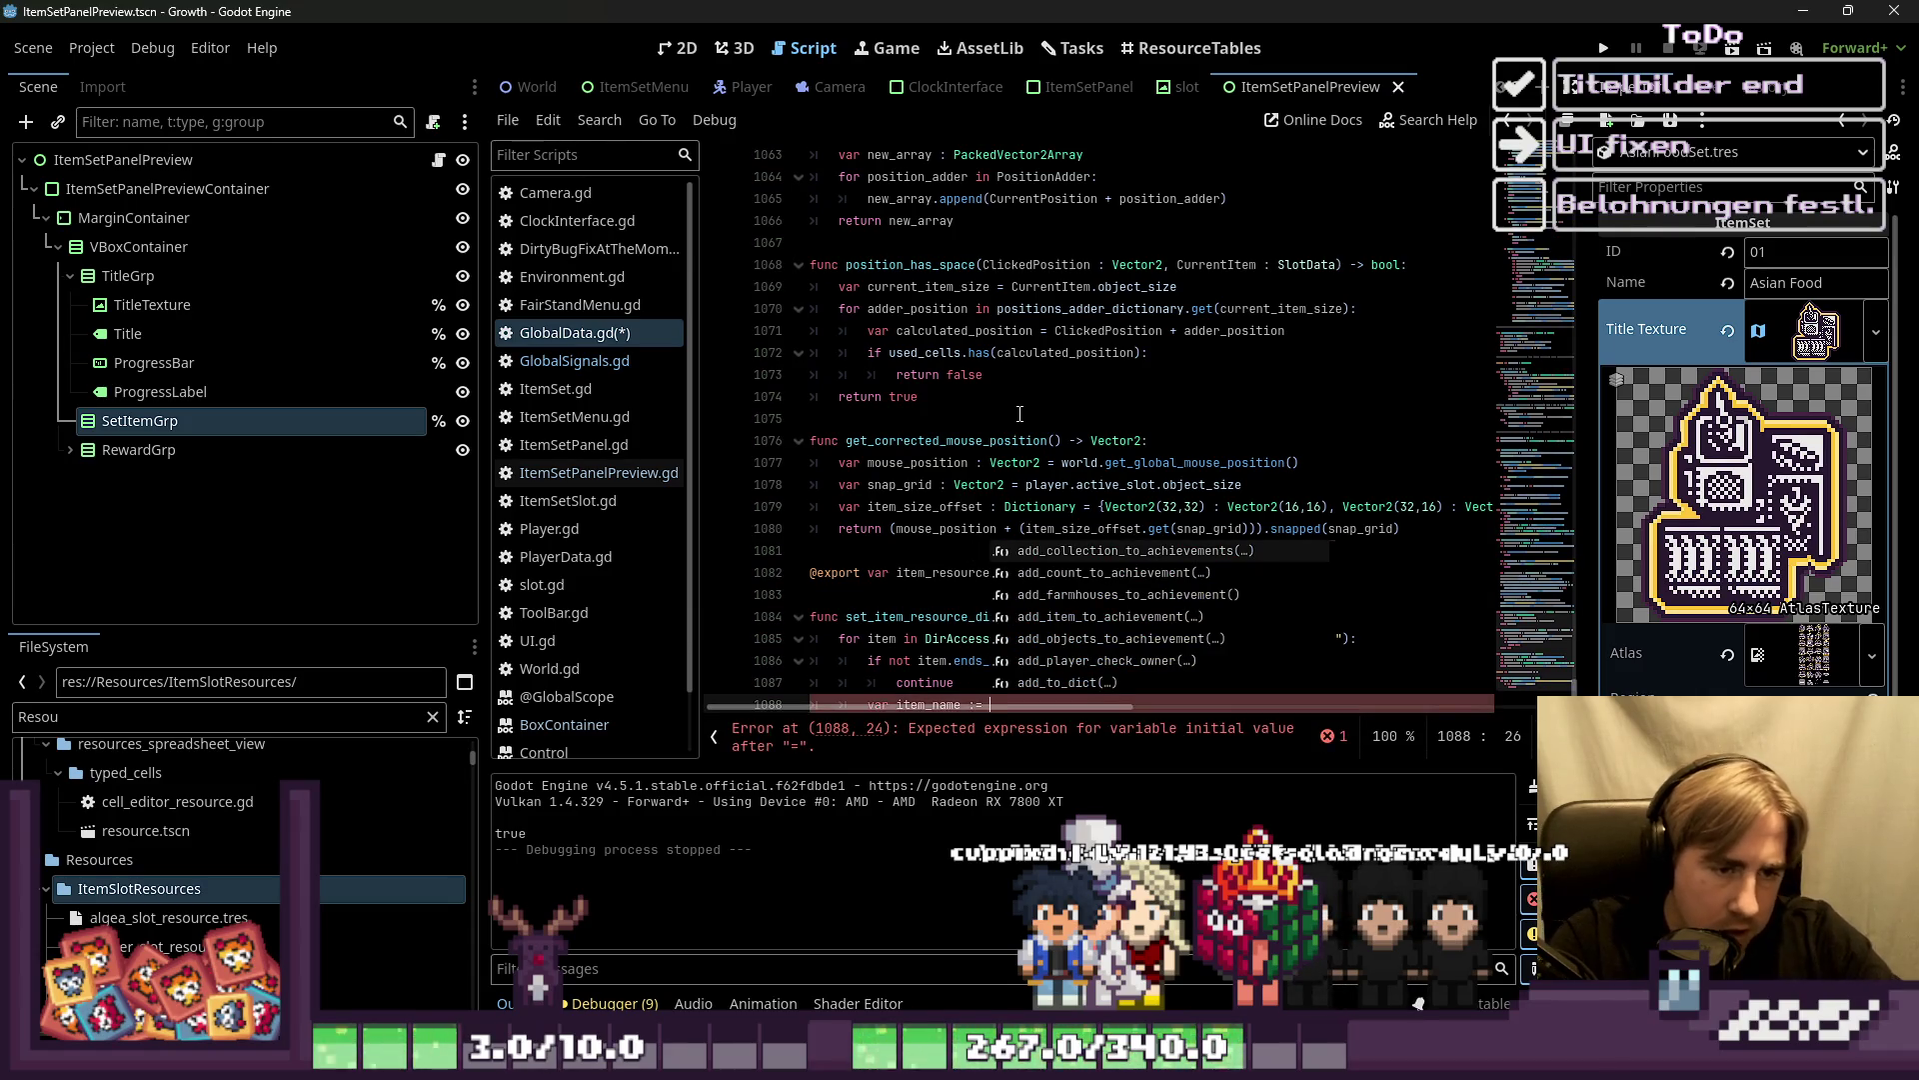
type("load")
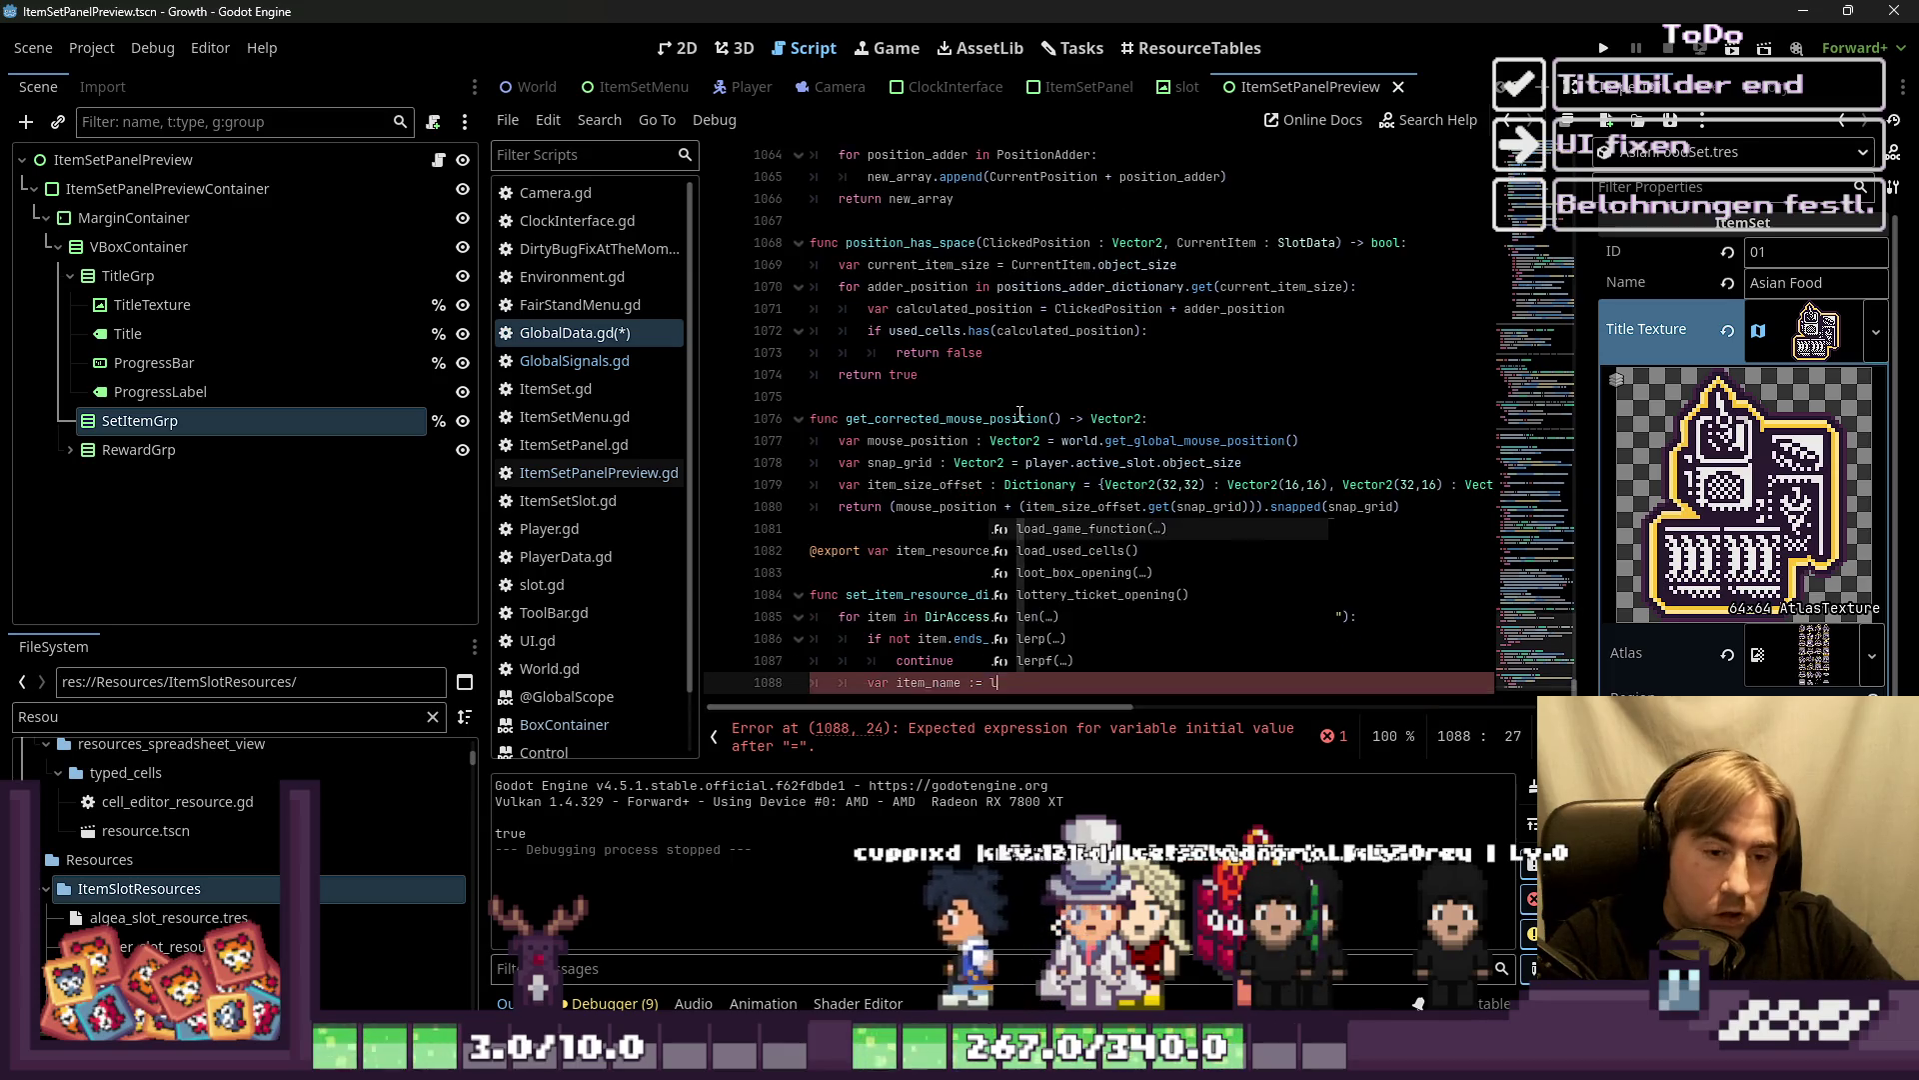
type("(rr")
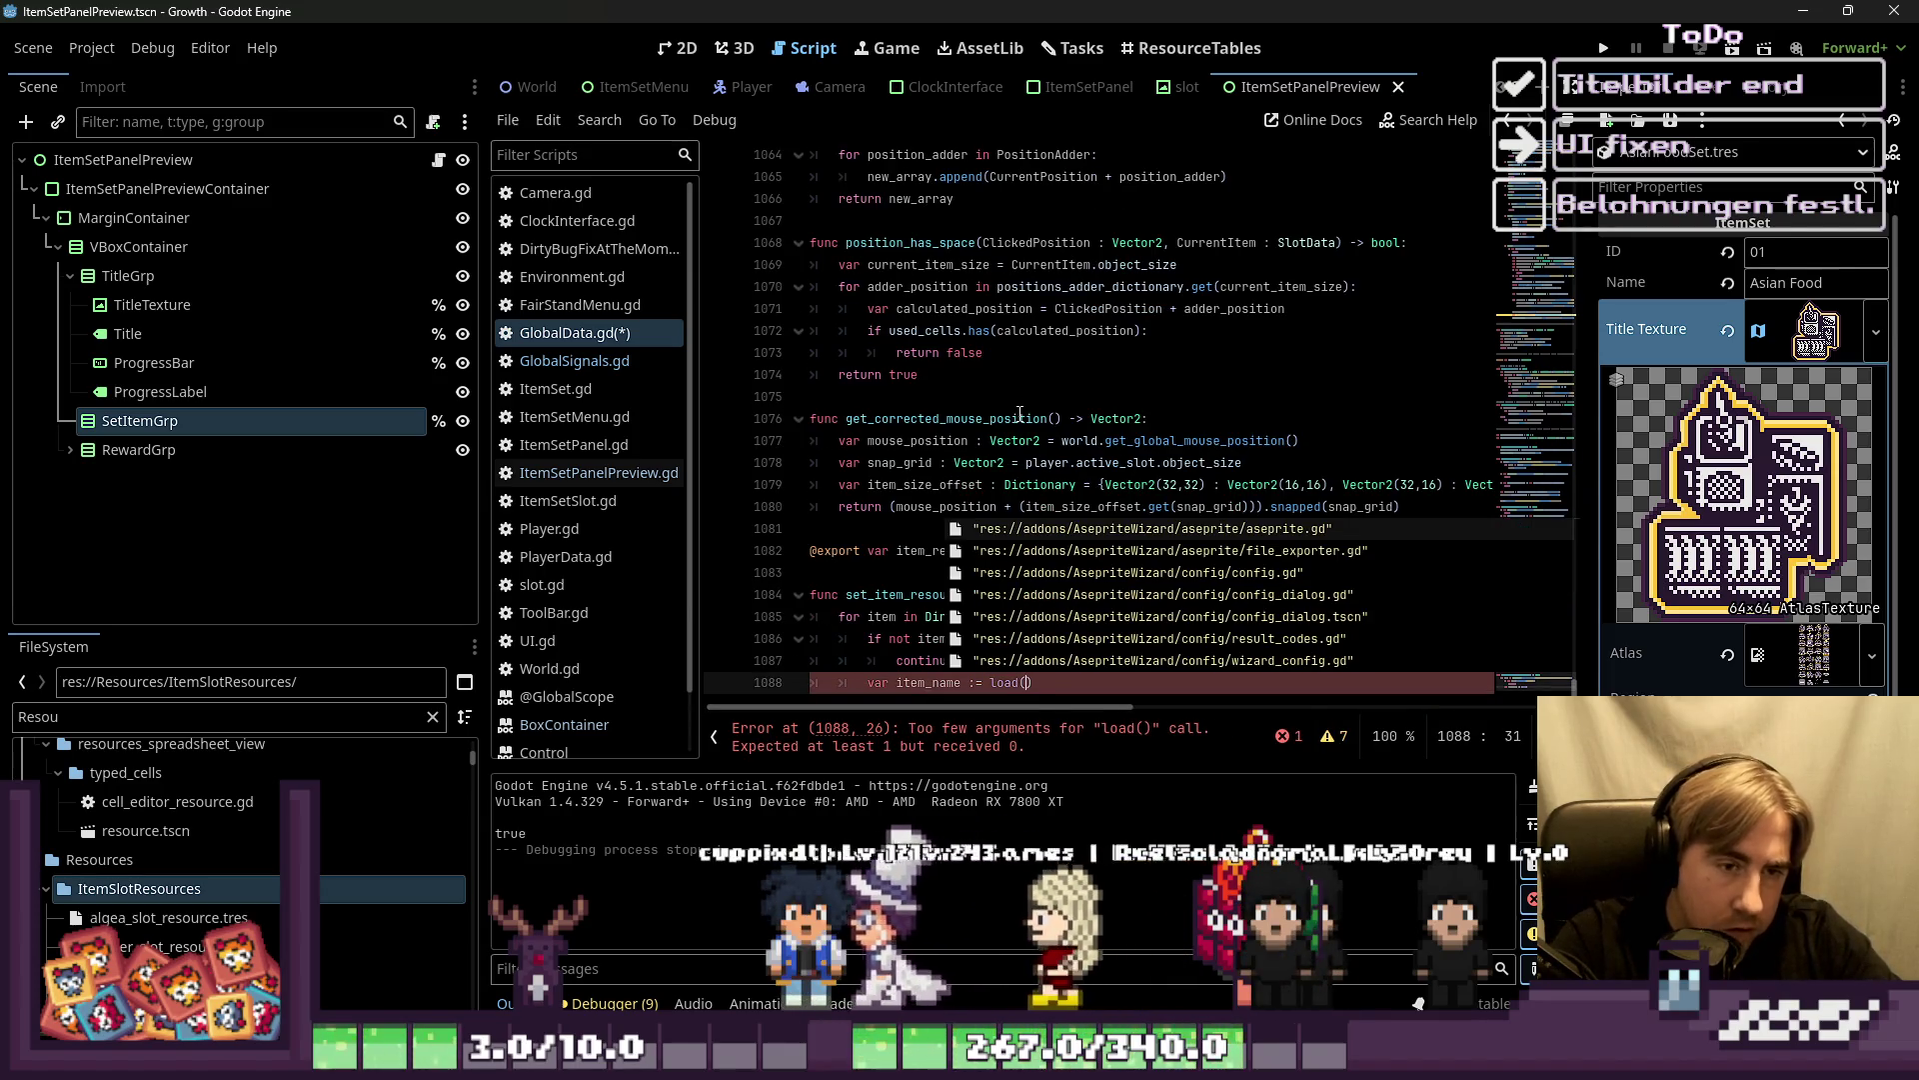
key("BackSpace")
key("BackSpace")
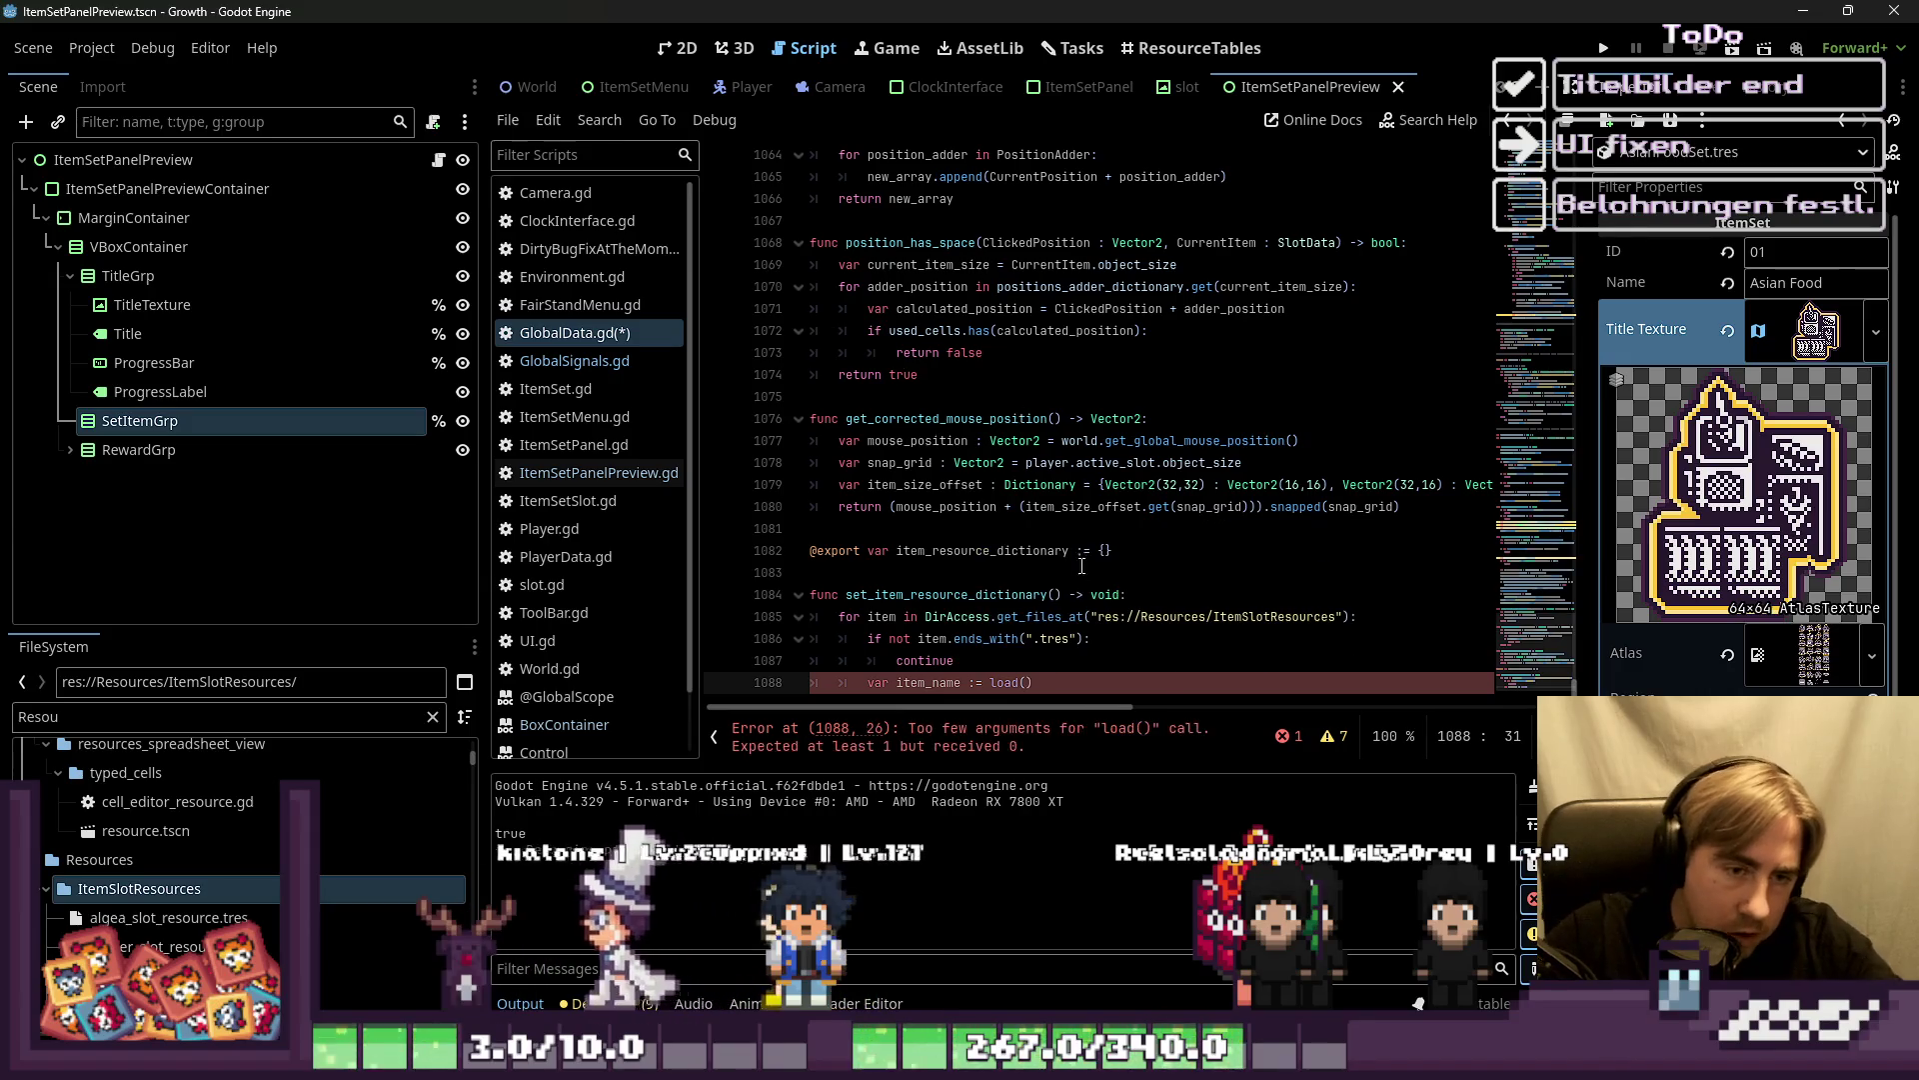
left_click_drag(1091, 617, 1336, 617)
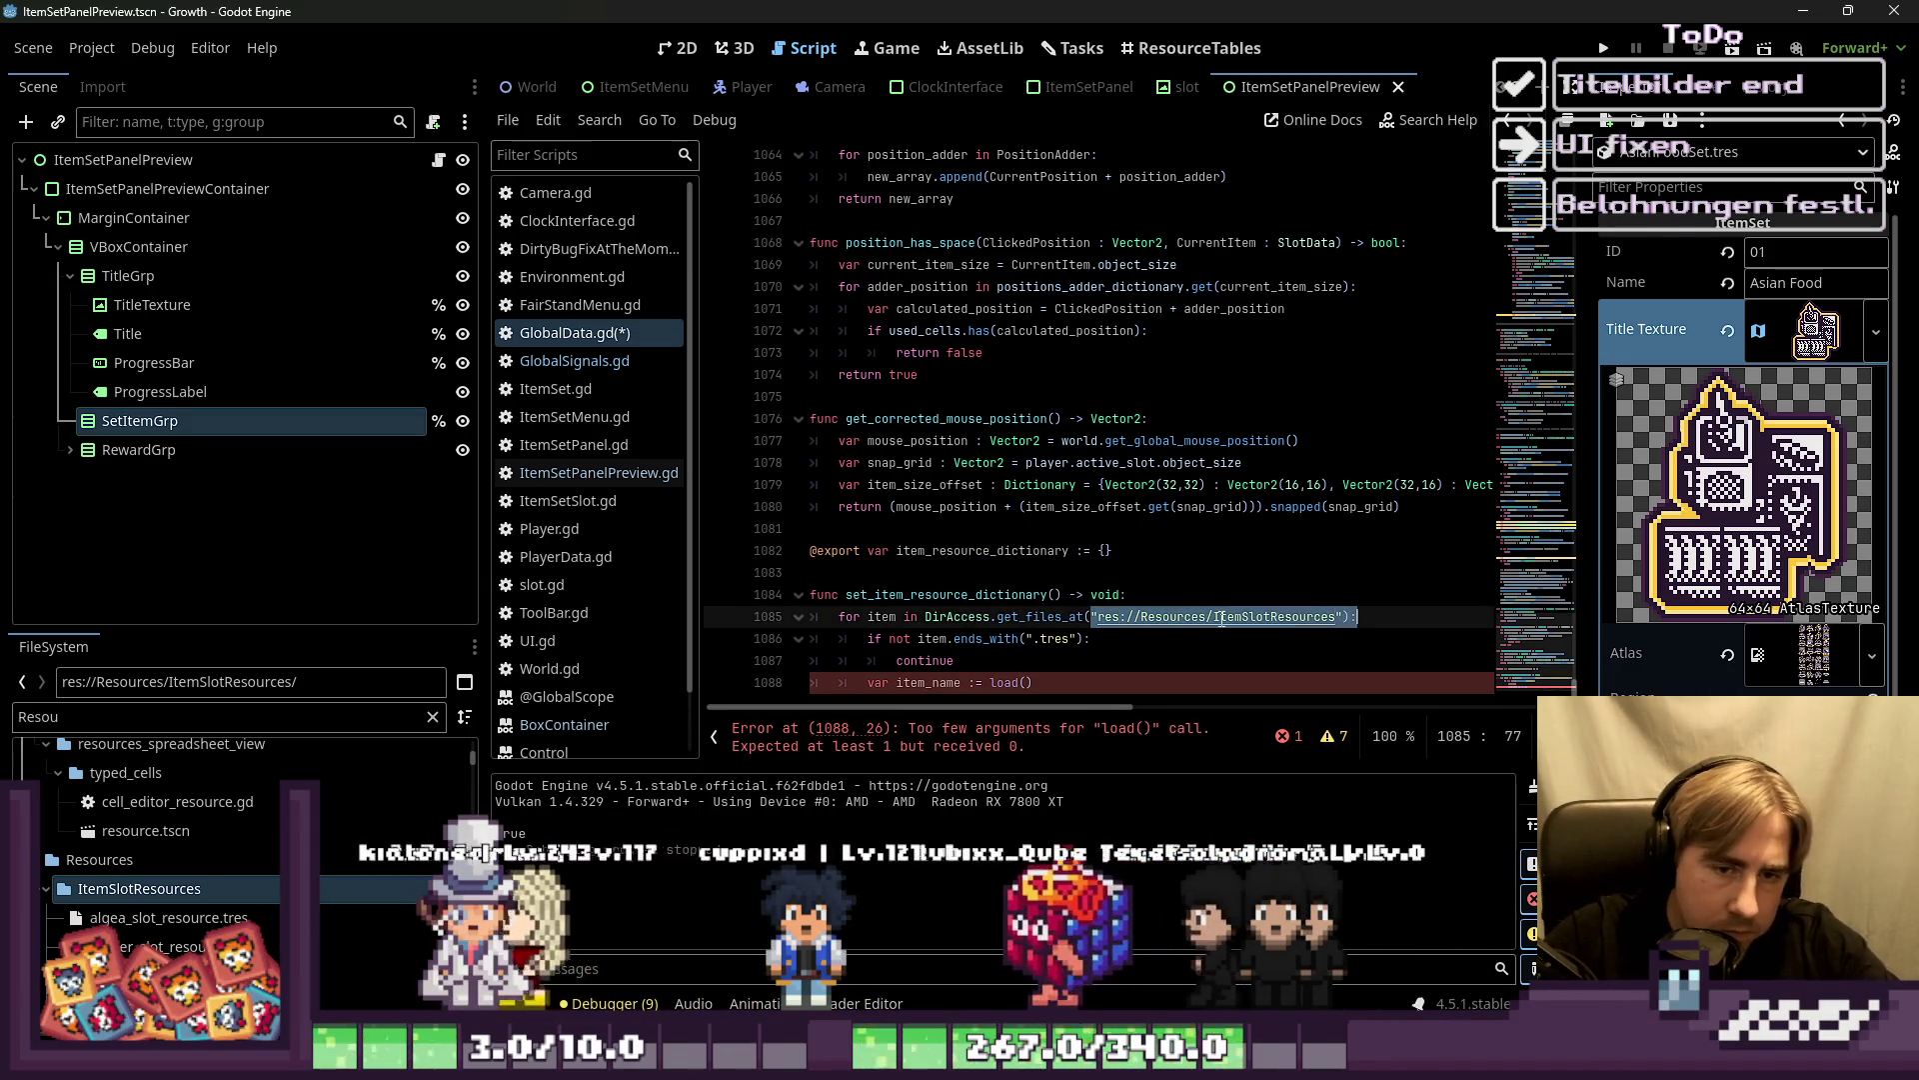
key("ctrl+c")
key("Down")
key("Down")
key("Down")
key("Left")
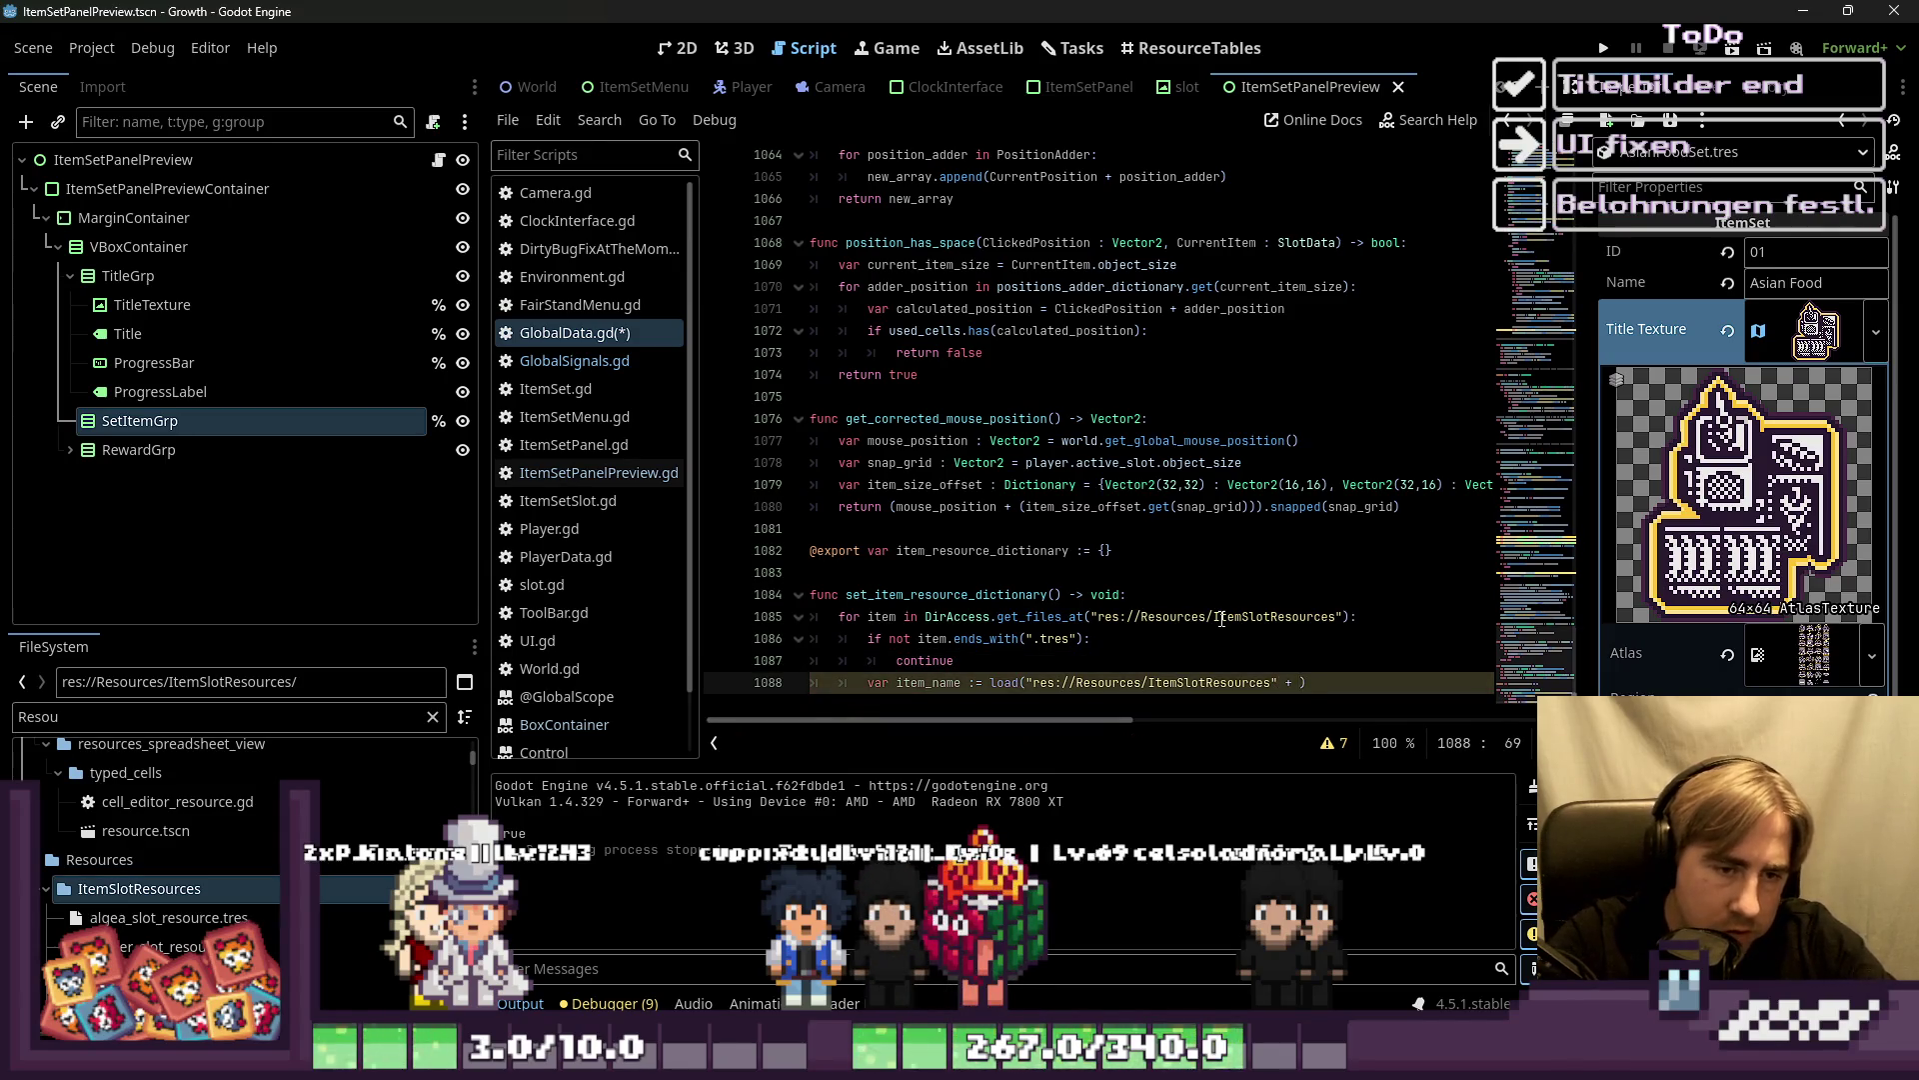
Finish as 'var item_name : String = load("res://Resources/ItemSlotResources" + item).item_name'
type("ins")
key("BackSpace")
key("BackSpace")
key("BackSpace")
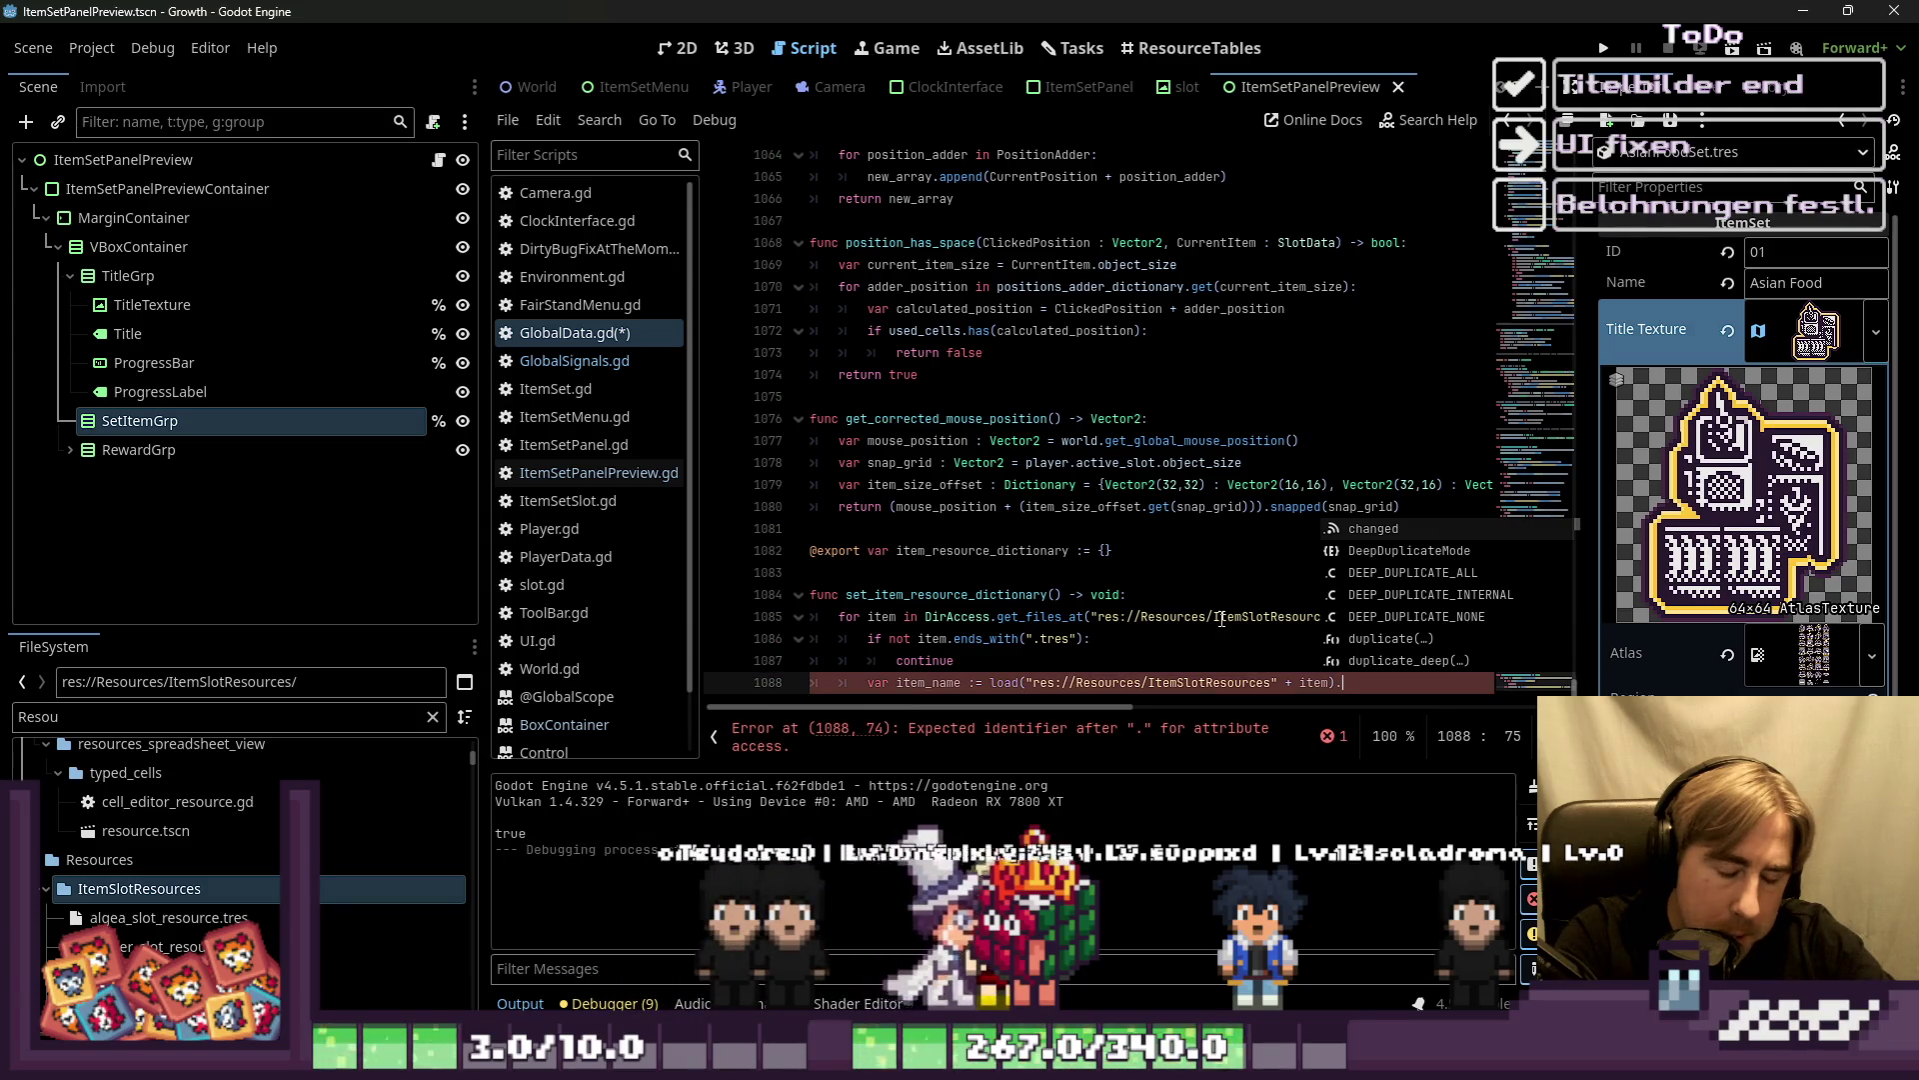
type("item_name")
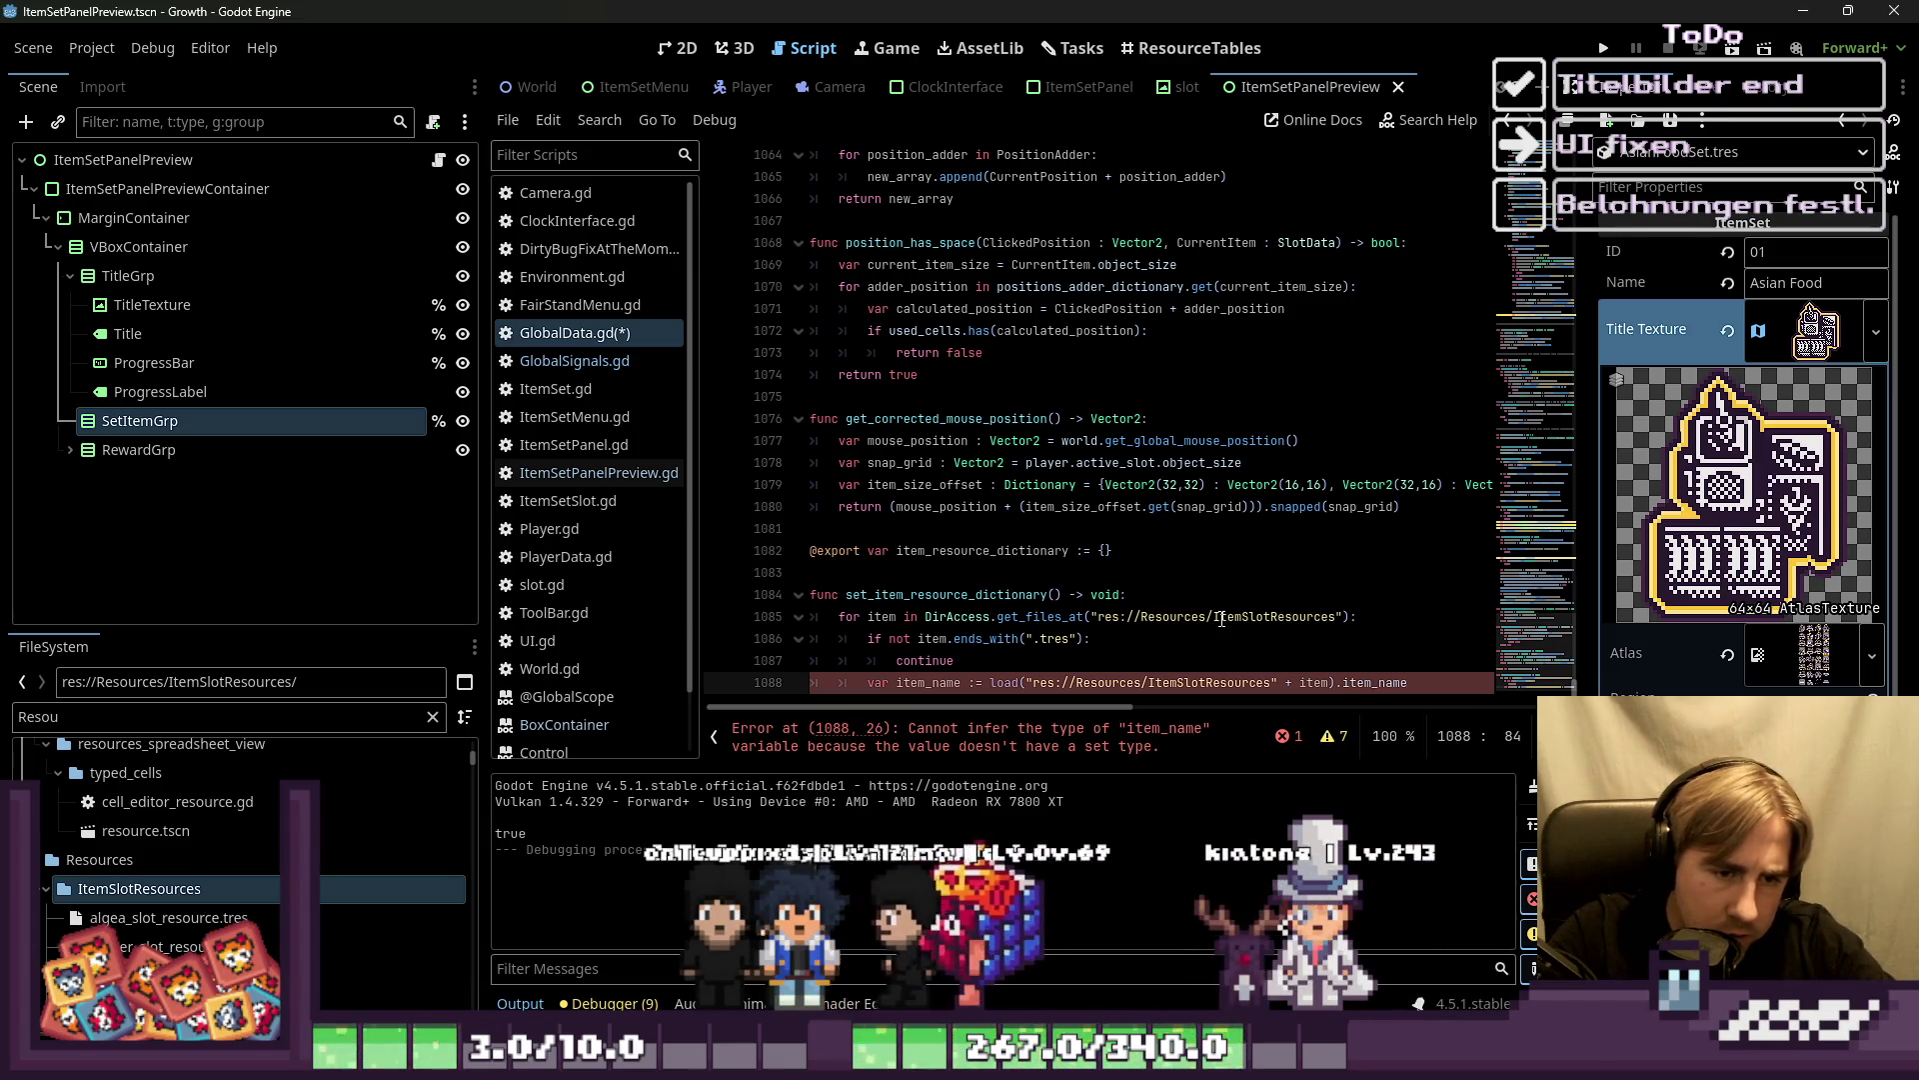
key("Left")
key("Left")
key("Left")
key("BackSpace")
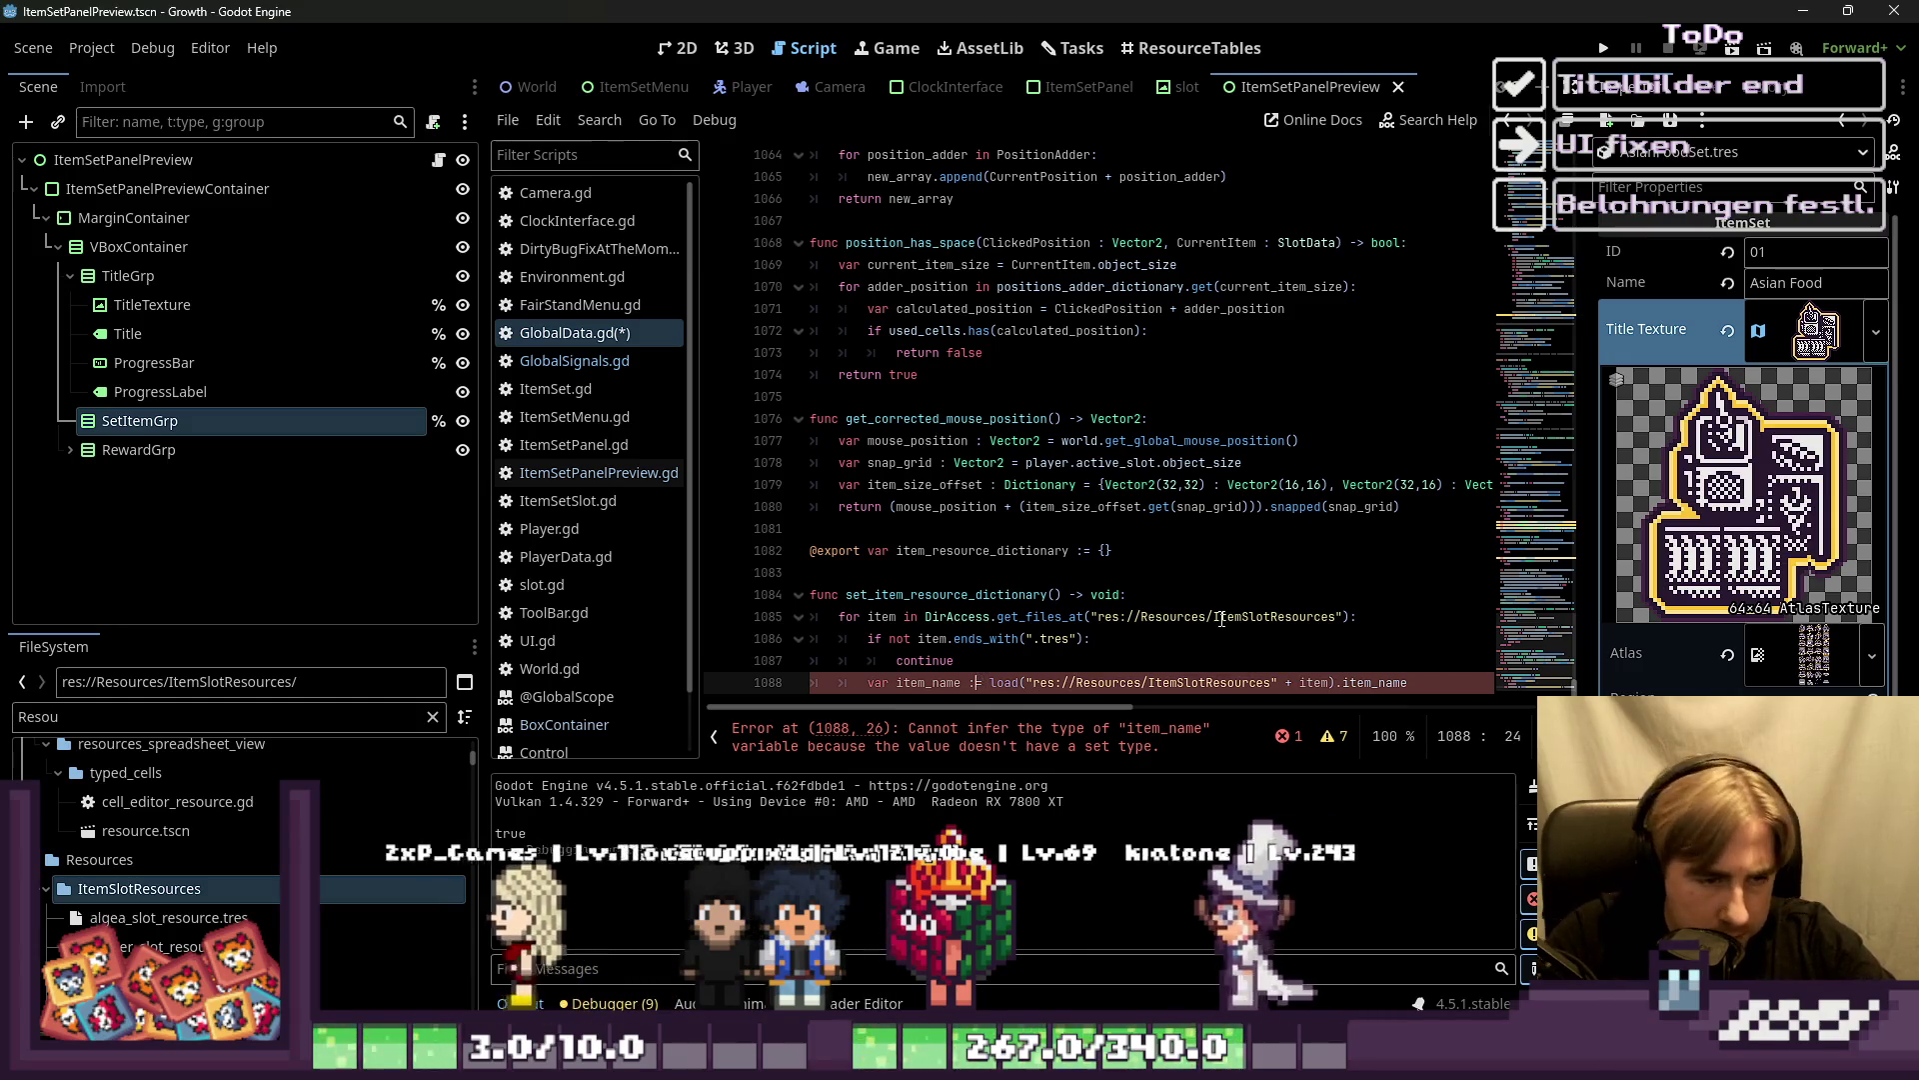
type("St")
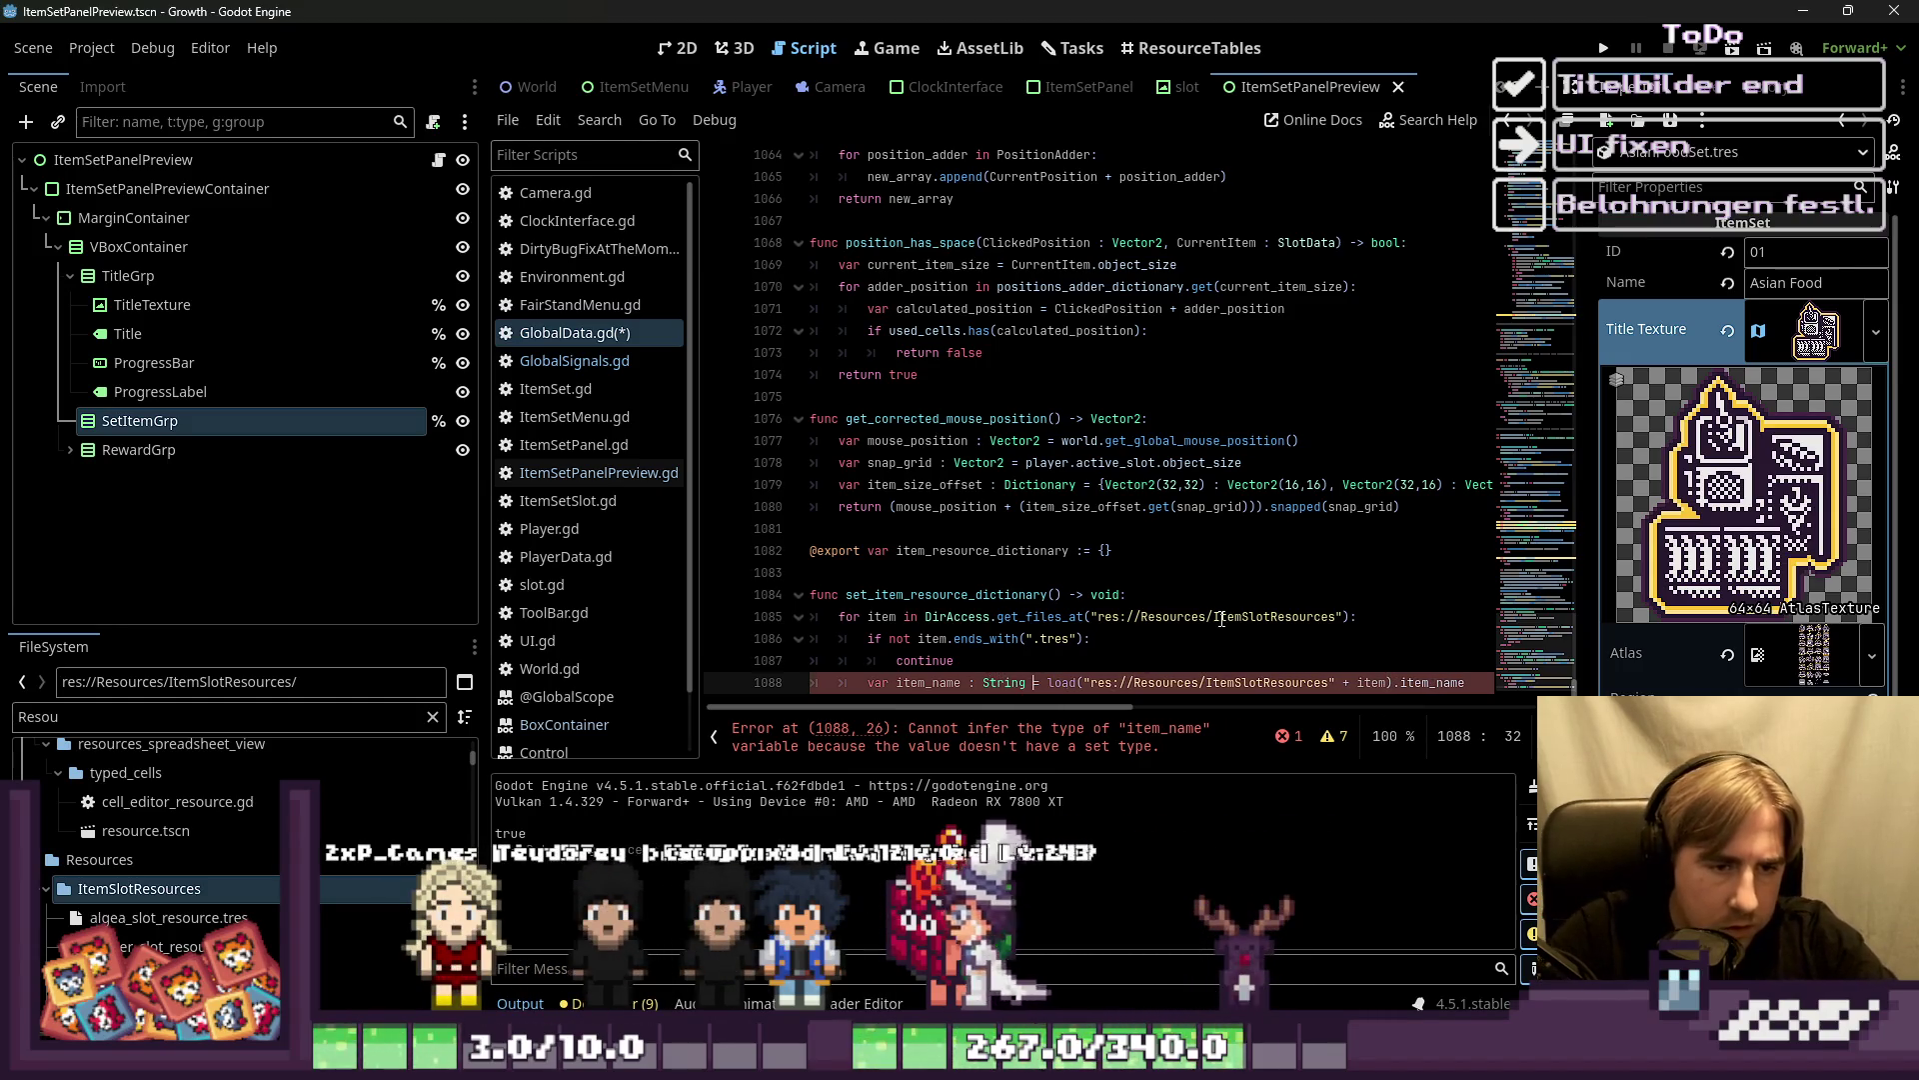
type("ring")
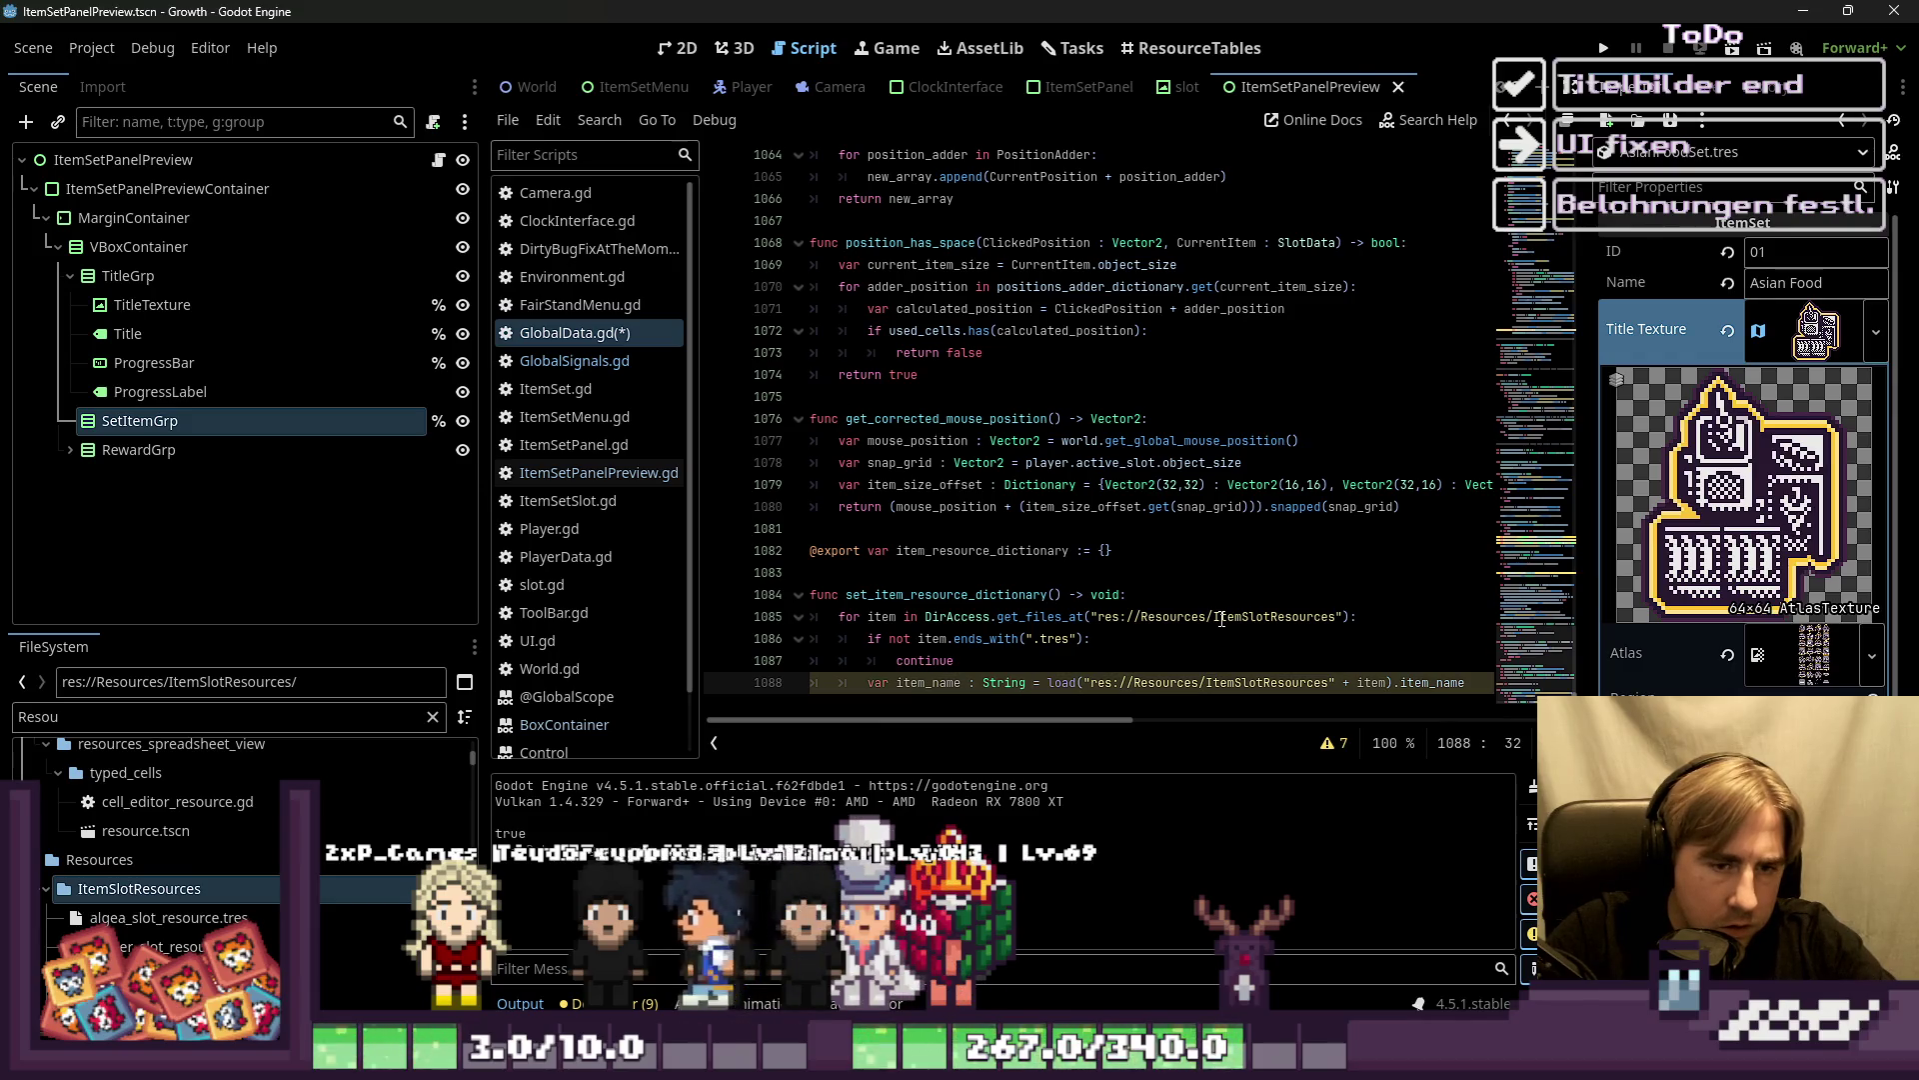
Display and scroll through the script's warning list
left_click(1322, 747)
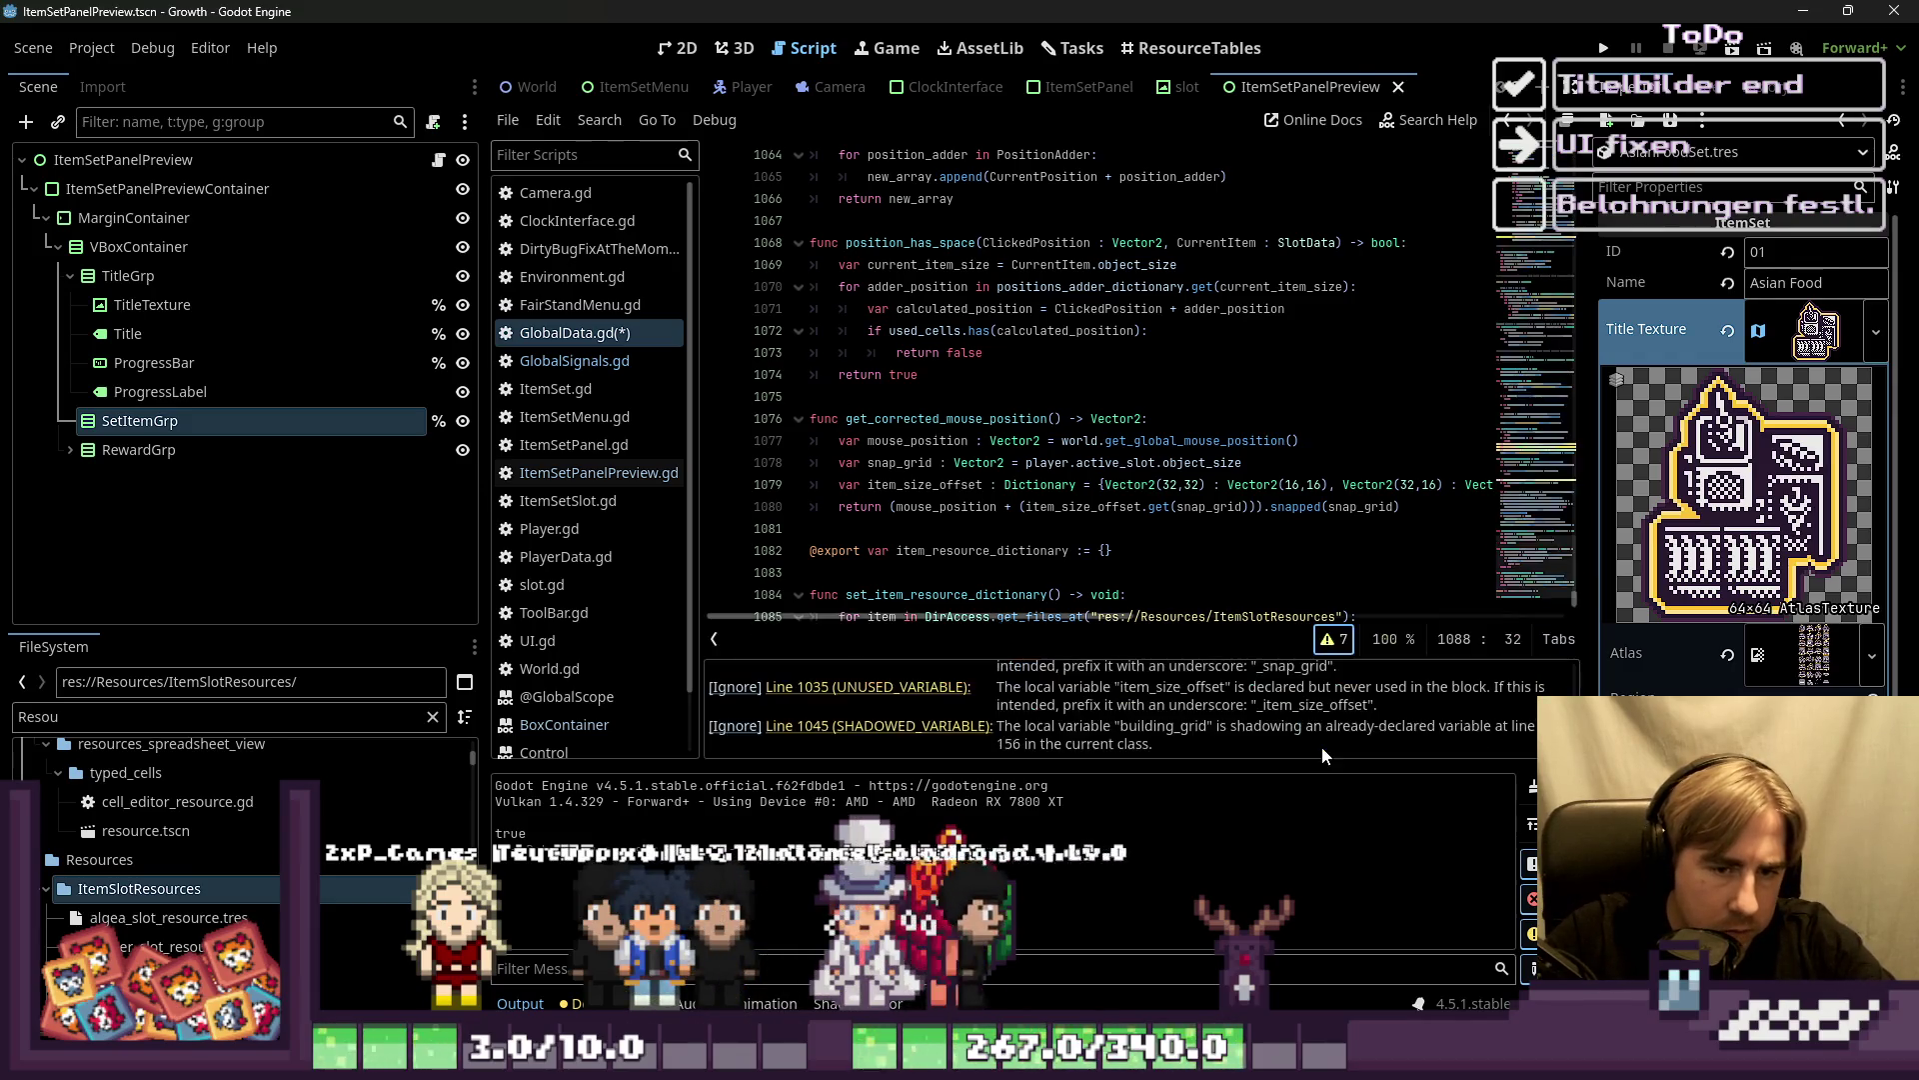
scroll(1259, 716, "down", 3)
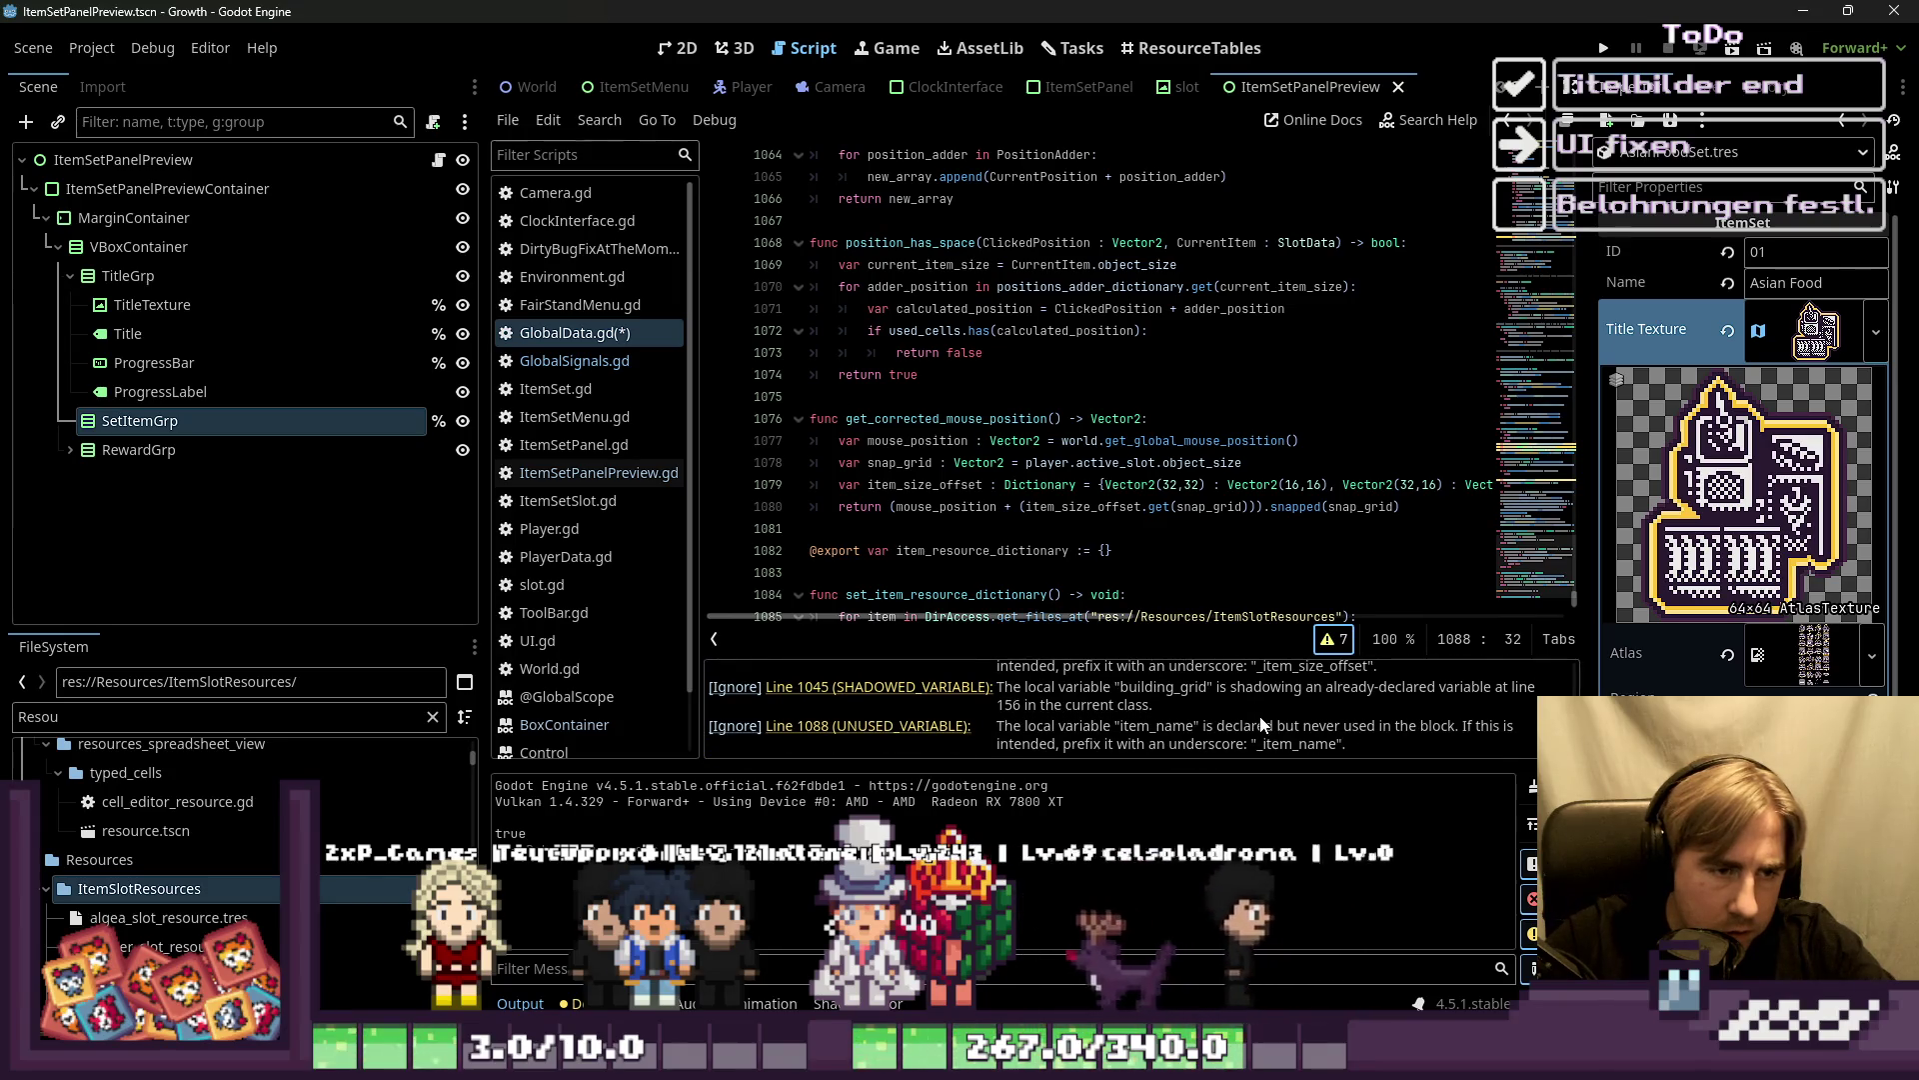
scroll(1144, 375, "down", 1)
scroll(1144, 375, "down", 1)
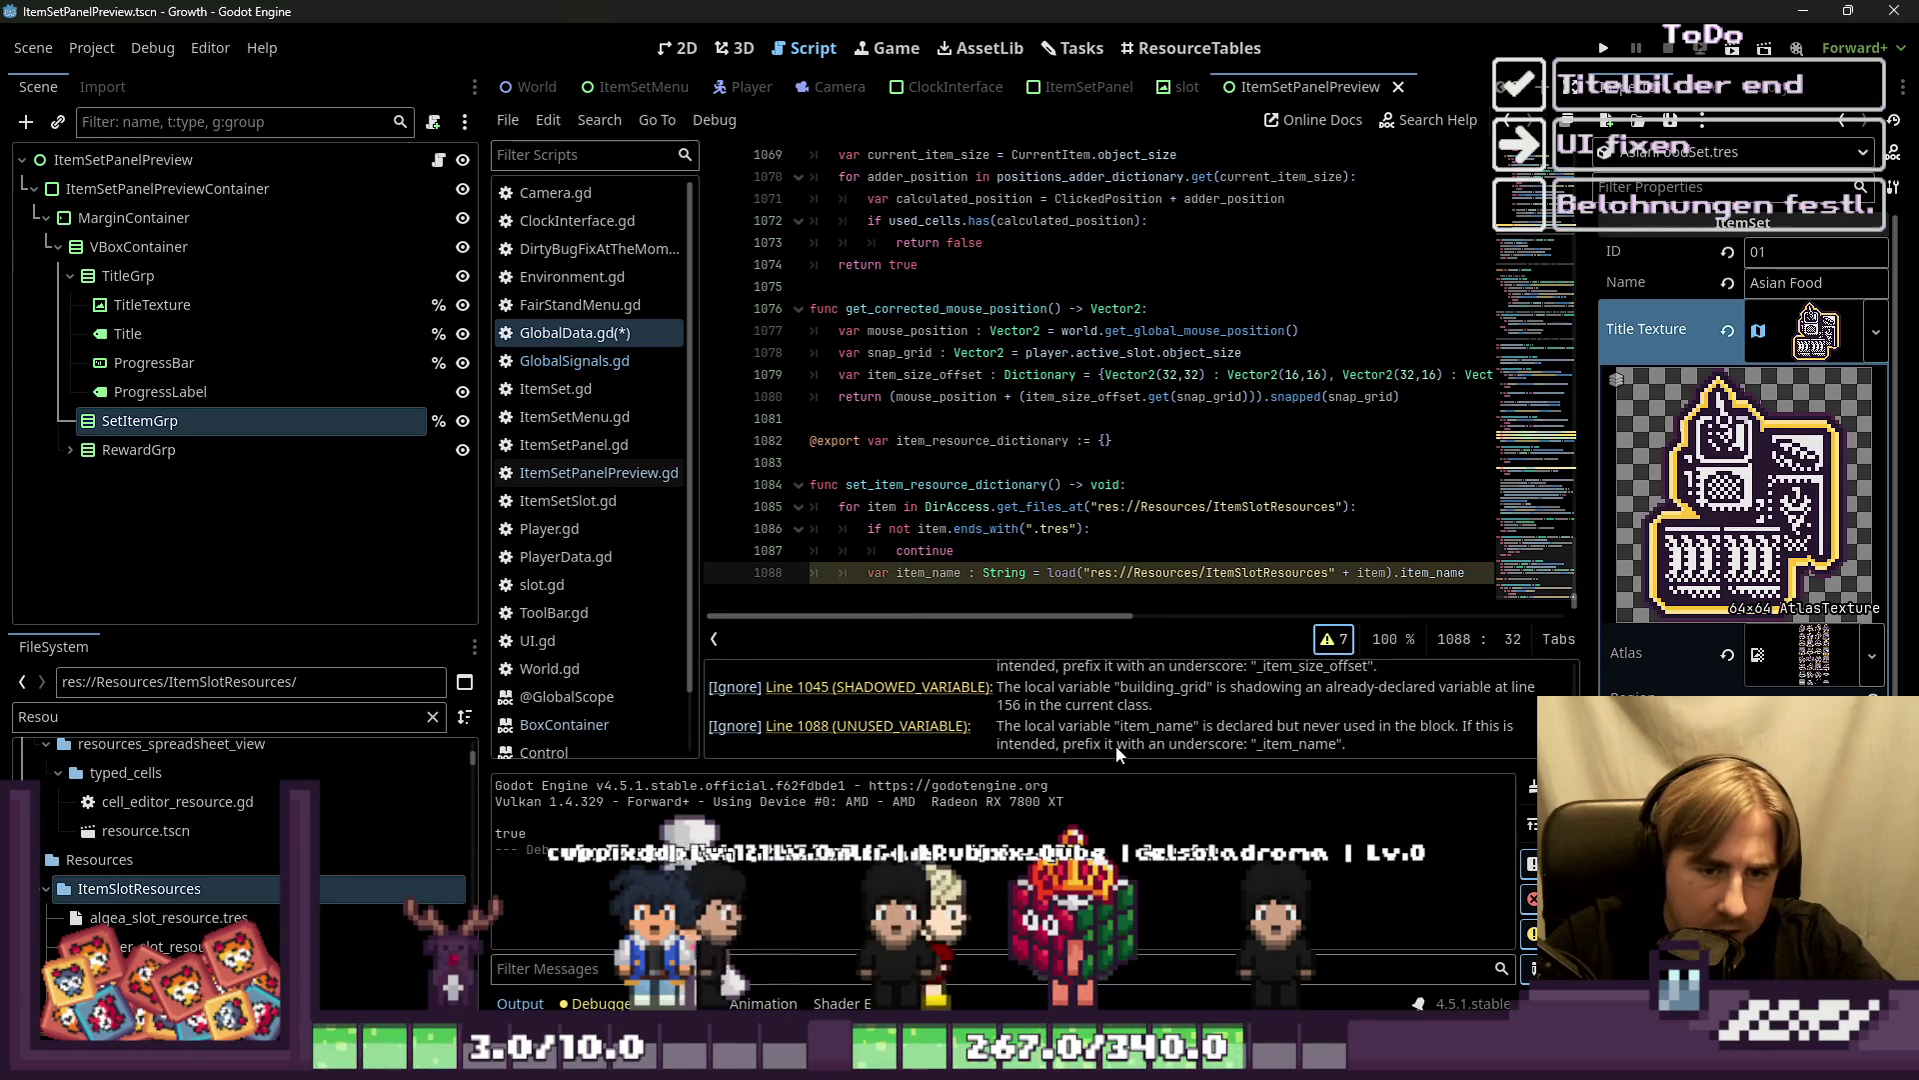
Add 'var item_resource := load("res://Resources/ItemSlotResources" + item)' above the item_name line
left_click(1467, 573)
key("Return")
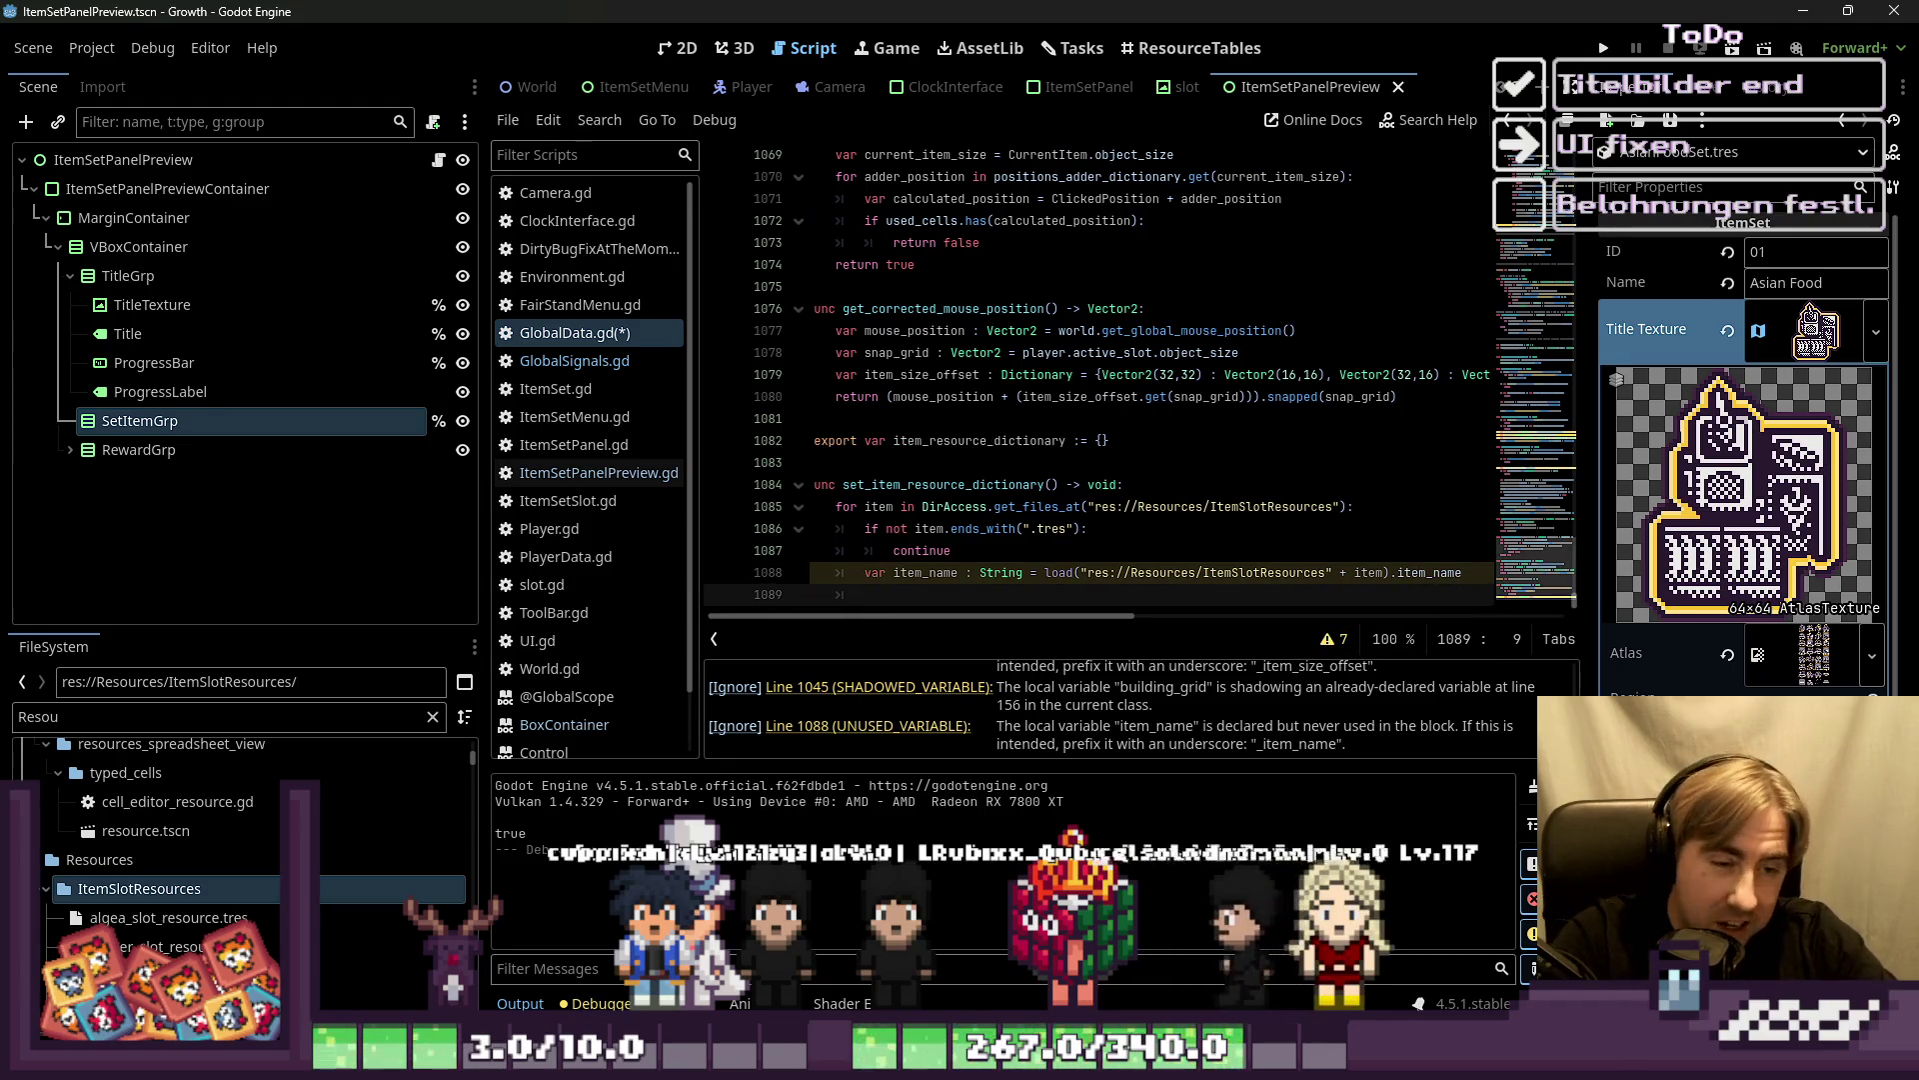
type("var")
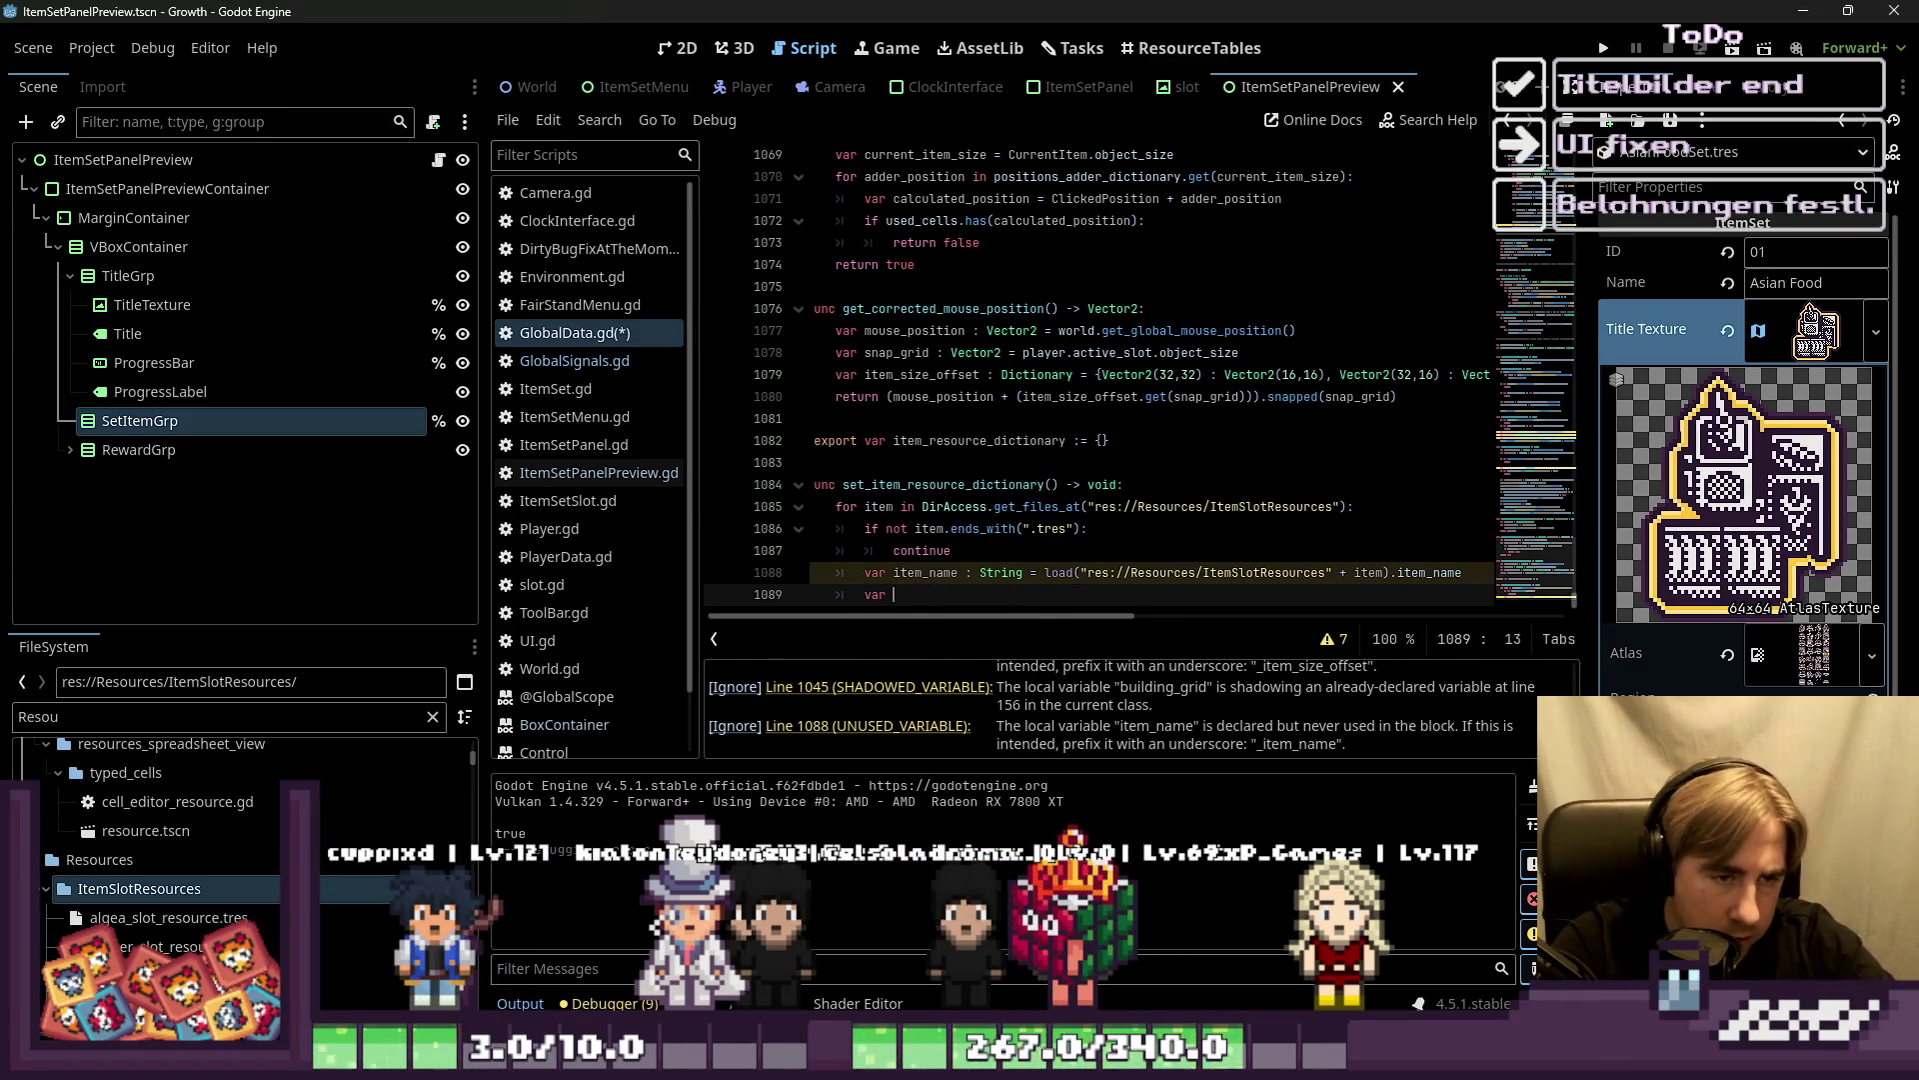
key("BackSpace")
key("BackSpace")
key("BackSpace")
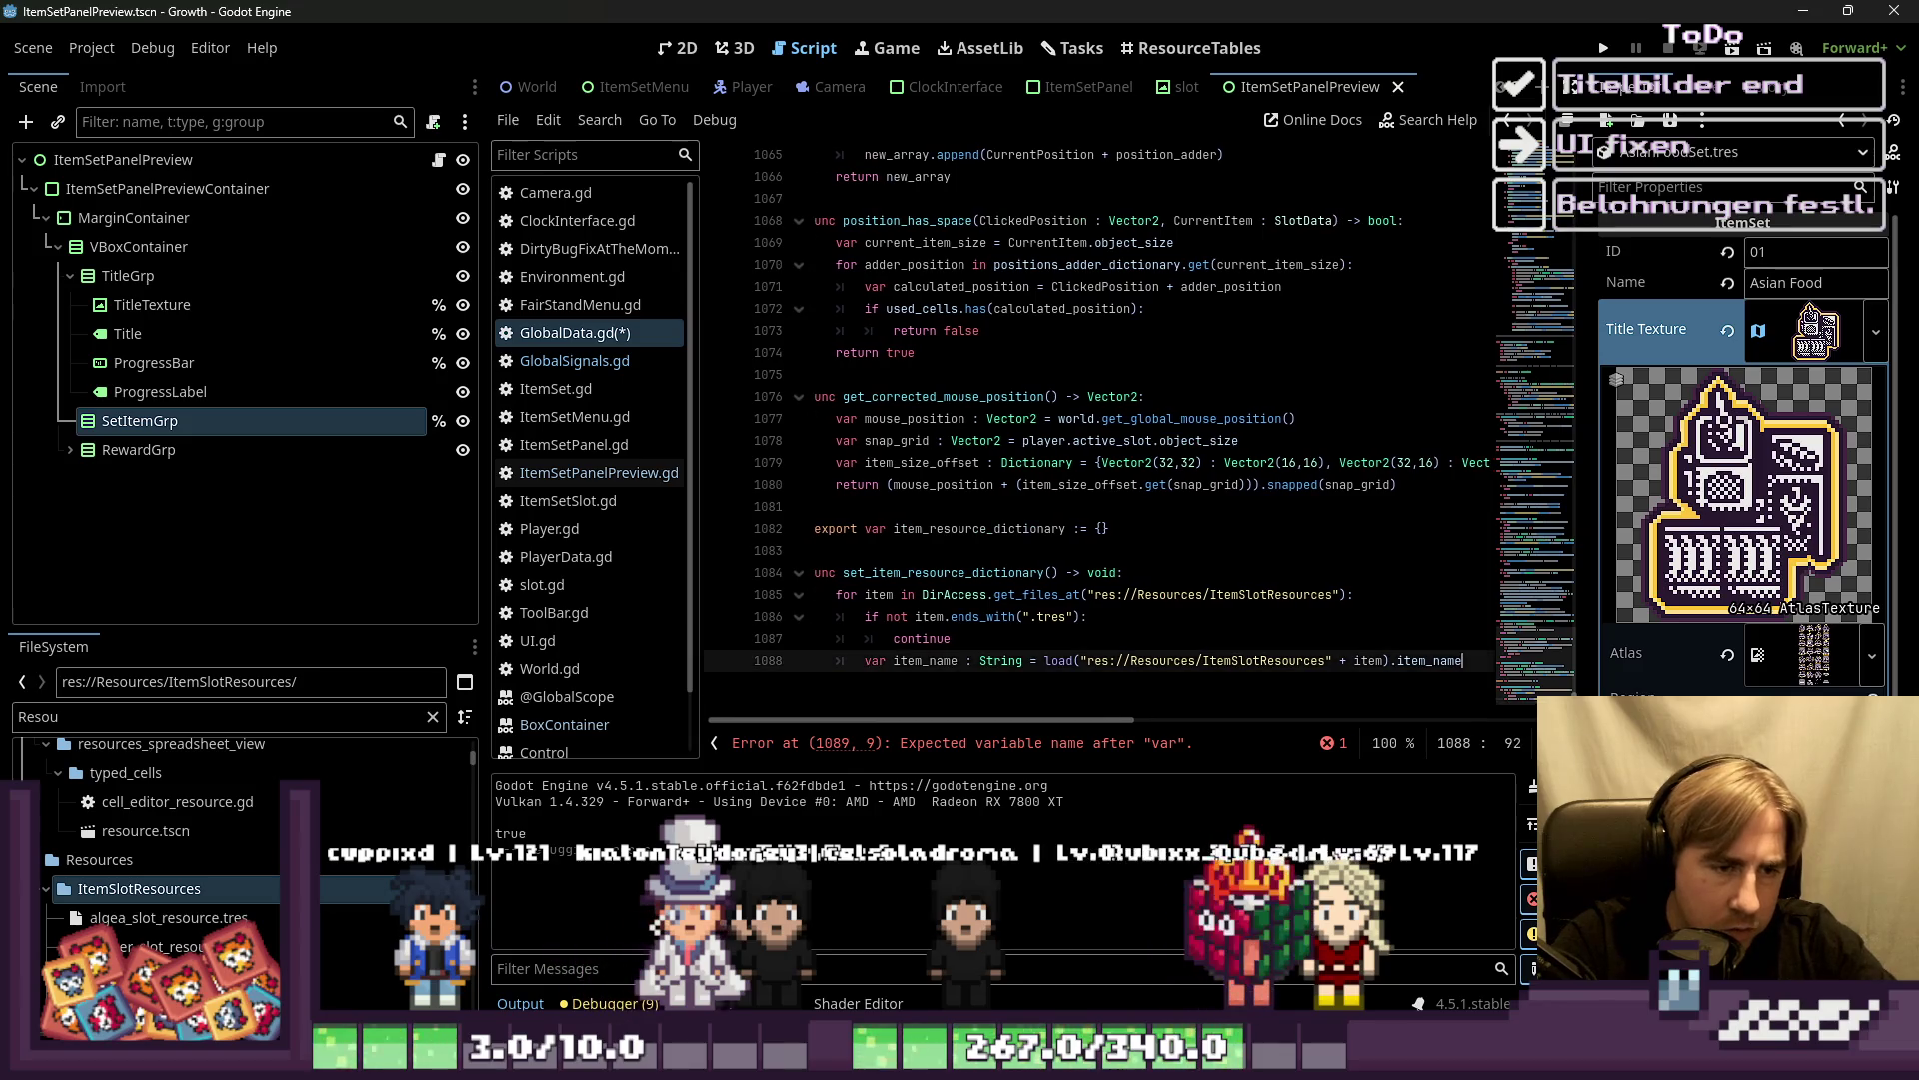
key("Up")
key("Return")
type("r item_n")
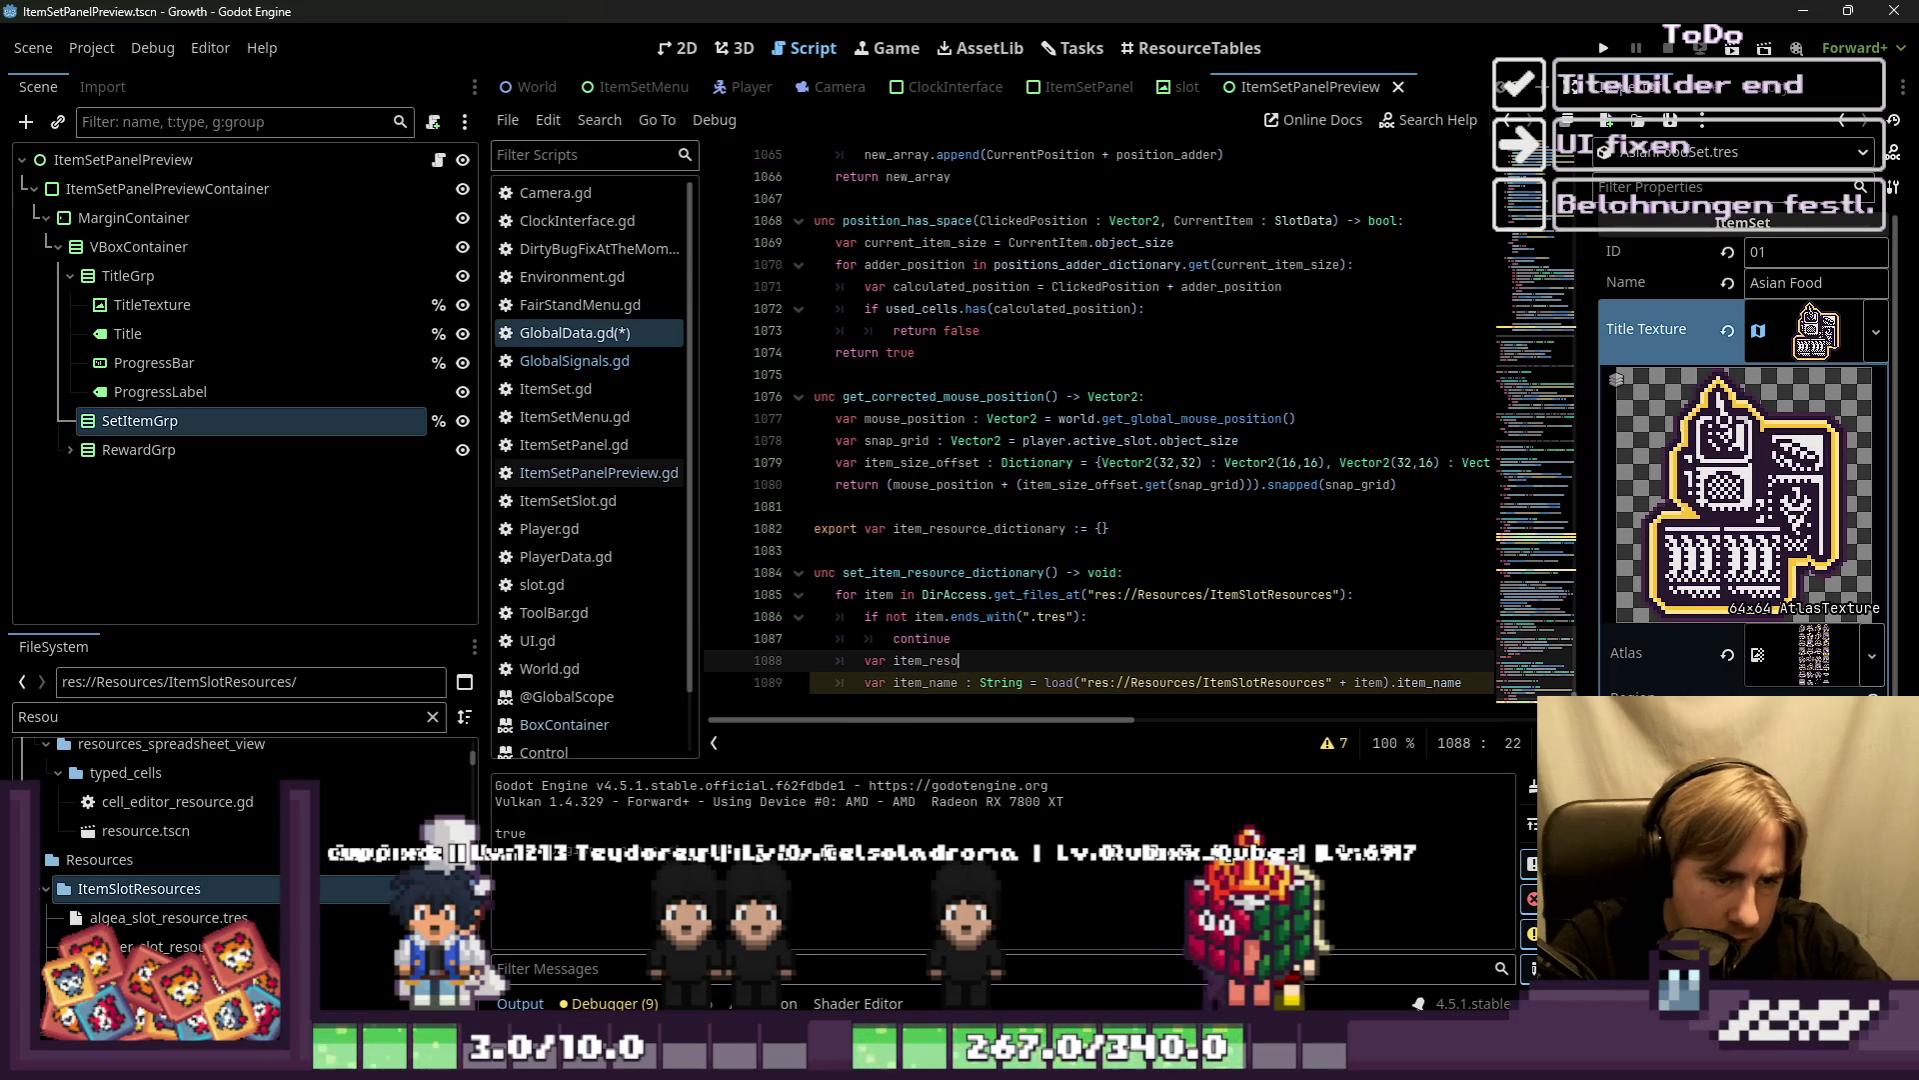
type("e")
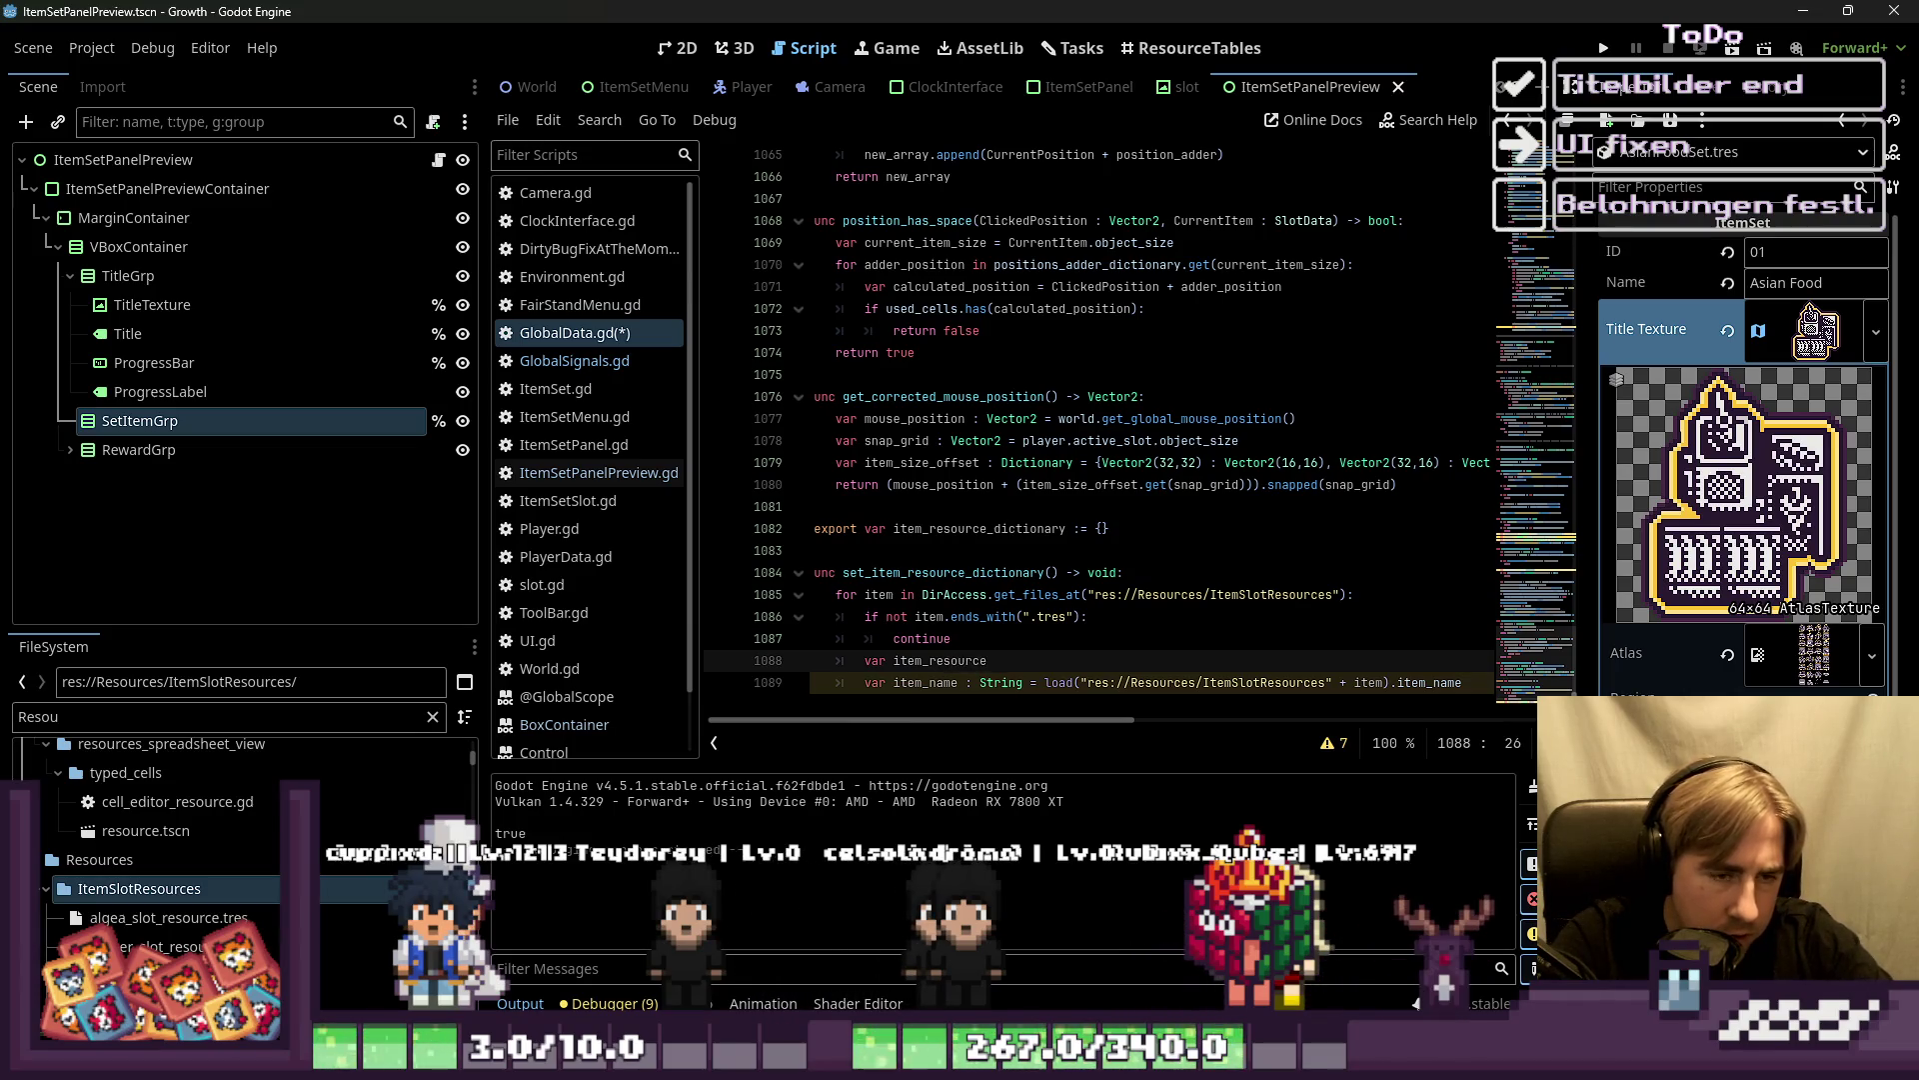
type("=")
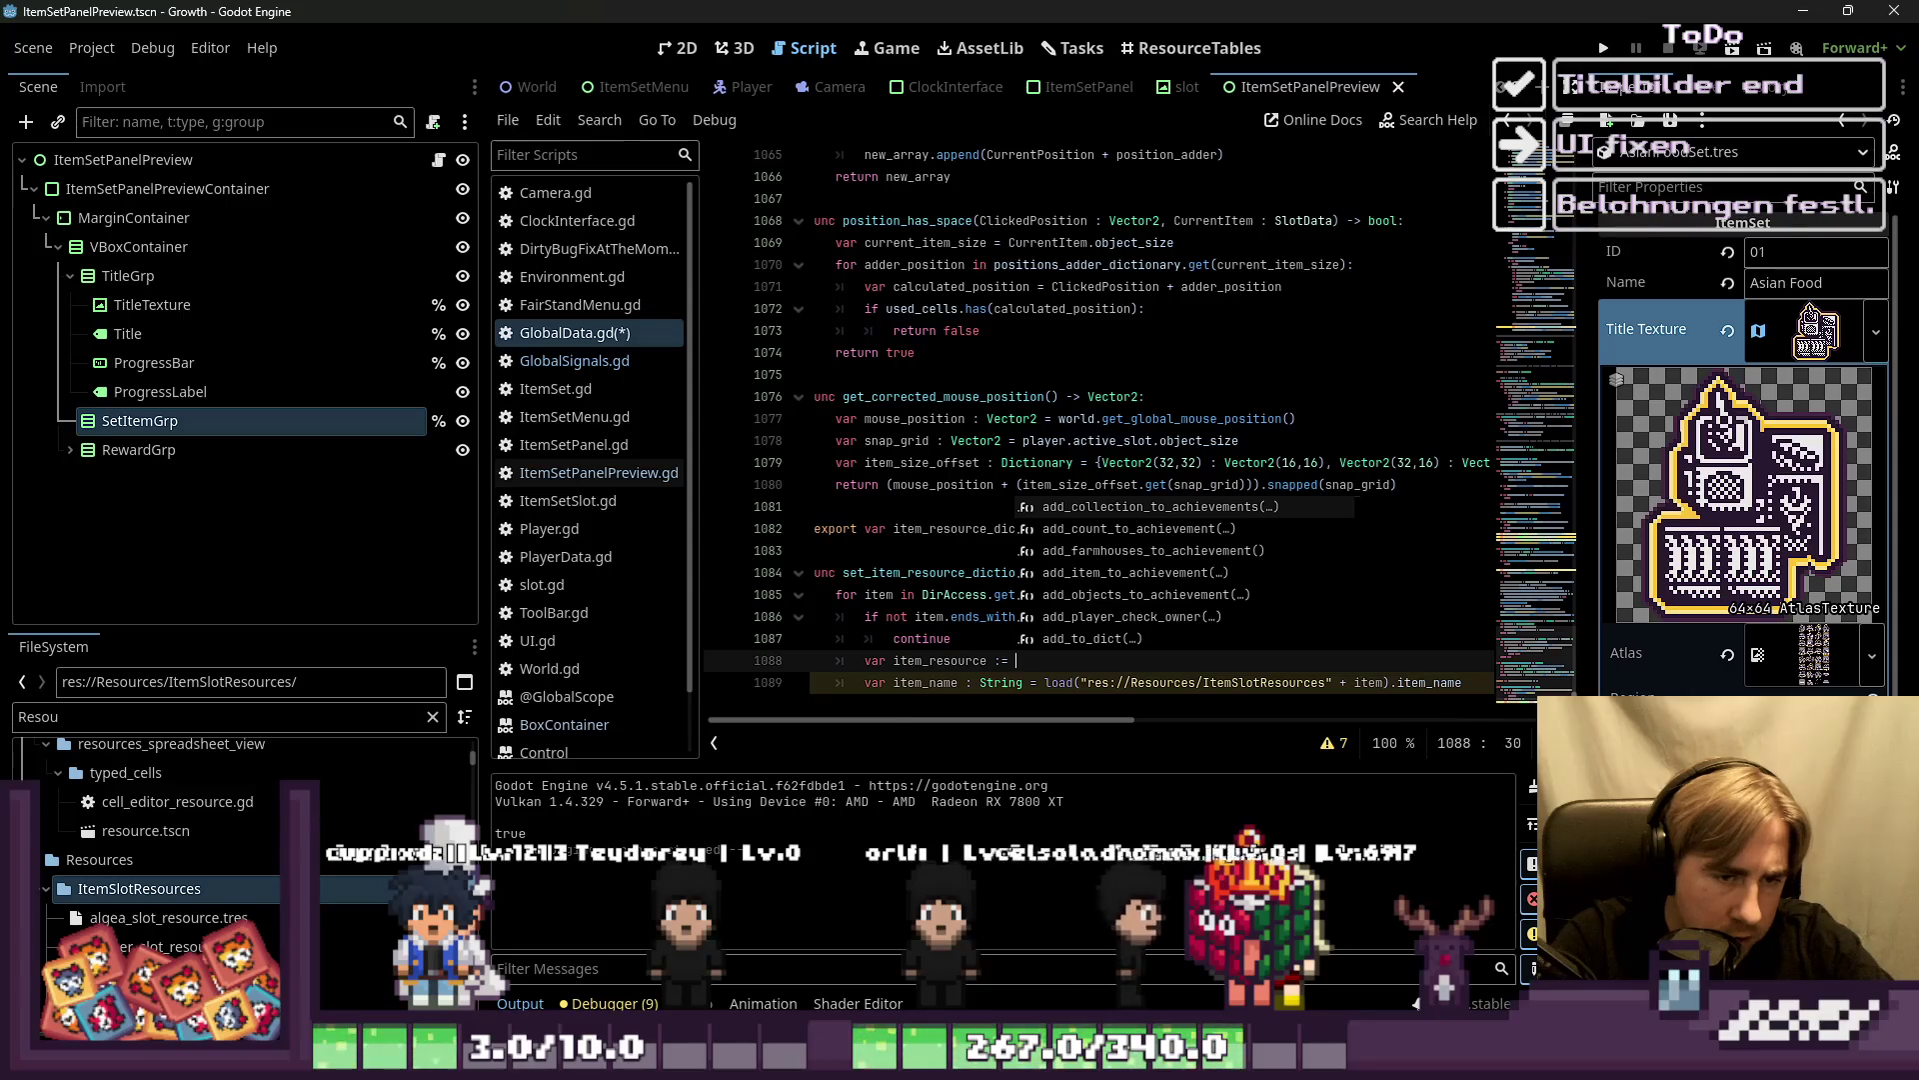
left_click(1024, 683)
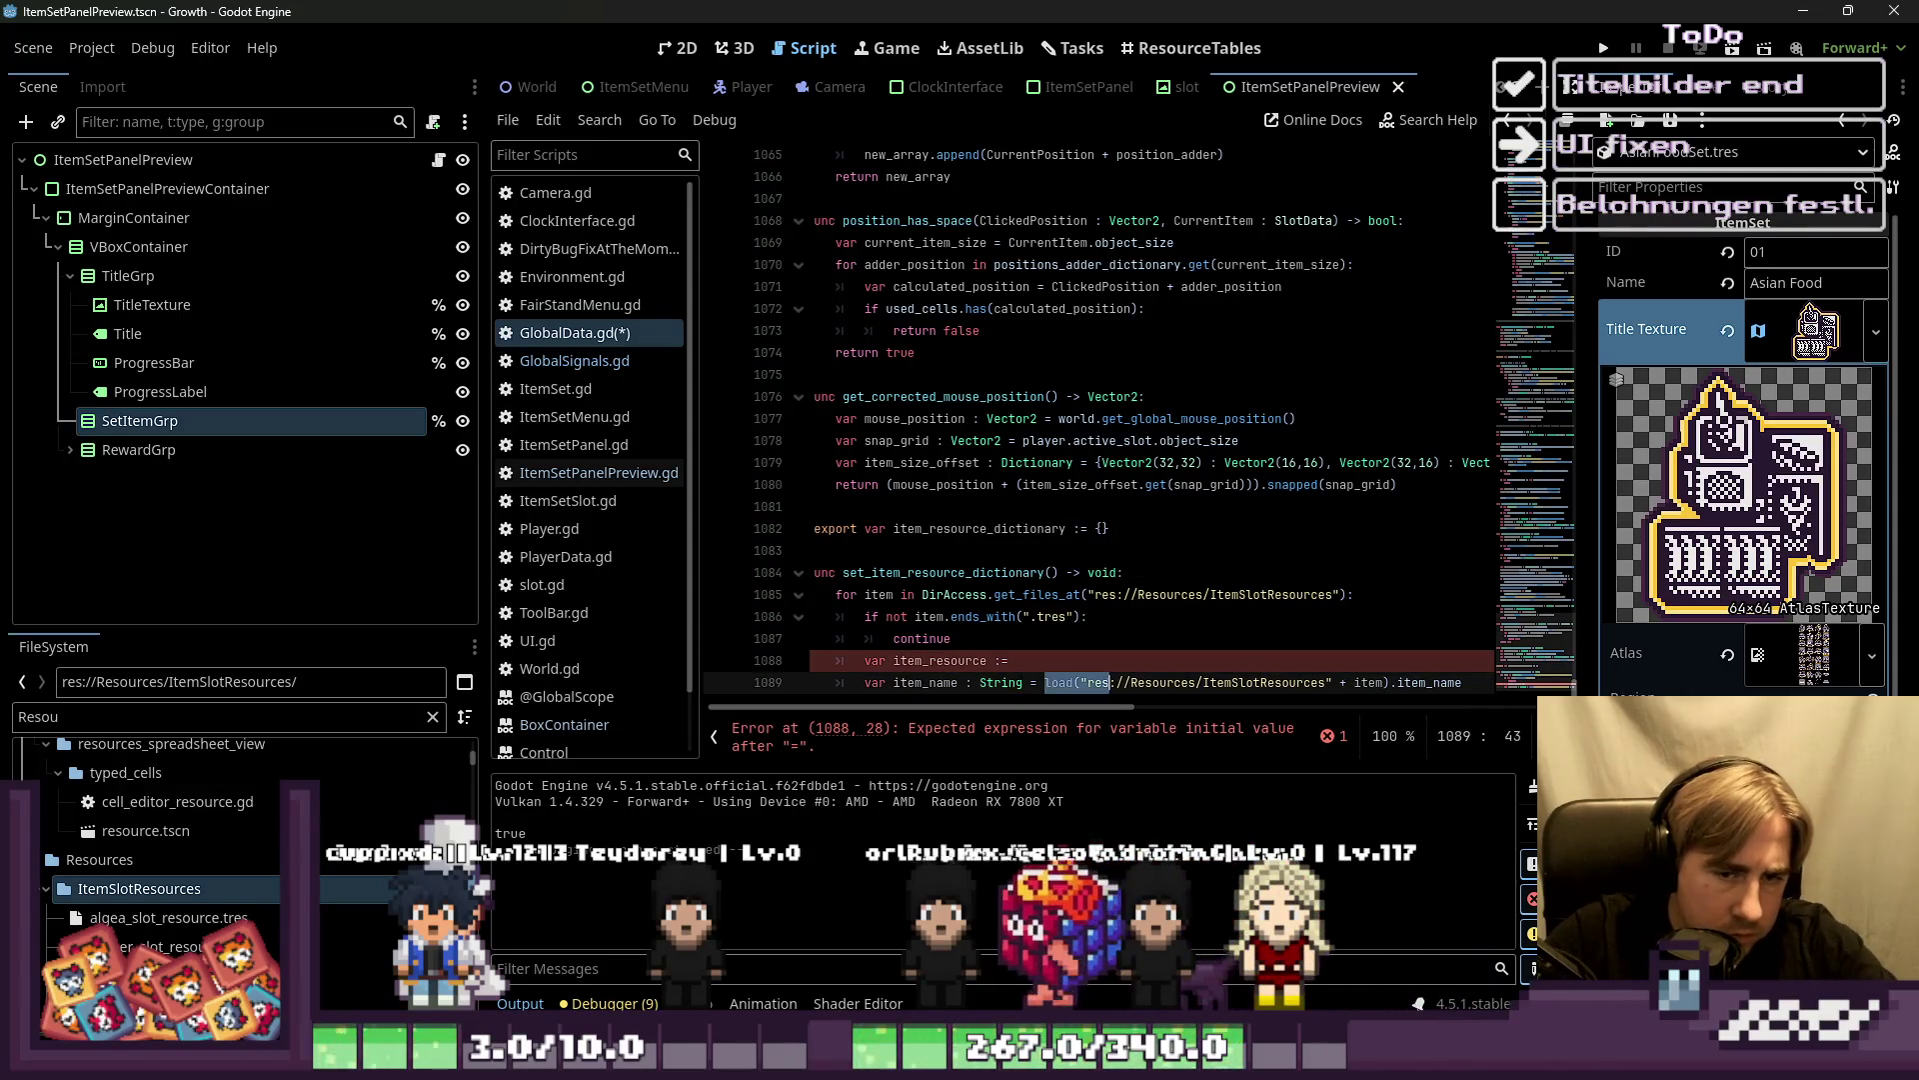
left_click(1017, 661)
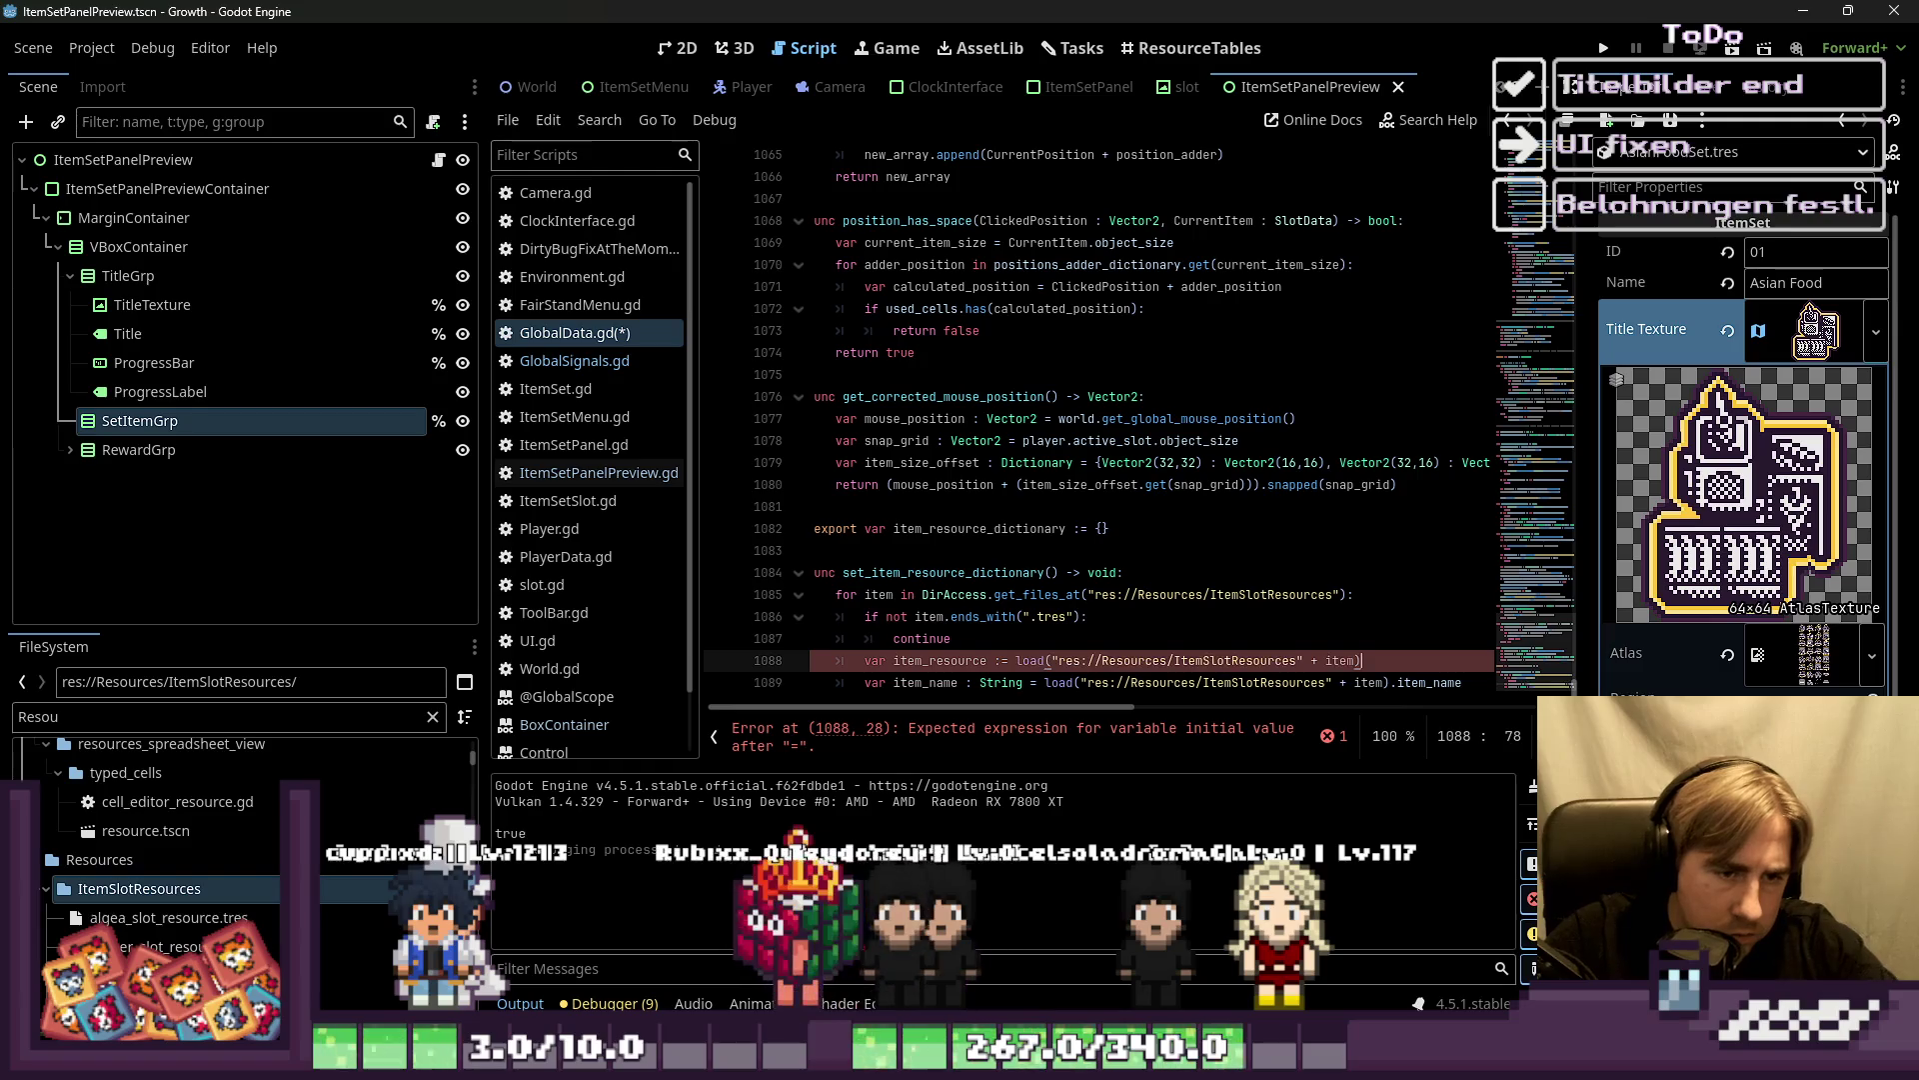
key("ctrl+v")
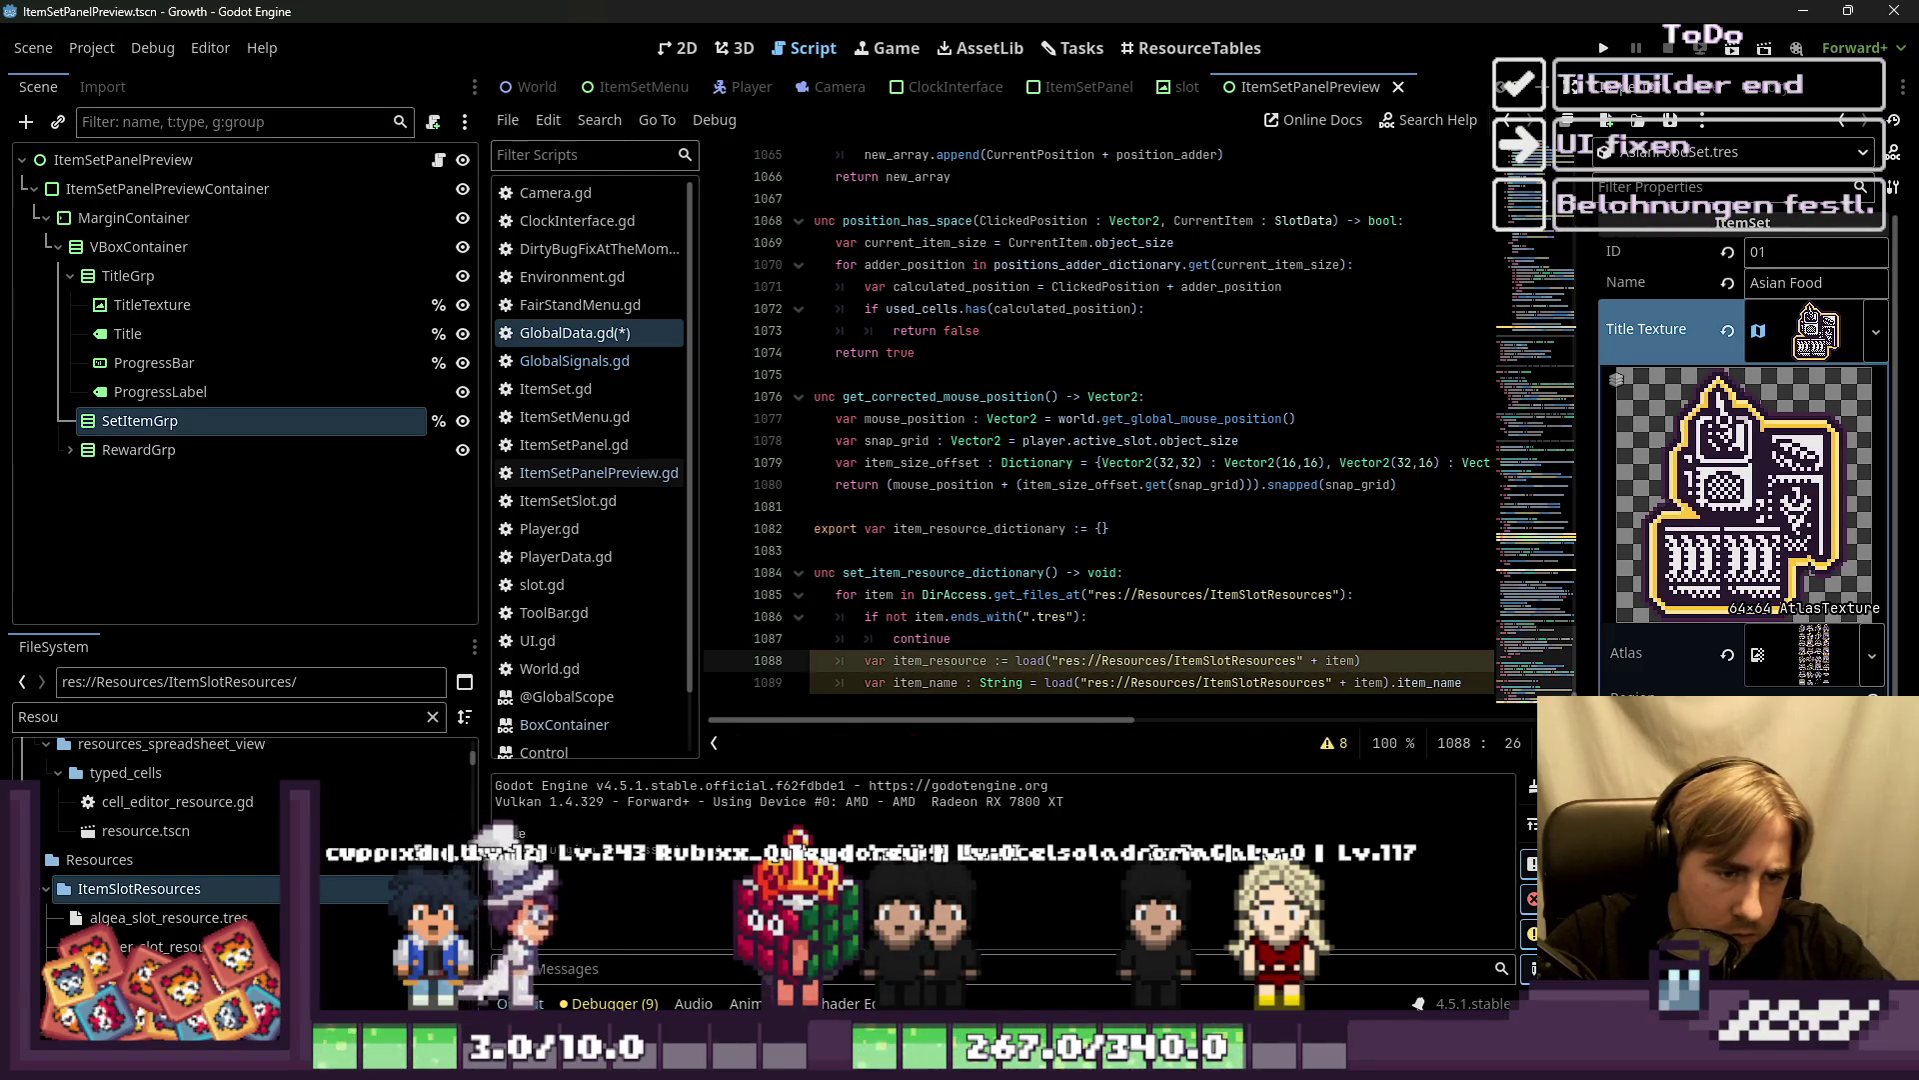
Replace the duplicate load call in item_name with item_resource
key("ctrl+shift+Left")
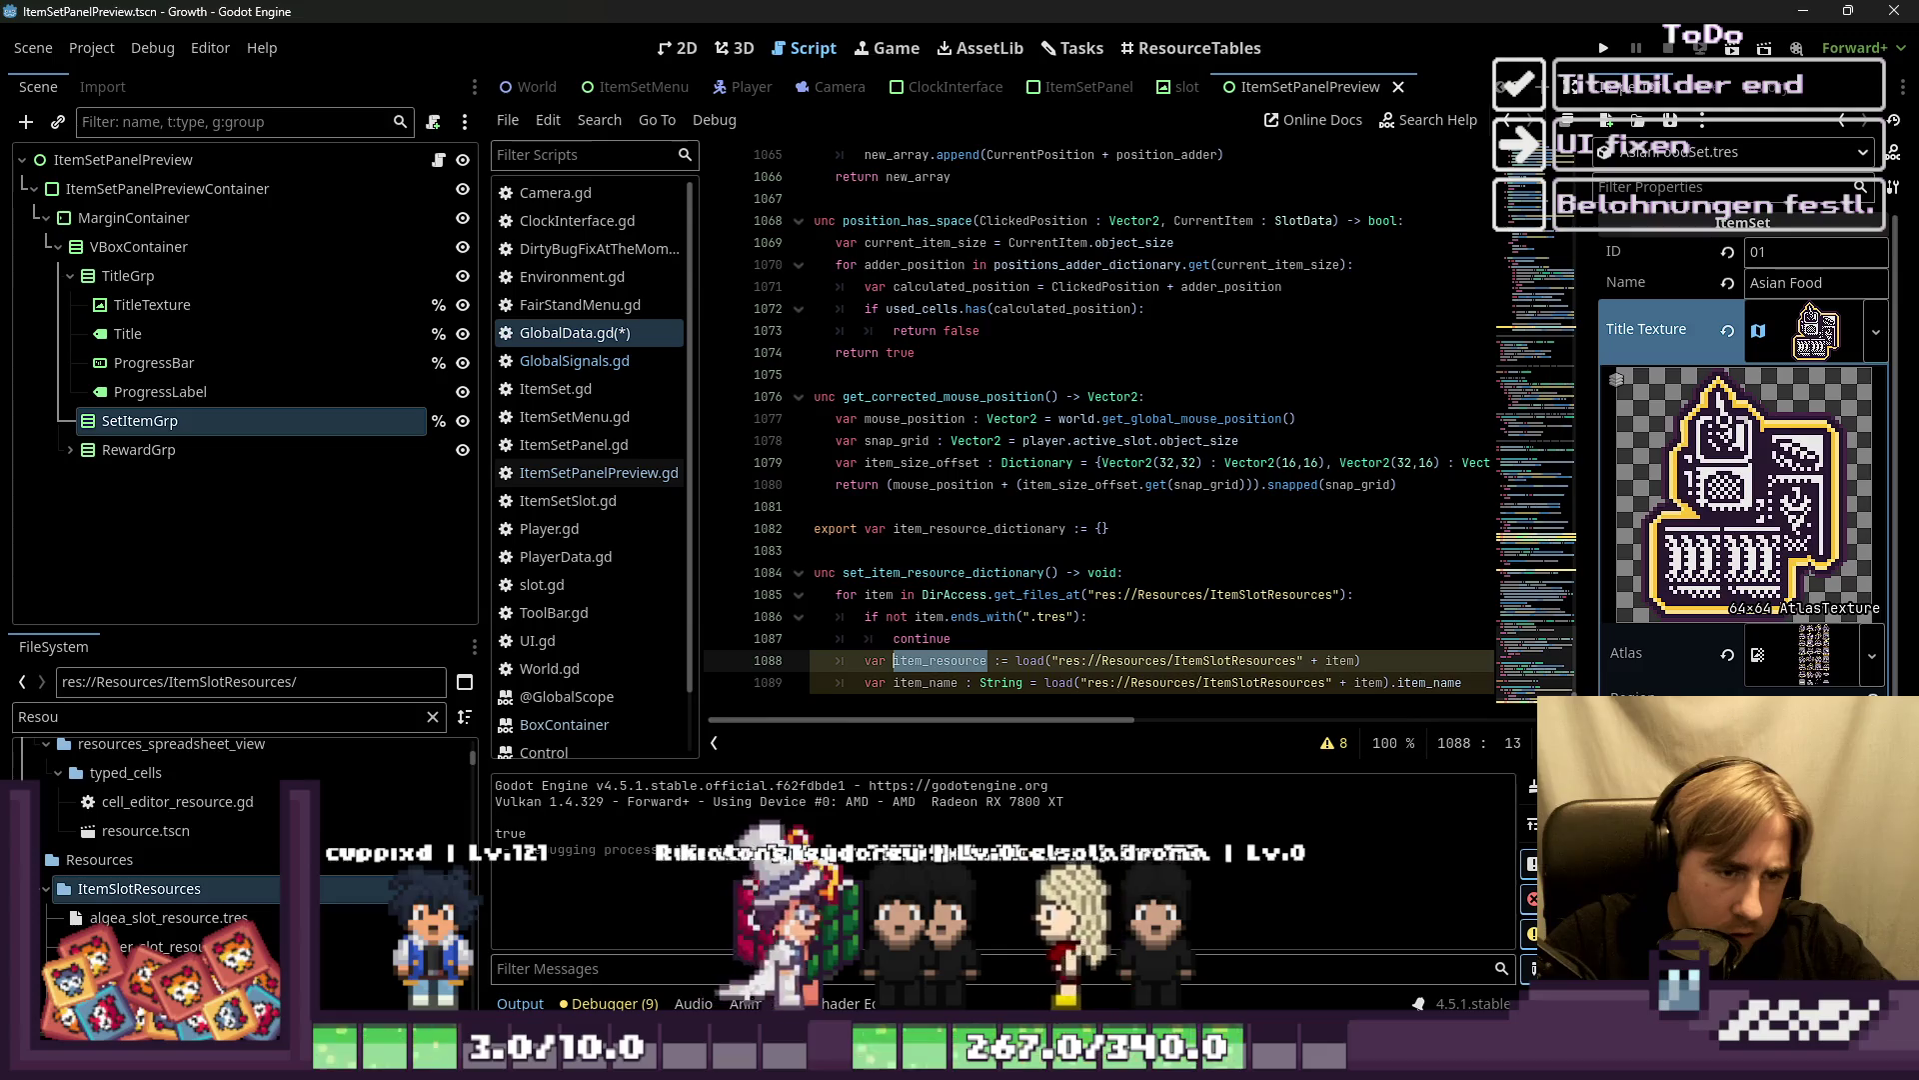
left_click(1045, 683)
key("ctrl+shift+Right")
key("ctrl+shift+Right")
key("ctrl+shift+Right")
key("ctrl+shift+Right")
key("ctrl+shift+Right")
type("item_resource")
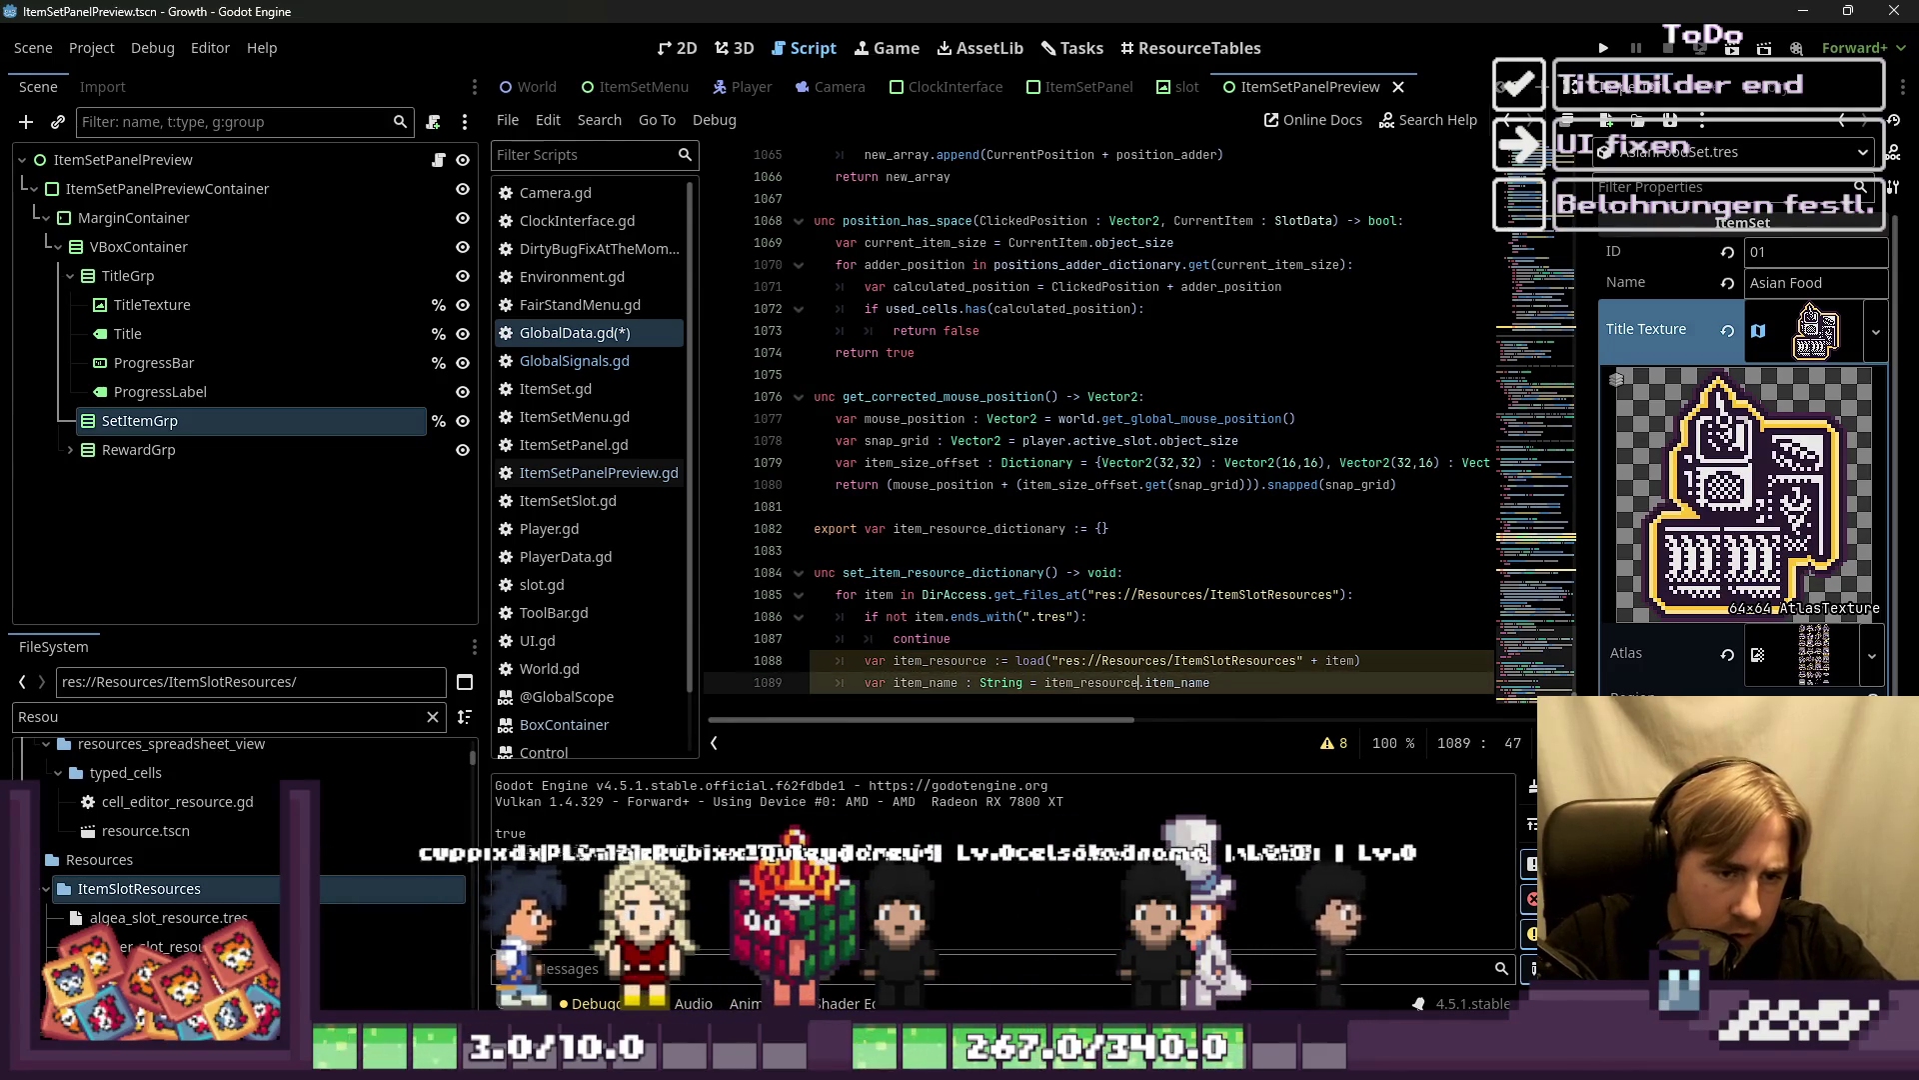
key("End")
key("Return")
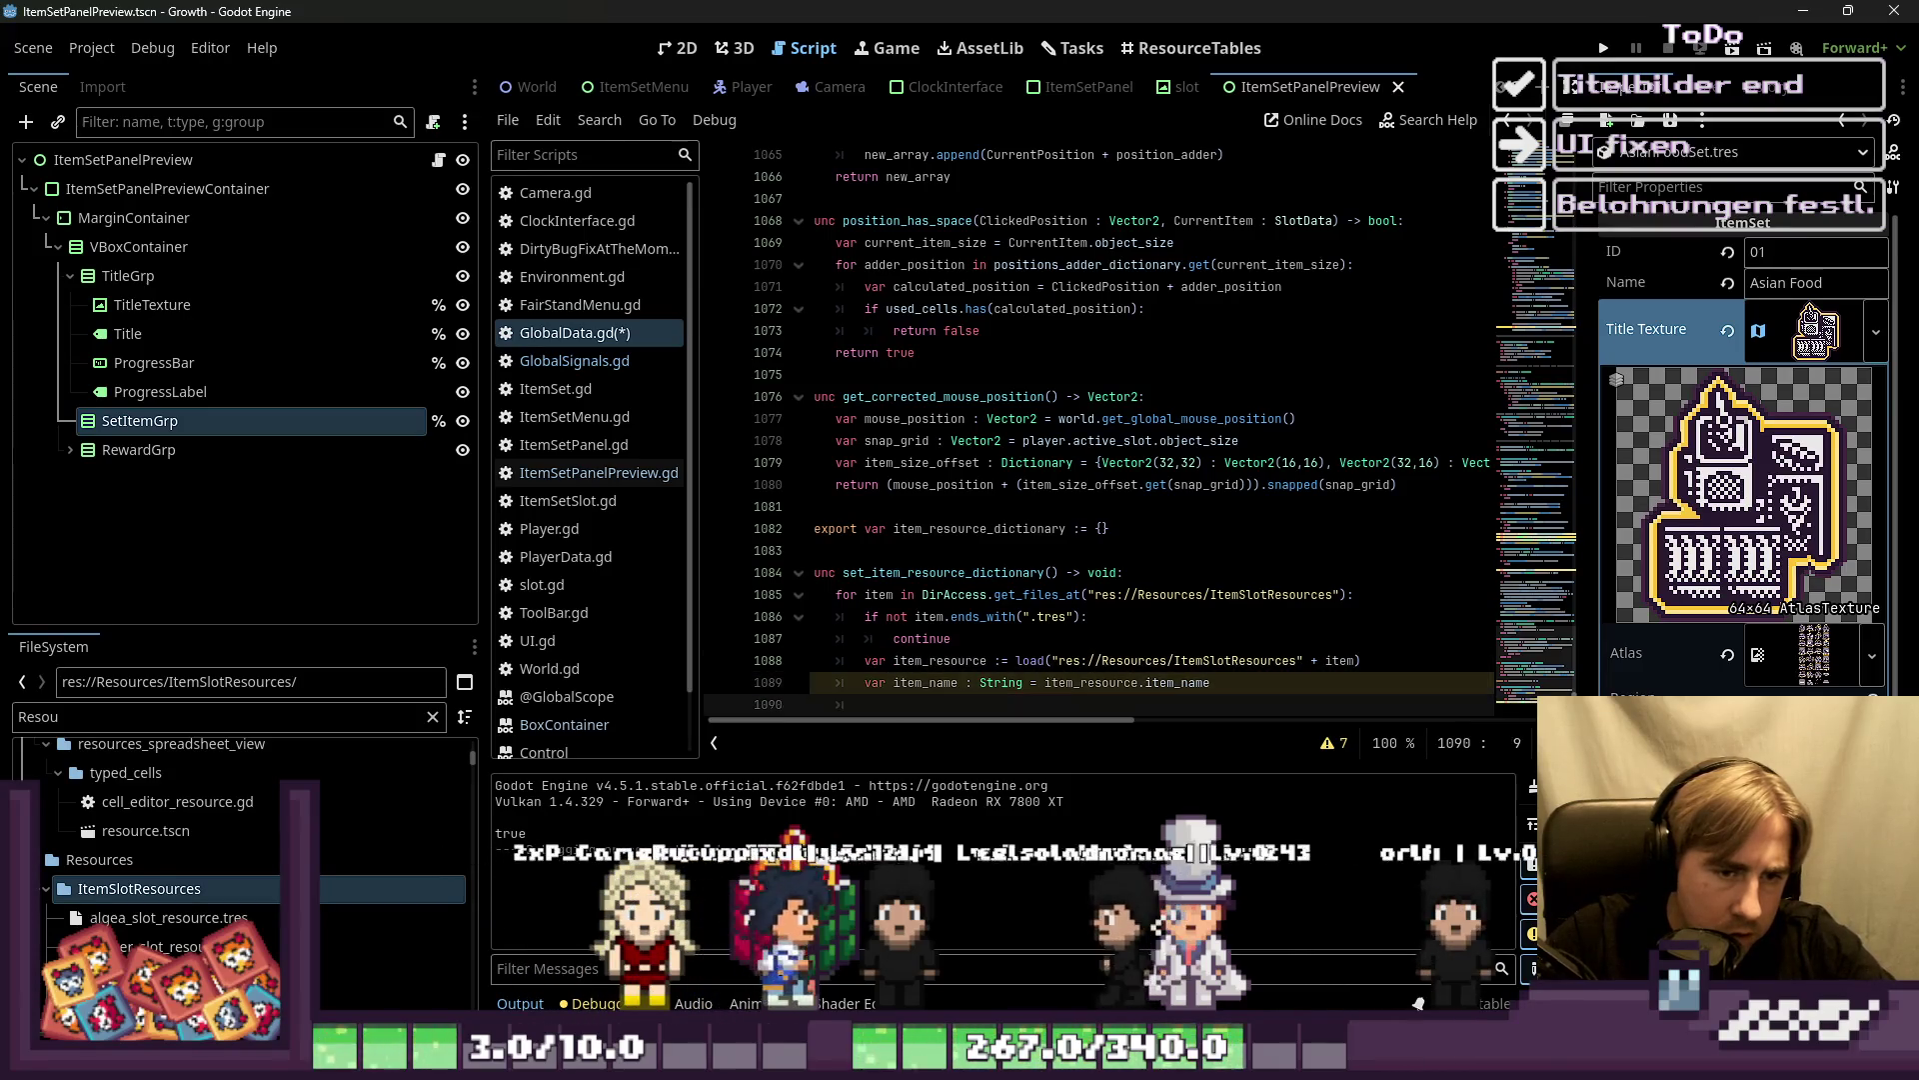
key("Return")
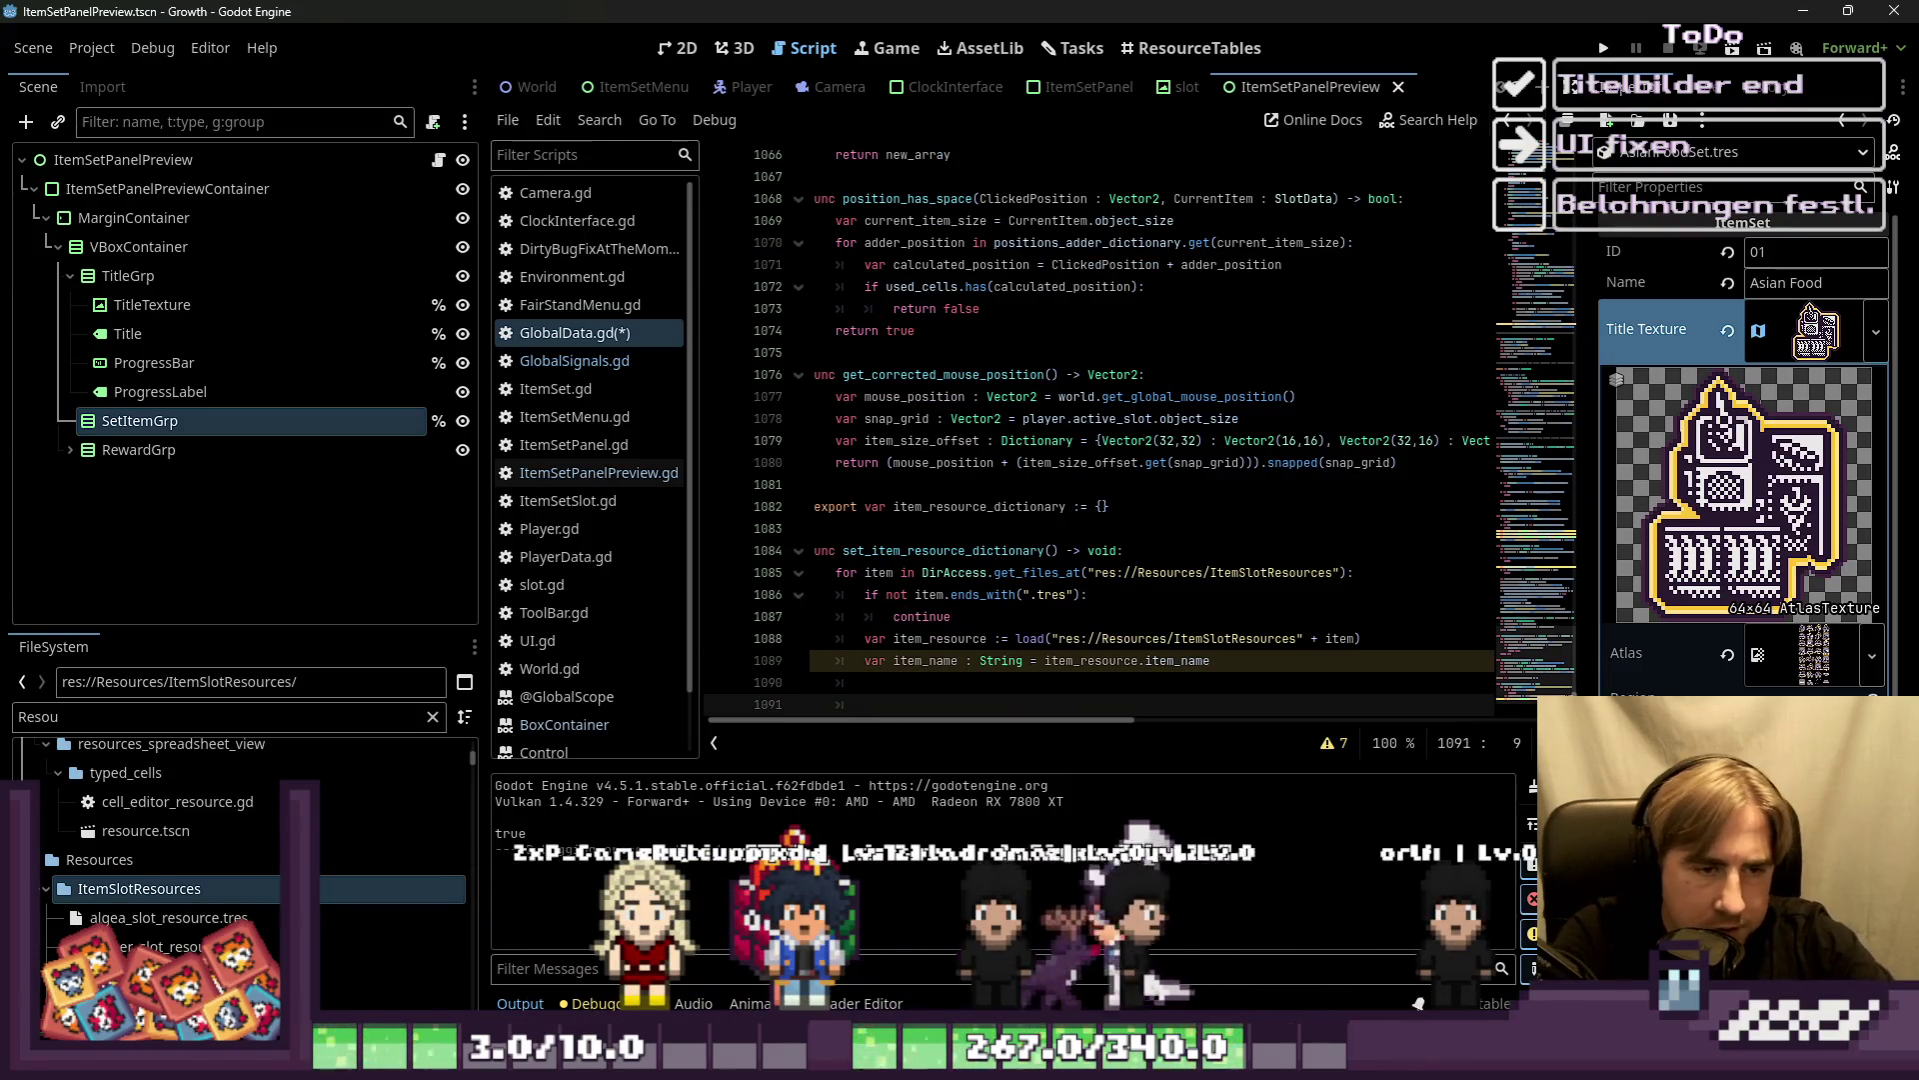
key("BackSpace")
key("BackSpace")
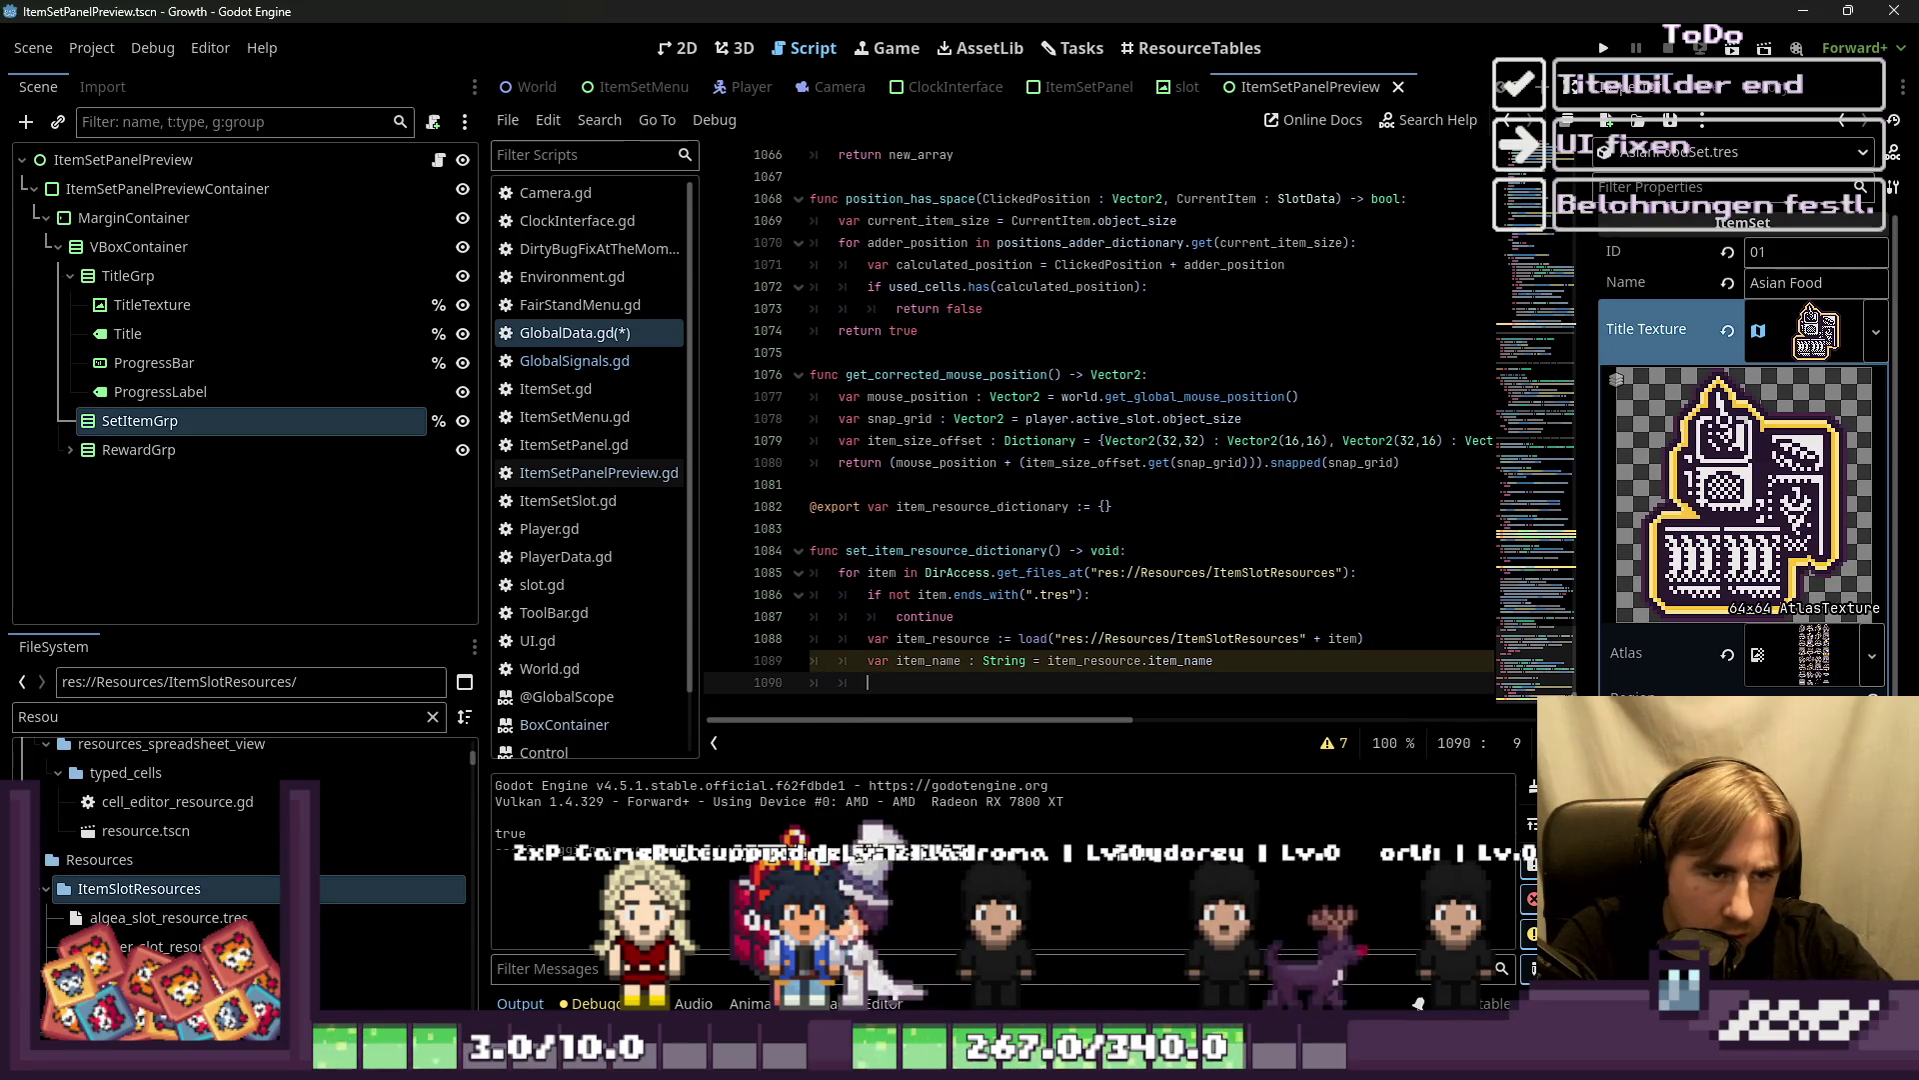
Inside the loop, add item_resource_dictionary.set(item_name, item_resource) to store each loaded resource
type("_resource_")
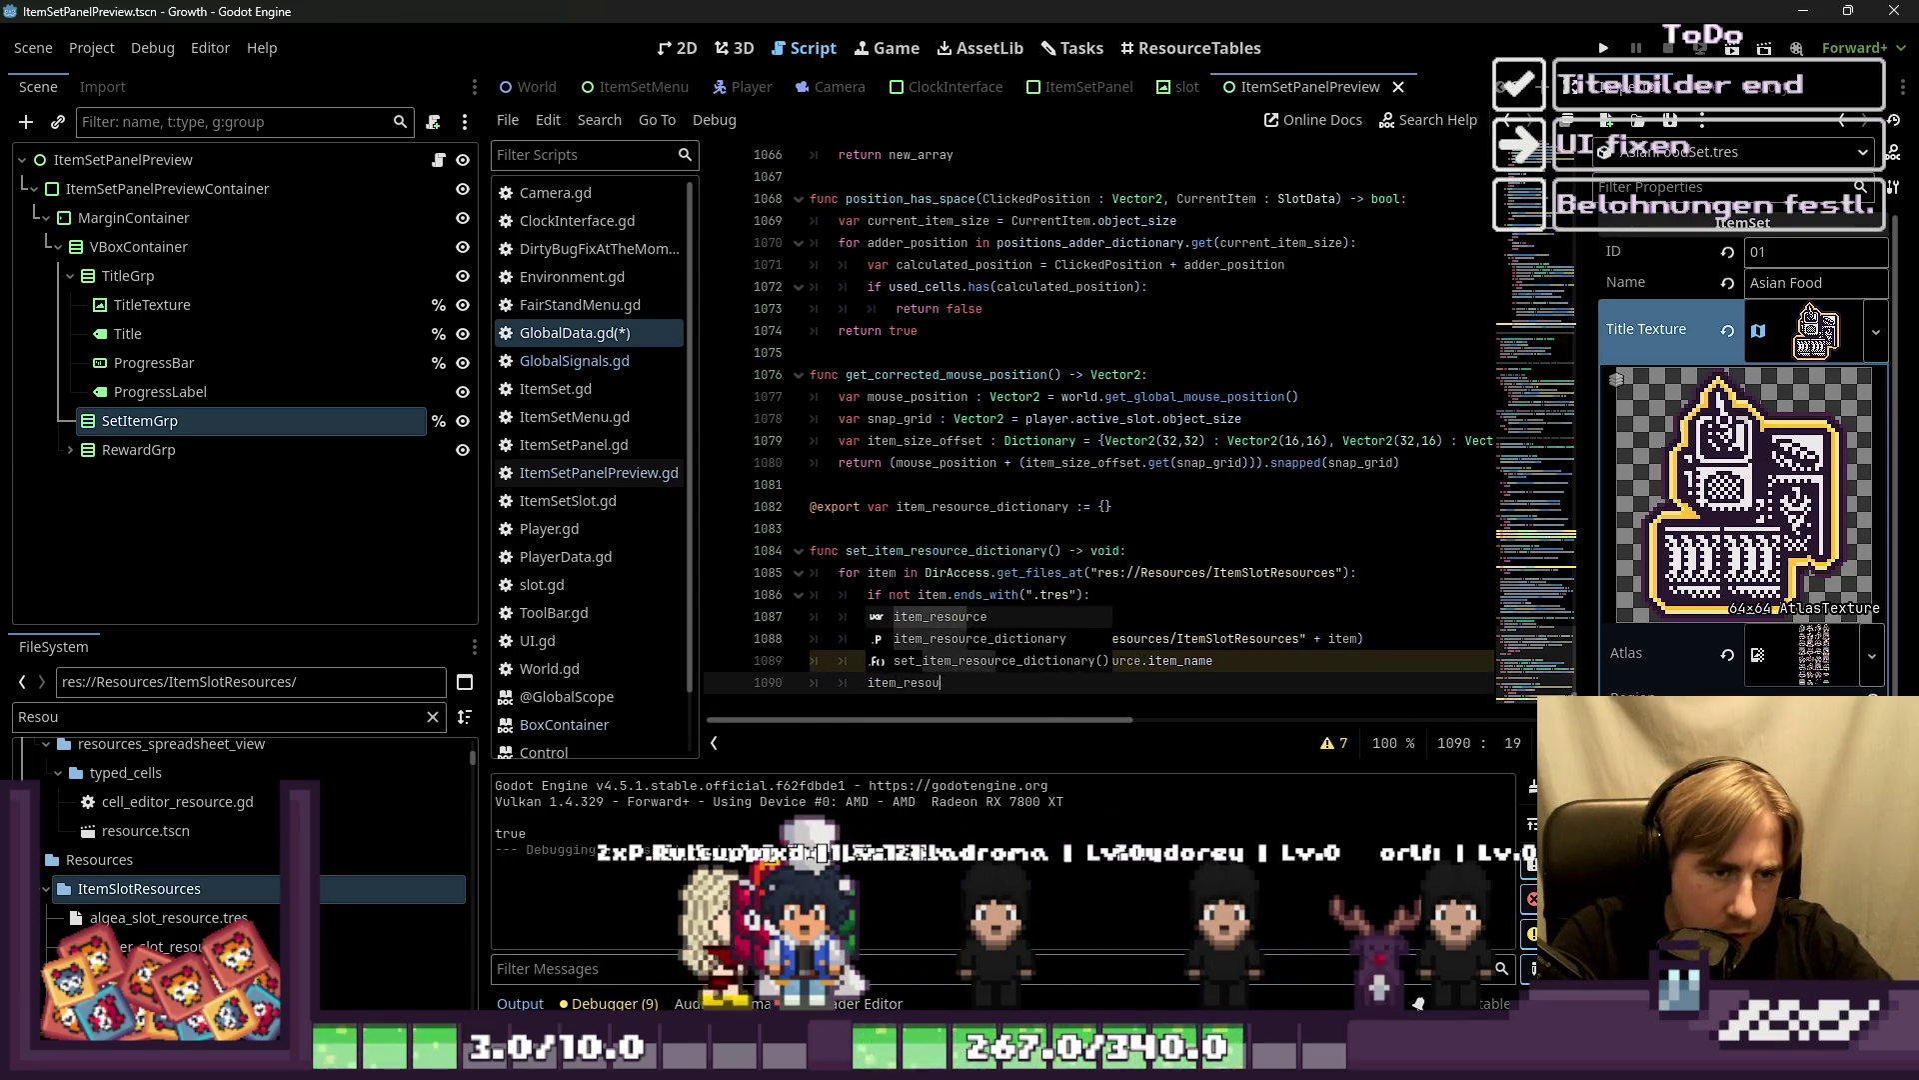
type("dicti")
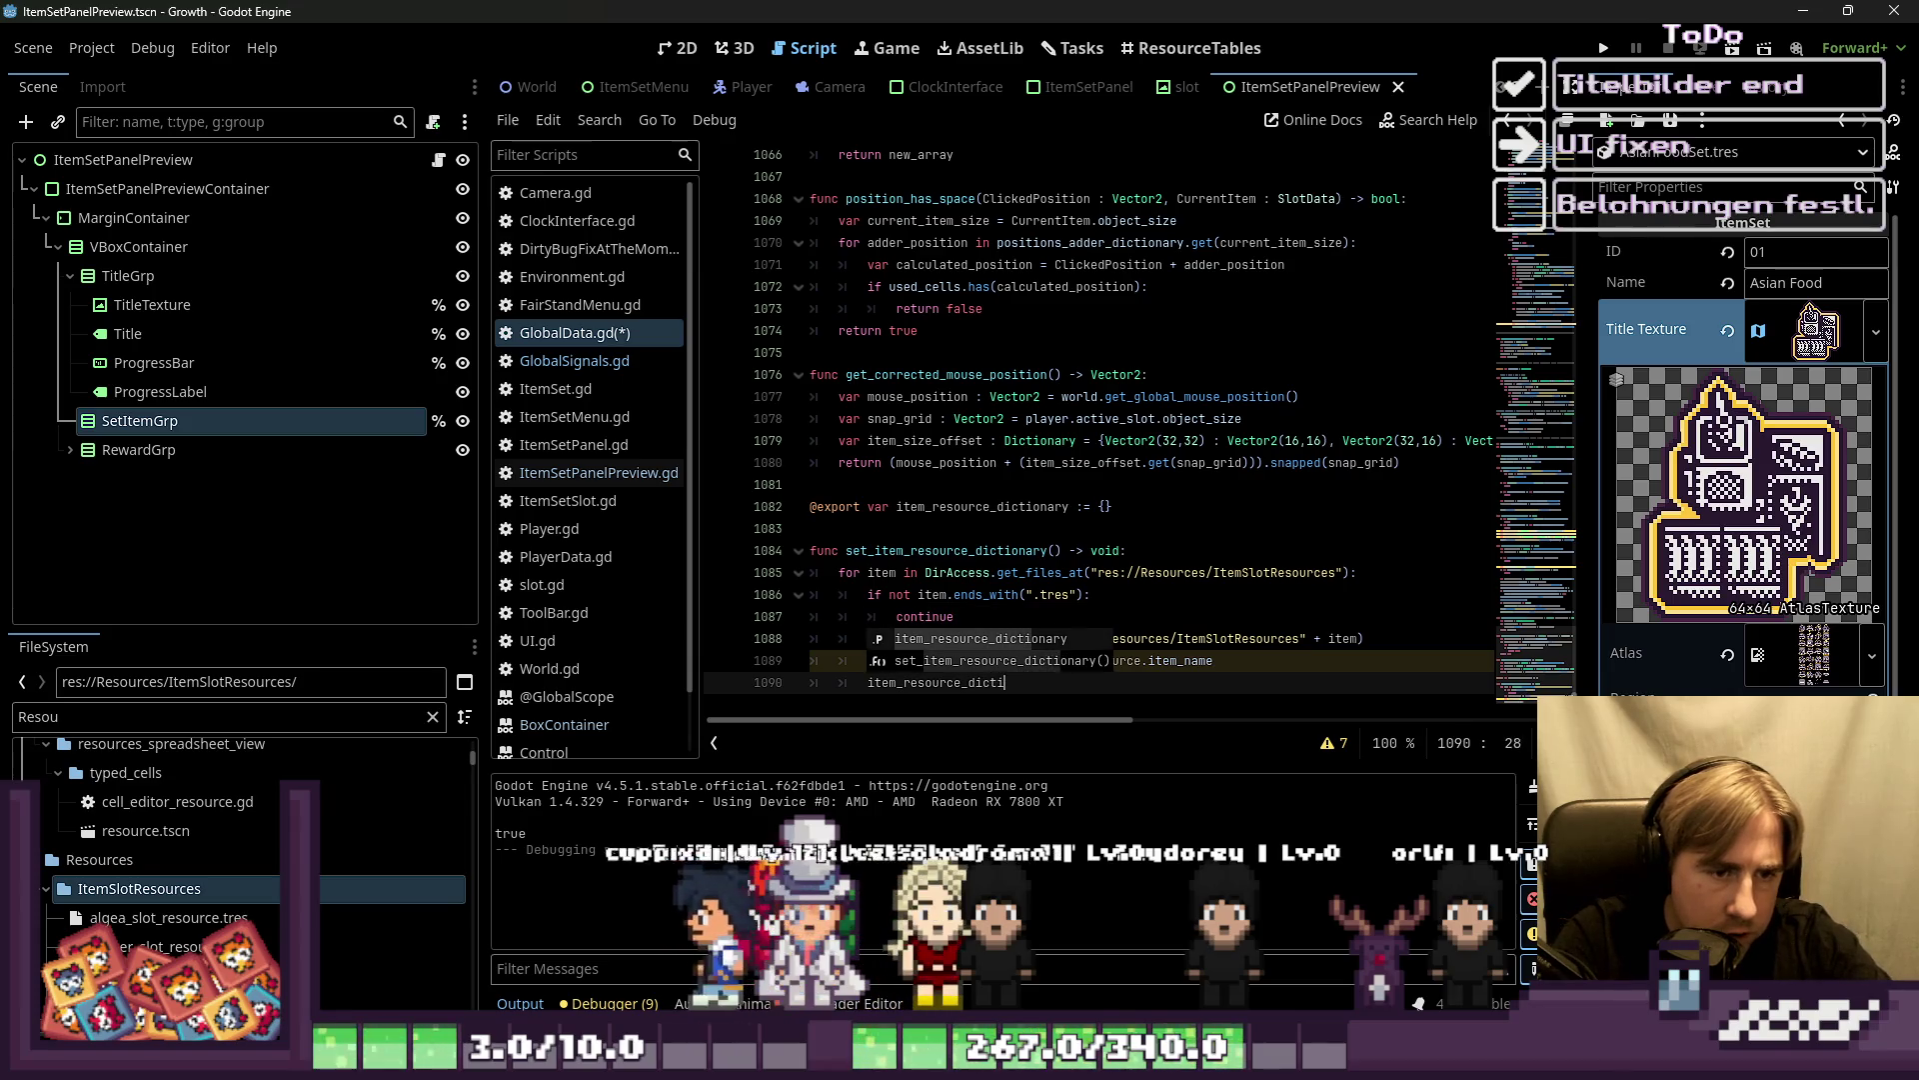
type("onary")
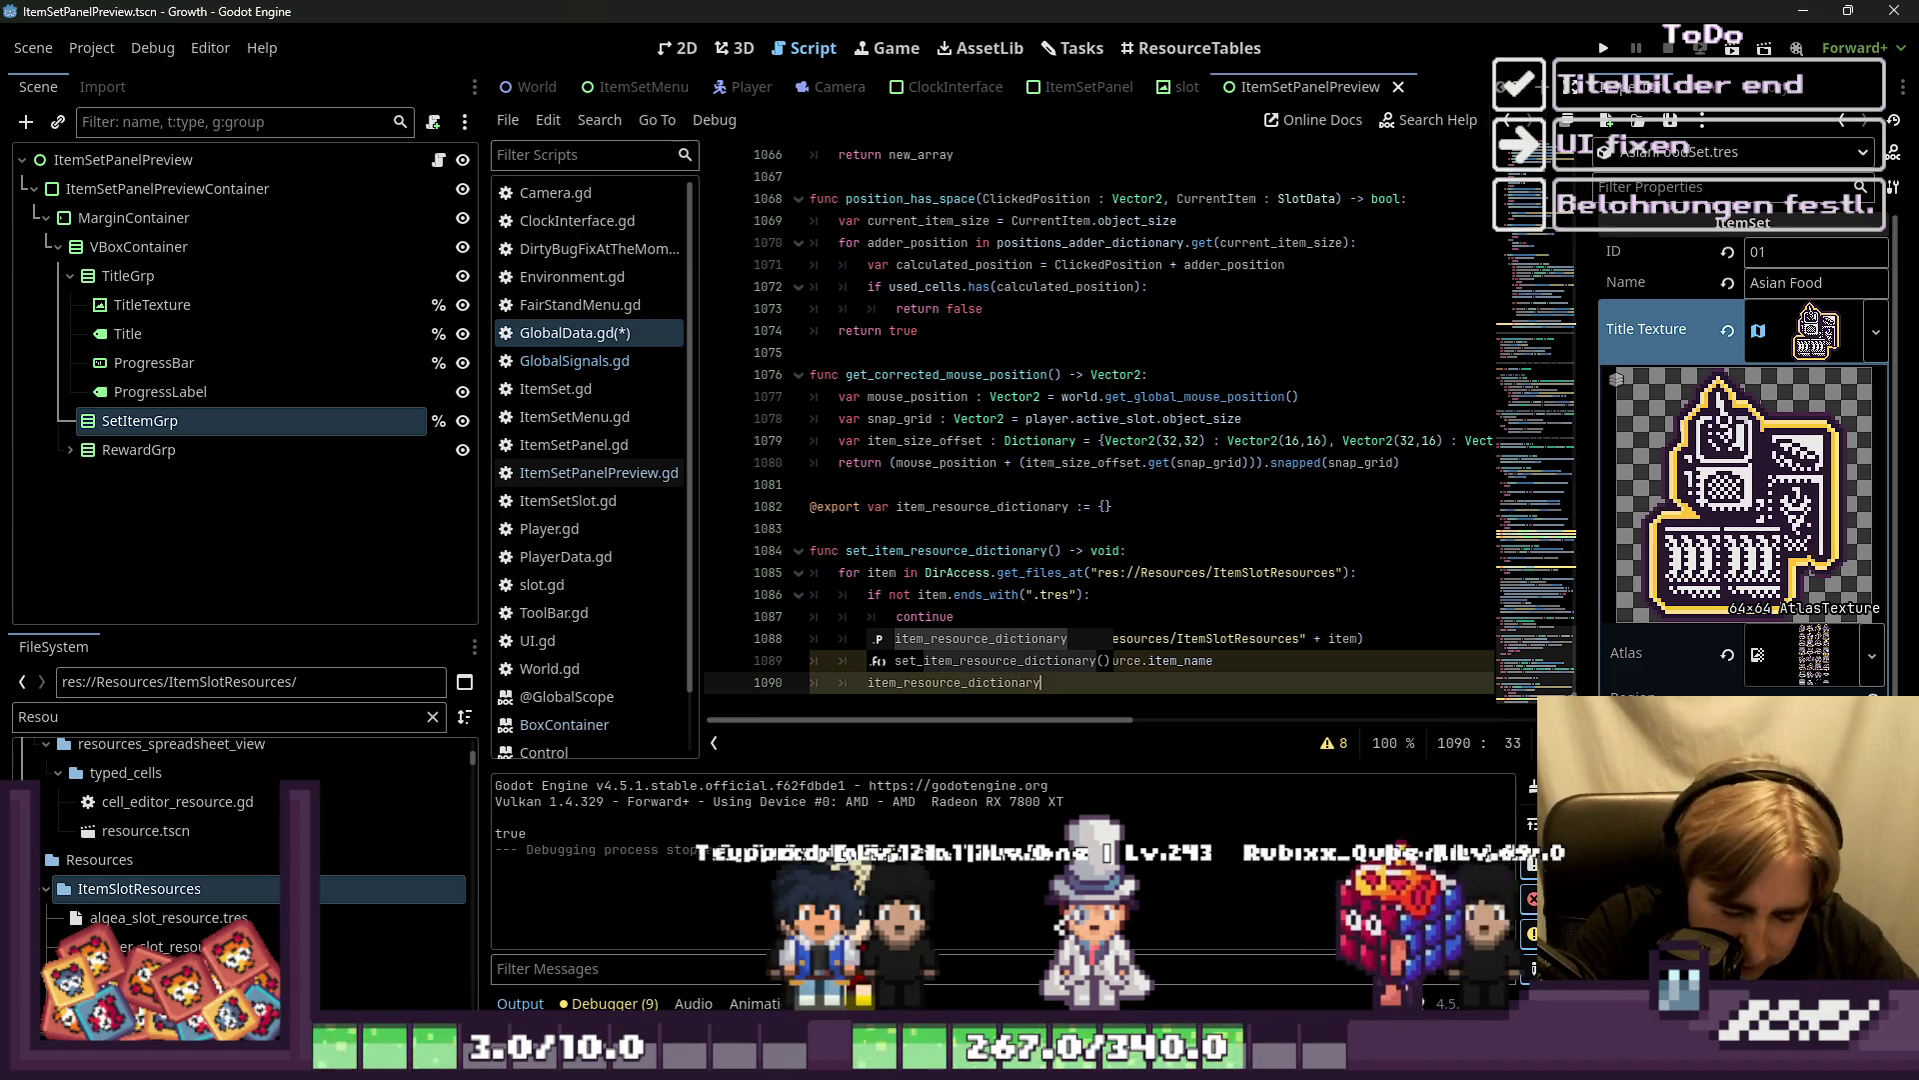
type("[")
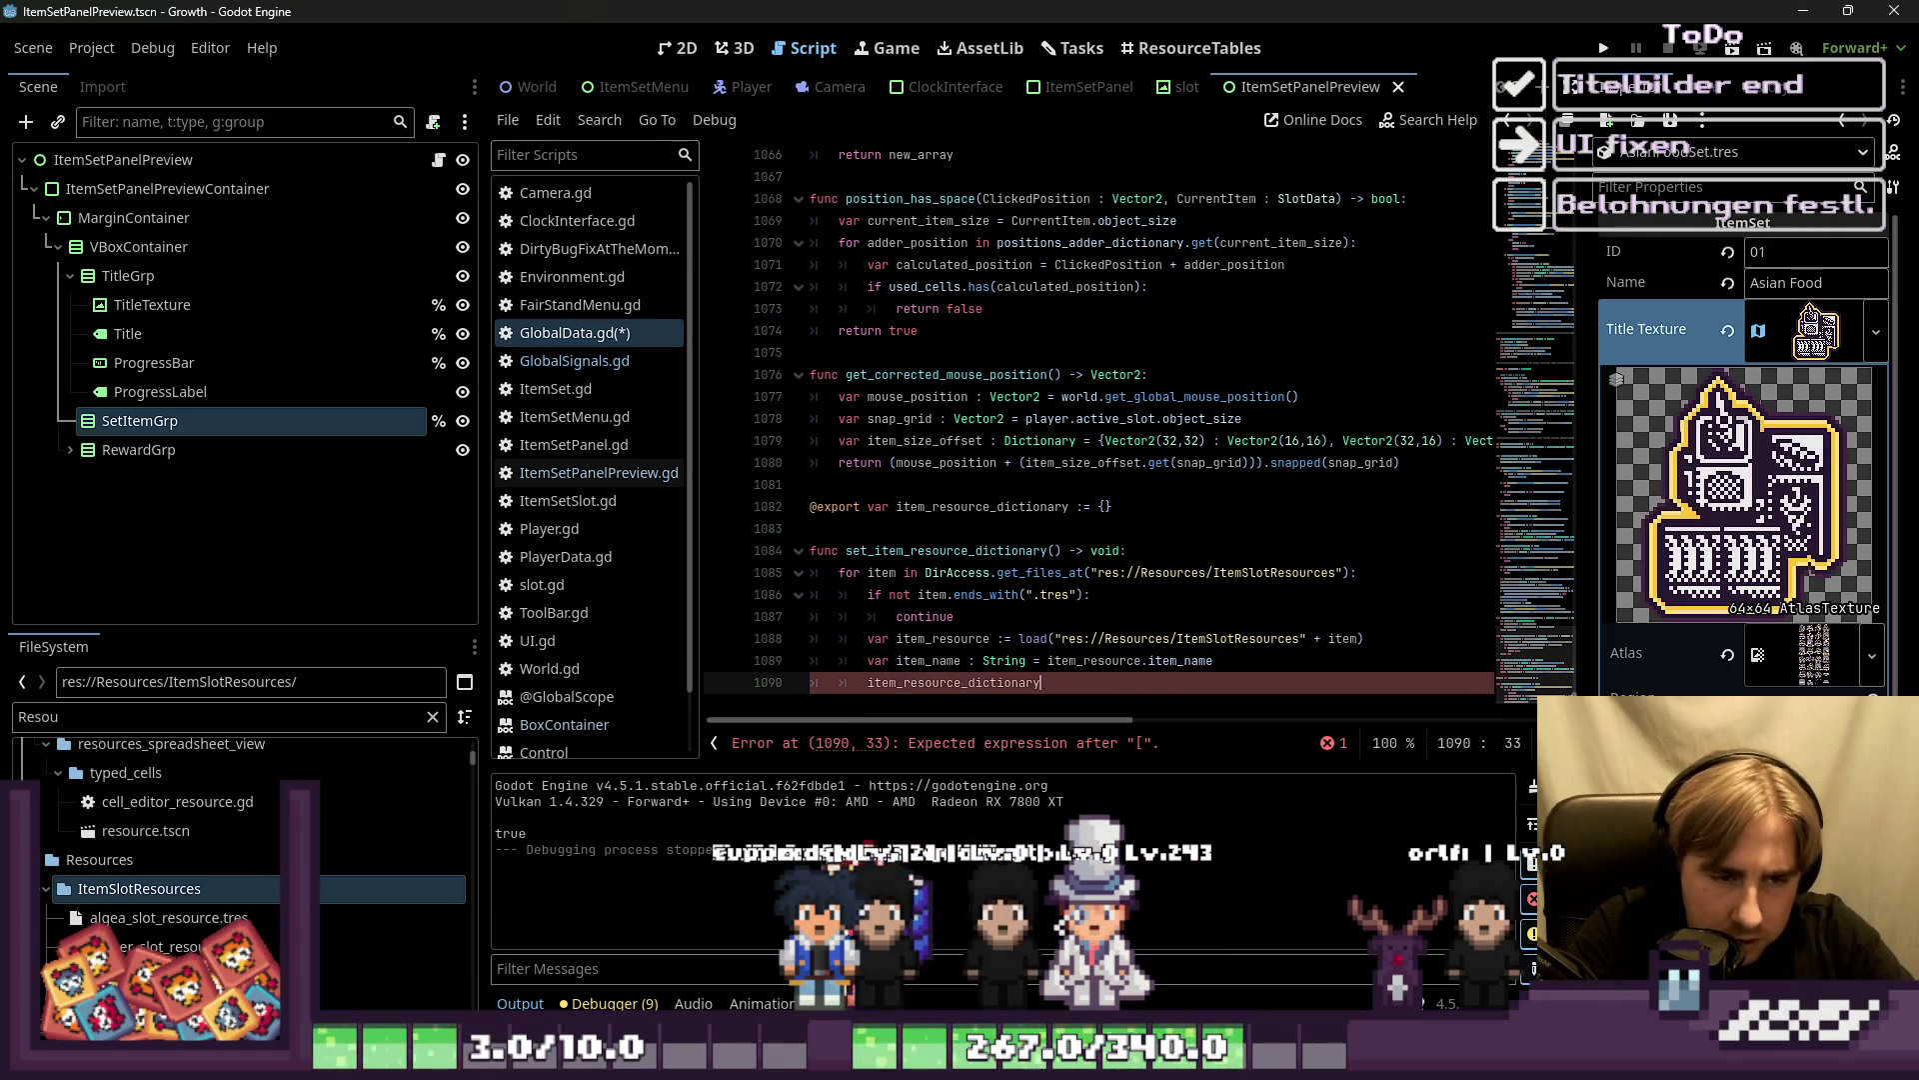
type(".set(")
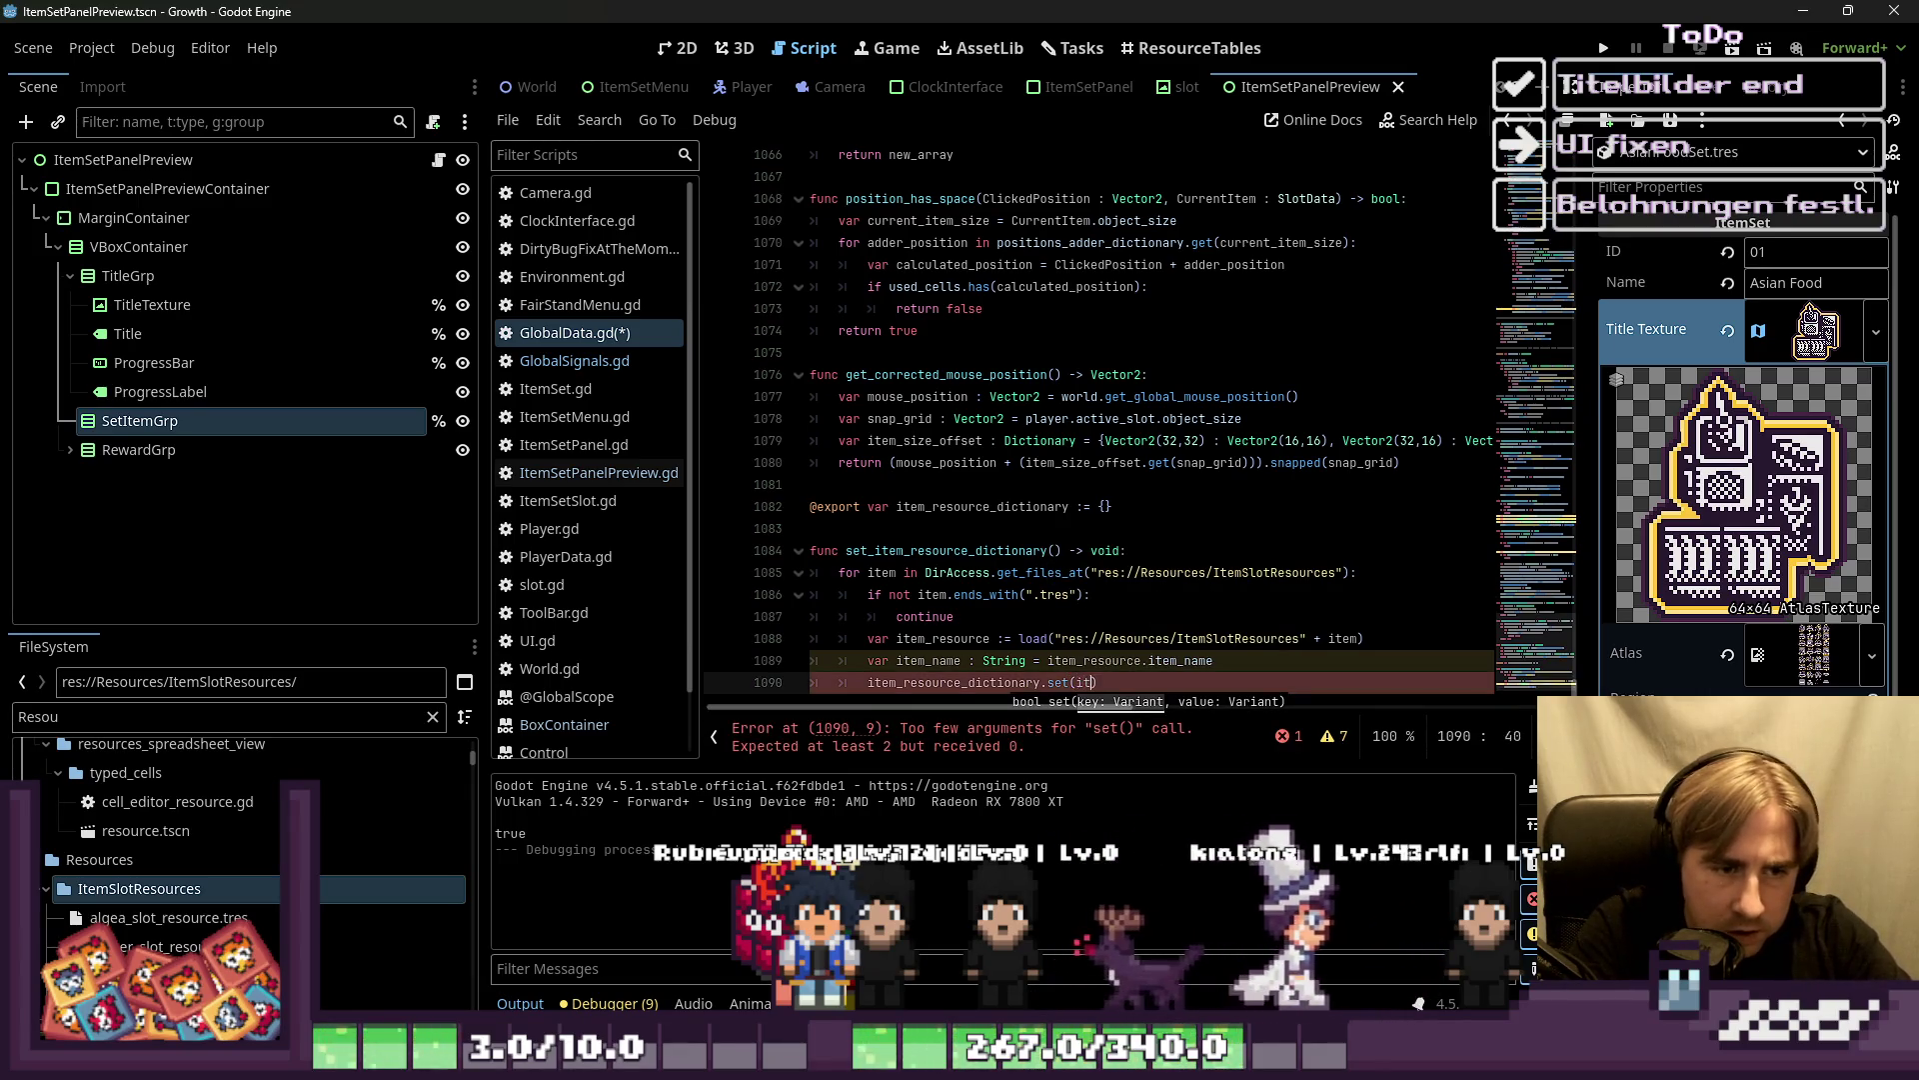
type("item_nae,")
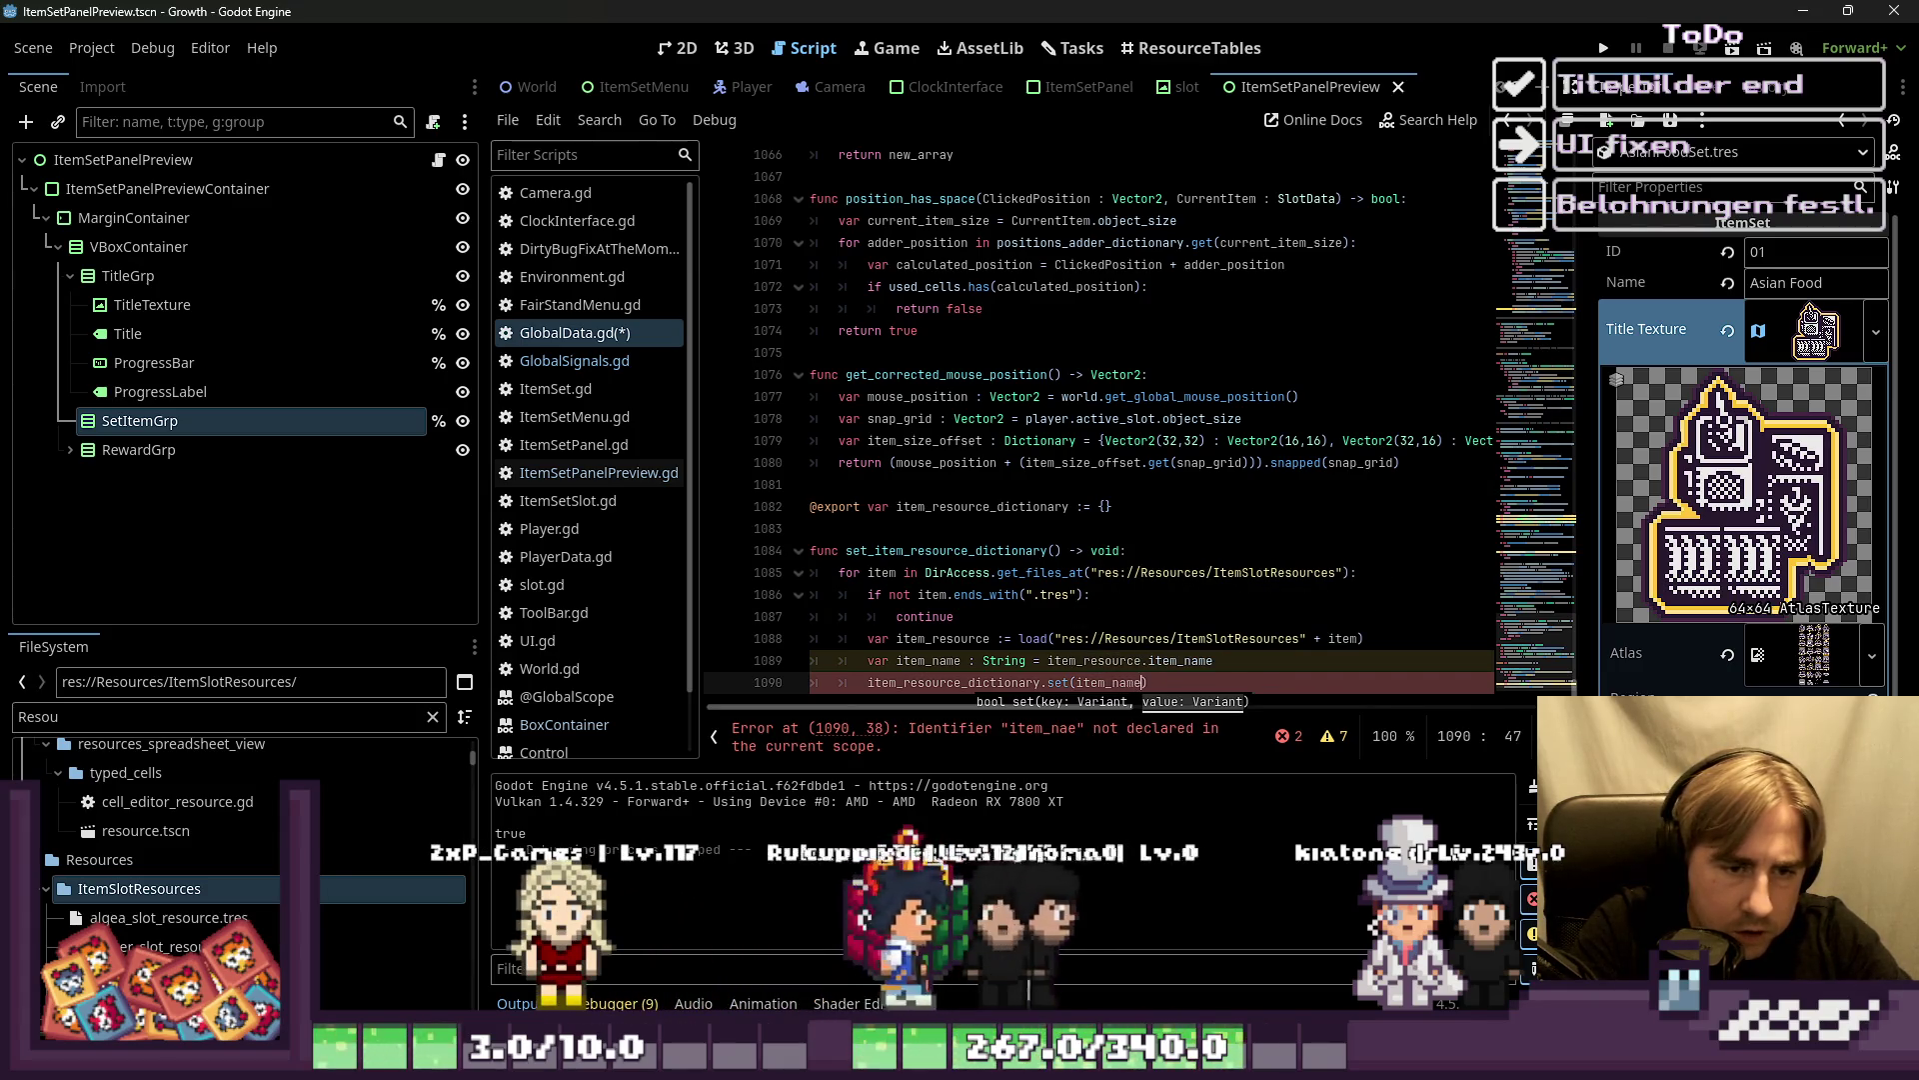
type("me, item_resource")
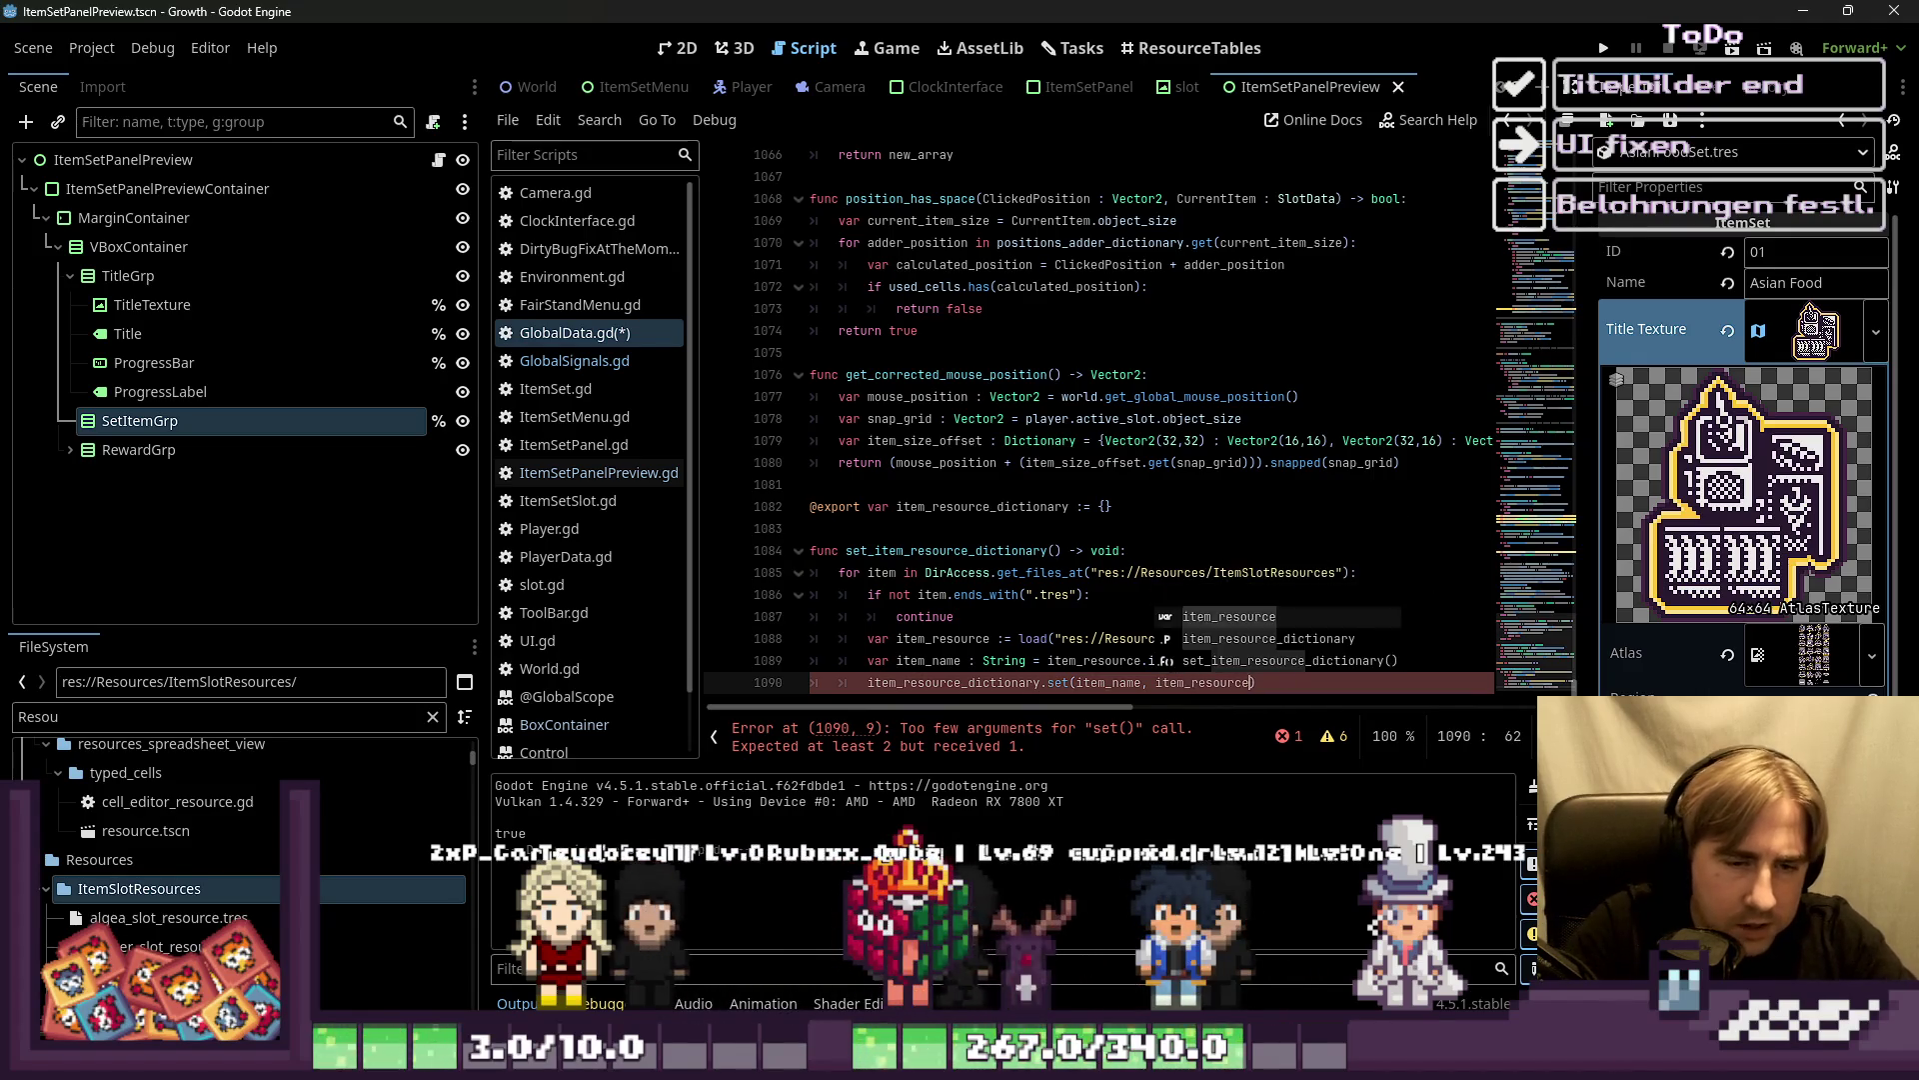
type(")")
key("Return")
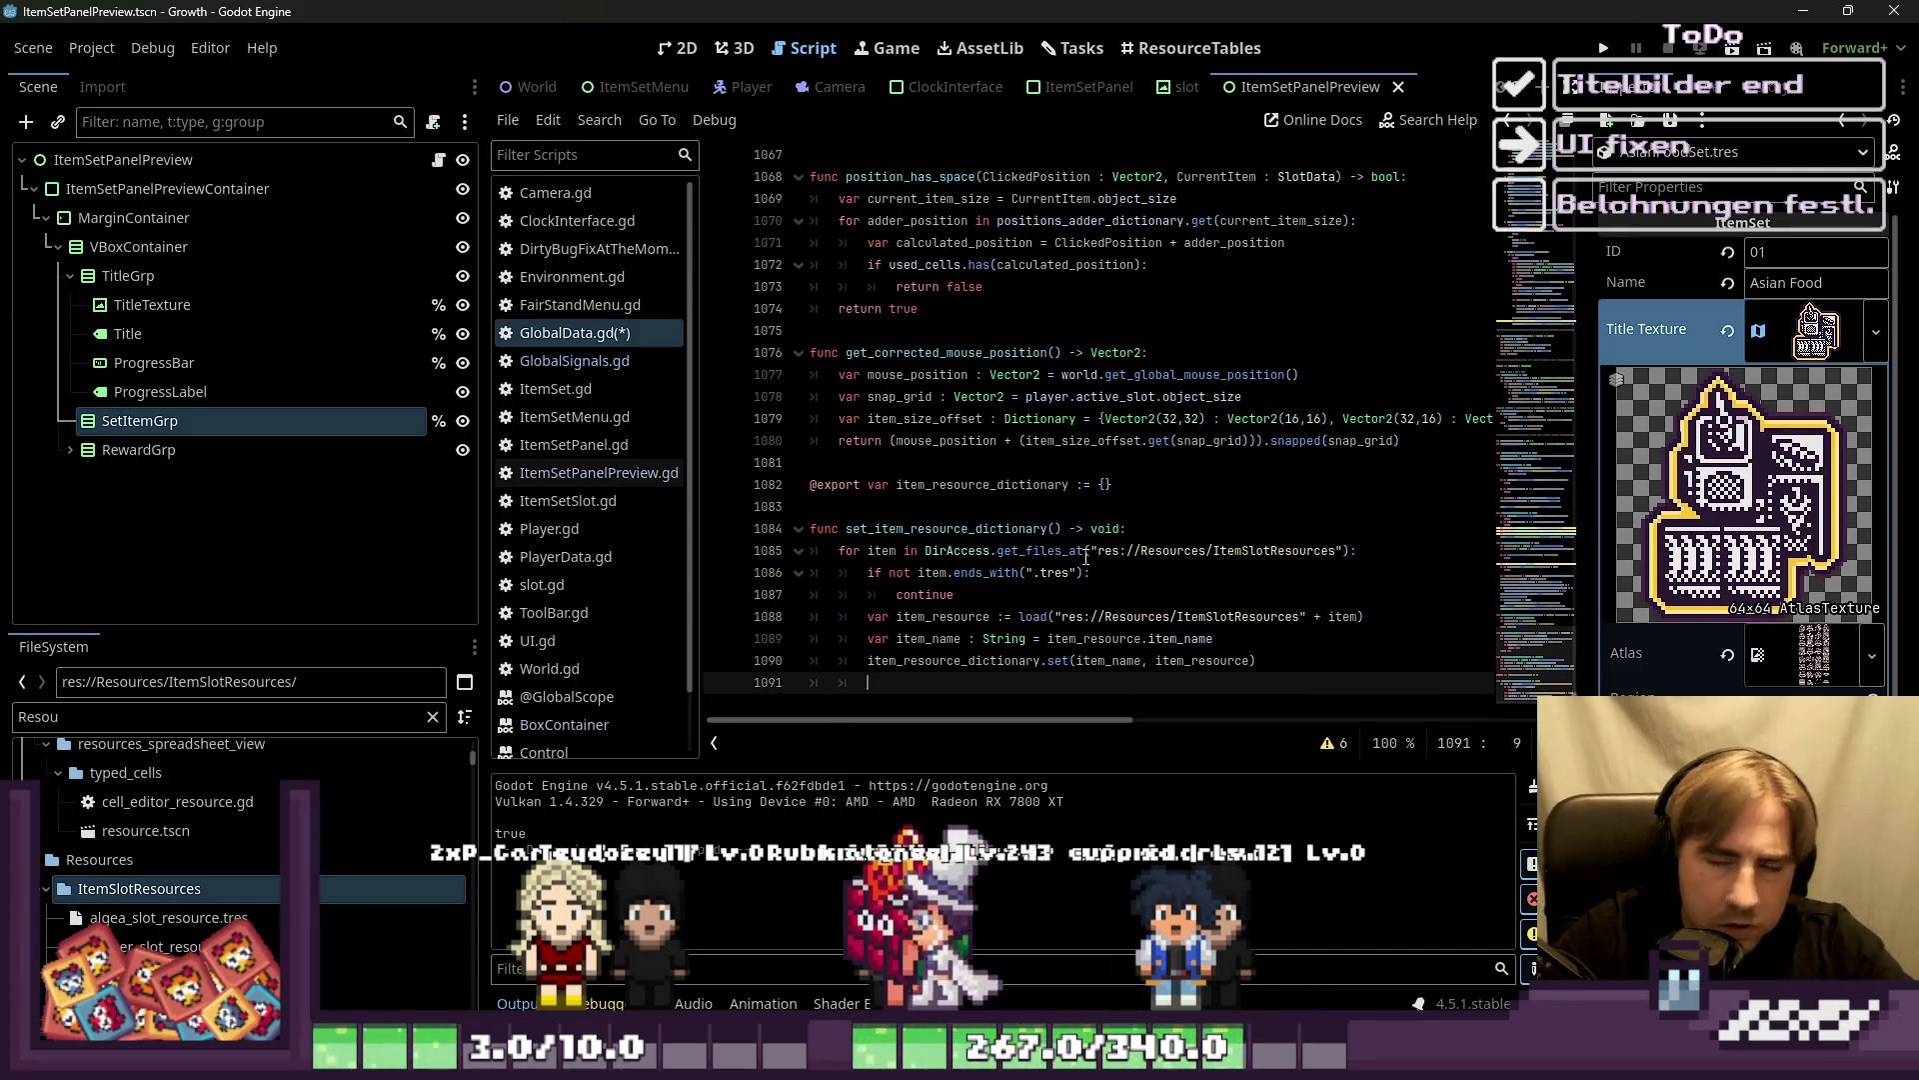
Add print(item_resource_dictionary) after the loop and select the set_item_resource_dictionary function name
type("print")
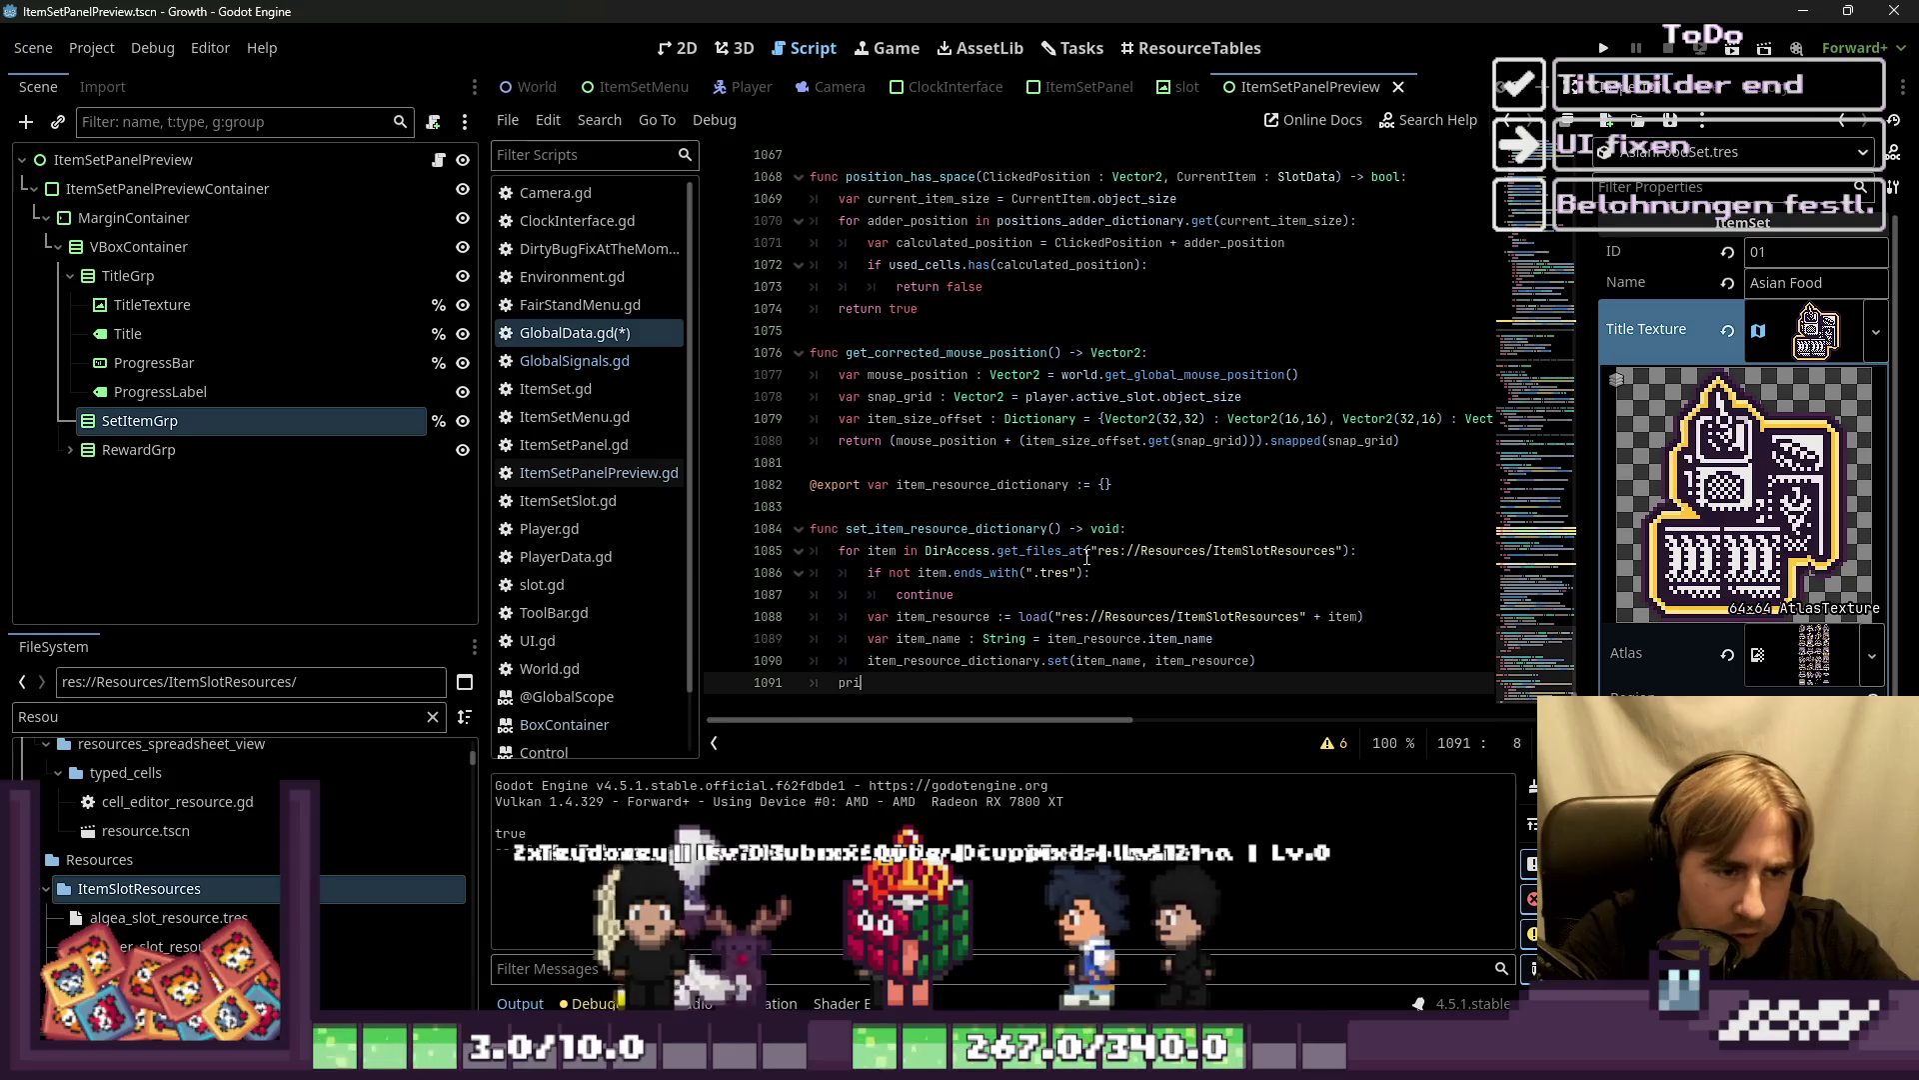
type("(item")
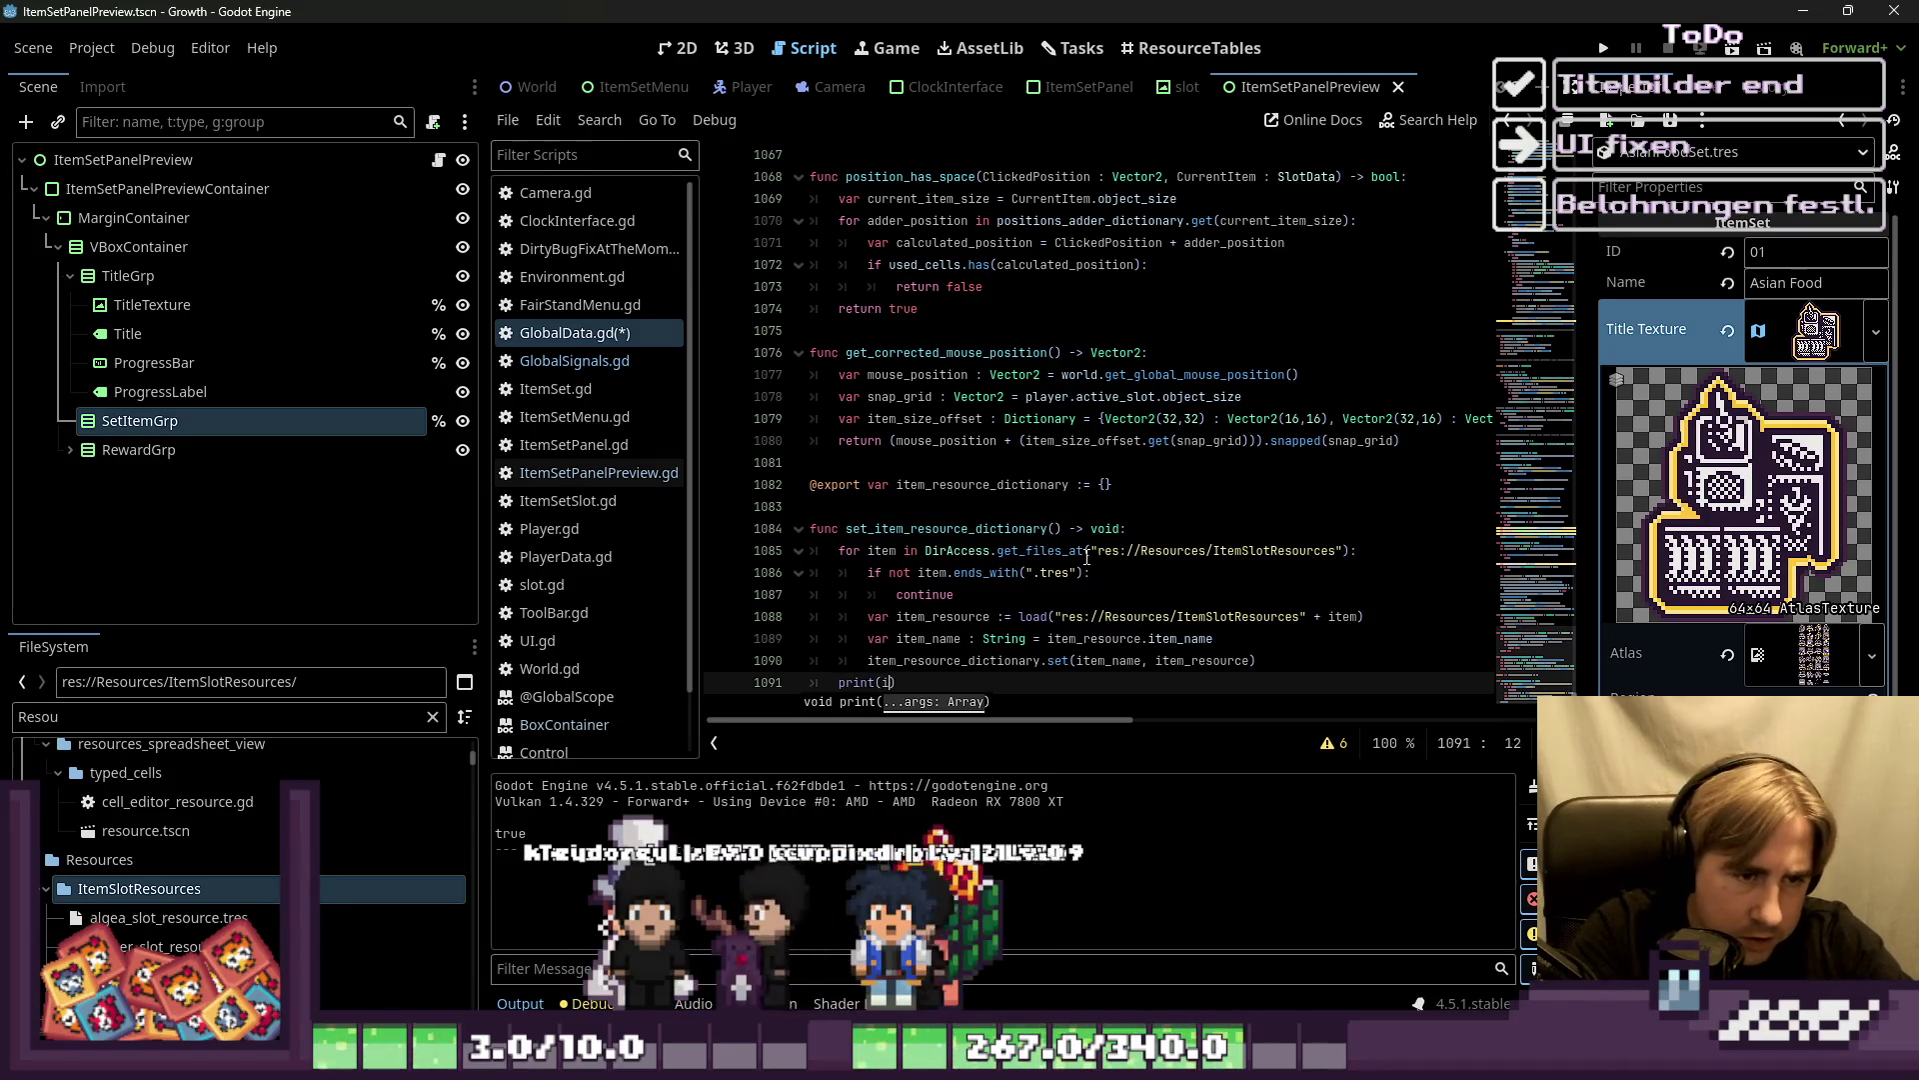
type("_resource_")
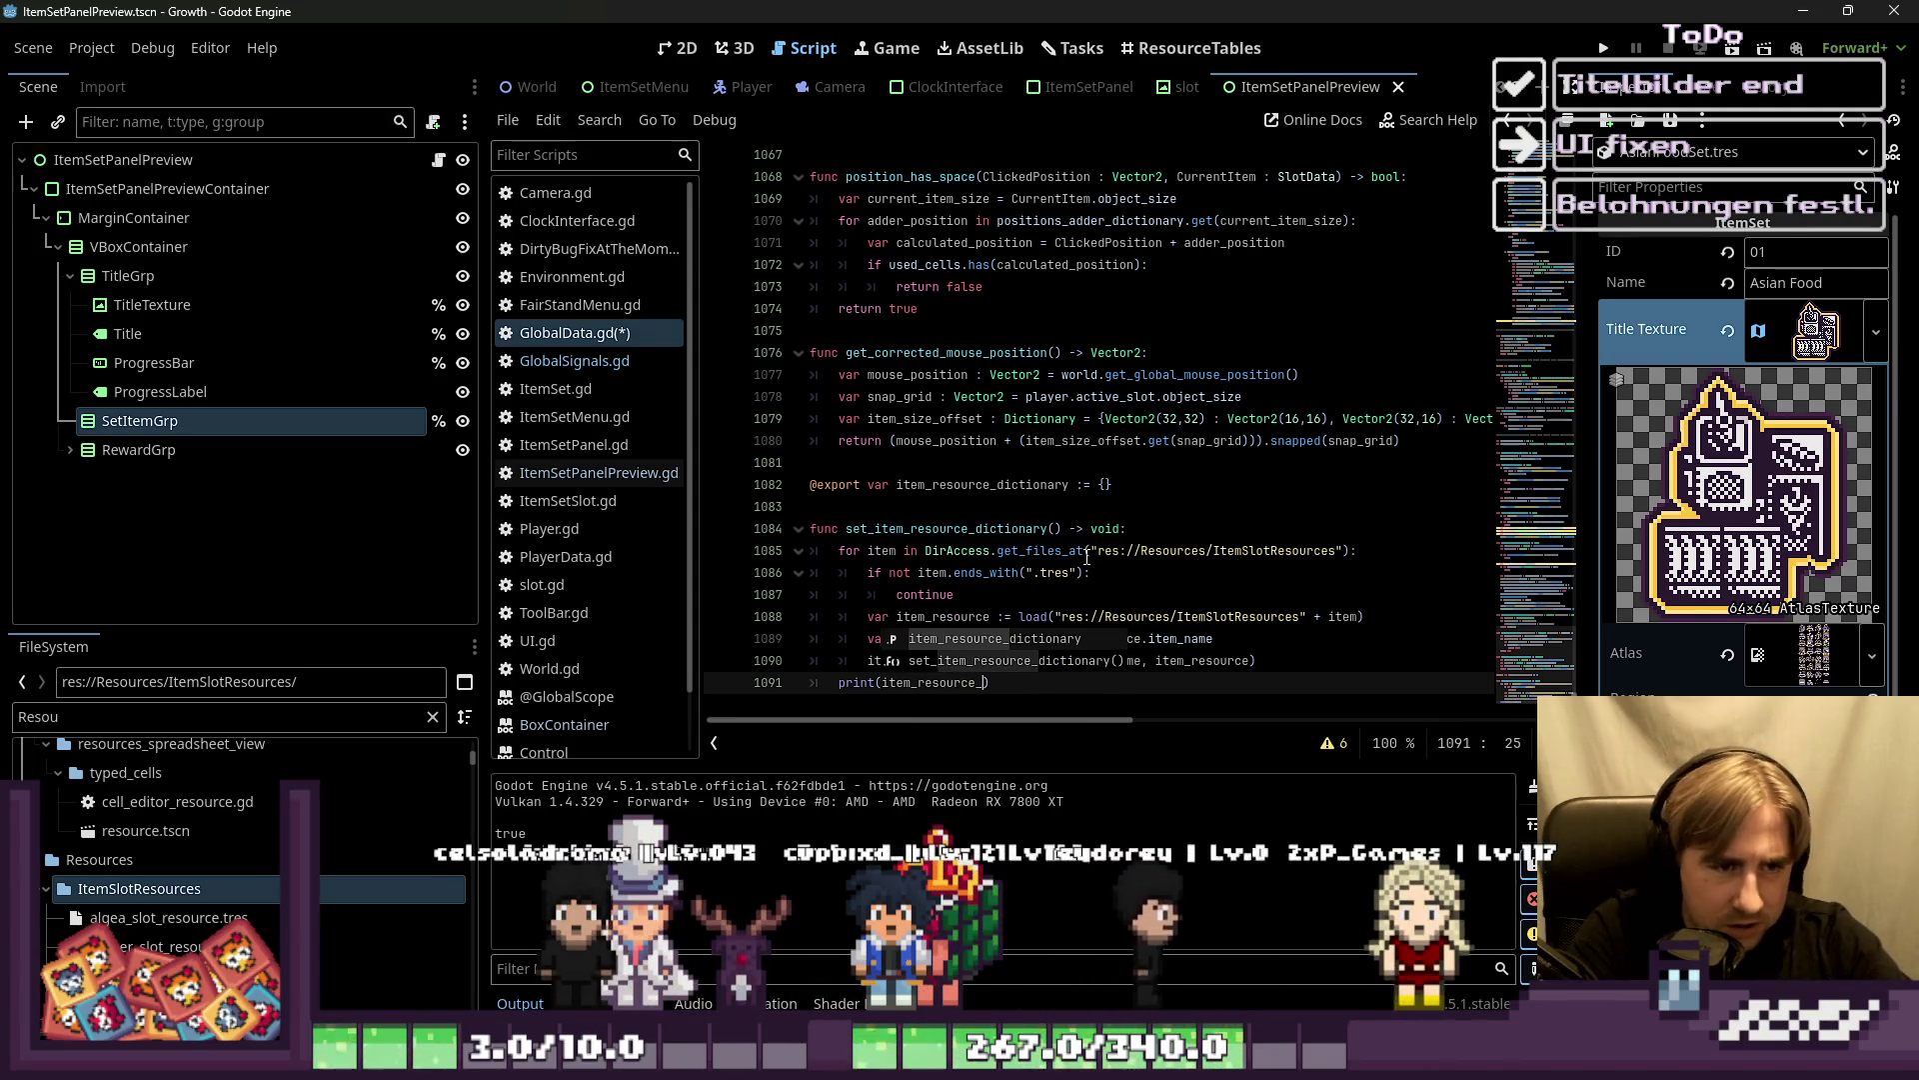
type("dicti")
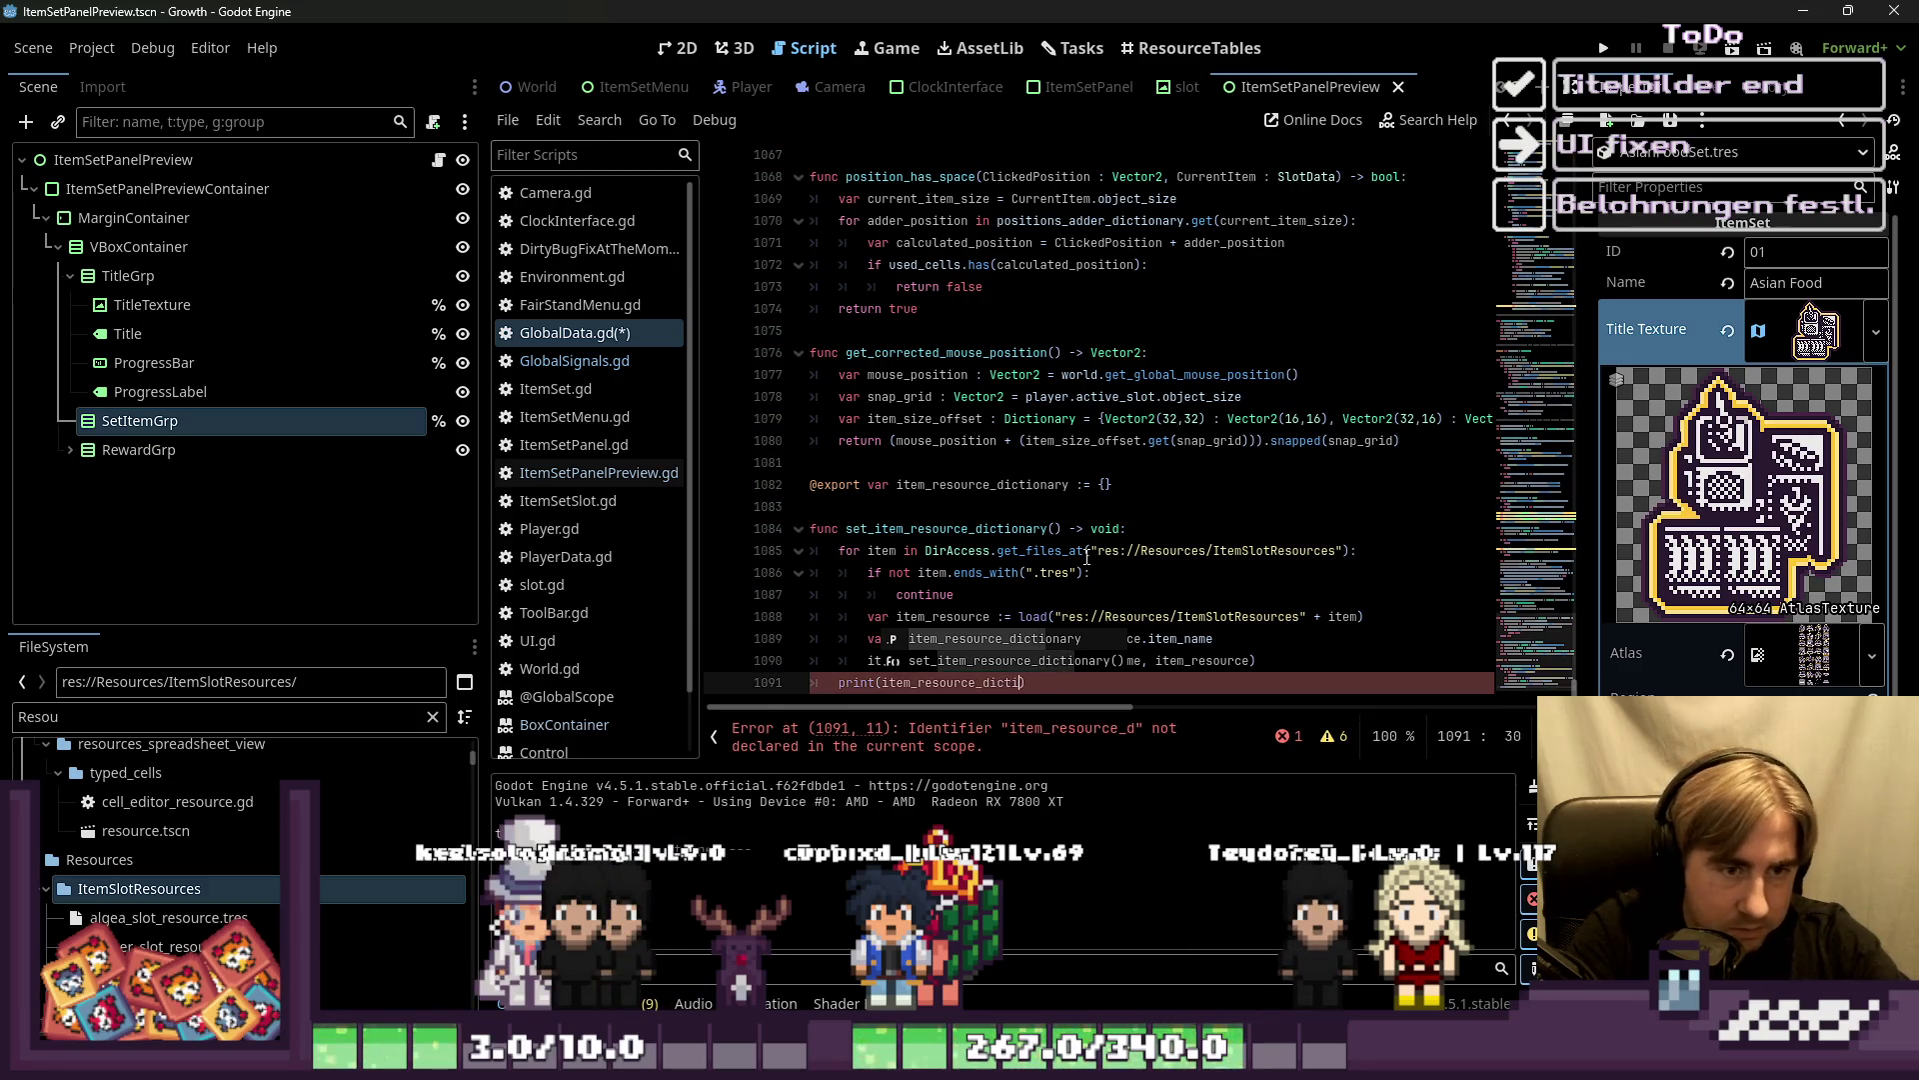
key("Return")
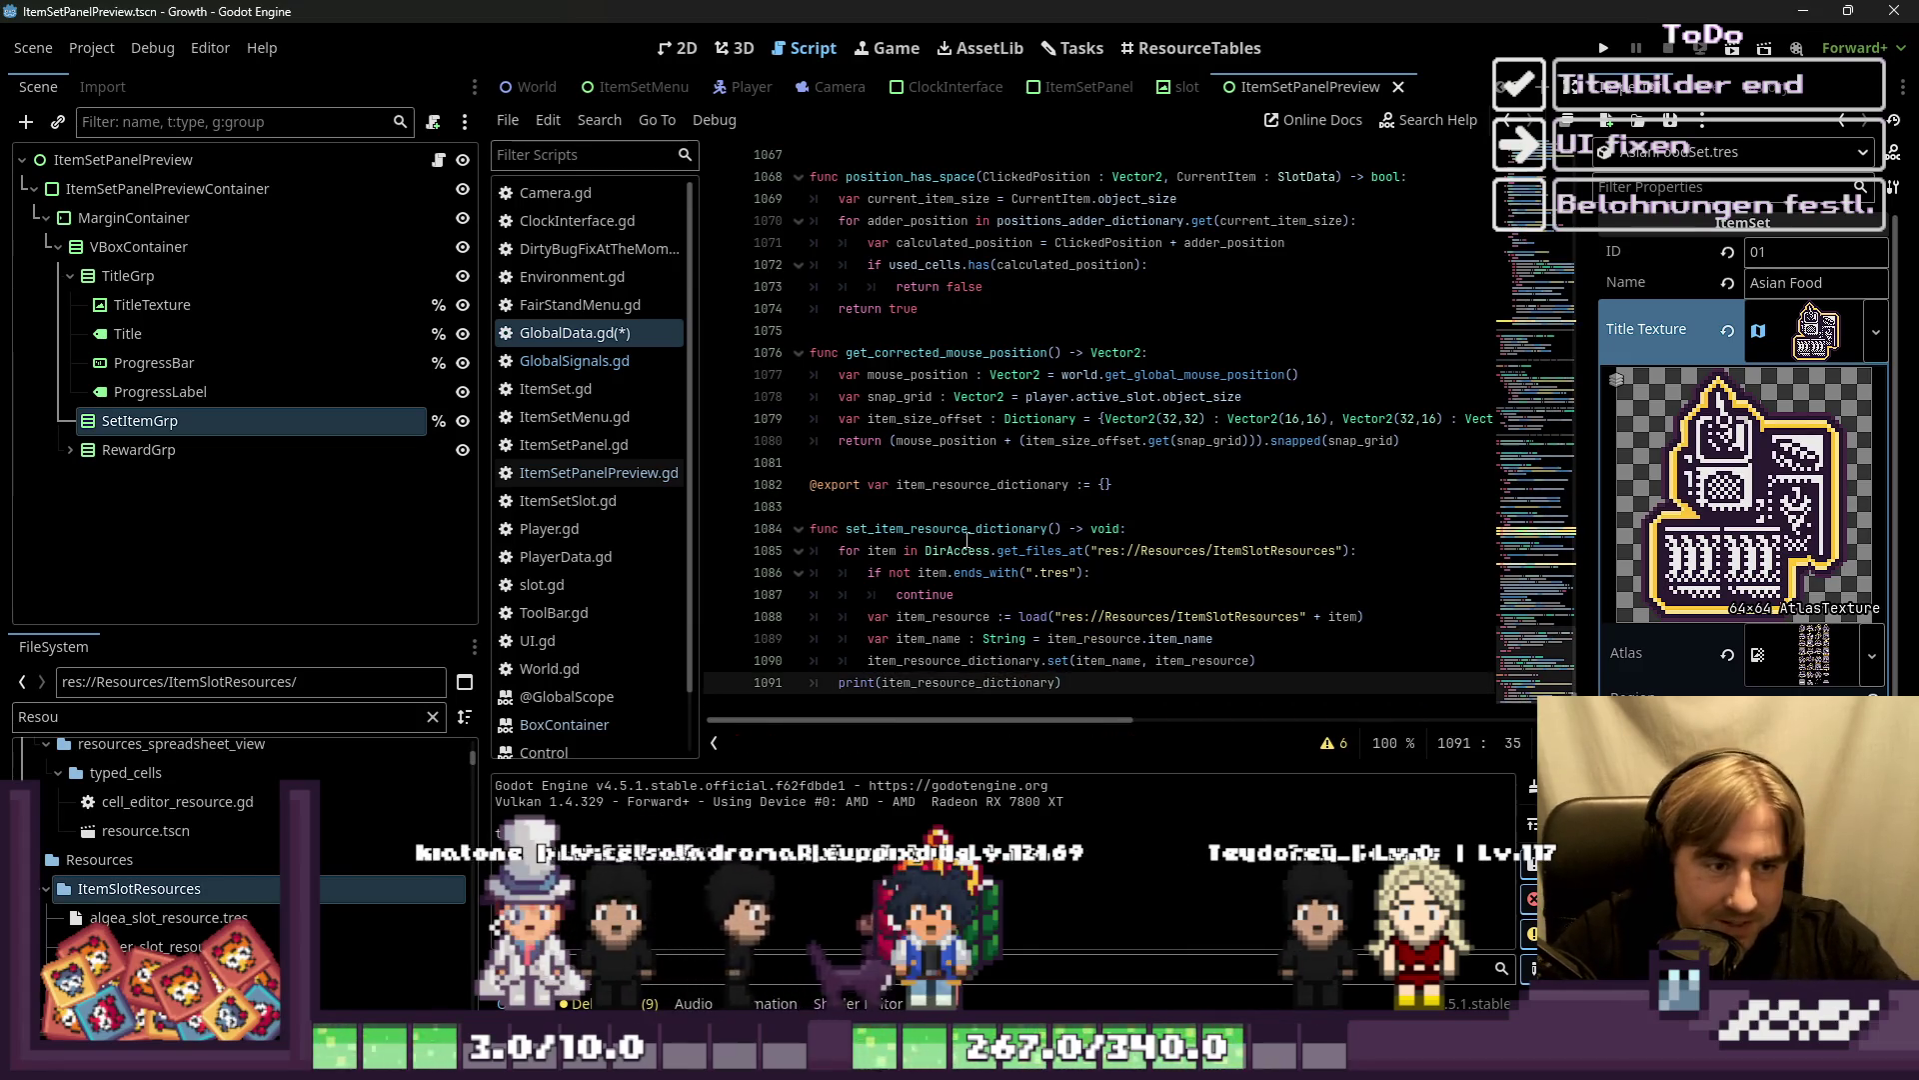
left_click(904, 530)
double_click(905, 530)
key("ctrl+c")
Paste a set_item_resource_dictionary() call at the end of _ready(), save, and run the game
scroll(905, 530, "up", 20)
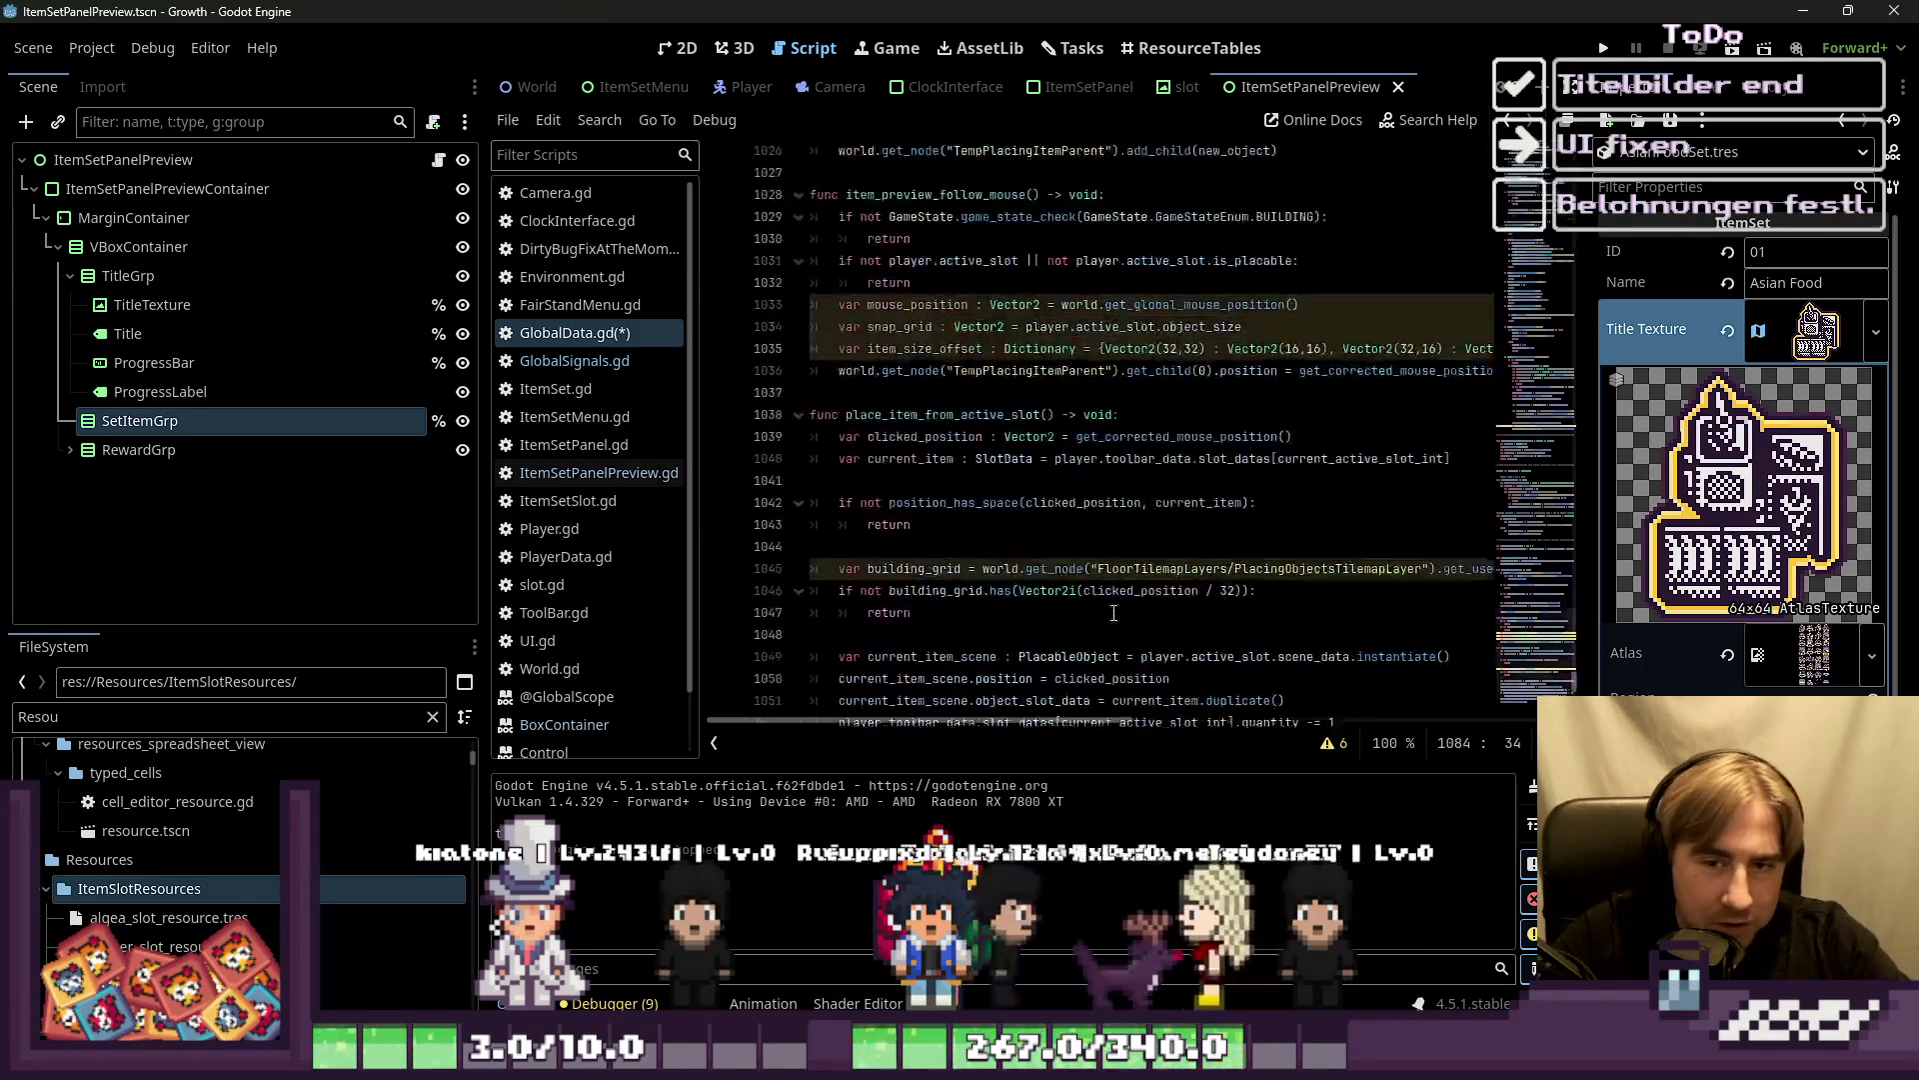
scroll(1164, 411, "up", 20)
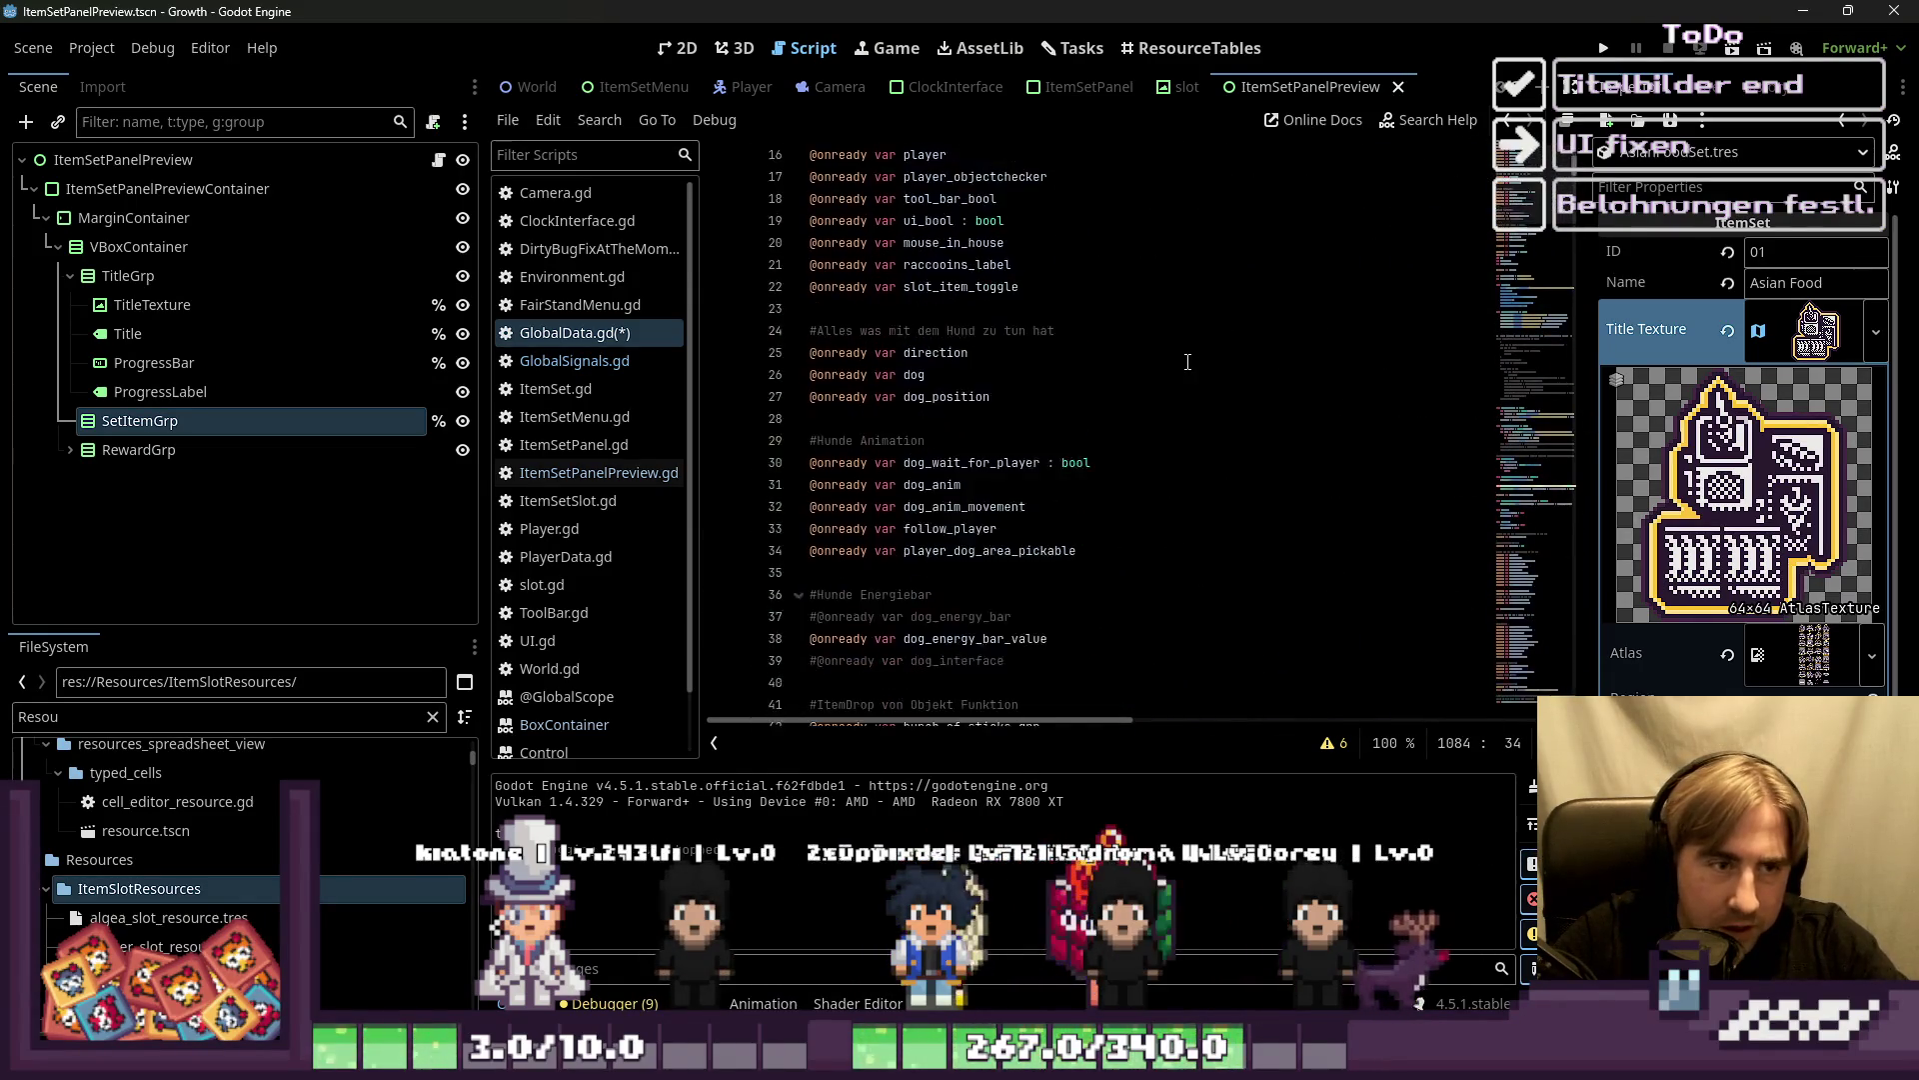
scroll(1164, 411, "down", 5)
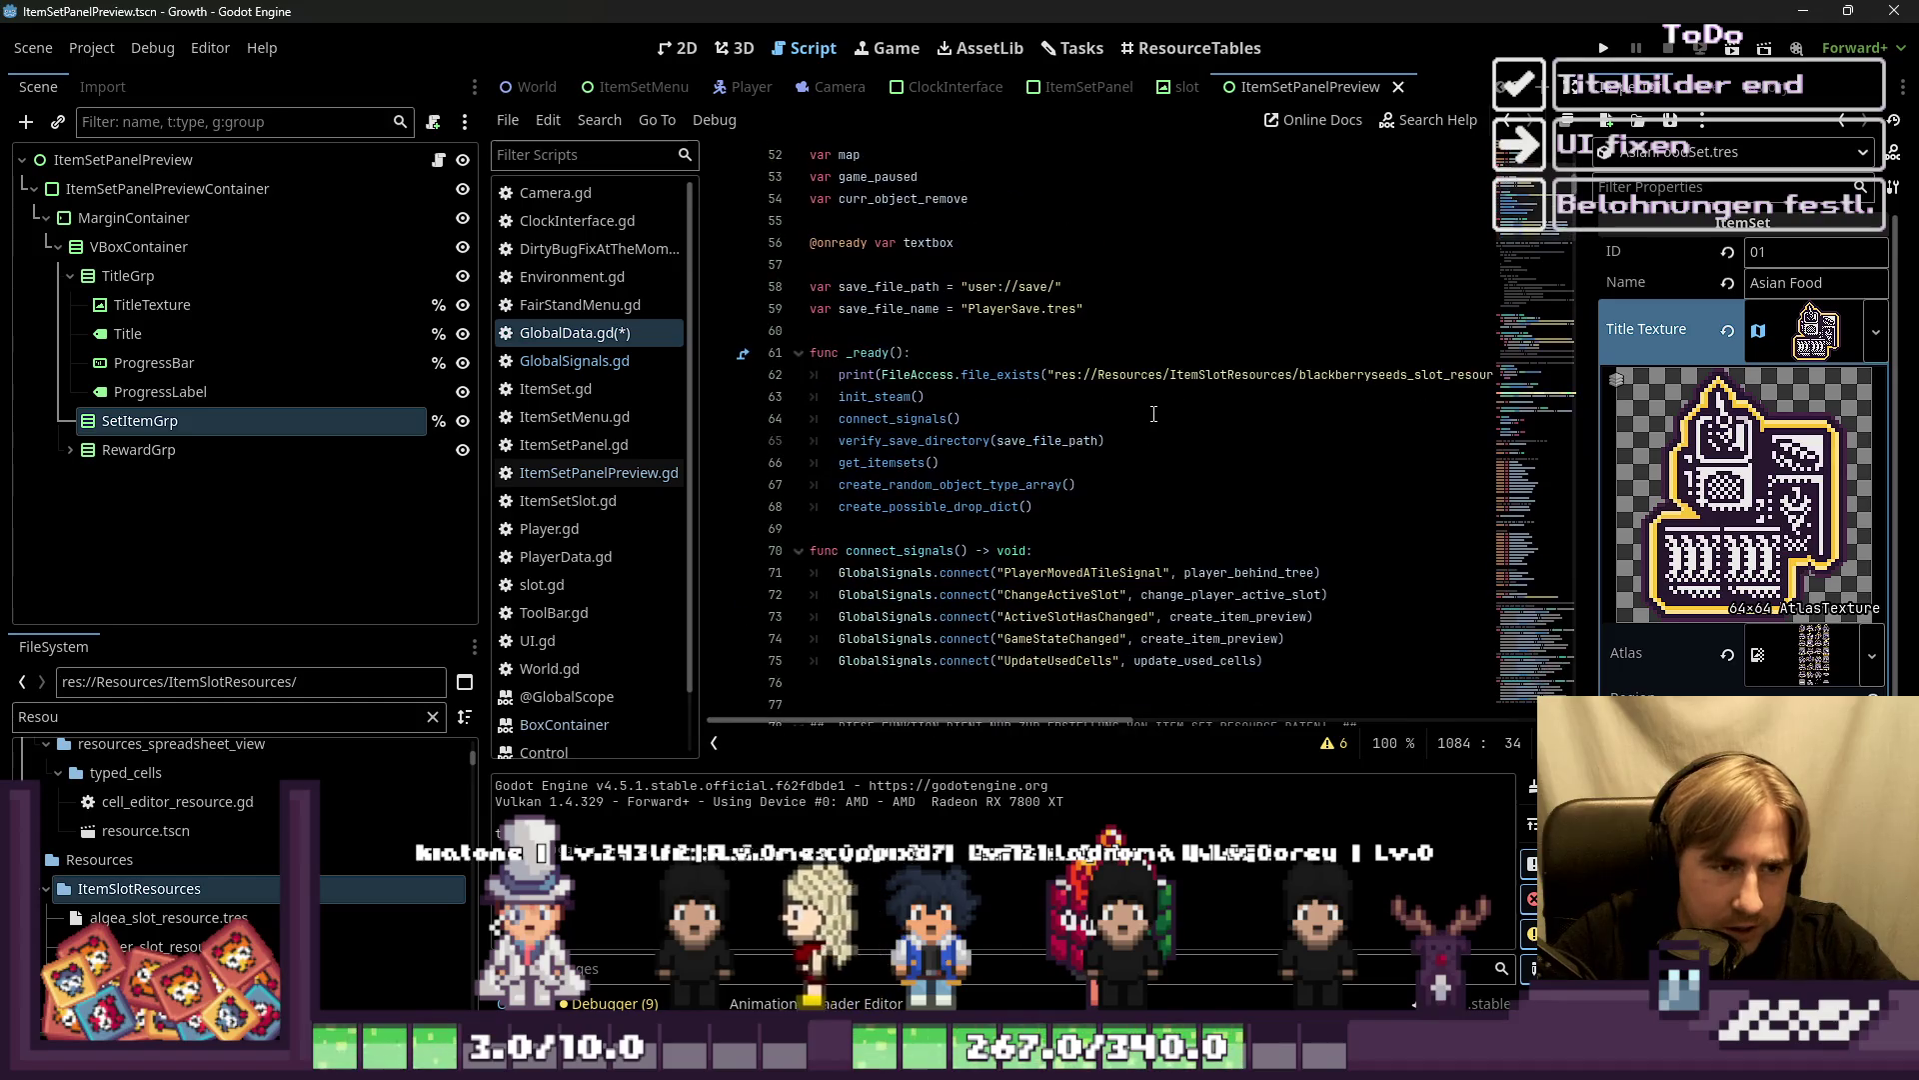
left_click(1135, 507)
key("Return")
key("ctrl+v")
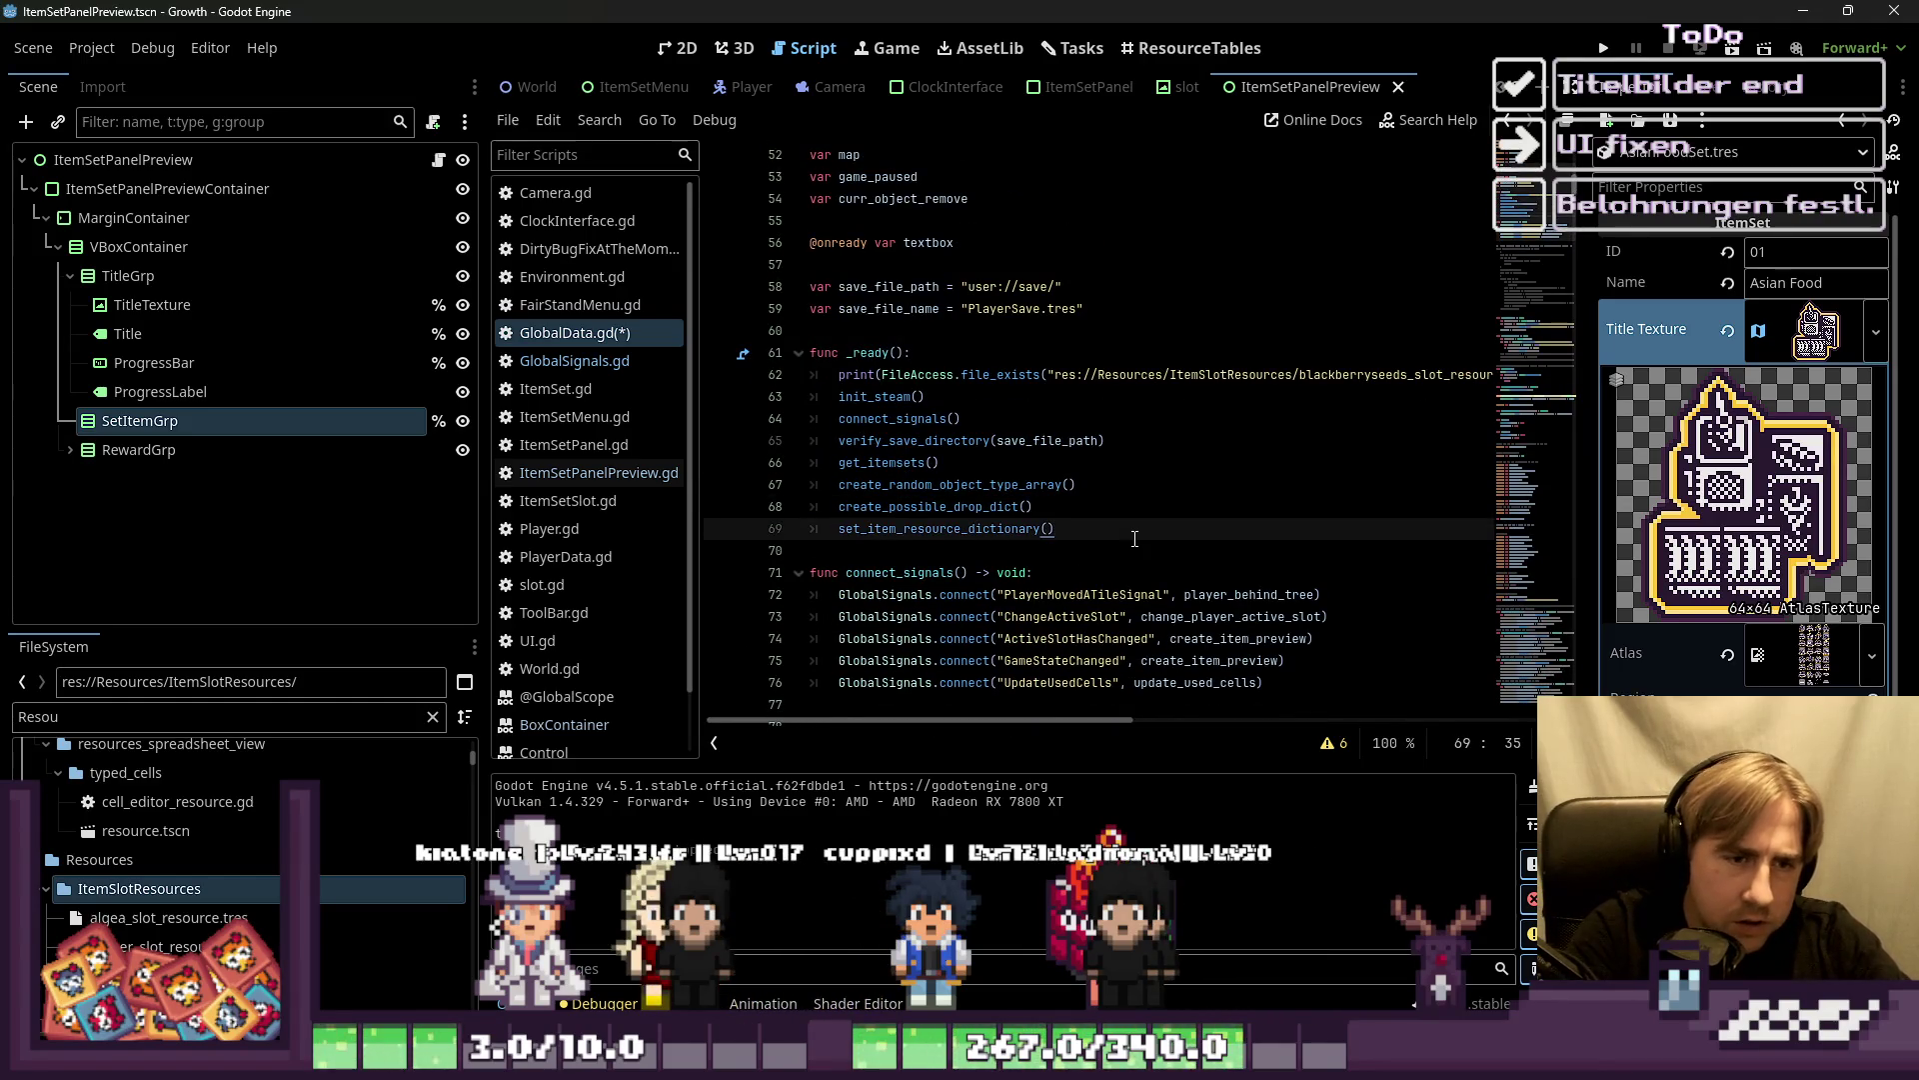
key("ctrl+s")
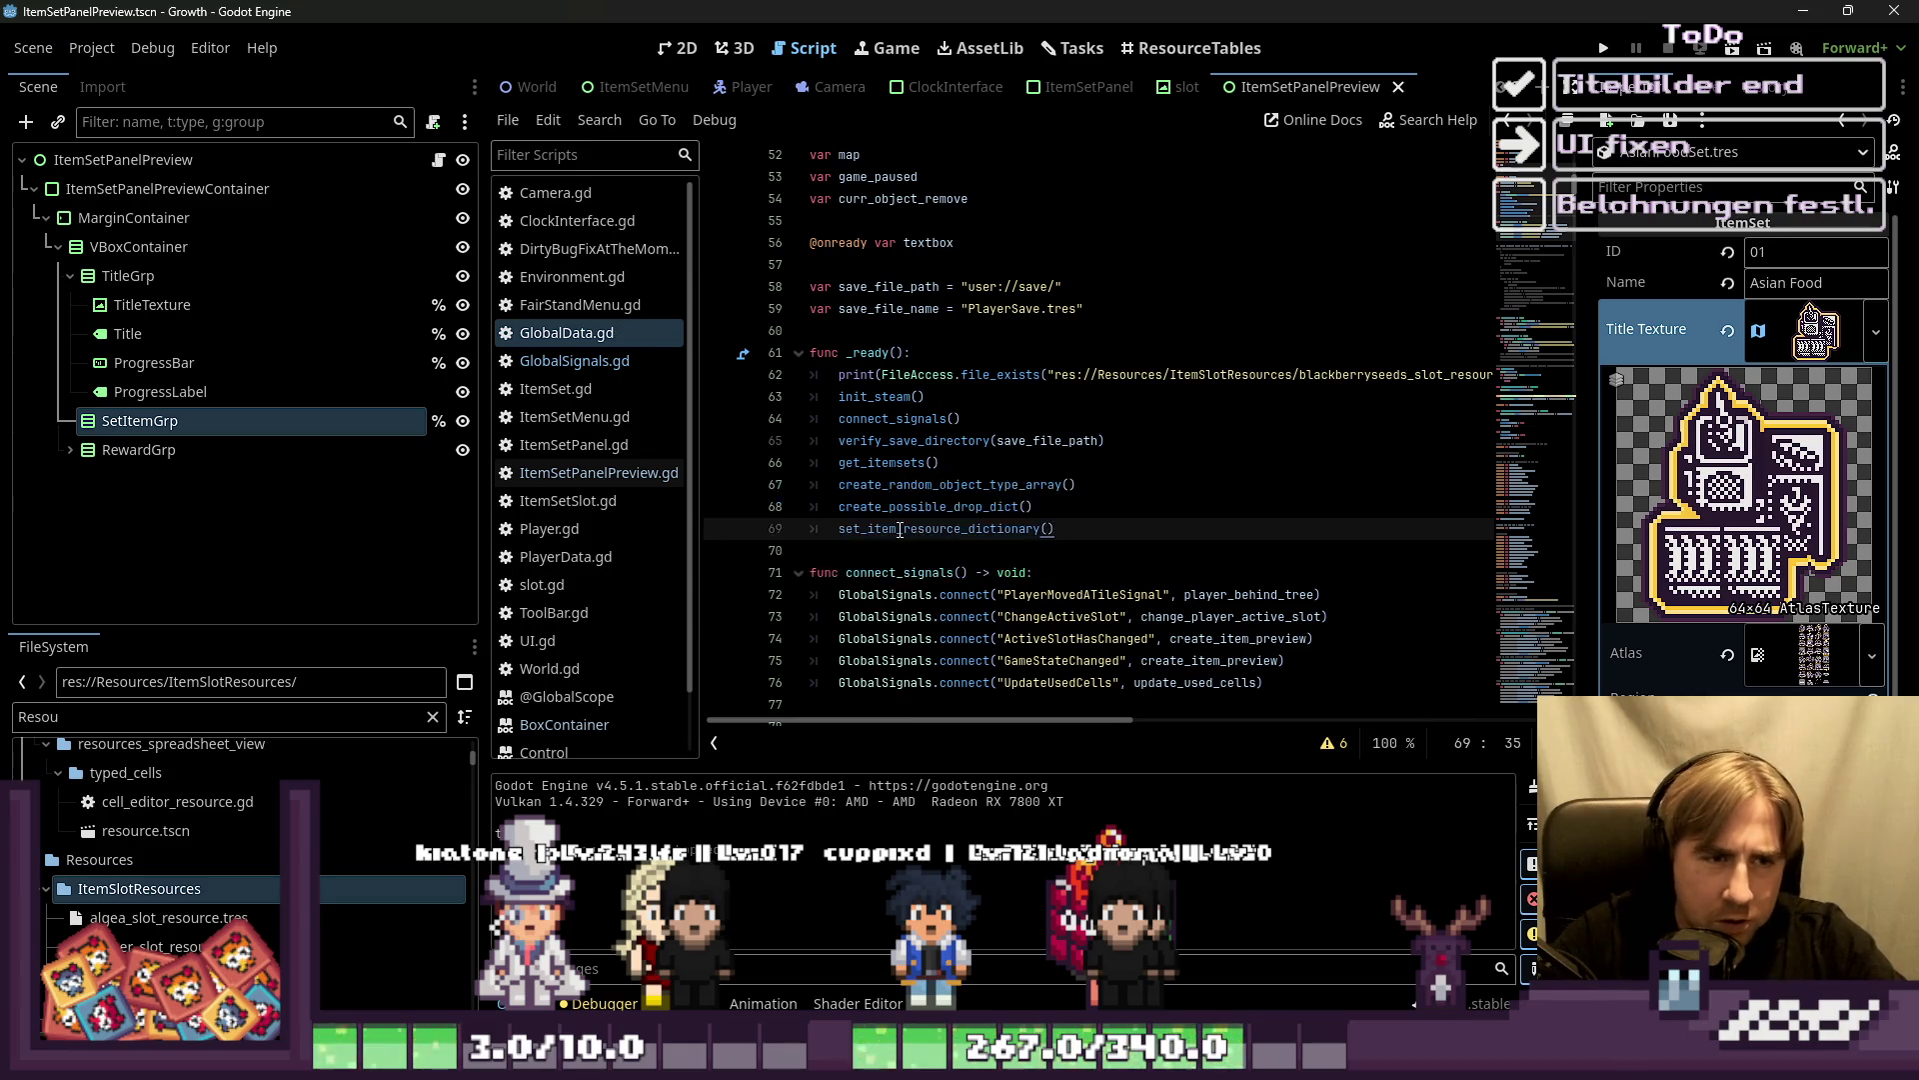
mouse_move(919, 528)
left_mouse_down()
mouse_move(905, 384)
mouse_move(918, 506)
left_mouse_up()
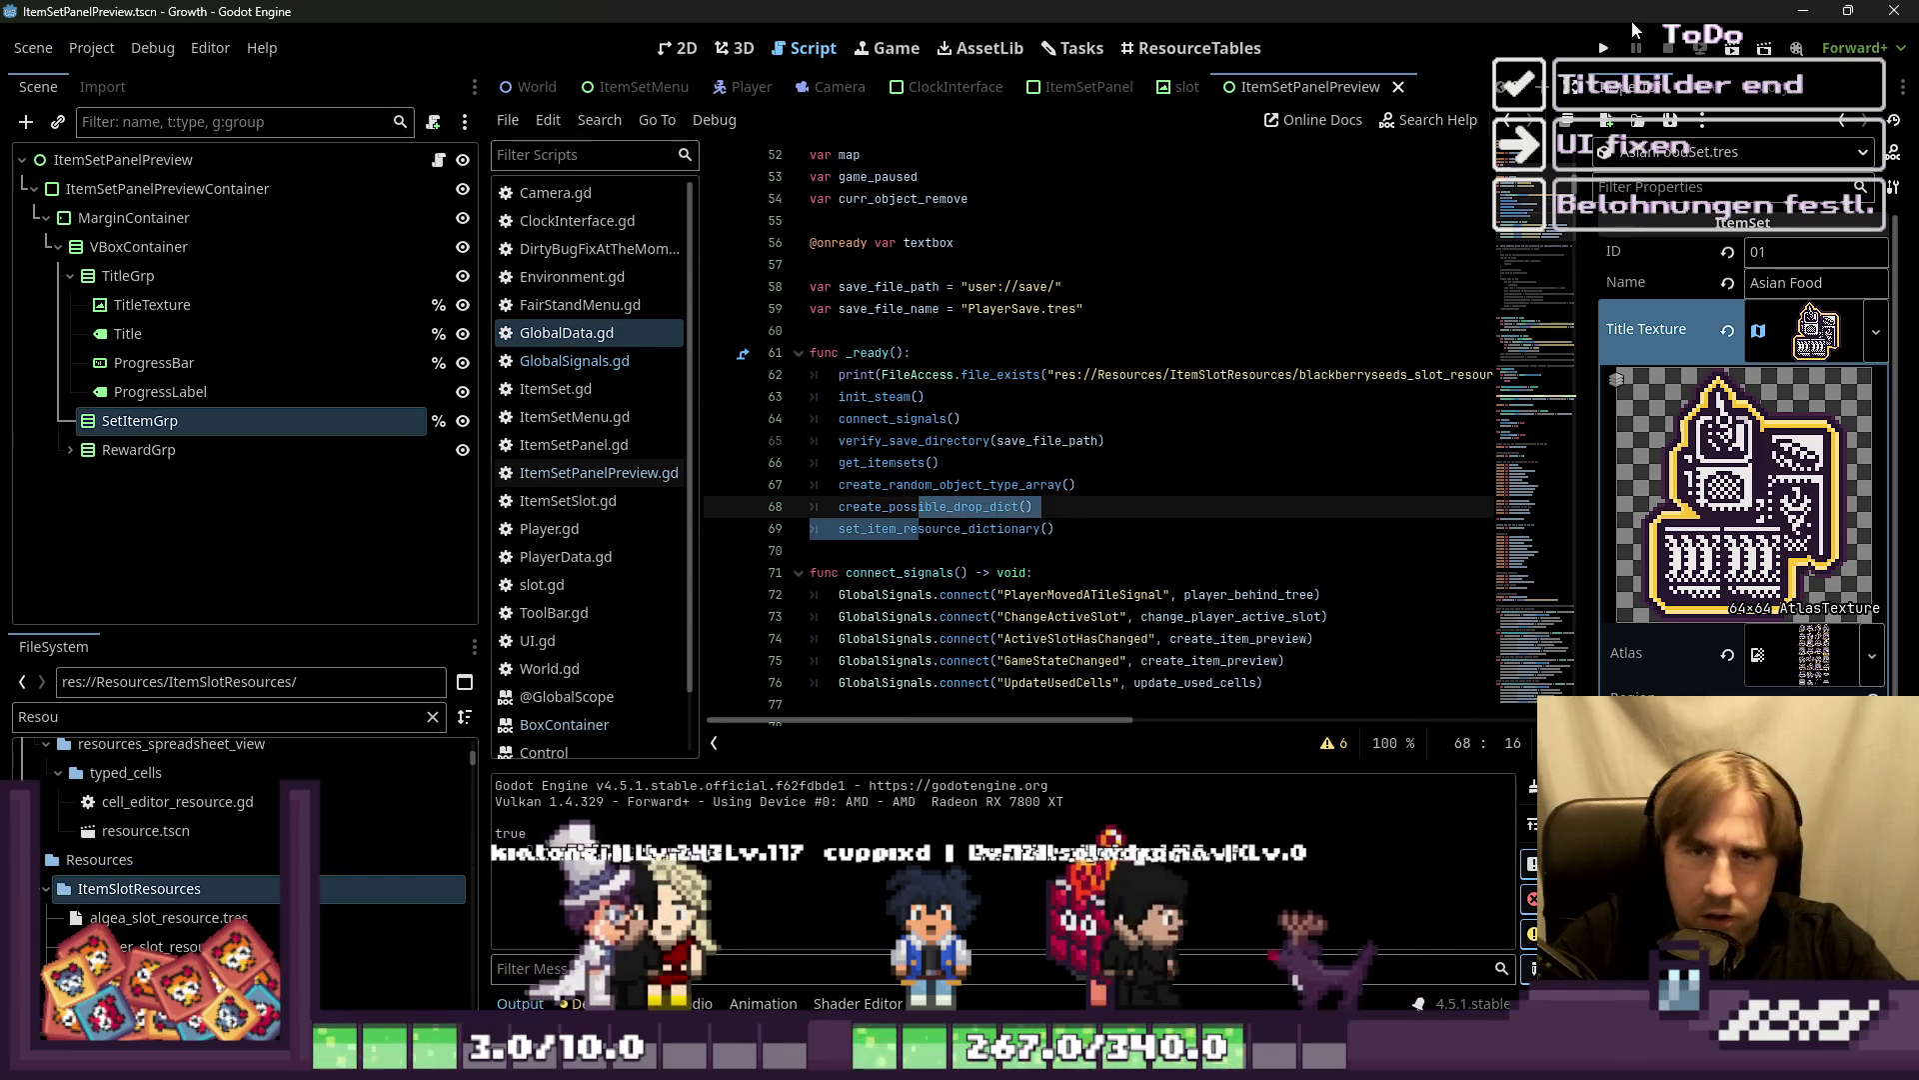
left_click(1598, 48)
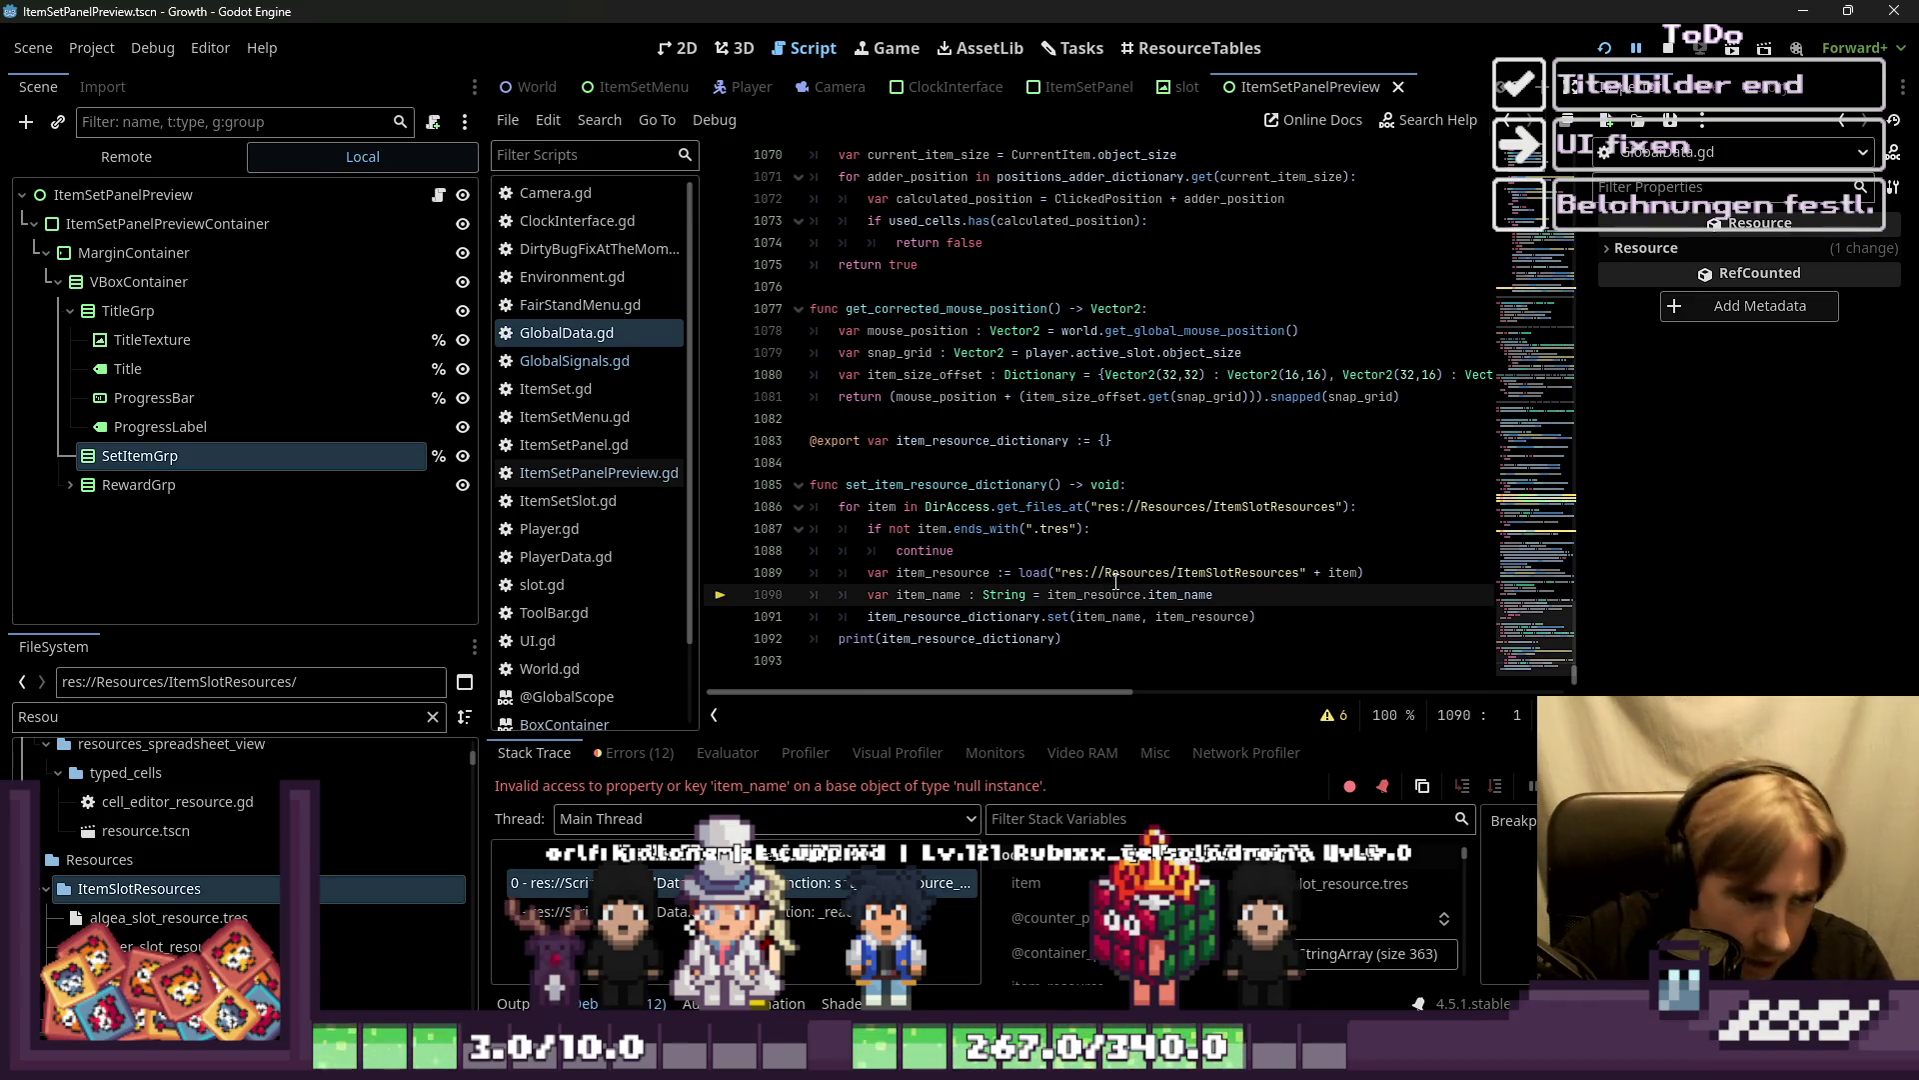
Inspect the null-instance item_name error on the resource load line and in the Debugger's Locals
mouse_move(1117, 580)
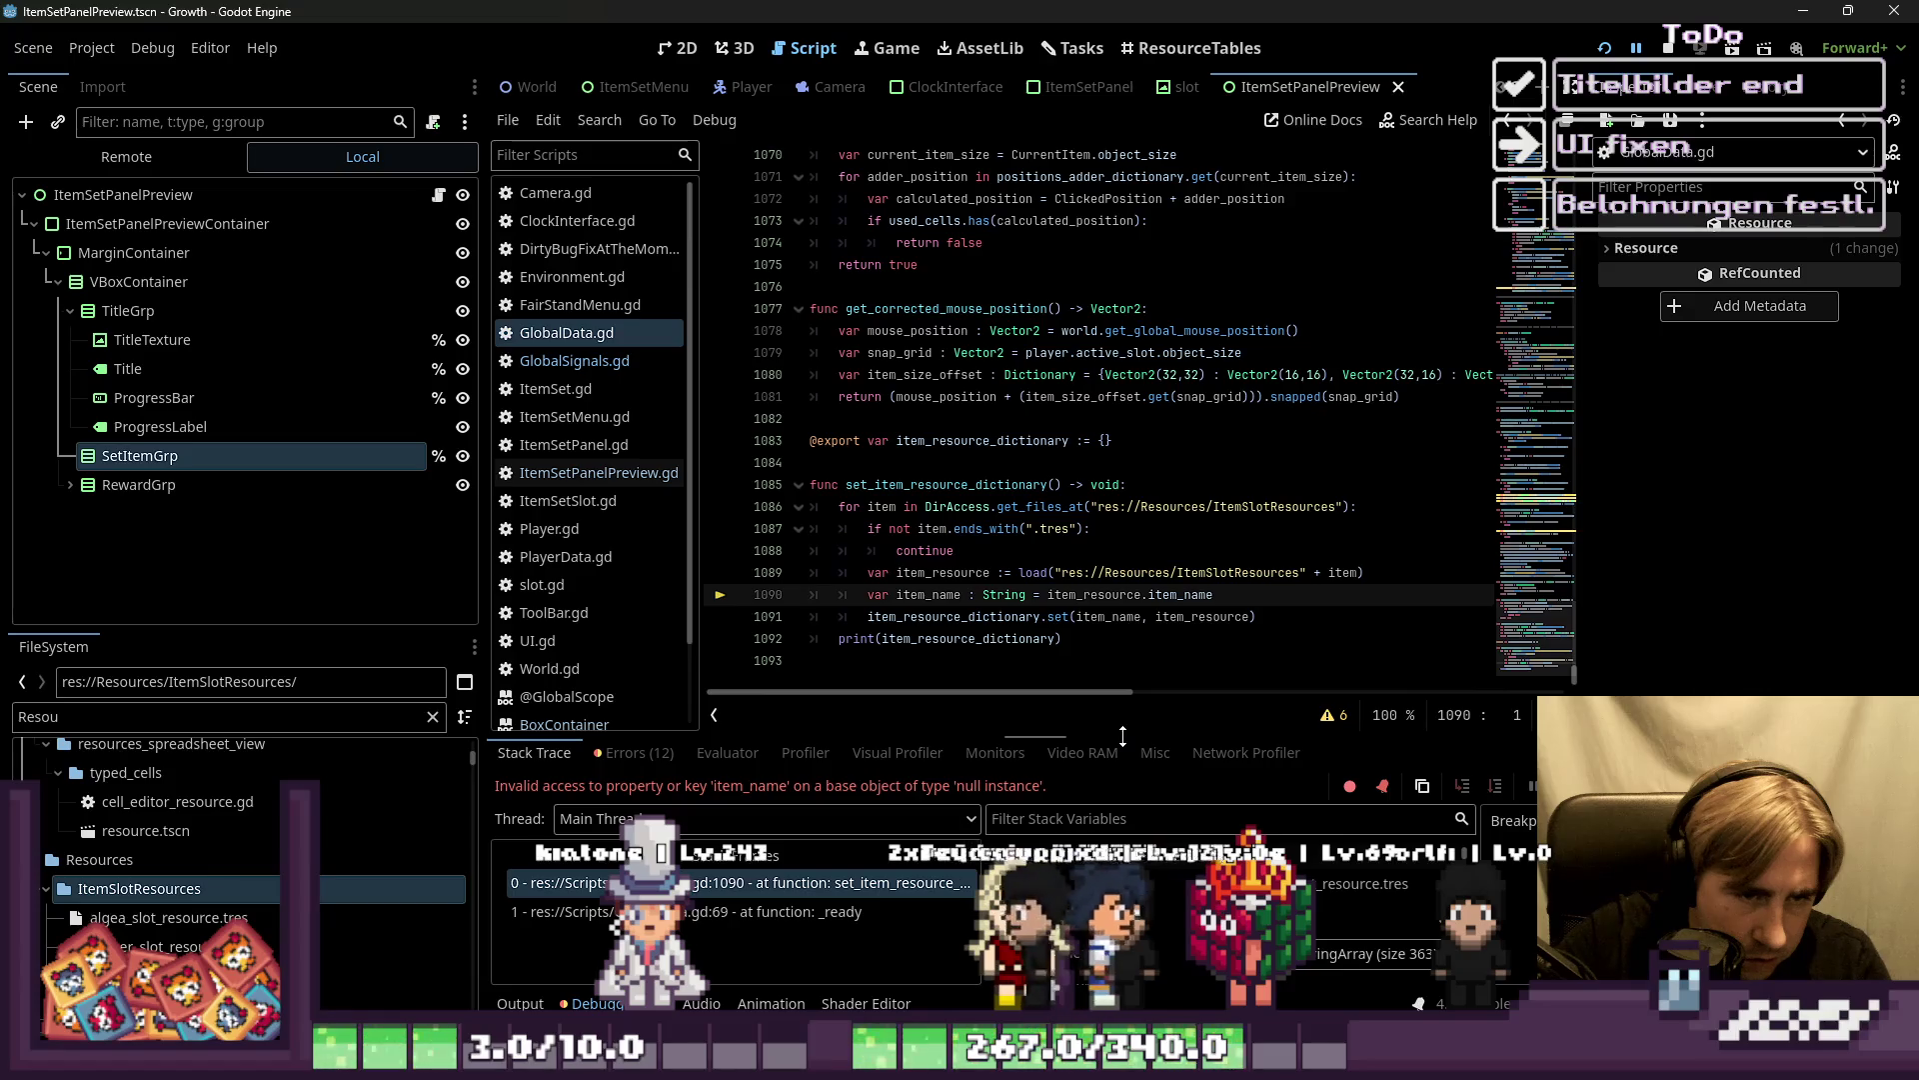
left_click(1402, 569)
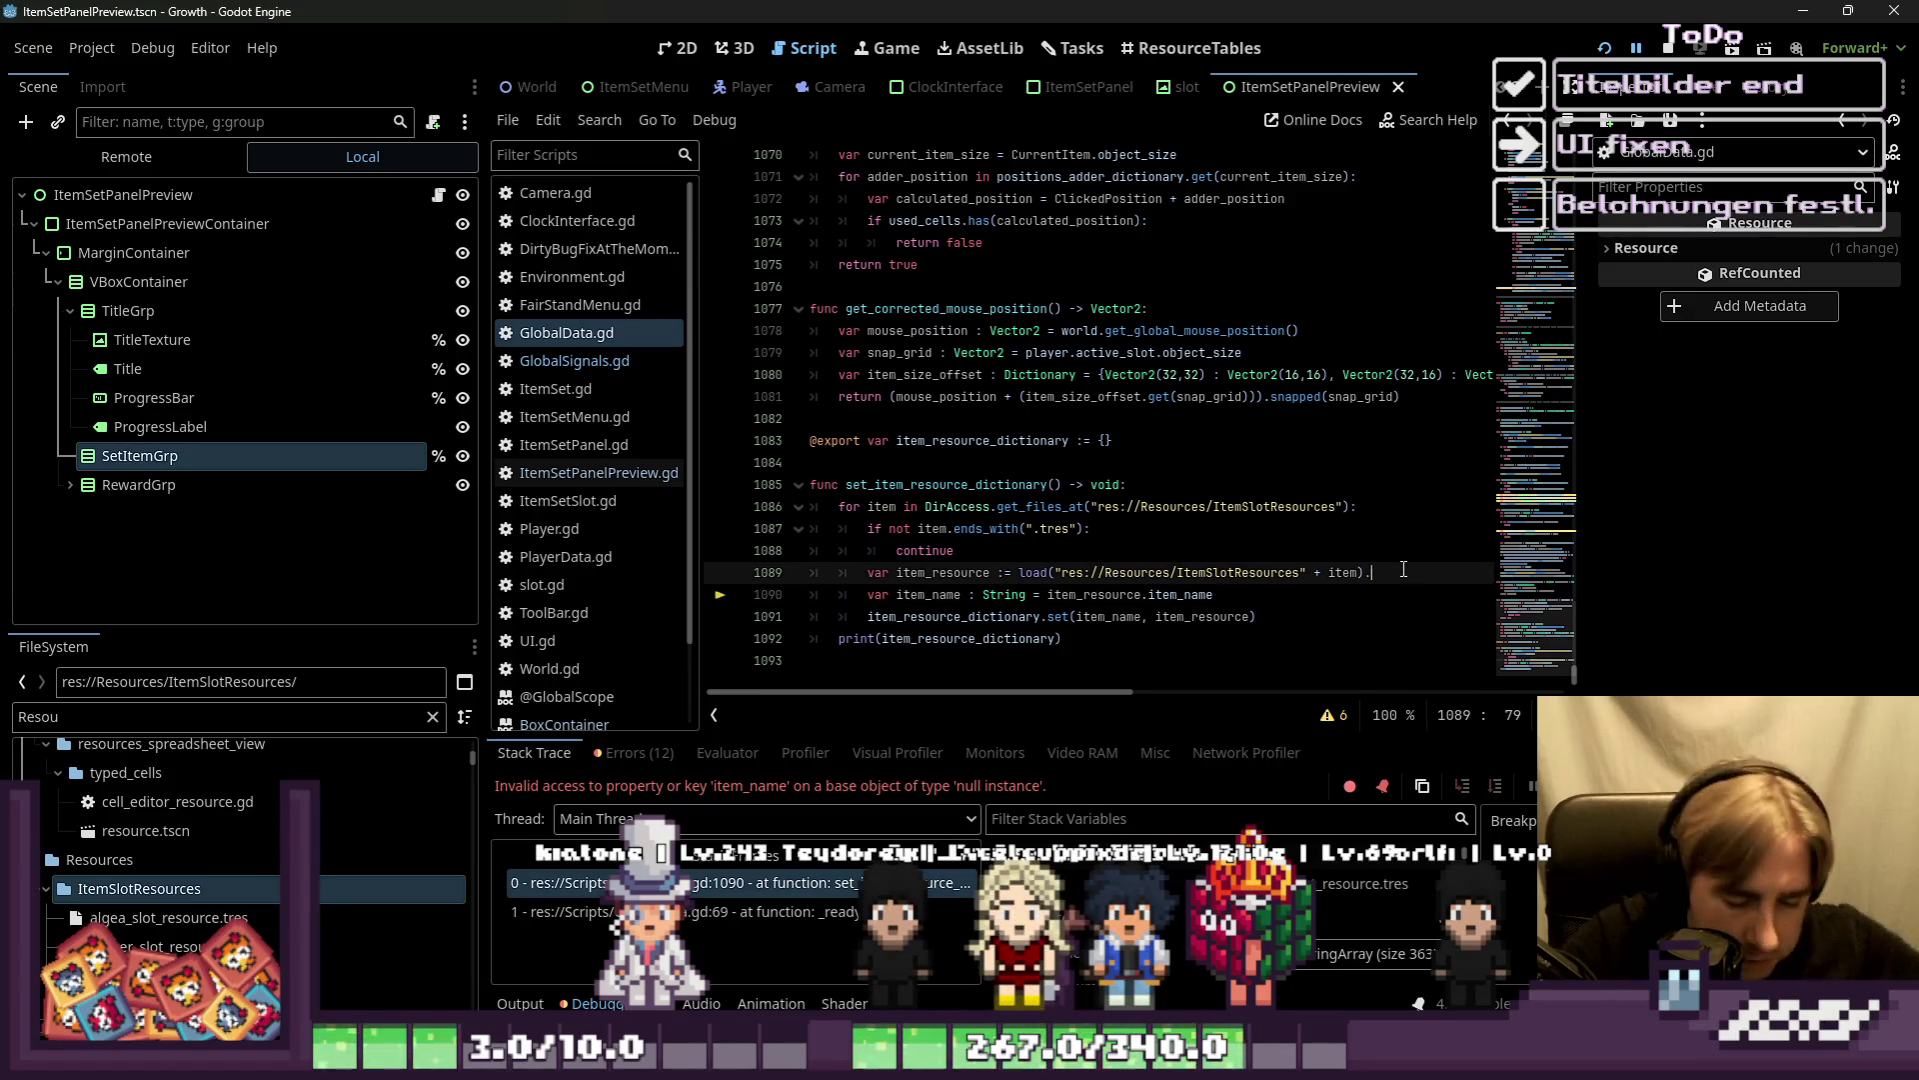
type("insta")
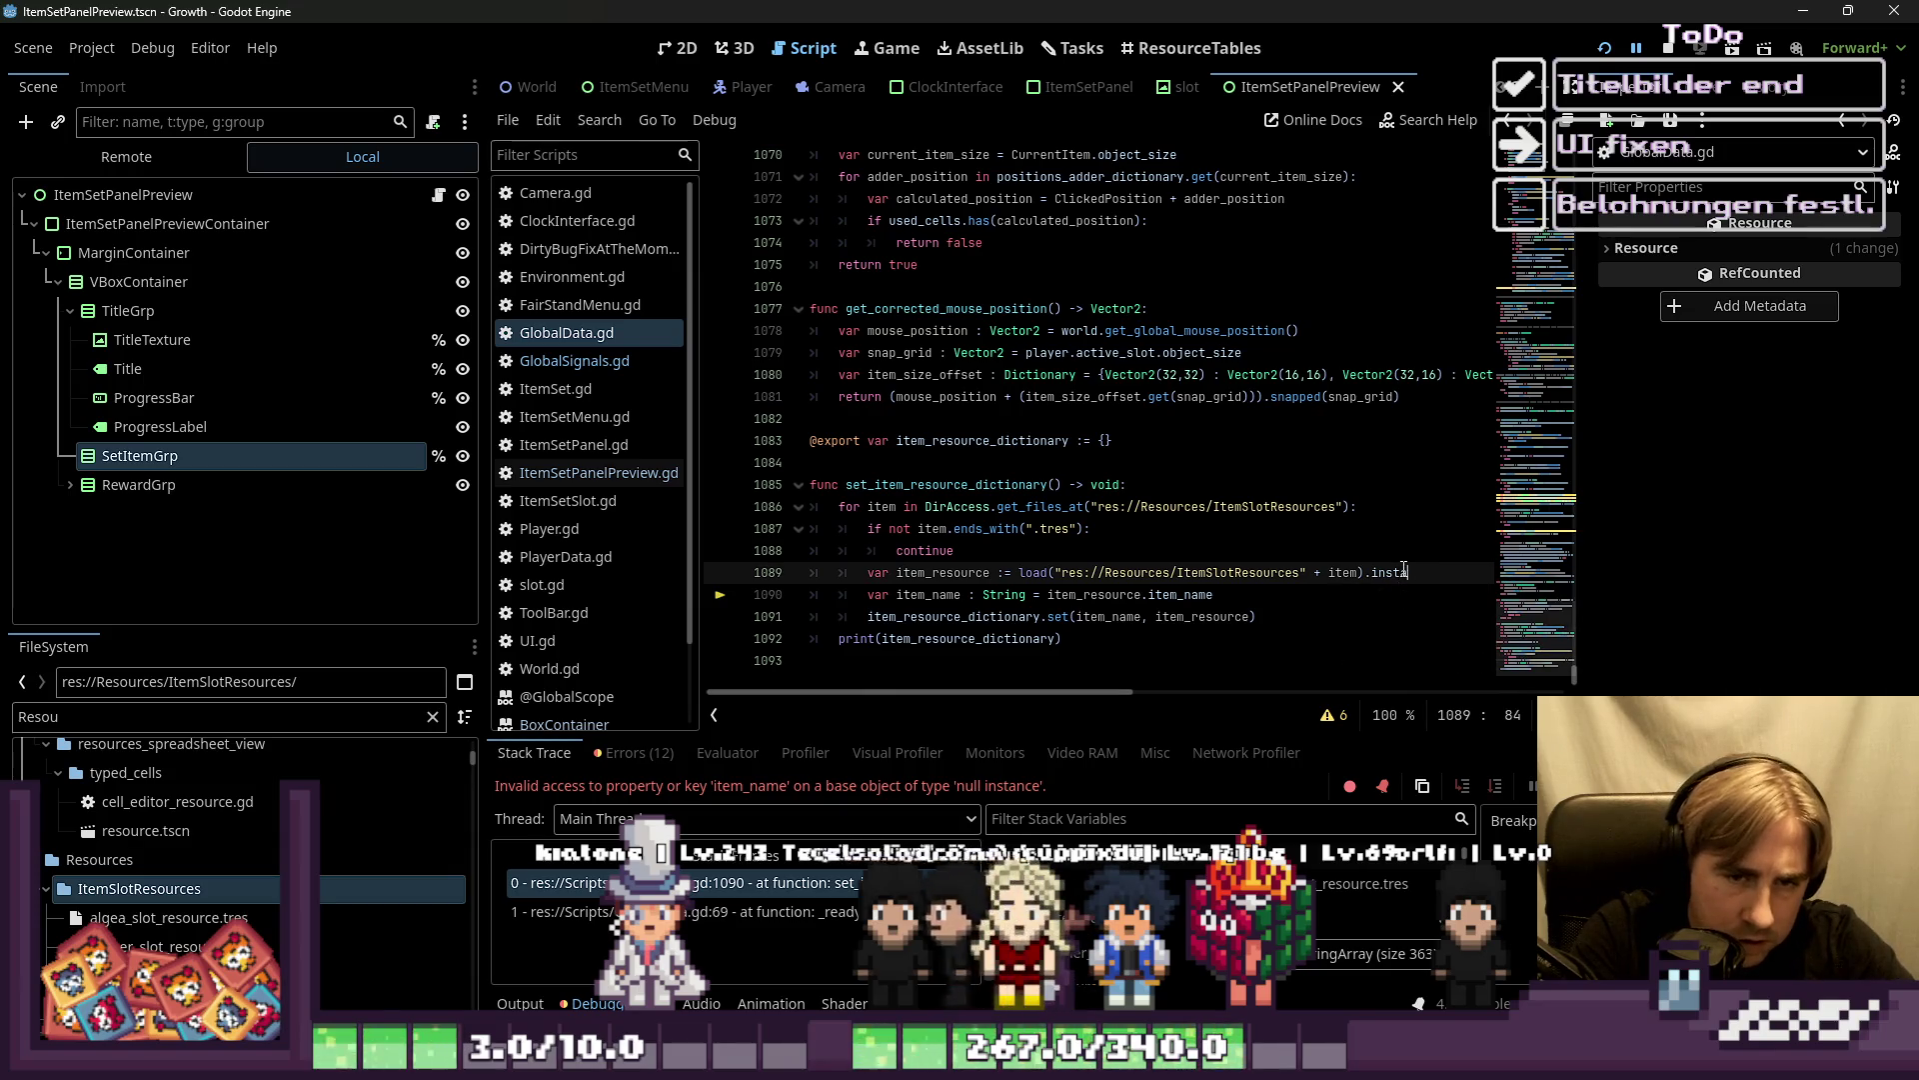
key("BackSpace")
key("BackSpace")
key("BackSpace")
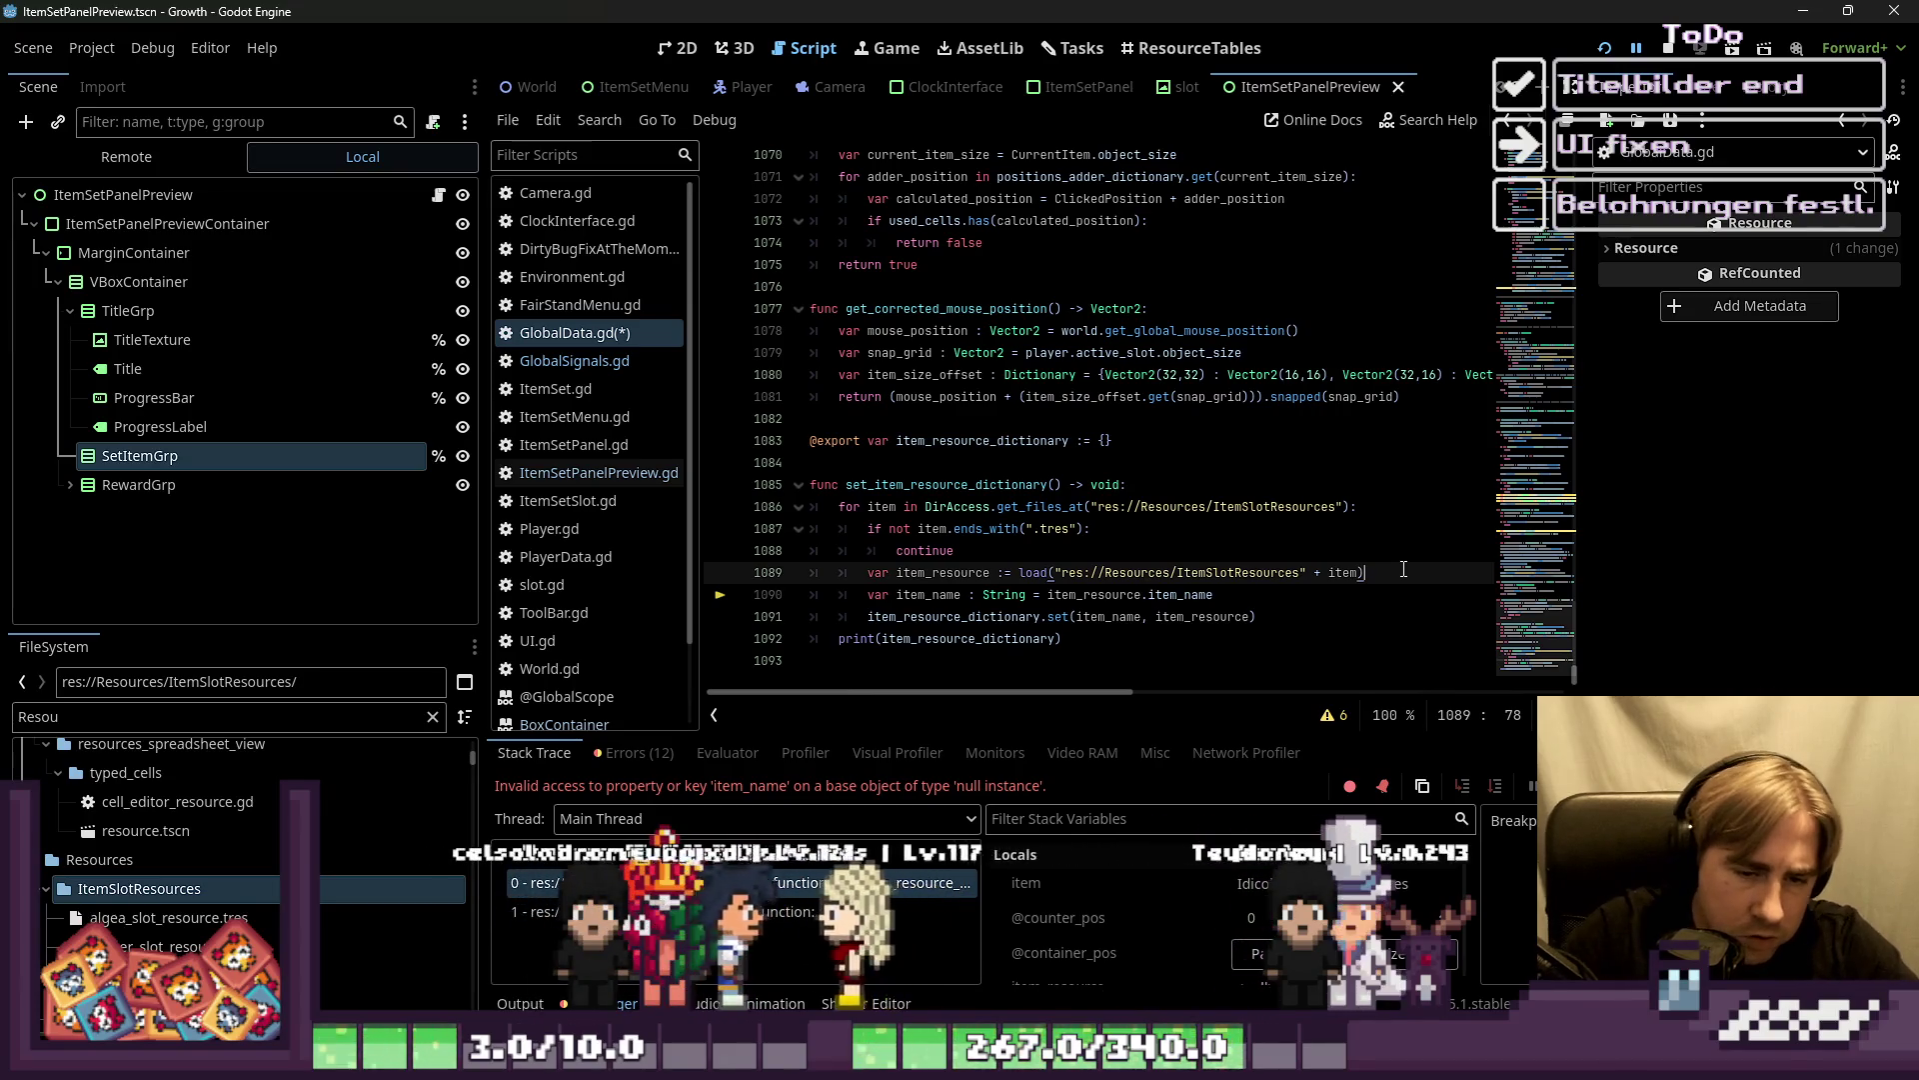
left_click(1099, 883)
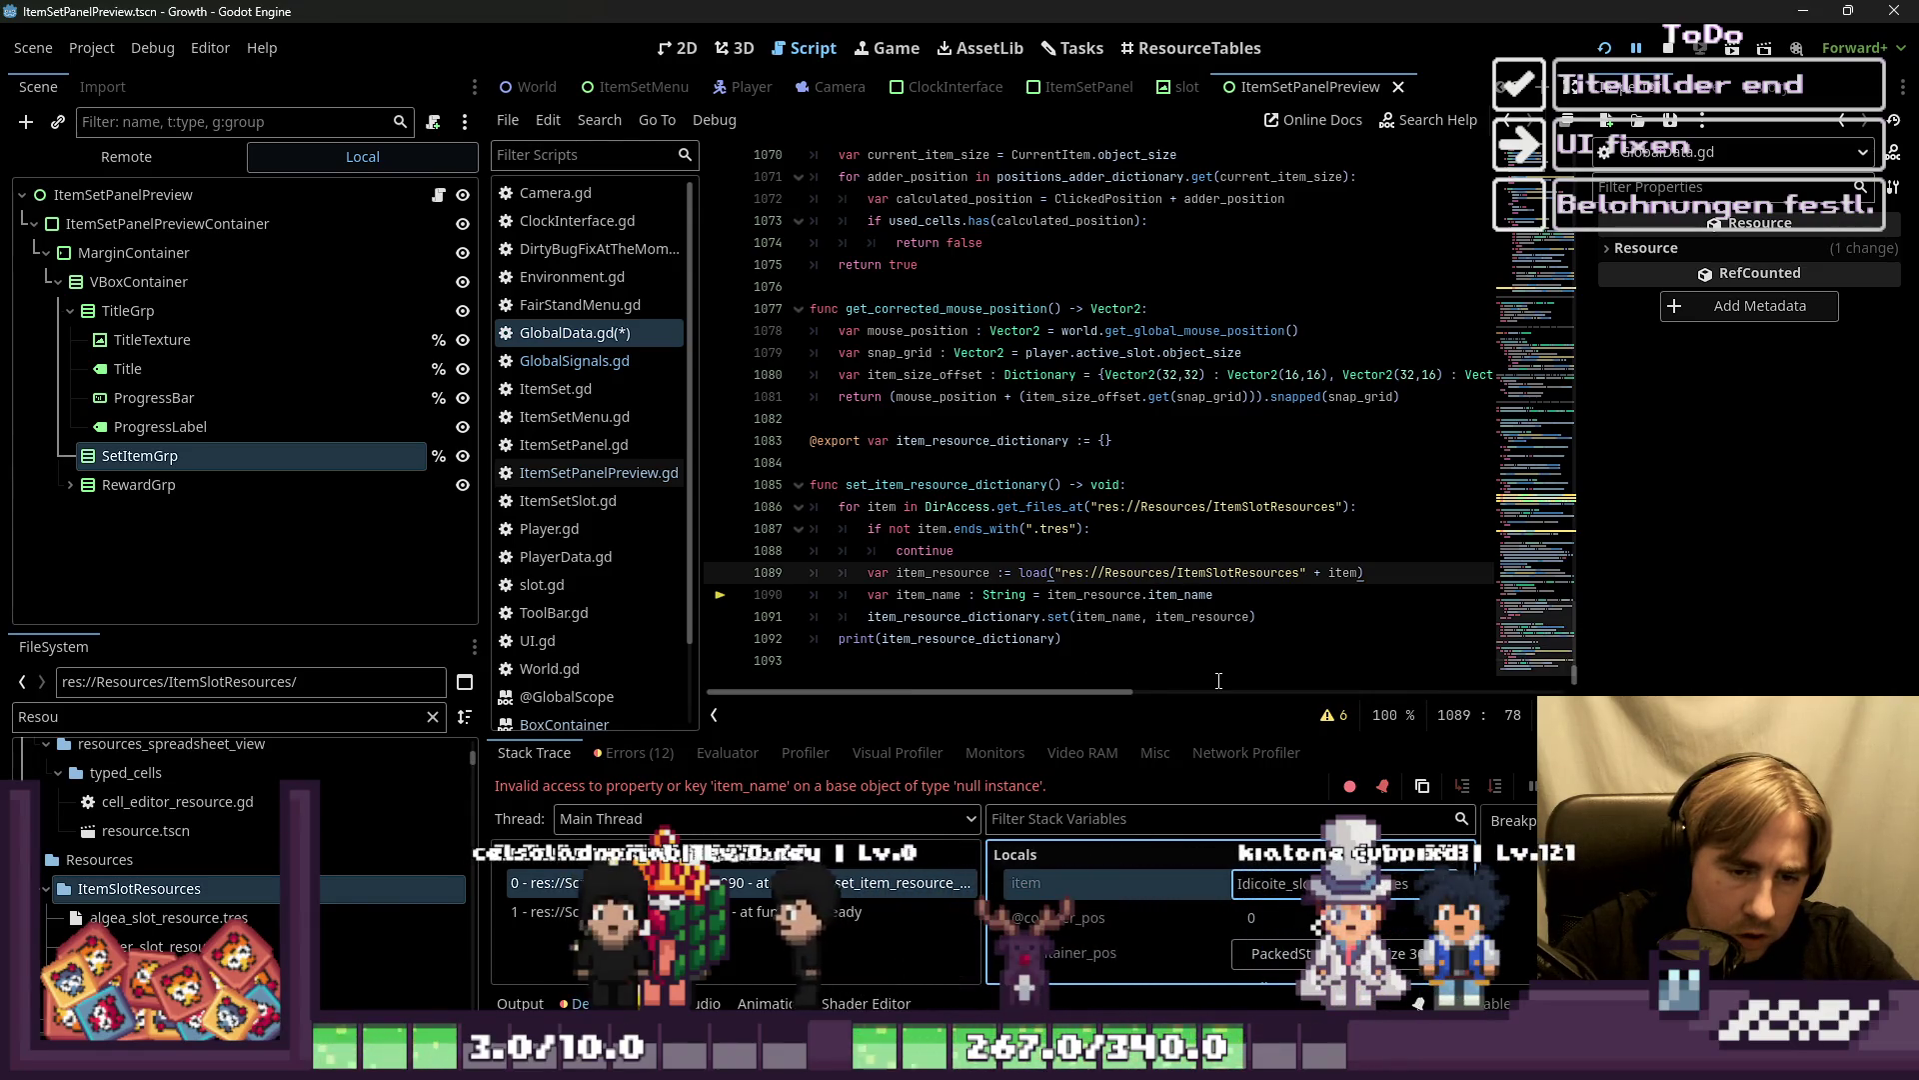
scroll(1289, 905, "down", 3)
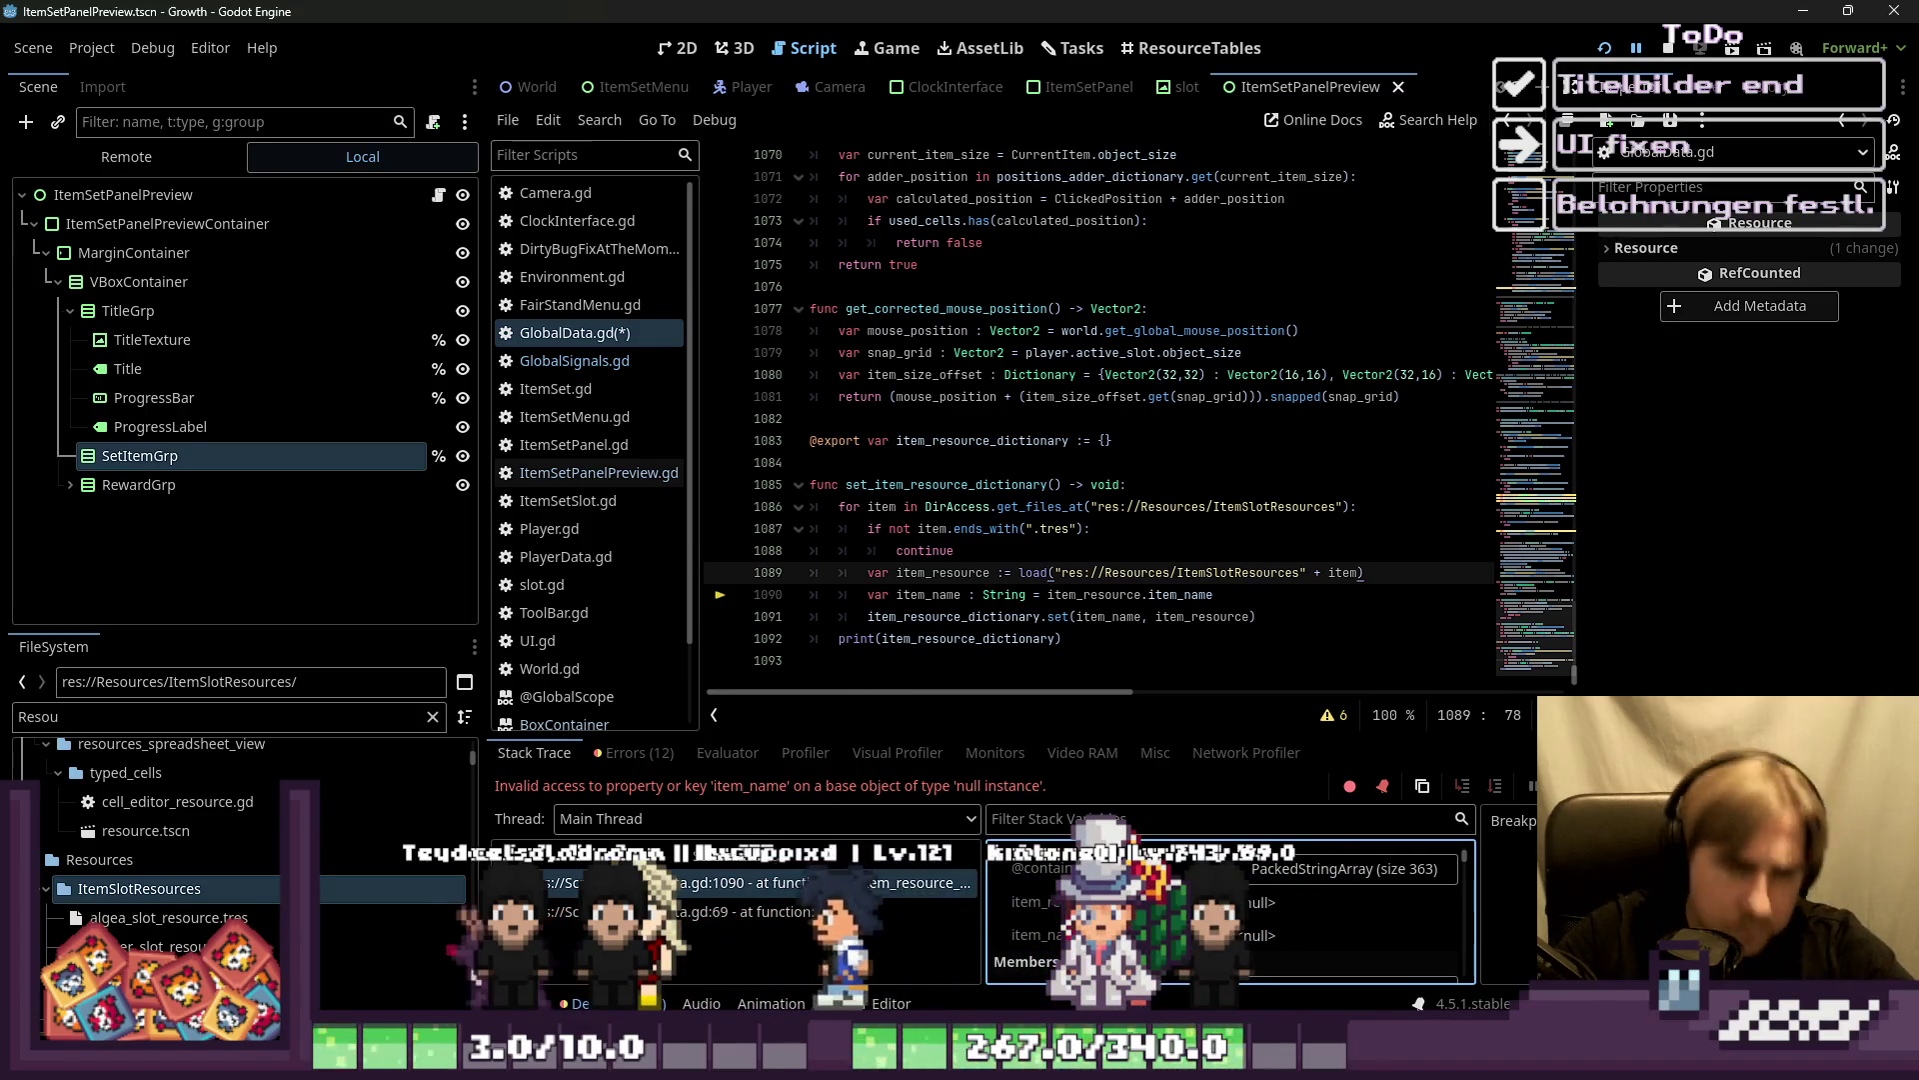
scroll(1229, 910, "up", 1)
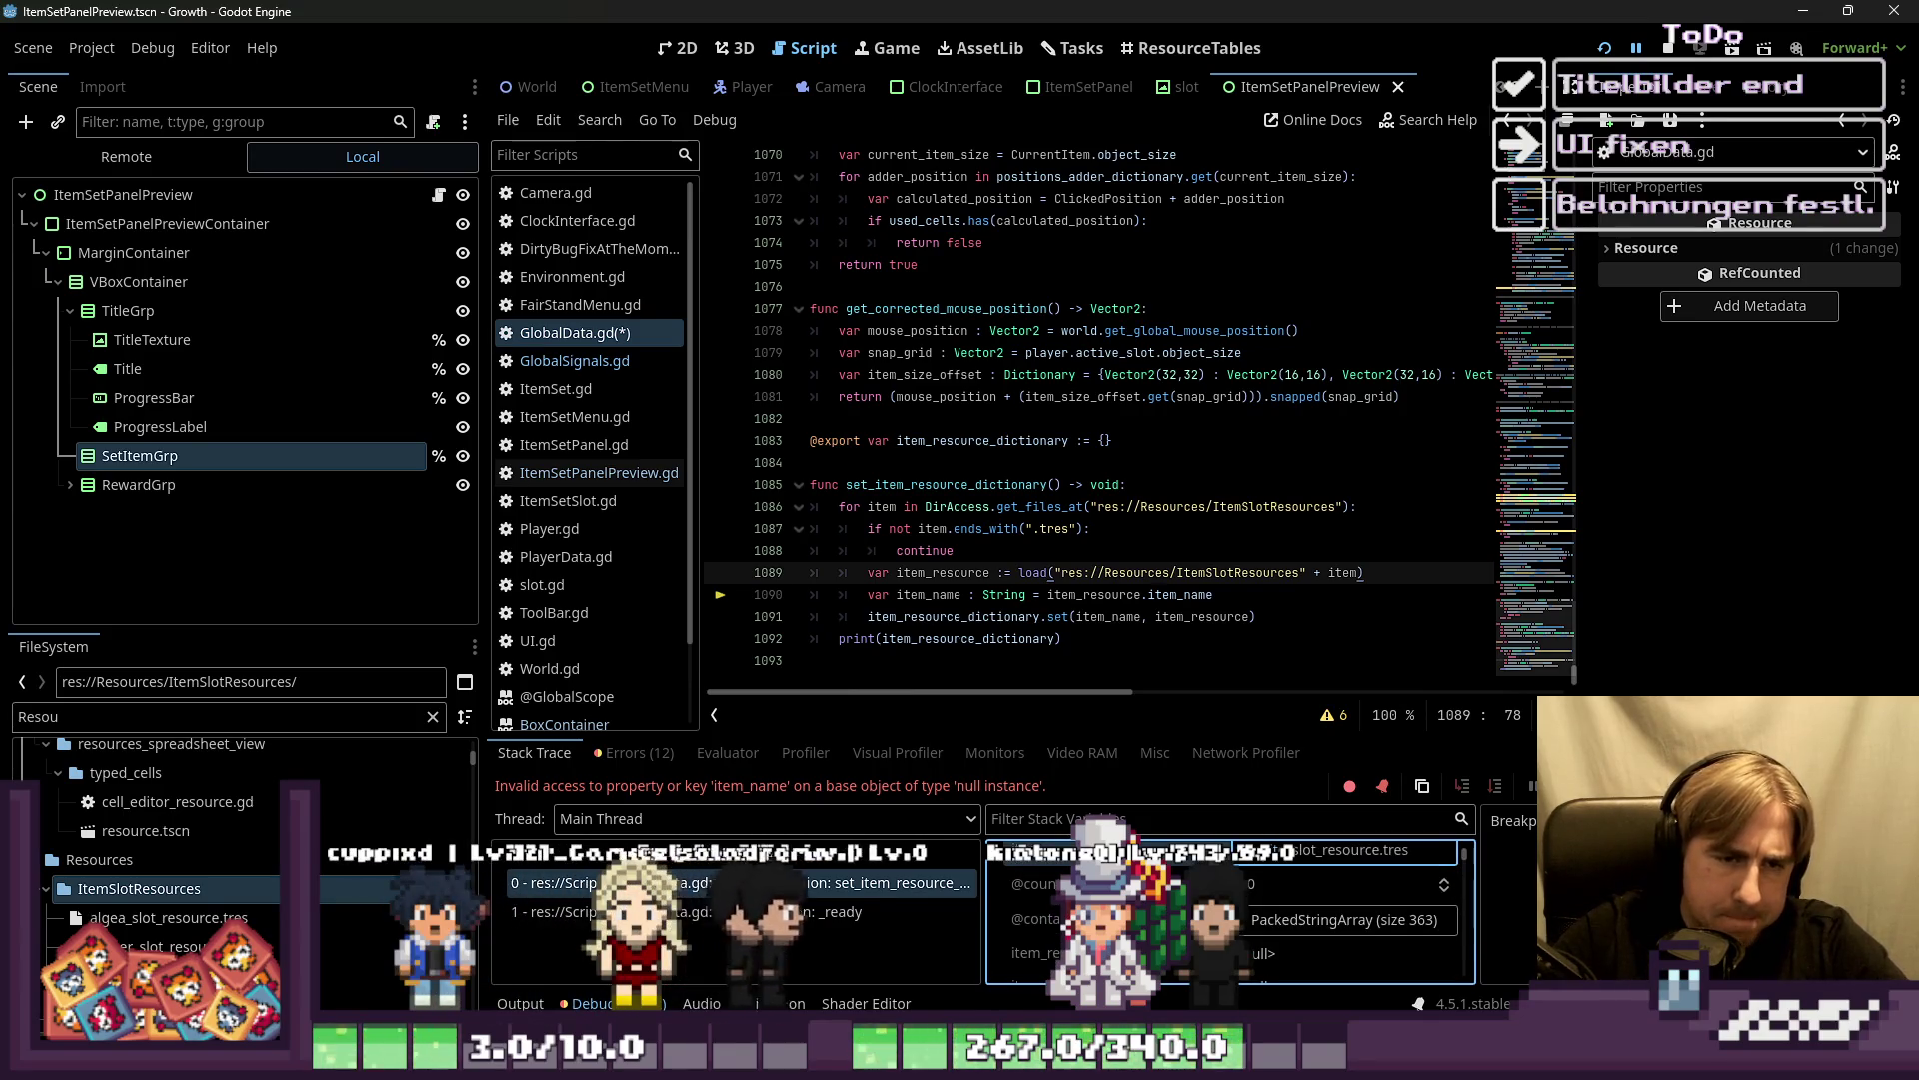
scroll(1230, 910, "down", 1)
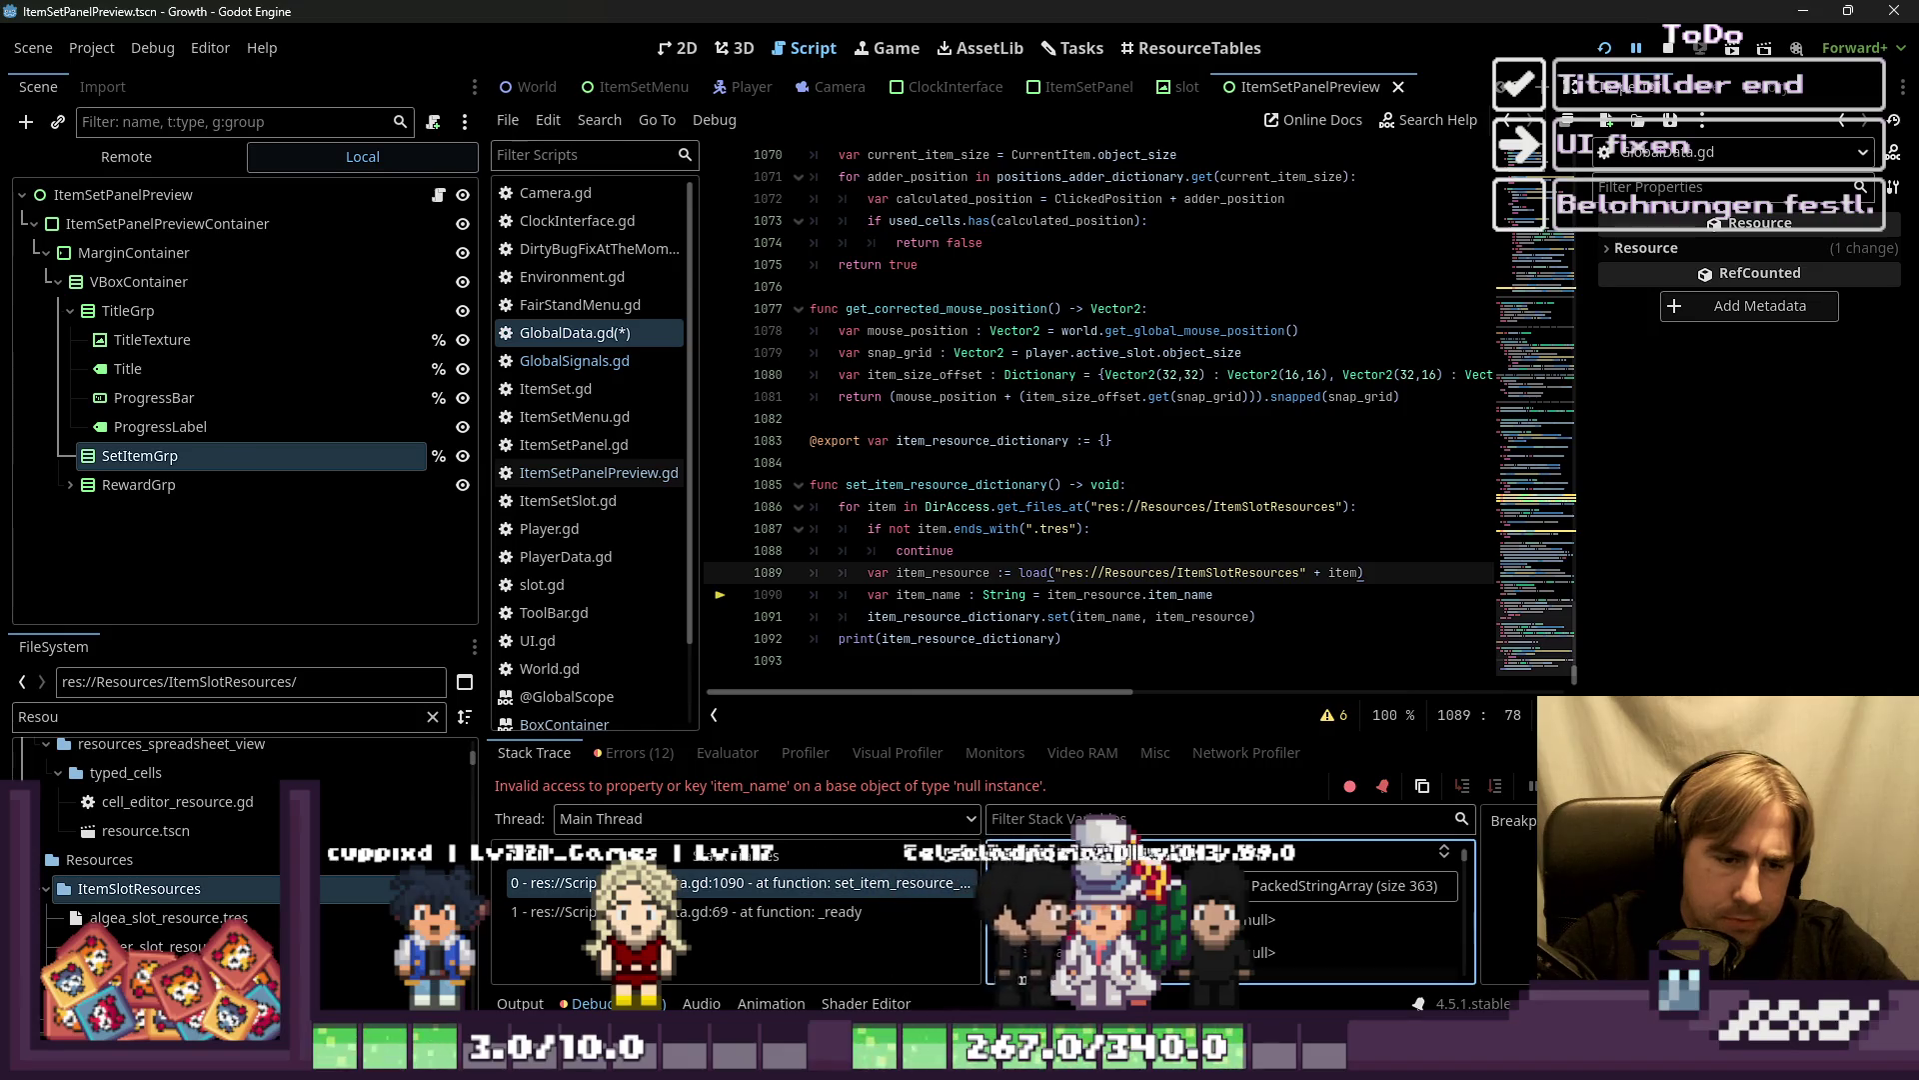
scroll(1230, 910, "up", 1)
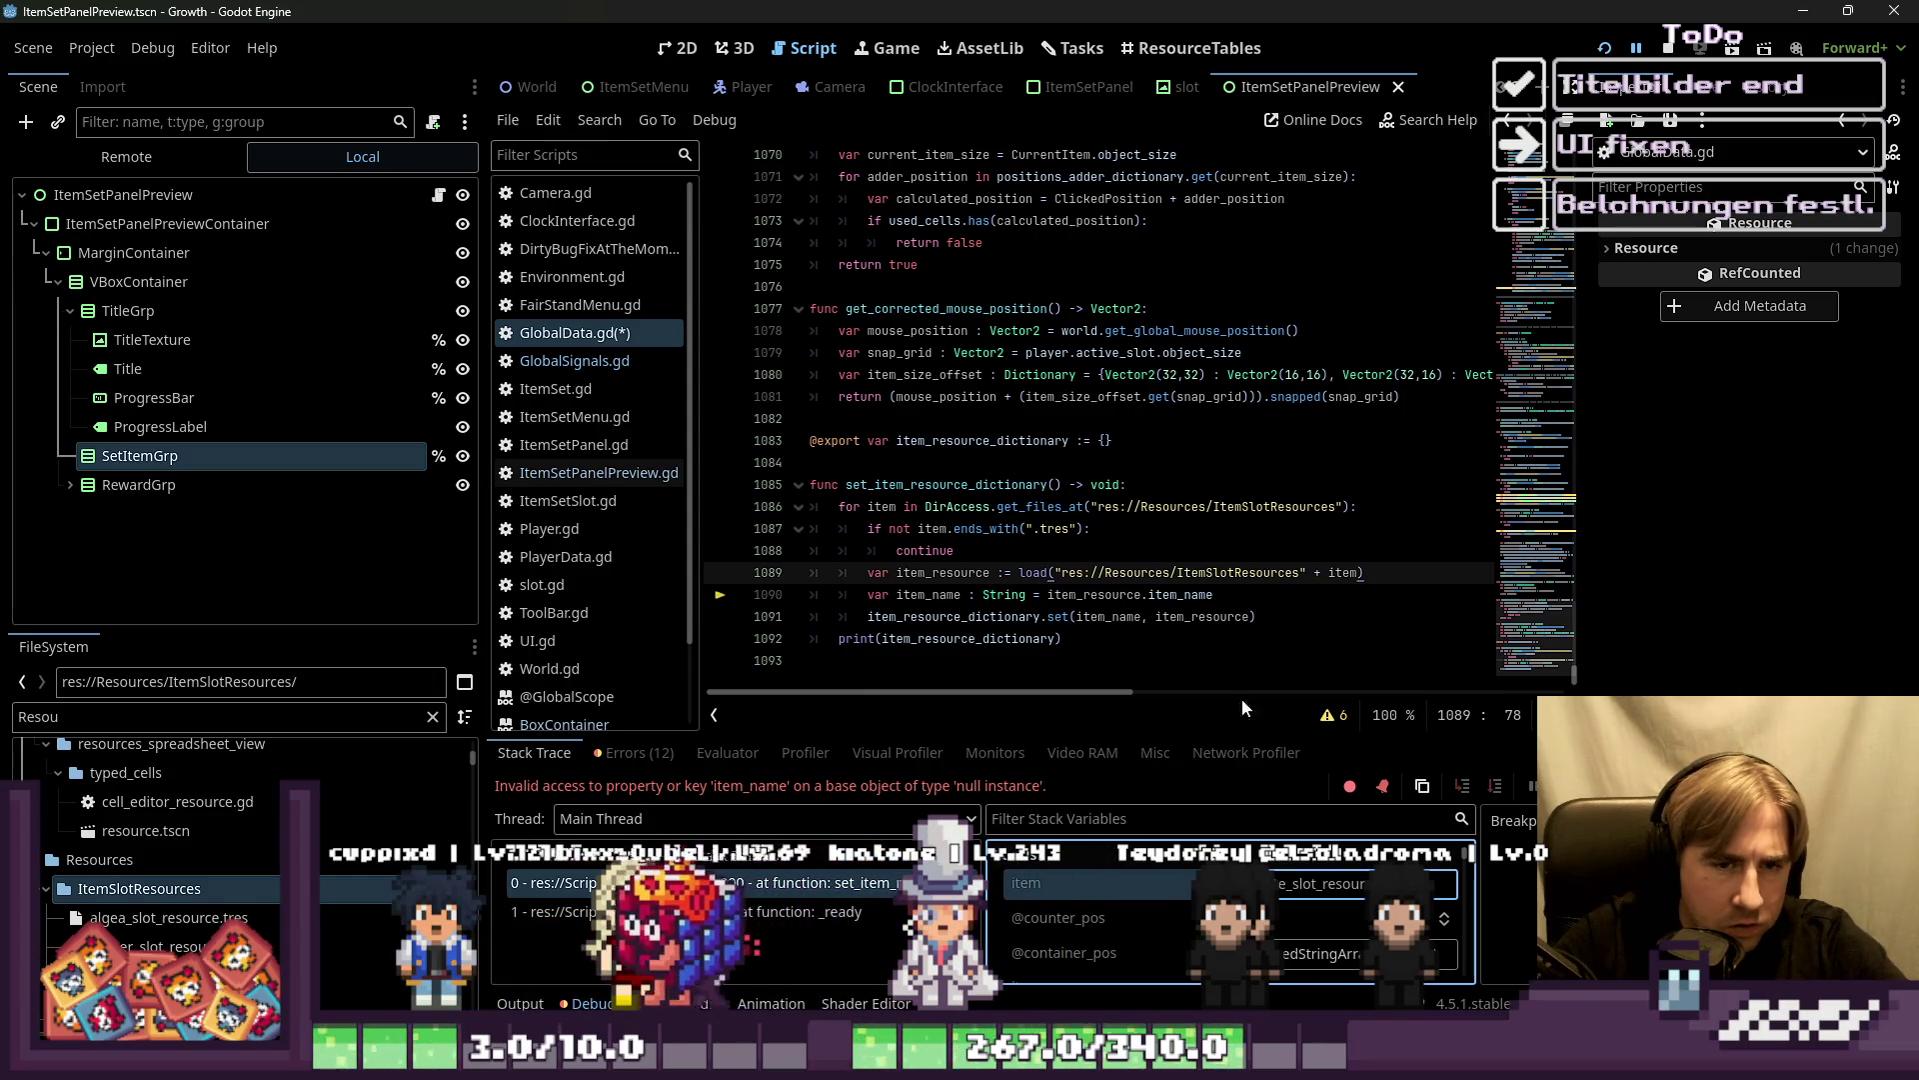
Append '/' to the ItemSlotResources load path on line 1089 and rerun the game
left_click(1305, 573)
type("/")
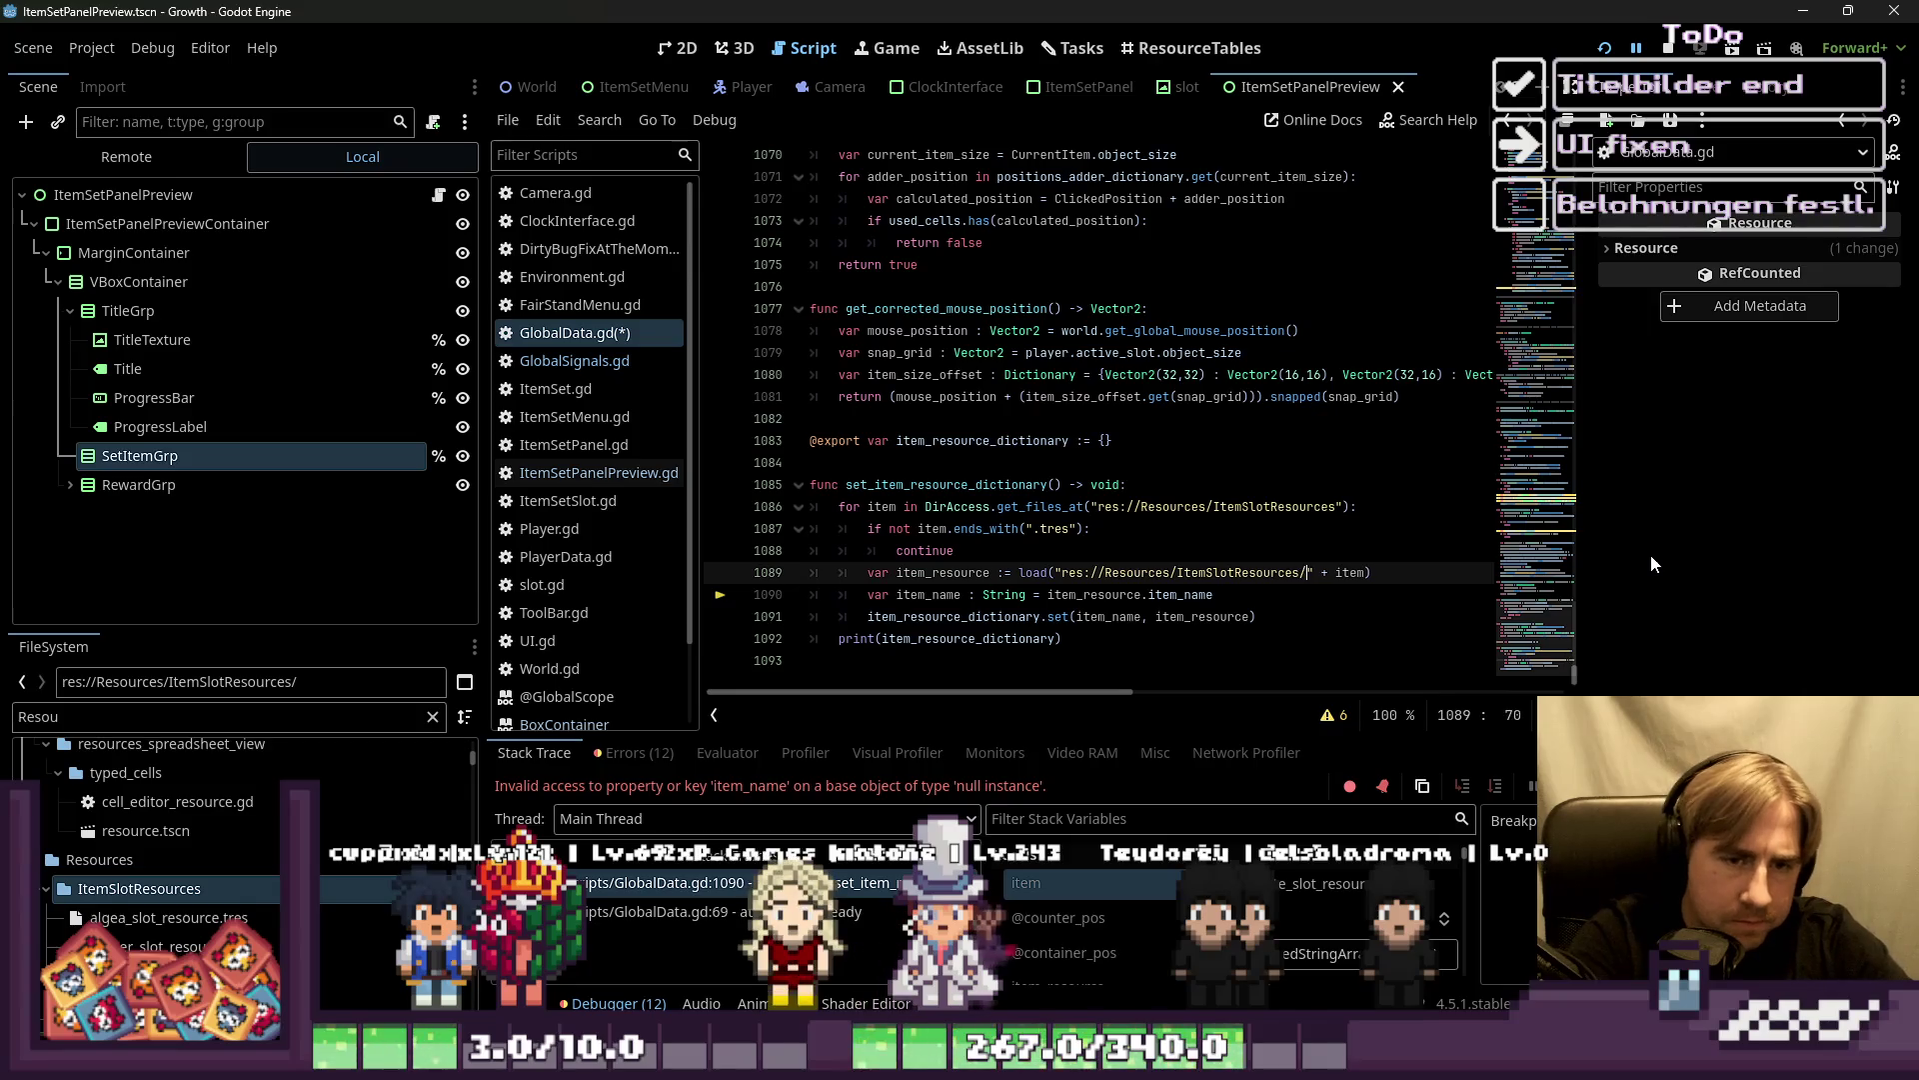
key("F6")
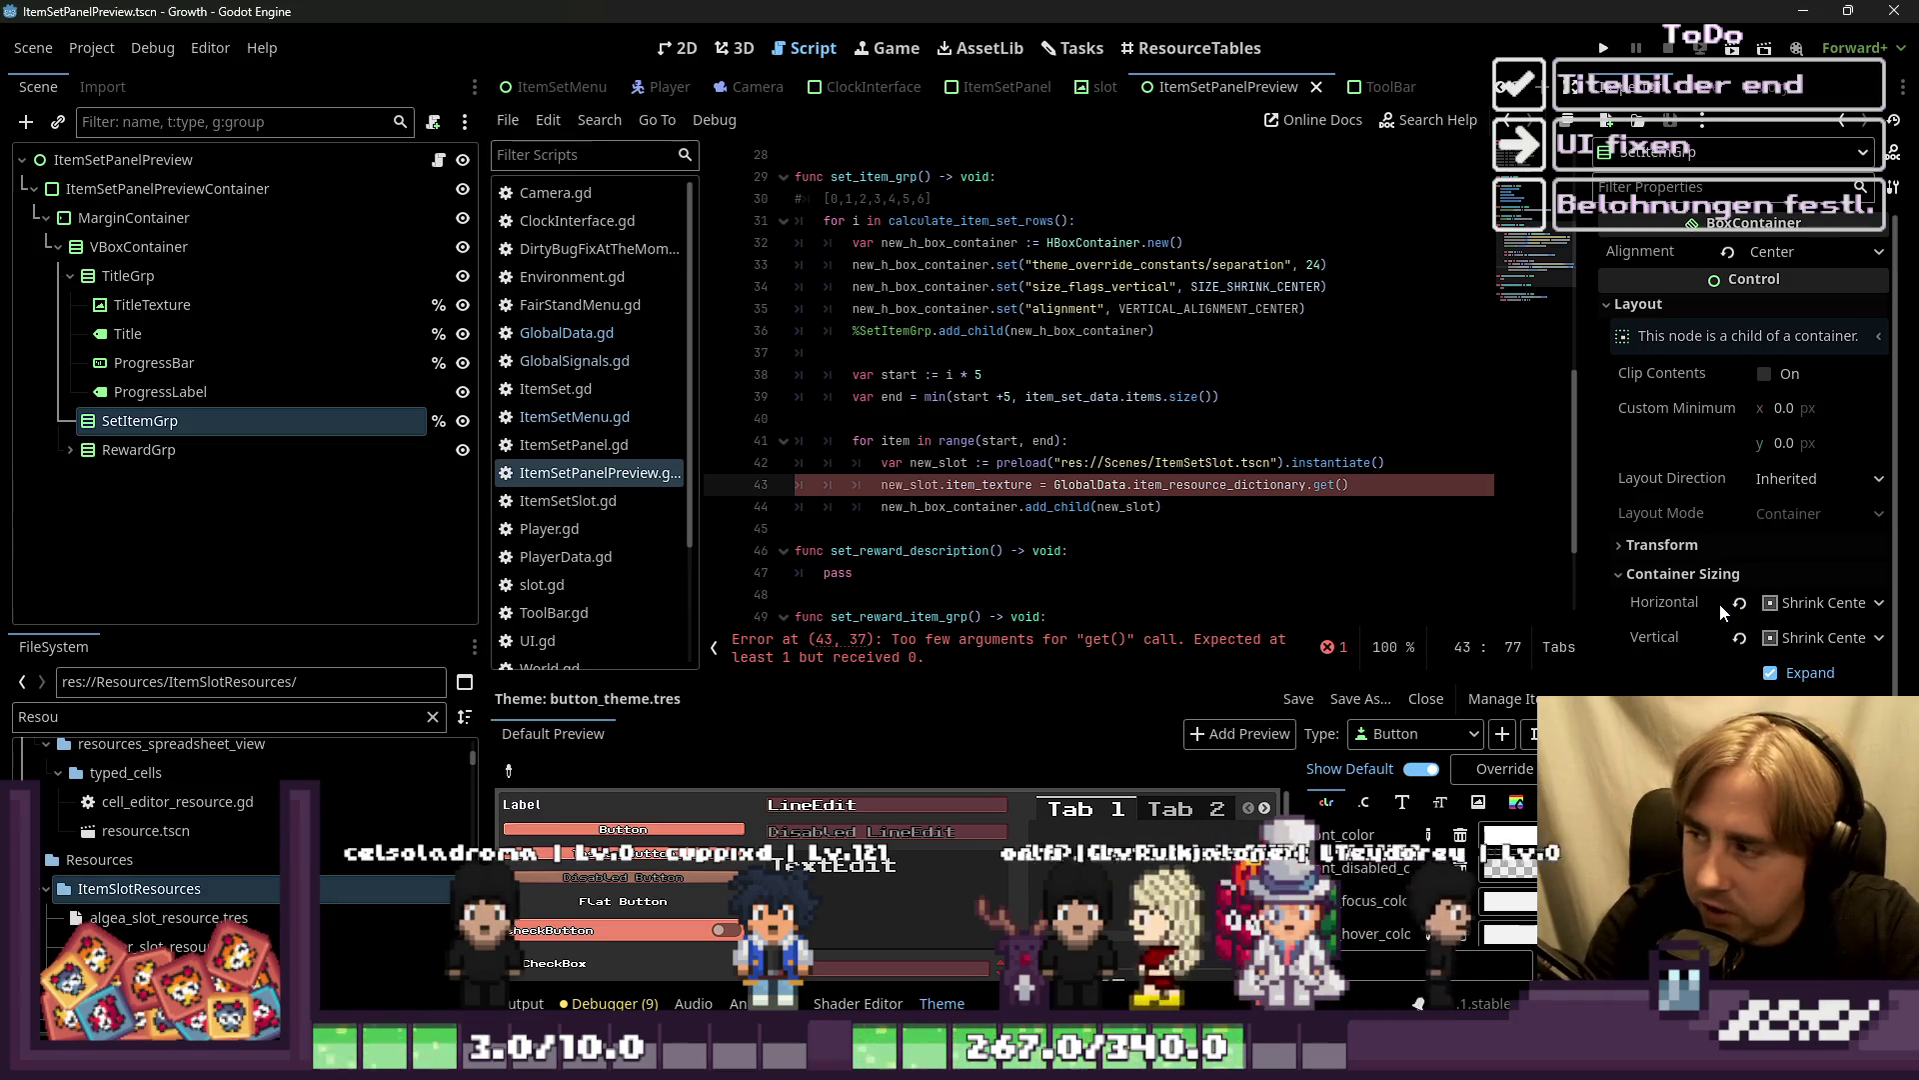
On line 43, change the lookup to get(item_set_data.items[item]).texture_inventory
type("item_")
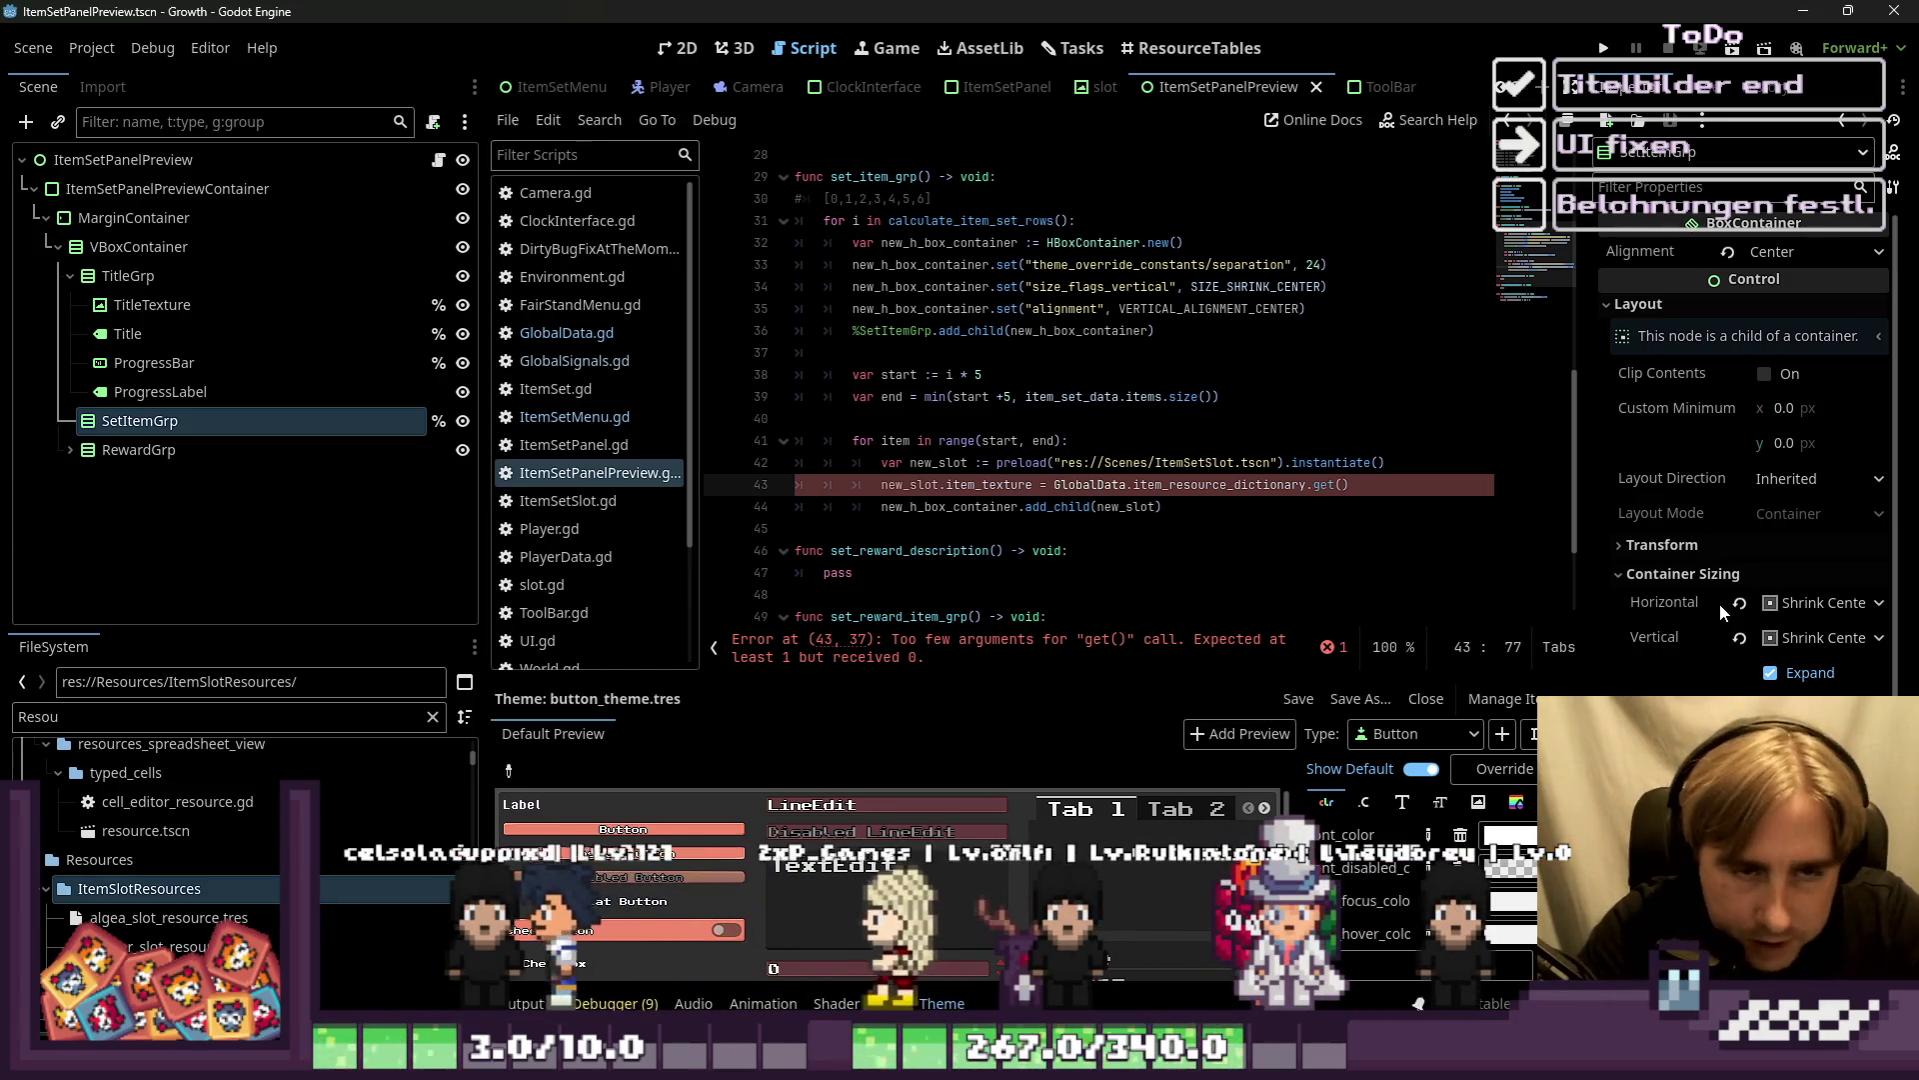
type("set_data.it")
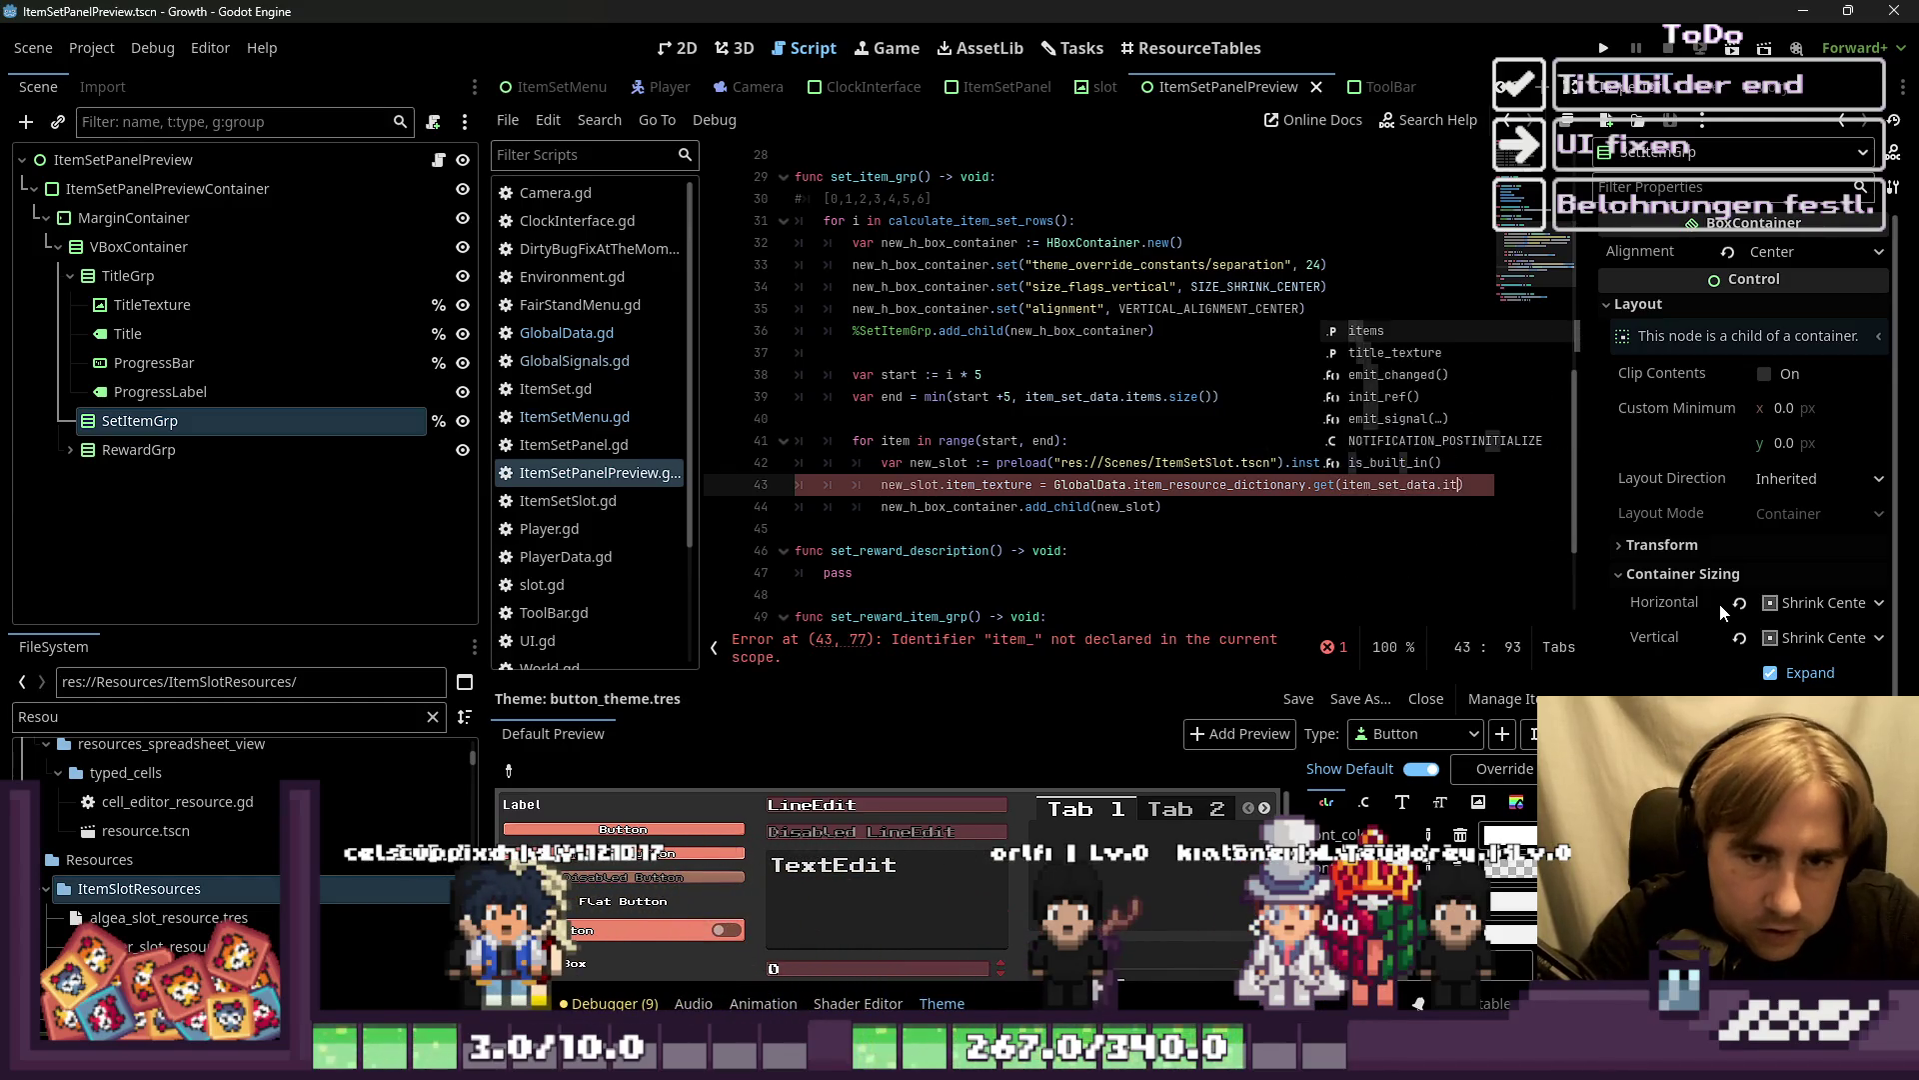
key("Return")
type("[0")
key("BackSpace")
type("item]")
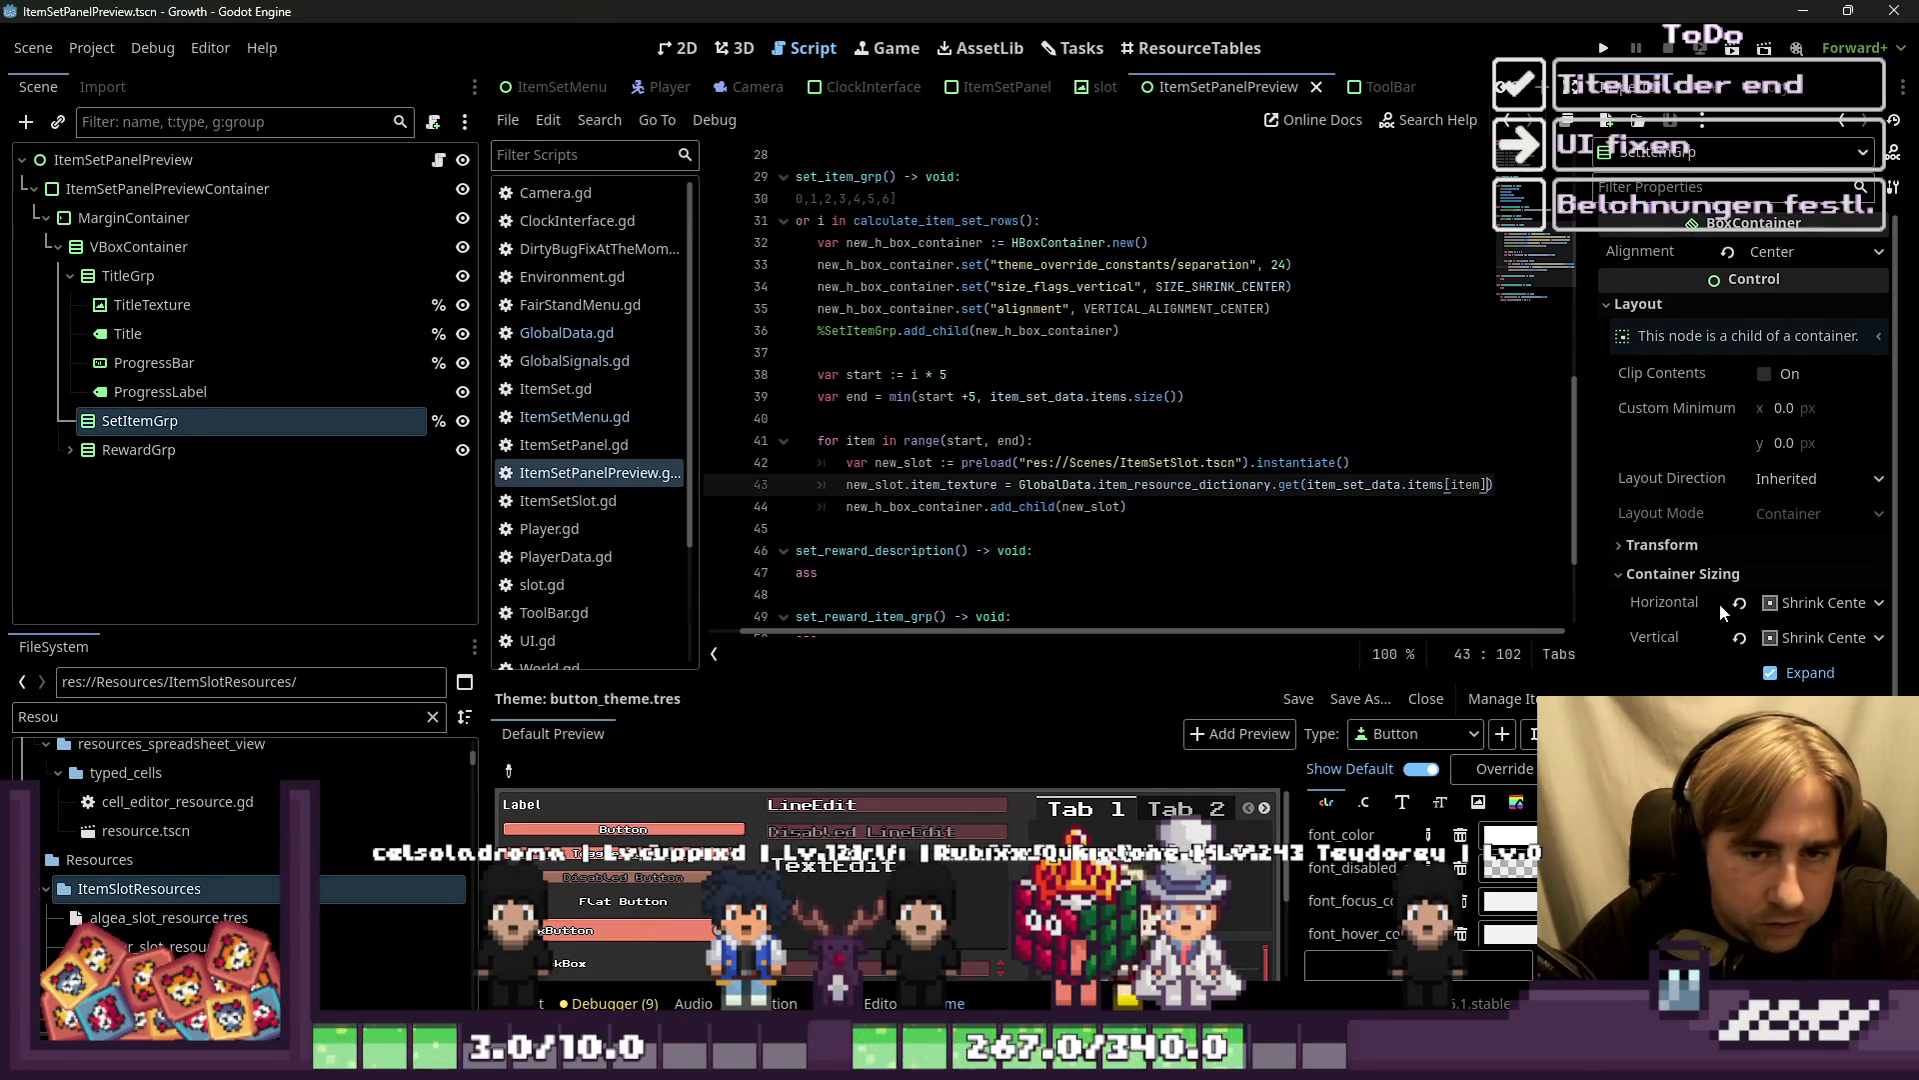
type(".")
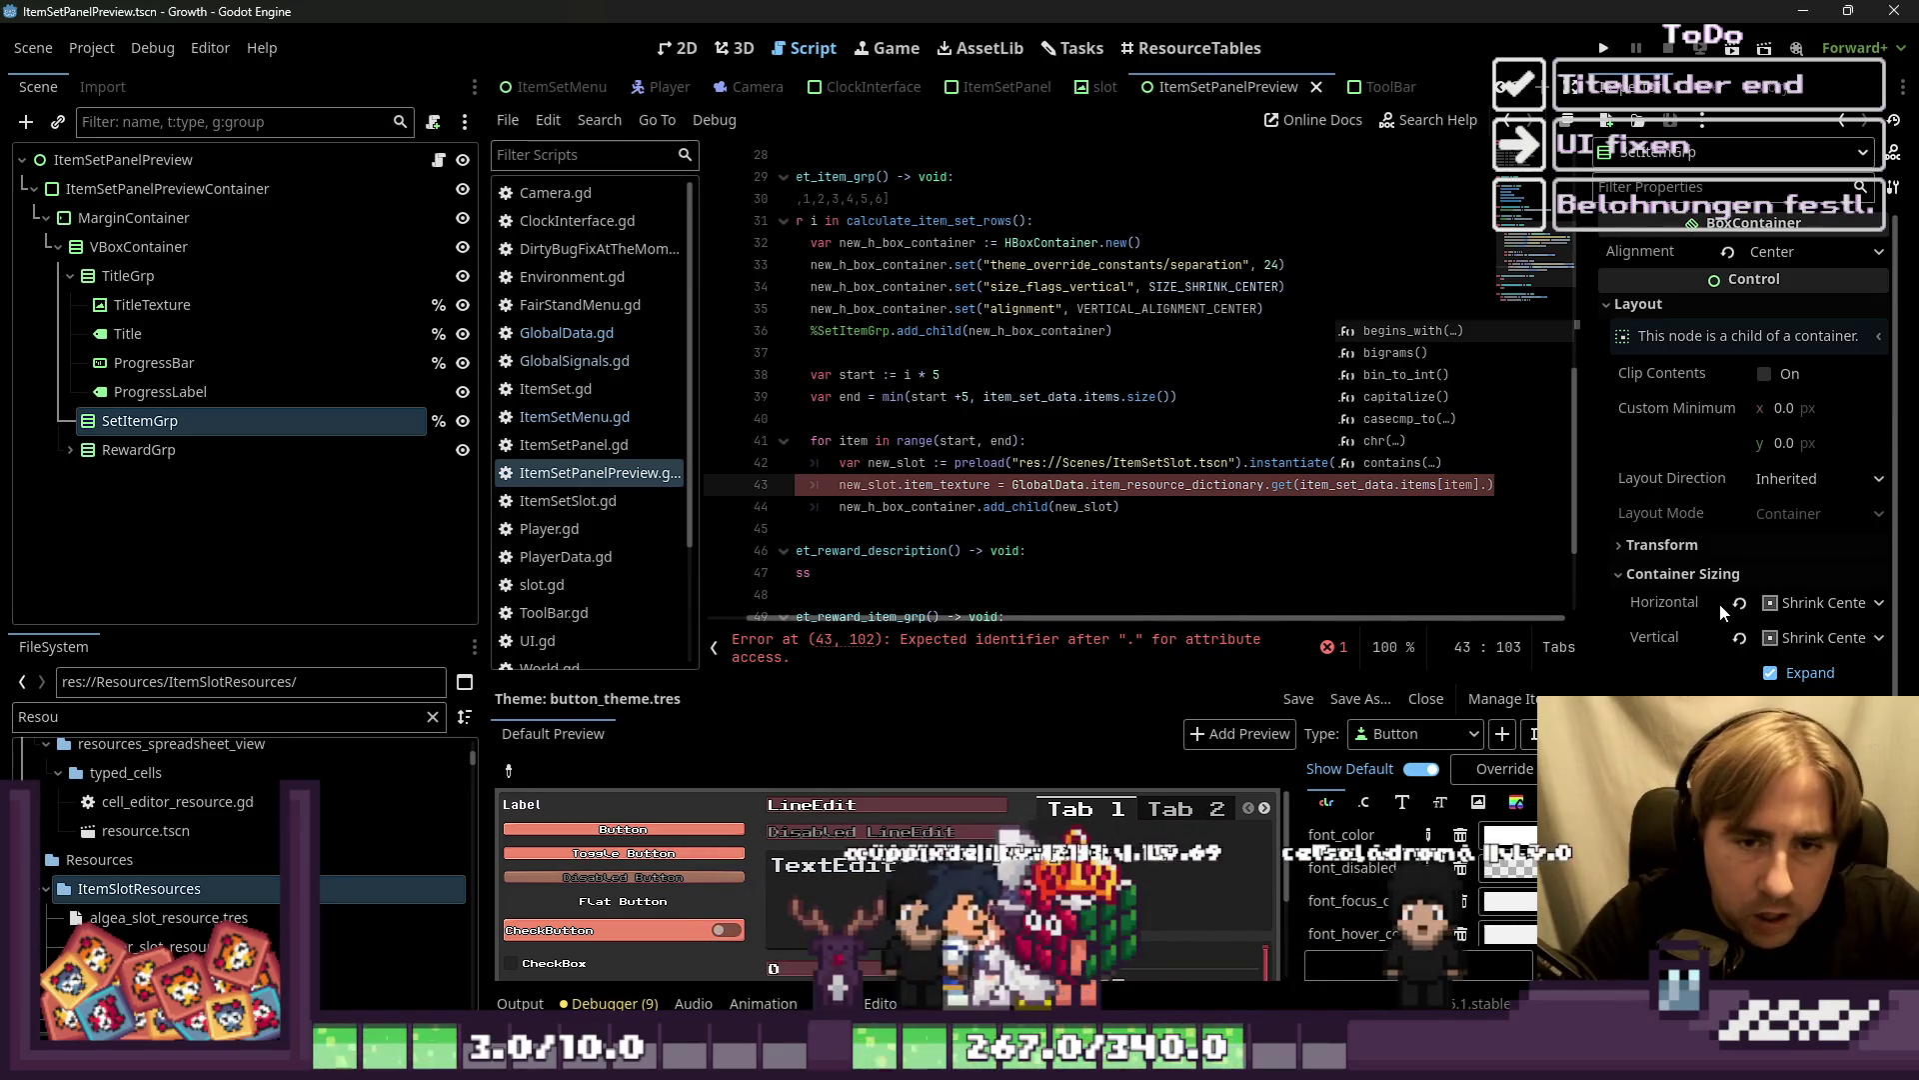
key("BackSpace")
key("Right")
type(".")
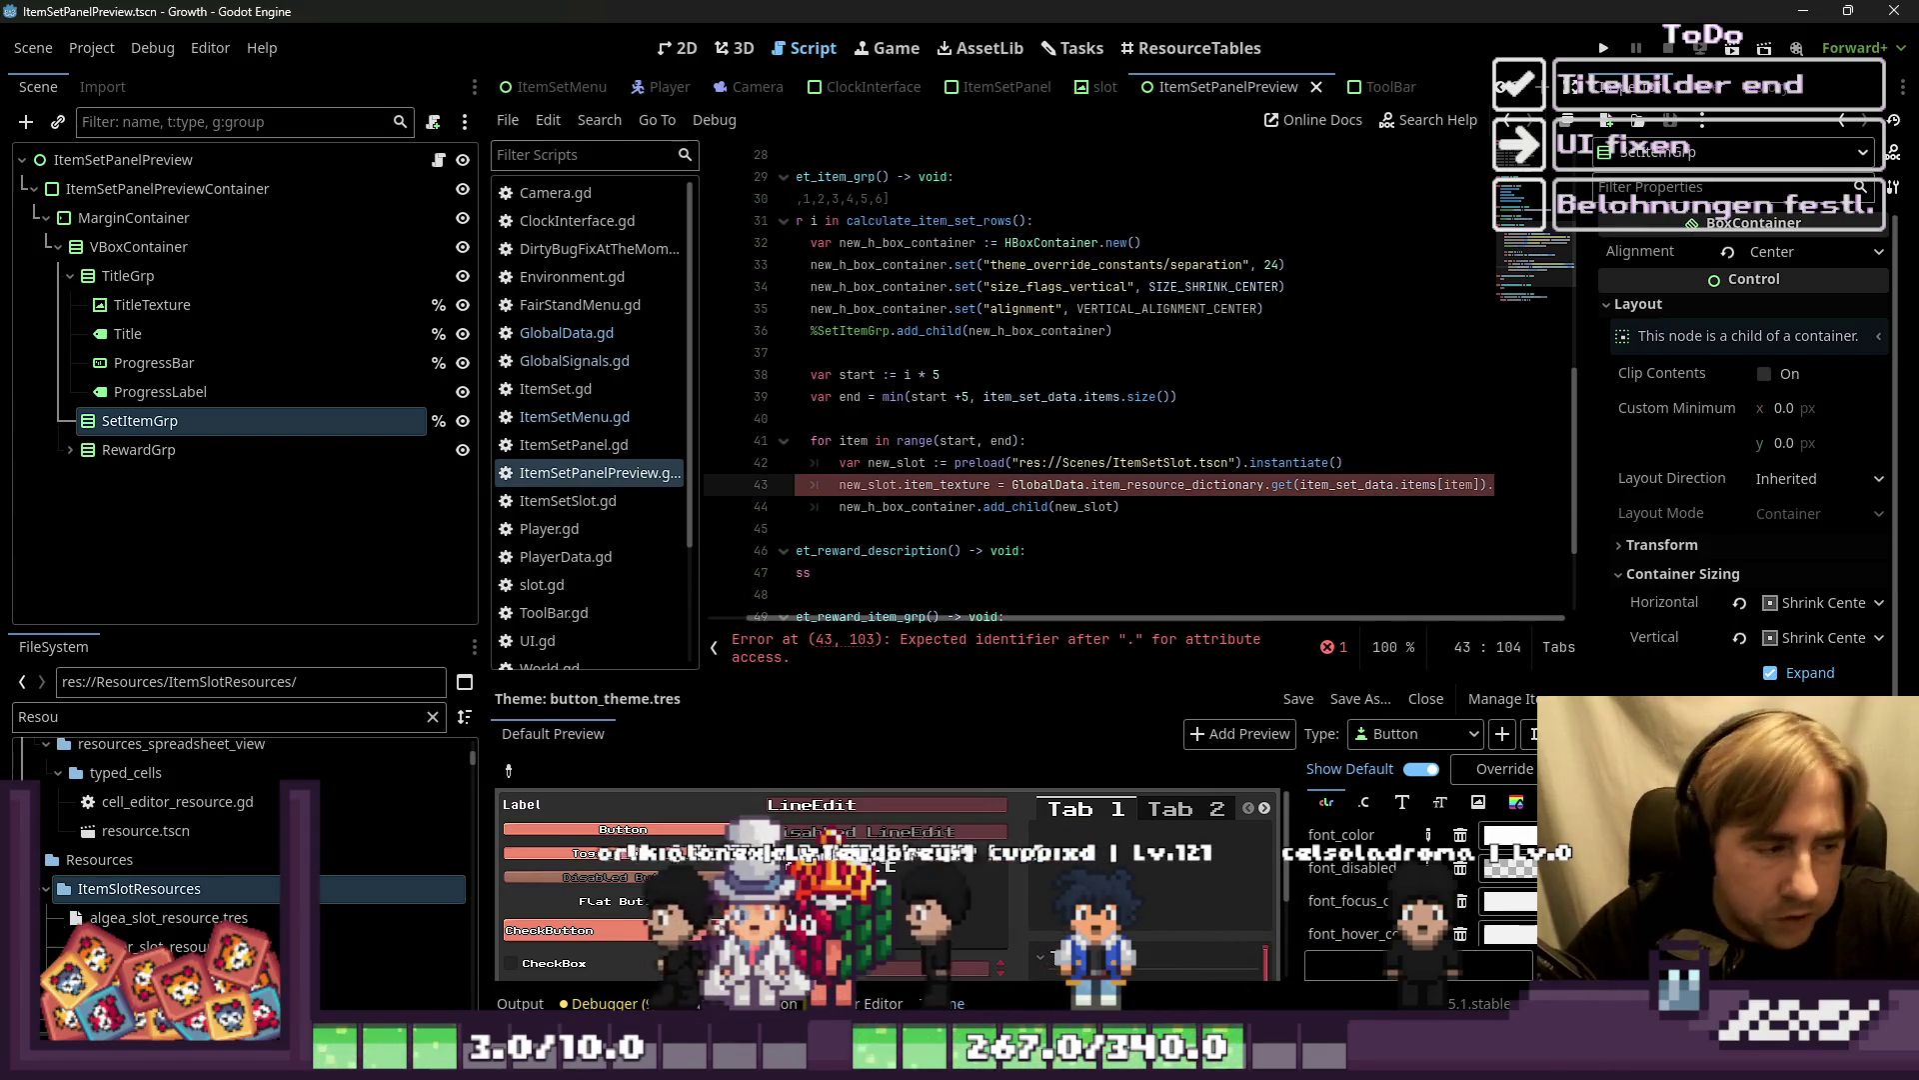
left_click(180, 975)
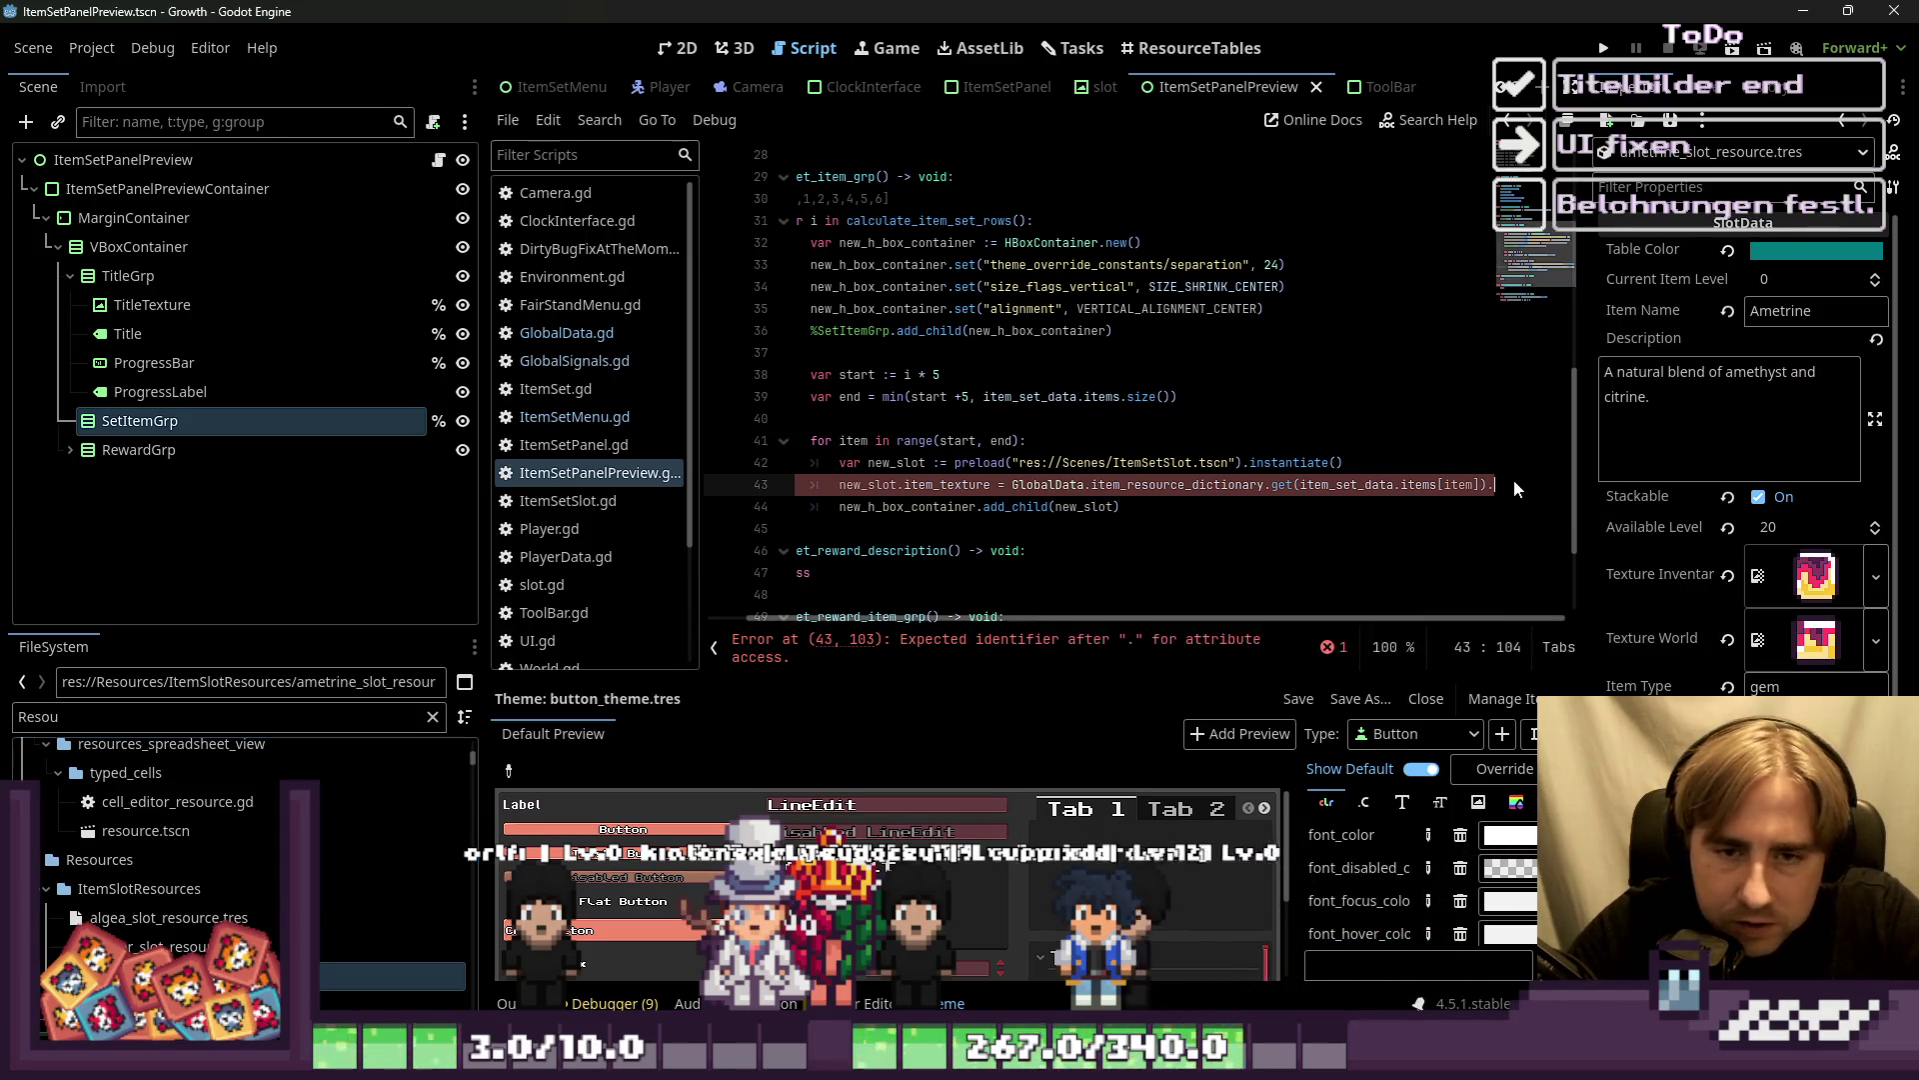
type("texture")
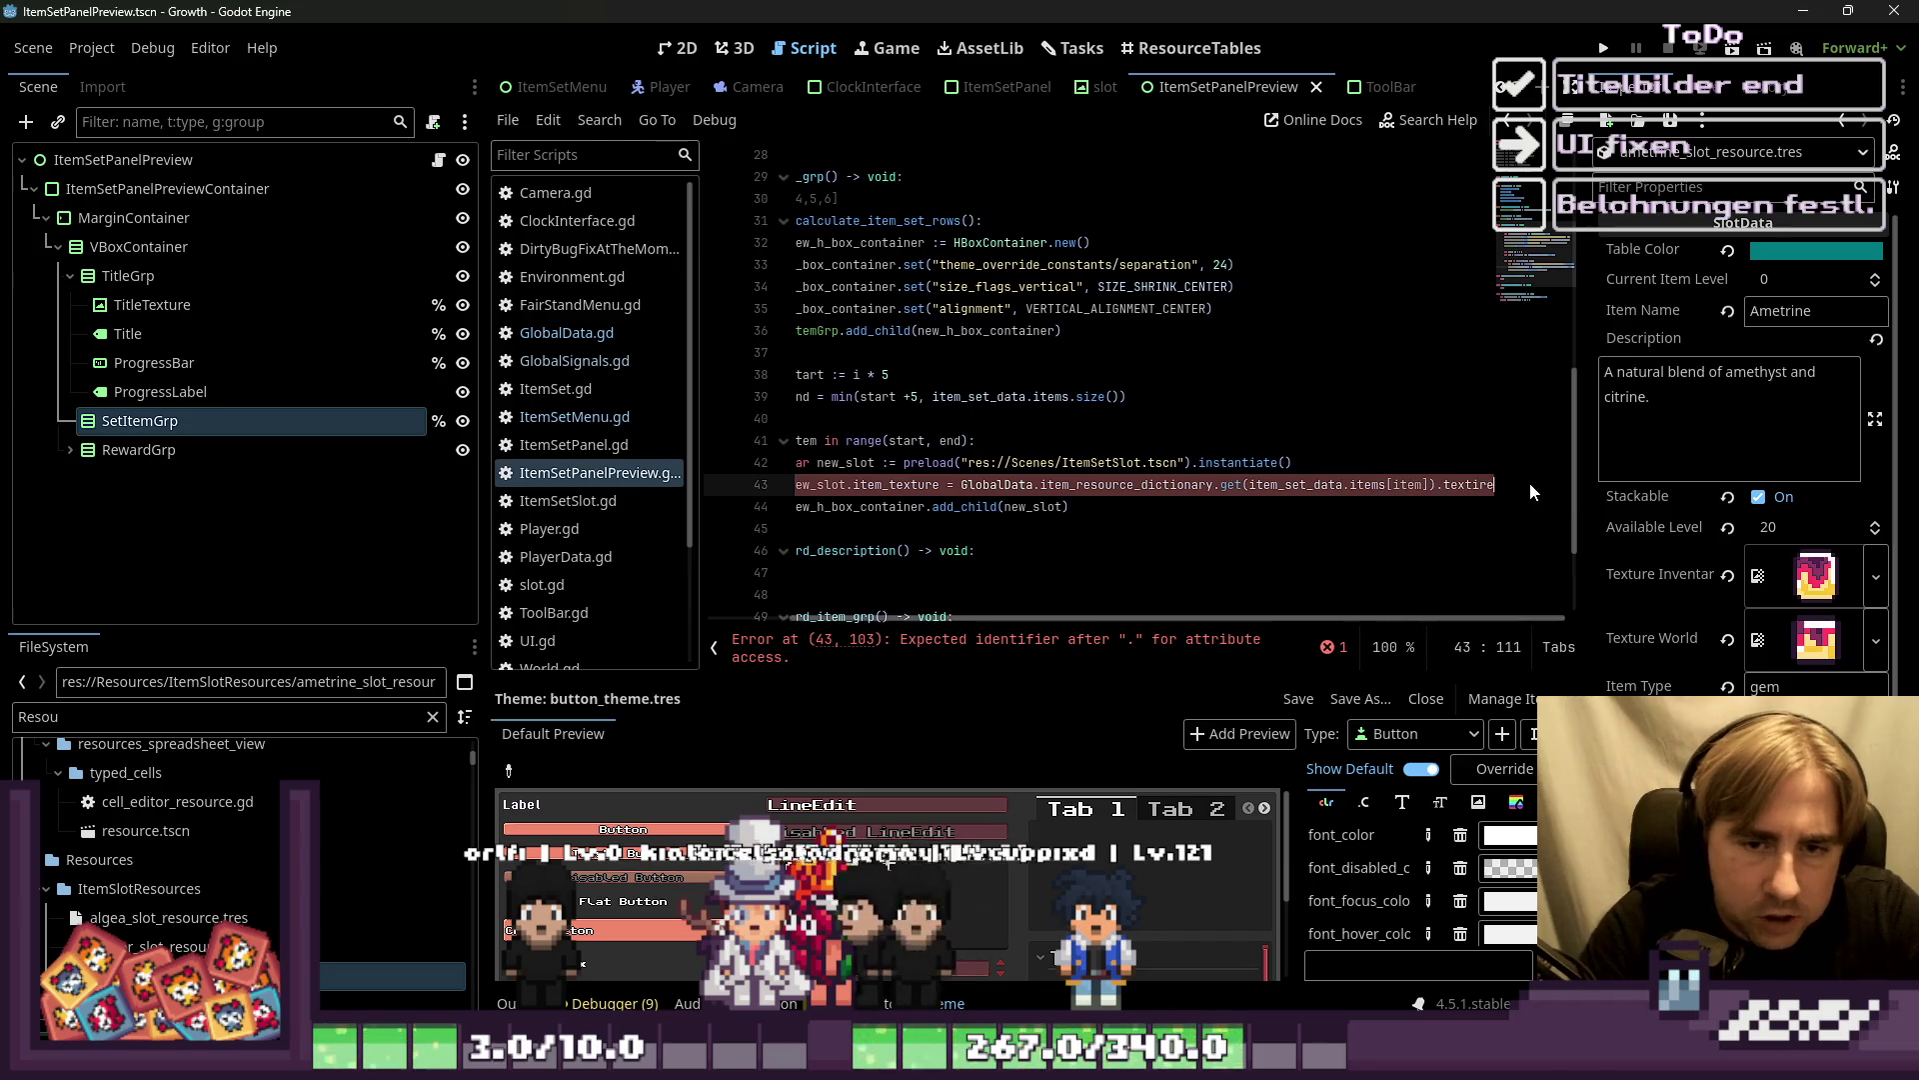
type("_invent")
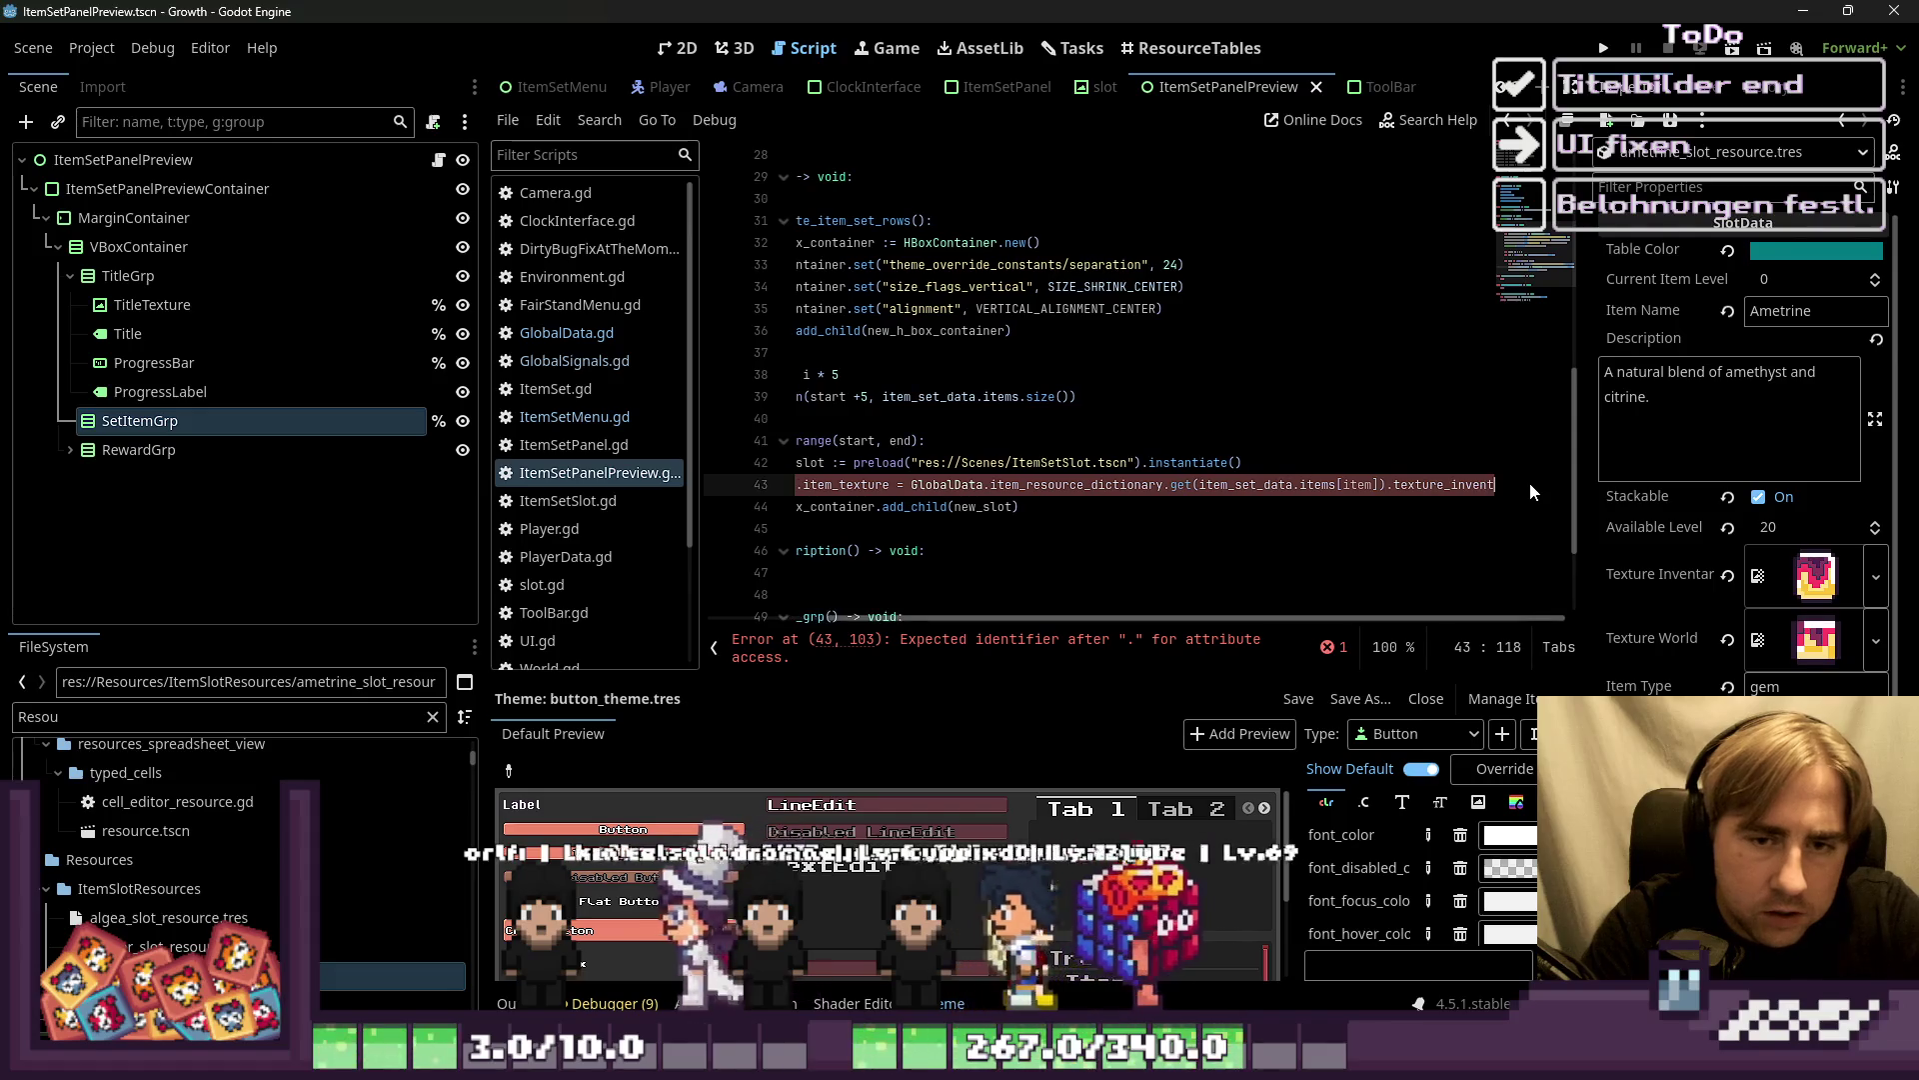
key("Home")
Review lines 43–44 and switch to the ItemSetSlot.gd script
key("Down")
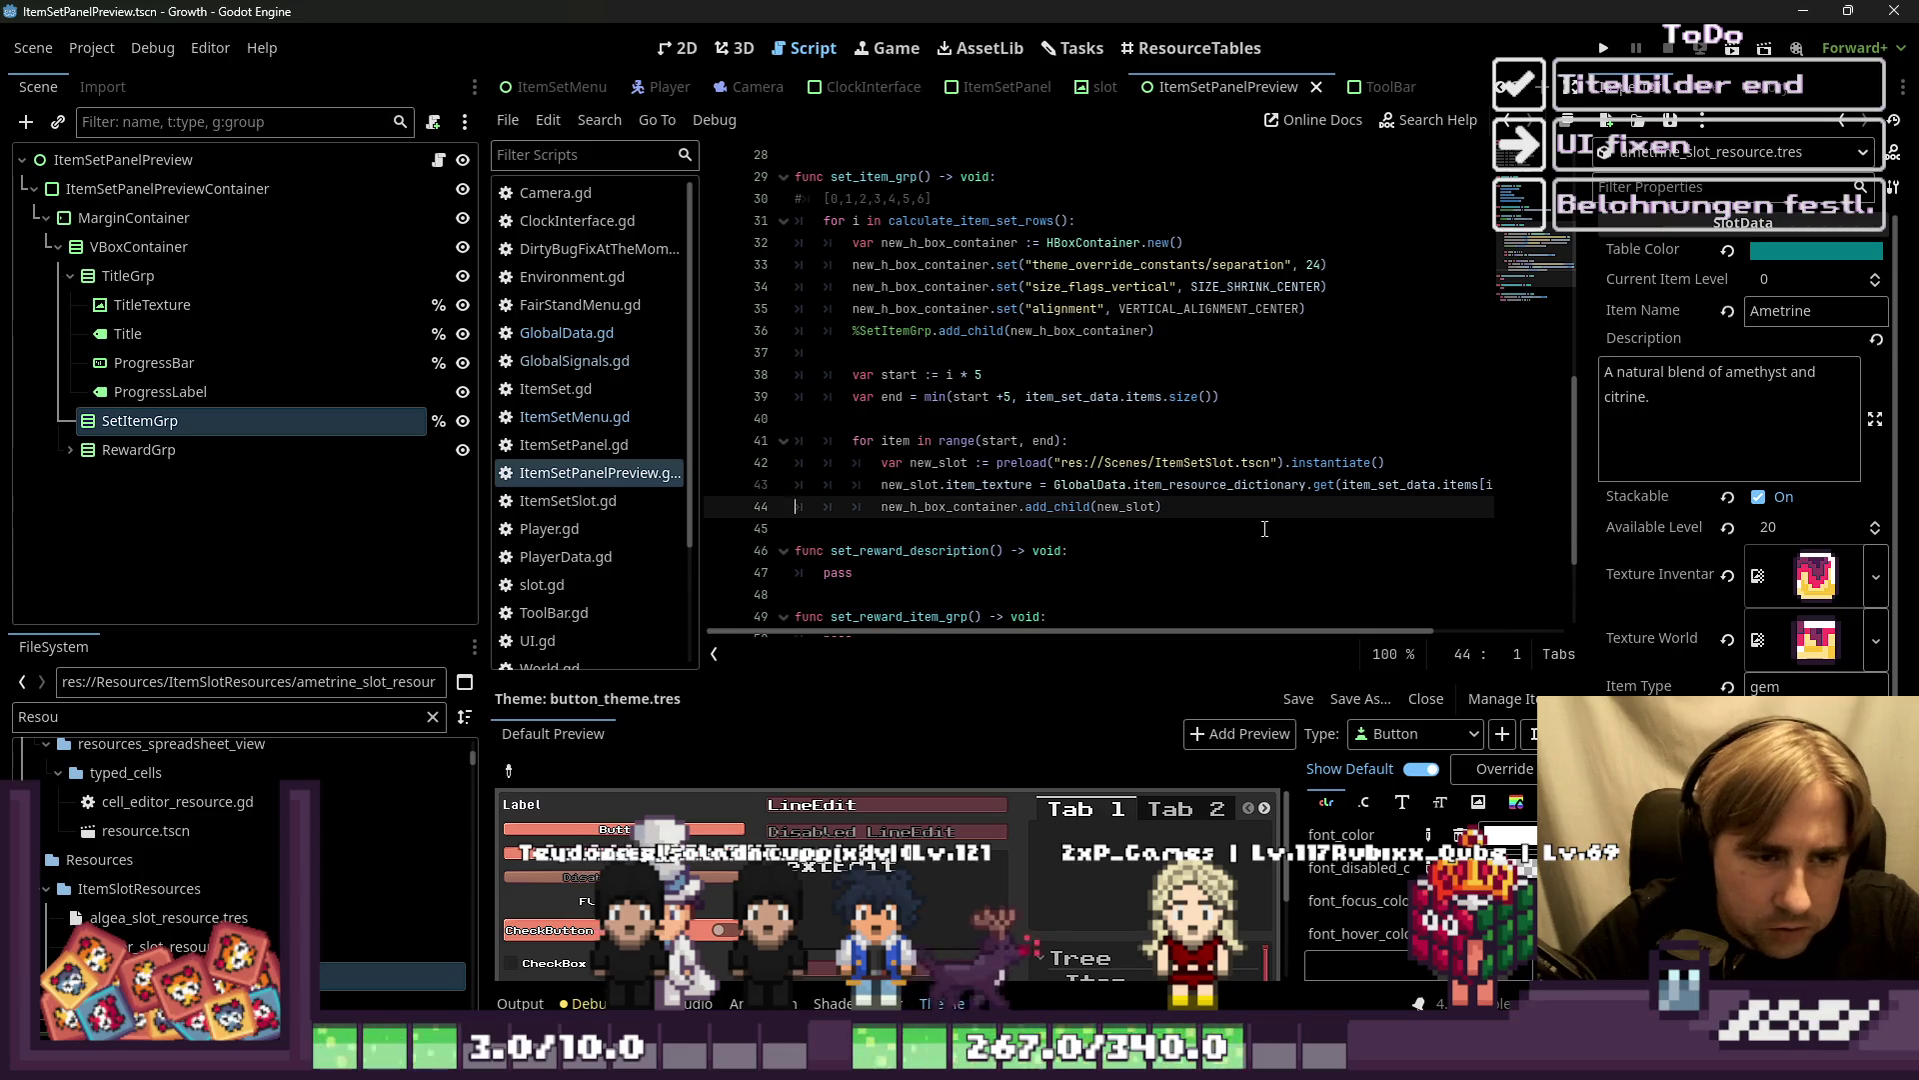
left_click(1207, 499)
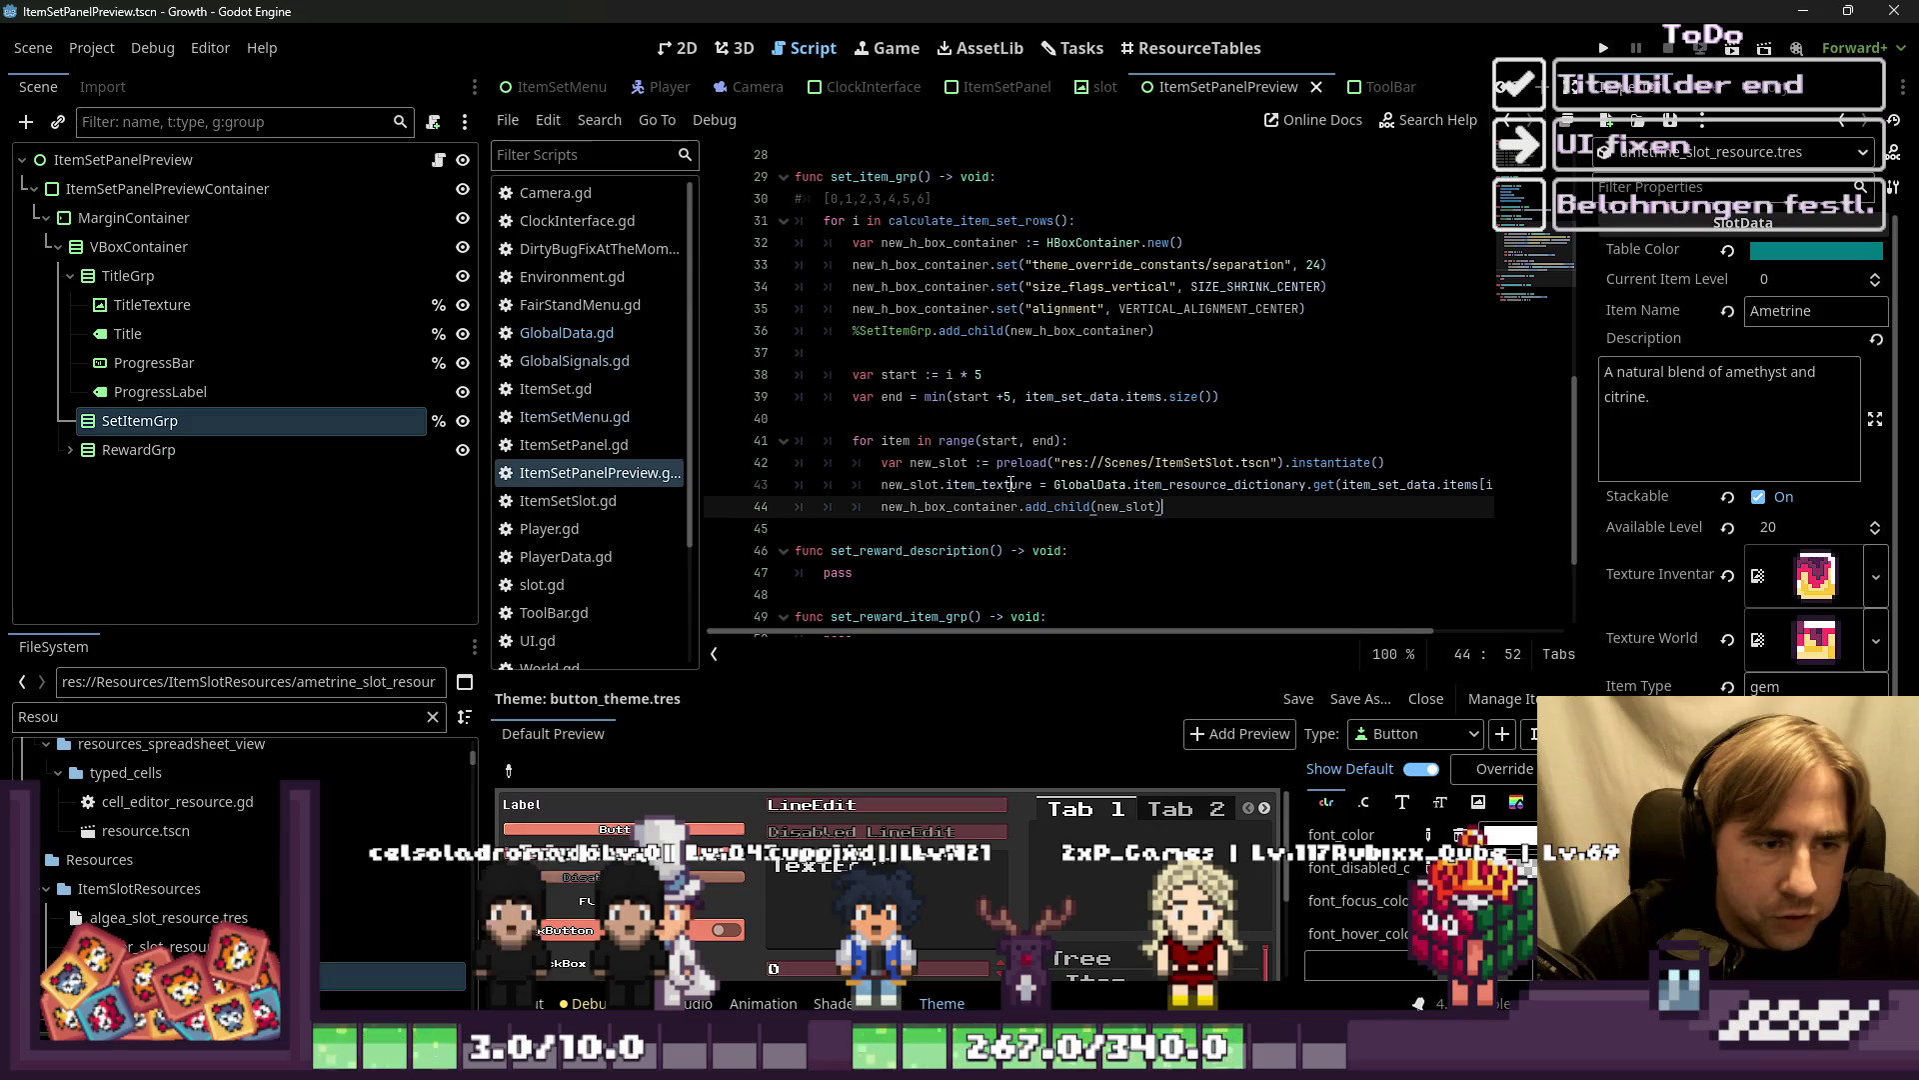
double_click(1012, 484)
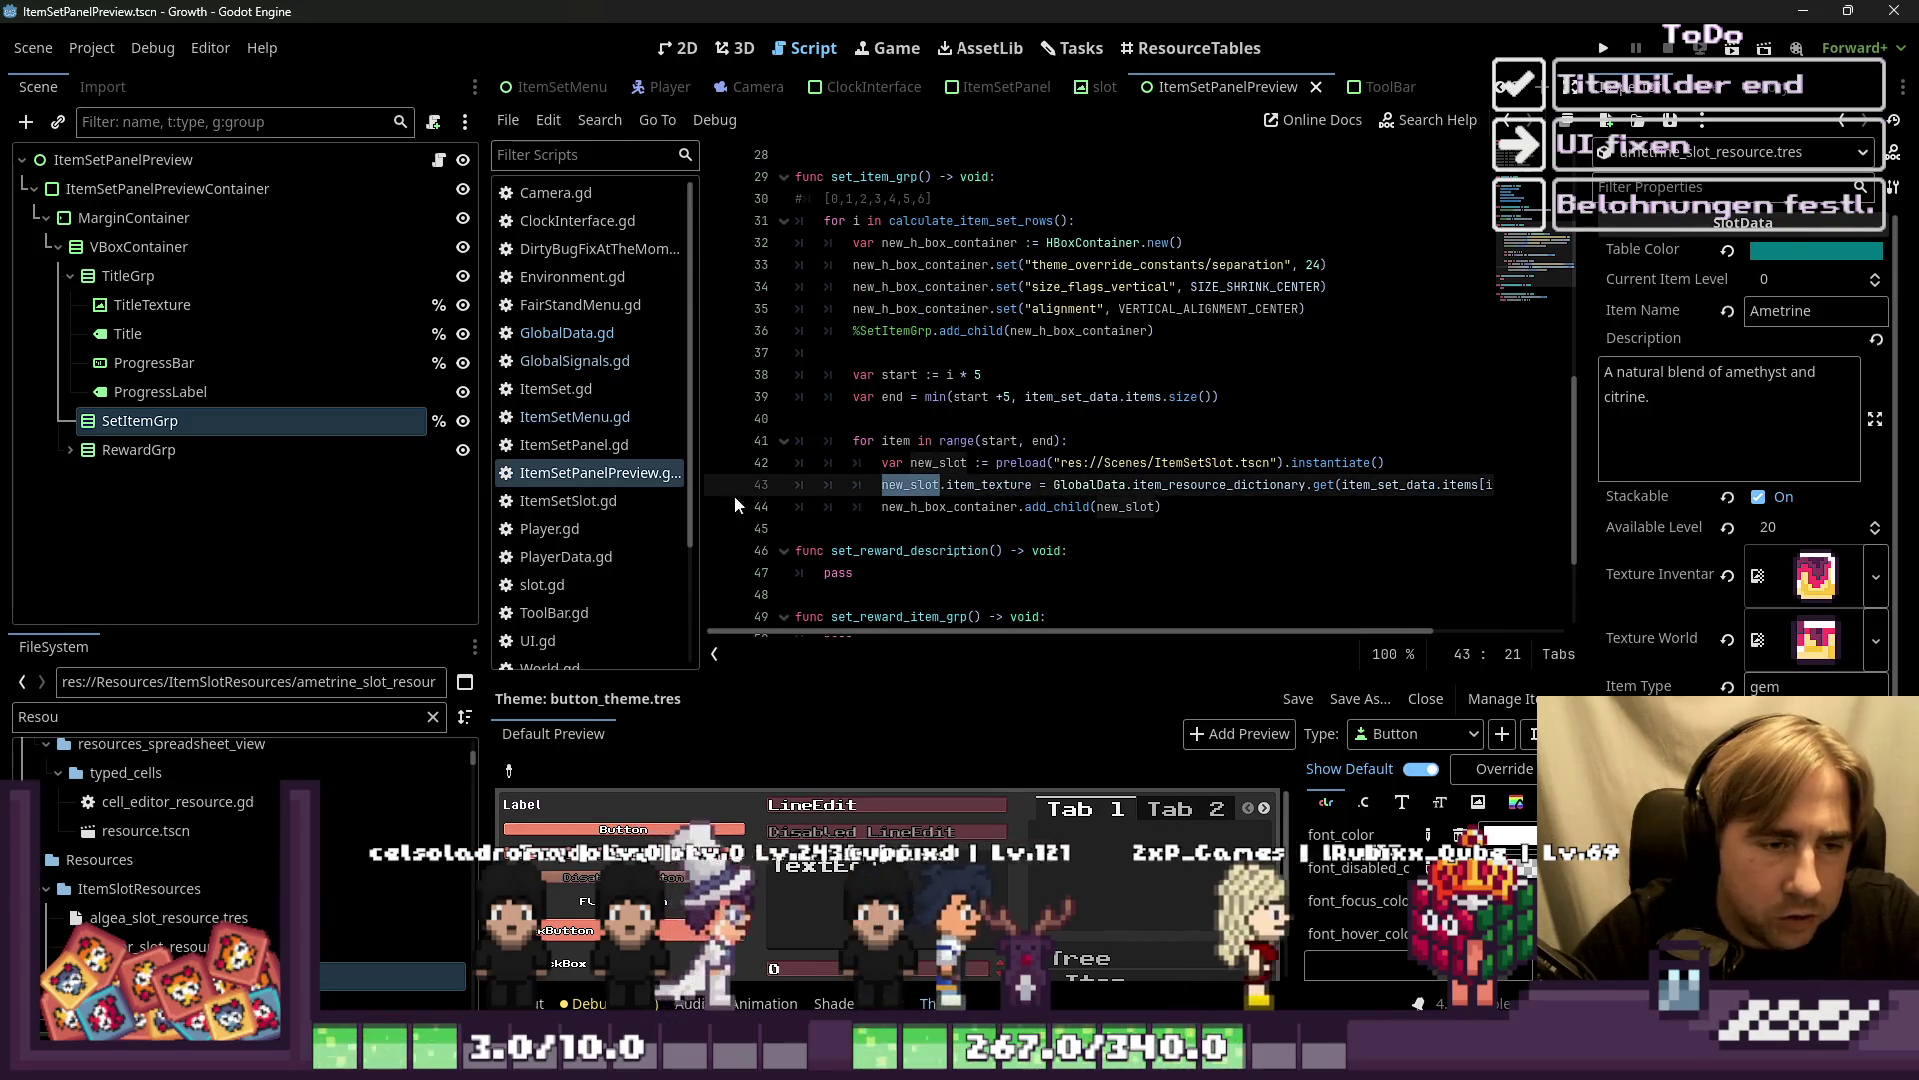
left_click(1076, 463)
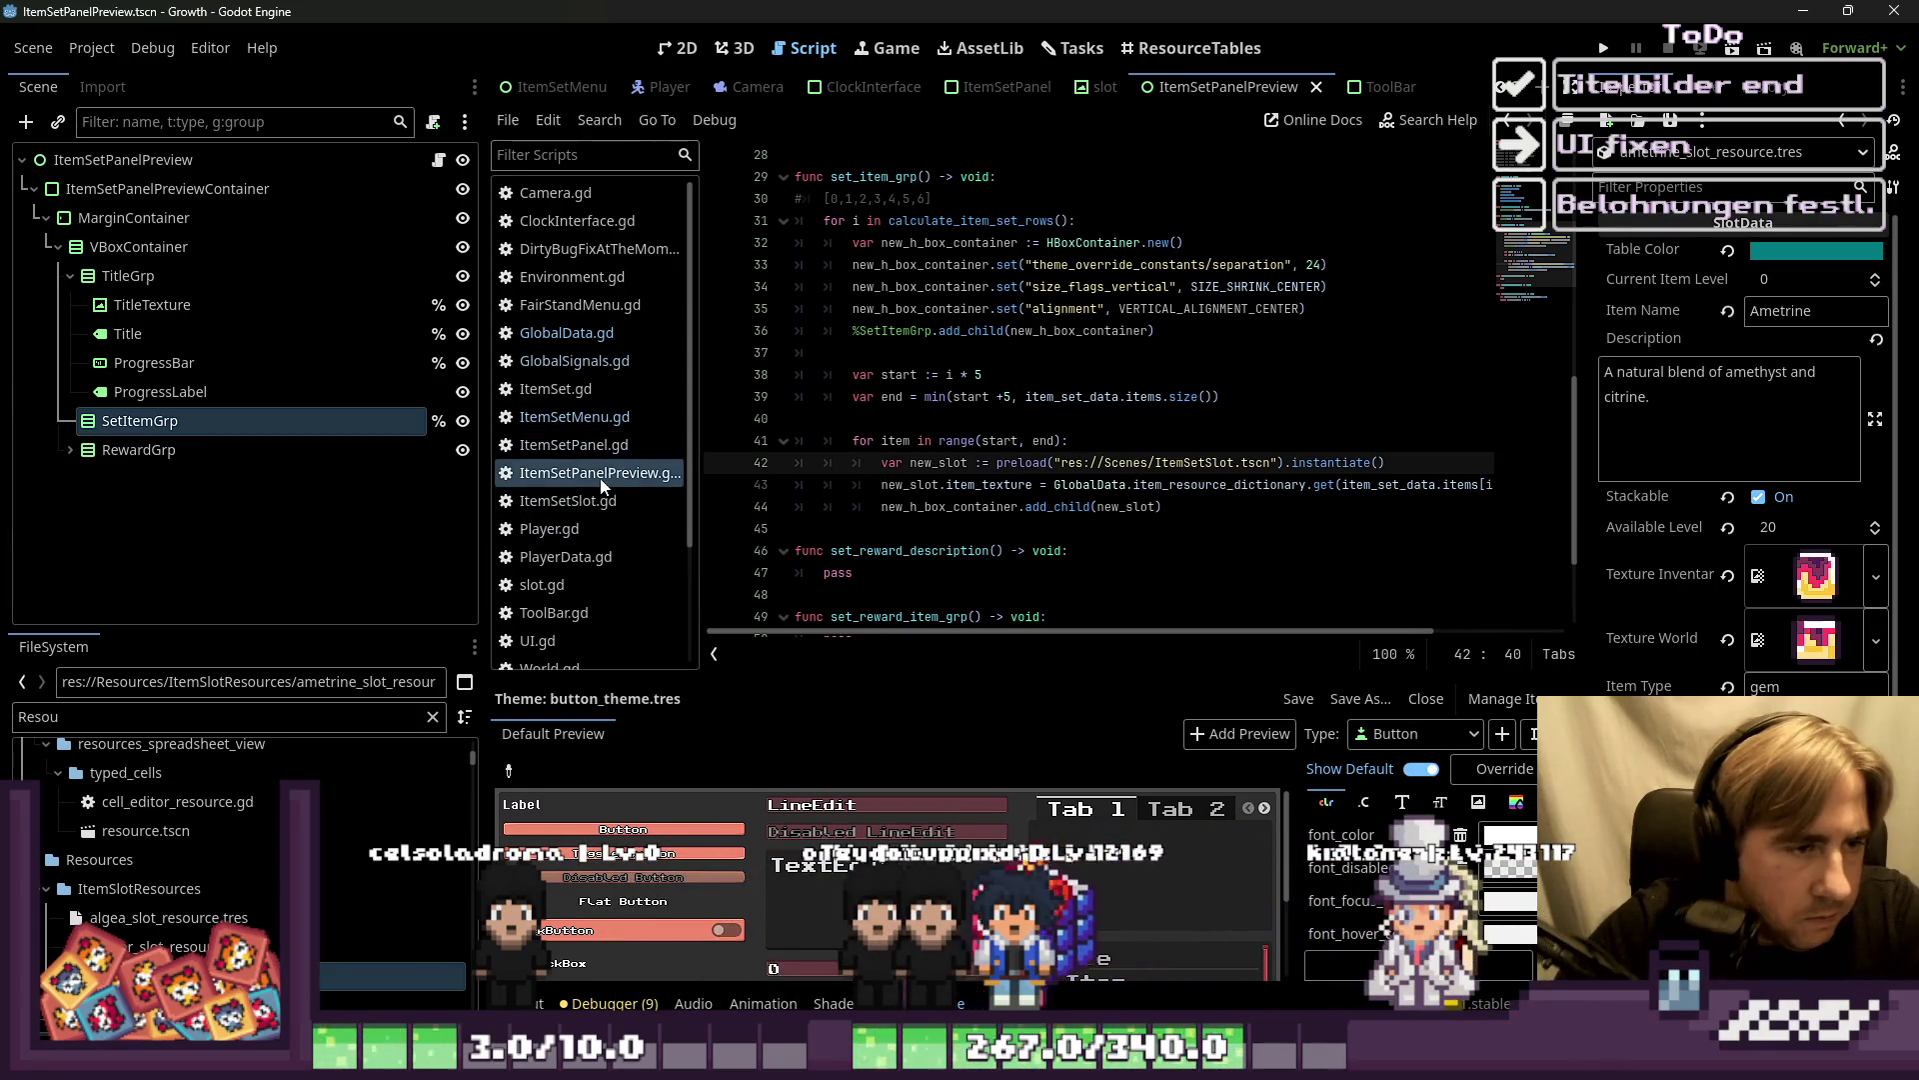
left_click(584, 503)
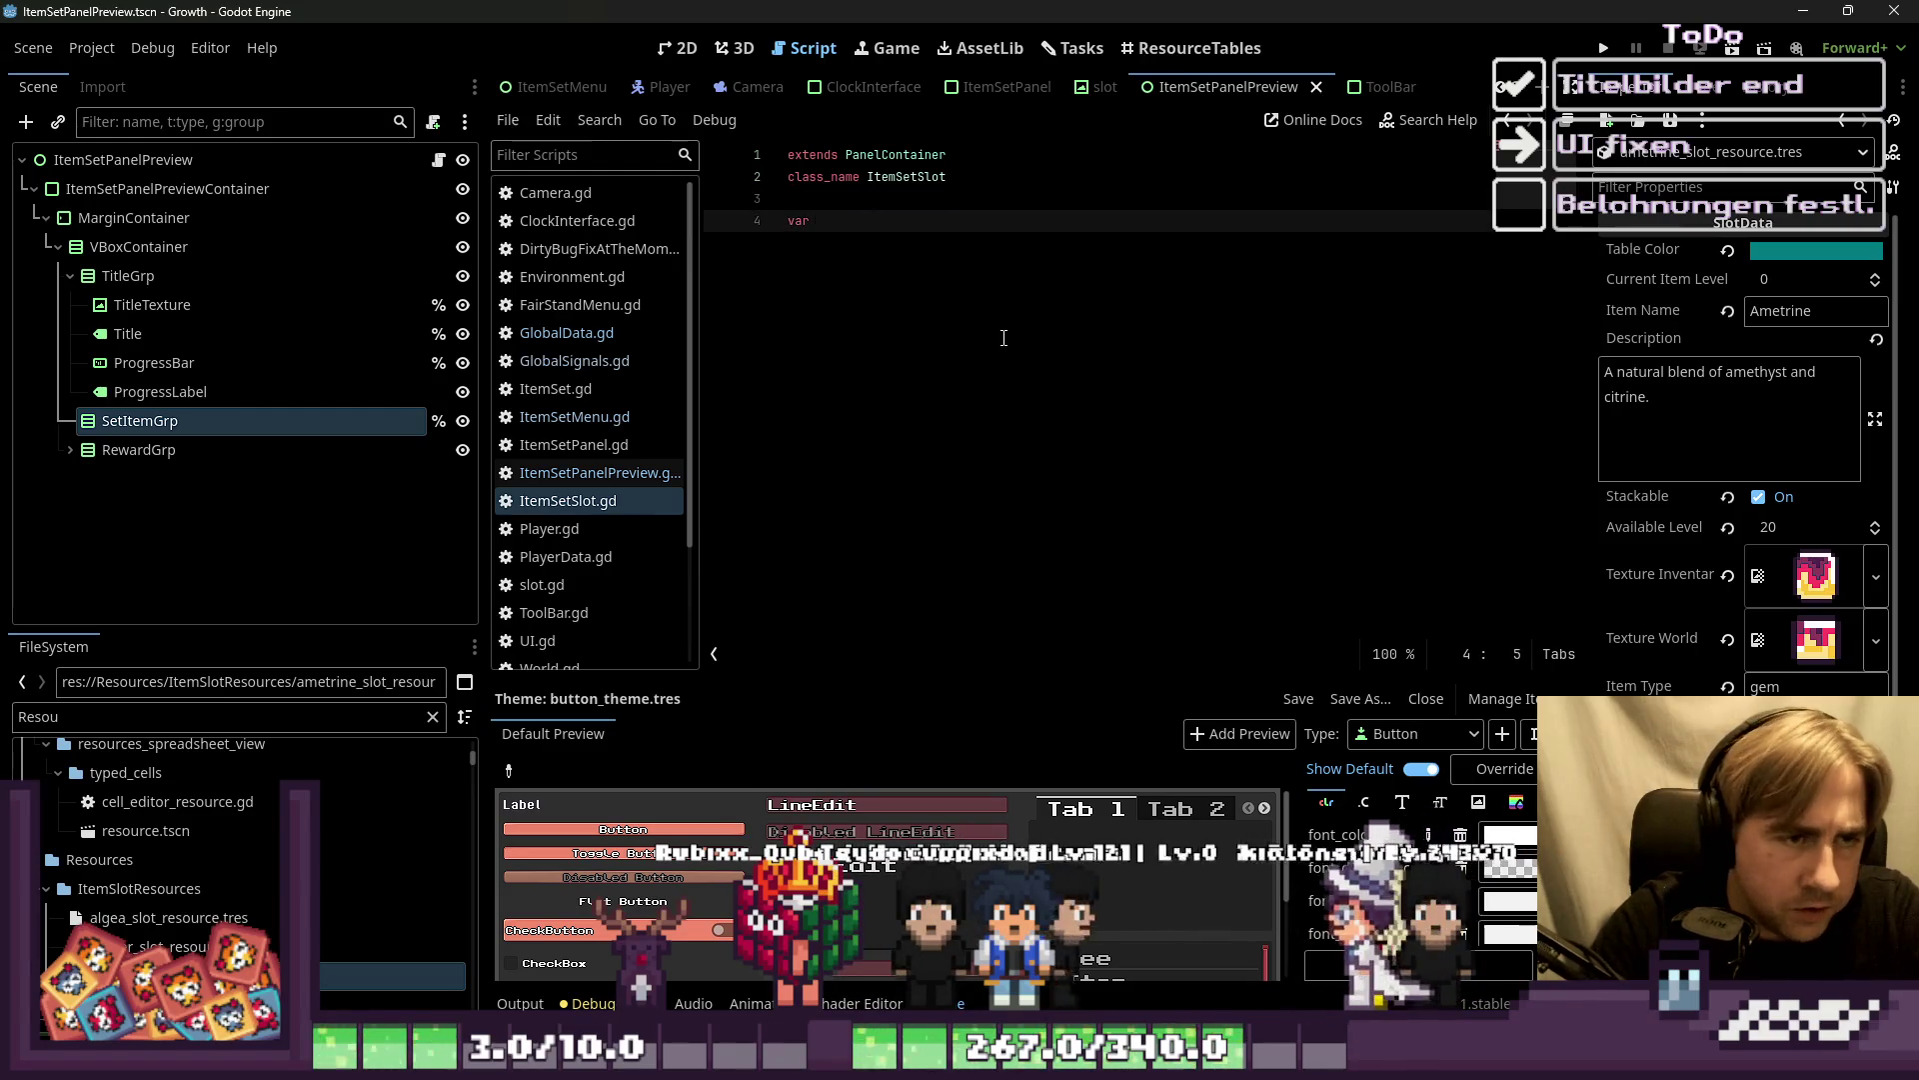
Declare an item_texure variable of type Texture2D in ItemSetSlot.gd
key("BackSpace")
key("BackSpace")
key("BackSpace")
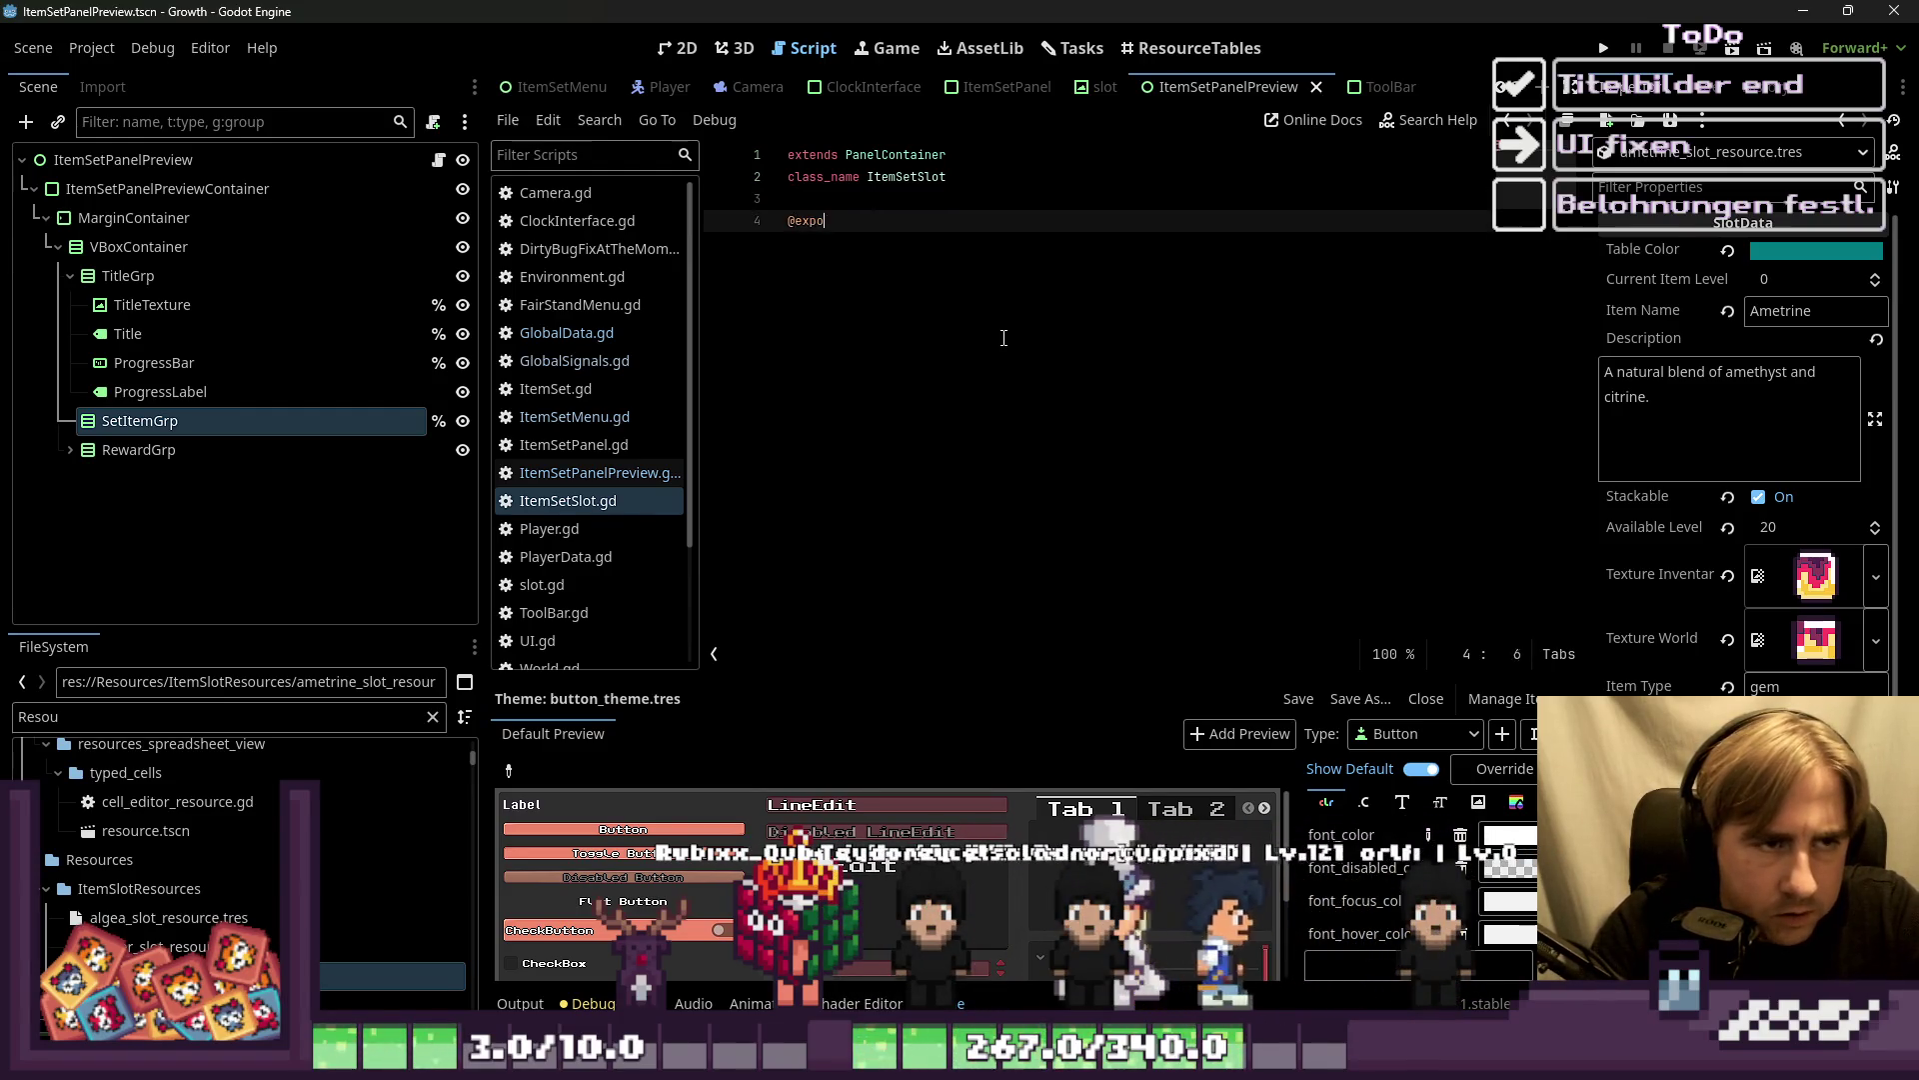
type("var item_te")
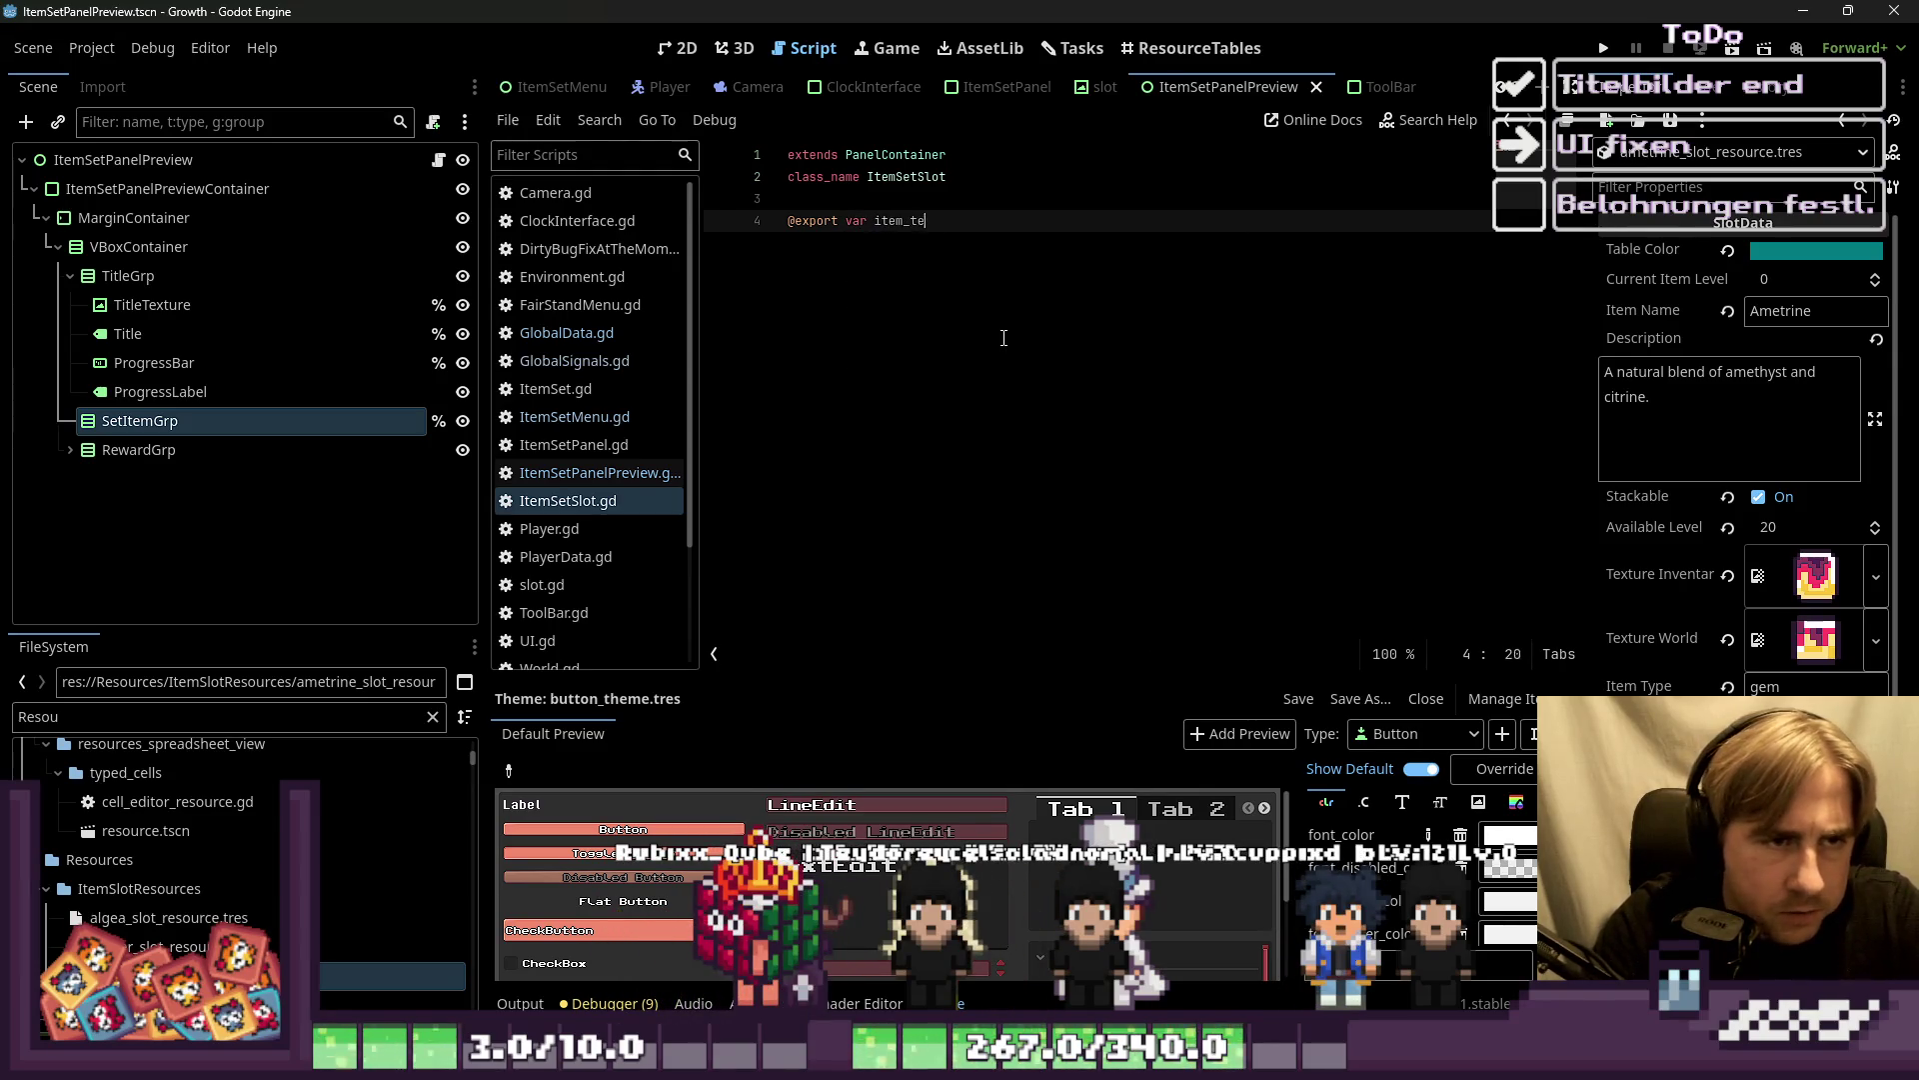
type("xut")
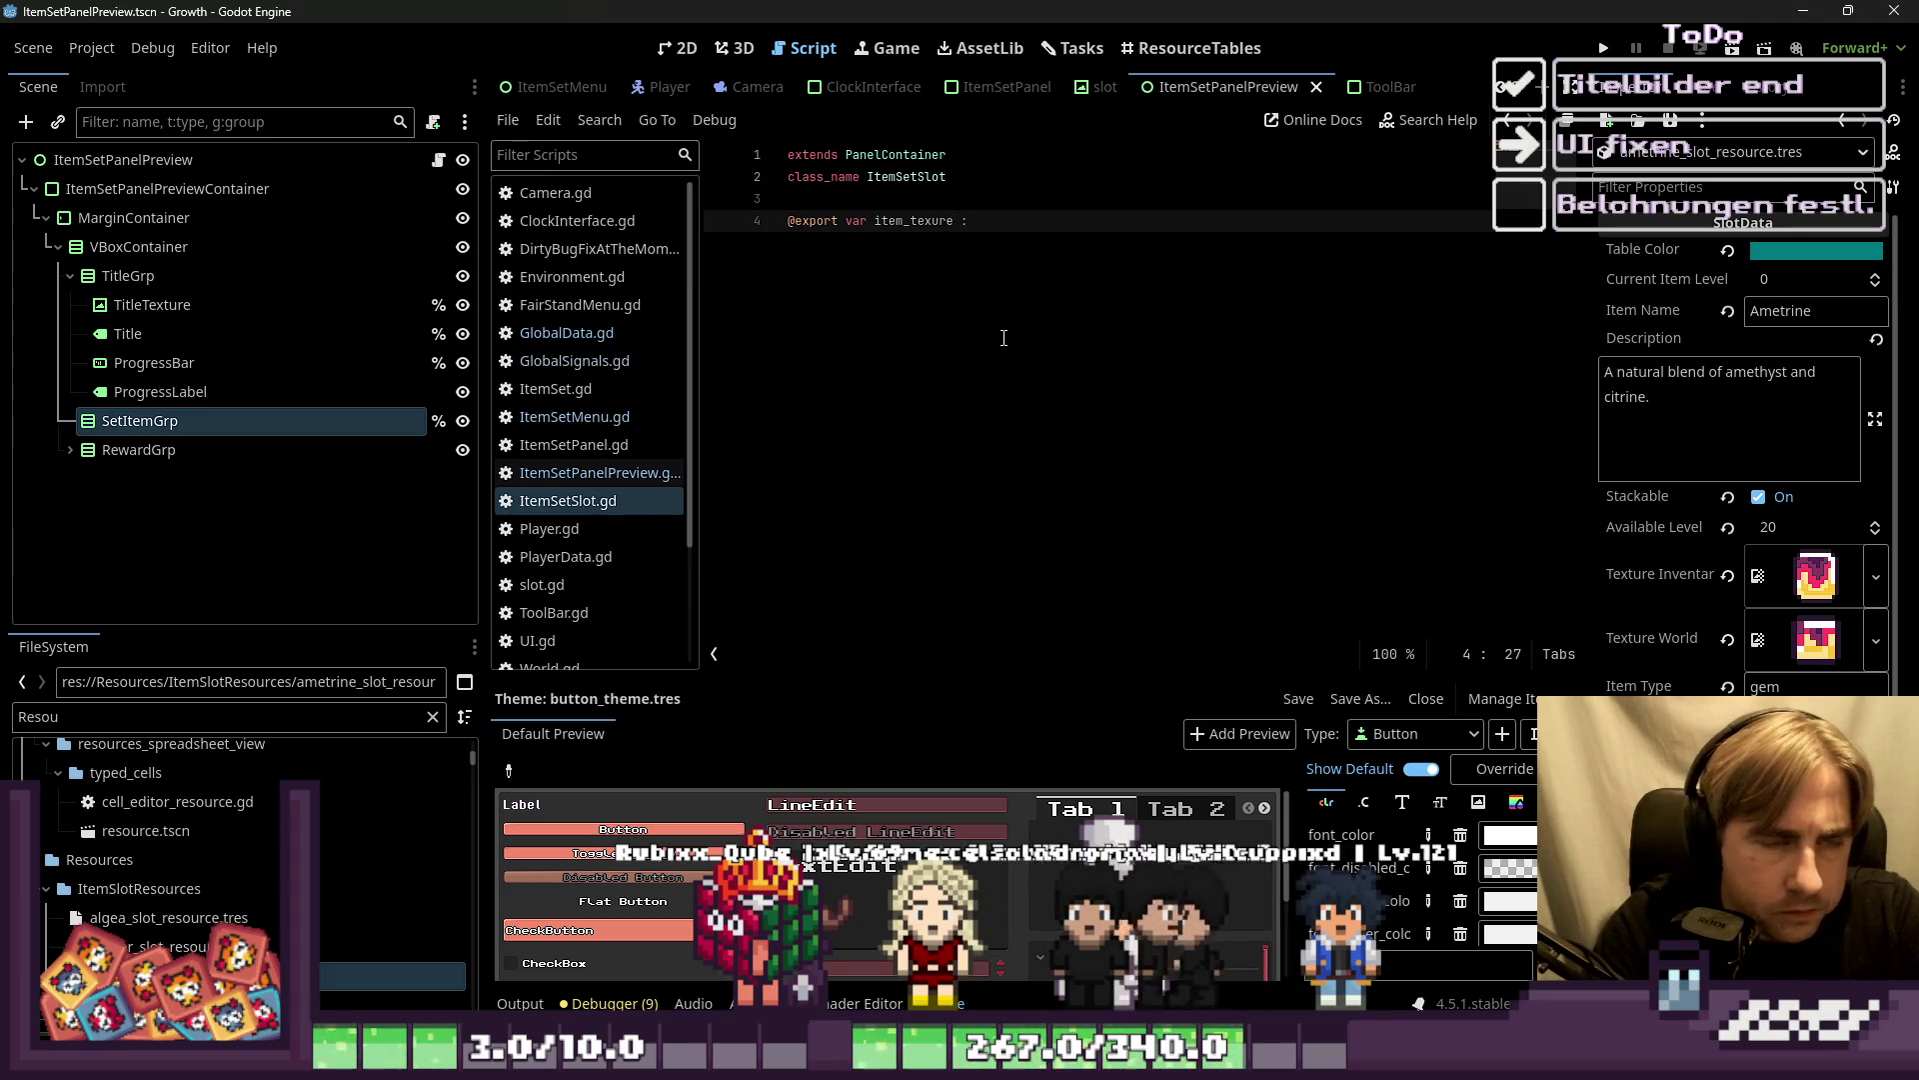
key("BackSpace")
key("BackSpace")
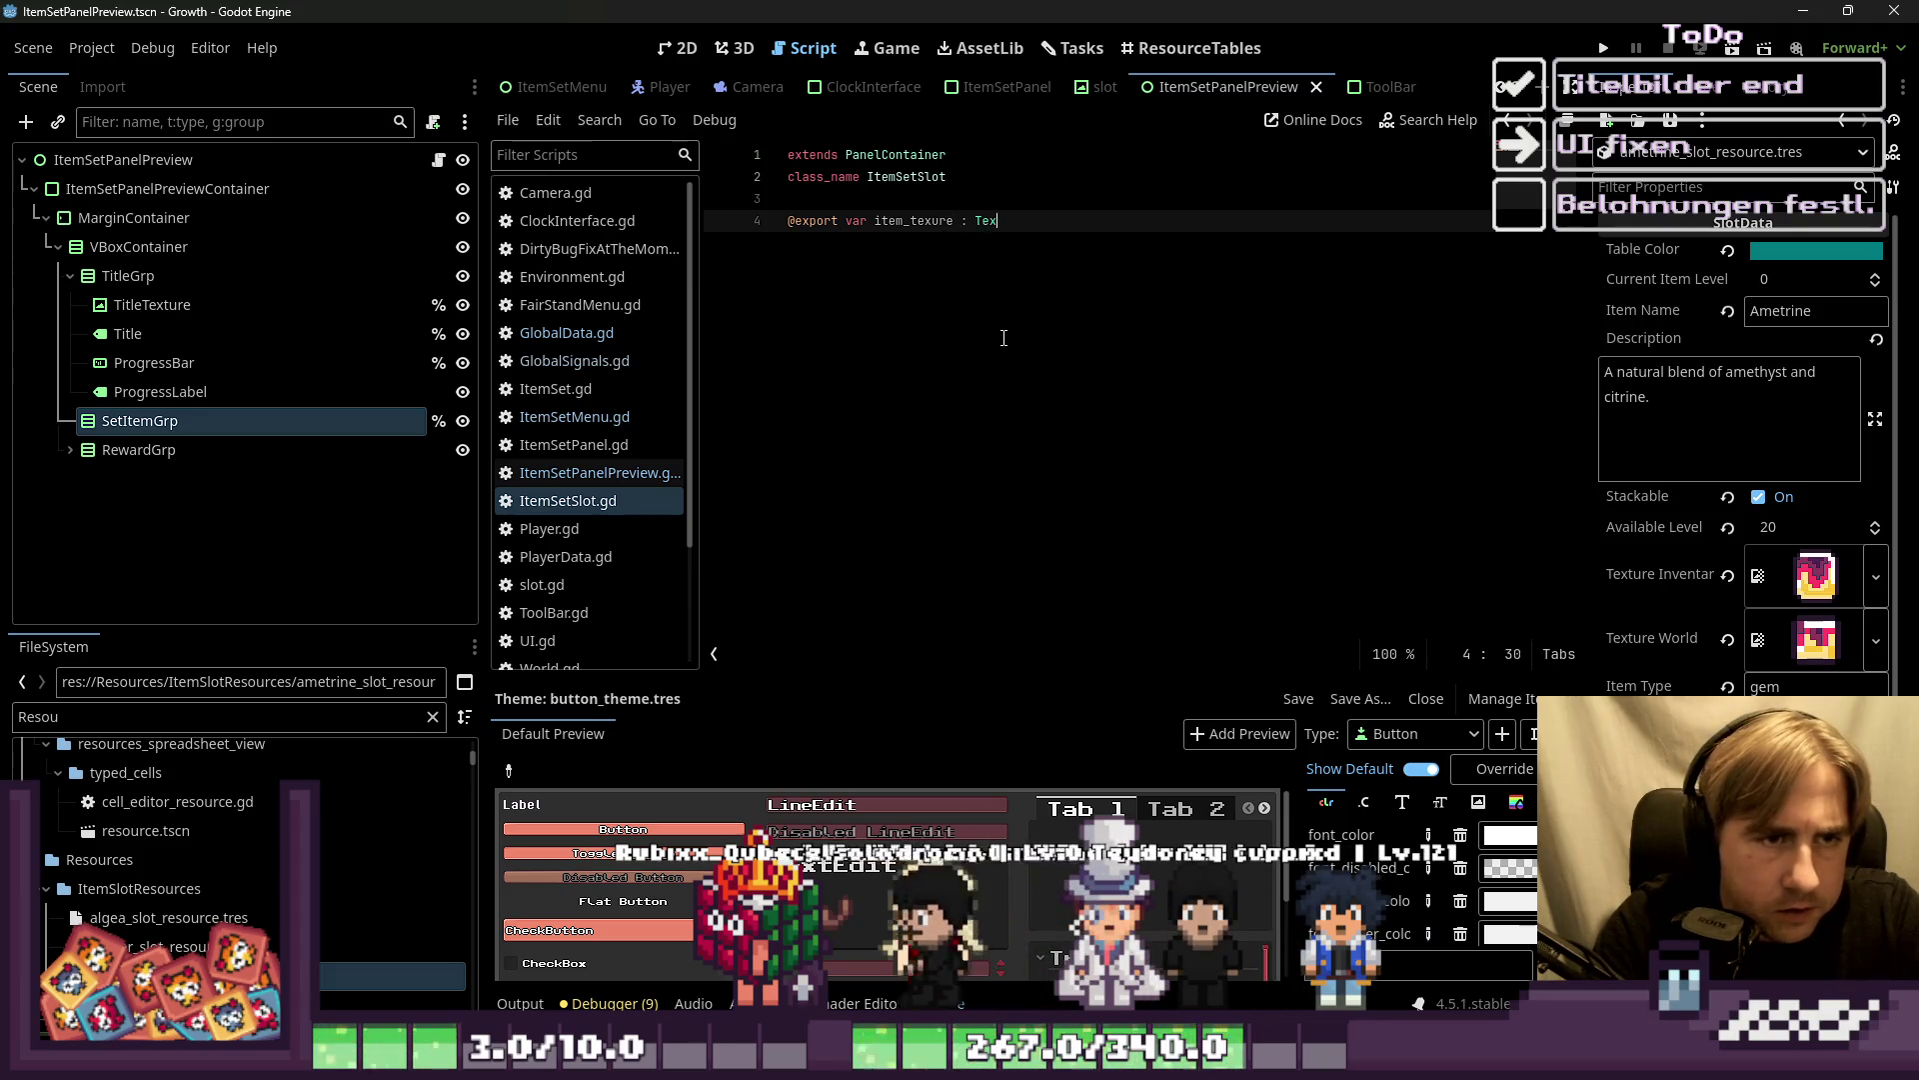
type("ture2D")
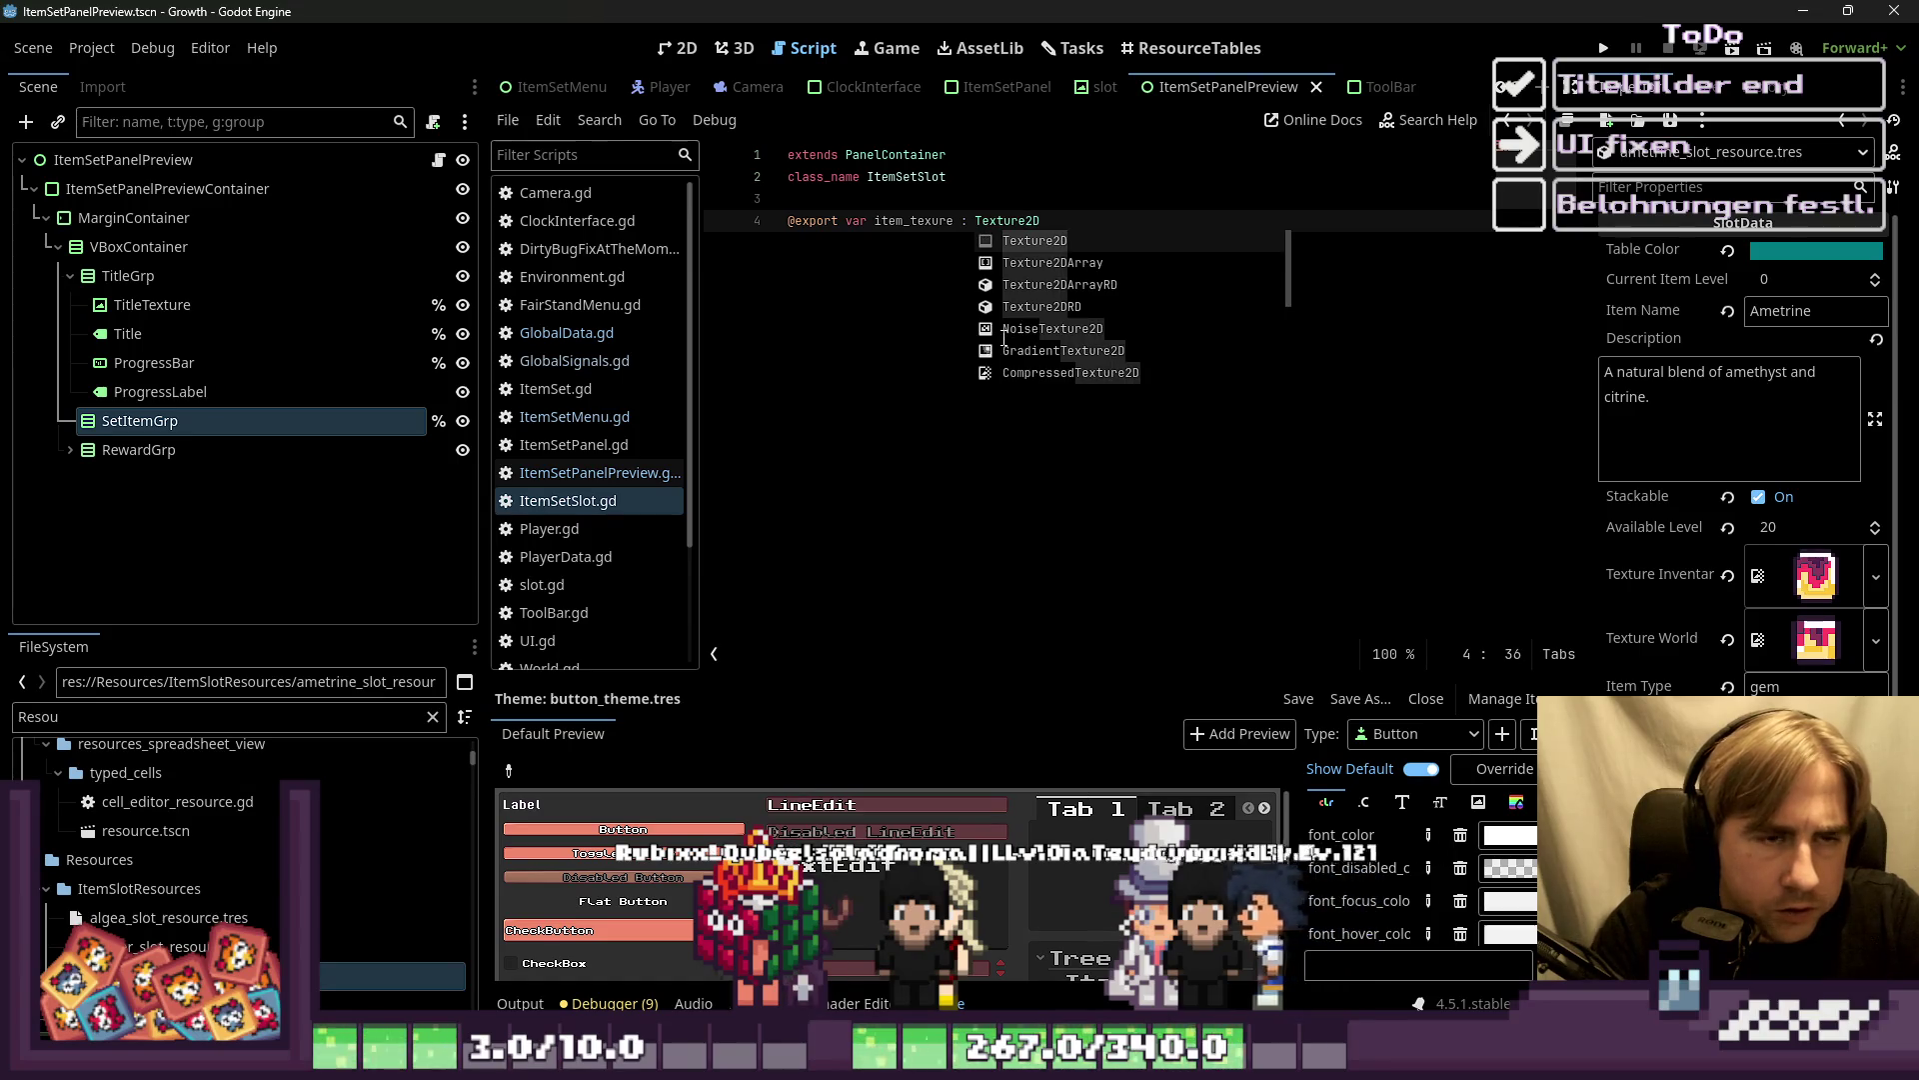
key("Return")
key("Return")
key("Return")
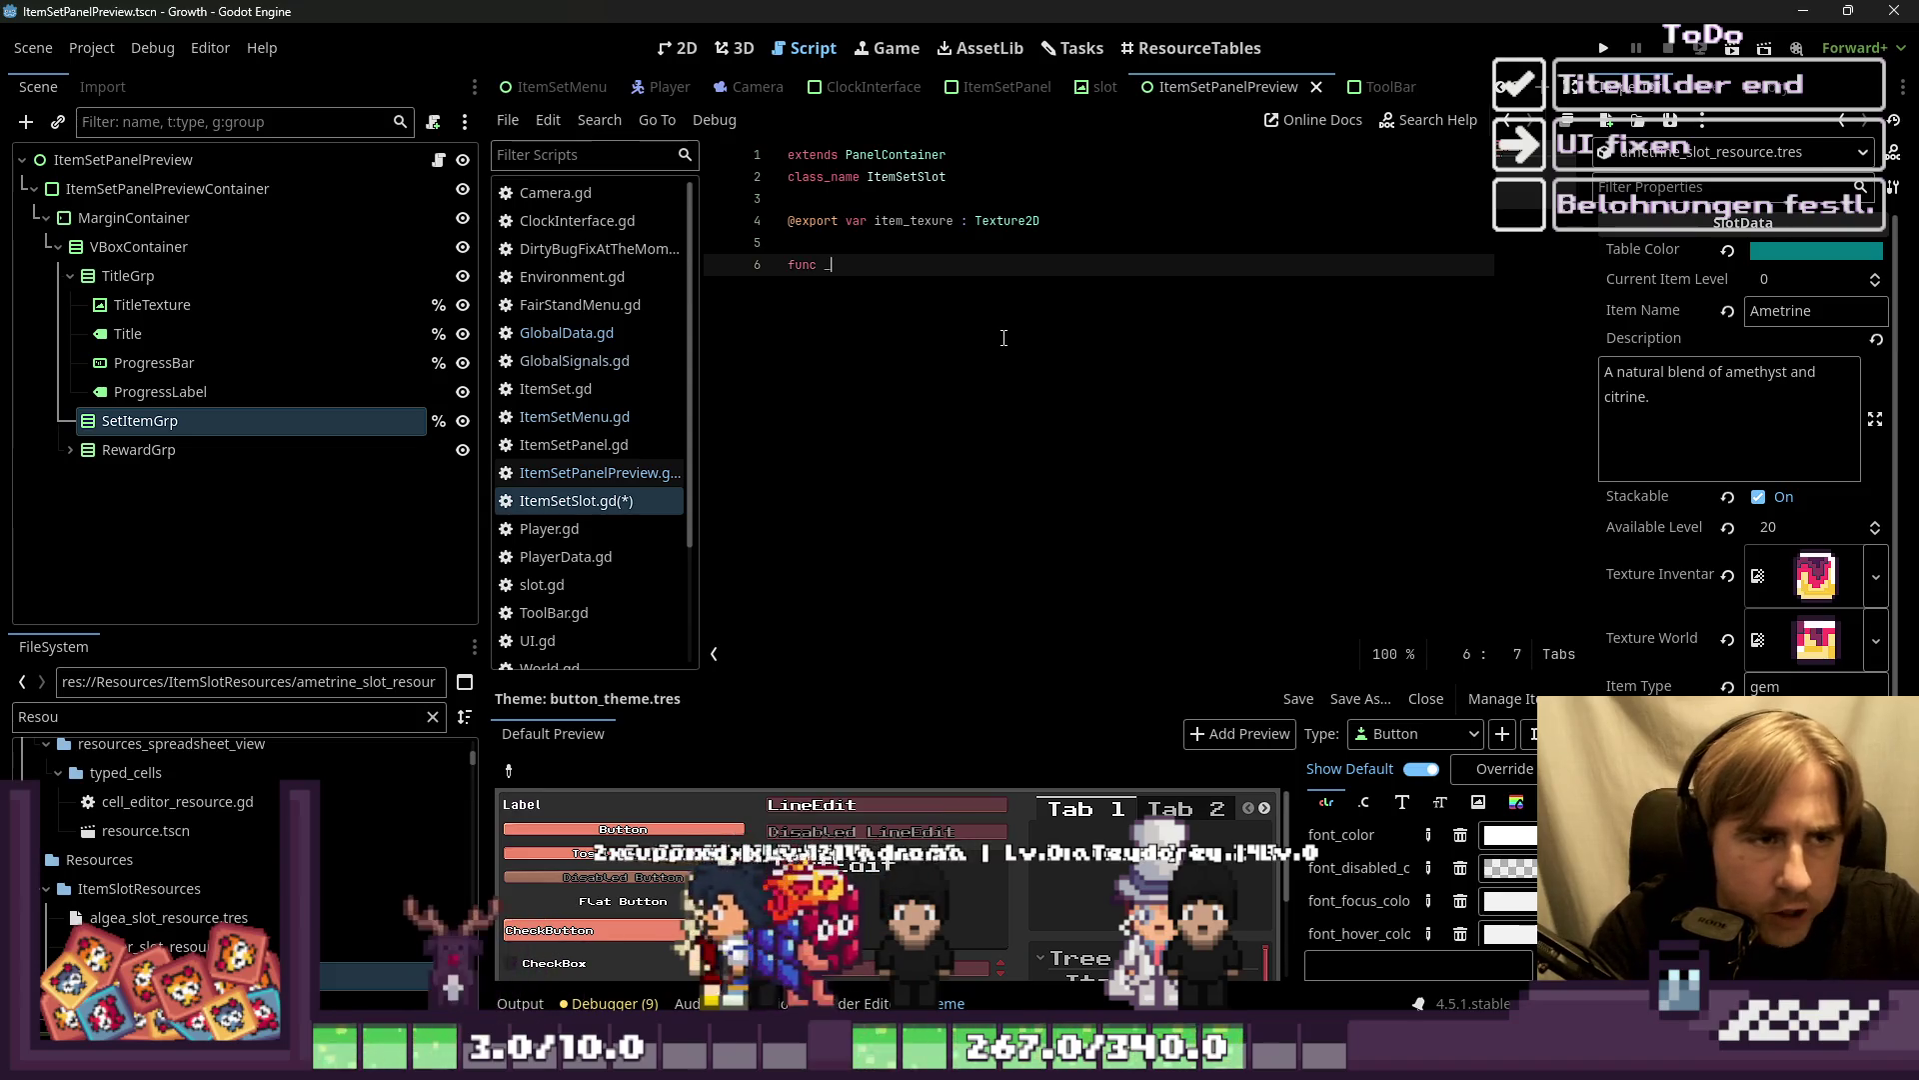
Make _ready() call set_item_texture() and declare an empty func set_item_texture() -> void
key("Return")
key("Return")
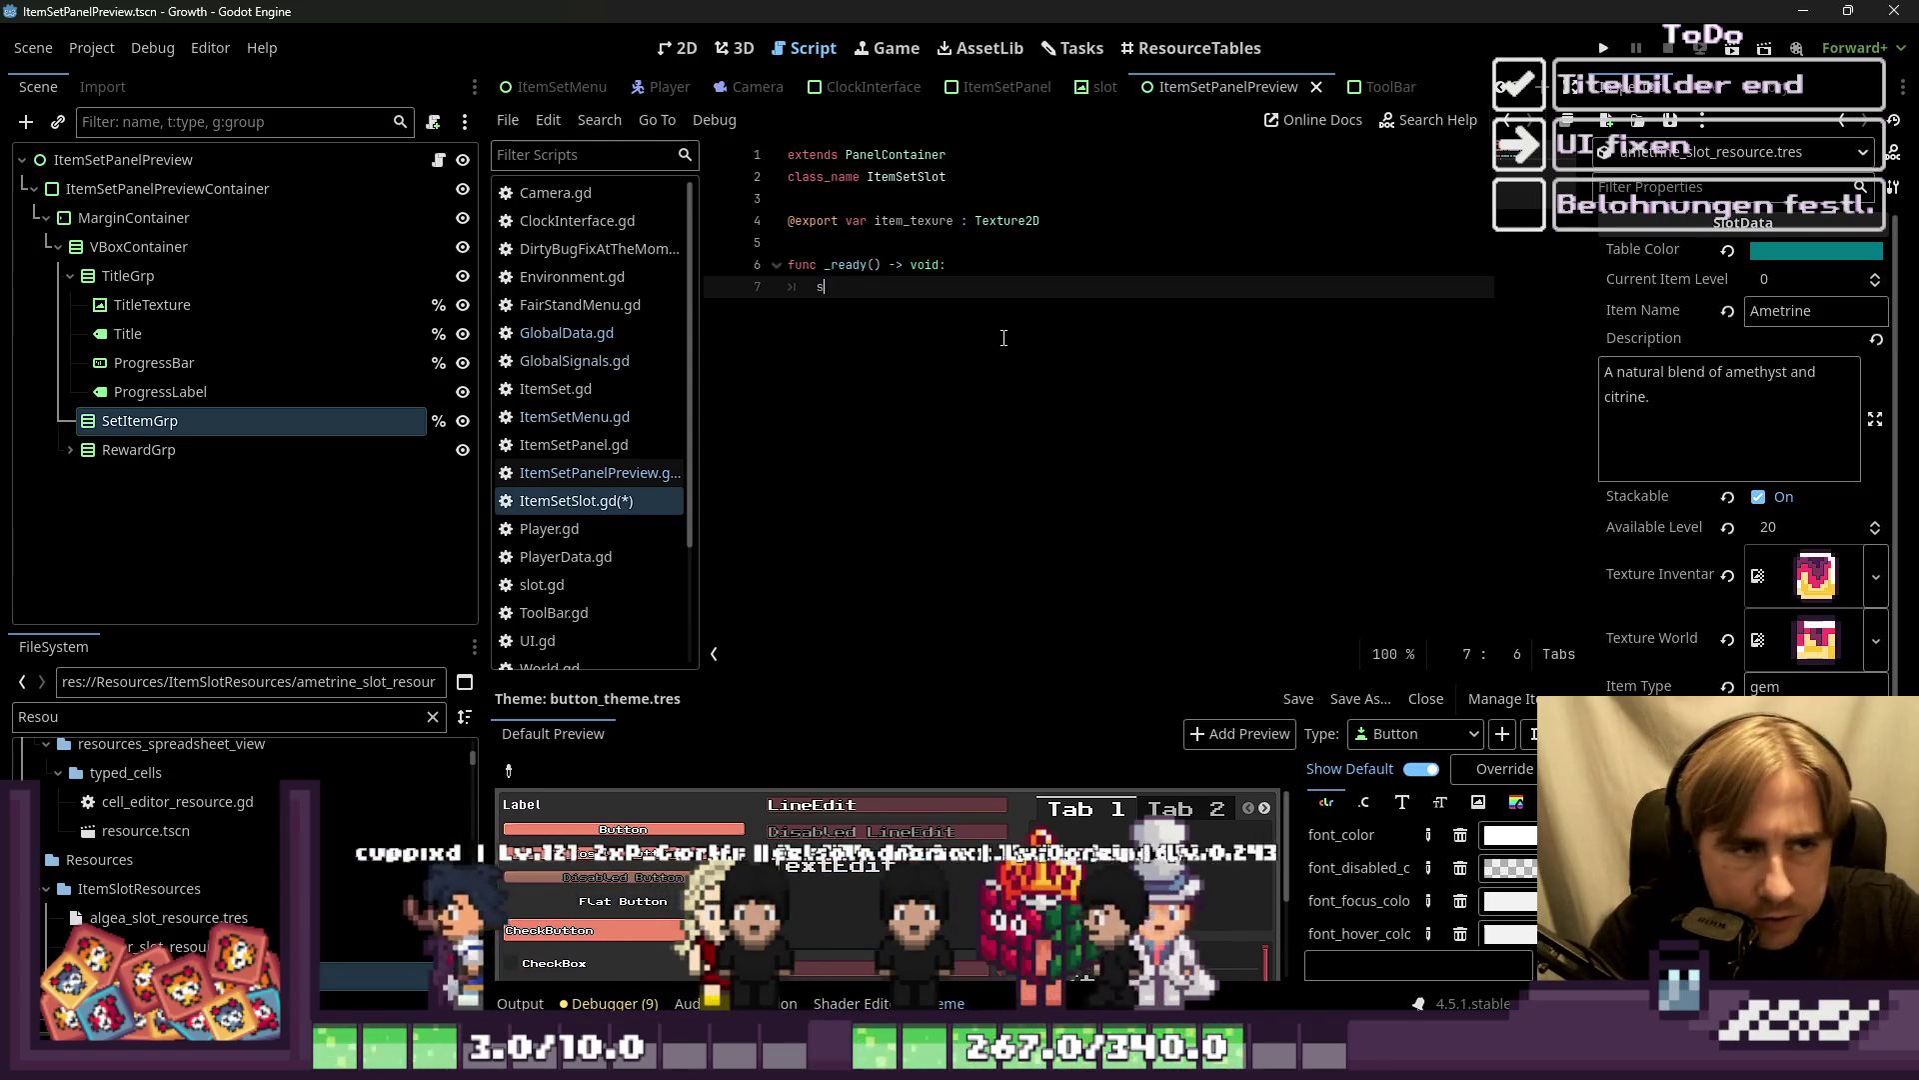
type("set_item_texture(")
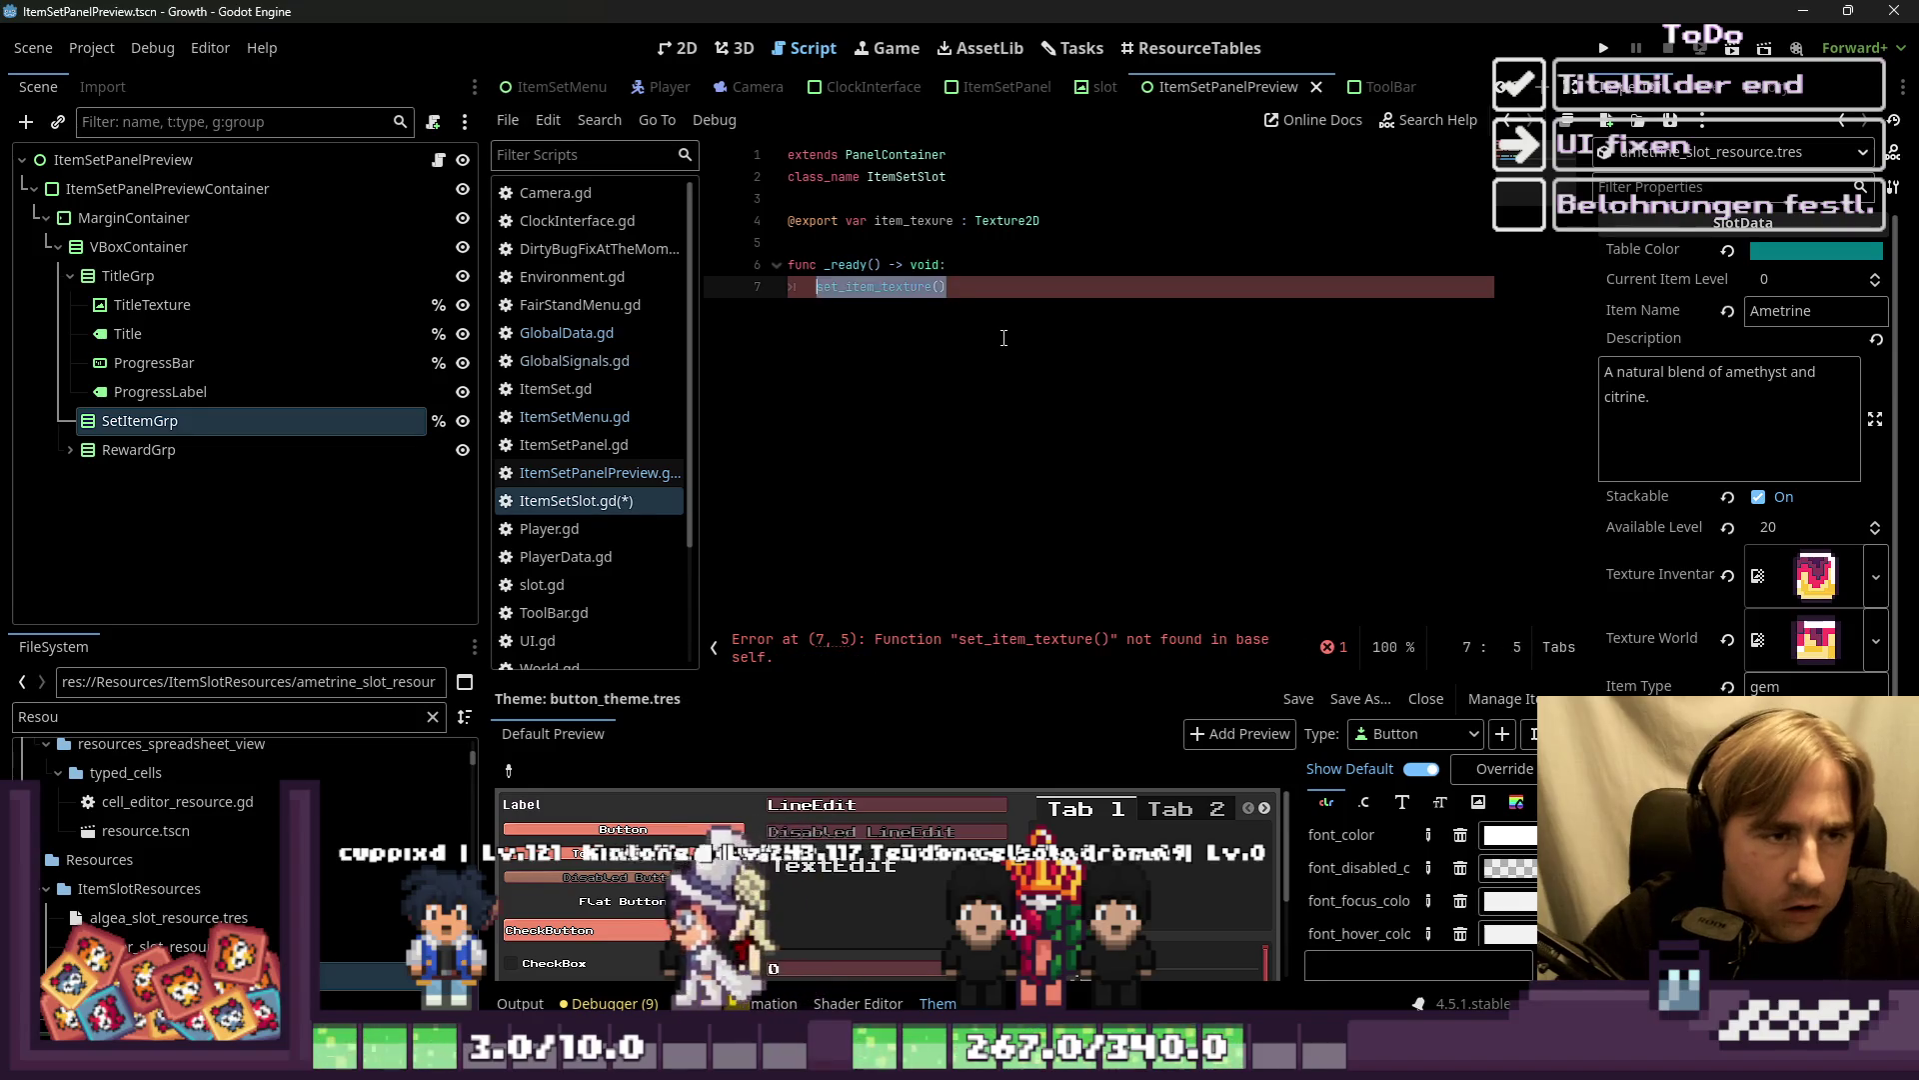
key("Return")
key("Return")
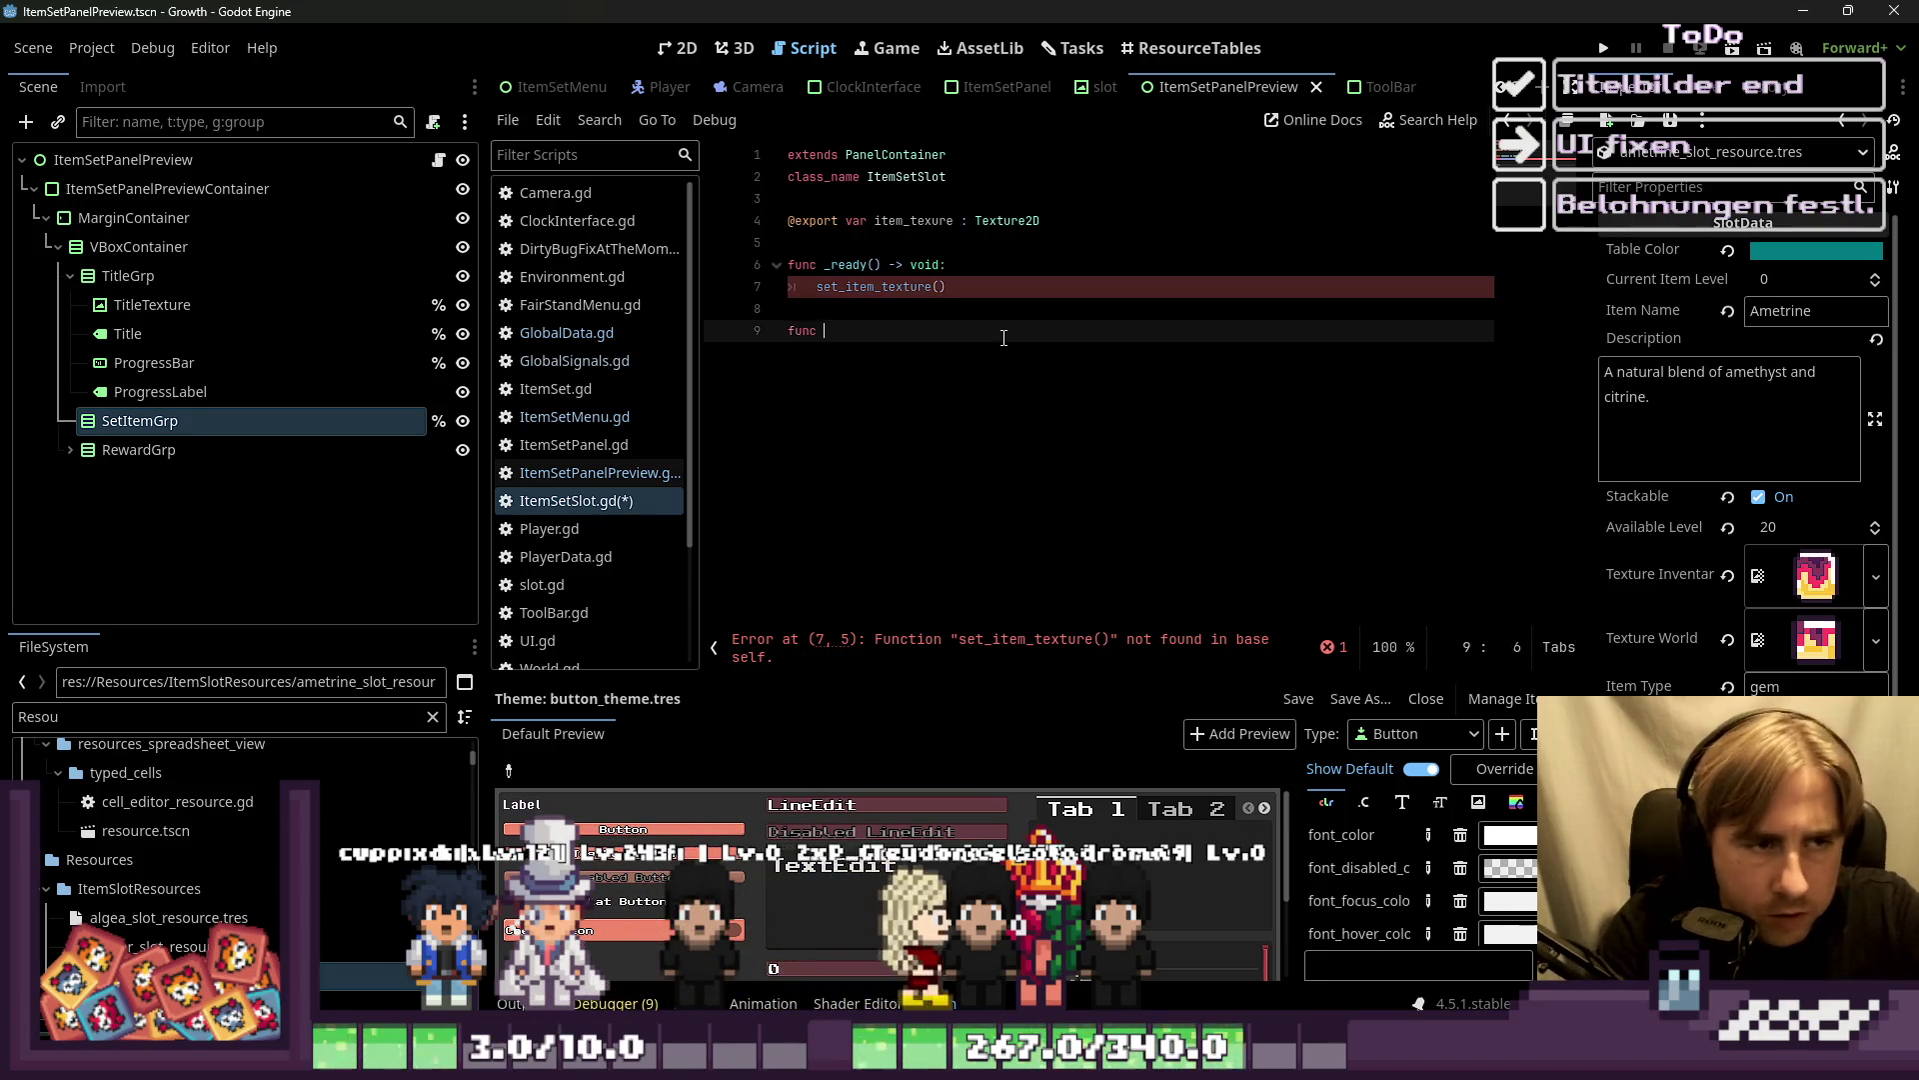
type("set_item_texture() -> void:")
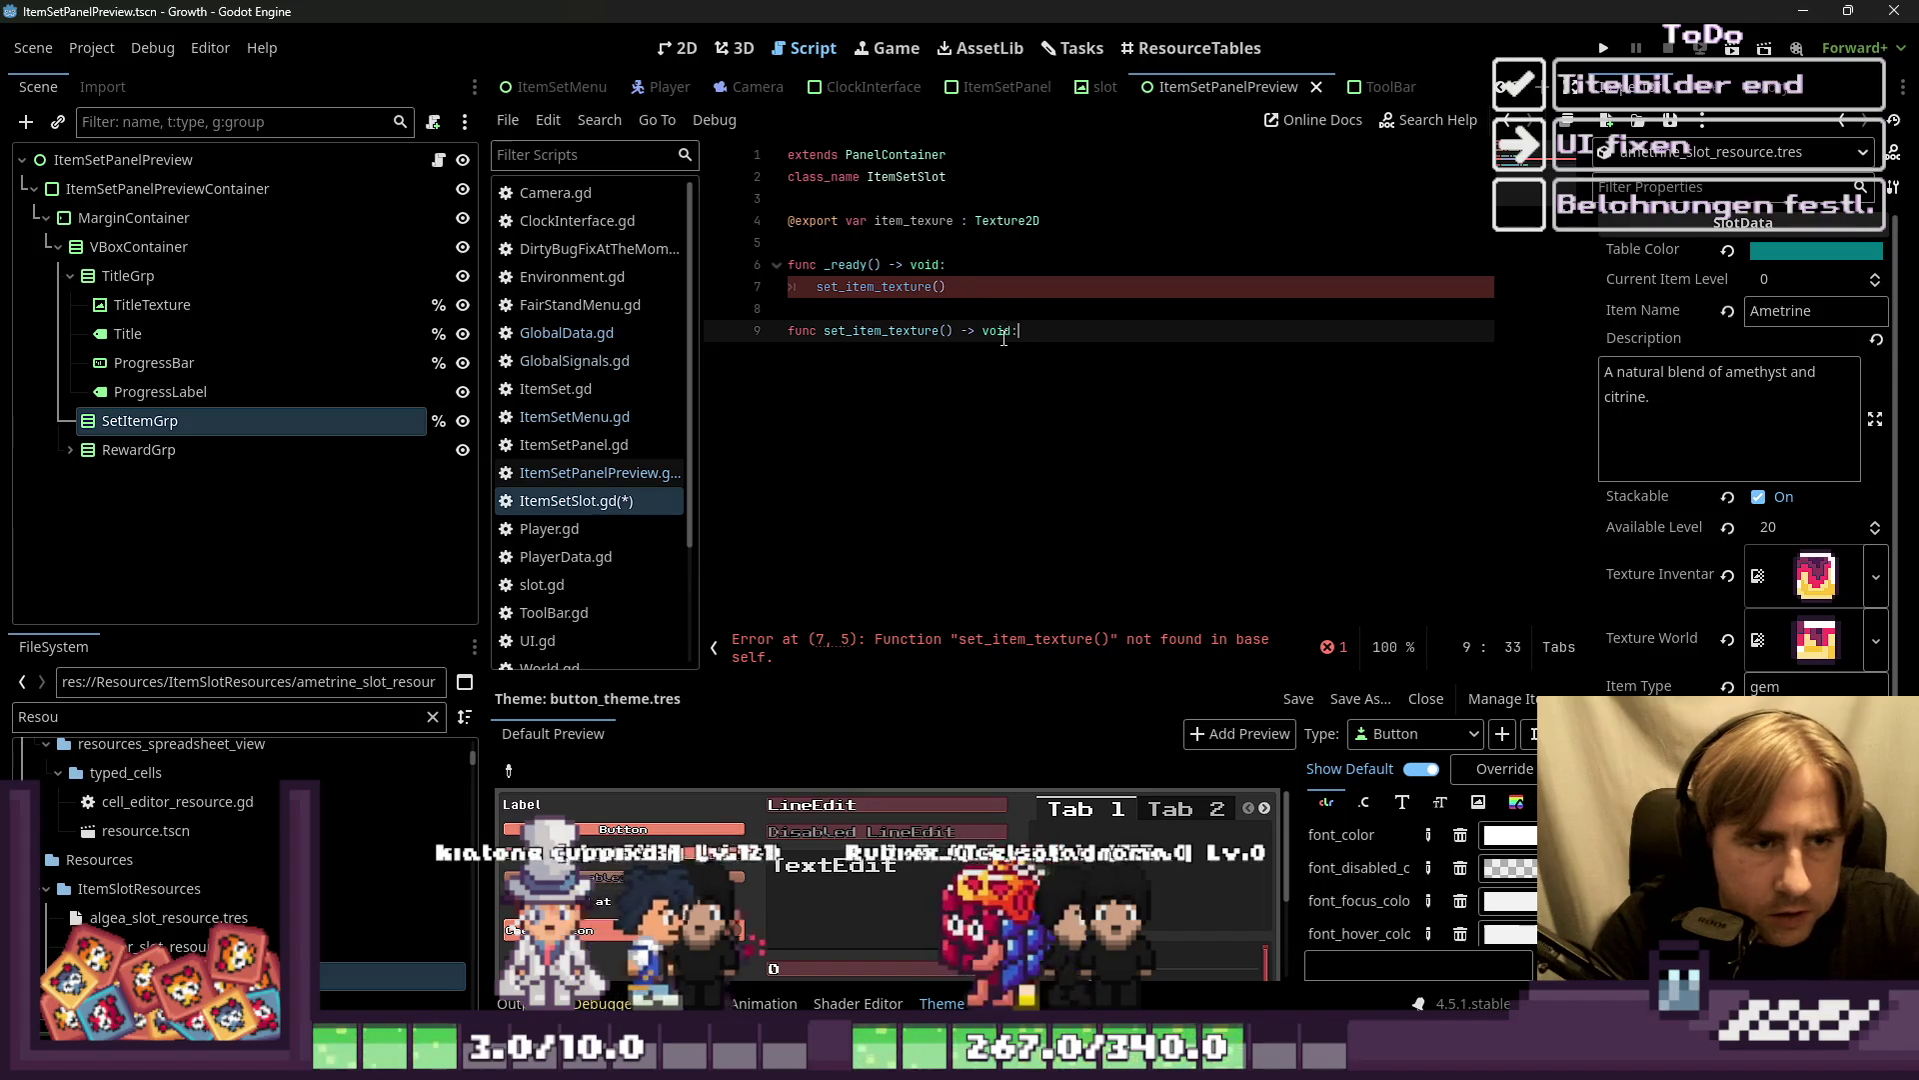
key("Return")
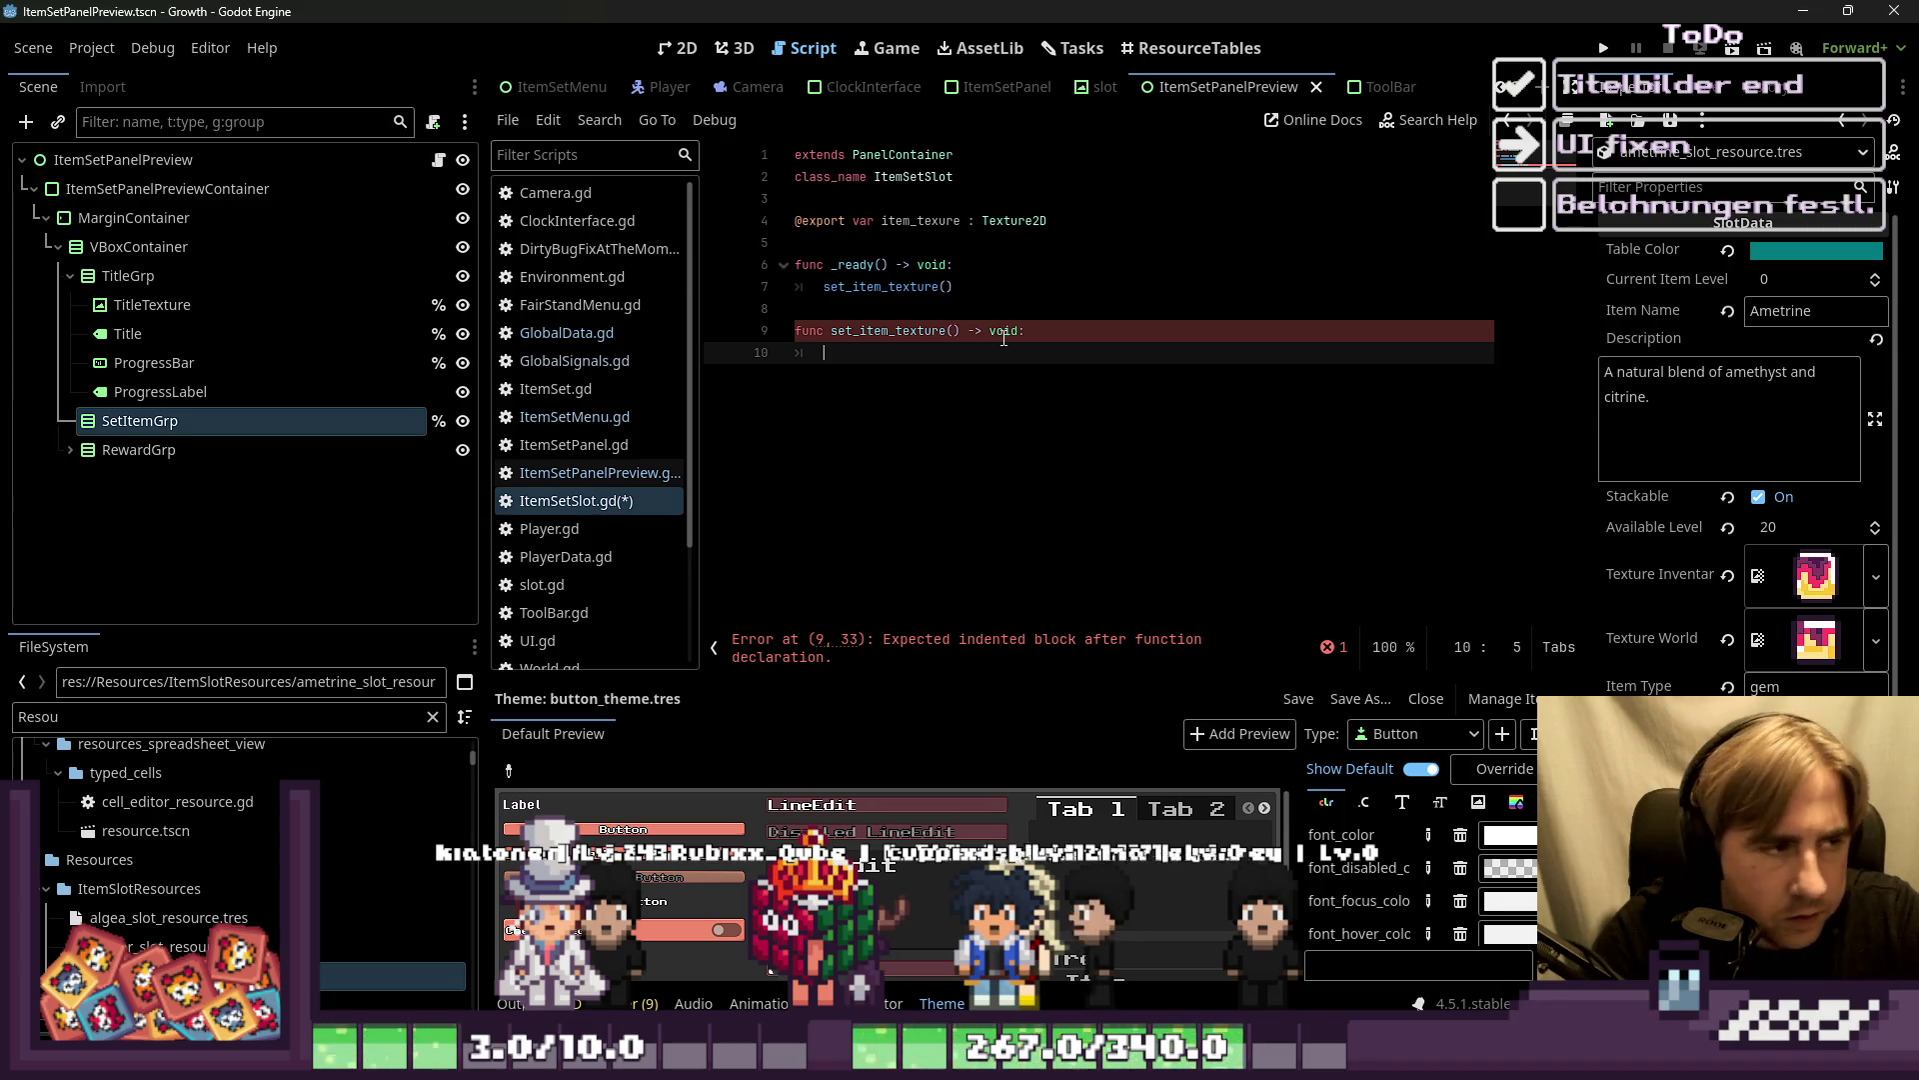
left_click(1090, 90)
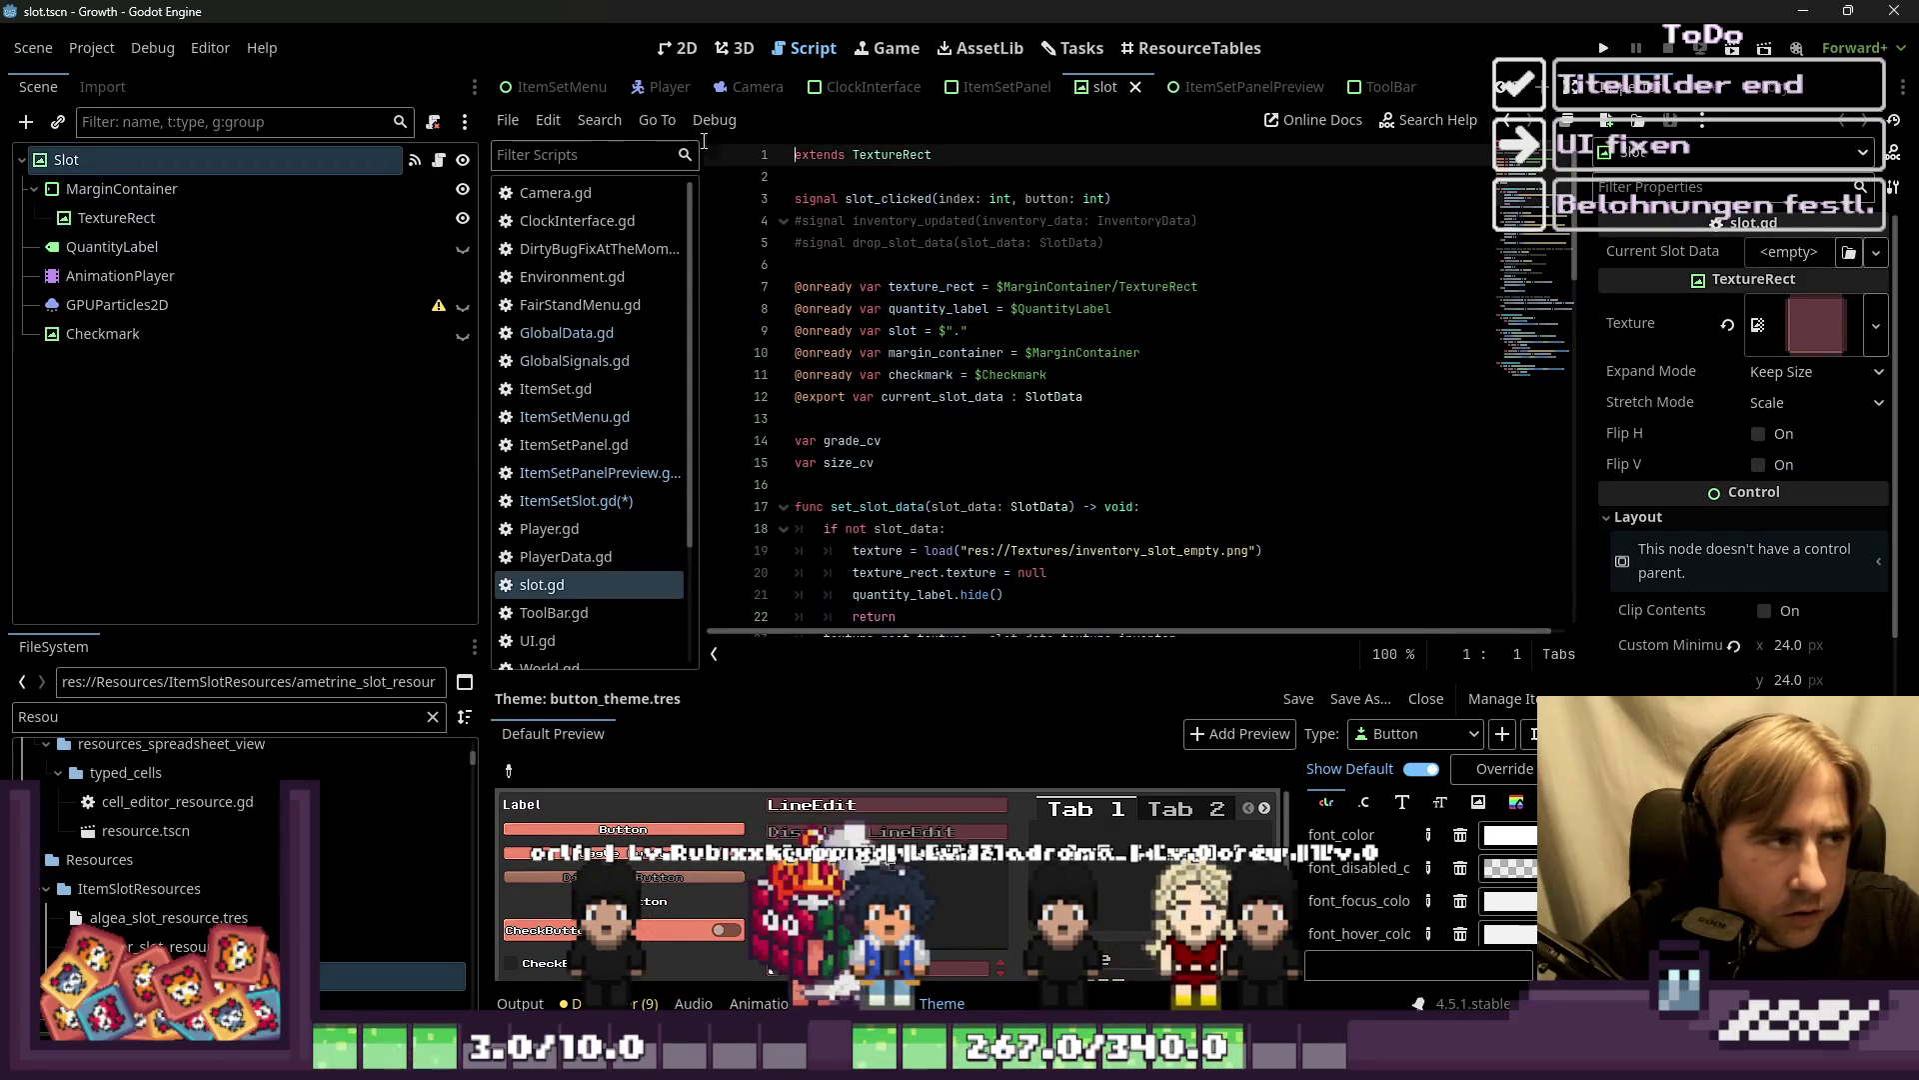
In the ItemSetSlot scene, rename the TextureRect2 node to ItemTexture
scroll(853, 100, "down", 3)
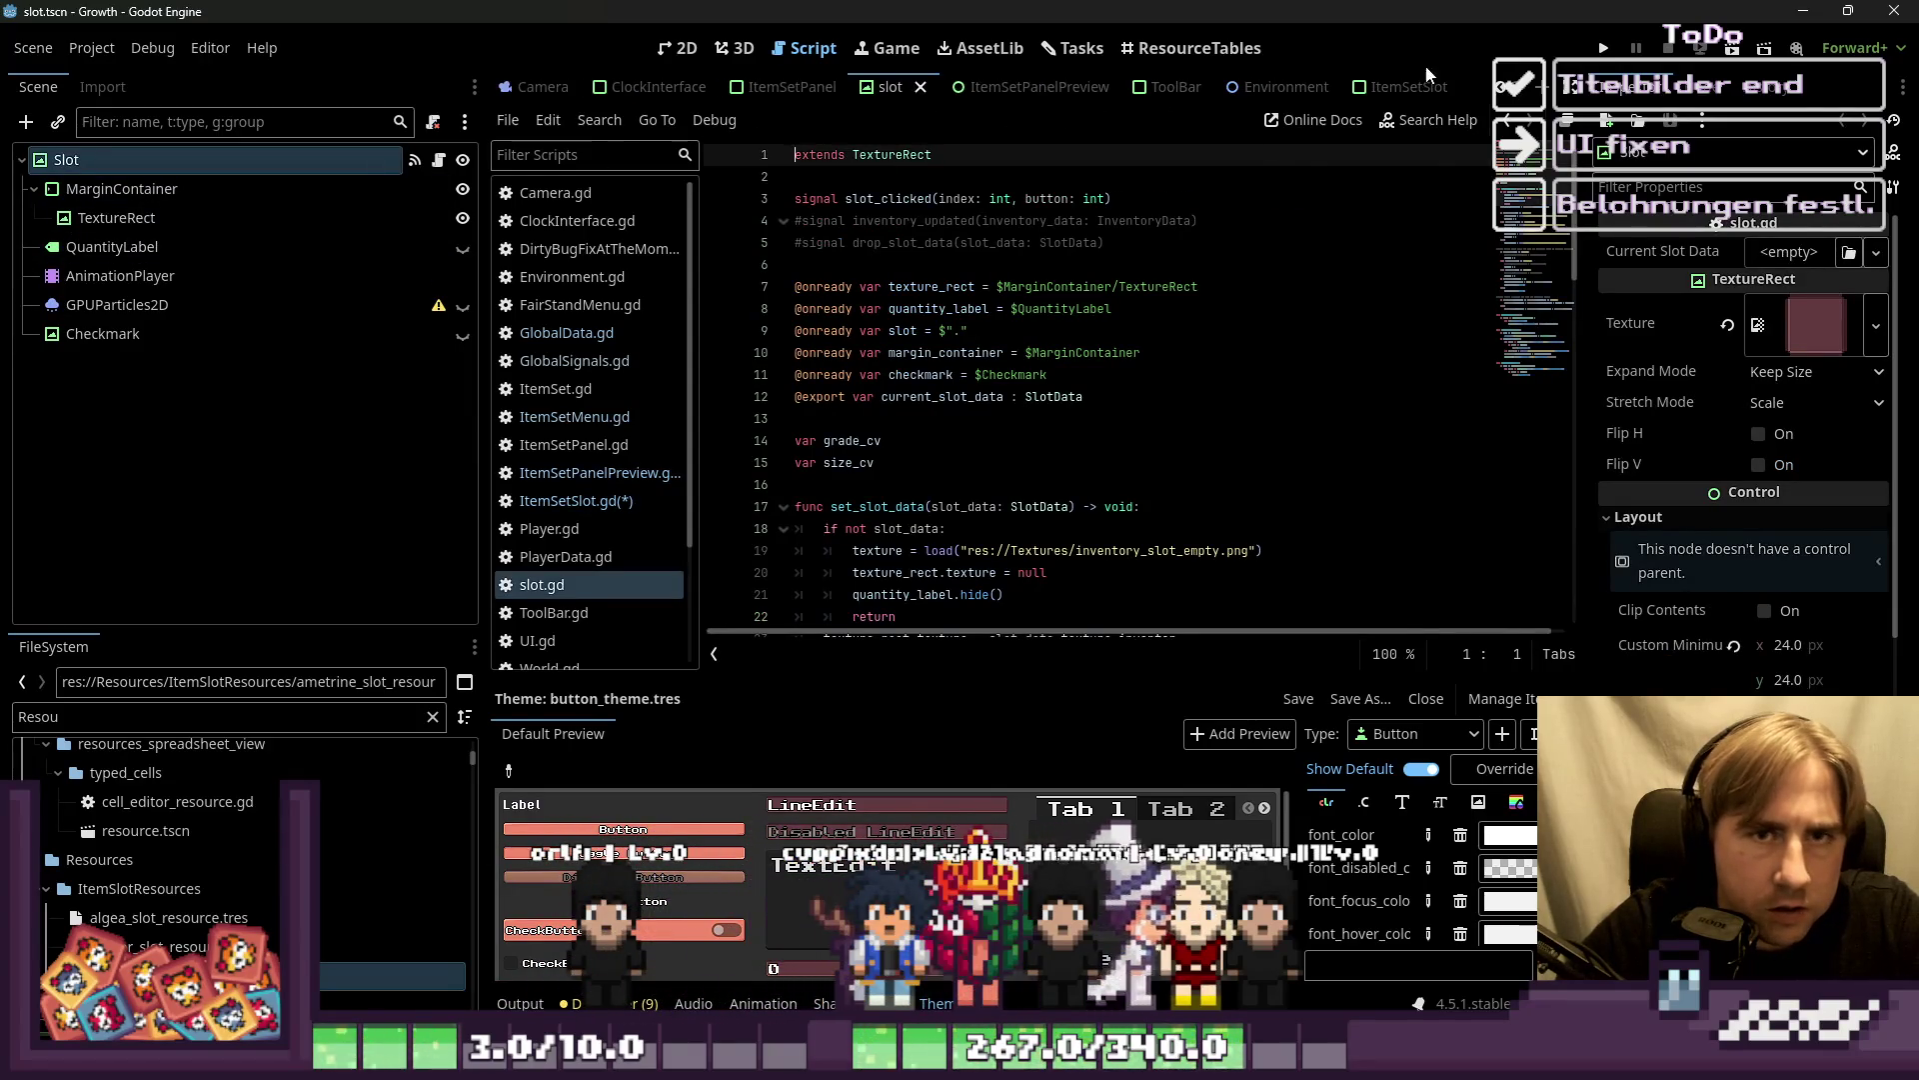
left_click(1381, 94)
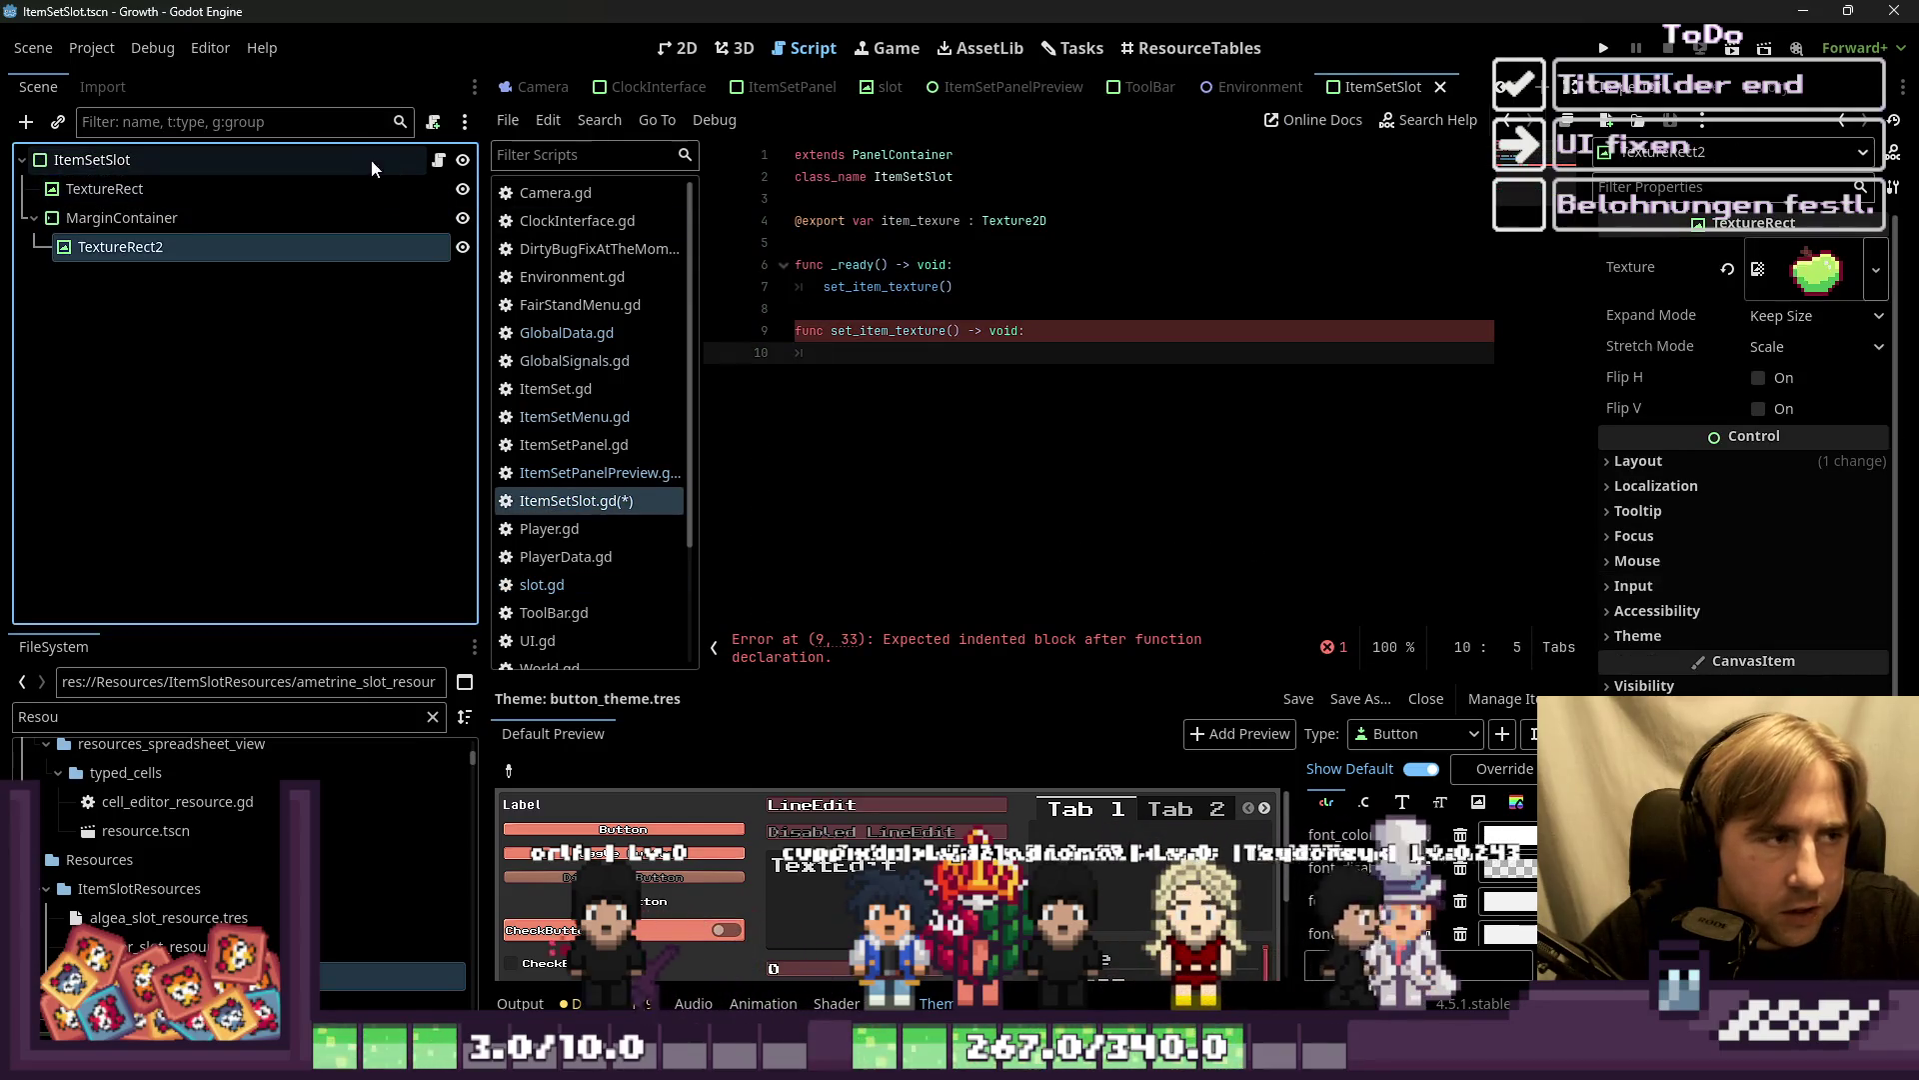
left_click(218, 243)
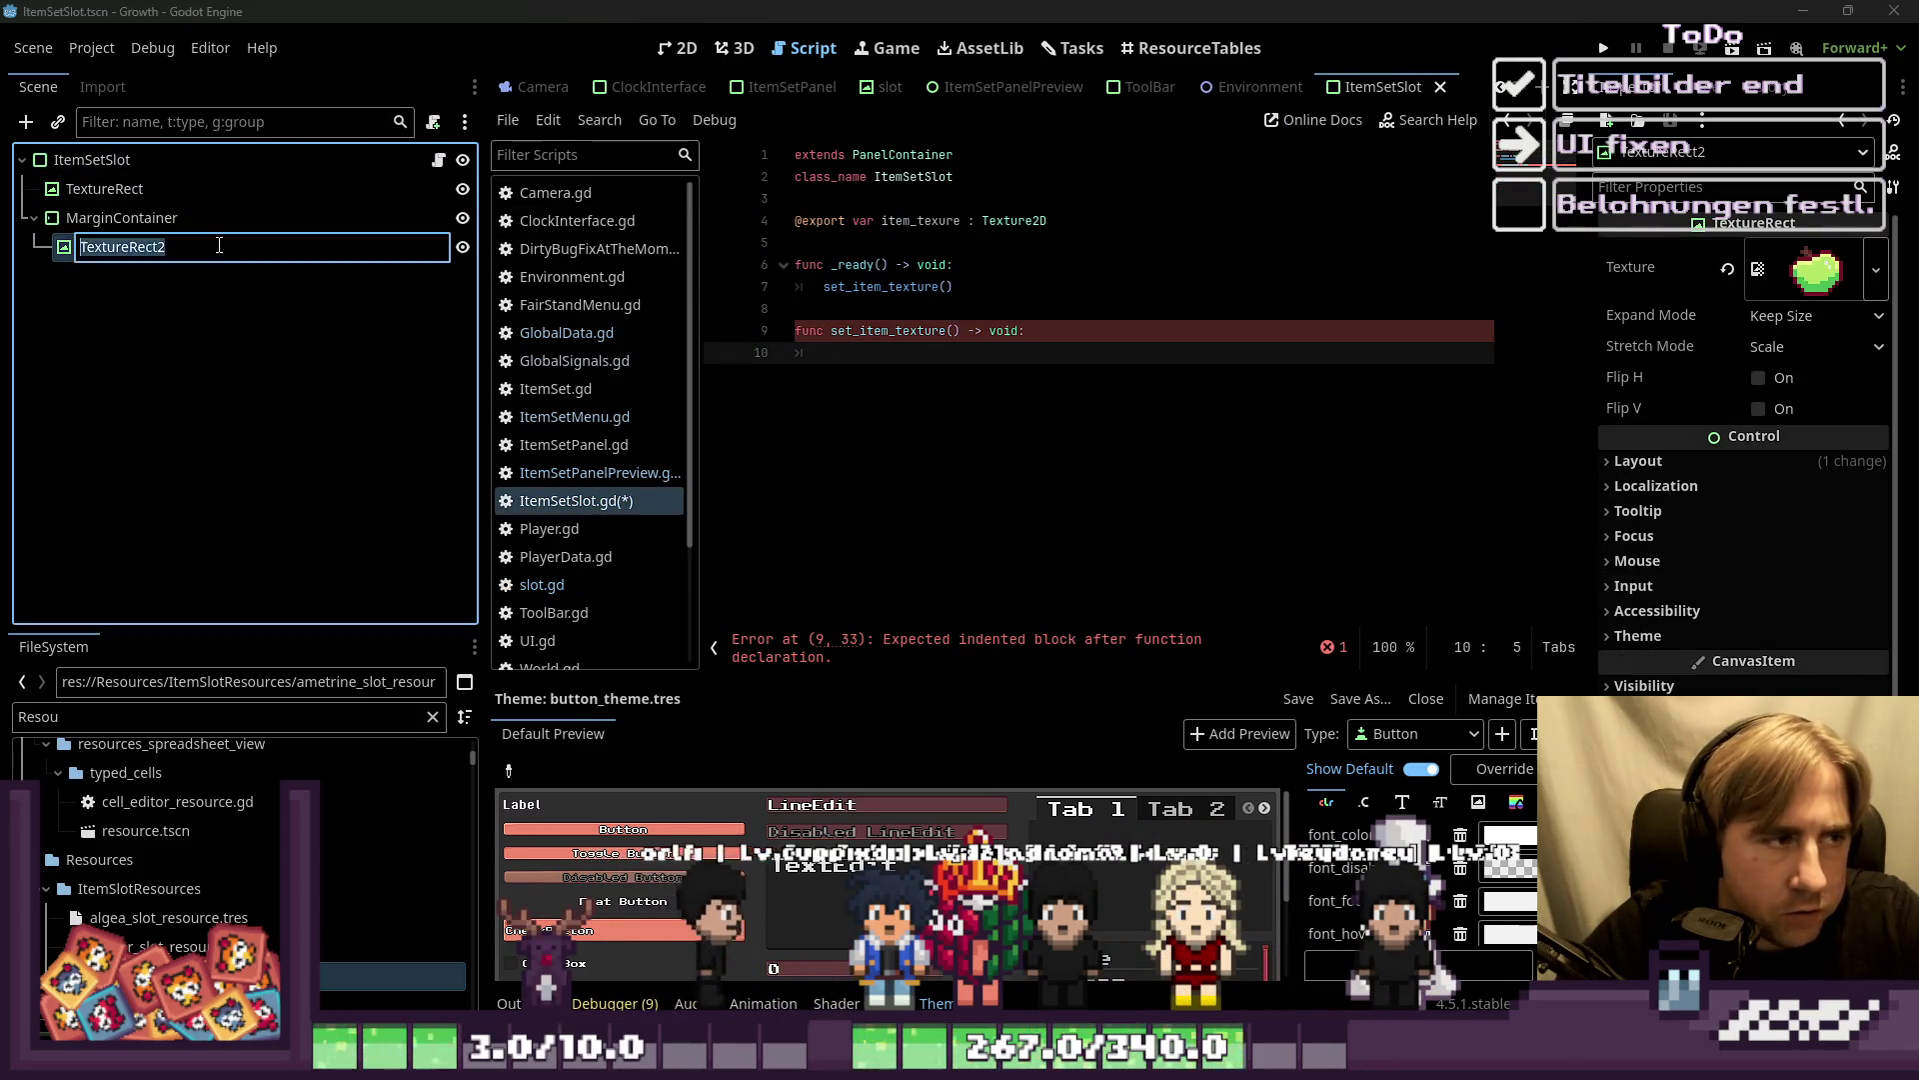
type("ture")
key("Return")
Set the ItemTexture node to Access as Unique Name
right_click(240, 262)
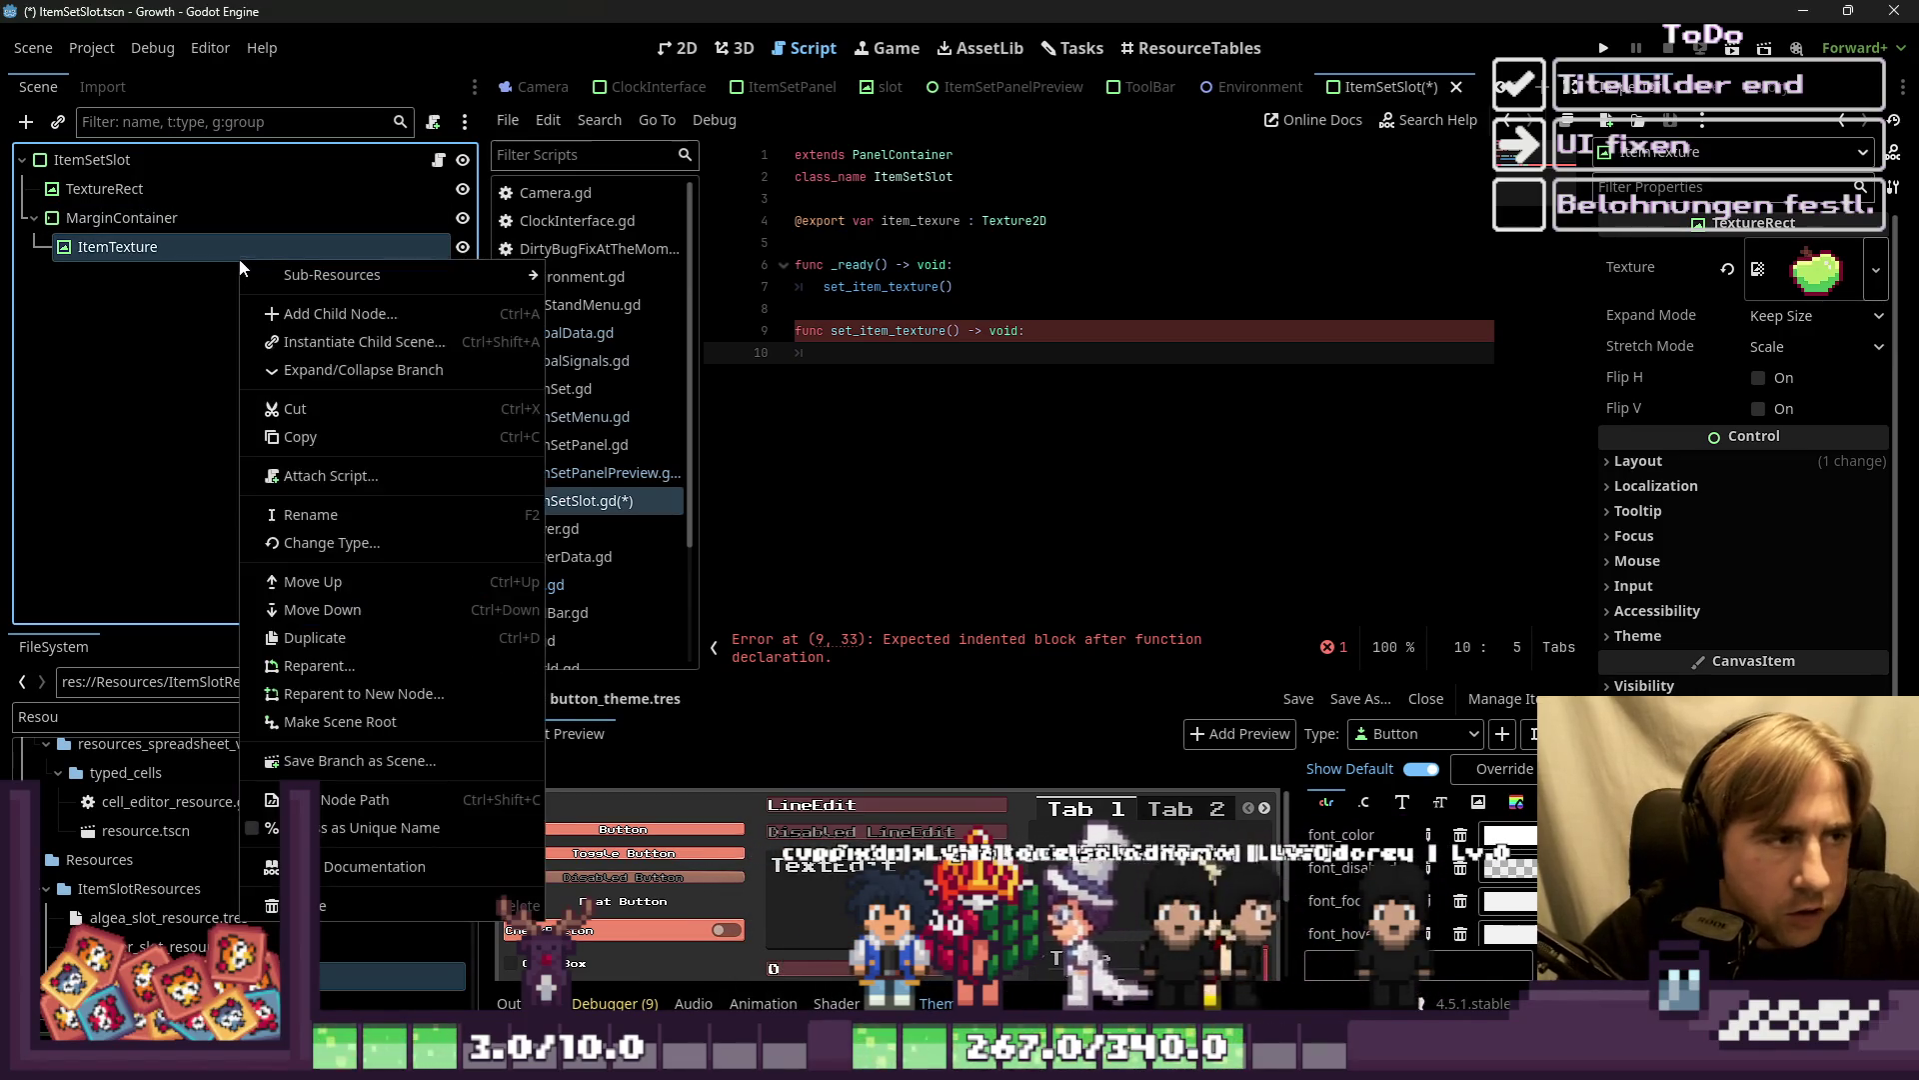
left_click(133, 241)
right_click(144, 248)
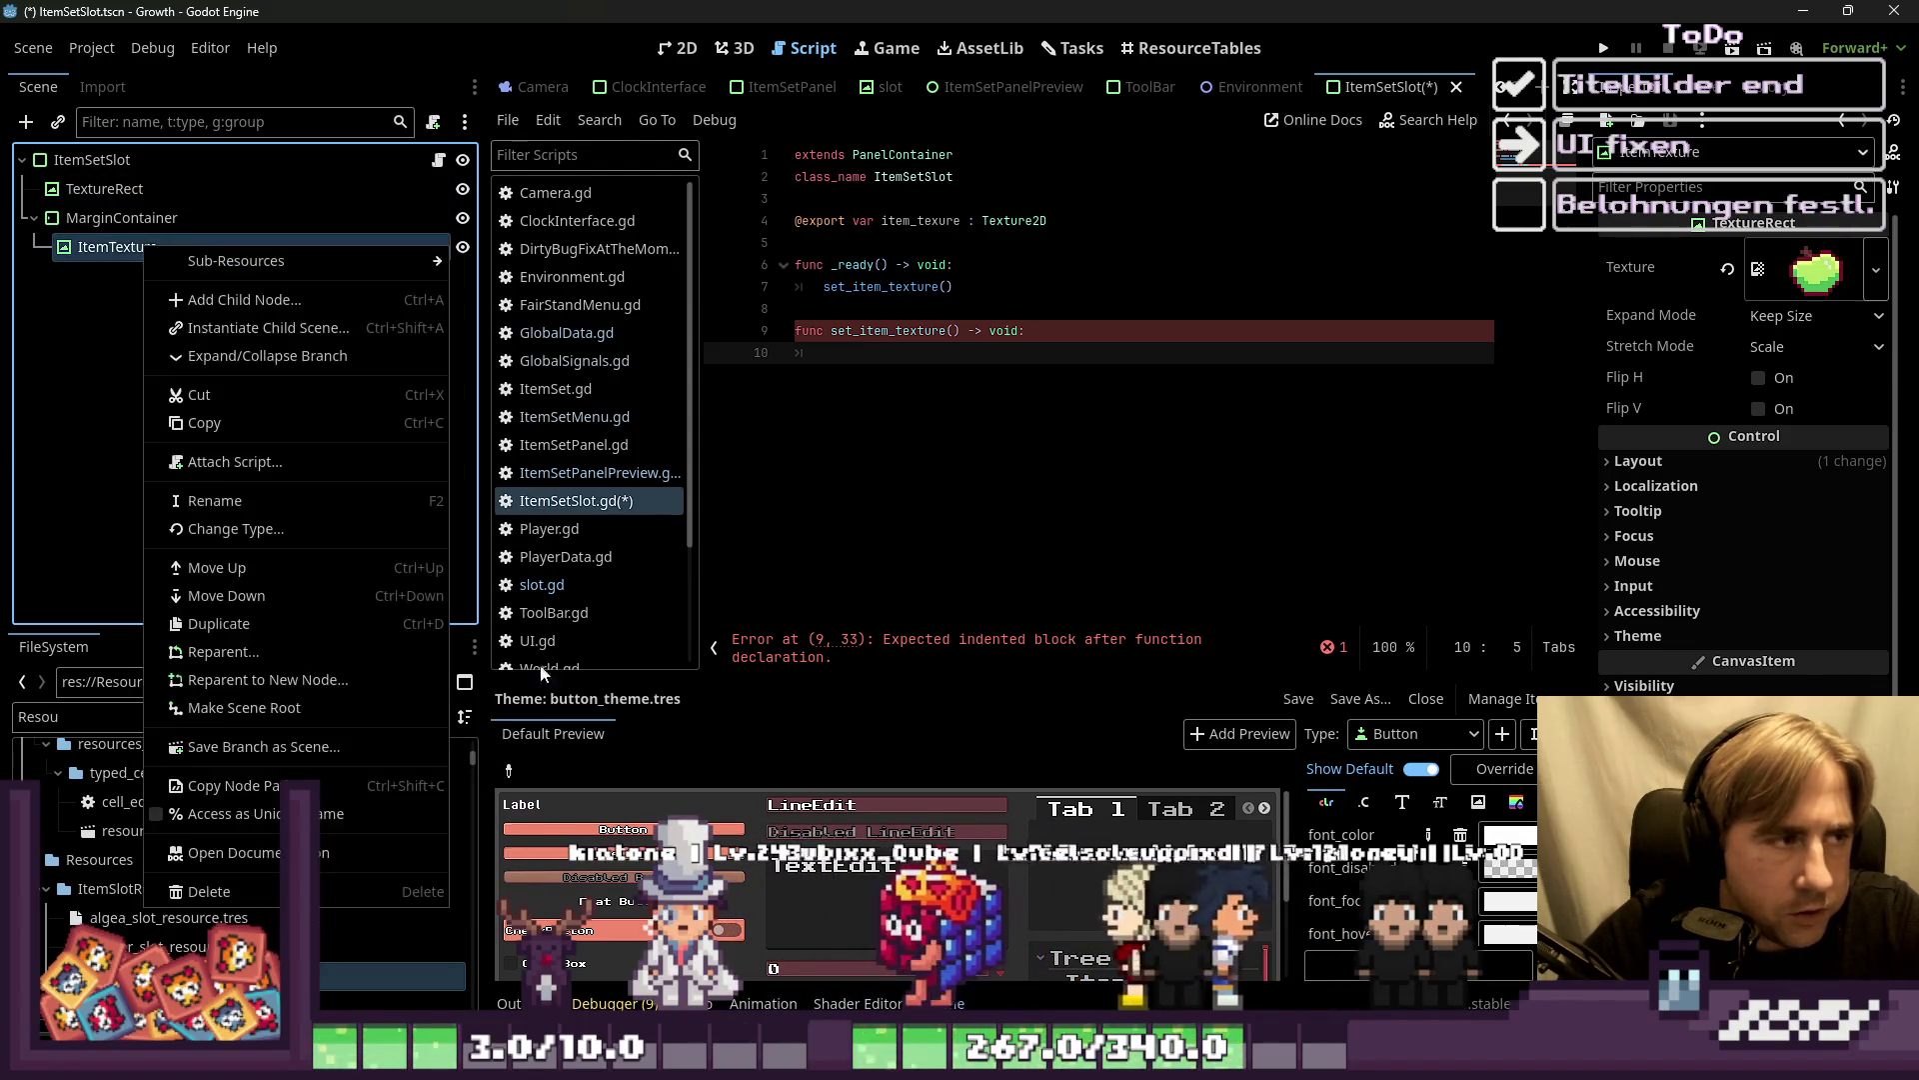
left_click(255, 785)
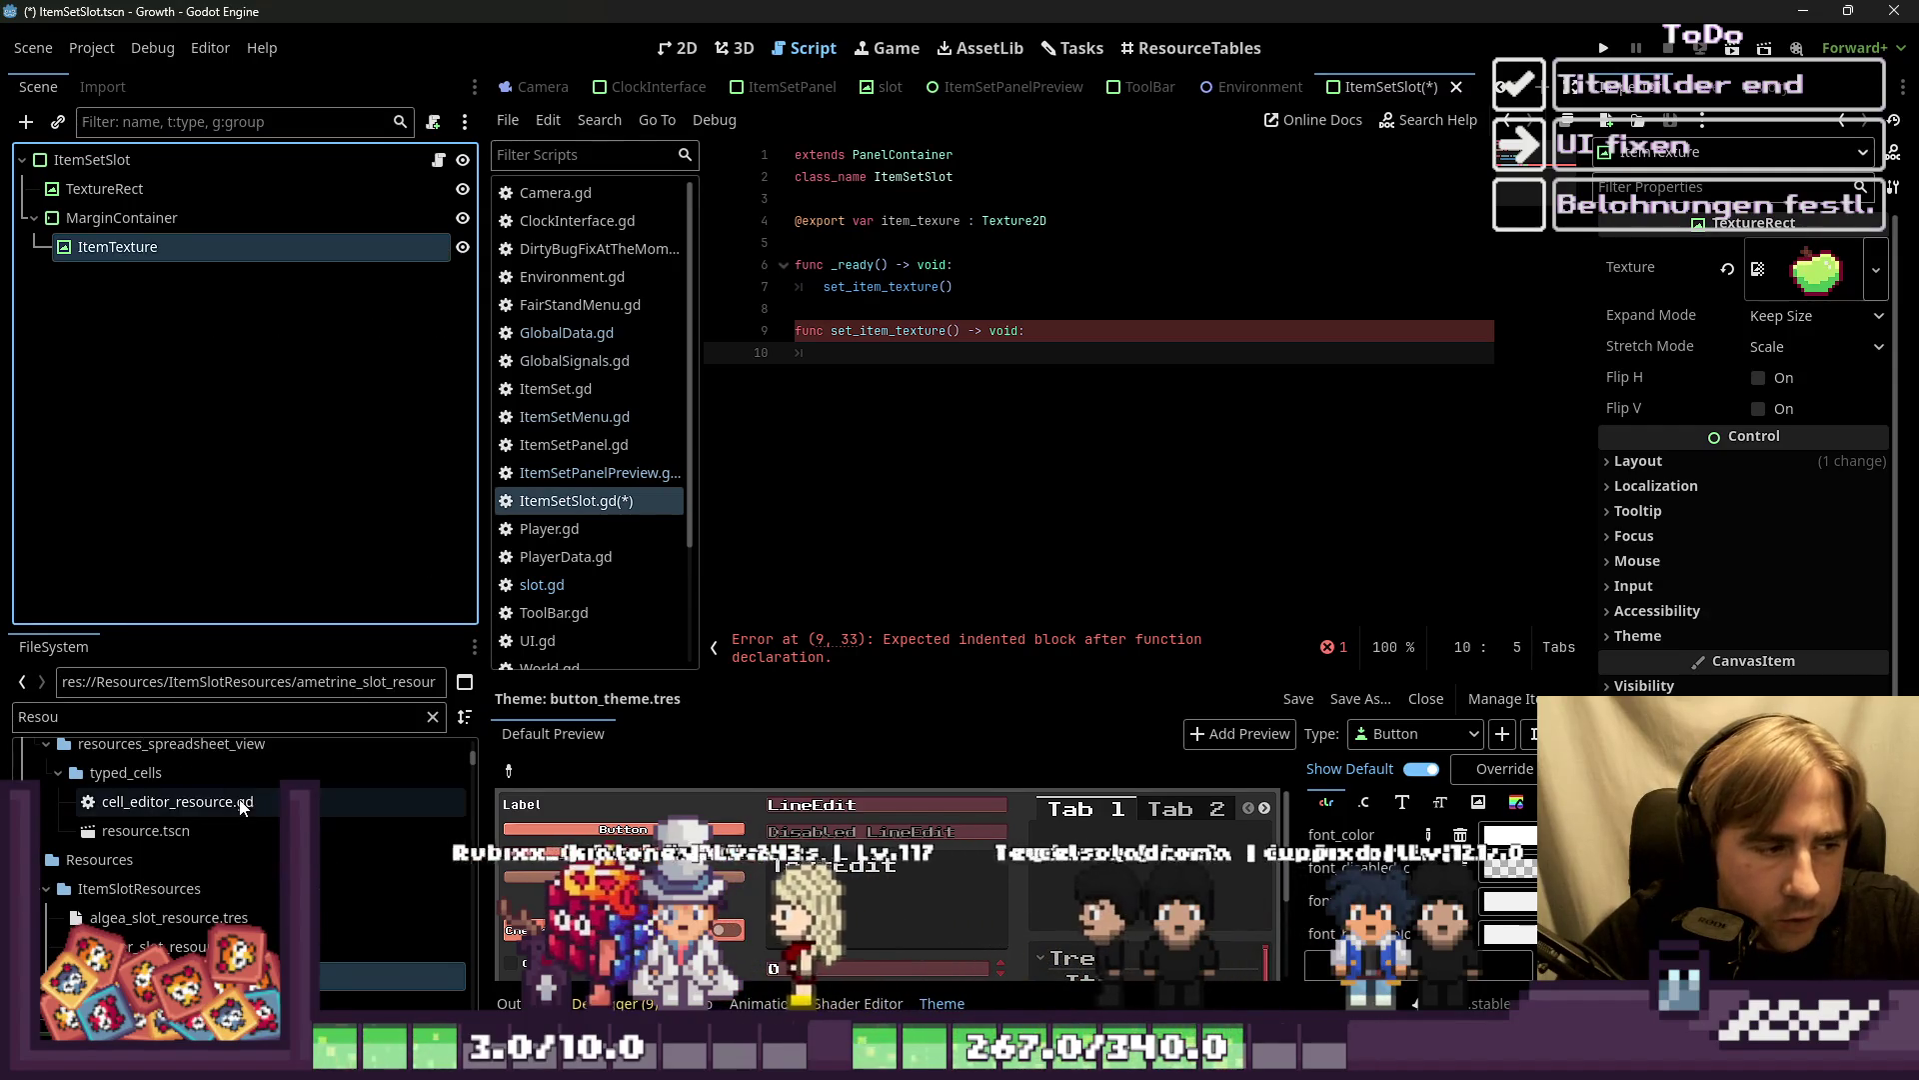
left_click(212, 256)
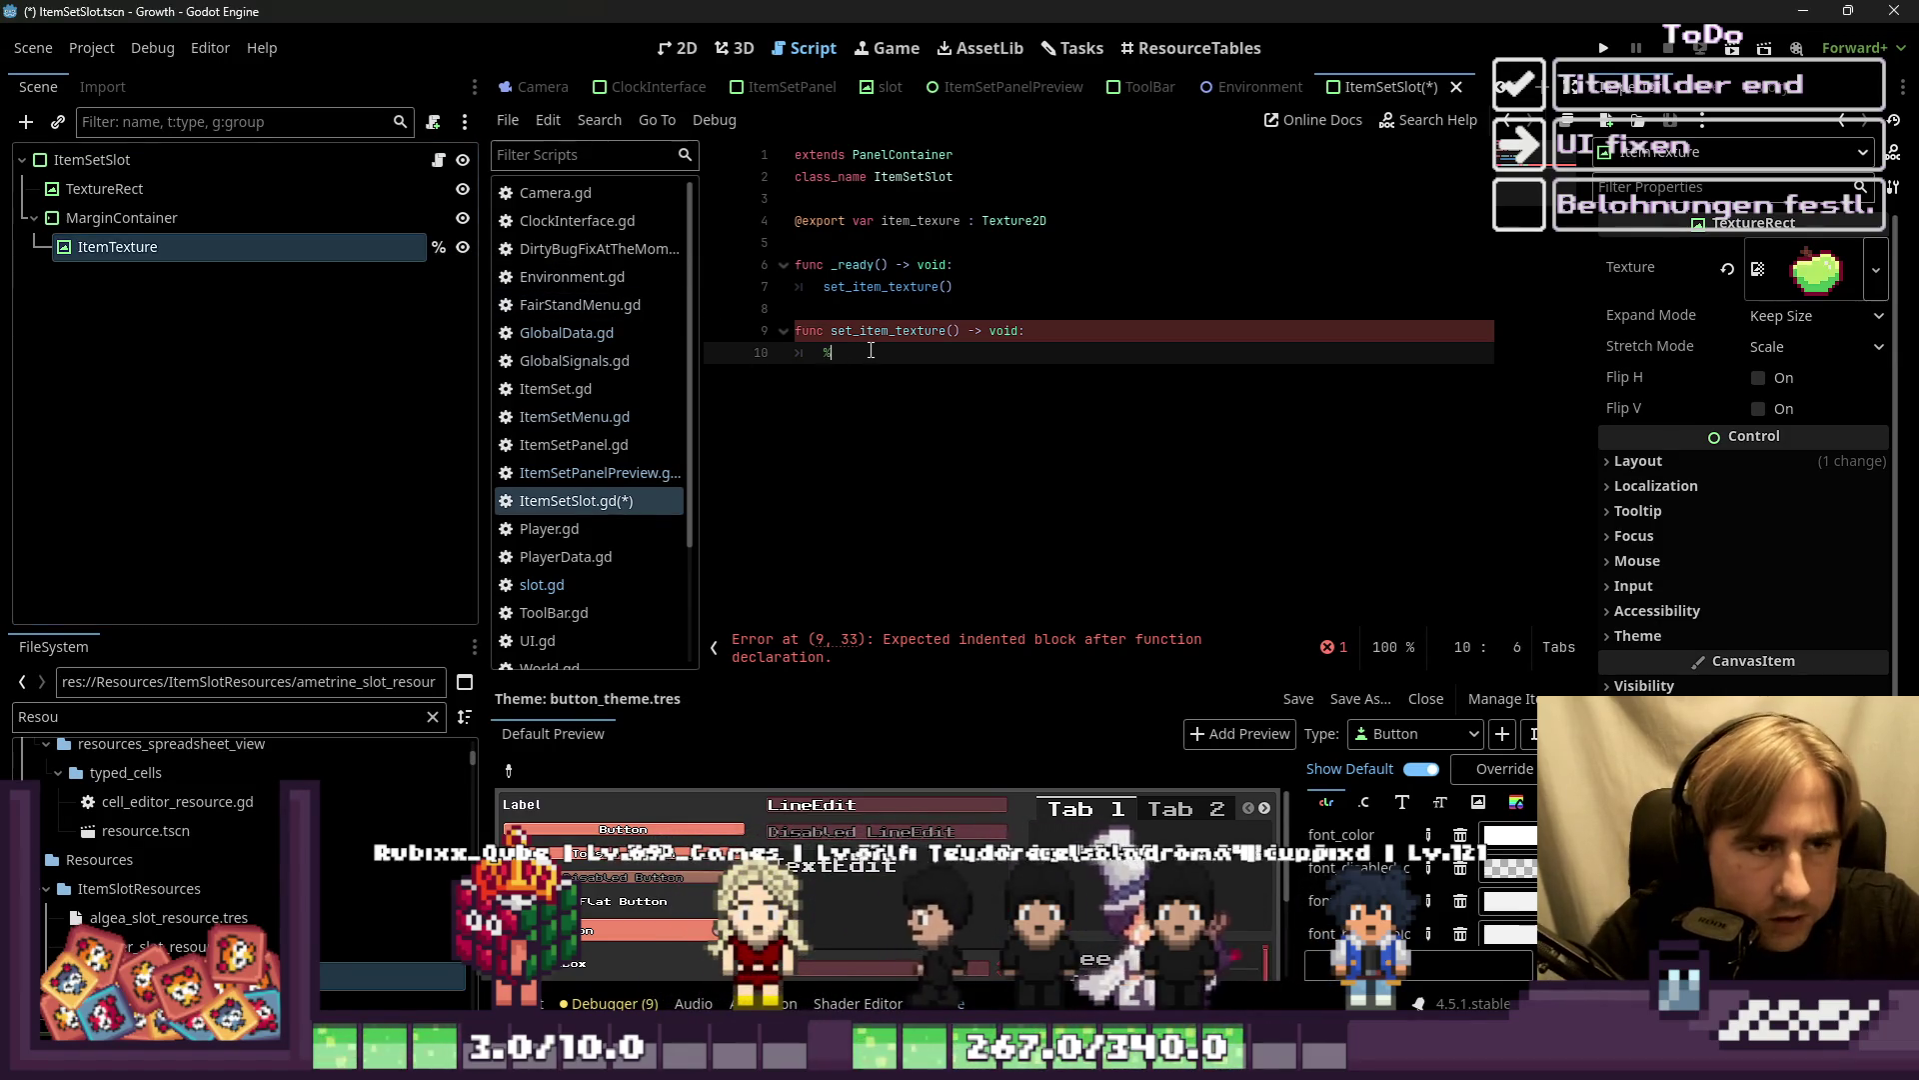
Assign %ItemTexture.texture = item_texure in set_item_texture(), save the script, and run the game
type("ItemTexture.te")
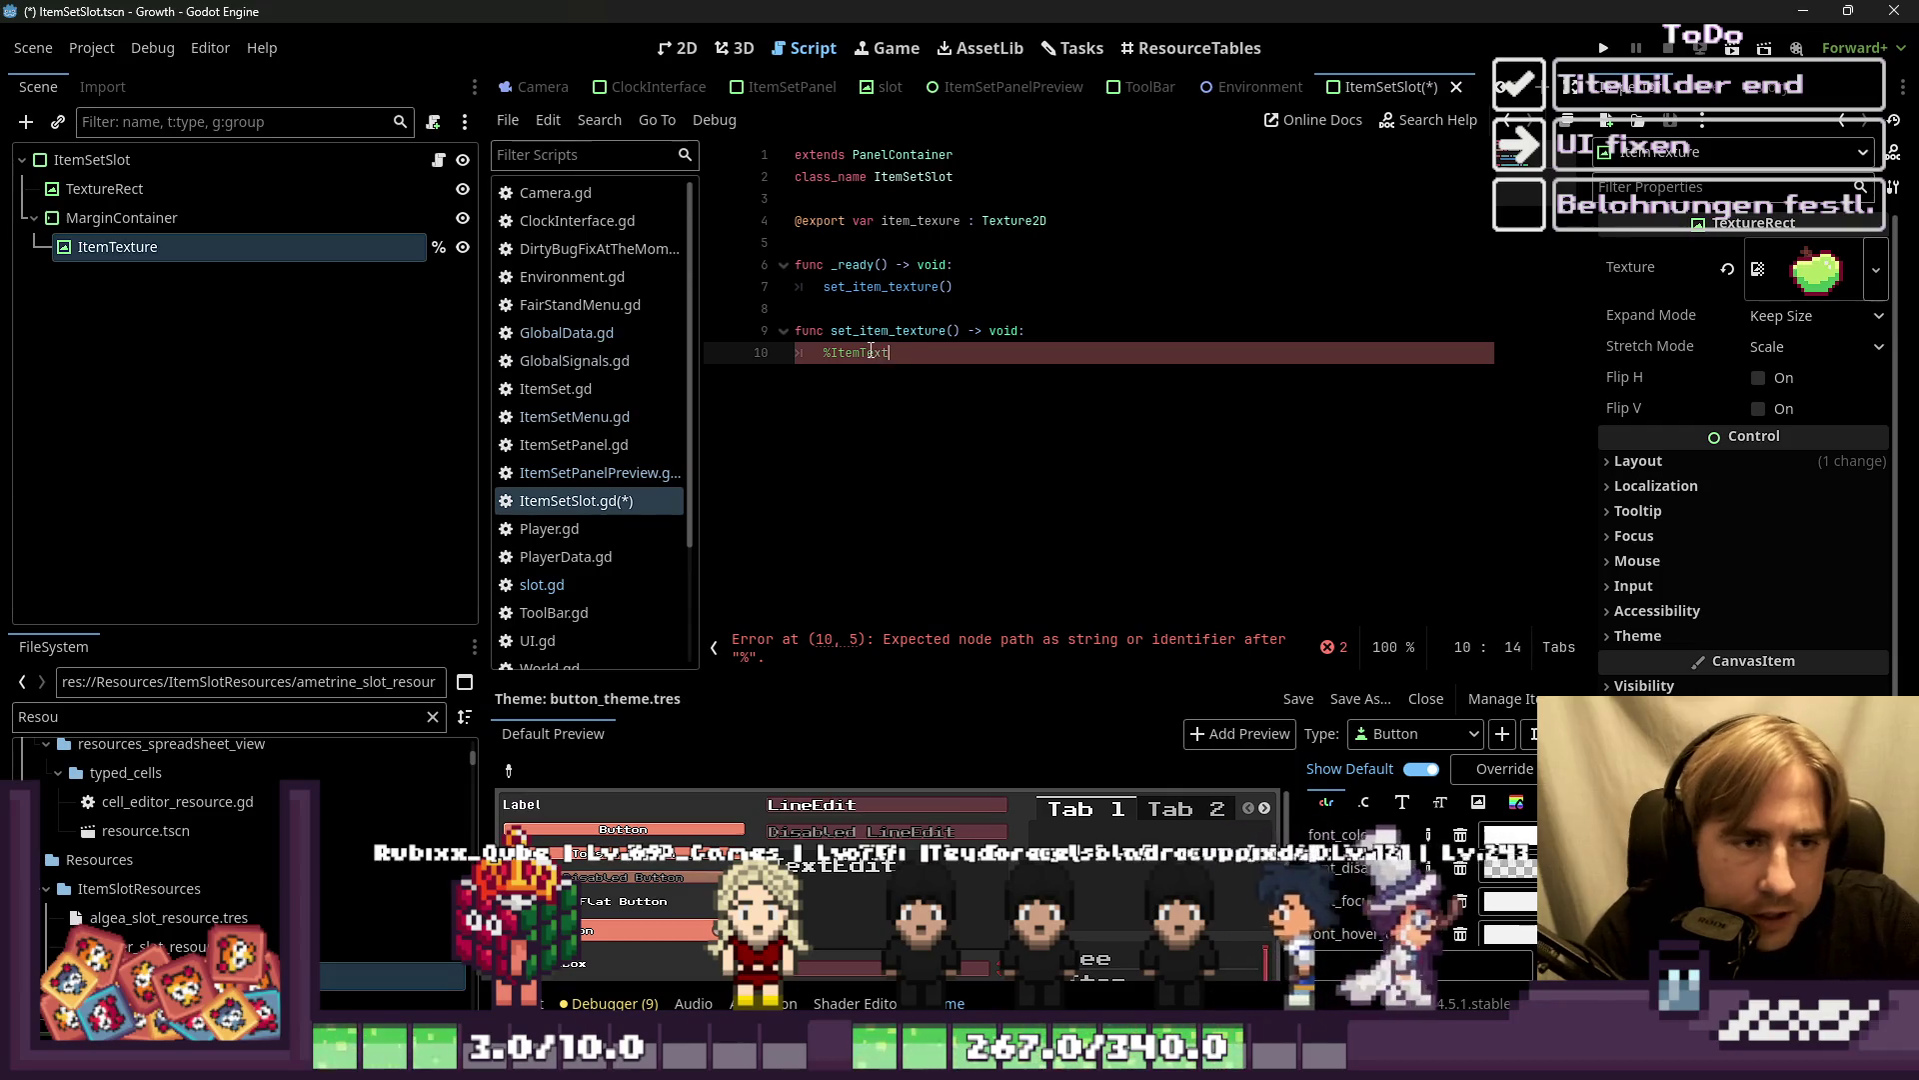
type("xture.tex")
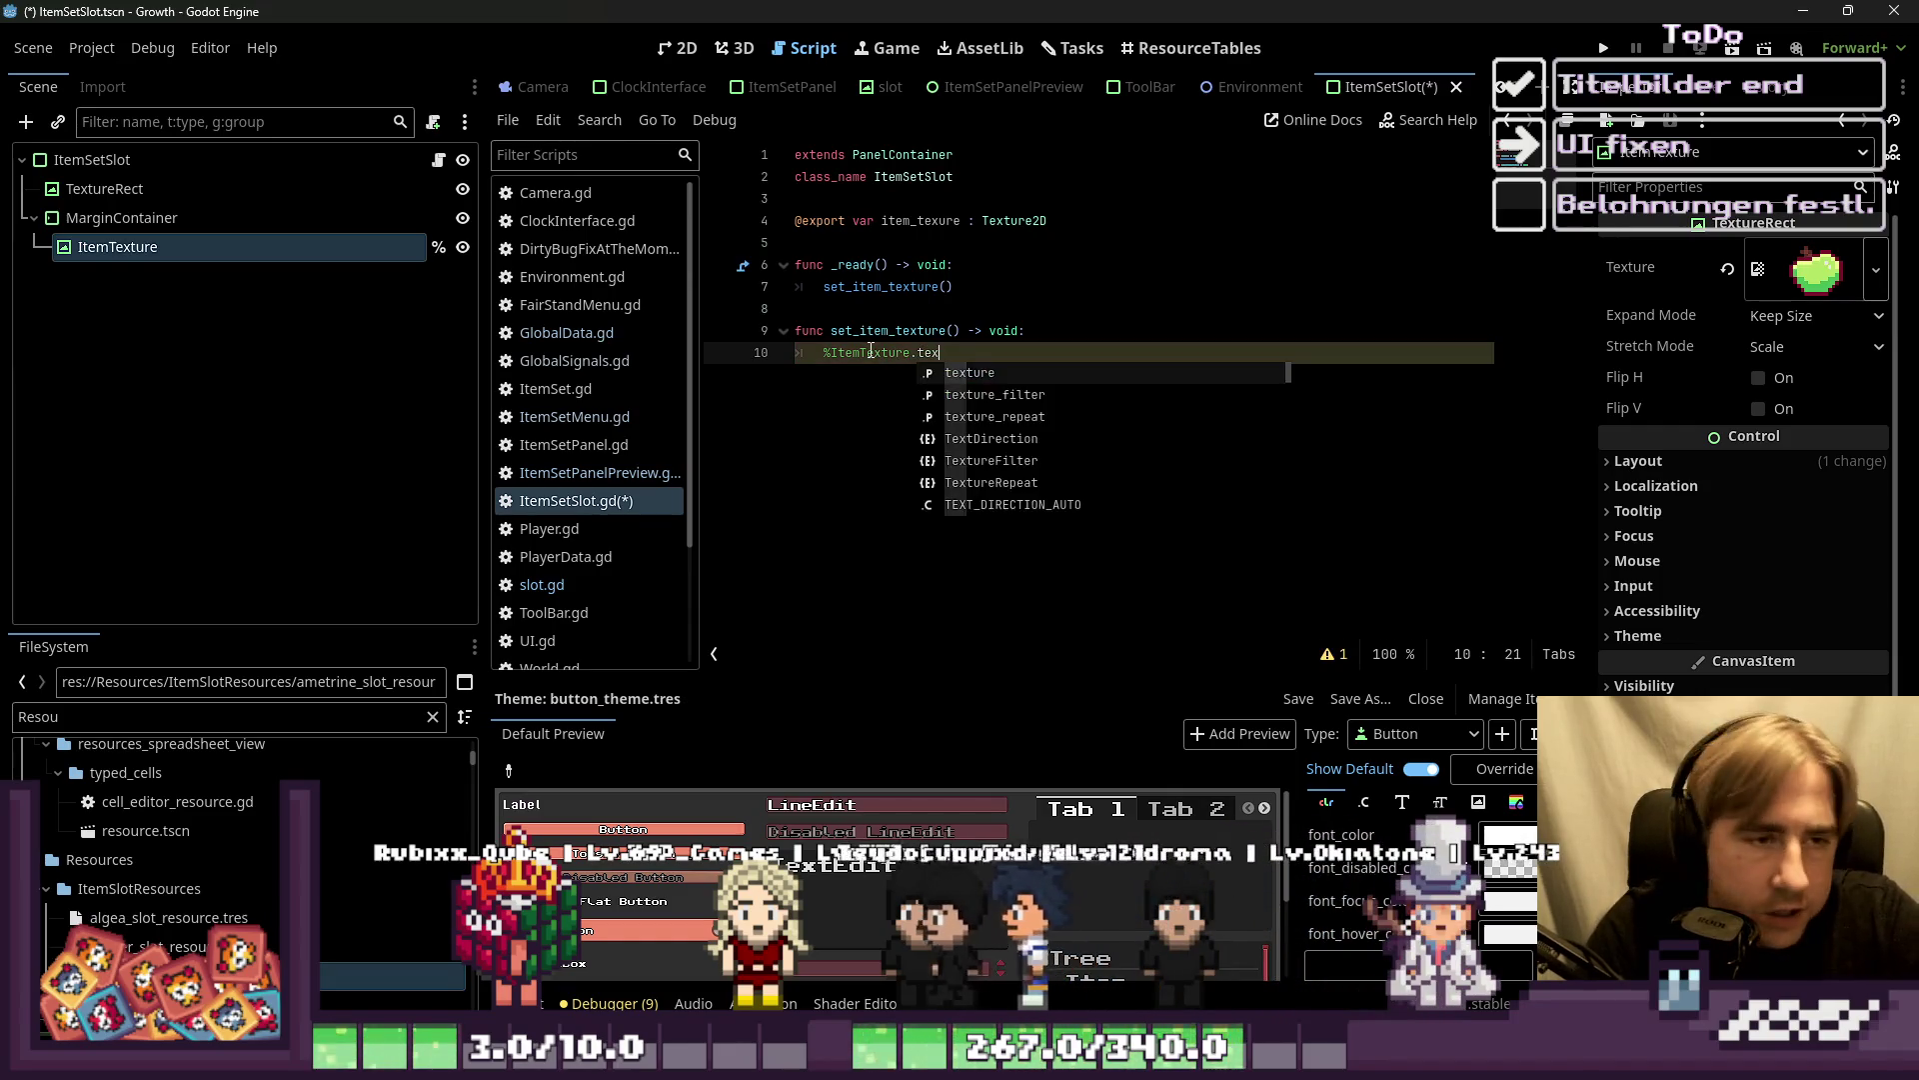
type(" = ")
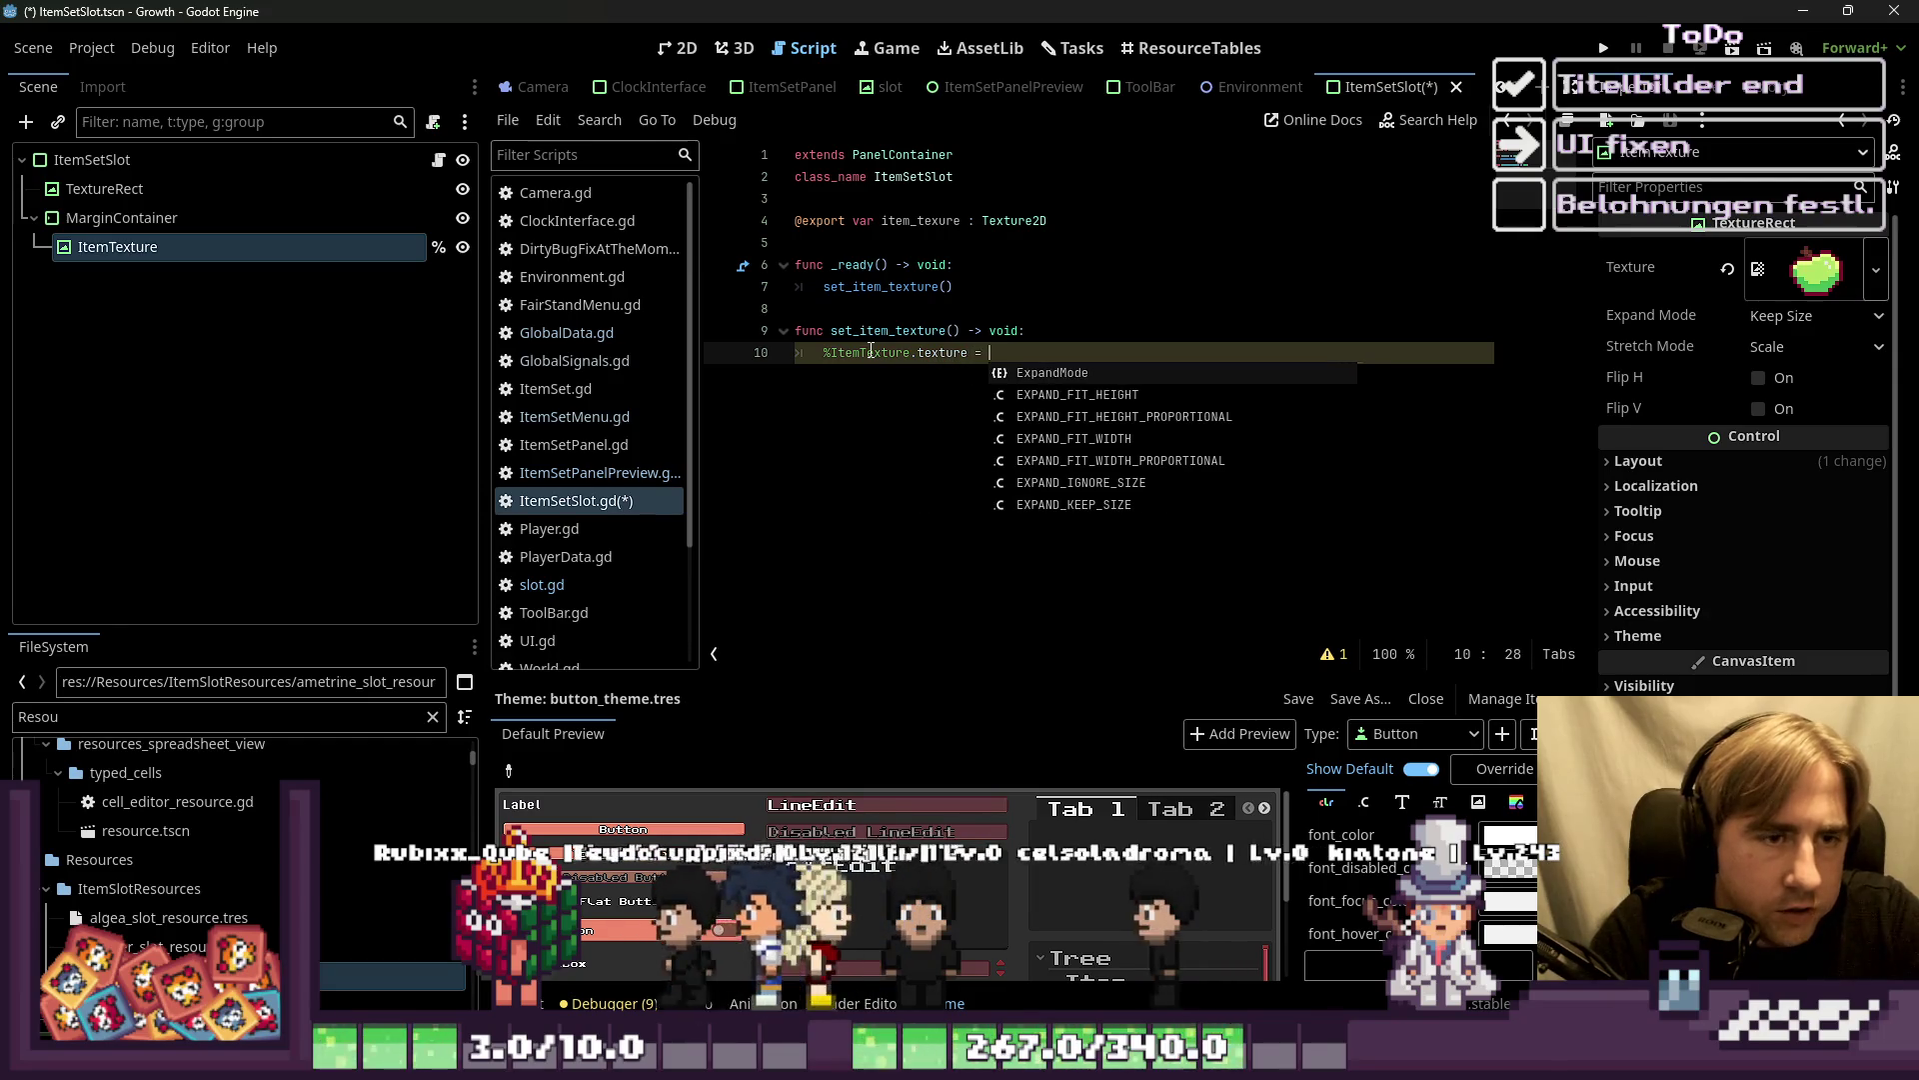
type("item_texure")
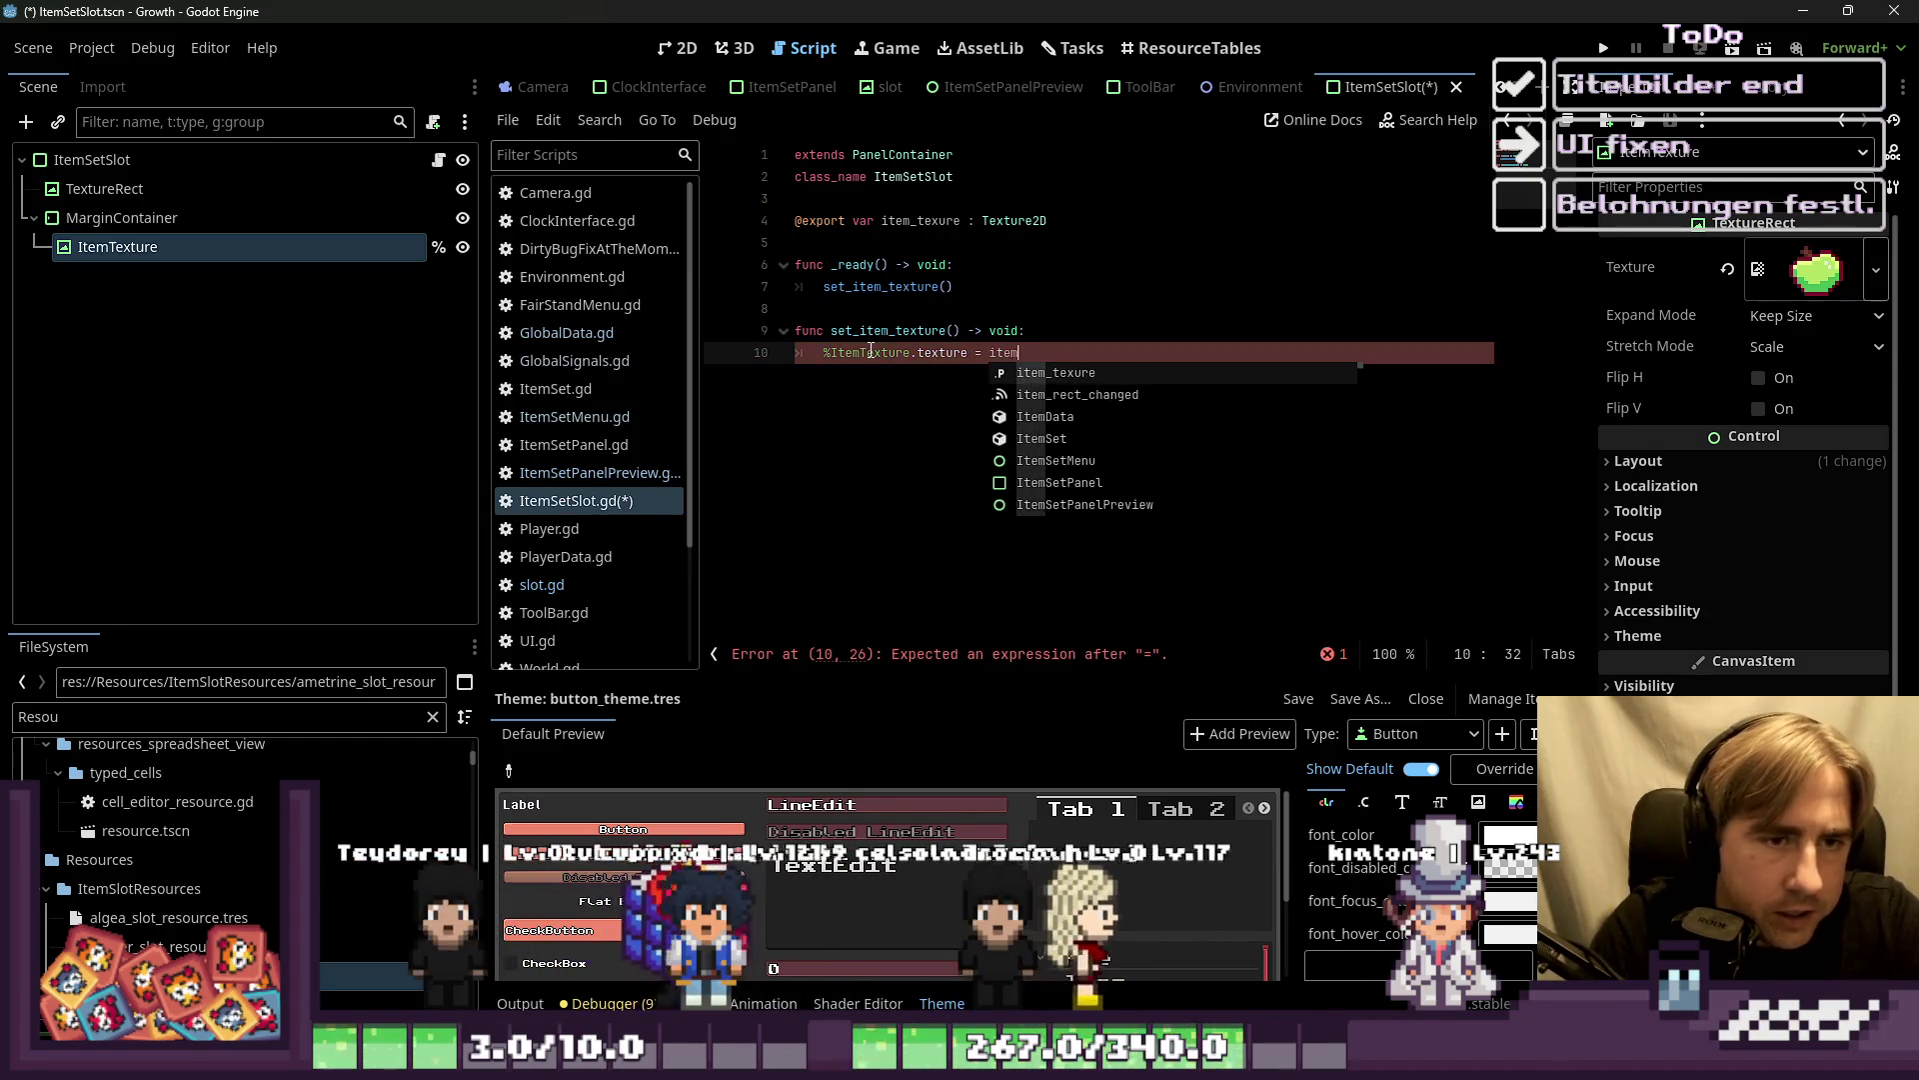
left_click(900, 308)
key("ctrl+s")
left_click(1602, 50)
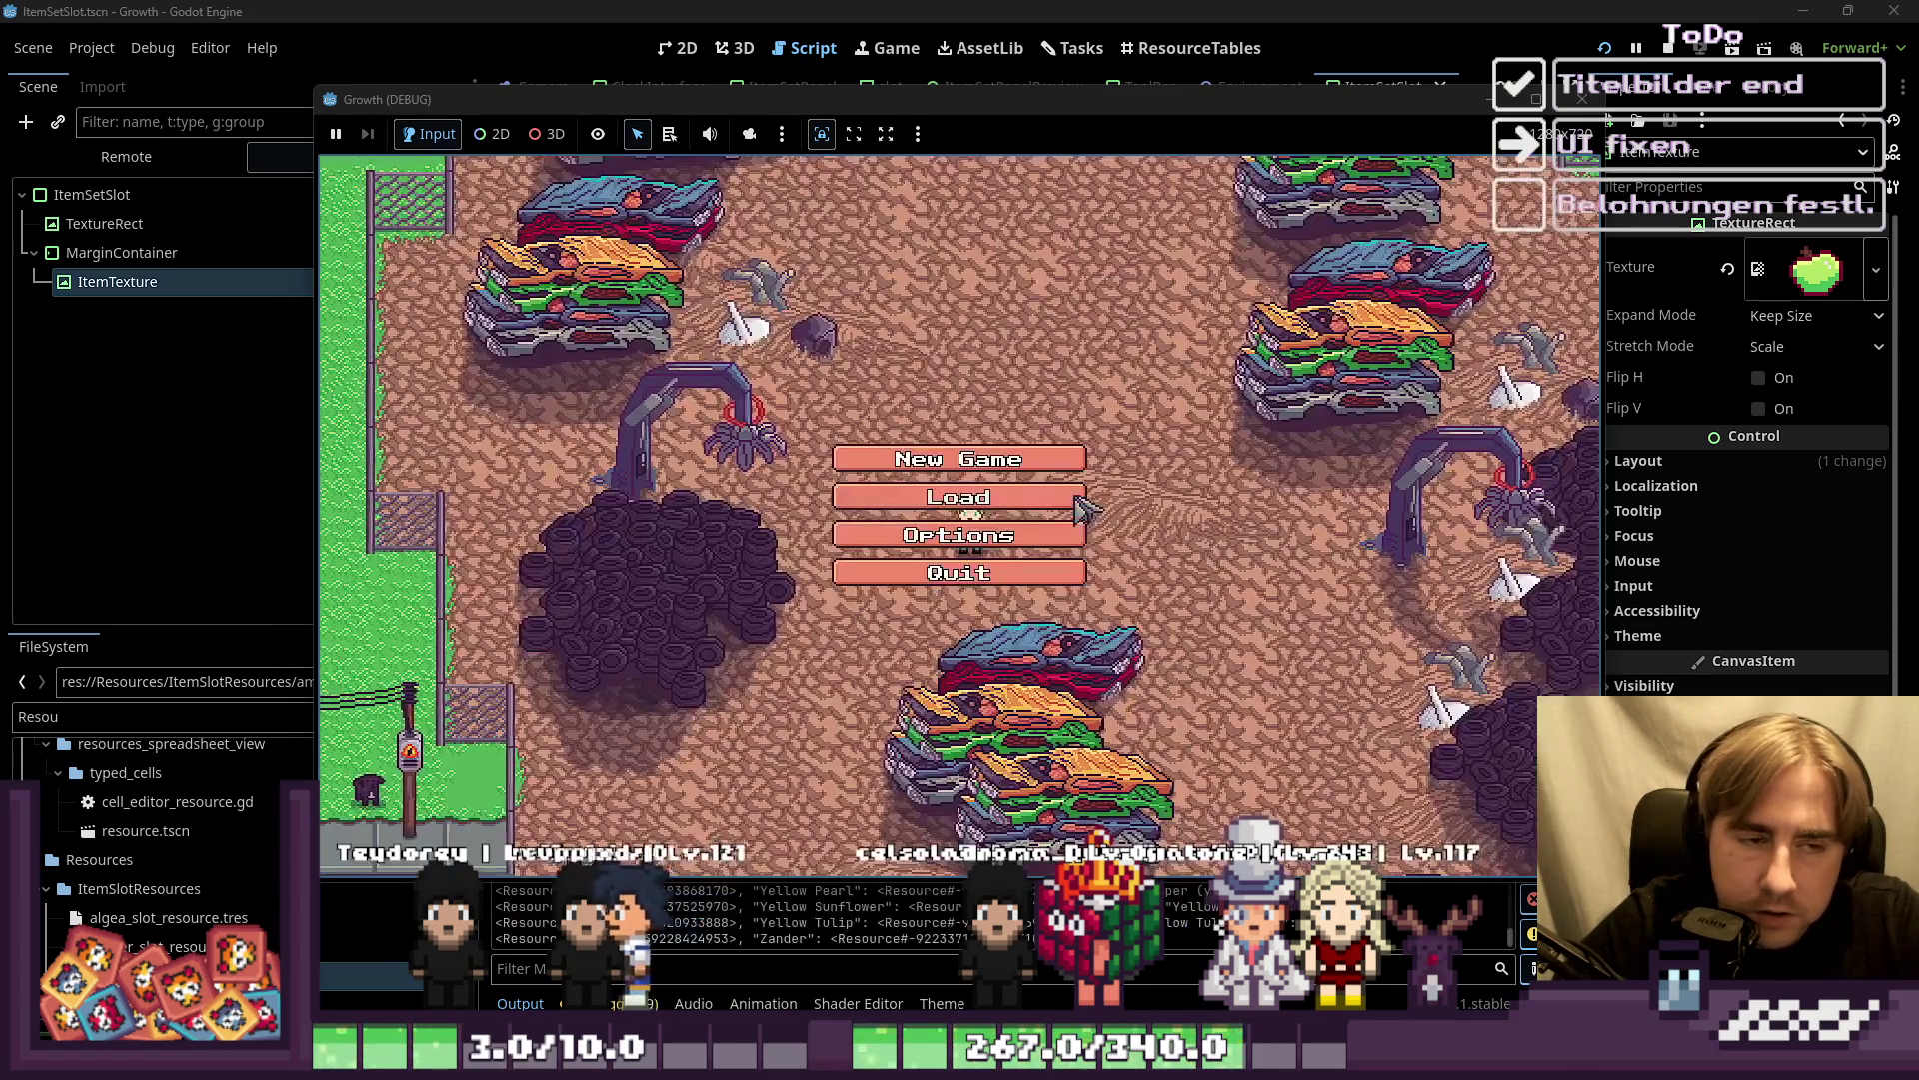
Load the game and open the Automation Machines collection set, triggering the line 43 break
left_click(981, 455)
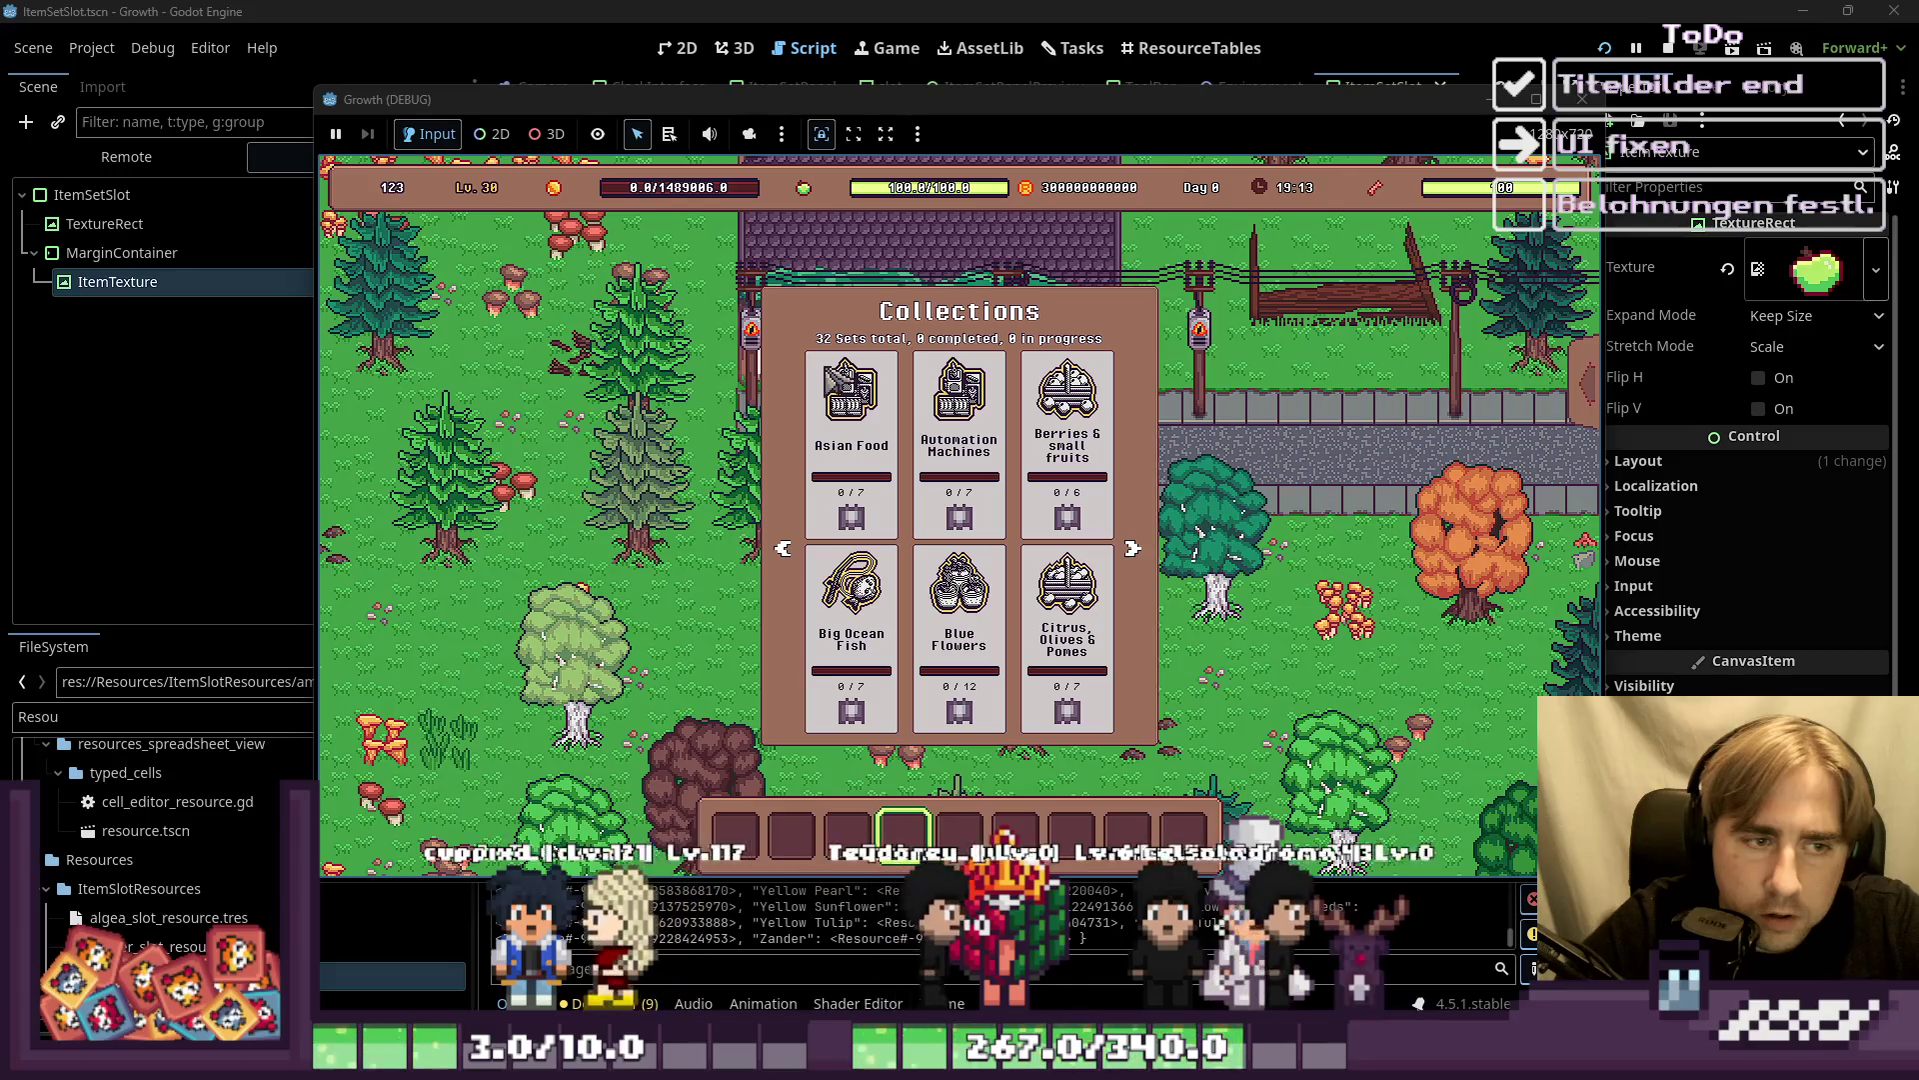
left_click(932, 385)
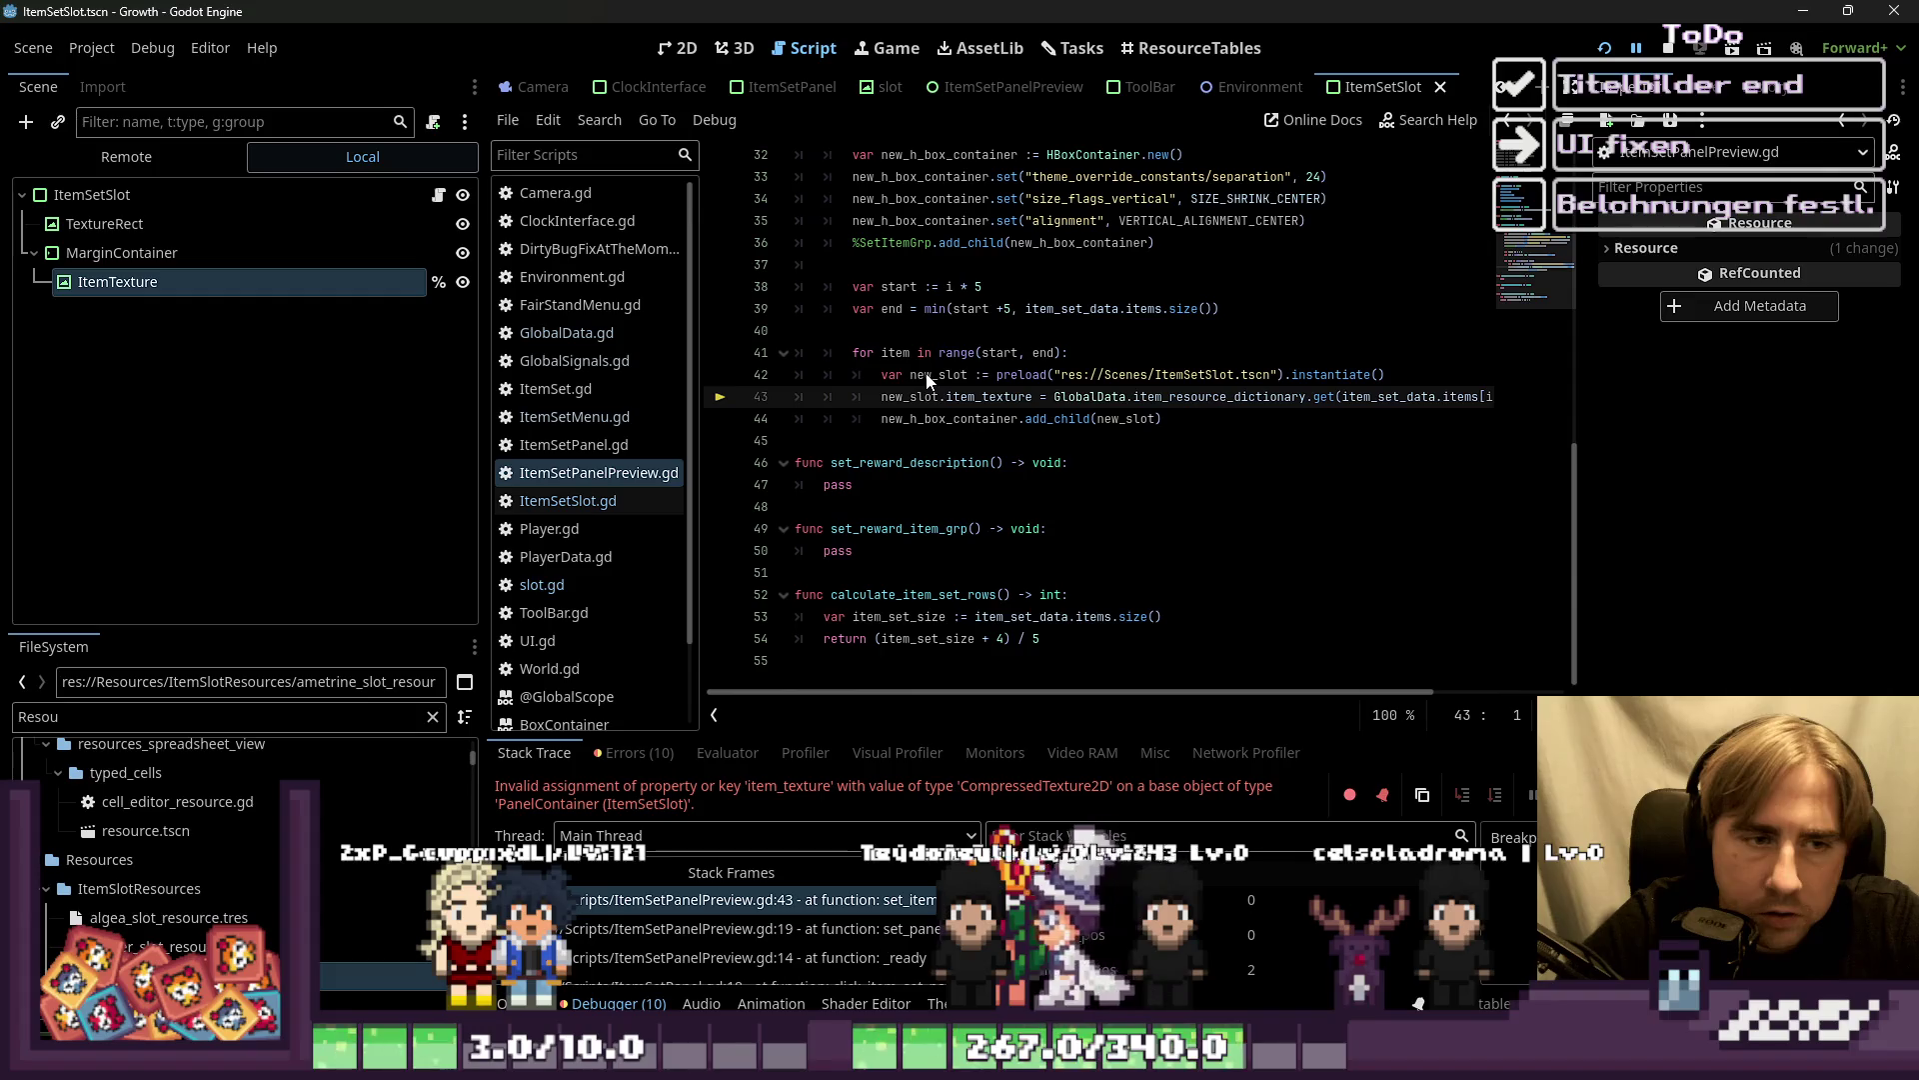
mouse_move(914, 402)
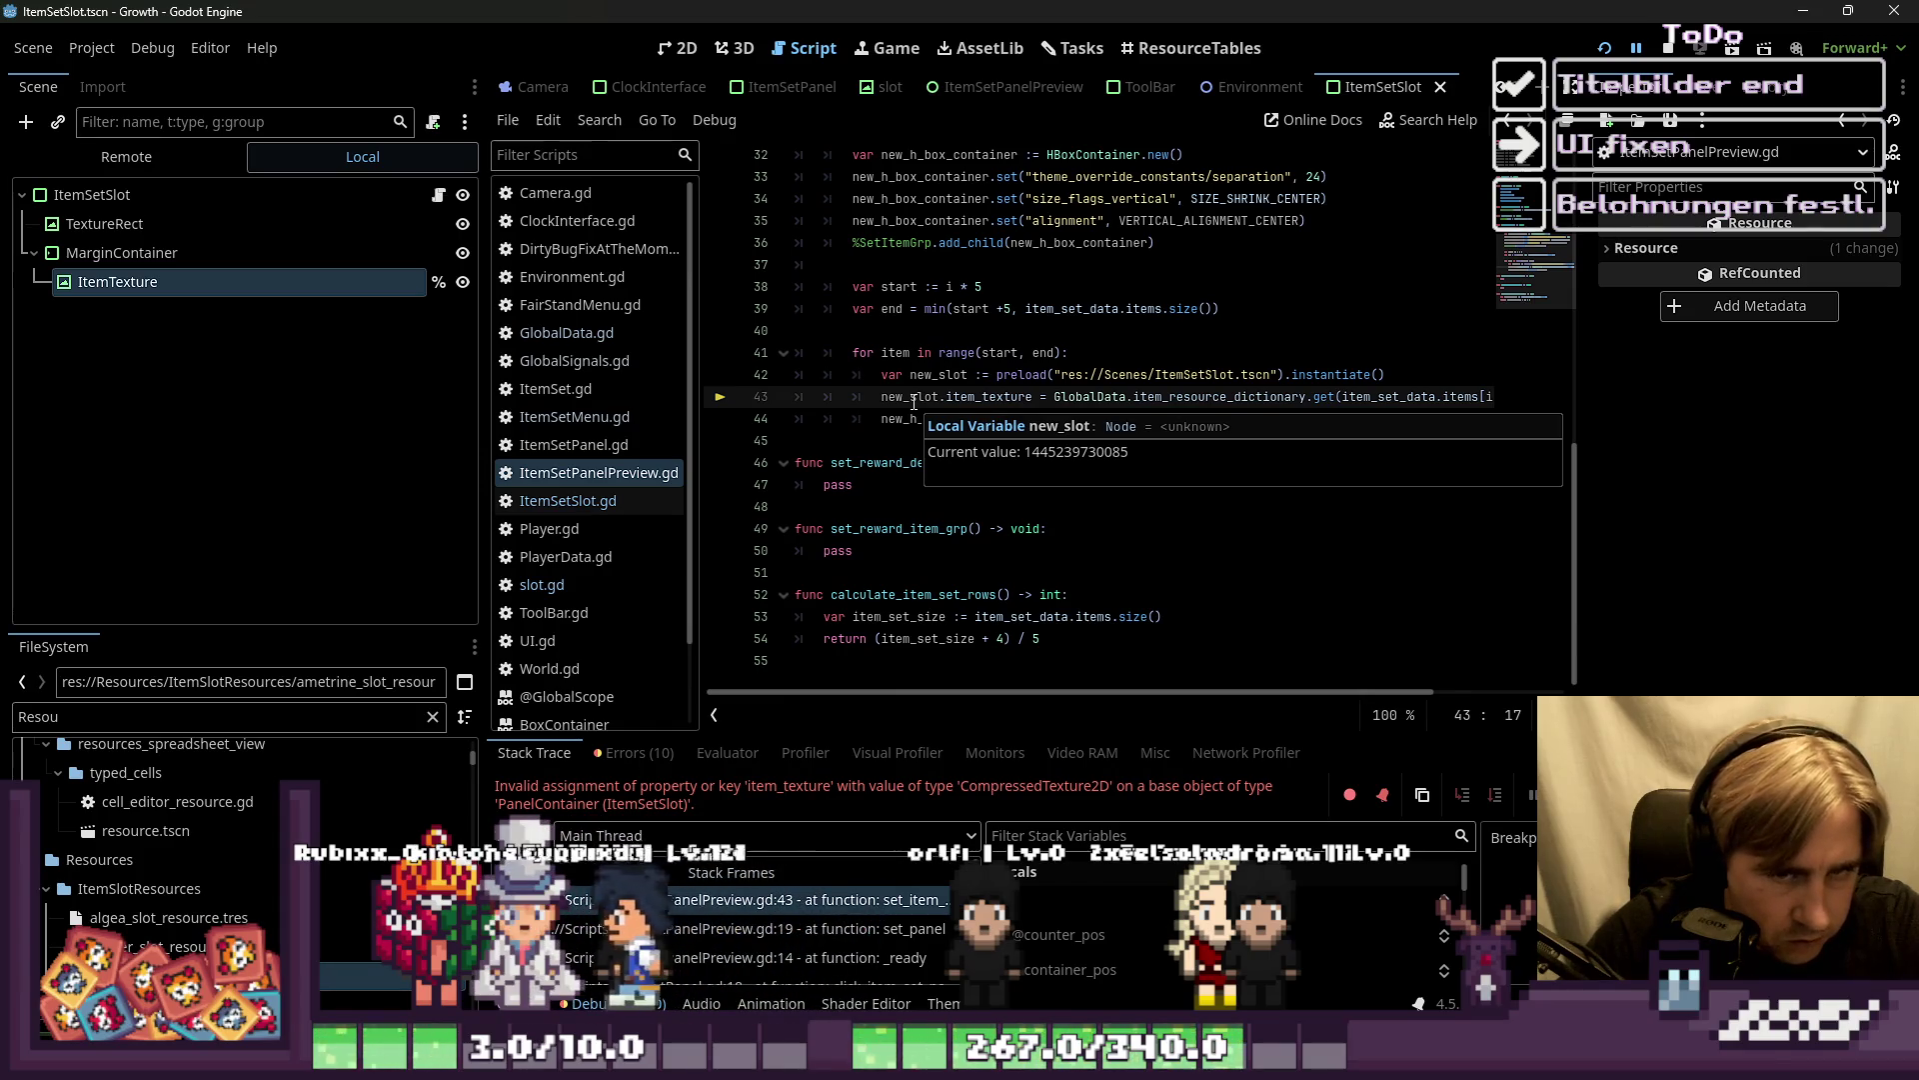
left_click(940, 399)
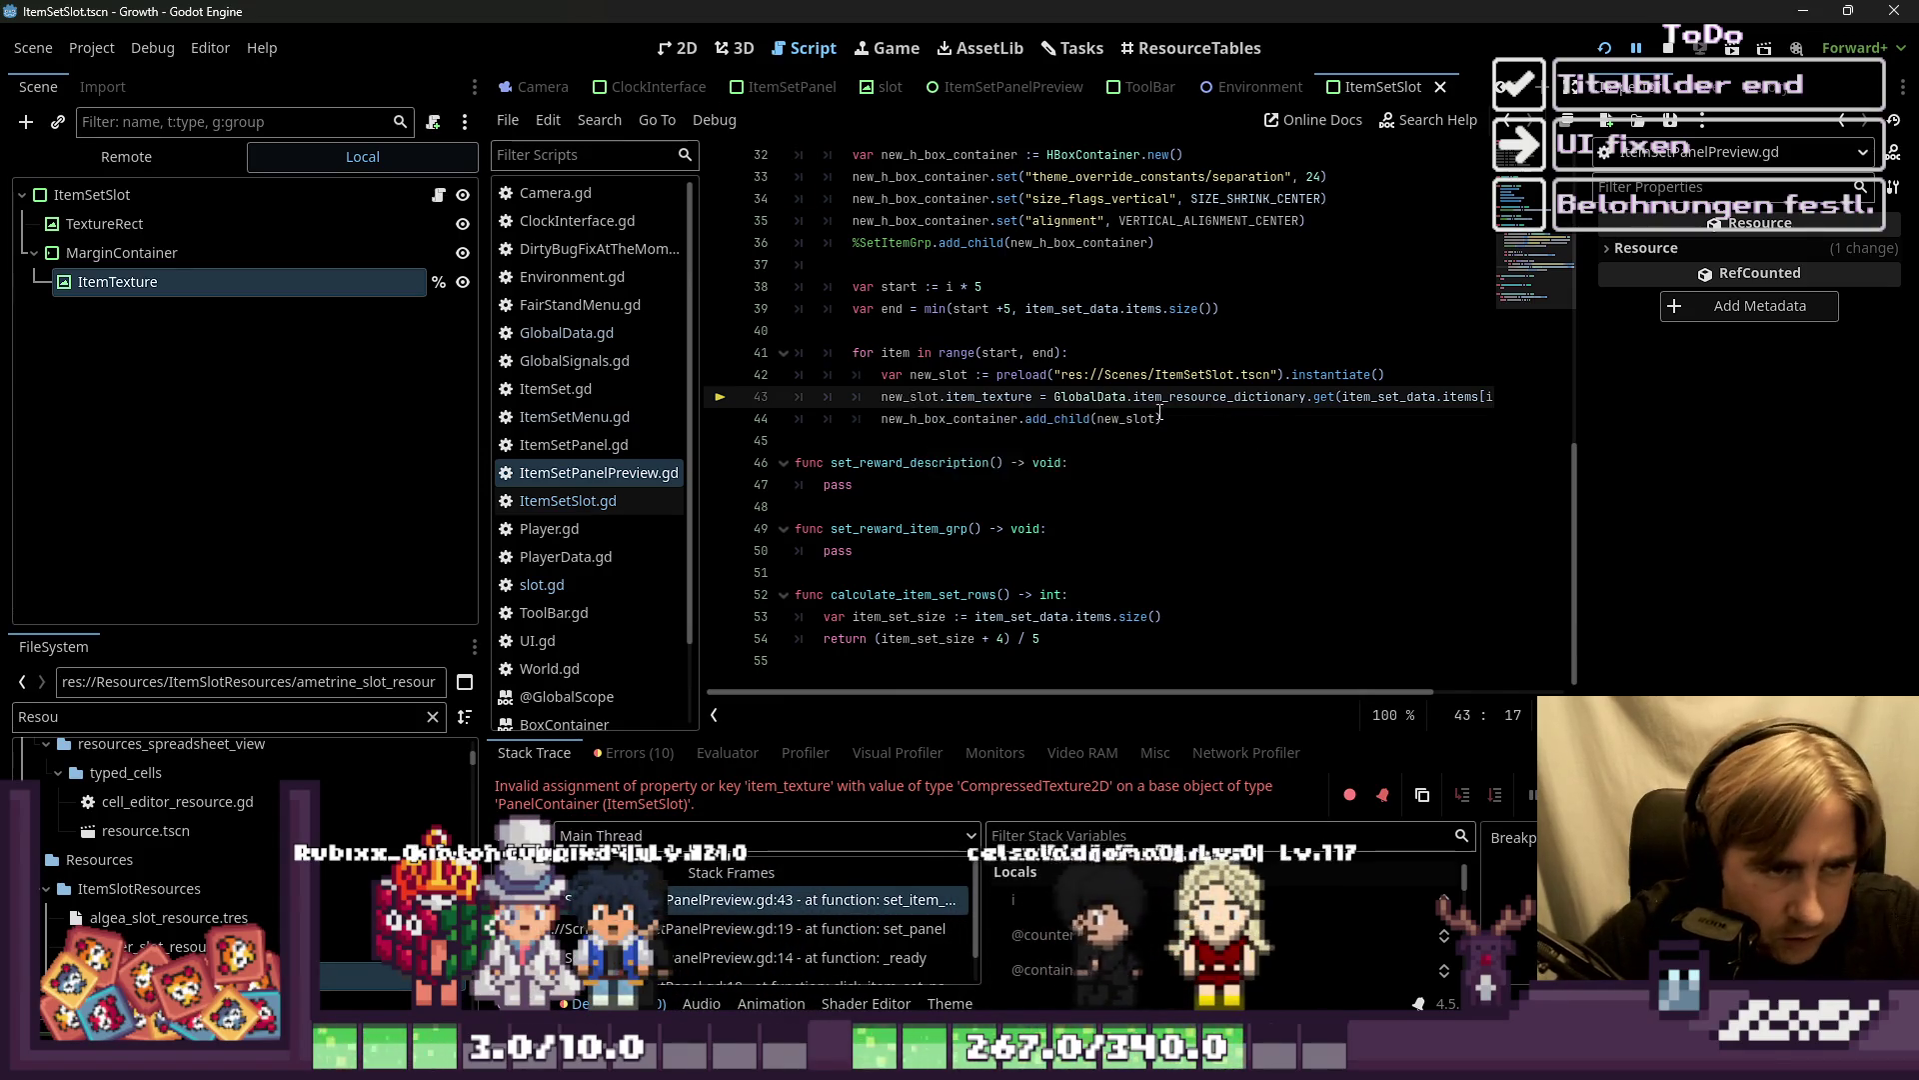
left_click(916, 400)
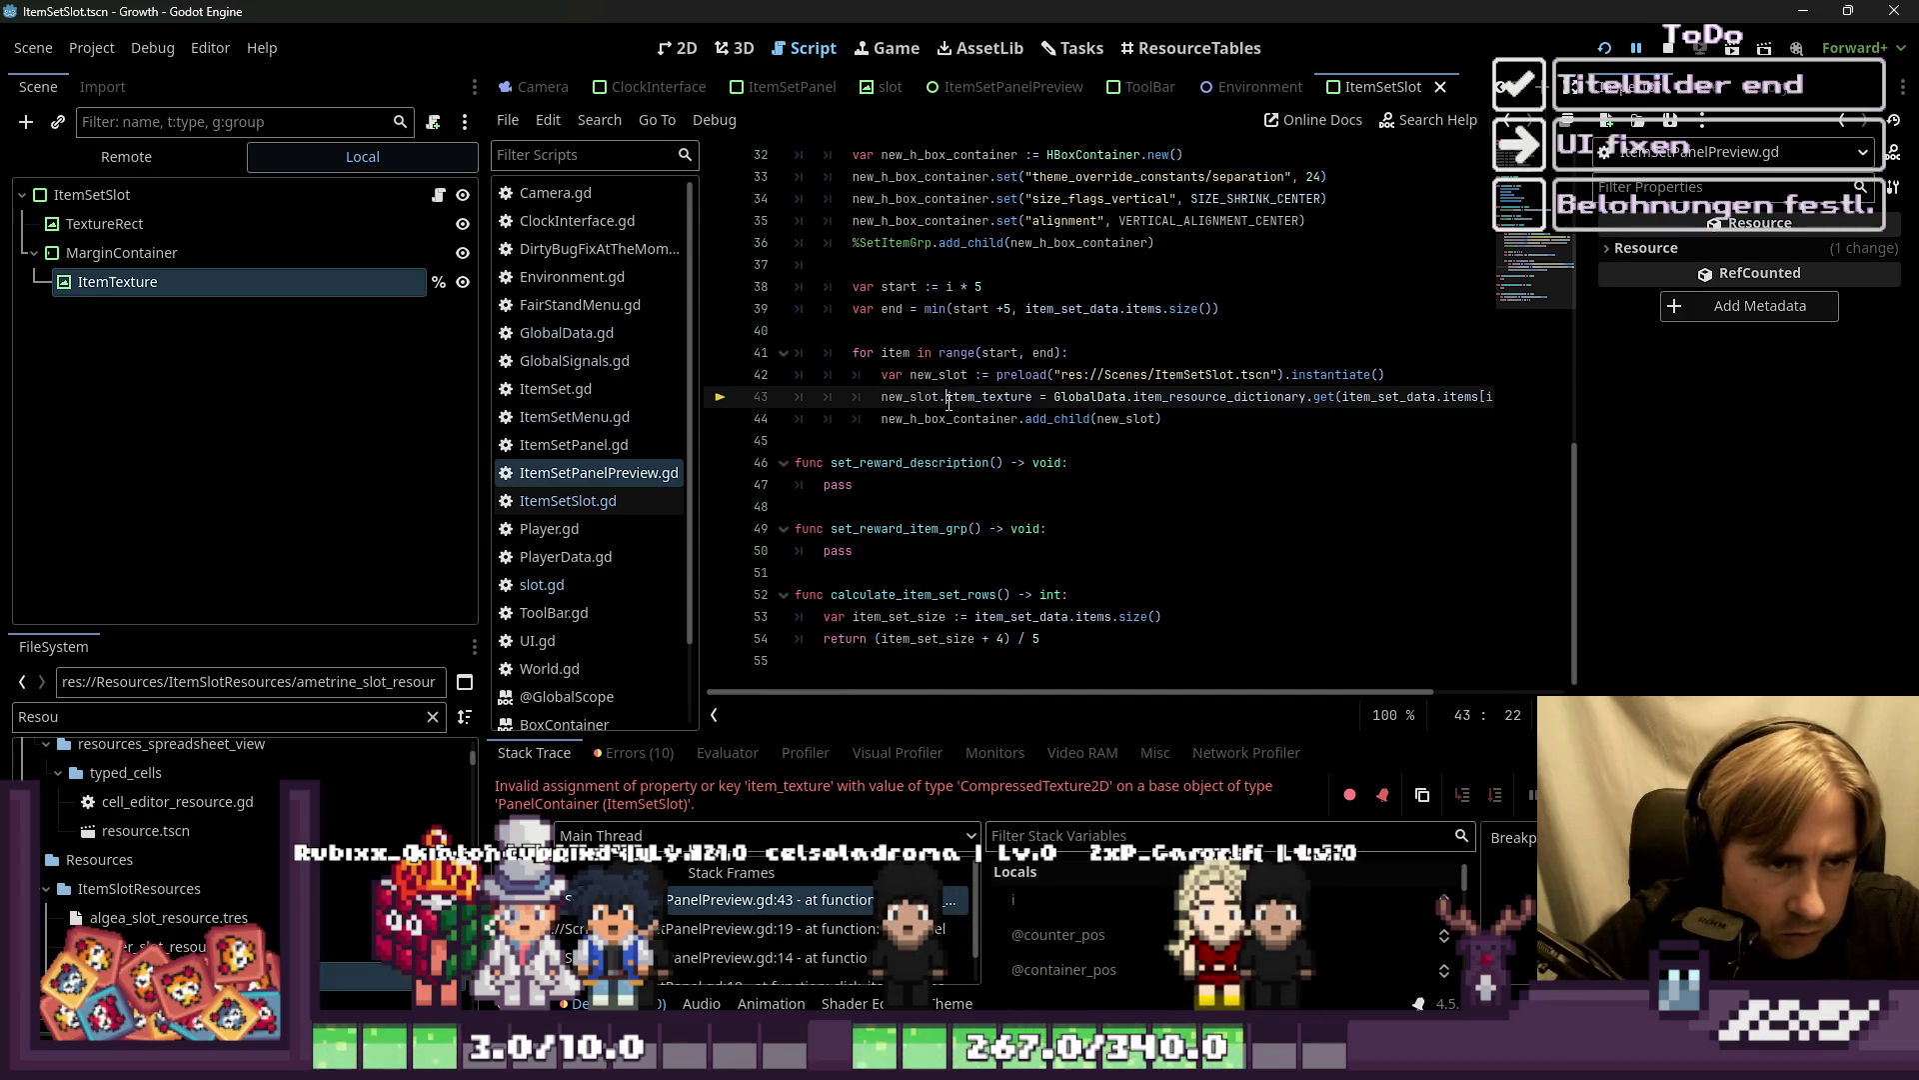
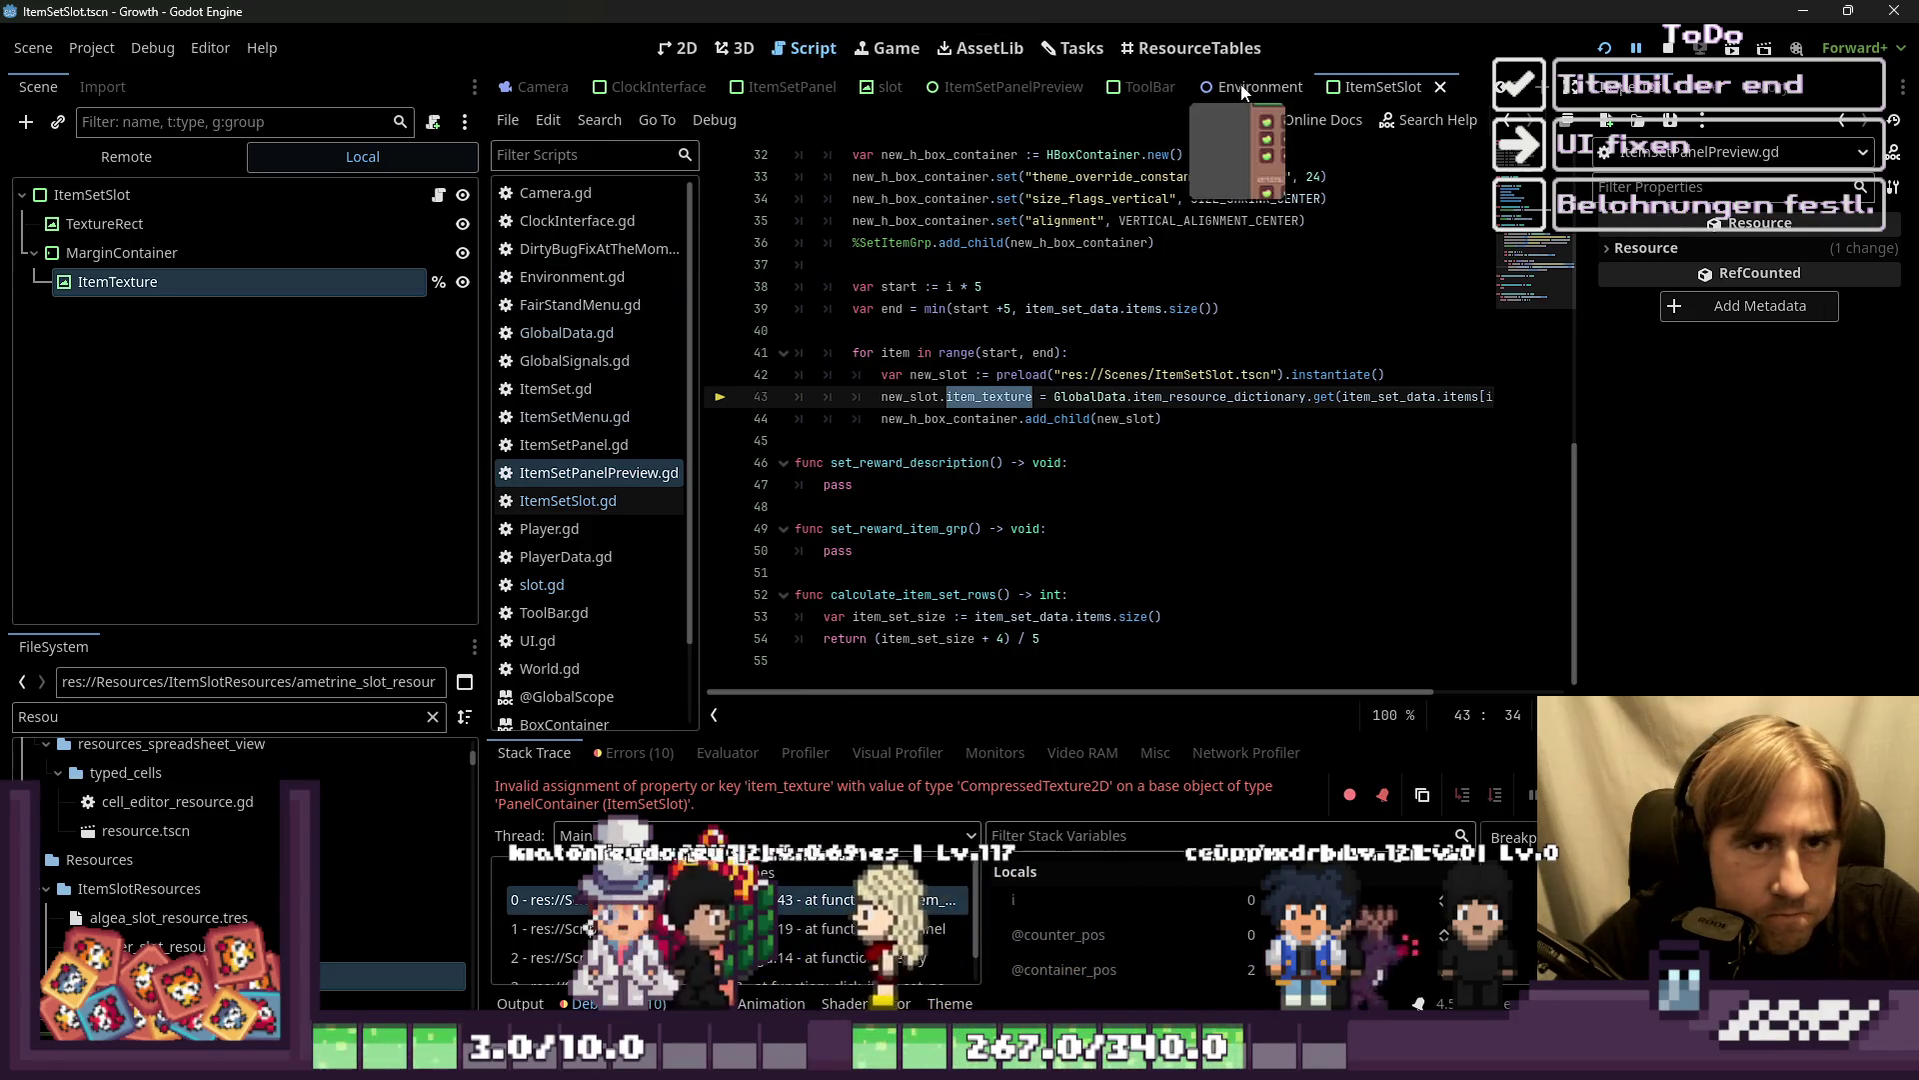
Retype line 4's item_texure export as CompressedTexture2D in ItemSetSlot.gd and run the game
left_click(986, 92)
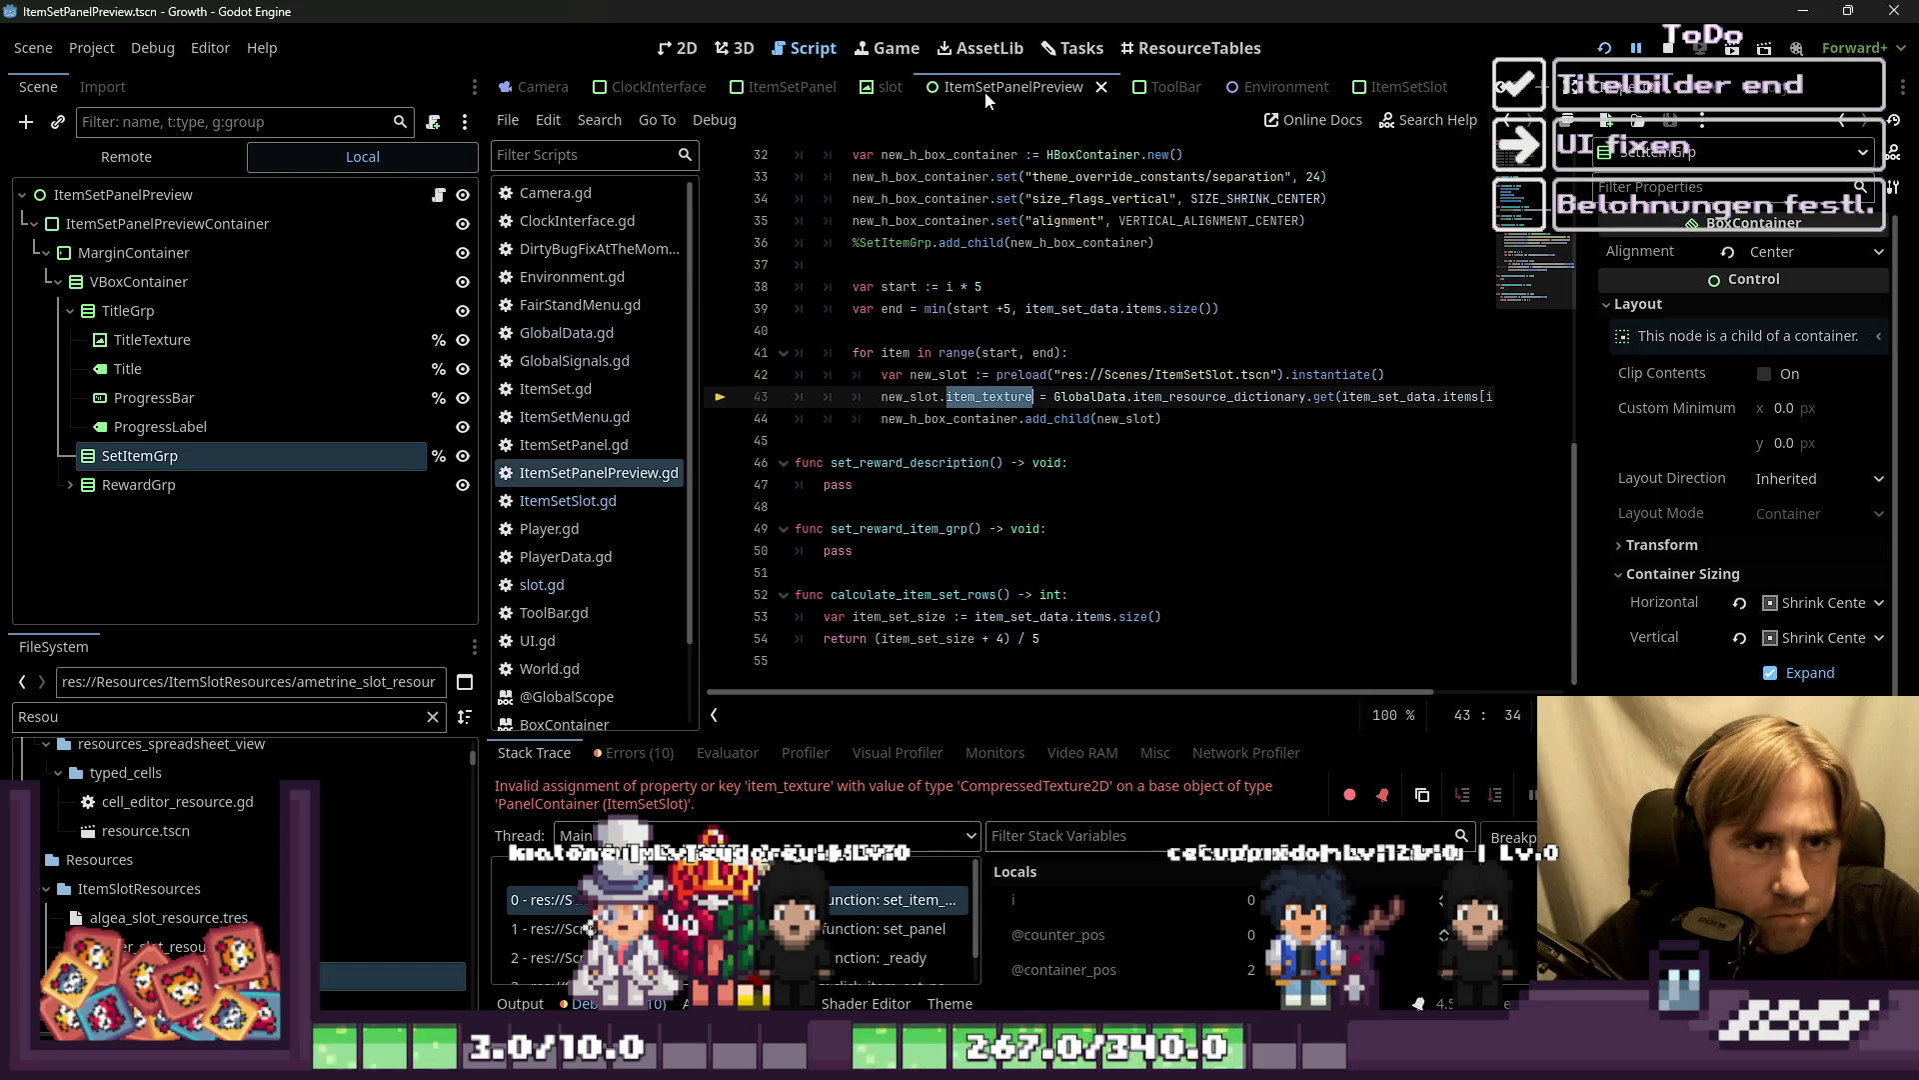
left_click(1345, 96)
left_click(1028, 222)
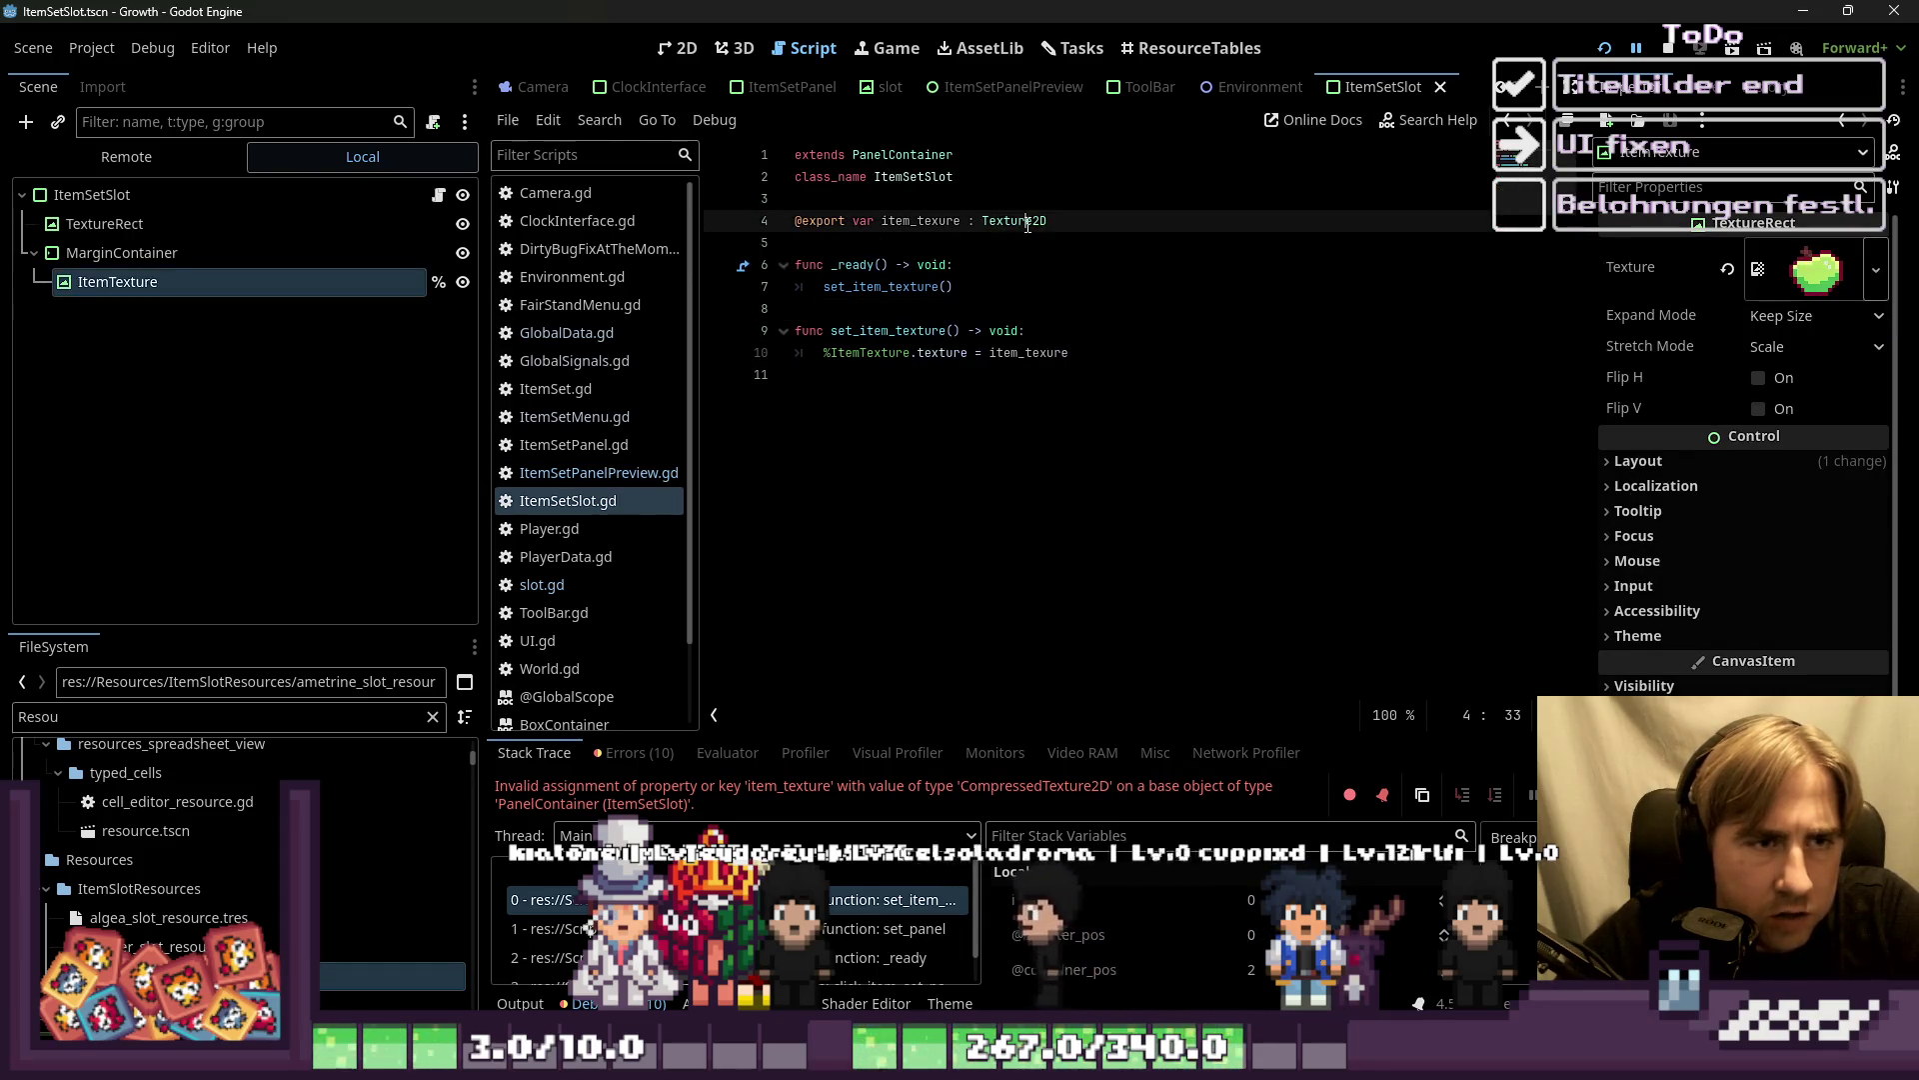
type("mpressed")
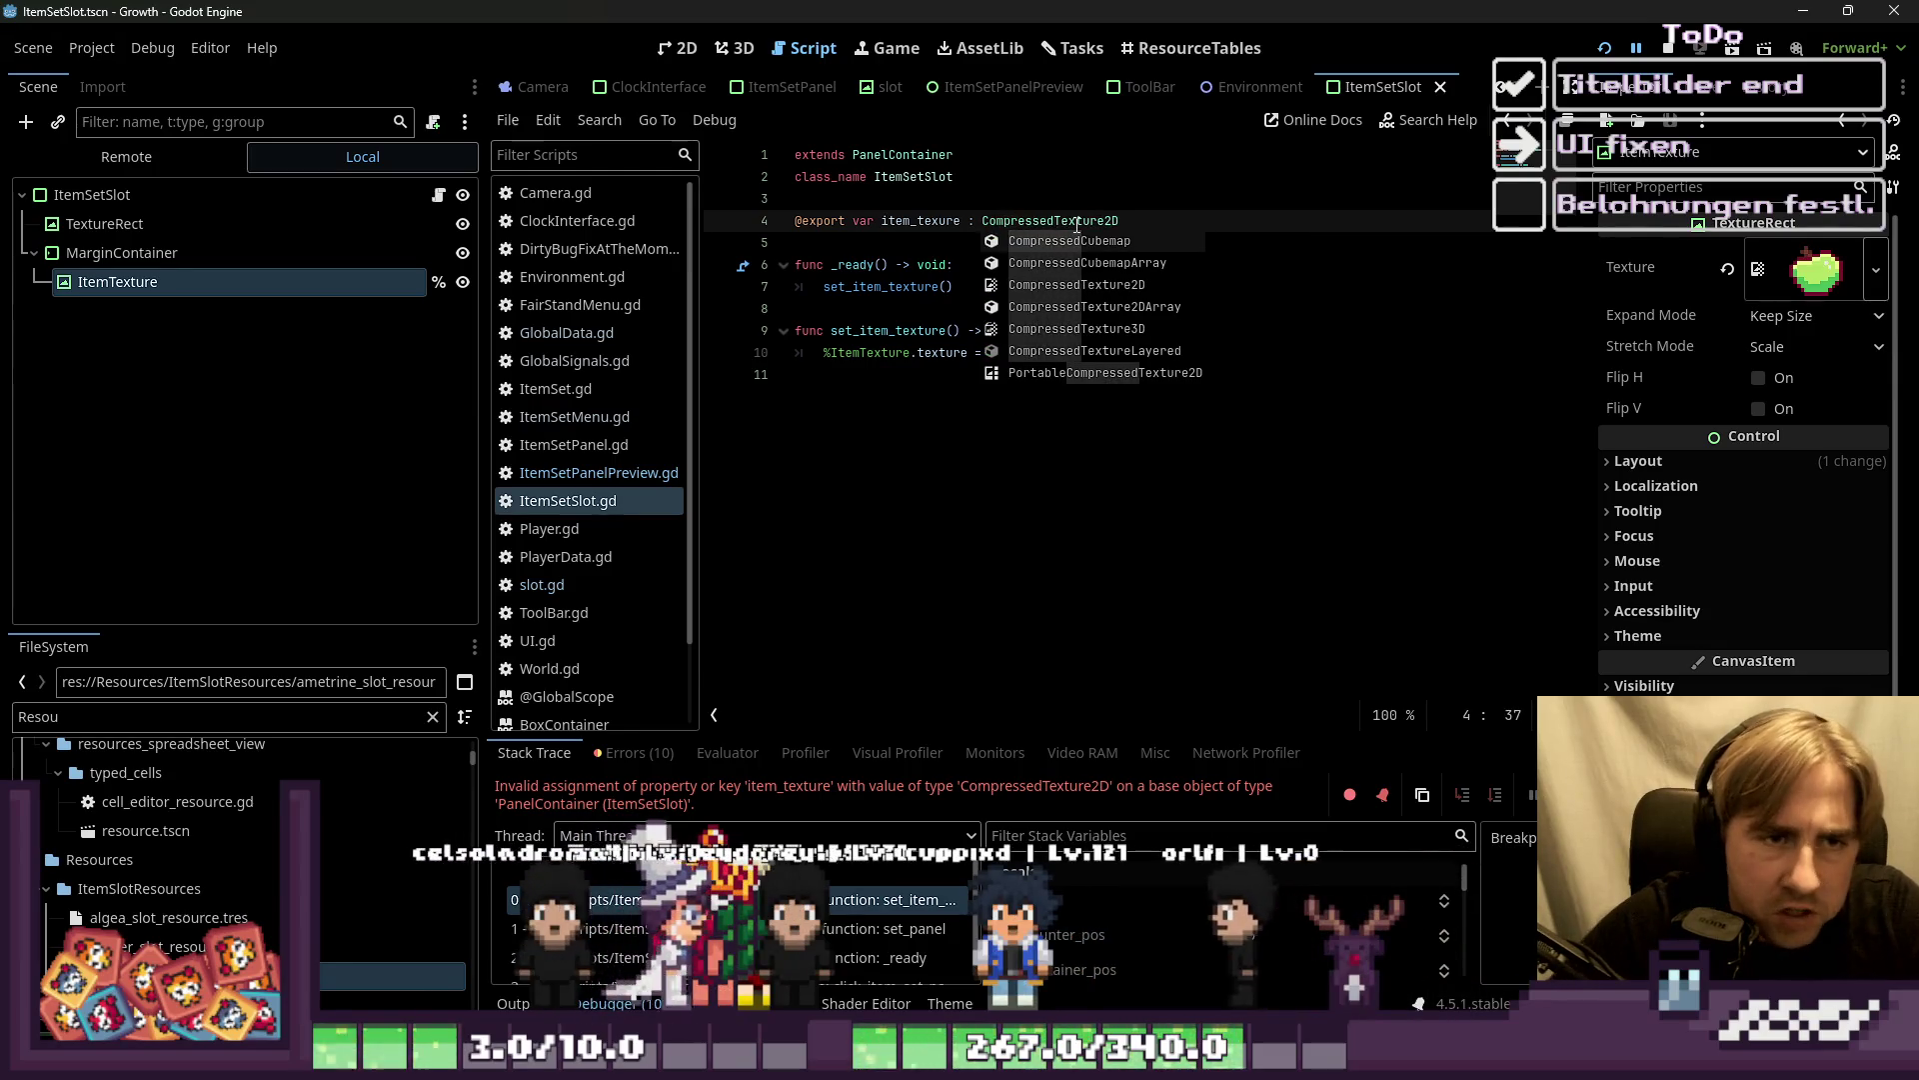
key("Escape")
left_click(1635, 46)
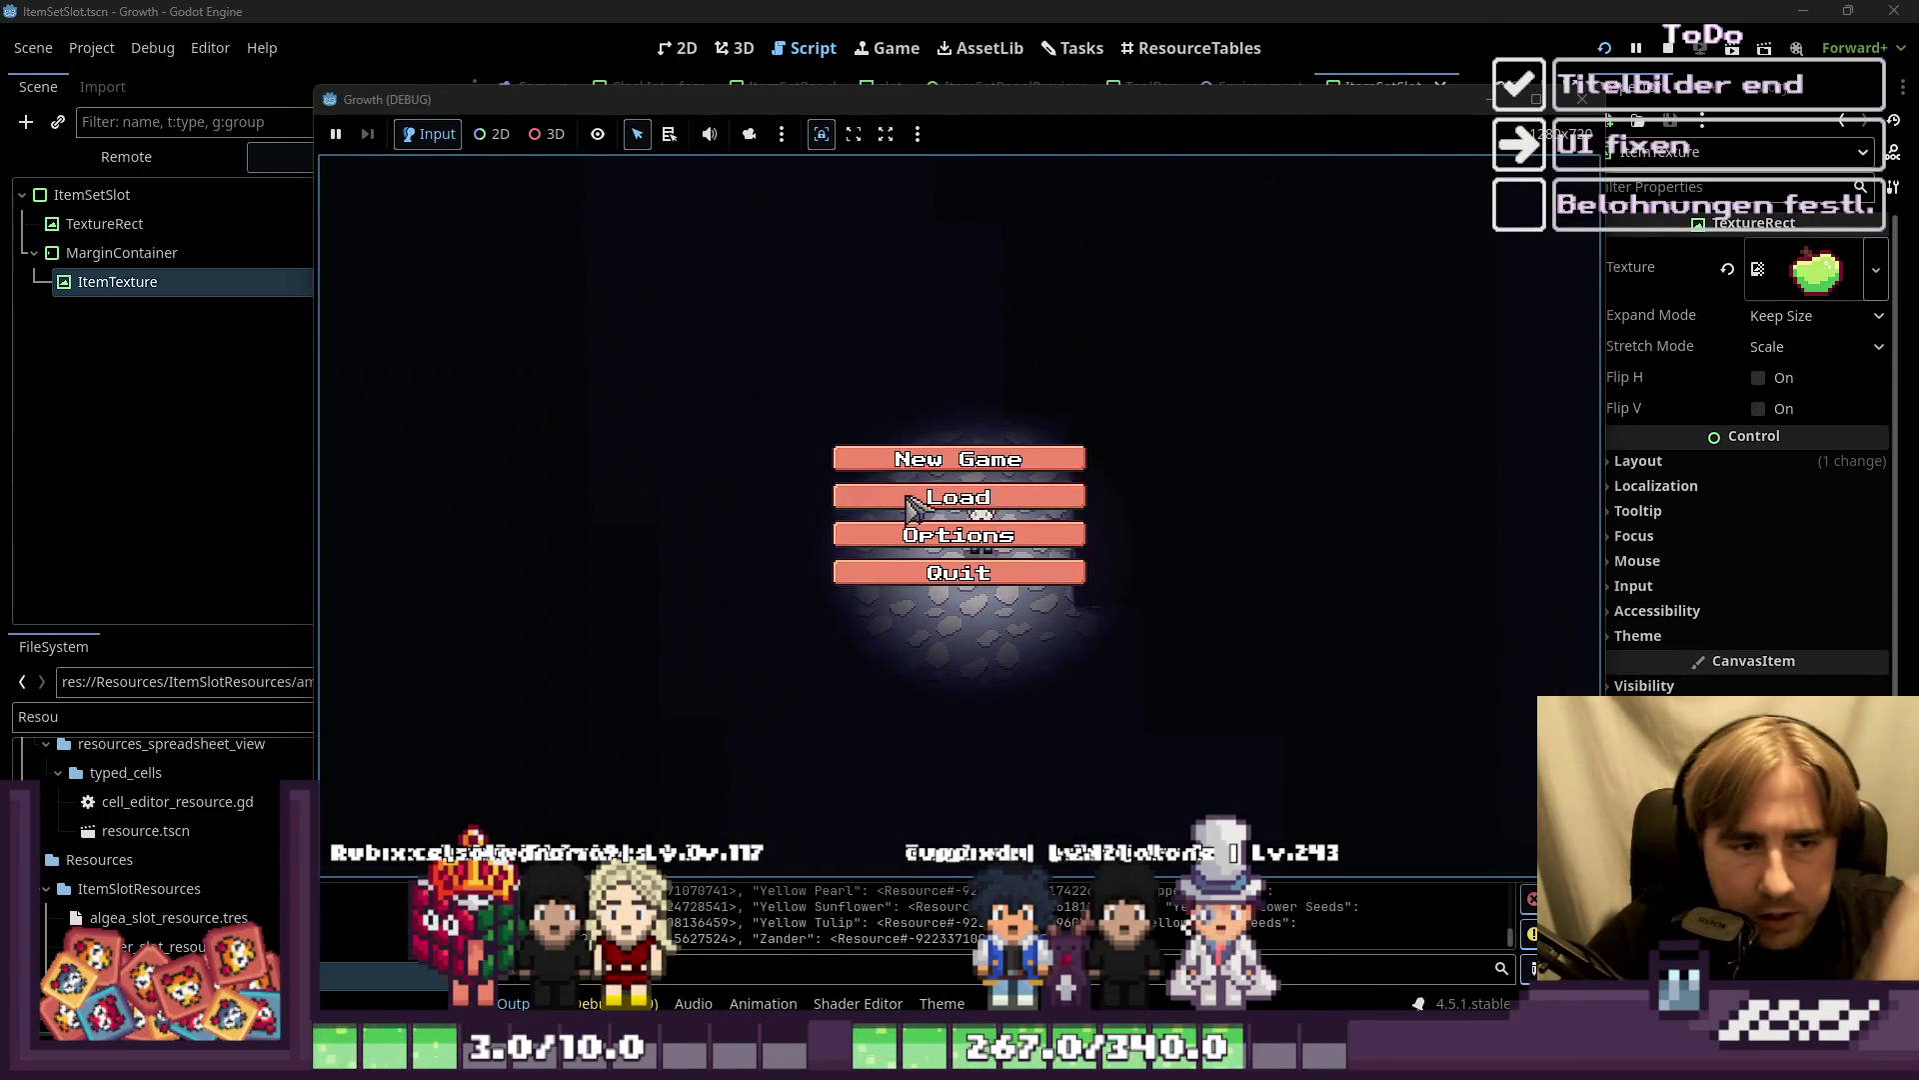
Load the save slot in the running game, which hits the item_texture error at line 43
left_click(907, 498)
left_click(991, 410)
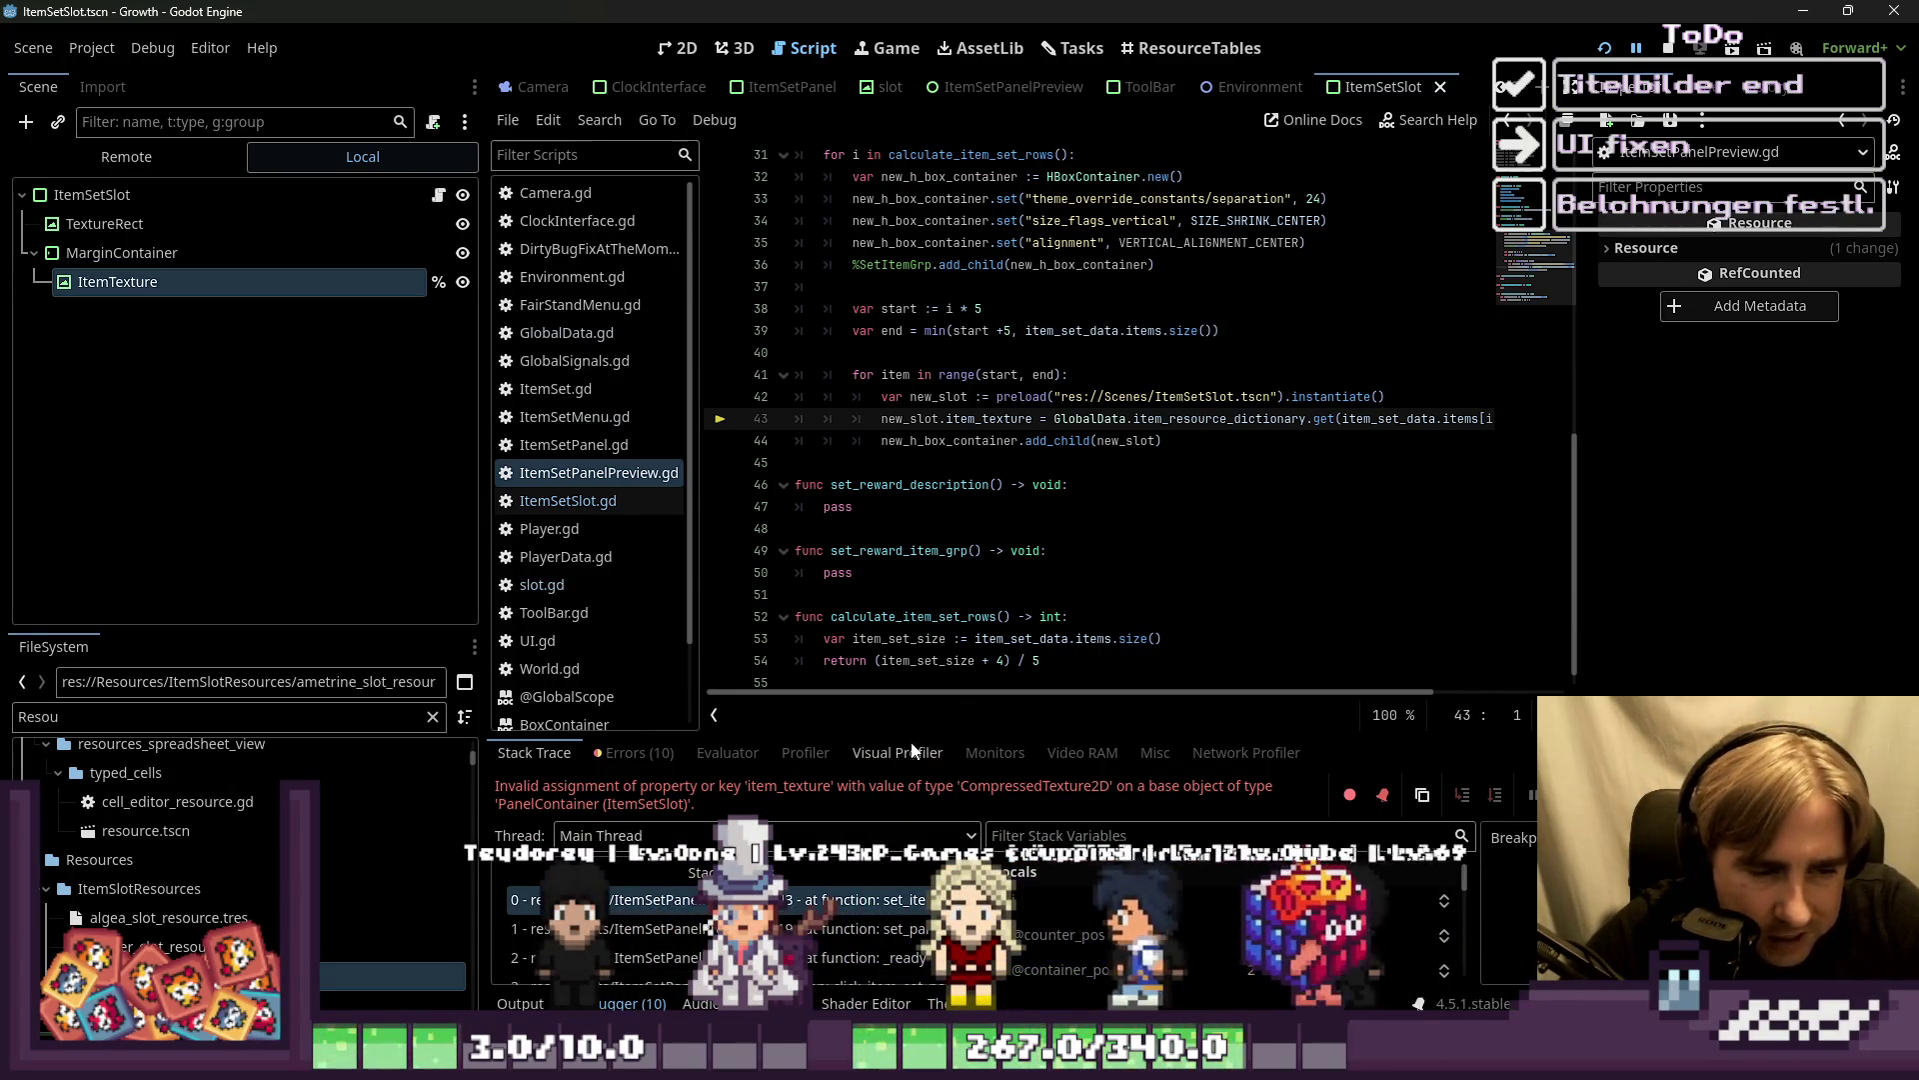
Inspect the item_set_data declaration in ItemSetPanel.gd
left_click_drag(994, 696, 888, 433)
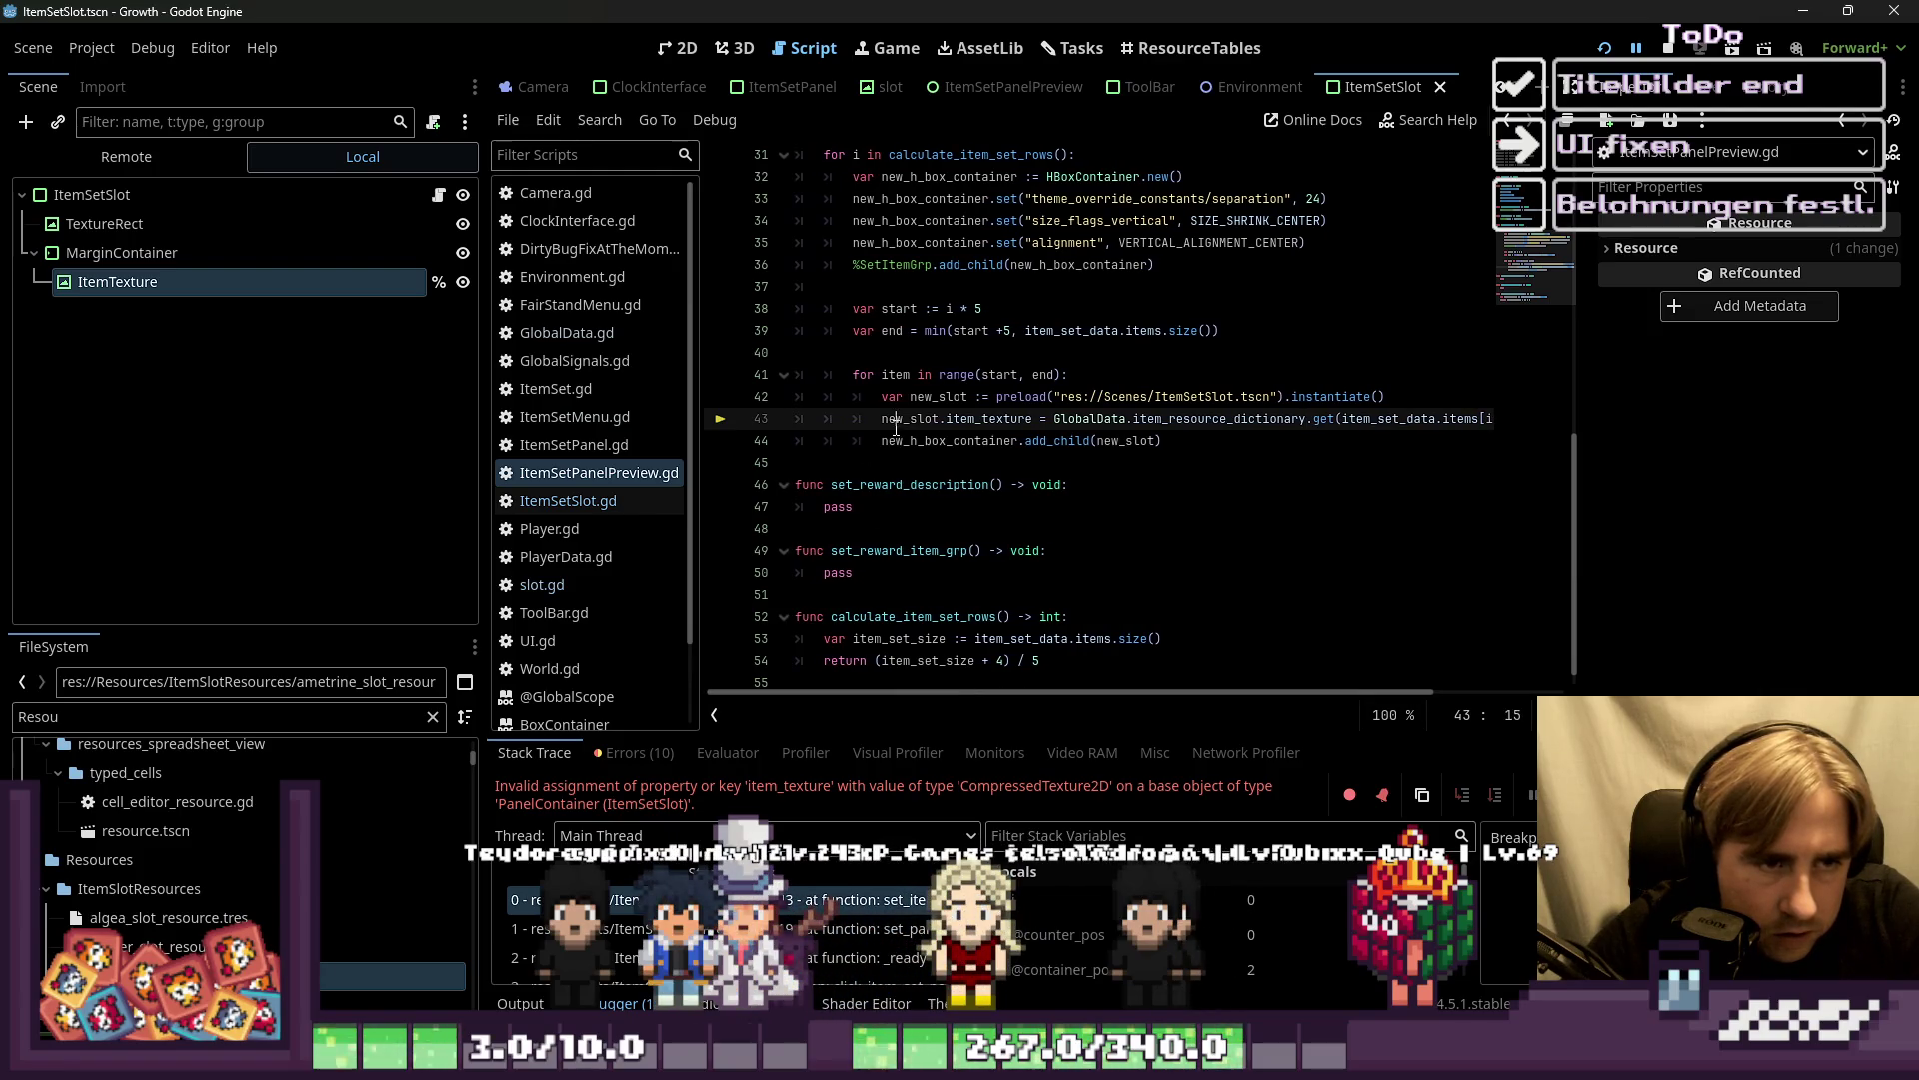
scroll(897, 425, "up", 3)
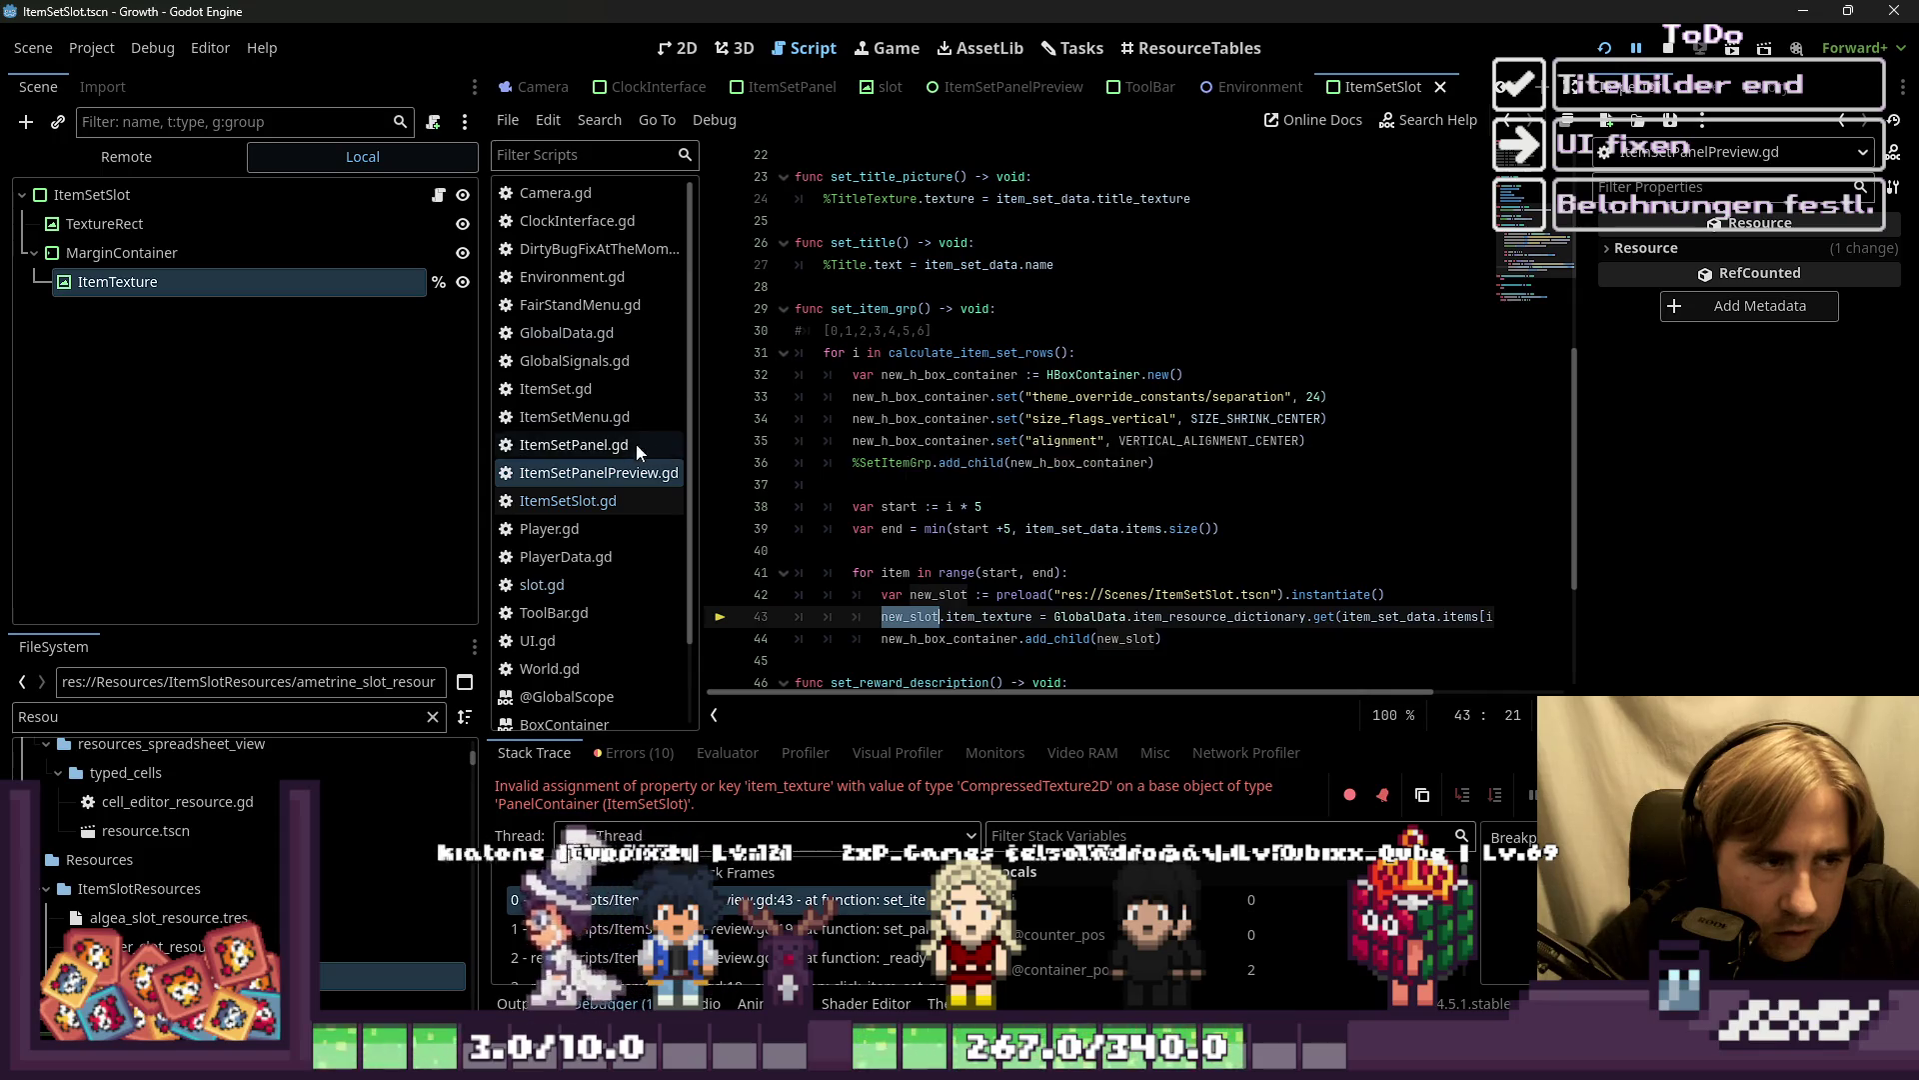
left_click(614, 447)
scroll(861, 440, "up", 2)
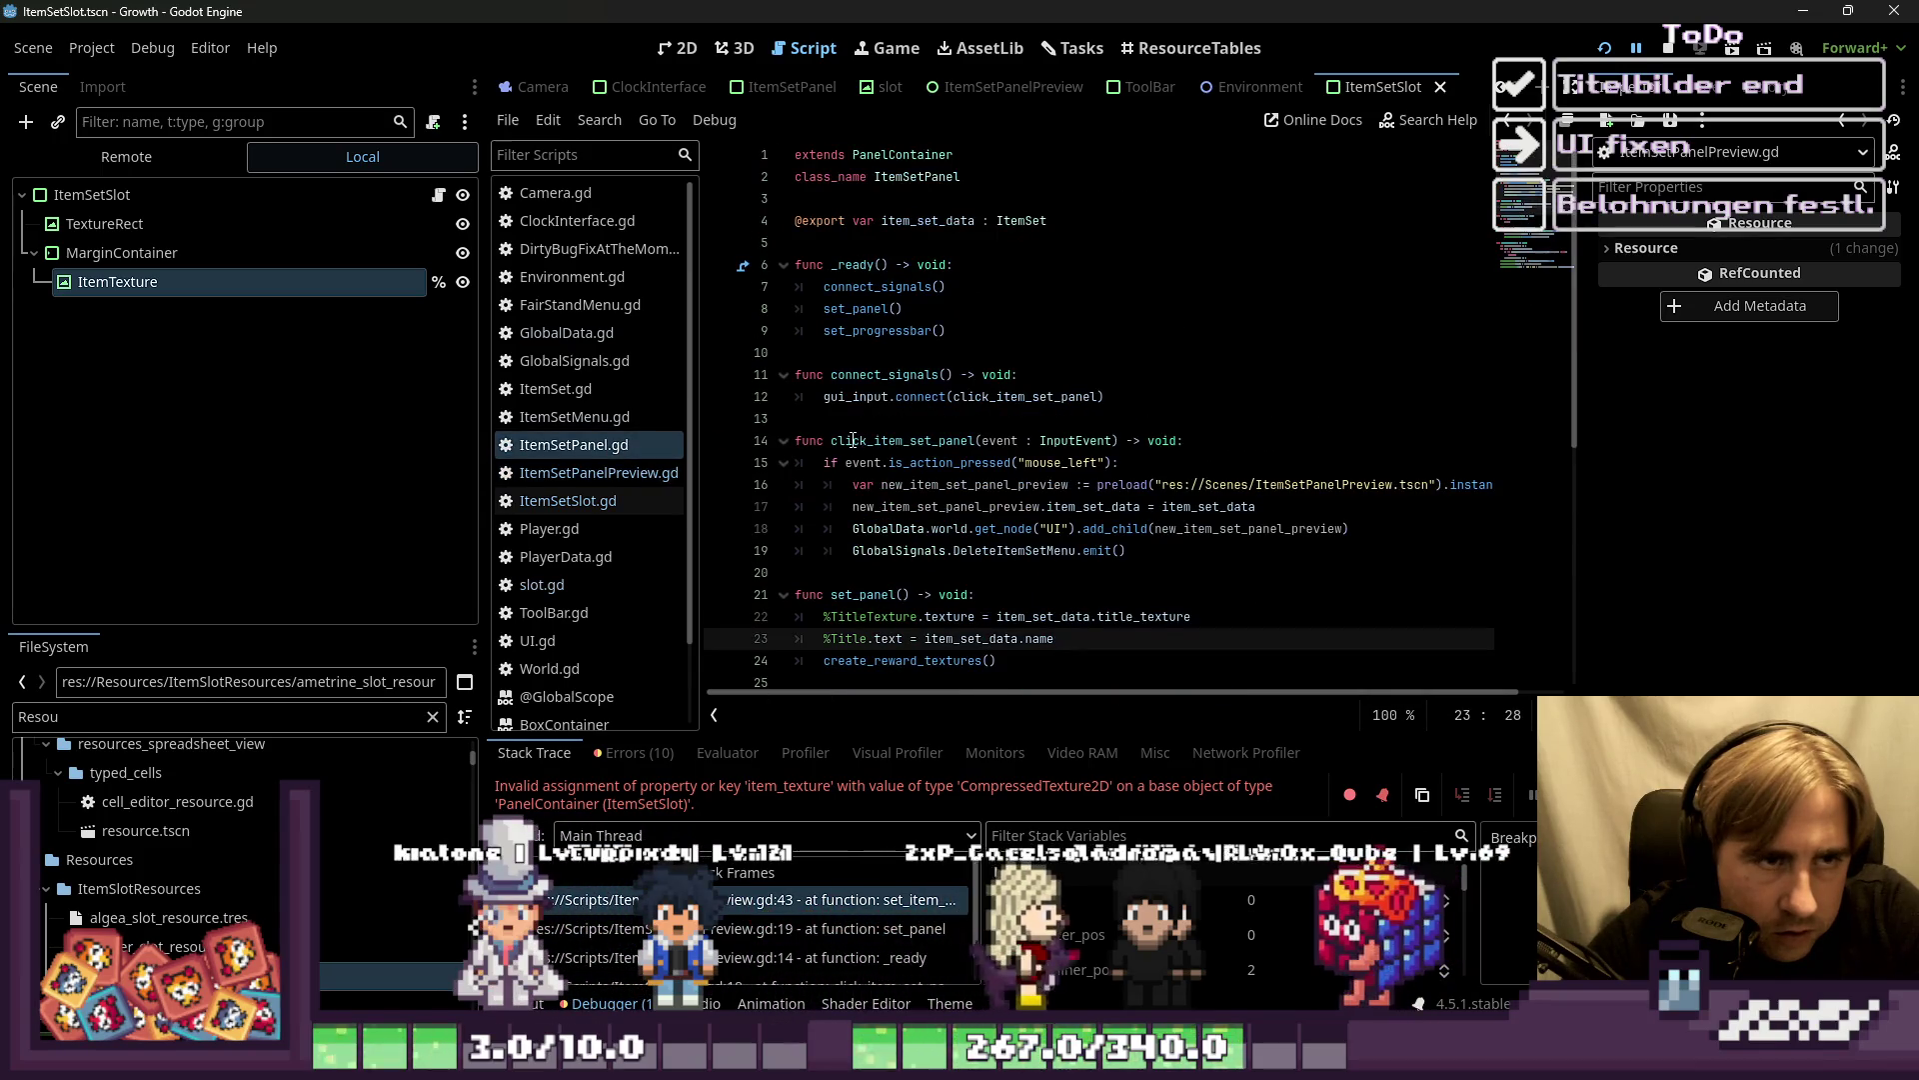
left_click(909, 225)
double_click(910, 222)
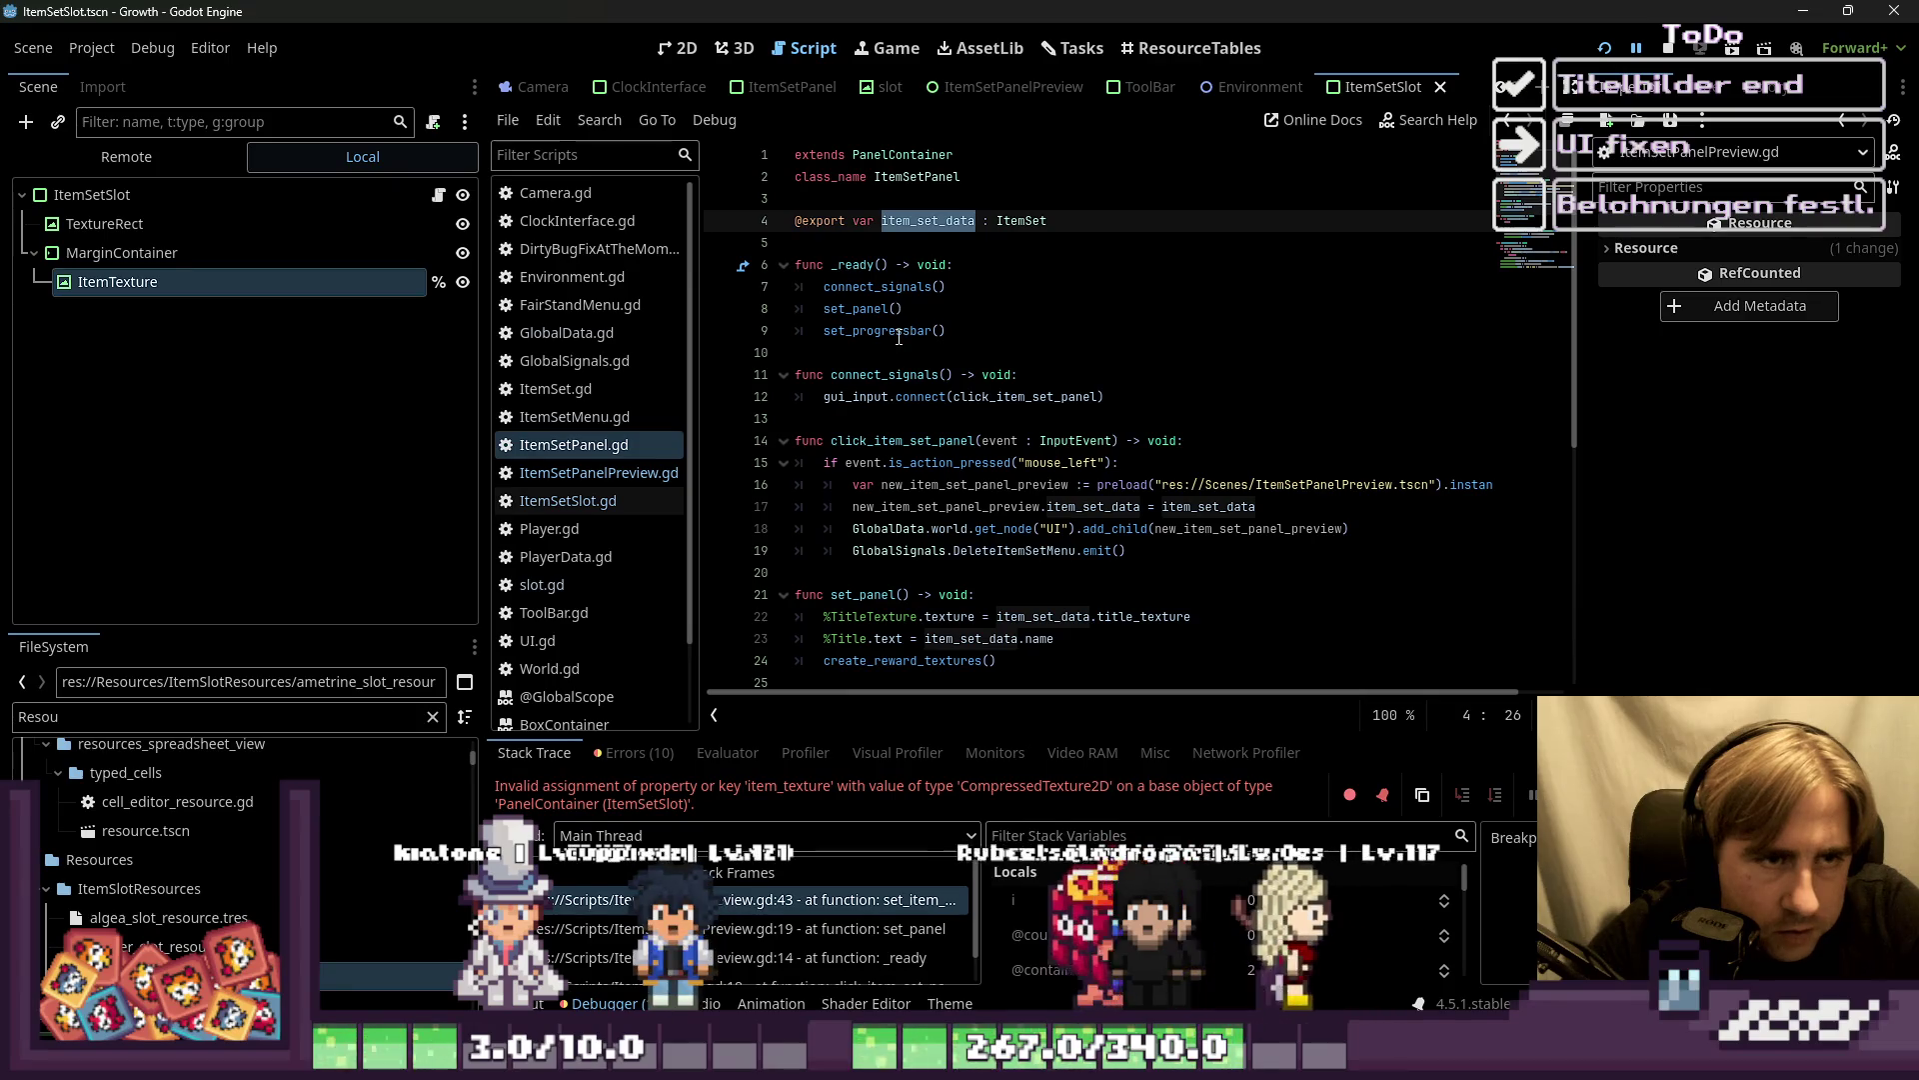
Look through the ItemSetMenu.gd, ItemSet.gd and ItemSetPanelPreview.gd scripts
left_click(620, 417)
left_click(609, 385)
left_click(600, 472)
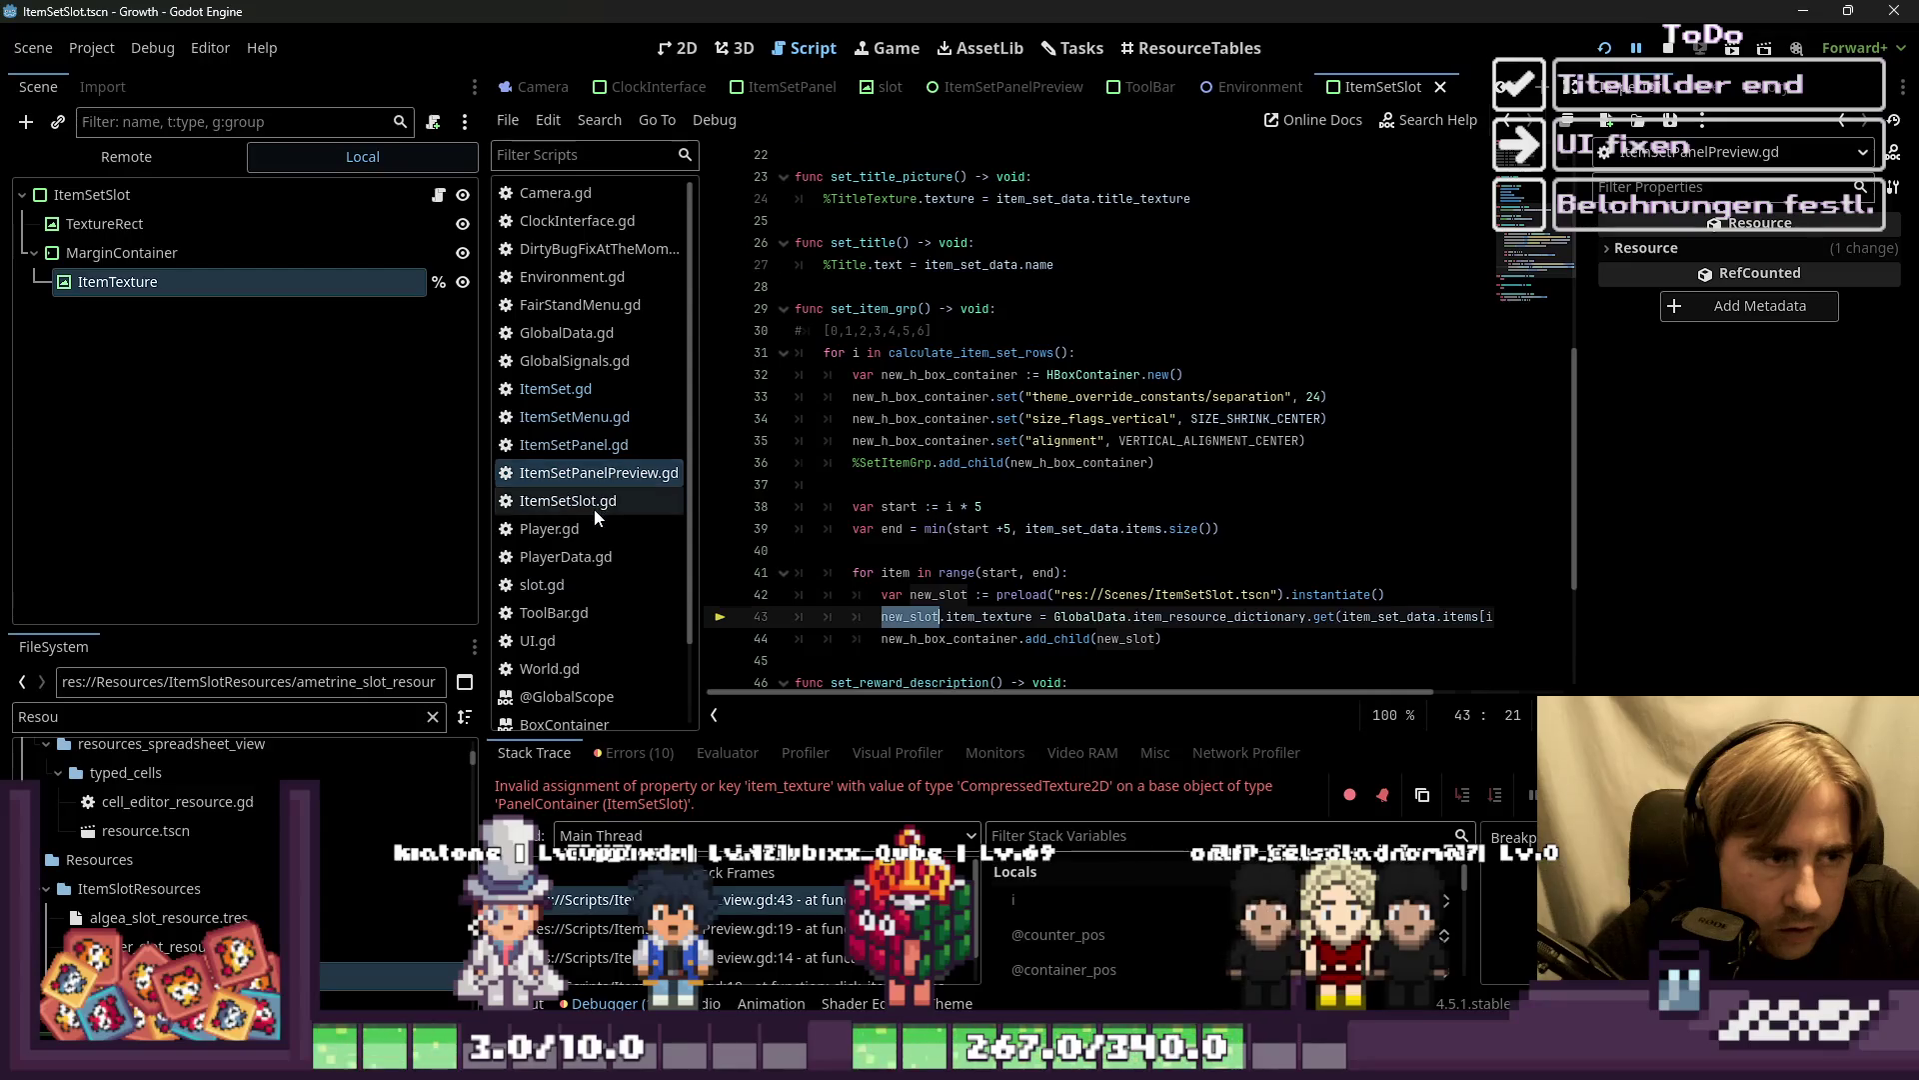
Correct line 4's export name from item_texure to item_texture in ItemSetSlot.gd
left_click(594, 508)
double_click(920, 221)
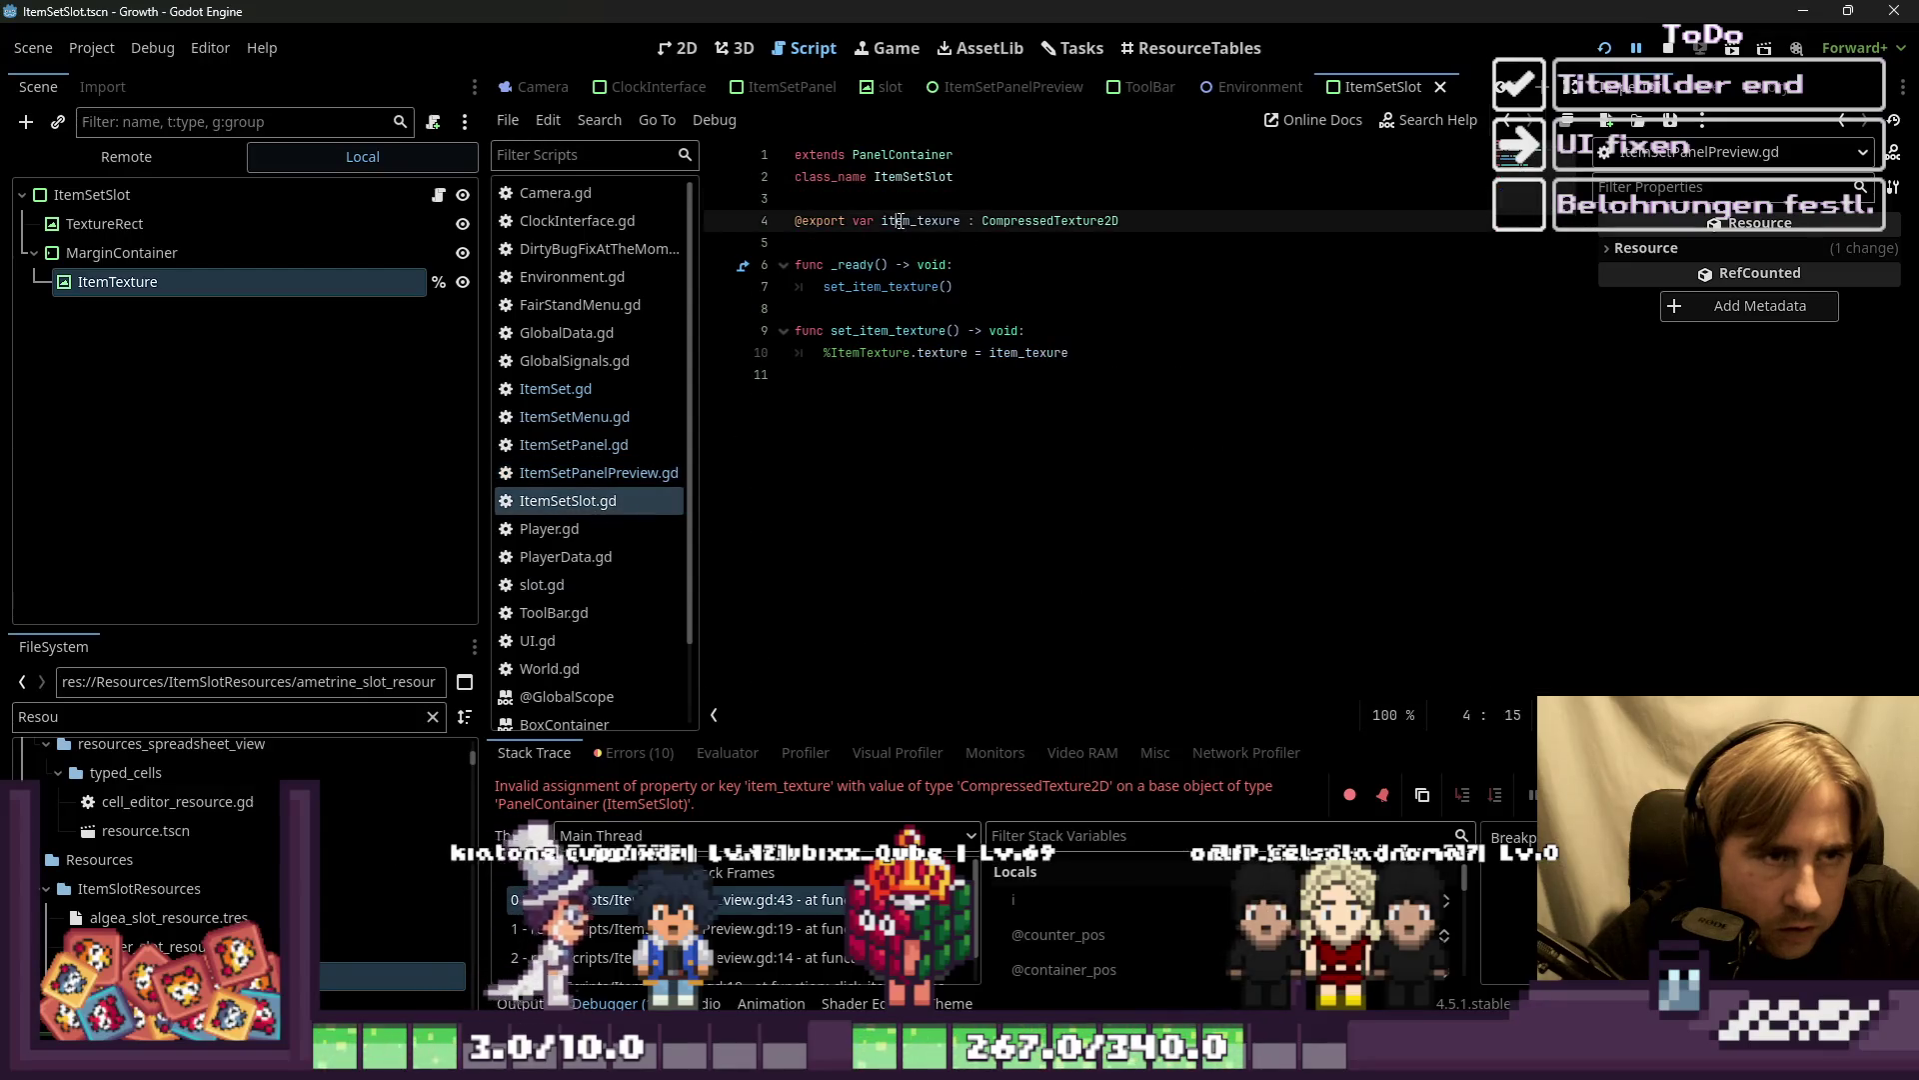
left_click(930, 362)
left_click(940, 221)
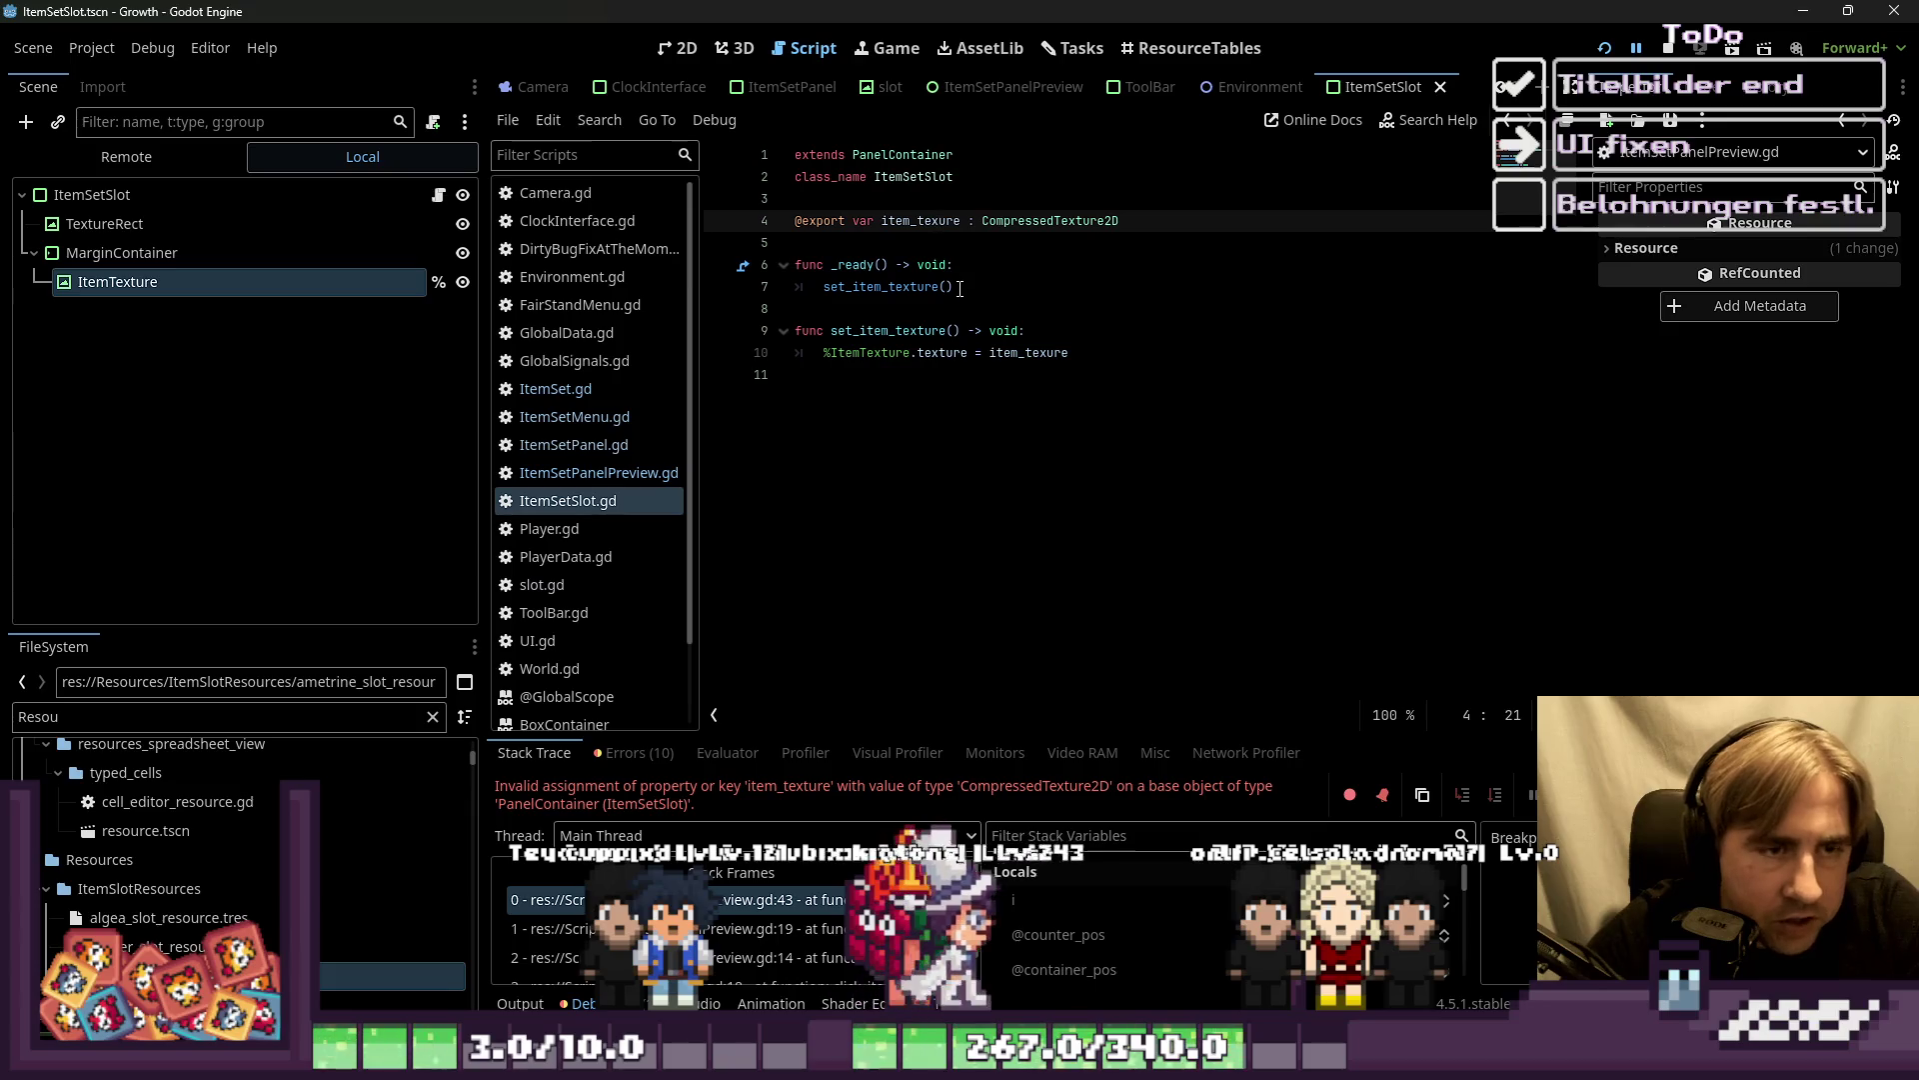
type("t")
left_click(1015, 221)
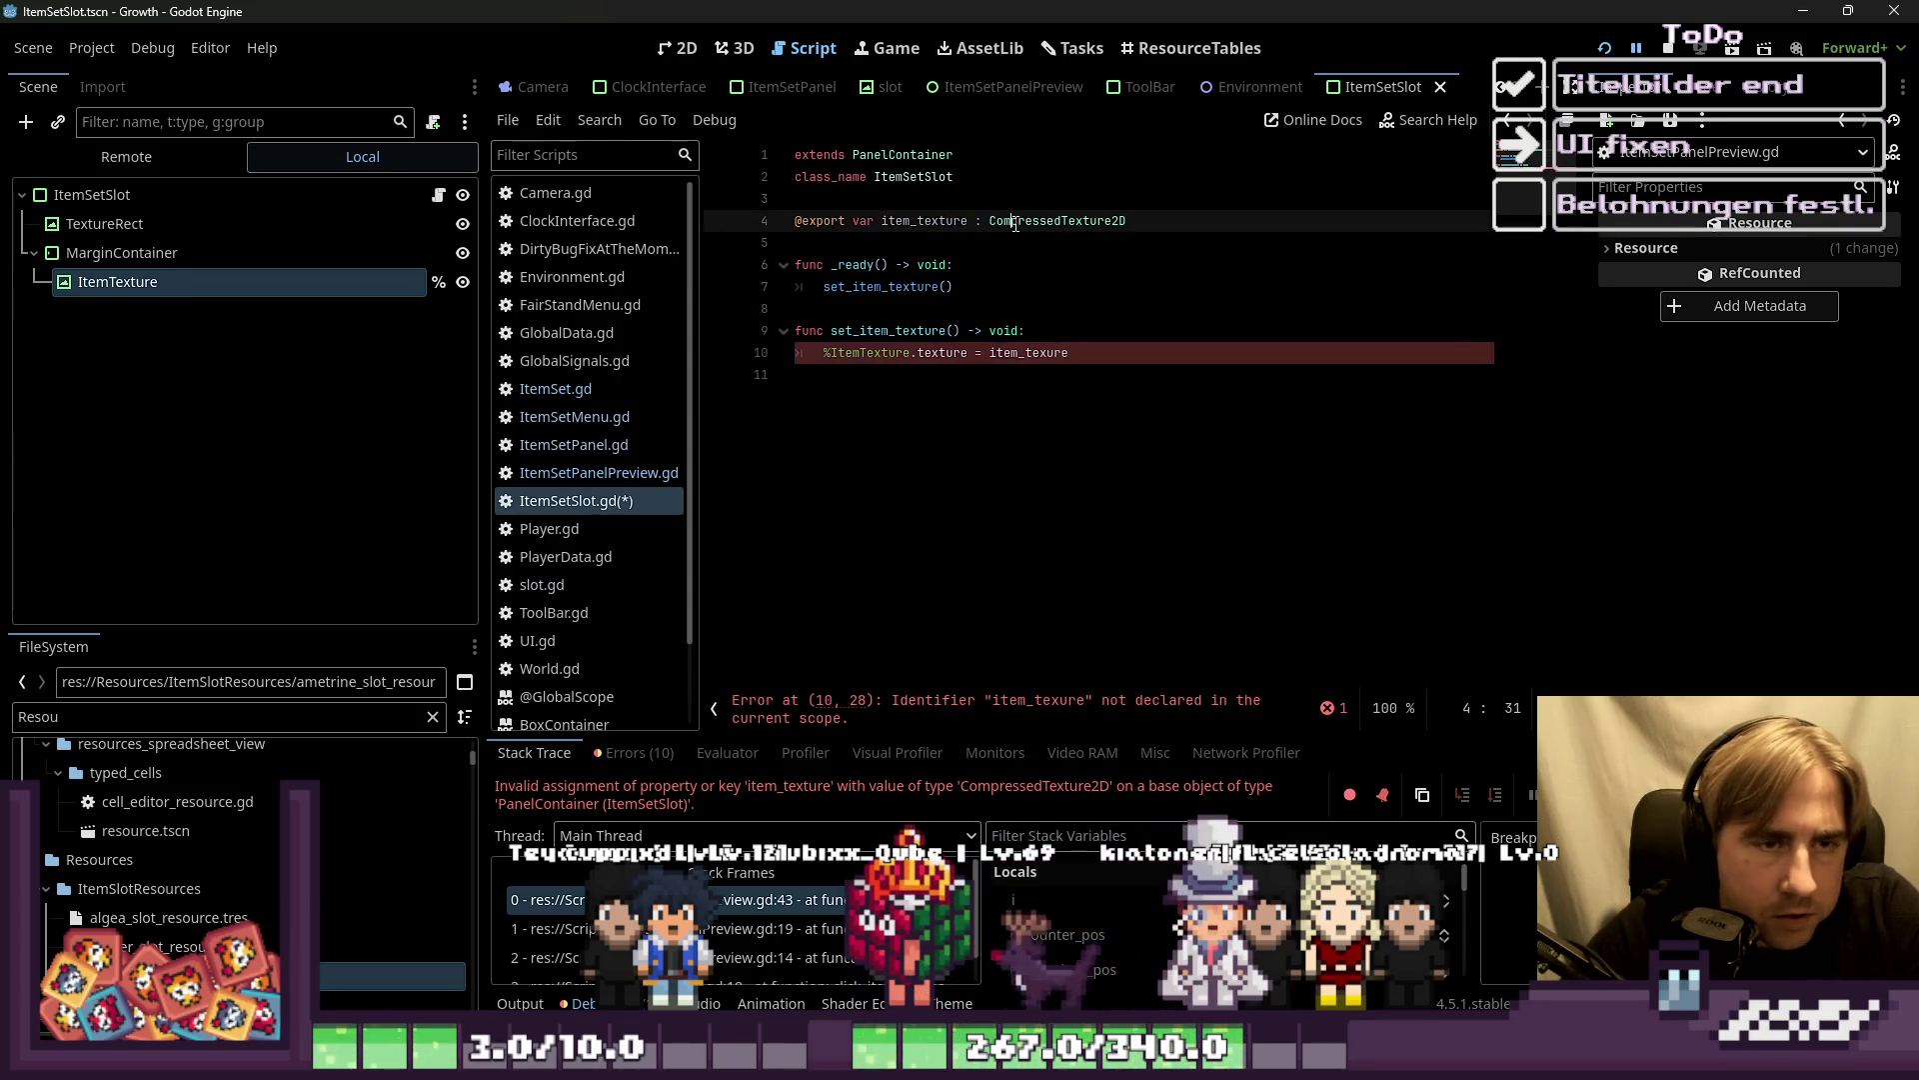
Revert line 4's type to Texture2D and restart the project
key("ctrl+y")
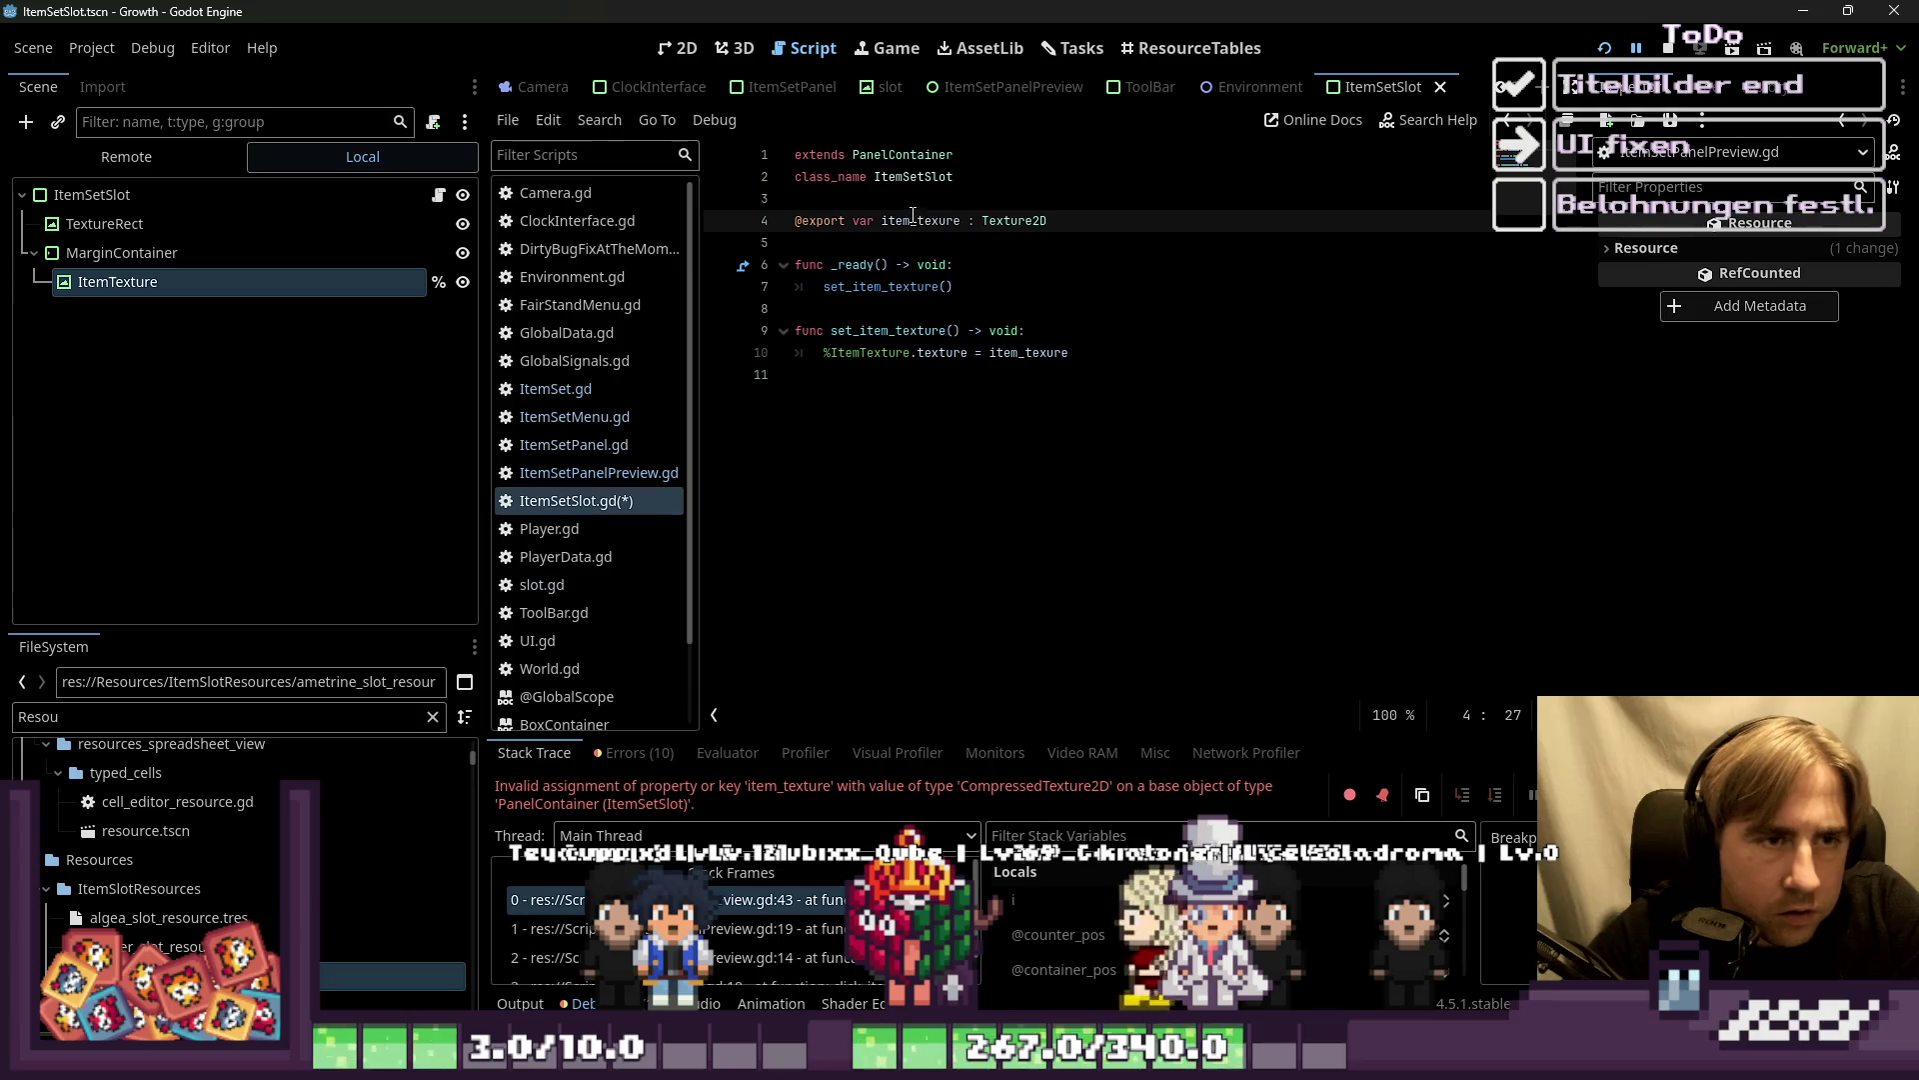
left_click(1200, 265)
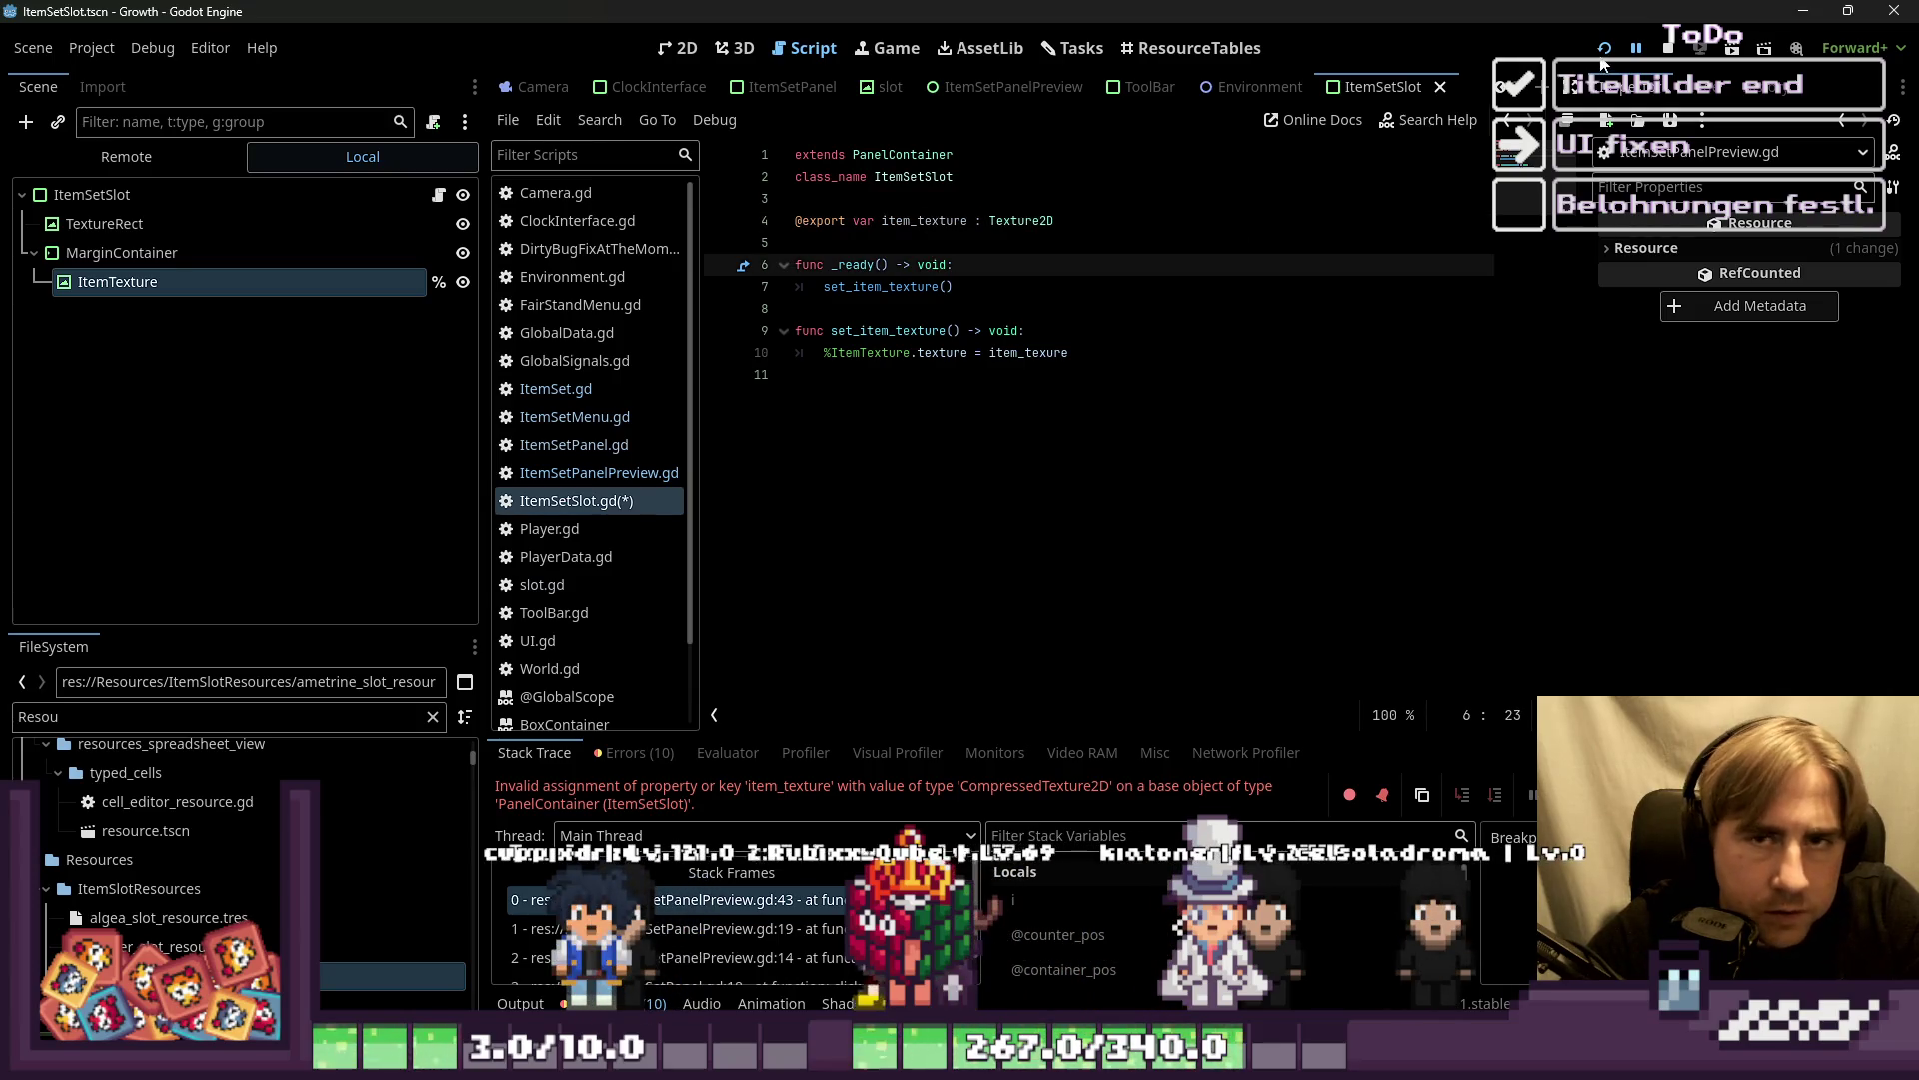
left_click(1604, 49)
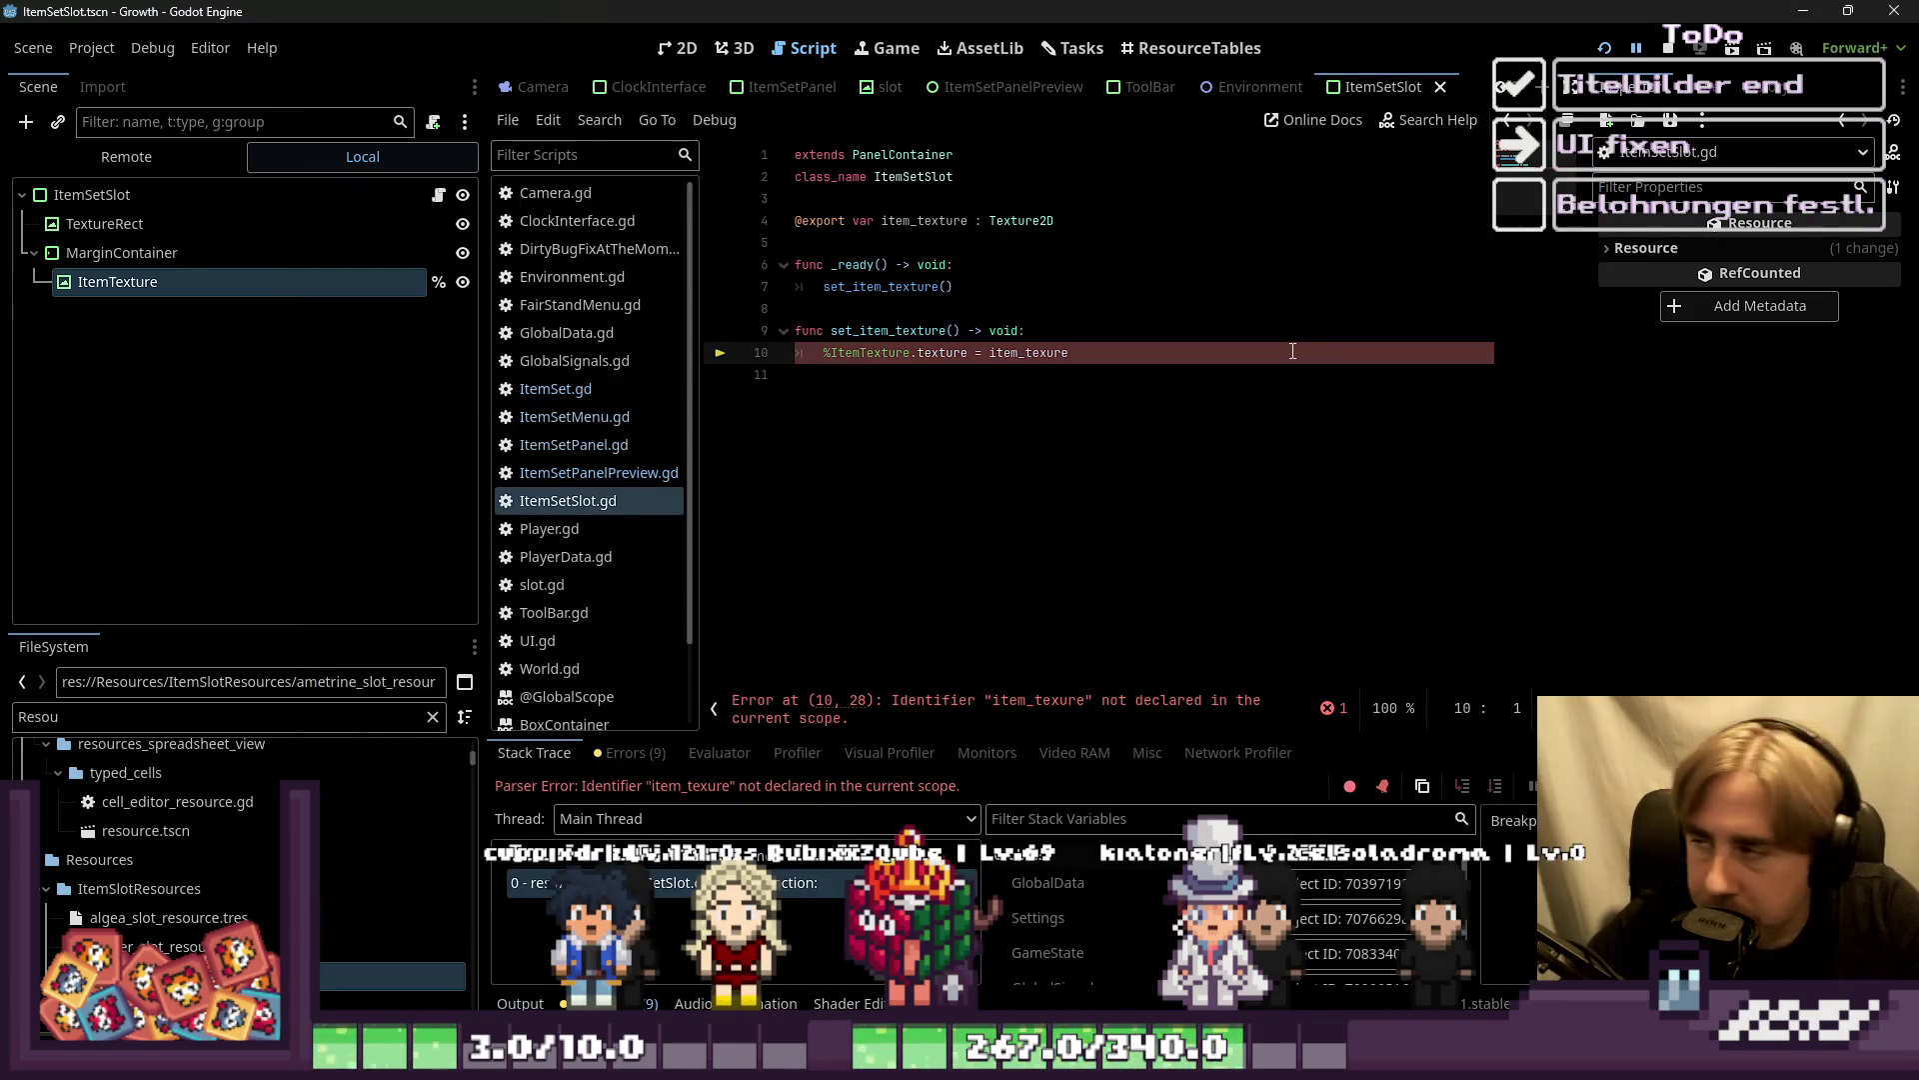
Fix line 10's item_texure reference to item_texture and run the project again with F5
left_click(1028, 425)
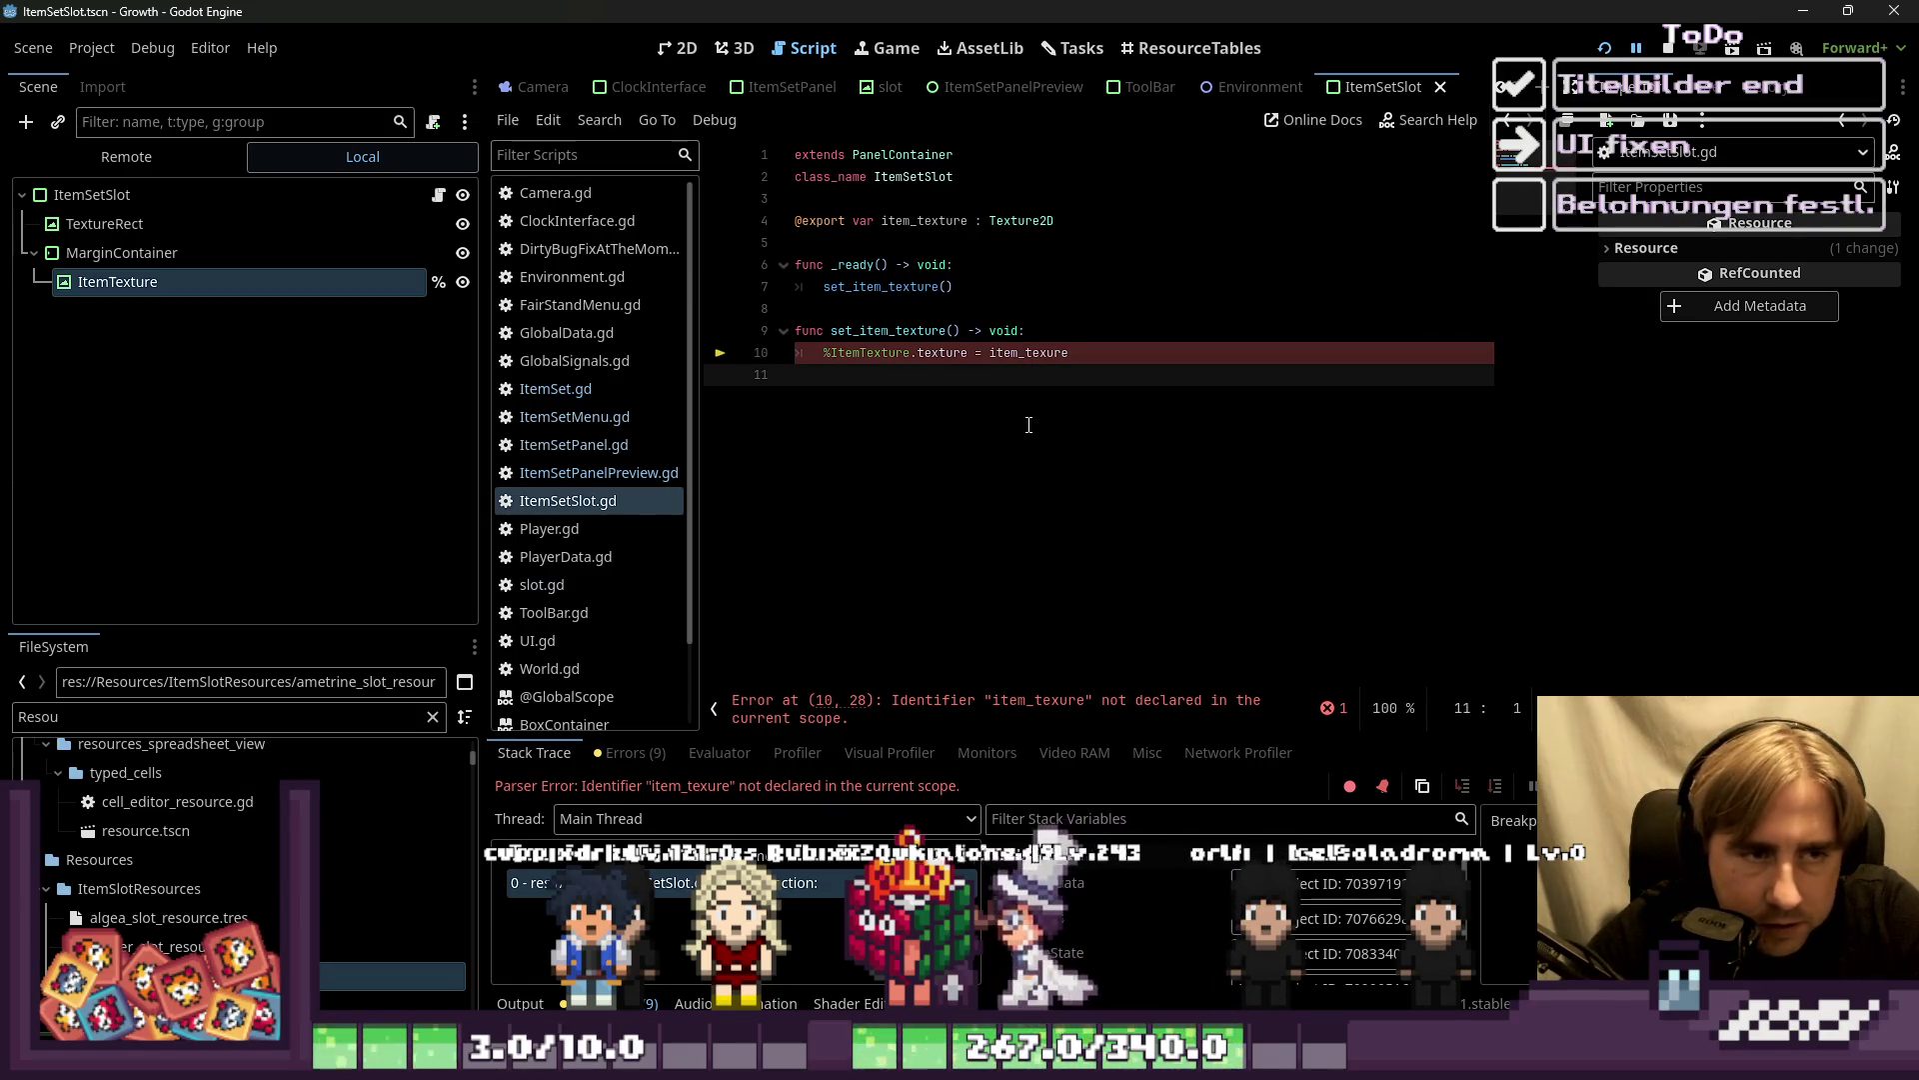
left_click(950, 353)
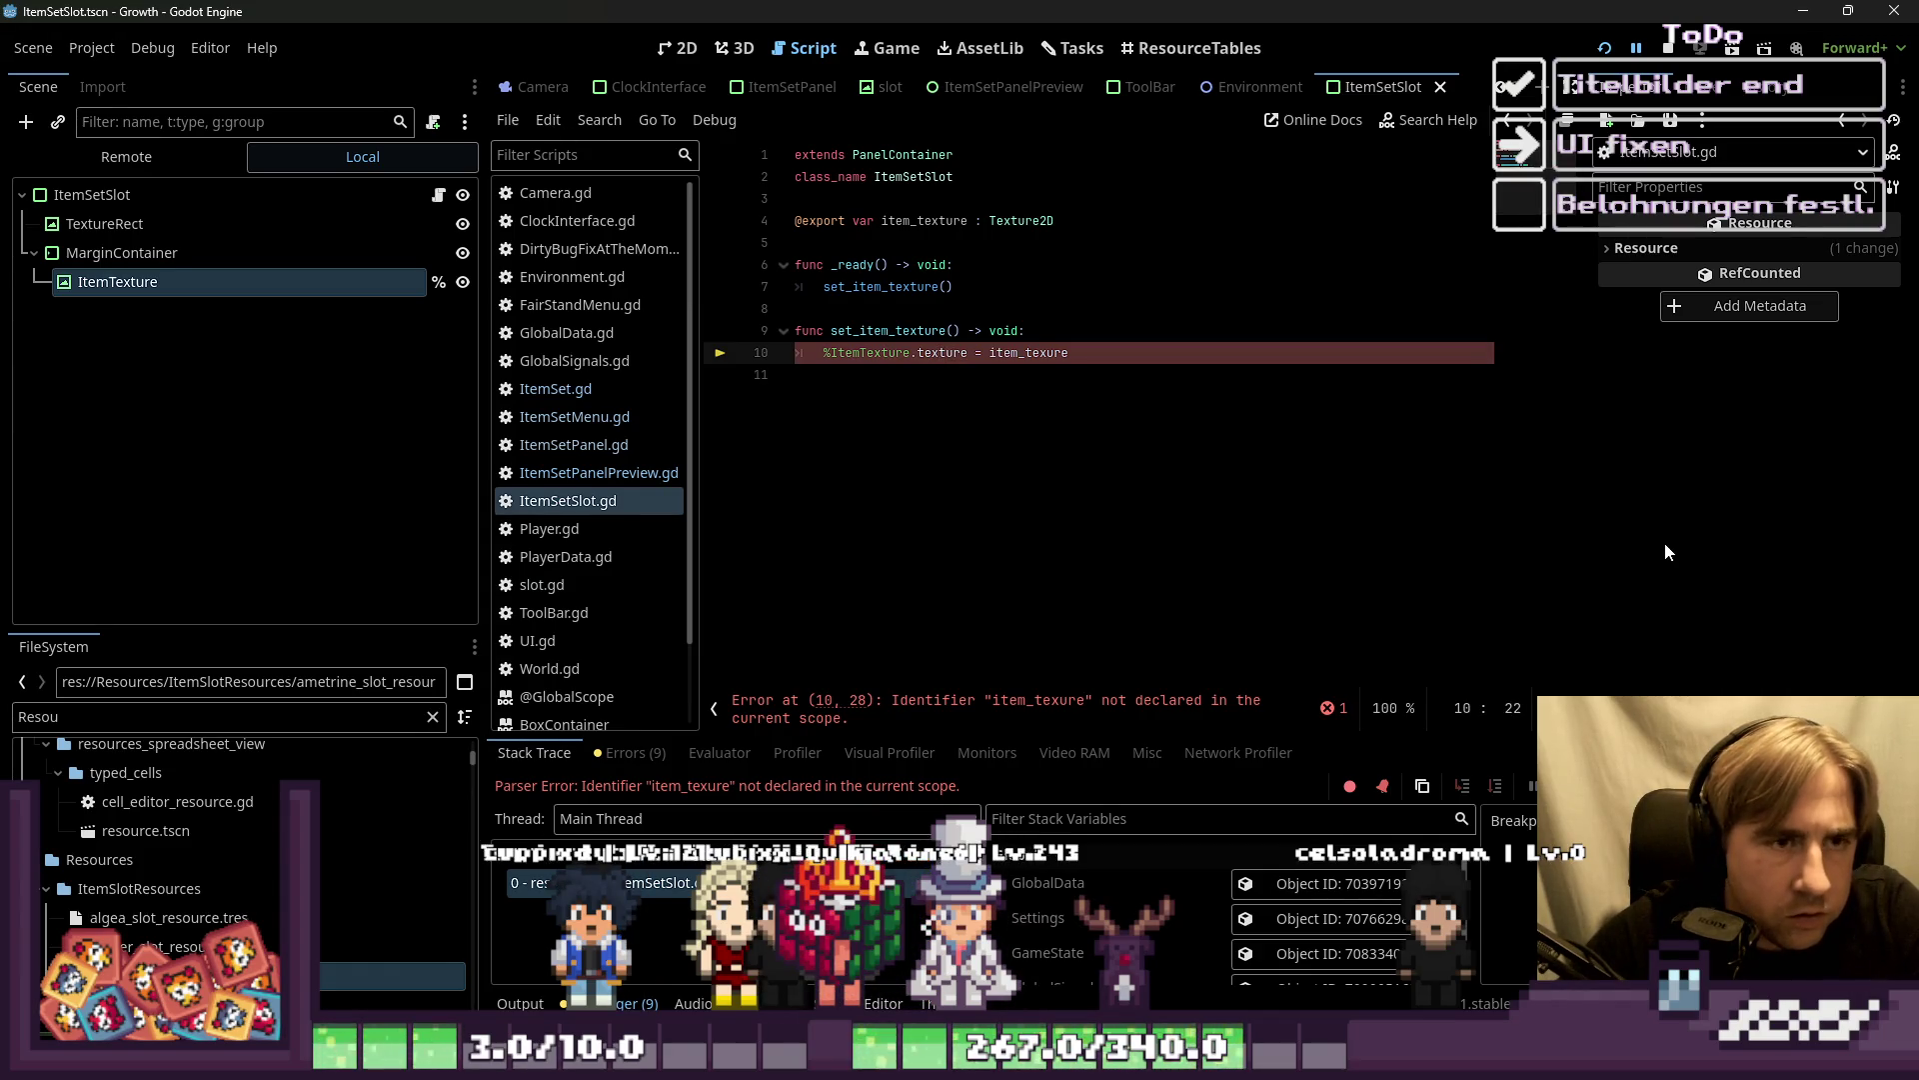
key("End")
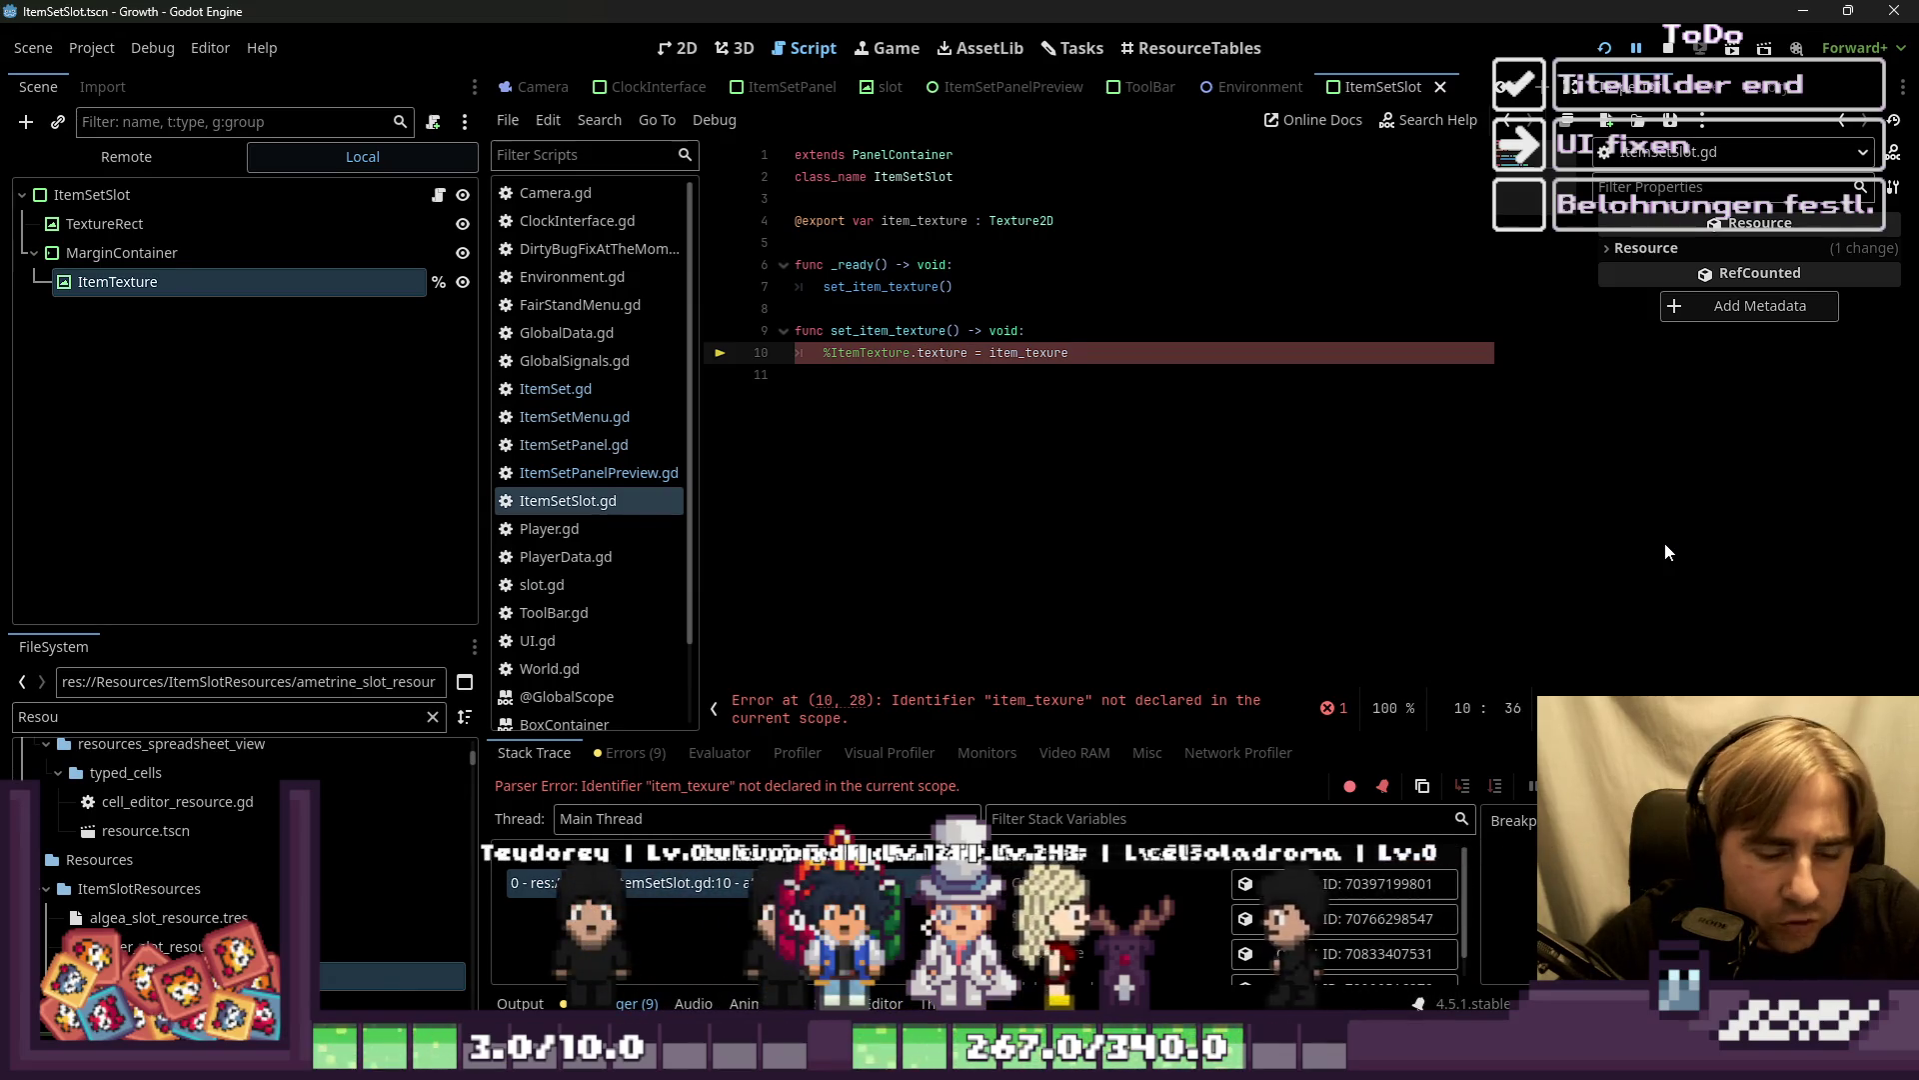
key("Left")
key("Left")
key("Left")
type("t")
key("F5")
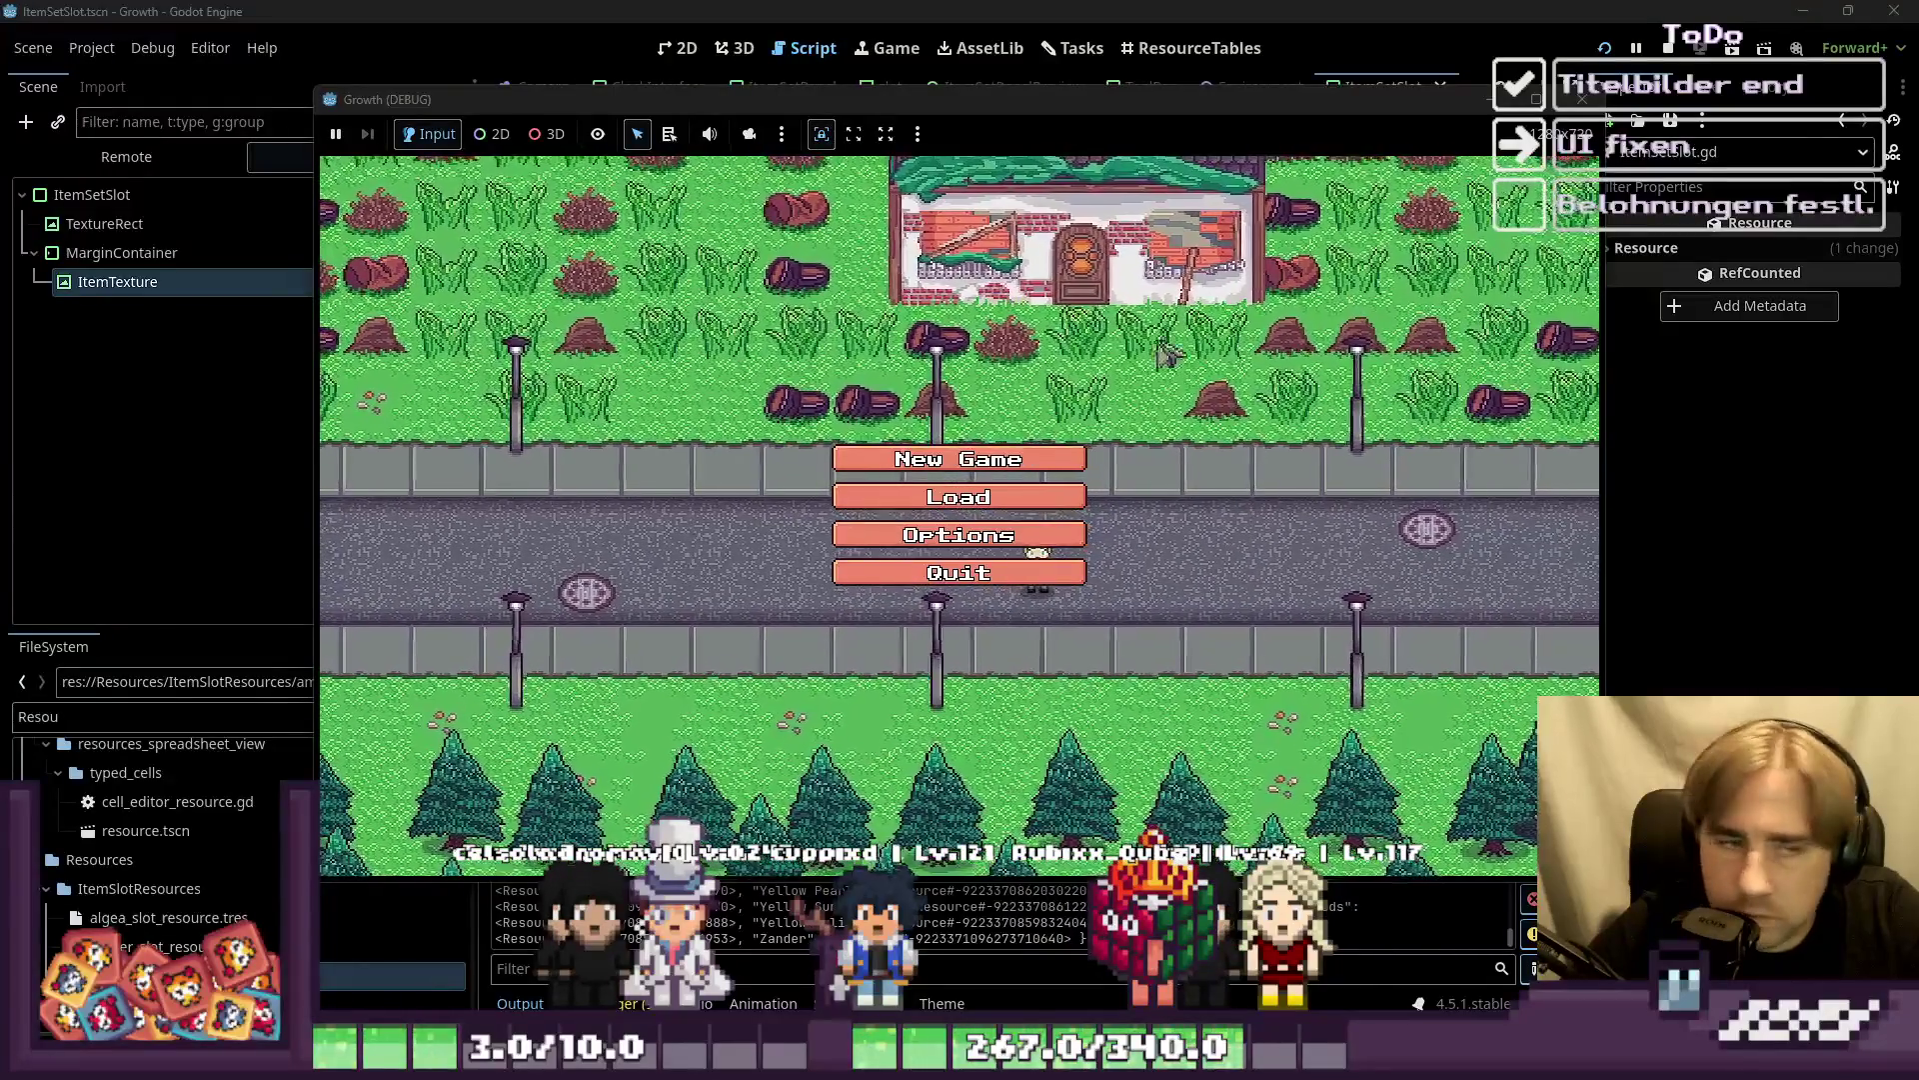
Load the save and open the Automation Machines collection preview
left_click(1033, 495)
left_click(1005, 415)
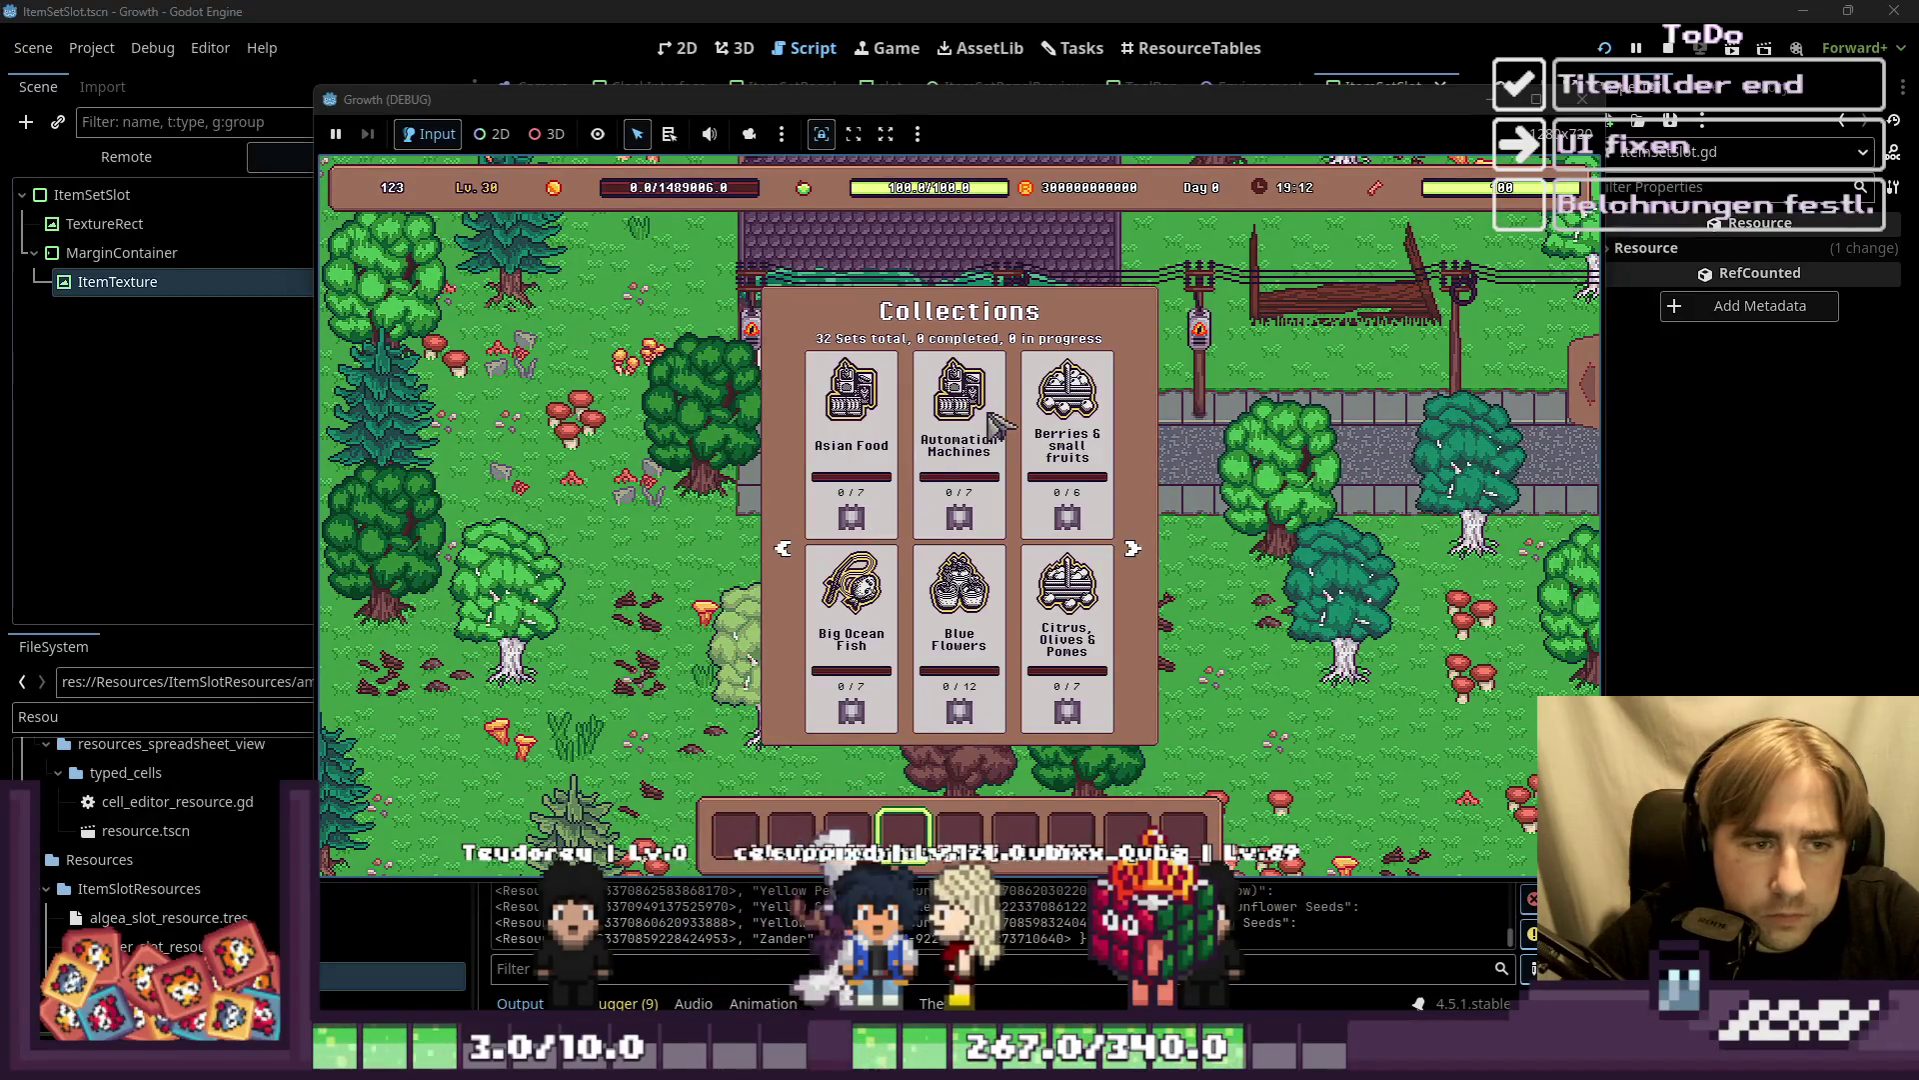
left_click(975, 430)
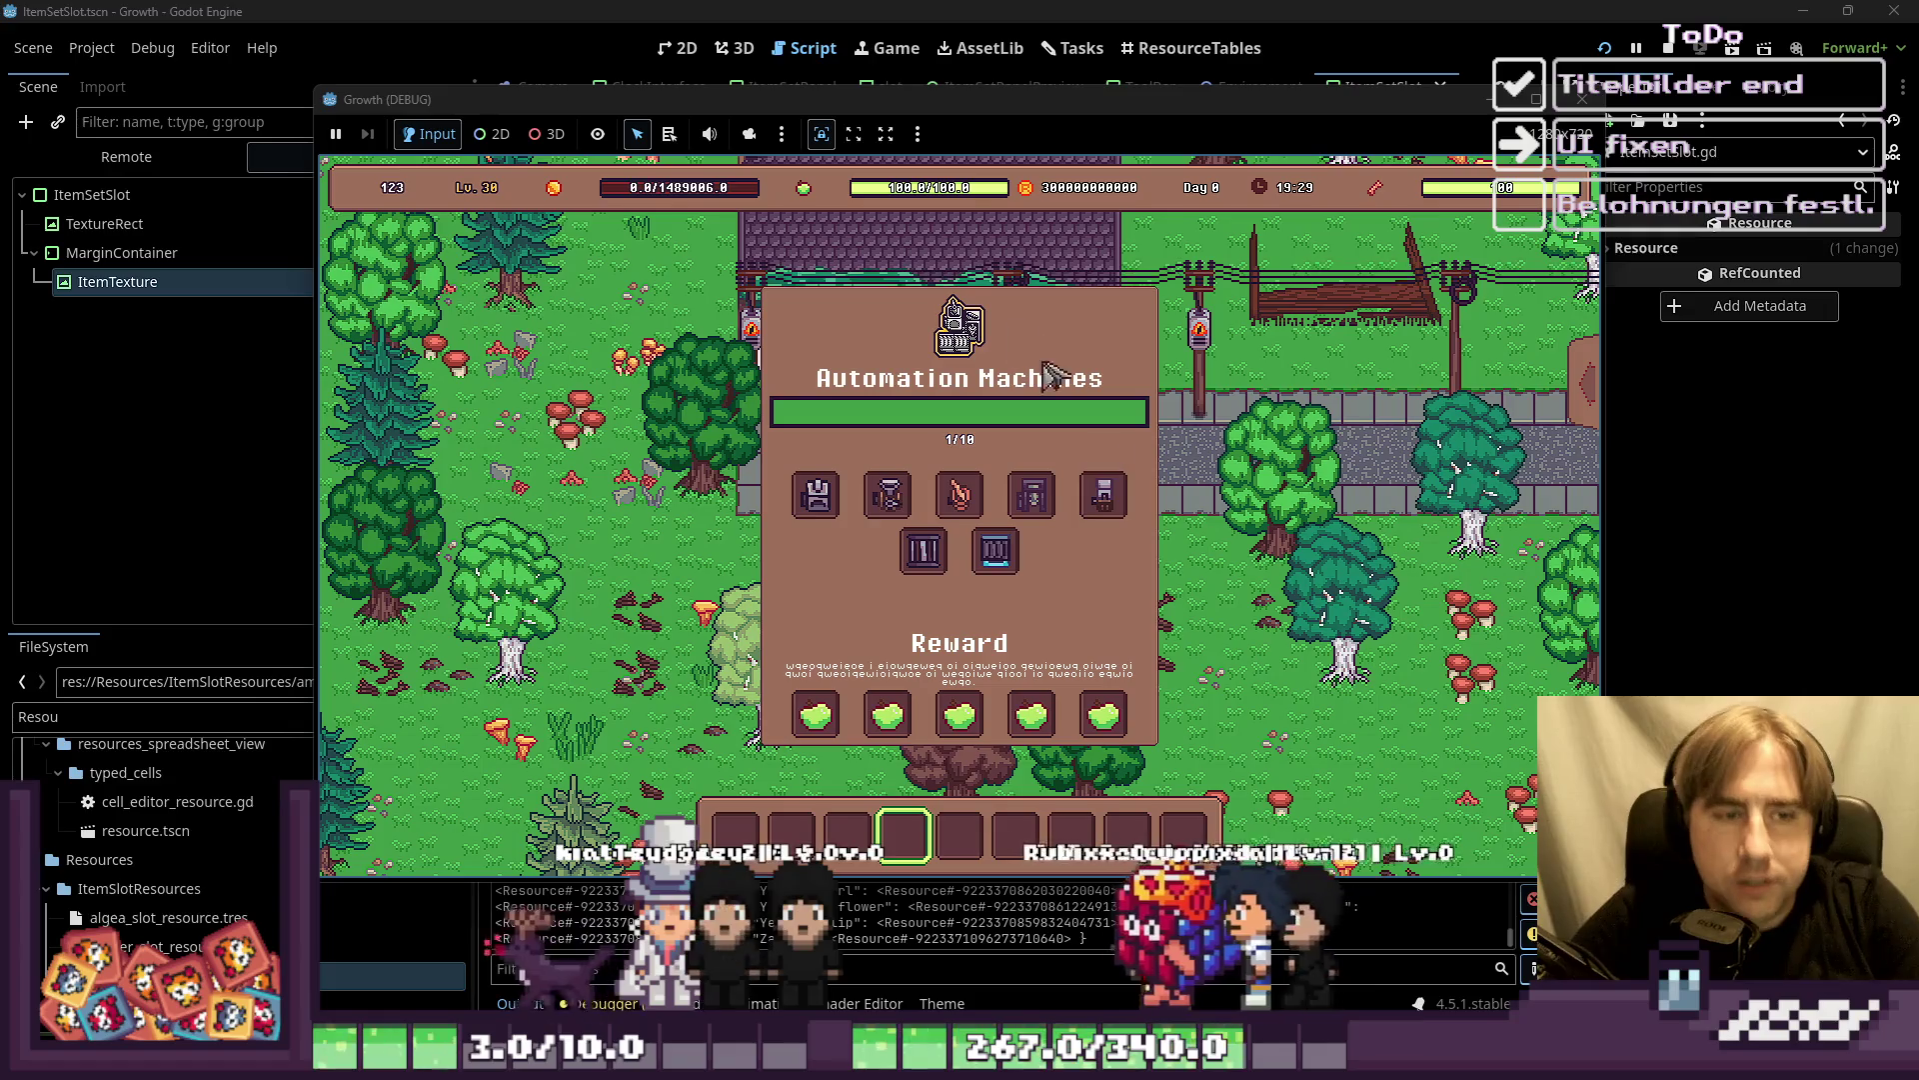
Restart the game, reload the save, view the Blue Flowers collection detail, then stop with F8
key("F5")
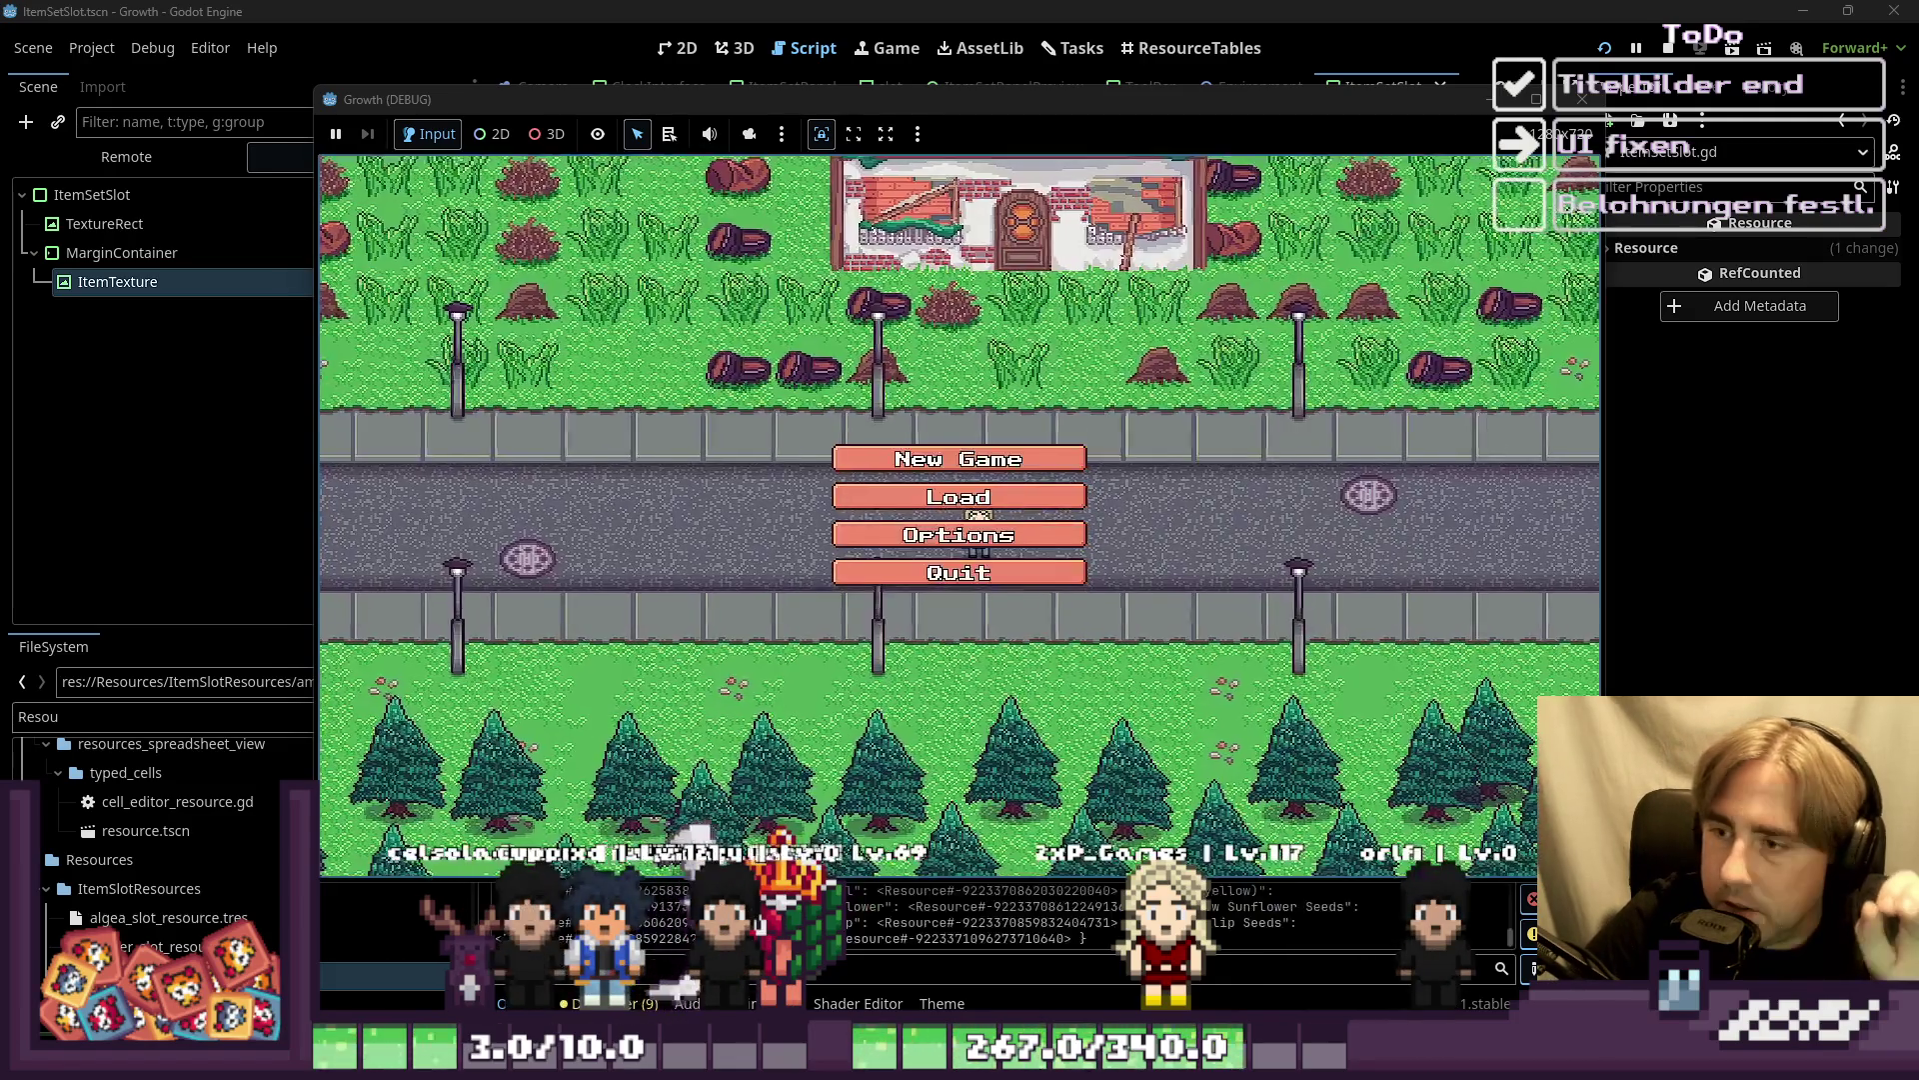
left_click(986, 500)
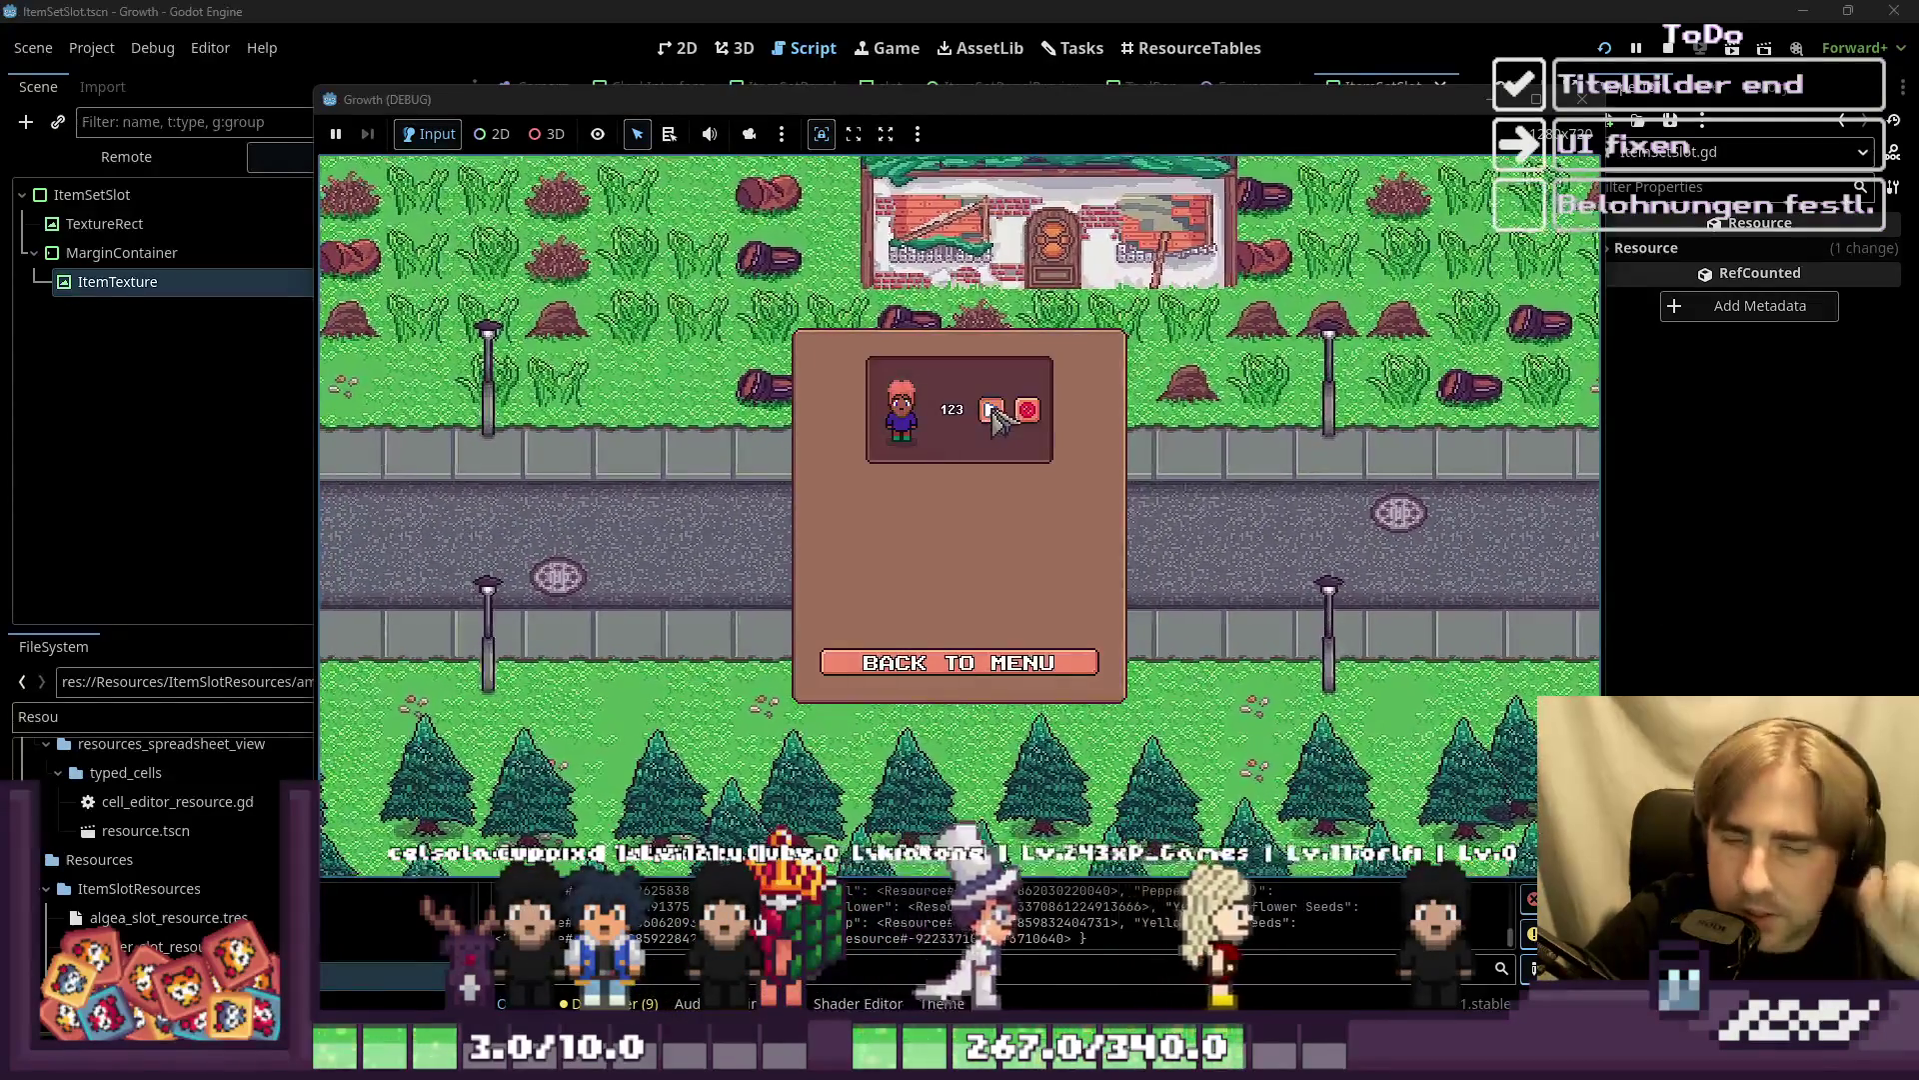
left_click(993, 412)
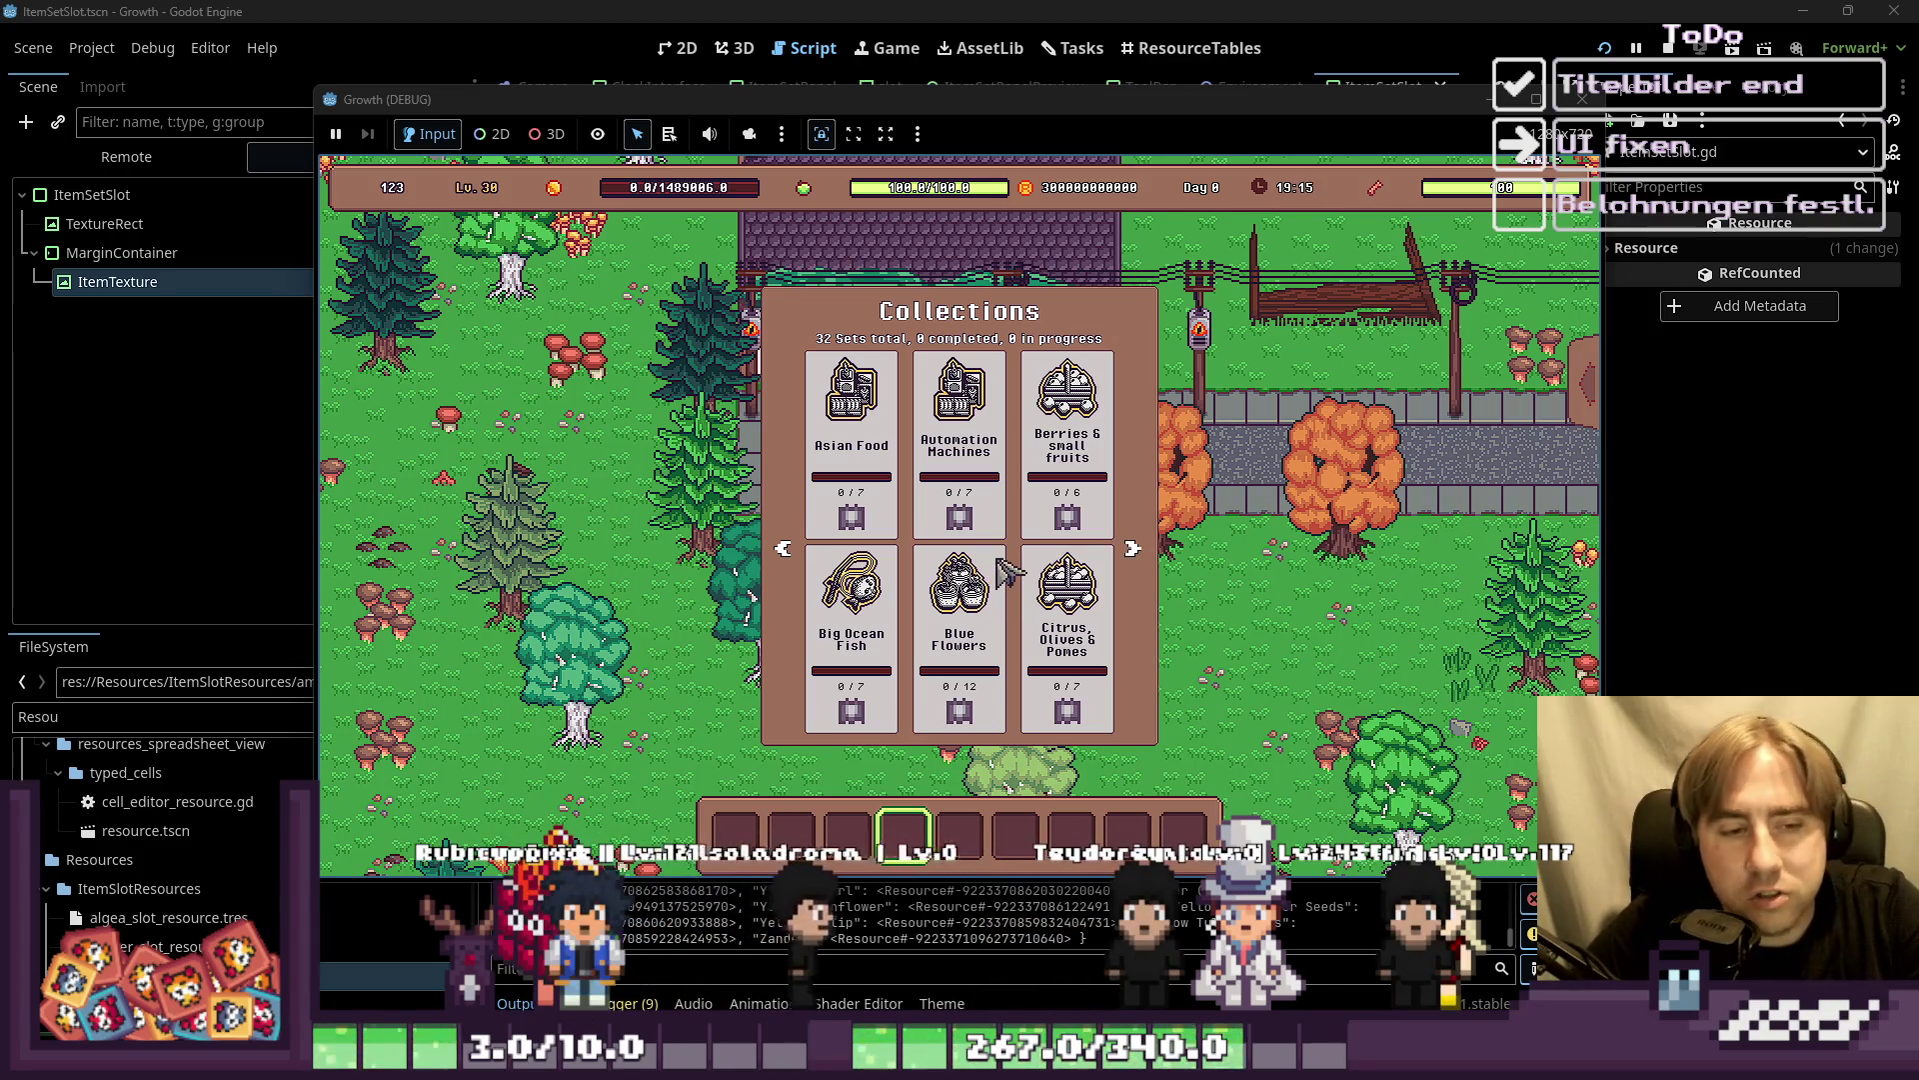
left_click(1001, 562)
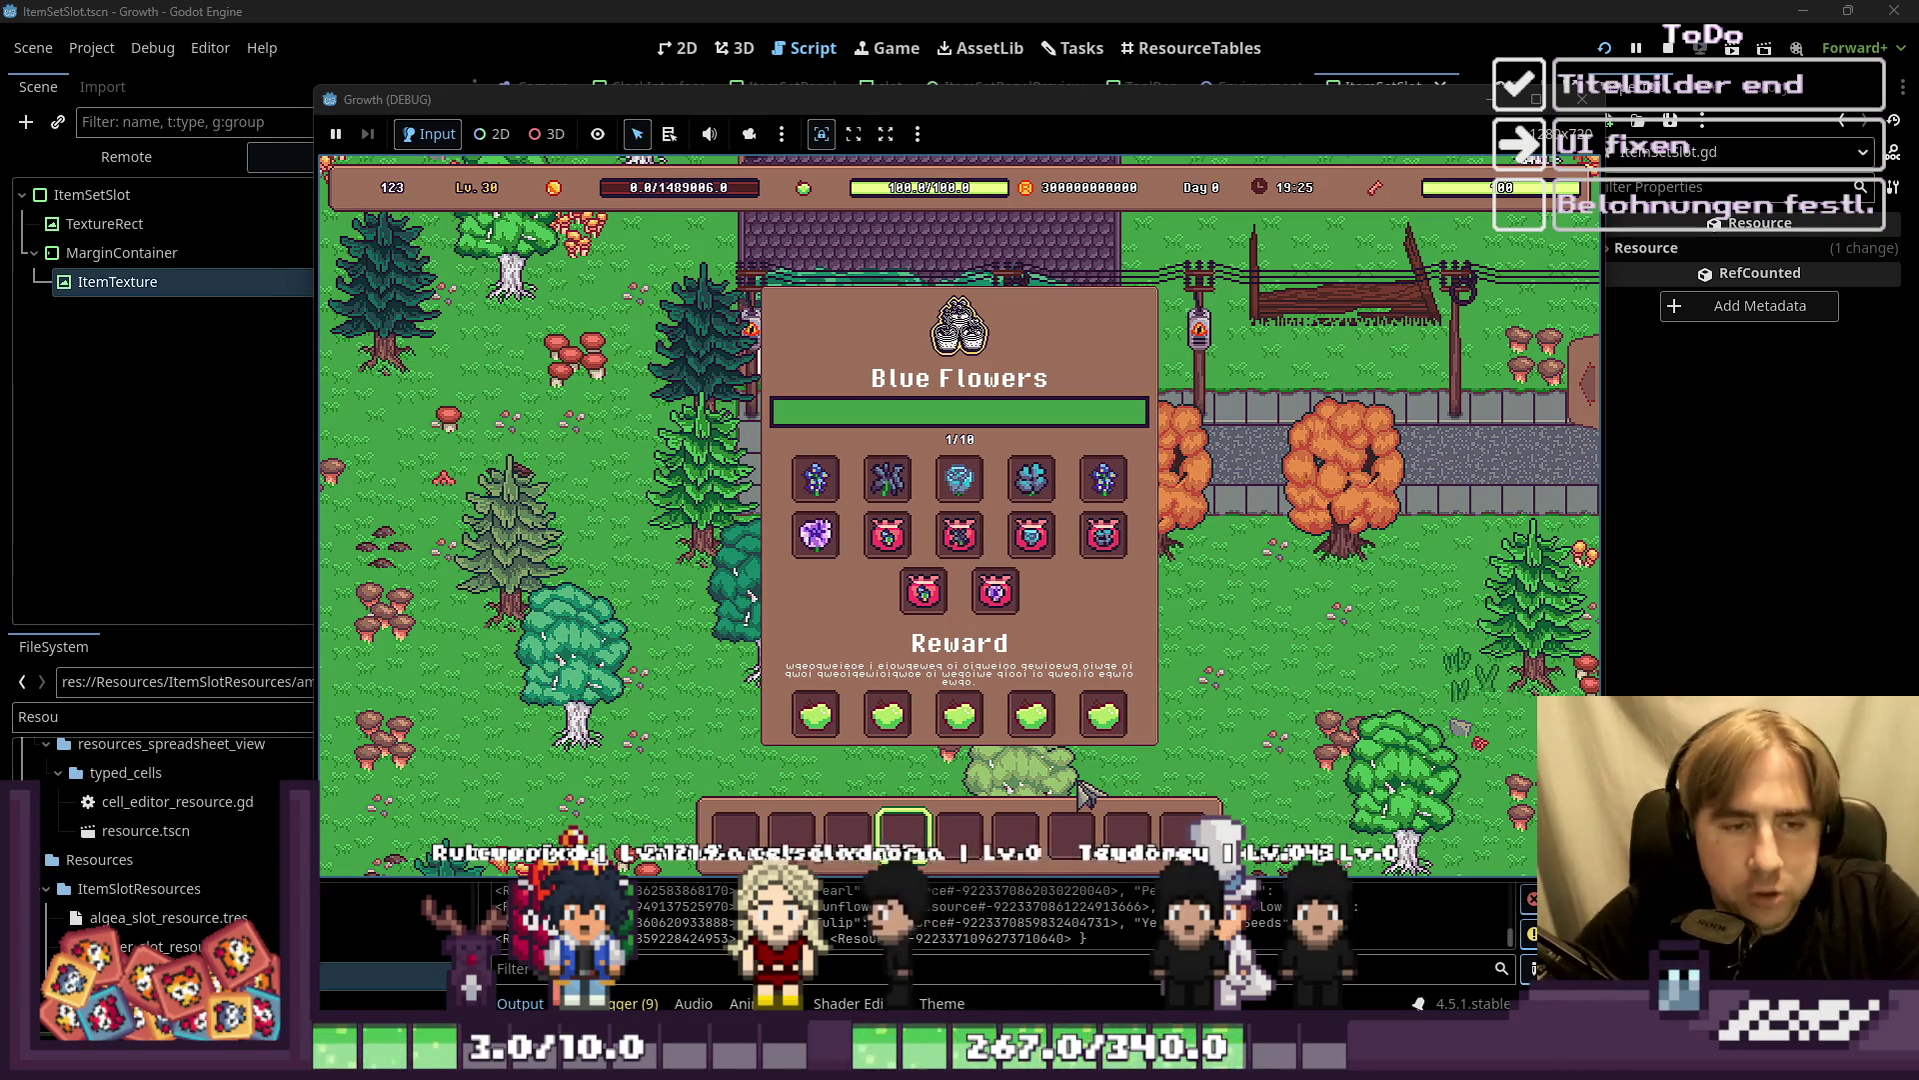
key("F8")
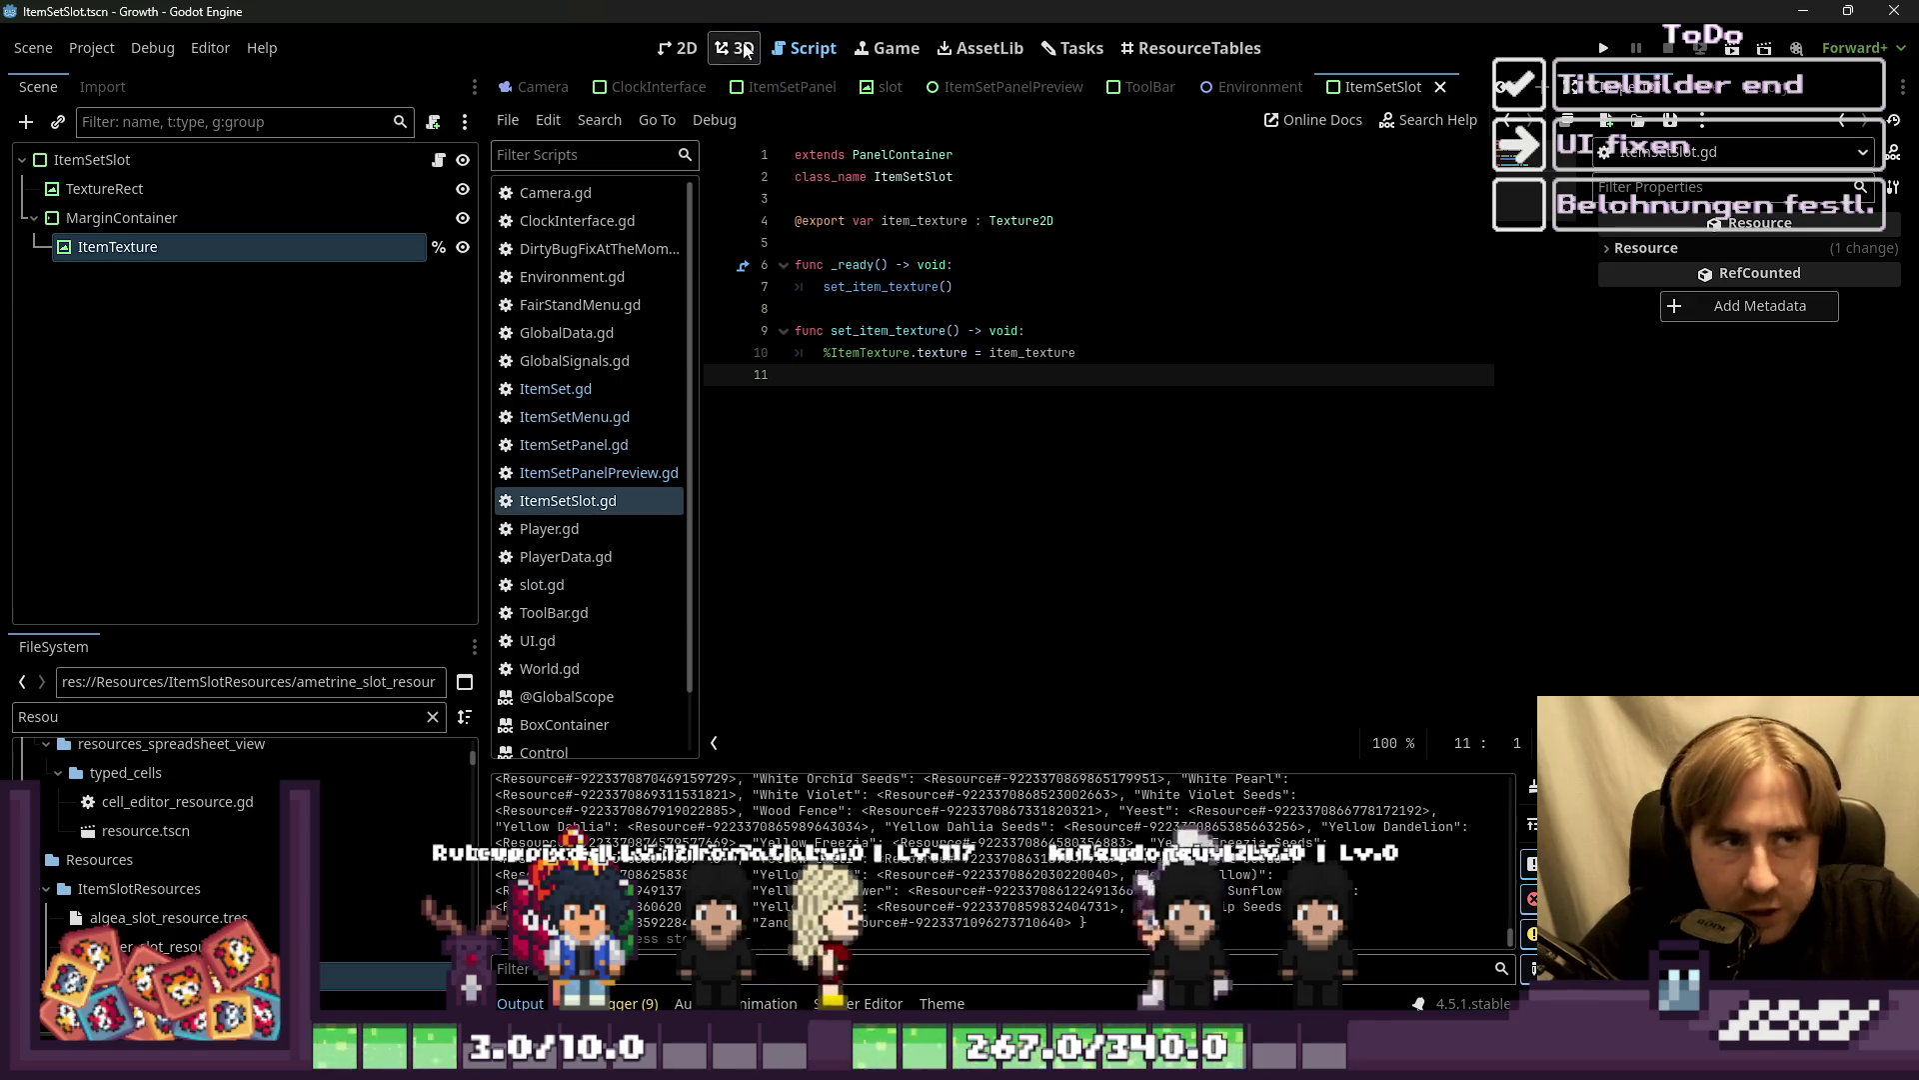
Open ItemSetMenu.gd and read through its code
left_click(661, 61)
left_click(808, 48)
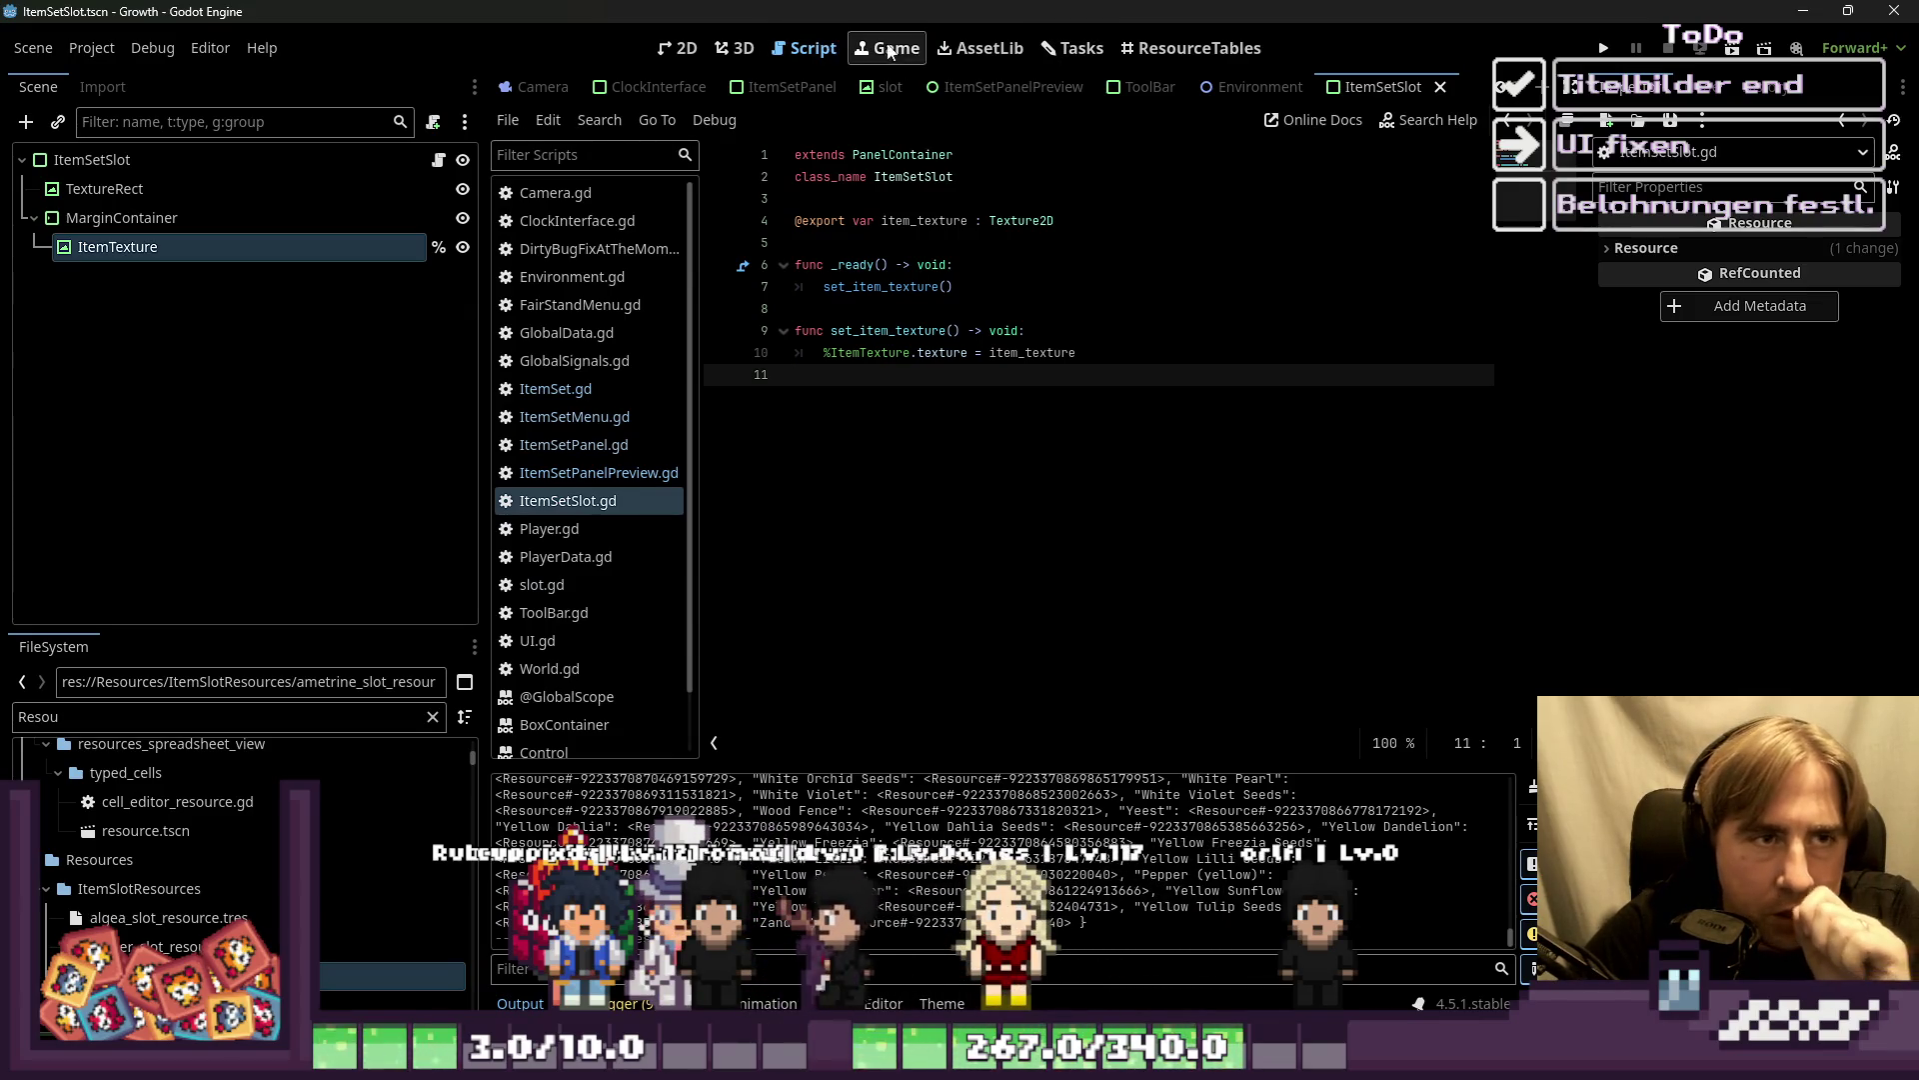
left_click(596, 424)
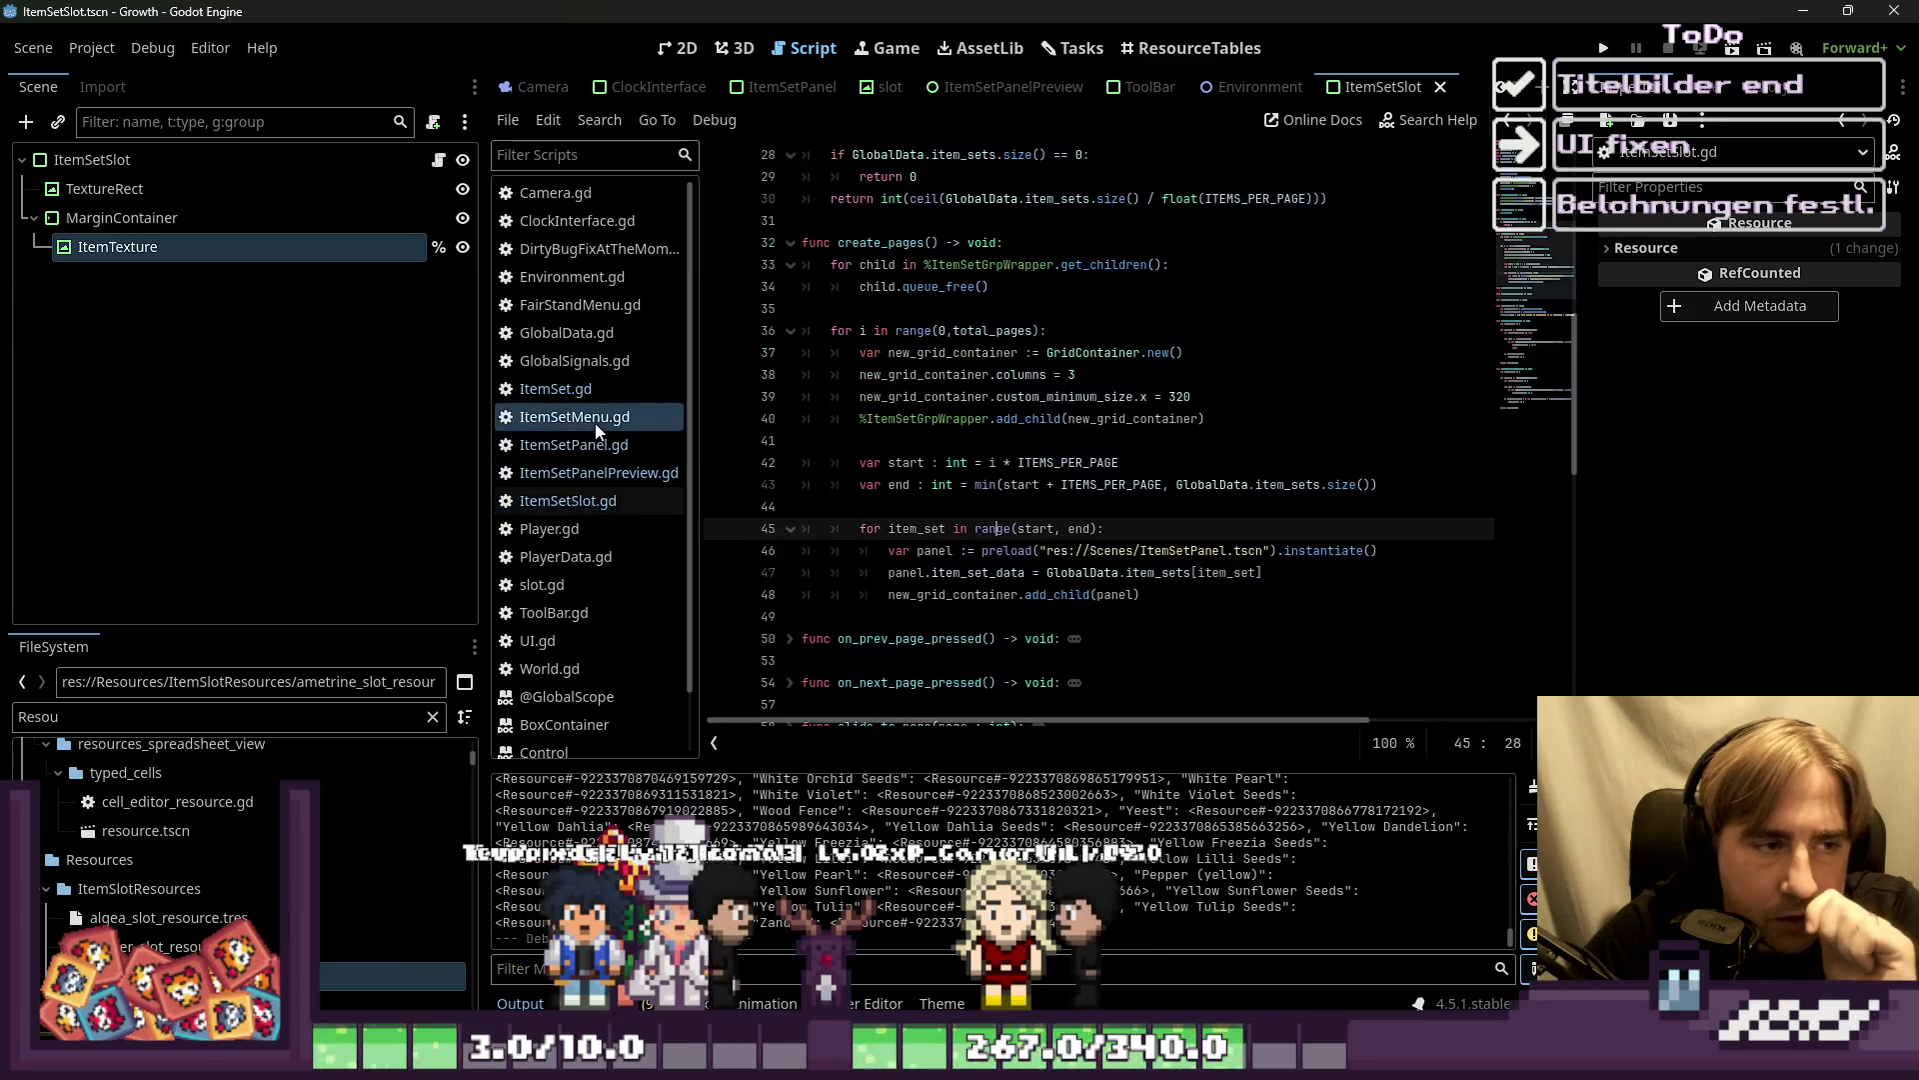
scroll(912, 522, "down", 1)
scroll(913, 522, "down", 2)
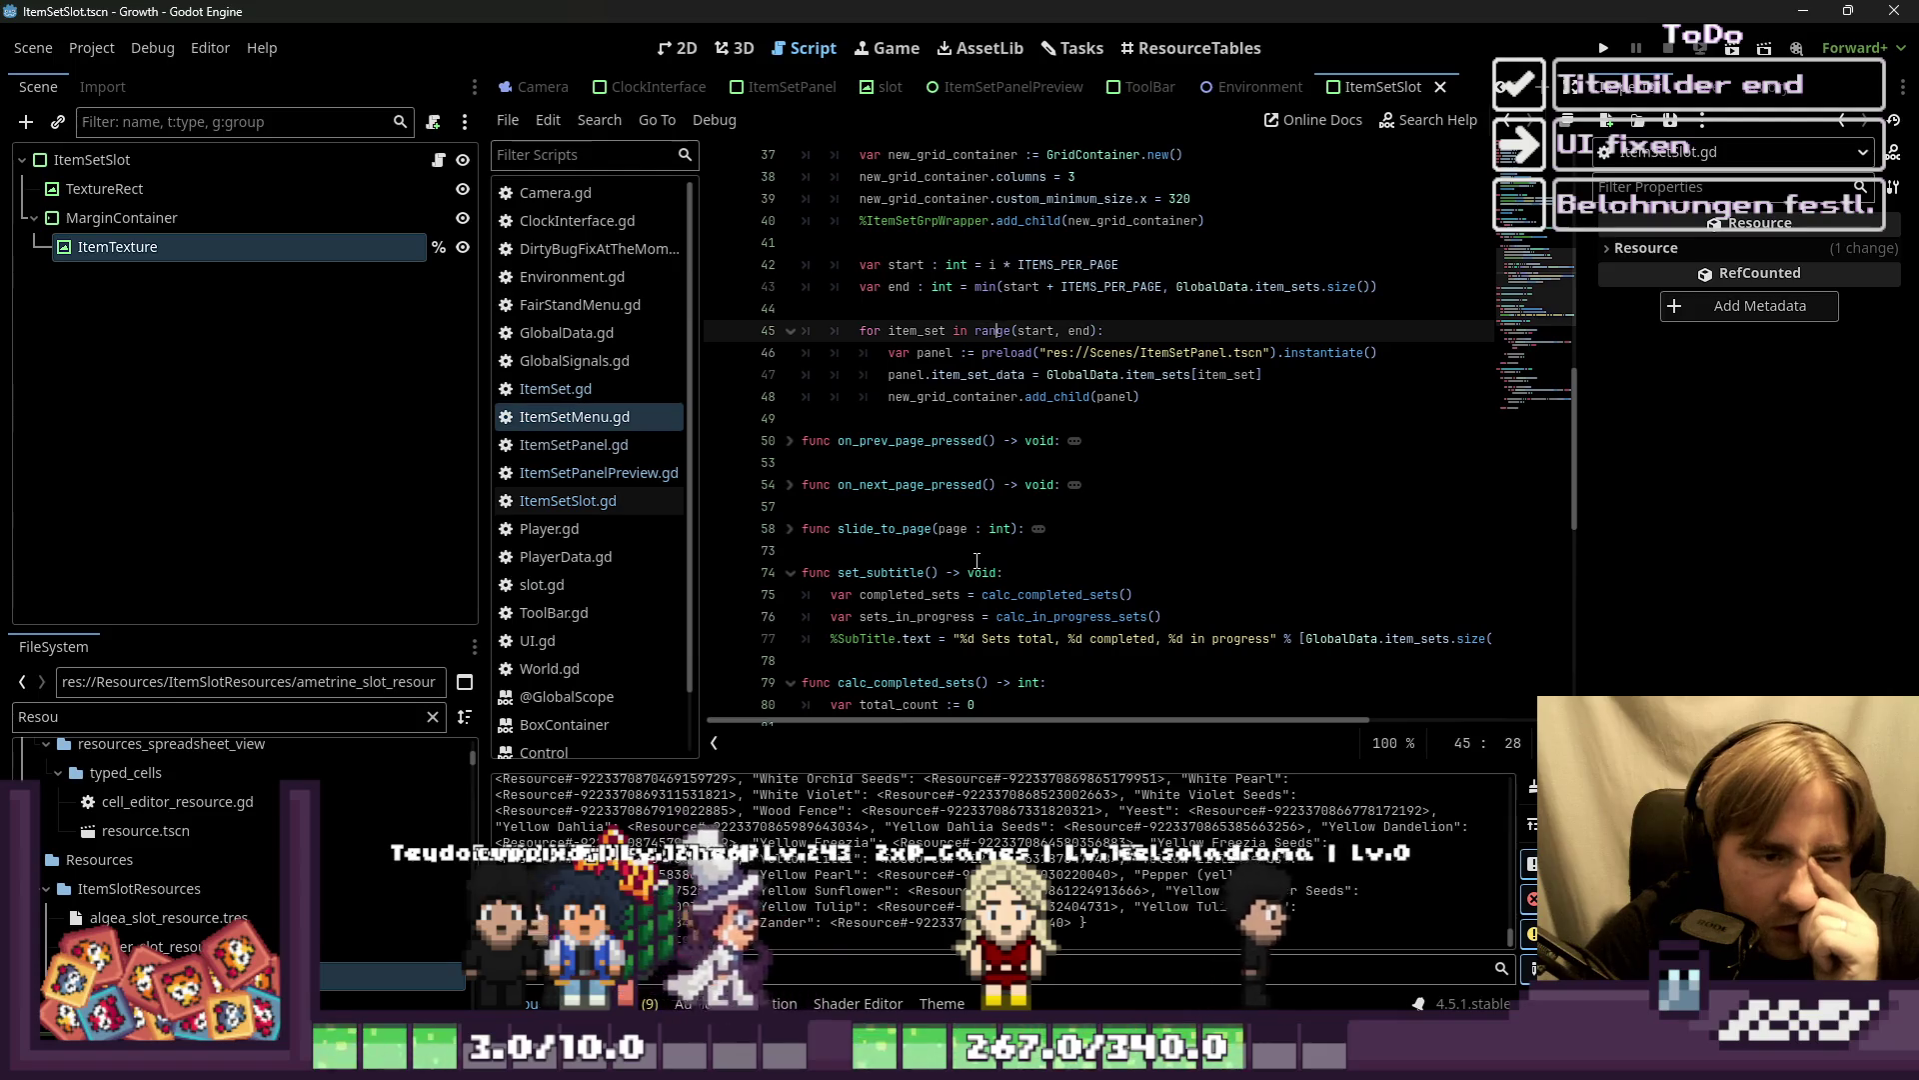
scroll(977, 562, "down", 4)
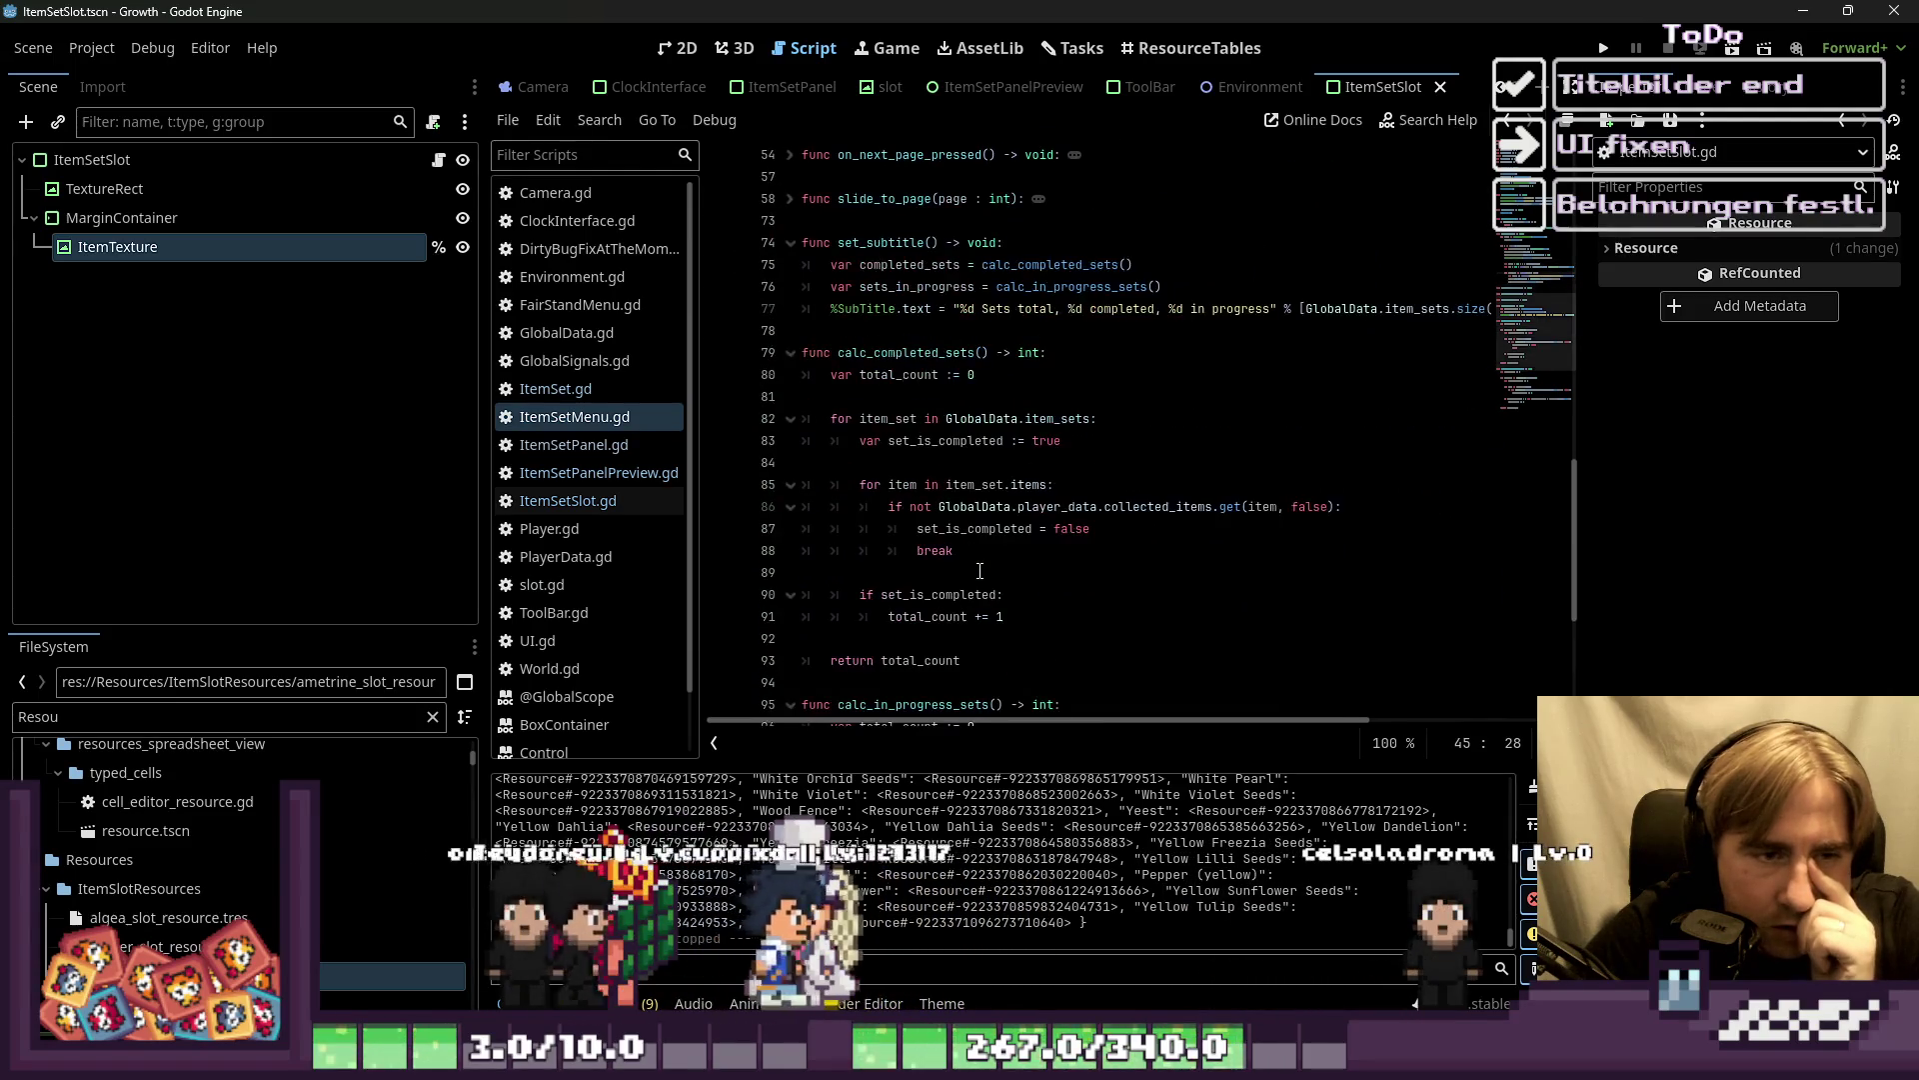
scroll(980, 570, "down", 3)
scroll(980, 570, "down", 3)
scroll(980, 573, "up", 10)
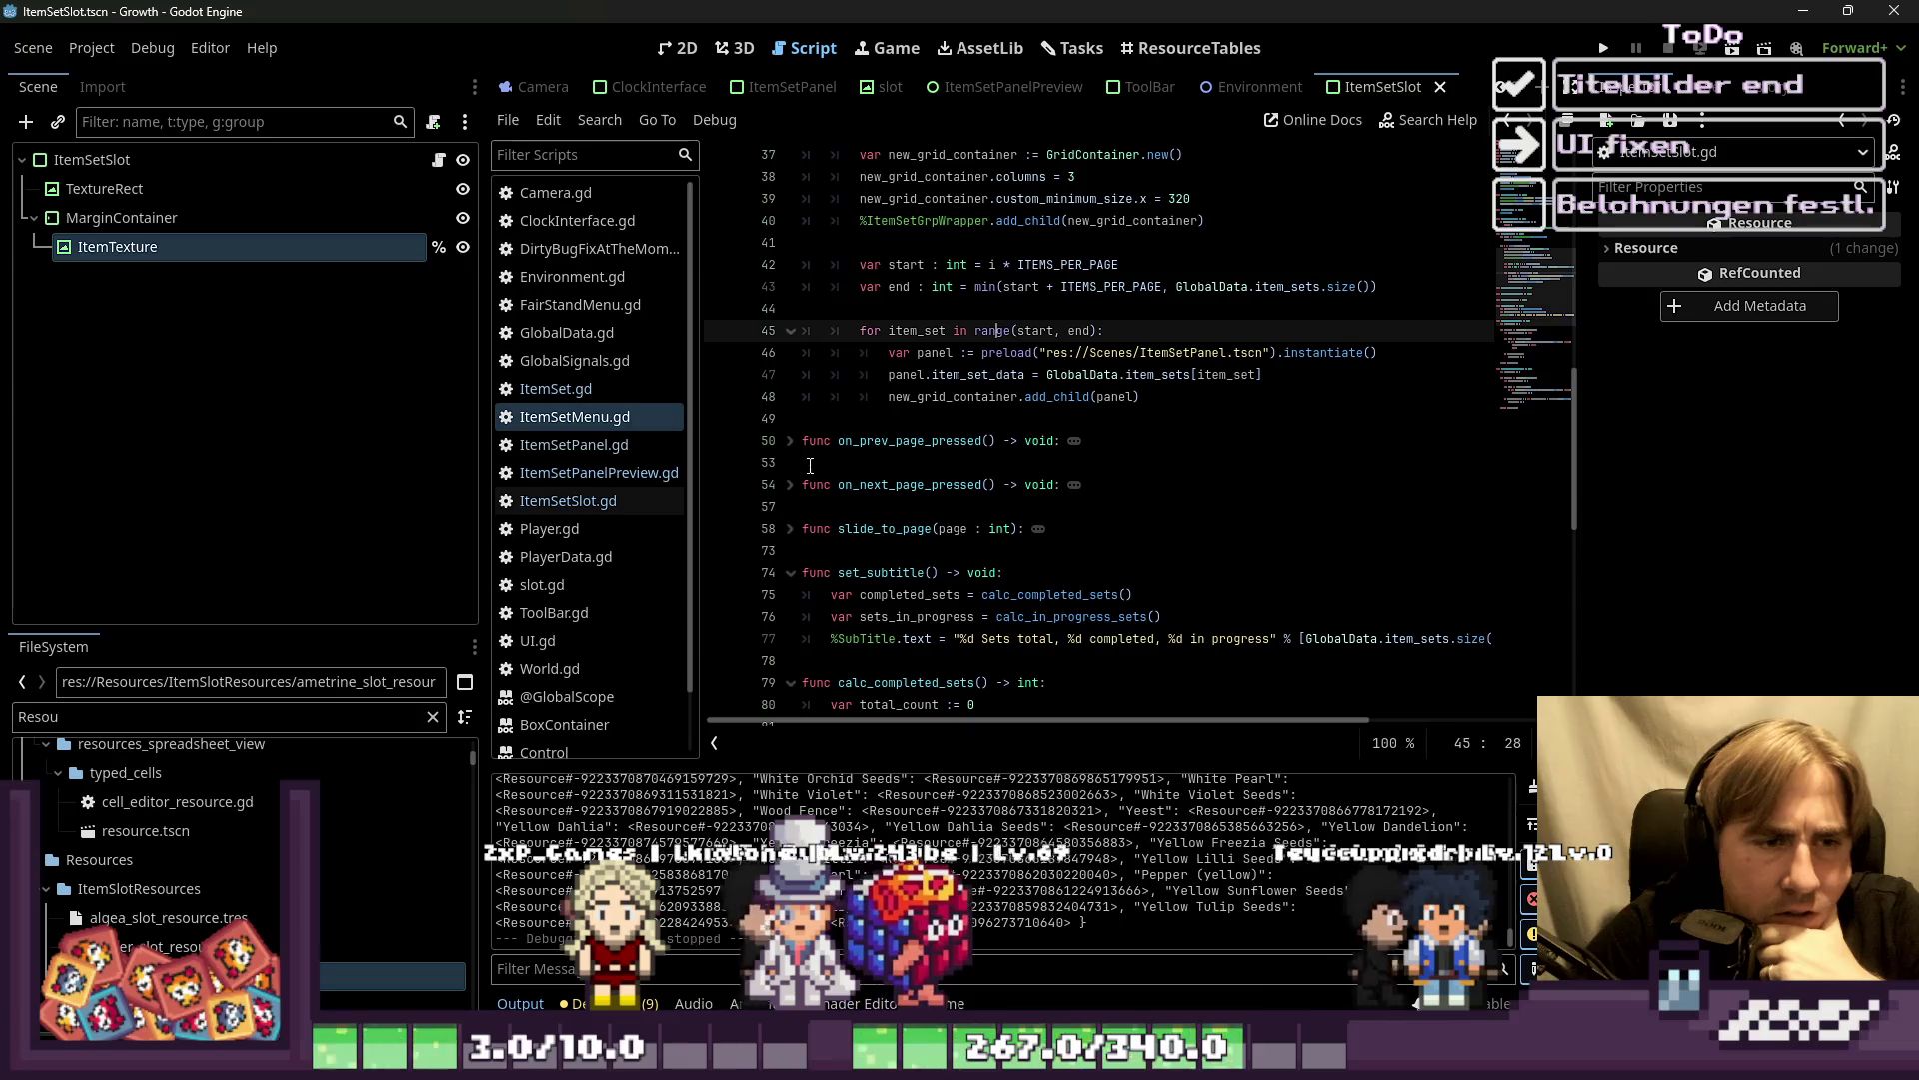
scroll(791, 508, "up", 3)
scroll(829, 502, "up", 2)
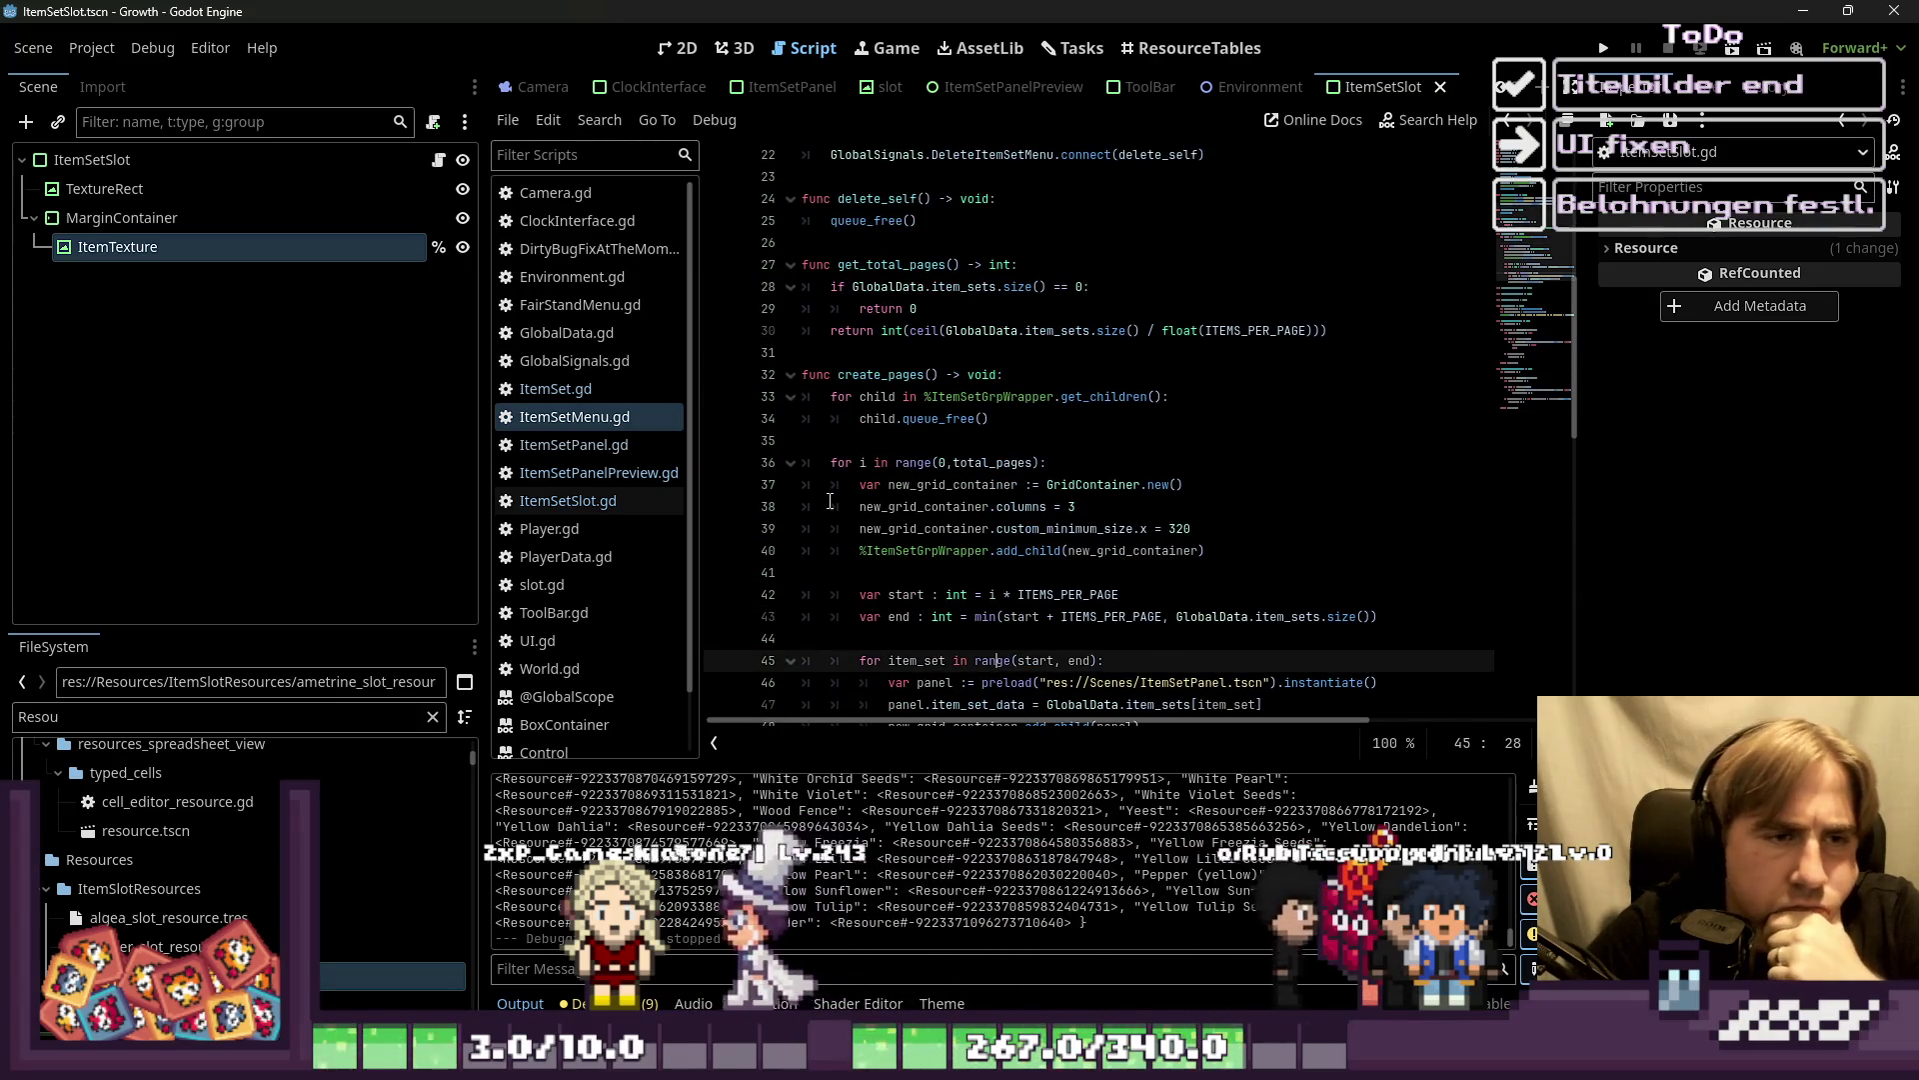
scroll(830, 502, "up", 1)
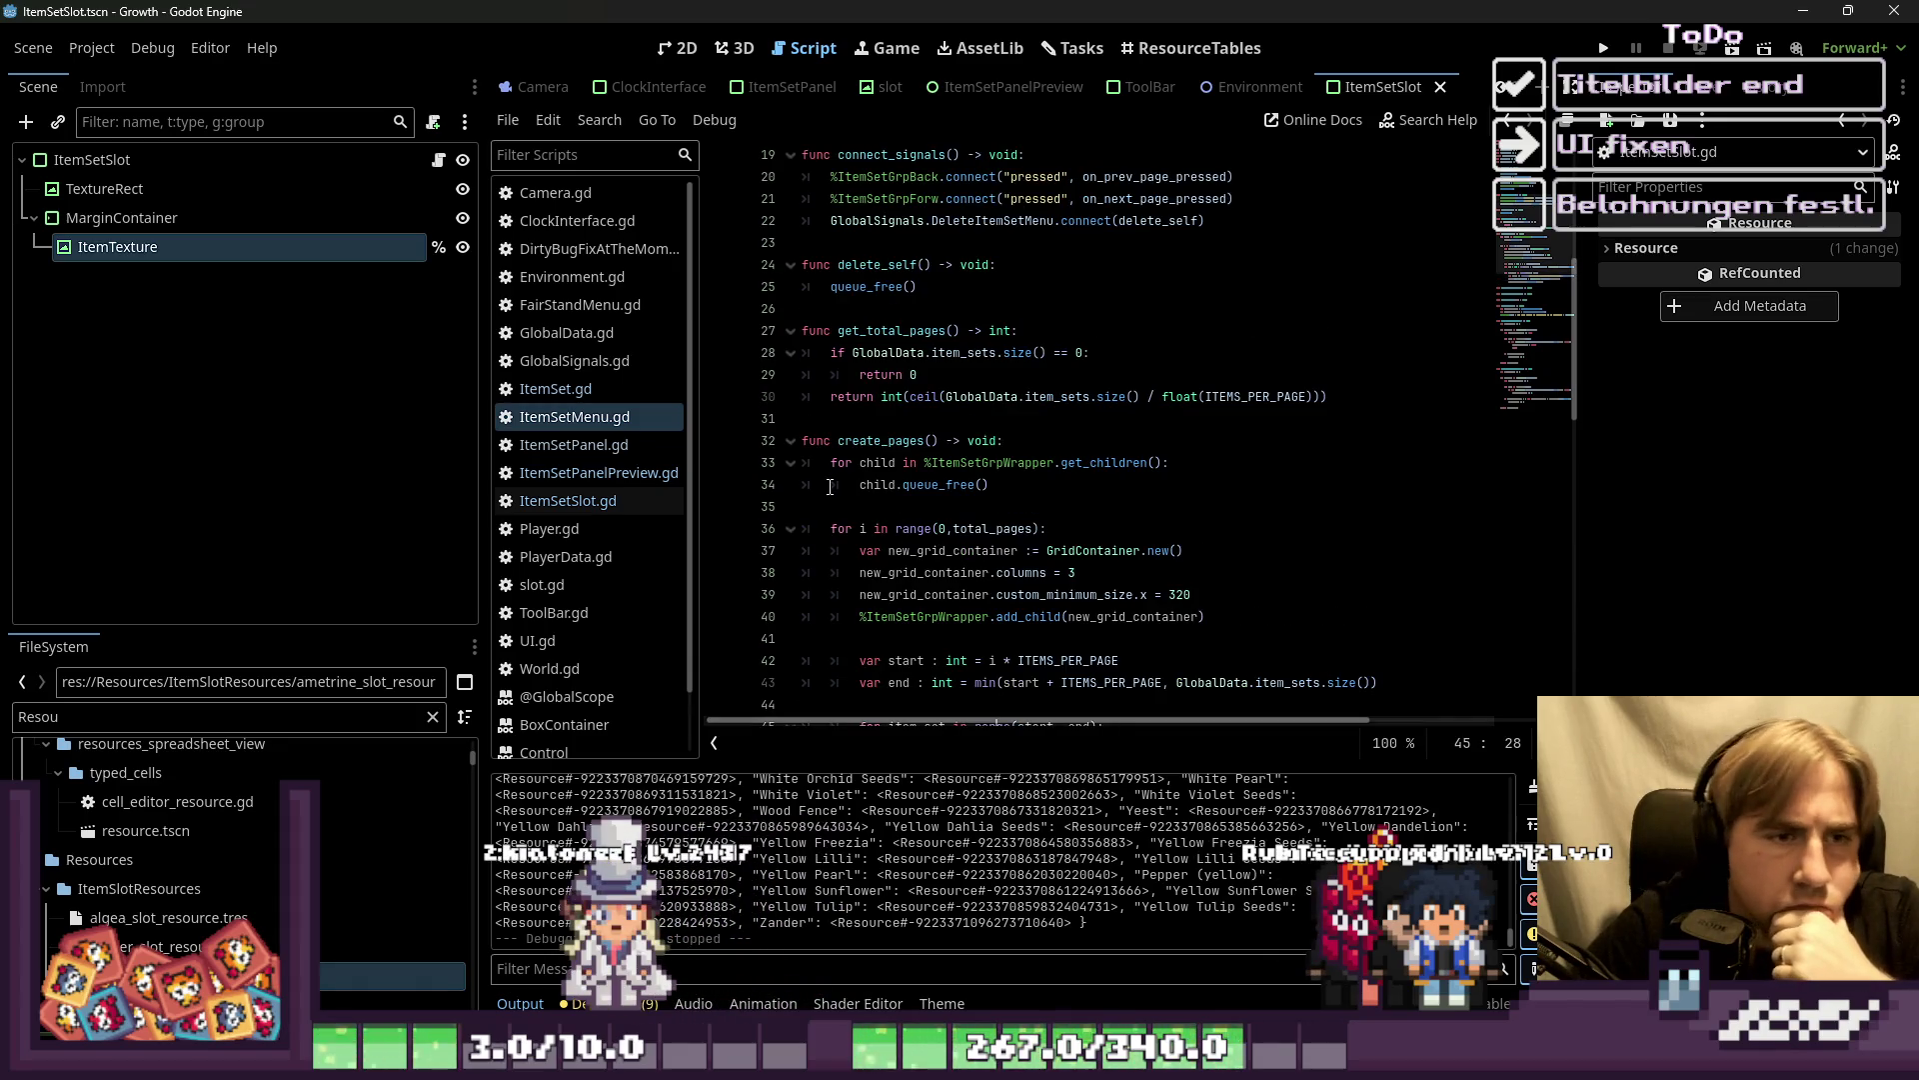
scroll(830, 487, "up", 5)
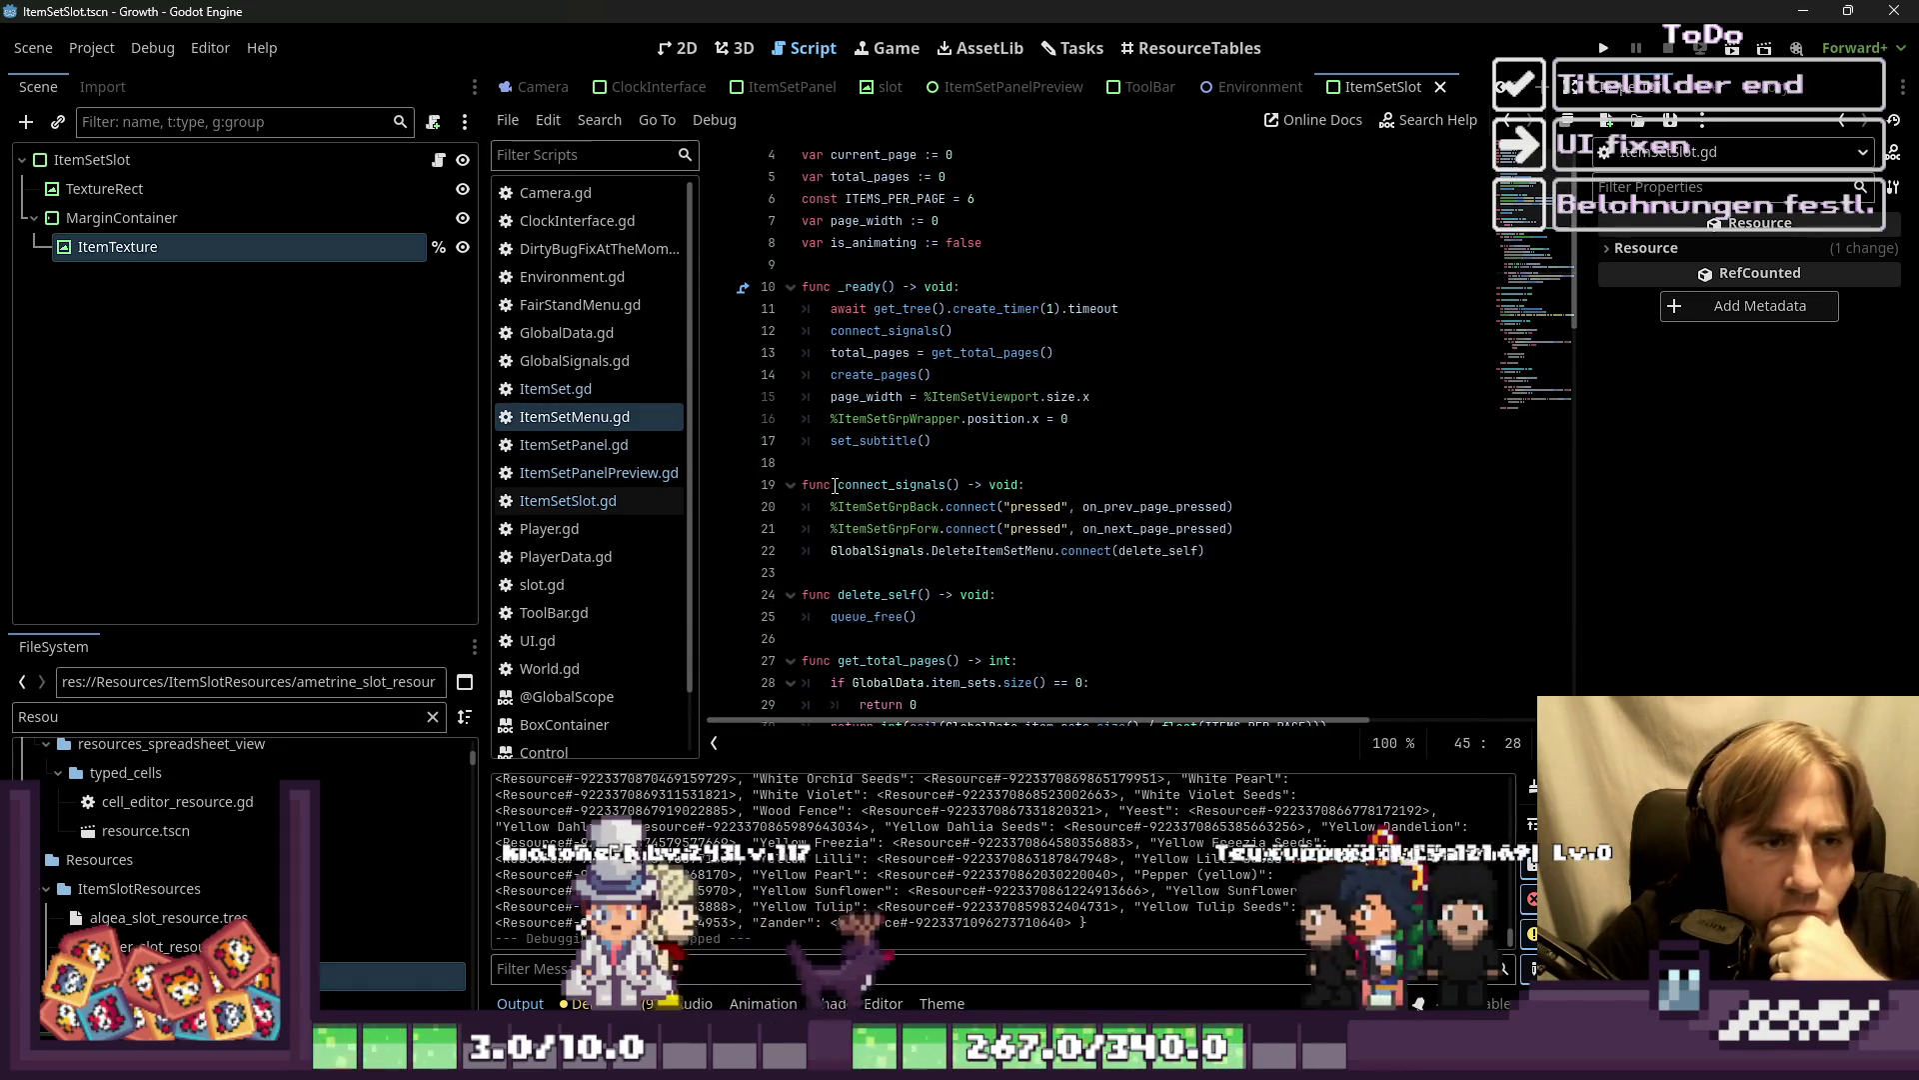
scroll(835, 487, "down", 4)
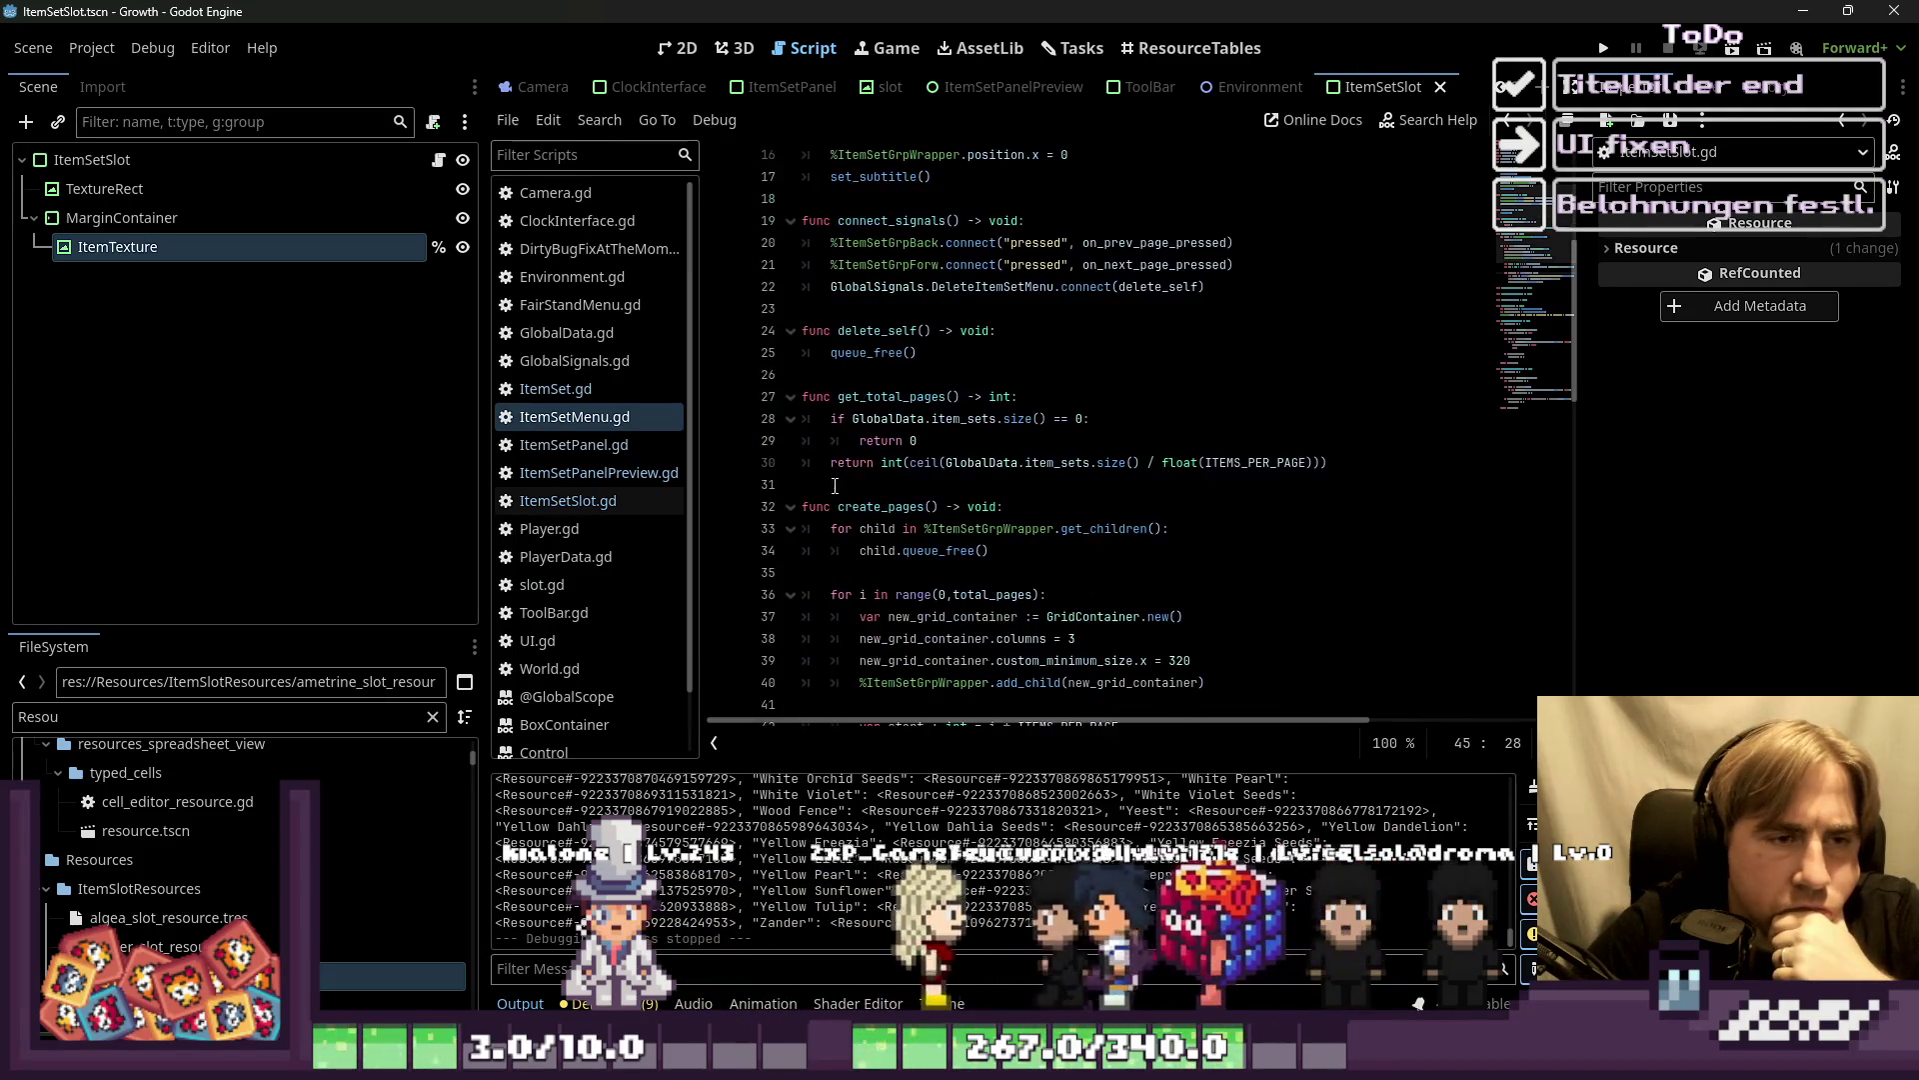
scroll(835, 486, "down", 1)
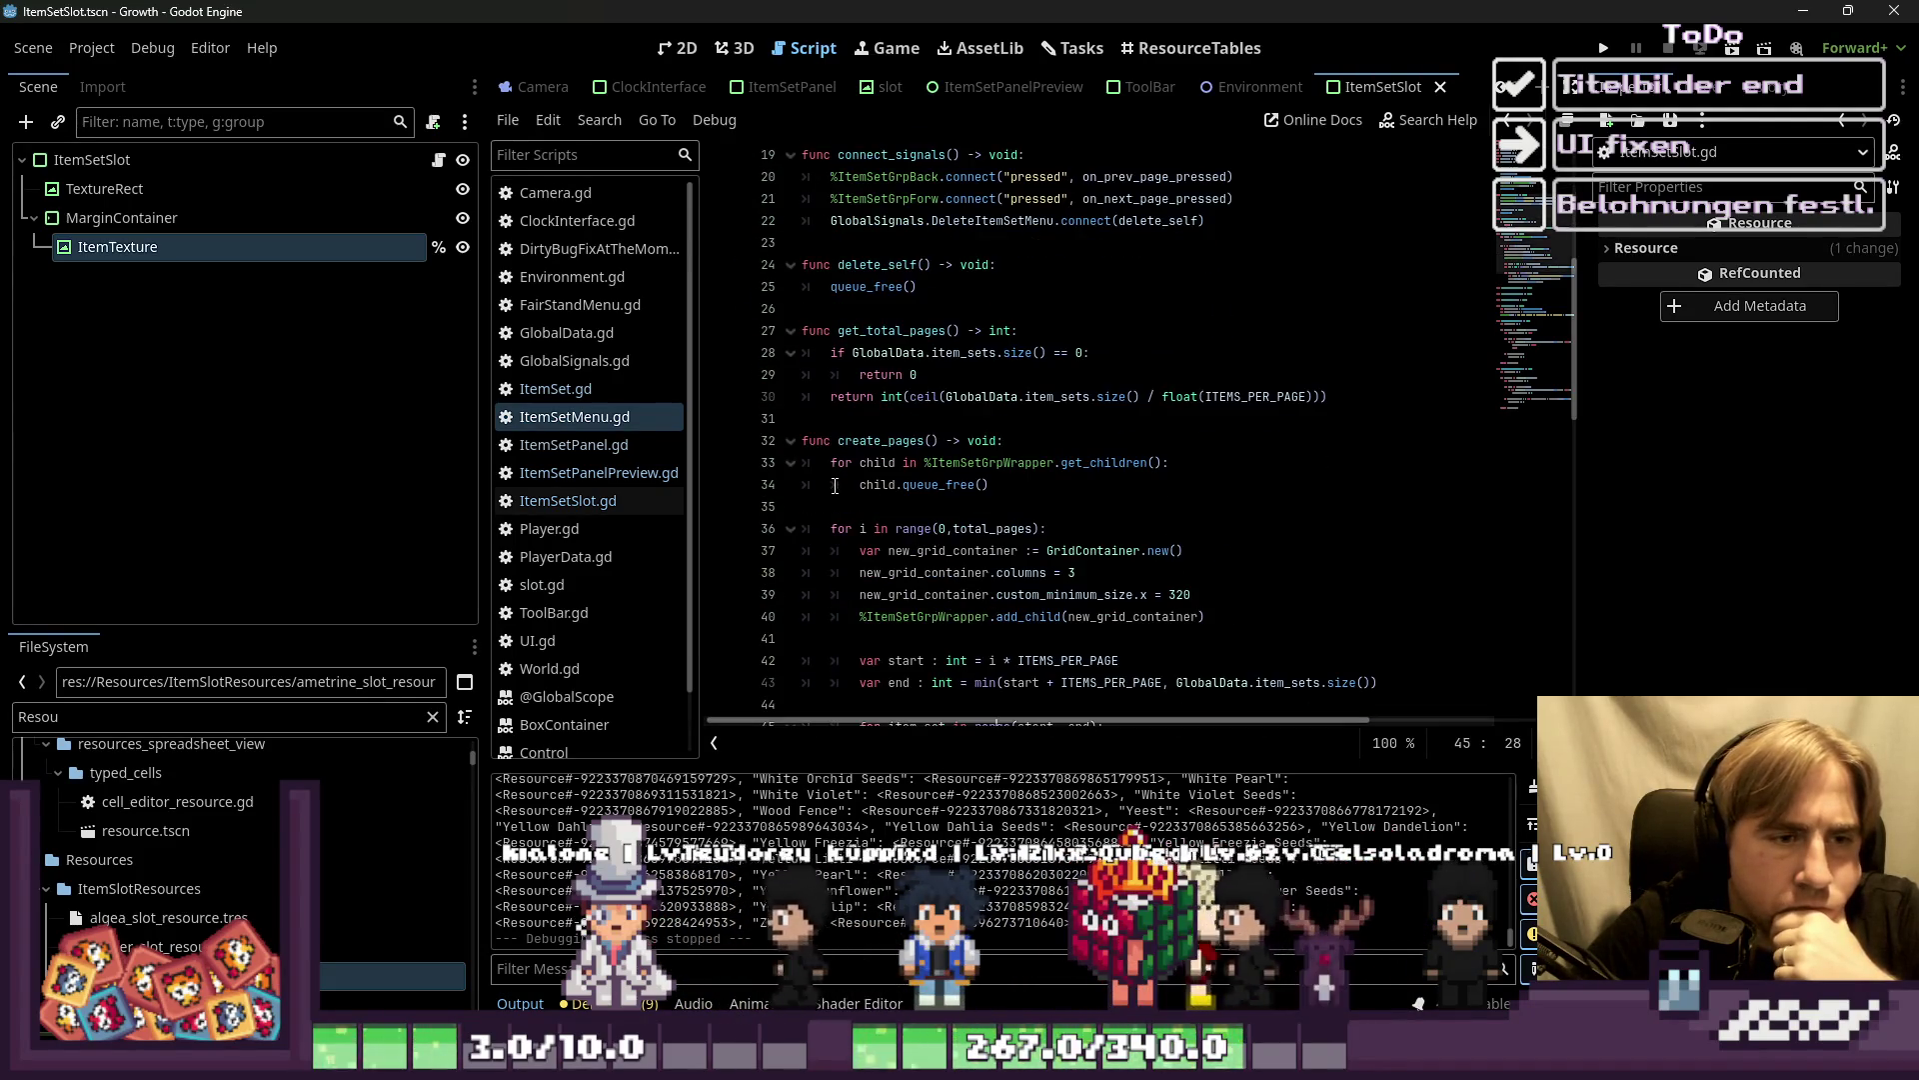
Fold create_pages, set_subtitle, calc_completed_sets and calc_in_progress_sets, then switch to ItemSetPanel.gd
left_click(790, 442)
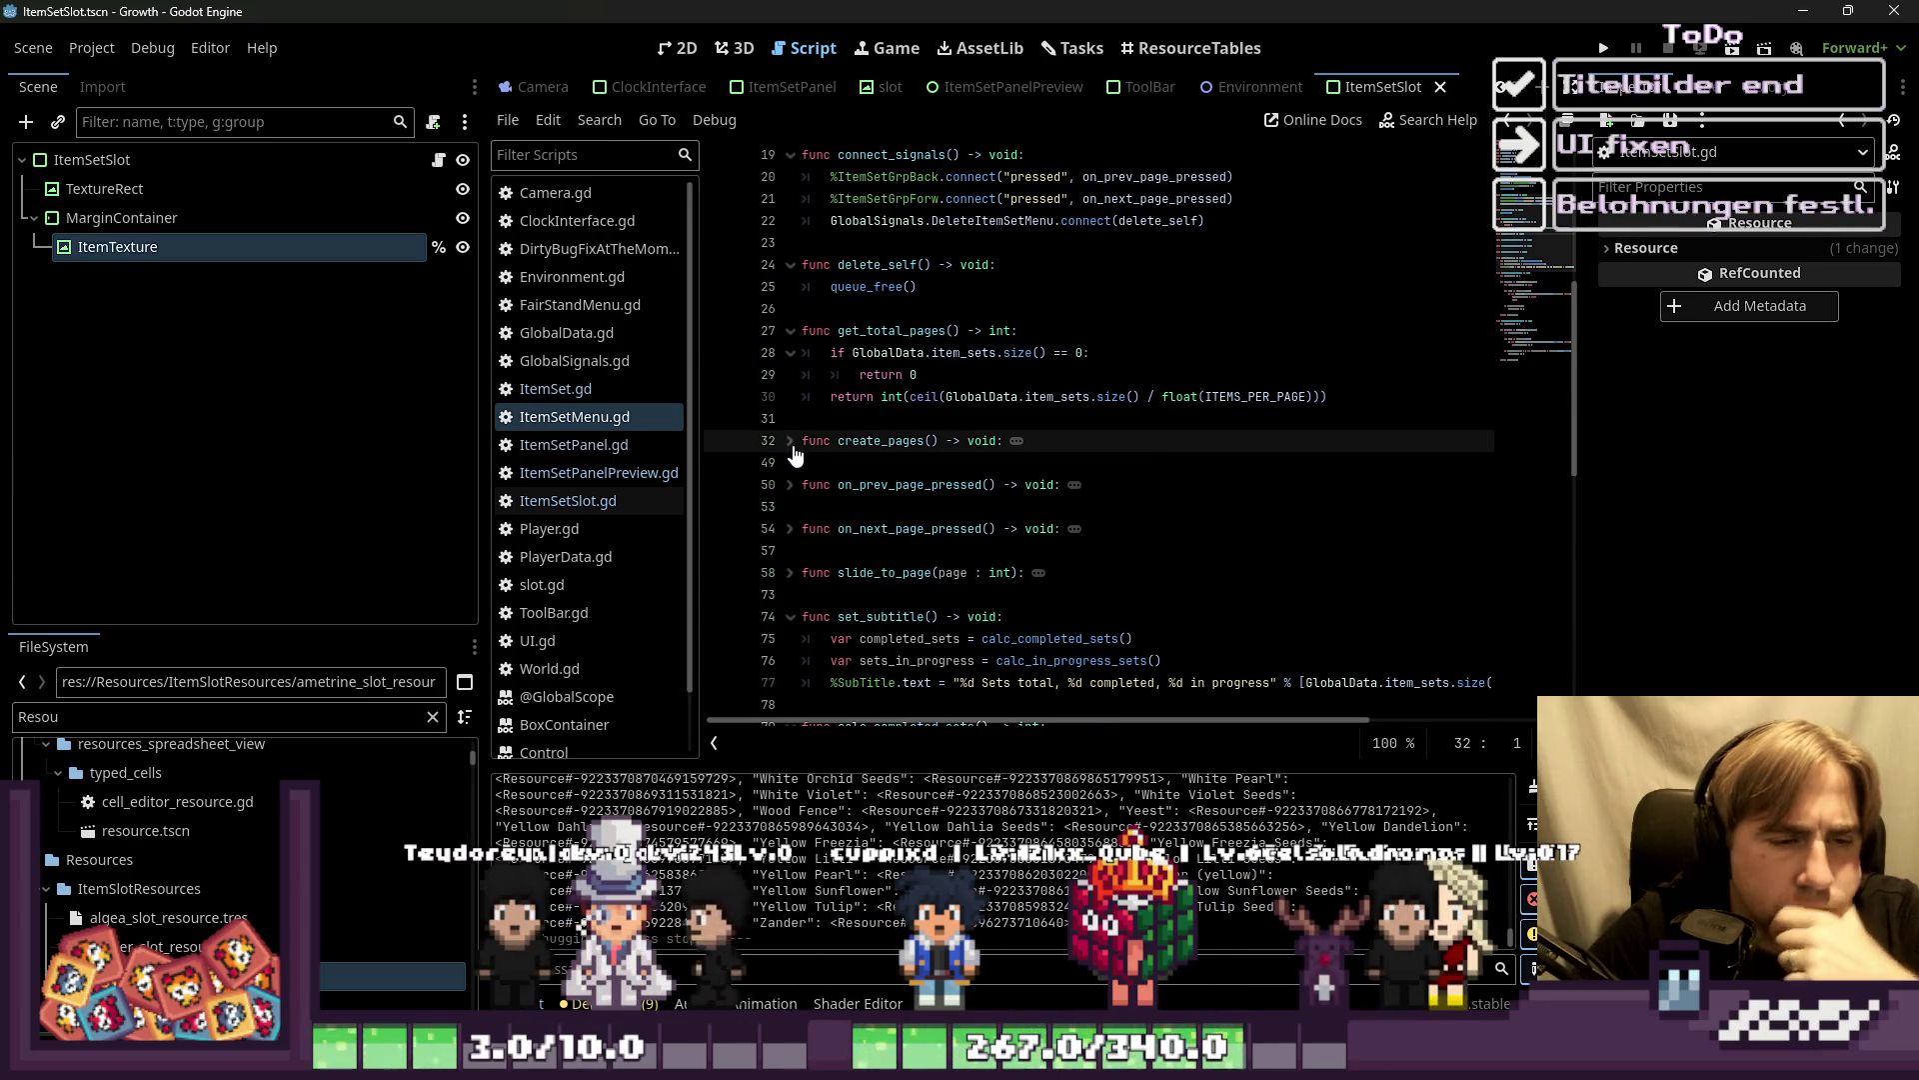
left_click(791, 618)
scroll(797, 545, "down", 2)
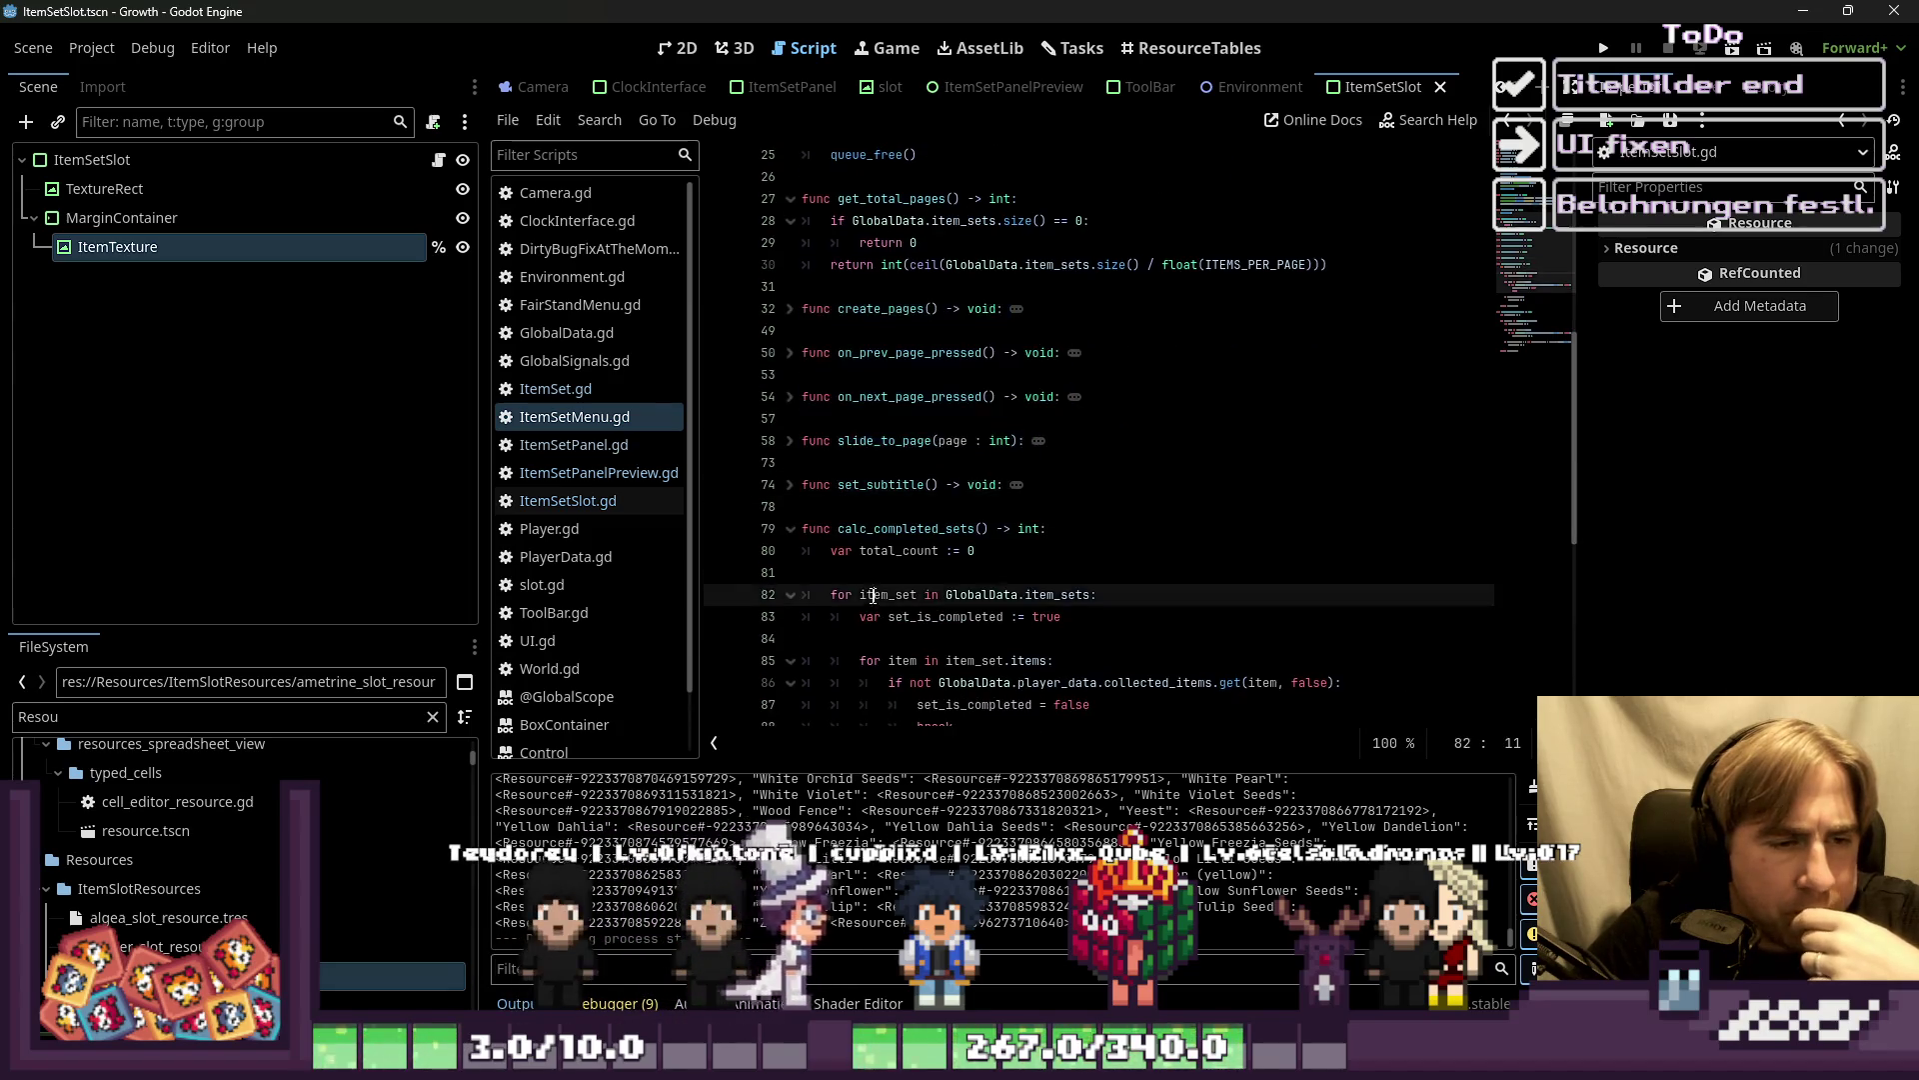
left_click(791, 529)
scroll(868, 584, "down", 1)
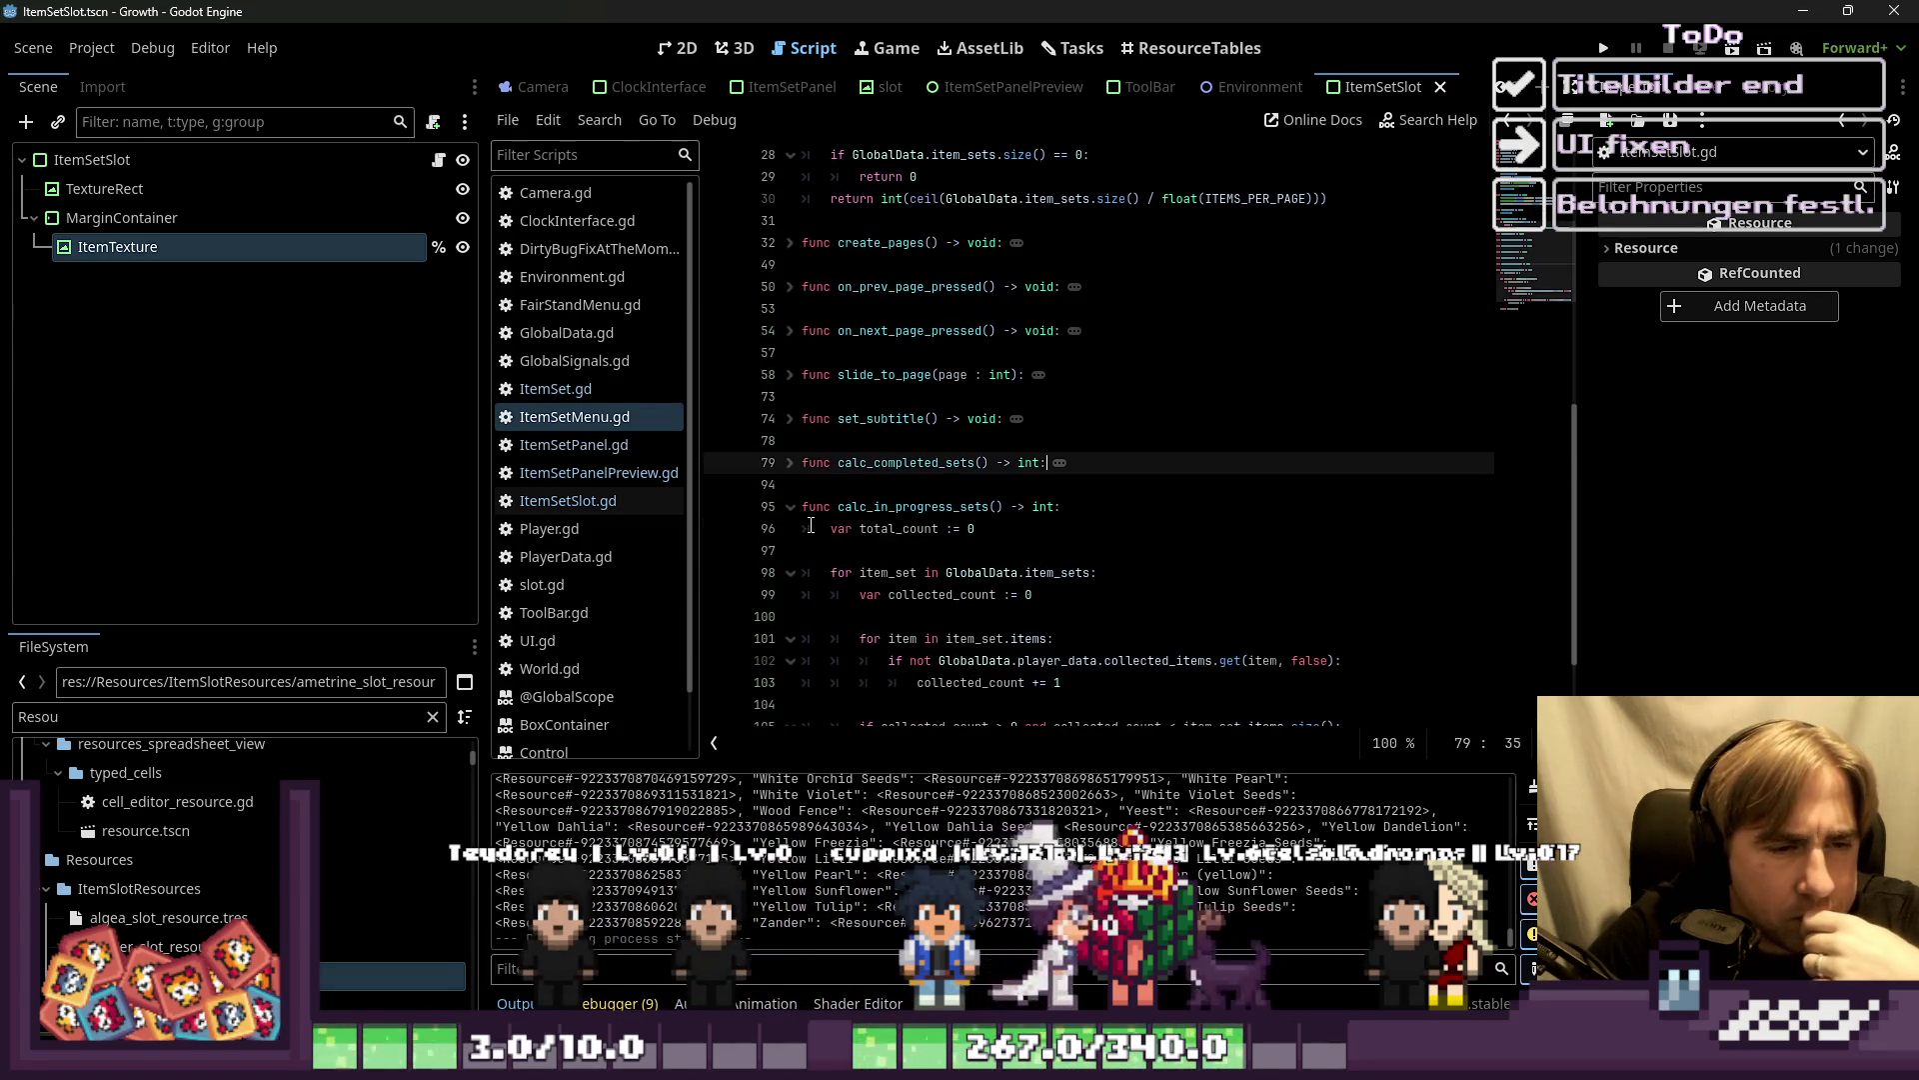
left_click(791, 505)
scroll(794, 502, "down", 1)
left_click(794, 502)
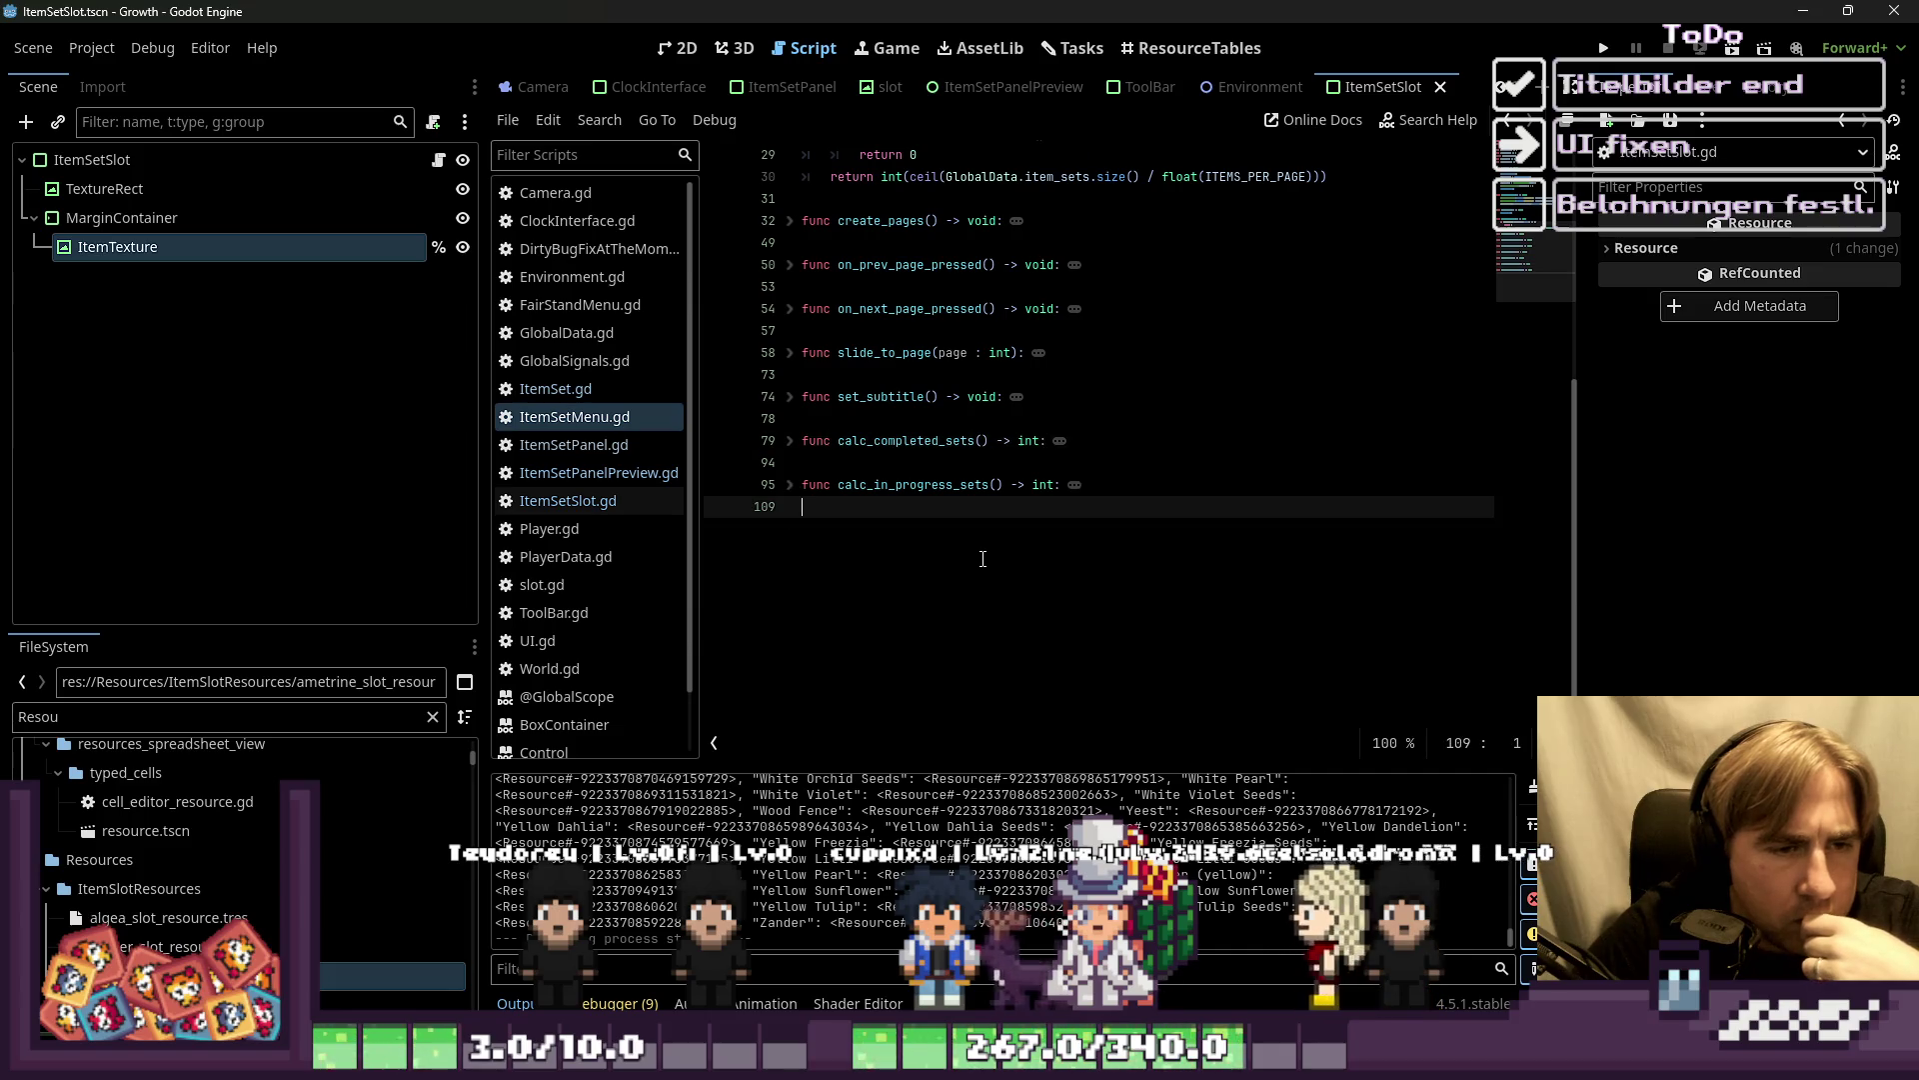
double_click(920, 485)
left_click(885, 444)
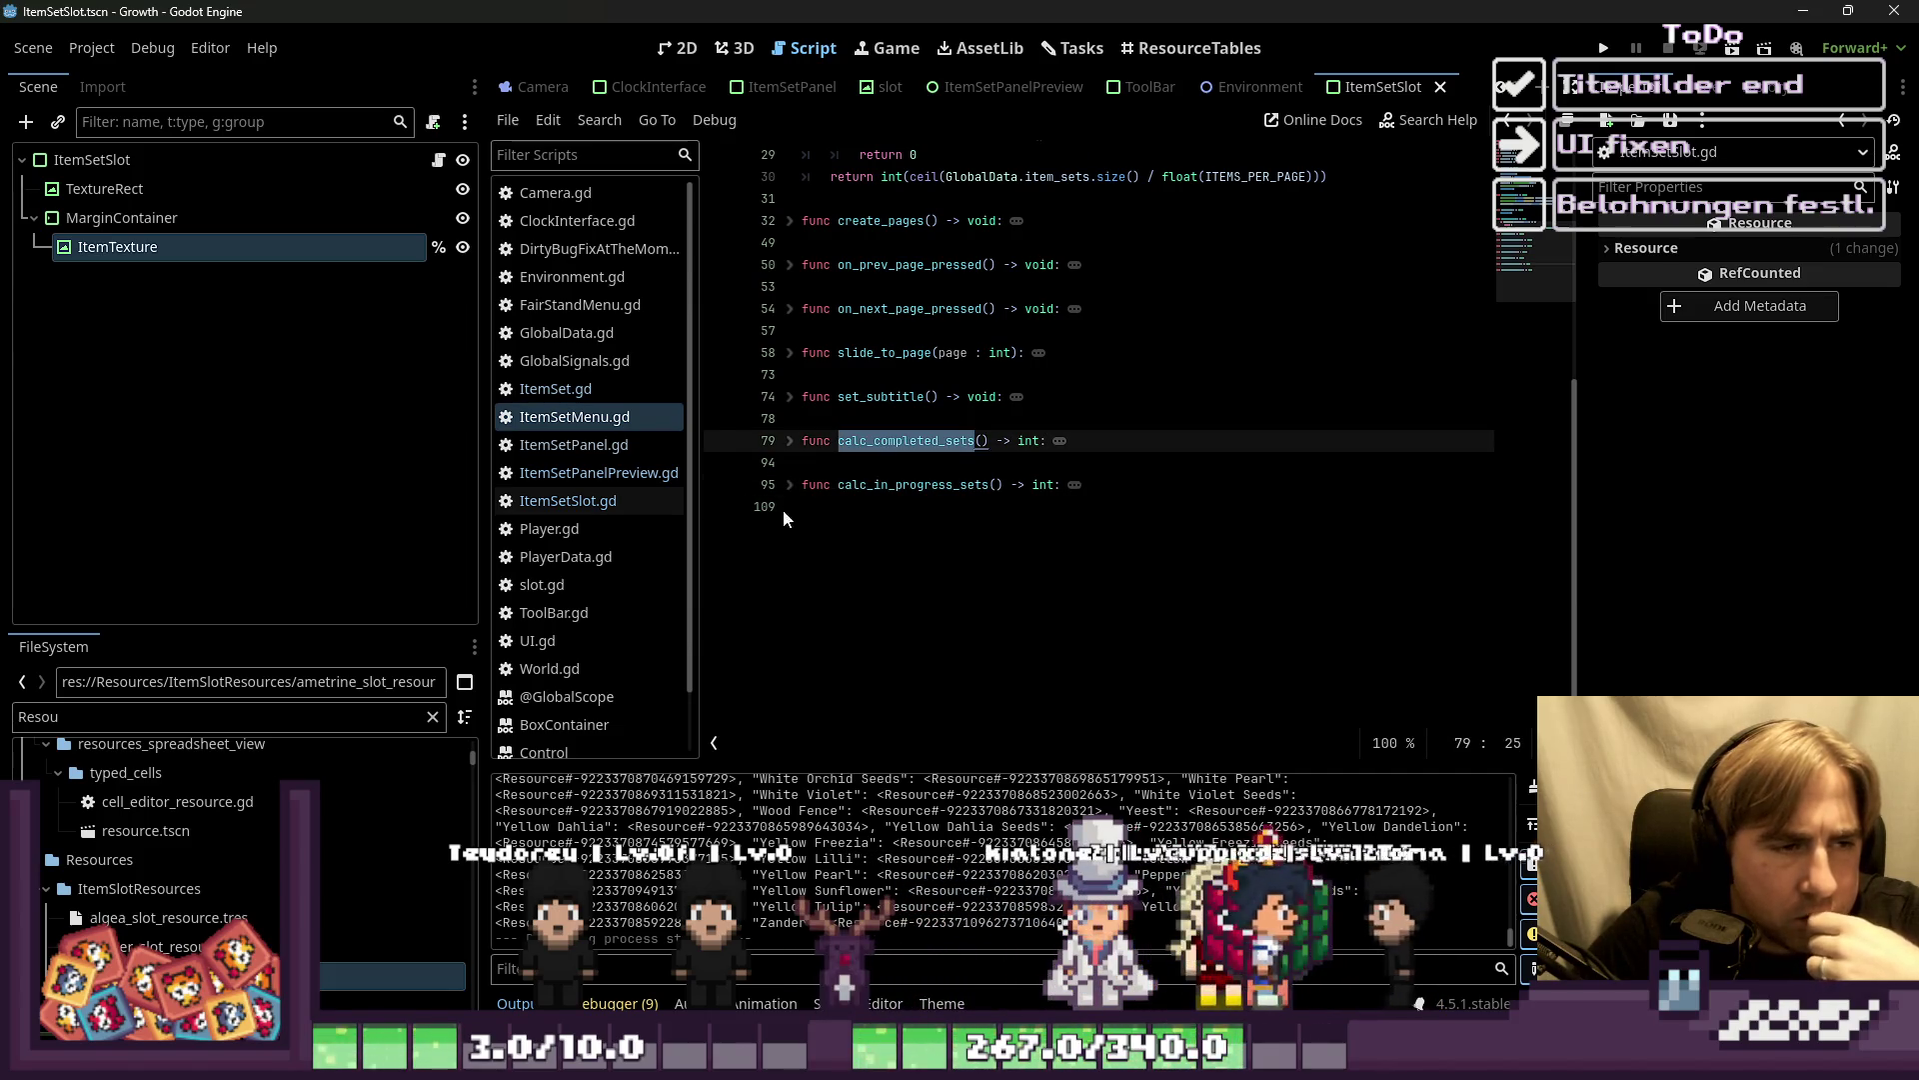
left_click(608, 445)
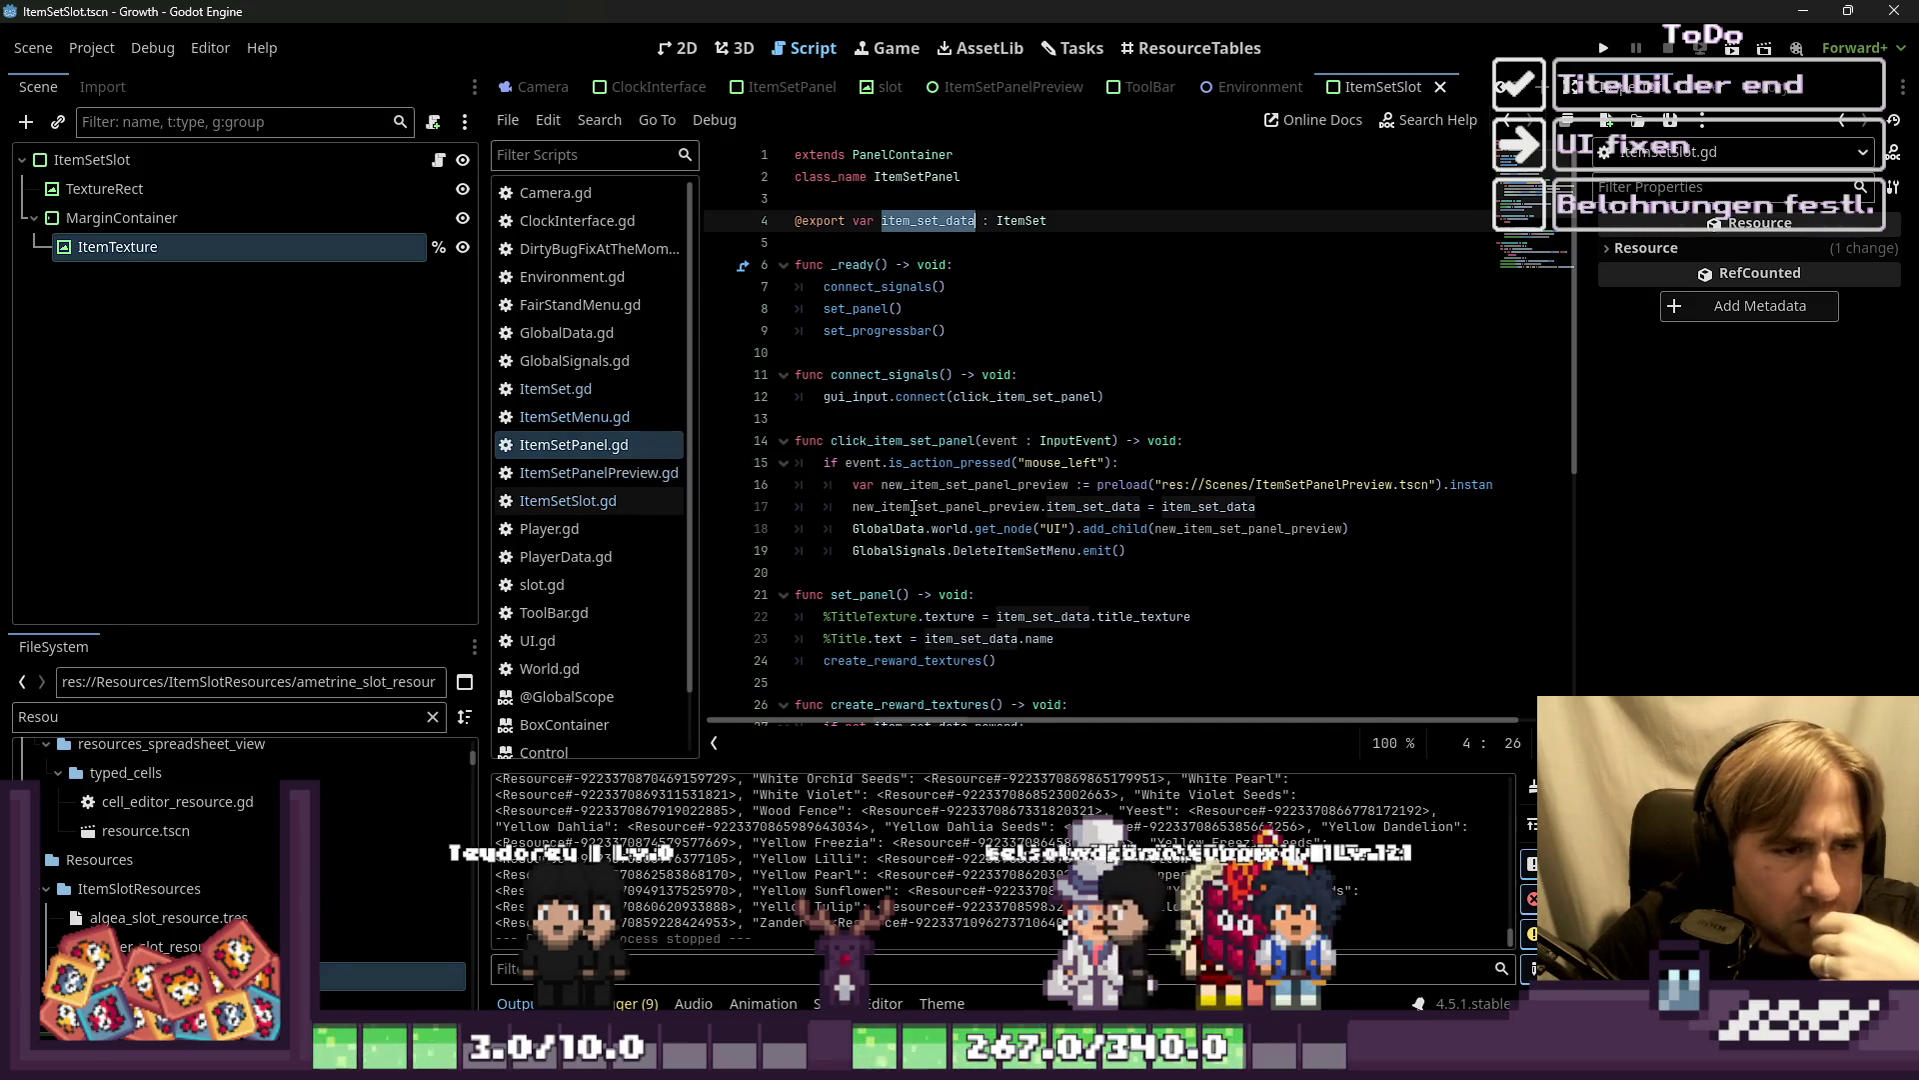
scroll(944, 484, "down", 1)
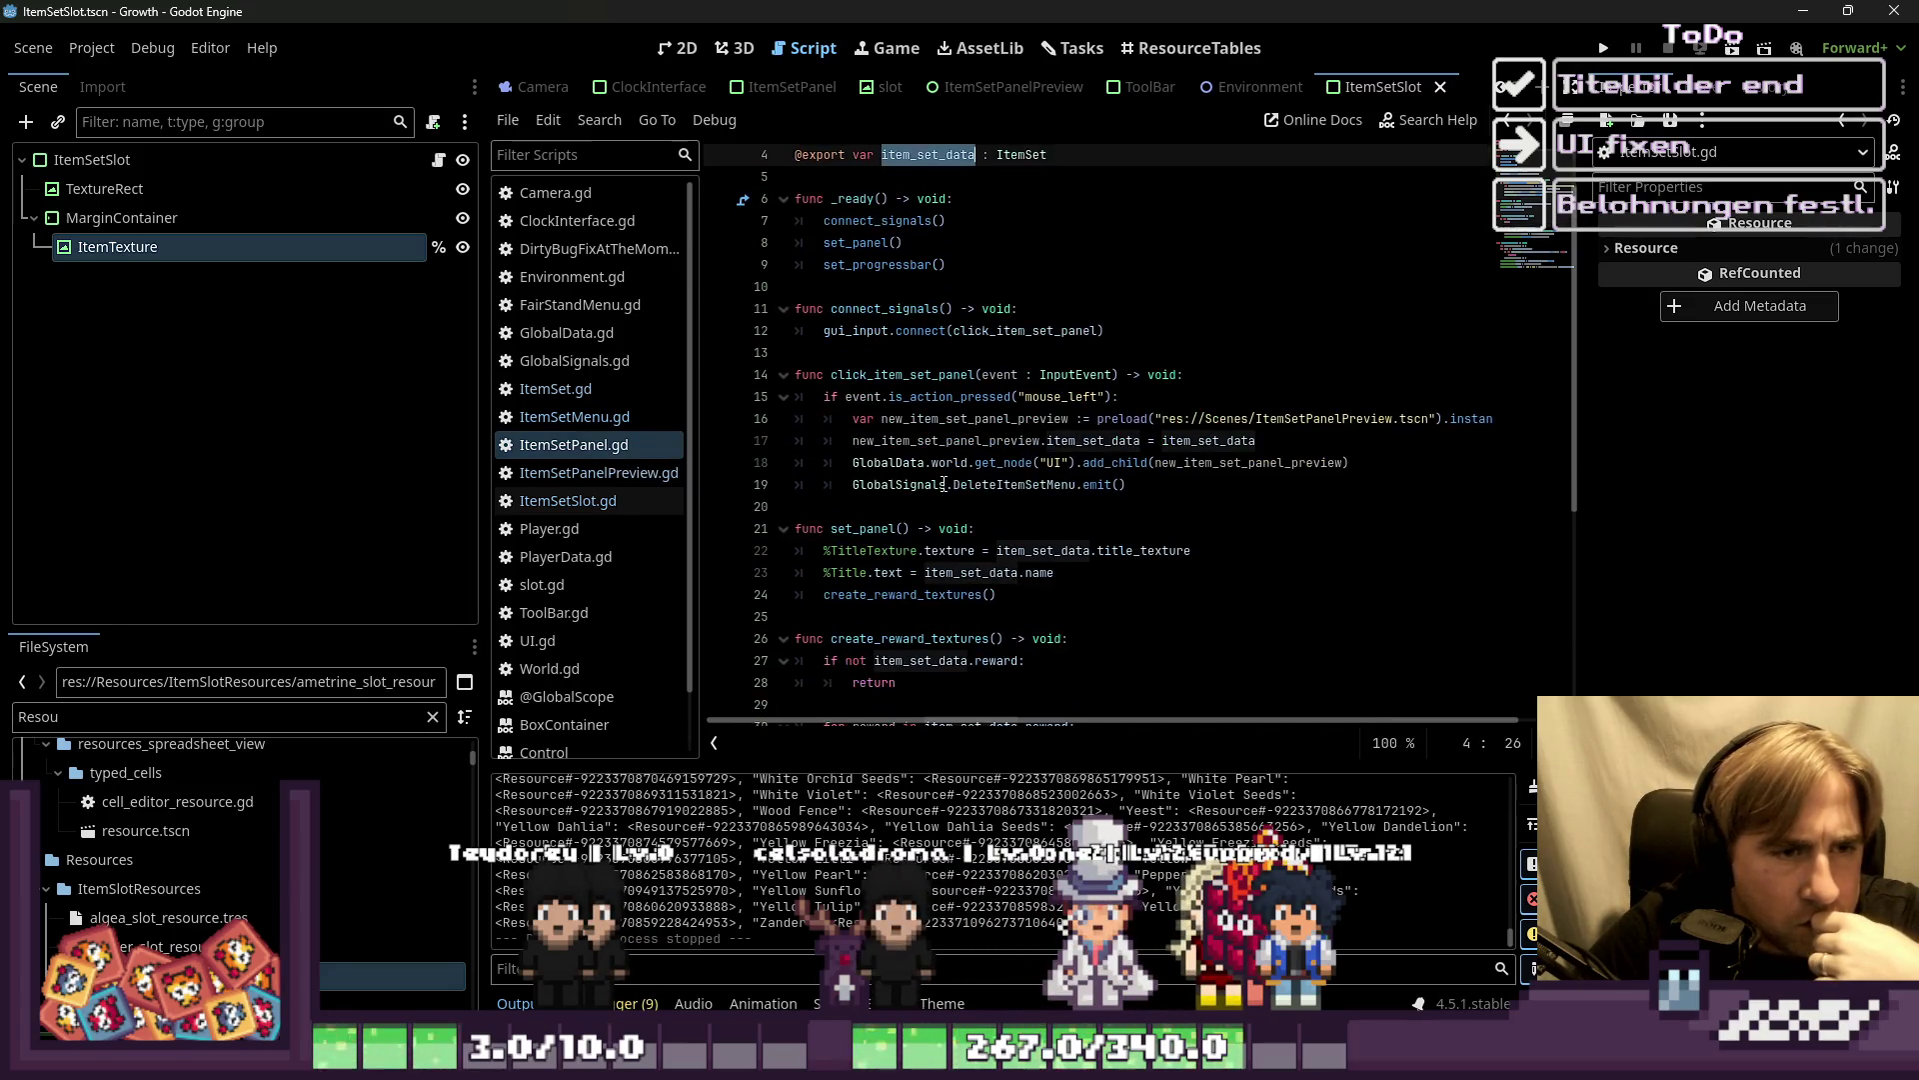
left_click(932, 396)
scroll(932, 487, "down", 2)
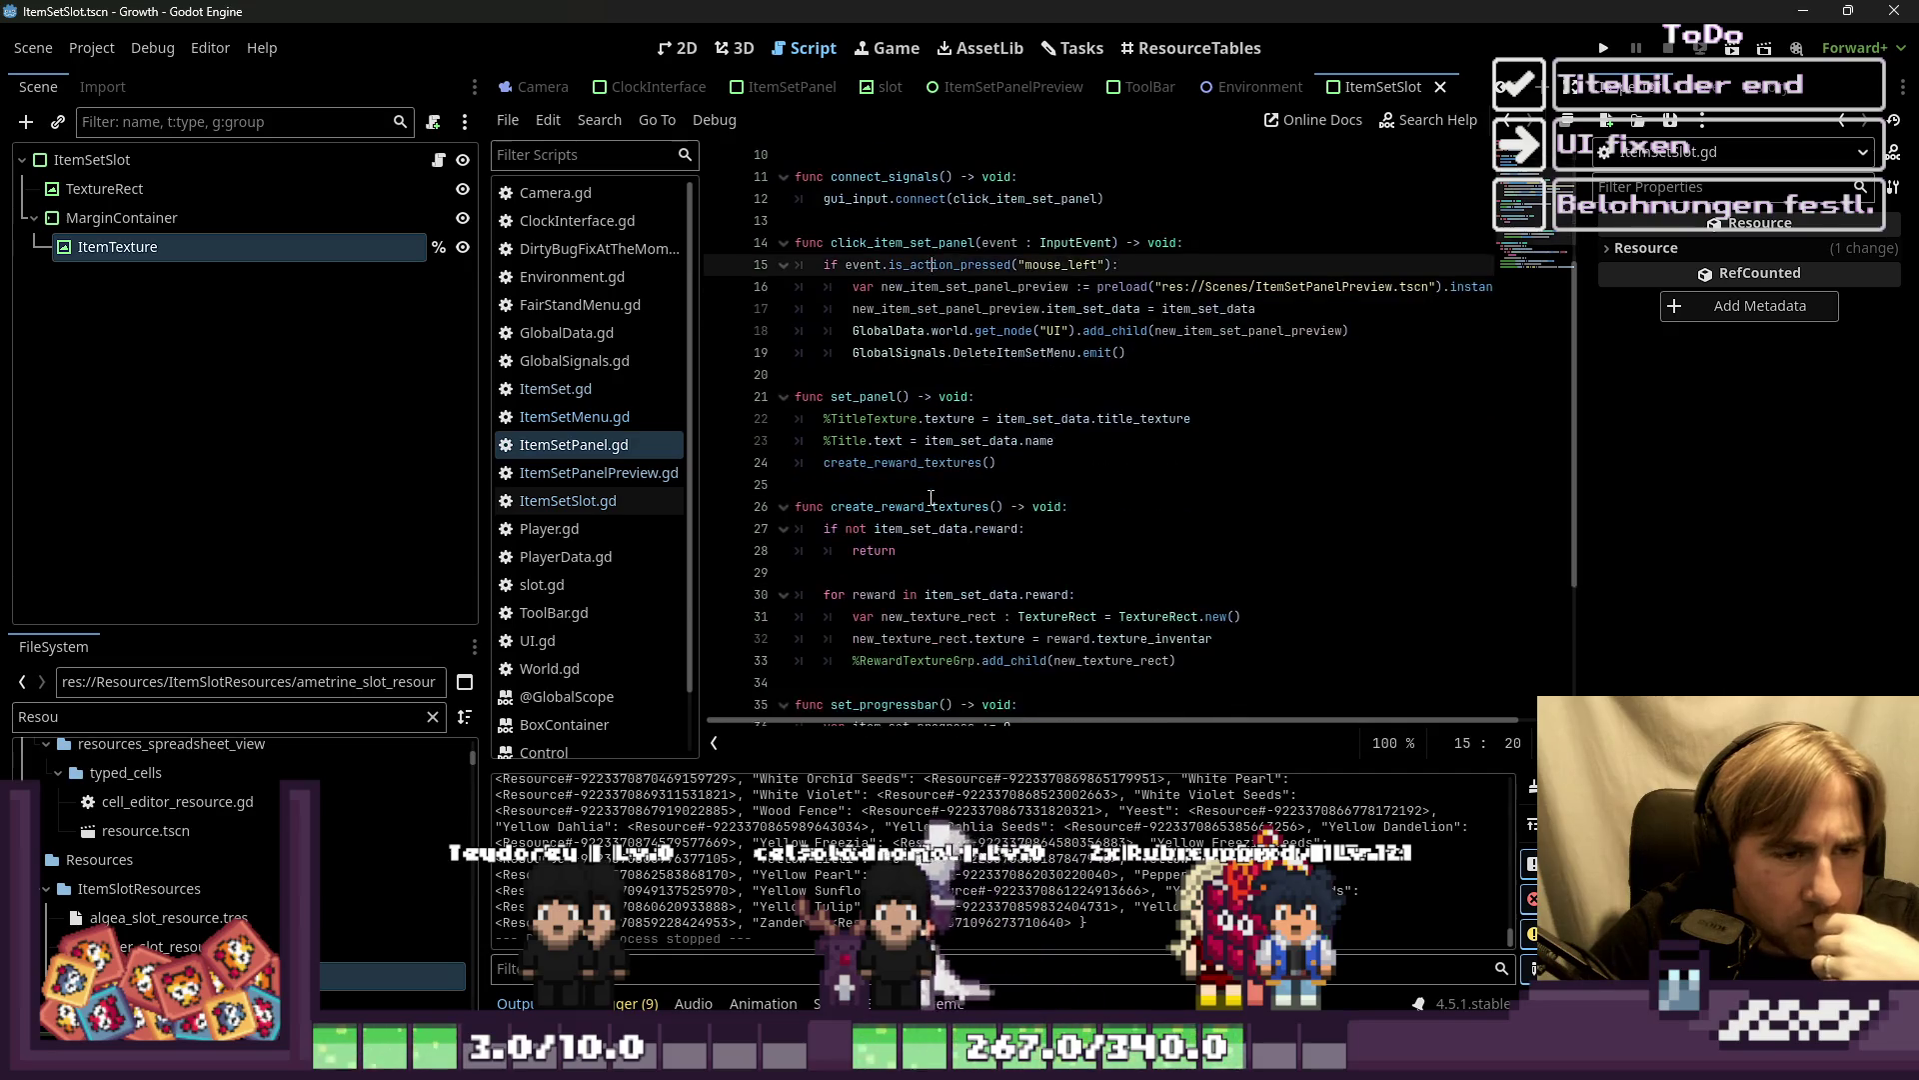
double_click(948, 506)
scroll(947, 506, "down", 2)
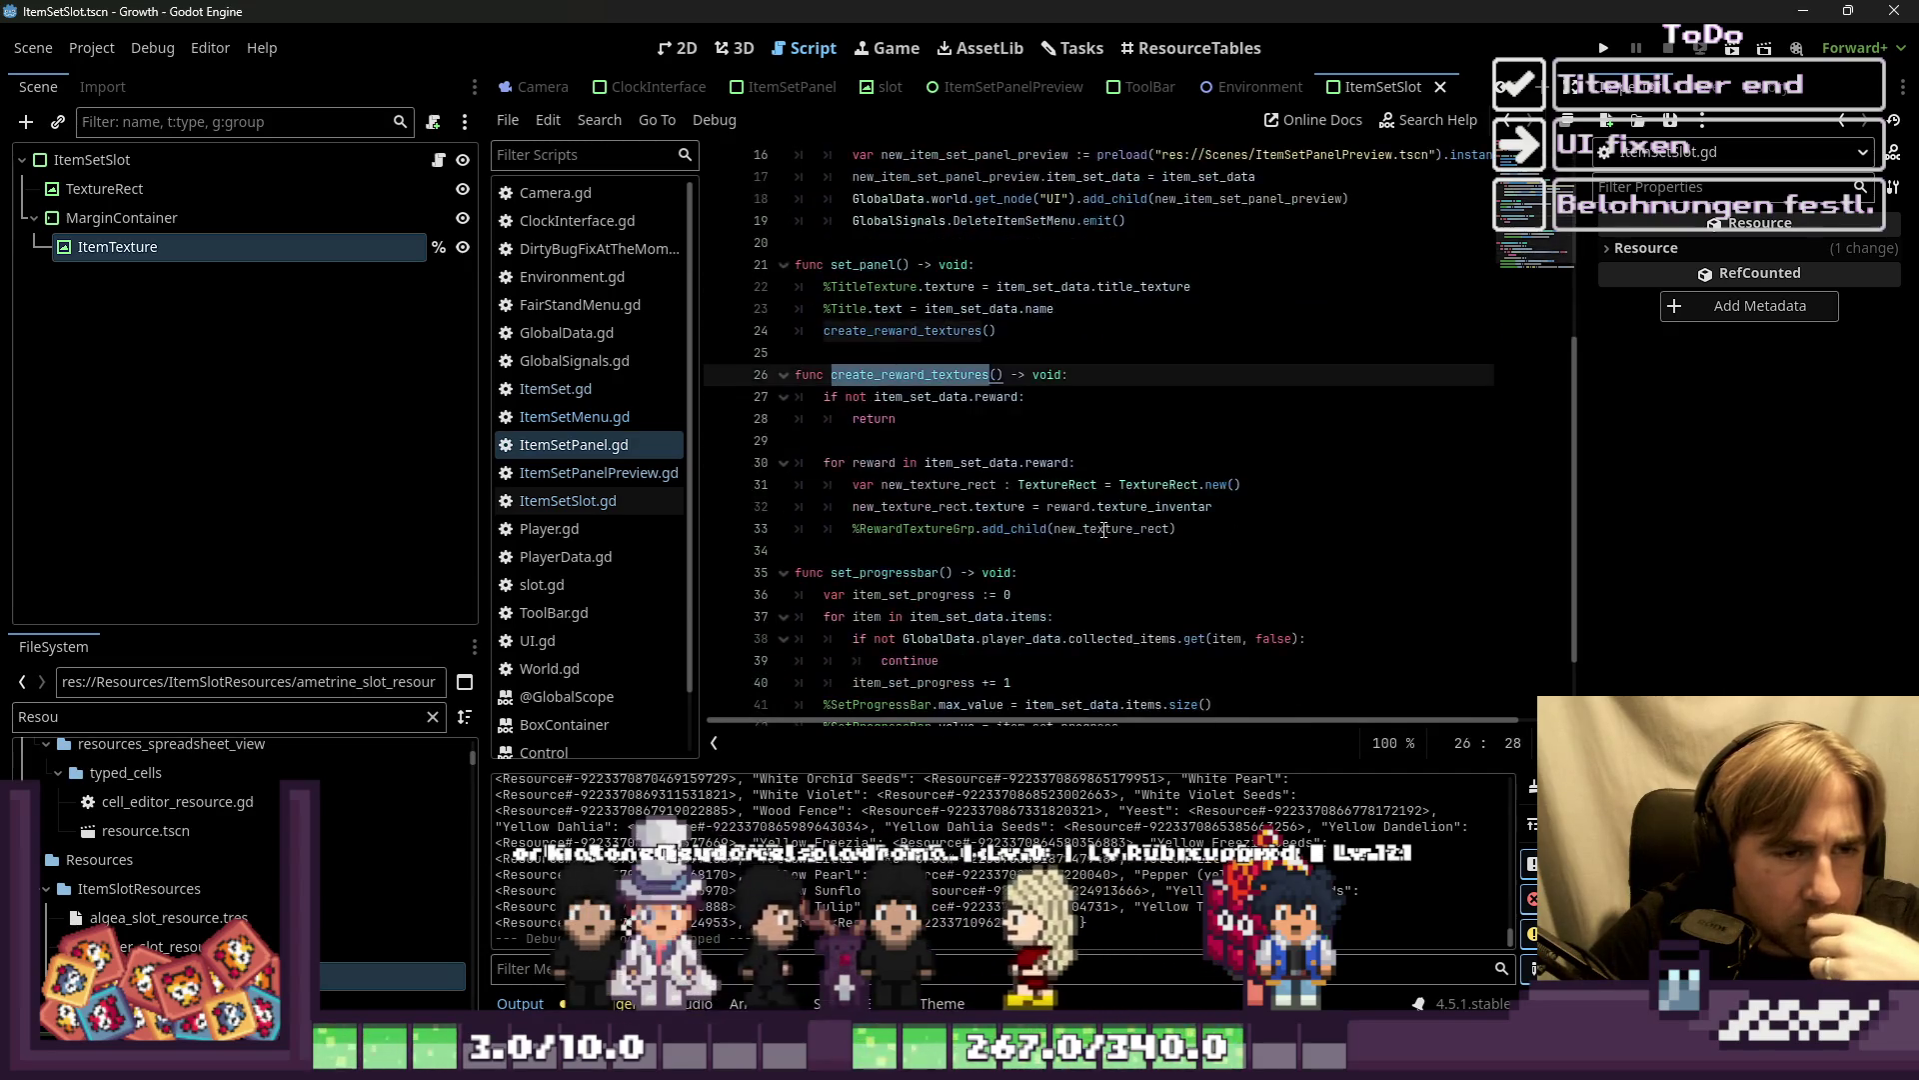
left_click(892, 573)
double_click(893, 573)
scroll(893, 573, "down", 2)
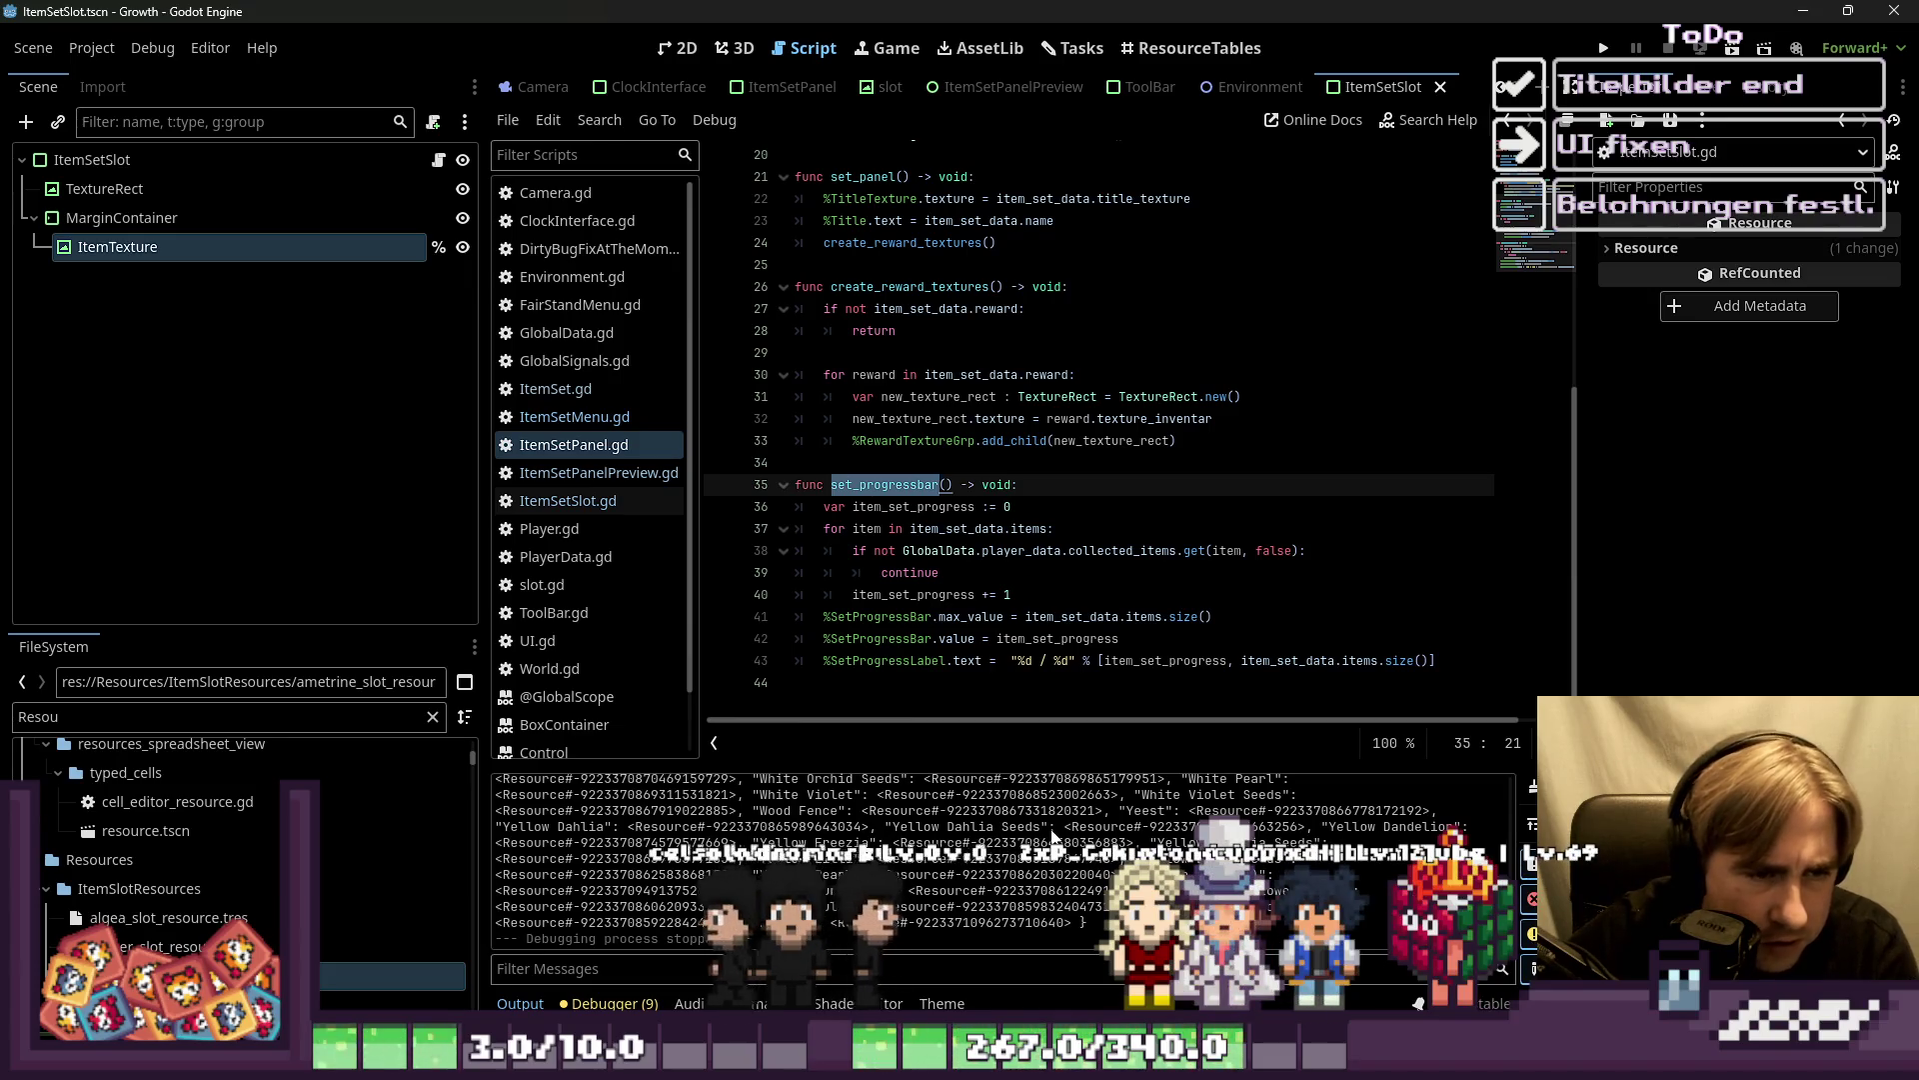
Select the set_progressbar function code and open ItemSetPanelPreview.gd near line 48
left_click_drag(1405, 679, 769, 486)
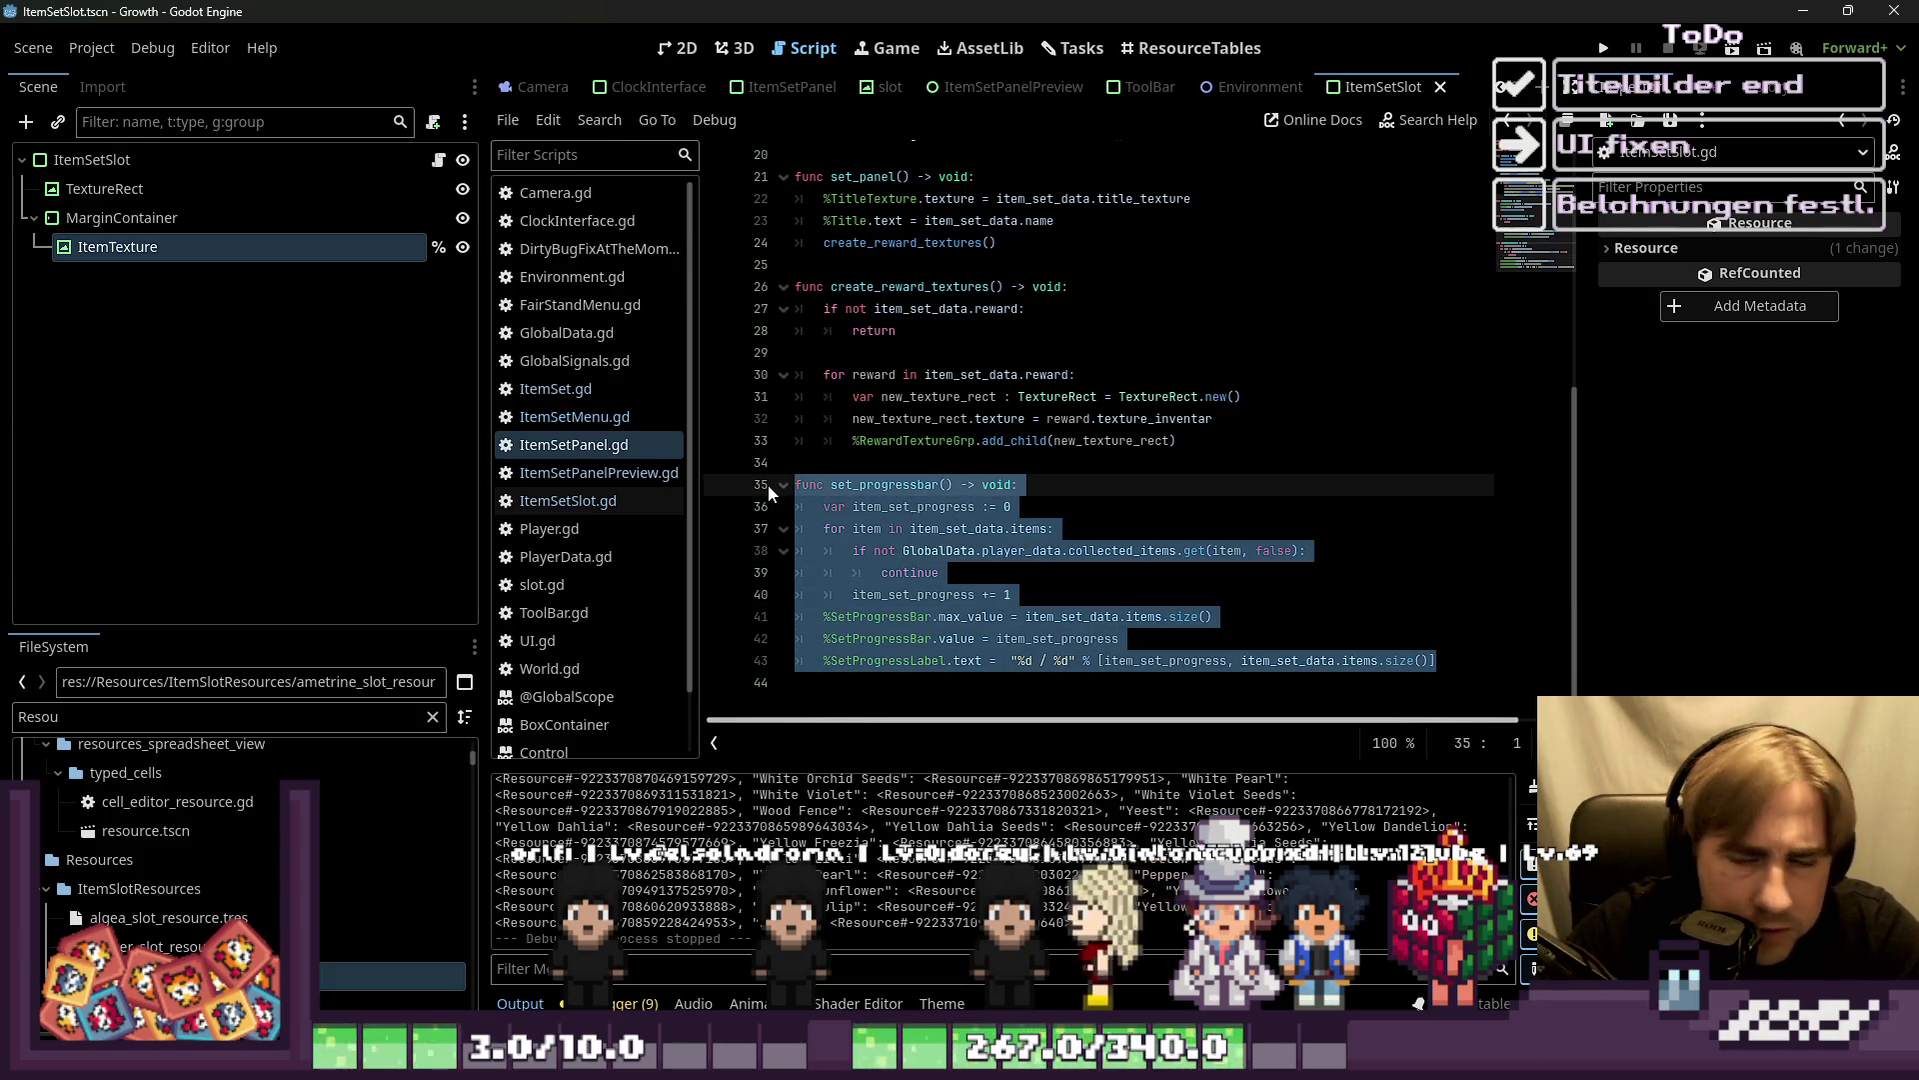
left_click(981, 507)
left_click(563, 475)
scroll(804, 512, "down", 2)
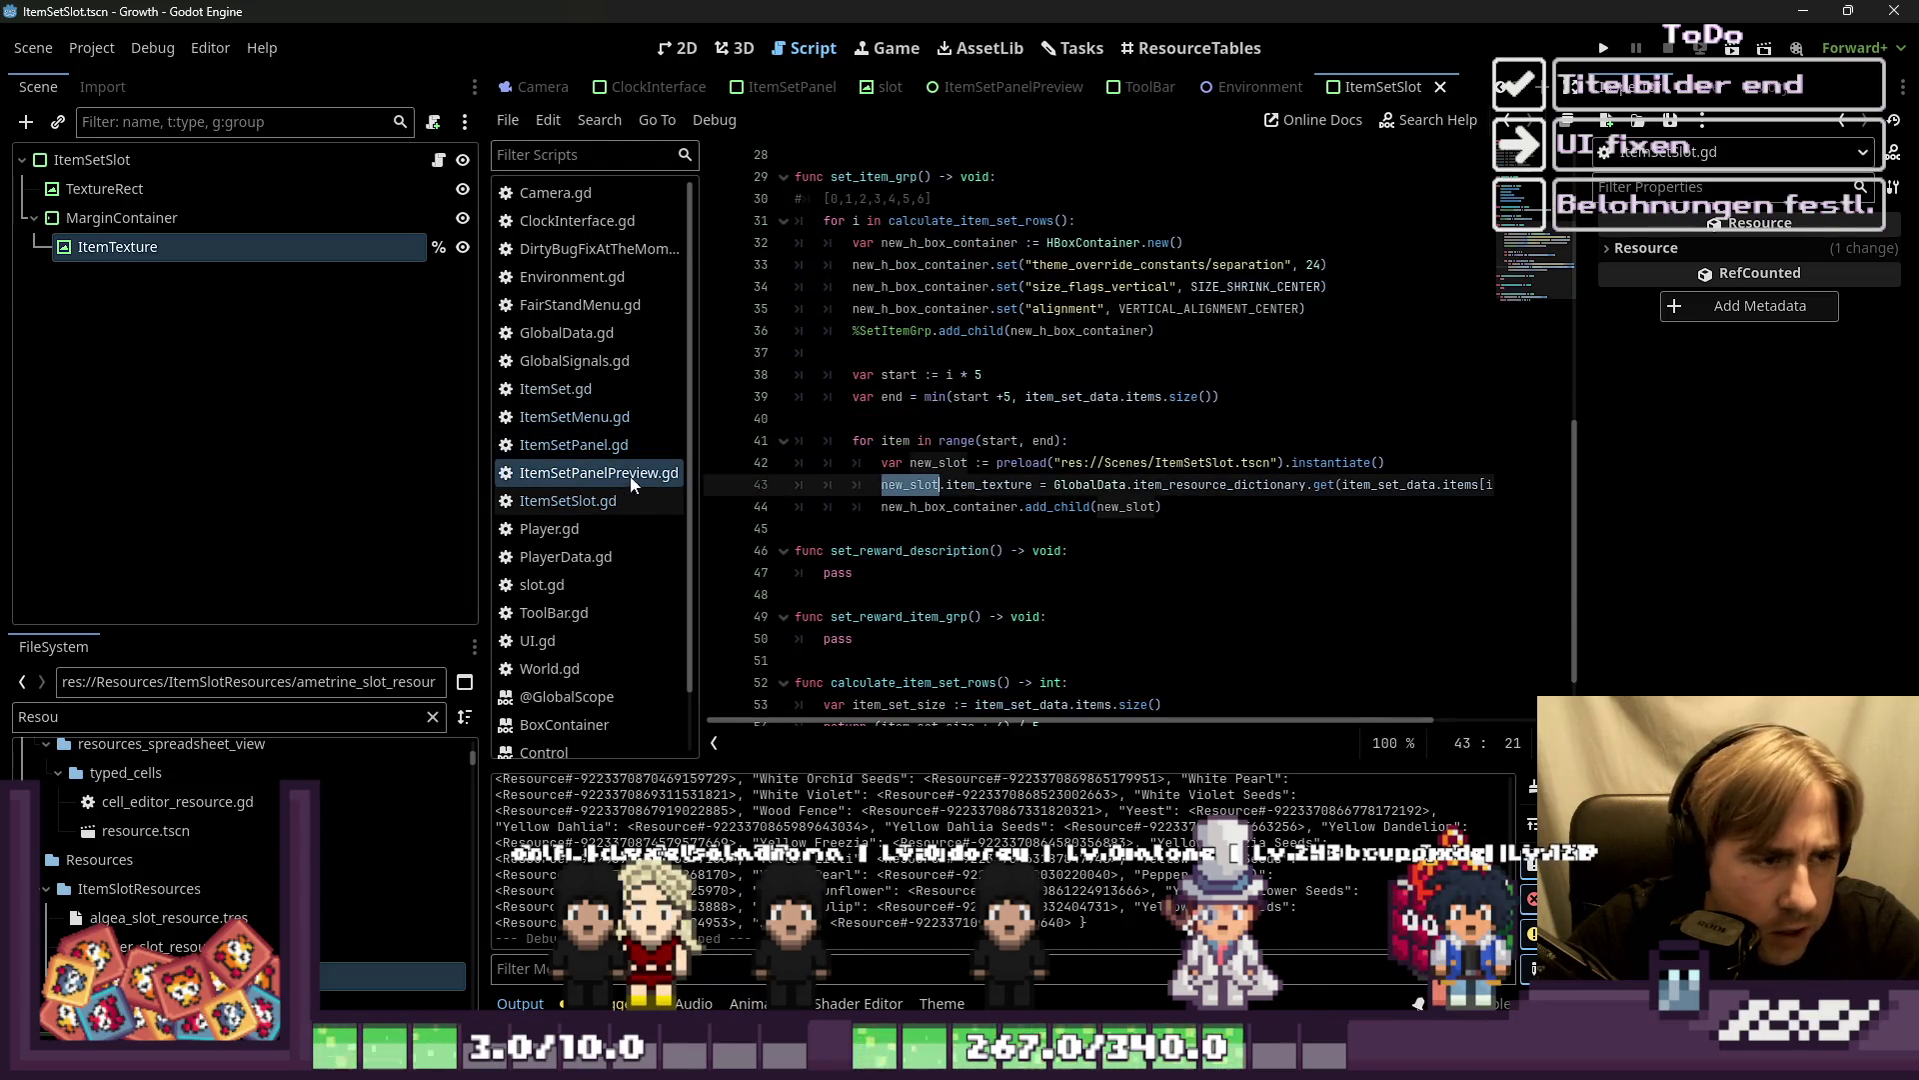
scroll(1120, 568, "down", 1)
scroll(867, 681, "up", 2)
left_click(866, 681)
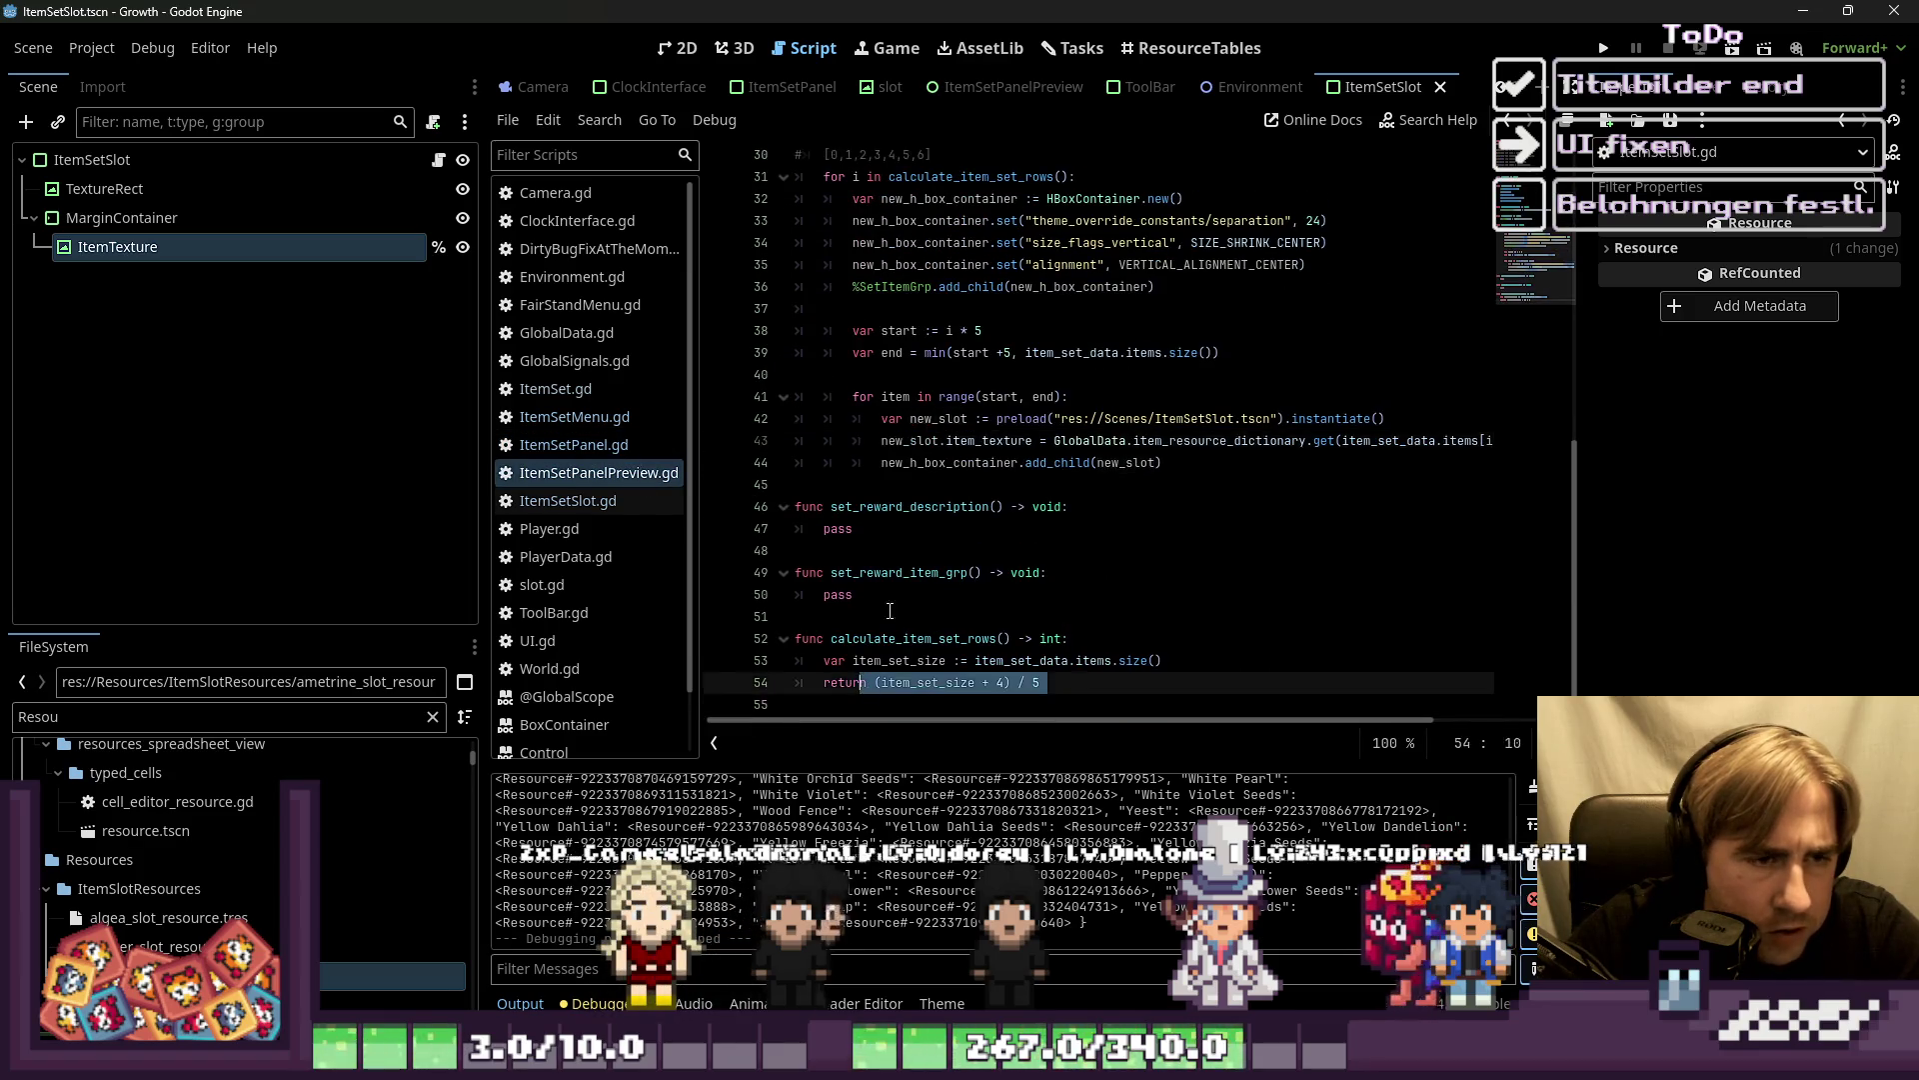
scroll(900, 620, "up", 3)
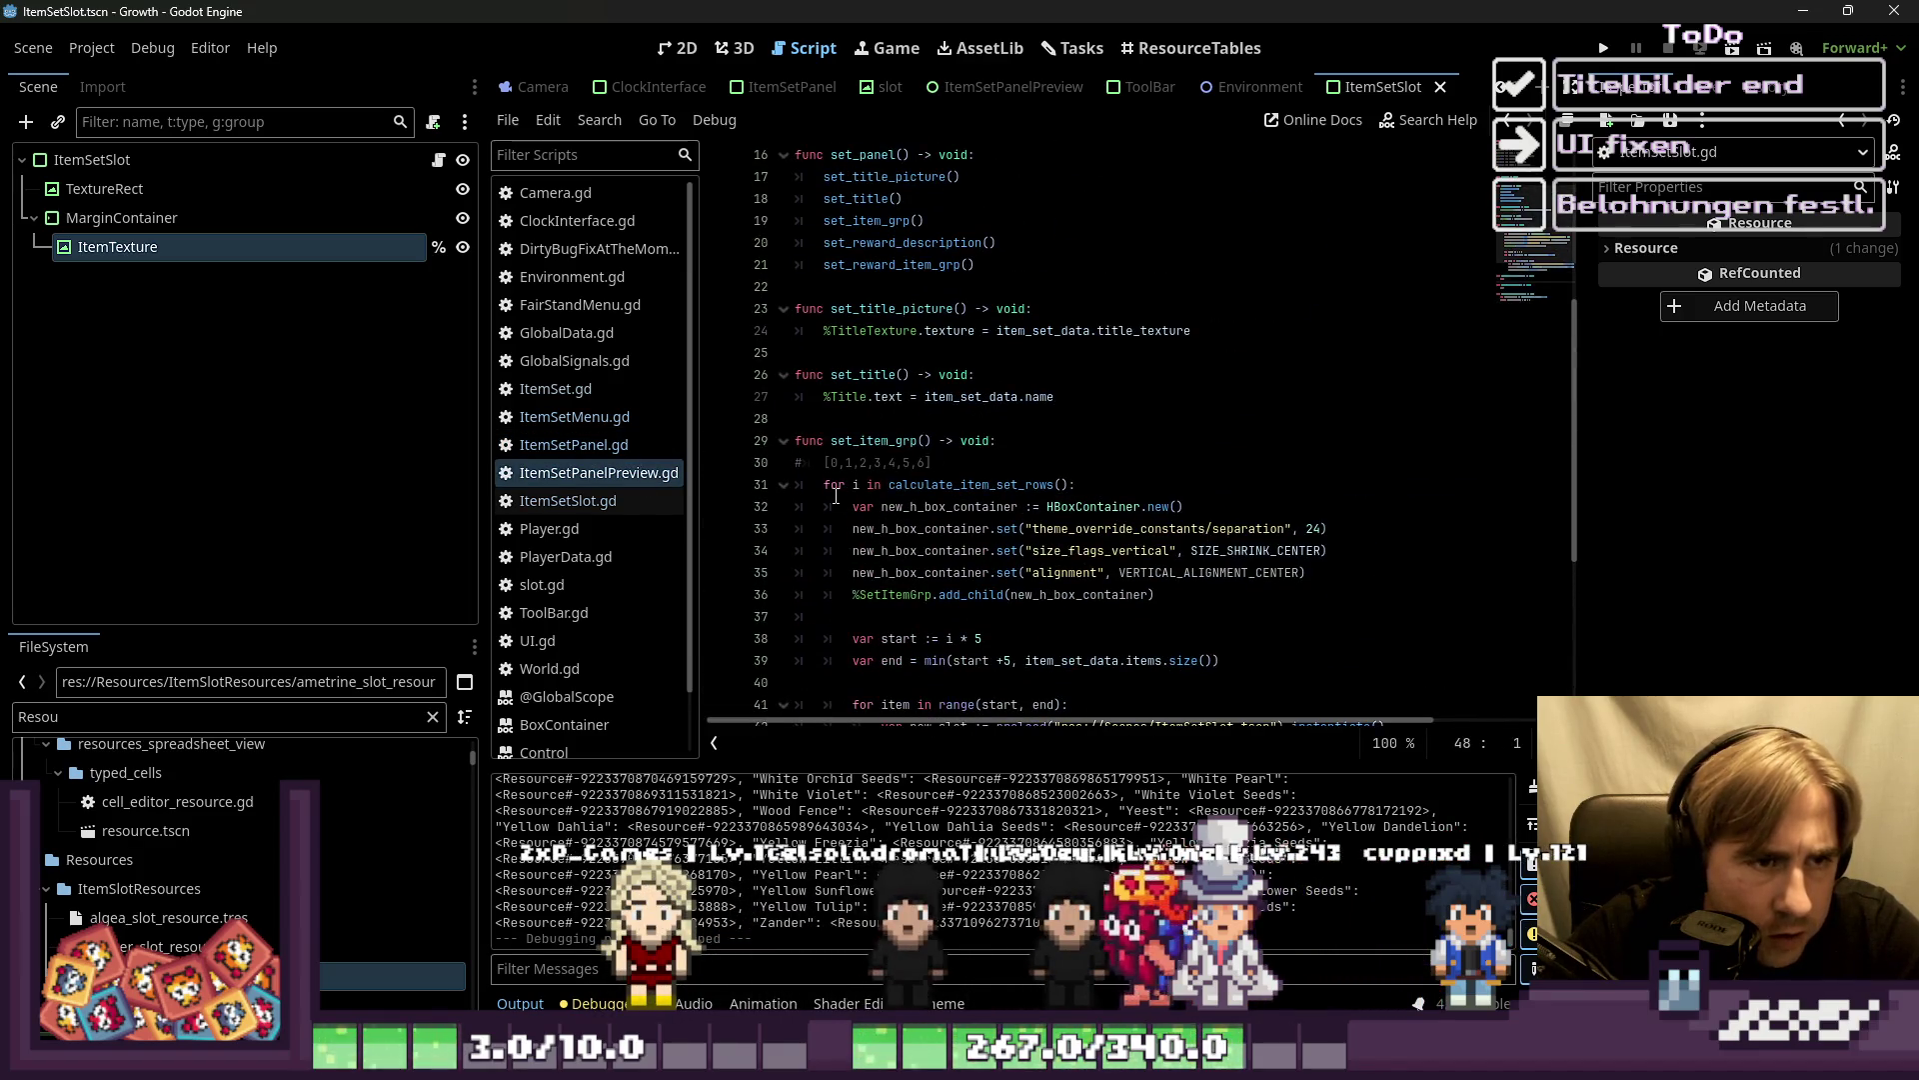
Fold set_item_grp and set_reward_item_grp, and paste the set_progressbar function after set_title
left_click(784, 440)
left_click(782, 529)
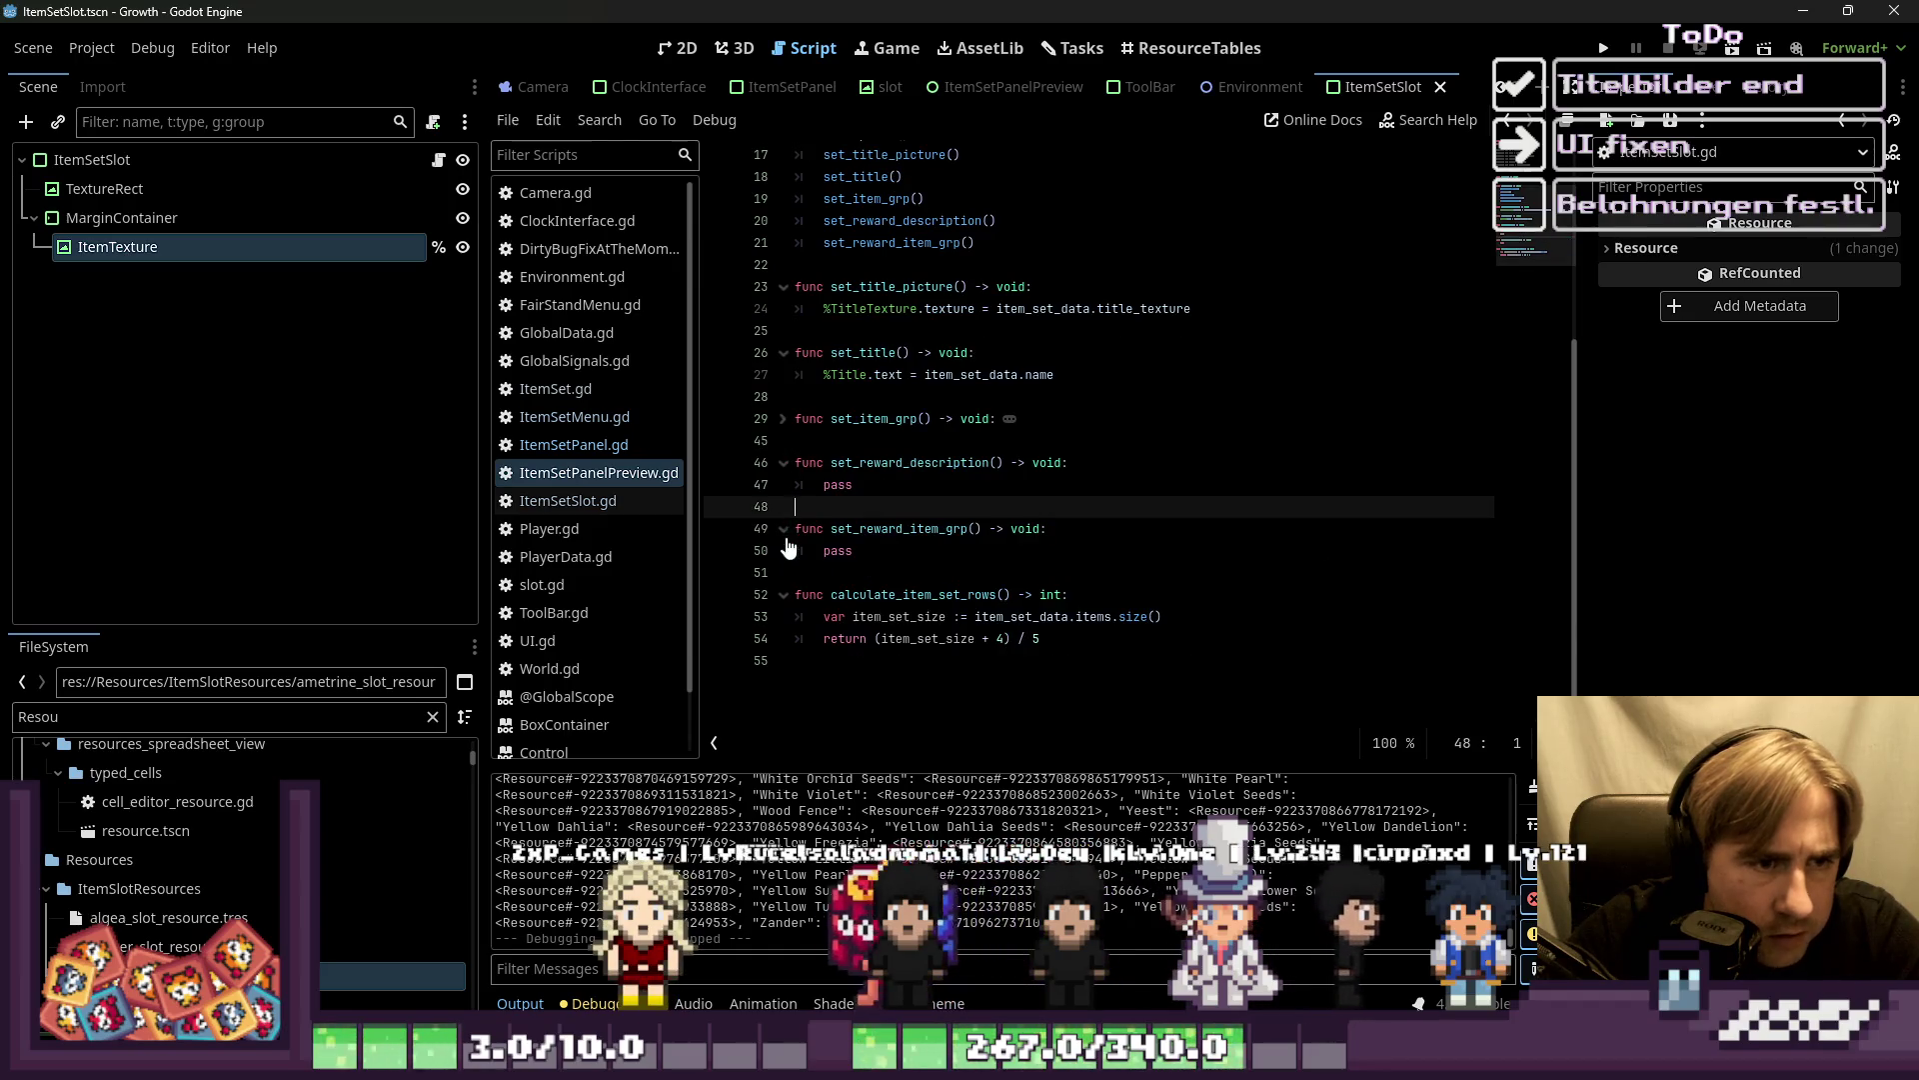
left_click(784, 419)
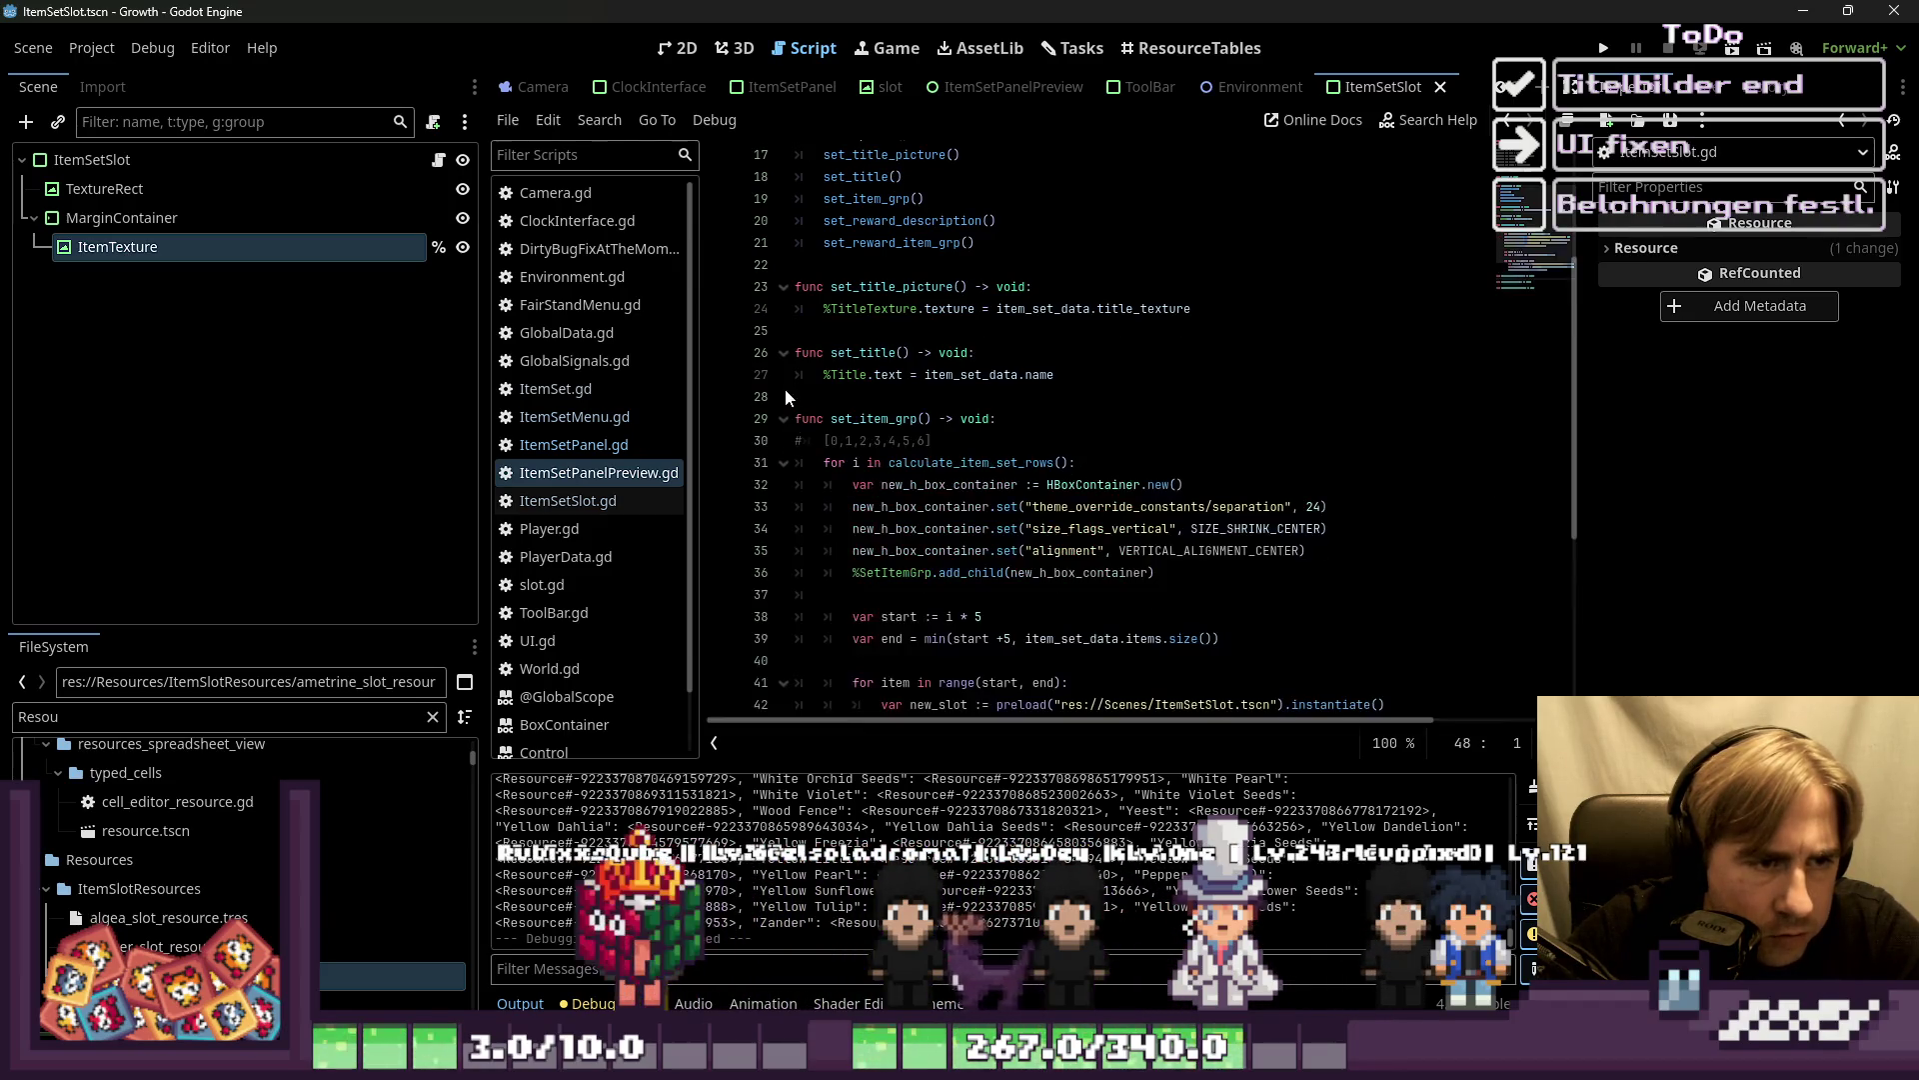
left_click(784, 419)
left_click(1240, 400)
key("Return")
type("func set_progressbar() -> void: \tvar item_set_progress := 0 \tfor item in item_set_data.items: \t\tif not GlobalData.player_data.collected_items.get(item, false): \t\t\tcontinue \t\titem_set_progress += 1 \t%SetProgressBar.max_value = item_set_data.items.size() \t%SetProgressBar.value = item_set_progress \t%SetProgressLabel.text =  \"%d / %d\" % [item_set_progress, item_set_data.items.size()]")
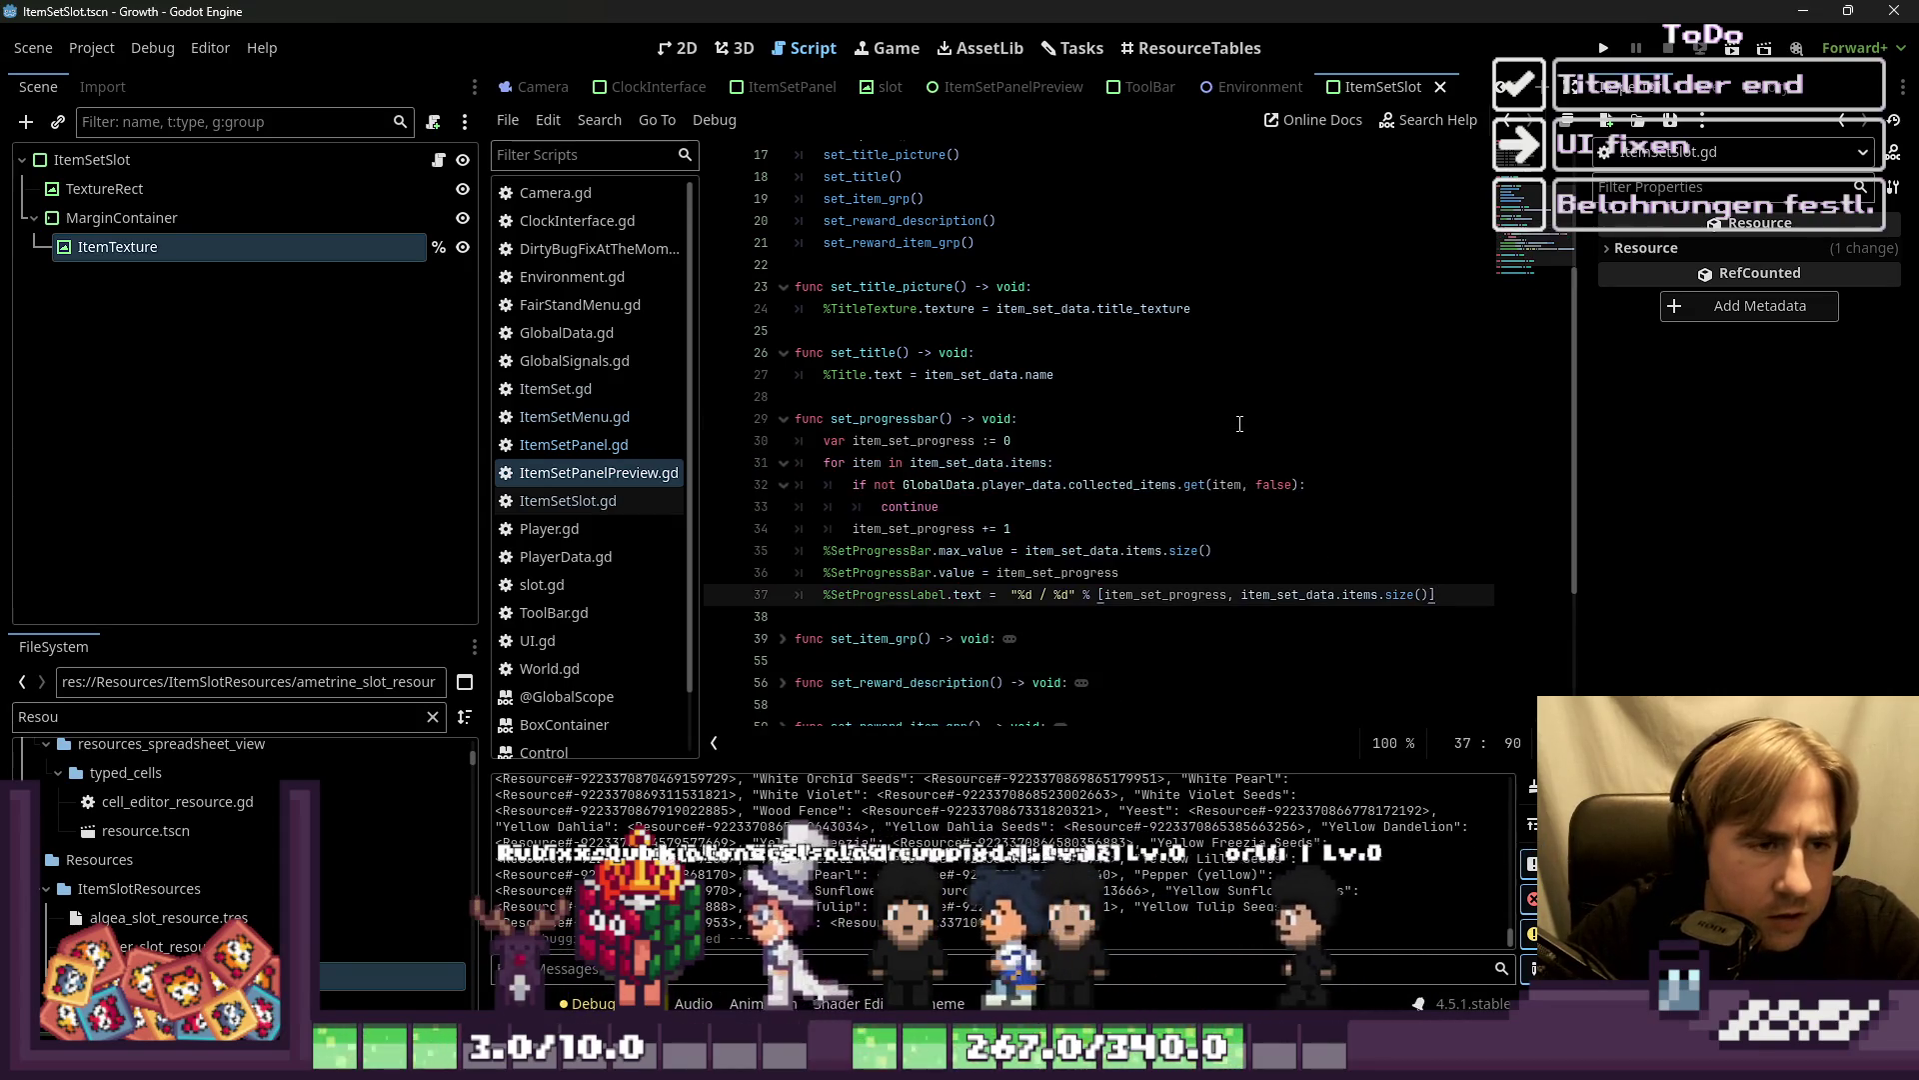
left_click(953, 598)
Add a set_progressbar() call right after set_title() in set_panel
left_click(916, 419)
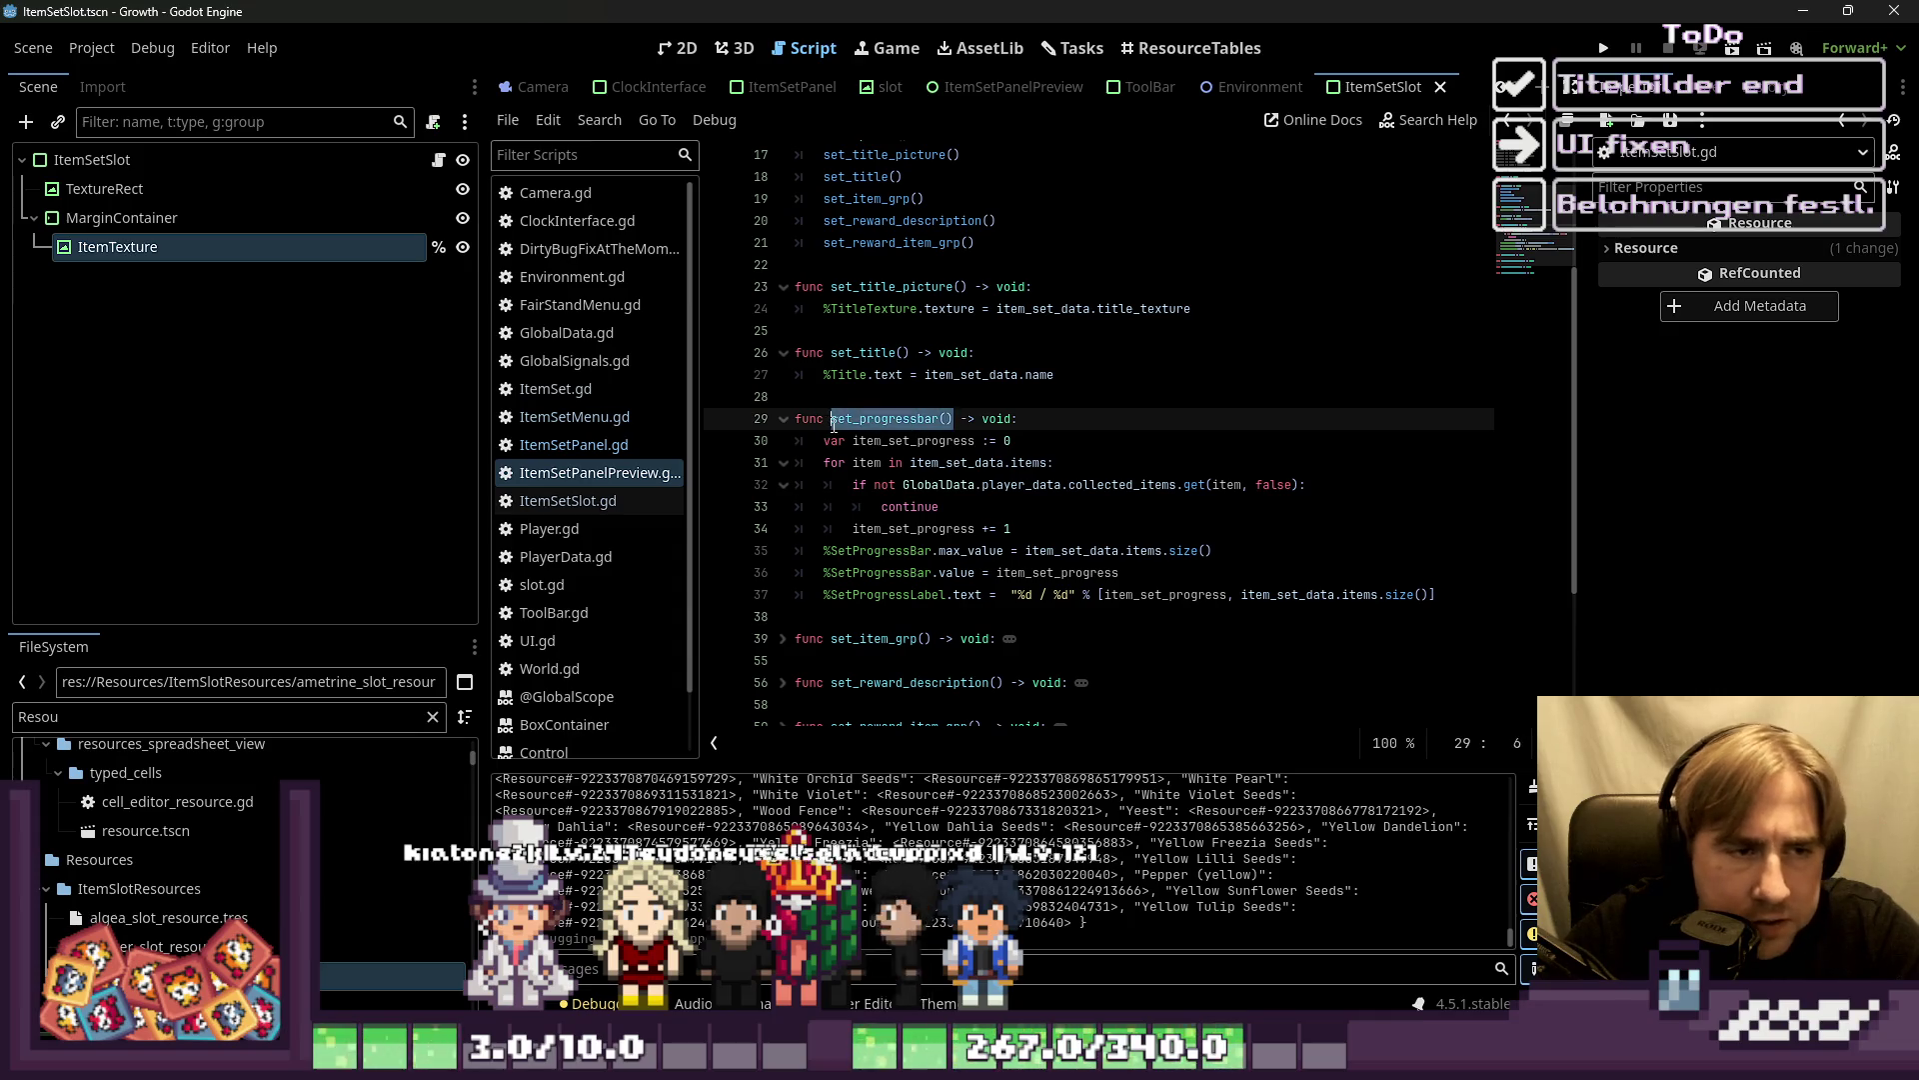
key("ctrl+c")
left_click(1000, 198)
key("Return")
key("ctrl+v")
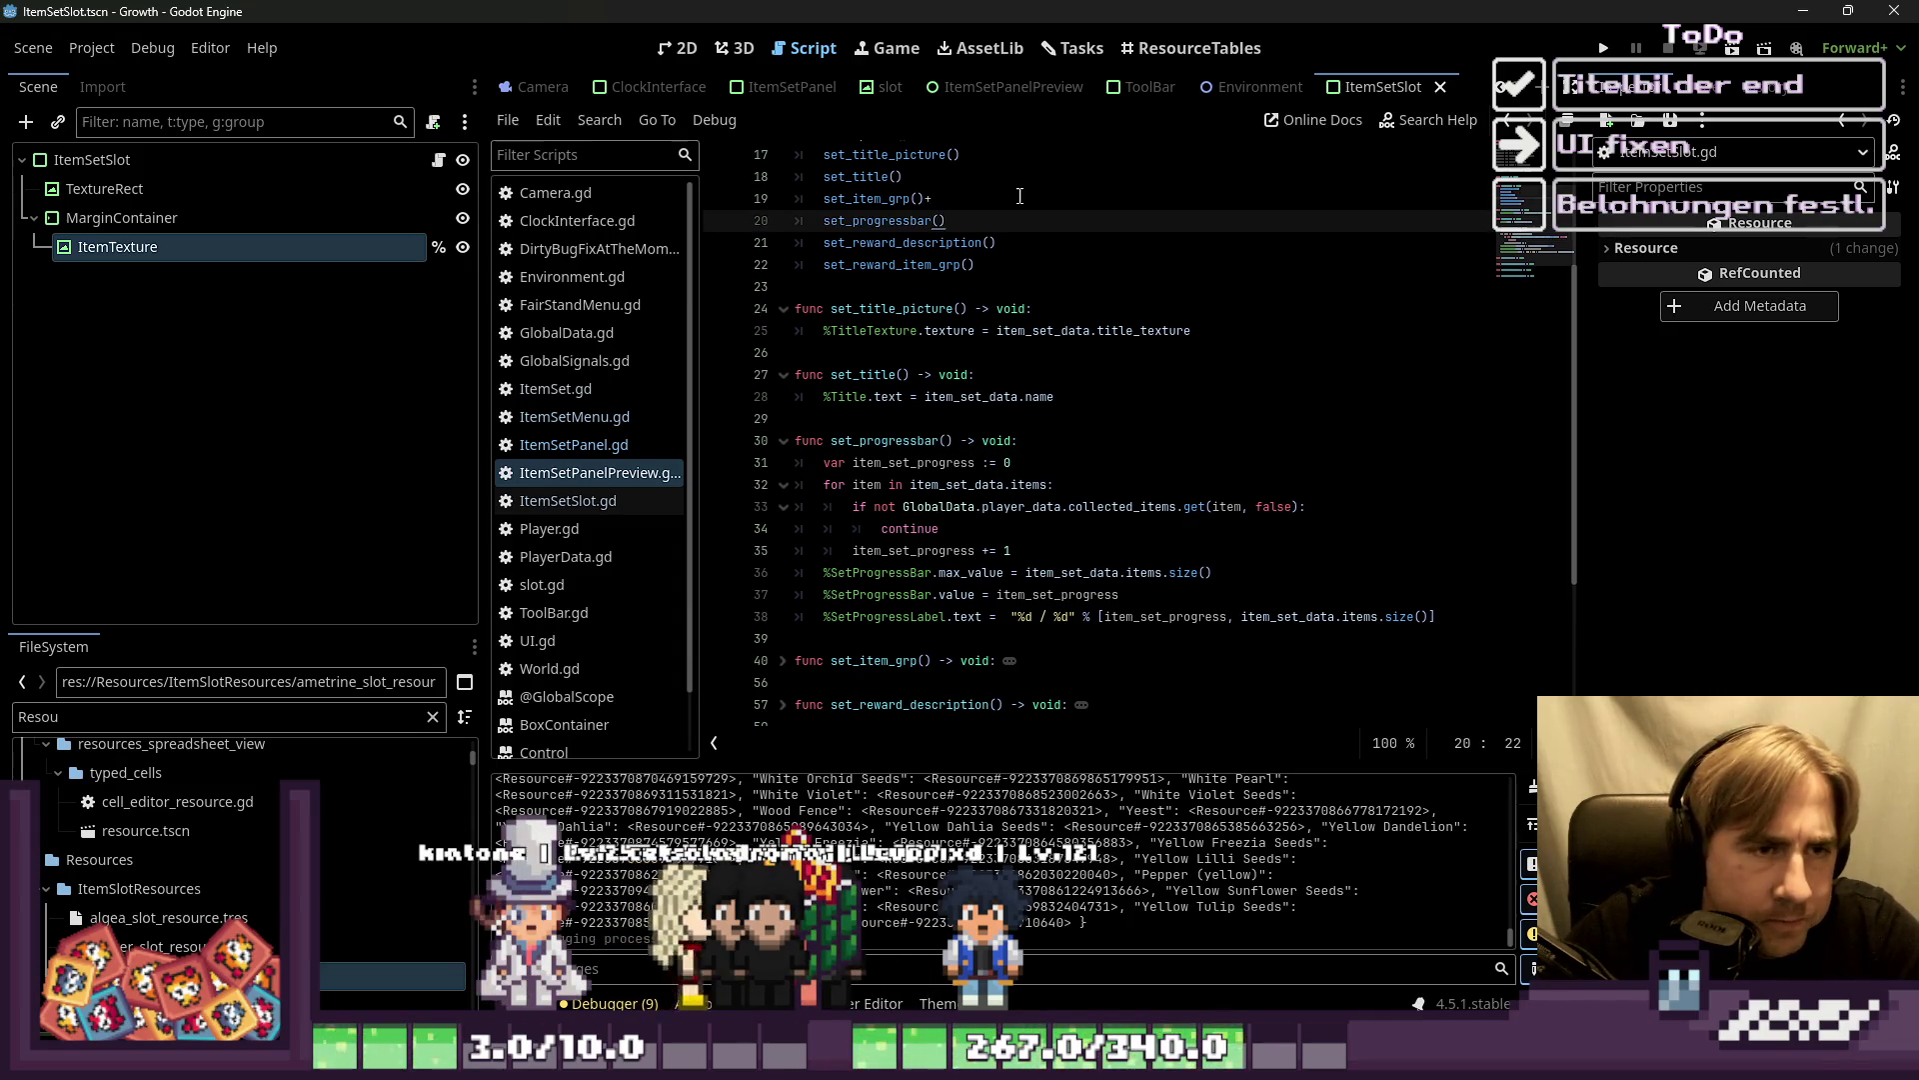
key("ctrl+z")
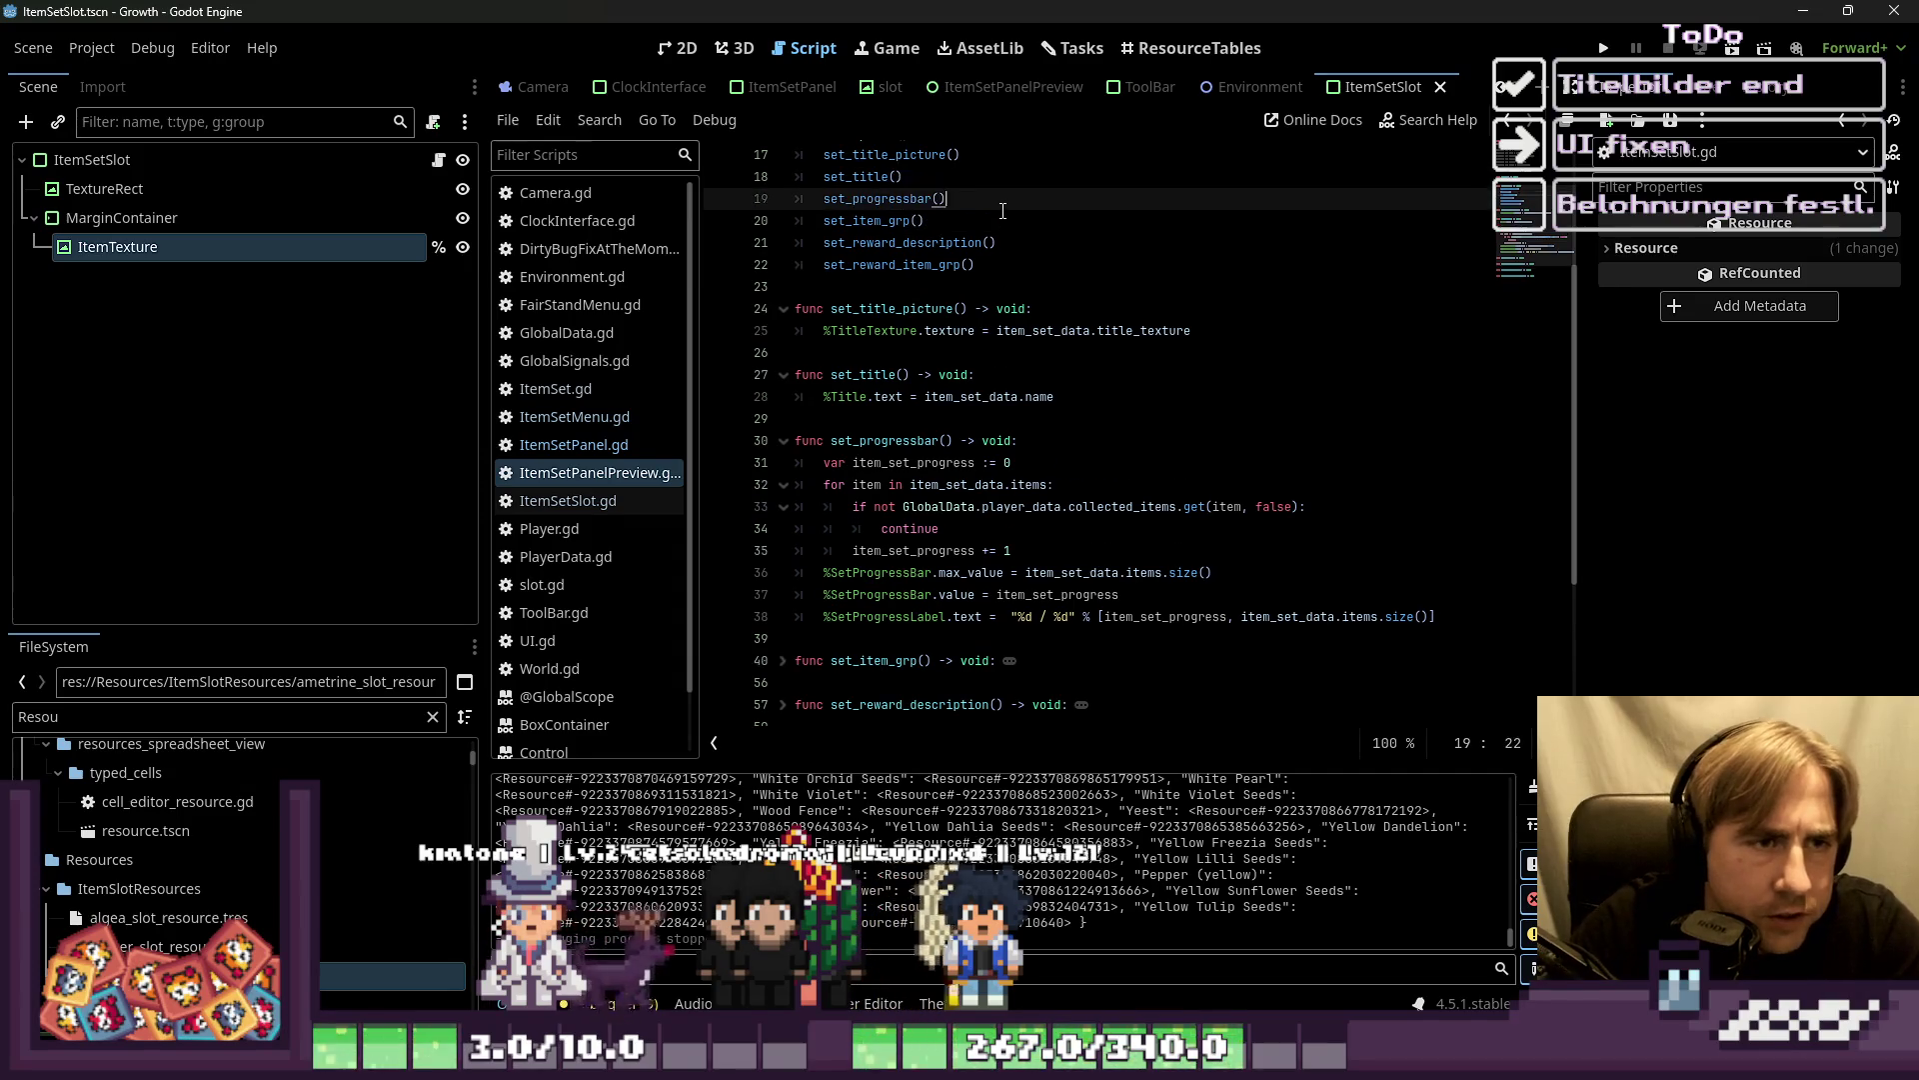
left_click(1333, 186)
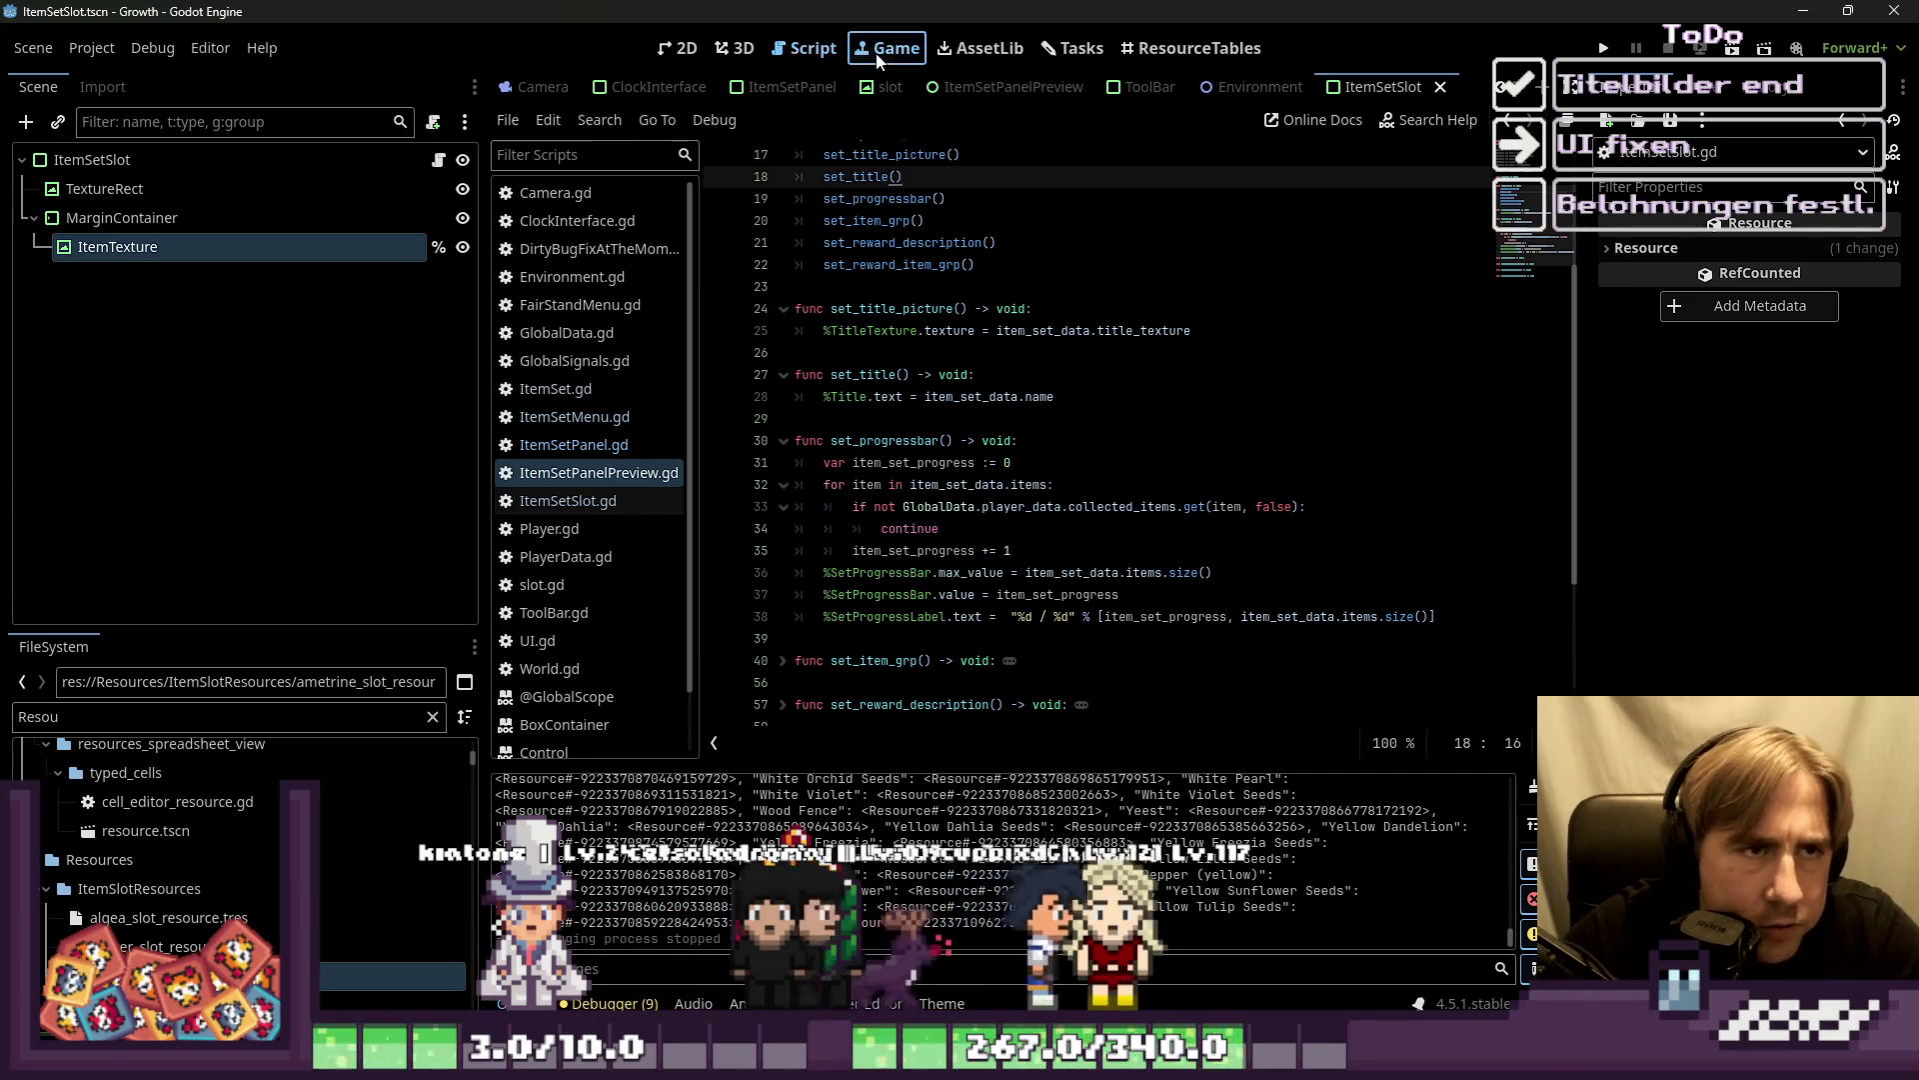
Open the ItemSetPanelPreview scene, check the ProgressLabel node, and return to the root's script
left_click(985, 48)
left_click(1075, 48)
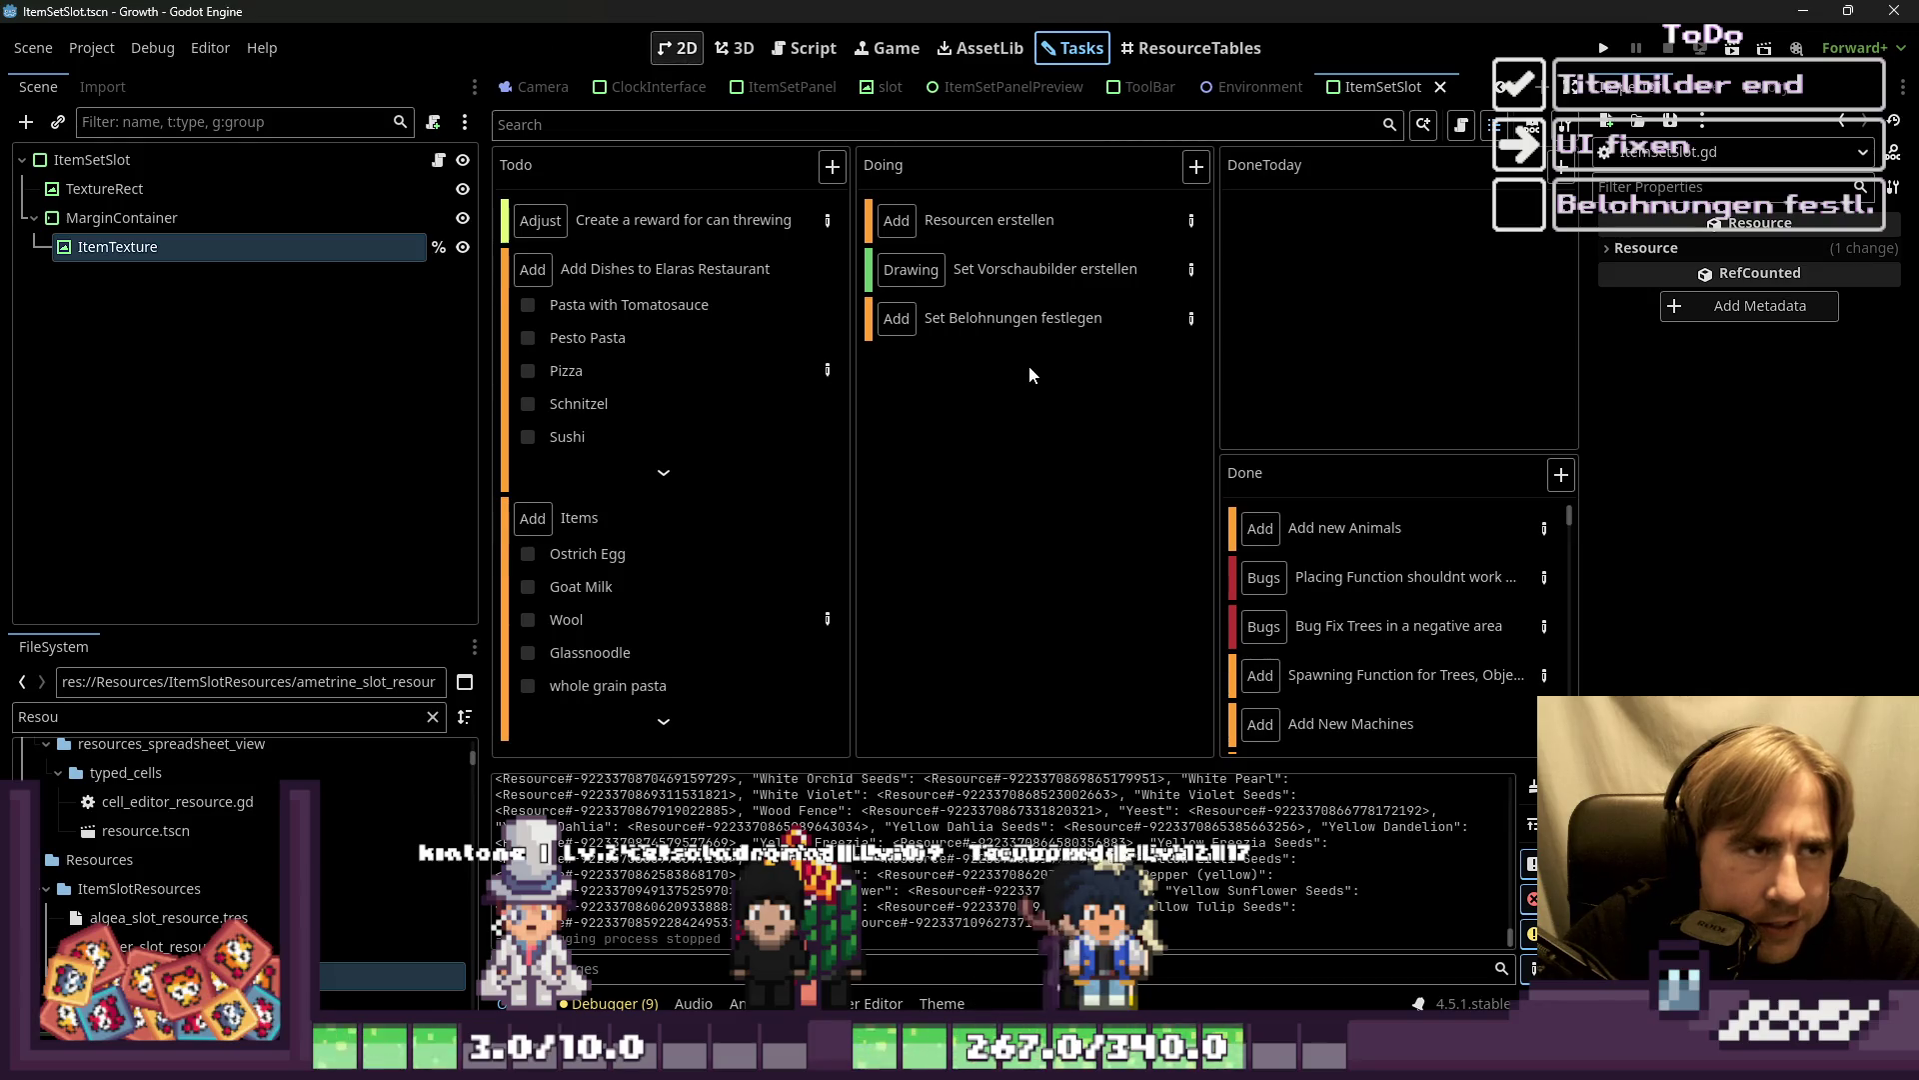
left_click(679, 48)
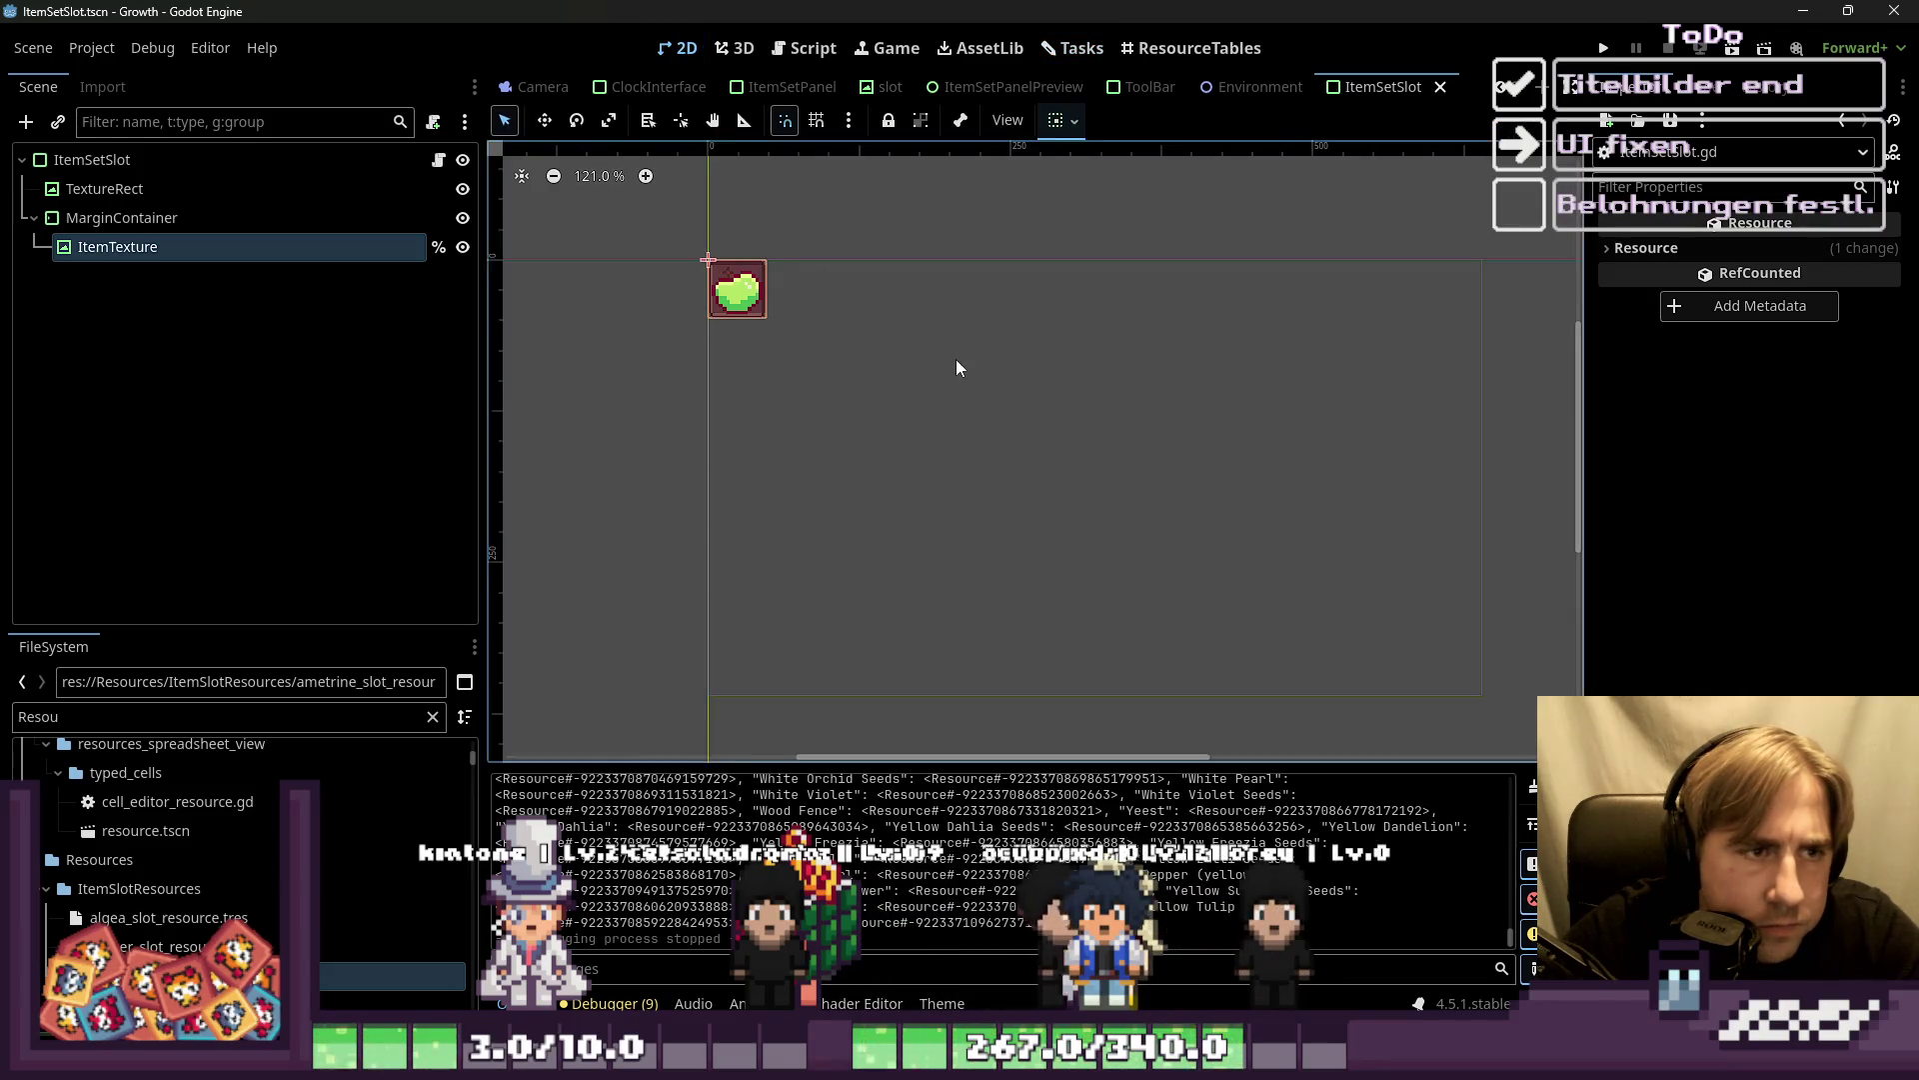
left_click(1018, 90)
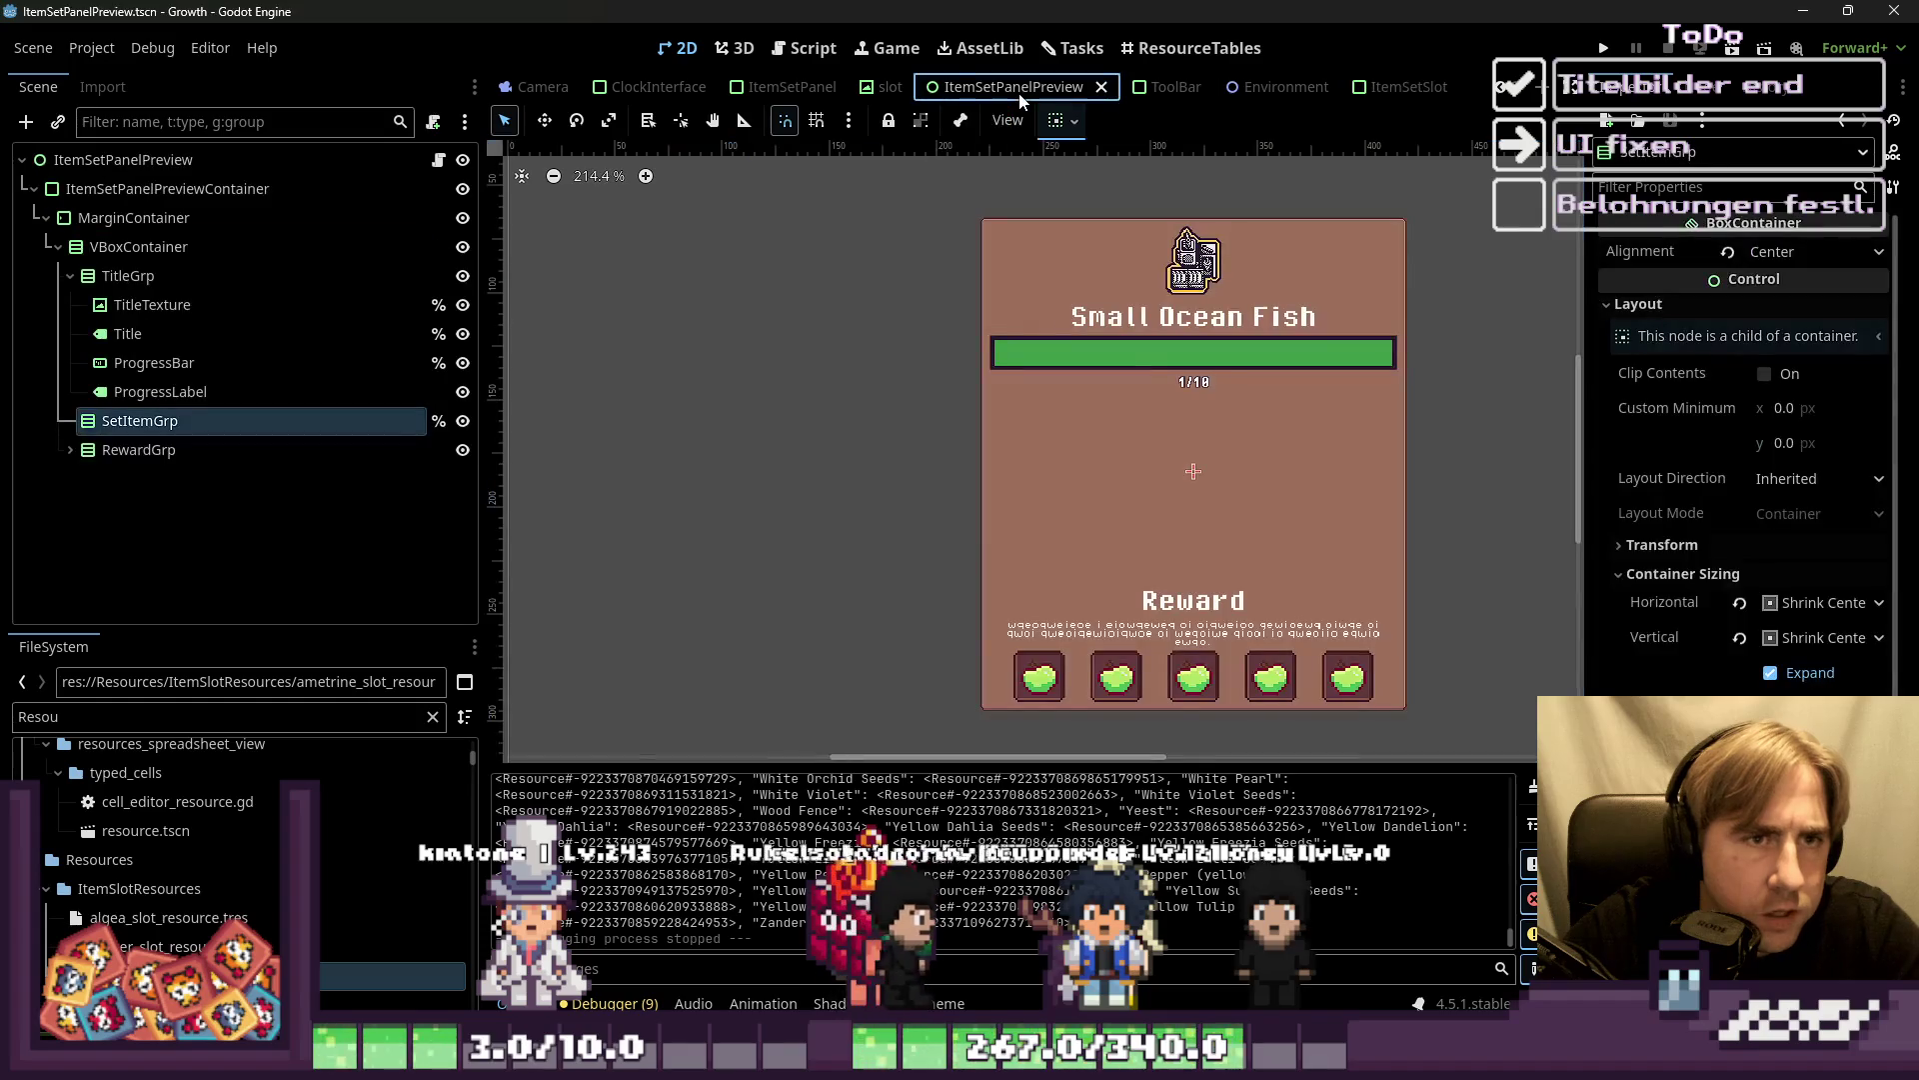
left_click(1204, 400)
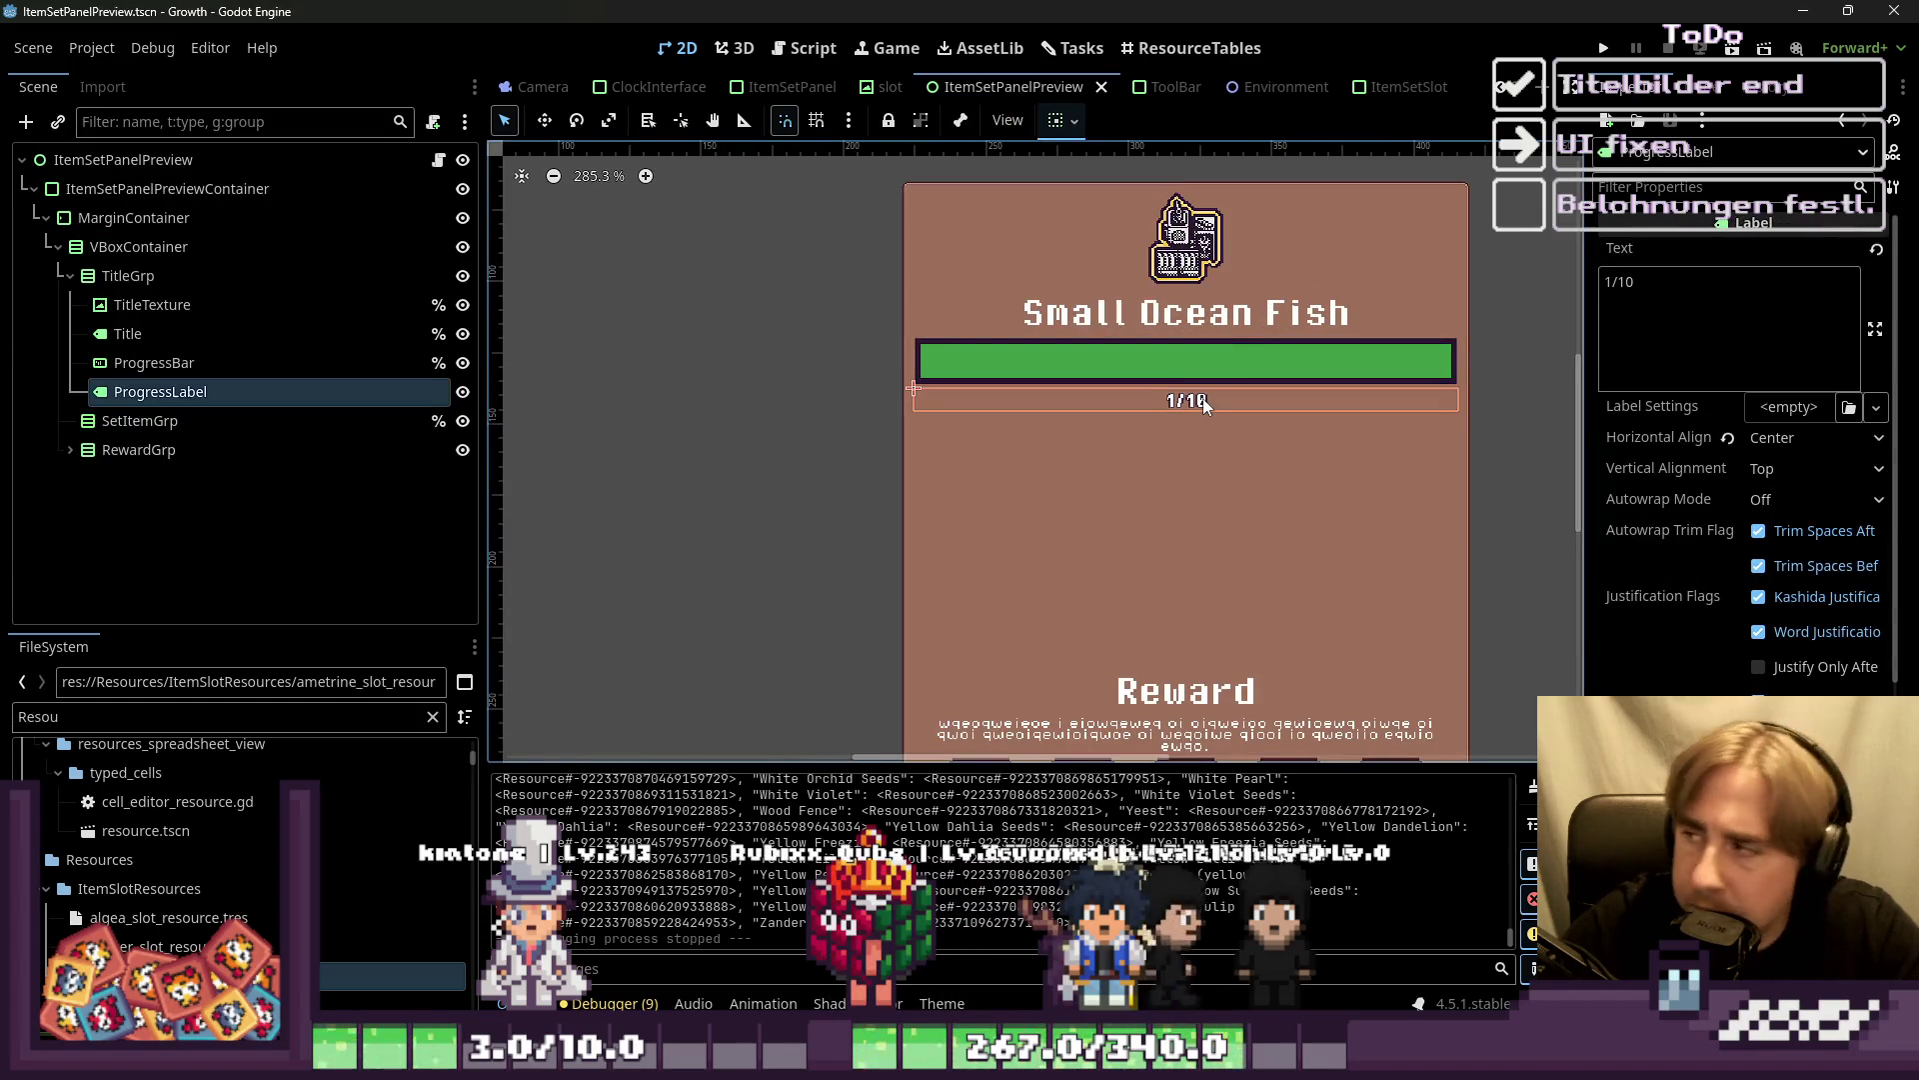
left_click(797, 405)
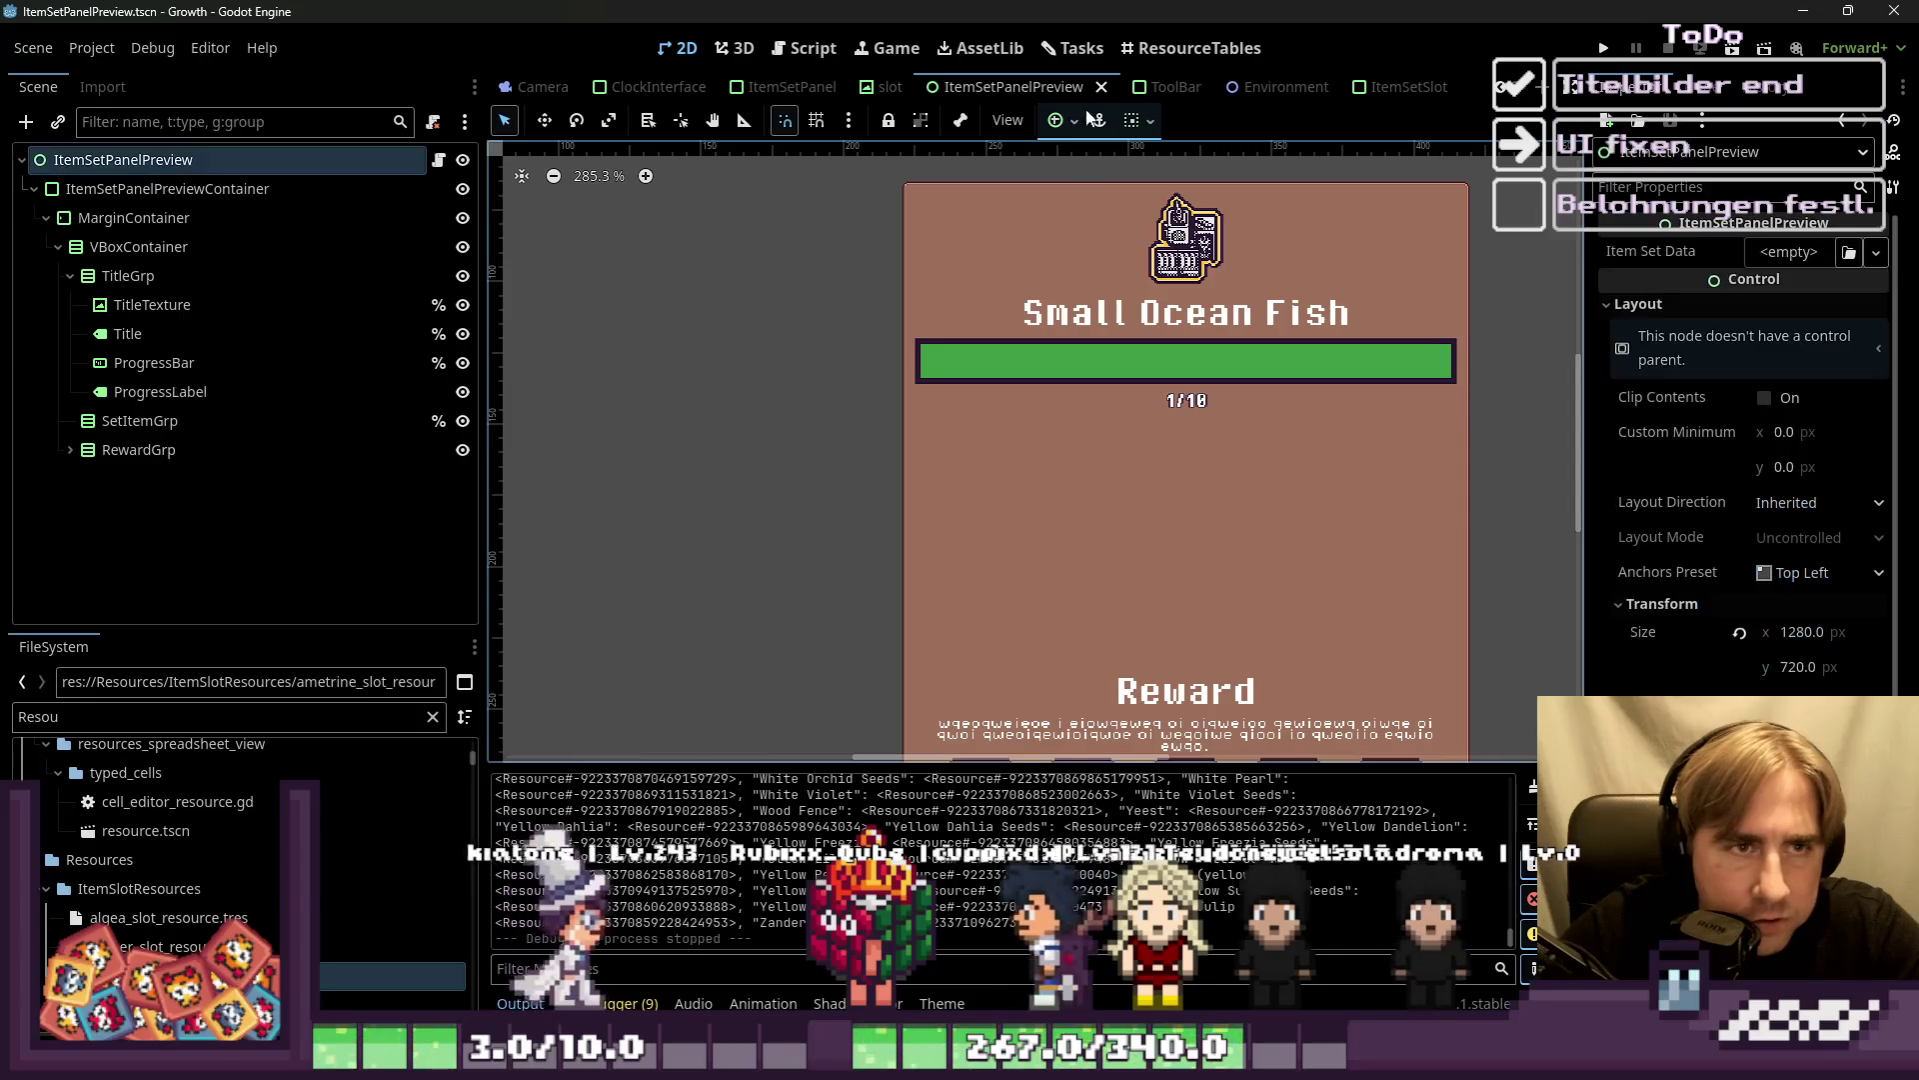
left_click(813, 48)
scroll(1029, 375, "down", 2)
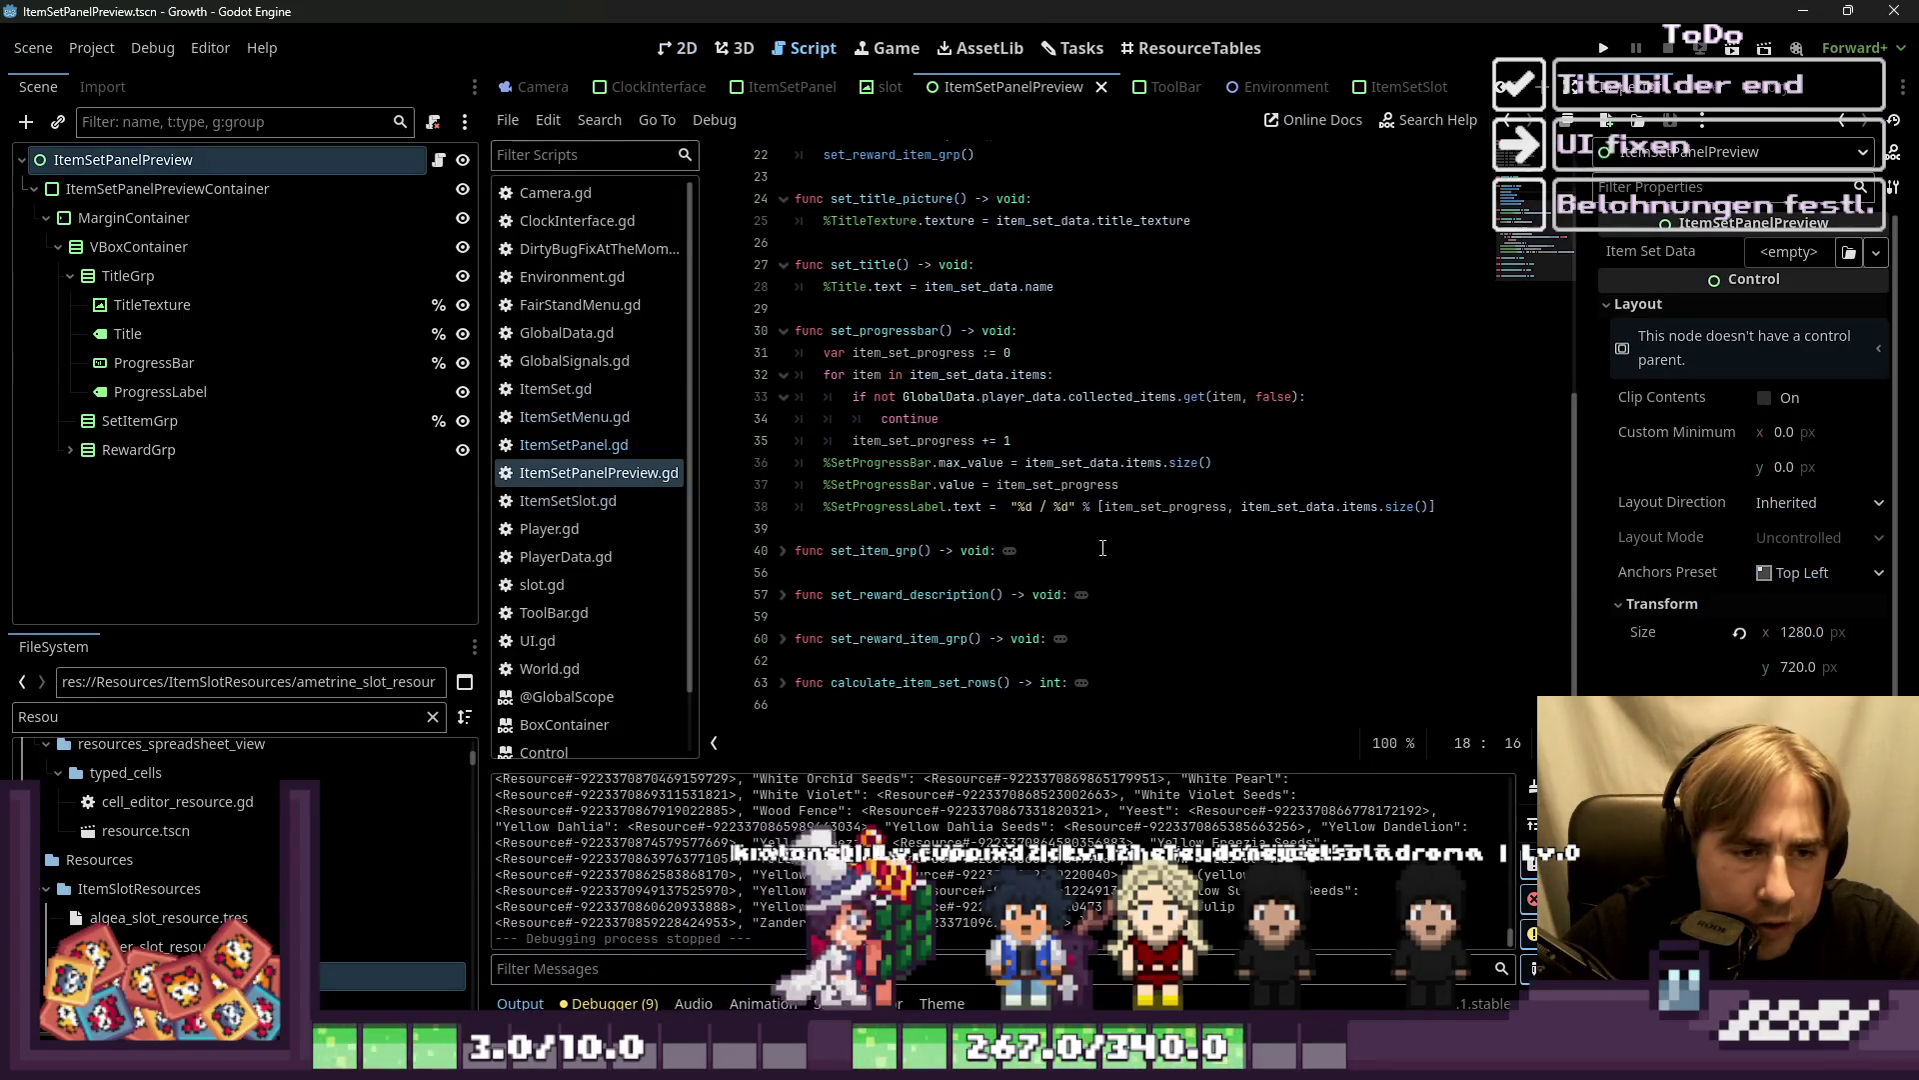
left_click(1242, 507)
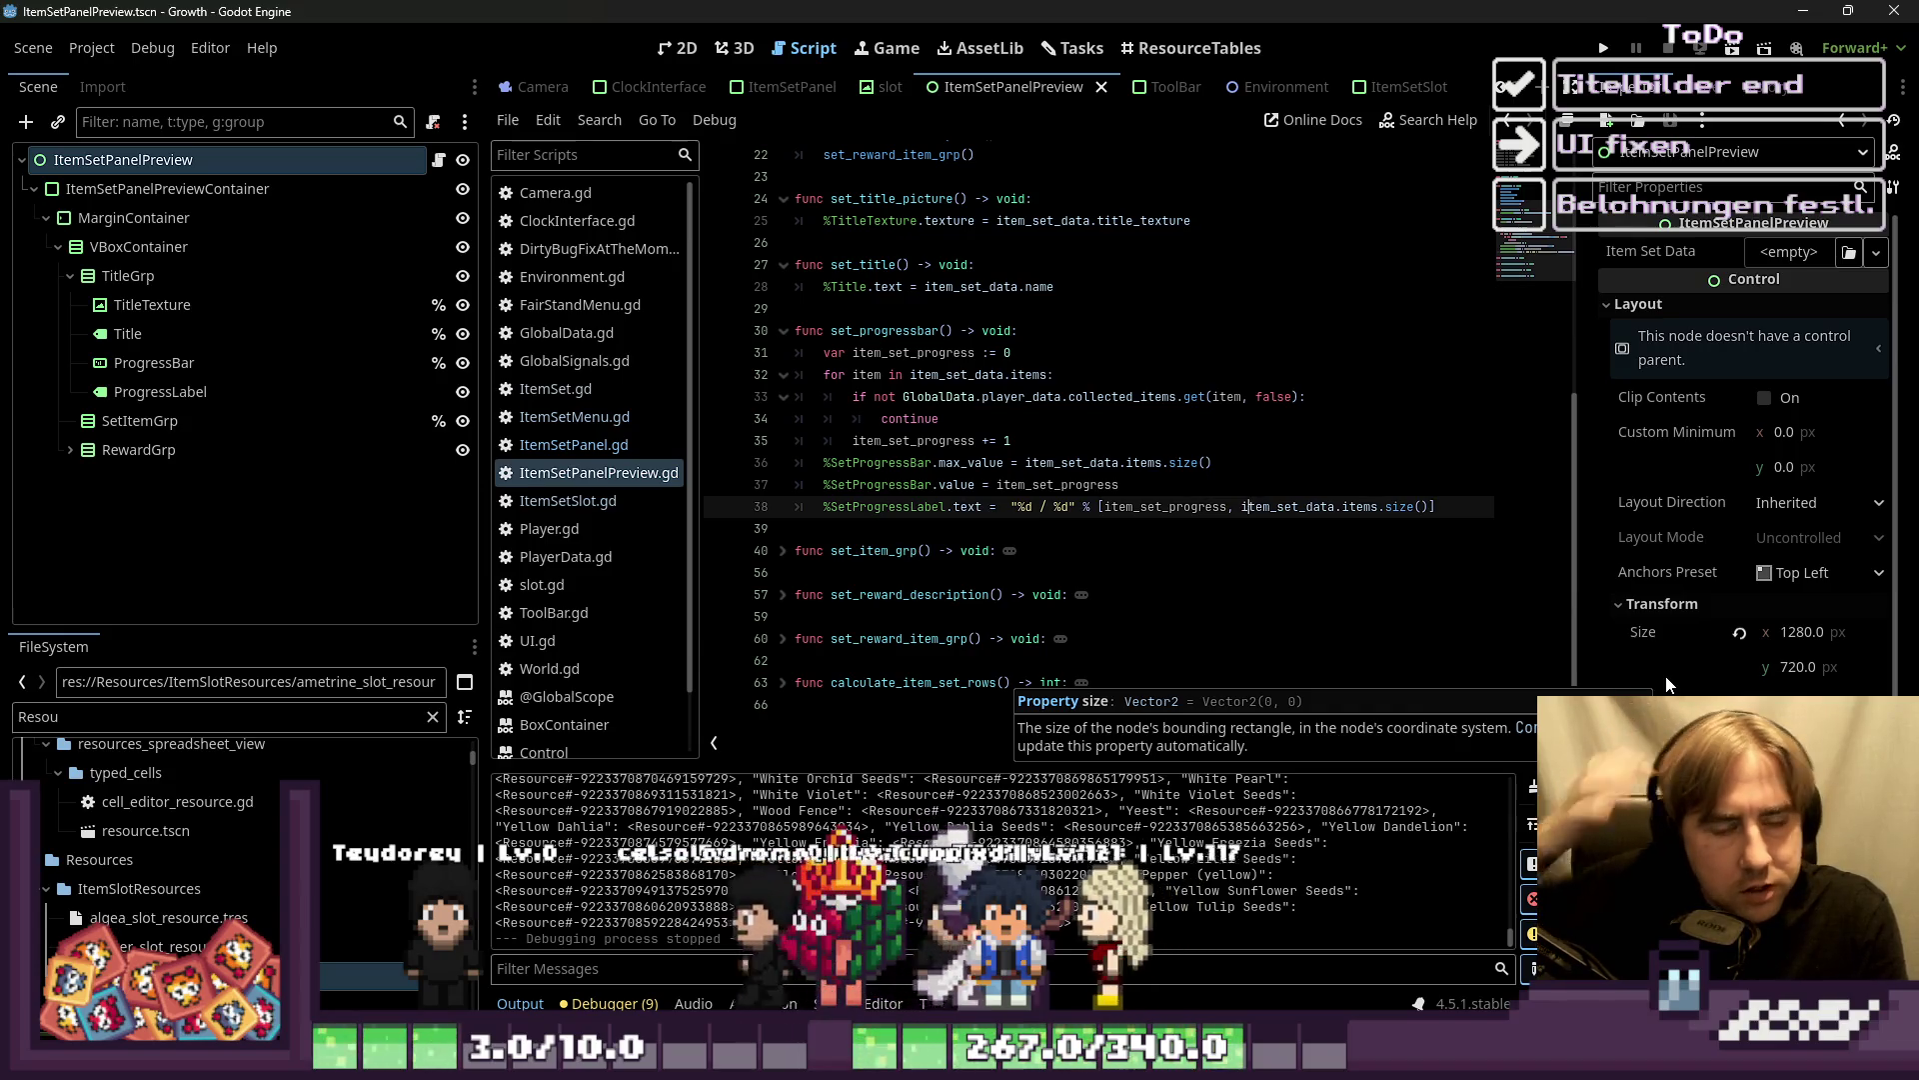
left_click(1427, 377)
left_click(1423, 396)
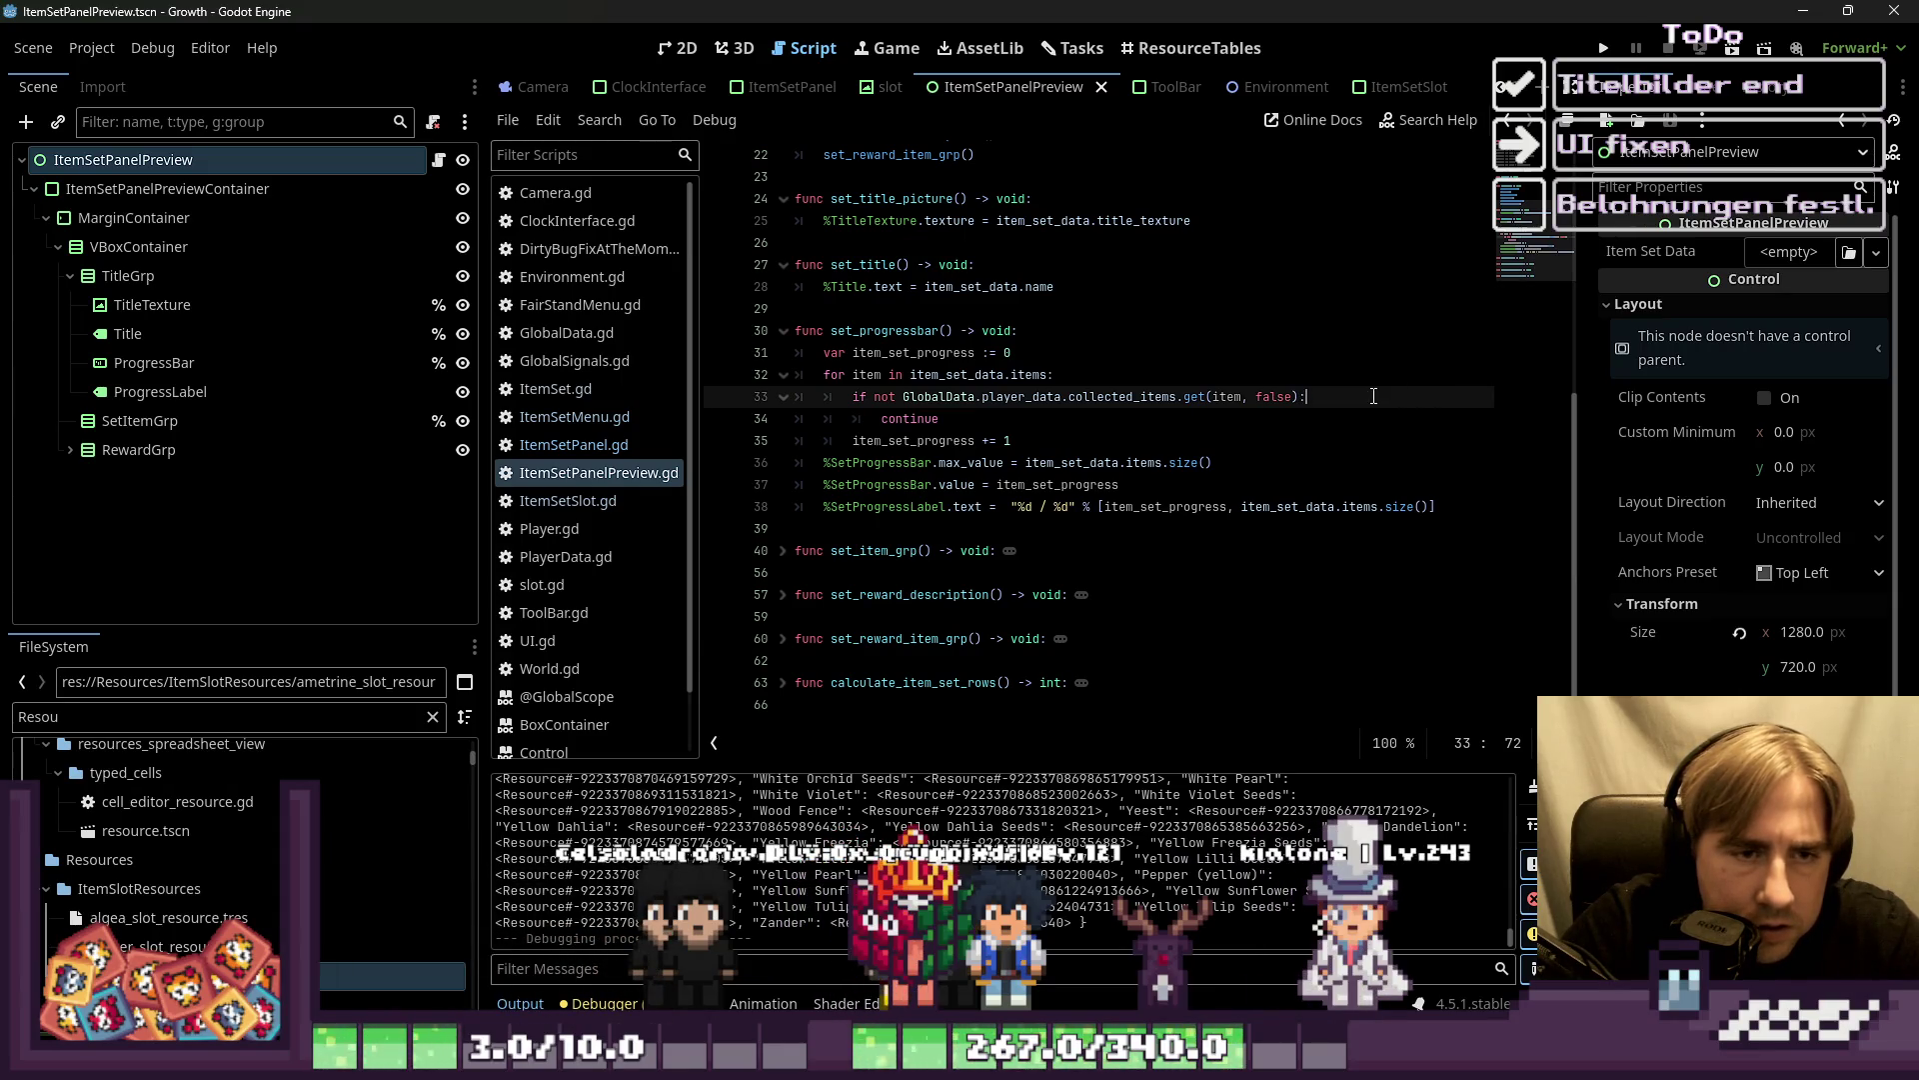
key("Down")
key("Down")
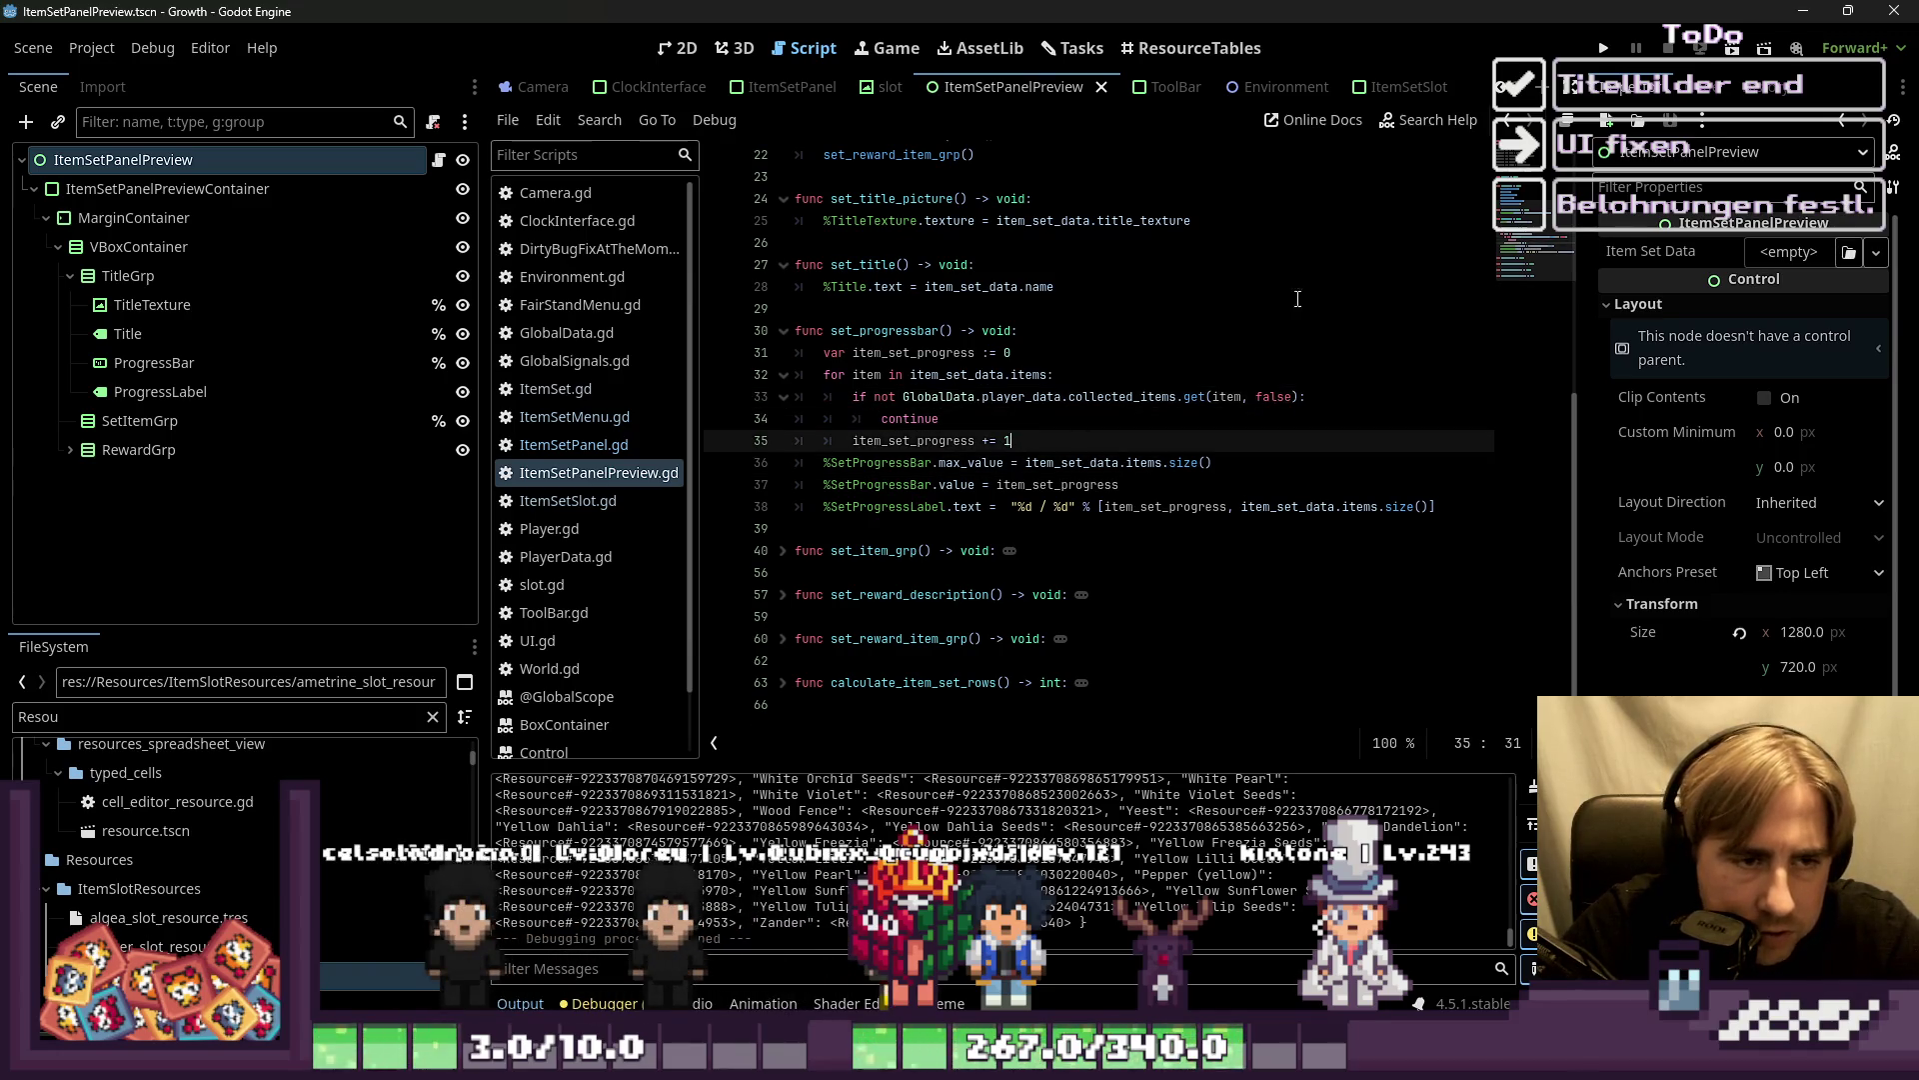
left_click(1603, 47)
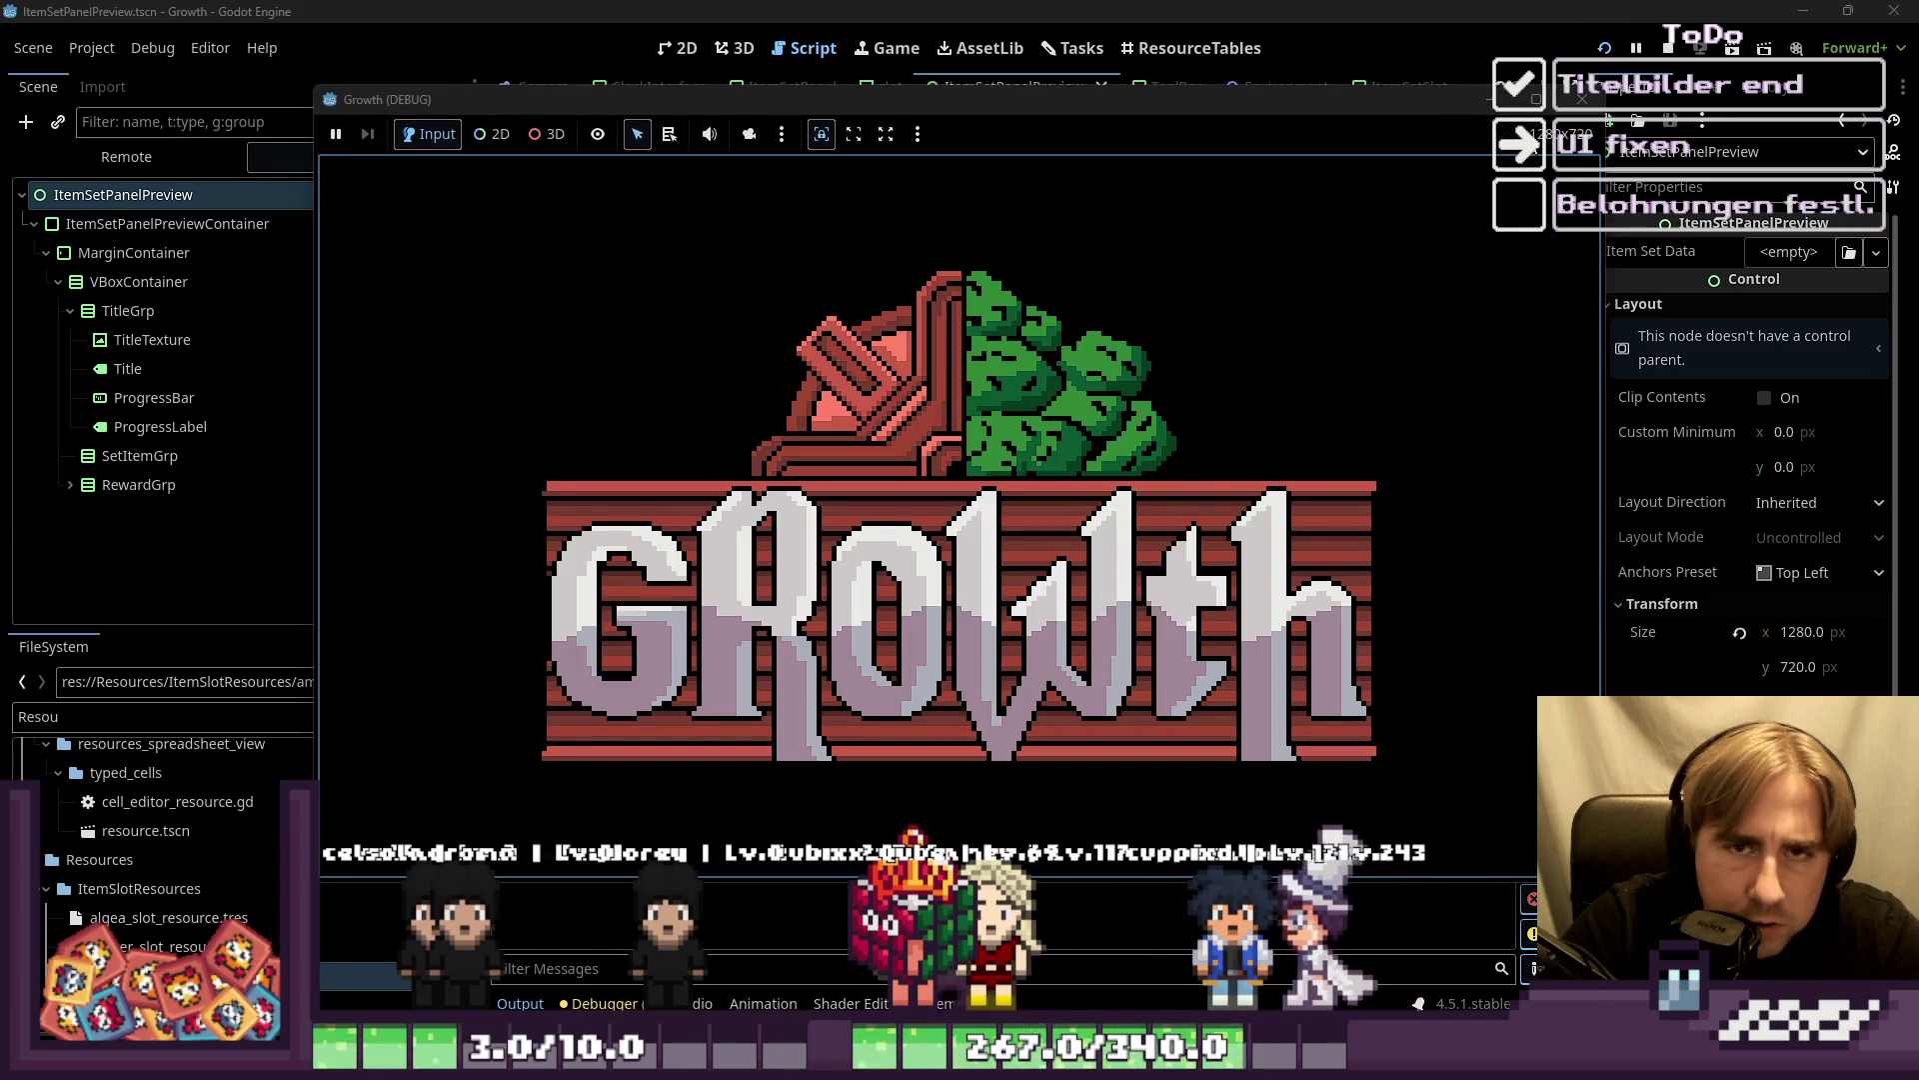
key("F8")
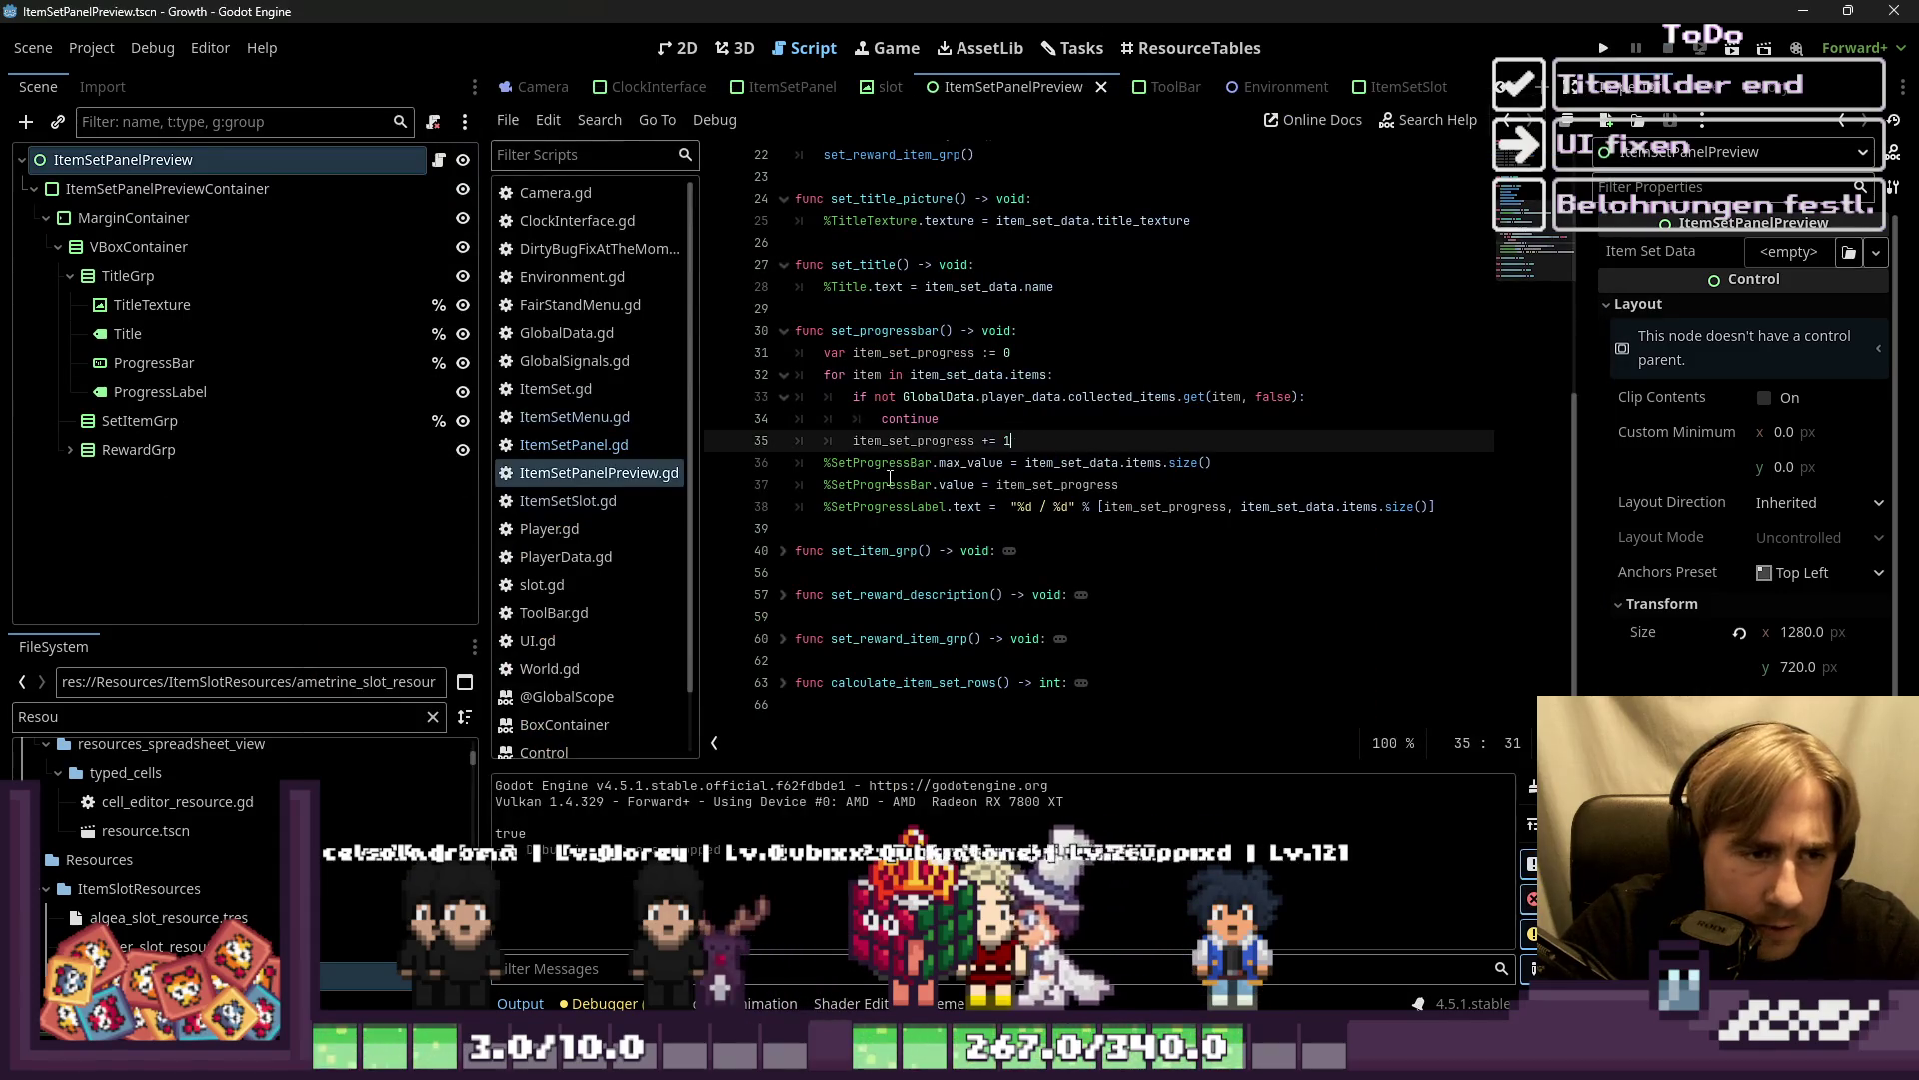
left_click(897, 463)
double_click(897, 463)
key("ctrl+c")
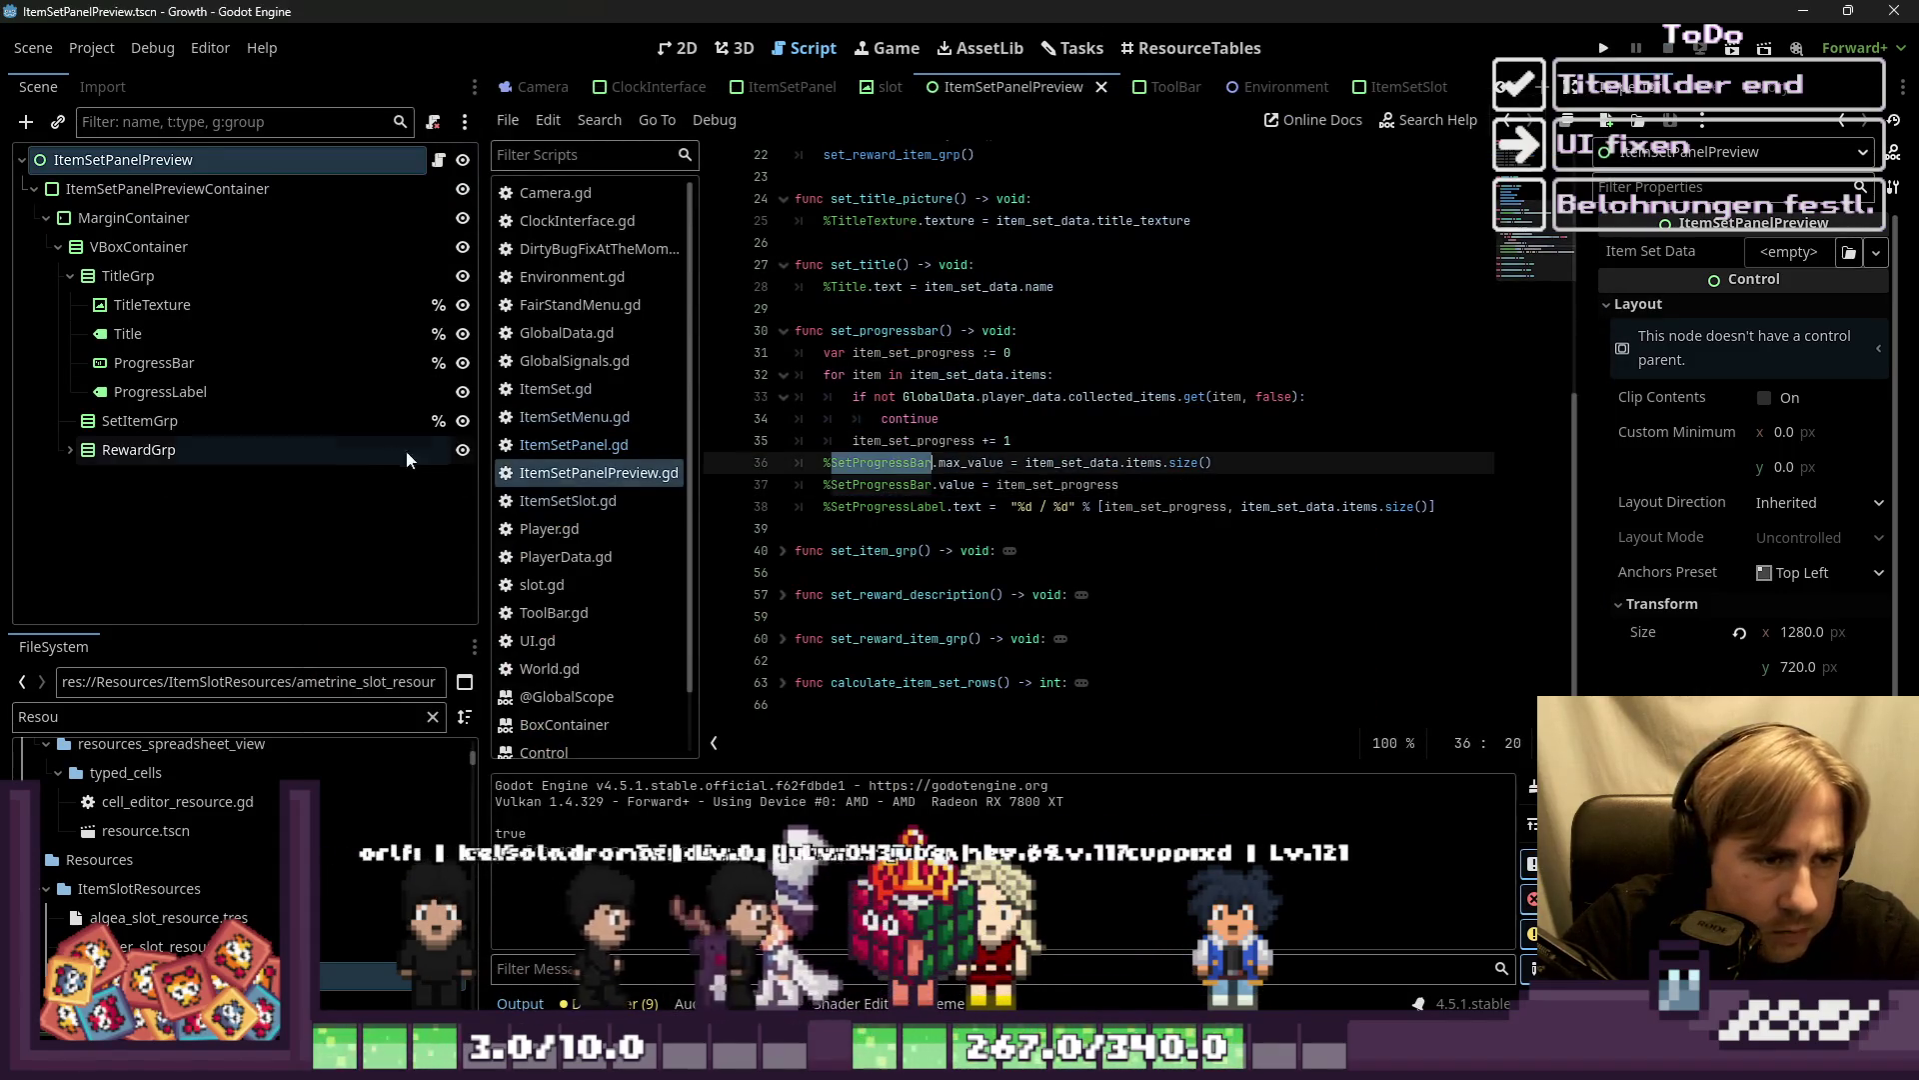
Rename ProgressBar to SetProgressBar and ProgressLabel to SetProgressLabel, then run the project
left_click(290, 363)
key("F2")
key("ctrl+v")
key("Return")
key("Down")
key("F2")
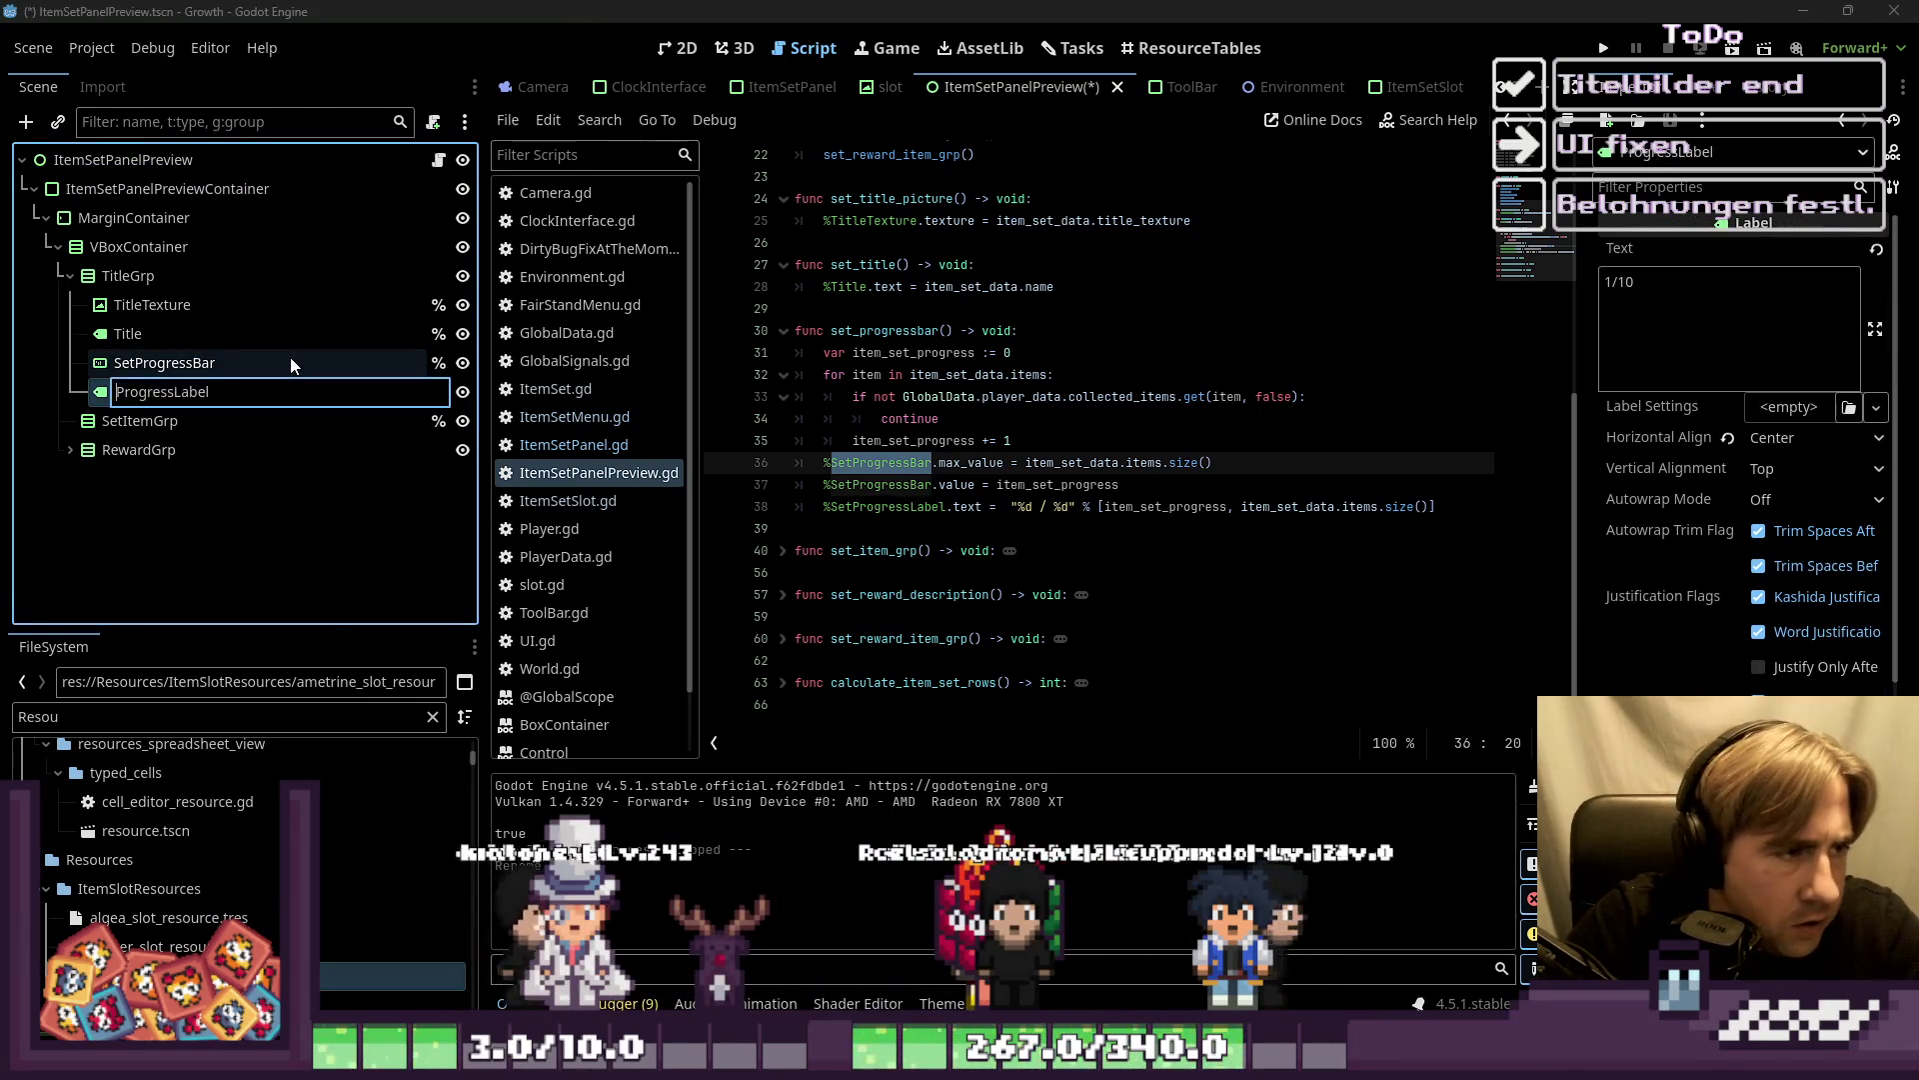
key("Home")
type("Set")
key("Return")
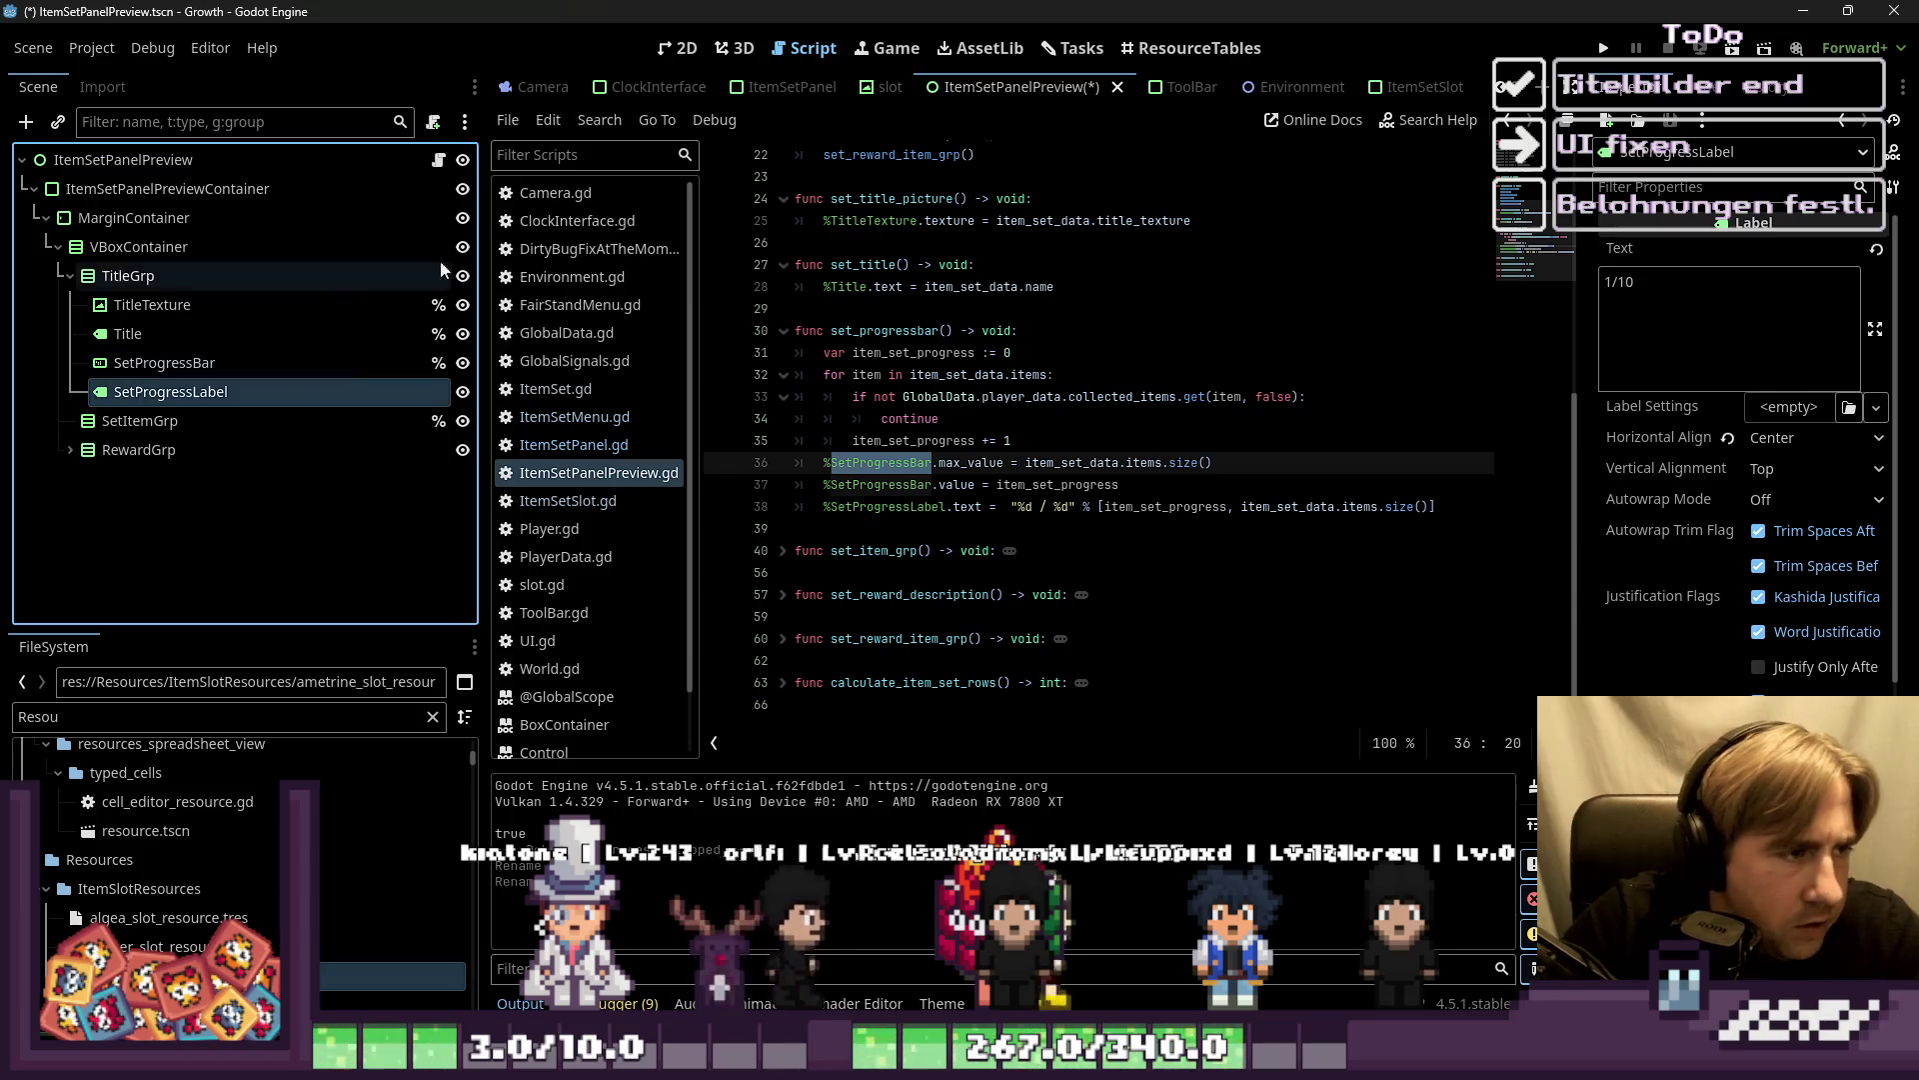
left_click(1604, 49)
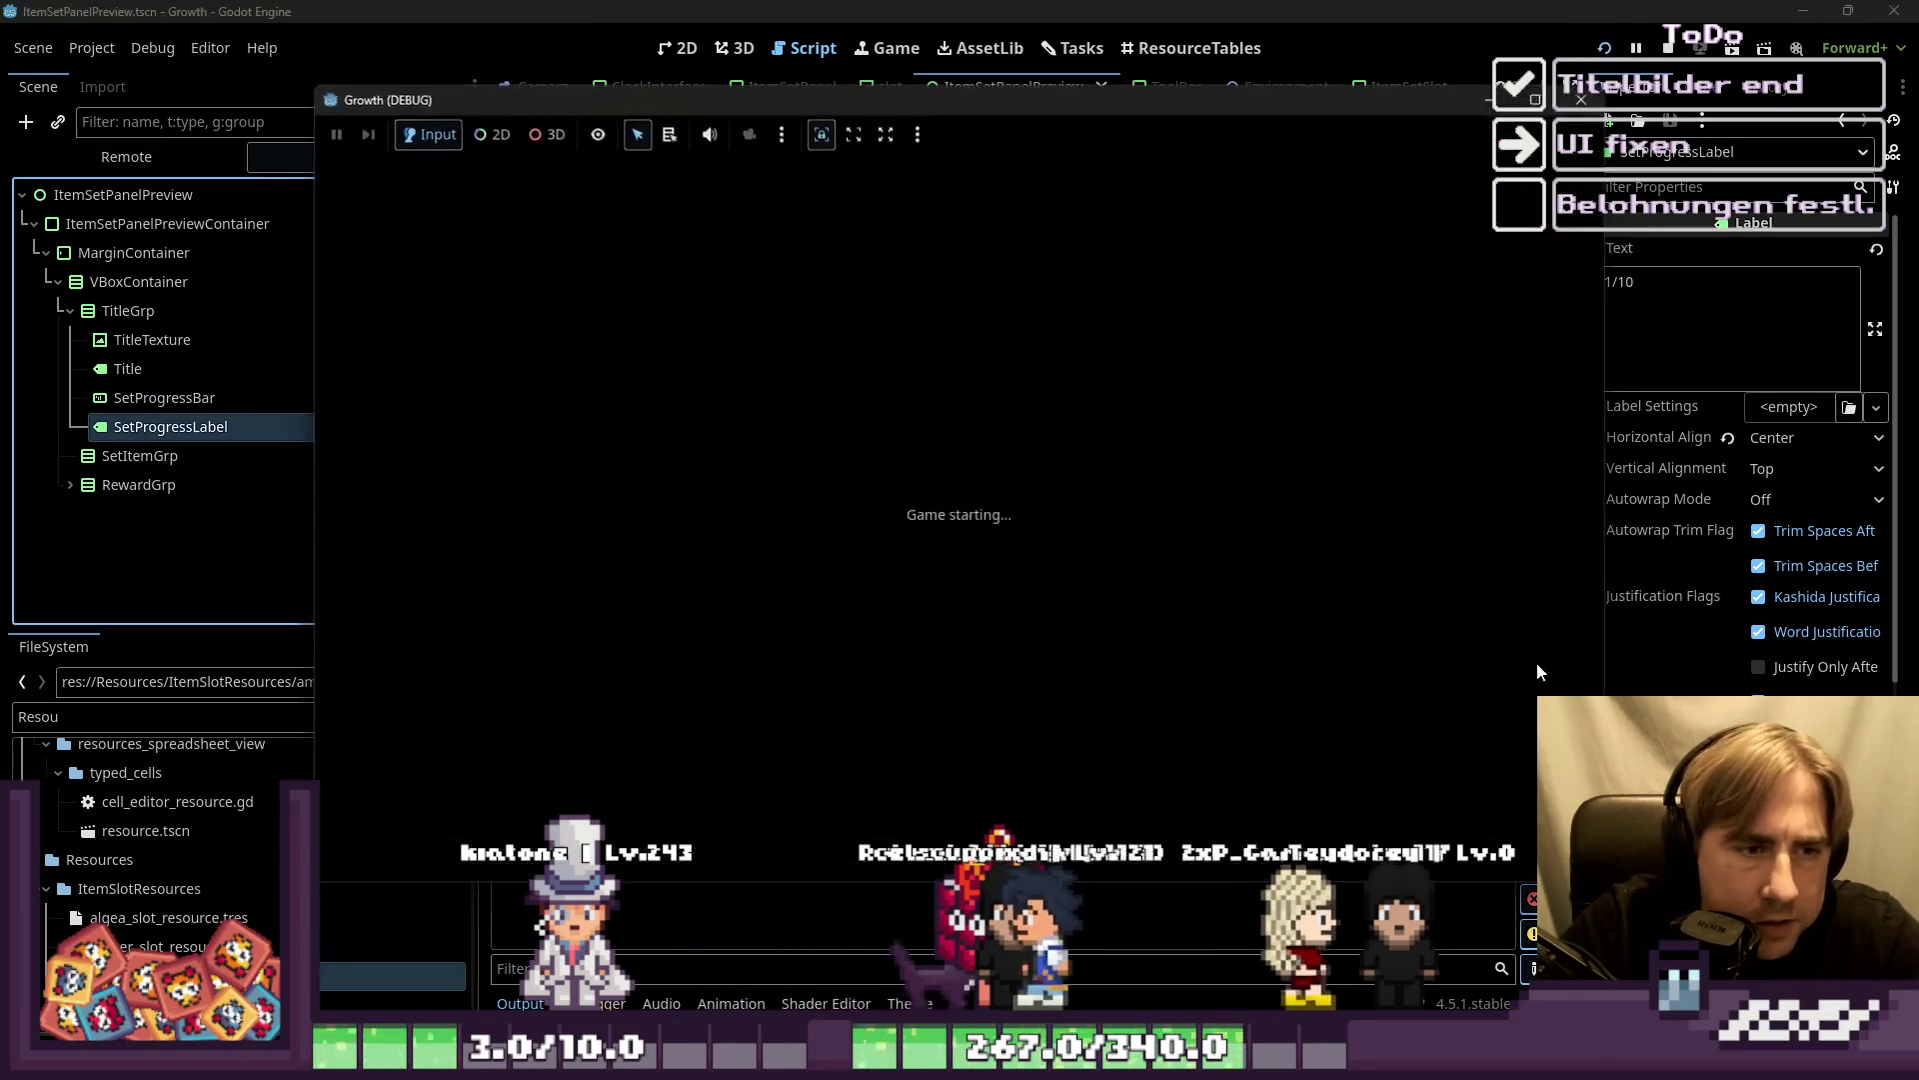